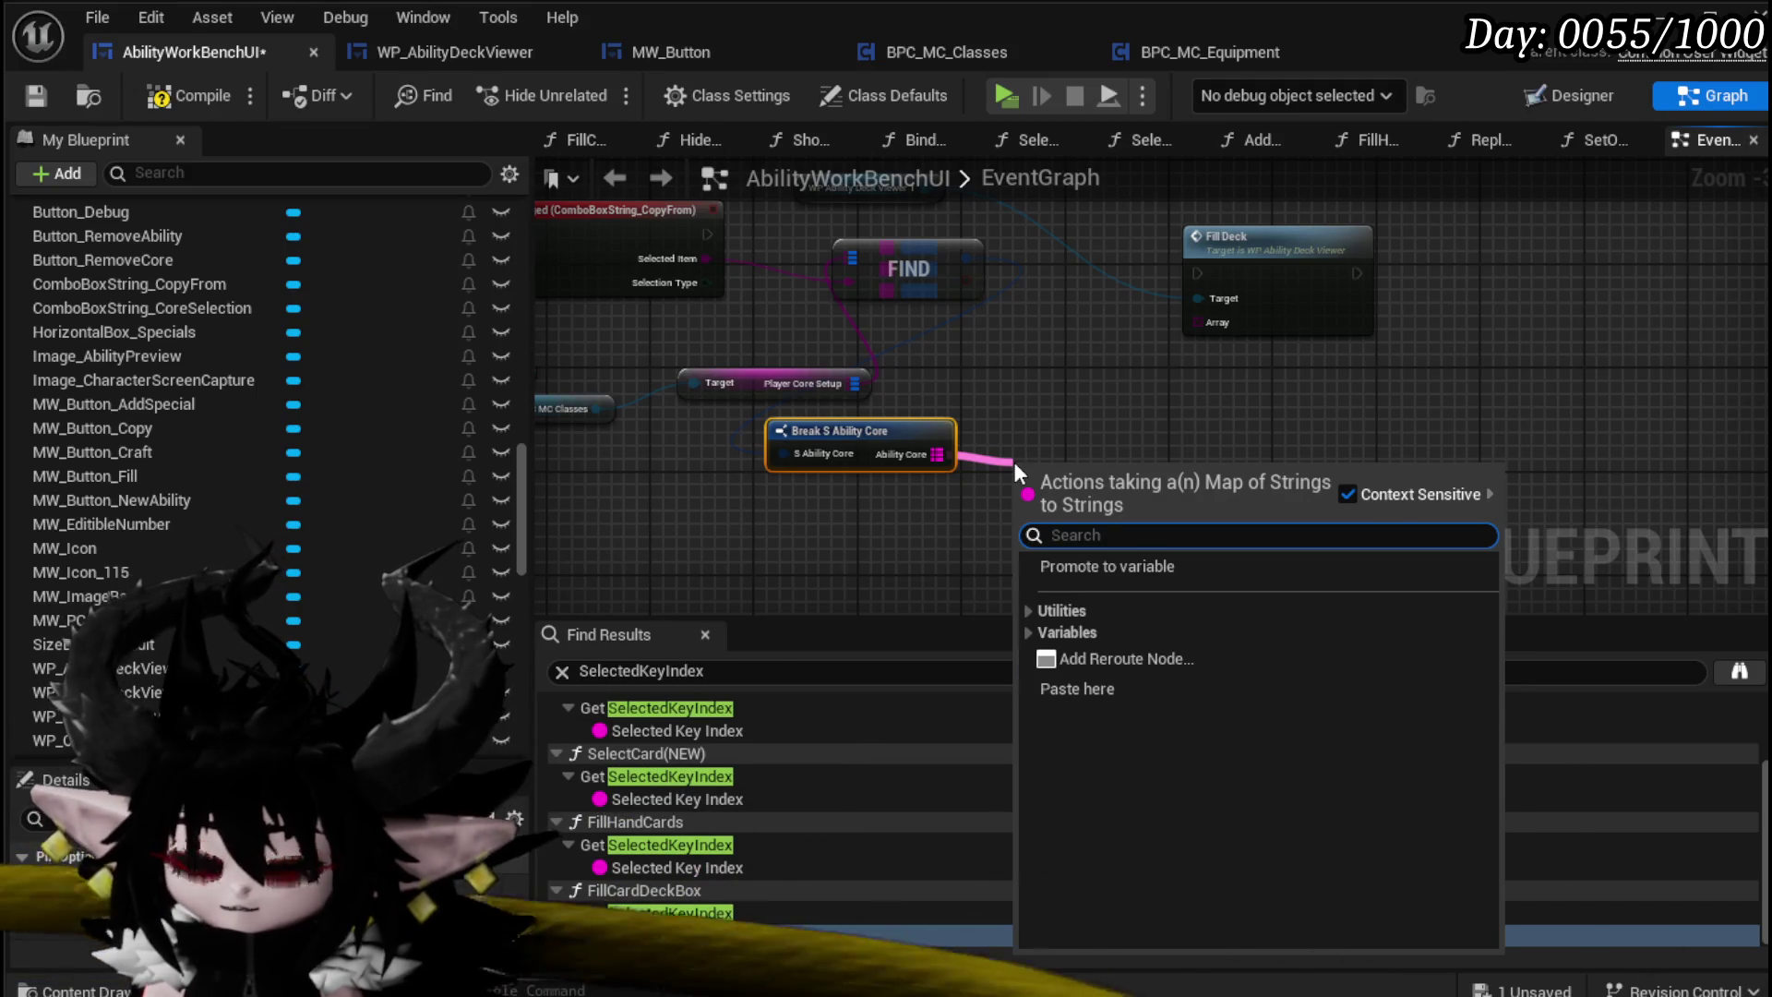
Step: Add a Values node from the ability map and feed it into Fill Deck's Array
{"action": "type", "text": "Va"}
{"action": "left_click", "coordinate": [1106, 659]}
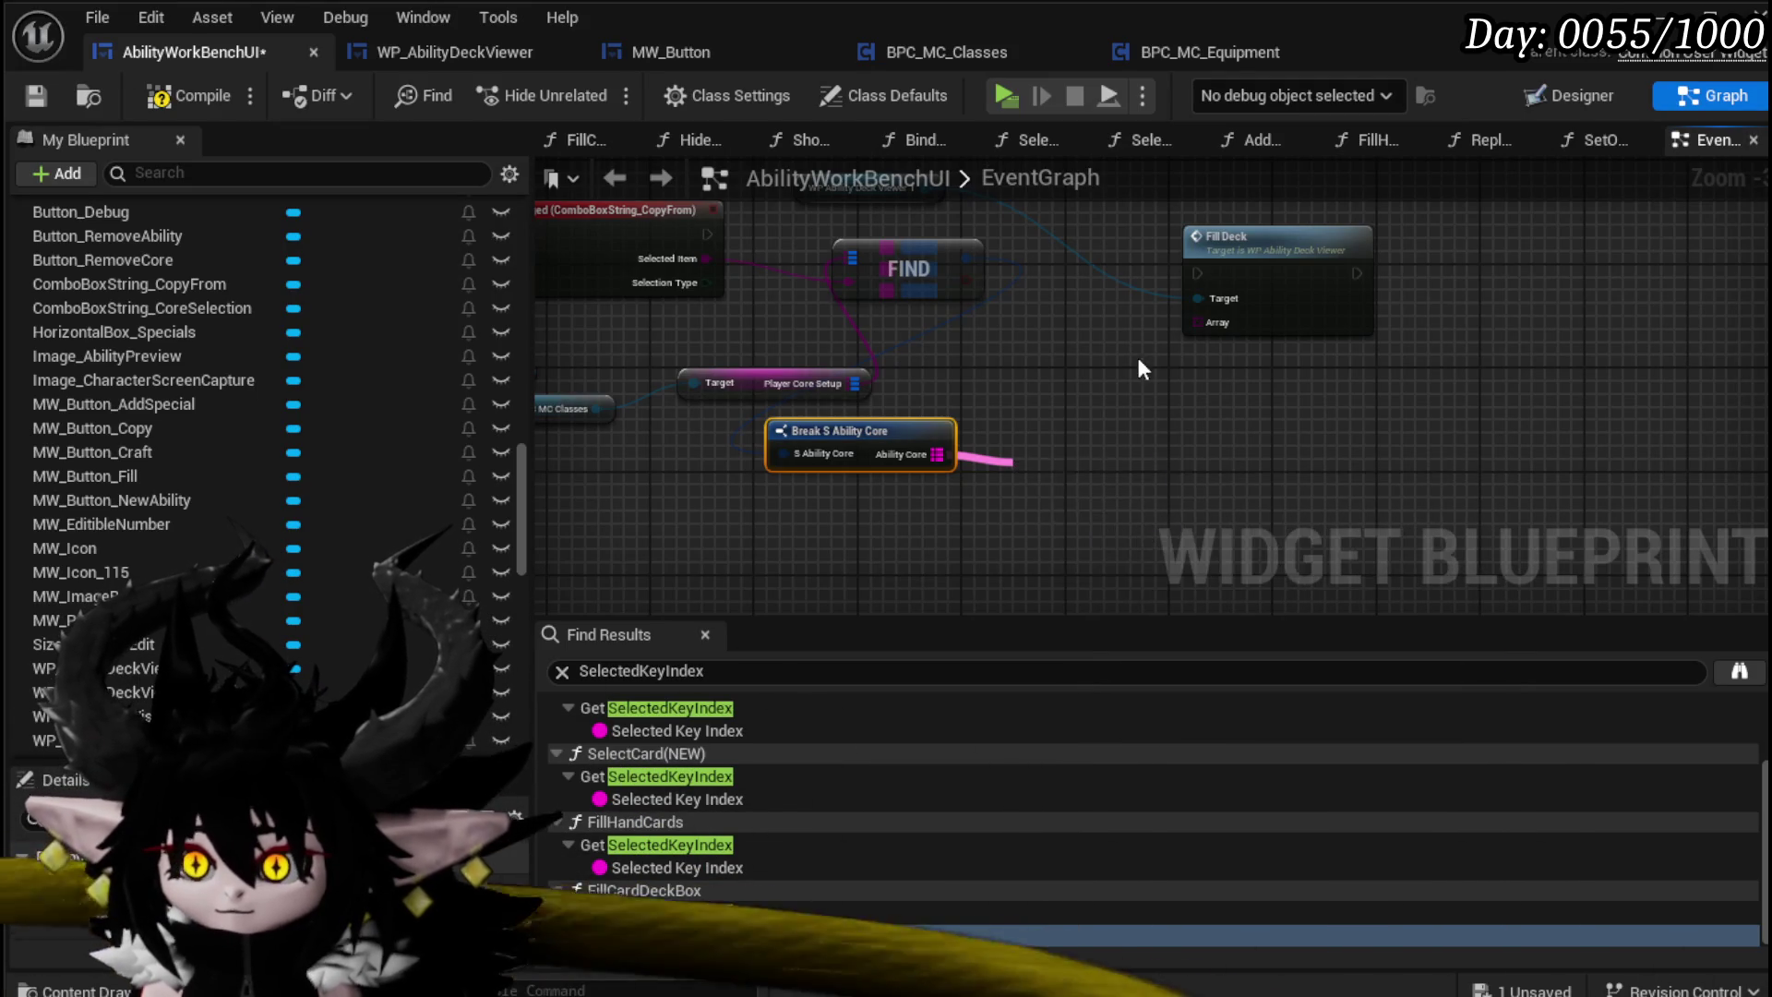
{"action": "left_click_drag", "start_coordinate": [1128, 271], "coordinate": [1202, 325]}
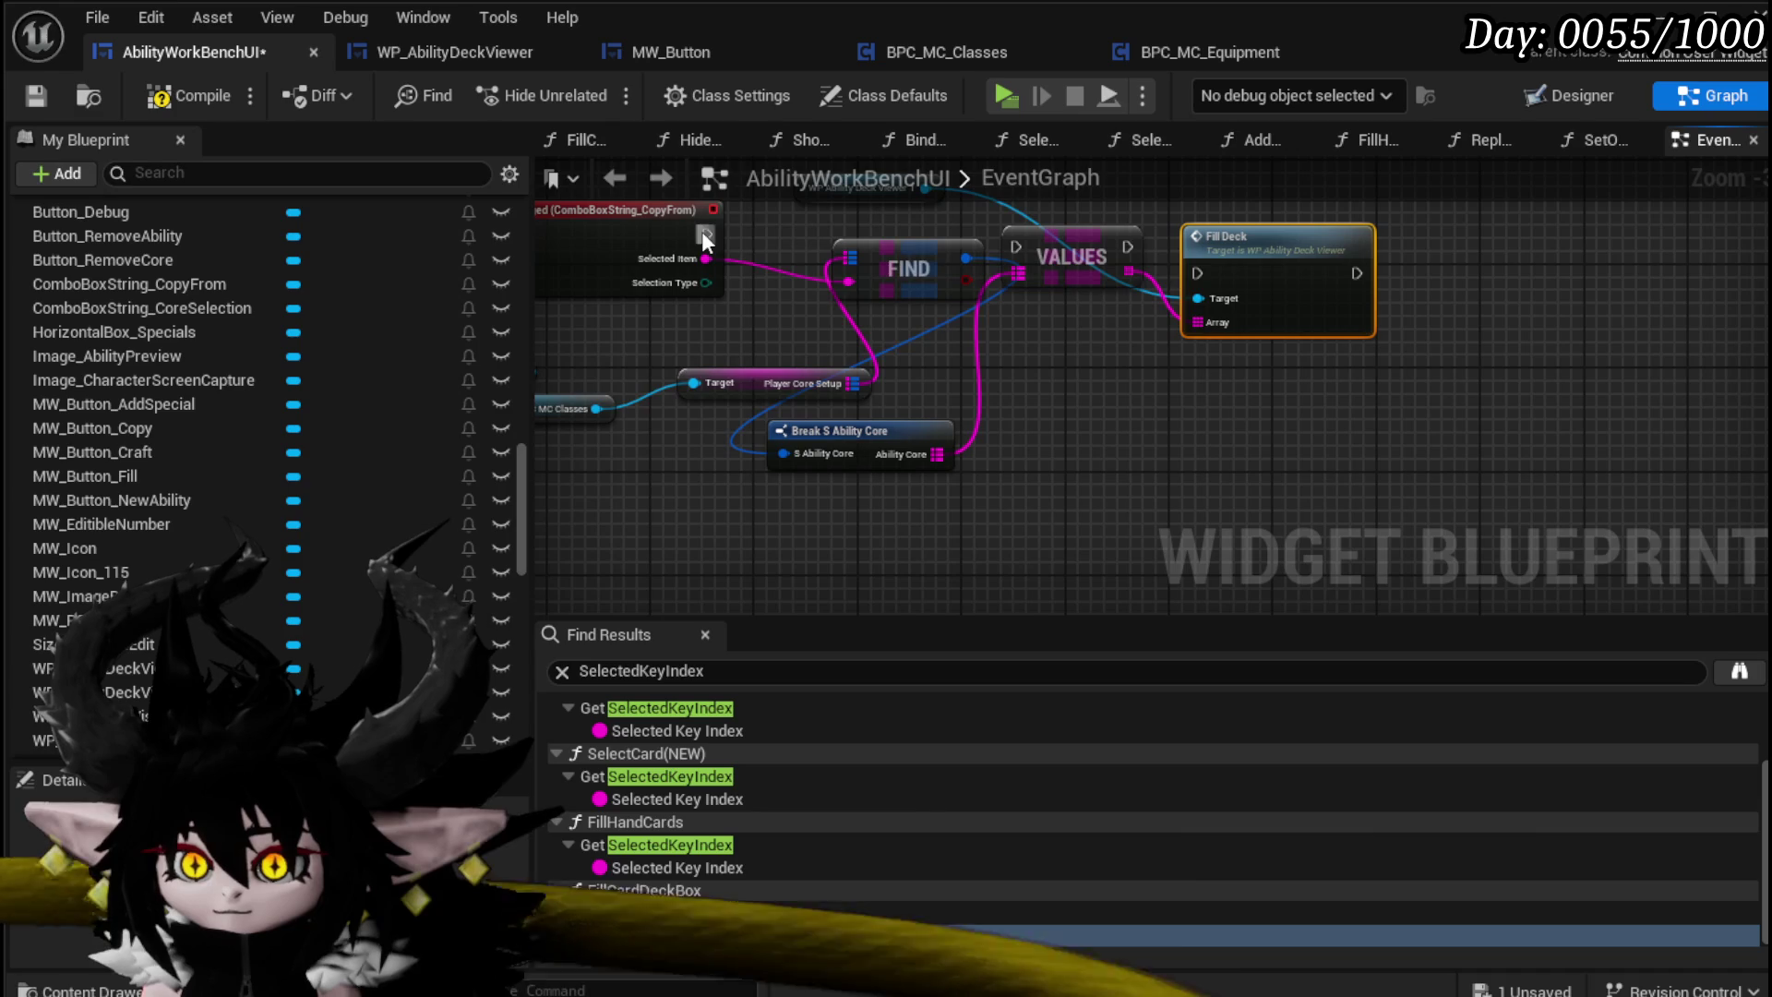
Step: Run Values then Fill Deck when the CopyFrom selection changes, and align the nodes
{"action": "left_click_drag", "start_coordinate": [1016, 246], "coordinate": [820, 324]}
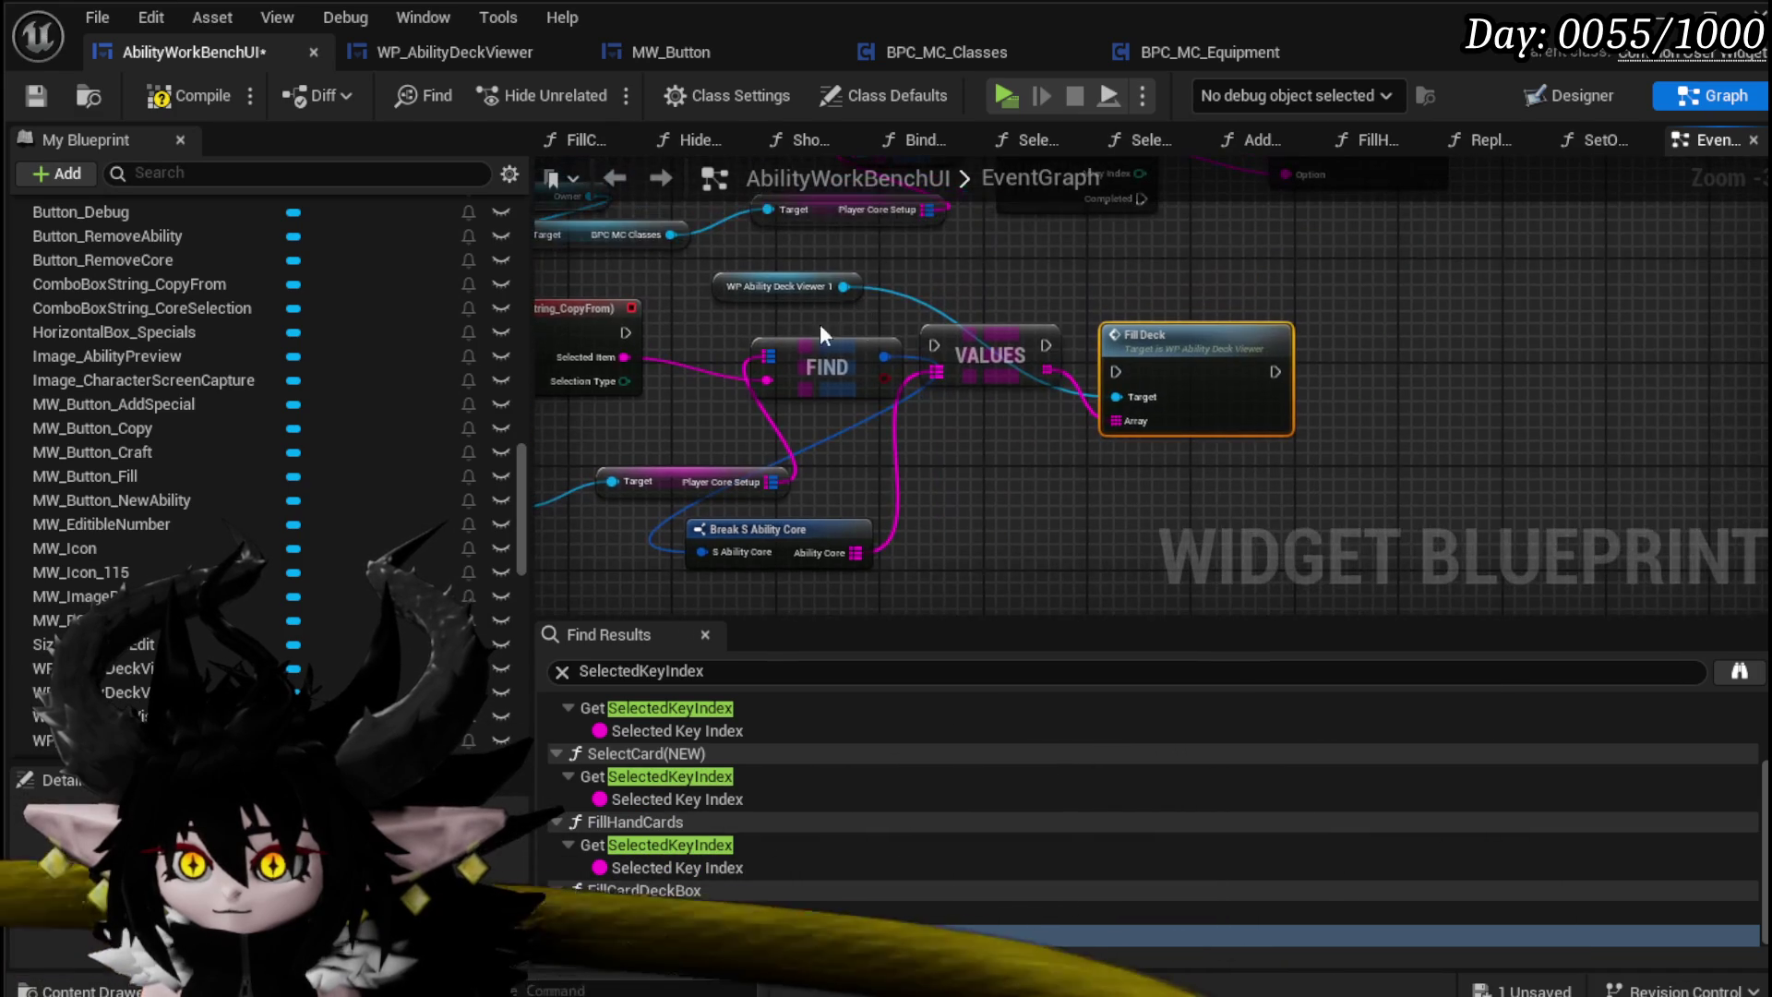
{"action": "left_click_drag", "start_coordinate": [624, 332], "coordinate": [805, 344]}
{"action": "left_click_drag", "start_coordinate": [927, 341], "coordinate": [1119, 371]}
{"action": "left_click_drag", "start_coordinate": [1165, 334], "coordinate": [1200, 312]}
{"action": "left_click_drag", "start_coordinate": [931, 389], "coordinate": [931, 377]}
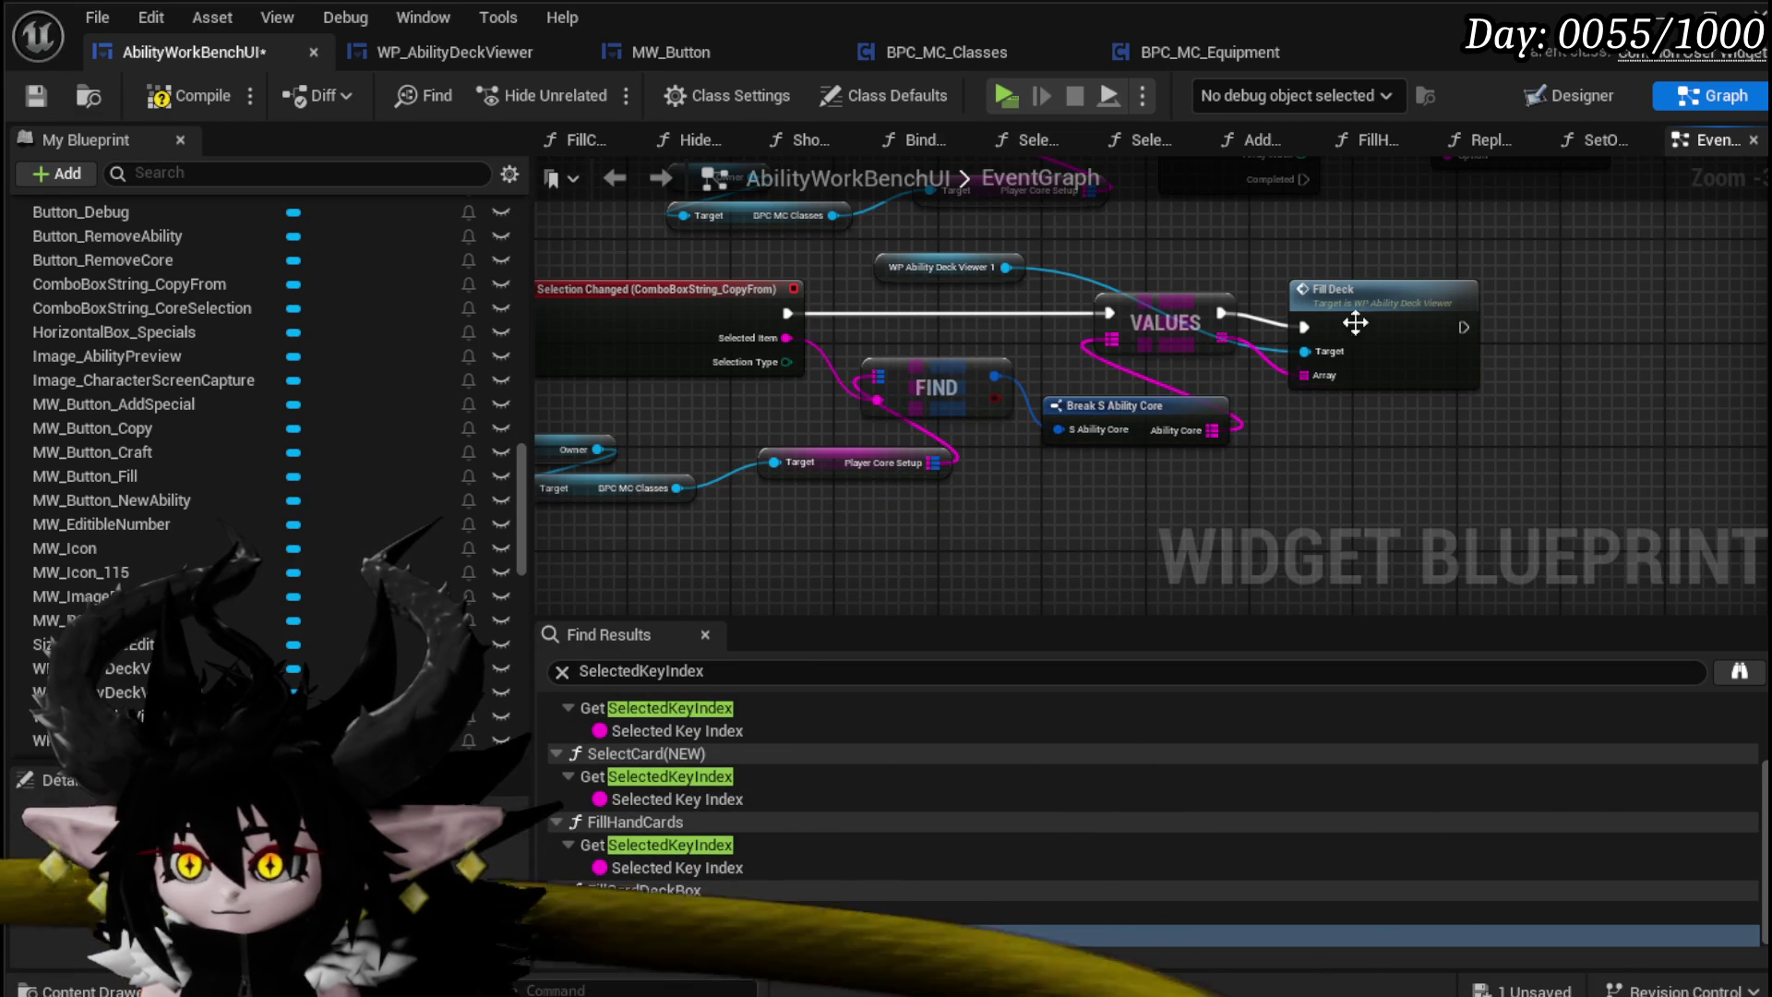
{"action": "left_click_drag", "start_coordinate": [1356, 322], "coordinate": [1354, 295]}
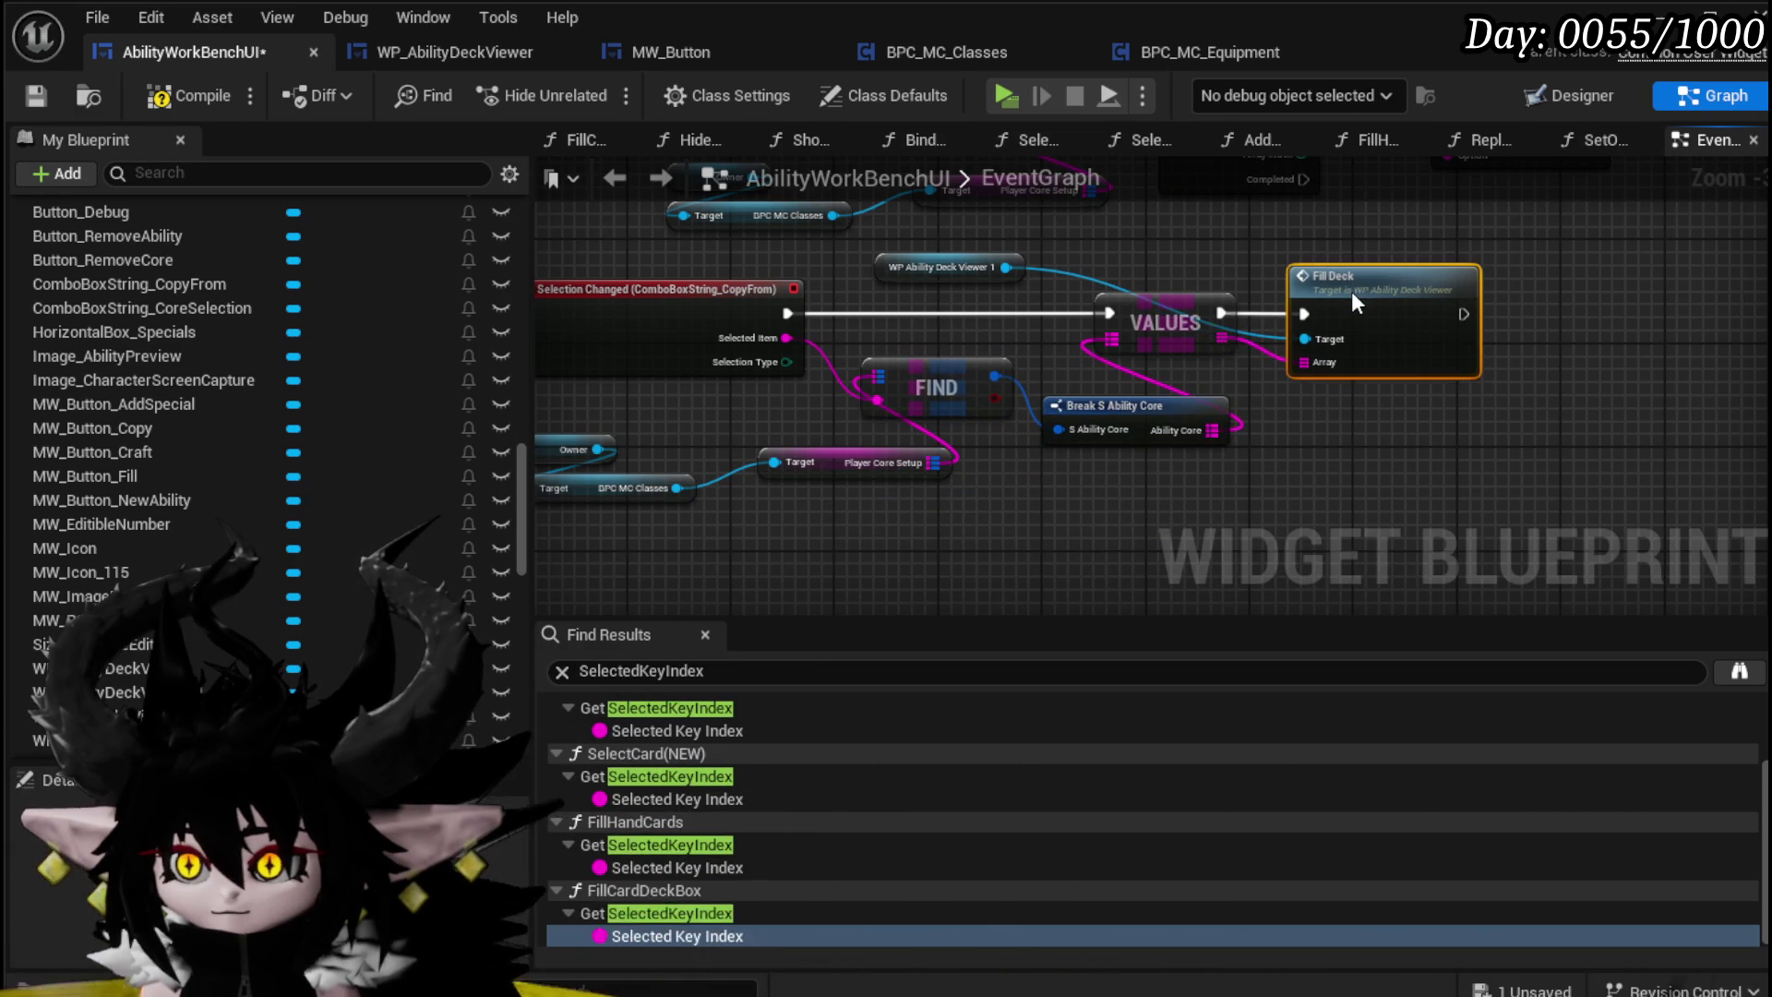
Step: Compile and save the widget blueprint
{"action": "left_click", "coordinate": [42, 92]}
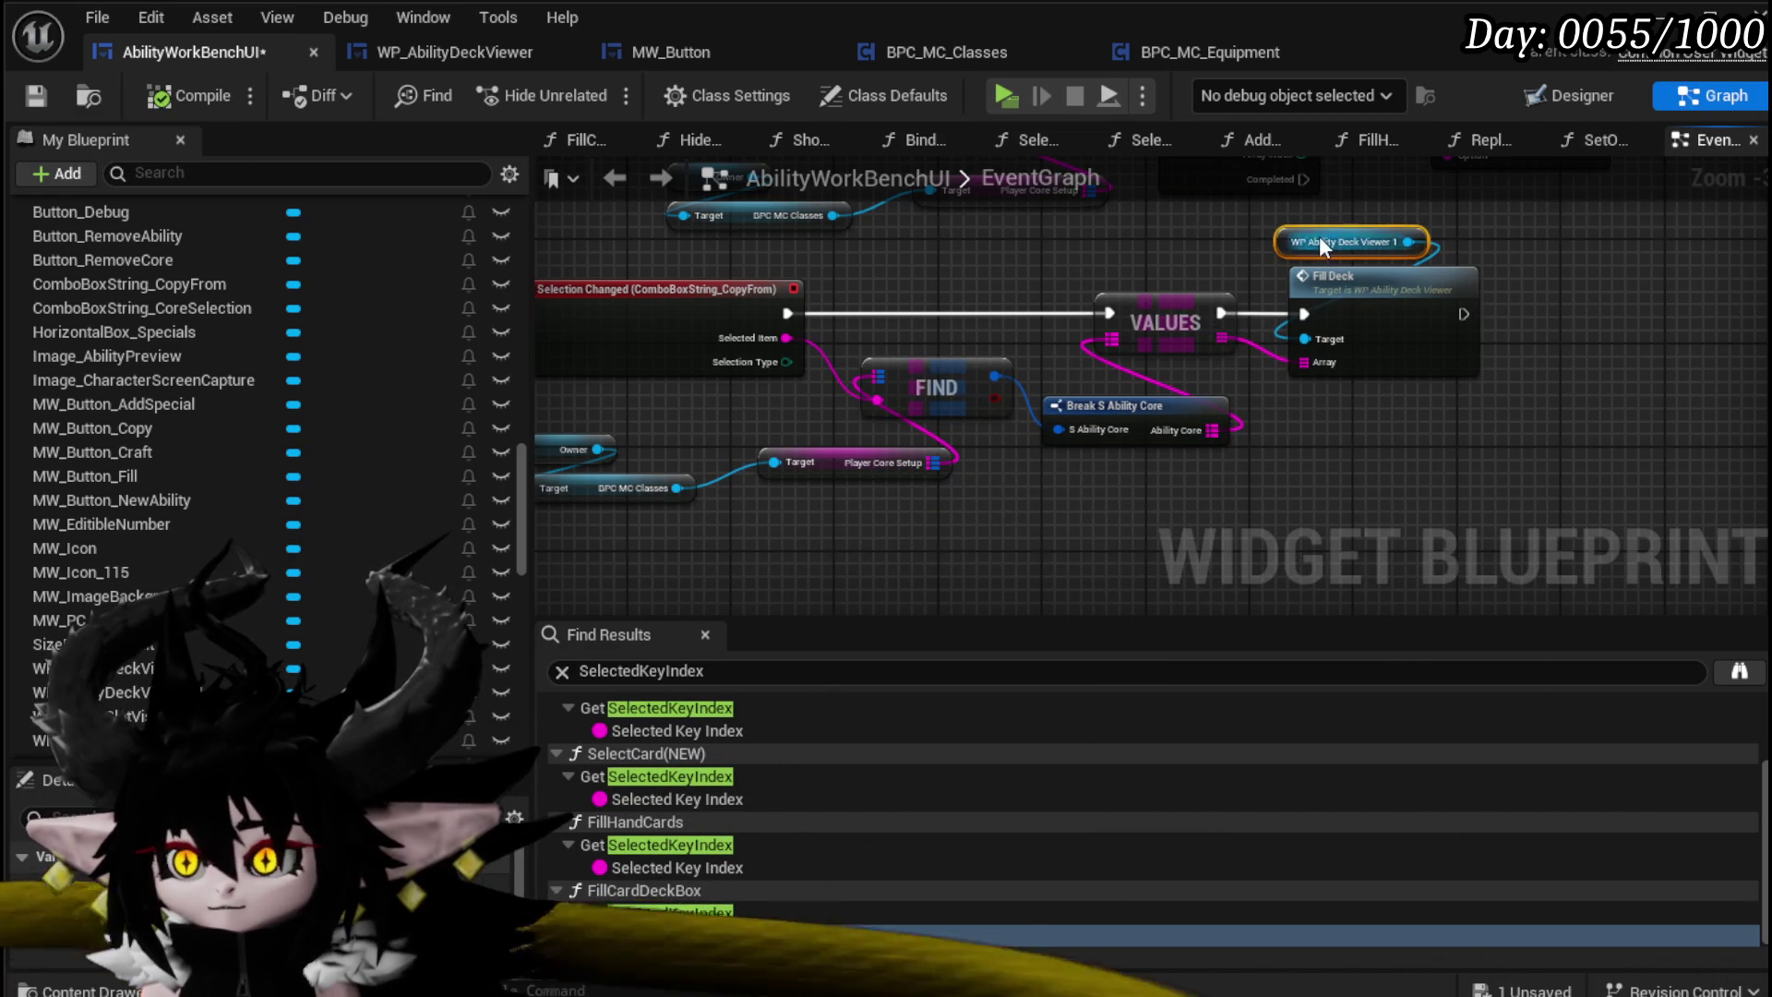
{"action": "left_click", "coordinate": [41, 96]}
{"action": "scroll", "coordinate": [1080, 369], "scroll_direction": "down", "scroll_amount": 2}
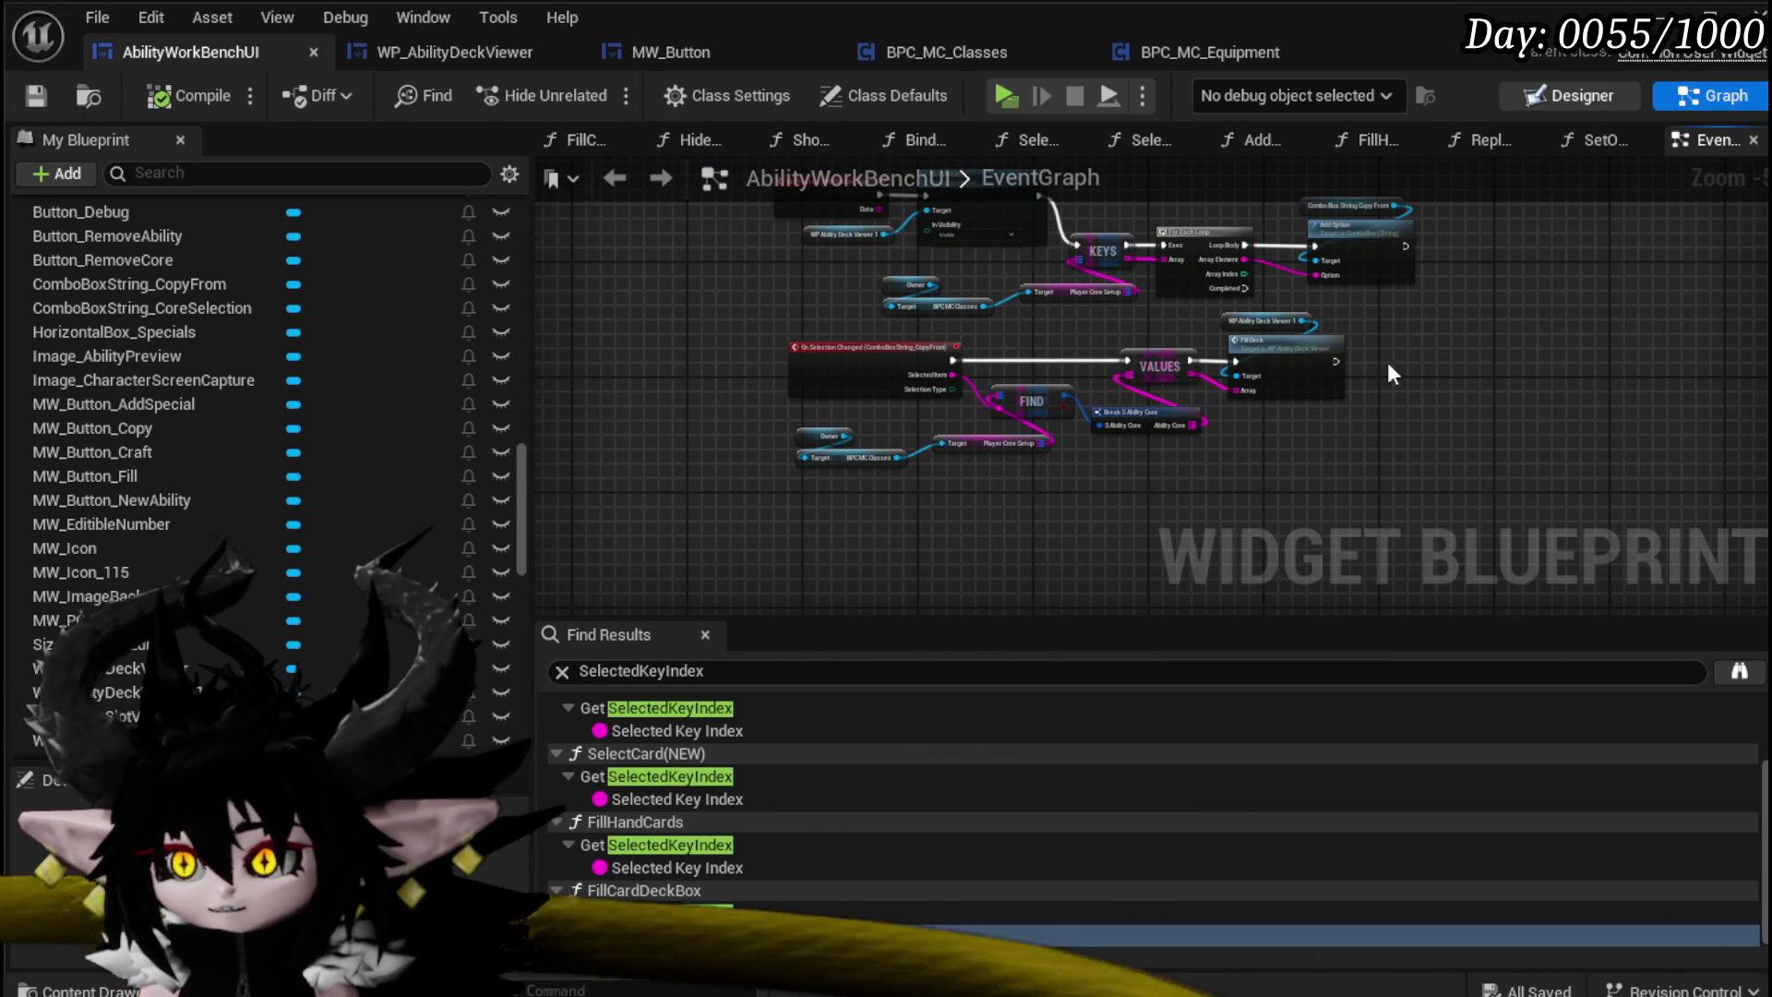
{"action": "double_click", "coordinate": [1269, 321]}
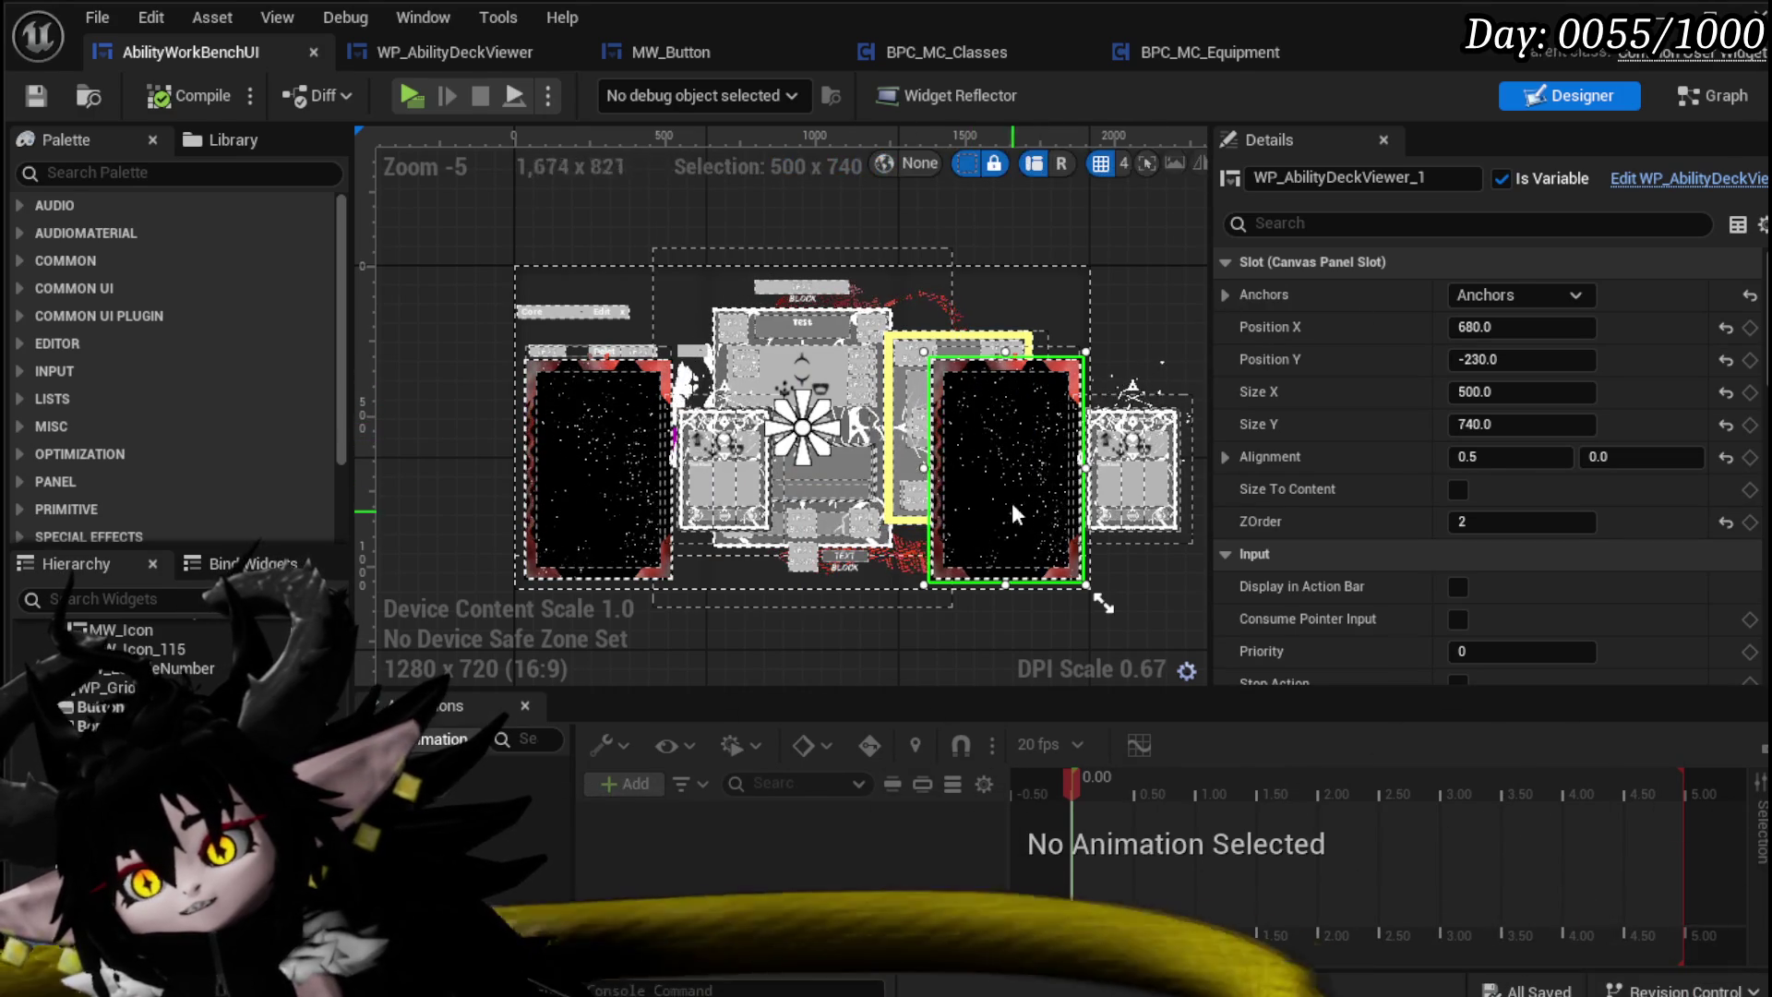
Step: Switch to the WP_AbilityDeckViewer editor to show its FillDeck graph
{"action": "left_click", "coordinate": [1722, 187]}
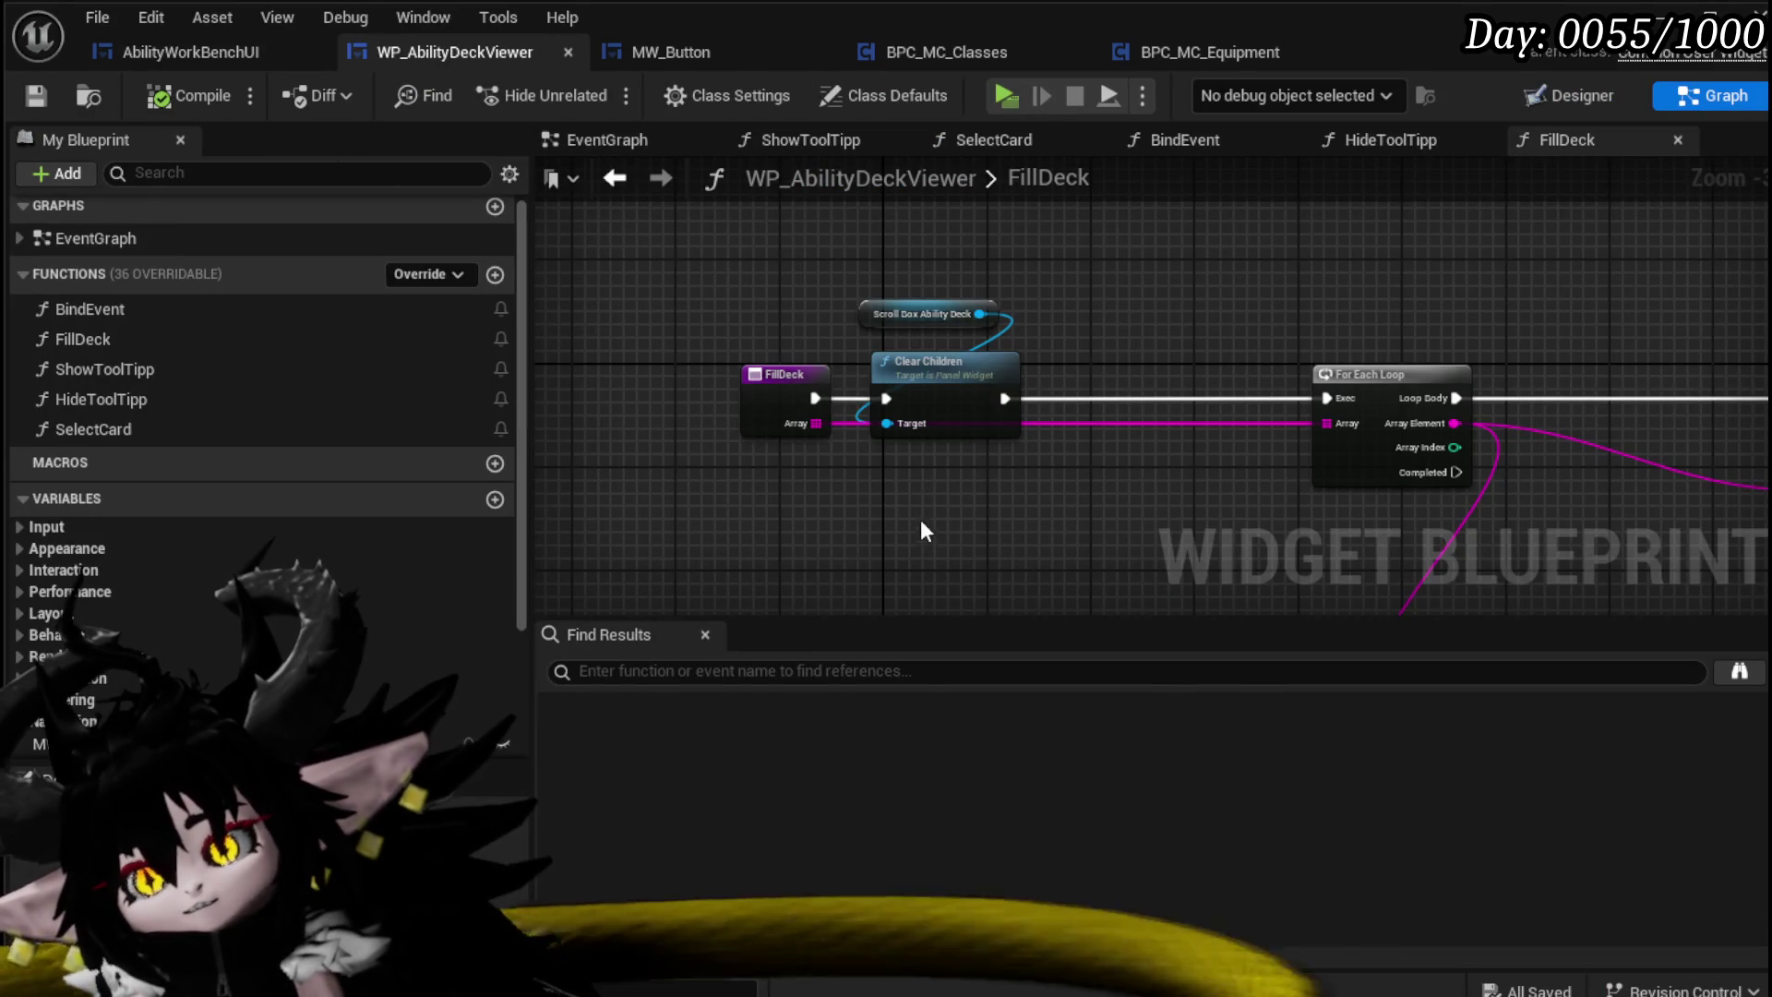
Step: Open the BindEvent function and make room in its graph
{"action": "double_click", "coordinate": [97, 310]}
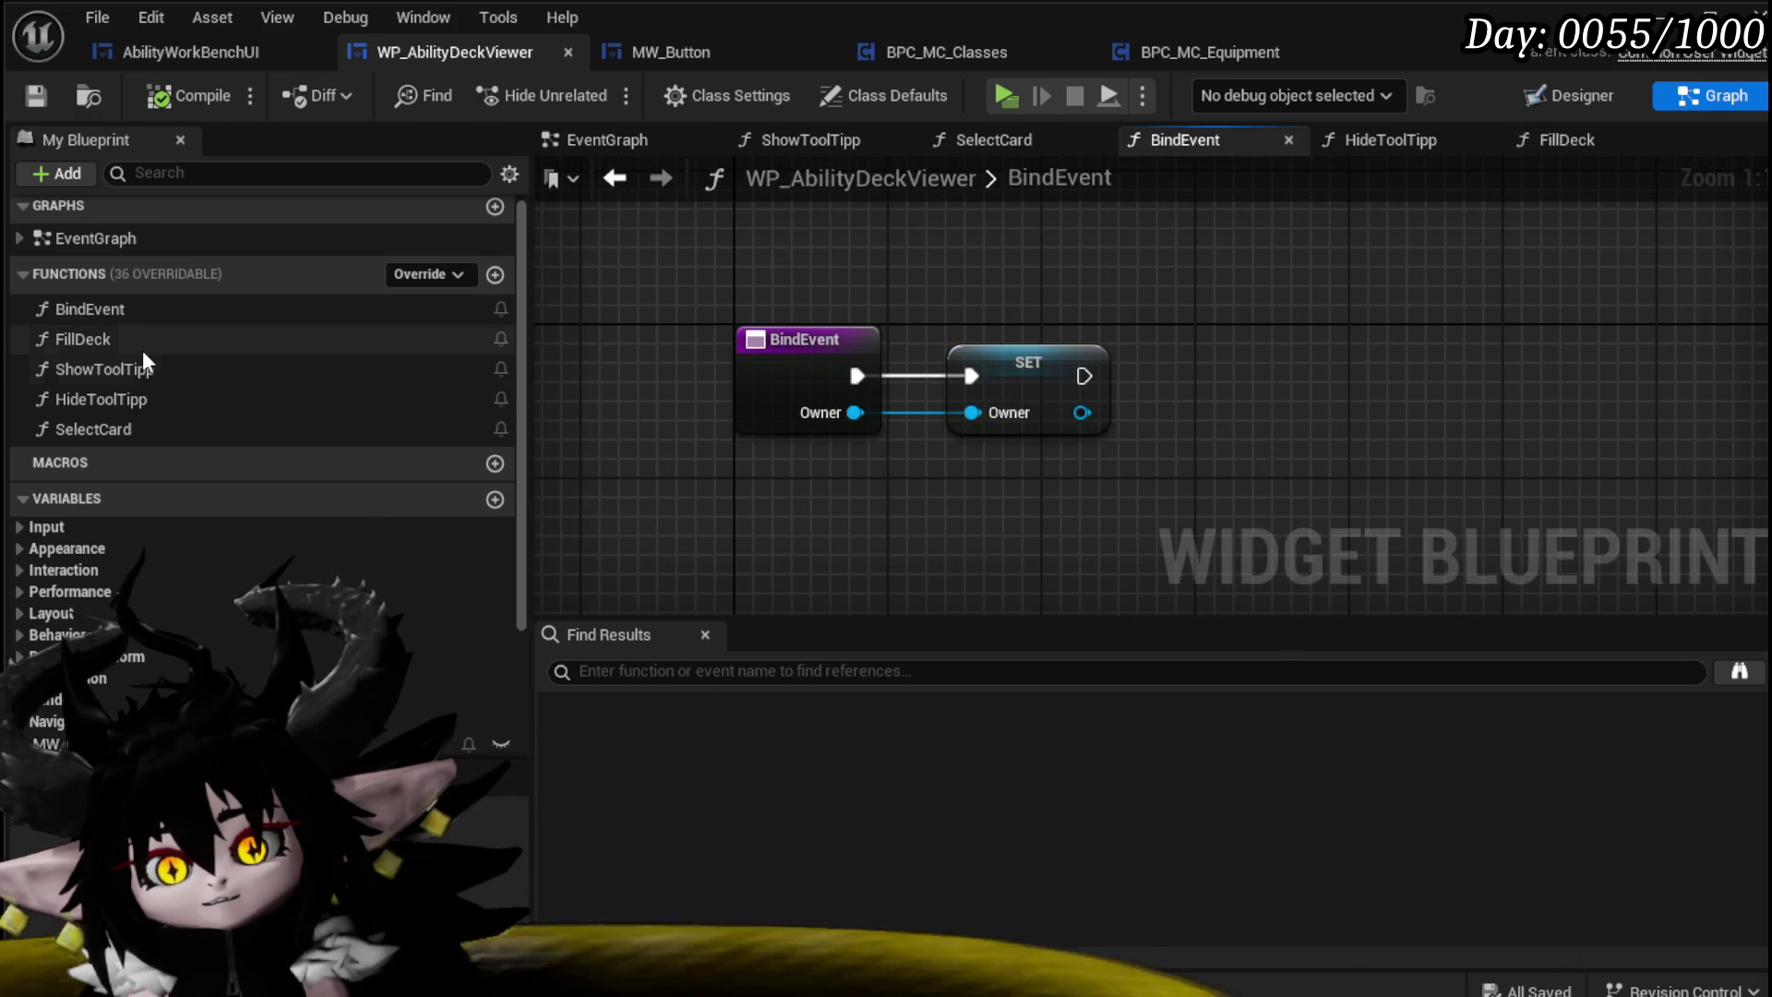
{"action": "left_click_drag", "start_coordinate": [985, 475], "coordinate": [783, 470]}
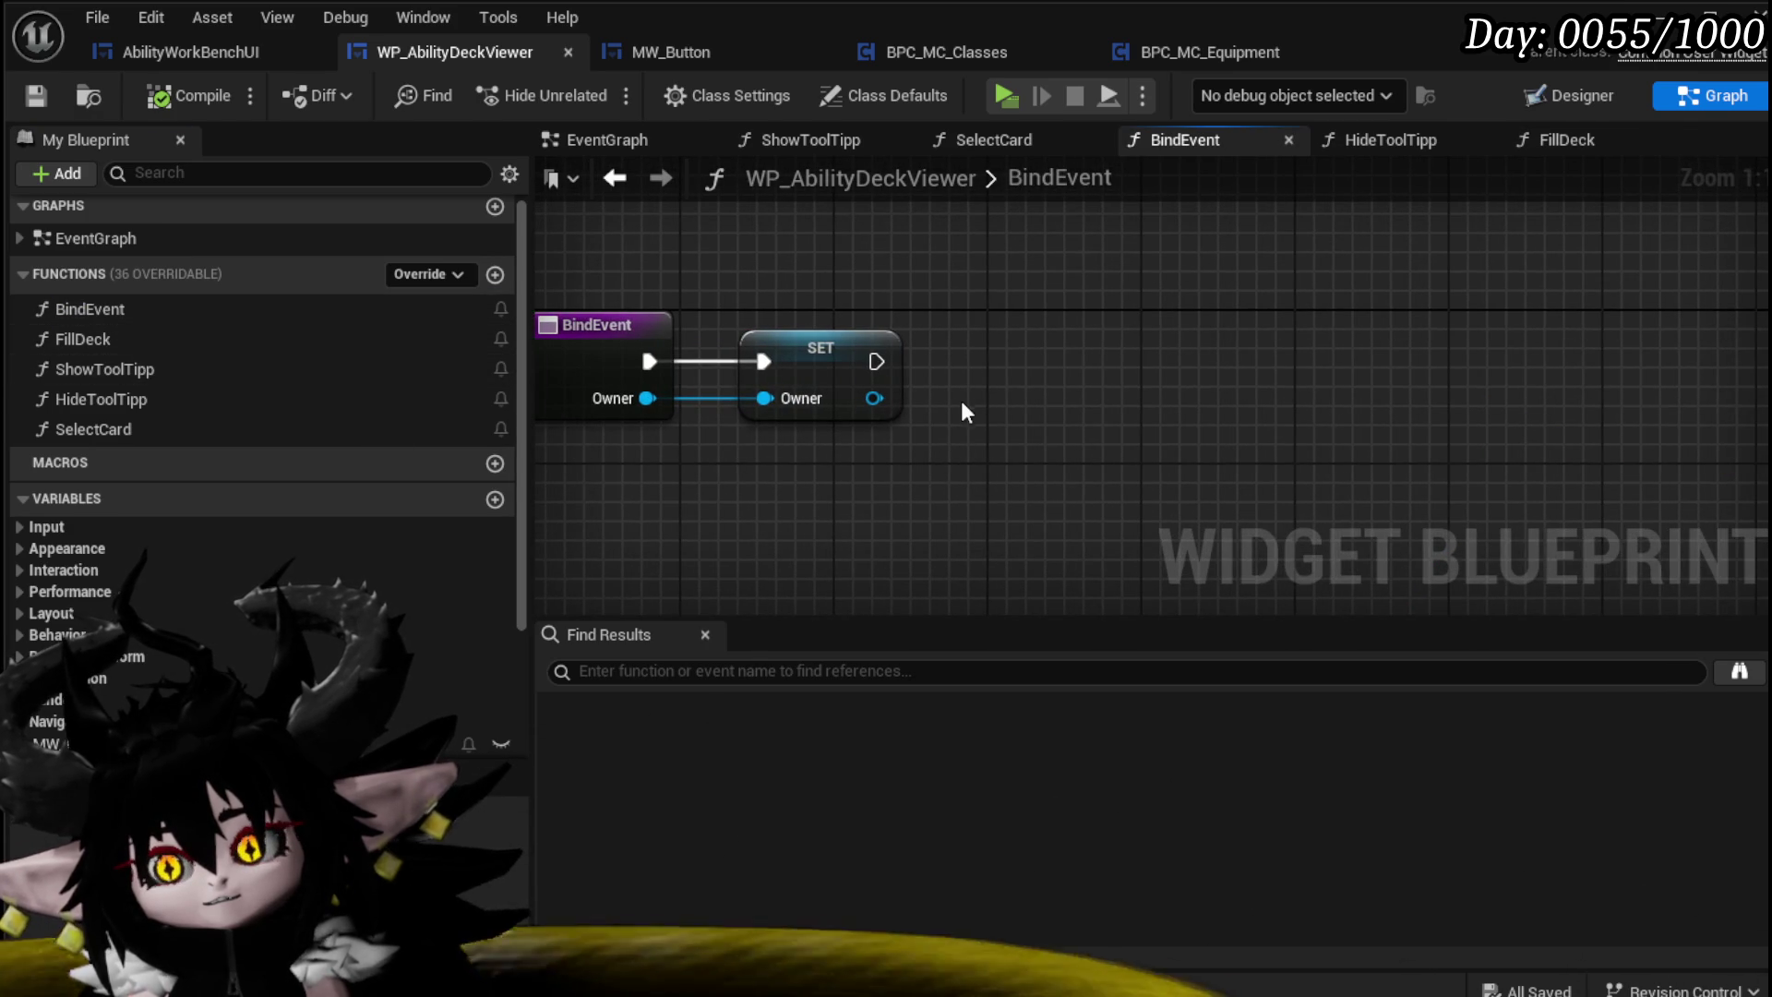
{"action": "right_click", "coordinate": [977, 368]}
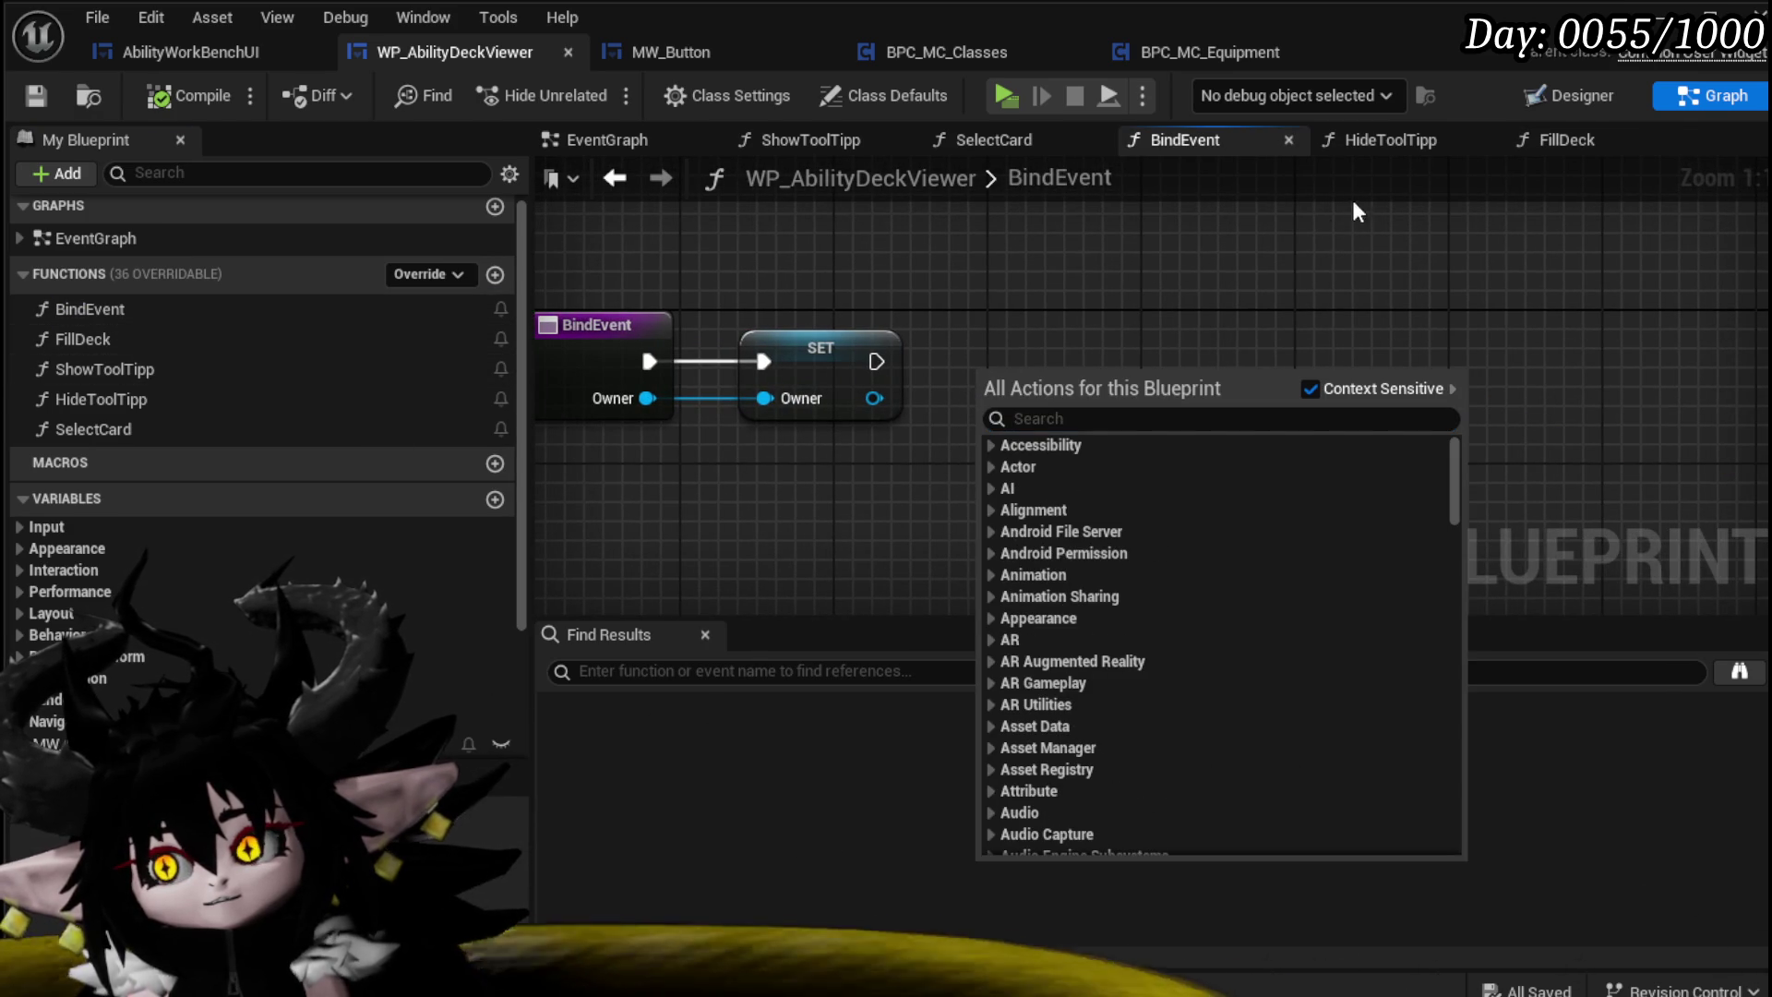
{"action": "left_click", "coordinate": [1117, 286]}
{"action": "right_click", "coordinate": [1130, 341]}
{"action": "left_click", "coordinate": [996, 360]}
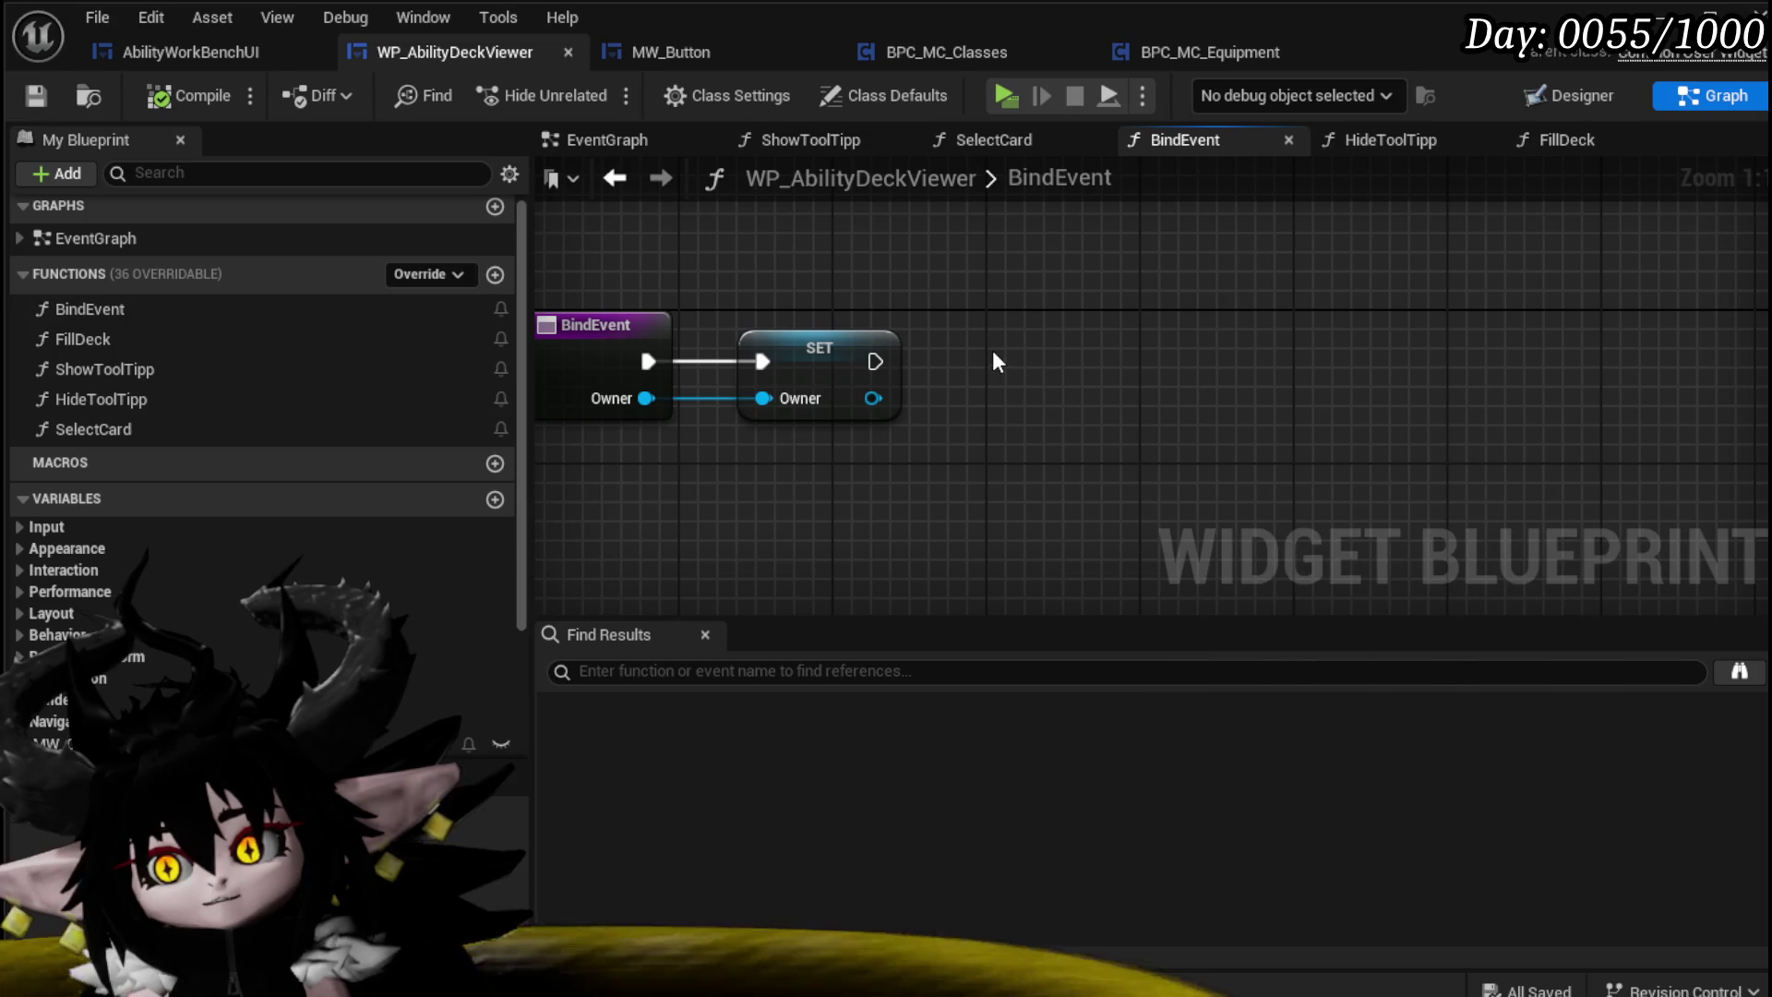
{"action": "right_click", "coordinate": [1001, 340]}
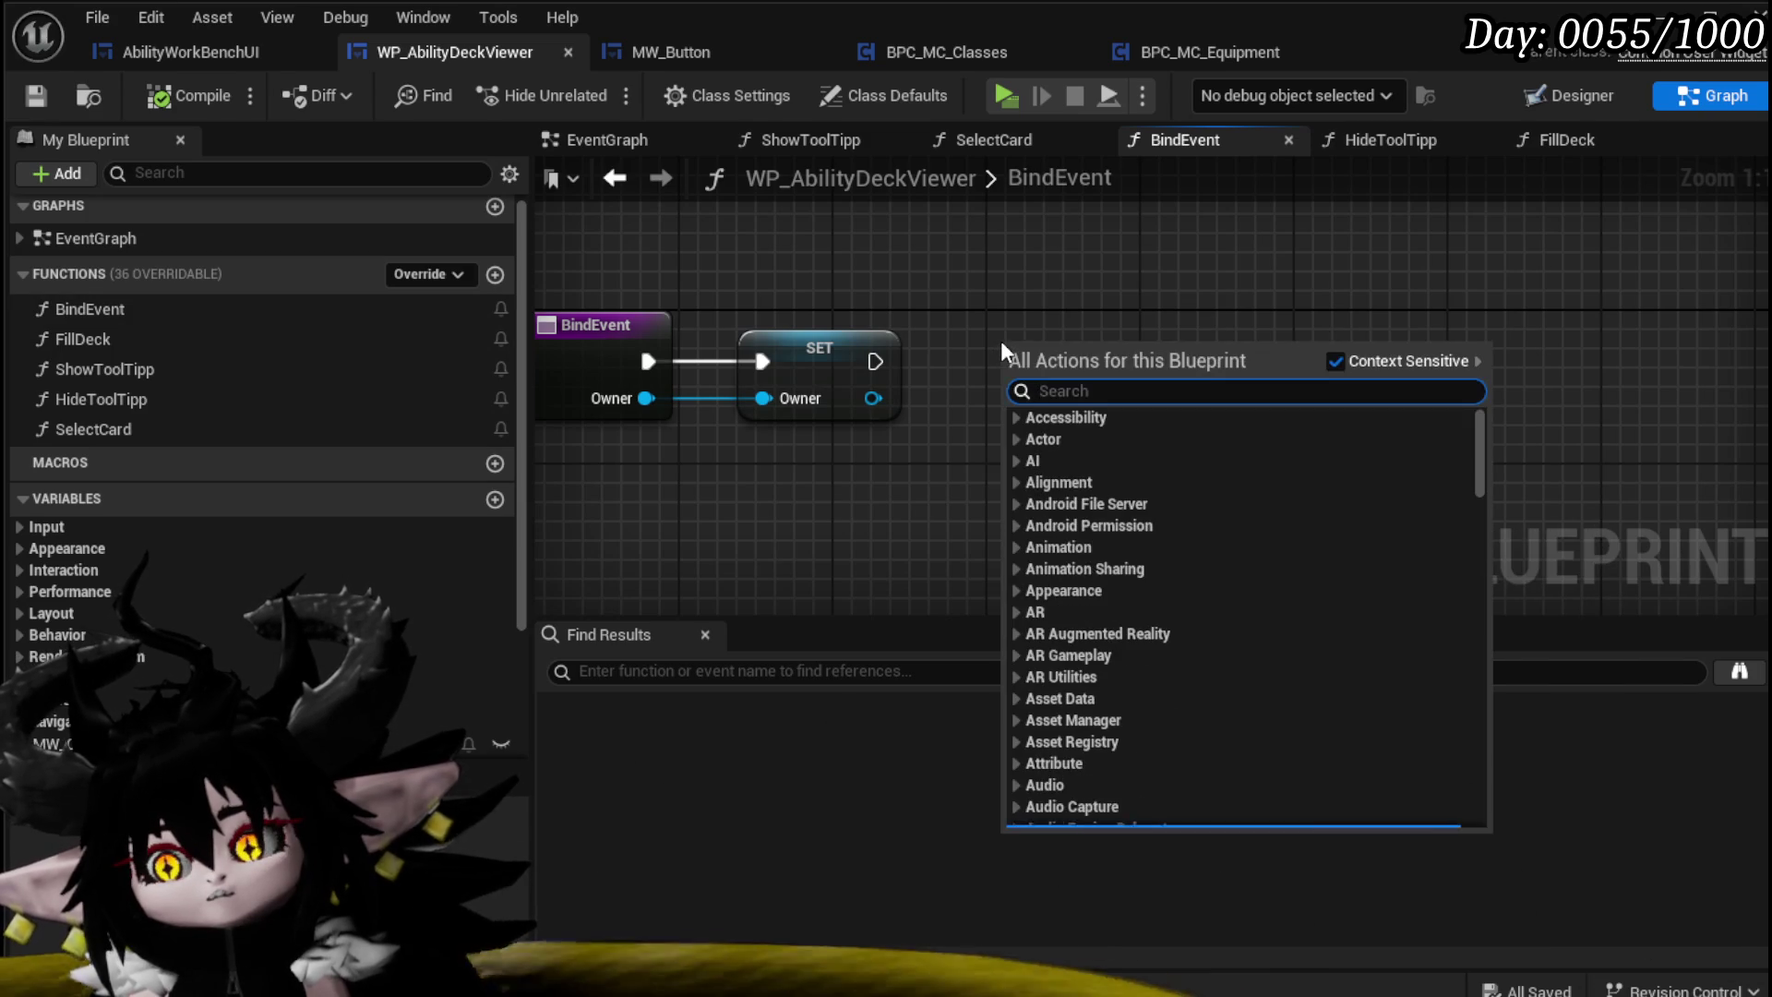
{"action": "left_click", "coordinate": [1006, 319]}
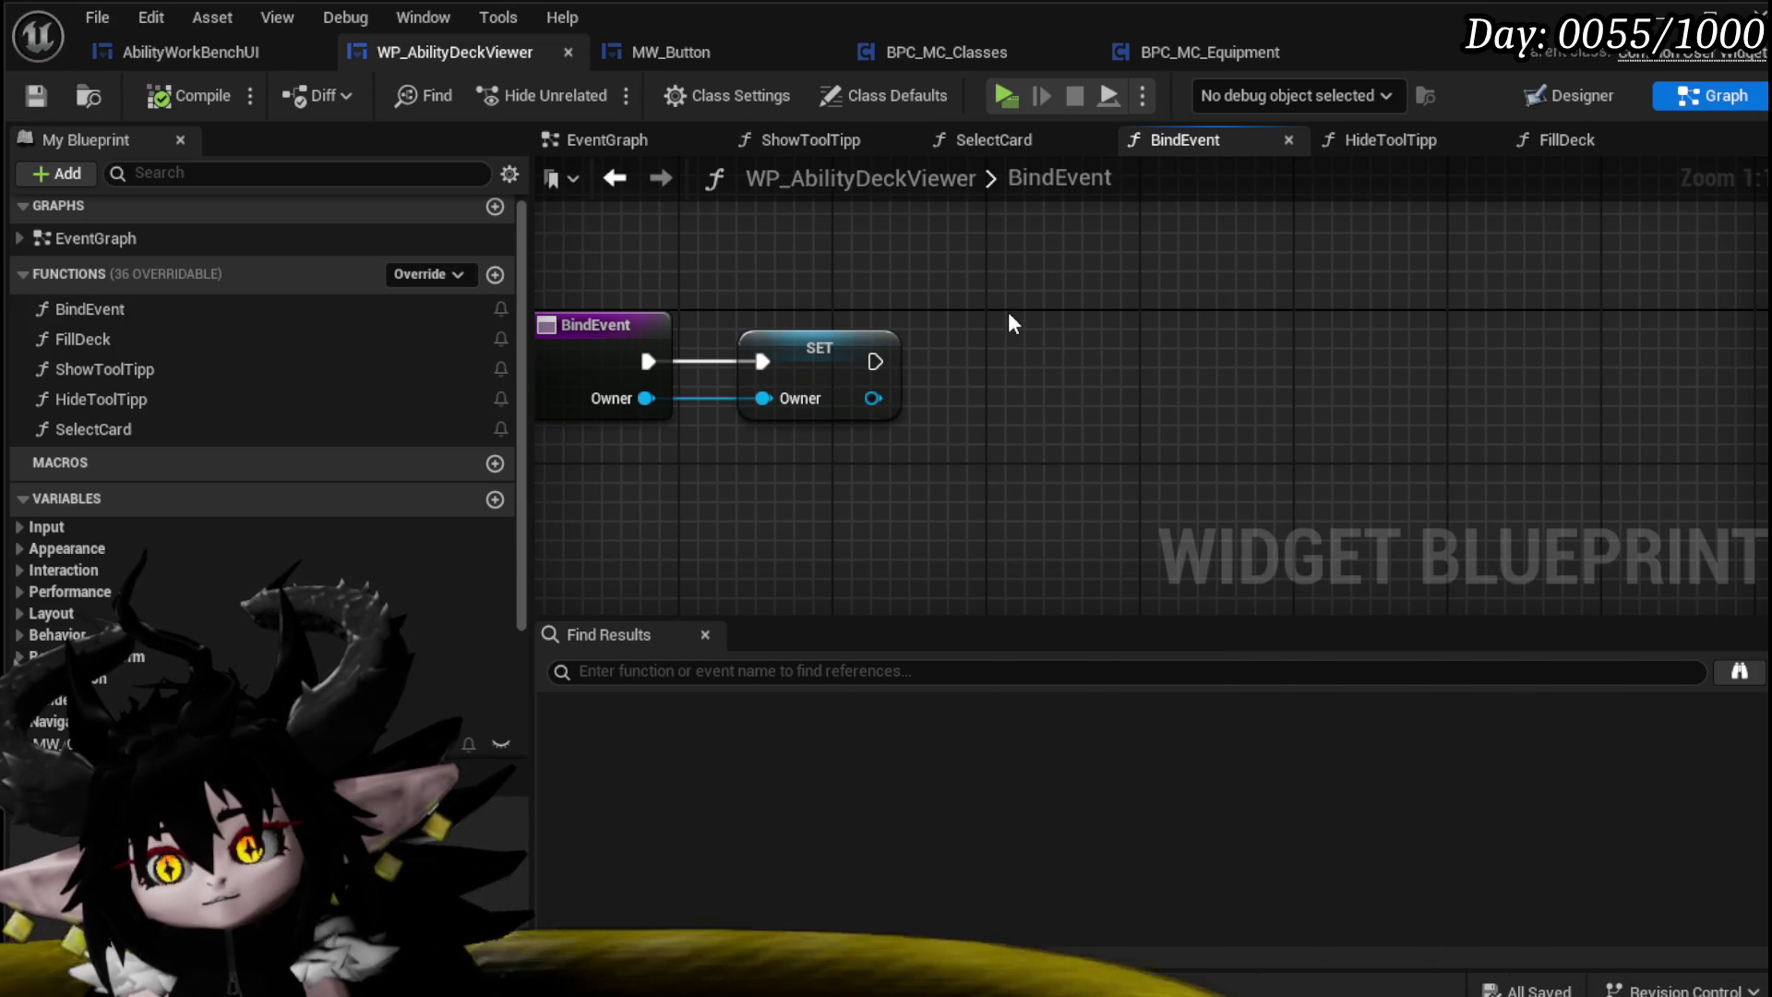
{"action": "scroll", "coordinate": [521, 369], "scroll_direction": "down", "scroll_amount": 4}
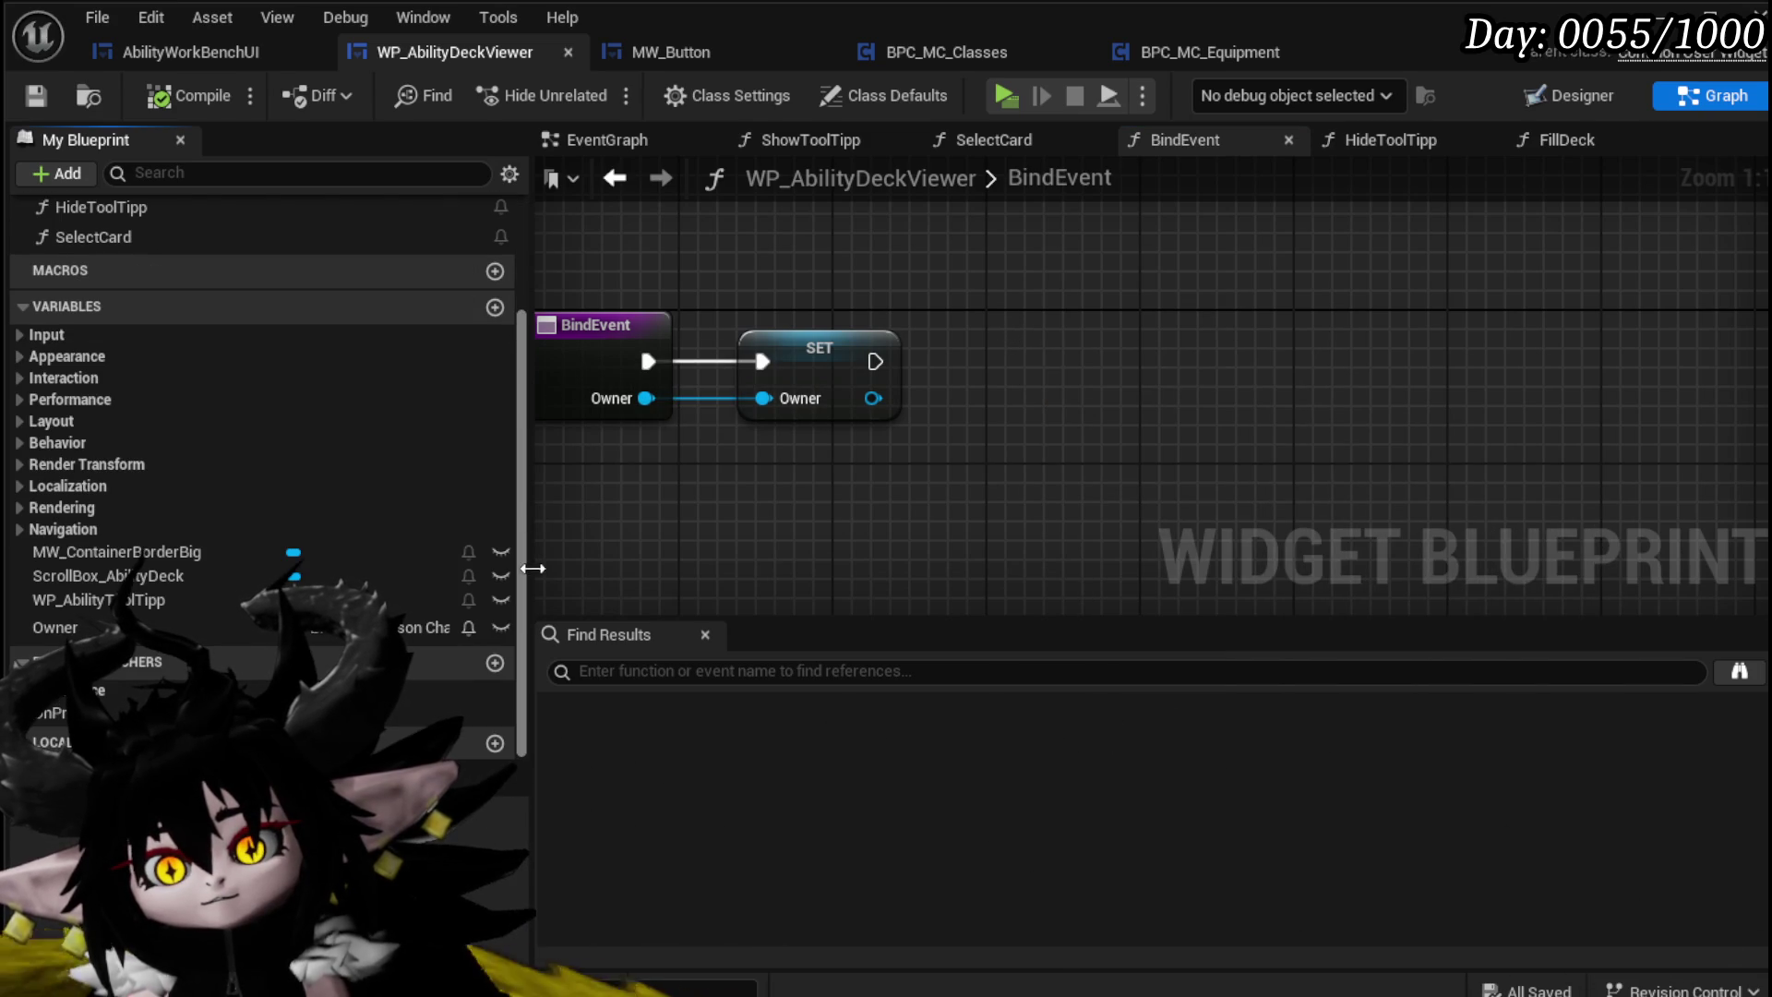
Step: Create a new Boolean variable named InverseToolTipp
{"action": "left_click", "coordinate": [495, 307]}
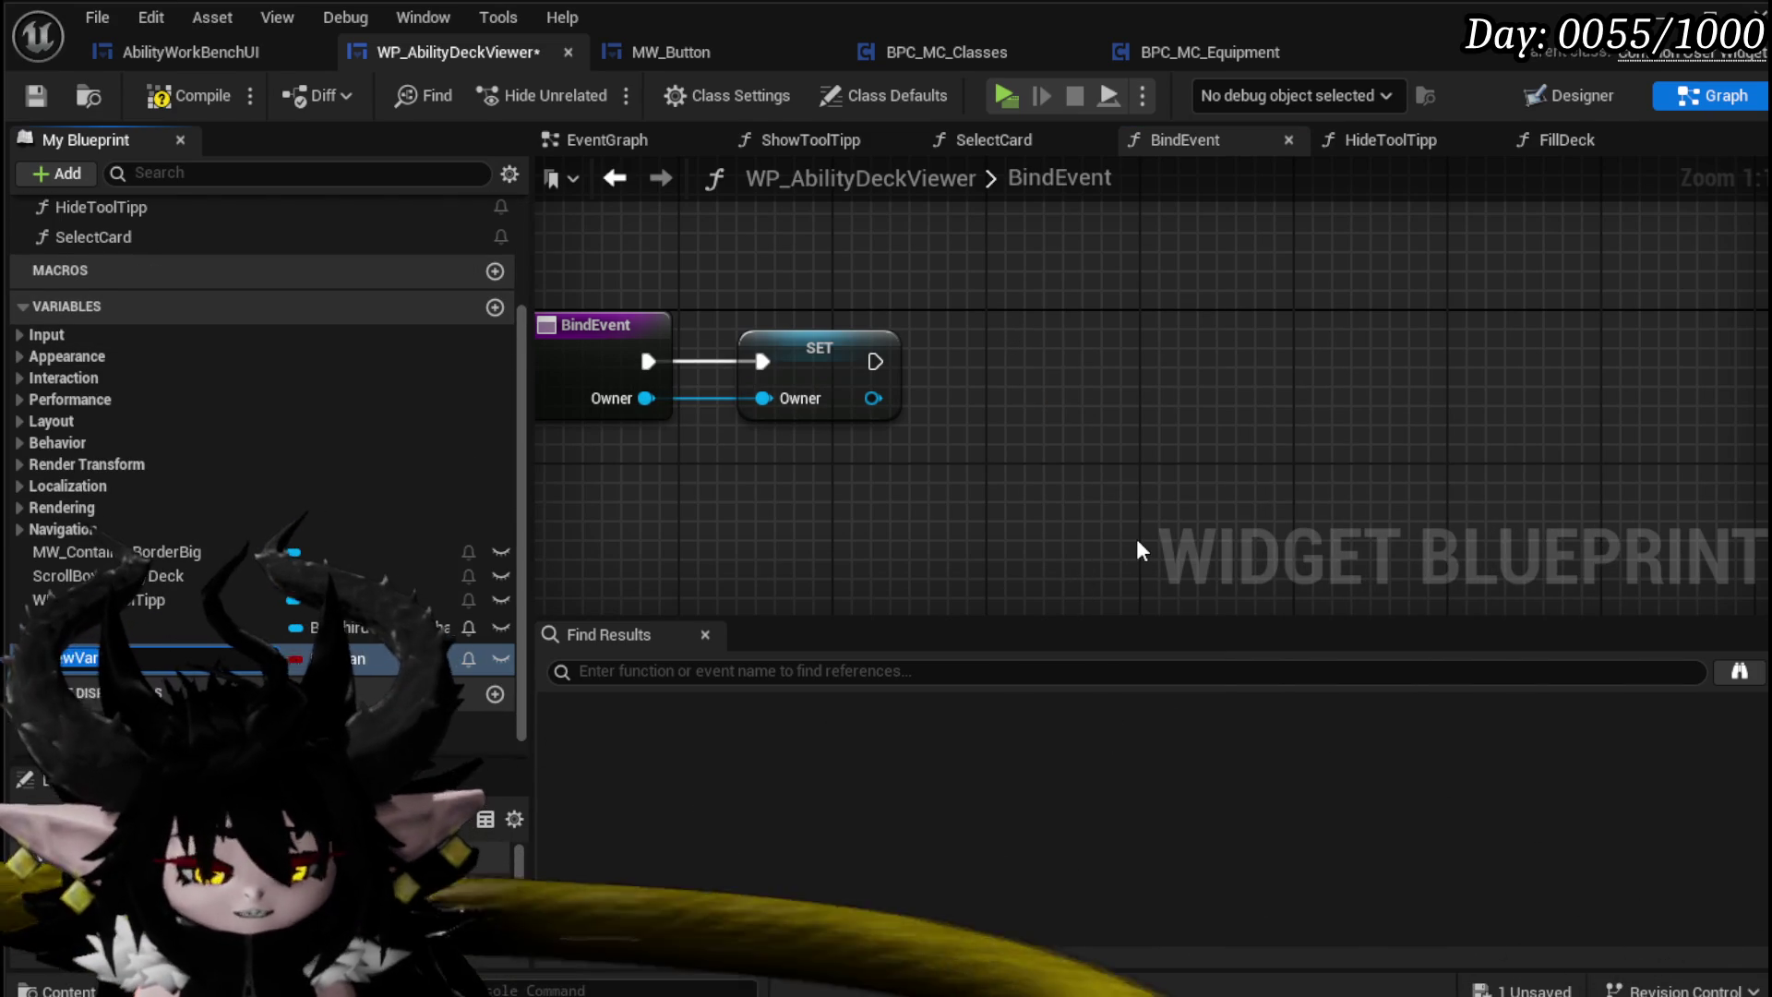
{"action": "key", "text": "BackSpace"}
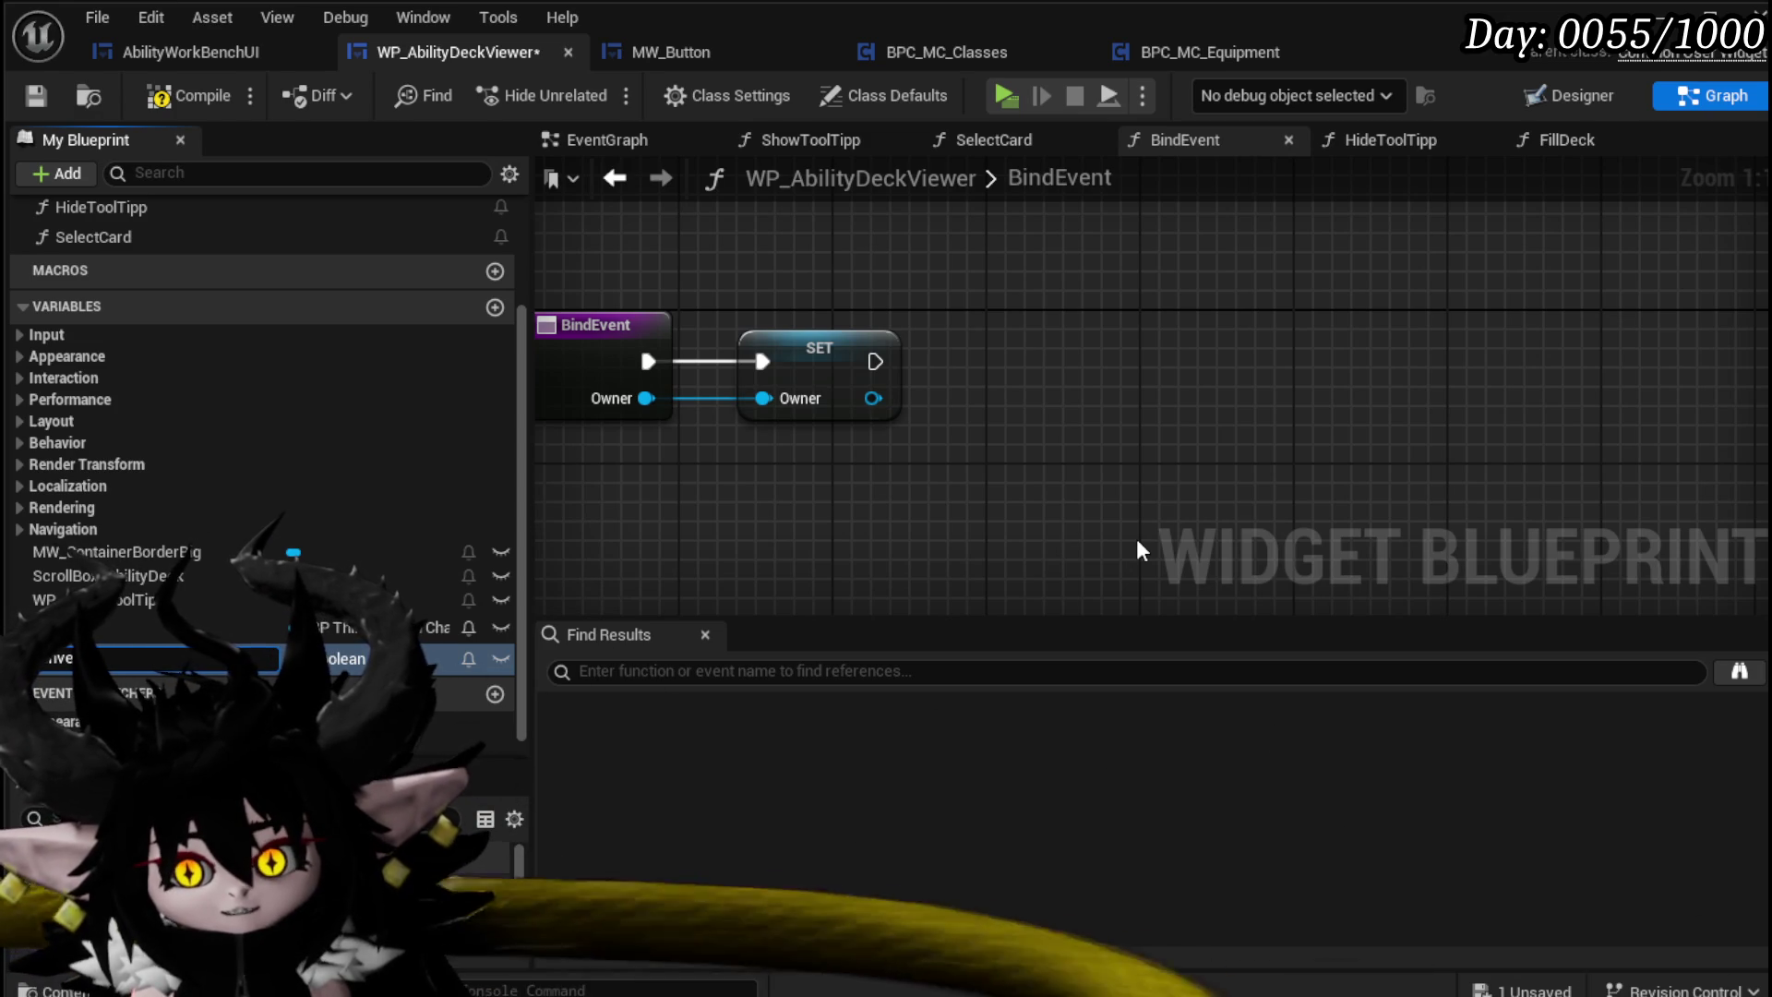
{"action": "type", "text": "Tipp"}
{"action": "key", "text": "Return"}
Step: Branch on a Get InverseToolTipp node right after the Owner is set
{"action": "left_click_drag", "start_coordinate": [207, 648], "coordinate": [717, 544]}
{"action": "left_click", "coordinate": [752, 574]}
{"action": "mouse_move", "coordinate": [847, 544]}
{"action": "left_mouse_down"}
{"action": "mouse_move", "coordinate": [1036, 438]}
{"action": "mouse_move", "coordinate": [1025, 380]}
{"action": "left_mouse_up"}
{"action": "mouse_move", "coordinate": [875, 361]}
{"action": "left_mouse_down"}
{"action": "mouse_move", "coordinate": [1045, 338]}
{"action": "mouse_move", "coordinate": [1084, 369]}
{"action": "left_mouse_up"}
{"action": "left_click", "coordinate": [706, 554]}
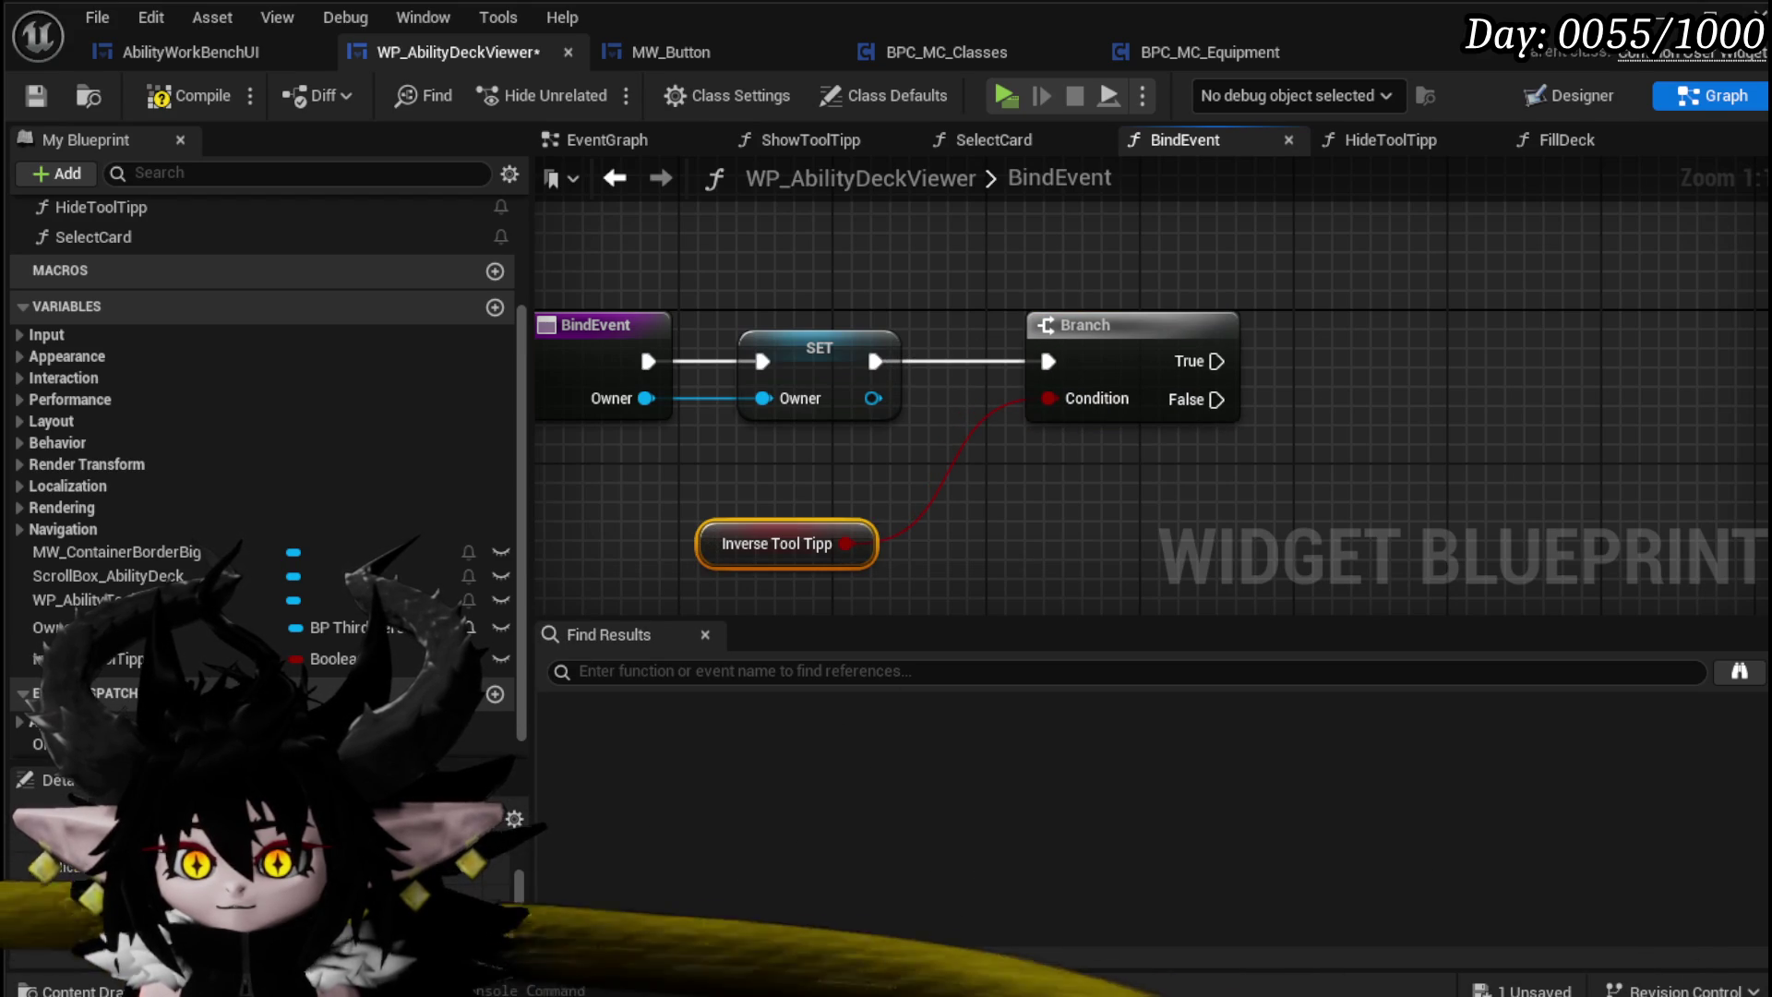
{"action": "left_click_drag", "start_coordinate": [377, 765], "coordinate": [376, 548]}
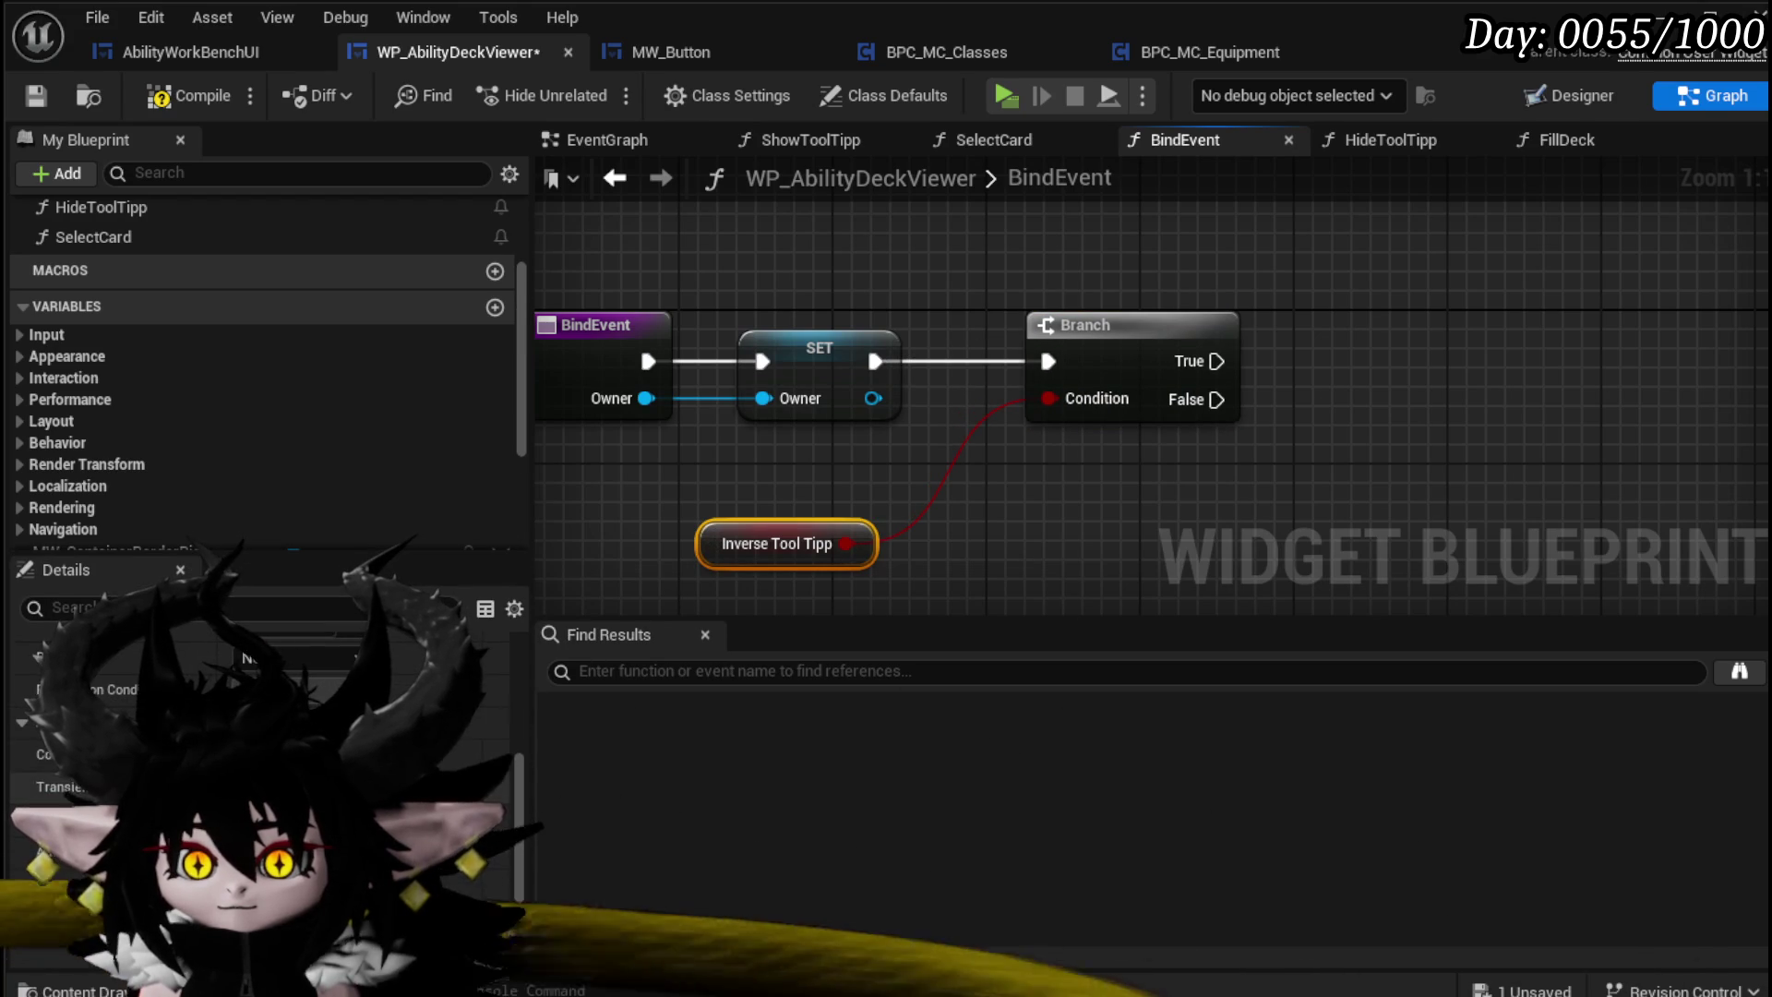
{"action": "scroll", "coordinate": [267, 766], "scroll_direction": "up", "scroll_amount": 5}
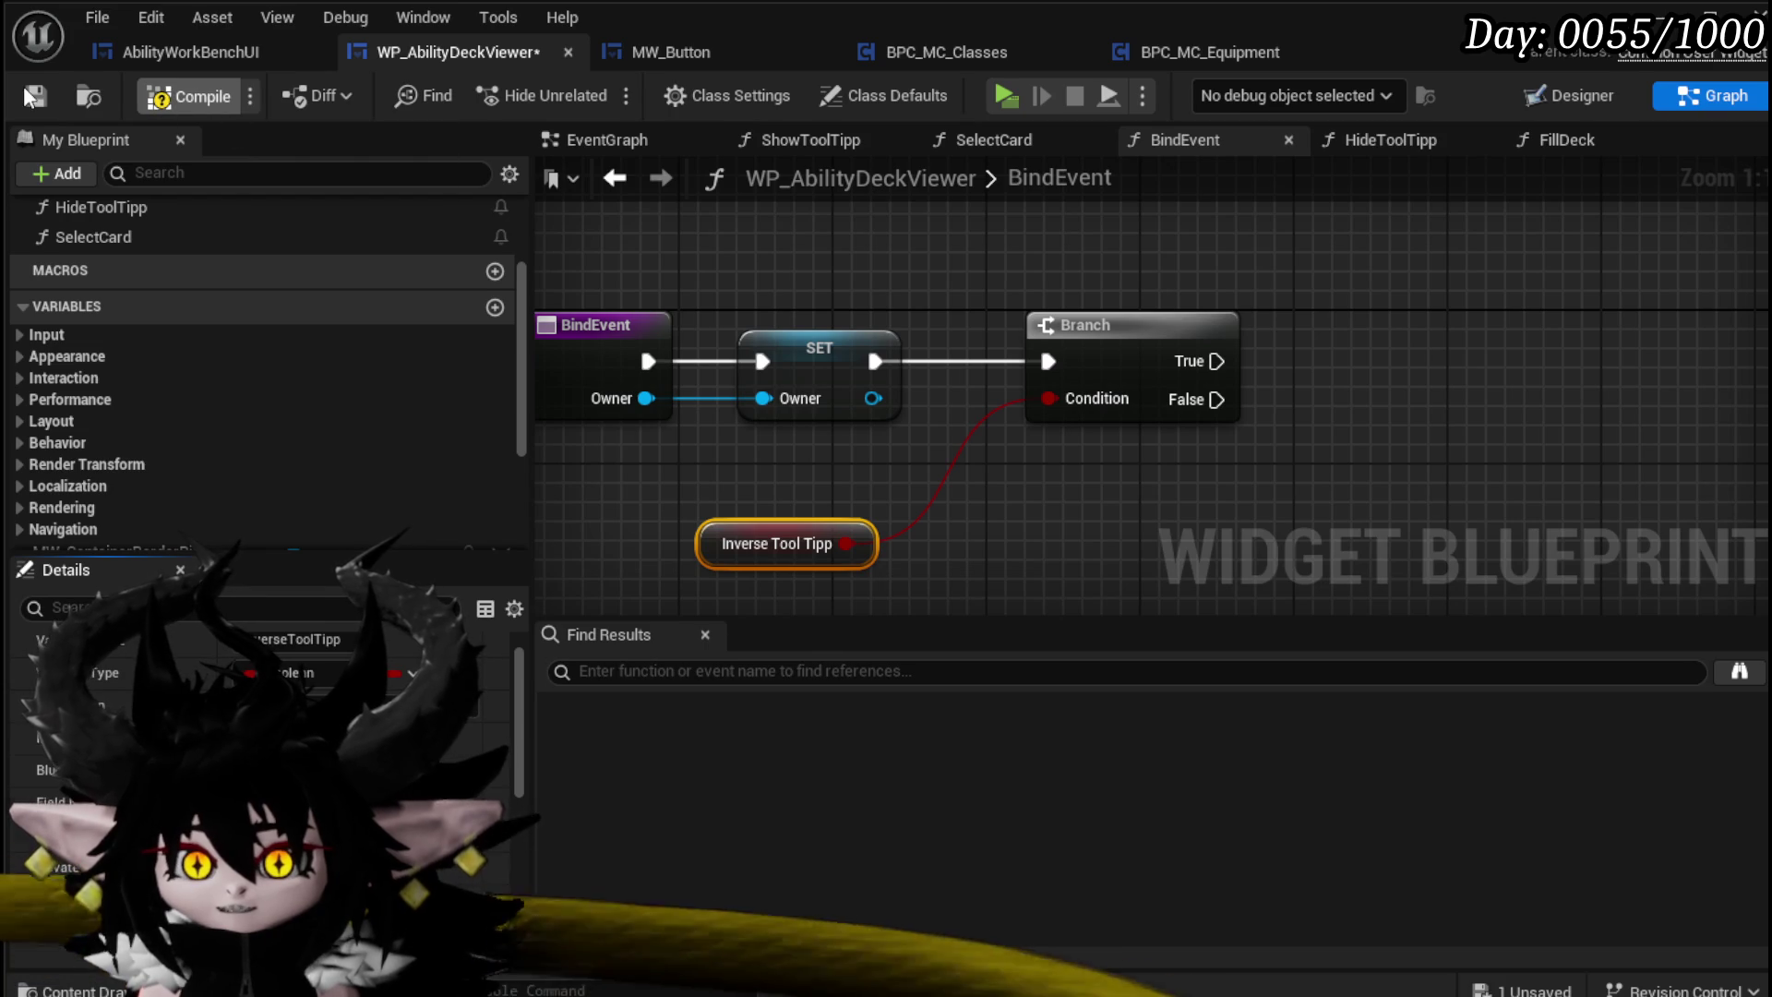
{"action": "left_click", "coordinate": [1569, 96]}
{"action": "scroll", "coordinate": [807, 372], "scroll_direction": "down", "scroll_amount": 4}
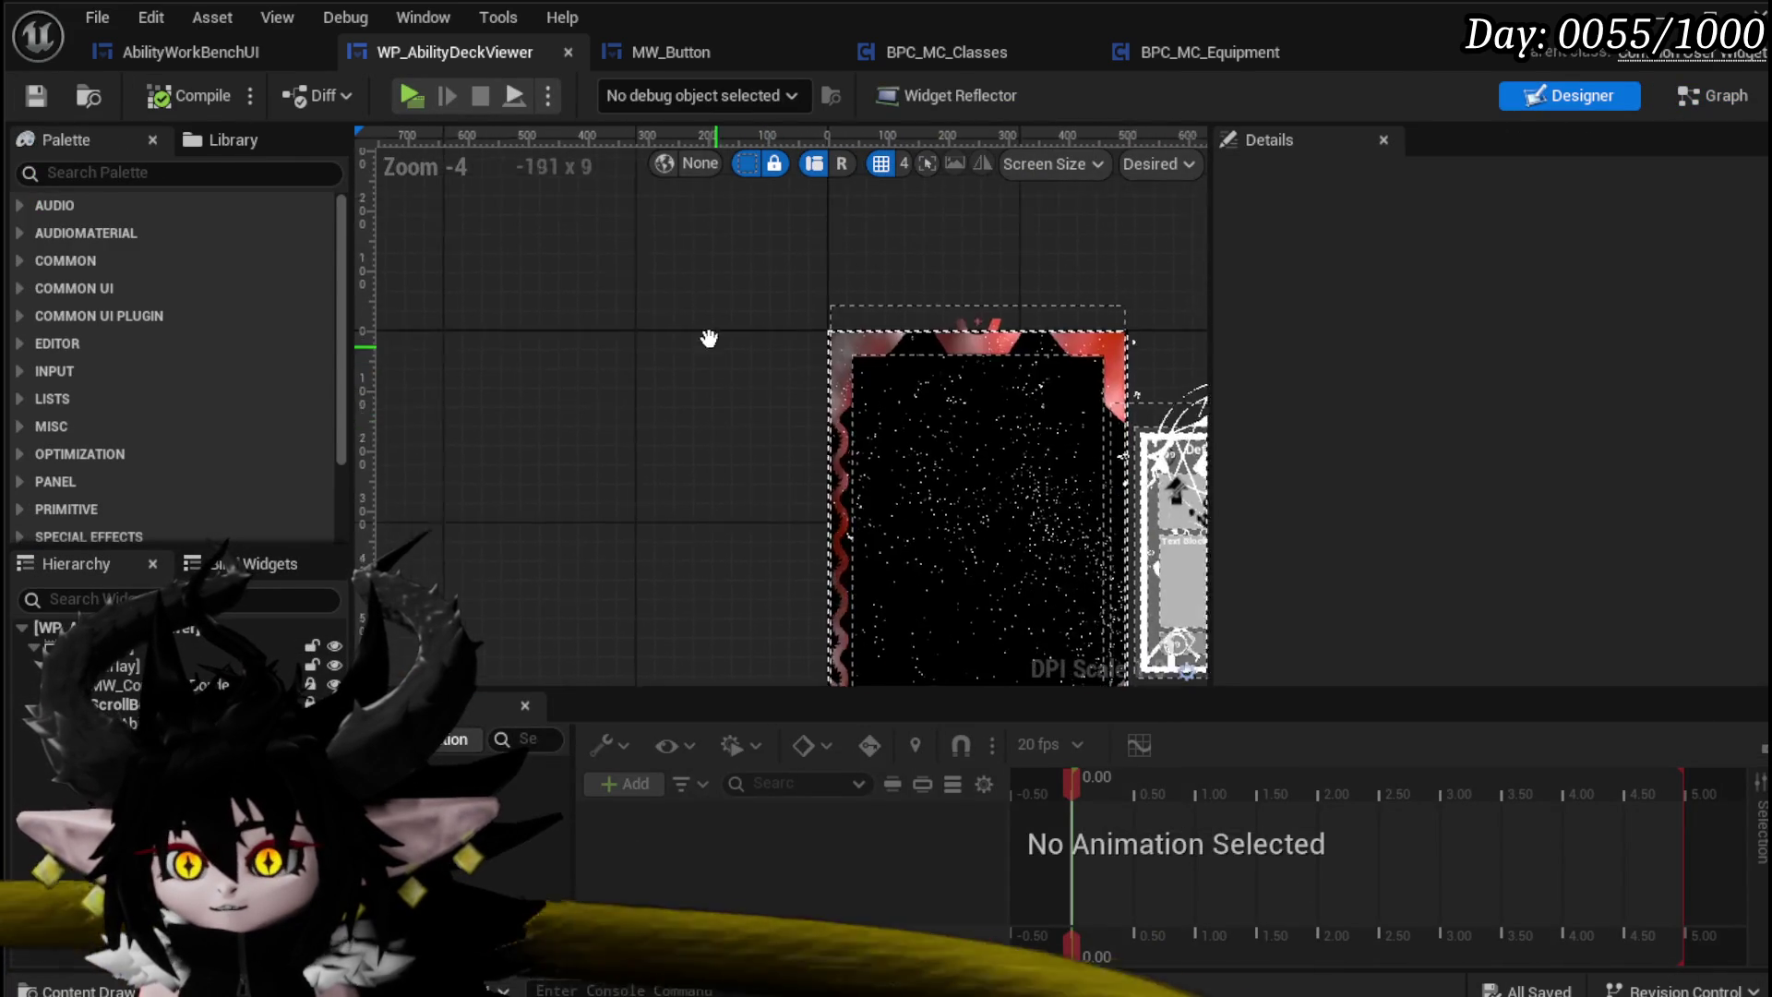
{"action": "left_click_drag", "start_coordinate": [709, 337], "coordinate": [586, 222]}
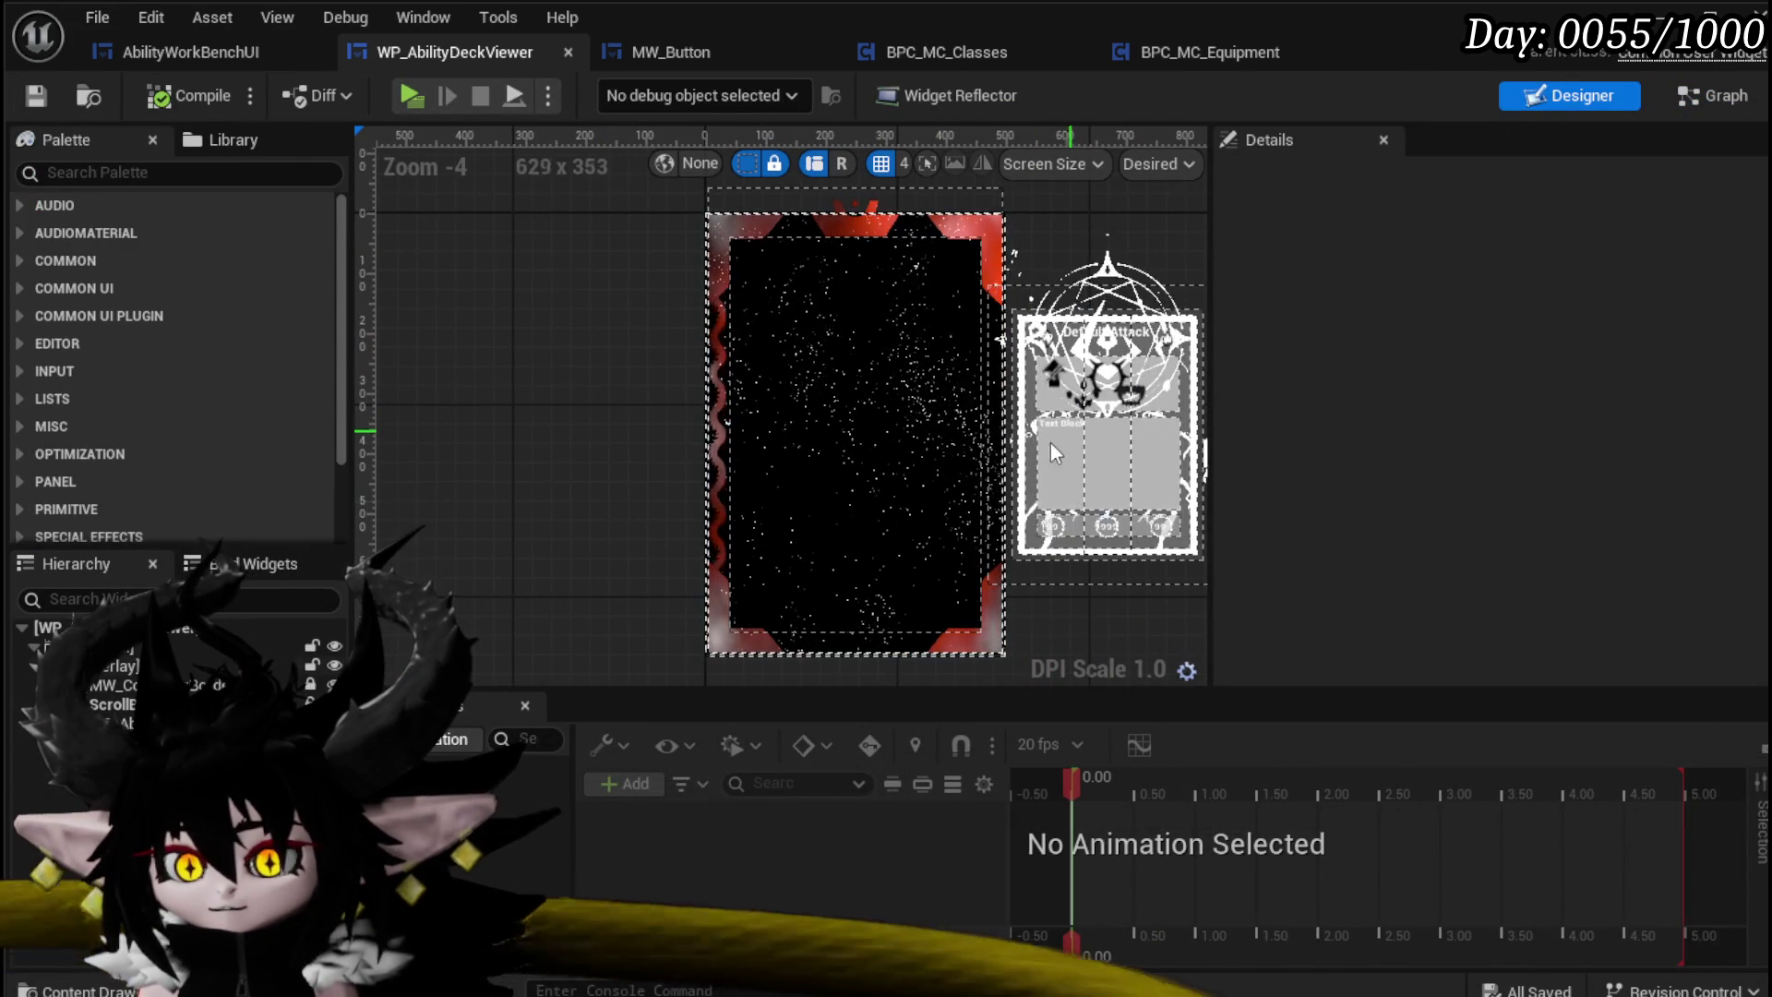
{"action": "left_click", "coordinate": [1112, 503]}
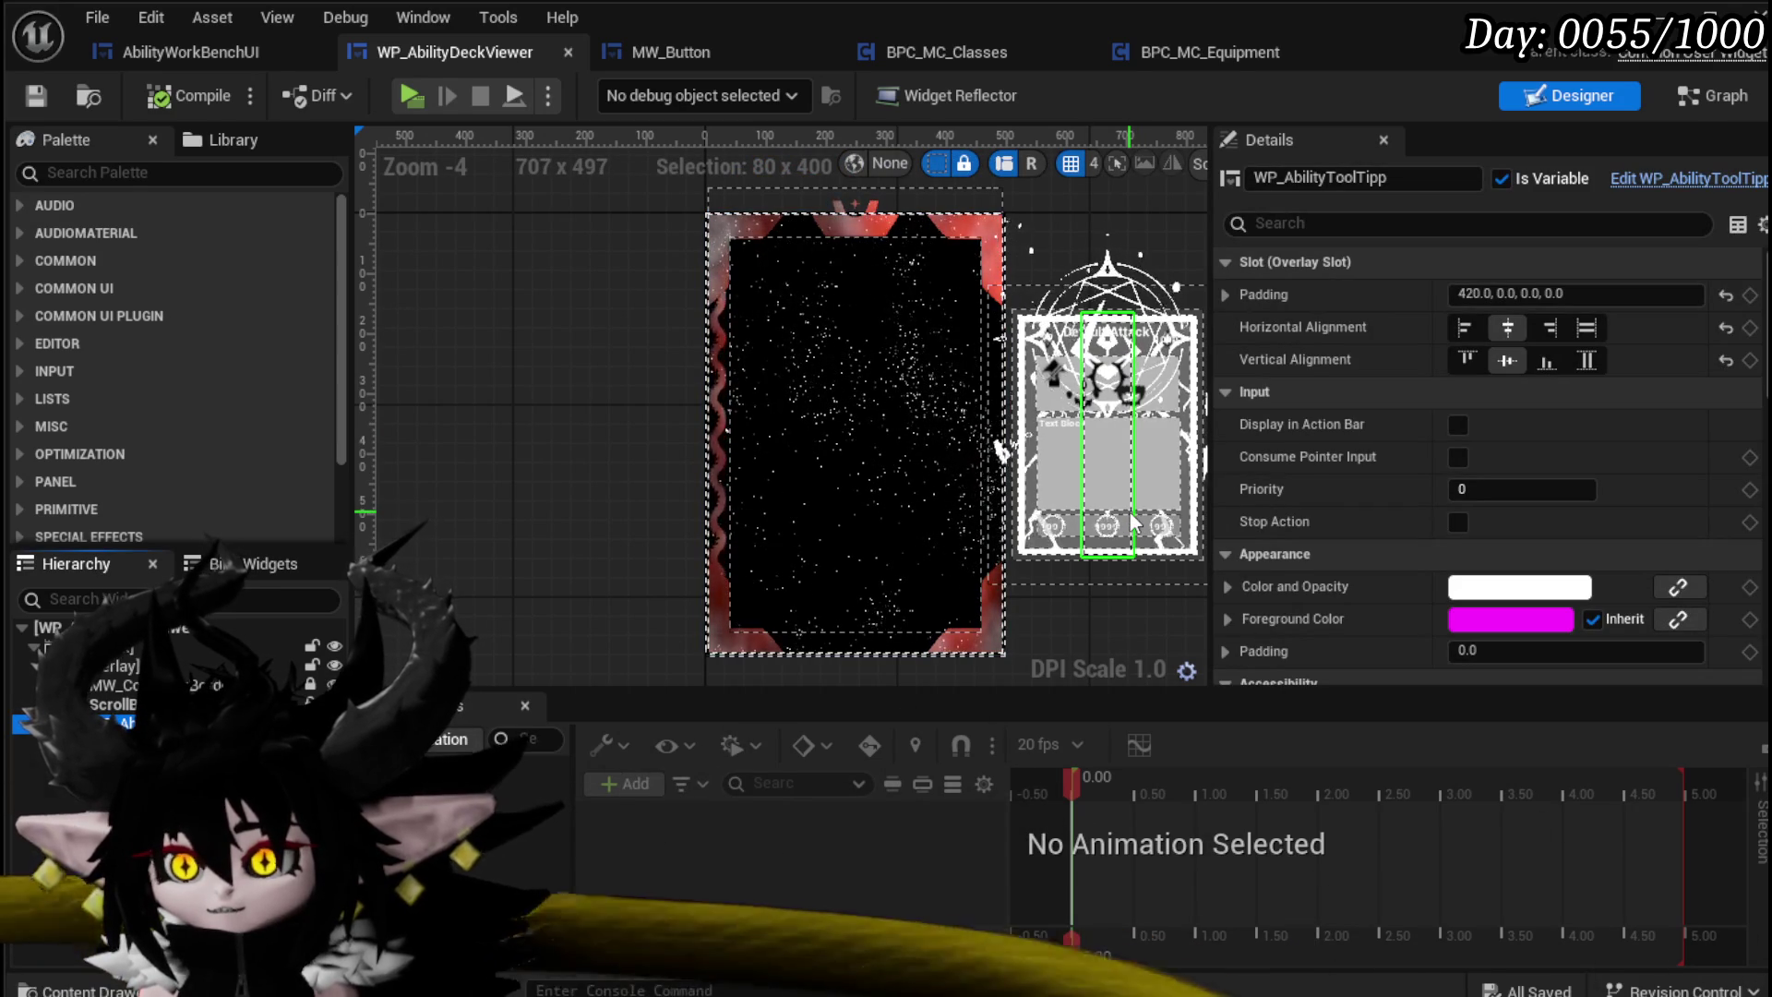
{"action": "double_click", "coordinate": [1482, 294]}
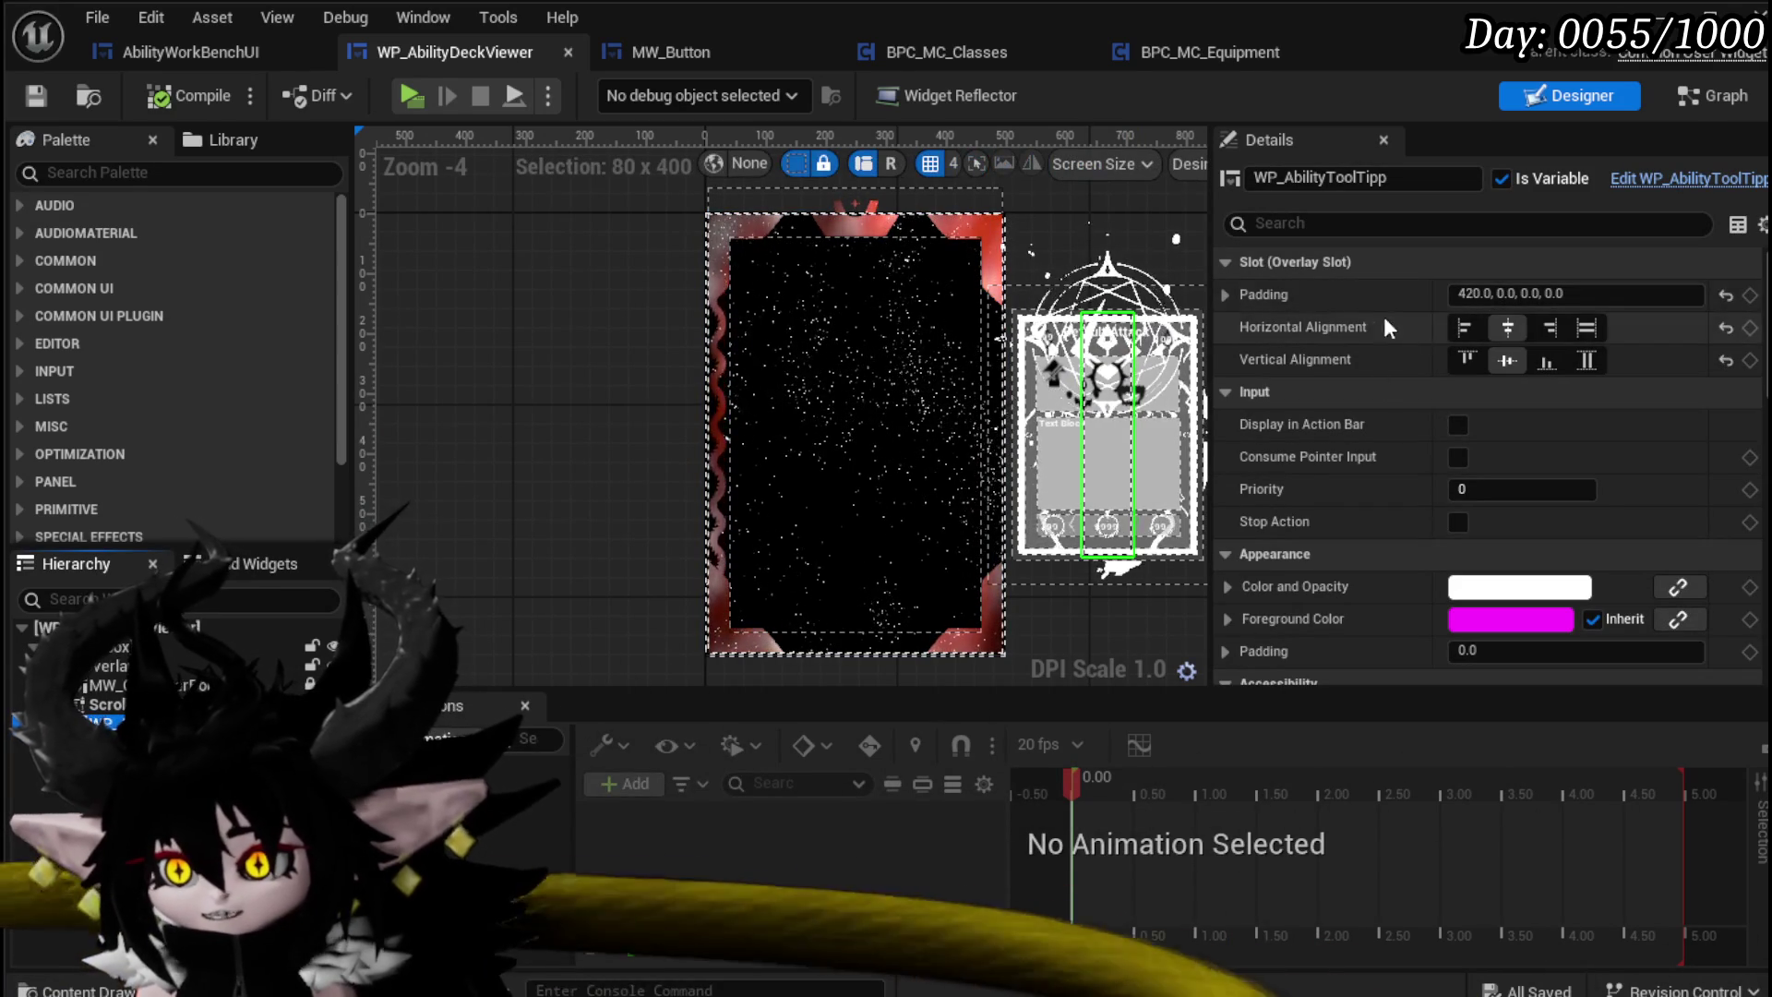
{"action": "type", "text": "0"}
{"action": "key", "text": "Return"}
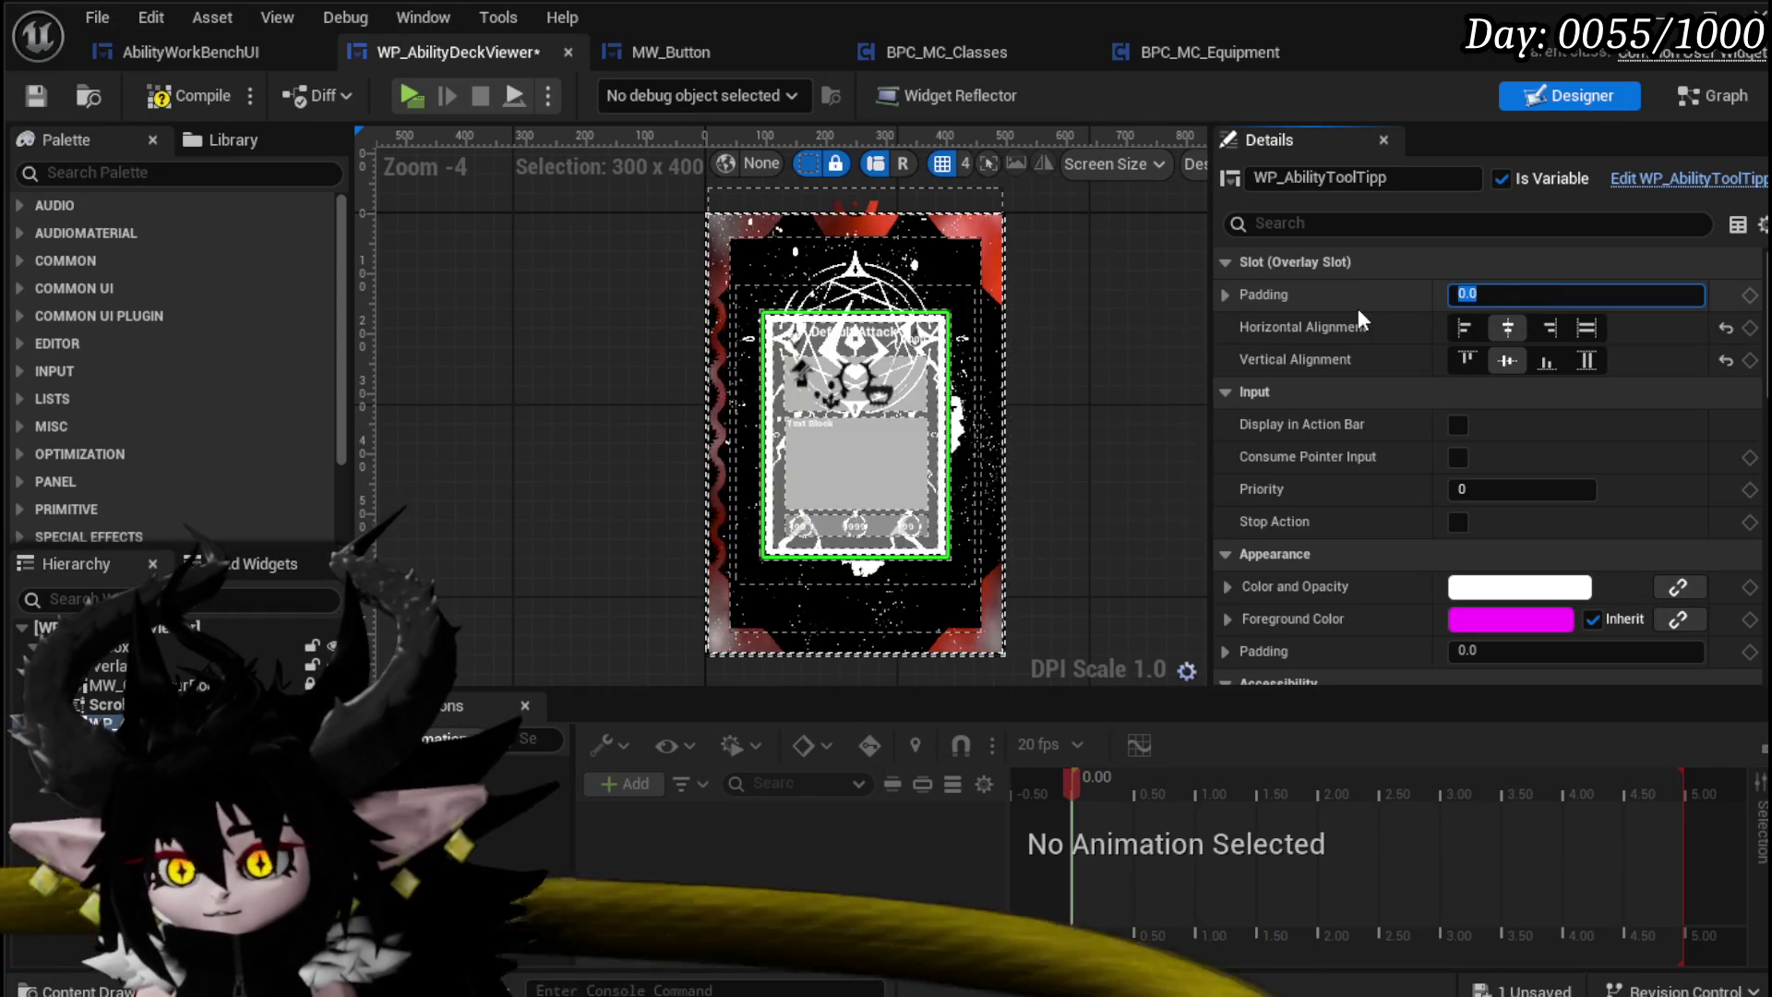
{"action": "left_click", "coordinate": [549, 383]}
{"action": "key", "text": "ctrl+s"}
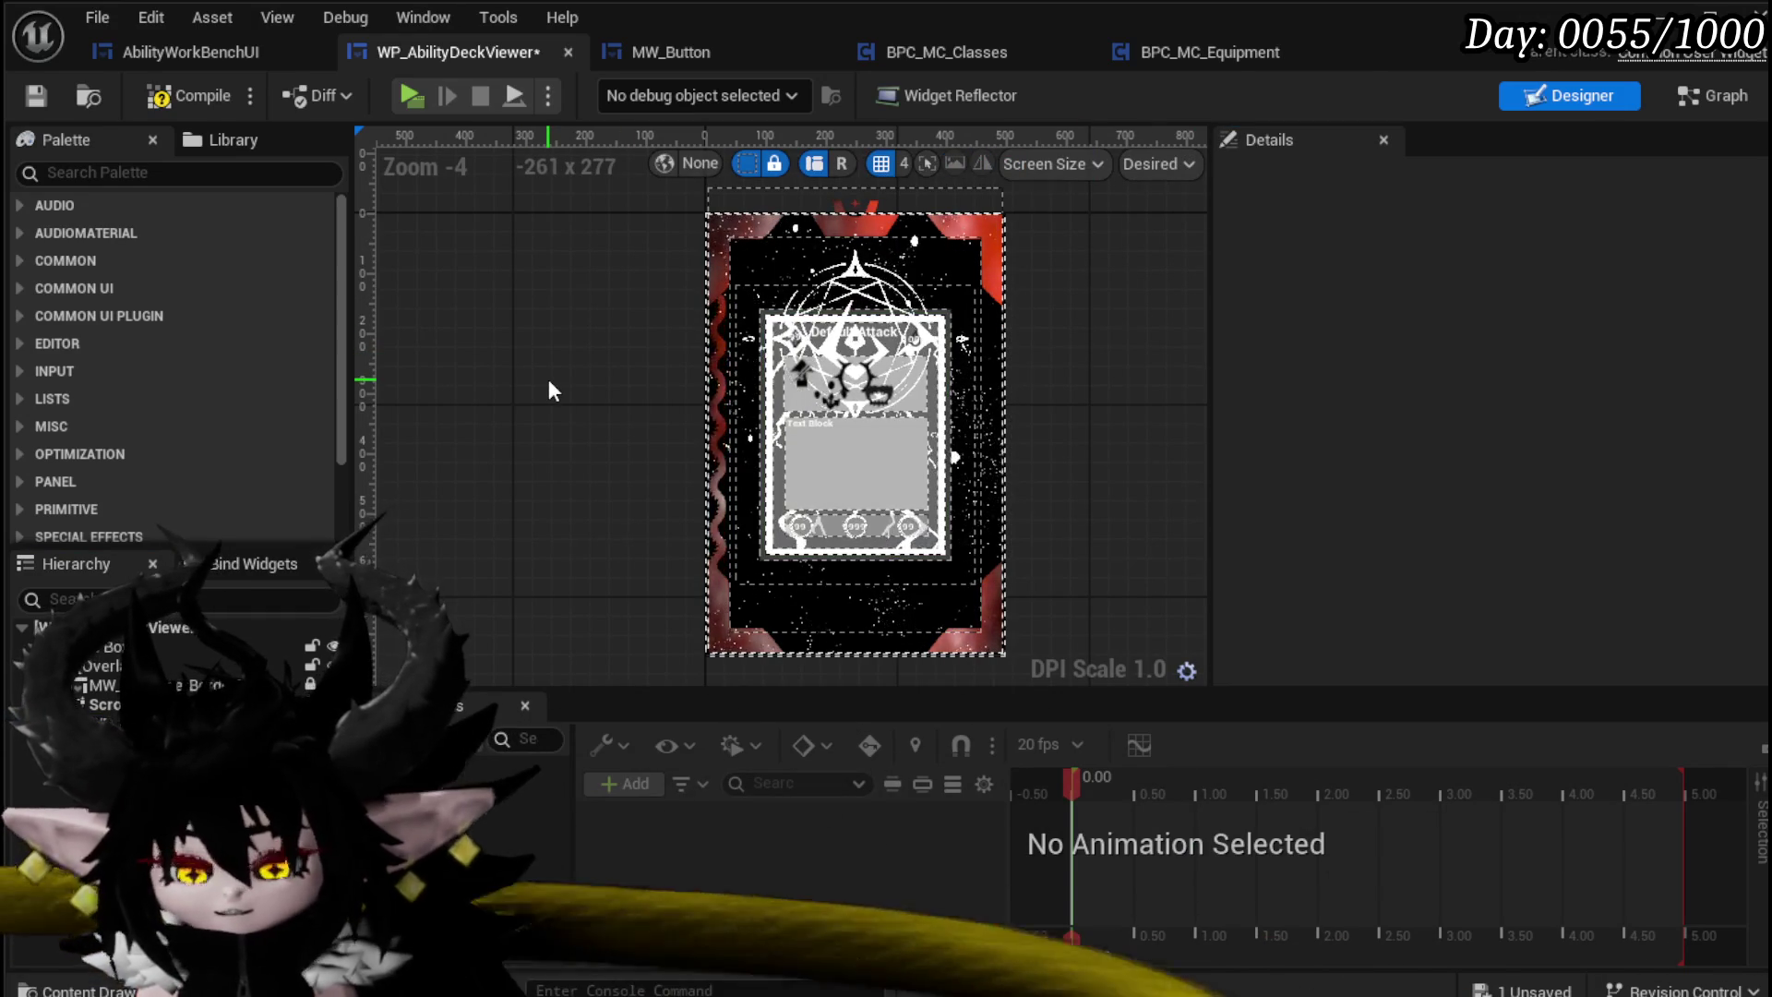
{"action": "key", "text": "ctrl+z"}
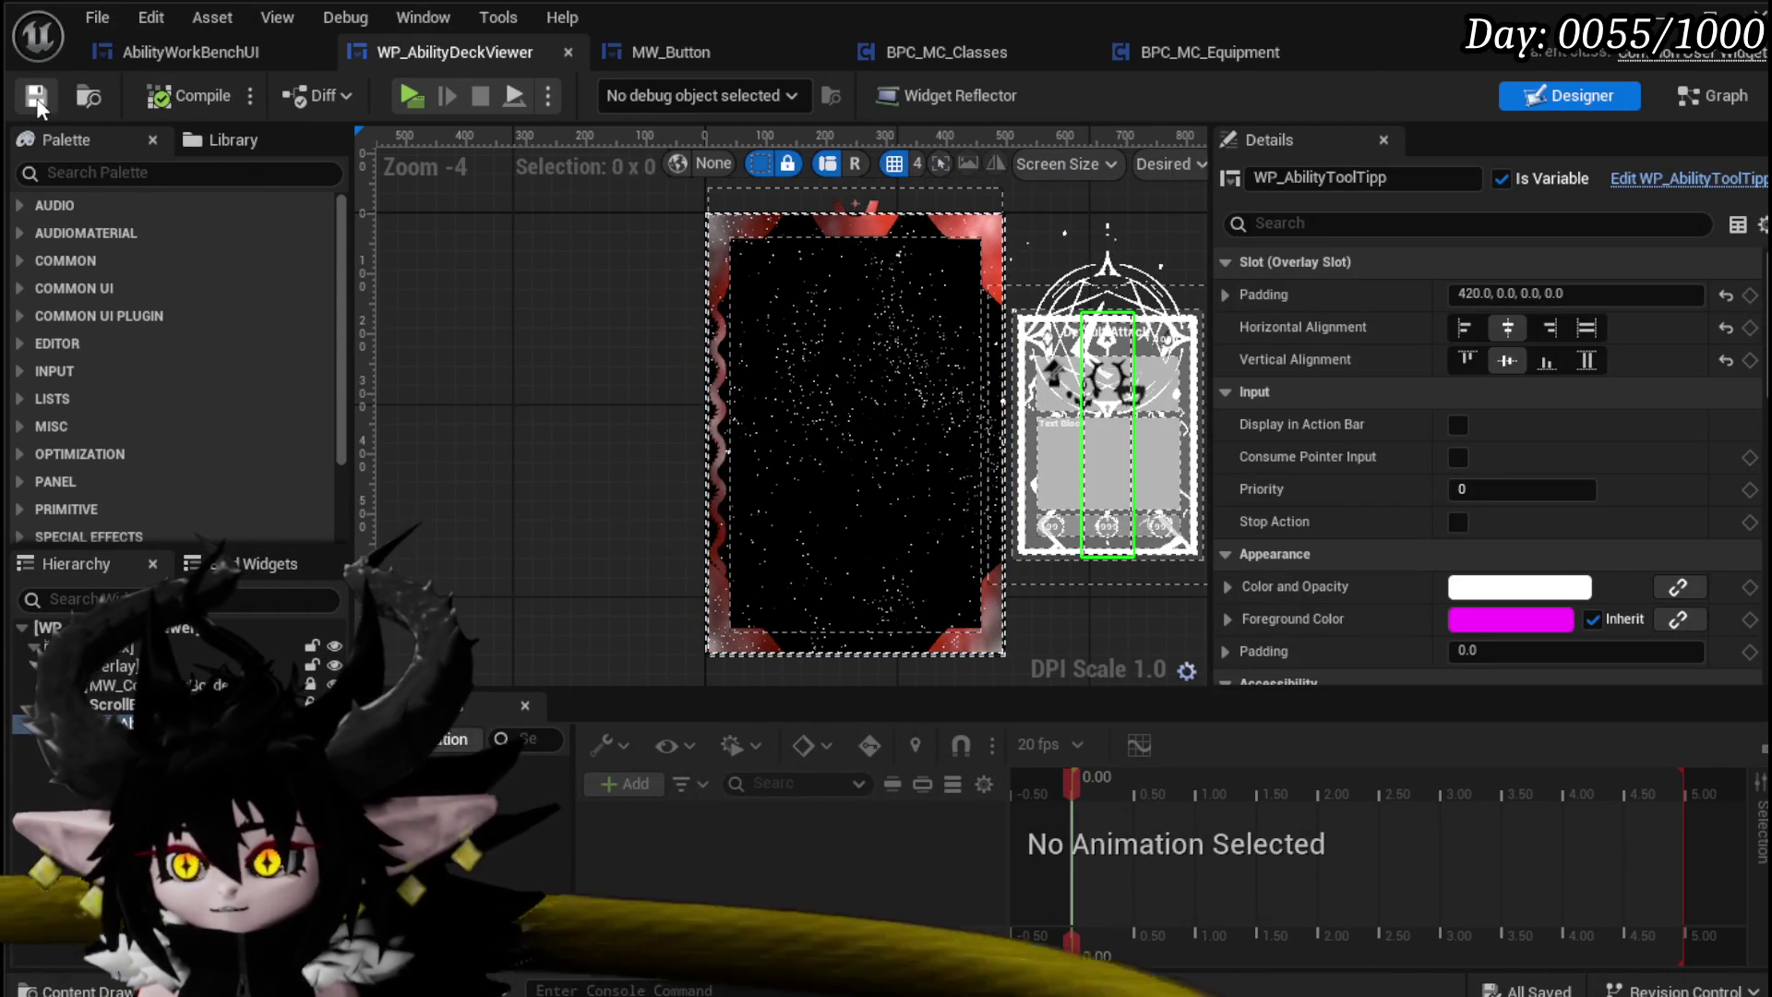
{"action": "scroll", "coordinate": [1382, 424], "scroll_direction": "down", "scroll_amount": 3}
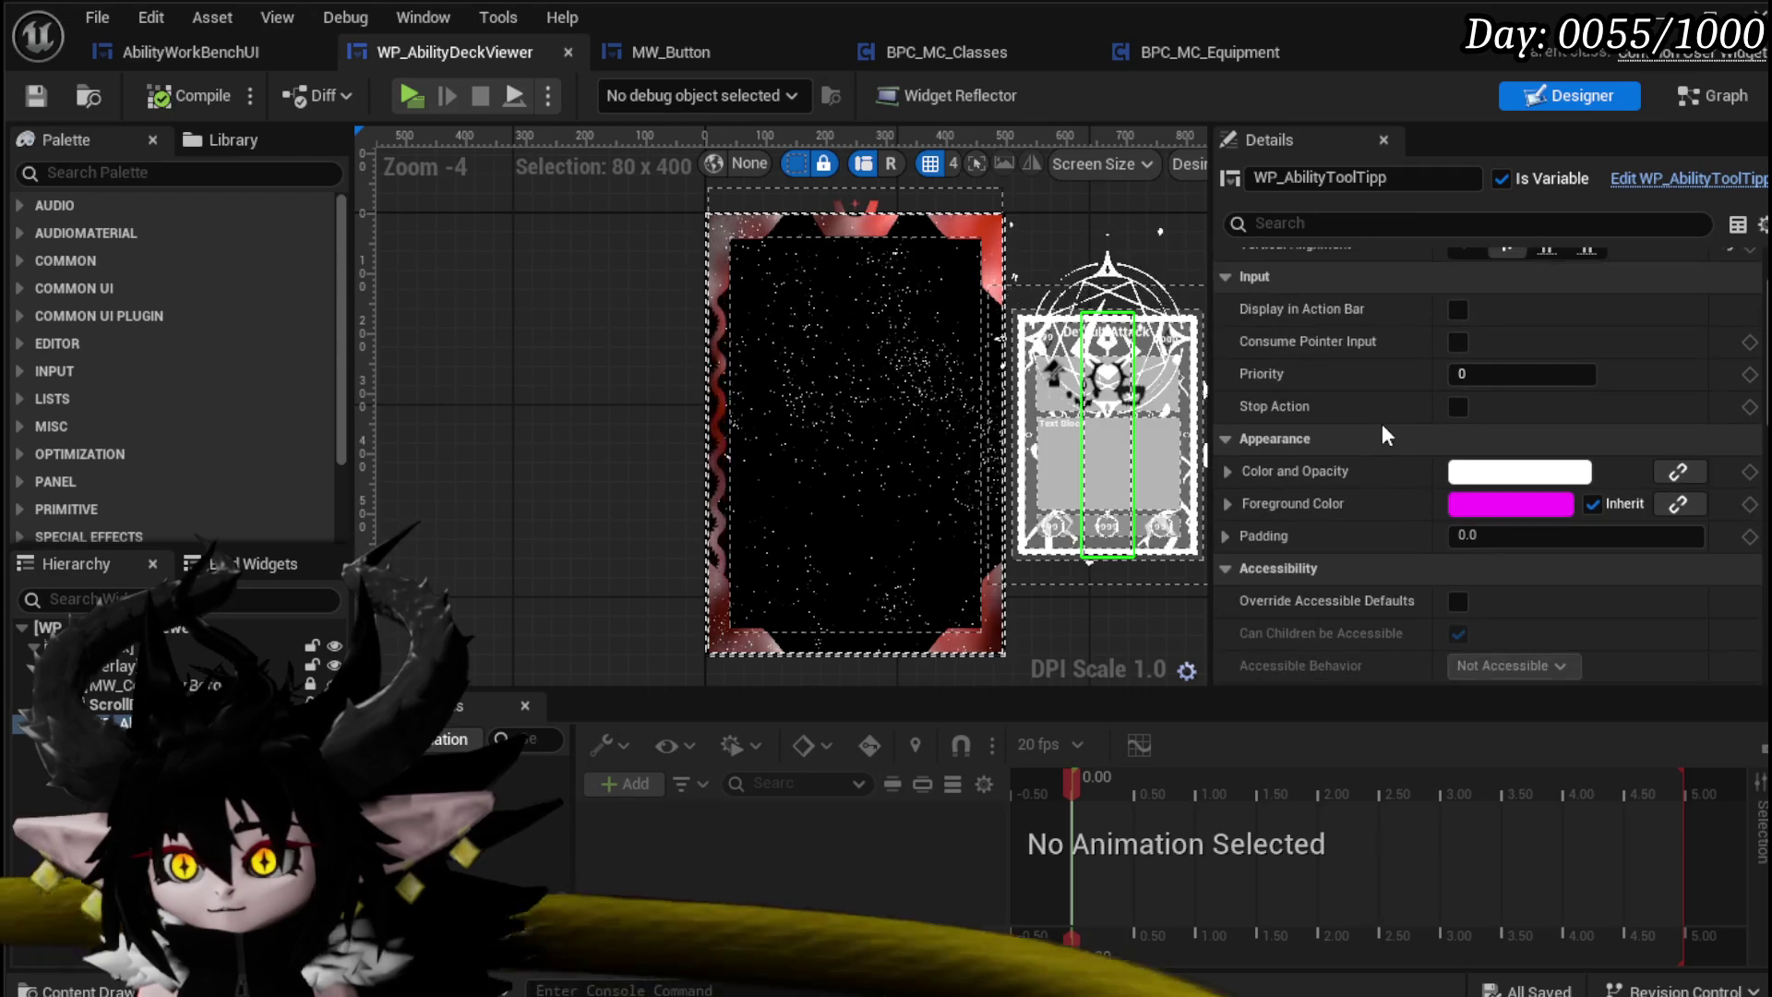
{"action": "scroll", "coordinate": [1329, 420], "scroll_direction": "down", "scroll_amount": 2}
{"action": "scroll", "coordinate": [1325, 414], "scroll_direction": "down", "scroll_amount": 5}
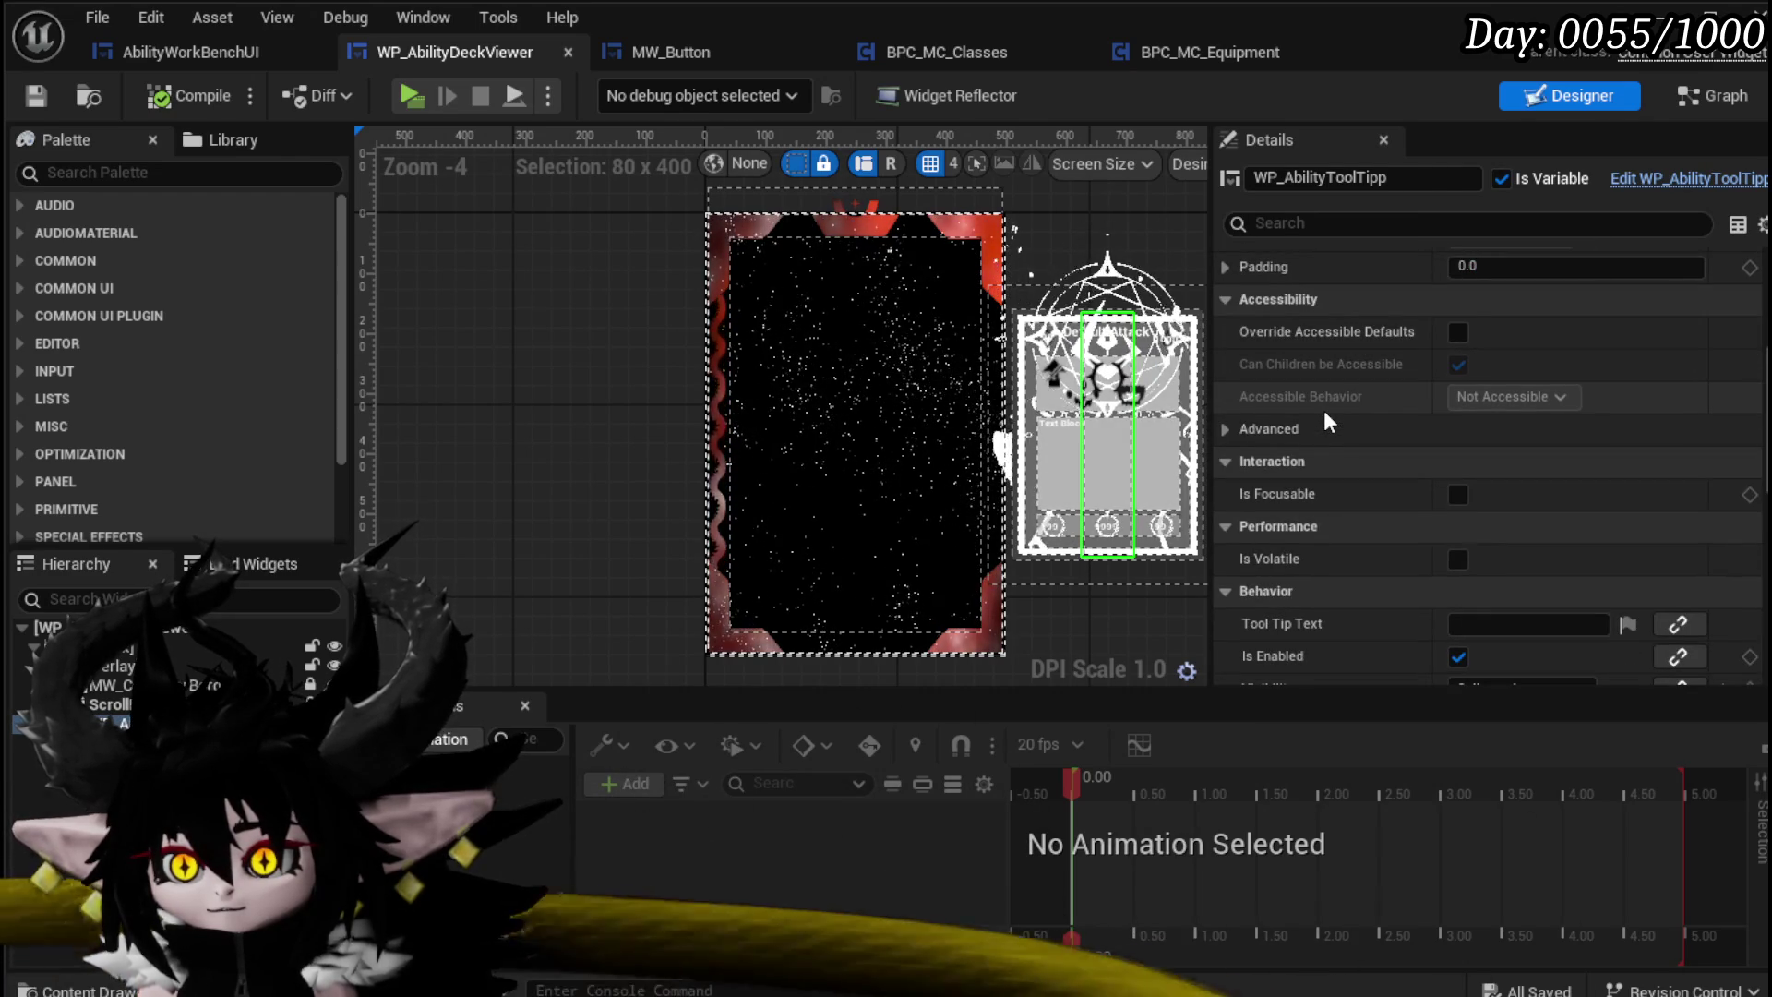
{"action": "scroll", "coordinate": [1326, 415], "scroll_direction": "down", "scroll_amount": 3}
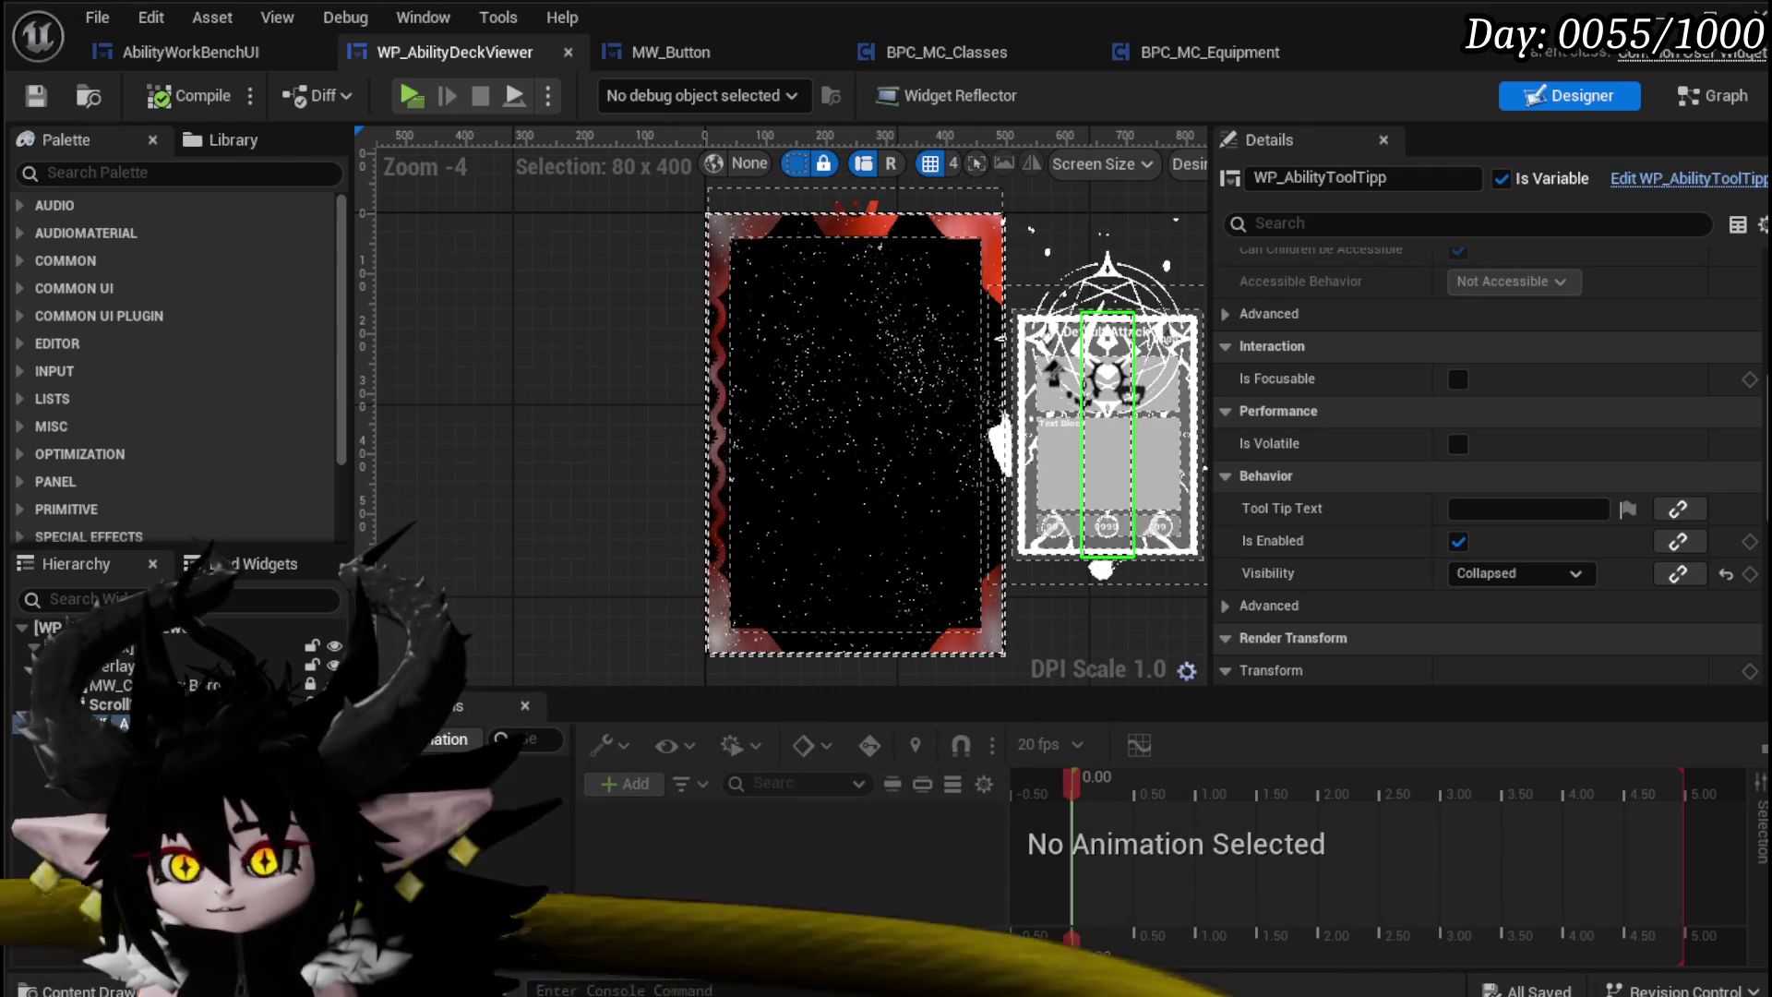
{"action": "scroll", "coordinate": [1506, 456], "scroll_direction": "up", "scroll_amount": 10}
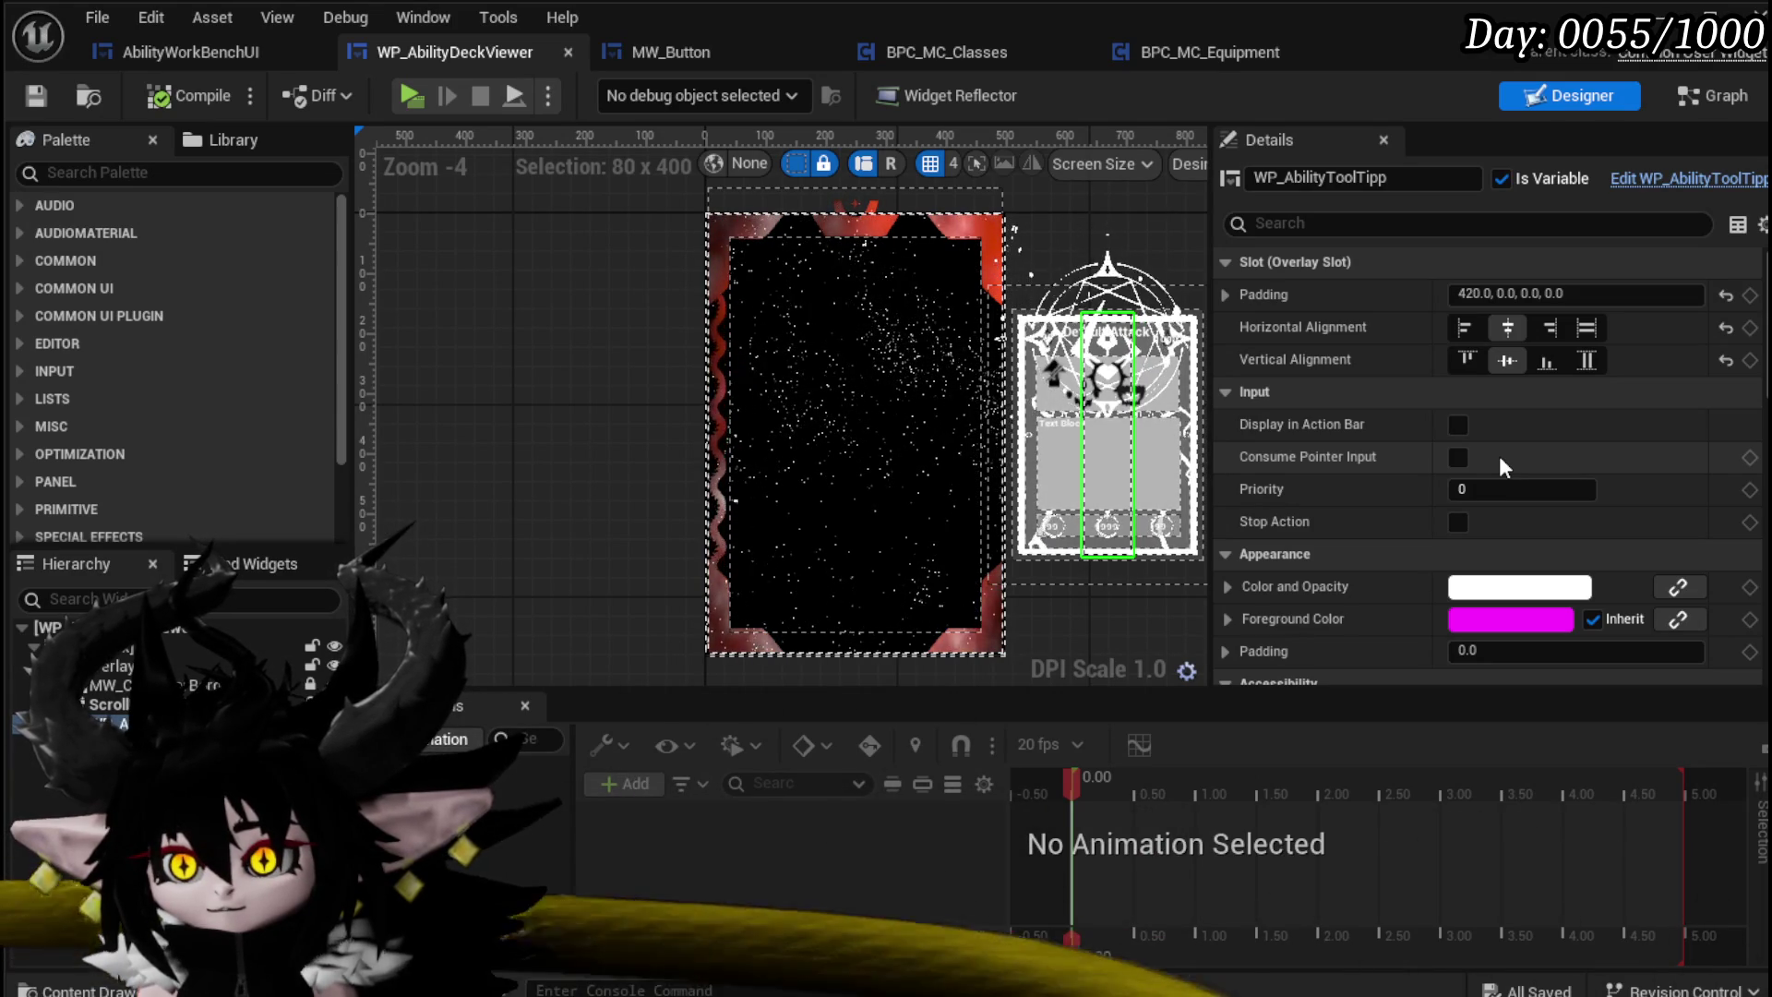
{"action": "scroll", "coordinate": [1499, 456], "scroll_direction": "down", "scroll_amount": 10}
Step: Shift the tooltip widget's Translation X to -825
{"action": "scroll", "coordinate": [1499, 456], "scroll_direction": "down", "scroll_amount": 5}
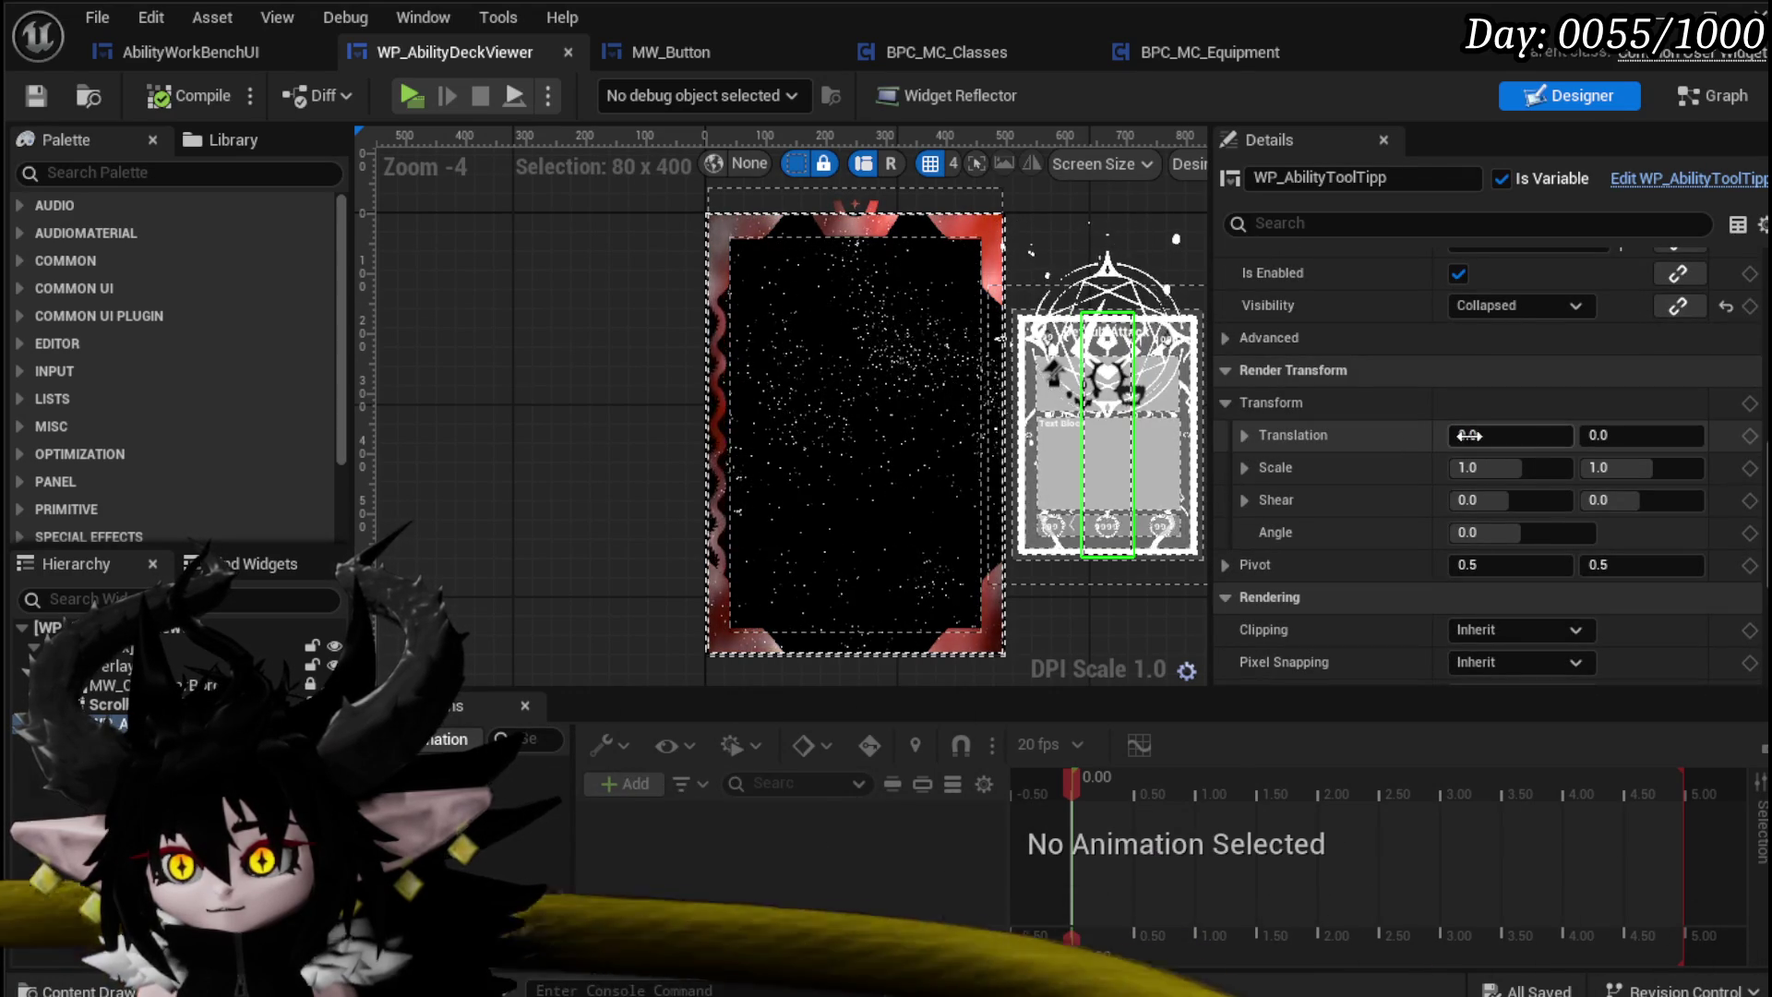
{"action": "mouse_move", "coordinate": [1470, 435]}
{"action": "left_mouse_down"}
{"action": "mouse_move", "coordinate": [645, 434]}
{"action": "mouse_move", "coordinate": [707, 434]}
{"action": "left_mouse_up"}
{"action": "left_click", "coordinate": [1556, 436]}
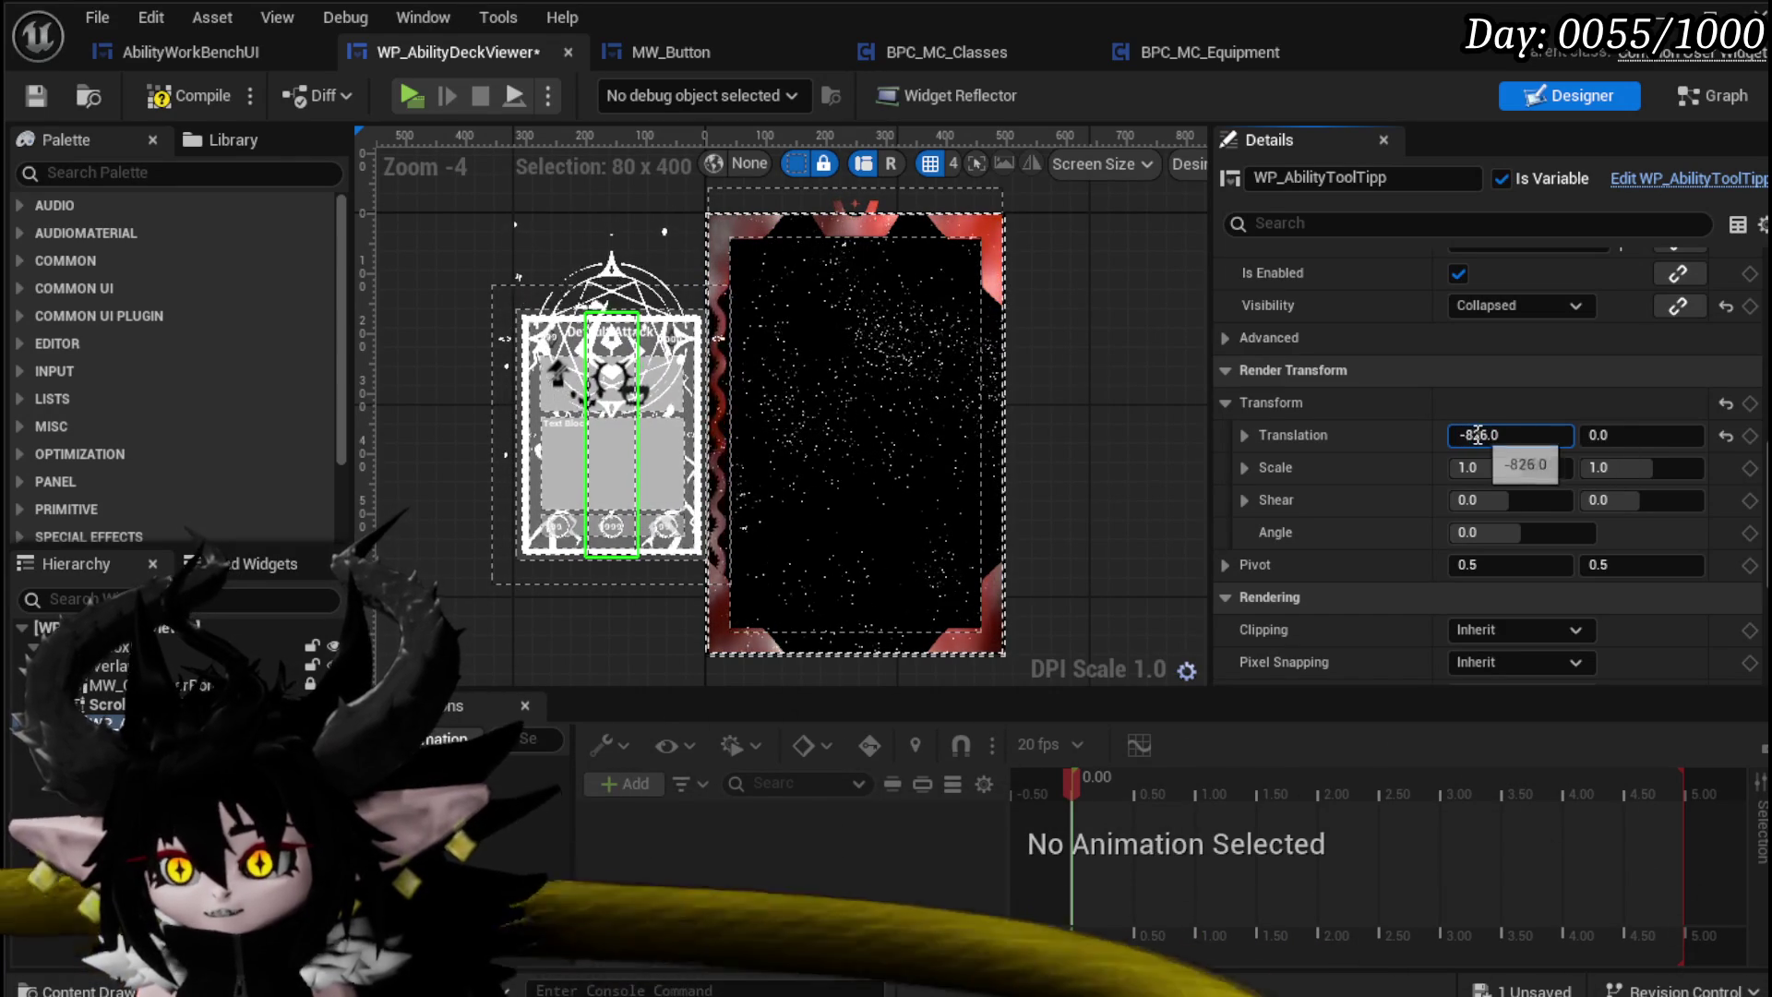
{"action": "left_click_drag", "start_coordinate": [1480, 435], "coordinate": [1535, 435]}
{"action": "type", "text": "25"}
{"action": "key", "text": "Return"}
Step: Reset Translation X to 0 and compile the deck viewer widget
{"action": "type", "text": "0"}
{"action": "key", "text": "Return"}
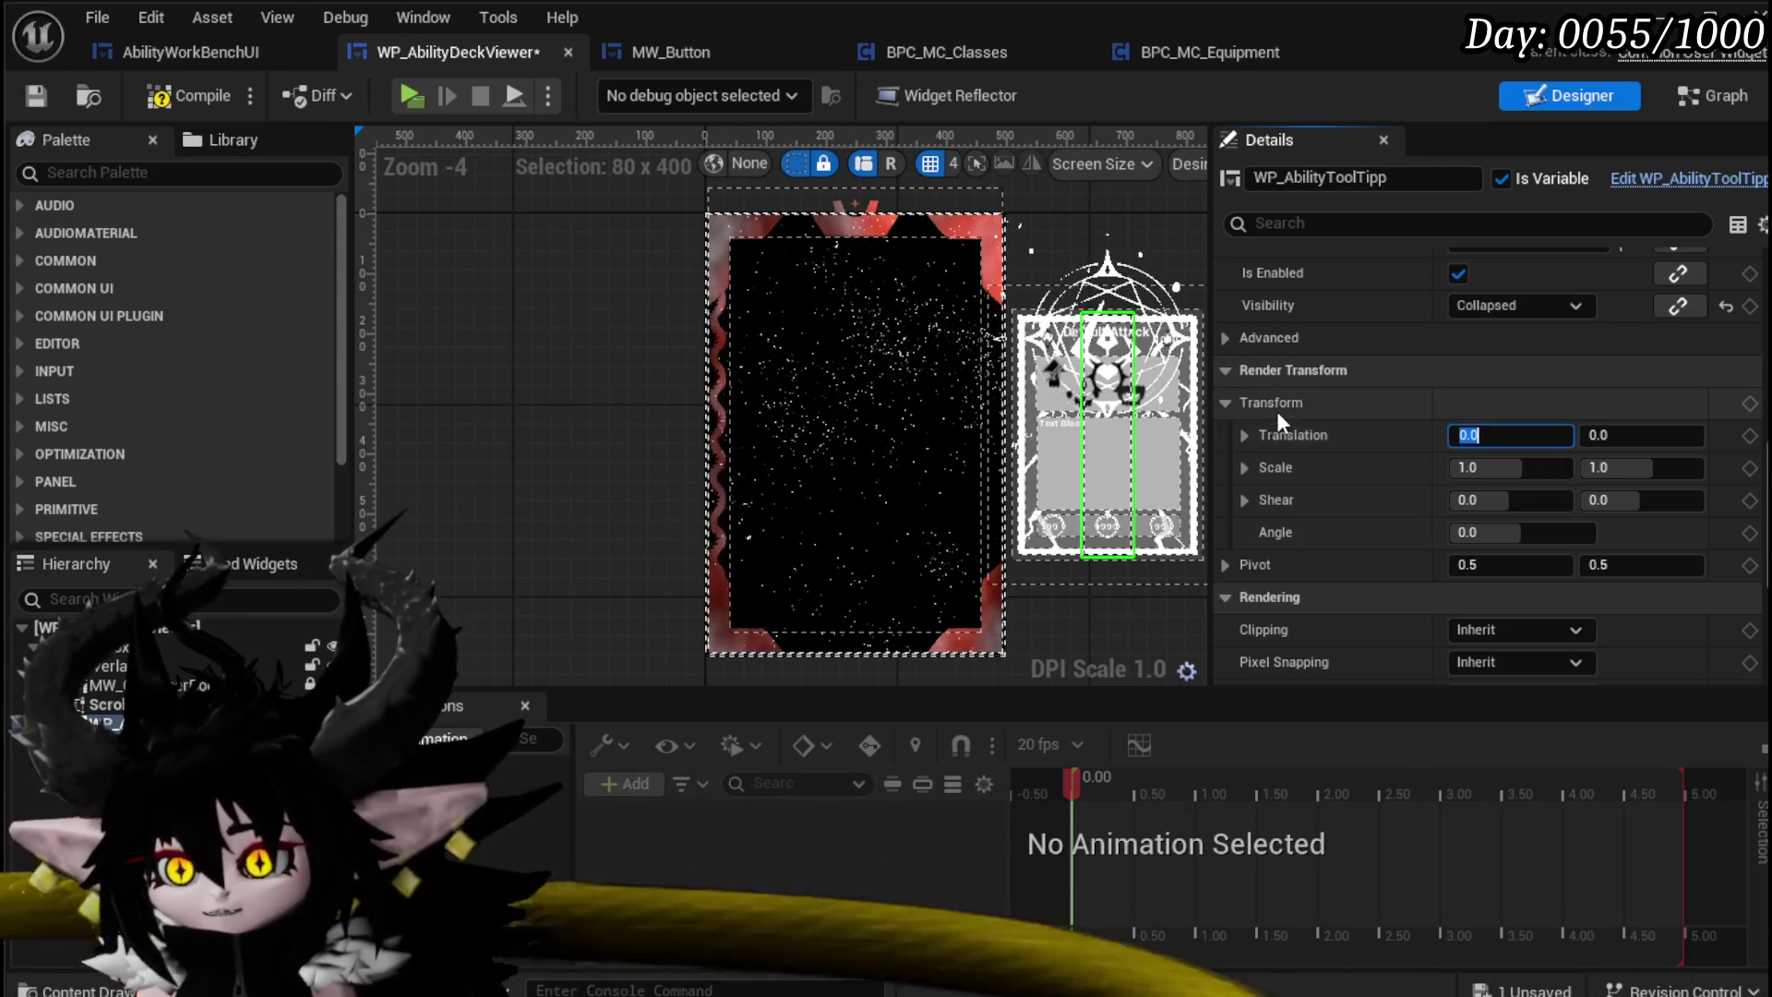
{"action": "left_click", "coordinate": [159, 103]}
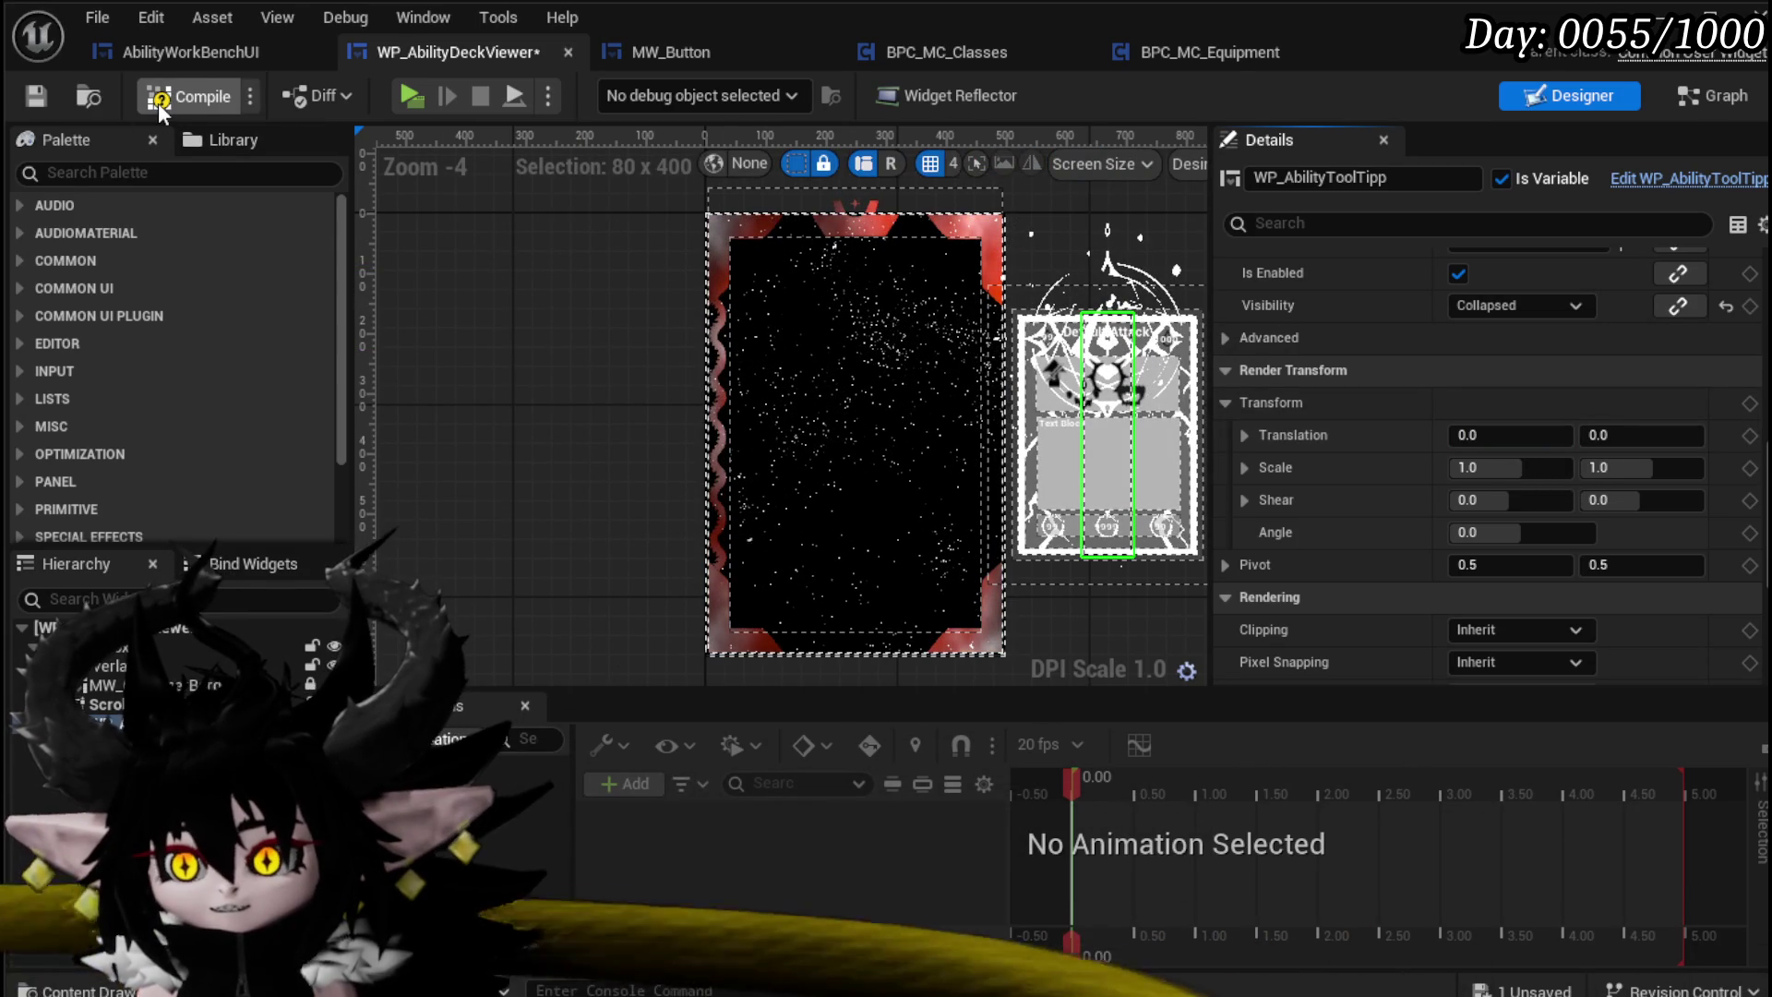
{"action": "left_click", "coordinate": [1709, 96]}
Step: Add a WP_AbilityToolTipp reference with a Set Render Transform node
{"action": "left_click_drag", "start_coordinate": [197, 369], "coordinate": [995, 268]}
{"action": "left_click_drag", "start_coordinate": [858, 313], "coordinate": [1028, 376]}
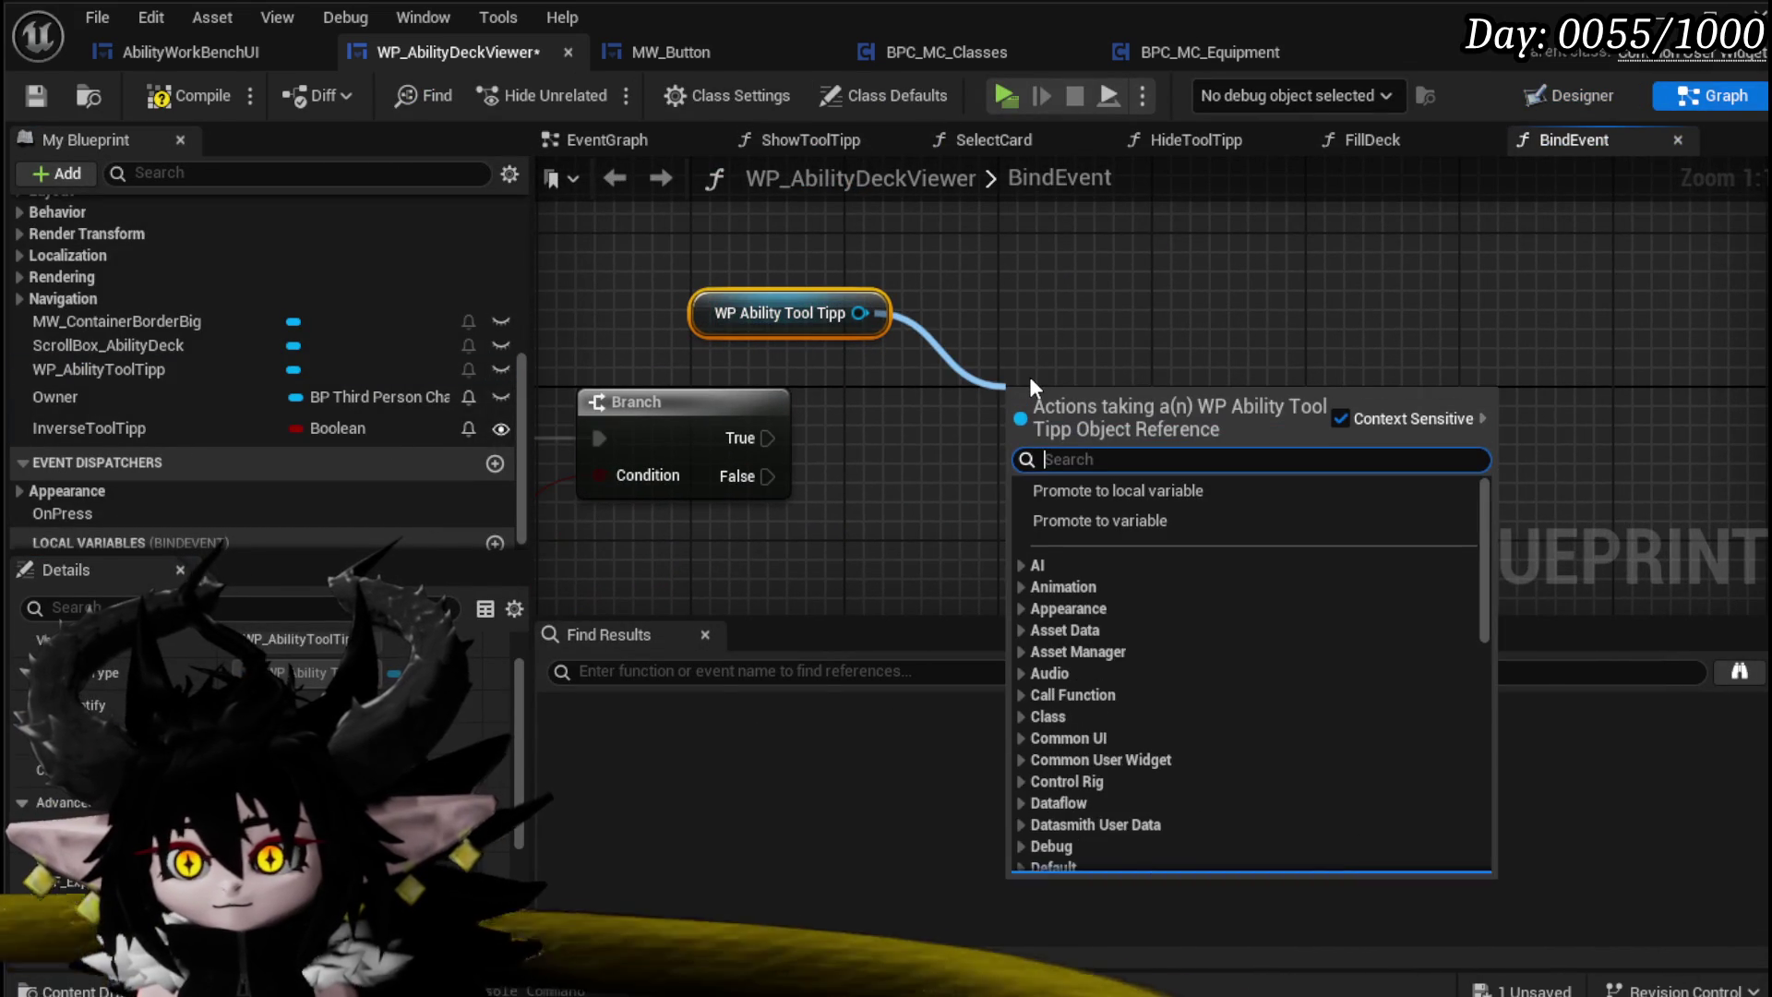
{"action": "type", "text": "transfor"}
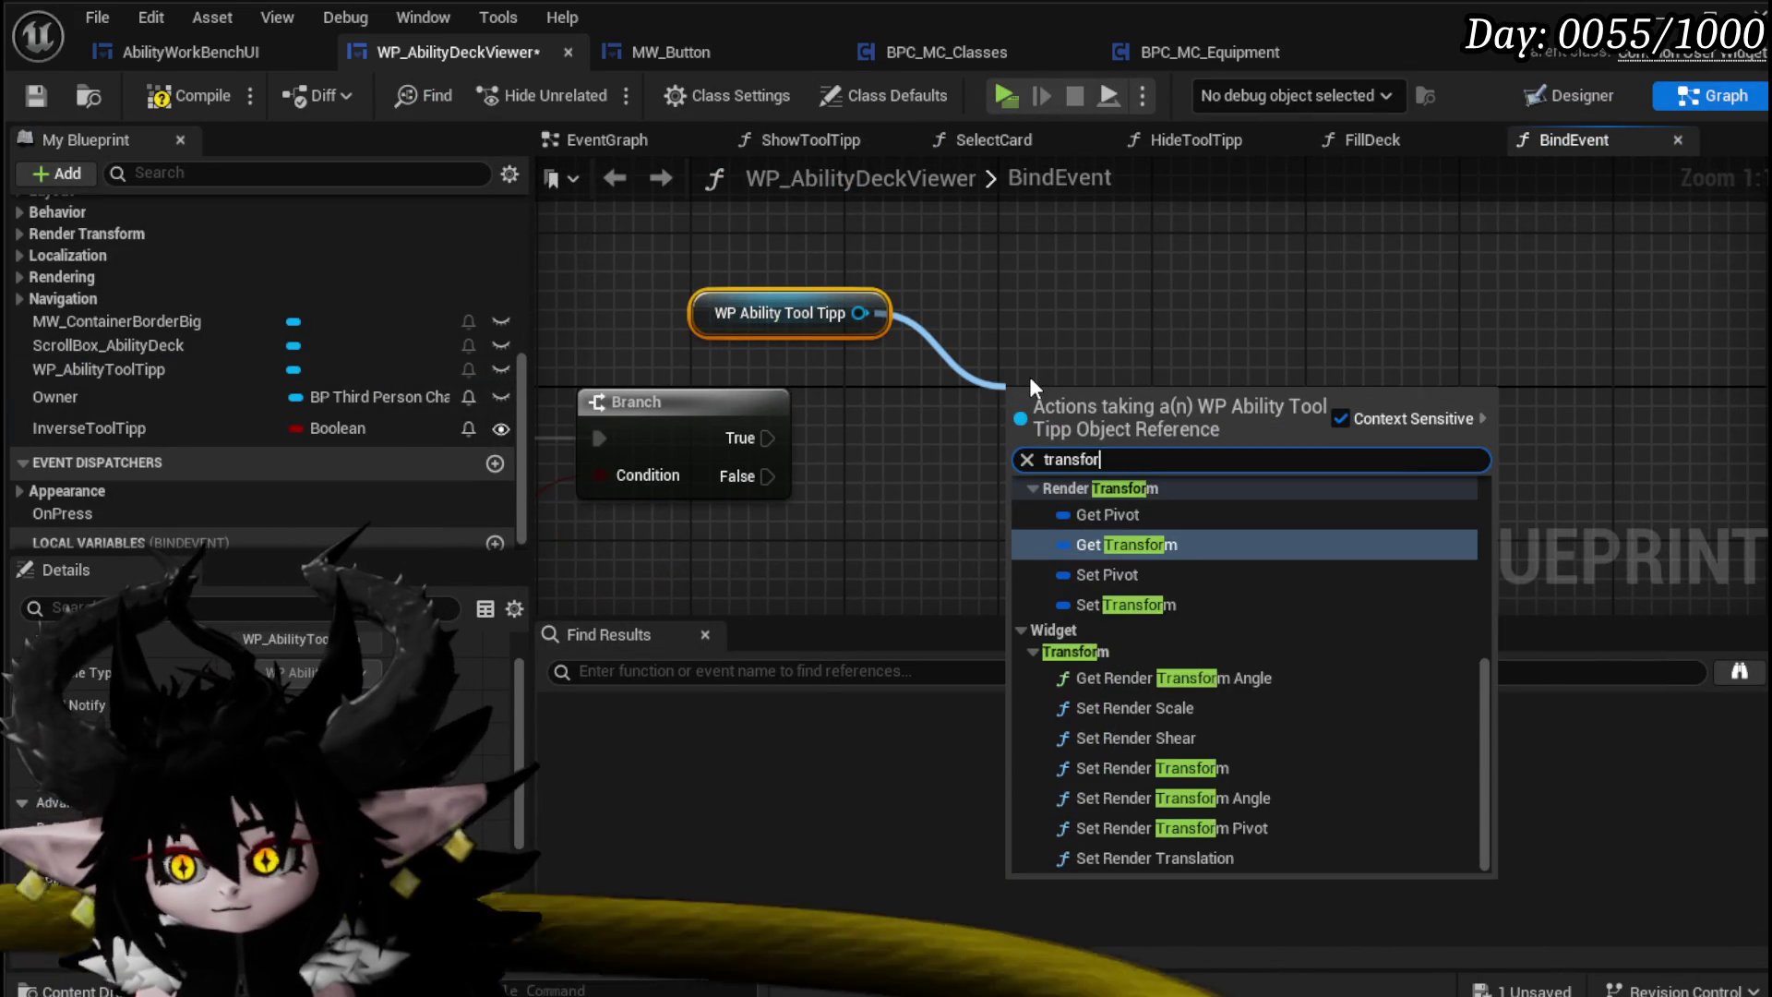
{"action": "type", "text": "m"}
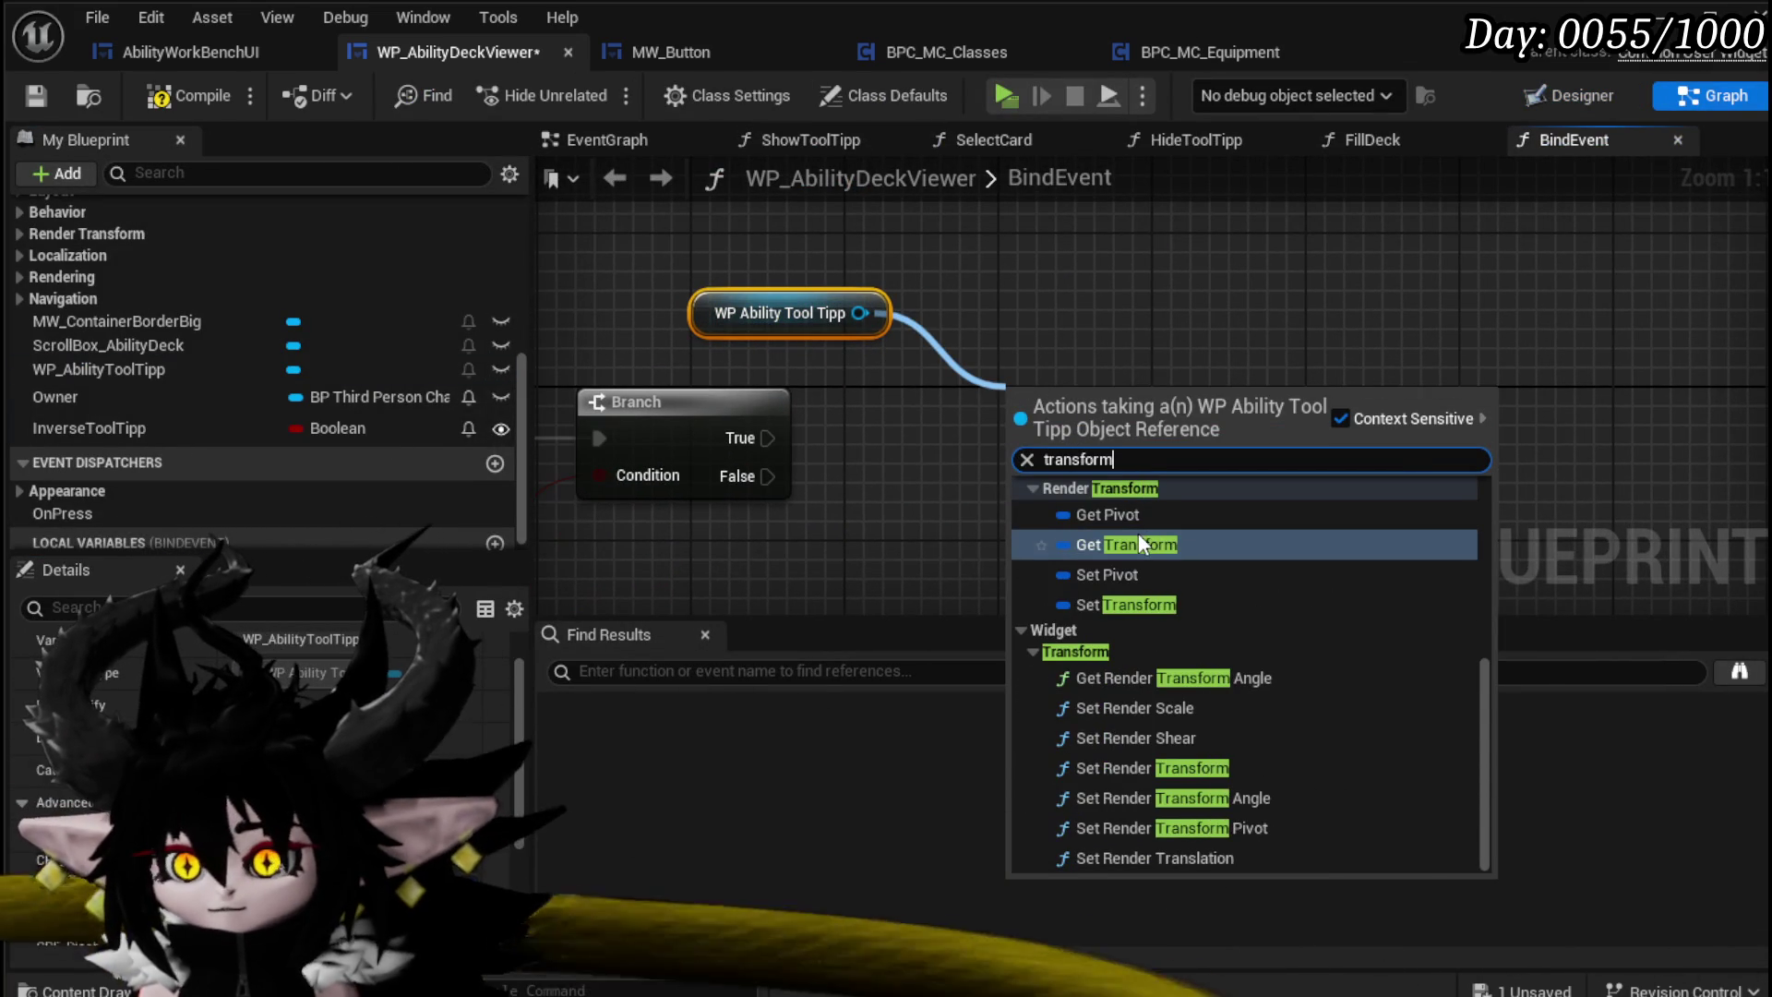
{"action": "left_click", "coordinate": [1140, 544]}
{"action": "key", "text": "Delete"}
{"action": "left_click_drag", "start_coordinate": [859, 313], "coordinate": [984, 379]}
{"action": "type", "text": "Set Tr"}
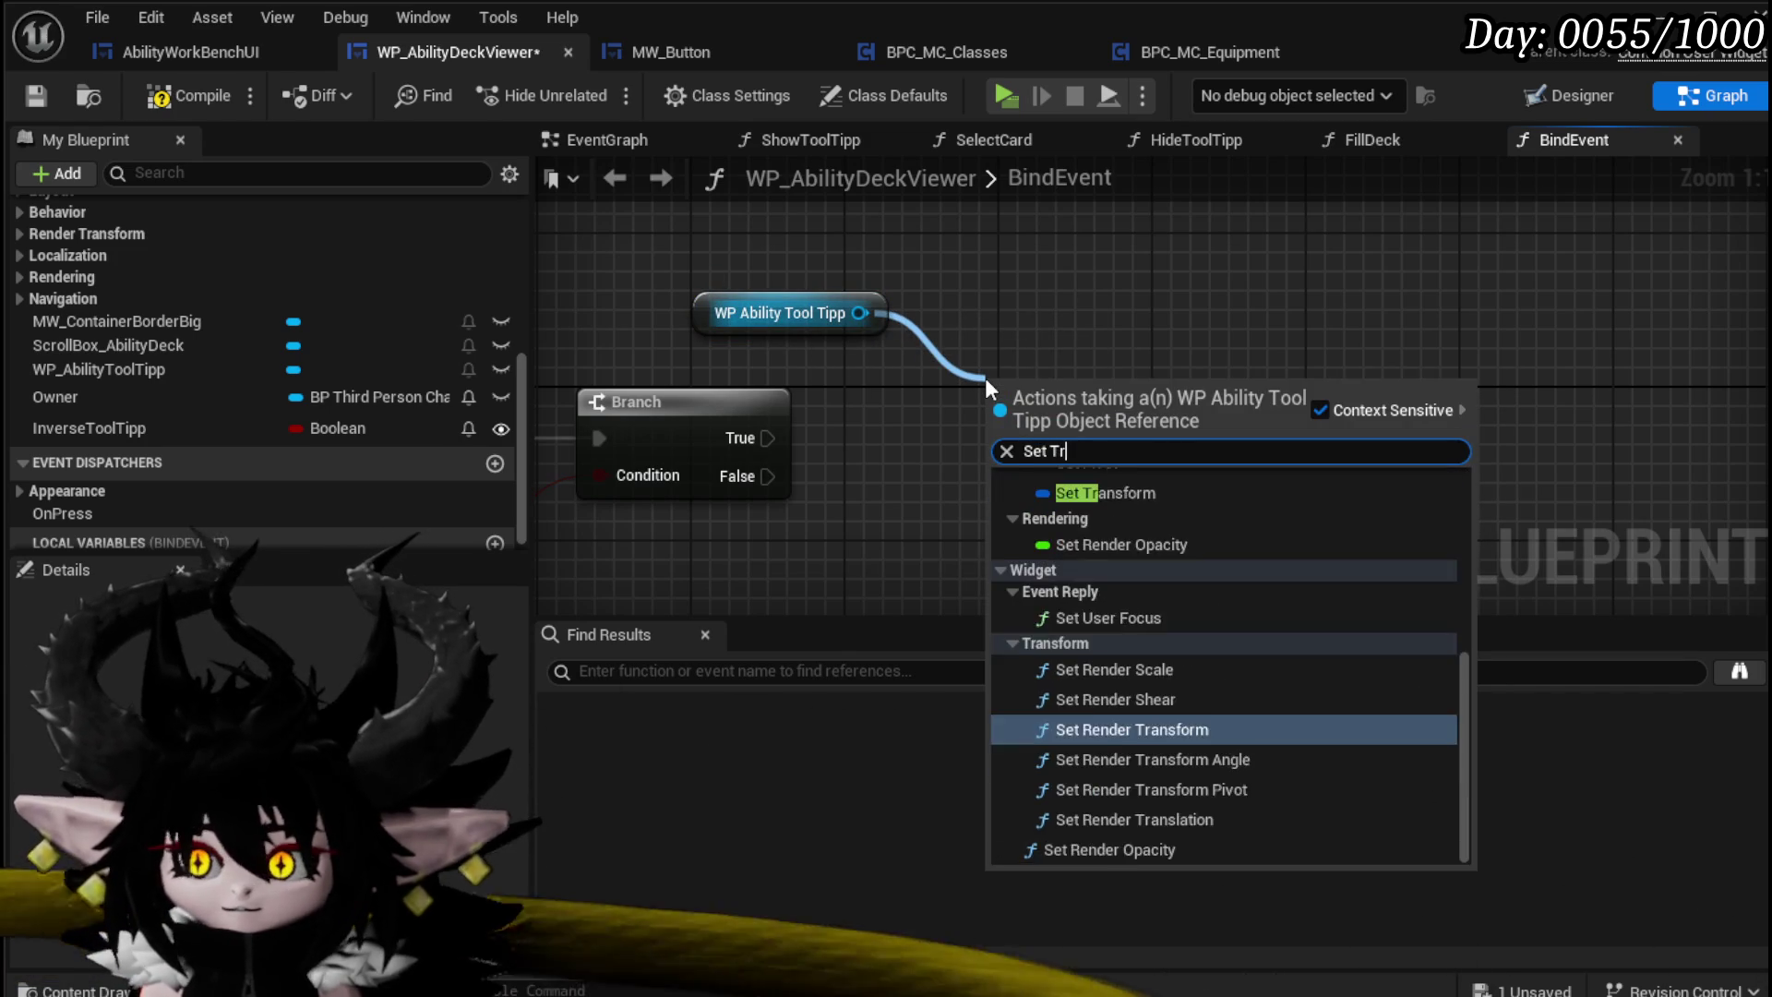
{"action": "type", "text": "ansform"}
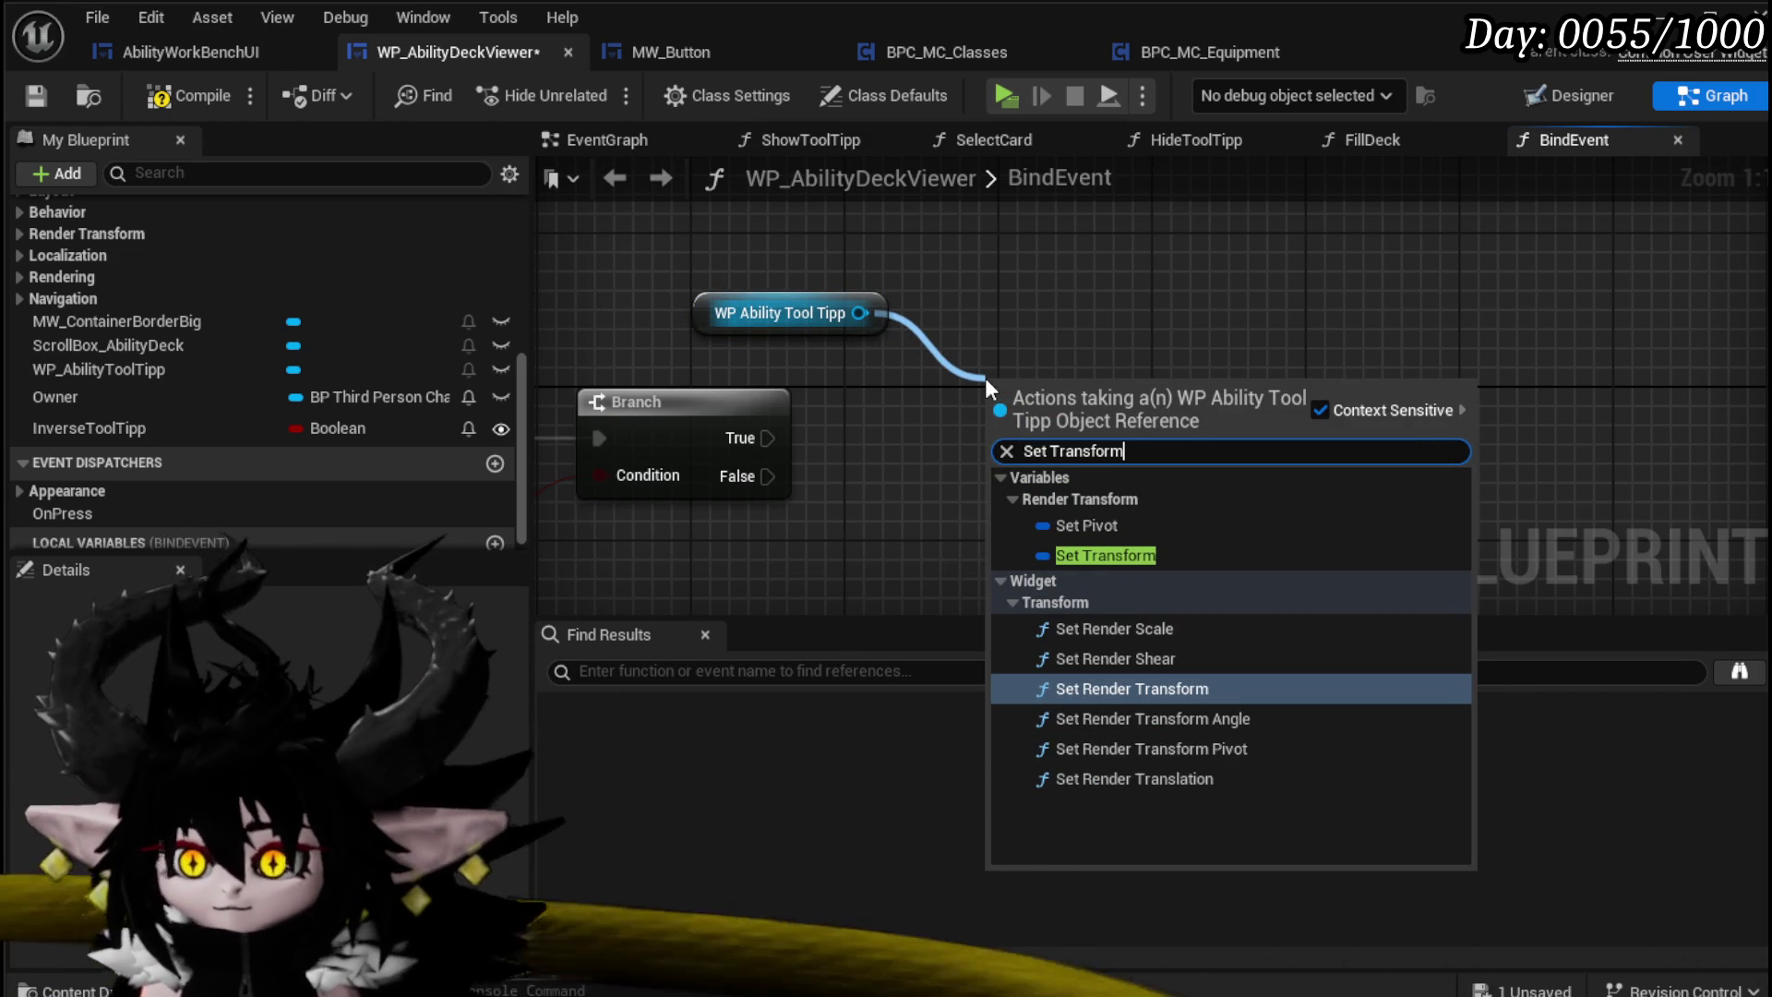
{"action": "left_click", "coordinate": [1119, 692]}
Step: Feed Set Render Transform from a Make Widget Transform with X translation -825
{"action": "mouse_move", "coordinate": [1055, 552]}
{"action": "left_mouse_down"}
{"action": "mouse_move", "coordinate": [1155, 444]}
{"action": "mouse_move", "coordinate": [1155, 363]}
{"action": "mouse_move", "coordinate": [1040, 363]}
{"action": "left_mouse_up"}
{"action": "type", "text": "make"}
{"action": "left_click", "coordinate": [1196, 658]}
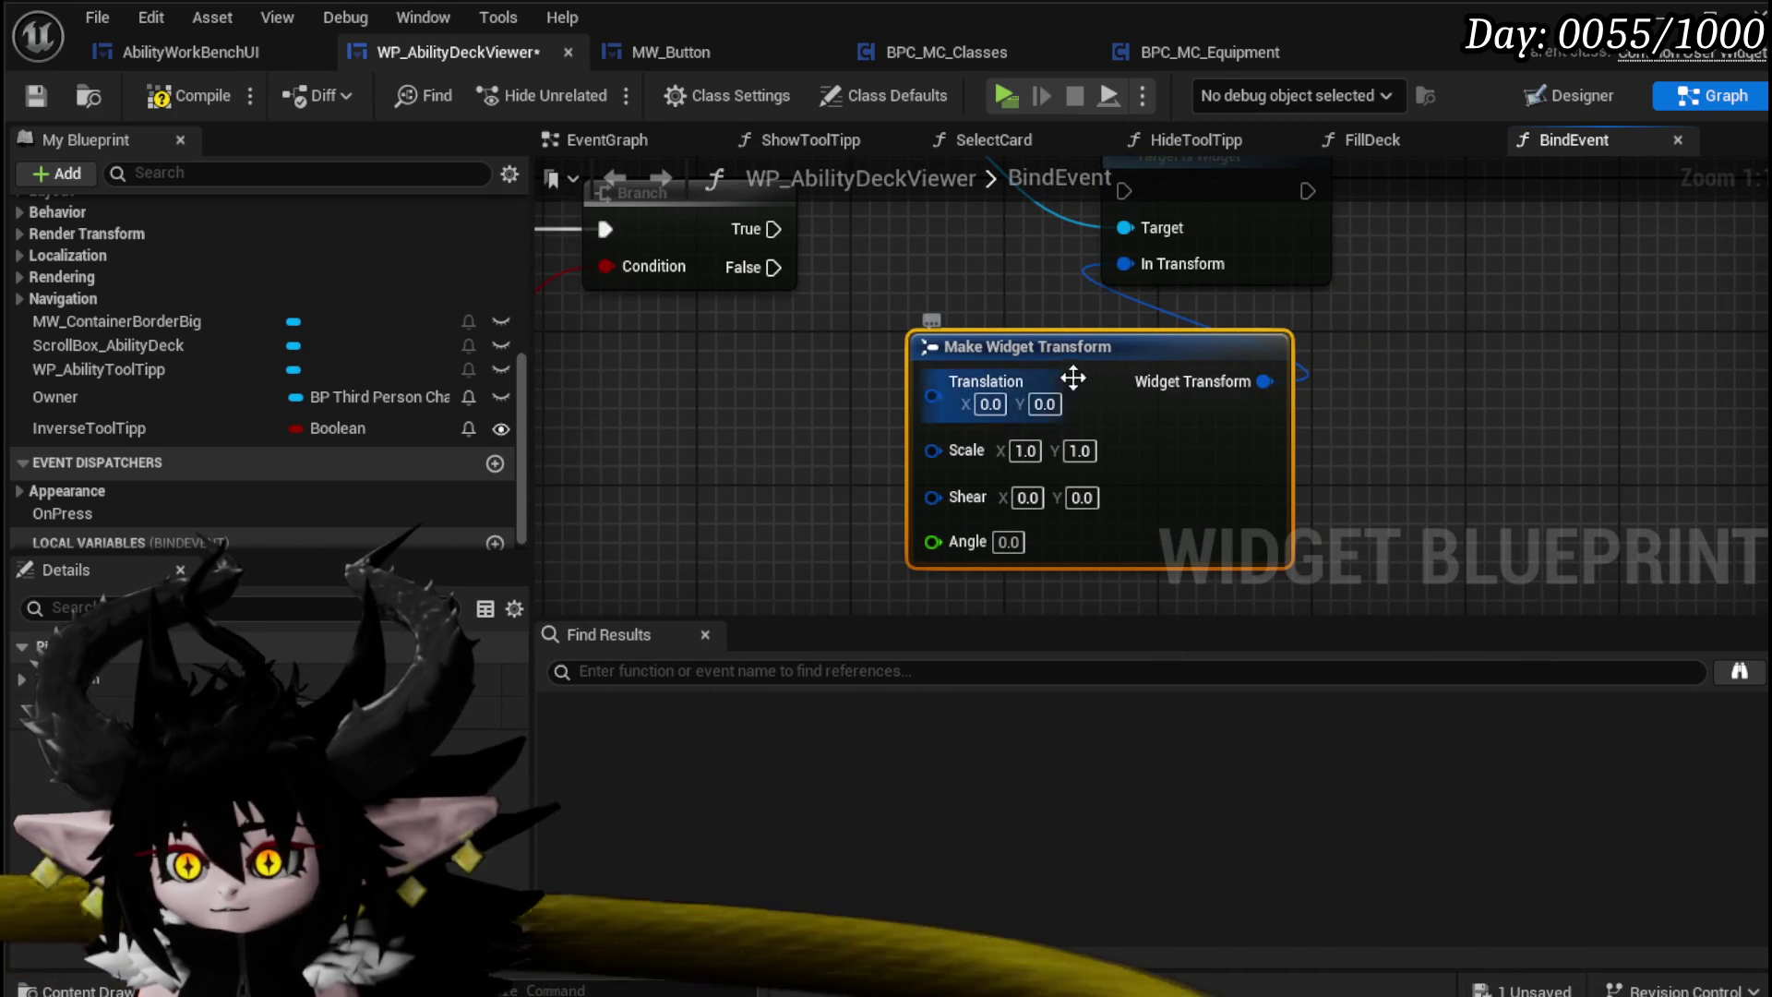
{"action": "type", "text": "-825"}
{"action": "left_click", "coordinate": [1409, 407]}
Step: Connect Branch True to Set Render Transform and save the deck viewer blueprint
{"action": "left_click_drag", "start_coordinate": [958, 260], "coordinate": [939, 381]}
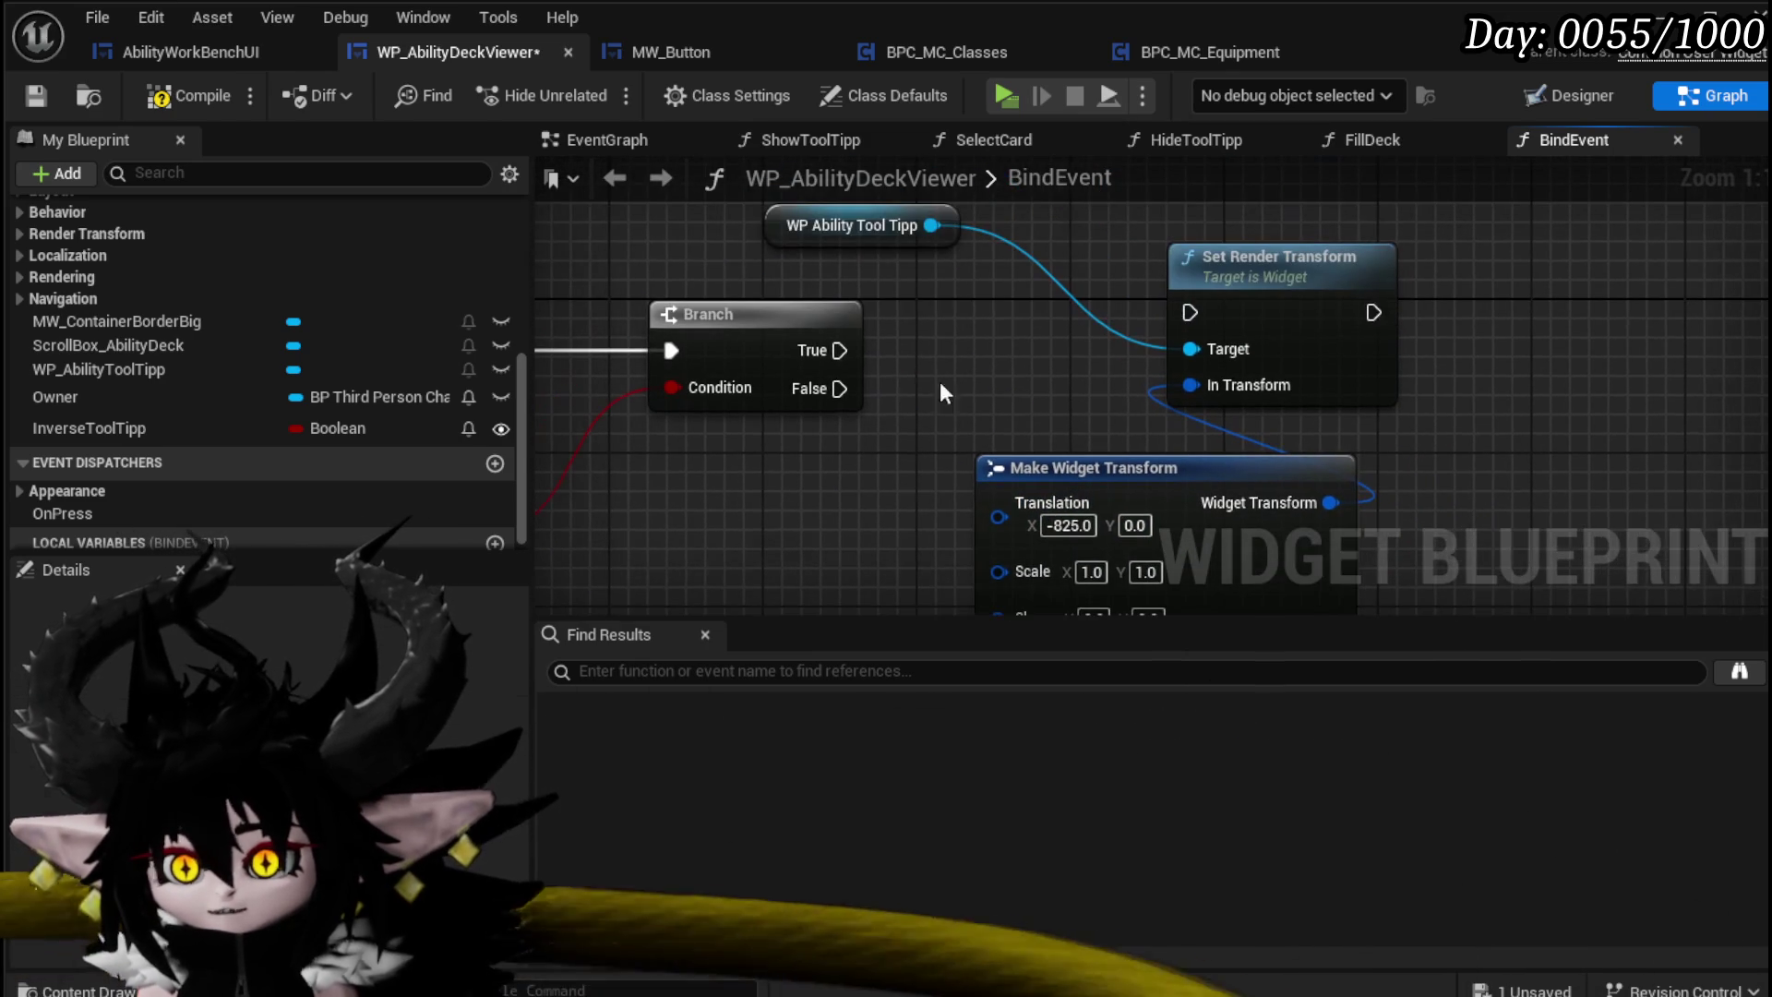
{"action": "mouse_move", "coordinate": [1148, 411]}
{"action": "left_mouse_down"}
{"action": "mouse_move", "coordinate": [1134, 328]}
{"action": "mouse_move", "coordinate": [1000, 385]}
{"action": "left_mouse_up"}
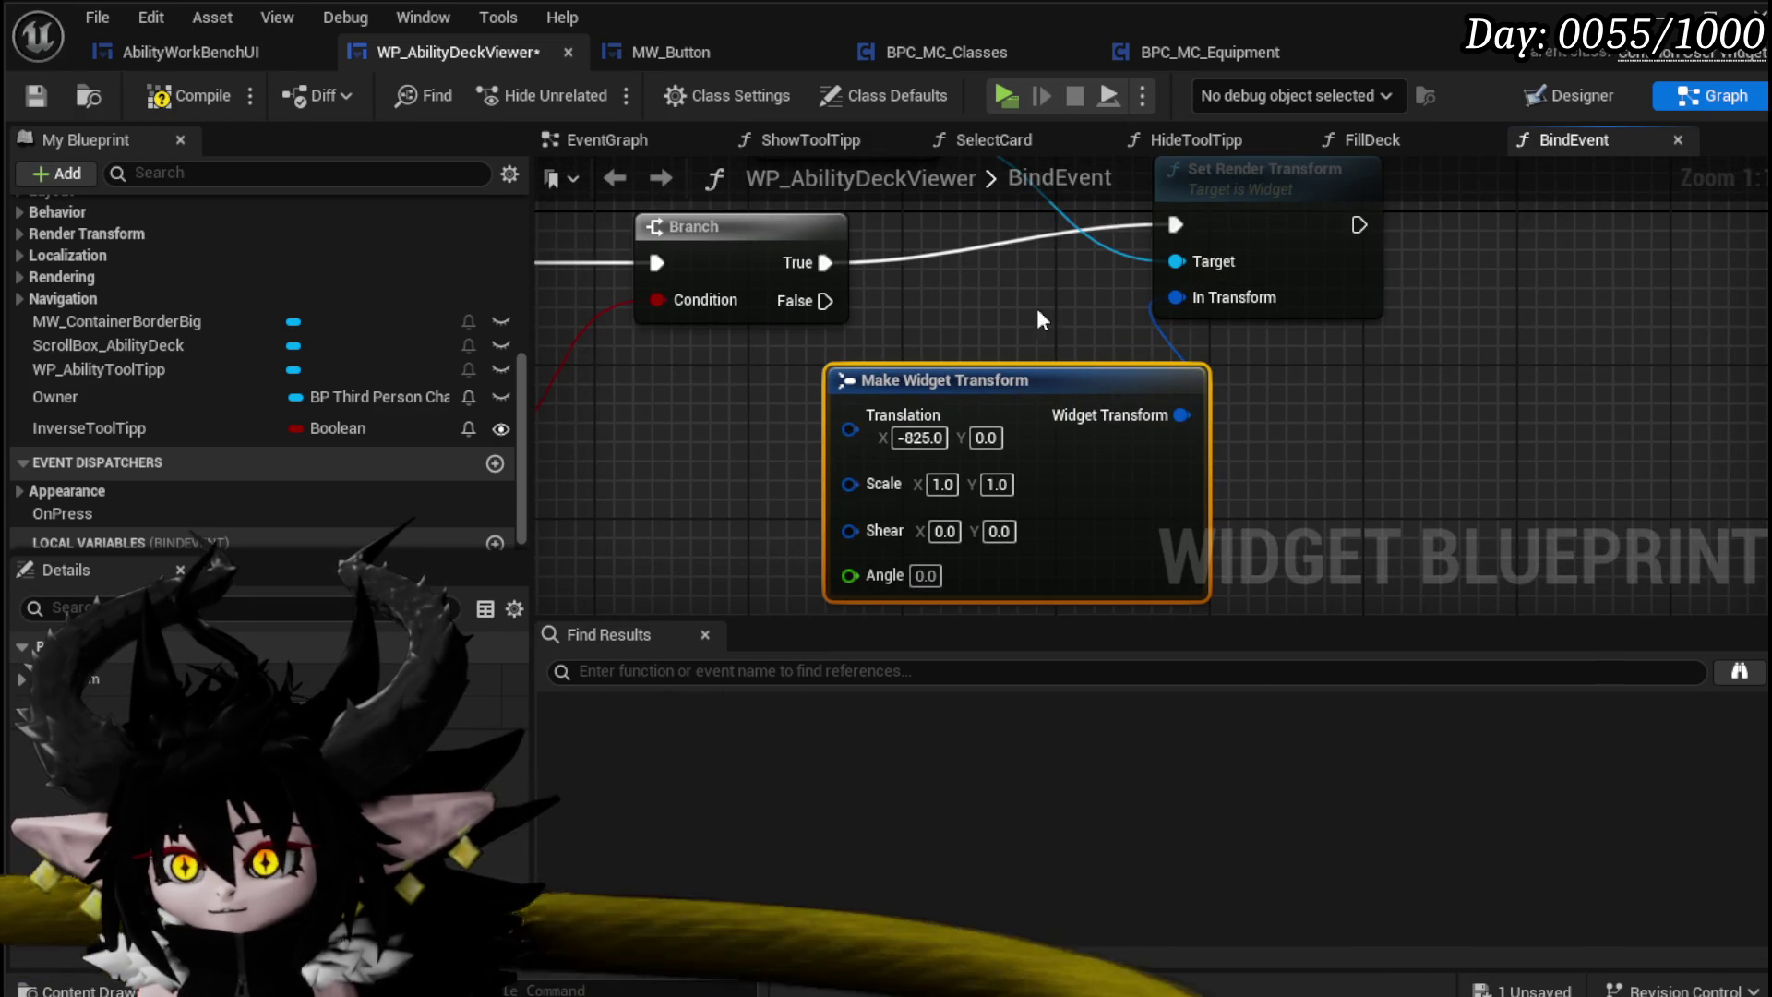
{"action": "scroll", "coordinate": [1037, 308], "scroll_direction": "down", "scroll_amount": 2}
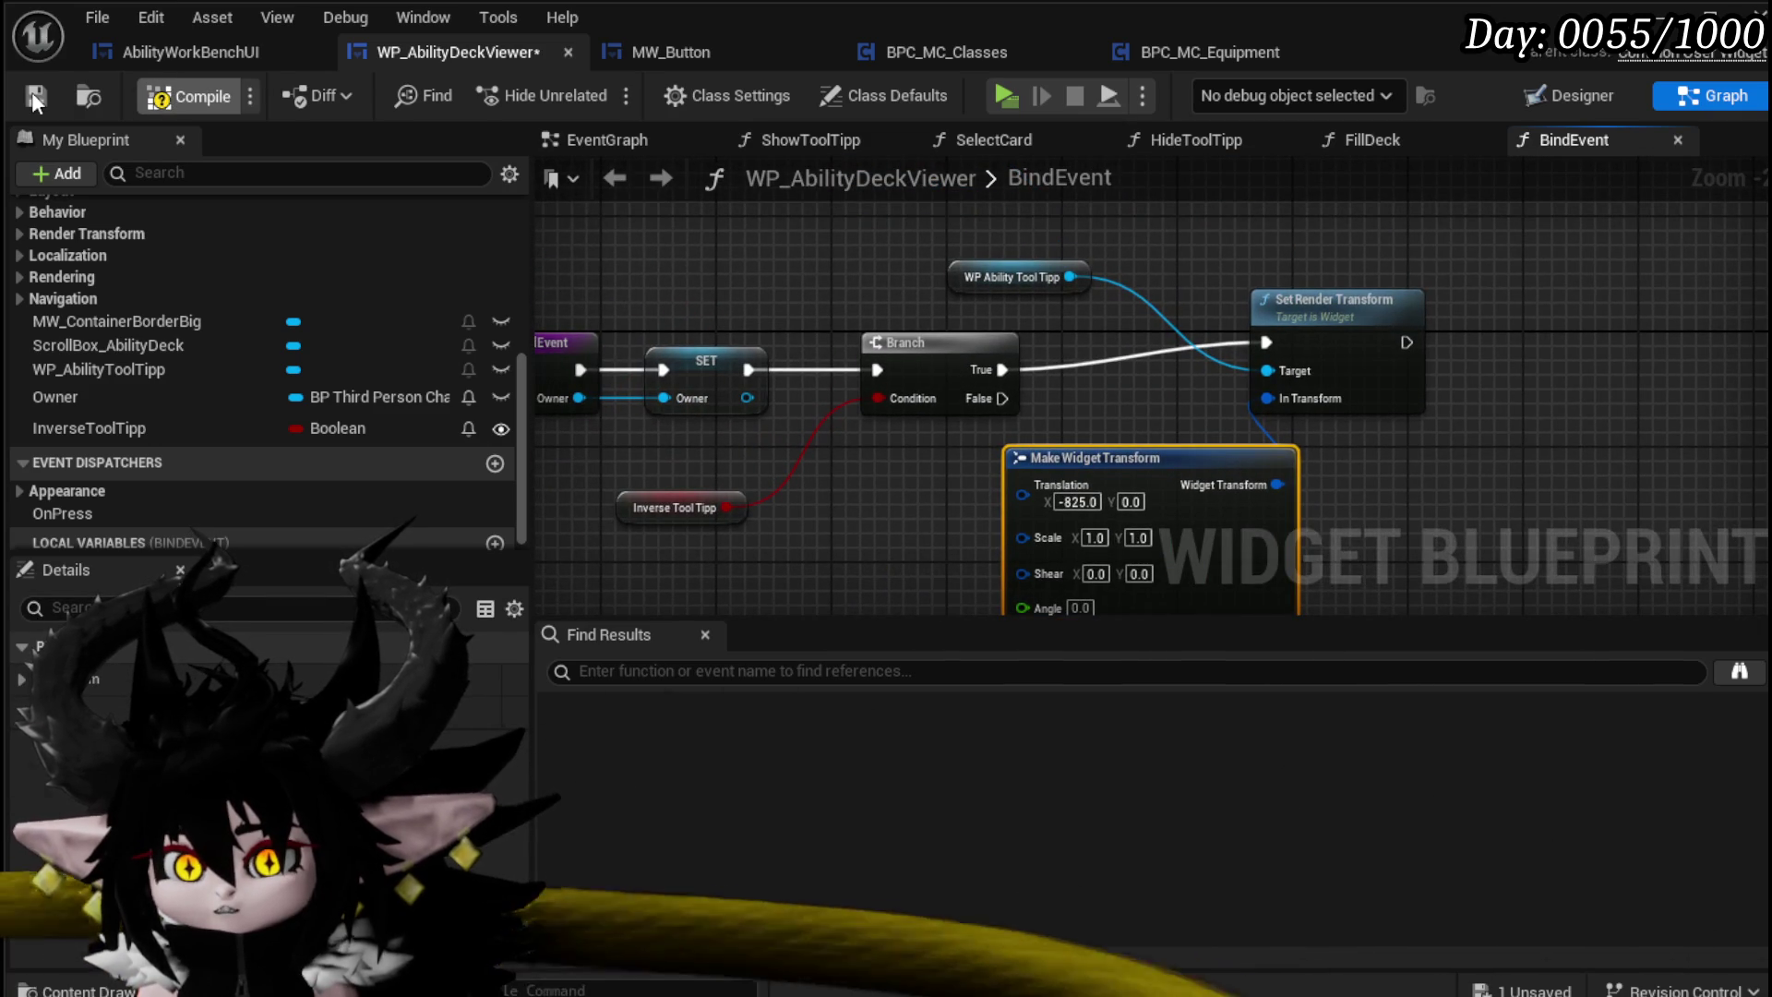
{"action": "left_click", "coordinate": [33, 93]}
{"action": "left_click", "coordinate": [158, 53]}
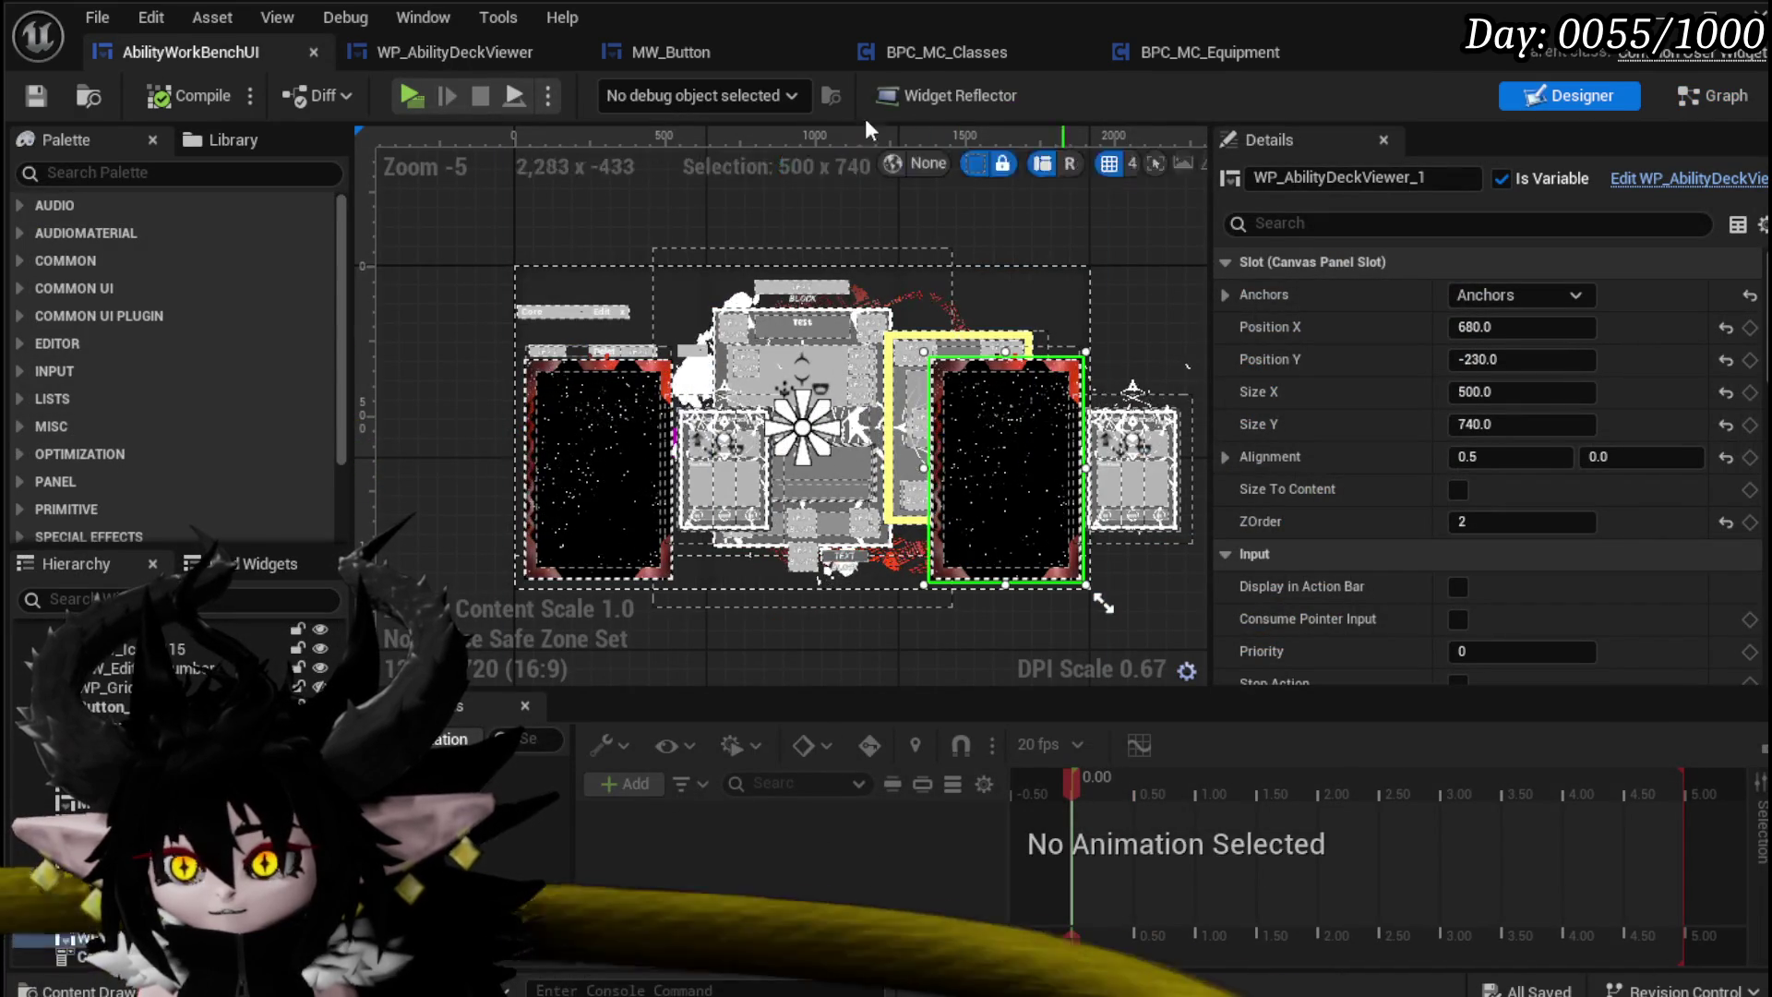
Step: Enable Inverse Tool Tipp on WP_AbilityDeckViewer_1, then compile and save AbilityWorkBenchUI
{"action": "scroll", "coordinate": [1440, 446], "scroll_direction": "down", "scroll_amount": 3}
{"action": "scroll", "coordinate": [1438, 443], "scroll_direction": "down", "scroll_amount": 6}
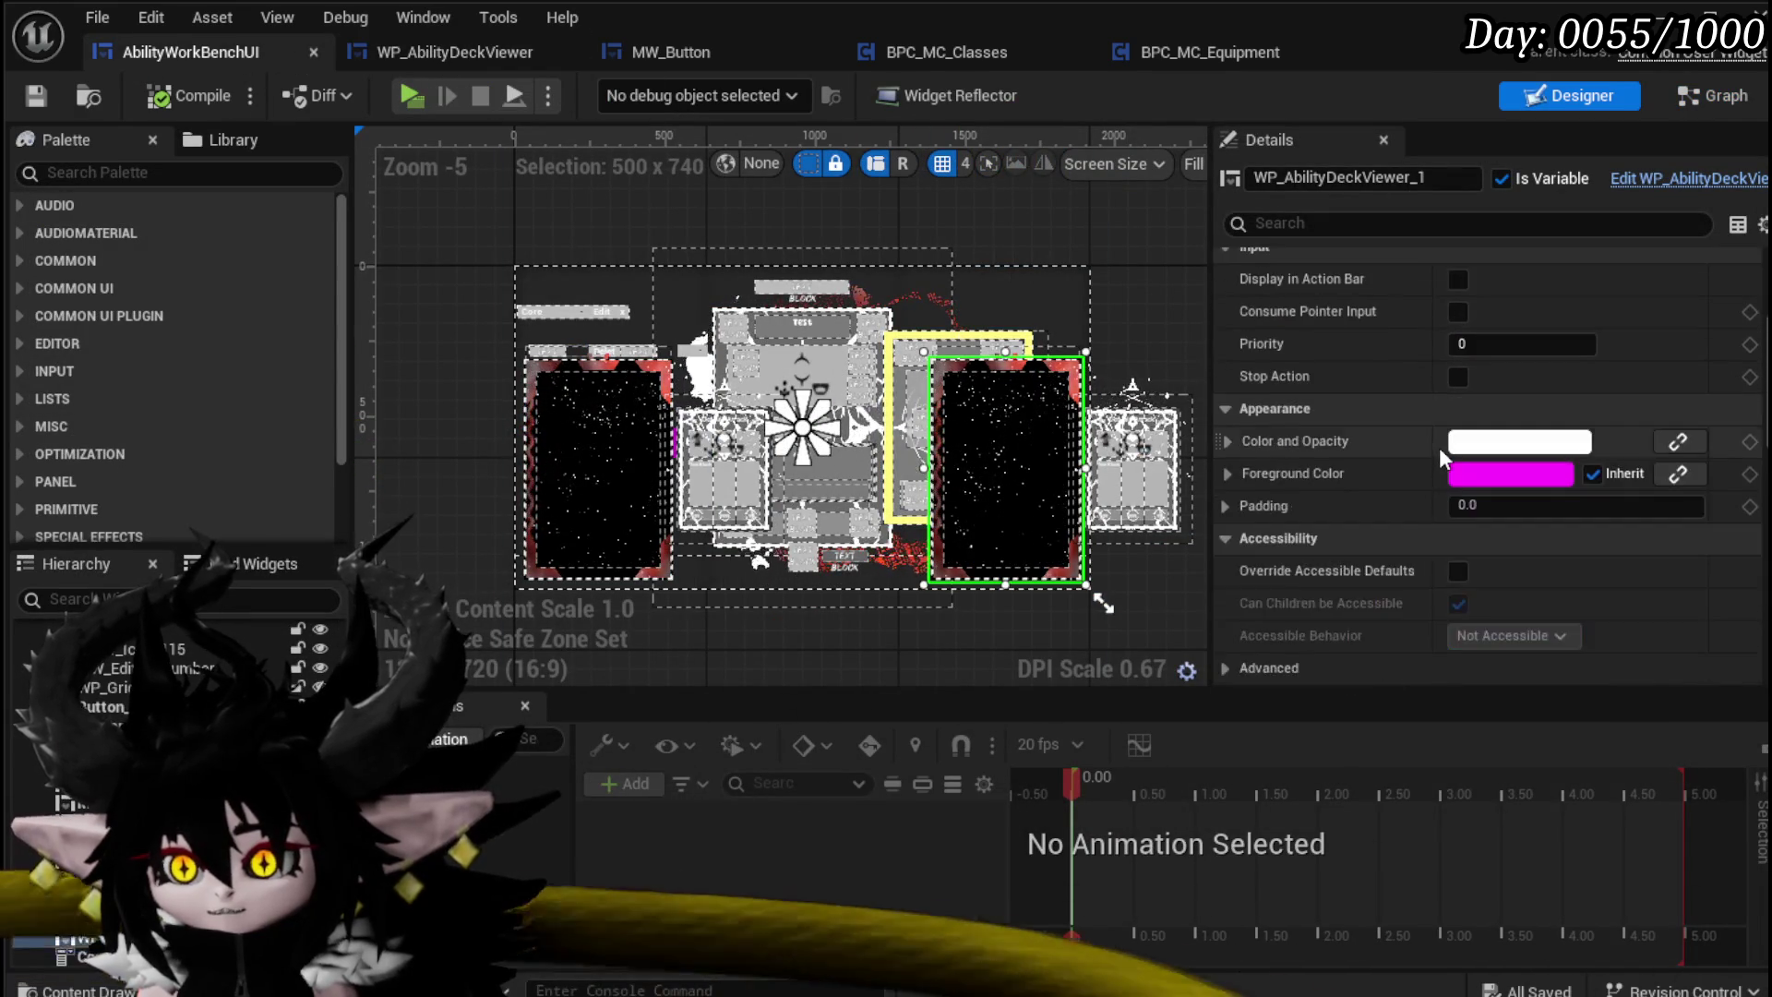
{"action": "scroll", "coordinate": [1318, 382], "scroll_direction": "down", "scroll_amount": 10}
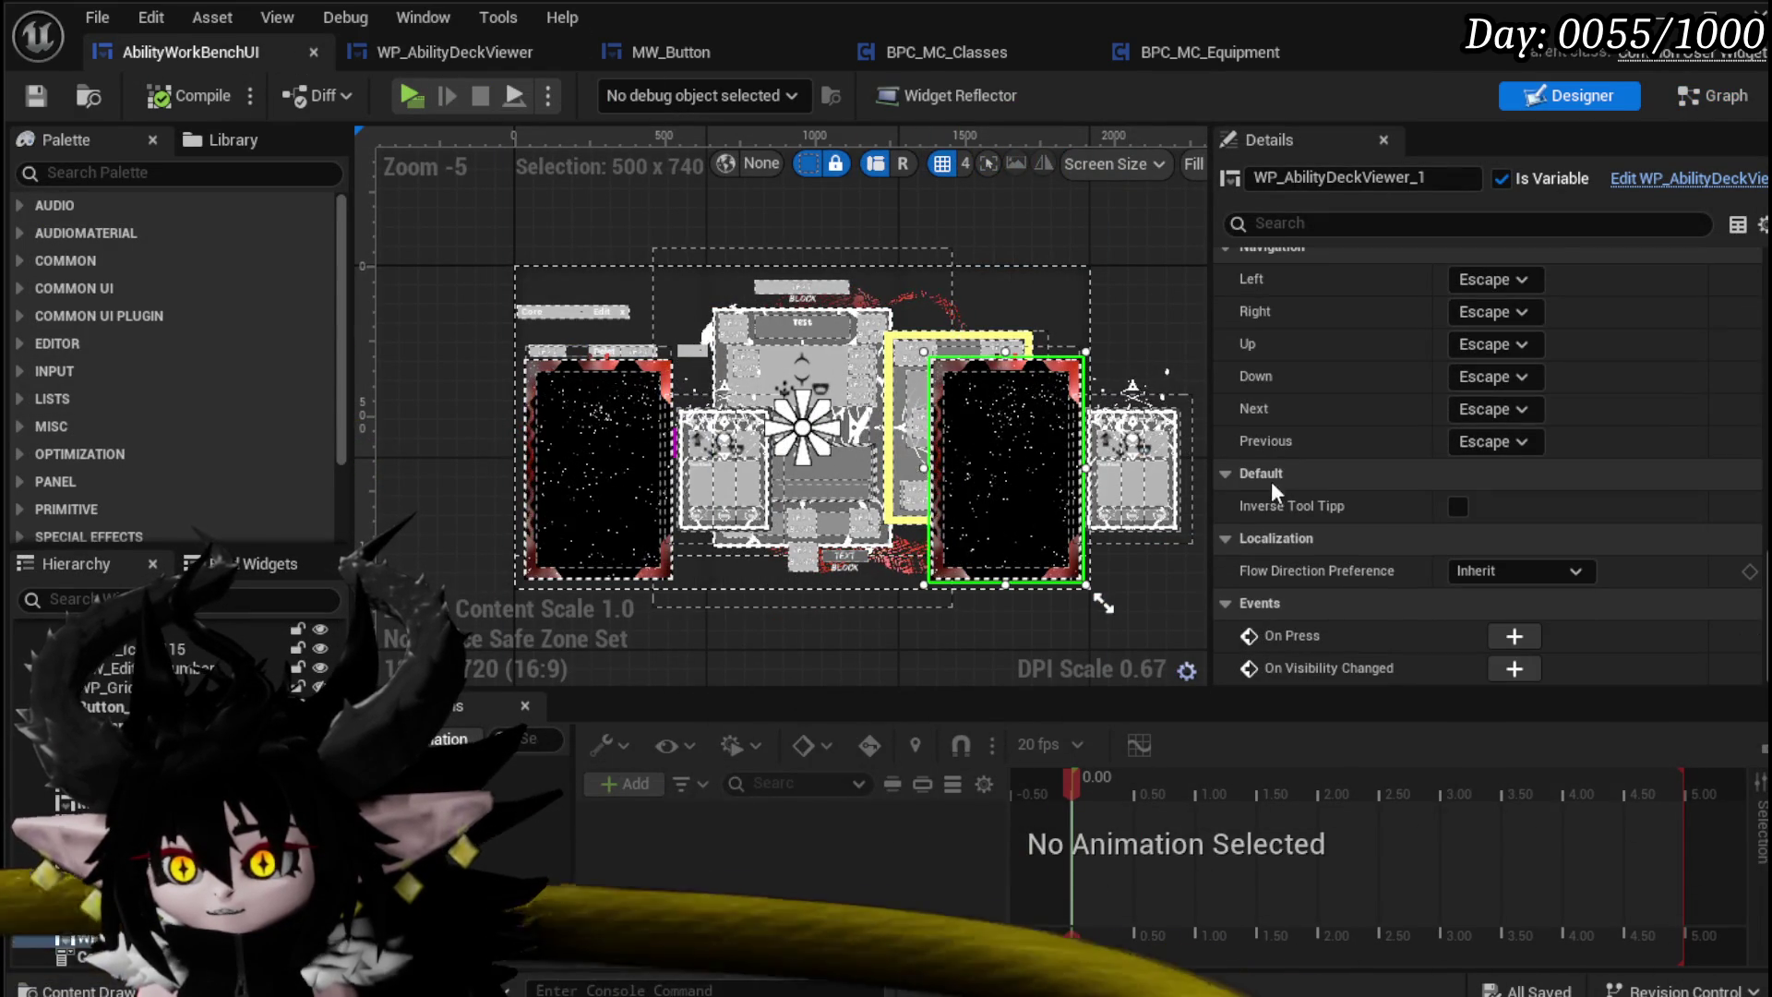
{"action": "left_click", "coordinate": [1460, 505]}
{"action": "left_click", "coordinate": [44, 92]}
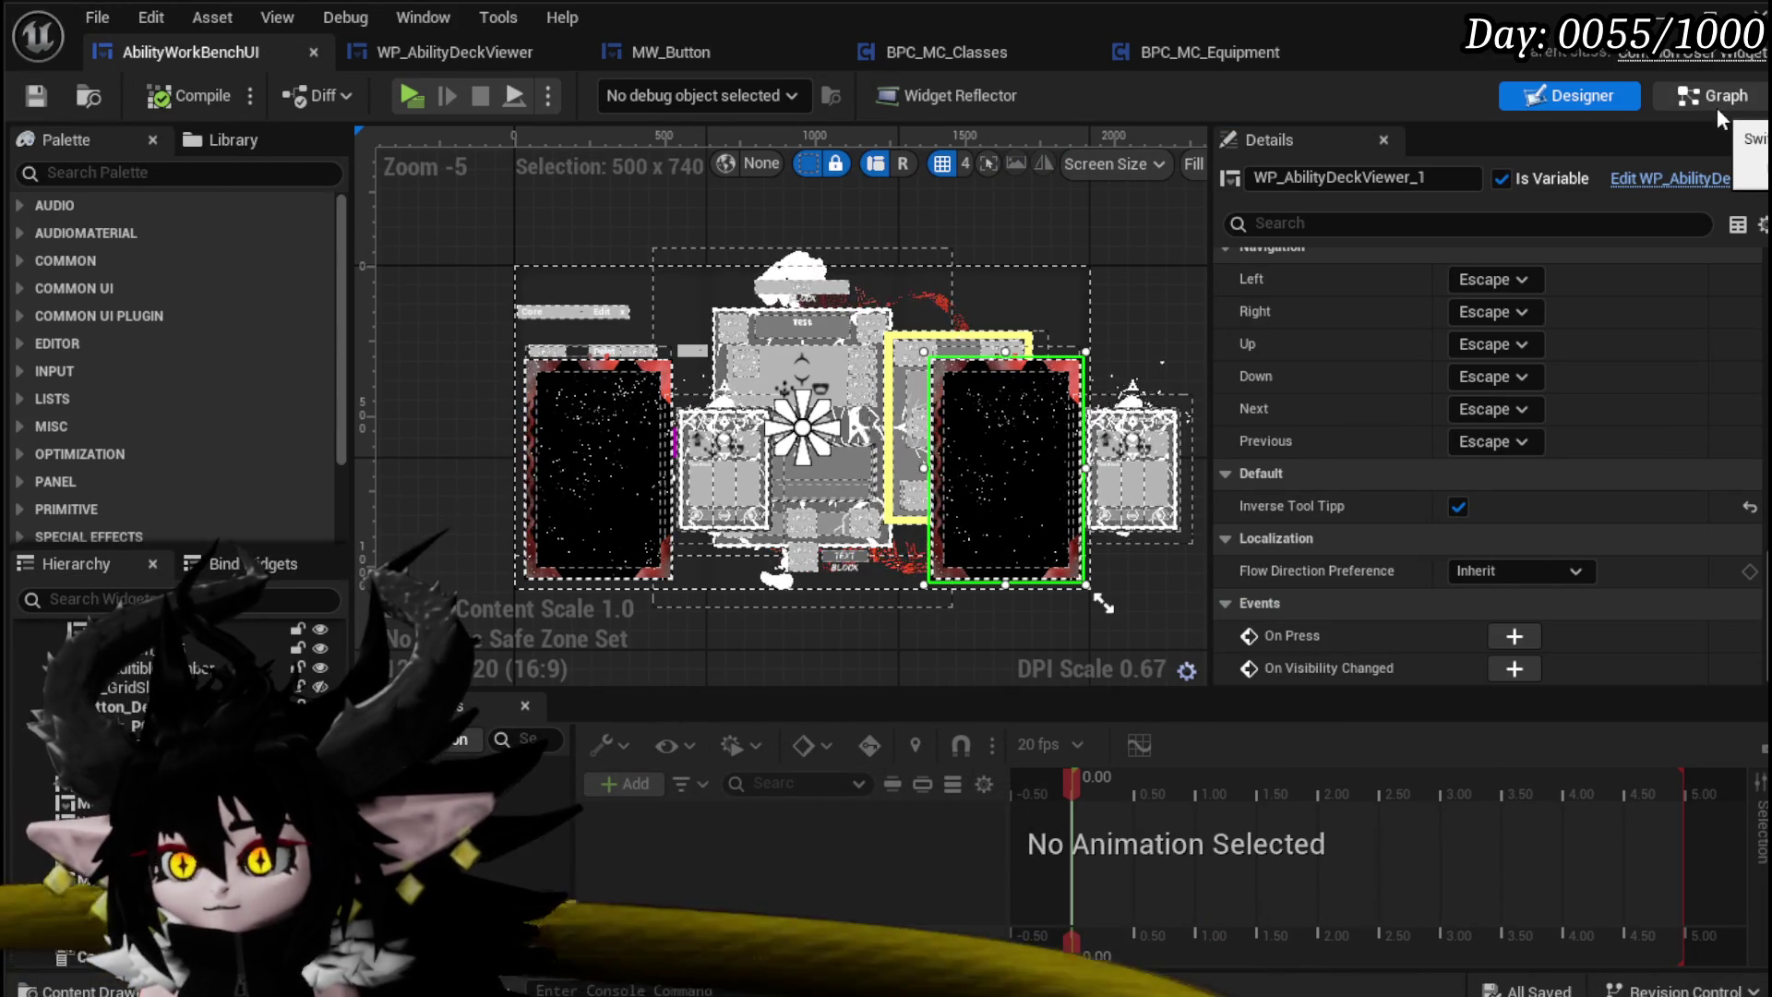
{"action": "left_click", "coordinate": [1667, 97]}
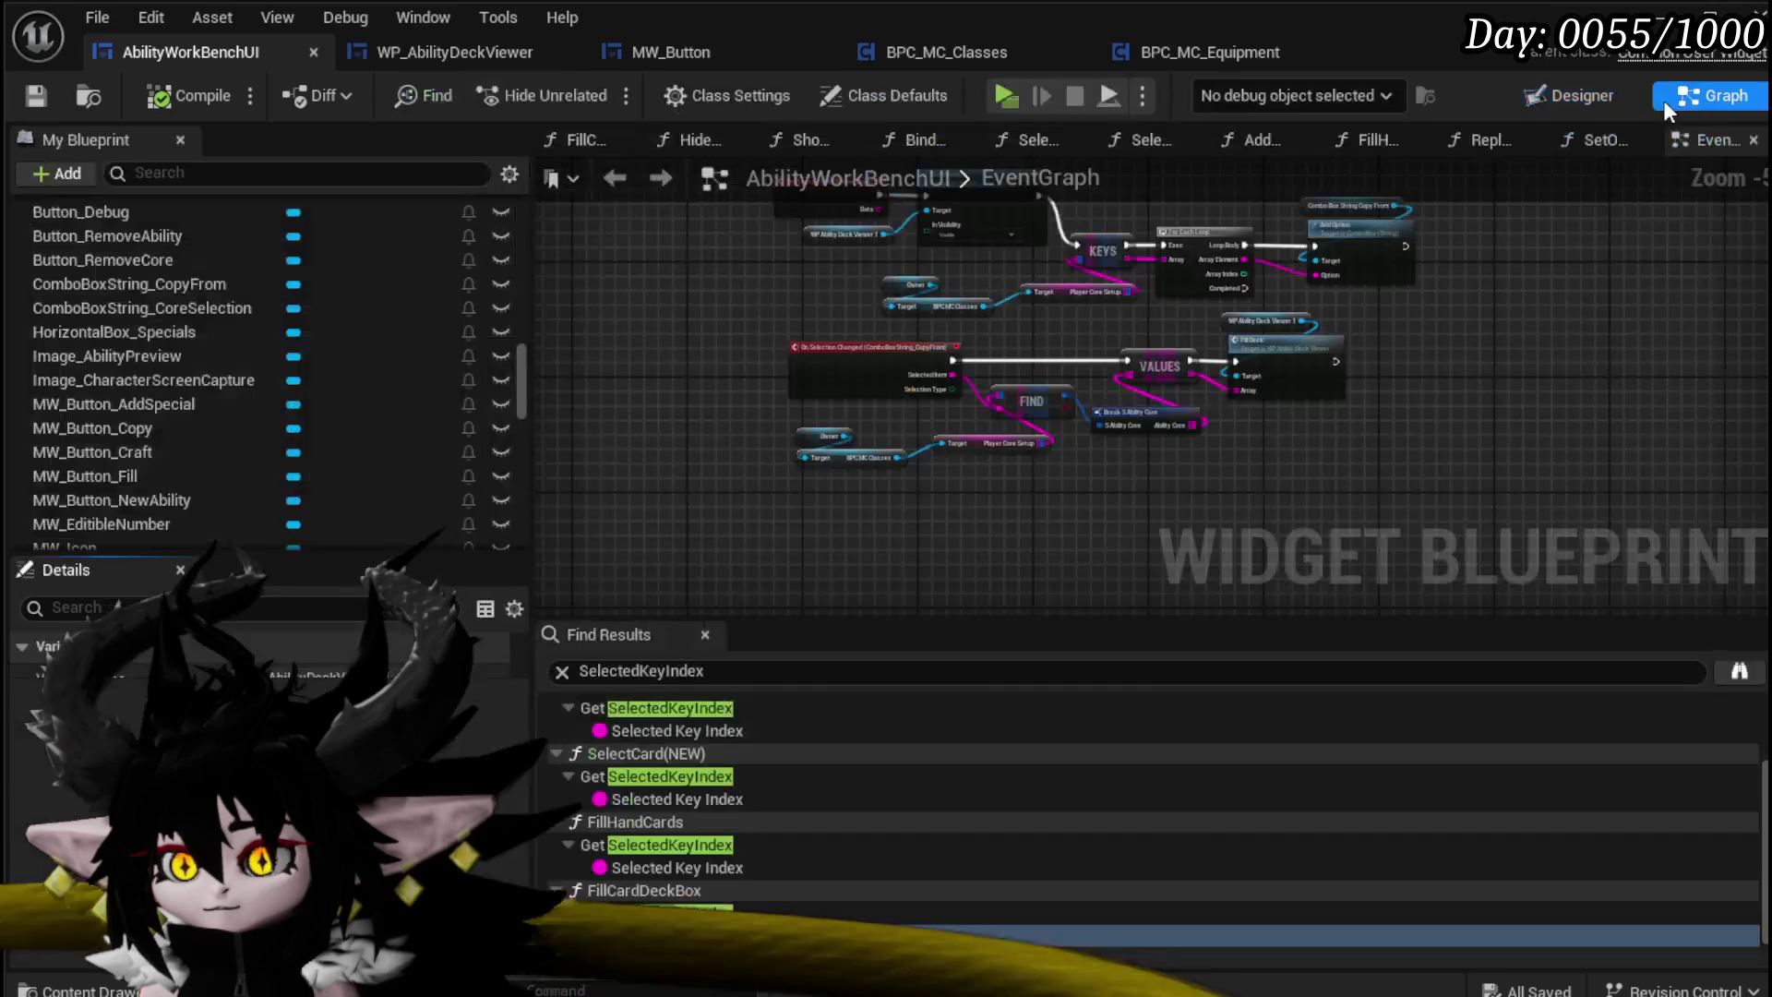
Step: Open the SetOwner function graph
{"action": "scroll", "coordinate": [203, 303], "scroll_direction": "up", "scroll_amount": 10}
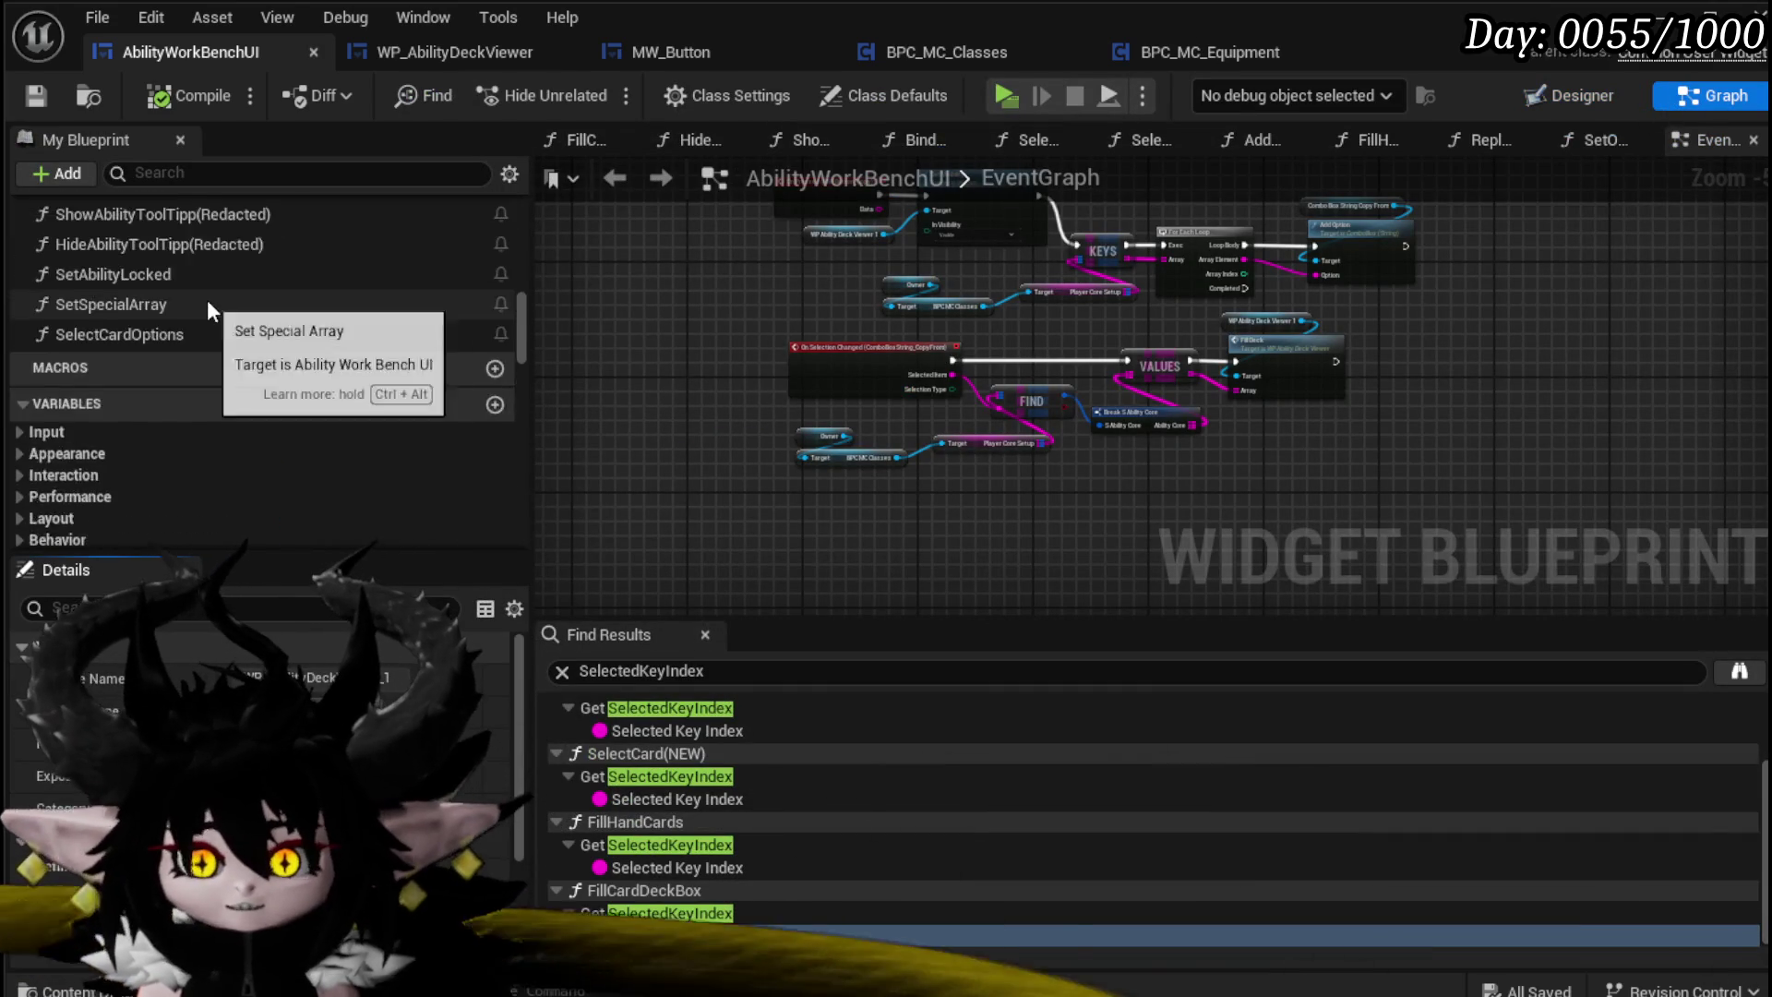
{"action": "scroll", "coordinate": [263, 362], "scroll_direction": "up", "scroll_amount": 10}
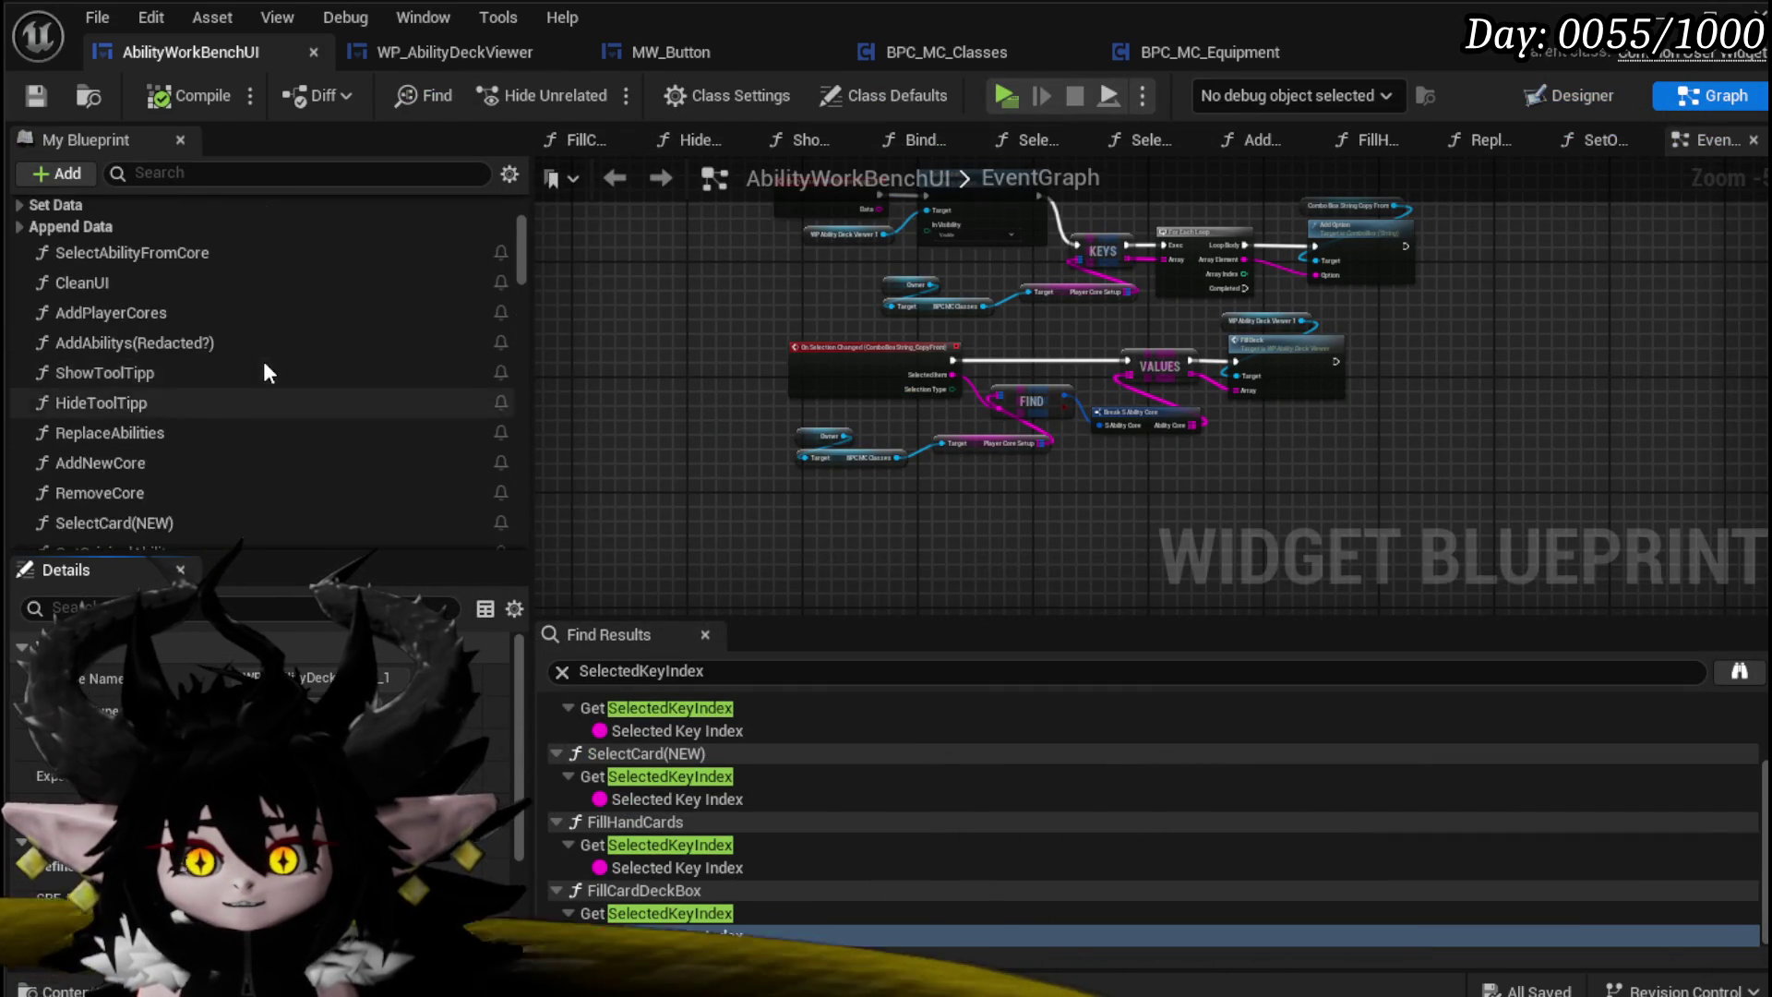
{"action": "double_click", "coordinate": [131, 369]}
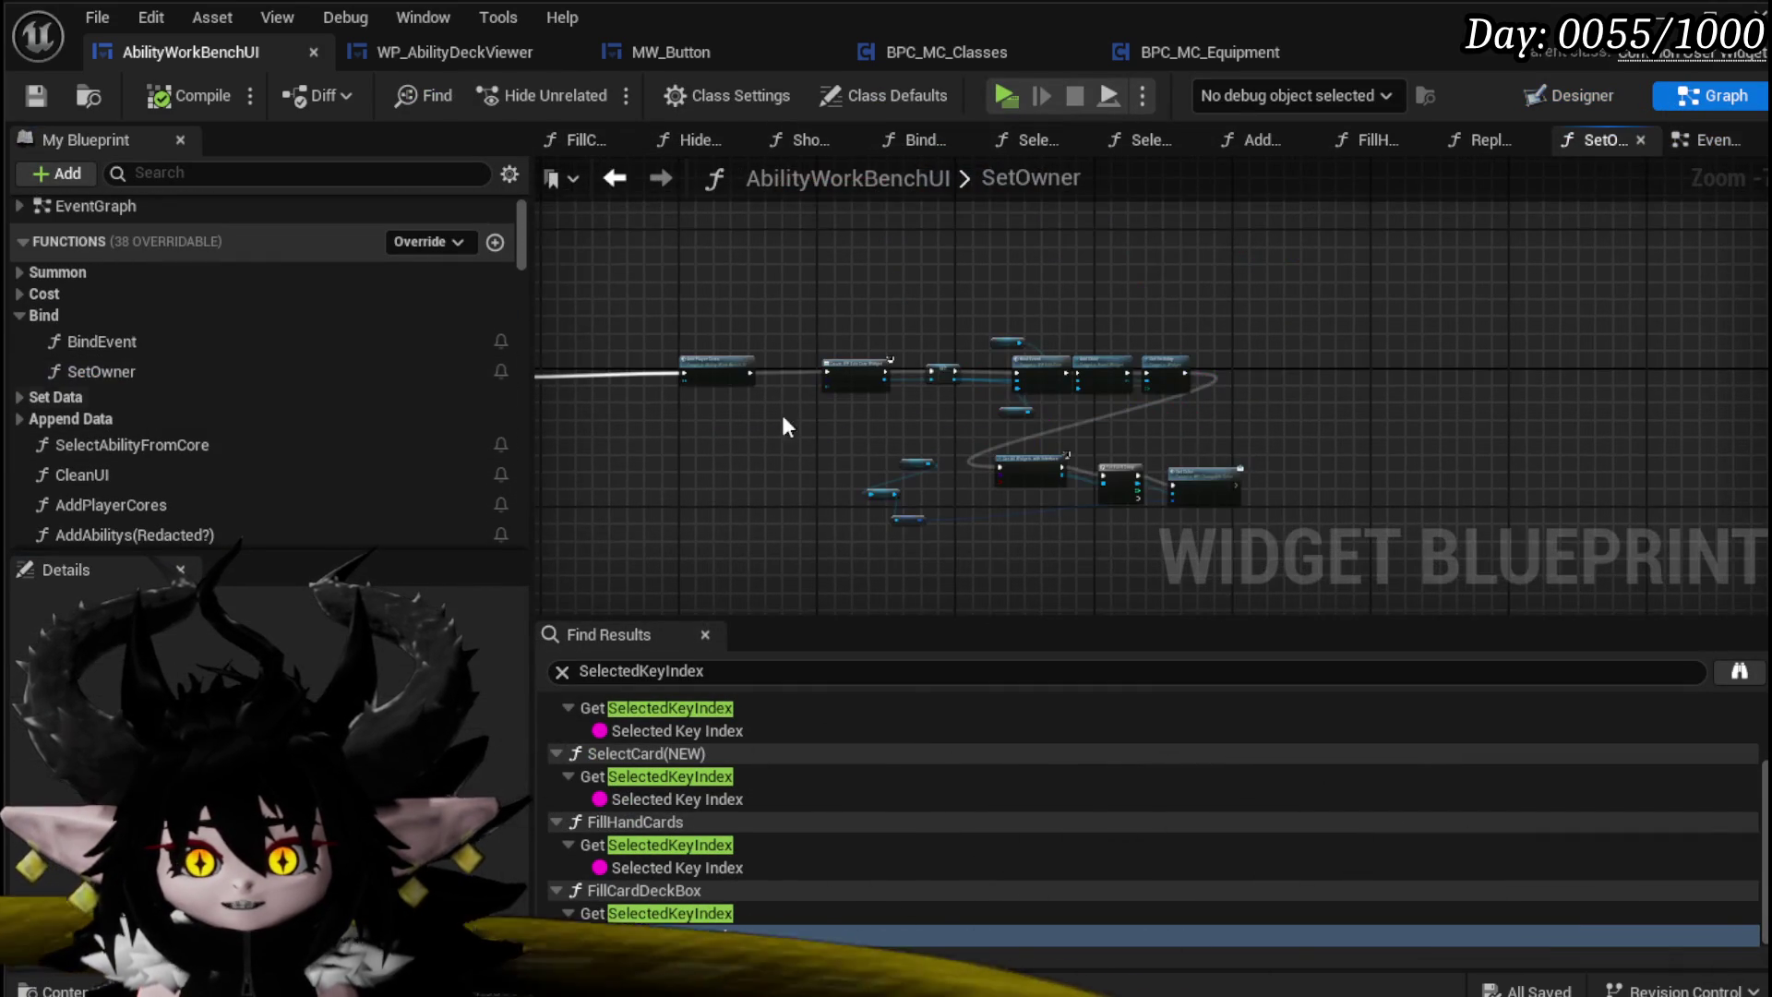
{"action": "scroll", "coordinate": [783, 414], "scroll_direction": "up", "scroll_amount": 4}
{"action": "scroll", "coordinate": [988, 397], "scroll_direction": "up", "scroll_amount": 5}
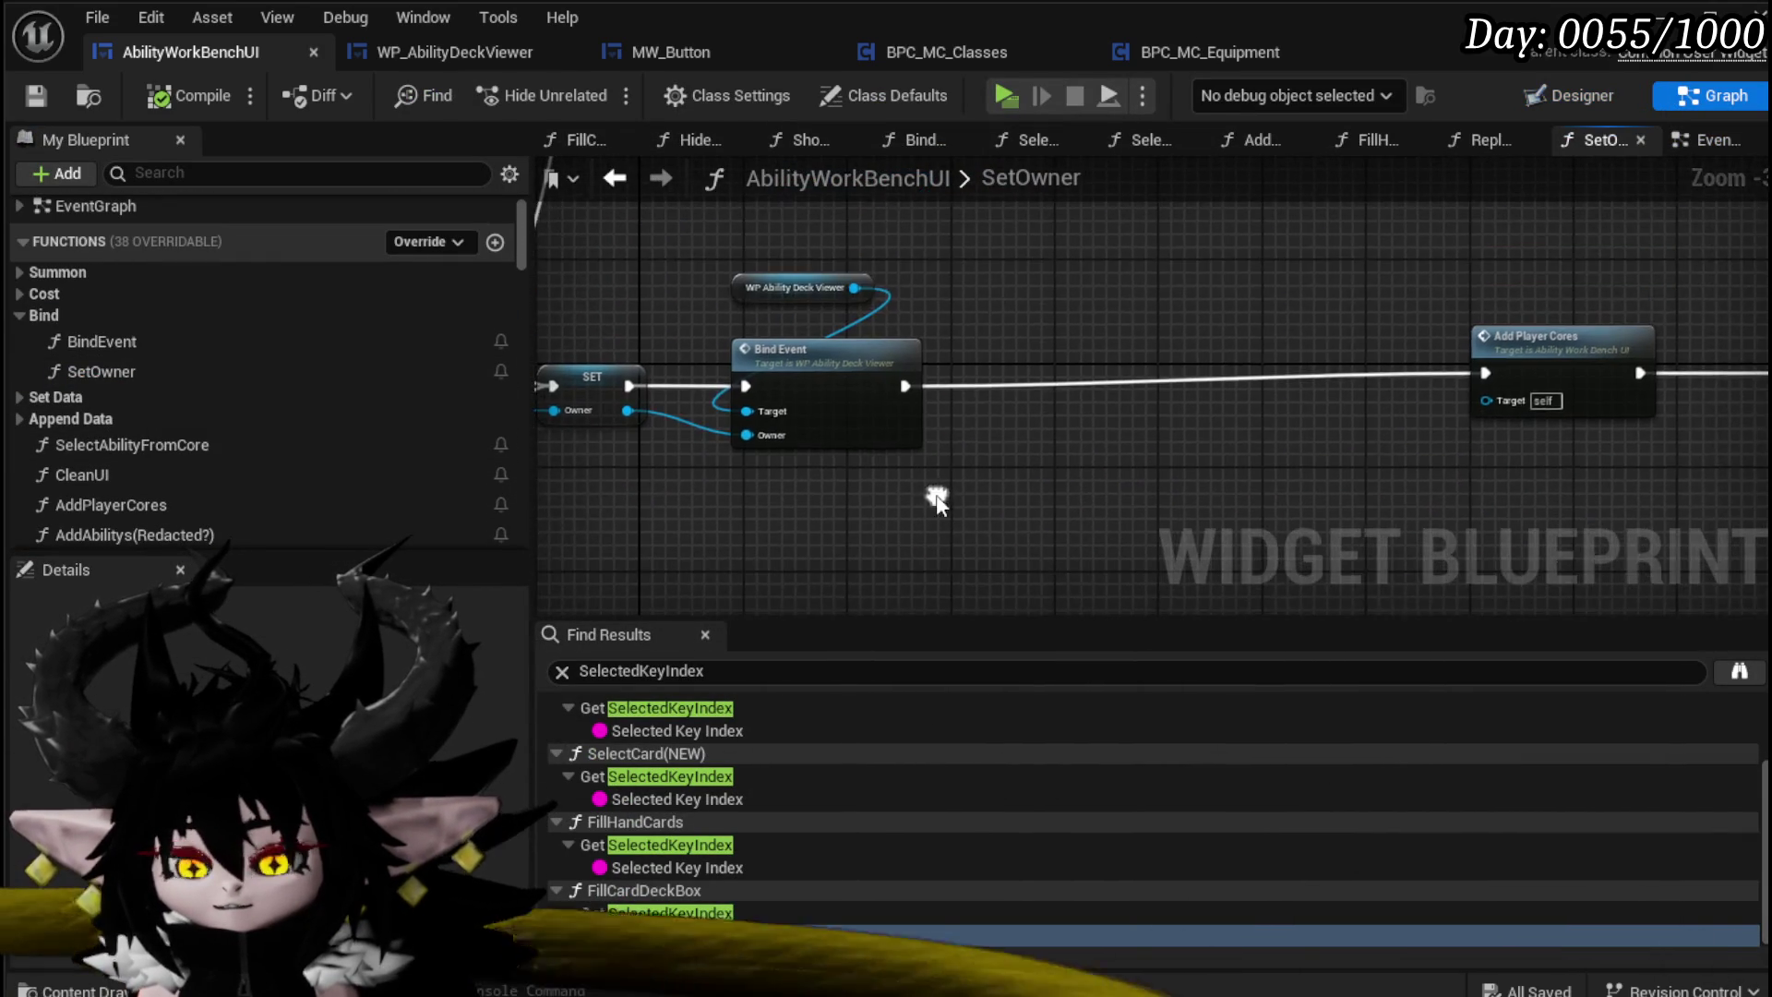
{"action": "scroll", "coordinate": [336, 348], "scroll_direction": "down", "scroll_amount": 10}
{"action": "left_click_drag", "start_coordinate": [513, 314], "coordinate": [517, 428]}
Step: Chain a Bind Event on WP_AbilityDeckViewer_1 after the first Bind Event and save
{"action": "left_click_drag", "start_coordinate": [96, 397], "coordinate": [928, 285]}
{"action": "left_click_drag", "start_coordinate": [1100, 406], "coordinate": [1100, 403]}
{"action": "type", "text": "Bind"}
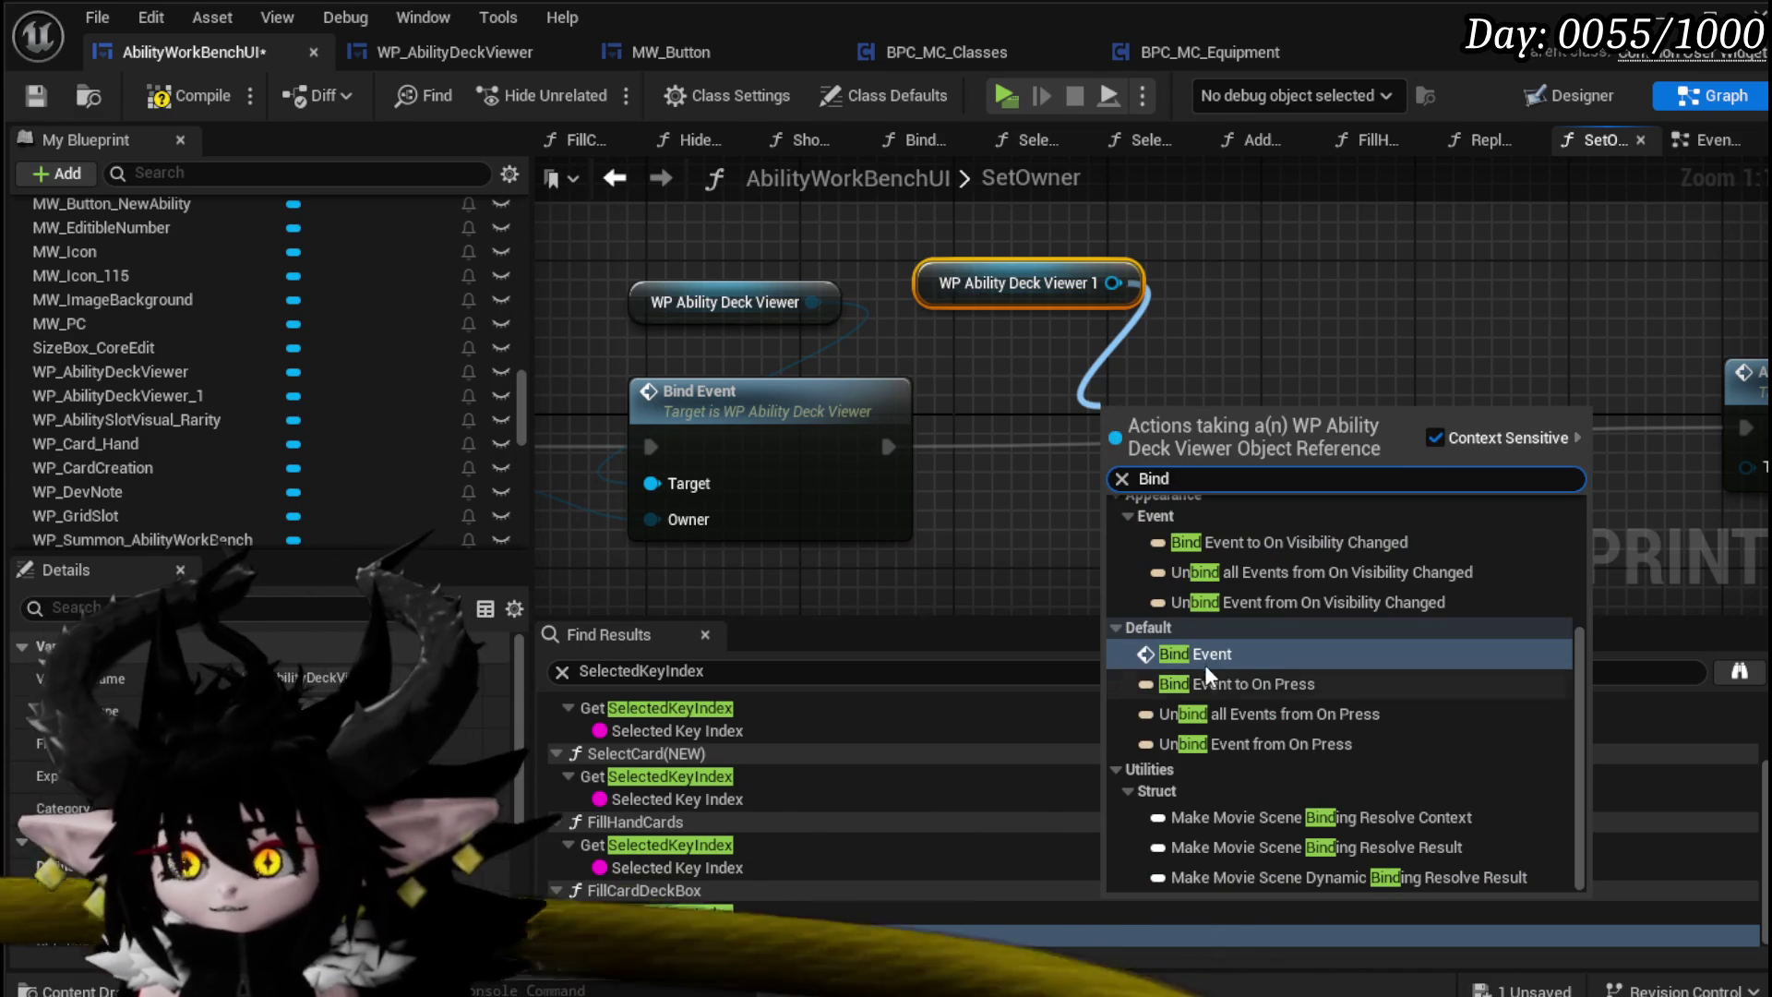
{"action": "left_click", "coordinate": [1205, 657]}
{"action": "left_click_drag", "start_coordinate": [899, 445], "coordinate": [1114, 464]}
{"action": "mouse_move", "coordinate": [1366, 462]}
{"action": "left_mouse_down"}
{"action": "mouse_move", "coordinate": [1293, 413]}
{"action": "mouse_move", "coordinate": [1226, 446]}
{"action": "mouse_move", "coordinate": [1576, 424]}
{"action": "mouse_move", "coordinate": [1519, 423]}
{"action": "left_mouse_up"}
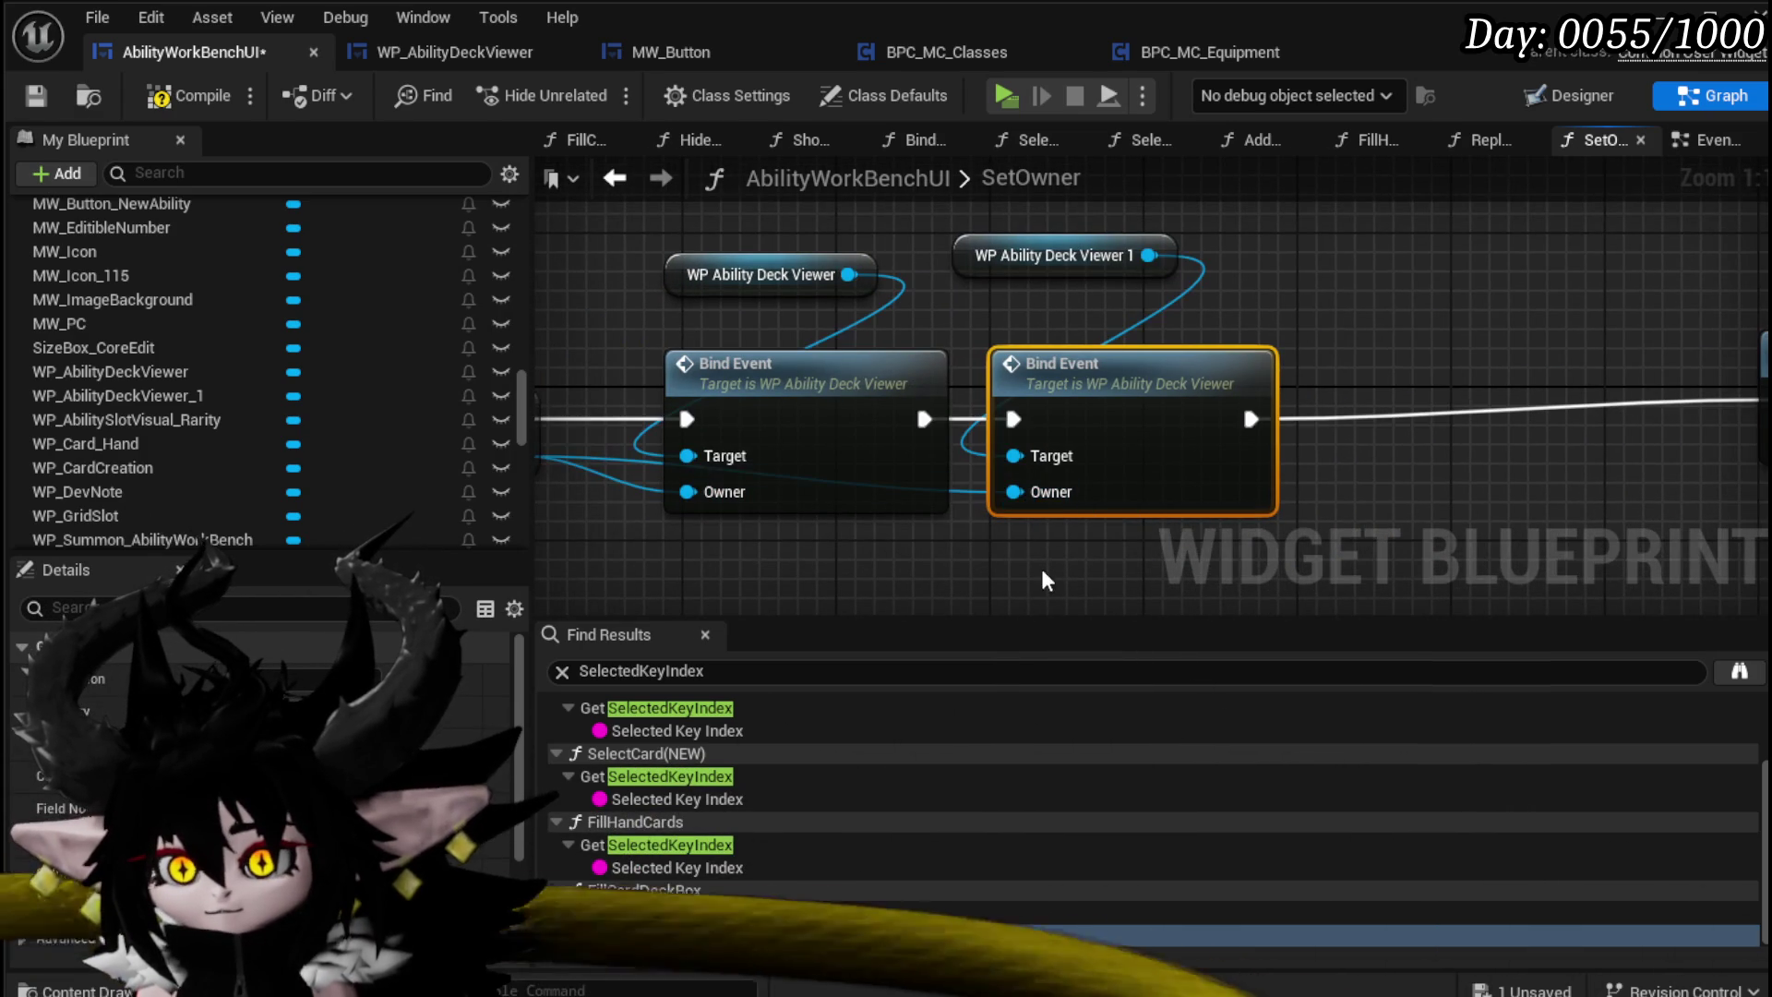
{"action": "left_click", "coordinate": [35, 96]}
{"action": "left_click_drag", "start_coordinate": [522, 406], "coordinate": [526, 217]}
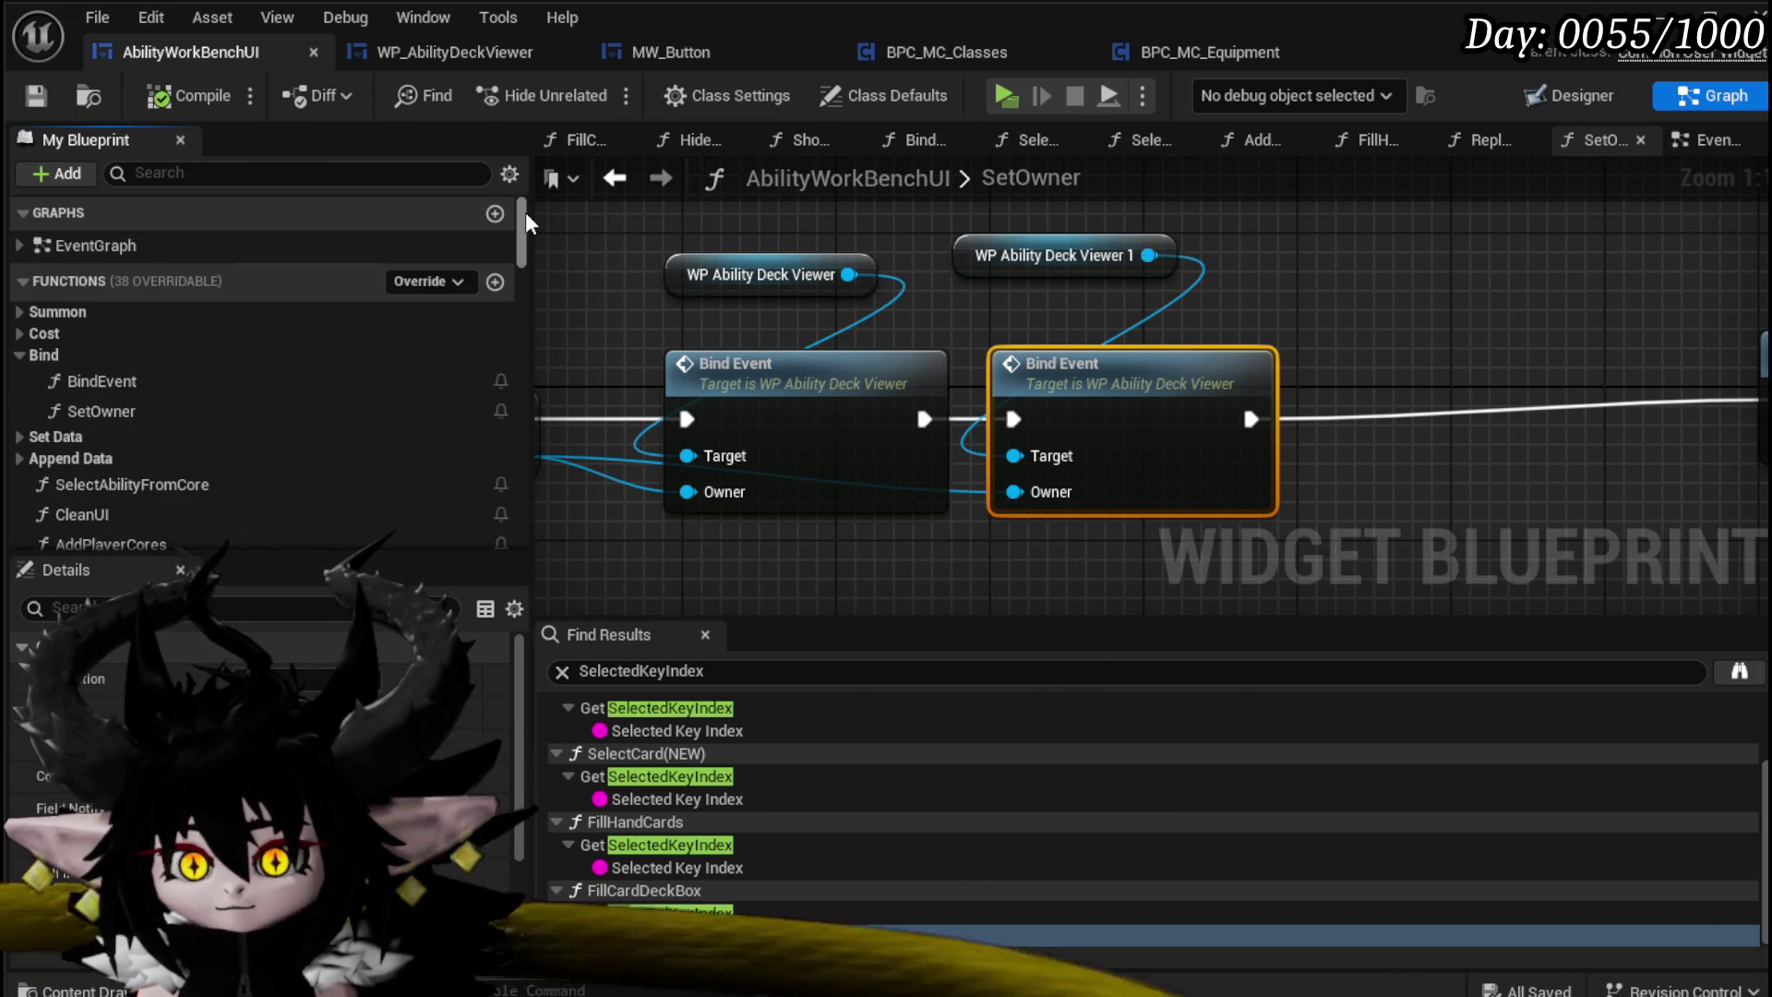
{"action": "double_click", "coordinate": [101, 381]}
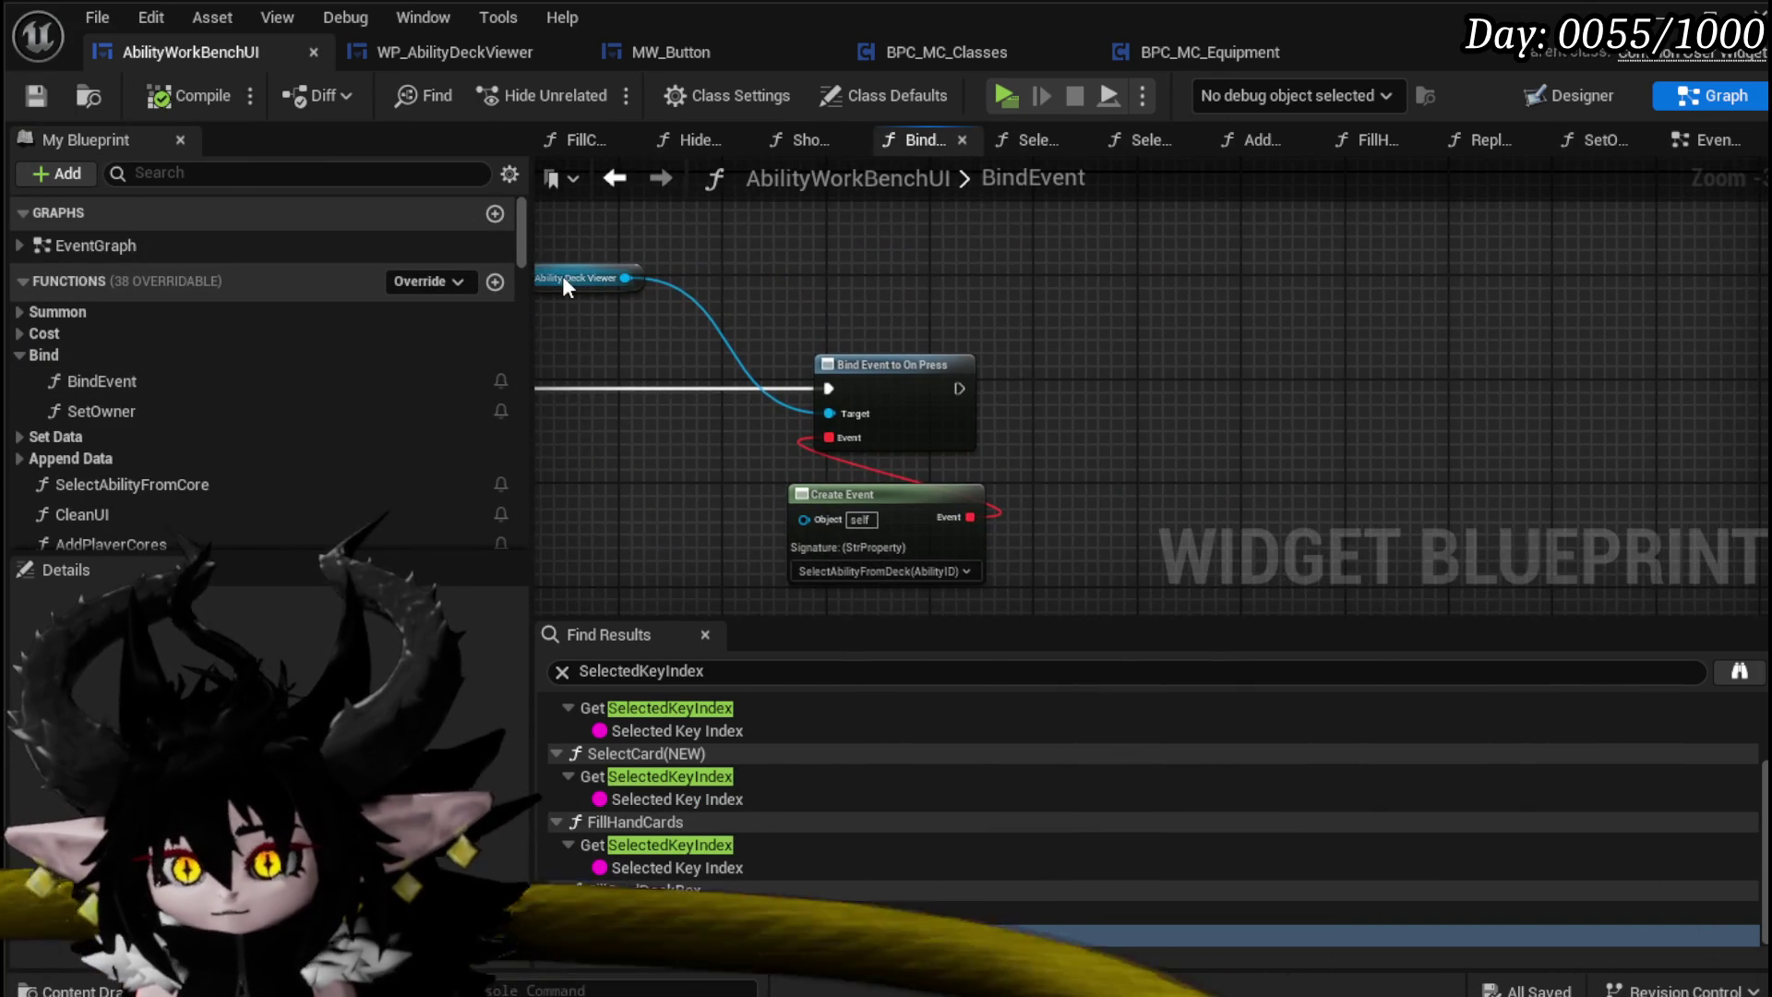
Step: Bind WP_AbilityDeckViewer_1's On Press to a pasted copy of Create Event
{"action": "left_click_drag", "start_coordinate": [565, 275], "coordinate": [816, 314]}
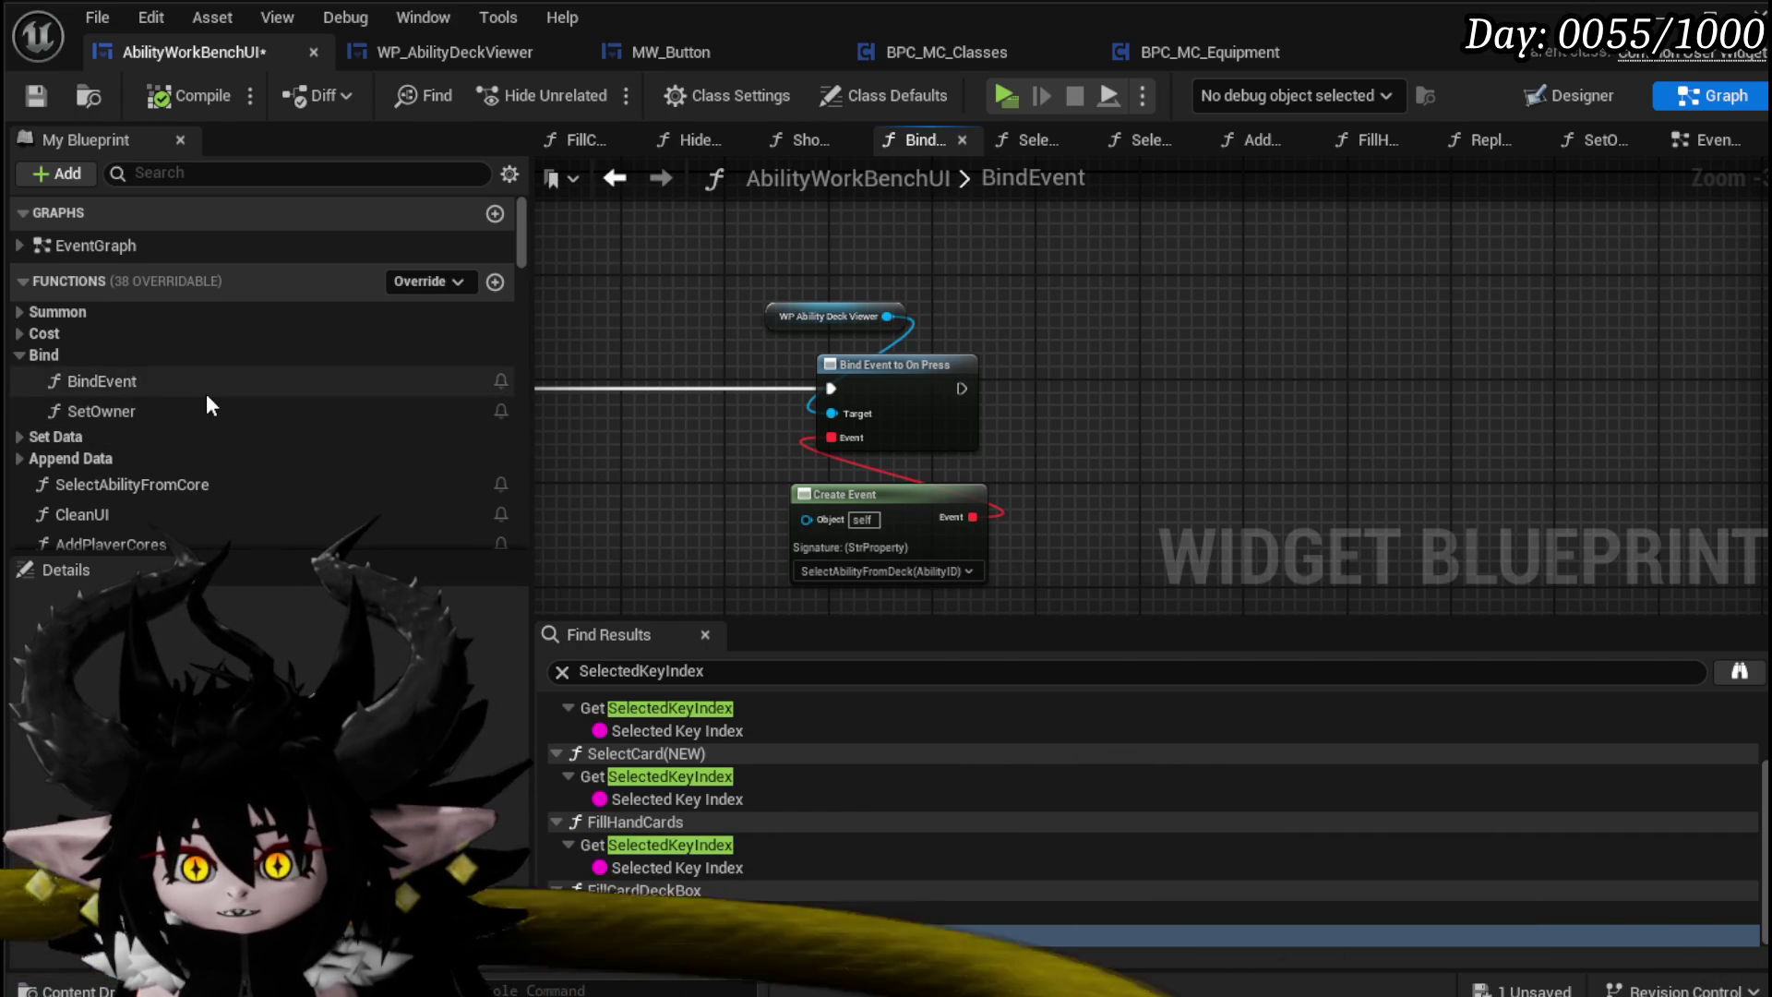
{"action": "scroll", "coordinate": [207, 393], "scroll_direction": "down", "scroll_amount": 15}
{"action": "scroll", "coordinate": [285, 417], "scroll_direction": "down", "scroll_amount": 10}
{"action": "scroll", "coordinate": [284, 422], "scroll_direction": "down", "scroll_amount": 3}
{"action": "mouse_move", "coordinate": [207, 458]}
{"action": "left_mouse_down"}
{"action": "mouse_move", "coordinate": [1106, 351]}
{"action": "mouse_move", "coordinate": [989, 306]}
{"action": "mouse_move", "coordinate": [984, 347]}
{"action": "left_mouse_up"}
{"action": "left_click", "coordinate": [1084, 362]}
{"action": "type", "text": "b"}
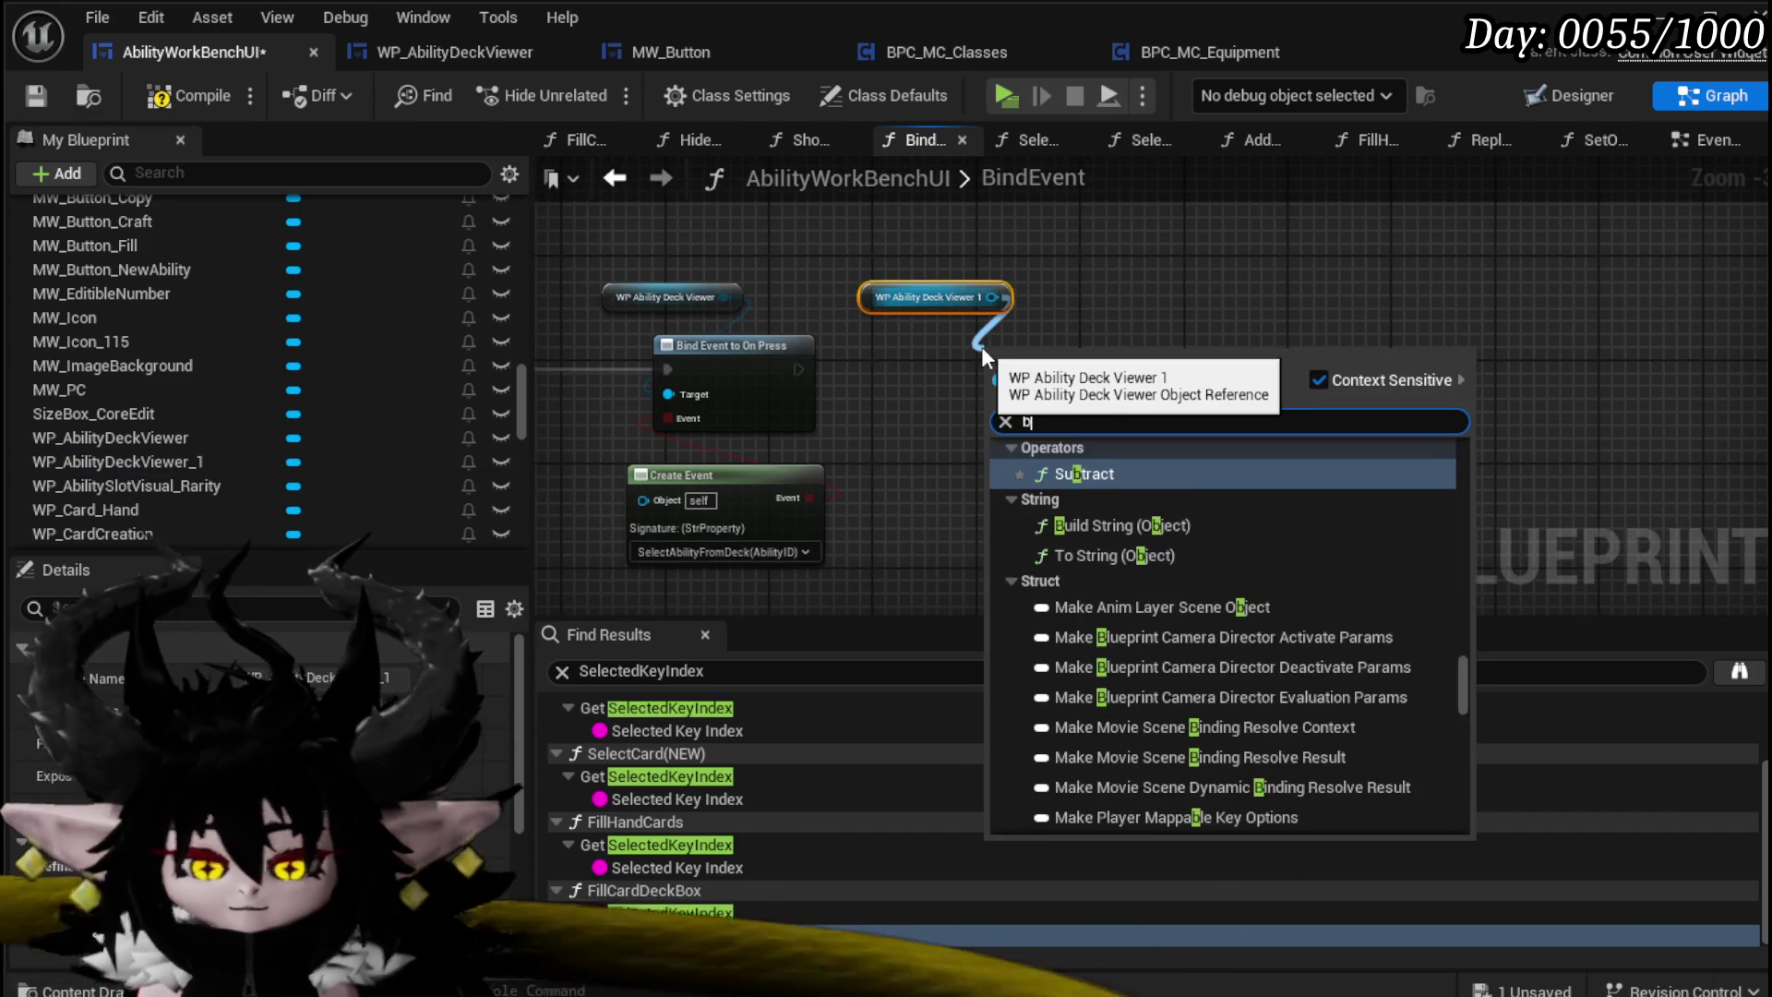
{"action": "type", "text": "ind on pres"}
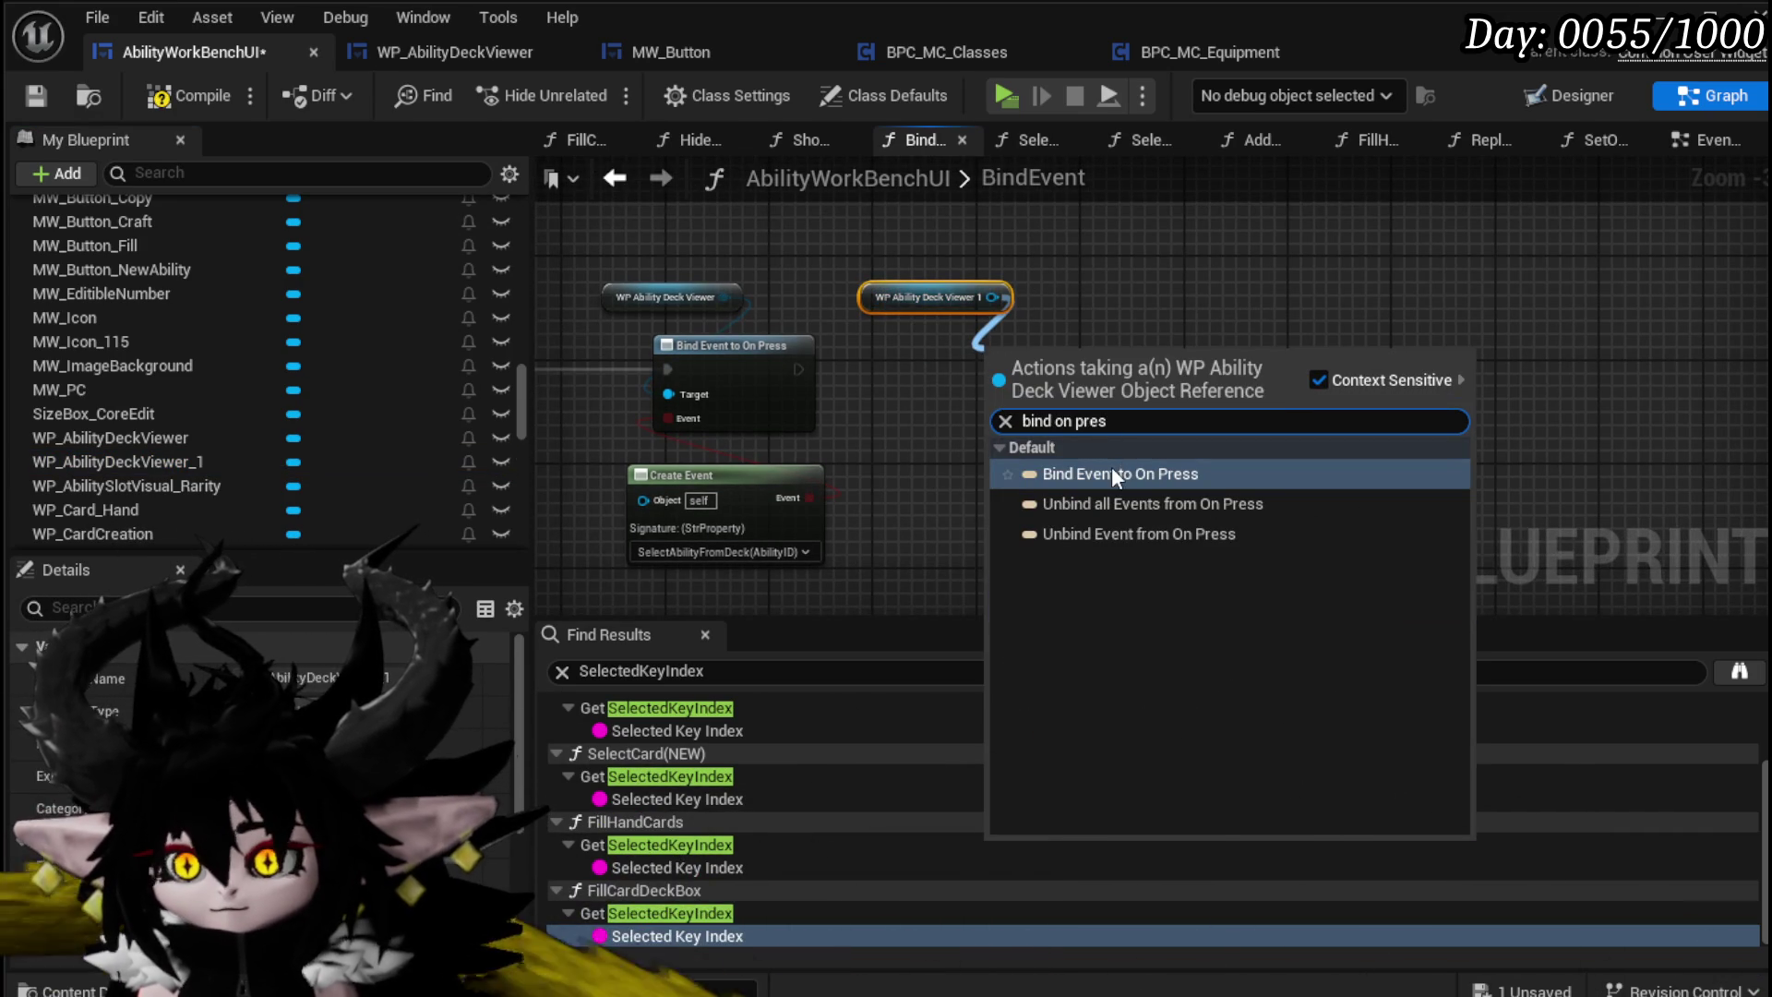
{"action": "left_click", "coordinate": [1111, 474]}
{"action": "left_click_drag", "start_coordinate": [1073, 398], "coordinate": [964, 381]}
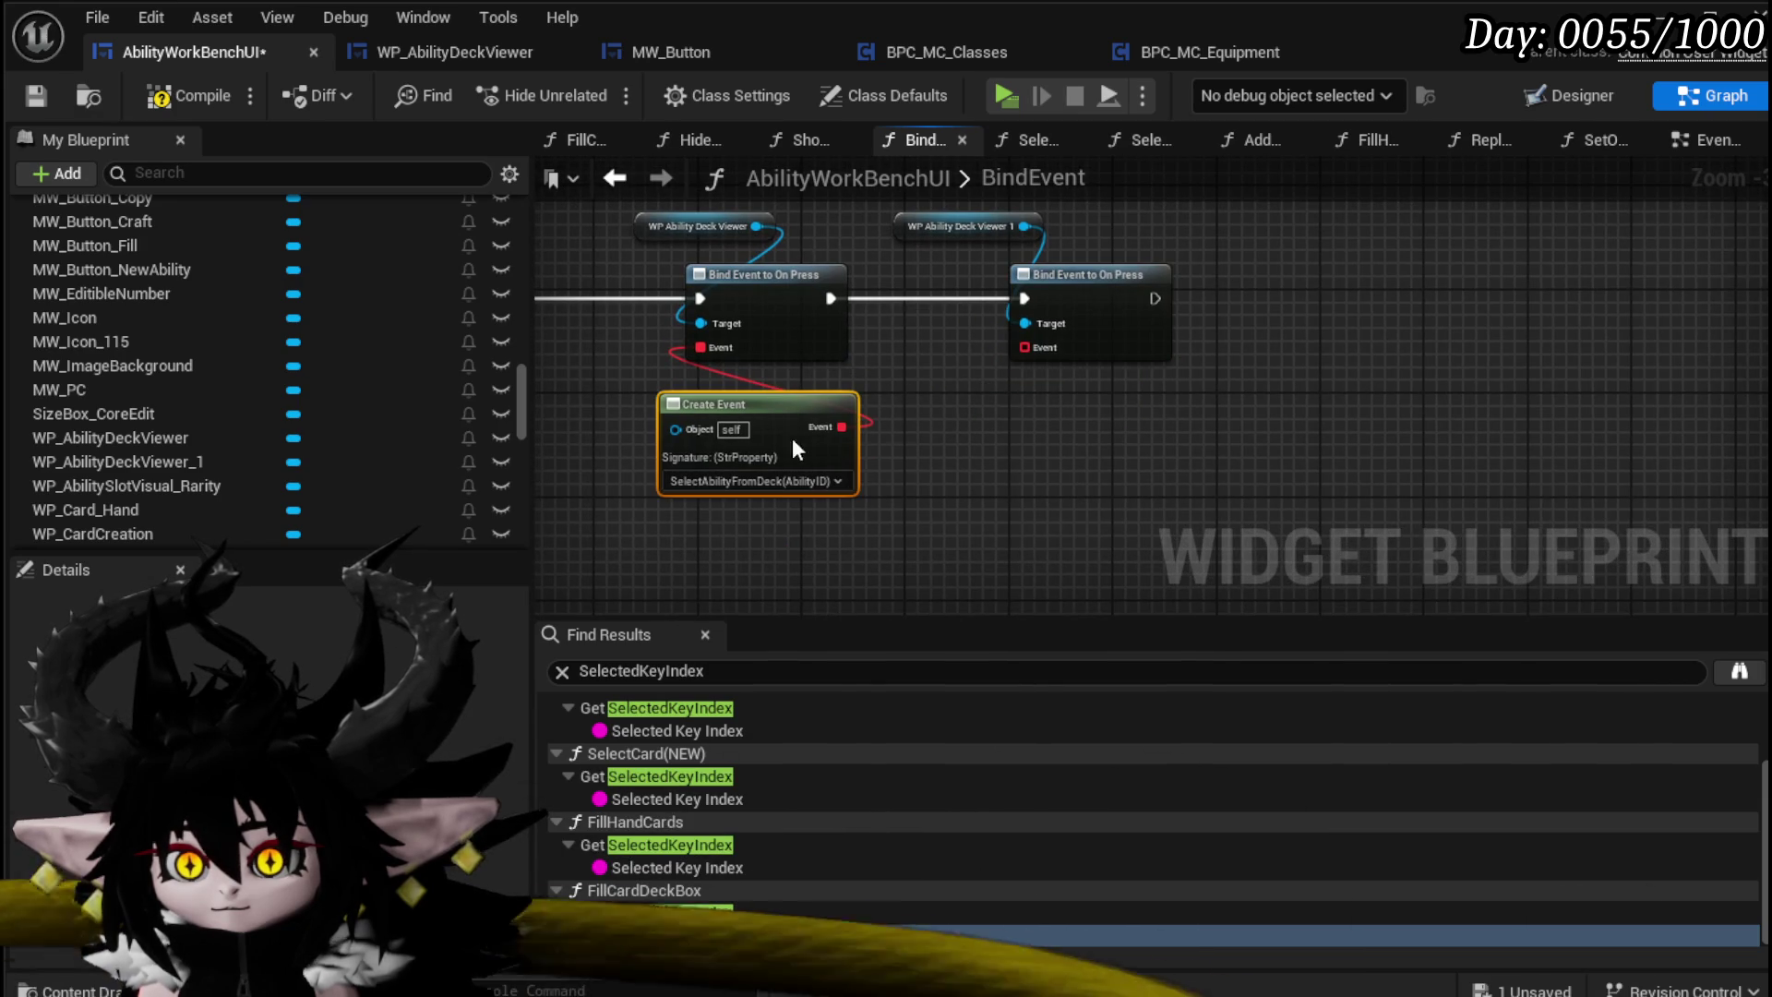
{"action": "key", "text": "ctrl+v"}
{"action": "left_click_drag", "start_coordinate": [1025, 347], "coordinate": [1169, 426]}
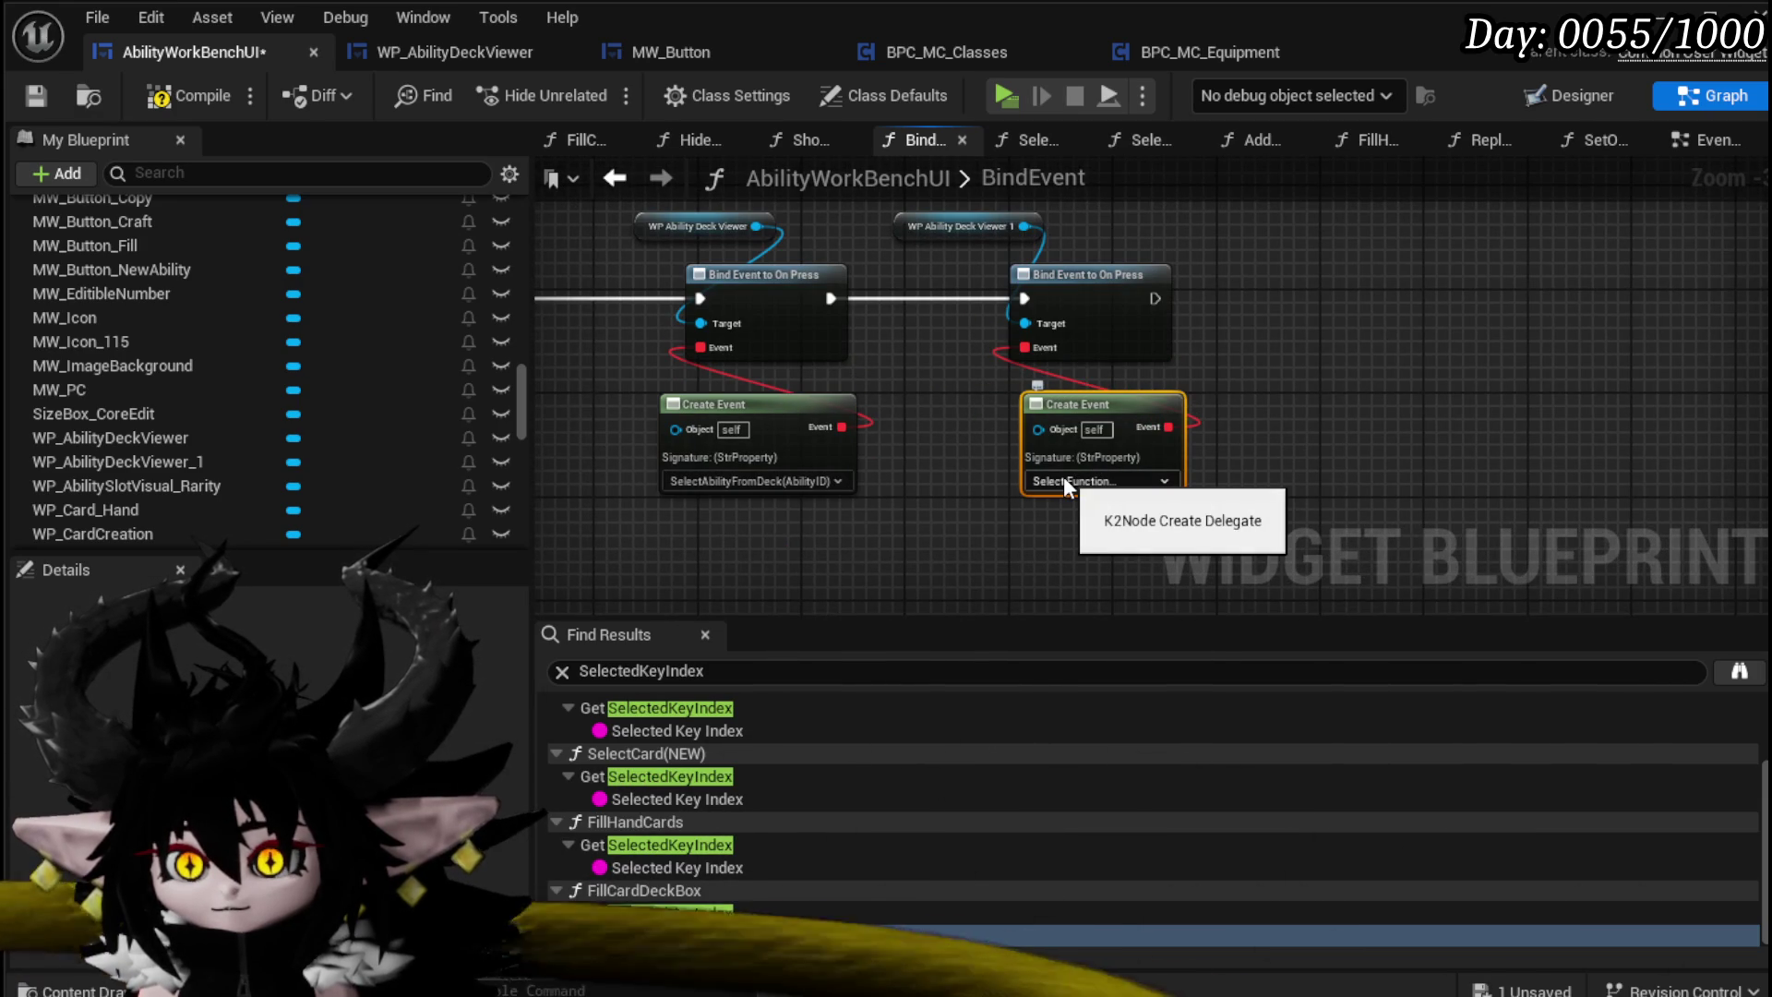
Step: Add a new function to the AbilityWorkBenchUI blueprint
{"action": "scroll", "coordinate": [253, 202], "scroll_direction": "up", "scroll_amount": 3}
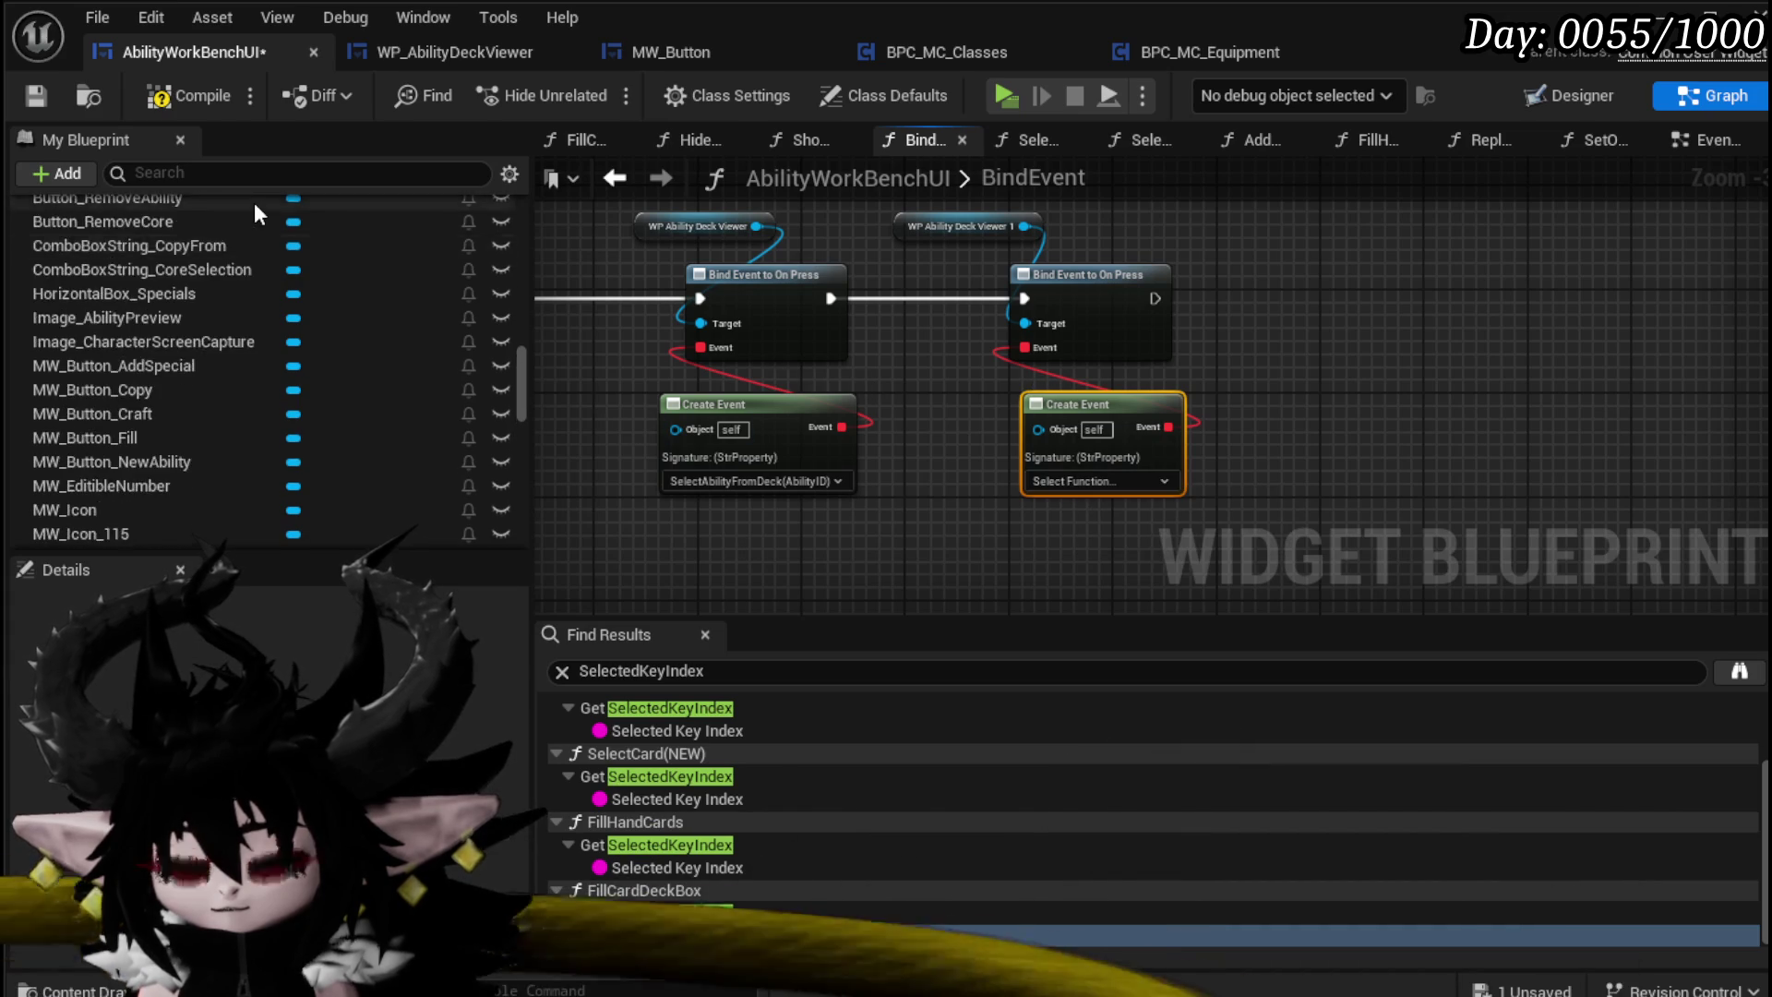
{"action": "scroll", "coordinate": [255, 207], "scroll_direction": "up", "scroll_amount": 3}
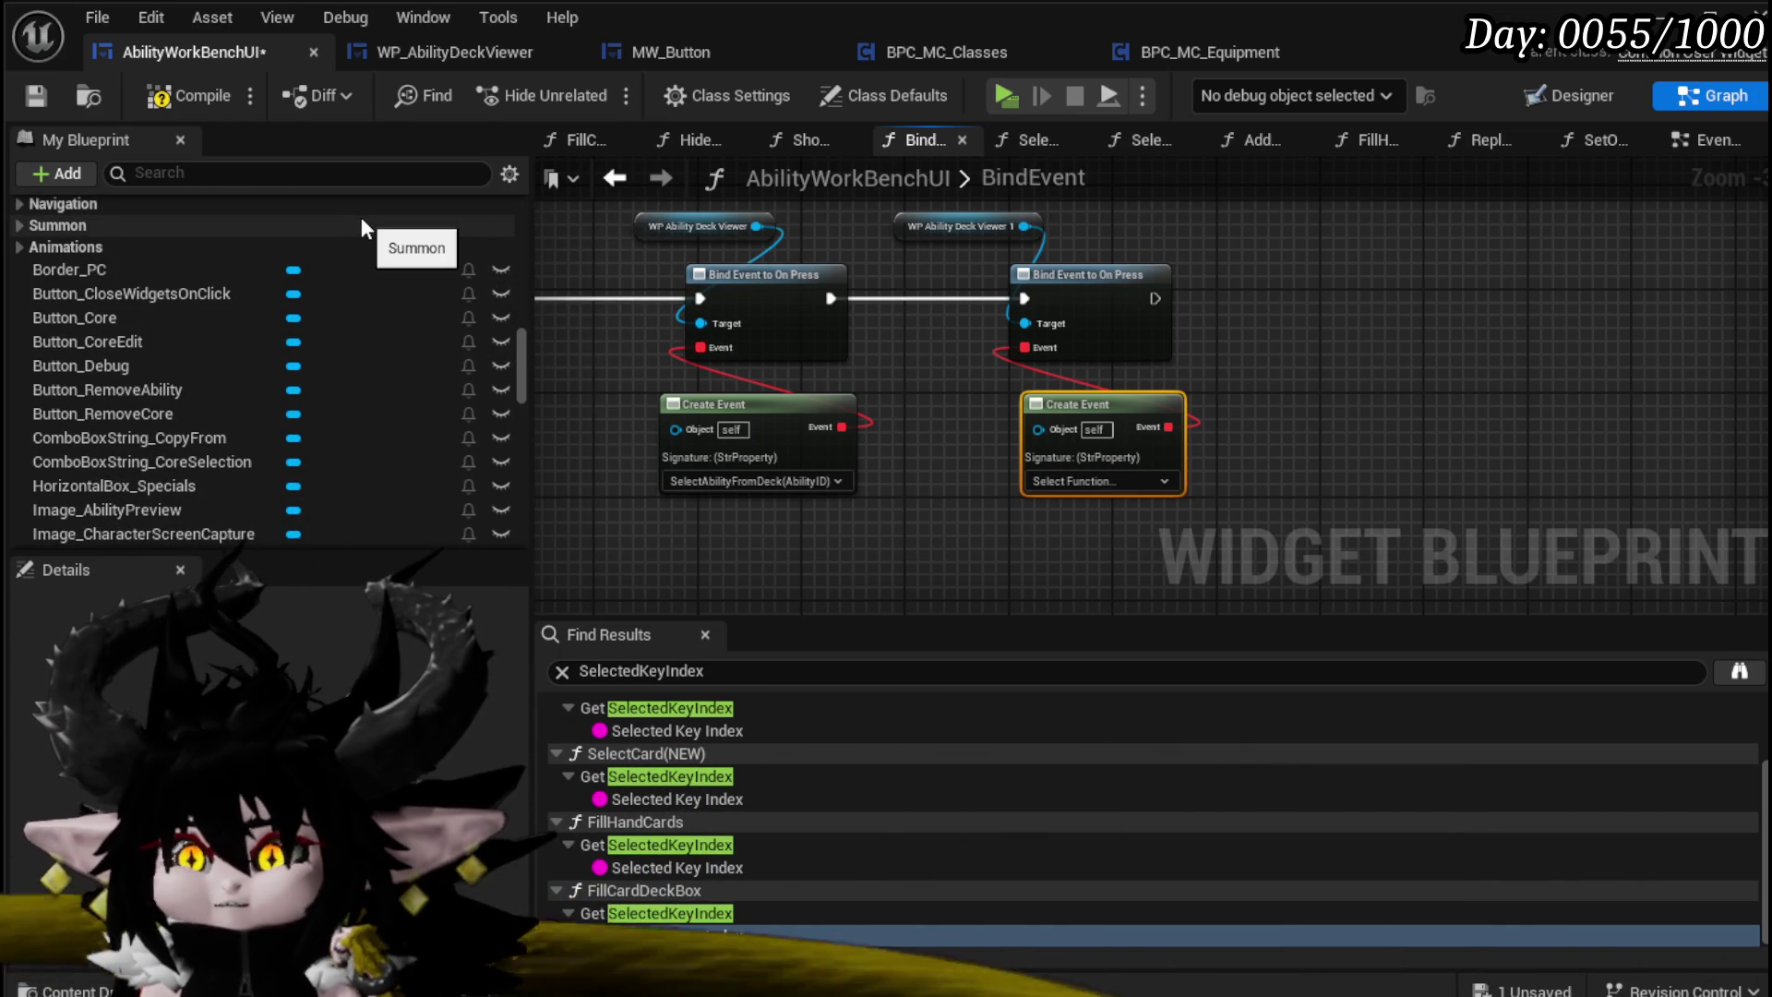
{"action": "scroll", "coordinate": [361, 218], "scroll_direction": "up", "scroll_amount": 10}
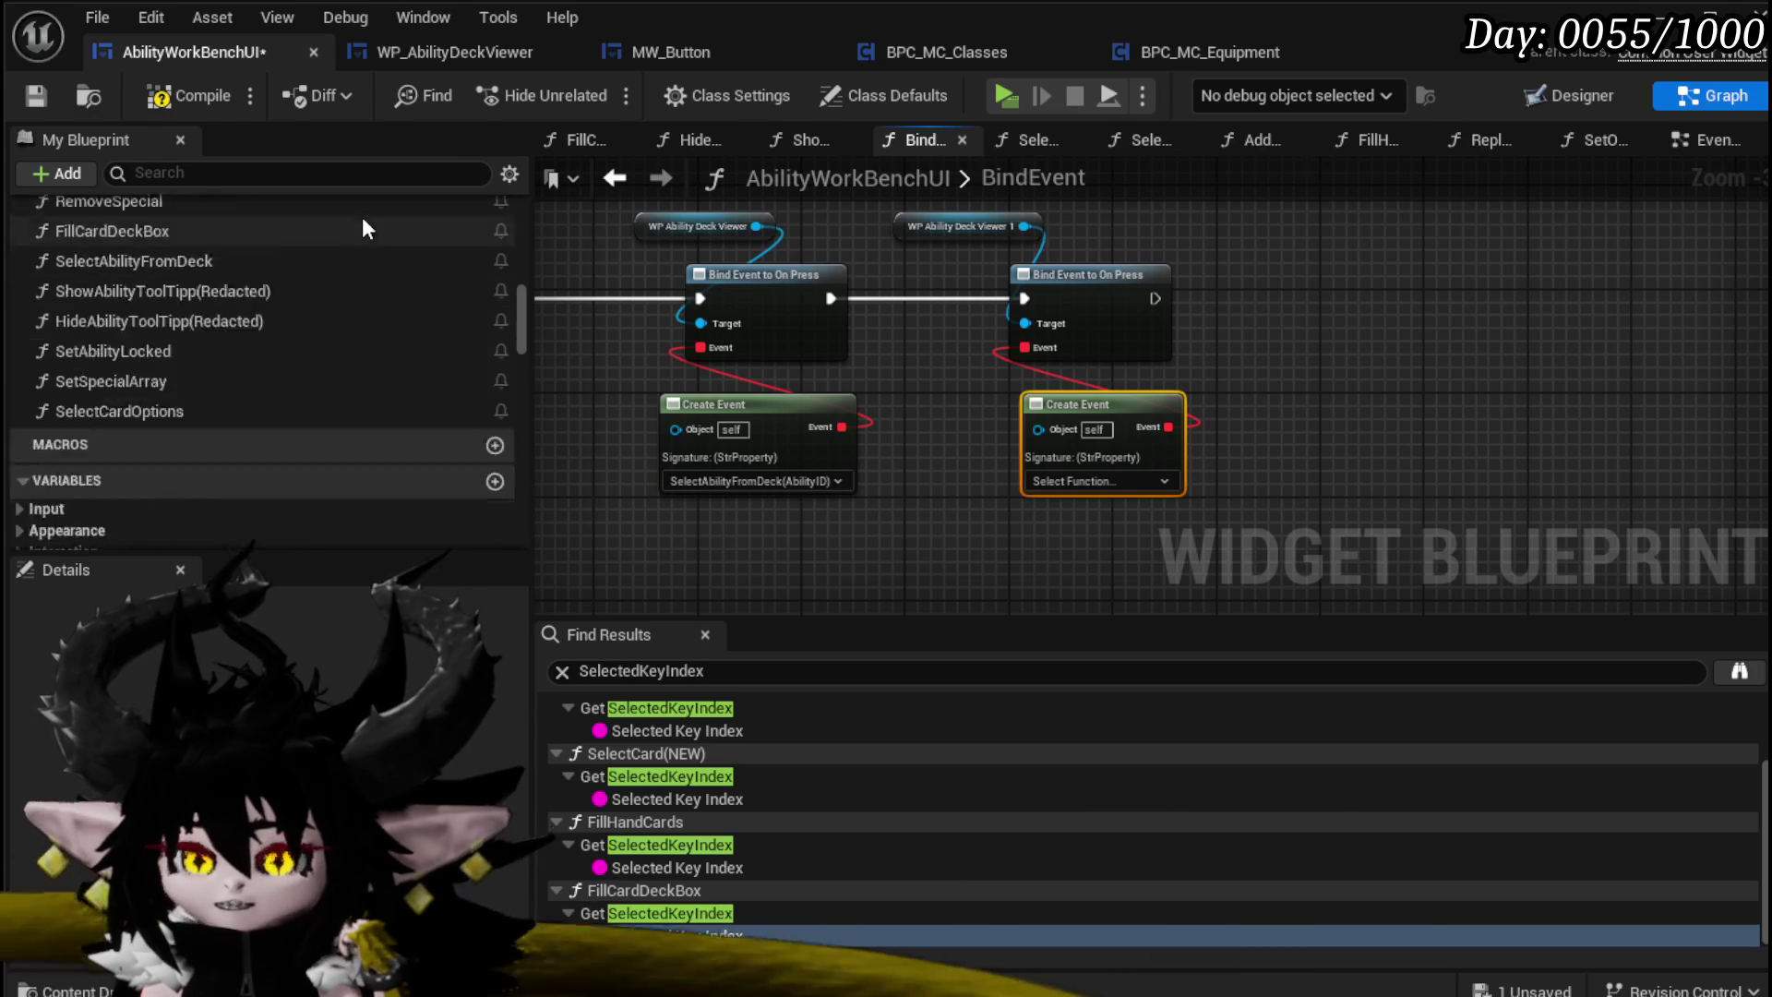
{"action": "scroll", "coordinate": [446, 357], "scroll_direction": "up", "scroll_amount": 10}
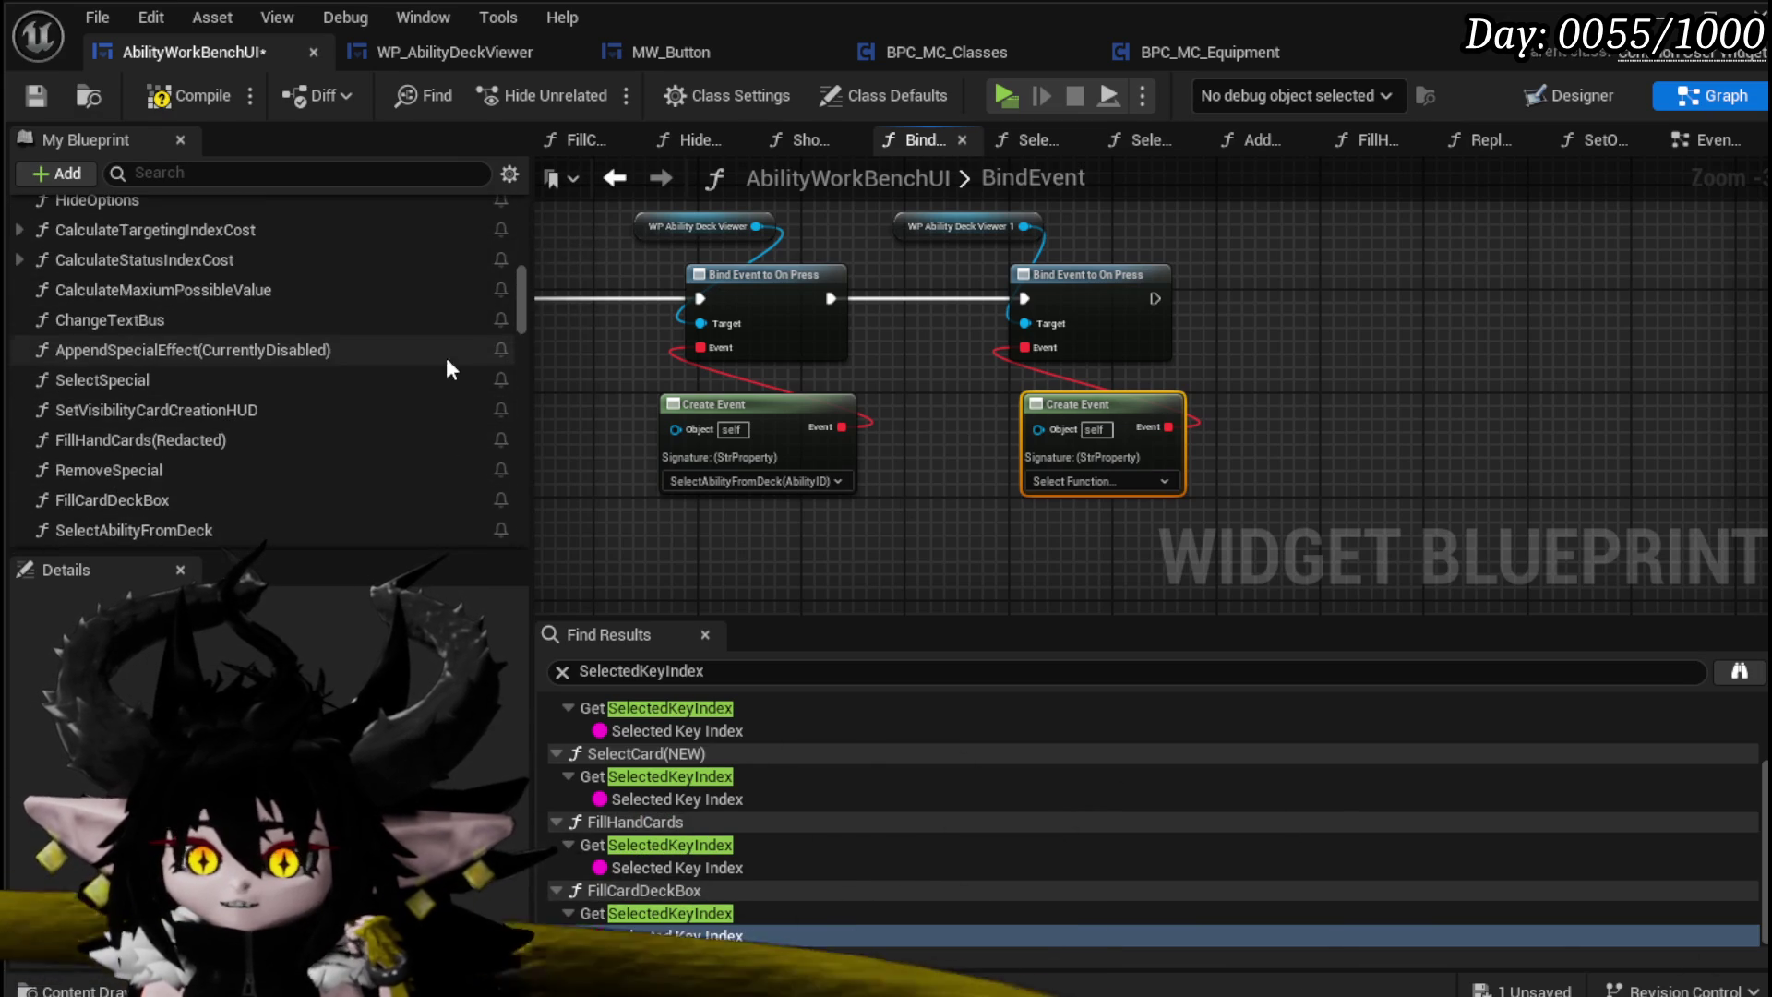
{"action": "scroll", "coordinate": [528, 240], "scroll_direction": "up", "scroll_amount": 3}
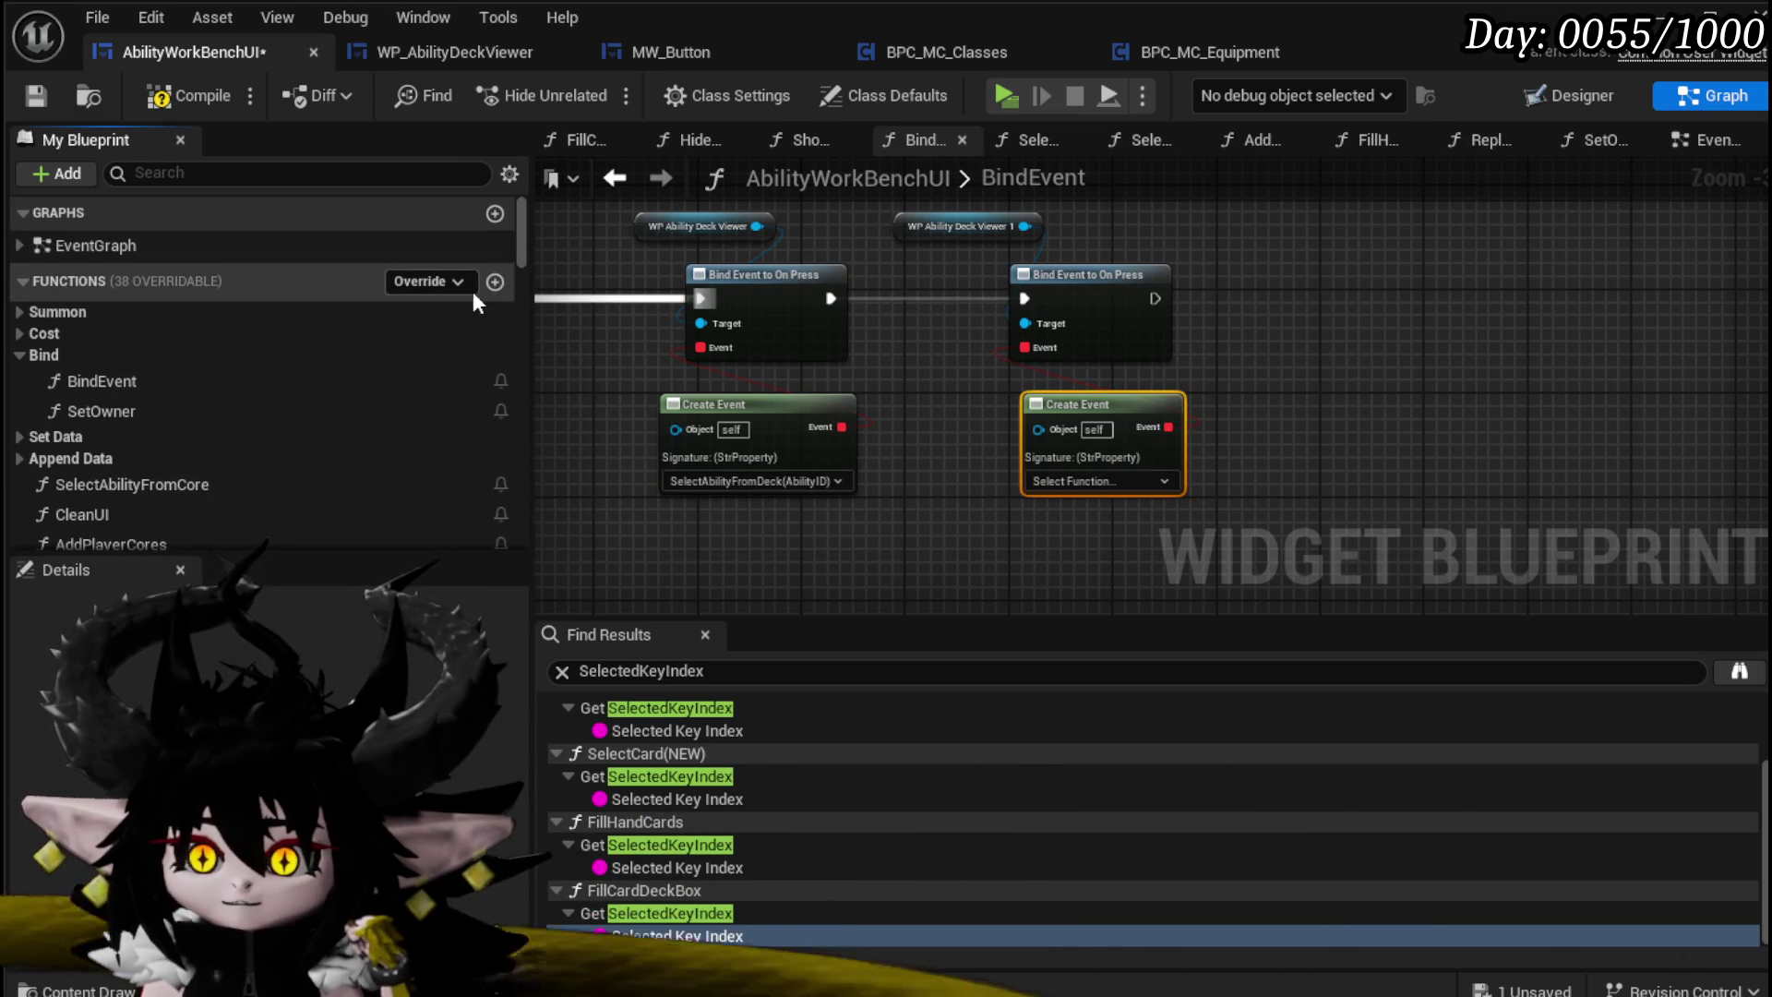
{"action": "left_click", "coordinate": [495, 290]}
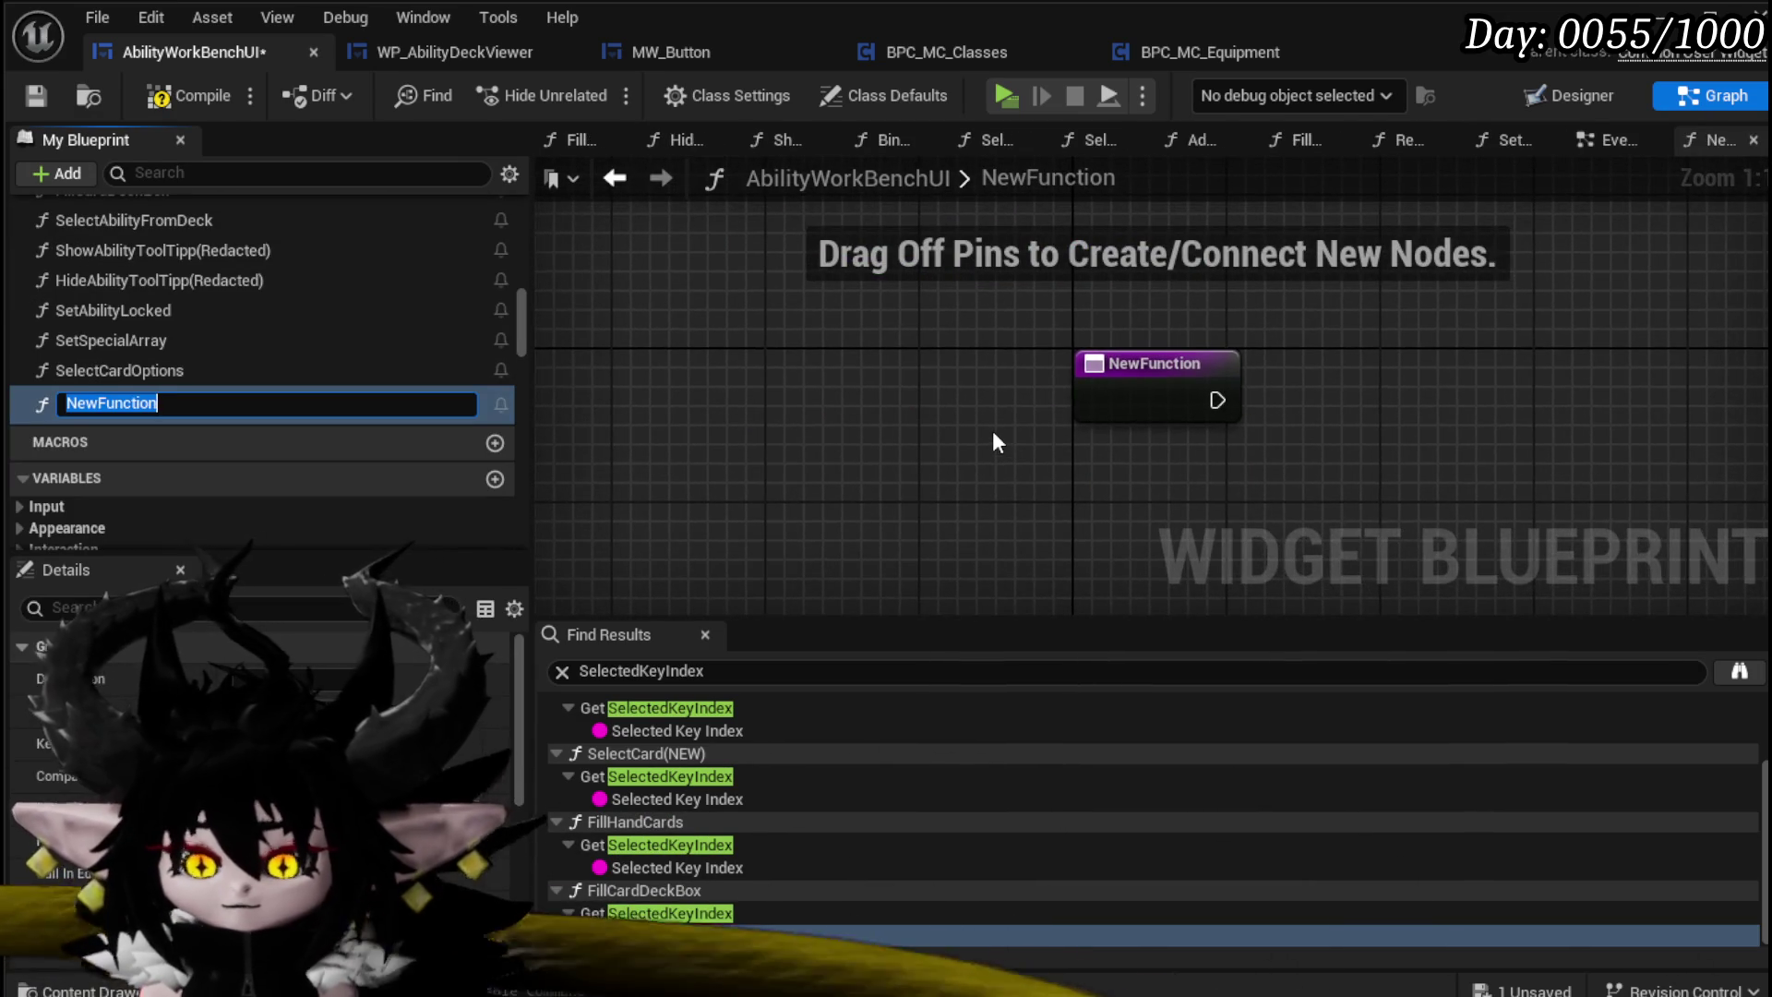
Step: Rename the new function to CopyAbilityFromDeck and compile
{"action": "type", "text": "CopyAbi"}
{"action": "type", "text": "mDeck"}
{"action": "key", "text": "Return"}
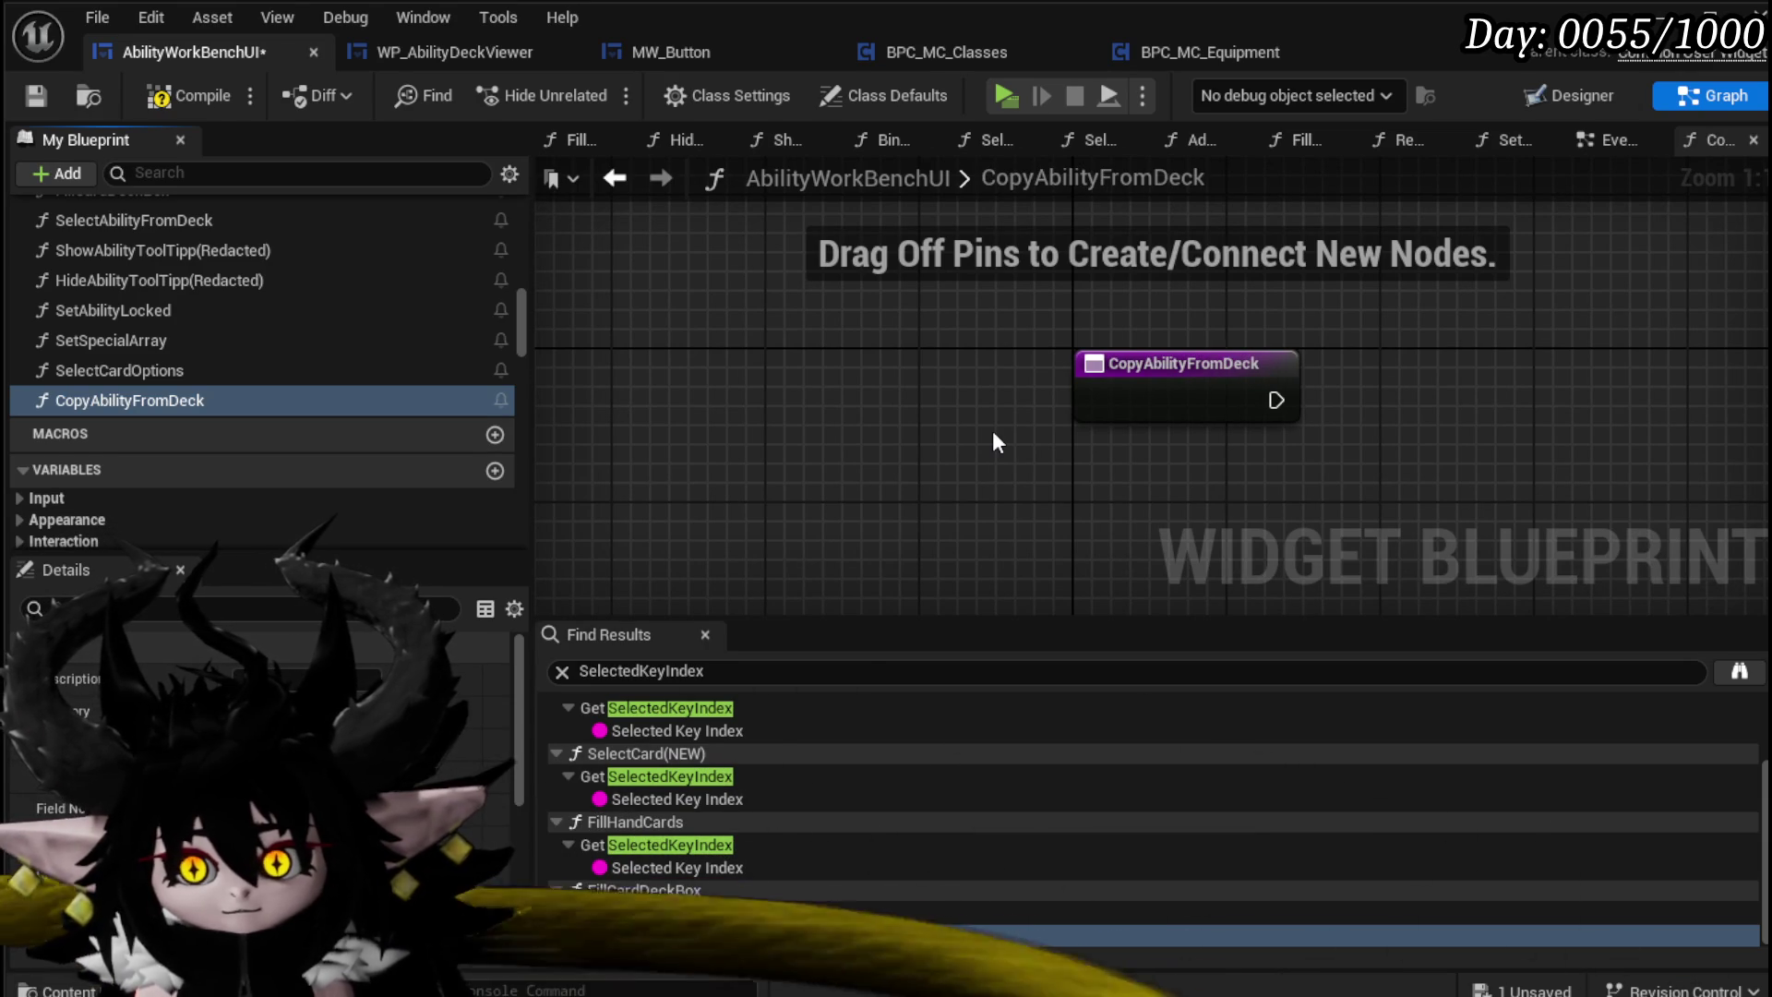
{"action": "left_click", "coordinate": [46, 90]}
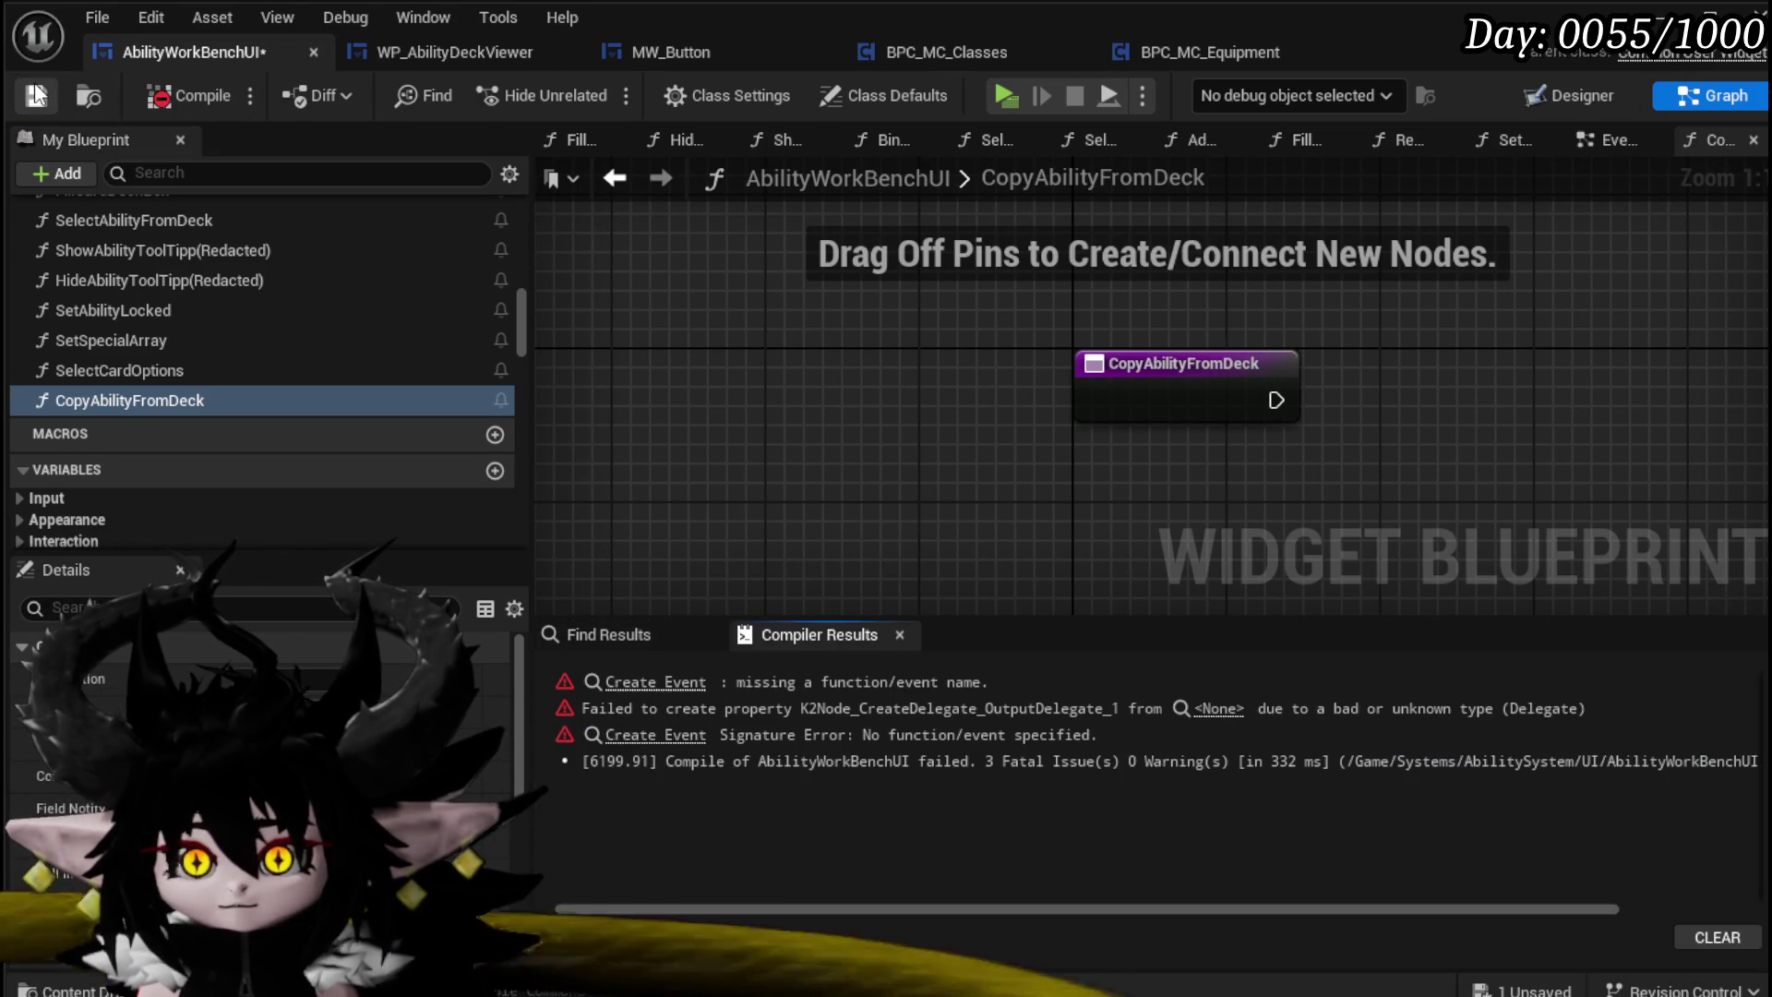
{"action": "left_click", "coordinate": [669, 683]}
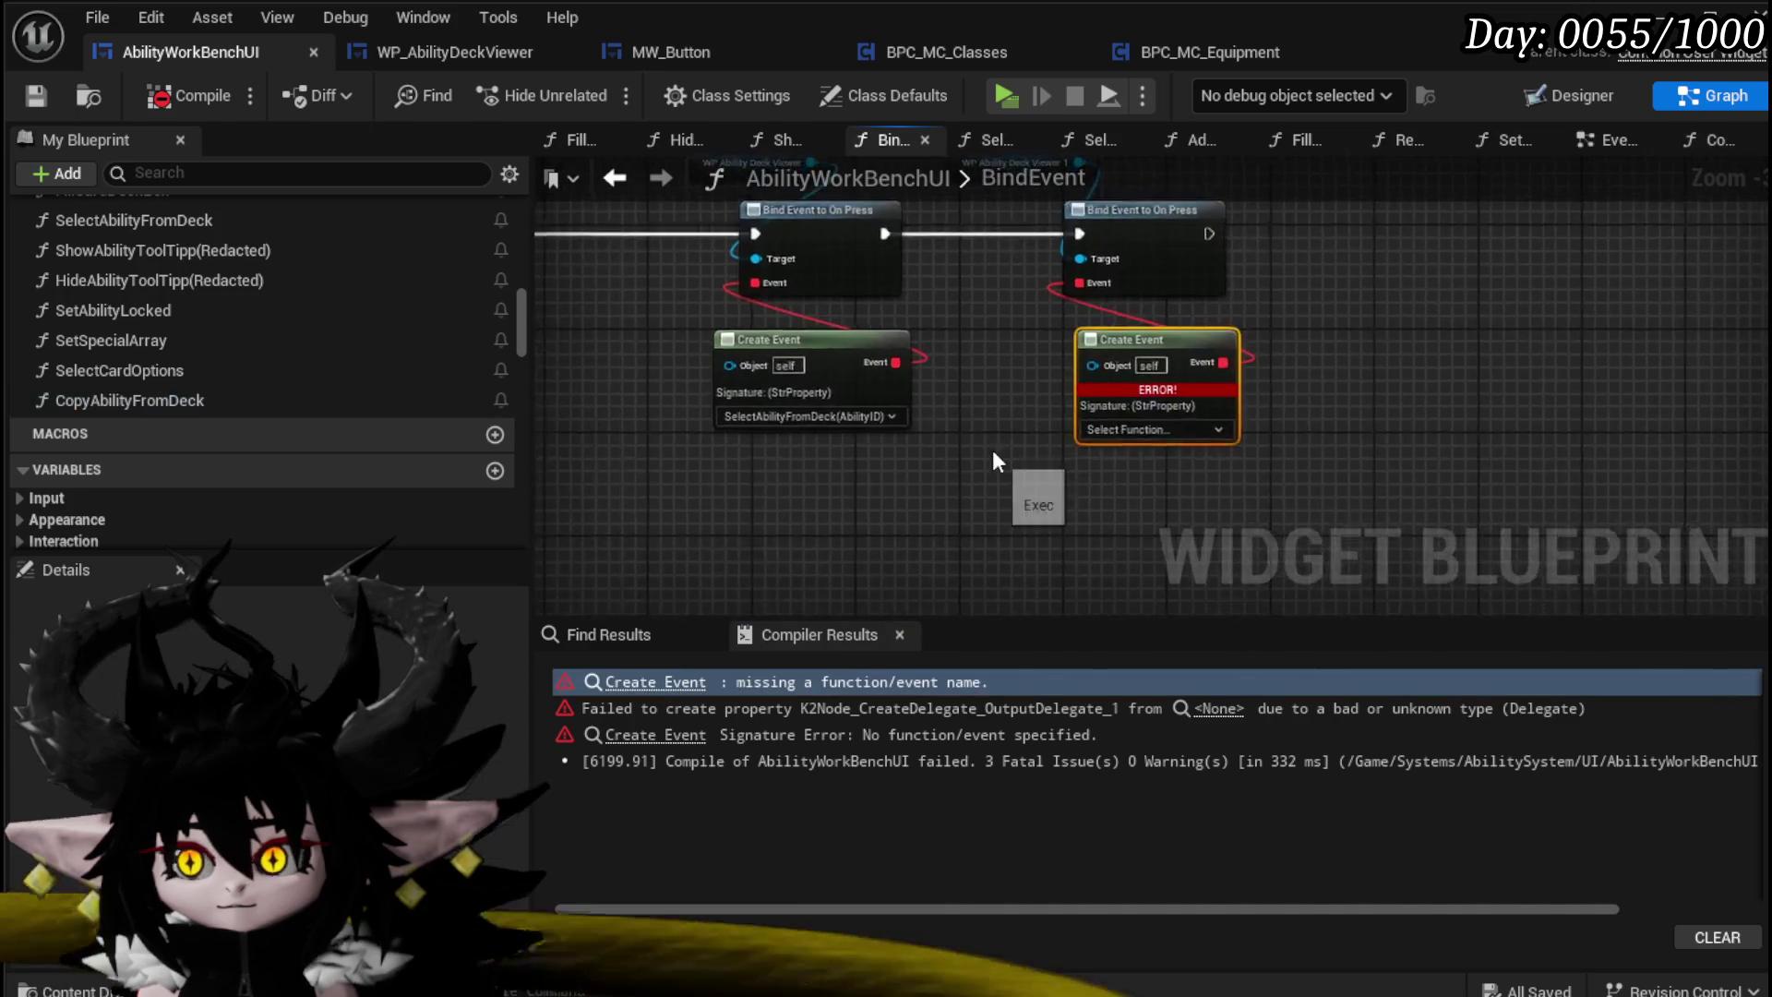
{"action": "left_click", "coordinate": [1108, 444]}
Step: Give CopyAbilityFromDeck a String input named Ability Data and recompile
{"action": "double_click", "coordinate": [99, 404]}
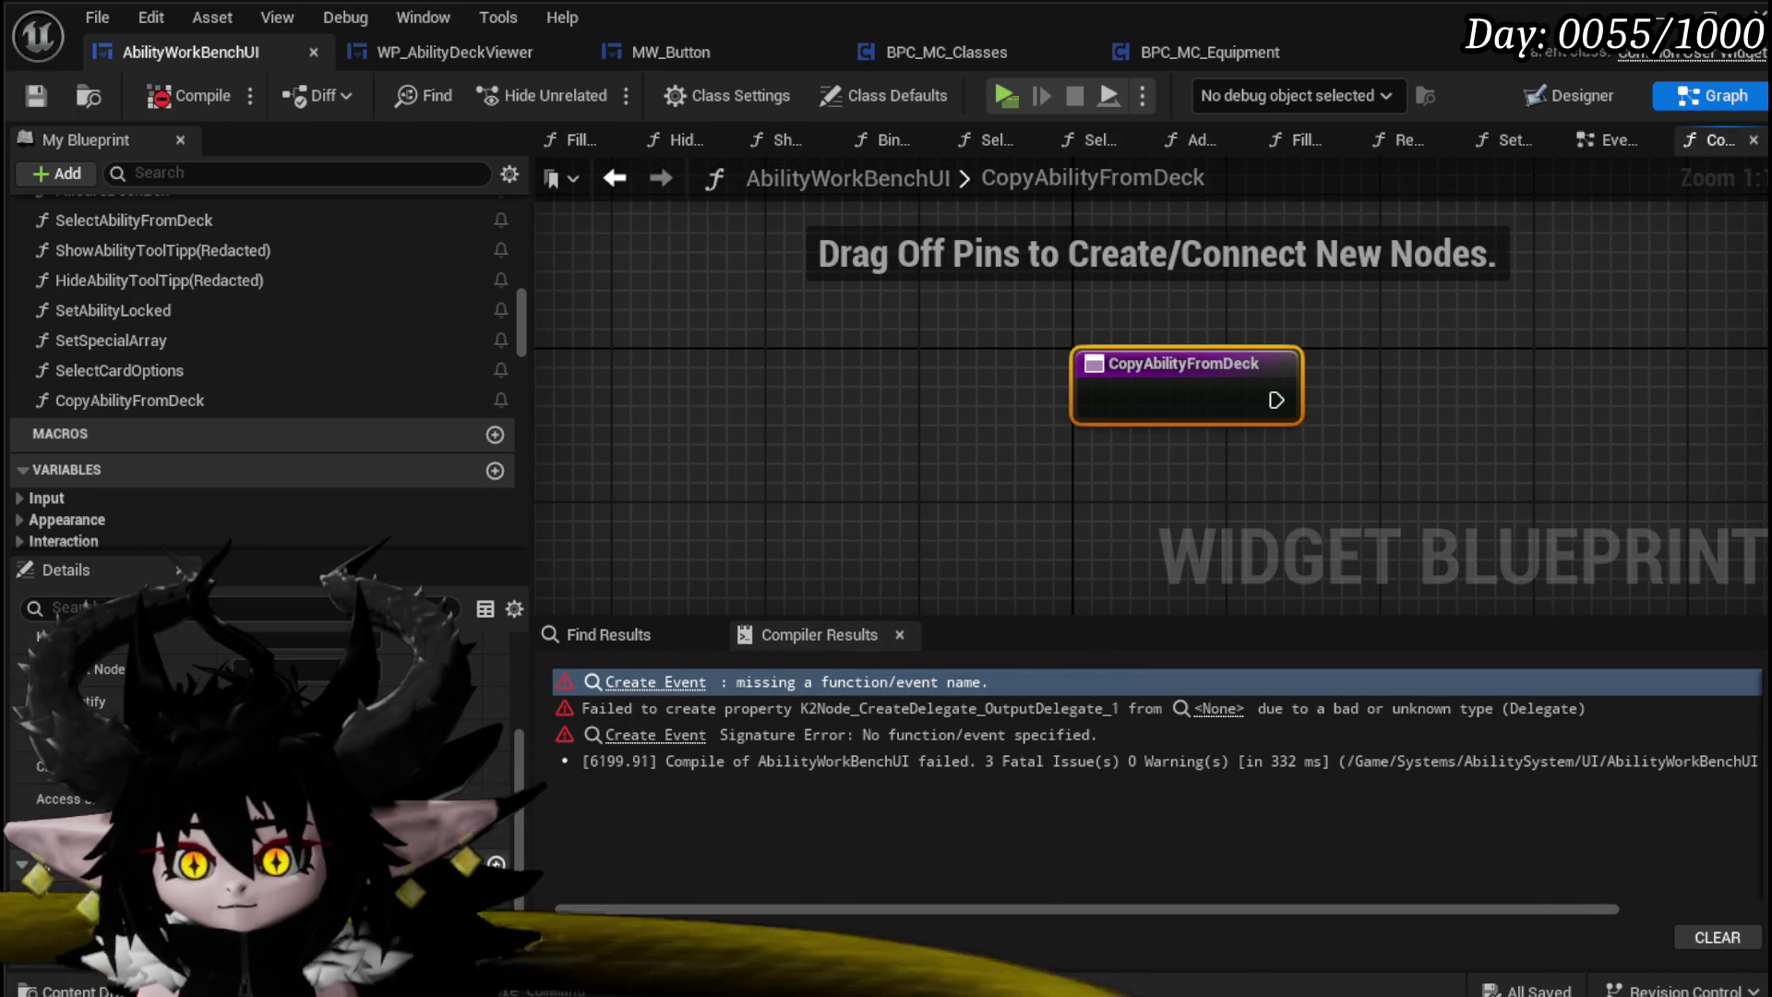
{"action": "left_click", "coordinate": [496, 863]}
{"action": "left_click", "coordinate": [286, 894]}
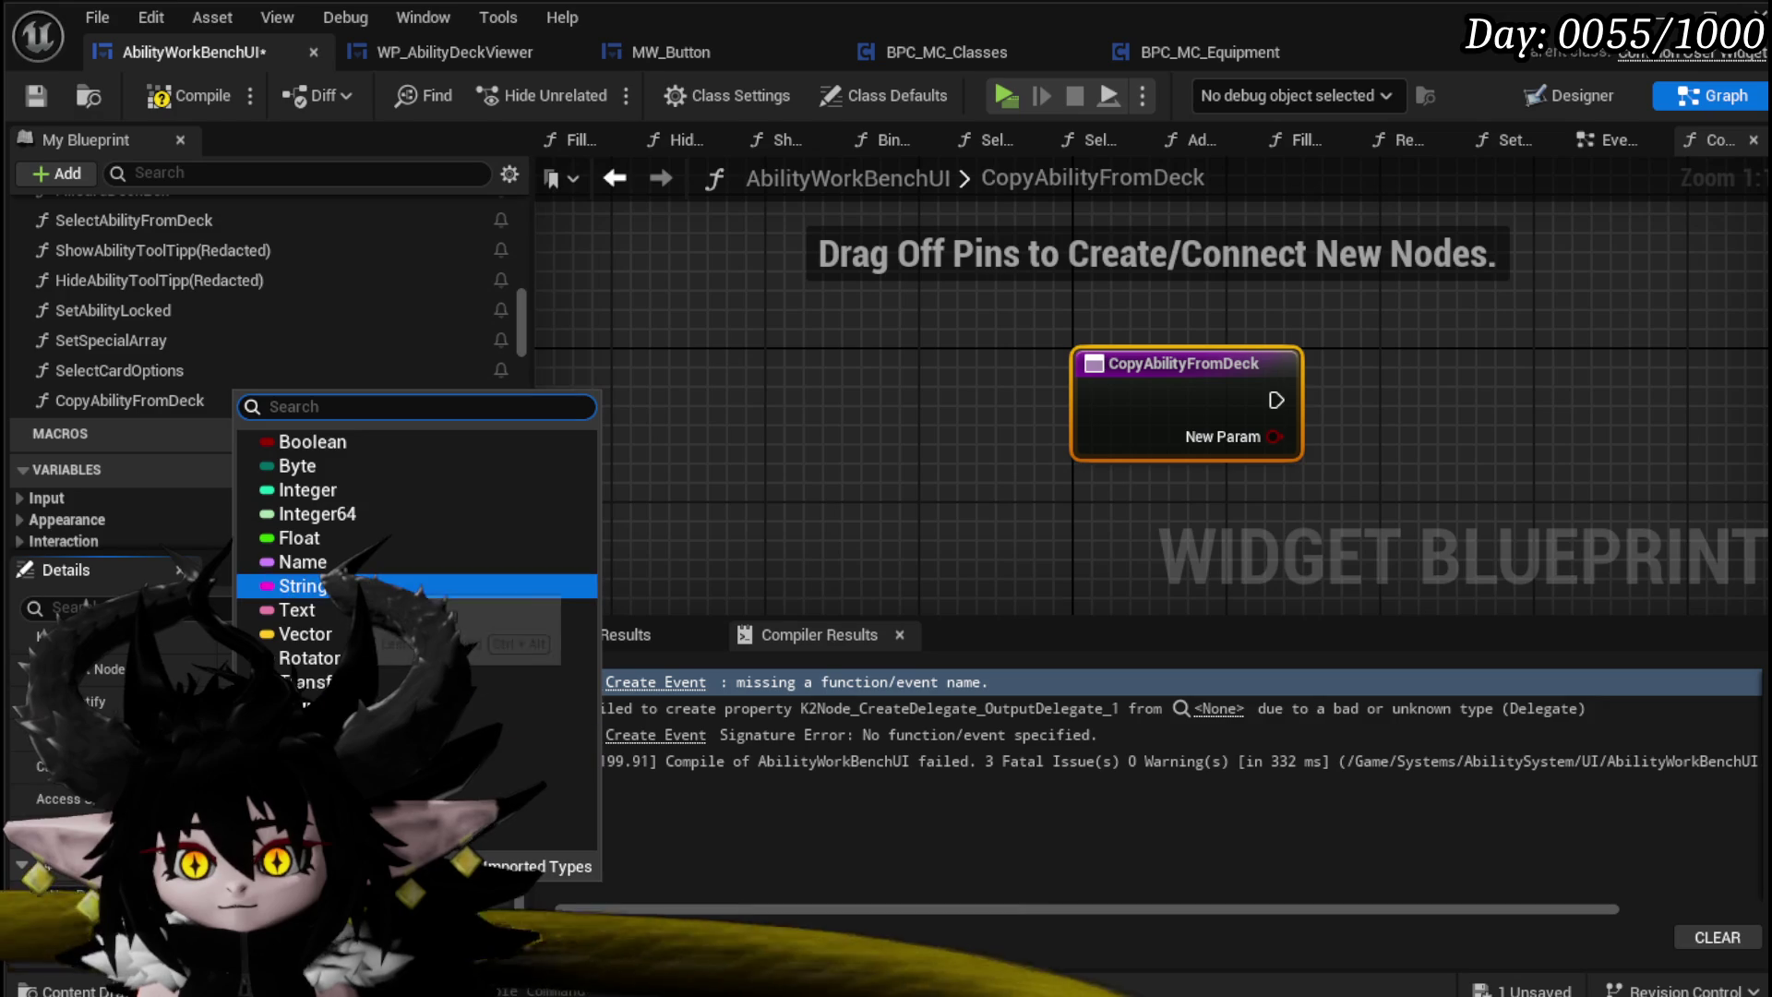
{"action": "left_click", "coordinate": [302, 586]}
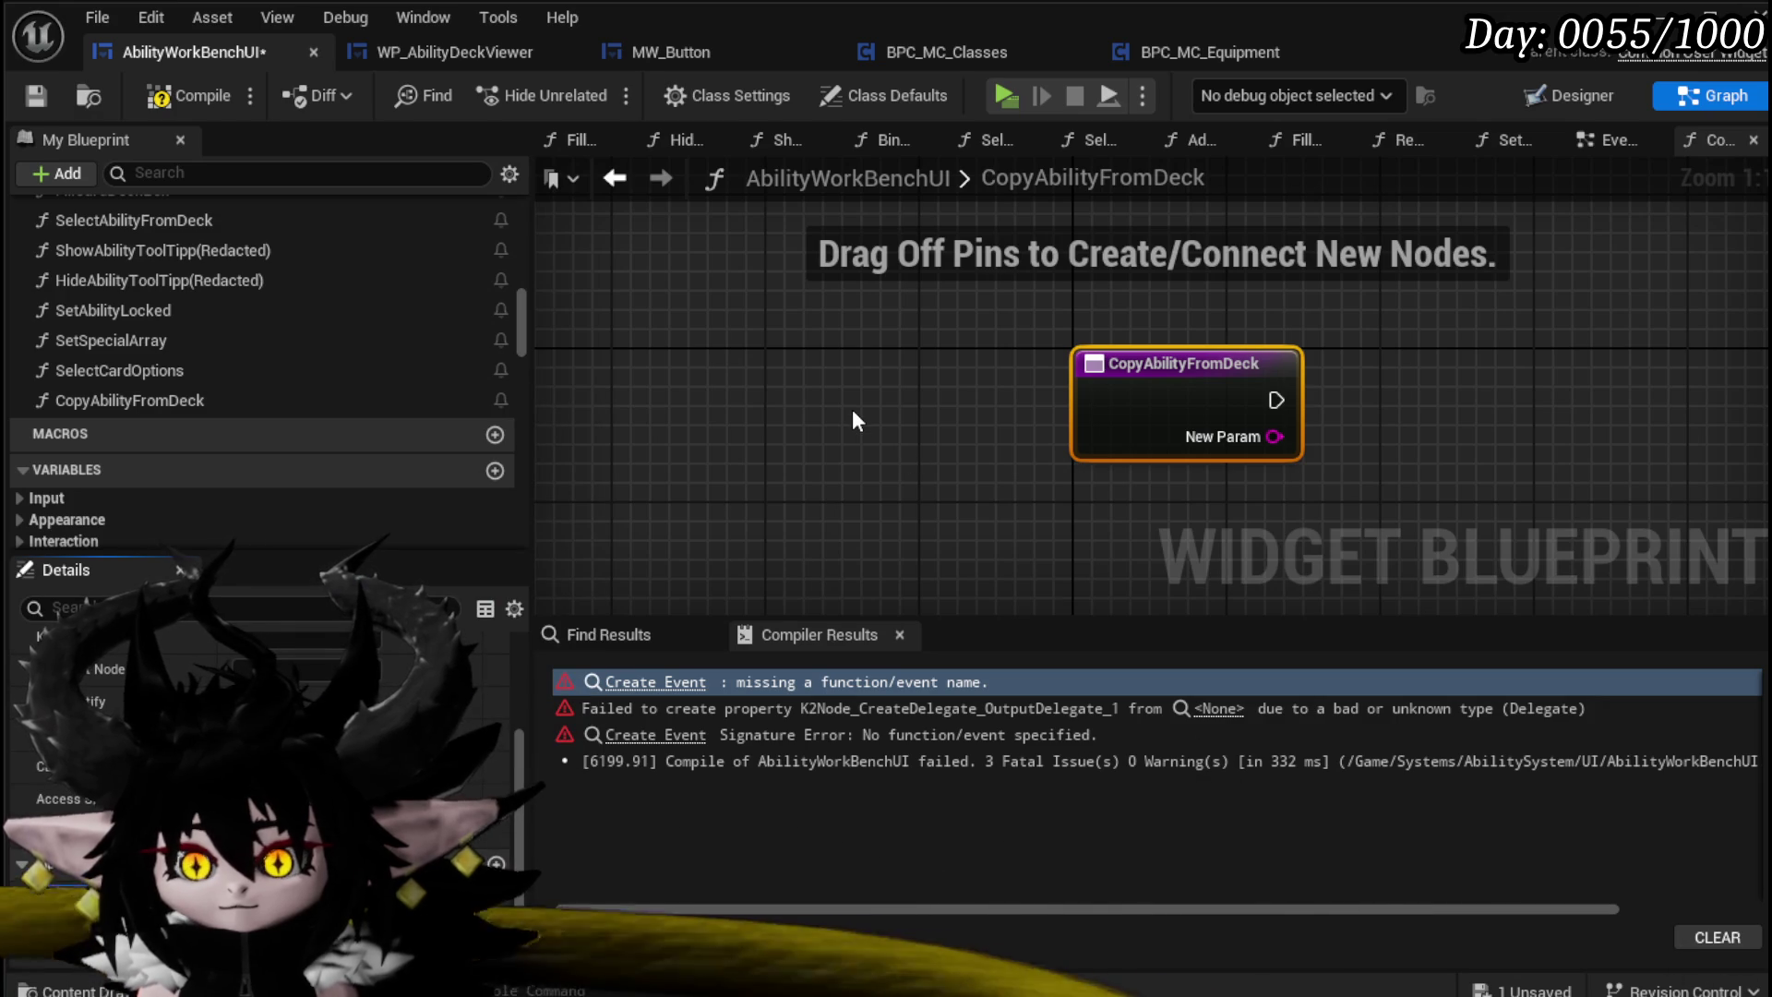
{"action": "key", "text": "Return"}
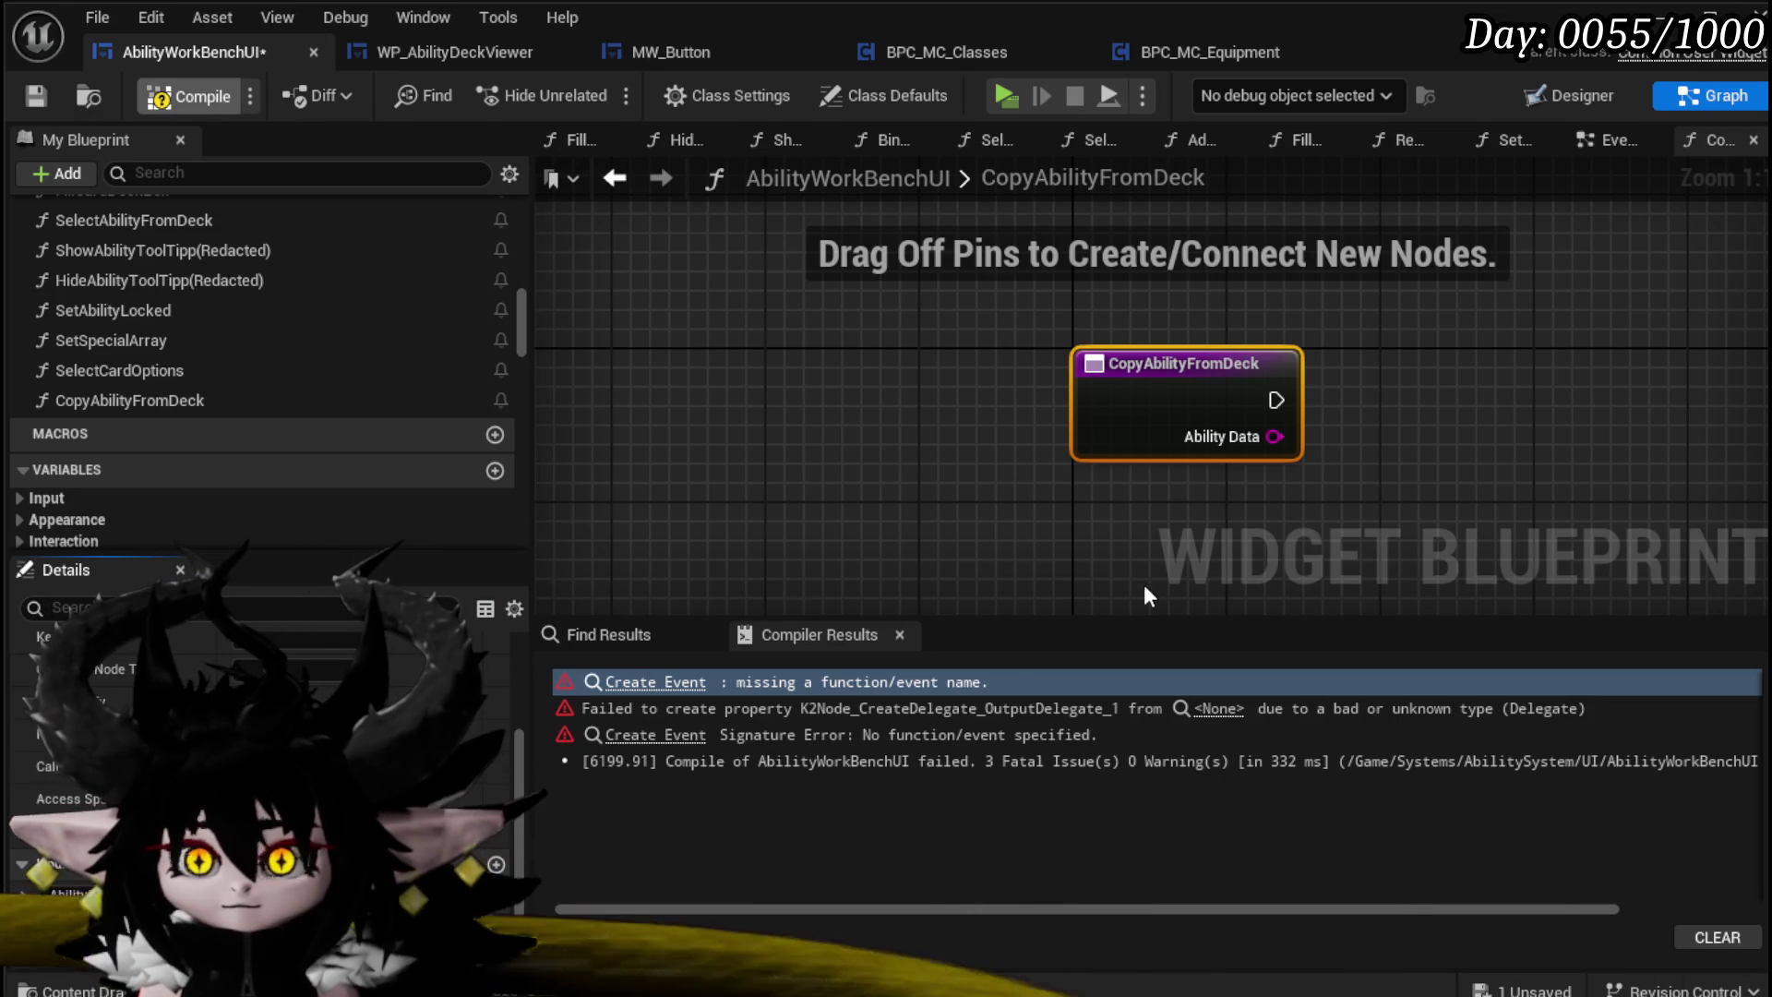
{"action": "key", "text": "F7"}
Step: Set the Create Event to call CopyAbilityFromDeck, then compile and save
{"action": "left_click", "coordinate": [668, 688]}
{"action": "left_click", "coordinate": [1180, 449]}
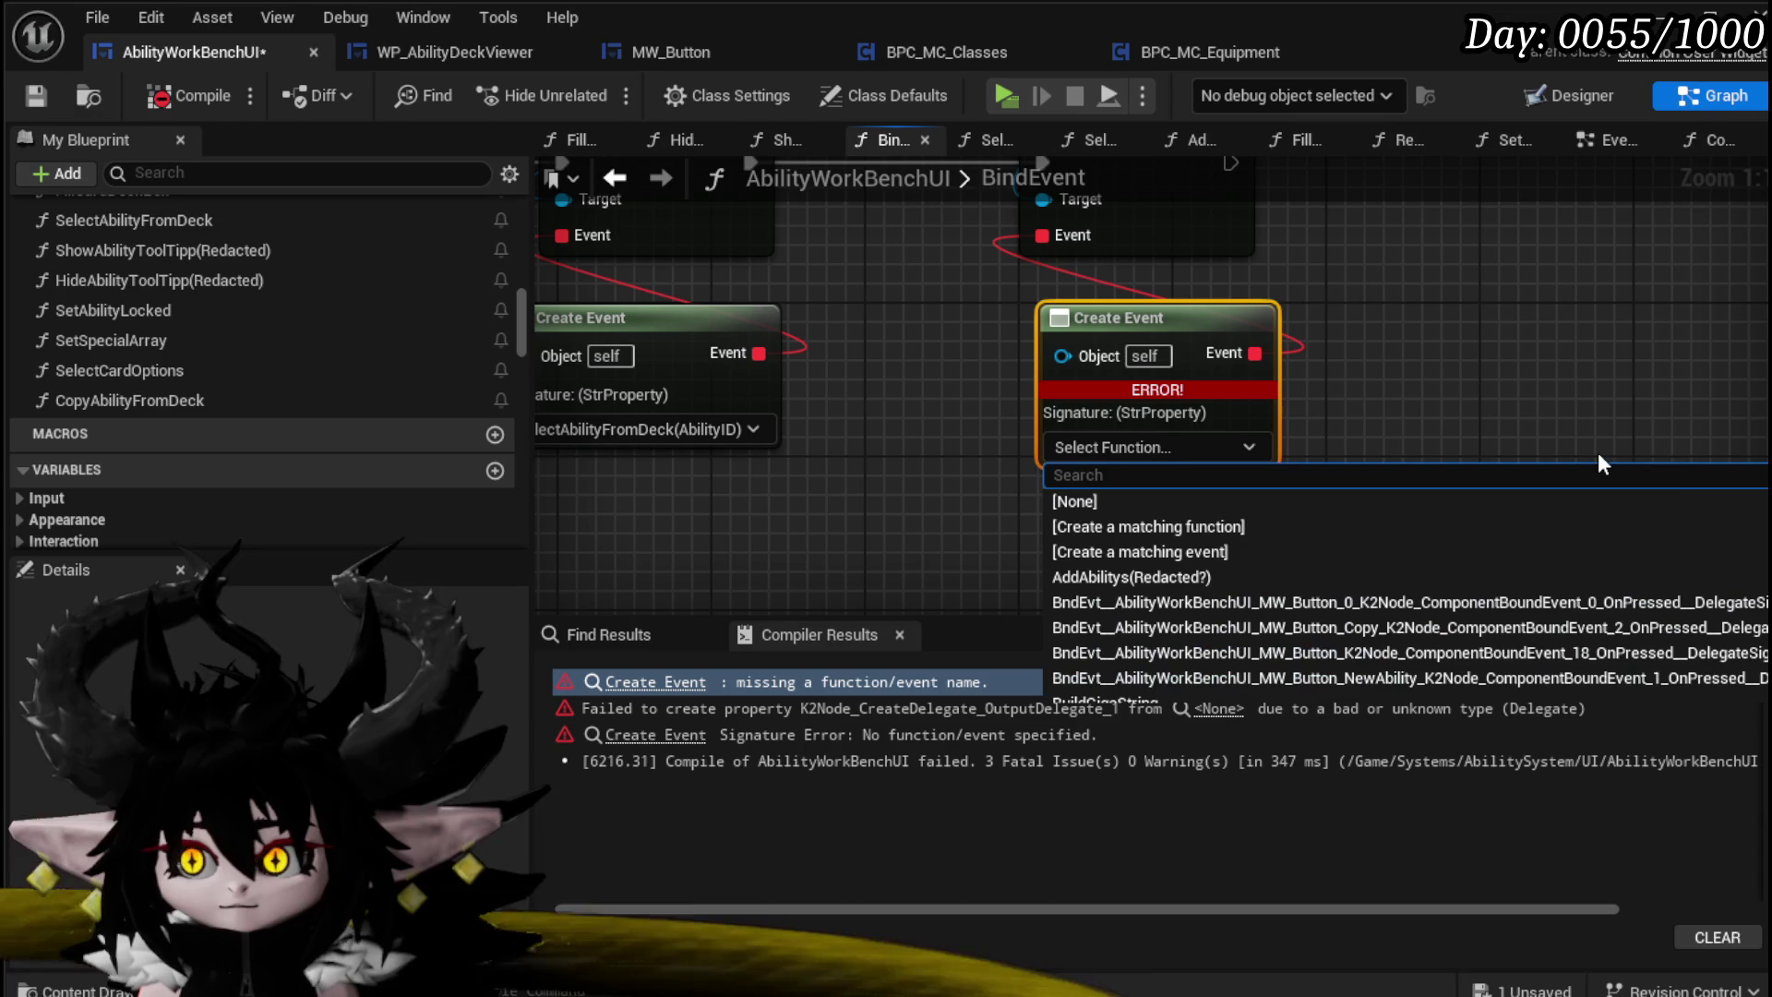
{"action": "type", "text": "Copy"}
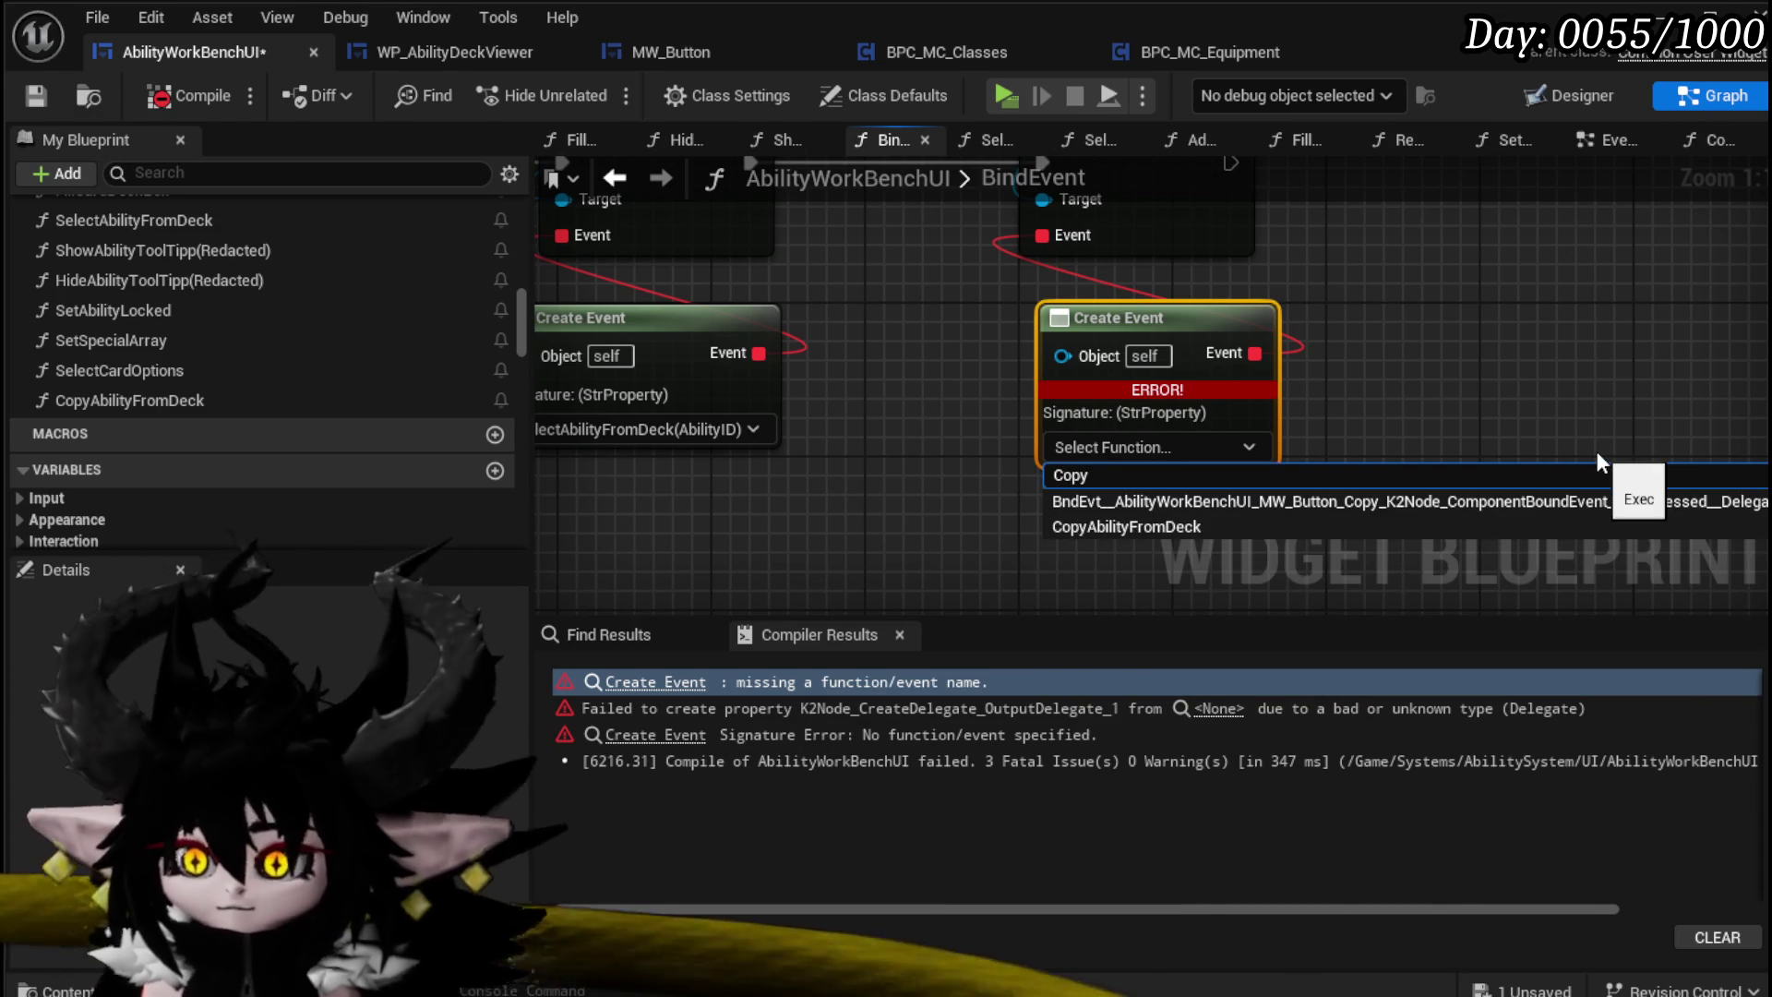
{"action": "left_click", "coordinate": [1191, 522]}
{"action": "left_click", "coordinate": [915, 509]}
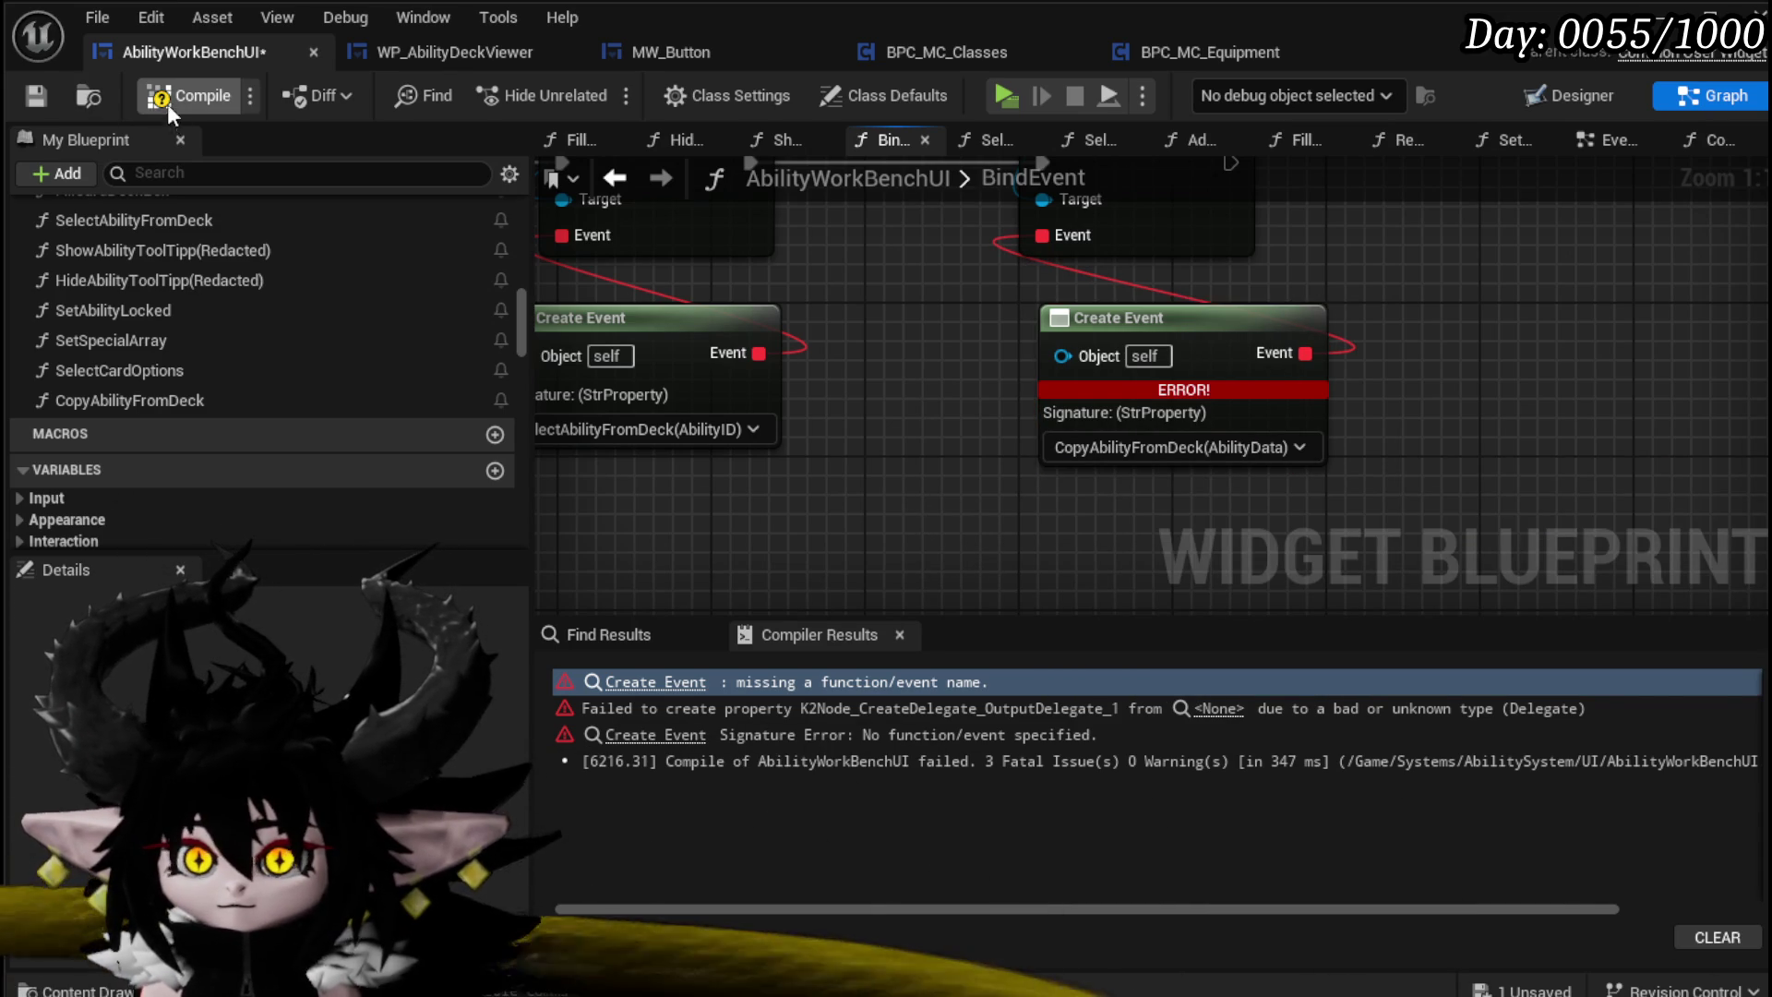
{"action": "left_click", "coordinate": [168, 107]}
{"action": "left_click", "coordinate": [37, 95]}
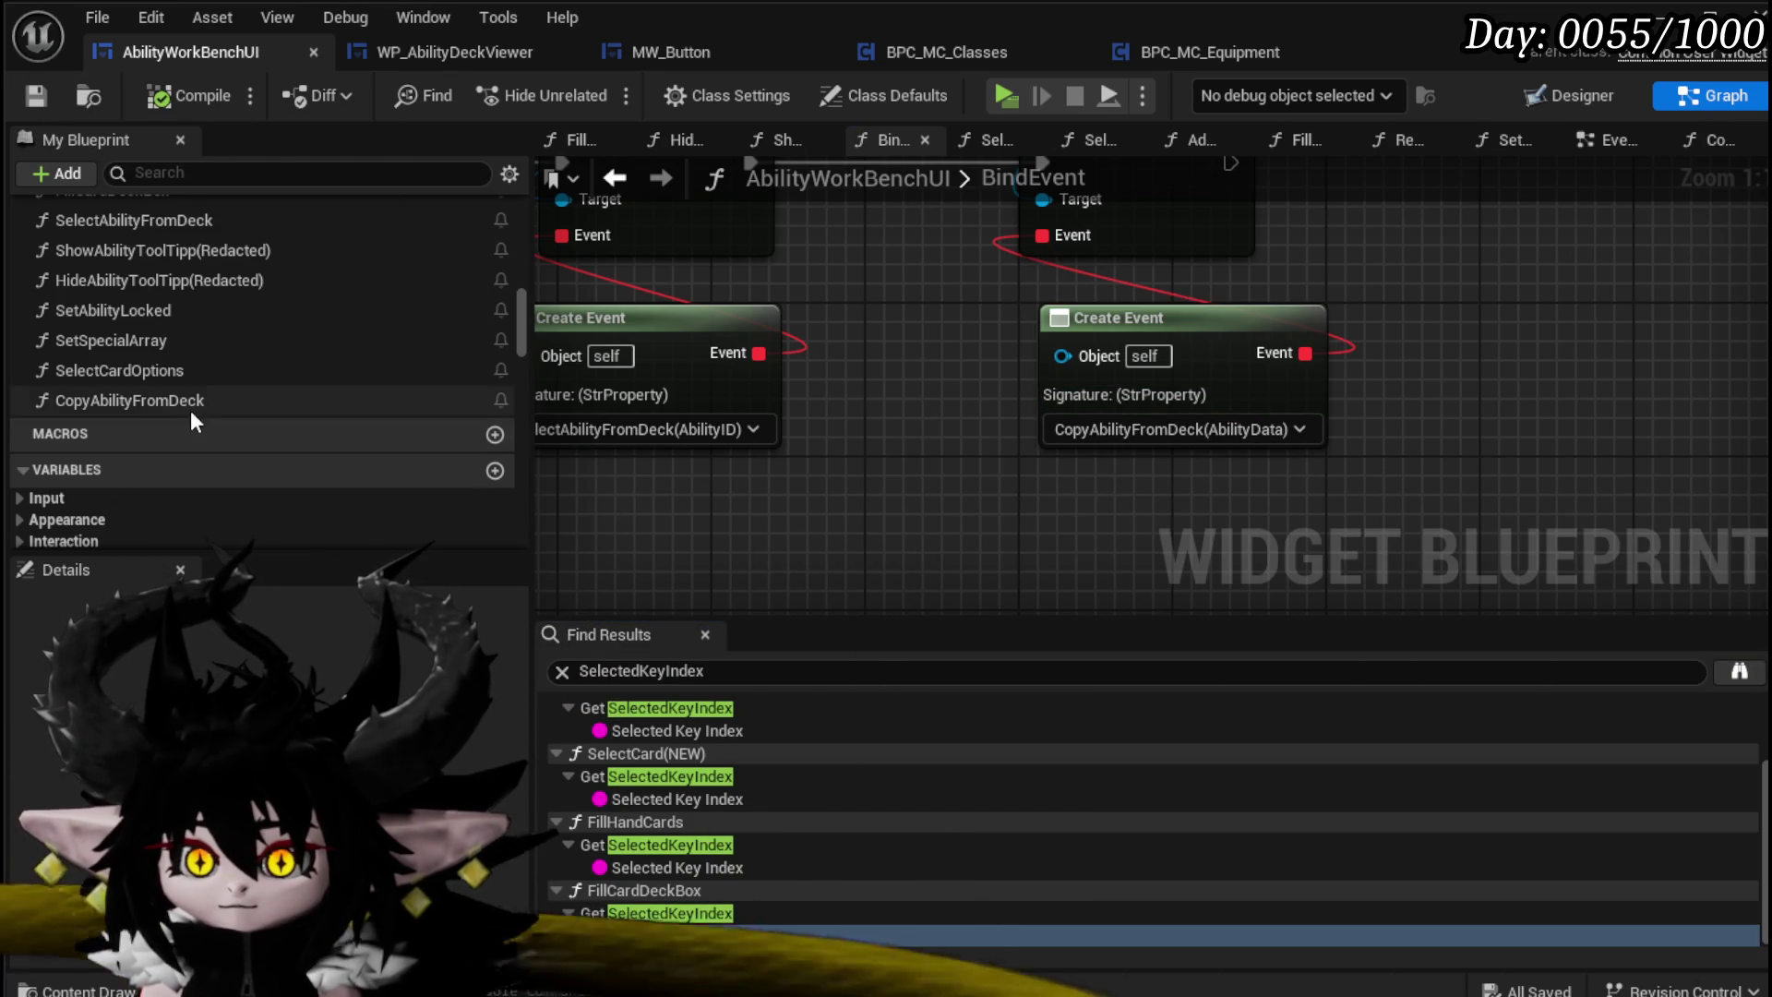
Step: Make CopyAbilityFromDeck print its Ability Data with Print String and save
{"action": "double_click", "coordinate": [191, 402]}
{"action": "left_click_drag", "start_coordinate": [776, 371], "coordinate": [983, 378]}
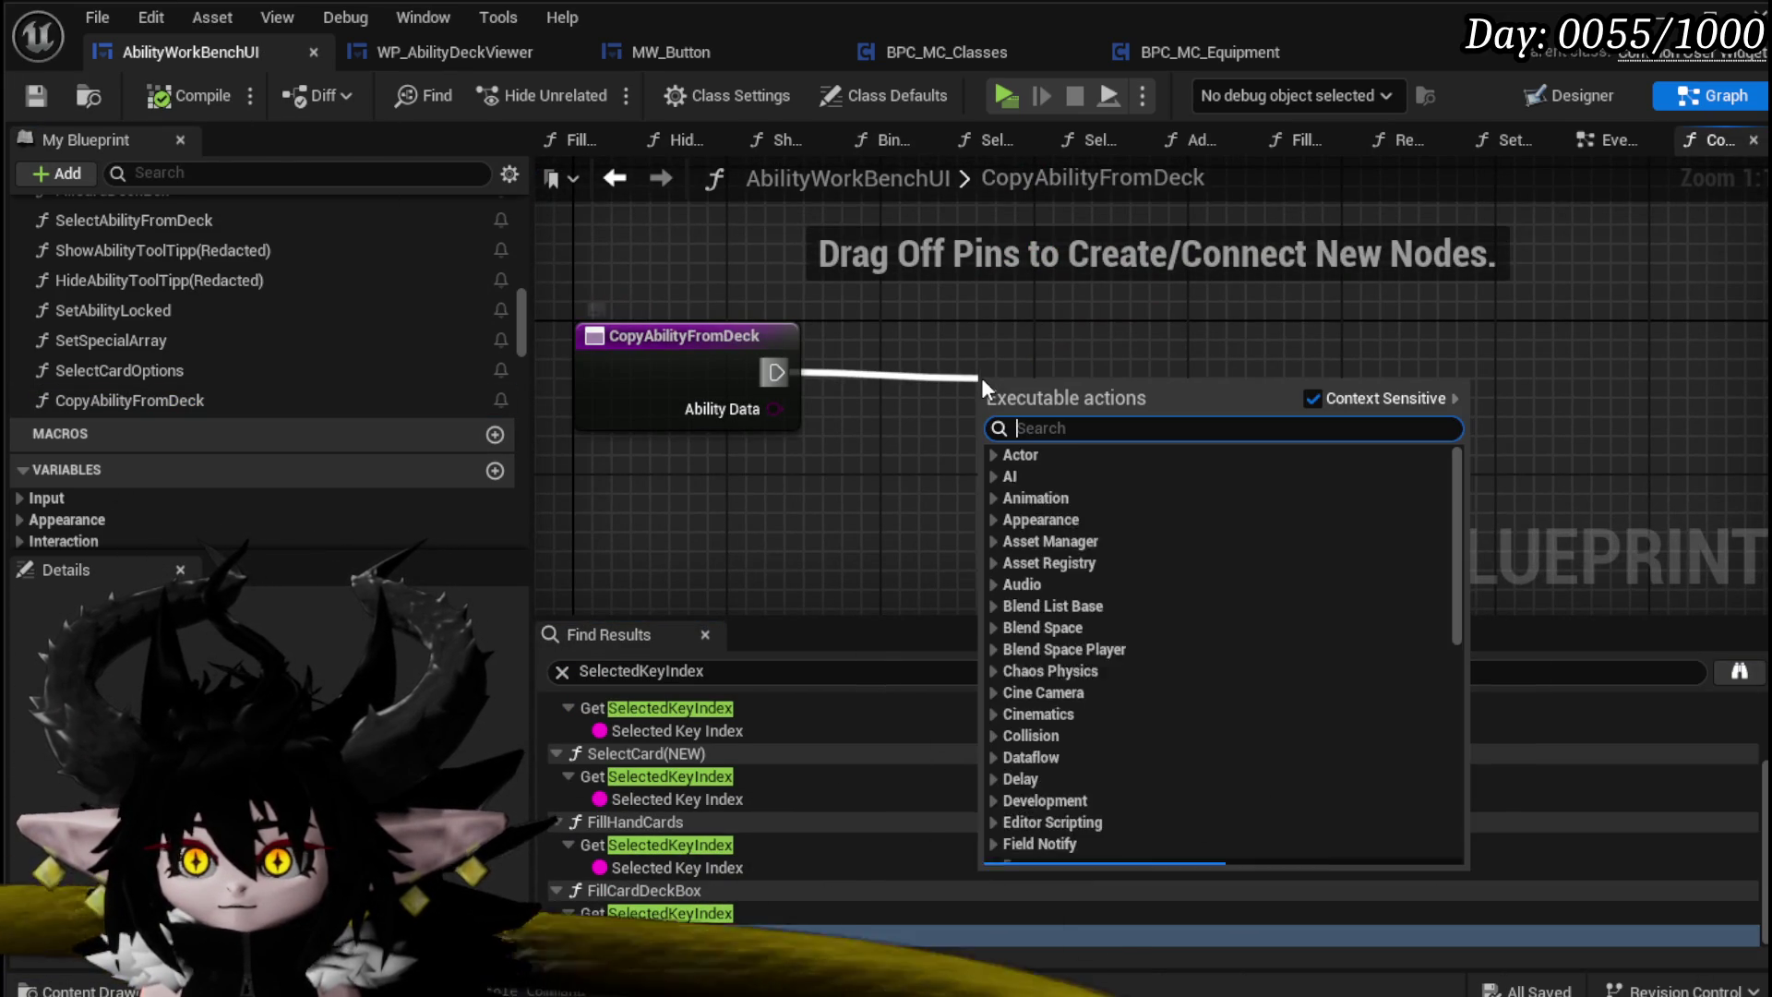
{"action": "type", "text": "Print Stri"}
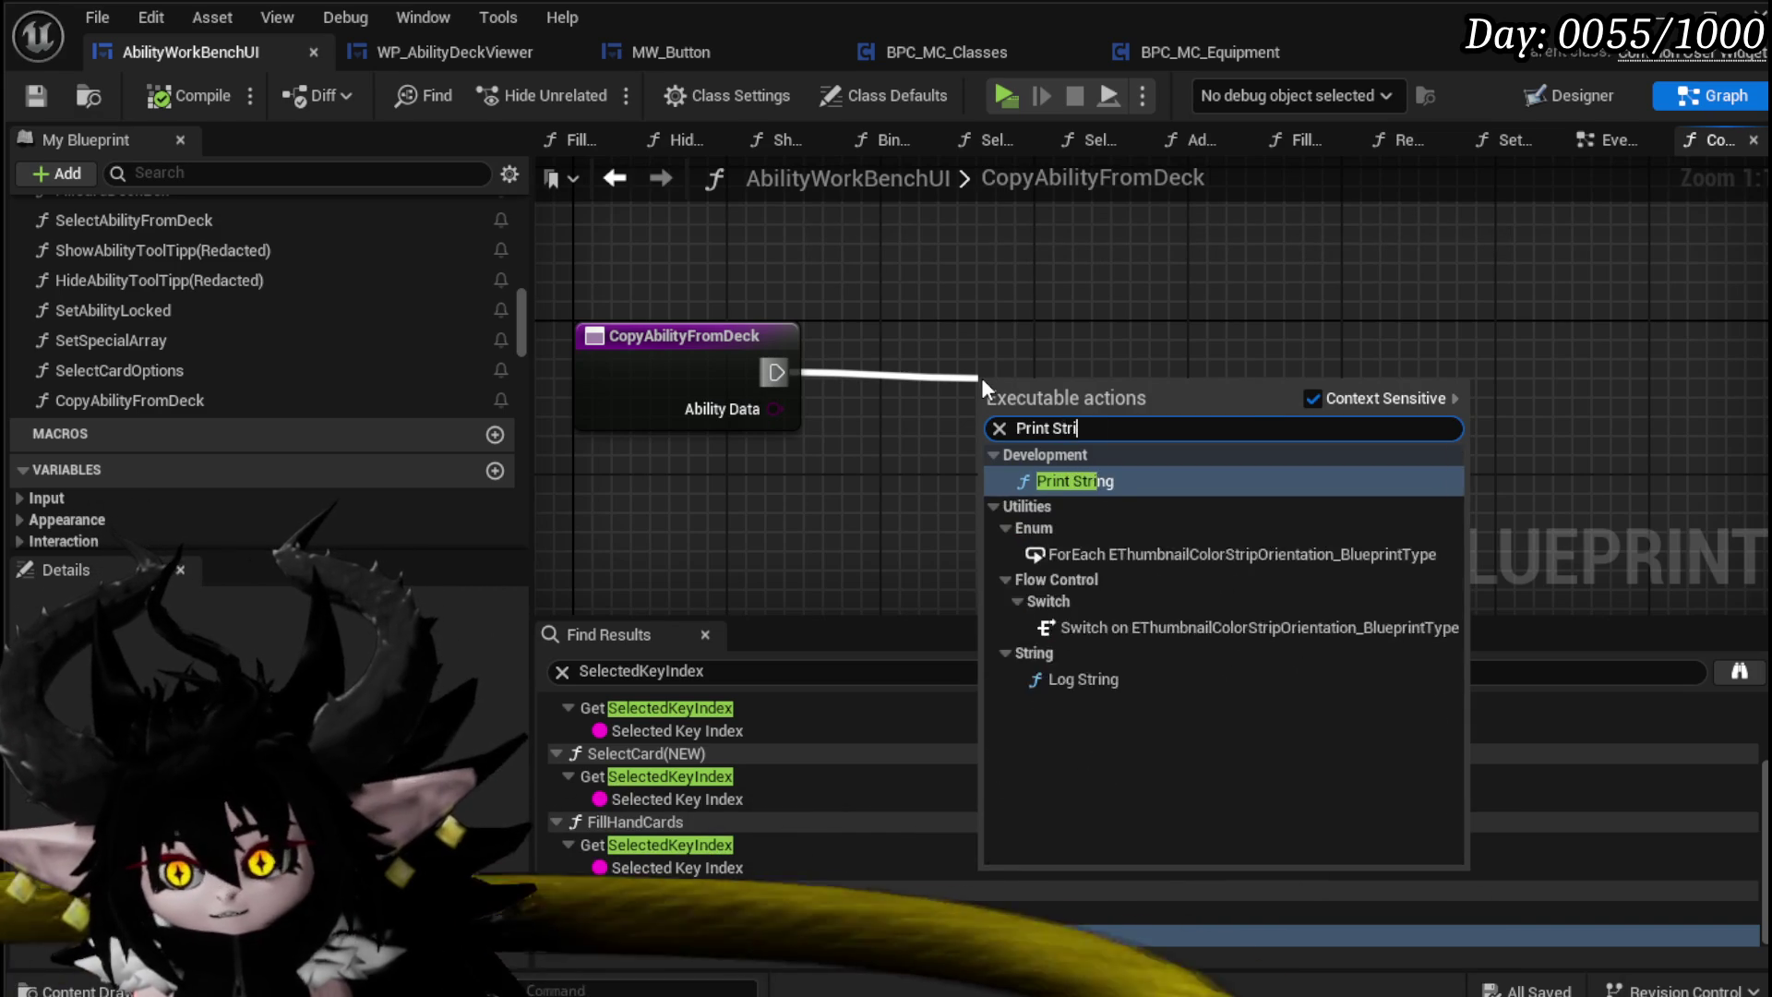
{"action": "key", "text": "Return"}
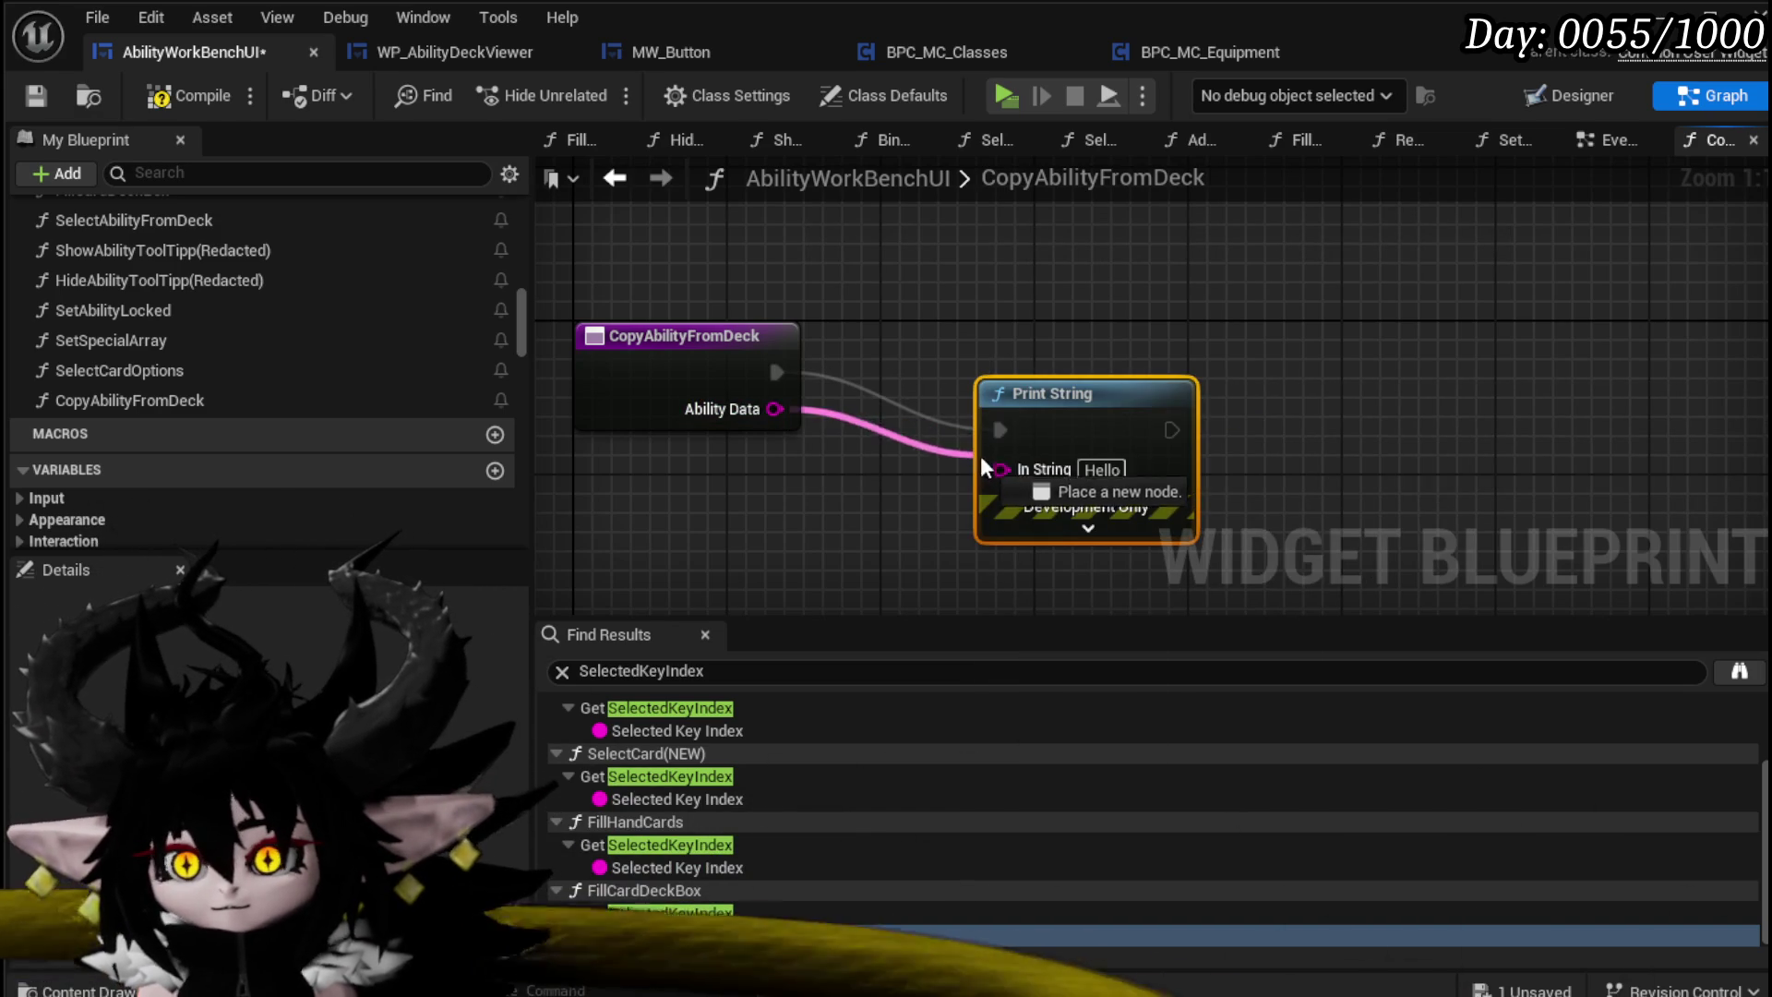
{"action": "left_click_drag", "start_coordinate": [986, 468], "coordinate": [1001, 469]}
{"action": "key", "text": "q"}
{"action": "left_click", "coordinate": [35, 92]}
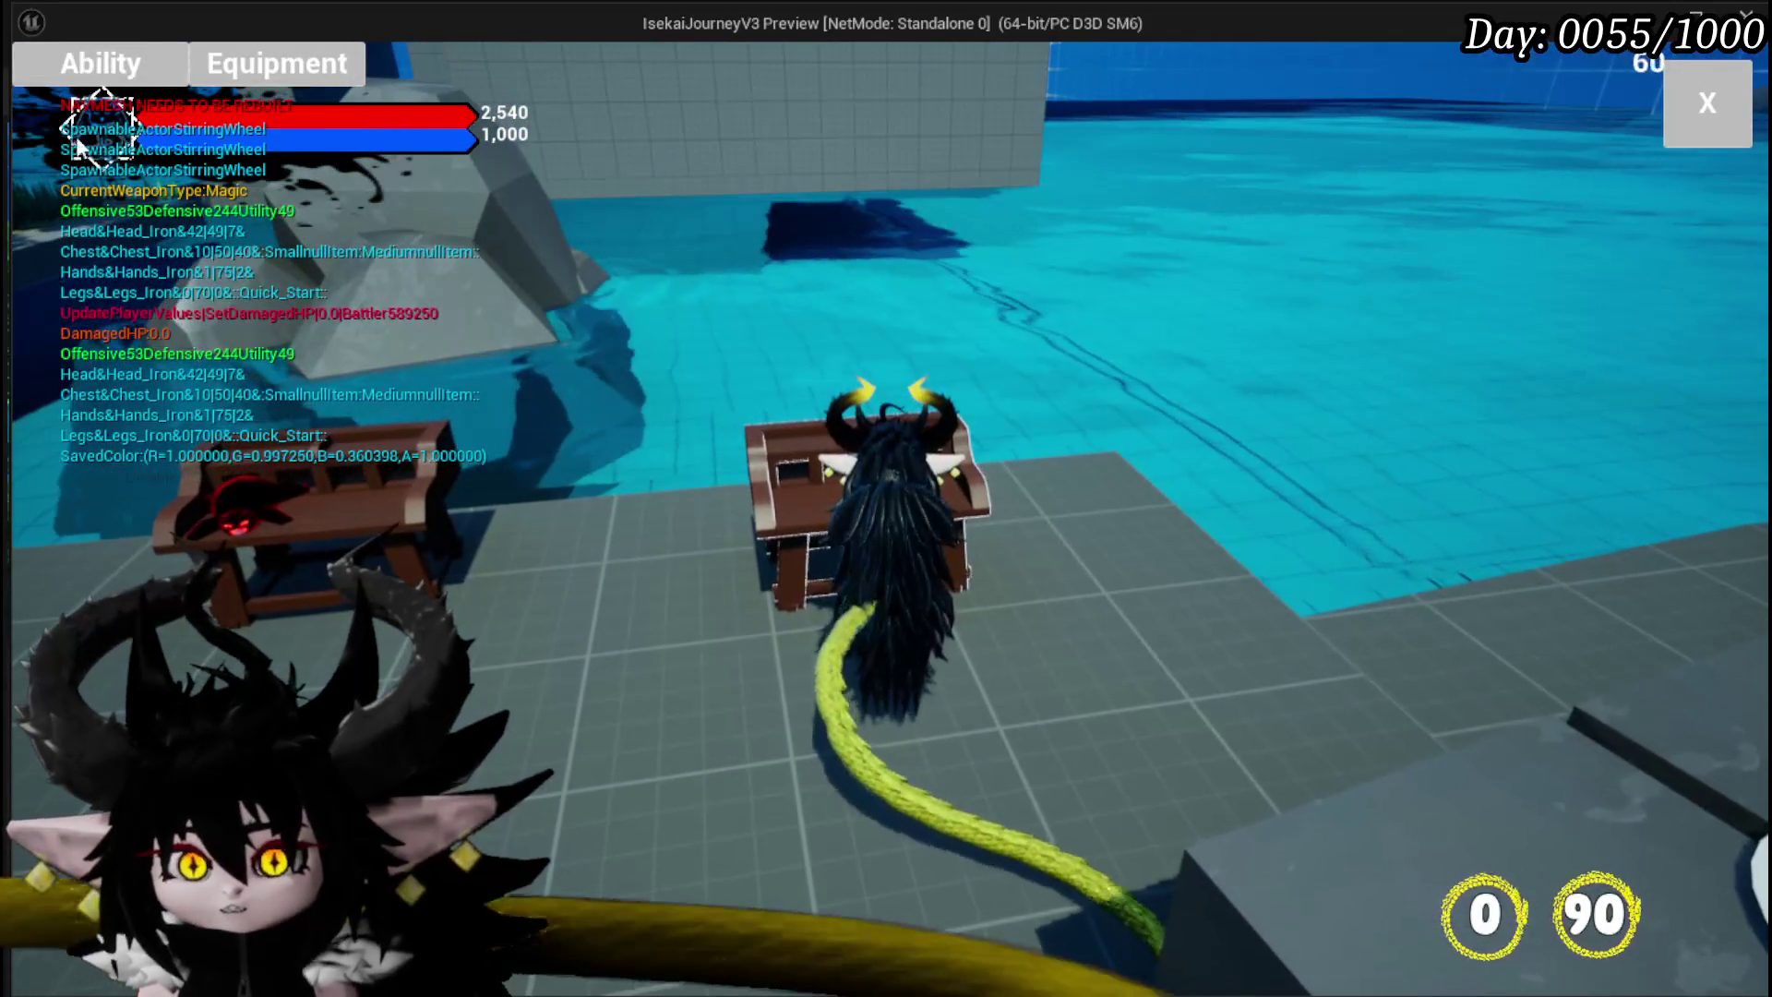
Step: In play mode, open the ability workbench, choose the Magic core and filter the copy-from list to Magic abilities
{"action": "left_click", "coordinate": [79, 76]}
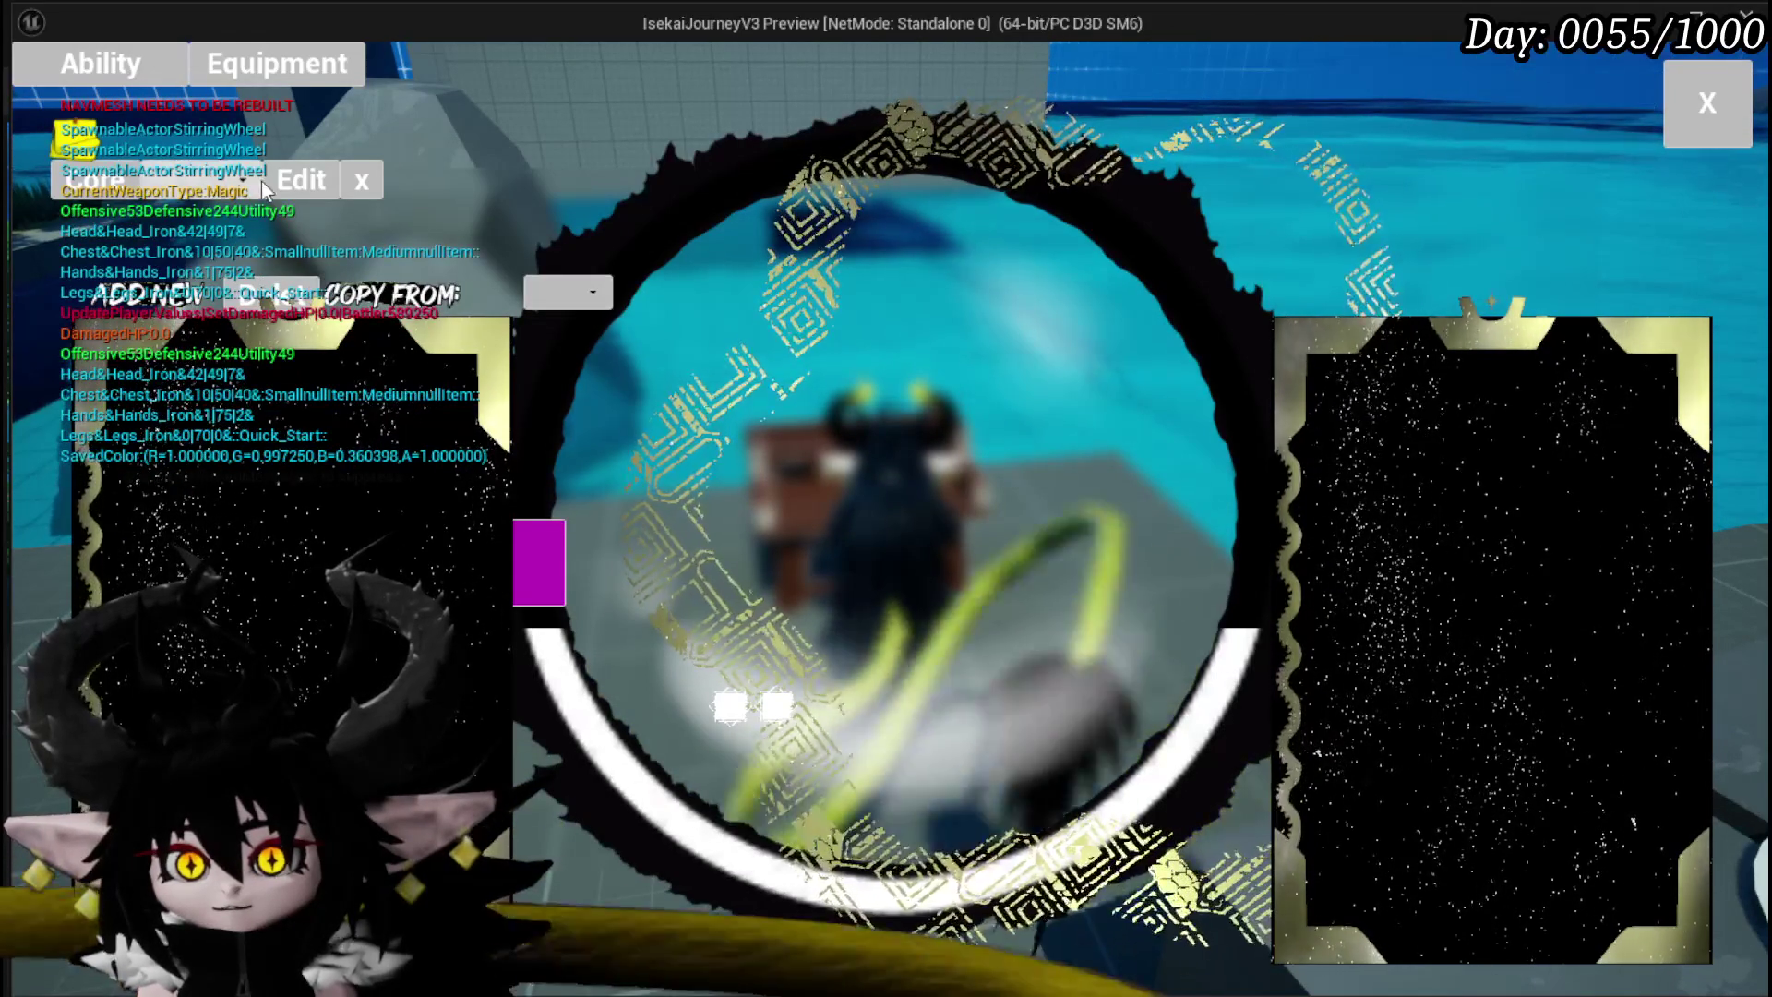
{"action": "left_click", "coordinate": [175, 185]}
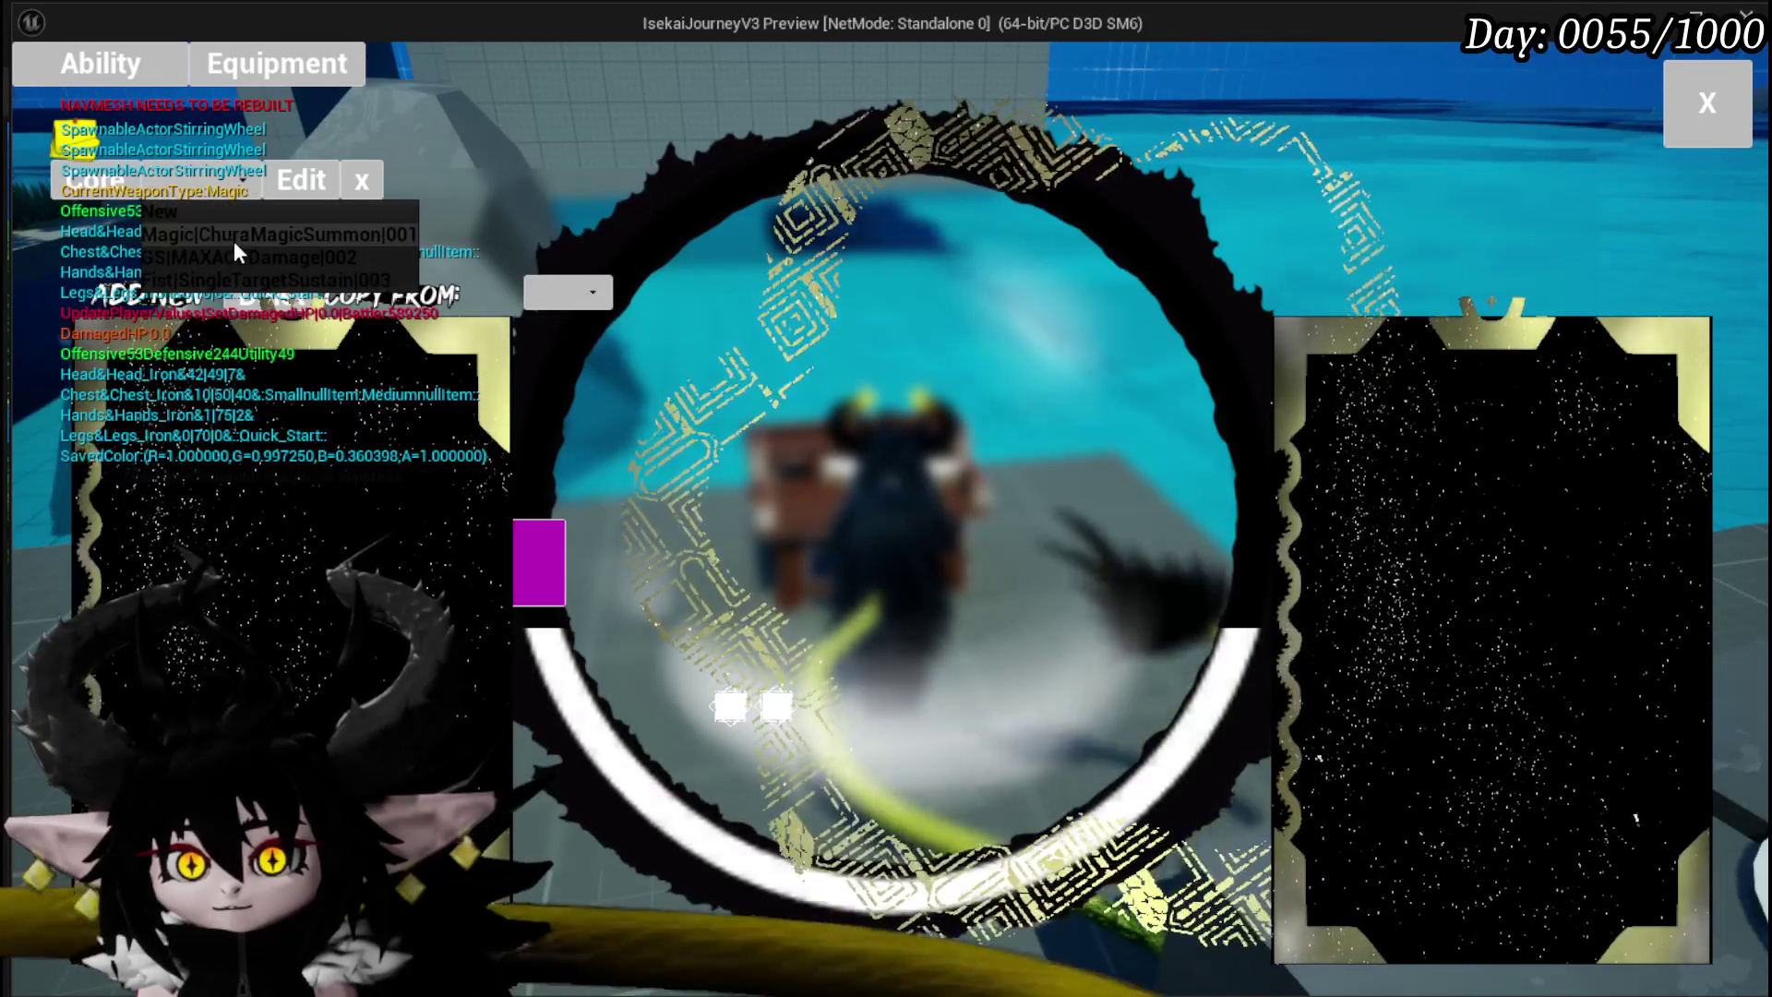
{"action": "left_click", "coordinate": [234, 241]}
{"action": "left_click", "coordinate": [568, 292]}
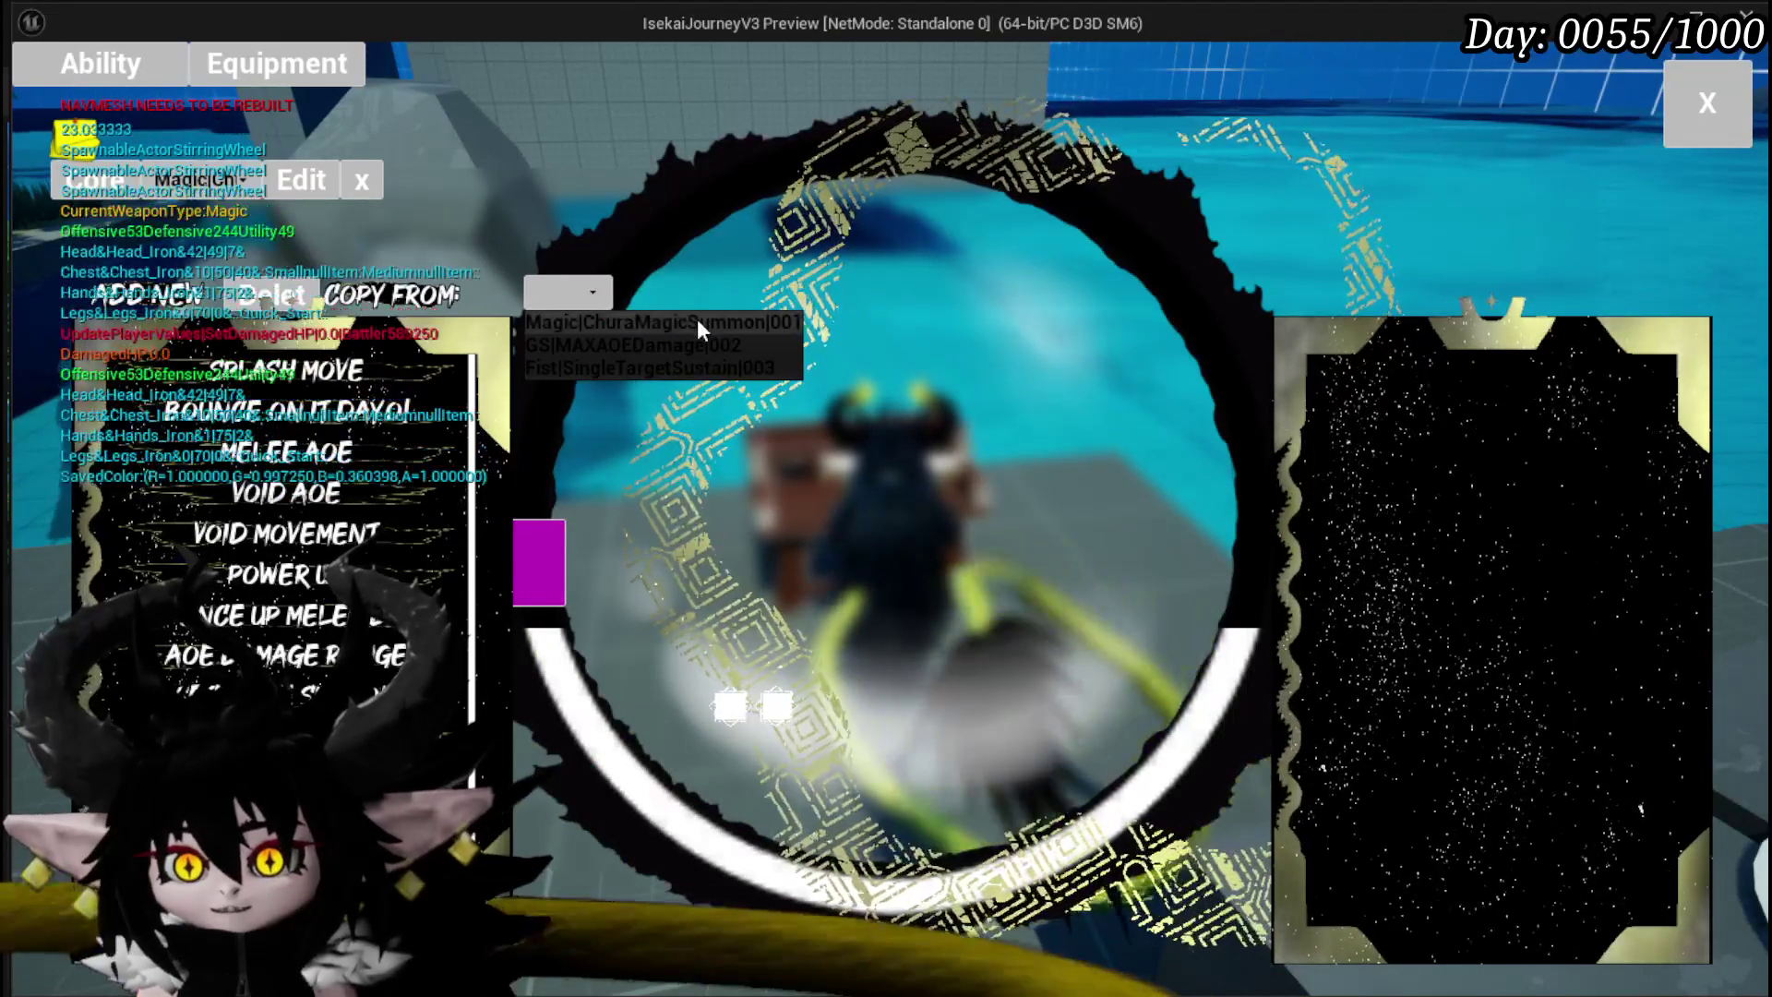
{"action": "left_click", "coordinate": [696, 321]}
Step: Copy Giga Draw from the deck twice, then Power Up, to print their ability data
{"action": "mouse_move", "coordinate": [1475, 383]}
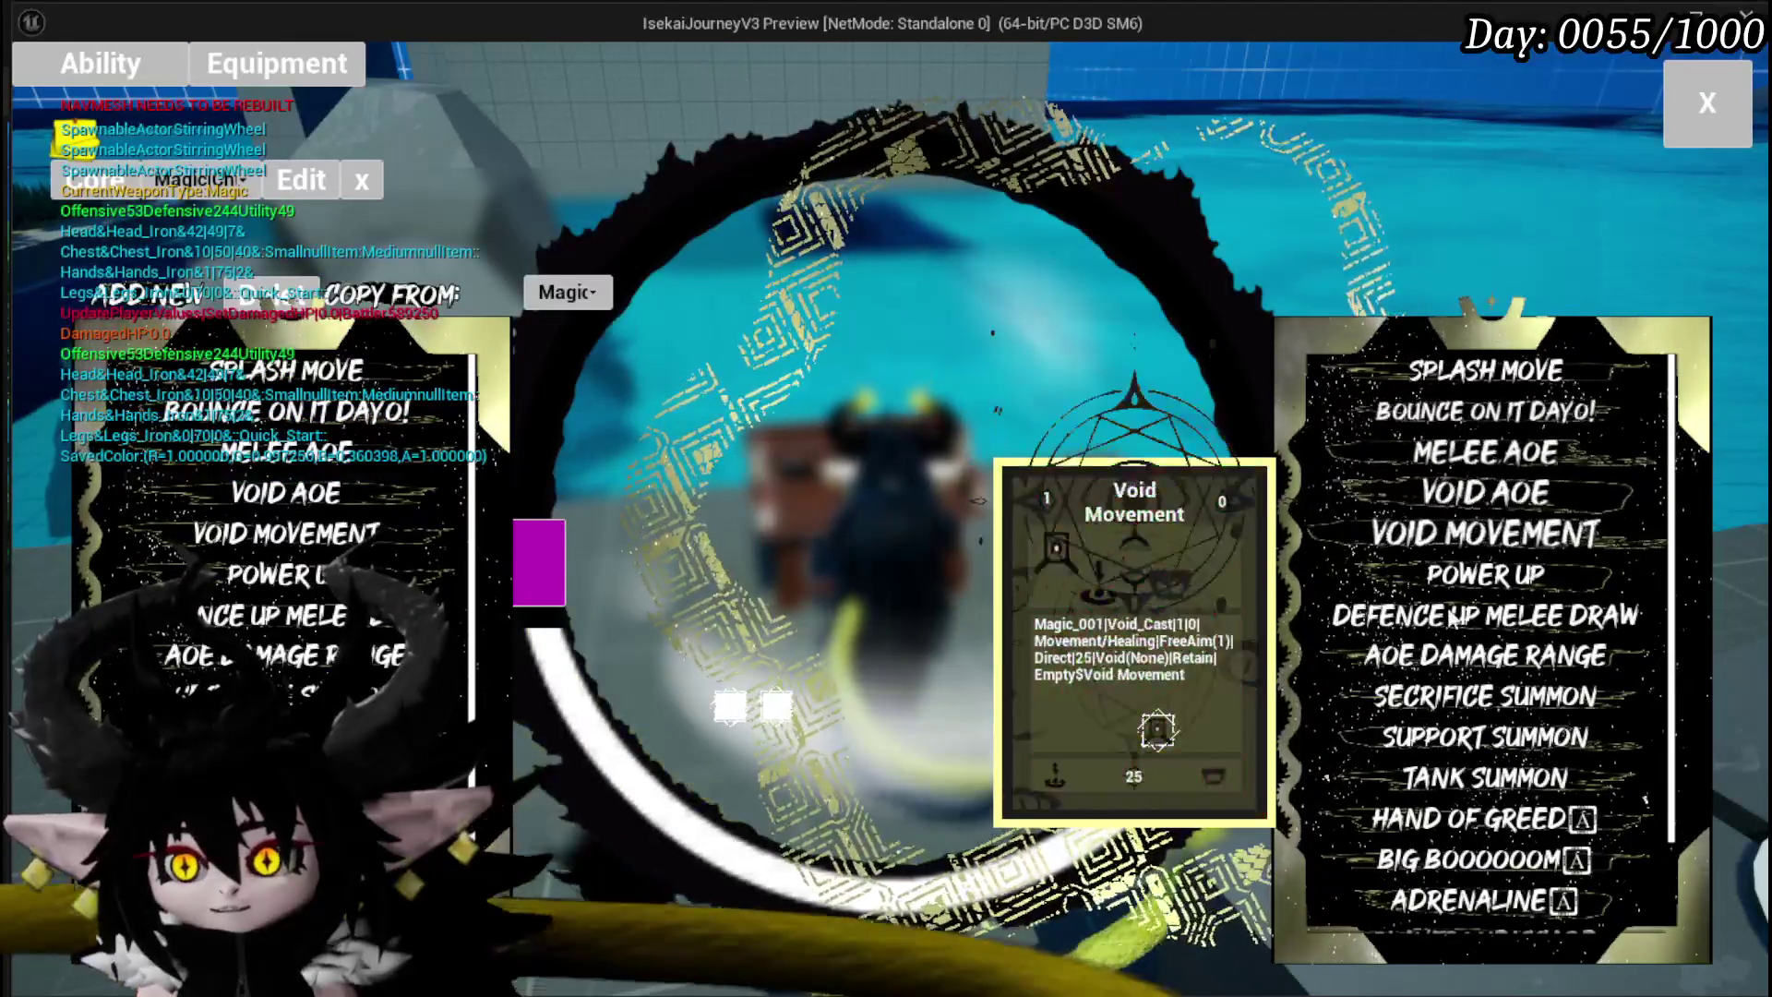
{"action": "scroll", "coordinate": [1446, 688], "scroll_direction": "down", "scroll_amount": 3}
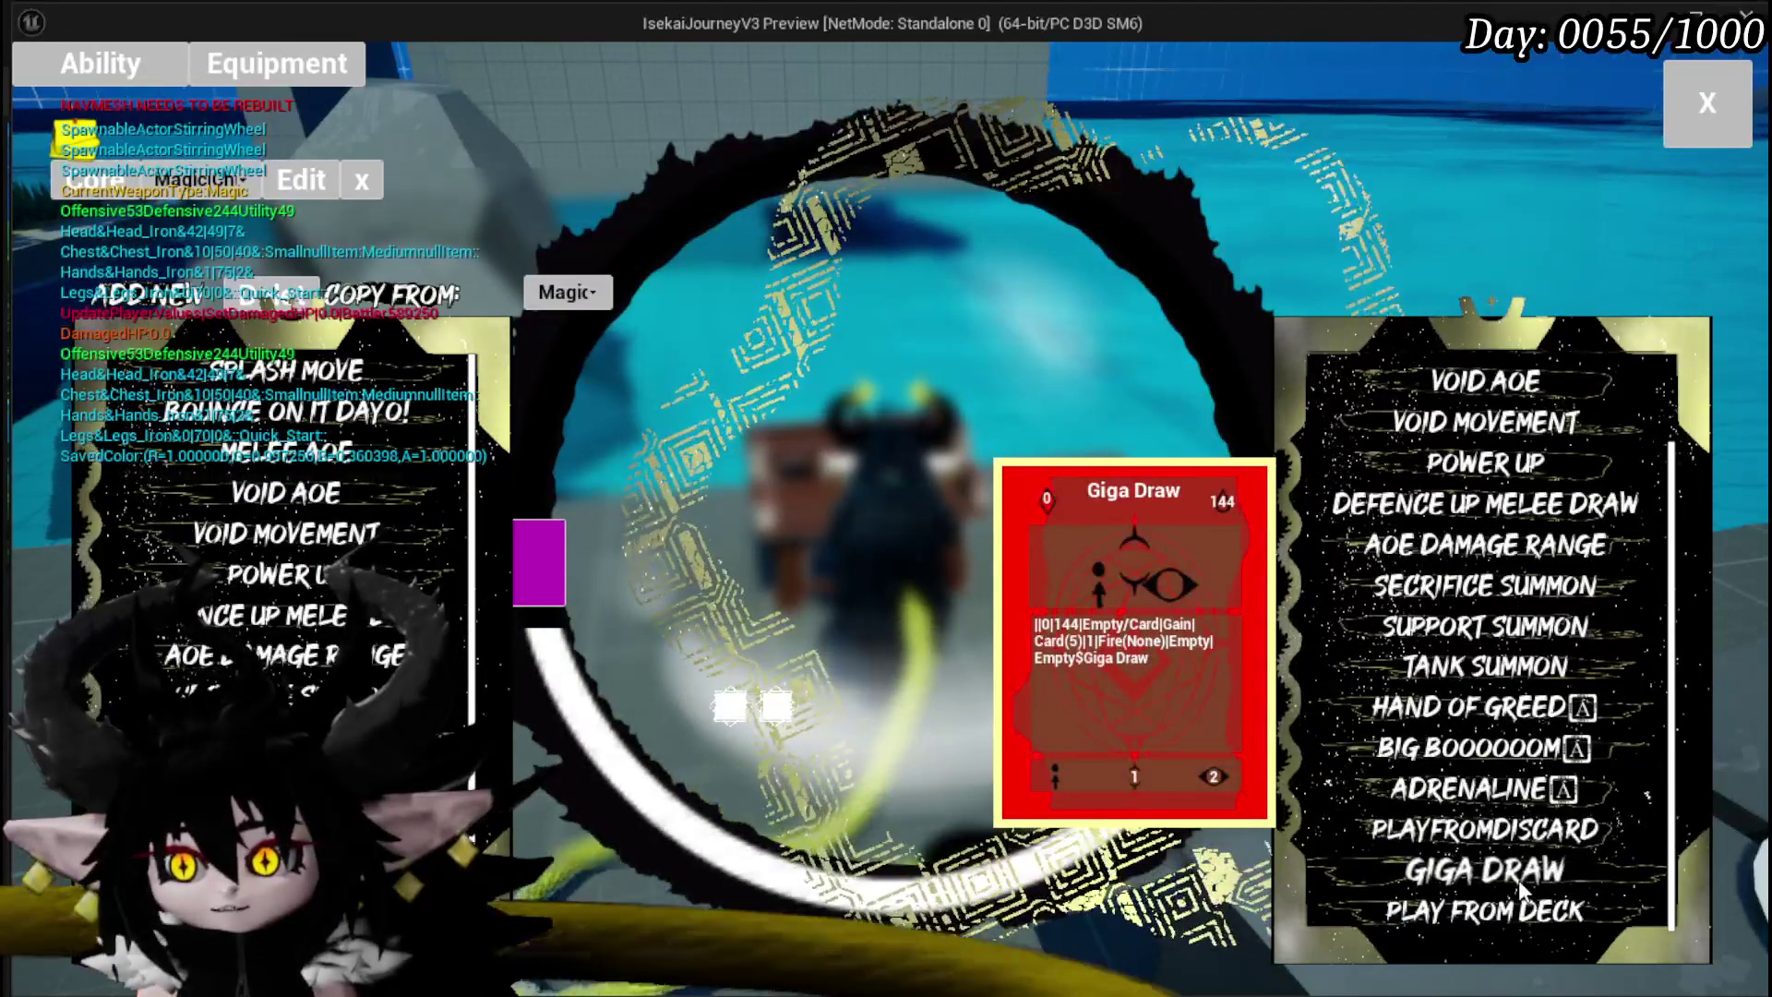
{"action": "left_click", "coordinate": [1468, 881]}
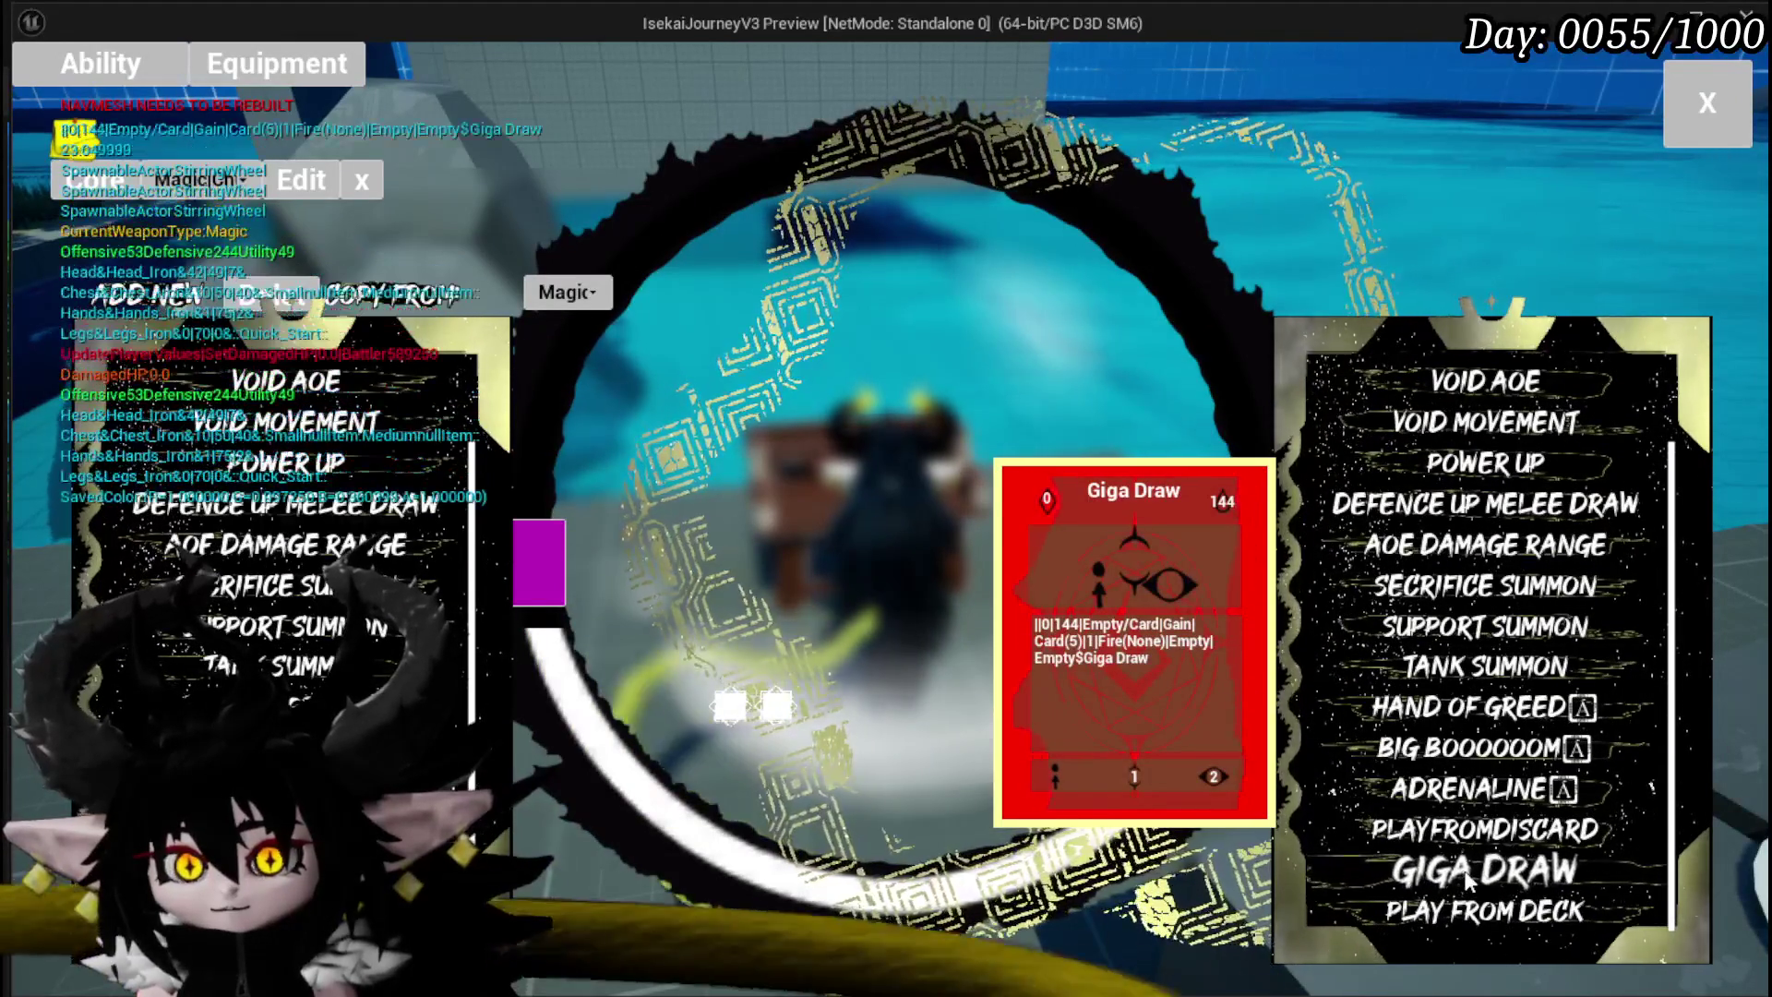
{"action": "double_click", "coordinate": [1468, 881]}
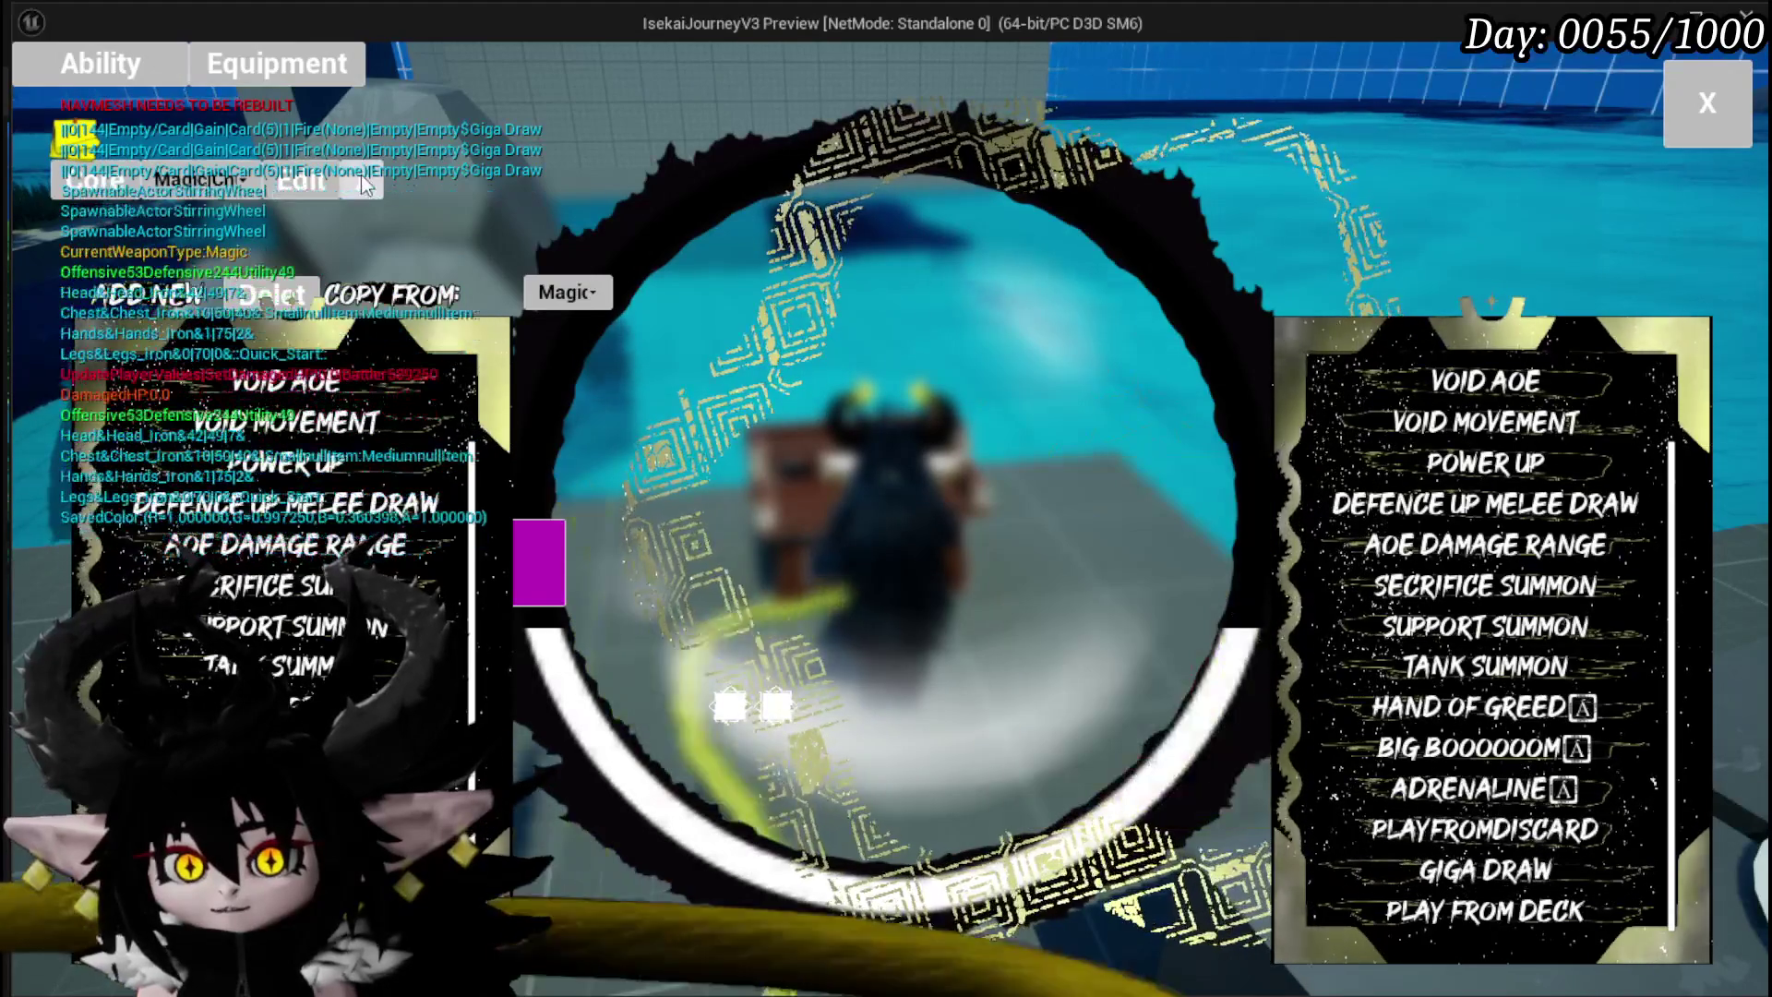
{"action": "left_click", "coordinate": [1468, 487]}
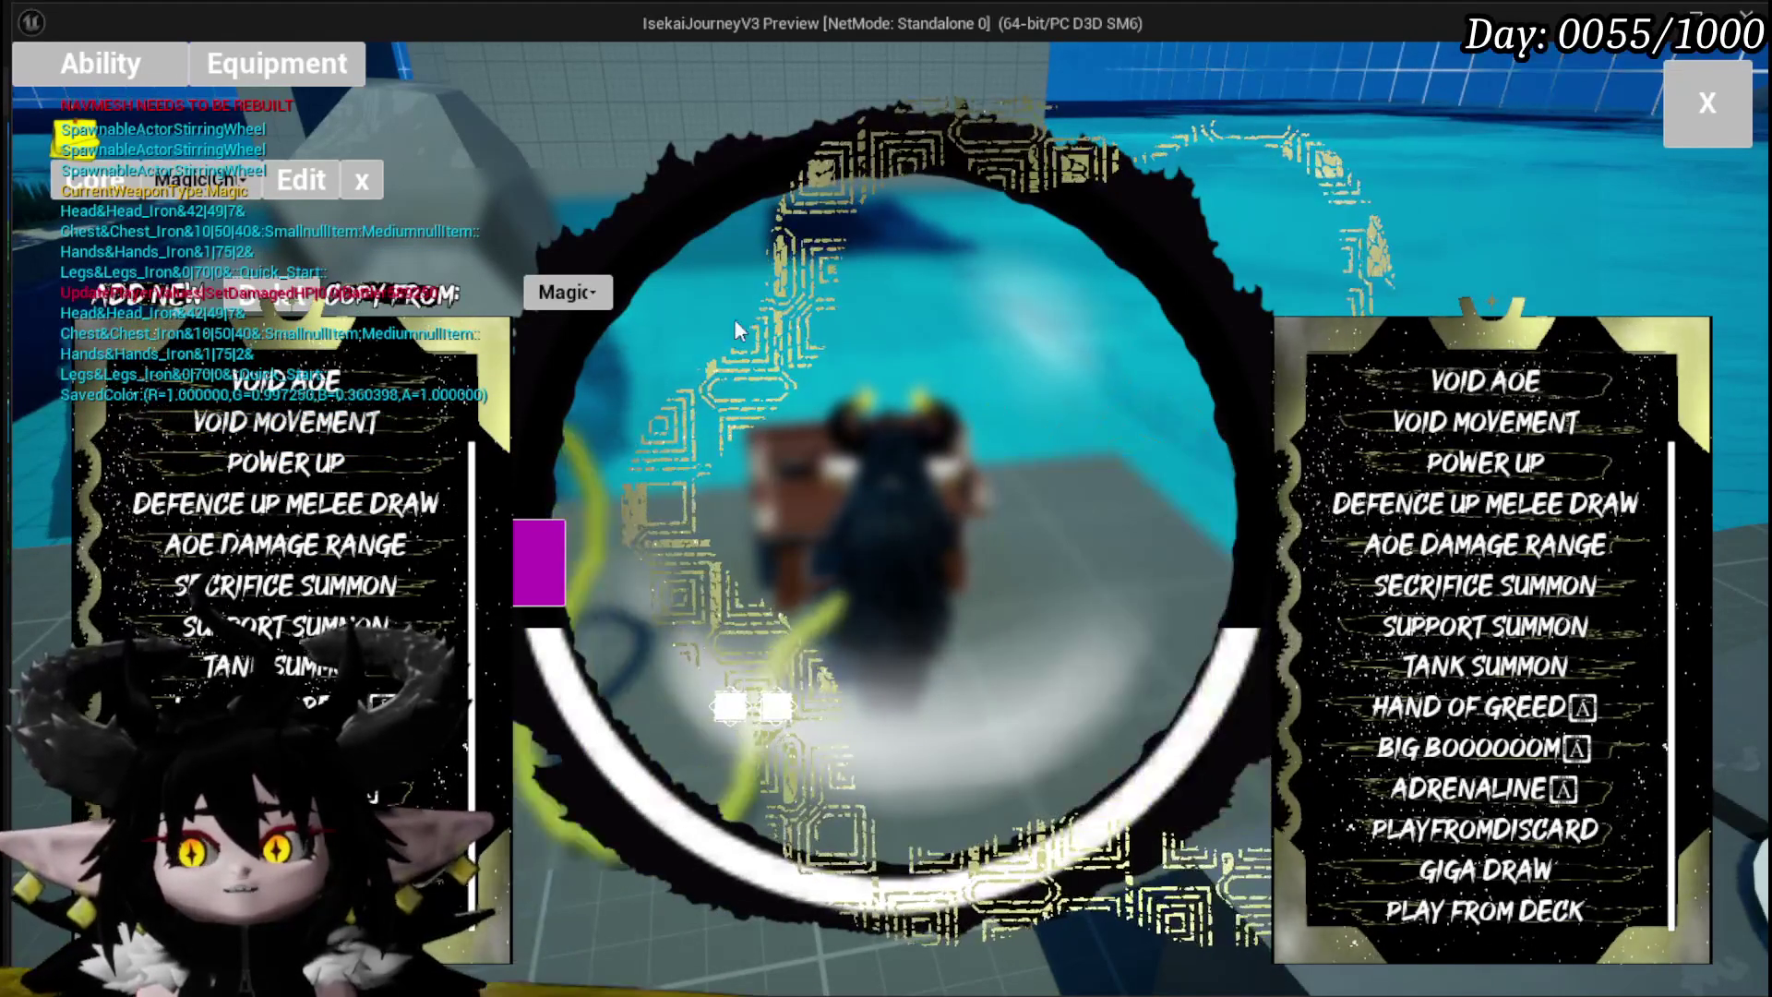
Step: Stop the play-mode test with Esc and save the level
{"action": "mouse_move", "coordinate": [1583, 443]}
{"action": "mouse_move", "coordinate": [328, 393]}
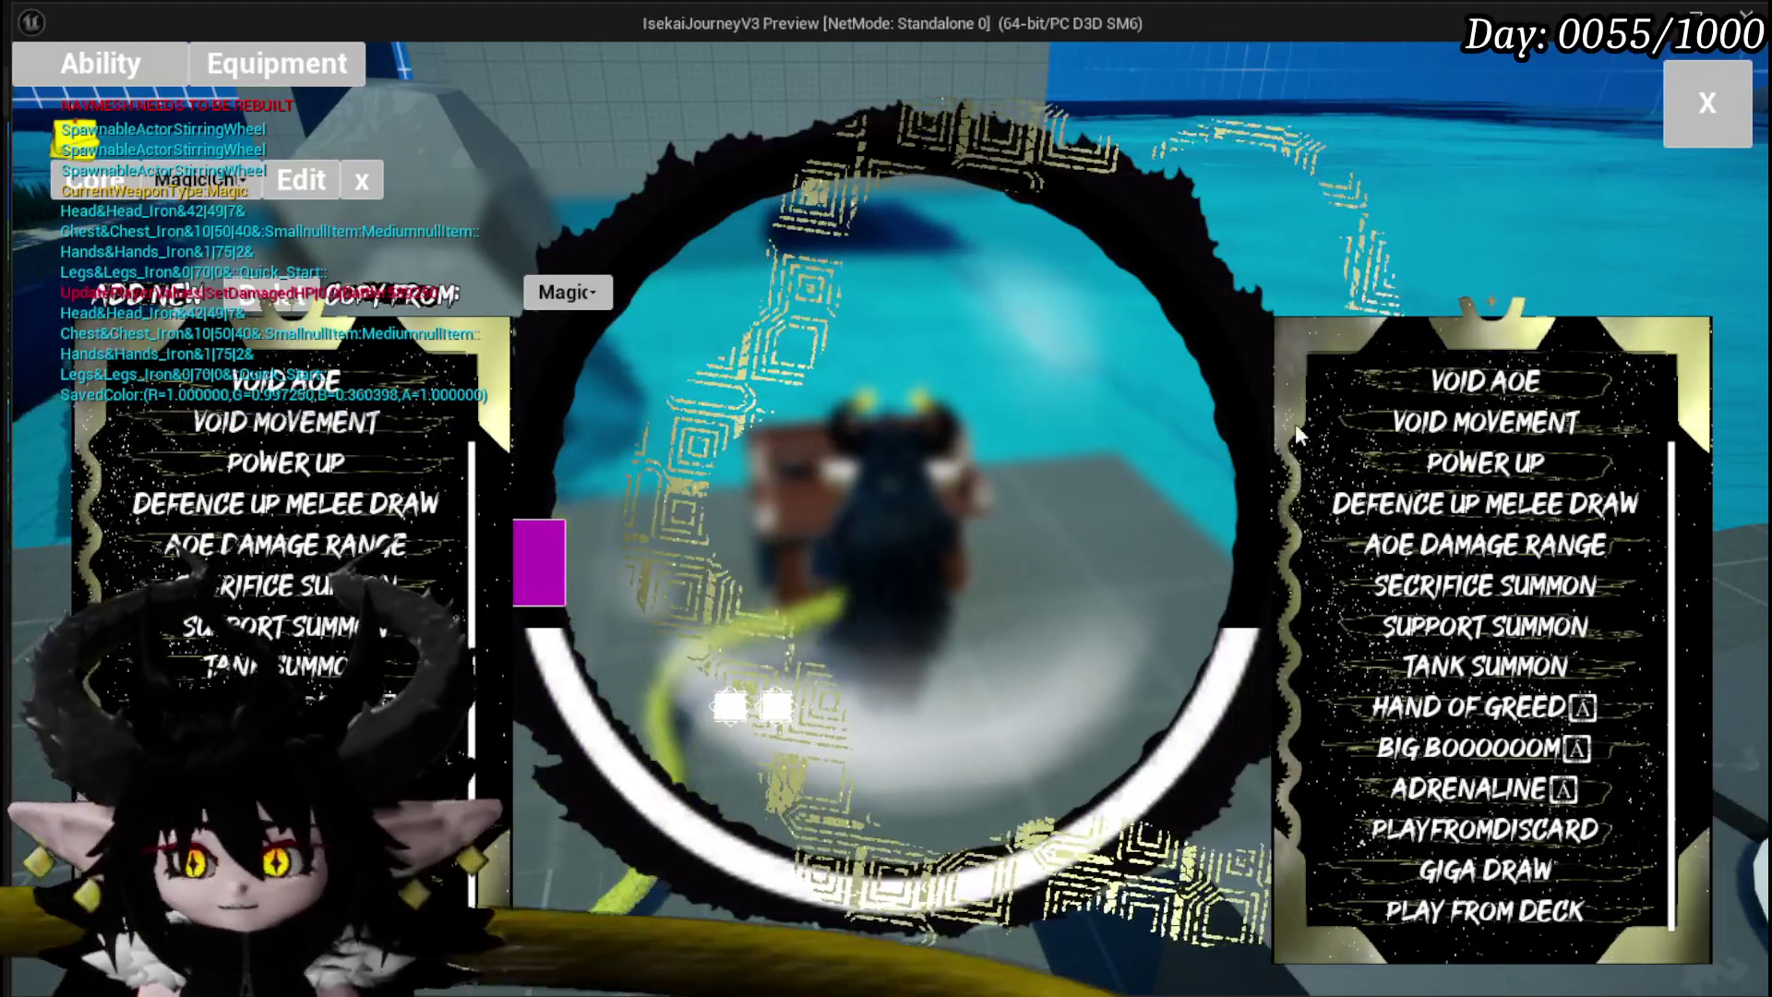
{"action": "key", "text": "Escape"}
{"action": "left_click", "coordinate": [34, 96]}
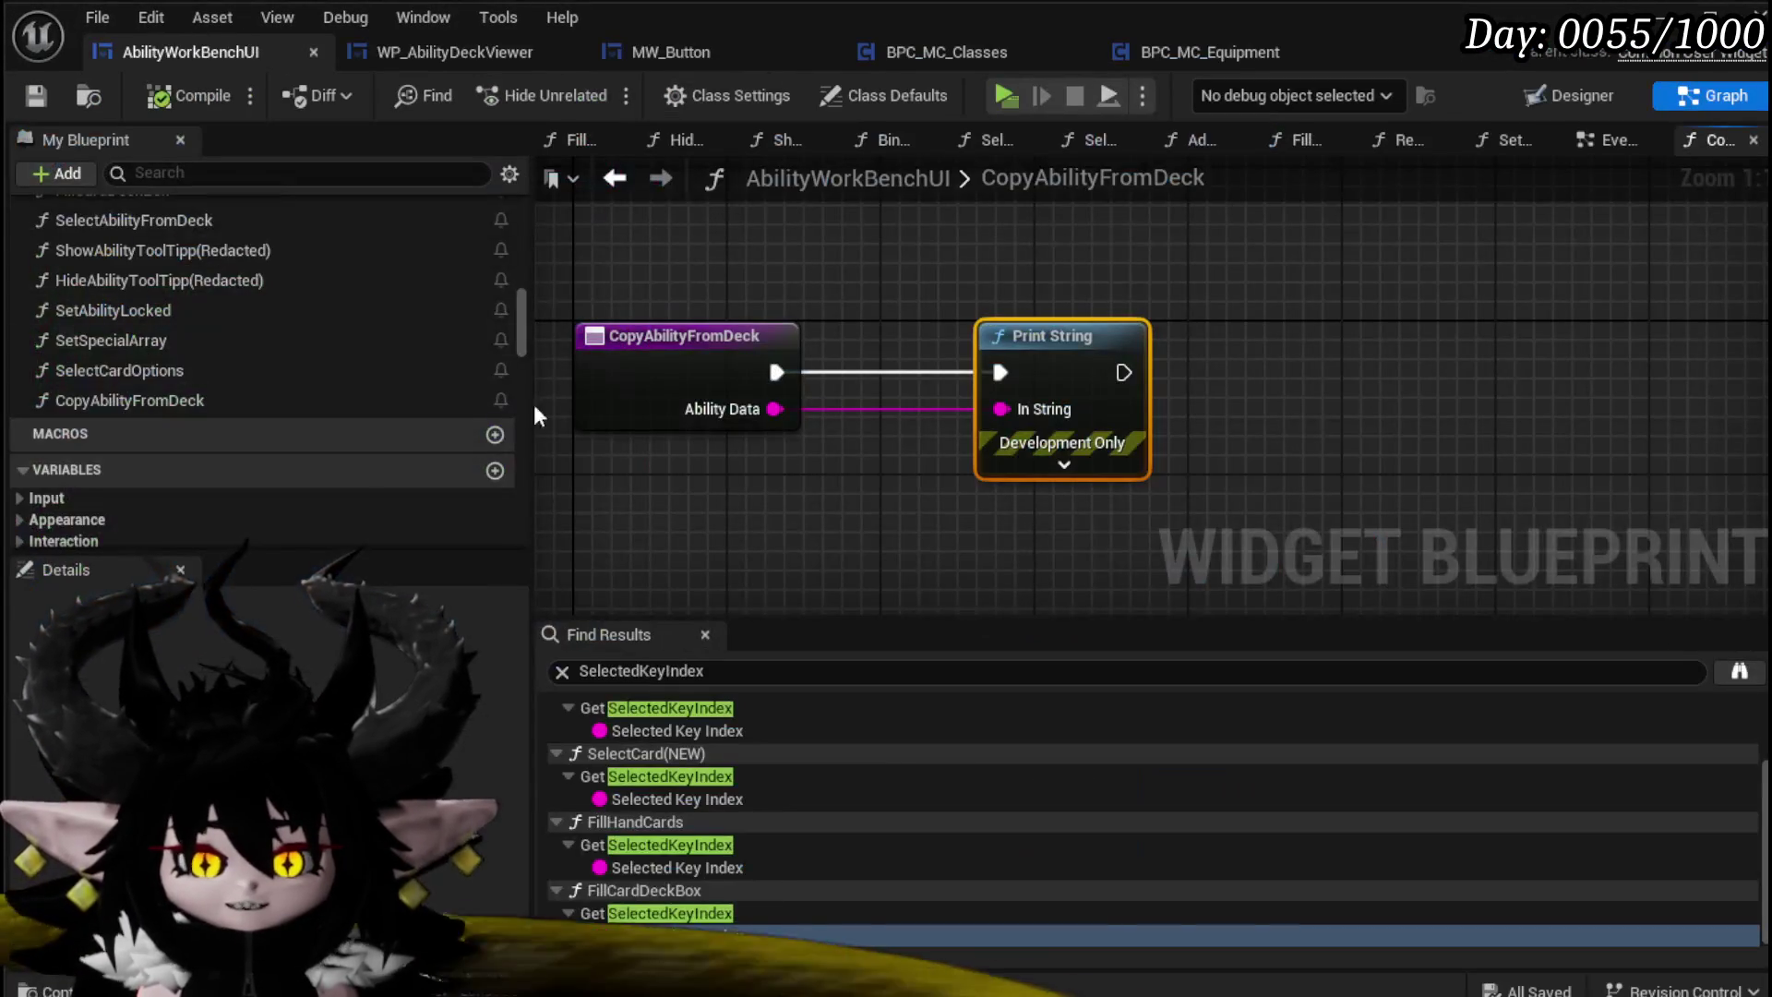
Step: Save everything, switch to AbilityWorkBenchUI's EventGraph, select the red comment block and save the blueprint
{"action": "key", "text": "ctrl+s"}
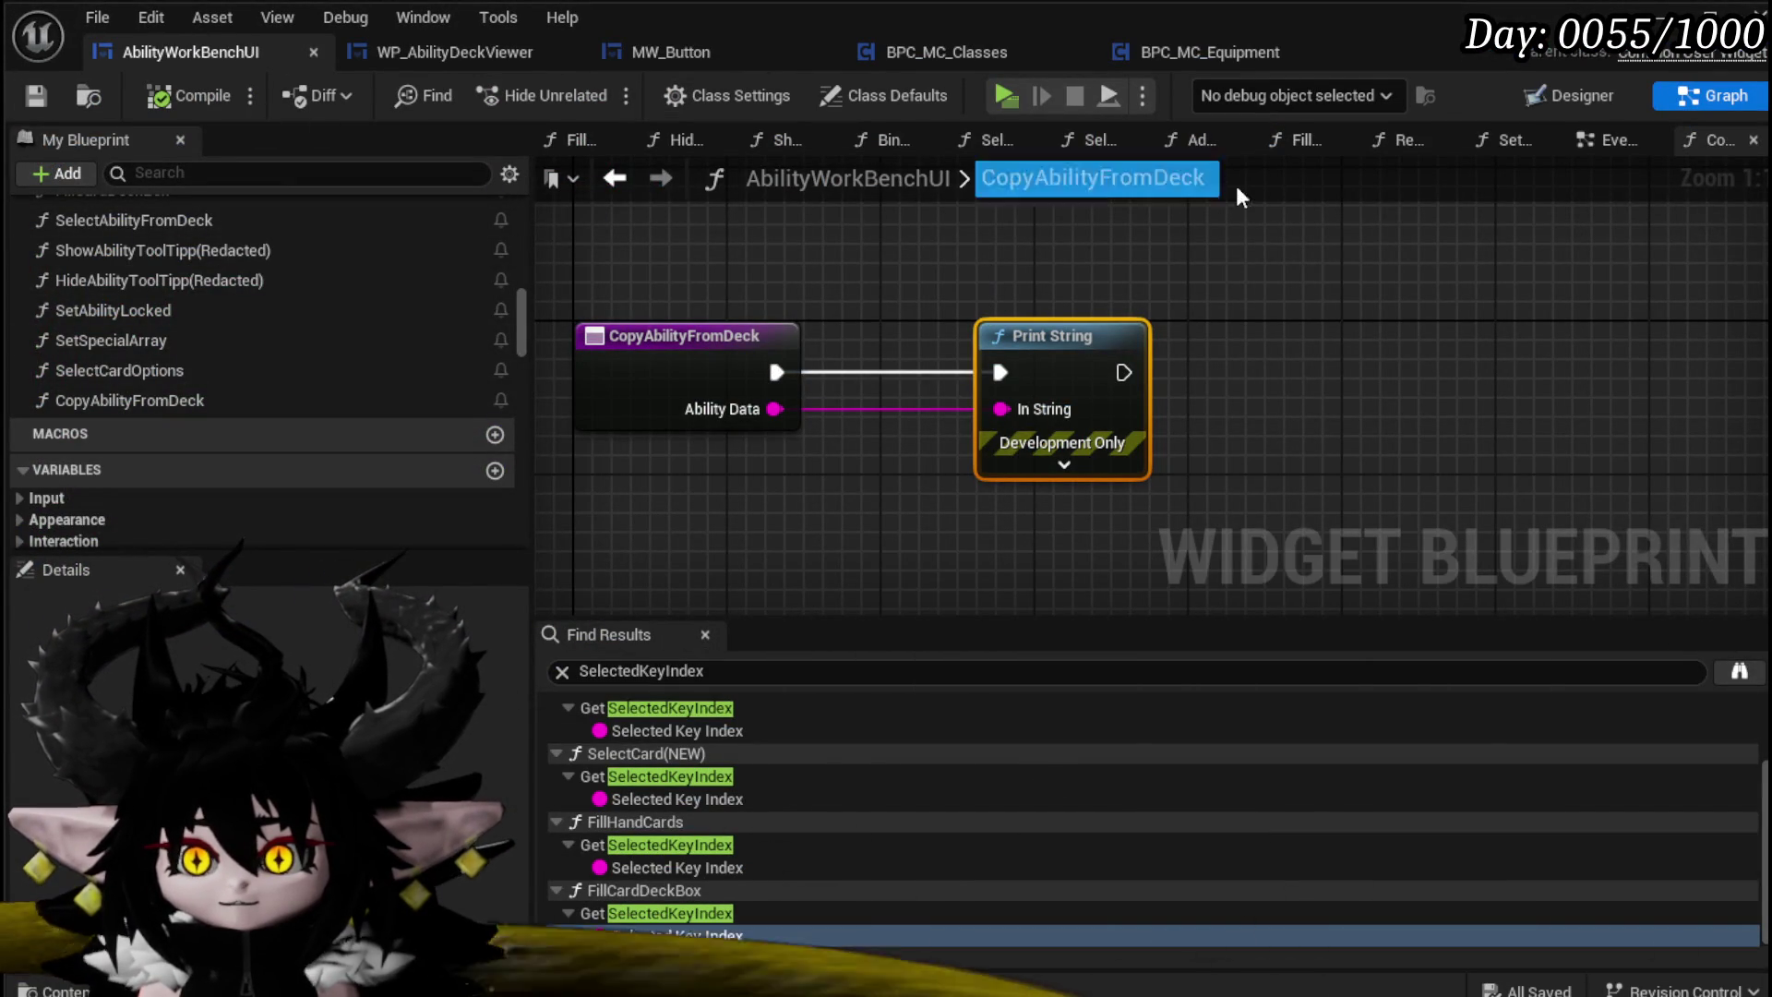
{"action": "left_click", "coordinate": [1611, 139]}
{"action": "scroll", "coordinate": [777, 391], "scroll_direction": "down", "scroll_amount": 5}
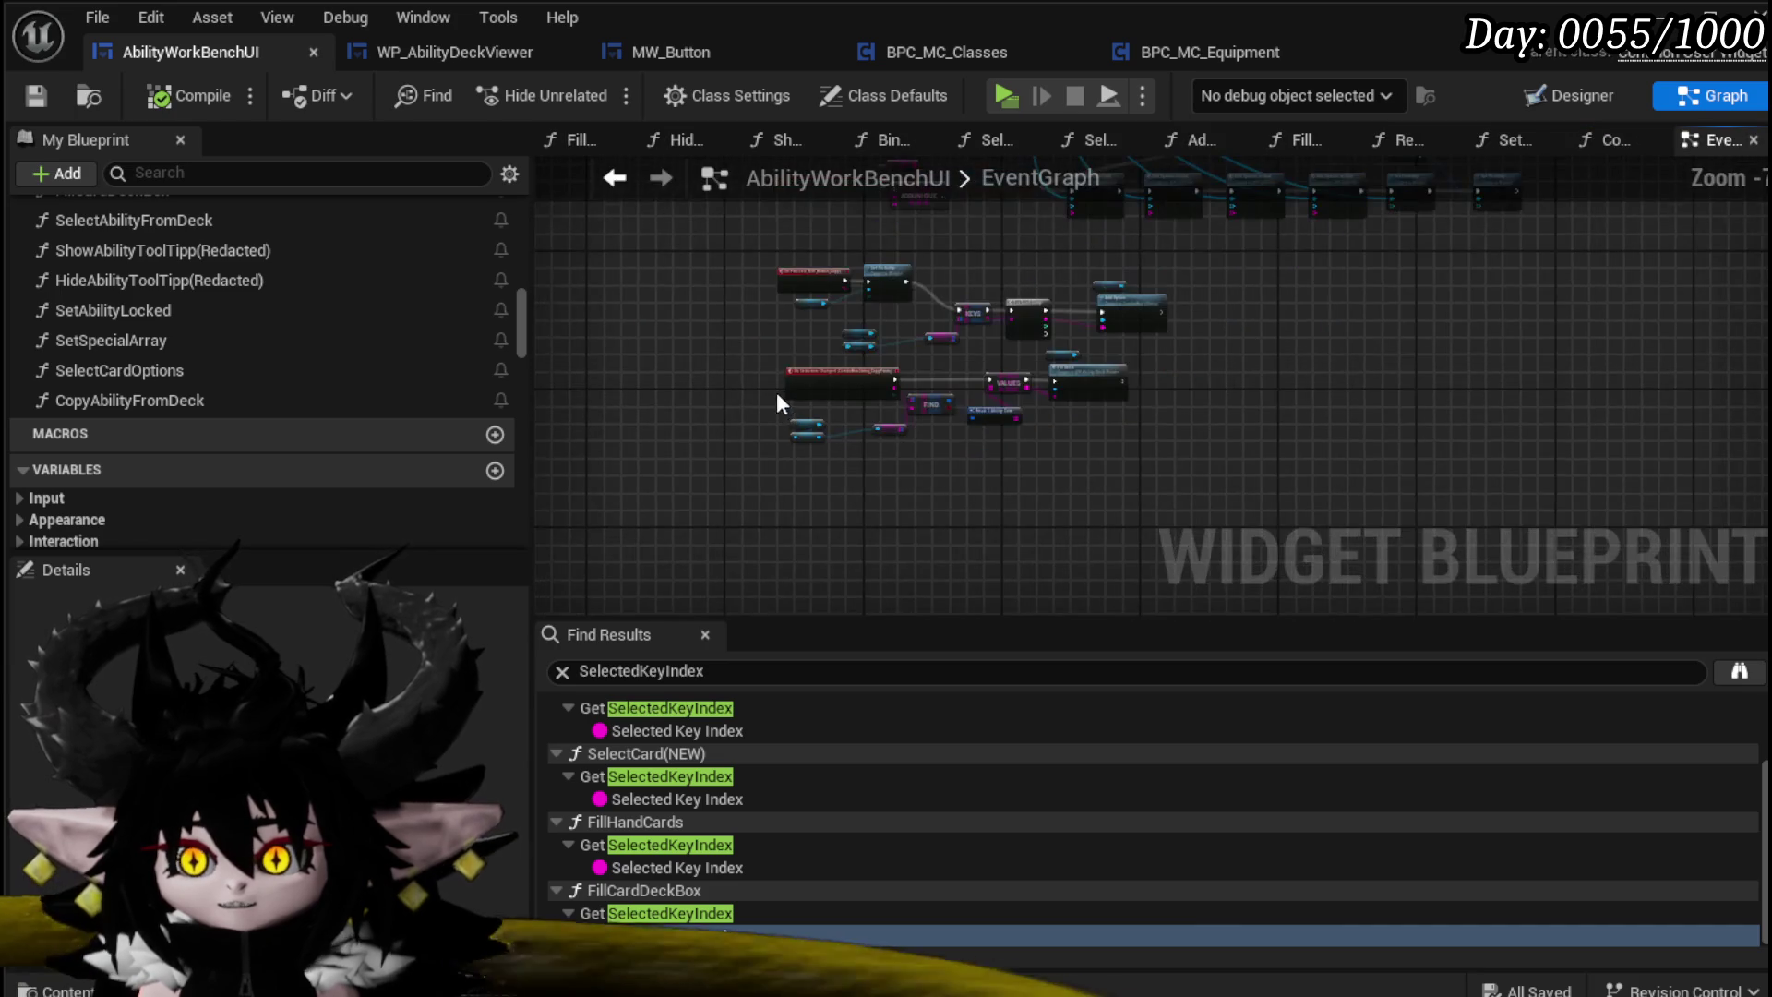
{"action": "scroll", "coordinate": [738, 506], "scroll_direction": "down", "scroll_amount": 2}
{"action": "scroll", "coordinate": [785, 385], "scroll_direction": "up", "scroll_amount": 2}
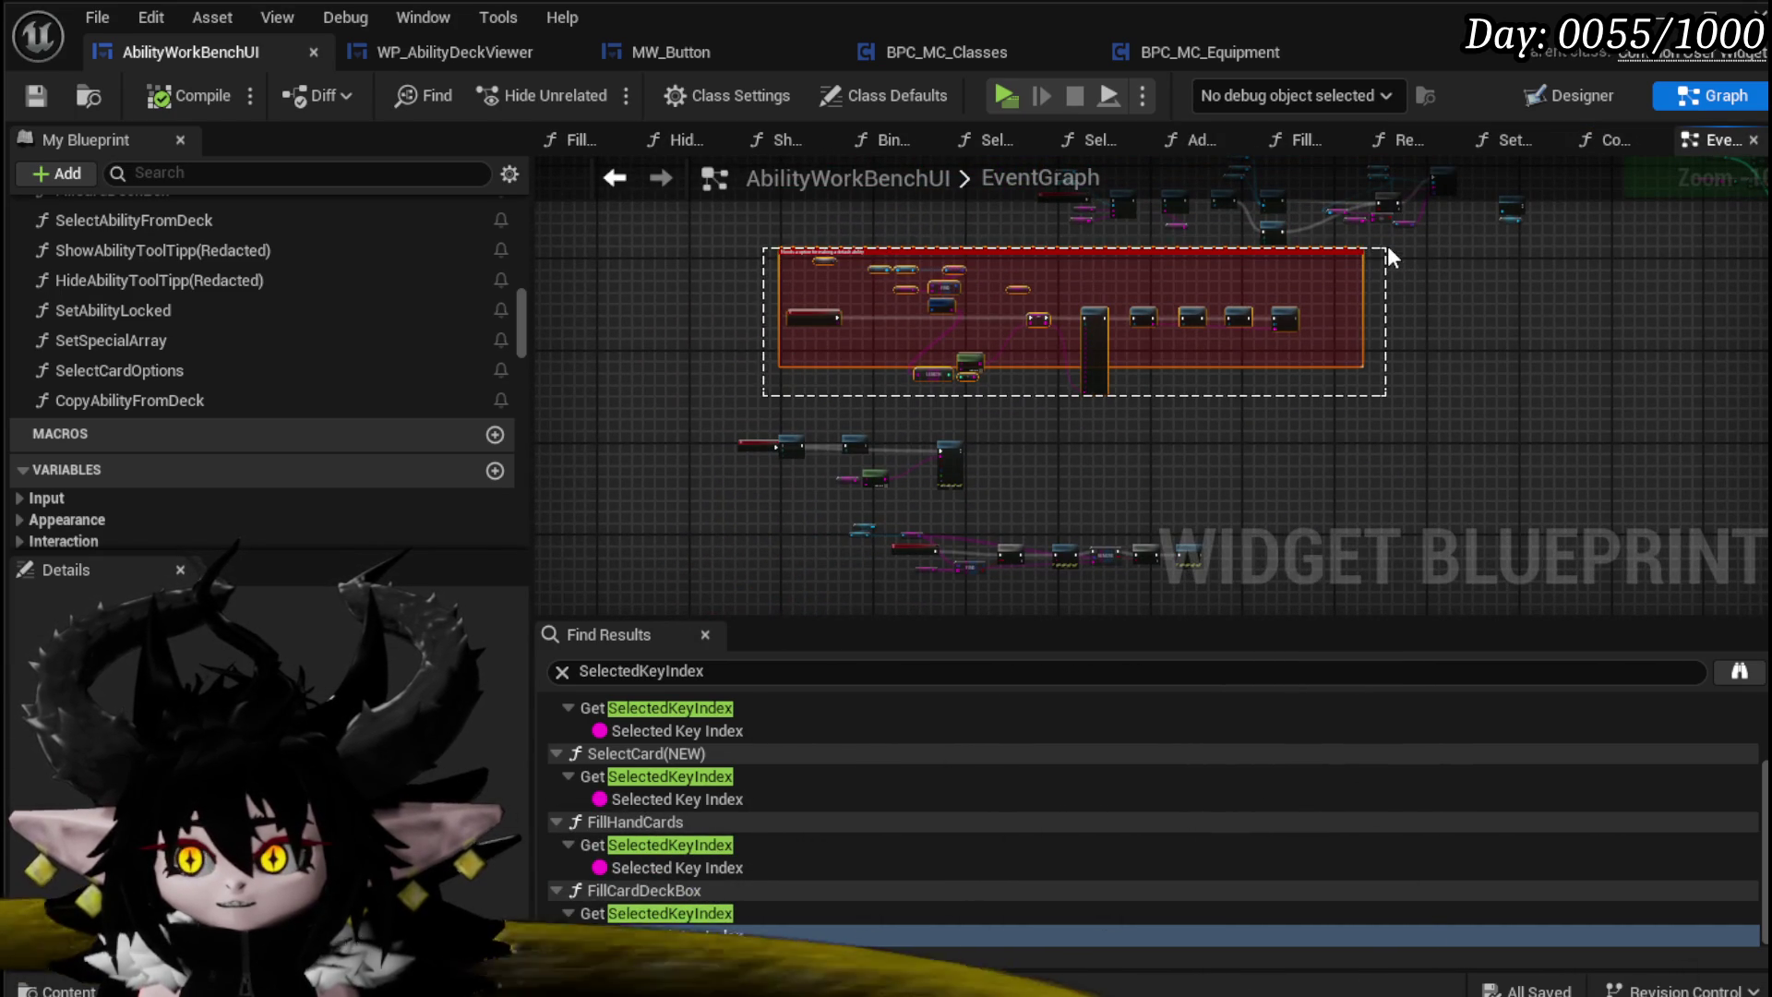
{"action": "left_click_drag", "start_coordinate": [1389, 248], "coordinate": [1391, 249]}
{"action": "left_click", "coordinate": [38, 96]}
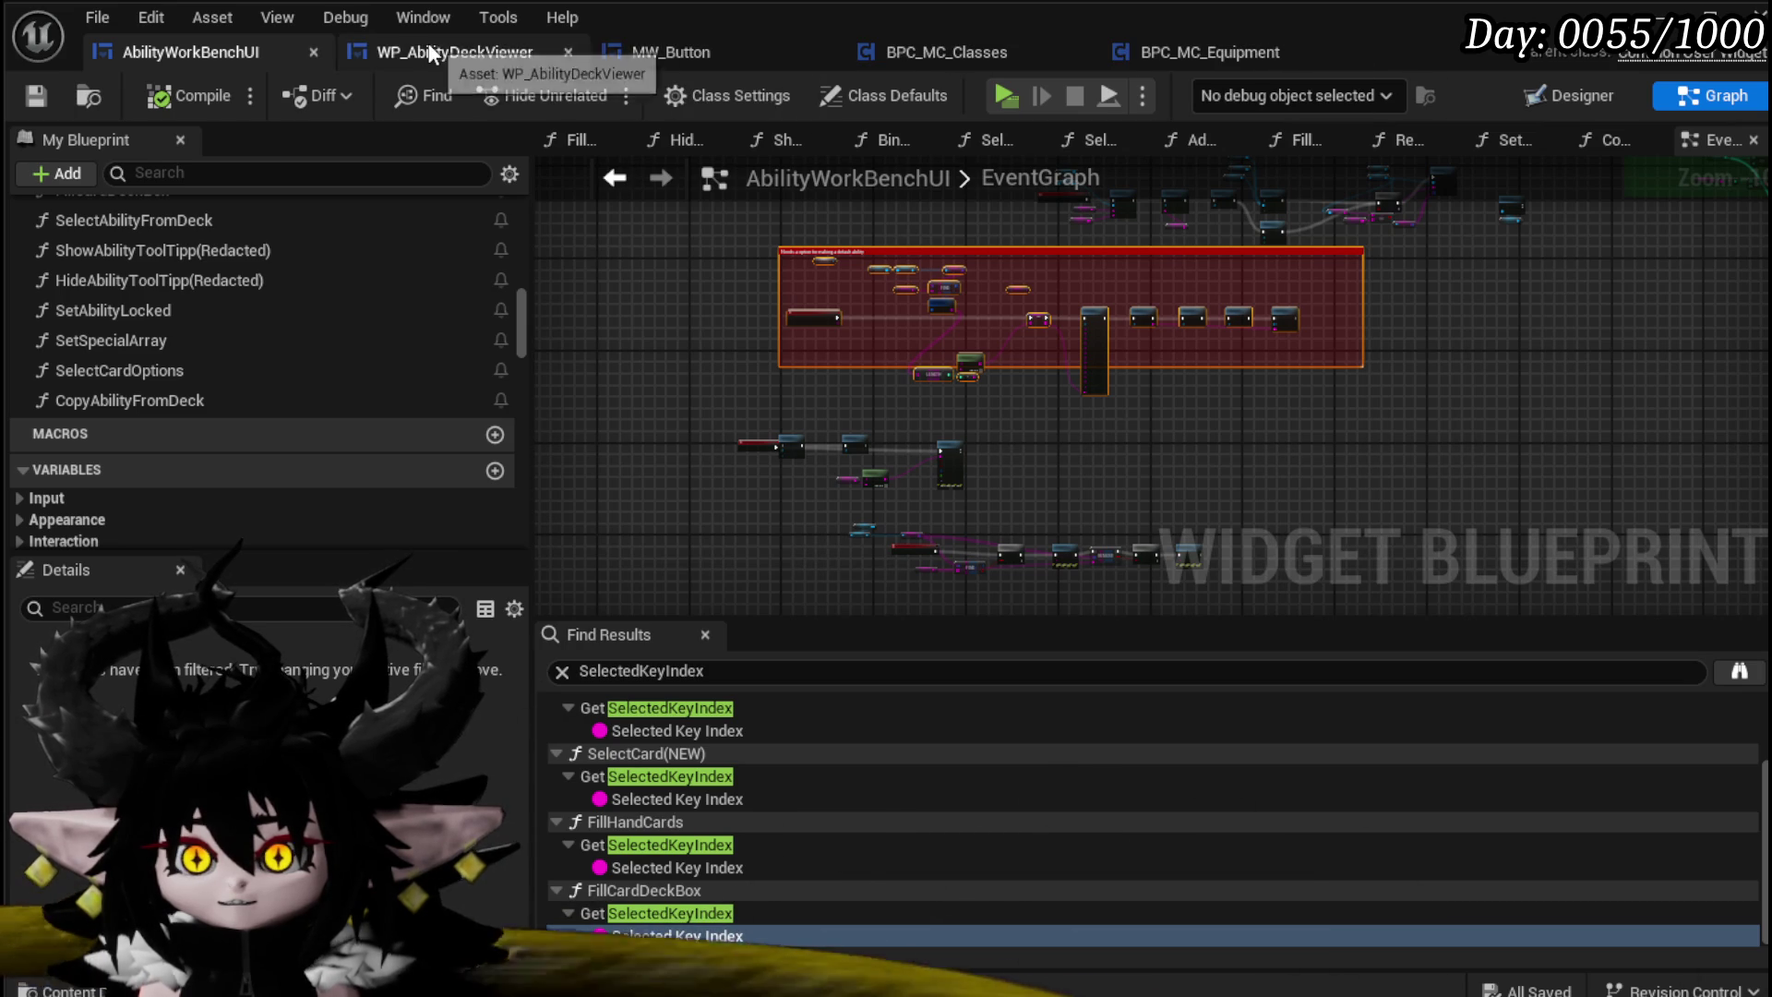
Step: Check WP_AbilityDeckViewer and CopyAbilityFromDeck, then marquee-select the whole red comment block and its nodes in EventGraph
{"action": "left_click", "coordinate": [478, 61]}
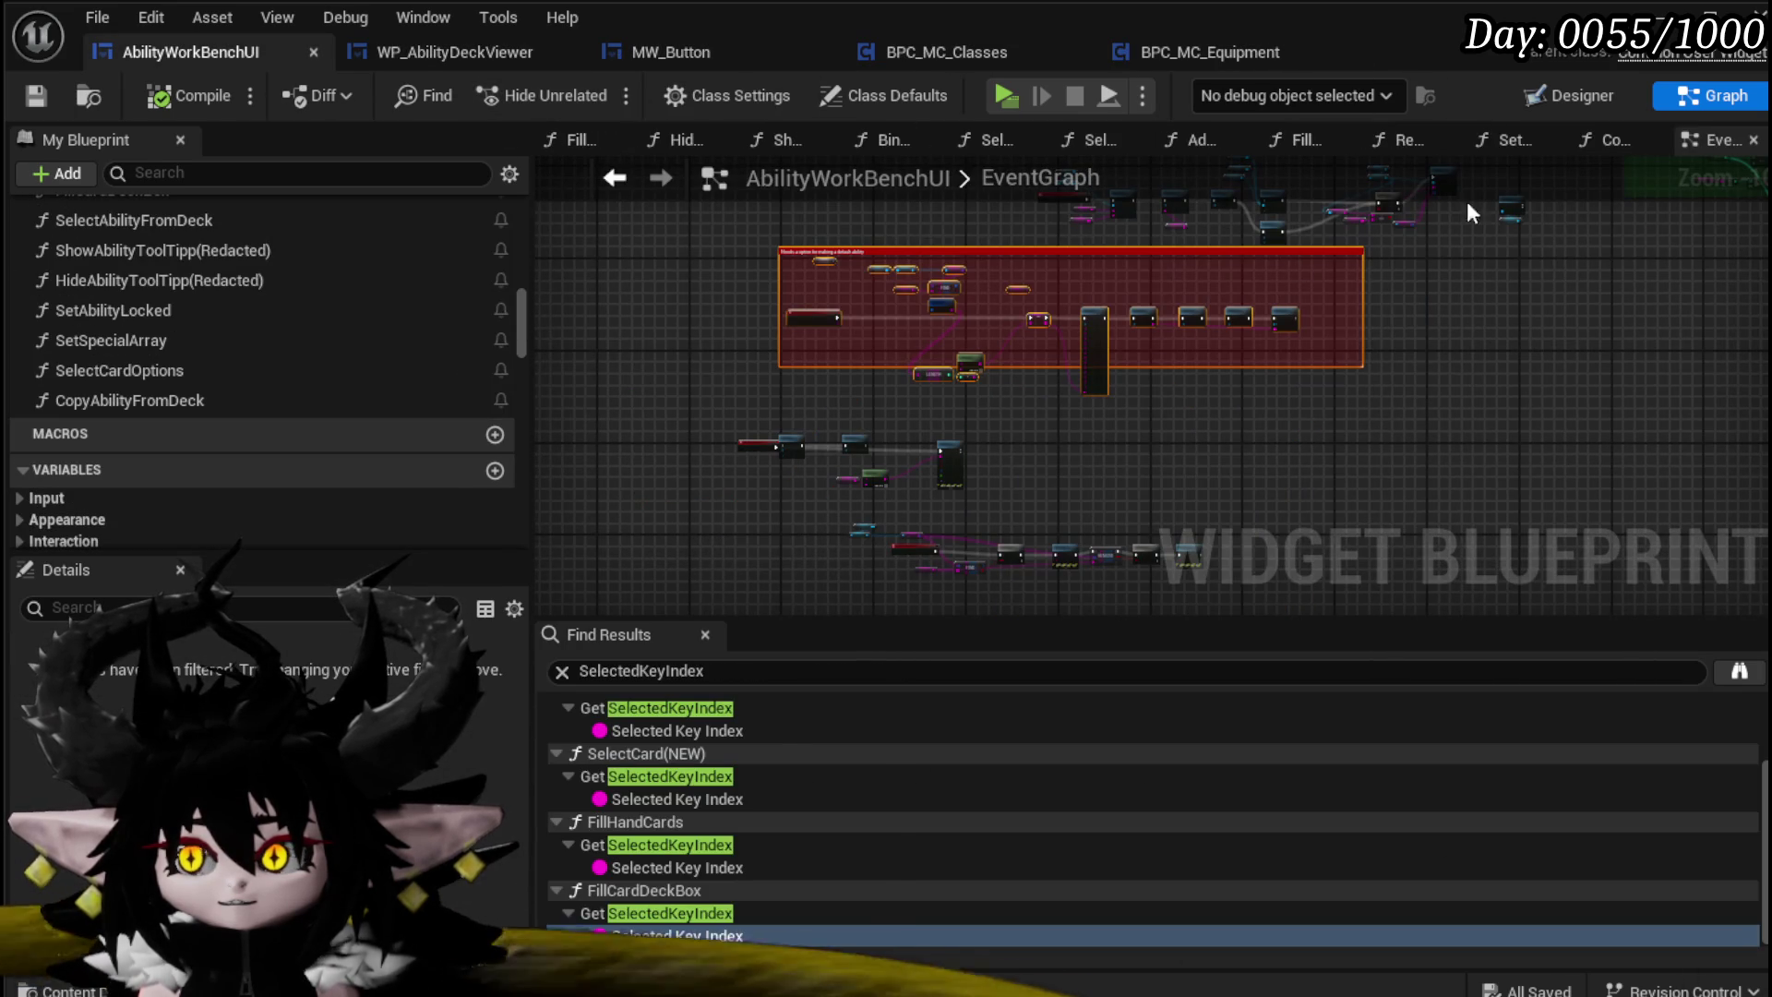
{"action": "left_click", "coordinate": [1599, 141]}
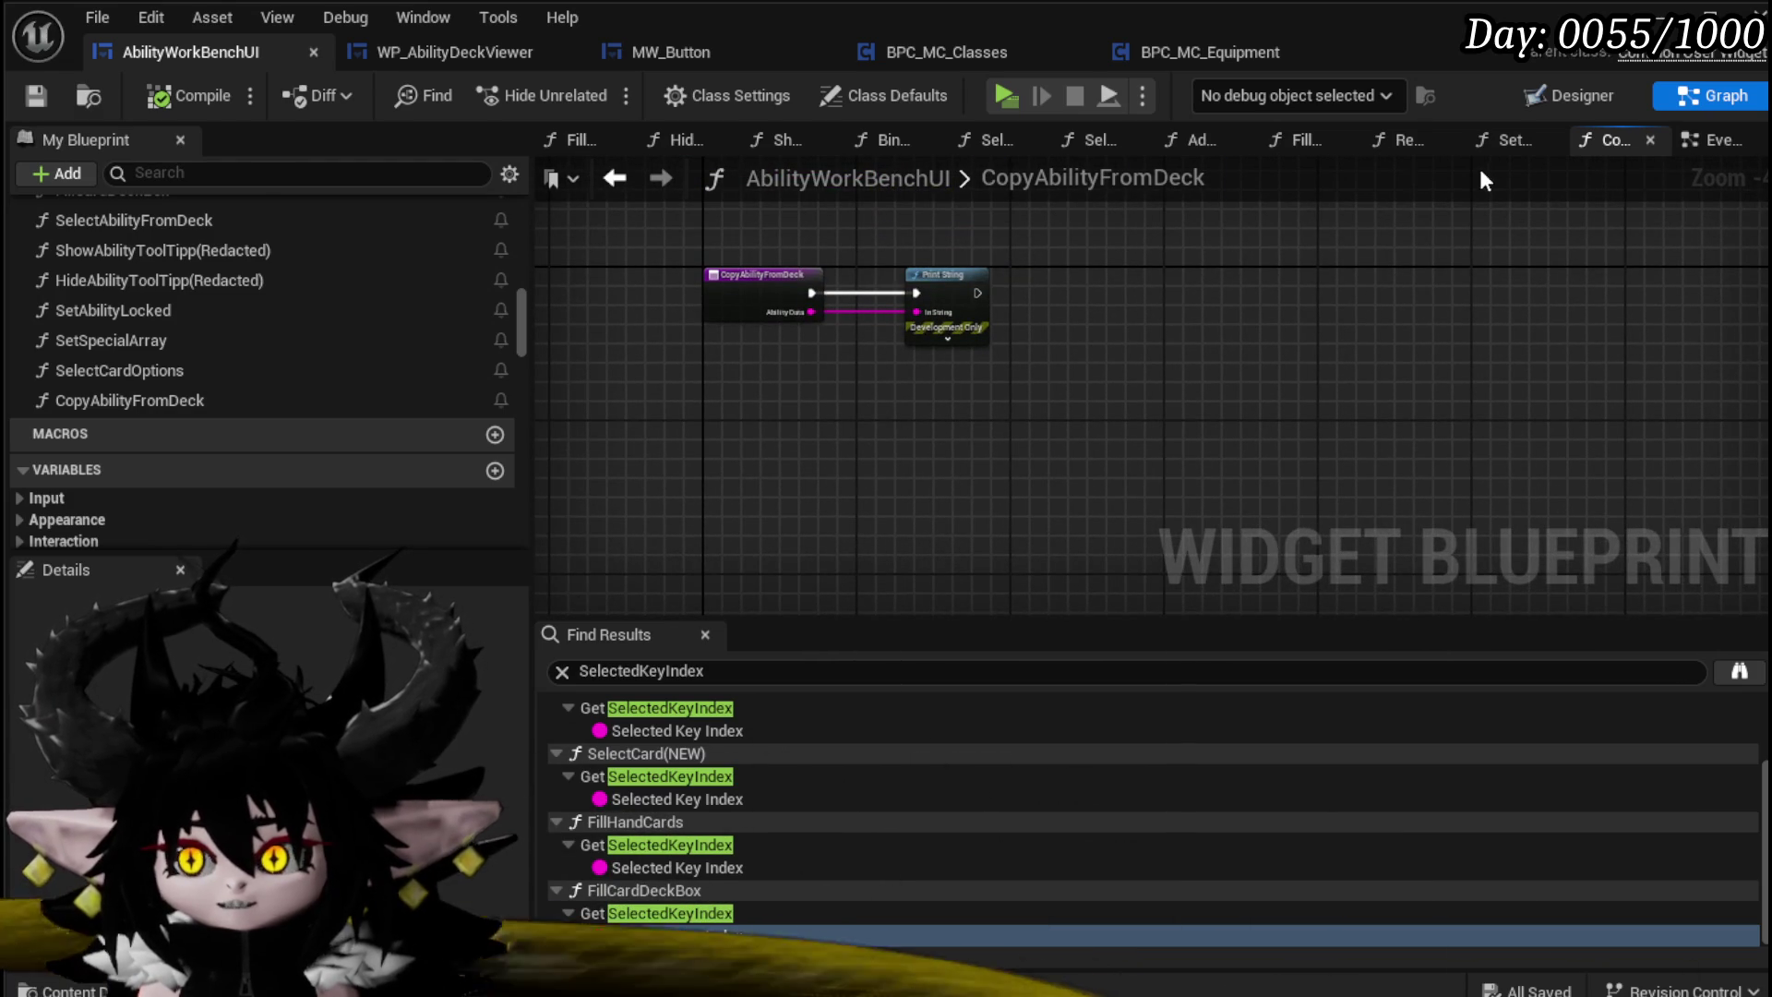
{"action": "left_click", "coordinate": [1708, 142]}
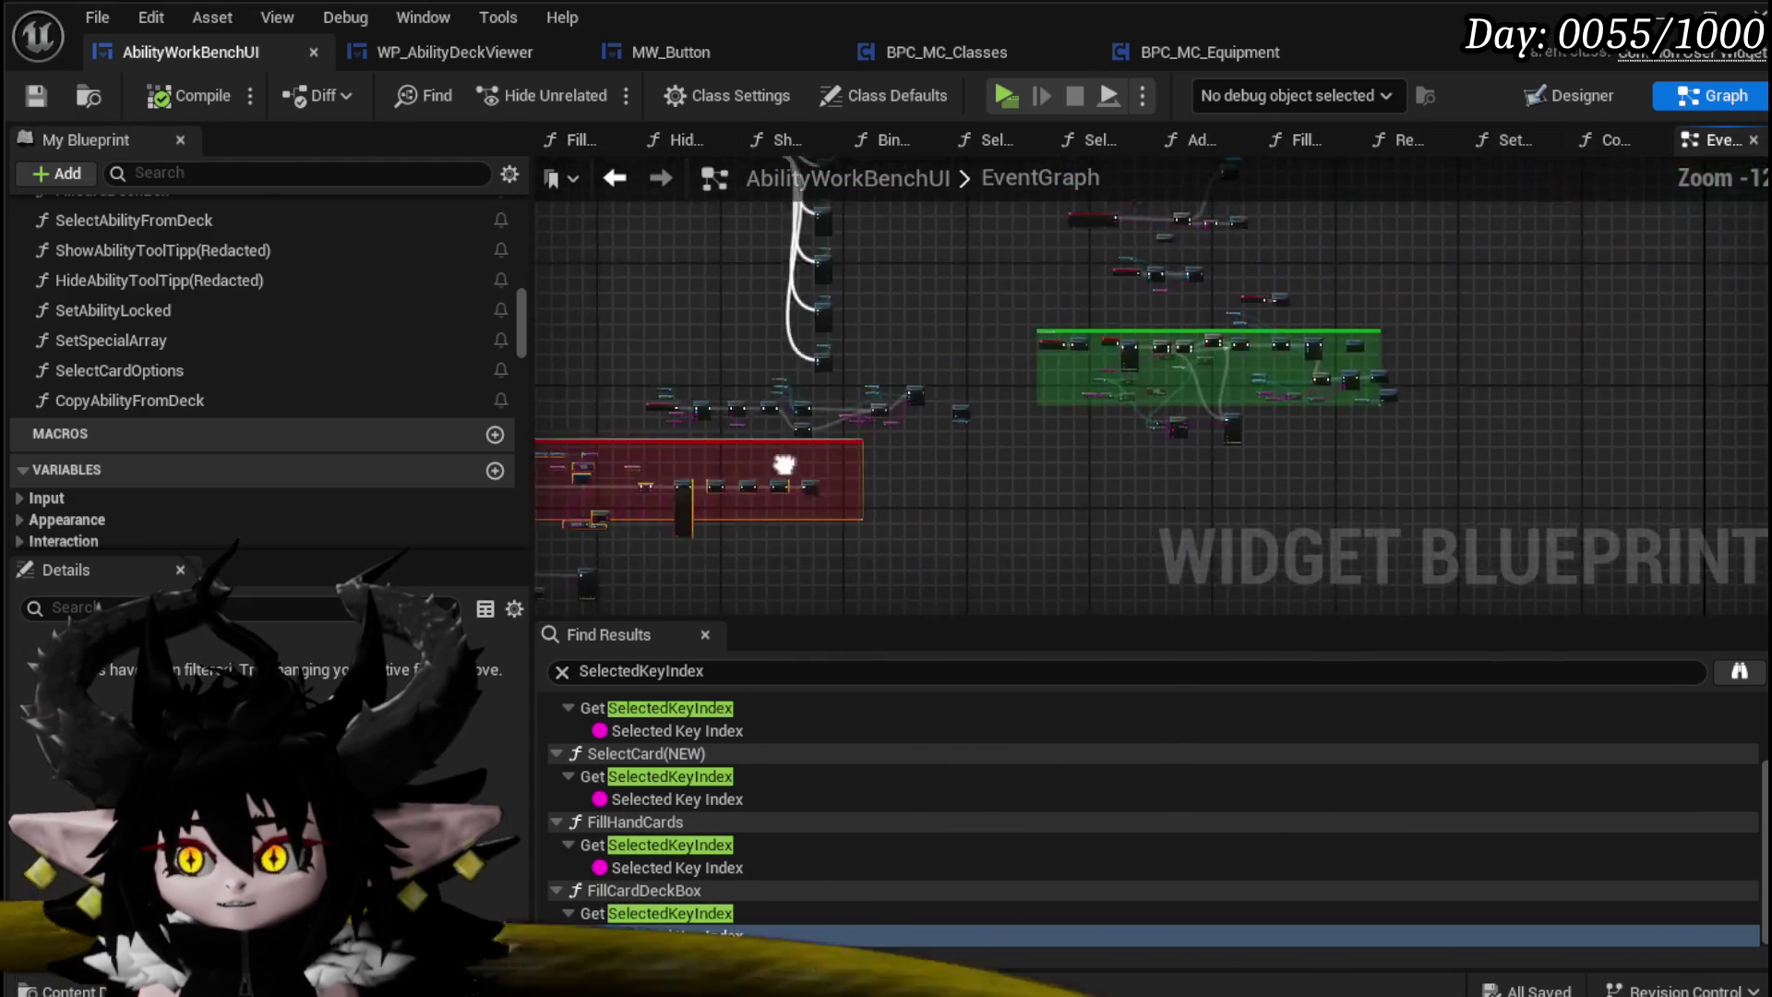
{"action": "left_click_drag", "start_coordinate": [1123, 423], "coordinate": [1542, 296]}
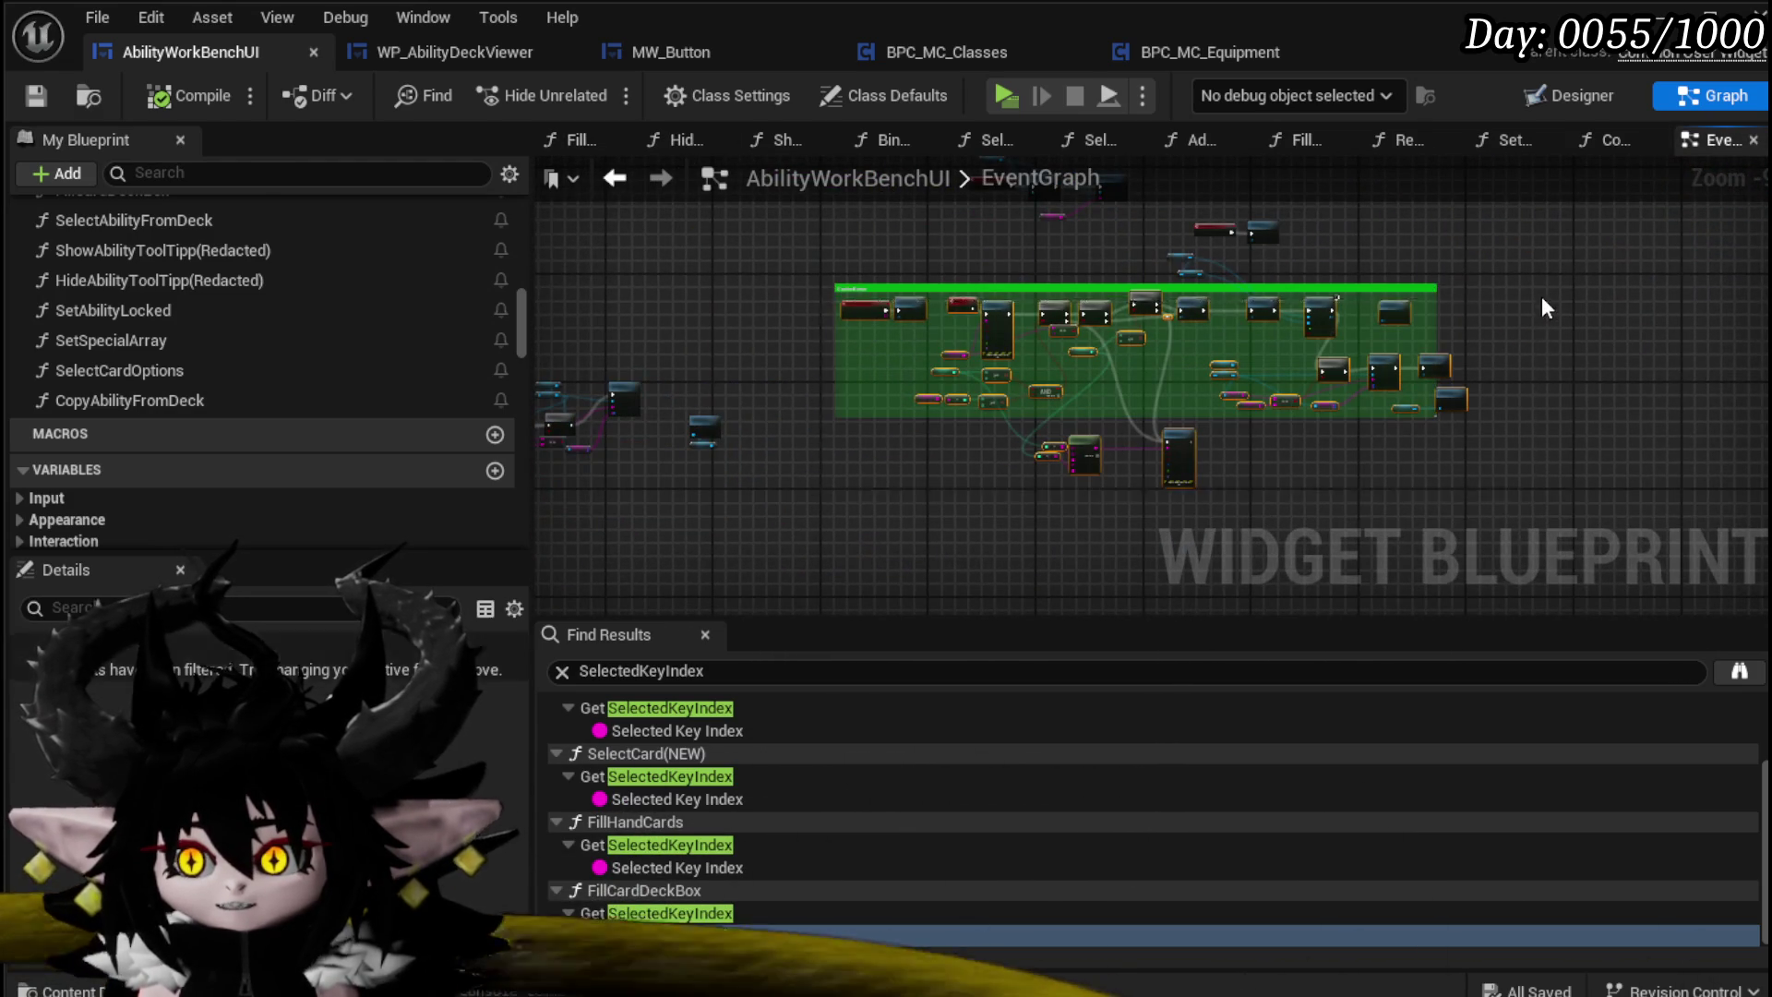
{"action": "scroll", "coordinate": [1542, 296], "scroll_direction": "up", "scroll_amount": 4}
{"action": "scroll", "coordinate": [1497, 302], "scroll_direction": "up", "scroll_amount": 3}
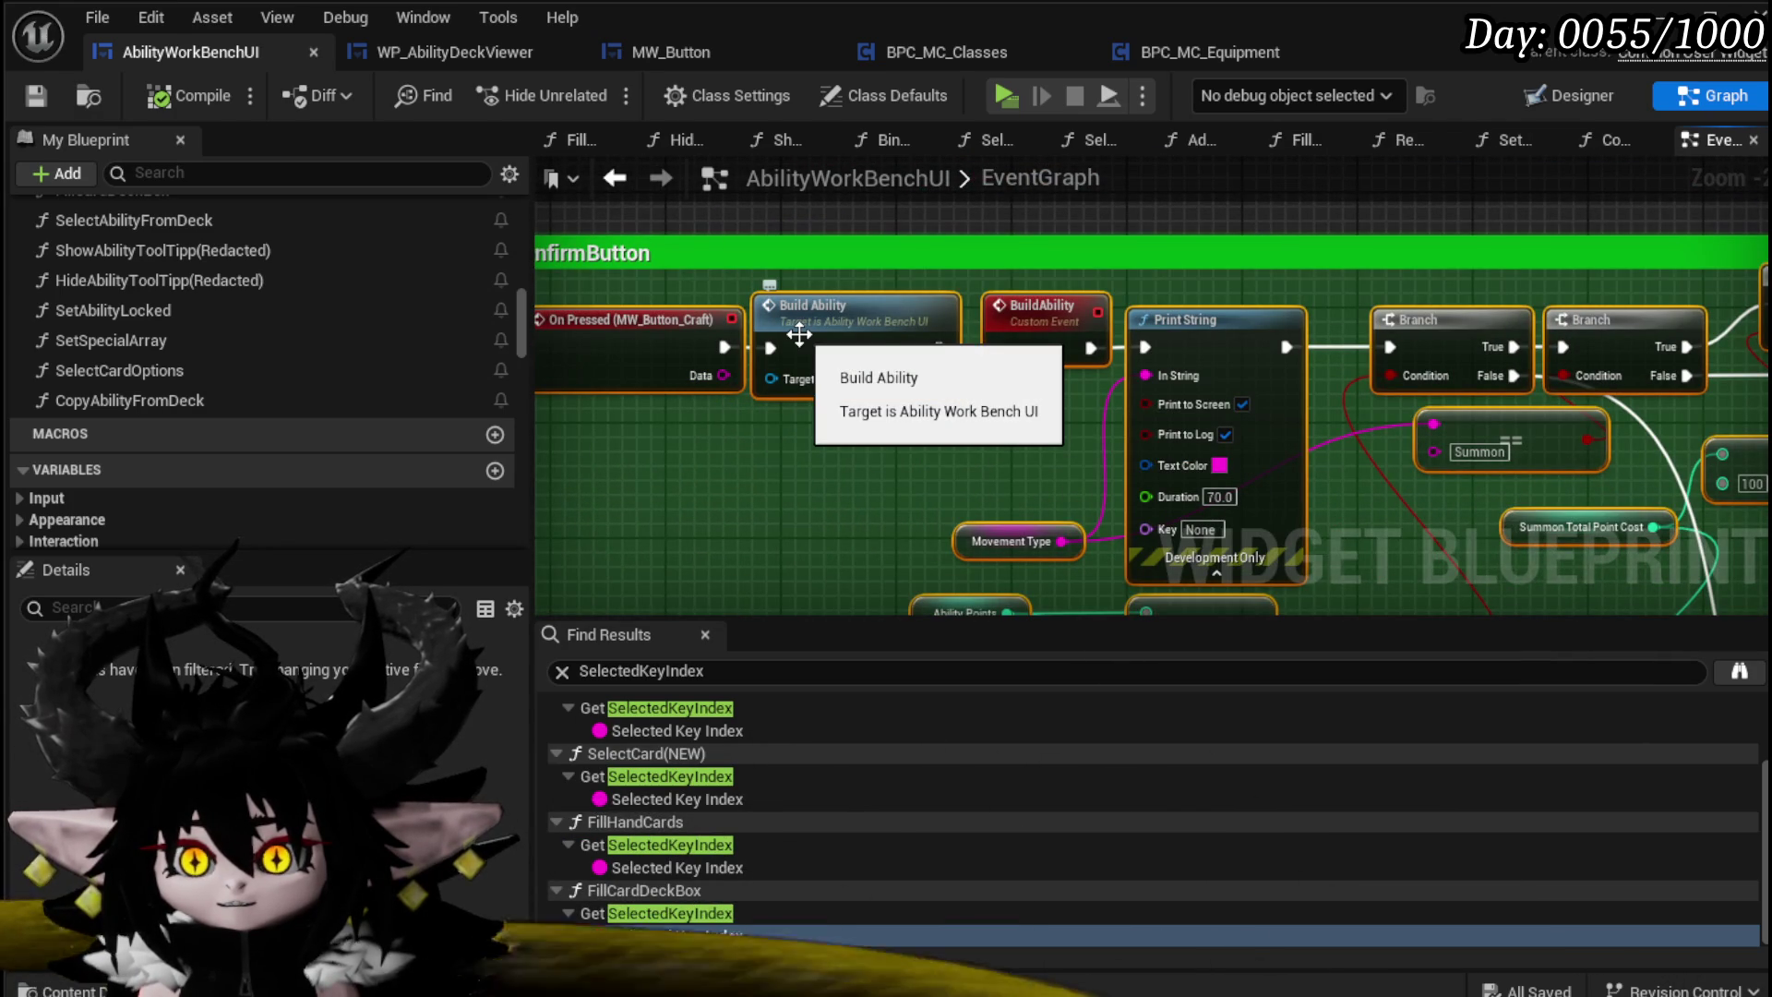
{"action": "scroll", "coordinate": [800, 334], "scroll_direction": "down", "scroll_amount": 5}
{"action": "scroll", "coordinate": [909, 505], "scroll_direction": "up", "scroll_amount": 1}
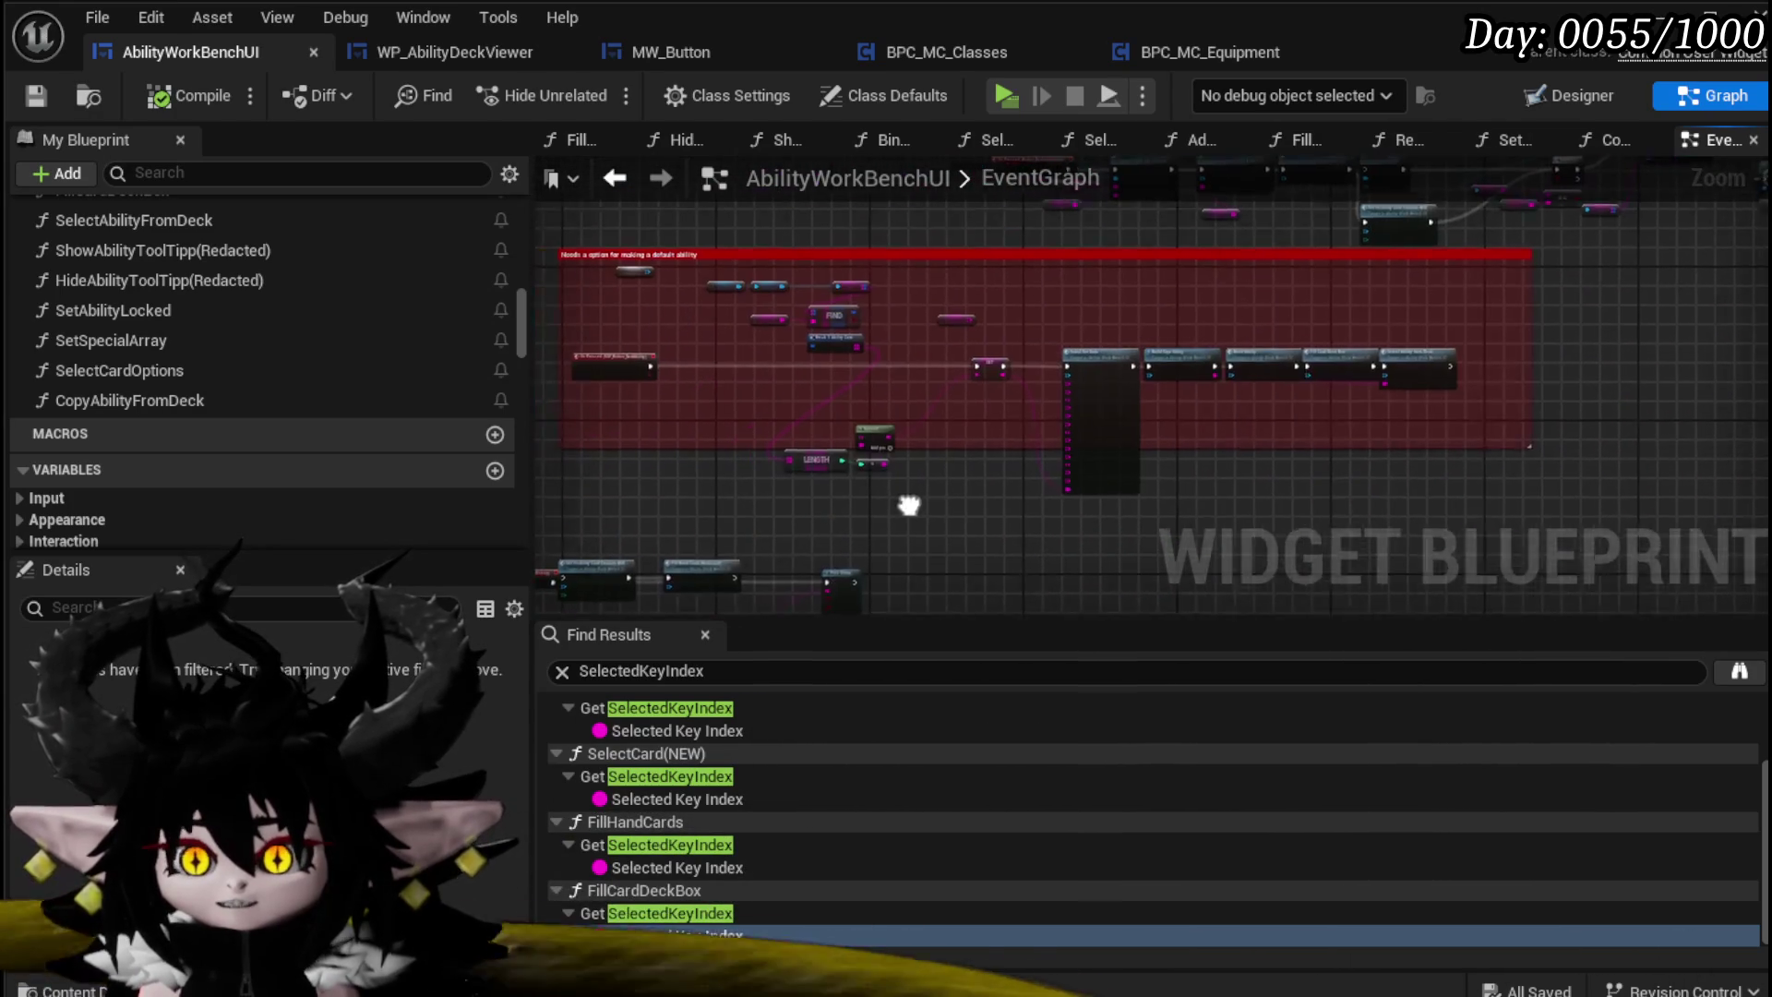
{"action": "left_click_drag", "start_coordinate": [909, 505], "coordinate": [803, 502]}
{"action": "left_click_drag", "start_coordinate": [608, 506], "coordinate": [1063, 385]}
{"action": "left_click_drag", "start_coordinate": [1567, 300], "coordinate": [1653, 252]}
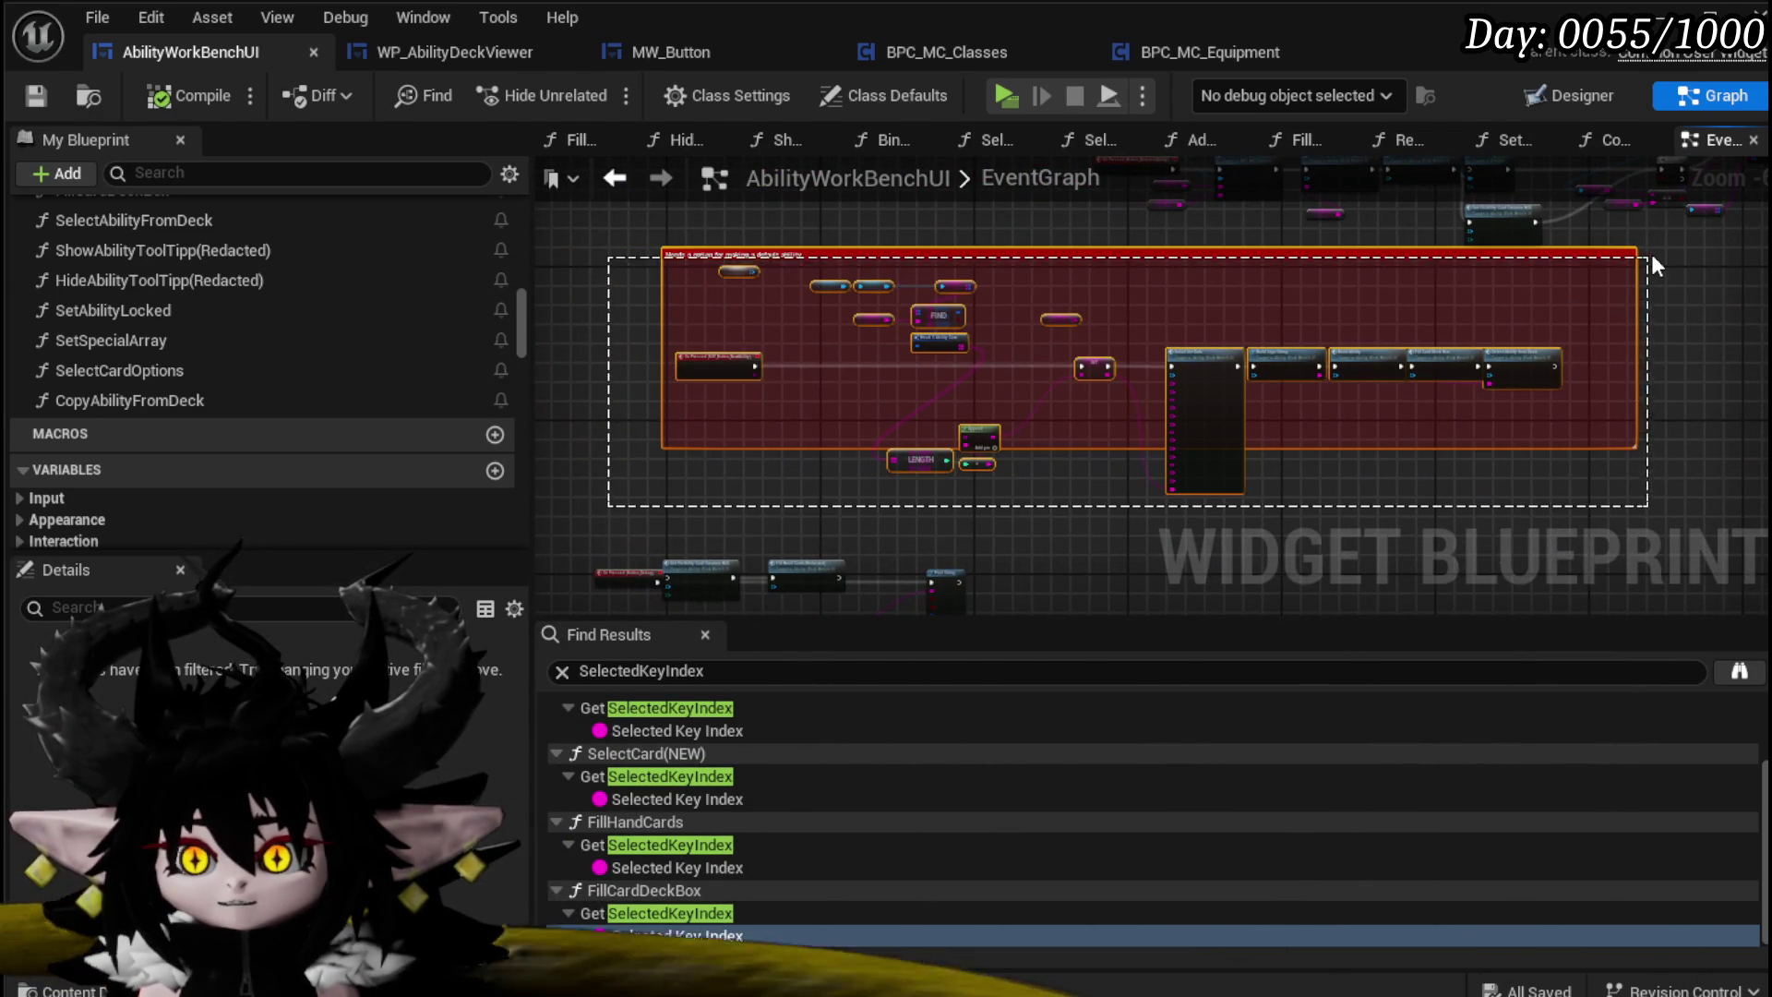
Step: Review the selected Initial Set Data, FIND, LENGTH and SET nodes, then open the CopyAbilityFromDeck graph
{"action": "scroll", "coordinate": [1245, 376], "scroll_direction": "up", "scroll_amount": 4}
{"action": "left_click_drag", "start_coordinate": [955, 459], "coordinate": [1057, 214]}
{"action": "left_click_drag", "start_coordinate": [1372, 486], "coordinate": [1375, 305]}
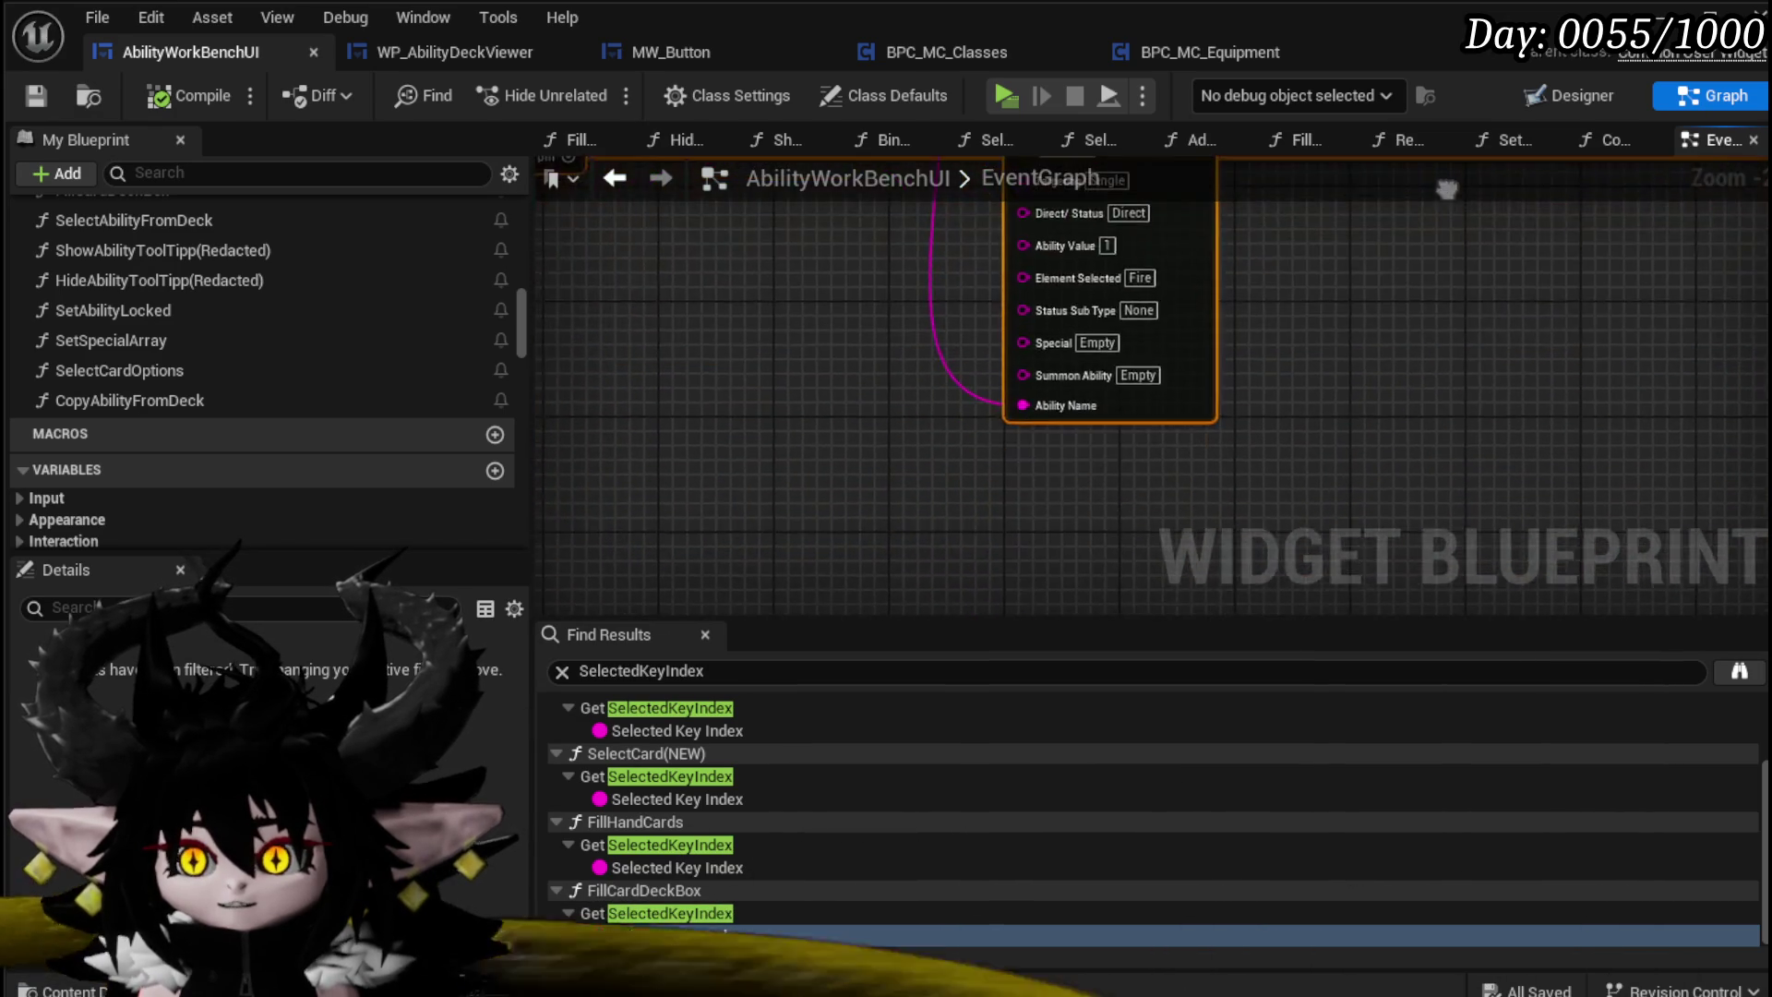
{"action": "scroll", "coordinate": [1466, 523], "scroll_direction": "down", "scroll_amount": 3}
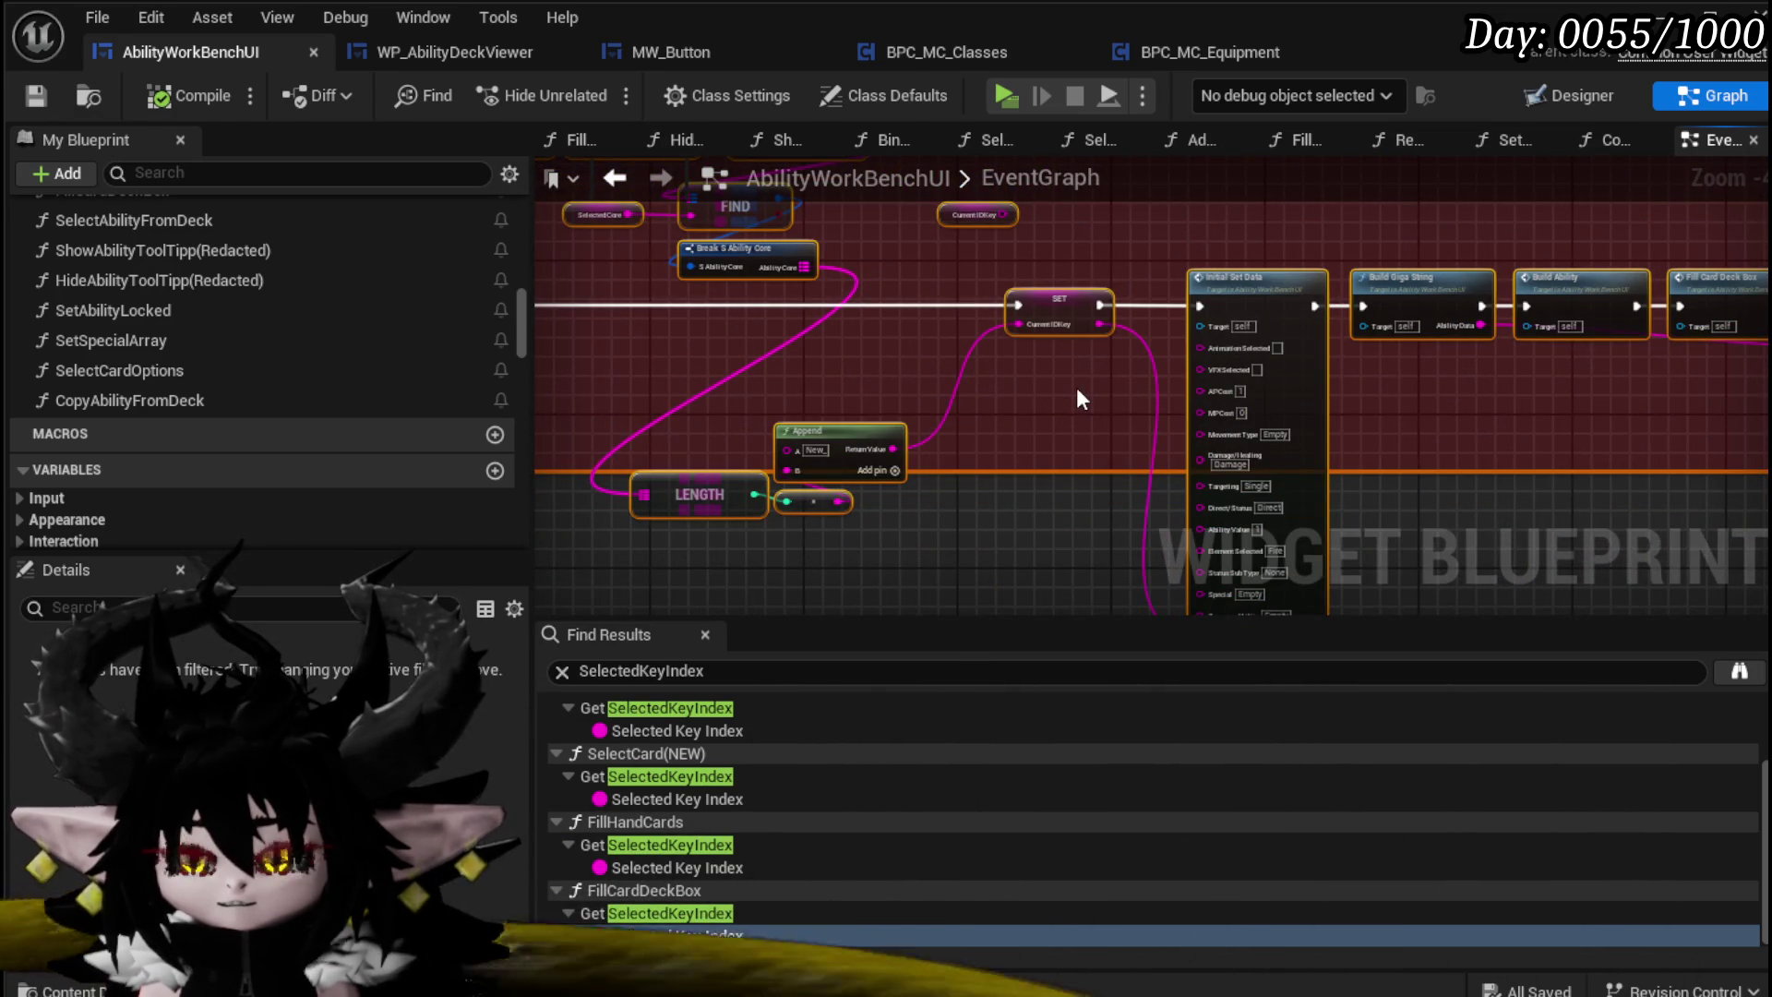
{"action": "scroll", "coordinate": [1077, 386], "scroll_direction": "down", "scroll_amount": 1}
{"action": "mouse_move", "coordinate": [1076, 386]}
{"action": "left_mouse_down"}
{"action": "mouse_move", "coordinate": [1068, 503]}
{"action": "mouse_move", "coordinate": [738, 497]}
{"action": "mouse_move", "coordinate": [1187, 472]}
{"action": "left_mouse_up"}
{"action": "mouse_move", "coordinate": [1266, 373]}
{"action": "left_mouse_down"}
{"action": "mouse_move", "coordinate": [1204, 373]}
{"action": "mouse_move", "coordinate": [1368, 301]}
{"action": "left_mouse_up"}
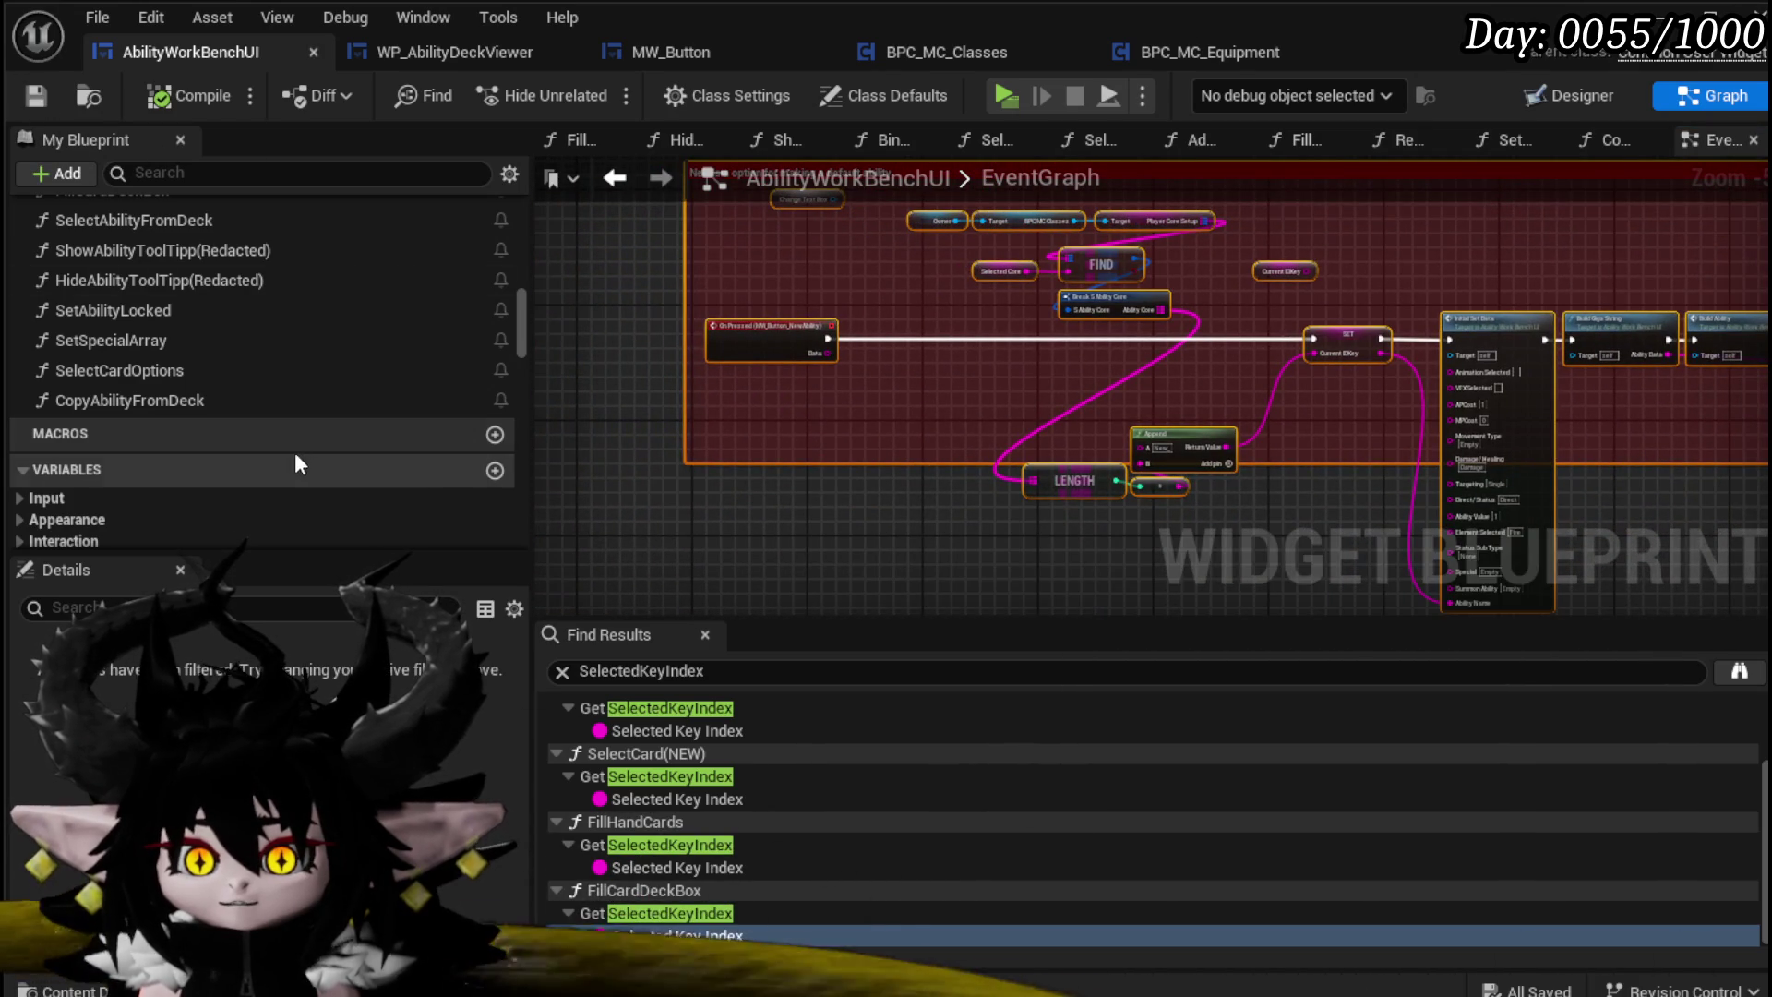
{"action": "double_click", "coordinate": [158, 409]}
Step: Paste the copied ability-building nodes into CopyAbilityFromDeck and save the blueprint
{"action": "key", "text": "ctrl+v"}
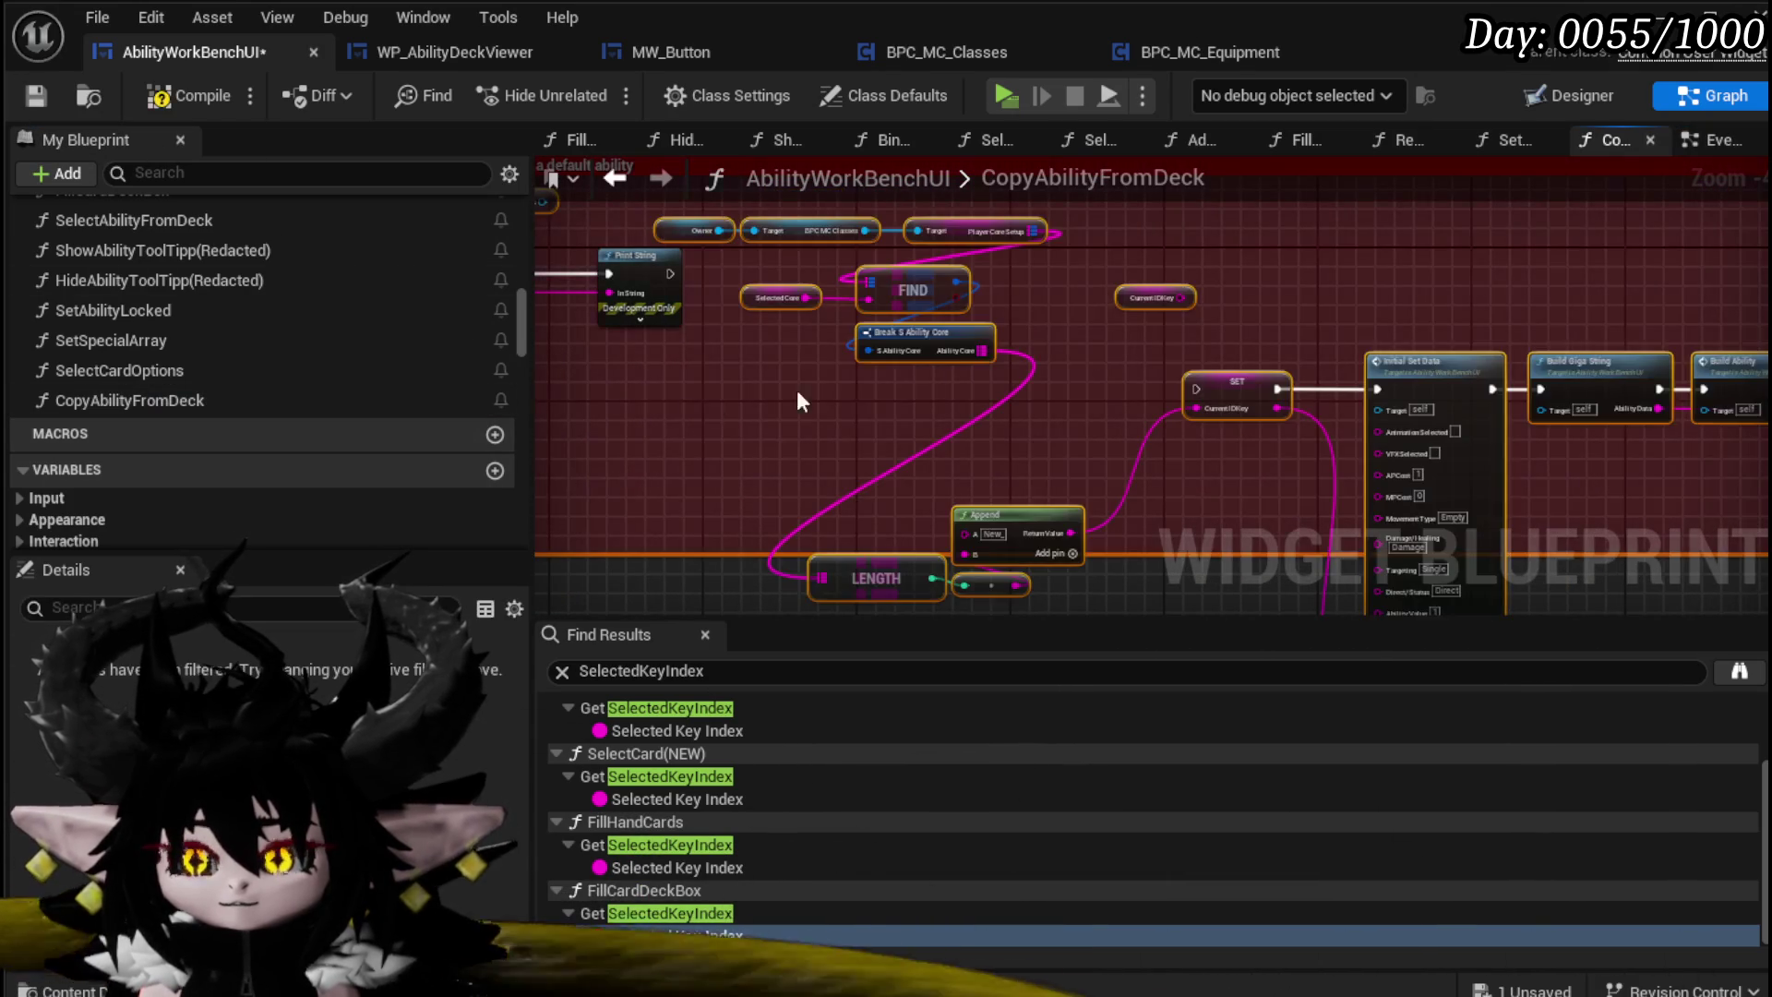
{"action": "scroll", "coordinate": [866, 453], "scroll_direction": "up", "scroll_amount": 1}
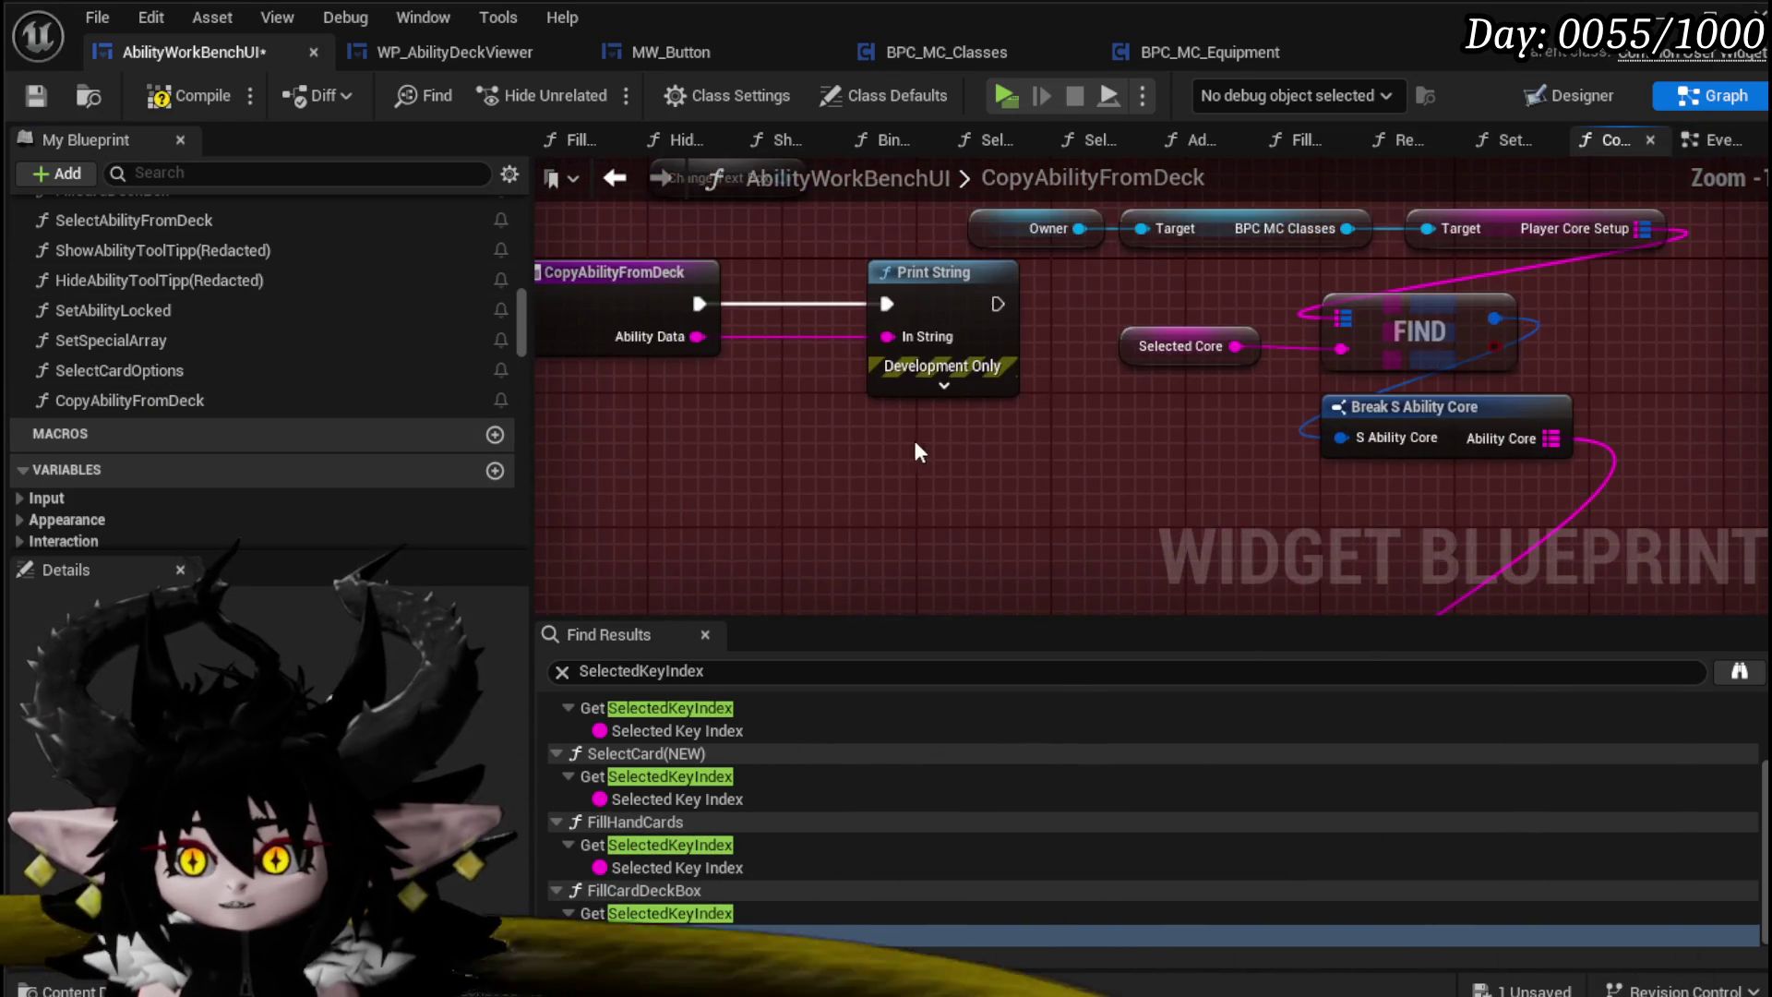
{"action": "left_click_drag", "start_coordinate": [667, 462], "coordinate": [1079, 373]}
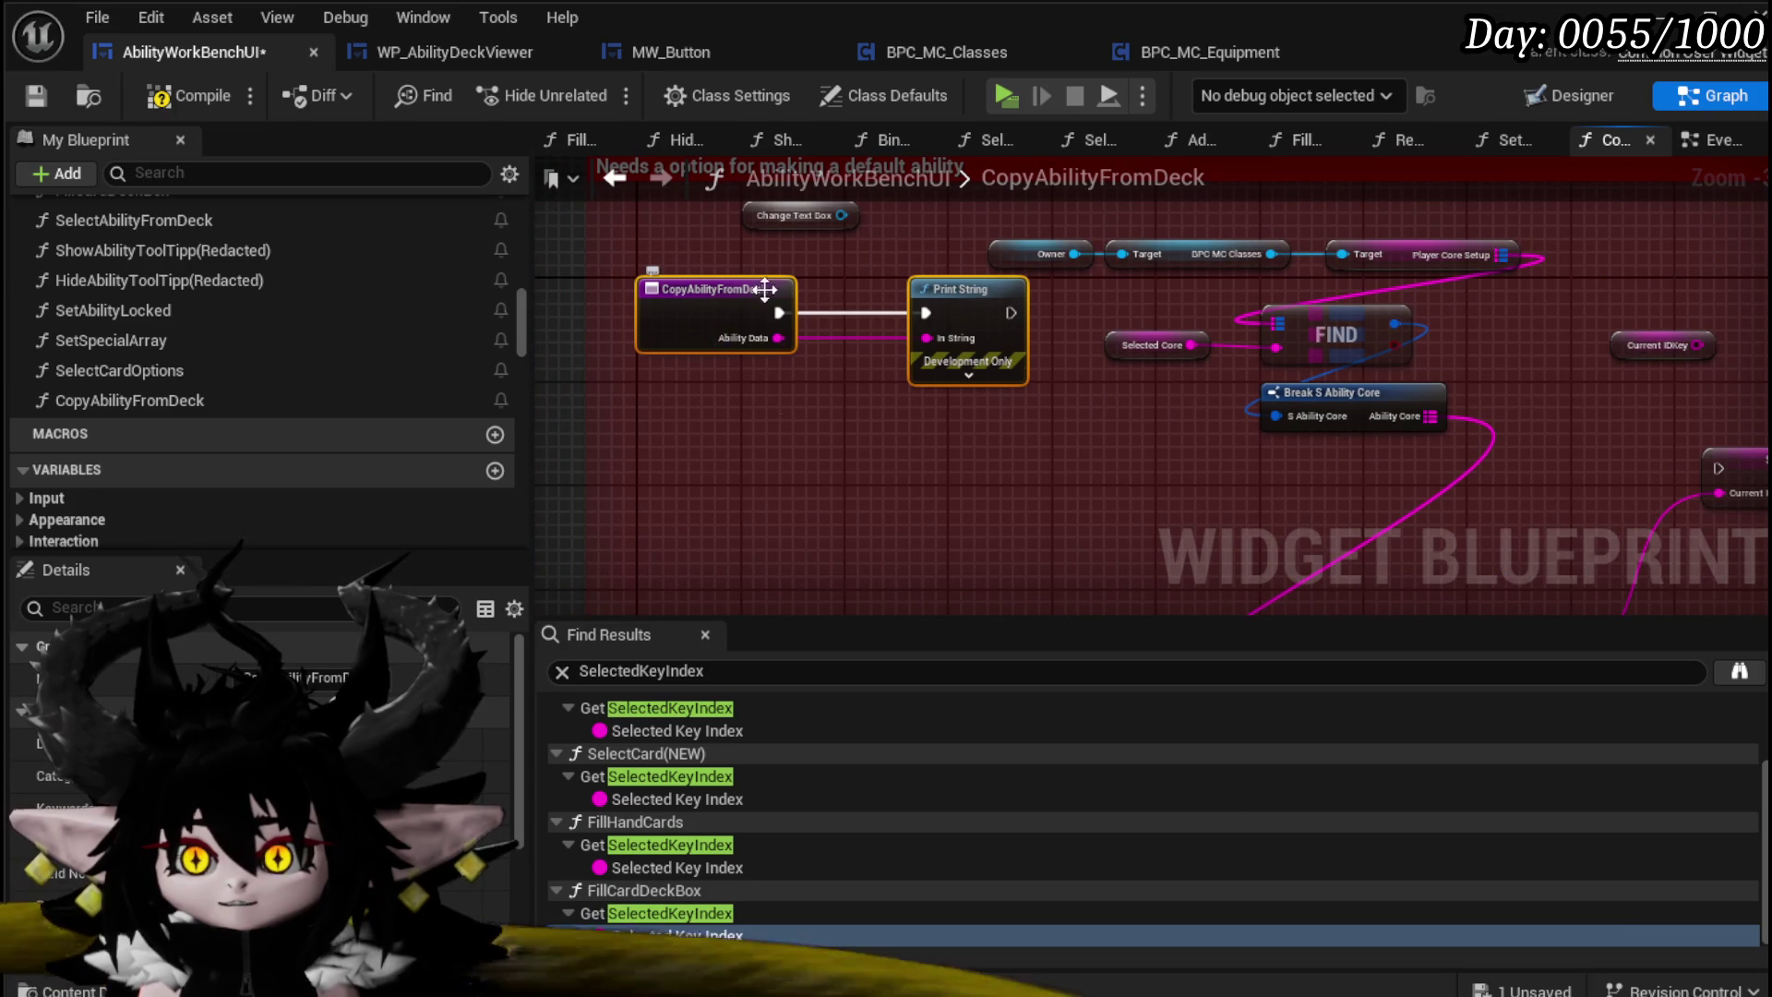
{"action": "left_click", "coordinate": [756, 263]}
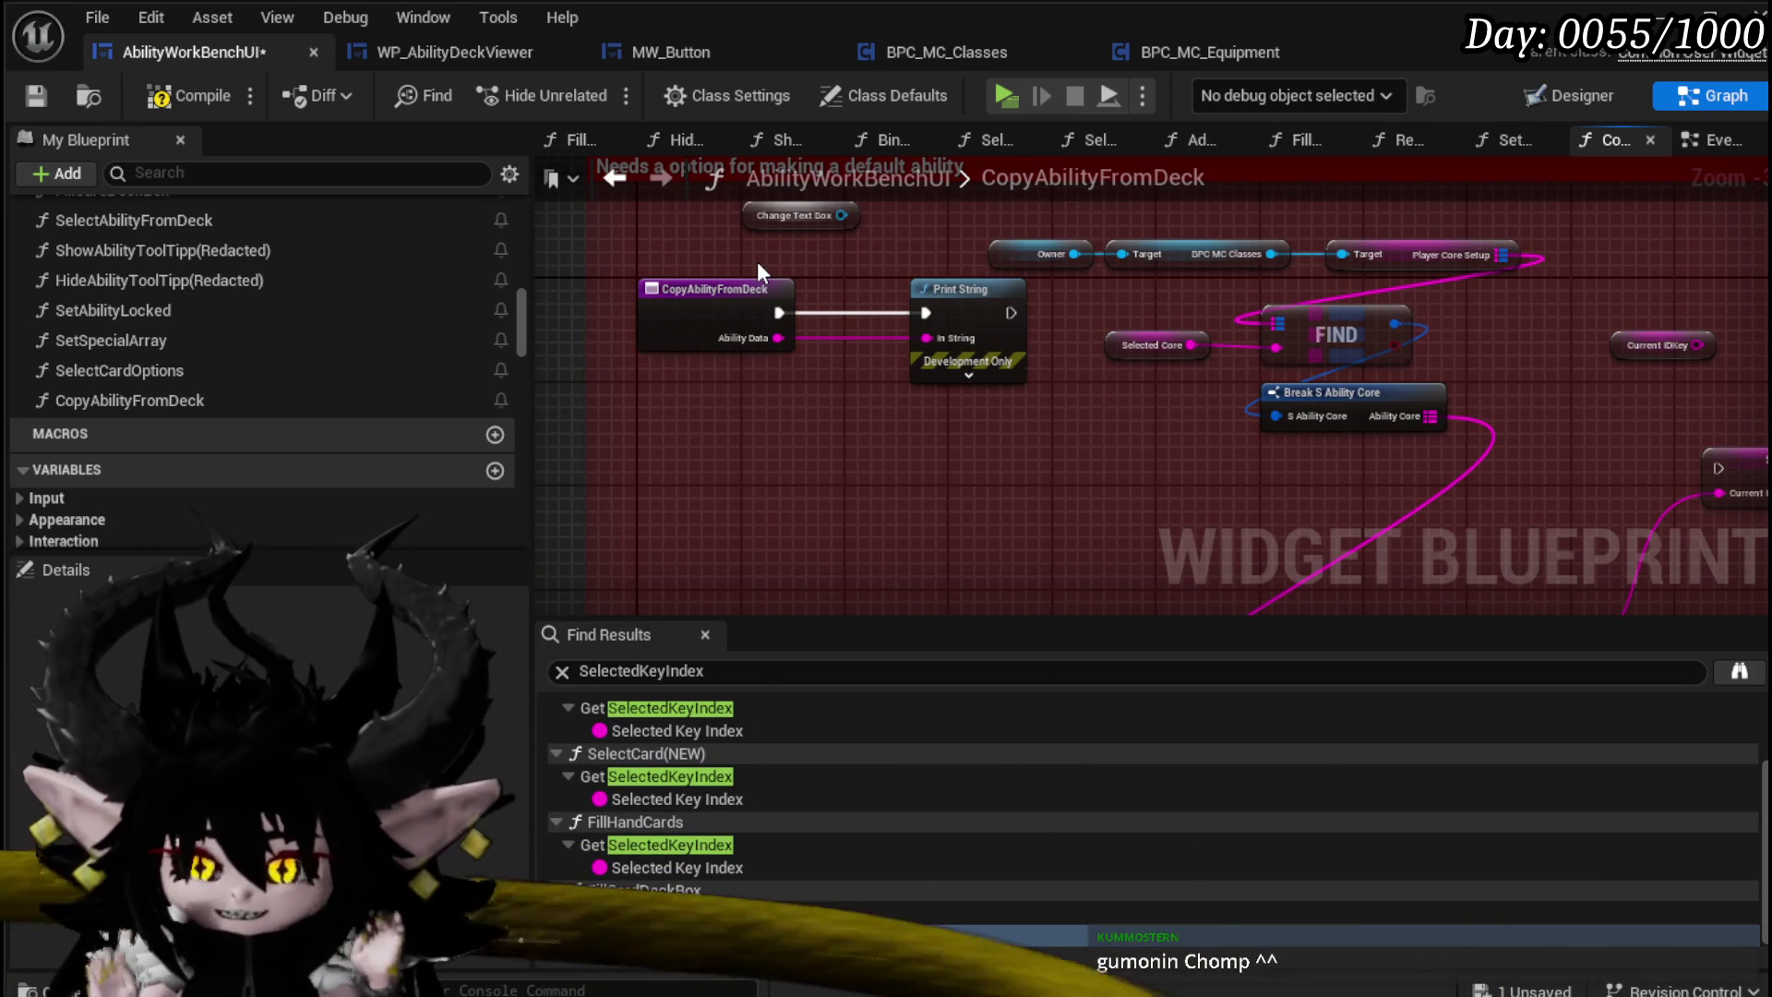
{"action": "left_click", "coordinate": [37, 96]}
Step: Delete the Change Text Box node and move the entry and Print String nodes down-right
{"action": "scroll", "coordinate": [1008, 441], "scroll_direction": "up", "scroll_amount": 1}
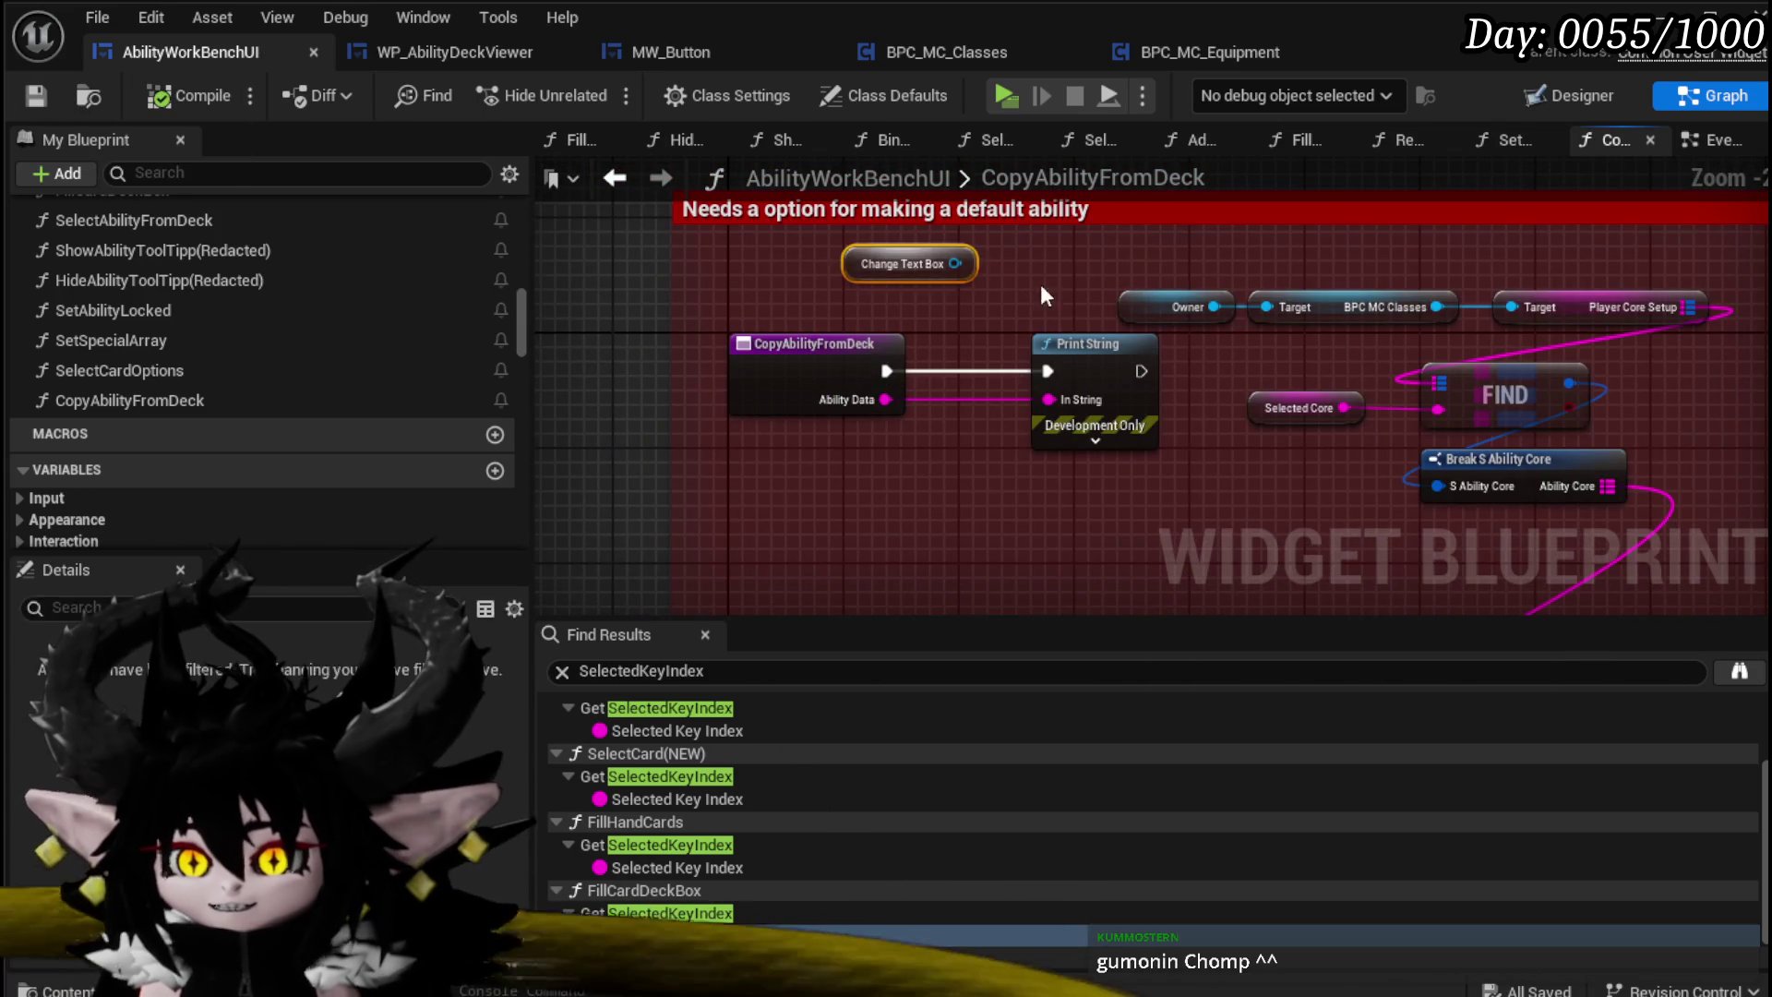
{"action": "key", "text": "Delete"}
{"action": "left_click", "coordinate": [813, 344]}
{"action": "left_click_drag", "start_coordinate": [1142, 371], "coordinate": [1191, 512]}
{"action": "left_click_drag", "start_coordinate": [769, 481], "coordinate": [1084, 371]}
{"action": "scroll", "coordinate": [1188, 349], "scroll_direction": "down", "scroll_amount": 1}
{"action": "left_click", "coordinate": [765, 293]}
{"action": "mouse_move", "coordinate": [983, 258]}
{"action": "left_mouse_down"}
{"action": "mouse_move", "coordinate": [1205, 374]}
{"action": "mouse_move", "coordinate": [817, 376]}
{"action": "mouse_move", "coordinate": [1065, 358]}
{"action": "mouse_move", "coordinate": [748, 375]}
{"action": "mouse_move", "coordinate": [1211, 358]}
{"action": "left_mouse_up"}
Step: Connect Print String's execution to the SET node, tidy the layout, and search actions for 'Parse'
{"action": "mouse_move", "coordinate": [1063, 363]}
{"action": "left_mouse_down"}
{"action": "mouse_move", "coordinate": [733, 320]}
{"action": "mouse_move", "coordinate": [1311, 365]}
{"action": "mouse_move", "coordinate": [1096, 384]}
{"action": "mouse_move", "coordinate": [1166, 400]}
{"action": "left_mouse_up"}
{"action": "left_click", "coordinate": [733, 445]}
{"action": "left_click_drag", "start_coordinate": [984, 351], "coordinate": [915, 342]}
{"action": "mouse_move", "coordinate": [1265, 381]}
{"action": "left_mouse_down"}
{"action": "mouse_move", "coordinate": [987, 323]}
{"action": "mouse_move", "coordinate": [1183, 461]}
{"action": "mouse_move", "coordinate": [1191, 448]}
{"action": "left_mouse_up"}
{"action": "mouse_move", "coordinate": [1063, 432]}
{"action": "left_mouse_down"}
{"action": "mouse_move", "coordinate": [1113, 224]}
{"action": "mouse_move", "coordinate": [1168, 243]}
{"action": "left_mouse_up"}
{"action": "mouse_move", "coordinate": [739, 270]}
{"action": "left_mouse_down"}
{"action": "mouse_move", "coordinate": [690, 356]}
{"action": "mouse_move", "coordinate": [706, 353]}
{"action": "left_mouse_up"}
{"action": "type", "text": "Parse"}
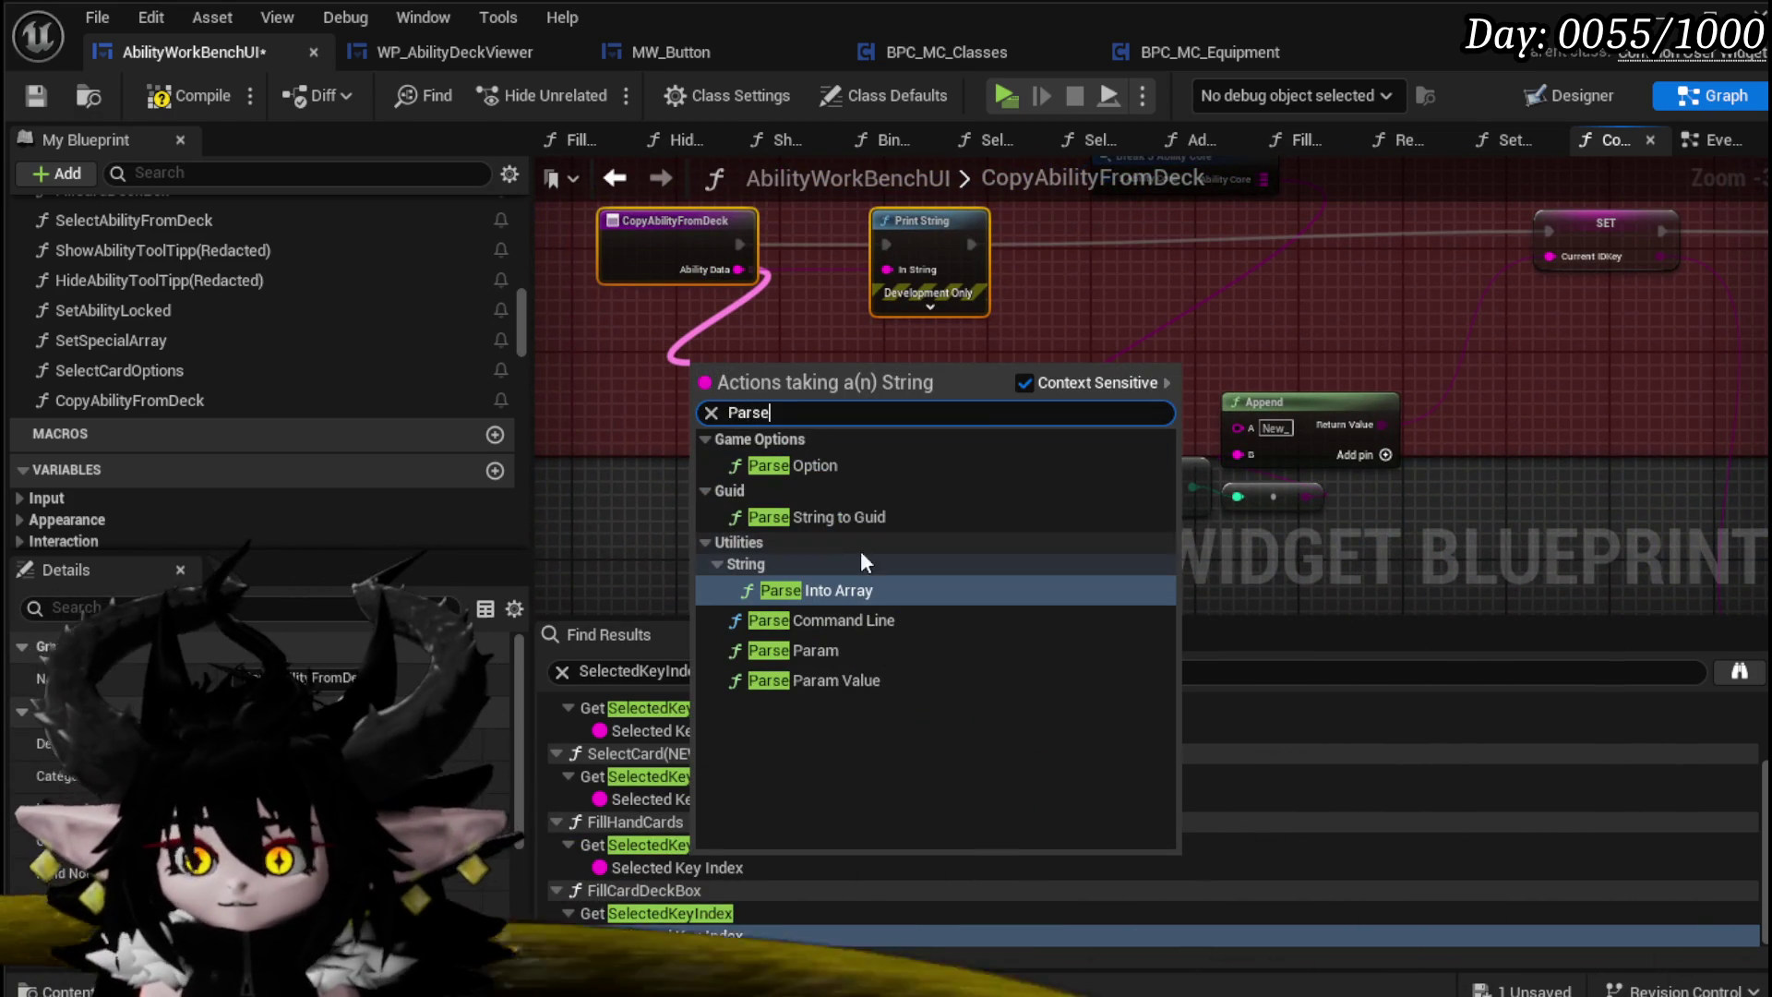
{"action": "left_click", "coordinate": [812, 590]}
{"action": "left_click_drag", "start_coordinate": [835, 366], "coordinate": [752, 404]}
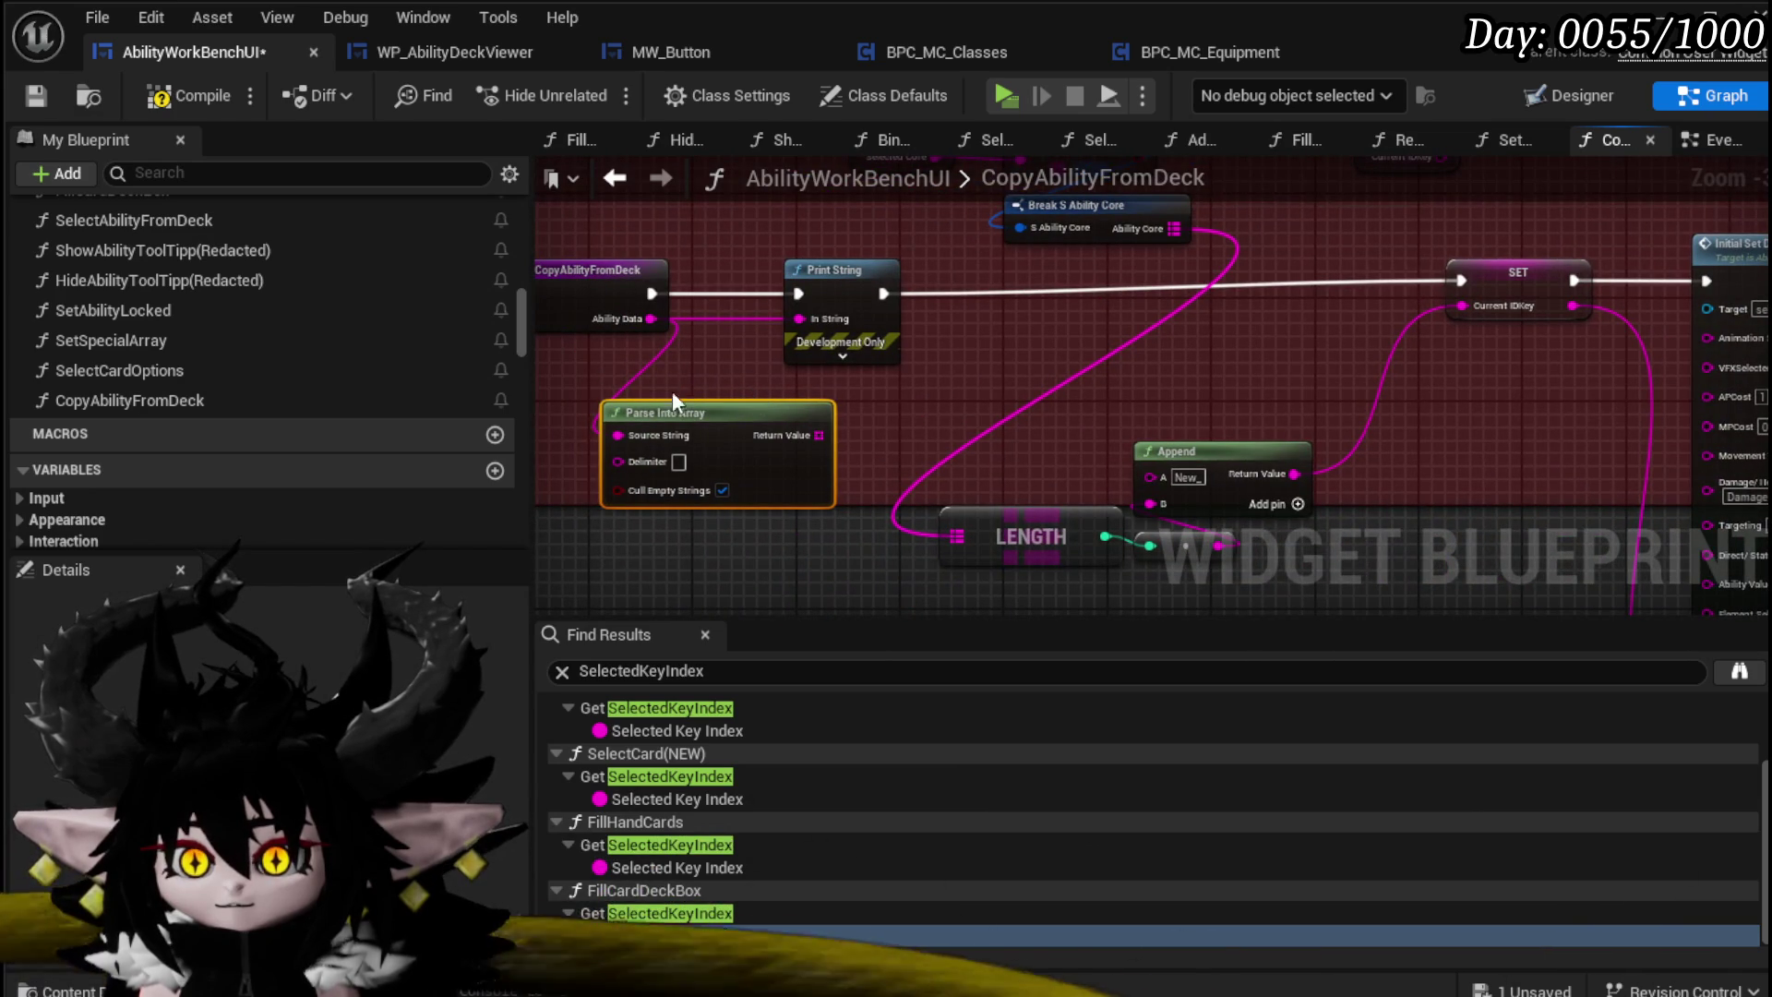
{"action": "mouse_move", "coordinate": [974, 434]}
{"action": "left_mouse_down"}
{"action": "mouse_move", "coordinate": [688, 242]}
{"action": "mouse_move", "coordinate": [693, 460]}
{"action": "mouse_move", "coordinate": [338, 450]}
{"action": "left_mouse_up"}
{"action": "left_click_drag", "start_coordinate": [434, 397], "coordinate": [1056, 391]}
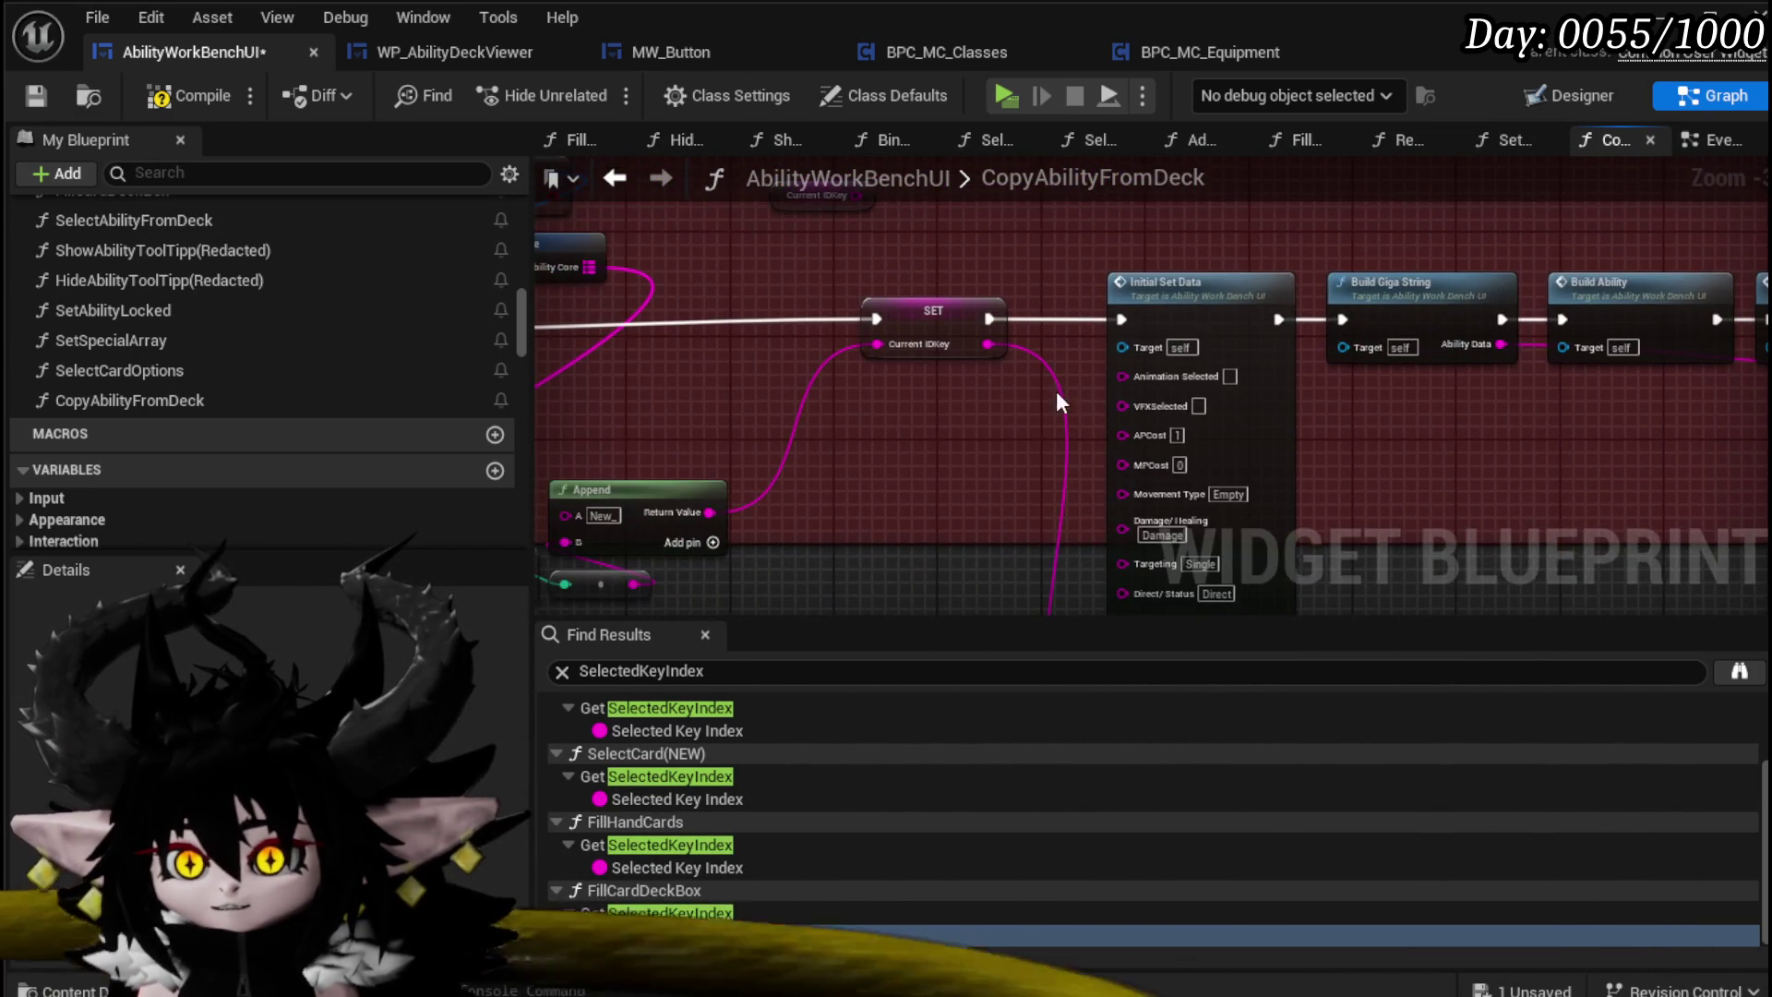
{"action": "left_click_drag", "start_coordinate": [1538, 407], "coordinate": [1010, 403]}
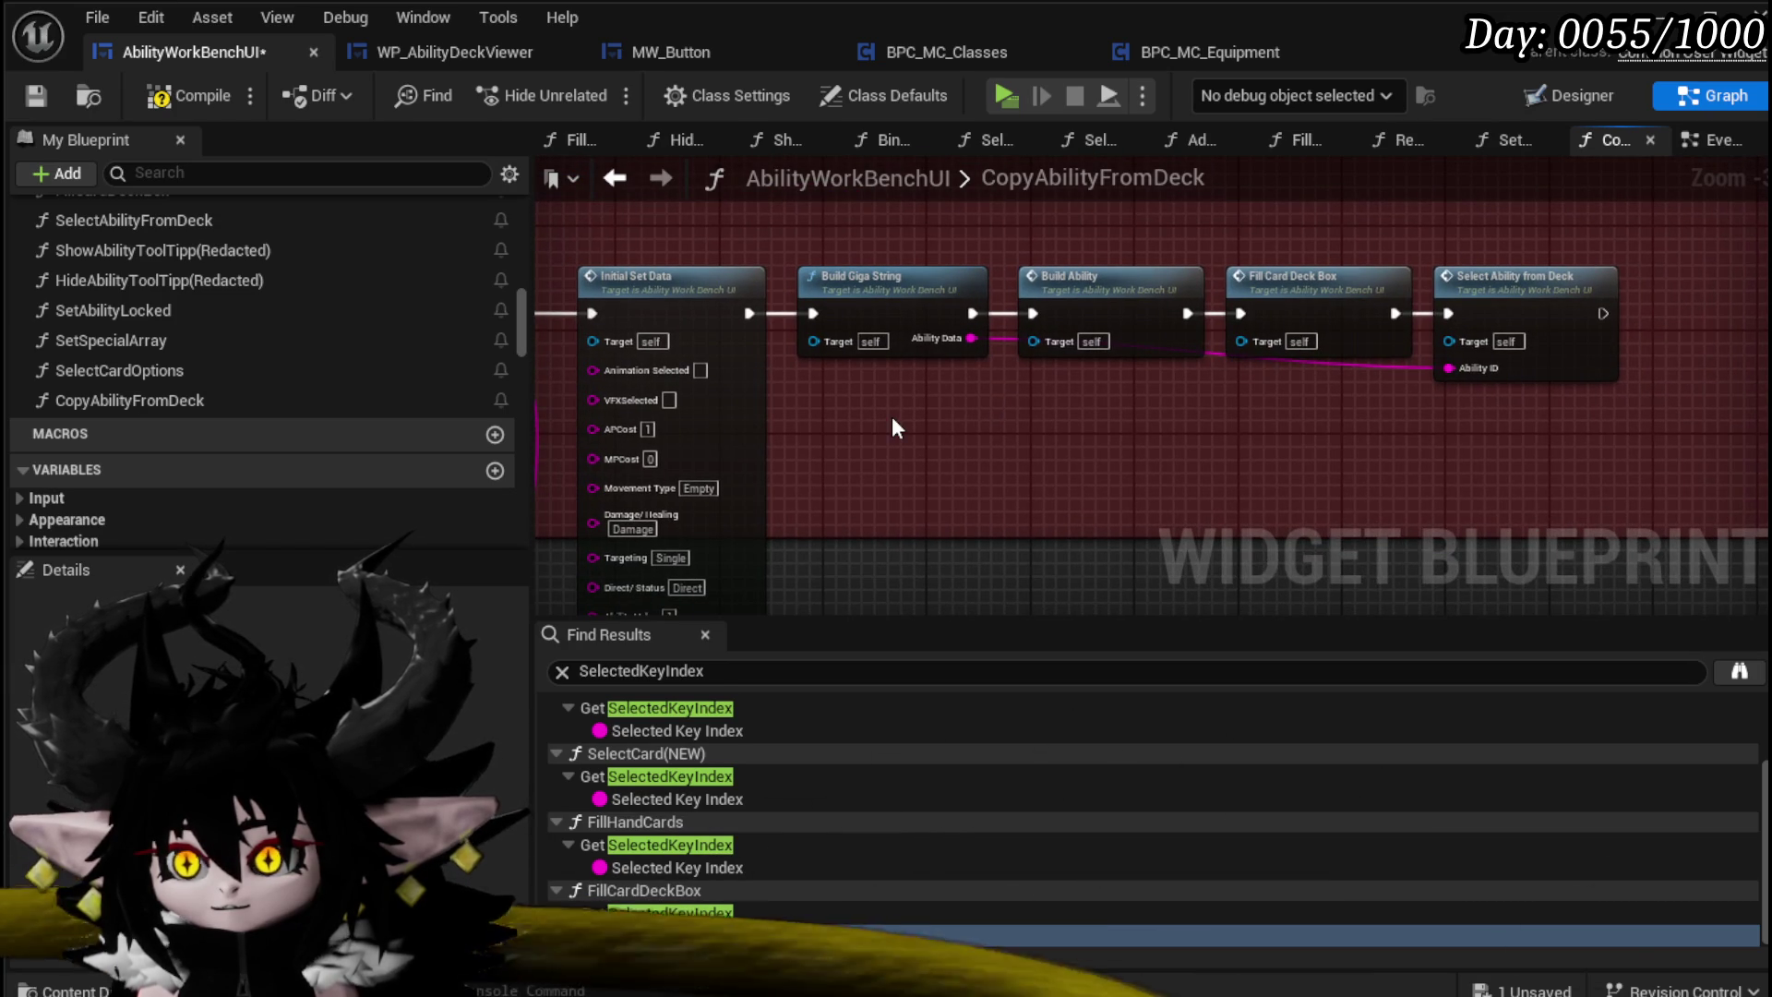
{"action": "mouse_move", "coordinate": [894, 424]}
{"action": "left_mouse_down"}
{"action": "mouse_move", "coordinate": [997, 226]}
{"action": "mouse_move", "coordinate": [928, 418]}
{"action": "mouse_move", "coordinate": [886, 412]}
{"action": "mouse_move", "coordinate": [1463, 399]}
{"action": "mouse_move", "coordinate": [1416, 381]}
{"action": "left_mouse_up"}
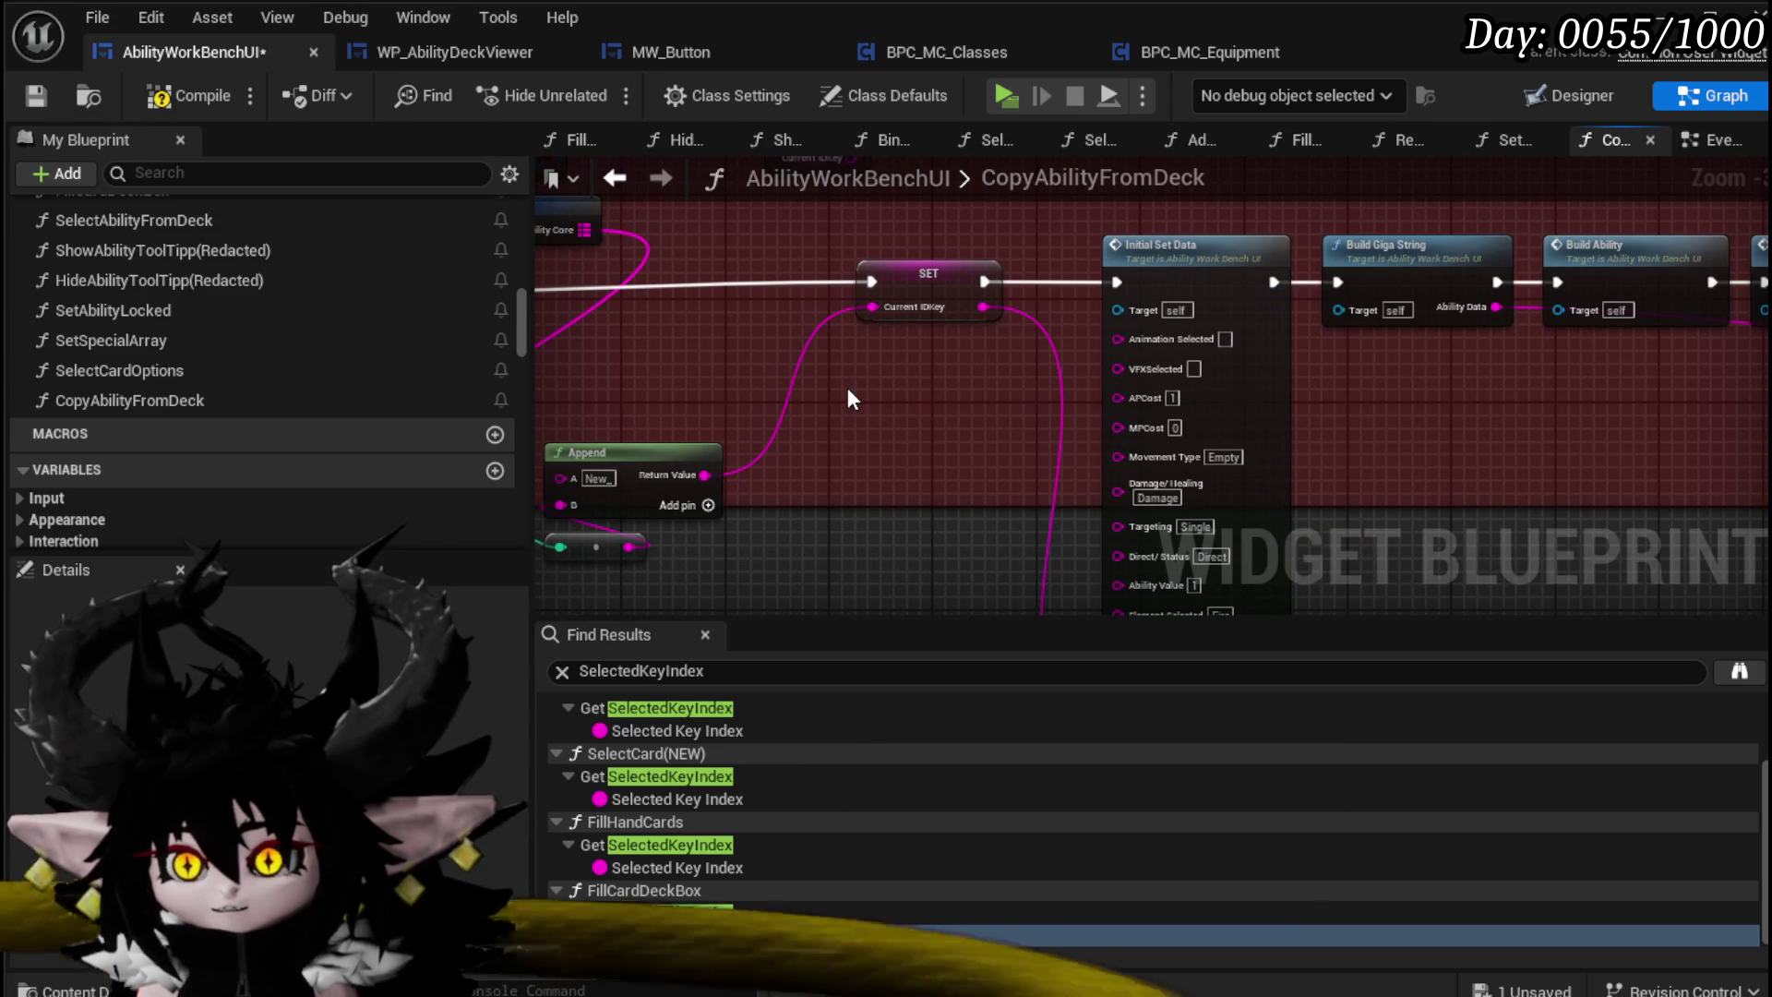
Step: Search the graph's action list for 'get Data', then dismiss it without adding a node
{"action": "right_click", "coordinate": [849, 387]}
{"action": "type", "text": "get Data"}
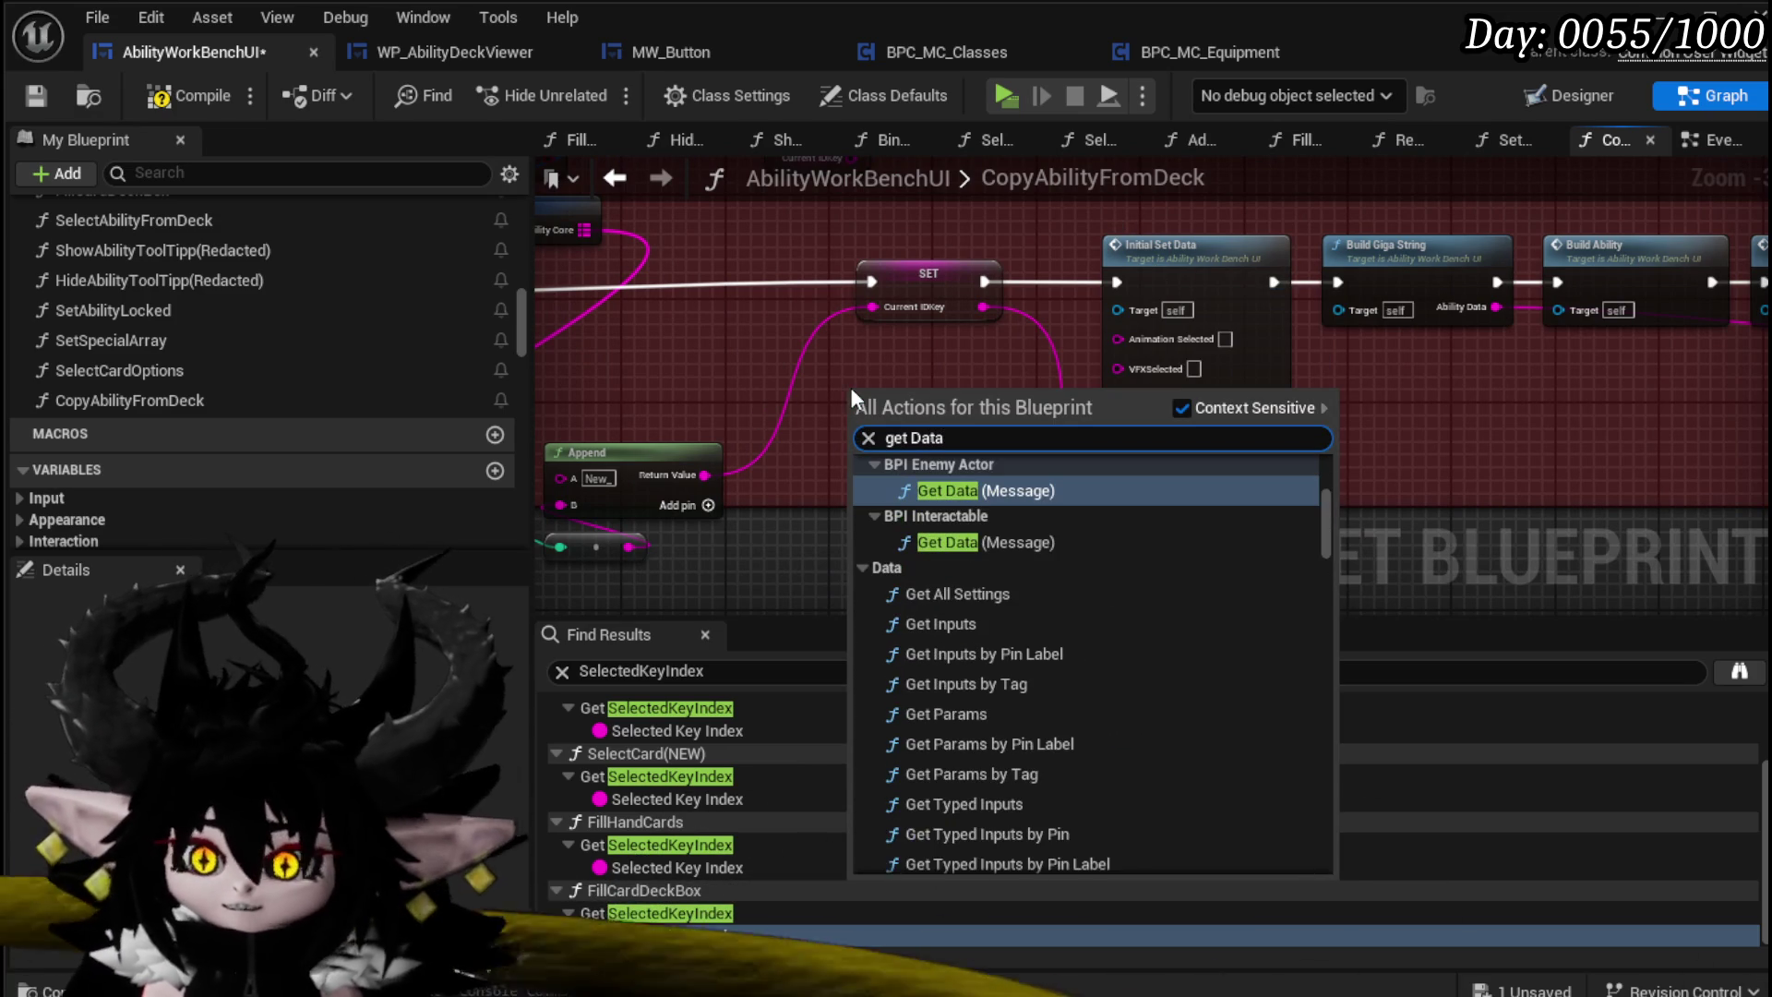
{"action": "scroll", "coordinate": [1091, 591], "scroll_direction": "down", "scroll_amount": 1}
{"action": "scroll", "coordinate": [1092, 589], "scroll_direction": "up", "scroll_amount": 5}
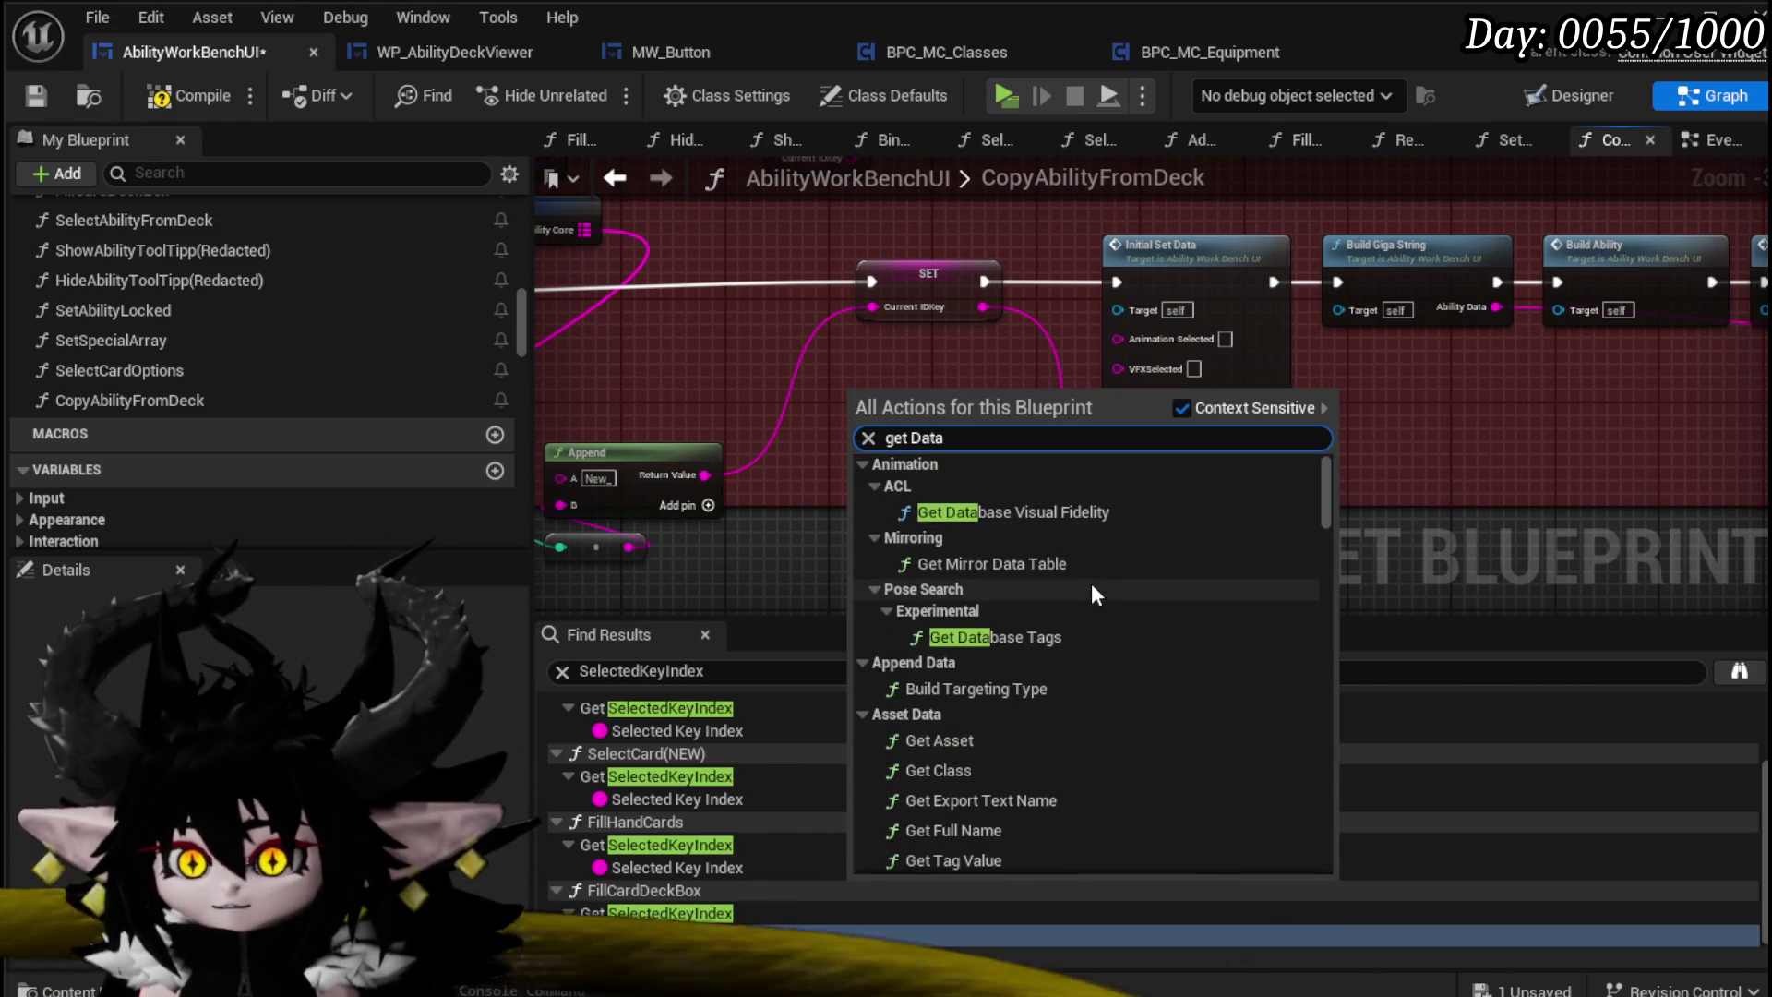
{"action": "scroll", "coordinate": [1091, 584], "scroll_direction": "down", "scroll_amount": 3}
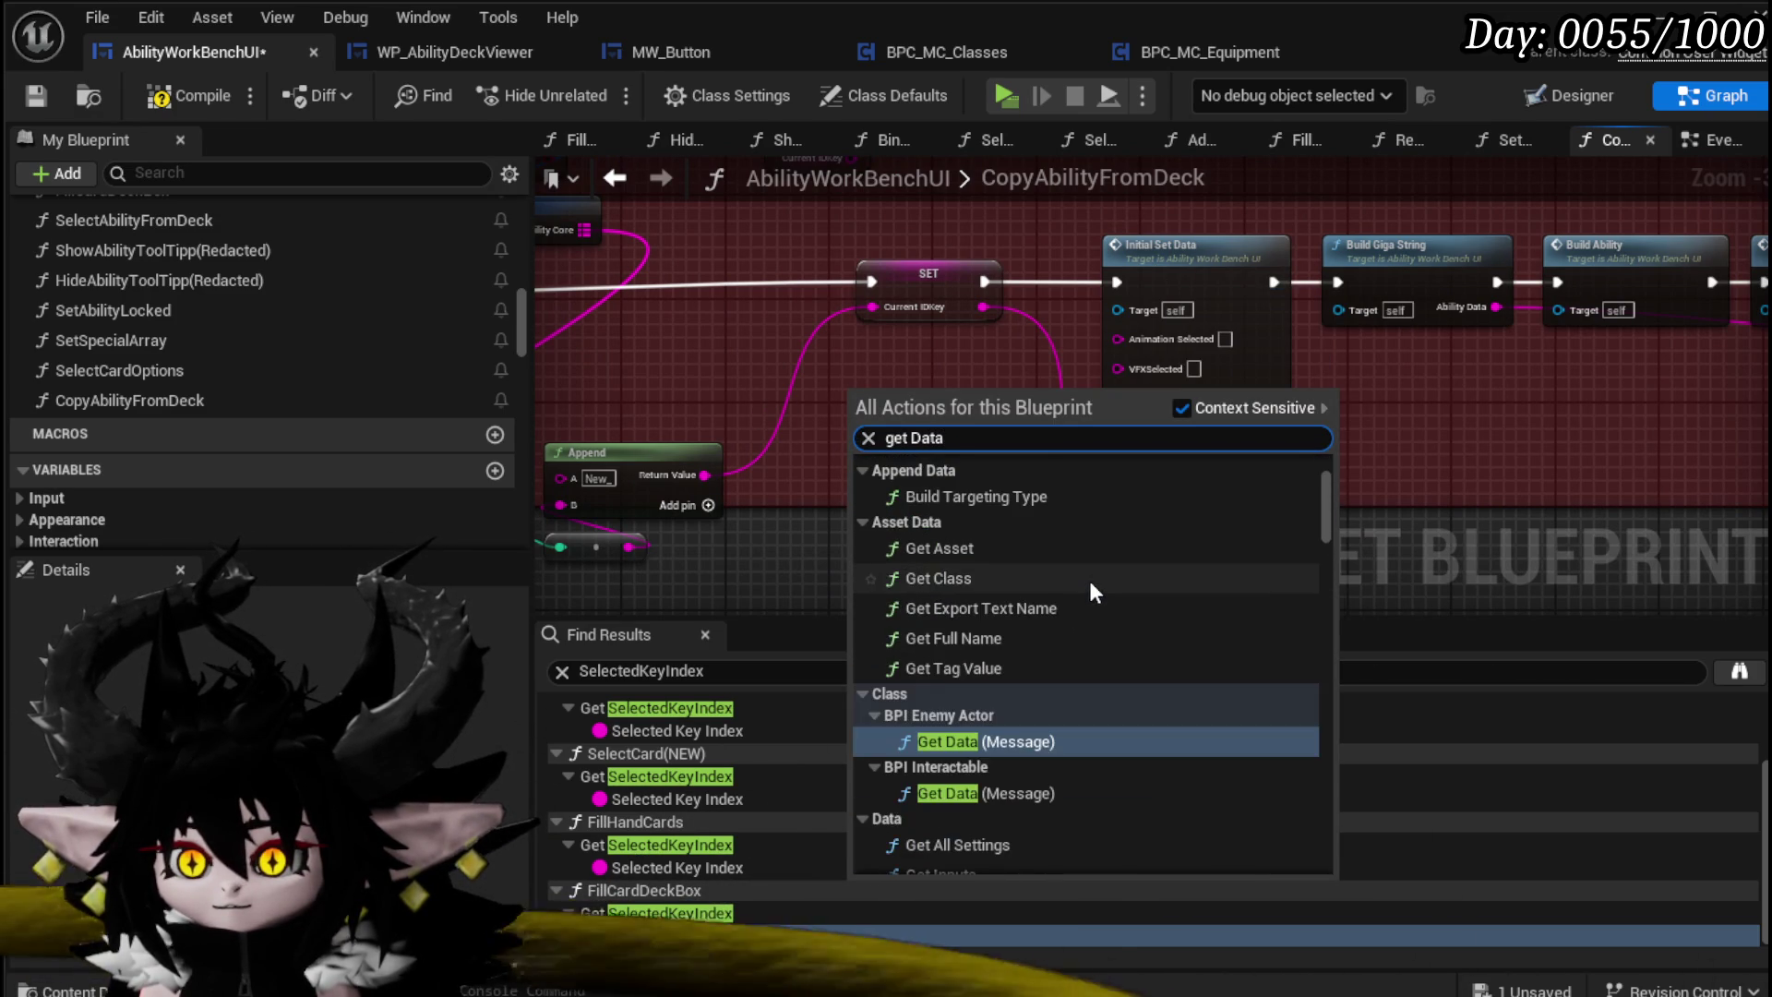
{"action": "scroll", "coordinate": [1089, 580], "scroll_direction": "down", "scroll_amount": 3}
{"action": "scroll", "coordinate": [1088, 578], "scroll_direction": "down", "scroll_amount": 10}
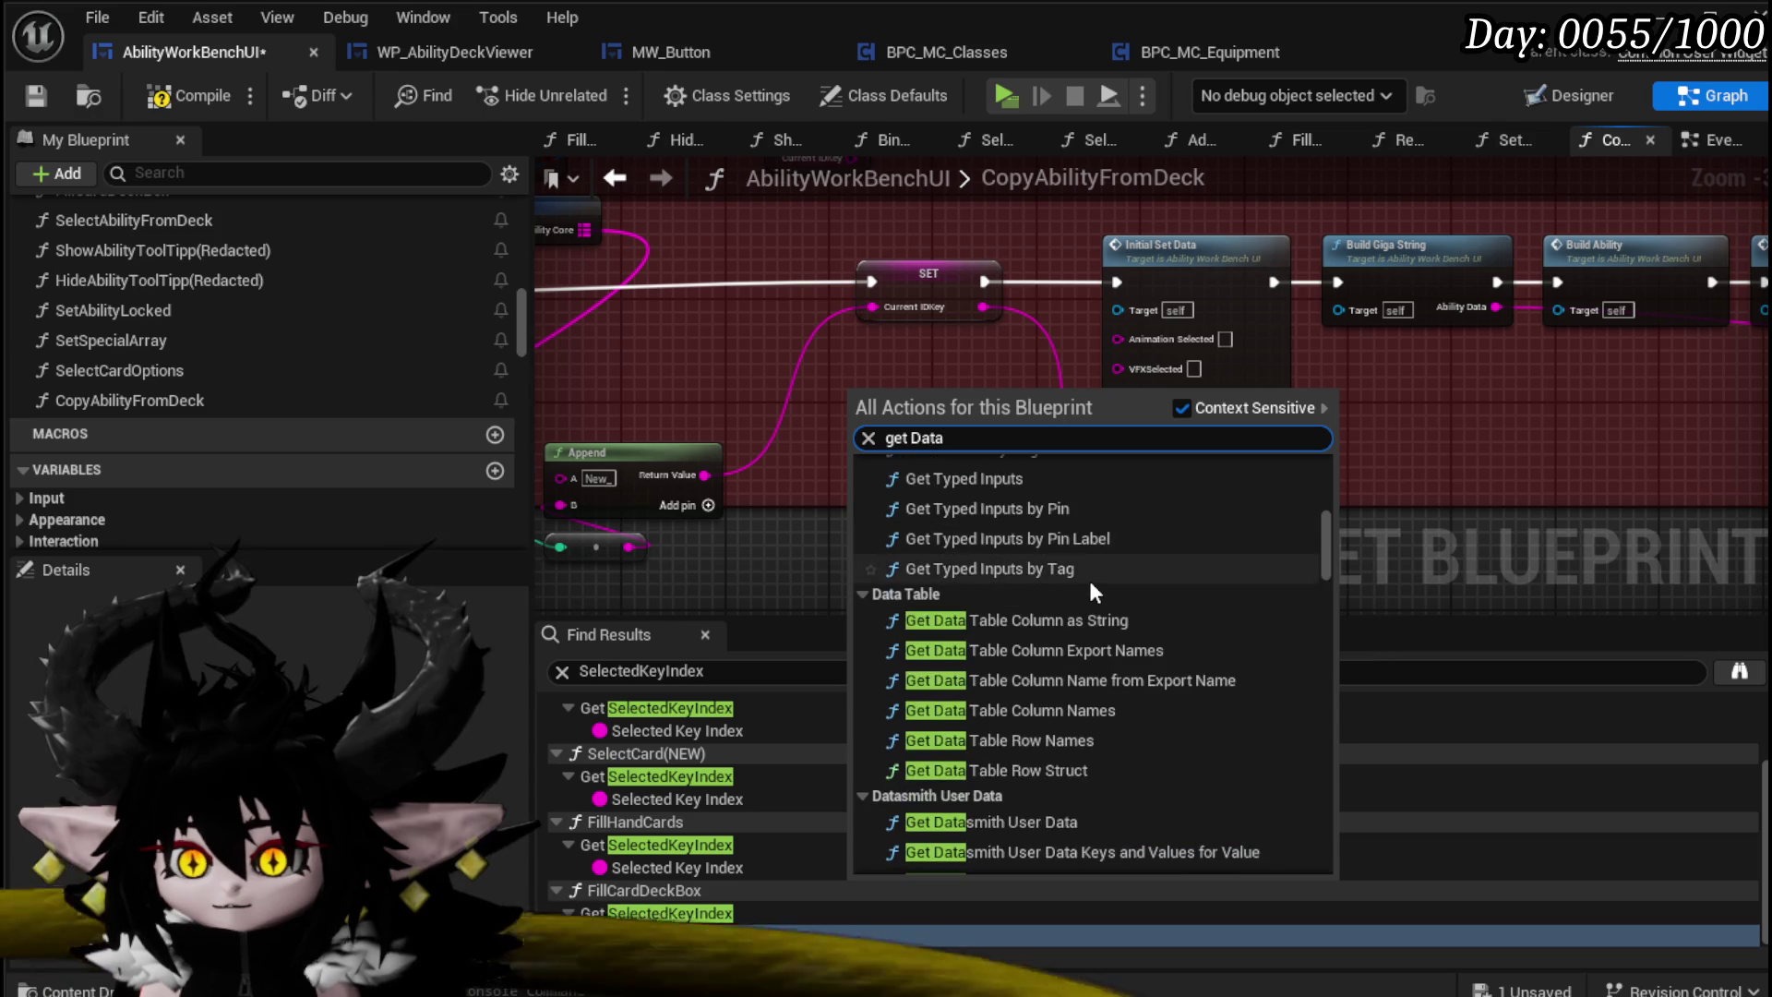
{"action": "scroll", "coordinate": [1083, 573], "scroll_direction": "down", "scroll_amount": 3}
{"action": "key", "text": "Escape"}
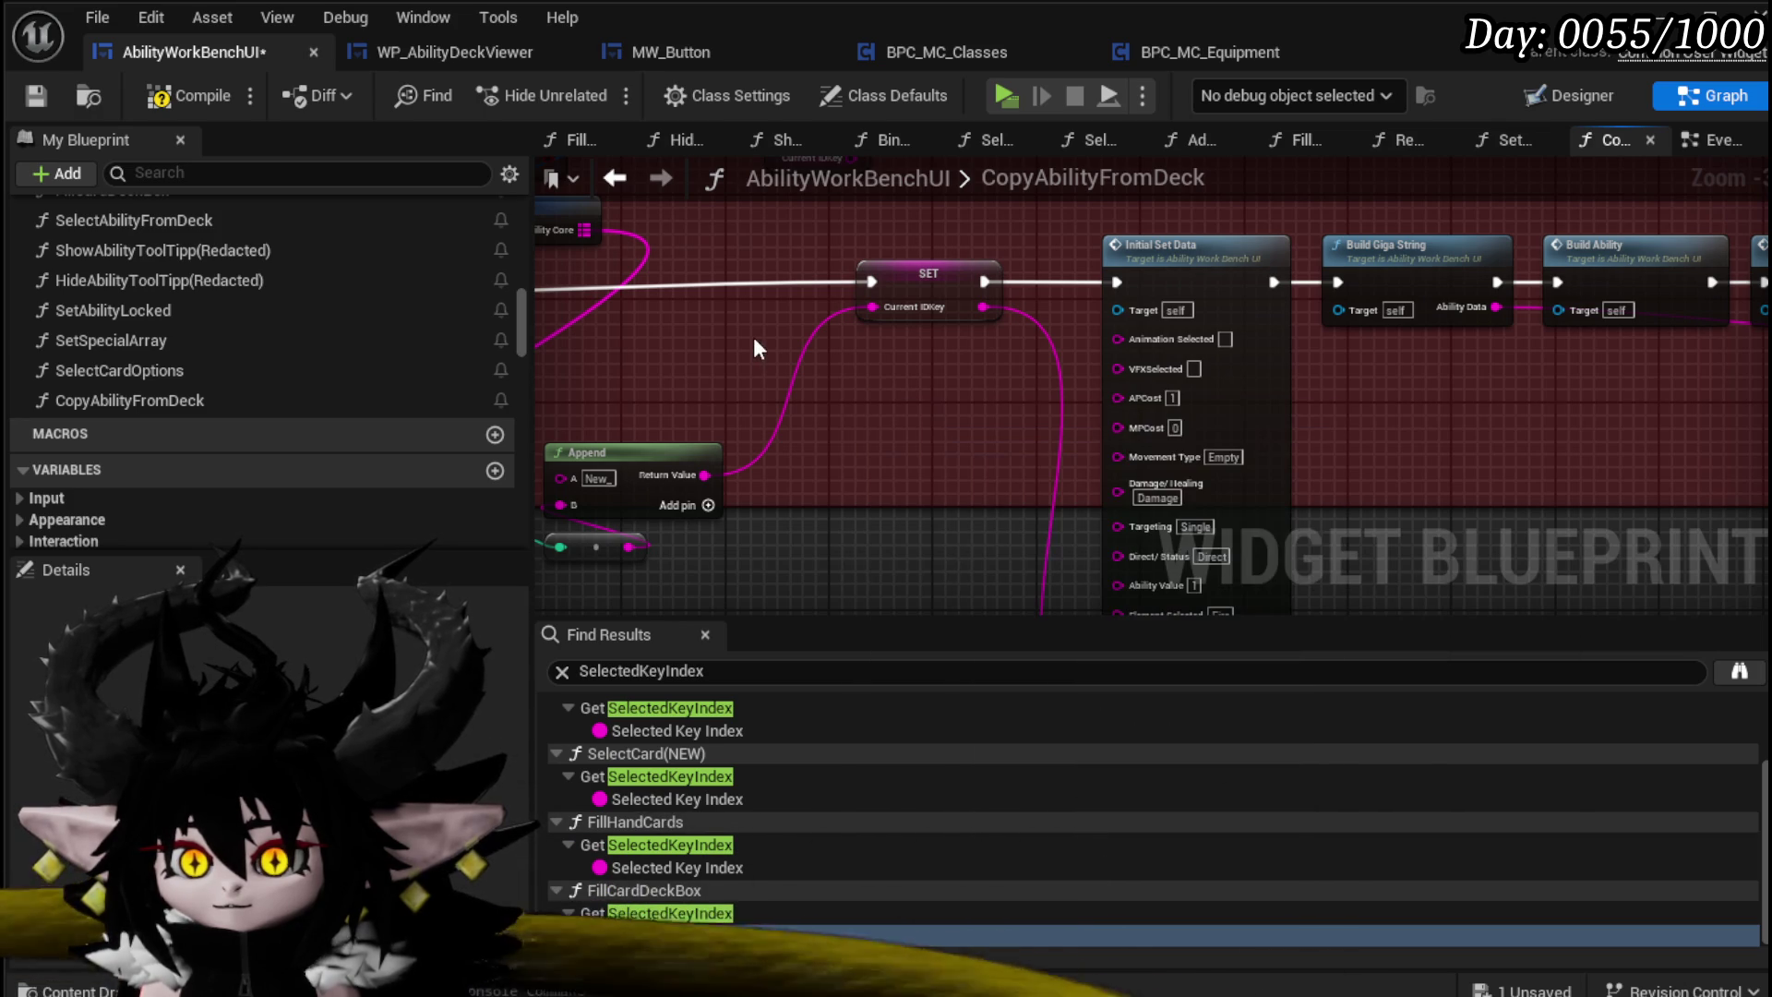
Step: Scroll the My Blueprint panel and open the SelectCard(NEW) function graph
{"action": "scroll", "coordinate": [218, 321], "scroll_direction": "up", "scroll_amount": 3}
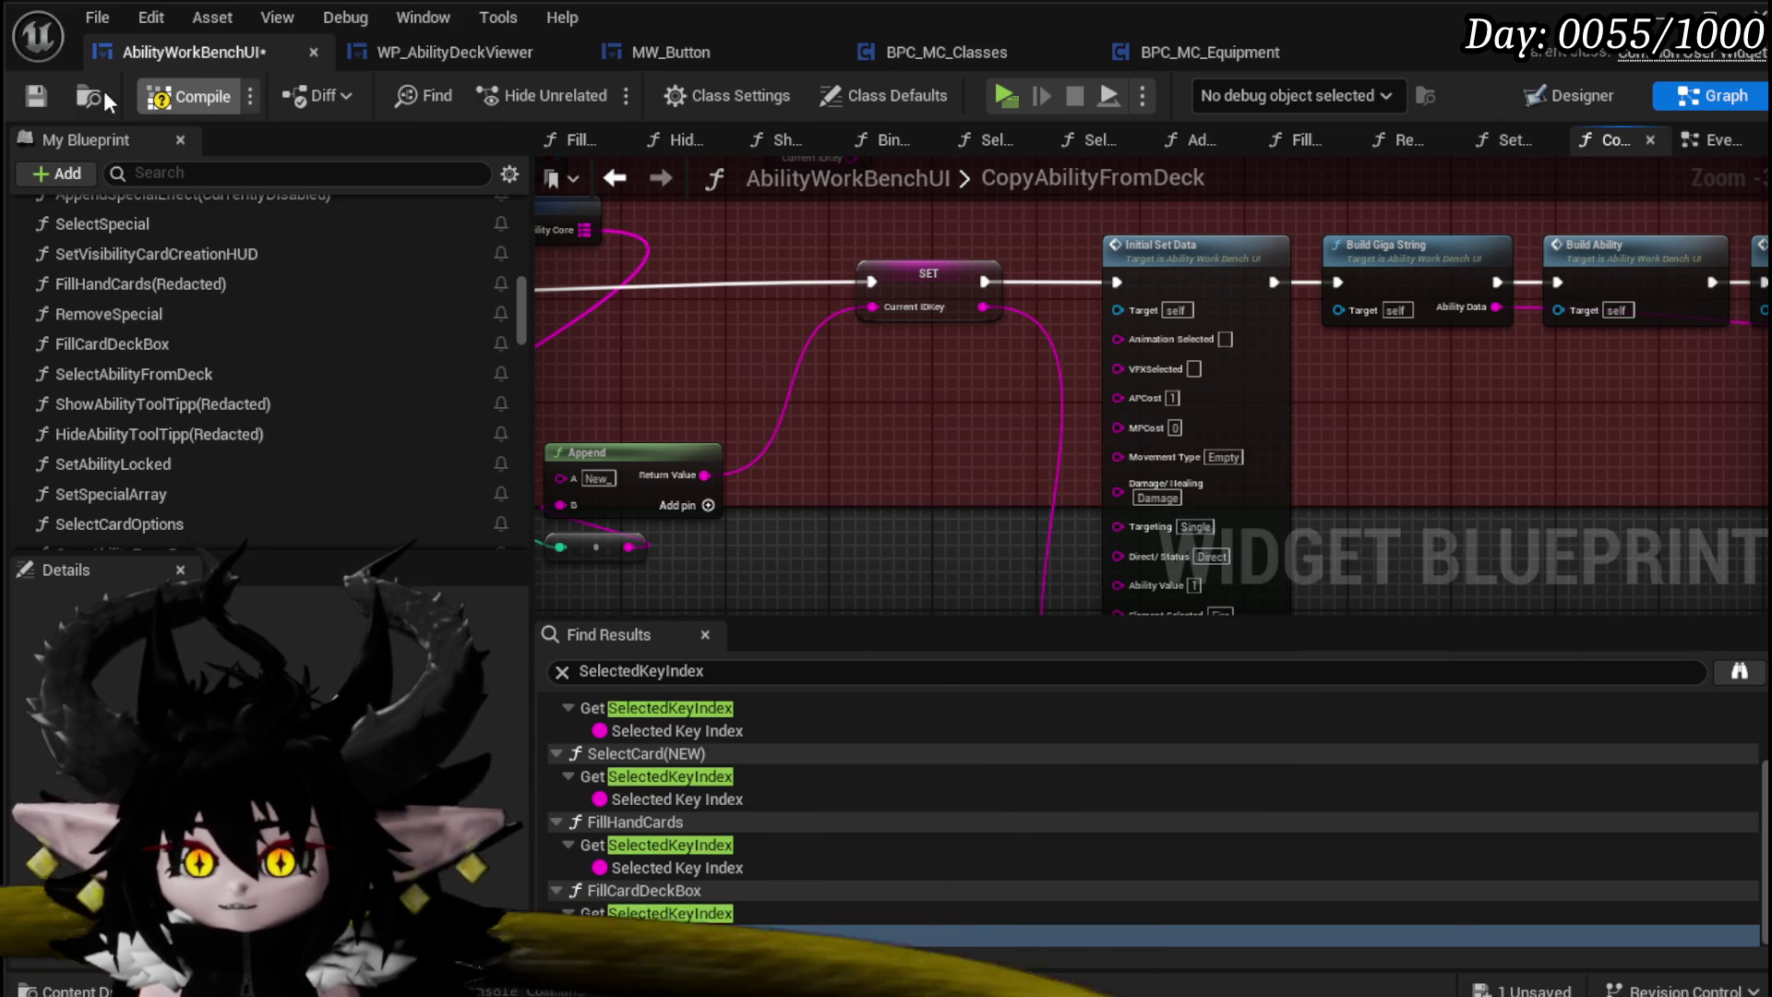
{"action": "scroll", "coordinate": [214, 307], "scroll_direction": "up", "scroll_amount": 3}
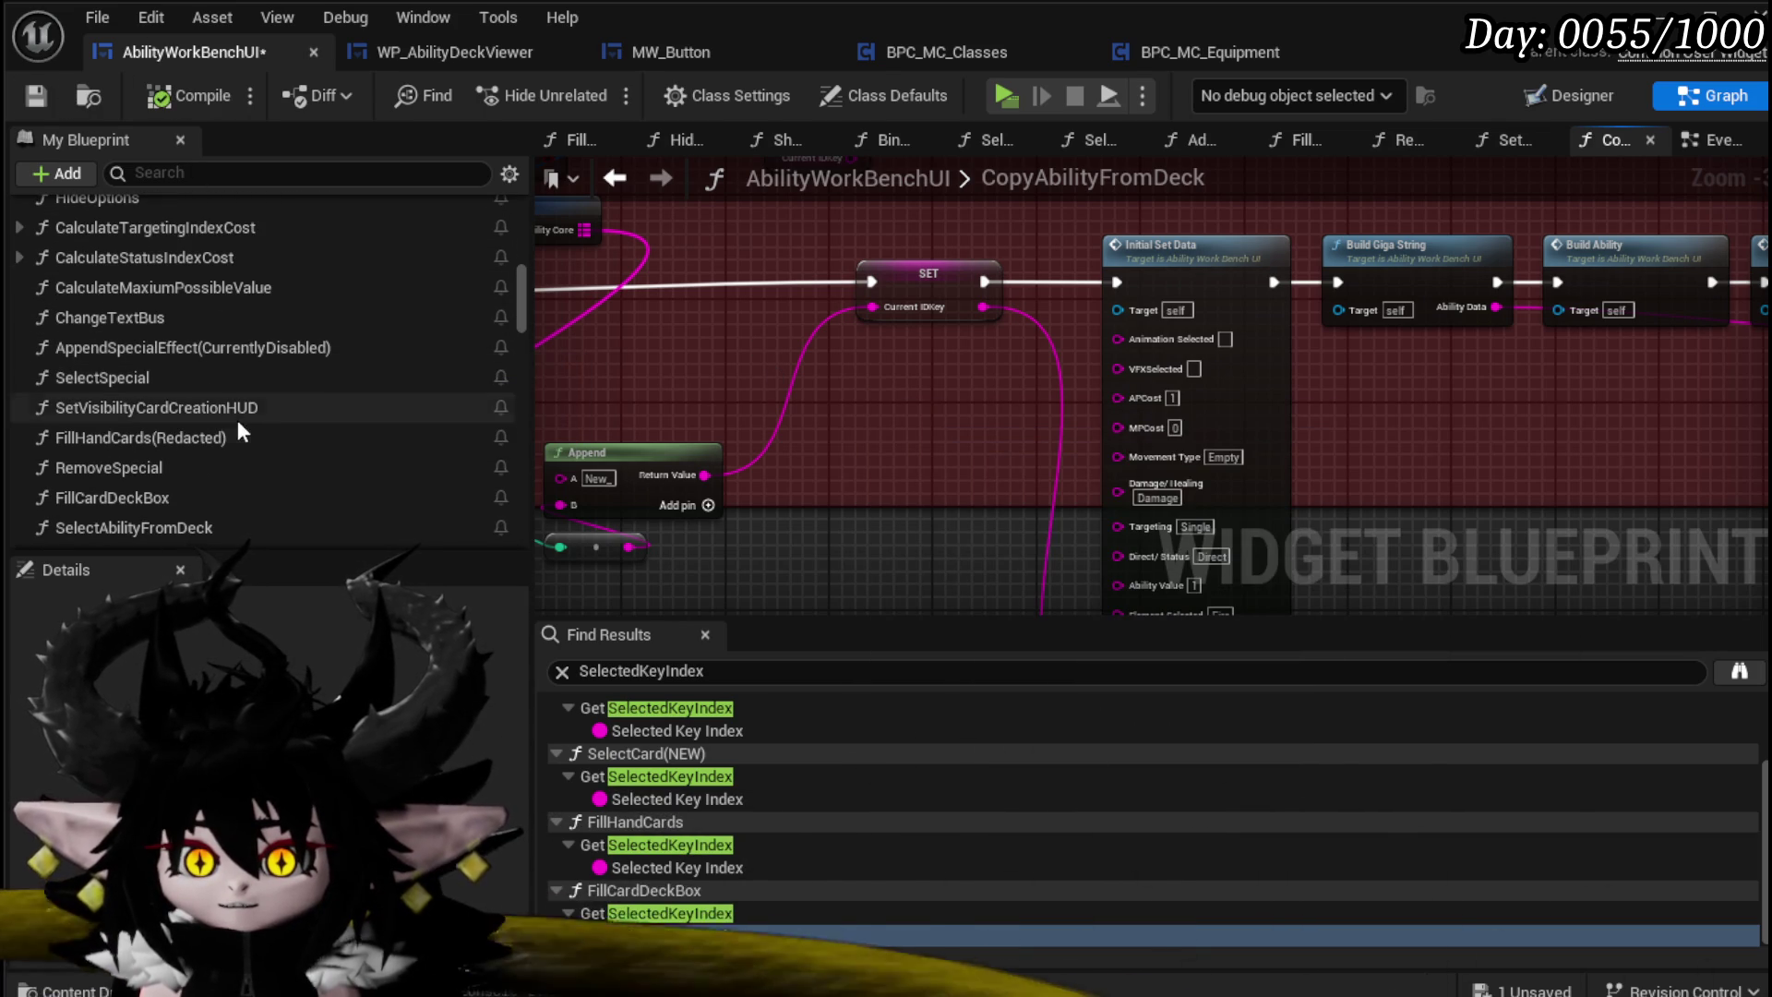
{"action": "scroll", "coordinate": [281, 290], "scroll_direction": "up", "scroll_amount": 5}
{"action": "scroll", "coordinate": [286, 290], "scroll_direction": "down", "scroll_amount": 10}
{"action": "scroll", "coordinate": [369, 418], "scroll_direction": "up", "scroll_amount": 2}
{"action": "scroll", "coordinate": [207, 406], "scroll_direction": "up", "scroll_amount": 1}
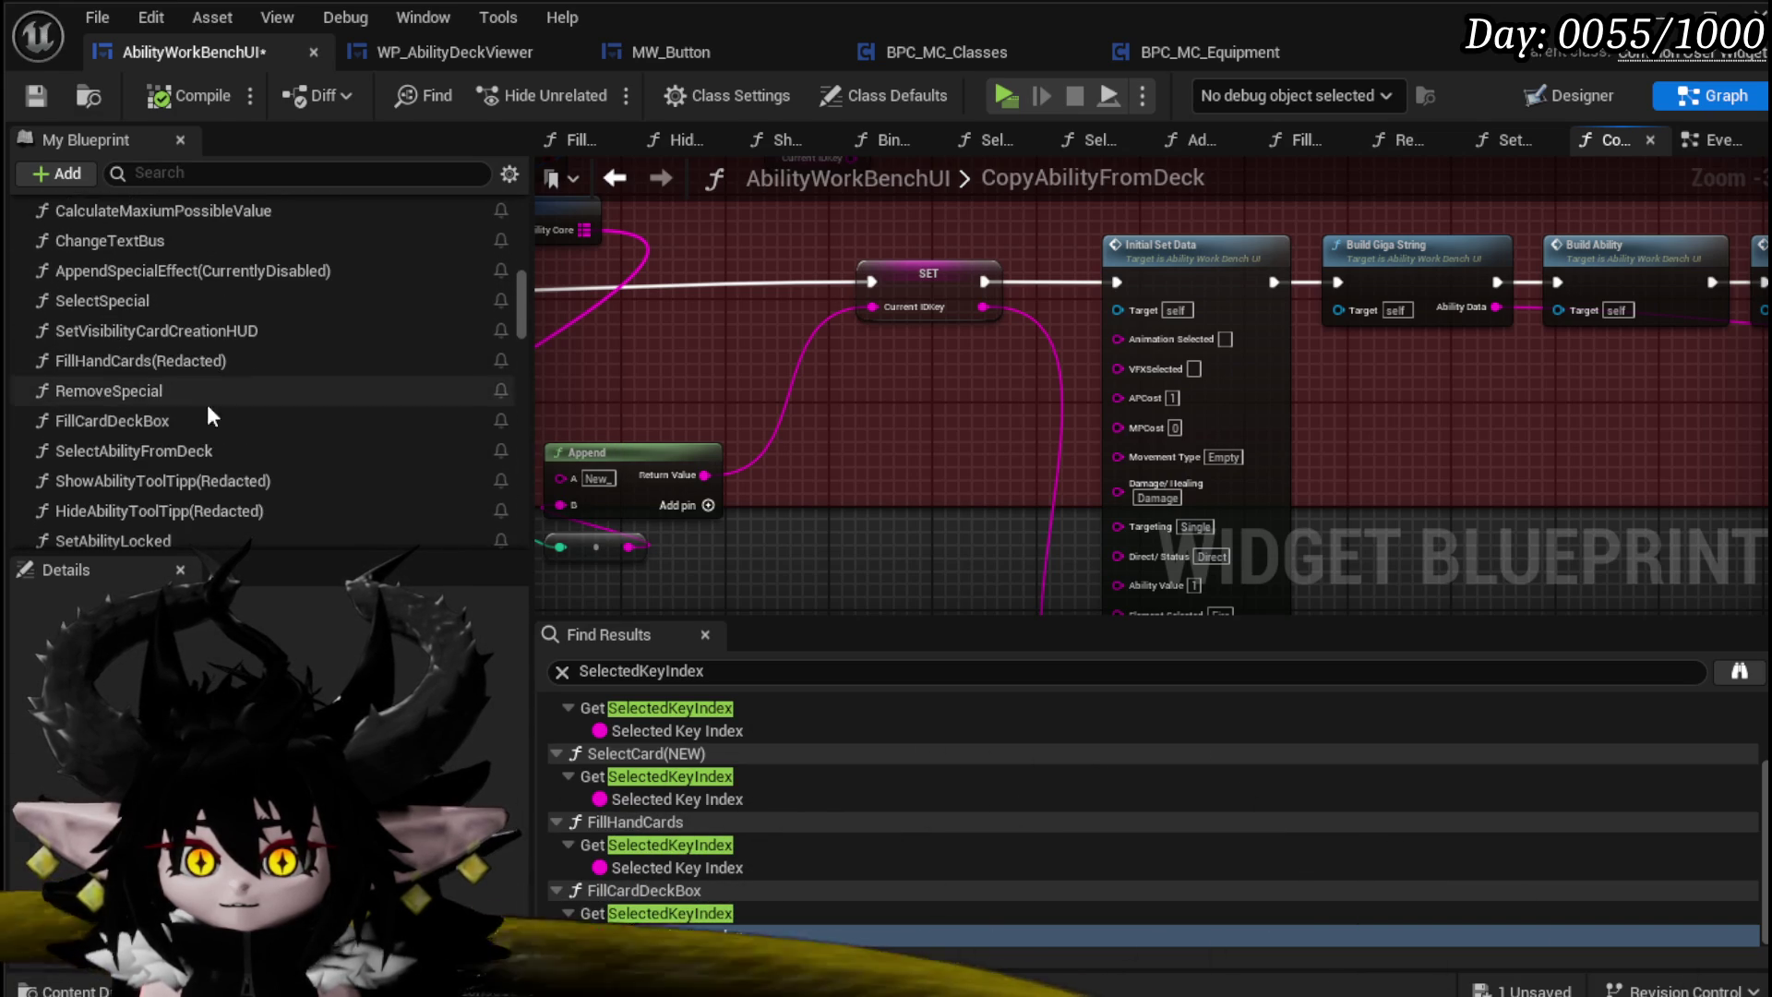
{"action": "scroll", "coordinate": [159, 369], "scroll_direction": "up", "scroll_amount": 1}
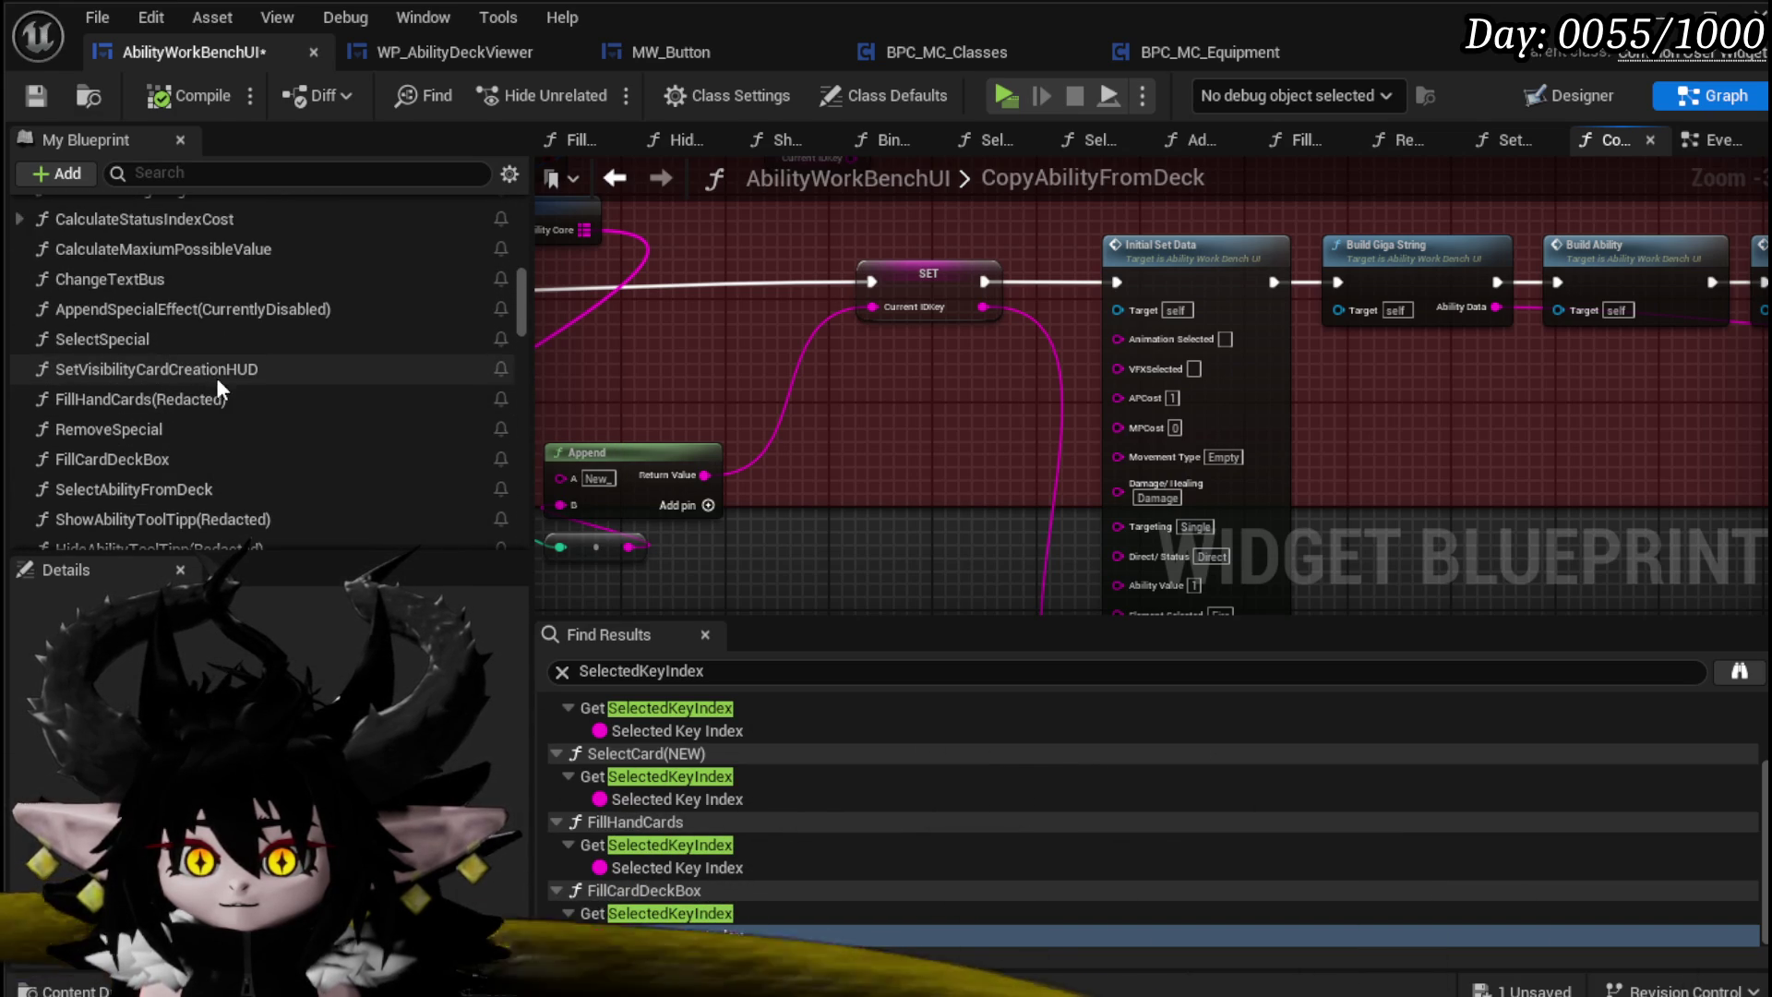
{"action": "scroll", "coordinate": [231, 434], "scroll_direction": "down", "scroll_amount": 1}
{"action": "scroll", "coordinate": [226, 441], "scroll_direction": "up", "scroll_amount": 2}
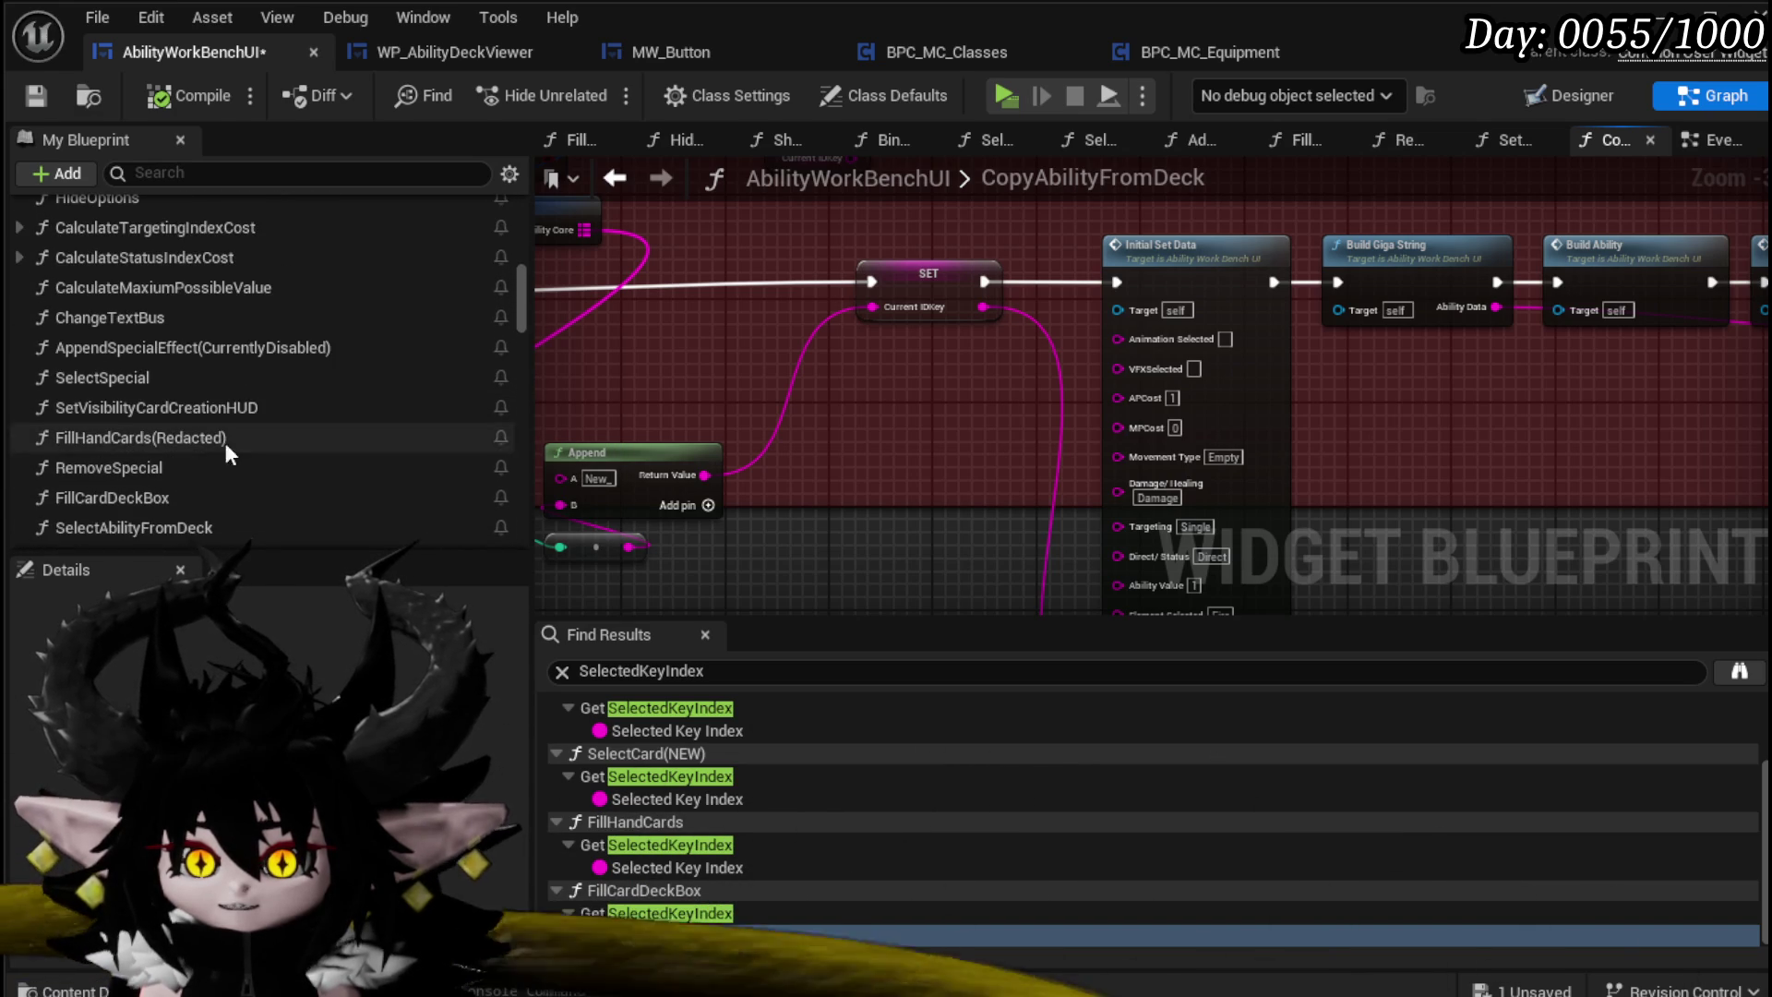
{"action": "scroll", "coordinate": [186, 371], "scroll_direction": "up", "scroll_amount": 1}
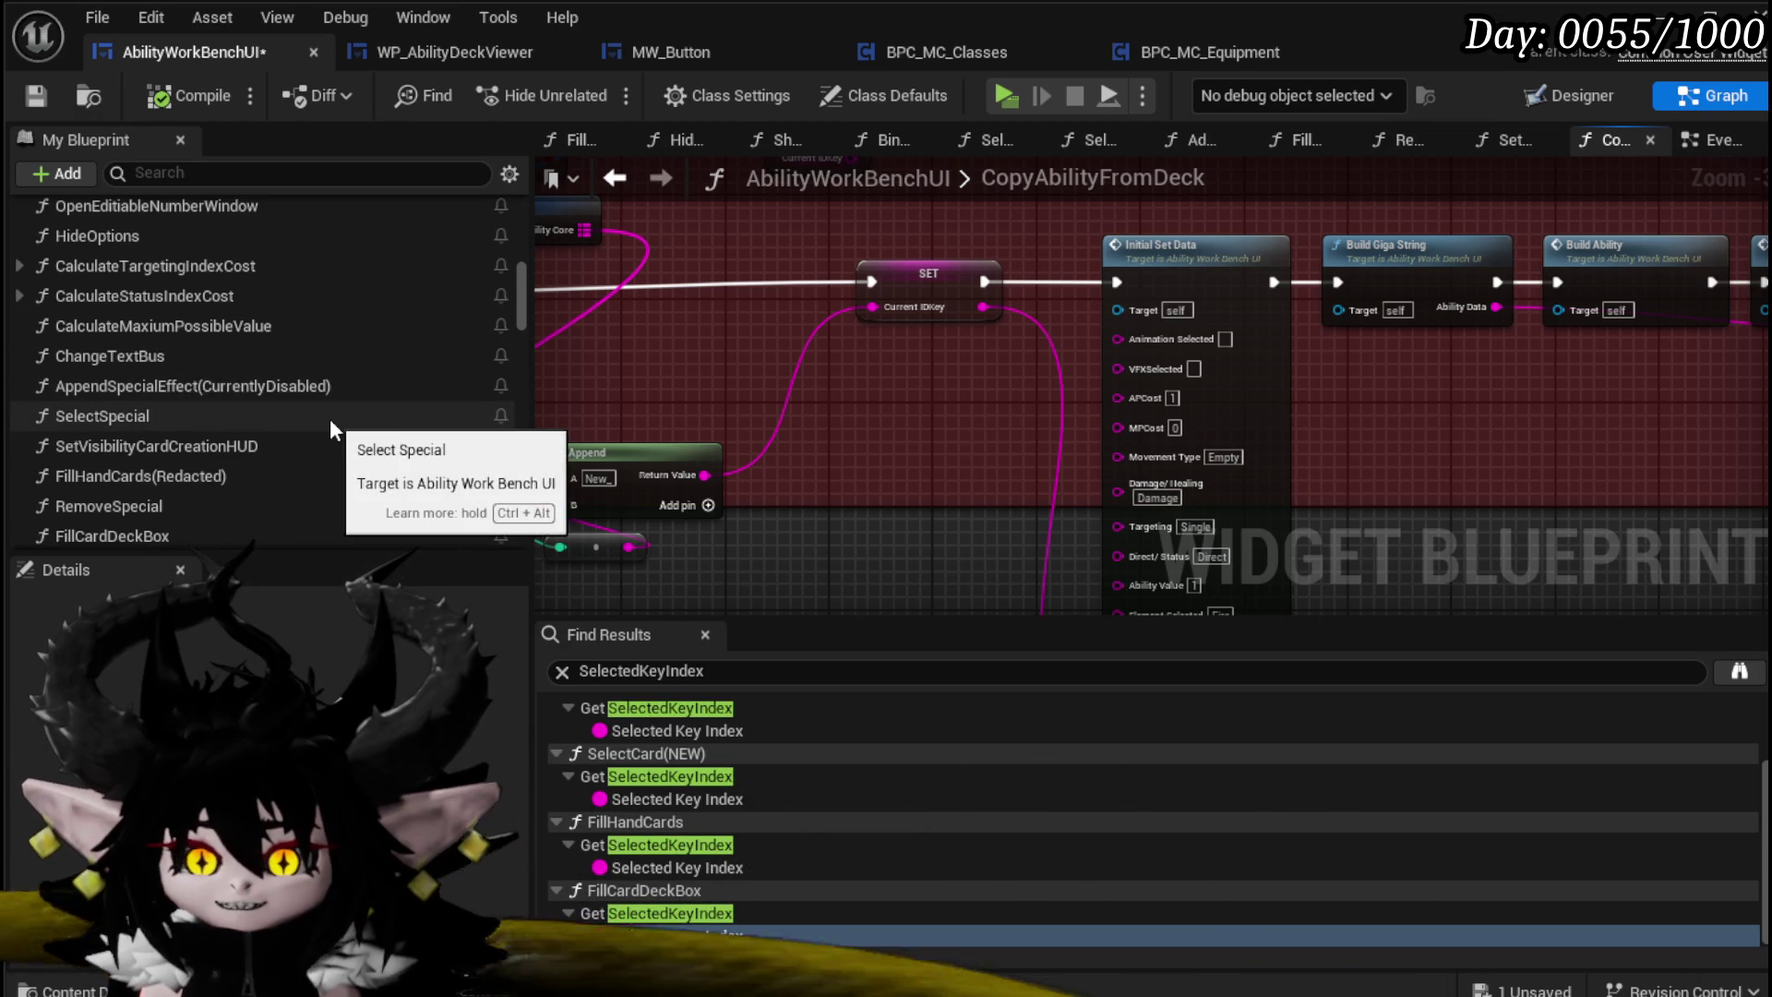
{"action": "scroll", "coordinate": [330, 419], "scroll_direction": "up", "scroll_amount": 4}
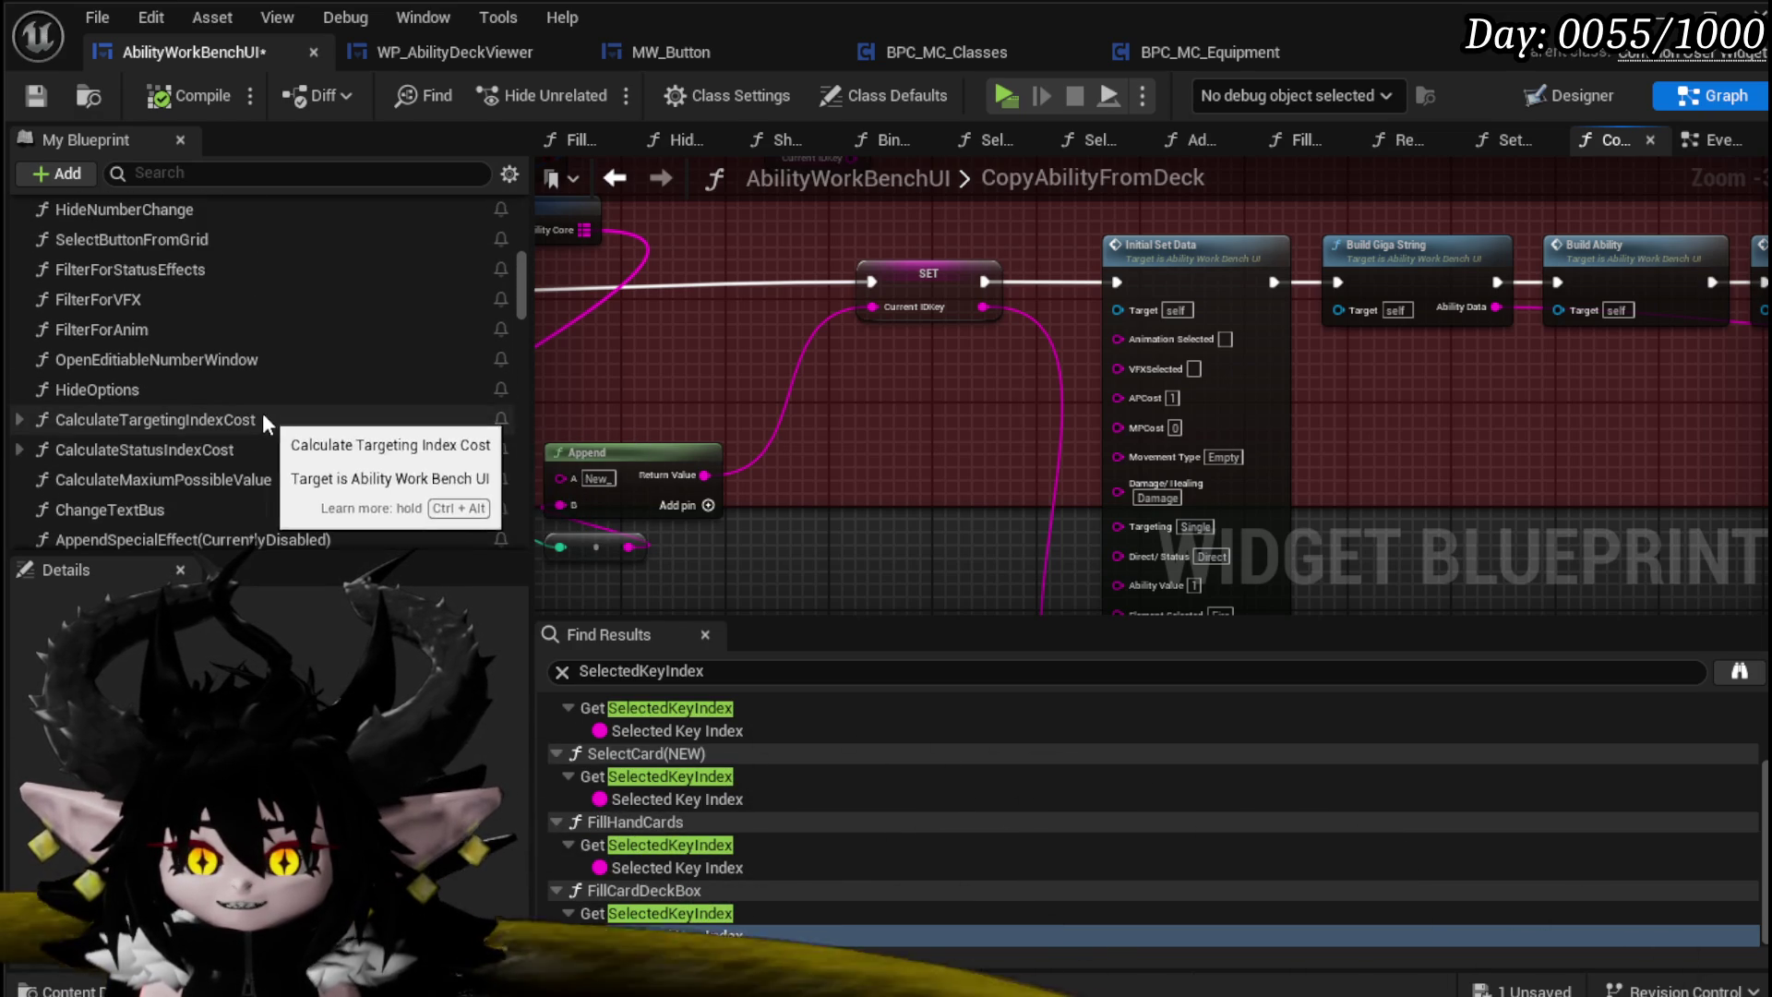
{"action": "scroll", "coordinate": [170, 403], "scroll_direction": "up", "scroll_amount": 6}
{"action": "scroll", "coordinate": [173, 413], "scroll_direction": "up", "scroll_amount": 1}
{"action": "scroll", "coordinate": [170, 402], "scroll_direction": "up", "scroll_amount": 1}
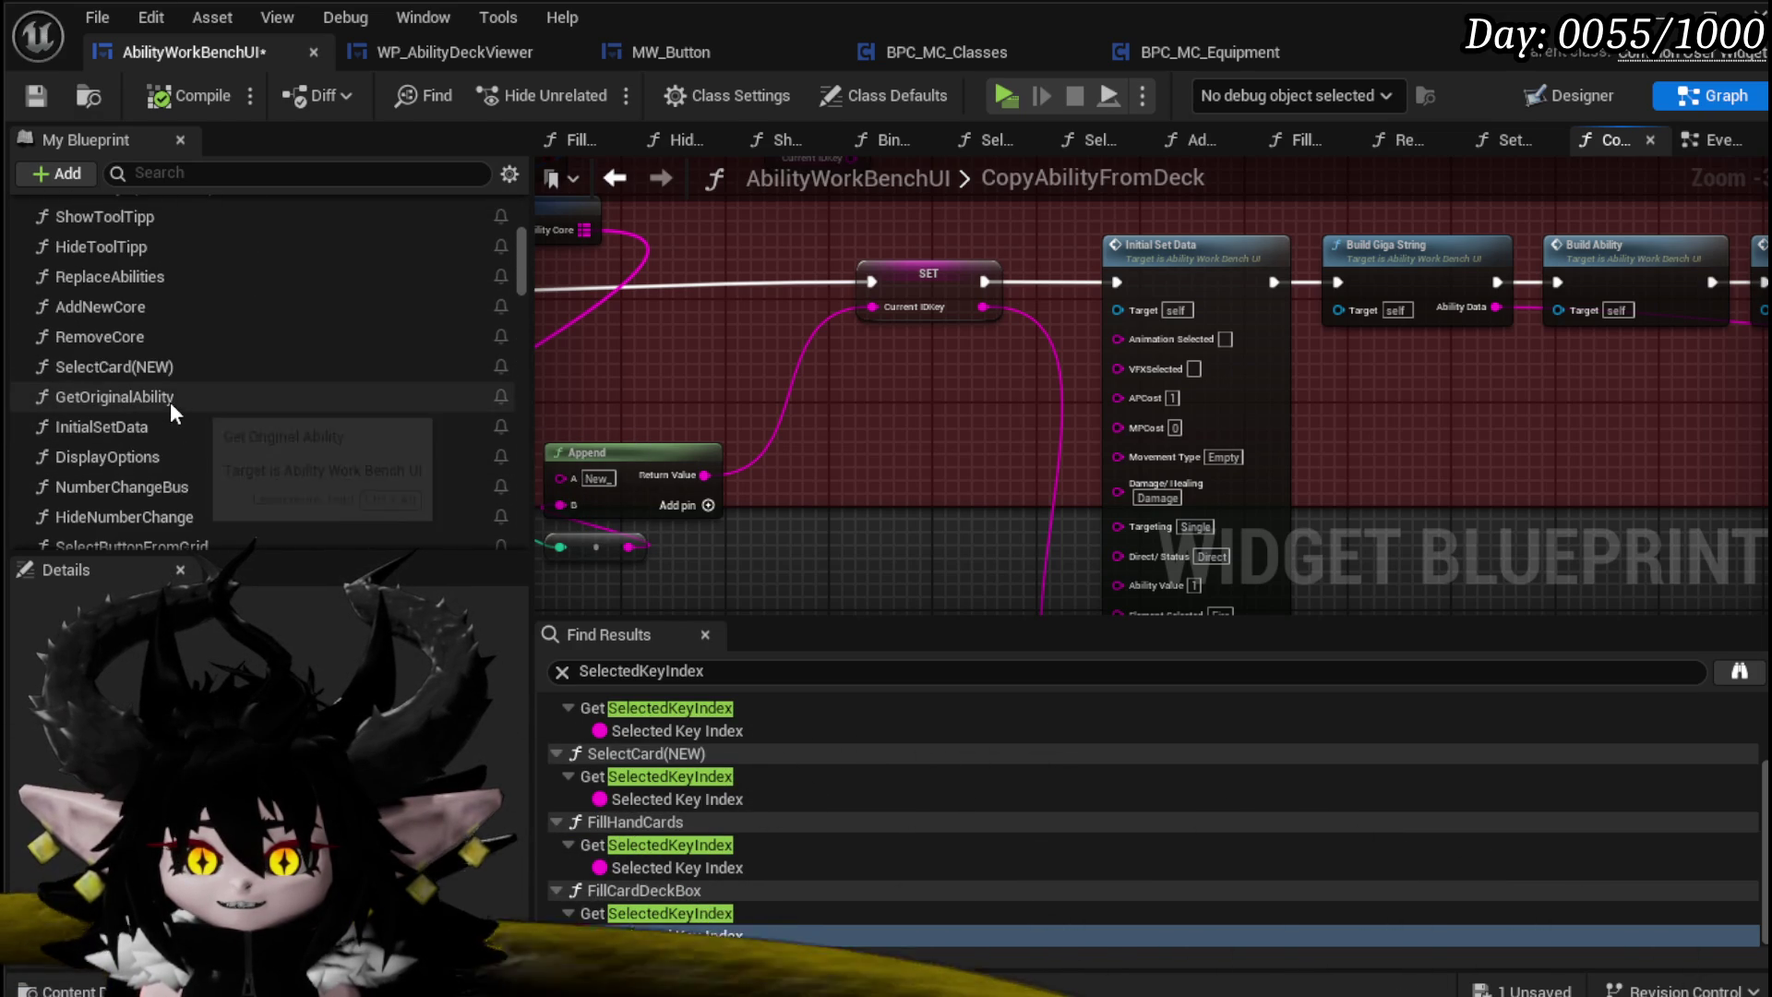
{"action": "double_click", "coordinate": [118, 370]}
{"action": "scroll", "coordinate": [738, 374], "scroll_direction": "down", "scroll_amount": 3}
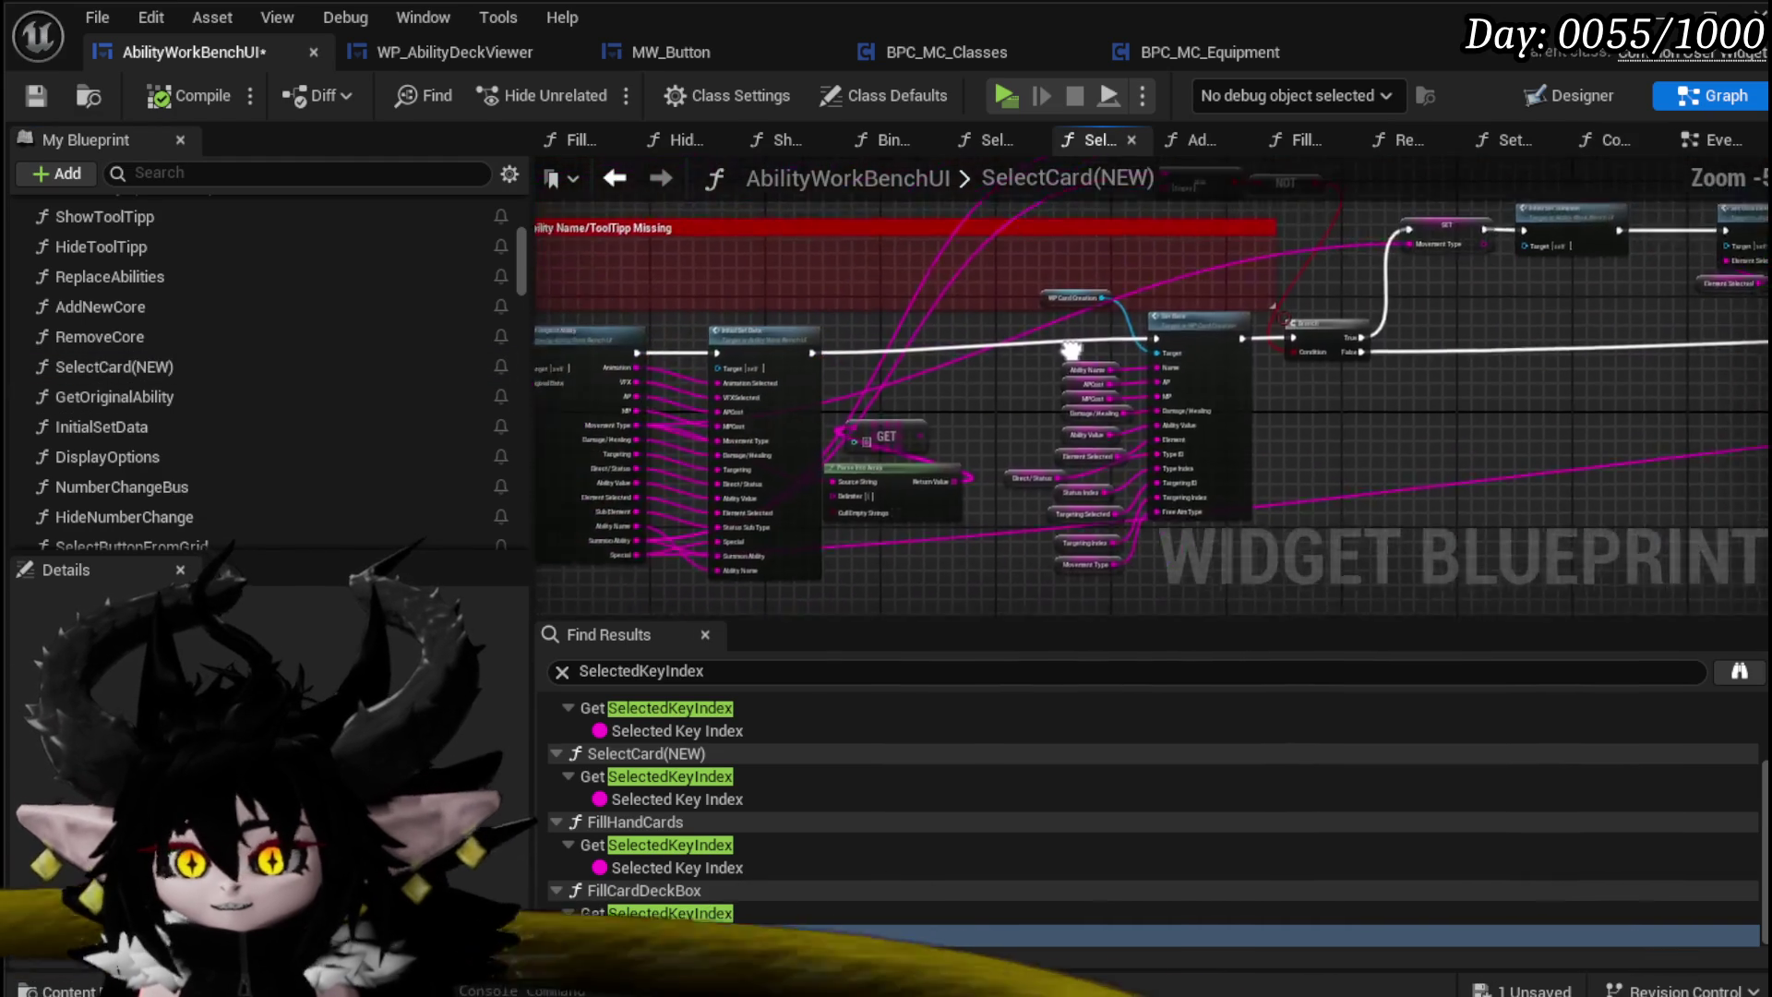
Step: Select the Get Original Ability node in SelectCard(NEW) and inspect the nearby SET, Branch and FIND nodes
{"action": "scroll", "coordinate": [889, 390], "scroll_direction": "up", "scroll_amount": 3}
{"action": "left_click", "coordinate": [942, 356]}
{"action": "mouse_move", "coordinate": [942, 356]}
{"action": "left_mouse_down"}
{"action": "mouse_move", "coordinate": [989, 388]}
{"action": "mouse_move", "coordinate": [956, 414]}
{"action": "mouse_move", "coordinate": [997, 329]}
{"action": "left_mouse_up"}
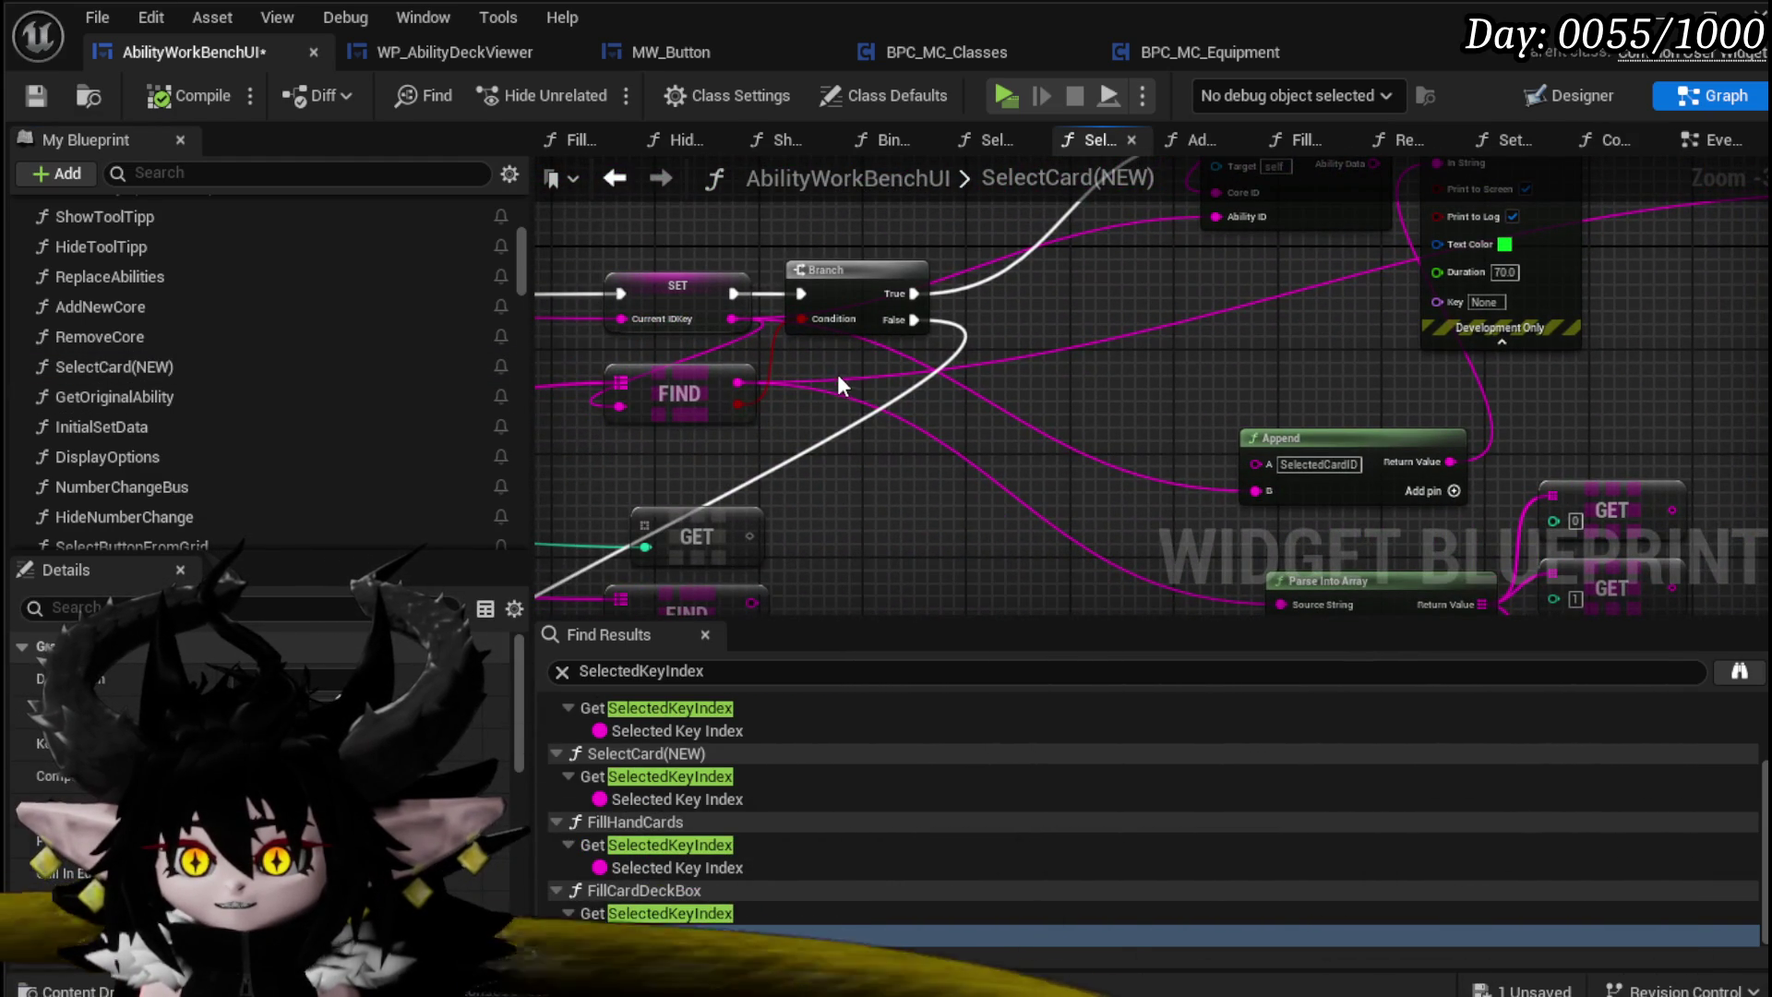
{"action": "mouse_move", "coordinate": [844, 377]}
{"action": "left_mouse_down"}
{"action": "mouse_move", "coordinate": [1111, 379]}
{"action": "mouse_move", "coordinate": [1052, 356]}
{"action": "mouse_move", "coordinate": [951, 396]}
{"action": "mouse_move", "coordinate": [1076, 257]}
{"action": "left_mouse_up"}
{"action": "left_click_drag", "start_coordinate": [1181, 303], "coordinate": [1179, 297]}
Step: Save, go back to CopyAbilityFromDeck and paste the Get Original Ability node
{"action": "left_click", "coordinate": [33, 95]}
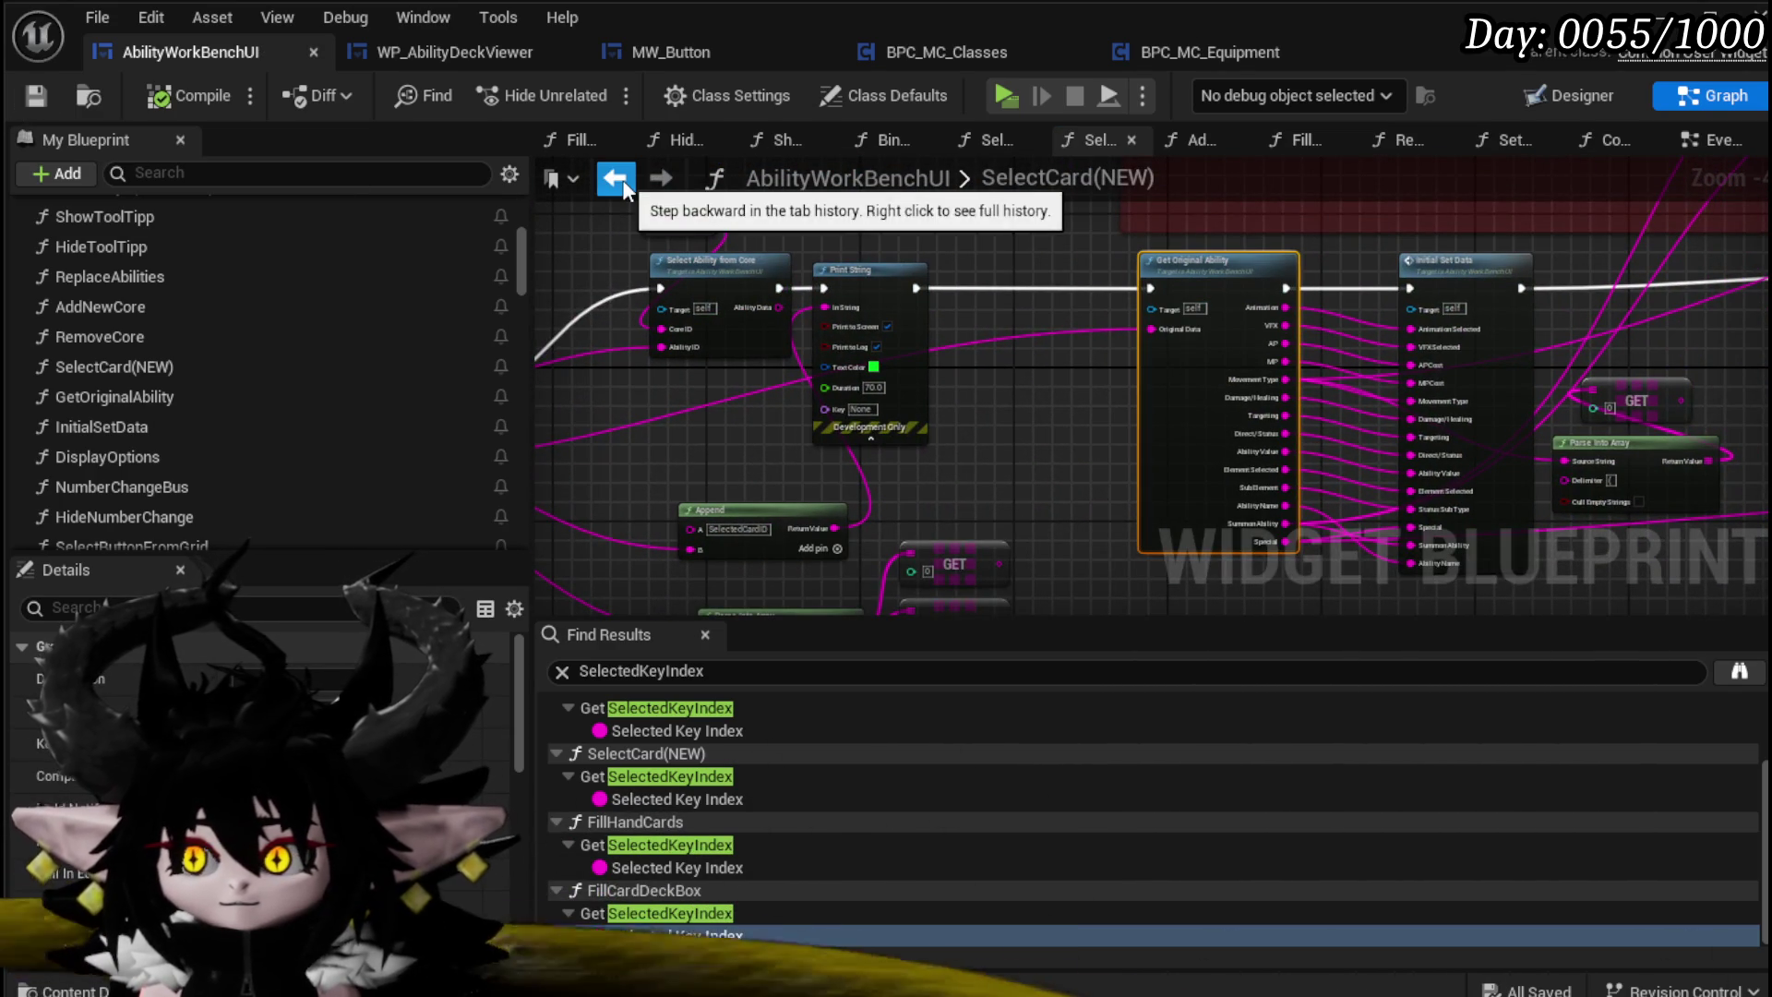
{"action": "left_click", "coordinate": [617, 178]}
{"action": "left_click_drag", "start_coordinate": [853, 384], "coordinate": [1010, 246]}
{"action": "key", "text": "ctrl+v"}
Step: Place Get Original Ability beside Initial Set Data and wire Animation, VFX, AP and MP to their inputs
{"action": "mouse_move", "coordinate": [1016, 162]}
{"action": "left_mouse_down"}
{"action": "mouse_move", "coordinate": [1027, 367]}
{"action": "mouse_move", "coordinate": [896, 519]}
{"action": "mouse_move", "coordinate": [994, 435]}
{"action": "mouse_move", "coordinate": [1021, 343]}
{"action": "left_mouse_up"}
{"action": "left_click_drag", "start_coordinate": [1121, 380], "coordinate": [1225, 369]}
{"action": "scroll", "coordinate": [1176, 368], "scroll_direction": "up", "scroll_amount": 3}
{"action": "mouse_move", "coordinate": [905, 316]}
{"action": "left_mouse_down"}
{"action": "mouse_move", "coordinate": [1080, 345]}
{"action": "mouse_move", "coordinate": [1062, 342]}
{"action": "left_mouse_up"}
{"action": "mouse_move", "coordinate": [906, 352]}
{"action": "left_mouse_down"}
{"action": "mouse_move", "coordinate": [1061, 374]}
{"action": "mouse_move", "coordinate": [1012, 414]}
{"action": "left_mouse_up"}
{"action": "left_click_drag", "start_coordinate": [906, 388], "coordinate": [1059, 413]}
{"action": "left_click_drag", "start_coordinate": [906, 424], "coordinate": [1082, 449]}
Step: Wire Movement Type, Damage/Healing, Targeting, Direct/Status, Ability Value, Element Selected, Sub Element and Summon Ability
{"action": "mouse_move", "coordinate": [900, 298]}
{"action": "left_mouse_down"}
{"action": "mouse_move", "coordinate": [1078, 331]}
{"action": "mouse_move", "coordinate": [1061, 325]}
{"action": "left_mouse_up"}
{"action": "mouse_move", "coordinate": [903, 334]}
{"action": "left_mouse_down"}
{"action": "mouse_move", "coordinate": [1096, 369]}
{"action": "mouse_move", "coordinate": [1070, 365]}
{"action": "left_mouse_up"}
{"action": "left_click_drag", "start_coordinate": [900, 370], "coordinate": [1060, 396]}
{"action": "mouse_move", "coordinate": [905, 312]}
{"action": "left_mouse_down"}
{"action": "mouse_move", "coordinate": [1062, 334]}
{"action": "mouse_move", "coordinate": [1087, 371]}
{"action": "left_mouse_up"}
{"action": "left_click_drag", "start_coordinate": [905, 384], "coordinate": [1080, 412]}
{"action": "left_click_drag", "start_coordinate": [904, 421], "coordinate": [1063, 445]}
{"action": "left_click_drag", "start_coordinate": [904, 456], "coordinate": [1060, 484]}
{"action": "mouse_move", "coordinate": [905, 492]}
{"action": "left_mouse_down"}
{"action": "mouse_move", "coordinate": [1058, 517]}
{"action": "mouse_move", "coordinate": [1025, 551]}
{"action": "left_mouse_up"}
Step: Rewire Special and Ability Name, then feed the entry's Ability Data into Get Original Ability
{"action": "scroll", "coordinate": [877, 435], "scroll_direction": "down", "scroll_amount": 2}
{"action": "scroll", "coordinate": [877, 435], "scroll_direction": "up", "scroll_amount": 1}
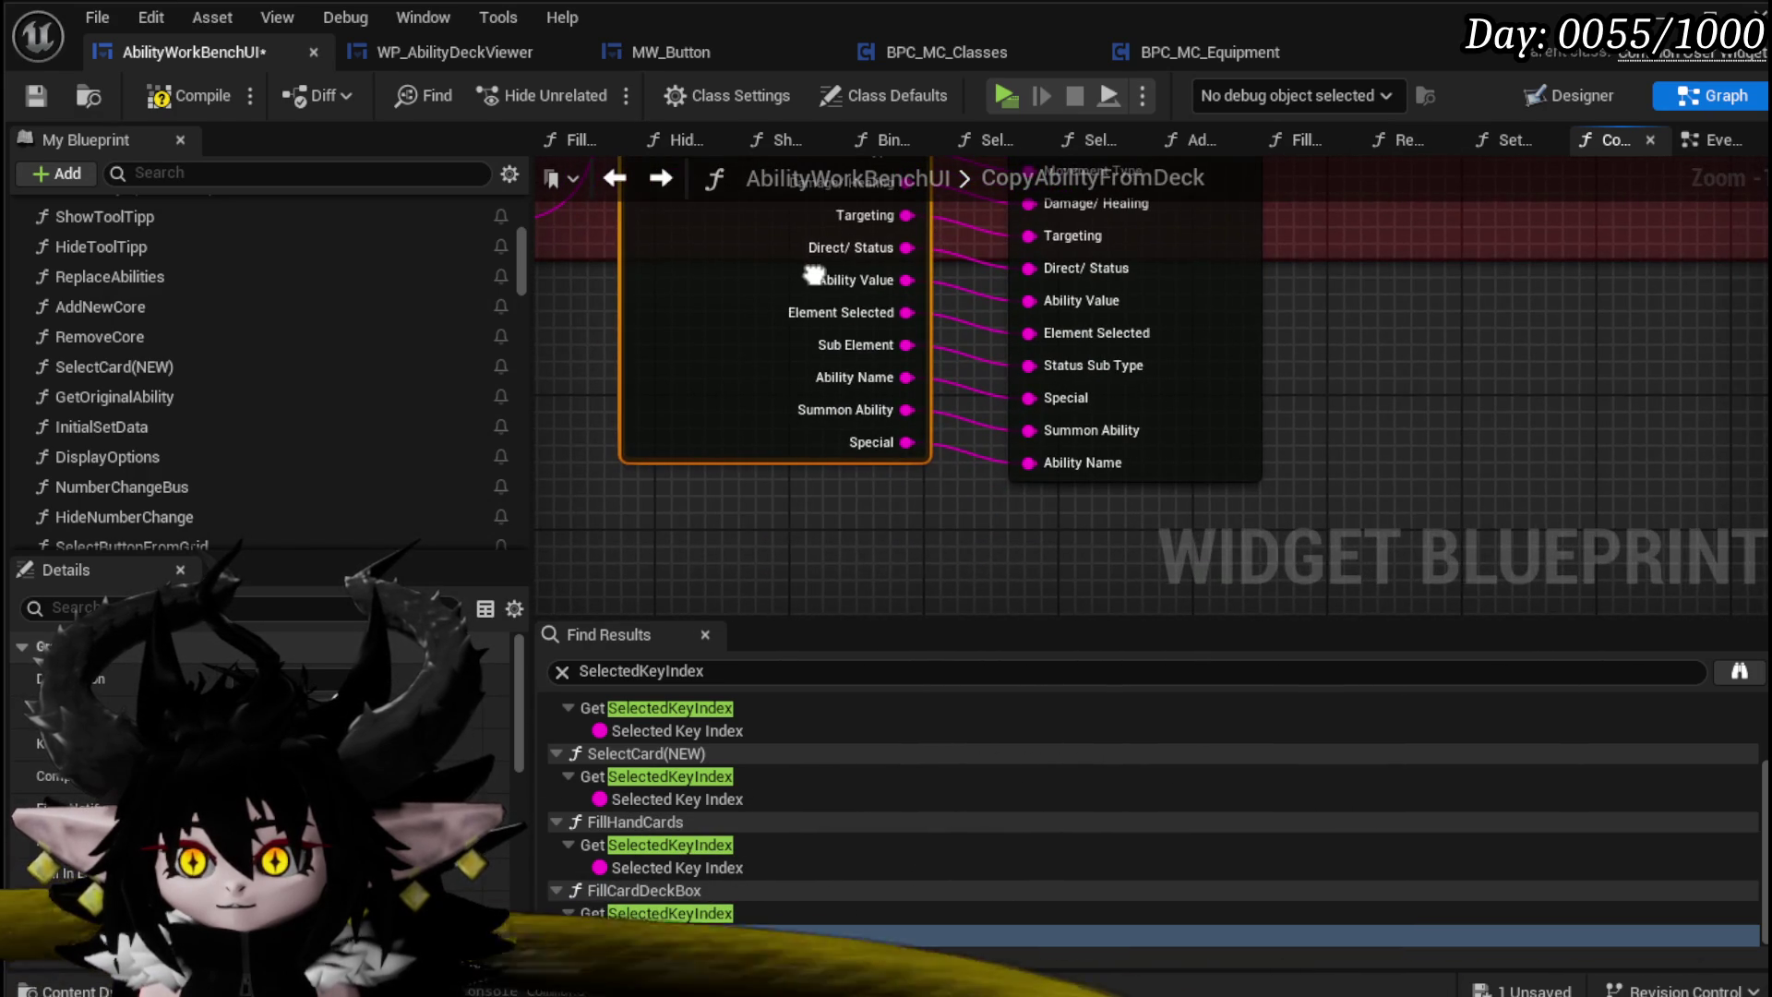
{"action": "left_click_drag", "start_coordinate": [905, 441], "coordinate": [1030, 398]}
{"action": "left_click_drag", "start_coordinate": [908, 377], "coordinate": [1039, 485]}
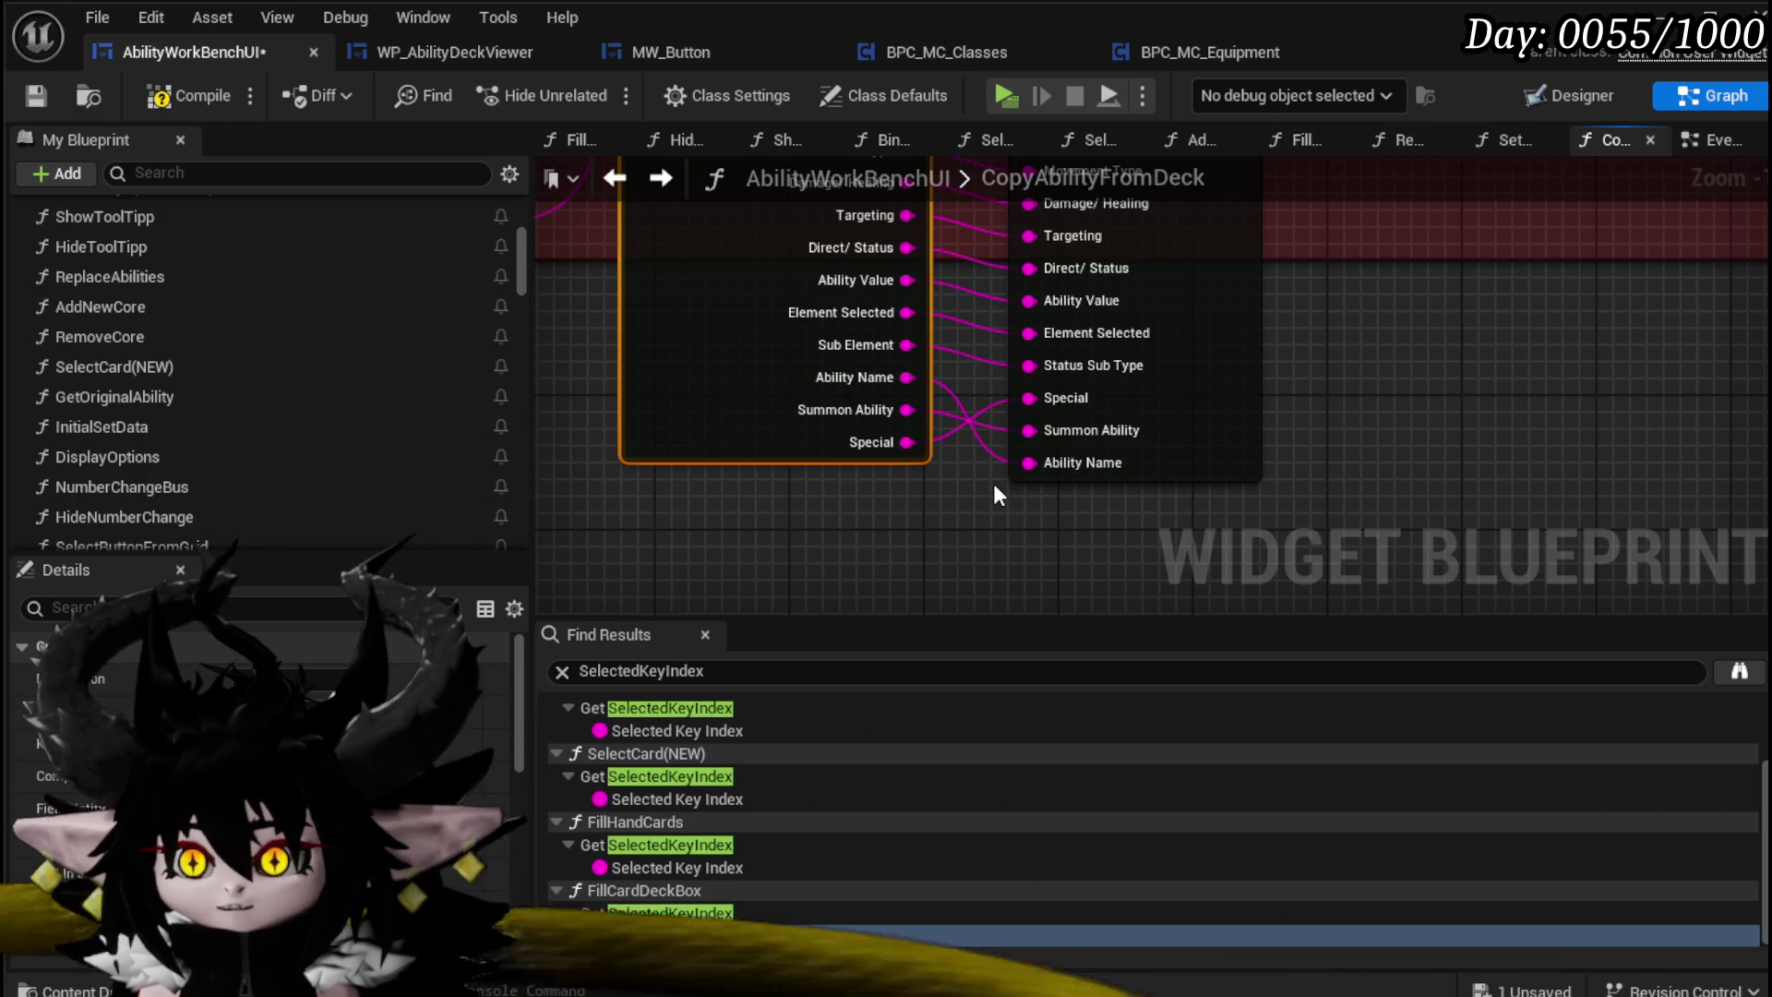
{"action": "left_click_drag", "start_coordinate": [803, 460], "coordinate": [810, 466]}
{"action": "scroll", "coordinate": [928, 481], "scroll_direction": "down", "scroll_amount": 2}
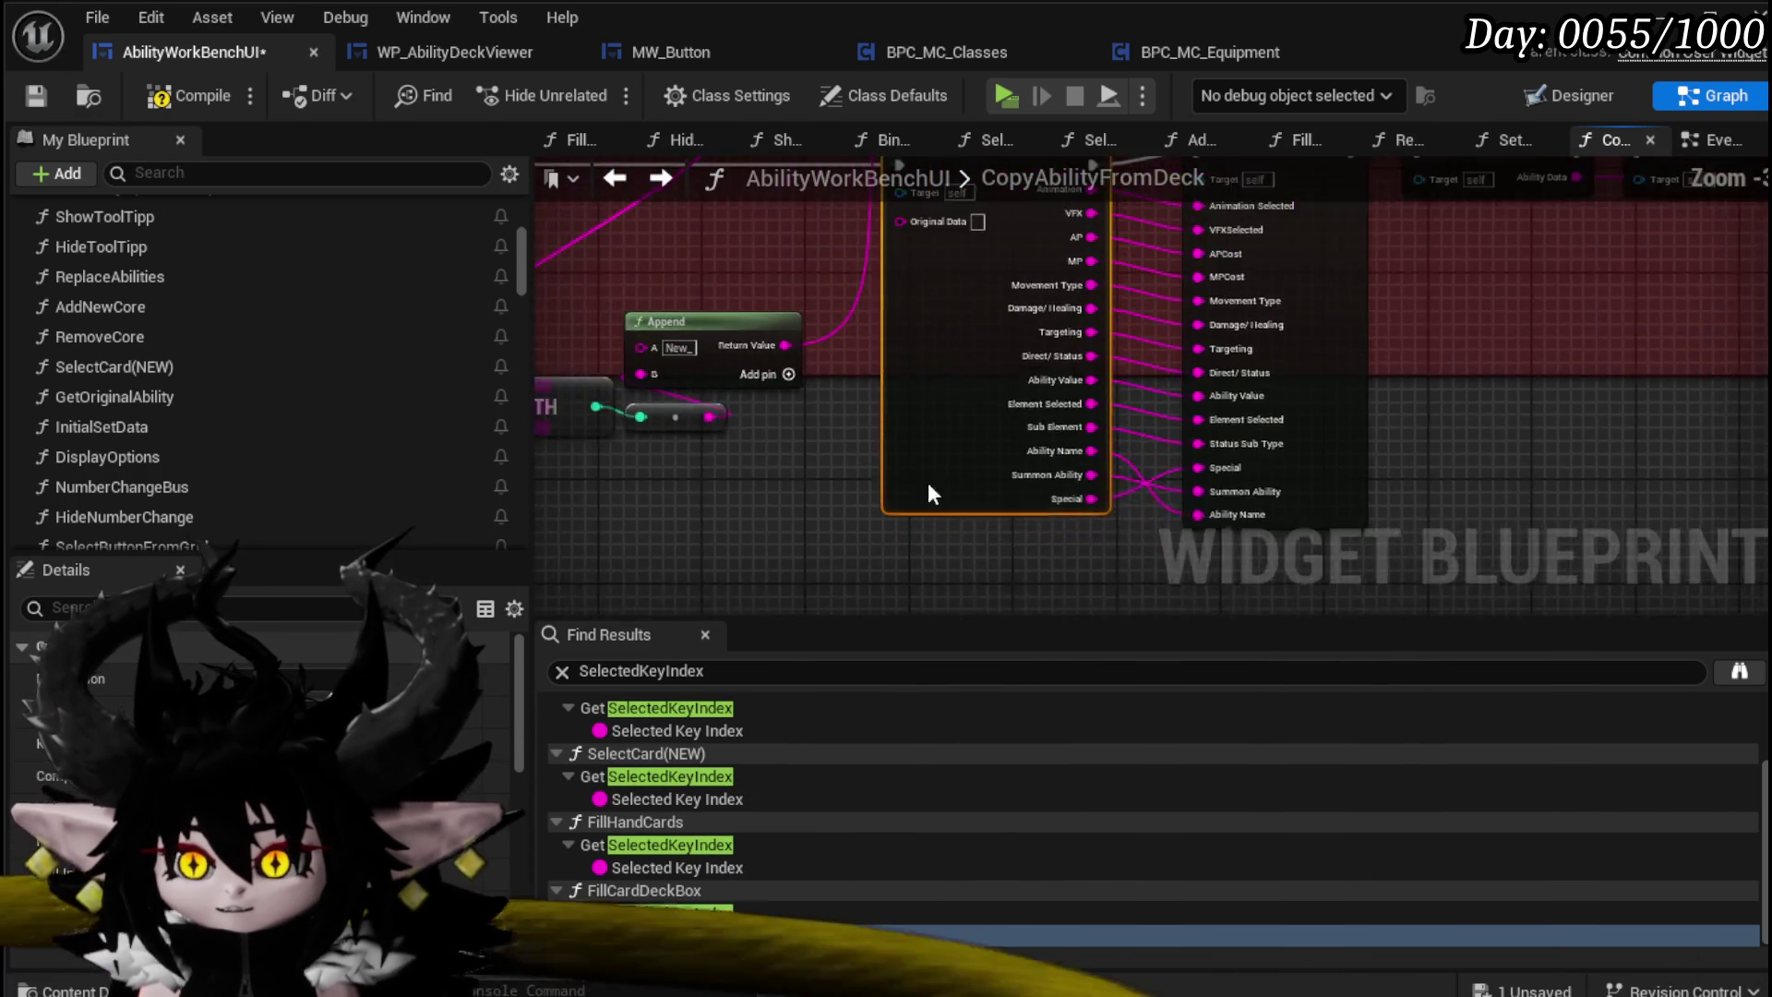
{"action": "left_click_drag", "start_coordinate": [993, 480], "coordinate": [1111, 350]}
{"action": "mouse_move", "coordinate": [943, 329]}
{"action": "left_mouse_down"}
{"action": "mouse_move", "coordinate": [1712, 339]}
{"action": "mouse_move", "coordinate": [1338, 323]}
{"action": "mouse_move", "coordinate": [906, 272]}
{"action": "left_mouse_up"}
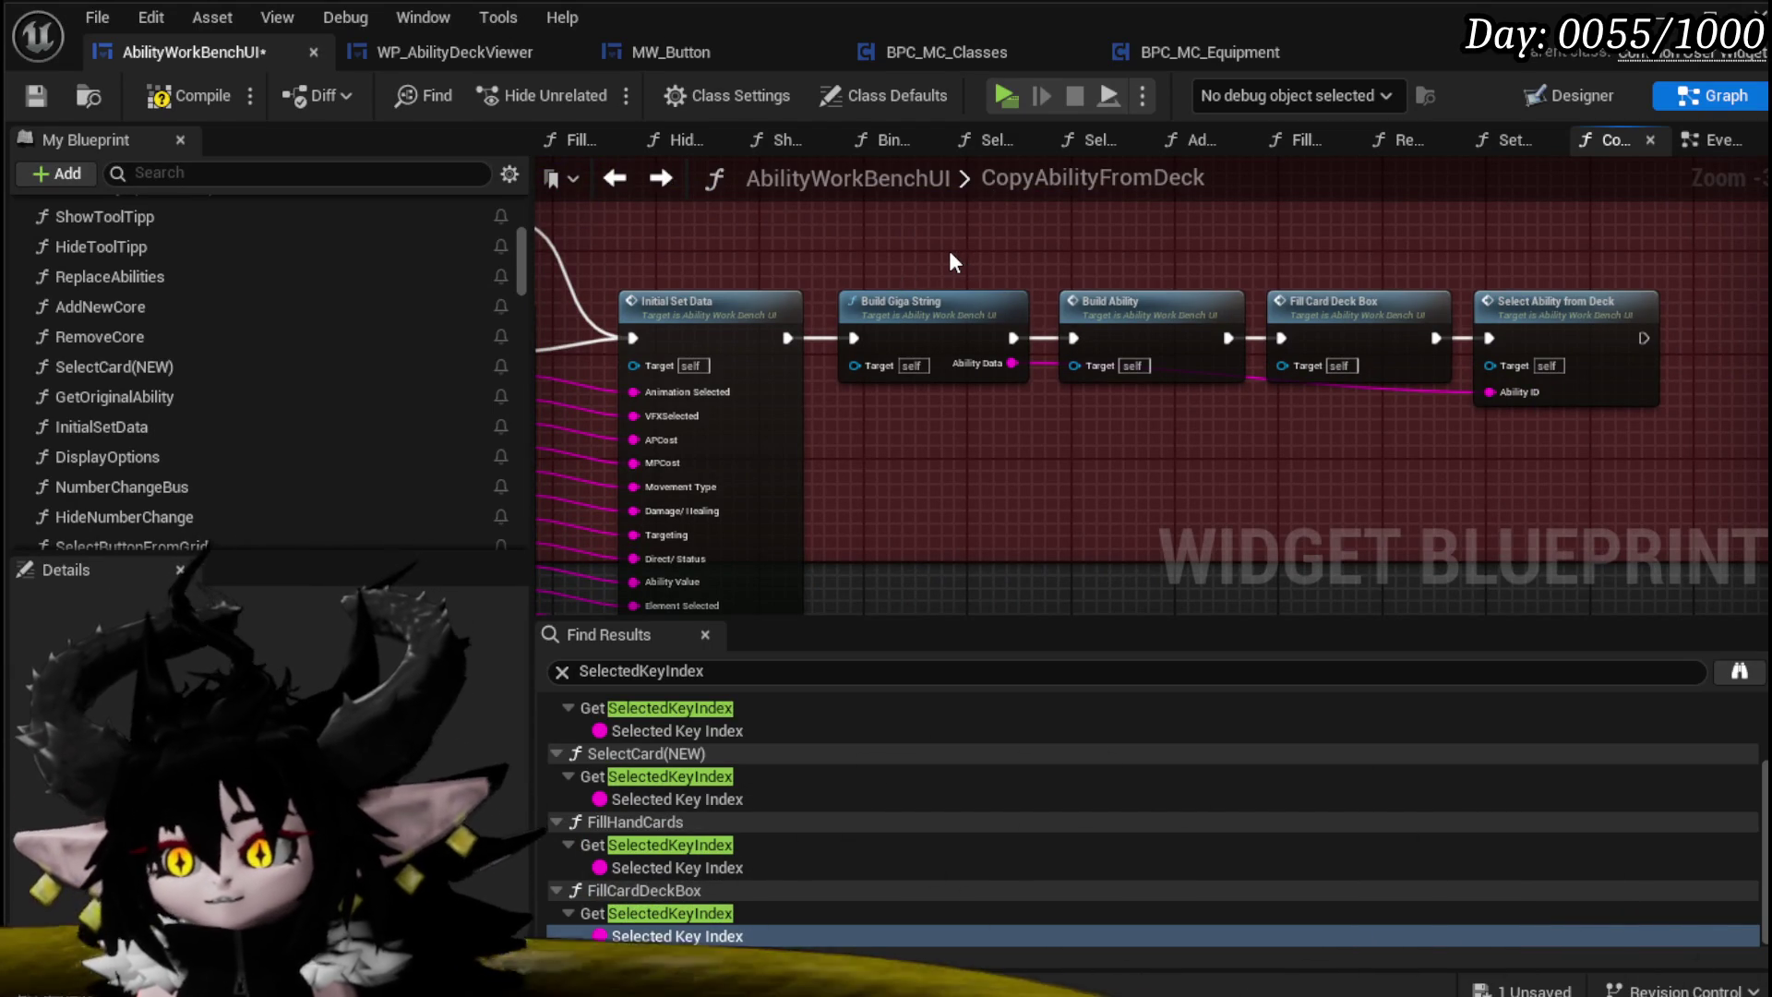
Step: Save, then trace Build Giga String through the BuildAbility event into the ReplaceAbilities function
{"action": "left_click", "coordinate": [35, 95]}
{"action": "left_click_drag", "start_coordinate": [1139, 476], "coordinate": [1001, 462]}
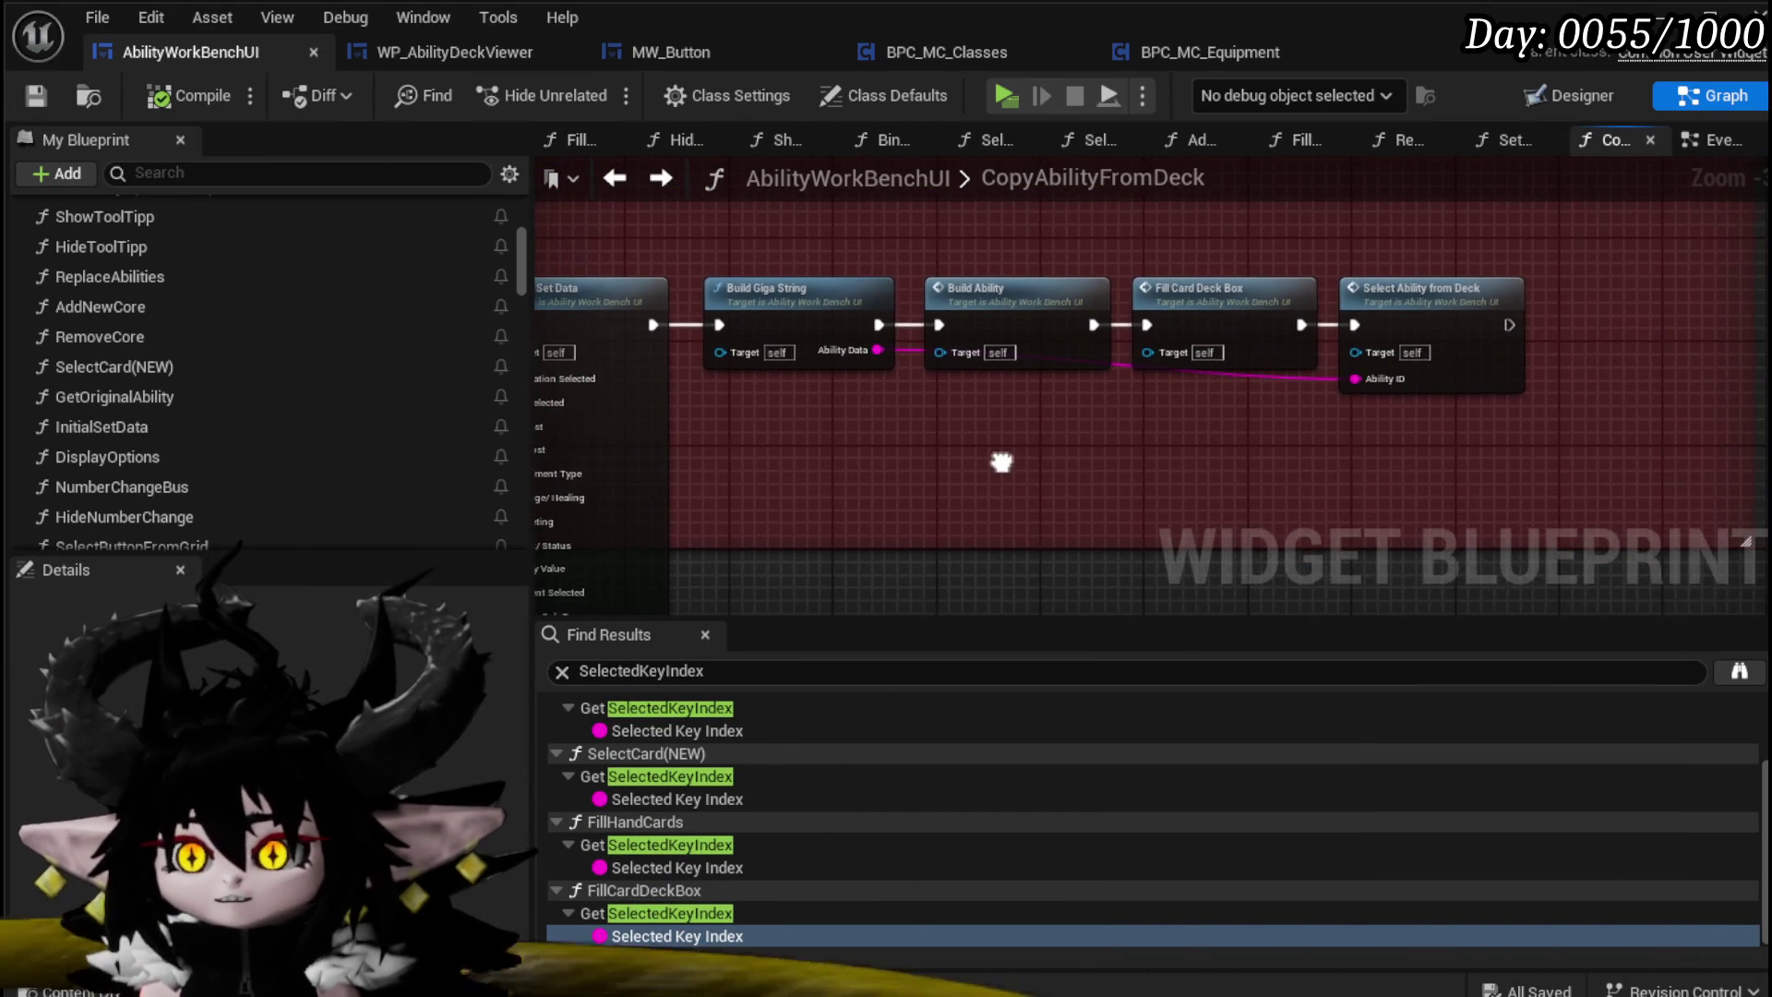
{"action": "left_click", "coordinate": [794, 305]}
{"action": "left_click_drag", "start_coordinate": [810, 233], "coordinate": [1092, 193]}
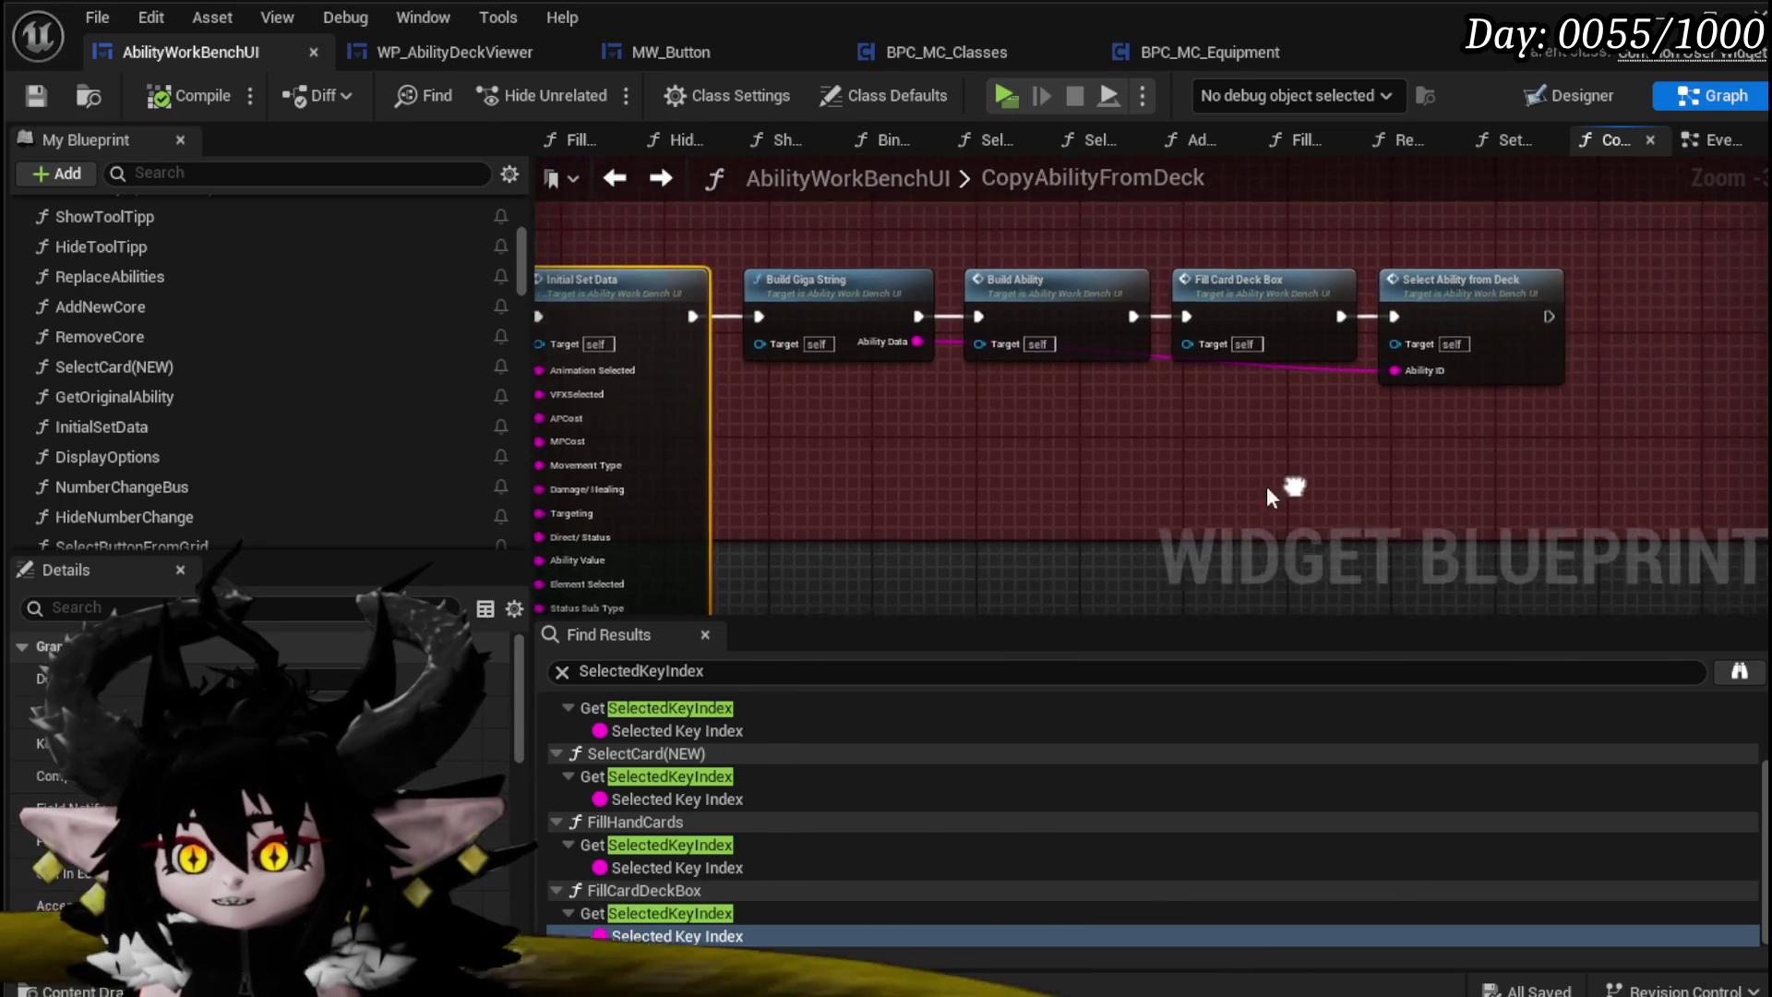
{"action": "left_click_drag", "start_coordinate": [746, 418], "coordinate": [855, 284]}
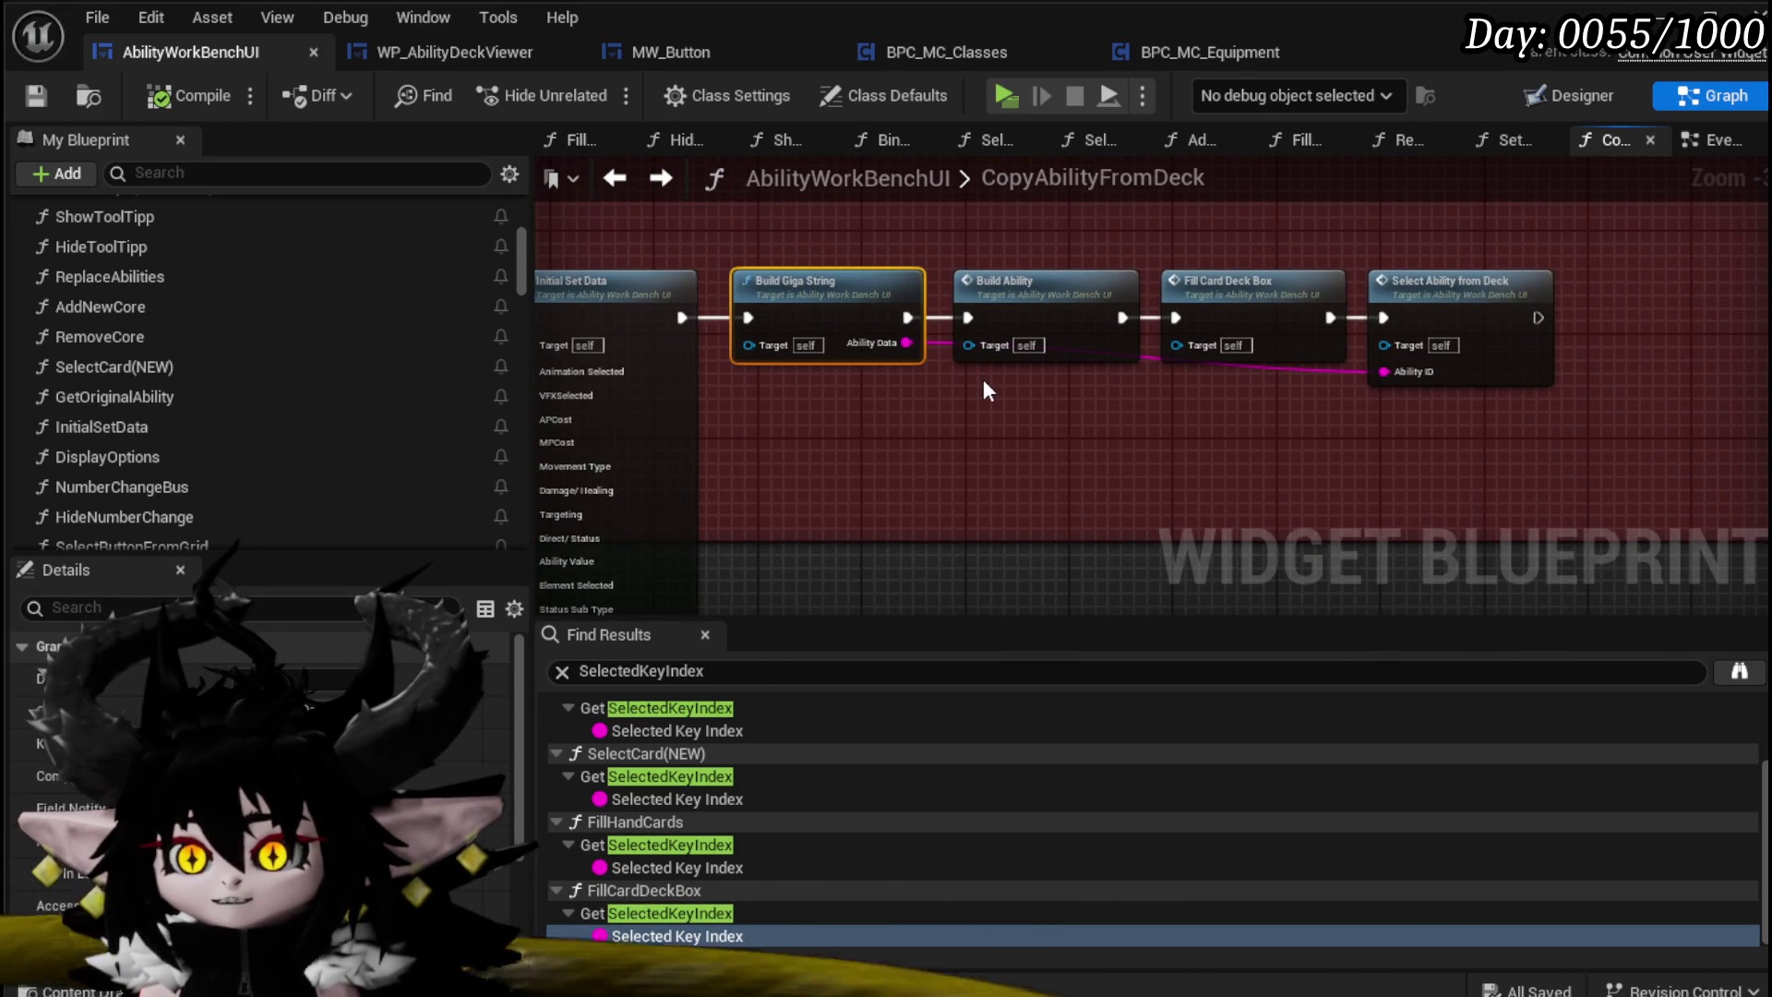
{"action": "double_click", "coordinate": [1017, 286]}
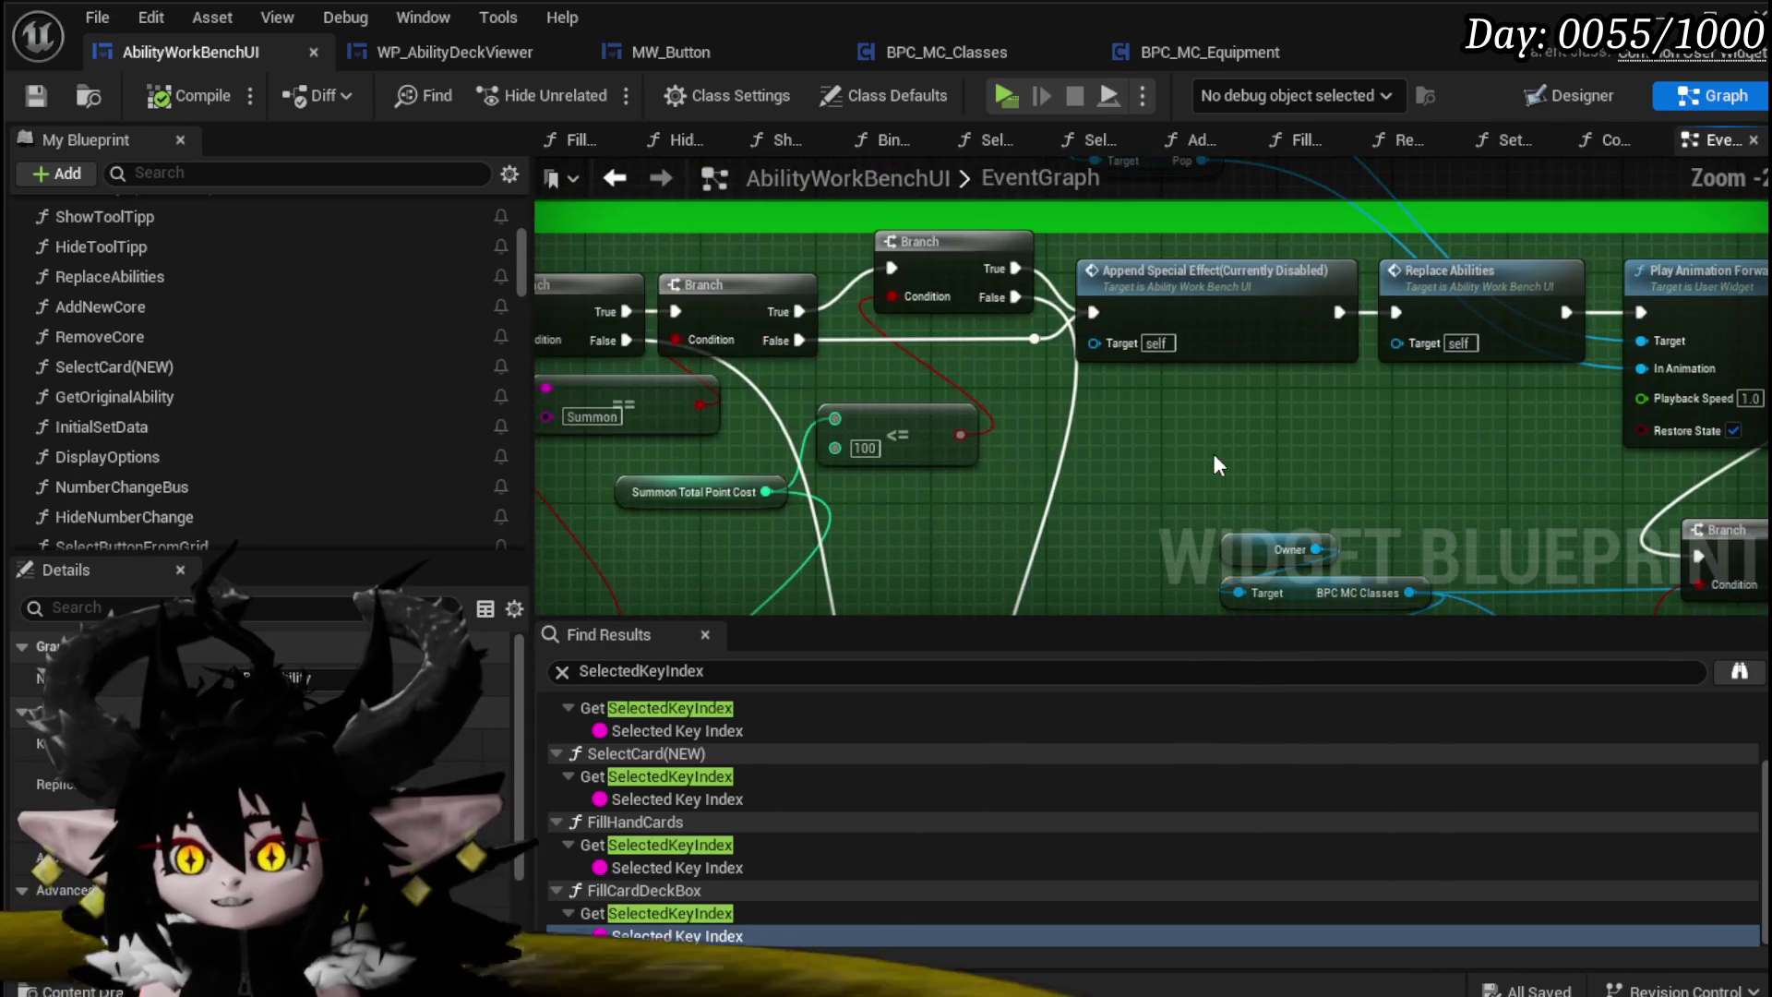
{"action": "double_click", "coordinate": [1456, 305]}
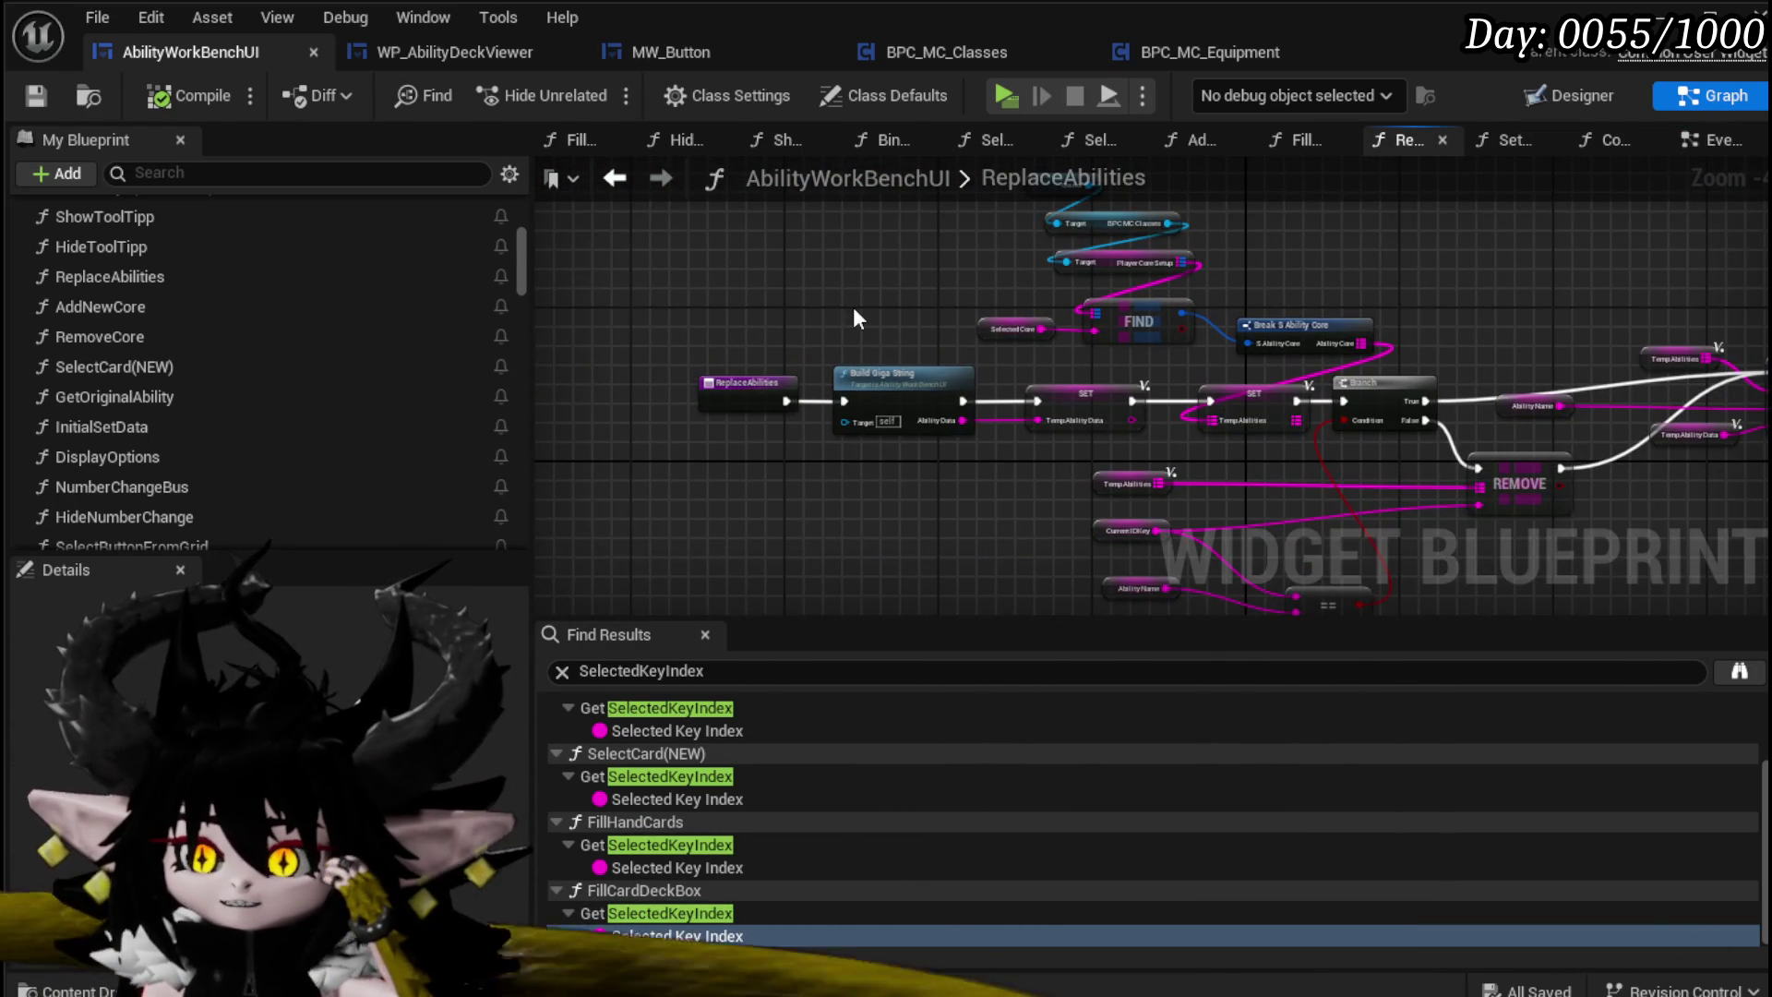
{"action": "left_click", "coordinate": [876, 397]}
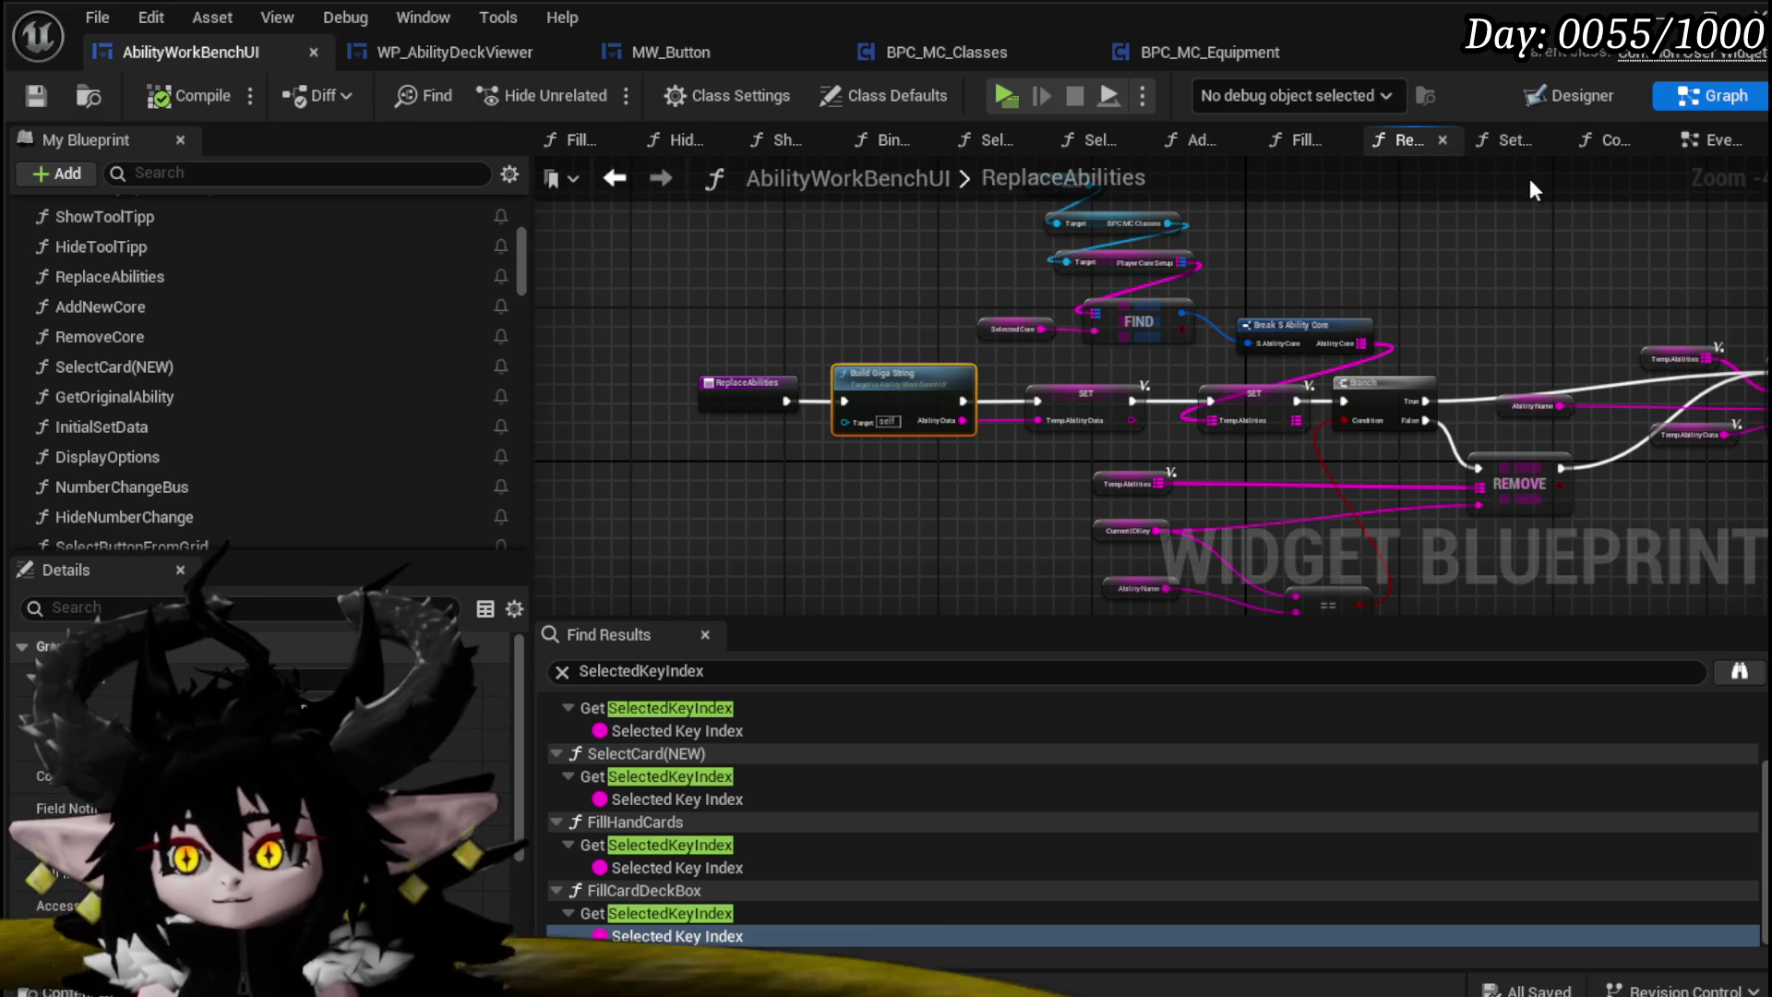
Step: In CopyAbilityFromDeck delete Build Giga String and Select Ability from Deck, shifting Build Ability left
{"action": "left_click", "coordinate": [1616, 150]}
{"action": "left_click", "coordinate": [822, 275]}
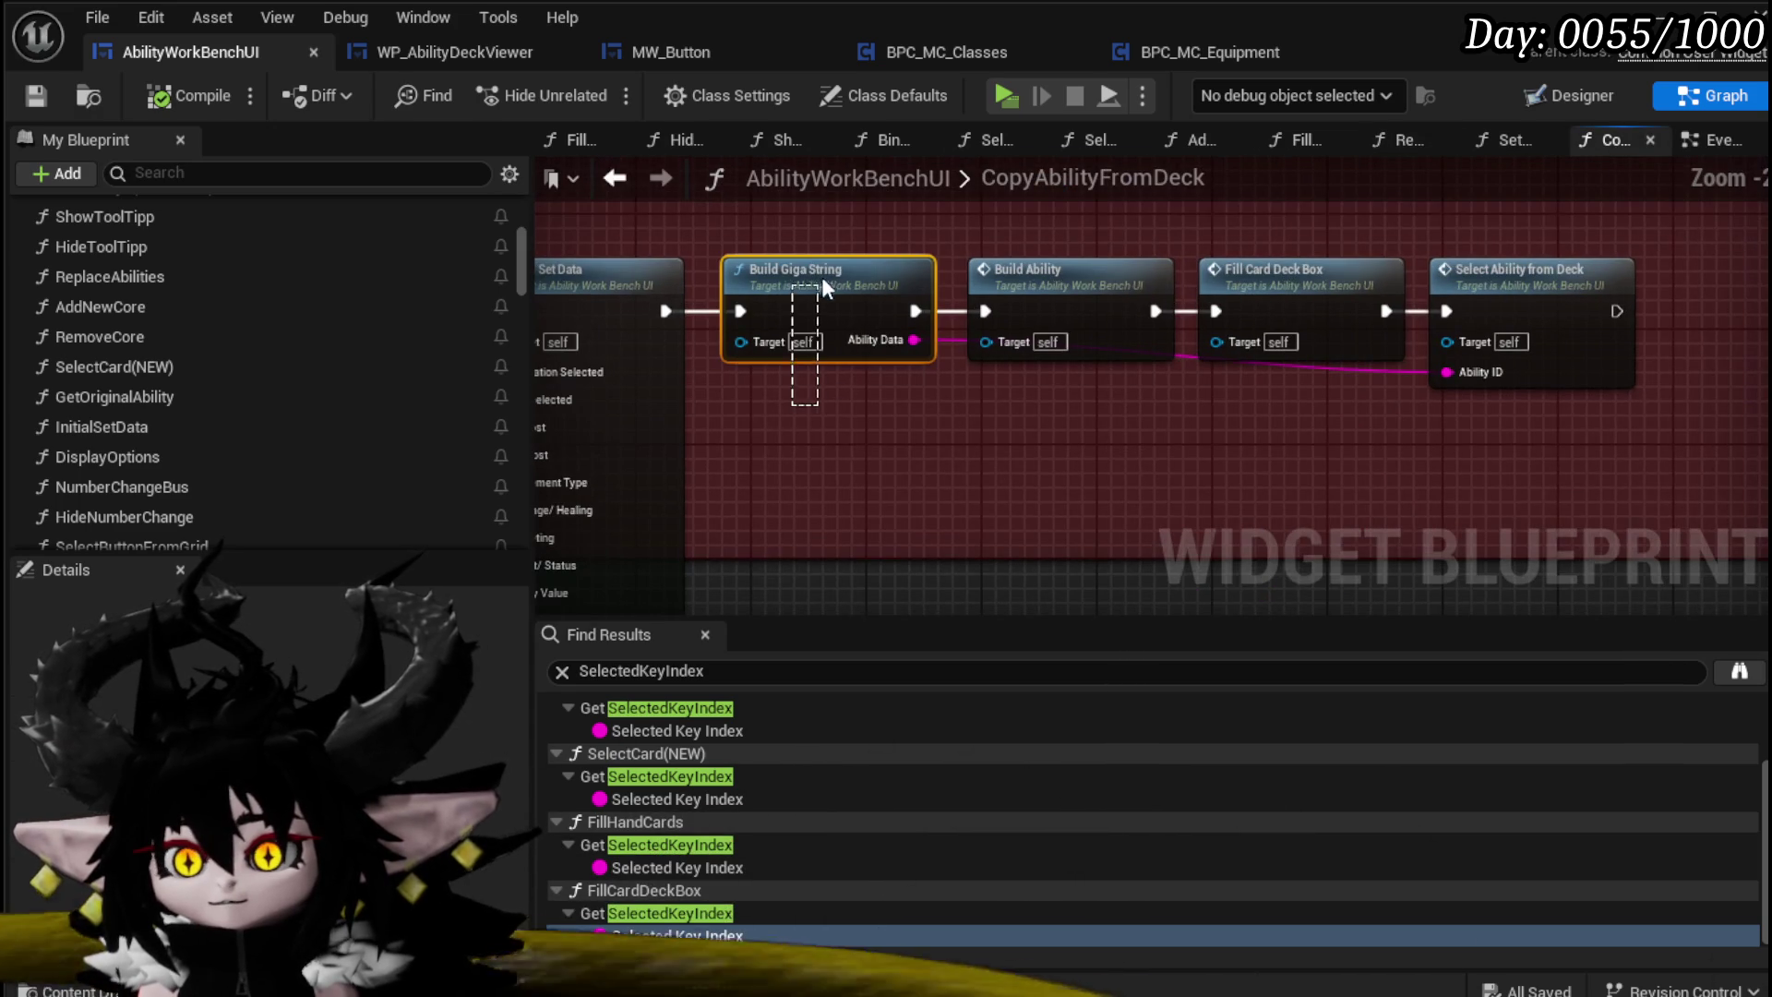
{"action": "key", "text": "Delete"}
{"action": "mouse_move", "coordinate": [665, 310]}
{"action": "left_mouse_down"}
{"action": "mouse_move", "coordinate": [985, 311]}
{"action": "mouse_move", "coordinate": [801, 302]}
{"action": "left_mouse_up"}
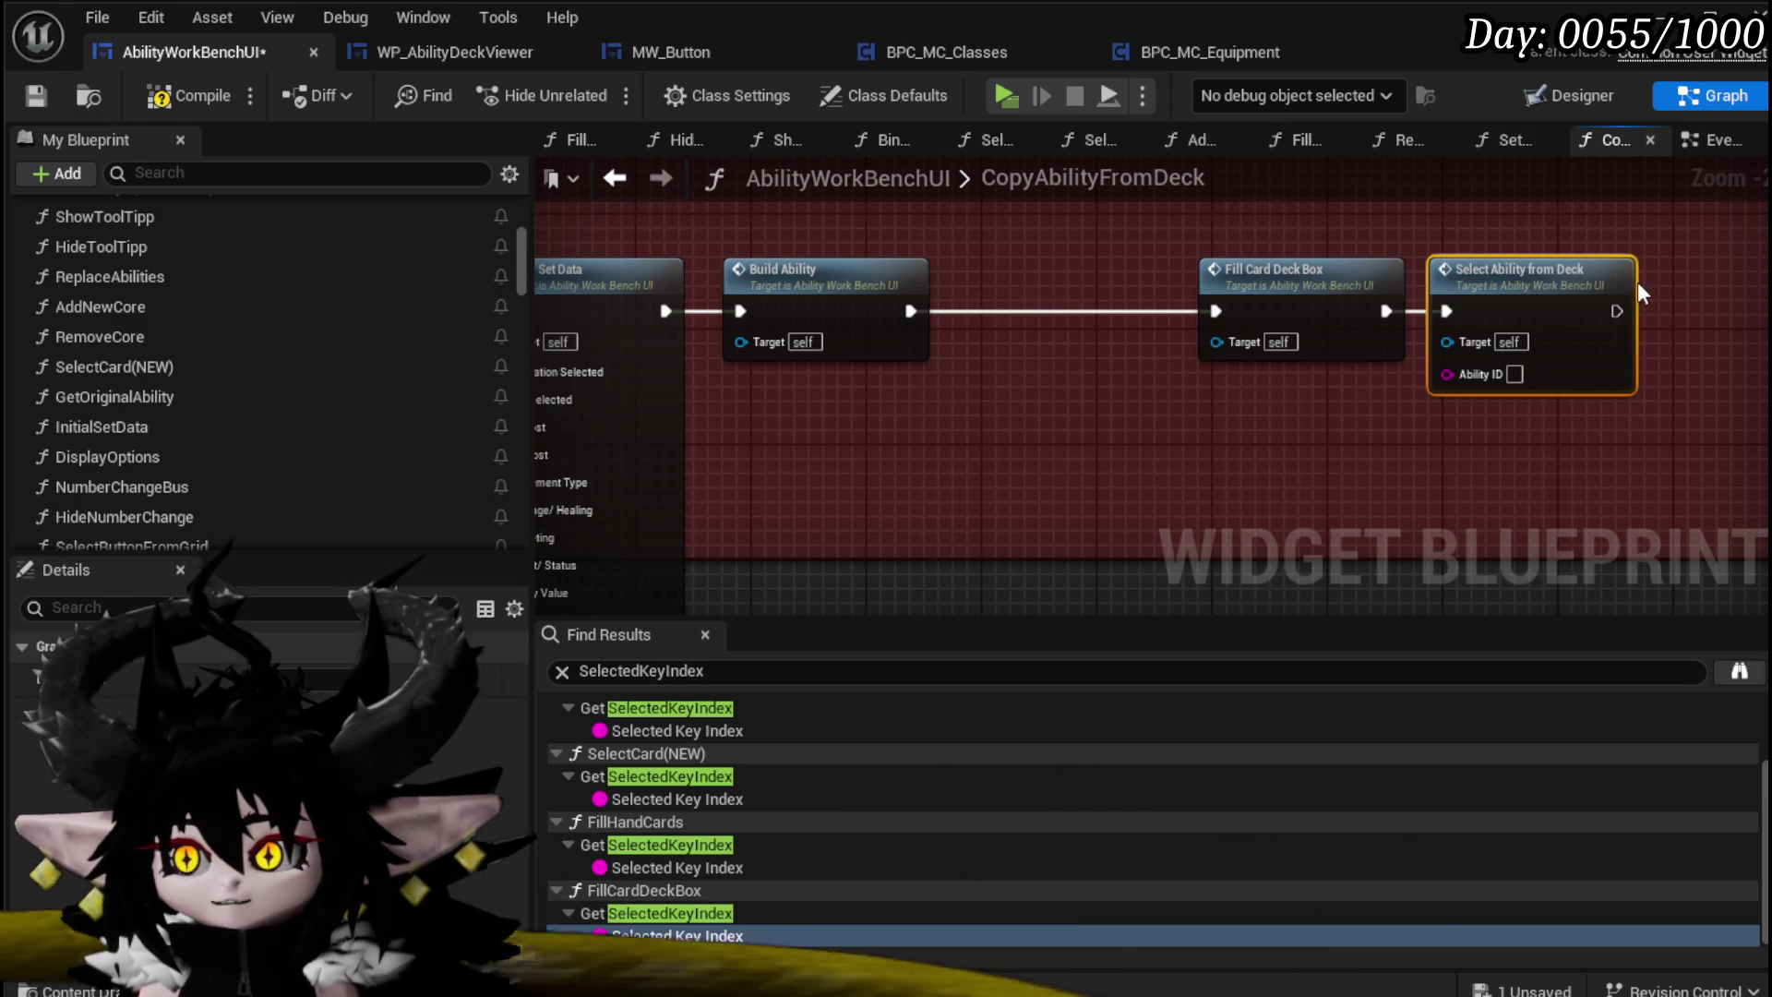
{"action": "key", "text": "Delete"}
{"action": "double_click", "coordinate": [872, 311]}
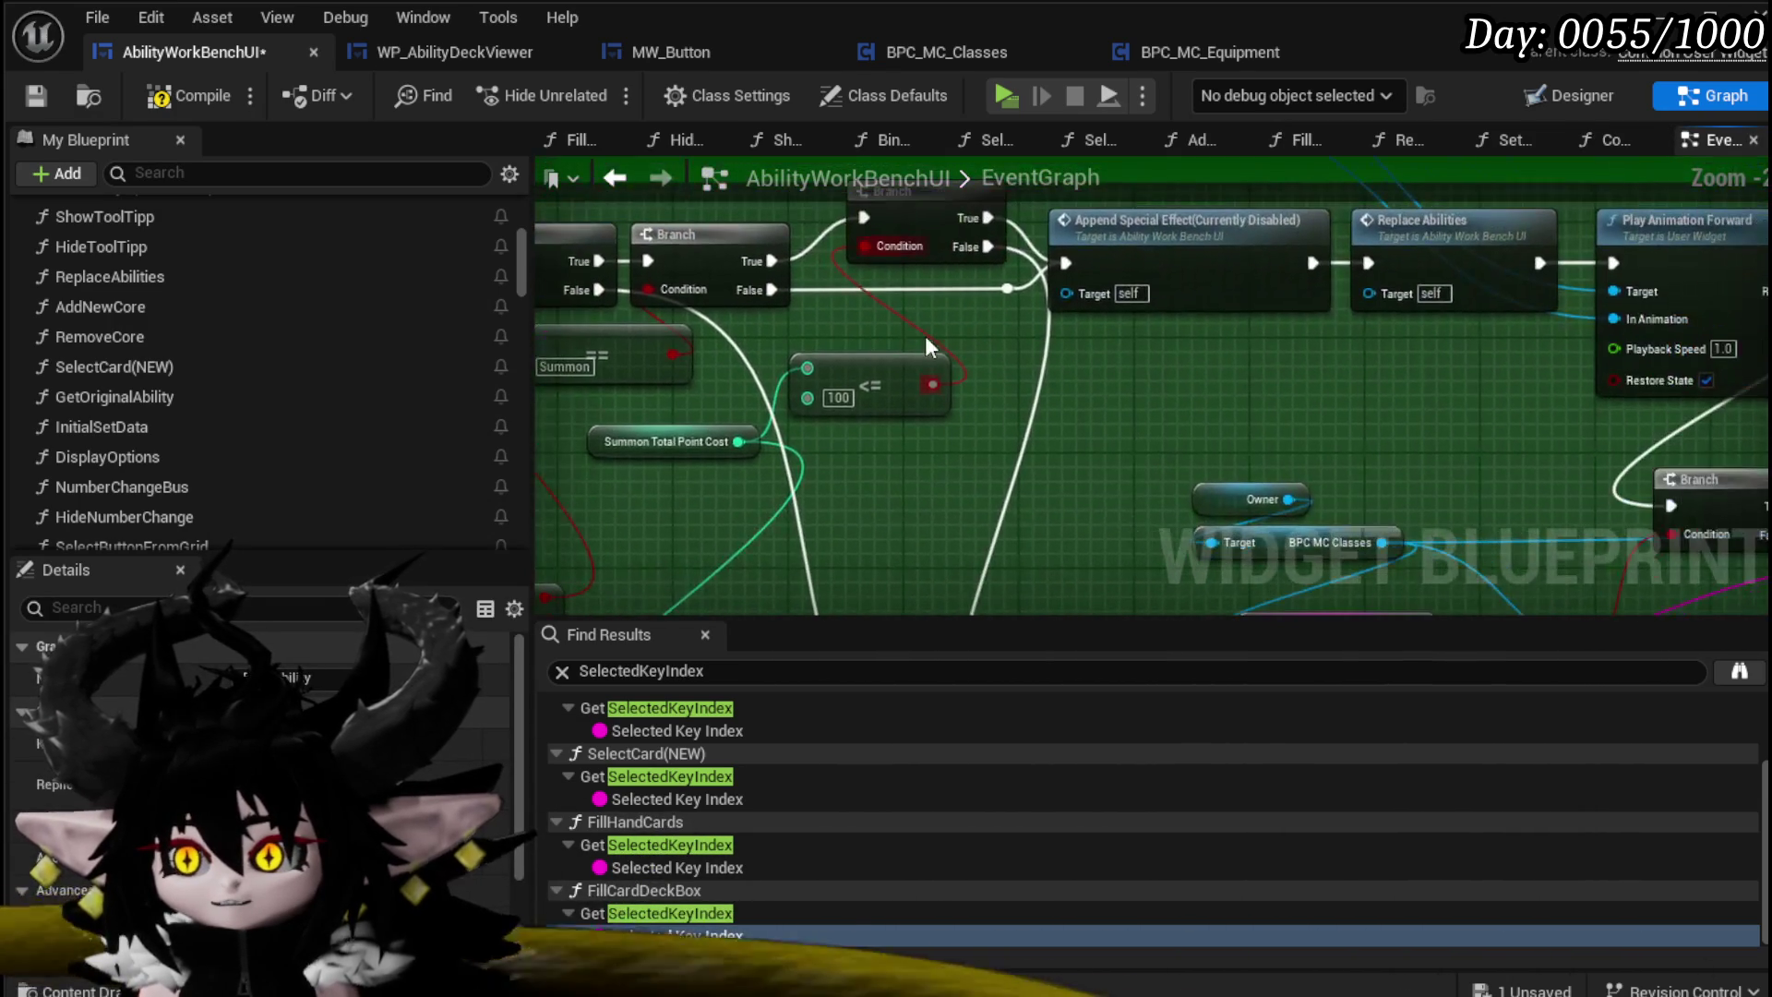
Step: Review the BuildAbility event chain in the EventGraph, from Play Animation through Fill Card Deck Box
{"action": "left_click_drag", "start_coordinate": [1200, 358], "coordinate": [860, 335]}
{"action": "mouse_move", "coordinate": [1161, 325]}
{"action": "left_mouse_down"}
{"action": "mouse_move", "coordinate": [579, 408]}
{"action": "mouse_move", "coordinate": [777, 247]}
{"action": "left_mouse_up"}
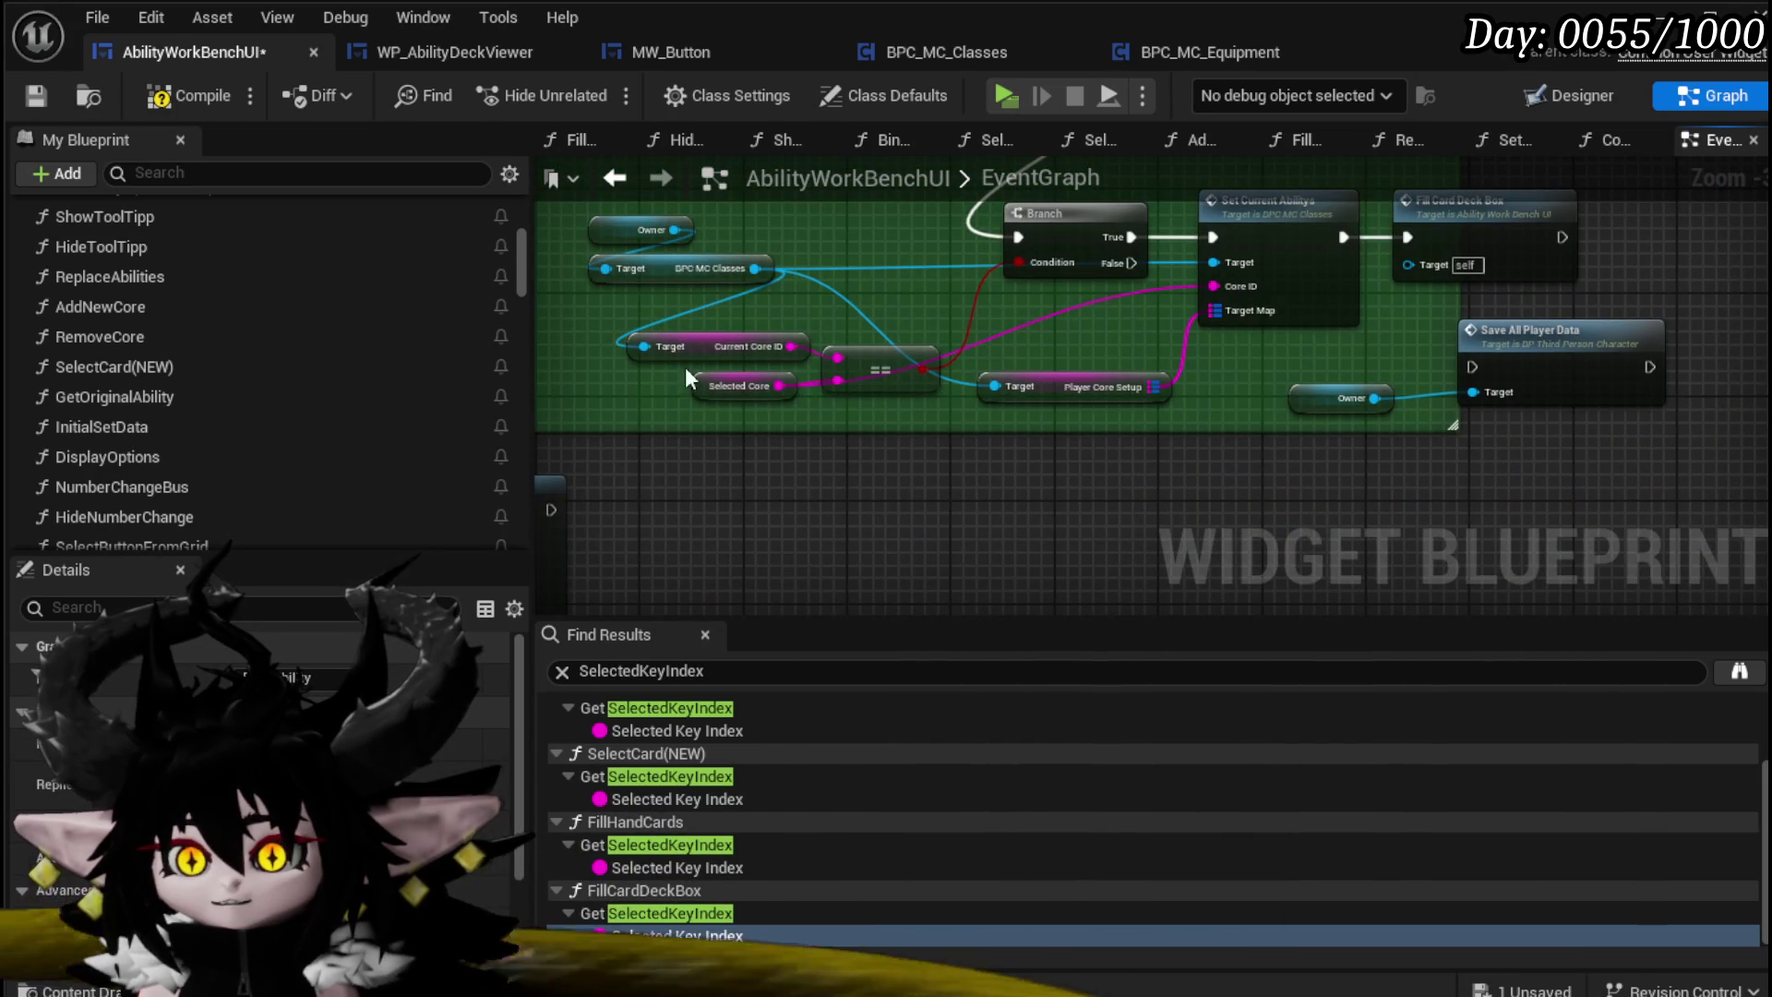
{"action": "mouse_move", "coordinate": [963, 376]}
{"action": "left_mouse_down"}
{"action": "mouse_move", "coordinate": [807, 413]}
{"action": "mouse_move", "coordinate": [772, 441]}
{"action": "mouse_move", "coordinate": [928, 402]}
{"action": "left_mouse_up"}
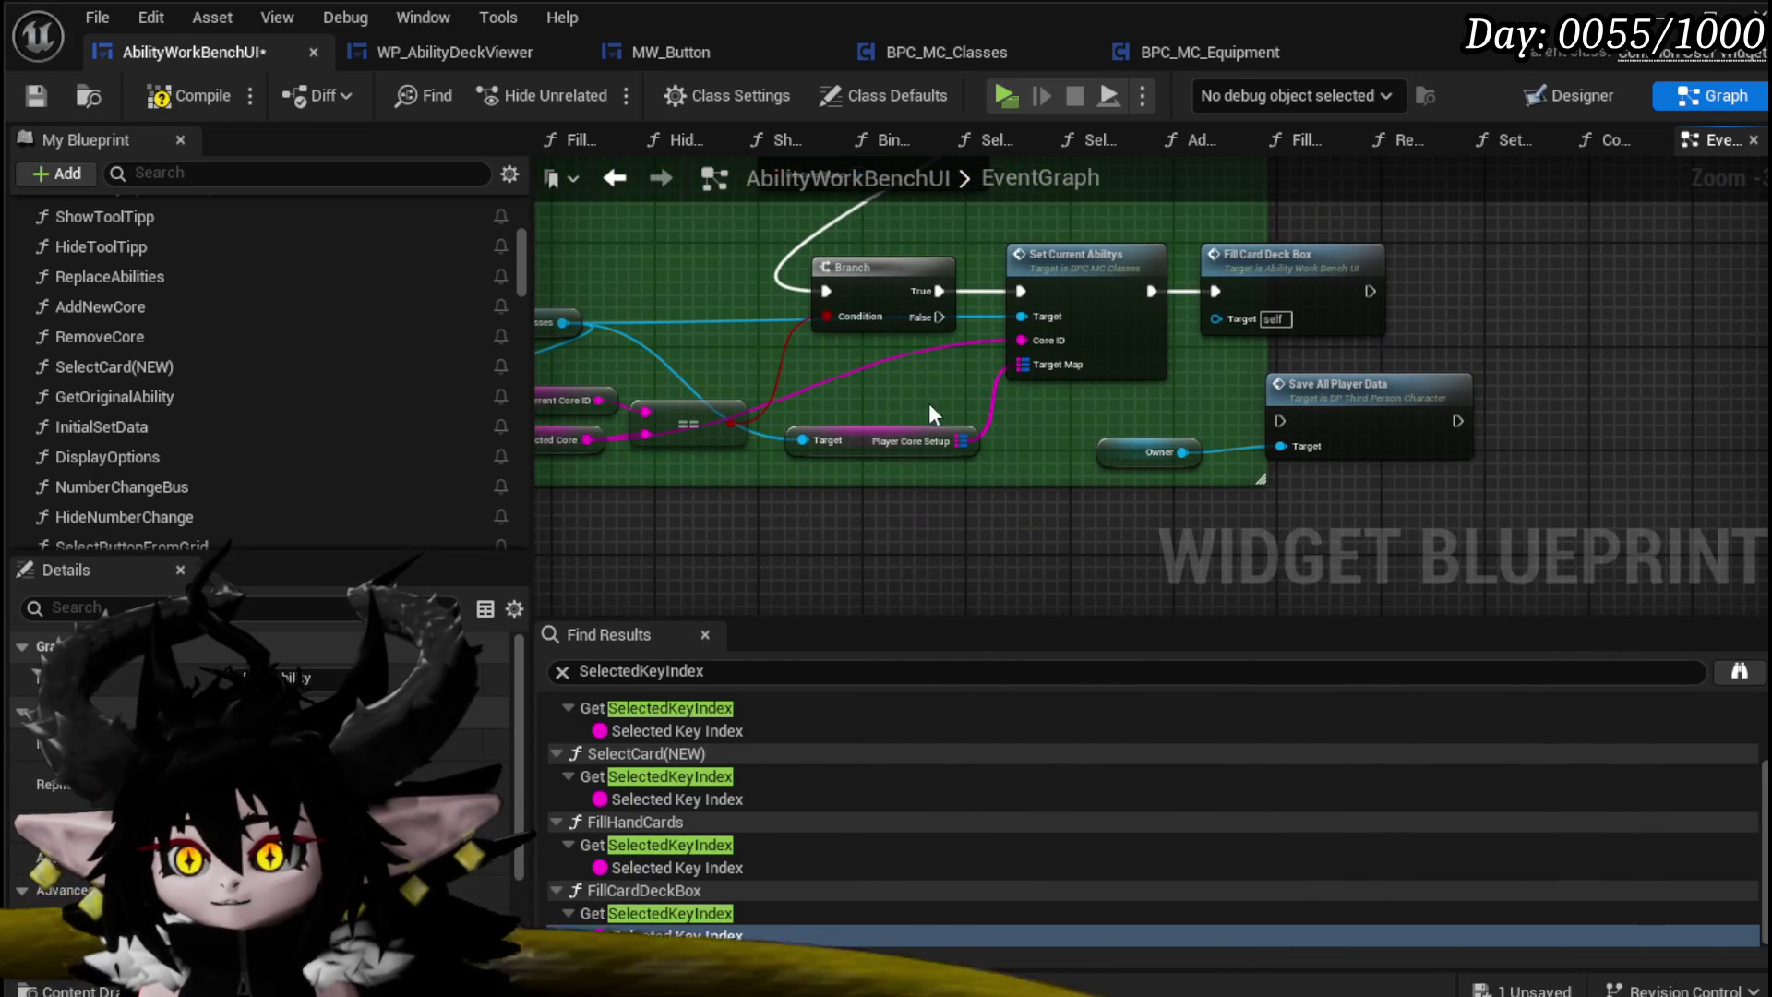
{"action": "mouse_move", "coordinate": [1287, 293]}
{"action": "left_mouse_down"}
{"action": "mouse_move", "coordinate": [1100, 388]}
{"action": "mouse_move", "coordinate": [1373, 302]}
{"action": "mouse_move", "coordinate": [1357, 310]}
{"action": "mouse_move", "coordinate": [1391, 164]}
{"action": "left_mouse_up"}
{"action": "mouse_move", "coordinate": [1209, 262]}
{"action": "left_mouse_down"}
{"action": "mouse_move", "coordinate": [1191, 341]}
{"action": "mouse_move", "coordinate": [1141, 324]}
{"action": "mouse_move", "coordinate": [864, 486]}
{"action": "mouse_move", "coordinate": [840, 452]}
{"action": "mouse_move", "coordinate": [978, 387]}
{"action": "mouse_move", "coordinate": [932, 463]}
{"action": "mouse_move", "coordinate": [1091, 428]}
{"action": "left_mouse_up"}
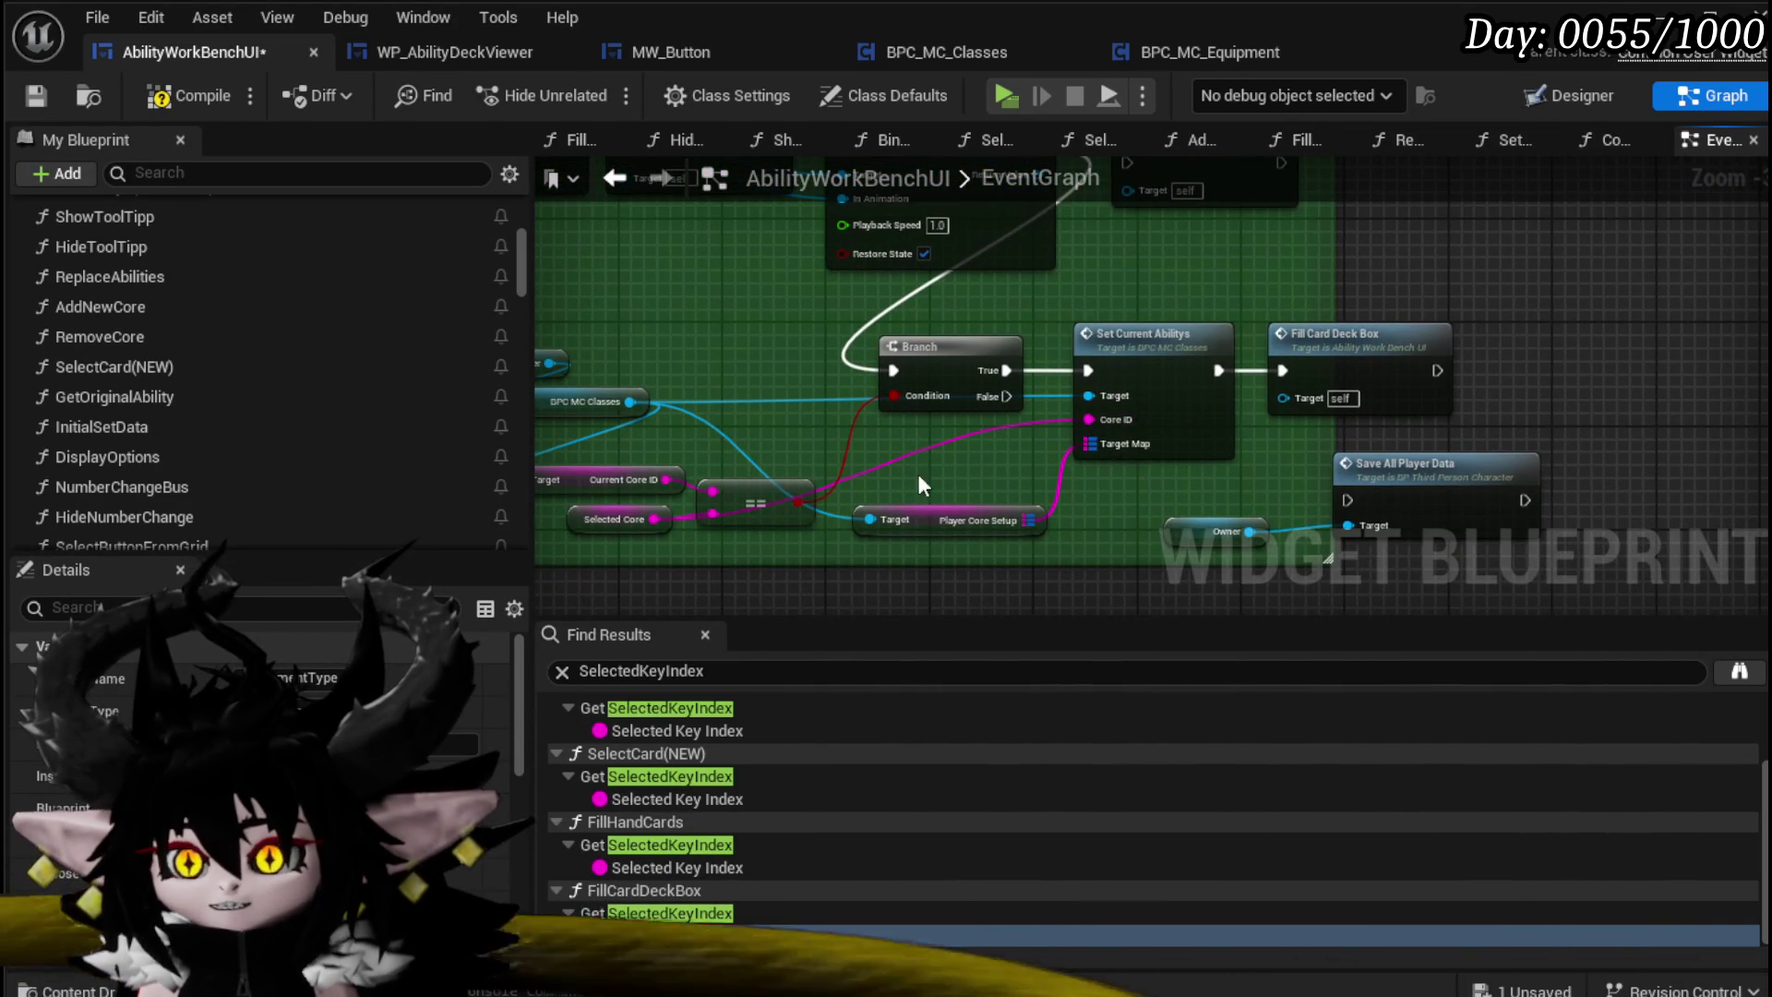
{"action": "left_click_drag", "start_coordinate": [917, 474], "coordinate": [1156, 445]}
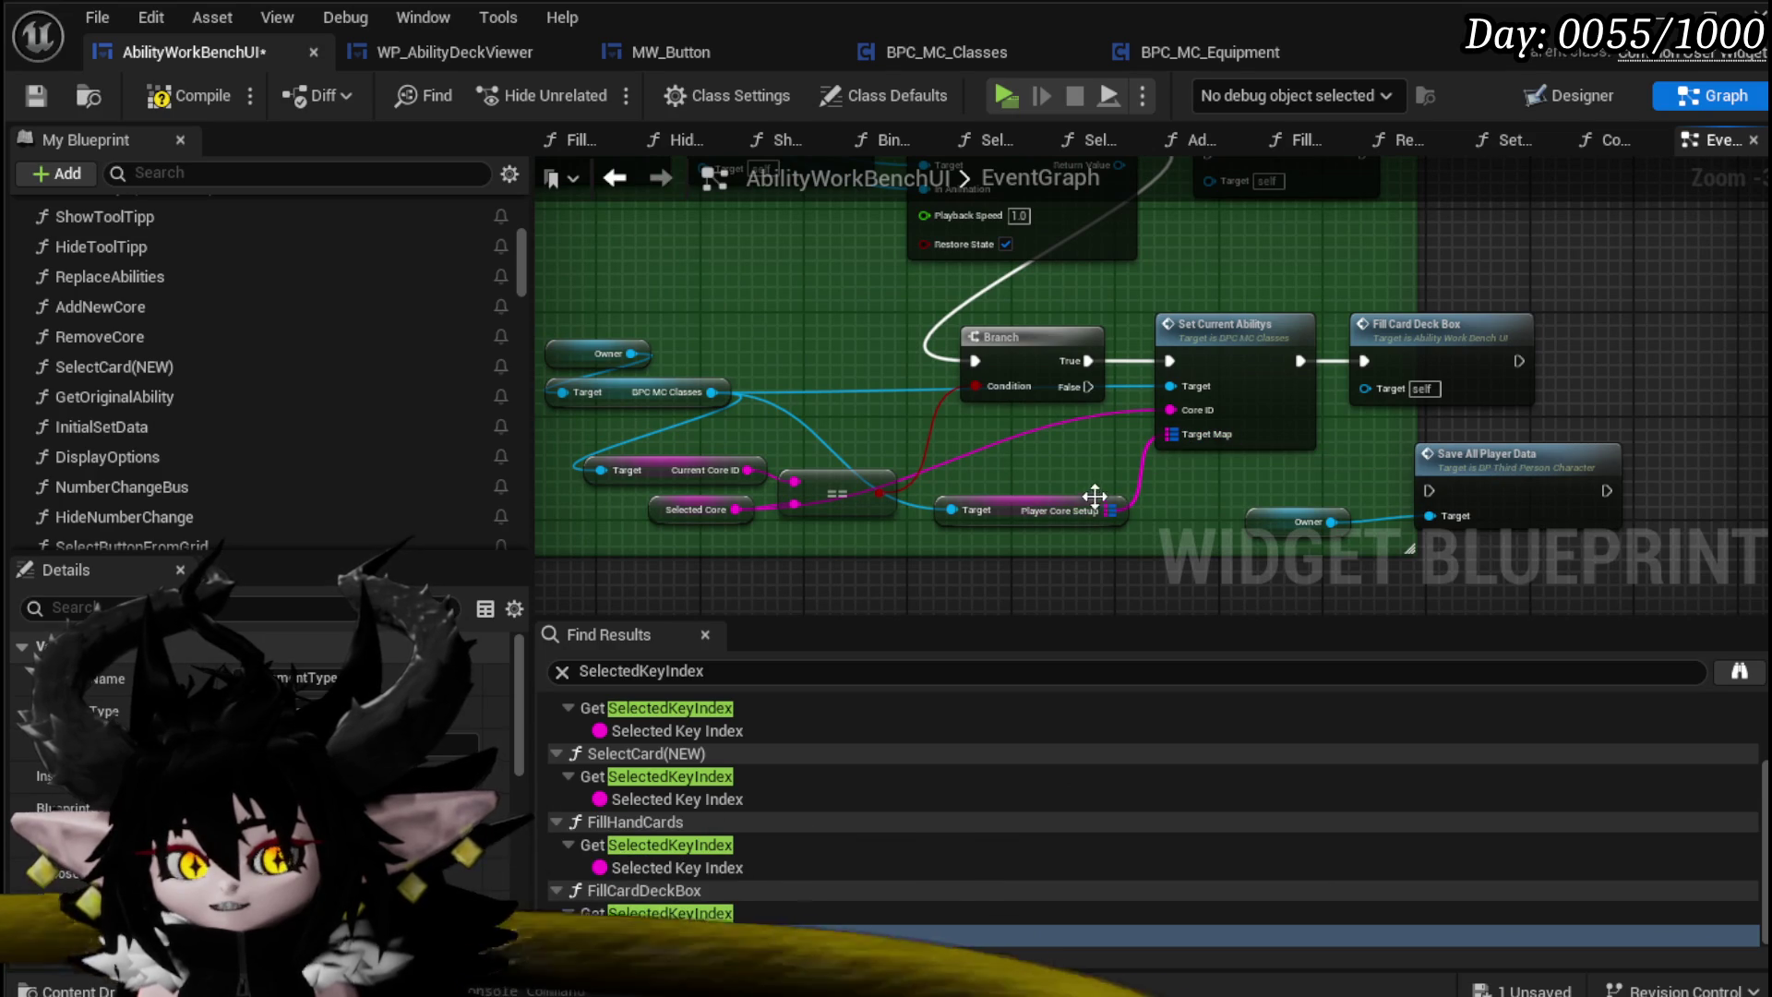
{"action": "mouse_move", "coordinate": [1073, 480]}
{"action": "left_mouse_down"}
{"action": "mouse_move", "coordinate": [659, 487]}
{"action": "mouse_move", "coordinate": [960, 512]}
{"action": "mouse_move", "coordinate": [912, 374]}
{"action": "mouse_move", "coordinate": [1384, 406]}
{"action": "mouse_move", "coordinate": [1002, 376]}
{"action": "mouse_move", "coordinate": [779, 446]}
{"action": "left_mouse_up"}
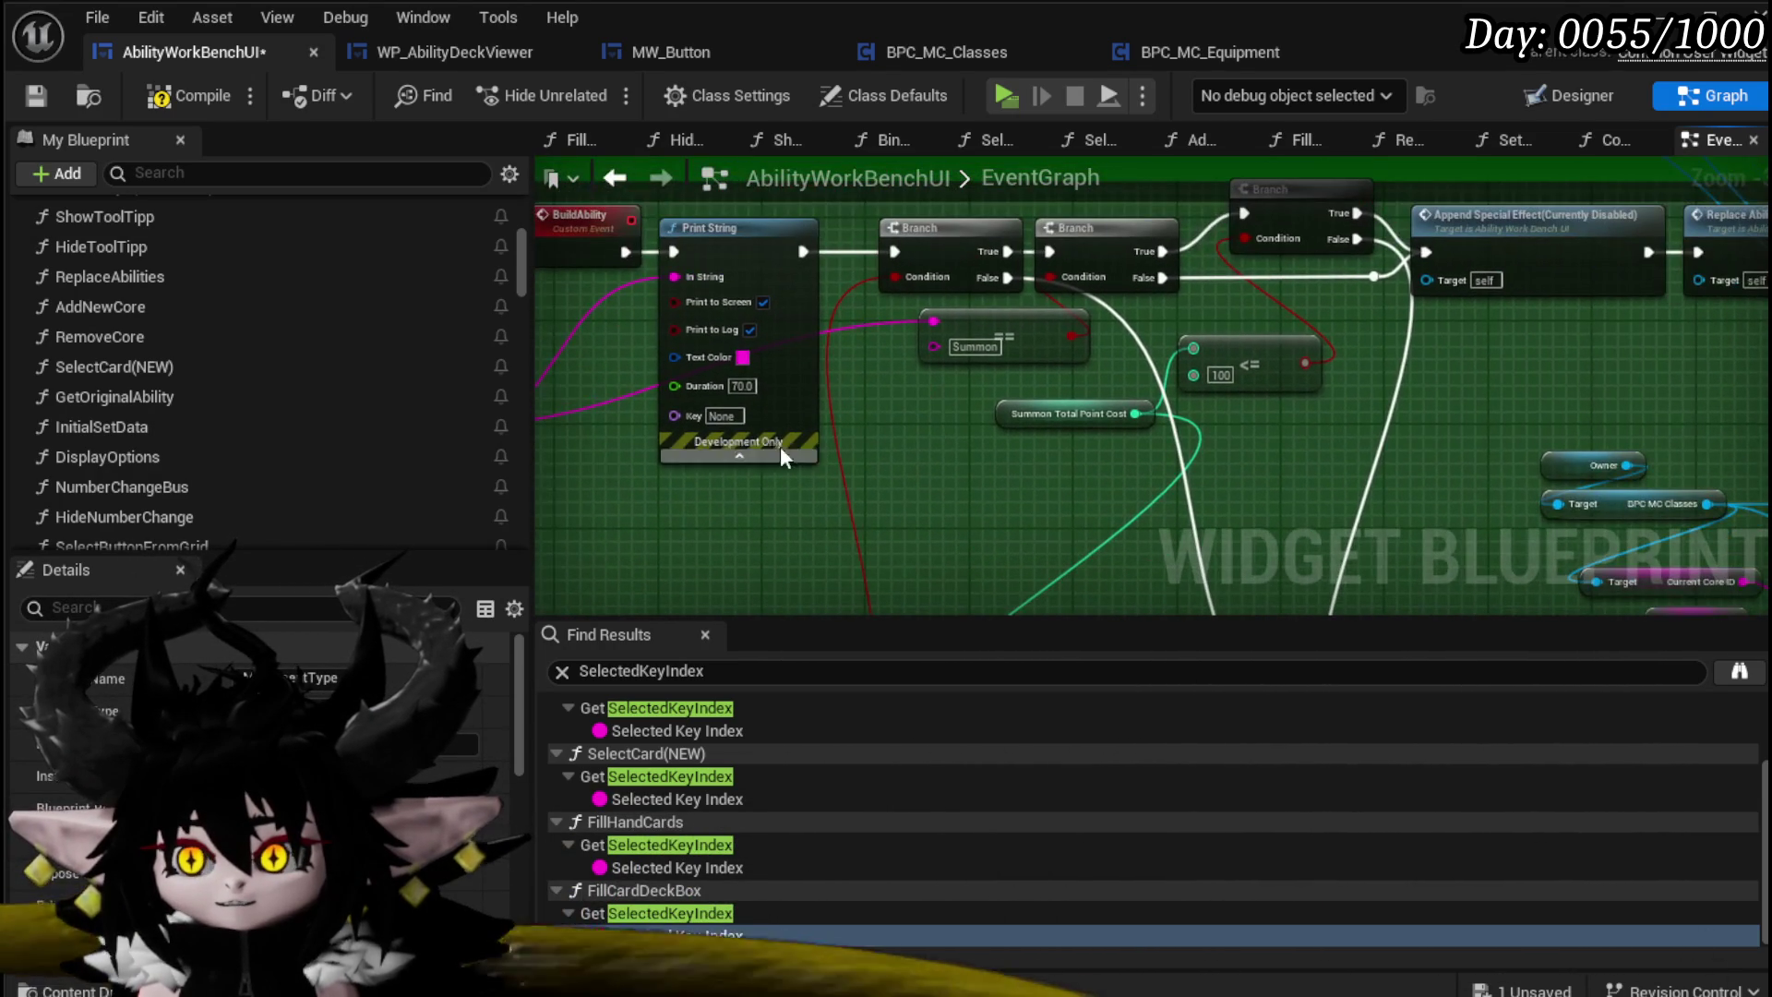
{"action": "mouse_move", "coordinate": [901, 386]}
{"action": "left_mouse_down"}
{"action": "mouse_move", "coordinate": [1018, 458]}
{"action": "mouse_move", "coordinate": [1228, 426]}
{"action": "mouse_move", "coordinate": [1163, 517]}
{"action": "mouse_move", "coordinate": [1083, 554]}
{"action": "mouse_move", "coordinate": [1028, 462]}
{"action": "mouse_move", "coordinate": [945, 387]}
{"action": "left_mouse_up"}
Step: Save the AbilityWorkBenchUI blueprint and go back to the CopyAbilityFromDeck function
{"action": "left_click", "coordinate": [34, 97]}
{"action": "left_click_drag", "start_coordinate": [757, 294], "coordinate": [1013, 449]}
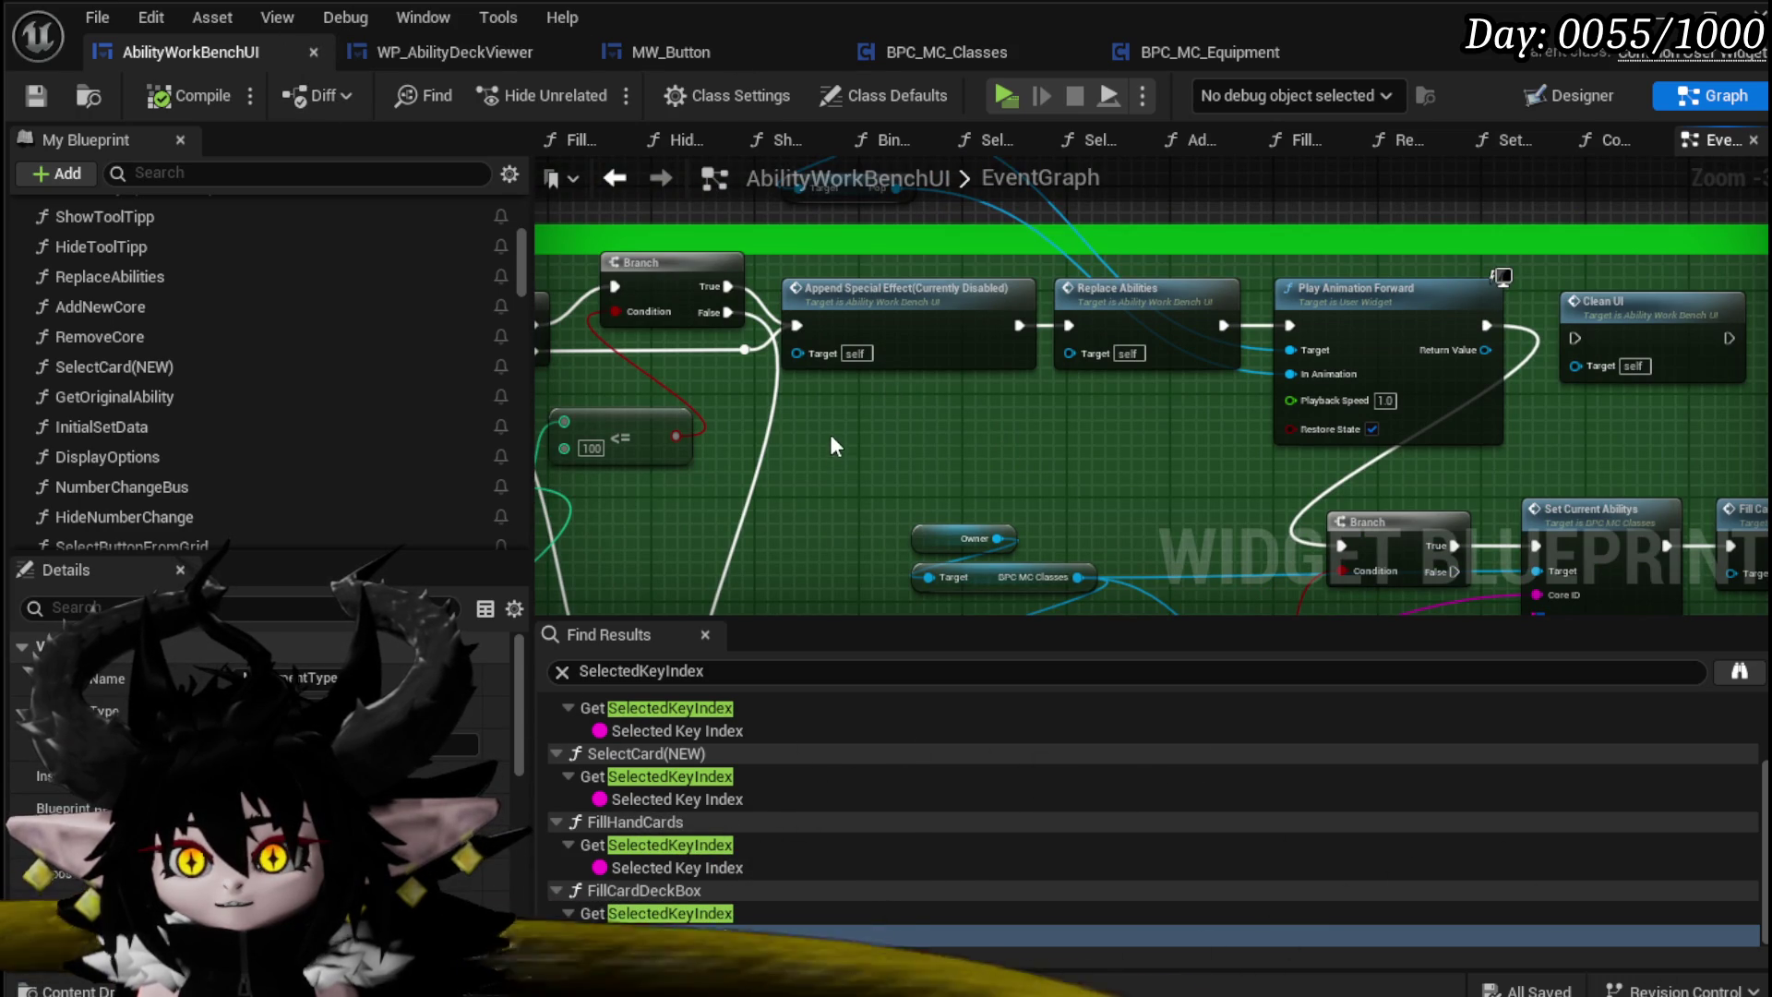
{"action": "left_click", "coordinate": [1597, 144]}
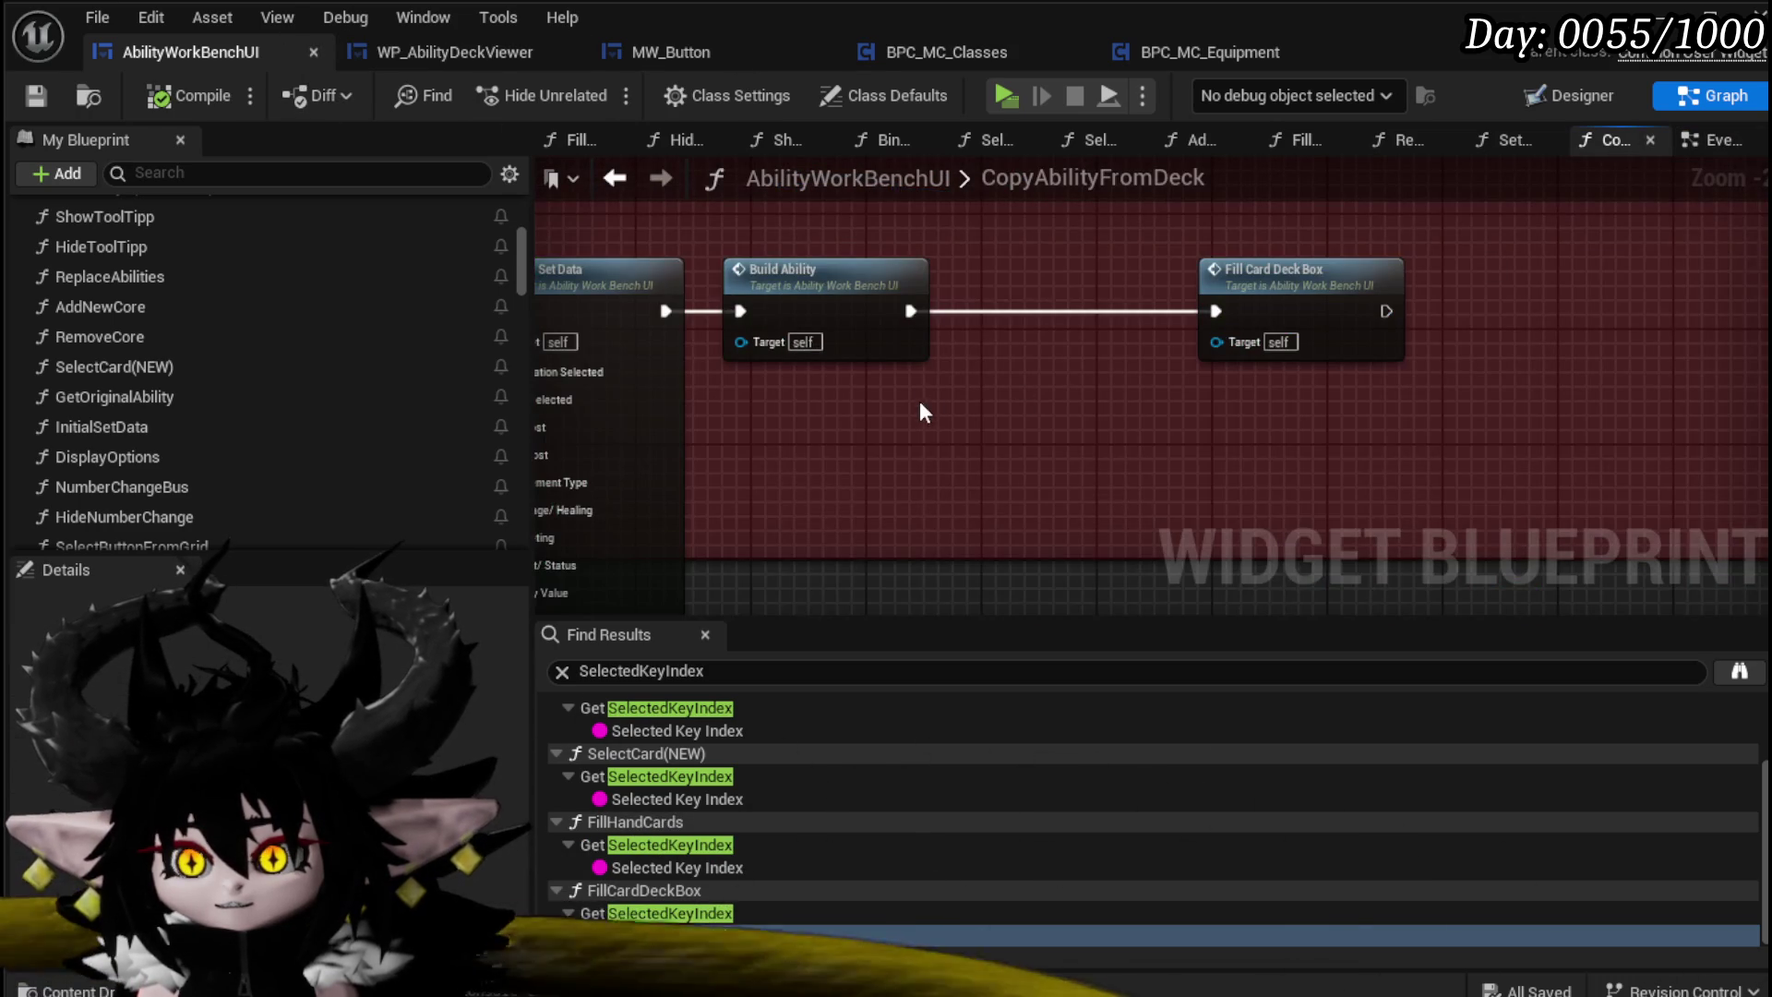
Step: Move the Owner, FIND and Break S Ability Core nodes together to the left
{"action": "scroll", "coordinate": [877, 540], "scroll_direction": "up", "scroll_amount": 2}
{"action": "mouse_move", "coordinate": [783, 533]}
{"action": "left_mouse_down"}
{"action": "mouse_move", "coordinate": [615, 395]}
{"action": "mouse_move", "coordinate": [873, 402]}
{"action": "mouse_move", "coordinate": [1301, 513]}
{"action": "mouse_move", "coordinate": [1149, 429]}
{"action": "mouse_move", "coordinate": [916, 600]}
{"action": "left_mouse_up"}
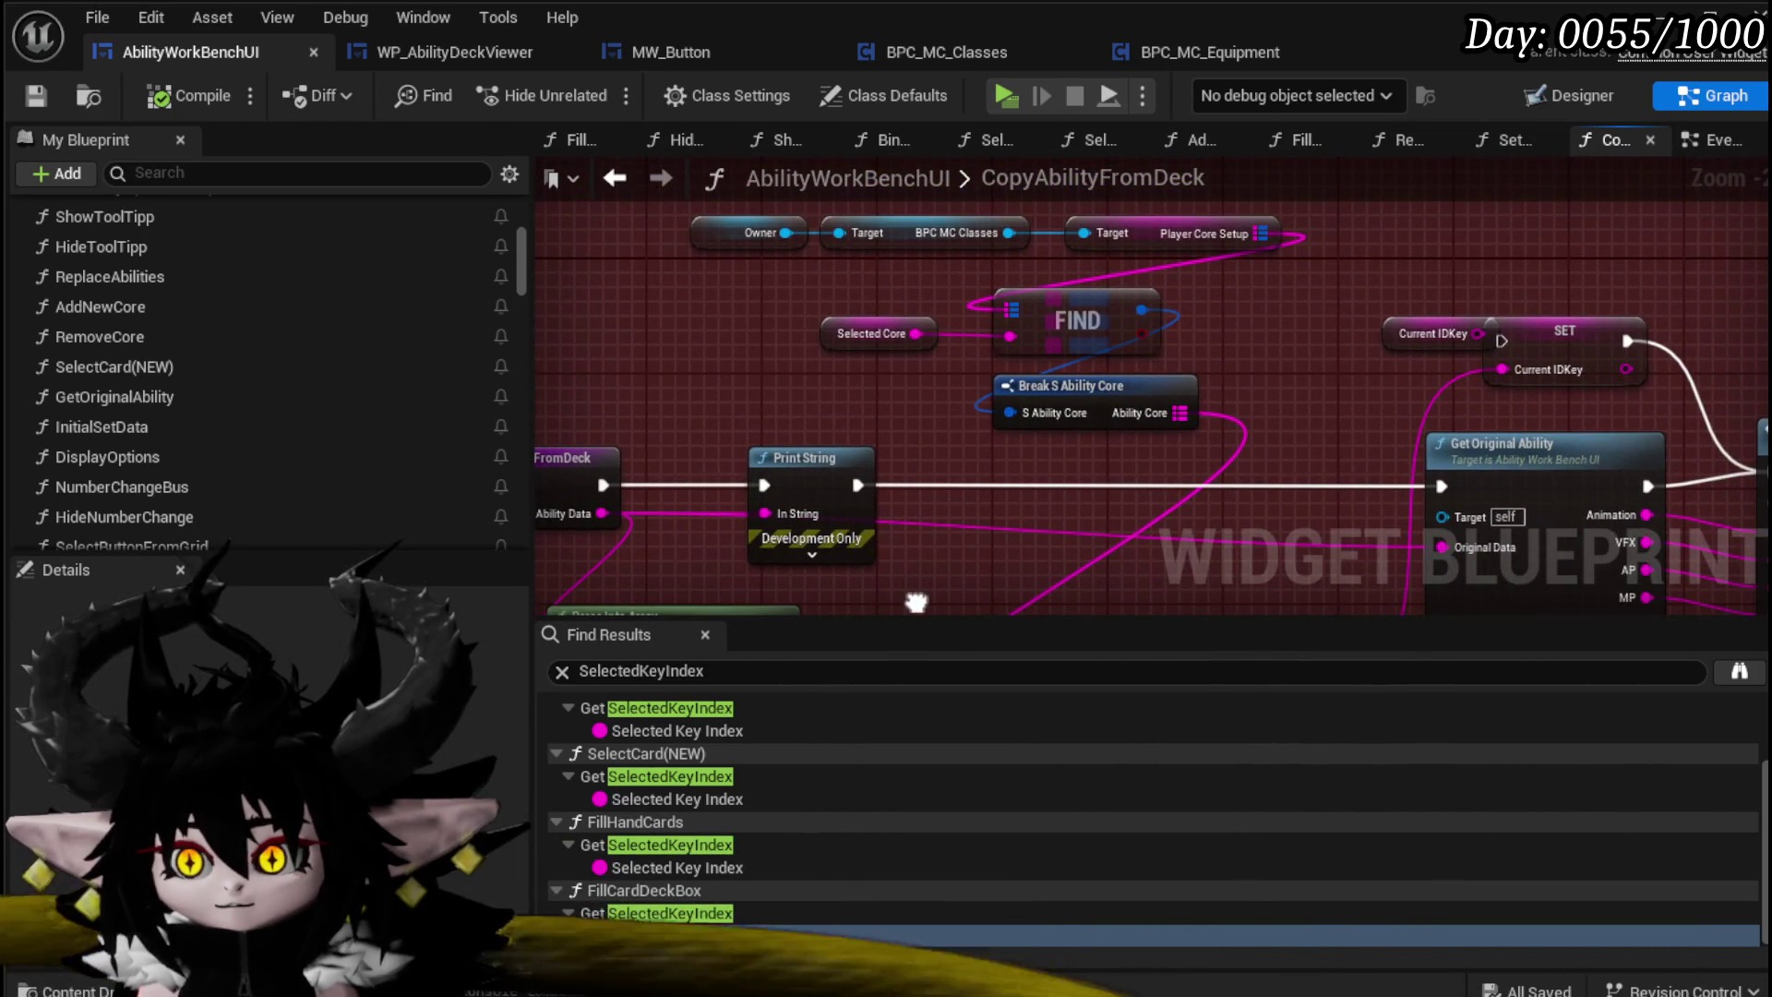
{"action": "left_click_drag", "start_coordinate": [690, 413], "coordinate": [1206, 236]}
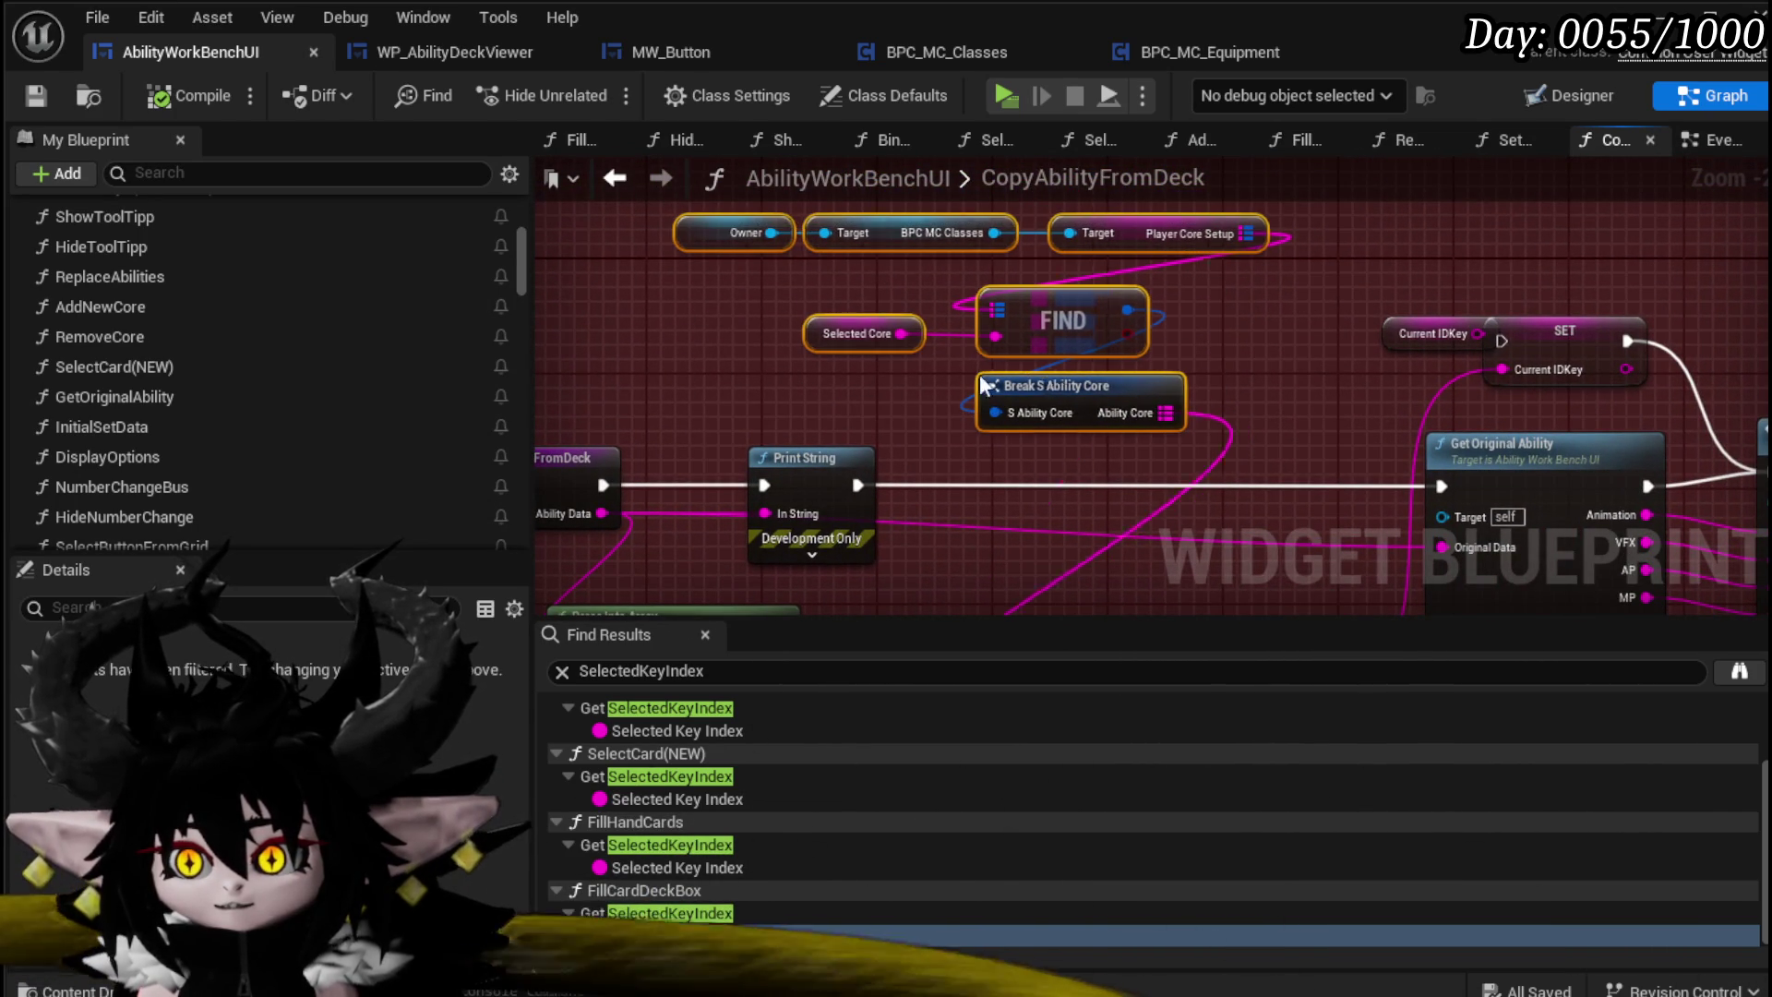
{"action": "left_click_drag", "start_coordinate": [1080, 323], "coordinate": [676, 298]}
{"action": "mouse_move", "coordinate": [984, 543]}
{"action": "left_mouse_down"}
{"action": "mouse_move", "coordinate": [1187, 377]}
{"action": "mouse_move", "coordinate": [984, 307]}
{"action": "mouse_move", "coordinate": [1029, 495]}
{"action": "left_mouse_up"}
Step: Add a map Find node wired from the Ability Core output
{"action": "left_click_drag", "start_coordinate": [798, 330], "coordinate": [794, 325]}
{"action": "left_click_drag", "start_coordinate": [1010, 317], "coordinate": [1010, 317]}
{"action": "type", "text": "find"}
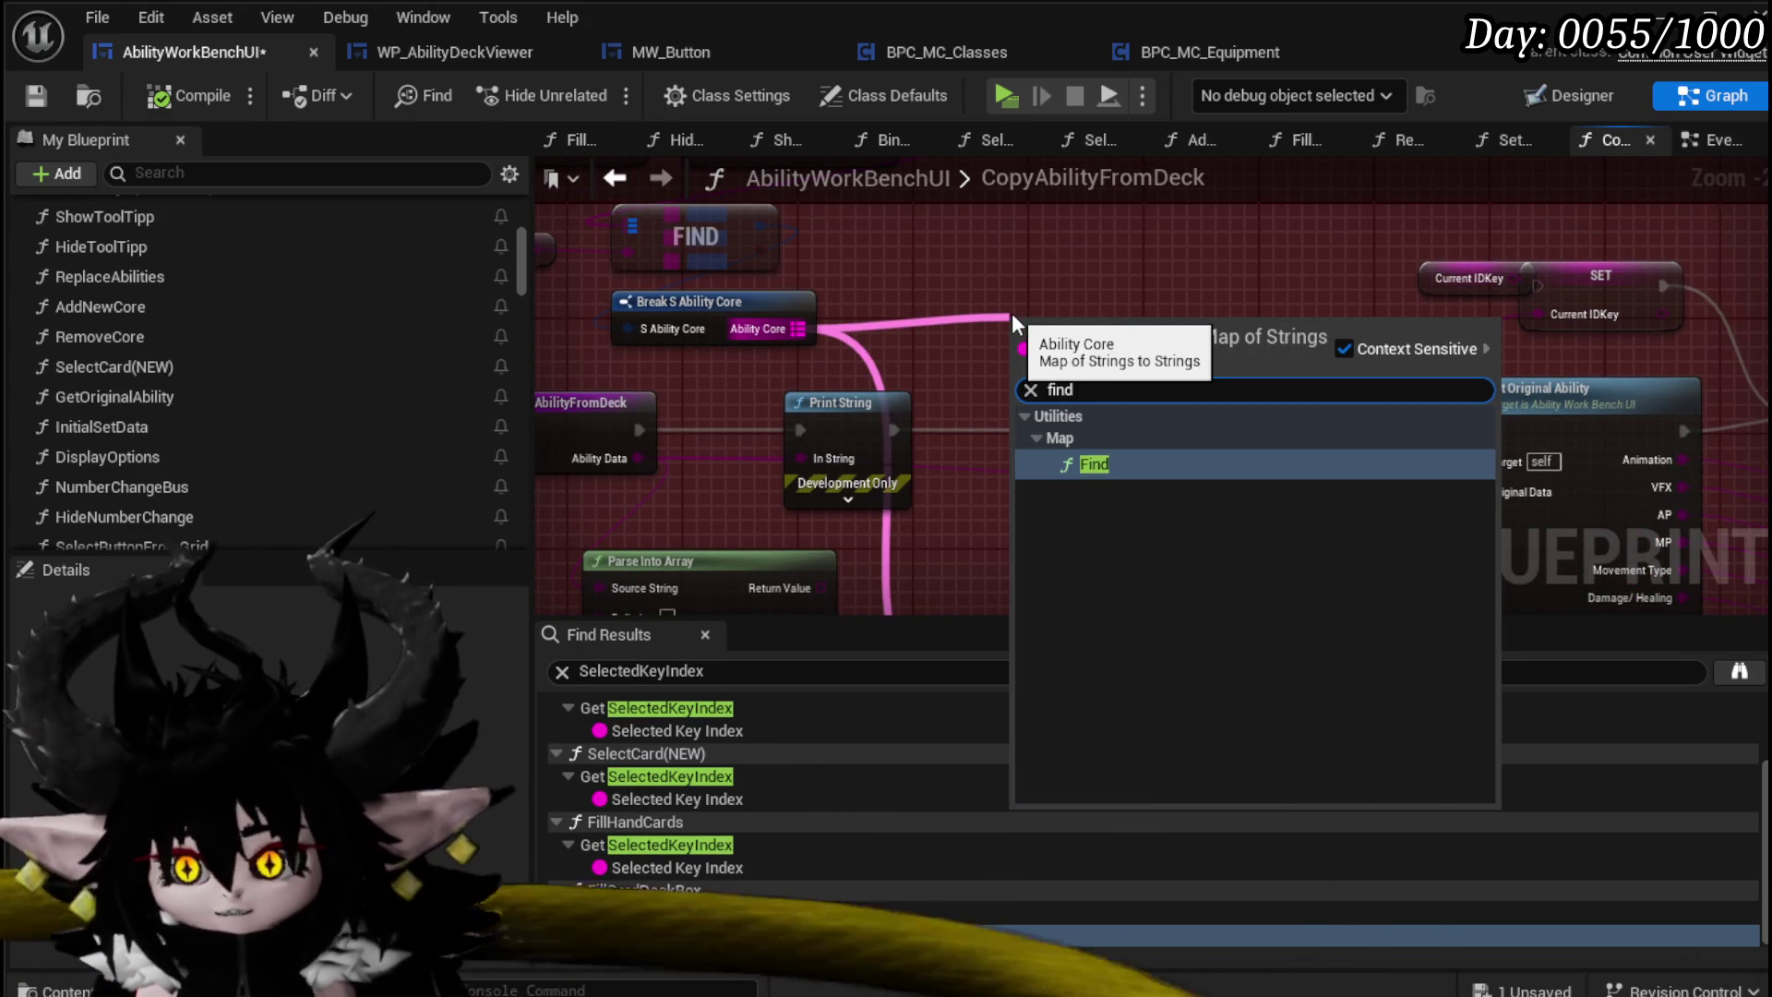
{"action": "left_click", "coordinate": [1084, 464]}
{"action": "mouse_move", "coordinate": [1033, 375]}
{"action": "left_mouse_down"}
{"action": "mouse_move", "coordinate": [895, 255]}
{"action": "mouse_move", "coordinate": [1077, 275]}
{"action": "mouse_move", "coordinate": [1080, 360]}
{"action": "mouse_move", "coordinate": [701, 304]}
{"action": "mouse_move", "coordinate": [702, 230]}
{"action": "mouse_move", "coordinate": [982, 480]}
{"action": "left_mouse_up"}
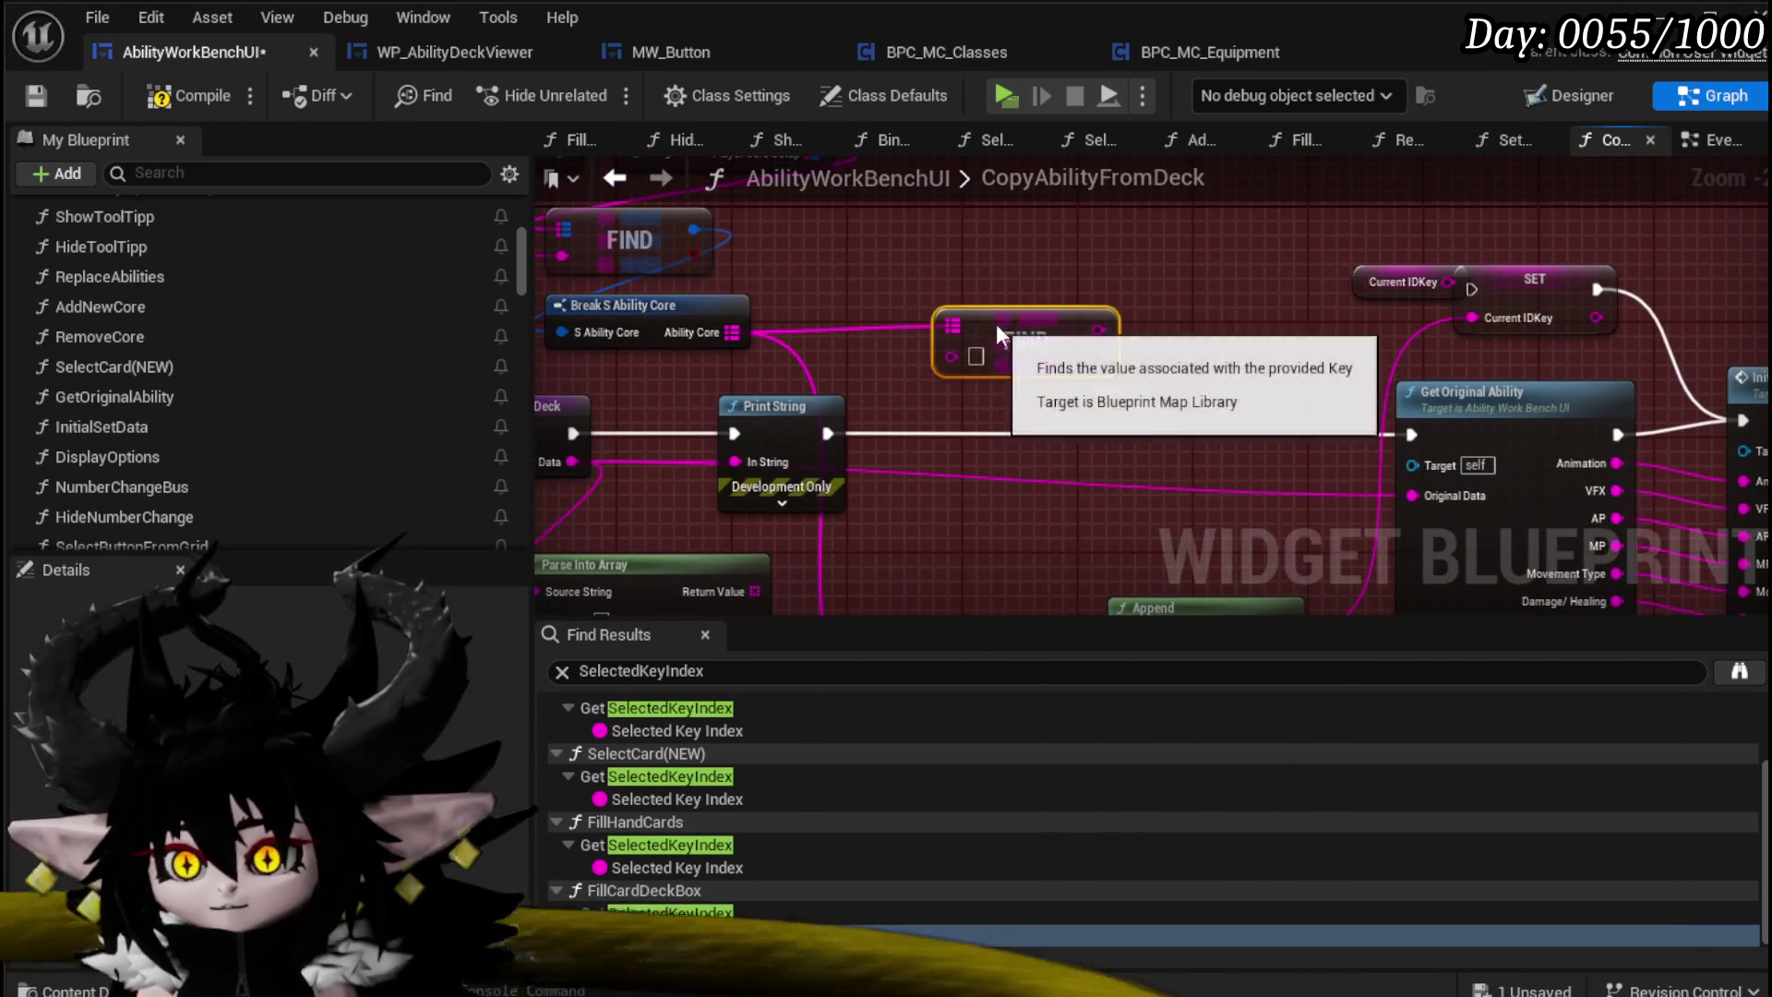
Step: Spread out Get Original Ability, Initial Set Data and Build Ability, then edit the Parse Into Array delimiter
{"action": "scroll", "coordinate": [1015, 332], "scroll_direction": "down", "scroll_amount": 2}
{"action": "left_click_drag", "start_coordinate": [1049, 328], "coordinate": [706, 296]}
{"action": "scroll", "coordinate": [850, 304], "scroll_direction": "up", "scroll_amount": 2}
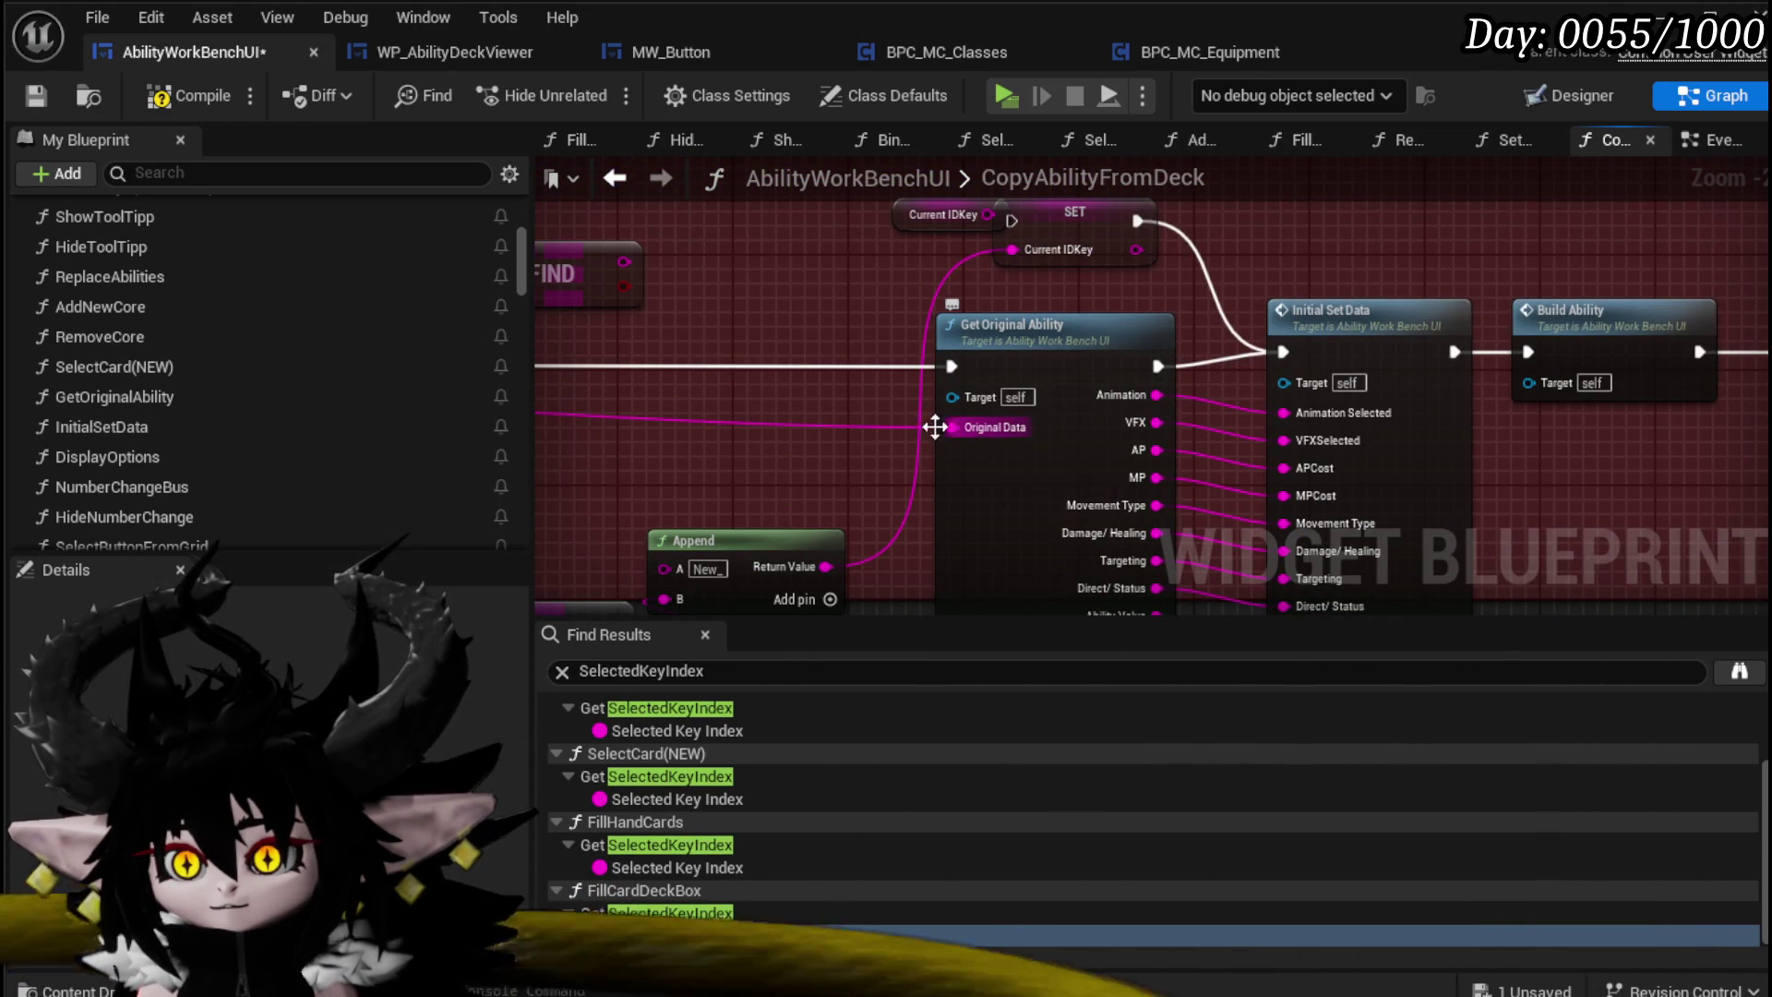
{"action": "scroll", "coordinate": [935, 427], "scroll_direction": "down", "scroll_amount": 3}
{"action": "mouse_move", "coordinate": [970, 269]}
{"action": "left_mouse_down"}
{"action": "mouse_move", "coordinate": [995, 286]}
{"action": "mouse_move", "coordinate": [960, 276]}
{"action": "mouse_move", "coordinate": [854, 323]}
{"action": "mouse_move", "coordinate": [831, 411]}
{"action": "left_mouse_up"}
{"action": "left_click", "coordinate": [868, 268], "text": "ctrl"}
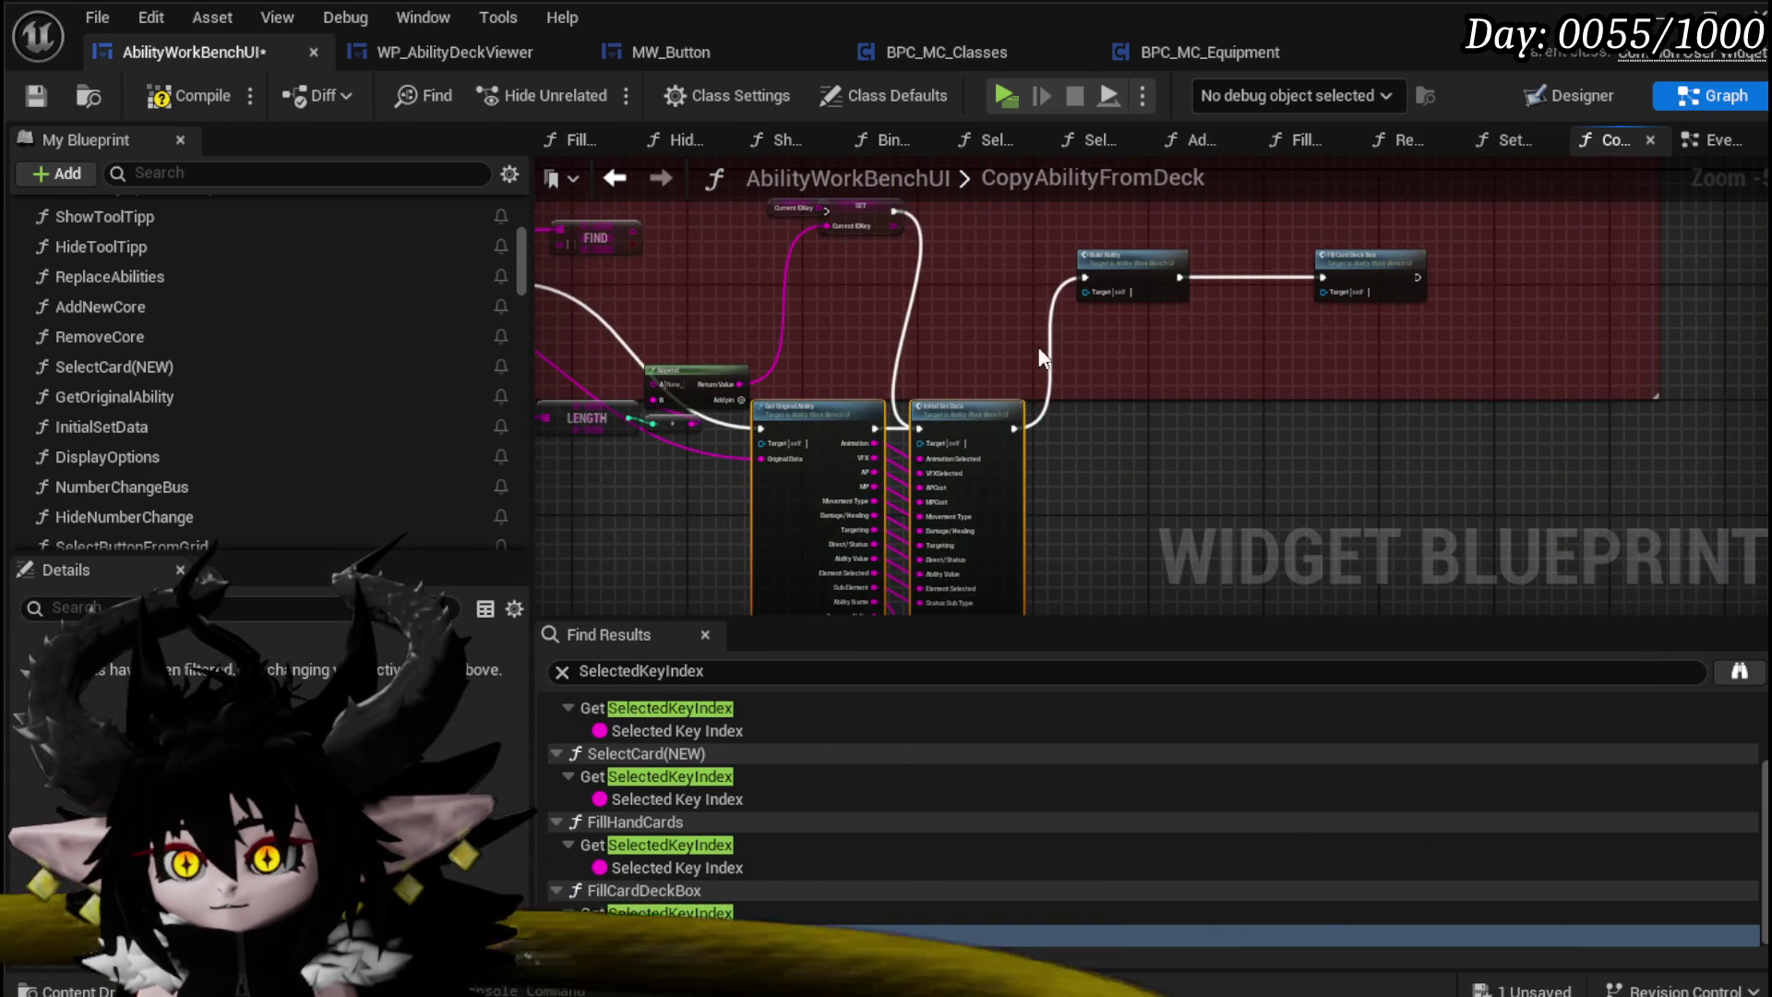
{"action": "scroll", "coordinate": [1041, 357], "scroll_direction": "up", "scroll_amount": 2}
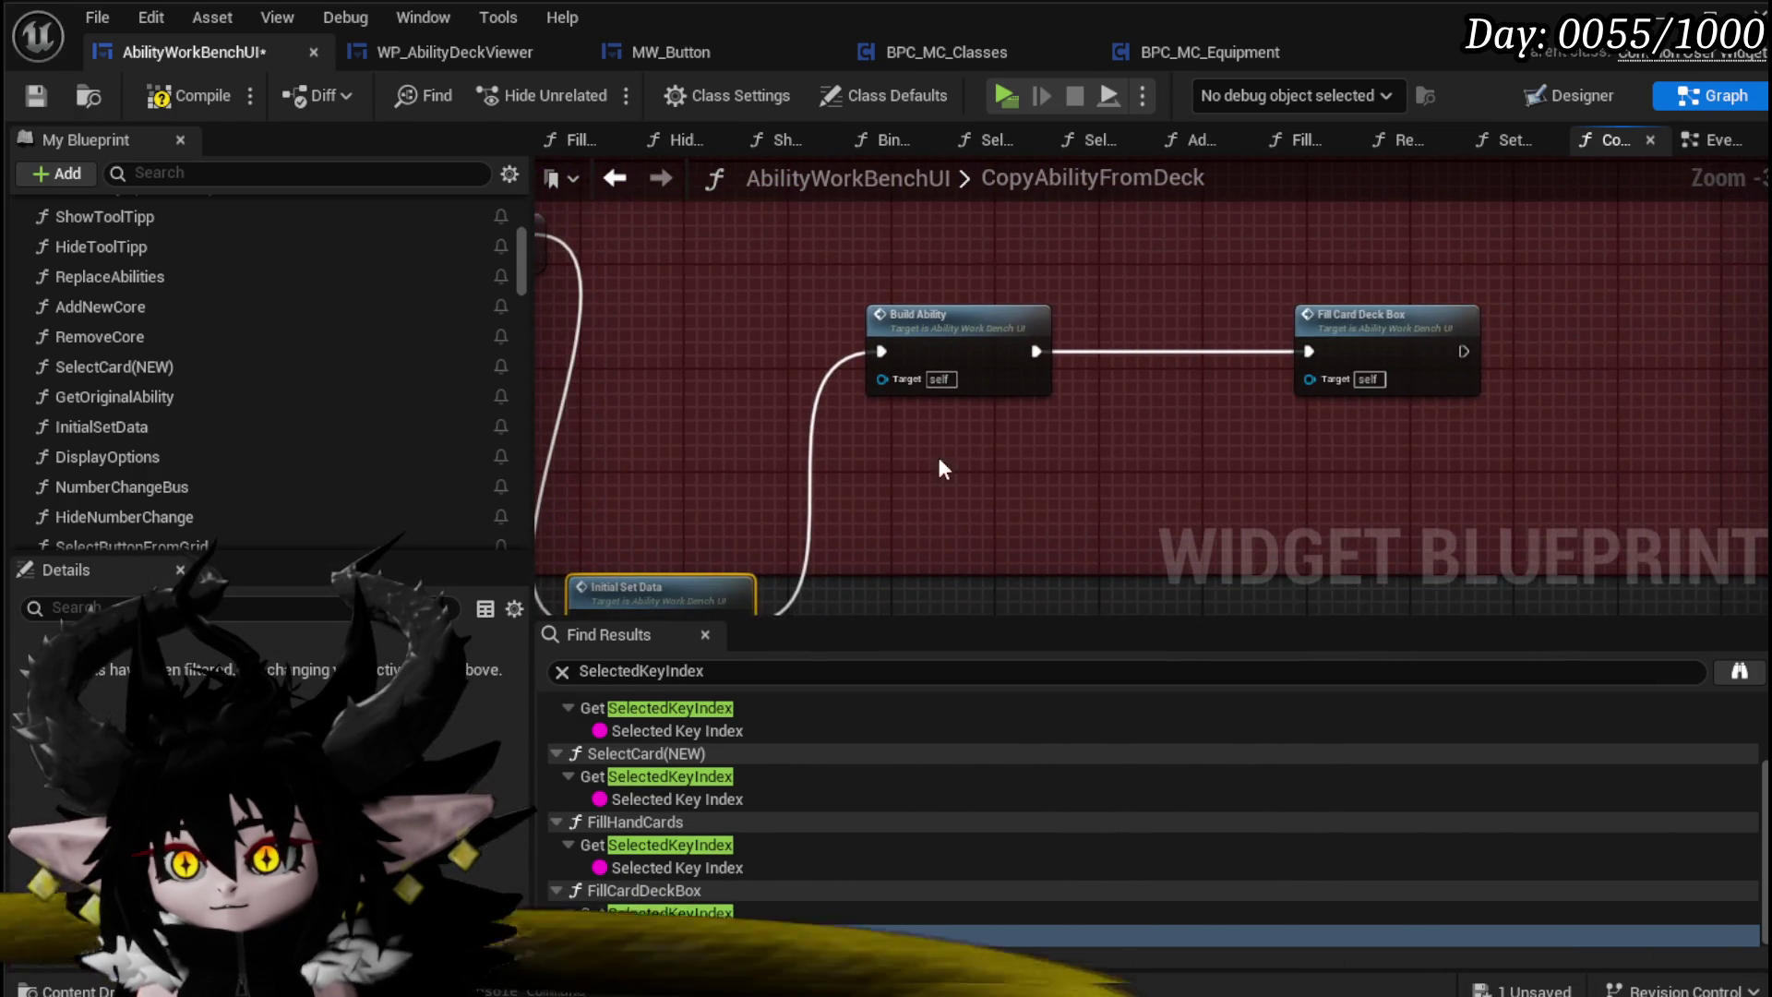
{"action": "left_click_drag", "start_coordinate": [997, 323], "coordinate": [1477, 305]}
{"action": "left_click_drag", "start_coordinate": [646, 323], "coordinate": [1395, 307]}
{"action": "left_click_drag", "start_coordinate": [912, 384], "coordinate": [855, 293]}
{"action": "left_click", "coordinate": [676, 459]}
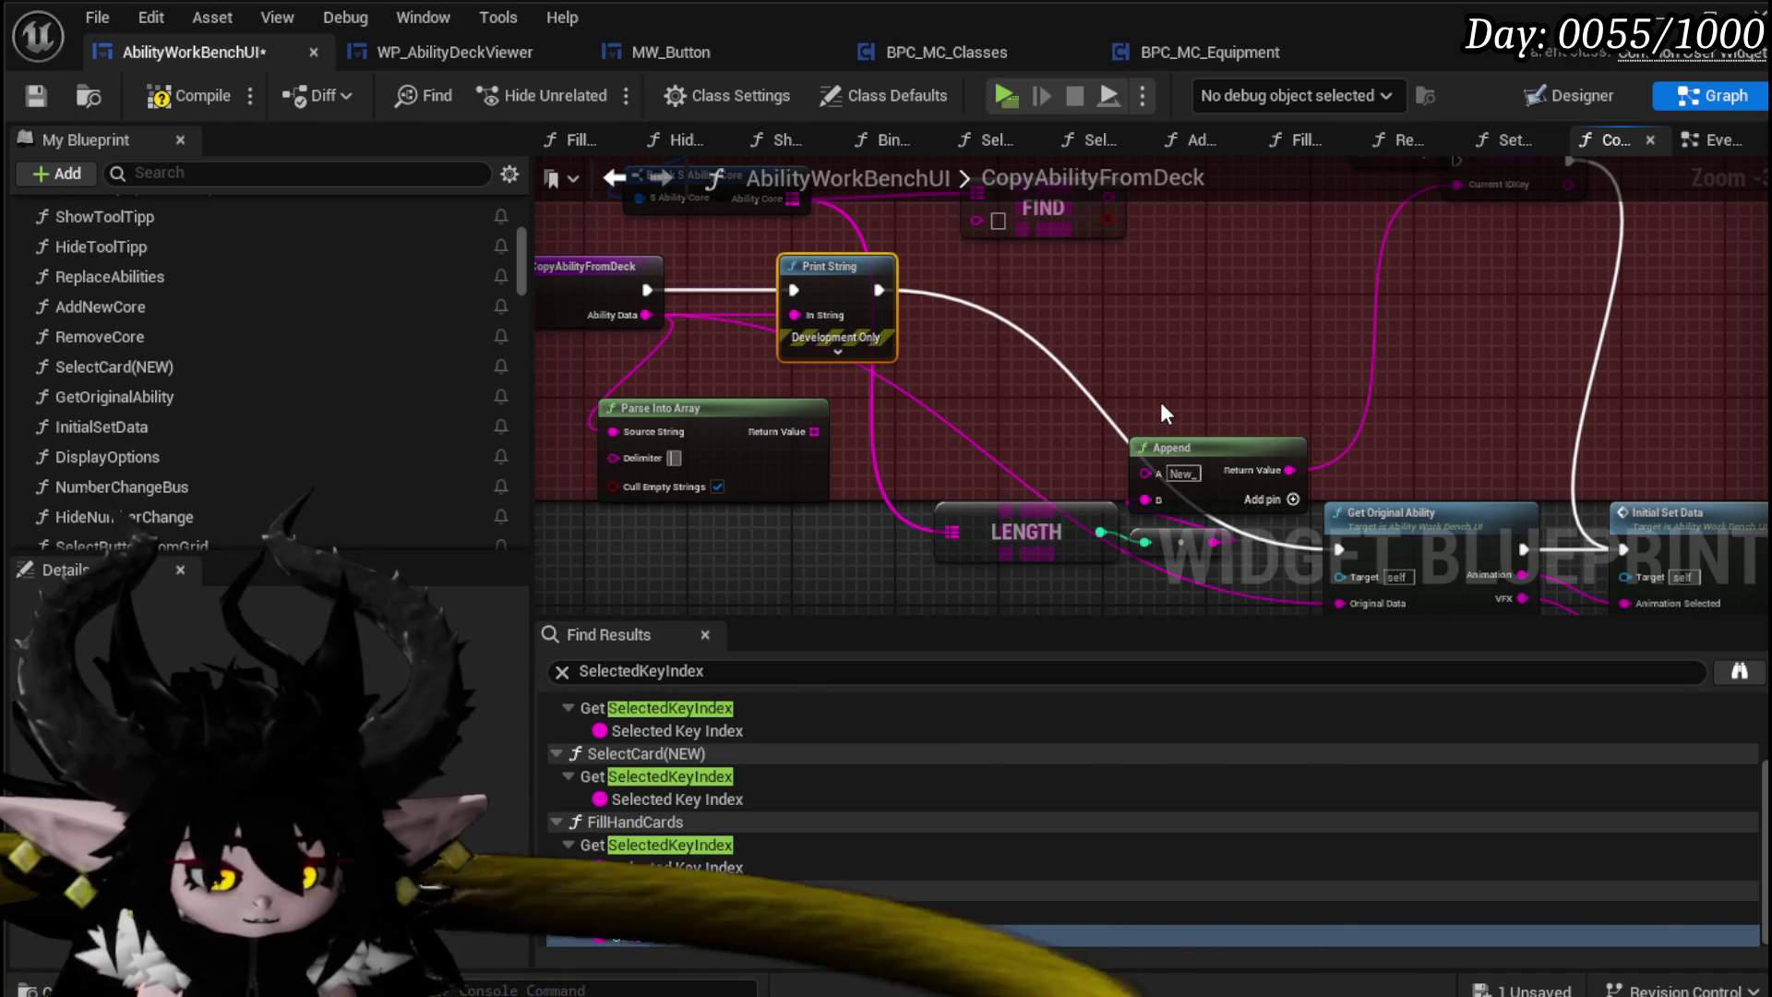
Step: Add an array Get on Parse Into Array's output and disable Cull Empty Strings
{"action": "mouse_move", "coordinate": [711, 409]}
{"action": "left_mouse_down"}
{"action": "mouse_move", "coordinate": [868, 396]}
{"action": "mouse_move", "coordinate": [678, 364]}
{"action": "mouse_move", "coordinate": [789, 452]}
{"action": "left_mouse_up"}
{"action": "type", "text": "get"}
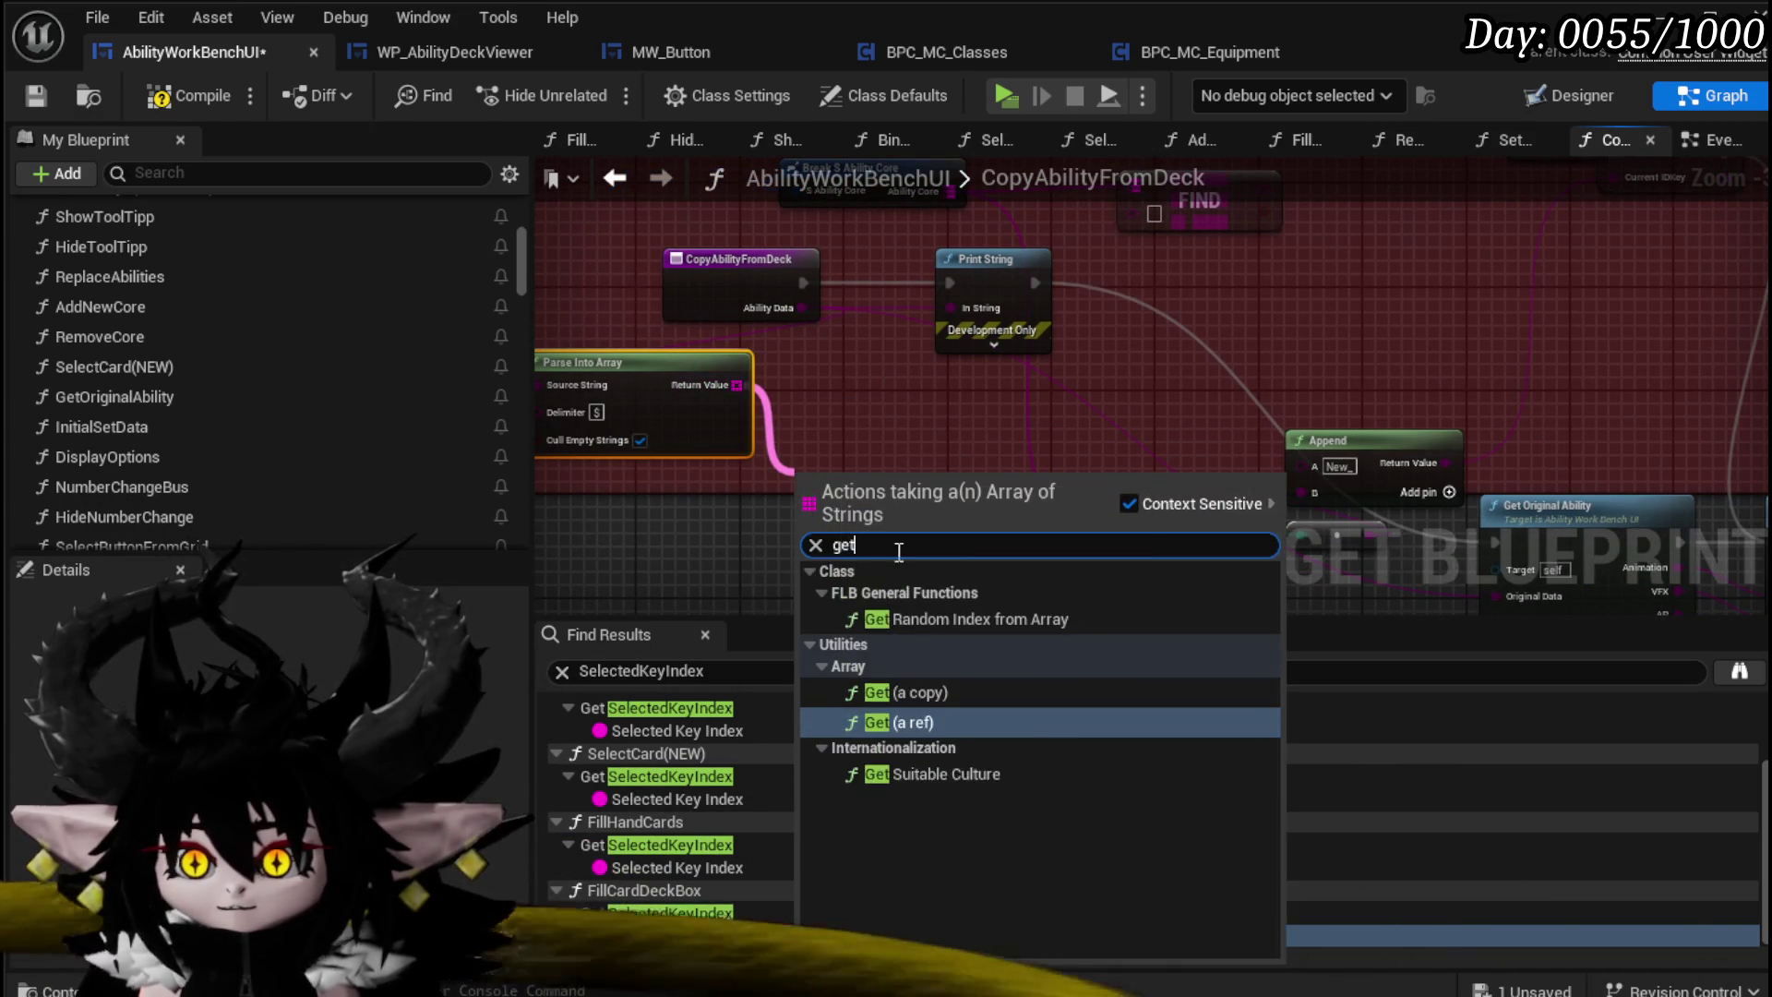
{"action": "key", "text": "Return"}
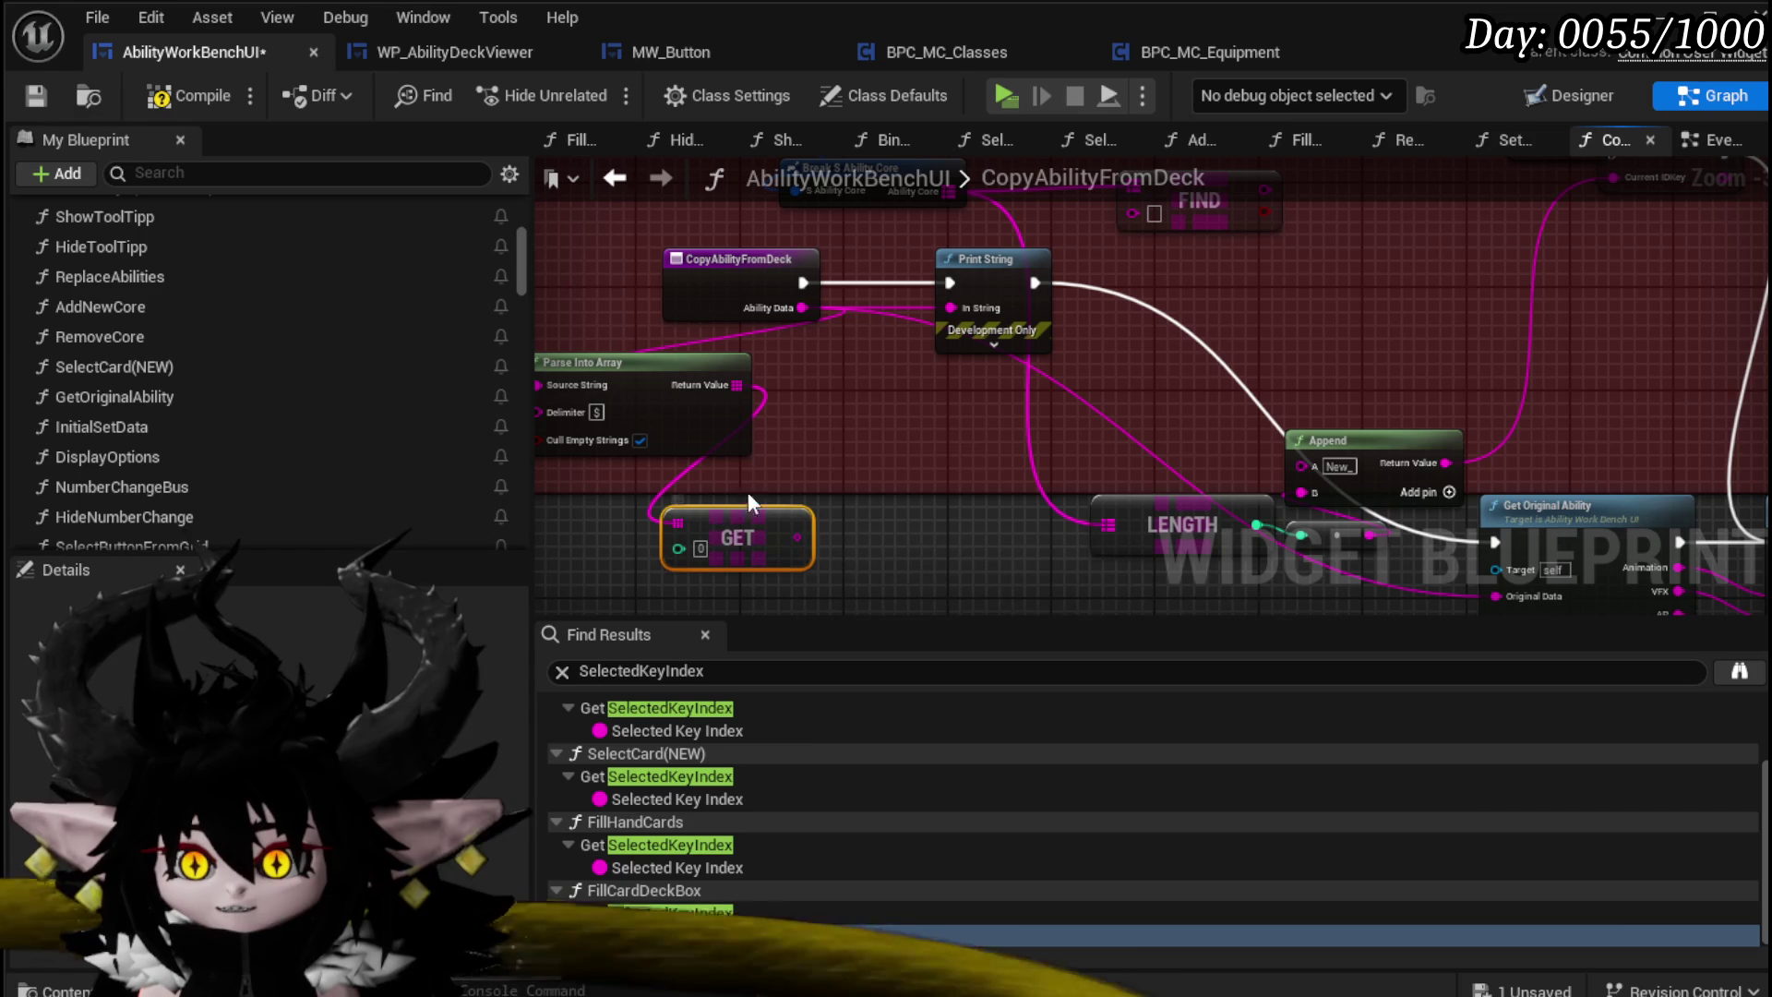
{"action": "left_click", "coordinate": [640, 440]}
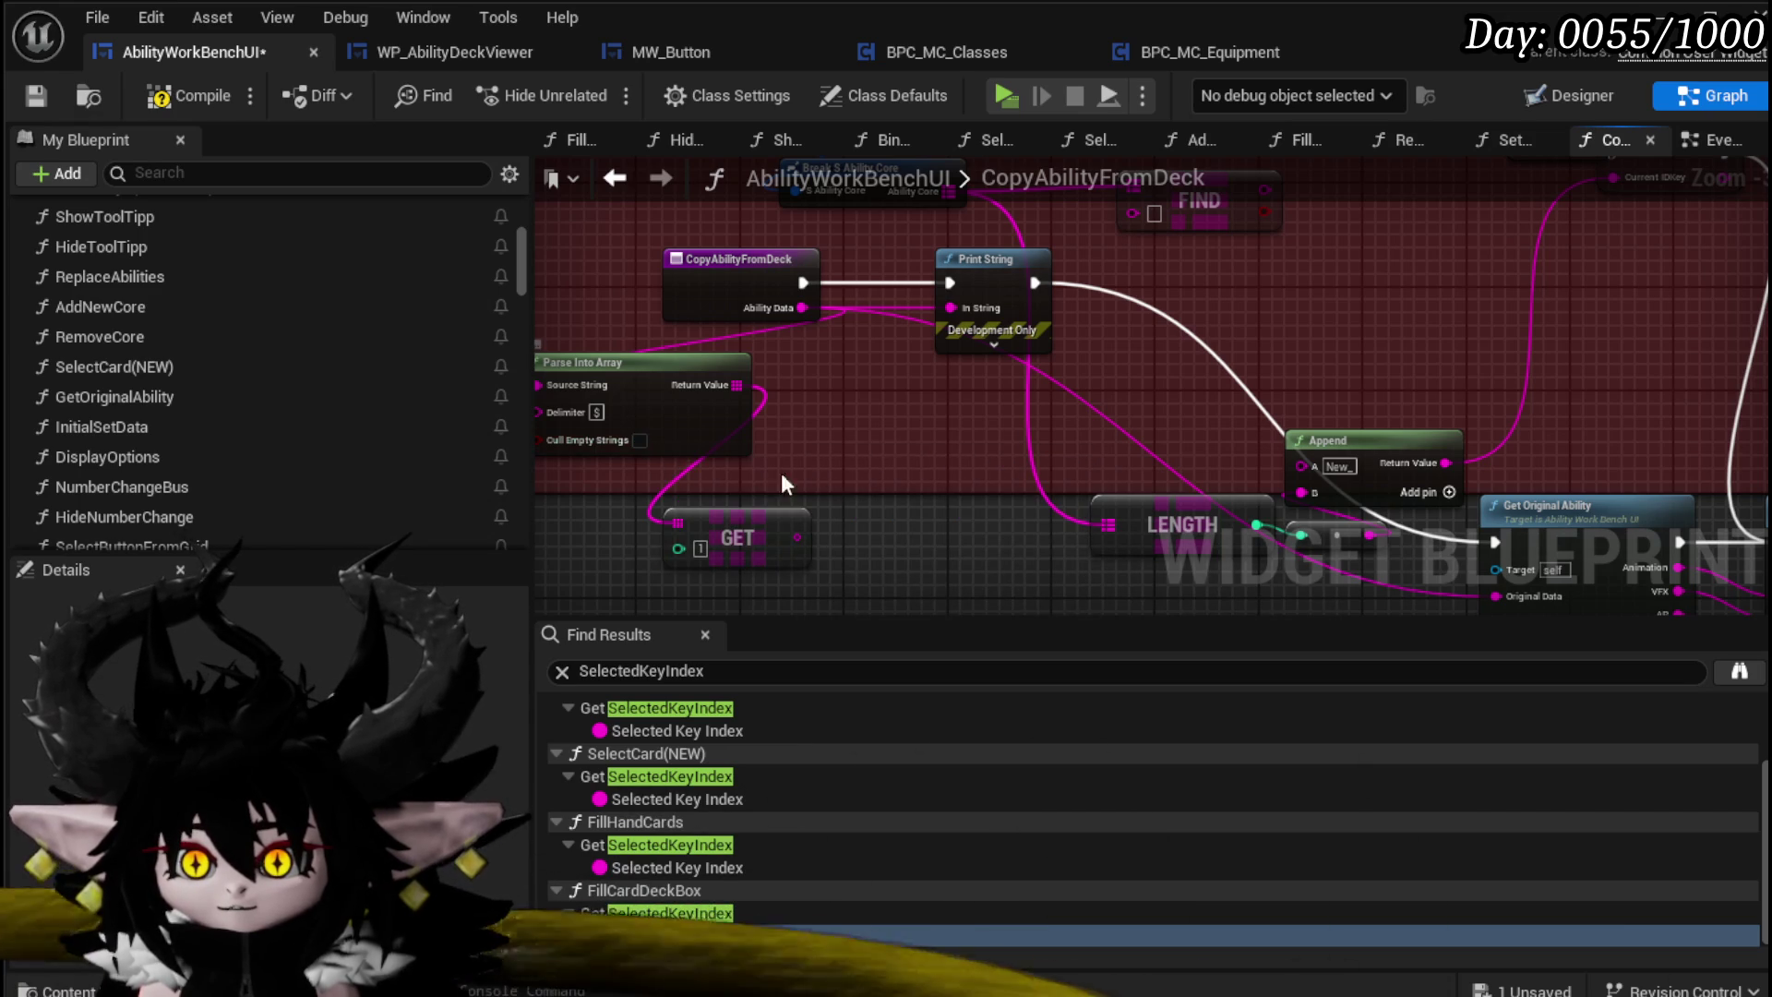
{"action": "left_click_drag", "start_coordinate": [657, 371], "coordinate": [708, 384]}
Step: Place a Branch after Print String and route its False output into Get Original Ability
{"action": "mouse_move", "coordinate": [797, 537]}
{"action": "left_mouse_down"}
{"action": "mouse_move", "coordinate": [896, 480]}
{"action": "mouse_move", "coordinate": [1139, 230]}
{"action": "mouse_move", "coordinate": [1093, 307]}
{"action": "left_mouse_up"}
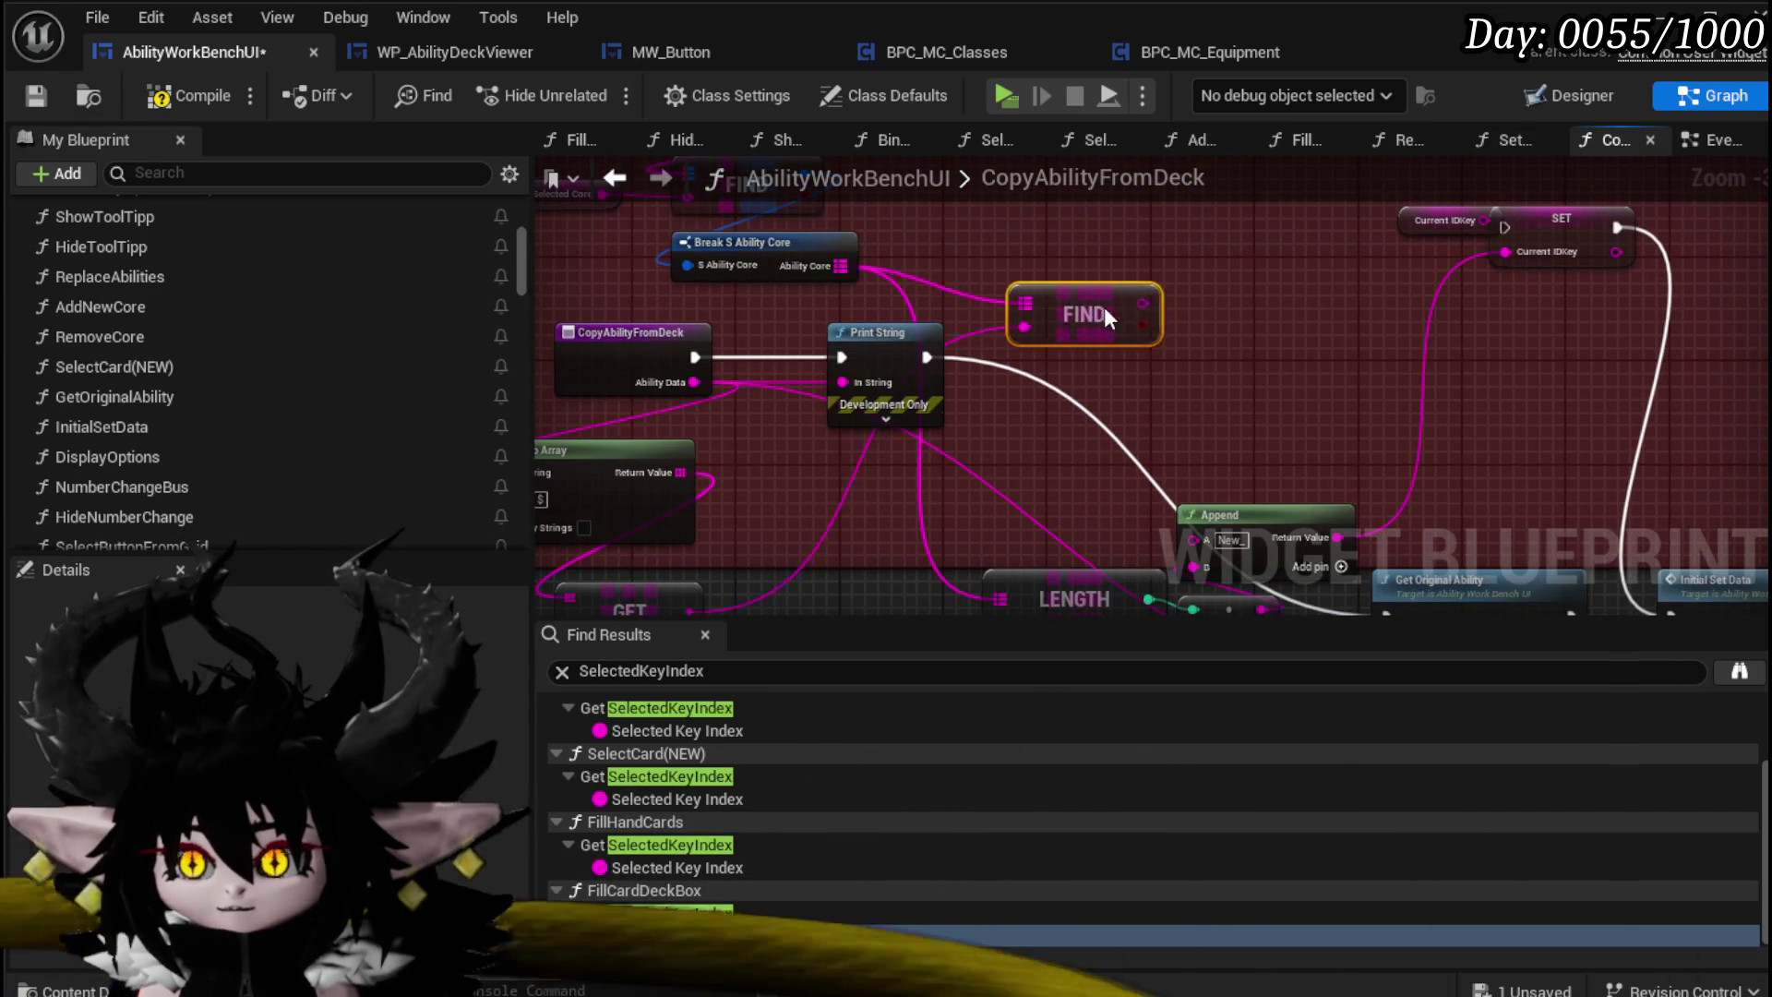
{"action": "left_click_drag", "start_coordinate": [952, 305], "coordinate": [938, 247]}
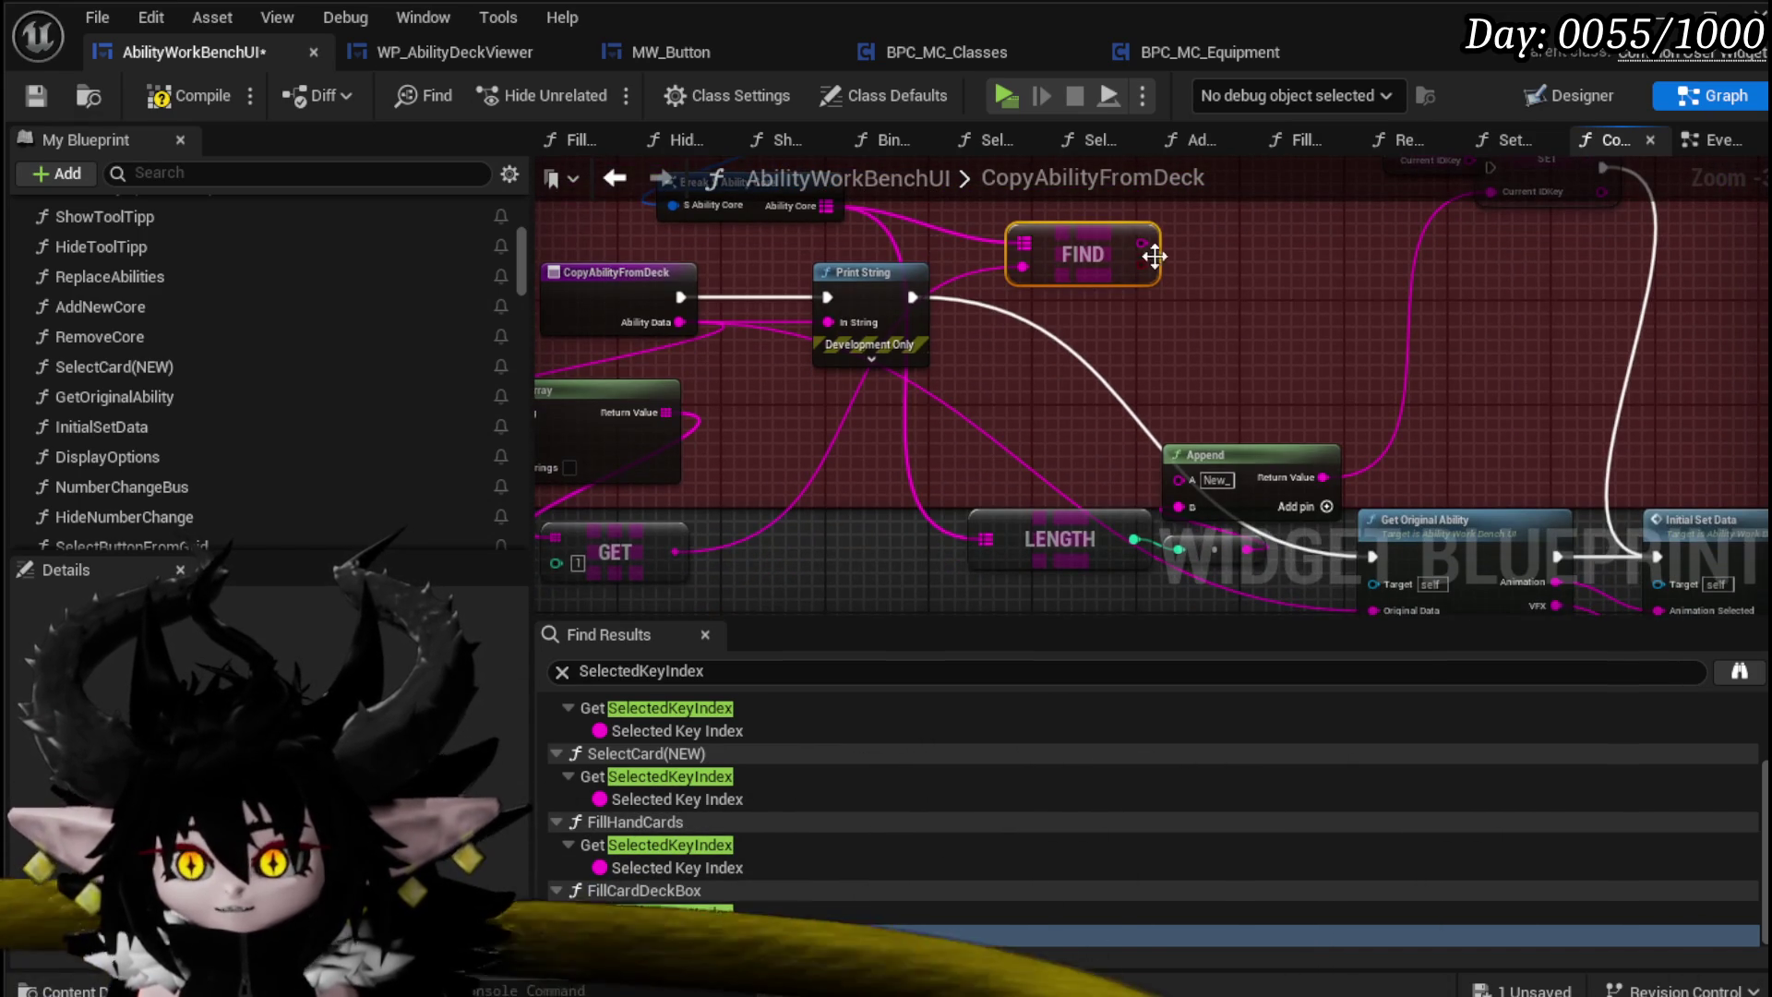
{"action": "mouse_move", "coordinate": [1253, 271]}
{"action": "left_mouse_down"}
{"action": "mouse_move", "coordinate": [1123, 376]}
{"action": "mouse_move", "coordinate": [1050, 325]}
{"action": "left_mouse_up"}
{"action": "left_click_drag", "start_coordinate": [679, 298], "coordinate": [813, 323]}
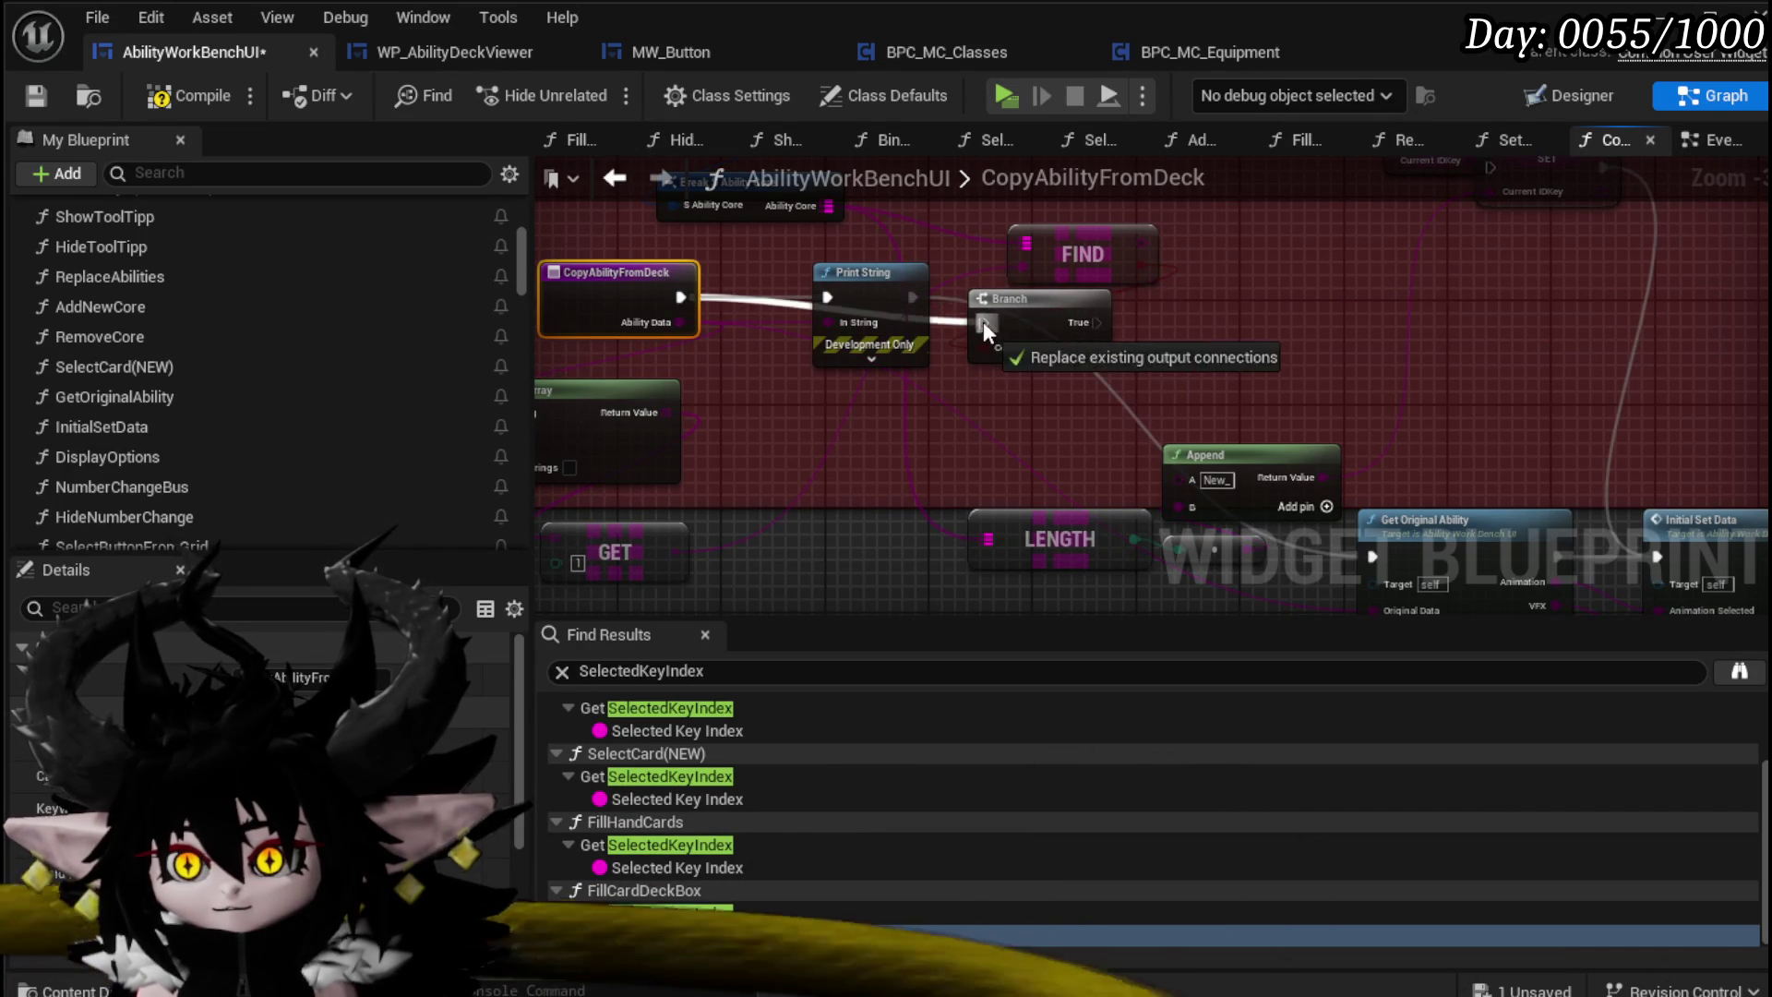
{"action": "left_click_drag", "start_coordinate": [983, 321], "coordinate": [983, 322]}
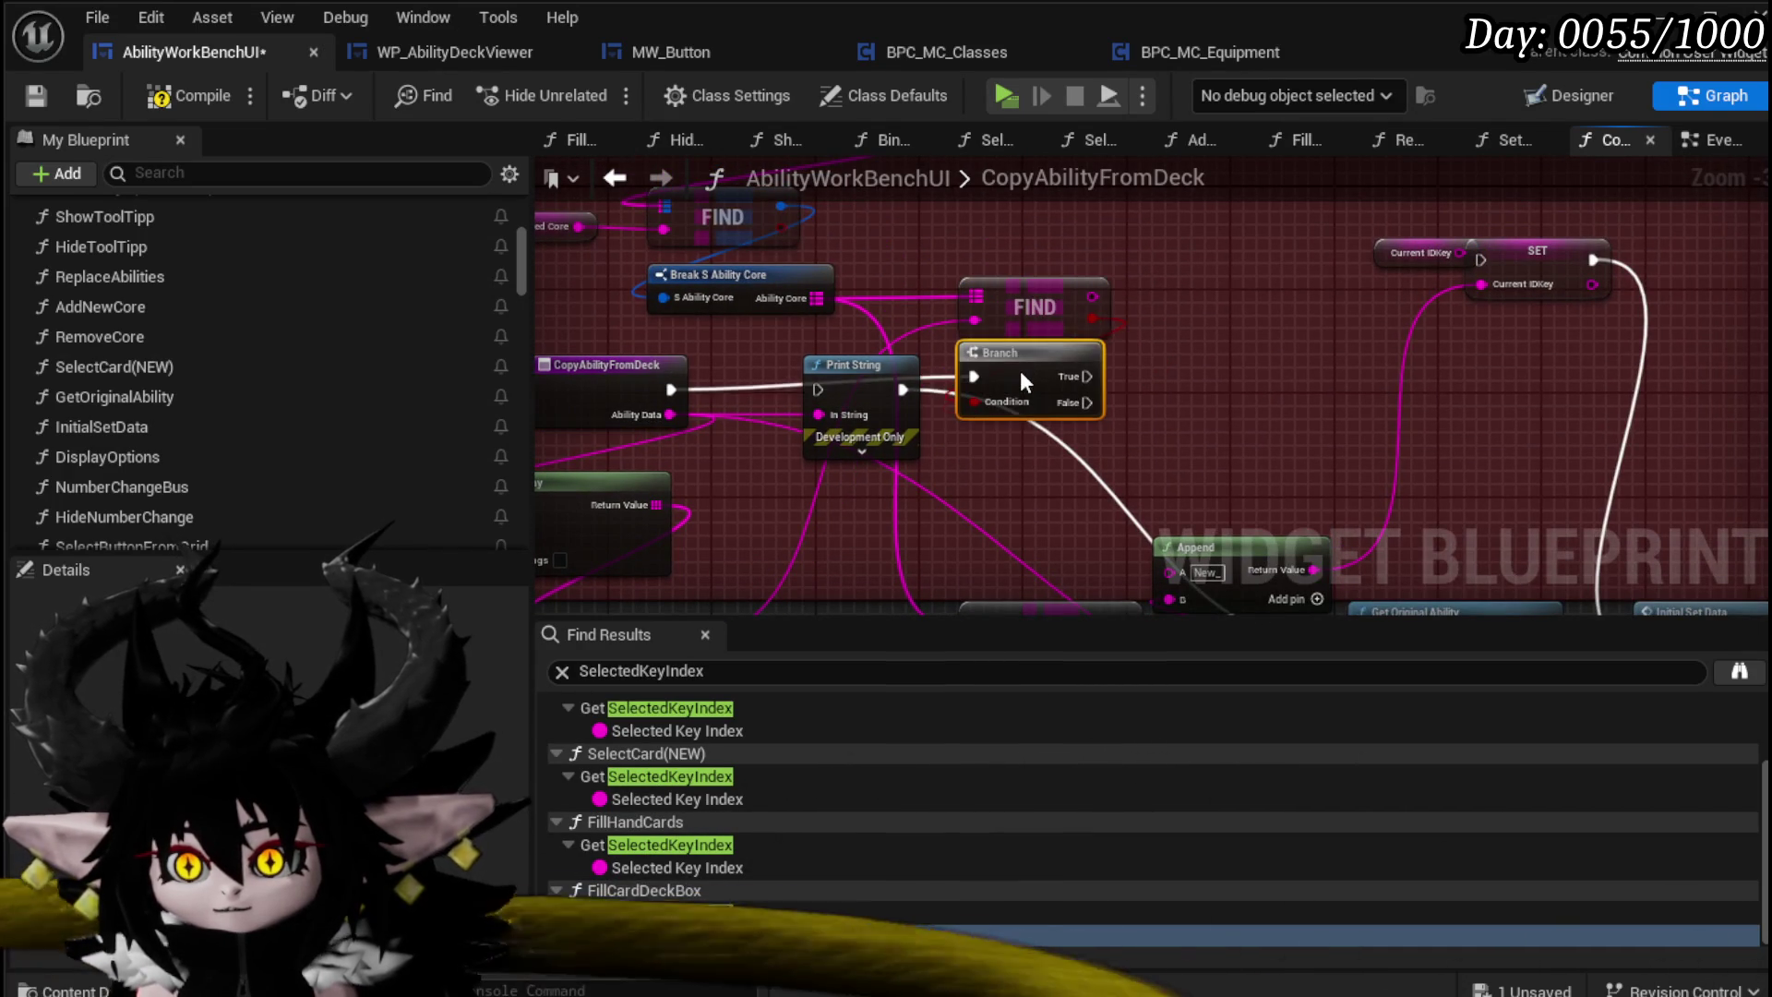
{"action": "left_click_drag", "start_coordinate": [867, 296], "coordinate": [1150, 533]}
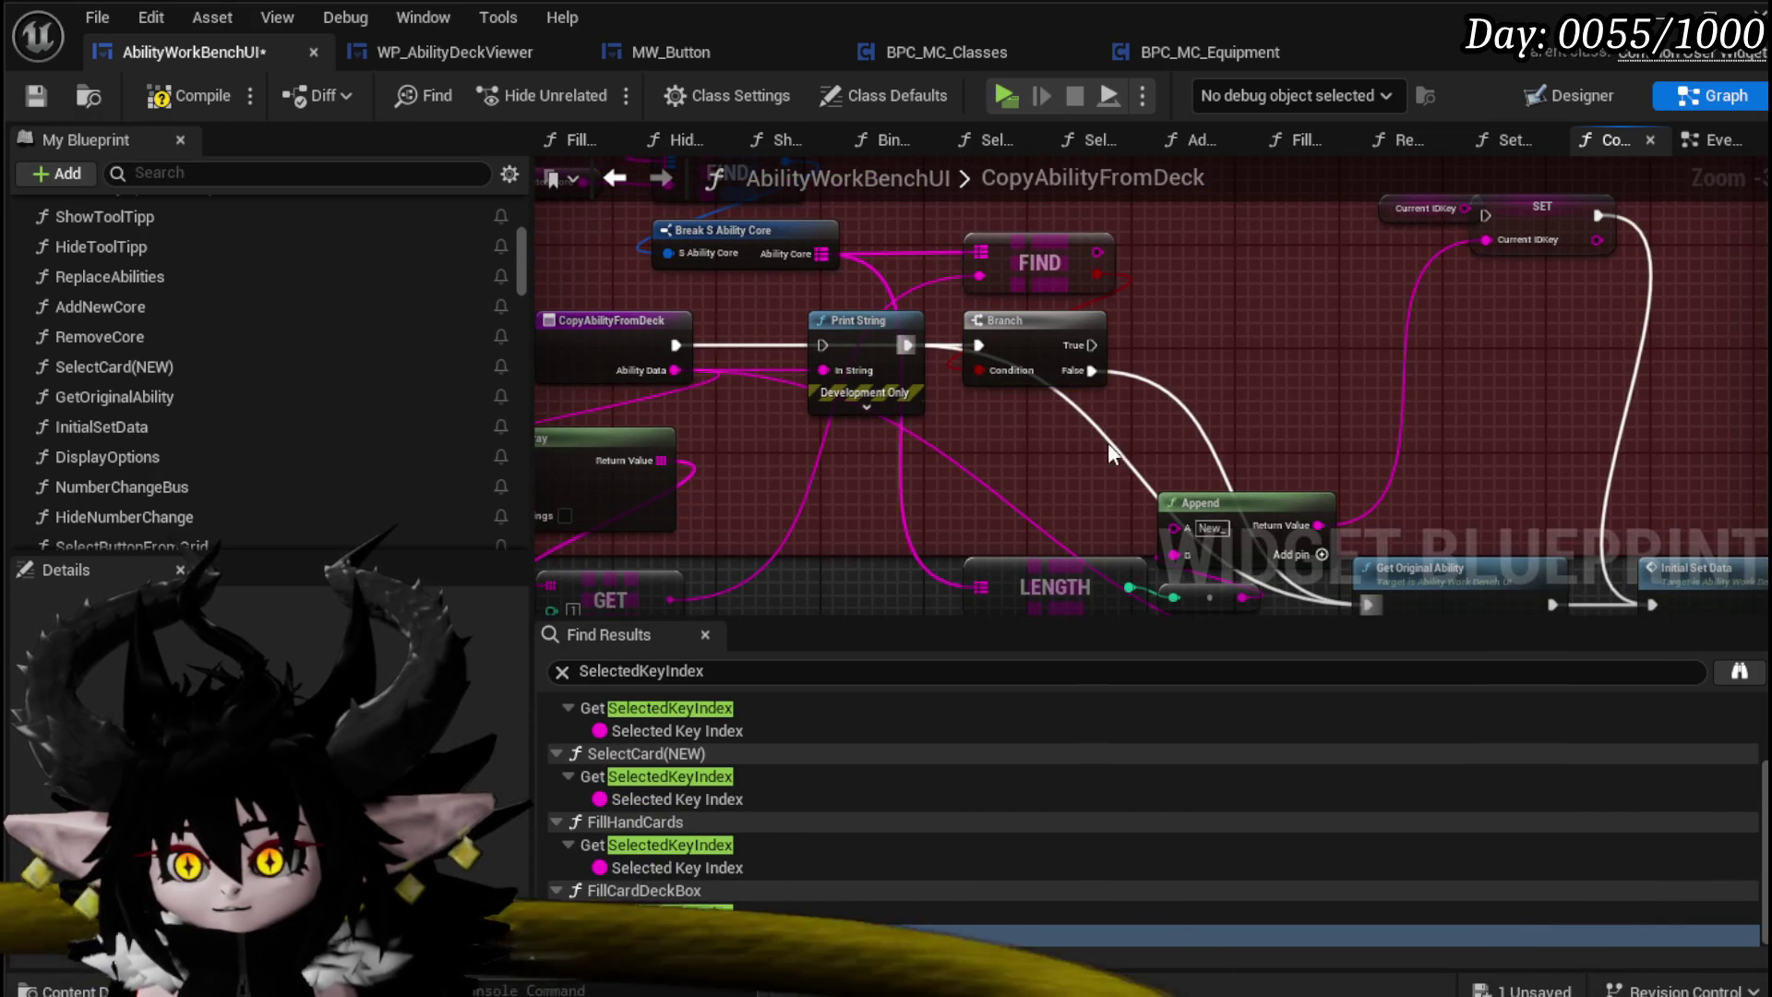
{"action": "mouse_move", "coordinate": [1361, 306]}
{"action": "left_mouse_down"}
{"action": "mouse_move", "coordinate": [1034, 408]}
{"action": "mouse_move", "coordinate": [764, 331]}
{"action": "left_mouse_up"}
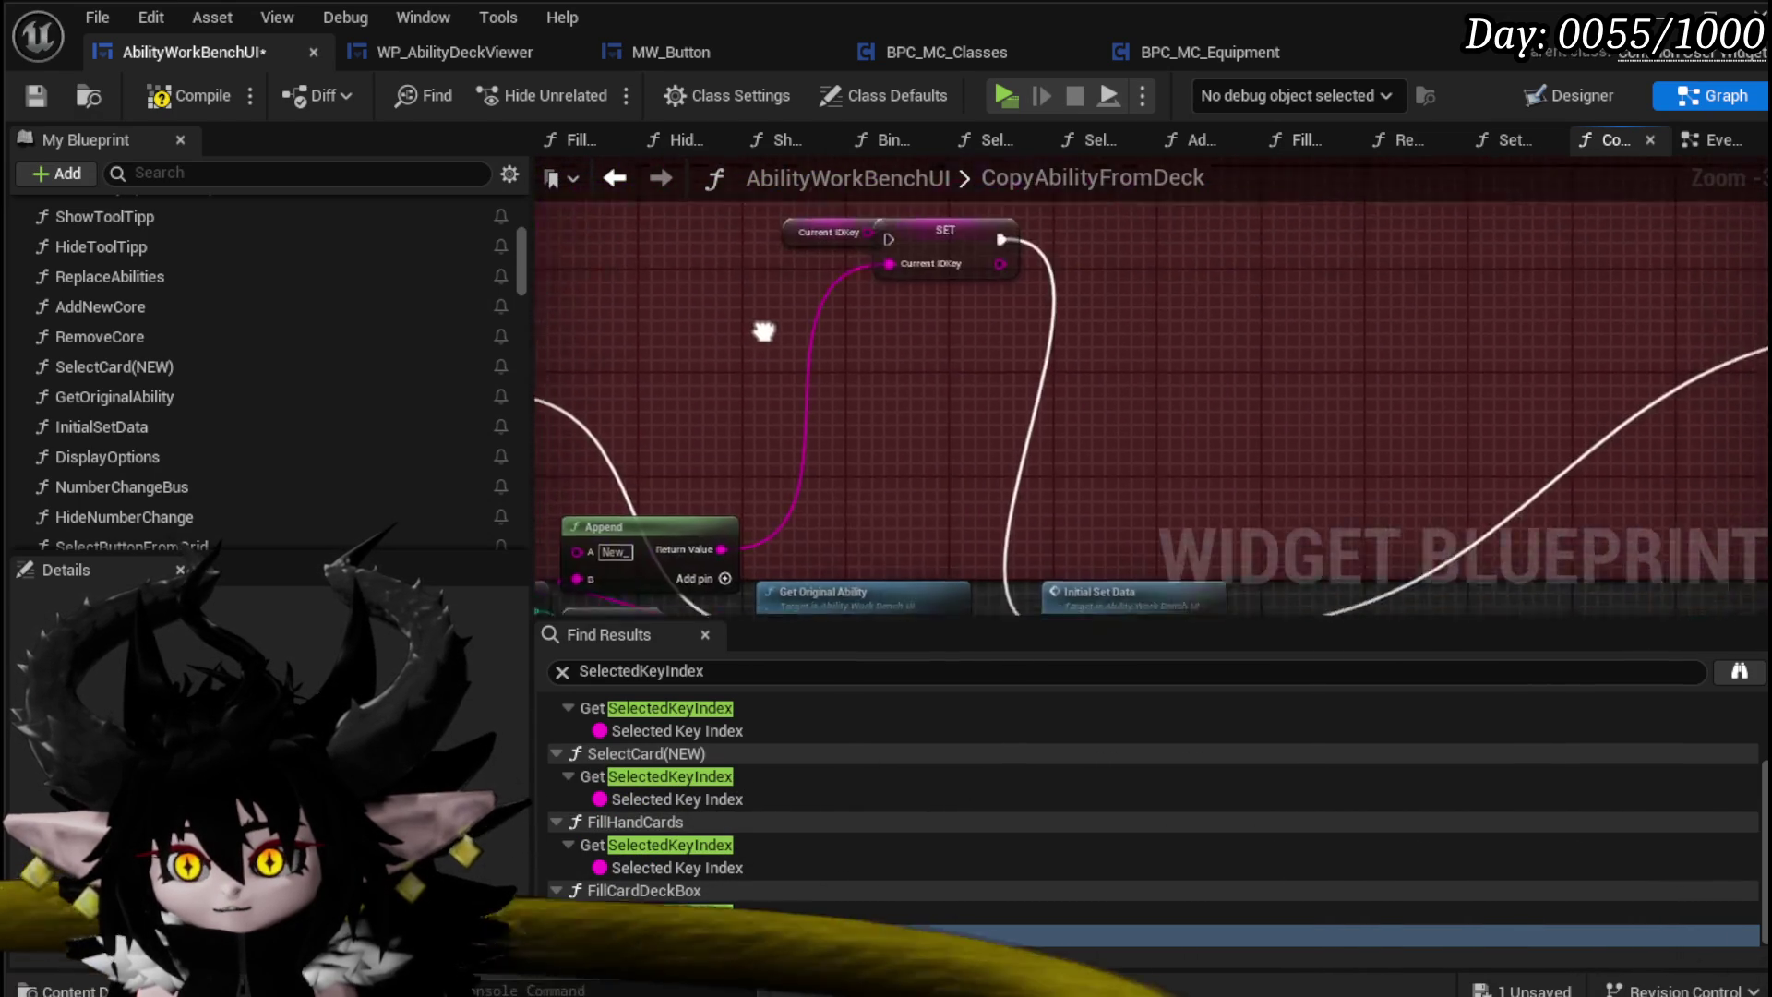
{"action": "scroll", "coordinate": [765, 370], "scroll_direction": "down", "scroll_amount": 1}
{"action": "scroll", "coordinate": [757, 353], "scroll_direction": "up", "scroll_amount": 1}
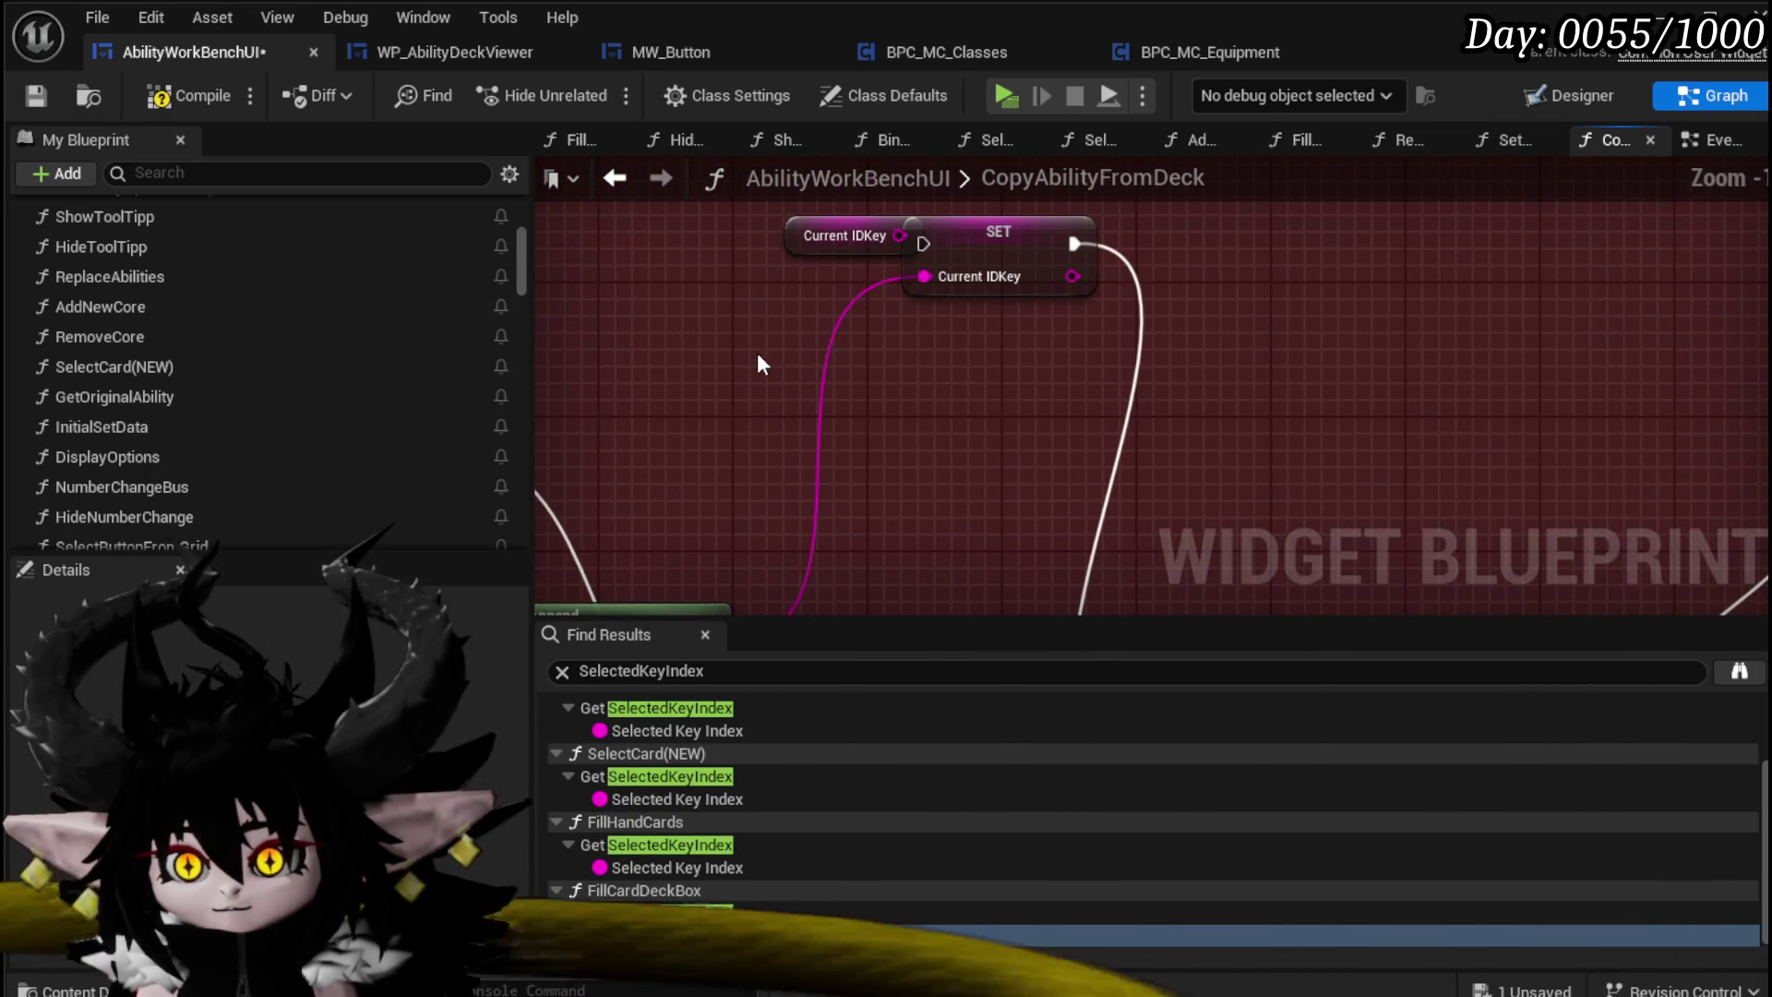
Step: Delete the SET Current IDKey nodes near the FIND and Branch nodes
{"action": "mouse_move", "coordinate": [757, 353]}
{"action": "left_mouse_down"}
{"action": "mouse_move", "coordinate": [999, 236]}
{"action": "mouse_move", "coordinate": [1160, 238]}
{"action": "left_mouse_up"}
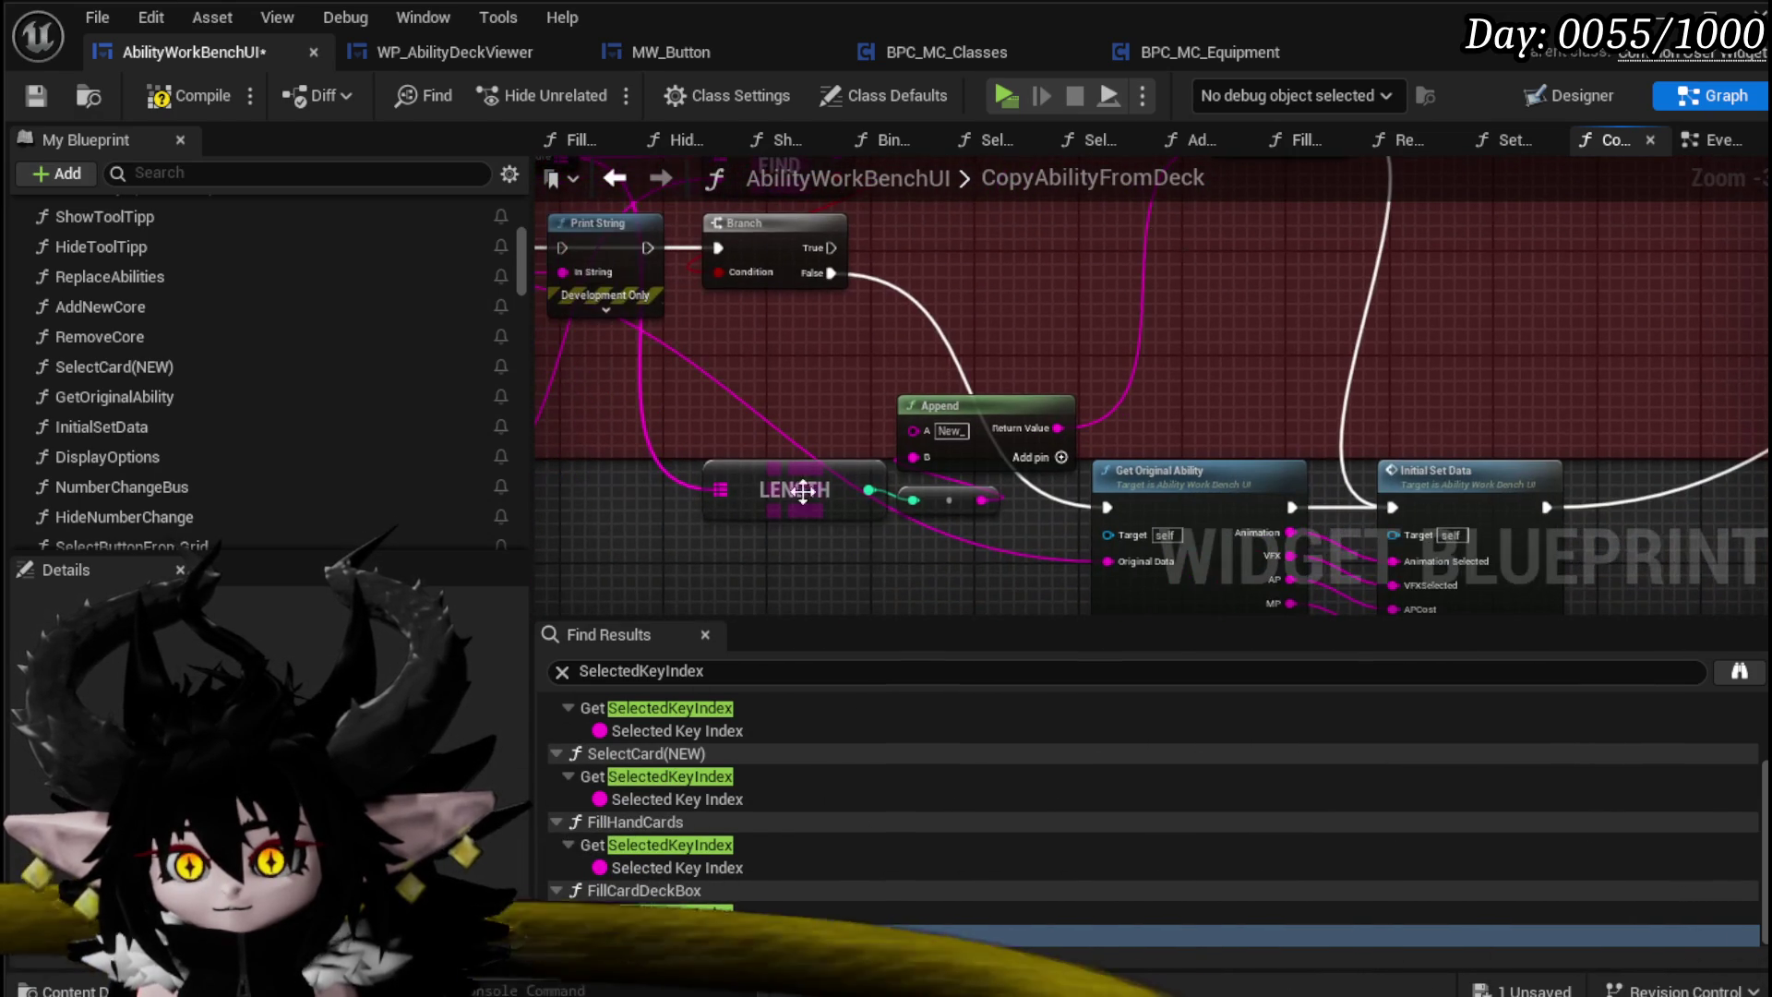
{"action": "mouse_move", "coordinate": [1032, 325]}
{"action": "left_mouse_down"}
{"action": "mouse_move", "coordinate": [953, 459]}
{"action": "mouse_move", "coordinate": [1165, 314]}
{"action": "left_mouse_up"}
{"action": "mouse_move", "coordinate": [955, 466]}
{"action": "left_mouse_down"}
{"action": "mouse_move", "coordinate": [787, 448]}
{"action": "mouse_move", "coordinate": [923, 346]}
{"action": "left_mouse_up"}
{"action": "left_click_drag", "start_coordinate": [865, 461], "coordinate": [1061, 463]}
{"action": "left_click_drag", "start_coordinate": [965, 430], "coordinate": [1211, 207]}
{"action": "key", "text": "Delete"}
{"action": "mouse_move", "coordinate": [851, 452]}
{"action": "left_mouse_down"}
{"action": "mouse_move", "coordinate": [960, 443]}
{"action": "mouse_move", "coordinate": [847, 345]}
{"action": "left_mouse_up"}
Step: Paste copies of Get Original Ability and Initial Set Data above the originals
{"action": "mouse_move", "coordinate": [965, 343]}
{"action": "left_mouse_down"}
{"action": "mouse_move", "coordinate": [1088, 273]}
{"action": "mouse_move", "coordinate": [1021, 262]}
{"action": "mouse_move", "coordinate": [912, 329]}
{"action": "mouse_move", "coordinate": [889, 269]}
{"action": "mouse_move", "coordinate": [1100, 417]}
{"action": "left_mouse_up"}
{"action": "scroll", "coordinate": [890, 277], "scroll_direction": "down", "scroll_amount": 2}
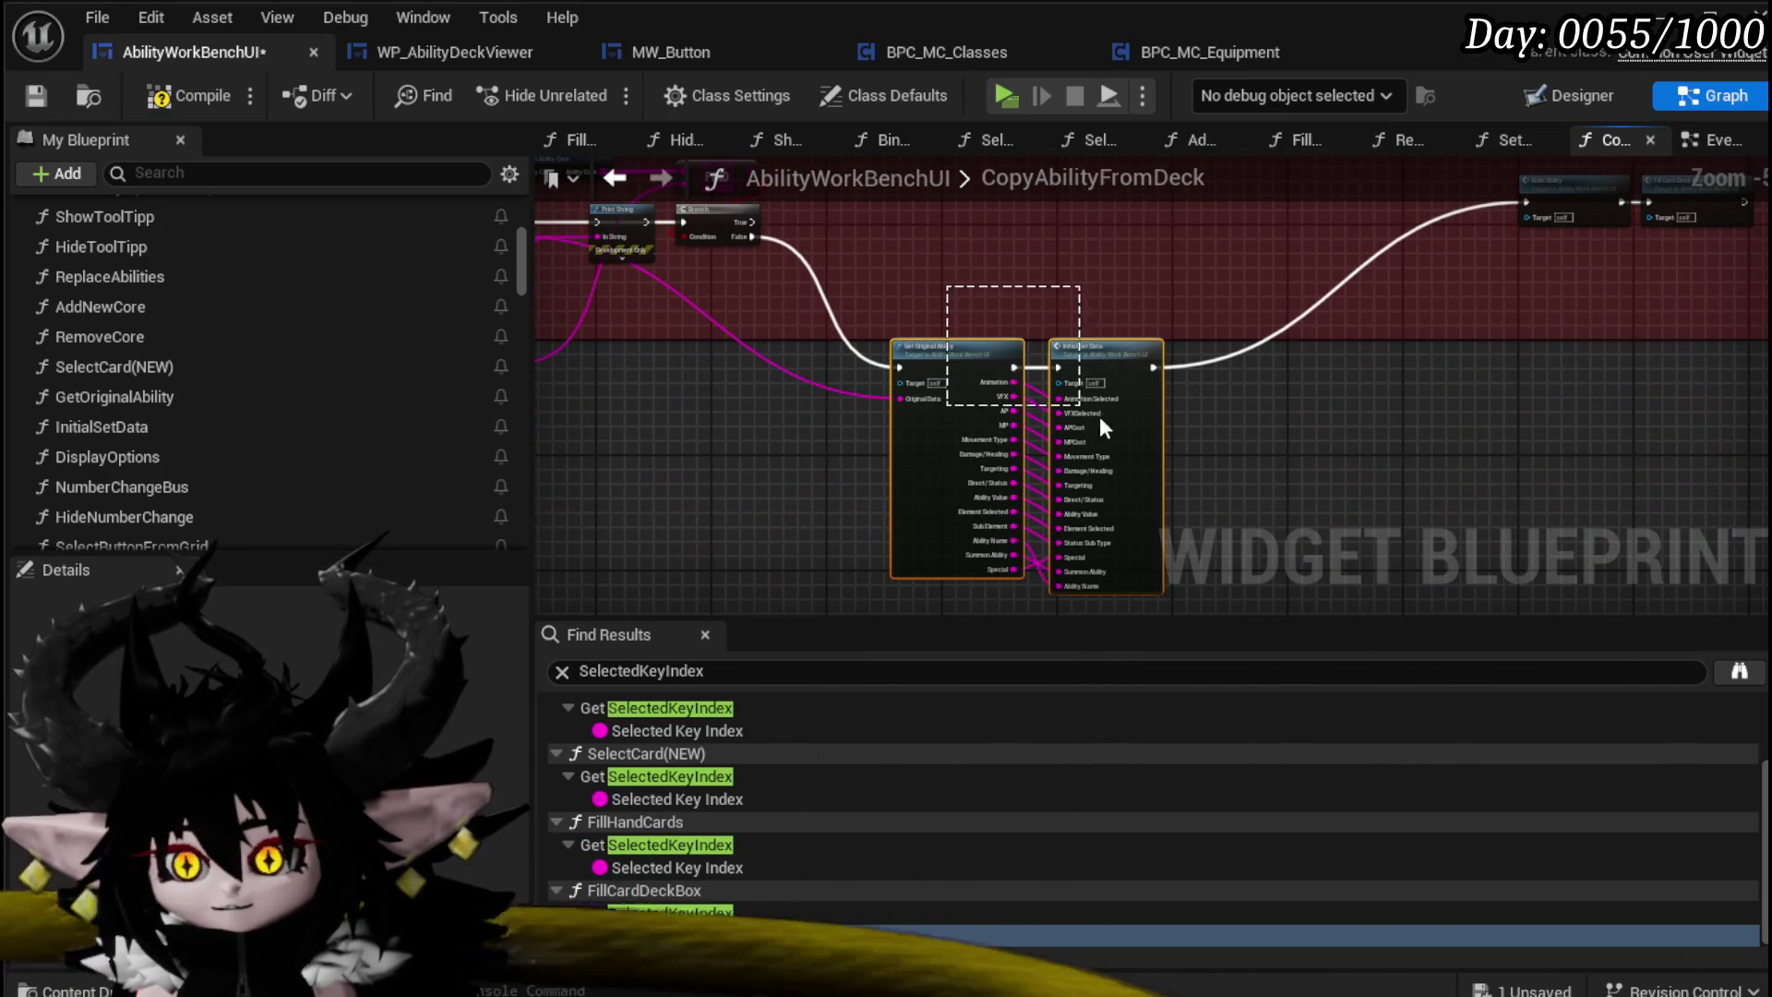
{"action": "left_click_drag", "start_coordinate": [1037, 278], "coordinate": [942, 228]}
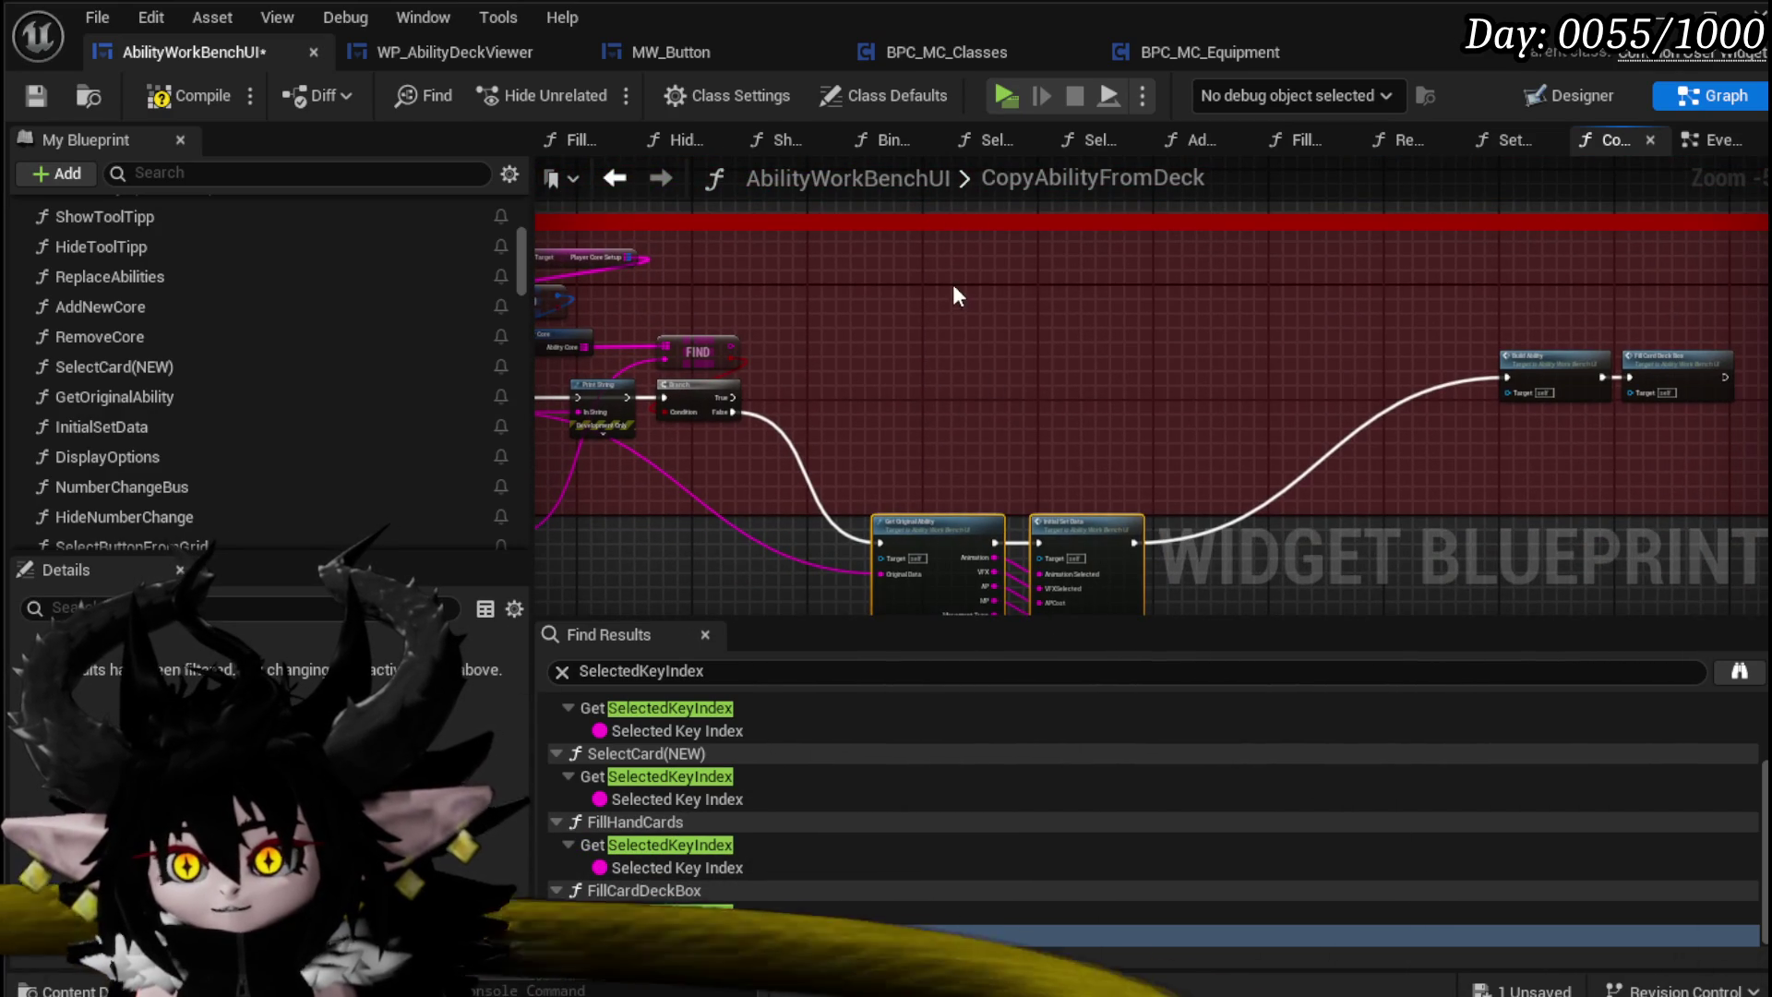
{"action": "key", "text": "ctrl+v"}
{"action": "left_click_drag", "start_coordinate": [928, 399], "coordinate": [919, 297]}
{"action": "scroll", "coordinate": [922, 446], "scroll_direction": "up", "scroll_amount": 3}
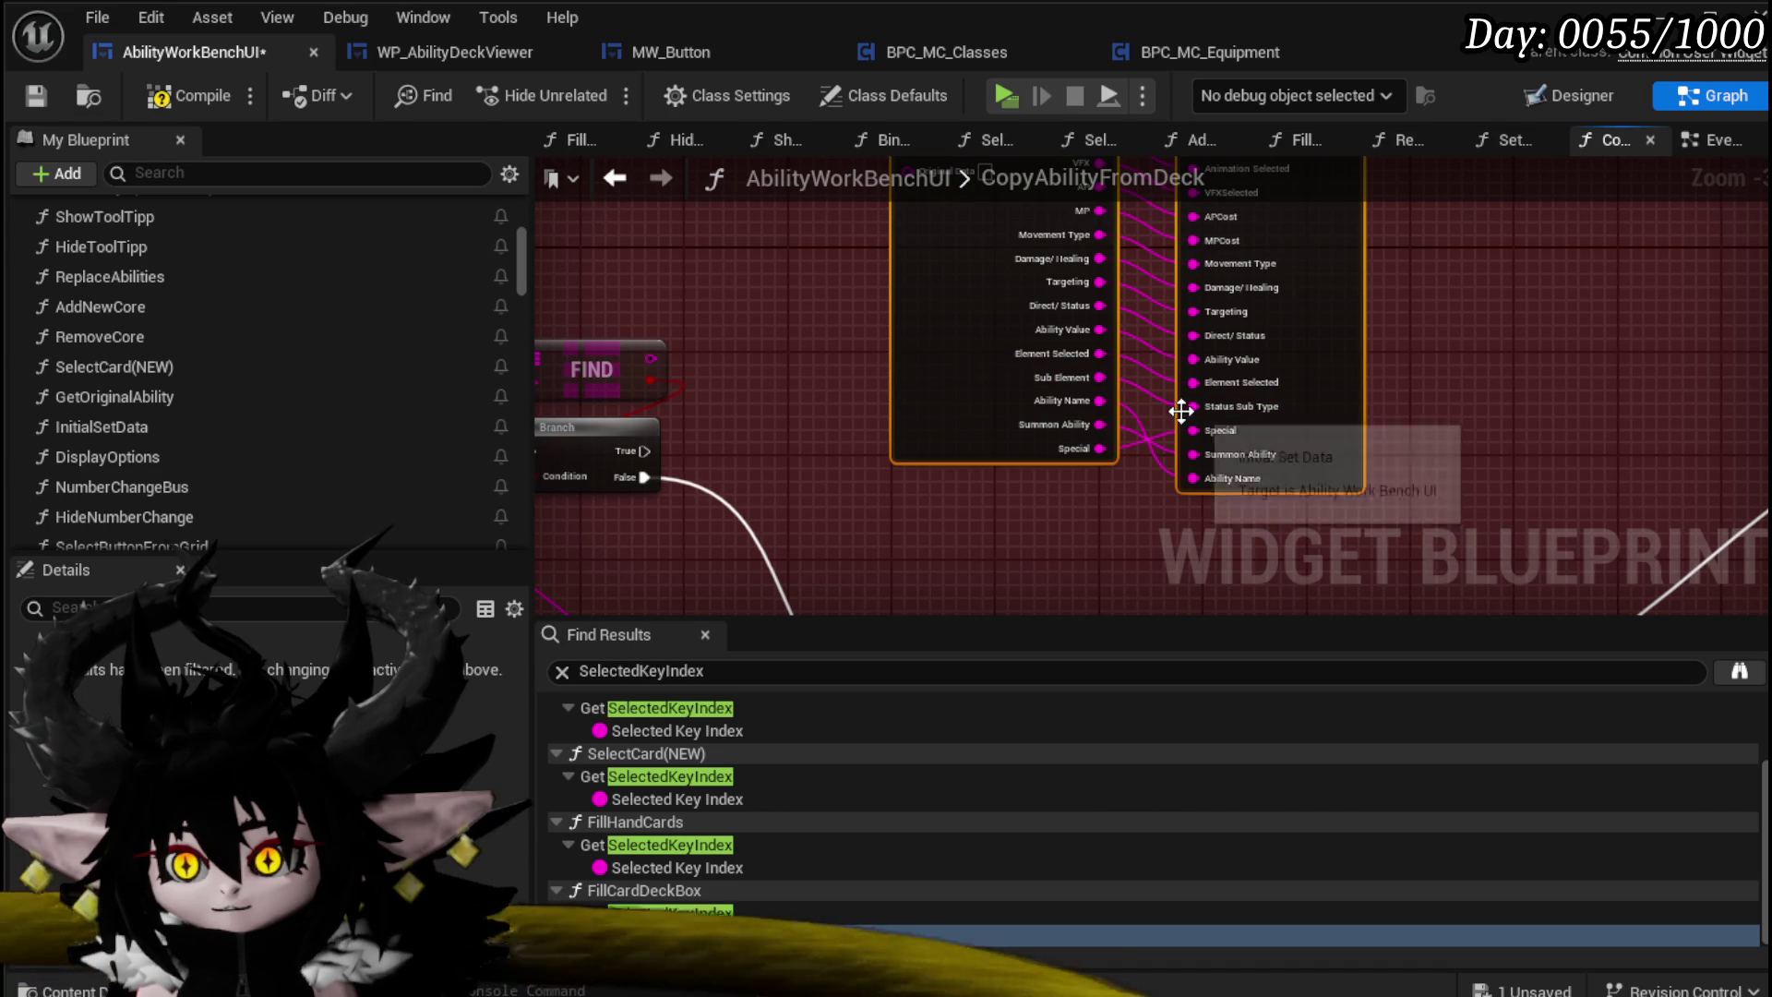
Step: Add an Append node fed from the GET string output
{"action": "mouse_move", "coordinate": [736, 268]}
{"action": "left_mouse_down"}
{"action": "mouse_move", "coordinate": [945, 257]}
{"action": "mouse_move", "coordinate": [1090, 283]}
{"action": "mouse_move", "coordinate": [1019, 243]}
{"action": "left_mouse_up"}
{"action": "left_click_drag", "start_coordinate": [583, 545], "coordinate": [761, 467]}
{"action": "type", "text": "appen"}
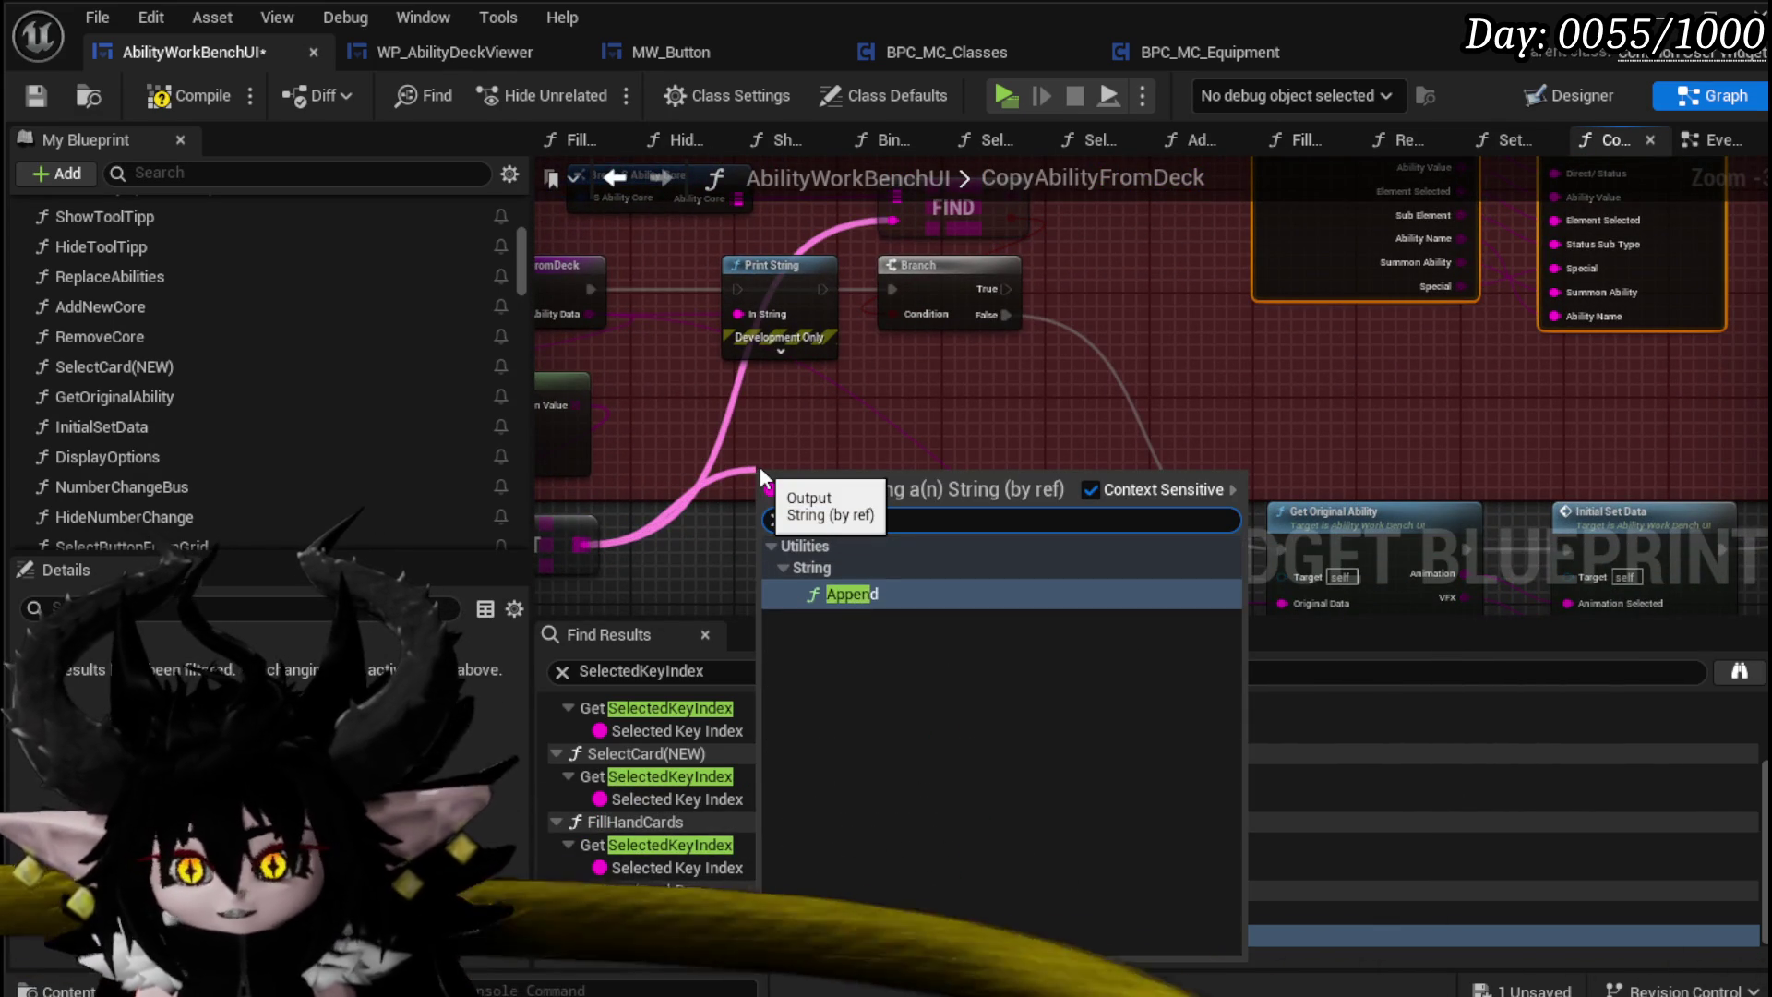
{"action": "key", "text": "Return"}
{"action": "scroll", "coordinate": [791, 518], "scroll_direction": "up", "scroll_amount": 1}
{"action": "mouse_move", "coordinate": [790, 517]}
{"action": "left_mouse_down"}
{"action": "mouse_move", "coordinate": [905, 373]}
{"action": "mouse_move", "coordinate": [948, 373]}
{"action": "left_mouse_up"}
Step: Give the Append node a third input C and save the blueprint
{"action": "right_click", "coordinate": [836, 459]}
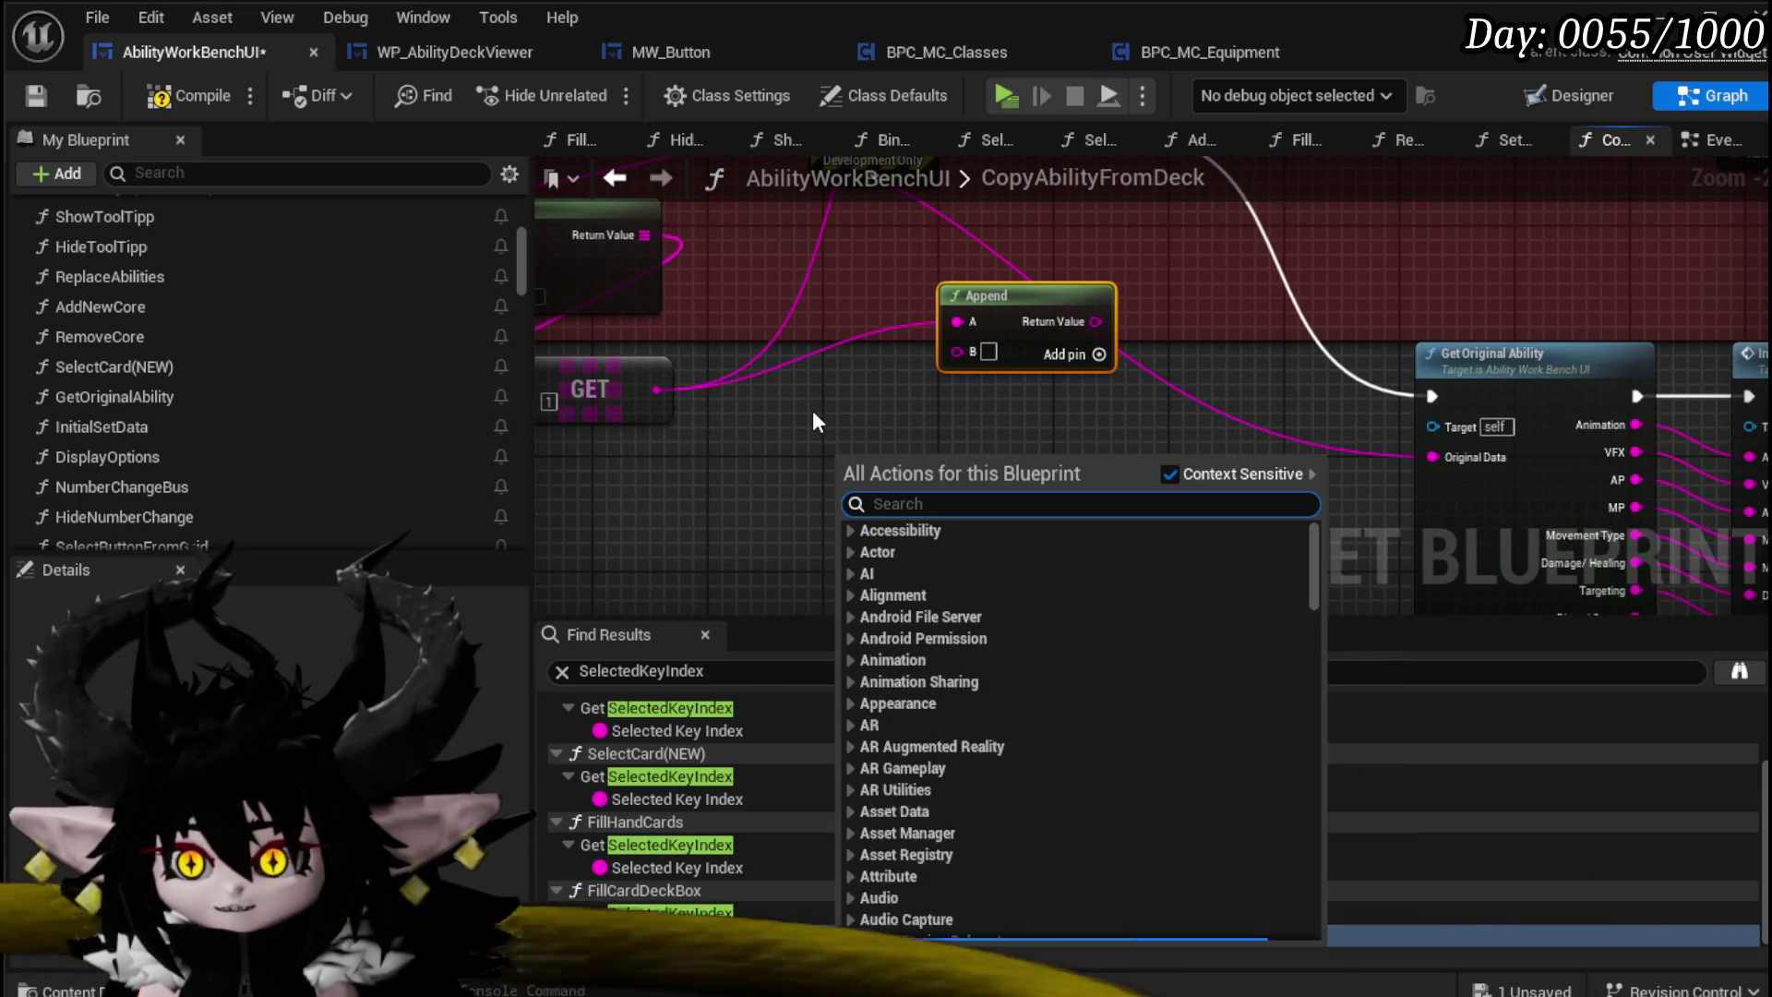
{"action": "mouse_move", "coordinate": [812, 409]}
{"action": "left_mouse_down"}
{"action": "mouse_move", "coordinate": [909, 390]}
{"action": "mouse_move", "coordinate": [795, 514]}
{"action": "mouse_move", "coordinate": [796, 461]}
{"action": "mouse_move", "coordinate": [868, 452]}
{"action": "left_mouse_up"}
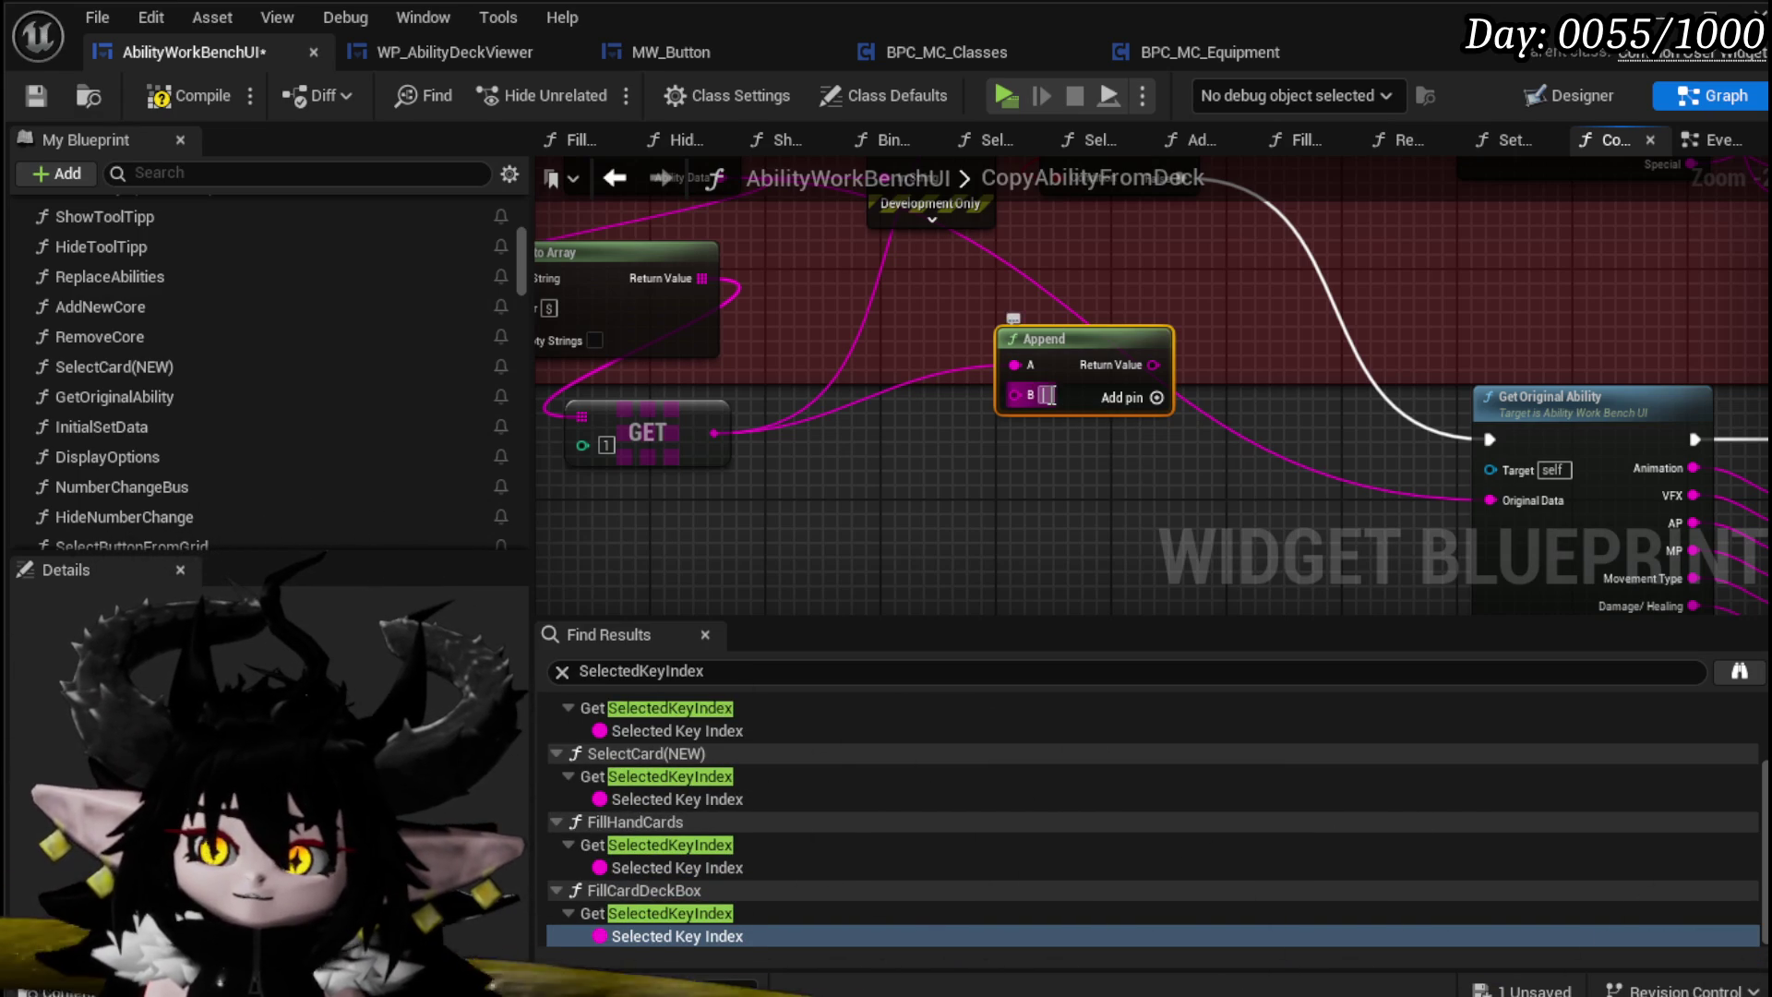
{"action": "left_click", "coordinate": [1124, 442]}
{"action": "scroll", "coordinate": [1016, 425], "scroll_direction": "up", "scroll_amount": 2}
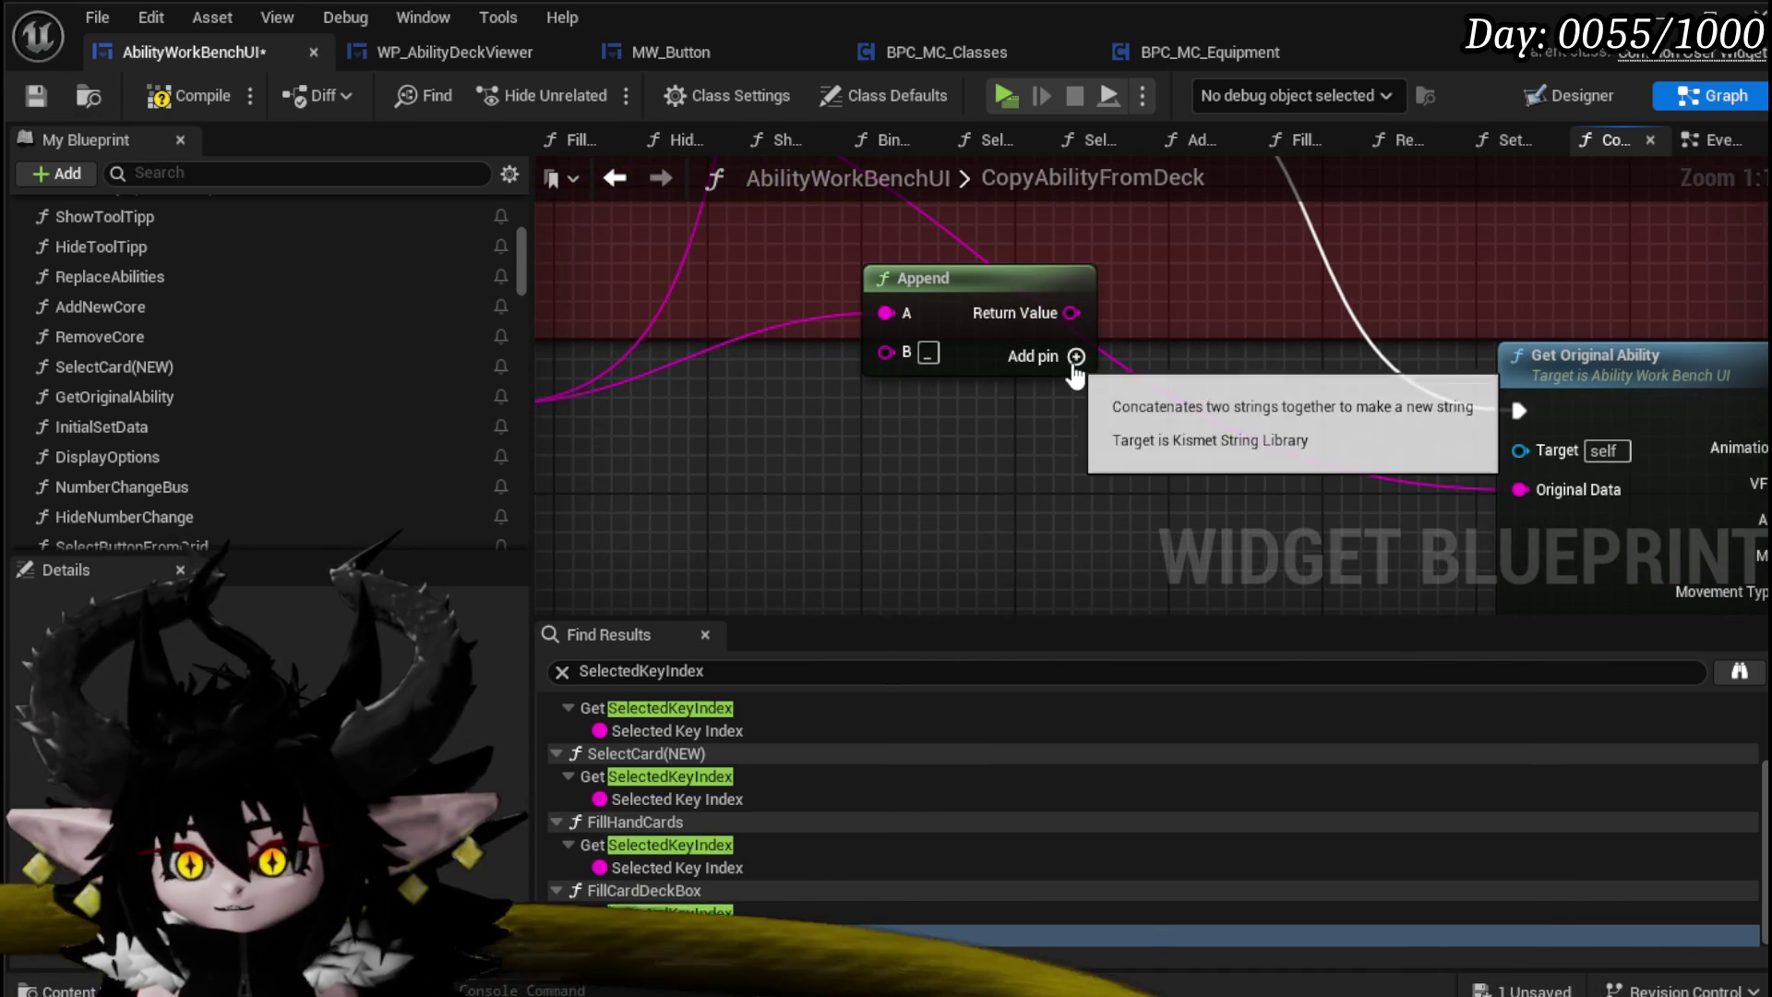
{"action": "left_click", "coordinate": [1075, 357]}
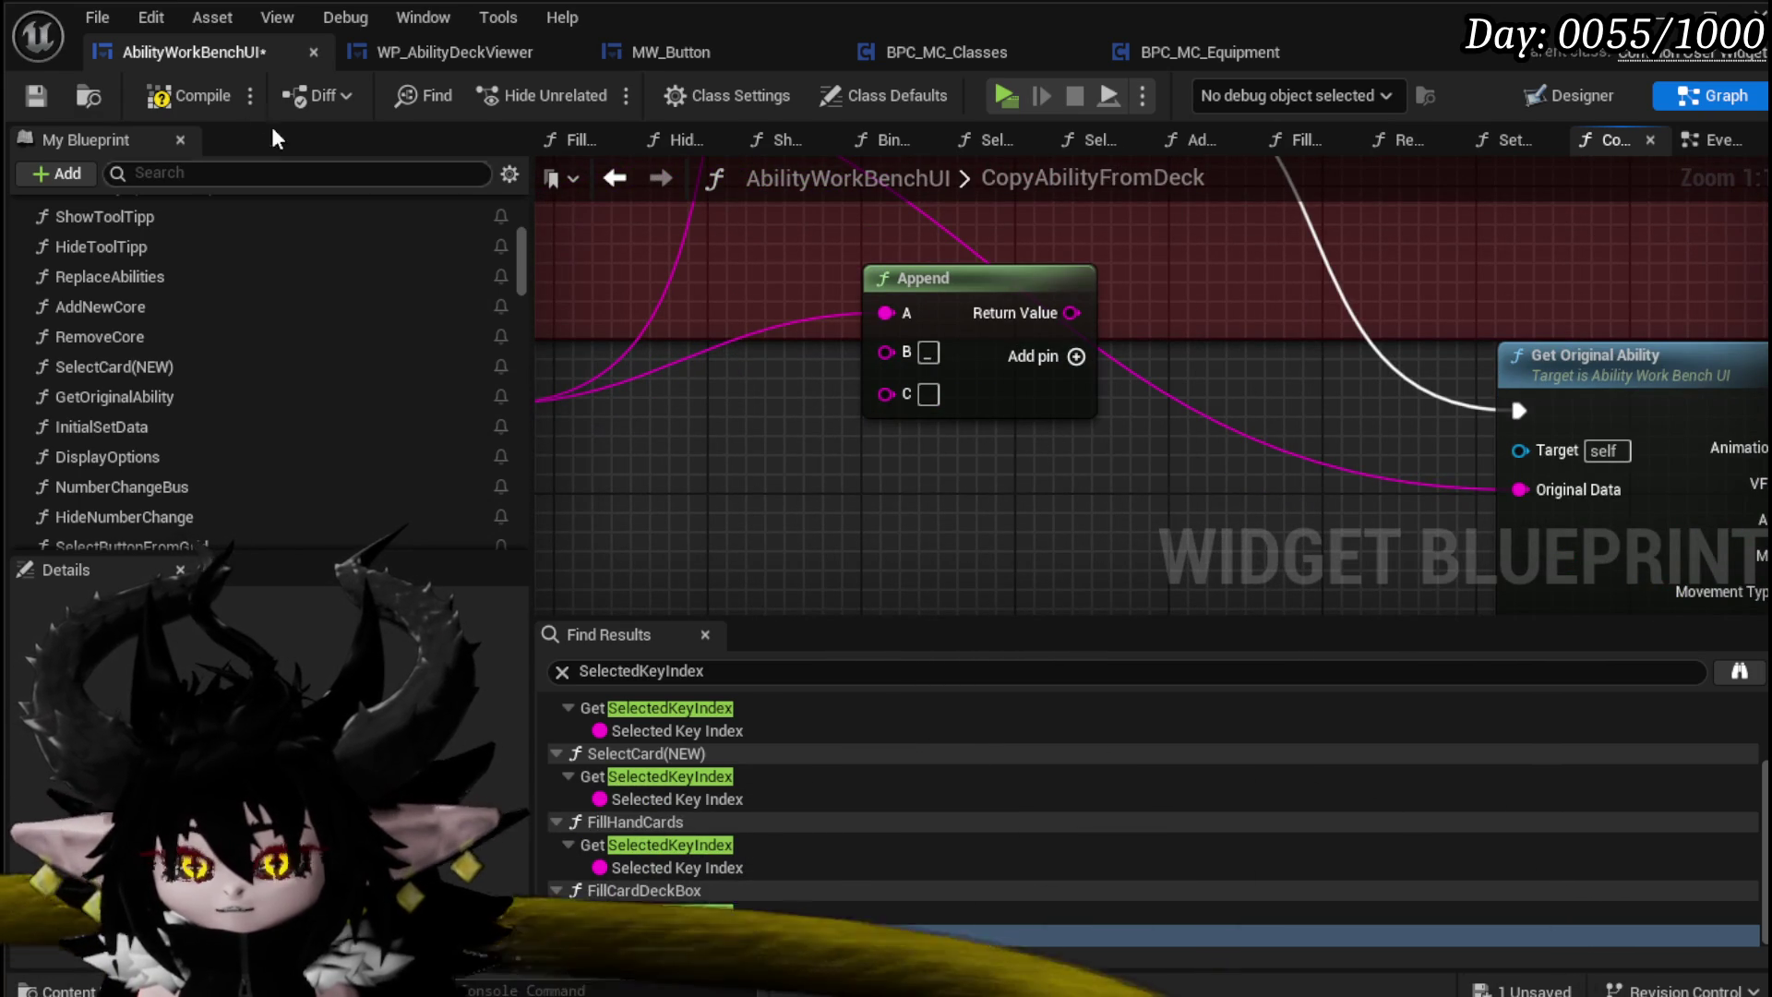
{"action": "left_click", "coordinate": [37, 96]}
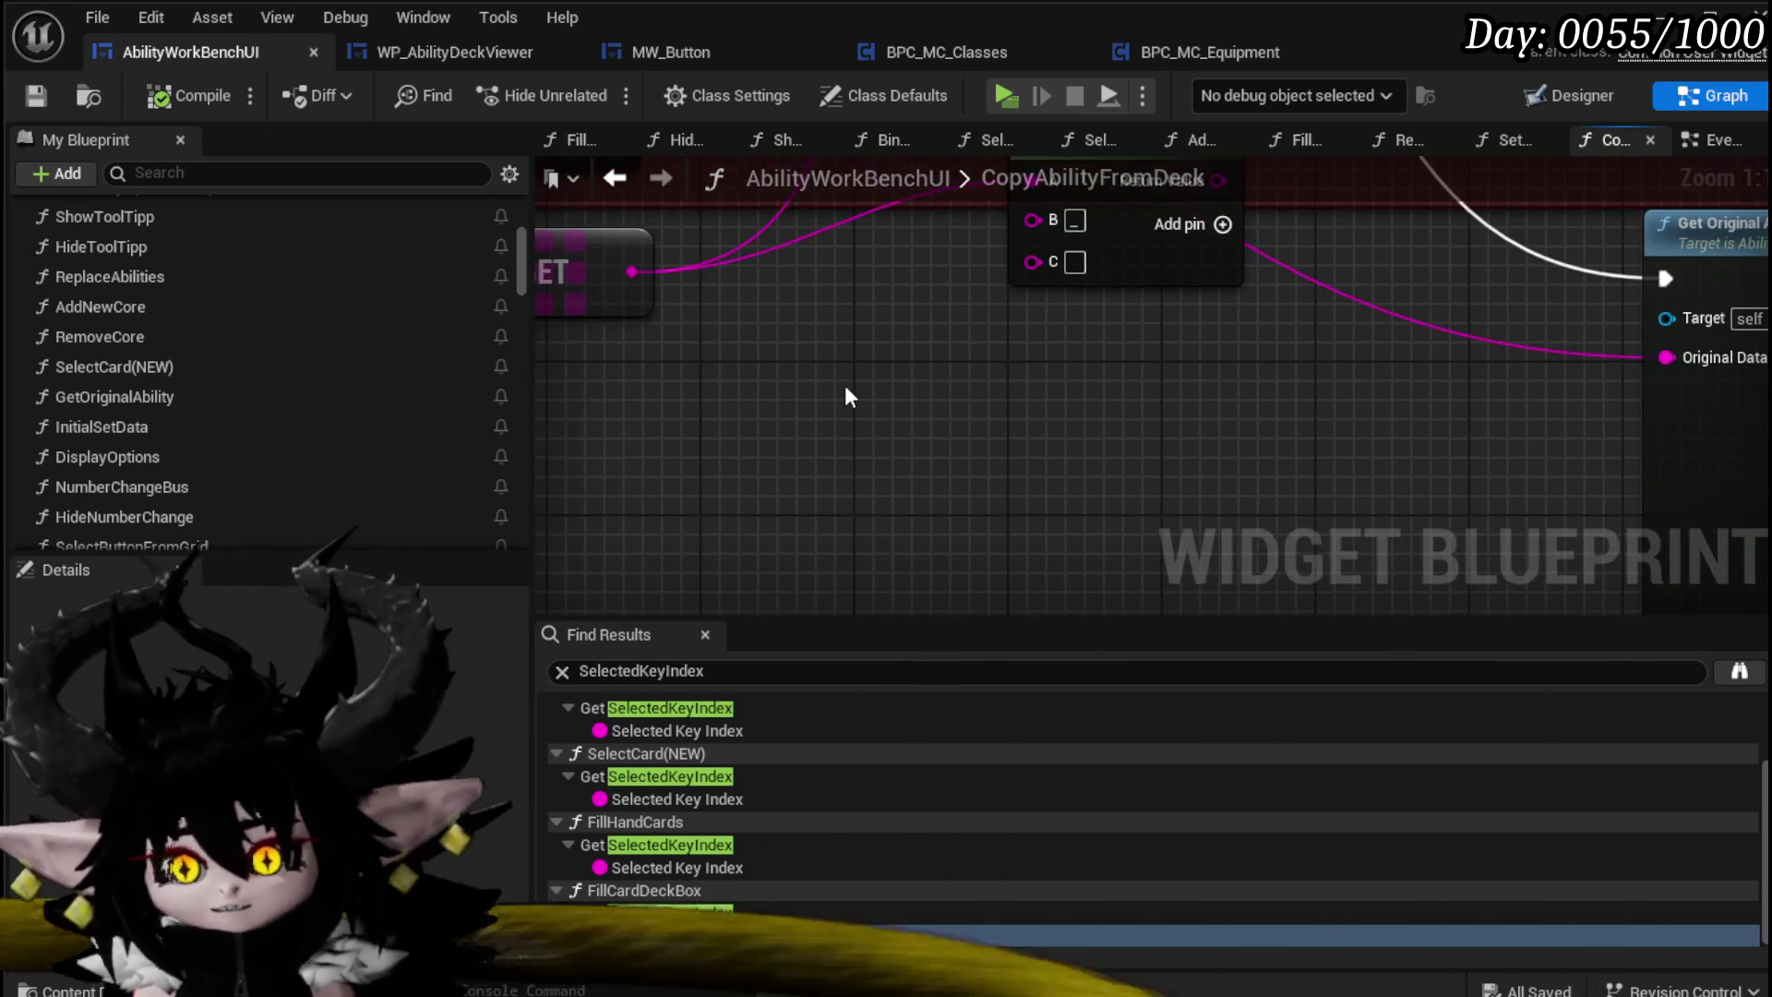
{"action": "right_click", "coordinate": [783, 406]}
Step: Add a String To Integer node feeding an Increment Int node
{"action": "type", "text": "g"}
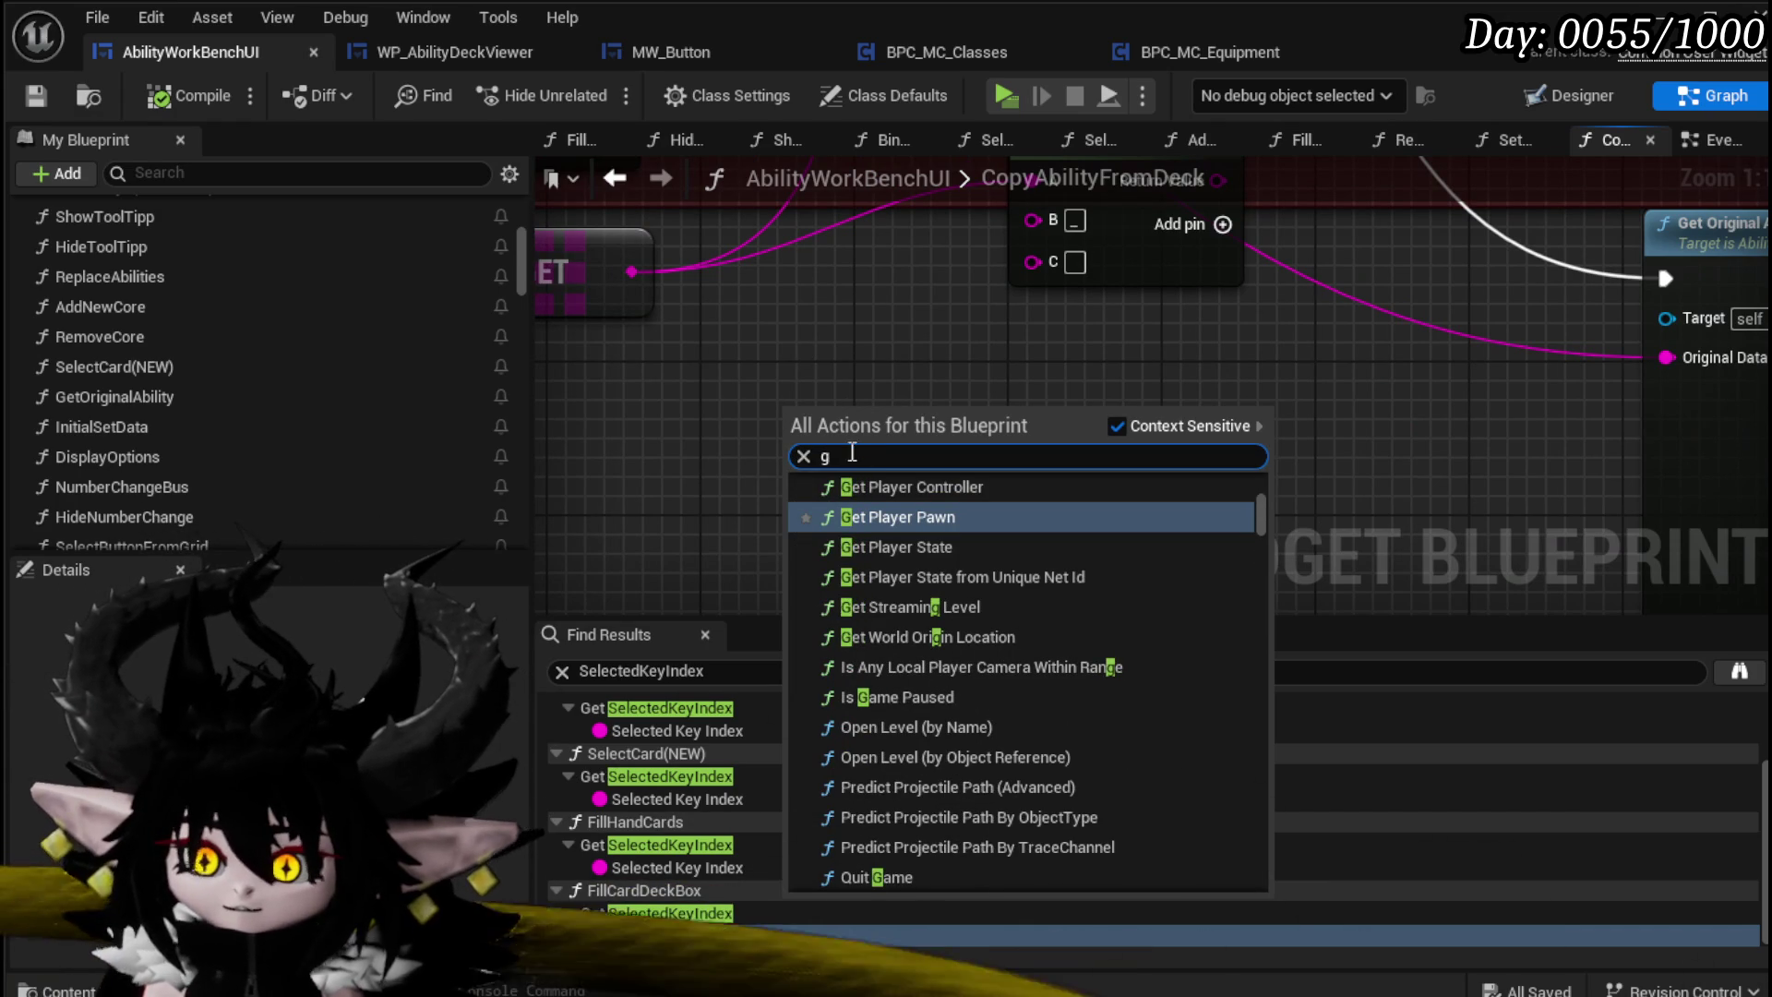
{"action": "key", "text": "BackSpace"}
{"action": "type", "text": "String"}
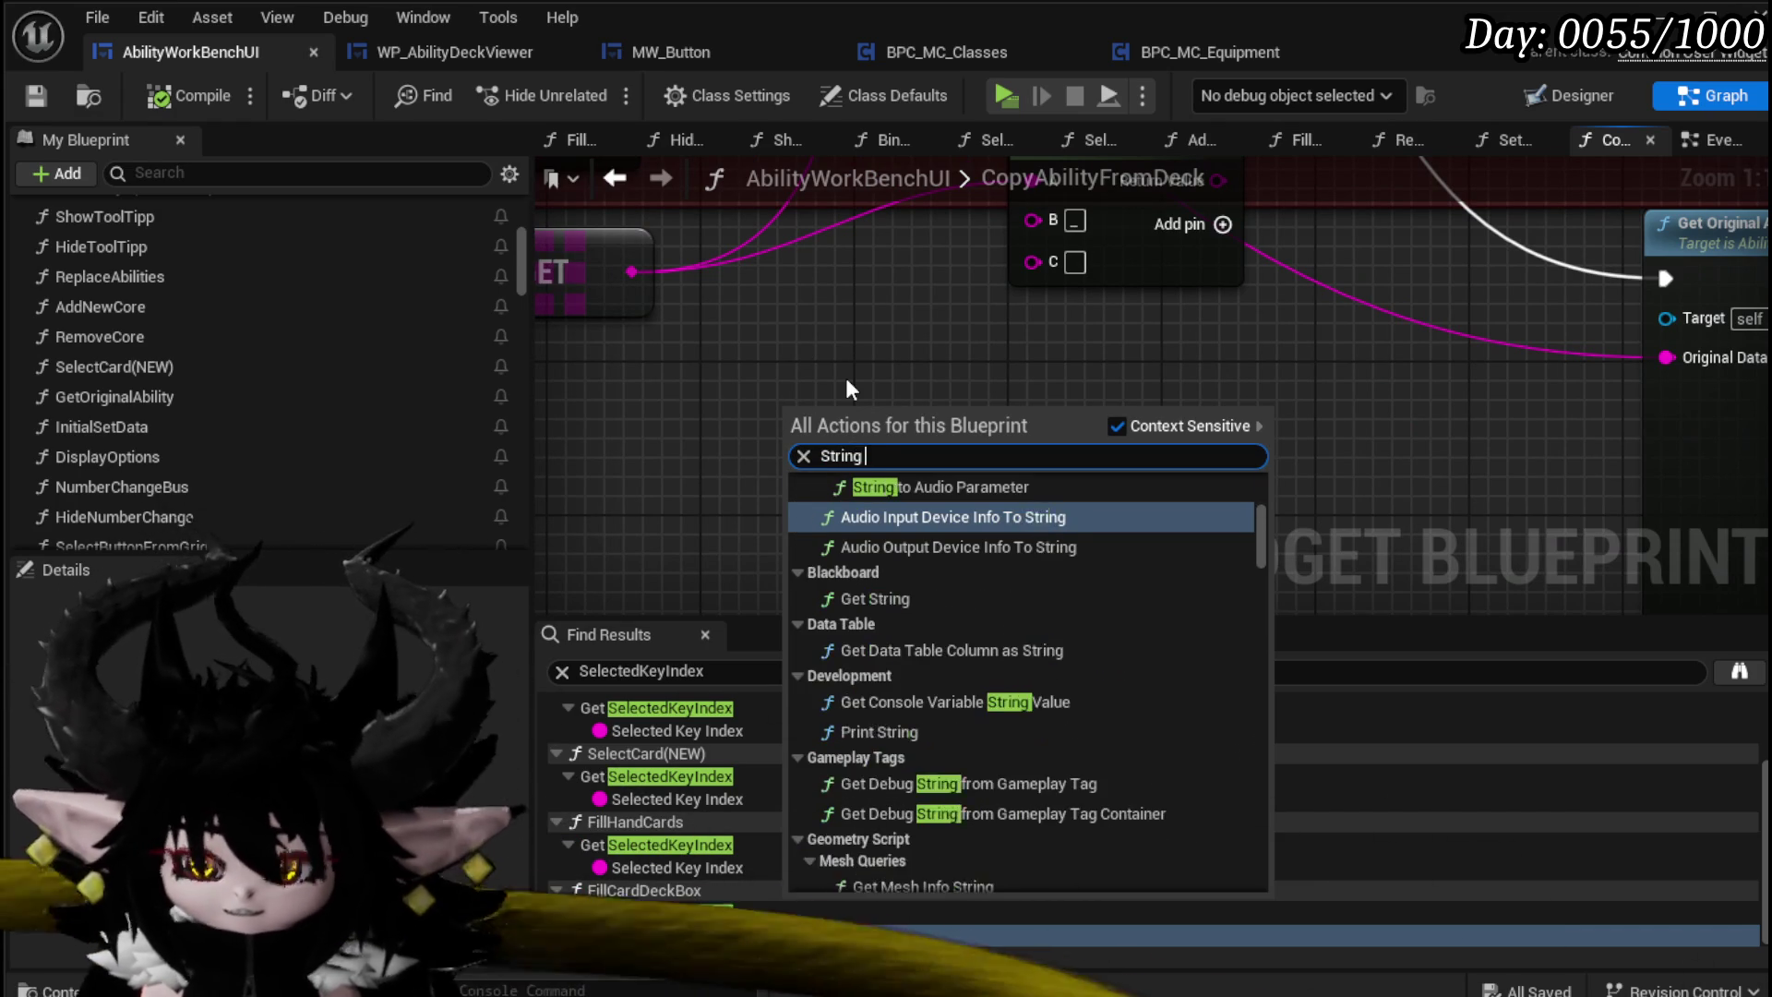
{"action": "type", "text": " to int"}
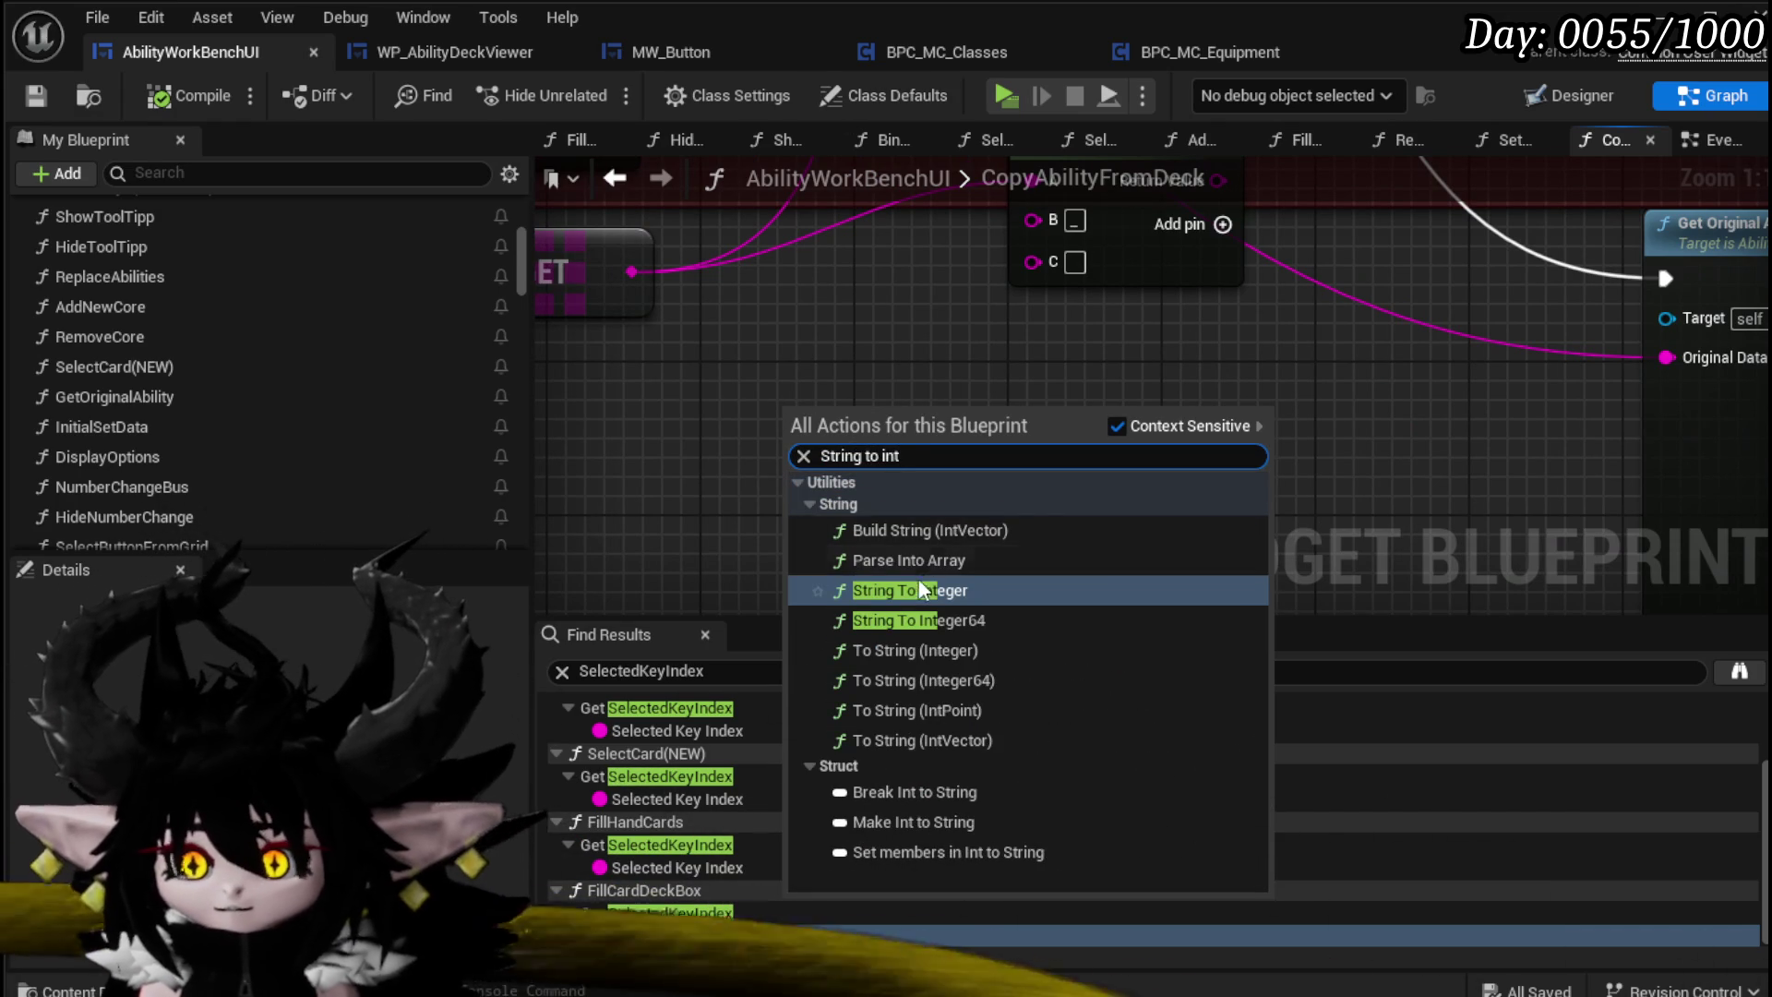
{"action": "left_click", "coordinate": [921, 589]}
{"action": "mouse_move", "coordinate": [598, 447]}
{"action": "left_mouse_down"}
{"action": "mouse_move", "coordinate": [636, 359]}
{"action": "mouse_move", "coordinate": [851, 373]}
{"action": "left_mouse_up"}
{"action": "type", "text": "increment"}
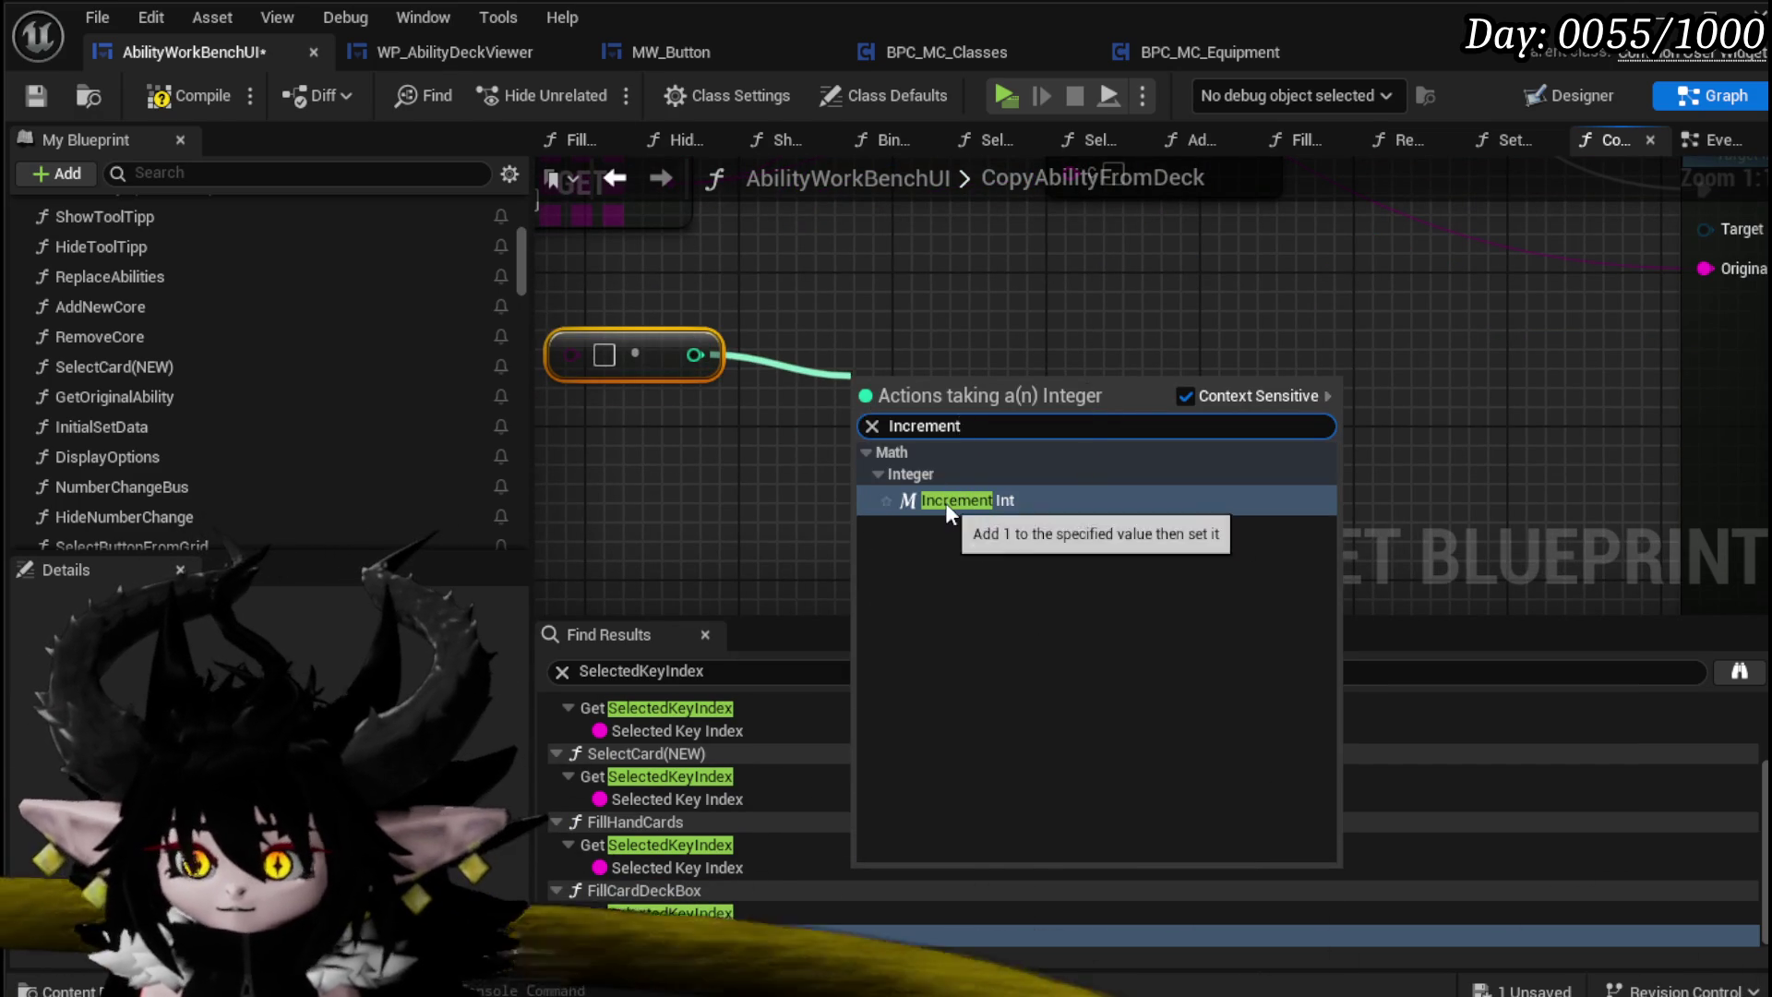
{"action": "left_click", "coordinate": [945, 502]}
Step: Reposition the conversion nodes, wire the incremented value, and search 'parse into array' from the GET string
{"action": "mouse_move", "coordinate": [955, 375]}
{"action": "left_mouse_down"}
{"action": "mouse_move", "coordinate": [860, 423]}
{"action": "mouse_move", "coordinate": [818, 401]}
{"action": "mouse_move", "coordinate": [799, 441]}
{"action": "left_mouse_up"}
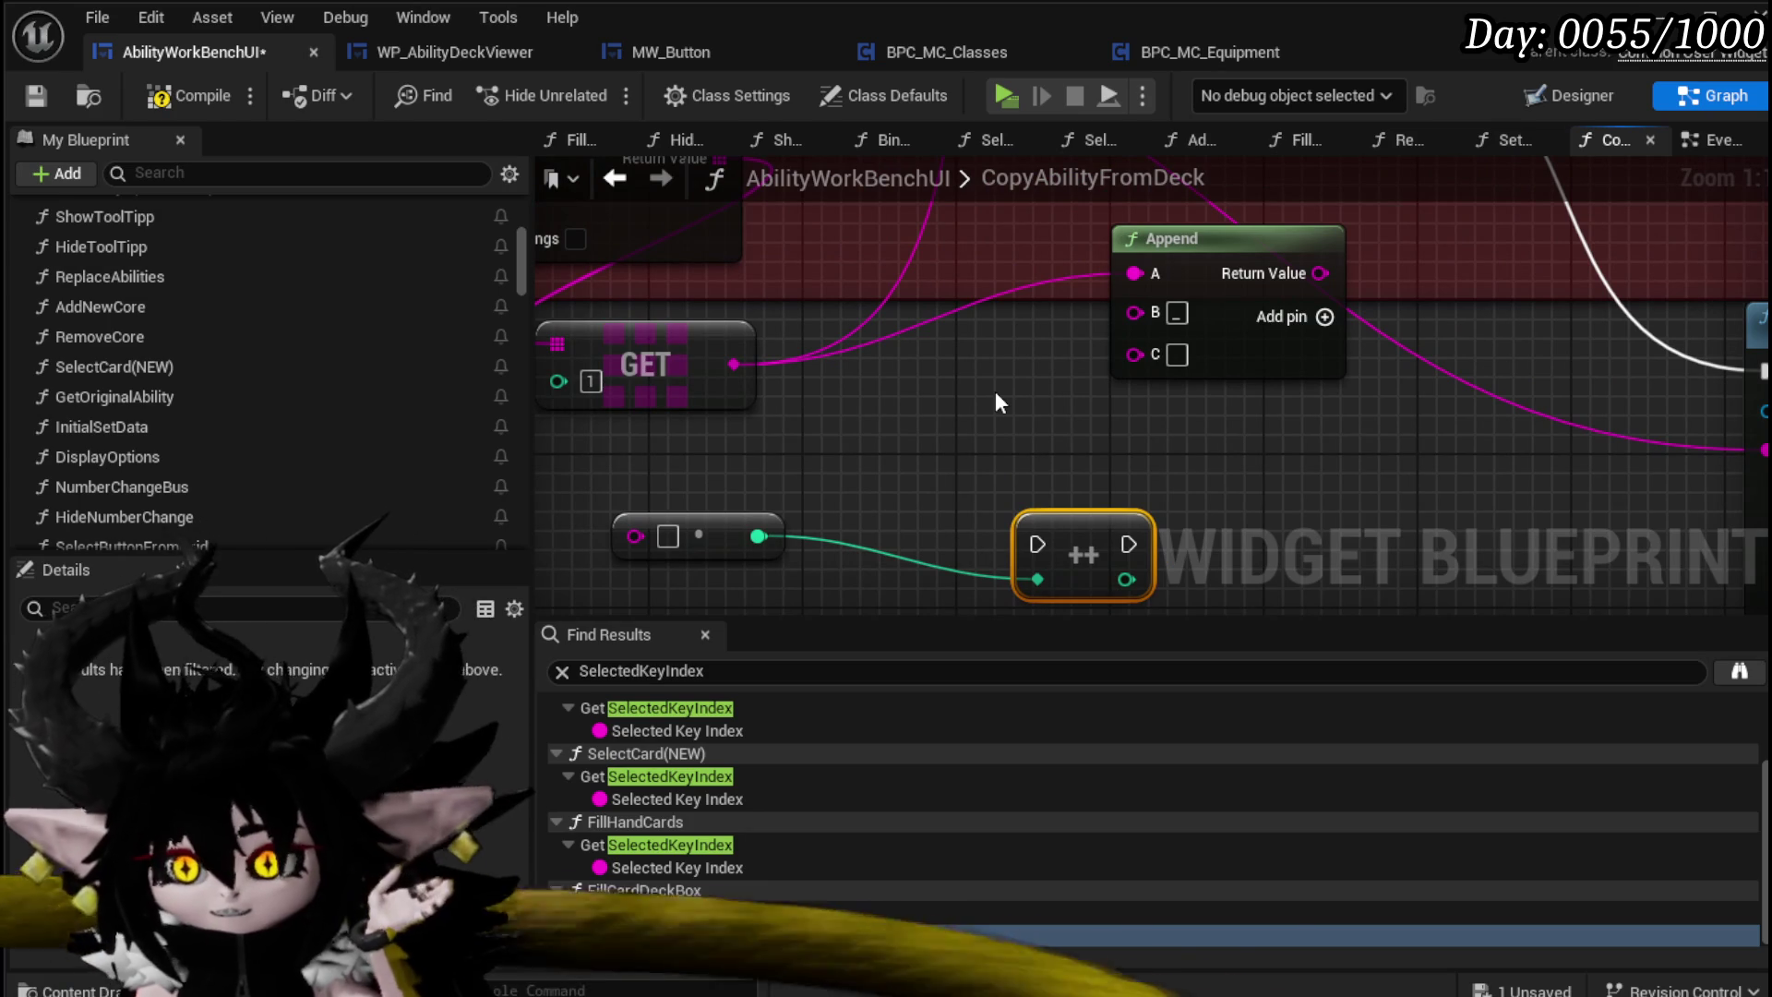
{"action": "left_click_drag", "start_coordinate": [995, 390], "coordinate": [1001, 295]}
{"action": "left_click_drag", "start_coordinate": [730, 436], "coordinate": [772, 480]}
{"action": "left_click_drag", "start_coordinate": [1132, 487], "coordinate": [1159, 432]}
{"action": "mouse_move", "coordinate": [1148, 262]}
{"action": "left_mouse_down"}
{"action": "mouse_move", "coordinate": [1200, 395]}
{"action": "mouse_move", "coordinate": [1117, 374]}
{"action": "left_mouse_up"}
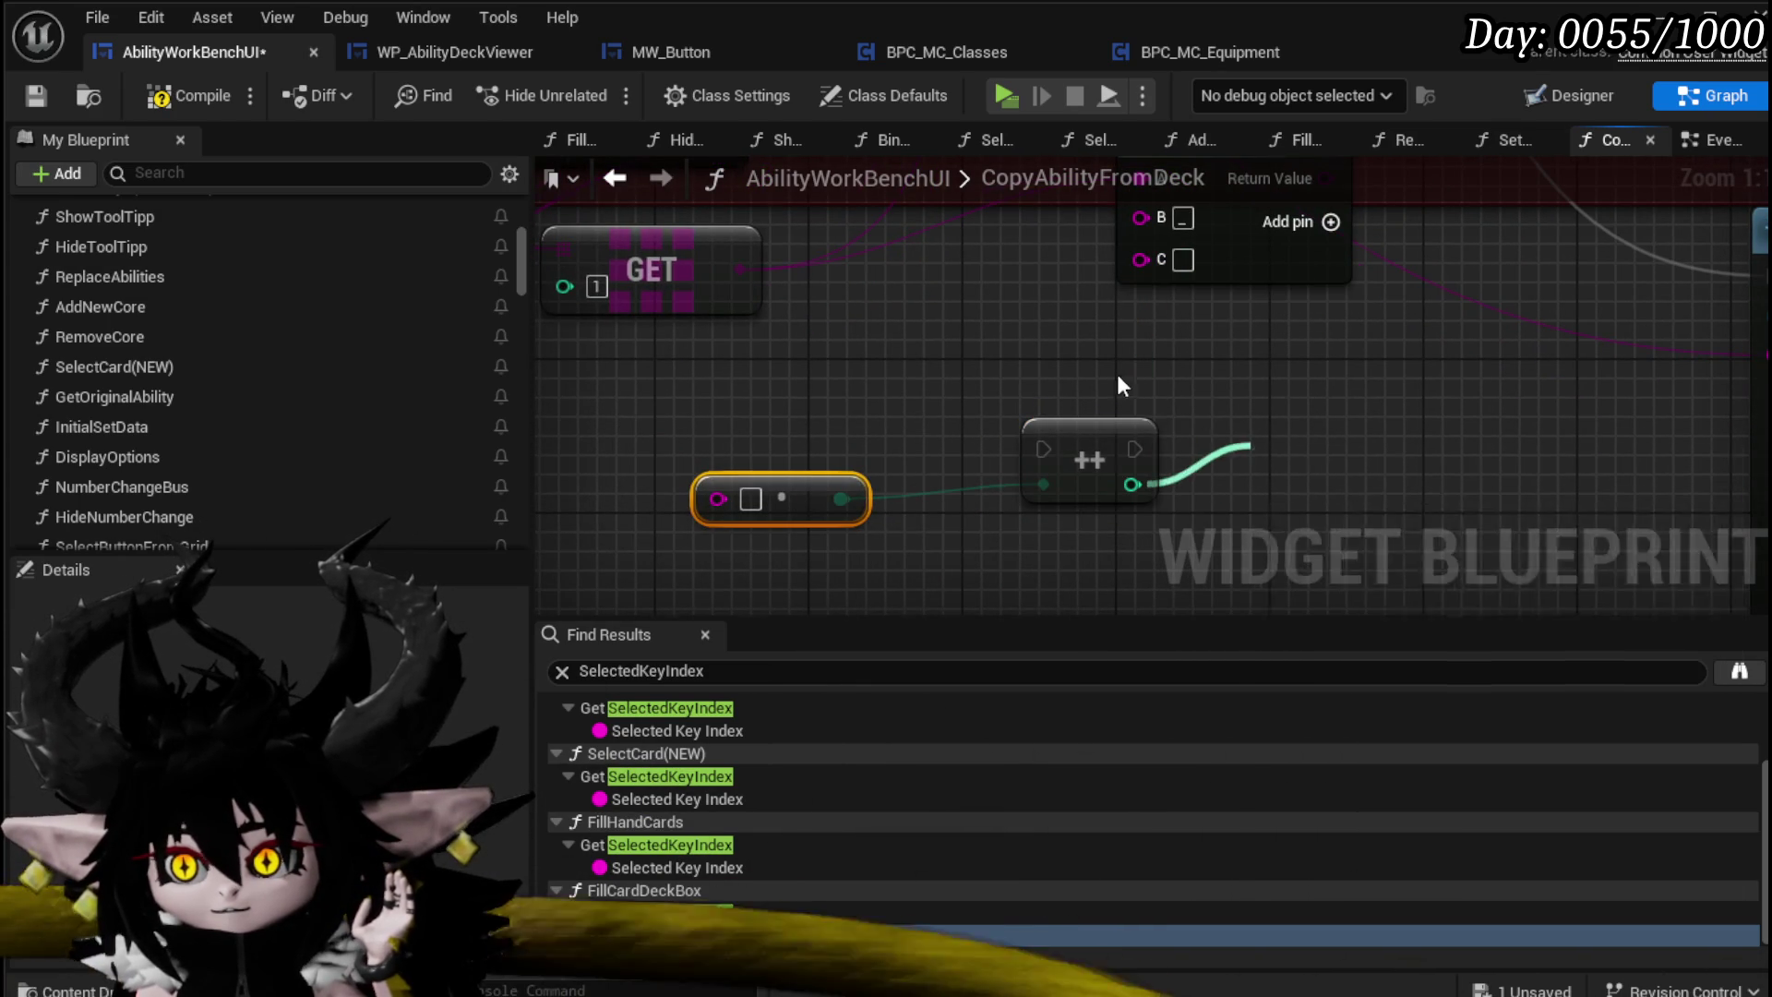
{"action": "left_click_drag", "start_coordinate": [1099, 437], "coordinate": [873, 474]}
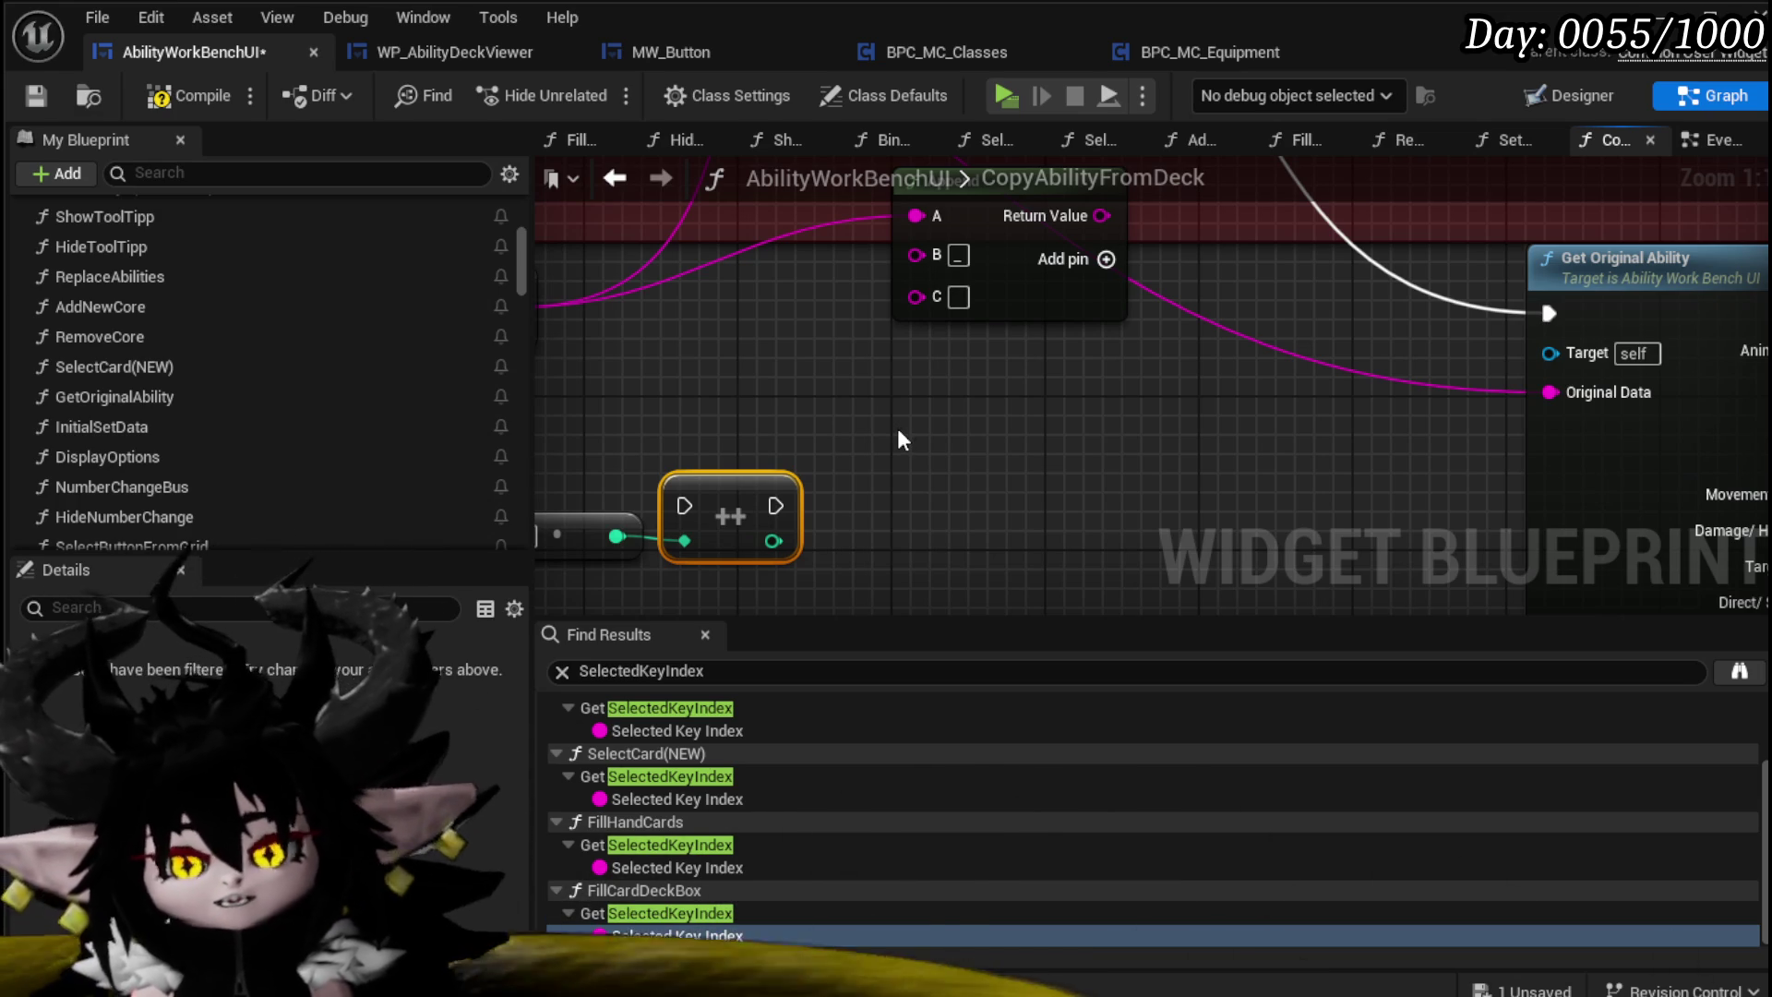
{"action": "left_click_drag", "start_coordinate": [833, 312], "coordinate": [1045, 346]}
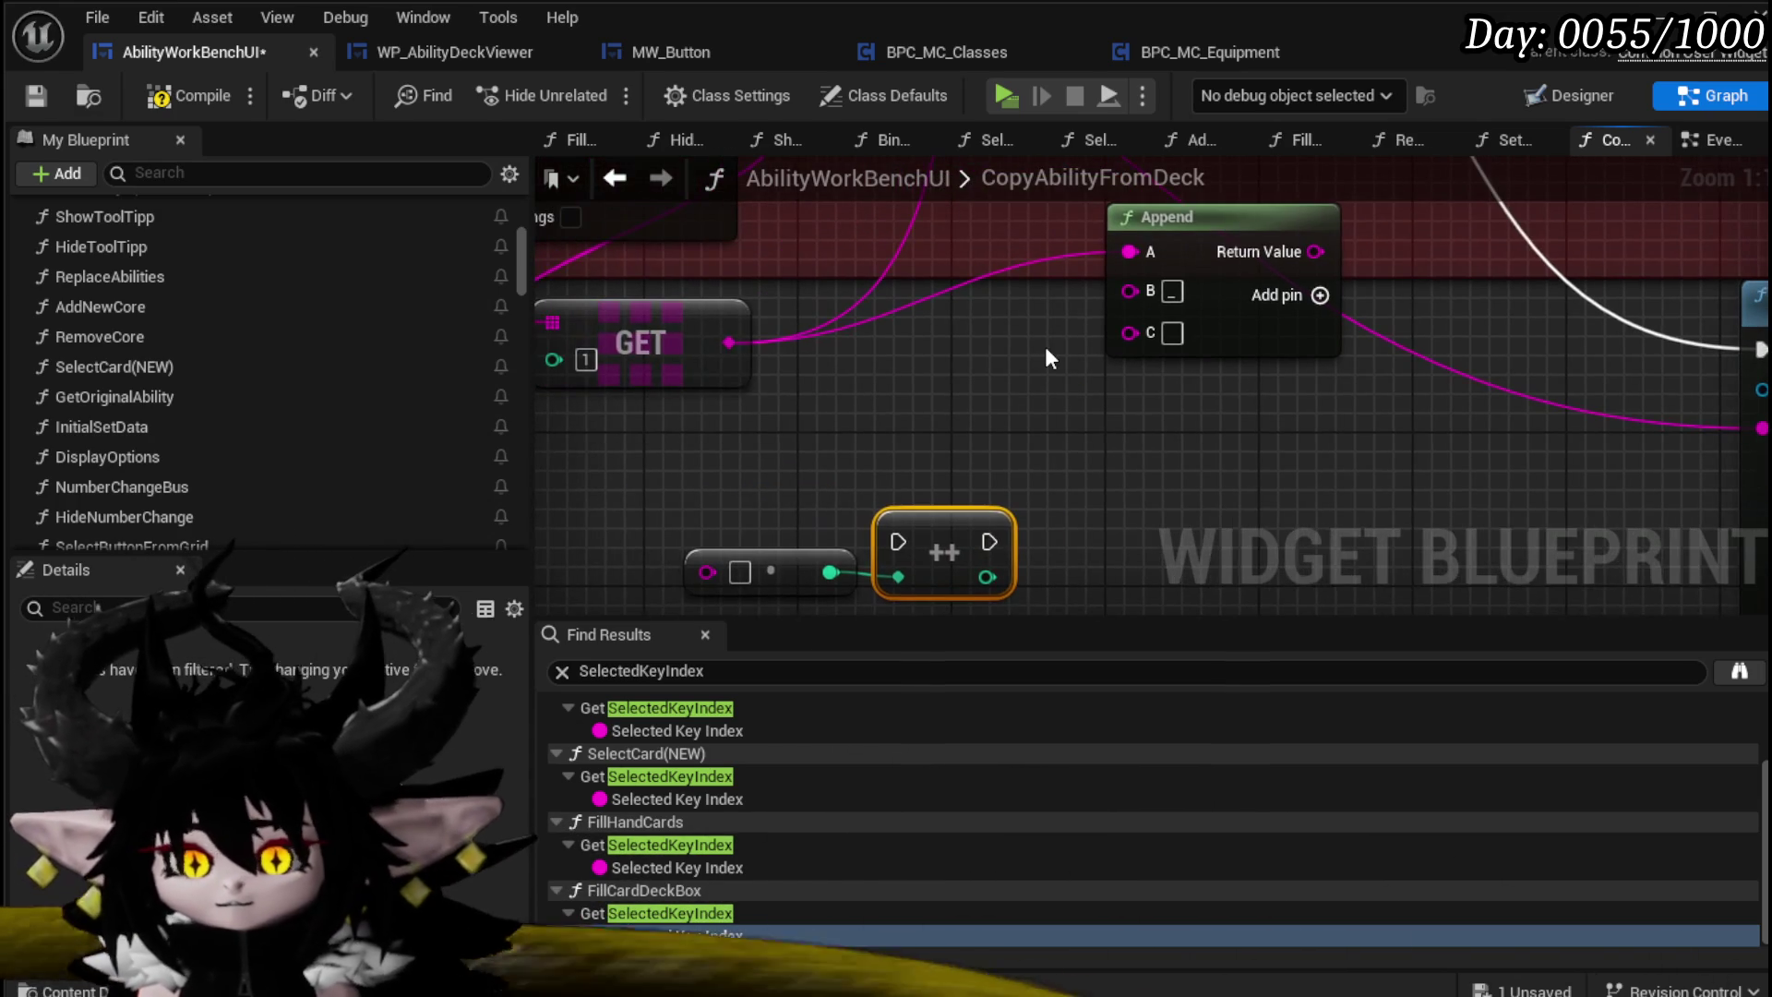
{"action": "left_click_drag", "start_coordinate": [730, 343], "coordinate": [803, 434]}
{"action": "type", "text": "parse into array"}
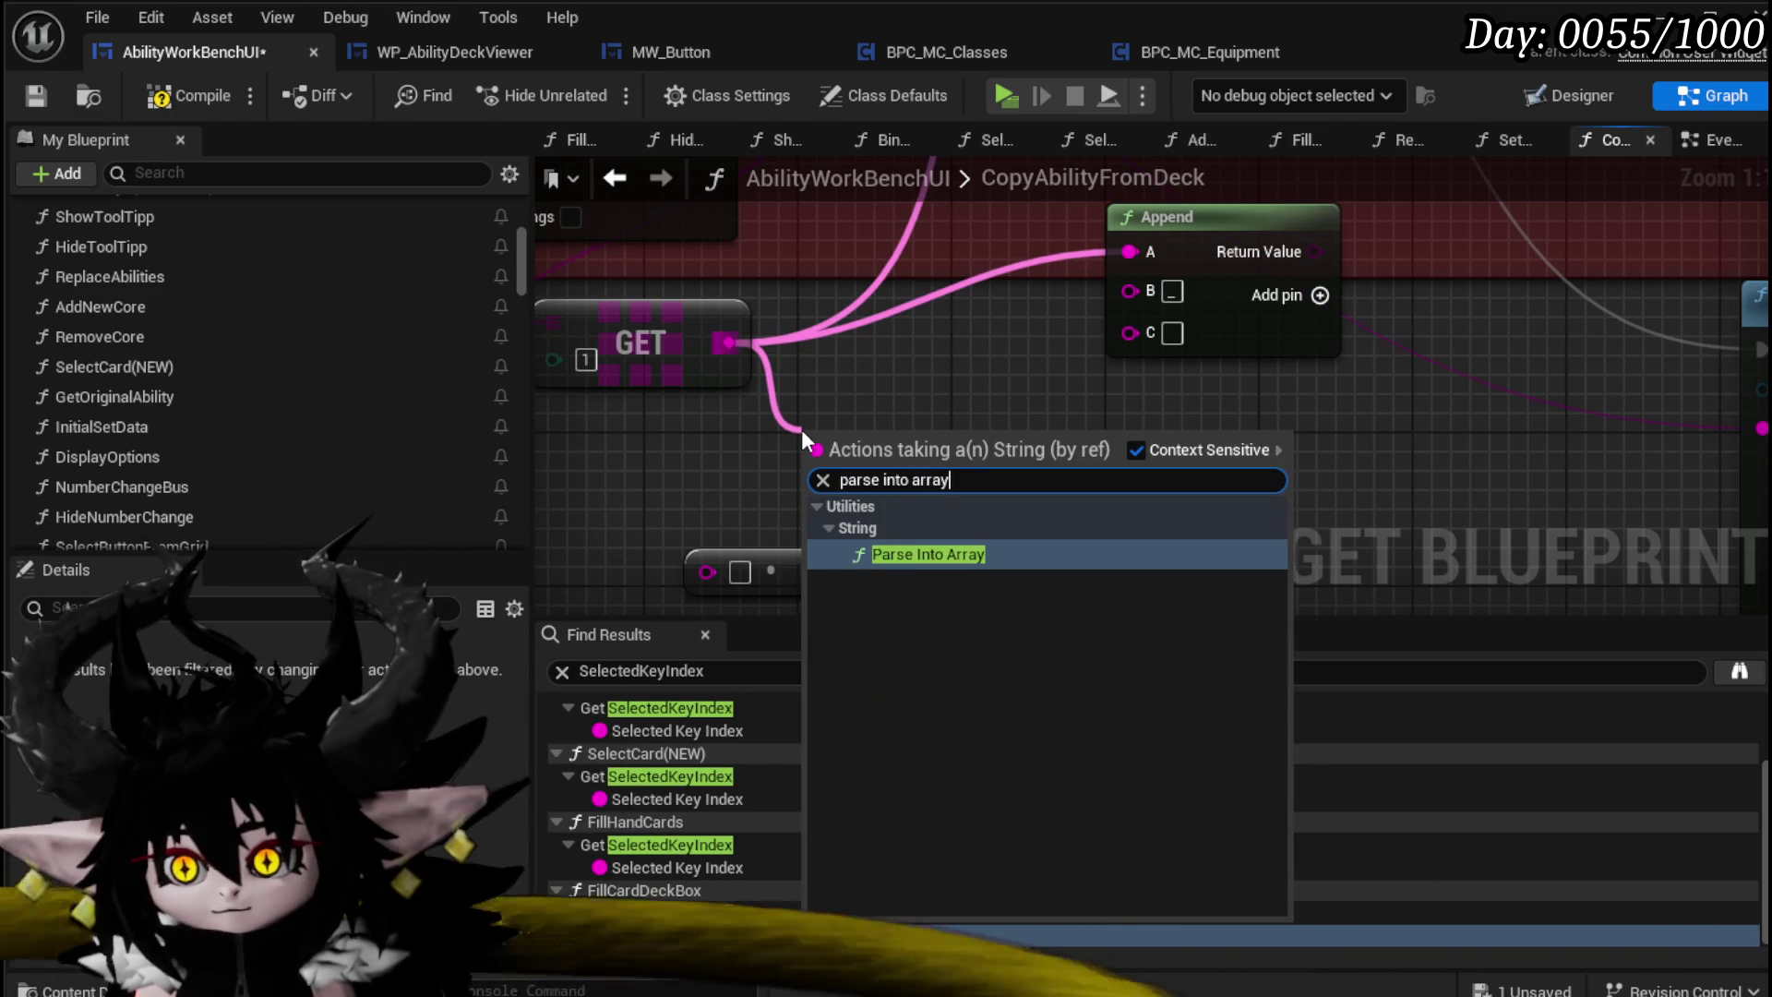
Step: Add a Parse Into Array node on the GET string with delimiter '_'
{"action": "left_click", "coordinate": [928, 554]}
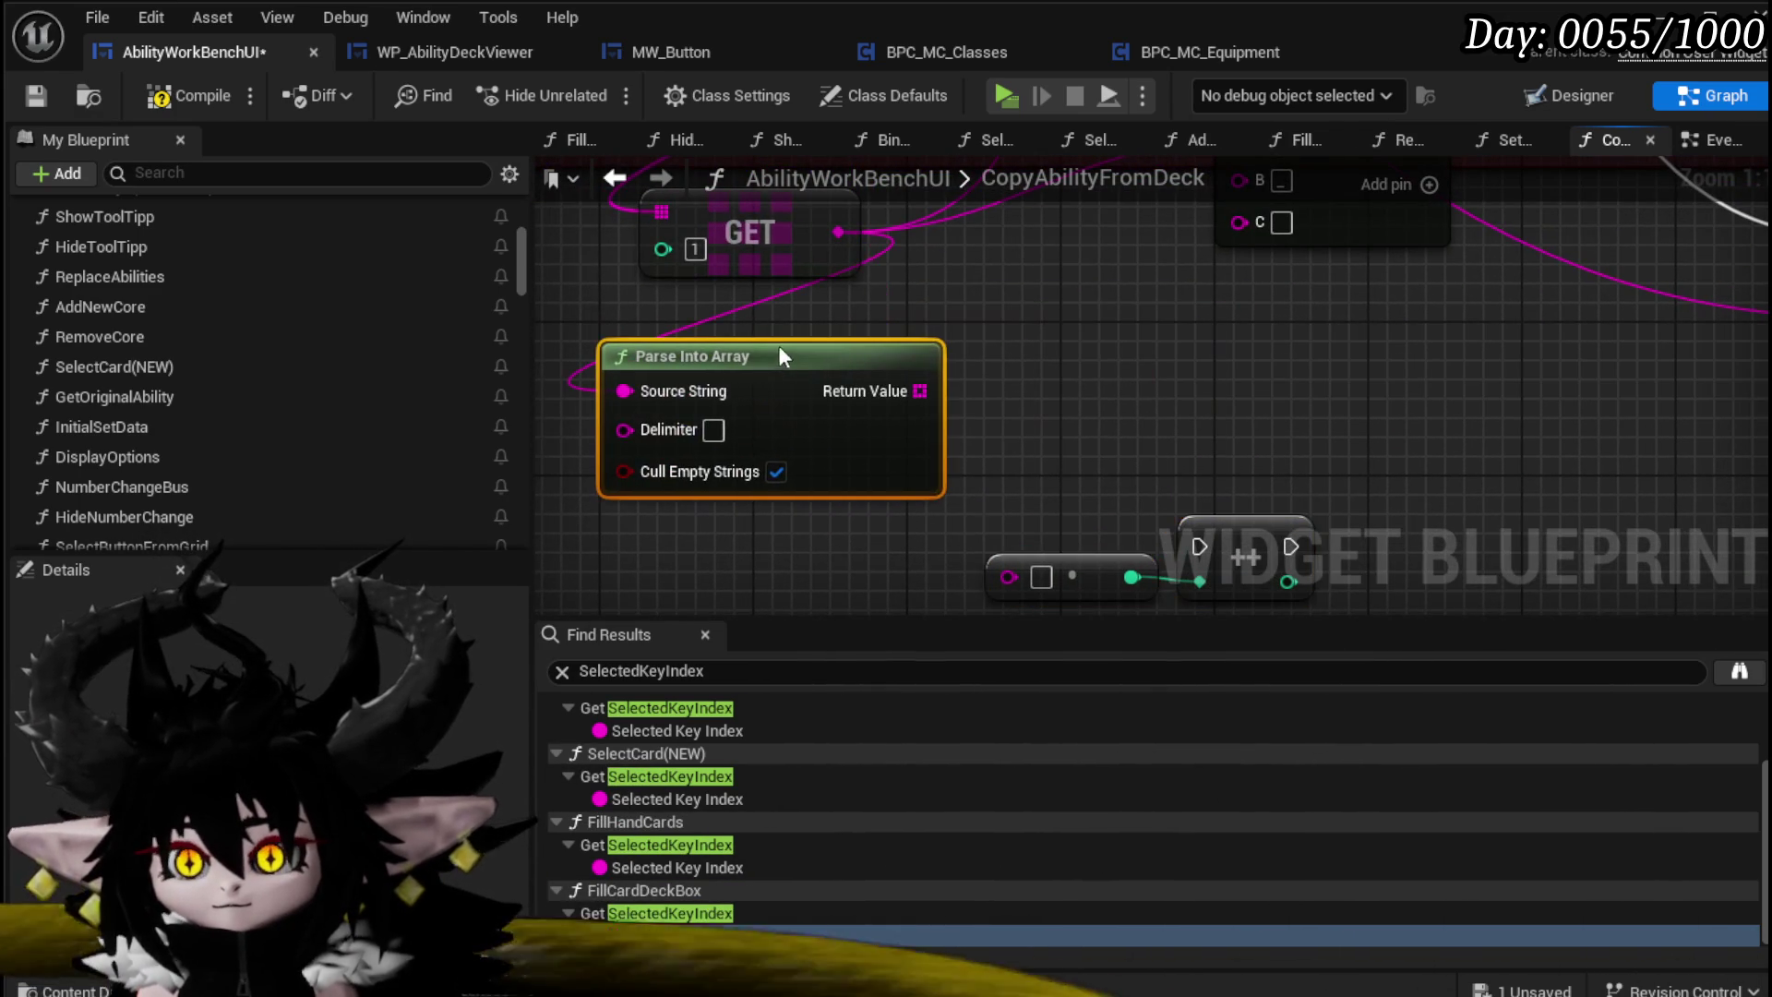
{"action": "left_click", "coordinate": [714, 429]}
{"action": "type", "text": "_"}
{"action": "key", "text": "Return"}
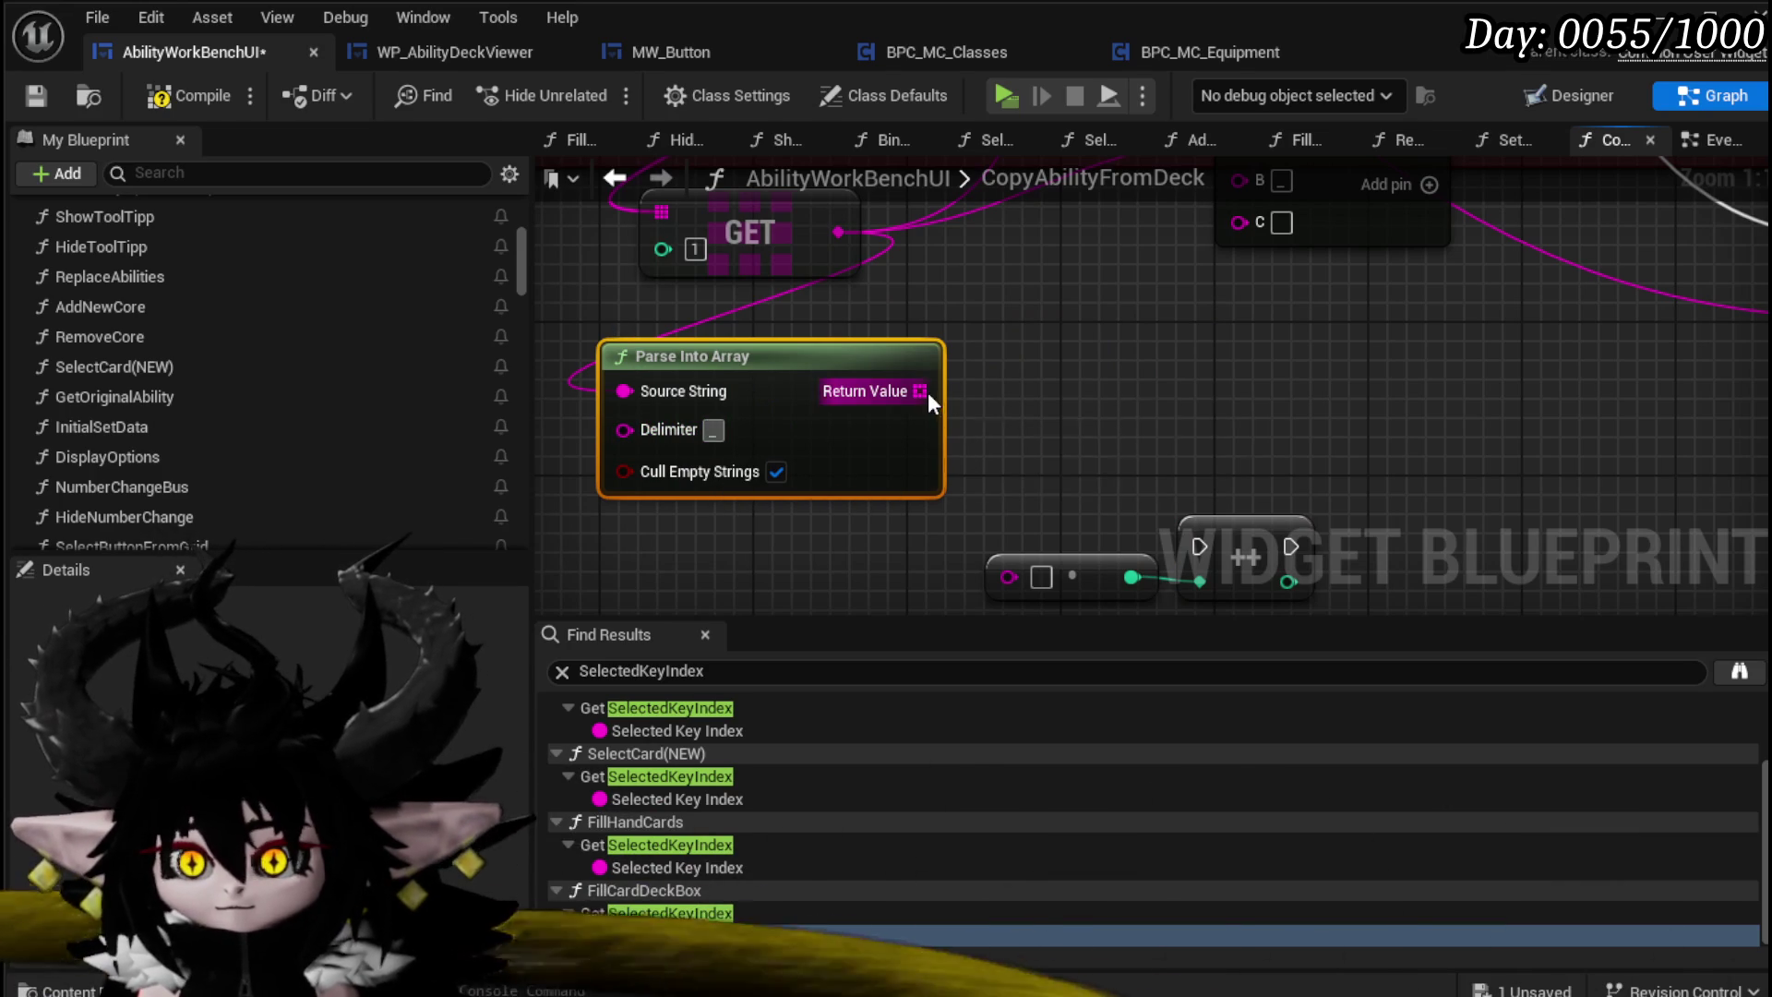
Step: Add a GET node reading an element of the parsed parts array
{"action": "left_click_drag", "start_coordinate": [928, 391], "coordinate": [989, 384]}
{"action": "type", "text": "get"}
{"action": "left_click", "coordinate": [1128, 637]}
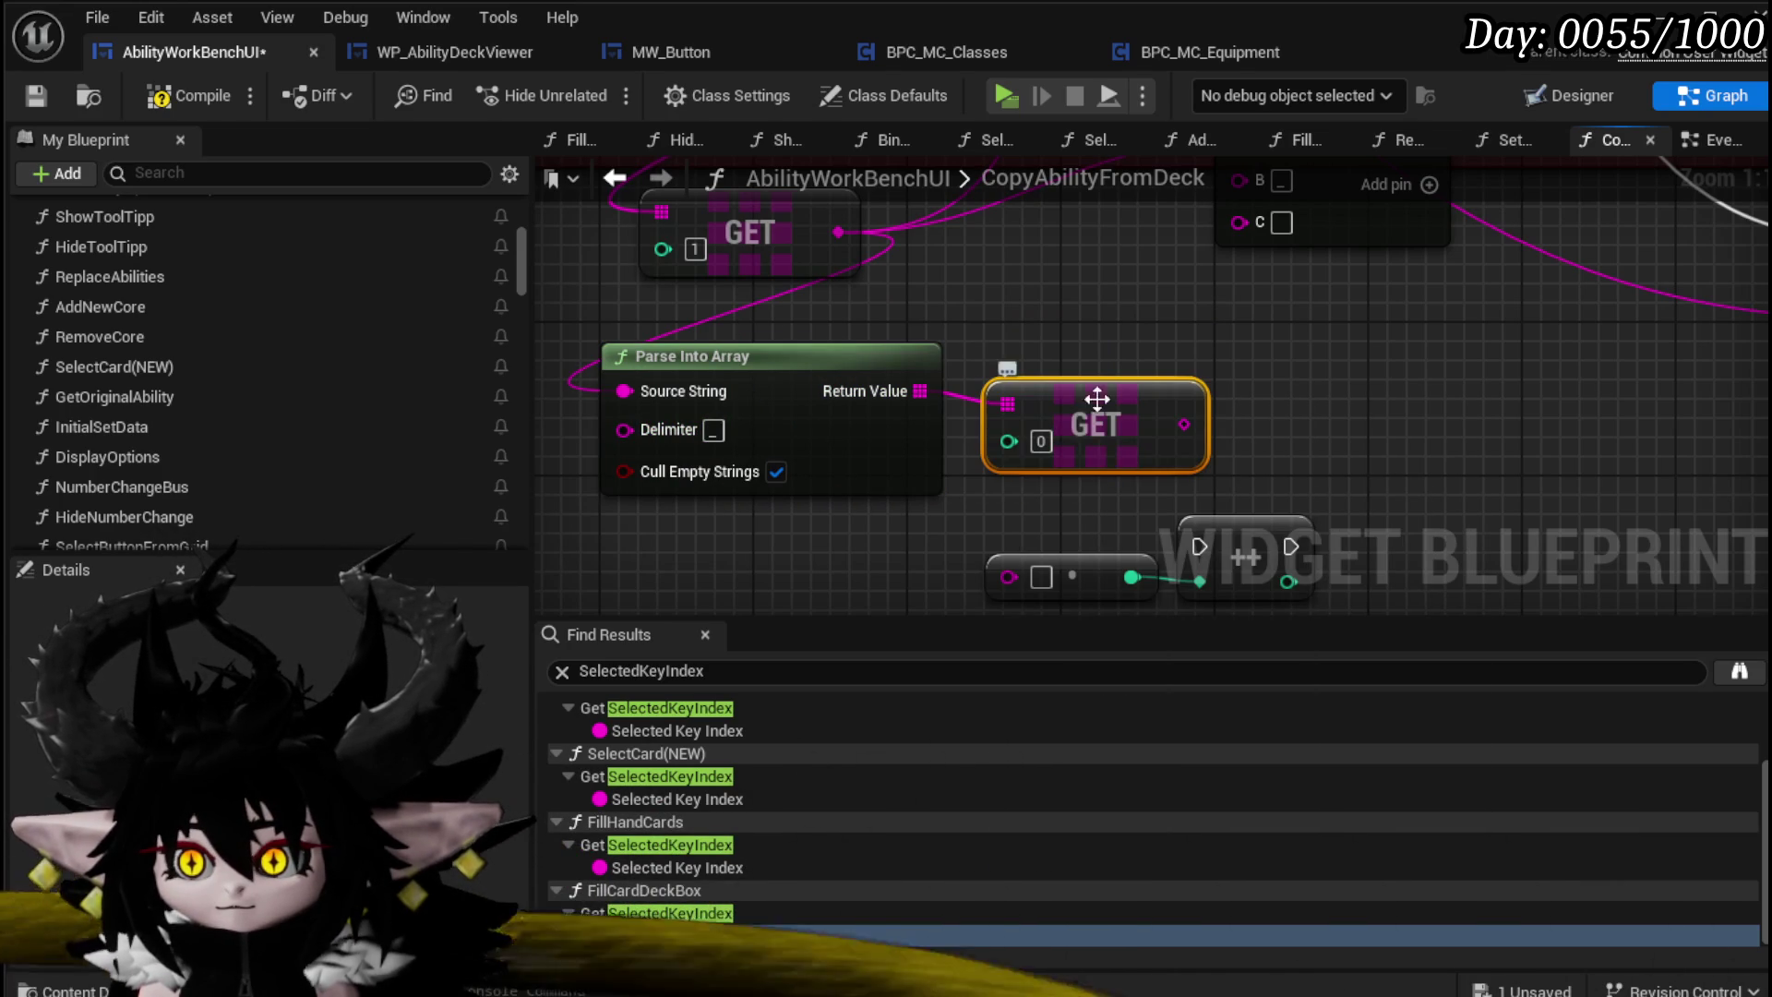
{"action": "left_click_drag", "start_coordinate": [882, 374], "coordinate": [766, 432]}
{"action": "left_click_drag", "start_coordinate": [1062, 423], "coordinate": [1061, 385]}
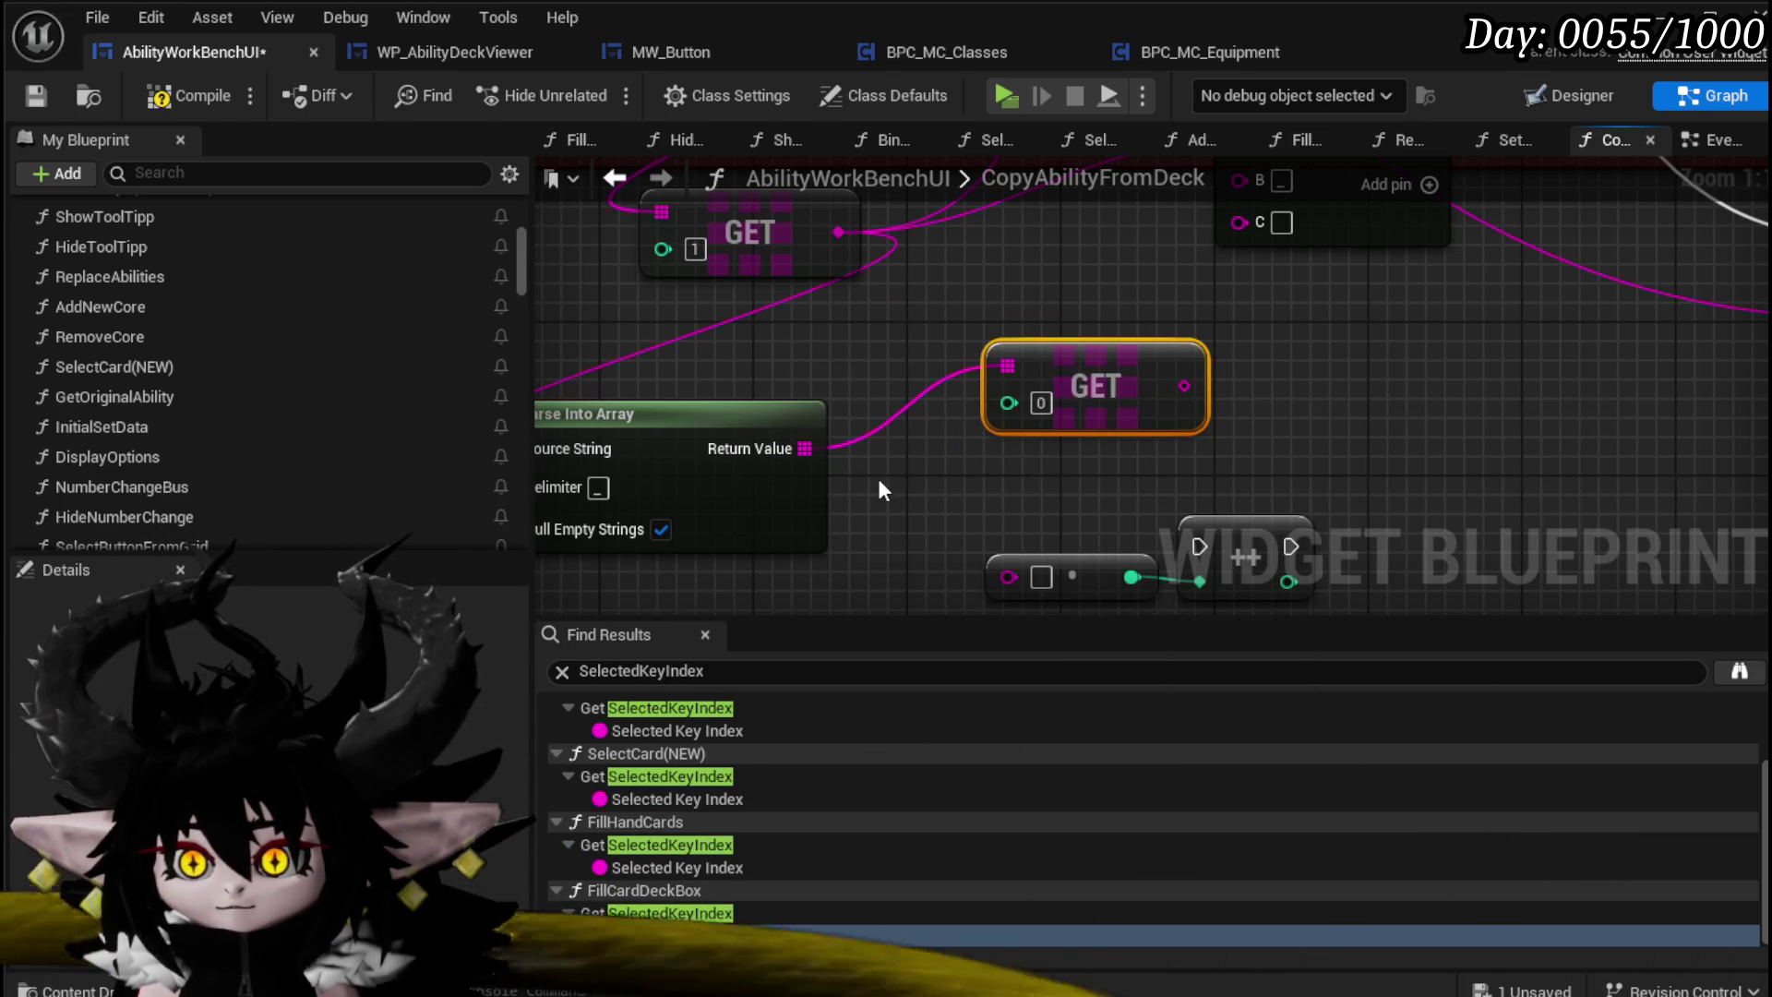
Step: Test the GET part with Is Numeric and set GET's index to 1
{"action": "left_click_drag", "start_coordinate": [1184, 386], "coordinate": [1265, 391]}
{"action": "type", "text": "is i"}
{"action": "key", "text": "BackSpace"}
{"action": "key", "text": "BackSpace"}
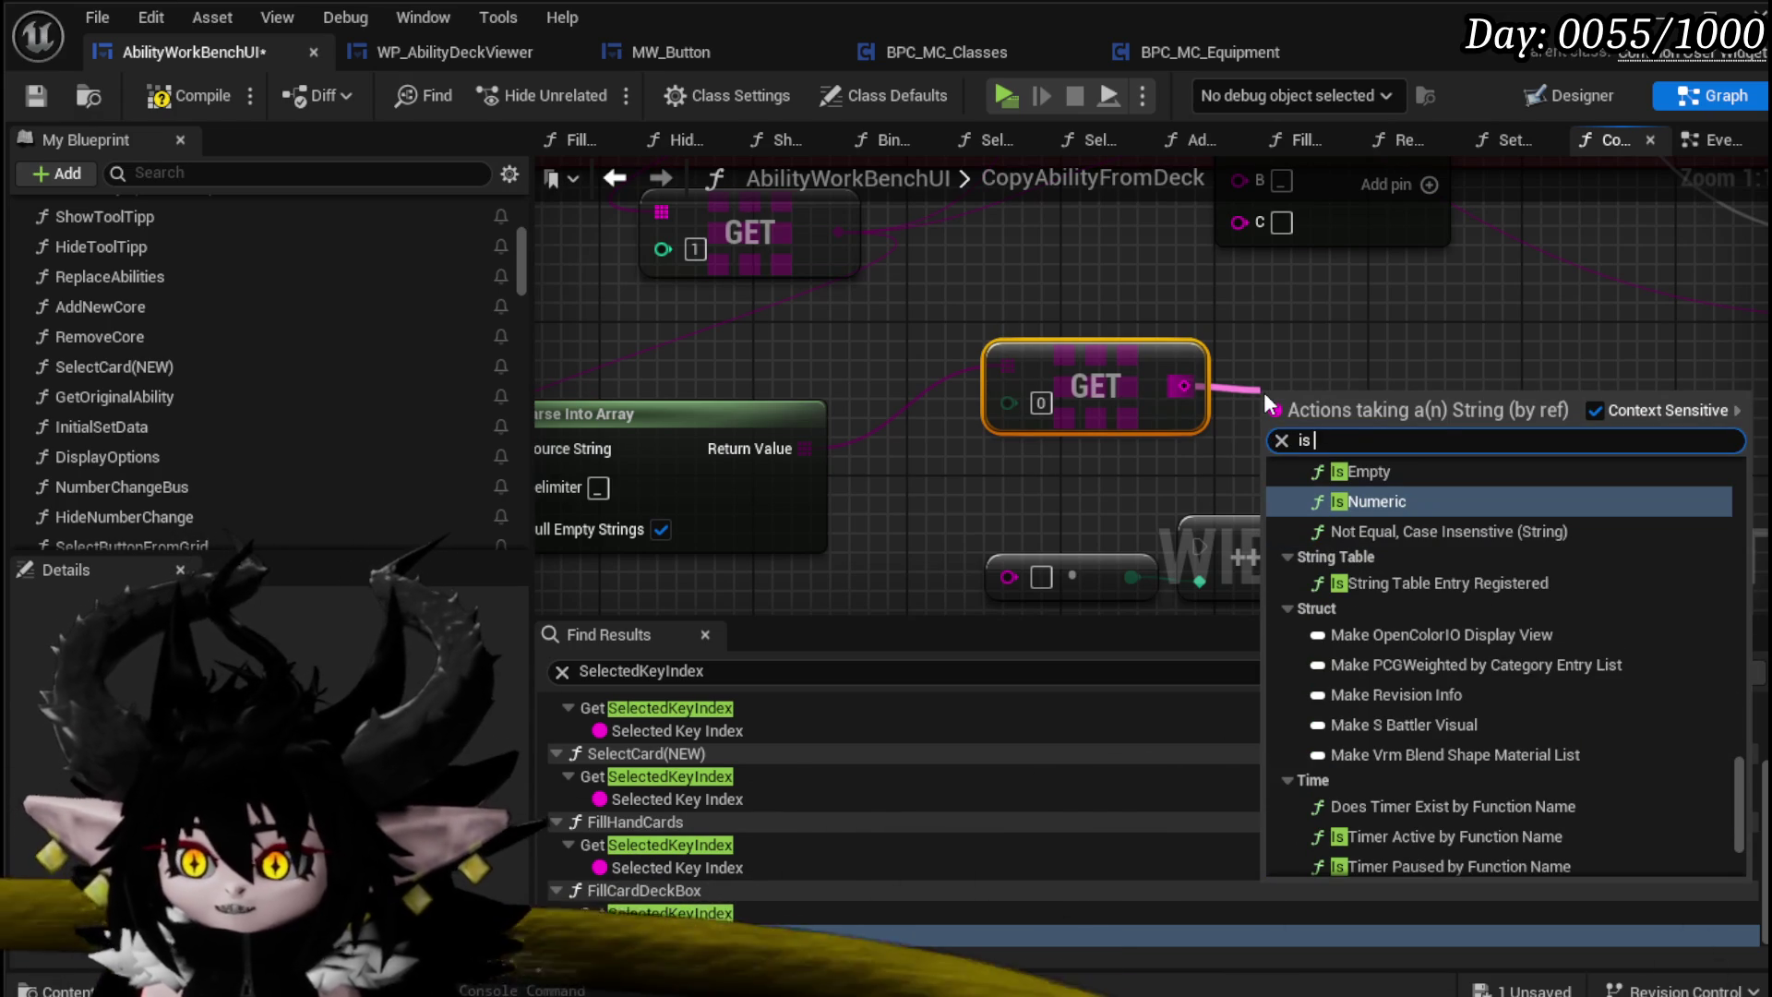
{"action": "left_click", "coordinate": [1385, 501]}
{"action": "left_click_drag", "start_coordinate": [1346, 402], "coordinate": [1346, 365]}
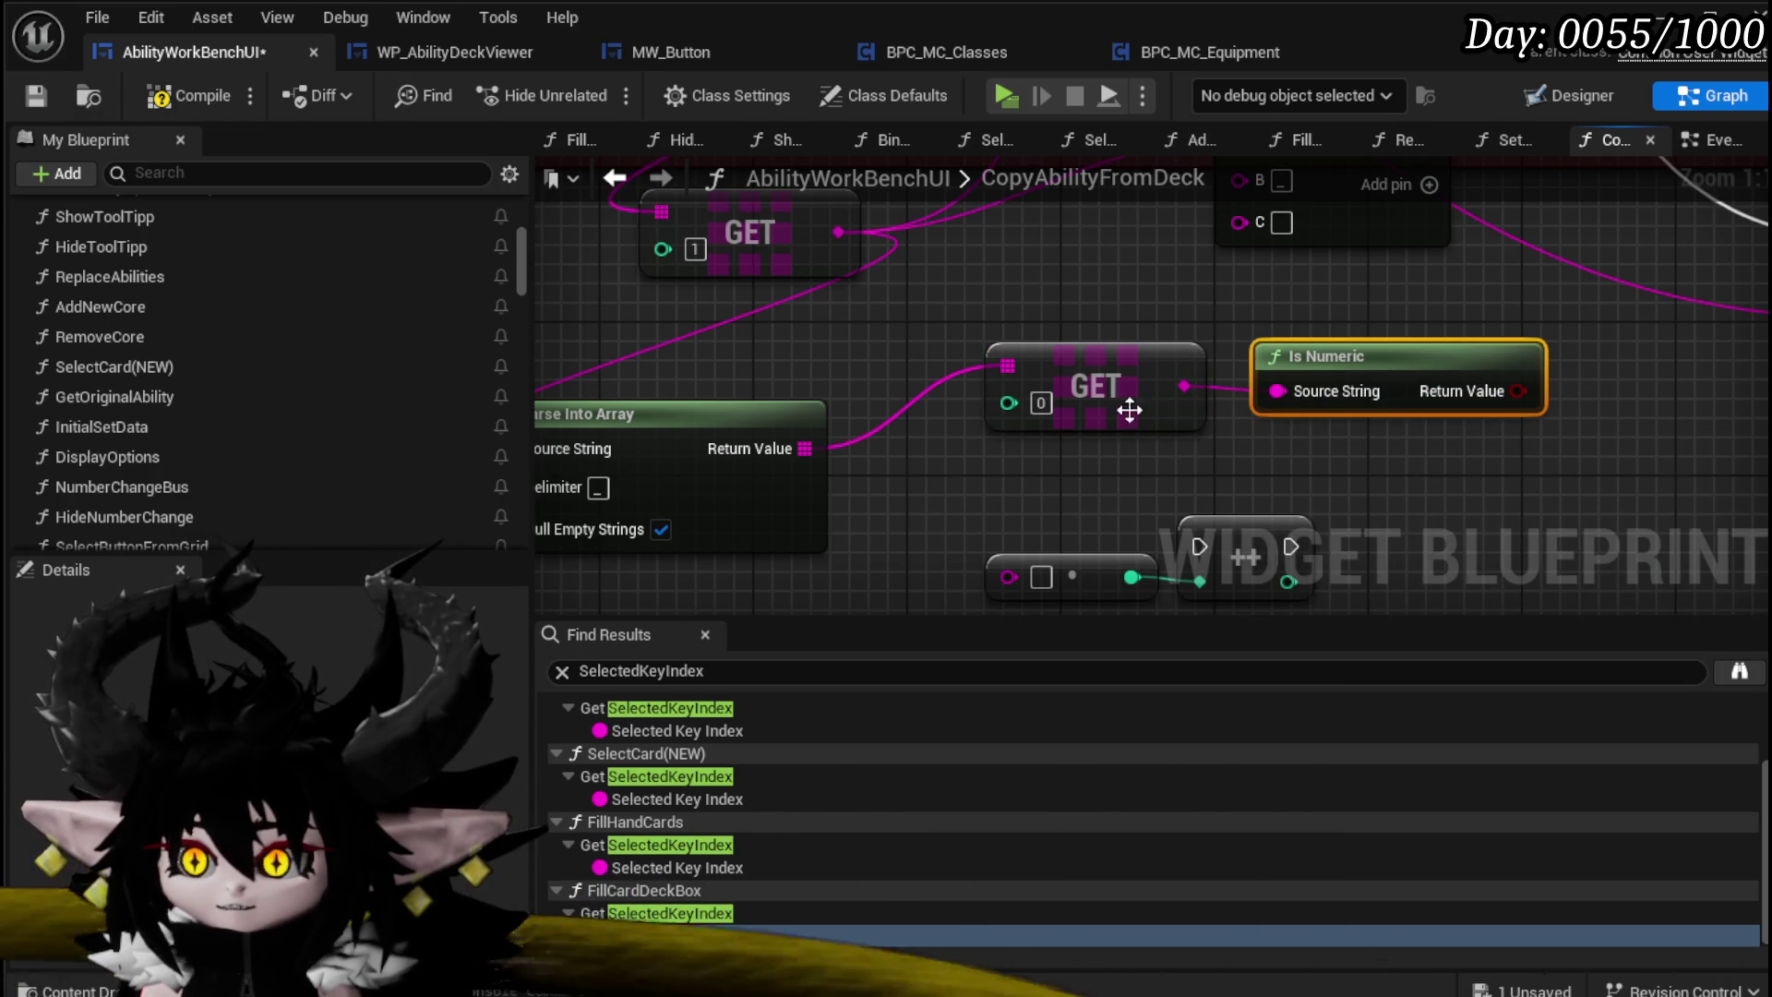
{"action": "left_click_drag", "start_coordinate": [1130, 410], "coordinate": [1052, 410]}
{"action": "left_click_drag", "start_coordinate": [1350, 363], "coordinate": [1255, 363]}
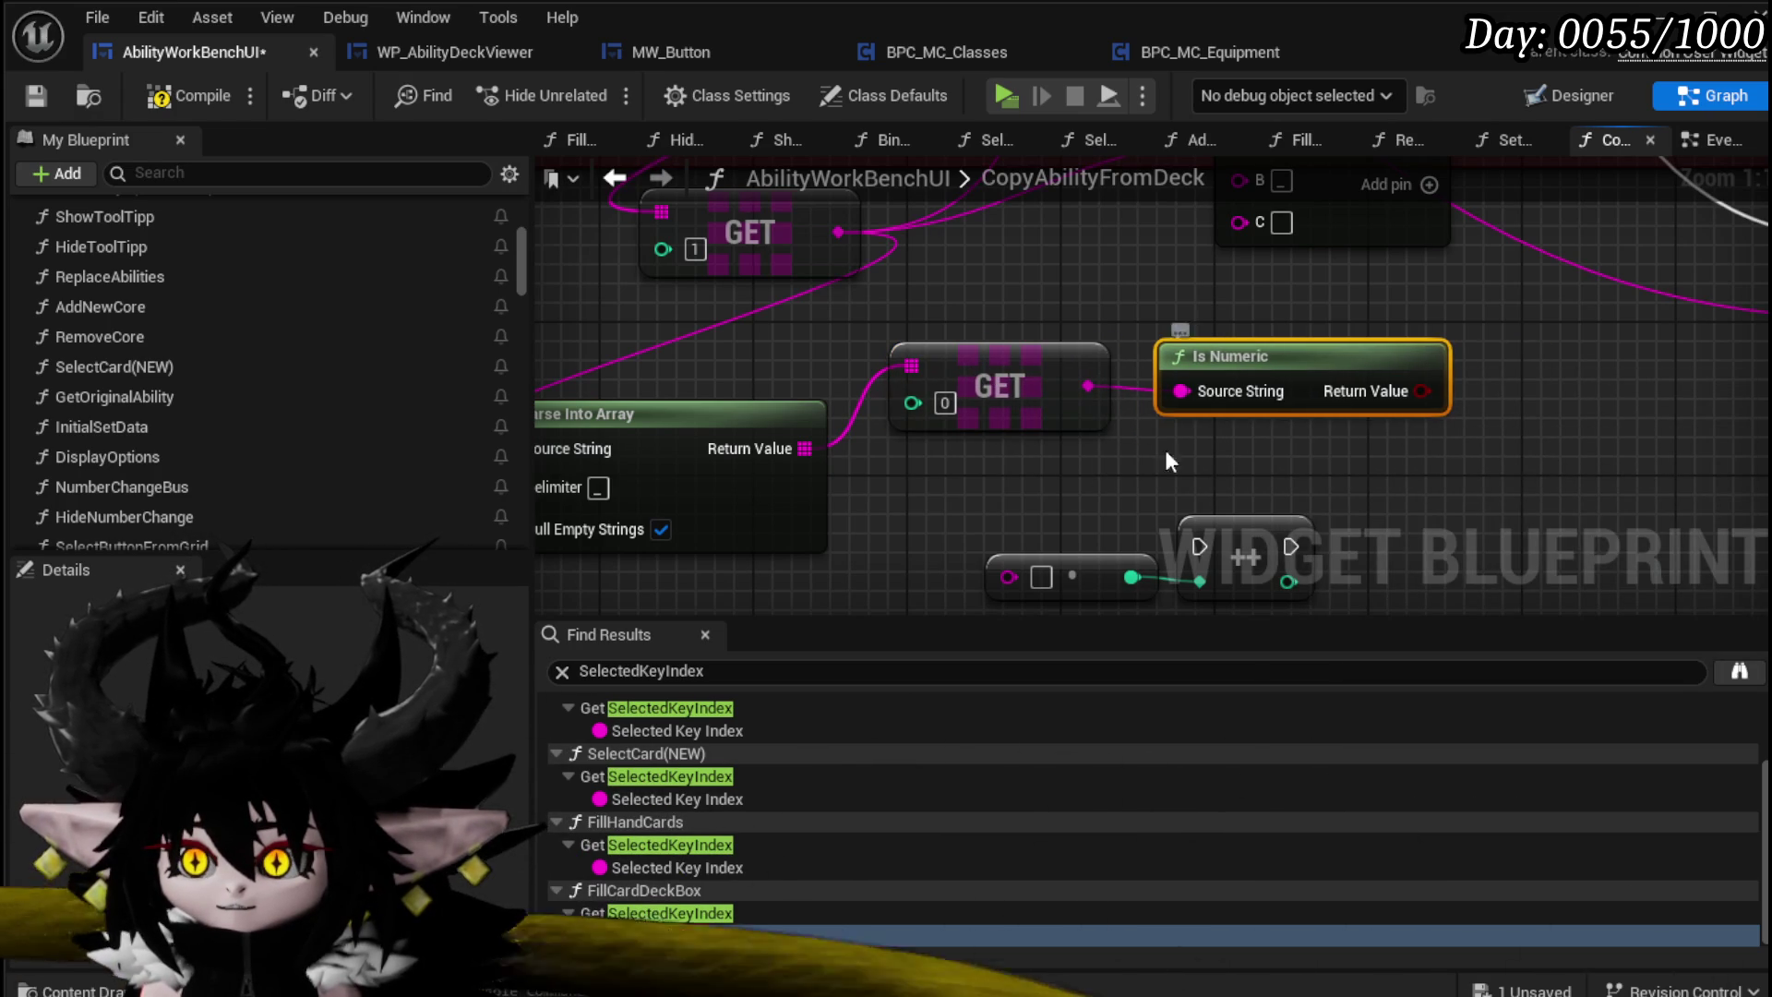
{"action": "left_click", "coordinate": [945, 403]}
{"action": "type", "text": "1"}
{"action": "left_click", "coordinate": [1032, 478]}
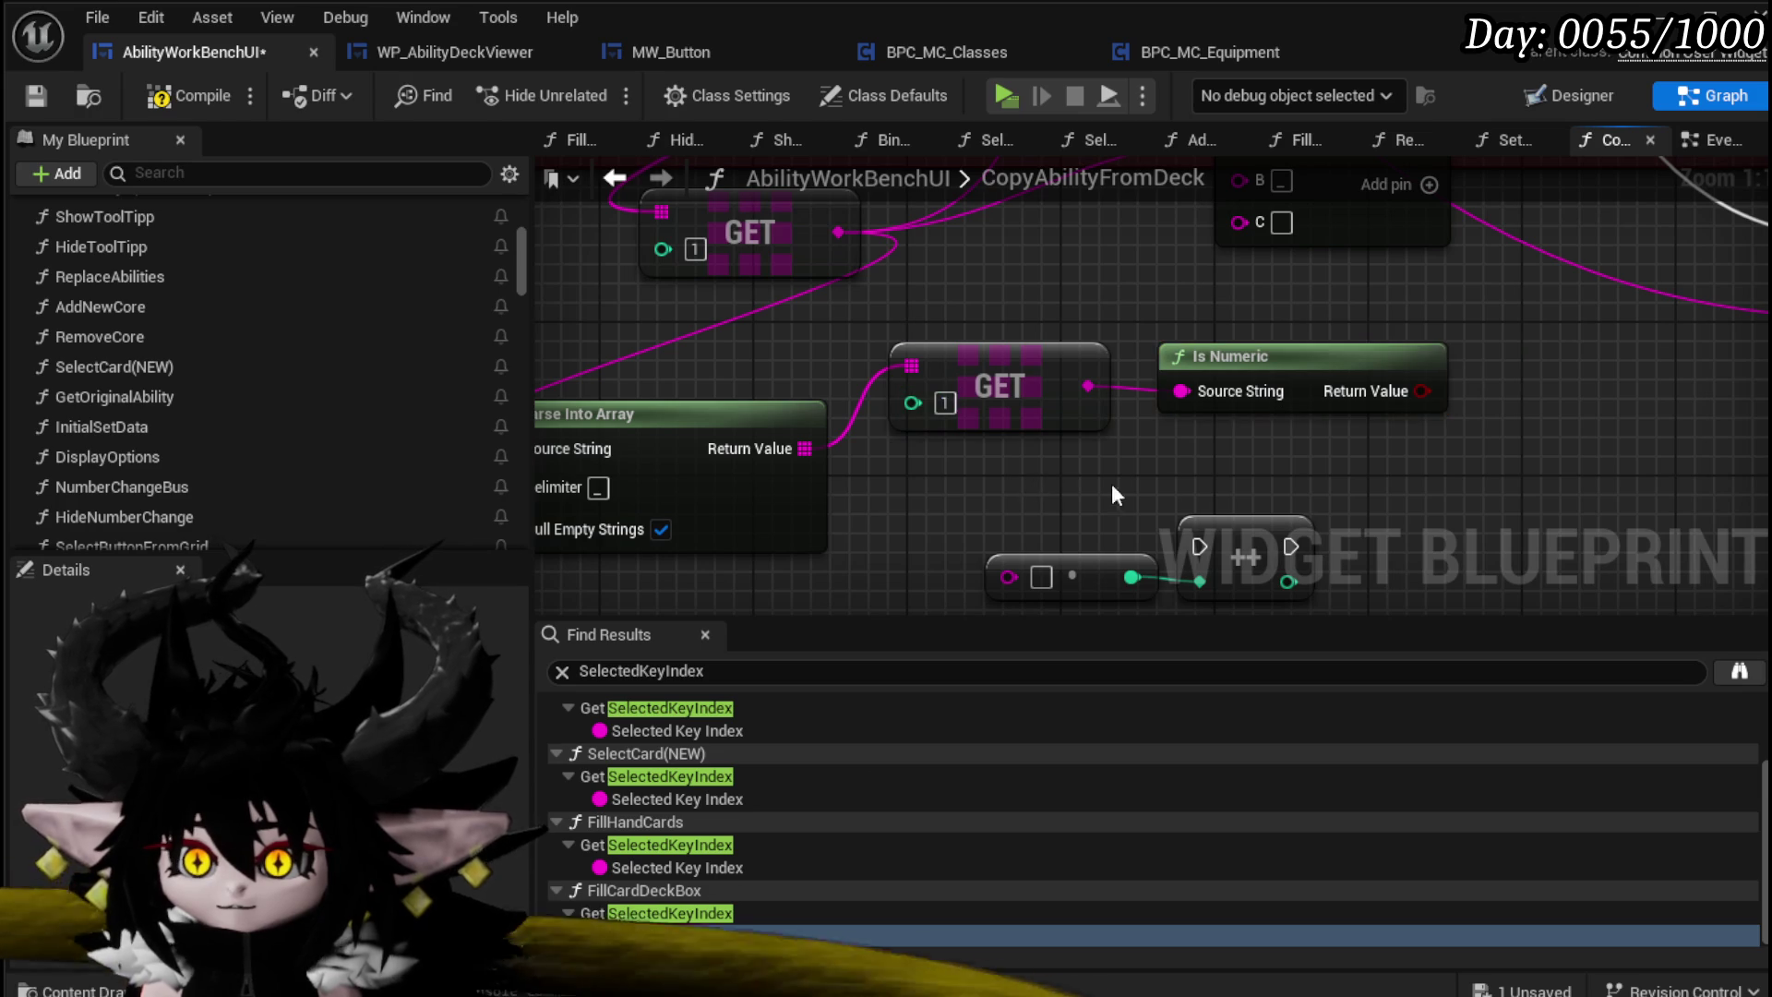
Step: Add a Branch node after Is Numeric and move the Append node right
{"action": "left_click_drag", "start_coordinate": [1111, 484], "coordinate": [1111, 430]}
{"action": "left_click", "coordinate": [1155, 423]}
{"action": "left_click_drag", "start_coordinate": [1255, 384], "coordinate": [1248, 346]}
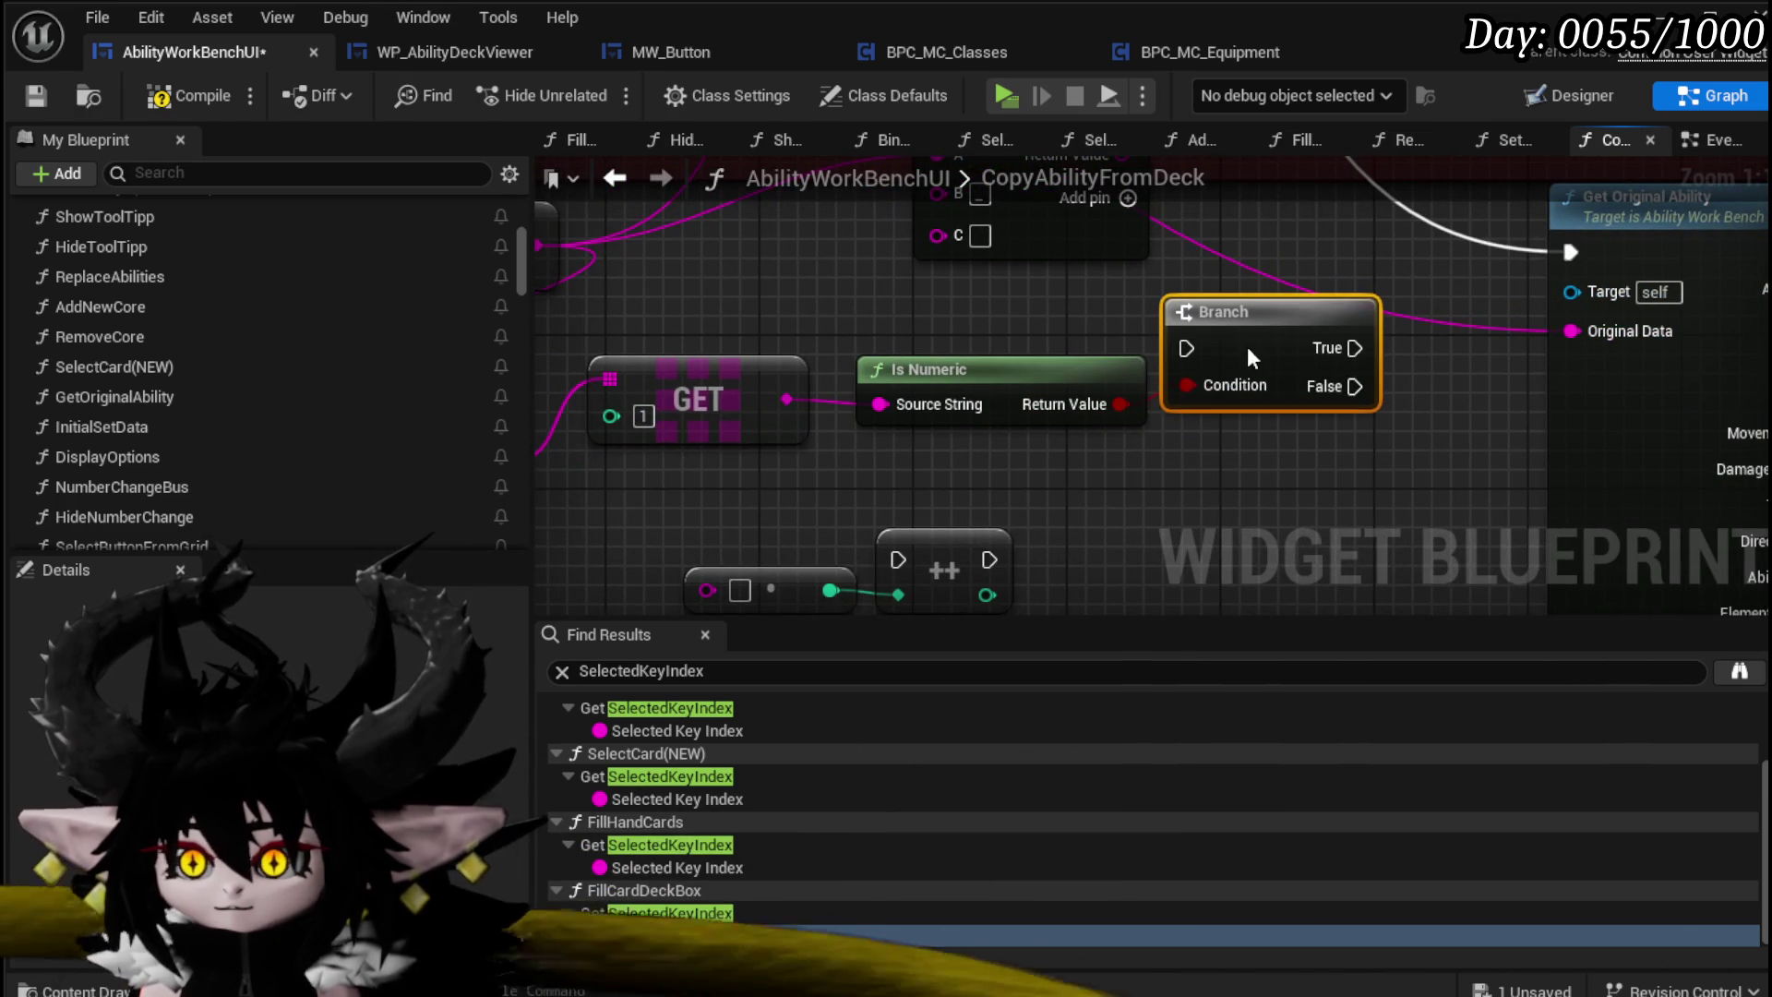
{"action": "scroll", "coordinate": [1016, 415], "scroll_direction": "down", "scroll_amount": 2}
{"action": "mouse_move", "coordinate": [777, 441]}
{"action": "left_mouse_down"}
{"action": "mouse_move", "coordinate": [1216, 325]}
{"action": "mouse_move", "coordinate": [1134, 295]}
{"action": "left_mouse_up"}
Step: Rearrange the Branch and Append nodes to make room in the graph
{"action": "scroll", "coordinate": [1089, 314], "scroll_direction": "down", "scroll_amount": 3}
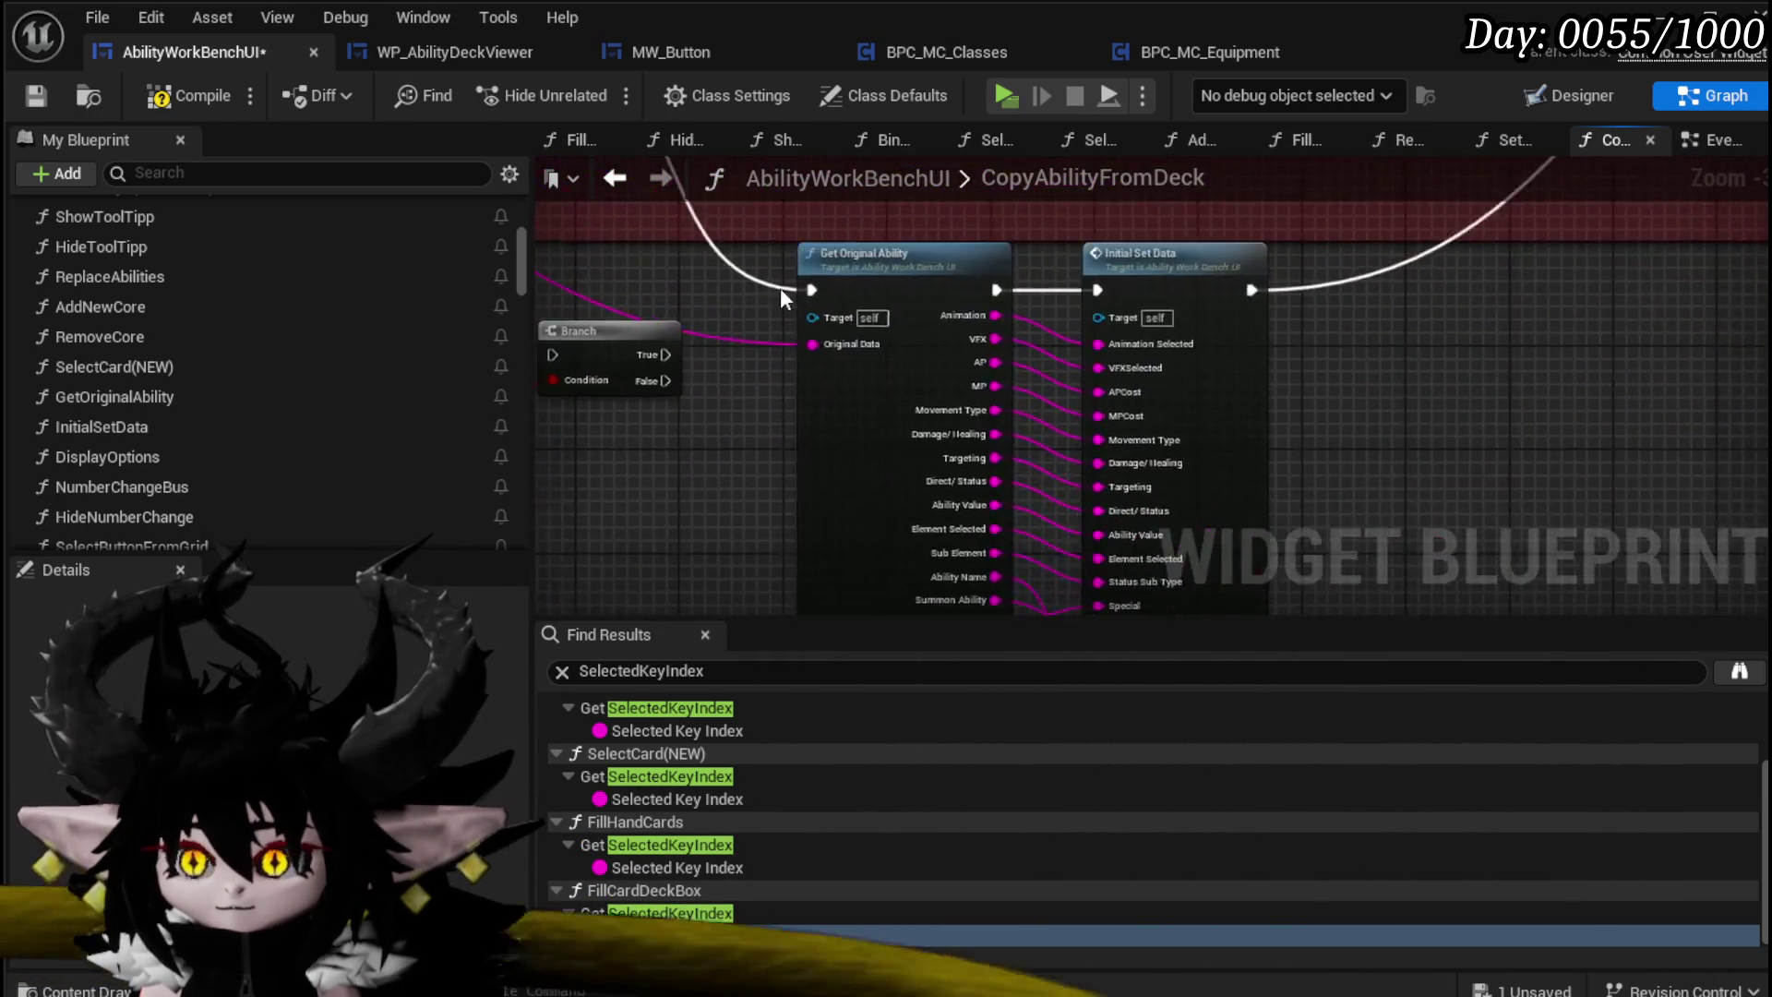
{"action": "scroll", "coordinate": [956, 458], "scroll_direction": "up", "scroll_amount": 3}
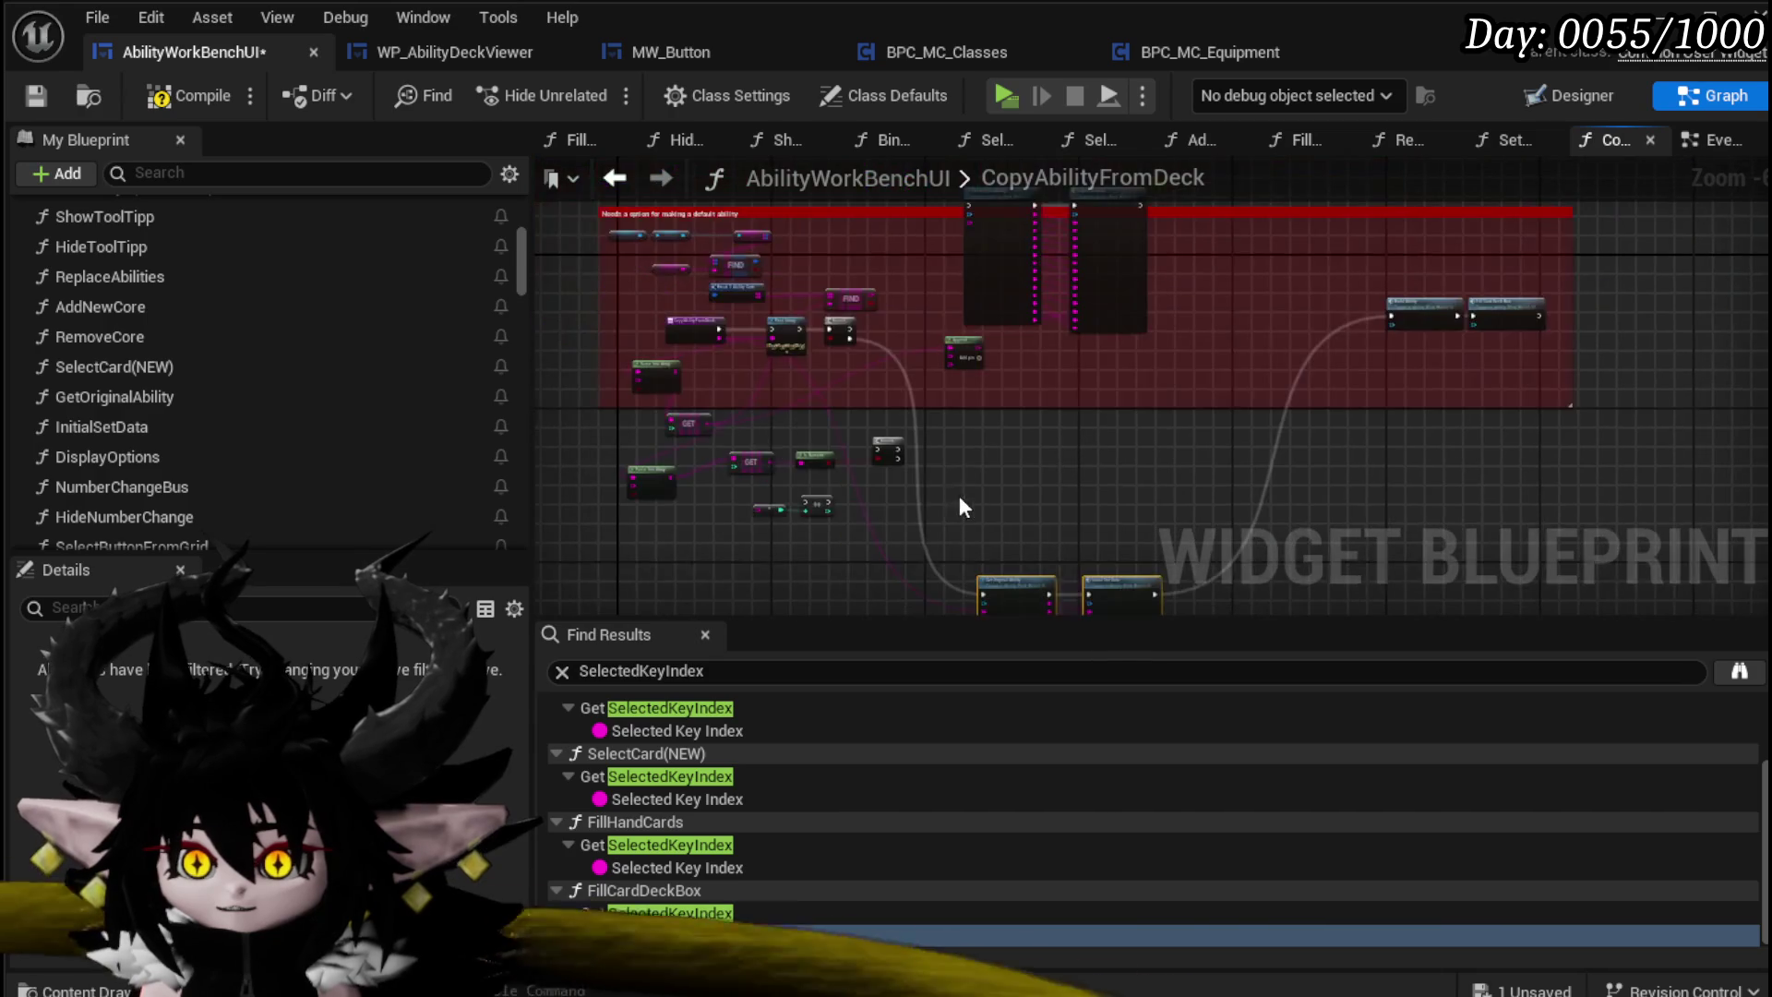
{"action": "left_click_drag", "start_coordinate": [805, 539], "coordinate": [1204, 324]}
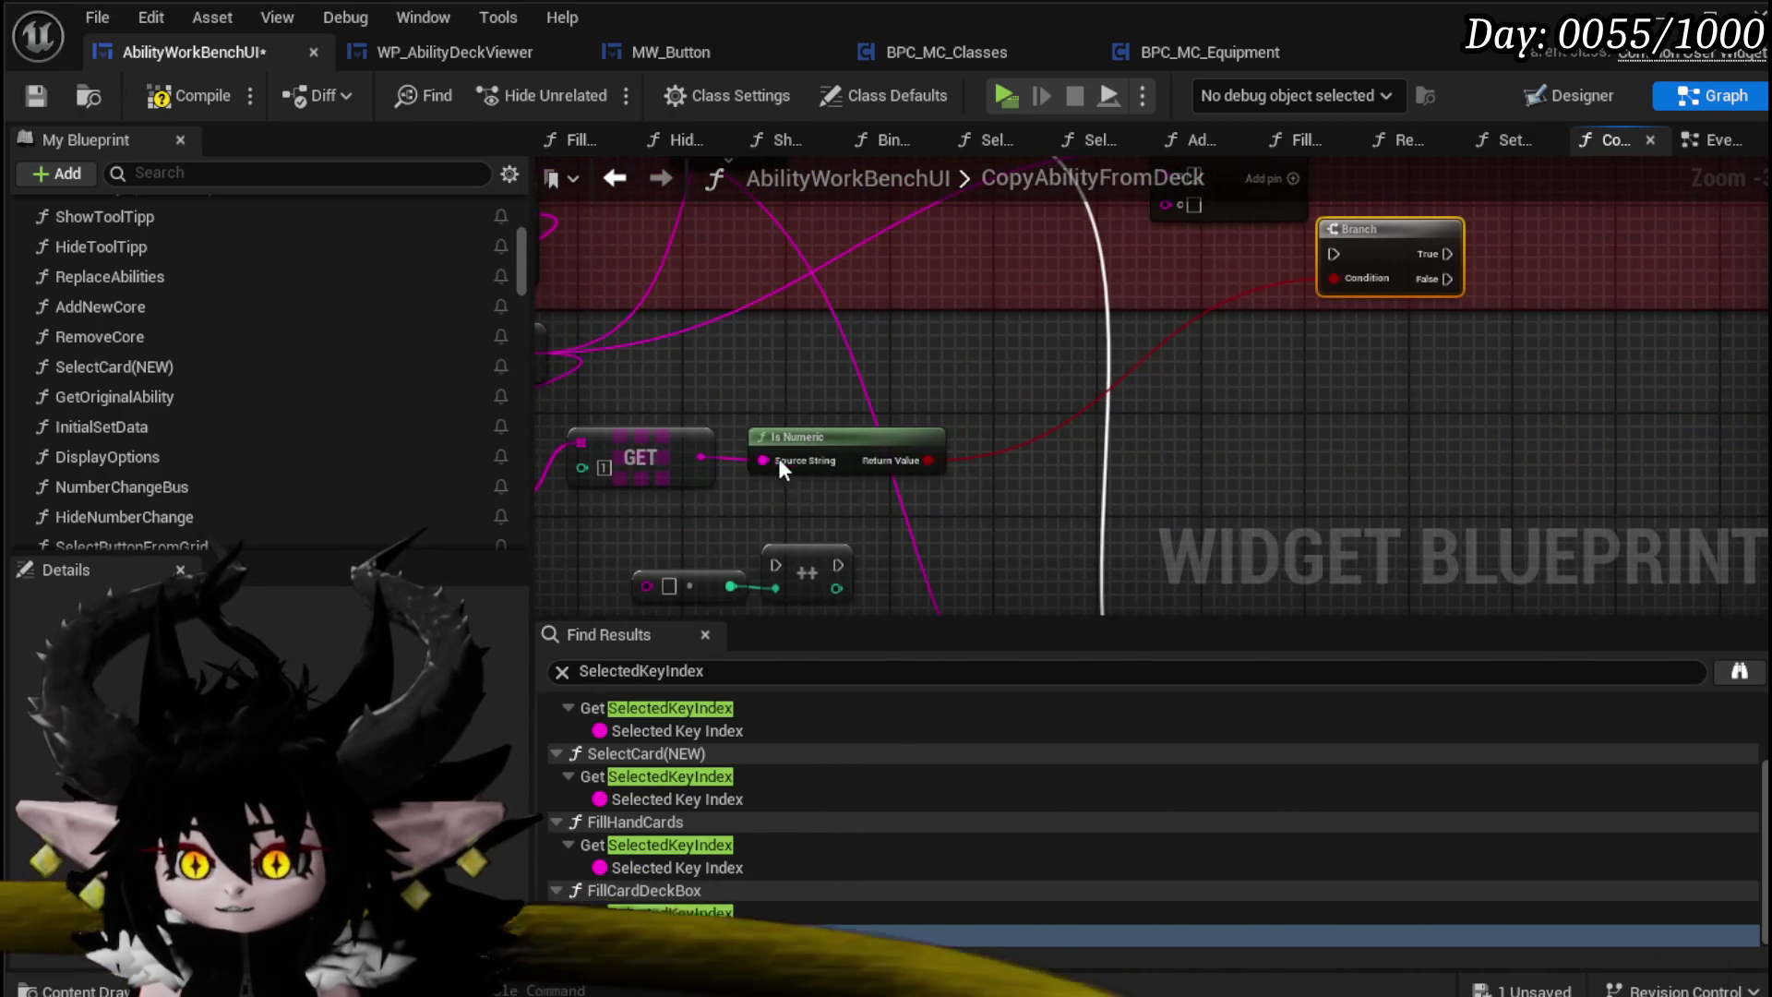
{"action": "scroll", "coordinate": [778, 458], "scroll_direction": "up", "scroll_amount": 1}
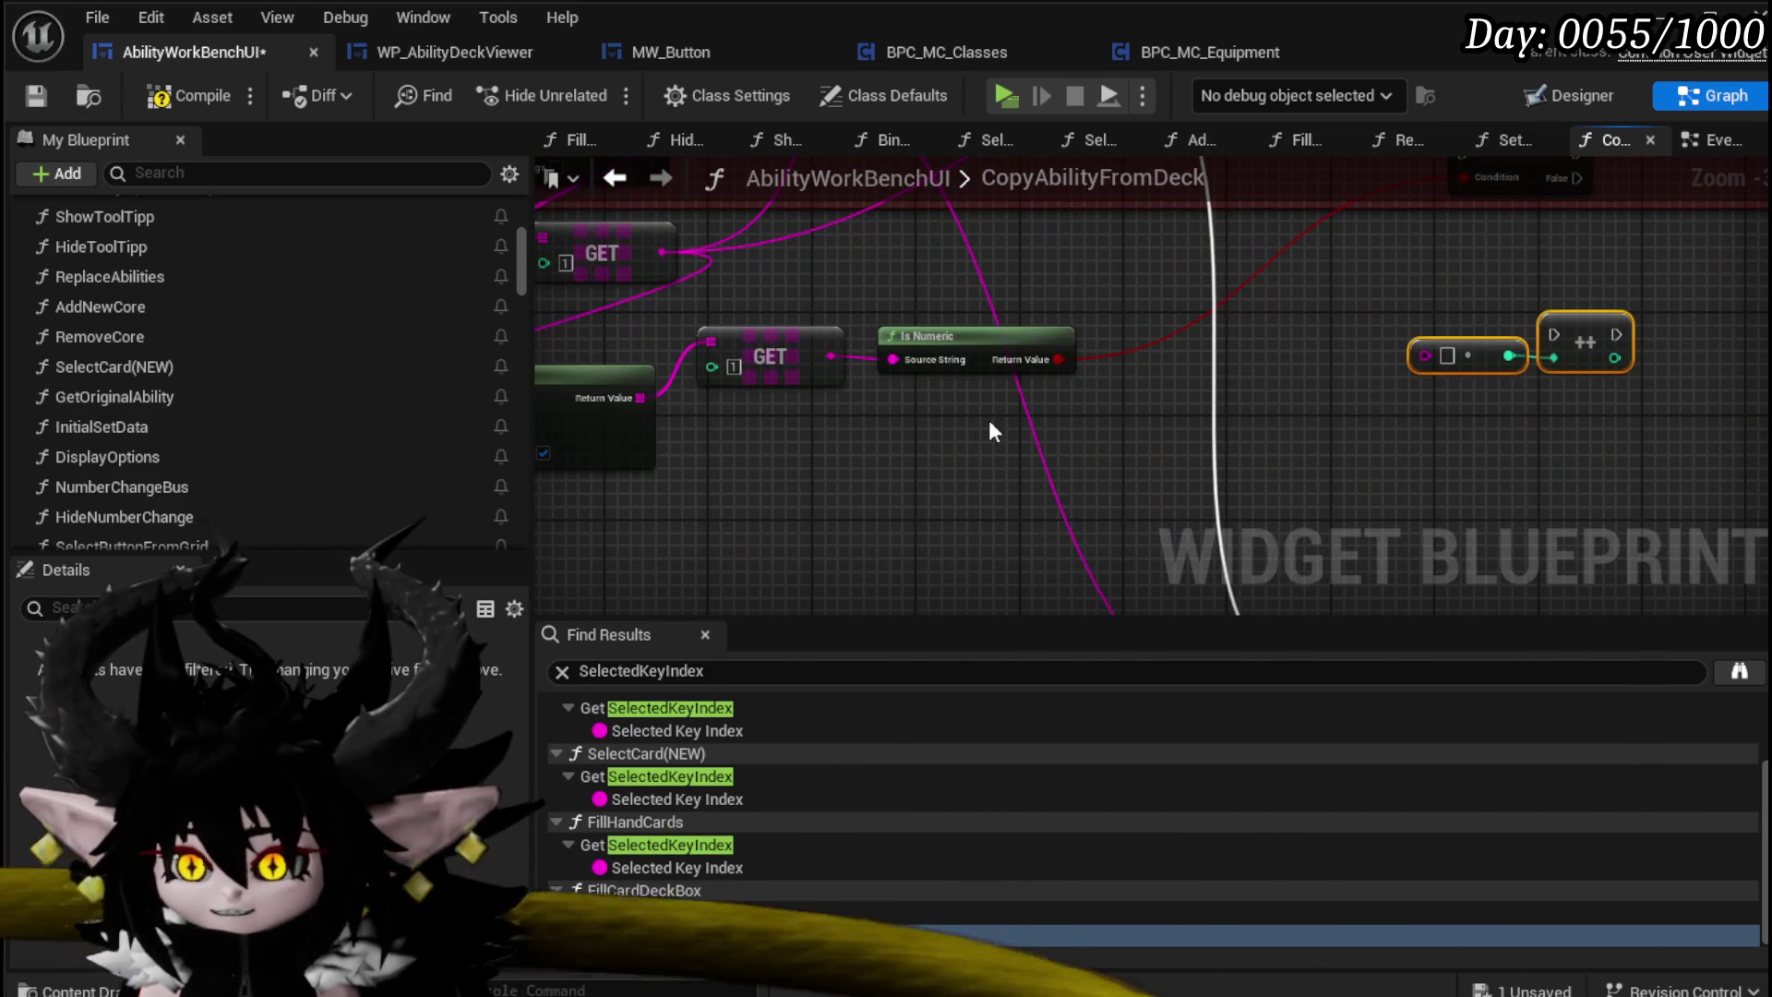
{"action": "left_click", "coordinate": [918, 404]}
{"action": "scroll", "coordinate": [856, 375], "scroll_direction": "down", "scroll_amount": 2}
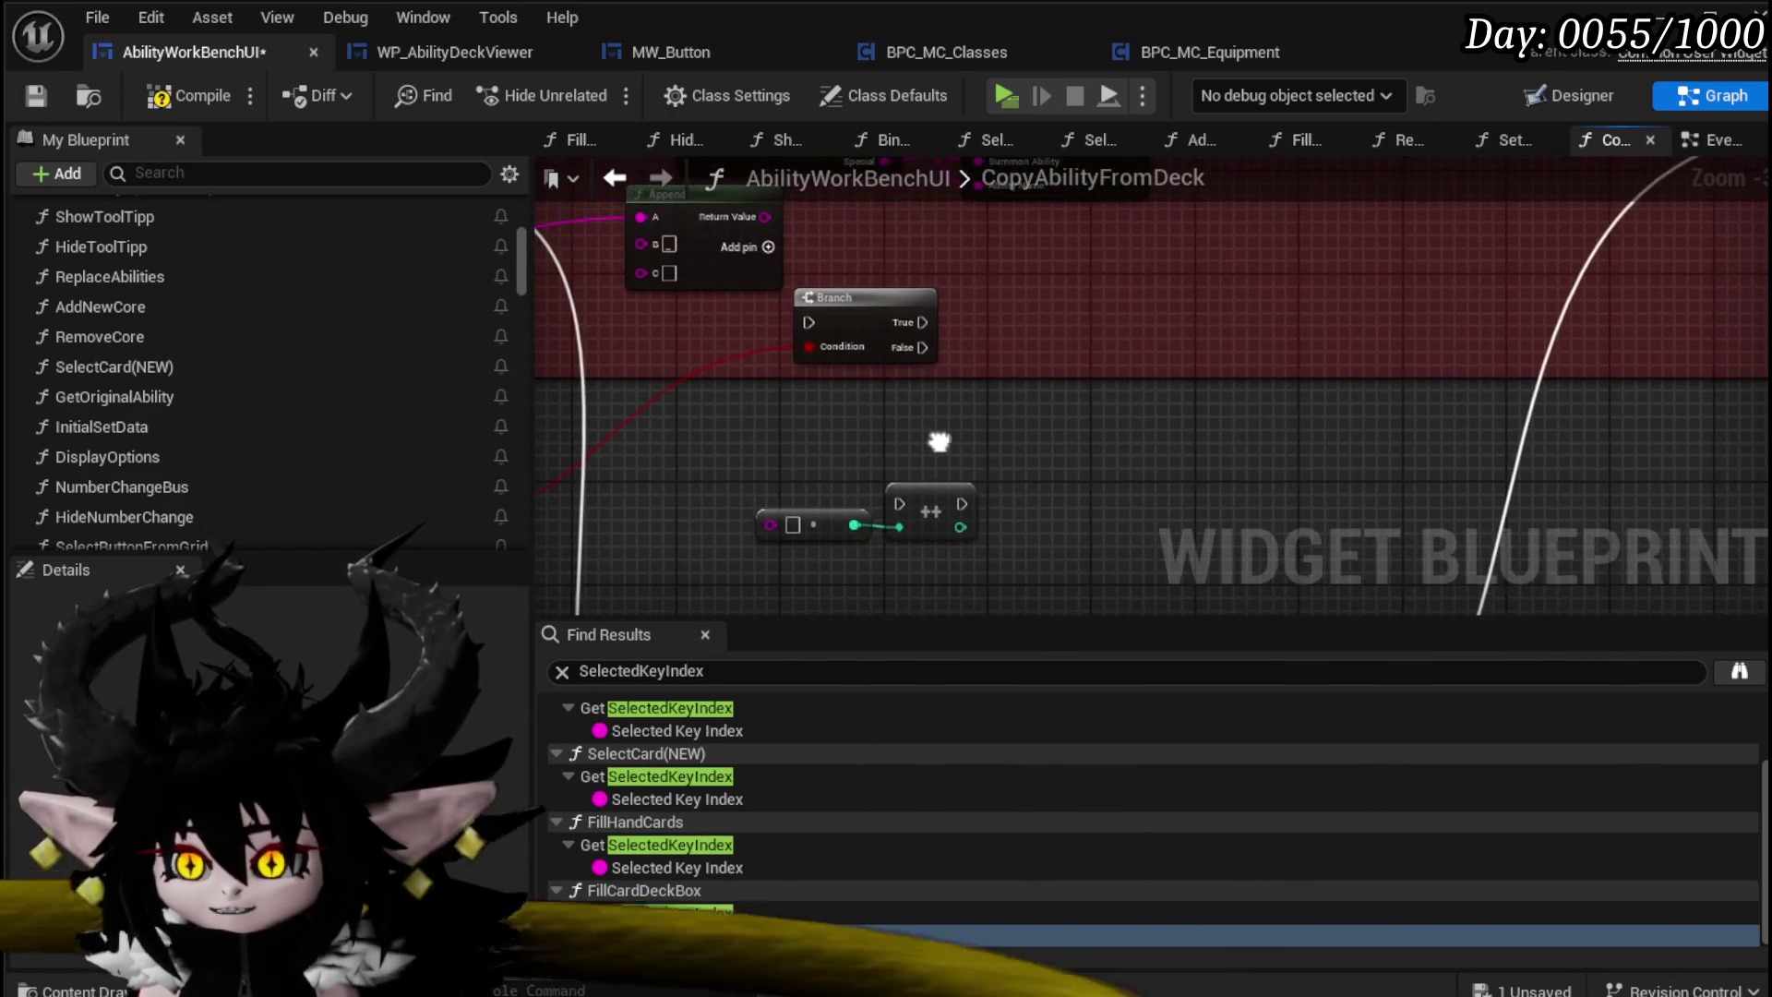
{"action": "scroll", "coordinate": [938, 407], "scroll_direction": "up", "scroll_amount": 2}
{"action": "left_click_drag", "start_coordinate": [806, 425], "coordinate": [974, 499]}
{"action": "mouse_move", "coordinate": [853, 369]}
{"action": "left_mouse_down"}
{"action": "mouse_move", "coordinate": [901, 435]}
{"action": "mouse_move", "coordinate": [864, 398]}
{"action": "left_mouse_up"}
{"action": "left_click_drag", "start_coordinate": [1055, 471], "coordinate": [919, 418]}
{"action": "mouse_move", "coordinate": [770, 420]}
{"action": "left_mouse_down"}
{"action": "mouse_move", "coordinate": [784, 384]}
{"action": "mouse_move", "coordinate": [724, 487]}
{"action": "mouse_move", "coordinate": [972, 466]}
{"action": "left_mouse_up"}
Step: Run the ++ increment from Branch True and feed its value toward the Append node
{"action": "mouse_move", "coordinate": [822, 350]}
{"action": "left_mouse_down"}
{"action": "mouse_move", "coordinate": [901, 368]}
{"action": "mouse_move", "coordinate": [1020, 466]}
{"action": "left_mouse_up"}
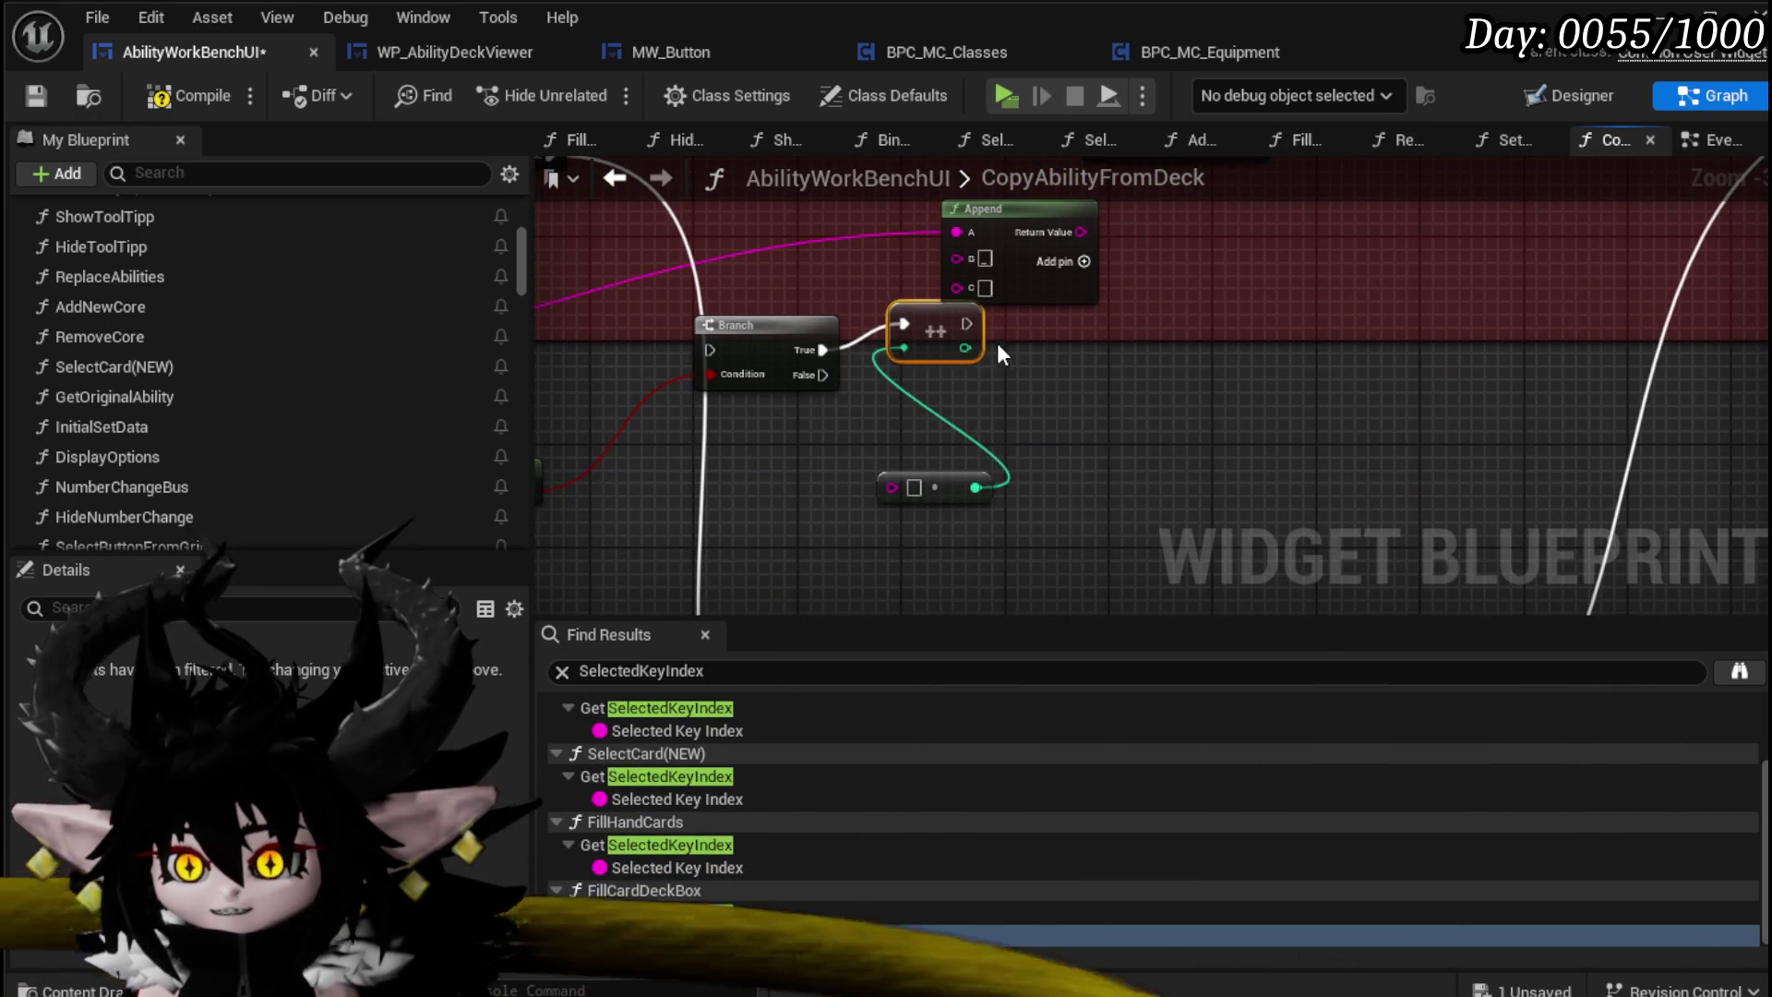
{"action": "left_click_drag", "start_coordinate": [997, 355], "coordinate": [910, 455]}
{"action": "left_click_drag", "start_coordinate": [958, 313], "coordinate": [1139, 313]}
{"action": "mouse_move", "coordinate": [814, 587]}
{"action": "left_mouse_down"}
{"action": "mouse_move", "coordinate": [831, 578]}
{"action": "mouse_move", "coordinate": [823, 518]}
{"action": "left_mouse_up"}
{"action": "left_click_drag", "start_coordinate": [879, 443], "coordinate": [1052, 380]}
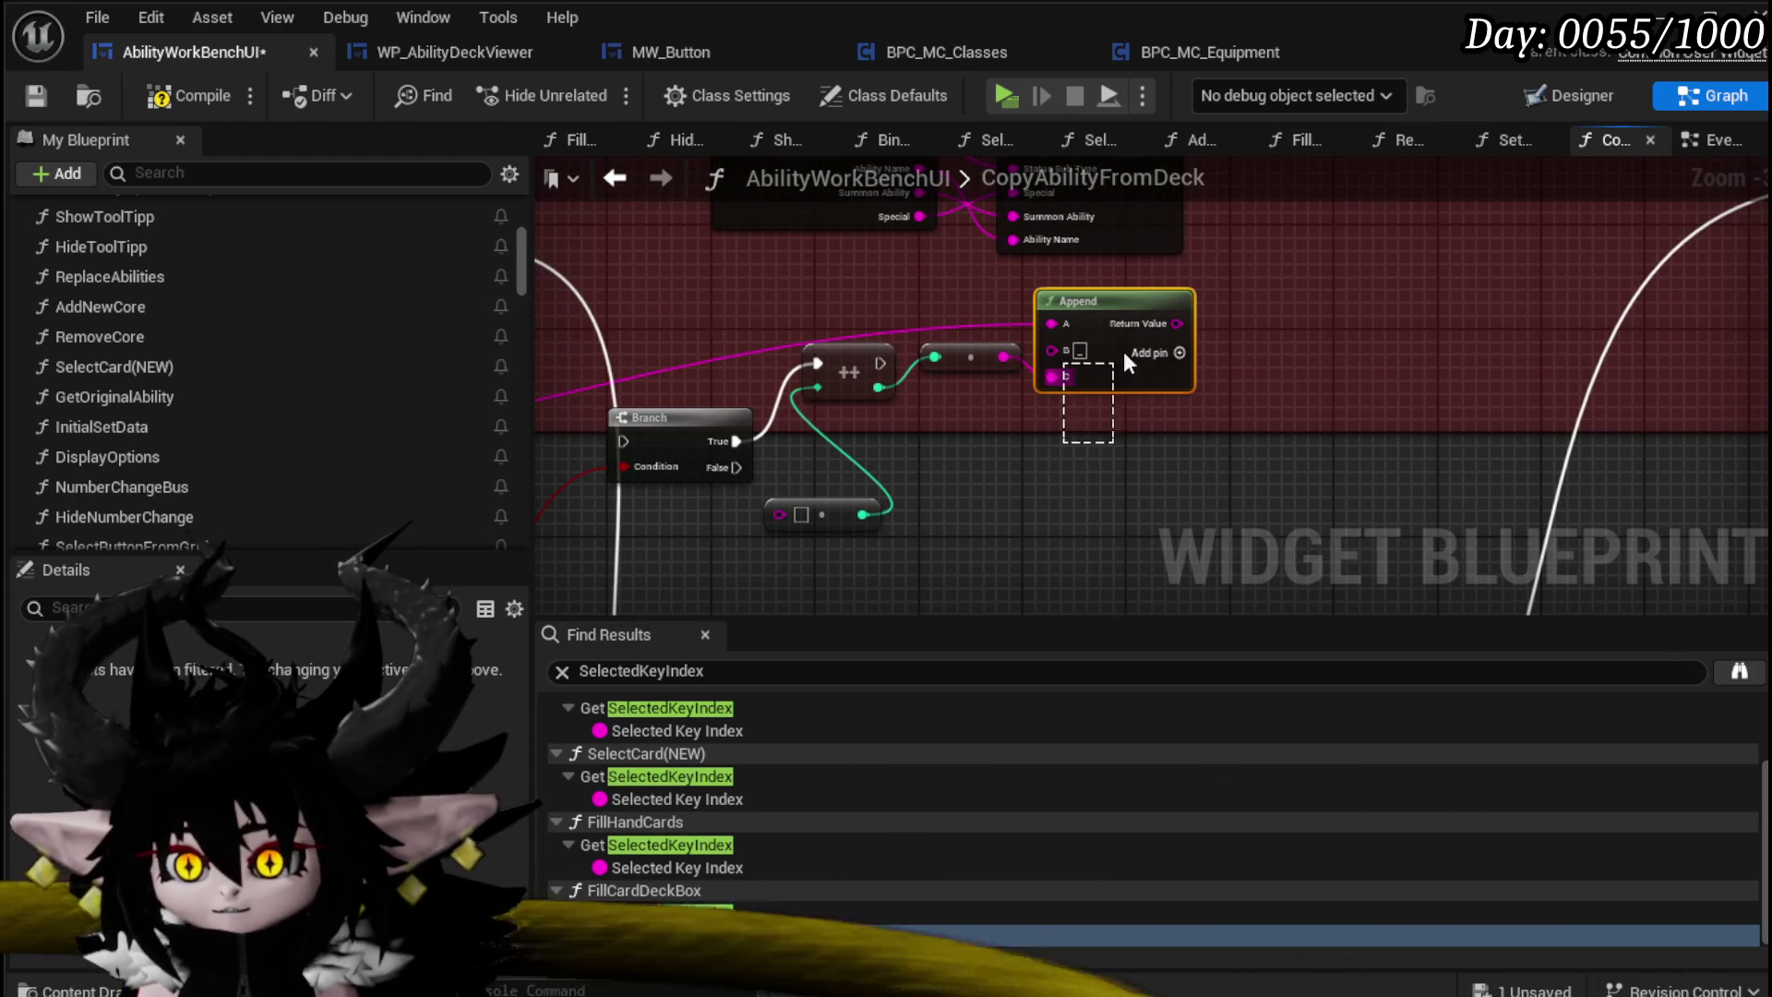
Step: Duplicate the Append node below the first and place the GET node below Is Numeric
{"action": "key", "text": "ctrl+c"}
{"action": "key", "text": "ctrl+v"}
{"action": "mouse_move", "coordinate": [737, 467]}
{"action": "left_mouse_down"}
{"action": "mouse_move", "coordinate": [957, 521]}
{"action": "mouse_move", "coordinate": [980, 606]}
{"action": "mouse_move", "coordinate": [977, 421]}
{"action": "mouse_move", "coordinate": [916, 423]}
{"action": "mouse_move", "coordinate": [882, 472]}
{"action": "left_mouse_up"}
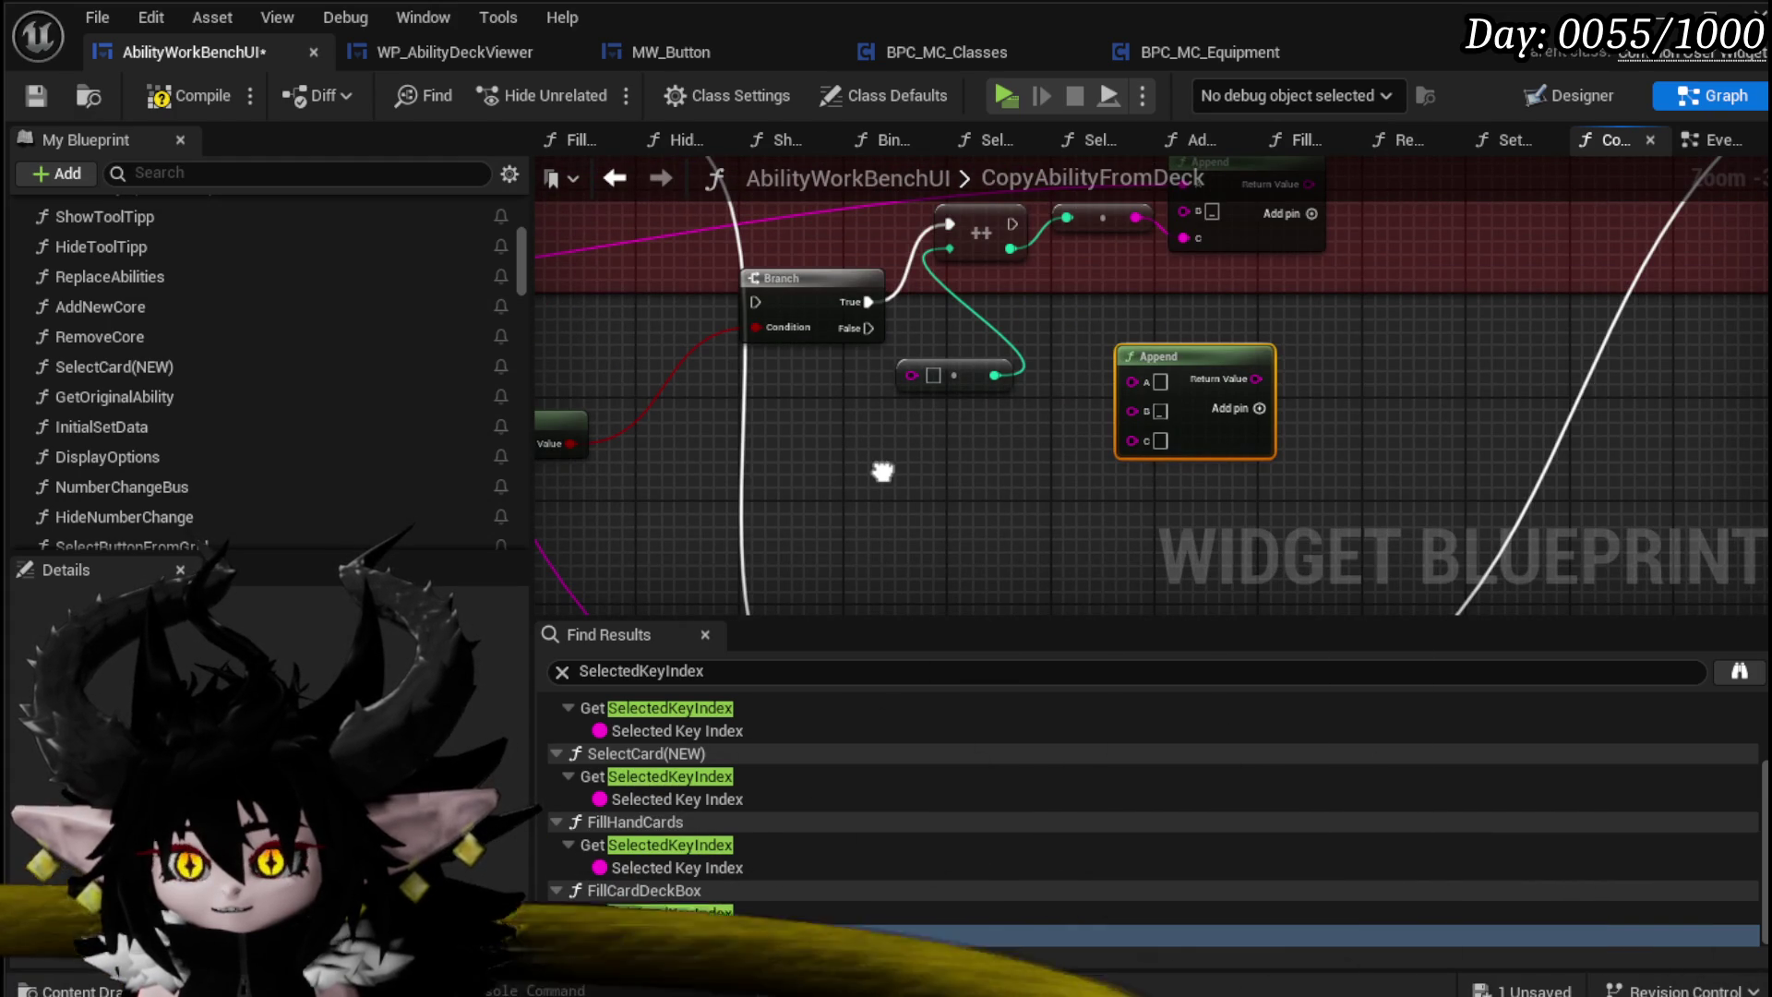
{"action": "mouse_move", "coordinate": [883, 472]}
{"action": "left_mouse_down"}
{"action": "mouse_move", "coordinate": [917, 527]}
{"action": "mouse_move", "coordinate": [1256, 426]}
{"action": "mouse_move", "coordinate": [1445, 445]}
{"action": "left_mouse_up"}
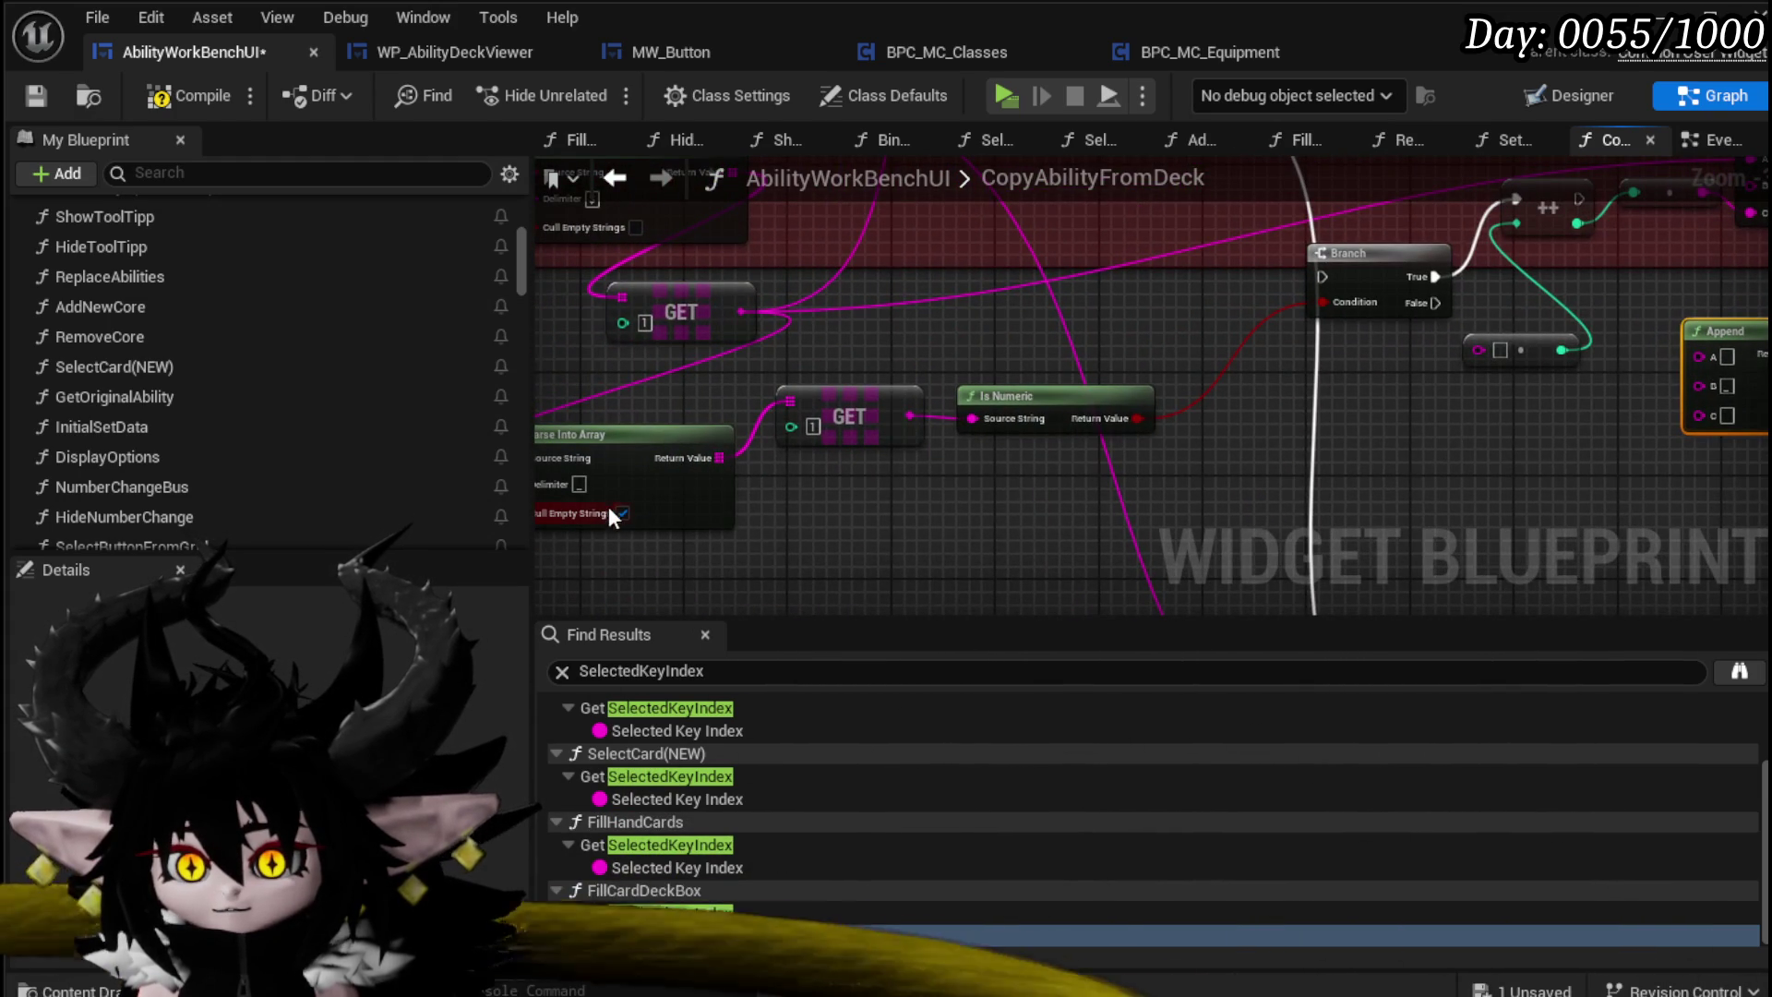
{"action": "mouse_move", "coordinate": [923, 513]}
{"action": "left_mouse_down"}
{"action": "mouse_move", "coordinate": [888, 462]}
{"action": "mouse_move", "coordinate": [1453, 384]}
{"action": "mouse_move", "coordinate": [1426, 370]}
{"action": "left_mouse_up"}
{"action": "left_click_drag", "start_coordinate": [828, 430], "coordinate": [795, 463]}
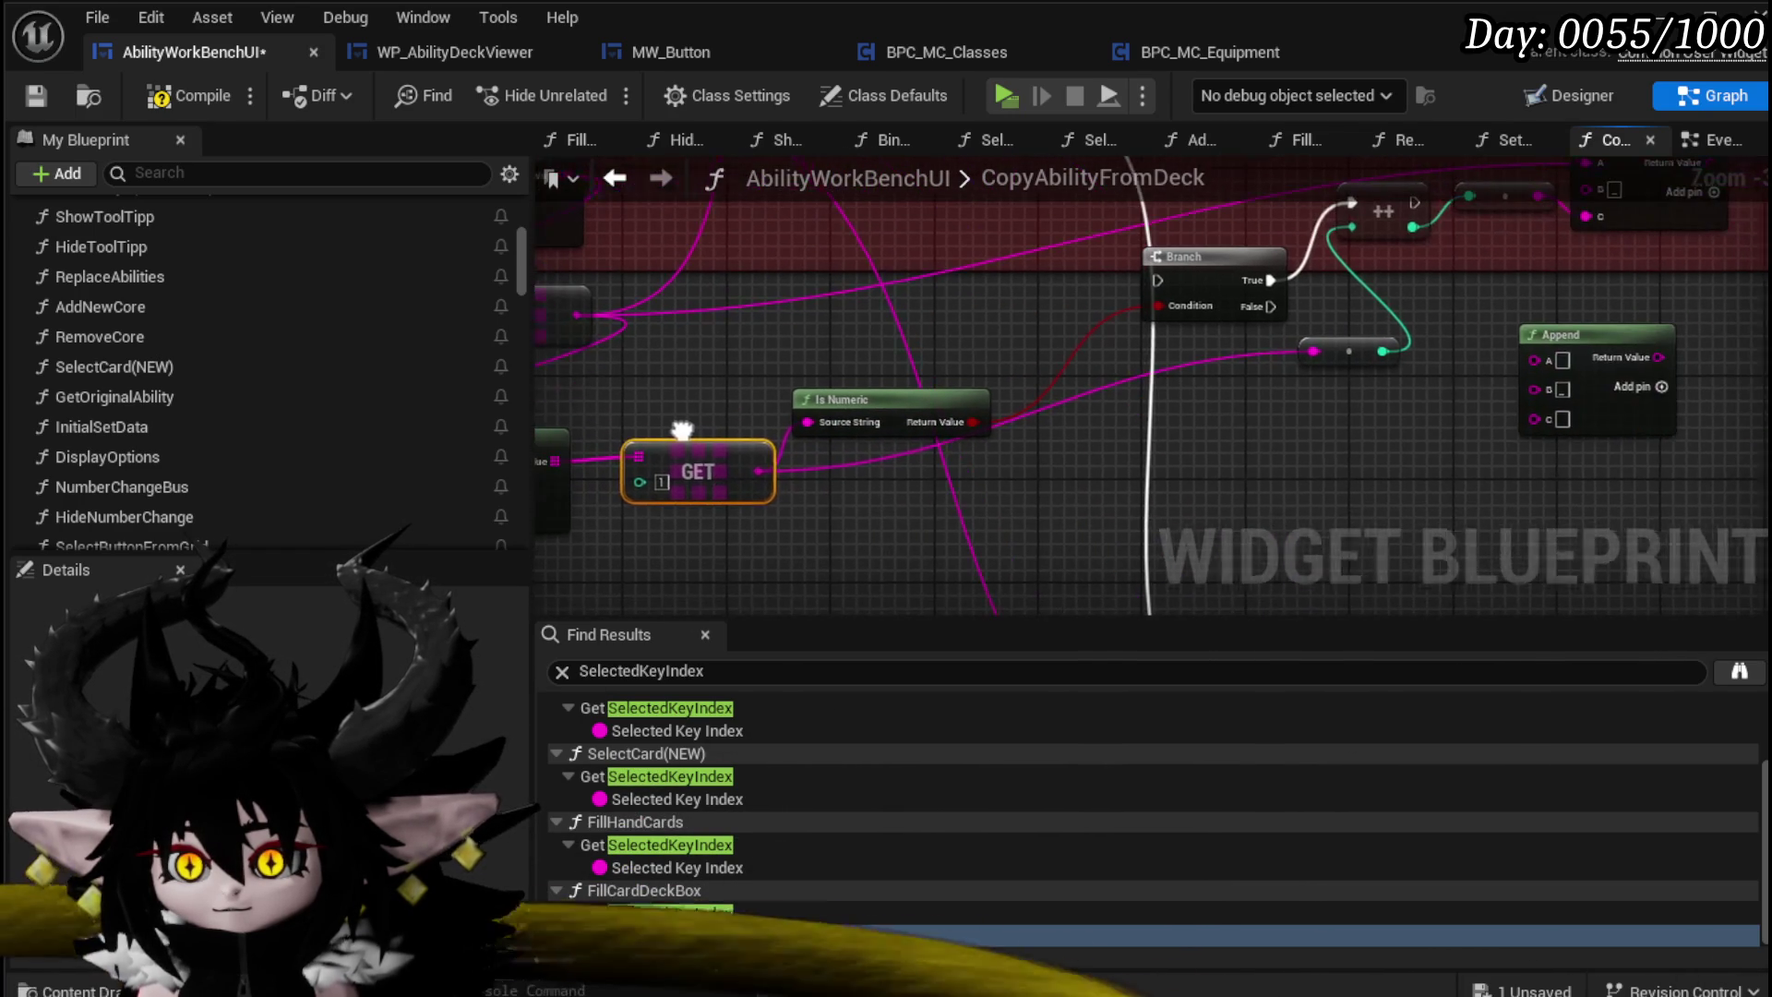
Step: Try an Is Empty check on the GET string, then delete it
{"action": "left_click_drag", "start_coordinate": [752, 472], "coordinate": [860, 512]}
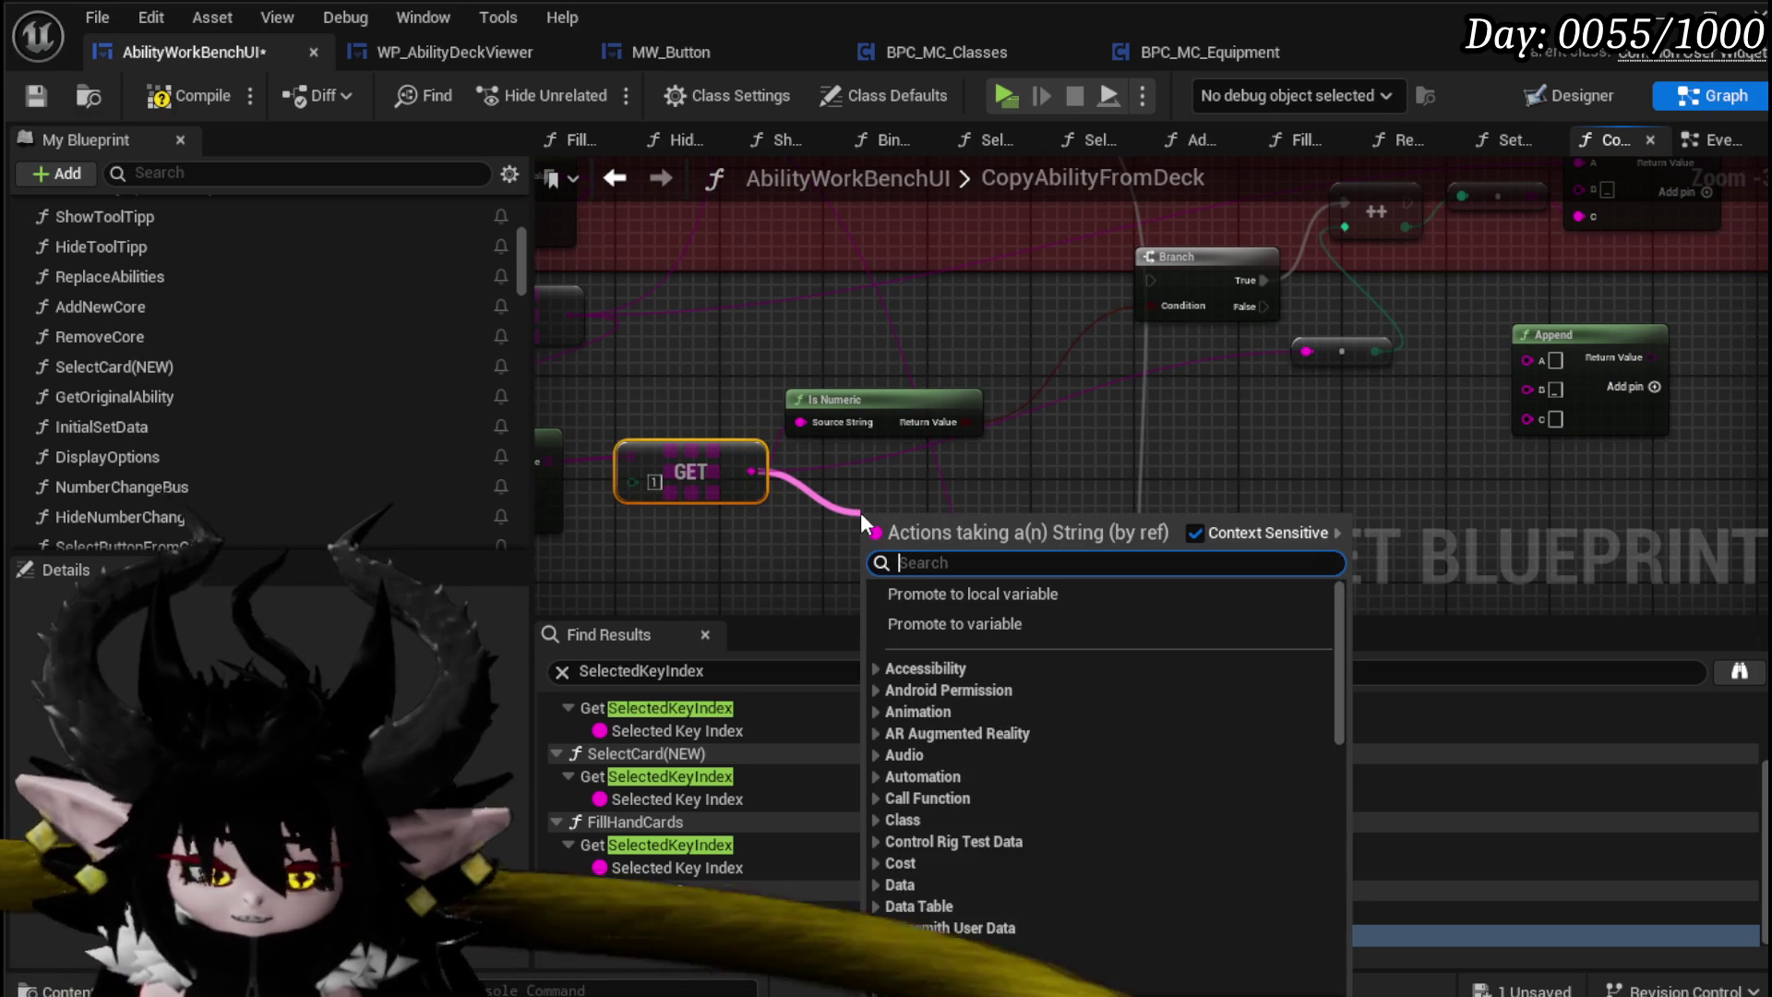
{"action": "type", "text": "emoty"}
{"action": "left_click", "coordinate": [927, 564]}
{"action": "key", "text": "BackSpace"}
{"action": "type", "text": "p"}
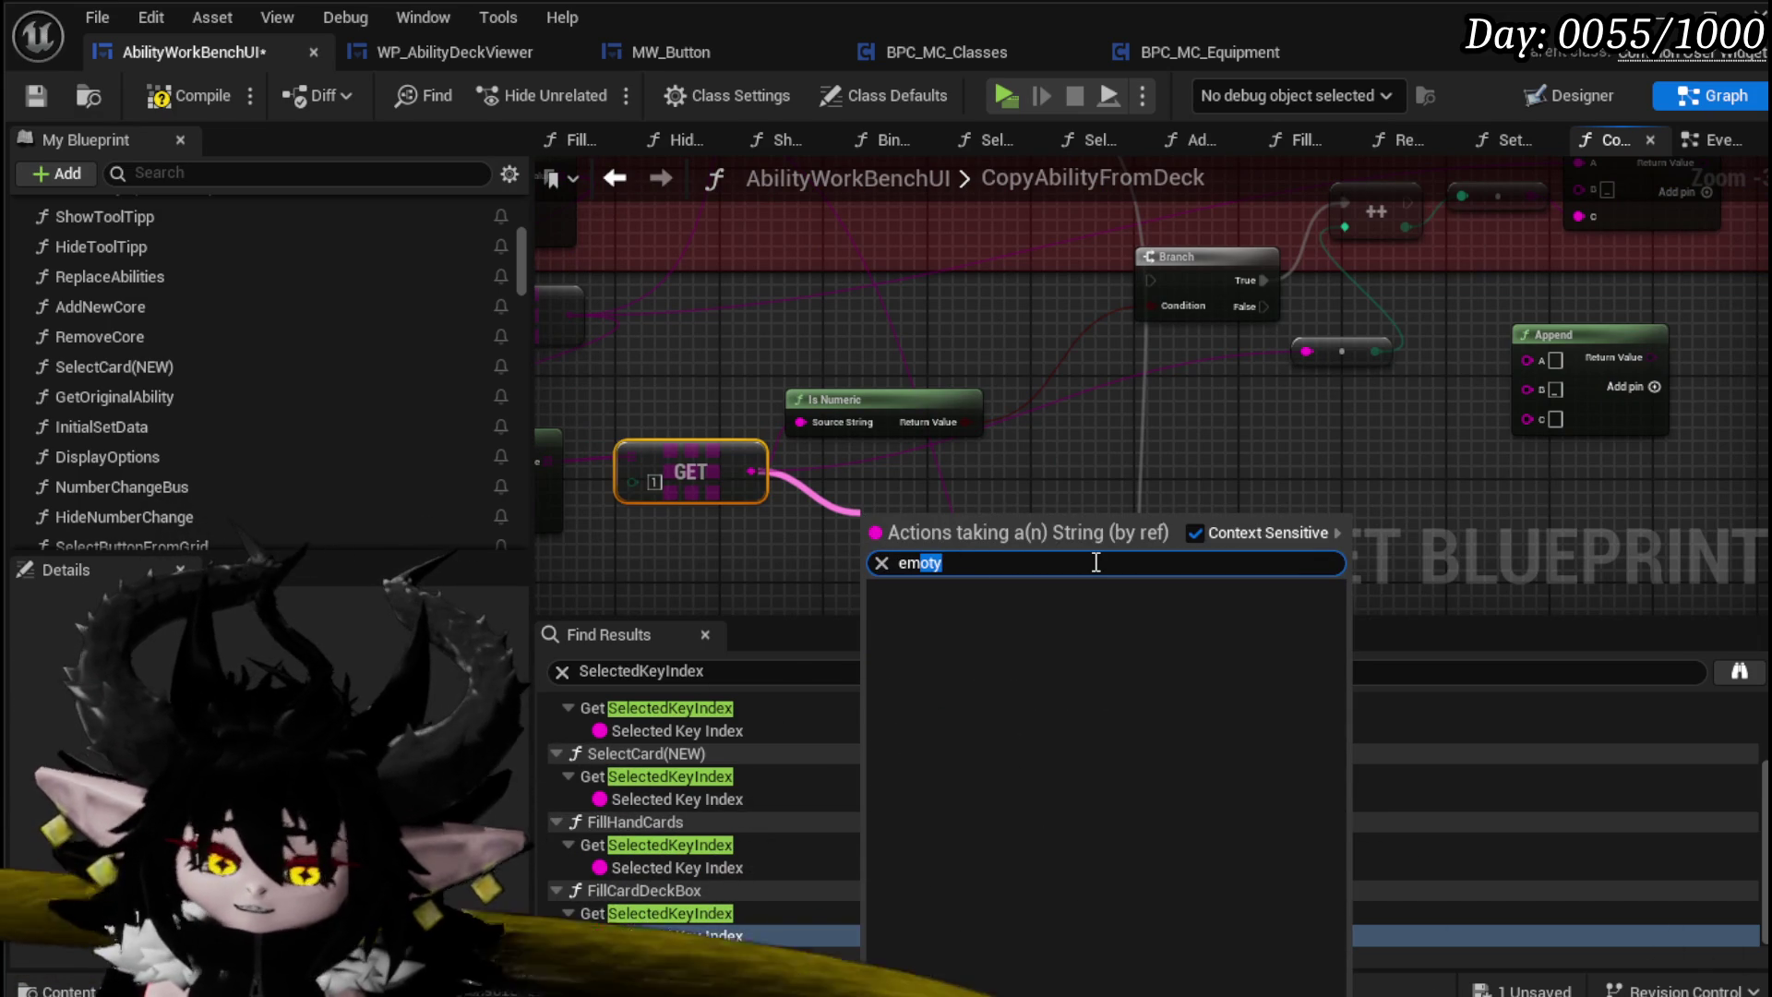
{"action": "type", "text": "m"}
{"action": "key", "text": "BackSpace"}
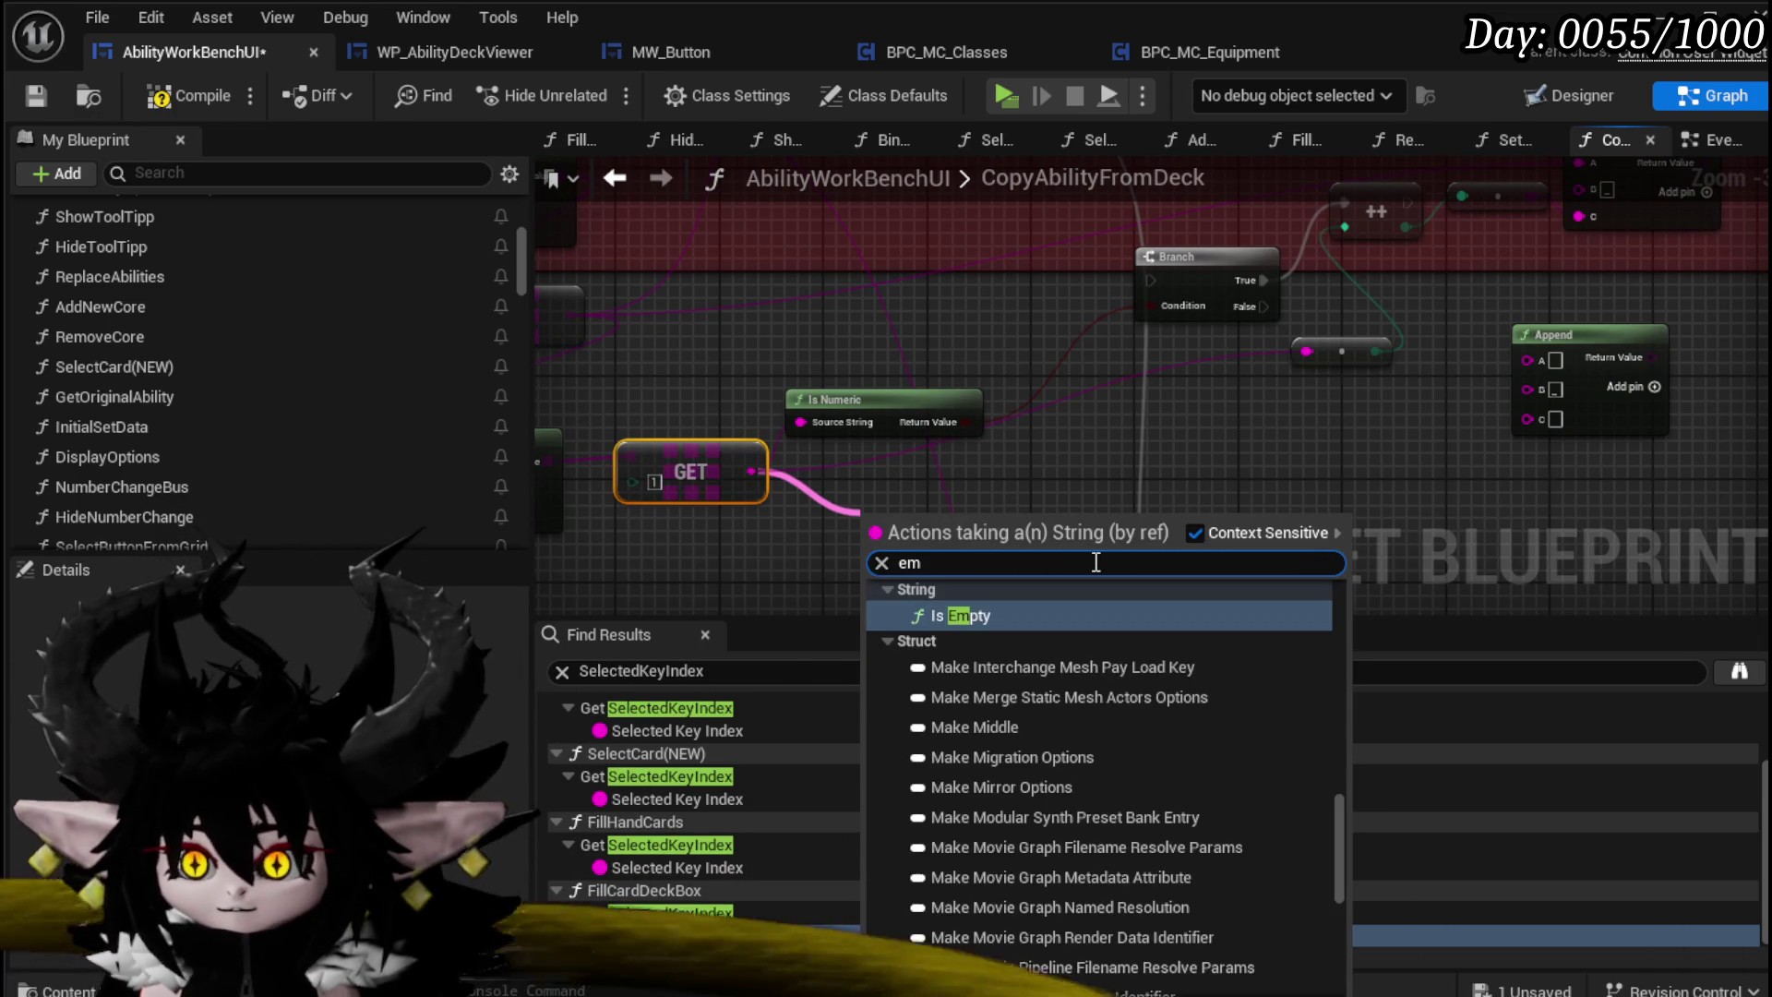
{"action": "type", "text": "p"}
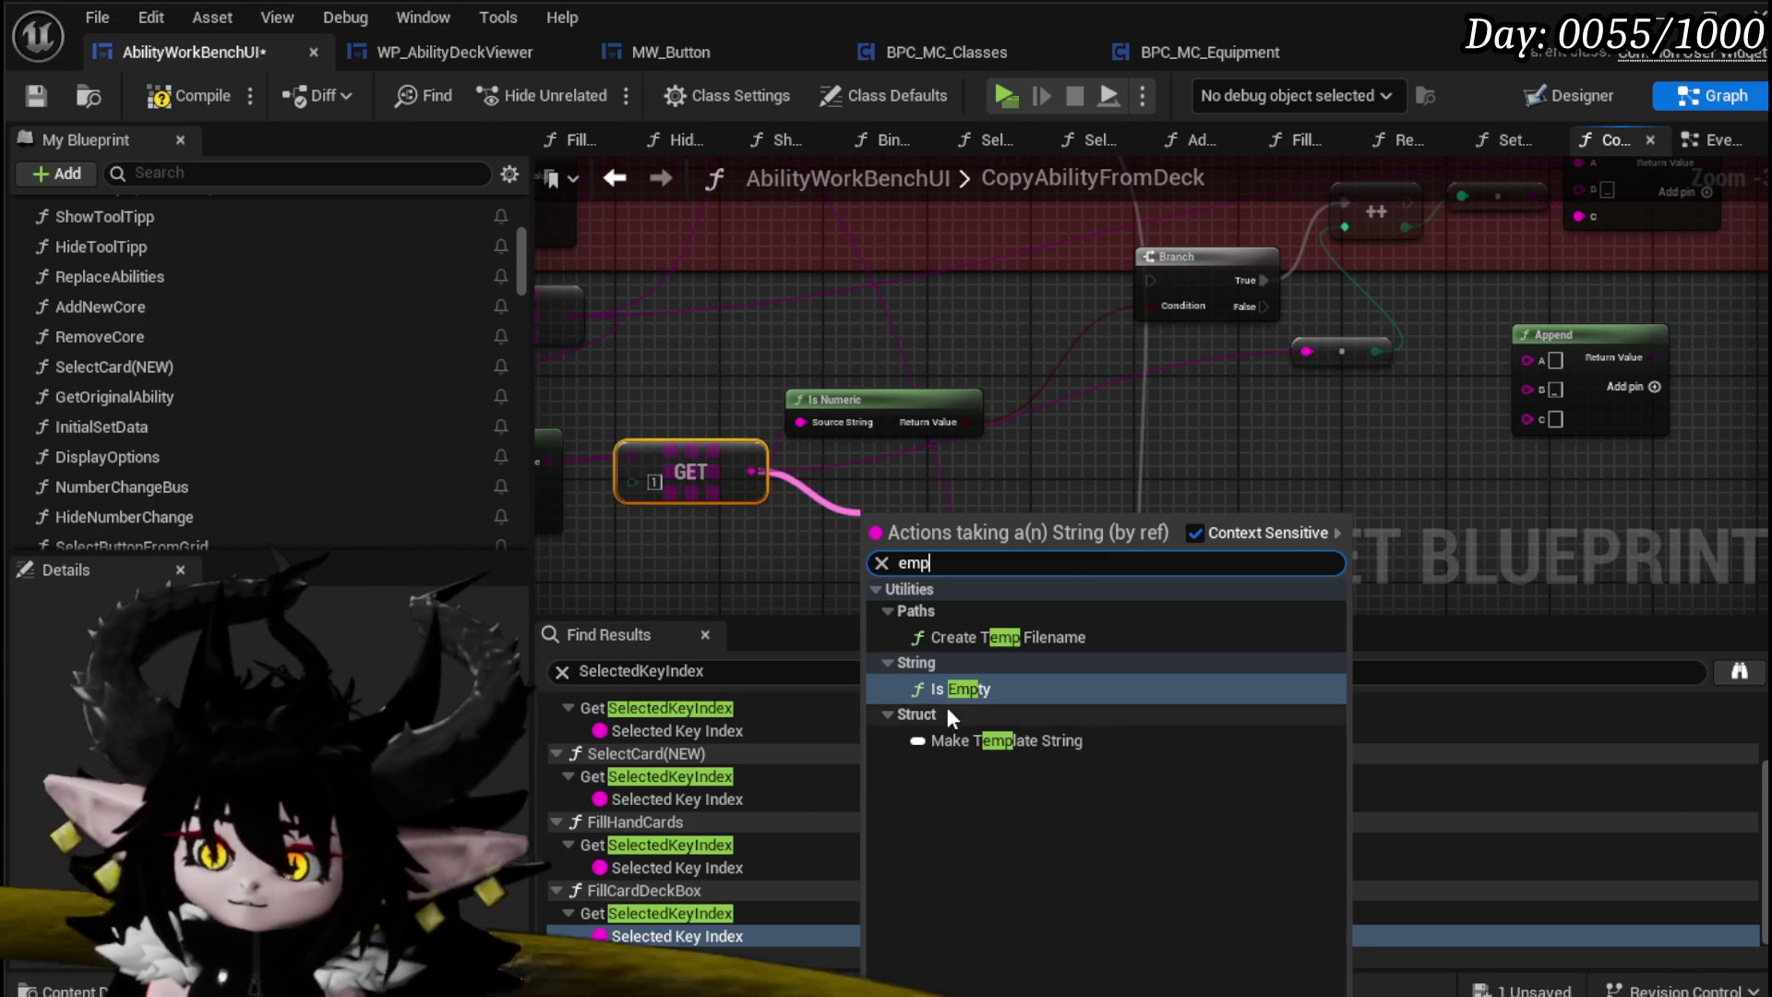
{"action": "left_click", "coordinate": [948, 693]}
{"action": "mouse_move", "coordinate": [863, 538]}
{"action": "left_mouse_down"}
{"action": "mouse_move", "coordinate": [878, 524]}
{"action": "mouse_move", "coordinate": [828, 518]}
{"action": "left_mouse_up"}
{"action": "key", "text": "Escape"}
{"action": "mouse_move", "coordinate": [931, 498]}
{"action": "left_mouse_down"}
{"action": "mouse_move", "coordinate": [1094, 453]}
{"action": "mouse_move", "coordinate": [764, 493]}
{"action": "left_mouse_up"}
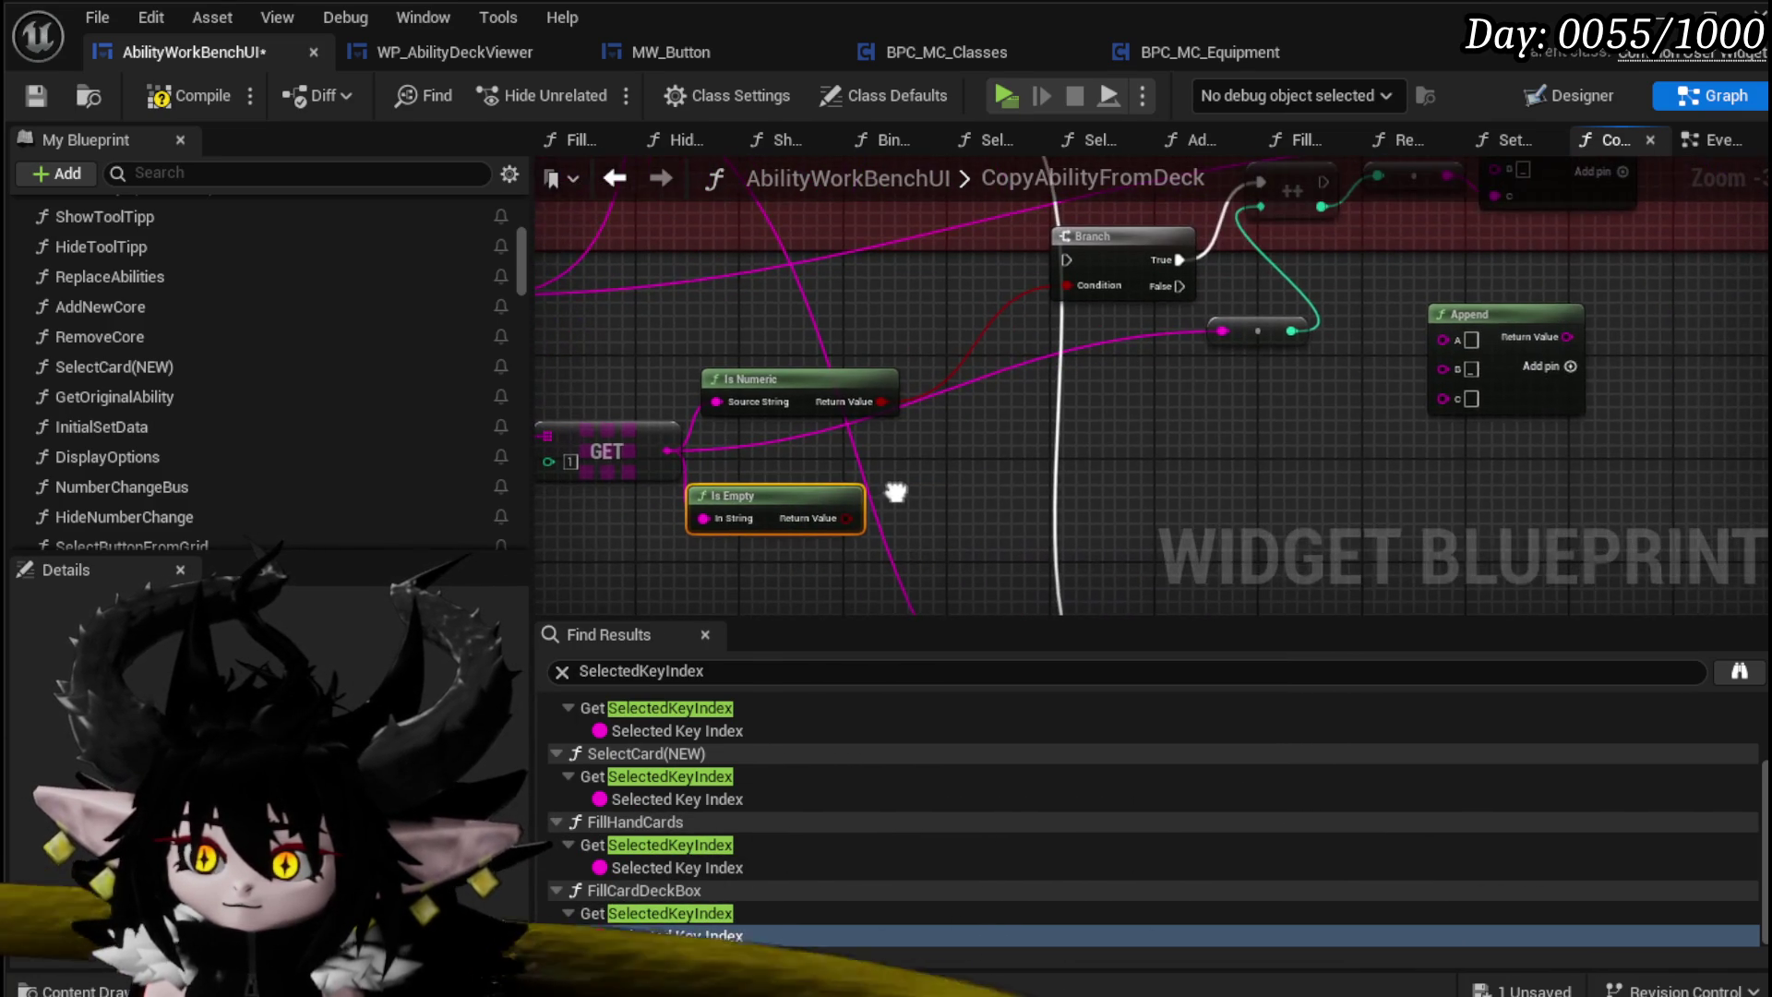
{"action": "mouse_move", "coordinate": [875, 407]}
{"action": "left_mouse_down"}
{"action": "mouse_move", "coordinate": [1013, 467]}
{"action": "mouse_move", "coordinate": [910, 516]}
{"action": "mouse_move", "coordinate": [822, 523]}
{"action": "mouse_move", "coordinate": [1264, 450]}
{"action": "left_mouse_up"}
{"action": "key", "text": "Delete"}
Step: Connect GET to the lower Append's A pin and set its C value to 1
{"action": "mouse_move", "coordinate": [1340, 352]}
{"action": "left_mouse_down"}
{"action": "mouse_move", "coordinate": [1542, 424]}
{"action": "mouse_move", "coordinate": [1763, 439]}
{"action": "left_mouse_up"}
{"action": "mouse_move", "coordinate": [750, 397]}
{"action": "left_mouse_down"}
{"action": "mouse_move", "coordinate": [1306, 397]}
{"action": "mouse_move", "coordinate": [1532, 449]}
{"action": "mouse_move", "coordinate": [1399, 416]}
{"action": "mouse_move", "coordinate": [1195, 427]}
{"action": "mouse_move", "coordinate": [1218, 449]}
{"action": "mouse_move", "coordinate": [1010, 366]}
{"action": "left_mouse_up"}
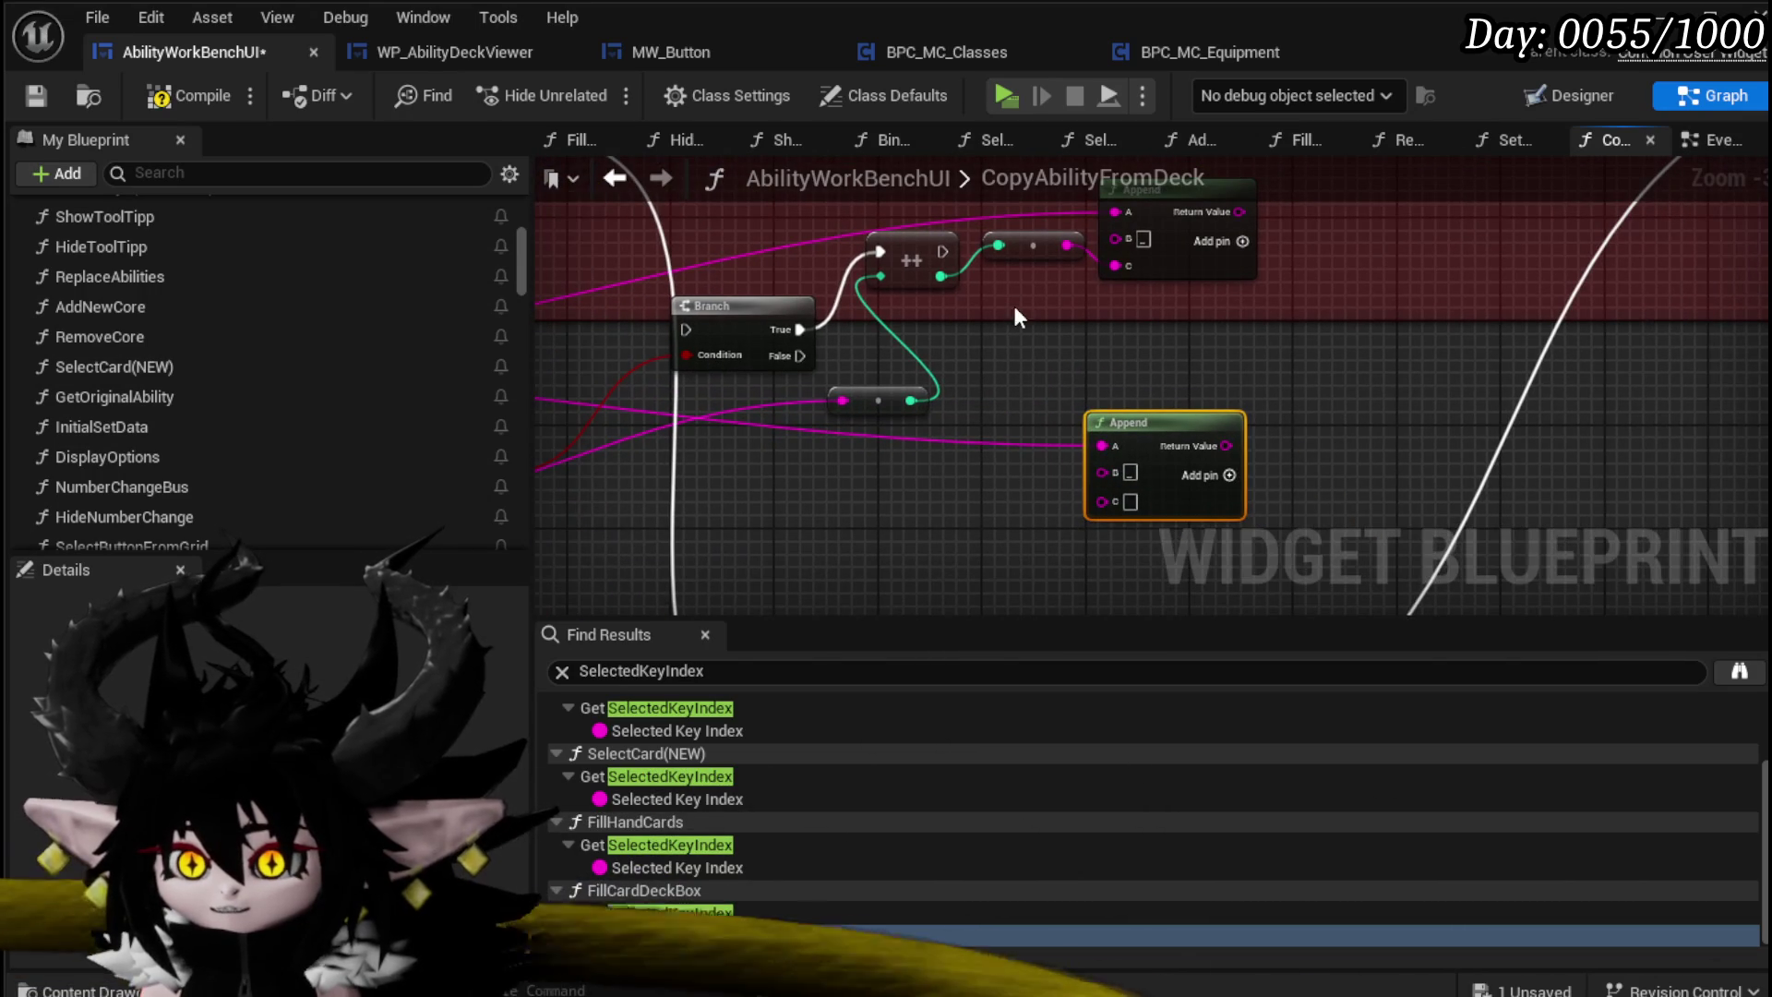
{"action": "left_click", "coordinate": [1129, 502]}
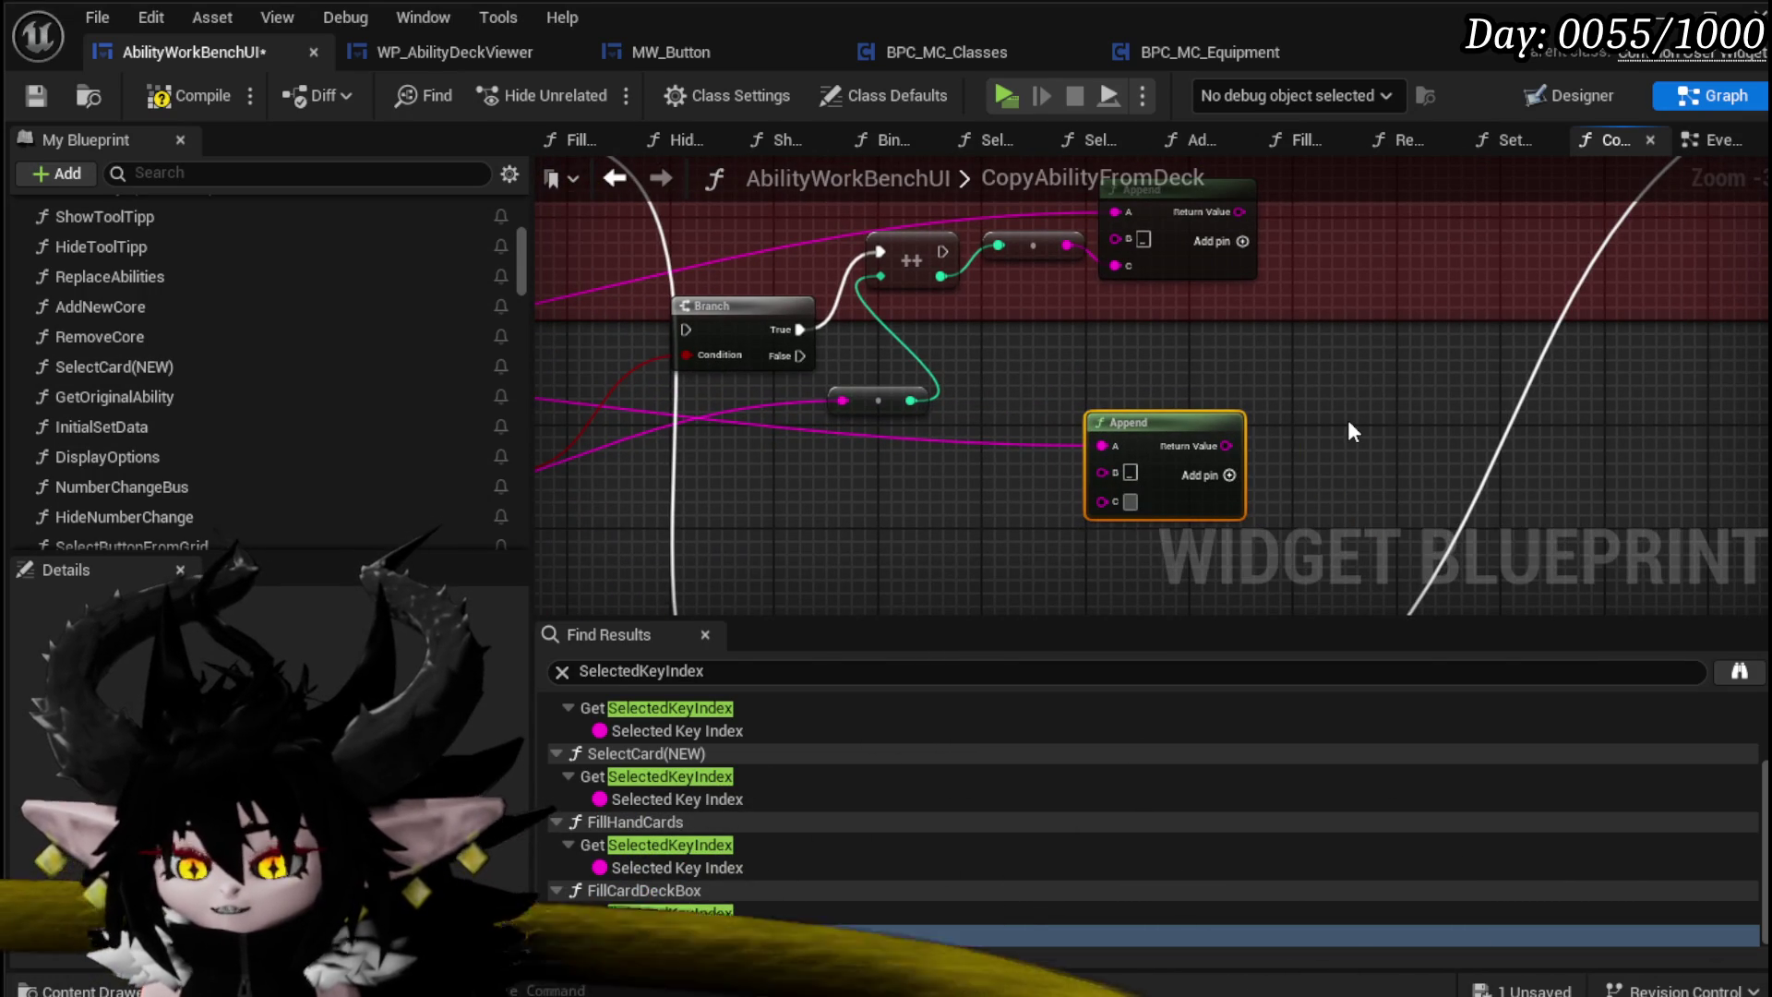
{"action": "type", "text": "1"}
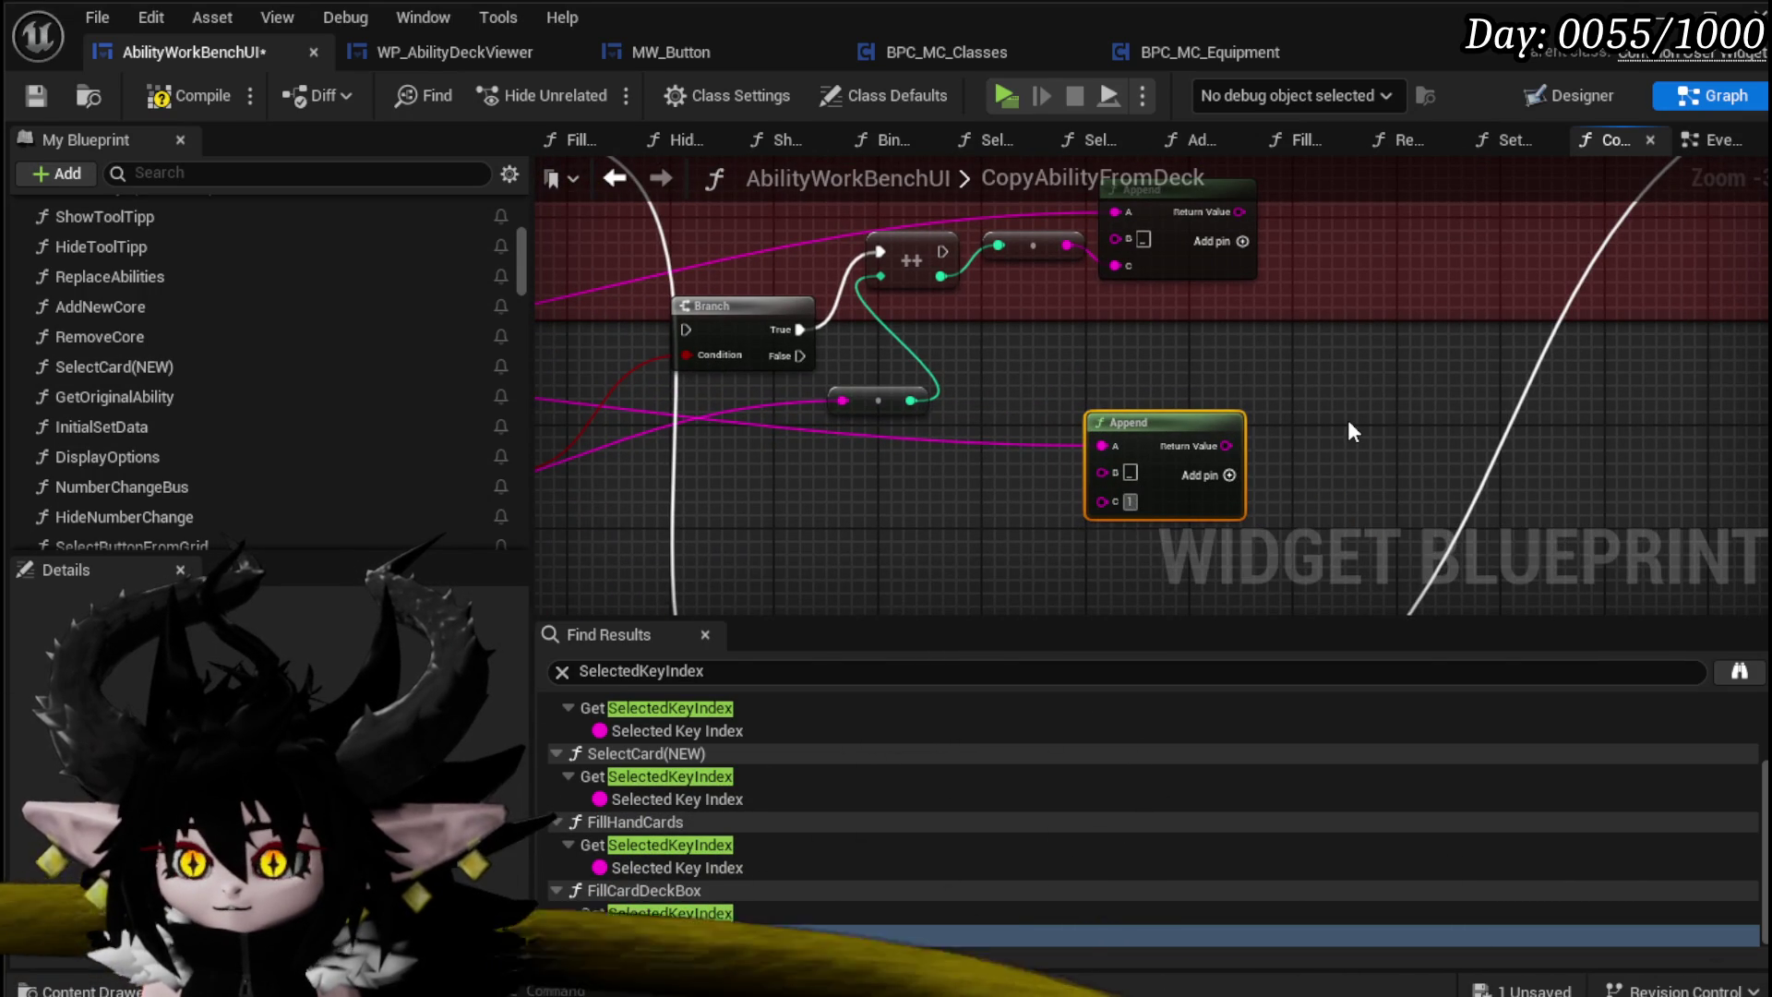
{"action": "left_click", "coordinate": [1350, 432]}
{"action": "mouse_move", "coordinate": [1349, 432]}
{"action": "left_mouse_down"}
{"action": "mouse_move", "coordinate": [1123, 467]}
{"action": "mouse_move", "coordinate": [1347, 489]}
{"action": "mouse_move", "coordinate": [1178, 433]}
{"action": "left_mouse_up"}
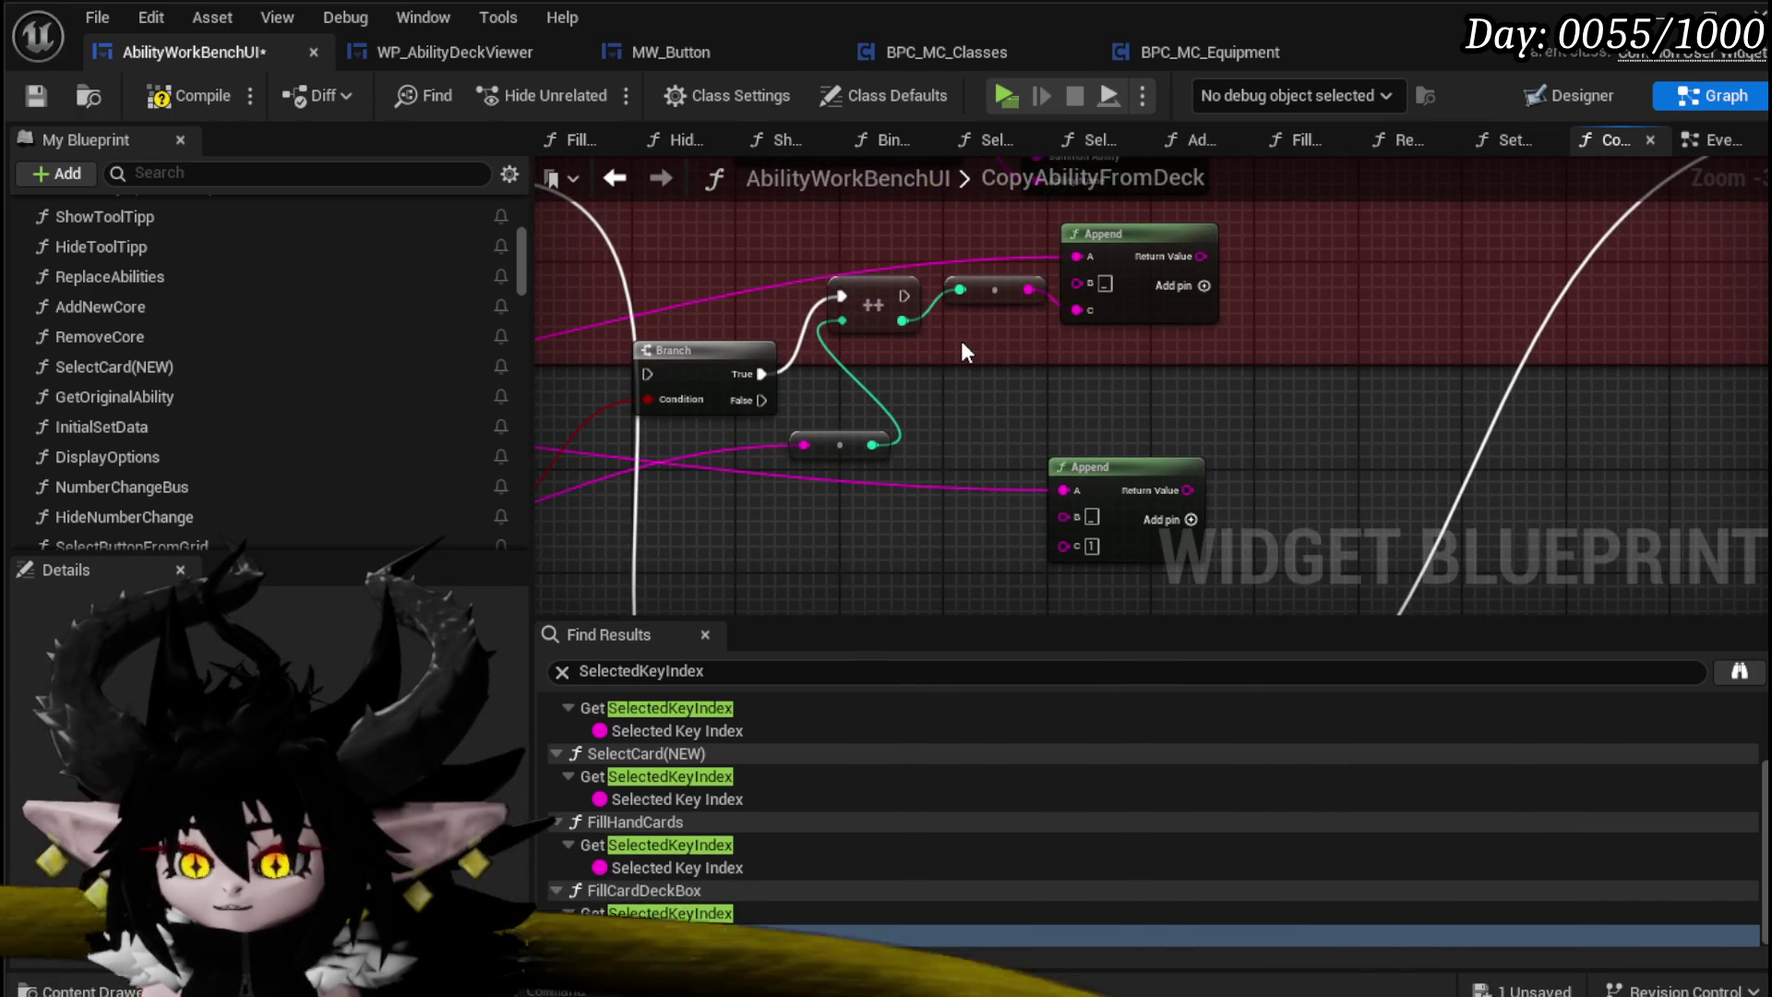
Step: Promote the Append Return Value to a local variable named TempName
{"action": "right_click", "coordinate": [1191, 491]}
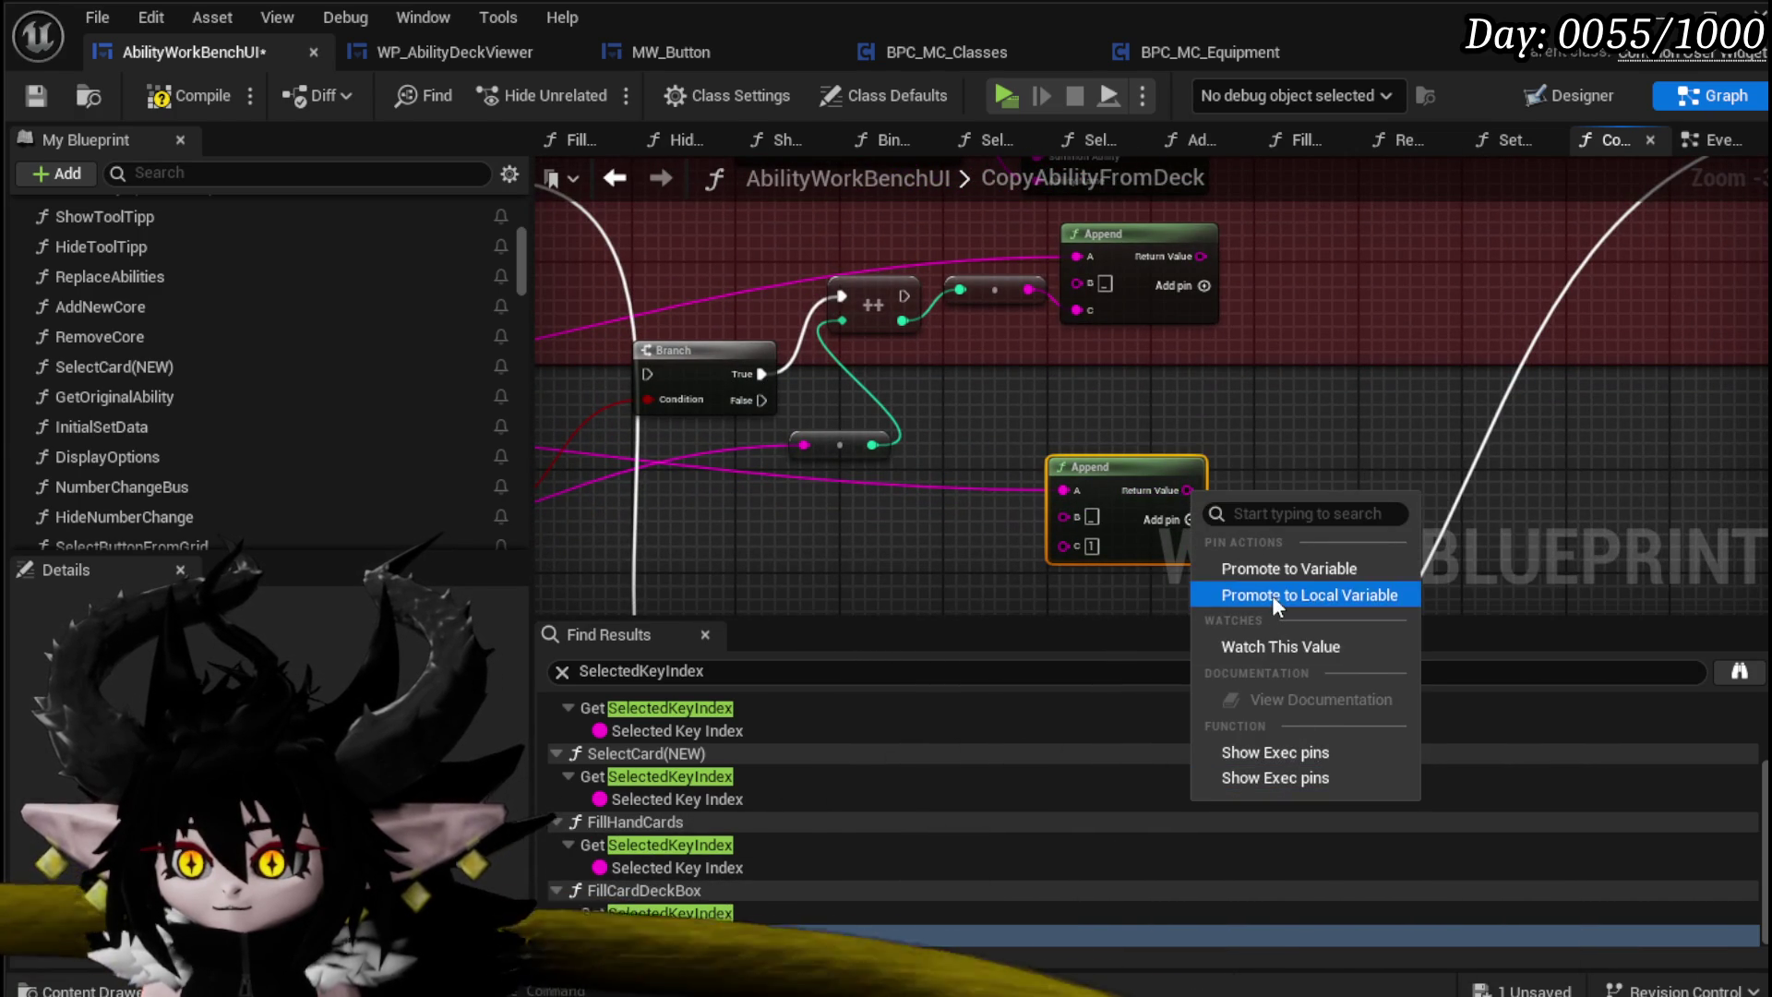
{"action": "left_click", "coordinate": [1272, 594]}
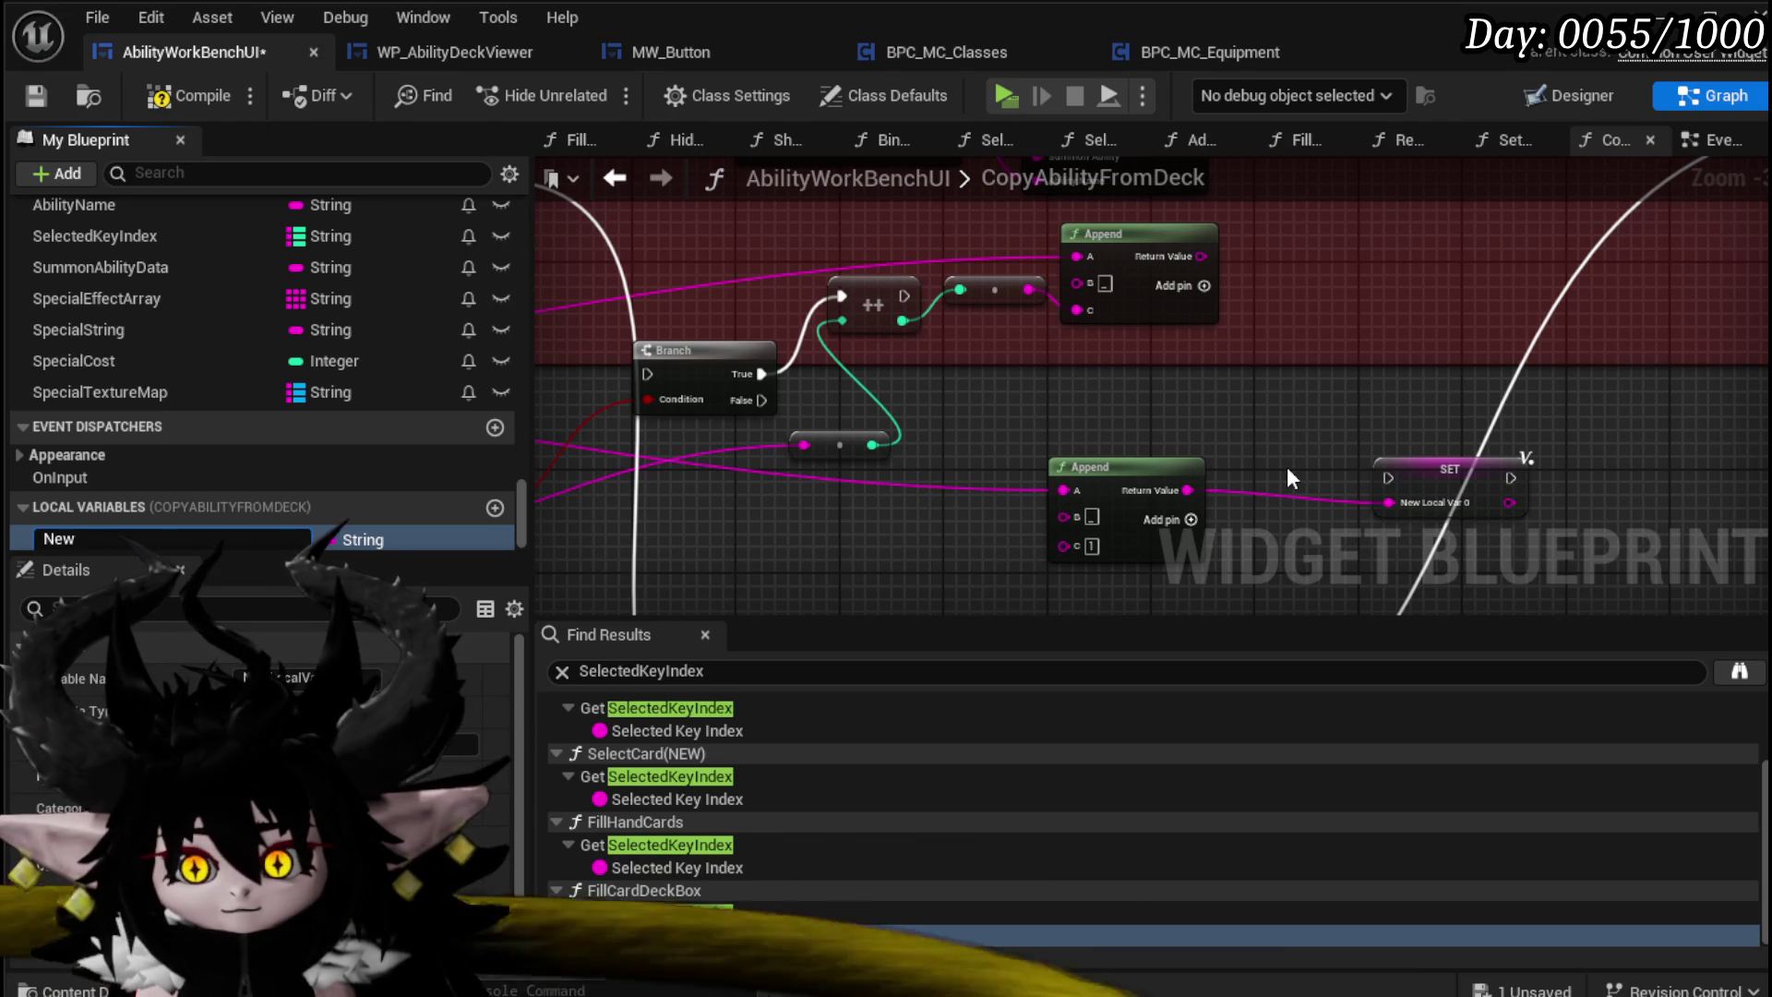
{"action": "type", "text": "Temp"}
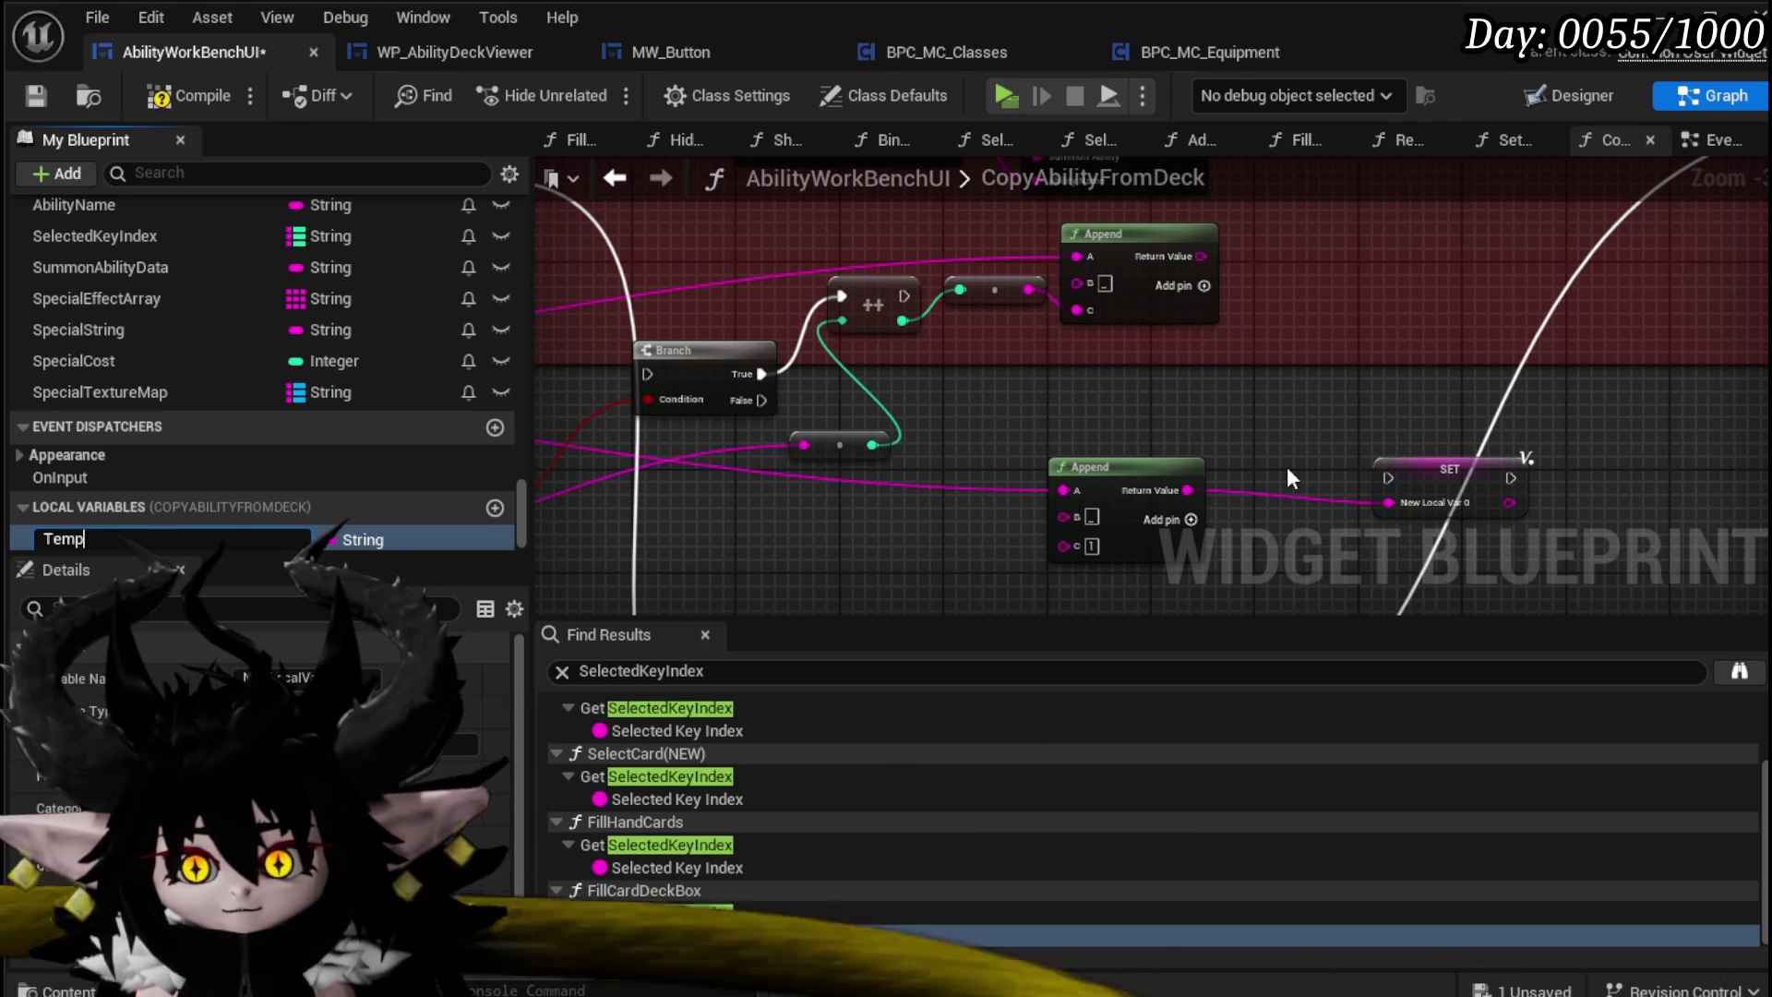
{"action": "type", "text": "Name"}
{"action": "key", "text": "Return"}
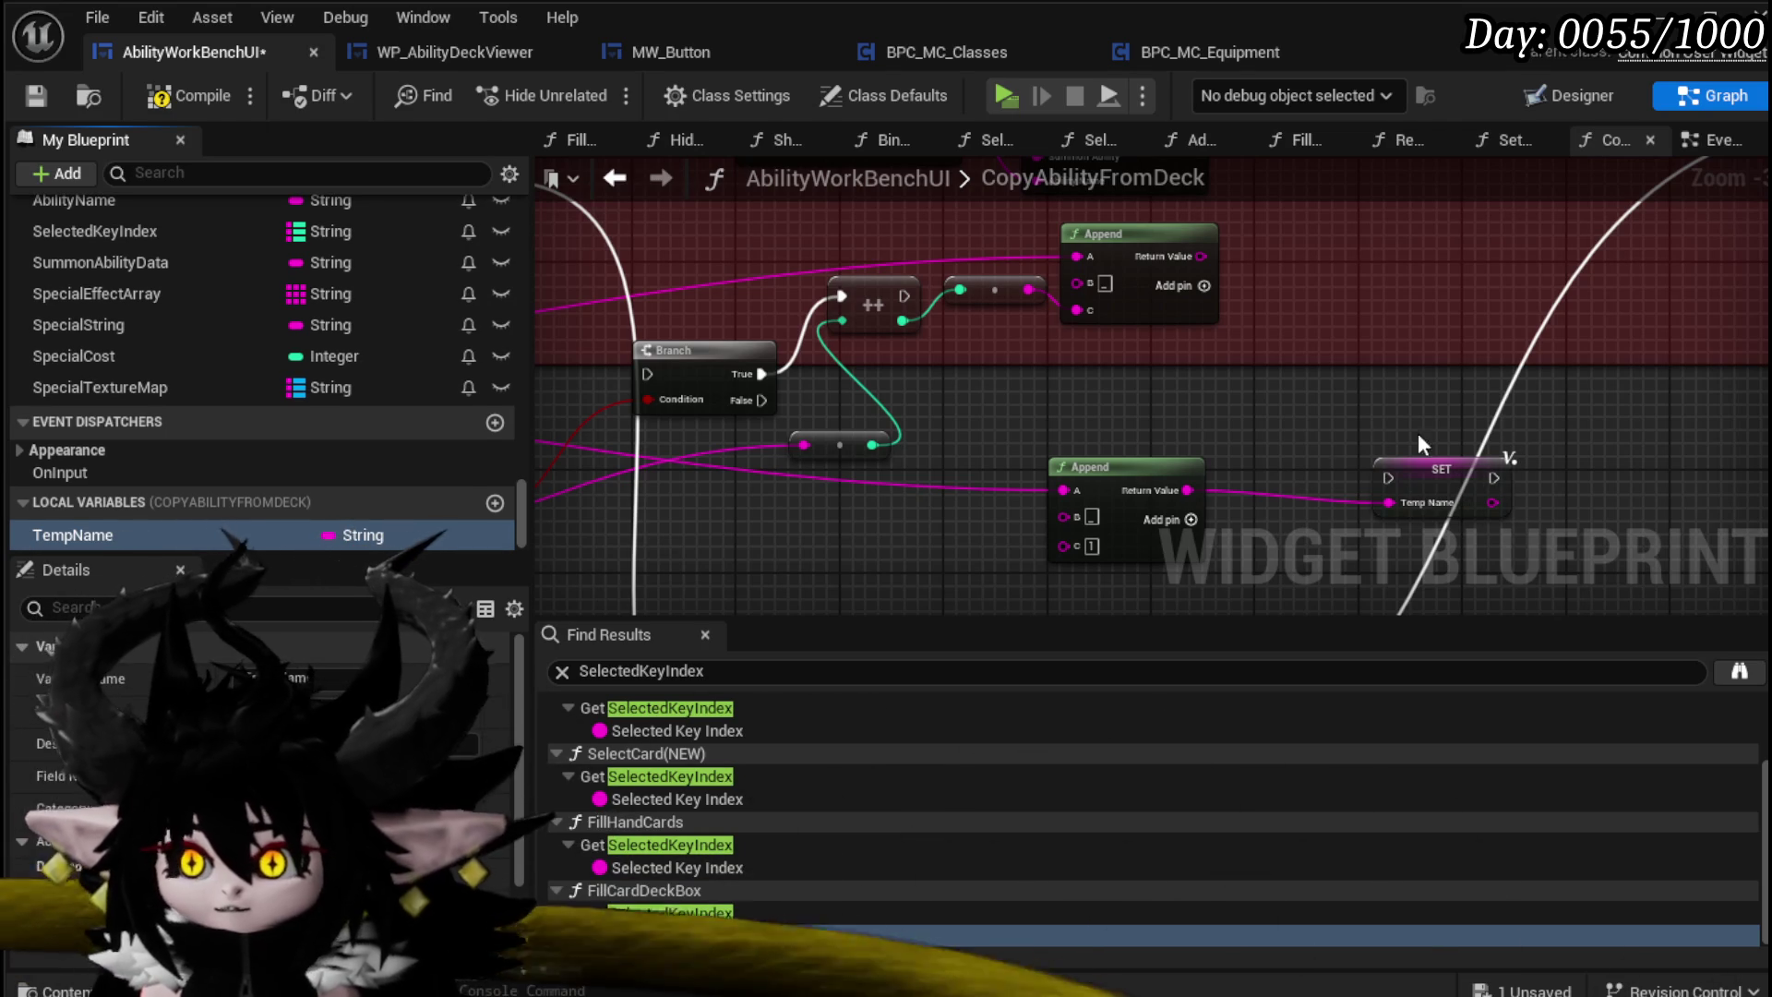
{"action": "left_click_drag", "start_coordinate": [1448, 470], "coordinate": [1291, 412]}
Step: Duplicate SET Temp Name, run it after ++ and on Branch False, and add a TempName getter
{"action": "key", "text": "ctrl+c"}
{"action": "key", "text": "ctrl+v"}
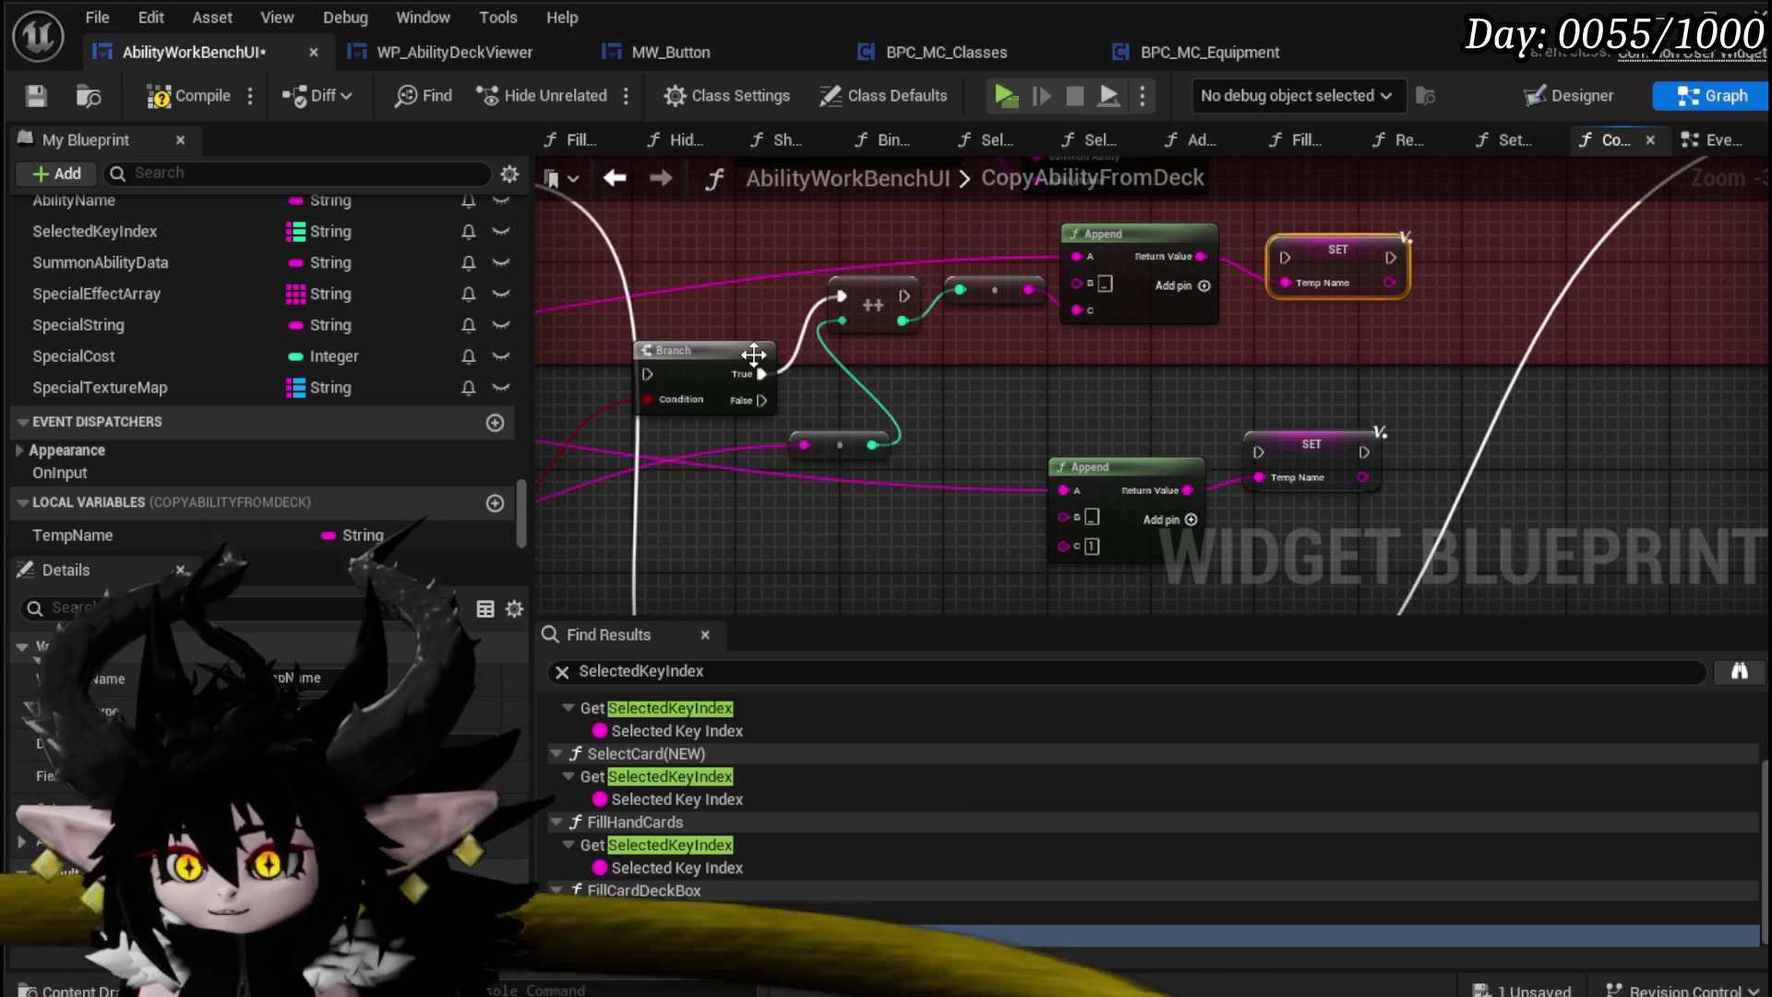
{"action": "mouse_move", "coordinate": [899, 298]}
{"action": "left_mouse_down"}
{"action": "mouse_move", "coordinate": [1250, 246]}
{"action": "mouse_move", "coordinate": [1285, 258]}
{"action": "mouse_move", "coordinate": [899, 240]}
{"action": "mouse_move", "coordinate": [894, 258]}
{"action": "left_mouse_up"}
{"action": "mouse_move", "coordinate": [766, 401]}
{"action": "left_mouse_down"}
{"action": "mouse_move", "coordinate": [1144, 475]}
{"action": "mouse_move", "coordinate": [1259, 451]}
{"action": "left_mouse_up"}
{"action": "mouse_move", "coordinate": [1189, 506]}
{"action": "left_mouse_down"}
{"action": "mouse_move", "coordinate": [1323, 452]}
{"action": "mouse_move", "coordinate": [1062, 489]}
{"action": "left_mouse_up"}
{"action": "left_click_drag", "start_coordinate": [1163, 446], "coordinate": [676, 553]}
{"action": "mouse_move", "coordinate": [74, 534]}
{"action": "left_mouse_down"}
{"action": "mouse_move", "coordinate": [726, 436]}
{"action": "mouse_move", "coordinate": [876, 472]}
{"action": "left_mouse_up"}
{"action": "left_click", "coordinate": [882, 469]}
Step: Feed Temp Name into the Ability Name input and move the naming nodes up-left
{"action": "scroll", "coordinate": [886, 462], "scroll_direction": "up", "scroll_amount": 2}
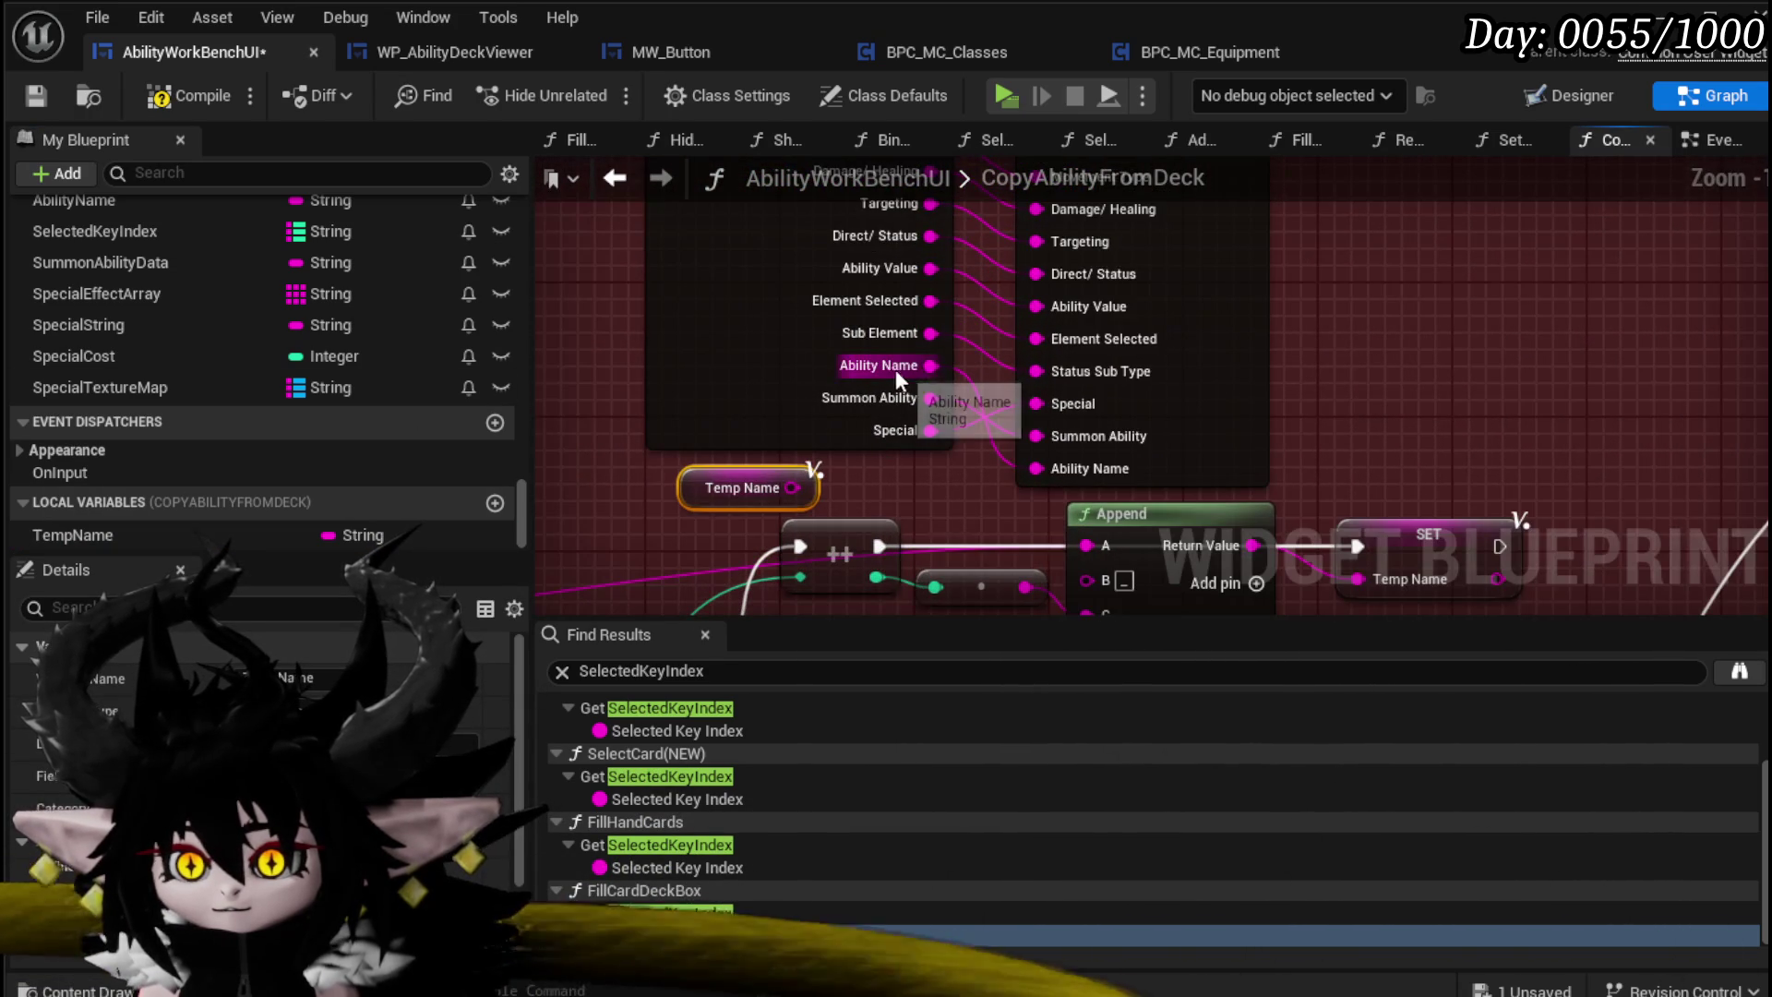
{"action": "left_click_drag", "start_coordinate": [792, 487], "coordinate": [1044, 468]}
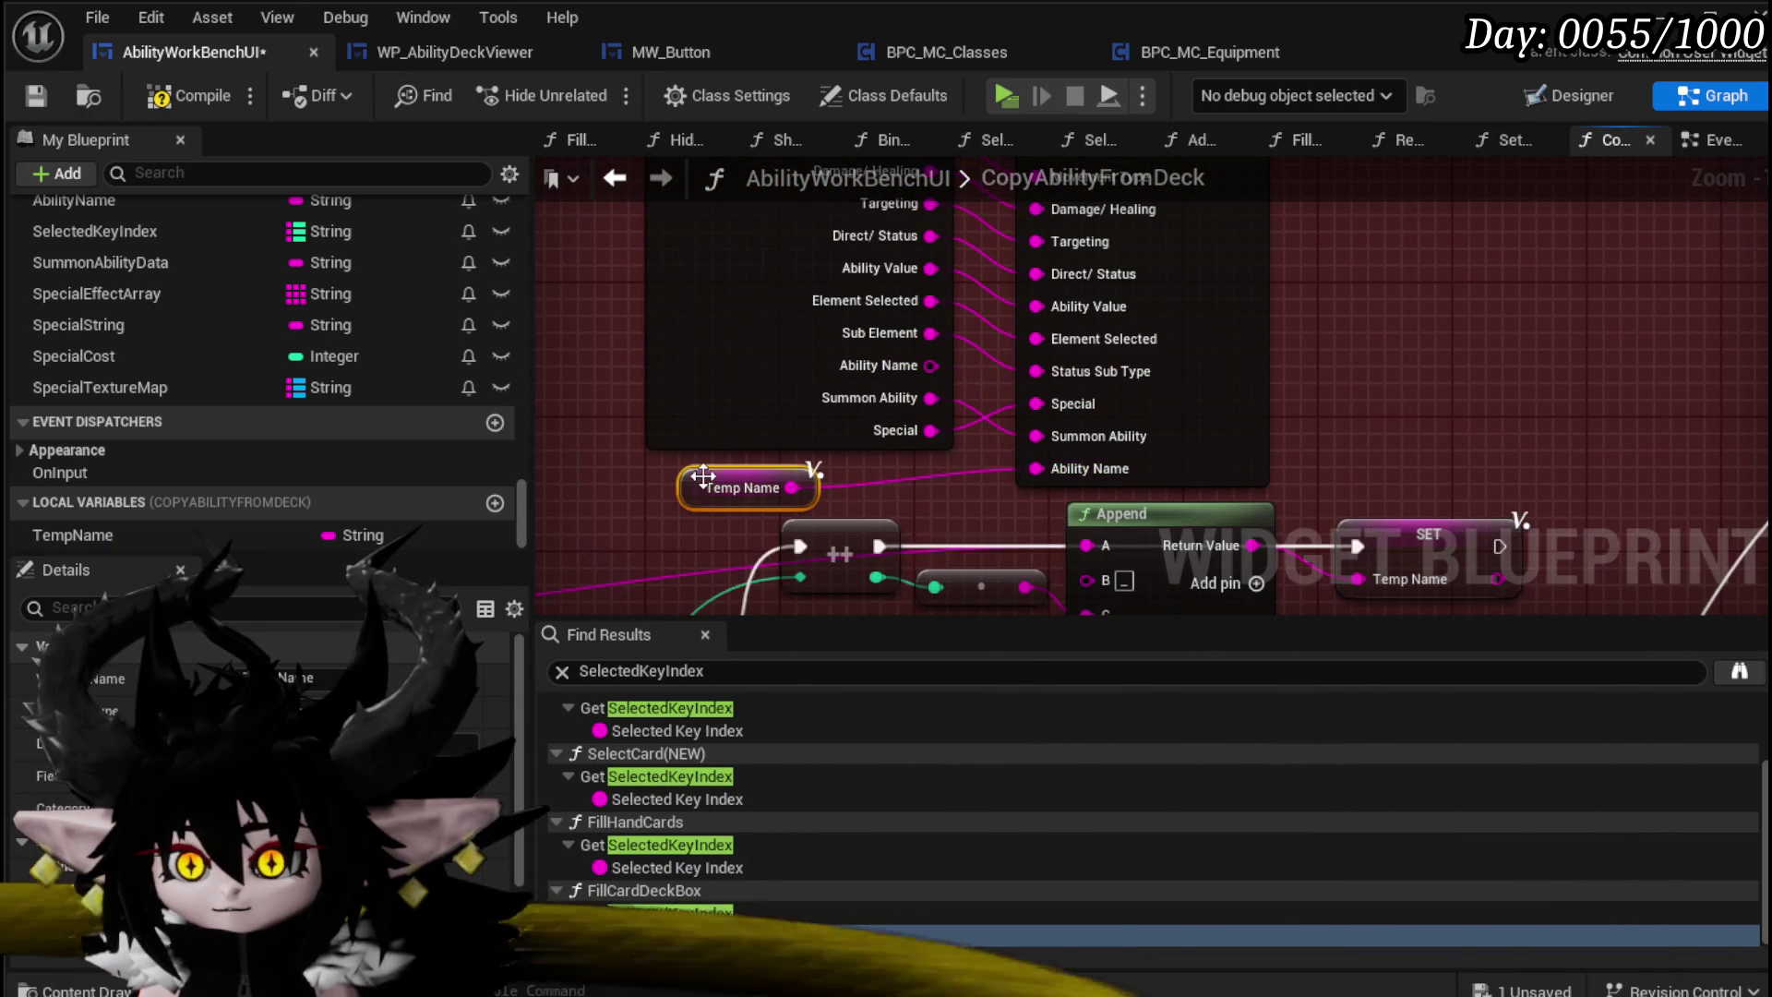
{"action": "scroll", "coordinate": [811, 474], "scroll_direction": "down", "scroll_amount": 1}
{"action": "left_click_drag", "start_coordinate": [810, 475], "coordinate": [975, 435]}
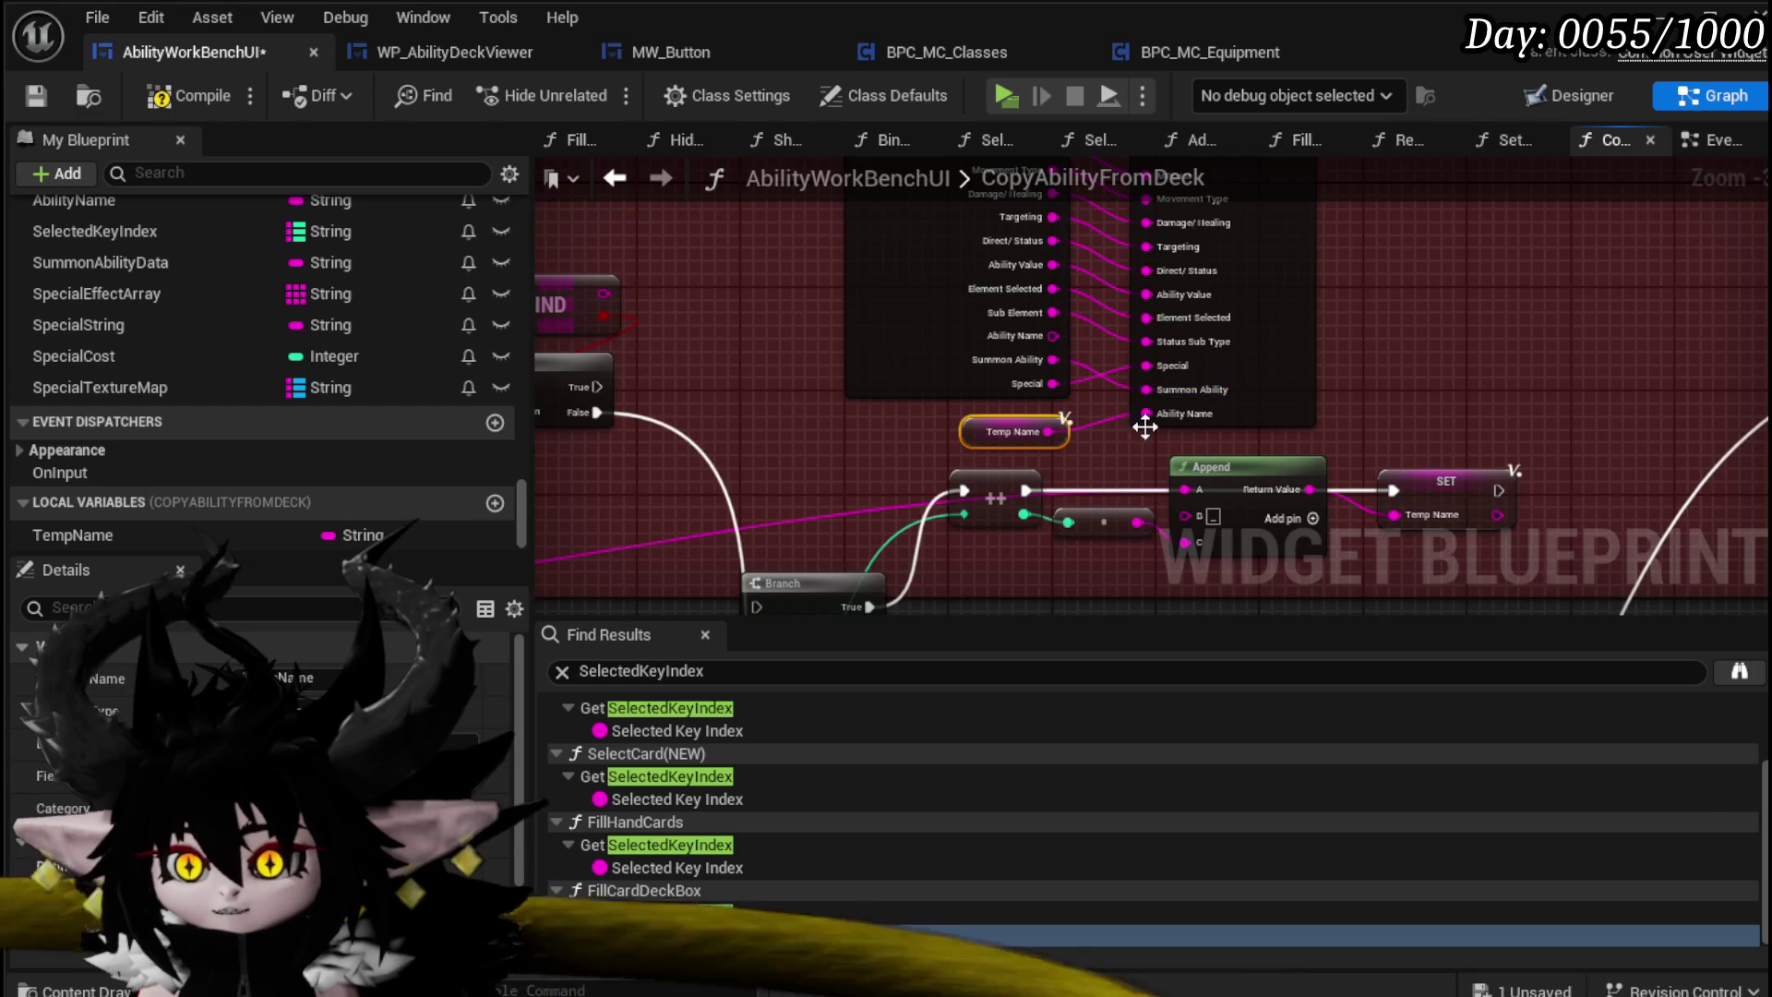
{"action": "scroll", "coordinate": [1144, 427], "scroll_direction": "down", "scroll_amount": 2}
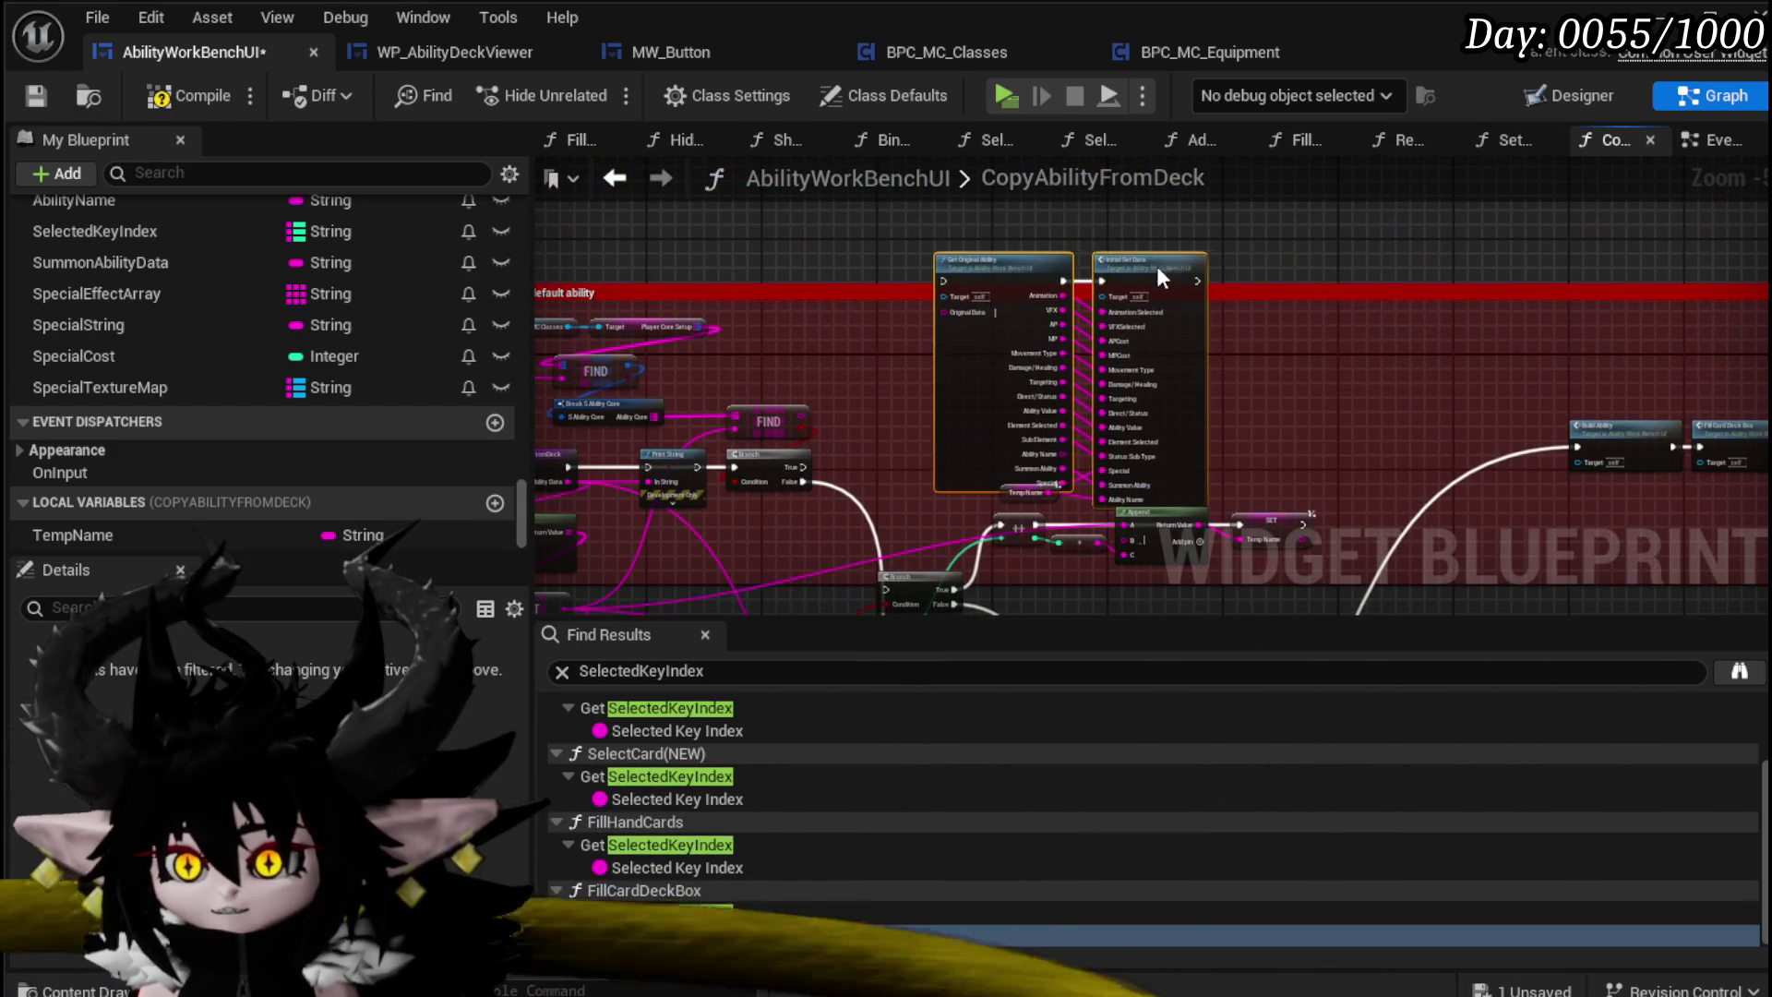
{"action": "left_click_drag", "start_coordinate": [1156, 277], "coordinate": [1365, 253]}
{"action": "left_click_drag", "start_coordinate": [909, 496], "coordinate": [817, 362]}
{"action": "left_click_drag", "start_coordinate": [910, 463], "coordinate": [1000, 552]}
{"action": "mouse_move", "coordinate": [1060, 439]}
{"action": "left_mouse_down"}
{"action": "mouse_move", "coordinate": [1132, 345]}
{"action": "mouse_move", "coordinate": [1047, 379]}
{"action": "mouse_move", "coordinate": [1156, 480]}
{"action": "mouse_move", "coordinate": [1111, 319]}
{"action": "mouse_move", "coordinate": [941, 230]}
{"action": "left_mouse_up"}
Step: Run Get Original Ability after both SET nodes and wire Ability Data to Original Data
{"action": "scroll", "coordinate": [941, 231], "scroll_direction": "up", "scroll_amount": 1}
{"action": "left_click_drag", "start_coordinate": [1080, 319], "coordinate": [832, 242]}
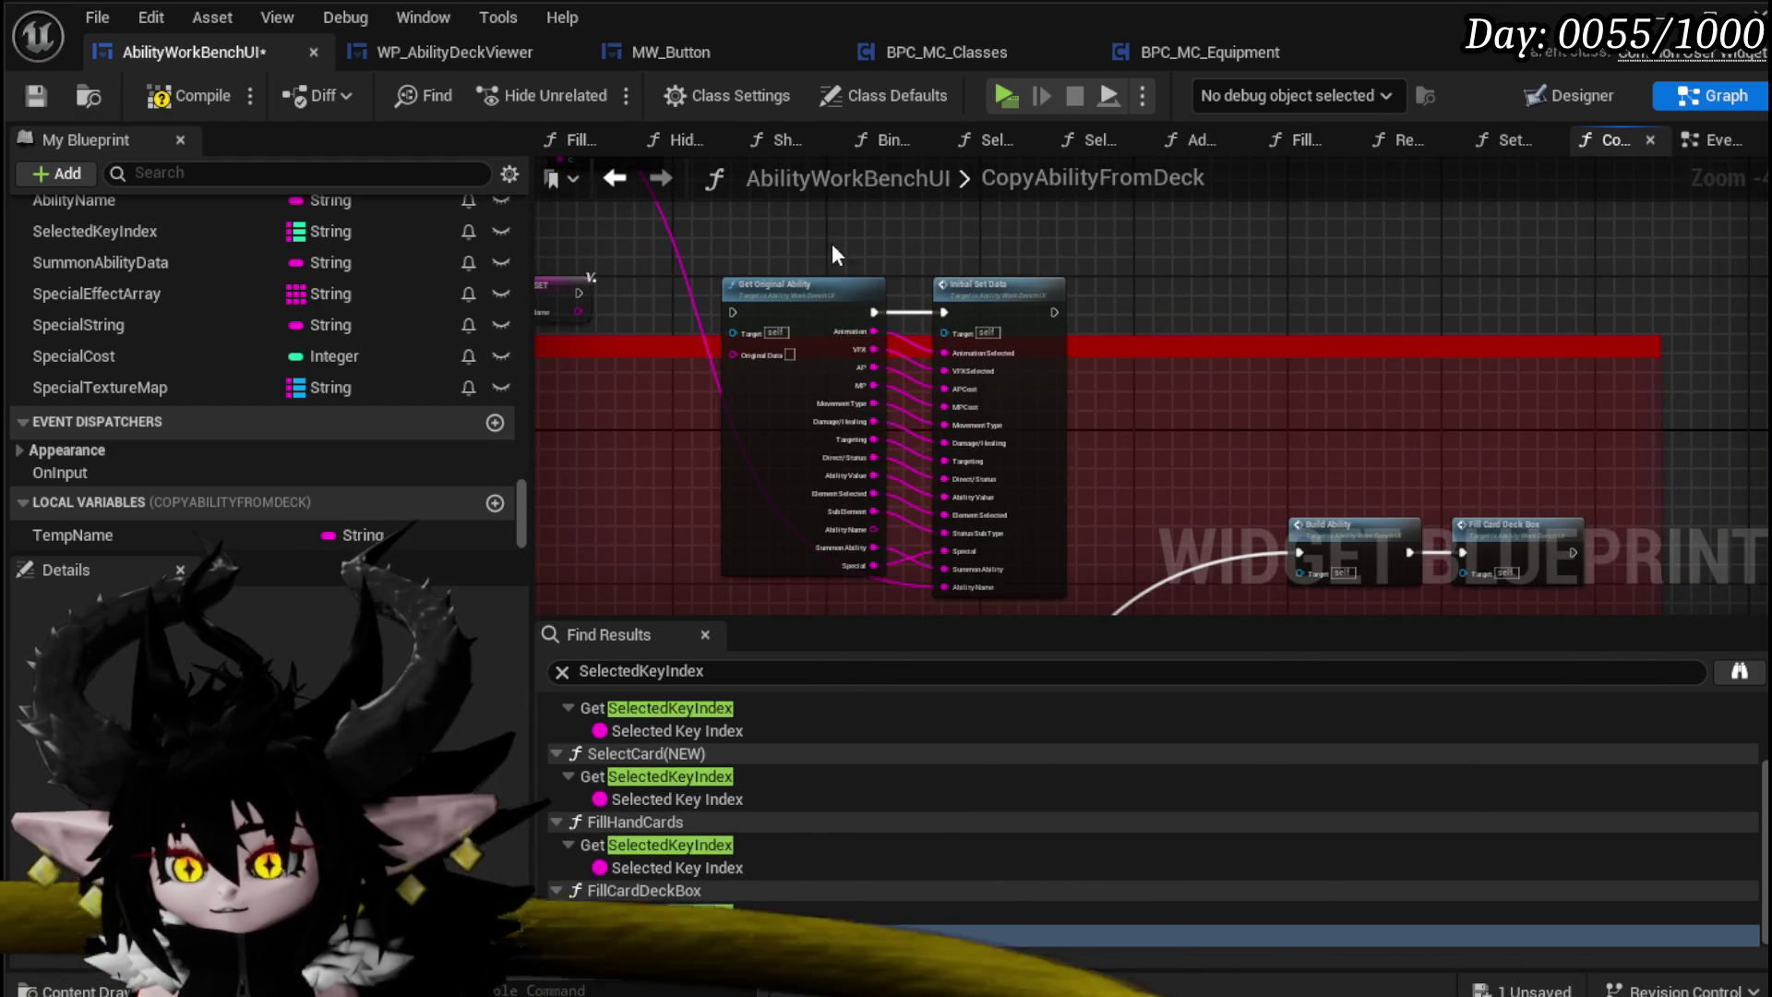
{"action": "left_click_drag", "start_coordinate": [1021, 305], "coordinate": [1206, 240]}
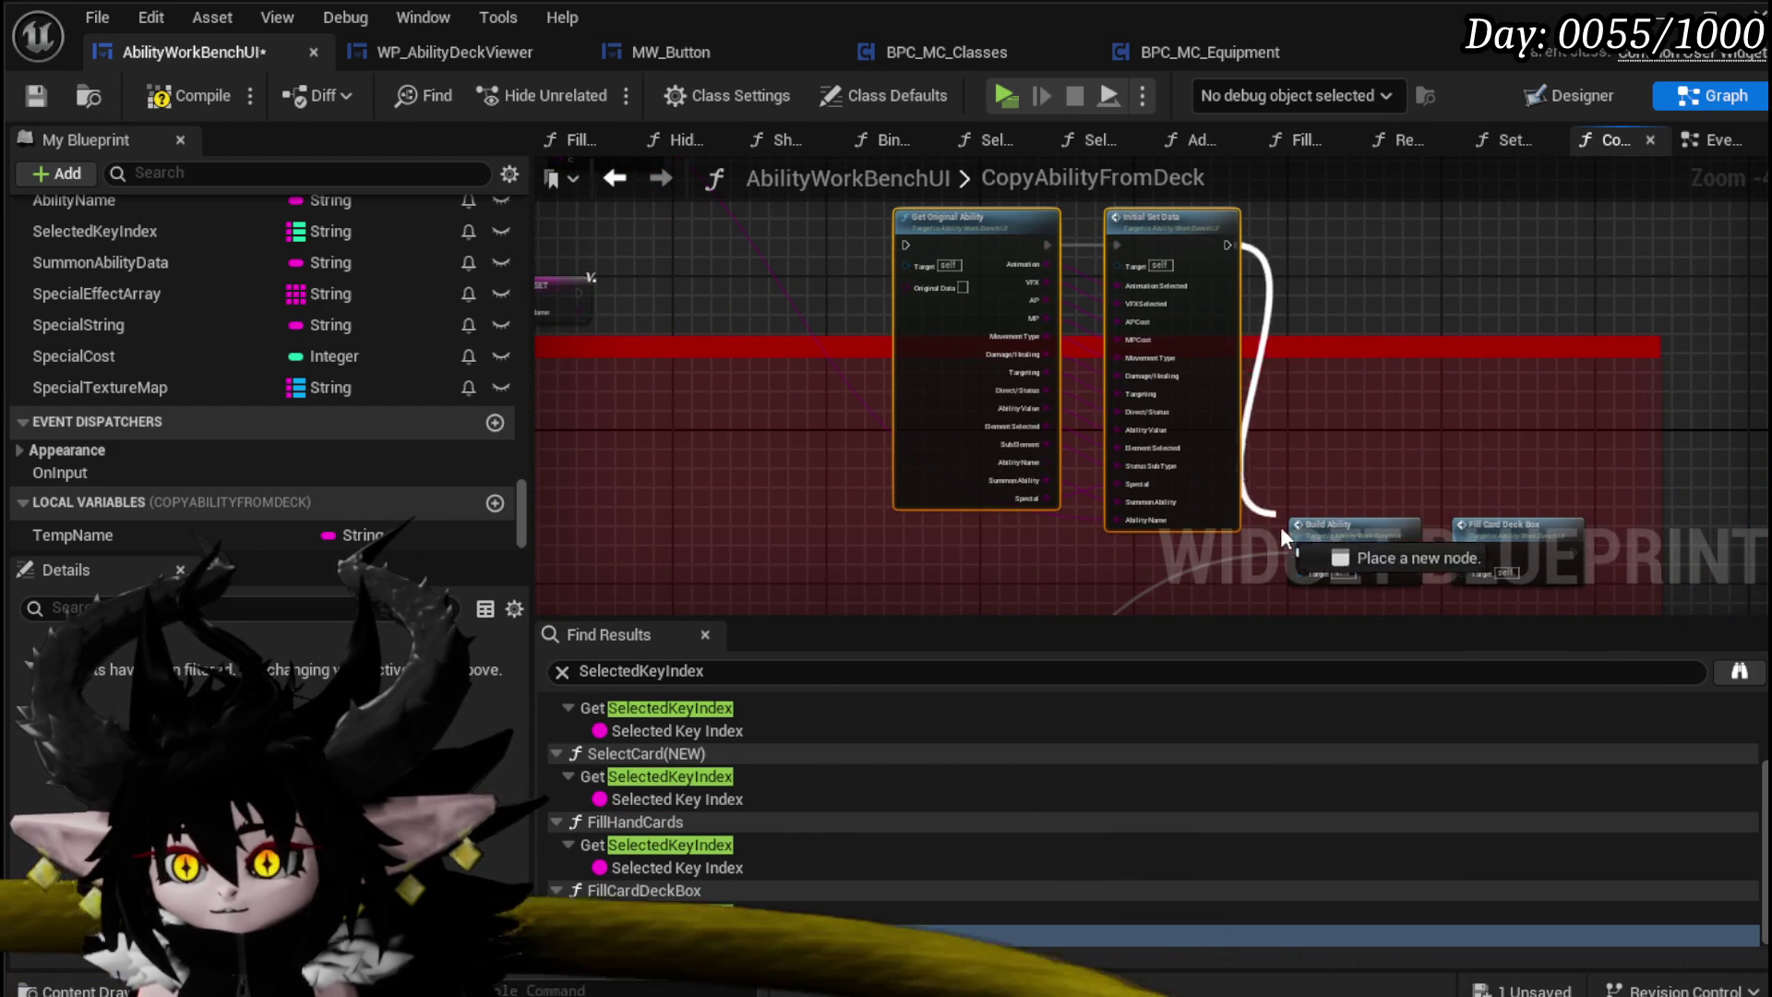
{"action": "left_click_drag", "start_coordinate": [1281, 526], "coordinate": [1501, 730]}
{"action": "mouse_move", "coordinate": [1009, 323]}
{"action": "left_mouse_down"}
{"action": "mouse_move", "coordinate": [1174, 466]}
{"action": "mouse_move", "coordinate": [1132, 450]}
{"action": "left_mouse_up"}
{"action": "mouse_move", "coordinate": [799, 495]}
{"action": "left_mouse_down"}
{"action": "mouse_move", "coordinate": [932, 484]}
{"action": "mouse_move", "coordinate": [1115, 429]}
{"action": "mouse_move", "coordinate": [1133, 445]}
{"action": "left_mouse_up"}
{"action": "mouse_move", "coordinate": [854, 589]}
{"action": "left_mouse_down"}
{"action": "mouse_move", "coordinate": [1066, 515]}
{"action": "mouse_move", "coordinate": [1245, 402]}
{"action": "mouse_move", "coordinate": [872, 540]}
{"action": "left_mouse_up"}
{"action": "left_click_drag", "start_coordinate": [857, 218], "coordinate": [851, 212]}
{"action": "mouse_move", "coordinate": [1518, 291]}
{"action": "left_mouse_down"}
{"action": "mouse_move", "coordinate": [1215, 471]}
{"action": "mouse_move", "coordinate": [798, 641]}
{"action": "mouse_move", "coordinate": [993, 466]}
{"action": "mouse_move", "coordinate": [1099, 129]}
{"action": "mouse_move", "coordinate": [890, 383]}
{"action": "mouse_move", "coordinate": [849, 383]}
{"action": "left_mouse_up"}
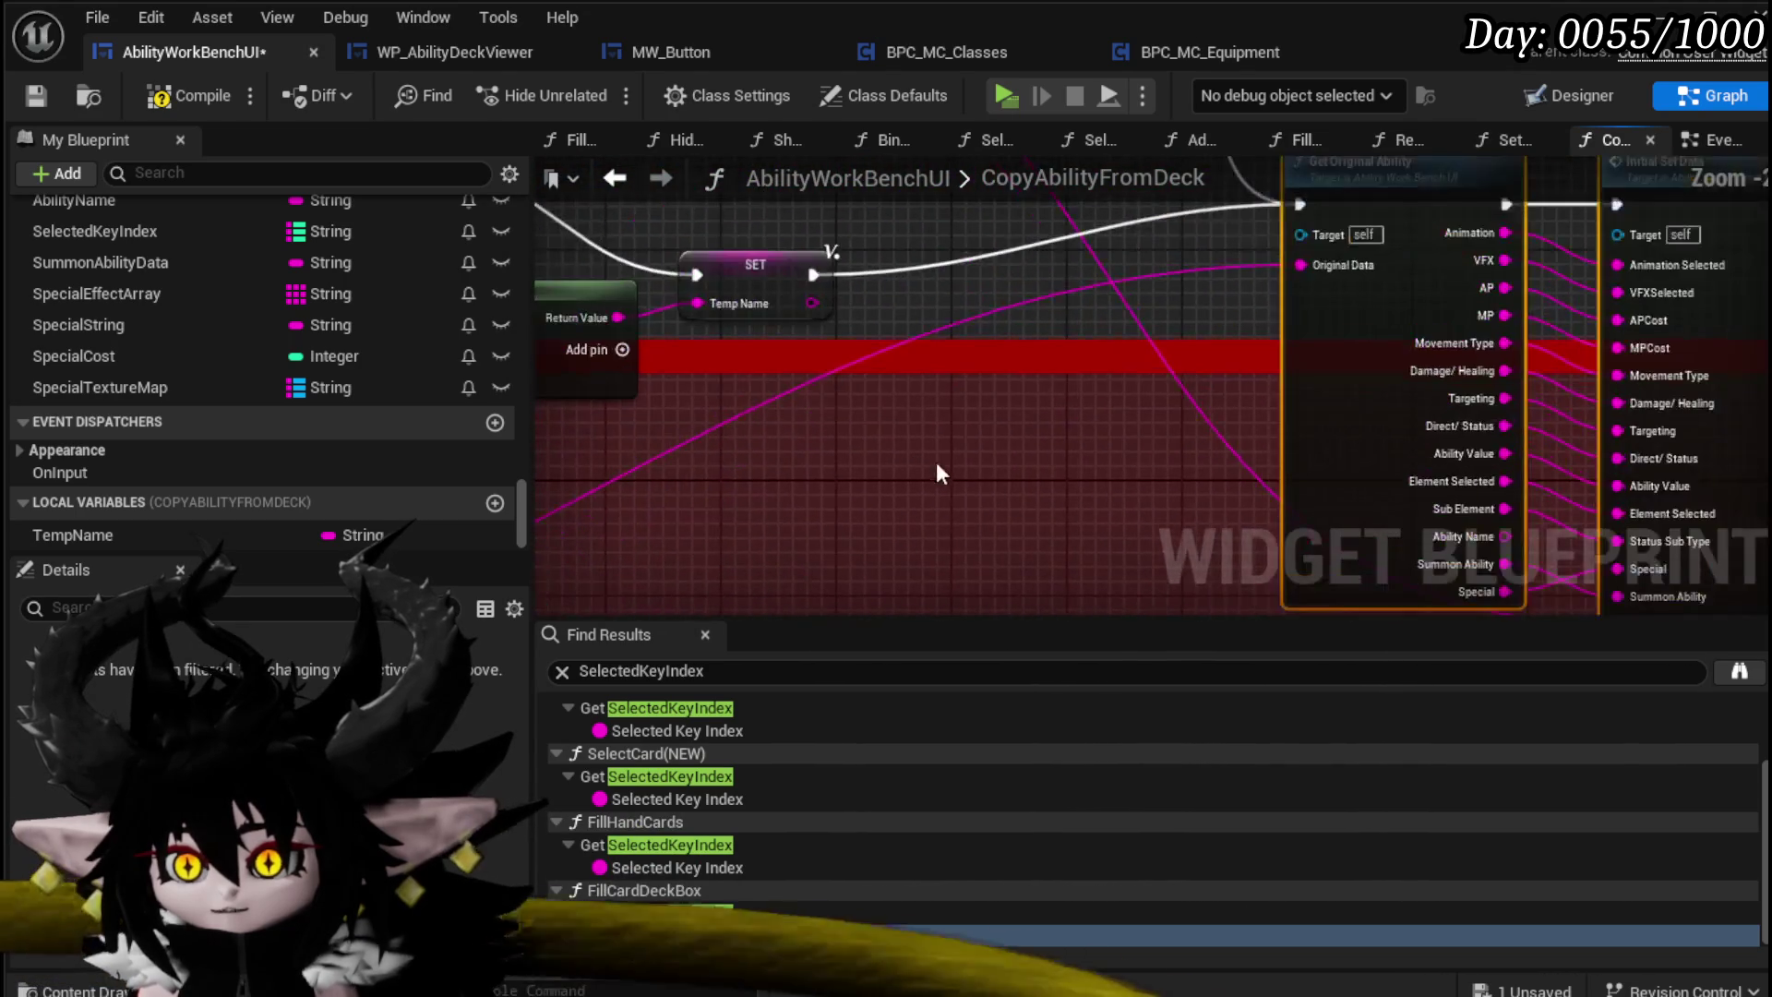
Step: Select the TempName SET node and pan to Build Ability and Fill Card Deck Box
{"action": "scroll", "coordinate": [995, 478], "scroll_direction": "down", "scroll_amount": 2}
{"action": "mouse_move", "coordinate": [1128, 452]}
{"action": "left_mouse_down"}
{"action": "mouse_move", "coordinate": [657, 453]}
{"action": "mouse_move", "coordinate": [1168, 492]}
{"action": "left_mouse_up"}
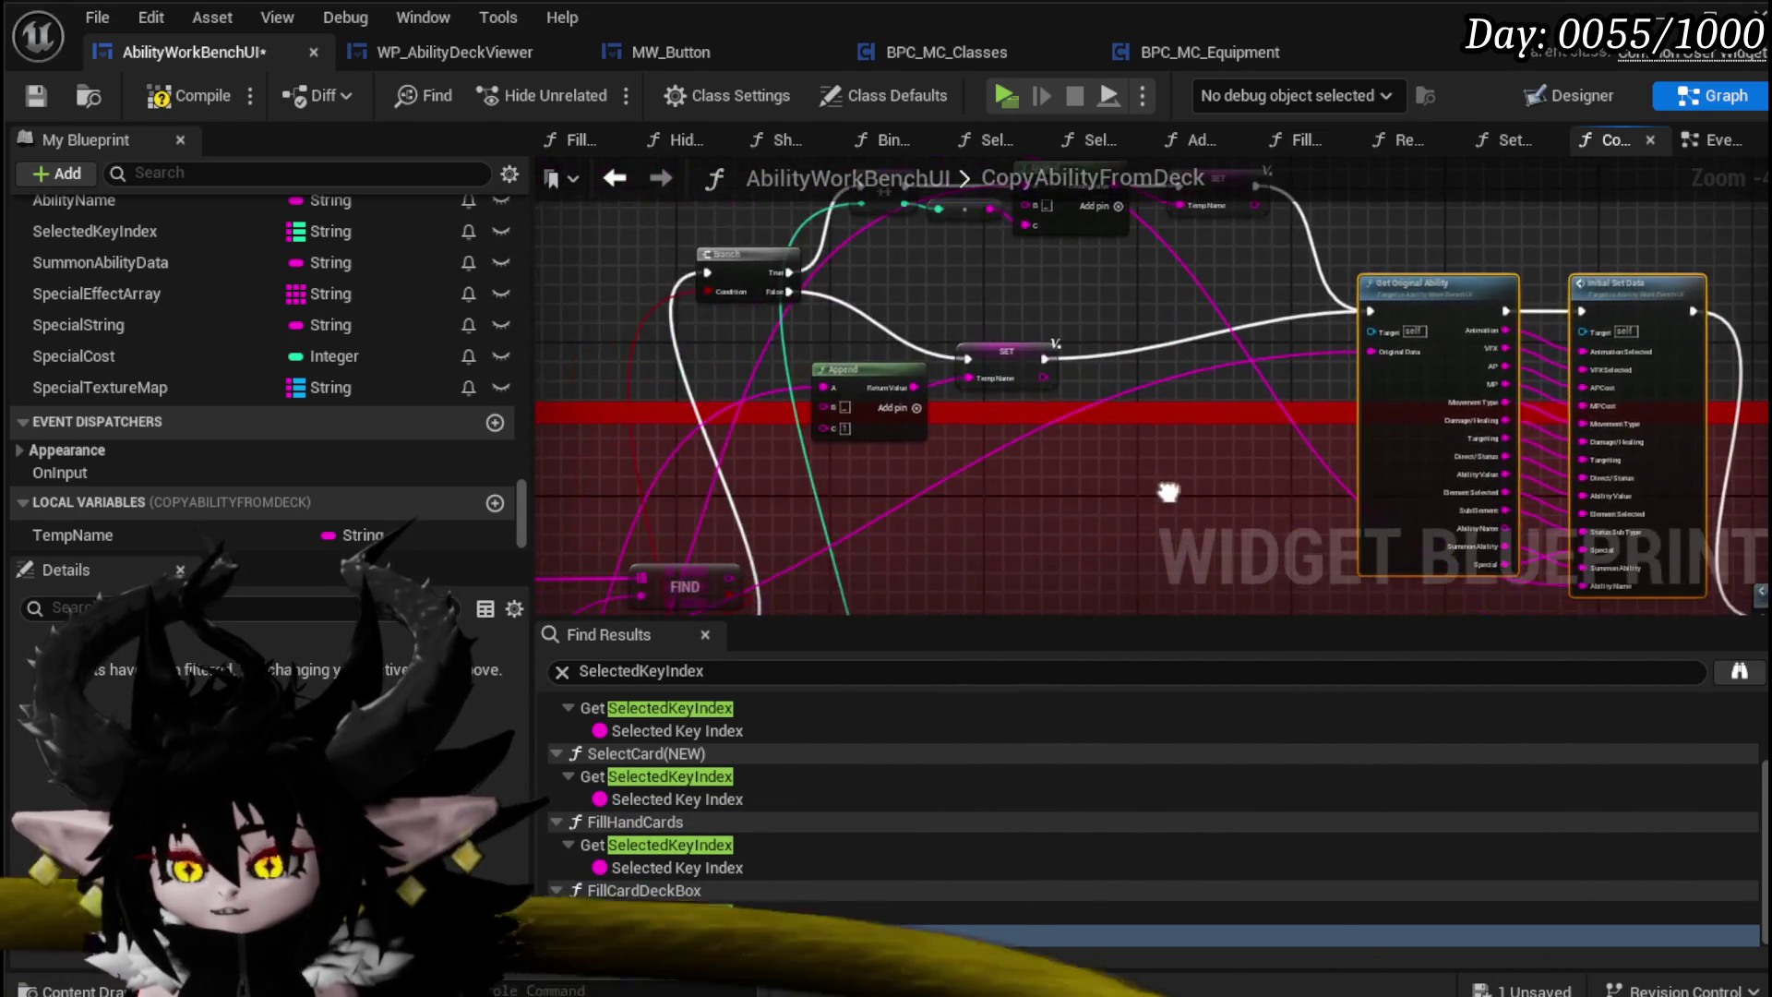
{"action": "left_click_drag", "start_coordinate": [981, 364], "coordinate": [1039, 346]}
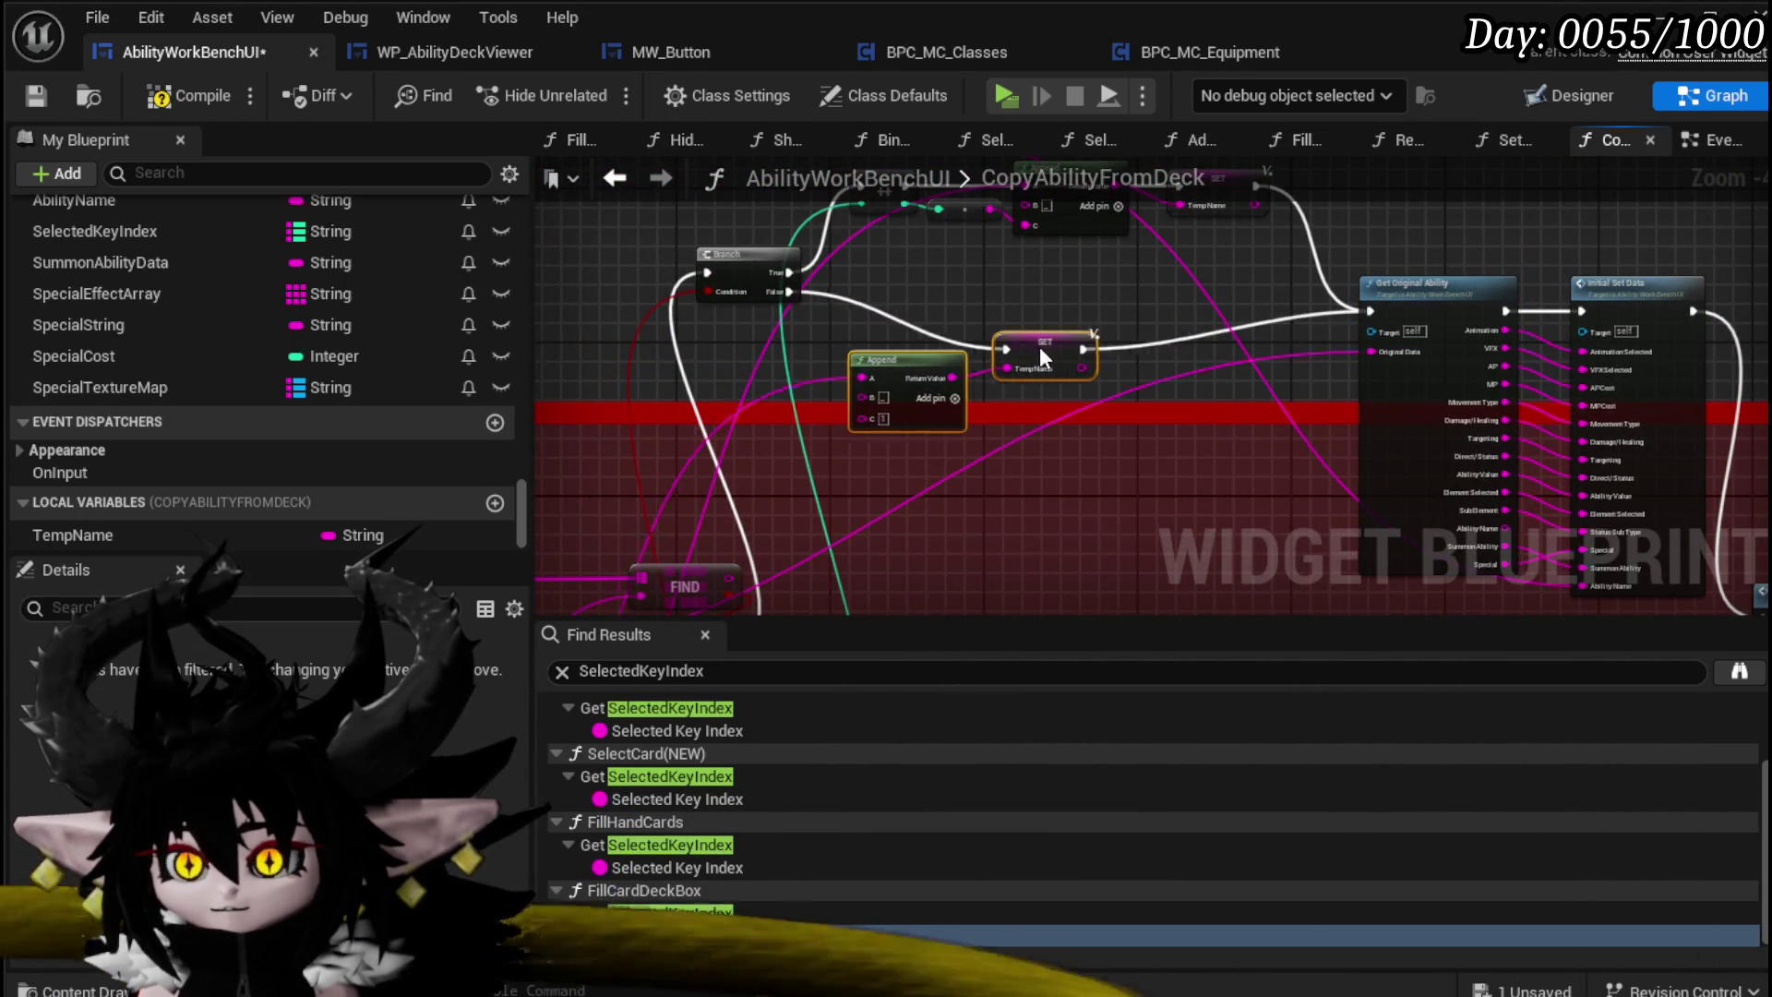
{"action": "left_click_drag", "start_coordinate": [1154, 518], "coordinate": [503, 237]}
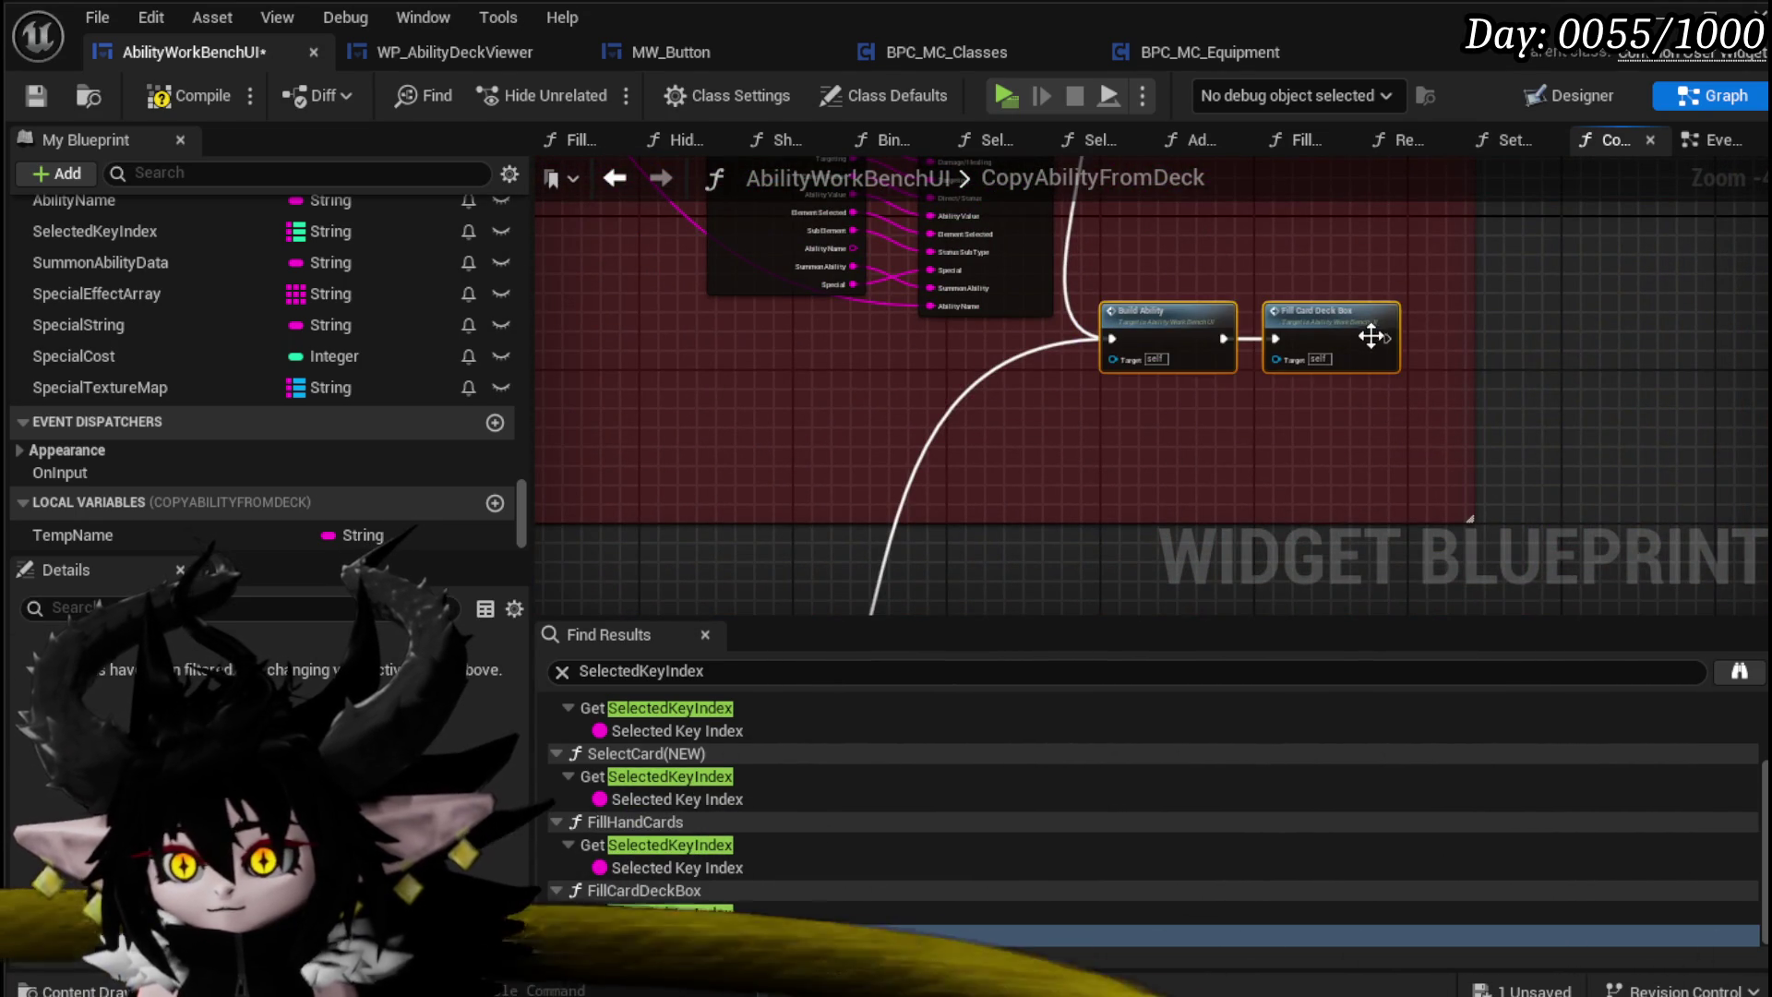
{"action": "left_click_drag", "start_coordinate": [1523, 384], "coordinate": [1224, 458]}
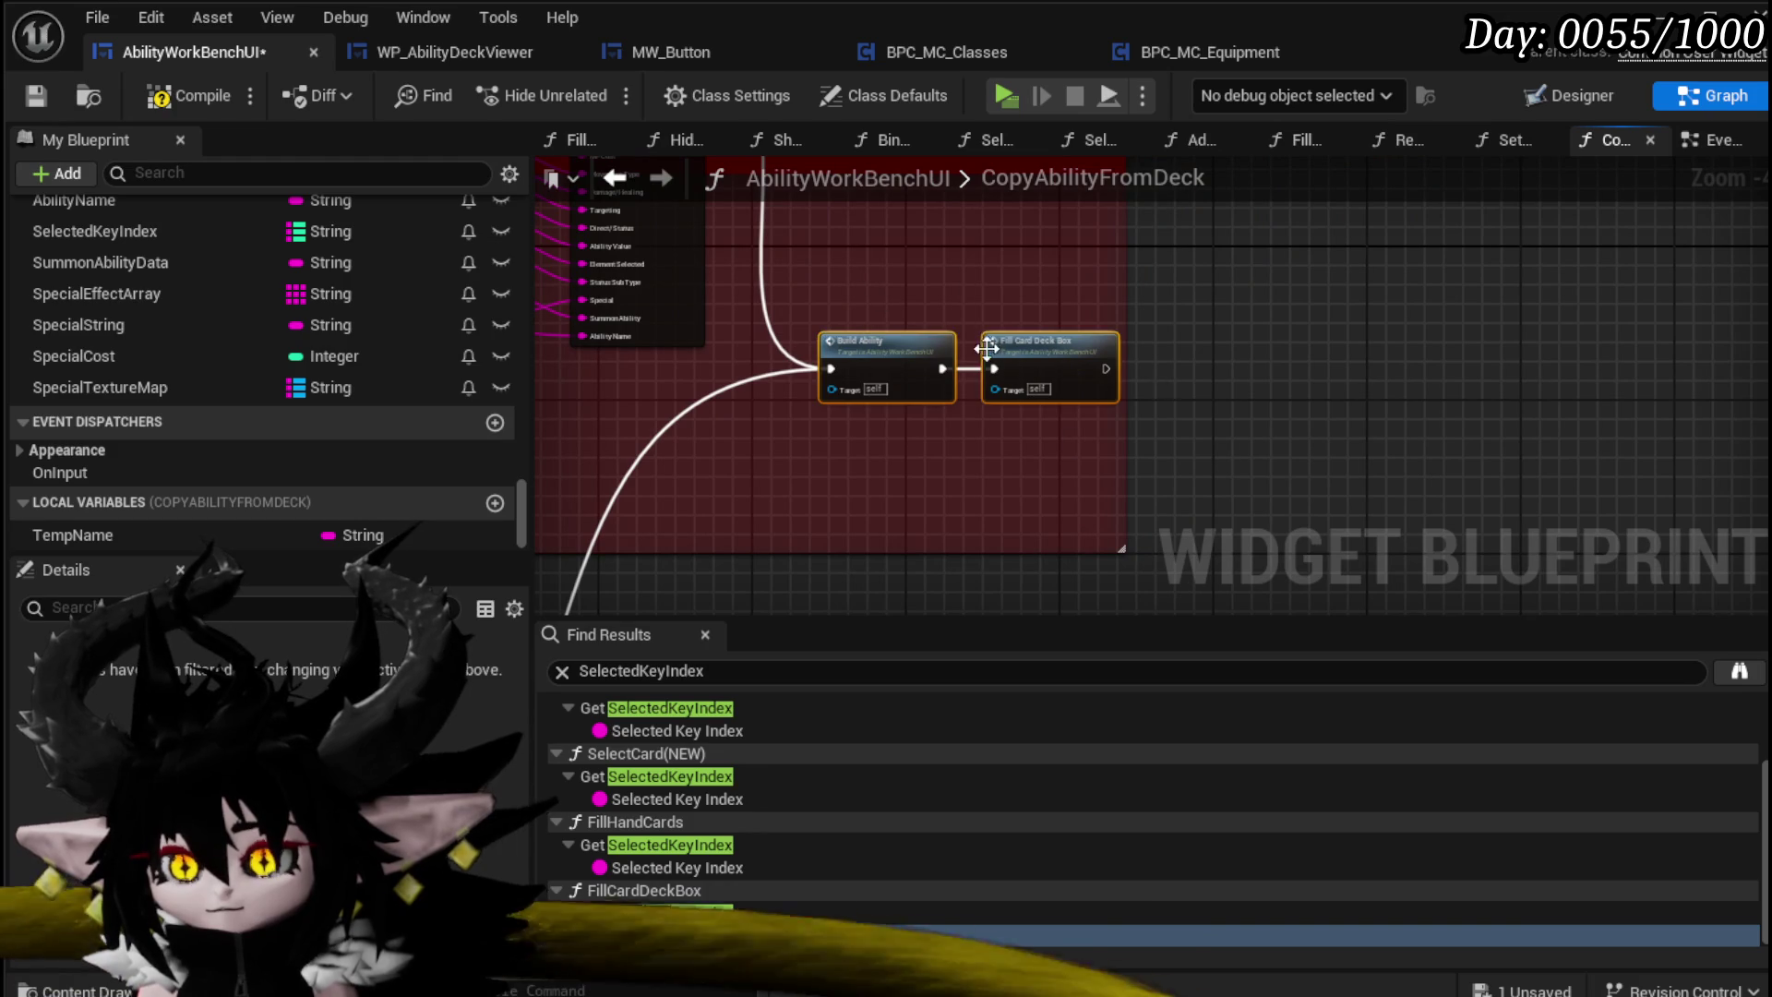
{"action": "left_click_drag", "start_coordinate": [986, 348], "coordinate": [1144, 363]}
Step: Insert a Print String node in the execution path before Build Ability
{"action": "right_click", "coordinate": [1001, 430]}
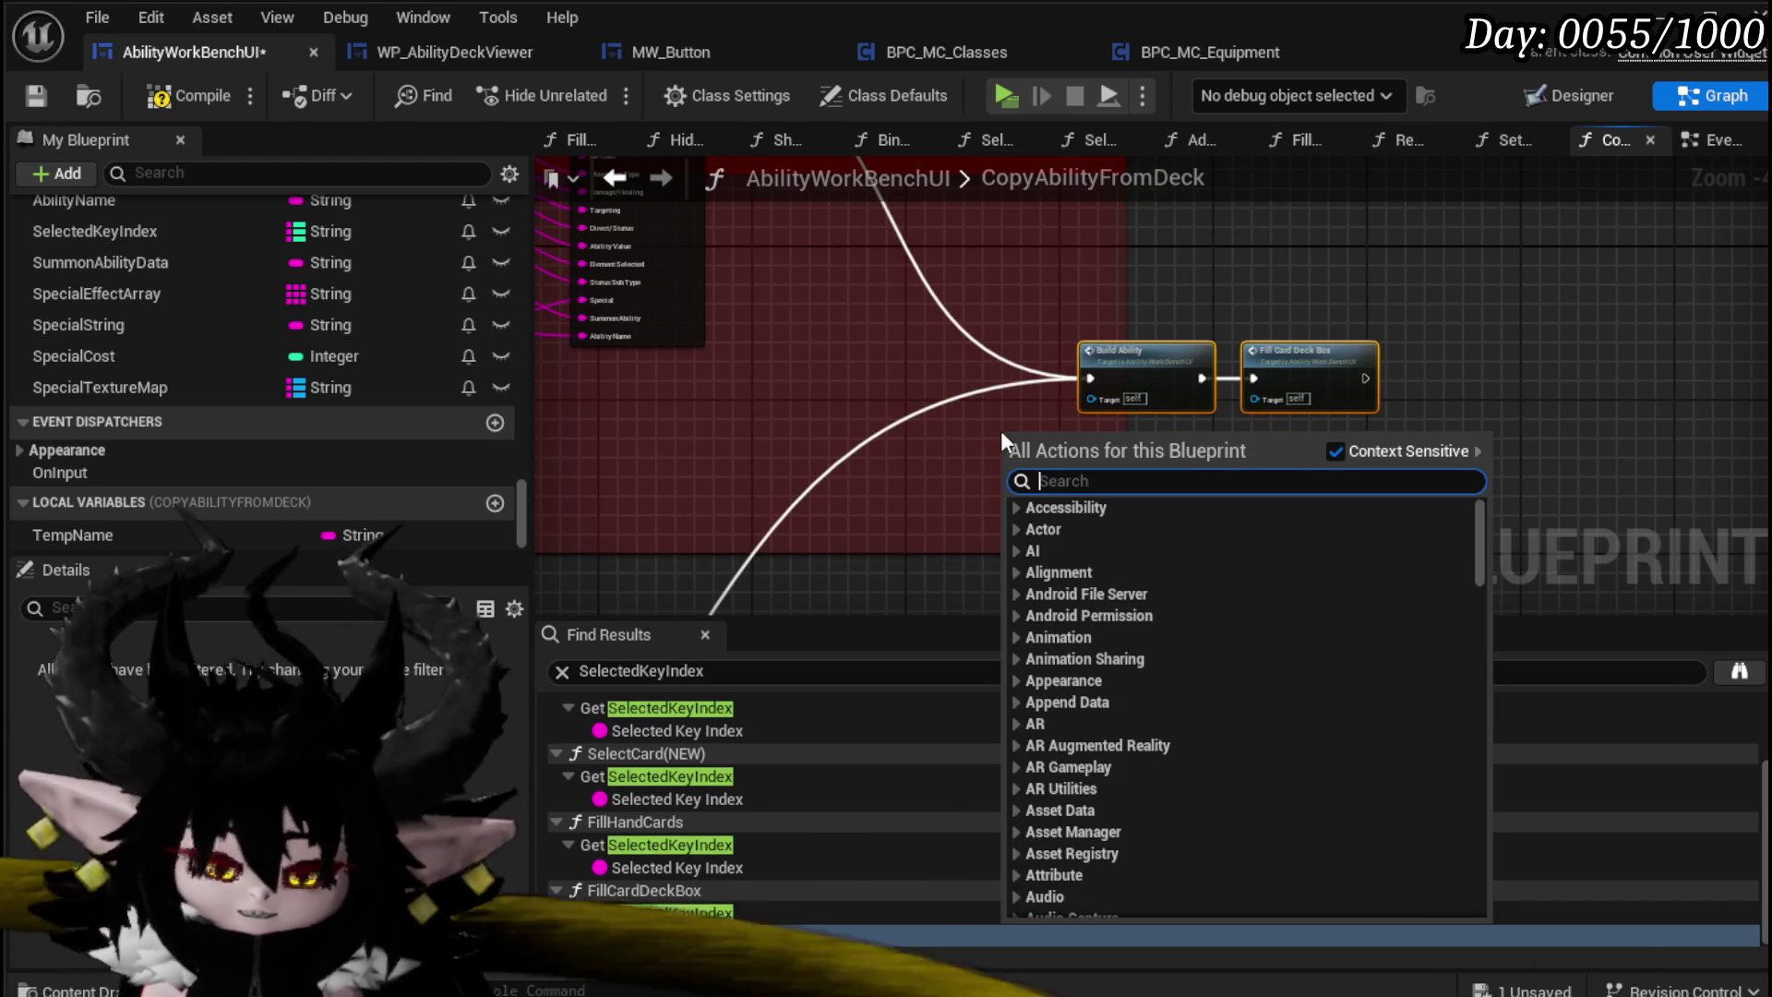
{"action": "type", "text": "print str"}
{"action": "key", "text": "Return"}
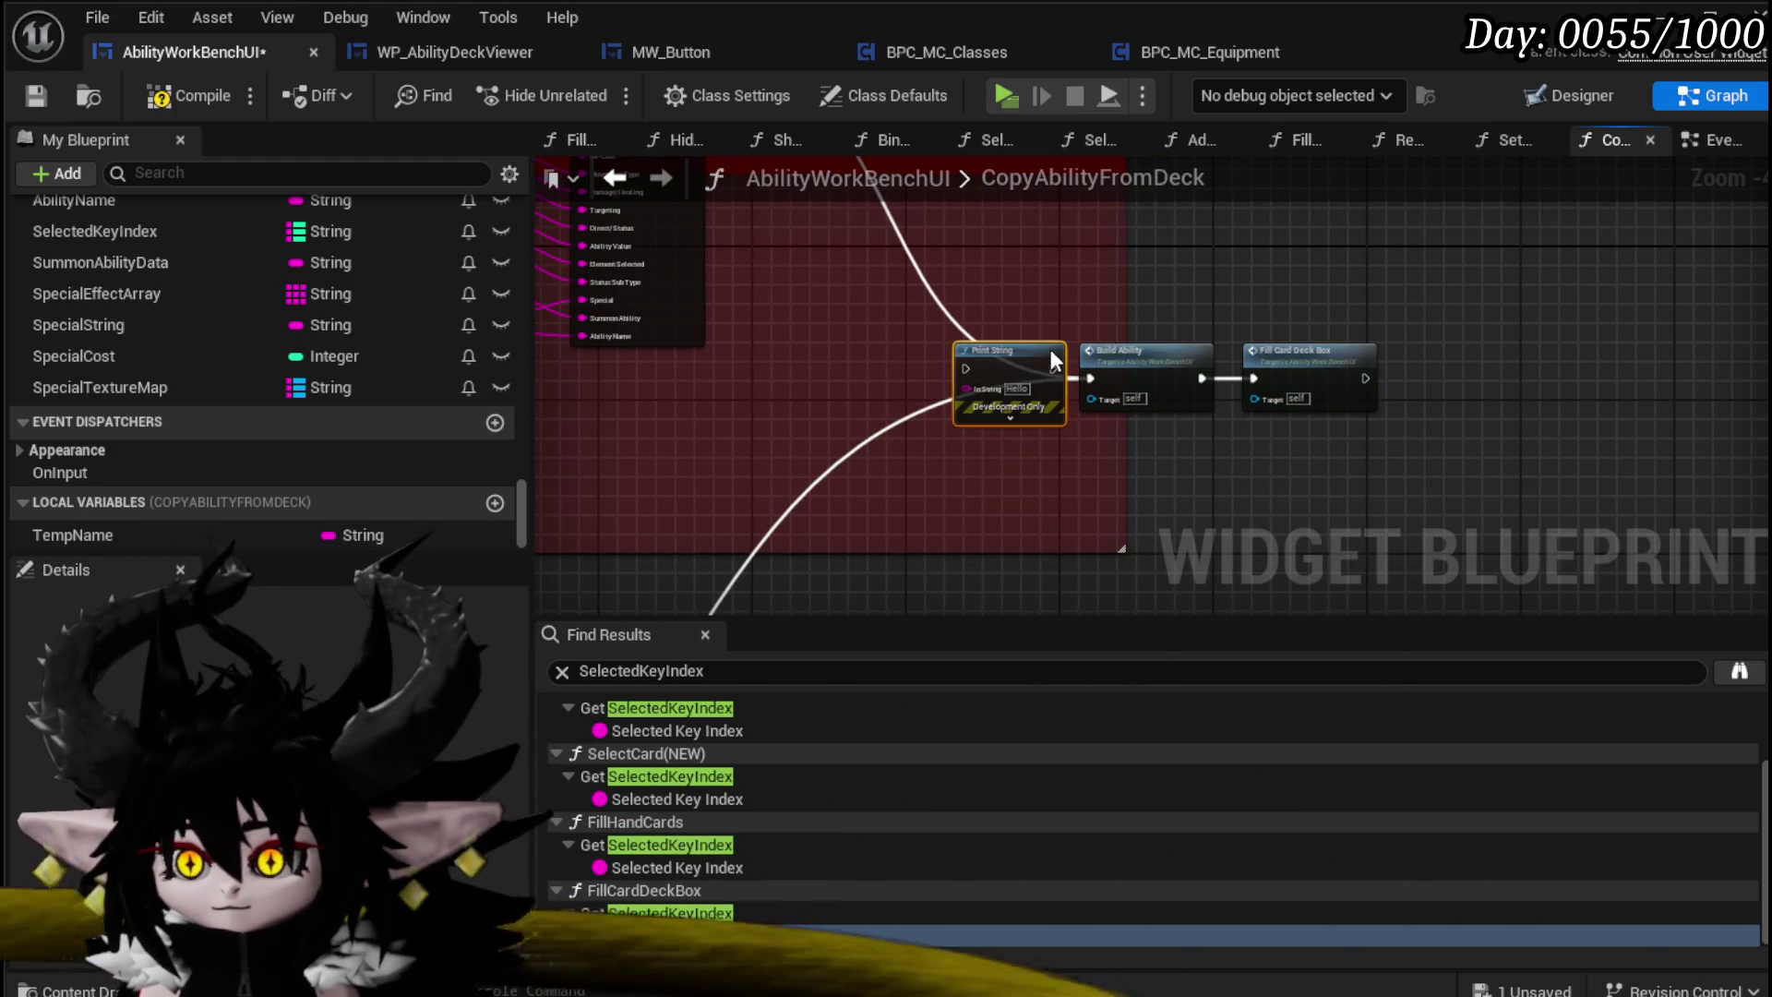
{"action": "mouse_move", "coordinate": [1100, 375]}
{"action": "left_mouse_down"}
{"action": "mouse_move", "coordinate": [967, 361]}
{"action": "mouse_move", "coordinate": [1089, 369]}
{"action": "left_mouse_up"}
{"action": "mouse_move", "coordinate": [997, 324]}
{"action": "left_mouse_down"}
{"action": "mouse_move", "coordinate": [1156, 595]}
{"action": "mouse_move", "coordinate": [1266, 407]}
{"action": "mouse_move", "coordinate": [1669, 563]}
{"action": "left_mouse_up"}
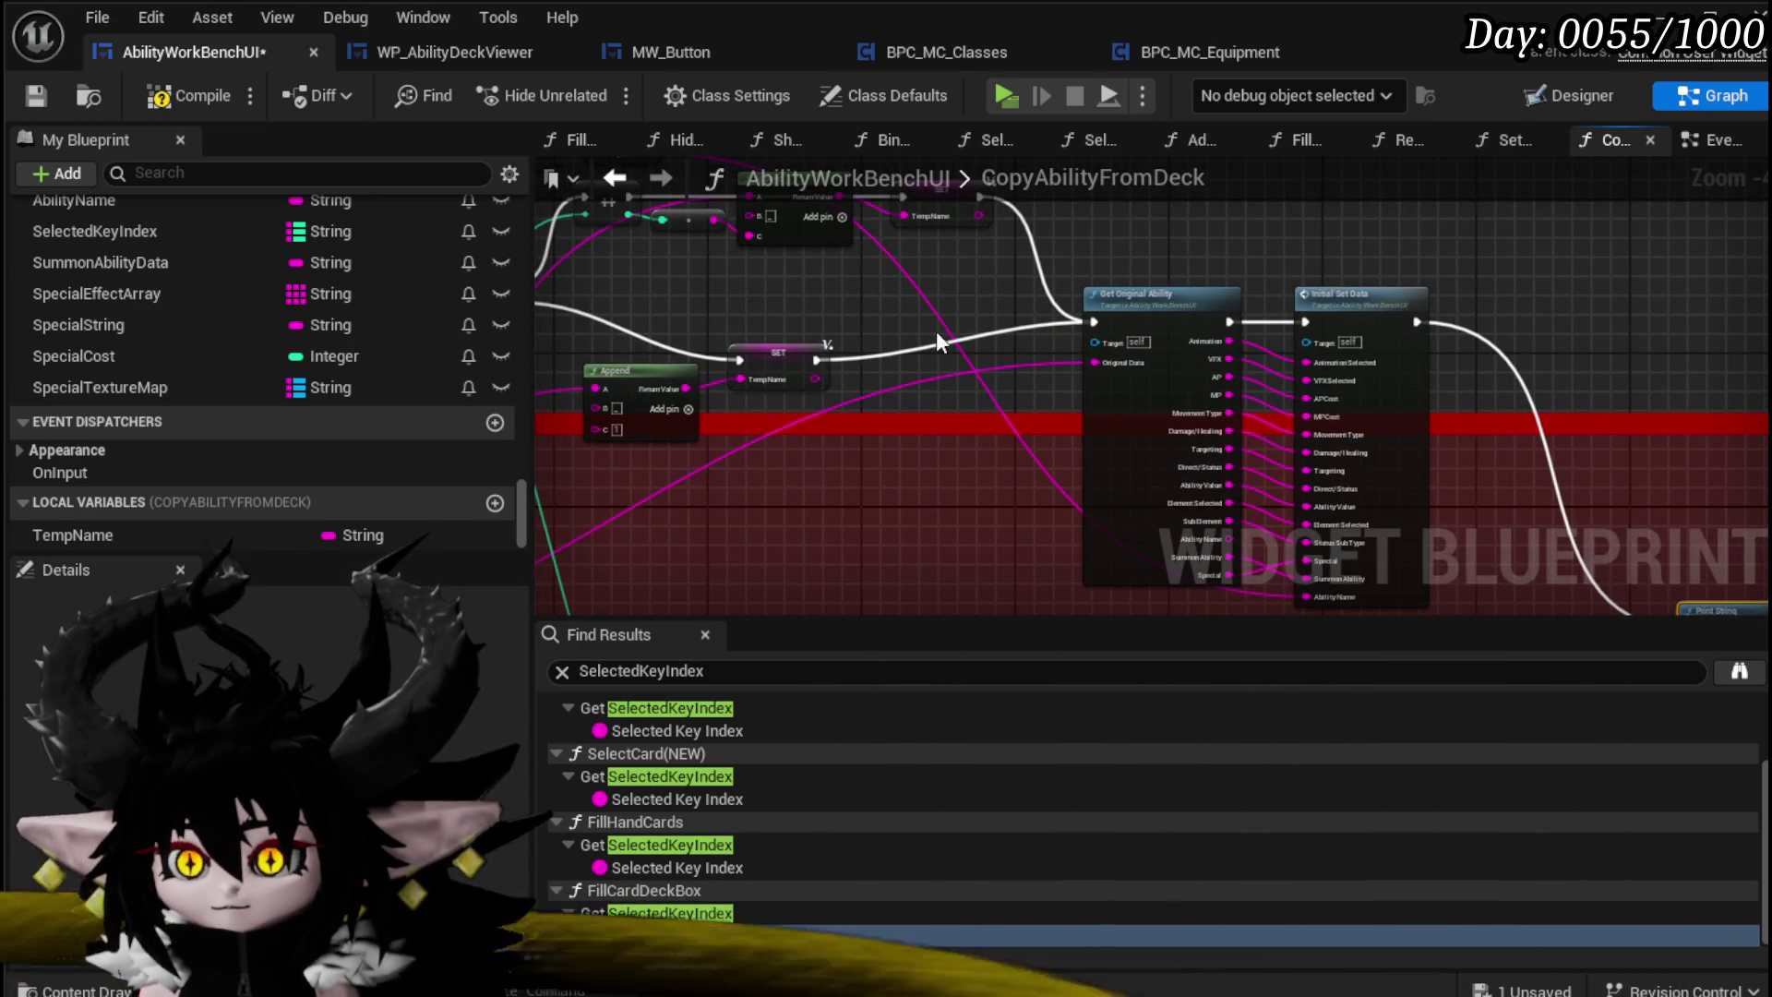
Step: Paste a second FIND node into the Branch and move both nodes below the comment box
{"action": "left_click_drag", "start_coordinate": [895, 459], "coordinate": [635, 363]}
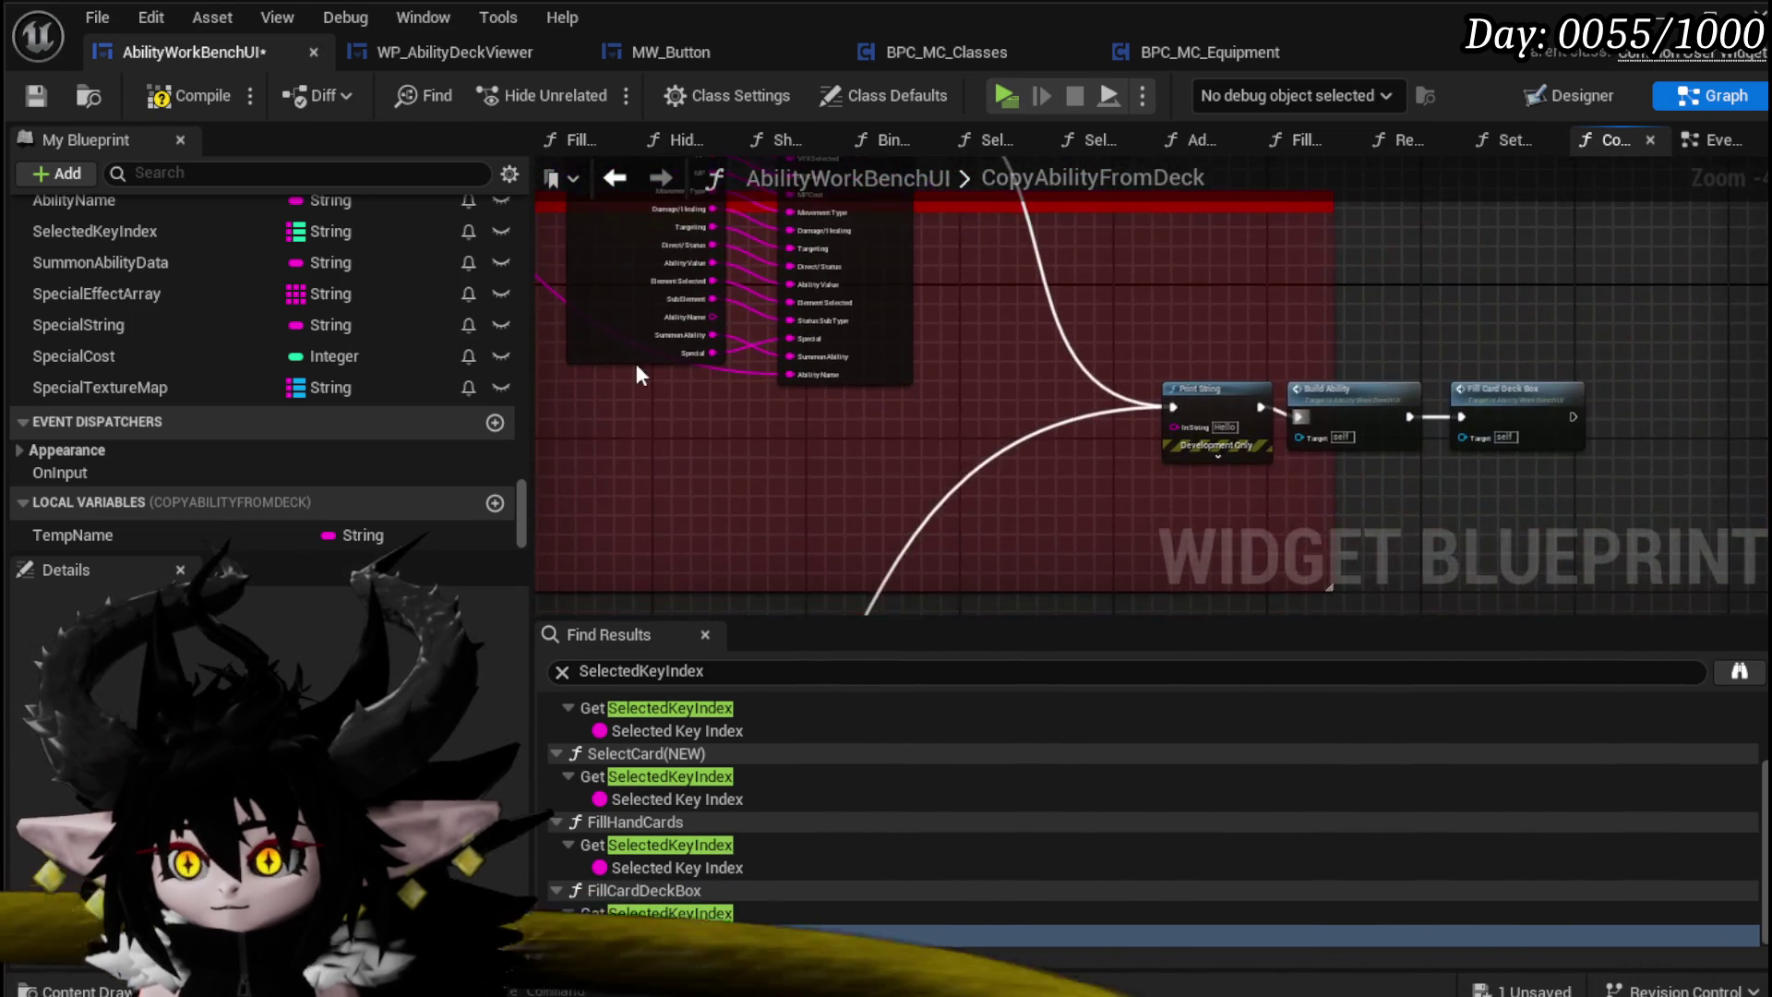
{"action": "scroll", "coordinate": [696, 436], "scroll_direction": "down", "scroll_amount": 4}
{"action": "scroll", "coordinate": [1092, 384], "scroll_direction": "up", "scroll_amount": 4}
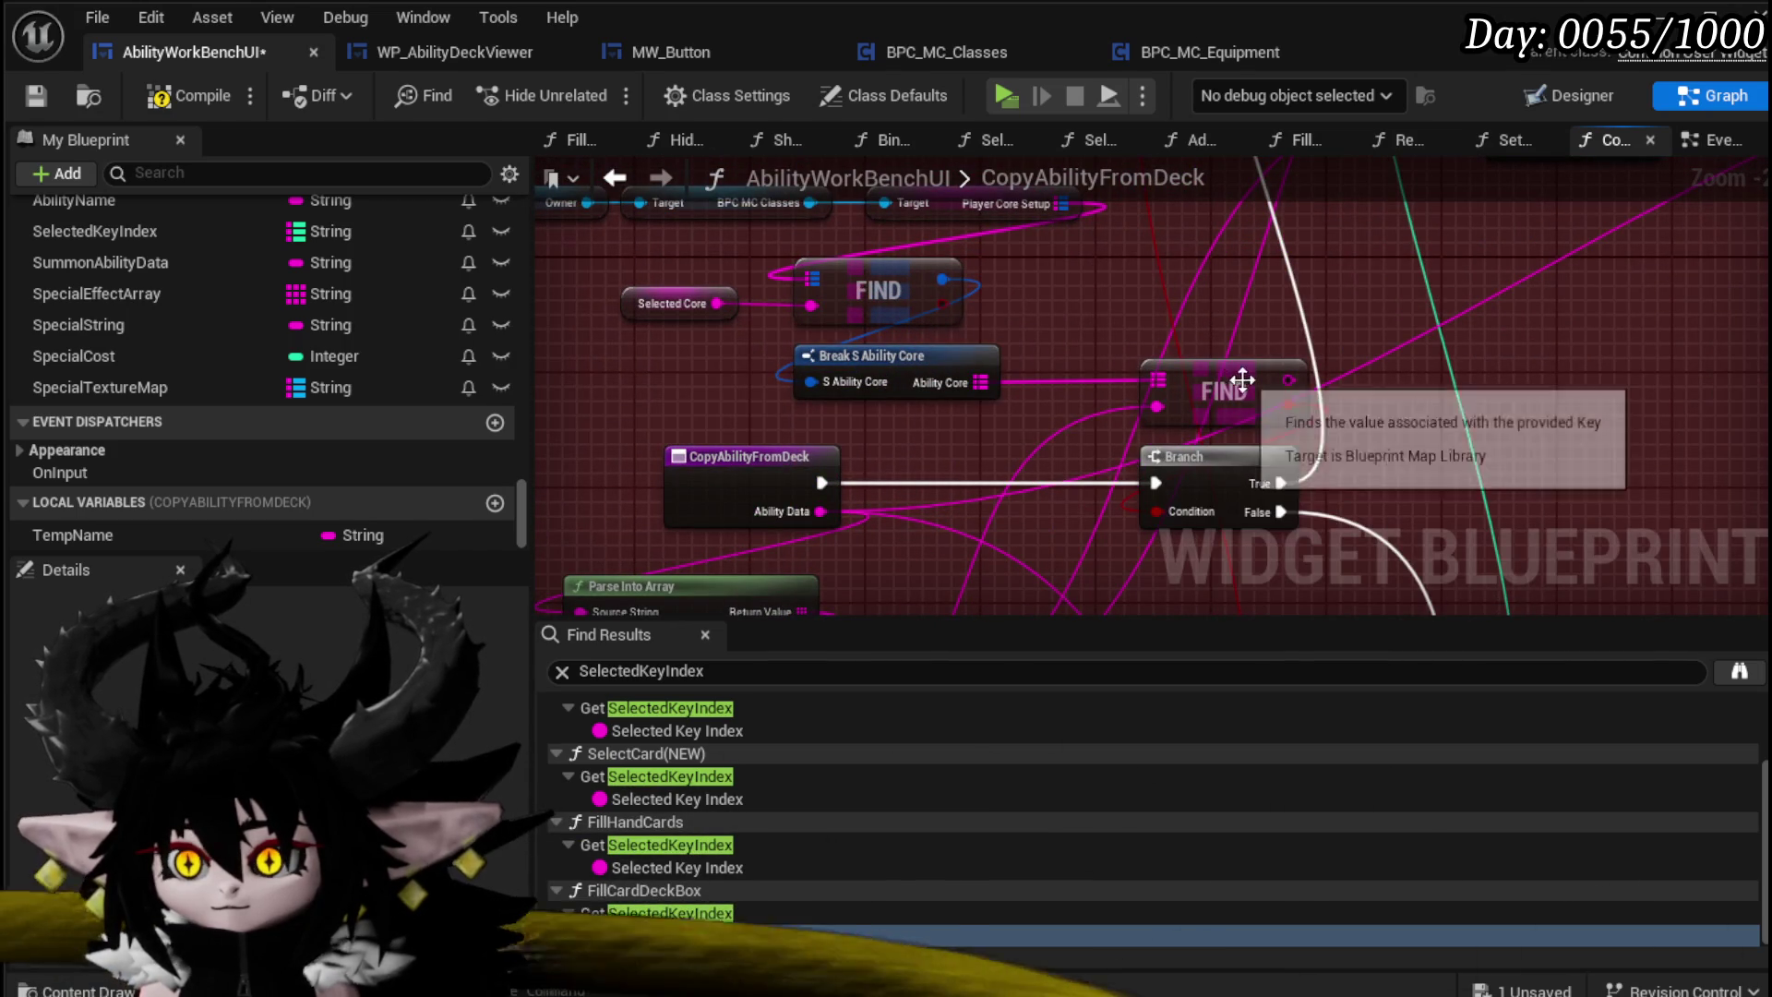
{"action": "scroll", "coordinate": [1100, 343], "scroll_direction": "down", "scroll_amount": 2}
{"action": "mouse_move", "coordinate": [1100, 344]}
{"action": "left_mouse_down"}
{"action": "mouse_move", "coordinate": [1027, 233]}
{"action": "mouse_move", "coordinate": [955, 364]}
{"action": "left_mouse_up"}
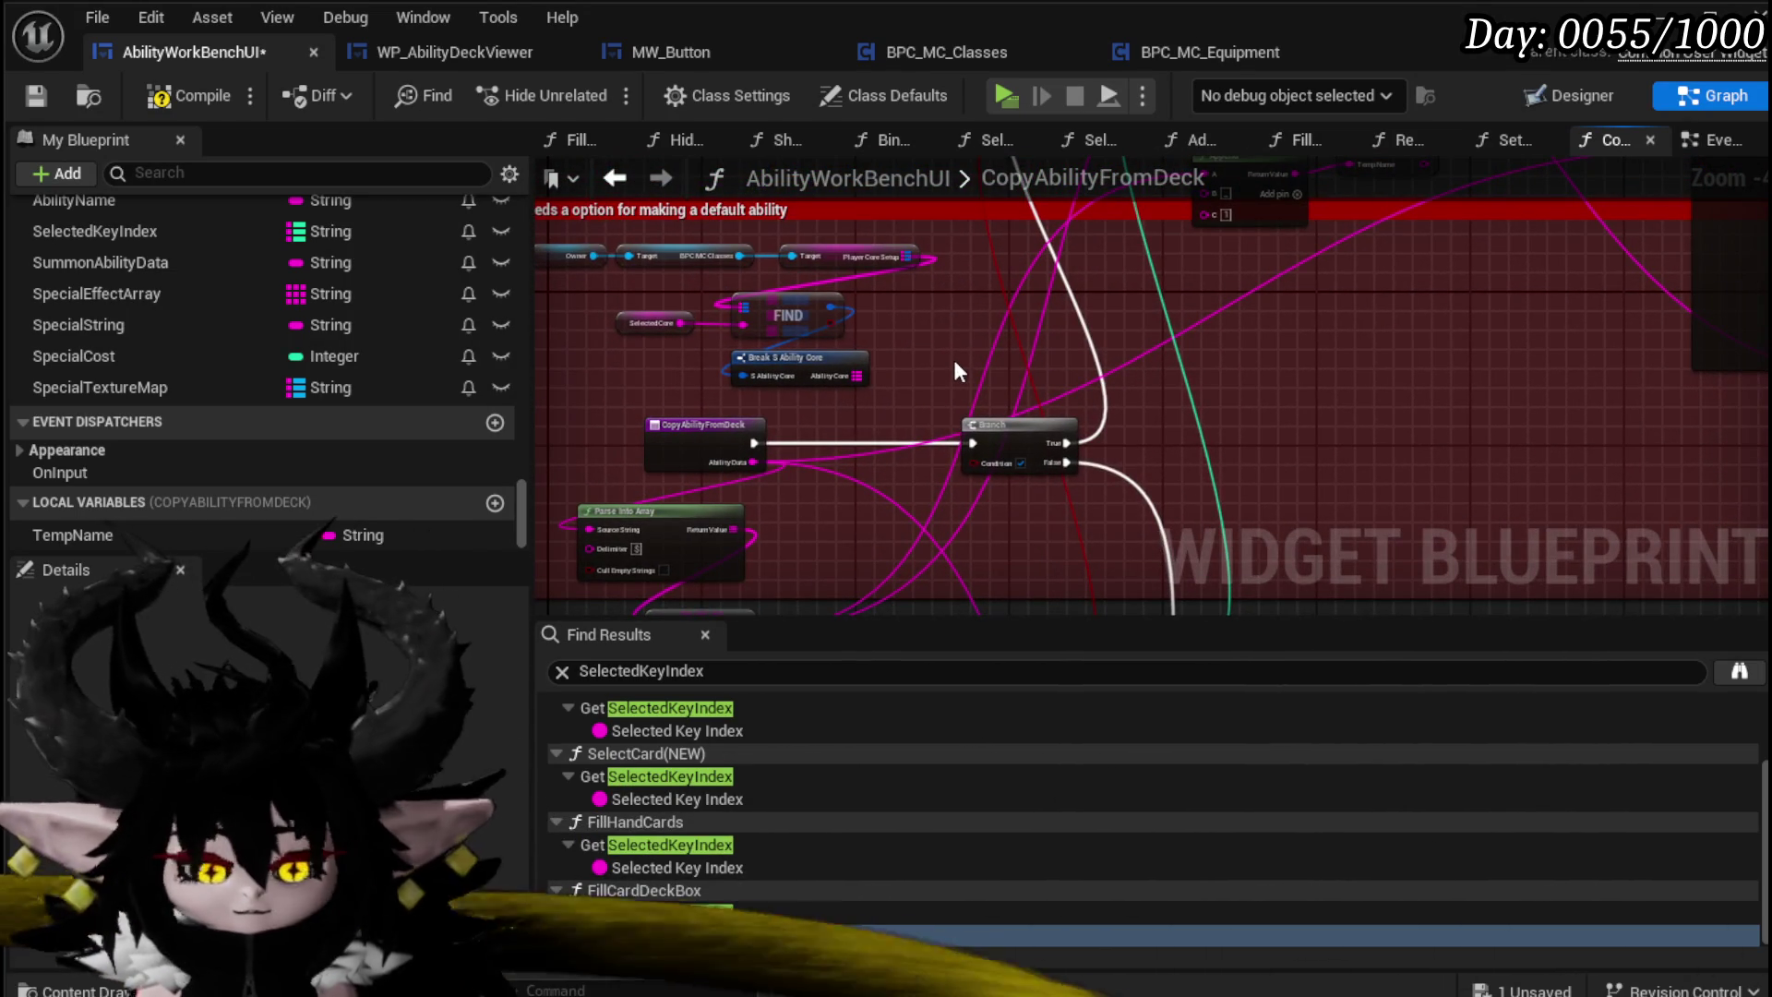
{"action": "key", "text": "ctrl+v"}
{"action": "mouse_move", "coordinate": [1023, 318]}
{"action": "left_mouse_down"}
{"action": "mouse_move", "coordinate": [965, 390]}
{"action": "mouse_move", "coordinate": [877, 406]}
{"action": "mouse_move", "coordinate": [938, 422]}
{"action": "left_mouse_up"}
{"action": "scroll", "coordinate": [875, 419], "scroll_direction": "down", "scroll_amount": 1}
{"action": "scroll", "coordinate": [914, 277], "scroll_direction": "down", "scroll_amount": 4}
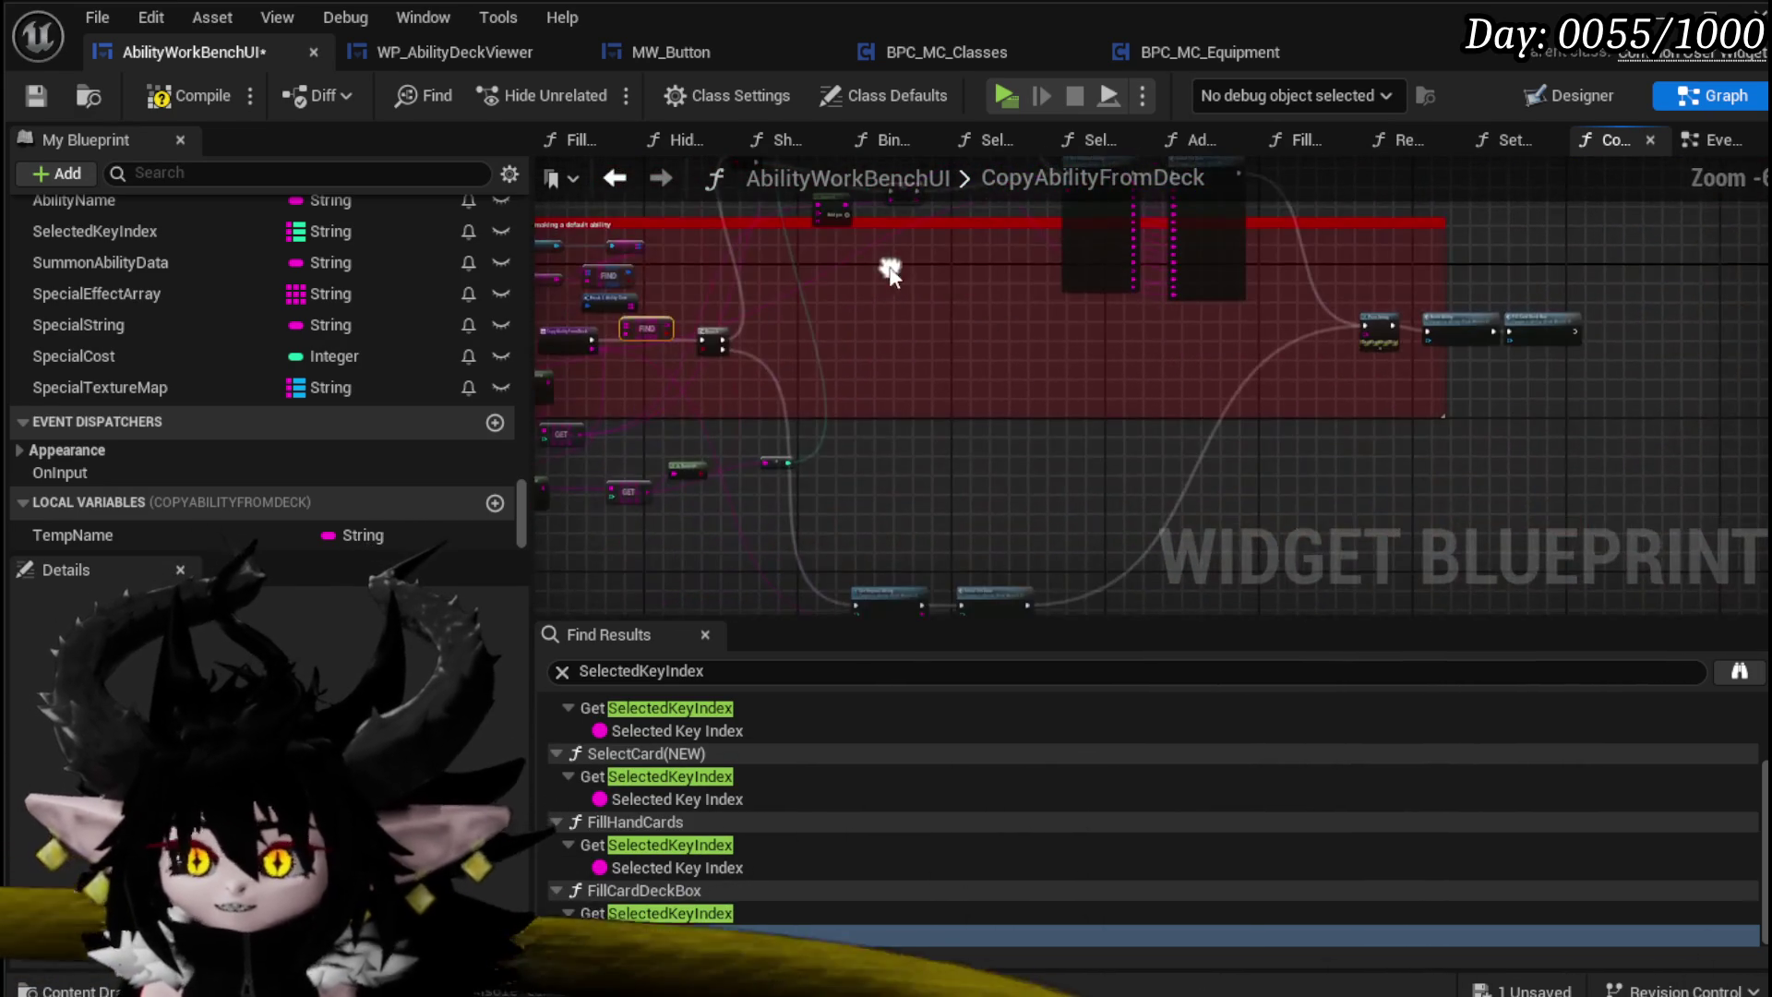
{"action": "mouse_move", "coordinate": [871, 495]}
{"action": "left_mouse_down"}
{"action": "mouse_move", "coordinate": [1032, 370]}
{"action": "mouse_move", "coordinate": [1010, 367]}
{"action": "left_mouse_up"}
{"action": "left_click_drag", "start_coordinate": [984, 295], "coordinate": [953, 478]}
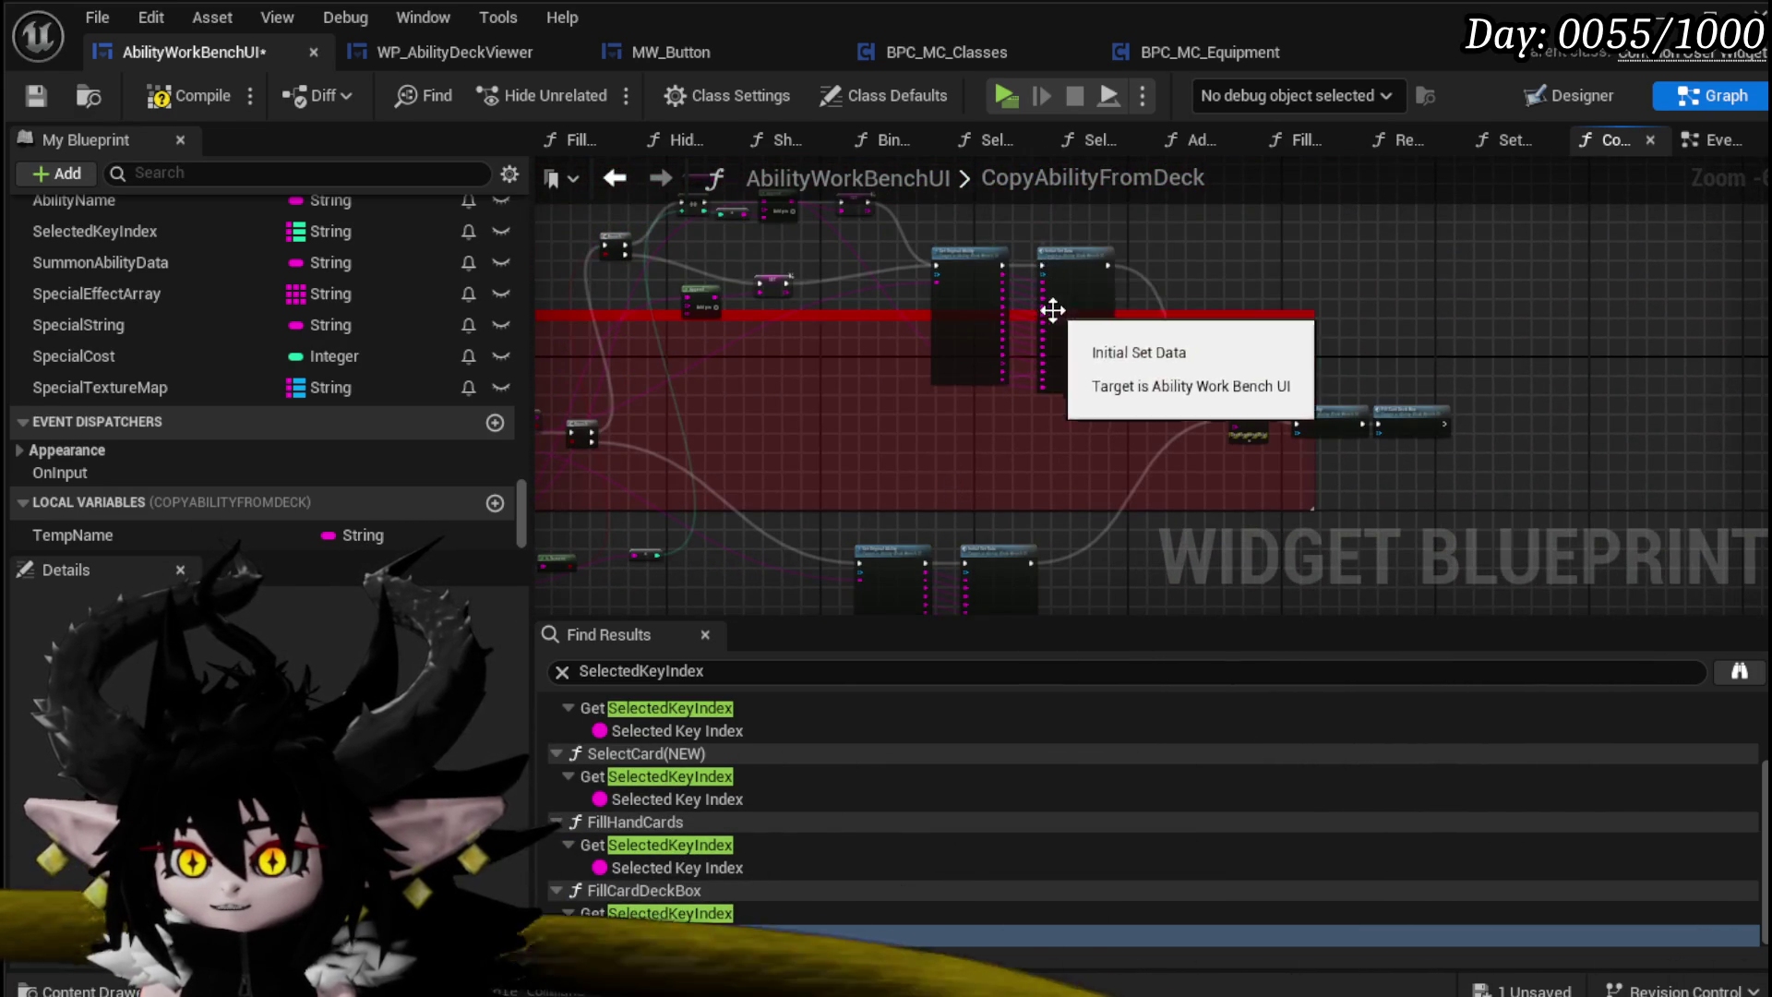
Step: Rewire execution straight into Build Ability, delete Print String, and save the blueprint
{"action": "scroll", "coordinate": [1049, 309], "scroll_direction": "up", "scroll_amount": 3}
{"action": "left_click_drag", "start_coordinate": [1294, 467], "coordinate": [863, 360]}
{"action": "left_click_drag", "start_coordinate": [966, 389], "coordinate": [1127, 403]}
{"action": "left_click", "coordinate": [992, 369]}
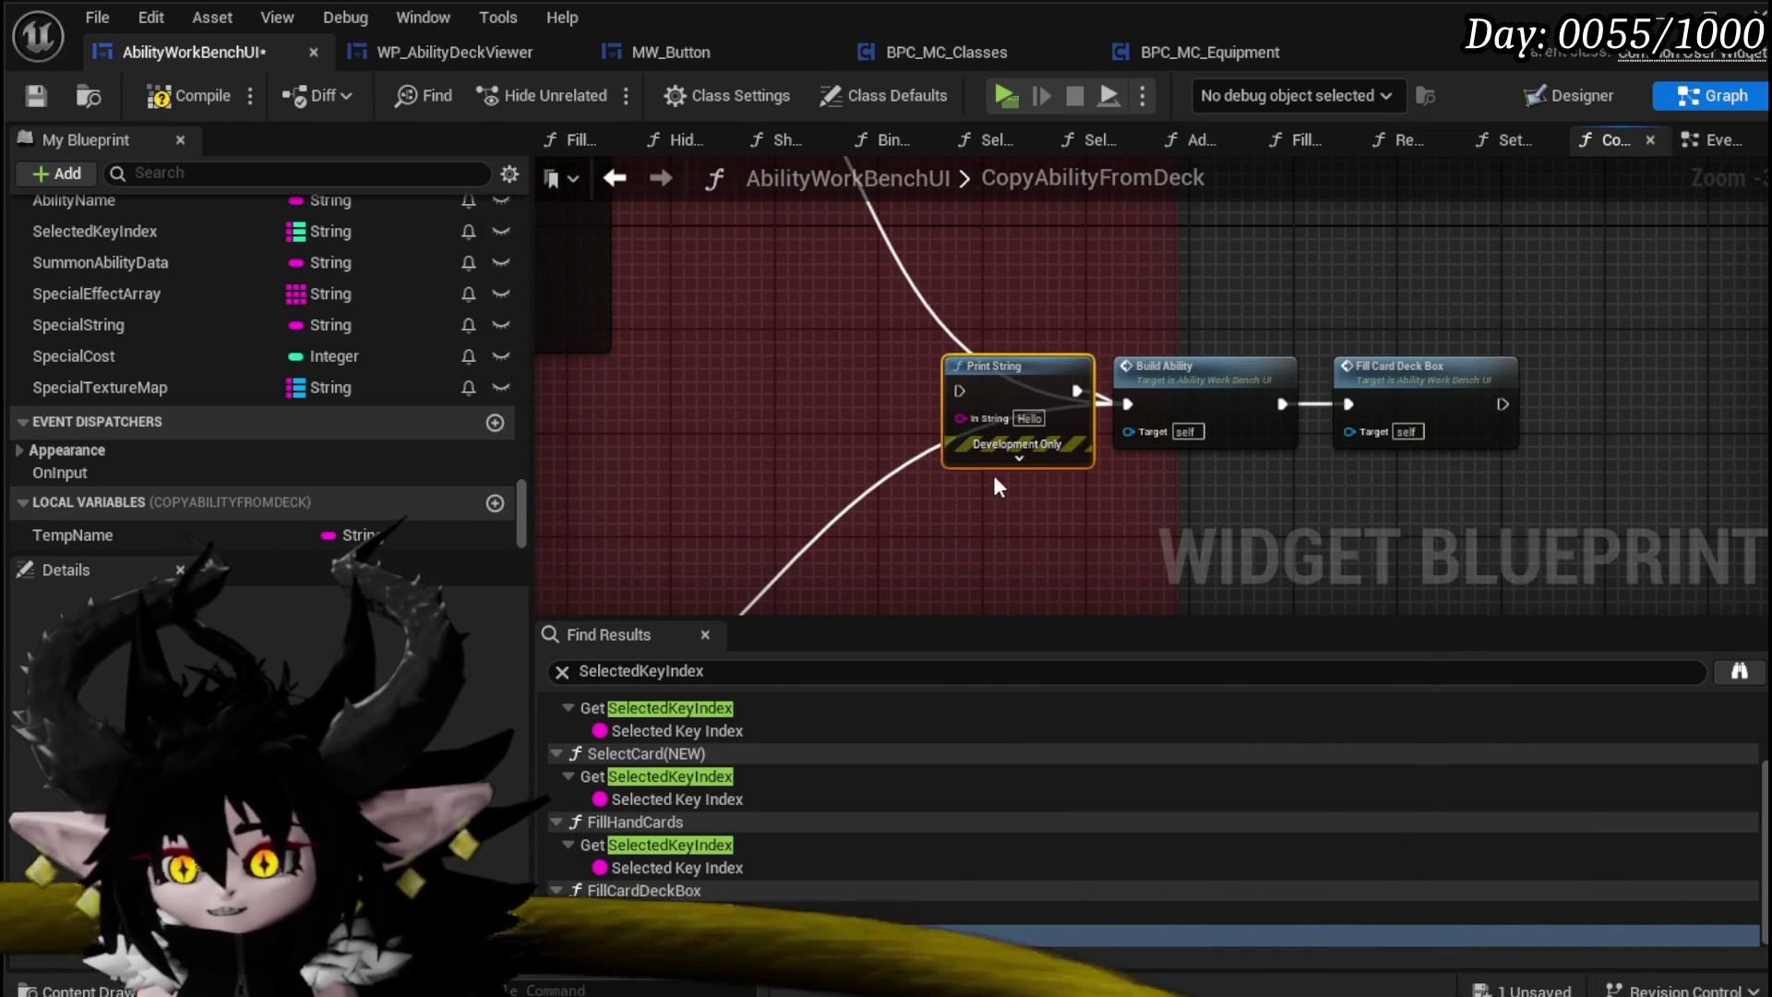
{"action": "key", "text": "ctrl+s"}
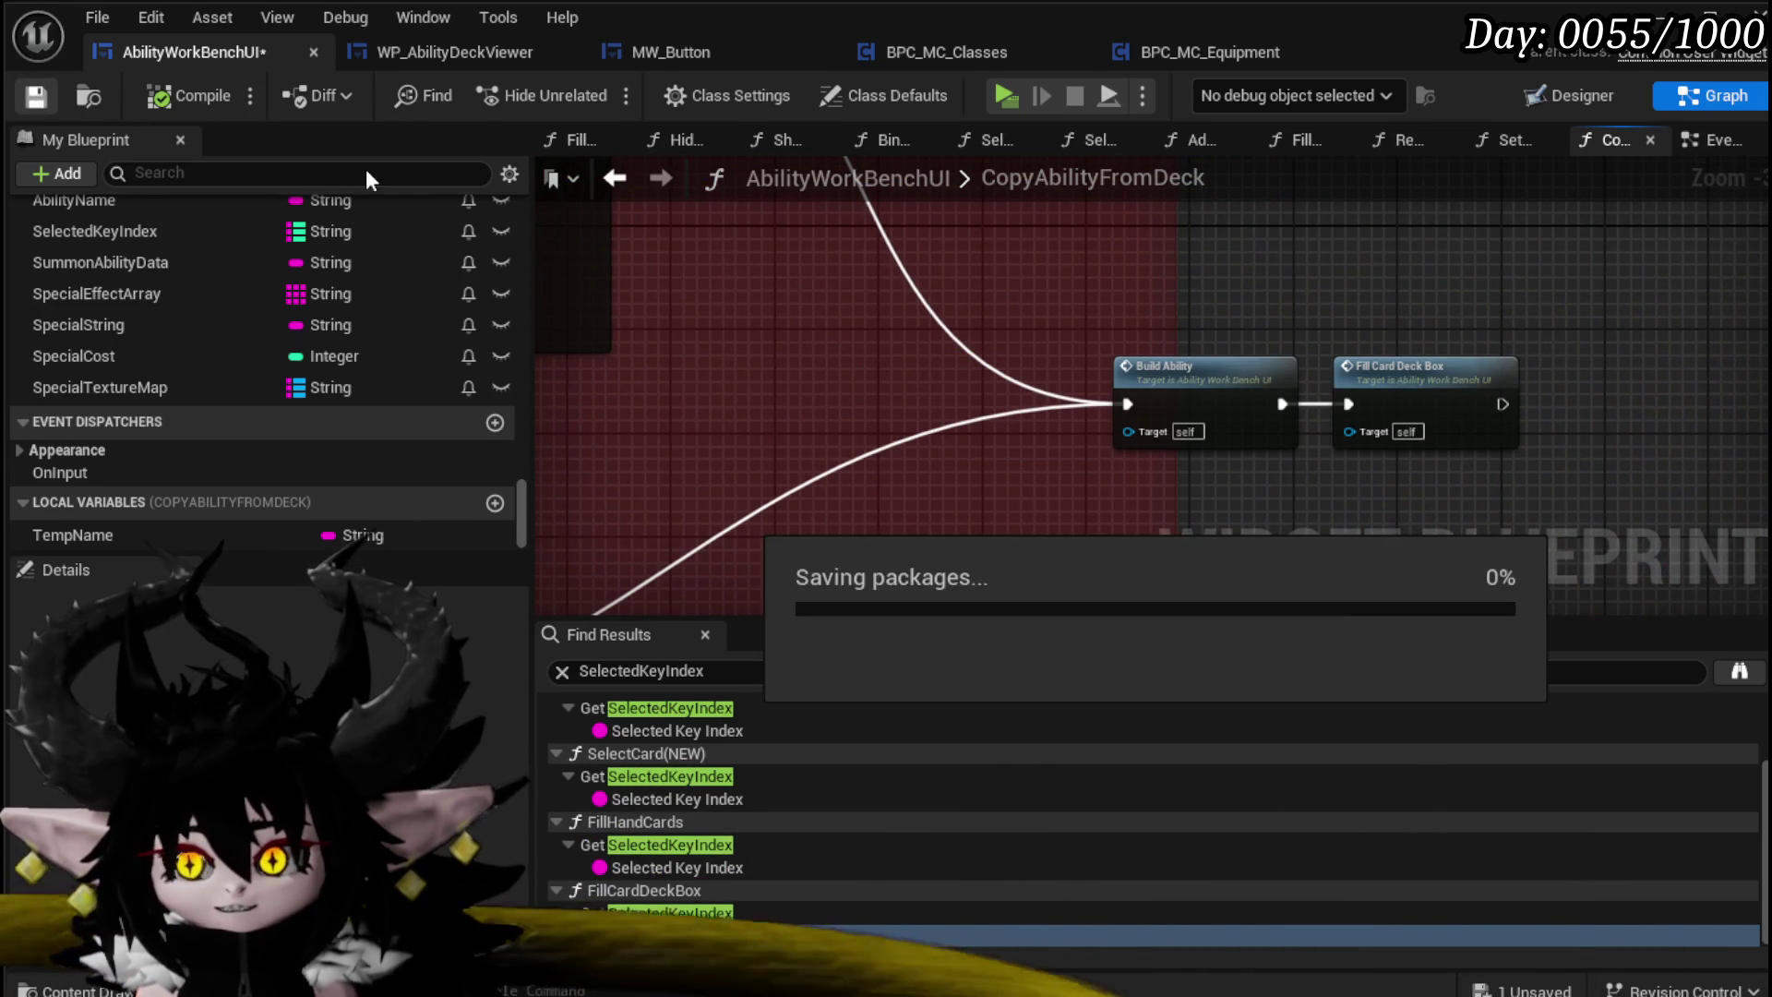
Step: Start play mode and open the ability editor from the desk workbench
{"action": "left_click", "coordinate": [1666, 17]}
{"action": "left_click", "coordinate": [629, 89]}
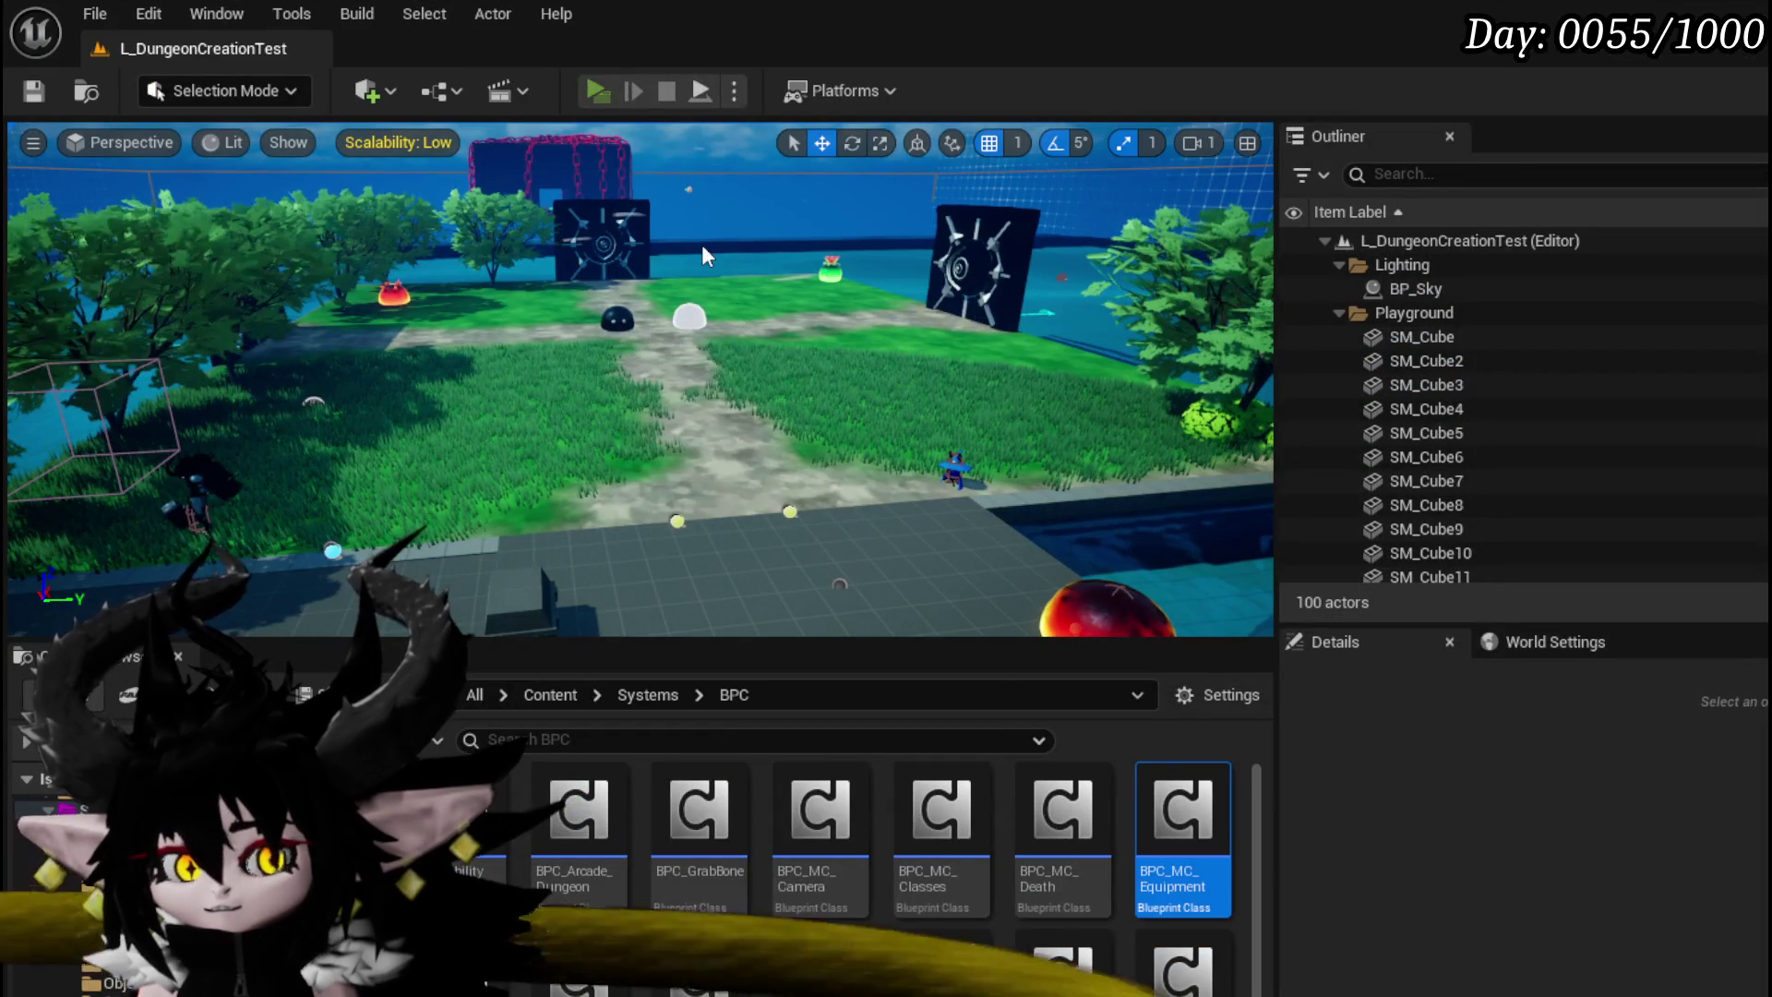
{"action": "key", "text": "e"}
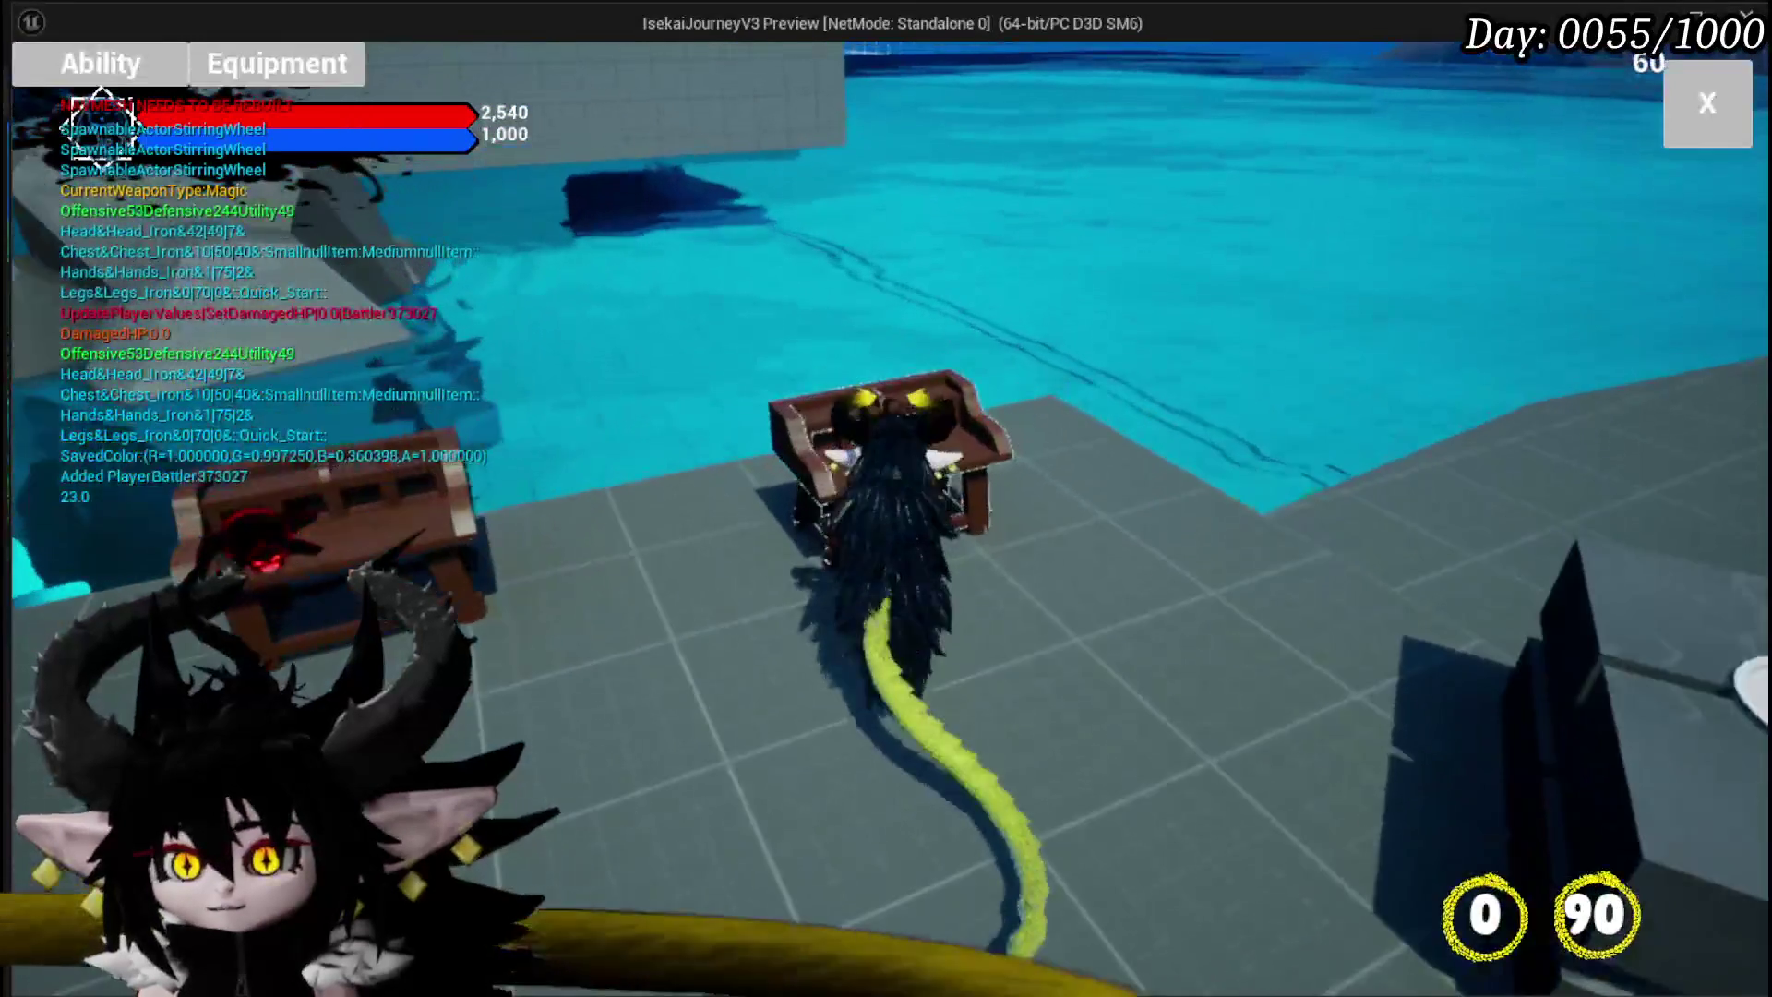
{"action": "left_click", "coordinate": [122, 82]}
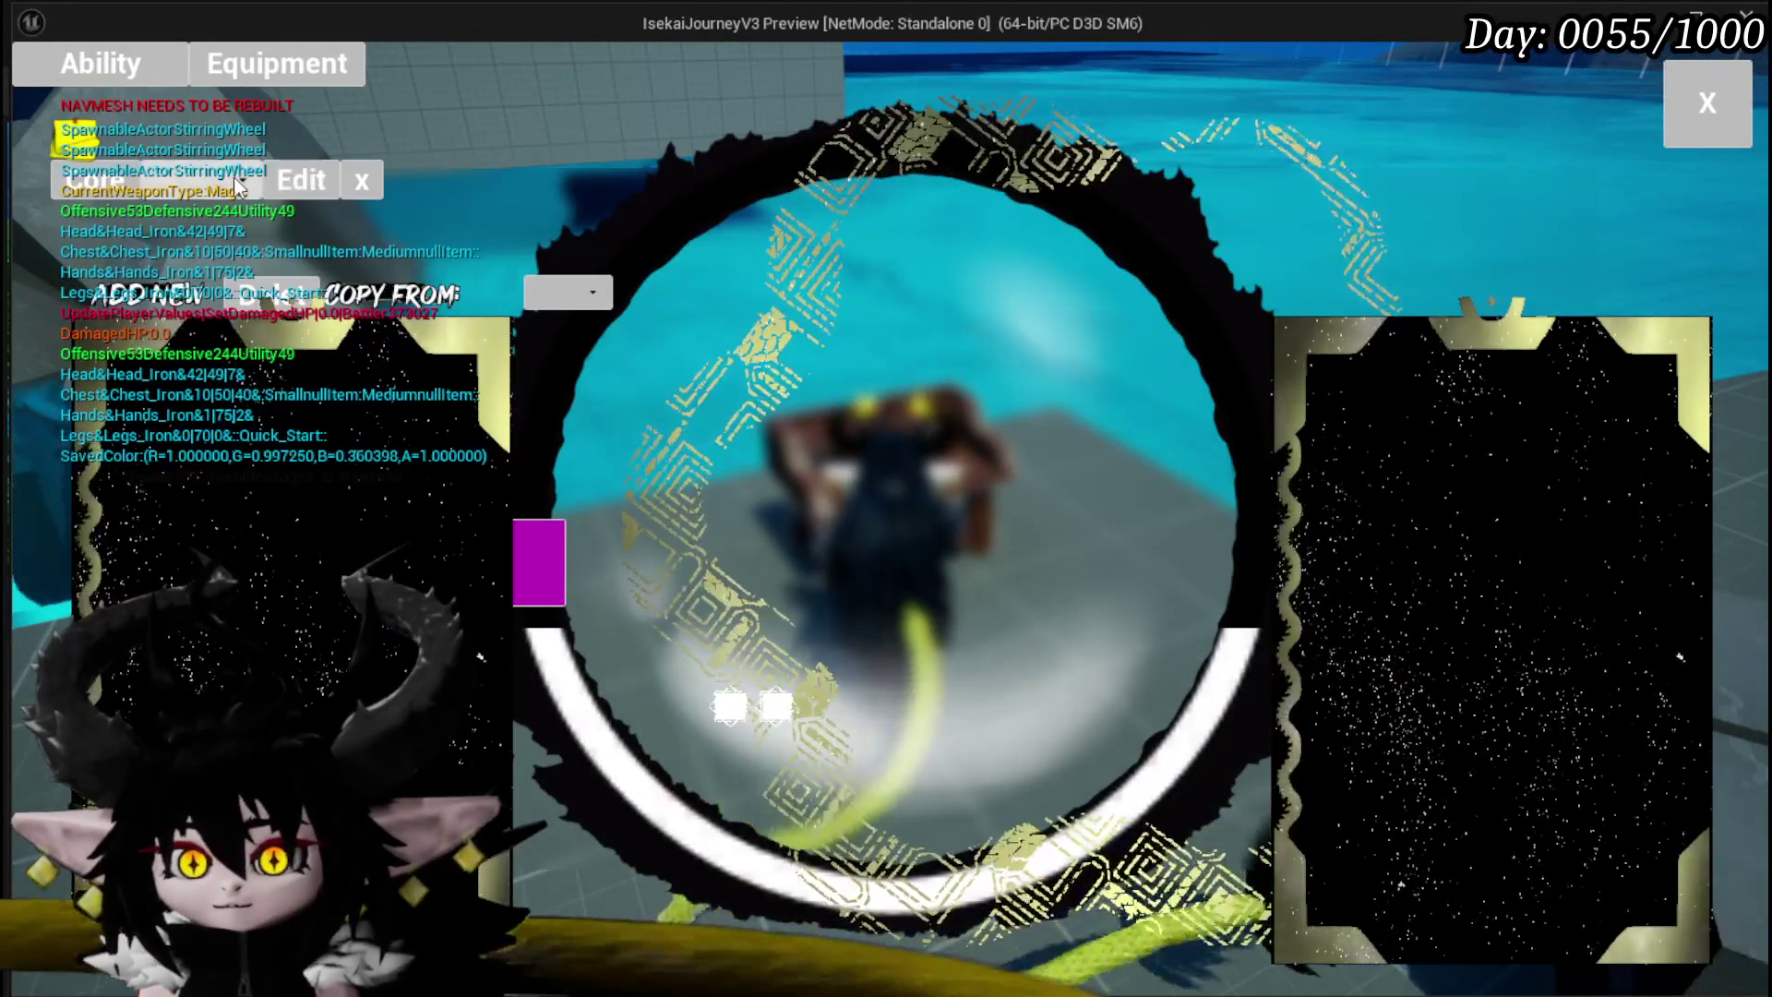
Step: List the Magic deck, view Splash Move, and set Copy From to Magic
{"action": "left_click", "coordinate": [110, 184]}
{"action": "left_click", "coordinate": [227, 216]}
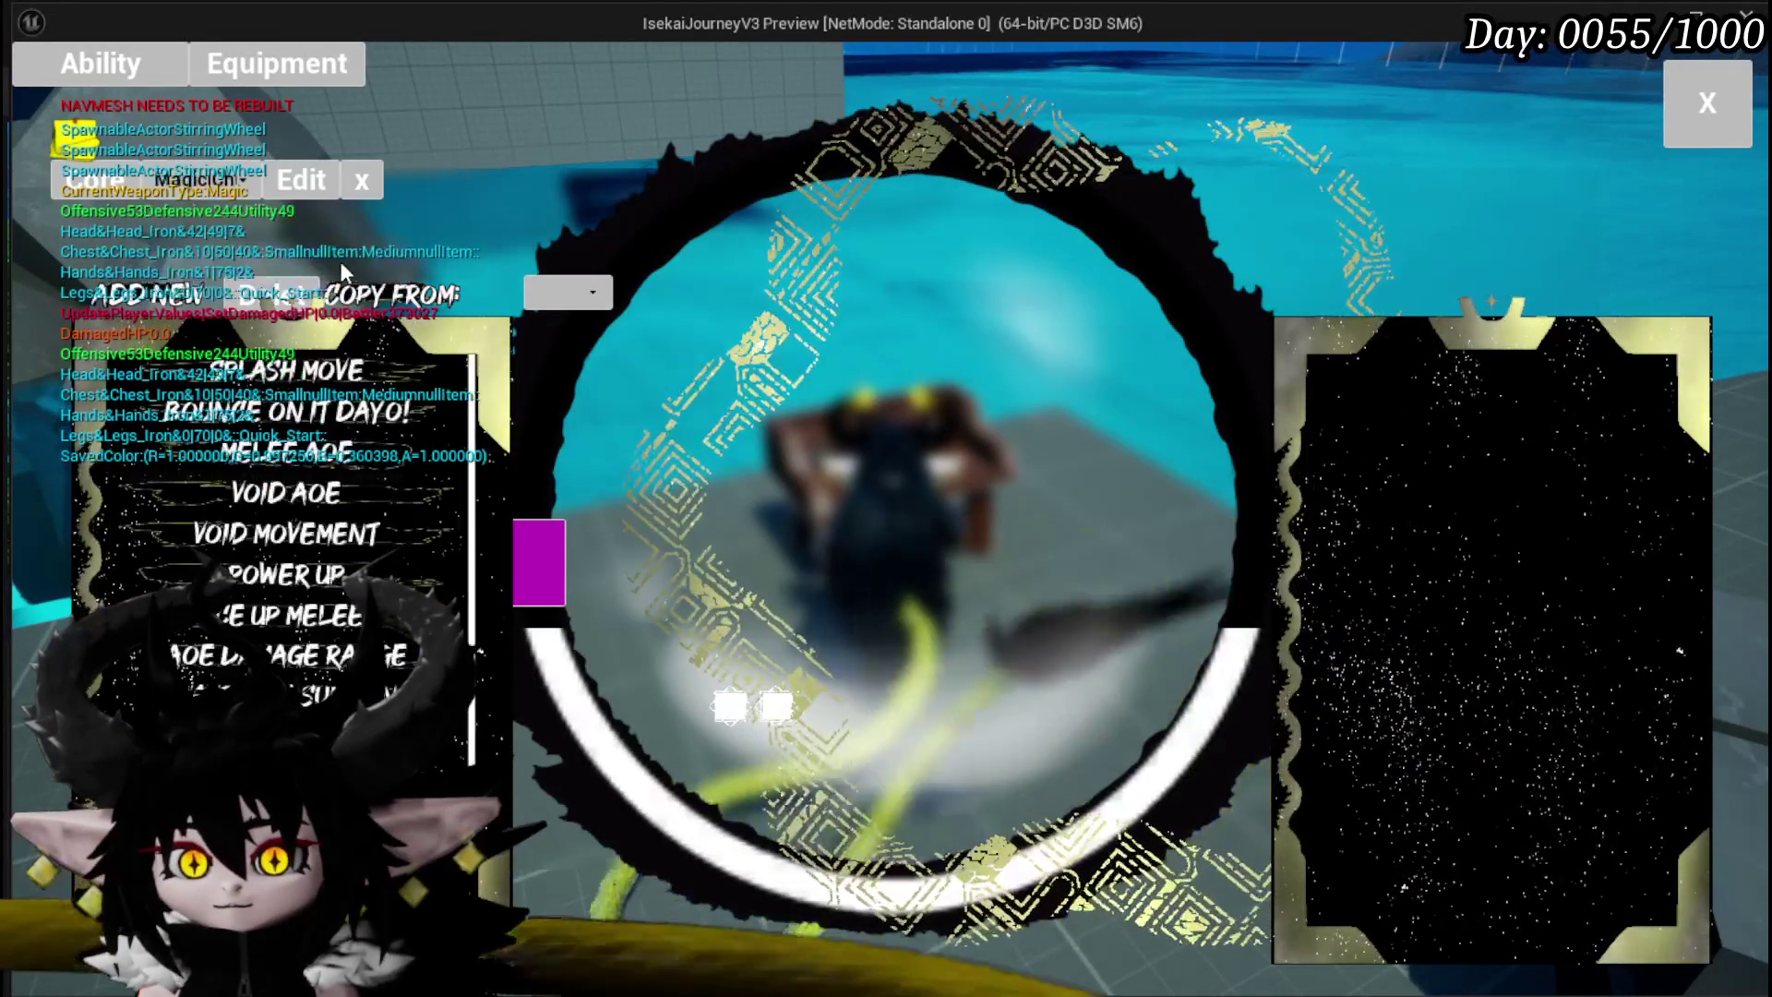
{"action": "left_click", "coordinate": [304, 374]}
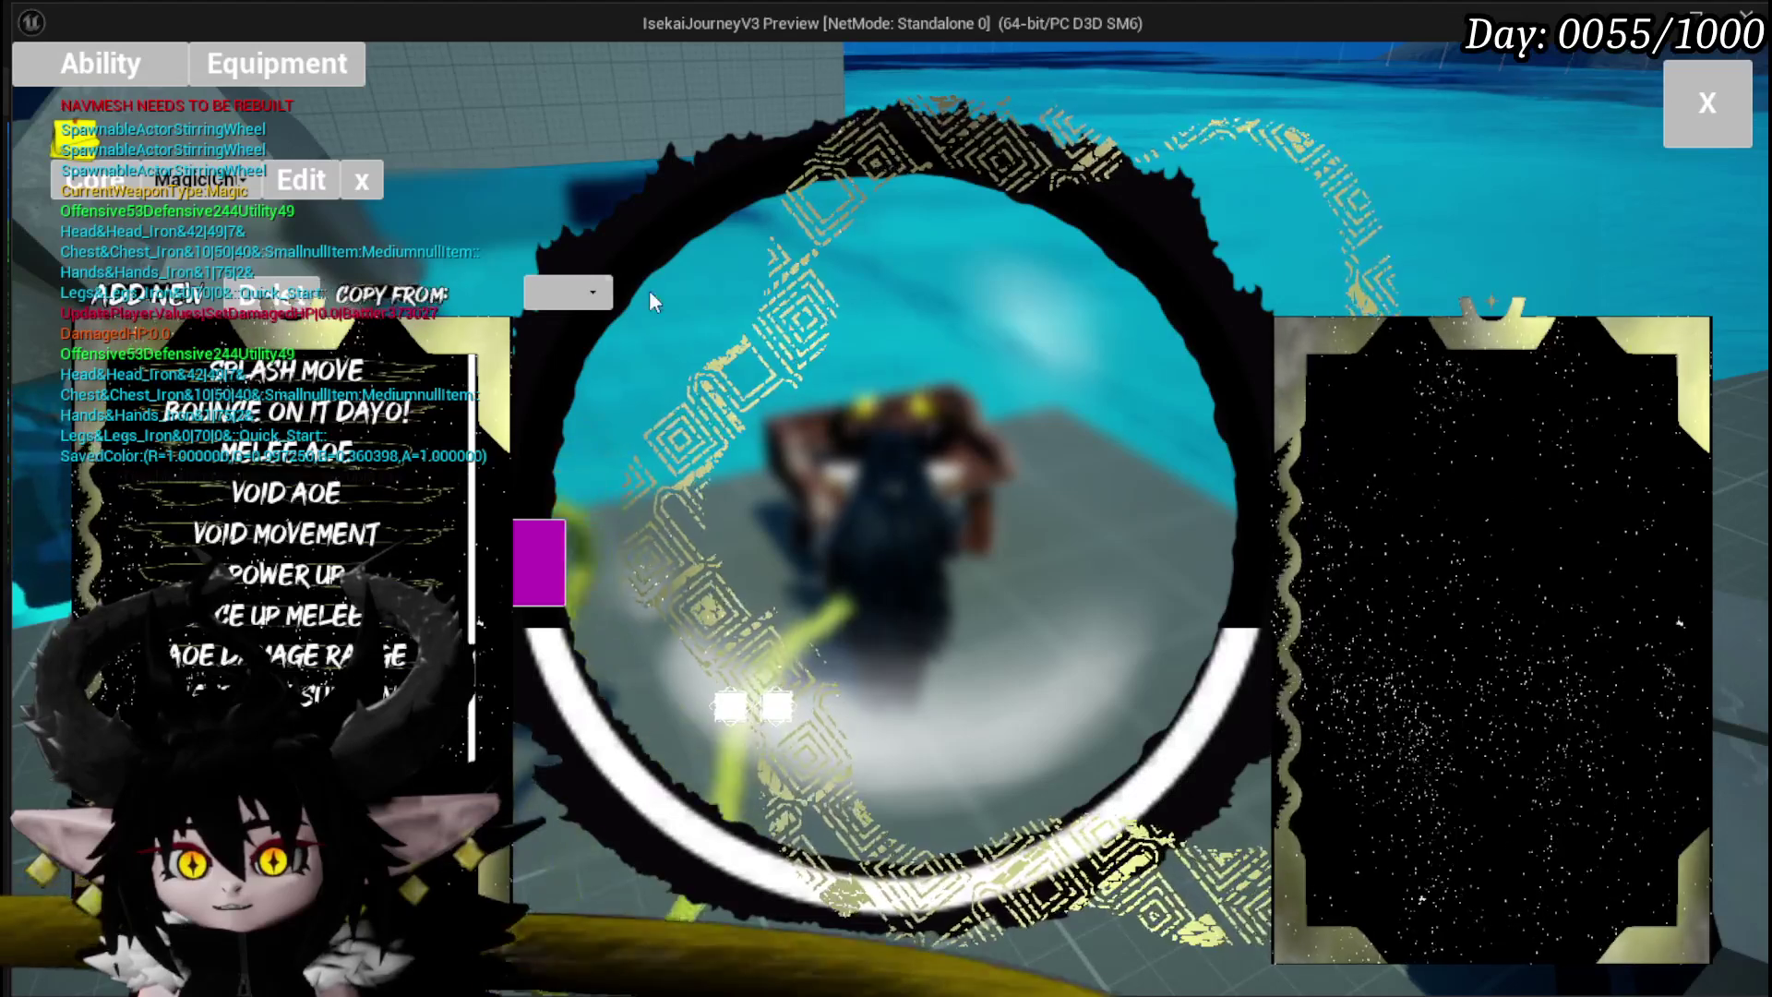
{"action": "left_click", "coordinate": [598, 289]}
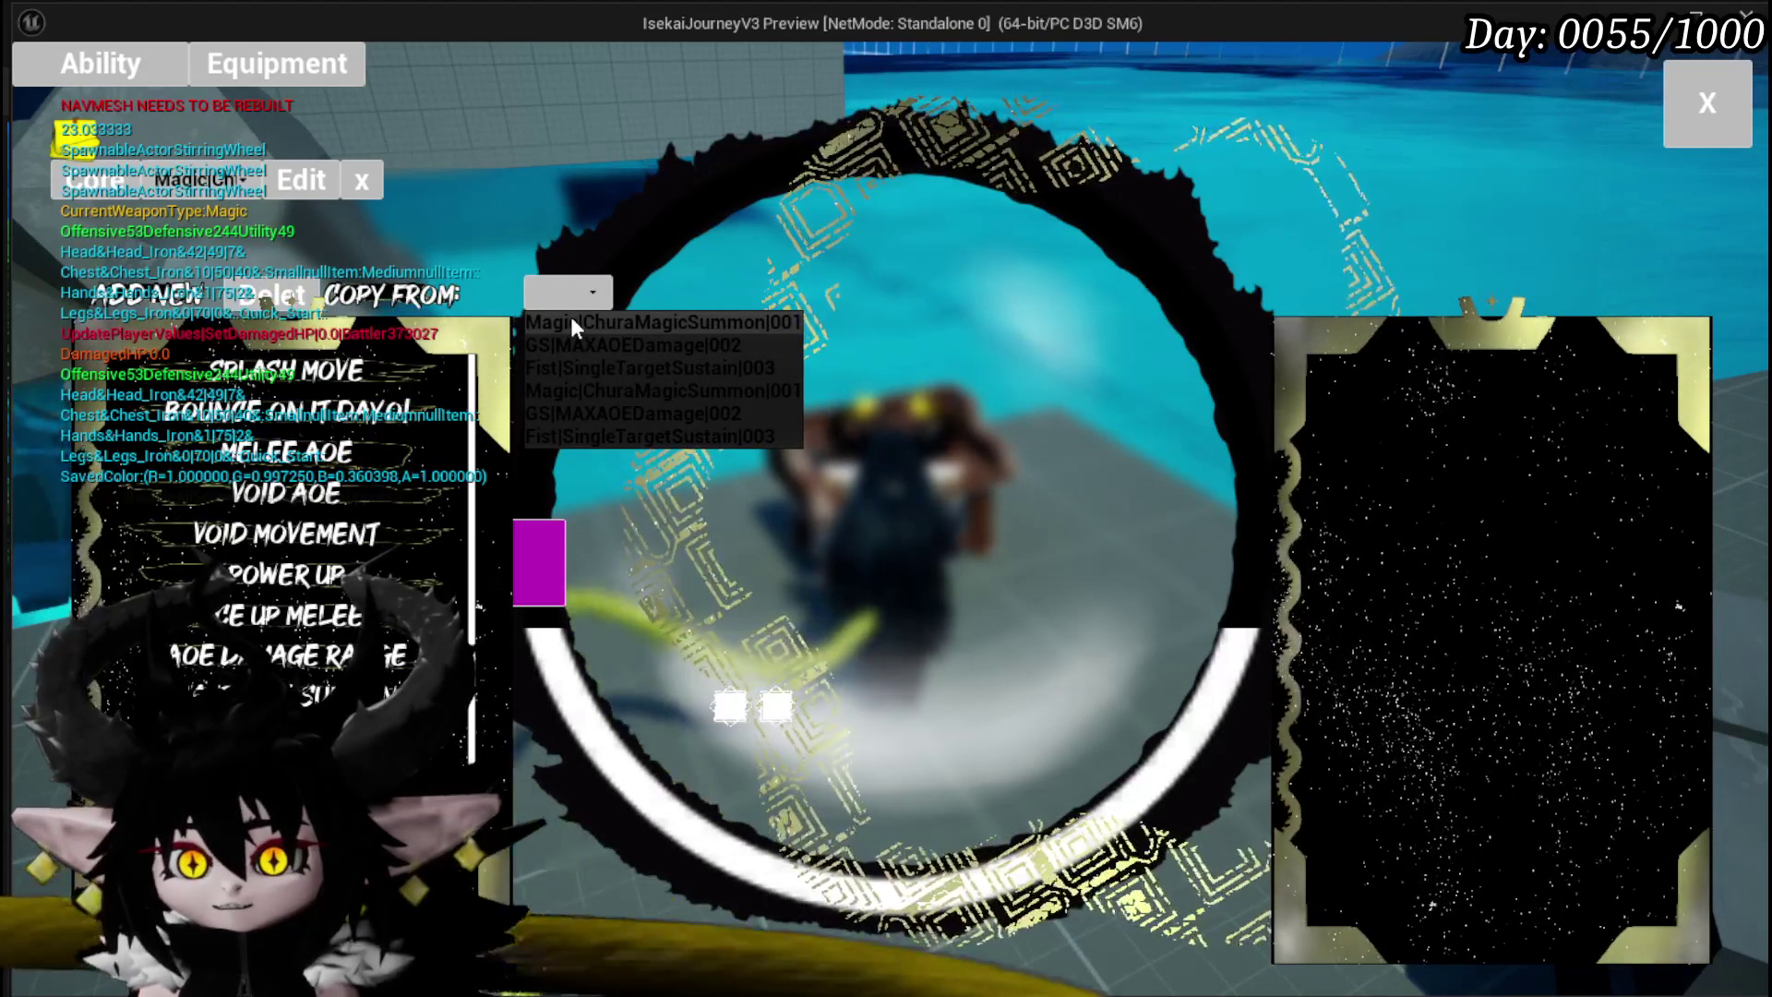
{"action": "left_click", "coordinate": [570, 318]}
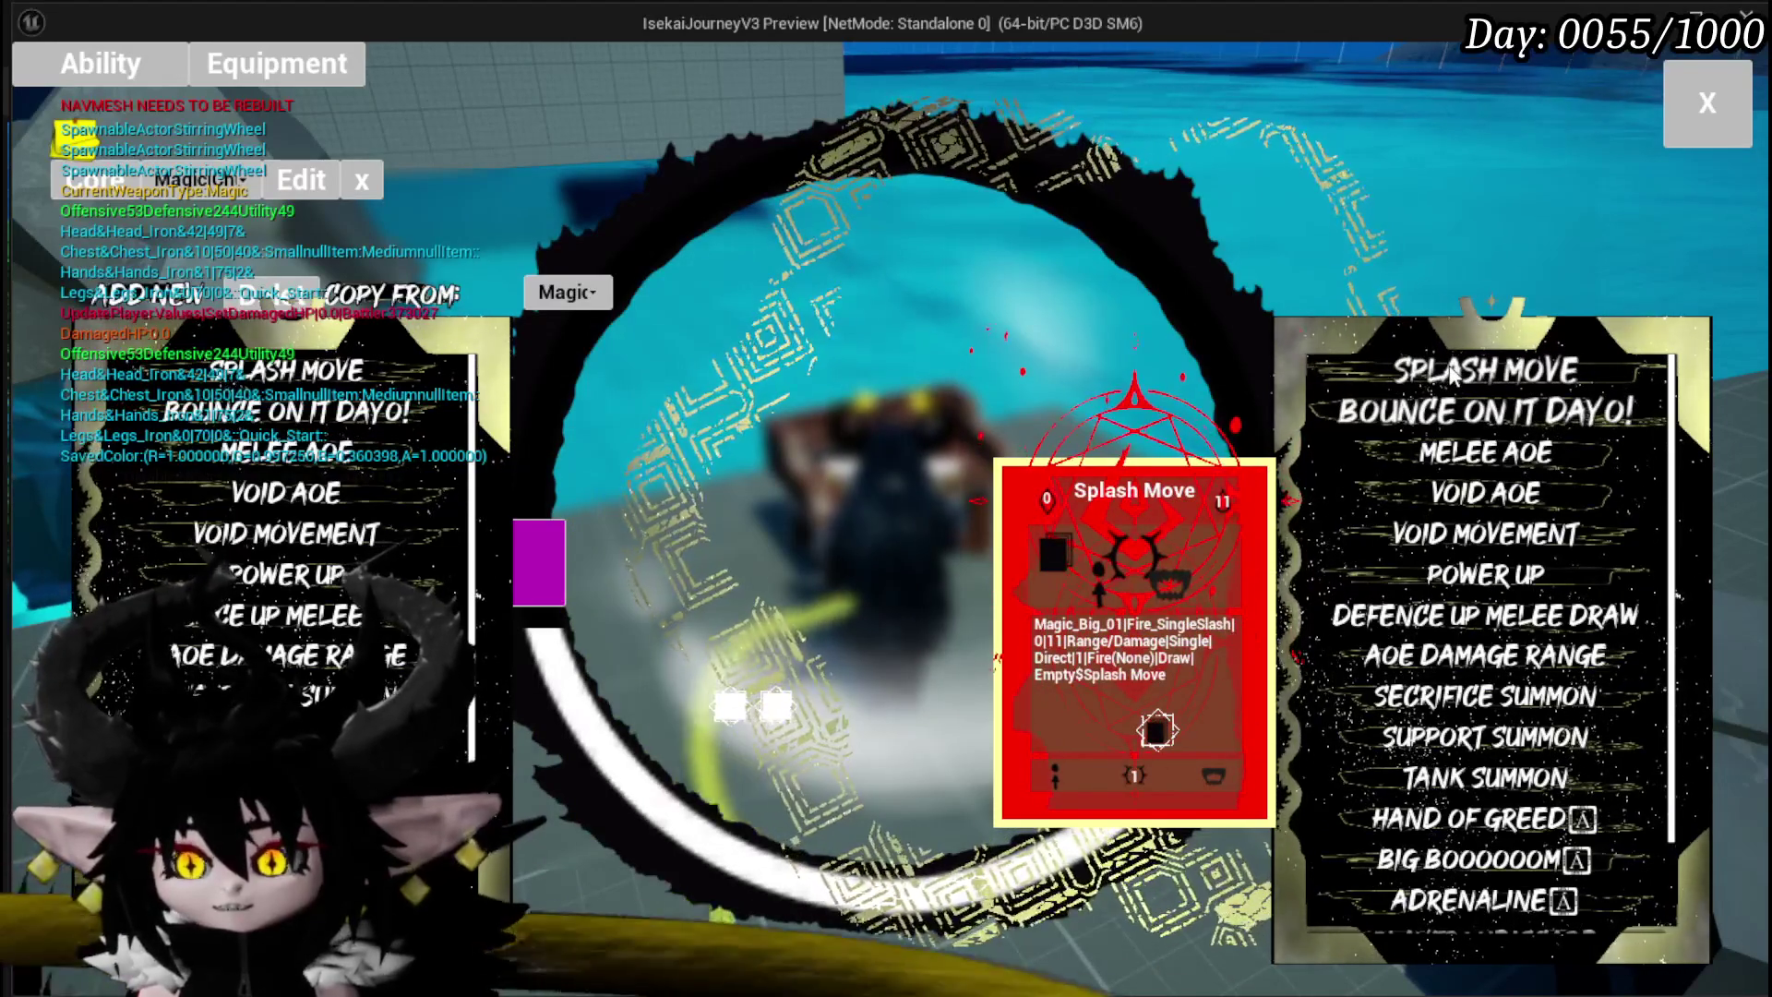
Step: Copy Splash Move from the Magic list and open the resulting Splash Move_1 ability
{"action": "scroll", "coordinate": [295, 535], "scroll_direction": "down", "scroll_amount": 3}
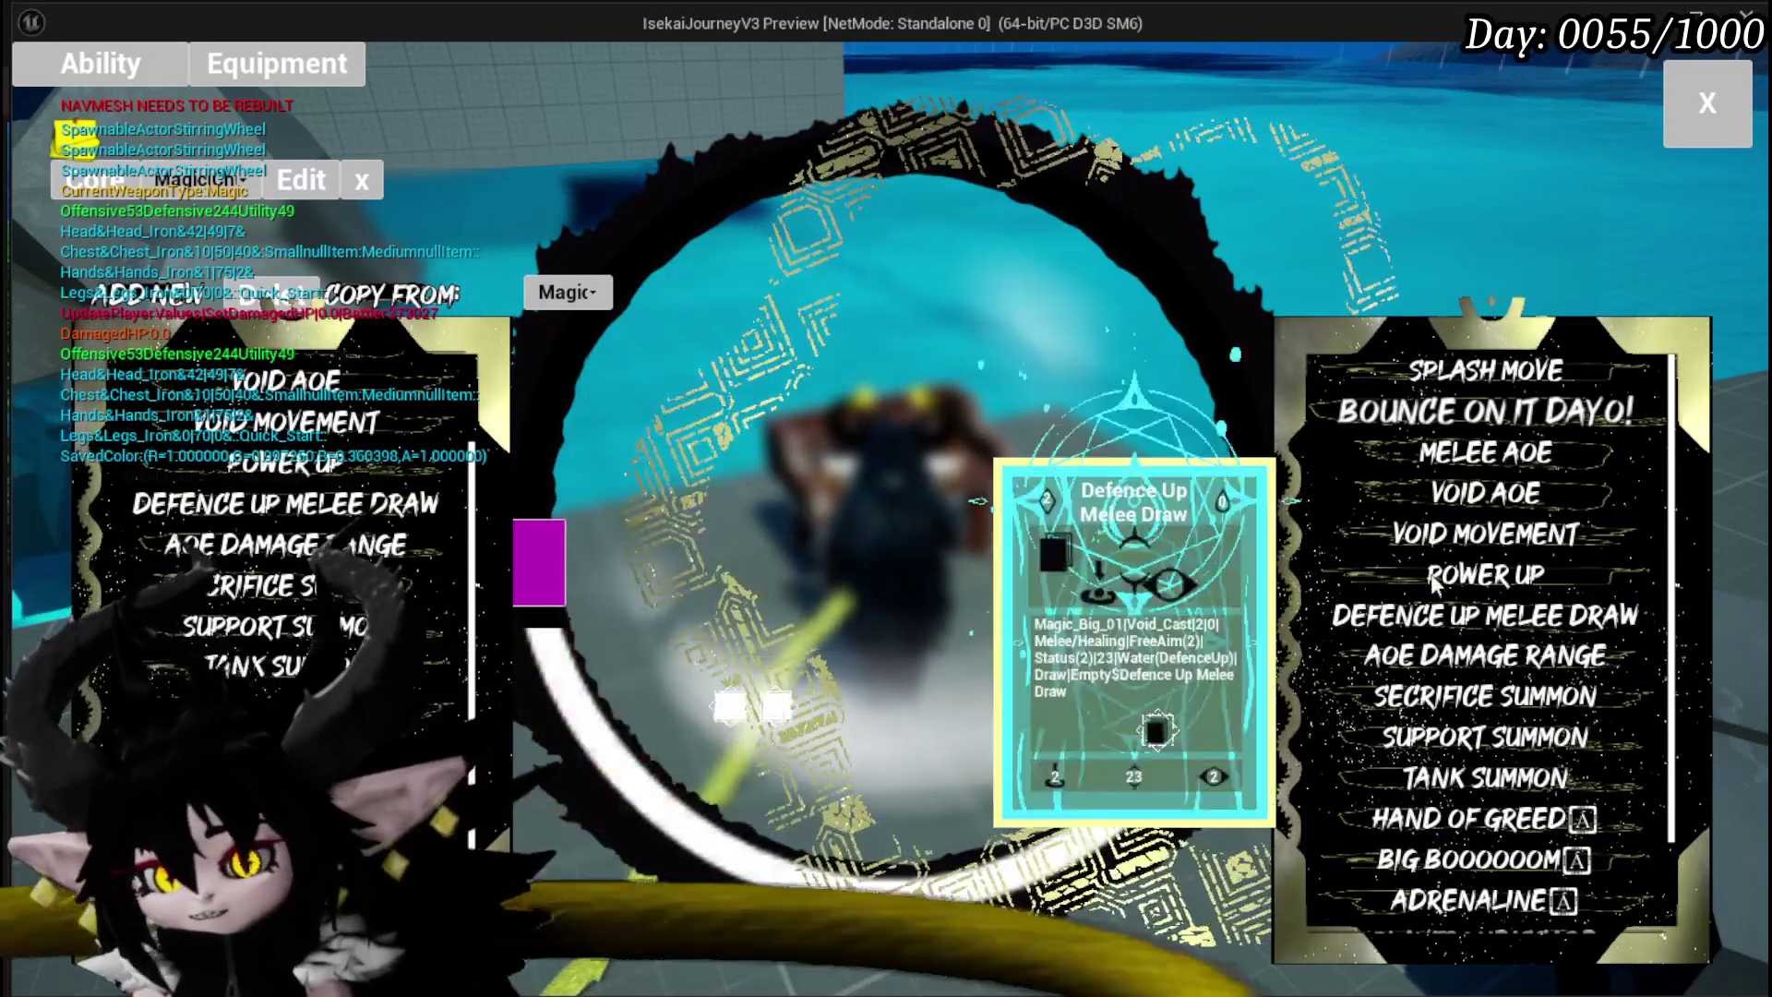
{"action": "mouse_move", "coordinate": [1445, 373]}
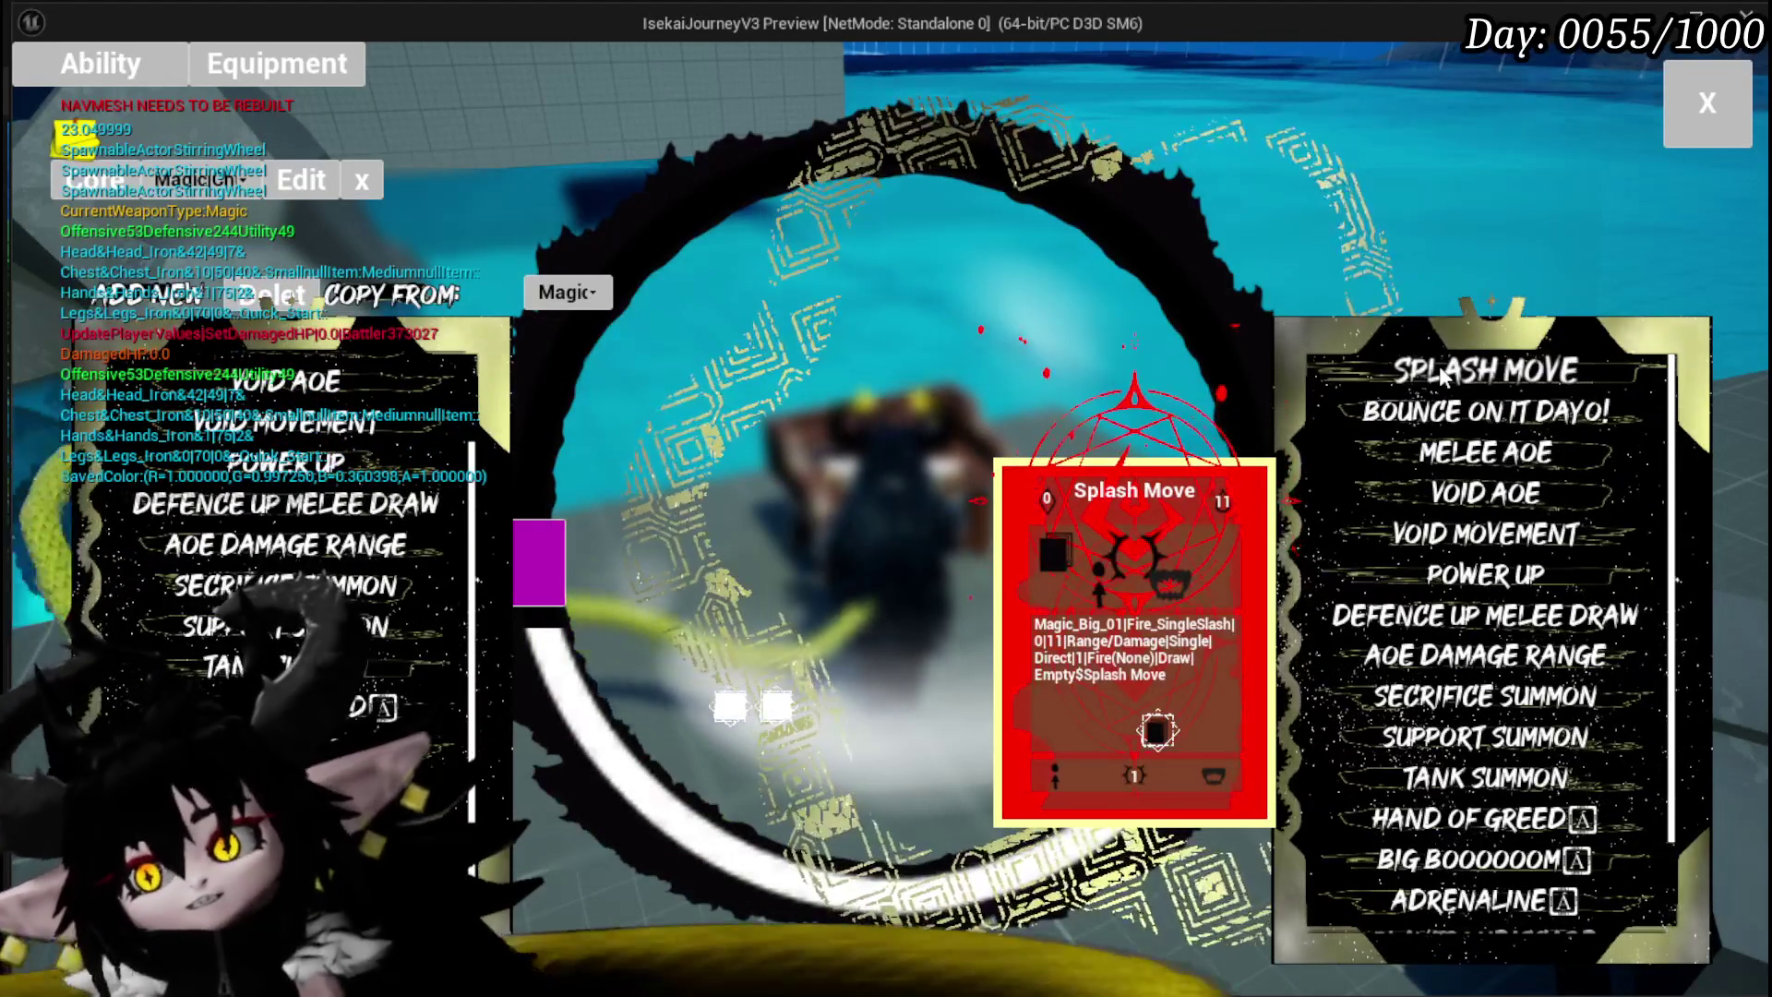
{"action": "left_click", "coordinate": [1445, 374]}
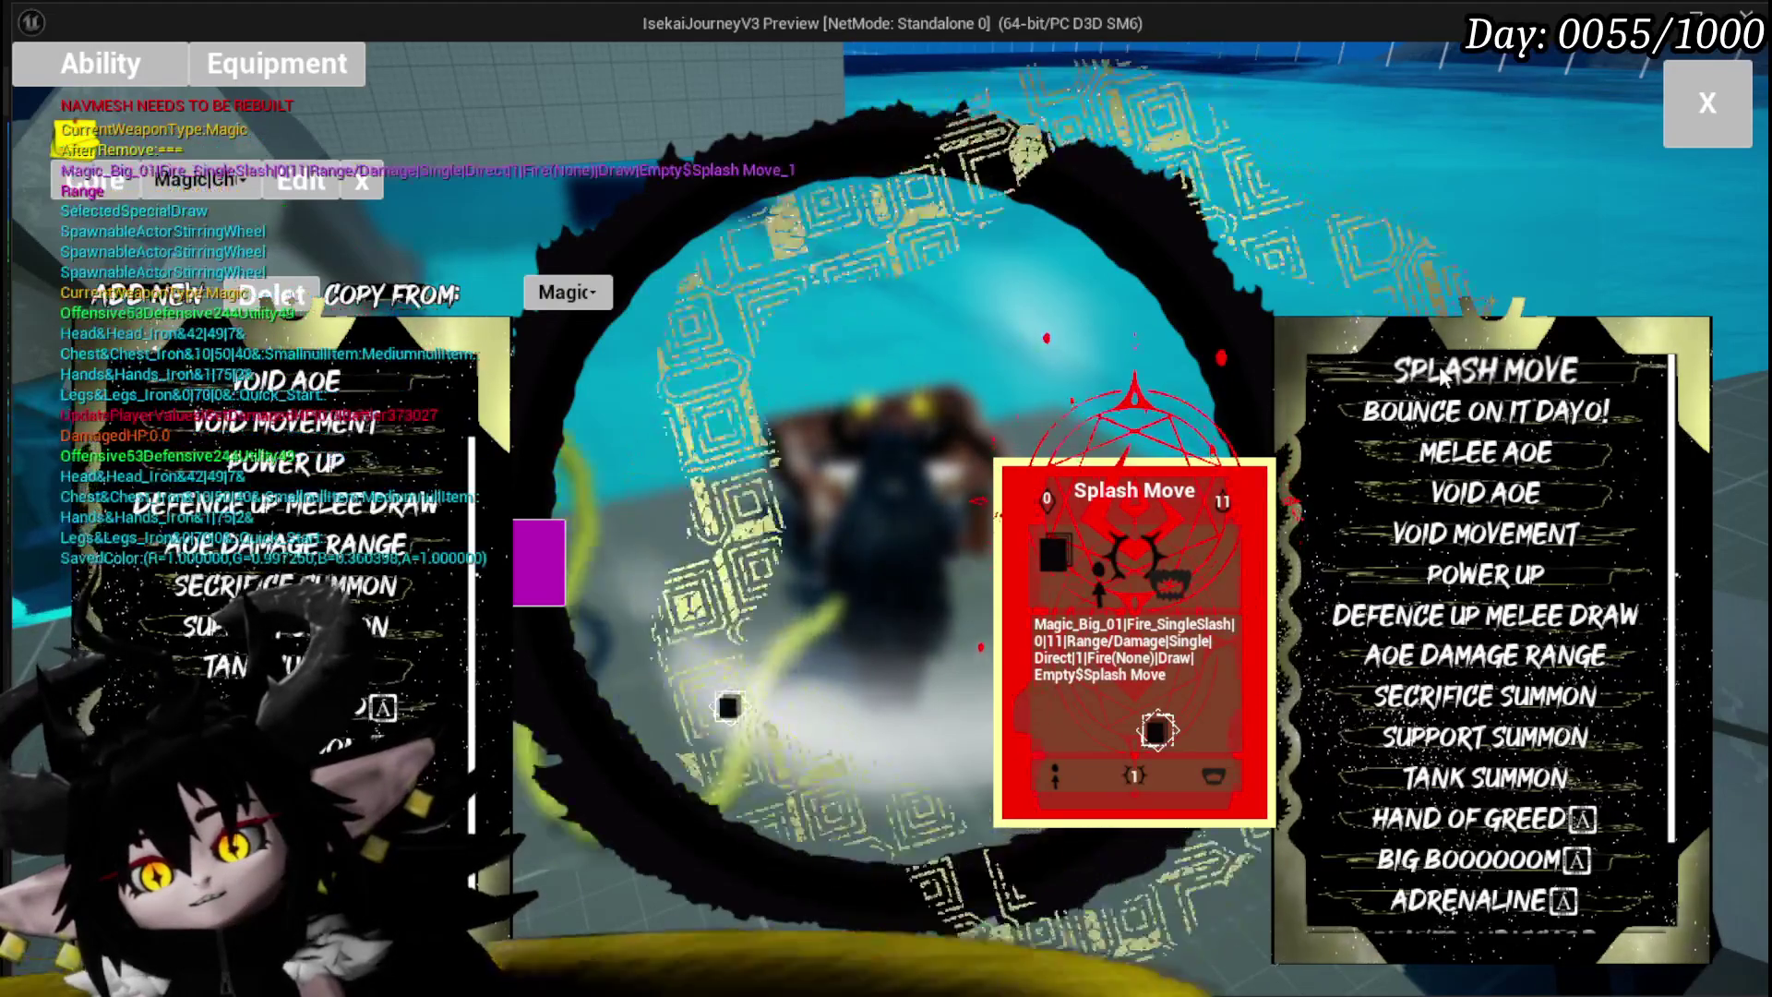
{"action": "scroll", "coordinate": [182, 665], "scroll_direction": "down", "scroll_amount": 1}
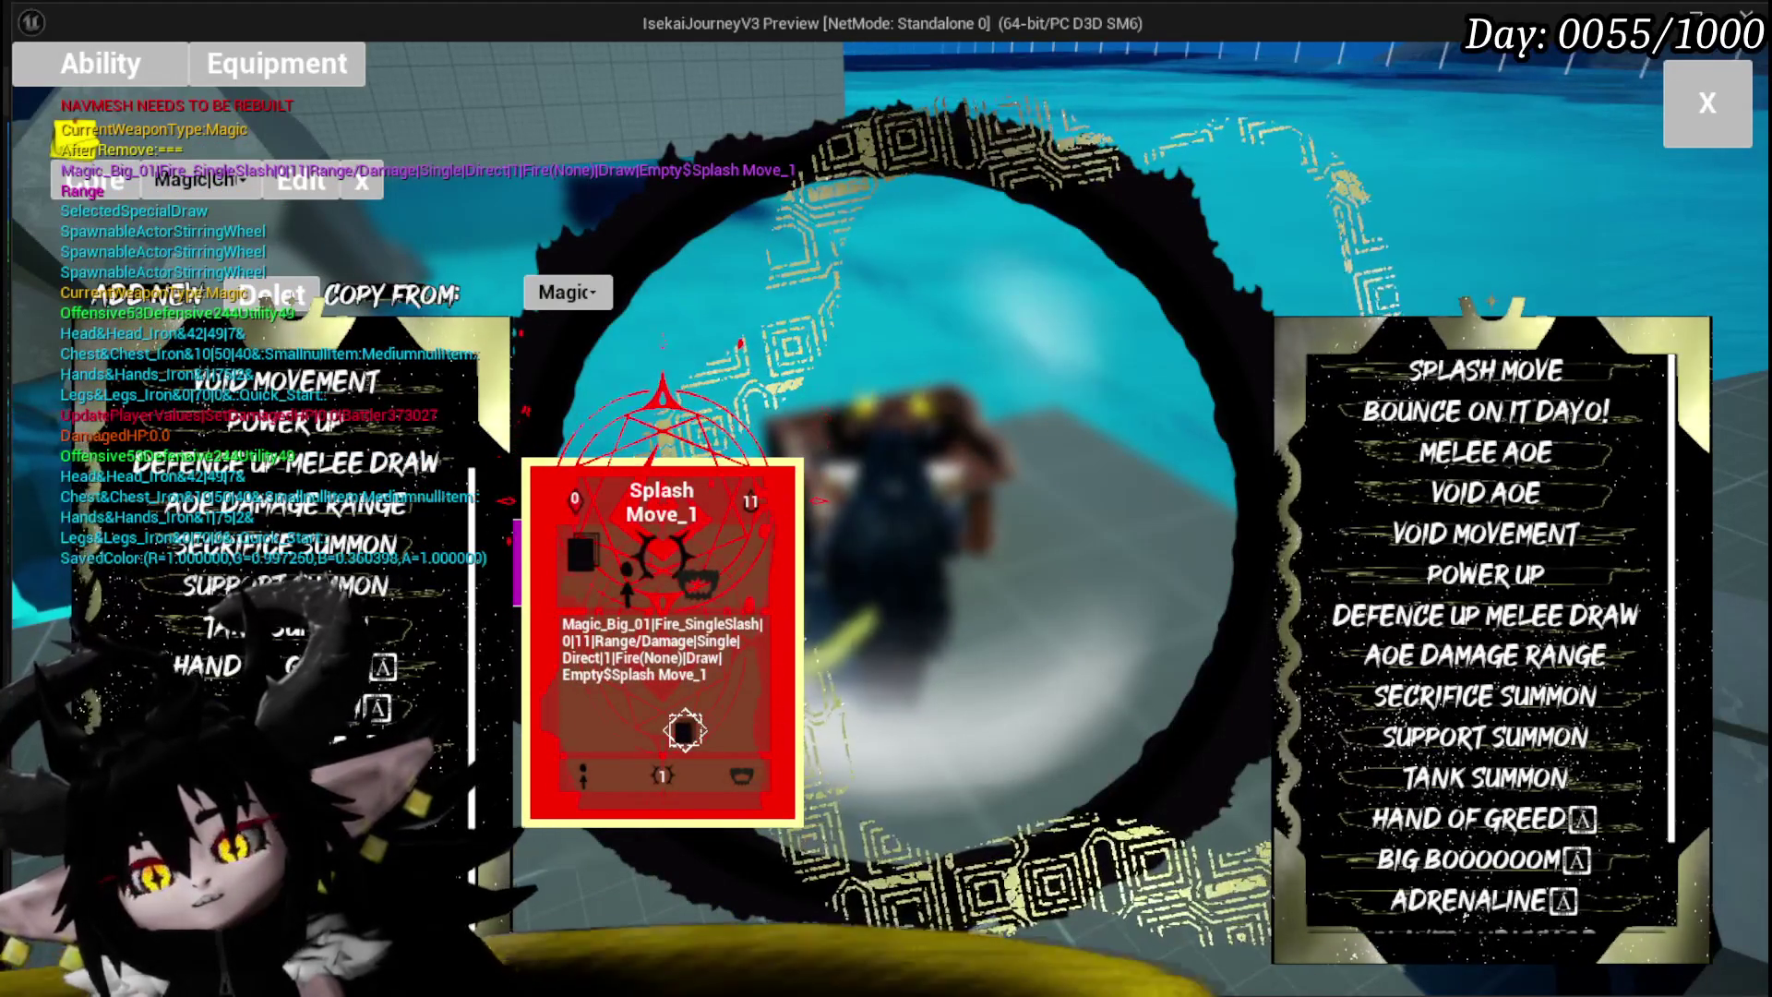
{"action": "left_click", "coordinate": [684, 730]}
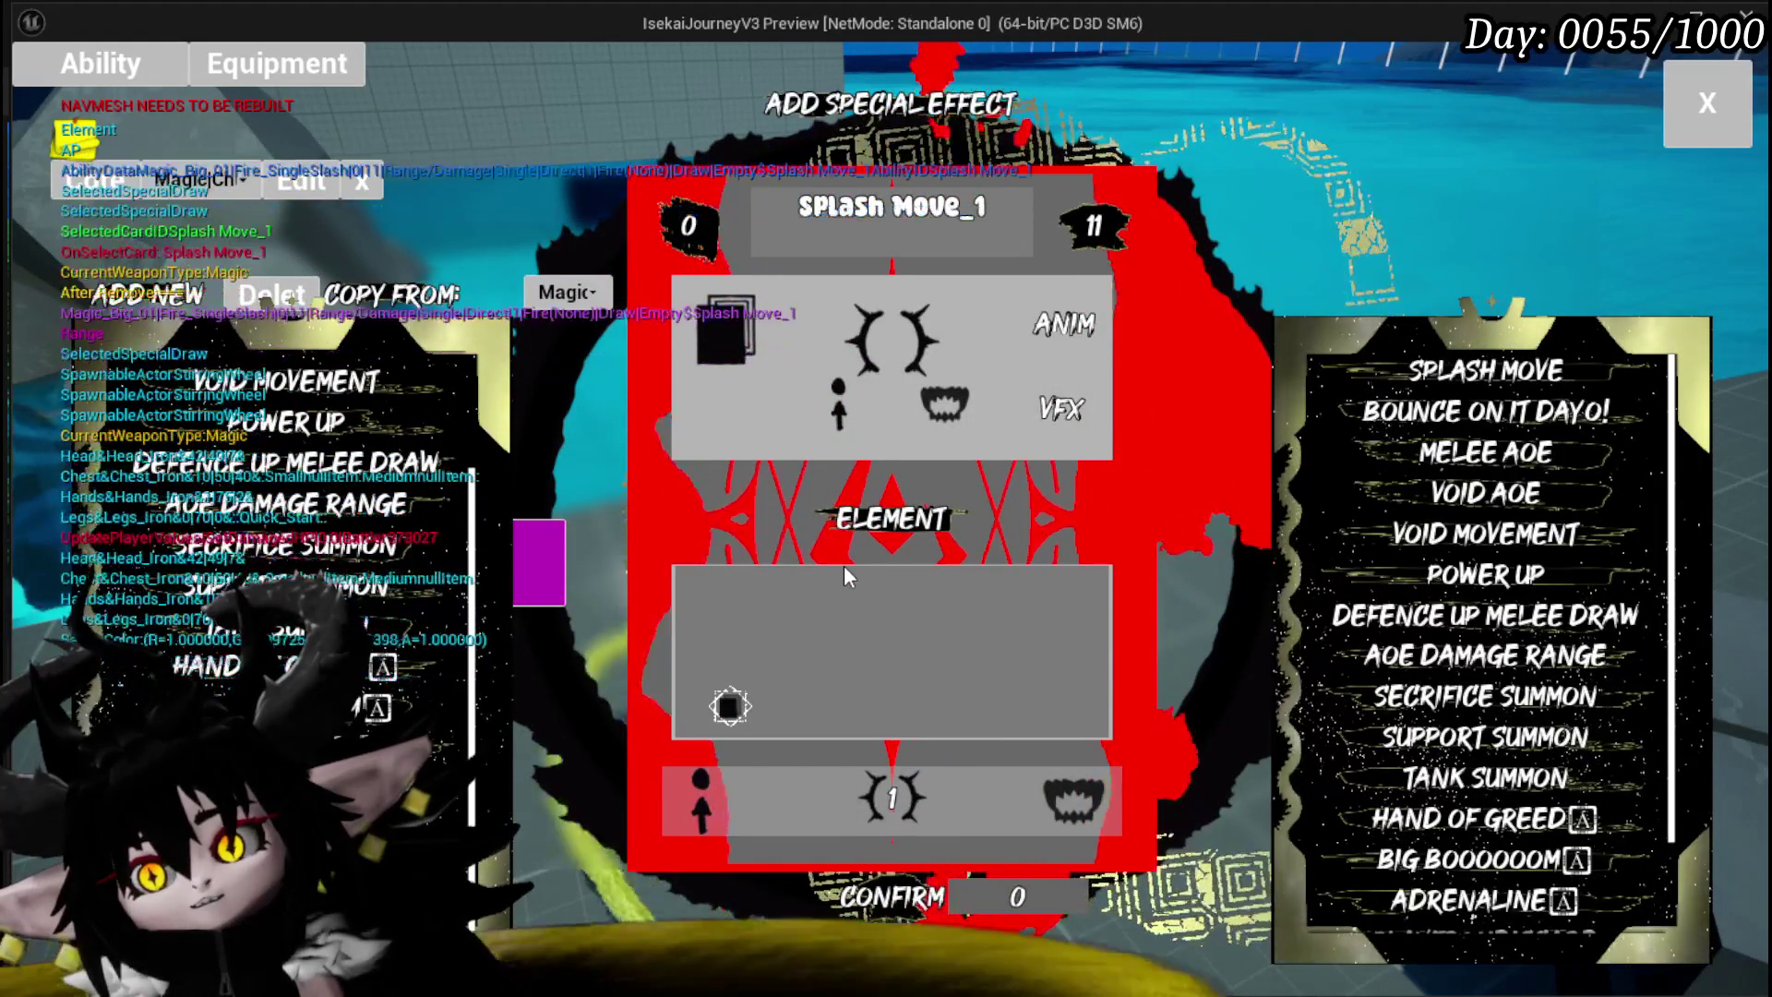
Step: Bring up the Add Special Effect panel for the Splash Move_1 card
{"action": "mouse_move", "coordinate": [693, 247]}
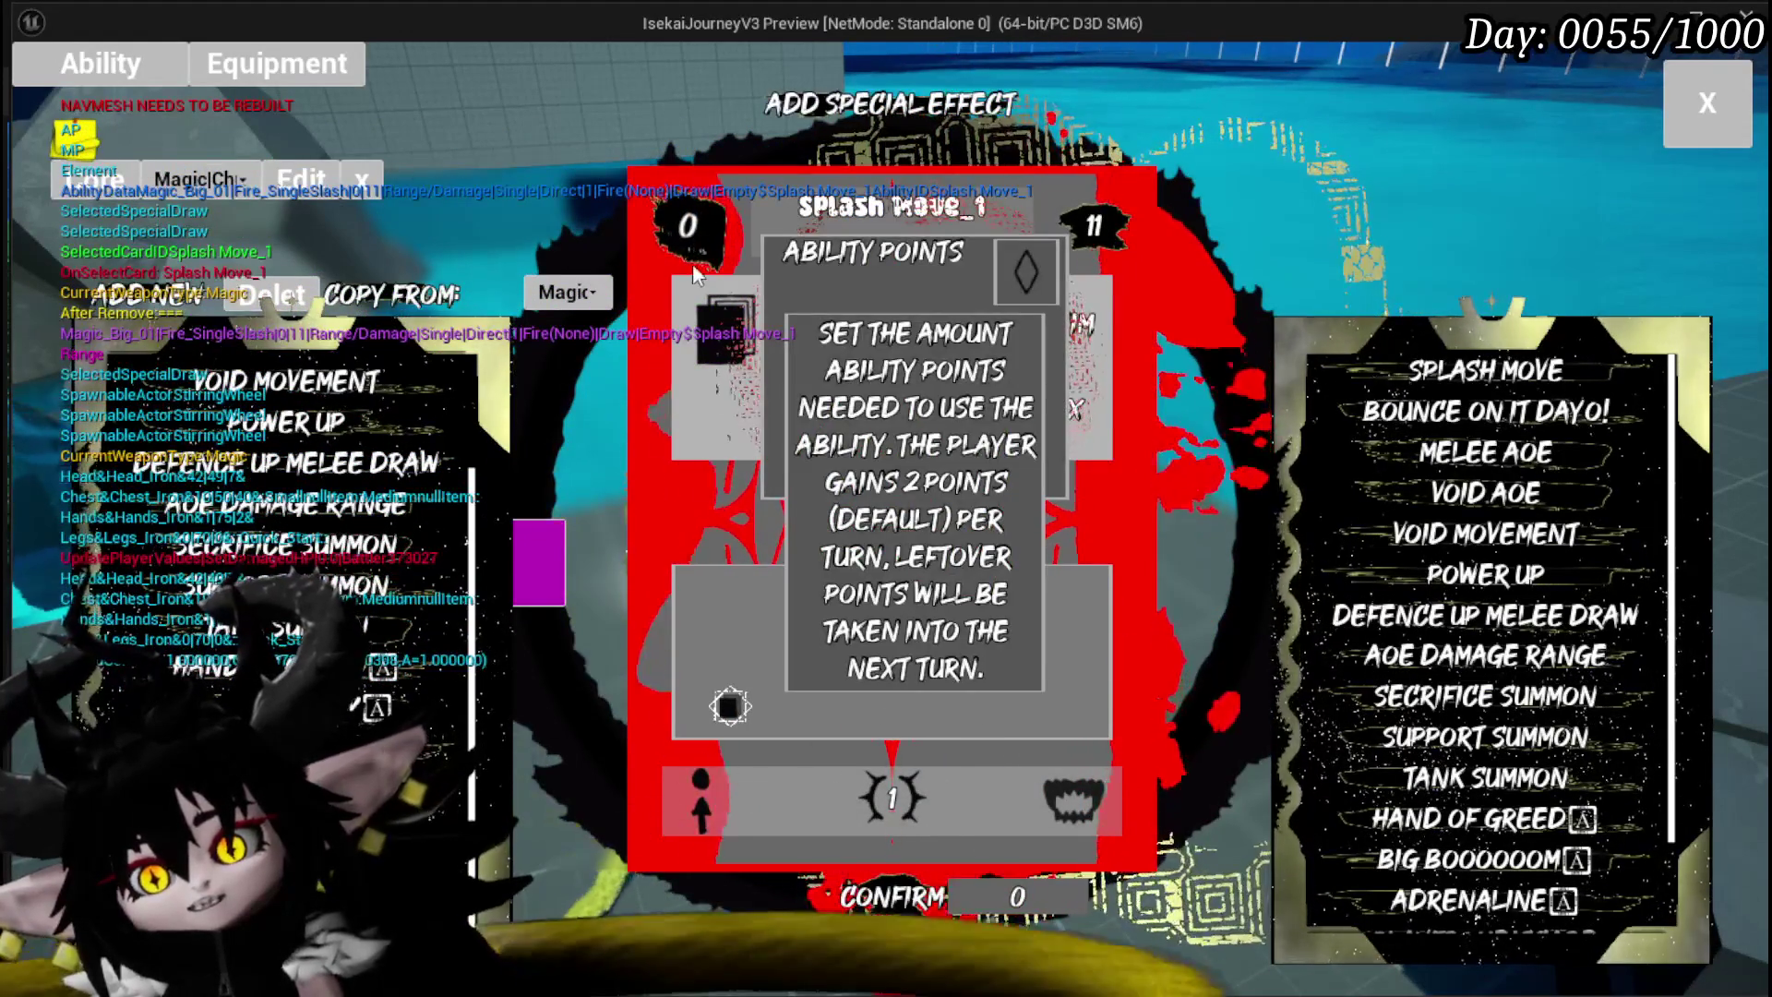
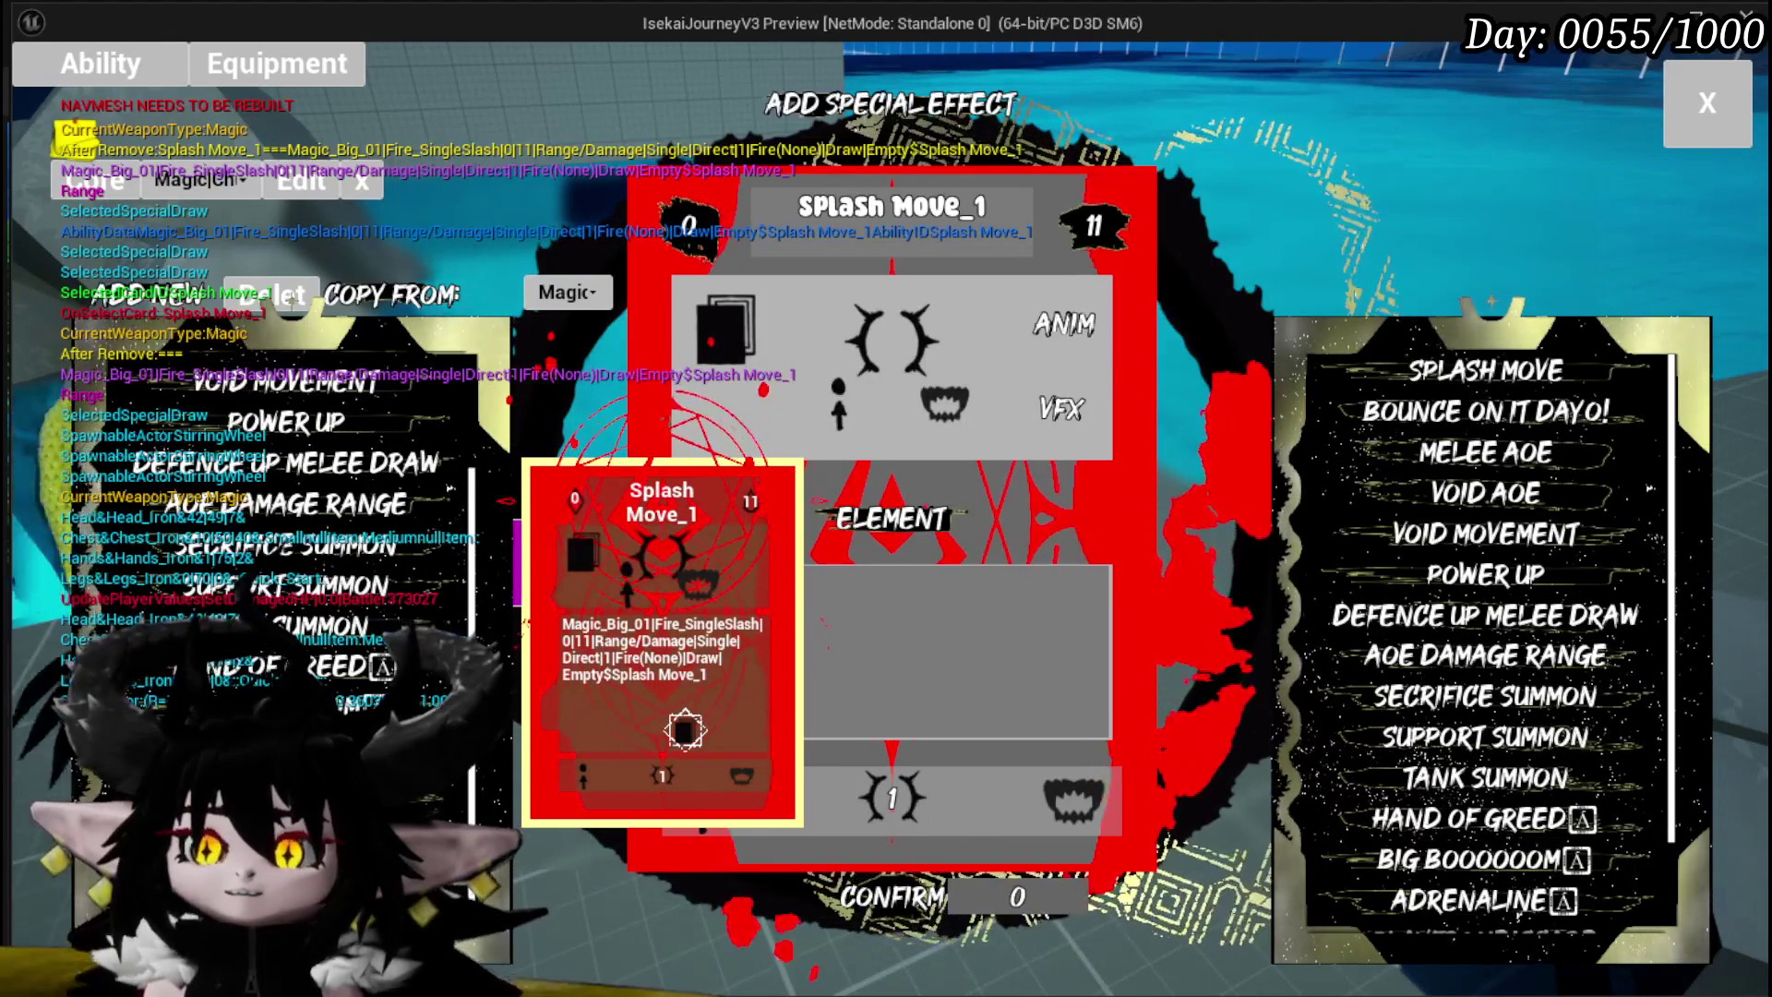
Step: Apply the Melee AOE special effect to the Splash Move_1 card
{"action": "scroll", "coordinate": [277, 507], "scroll_direction": "up", "scroll_amount": 1}
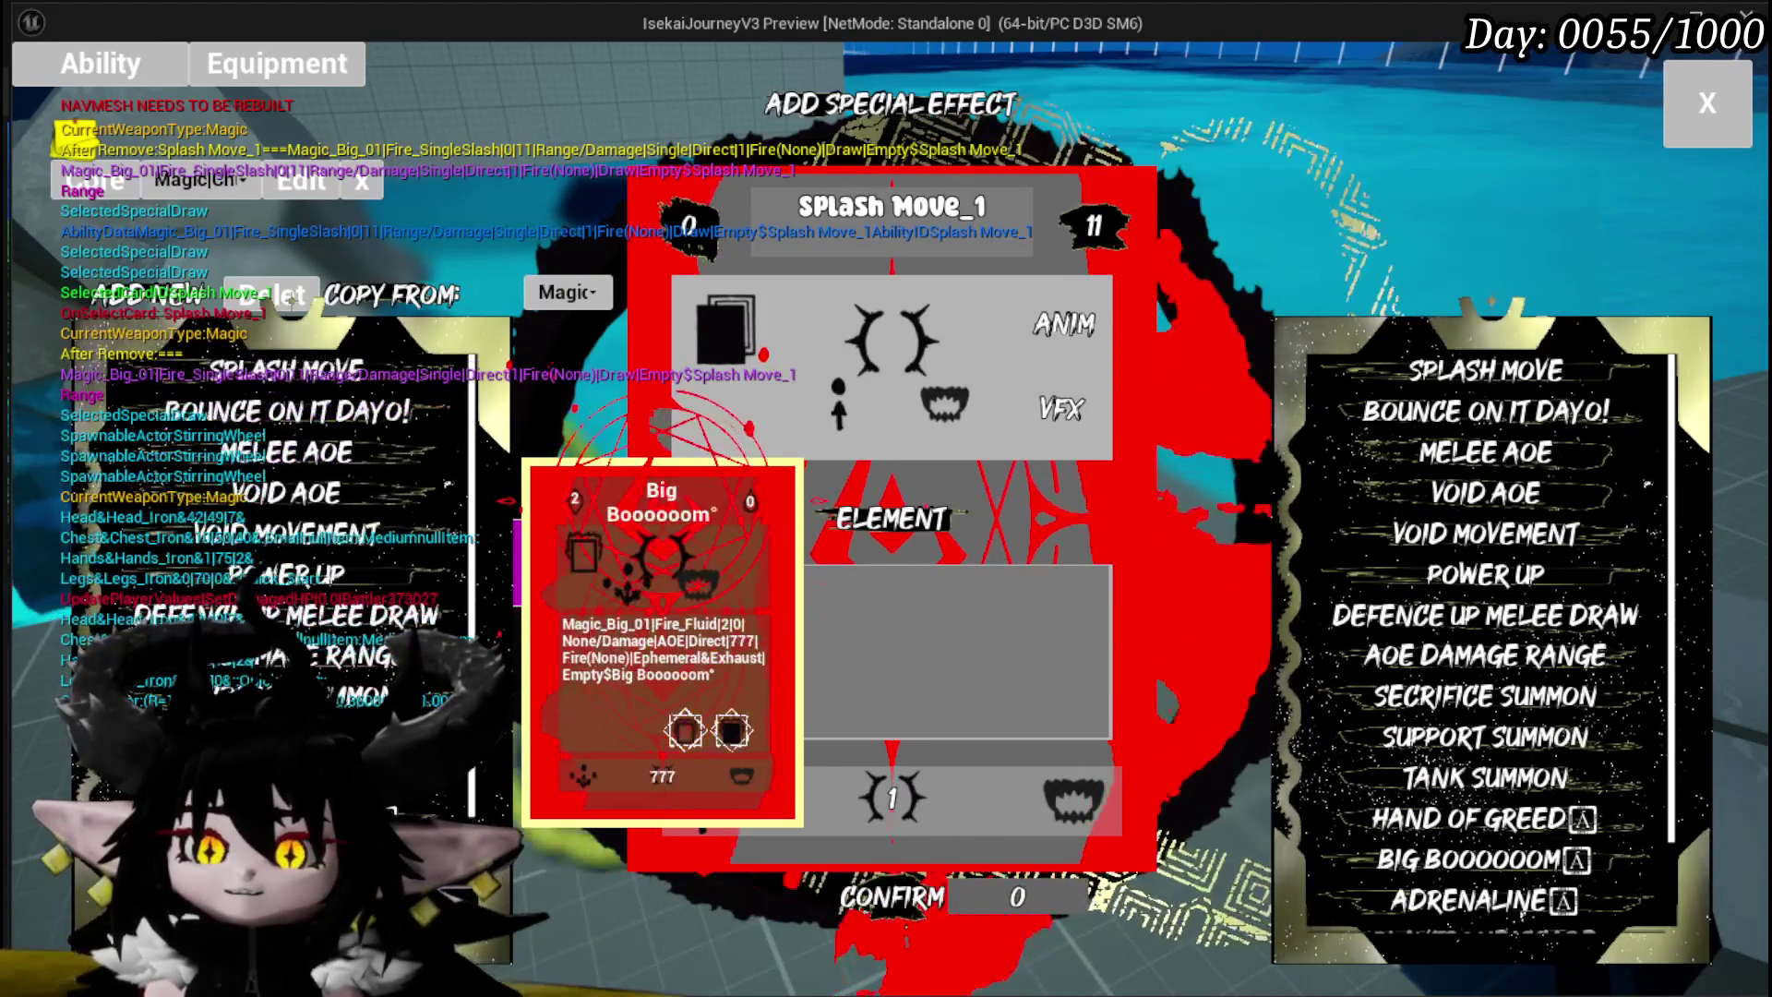
{"action": "scroll", "coordinate": [277, 554], "scroll_direction": "down", "scroll_amount": 4}
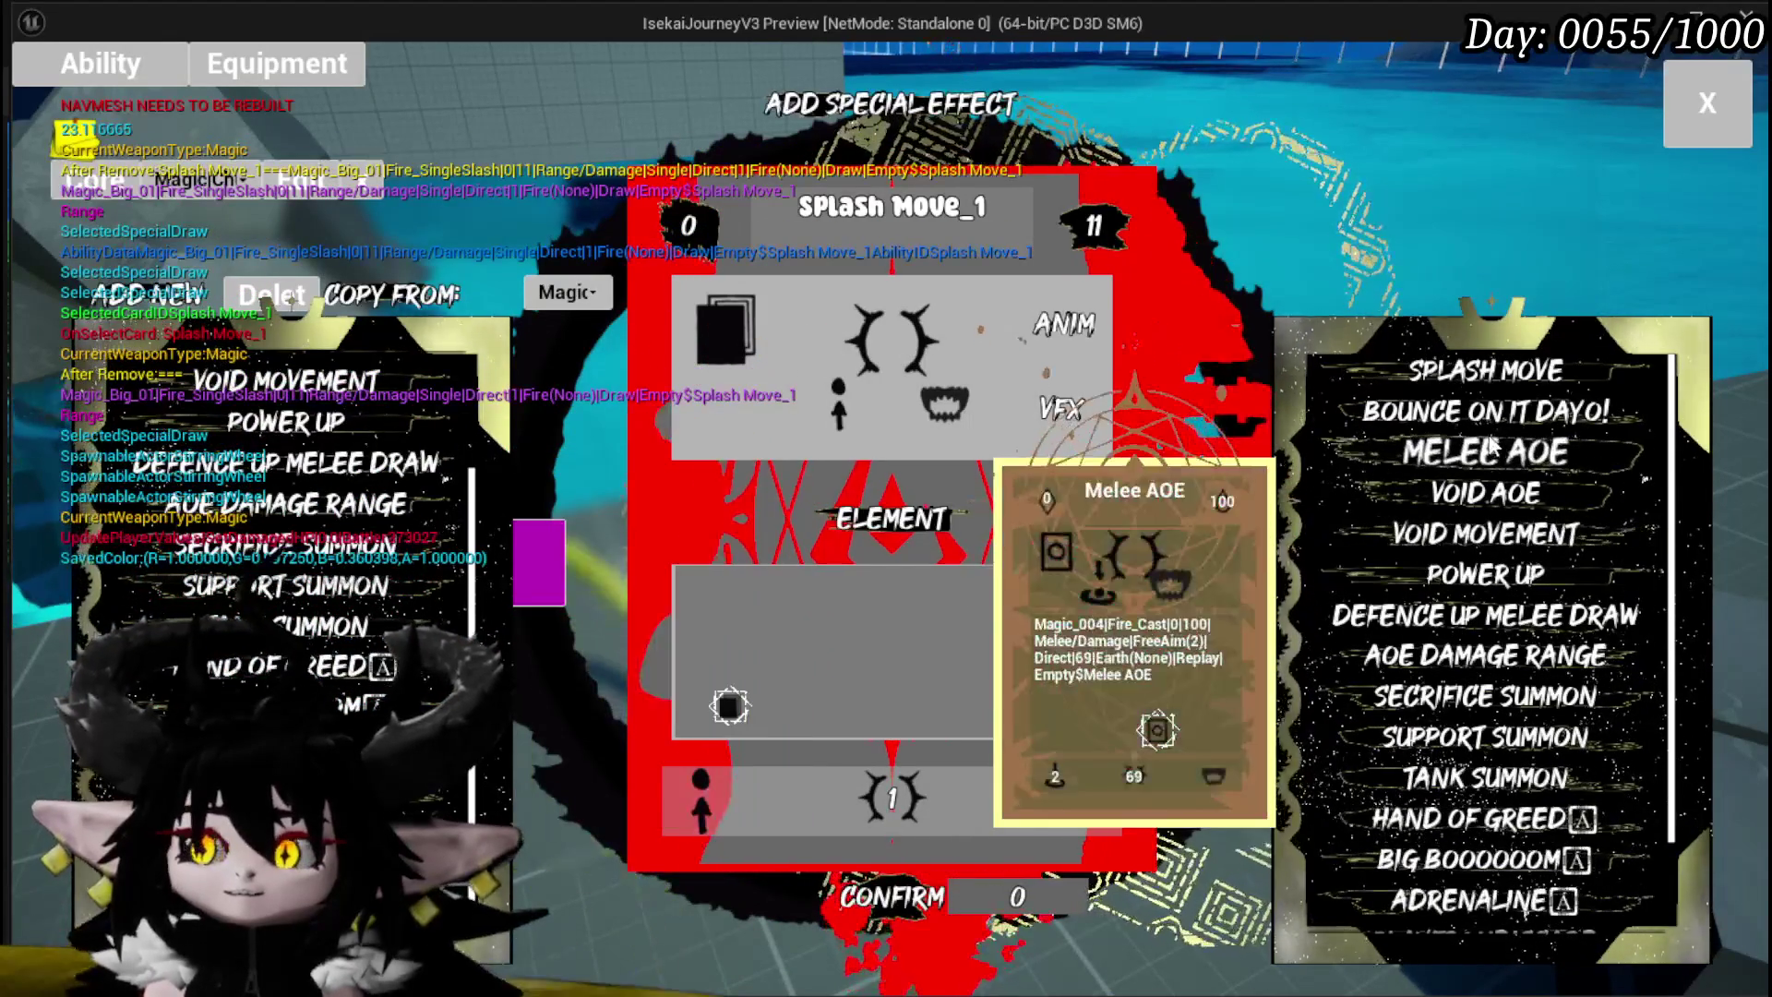
{"action": "left_click", "coordinate": [1491, 450]}
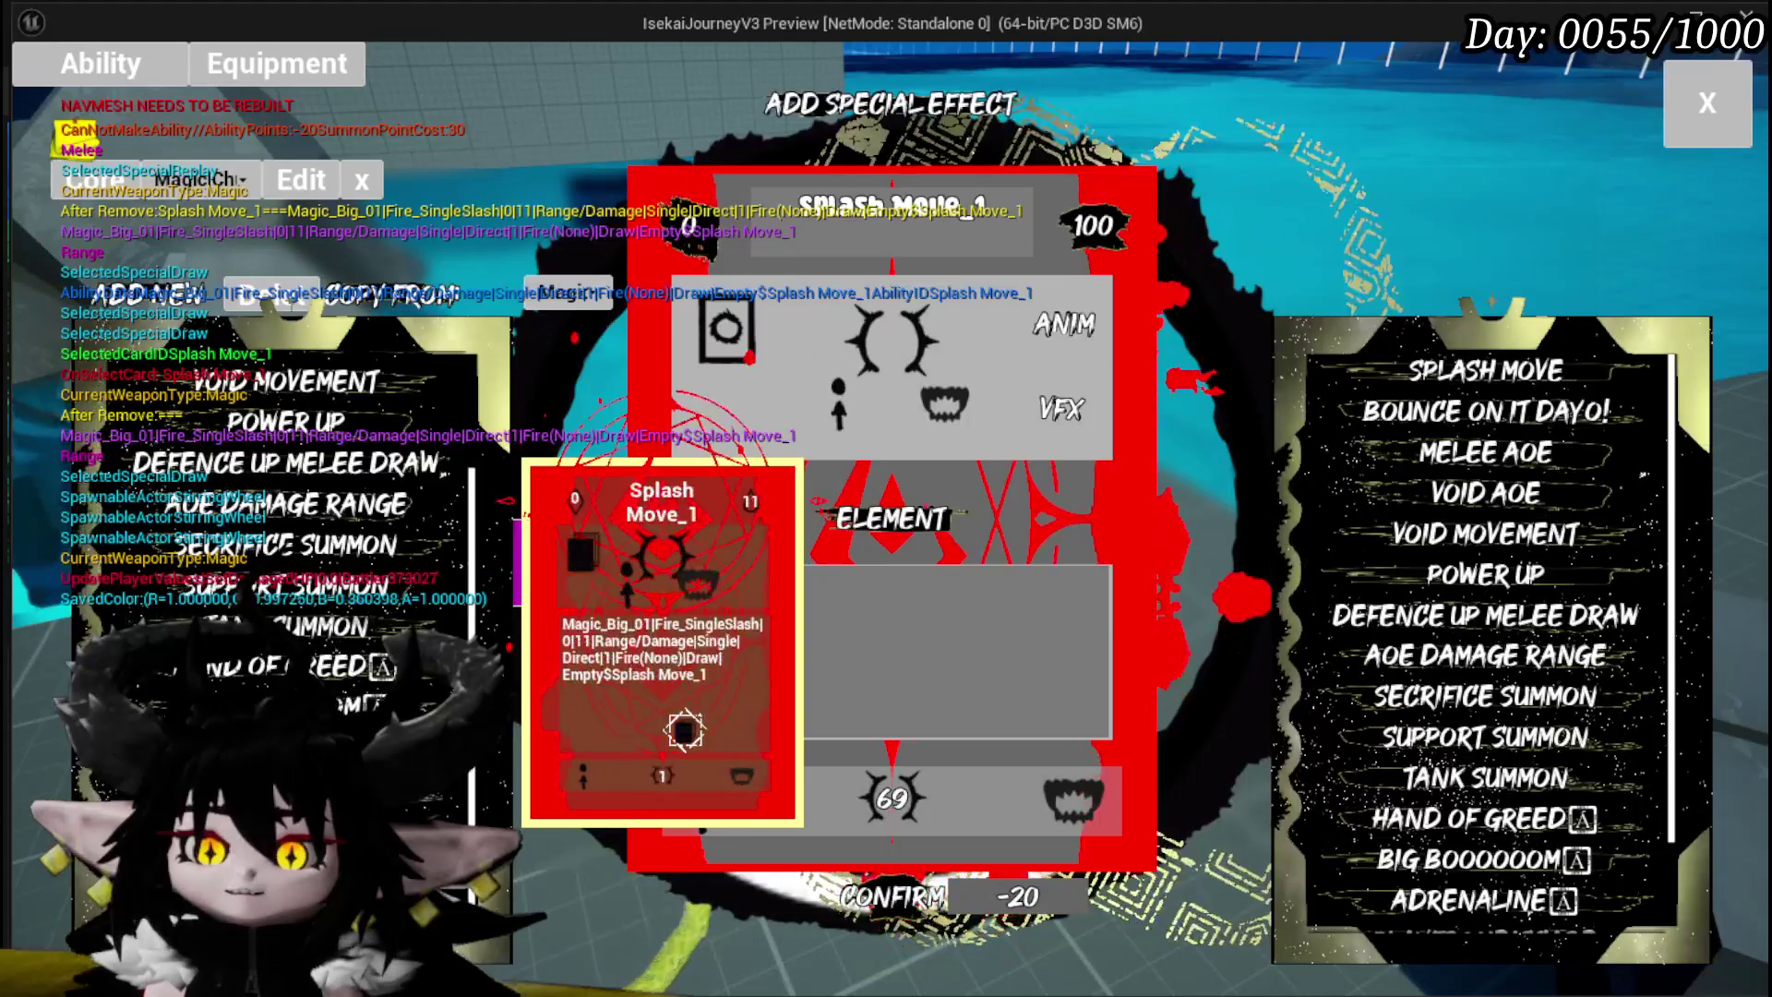
Step: Copy the Support Summon ability onto the card
{"action": "scroll", "coordinate": [277, 536], "scroll_direction": "up", "scroll_amount": 2}
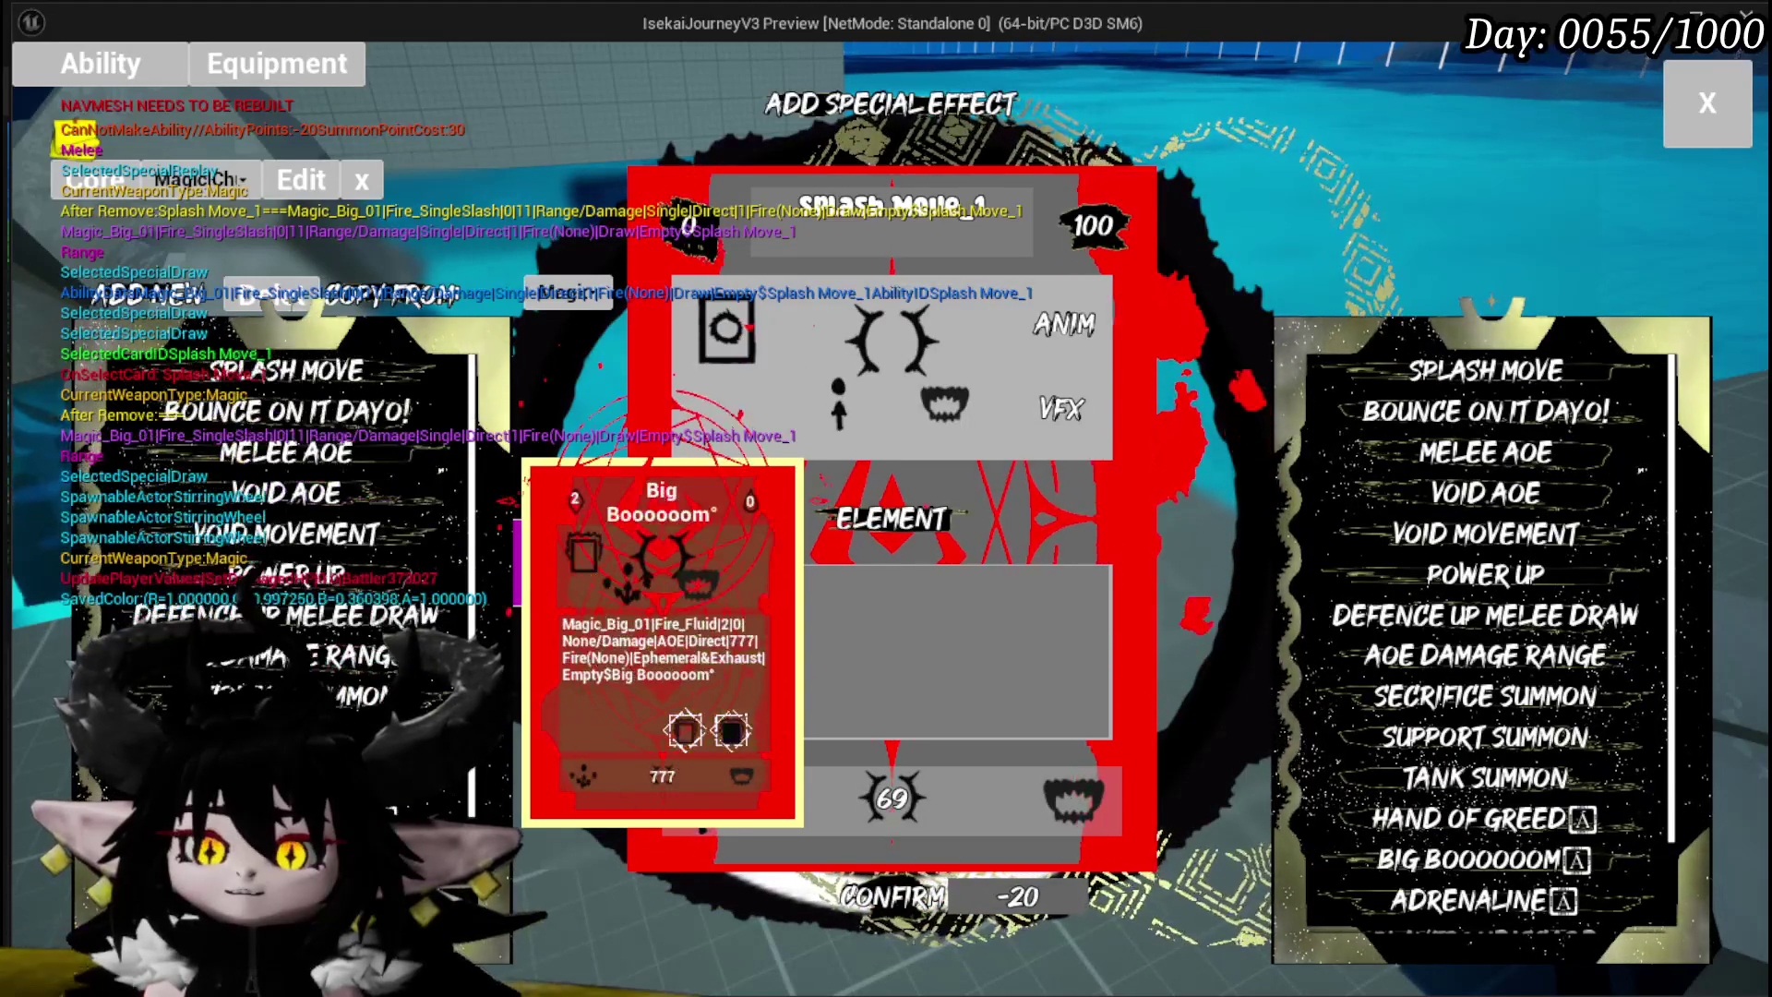
{"action": "scroll", "coordinate": [286, 554], "scroll_direction": "down", "scroll_amount": 3}
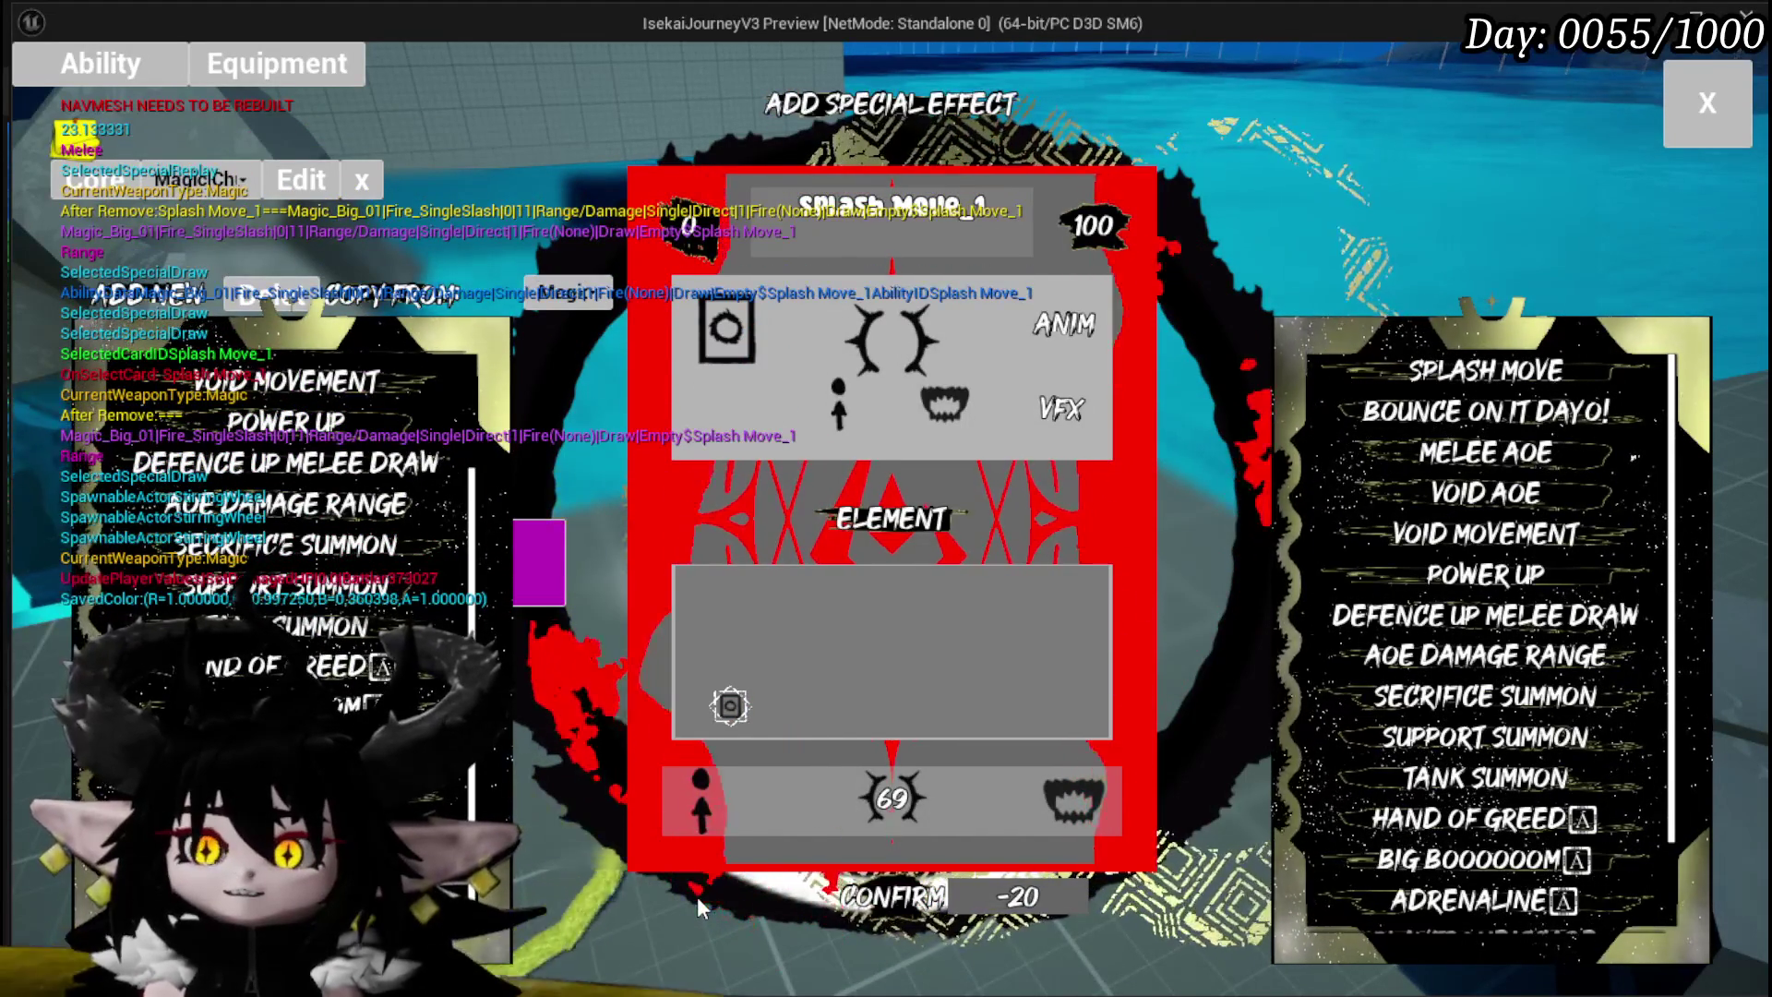
{"action": "mouse_move", "coordinate": [677, 896]}
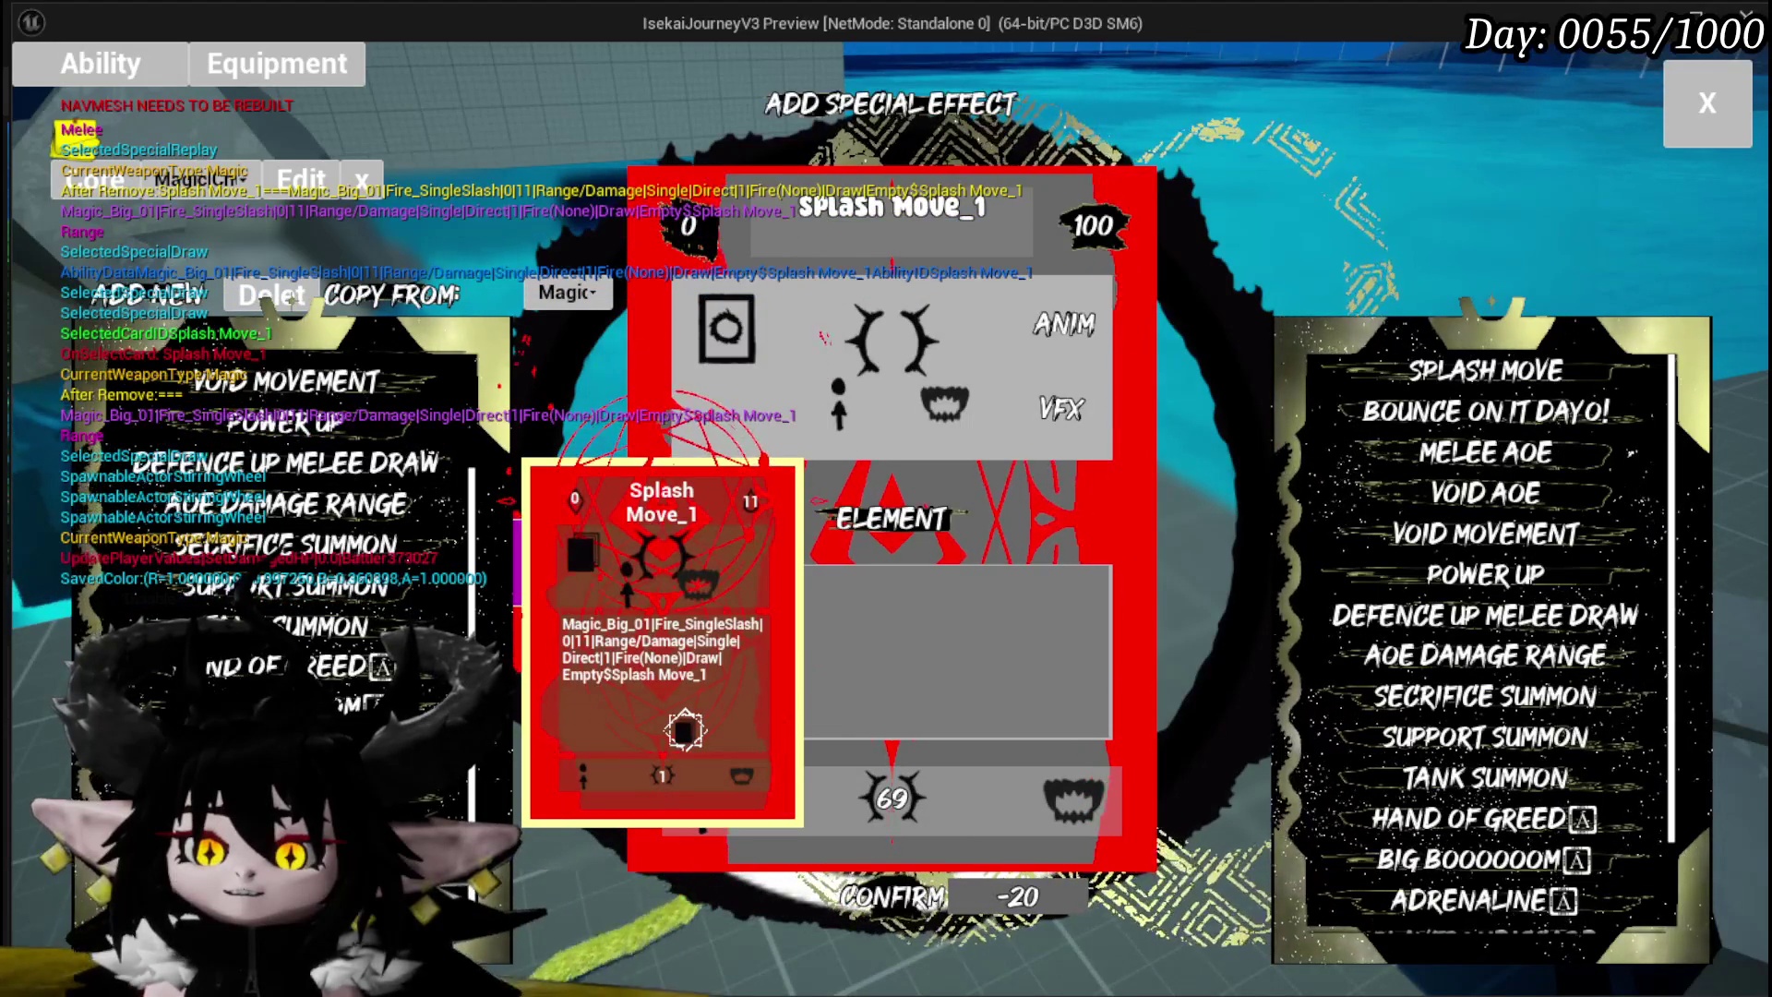
{"action": "scroll", "coordinate": [277, 554], "scroll_direction": "up", "scroll_amount": 1}
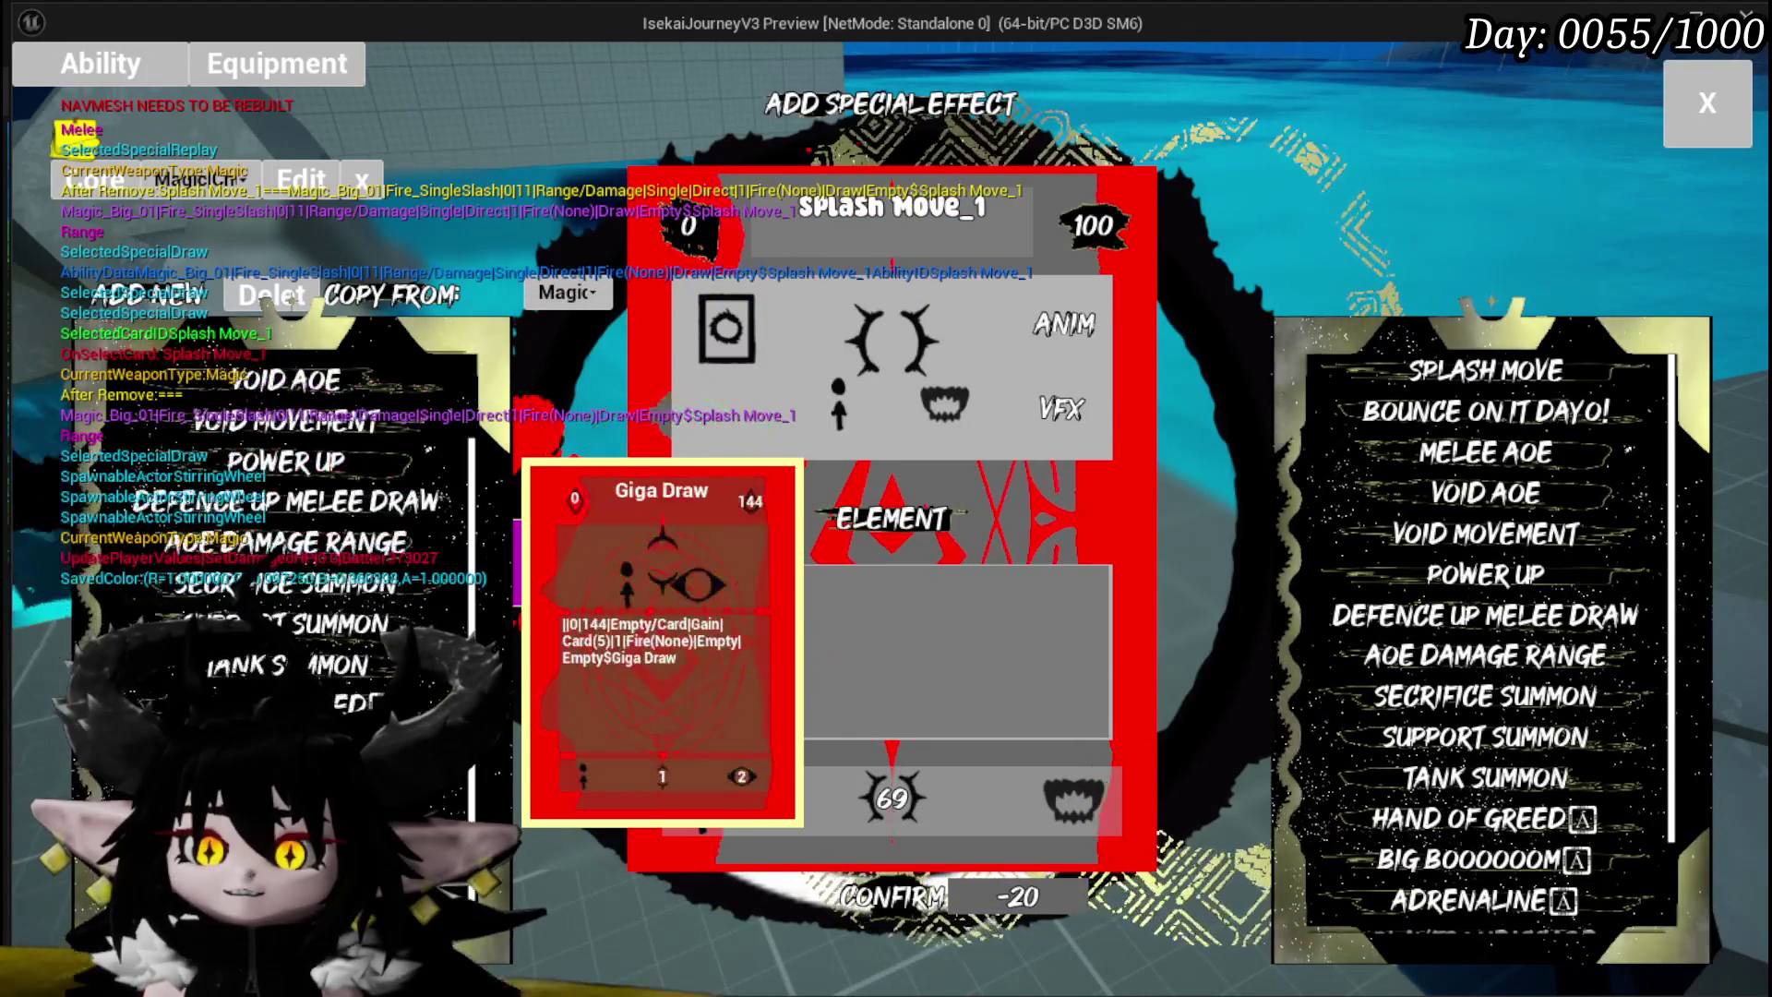
{"action": "scroll", "coordinate": [684, 730], "scroll_direction": "down", "scroll_amount": 1}
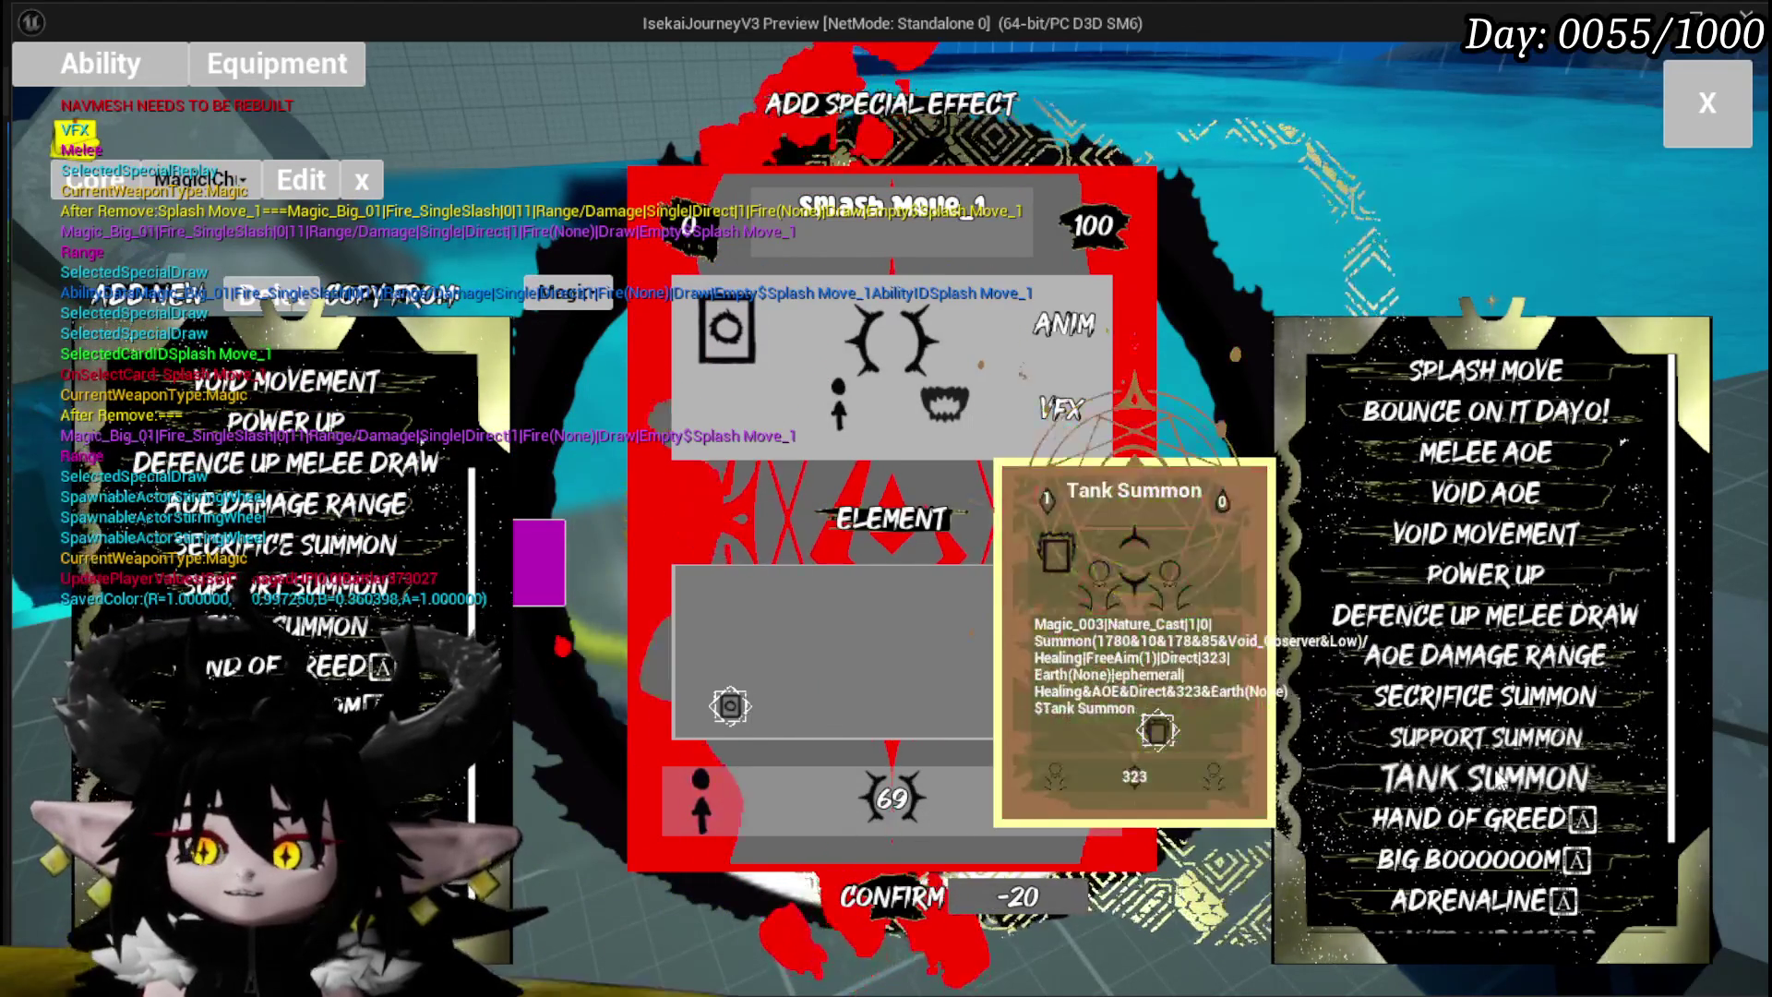
{"action": "left_click", "coordinate": [1486, 736]}
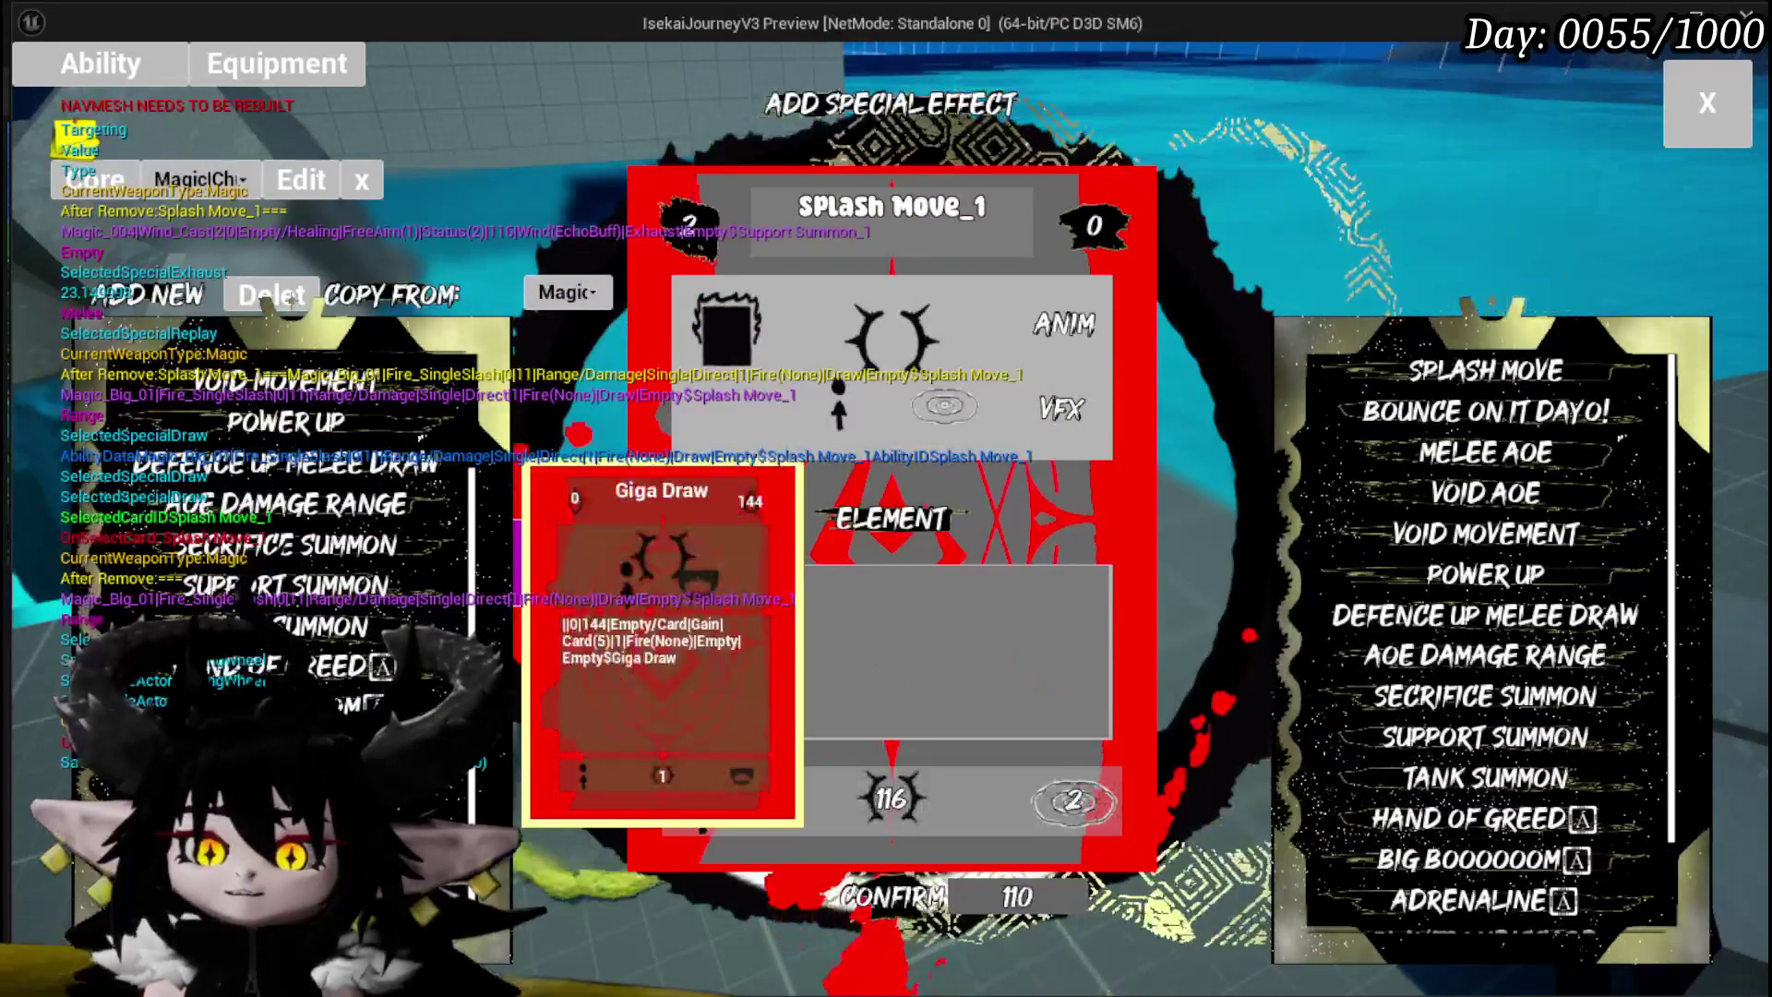
Step: Switch the edited card to Support Summon_1, then copy Void AOE and Void Movement onto it
{"action": "mouse_move", "coordinate": [729, 706]}
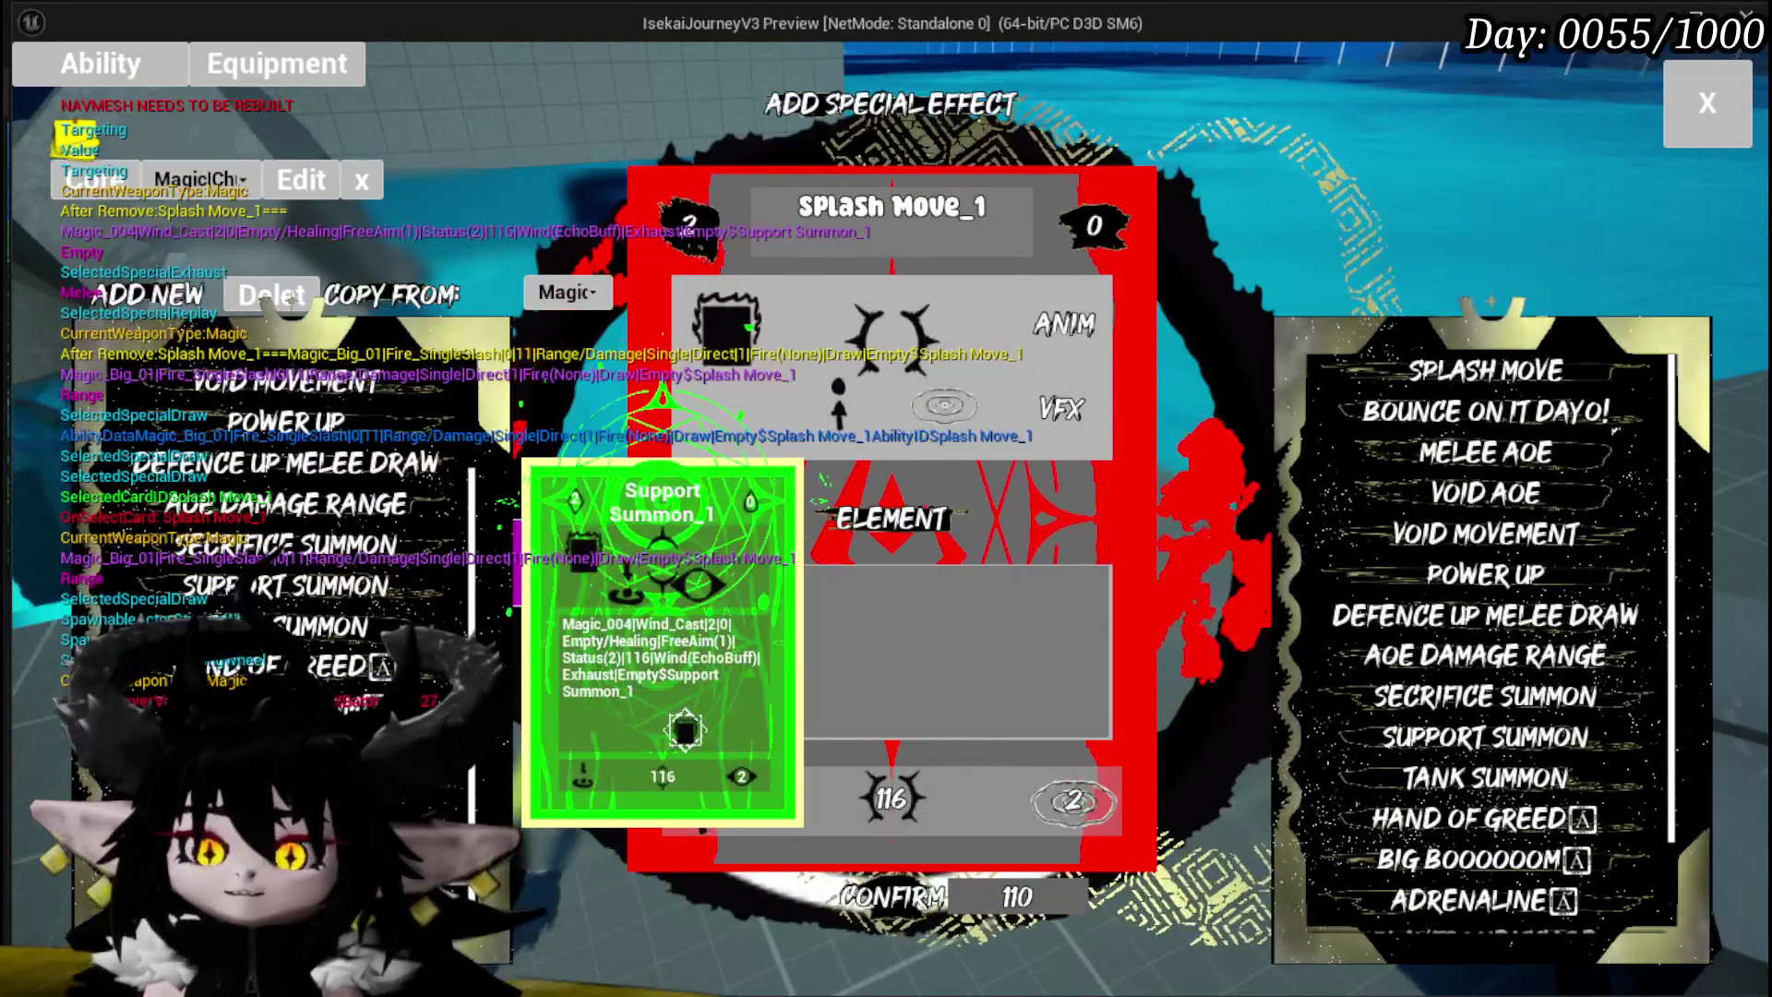
{"action": "left_click", "coordinate": [729, 706]}
{"action": "left_click", "coordinate": [1457, 506]}
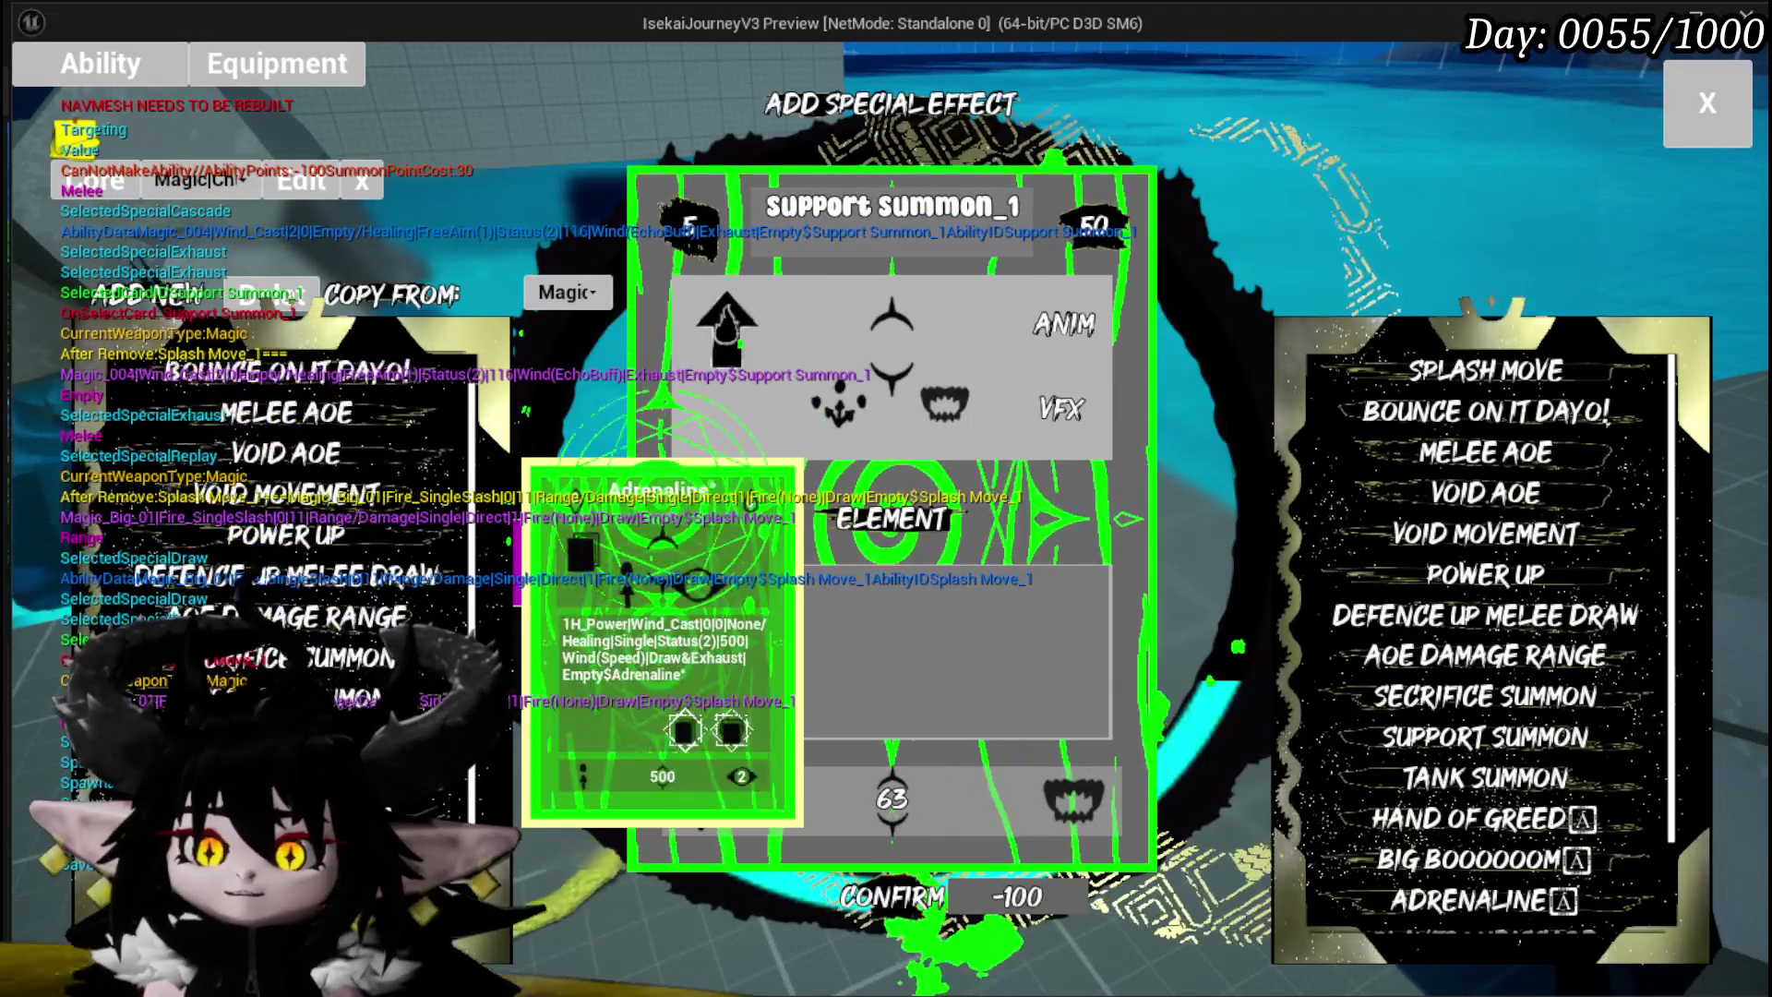
{"action": "mouse_move", "coordinate": [317, 670]}
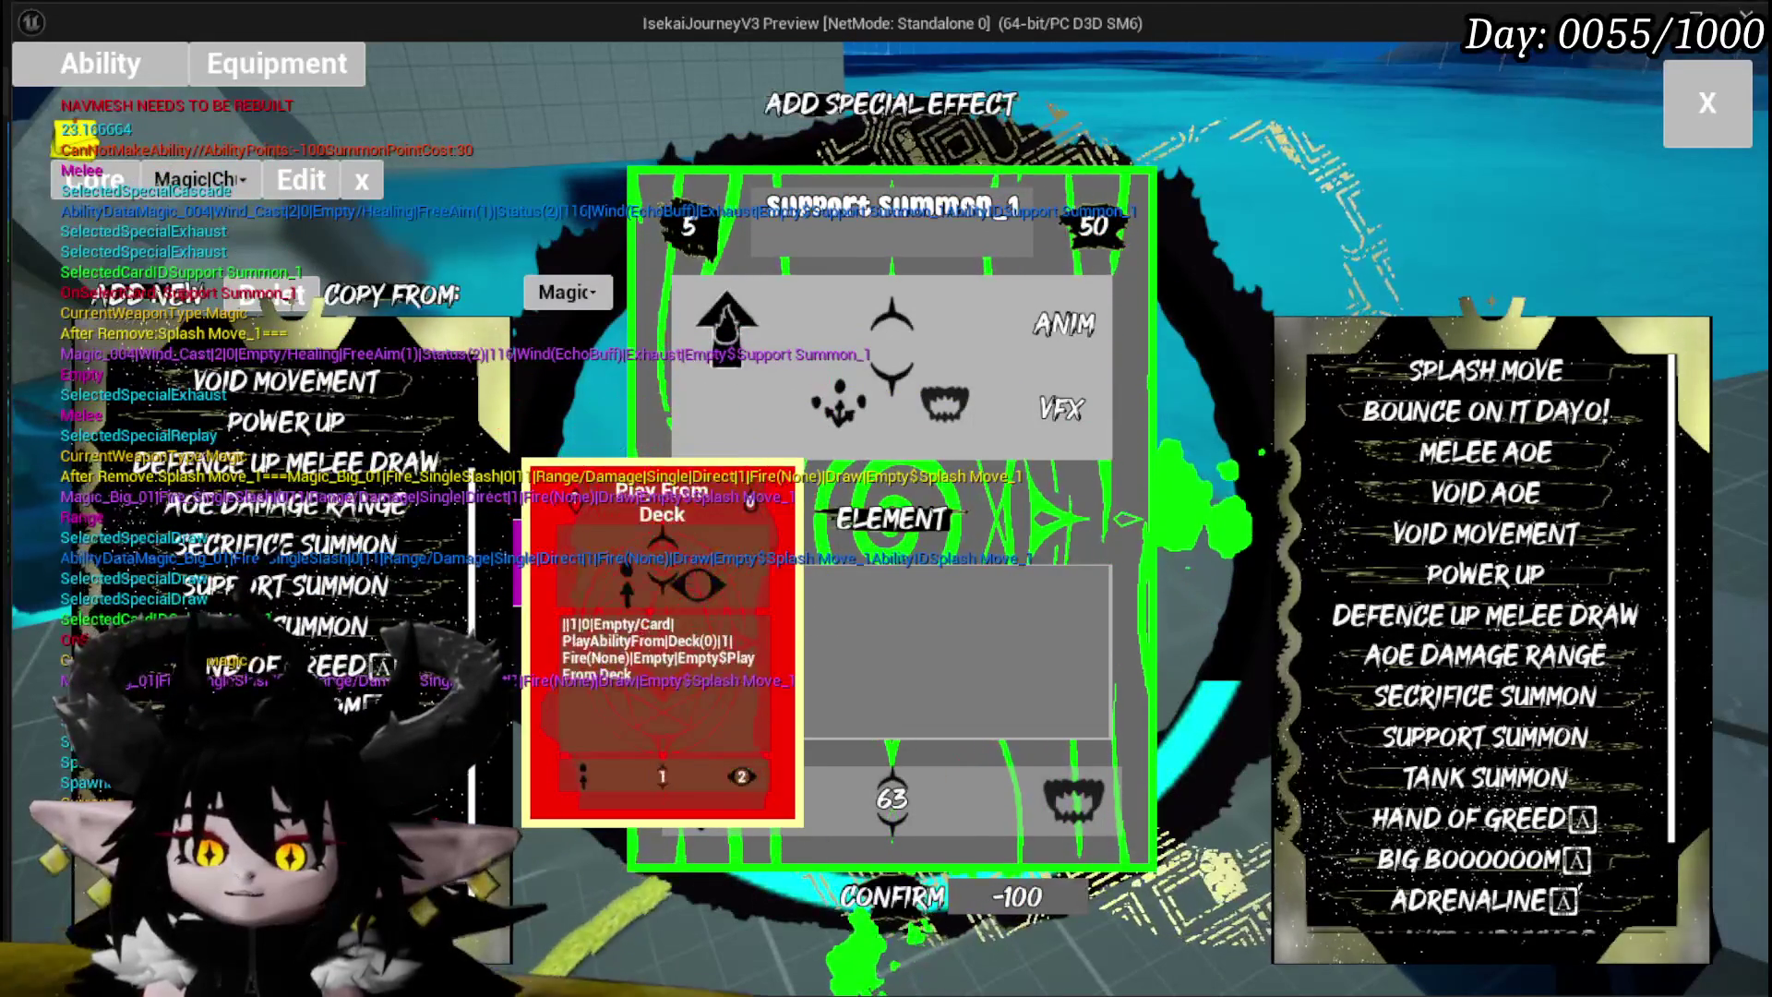
{"action": "left_click", "coordinate": [1477, 534]}
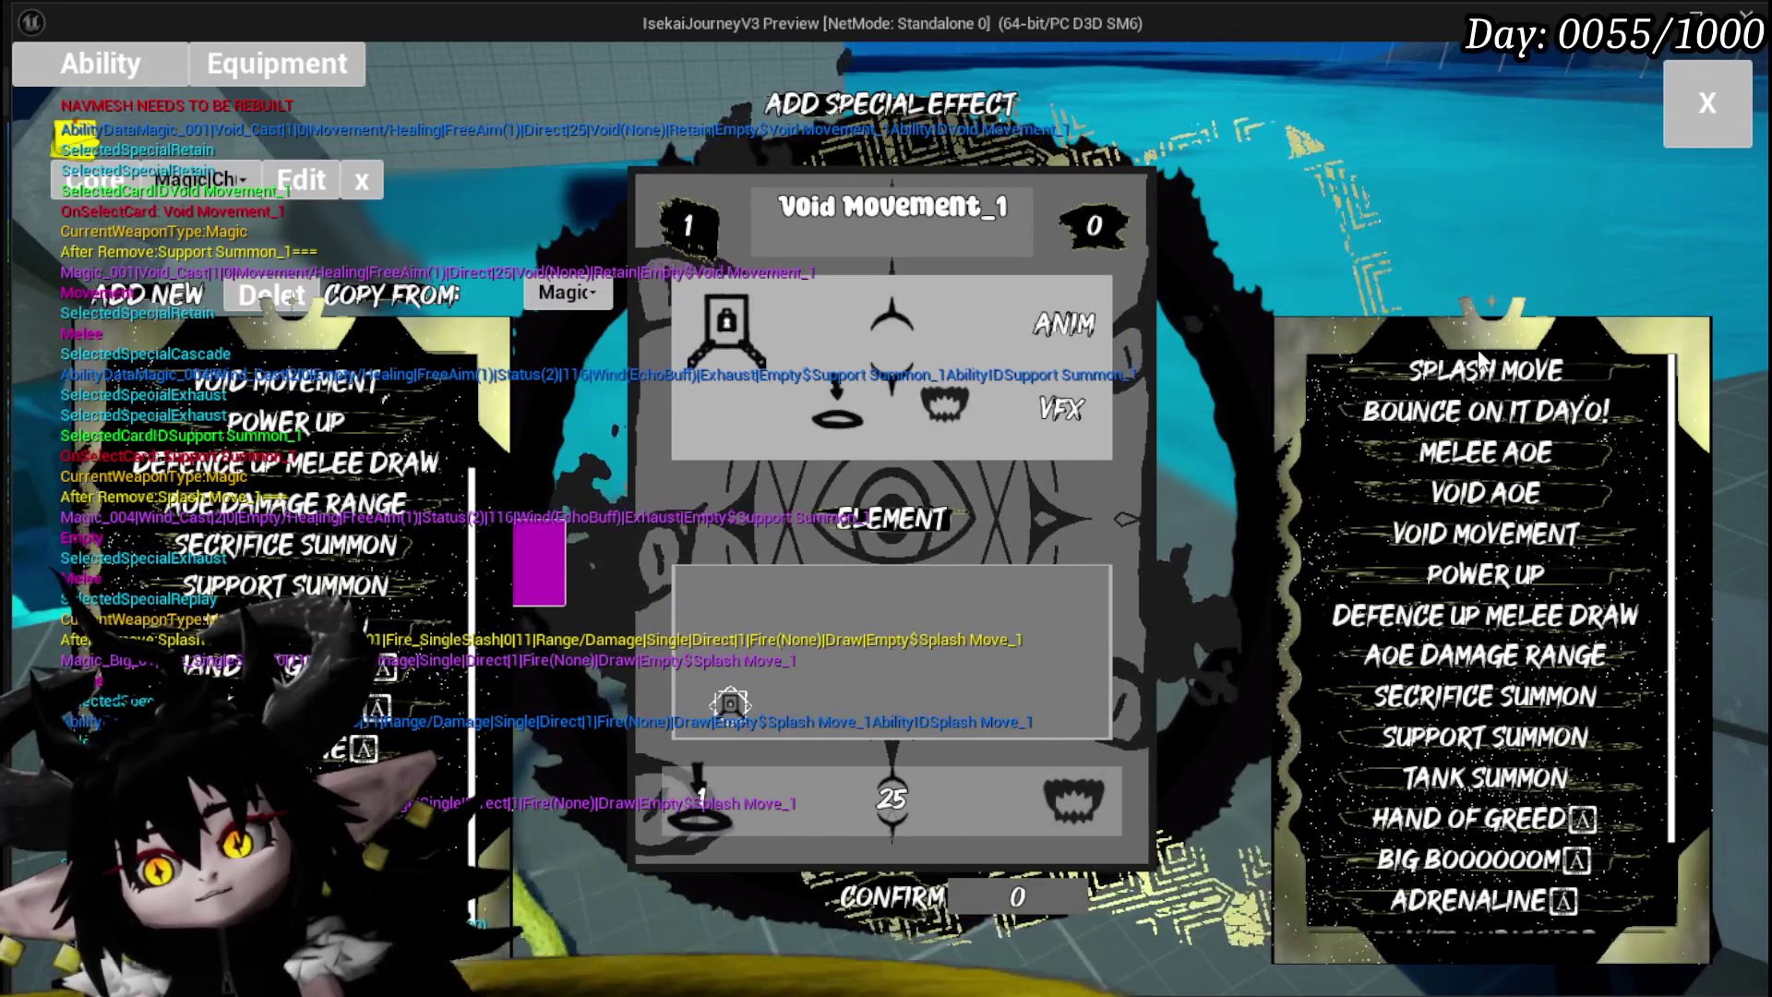
Step: Check the ability entry previews, then stop the Play-In-Editor session with Esc
{"action": "mouse_move", "coordinate": [1349, 441]}
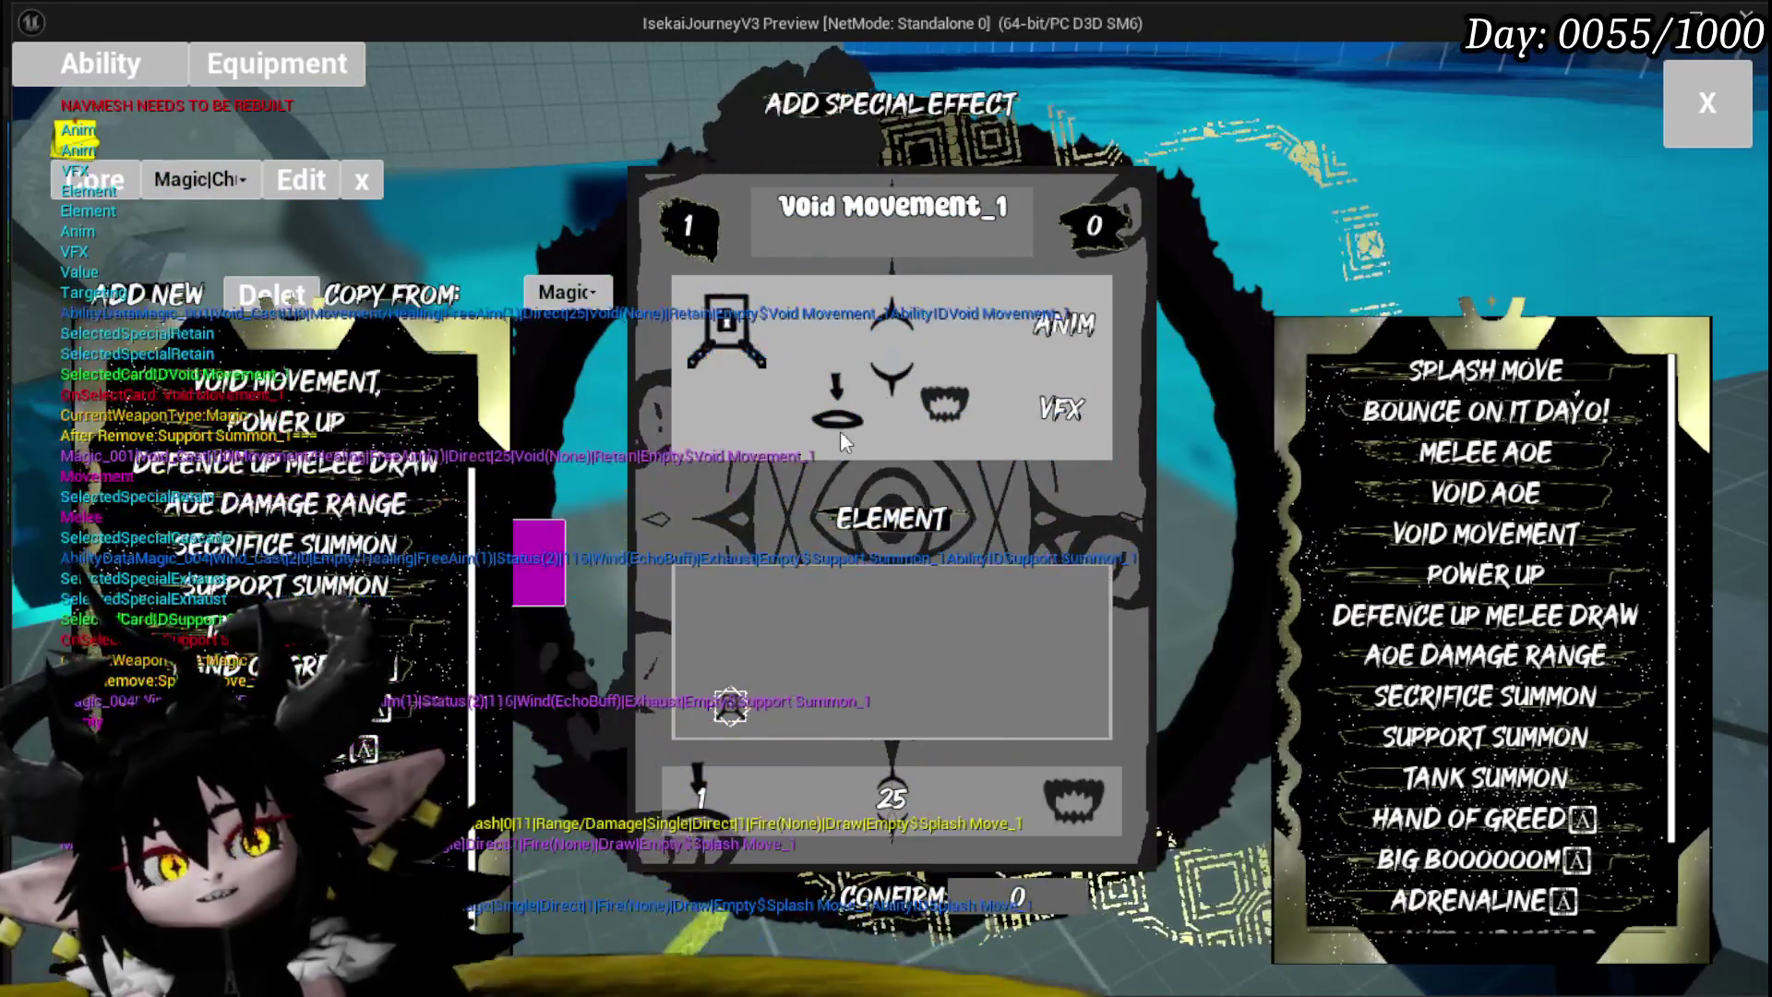
{"action": "mouse_move", "coordinate": [1482, 499]}
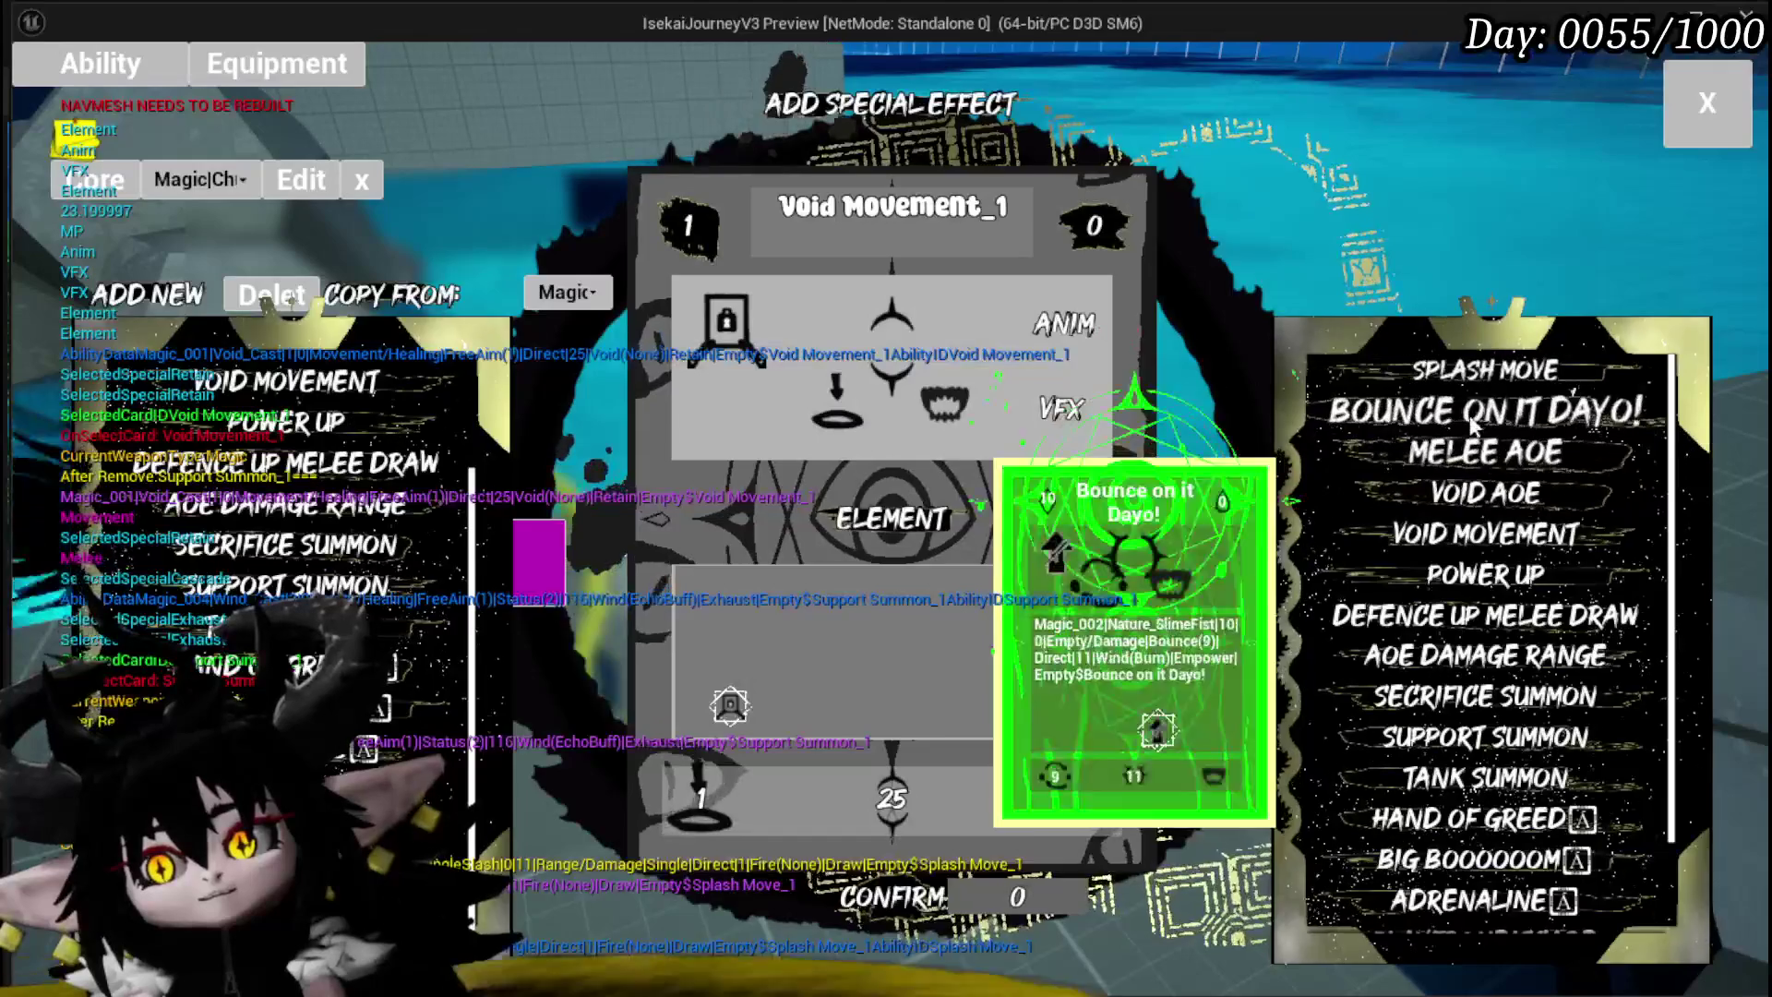
{"action": "mouse_move", "coordinate": [418, 664]}
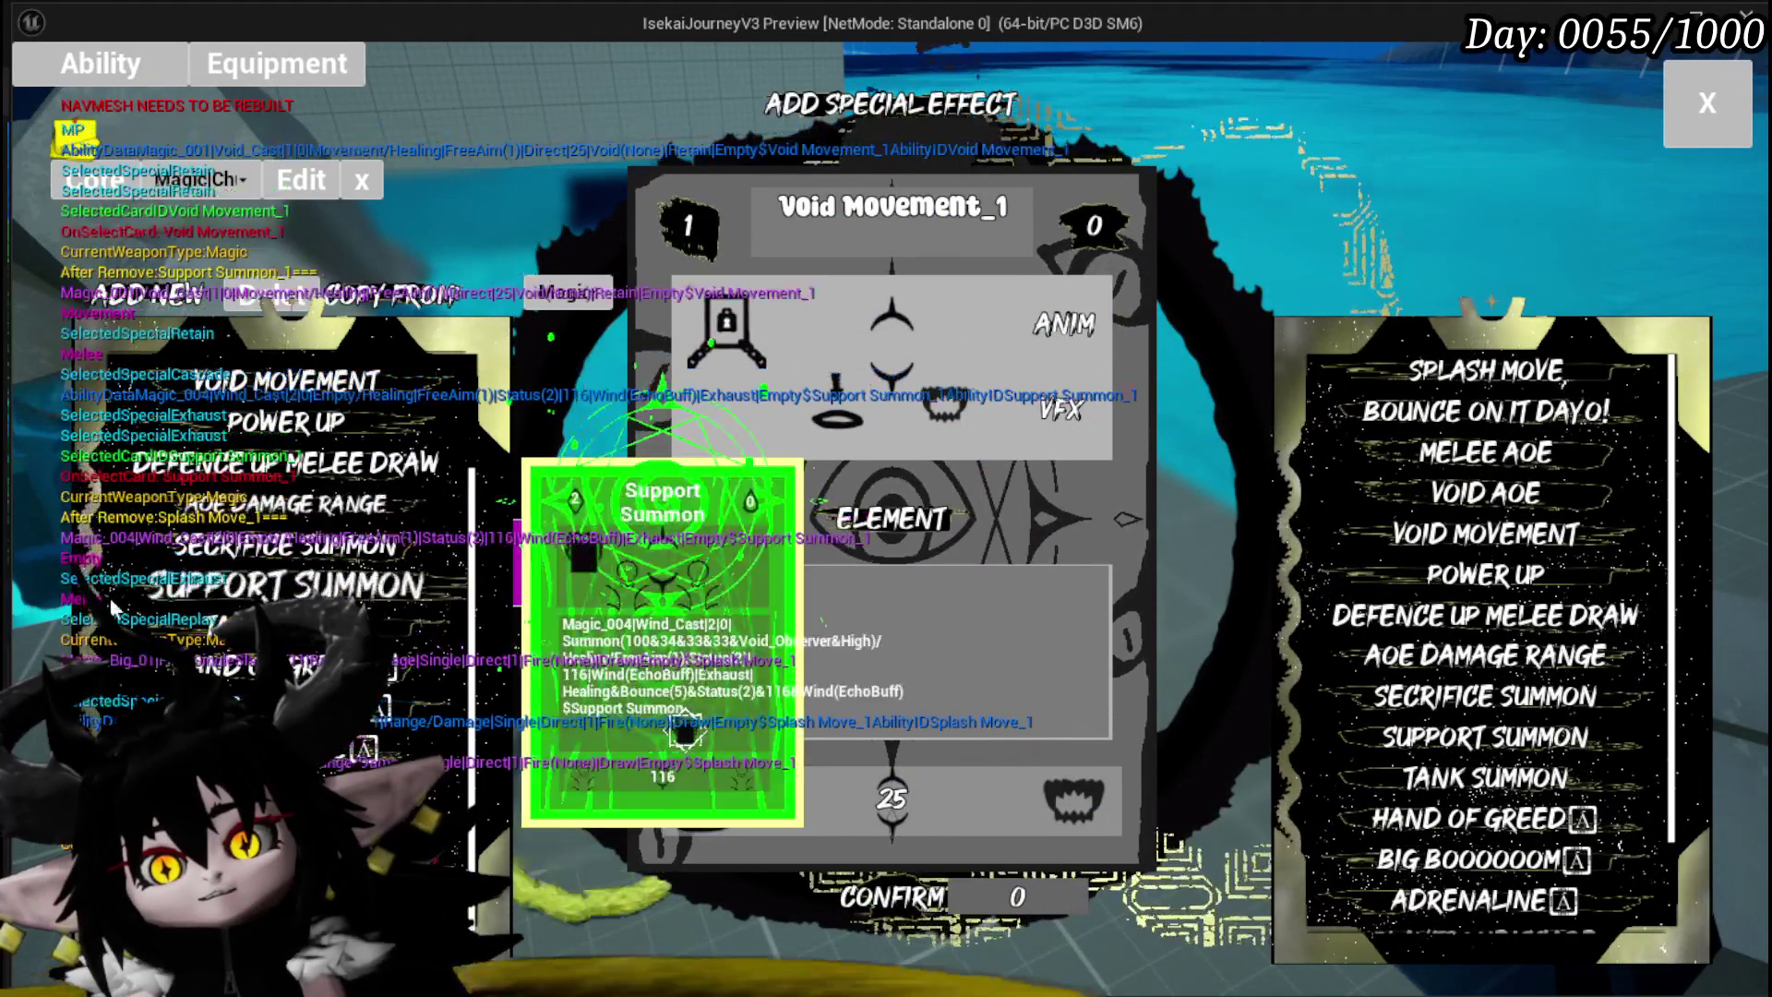
{"action": "mouse_move", "coordinate": [339, 585]}
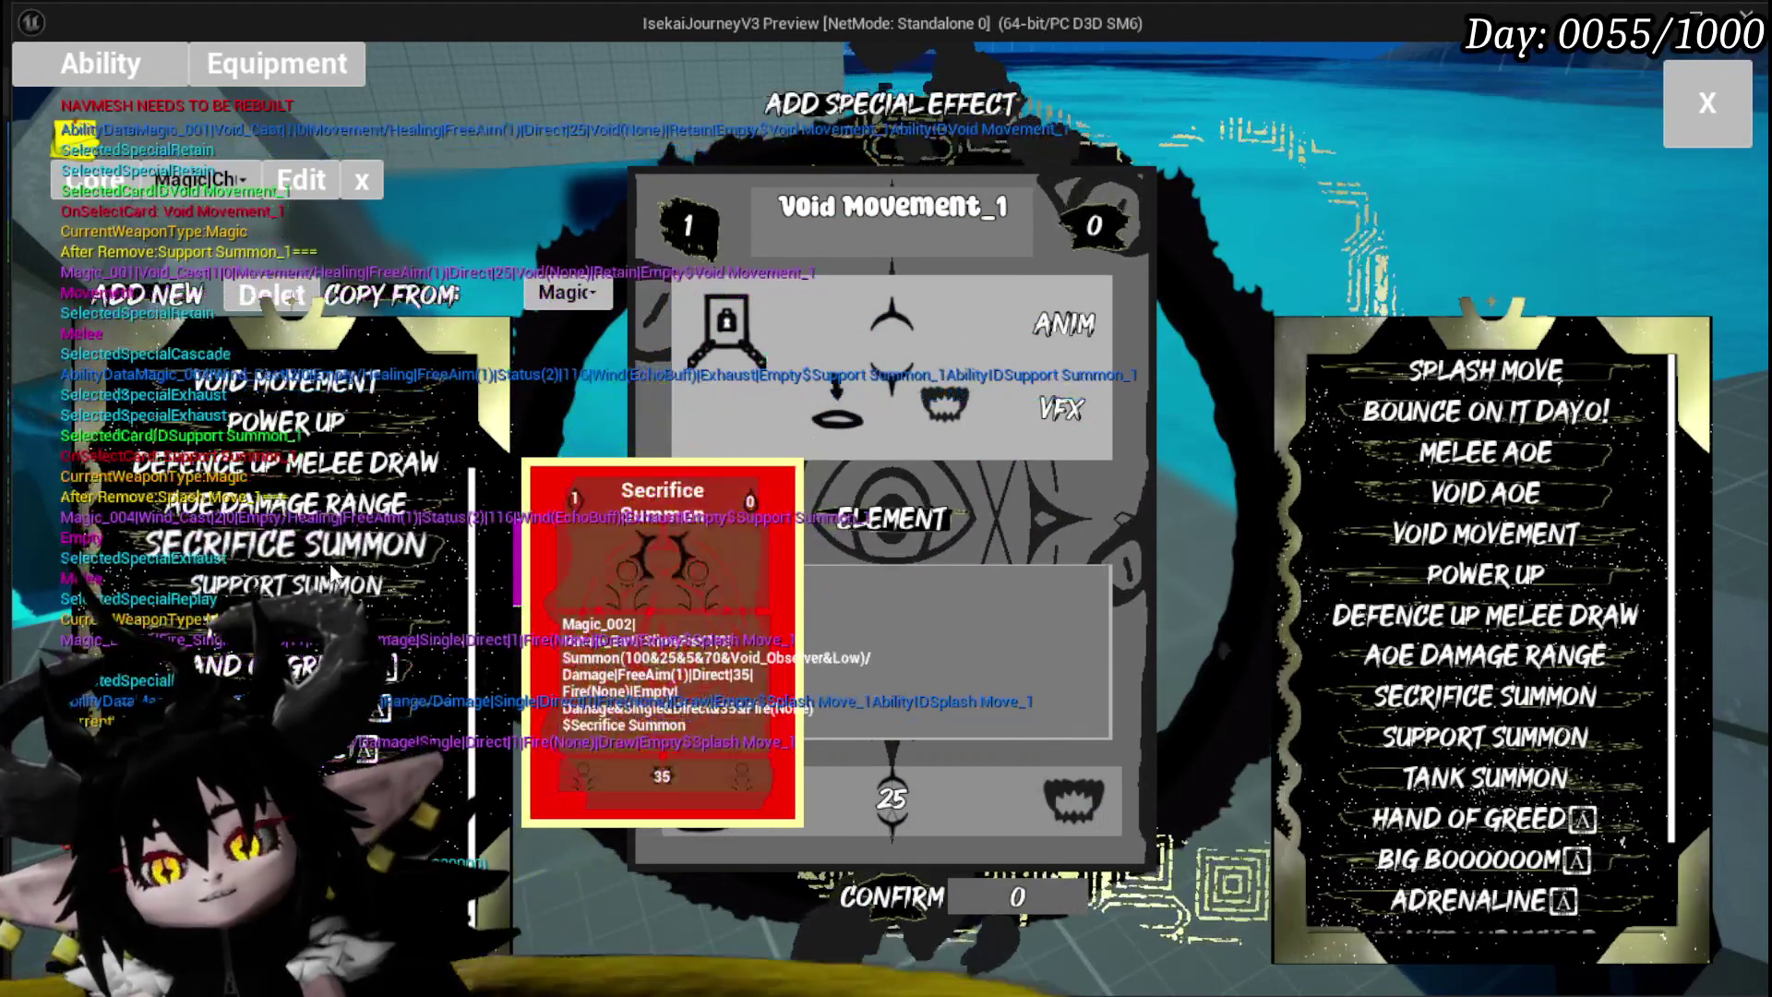
{"action": "mouse_move", "coordinate": [1055, 413]}
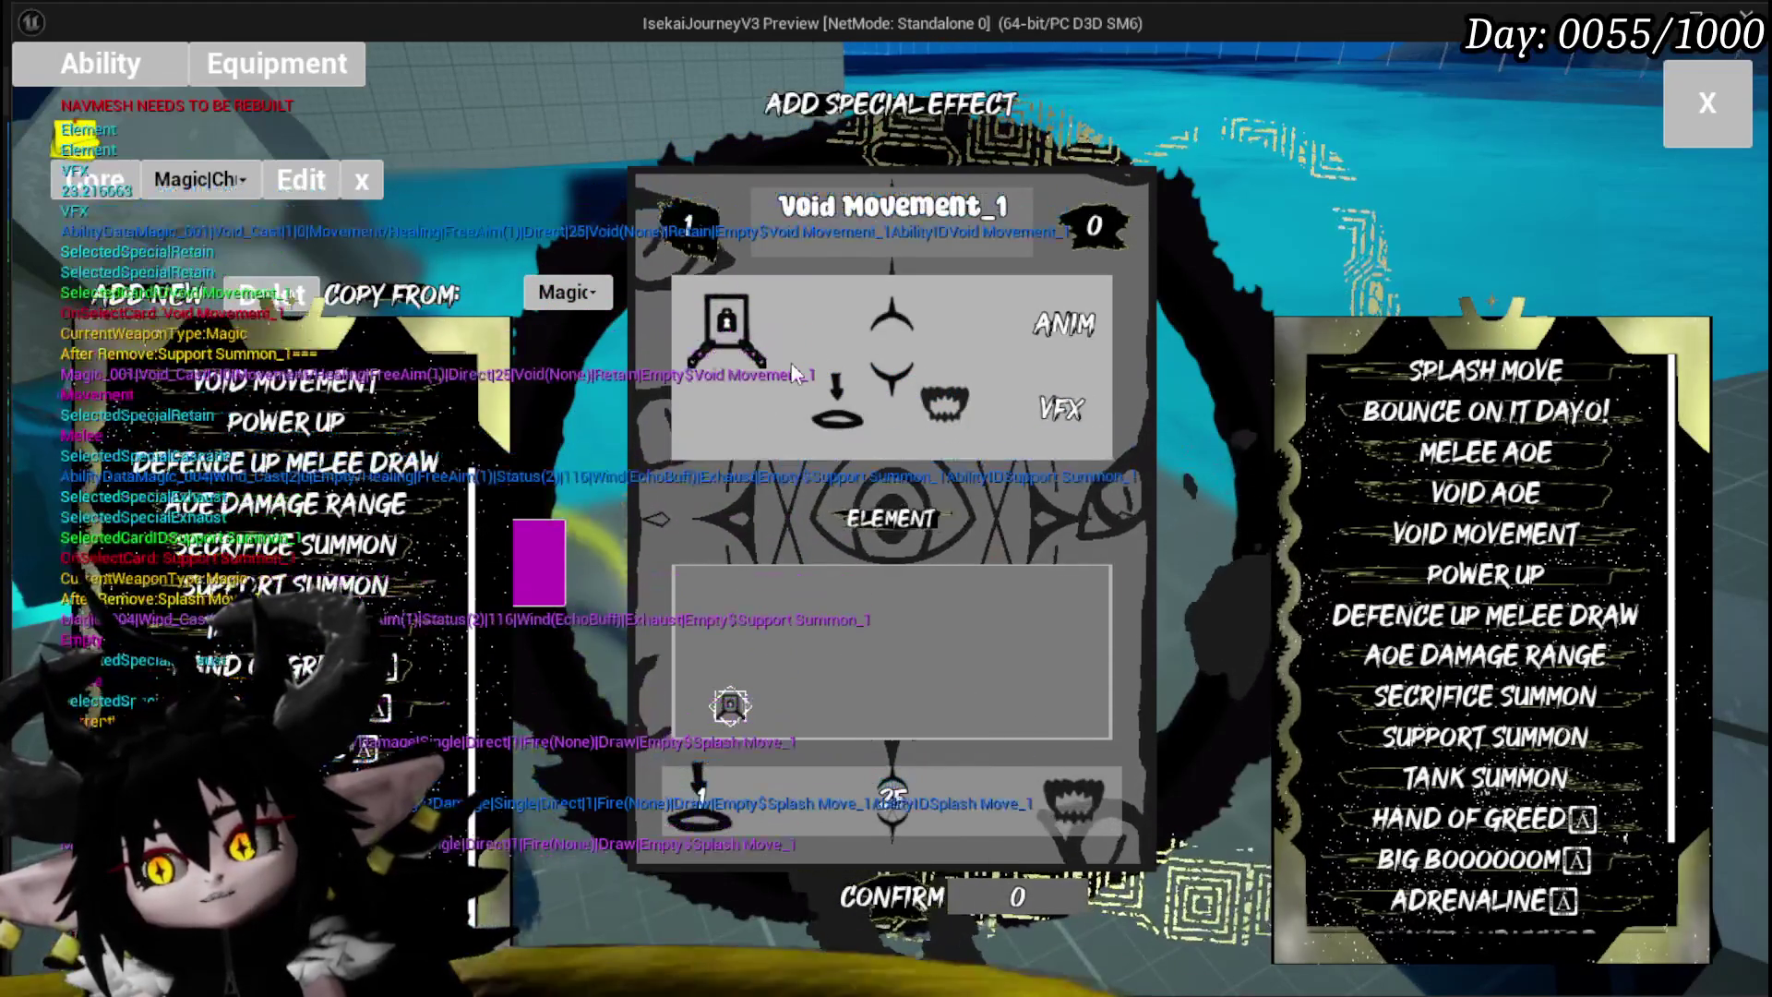
{"action": "mouse_move", "coordinate": [685, 731]}
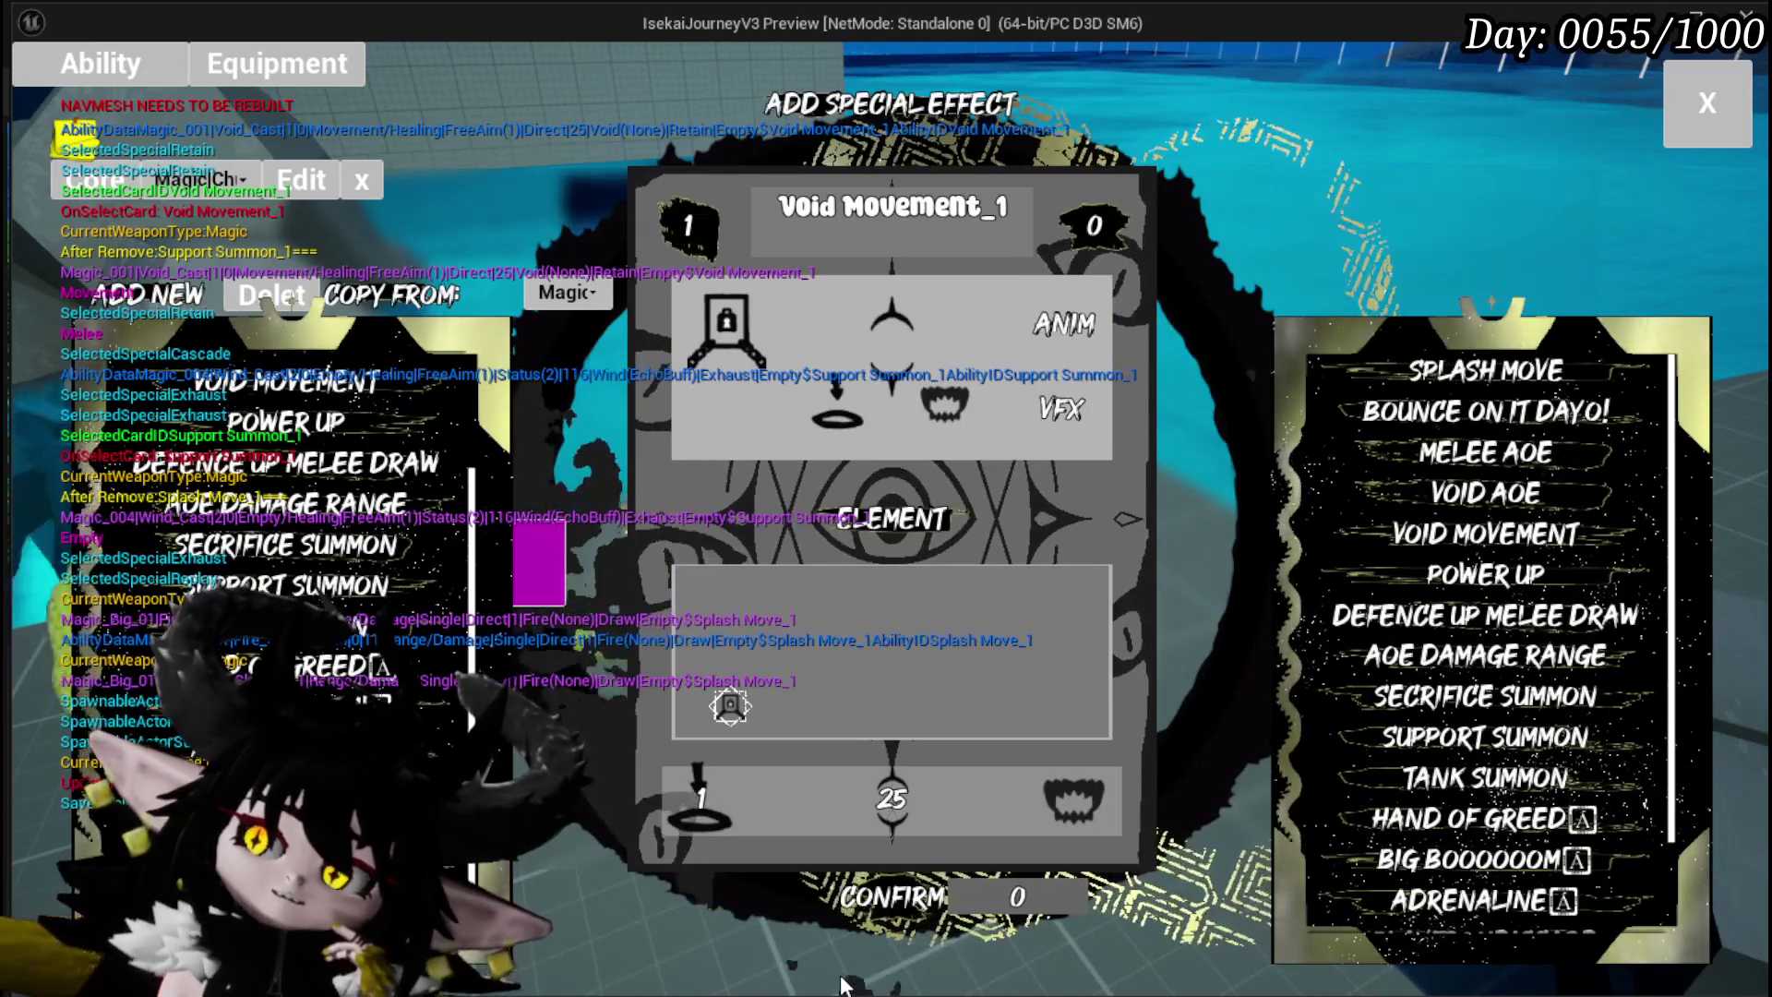
{"action": "key", "text": "Escape"}
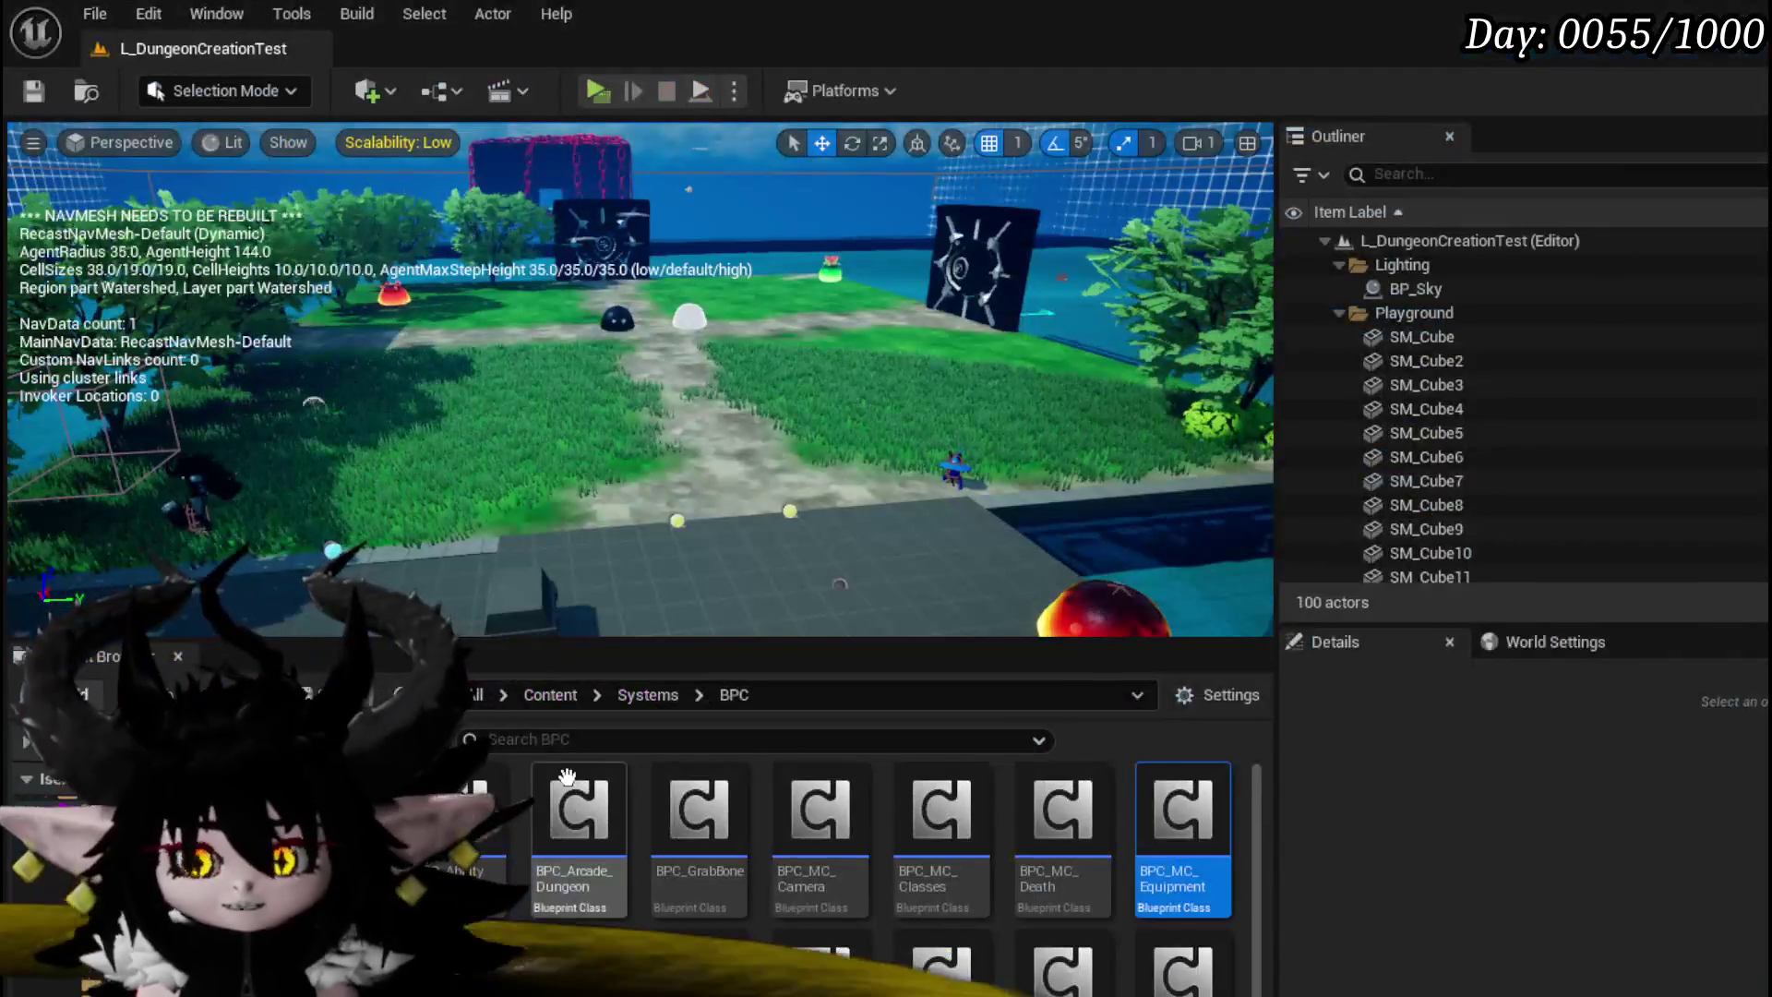
Step: Save the level and reposition the Is Numeric node in the CopyAbilityFromDeck graph
{"action": "left_click", "coordinate": [30, 91]}
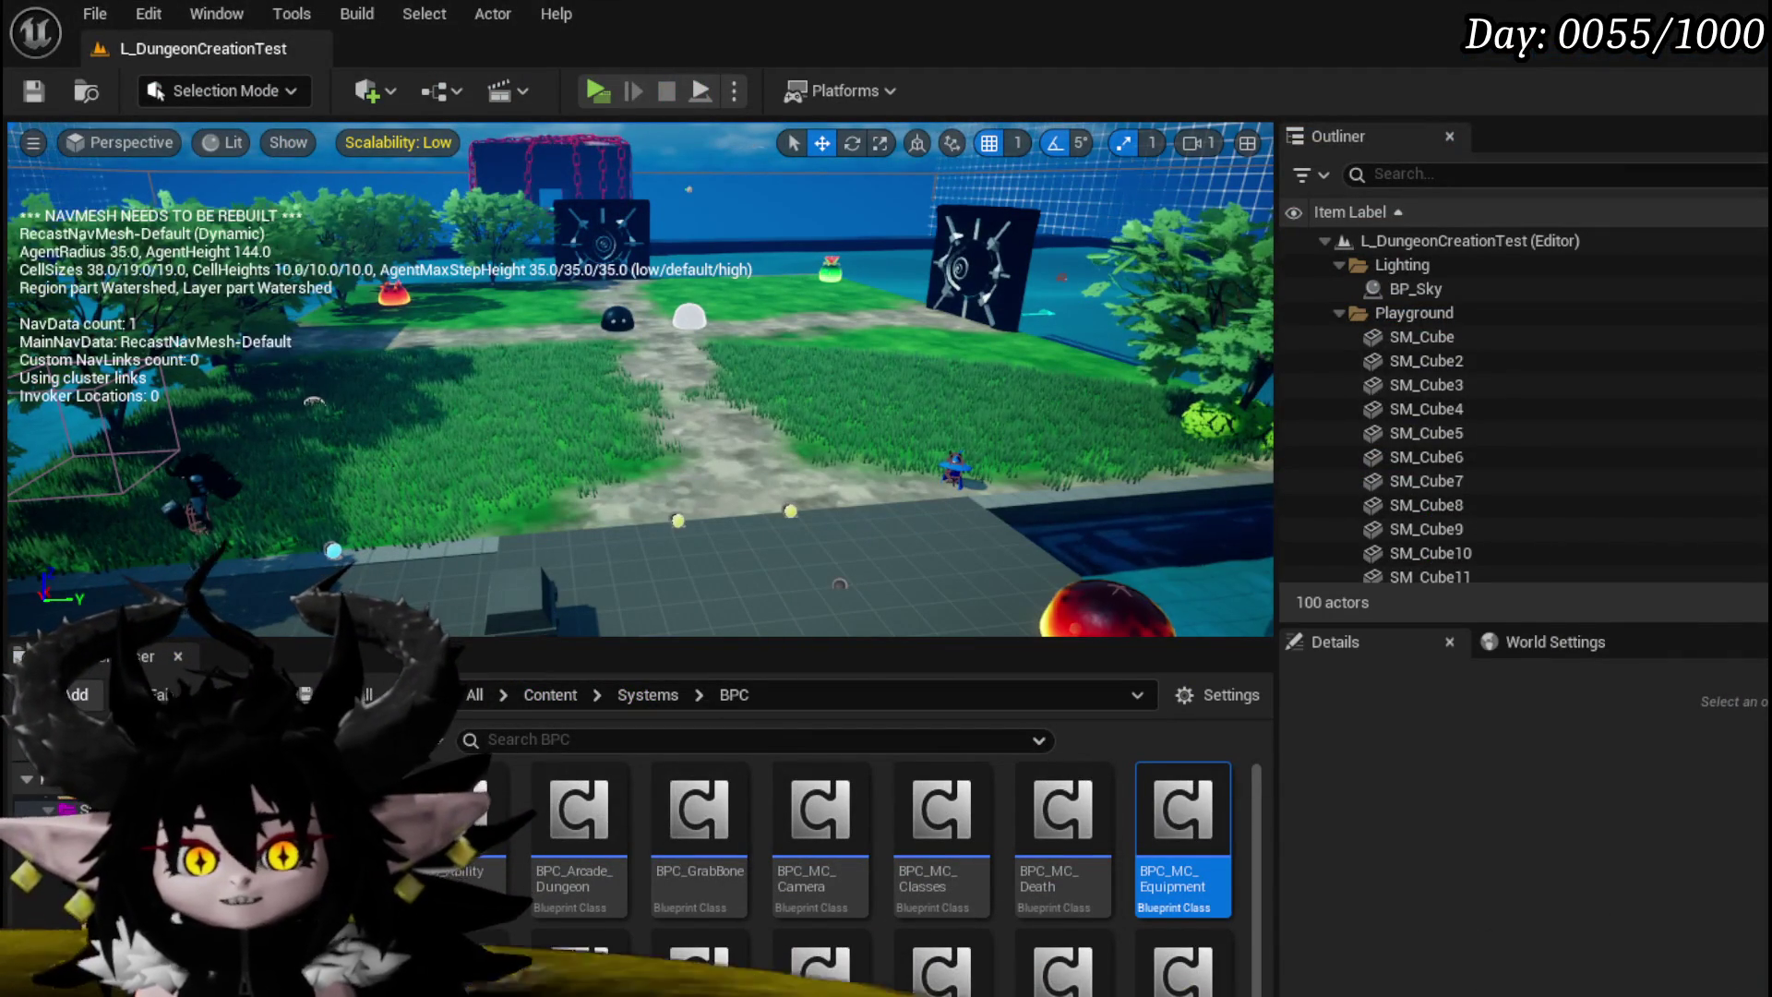
{"action": "key", "text": "alt+Tab"}
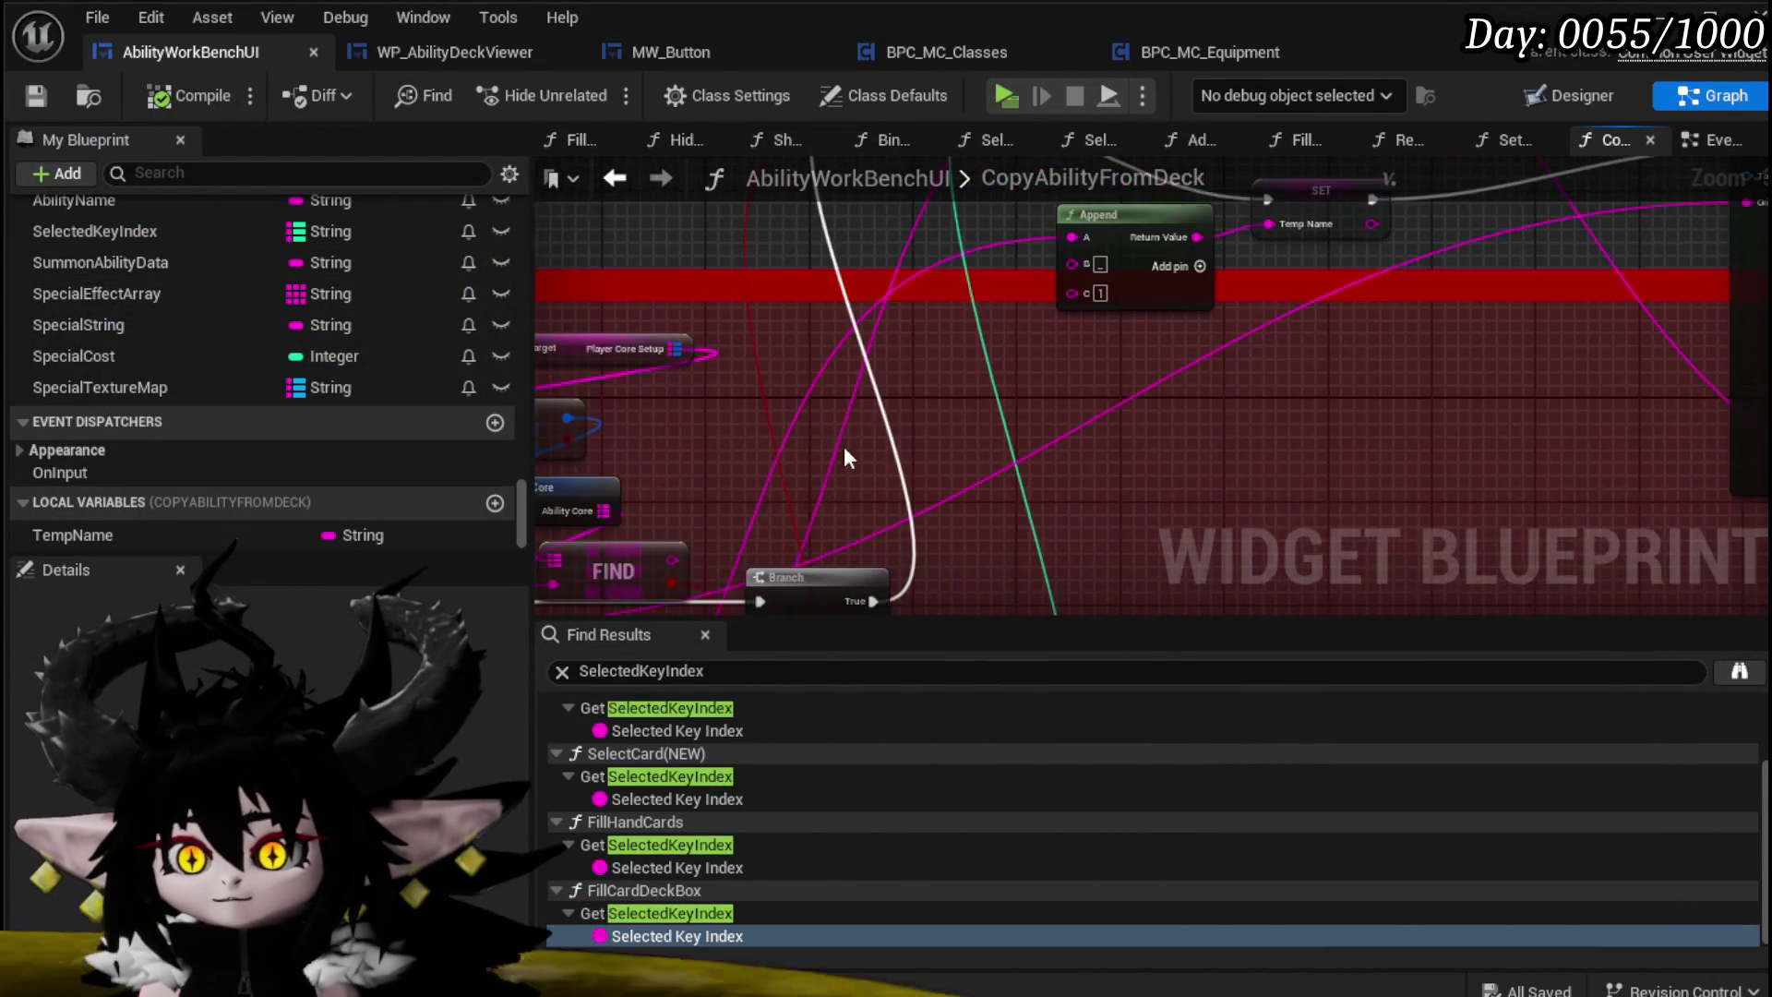
{"action": "left_click_drag", "start_coordinate": [1031, 530], "coordinate": [1031, 442]}
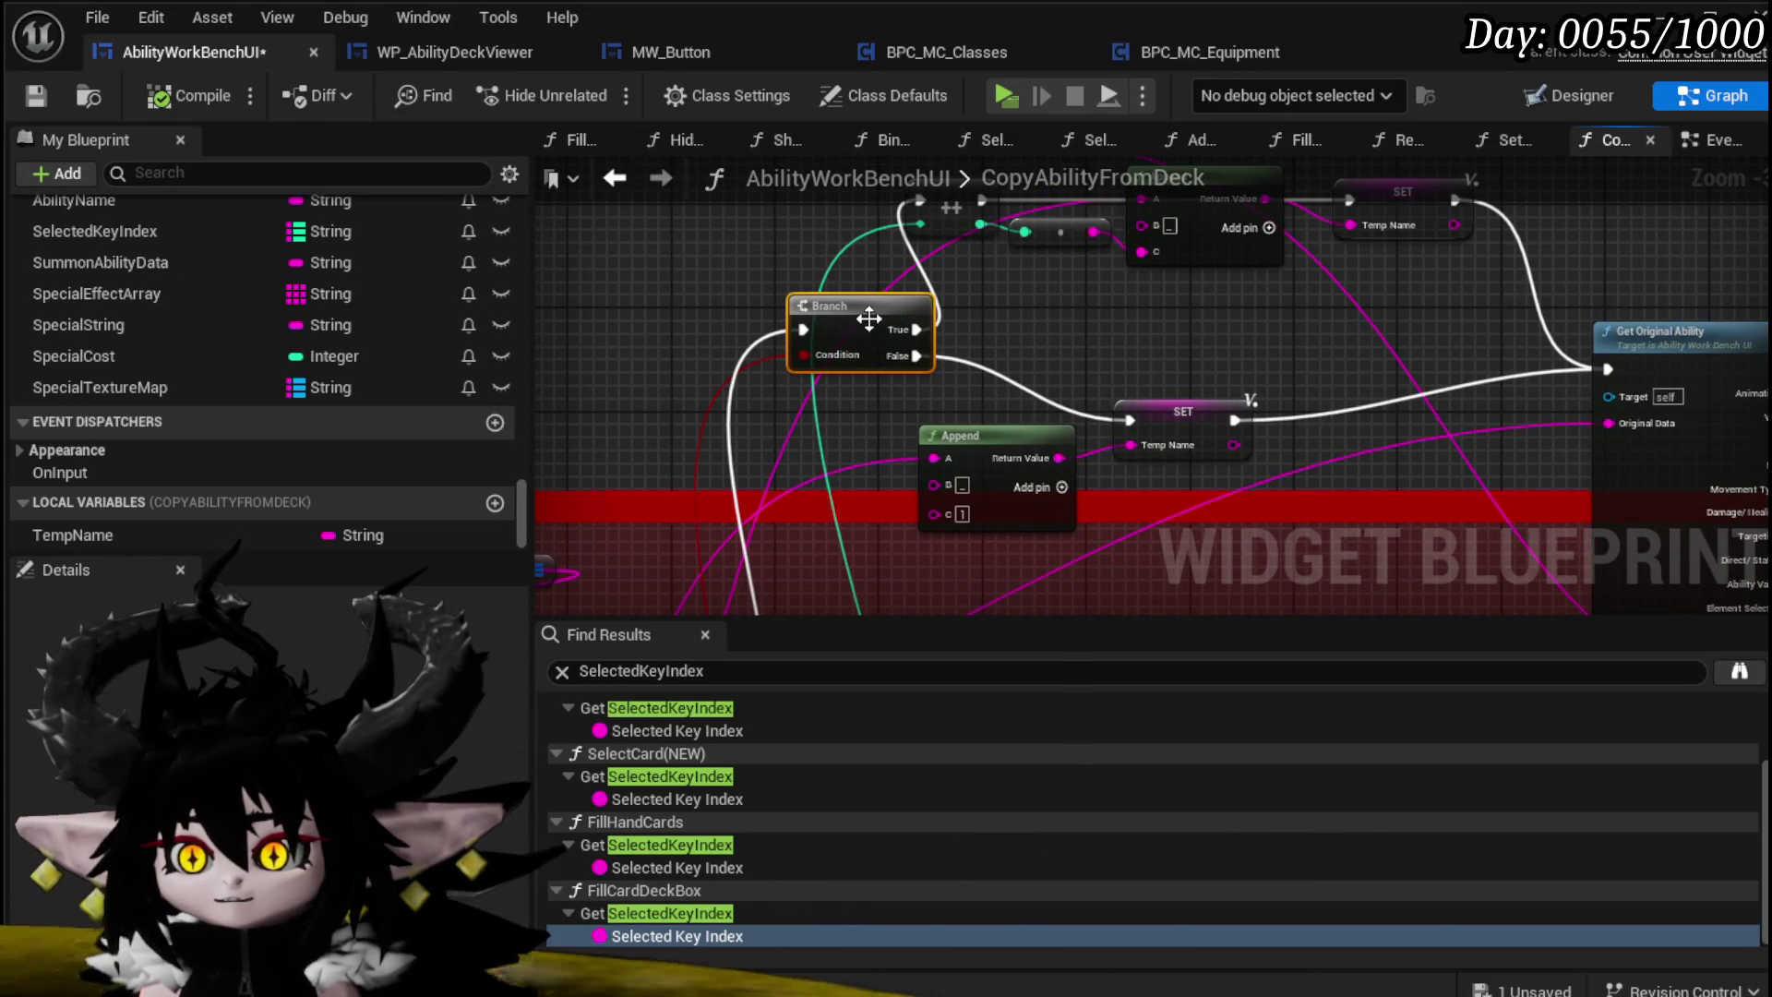
{"action": "mouse_move", "coordinate": [824, 357]}
{"action": "left_mouse_down"}
{"action": "mouse_move", "coordinate": [719, 449]}
{"action": "mouse_move", "coordinate": [1317, 338]}
{"action": "left_mouse_up"}
{"action": "left_click_drag", "start_coordinate": [986, 427], "coordinate": [1088, 430]}
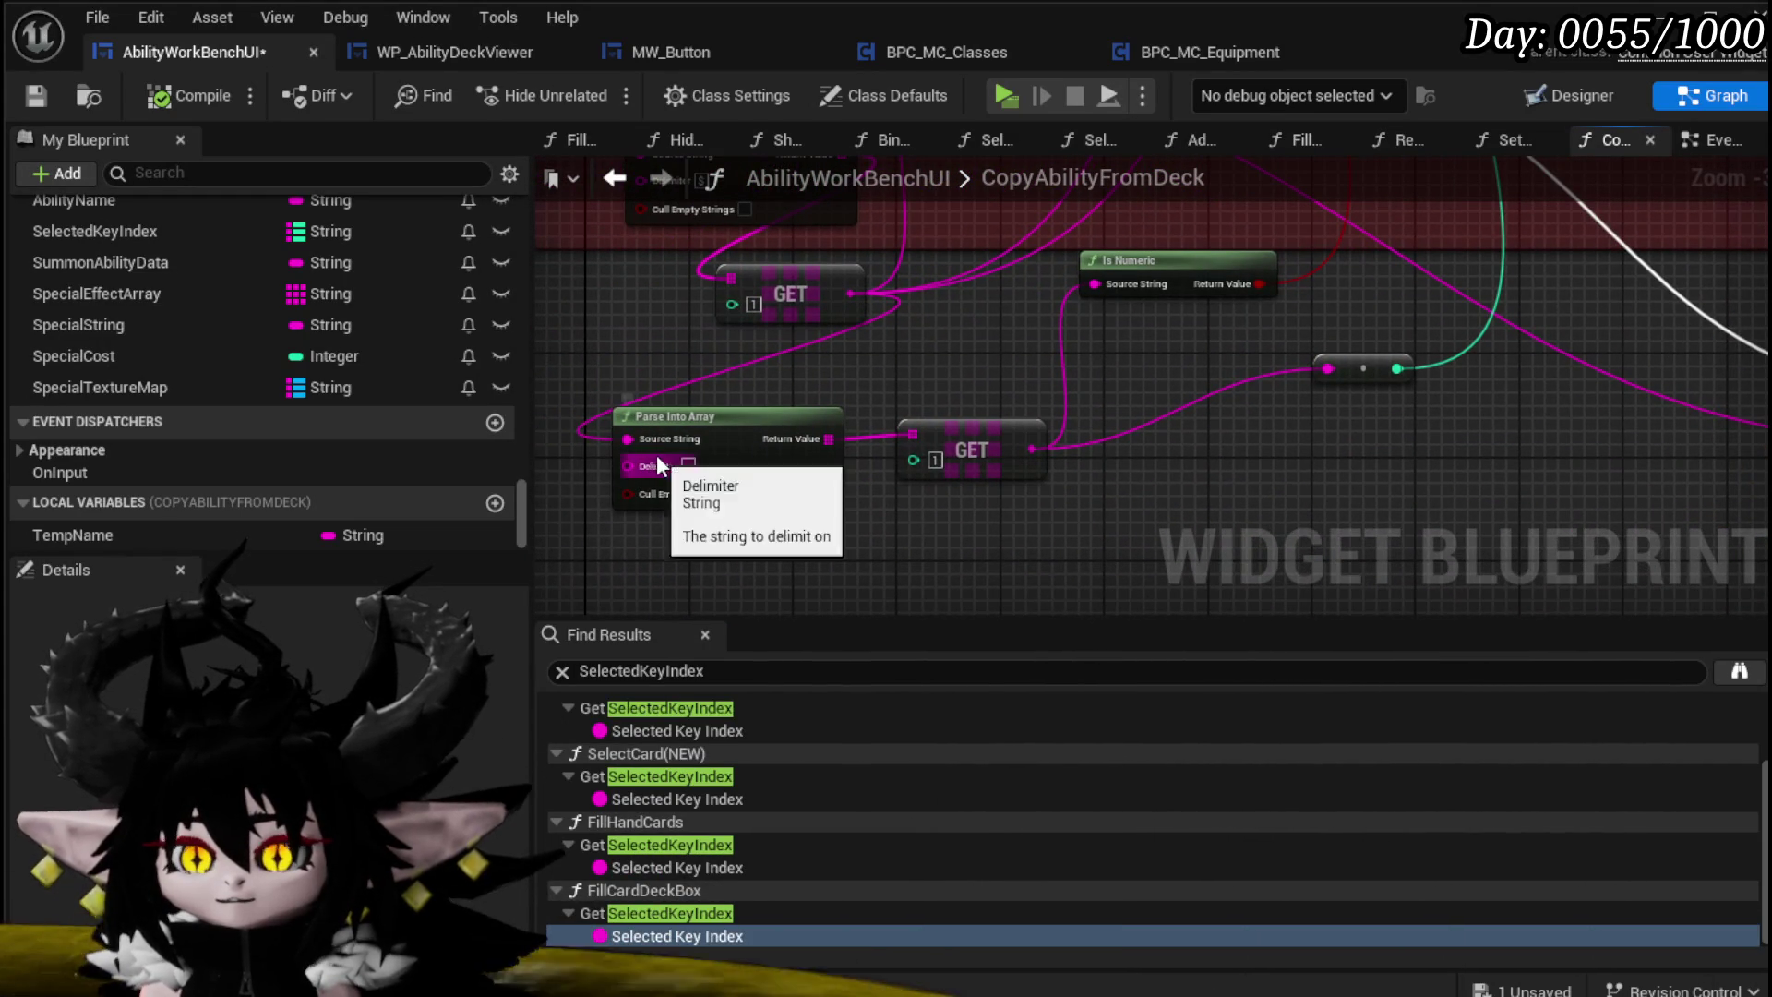
{"action": "mouse_move", "coordinate": [1092, 347]}
{"action": "left_mouse_down"}
{"action": "mouse_move", "coordinate": [981, 447]}
{"action": "mouse_move", "coordinate": [995, 385]}
{"action": "left_mouse_up"}
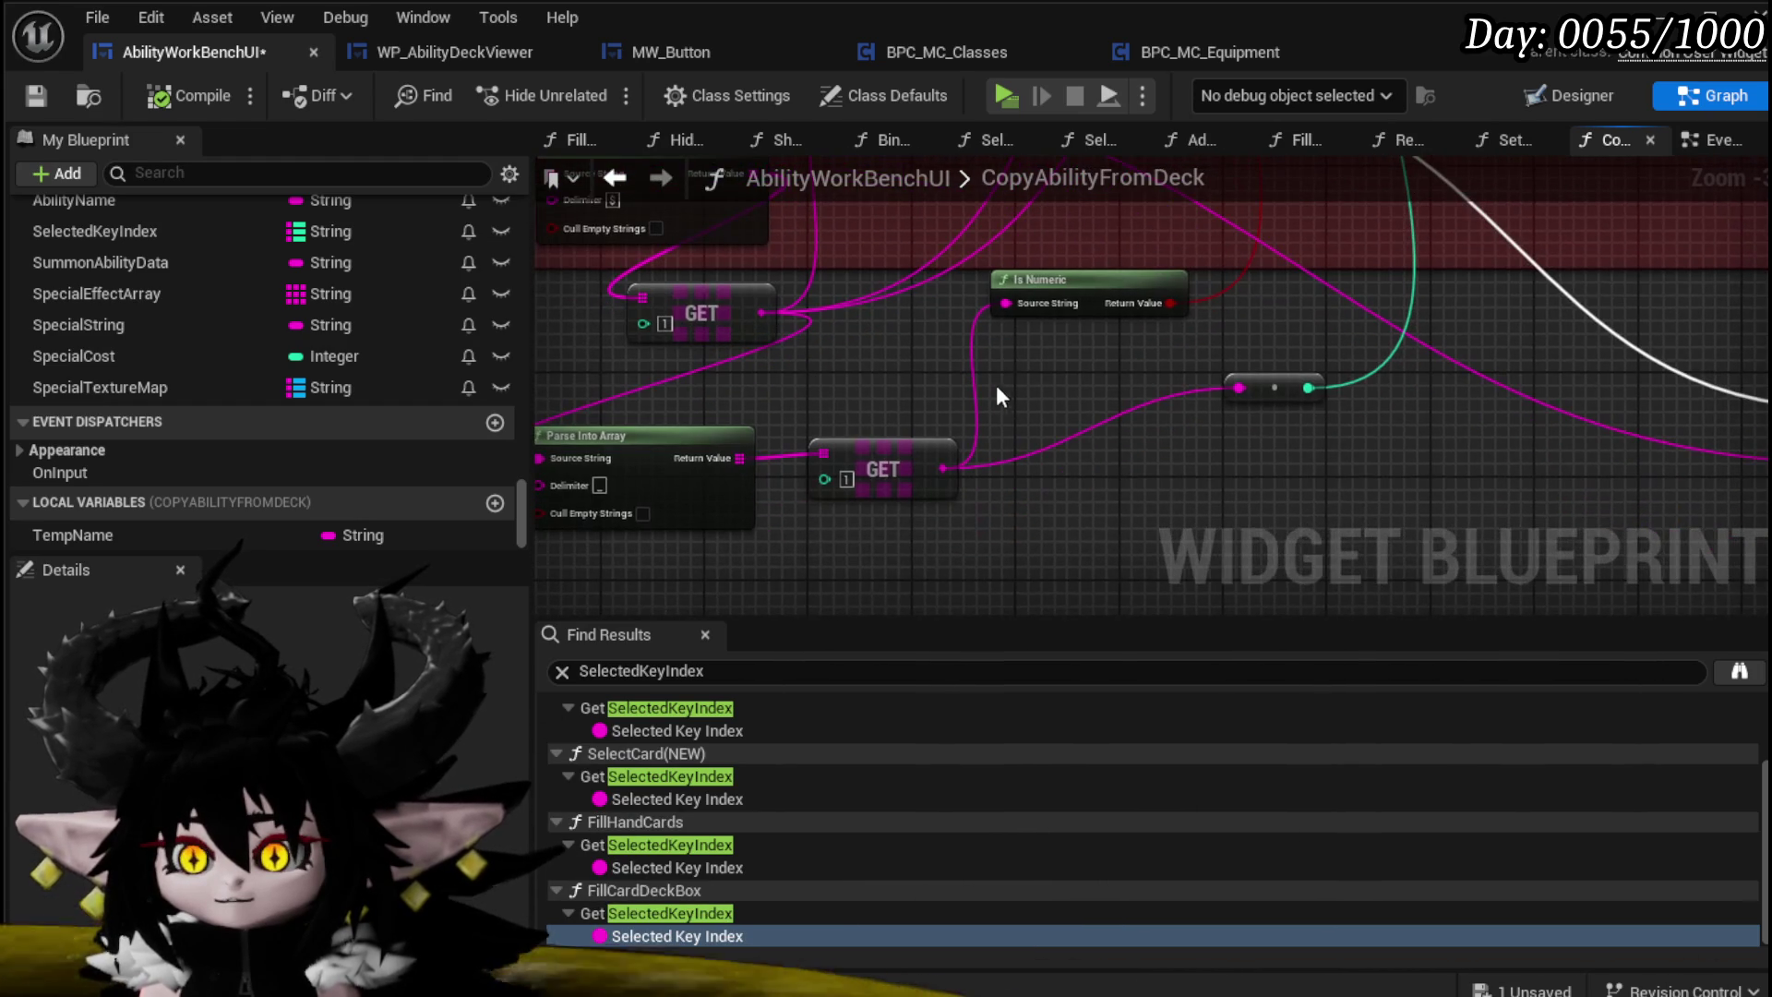
{"action": "left_click_drag", "start_coordinate": [1071, 292], "coordinate": [975, 330]}
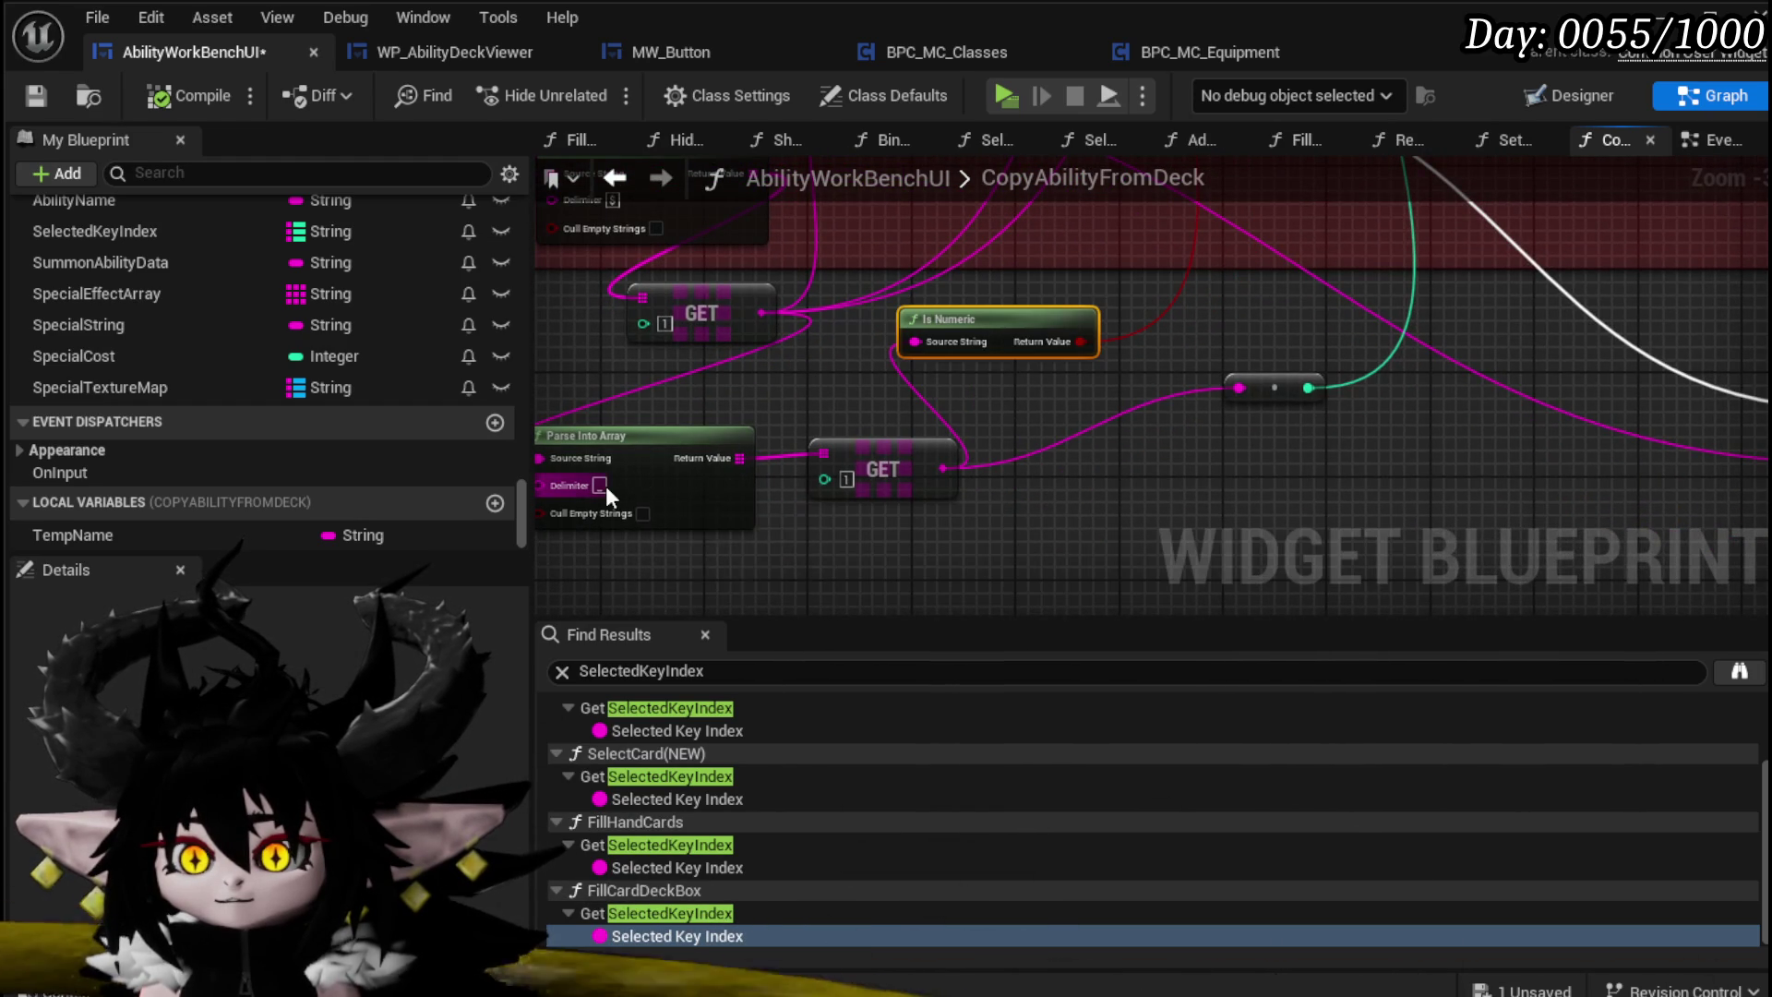
Step: Shift the CopyAbilityFromDeck entry node left and move the GET node up and right
{"action": "mouse_move", "coordinate": [849, 418]}
{"action": "left_mouse_down"}
{"action": "mouse_move", "coordinate": [1016, 554]}
{"action": "mouse_move", "coordinate": [853, 386]}
{"action": "left_mouse_up"}
{"action": "left_click_drag", "start_coordinate": [701, 270], "coordinate": [585, 270]}
{"action": "left_click_drag", "start_coordinate": [888, 380], "coordinate": [851, 238]}
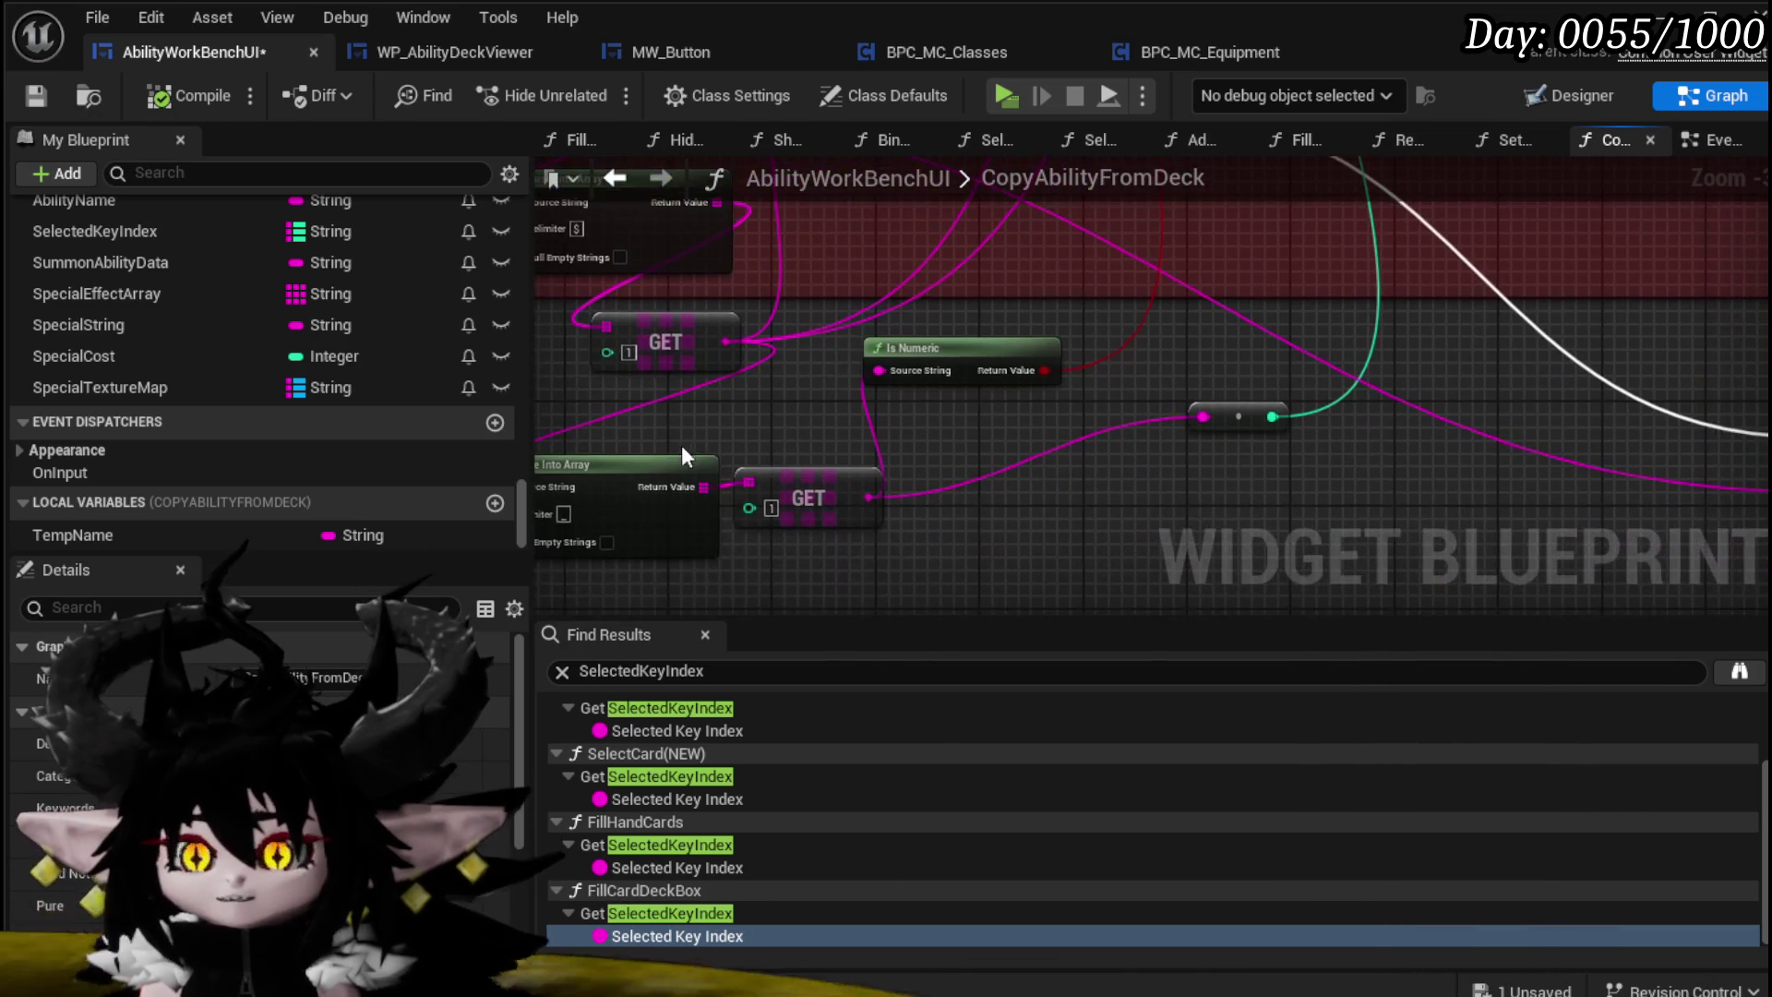
{"action": "left_click_drag", "start_coordinate": [833, 481], "coordinate": [976, 441]}
{"action": "mouse_move", "coordinate": [877, 362]}
{"action": "left_mouse_down"}
{"action": "mouse_move", "coordinate": [730, 362]}
{"action": "mouse_move", "coordinate": [879, 421]}
{"action": "left_mouse_up"}
{"action": "left_click_drag", "start_coordinate": [927, 285], "coordinate": [644, 275]}
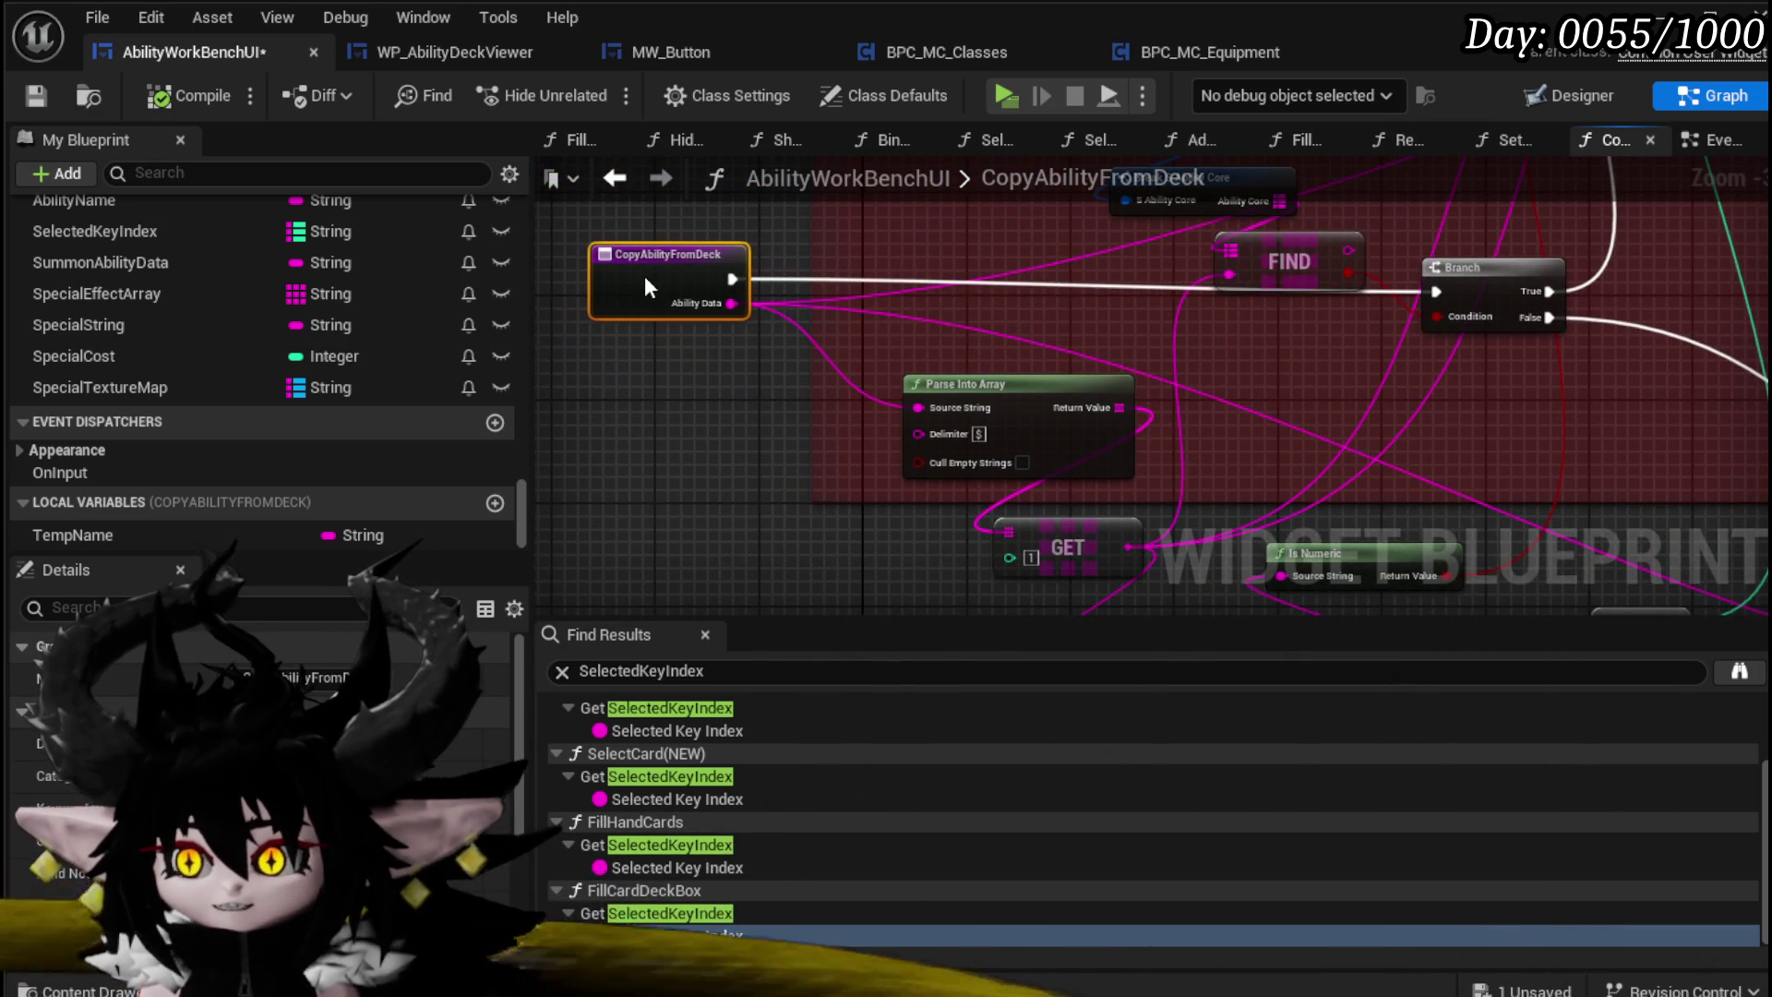
Step: Move the Parse Into Array and GET nodes left, reframing around the Branch and FIND nodes
{"action": "left_click_drag", "start_coordinate": [1013, 406], "coordinate": [692, 399]}
{"action": "mouse_move", "coordinate": [1031, 516]}
{"action": "left_mouse_down"}
{"action": "mouse_move", "coordinate": [915, 399]}
{"action": "mouse_move", "coordinate": [627, 402]}
{"action": "left_mouse_up"}
{"action": "left_click_drag", "start_coordinate": [951, 522], "coordinate": [791, 443]}
{"action": "mouse_move", "coordinate": [1255, 266]}
{"action": "left_mouse_down"}
{"action": "mouse_move", "coordinate": [962, 594]}
{"action": "mouse_move", "coordinate": [866, 622]}
{"action": "left_mouse_up"}
{"action": "mouse_move", "coordinate": [995, 409]}
{"action": "left_mouse_down"}
{"action": "mouse_move", "coordinate": [923, 590]}
{"action": "mouse_move", "coordinate": [878, 565]}
{"action": "mouse_move", "coordinate": [884, 454]}
{"action": "mouse_move", "coordinate": [696, 623]}
{"action": "left_mouse_up"}
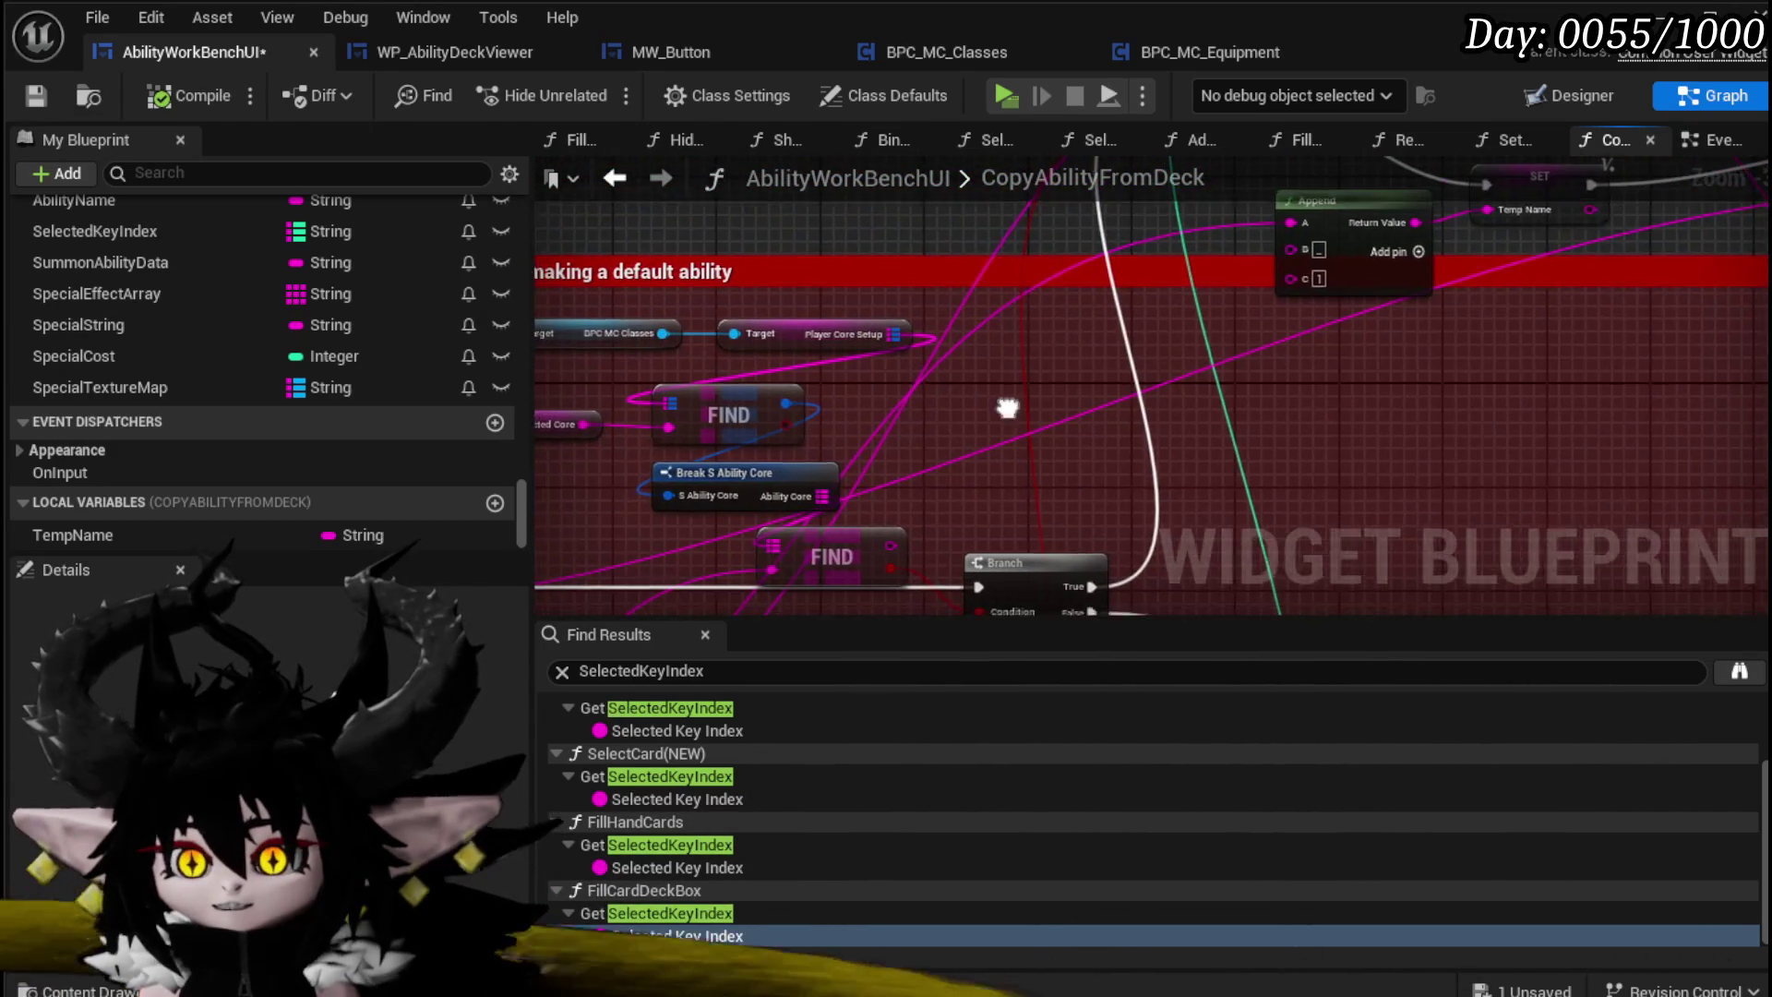
{"action": "left_click_drag", "start_coordinate": [1009, 407], "coordinate": [781, 500]}
{"action": "mouse_move", "coordinate": [1022, 481]}
{"action": "left_mouse_down"}
{"action": "mouse_move", "coordinate": [753, 480]}
{"action": "mouse_move", "coordinate": [735, 388]}
{"action": "mouse_move", "coordinate": [909, 355]}
{"action": "mouse_move", "coordinate": [1049, 474]}
{"action": "mouse_move", "coordinate": [853, 585]}
{"action": "mouse_move", "coordinate": [1017, 386]}
{"action": "mouse_move", "coordinate": [955, 446]}
{"action": "left_mouse_up"}
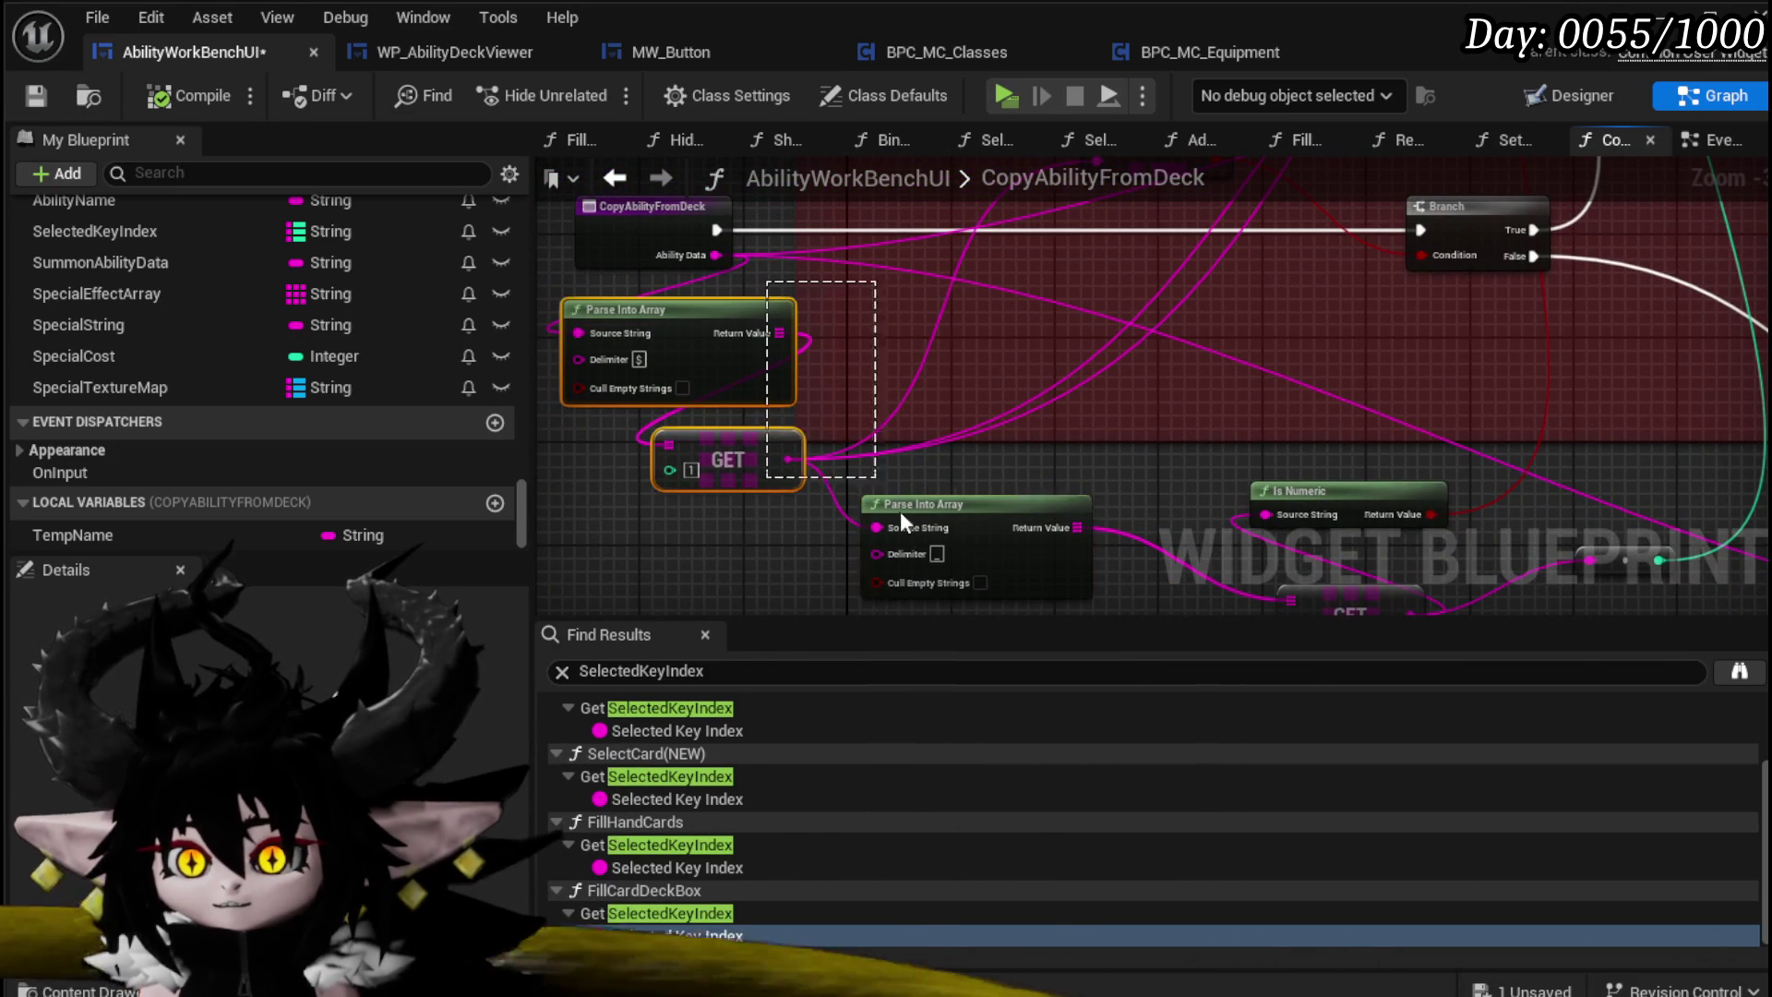
Step: Wire the Parse Into Array reroute into the ++ node's B input and straighten it
{"action": "mouse_move", "coordinate": [1205, 366]}
{"action": "left_mouse_down"}
{"action": "mouse_move", "coordinate": [1108, 275]}
{"action": "mouse_move", "coordinate": [1046, 251]}
{"action": "left_mouse_up"}
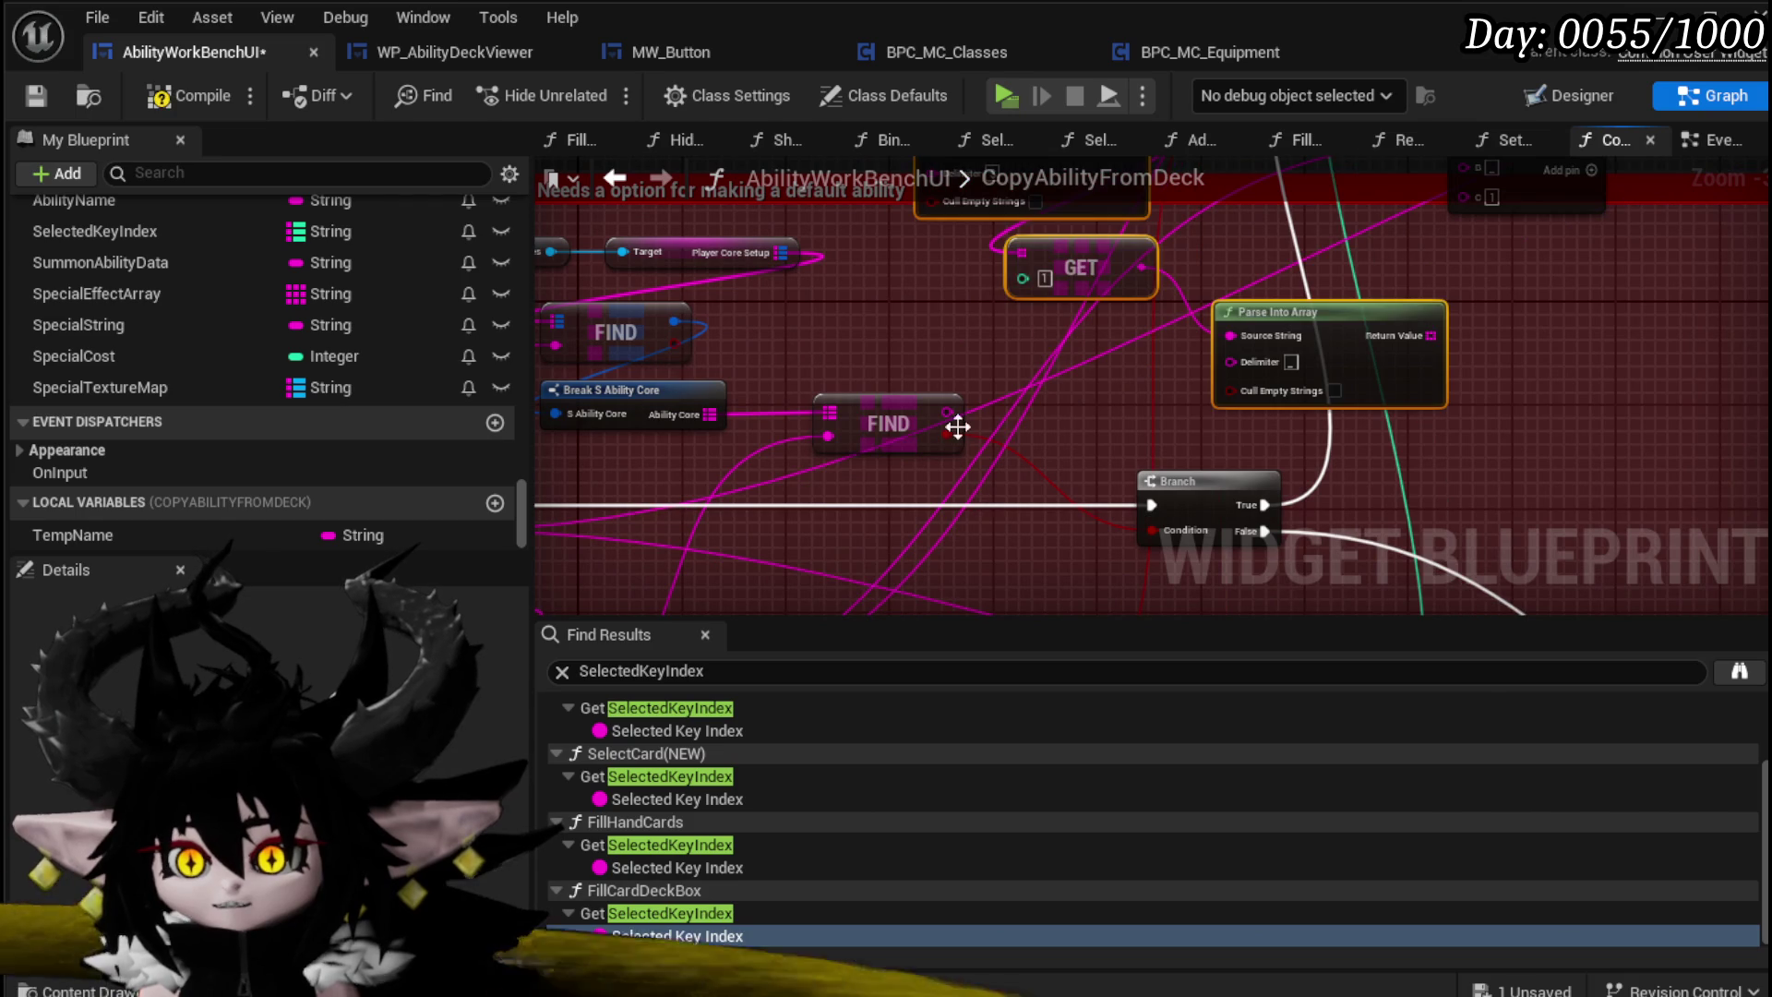
{"action": "left_click_drag", "start_coordinate": [911, 203], "coordinate": [954, 318]}
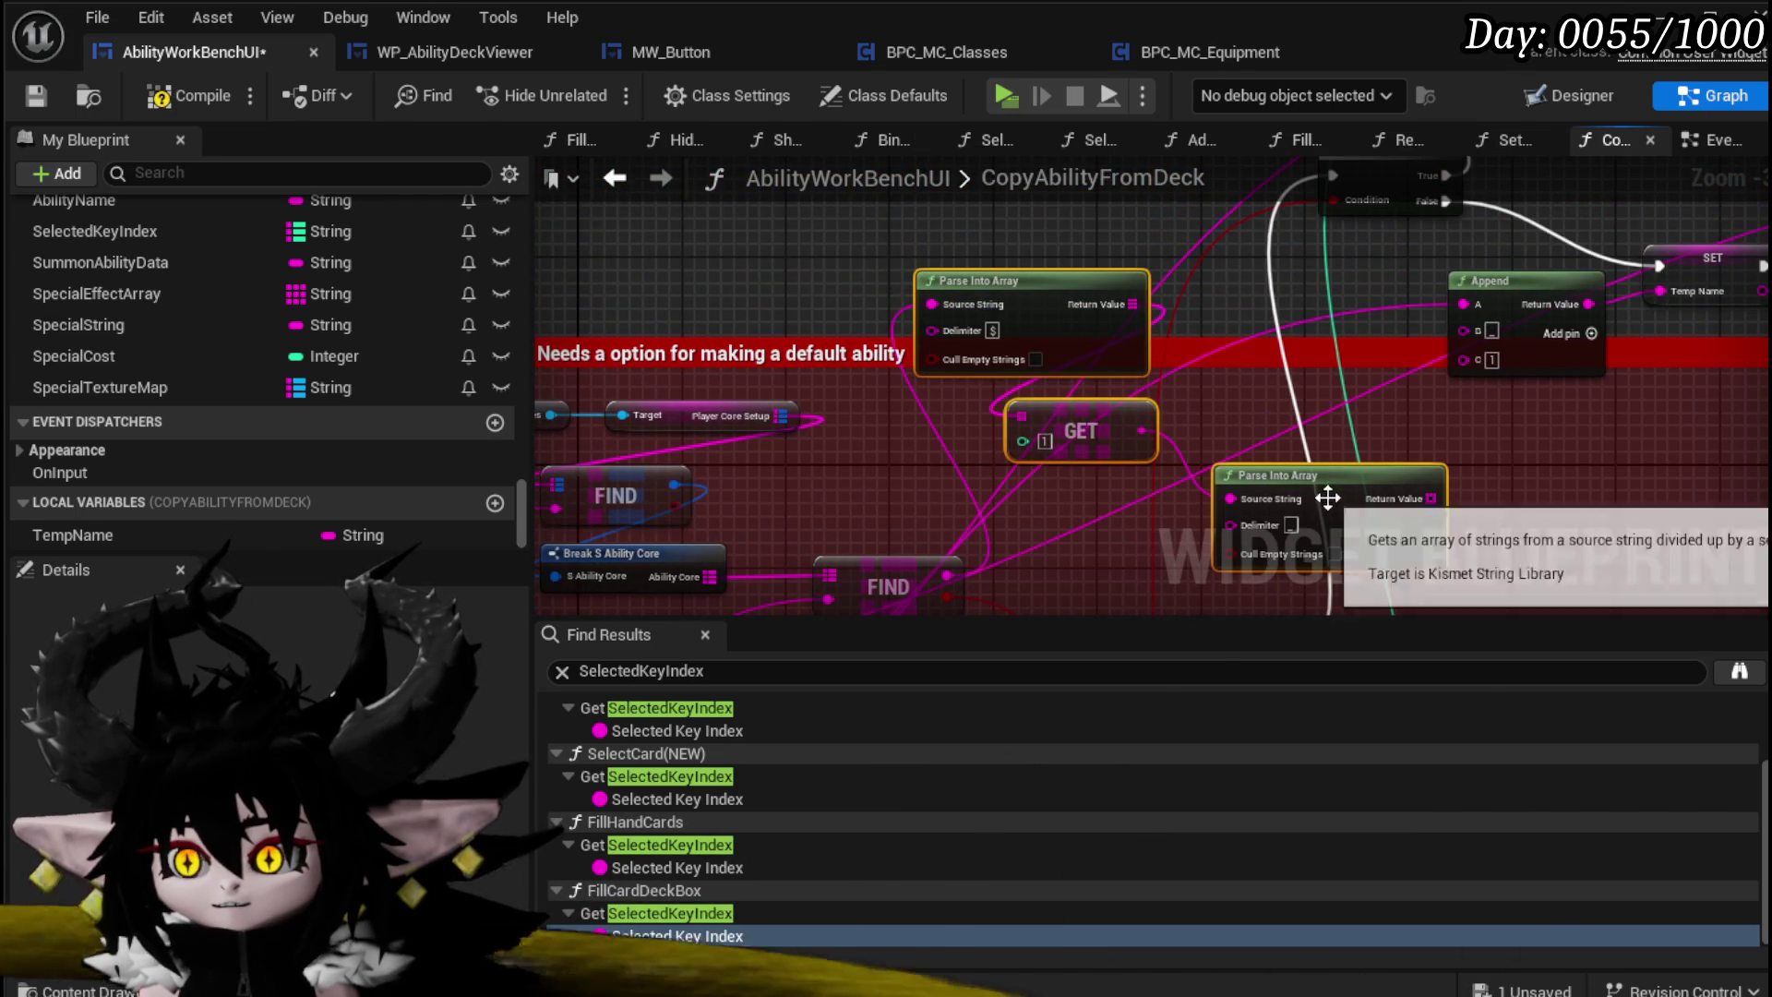
{"action": "mouse_move", "coordinate": [1178, 473]}
{"action": "left_mouse_down"}
{"action": "mouse_move", "coordinate": [1232, 423]}
{"action": "mouse_move", "coordinate": [1159, 269]}
{"action": "mouse_move", "coordinate": [923, 304]}
{"action": "mouse_move", "coordinate": [1041, 386]}
{"action": "mouse_move", "coordinate": [997, 328]}
{"action": "left_mouse_up"}
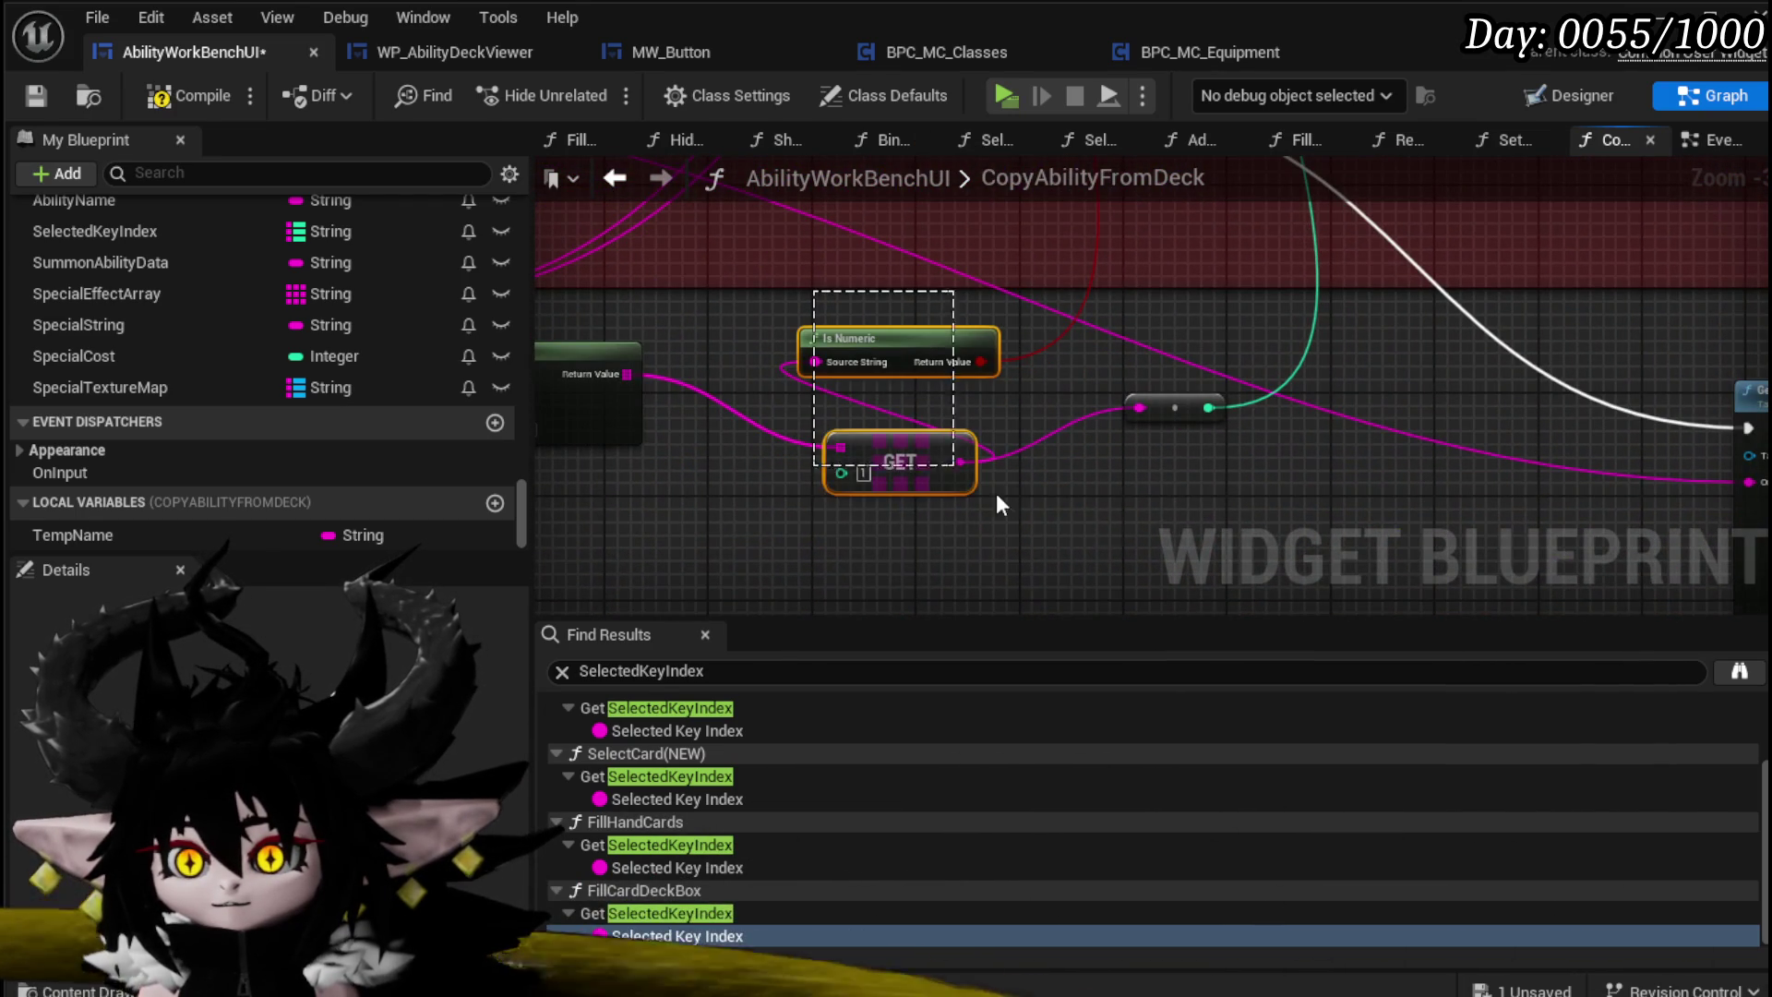
{"action": "mouse_move", "coordinate": [1058, 254]}
{"action": "left_mouse_down"}
{"action": "mouse_move", "coordinate": [983, 310]}
{"action": "mouse_move", "coordinate": [951, 269]}
{"action": "mouse_move", "coordinate": [860, 259]}
{"action": "left_mouse_up"}
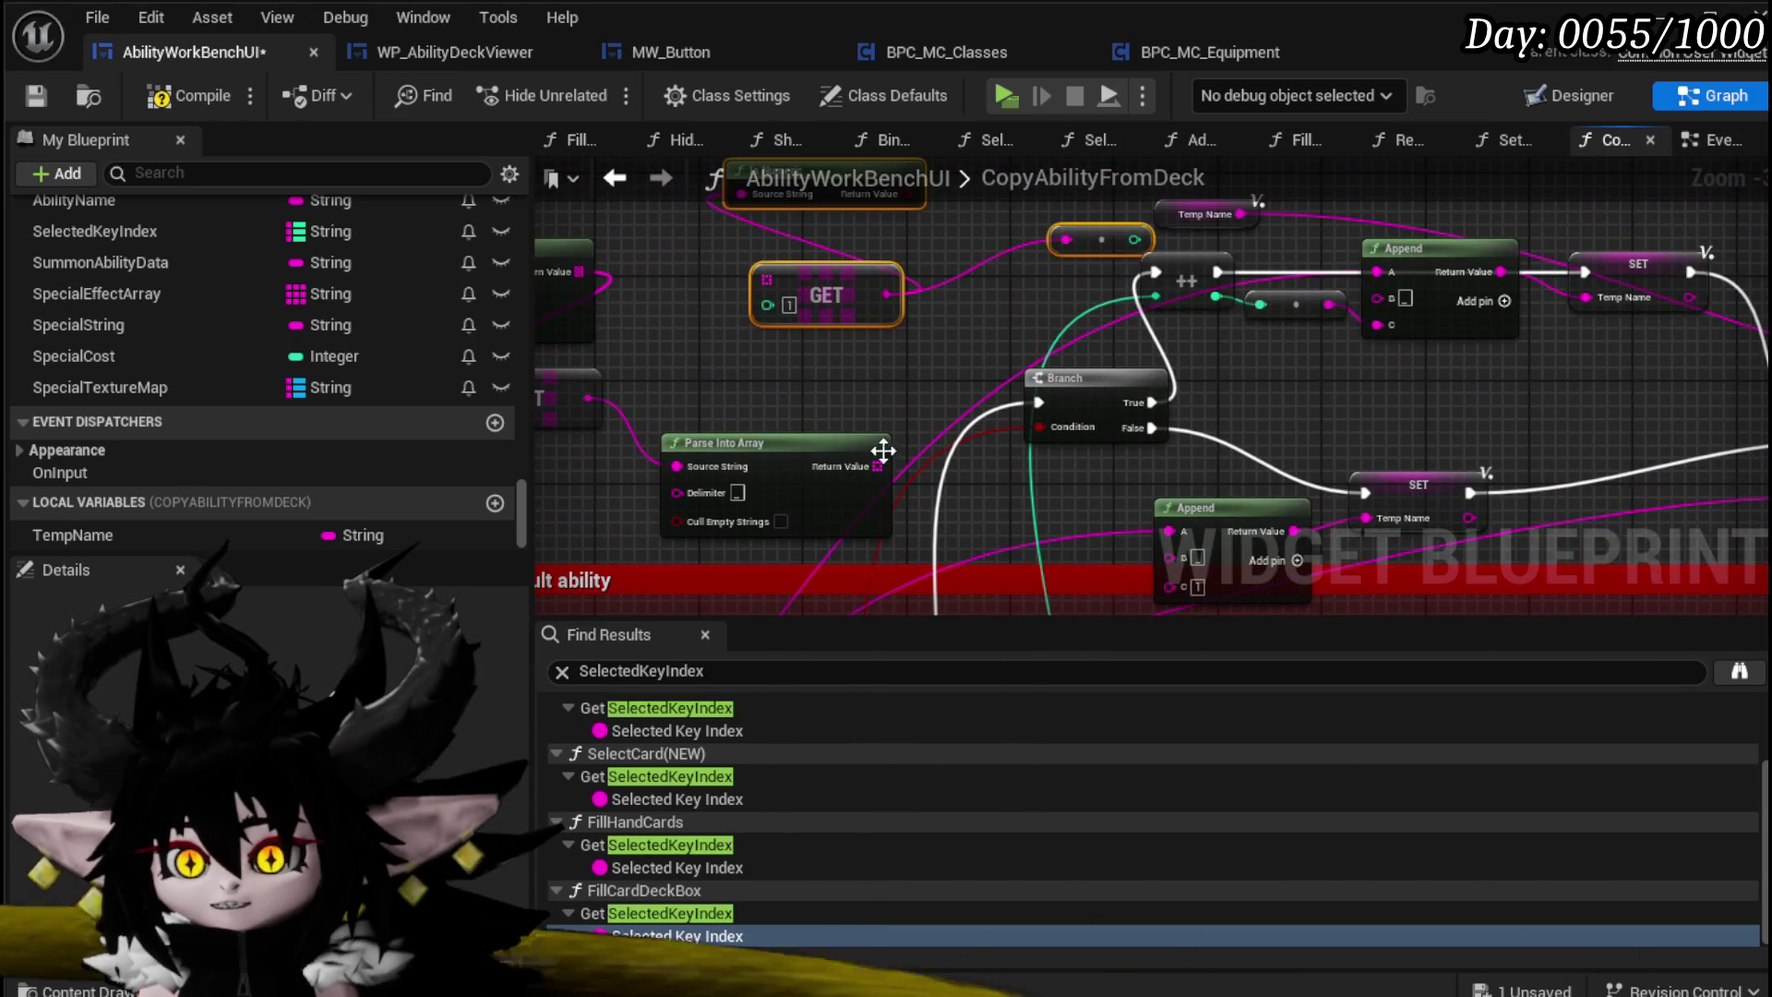
{"action": "left_click_drag", "start_coordinate": [878, 466], "coordinate": [841, 434]}
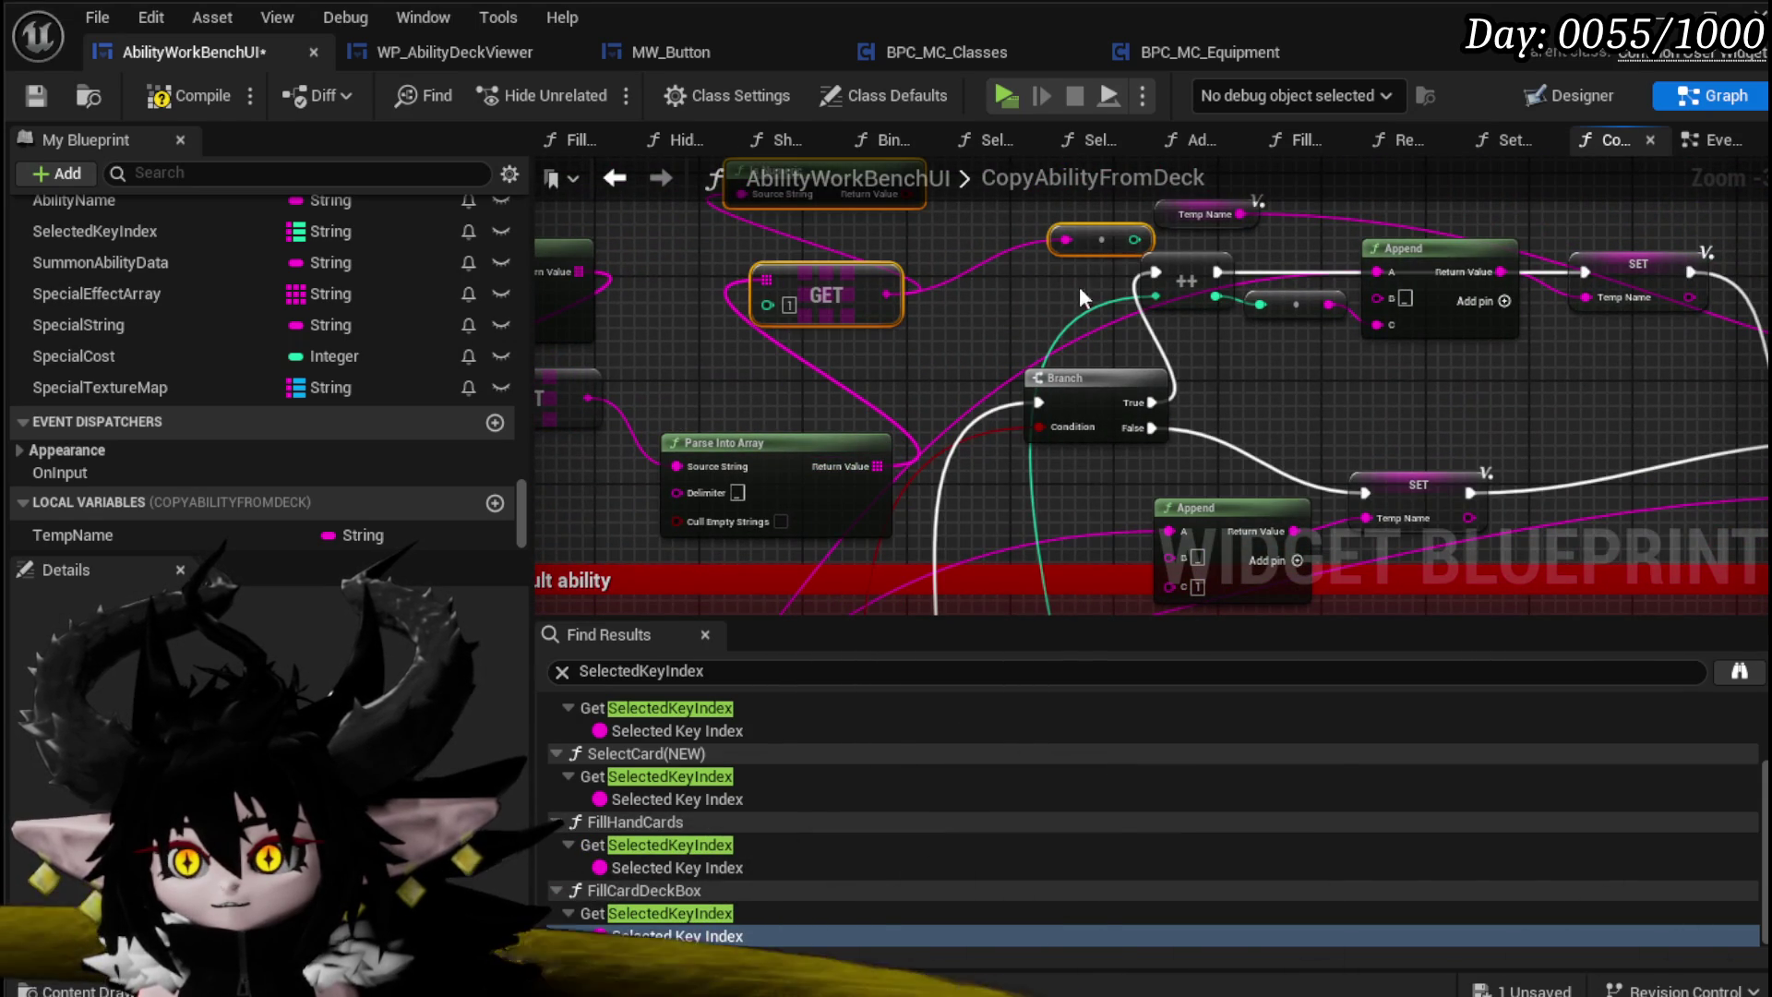
{"action": "left_click_drag", "start_coordinate": [1135, 241], "coordinate": [1154, 296]}
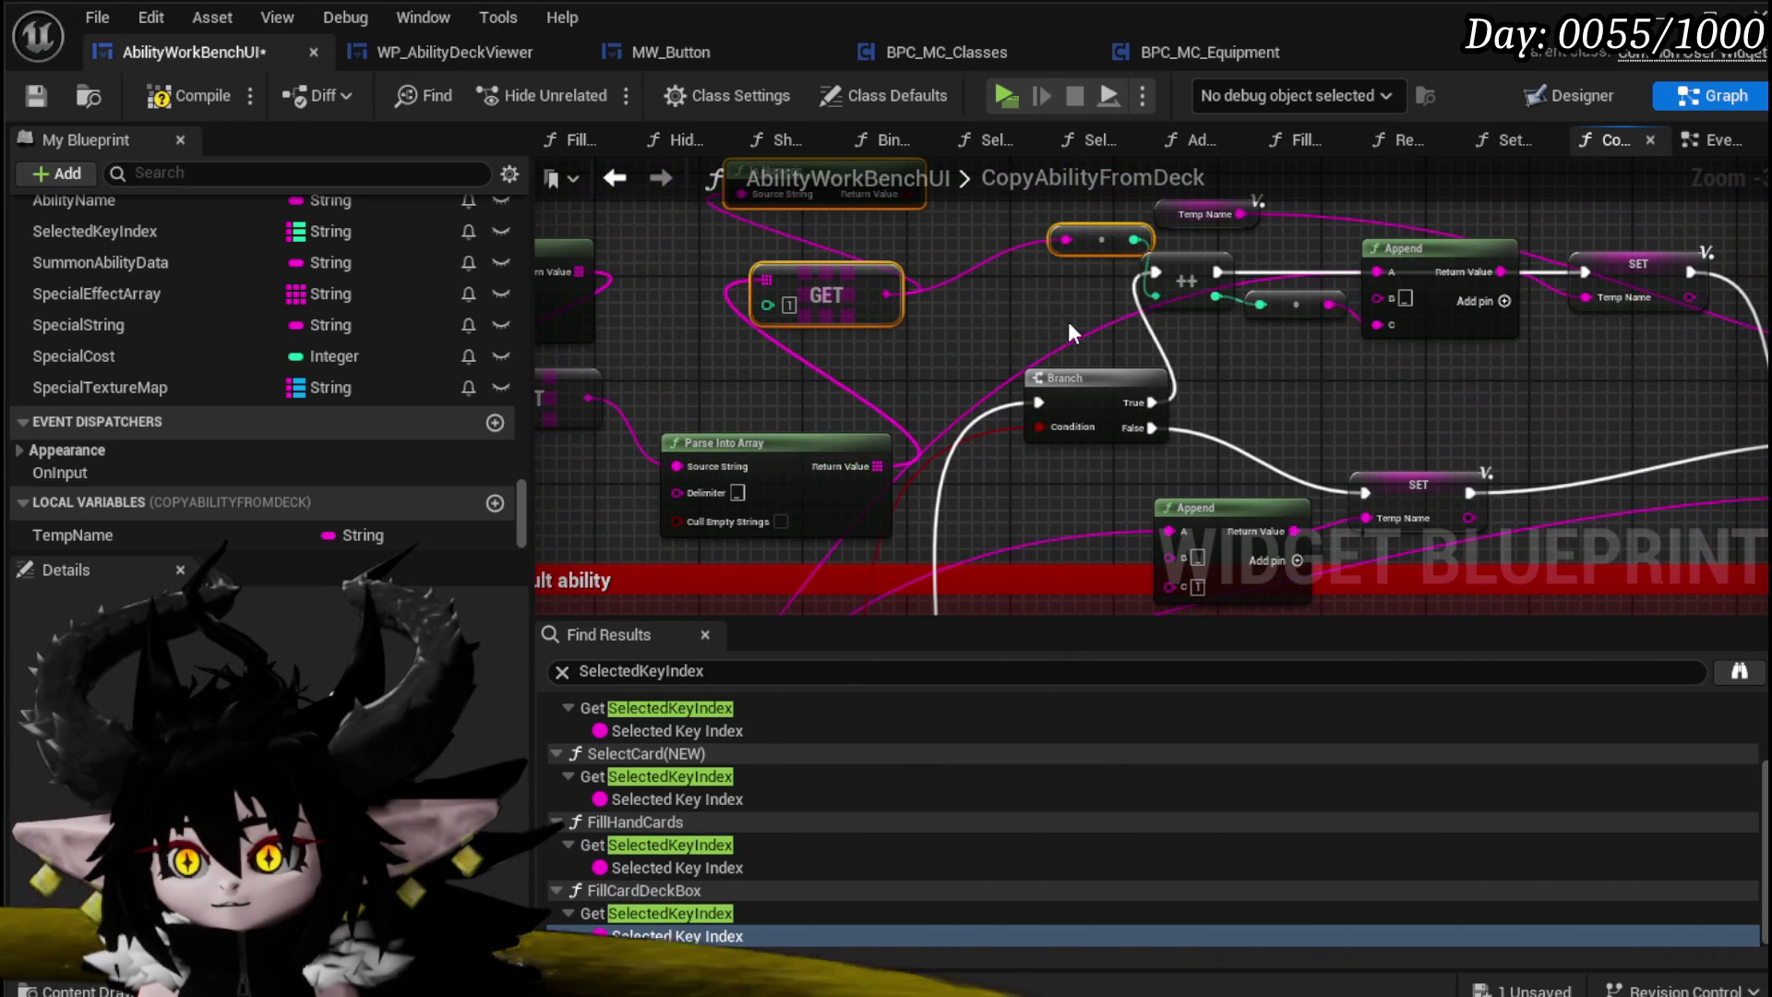
{"action": "key", "text": "q"}
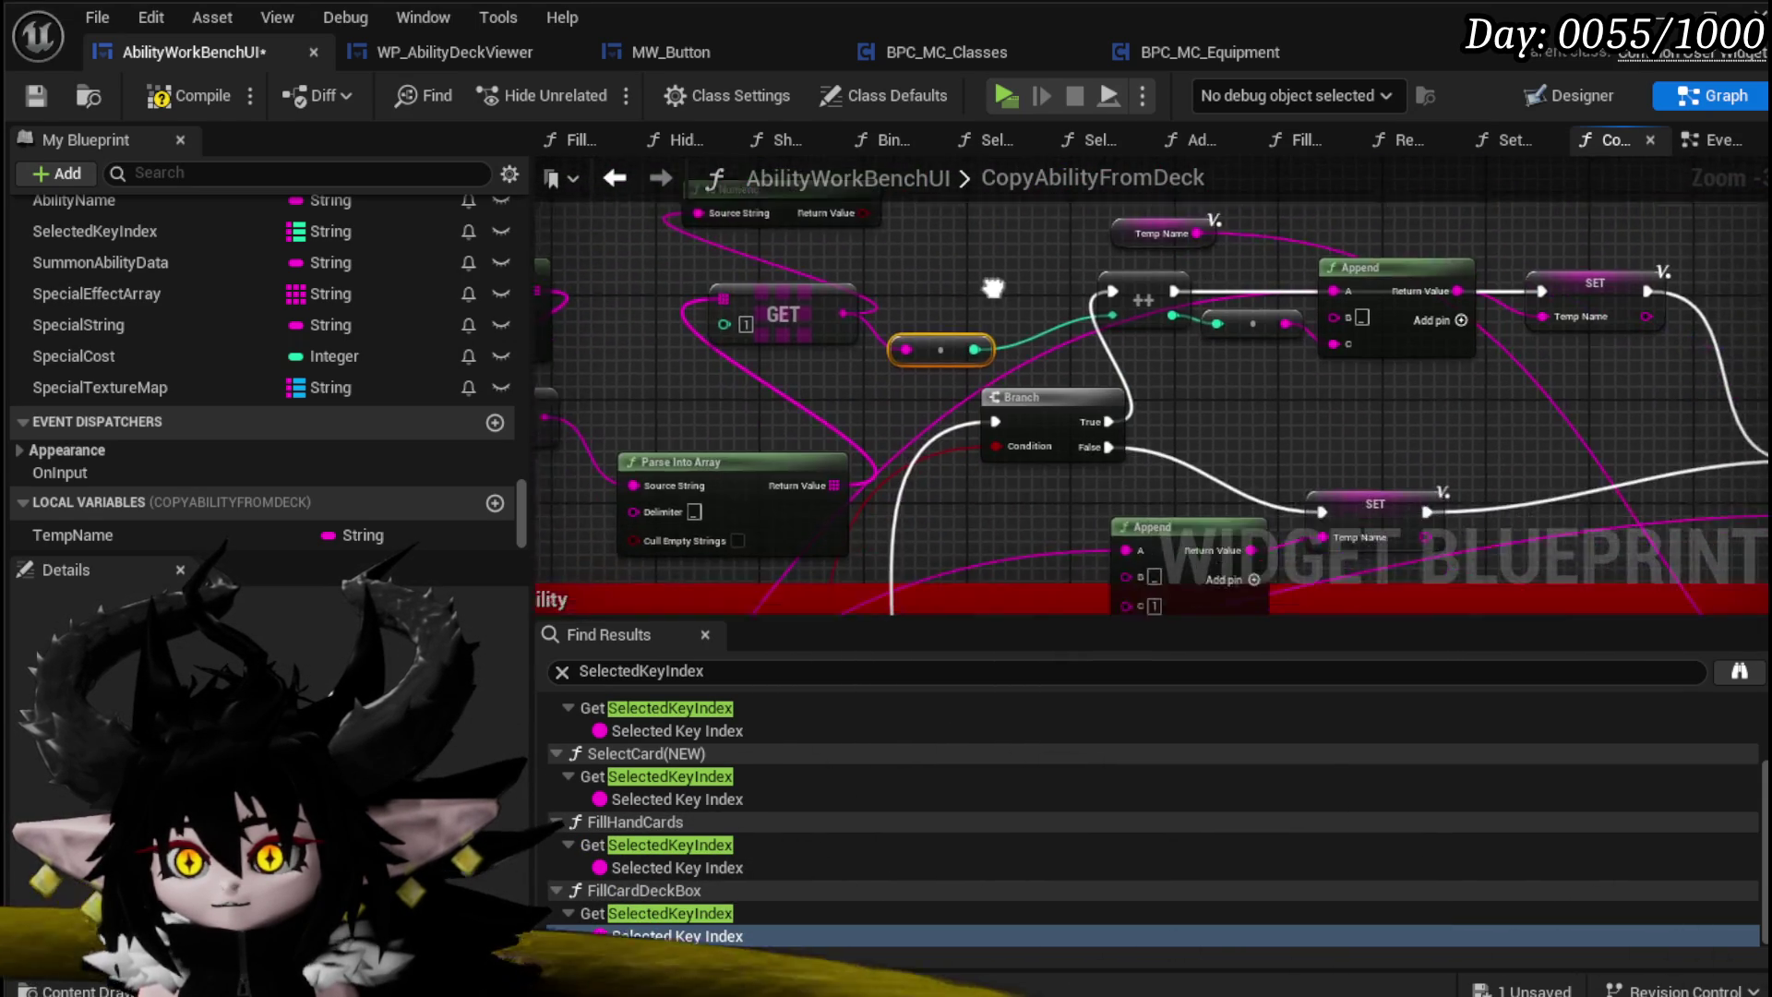
Step: Connect Is Numeric's Return Value to the Branch Condition and wire GET into Append
{"action": "mouse_move", "coordinate": [857, 235]}
{"action": "left_mouse_down"}
{"action": "mouse_move", "coordinate": [992, 489]}
{"action": "mouse_move", "coordinate": [990, 470]}
{"action": "left_mouse_up"}
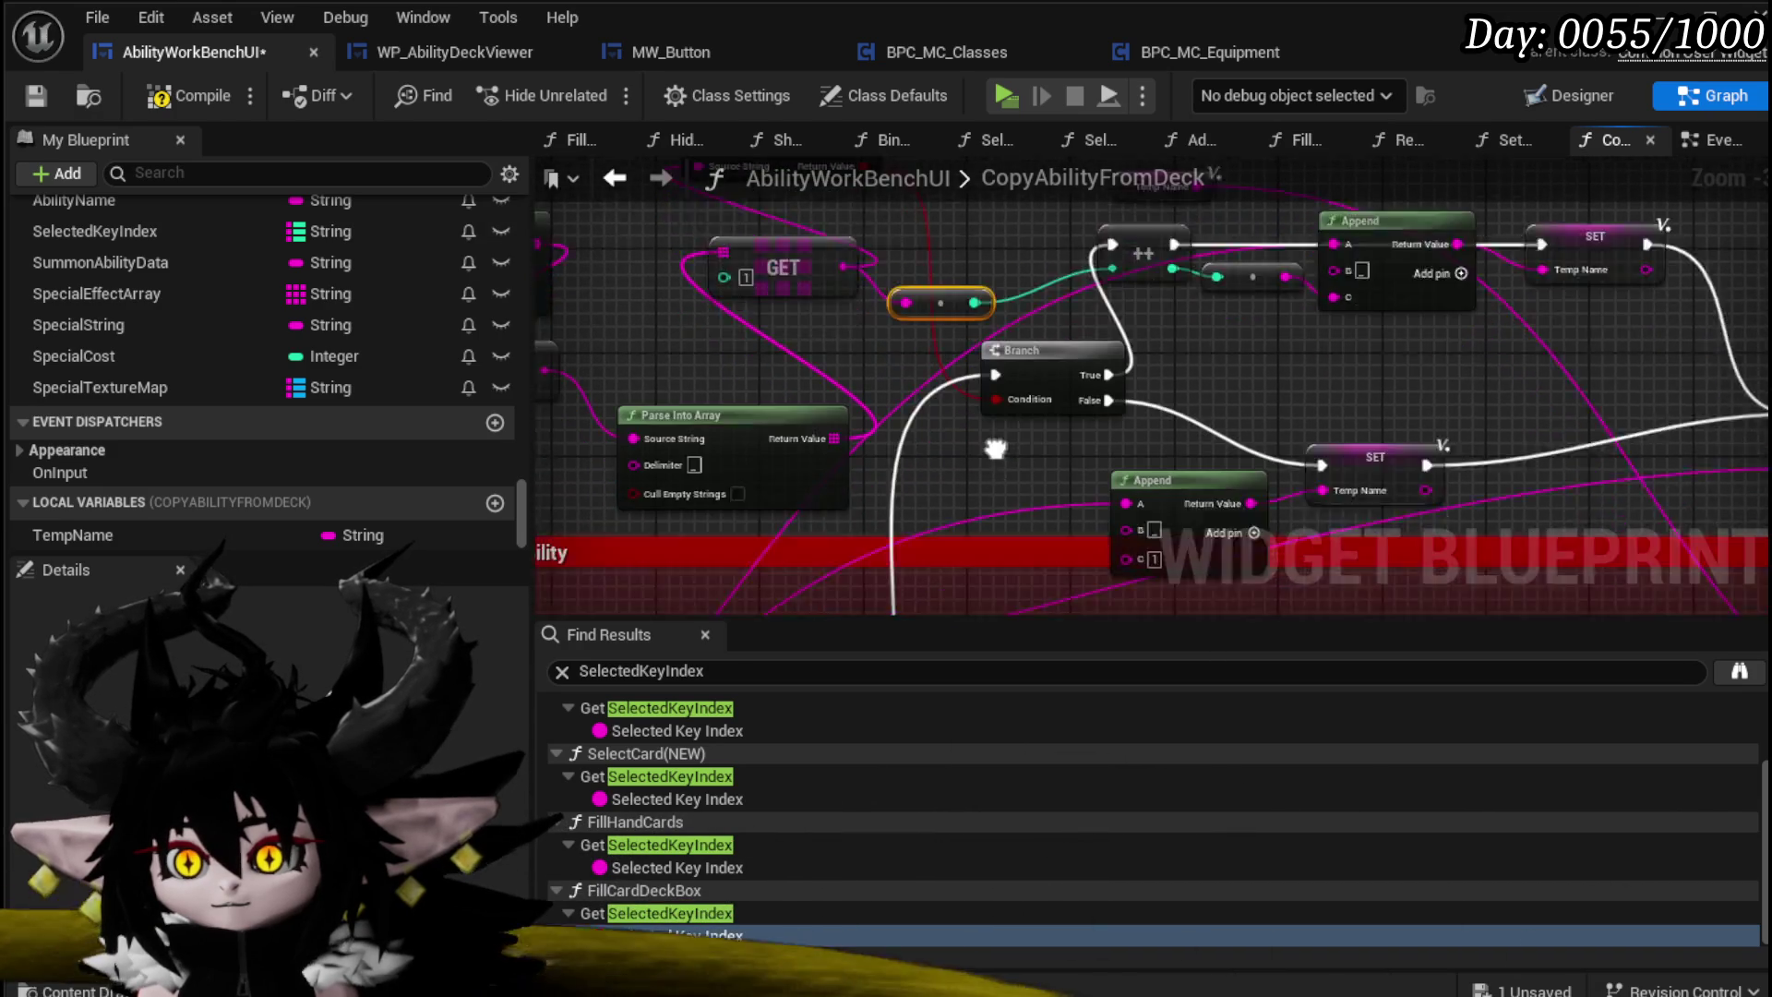
{"action": "scroll", "coordinate": [995, 360], "scroll_direction": "down", "scroll_amount": 4}
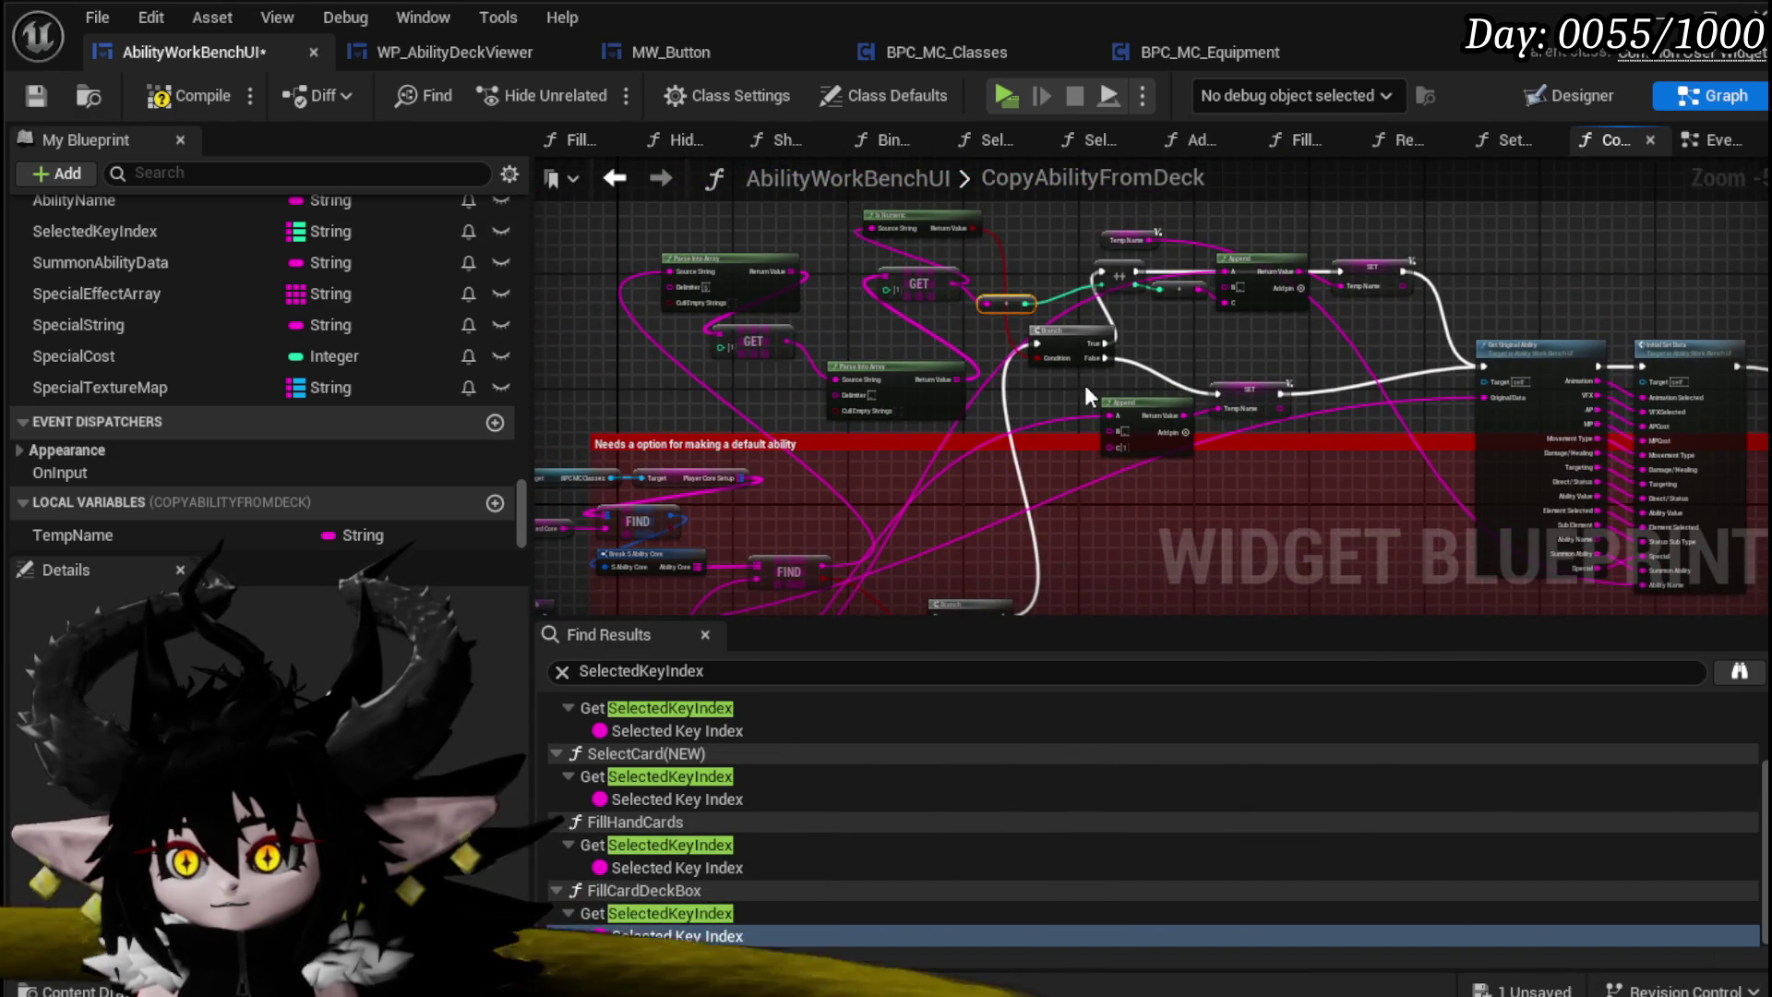
{"action": "scroll", "coordinate": [1283, 339], "scroll_direction": "up", "scroll_amount": 2}
{"action": "mouse_move", "coordinate": [1283, 353]}
{"action": "left_mouse_down"}
{"action": "mouse_move", "coordinate": [1268, 472]}
{"action": "mouse_move", "coordinate": [1457, 401]}
{"action": "left_mouse_up"}
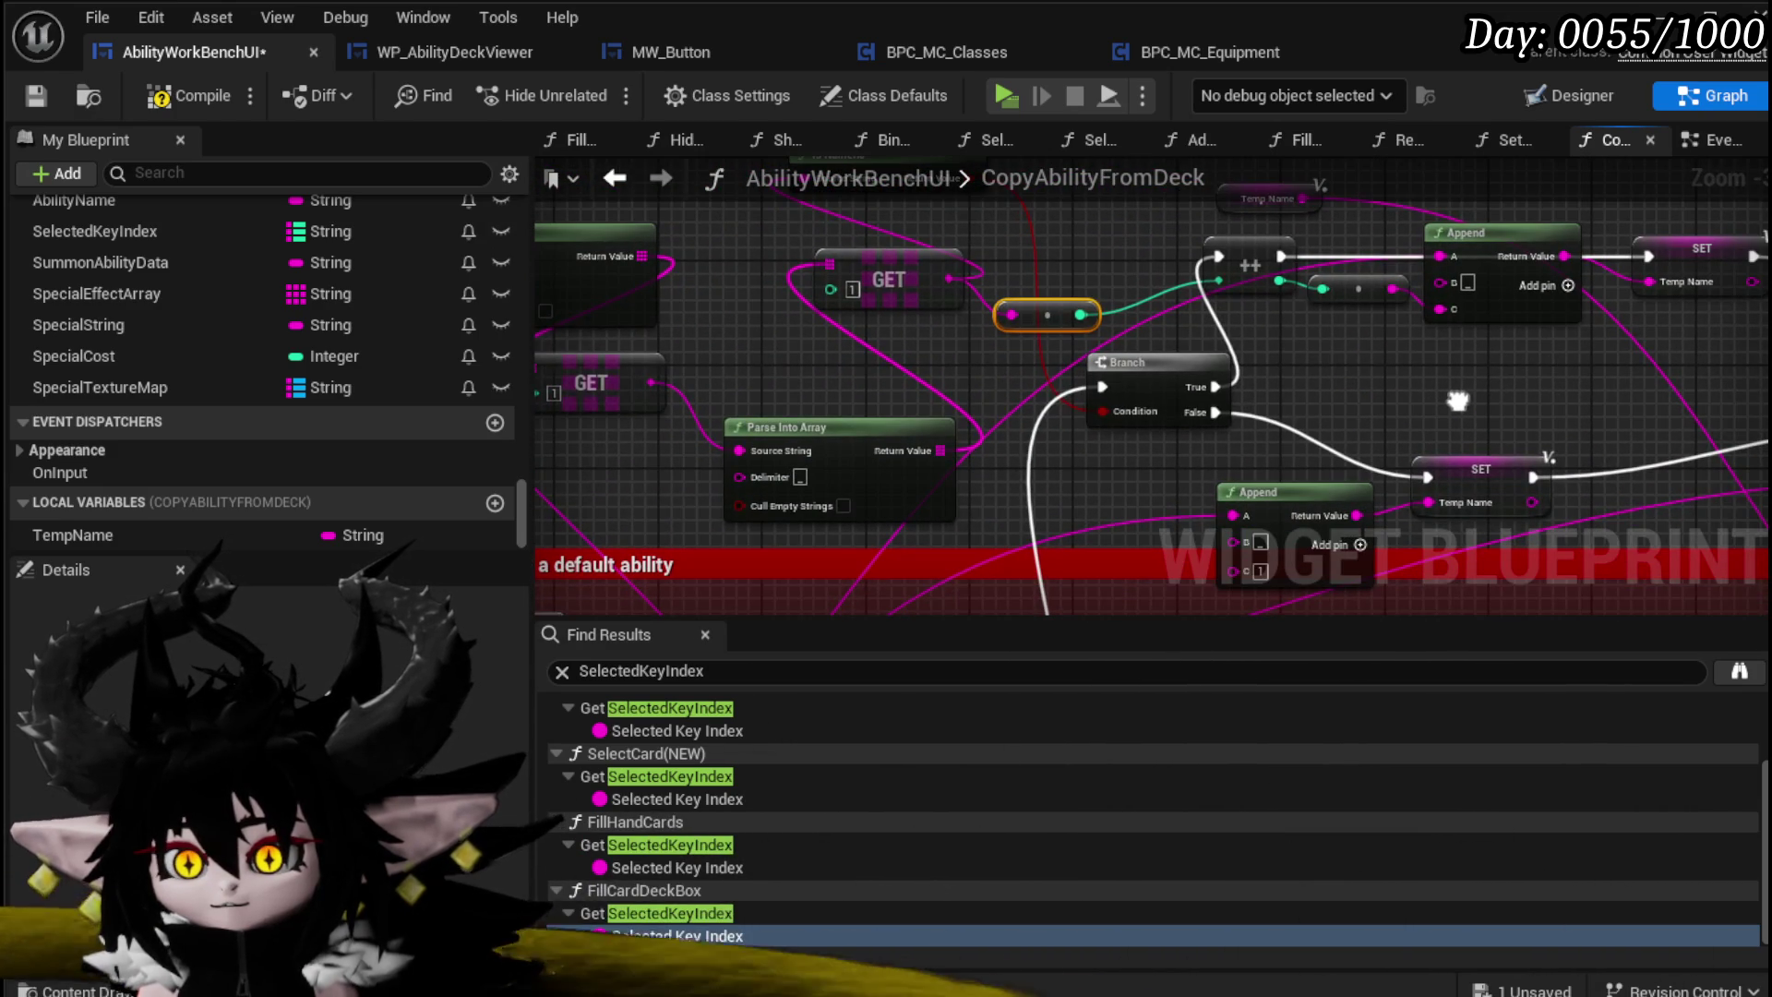
{"action": "mouse_move", "coordinate": [727, 384]}
{"action": "left_mouse_down"}
{"action": "mouse_move", "coordinate": [857, 392]}
{"action": "mouse_move", "coordinate": [886, 305]}
{"action": "mouse_move", "coordinate": [942, 277]}
{"action": "mouse_move", "coordinate": [995, 289]}
{"action": "mouse_move", "coordinate": [895, 503]}
{"action": "mouse_move", "coordinate": [1036, 462]}
{"action": "mouse_move", "coordinate": [818, 285]}
{"action": "mouse_move", "coordinate": [836, 382]}
{"action": "mouse_move", "coordinate": [968, 445]}
{"action": "mouse_move", "coordinate": [921, 498]}
{"action": "mouse_move", "coordinate": [1049, 386]}
{"action": "mouse_move", "coordinate": [944, 489]}
{"action": "mouse_move", "coordinate": [1067, 422]}
{"action": "mouse_move", "coordinate": [1115, 497]}
{"action": "left_mouse_up"}
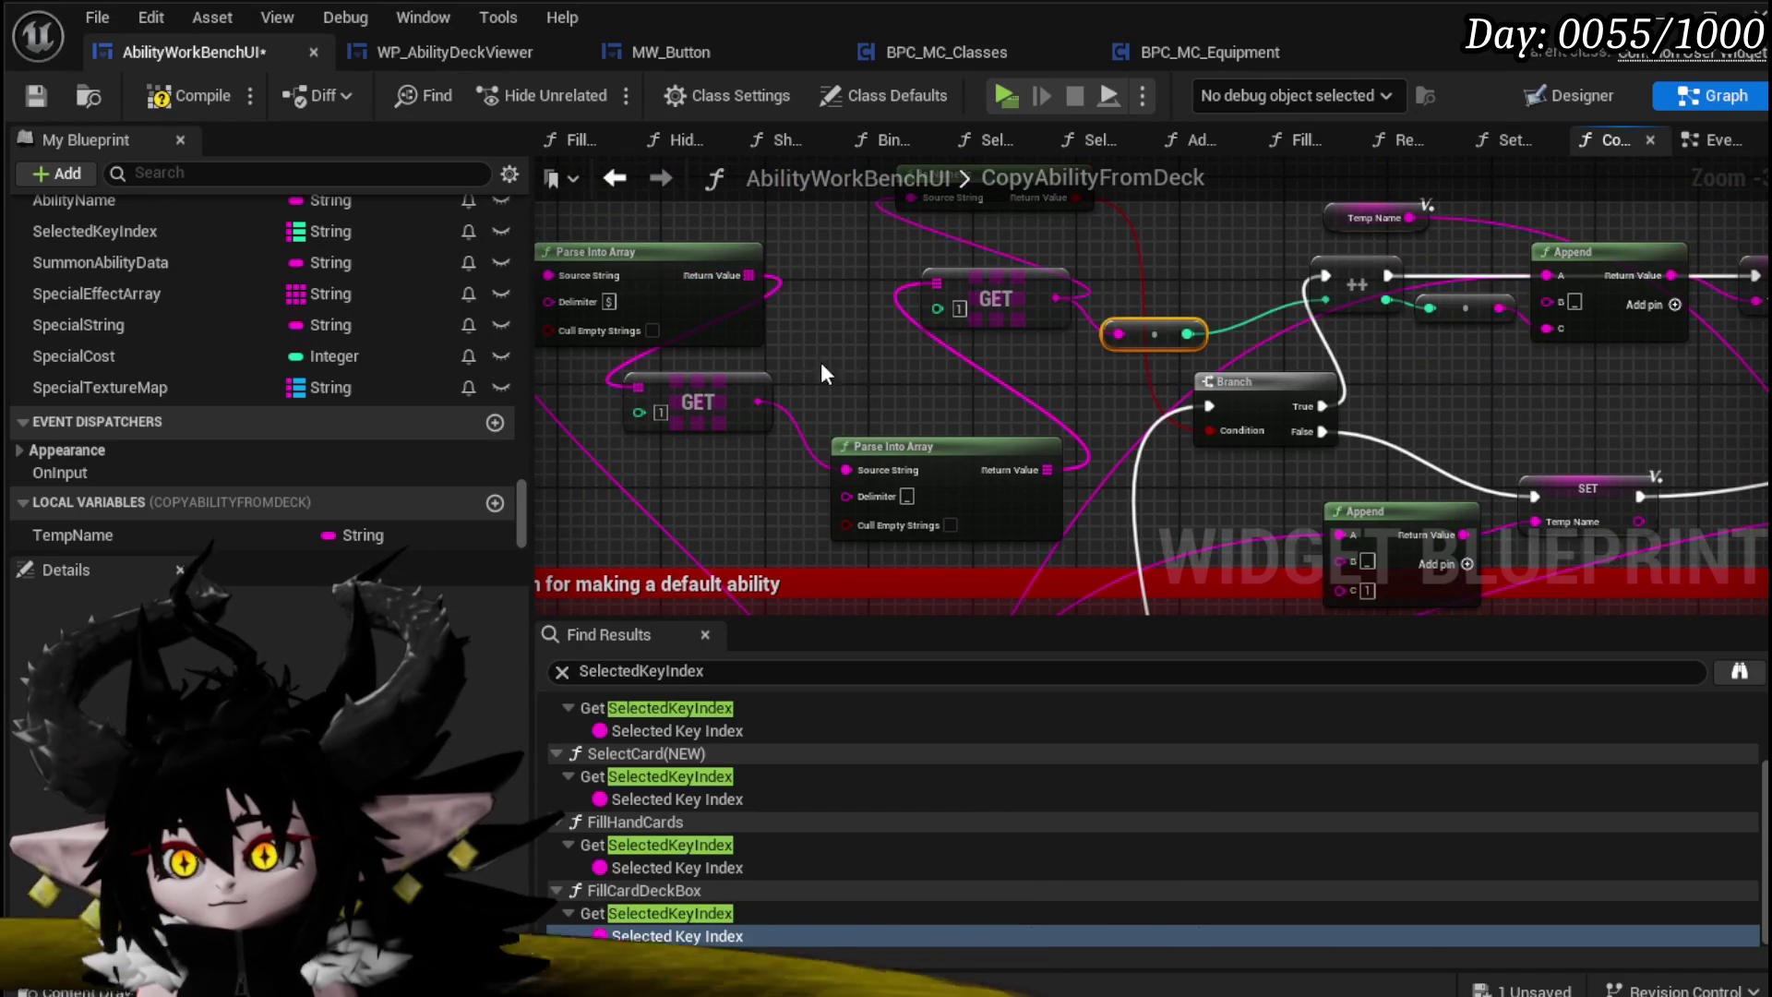
{"action": "mouse_move", "coordinate": [707, 318]}
{"action": "left_mouse_down"}
{"action": "mouse_move", "coordinate": [1261, 419]}
{"action": "mouse_move", "coordinate": [1200, 480]}
{"action": "mouse_move", "coordinate": [1145, 498]}
{"action": "mouse_move", "coordinate": [1231, 96]}
{"action": "mouse_move", "coordinate": [1191, 585]}
{"action": "mouse_move", "coordinate": [1355, 397]}
{"action": "mouse_move", "coordinate": [1350, 275]}
{"action": "left_mouse_up"}
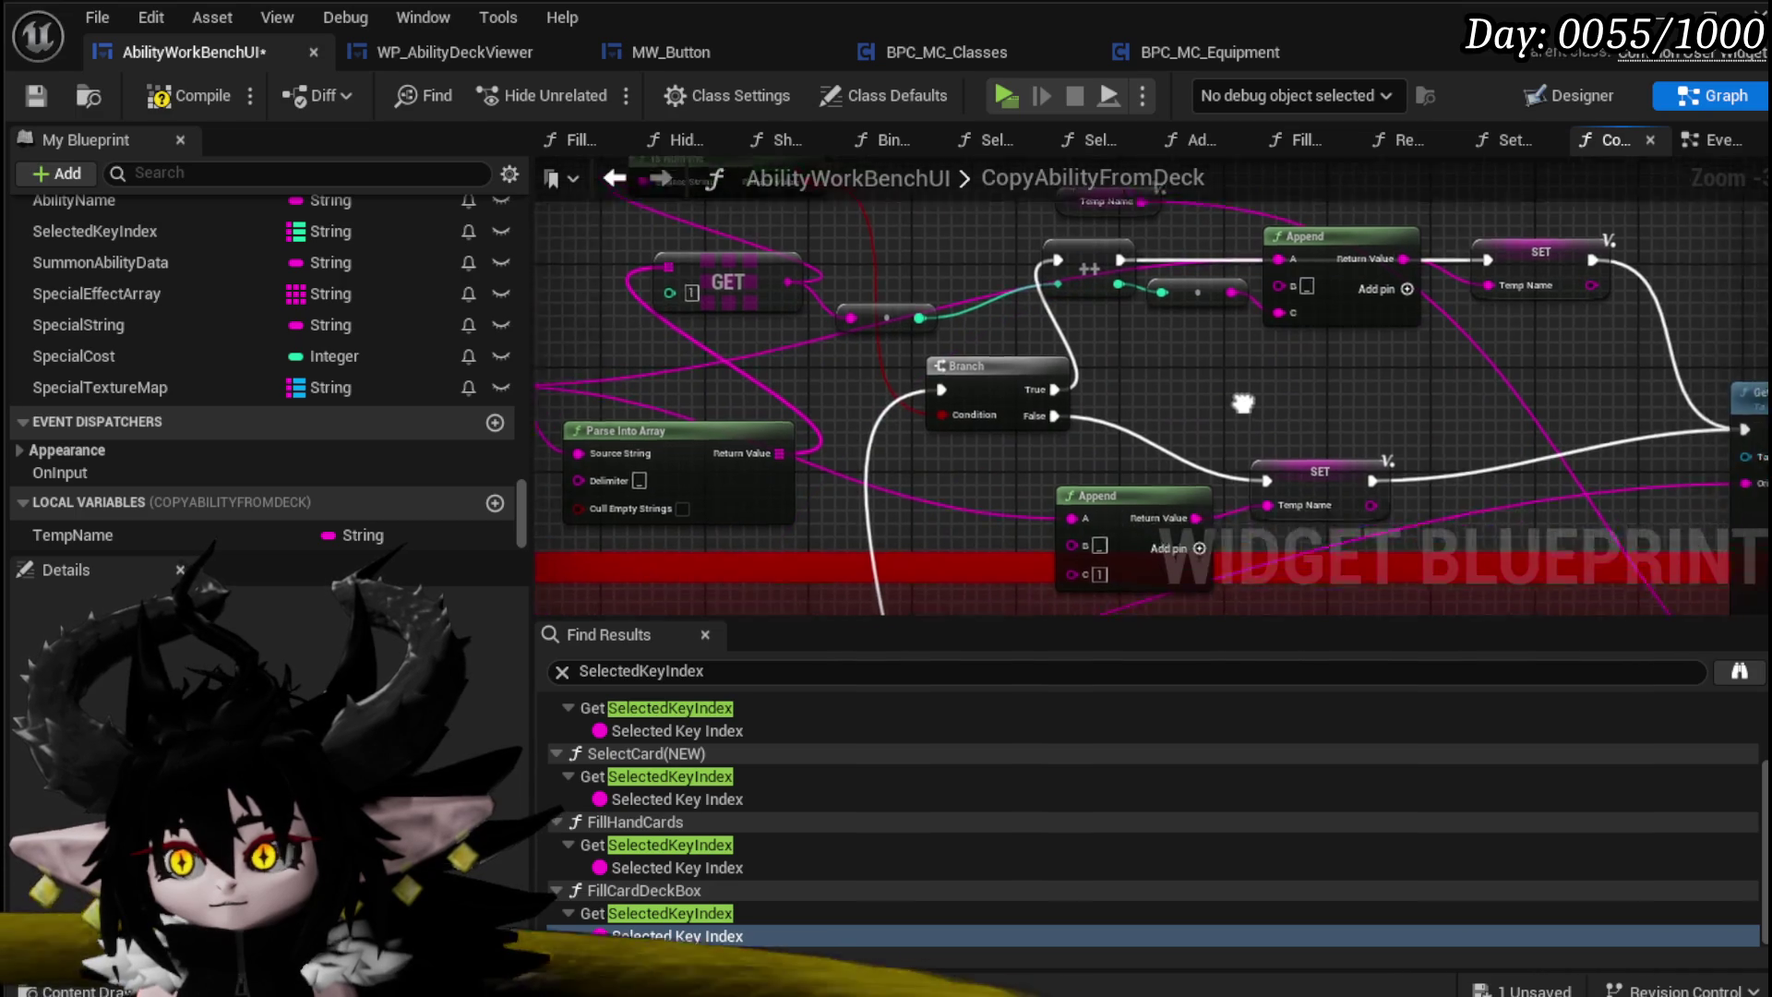
Step: Delete the leftover Parse Into Array node
{"action": "scroll", "coordinate": [928, 356], "scroll_direction": "down", "scroll_amount": 2}
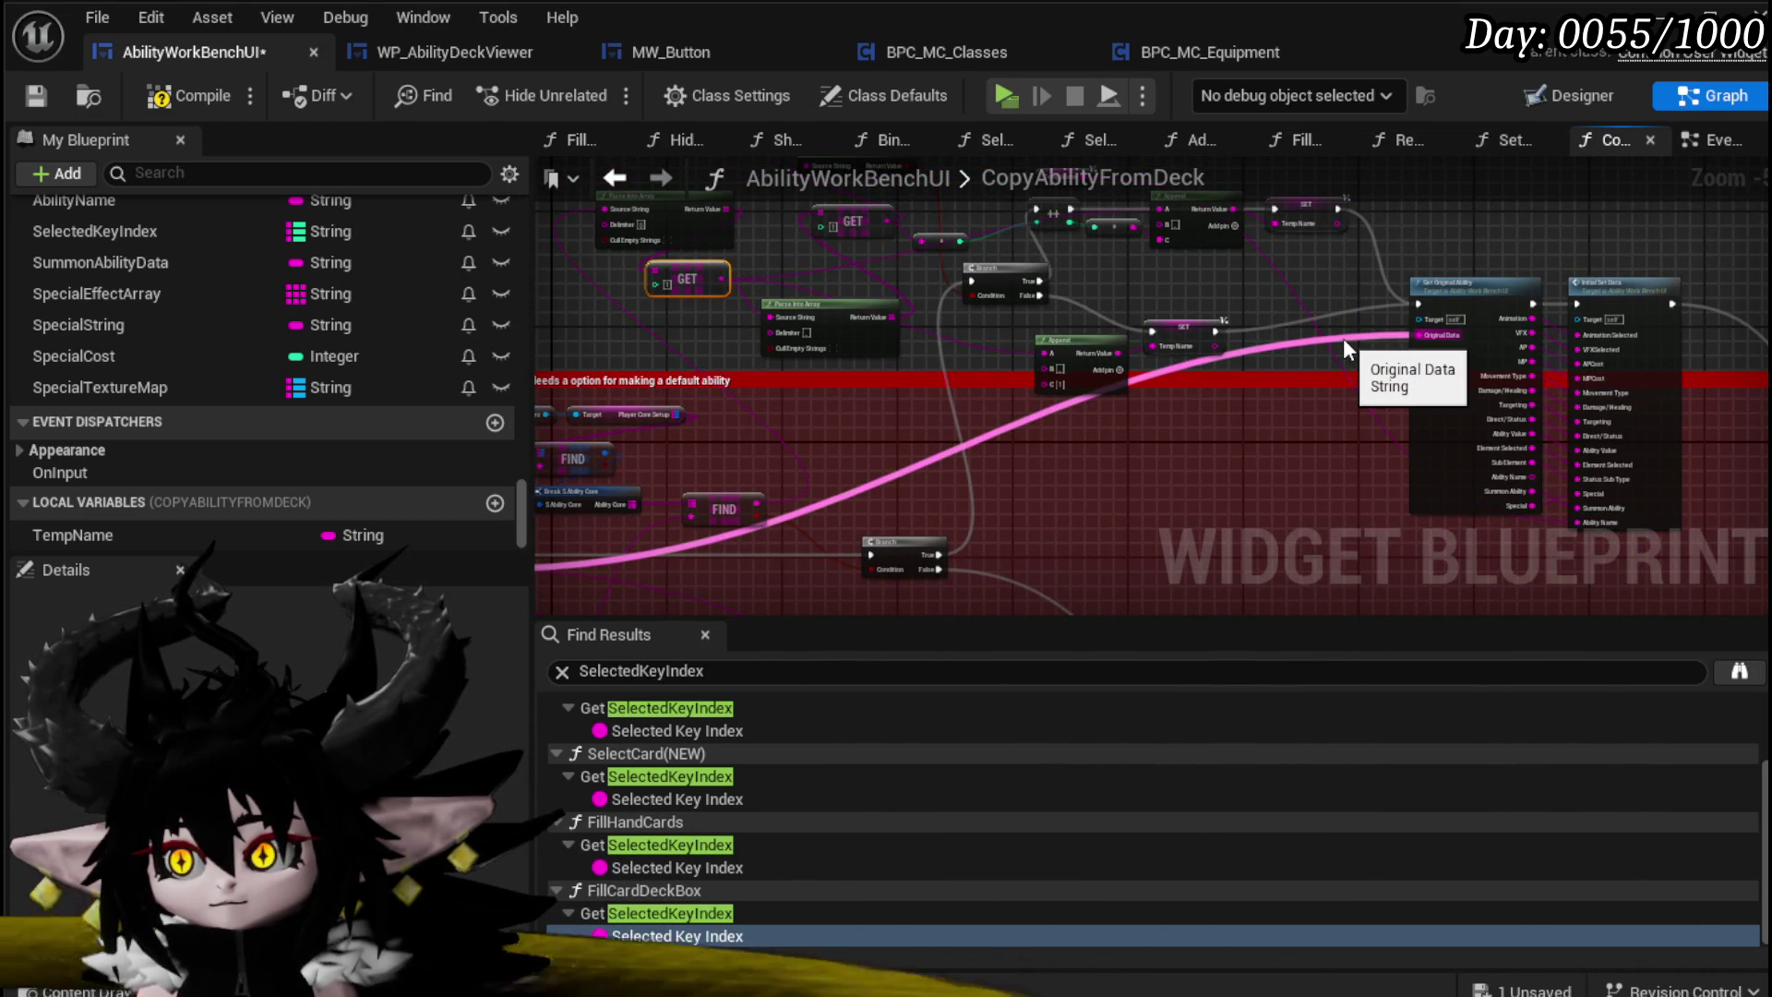
{"action": "scroll", "coordinate": [1343, 338], "scroll_direction": "up", "scroll_amount": 2}
{"action": "scroll", "coordinate": [1041, 430], "scroll_direction": "down", "scroll_amount": 2}
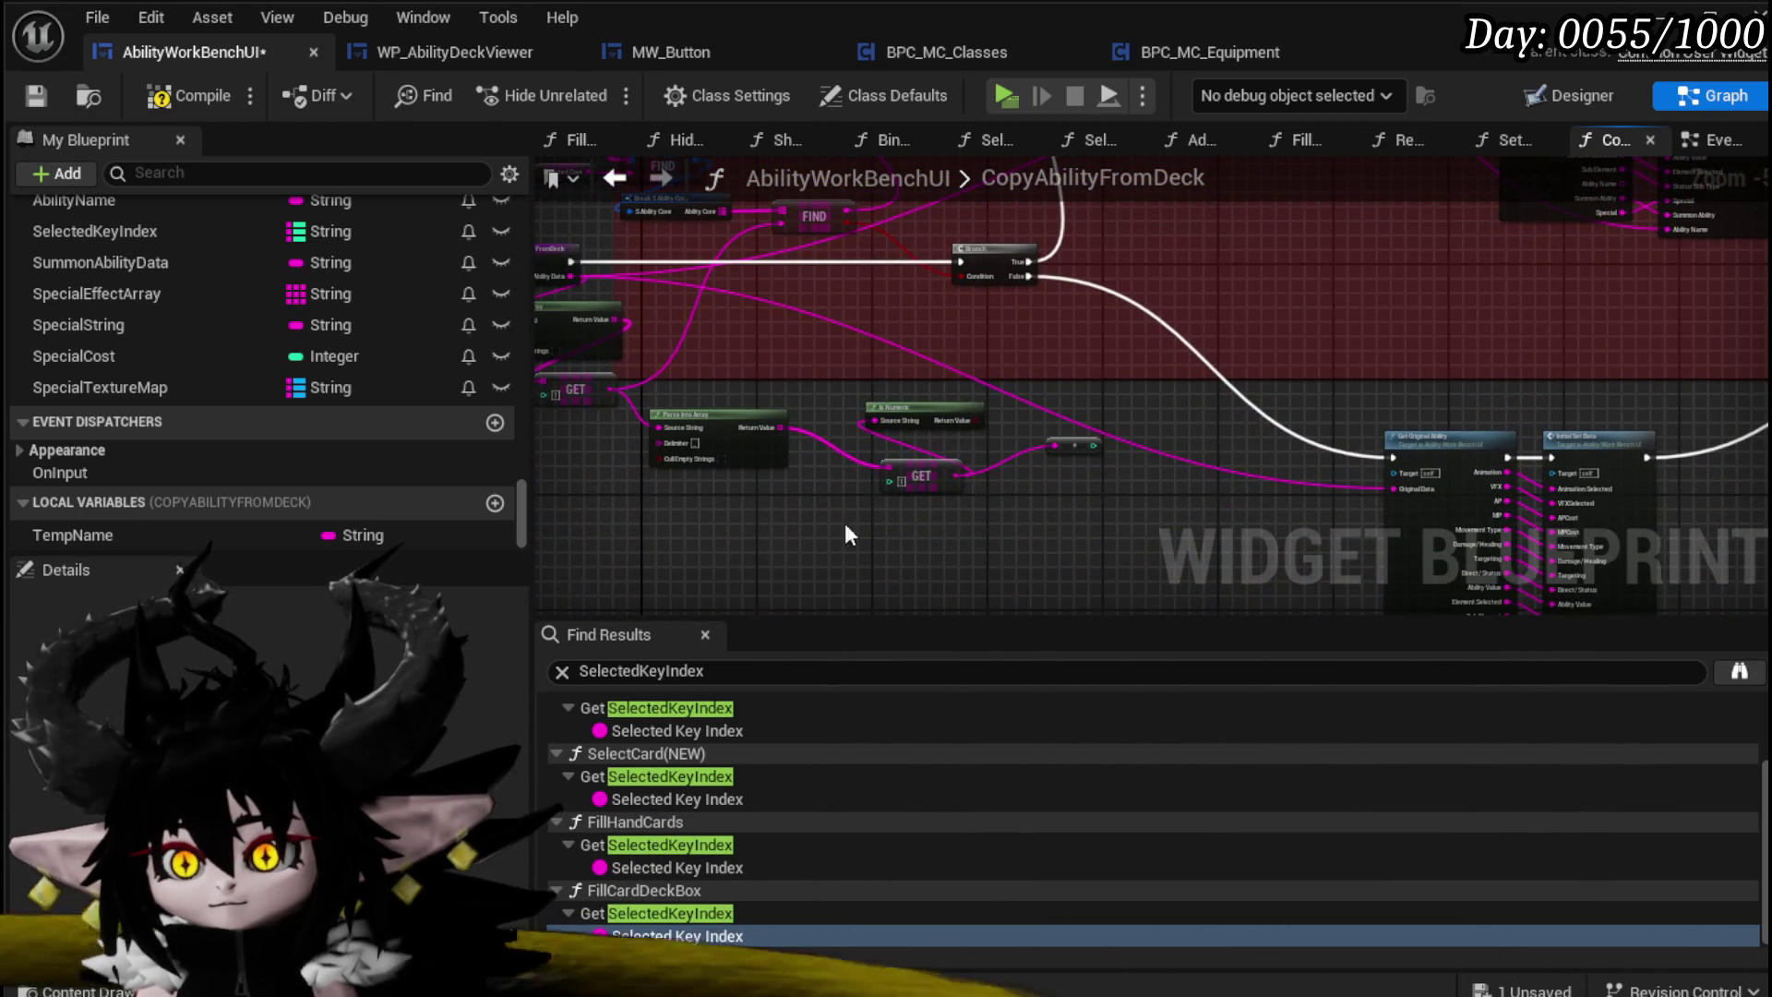
{"action": "left_click_drag", "start_coordinate": [847, 524], "coordinate": [1066, 389]}
{"action": "key", "text": "Delete"}
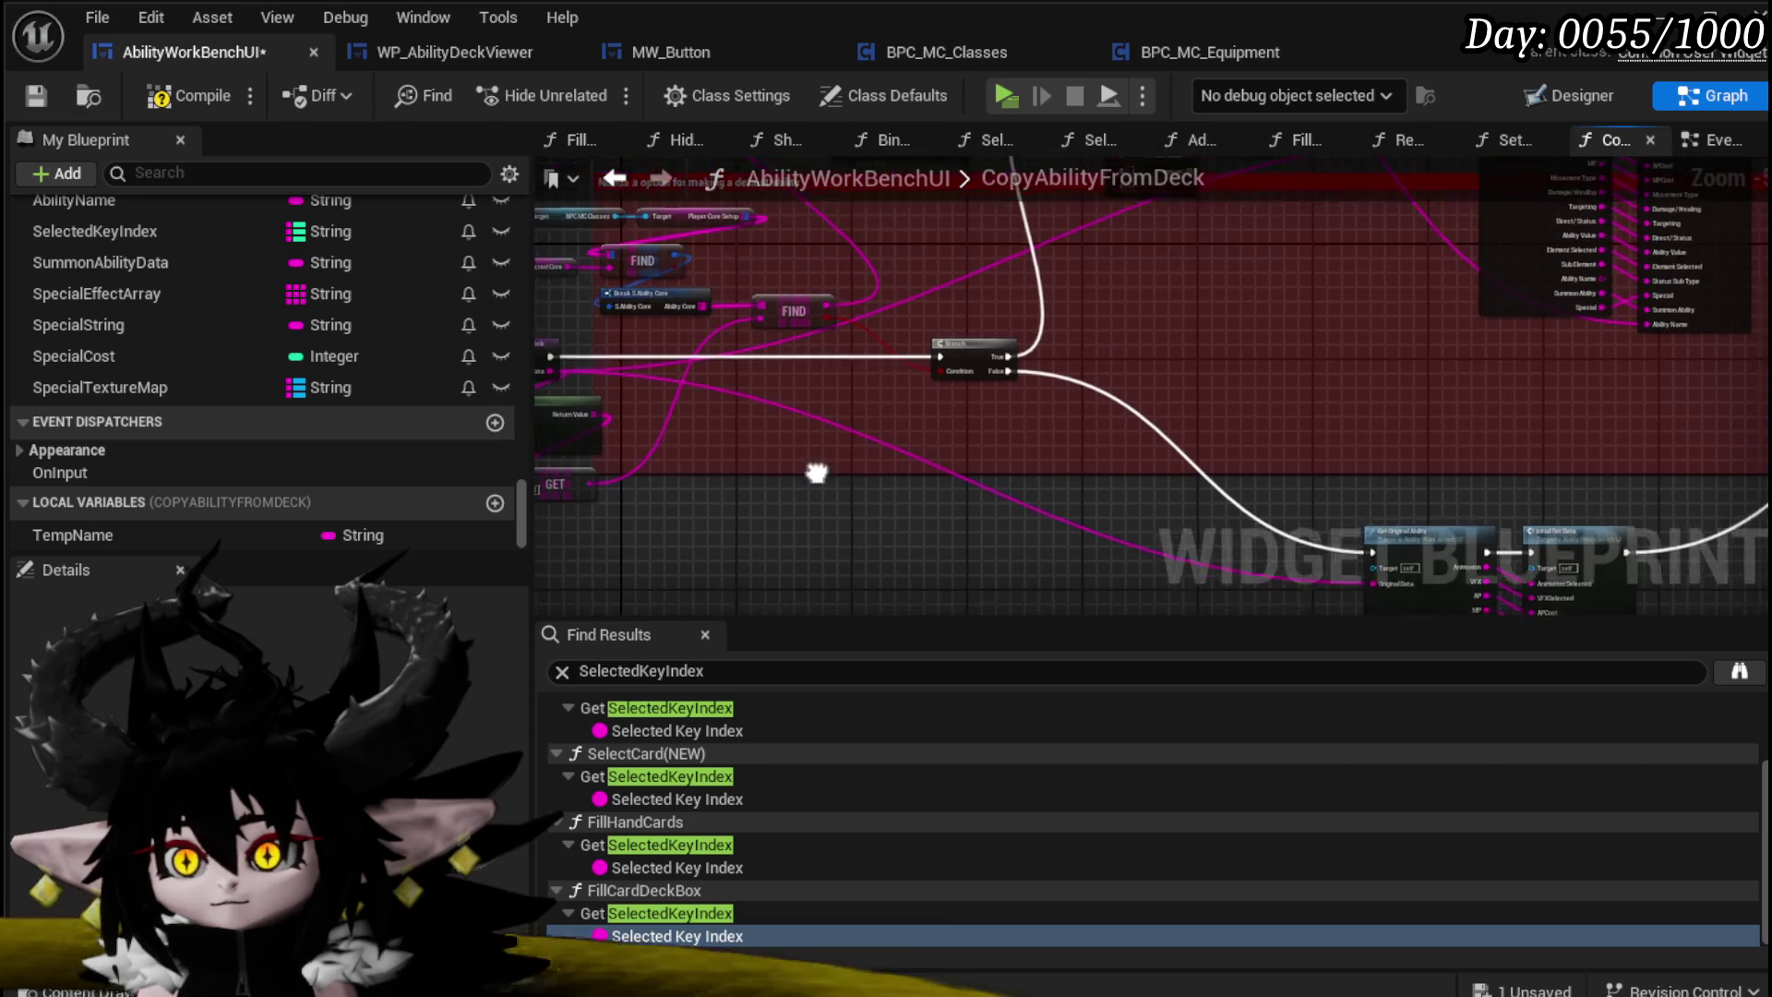
Step: Compile and save, then in play open the workbench and pick Magic in Copy From
{"action": "left_click", "coordinate": [36, 96]}
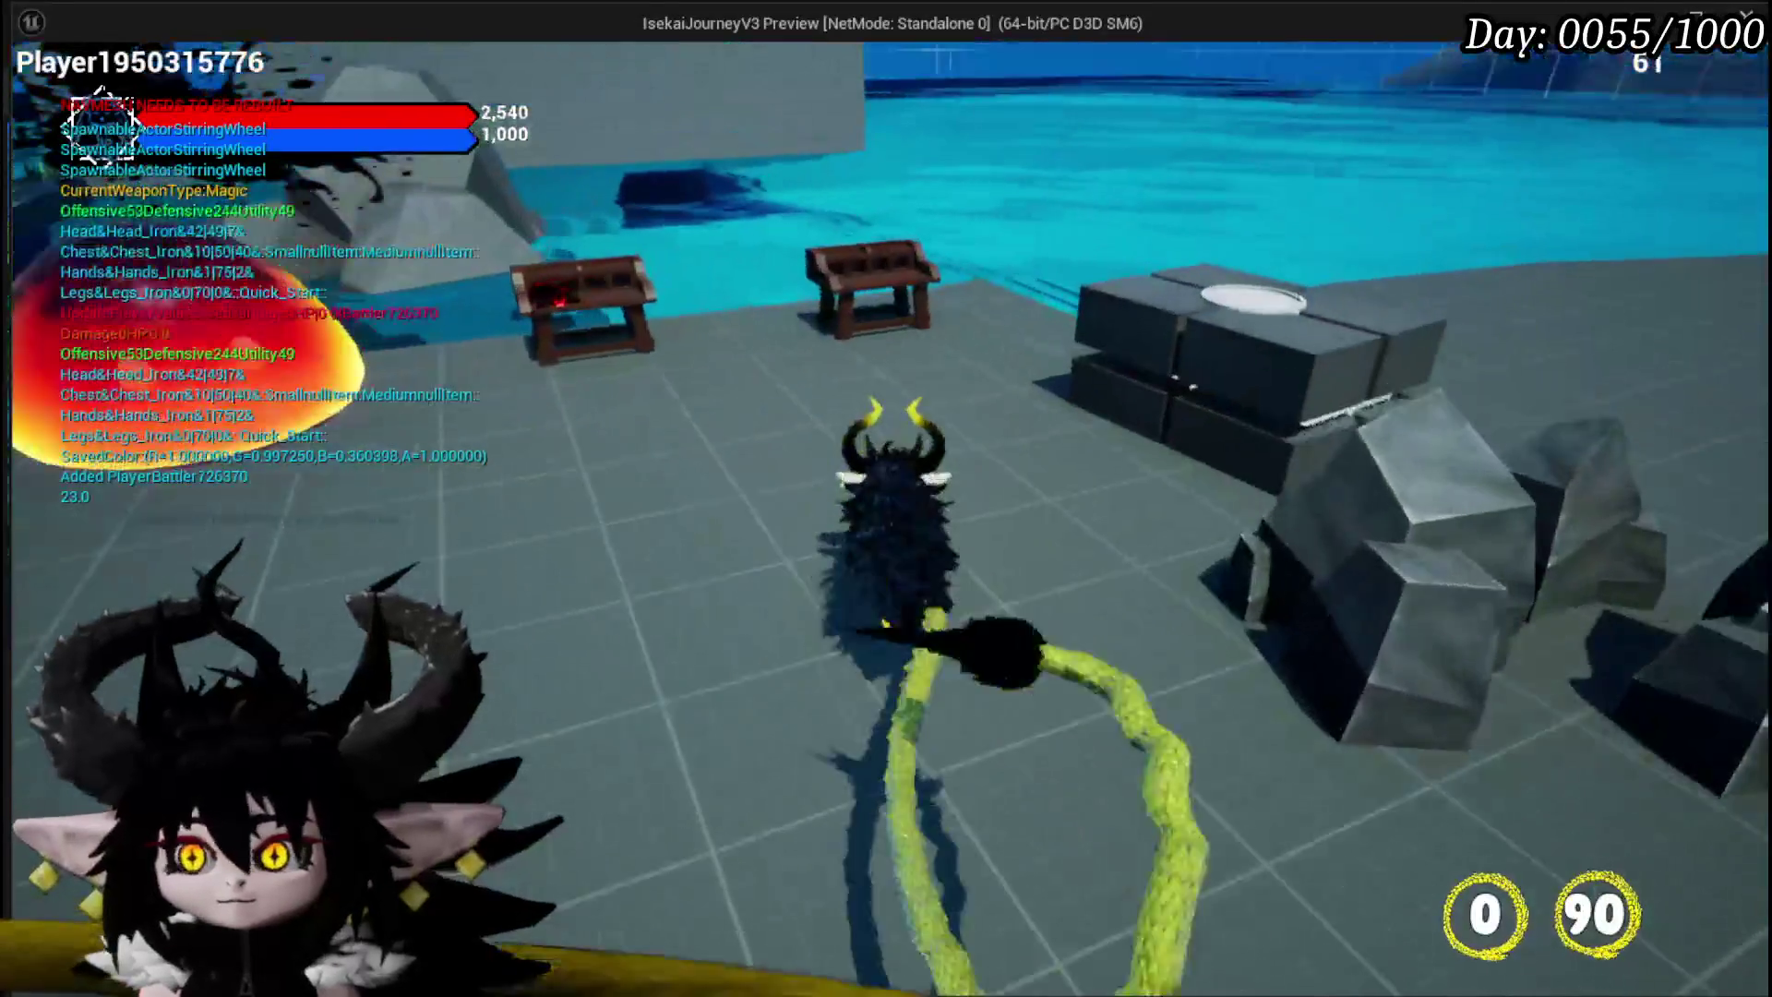
{"action": "key", "text": "e"}
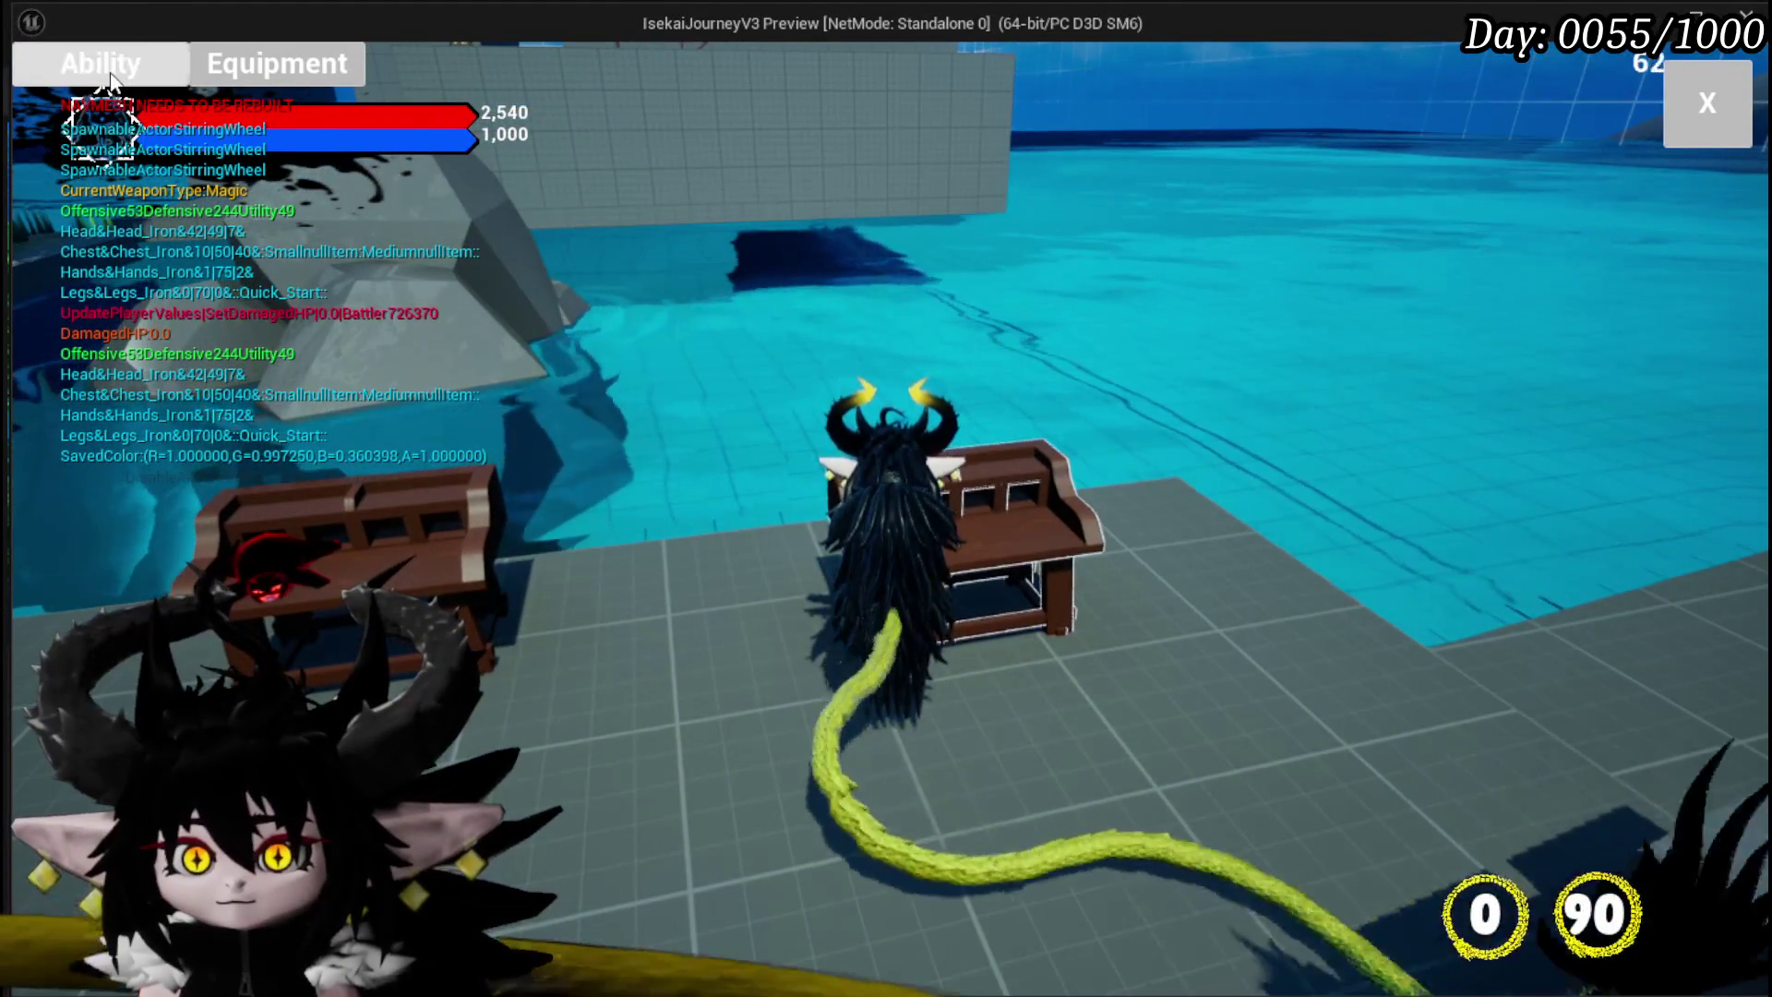
{"action": "key", "text": "e"}
{"action": "left_click", "coordinate": [185, 181]}
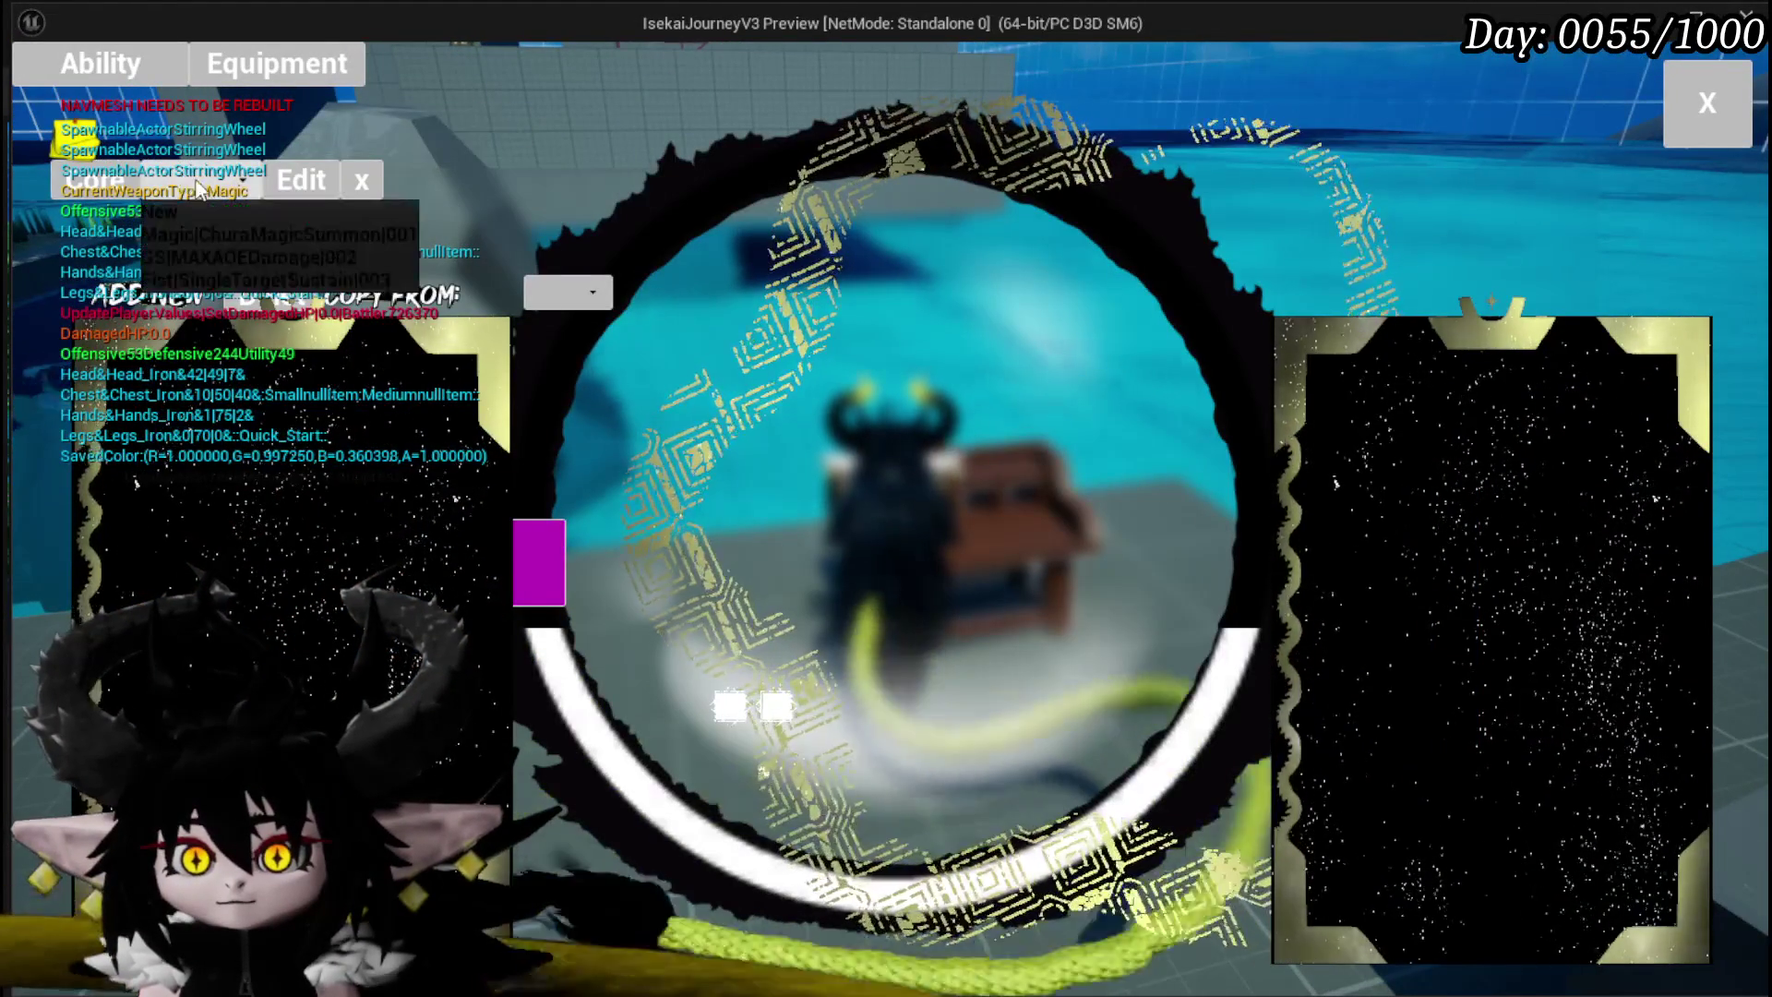
{"action": "left_click", "coordinate": [223, 220]}
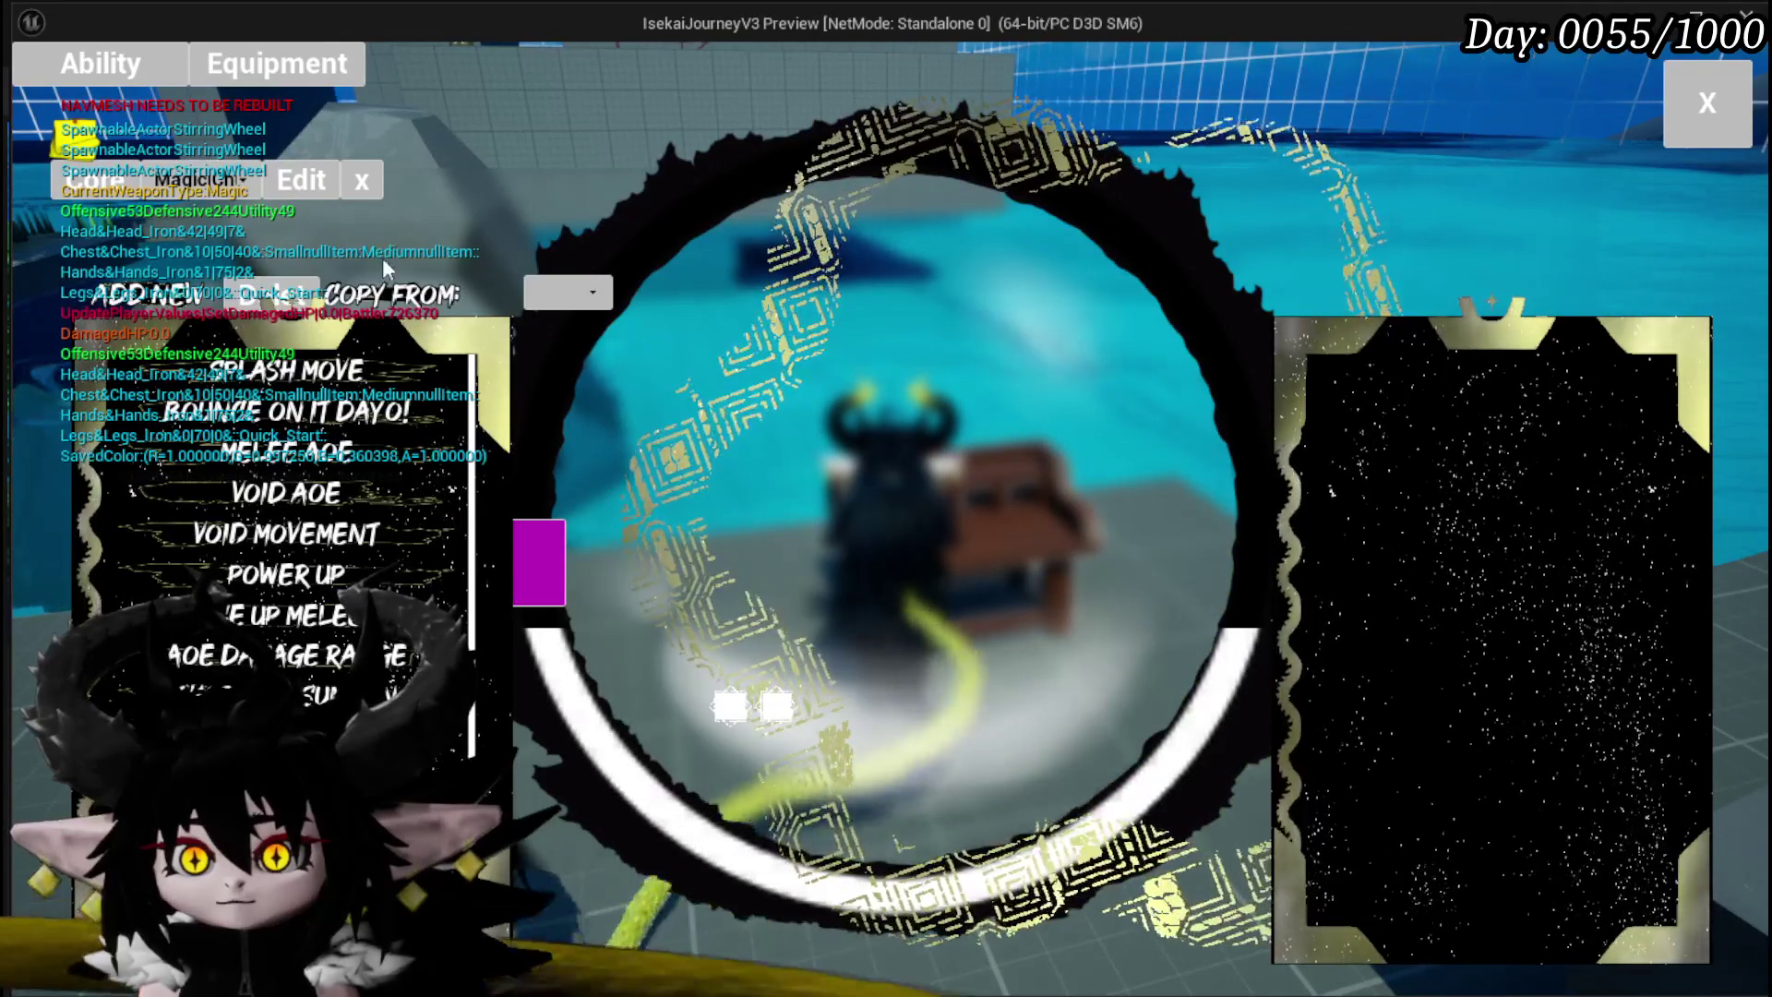
Step: Close the customization screen, stop the play-test and save all packages
{"action": "left_click", "coordinate": [1708, 102]}
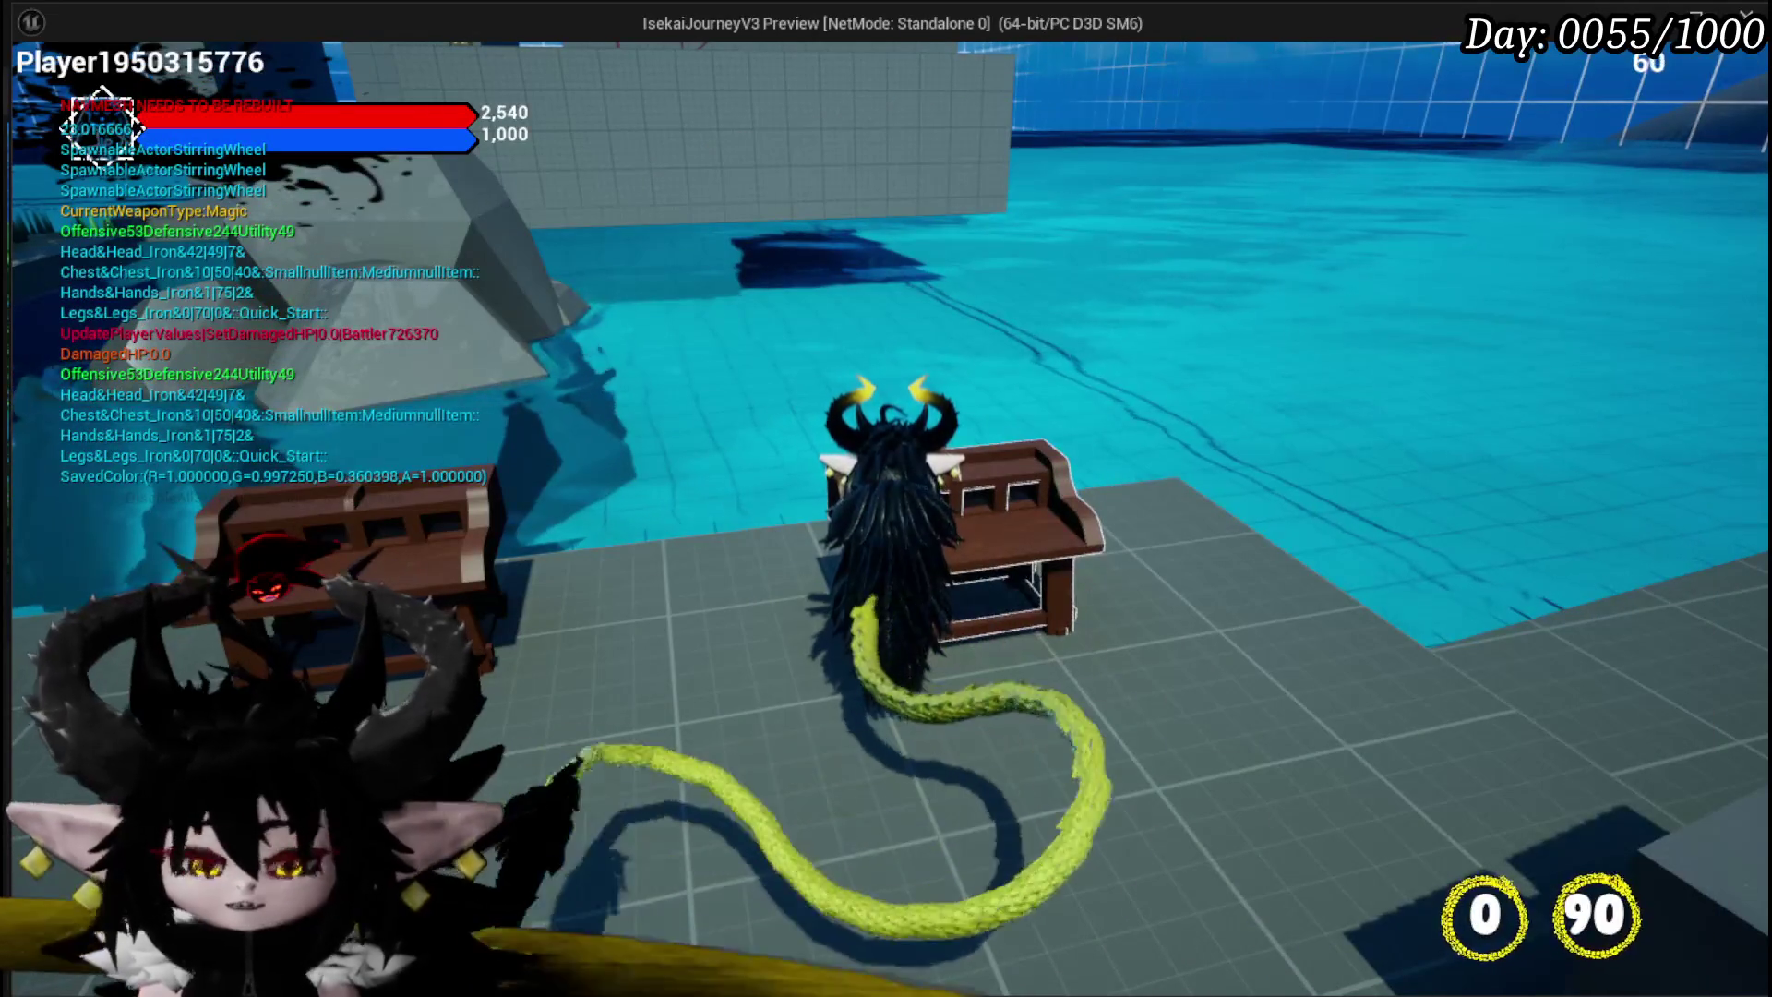
{"action": "key", "text": "Escape"}
{"action": "key", "text": "ctrl+s"}
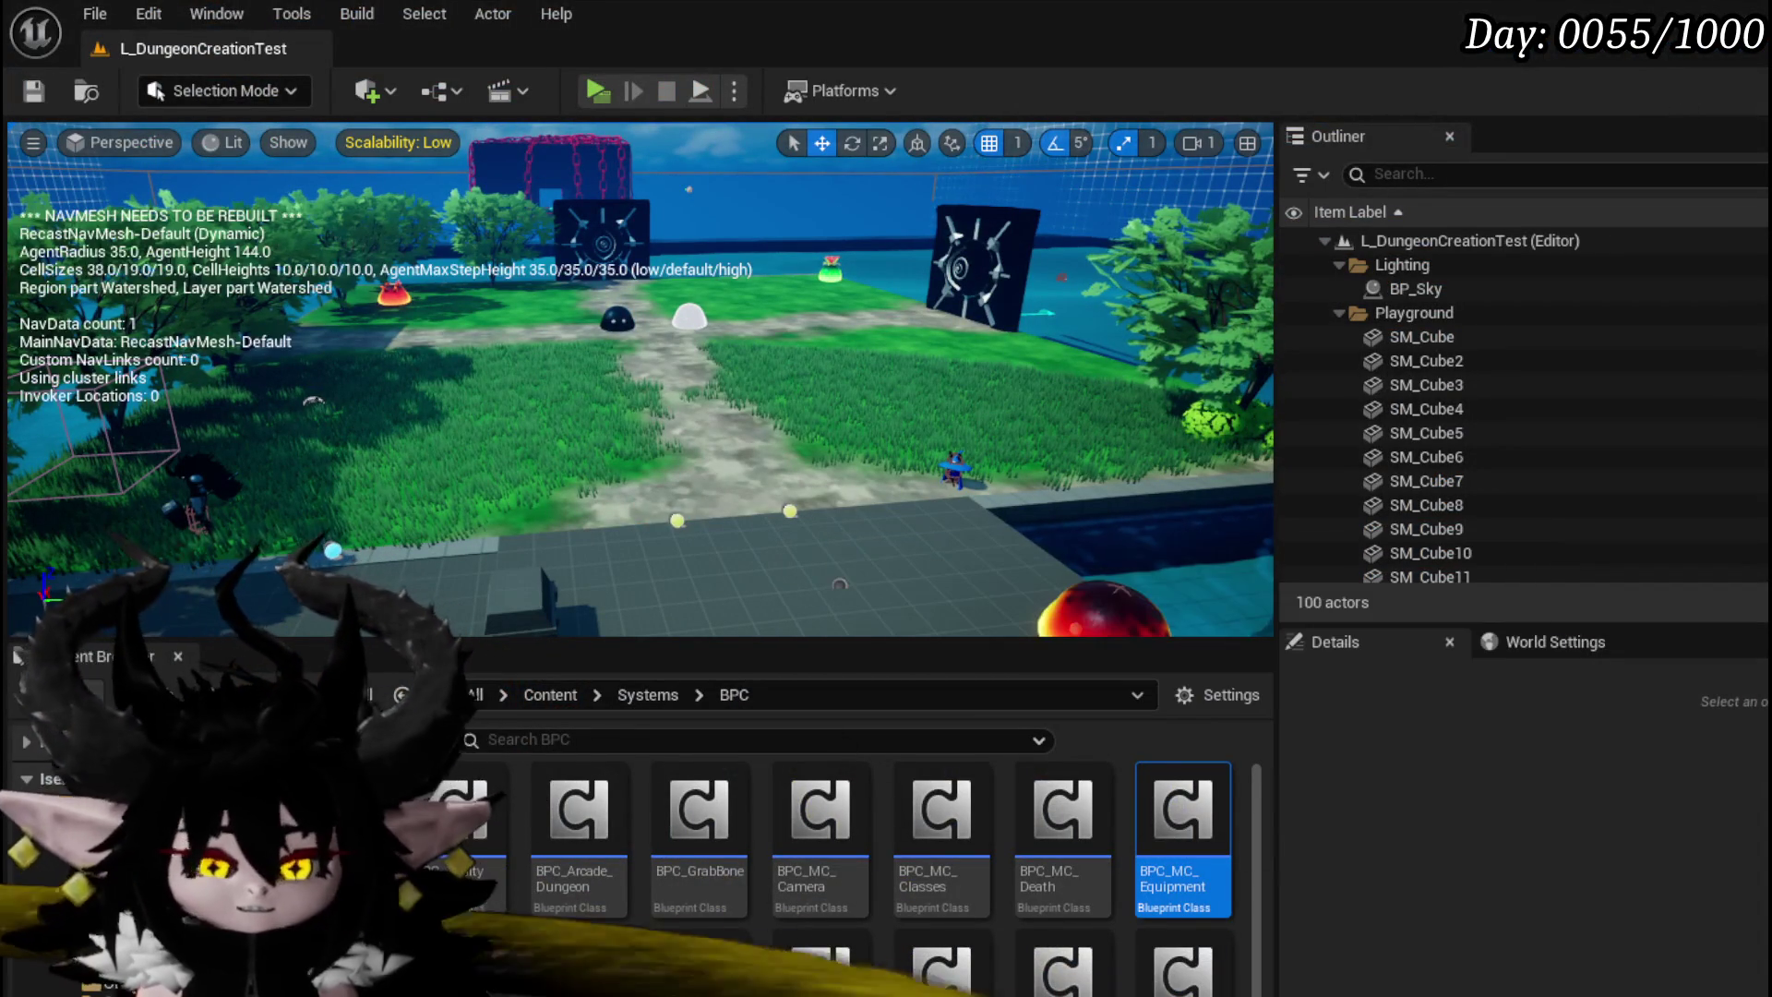
Step: Return to AbilityWorkBenchUI, look over the CopyAbilityFromDeck graph, and switch to Designer
{"action": "key", "text": "alt+Tab"}
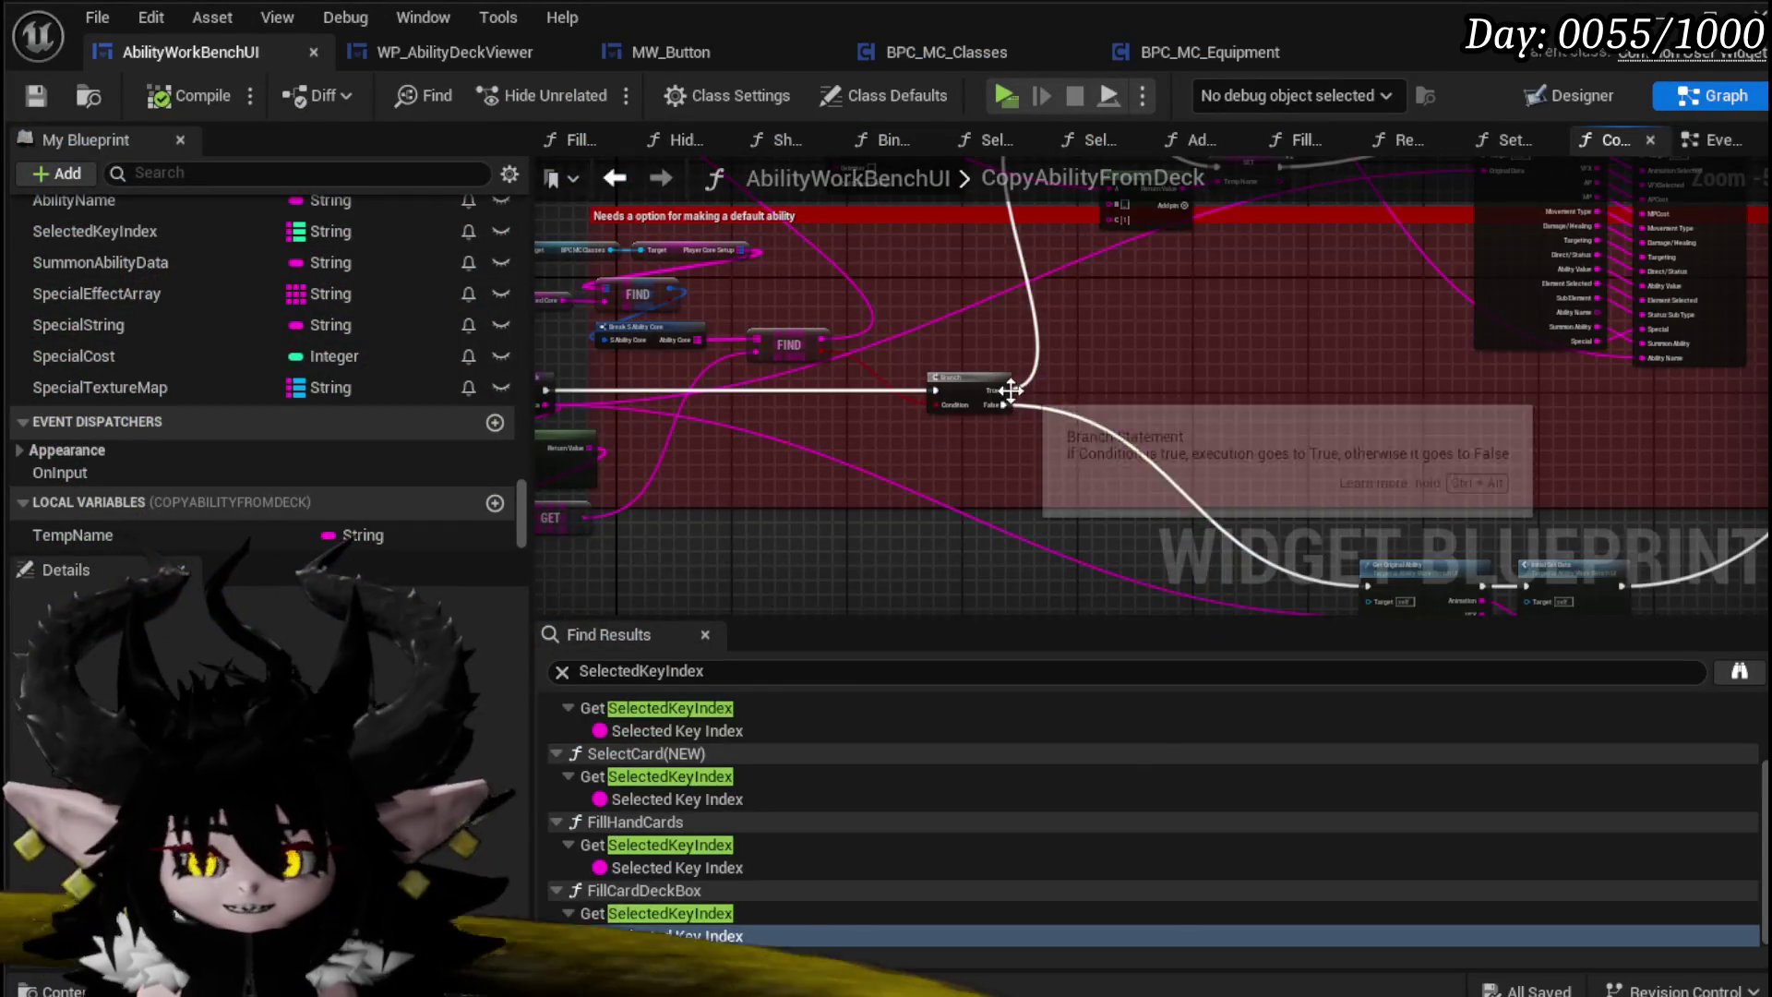
{"action": "scroll", "coordinate": [914, 279], "scroll_direction": "up", "scroll_amount": 4}
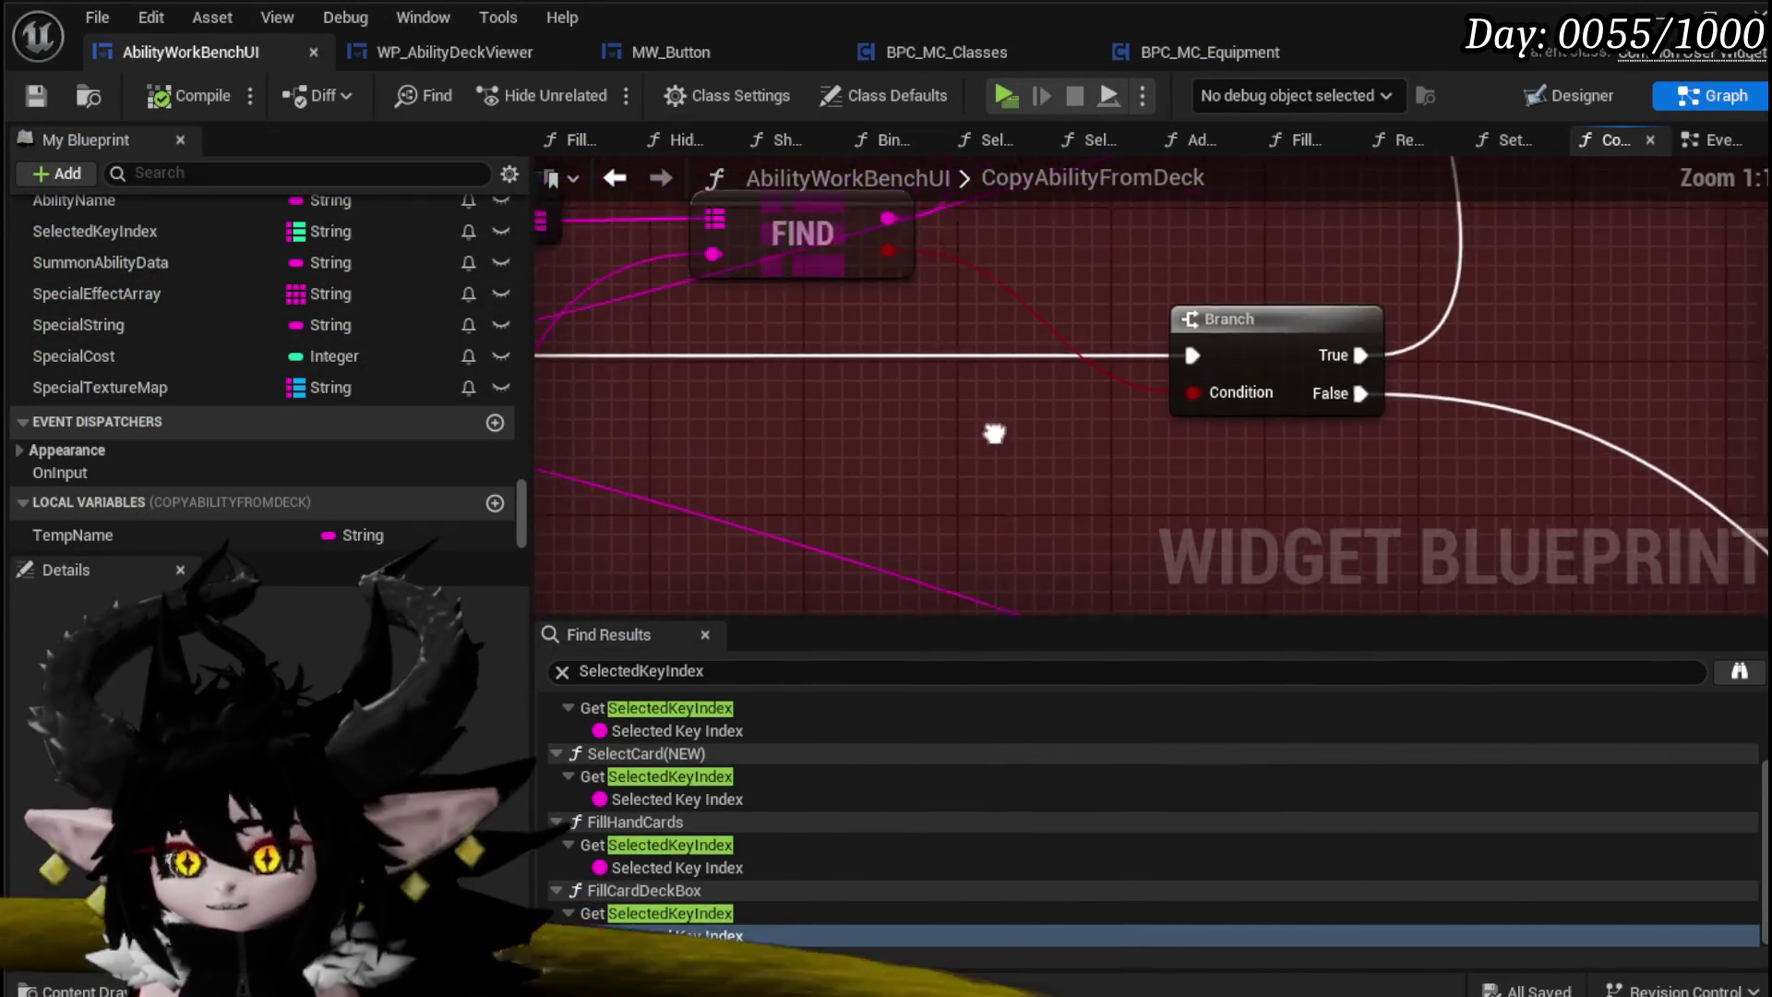
{"action": "scroll", "coordinate": [1108, 351], "scroll_direction": "down", "scroll_amount": 2}
{"action": "scroll", "coordinate": [974, 362], "scroll_direction": "up", "scroll_amount": 2}
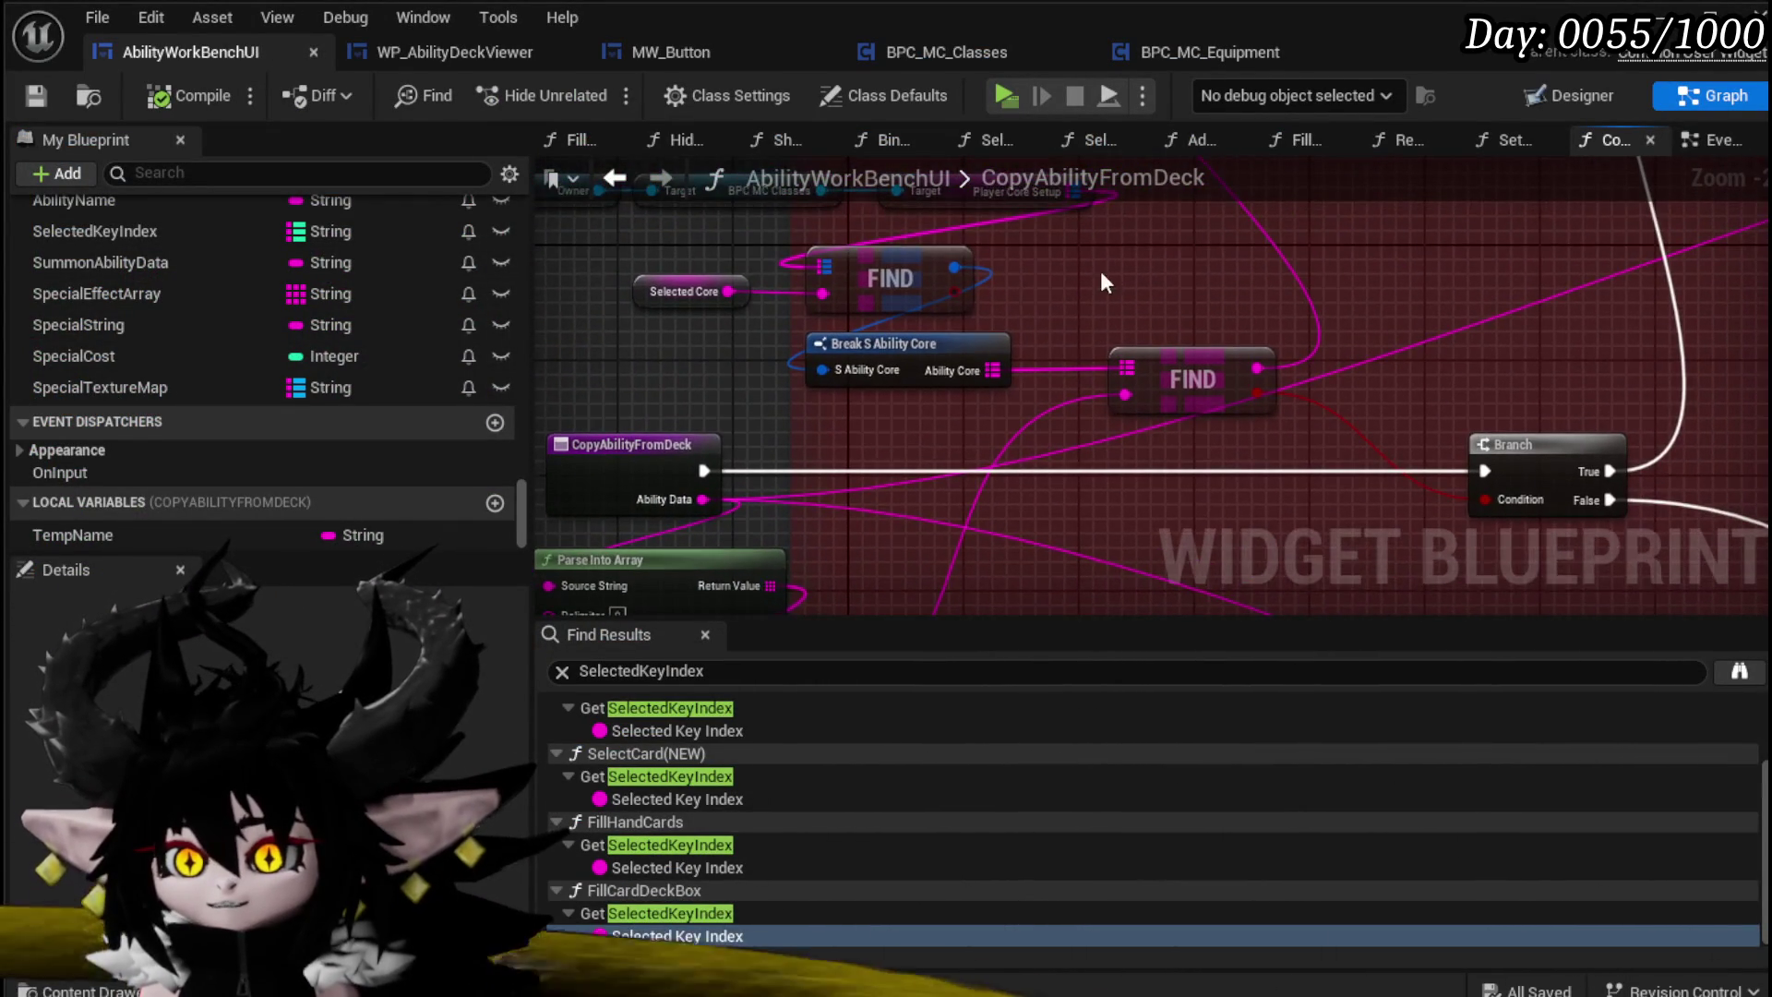
{"action": "left_click_drag", "start_coordinate": [1100, 270], "coordinate": [1091, 222]}
{"action": "left_click", "coordinate": [1582, 96]}
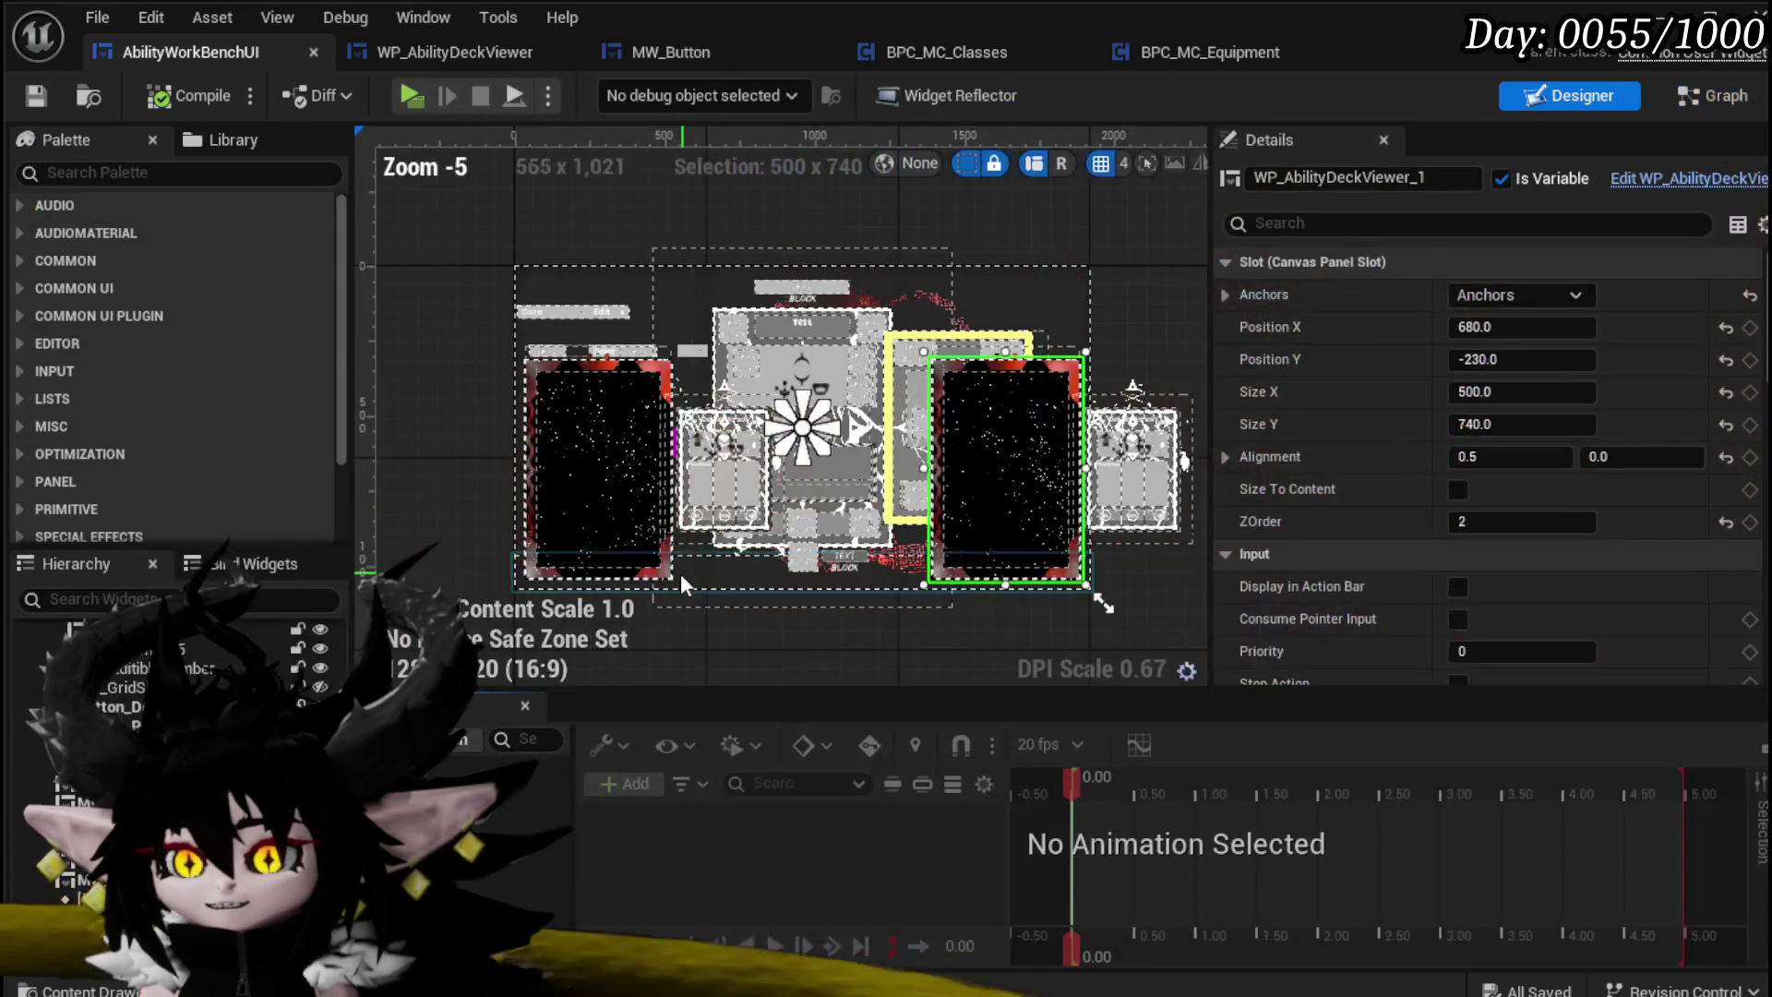
Step: Give the top row's HorizontalBox_0 ZOrder 3 so it draws on top, then compile and save
{"action": "scroll", "coordinate": [565, 295], "scroll_direction": "up", "scroll_amount": 5}
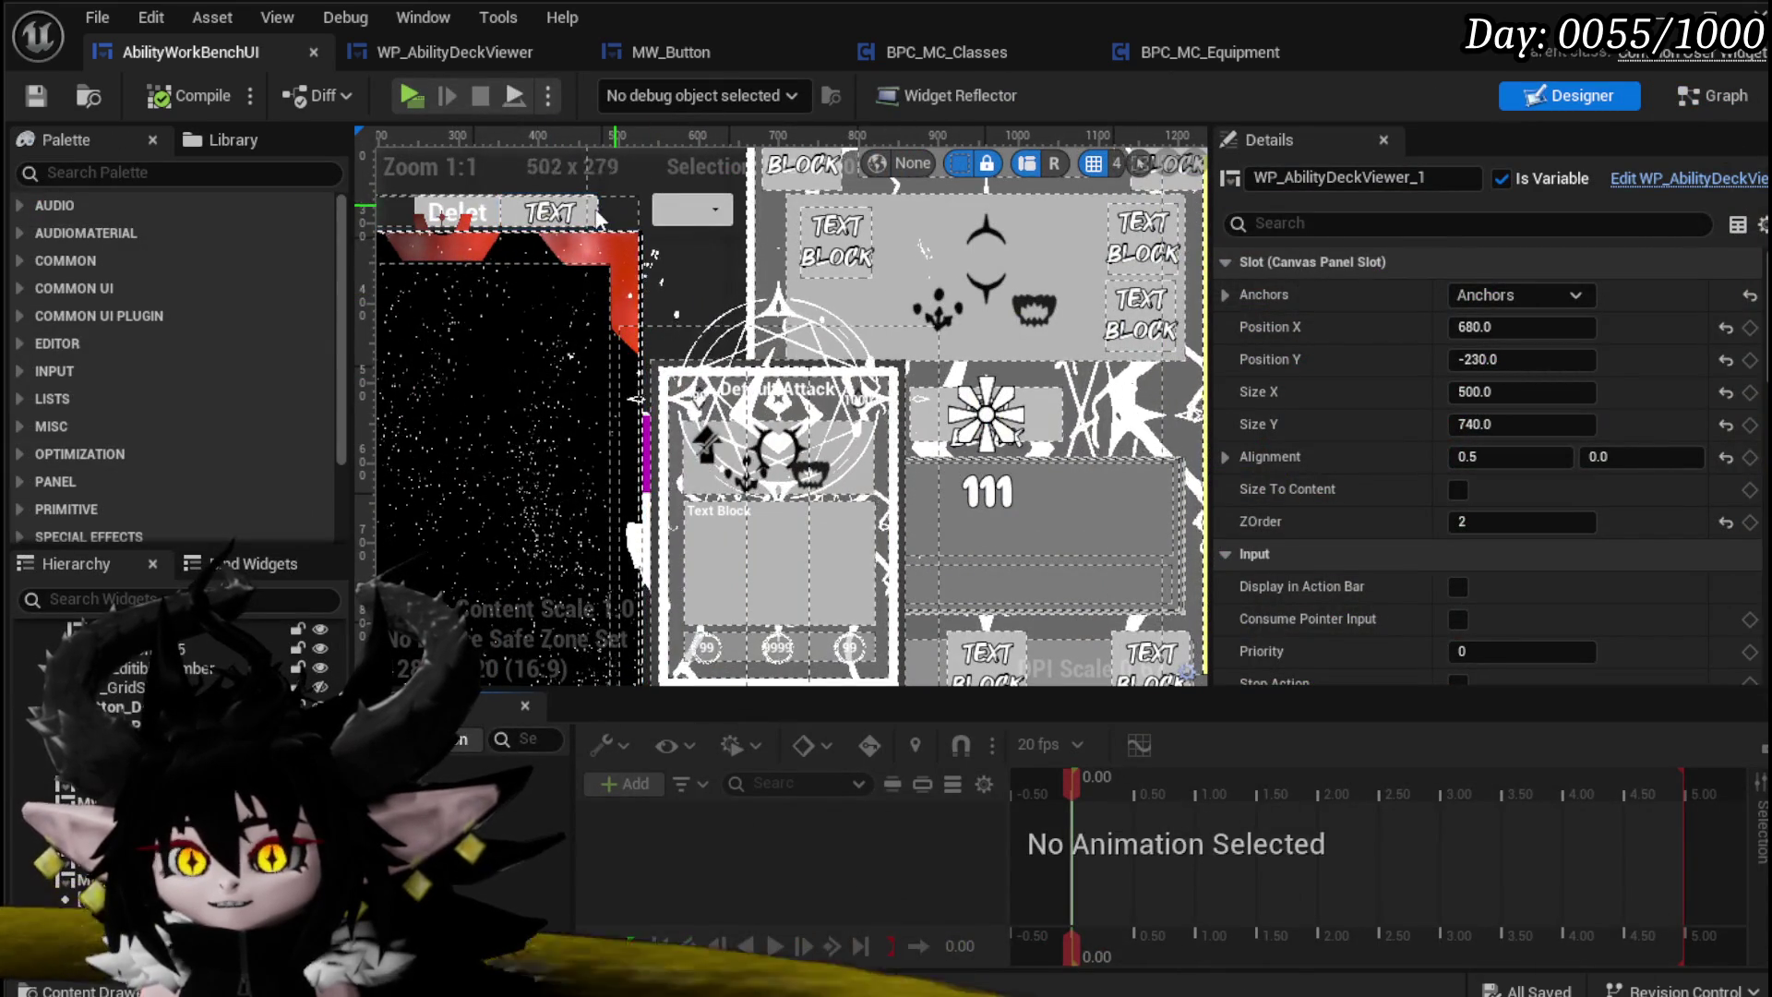
{"action": "left_click_drag", "start_coordinate": [562, 270], "coordinate": [729, 284]}
{"action": "left_click", "coordinate": [694, 293]}
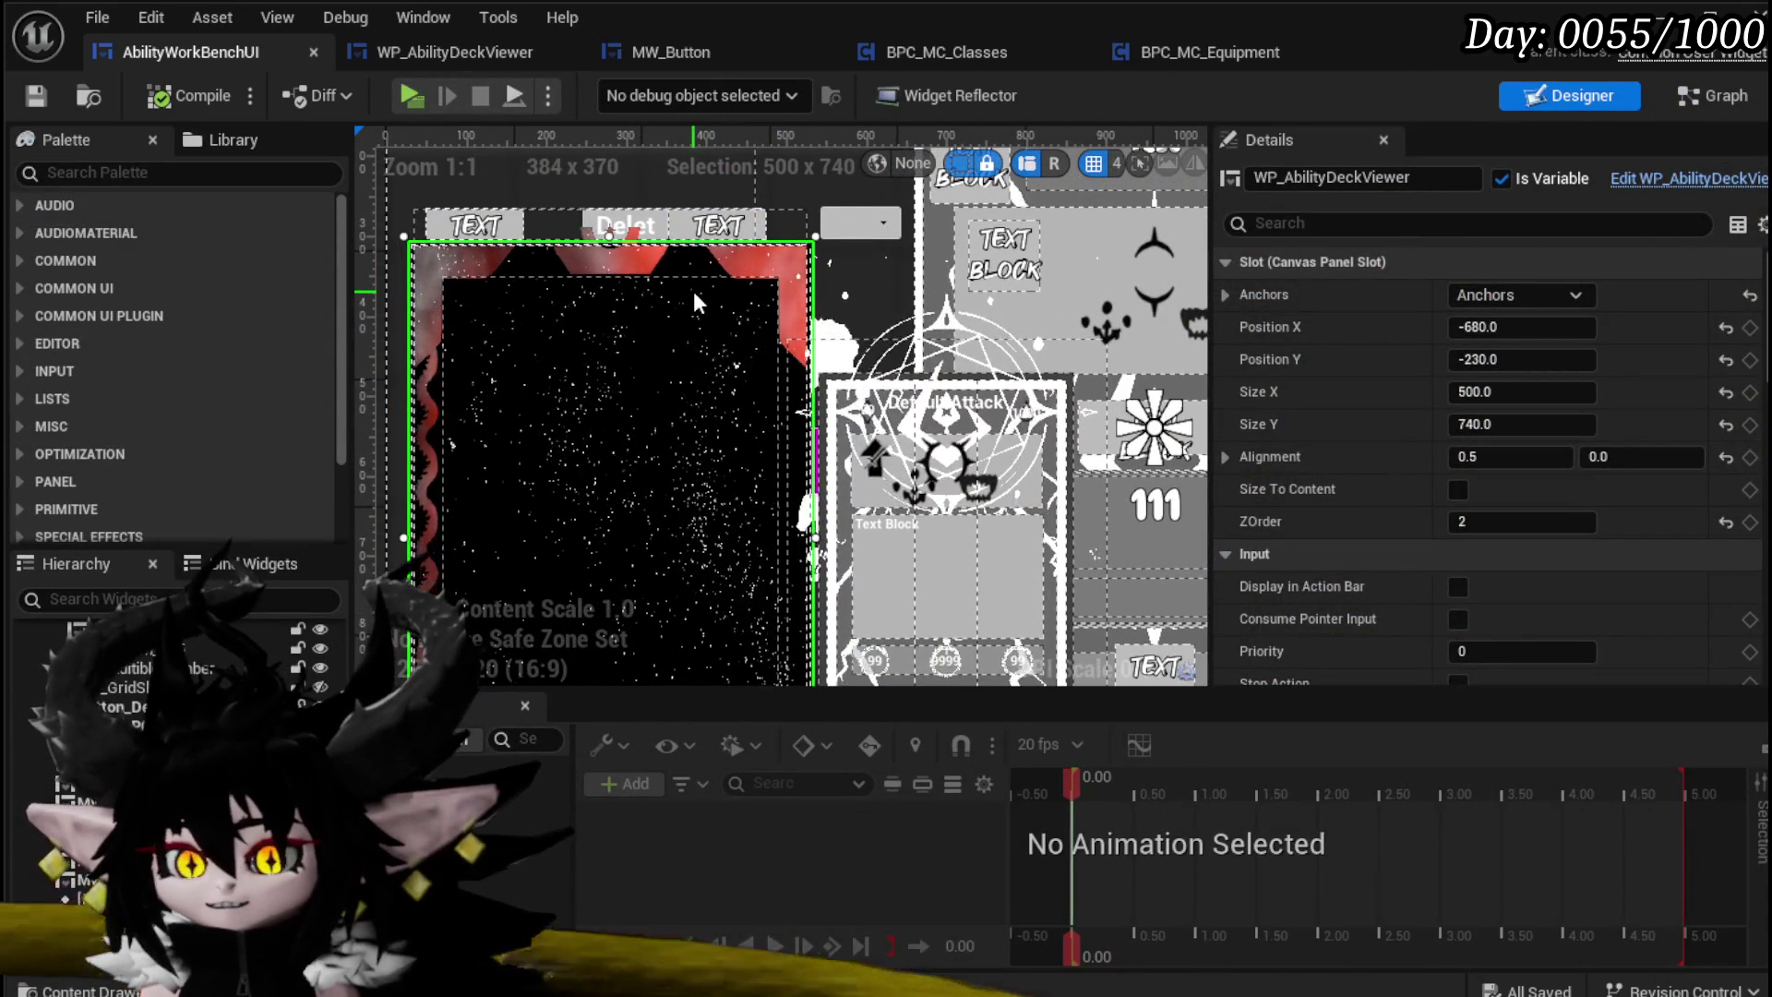
{"action": "left_click", "coordinate": [532, 233]}
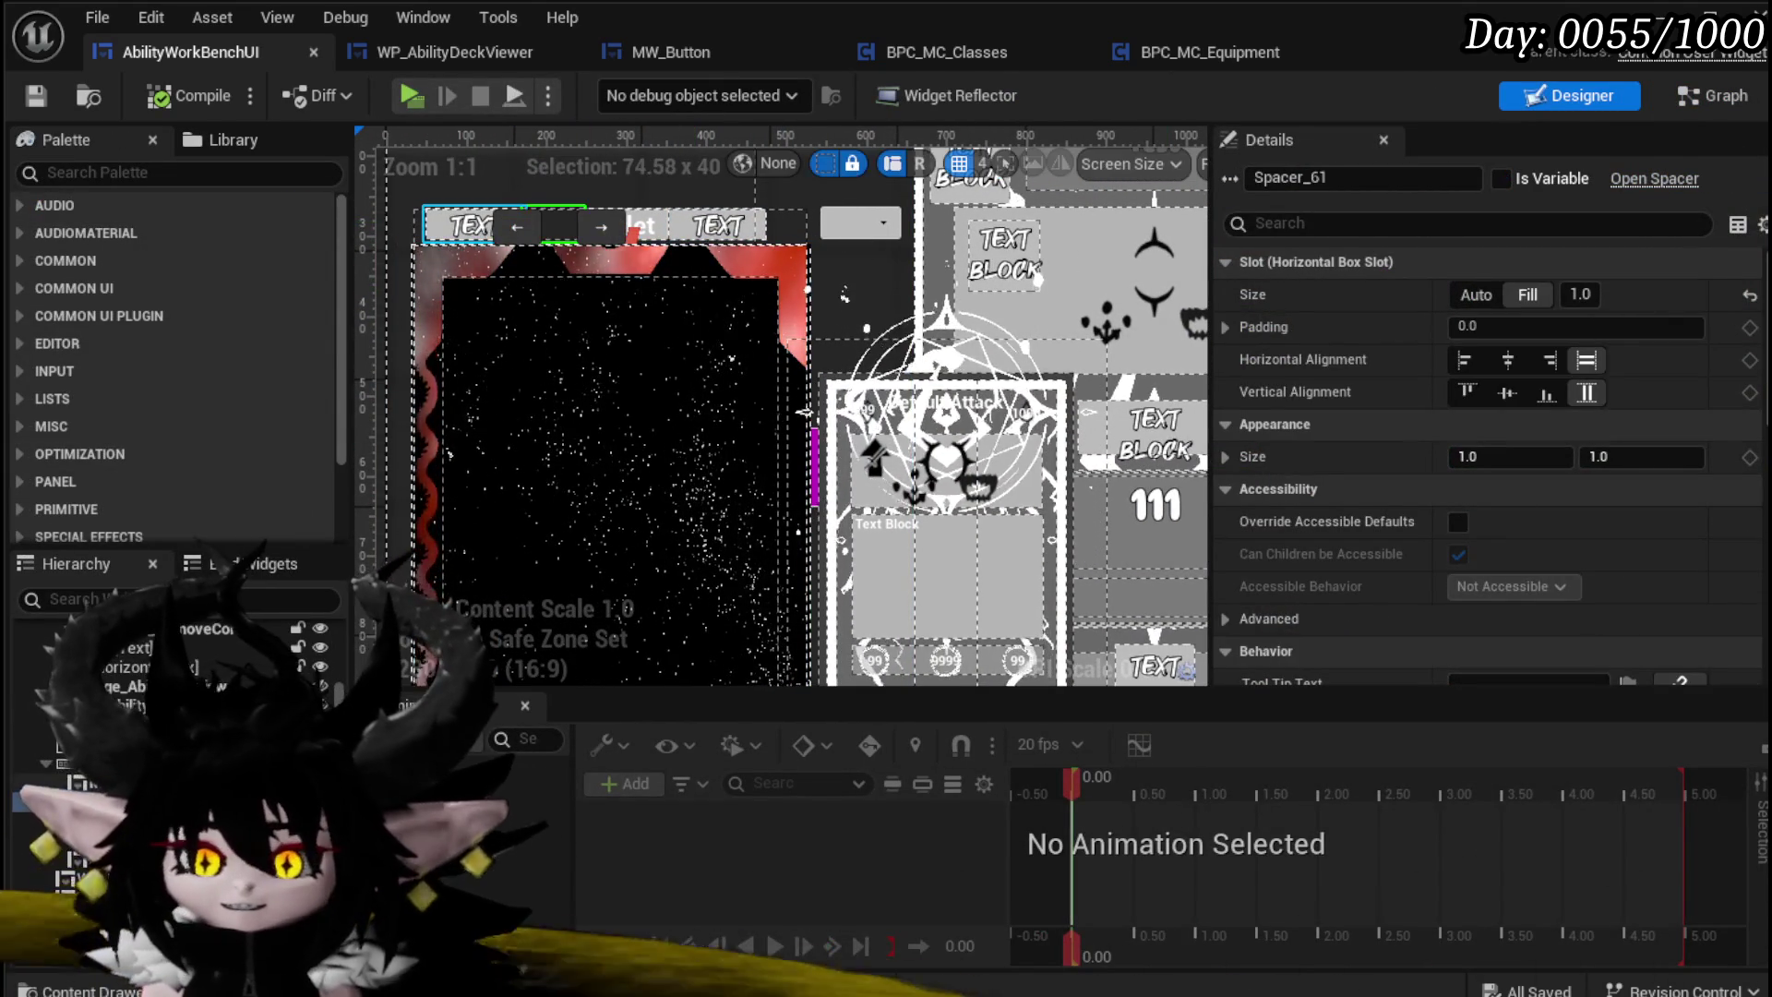
{"action": "left_click", "coordinate": [590, 226]}
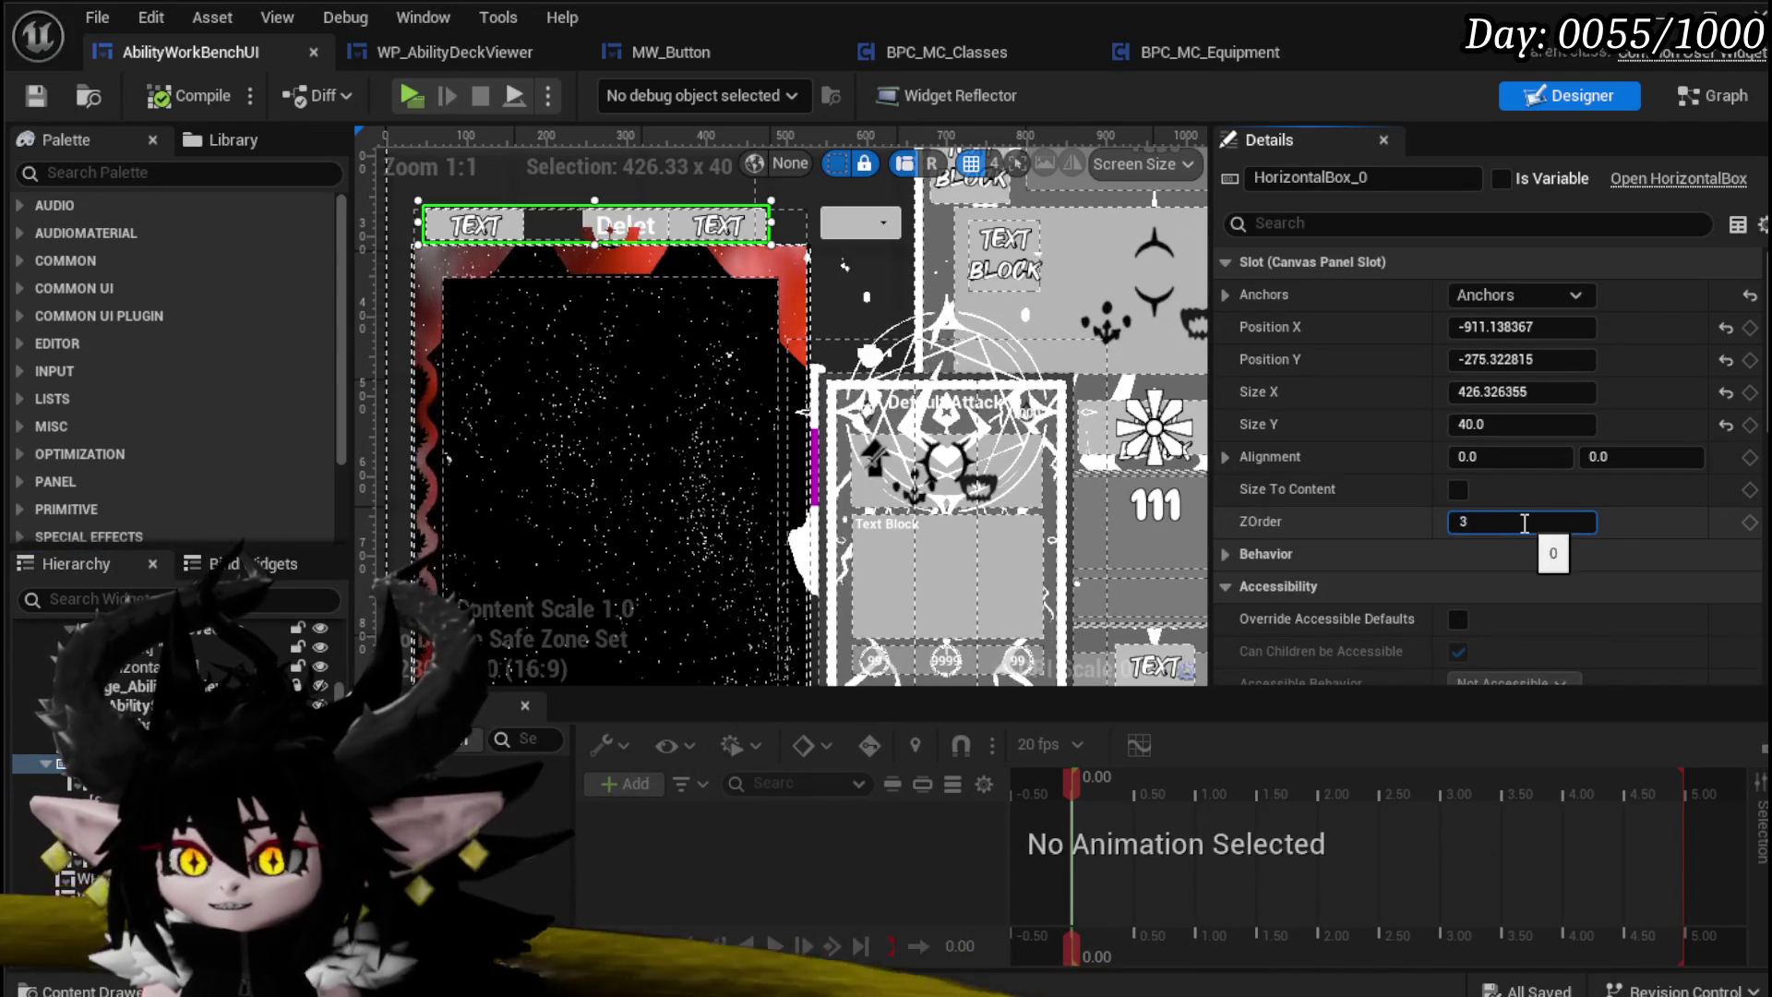
{"action": "key", "text": "Return"}
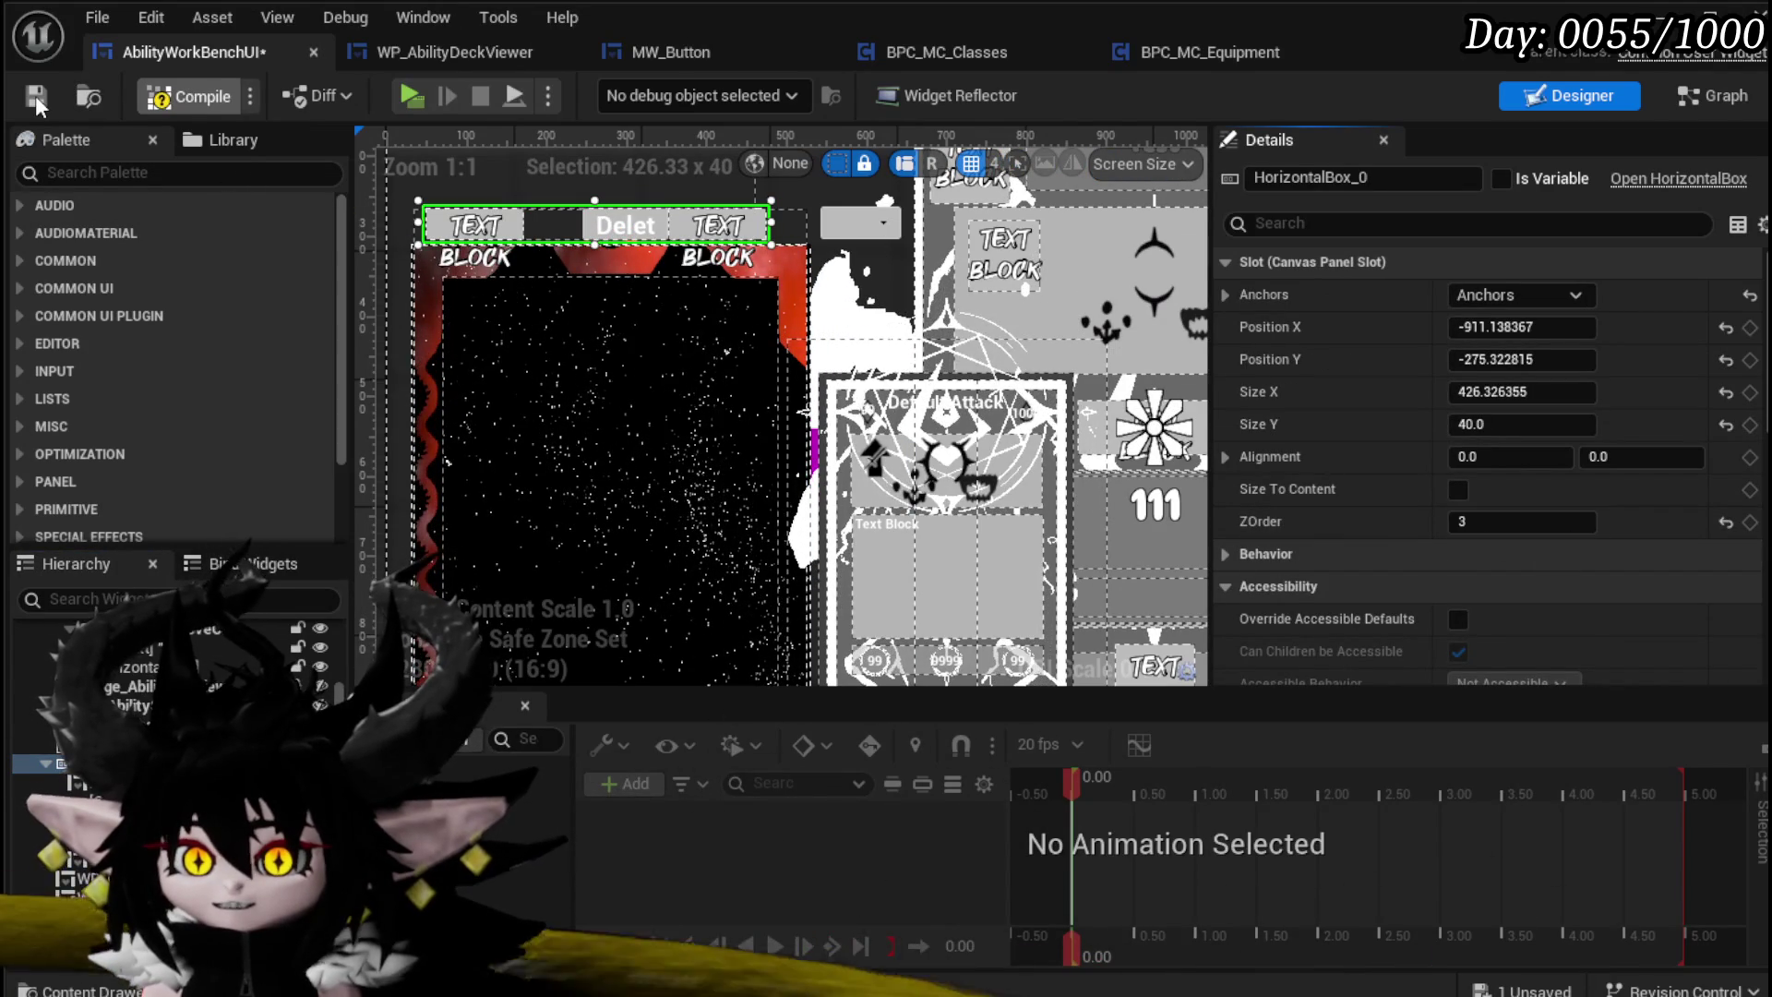
{"action": "left_click", "coordinate": [36, 97]}
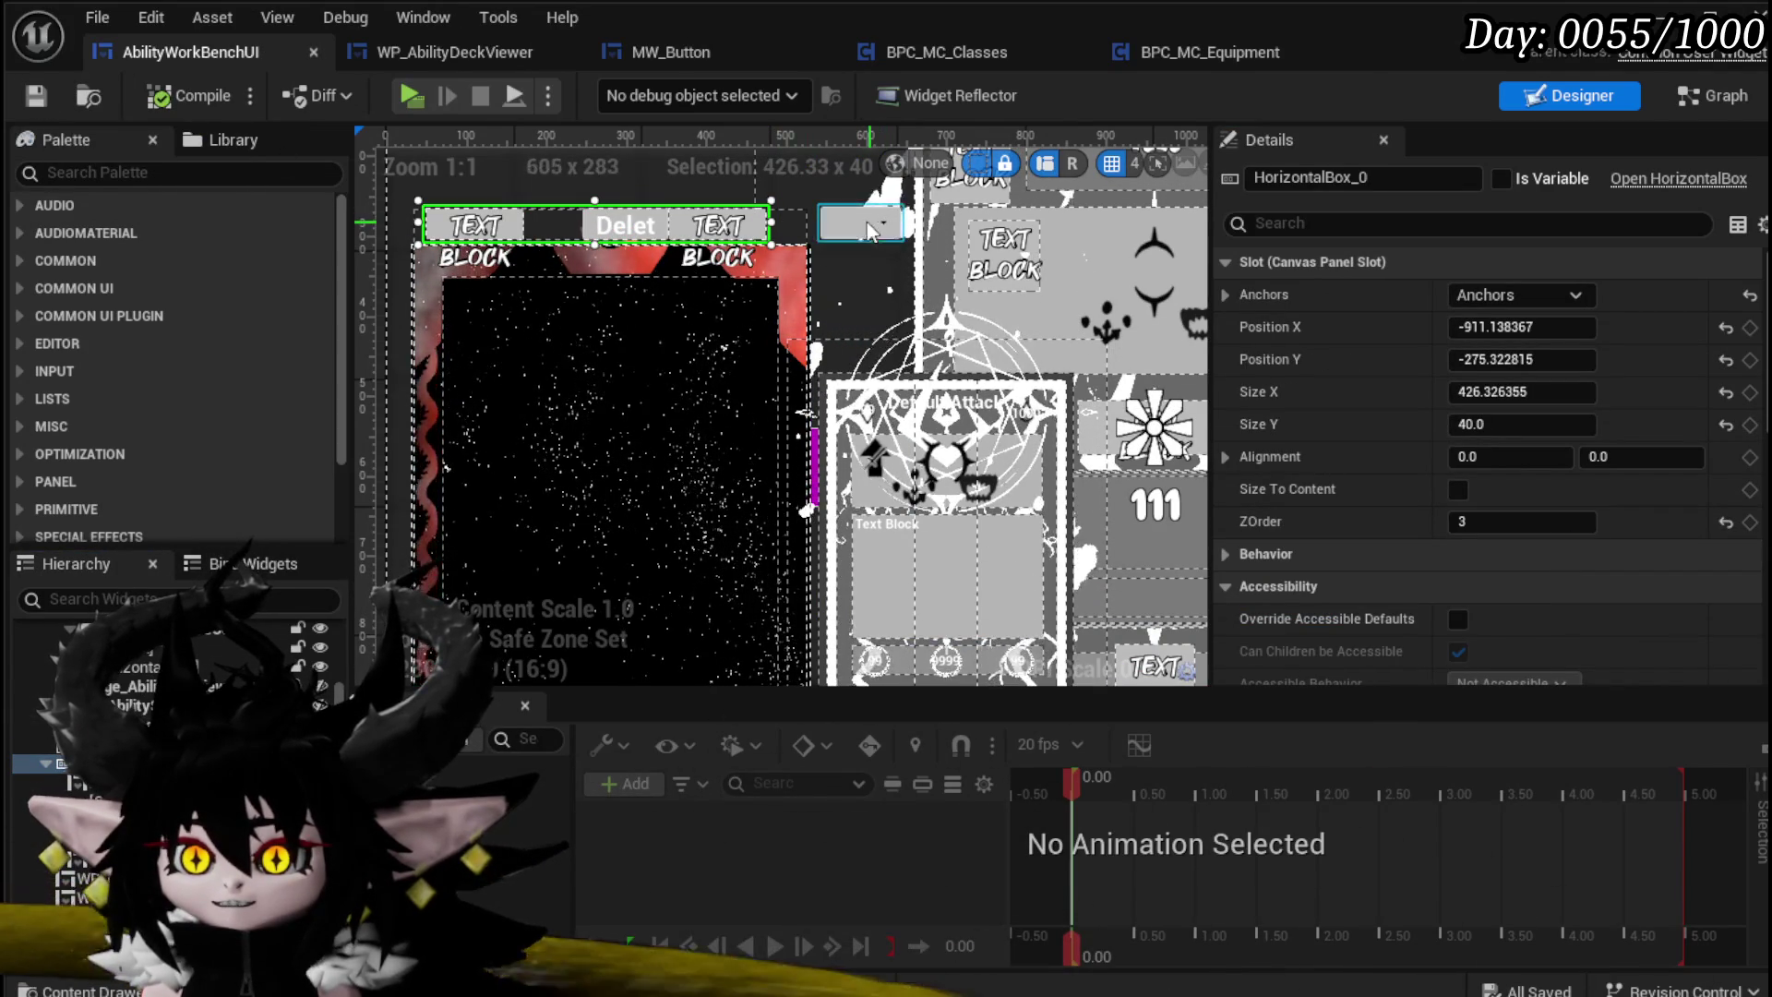
Step: Set ComboBoxString_CopyFrom's Visibility to Collapsed, then compile and save
{"action": "left_click", "coordinate": [835, 219]}
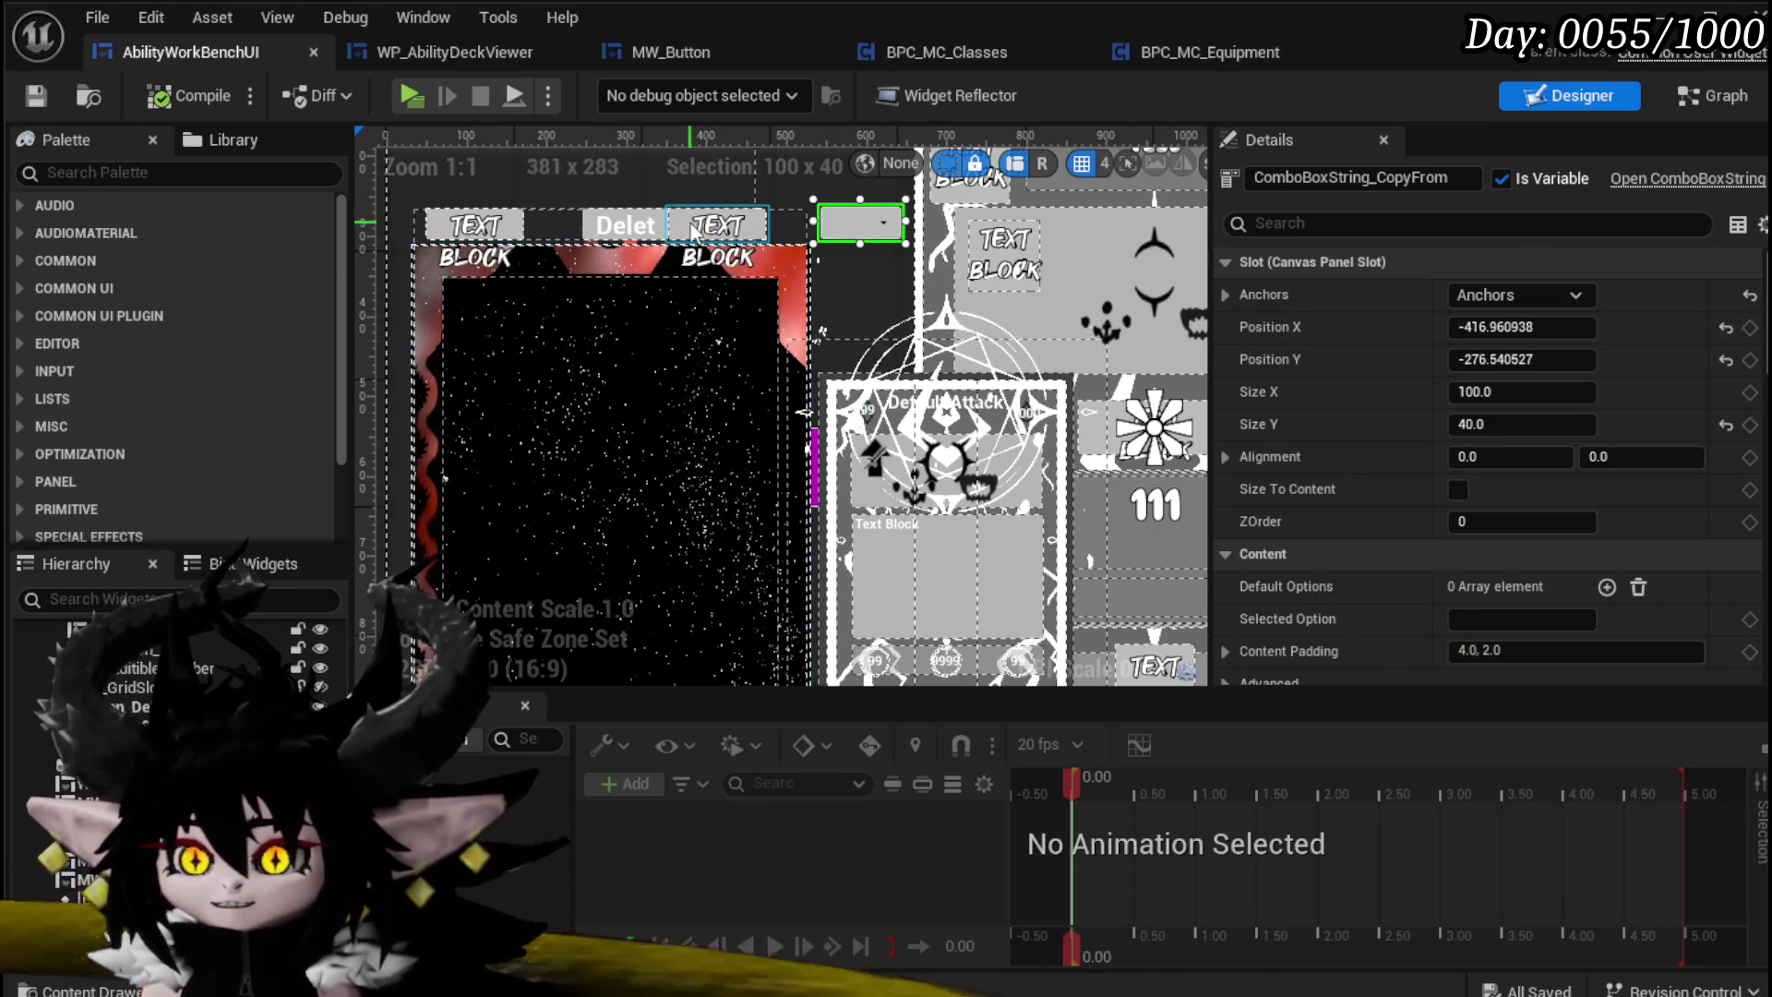
{"action": "scroll", "coordinate": [1449, 370], "scroll_direction": "down", "scroll_amount": 6}
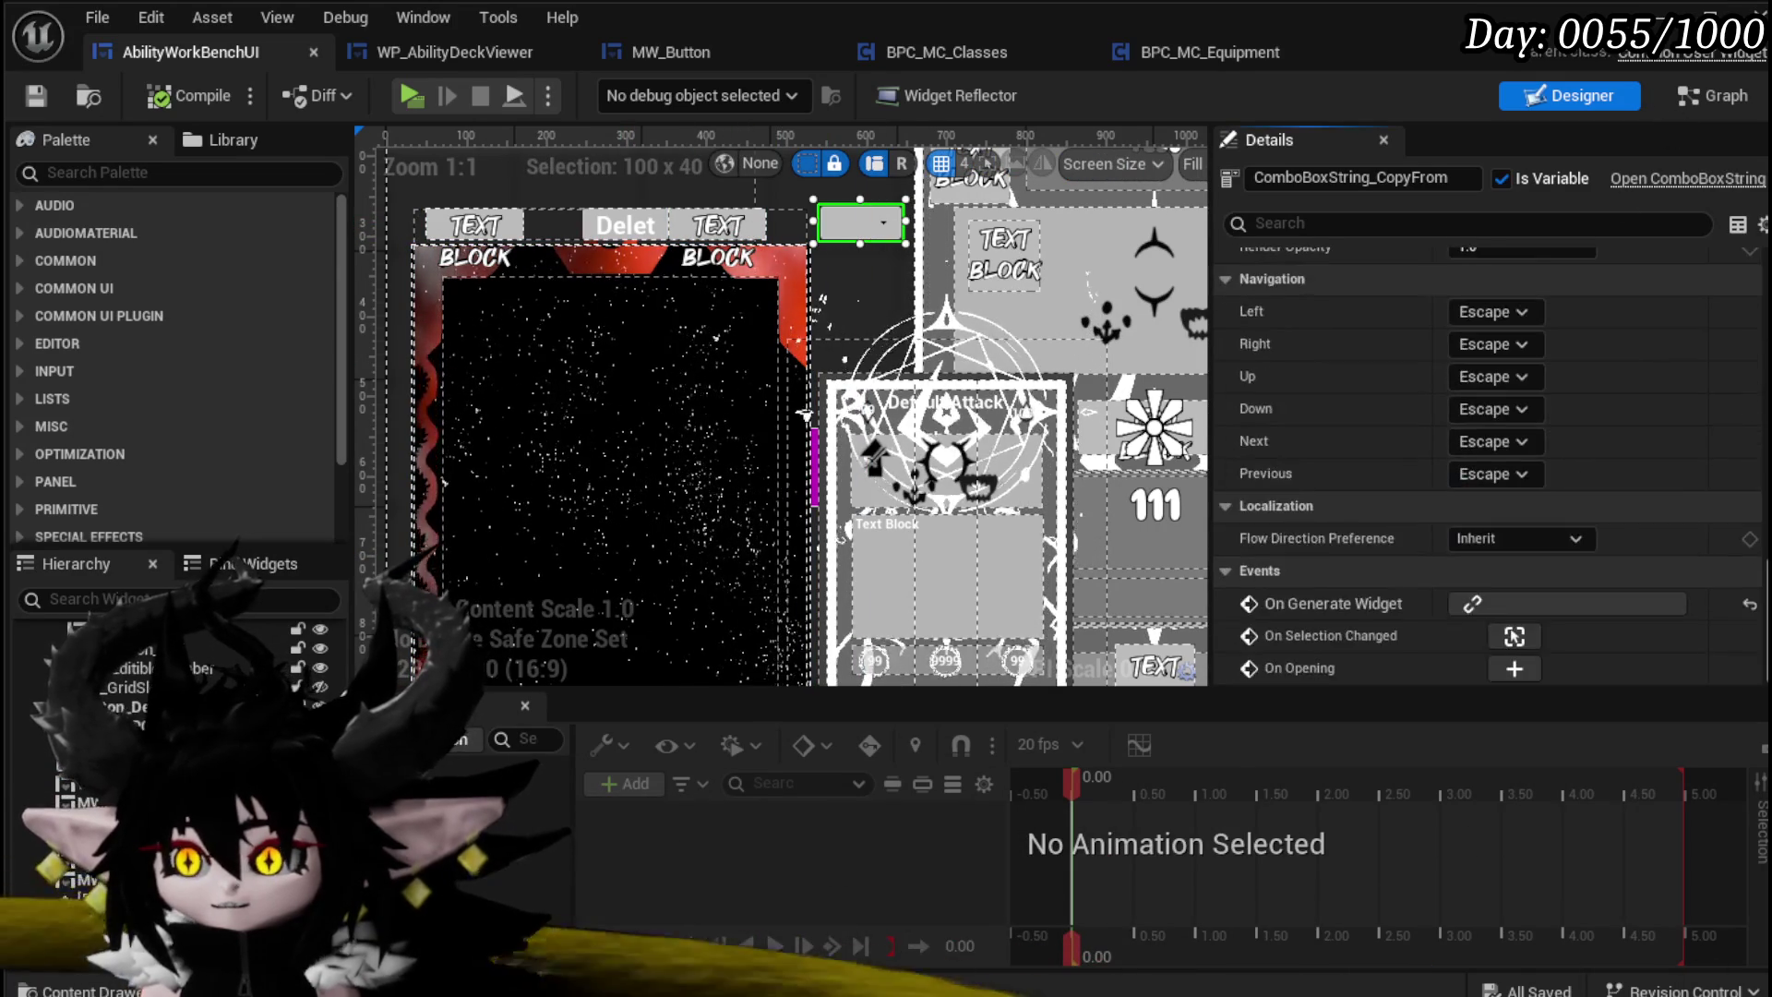
{"action": "scroll", "coordinate": [1446, 489], "scroll_direction": "up", "scroll_amount": 3}
{"action": "scroll", "coordinate": [1495, 490], "scroll_direction": "up", "scroll_amount": 4}
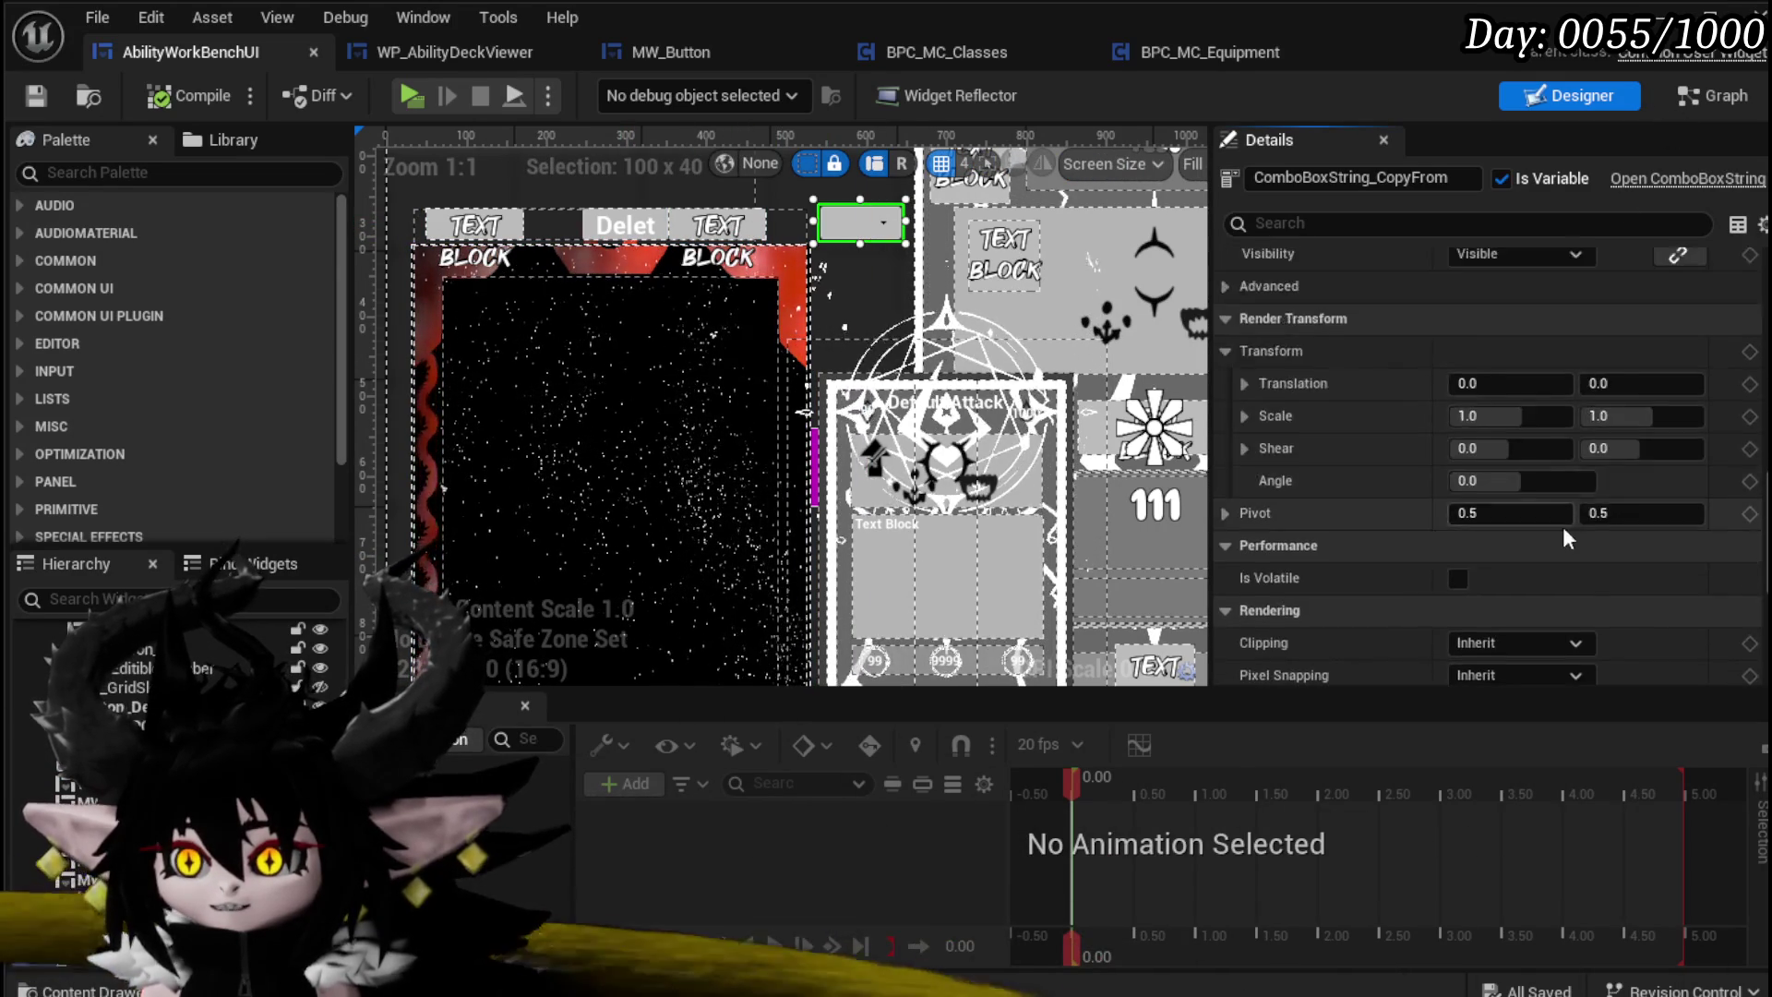
{"action": "left_click", "coordinate": [1515, 451]}
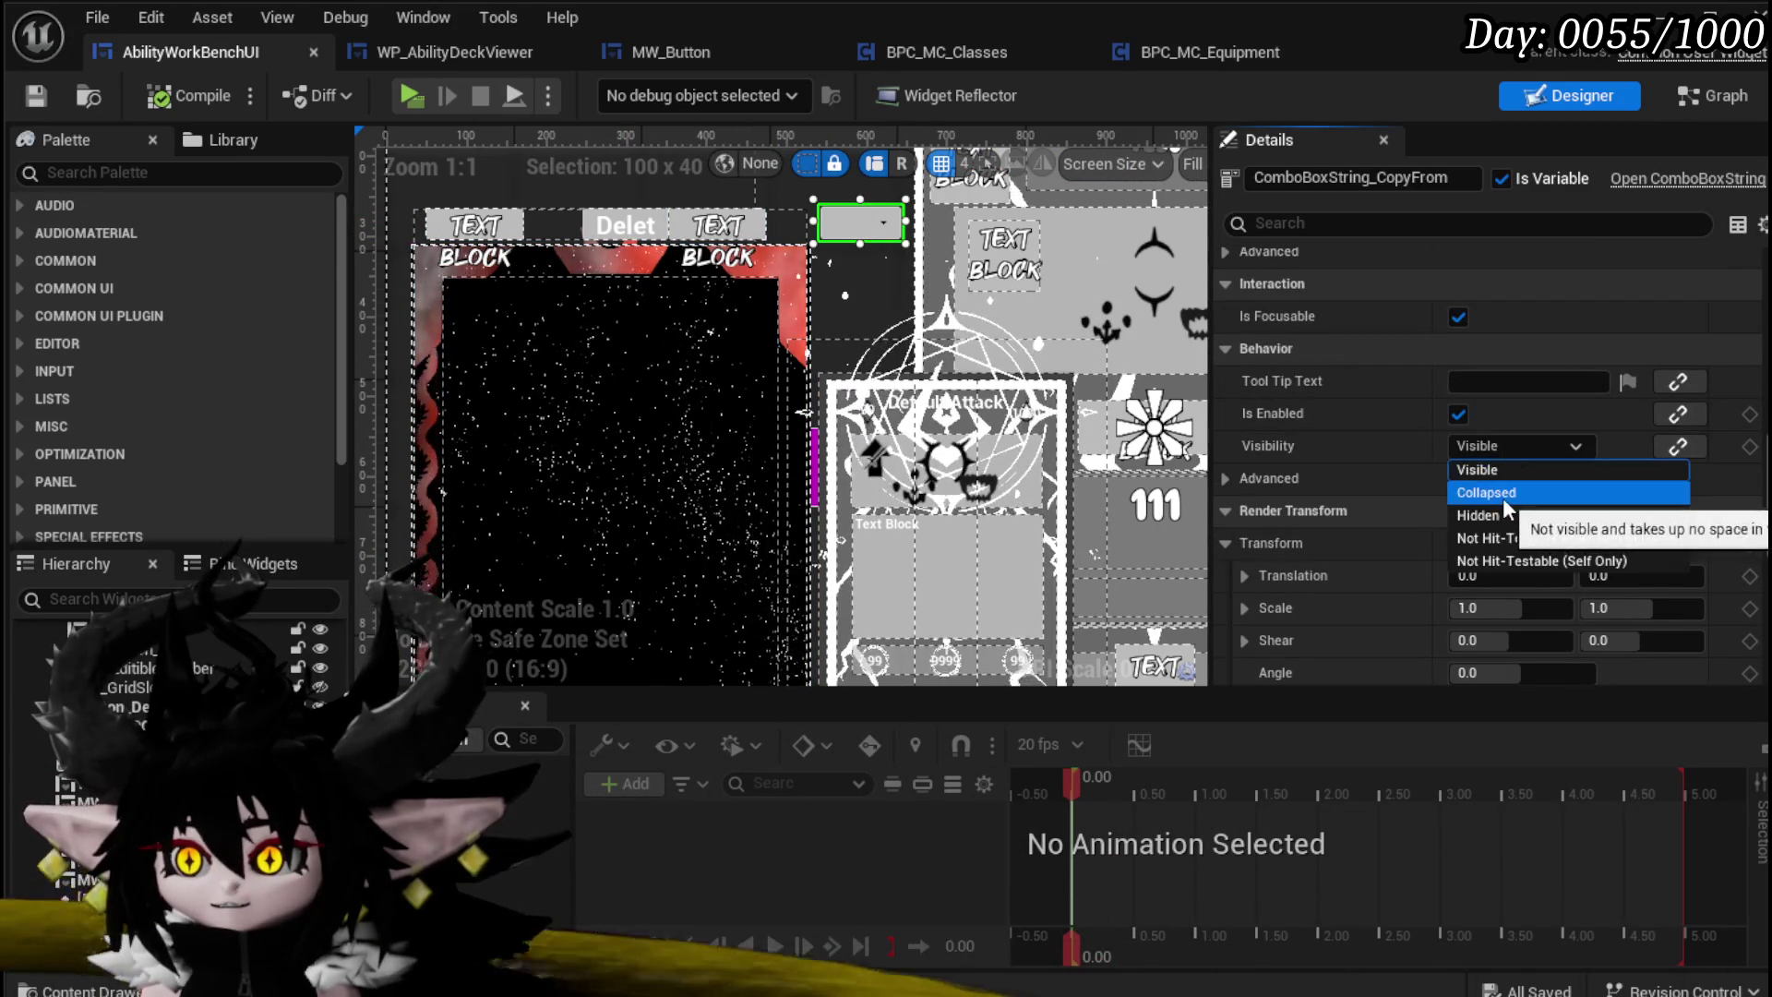
{"action": "left_click", "coordinate": [1503, 495]}
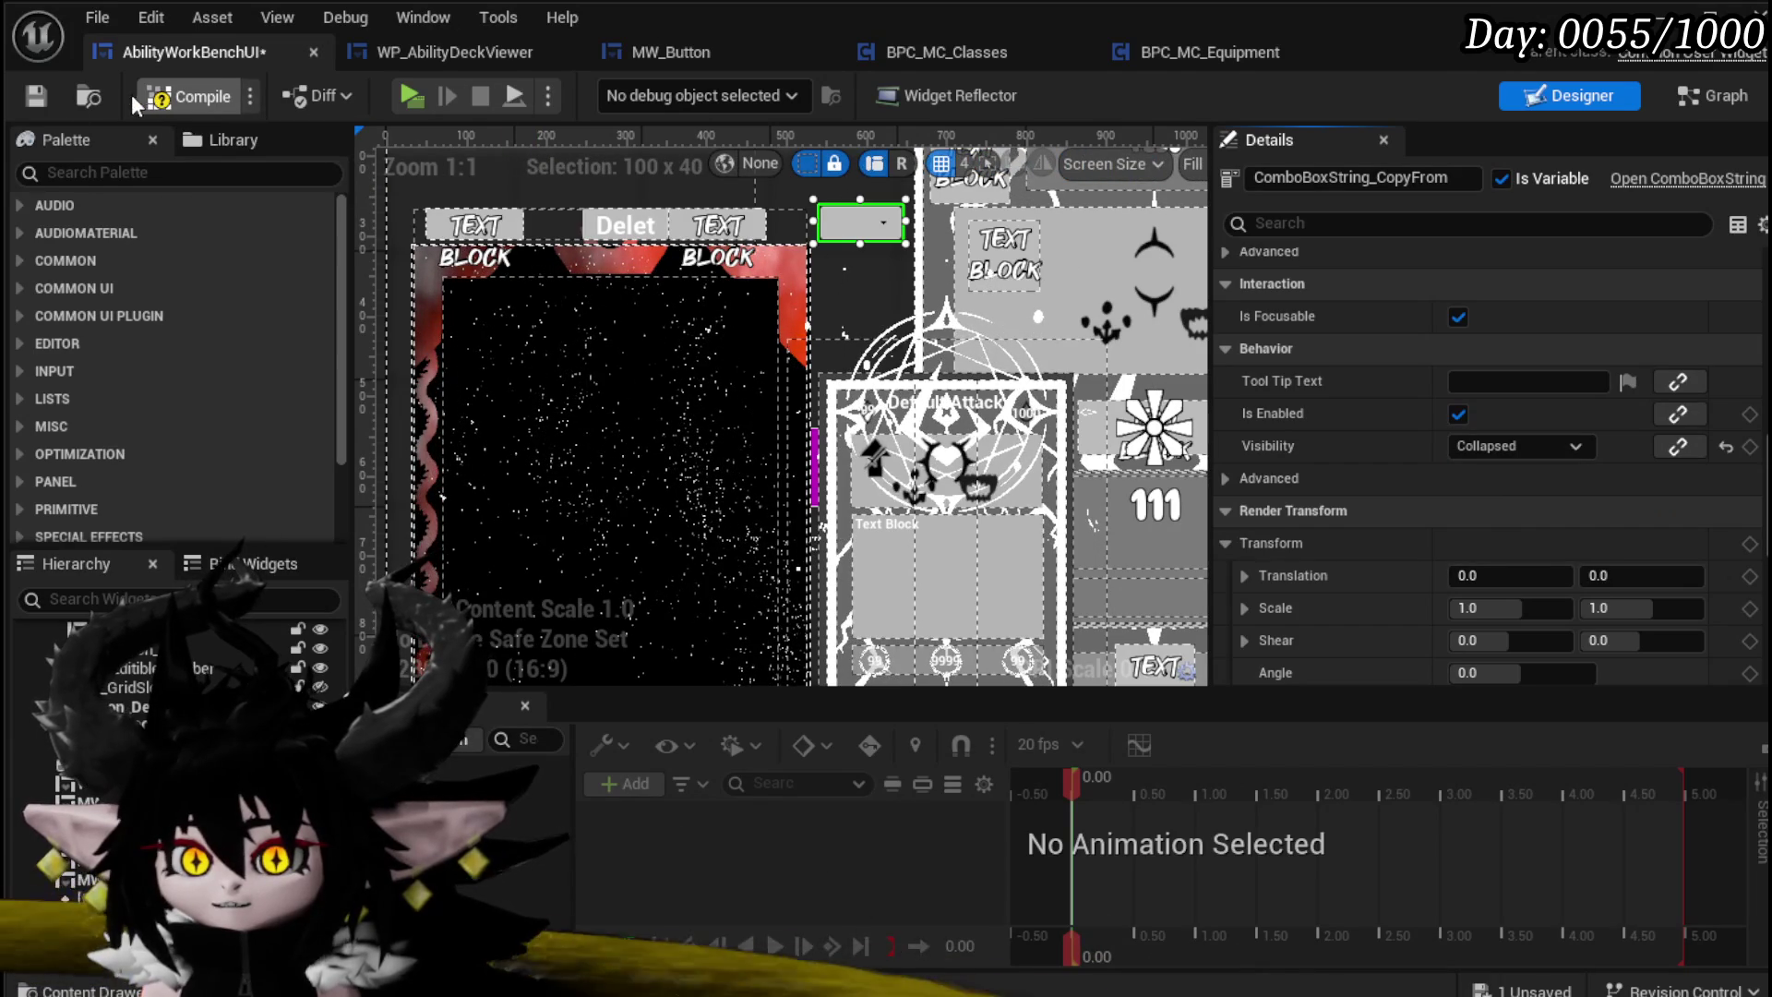
{"action": "left_click", "coordinate": [35, 96]}
{"action": "scroll", "coordinate": [834, 268], "scroll_direction": "down", "scroll_amount": 7}
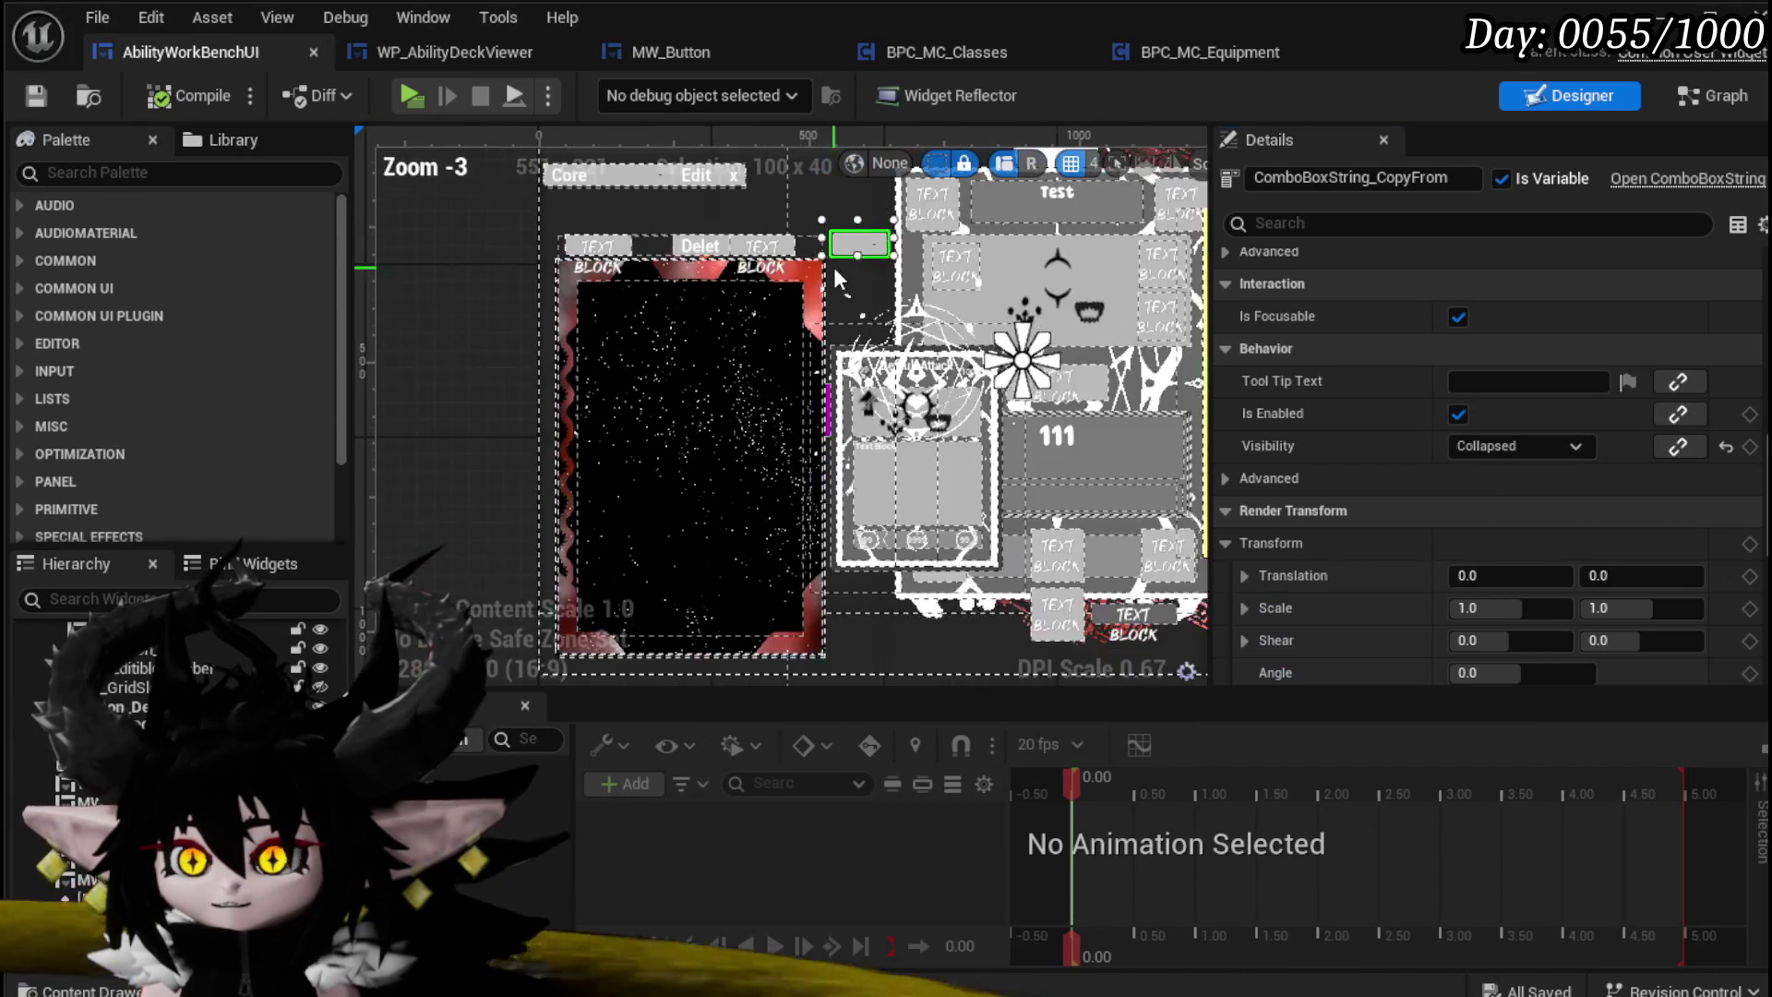
Step: Set WP_AbilityDeckViewer_1's Visibility to Collapsed and save
{"action": "left_click", "coordinate": [1092, 331]}
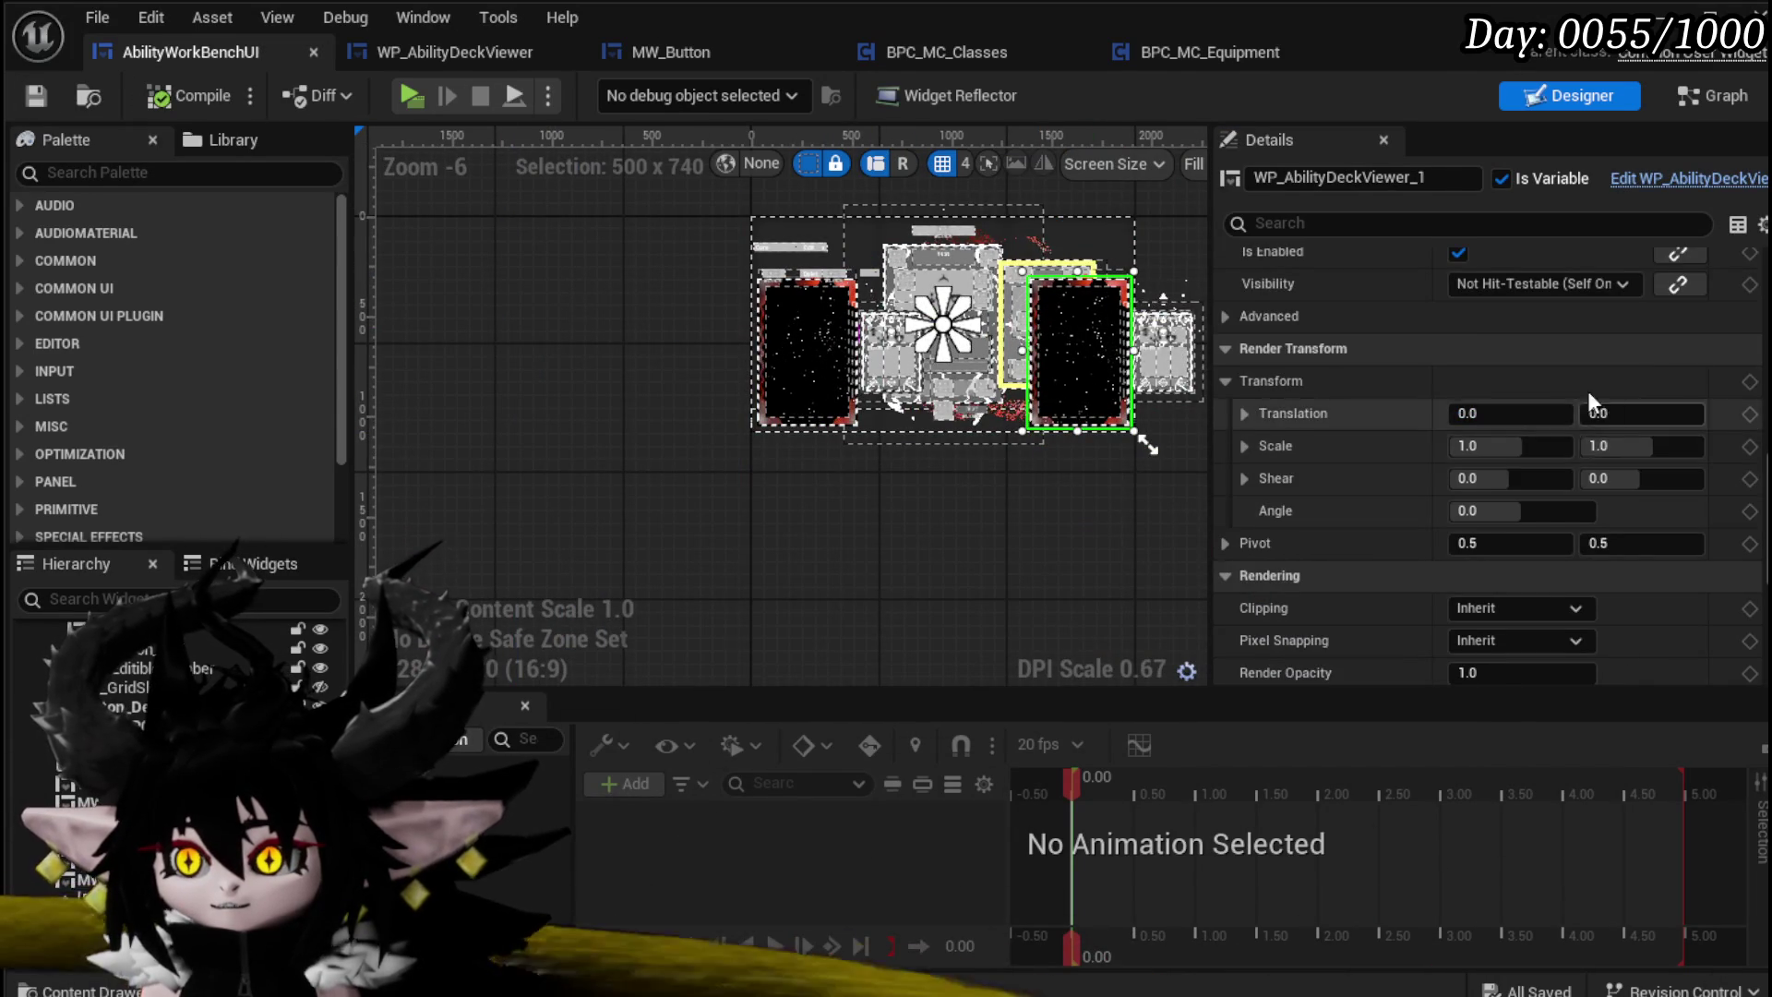
{"action": "scroll", "coordinate": [1589, 392], "scroll_direction": "up", "scroll_amount": 3}
{"action": "left_click", "coordinate": [1532, 399]}
{"action": "left_click", "coordinate": [1521, 448]}
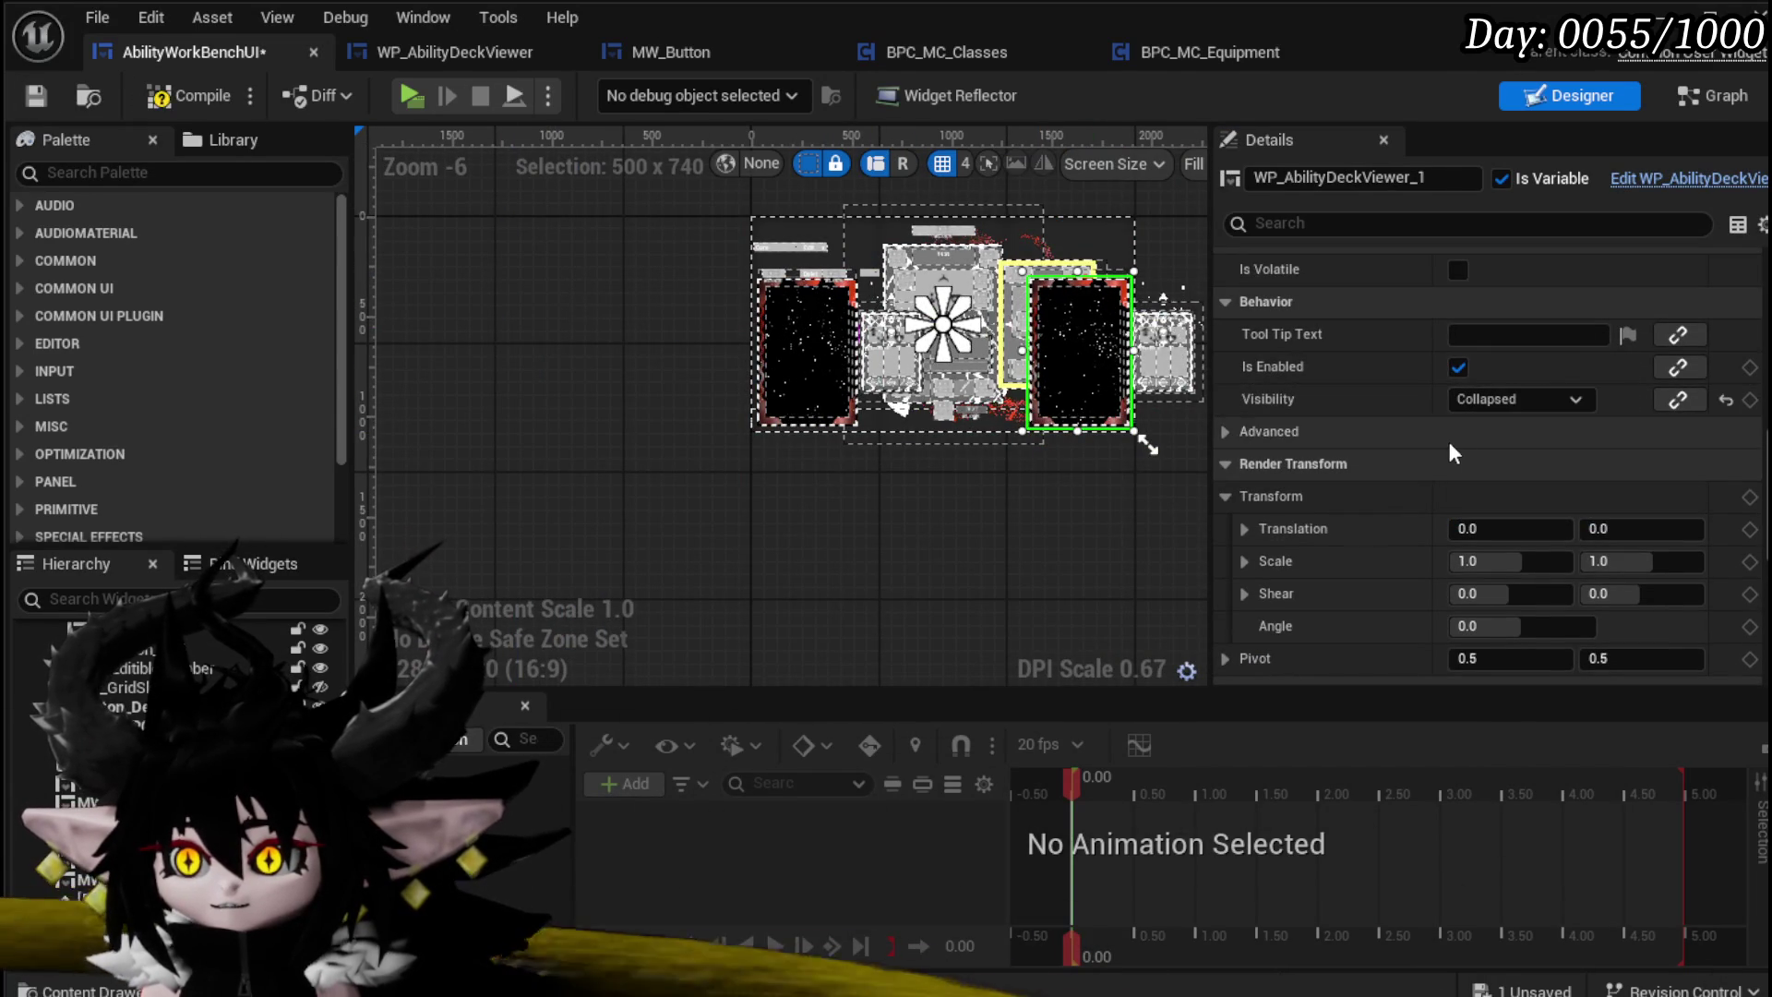
{"action": "left_click", "coordinate": [35, 97]}
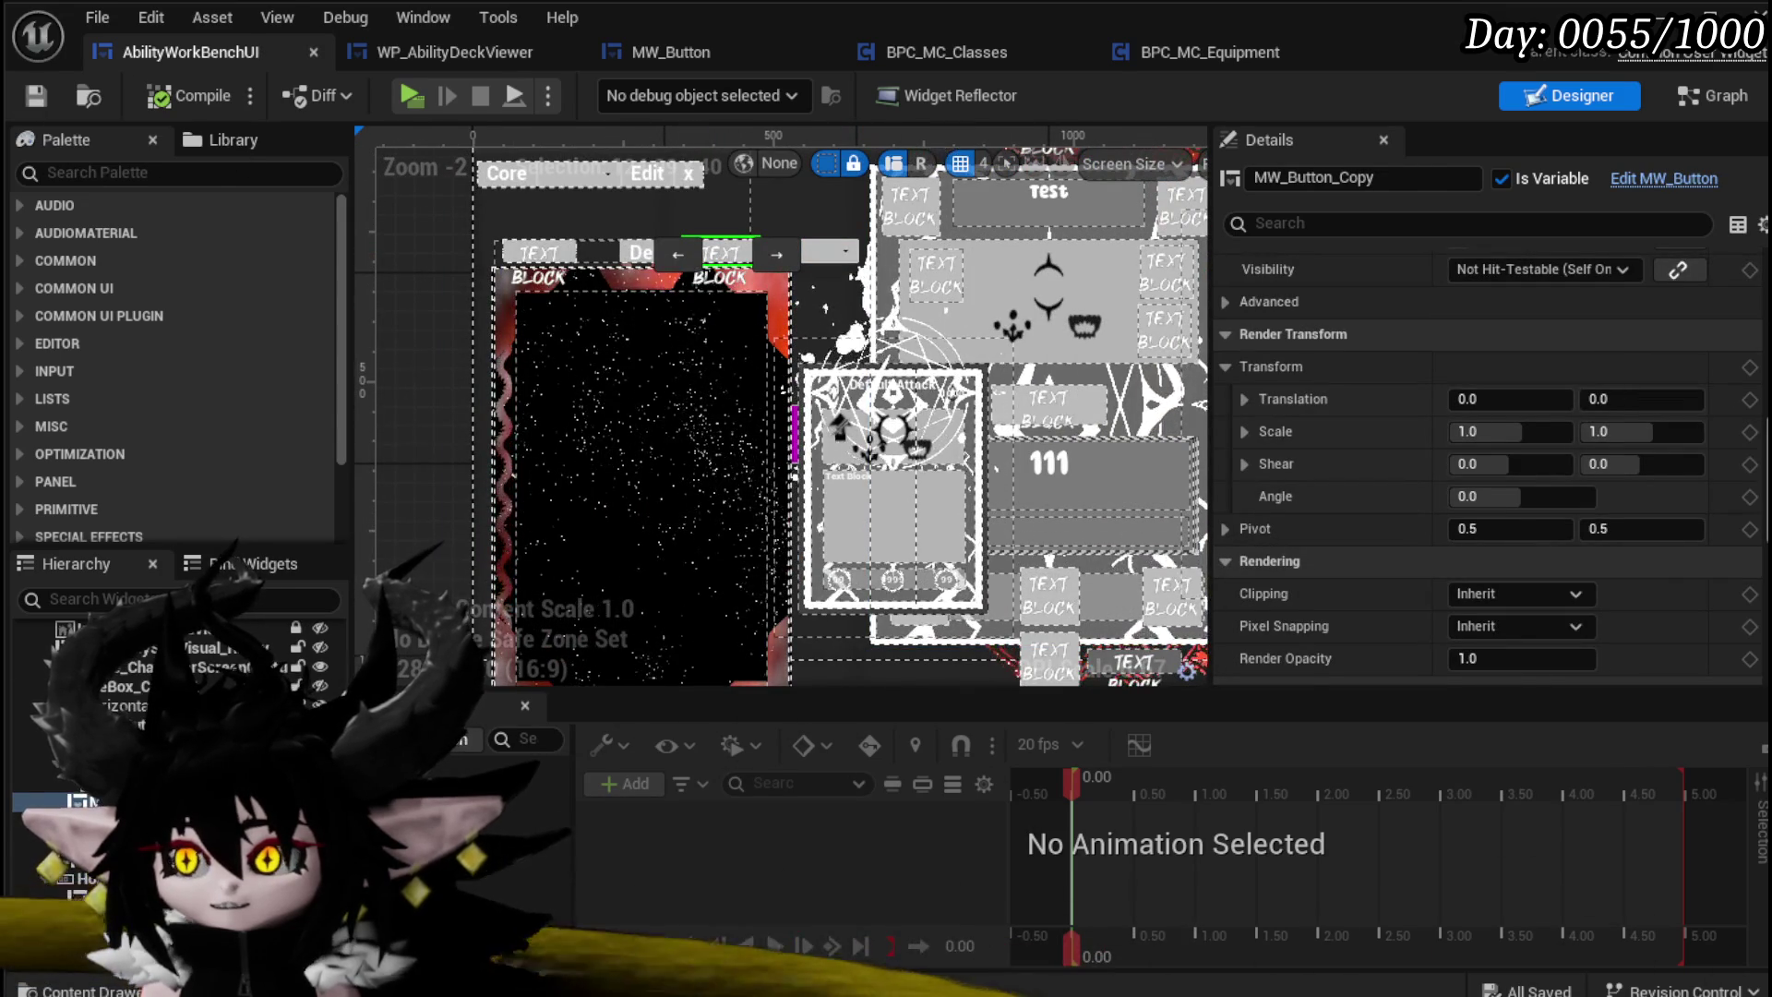
Step: Align MW_Button_Copy Horizontal Right and Vertical Fill, save, and open its On Pressed event
{"action": "scroll", "coordinate": [1514, 508], "scroll_direction": "down", "scroll_amount": 10}
{"action": "scroll", "coordinate": [1599, 356], "scroll_direction": "up", "scroll_amount": 2}
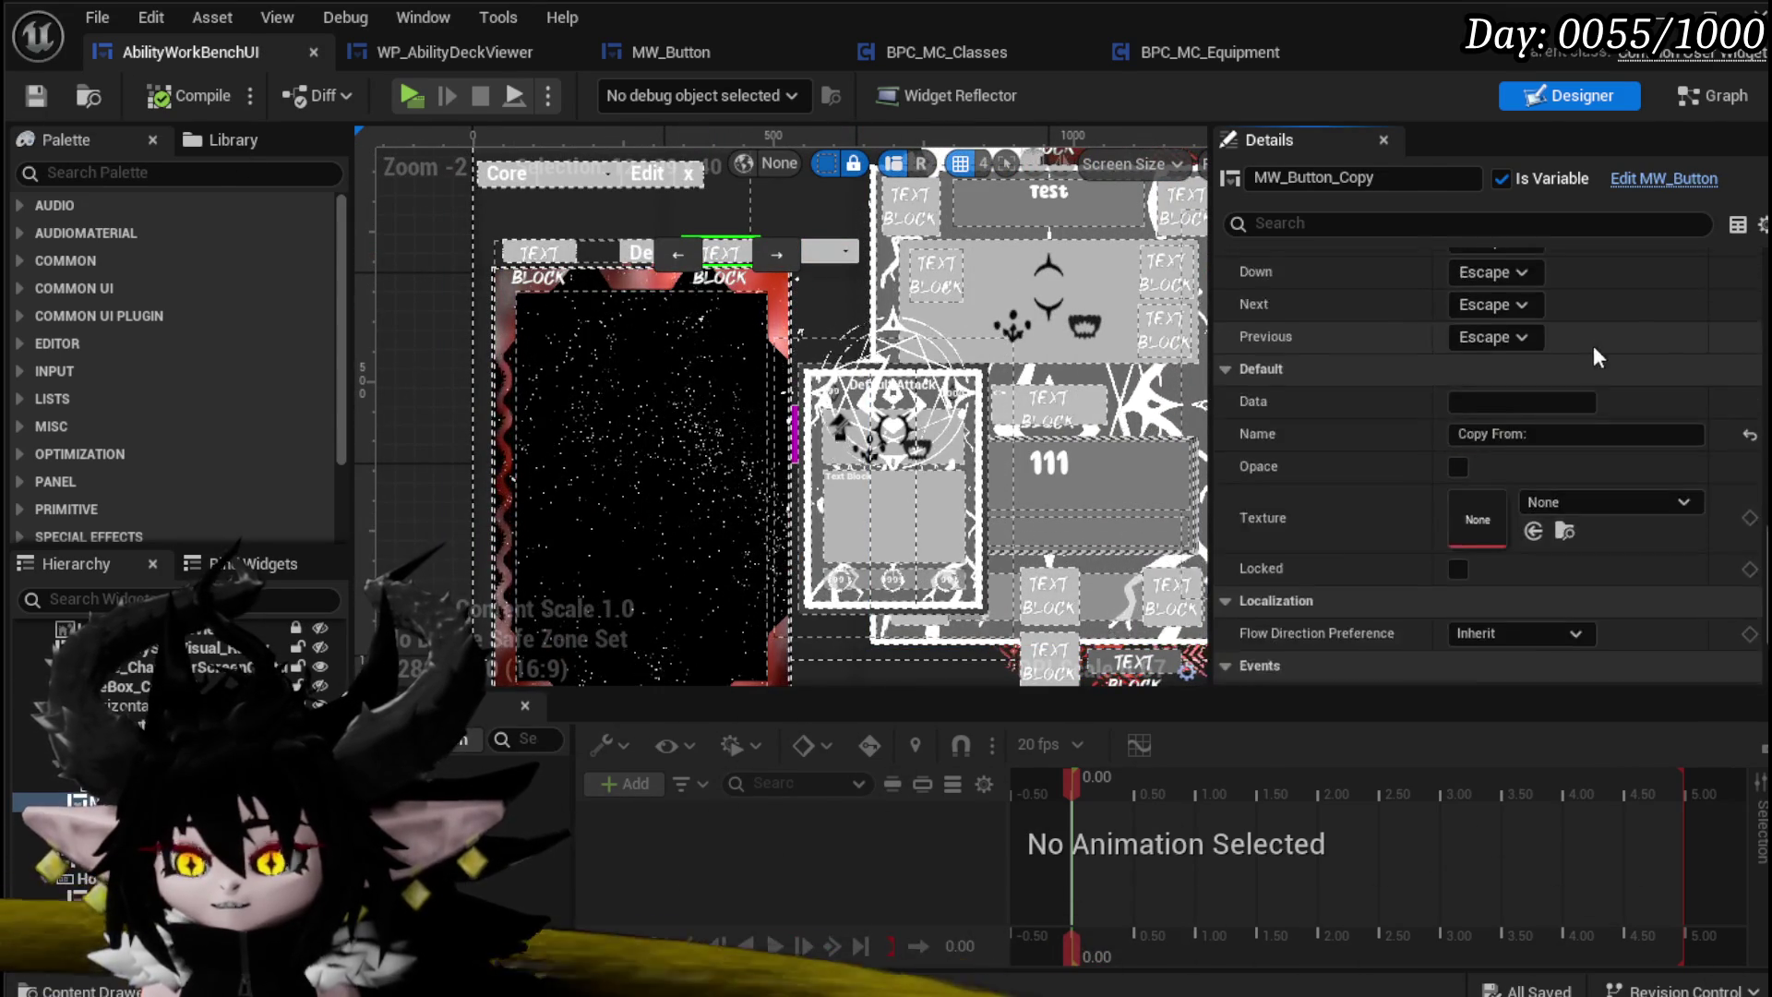
{"action": "scroll", "coordinate": [1606, 370], "scroll_direction": "up", "scroll_amount": 10}
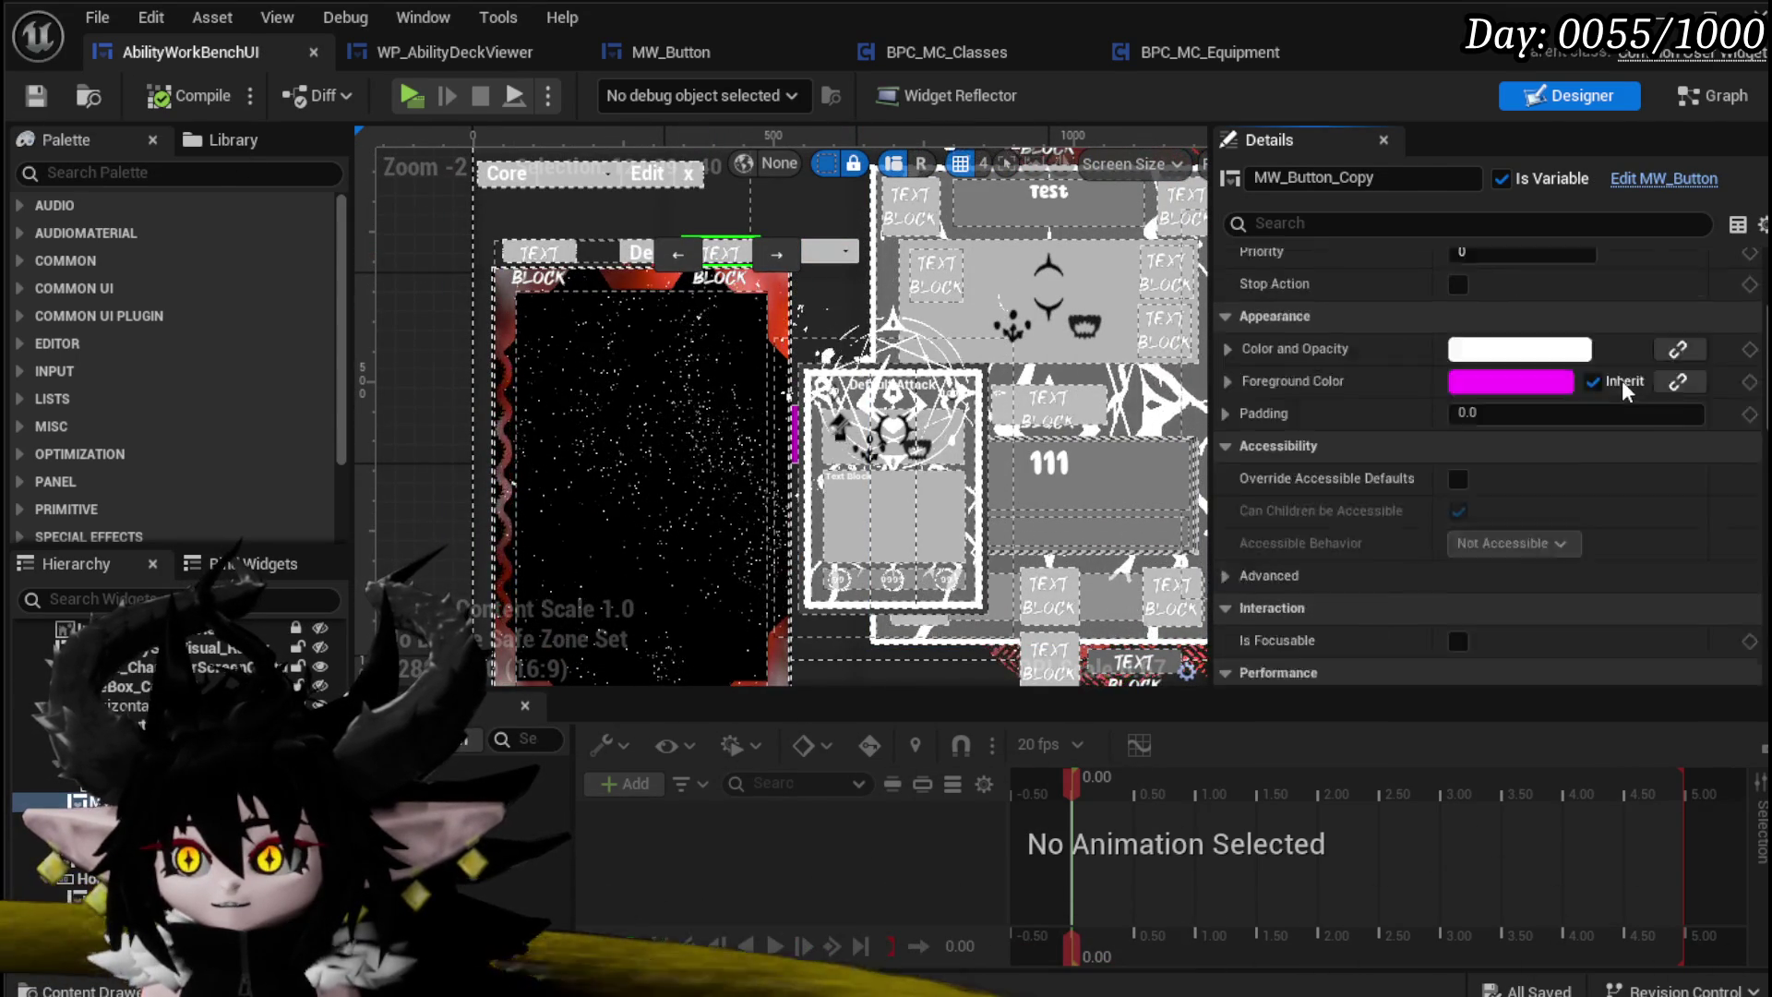
{"action": "scroll", "coordinate": [1621, 380], "scroll_direction": "up", "scroll_amount": 5}
{"action": "left_click", "coordinate": [1549, 366]}
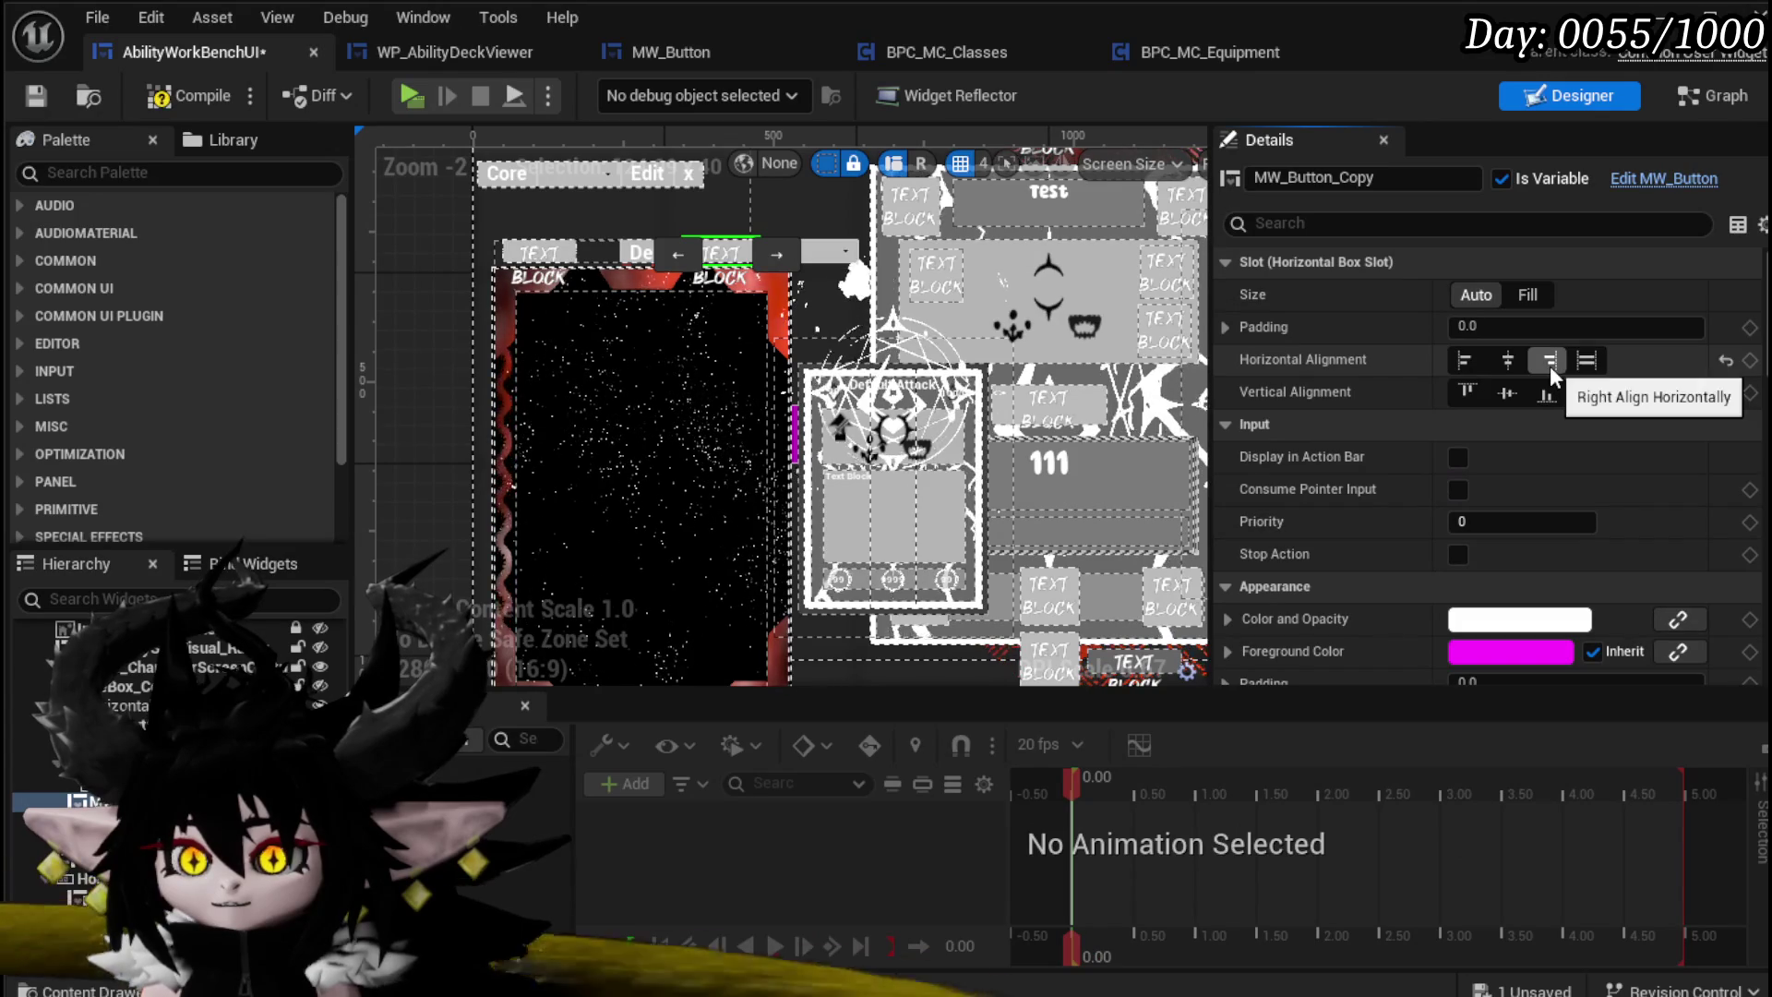
{"action": "left_click", "coordinate": [1587, 392]}
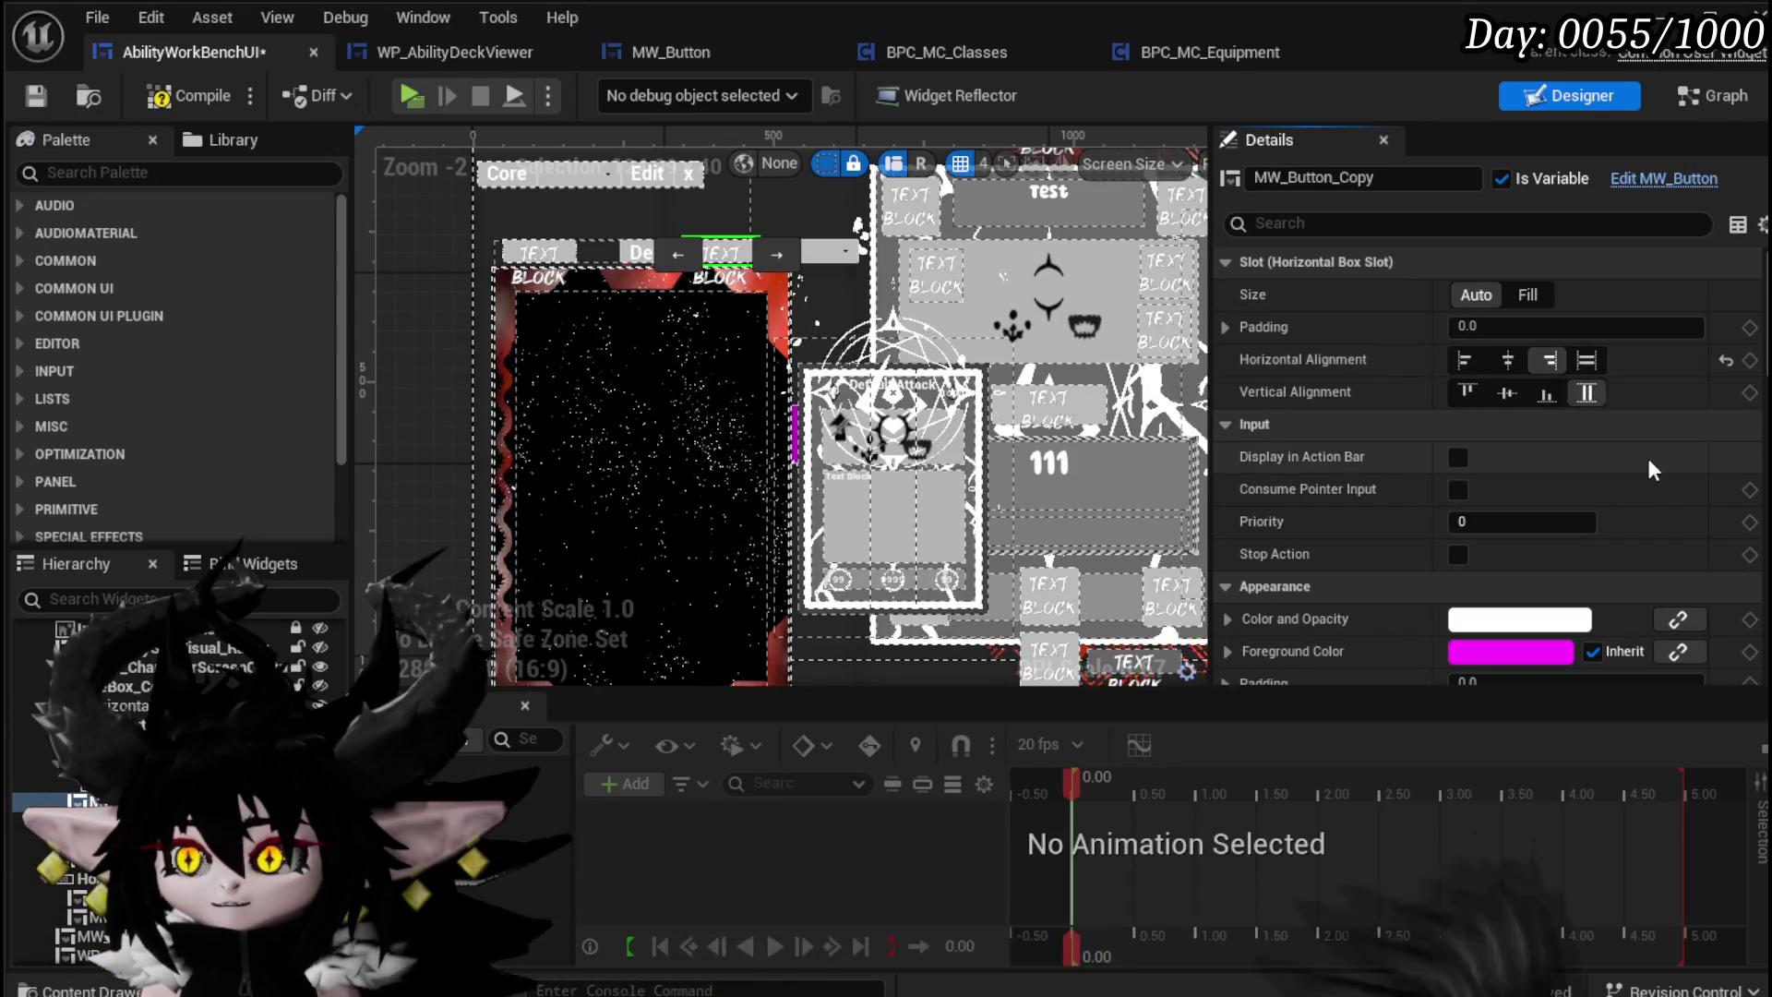
{"action": "left_click", "coordinate": [36, 96]}
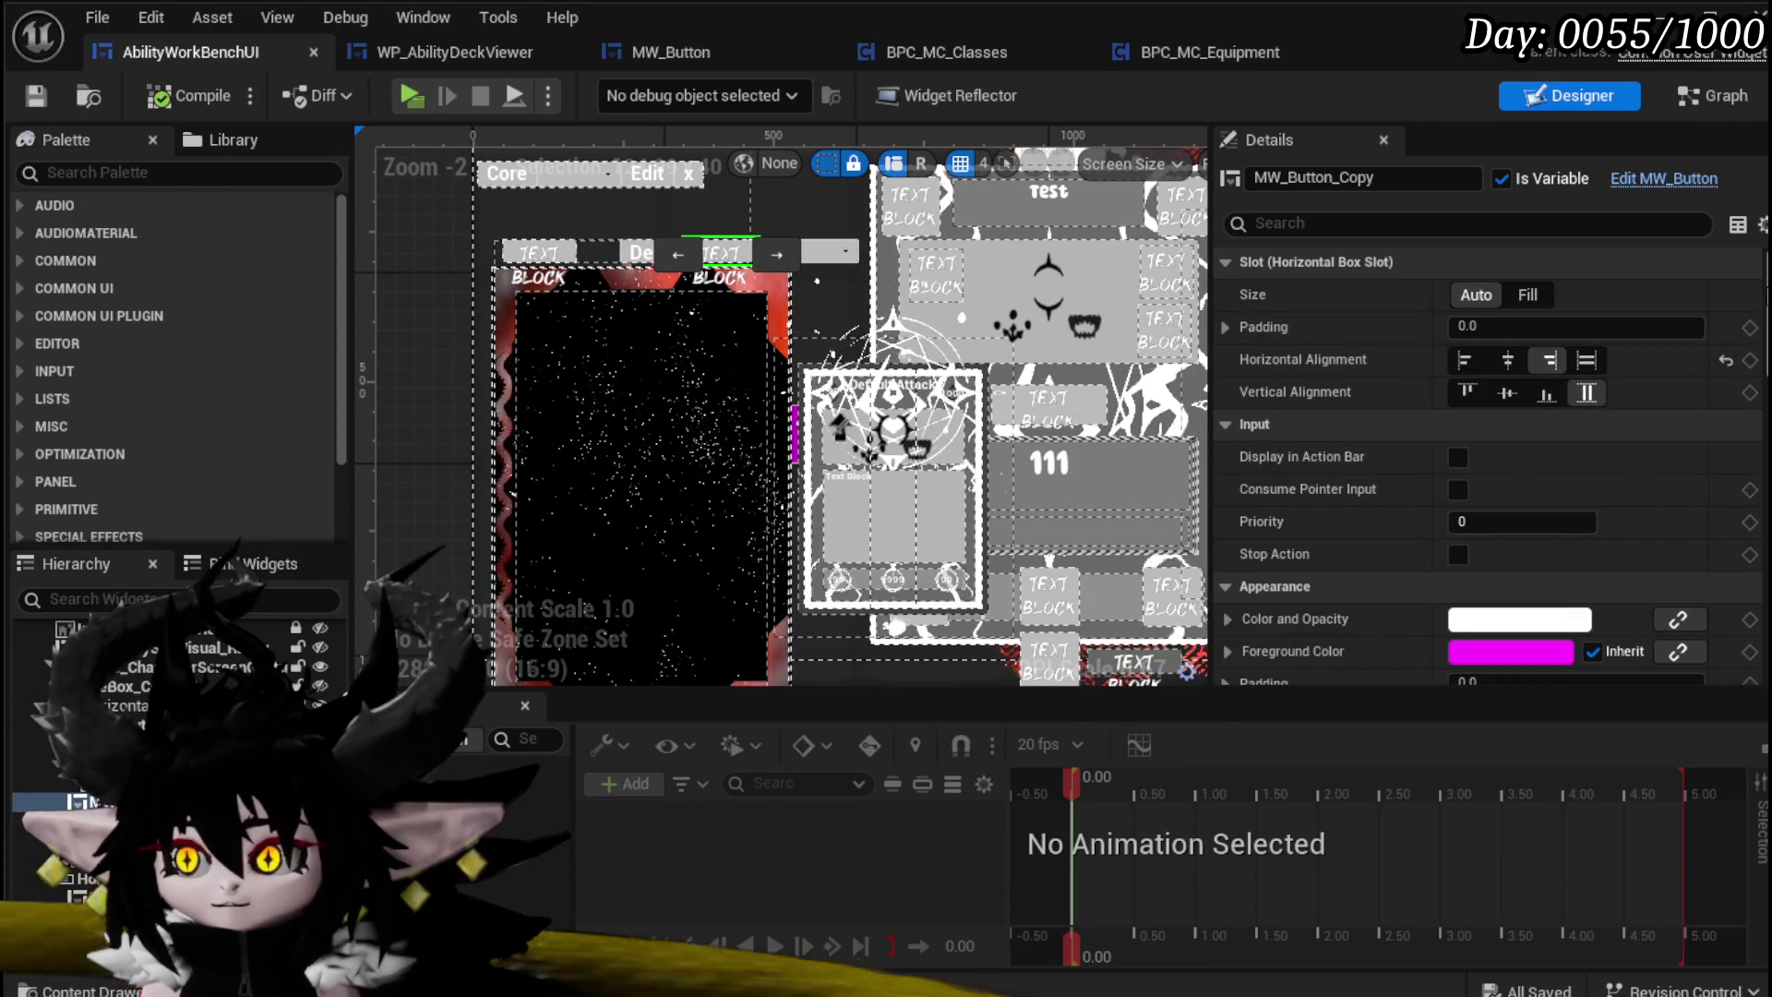
{"action": "scroll", "coordinate": [1502, 507], "scroll_direction": "down", "scroll_amount": 10}
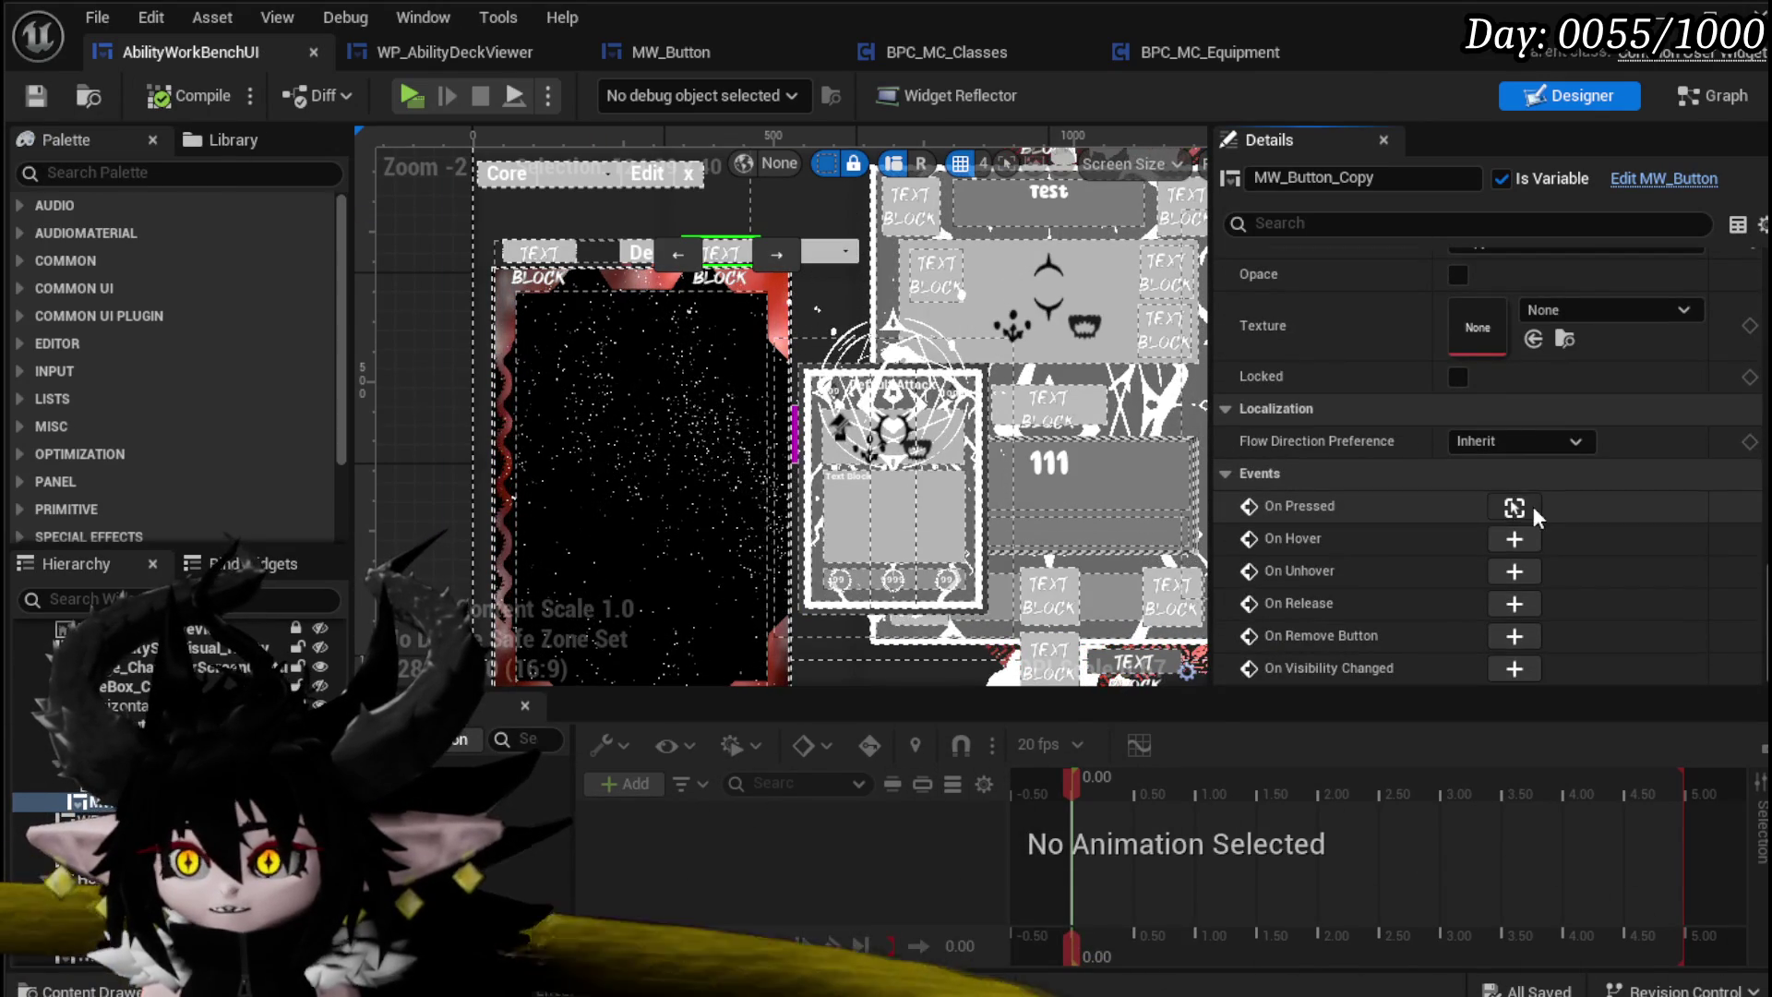
{"action": "left_click", "coordinate": [1534, 508]}
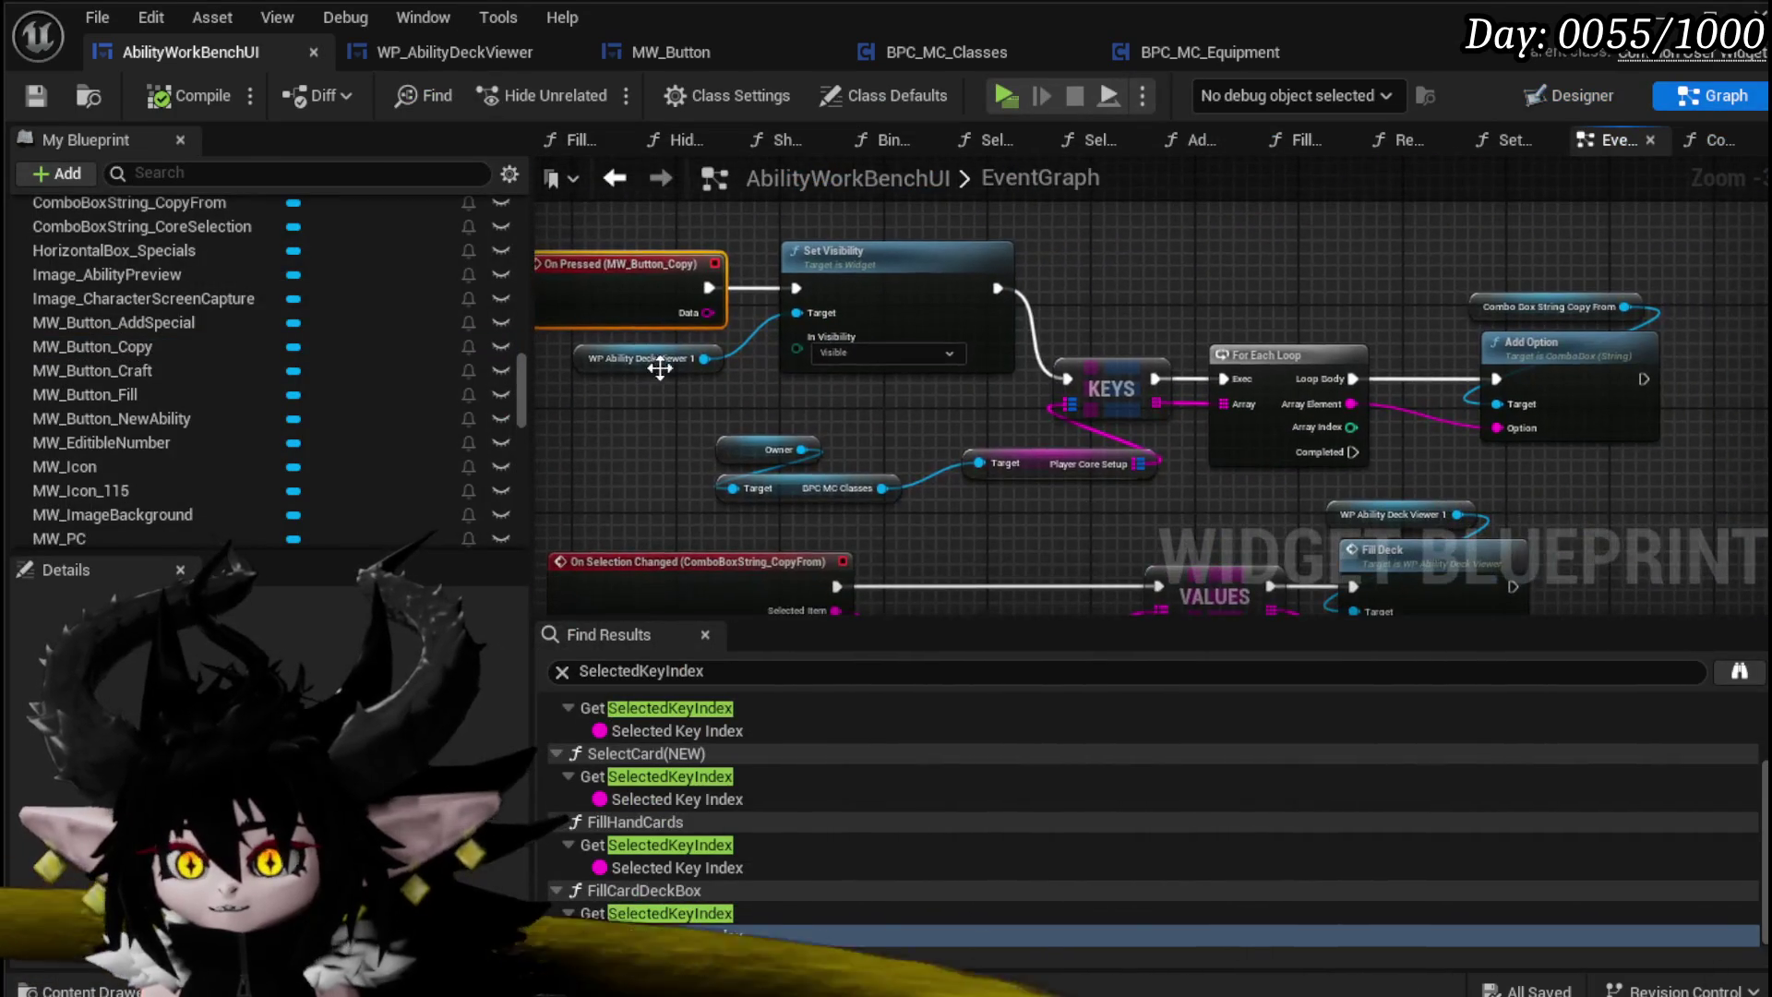
Step: Select the ComboBoxString_CopyFrom widget in the layout and return to the event graph
{"action": "left_click", "coordinate": [792, 403]}
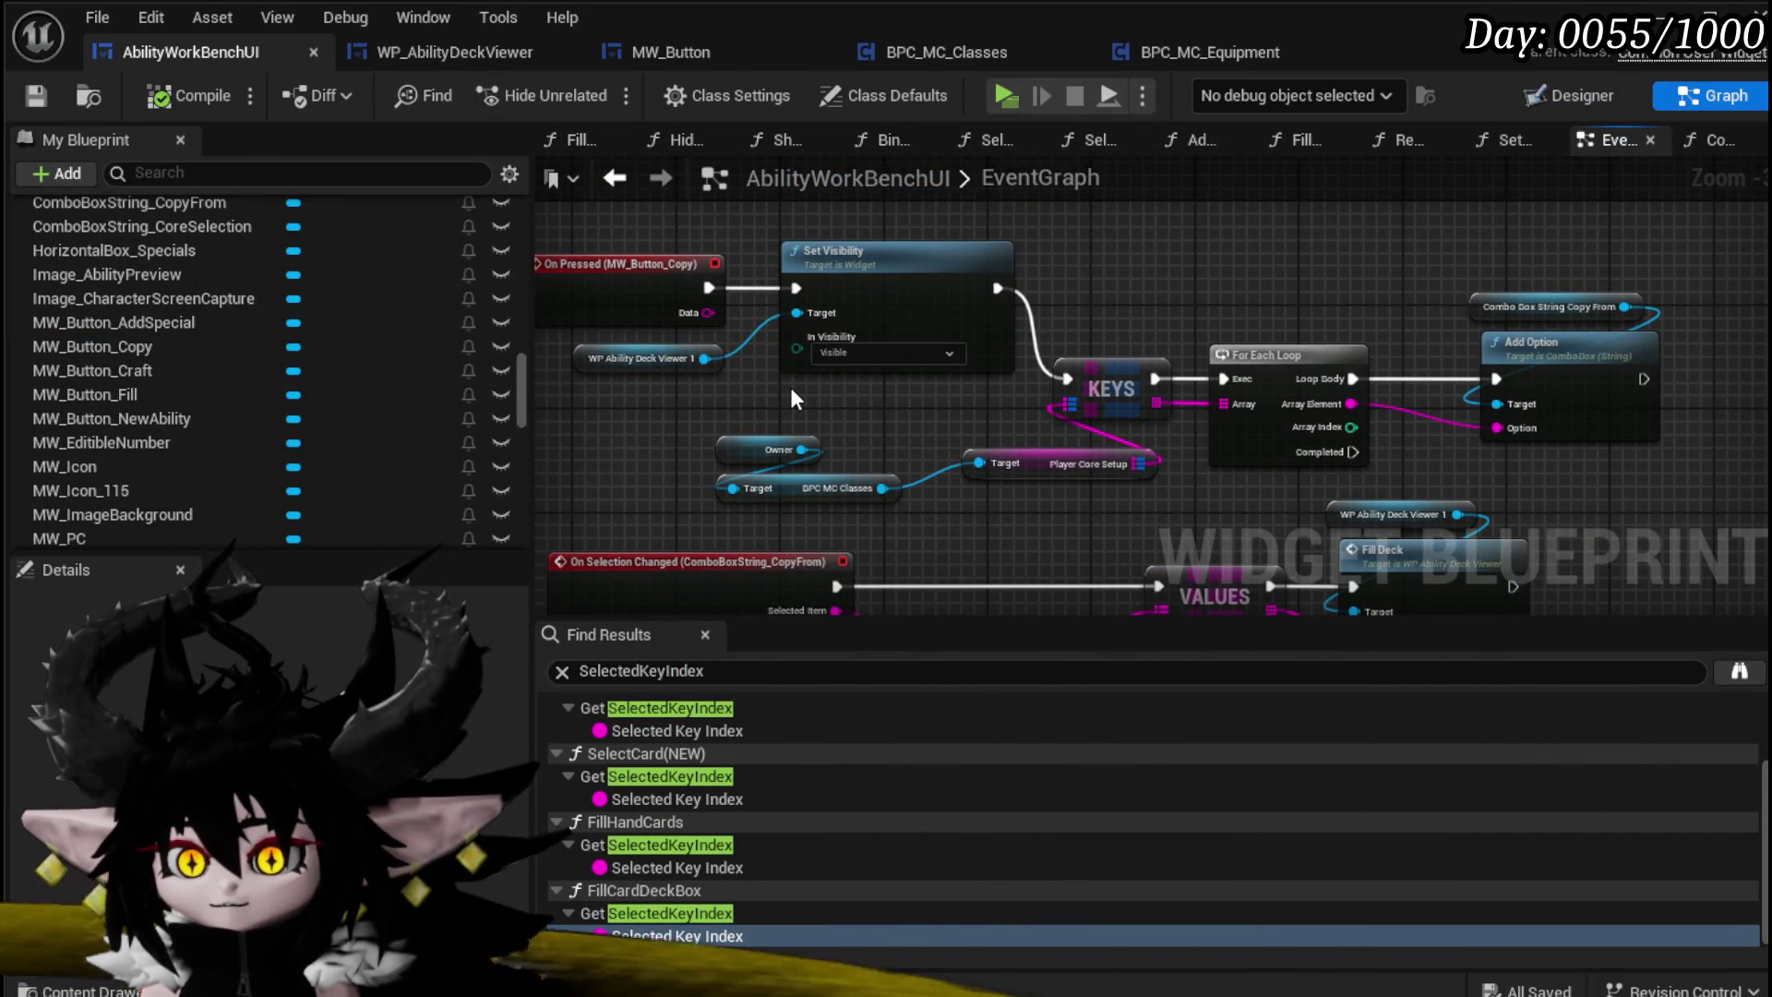
{"action": "left_click_drag", "start_coordinate": [791, 399], "coordinate": [1030, 376]}
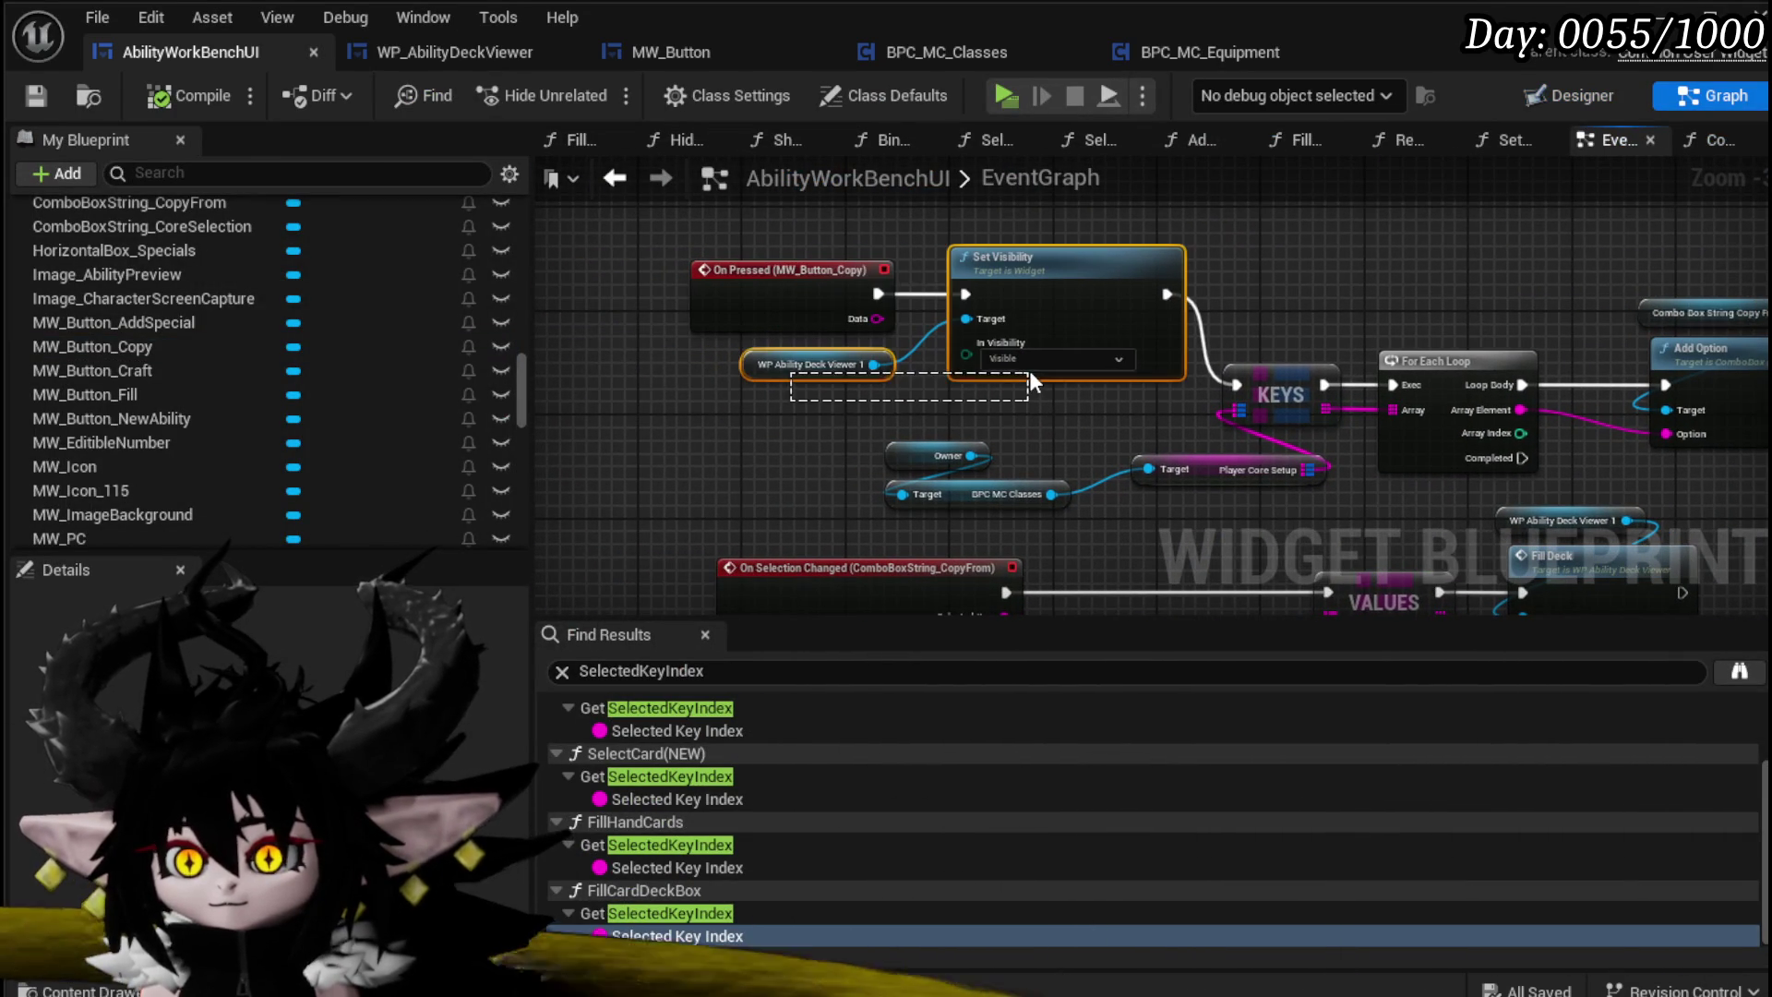
{"action": "left_click", "coordinate": [601, 412]}
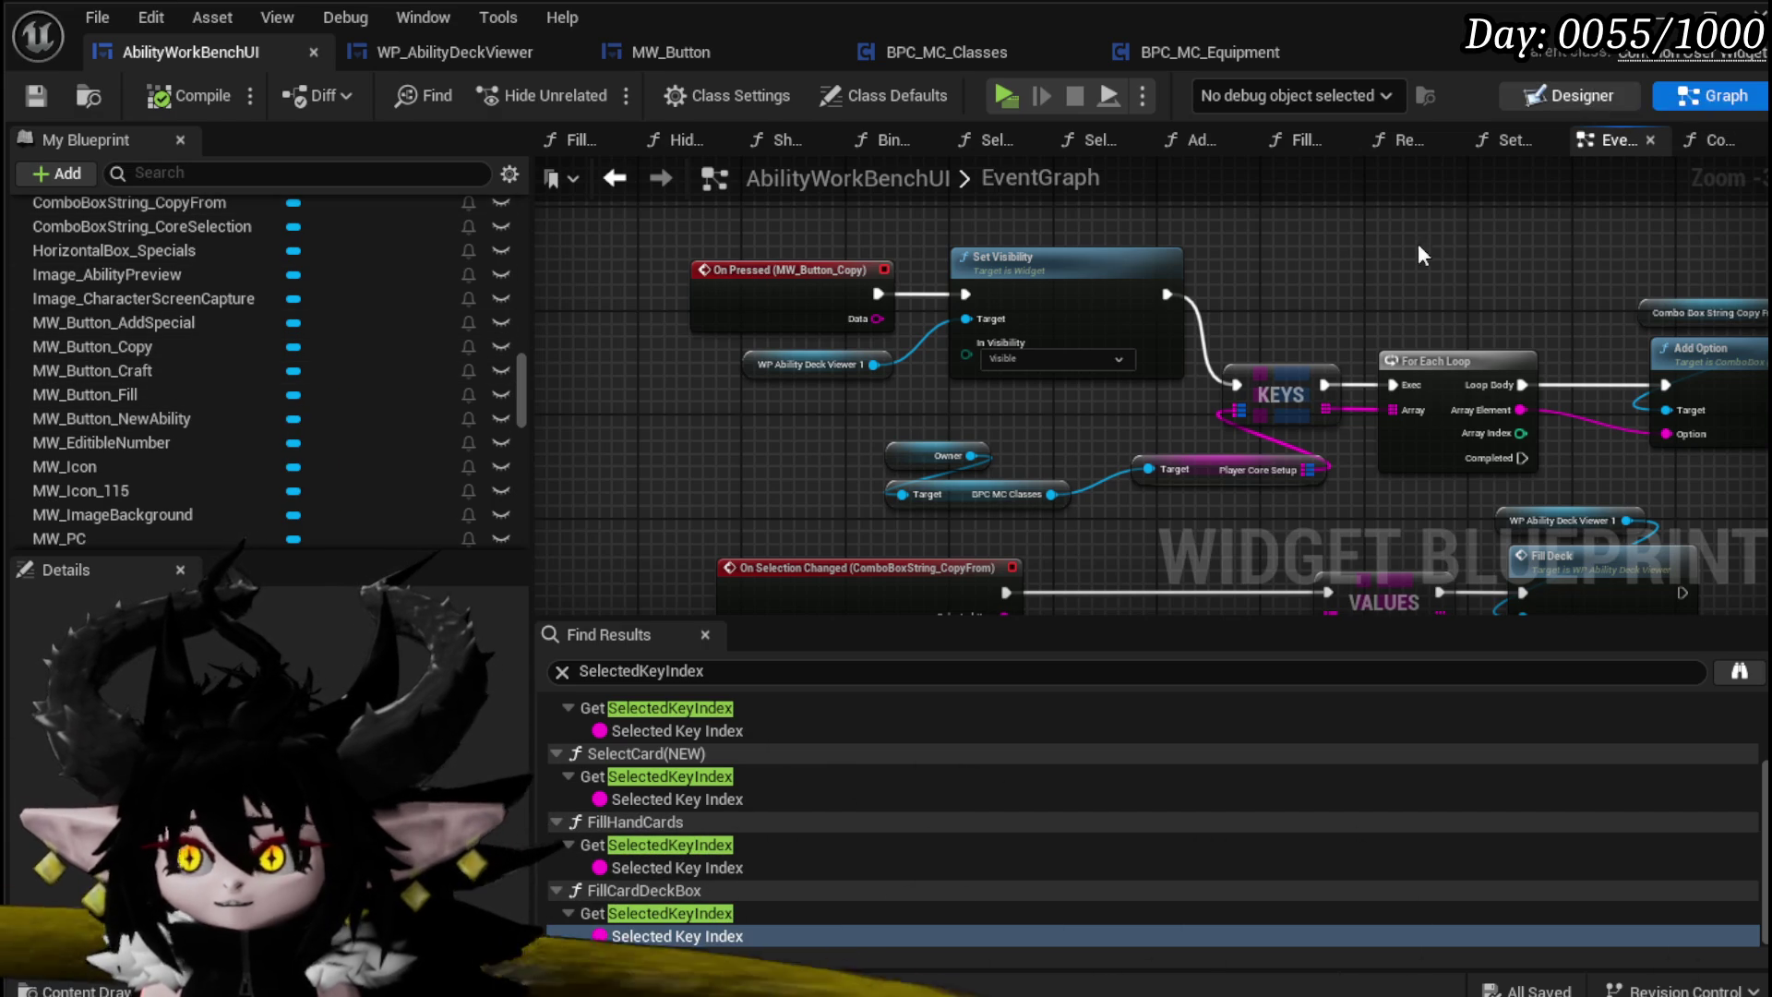
{"action": "left_click", "coordinate": [1570, 95]}
{"action": "scroll", "coordinate": [845, 325], "scroll_direction": "up", "scroll_amount": 3}
{"action": "left_click", "coordinate": [704, 321]}
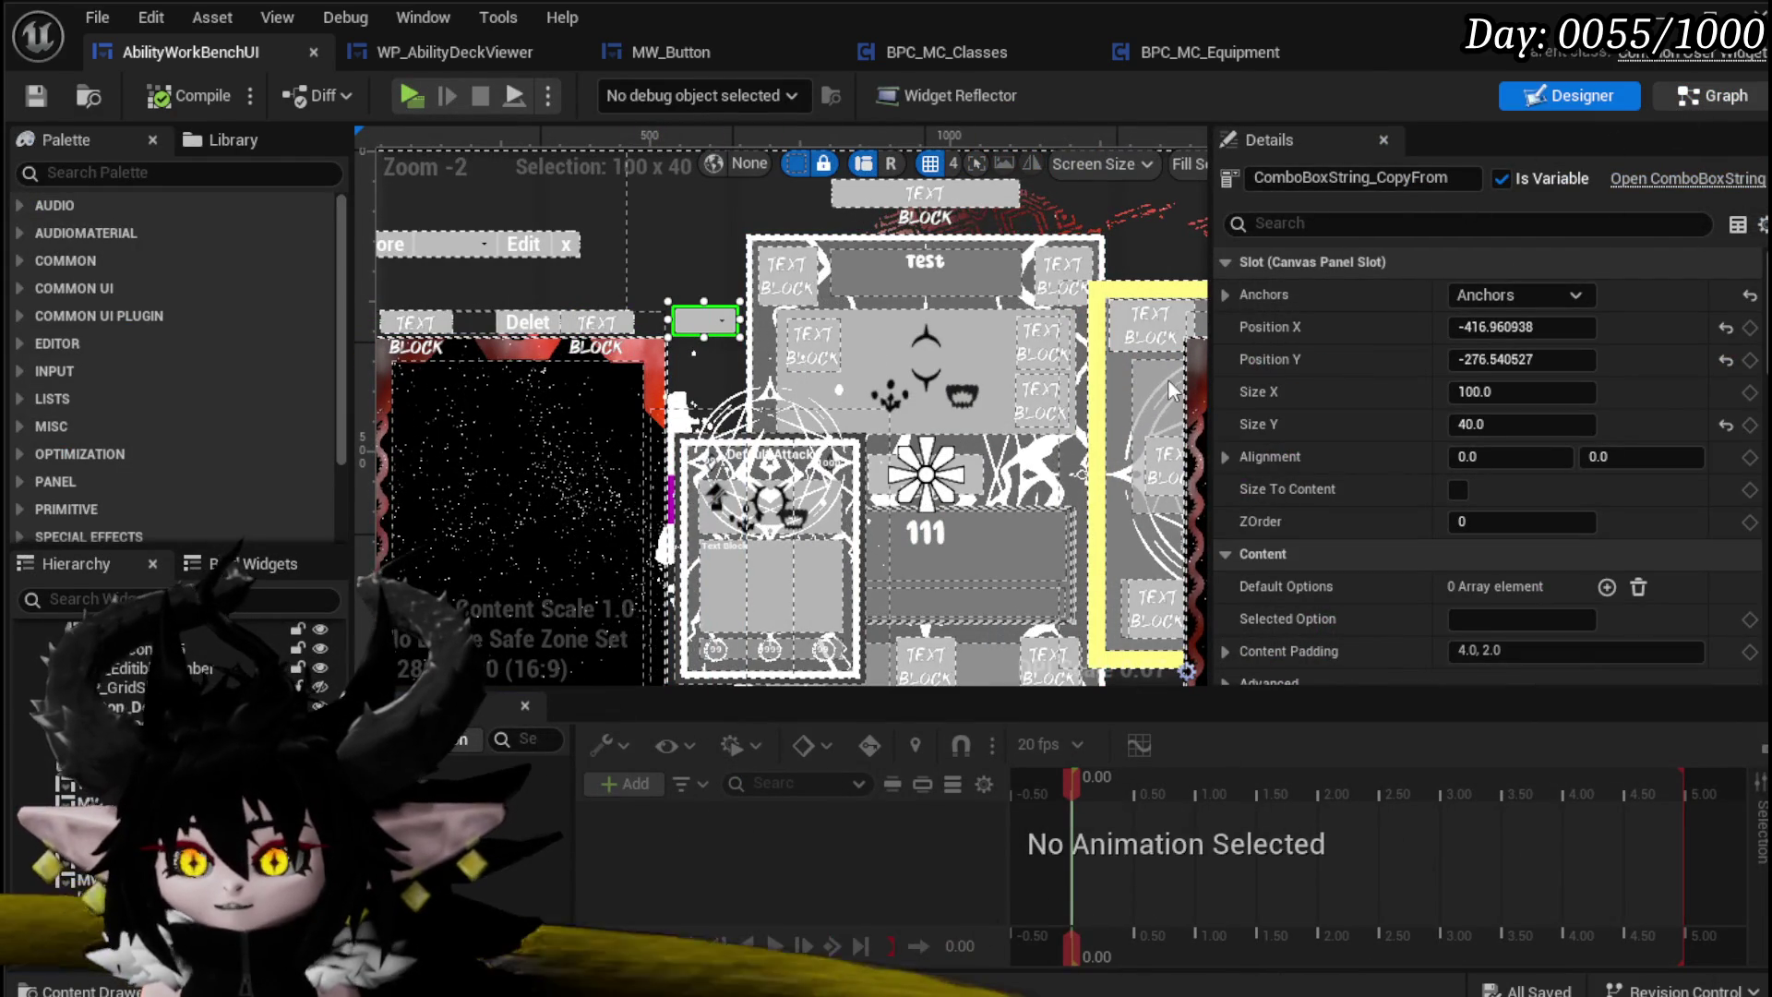
{"action": "double_click", "coordinate": [685, 415]}
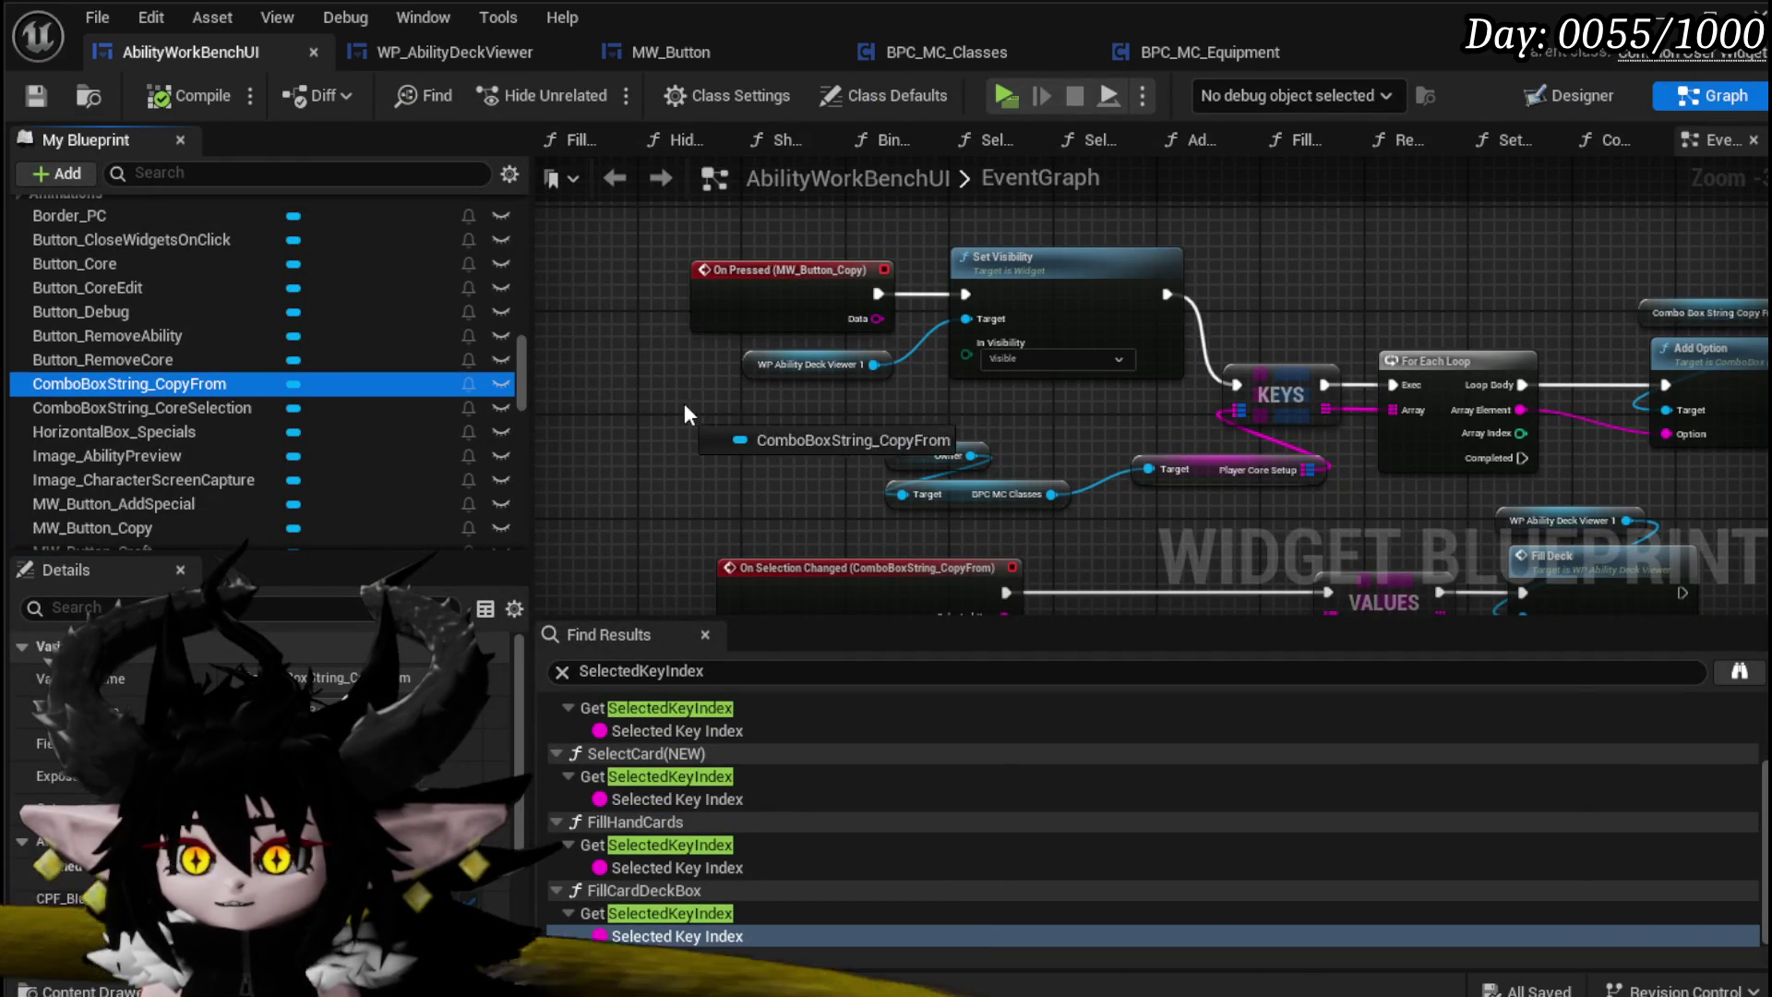
Step: Add a ComboBoxString_CopyFrom getter wired into the Set Visibility target
{"action": "left_click_drag", "start_coordinate": [684, 402], "coordinate": [789, 405]}
{"action": "left_click", "coordinate": [849, 434]}
{"action": "left_click_drag", "start_coordinate": [939, 417], "coordinate": [988, 319]}
{"action": "left_click_drag", "start_coordinate": [838, 419], "coordinate": [486, 410]}
{"action": "left_click_drag", "start_coordinate": [970, 283], "coordinate": [761, 245]}
Step: Insert a Clear Options node for the combo box before the KEYS loop, then compile and save
{"action": "left_click_drag", "start_coordinate": [912, 244], "coordinate": [1083, 247]}
{"action": "type", "text": "Clear"}
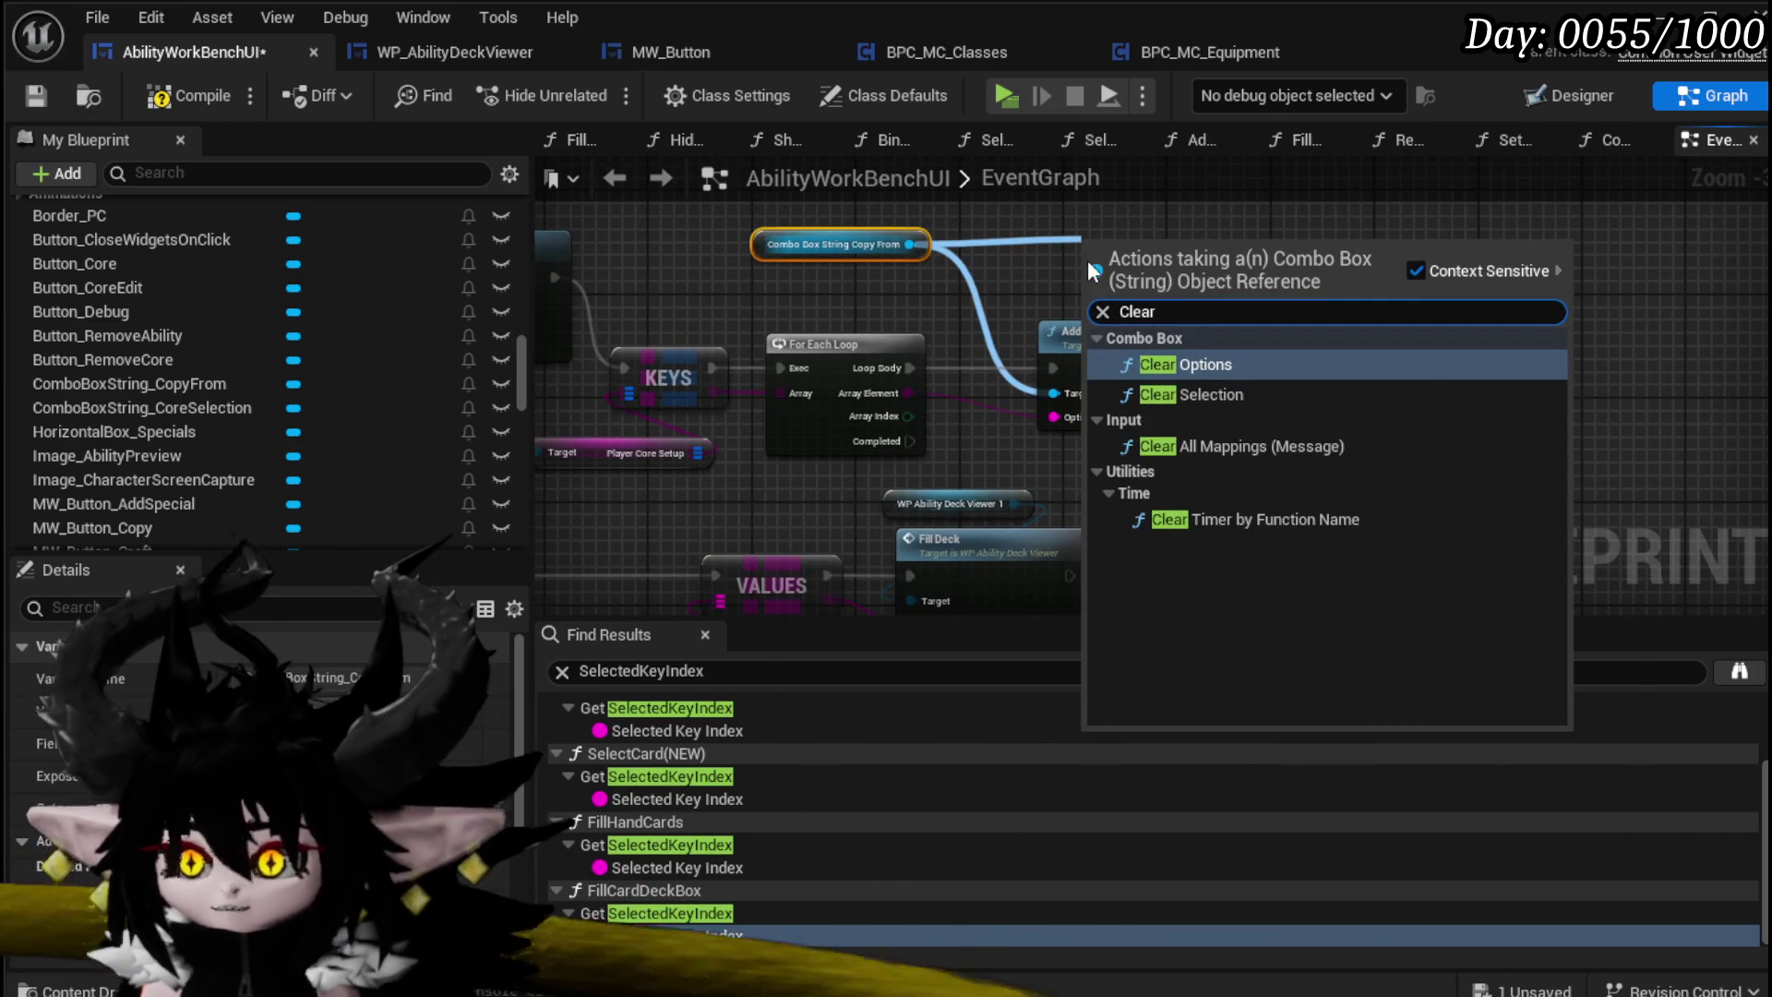
{"action": "left_click", "coordinate": [1191, 365]}
{"action": "left_click_drag", "start_coordinate": [1116, 363], "coordinate": [1388, 363]}
{"action": "left_click_drag", "start_coordinate": [1243, 240], "coordinate": [917, 303]}
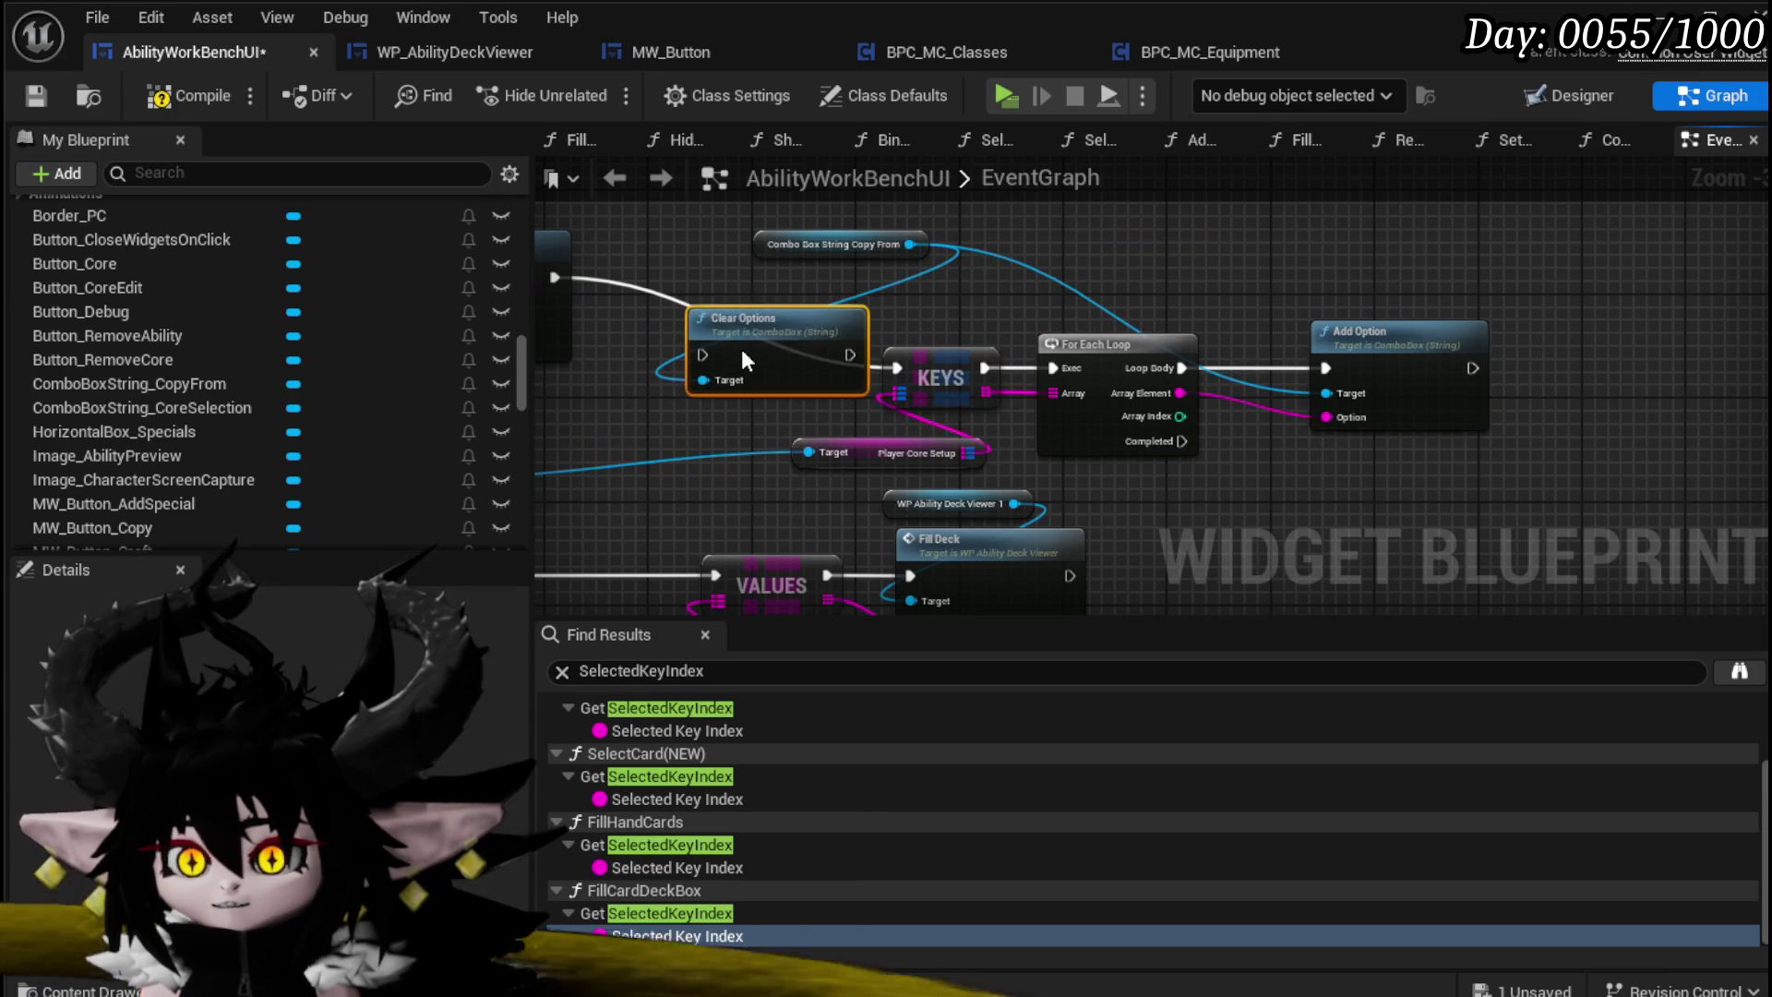
{"action": "left_click_drag", "start_coordinate": [554, 277], "coordinate": [712, 349]}
{"action": "left_click_drag", "start_coordinate": [883, 368], "coordinate": [926, 379]}
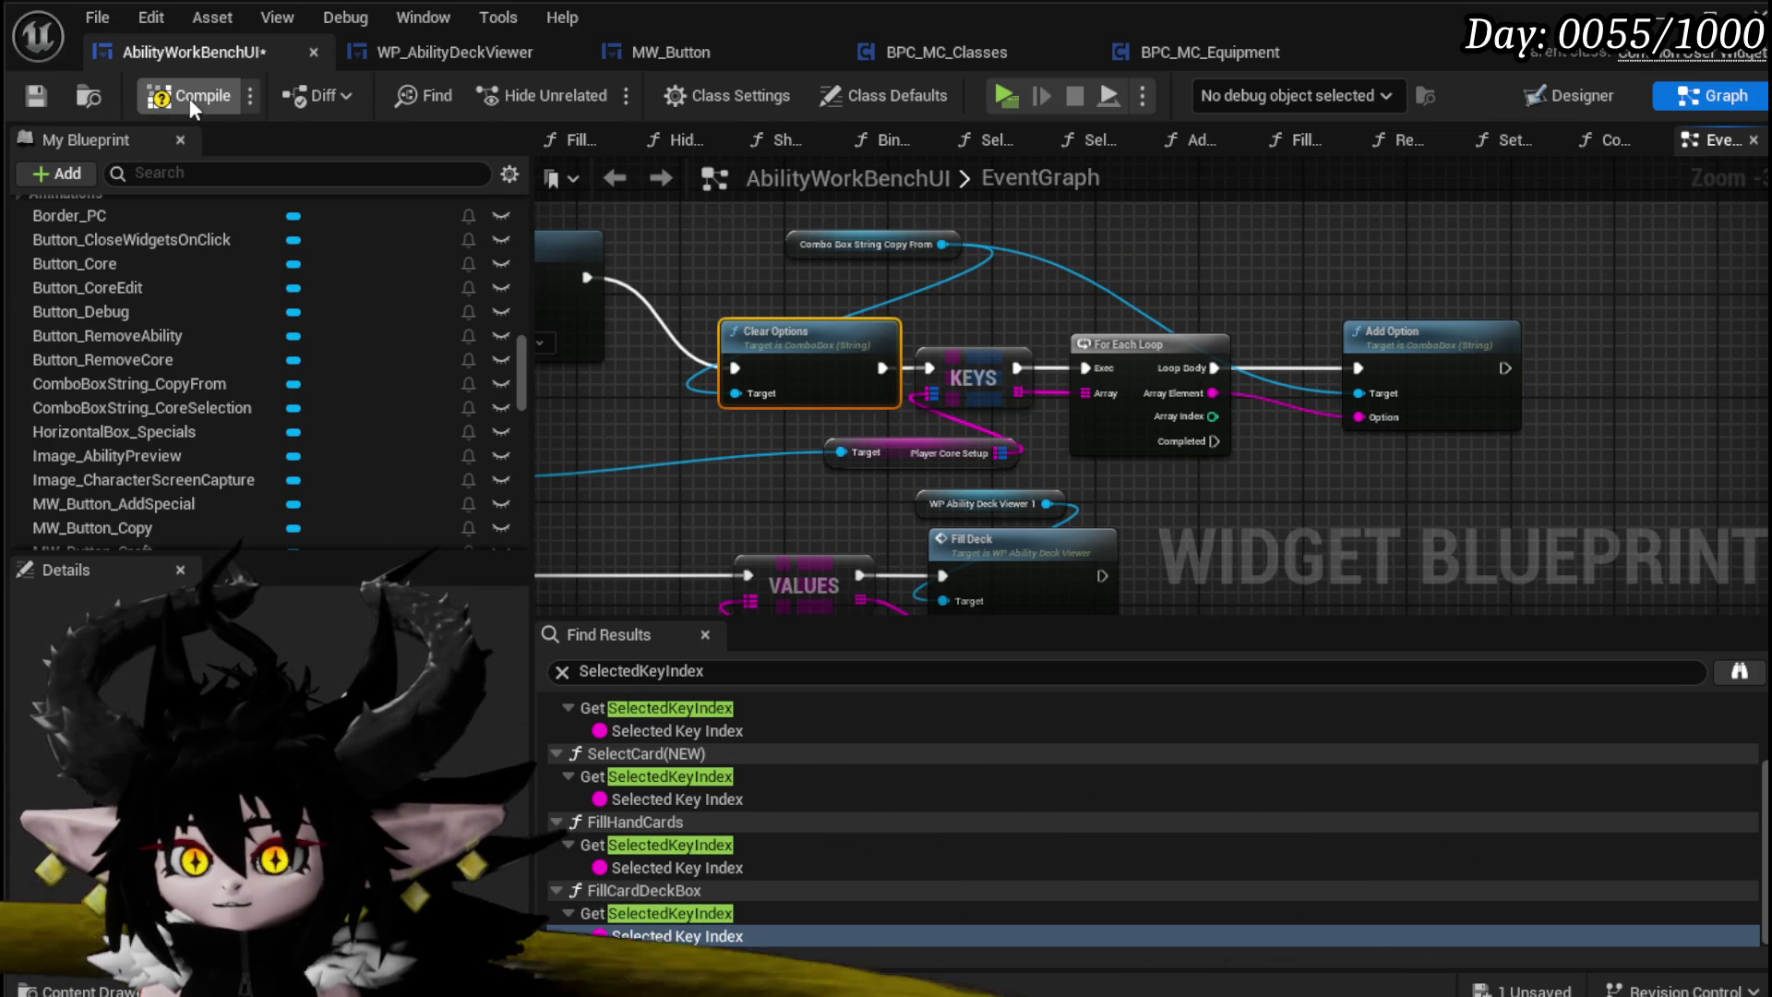
{"action": "left_click", "coordinate": [37, 96]}
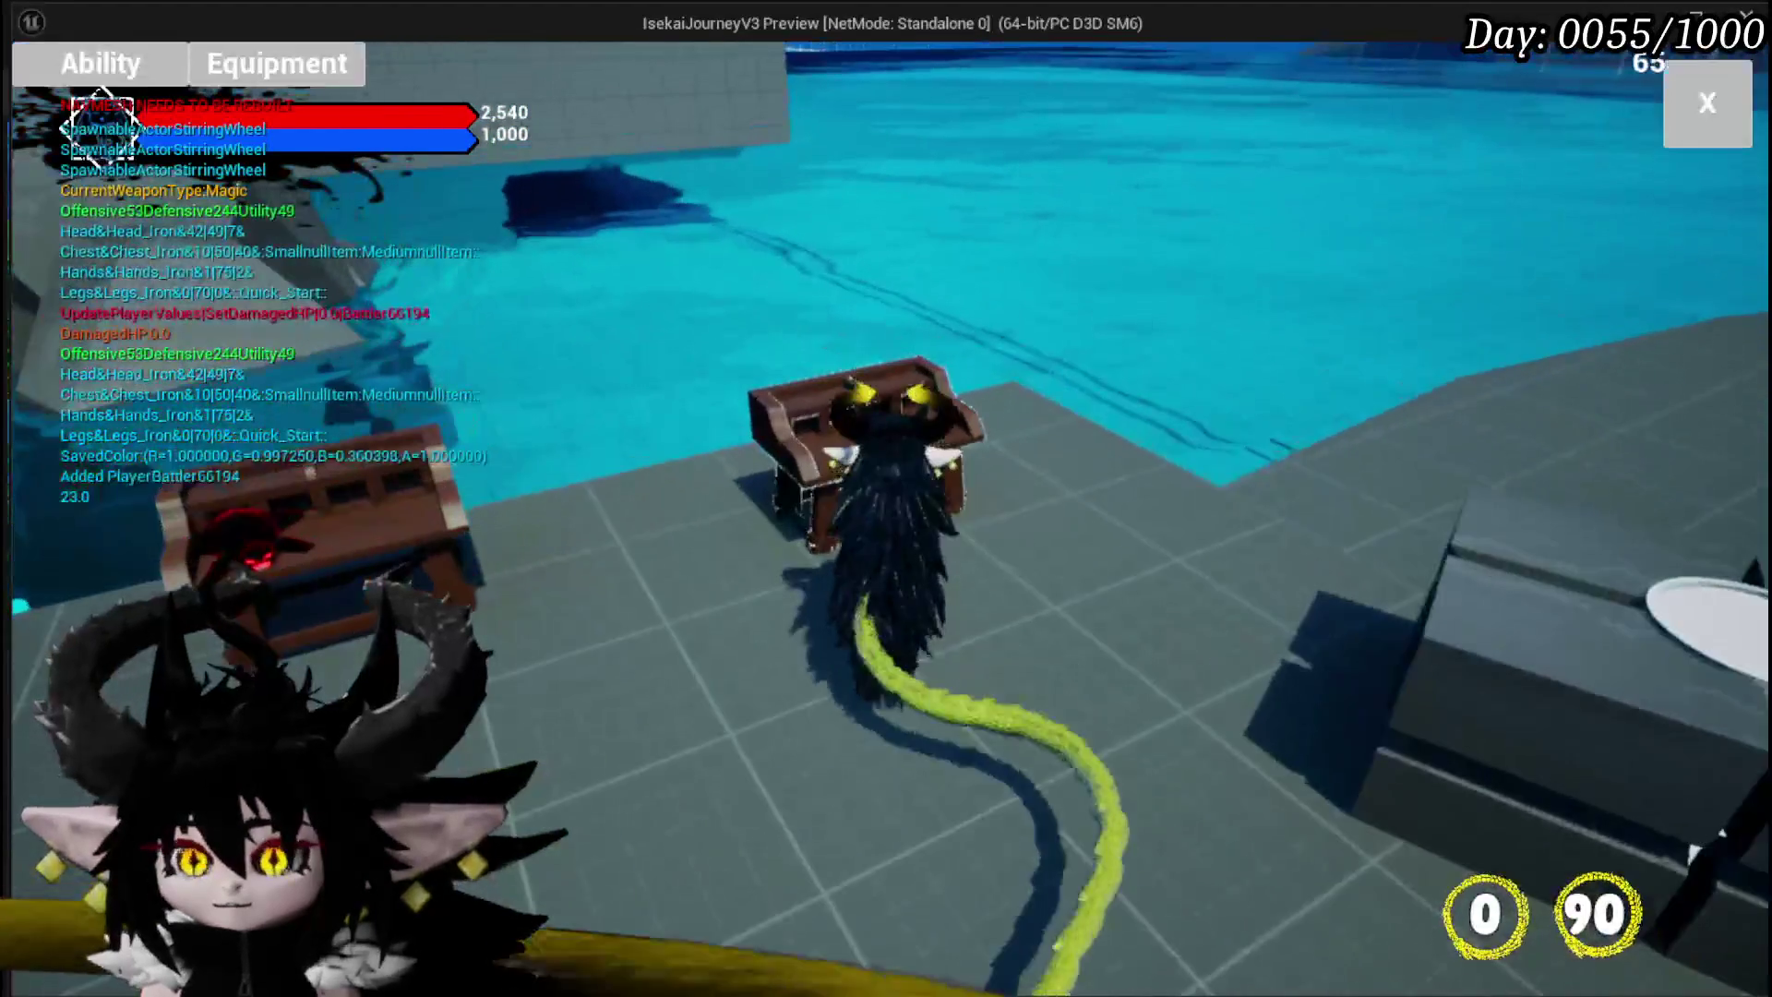
Step: In the running game, open the Ability panel, choose the Magic class and show an ability card
{"action": "left_click", "coordinate": [100, 62]}
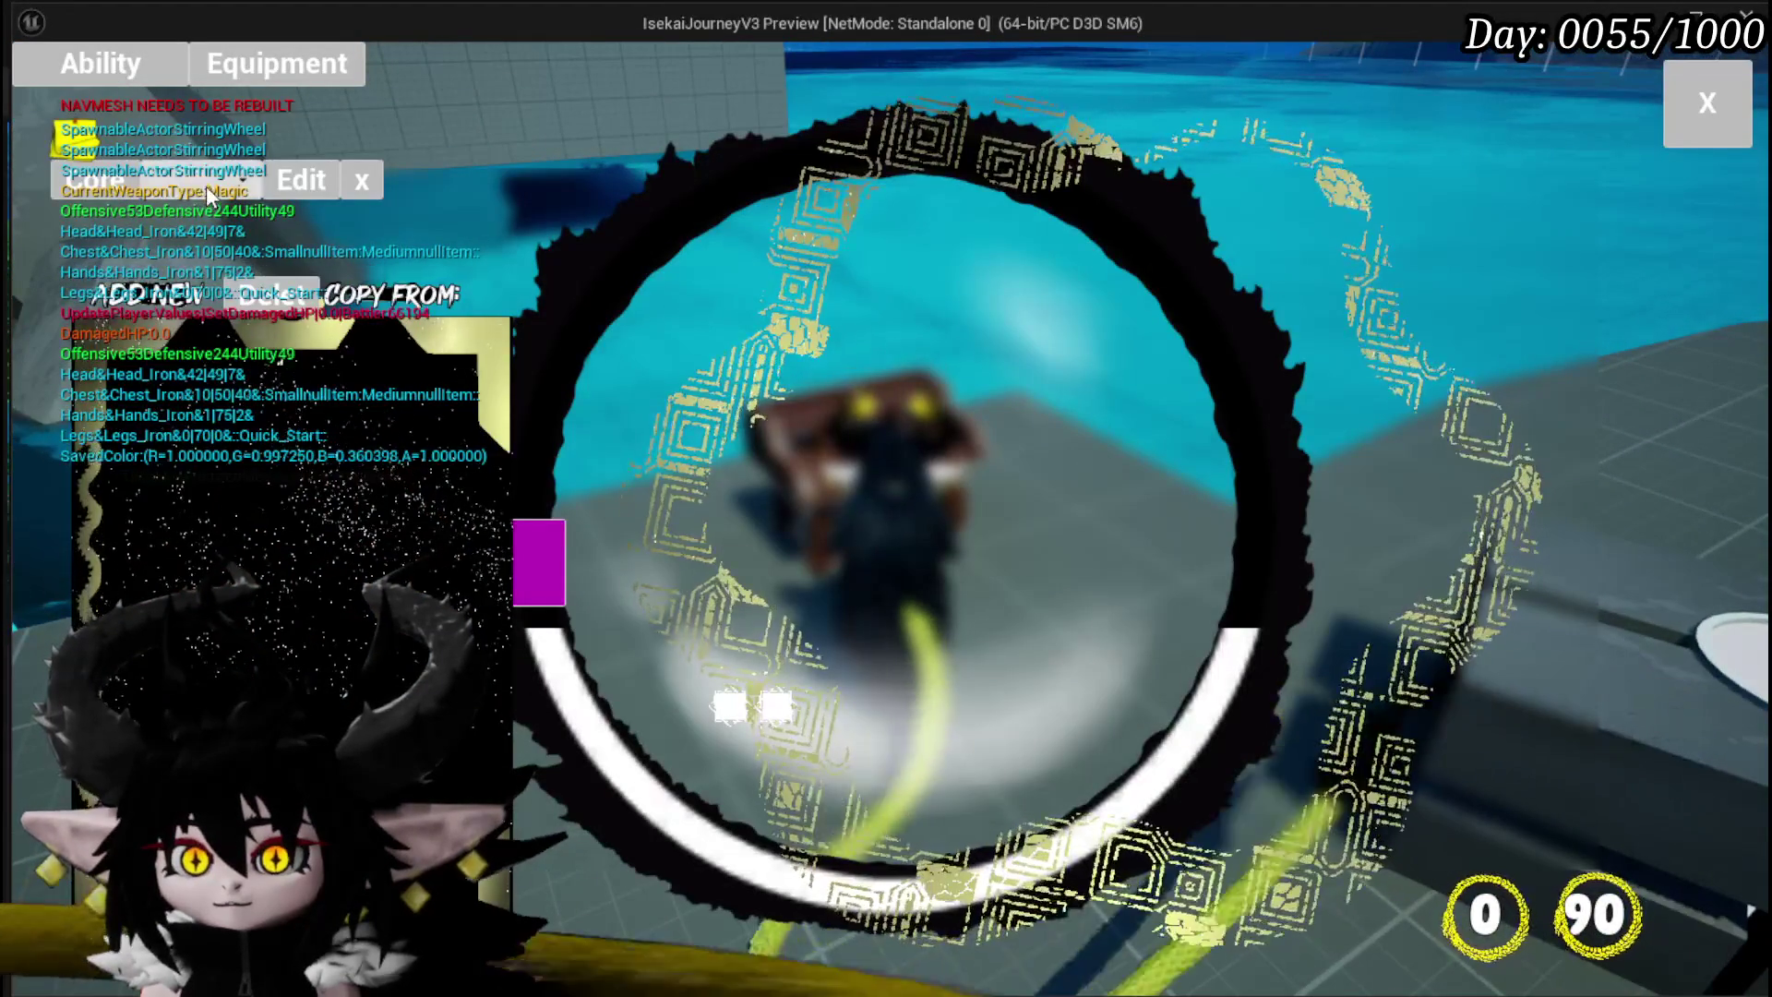
{"action": "left_click", "coordinate": [207, 185]}
{"action": "left_click", "coordinate": [193, 225]}
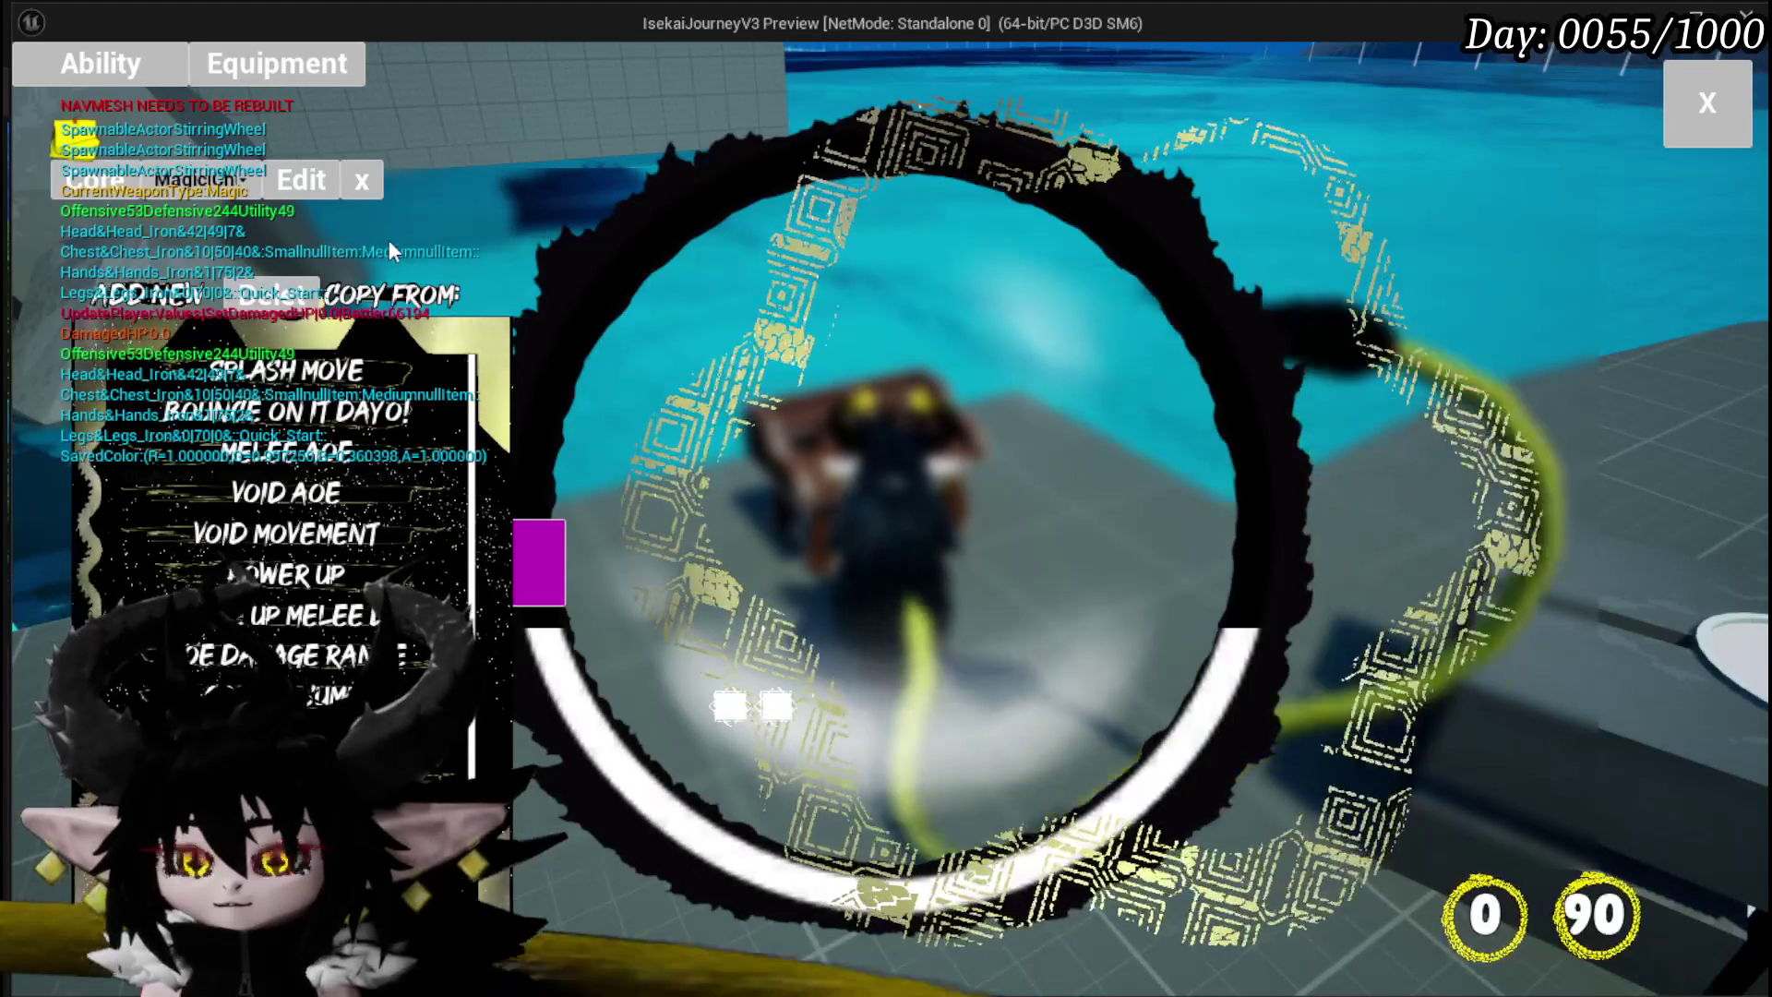
{"action": "left_click", "coordinate": [296, 655]}
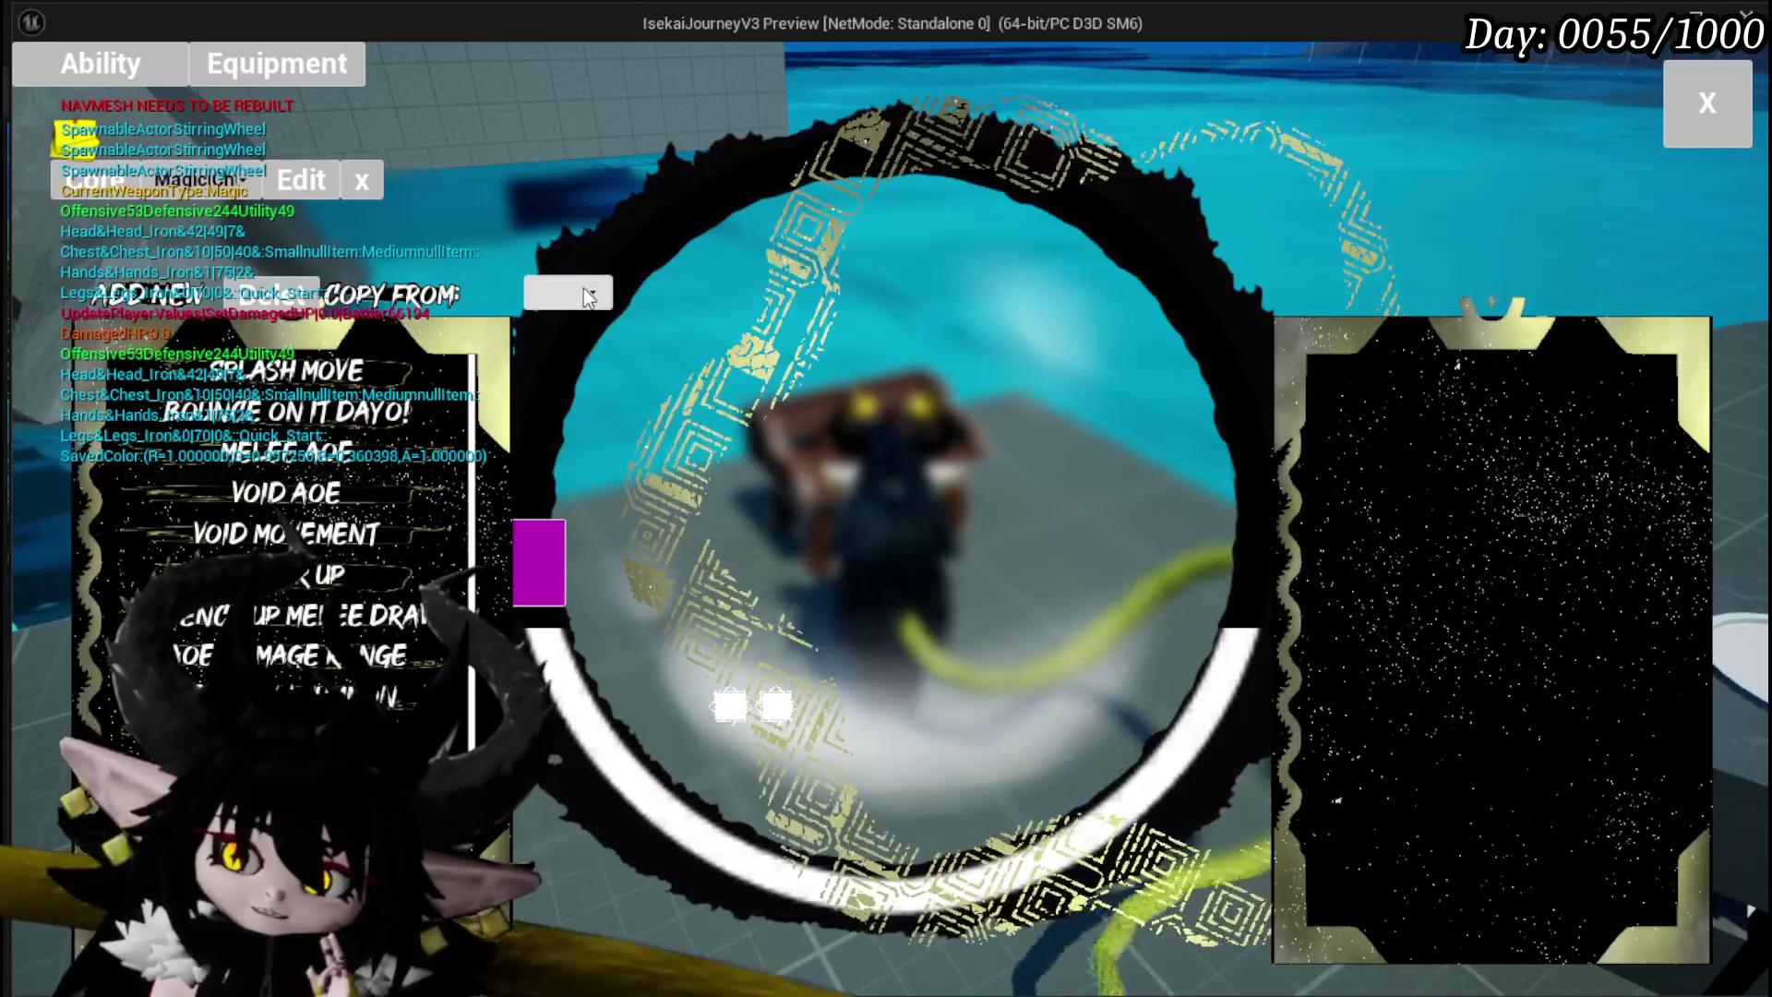
Step: Copy Splash Move from the Magic deck, select Splash Move_1, and end the play session
{"action": "left_click", "coordinate": [584, 289]}
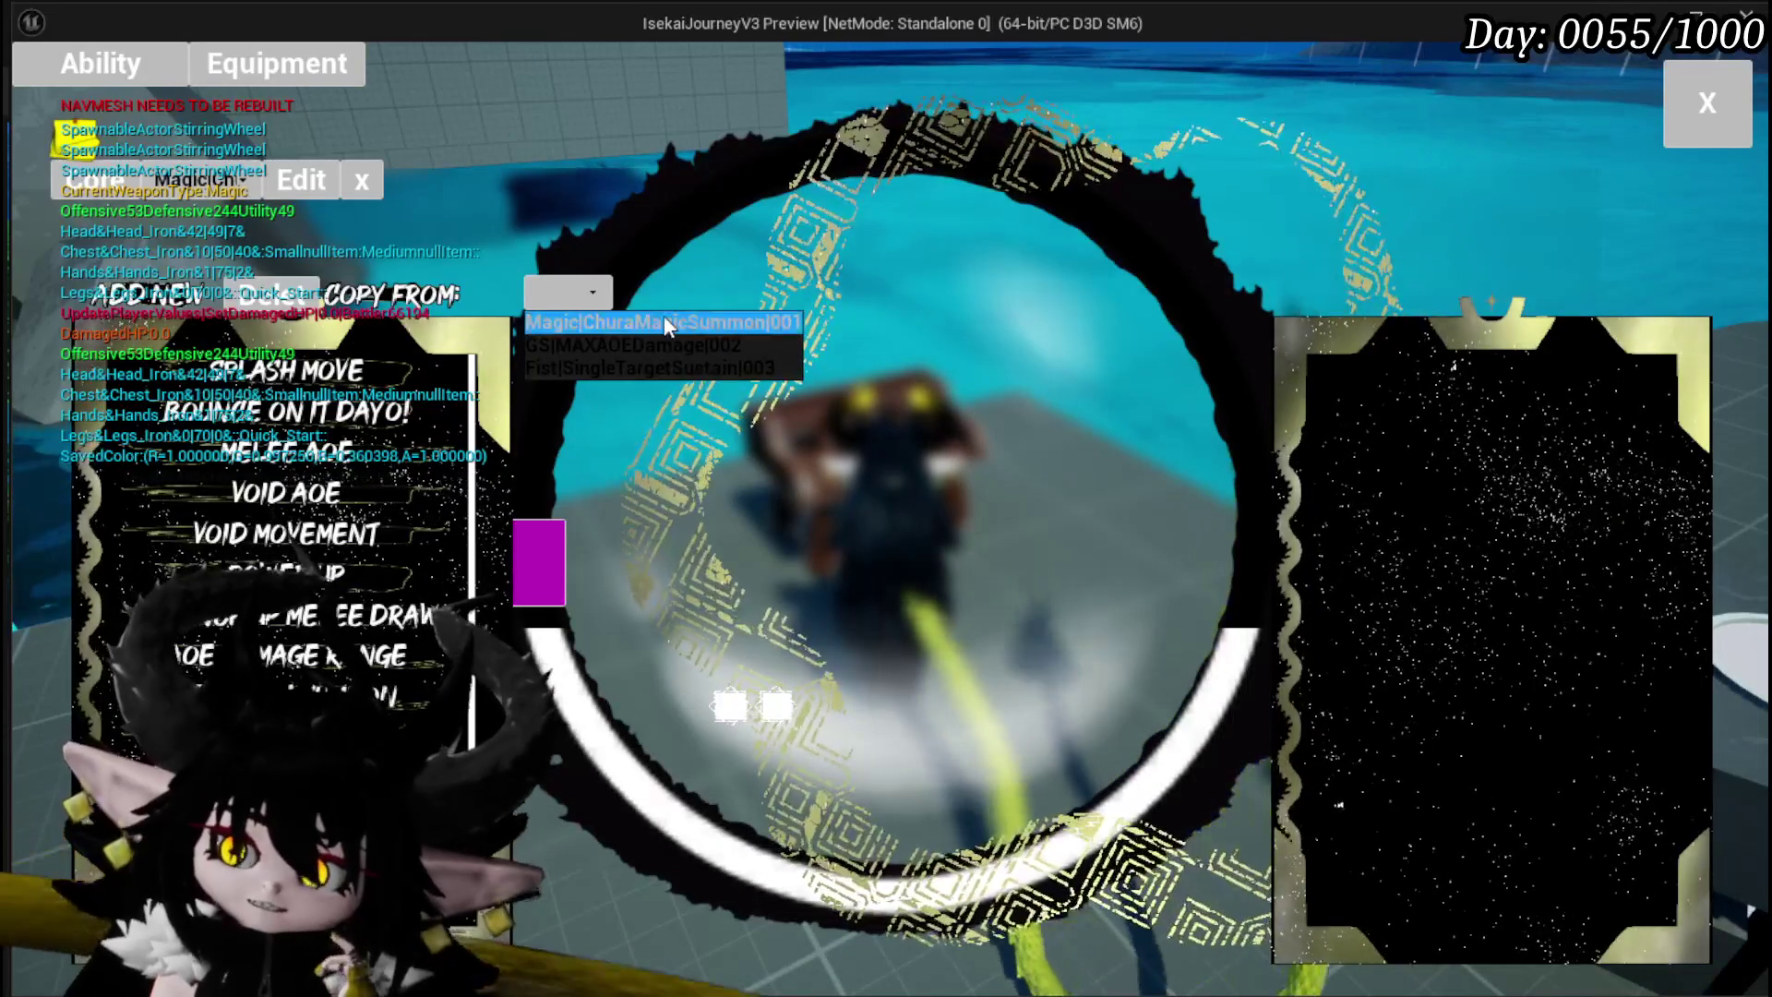
{"action": "left_click", "coordinate": [664, 324]}
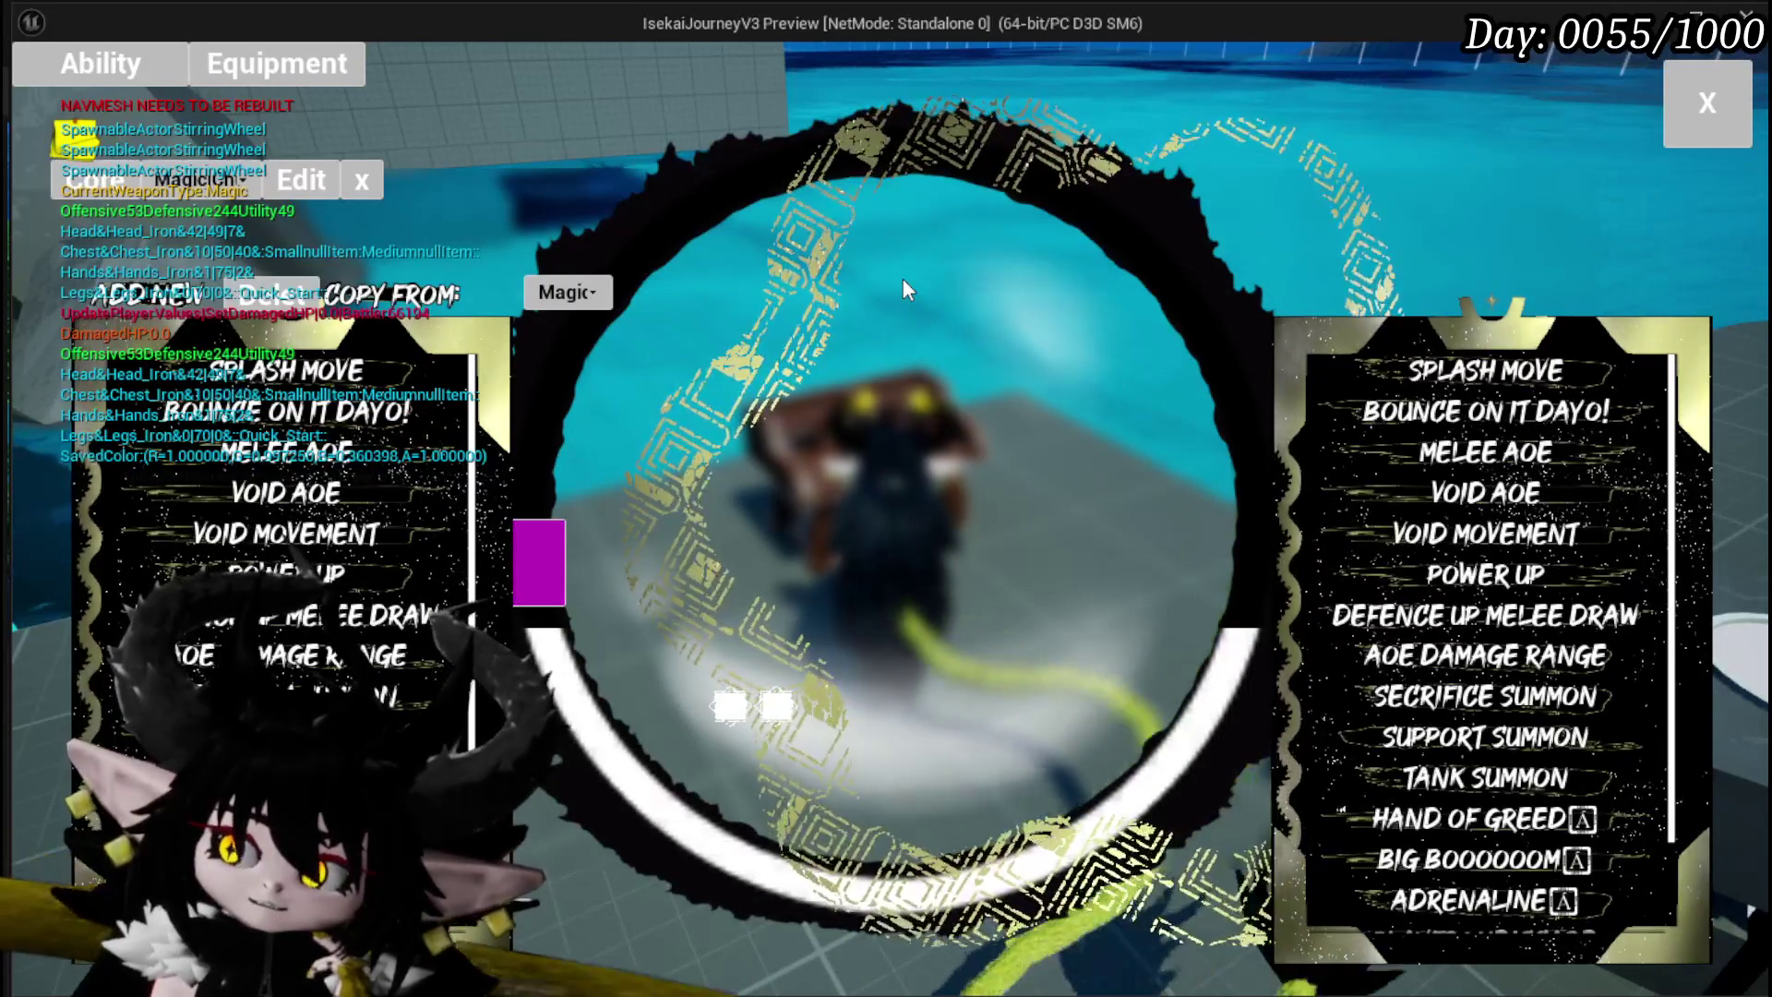
{"action": "scroll", "coordinate": [286, 646], "scroll_direction": "down", "scroll_amount": 3}
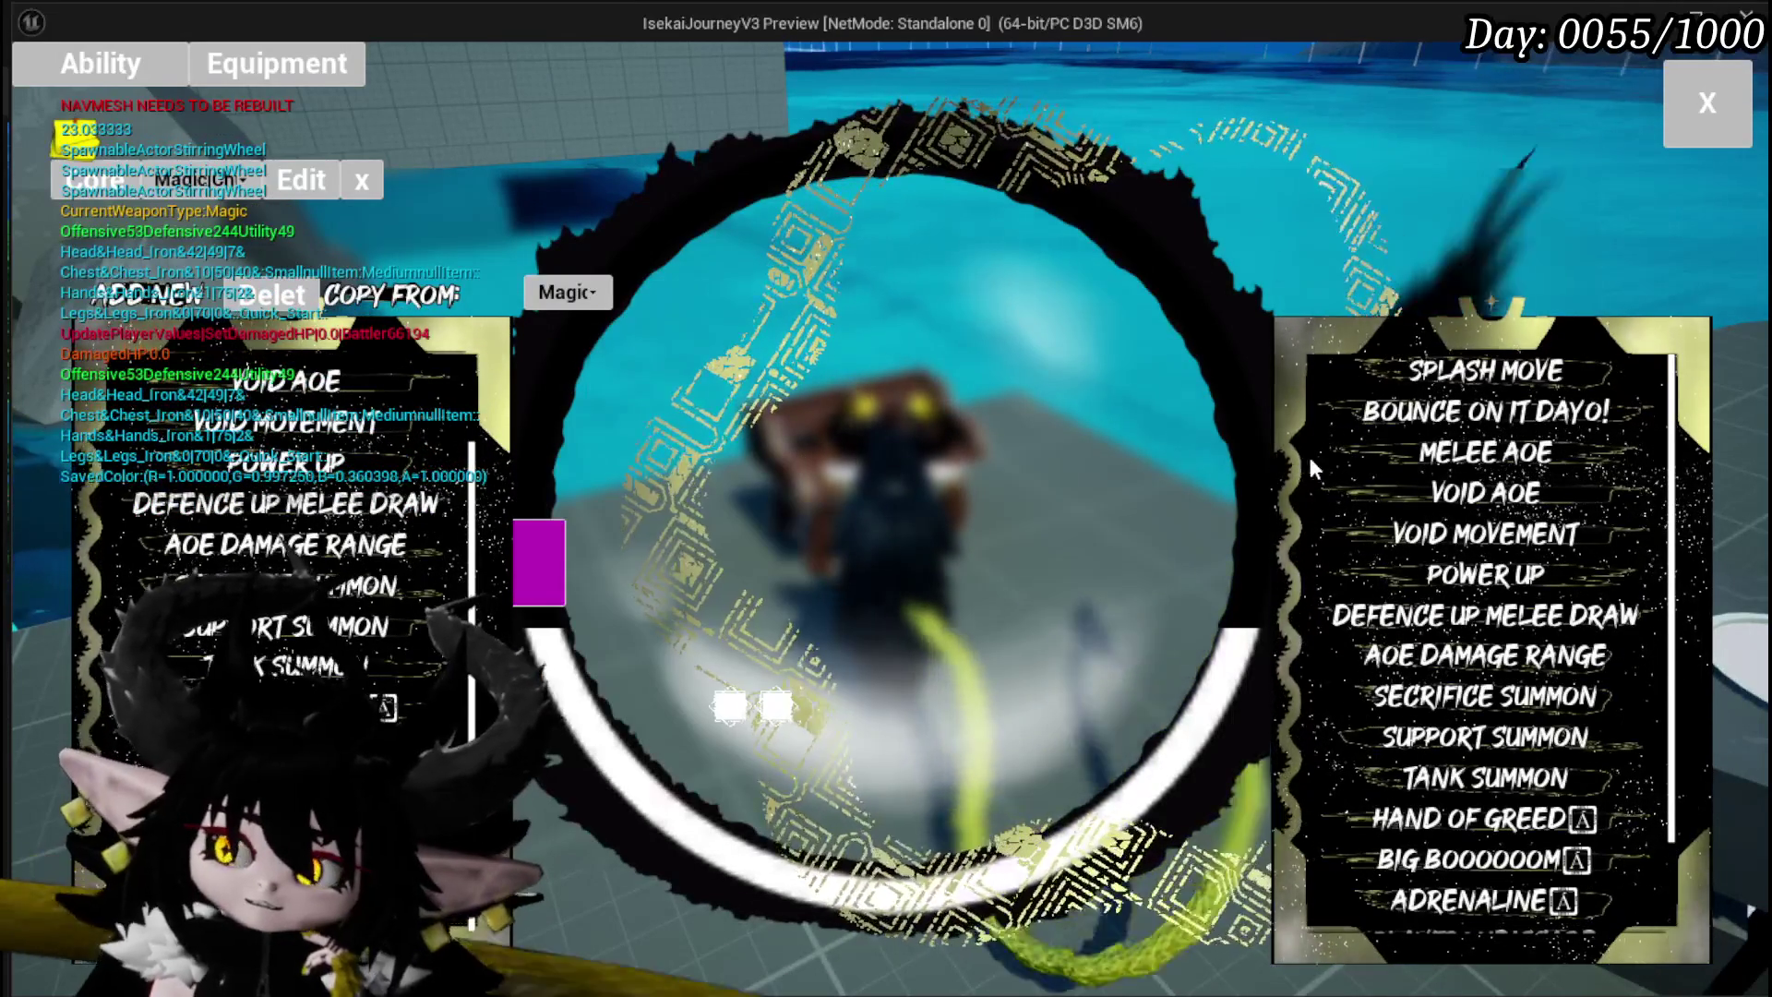
{"action": "left_click", "coordinate": [1489, 389]}
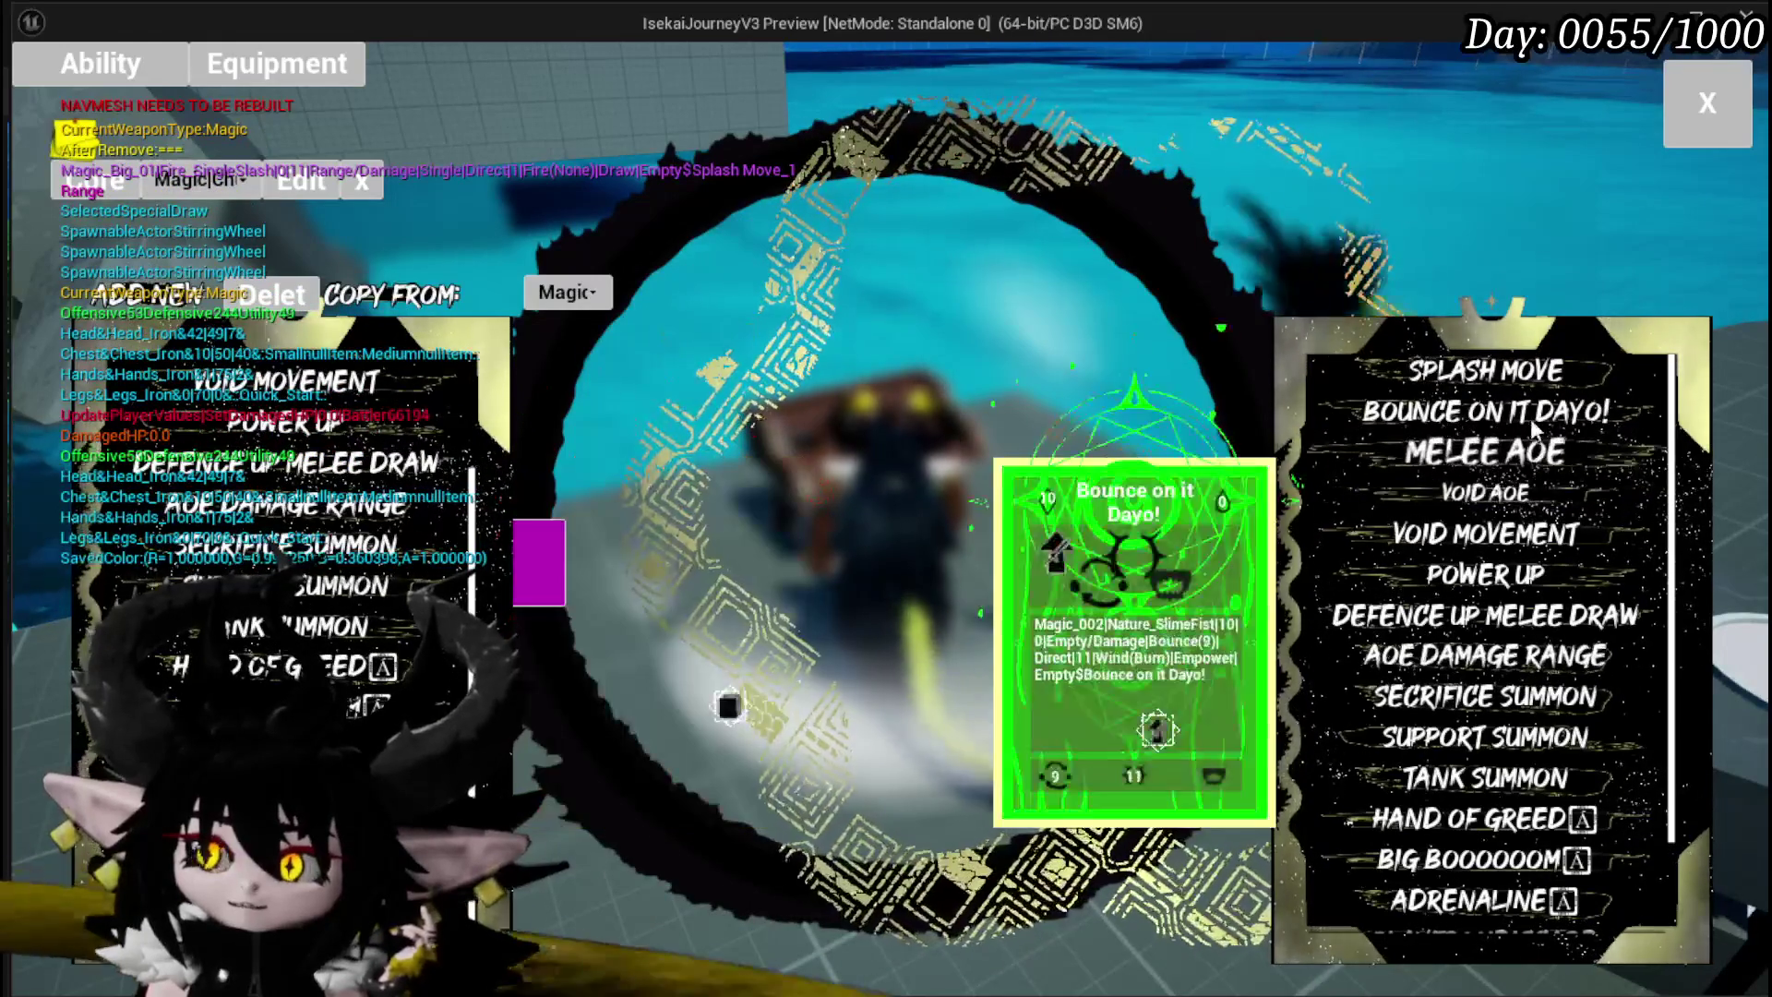
{"action": "left_click", "coordinate": [270, 295]}
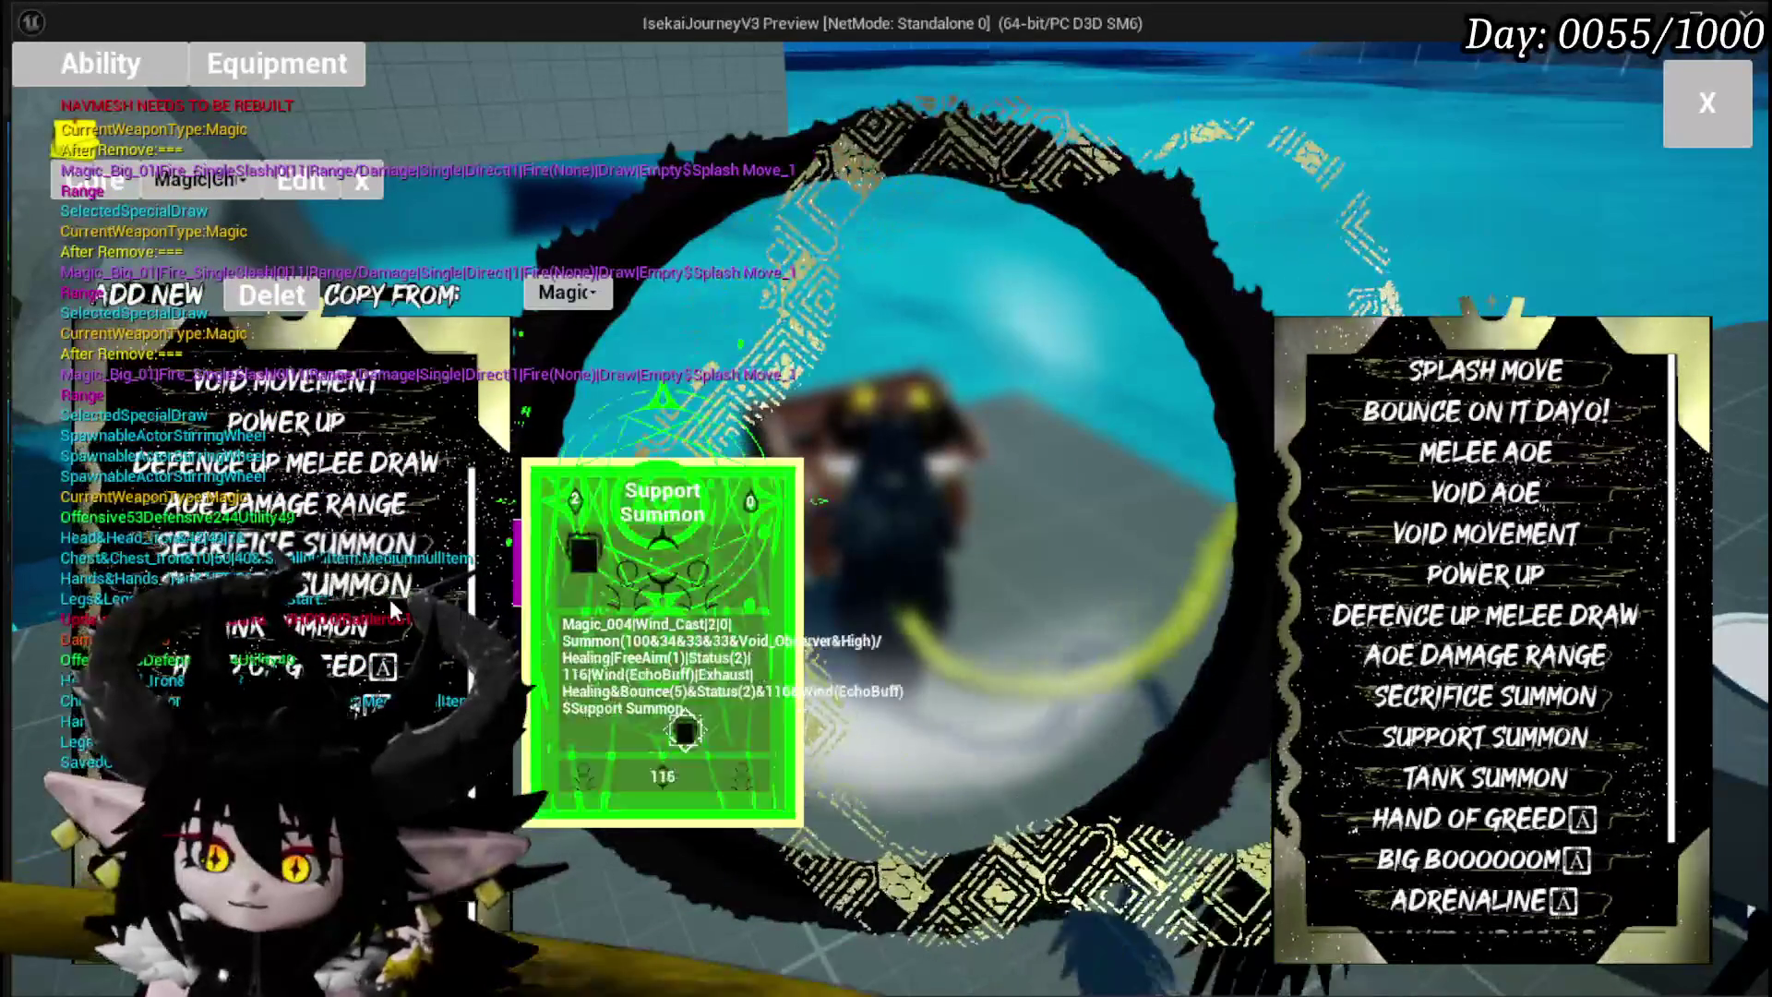
{"action": "key", "text": "Escape"}
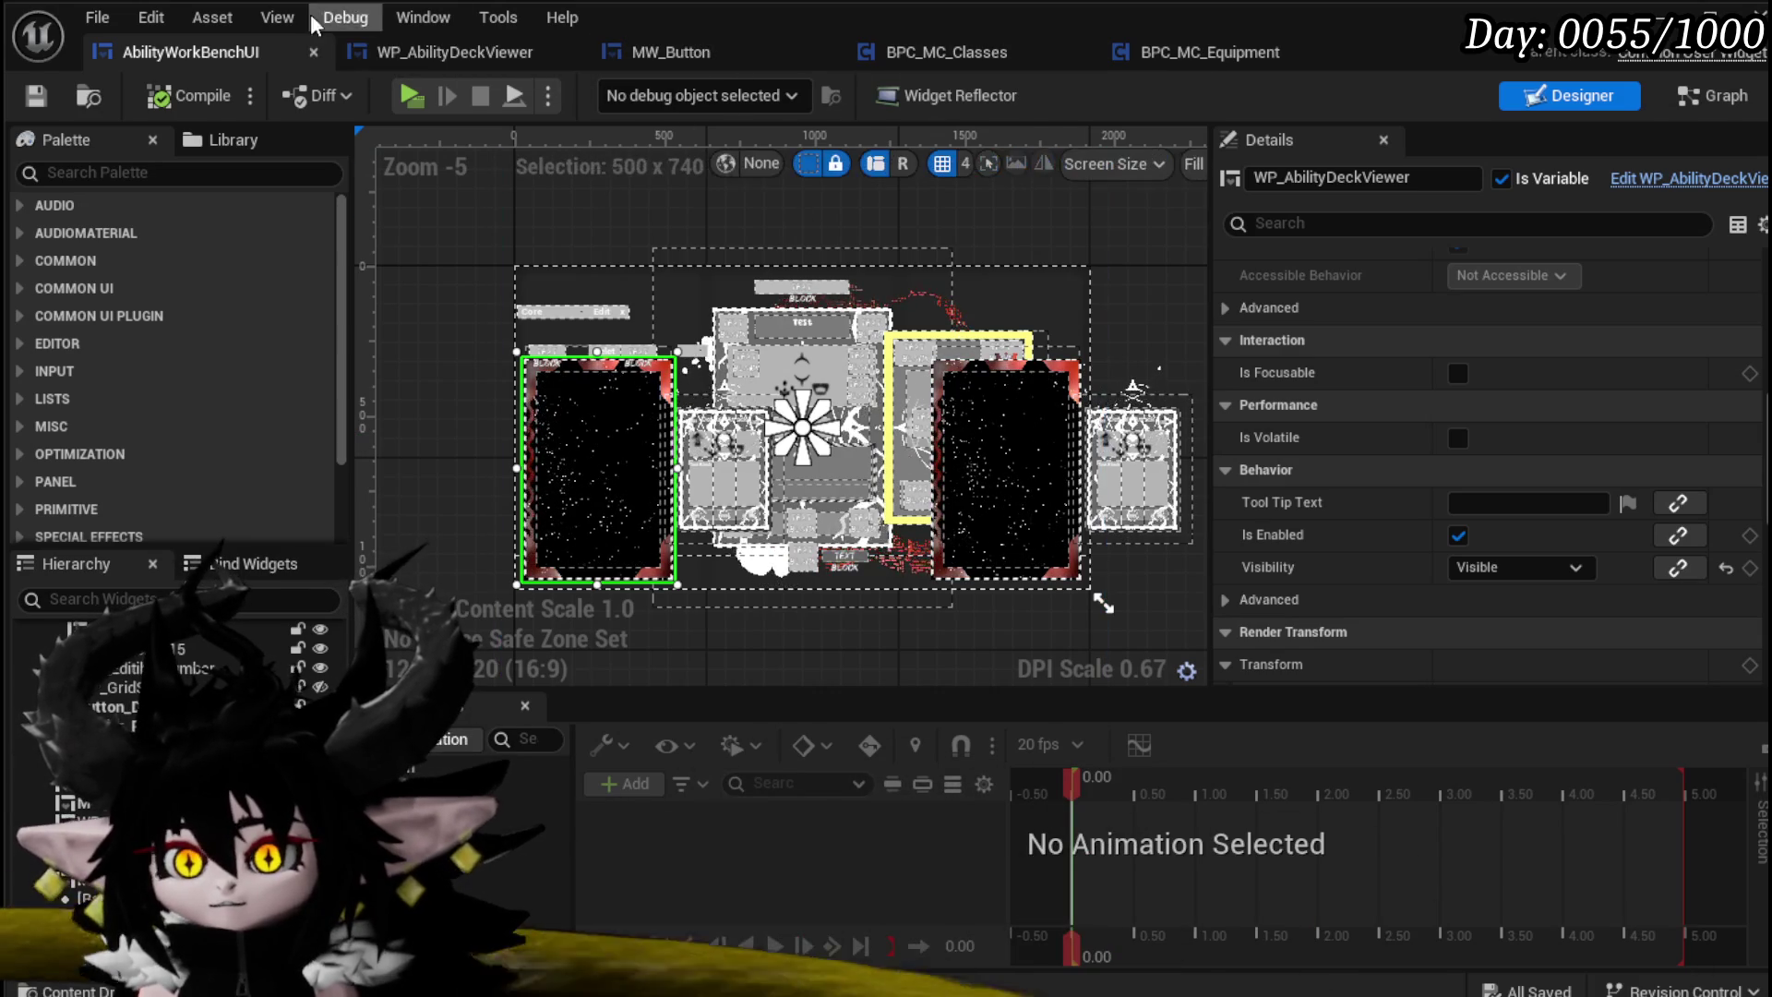
Step: Put a breakpoint on the CopyAbilityFromDeck function's entry node
{"action": "left_click", "coordinate": [1712, 95]}
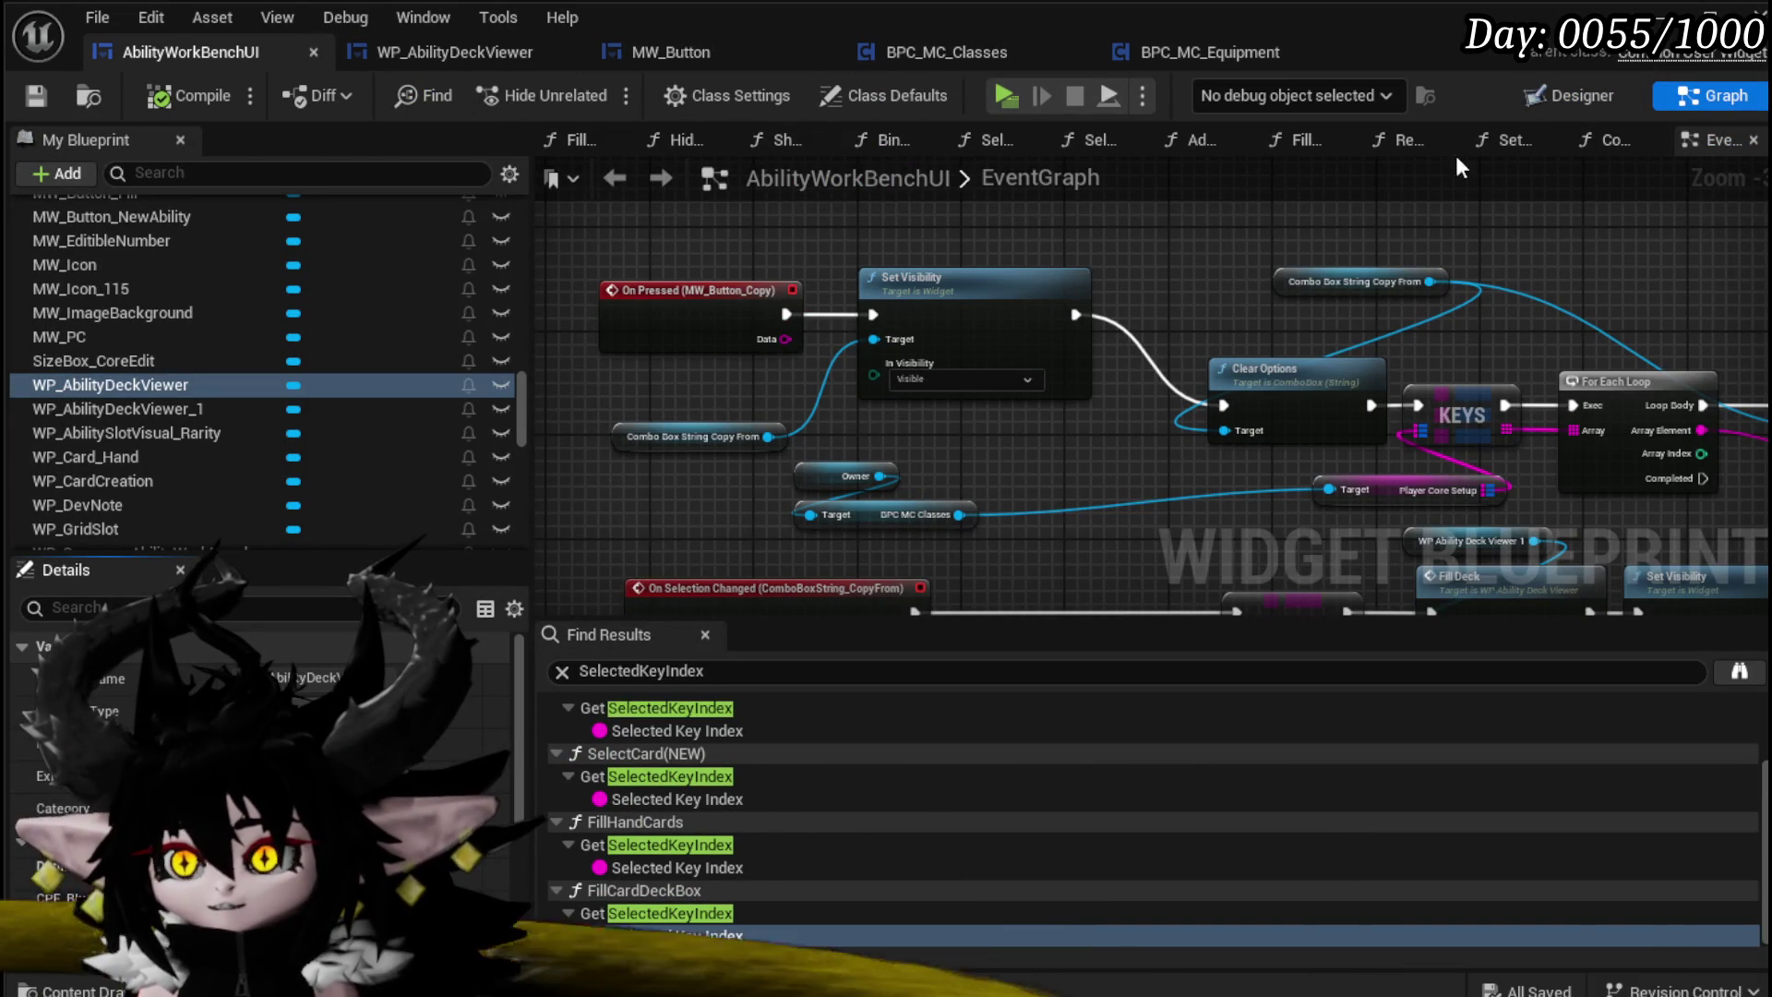
{"action": "left_click", "coordinate": [1611, 139]}
{"action": "left_click", "coordinate": [920, 320]}
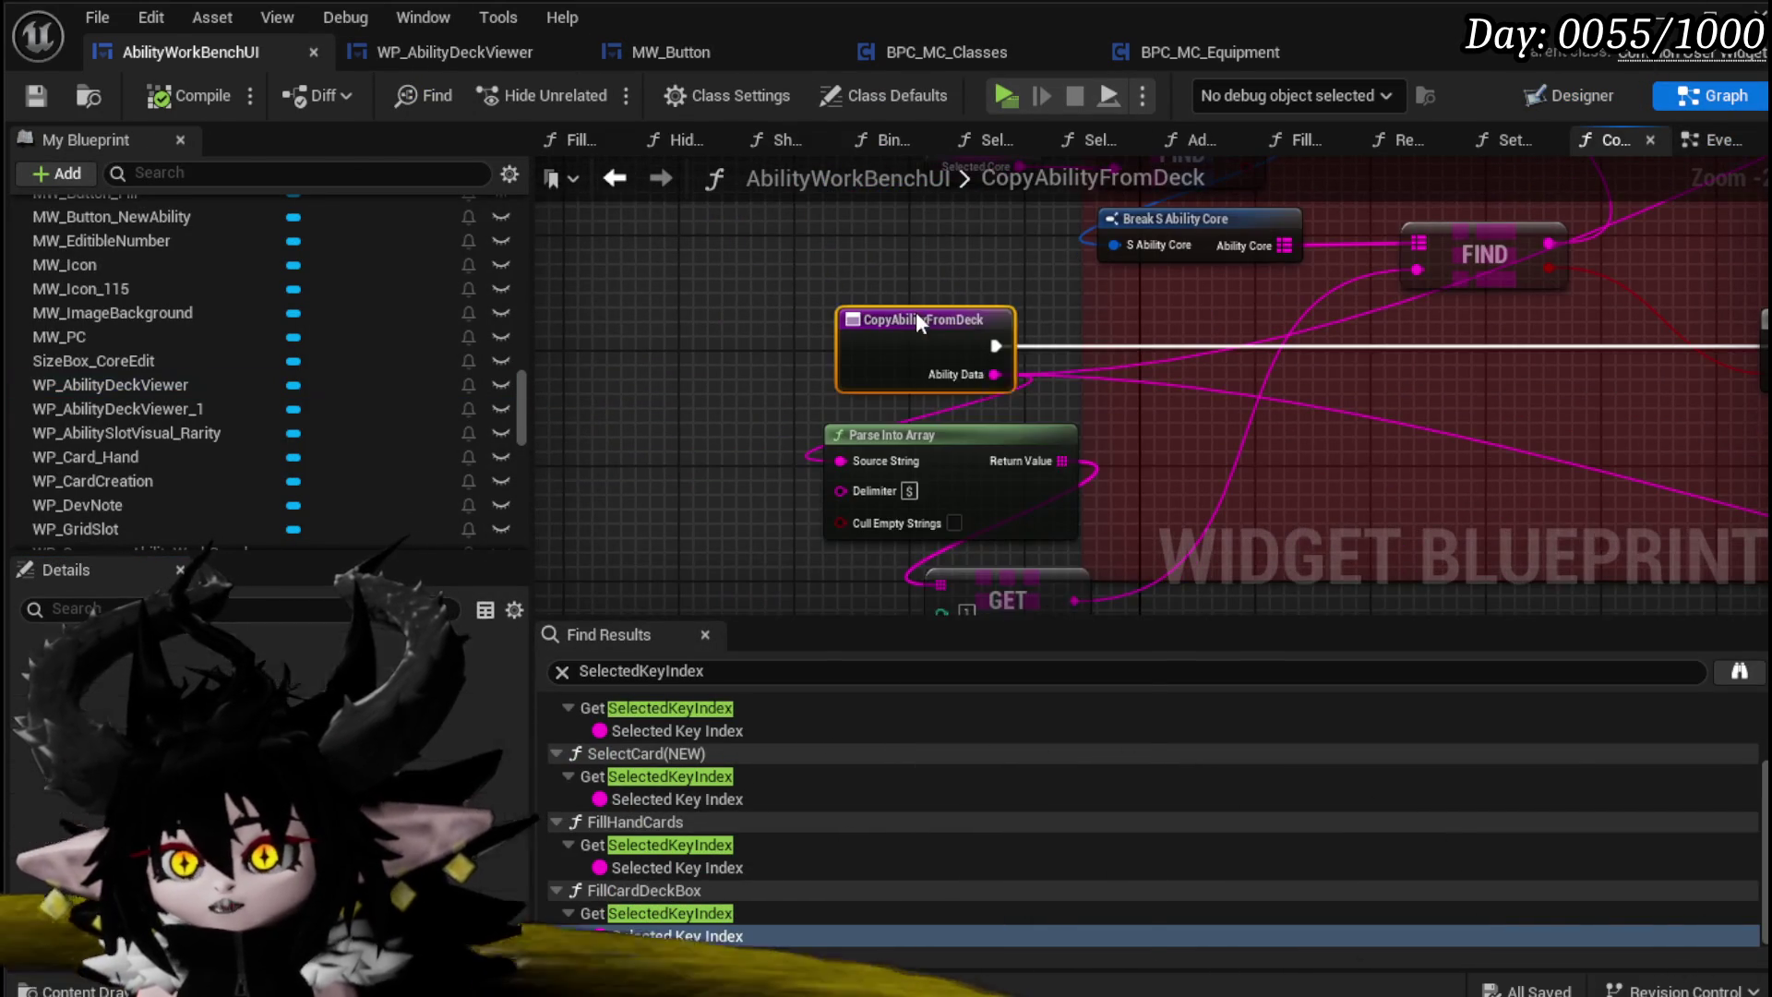
{"action": "right_click", "coordinate": [919, 317]}
{"action": "left_click", "coordinate": [1010, 809]}
Step: Move the GET node up and to the right in the CopyAbilityFromDeck graph
{"action": "left_click_drag", "start_coordinate": [722, 426], "coordinate": [706, 395]}
{"action": "mouse_move", "coordinate": [1084, 521]}
{"action": "left_mouse_down"}
{"action": "mouse_move", "coordinate": [1012, 514]}
{"action": "mouse_move", "coordinate": [1008, 552]}
{"action": "mouse_move", "coordinate": [1022, 483]}
{"action": "left_mouse_up"}
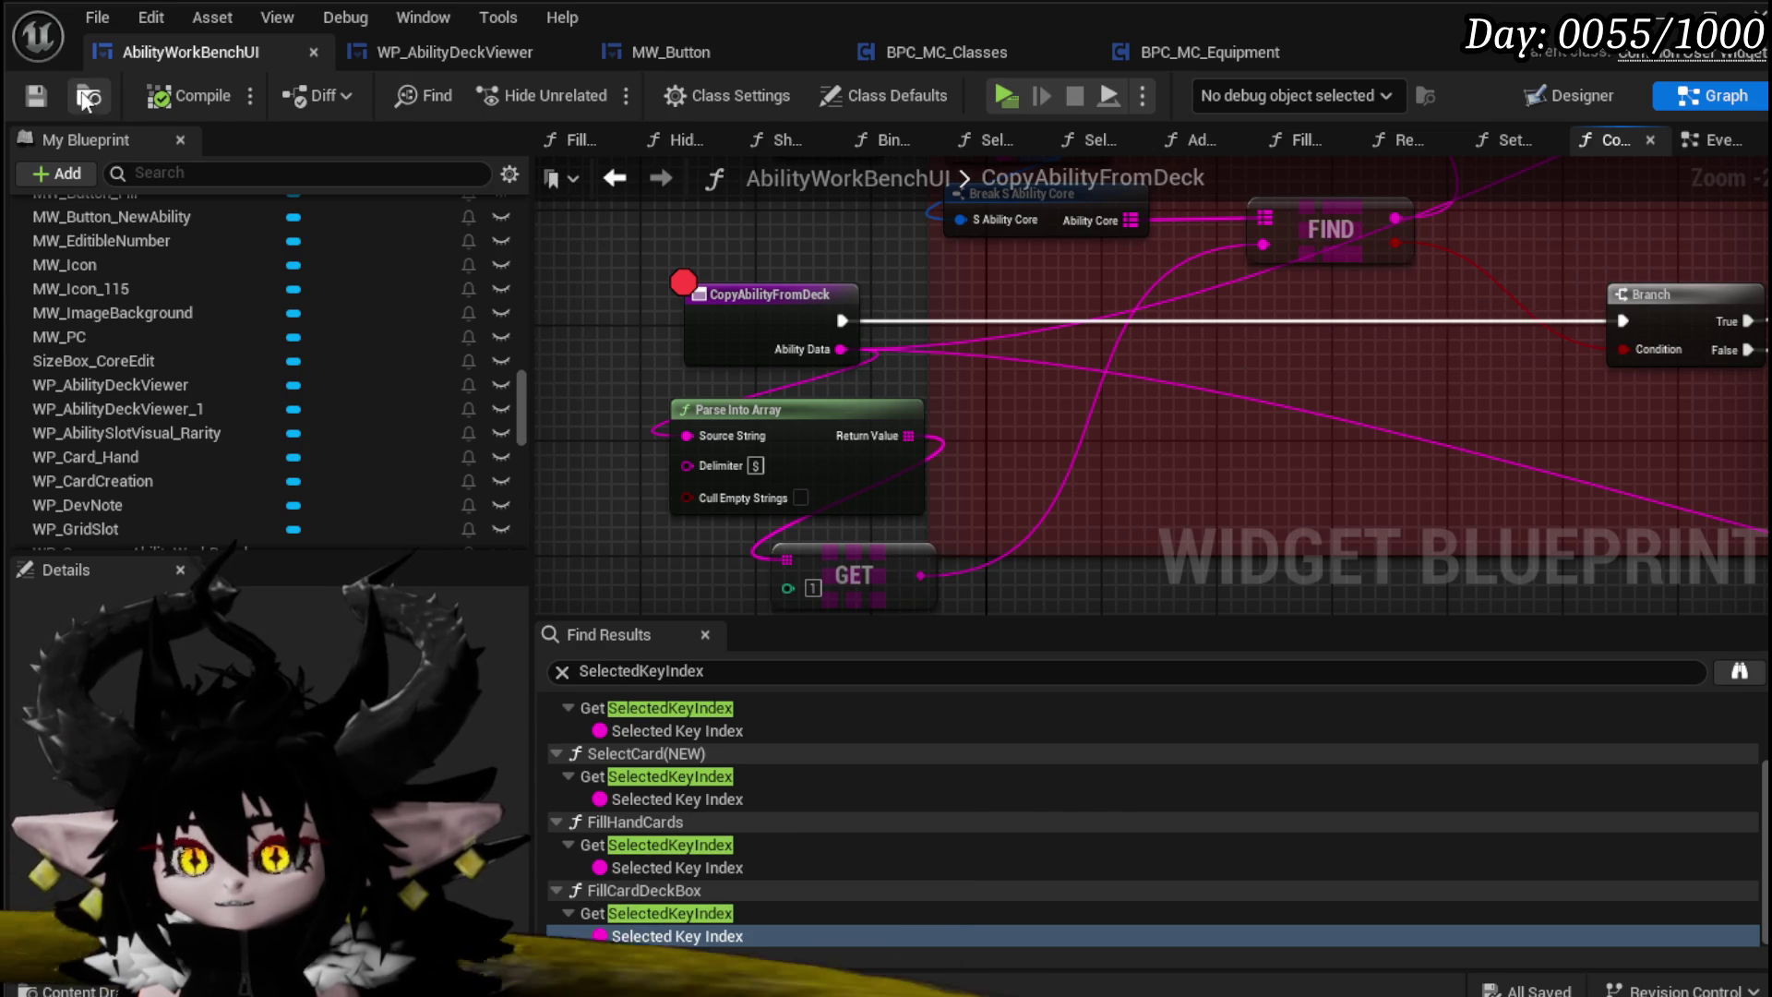
{"action": "left_click_drag", "start_coordinate": [1032, 275], "coordinate": [1039, 247]}
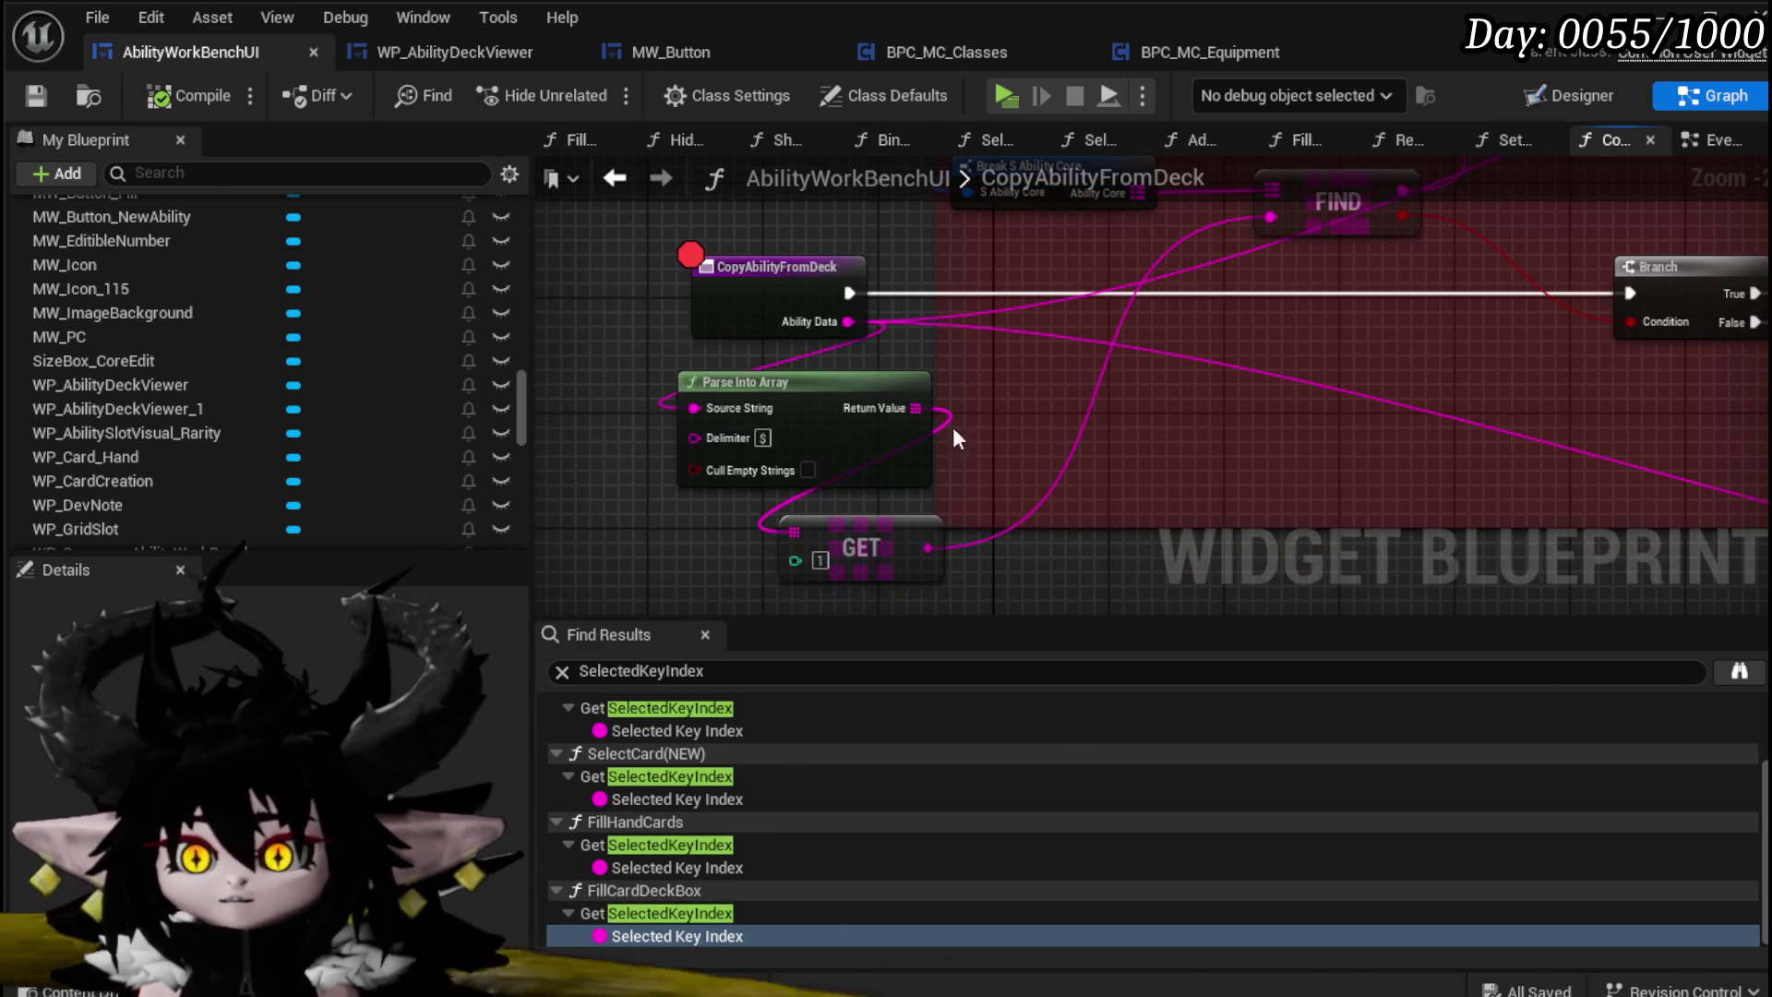
{"action": "left_click_drag", "start_coordinate": [888, 550], "coordinate": [1072, 491]}
{"action": "mouse_move", "coordinate": [1075, 422]}
{"action": "left_mouse_down"}
{"action": "mouse_move", "coordinate": [900, 524]}
{"action": "mouse_move", "coordinate": [1036, 420]}
{"action": "left_mouse_up"}
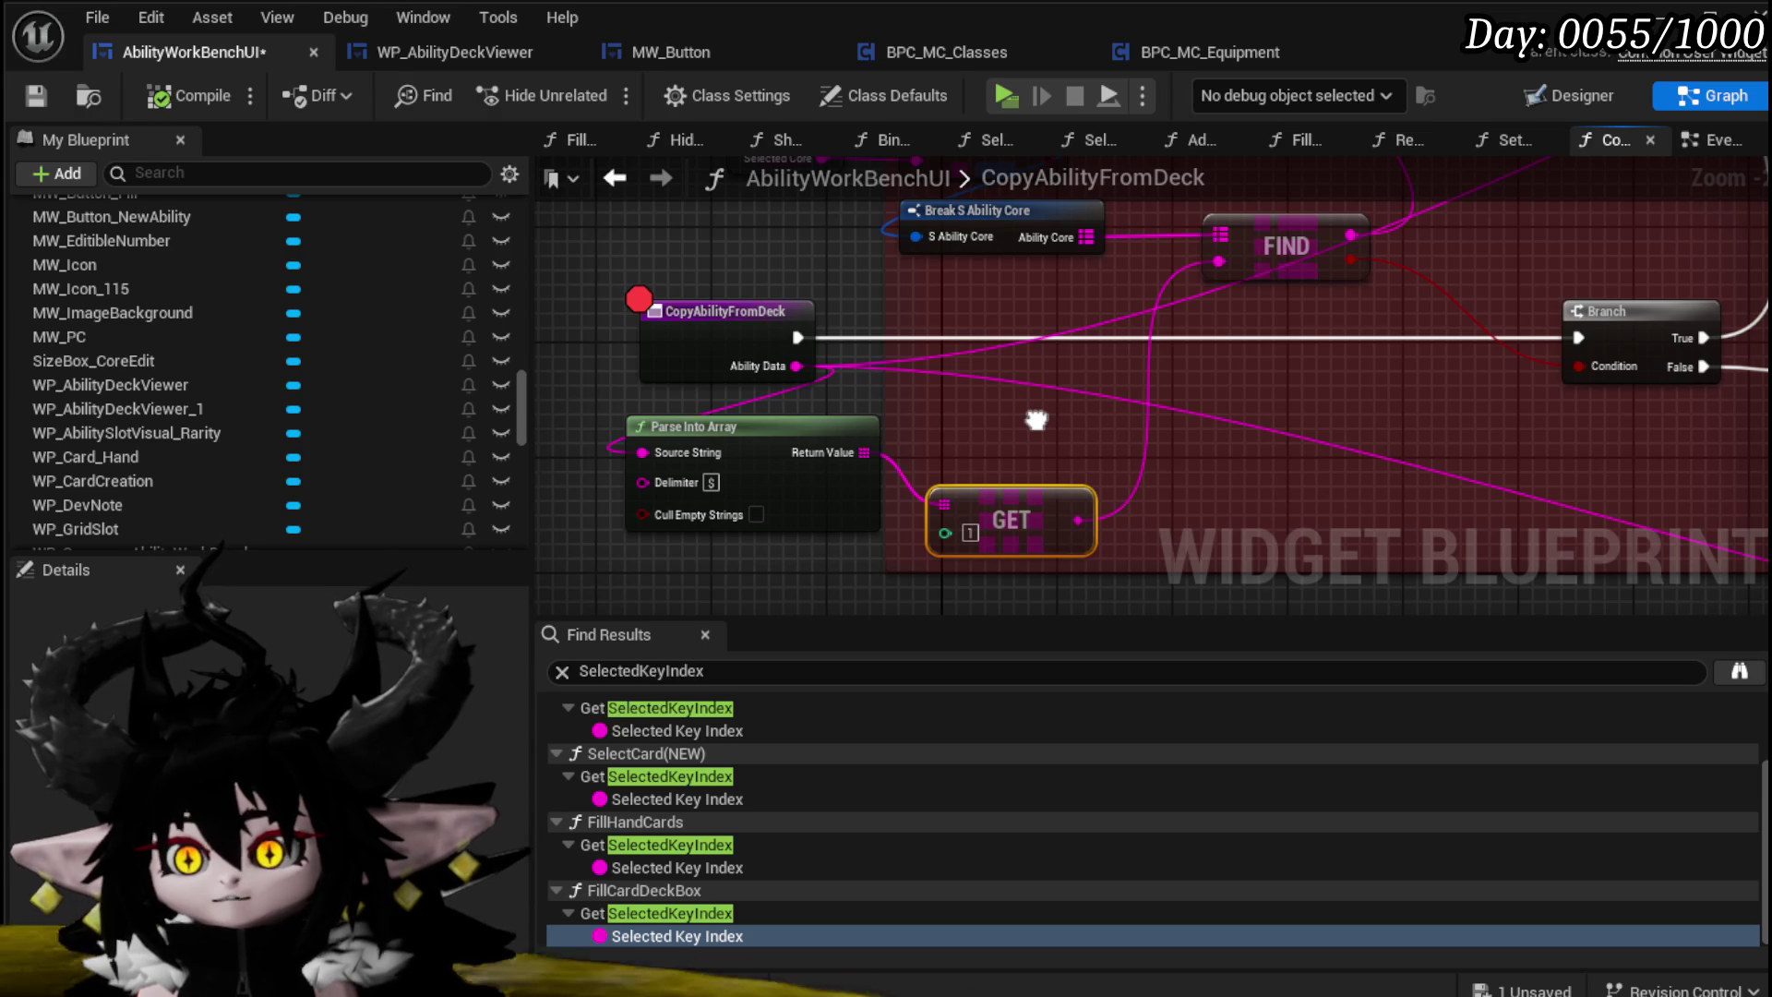
{"action": "left_click_drag", "start_coordinate": [1037, 420], "coordinate": [1055, 487]}
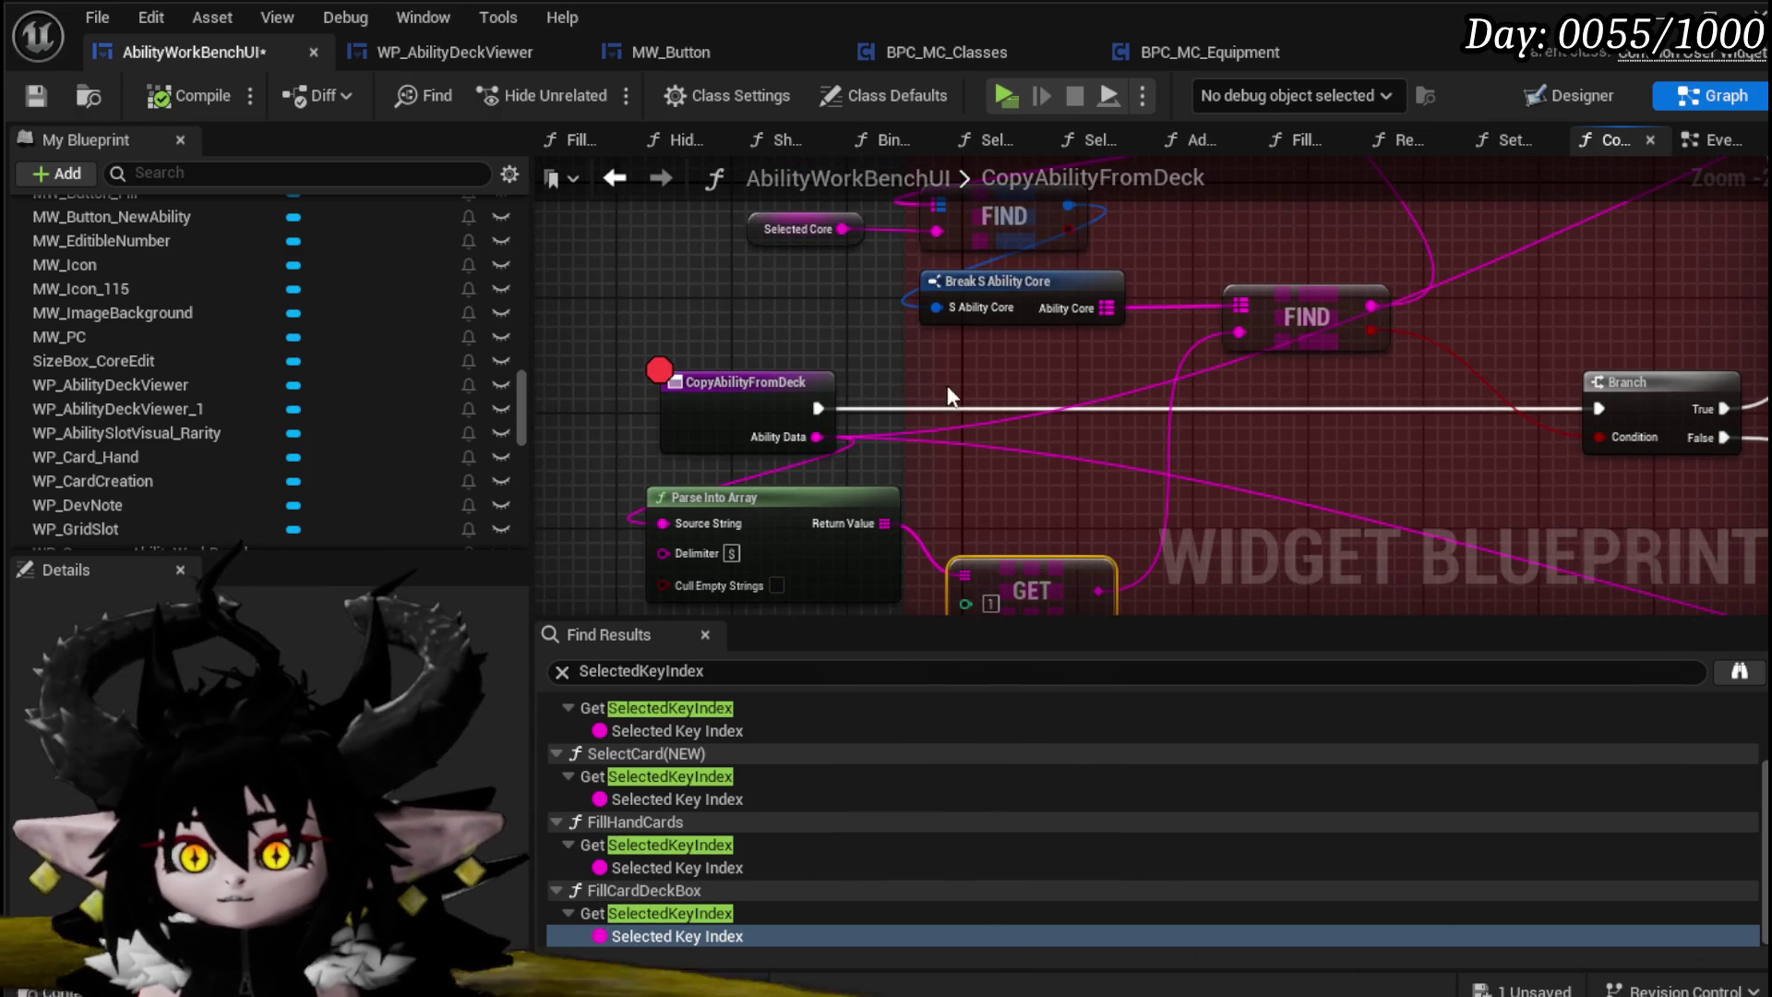
{"action": "left_click_drag", "start_coordinate": [947, 385], "coordinate": [950, 469]}
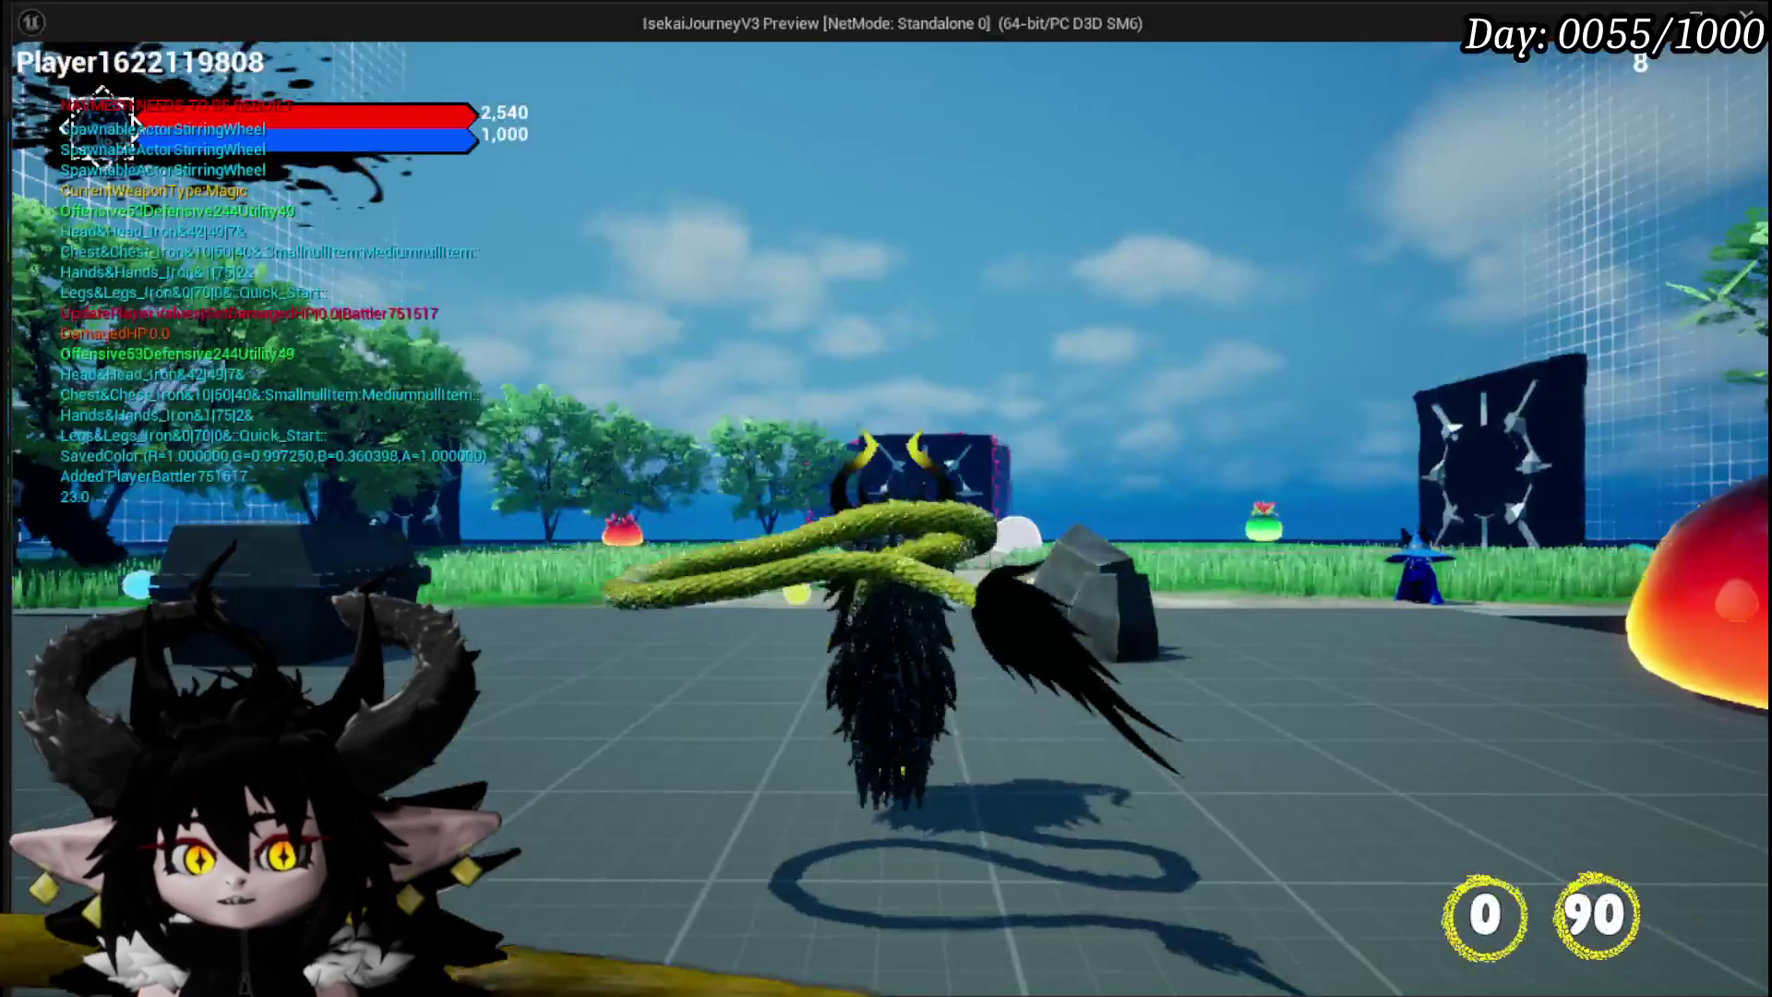
Step: Walk to the workbench, open the ability workbench, and choose the Magic core
{"action": "key", "text": "w"}
{"action": "key", "text": "e"}
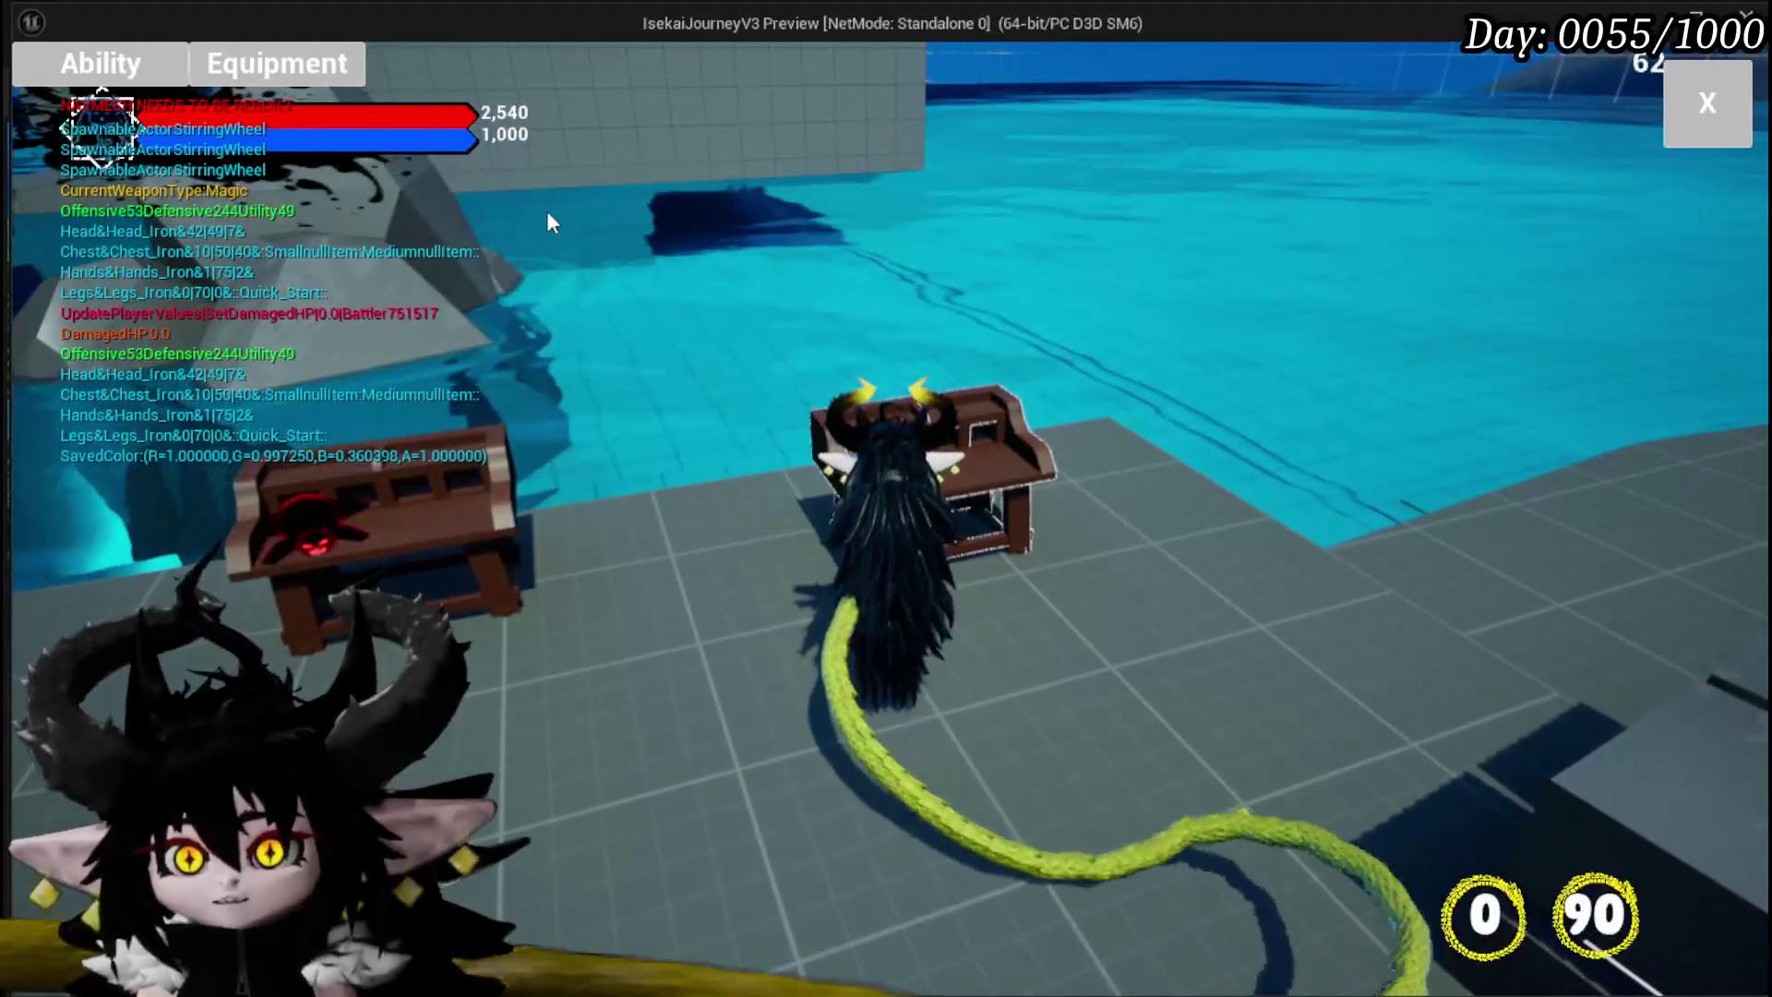
{"action": "key", "text": "e"}
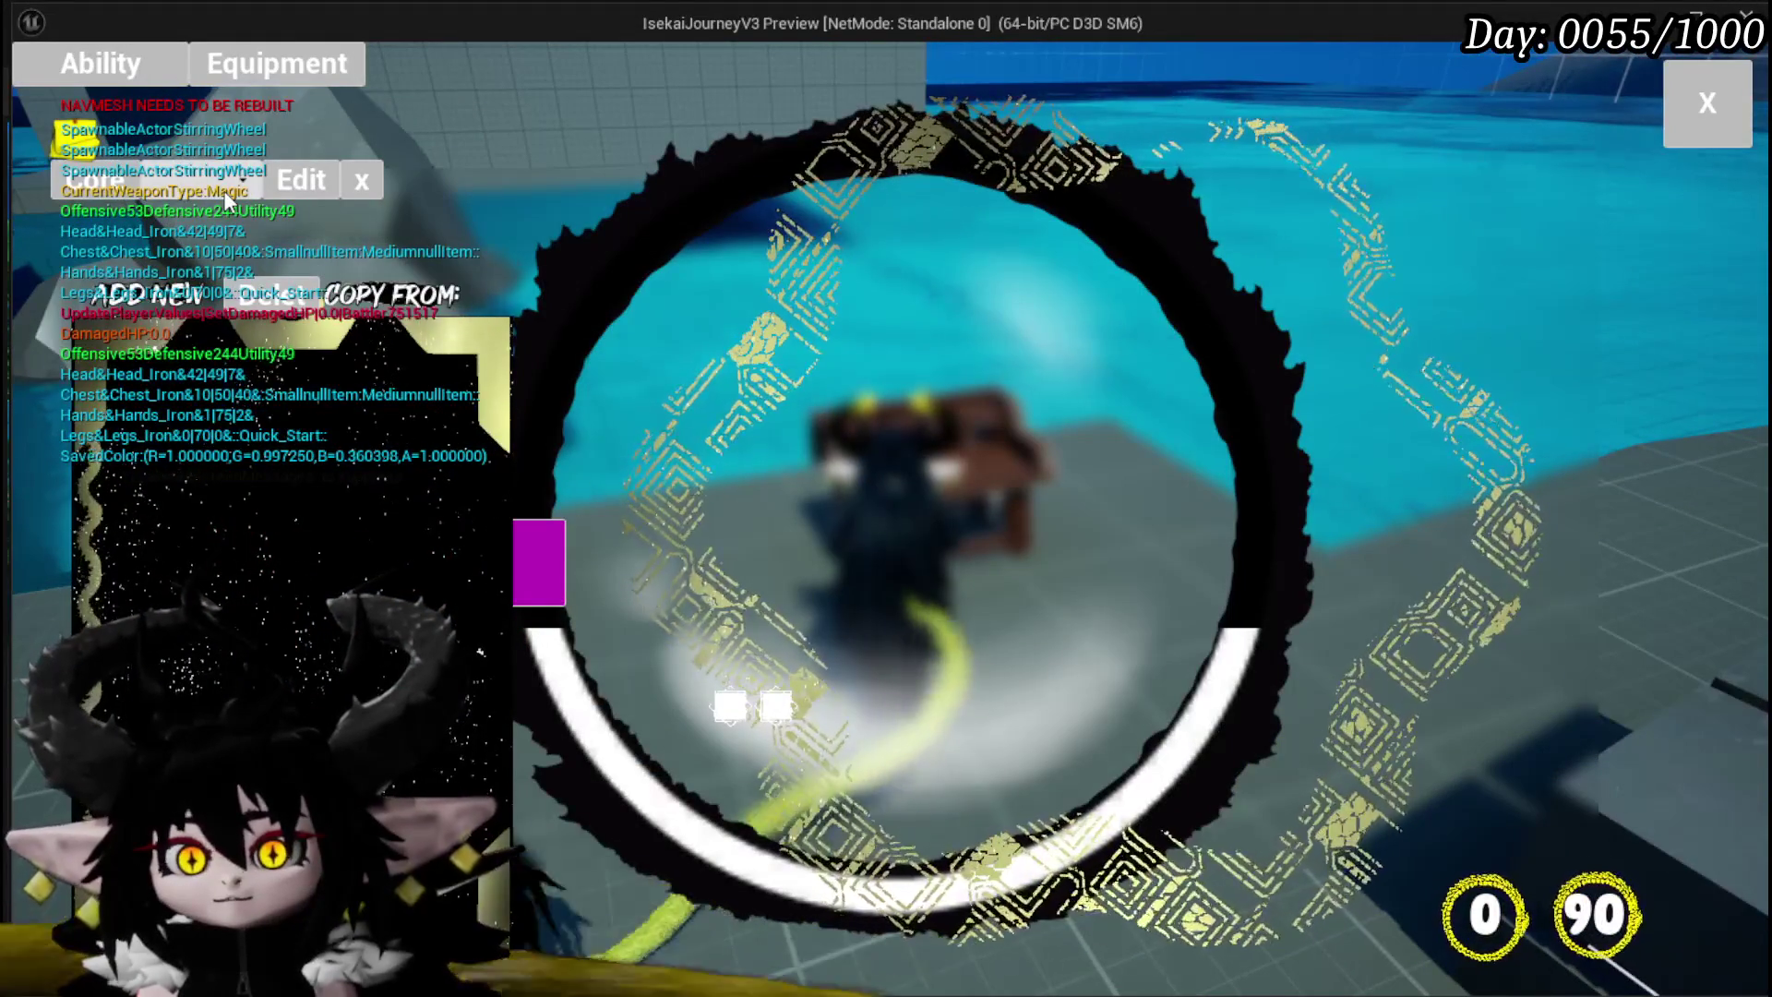
{"action": "left_click", "coordinate": [224, 190]}
{"action": "left_click", "coordinate": [235, 241]}
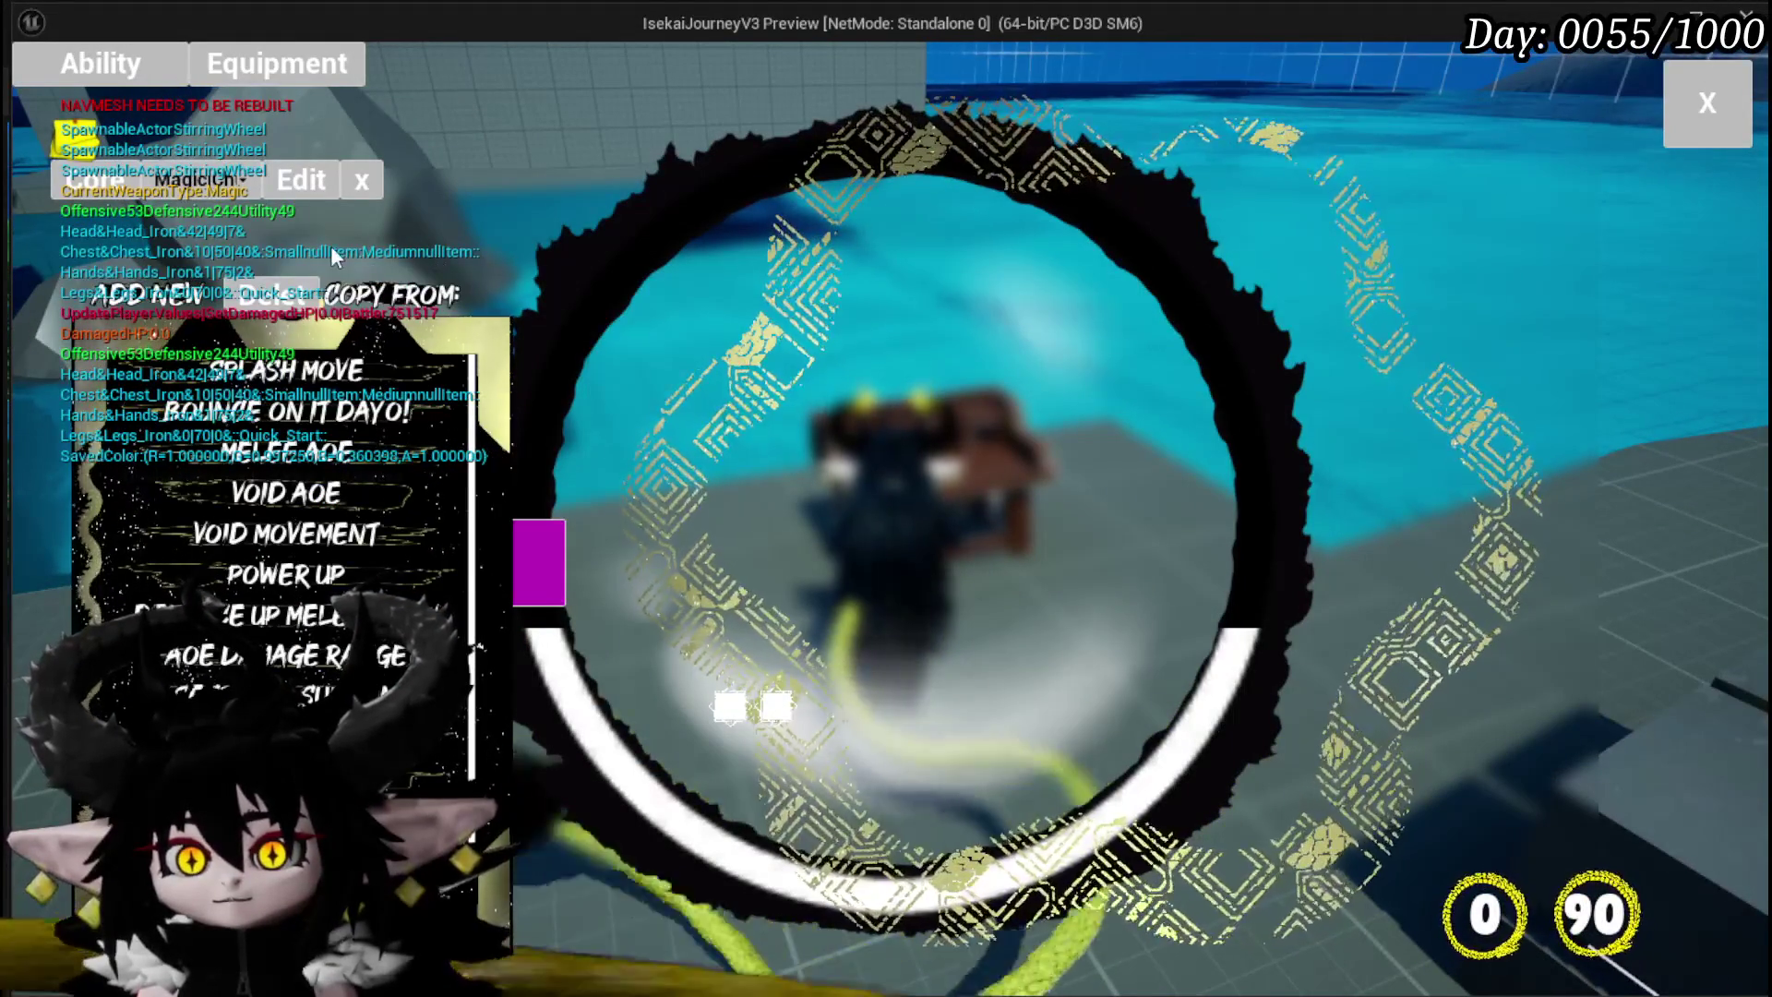
Step: Set Copy From to Magic and copy Splash Move, hitting the CopyAbilityFromDeck breakpoint
{"action": "left_click", "coordinate": [407, 309]}
{"action": "left_click", "coordinate": [566, 292]}
{"action": "left_click", "coordinate": [582, 323]}
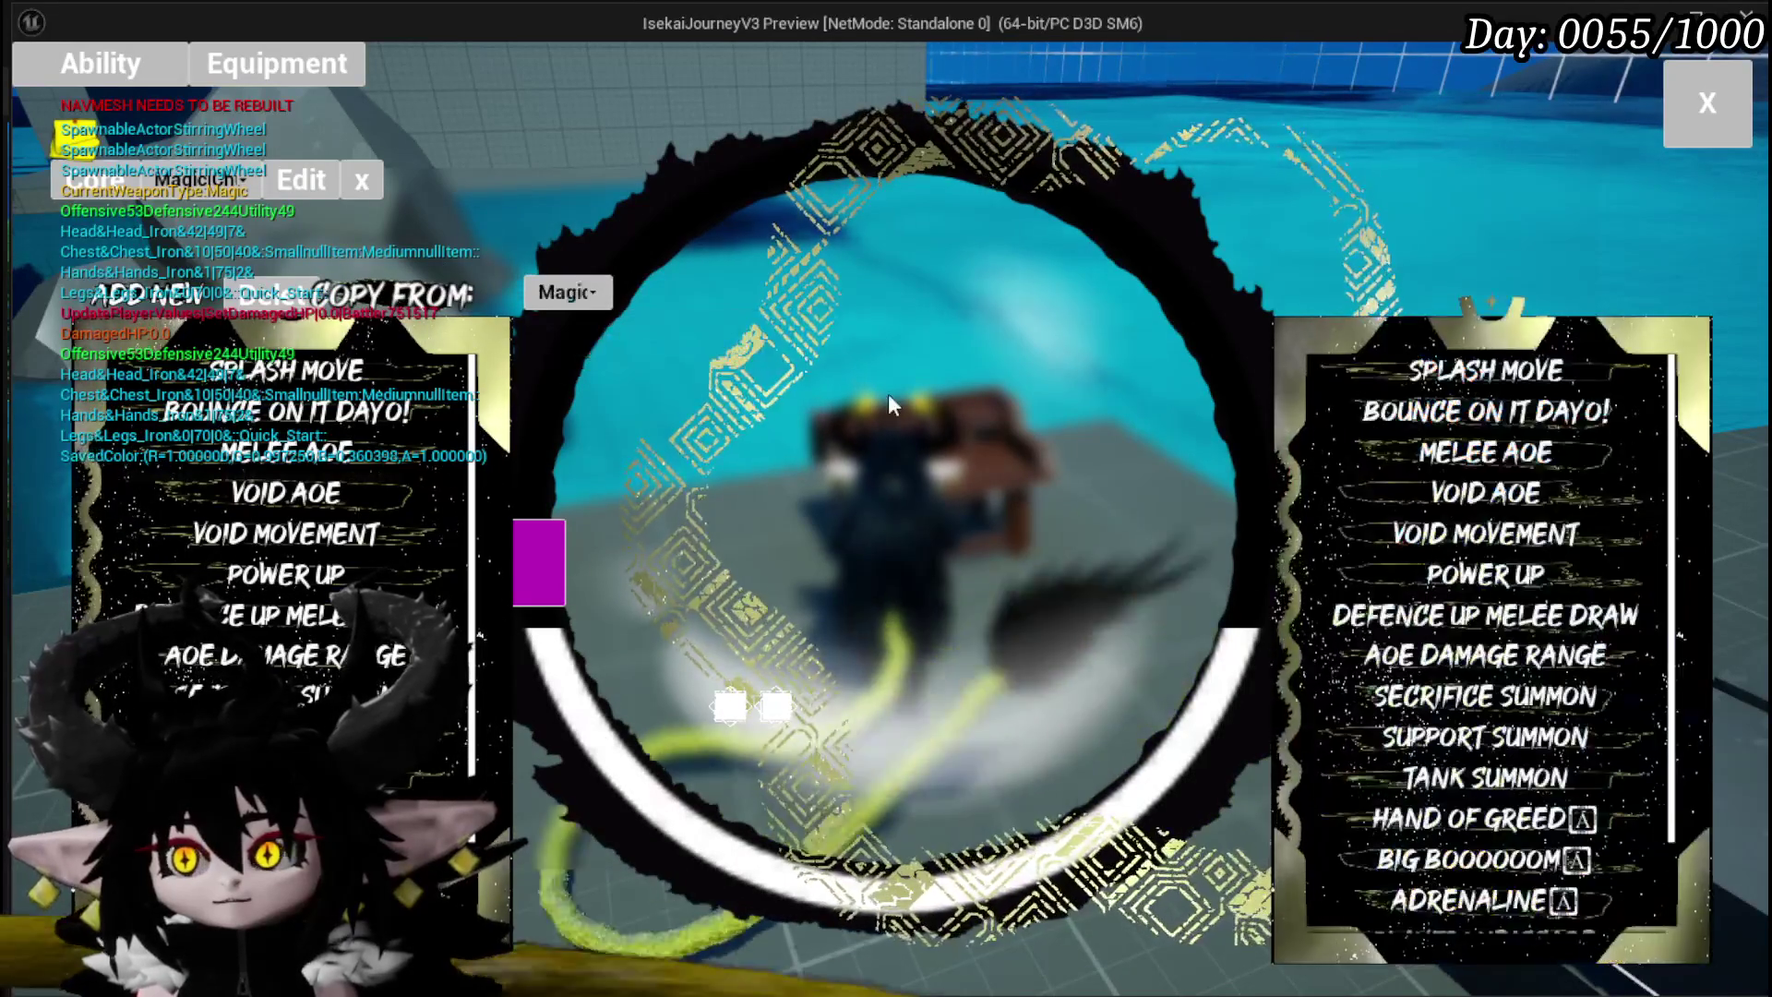
{"action": "left_click", "coordinate": [1427, 381]}
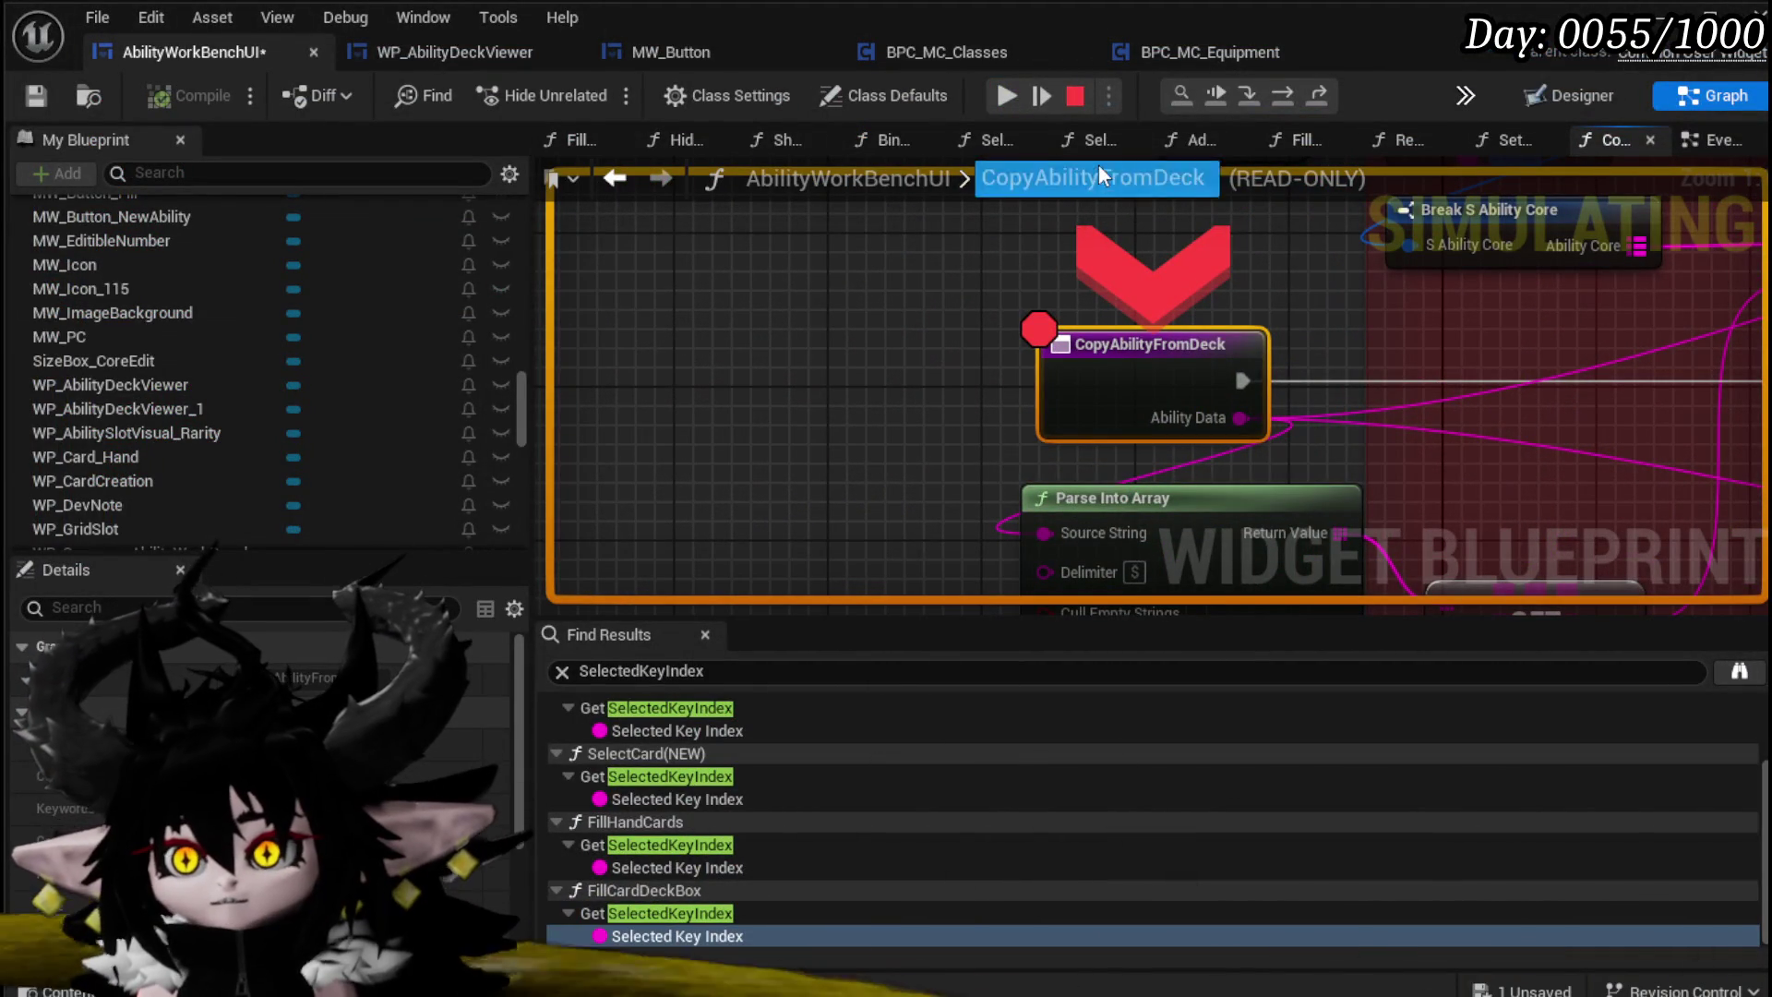
Step: Step over through Branch, SET Temp Name and Get Original Ability, then resume the game
{"action": "left_click", "coordinate": [1289, 89]}
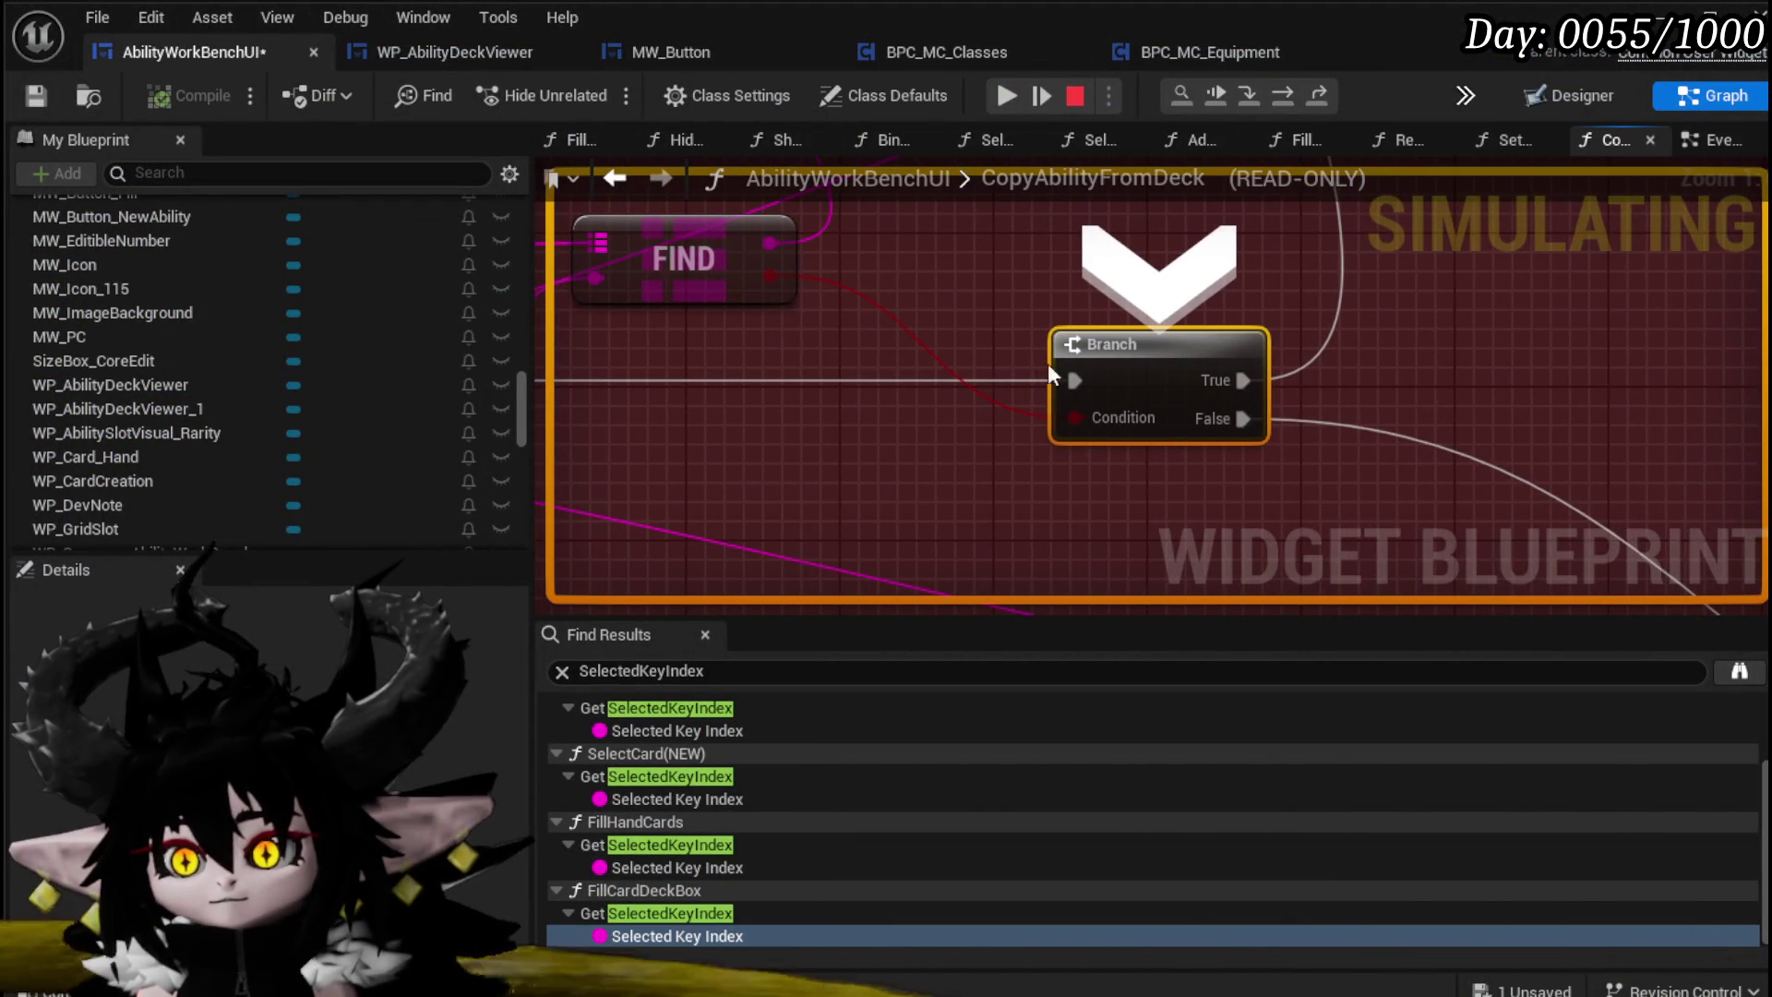
{"action": "left_click", "coordinate": [1283, 96]}
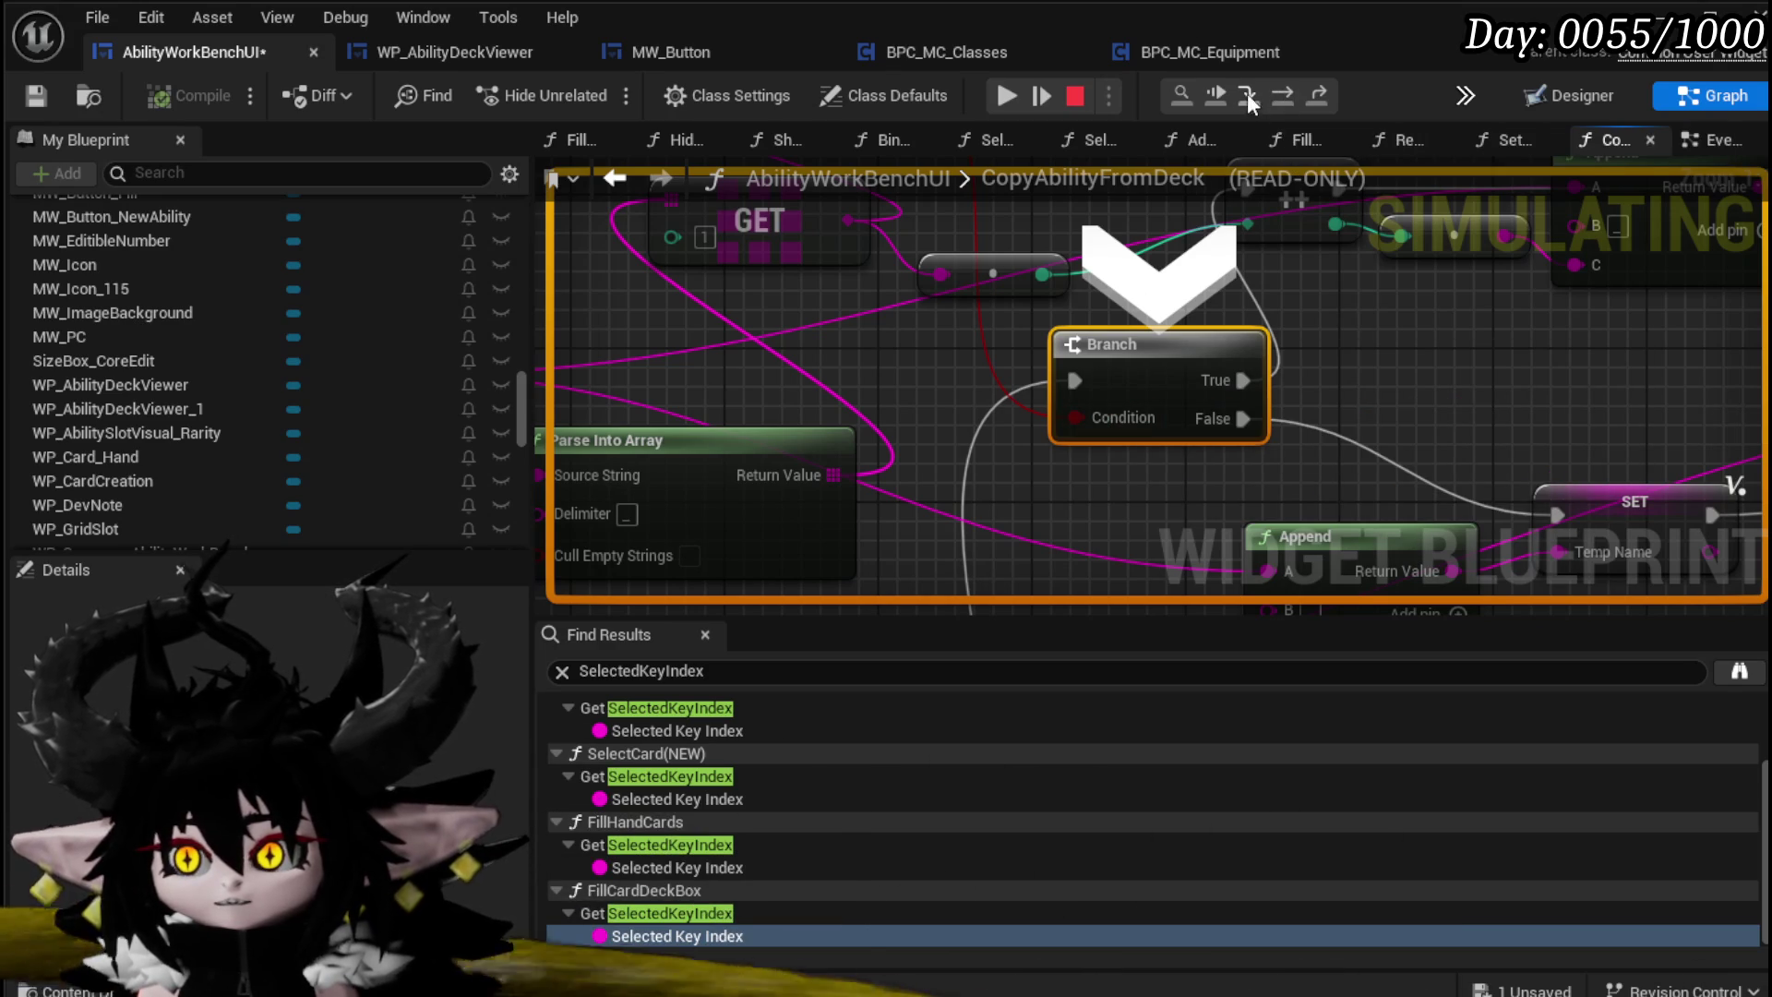
{"action": "left_click", "coordinate": [1279, 94]}
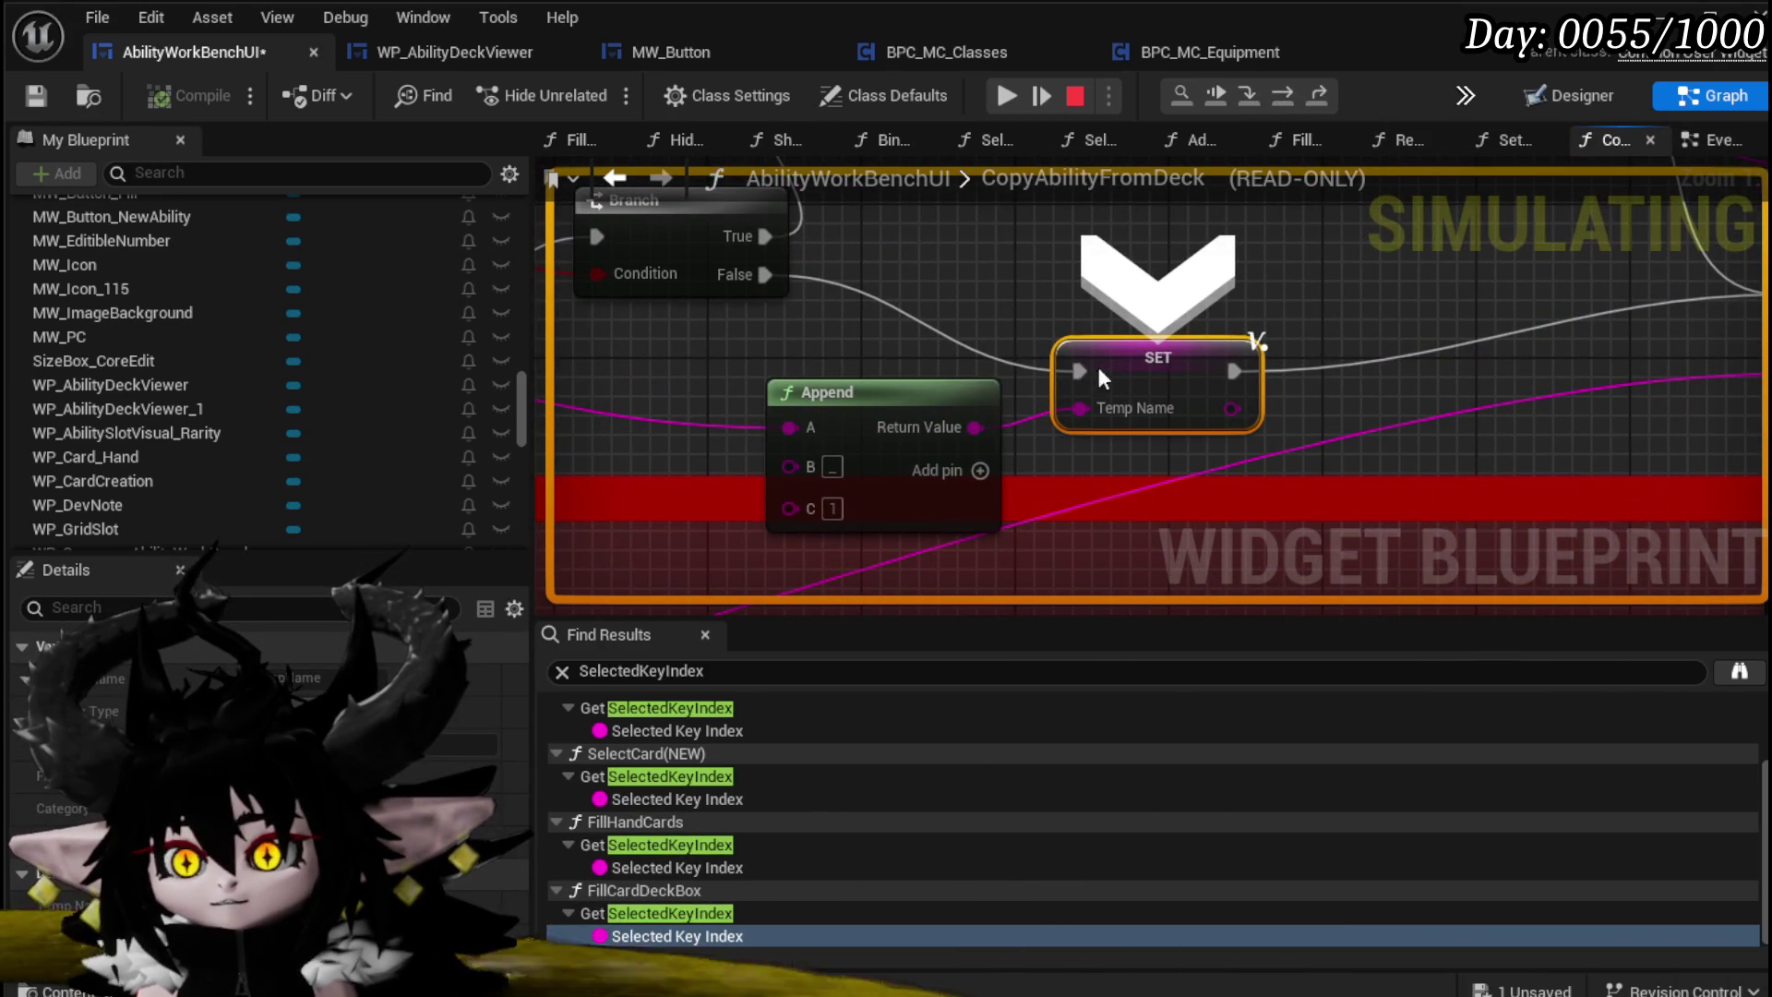
{"action": "left_click", "coordinate": [1291, 92]}
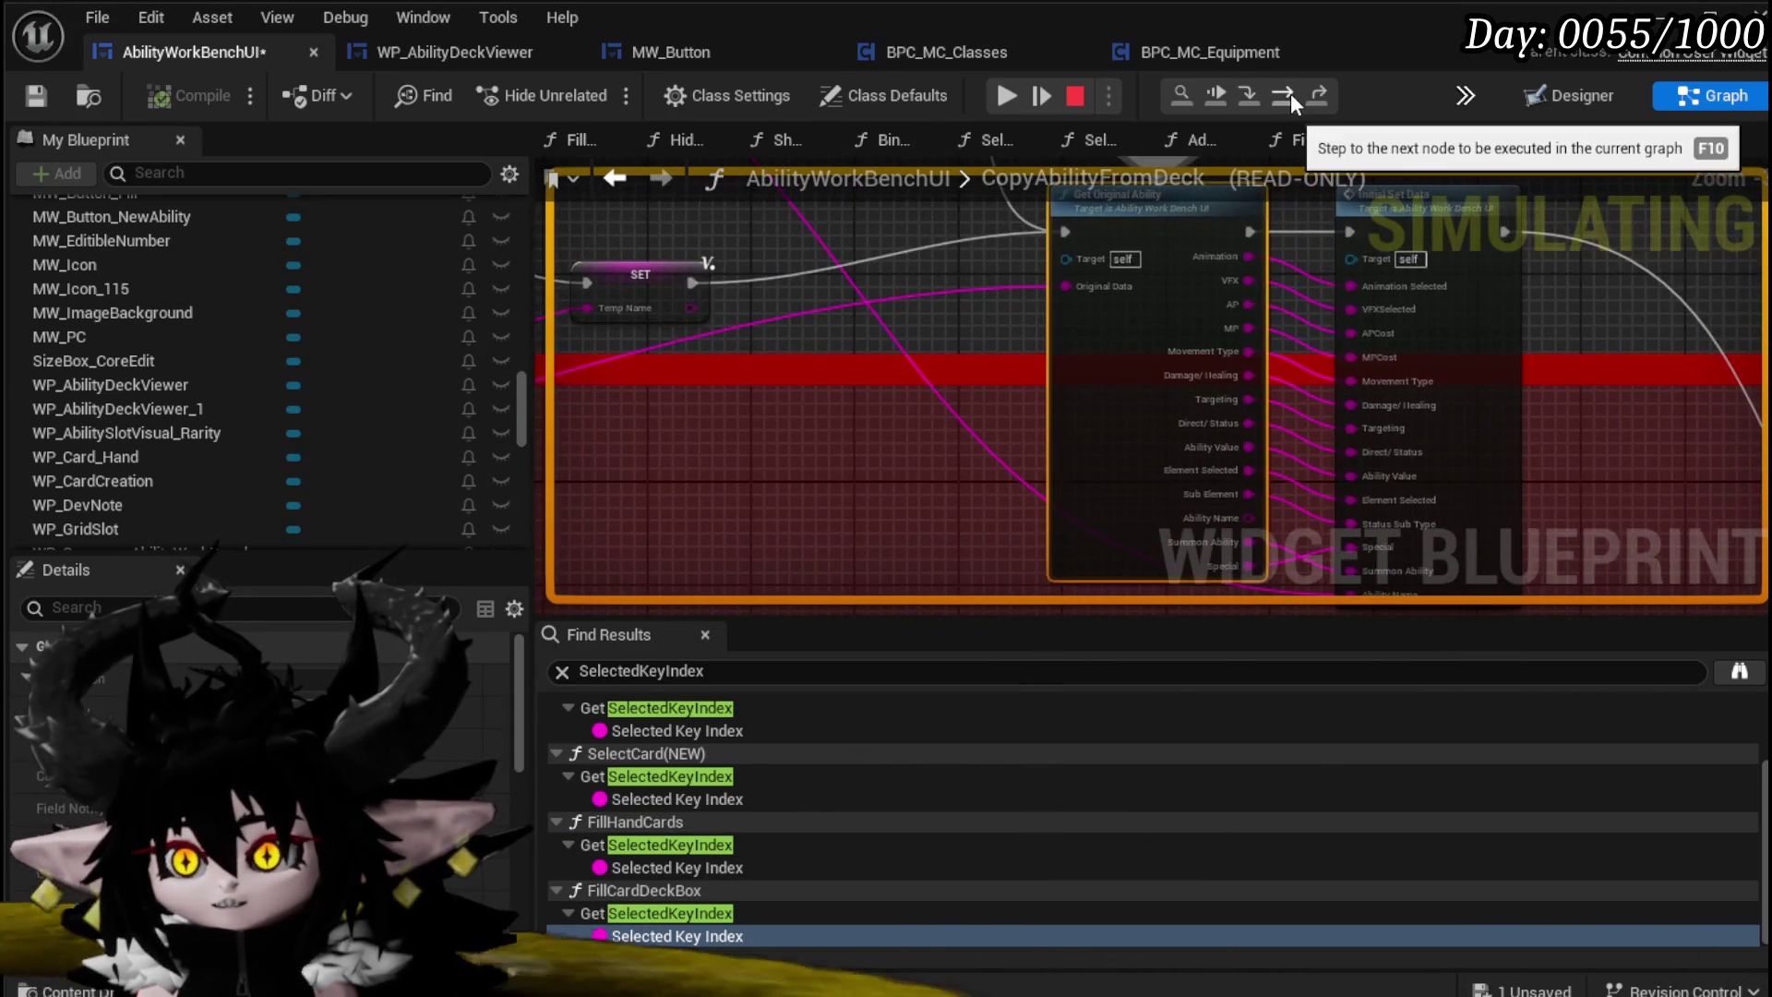
{"action": "left_click", "coordinate": [1290, 93]}
{"action": "left_click", "coordinate": [995, 96]}
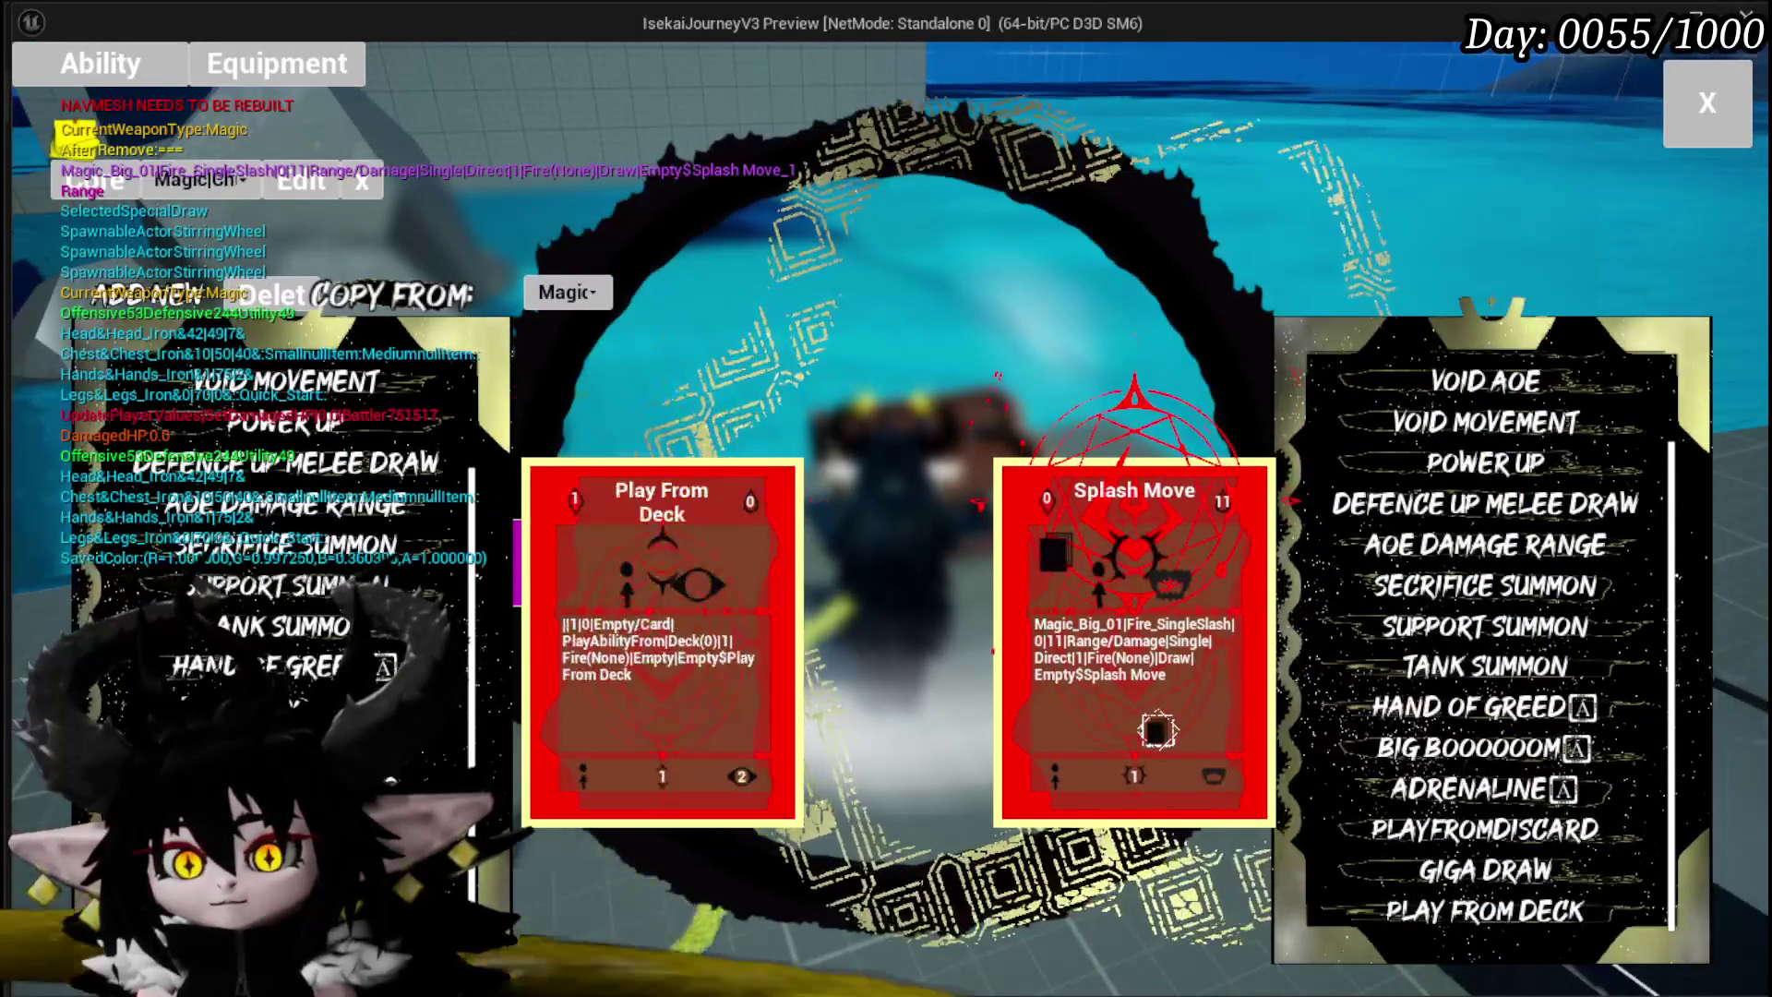
Step: Copy an ability again to hit the breakpoint and step past the Branch node
{"action": "scroll", "coordinate": [1477, 372], "scroll_direction": "up", "scroll_amount": 3}
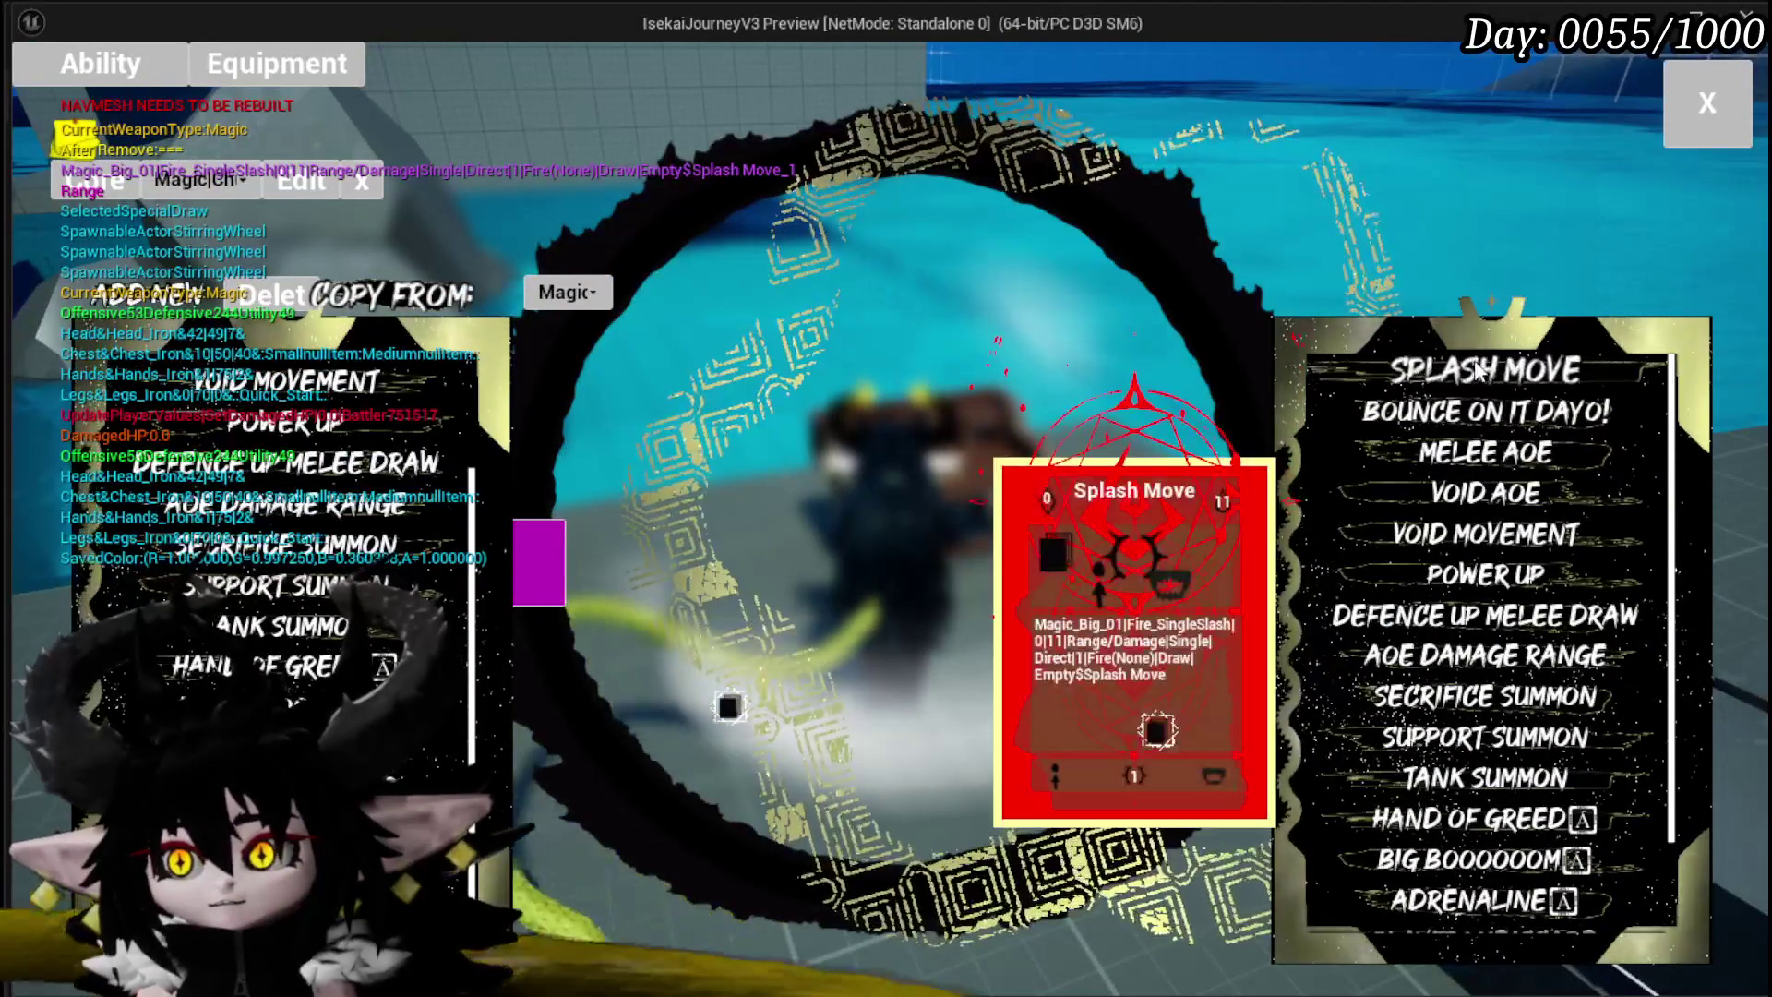
{"action": "left_click", "coordinate": [1477, 370]}
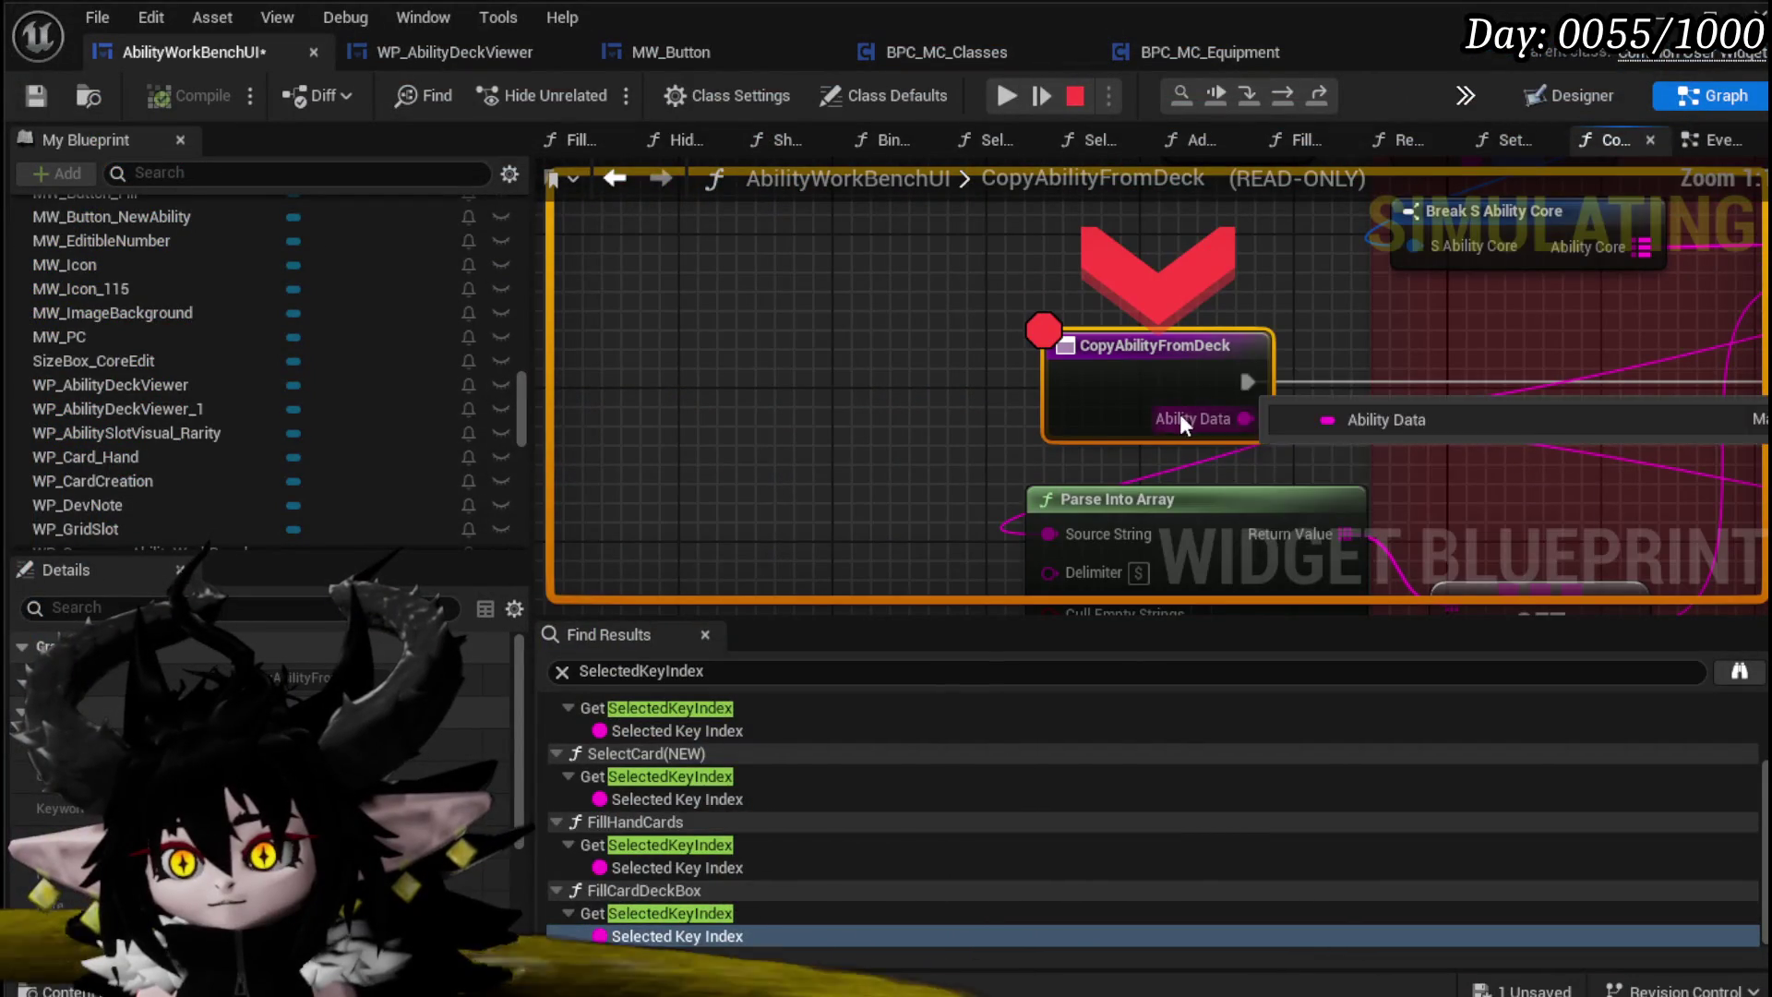
{"action": "left_click", "coordinate": [1284, 93]}
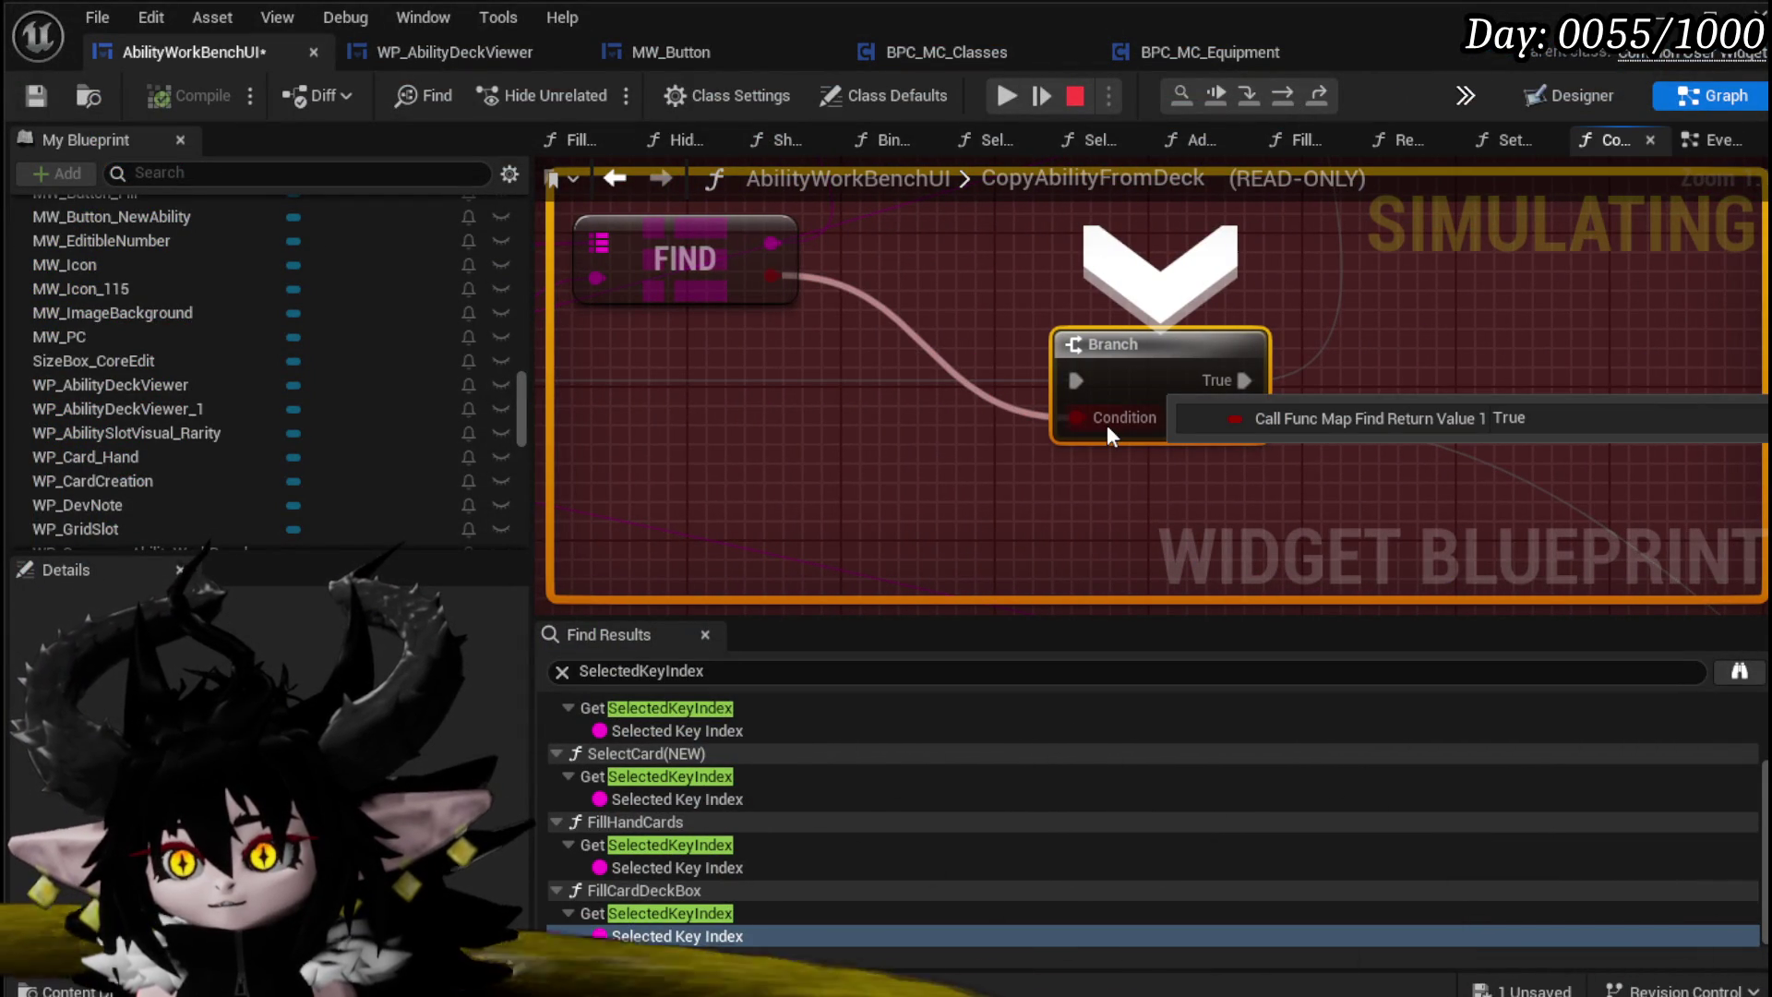
{"action": "left_click", "coordinate": [1292, 94]}
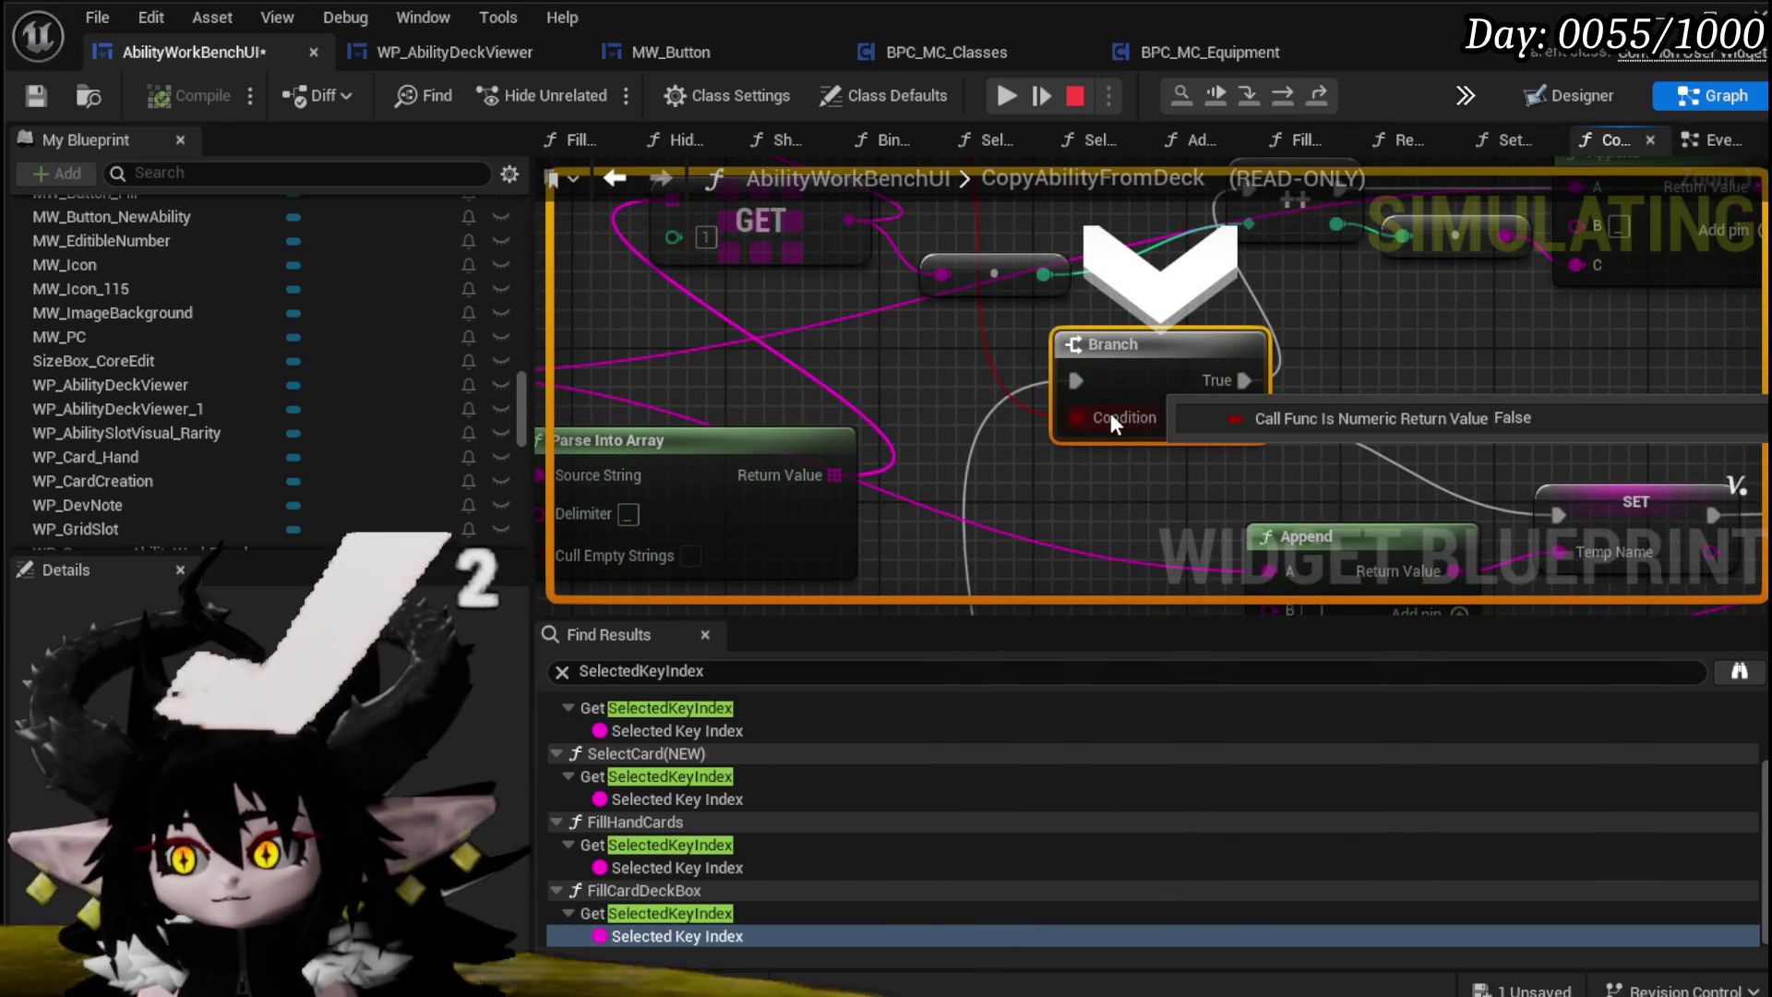
Step: Centre the graph on the entry node, step on to the Branch with F10, and stop the simulation
{"action": "scroll", "coordinate": [1098, 420], "scroll_direction": "down", "scroll_amount": 2}
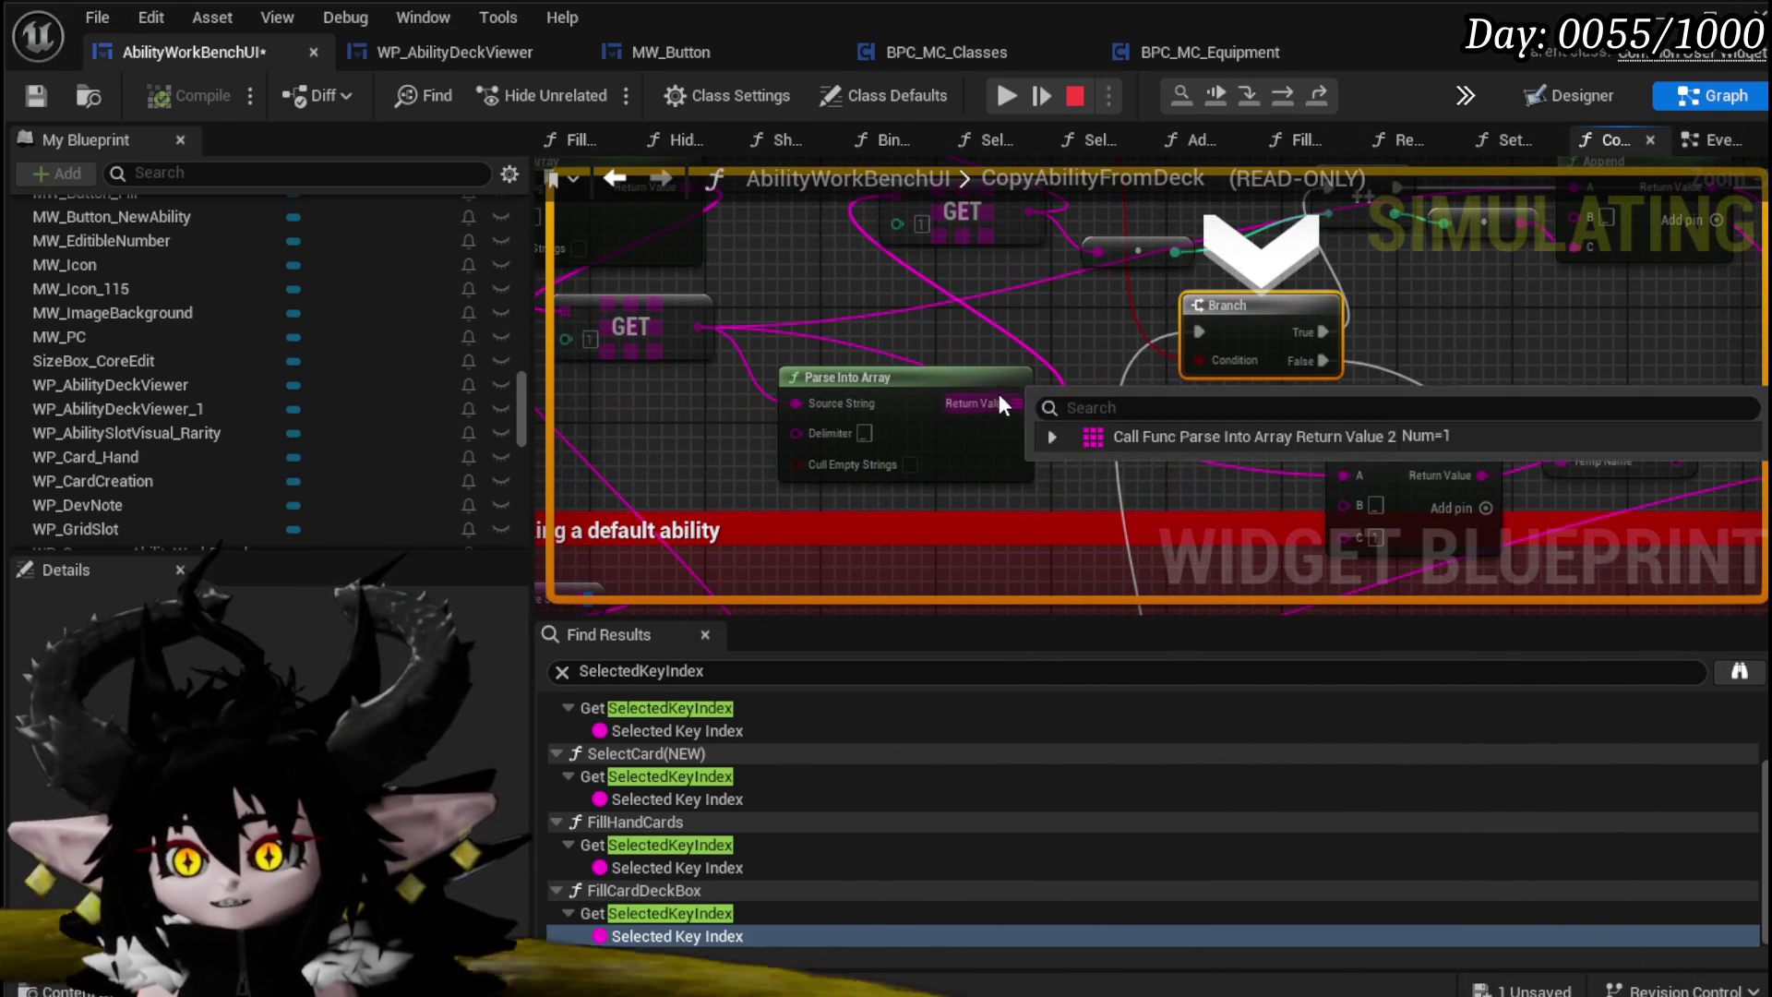
{"action": "mouse_move", "coordinate": [960, 293]}
{"action": "left_mouse_down"}
{"action": "mouse_move", "coordinate": [1235, 378]}
{"action": "mouse_move", "coordinate": [777, 319]}
{"action": "mouse_move", "coordinate": [861, 421]}
{"action": "left_mouse_up"}
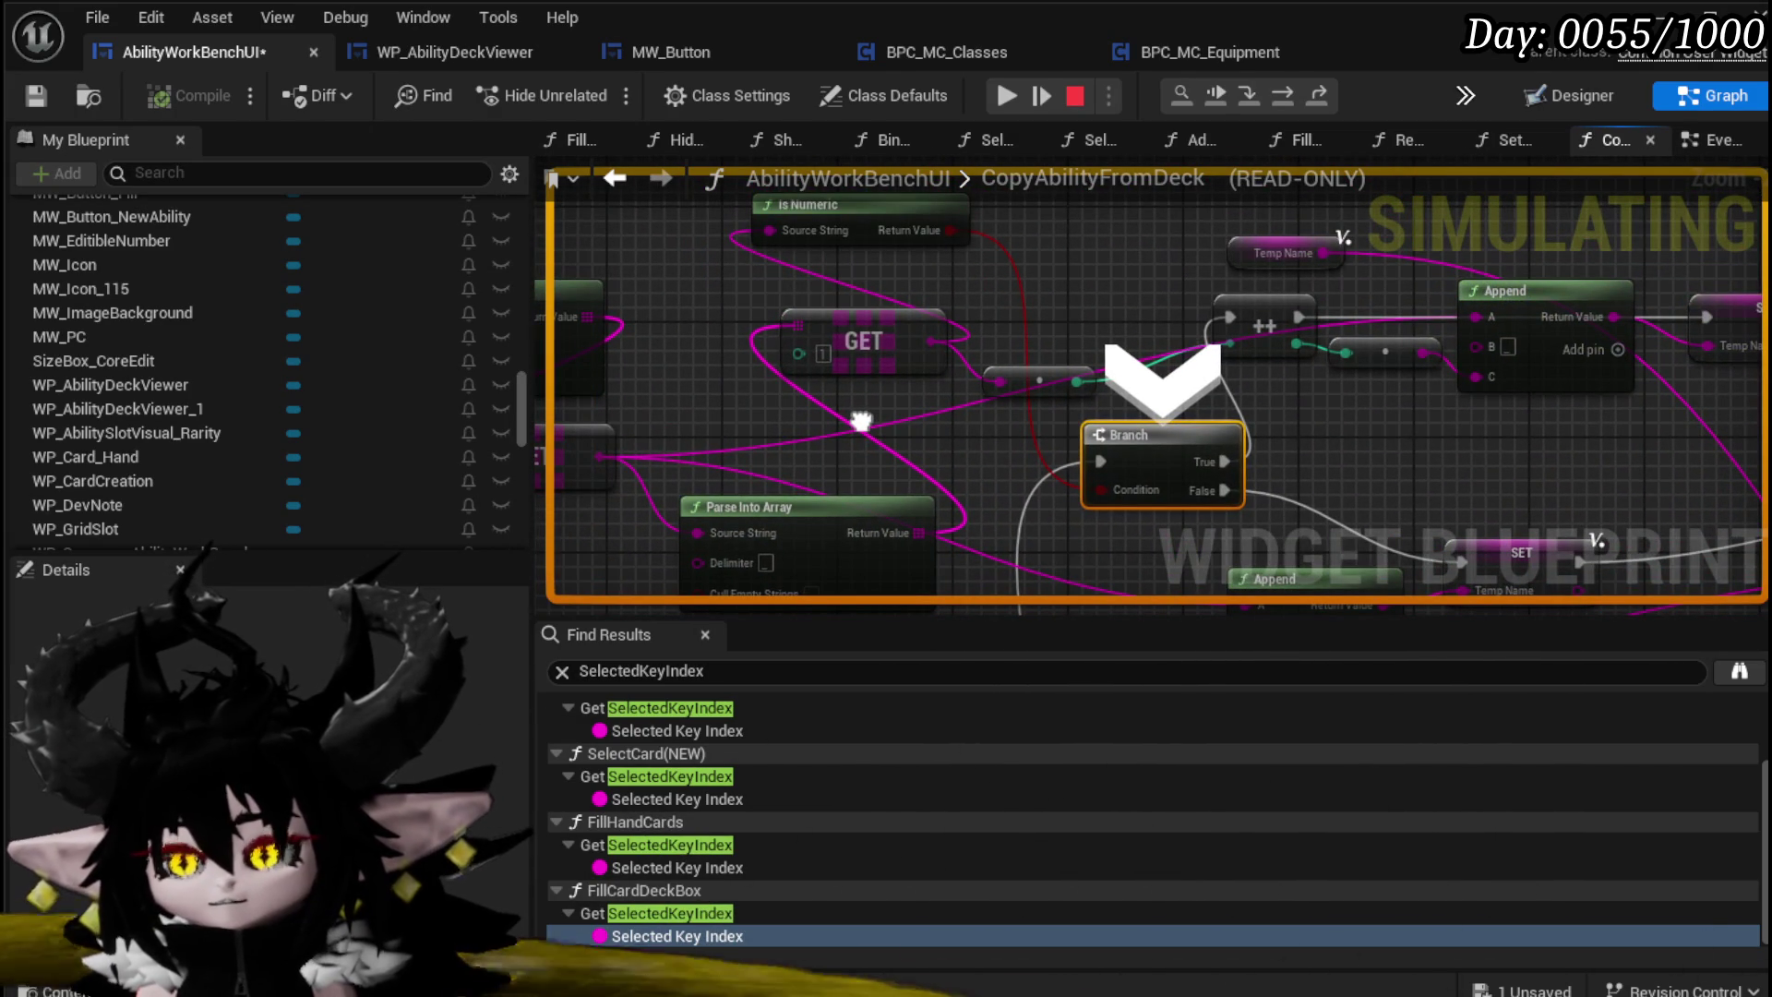
{"action": "mouse_move", "coordinate": [860, 421]}
{"action": "left_mouse_down"}
{"action": "mouse_move", "coordinate": [925, 379]}
{"action": "mouse_move", "coordinate": [1133, 331]}
{"action": "mouse_move", "coordinate": [889, 341]}
{"action": "left_mouse_up"}
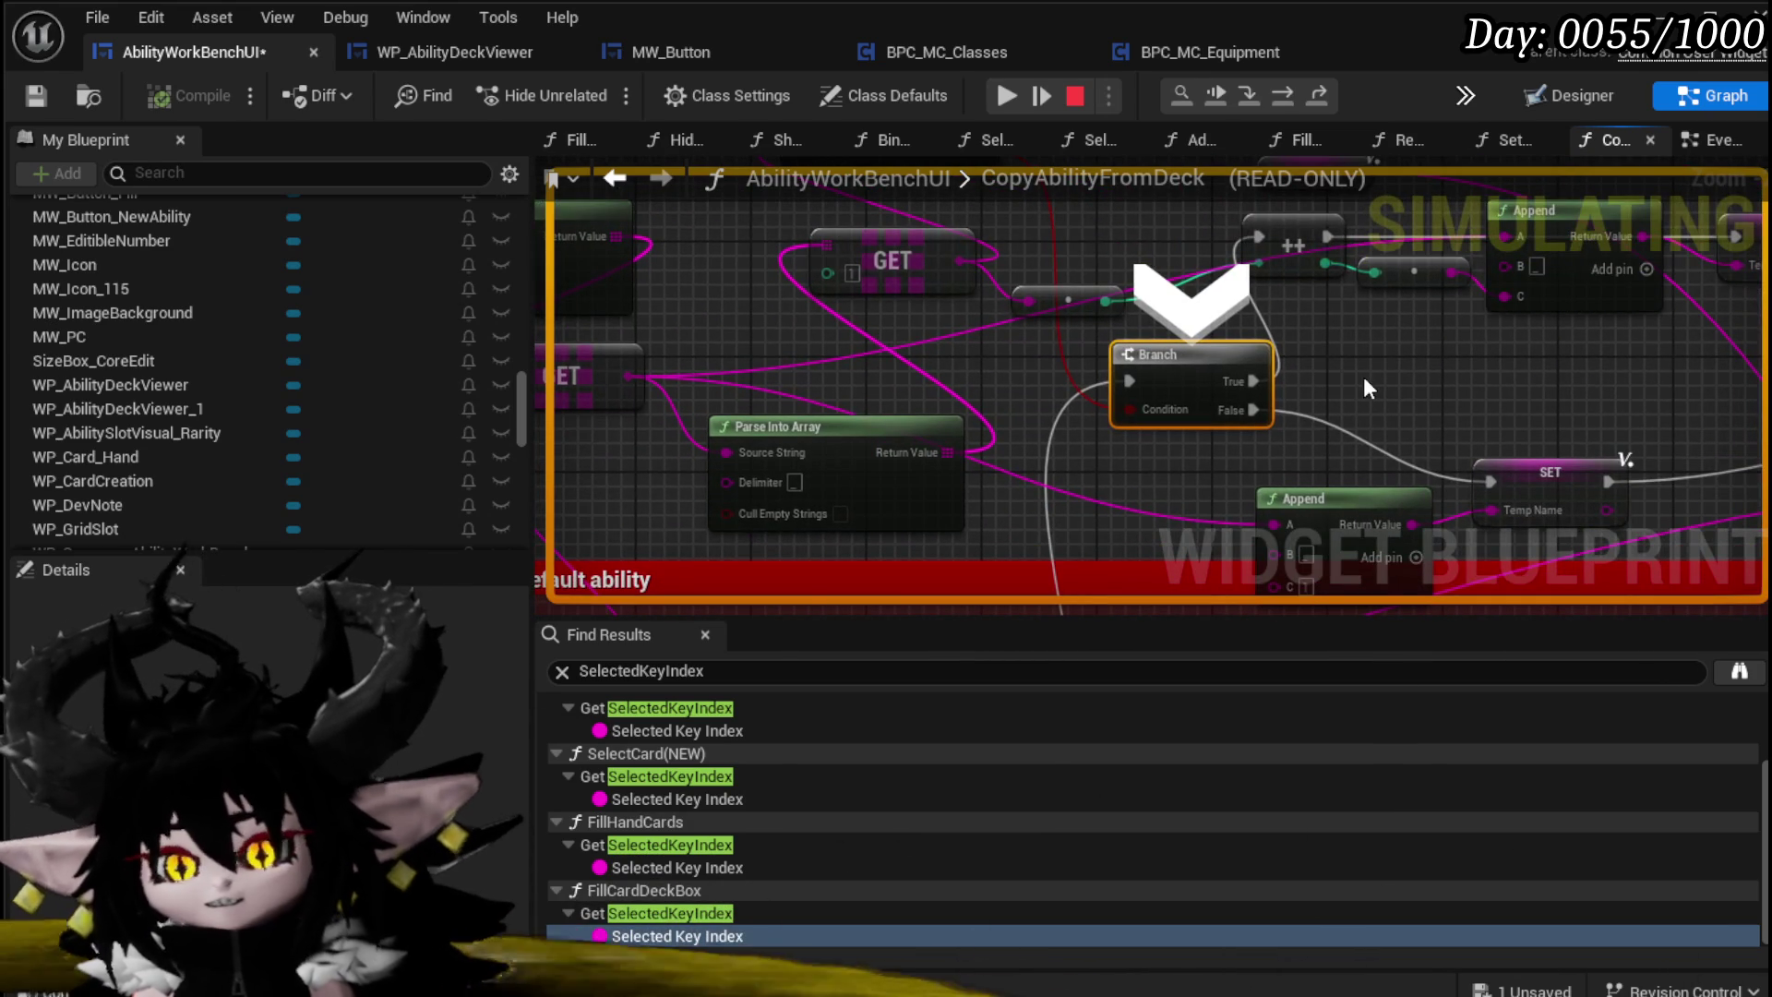
{"action": "left_click_drag", "start_coordinate": [1364, 377], "coordinate": [1502, 290]}
{"action": "scroll", "coordinate": [1503, 290], "scroll_direction": "down", "scroll_amount": 3}
{"action": "left_click_drag", "start_coordinate": [992, 509], "coordinate": [991, 410]}
{"action": "mouse_move", "coordinate": [777, 478]}
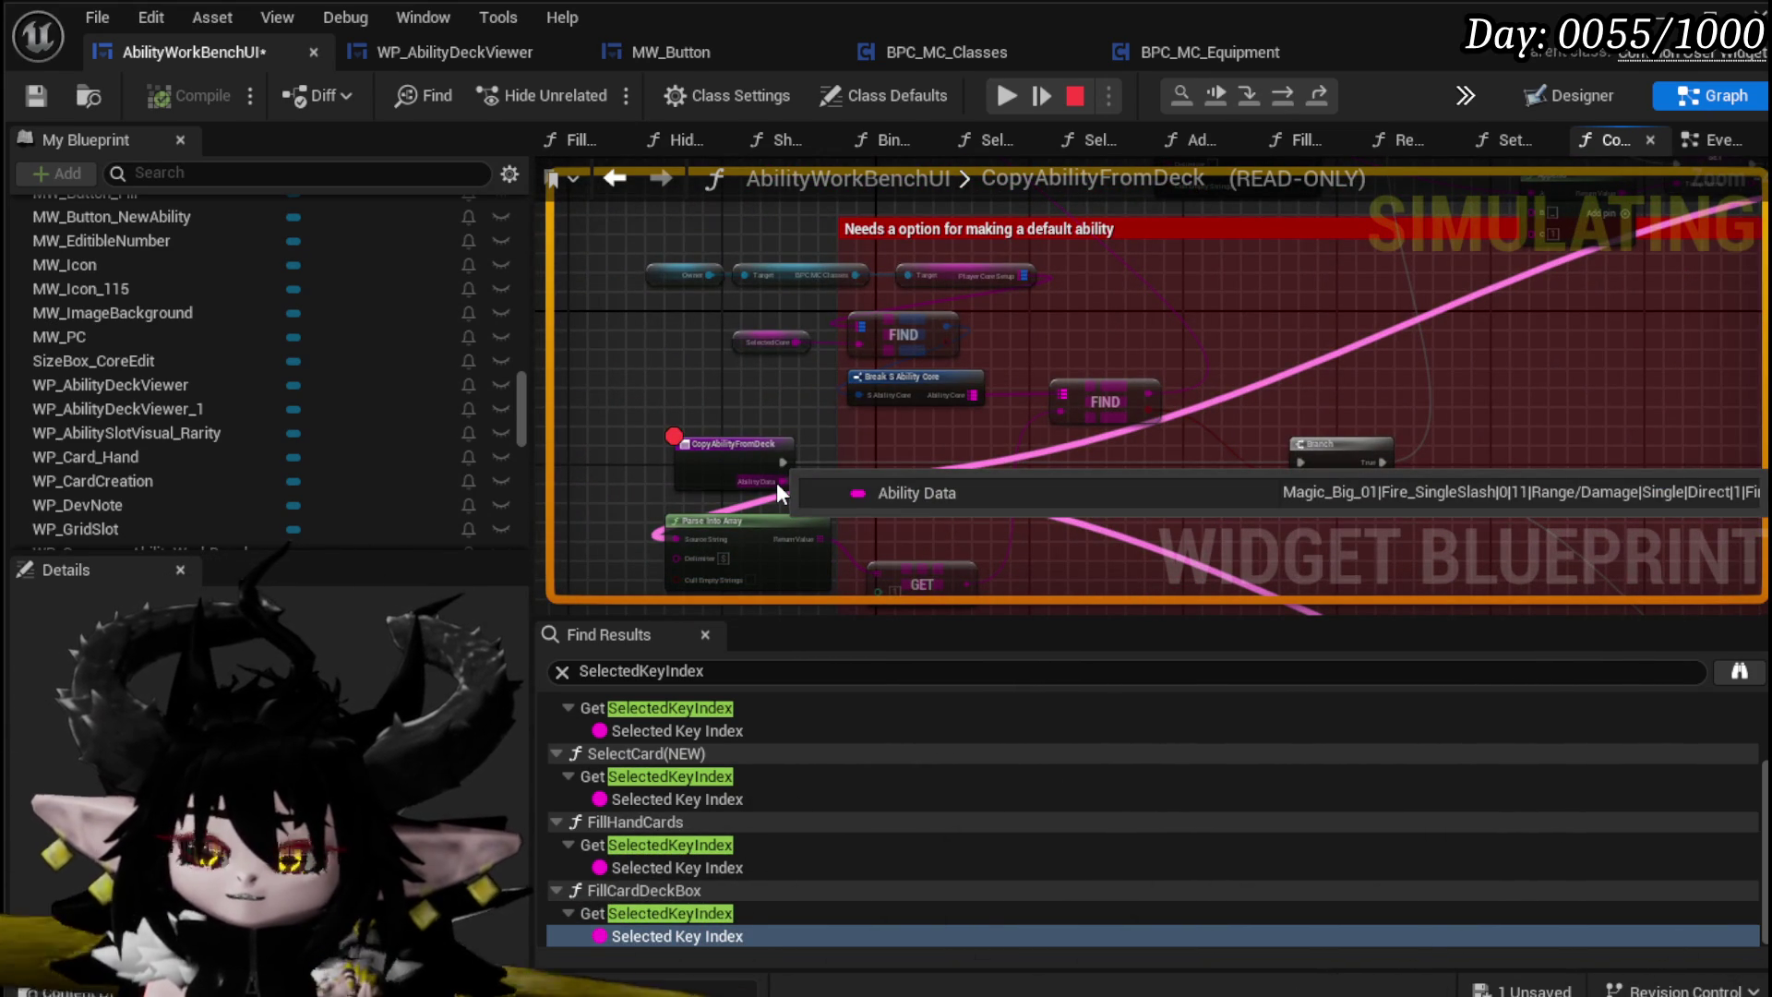
{"action": "key", "text": "F10"}
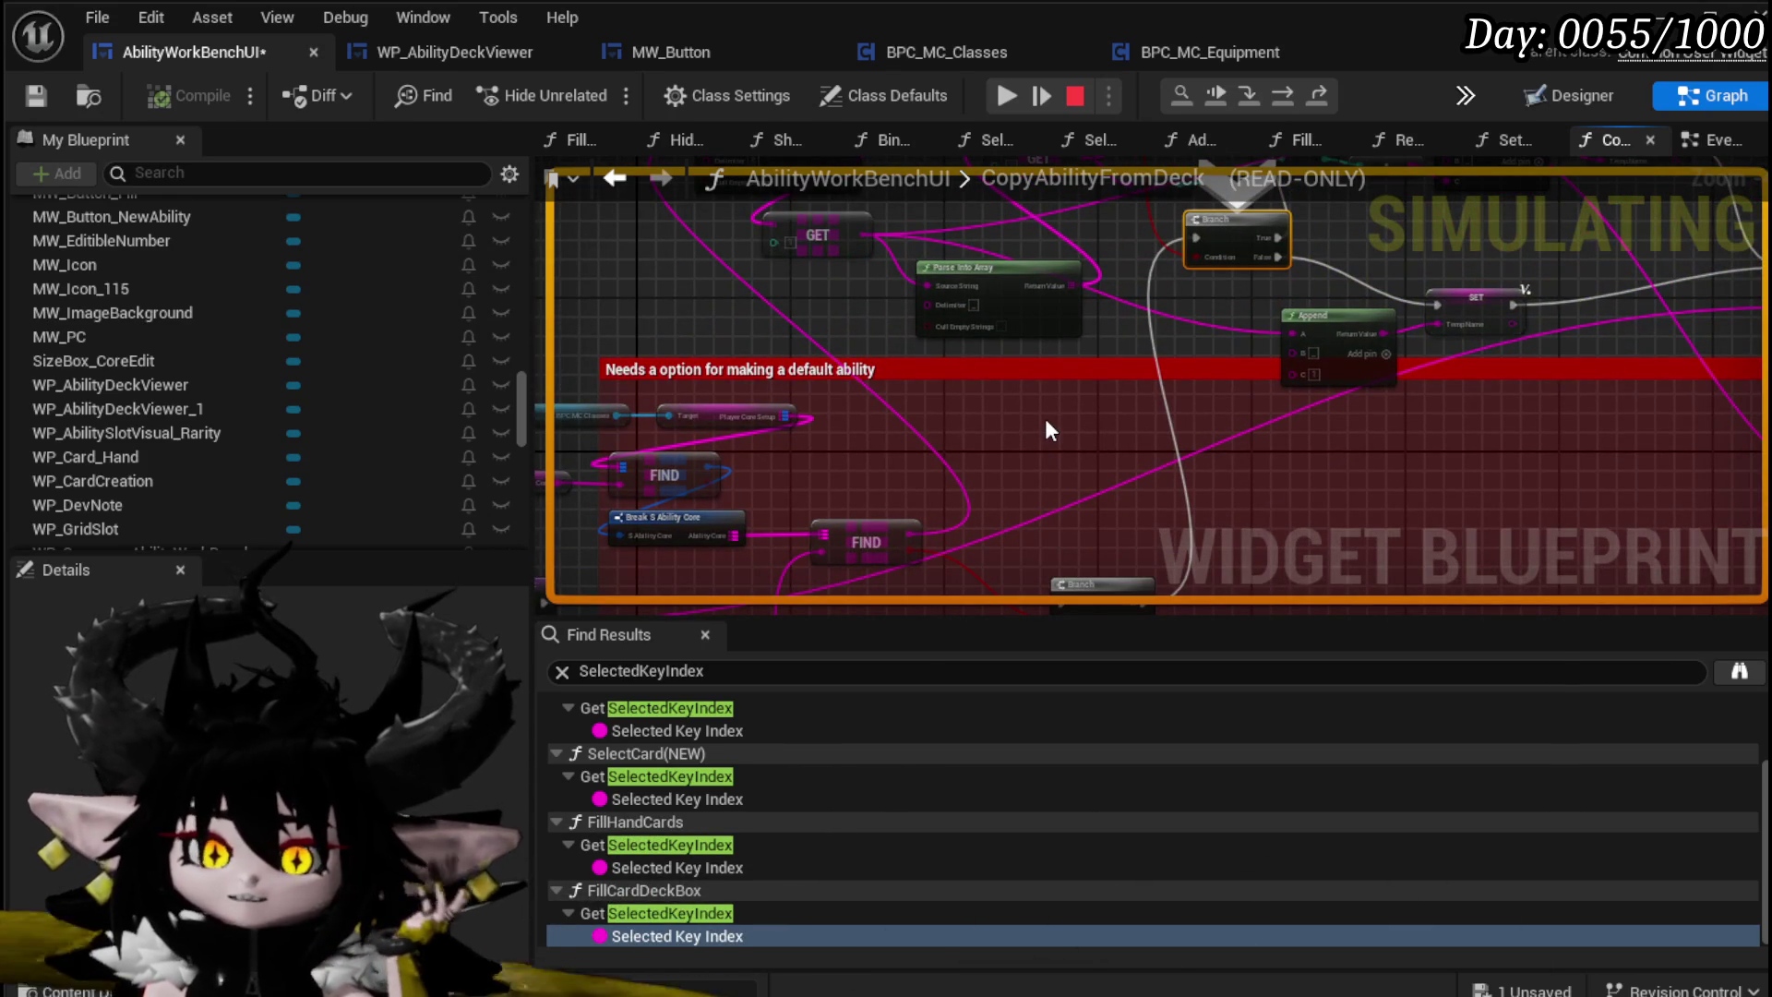
{"action": "mouse_move", "coordinate": [1044, 418]}
{"action": "left_mouse_down"}
{"action": "mouse_move", "coordinate": [1080, 218]}
{"action": "mouse_move", "coordinate": [1076, 357]}
{"action": "mouse_move", "coordinate": [1133, 268]}
{"action": "left_mouse_up"}
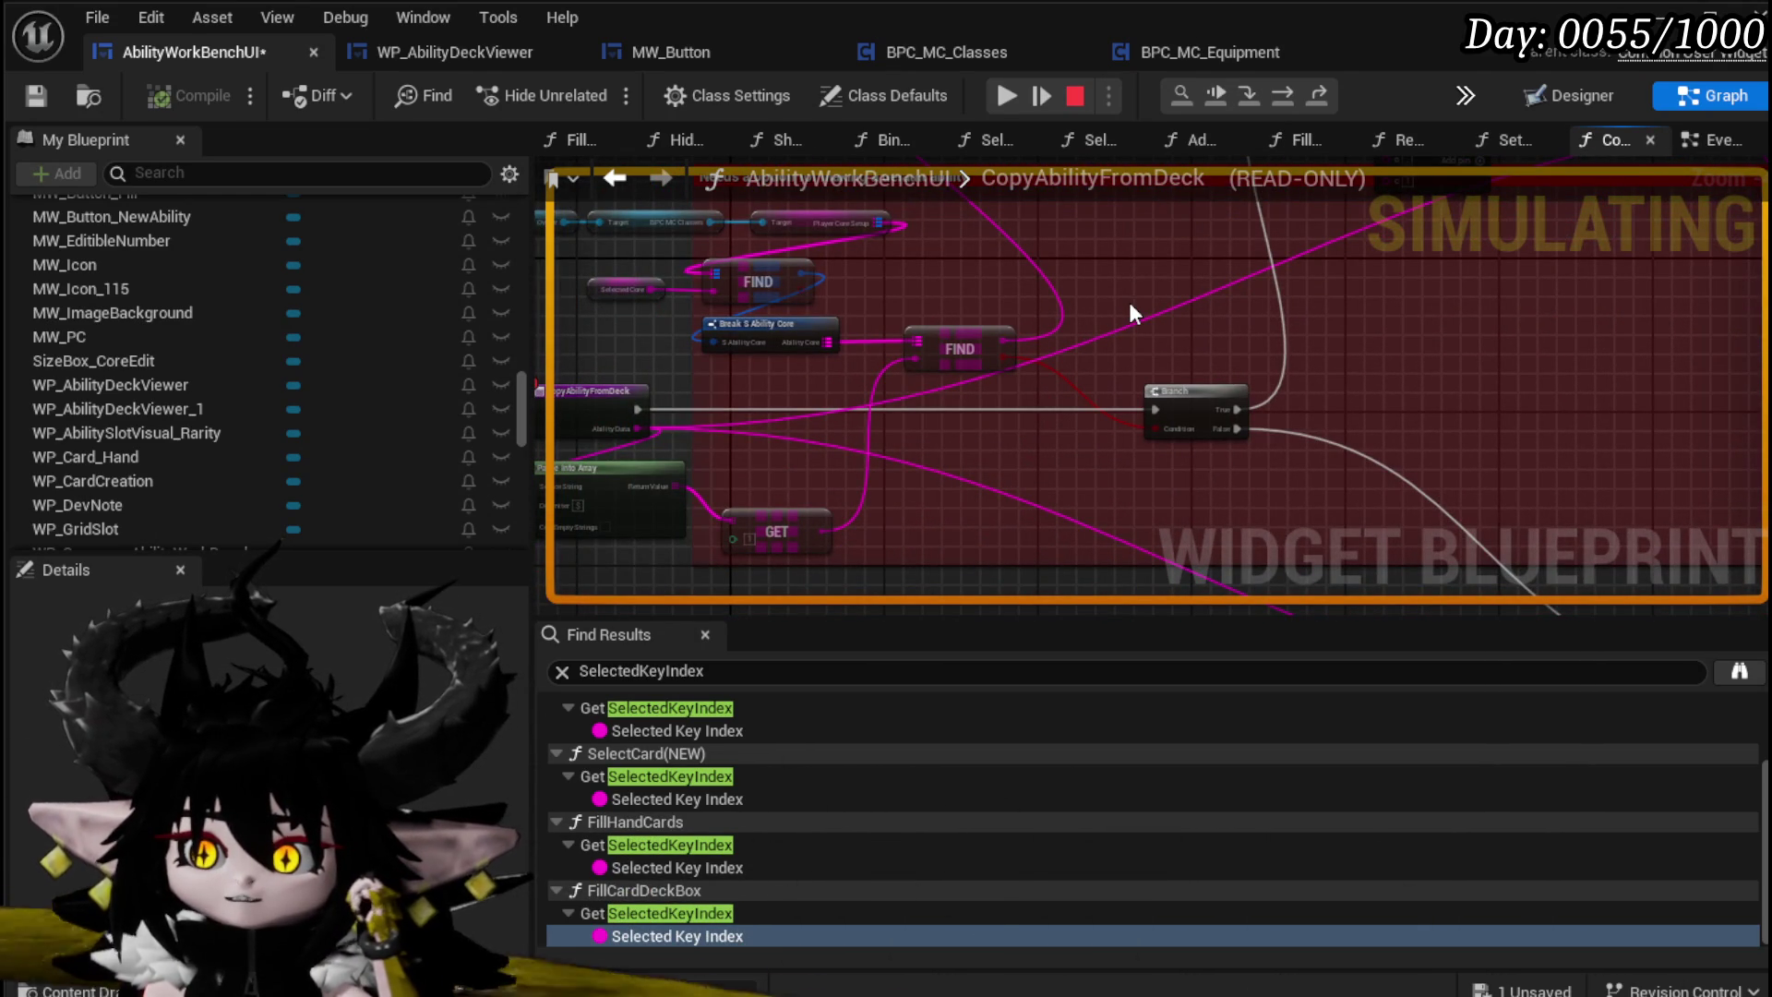
{"action": "left_click", "coordinate": [1074, 96]}
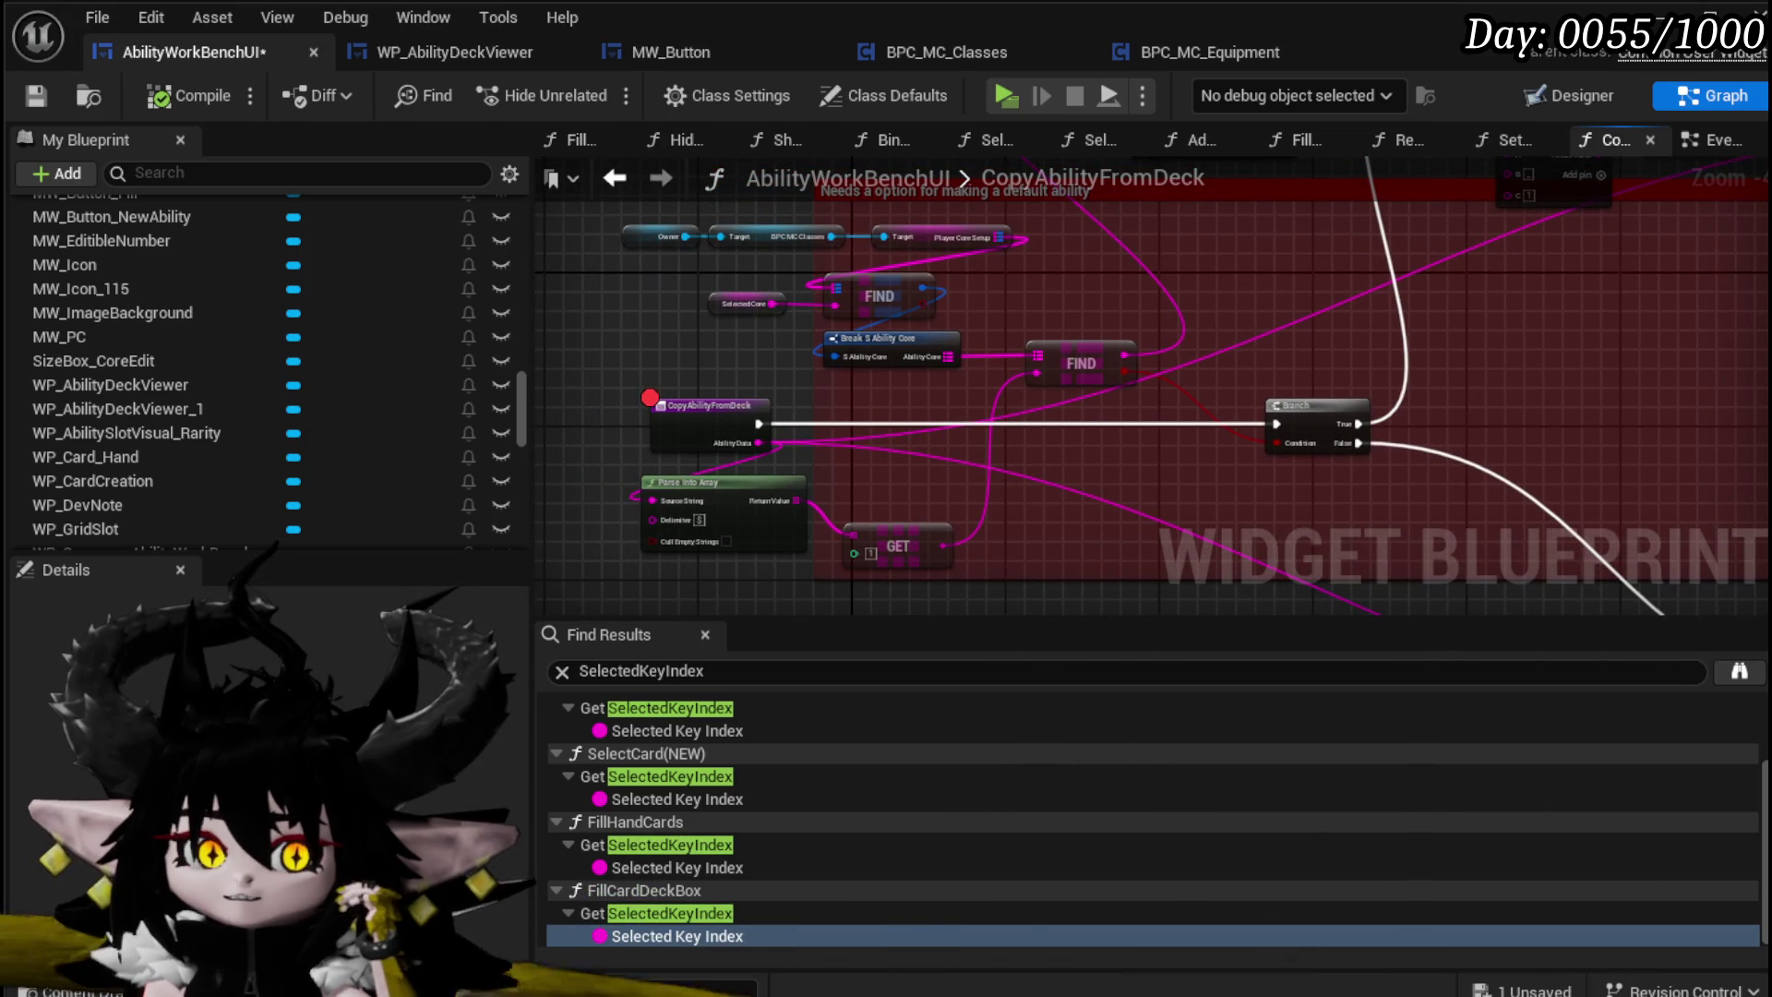
Step: Spread apart the FIND/Break group and the CopyAbilityFromDeck, Parse Into Array and GET nodes
{"action": "left_click_drag", "start_coordinate": [1066, 362], "coordinate": [1045, 365]}
{"action": "left_click", "coordinate": [1107, 312]}
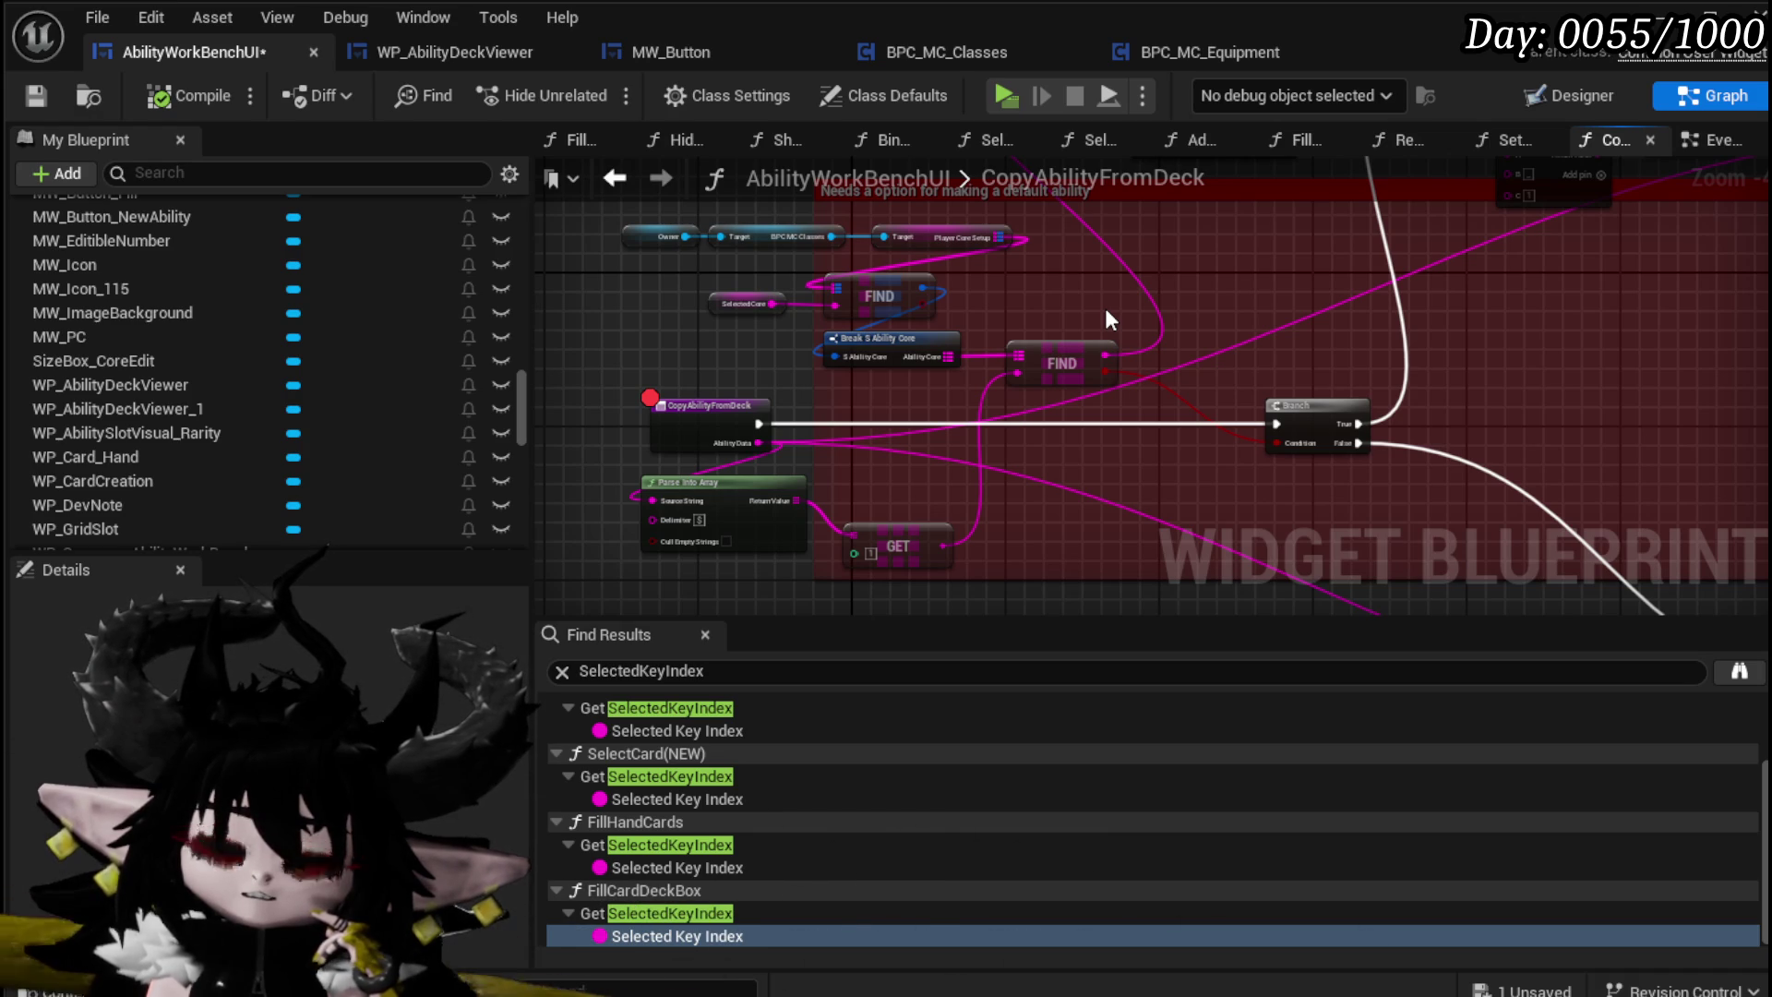
{"action": "left_click_drag", "start_coordinate": [773, 341], "coordinate": [857, 395]}
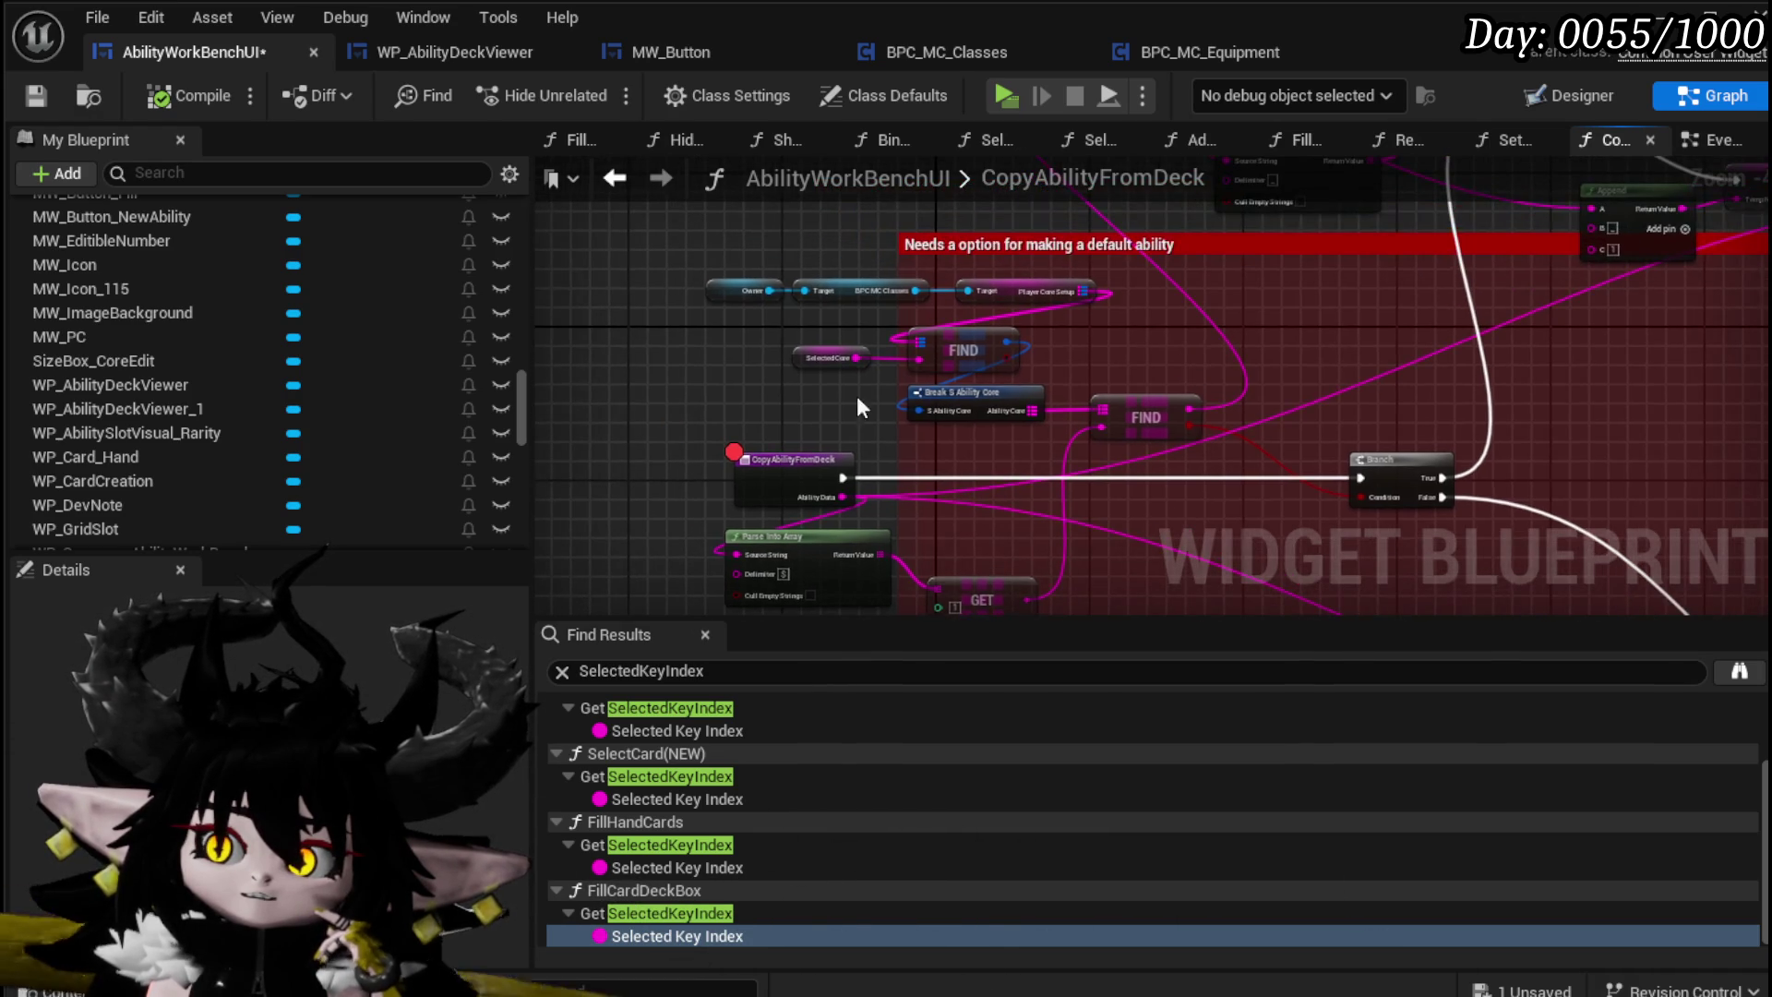
{"action": "mouse_move", "coordinate": [1146, 405]}
{"action": "left_mouse_down"}
{"action": "mouse_move", "coordinate": [1068, 392]}
{"action": "mouse_move", "coordinate": [1104, 323]}
{"action": "mouse_move", "coordinate": [1050, 291]}
{"action": "mouse_move", "coordinate": [983, 299]}
{"action": "left_mouse_up"}
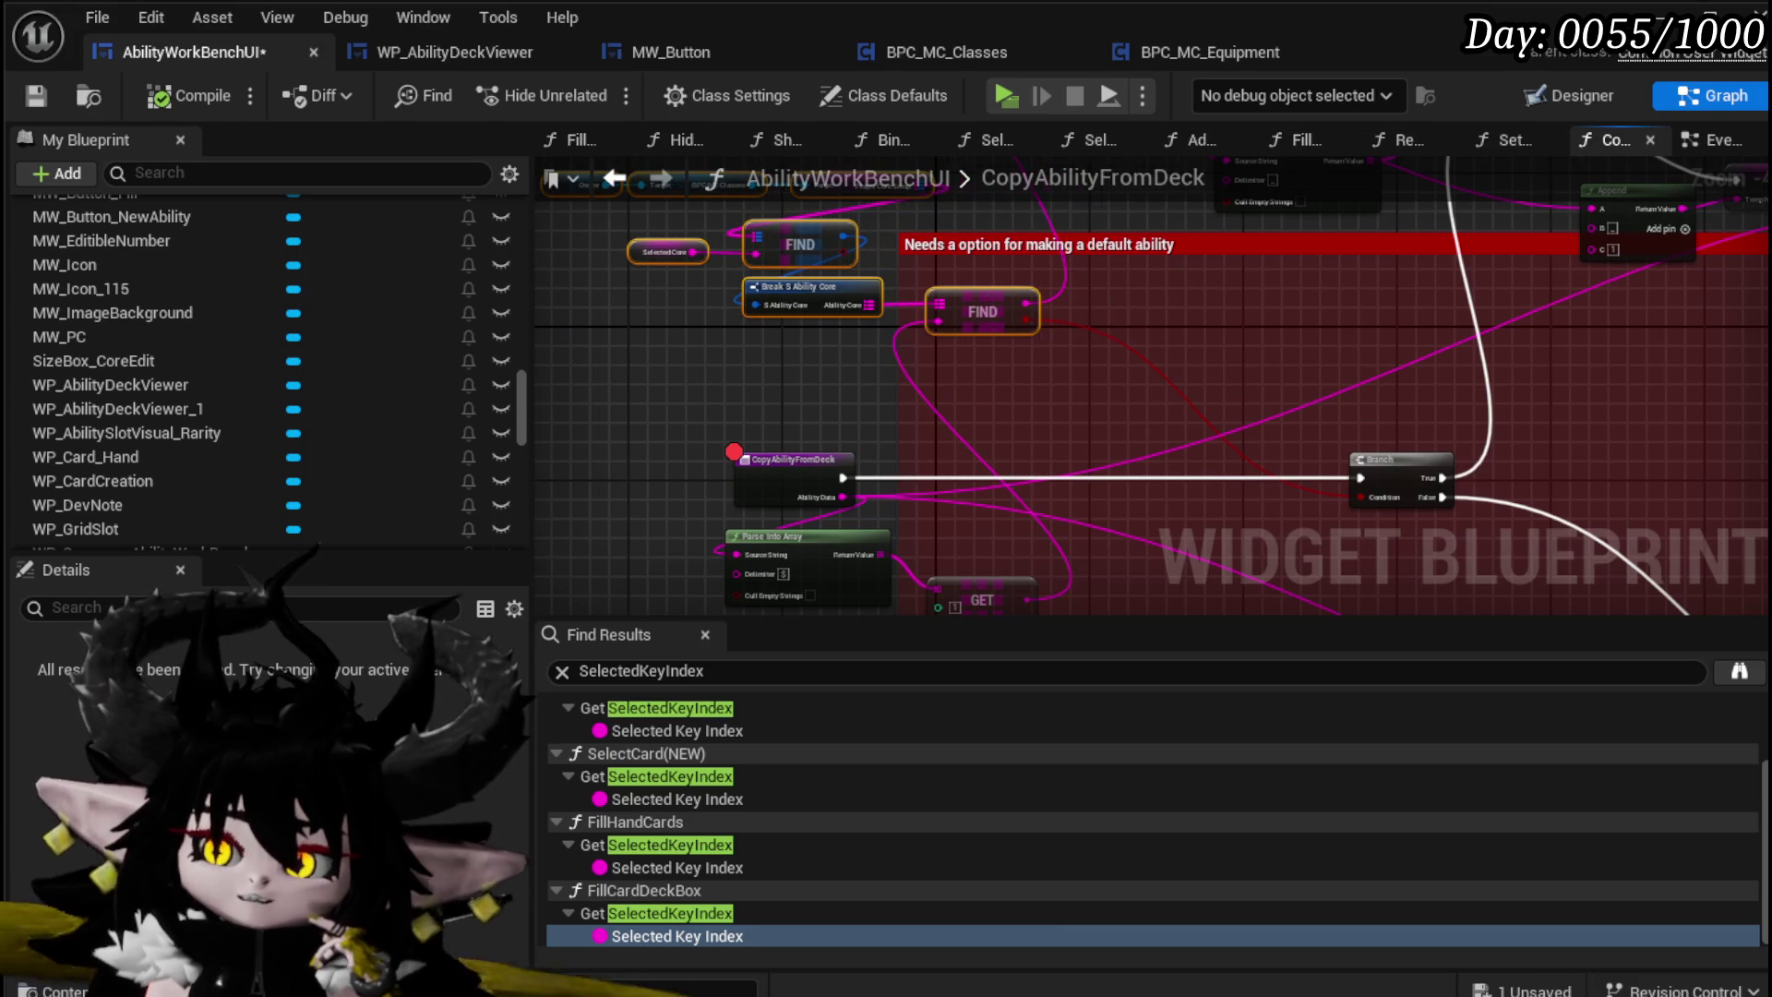
{"action": "mouse_move", "coordinate": [833, 348]}
{"action": "left_mouse_down"}
{"action": "mouse_move", "coordinate": [1188, 535]}
{"action": "mouse_move", "coordinate": [968, 531]}
{"action": "left_mouse_up"}
{"action": "mouse_move", "coordinate": [1128, 374]}
{"action": "left_mouse_down"}
{"action": "mouse_move", "coordinate": [949, 464]}
{"action": "mouse_move", "coordinate": [972, 301]}
{"action": "mouse_move", "coordinate": [1050, 425]}
{"action": "left_mouse_up"}
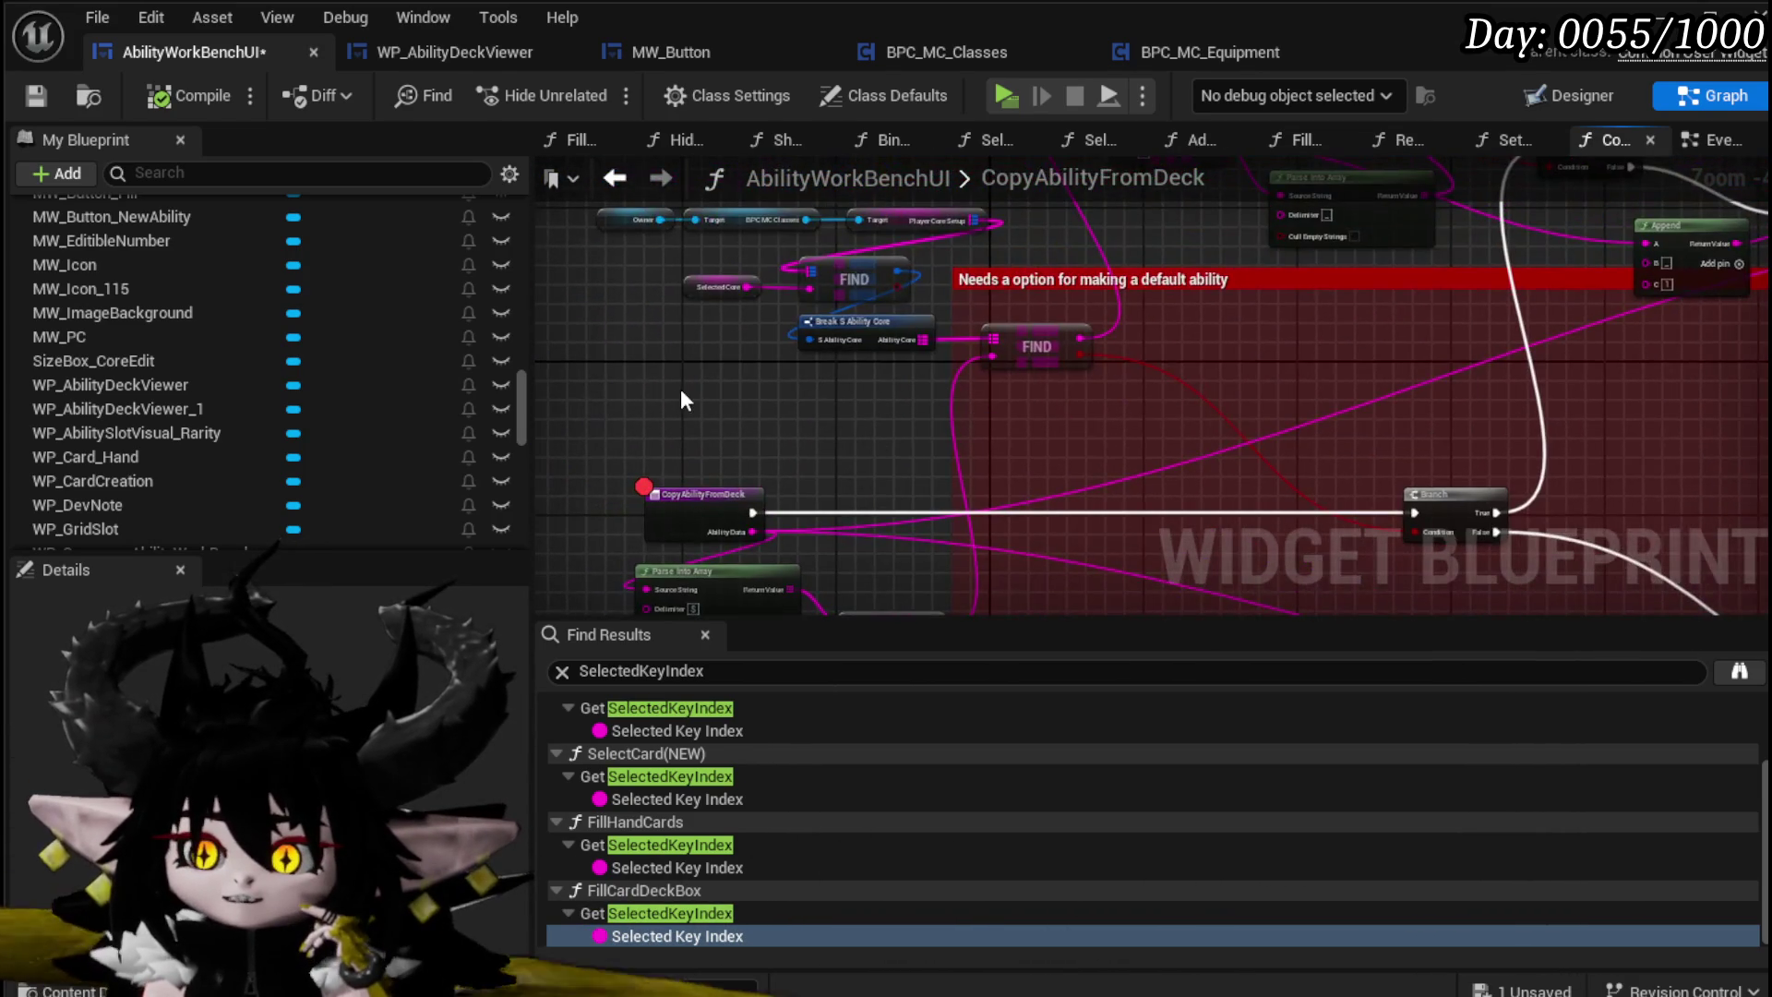
{"action": "left_click_drag", "start_coordinate": [631, 381], "coordinate": [897, 203]}
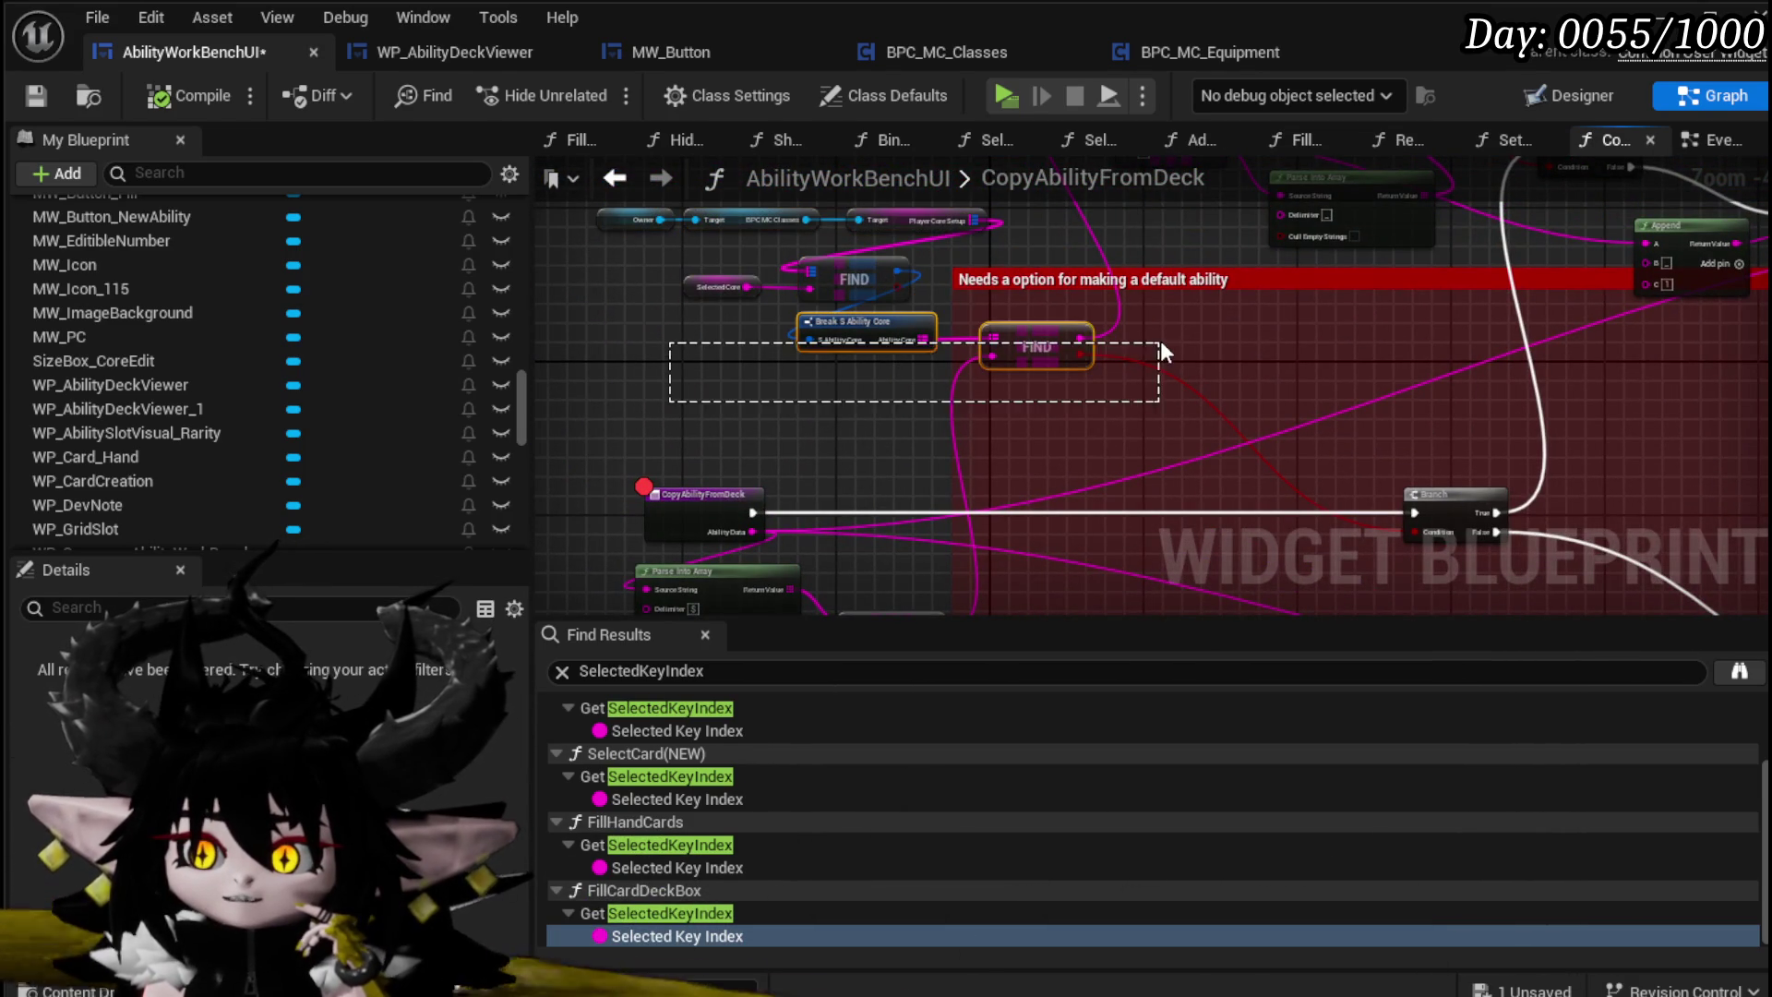
{"action": "left_click_drag", "start_coordinate": [1161, 343], "coordinate": [1159, 344]}
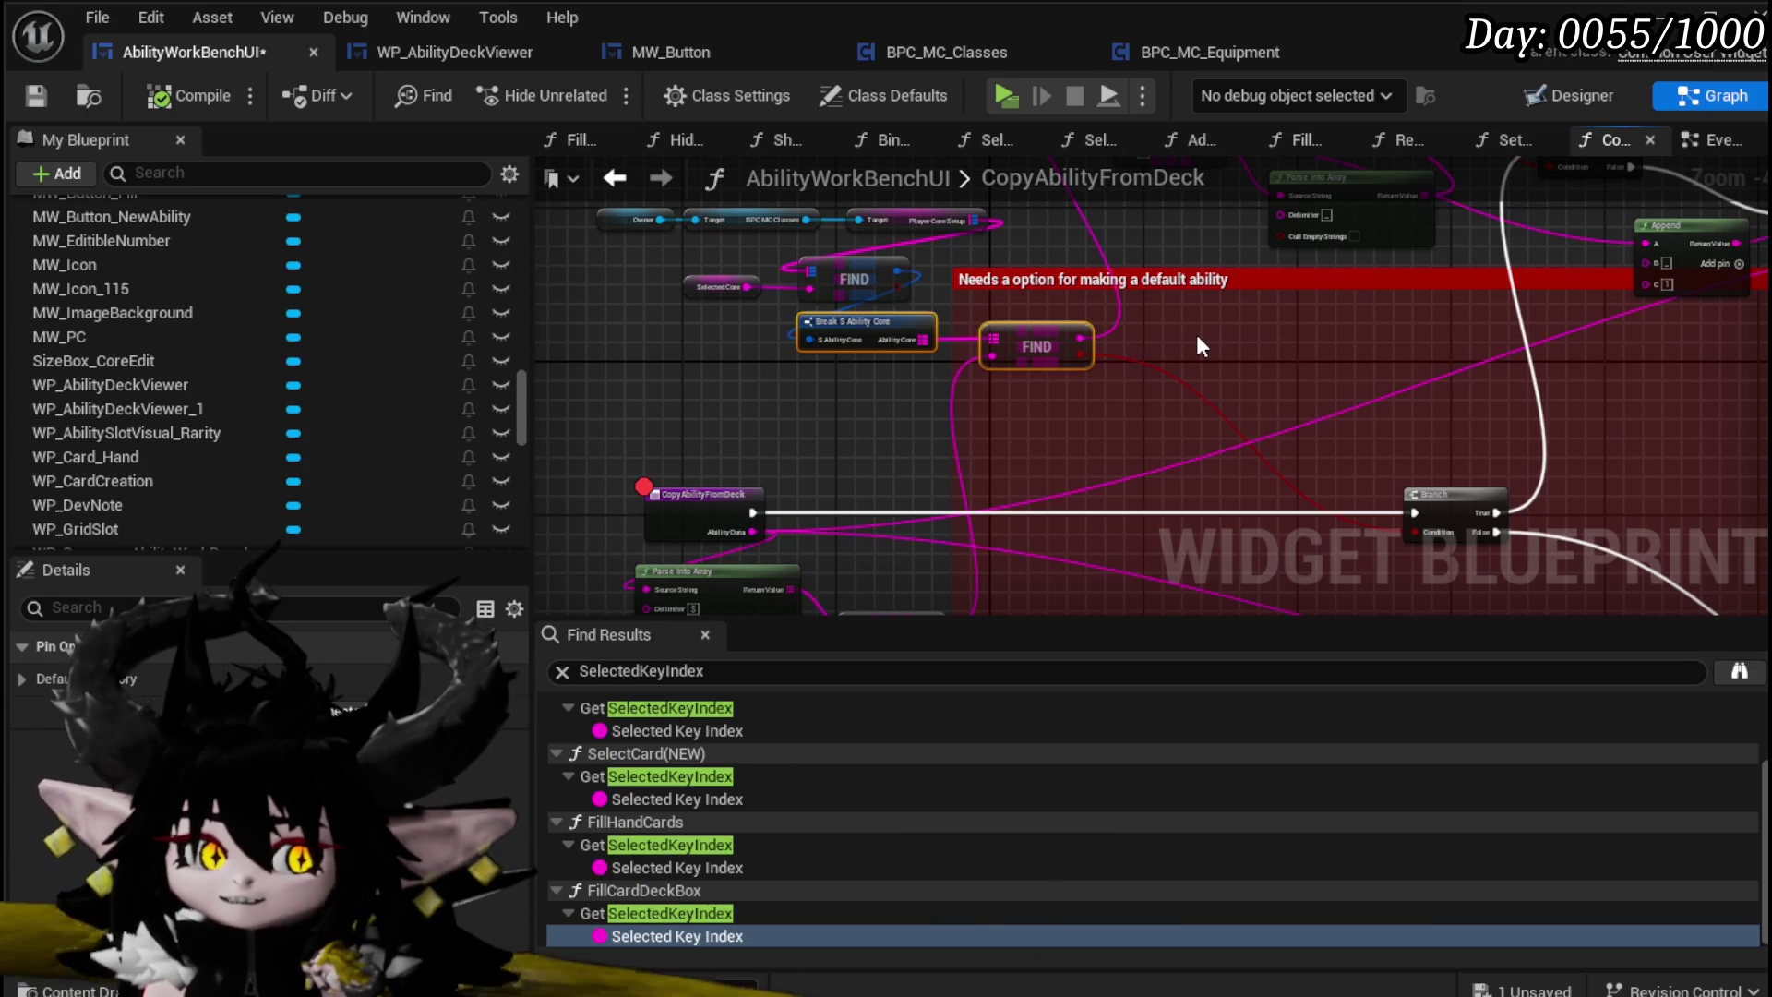
Step: Pan to open canvas space and search the add-node actions list for 'oop'
{"action": "mouse_move", "coordinate": [1198, 337]}
{"action": "left_mouse_down"}
{"action": "mouse_move", "coordinate": [928, 362]}
{"action": "mouse_move", "coordinate": [770, 419]}
{"action": "left_mouse_up"}
{"action": "left_click_drag", "start_coordinate": [868, 353], "coordinate": [1009, 268]}
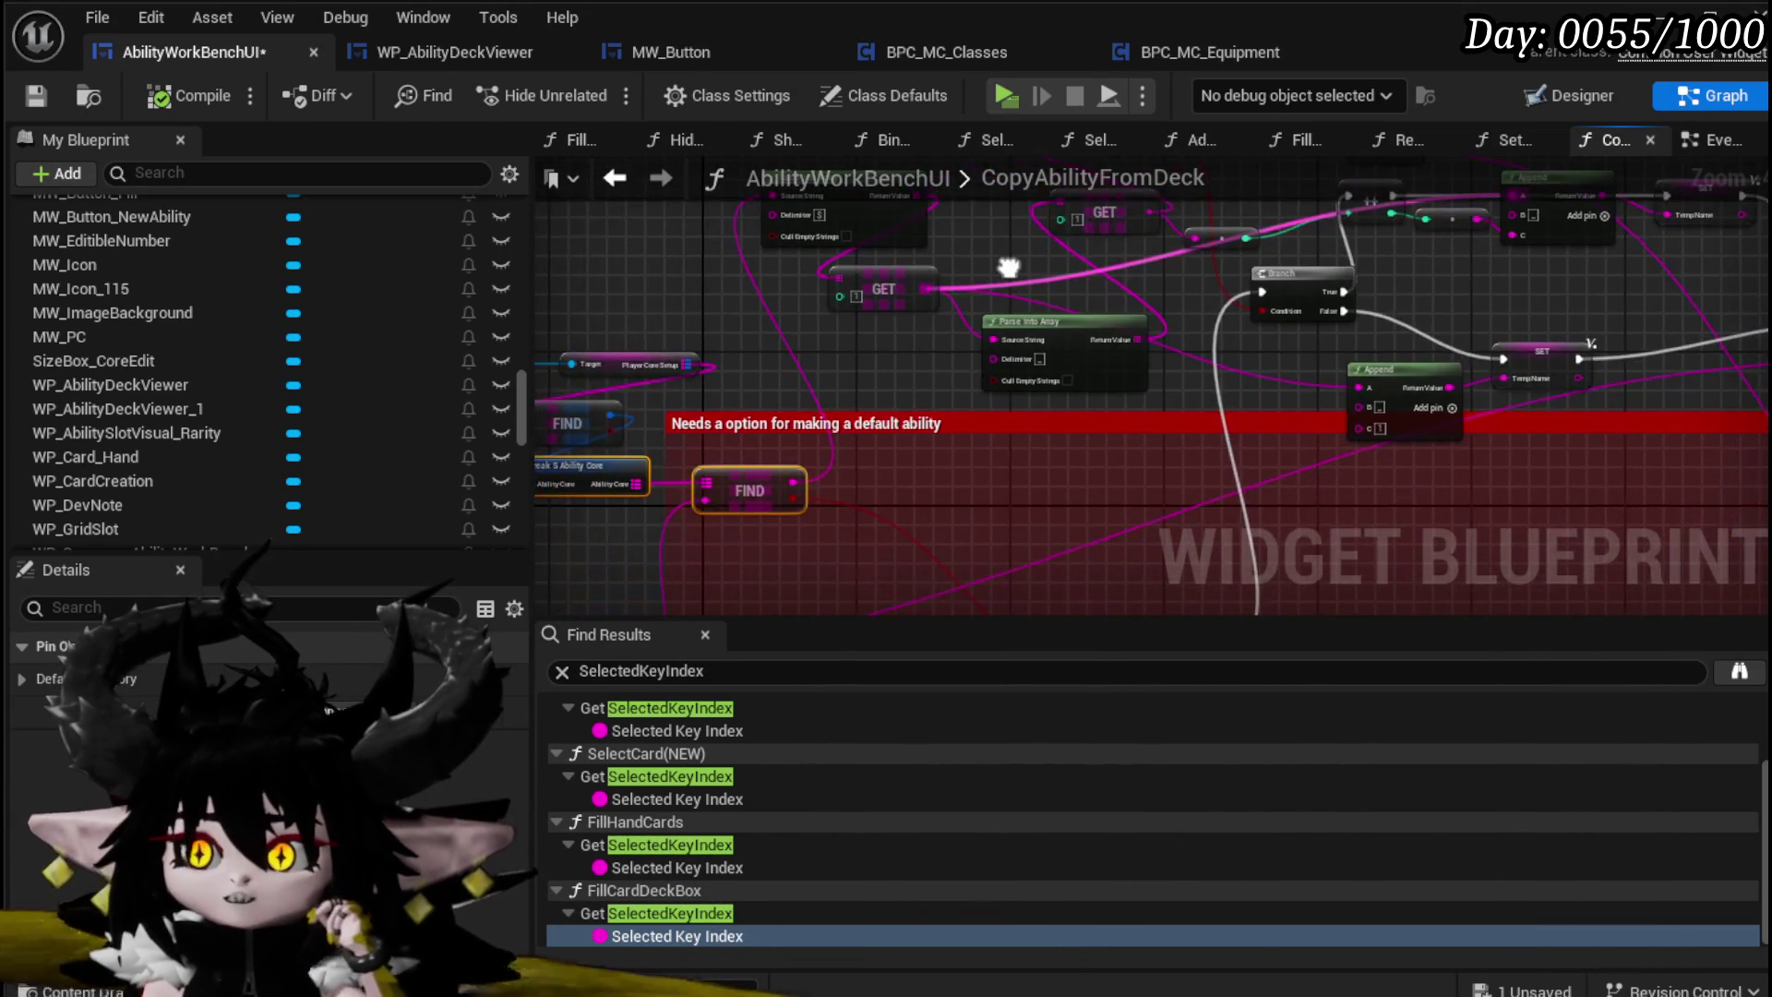
{"action": "mouse_move", "coordinate": [916, 469]}
{"action": "left_mouse_down"}
{"action": "mouse_move", "coordinate": [927, 397]}
{"action": "mouse_move", "coordinate": [724, 460]}
{"action": "left_mouse_up"}
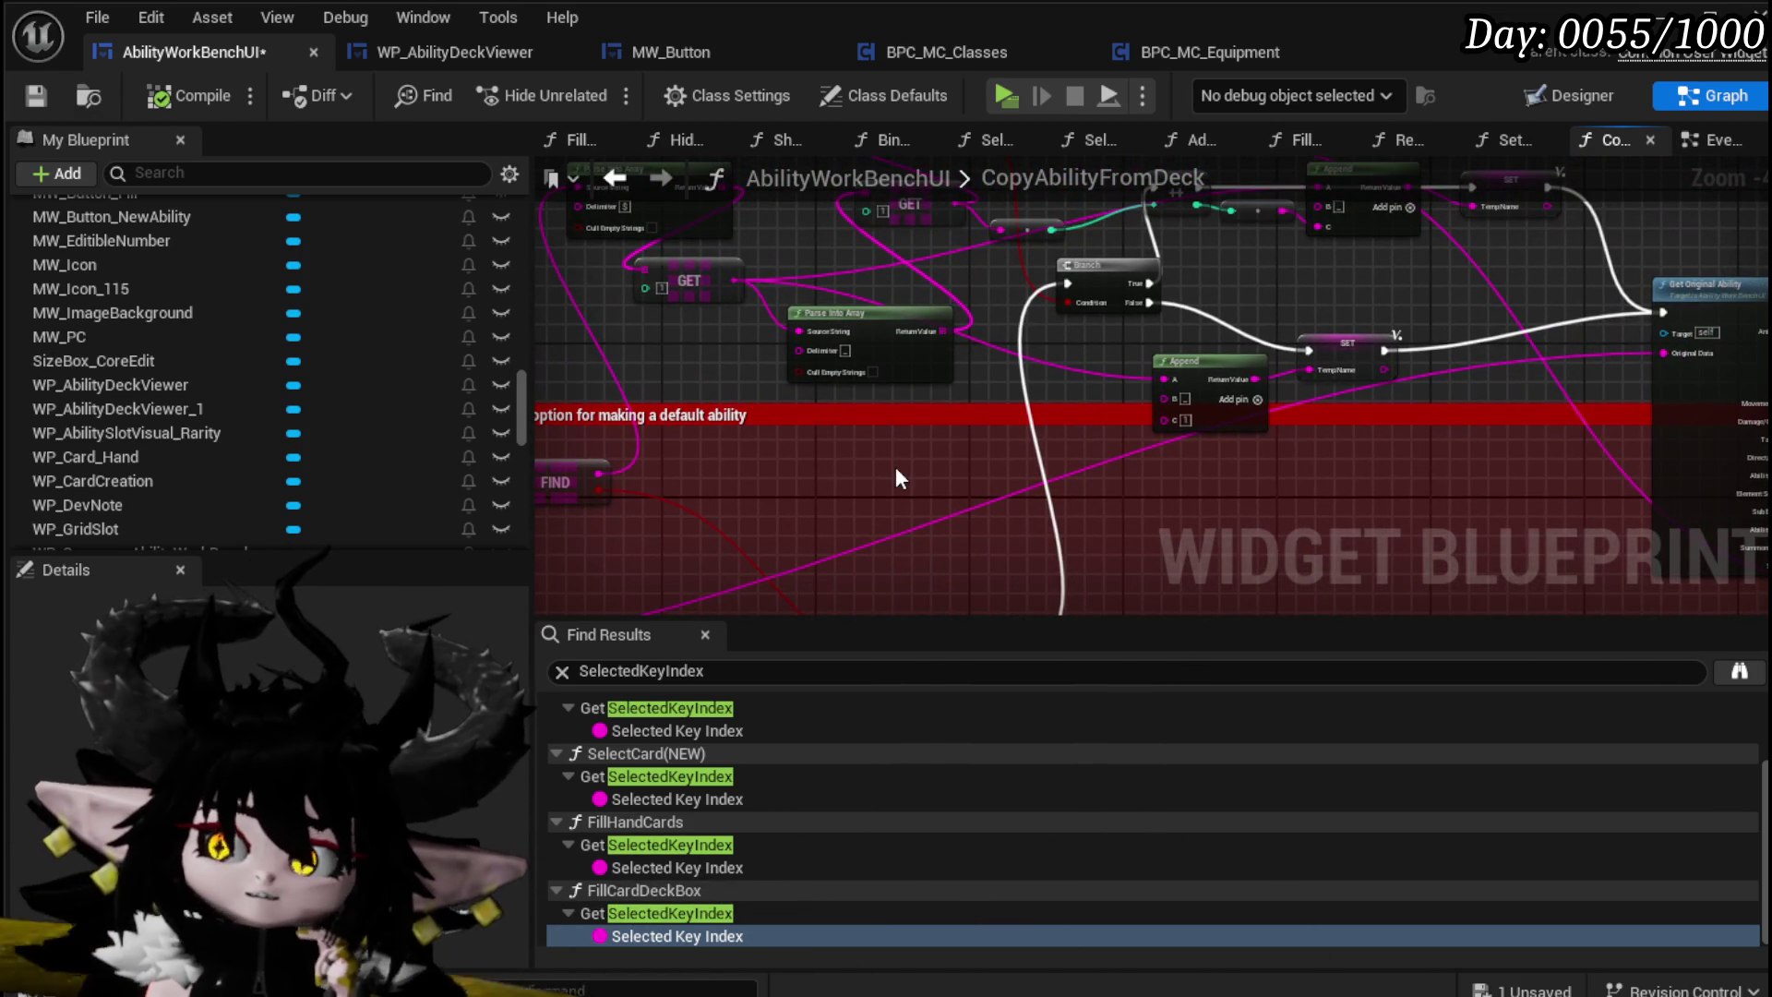
{"action": "mouse_move", "coordinate": [900, 477]}
{"action": "left_mouse_down"}
{"action": "mouse_move", "coordinate": [762, 556]}
{"action": "mouse_move", "coordinate": [840, 487]}
{"action": "mouse_move", "coordinate": [1158, 416]}
{"action": "left_mouse_up"}
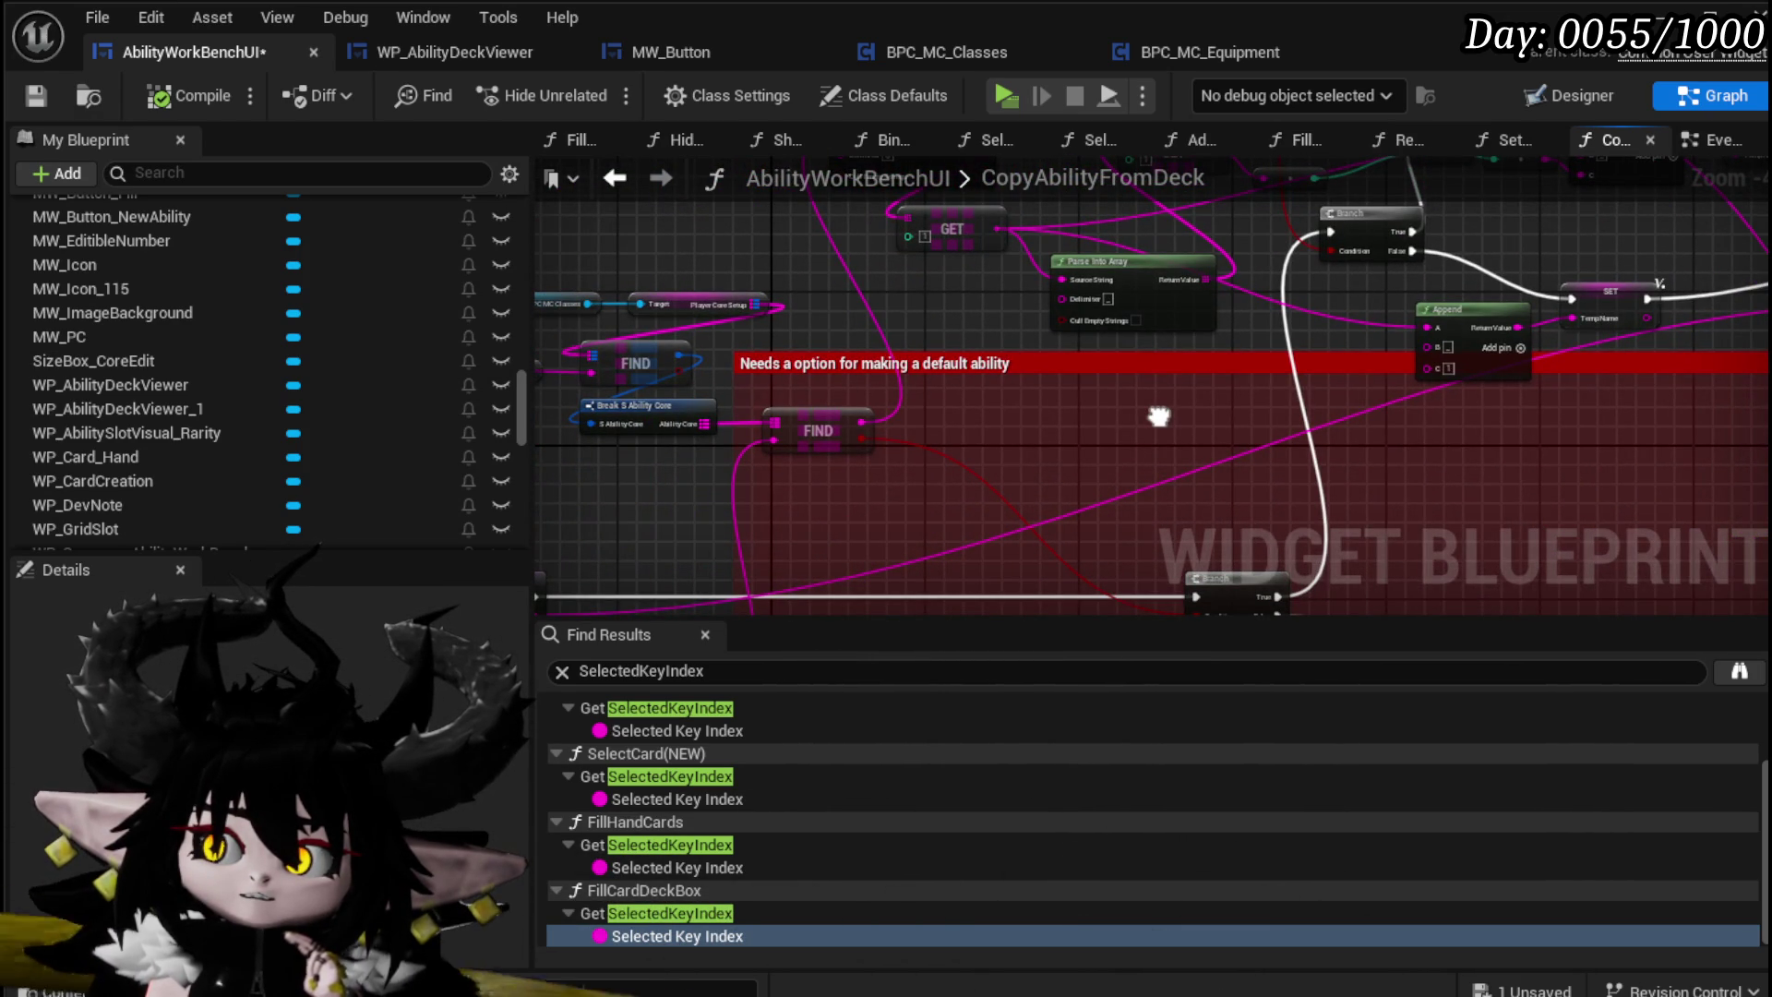
{"action": "mouse_move", "coordinate": [944, 276]}
{"action": "left_mouse_down"}
{"action": "mouse_move", "coordinate": [969, 317]}
{"action": "mouse_move", "coordinate": [910, 407]}
{"action": "mouse_move", "coordinate": [988, 381]}
{"action": "left_mouse_up"}
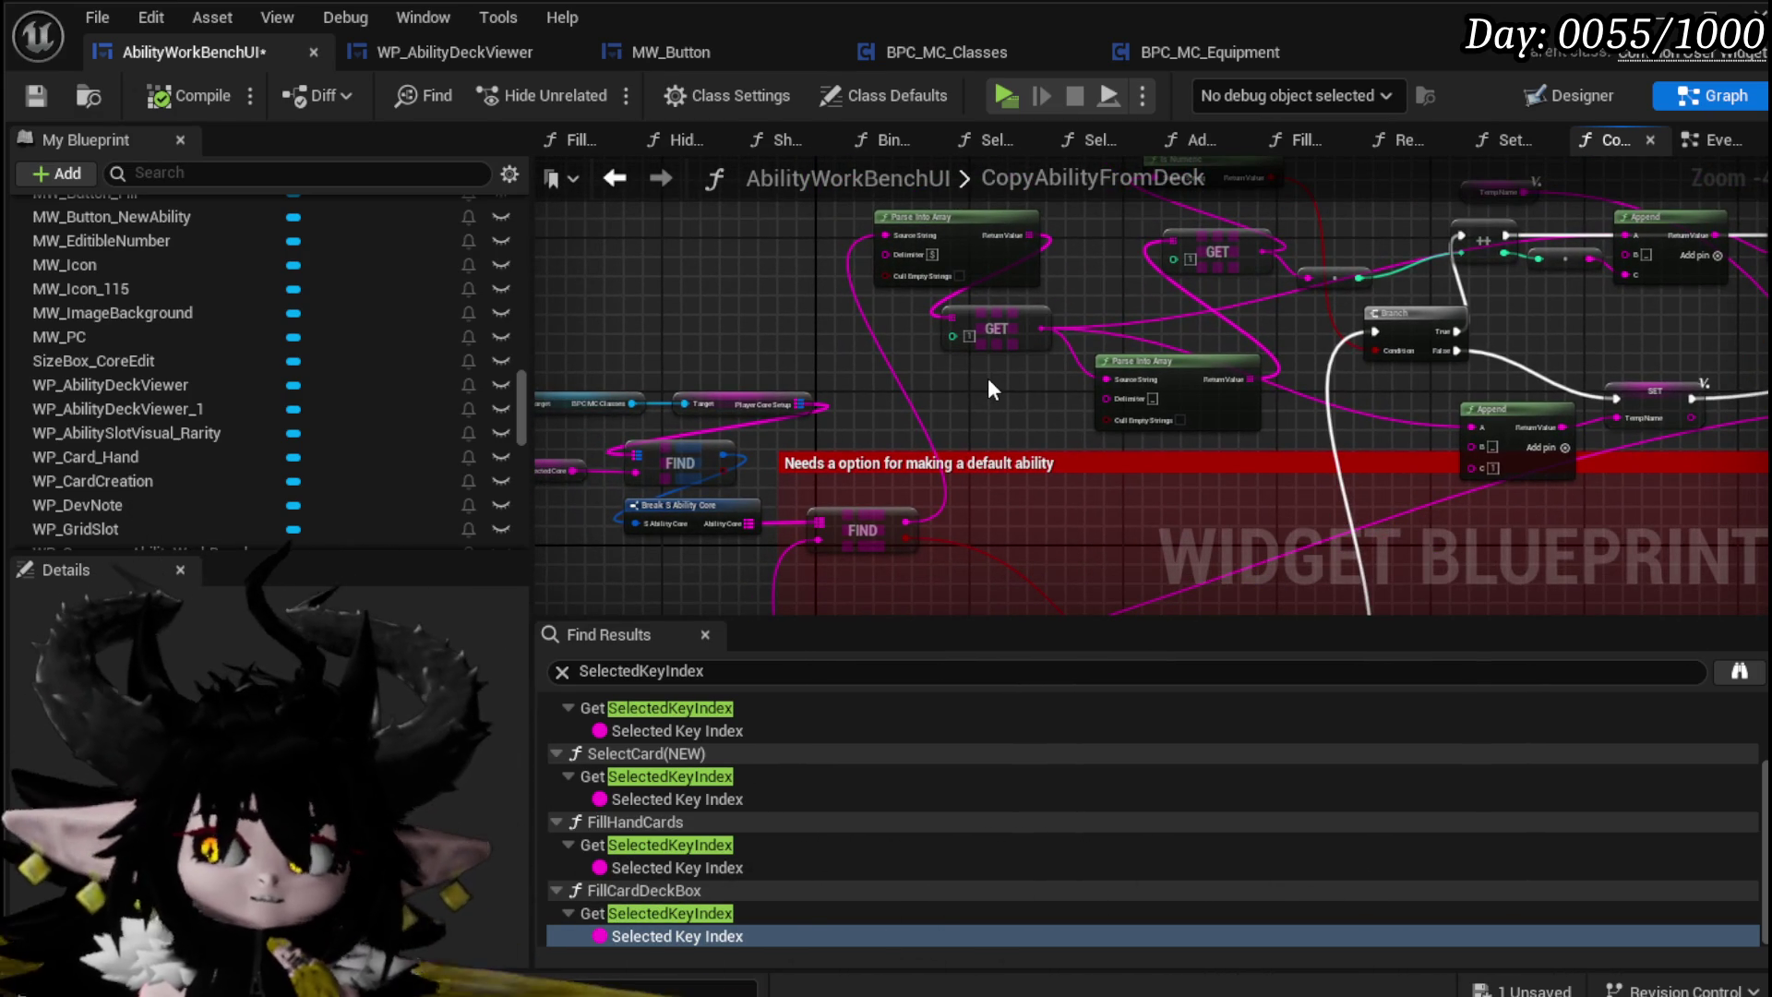
{"action": "mouse_move", "coordinate": [989, 388]}
{"action": "left_mouse_down"}
{"action": "mouse_move", "coordinate": [727, 425]}
{"action": "mouse_move", "coordinate": [741, 388]}
{"action": "mouse_move", "coordinate": [666, 400]}
{"action": "left_mouse_up"}
{"action": "mouse_move", "coordinate": [744, 600]}
{"action": "left_mouse_down"}
{"action": "mouse_move", "coordinate": [855, 544]}
{"action": "mouse_move", "coordinate": [1004, 411]}
{"action": "mouse_move", "coordinate": [912, 351]}
{"action": "mouse_move", "coordinate": [1269, 456]}
{"action": "mouse_move", "coordinate": [1388, 603]}
{"action": "left_mouse_up"}
{"action": "right_click", "coordinate": [745, 230]}
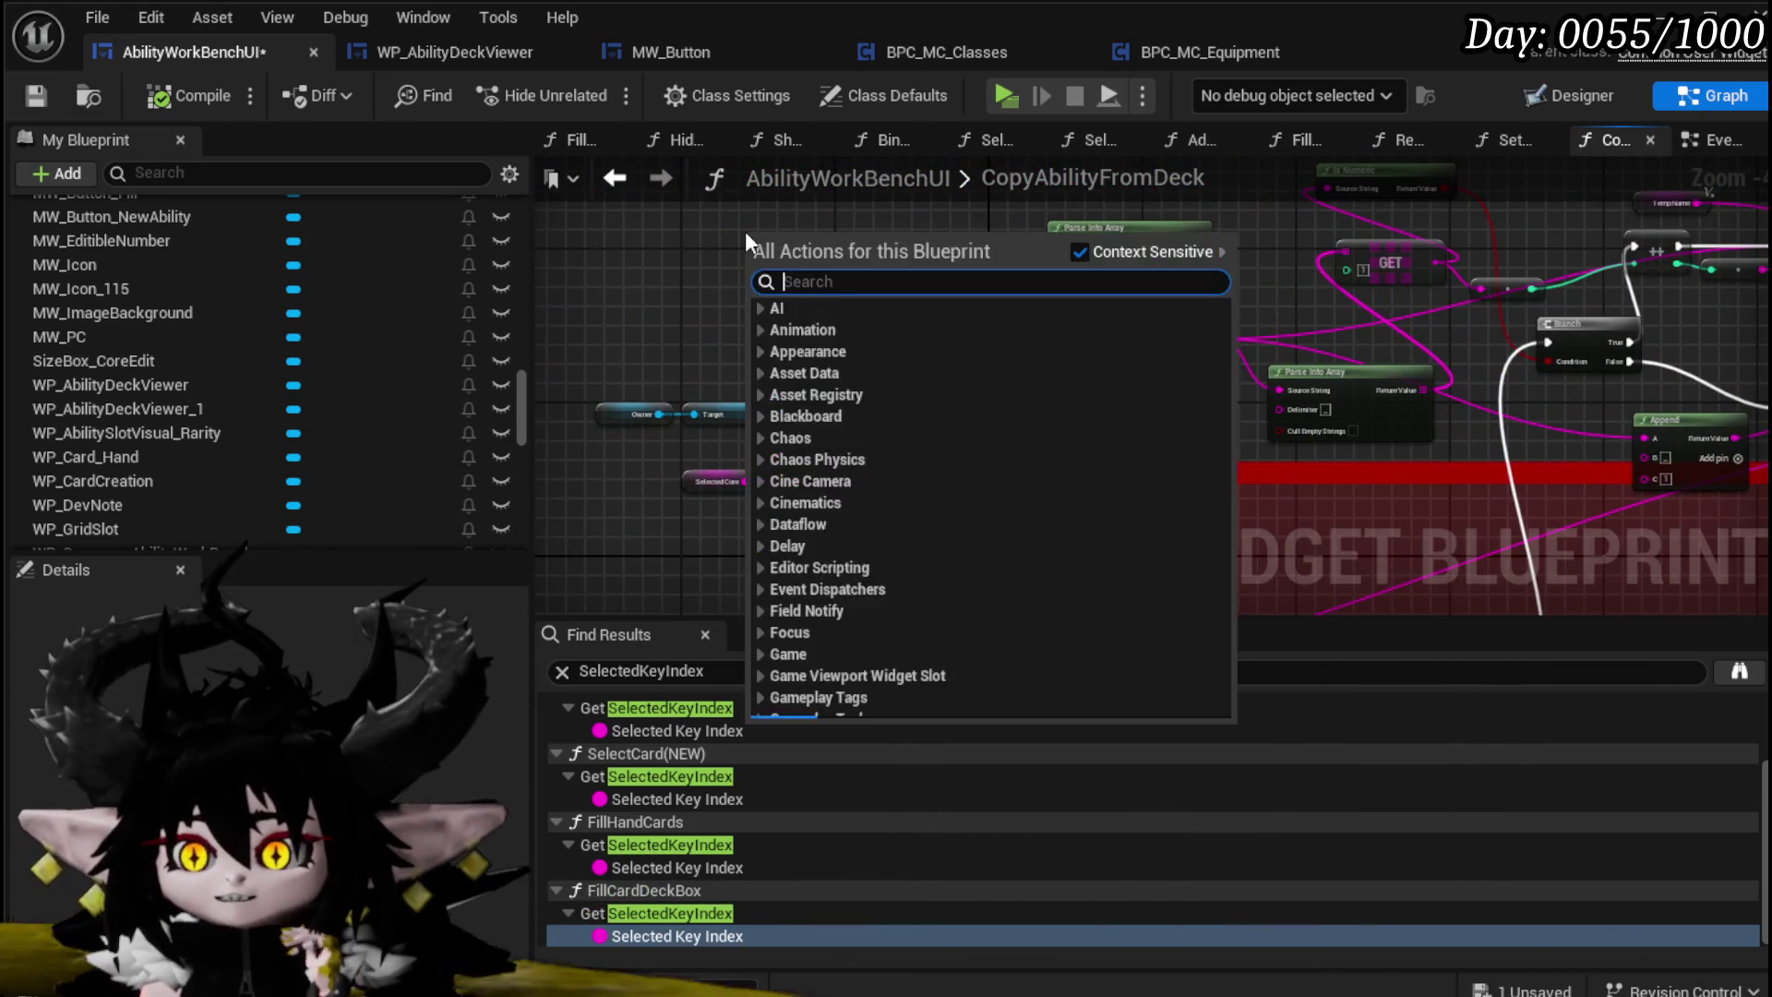
{"action": "type", "text": "Loop"}
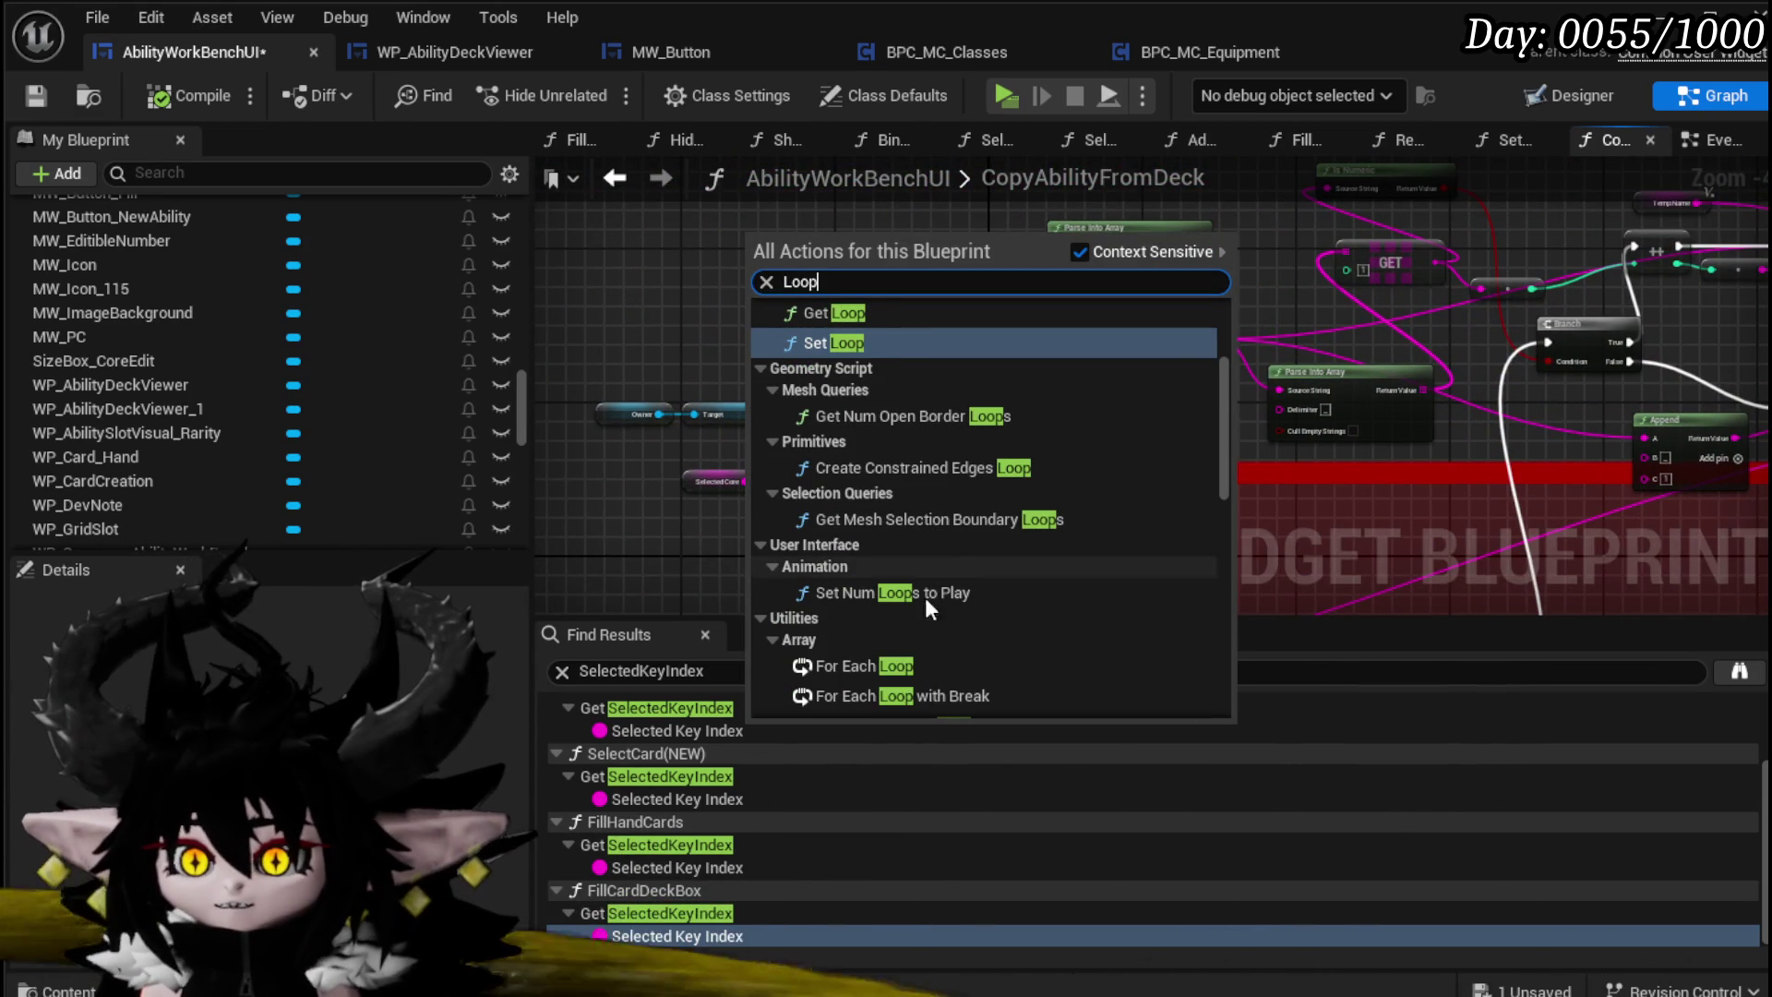
Step: Place a For Each Loop node, delete the red default-ability reminder comment, and compile and save
{"action": "left_click", "coordinate": [873, 665]}
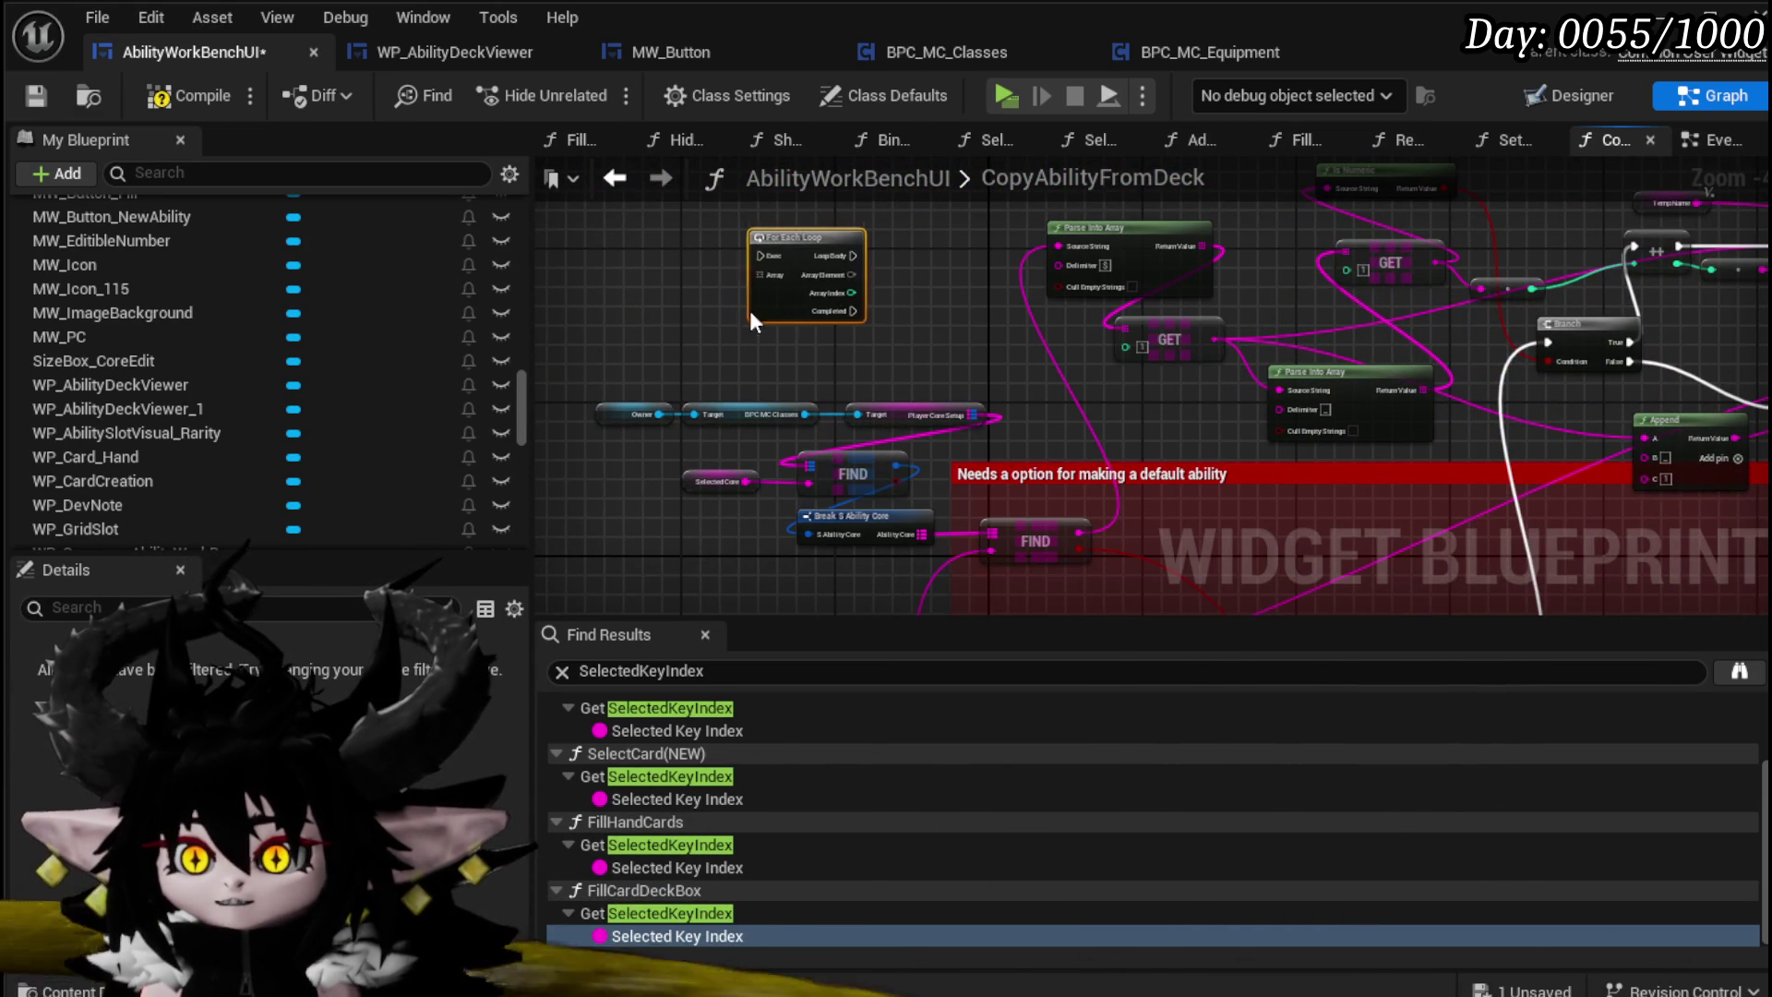
{"action": "left_click", "coordinate": [201, 97]}
{"action": "left_click", "coordinate": [36, 96]}
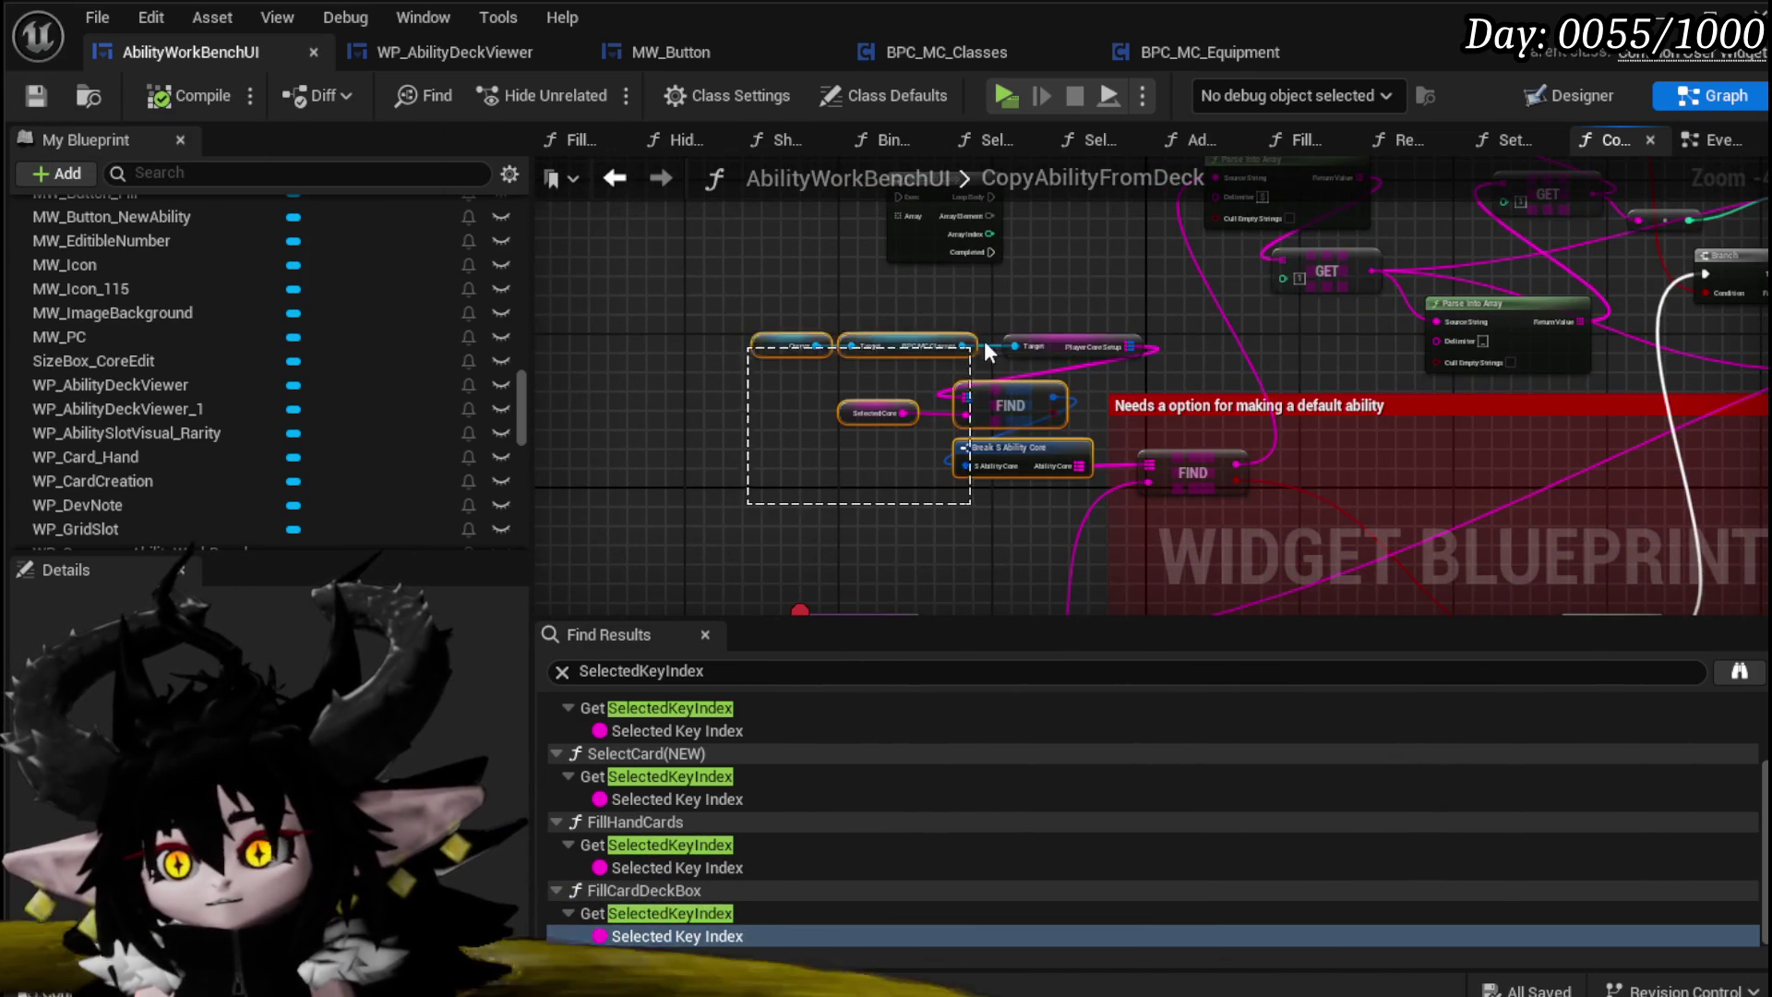
{"action": "left_click_drag", "start_coordinate": [984, 351], "coordinate": [1060, 310]}
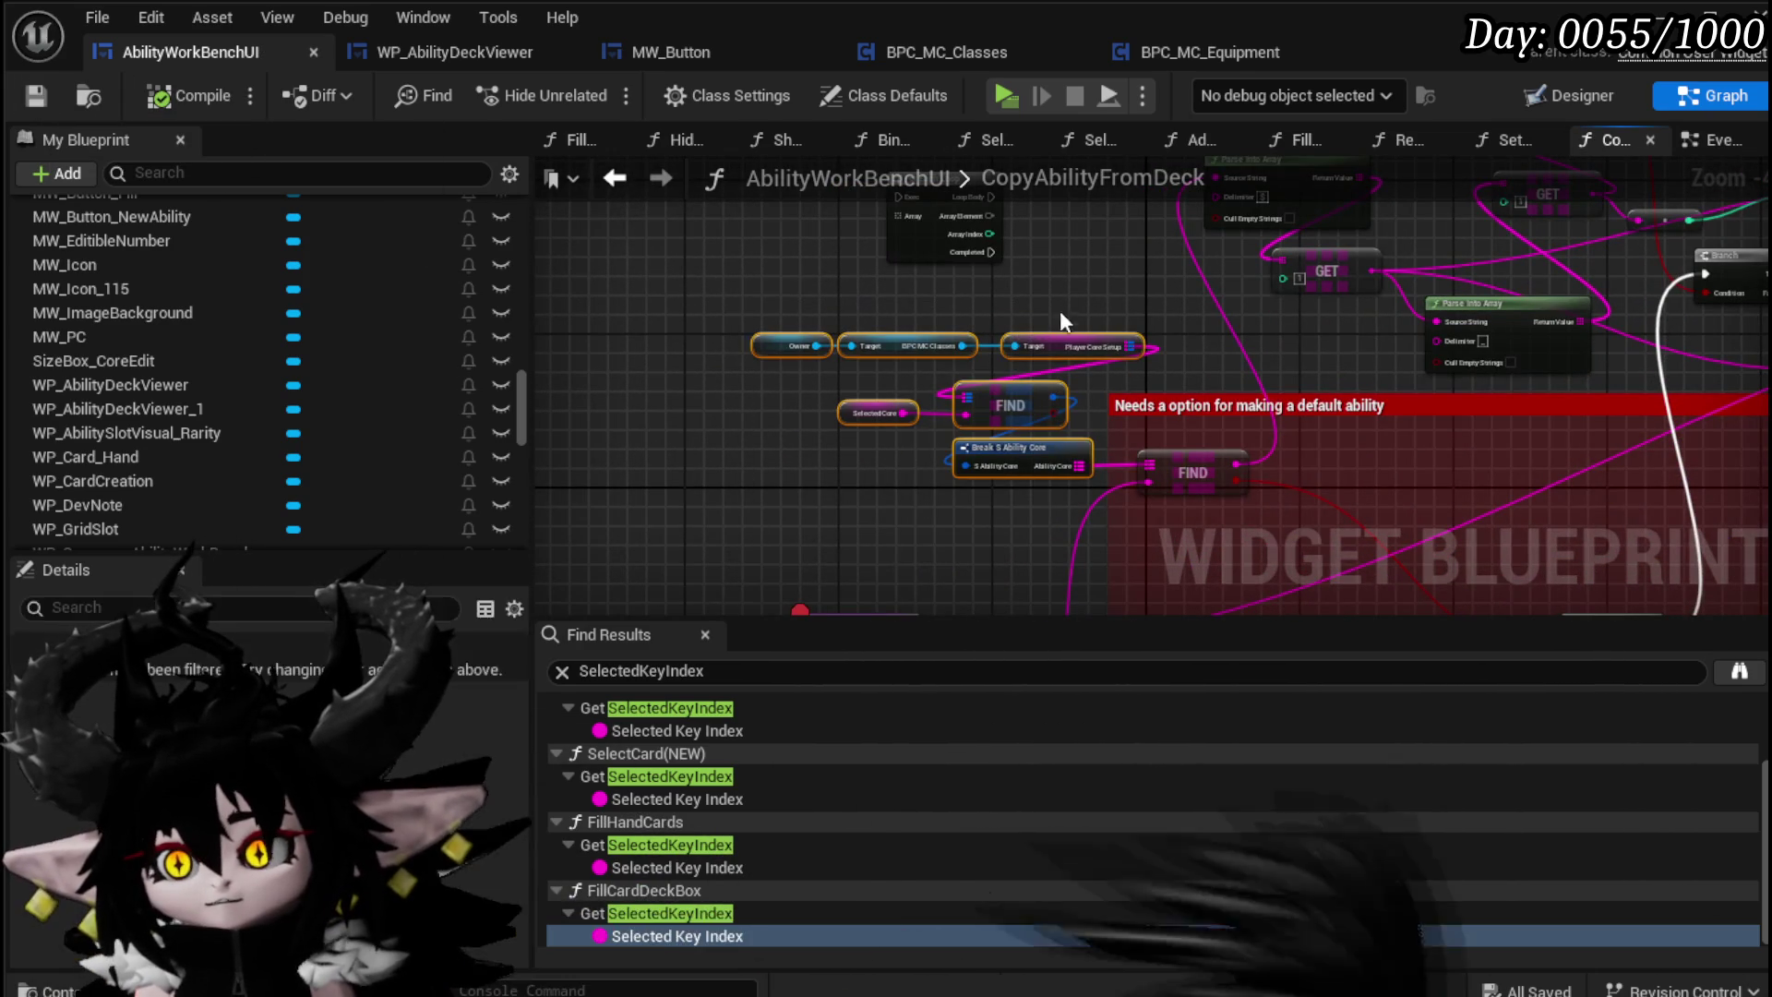
{"action": "left_click", "coordinate": [1219, 410]}
{"action": "key", "text": "Delete"}
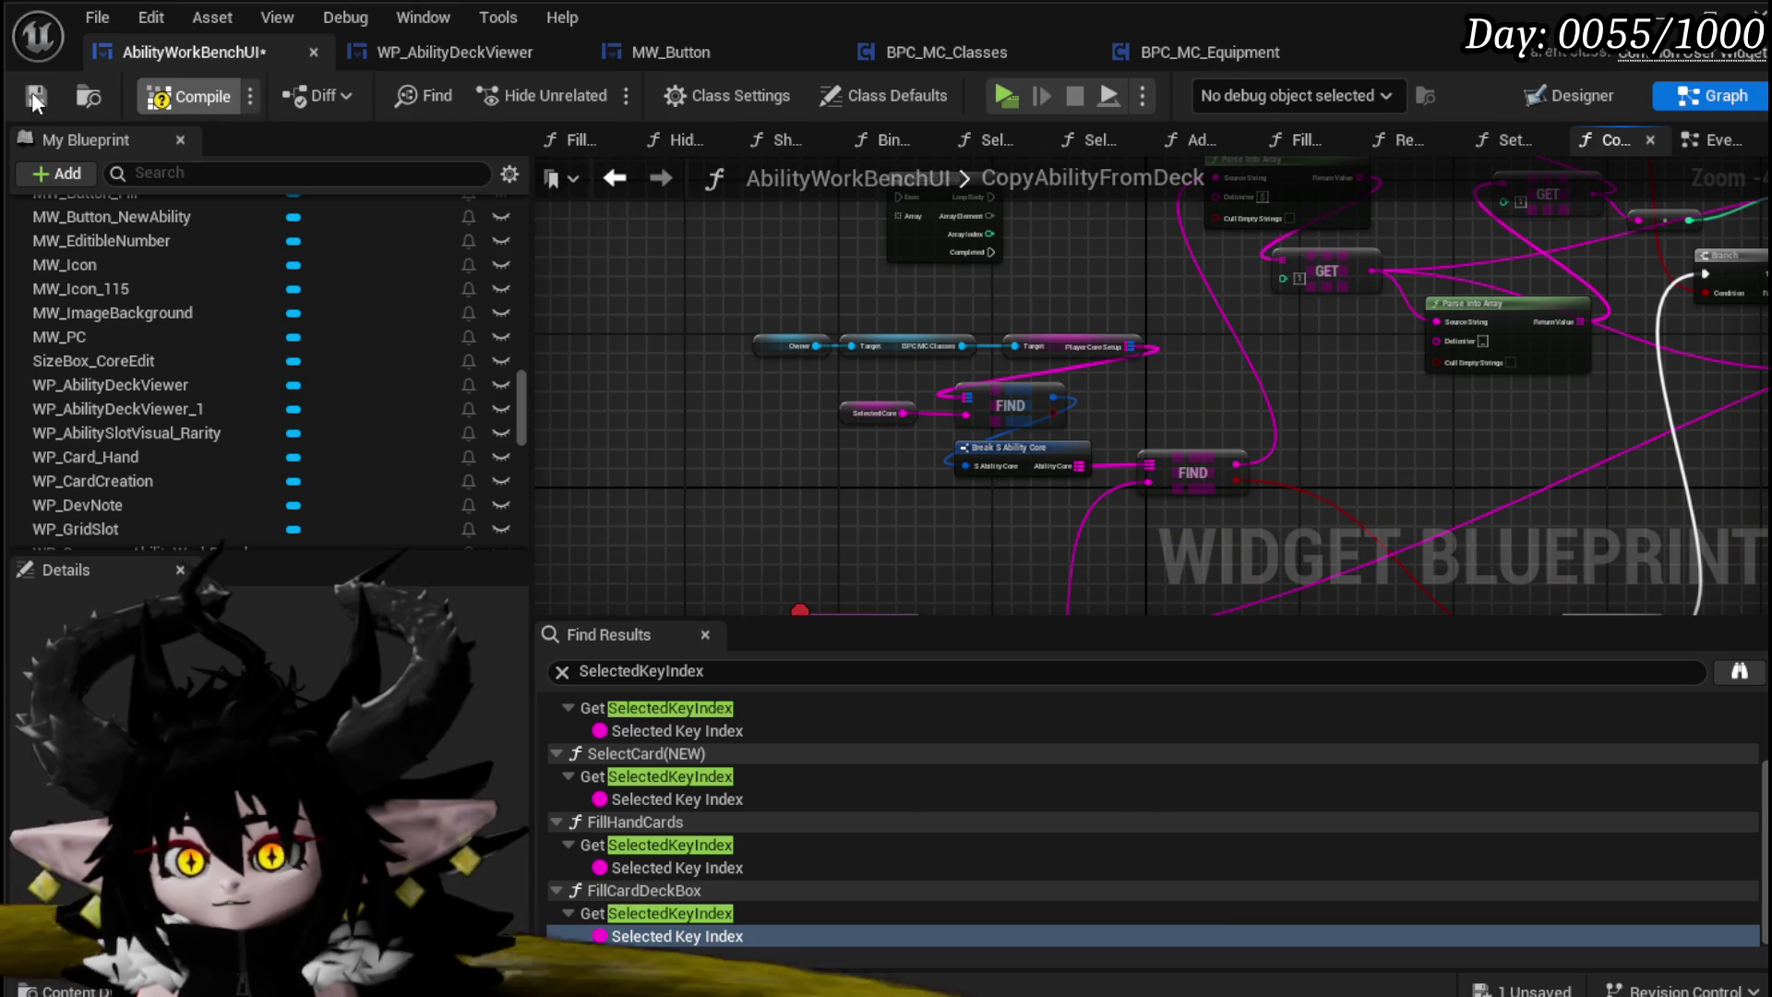
{"action": "left_click", "coordinate": [33, 94]}
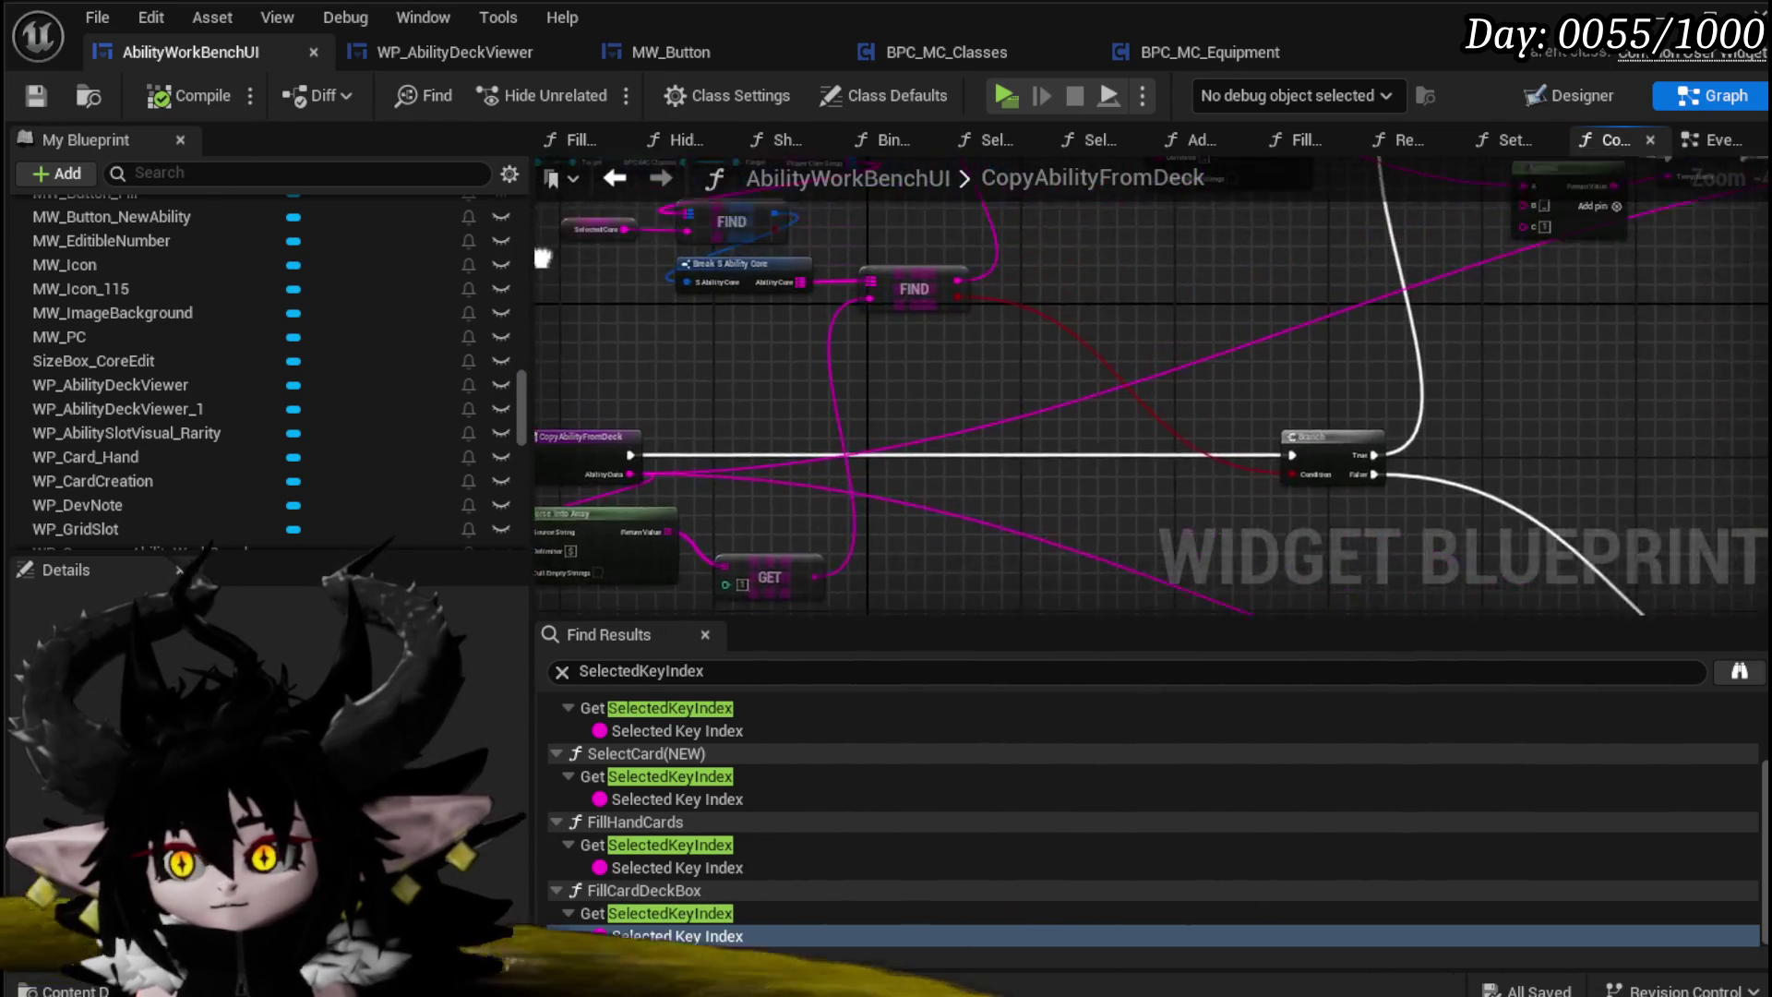
Step: Move the FIND and GET node group about 130 px left
{"action": "scroll", "coordinate": [1191, 388], "scroll_direction": "down", "scroll_amount": 2}
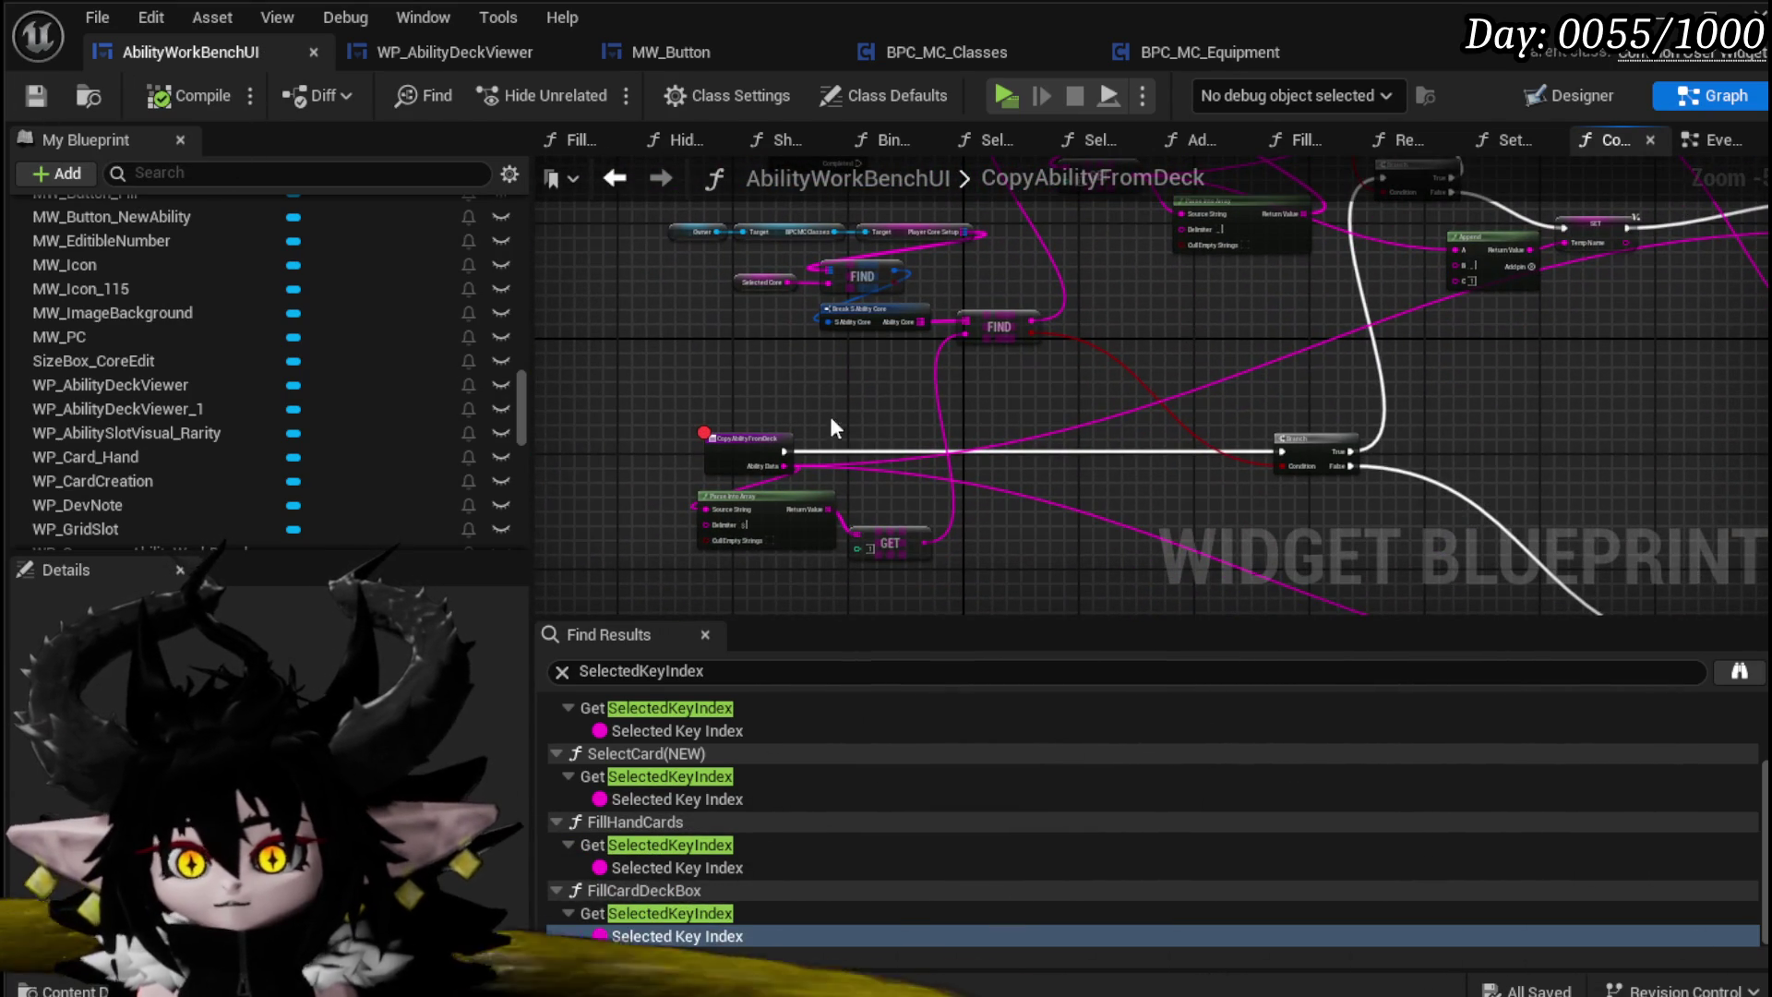
{"action": "left_click_drag", "start_coordinate": [923, 321], "coordinate": [1037, 222]}
{"action": "left_click_drag", "start_coordinate": [999, 327], "coordinate": [877, 327]}
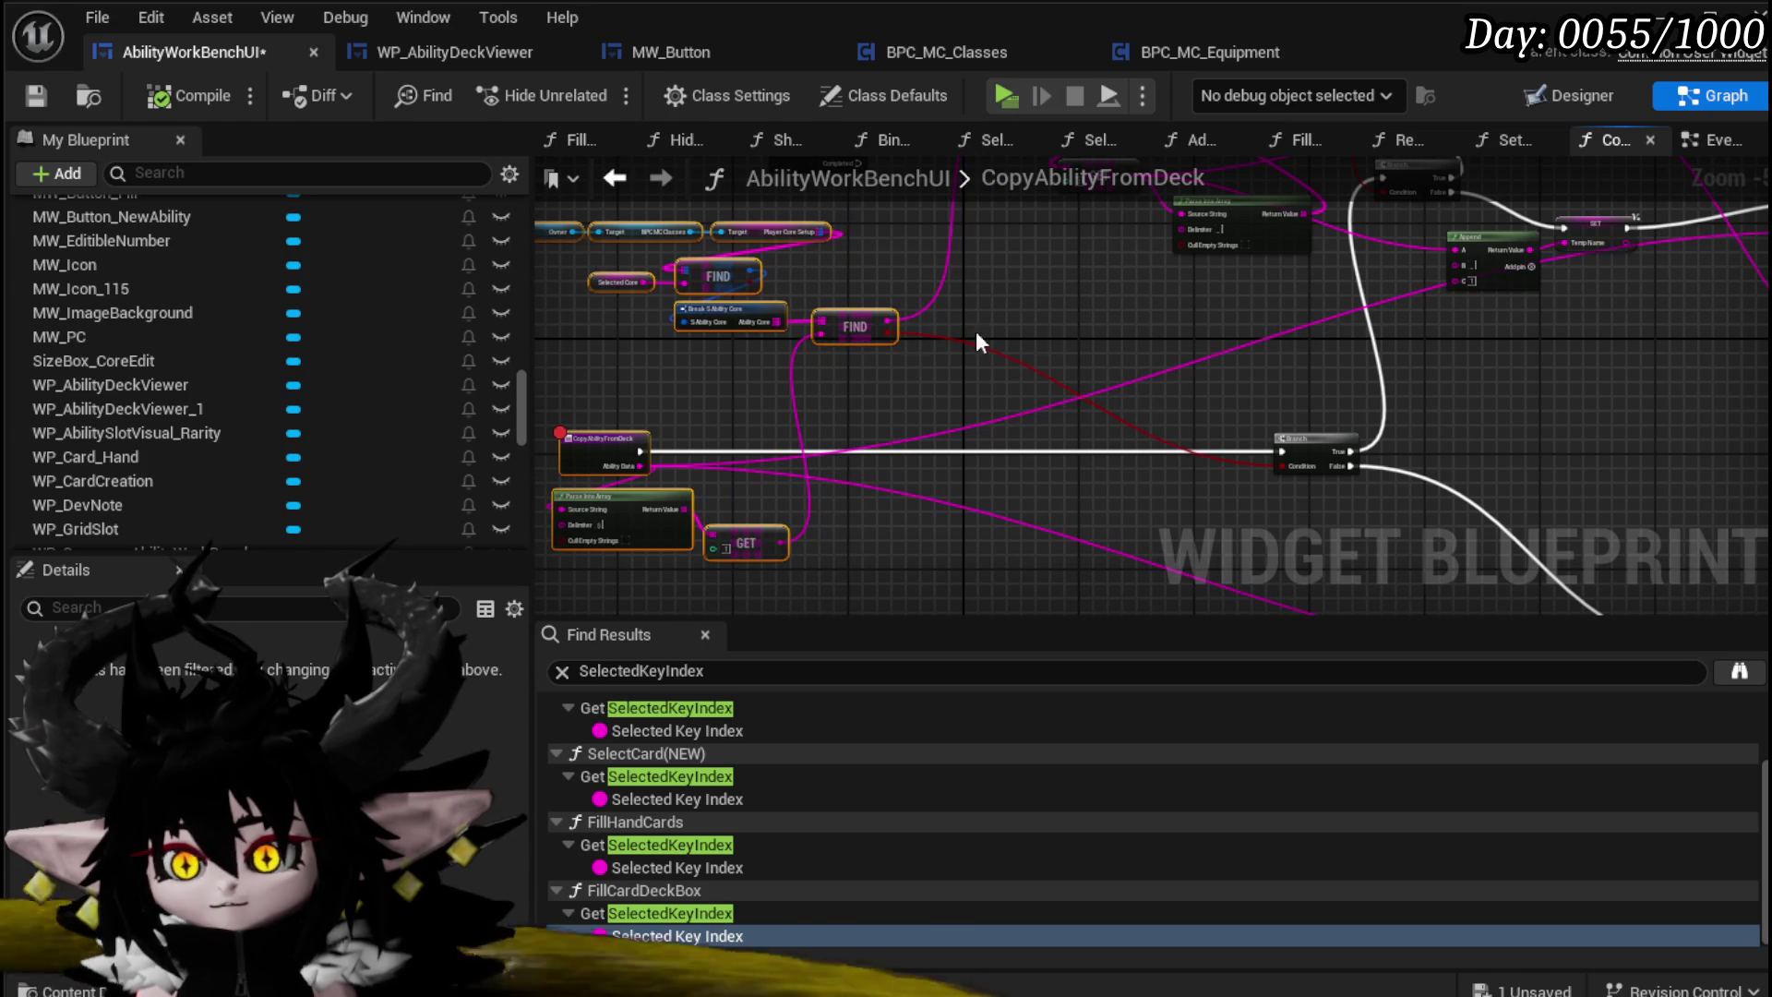
{"action": "left_click", "coordinate": [1043, 328]}
{"action": "mouse_move", "coordinate": [1040, 325]}
{"action": "left_mouse_down"}
{"action": "mouse_move", "coordinate": [1146, 383]}
{"action": "mouse_move", "coordinate": [1142, 332]}
{"action": "left_mouse_up"}
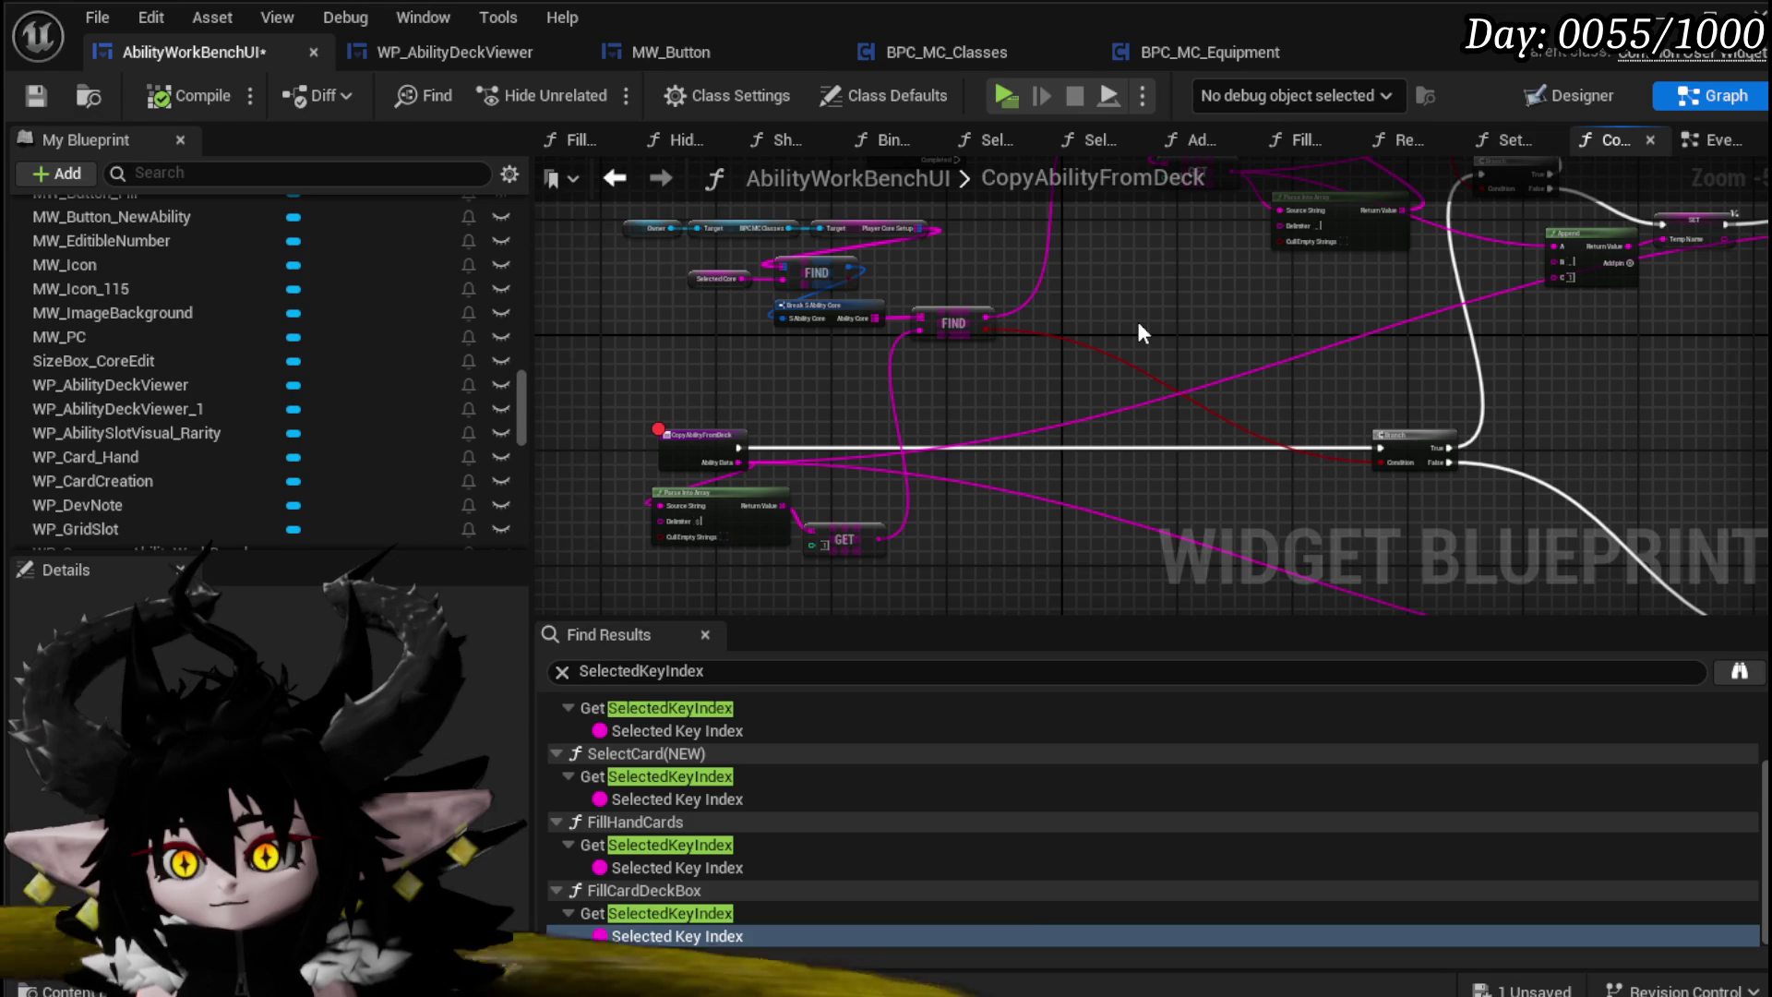
{"action": "left_click_drag", "start_coordinate": [1138, 317], "coordinate": [910, 488]}
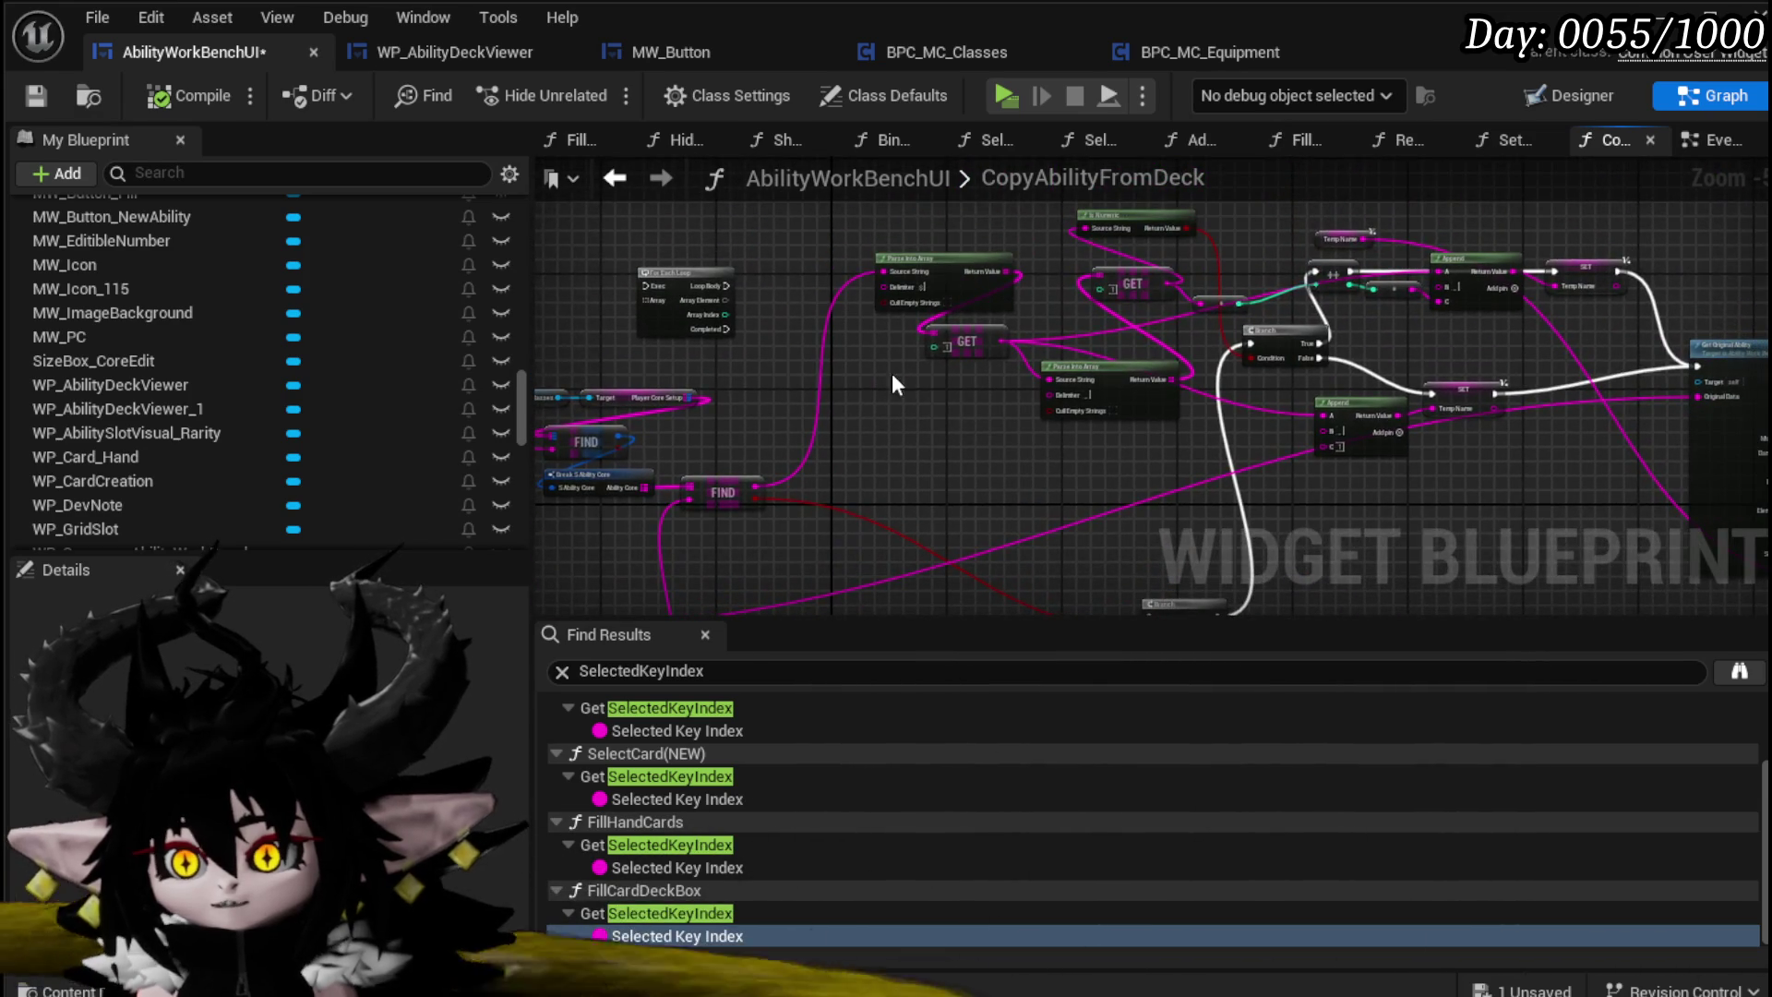
Step: Move Parse Into Array to the left and reposition the For Each Loop node
{"action": "scroll", "coordinate": [892, 372], "scroll_direction": "up", "scroll_amount": 4}
{"action": "mouse_move", "coordinate": [878, 429]}
{"action": "left_mouse_down"}
{"action": "mouse_move", "coordinate": [1047, 332]}
{"action": "mouse_move", "coordinate": [991, 432]}
{"action": "left_mouse_up"}
{"action": "mouse_move", "coordinate": [1286, 367]}
{"action": "left_mouse_down"}
{"action": "mouse_move", "coordinate": [1027, 423]}
{"action": "mouse_move", "coordinate": [988, 414]}
{"action": "left_mouse_up"}
{"action": "mouse_move", "coordinate": [594, 299]}
{"action": "left_mouse_down"}
{"action": "mouse_move", "coordinate": [909, 316]}
{"action": "mouse_move", "coordinate": [977, 294]}
{"action": "mouse_move", "coordinate": [1582, 454]}
{"action": "mouse_move", "coordinate": [1305, 422]}
{"action": "left_mouse_up"}
{"action": "left_click_drag", "start_coordinate": [1137, 398], "coordinate": [1235, 451]}
{"action": "mouse_move", "coordinate": [998, 388]}
{"action": "left_mouse_down"}
{"action": "mouse_move", "coordinate": [1146, 281]}
{"action": "mouse_move", "coordinate": [723, 341]}
{"action": "left_mouse_up"}
{"action": "left_click_drag", "start_coordinate": [1122, 336], "coordinate": [941, 420]}
{"action": "mouse_move", "coordinate": [849, 450]}
{"action": "left_mouse_down"}
{"action": "mouse_move", "coordinate": [919, 427]}
{"action": "mouse_move", "coordinate": [978, 323]}
{"action": "mouse_move", "coordinate": [1006, 388]}
{"action": "mouse_move", "coordinate": [991, 417]}
{"action": "mouse_move", "coordinate": [1065, 386]}
{"action": "mouse_move", "coordinate": [1040, 351]}
{"action": "mouse_move", "coordinate": [1255, 288]}
{"action": "left_mouse_up"}
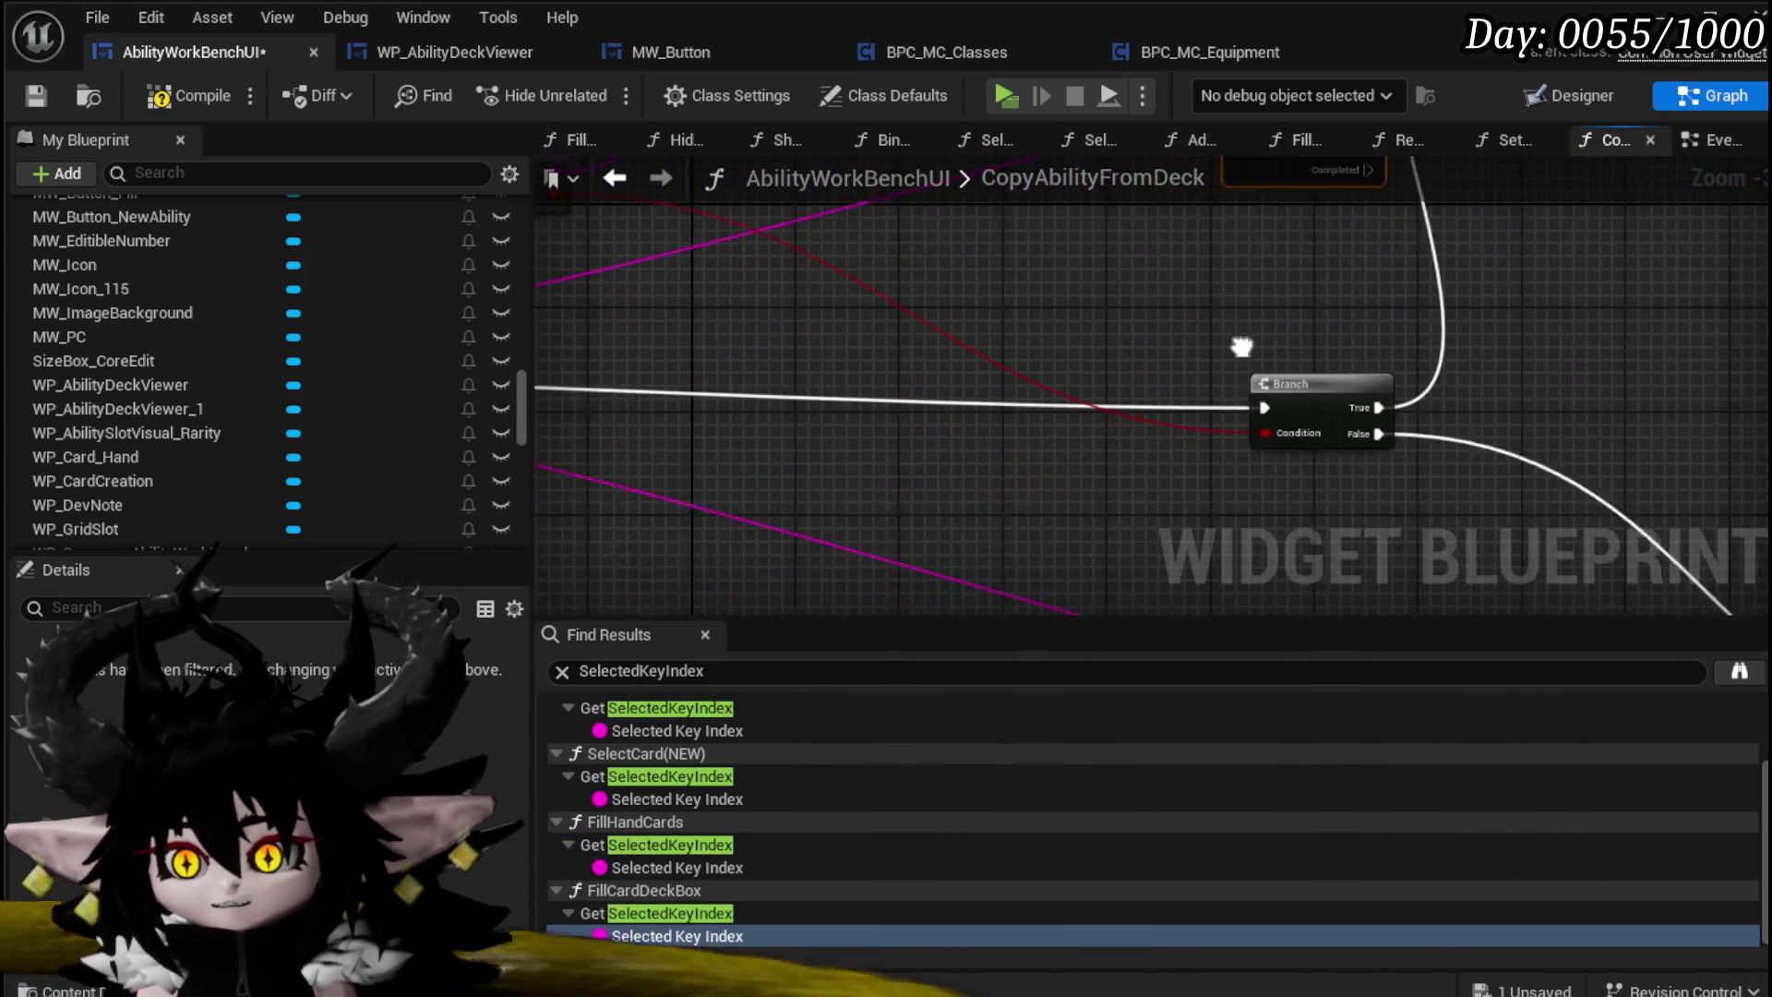
Step: Nudge the Branch left and wire the Branch and For Each Loop Exec together
{"action": "scroll", "coordinate": [944, 379], "scroll_direction": "down", "scroll_amount": 2}
{"action": "left_click_drag", "start_coordinate": [943, 379], "coordinate": [905, 369]}
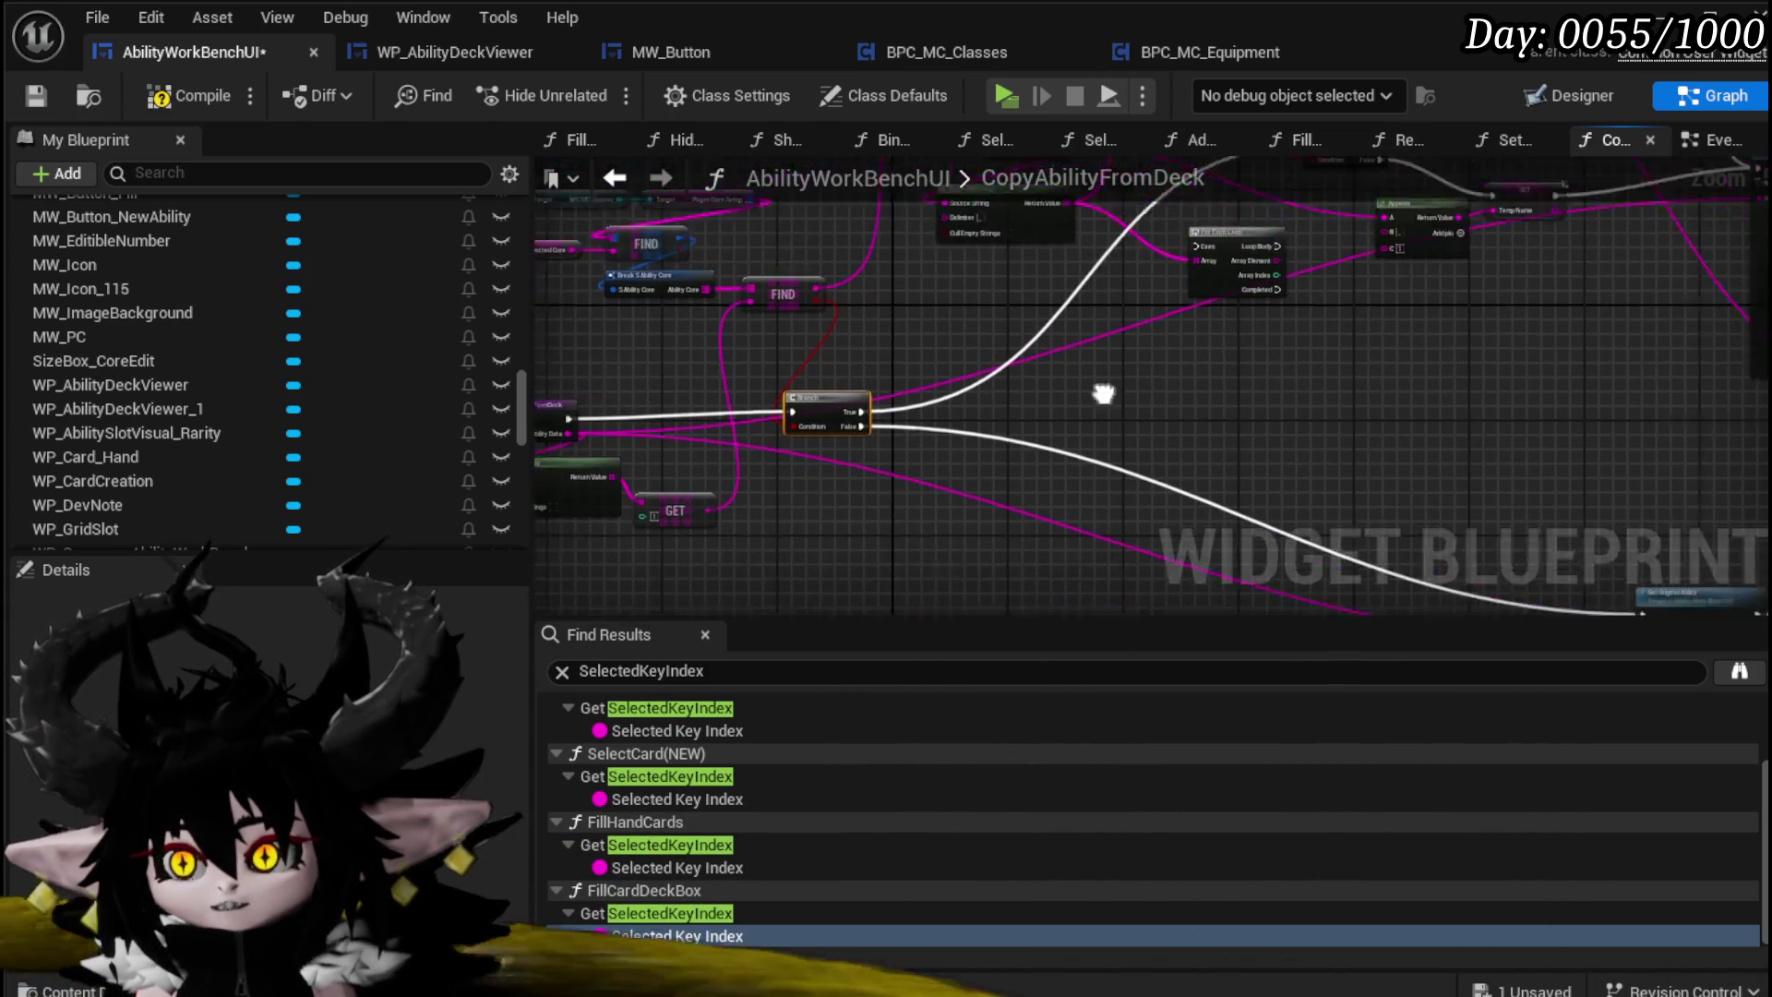
{"action": "scroll", "coordinate": [911, 309], "scroll_direction": "up", "scroll_amount": 3}
{"action": "mouse_move", "coordinate": [911, 309]}
{"action": "left_mouse_down"}
{"action": "mouse_move", "coordinate": [857, 434]}
{"action": "mouse_move", "coordinate": [895, 258]}
{"action": "left_mouse_up"}
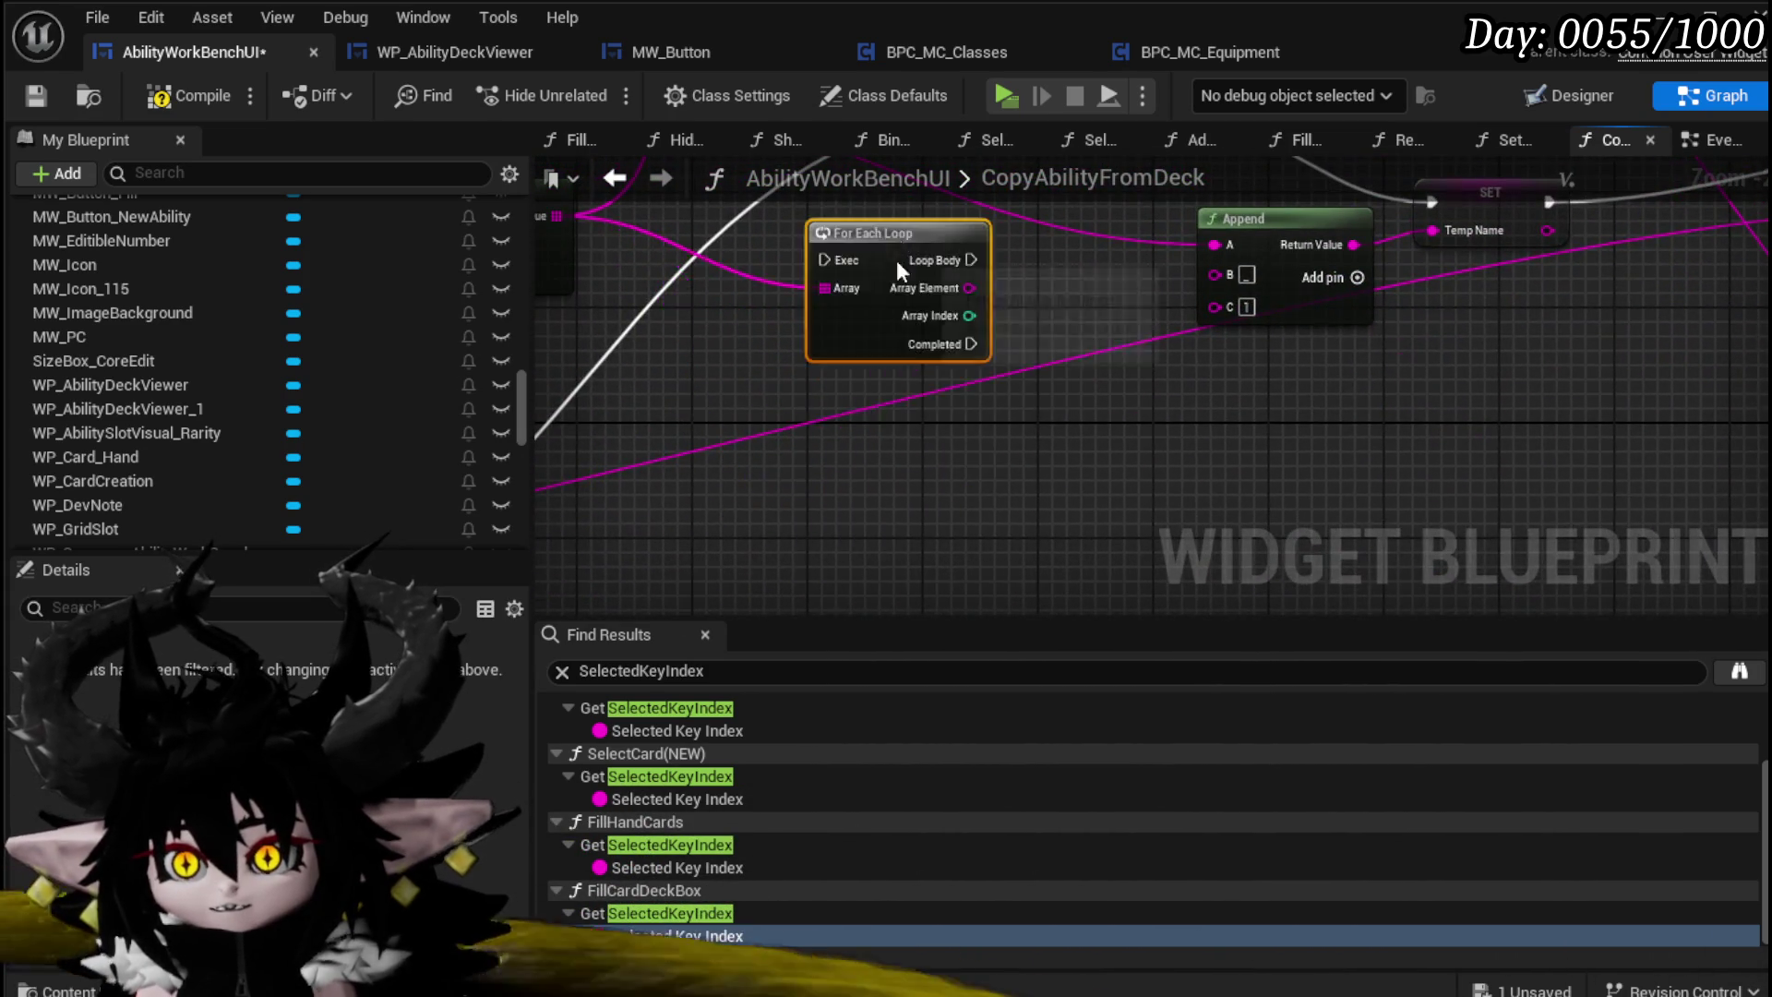
{"action": "left_click_drag", "start_coordinate": [1067, 336], "coordinate": [824, 494]}
{"action": "mouse_move", "coordinate": [897, 466]}
{"action": "left_mouse_down"}
{"action": "mouse_move", "coordinate": [906, 440]}
{"action": "mouse_move", "coordinate": [838, 370]}
{"action": "mouse_move", "coordinate": [819, 314]}
{"action": "mouse_move", "coordinate": [1061, 288]}
{"action": "mouse_move", "coordinate": [842, 461]}
{"action": "mouse_move", "coordinate": [1207, 434]}
{"action": "left_mouse_up"}
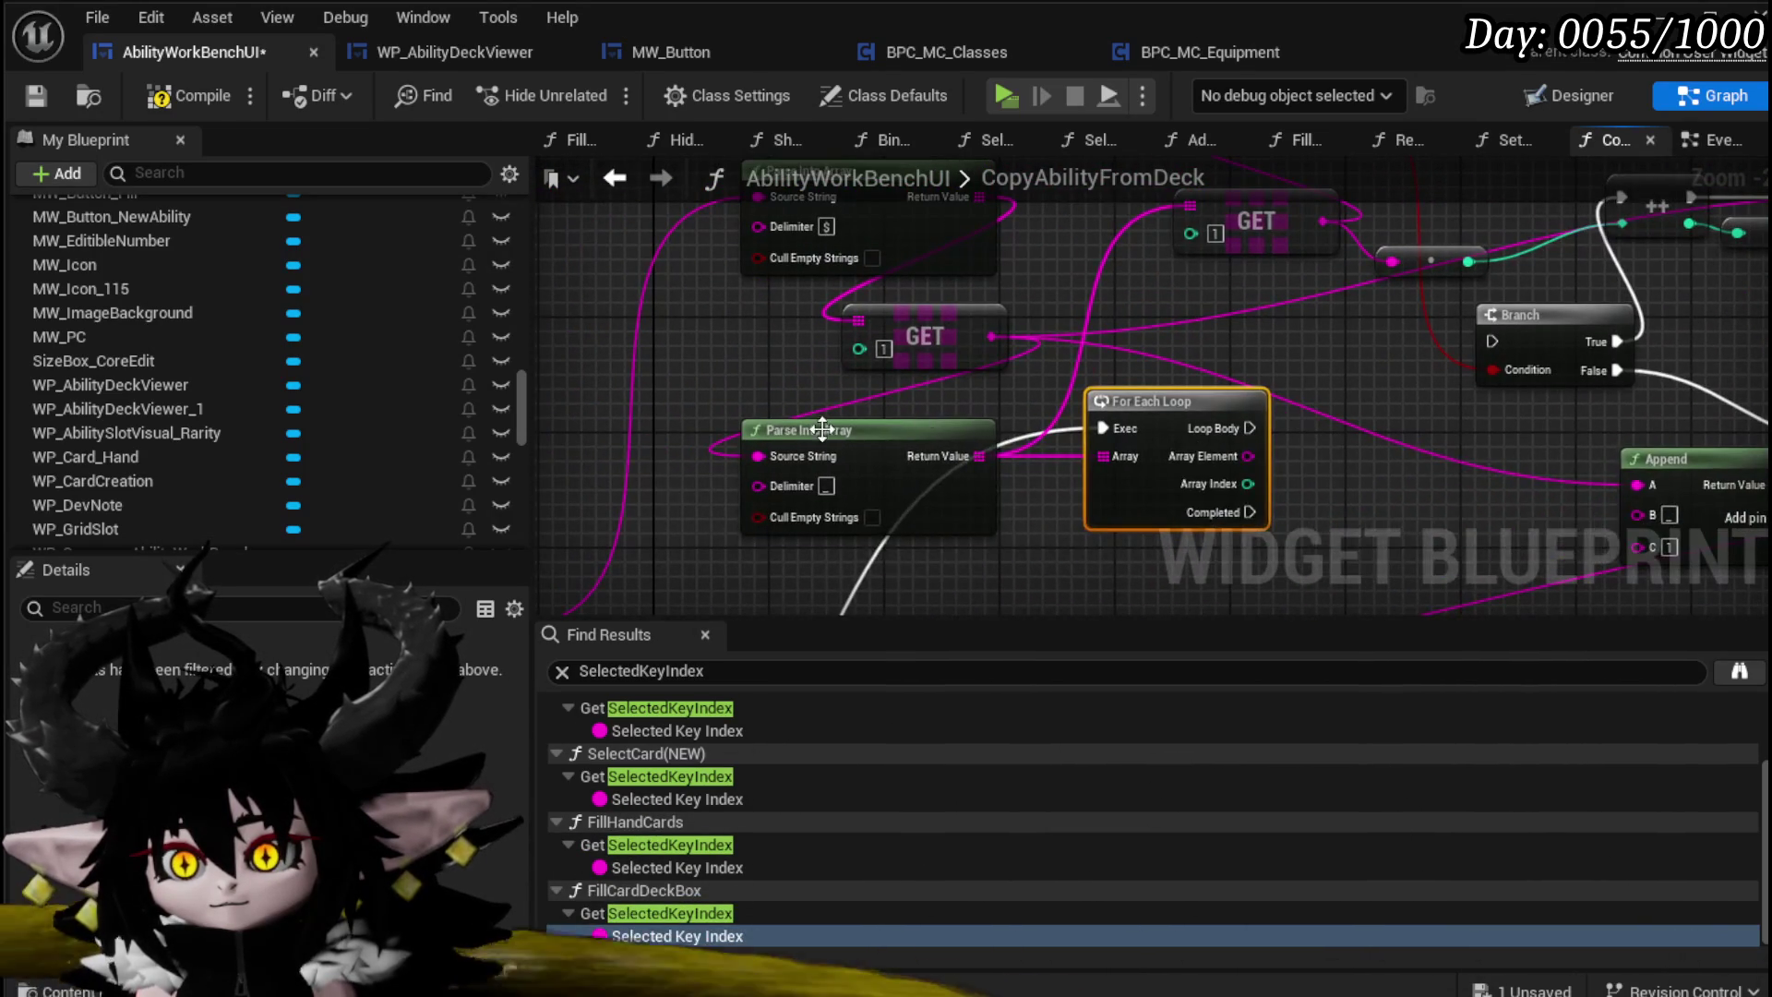
Step: Move Parse Into Array left, wire the Loop Body, and place the Branch beside the loop
{"action": "left_click_drag", "start_coordinate": [714, 447], "coordinate": [600, 467]}
{"action": "mouse_move", "coordinate": [1239, 398]}
{"action": "left_mouse_down"}
{"action": "mouse_move", "coordinate": [1329, 415]}
{"action": "mouse_move", "coordinate": [1350, 392]}
{"action": "mouse_move", "coordinate": [919, 442]}
{"action": "mouse_move", "coordinate": [977, 436]}
{"action": "mouse_move", "coordinate": [1056, 478]}
{"action": "mouse_move", "coordinate": [872, 529]}
{"action": "mouse_move", "coordinate": [942, 478]}
{"action": "mouse_move", "coordinate": [1056, 336]}
{"action": "left_mouse_up"}
{"action": "left_click_drag", "start_coordinate": [984, 420], "coordinate": [1128, 406]}
{"action": "left_click_drag", "start_coordinate": [924, 402], "coordinate": [1112, 405]}
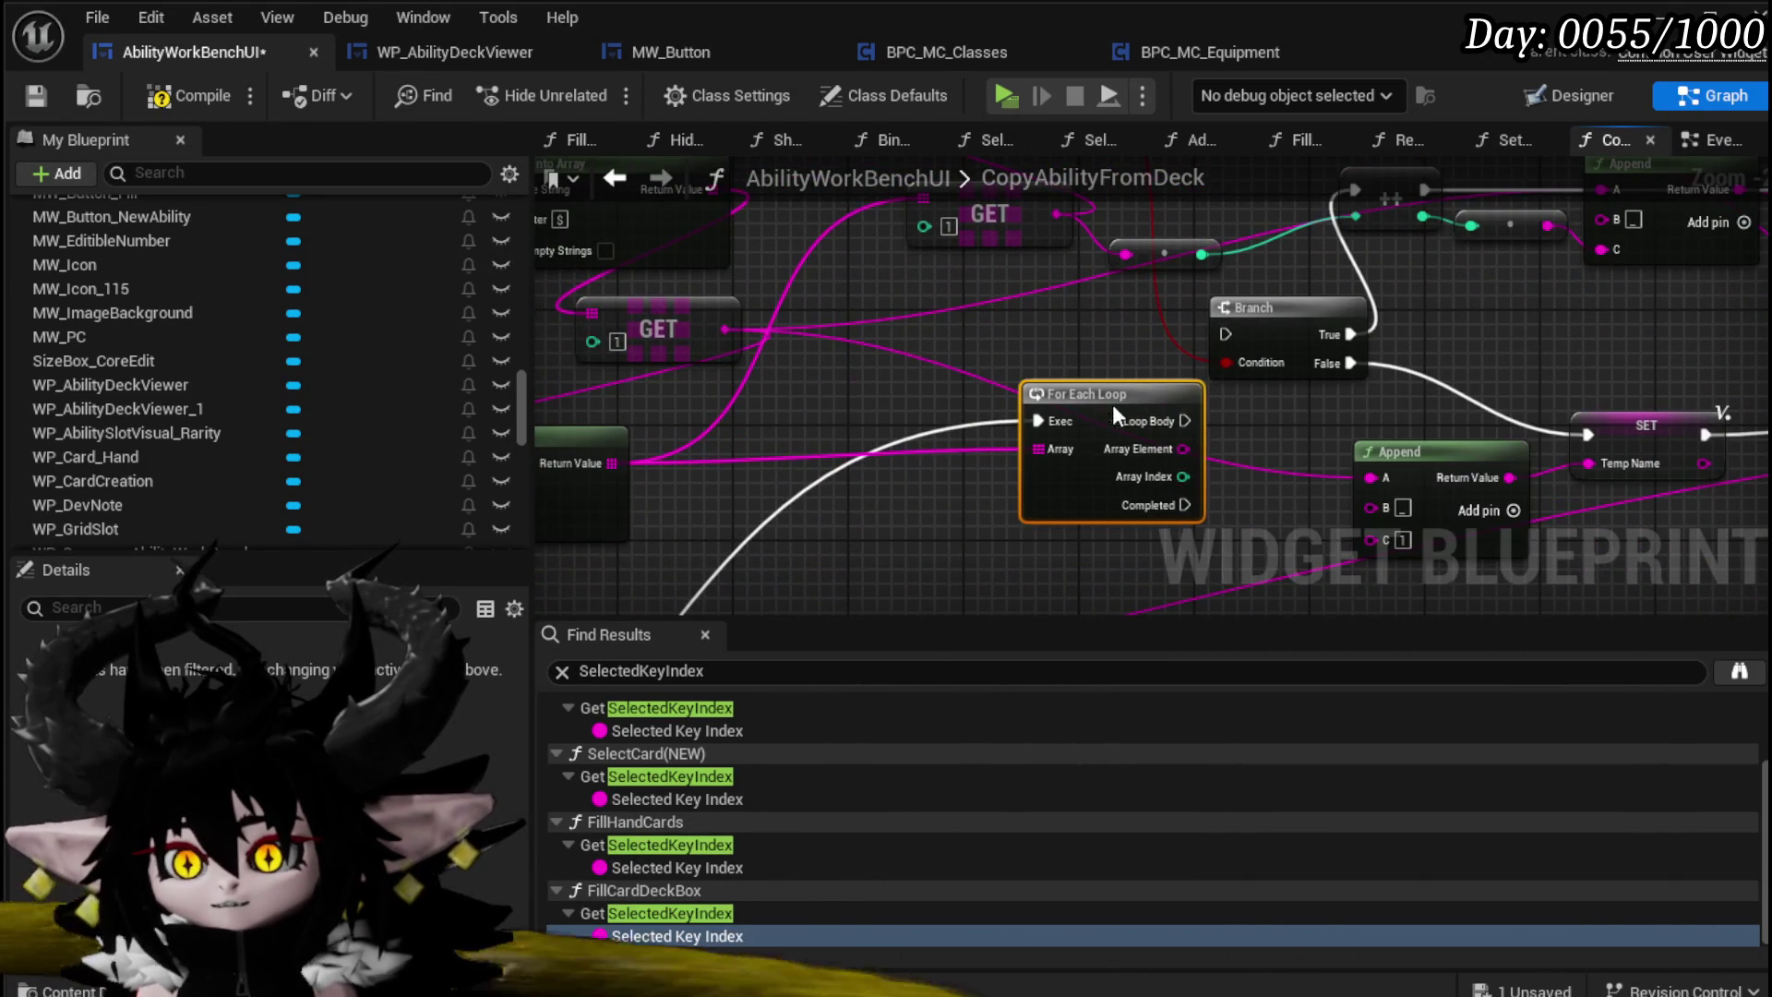
{"action": "mouse_move", "coordinate": [1257, 330]}
{"action": "left_mouse_down"}
{"action": "mouse_move", "coordinate": [821, 452]}
{"action": "mouse_move", "coordinate": [885, 400]}
{"action": "mouse_move", "coordinate": [846, 565]}
{"action": "left_mouse_up"}
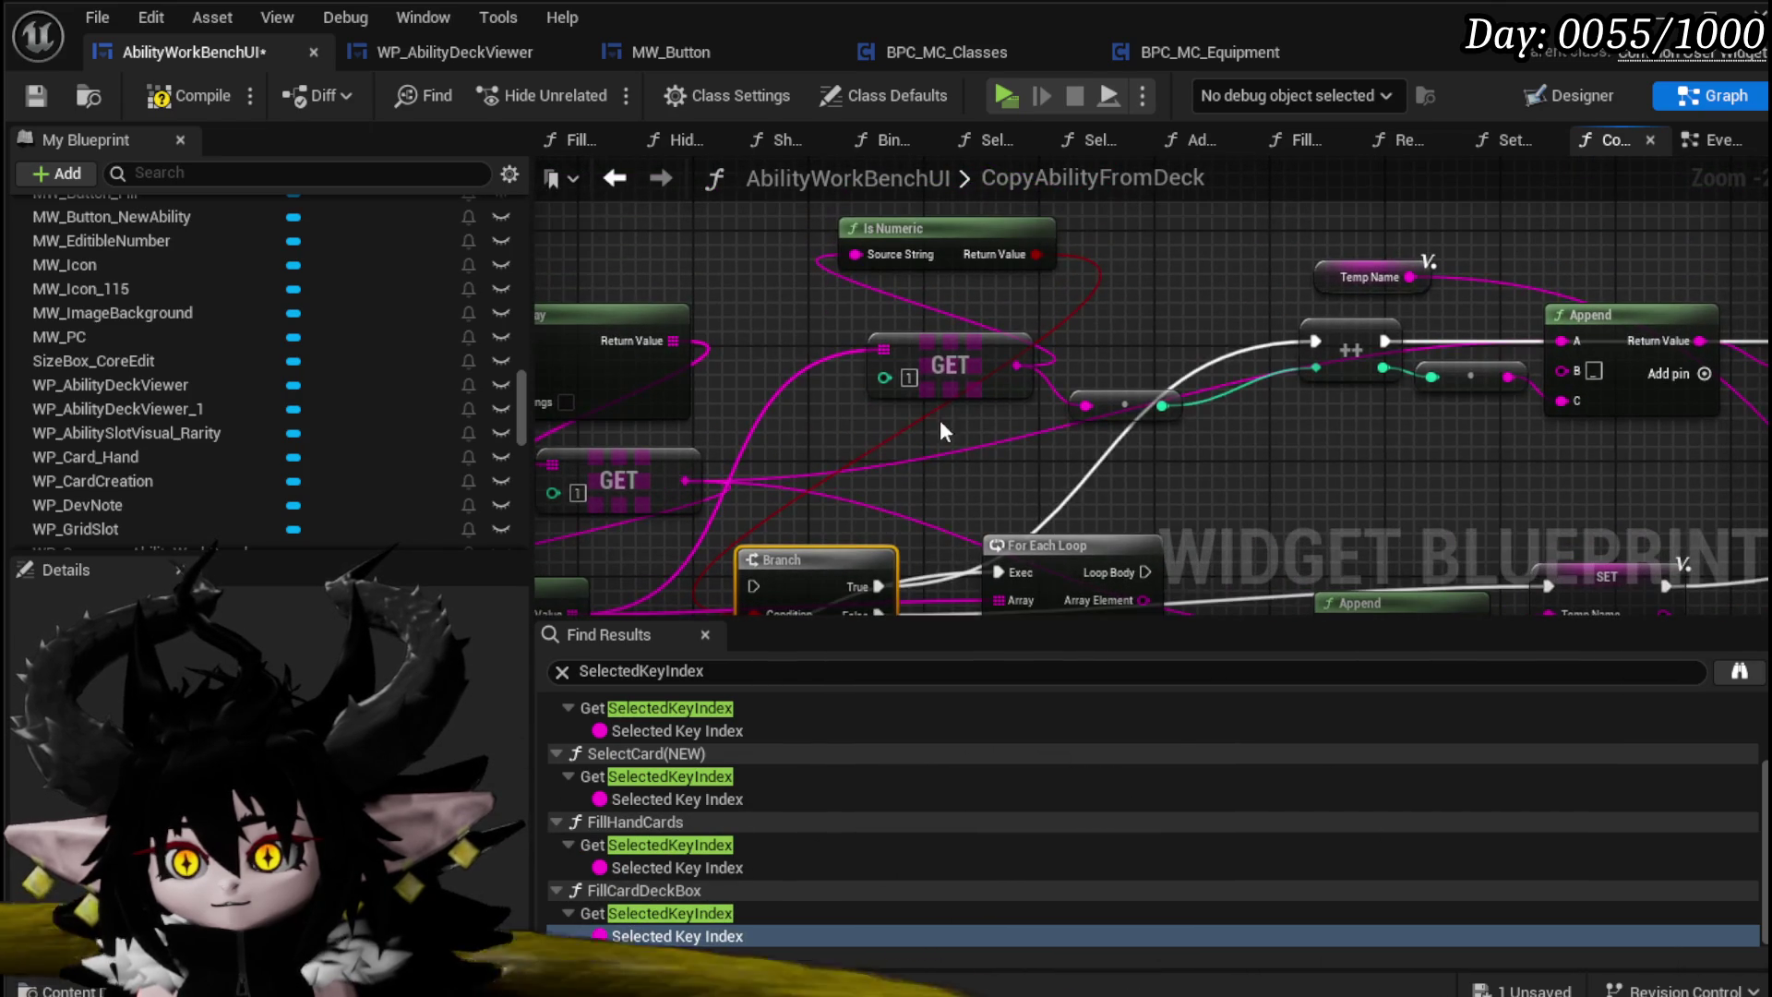
Step: Move GET and Parse Into Array up and set the Branch right of the For Each Loop
{"action": "left_click_drag", "start_coordinate": [940, 419], "coordinate": [1299, 390]}
{"action": "mouse_move", "coordinate": [994, 455]}
{"action": "left_mouse_down"}
{"action": "mouse_move", "coordinate": [777, 325]}
{"action": "mouse_move", "coordinate": [718, 311]}
{"action": "left_mouse_up"}
{"action": "left_click_drag", "start_coordinate": [895, 413], "coordinate": [771, 338]}
{"action": "mouse_move", "coordinate": [713, 466]}
{"action": "left_mouse_down"}
{"action": "mouse_move", "coordinate": [717, 342]}
{"action": "mouse_move", "coordinate": [829, 342]}
{"action": "mouse_move", "coordinate": [650, 340]}
{"action": "left_mouse_up"}
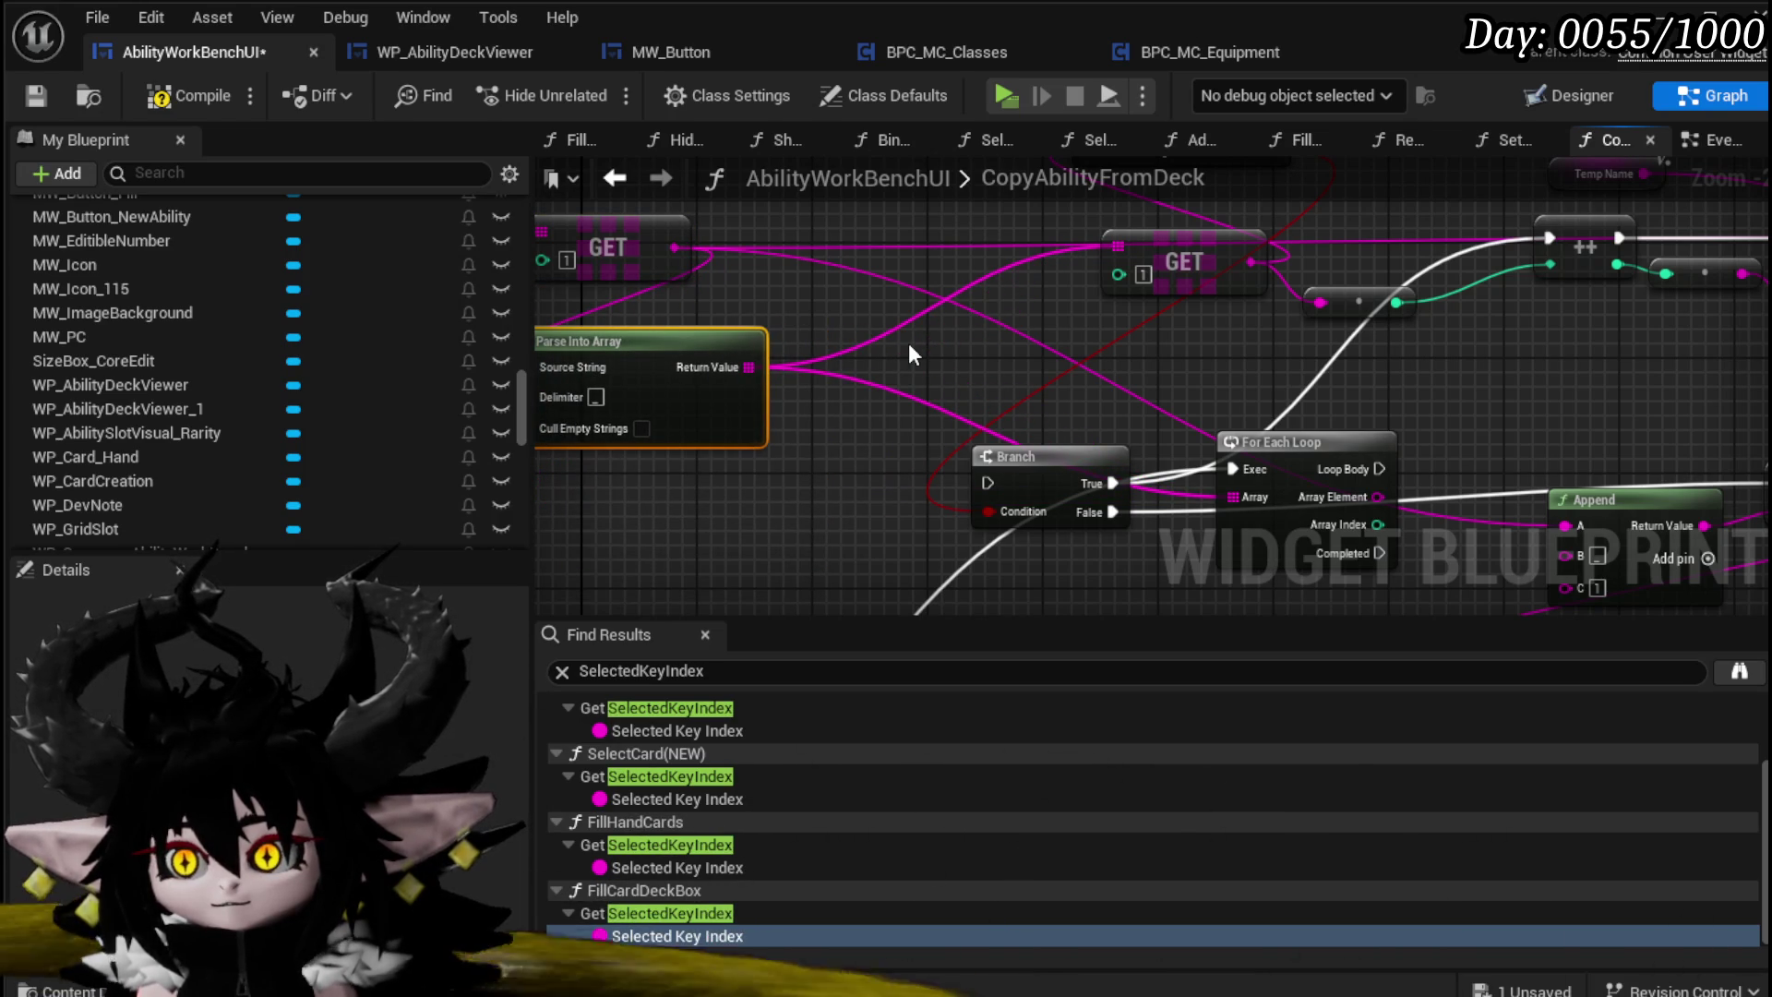
{"action": "mouse_move", "coordinate": [1062, 473]}
{"action": "left_mouse_down"}
{"action": "mouse_move", "coordinate": [1394, 372]}
{"action": "mouse_move", "coordinate": [1524, 422]}
{"action": "left_mouse_up"}
{"action": "mouse_move", "coordinate": [1389, 466]}
{"action": "left_mouse_down"}
{"action": "mouse_move", "coordinate": [1119, 457]}
{"action": "mouse_move", "coordinate": [1117, 432]}
{"action": "mouse_move", "coordinate": [927, 451]}
{"action": "mouse_move", "coordinate": [1211, 413]}
{"action": "mouse_move", "coordinate": [1043, 418]}
{"action": "left_mouse_up"}
{"action": "left_click_drag", "start_coordinate": [780, 434], "coordinate": [1210, 455]}
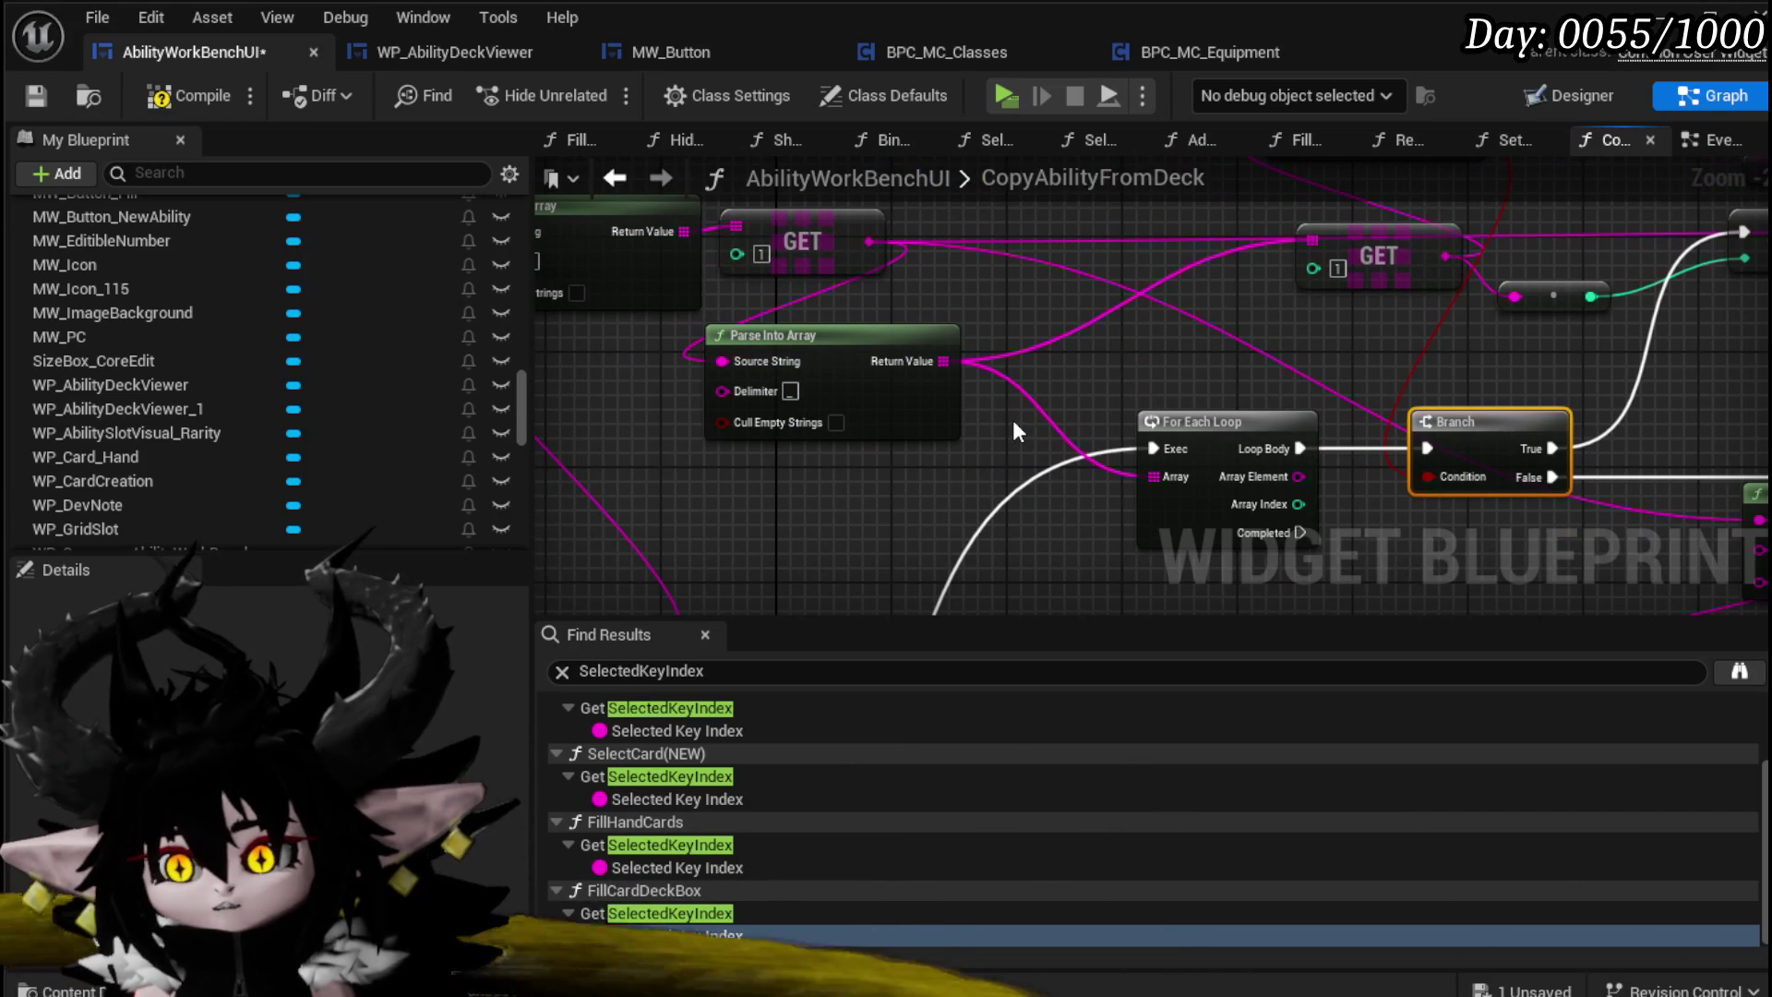
Step: Nudge the left GET node right, select then deselect the lower Parse Into Array, and pan to FIND
{"action": "mouse_move", "coordinate": [1010, 430]}
{"action": "left_mouse_down"}
{"action": "mouse_move", "coordinate": [1129, 494]}
{"action": "mouse_move", "coordinate": [1093, 467]}
{"action": "left_mouse_up"}
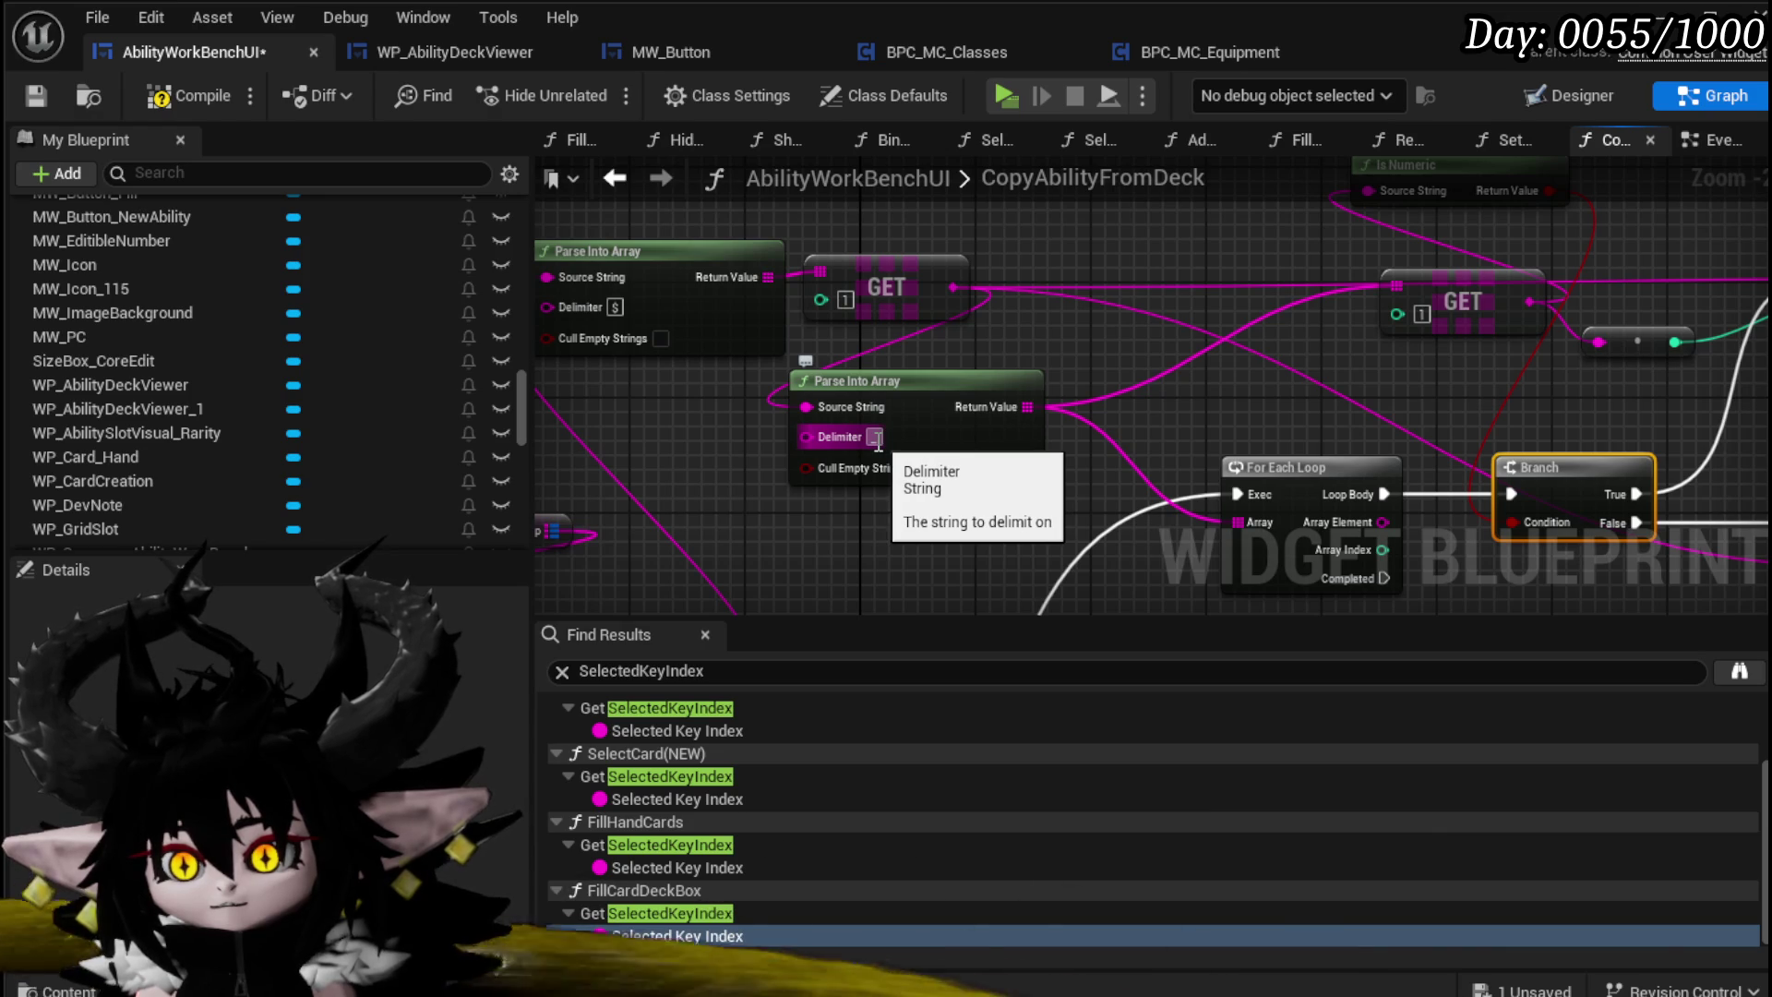
{"action": "mouse_move", "coordinate": [877, 443]}
{"action": "left_mouse_down"}
{"action": "mouse_move", "coordinate": [904, 277]}
{"action": "mouse_move", "coordinate": [877, 351]}
{"action": "mouse_move", "coordinate": [973, 499]}
{"action": "mouse_move", "coordinate": [881, 549]}
{"action": "mouse_move", "coordinate": [764, 526]}
{"action": "mouse_move", "coordinate": [776, 535]}
{"action": "left_mouse_up"}
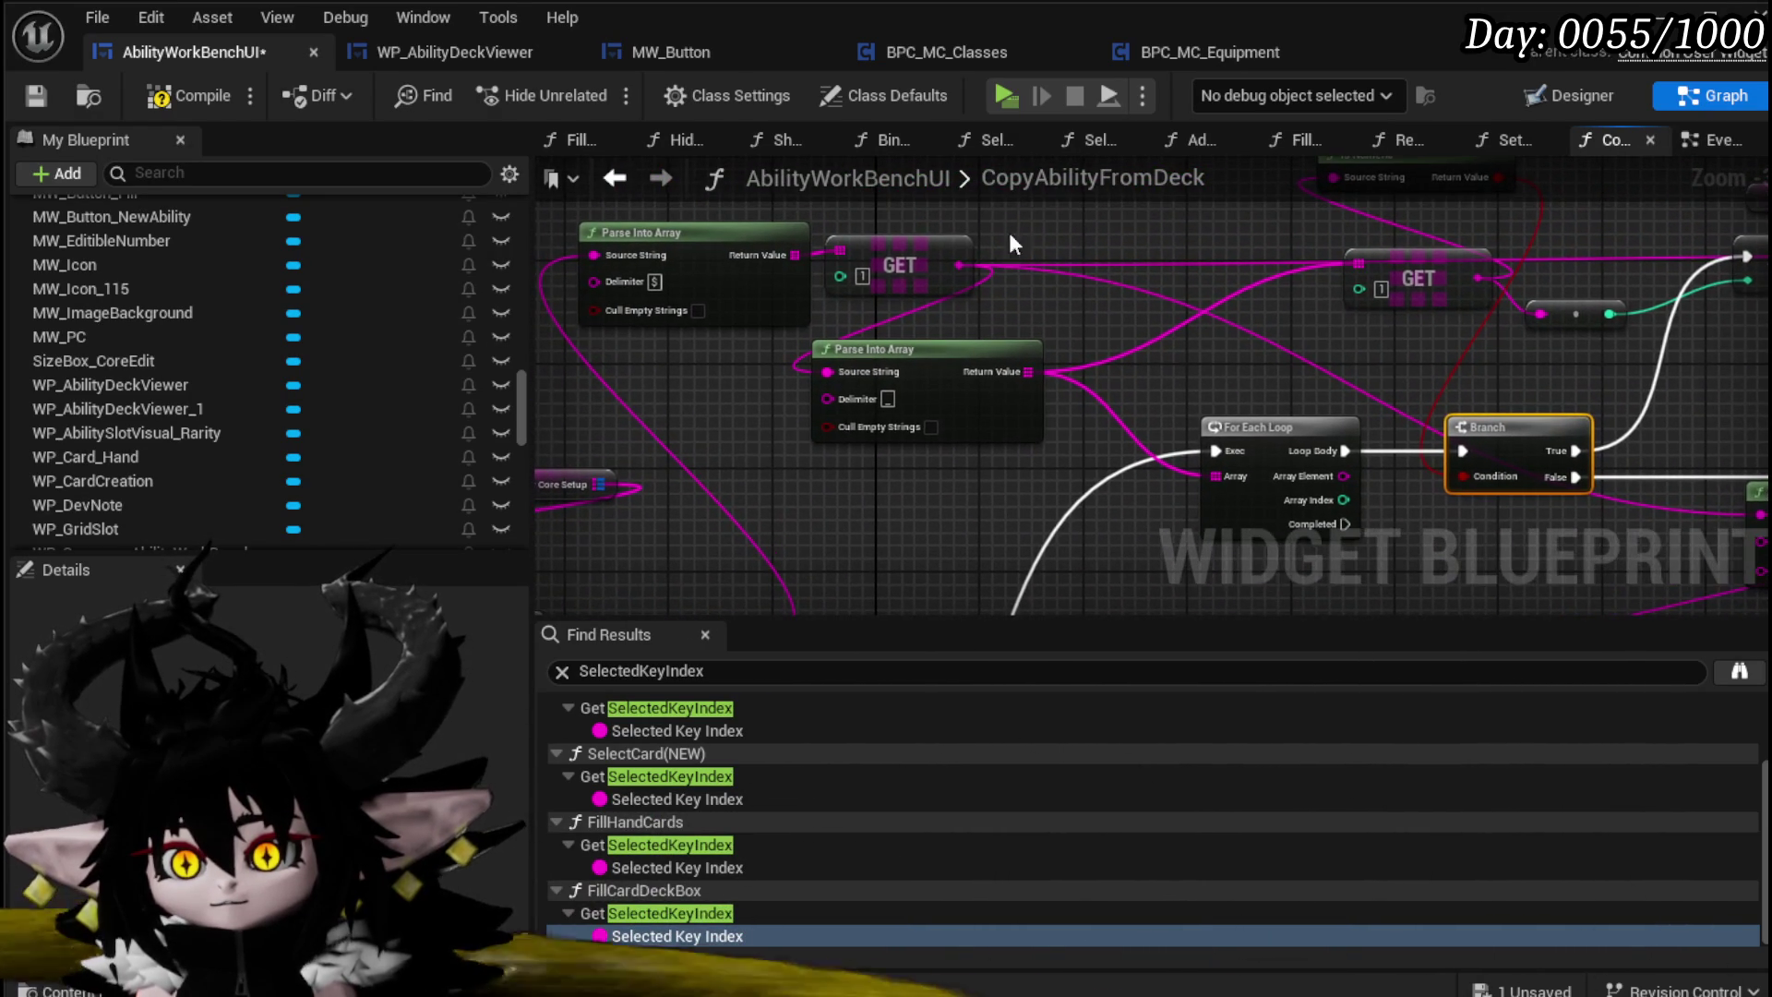
{"action": "left_click_drag", "start_coordinate": [924, 274], "coordinate": [982, 262]}
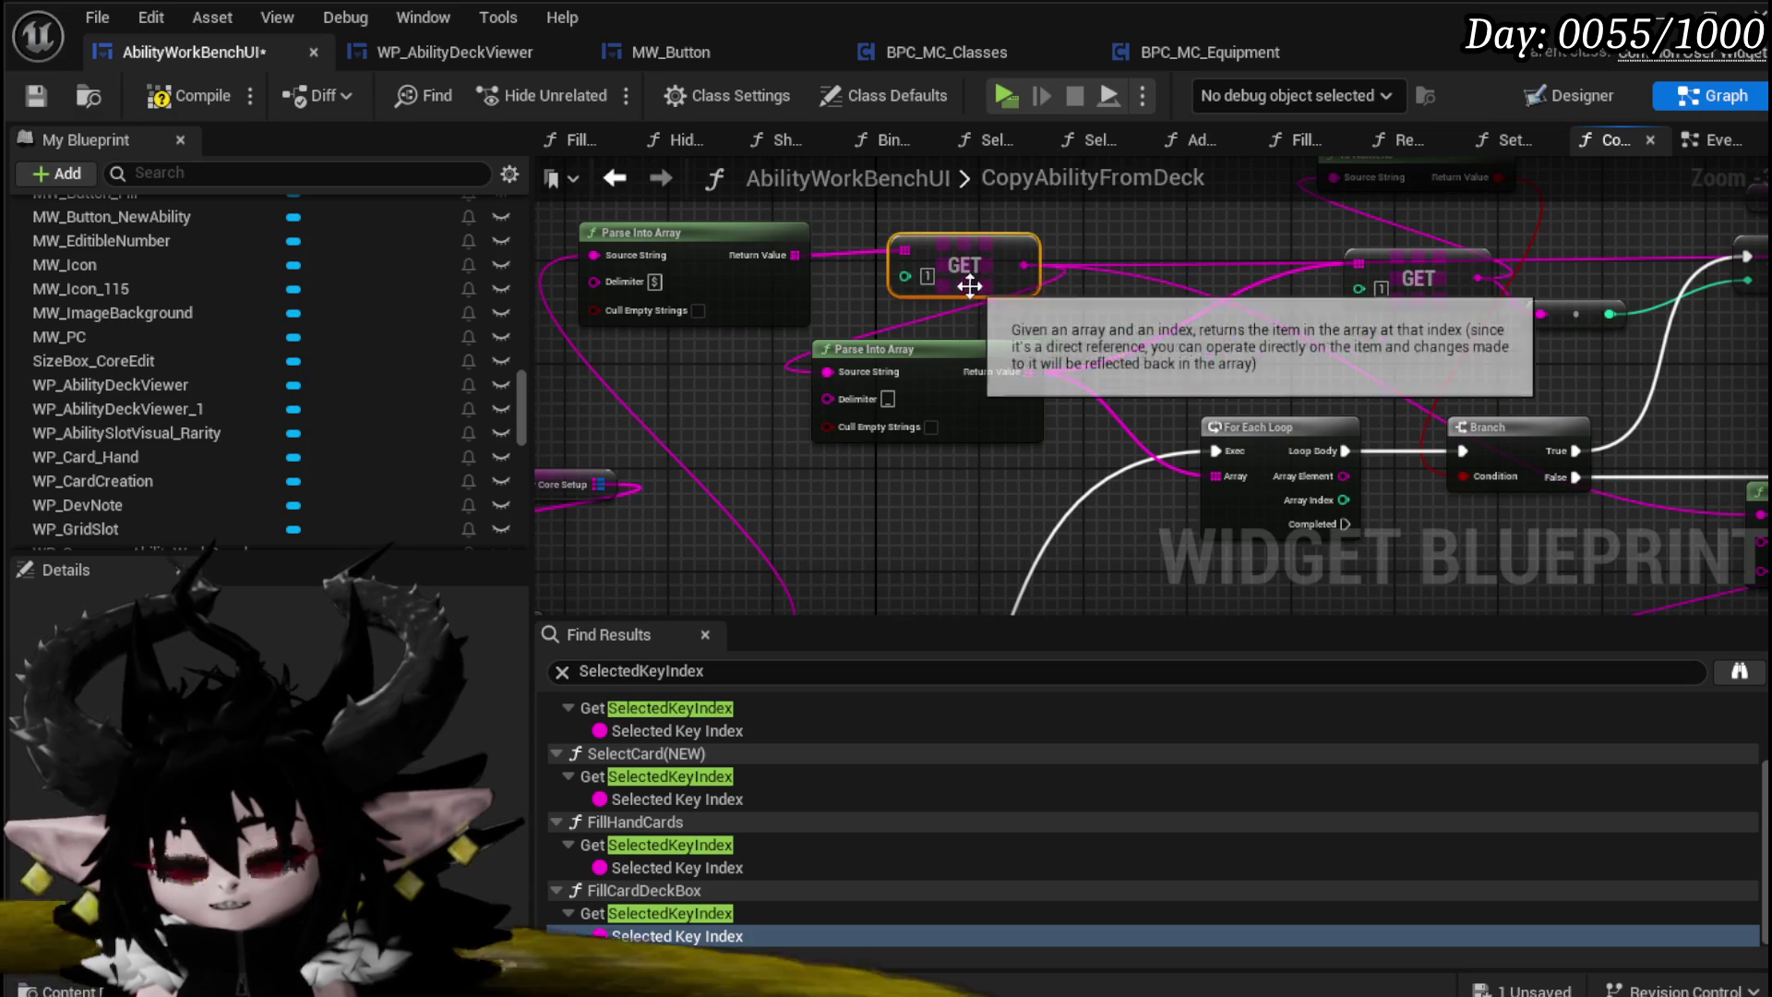
{"action": "mouse_move", "coordinate": [1006, 403]}
{"action": "left_mouse_down"}
{"action": "mouse_move", "coordinate": [1041, 413]}
{"action": "mouse_move", "coordinate": [1057, 453]}
{"action": "left_mouse_up"}
{"action": "mouse_move", "coordinate": [803, 459]}
{"action": "left_mouse_down"}
{"action": "mouse_move", "coordinate": [878, 456]}
{"action": "mouse_move", "coordinate": [949, 389]}
{"action": "mouse_move", "coordinate": [1062, 334]}
{"action": "left_mouse_up"}
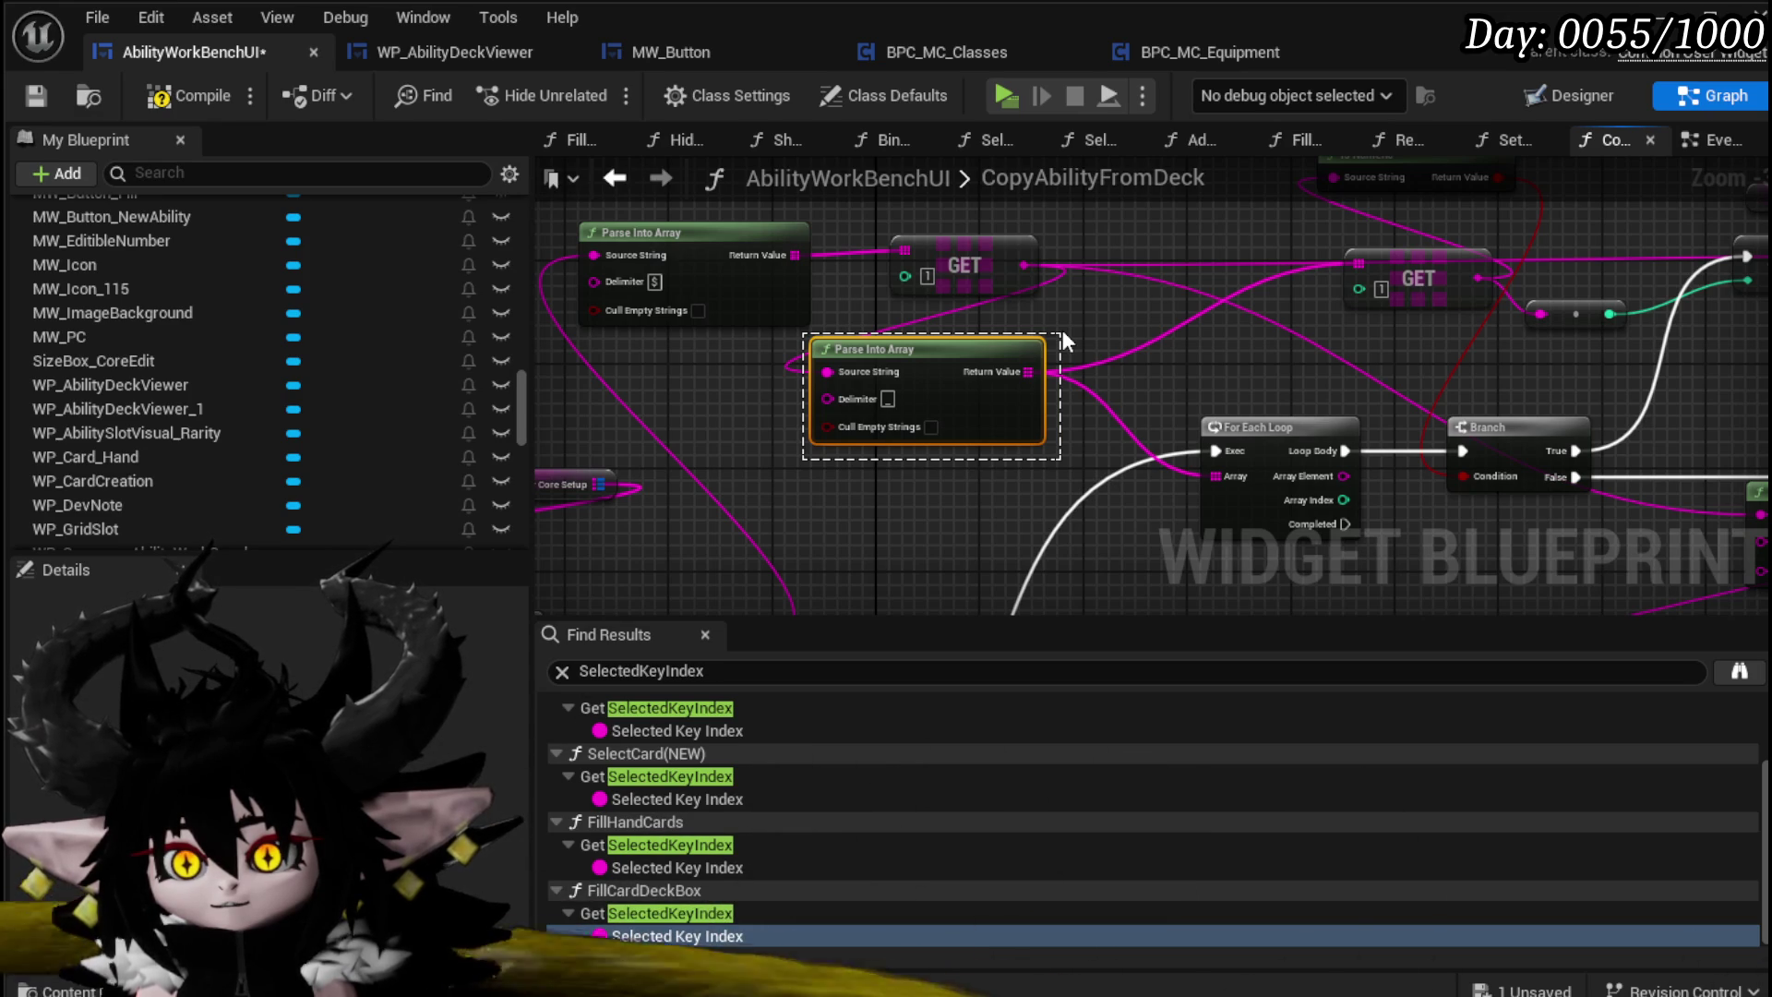
{"action": "left_click_drag", "start_coordinate": [1061, 330], "coordinate": [1060, 325]}
{"action": "left_click", "coordinate": [1063, 330]}
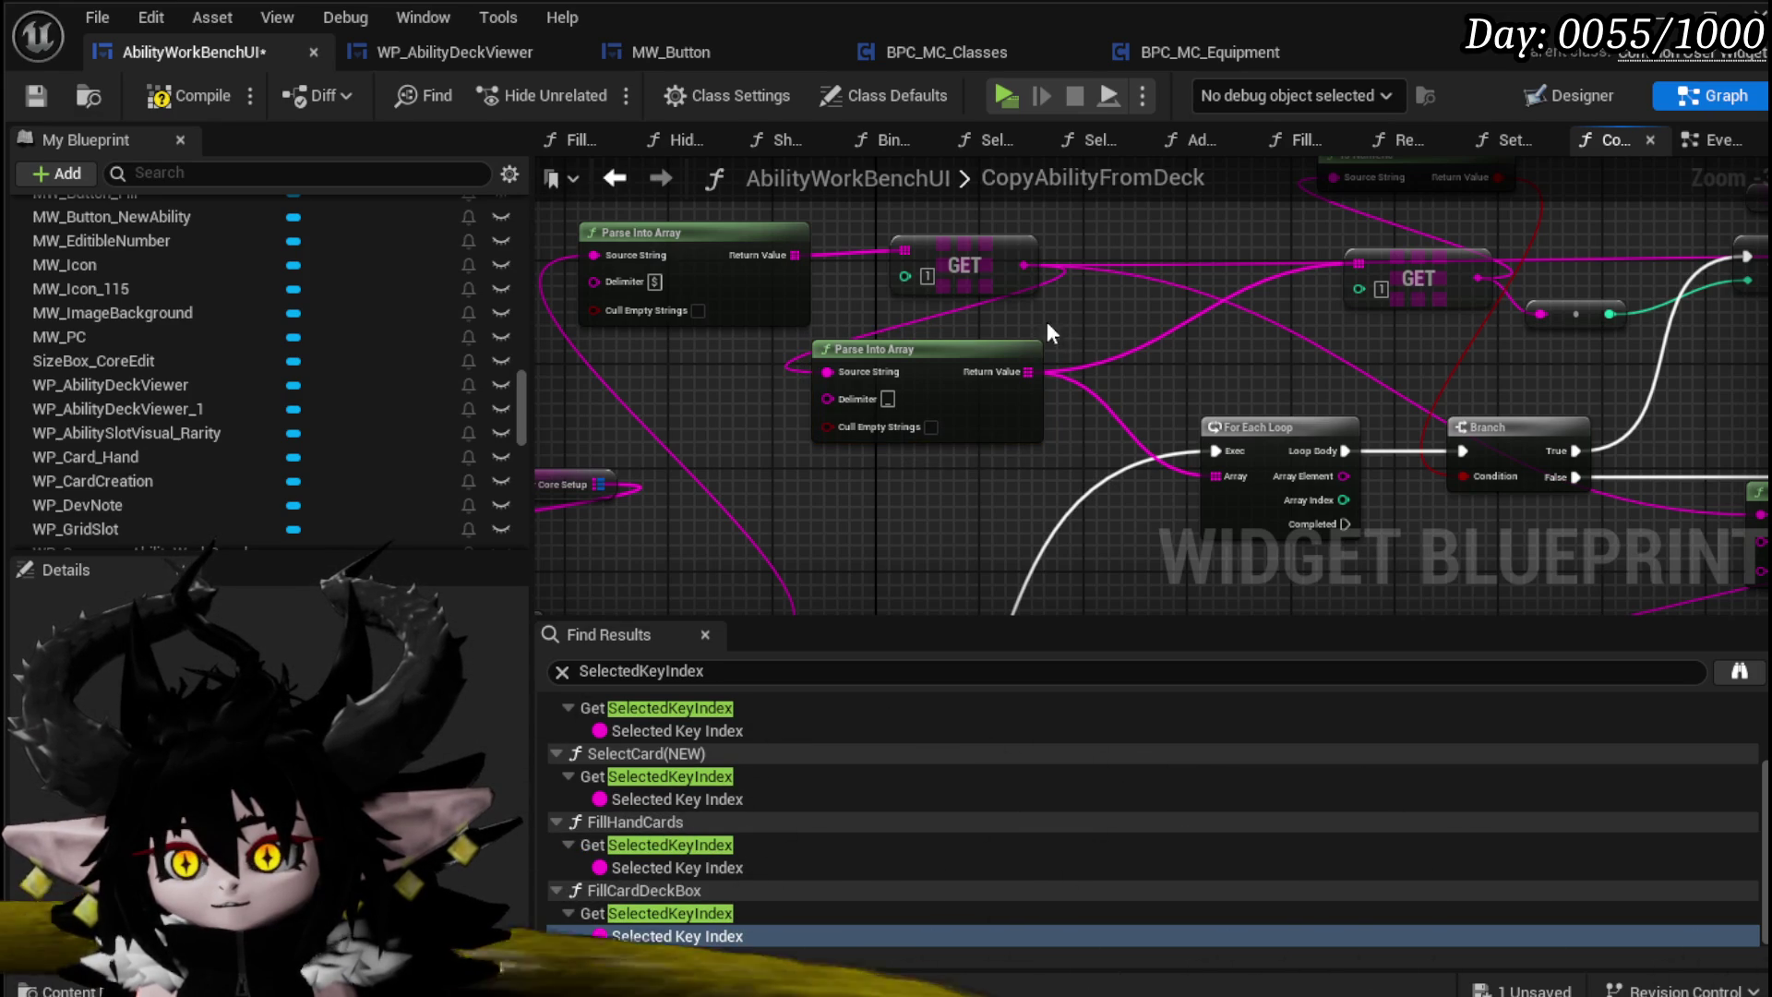
{"action": "mouse_move", "coordinate": [765, 246]}
{"action": "left_mouse_down"}
{"action": "mouse_move", "coordinate": [822, 431]}
{"action": "mouse_move", "coordinate": [834, 352]}
{"action": "mouse_move", "coordinate": [1018, 242]}
{"action": "left_mouse_up"}
{"action": "scroll", "coordinate": [849, 434], "scroll_direction": "down", "scroll_amount": 2}
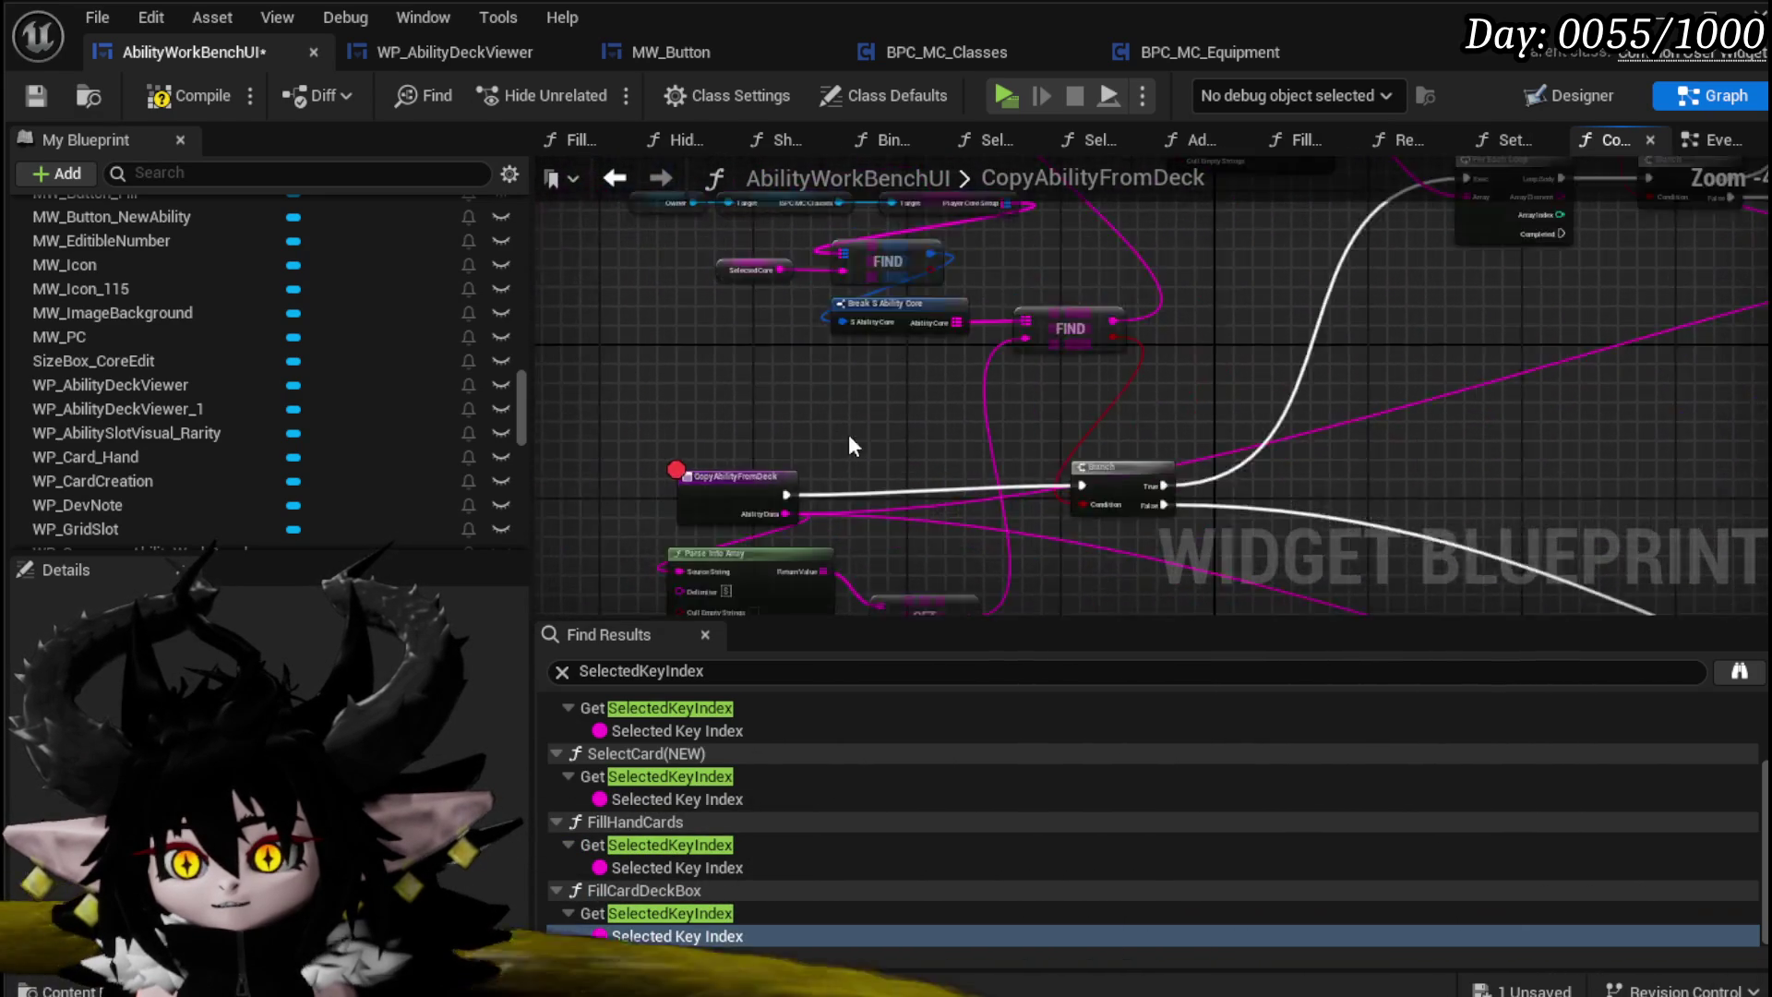
Step: Move the GET node up beside the FIND nodes
{"action": "left_click", "coordinate": [699, 471]}
{"action": "mouse_move", "coordinate": [692, 473]}
{"action": "left_mouse_down"}
{"action": "mouse_move", "coordinate": [618, 519]}
{"action": "mouse_move", "coordinate": [690, 443]}
{"action": "mouse_move", "coordinate": [704, 475]}
{"action": "left_mouse_up"}
{"action": "mouse_move", "coordinate": [559, 305]}
{"action": "left_mouse_down"}
{"action": "mouse_move", "coordinate": [954, 440]}
{"action": "mouse_move", "coordinate": [990, 300]}
{"action": "left_mouse_up"}
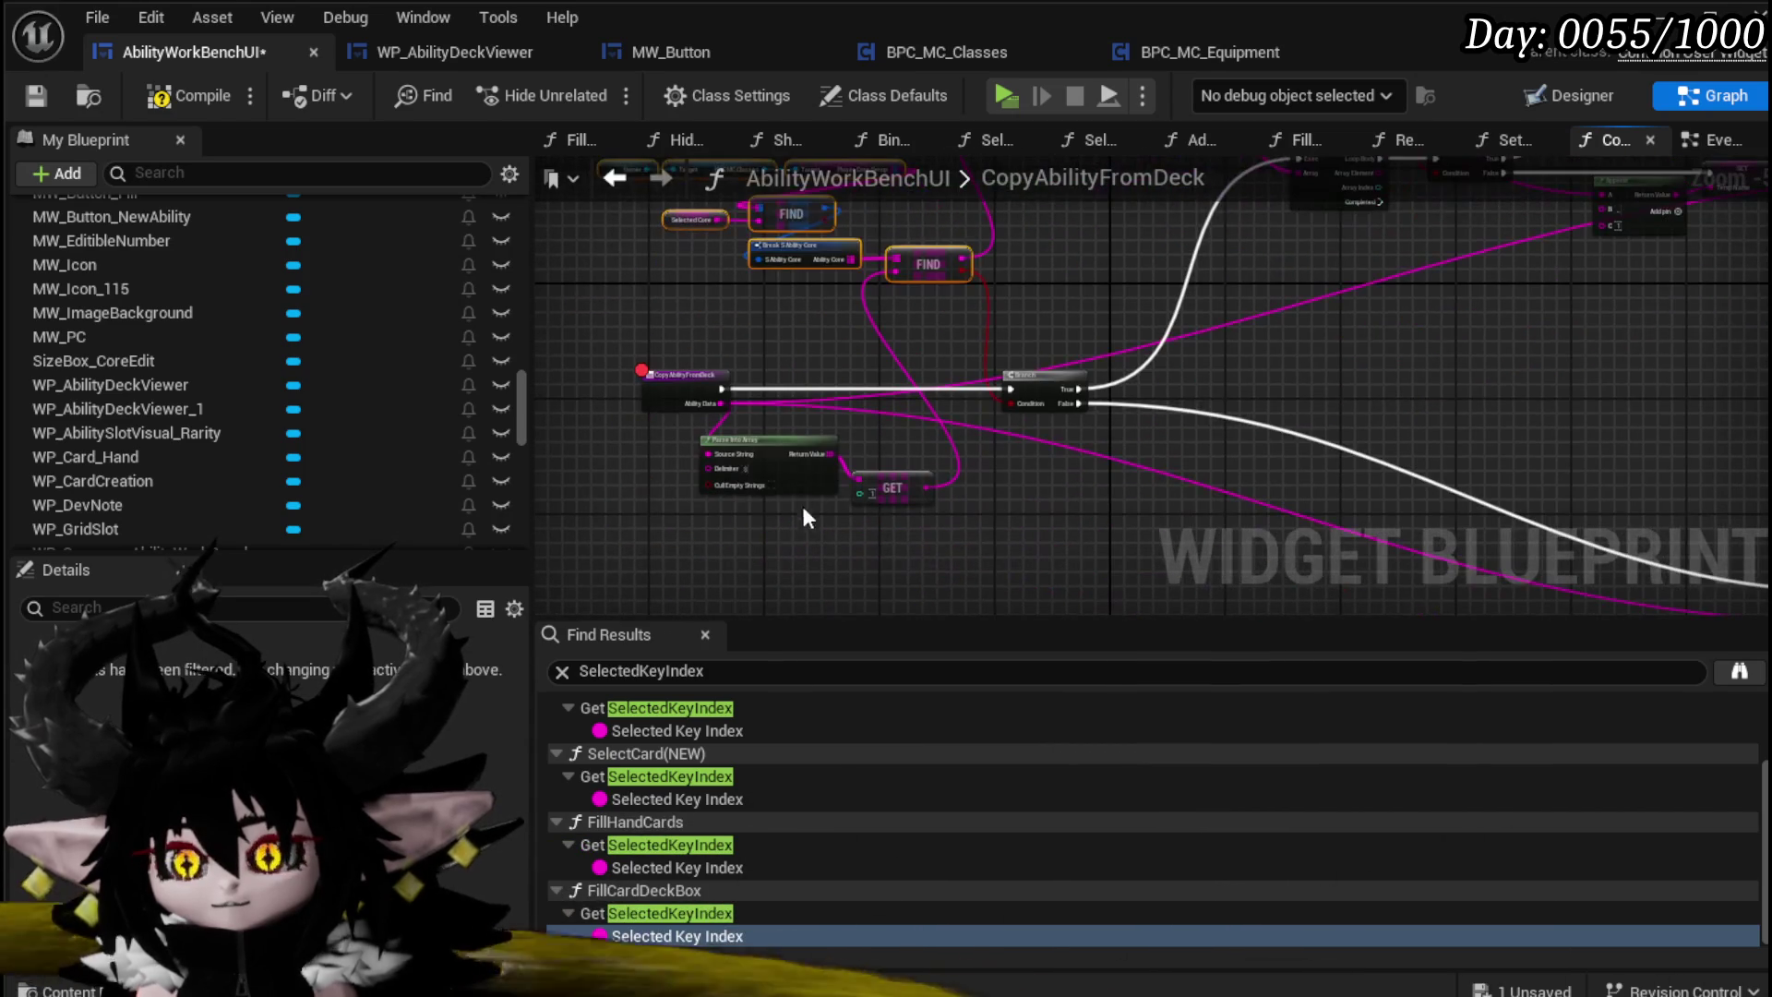
{"action": "left_click", "coordinate": [725, 456]}
{"action": "mouse_move", "coordinate": [888, 469]}
{"action": "left_mouse_down"}
{"action": "mouse_move", "coordinate": [833, 335]}
{"action": "mouse_move", "coordinate": [854, 418]}
{"action": "mouse_move", "coordinate": [936, 445]}
{"action": "mouse_move", "coordinate": [927, 459]}
{"action": "mouse_move", "coordinate": [910, 376]}
{"action": "mouse_move", "coordinate": [960, 424]}
{"action": "left_mouse_up"}
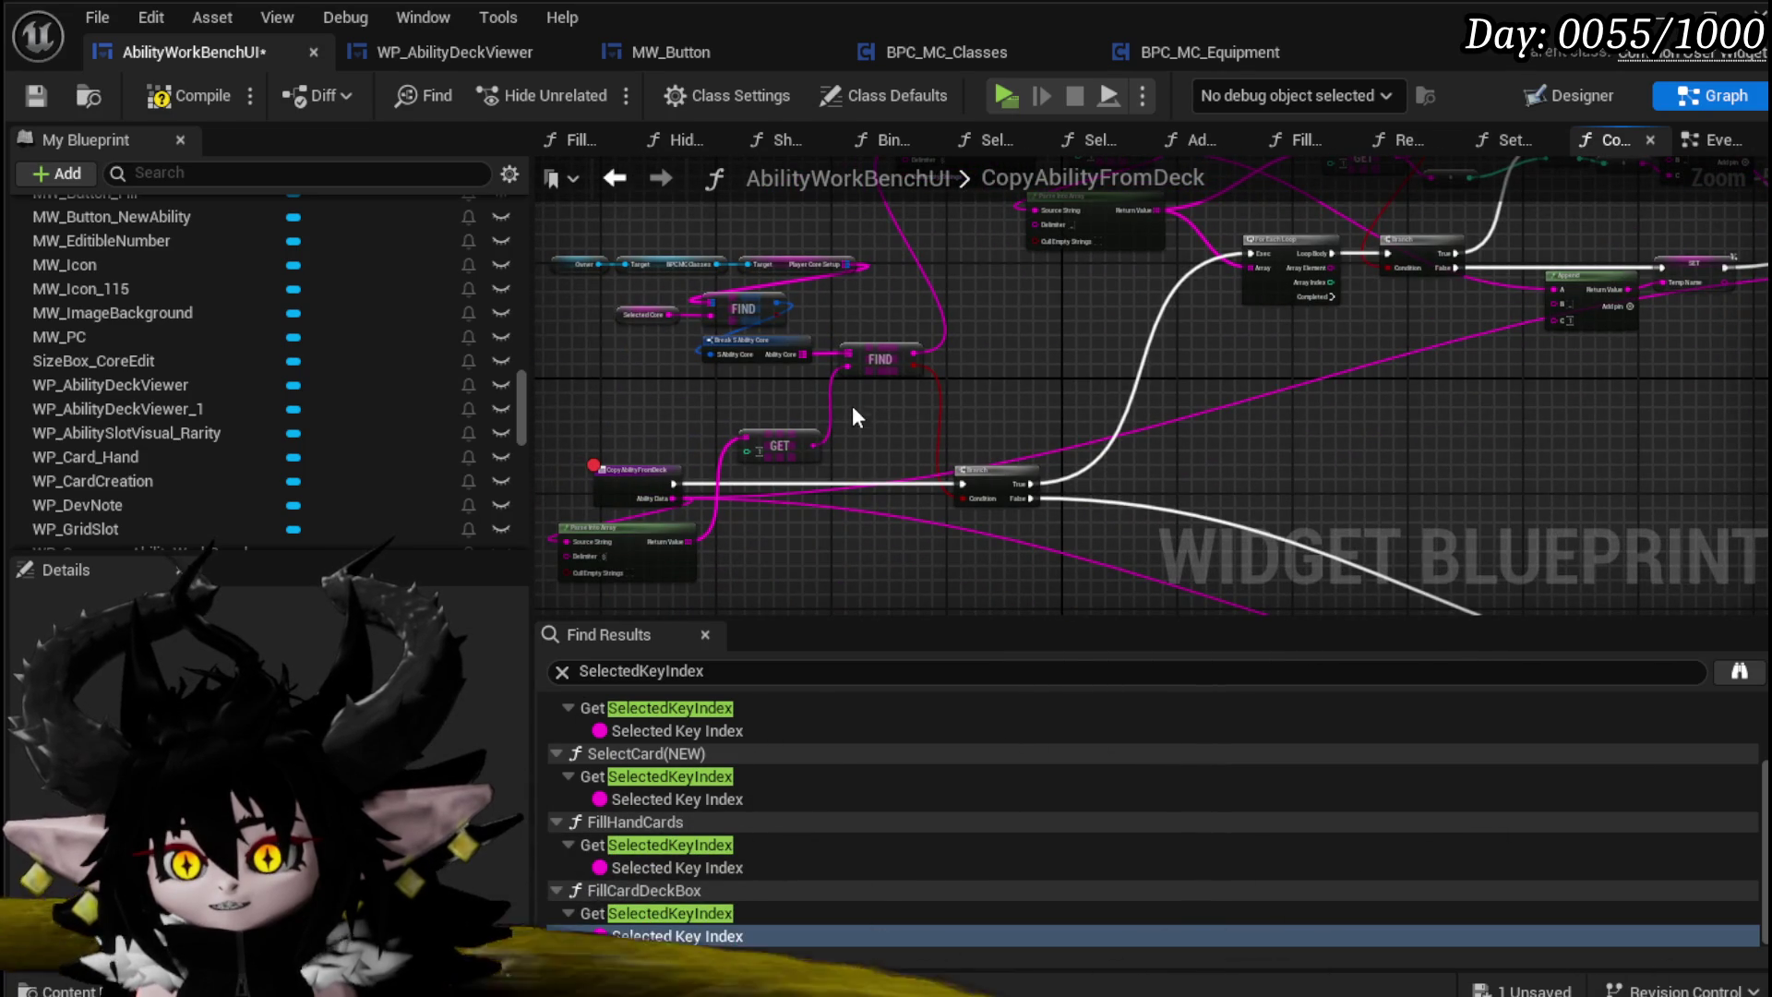
{"action": "left_click", "coordinate": [880, 359]}
{"action": "left_click_drag", "start_coordinate": [957, 341], "coordinate": [955, 465]}
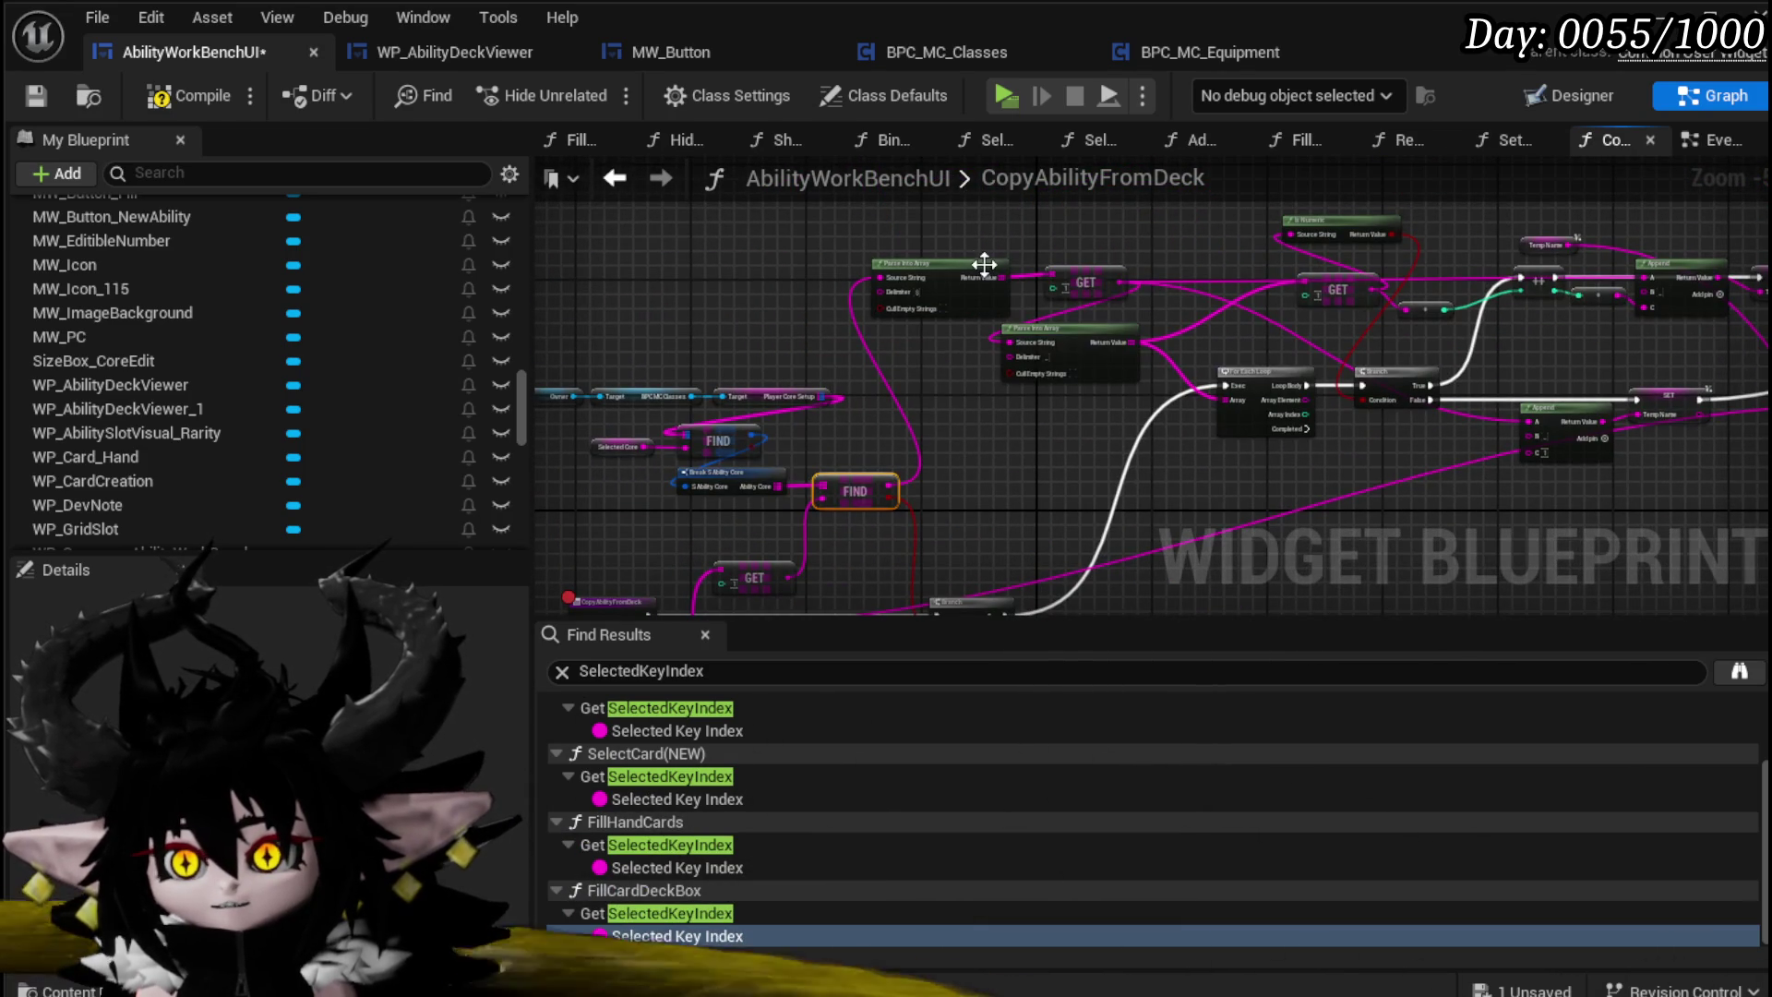
Step: Compile and save AbilityWorkBenchUI, revealing three For Each Loop array errors
{"action": "scroll", "coordinate": [1032, 390], "scroll_direction": "up", "scroll_amount": 3}
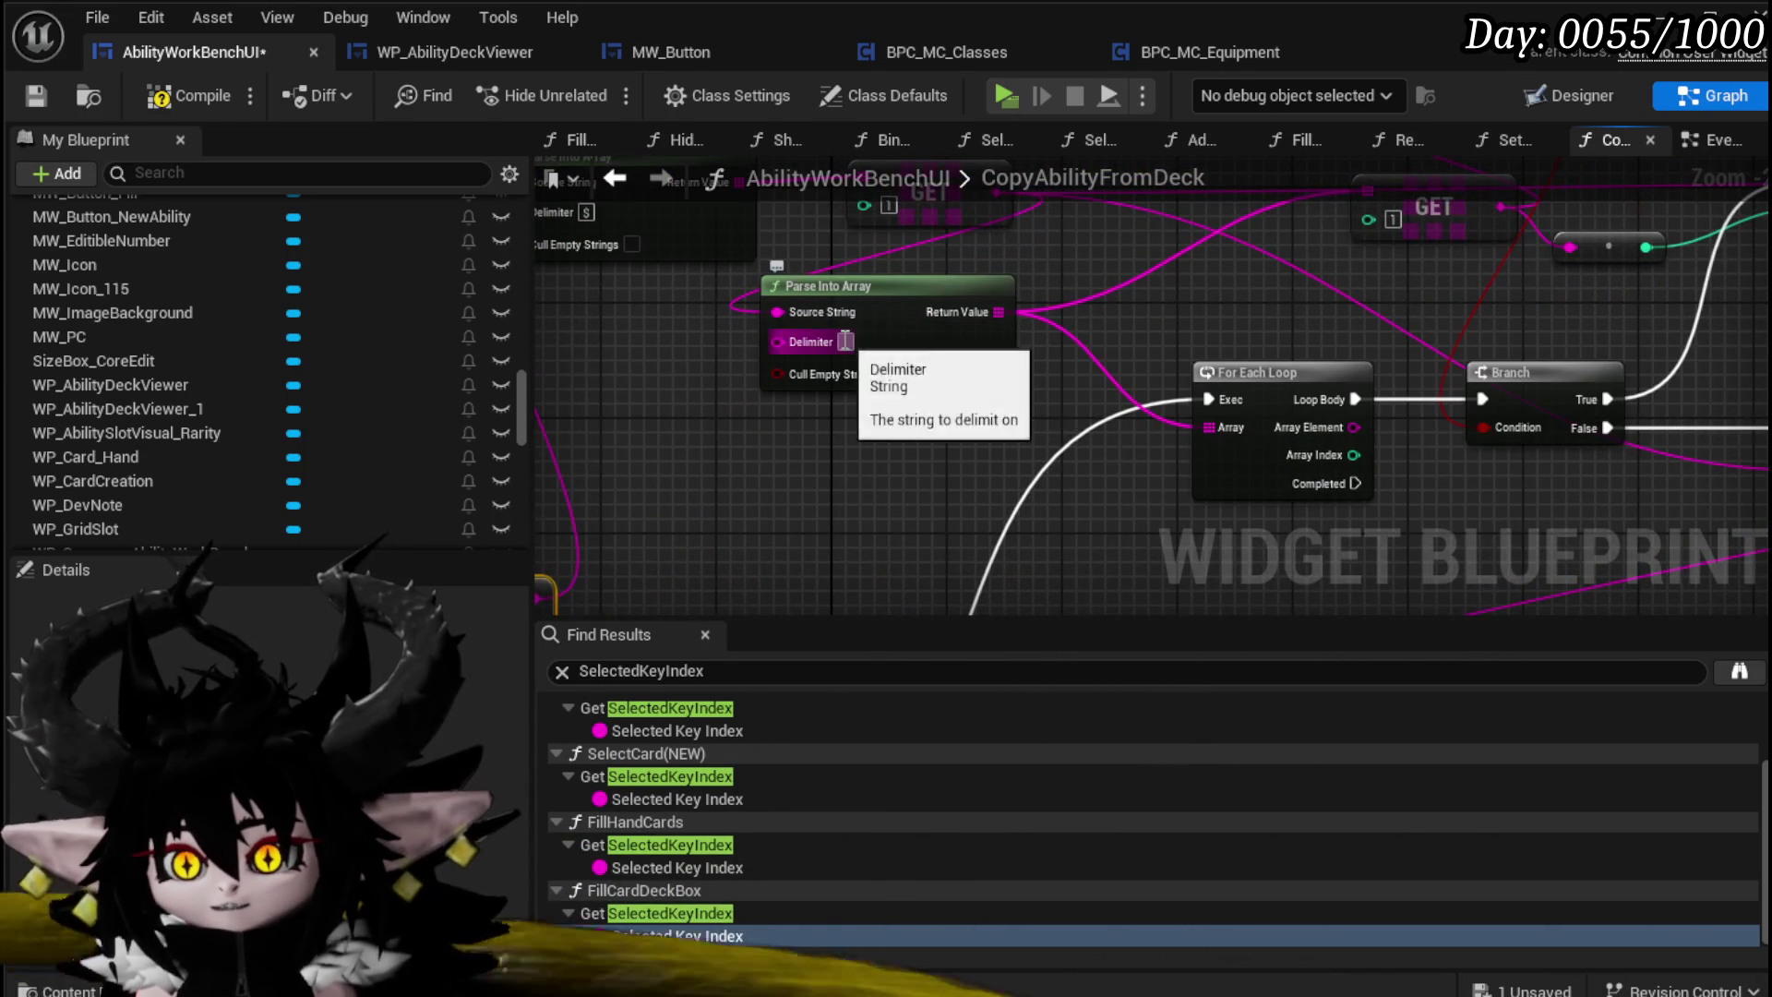
{"action": "left_click_drag", "start_coordinate": [1263, 388], "coordinate": [1174, 445]}
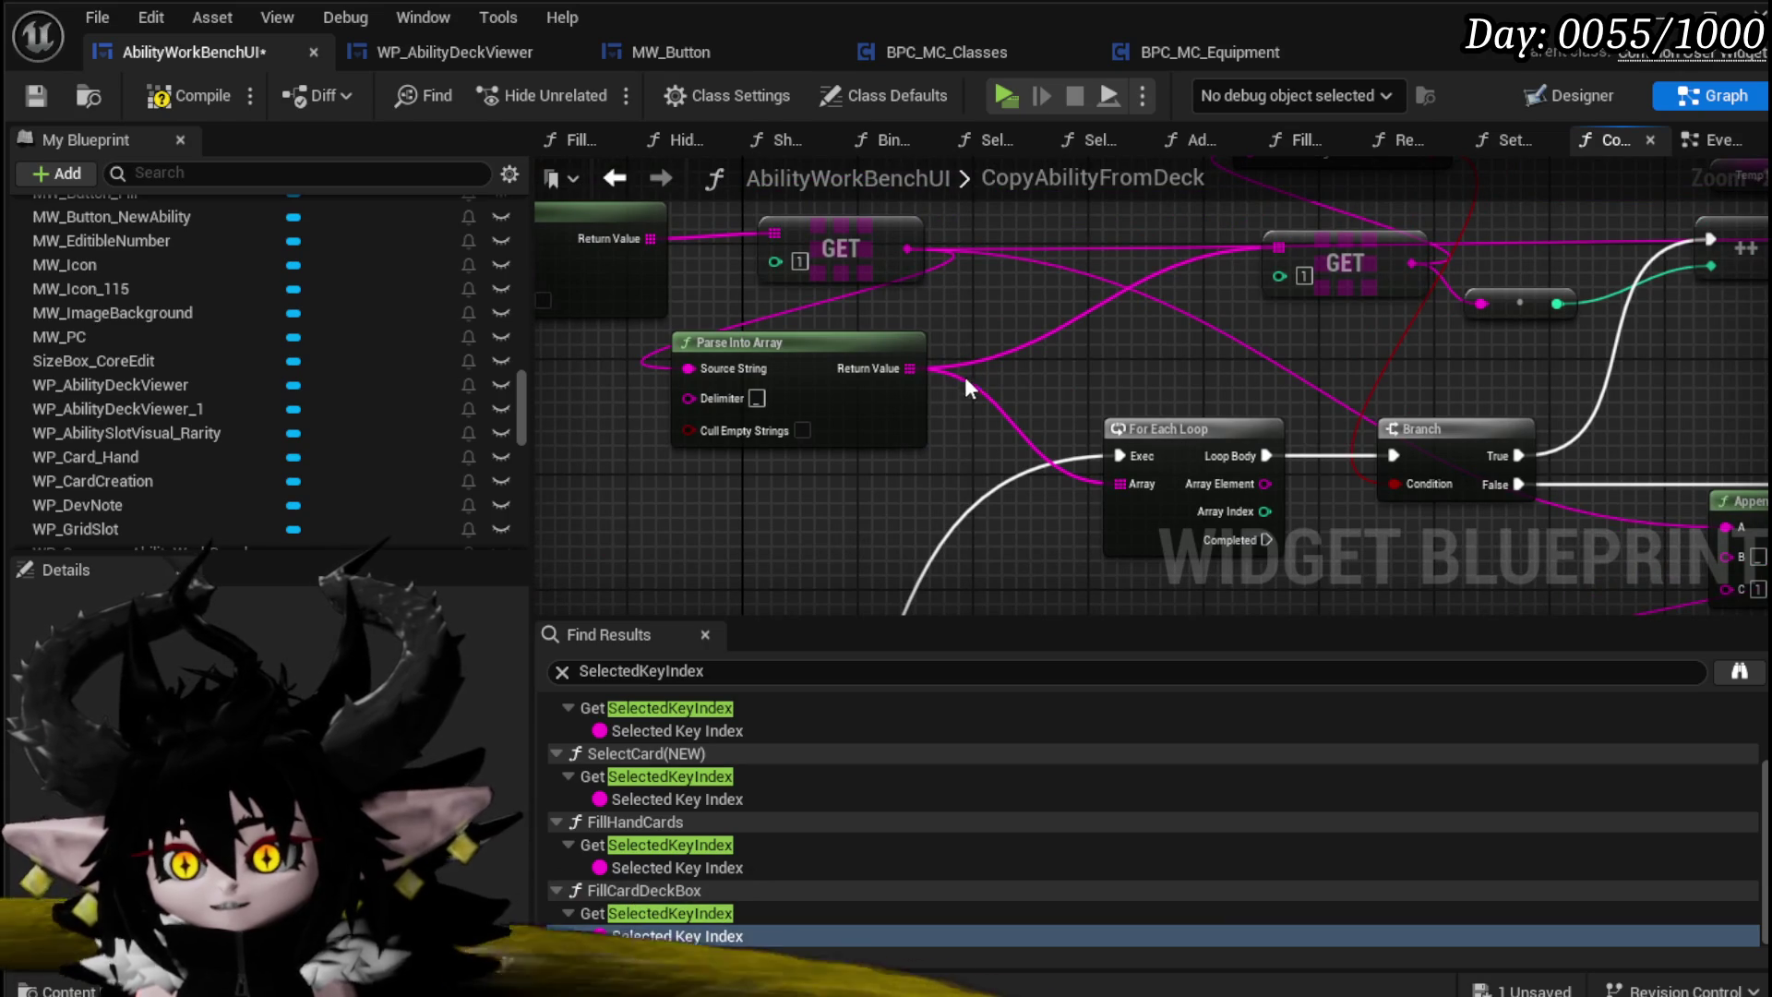
{"action": "scroll", "coordinate": [1073, 363], "scroll_direction": "down", "scroll_amount": 2}
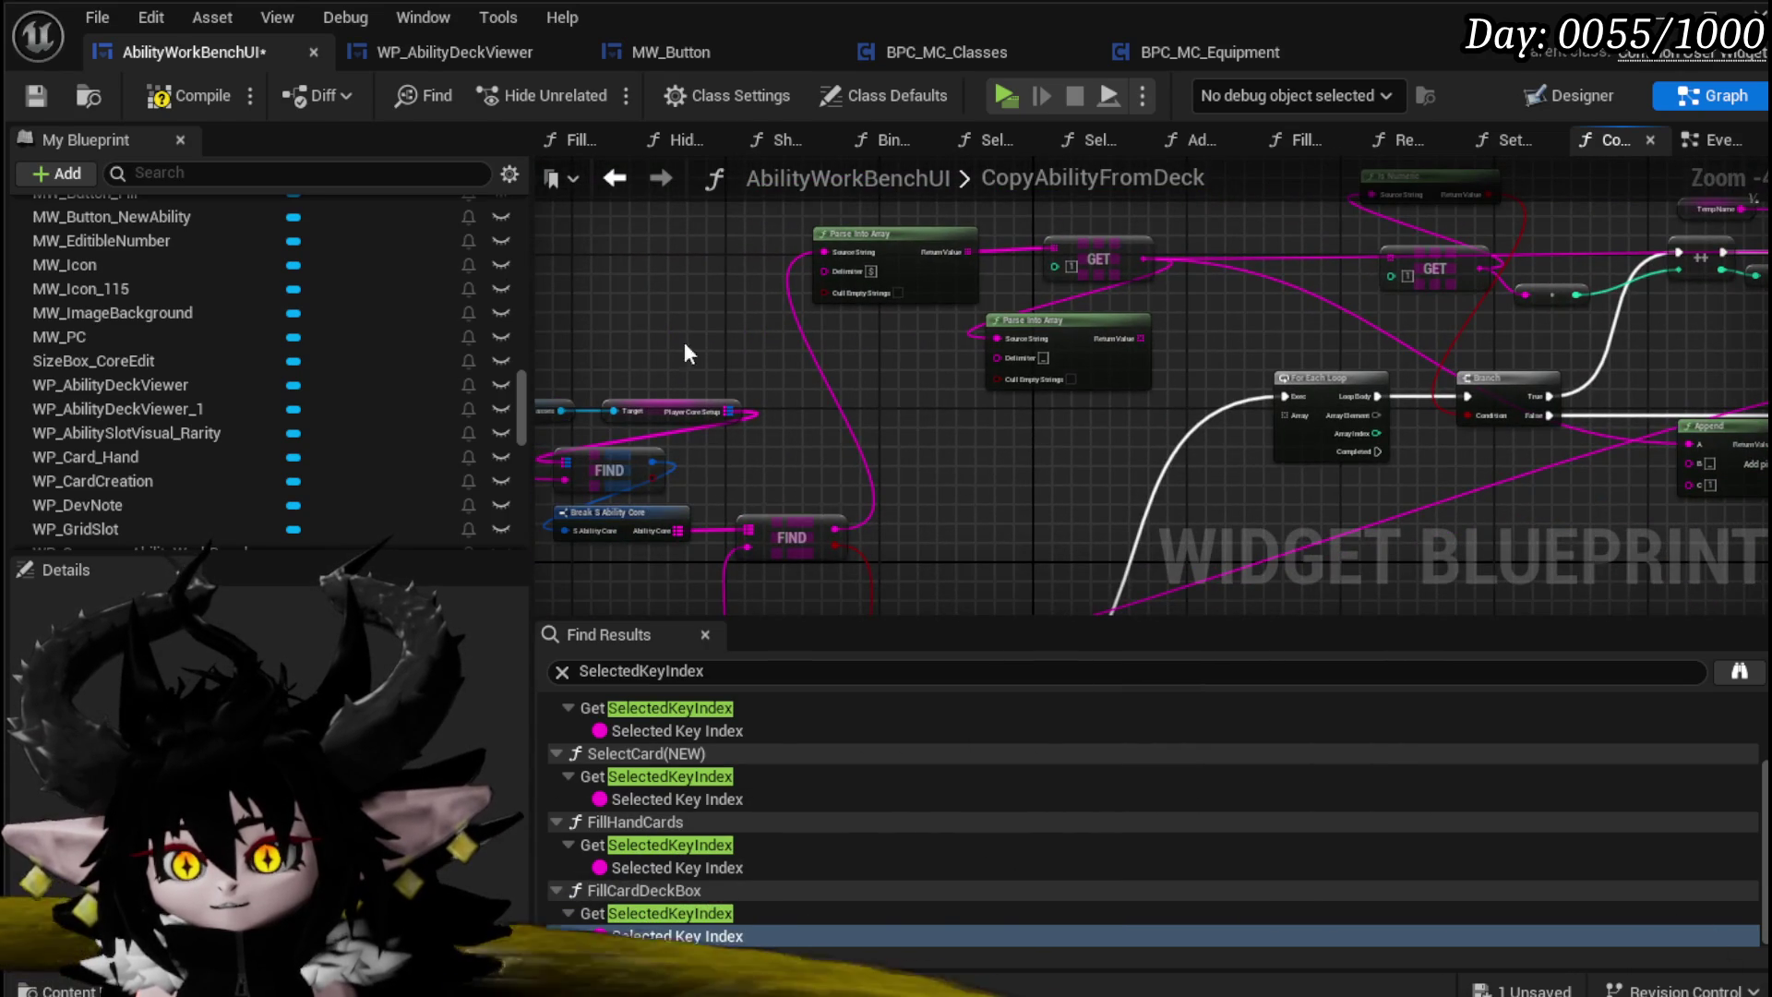
{"action": "left_click", "coordinate": [190, 96]}
{"action": "left_click", "coordinate": [35, 96]}
{"action": "mouse_move", "coordinate": [1061, 503]}
{"action": "left_mouse_down"}
{"action": "mouse_move", "coordinate": [1068, 285]}
{"action": "mouse_move", "coordinate": [1322, 254]}
{"action": "mouse_move", "coordinate": [1166, 269]}
{"action": "left_mouse_up"}
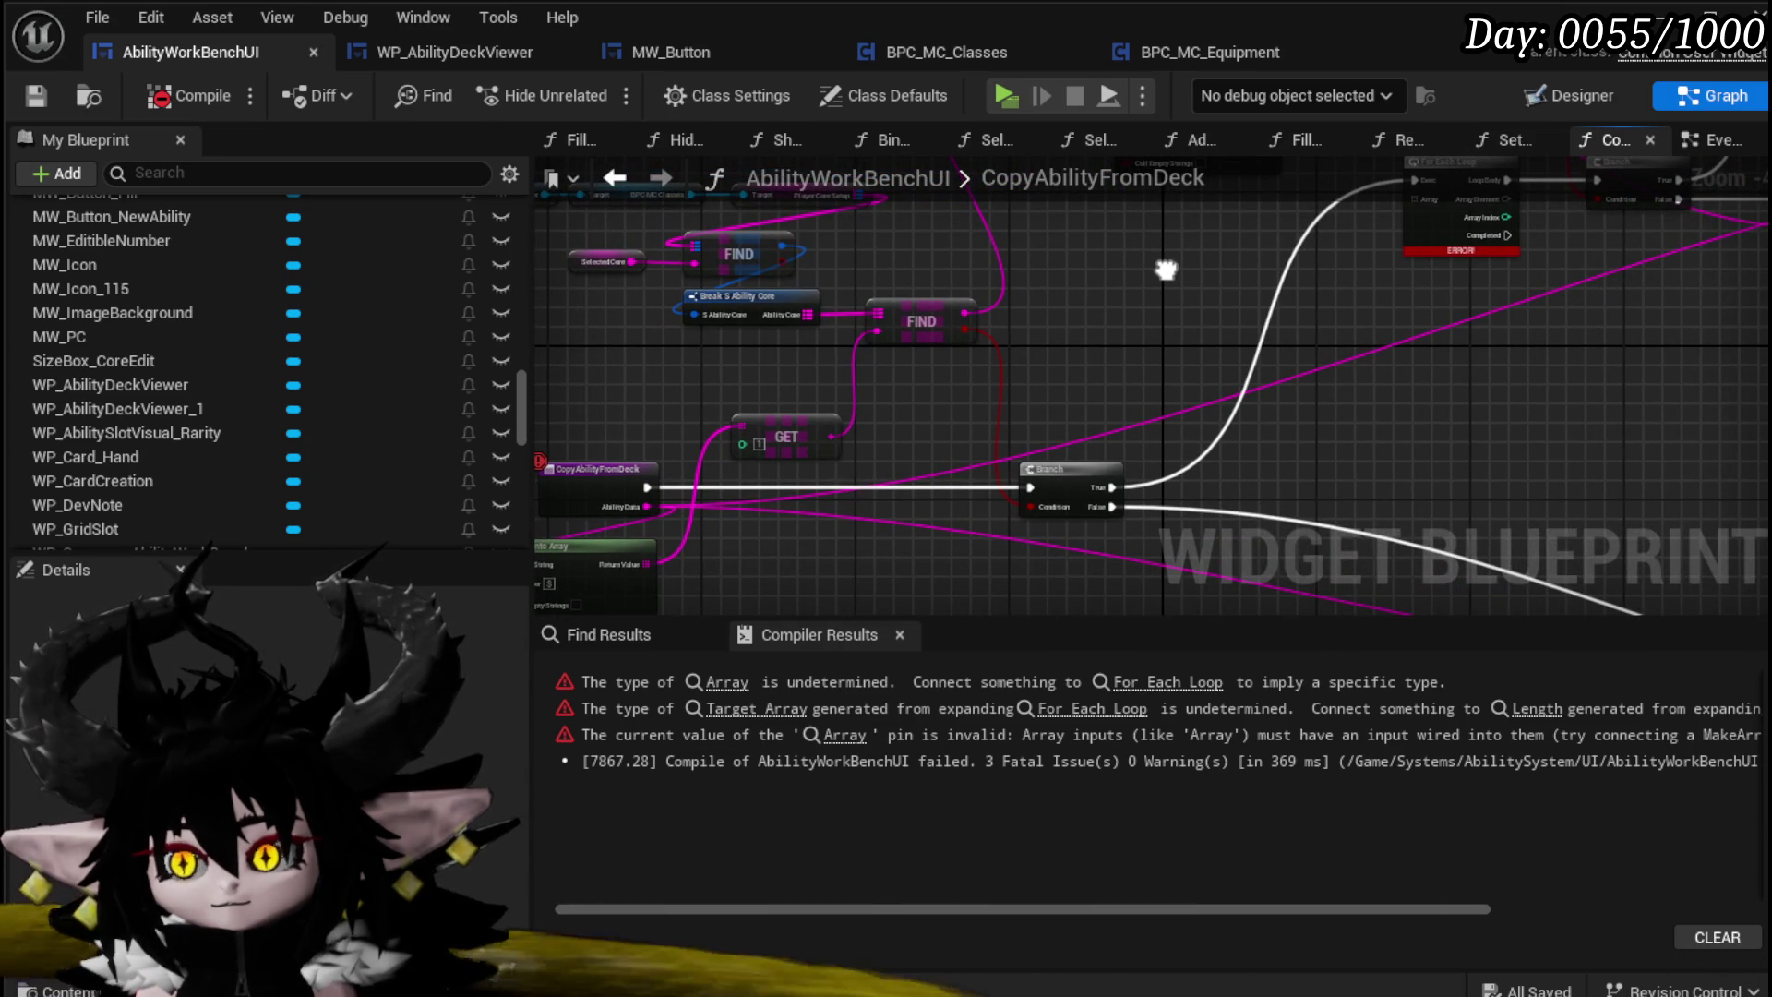
Step: Add a Contains node on the Ability Core map and move it into place
{"action": "scroll", "coordinate": [817, 327], "scroll_direction": "up", "scroll_amount": 1}
{"action": "left_click_drag", "start_coordinate": [813, 312], "coordinate": [1180, 330]}
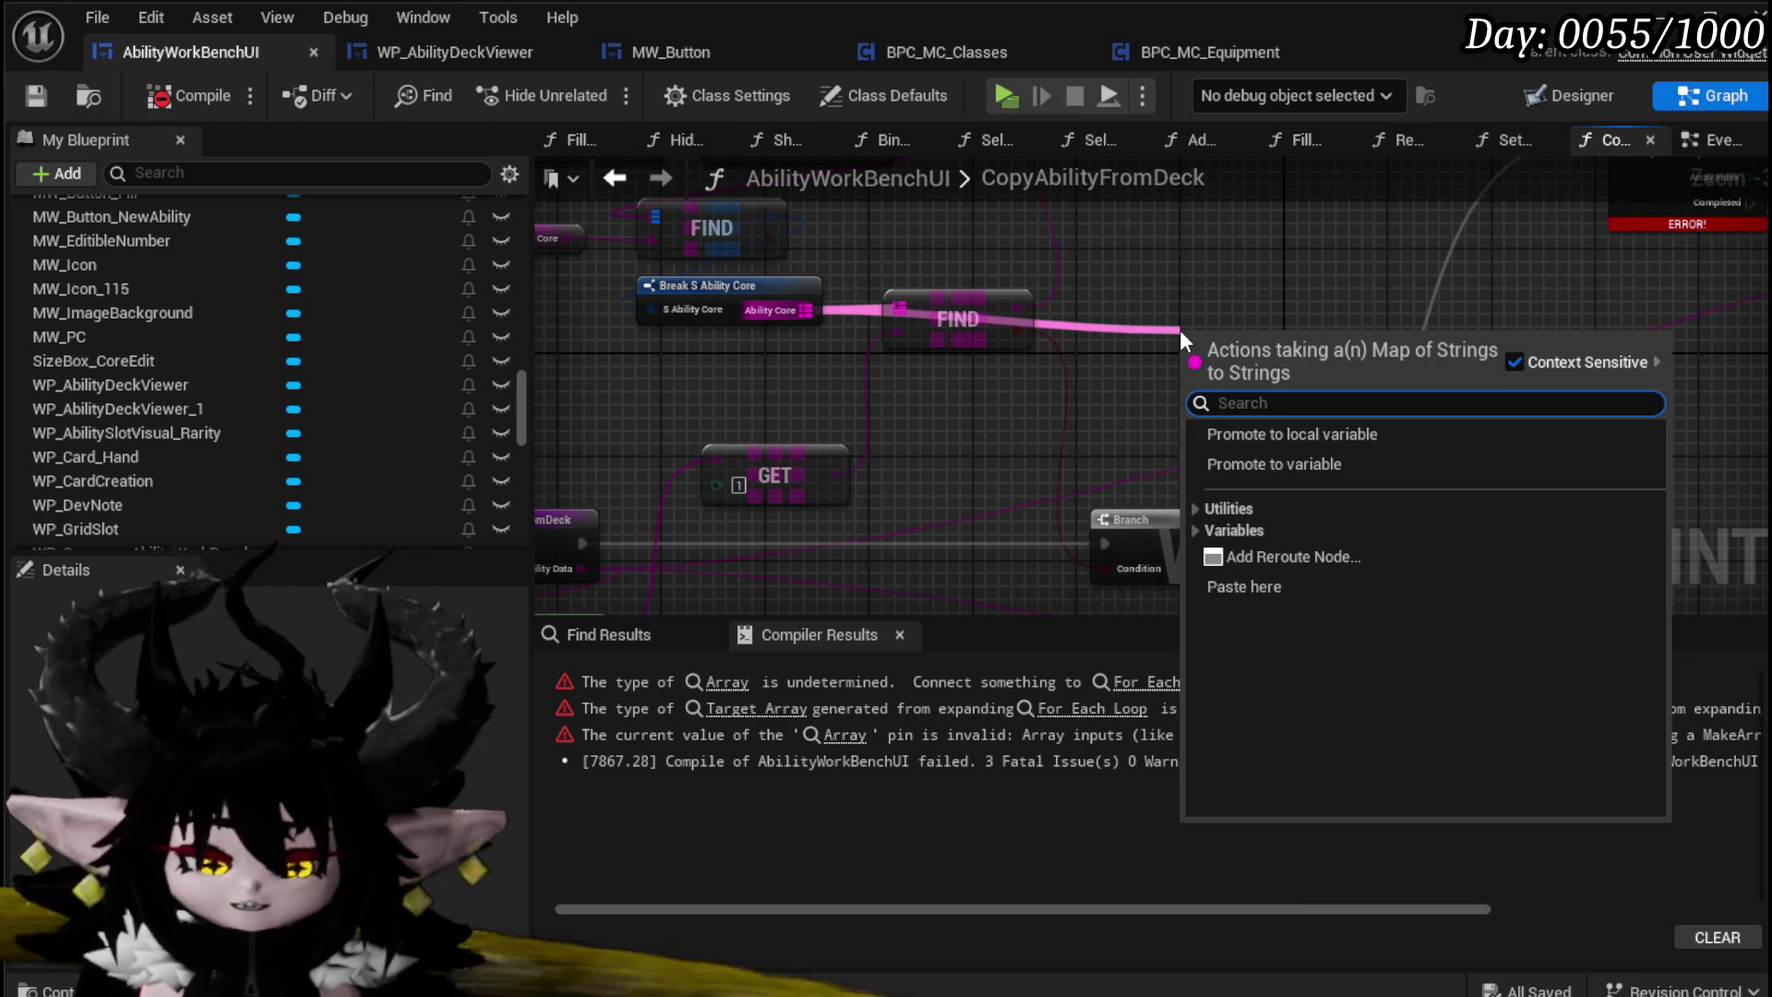
{"action": "type", "text": "Contains"}
{"action": "key", "text": "Return"}
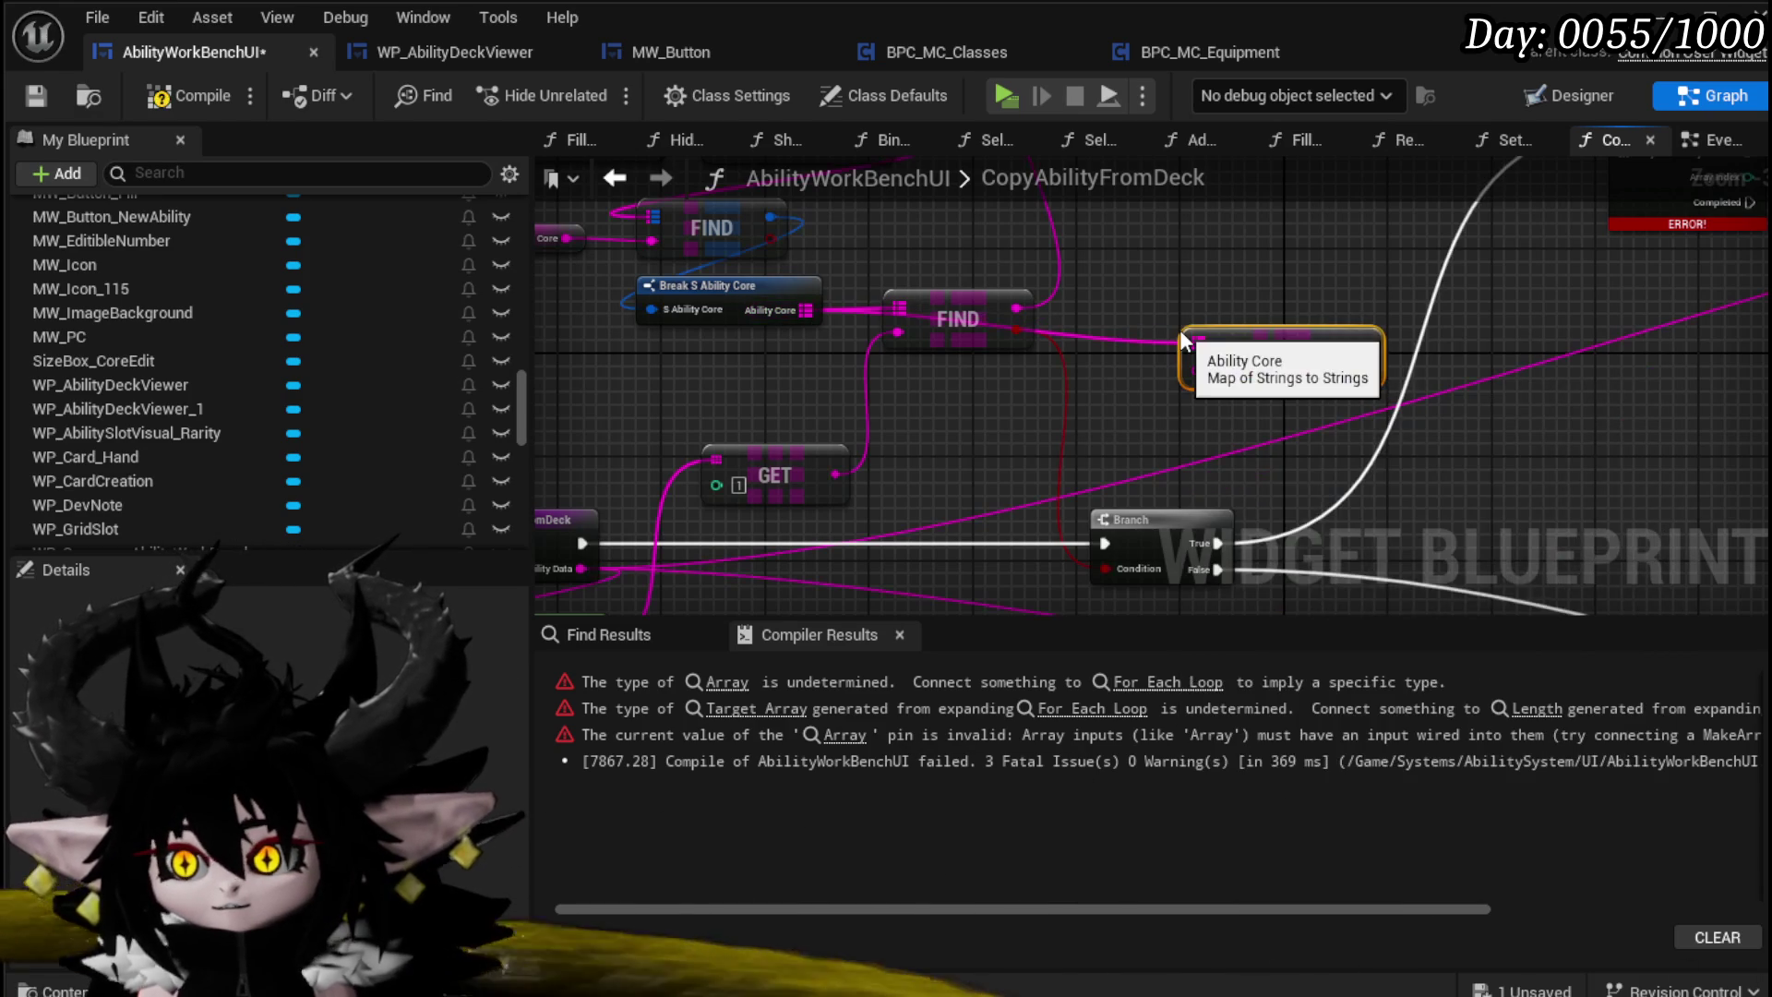
{"action": "left_click_drag", "start_coordinate": [1279, 424], "coordinate": [1168, 493]}
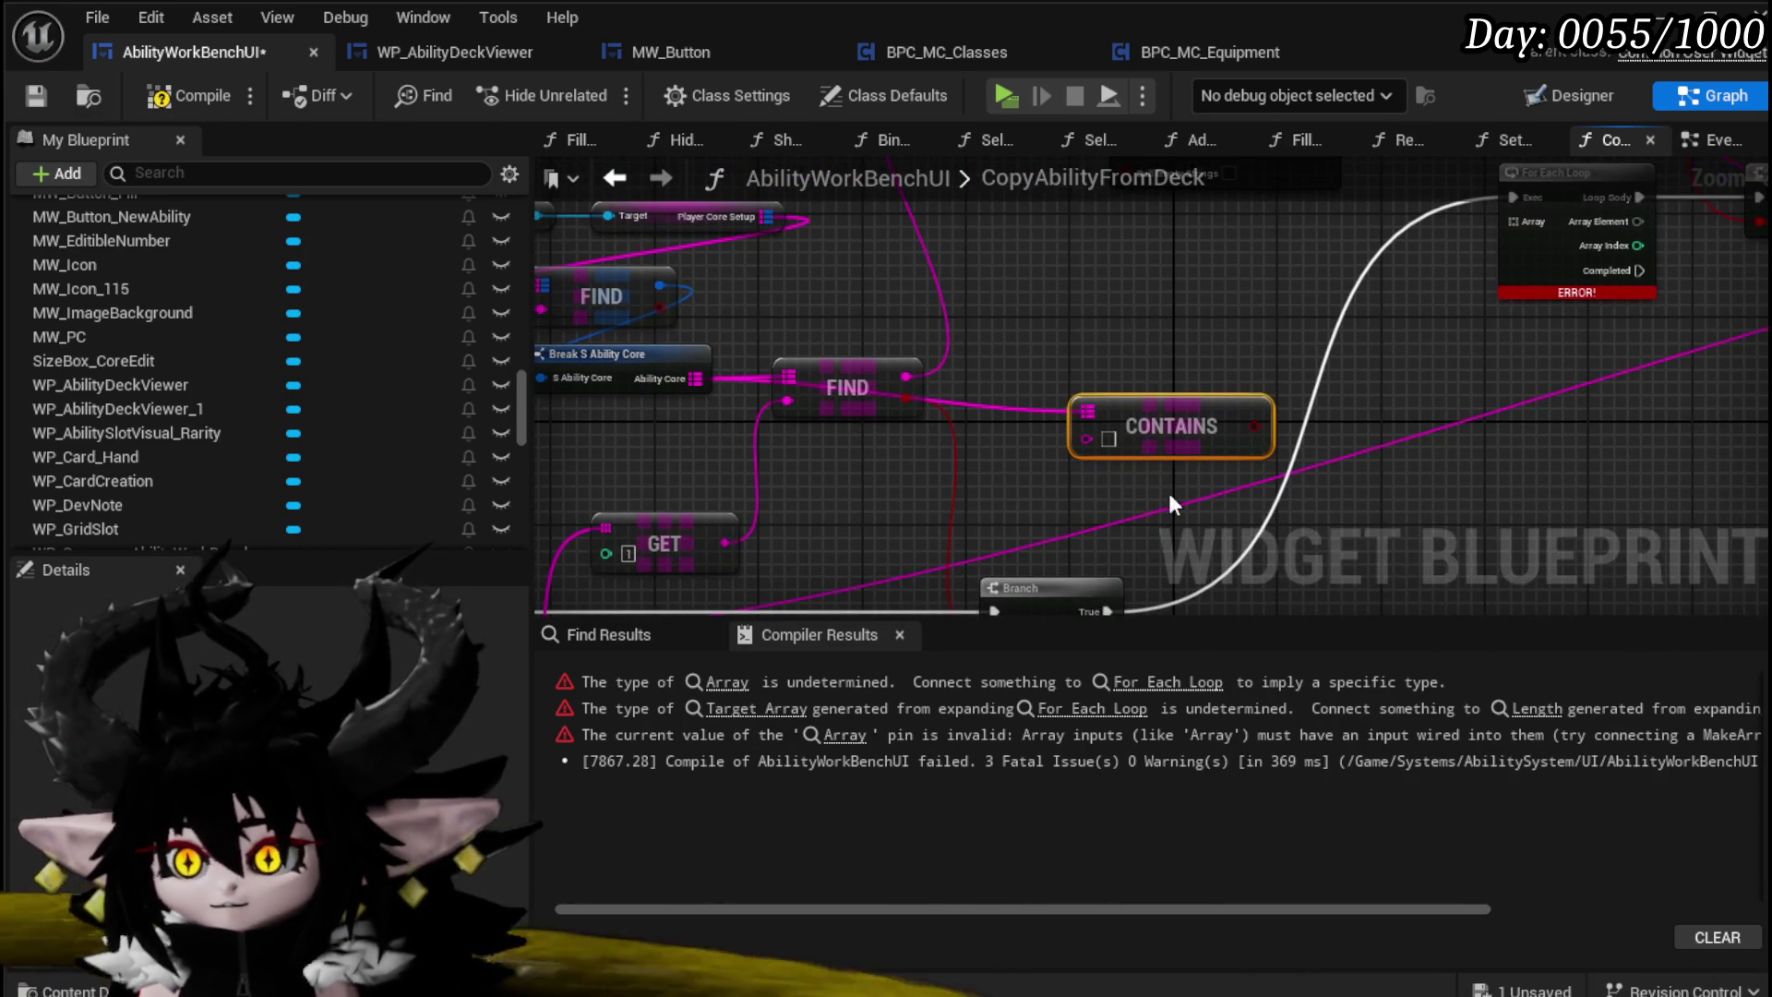
Step: Add a Keys node from Ability Core and place it next to the For Each Loop
{"action": "left_click_drag", "start_coordinate": [694, 378], "coordinate": [1076, 394]}
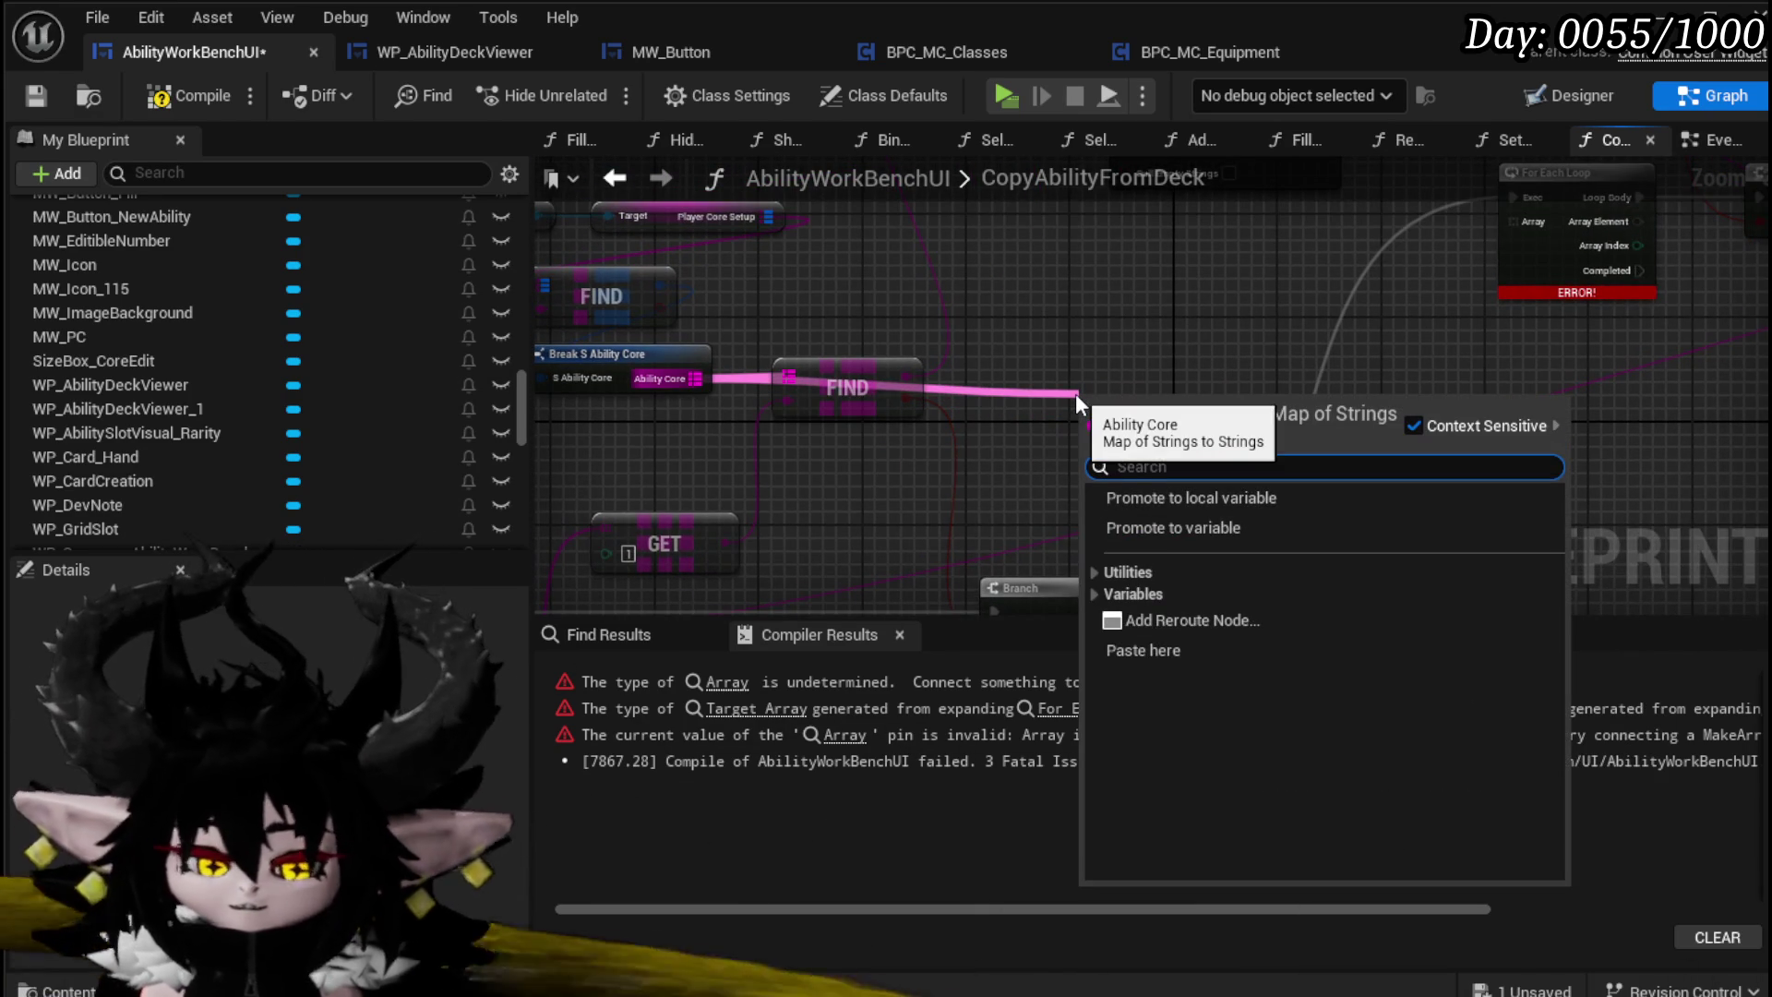
{"action": "type", "text": "keys"}
{"action": "key", "text": "Return"}
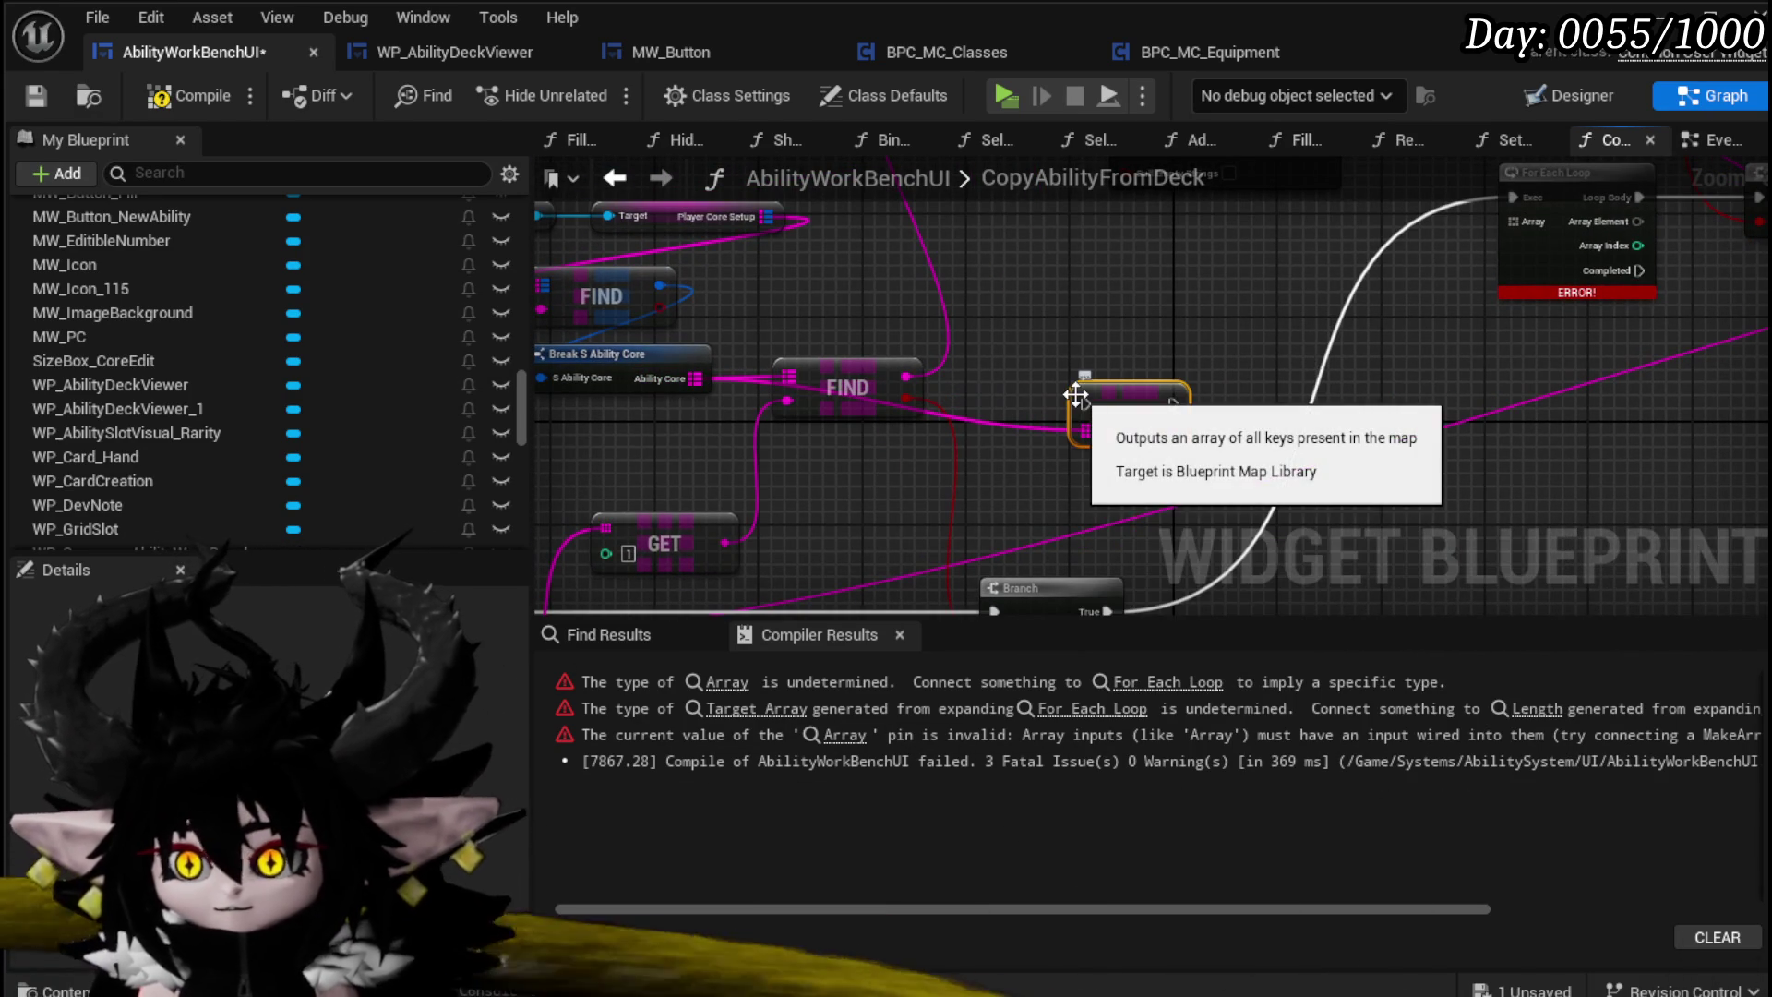
{"action": "mouse_move", "coordinate": [1111, 378]}
{"action": "left_mouse_down"}
{"action": "mouse_move", "coordinate": [881, 266]}
{"action": "mouse_move", "coordinate": [803, 296]}
{"action": "mouse_move", "coordinate": [729, 374]}
{"action": "mouse_move", "coordinate": [699, 373]}
{"action": "mouse_move", "coordinate": [1322, 308]}
{"action": "mouse_move", "coordinate": [617, 351]}
{"action": "mouse_move", "coordinate": [1209, 281]}
{"action": "left_mouse_up"}
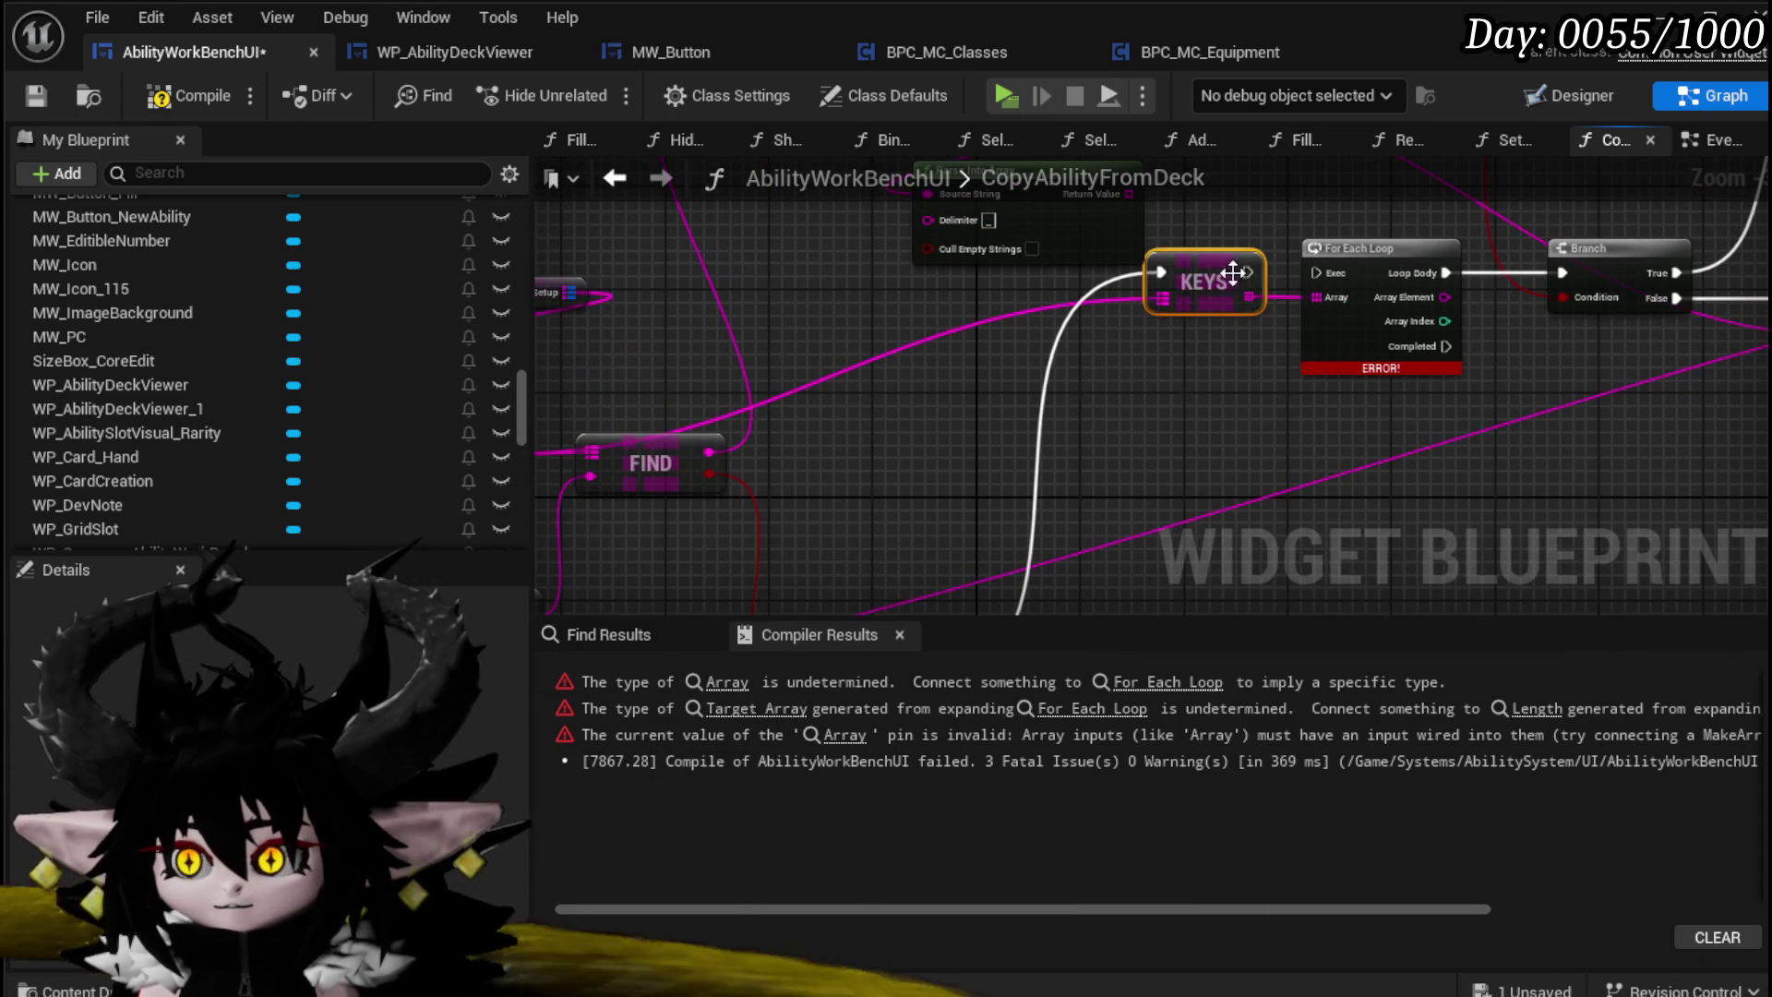
{"action": "mouse_move", "coordinate": [1069, 424]}
{"action": "left_mouse_down"}
{"action": "mouse_move", "coordinate": [1081, 605]}
{"action": "mouse_move", "coordinate": [1203, 367]}
{"action": "mouse_move", "coordinate": [996, 522]}
{"action": "left_mouse_up"}
Step: Rearrange the Parse Into Array, FIND and GET nodes, with Parse Into Array above GET
{"action": "mouse_move", "coordinate": [757, 339]}
{"action": "left_mouse_down"}
{"action": "mouse_move", "coordinate": [863, 451]}
{"action": "mouse_move", "coordinate": [956, 413]}
{"action": "mouse_move", "coordinate": [1302, 356]}
{"action": "mouse_move", "coordinate": [1175, 321]}
{"action": "left_mouse_up"}
{"action": "mouse_move", "coordinate": [858, 362]}
{"action": "left_mouse_down"}
{"action": "mouse_move", "coordinate": [930, 492]}
{"action": "mouse_move", "coordinate": [1034, 317]}
{"action": "left_mouse_up"}
{"action": "left_click", "coordinate": [923, 320], "text": "ctrl"}
{"action": "left_click_drag", "start_coordinate": [683, 600], "coordinate": [815, 480]}
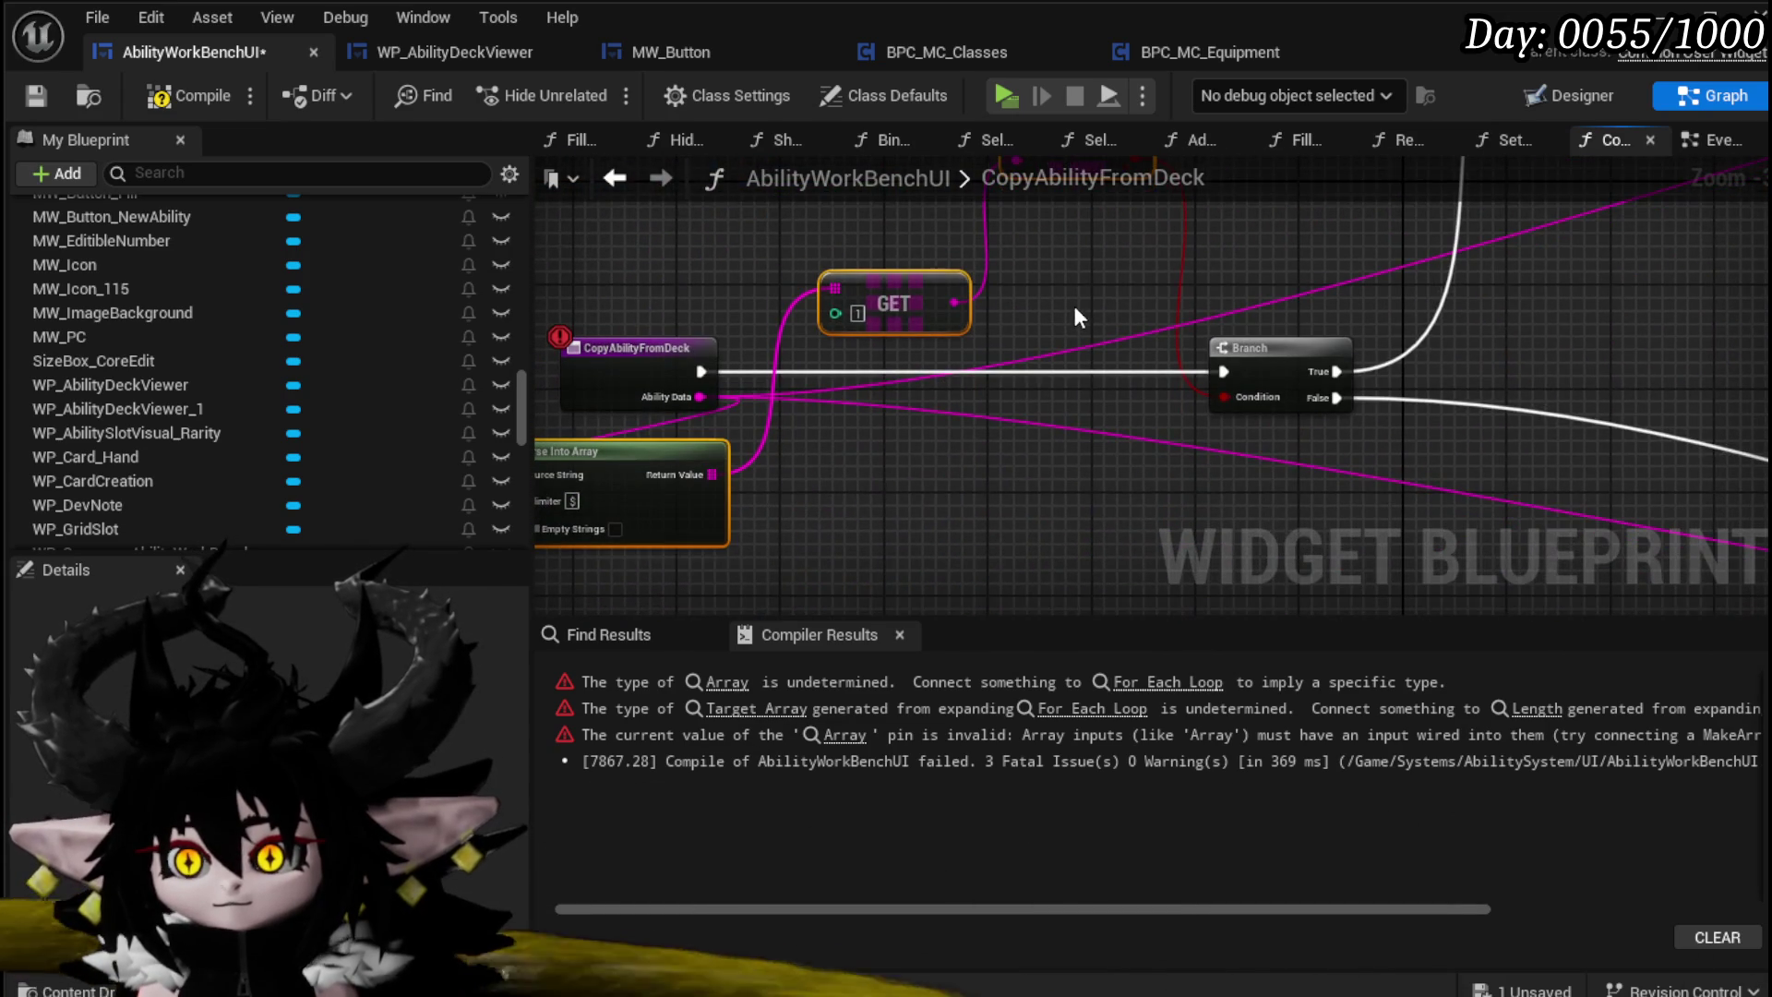
{"action": "left_click_drag", "start_coordinate": [1075, 318], "coordinate": [921, 501]}
{"action": "mouse_move", "coordinate": [1239, 335]}
{"action": "left_mouse_down"}
{"action": "mouse_move", "coordinate": [1047, 420]}
{"action": "mouse_move", "coordinate": [1167, 508]}
{"action": "mouse_move", "coordinate": [1449, 474]}
{"action": "left_mouse_up"}
{"action": "left_click", "coordinate": [1011, 522]}
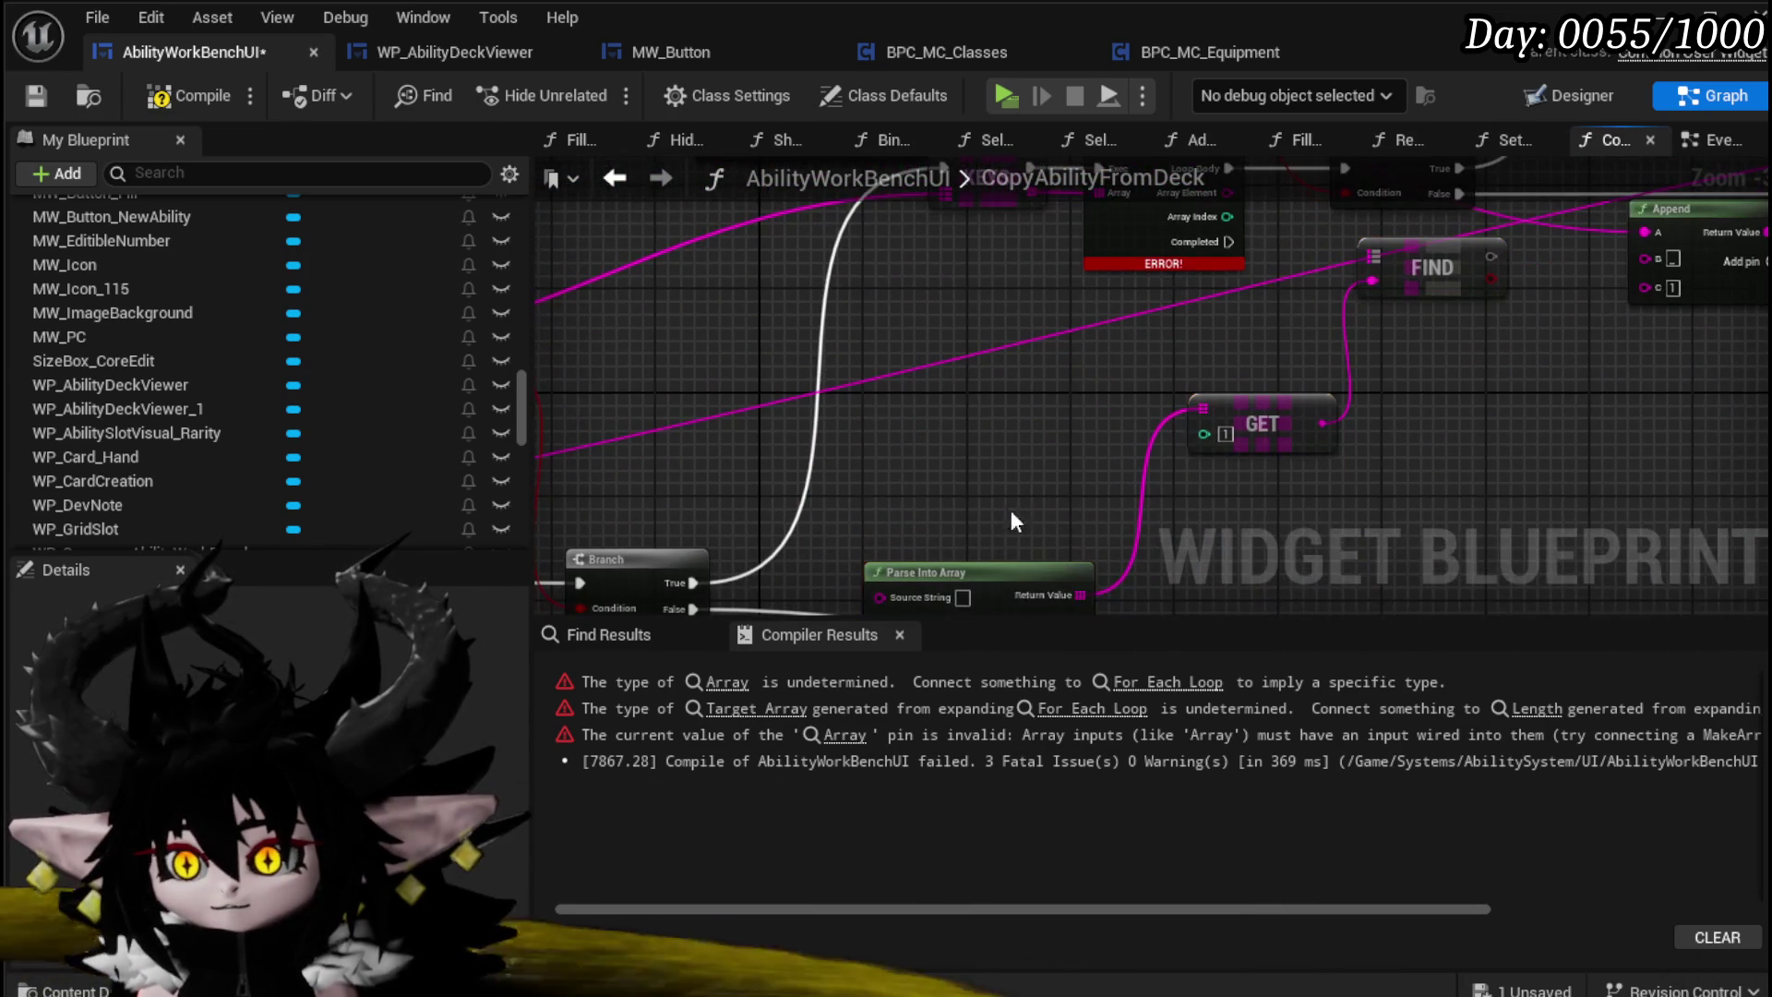
{"action": "mouse_move", "coordinate": [934, 573]}
{"action": "left_mouse_down"}
{"action": "mouse_move", "coordinate": [1032, 355]}
{"action": "mouse_move", "coordinate": [998, 298]}
{"action": "left_mouse_up"}
Step: Wire the loop's Array Element into Source String, and route Completed to SET through a reroute point
{"action": "mouse_move", "coordinate": [1120, 302]}
{"action": "left_mouse_down"}
{"action": "mouse_move", "coordinate": [816, 423]}
{"action": "mouse_move", "coordinate": [840, 430]}
{"action": "left_mouse_up"}
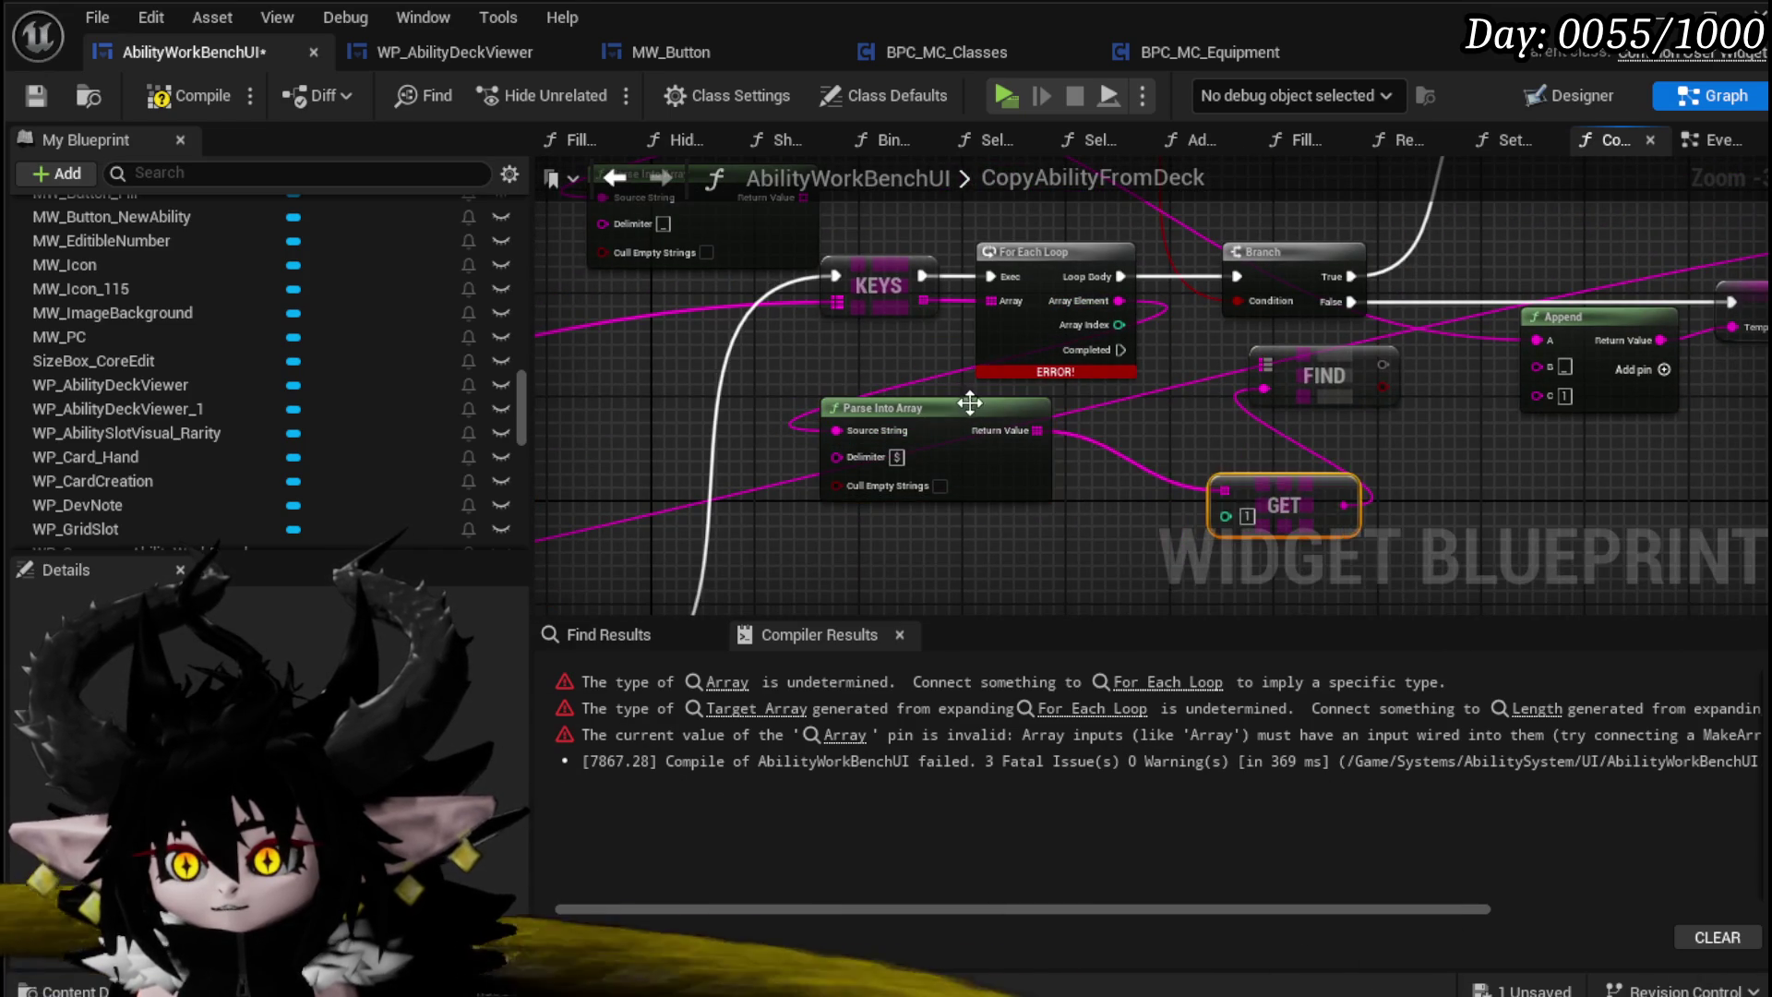
{"action": "left_click_drag", "start_coordinate": [969, 403], "coordinate": [1082, 440]}
{"action": "left_click_drag", "start_coordinate": [1288, 363], "coordinate": [1011, 430]}
{"action": "left_click_drag", "start_coordinate": [1311, 382], "coordinate": [1520, 463]}
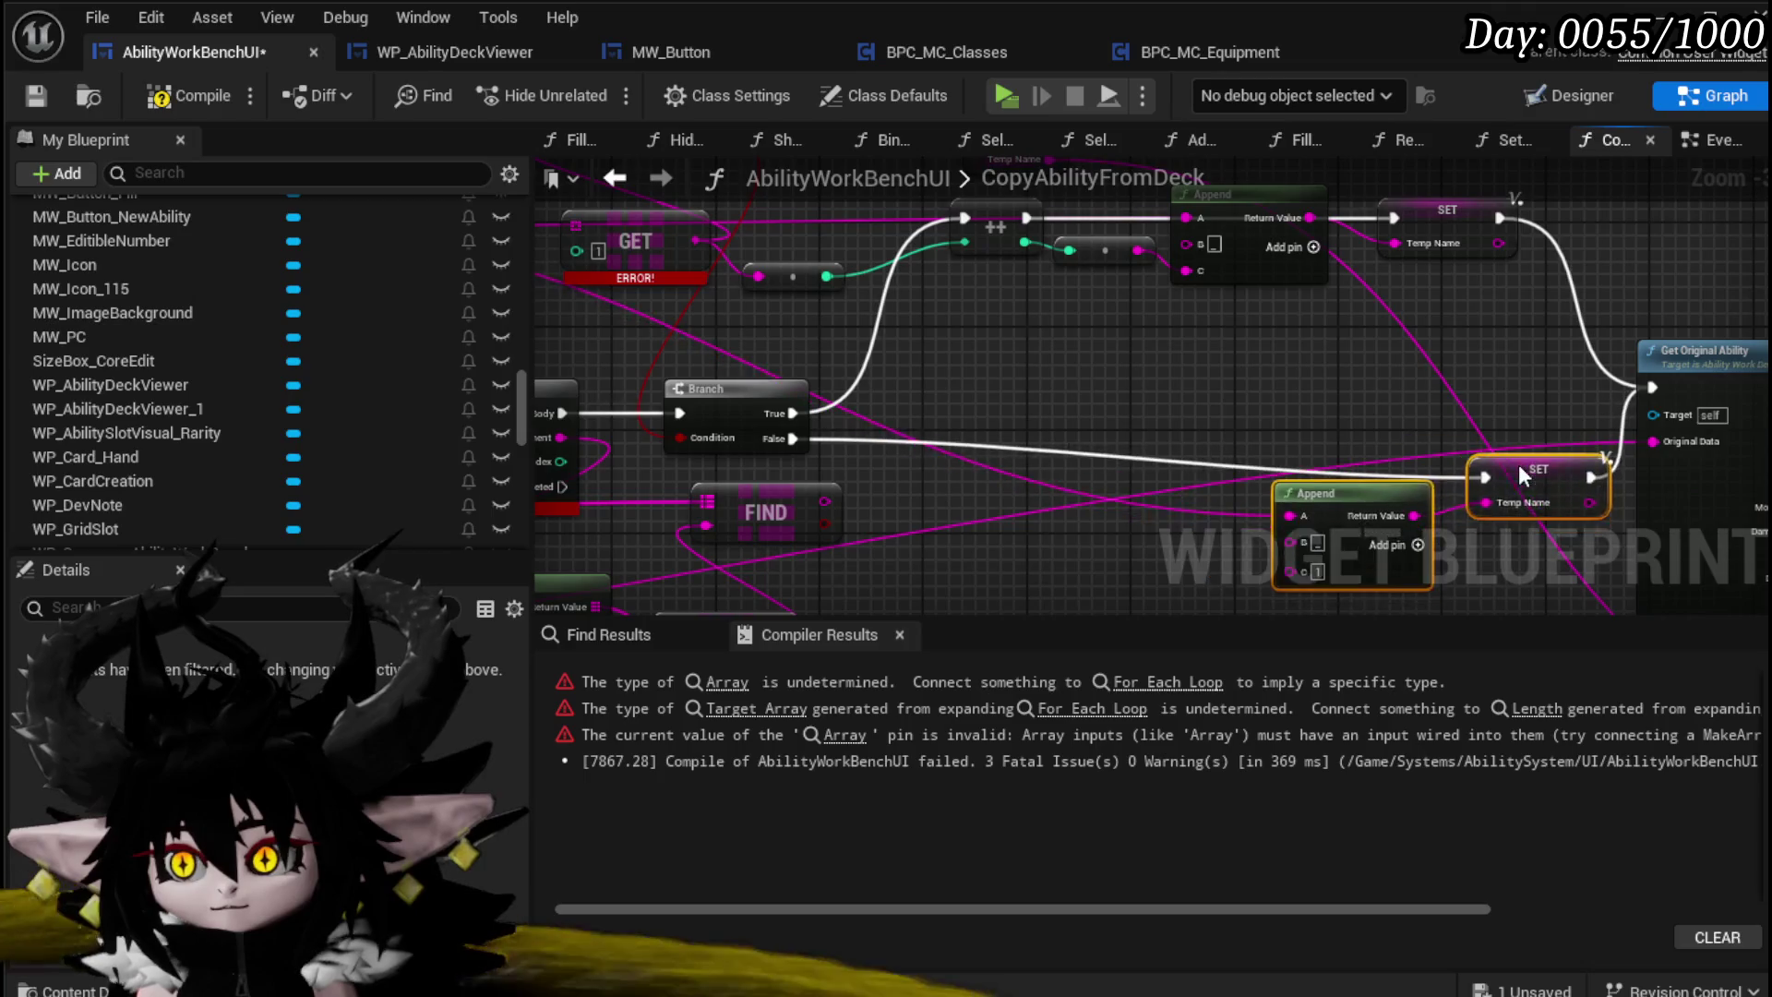
{"action": "left_click_drag", "start_coordinate": [1616, 490], "coordinate": [1495, 406]}
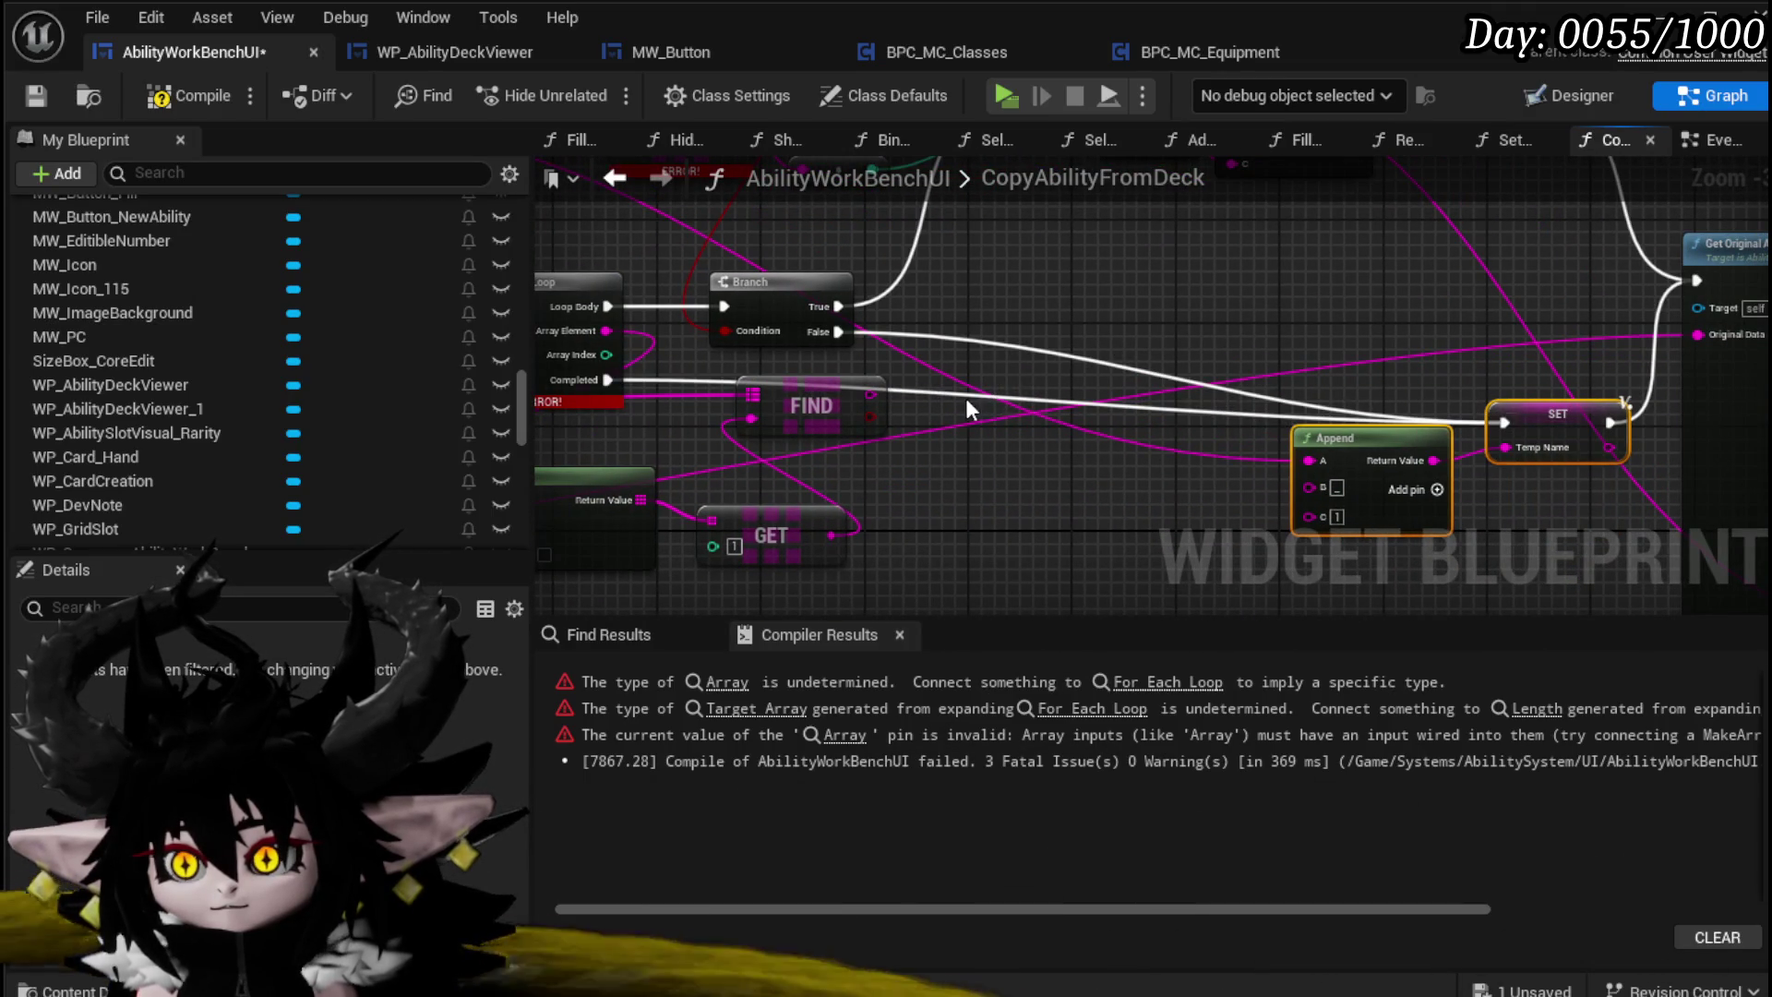
{"action": "double_click", "coordinate": [929, 387]}
{"action": "left_click_drag", "start_coordinate": [612, 425], "coordinate": [569, 425]}
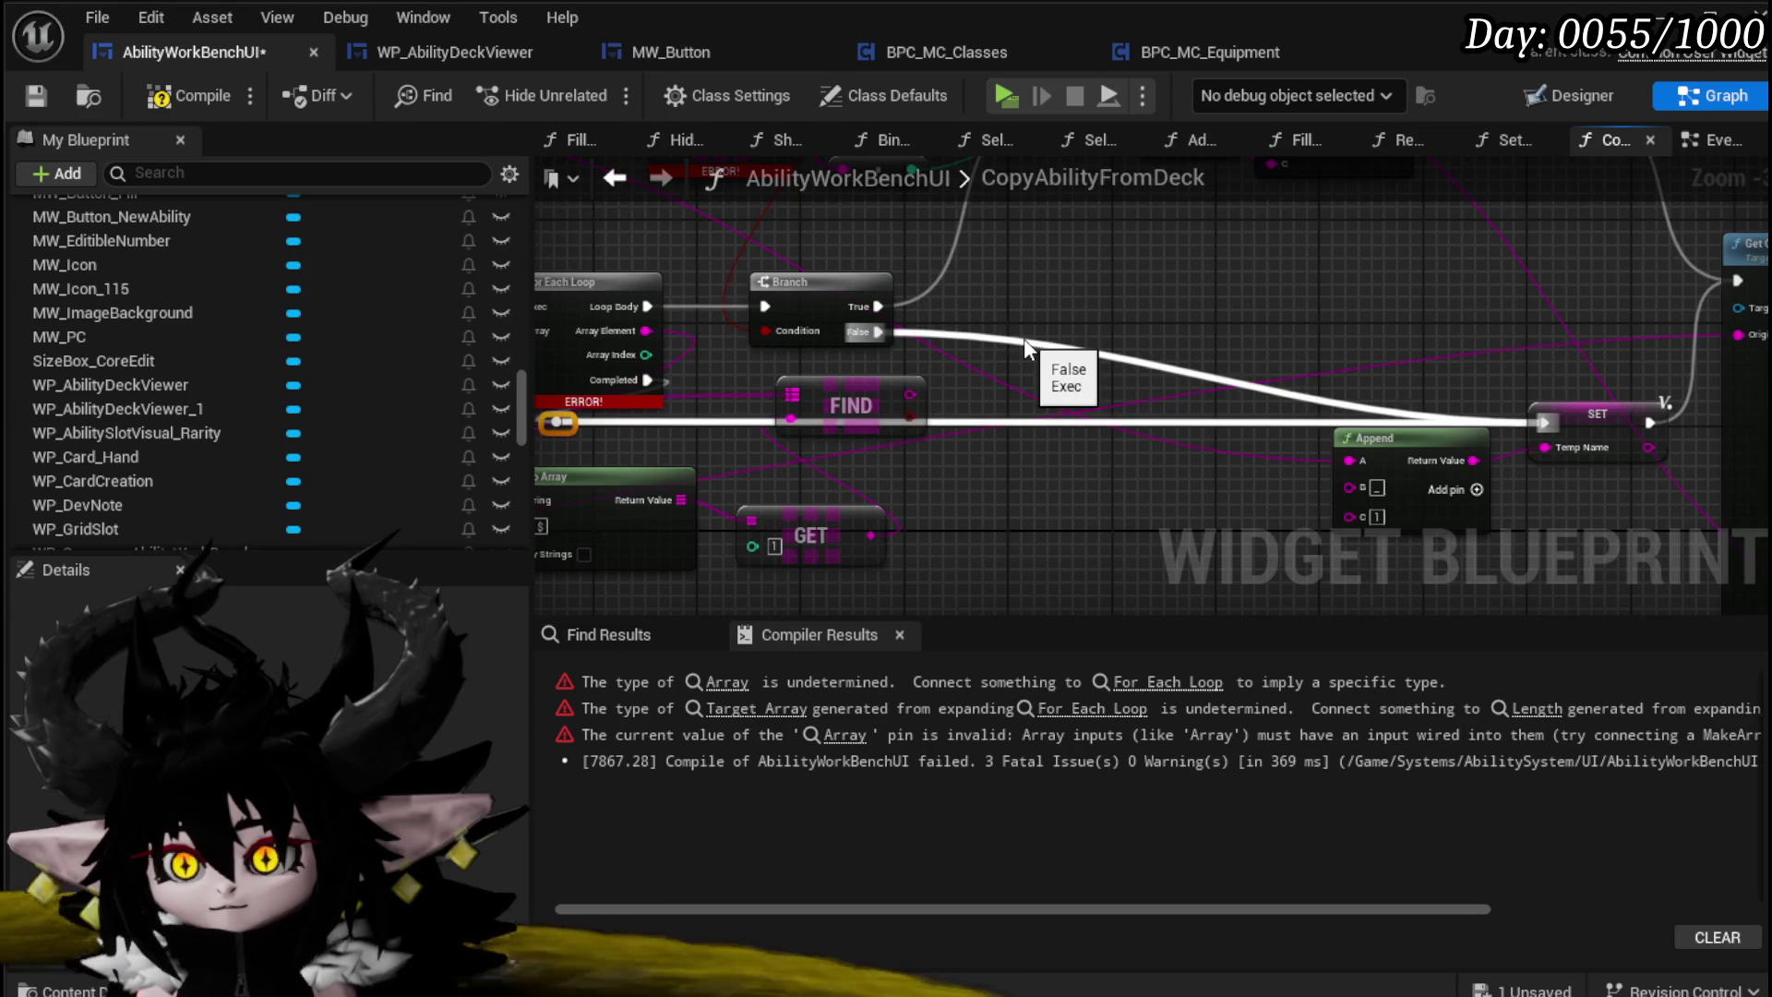
Step: Reposition the Branch node, raise the GET-Append-SET chain, and shift the reroute point right
{"action": "mouse_move", "coordinate": [923, 397]}
{"action": "left_mouse_down"}
{"action": "mouse_move", "coordinate": [1028, 373]}
{"action": "mouse_move", "coordinate": [960, 342]}
{"action": "left_mouse_up"}
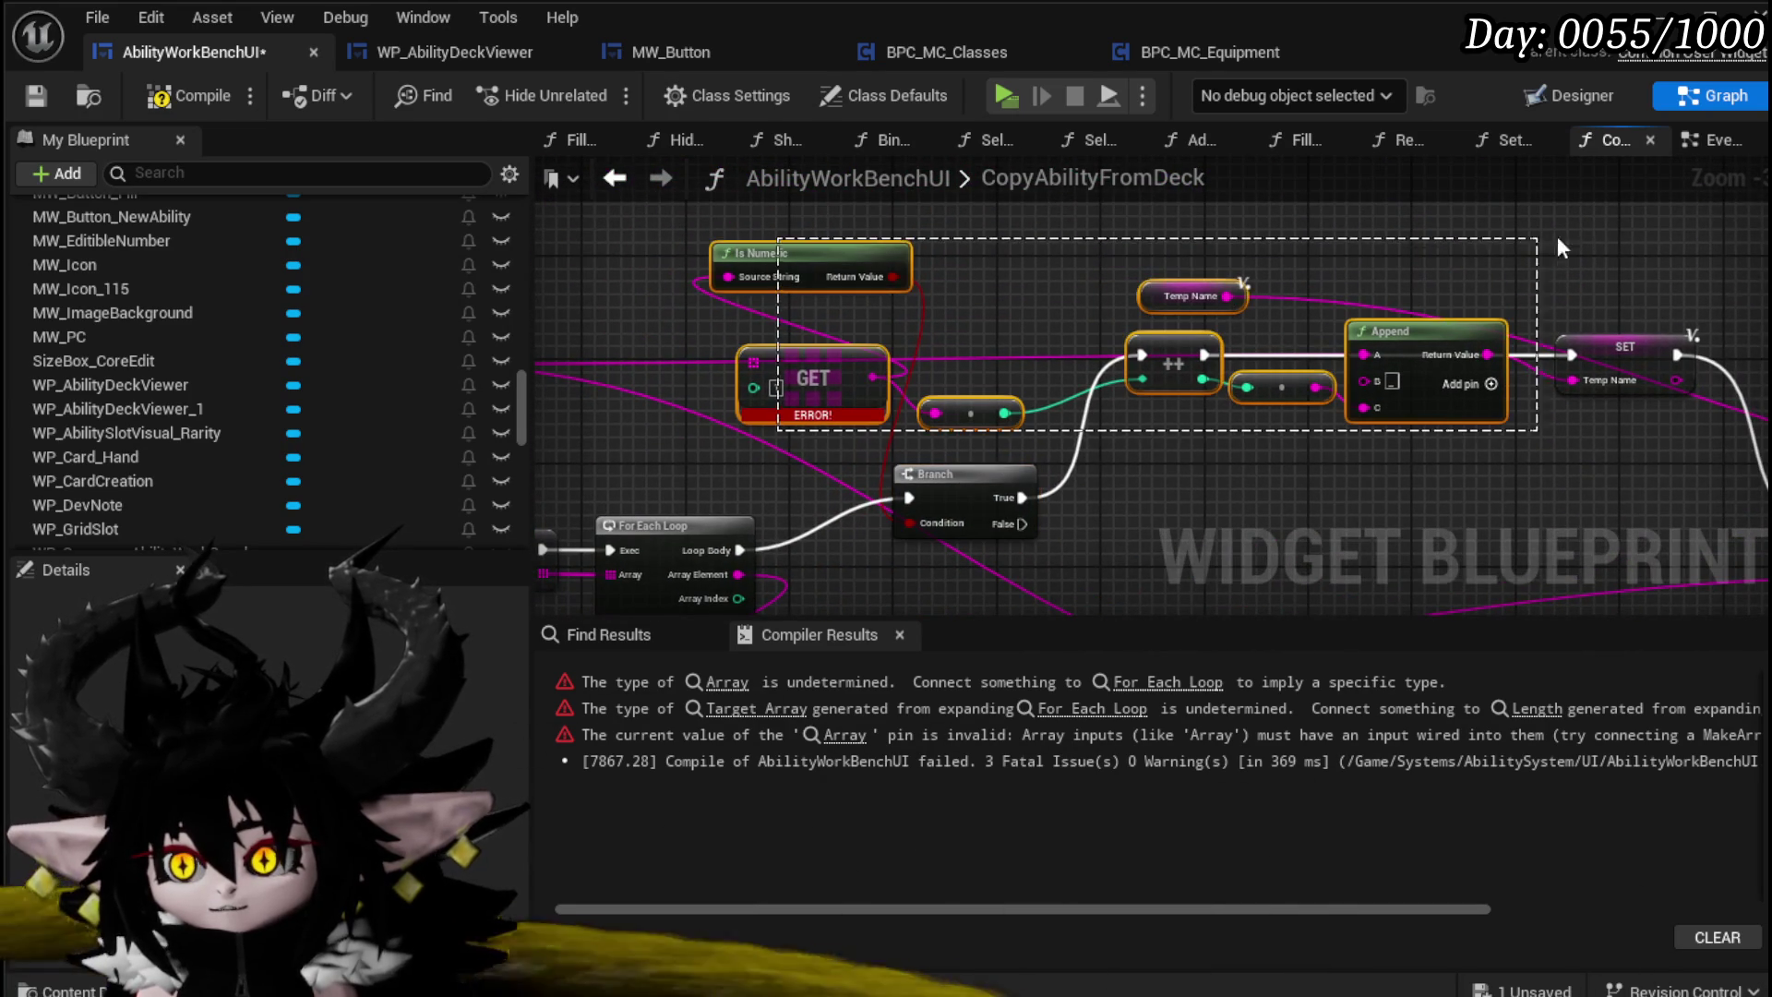
{"action": "left_click_drag", "start_coordinate": [1559, 247], "coordinate": [1560, 249]}
{"action": "left_click_drag", "start_coordinate": [1309, 346], "coordinate": [1309, 242]}
{"action": "left_click", "coordinate": [1184, 421]}
{"action": "left_click", "coordinate": [1211, 406]}
{"action": "mouse_move", "coordinate": [1211, 407]}
{"action": "left_mouse_down"}
{"action": "mouse_move", "coordinate": [1061, 446]}
{"action": "mouse_move", "coordinate": [1077, 414]}
{"action": "mouse_move", "coordinate": [877, 448]}
{"action": "mouse_move", "coordinate": [984, 463]}
{"action": "mouse_move", "coordinate": [1060, 357]}
{"action": "mouse_move", "coordinate": [1166, 477]}
{"action": "mouse_move", "coordinate": [1492, 313]}
{"action": "mouse_move", "coordinate": [1487, 264]}
{"action": "mouse_move", "coordinate": [1096, 340]}
{"action": "mouse_move", "coordinate": [1149, 285]}
{"action": "left_mouse_up"}
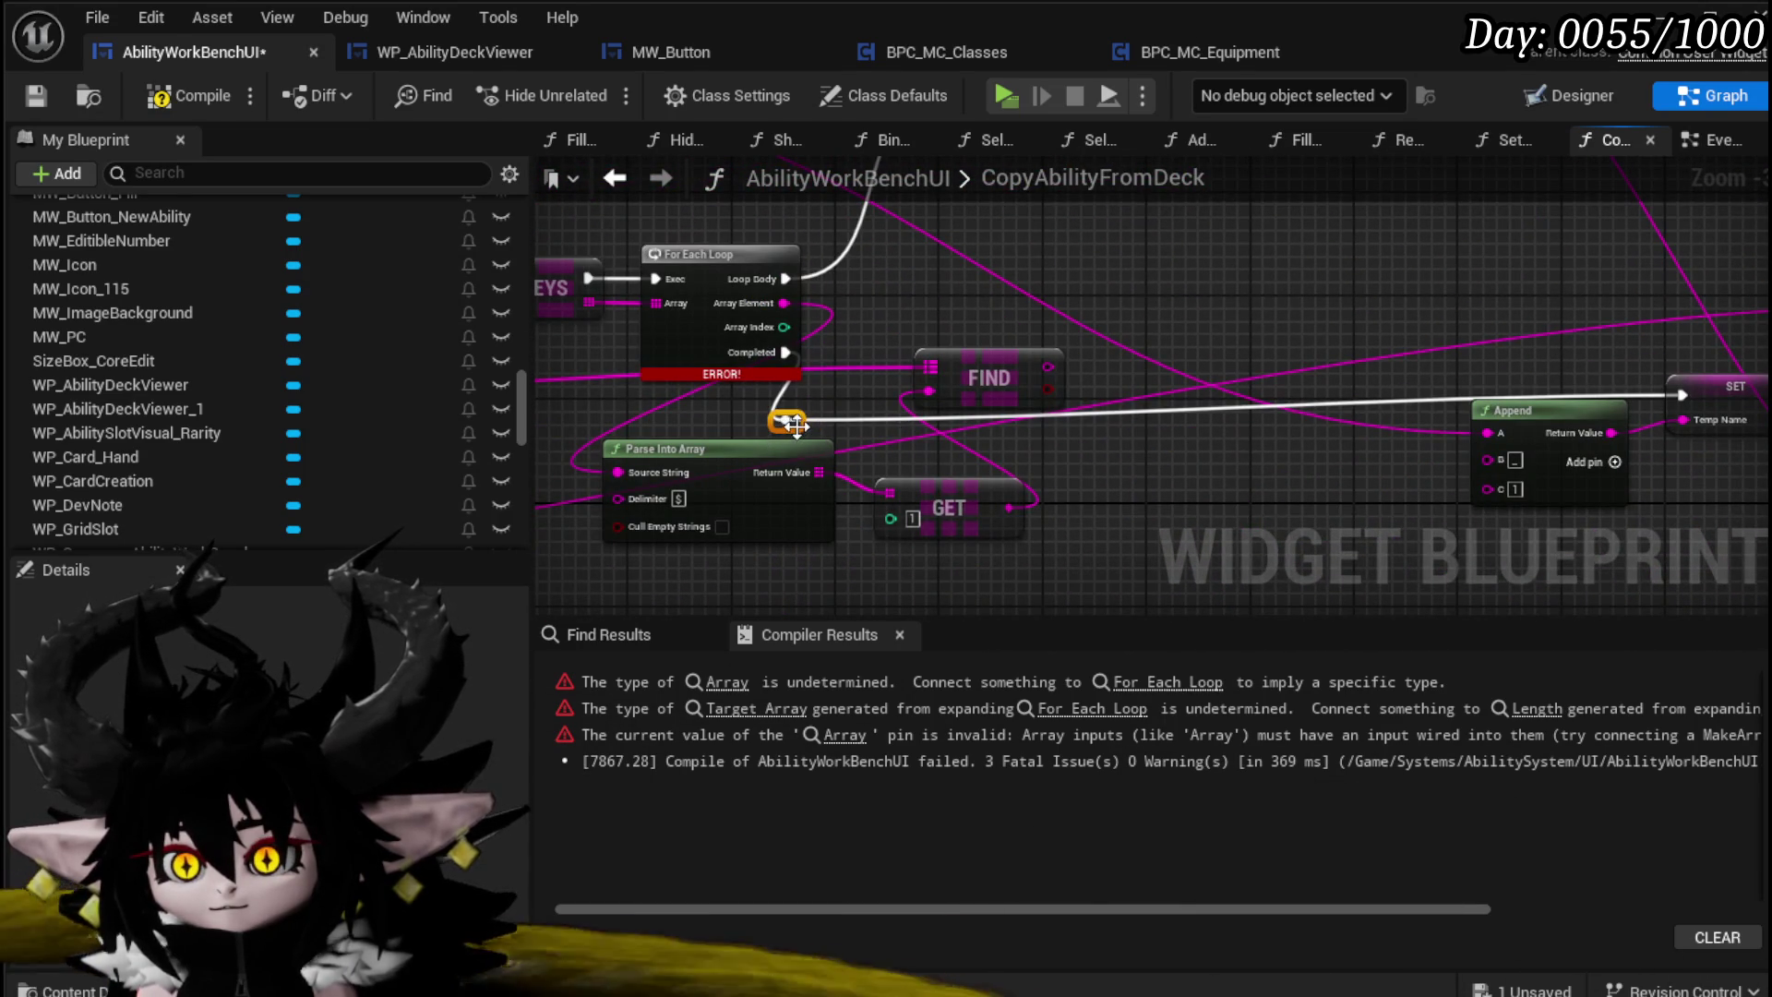
{"action": "left_click_drag", "start_coordinate": [796, 424], "coordinate": [898, 426]}
{"action": "mouse_move", "coordinate": [1009, 375]}
{"action": "left_mouse_down"}
{"action": "mouse_move", "coordinate": [1127, 453]}
{"action": "mouse_move", "coordinate": [1093, 500]}
{"action": "mouse_move", "coordinate": [1080, 449]}
{"action": "left_mouse_up"}
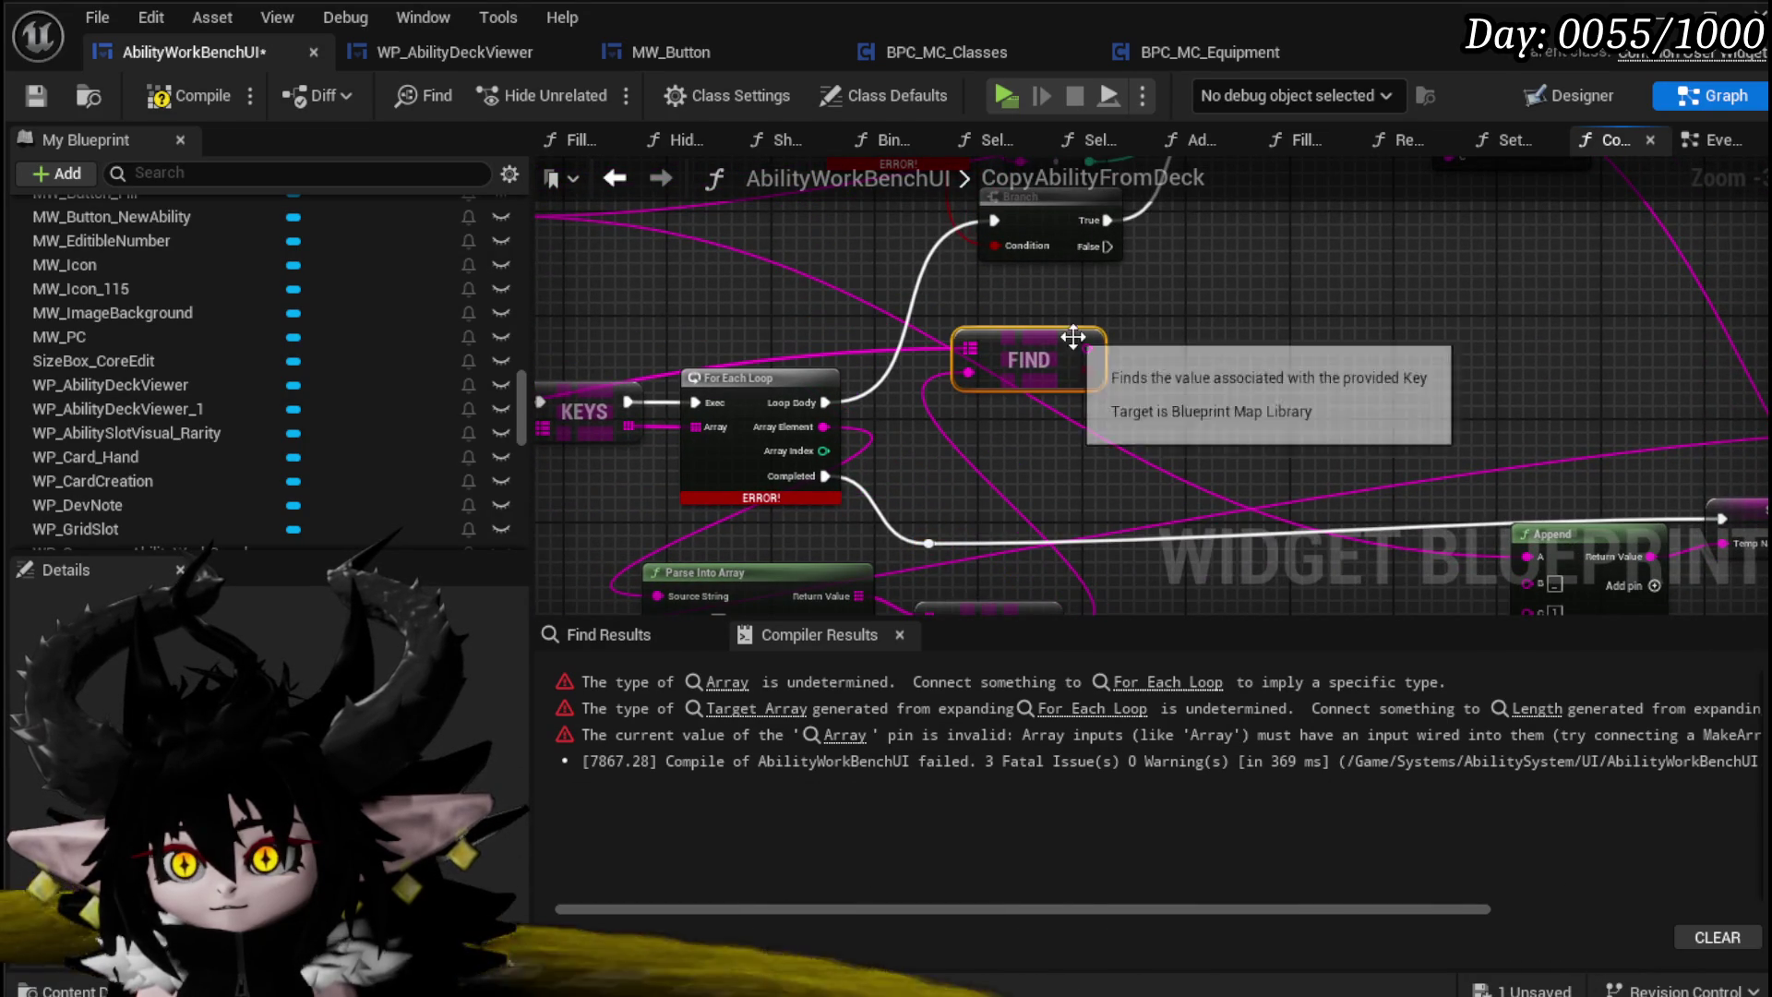
Step: Connect the FIND result to the Branch condition and move FIND closer to Branch
{"action": "left_click_drag", "start_coordinate": [1088, 372], "coordinate": [1004, 251]}
{"action": "left_click_drag", "start_coordinate": [1018, 360], "coordinate": [840, 242]}
{"action": "mouse_move", "coordinate": [970, 600]}
{"action": "left_mouse_down"}
{"action": "mouse_move", "coordinate": [1014, 508]}
{"action": "mouse_move", "coordinate": [951, 498]}
{"action": "mouse_move", "coordinate": [1080, 268]}
{"action": "mouse_move", "coordinate": [1095, 405]}
{"action": "mouse_move", "coordinate": [941, 420]}
{"action": "left_mouse_up"}
{"action": "left_click", "coordinate": [1012, 516]}
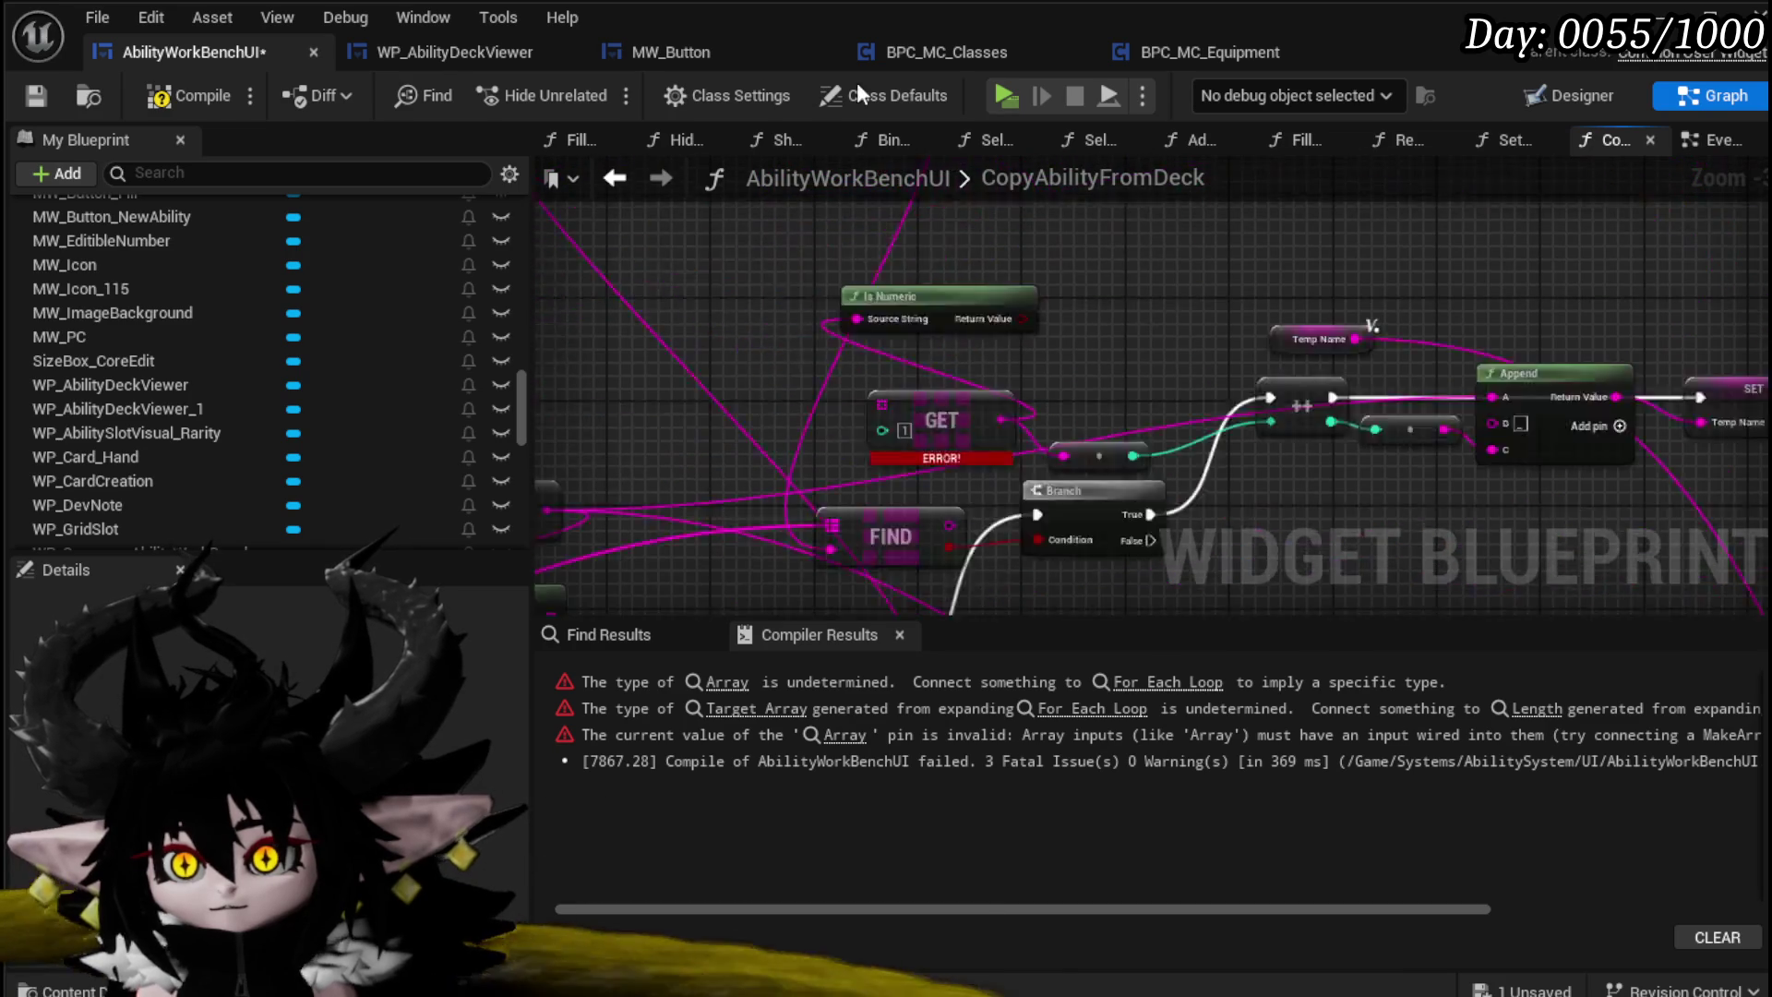
{"action": "mouse_move", "coordinate": [777, 279]}
{"action": "left_mouse_down"}
{"action": "mouse_move", "coordinate": [726, 135]}
{"action": "mouse_move", "coordinate": [659, 51]}
{"action": "mouse_move", "coordinate": [616, 94]}
{"action": "left_mouse_up"}
{"action": "mouse_move", "coordinate": [771, 332]}
{"action": "left_mouse_down"}
{"action": "mouse_move", "coordinate": [767, 317]}
{"action": "mouse_move", "coordinate": [810, 319]}
{"action": "left_mouse_up"}
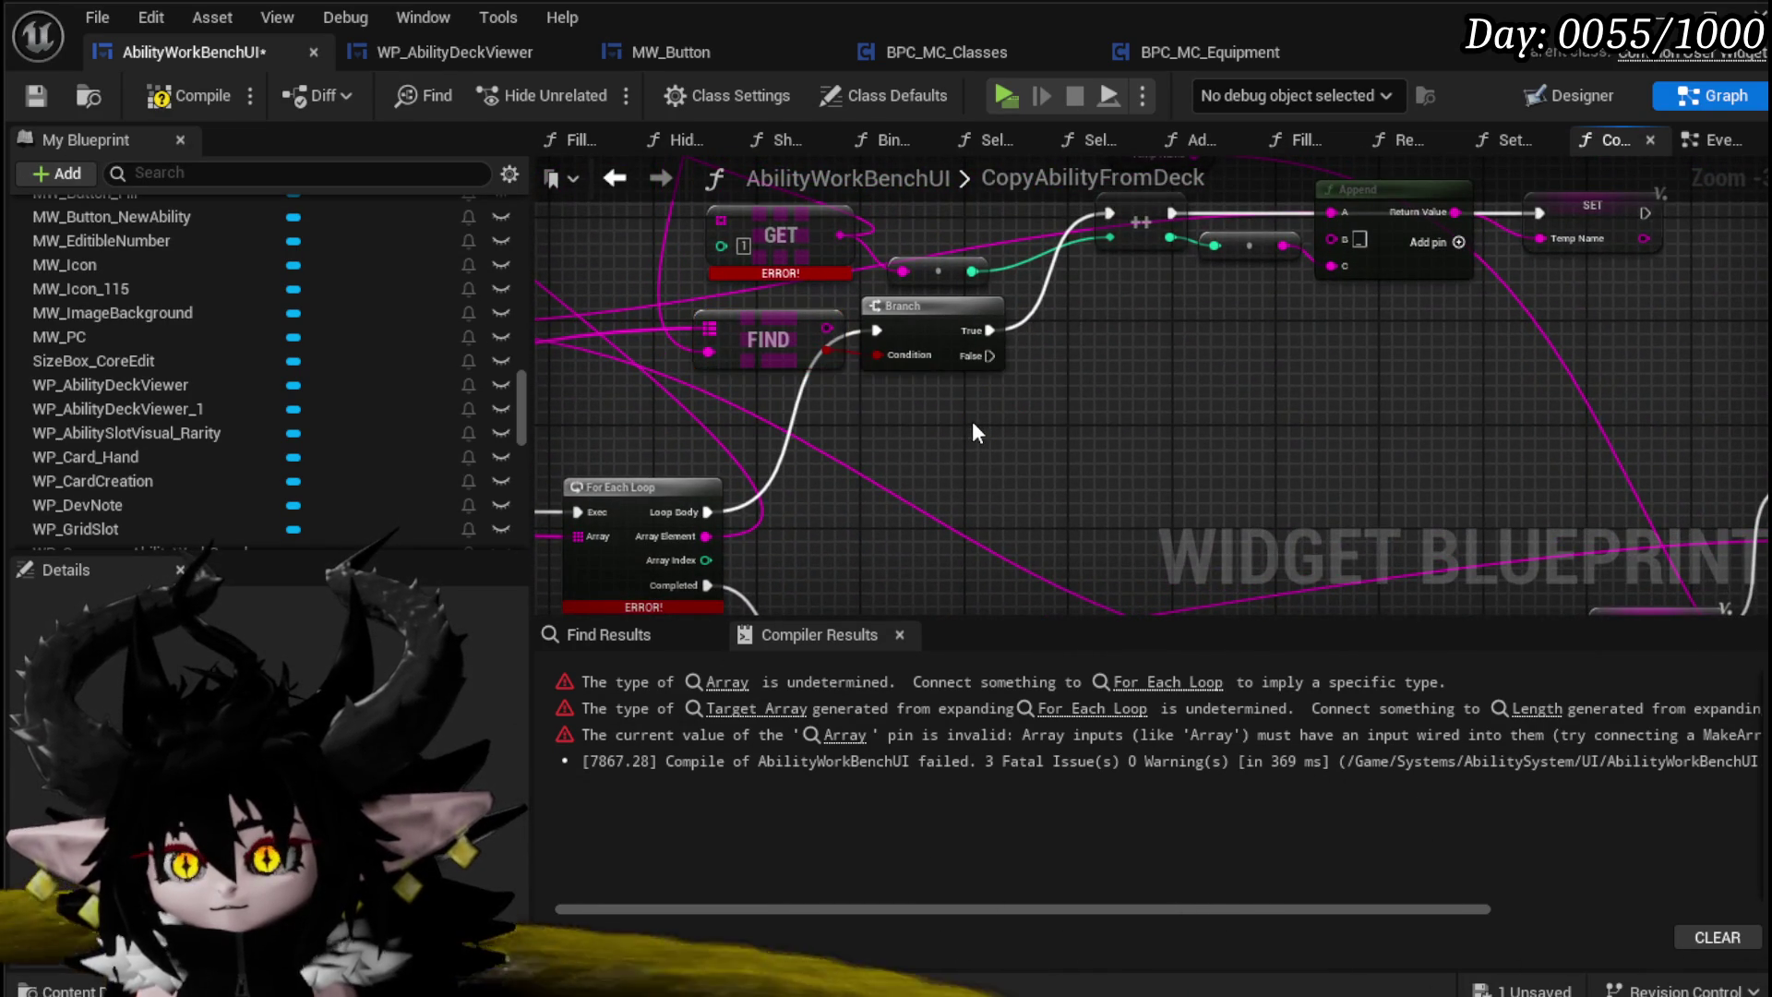
{"action": "left_click_drag", "start_coordinate": [972, 421], "coordinate": [894, 513]}
{"action": "mouse_move", "coordinate": [811, 285]}
{"action": "left_mouse_down"}
{"action": "mouse_move", "coordinate": [955, 323]}
{"action": "mouse_move", "coordinate": [903, 305]}
{"action": "left_mouse_up"}
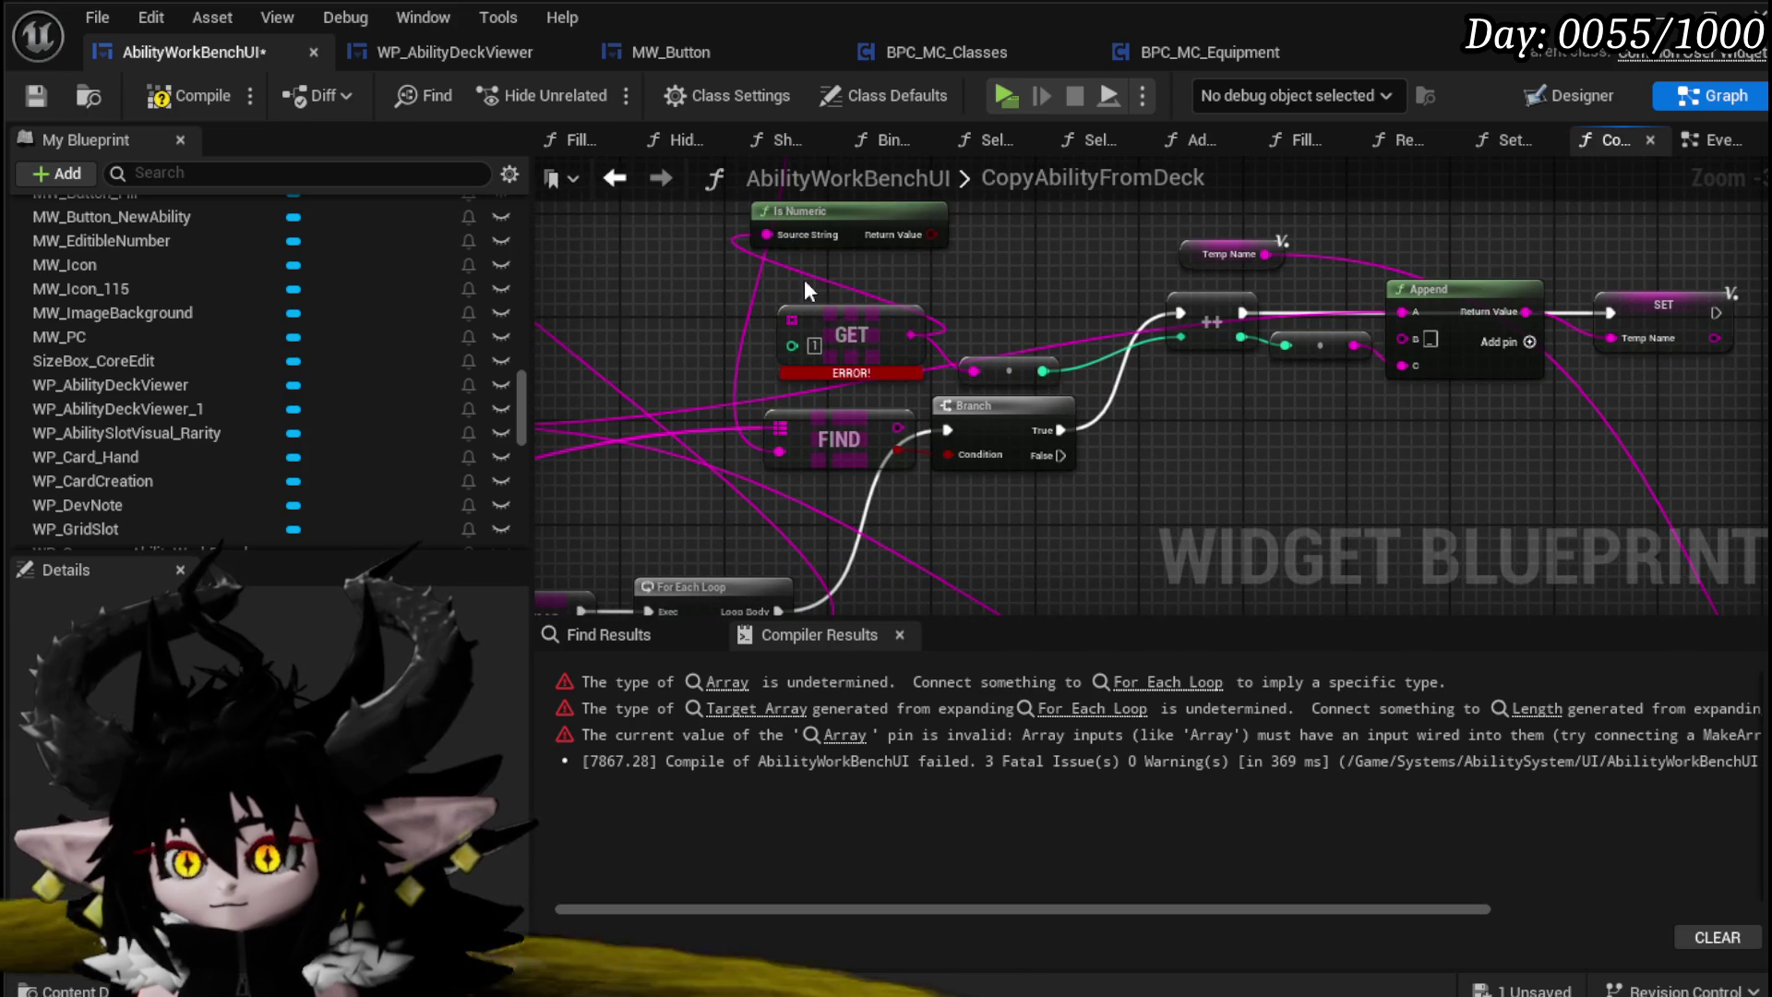
Step: Delete the erroring GET node and tidy FIND near the Is Numeric node
{"action": "left_click", "coordinate": [812, 318]}
{"action": "key", "text": "Delete"}
{"action": "mouse_move", "coordinate": [839, 432]}
{"action": "left_mouse_down"}
{"action": "mouse_move", "coordinate": [813, 456]}
{"action": "mouse_move", "coordinate": [784, 441]}
{"action": "left_mouse_up"}
{"action": "mouse_move", "coordinate": [849, 314]}
{"action": "left_mouse_down"}
{"action": "mouse_move", "coordinate": [802, 391]}
{"action": "mouse_move", "coordinate": [852, 334]}
{"action": "mouse_move", "coordinate": [1120, 260]}
{"action": "left_mouse_up"}
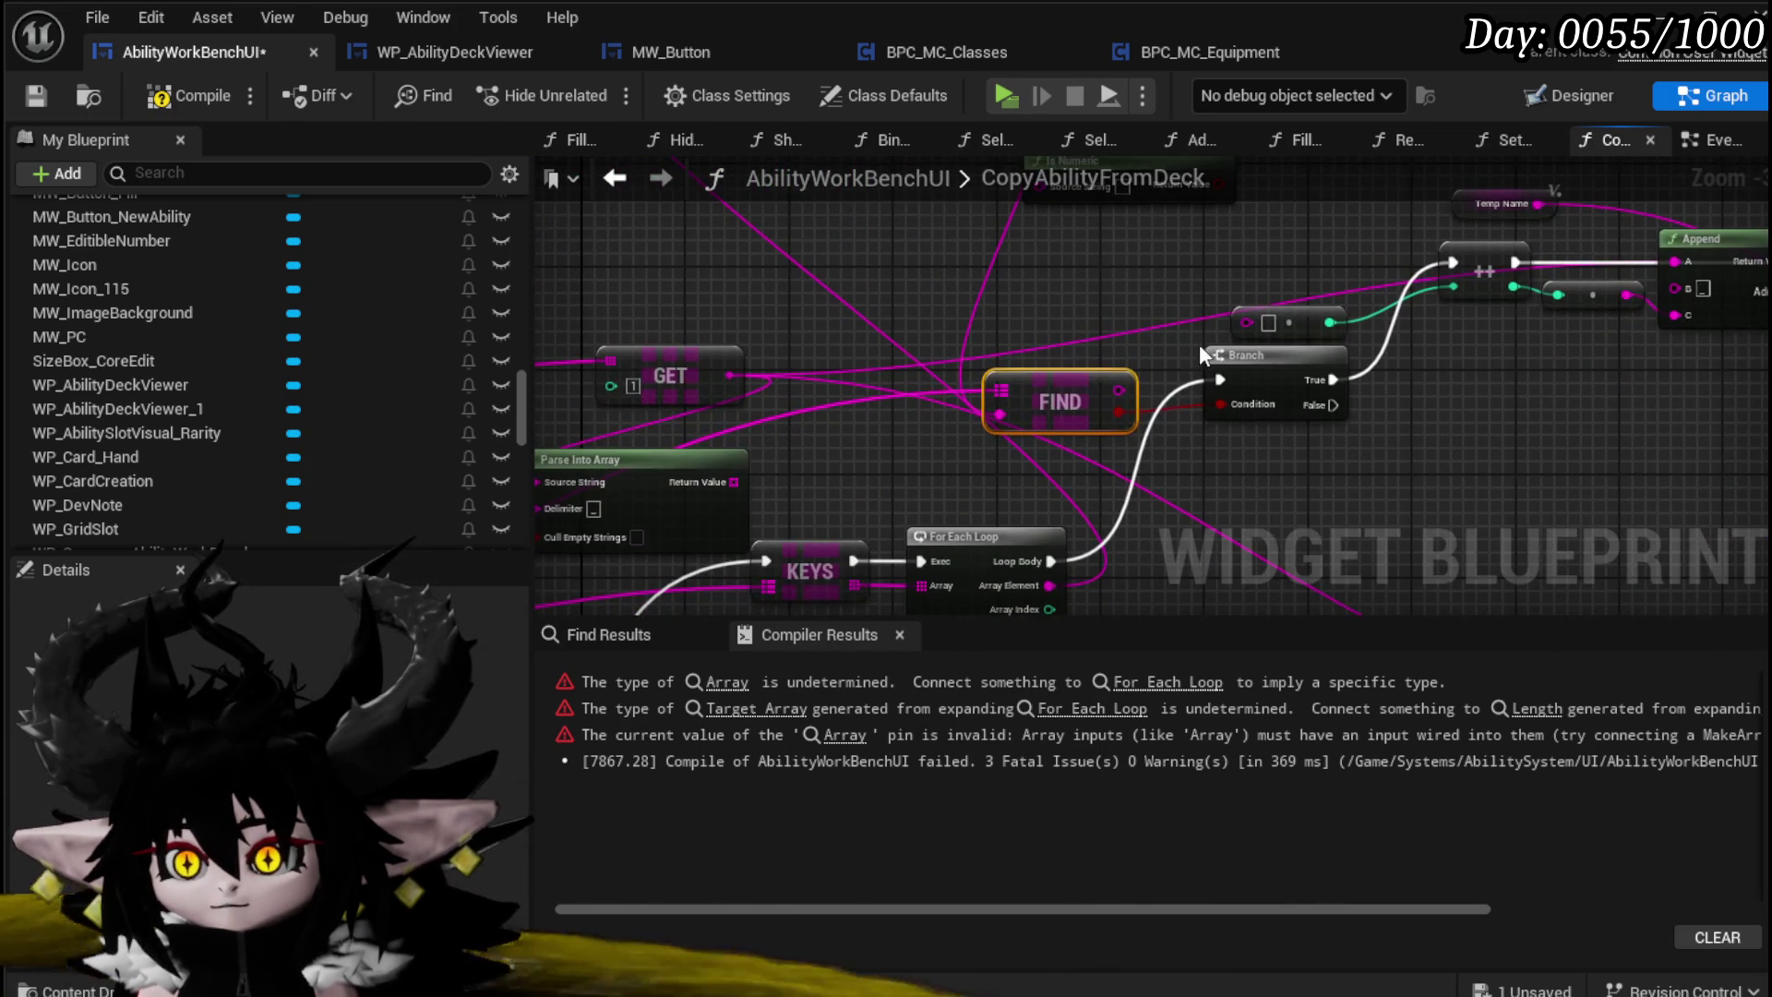
{"action": "left_click_drag", "start_coordinate": [1200, 354], "coordinate": [918, 466]}
{"action": "left_click", "coordinate": [859, 277]}
{"action": "mouse_move", "coordinate": [1013, 367]}
{"action": "left_mouse_down"}
{"action": "mouse_move", "coordinate": [1211, 363]}
{"action": "mouse_move", "coordinate": [955, 369]}
{"action": "left_mouse_up"}
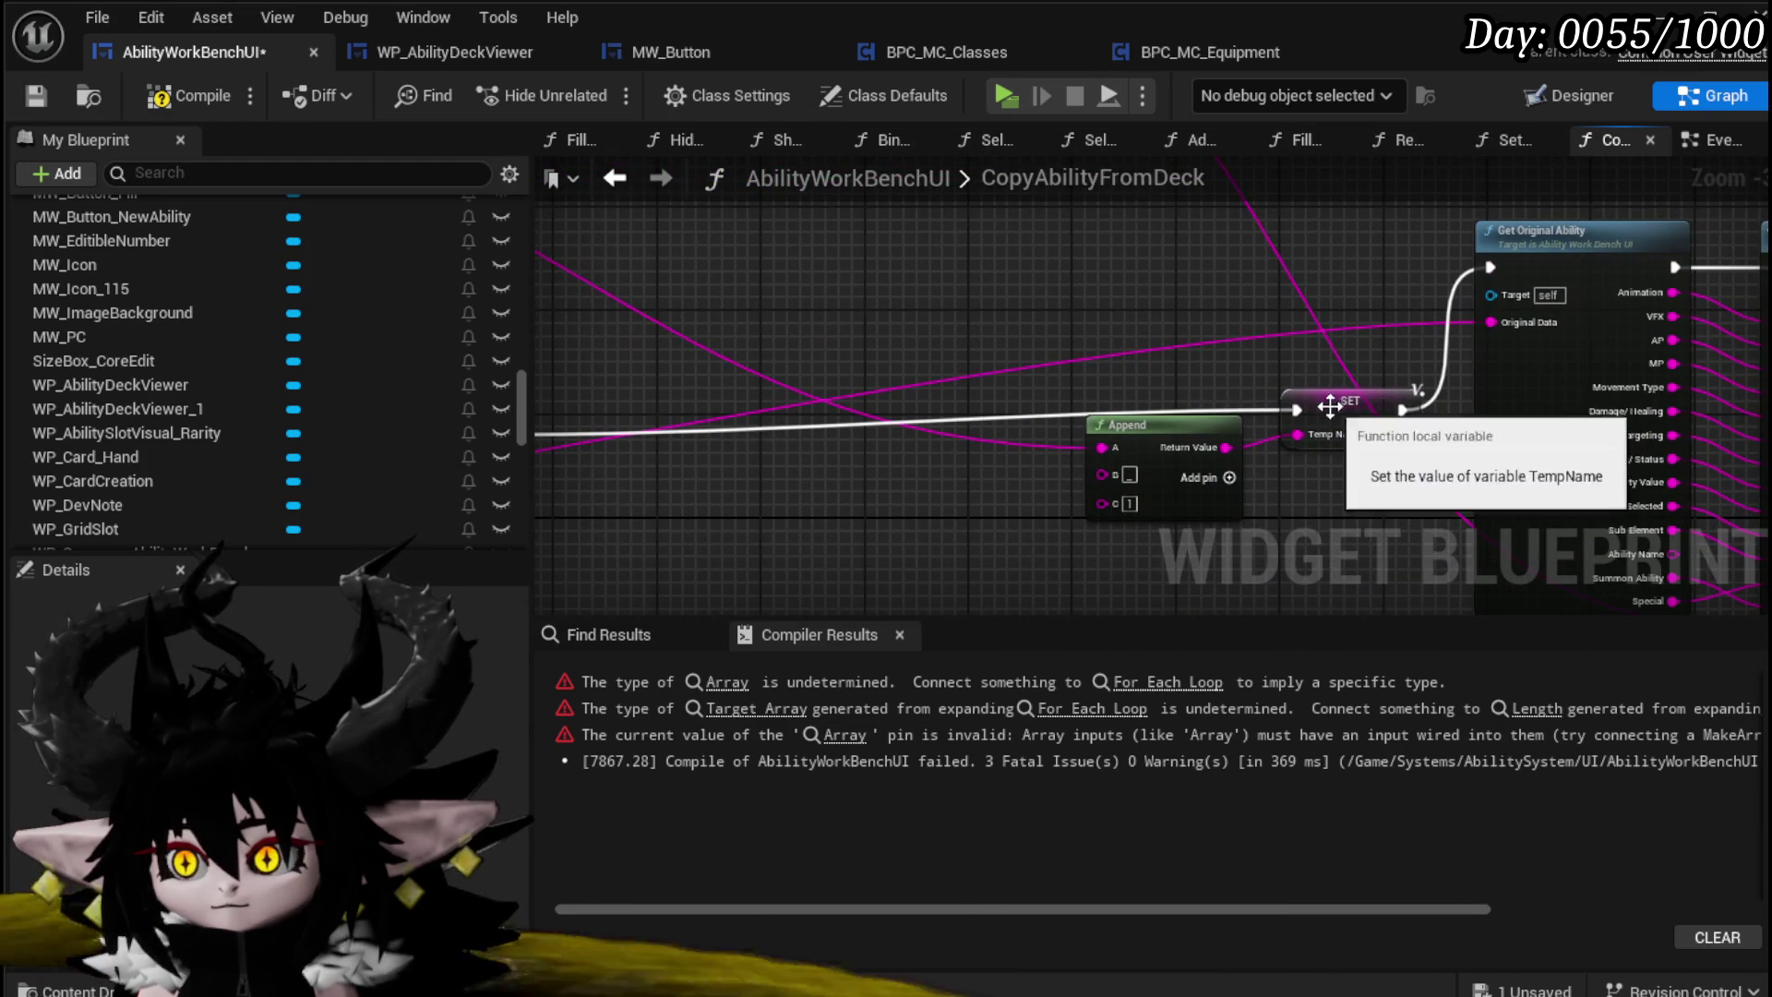
Step: Route the loop's Completed exec to Get Original Ability through a reroute knot
{"action": "mouse_move", "coordinate": [1333, 436]}
{"action": "left_mouse_down"}
{"action": "mouse_move", "coordinate": [1303, 423]}
{"action": "mouse_move", "coordinate": [899, 493]}
{"action": "mouse_move", "coordinate": [801, 473]}
{"action": "left_mouse_up"}
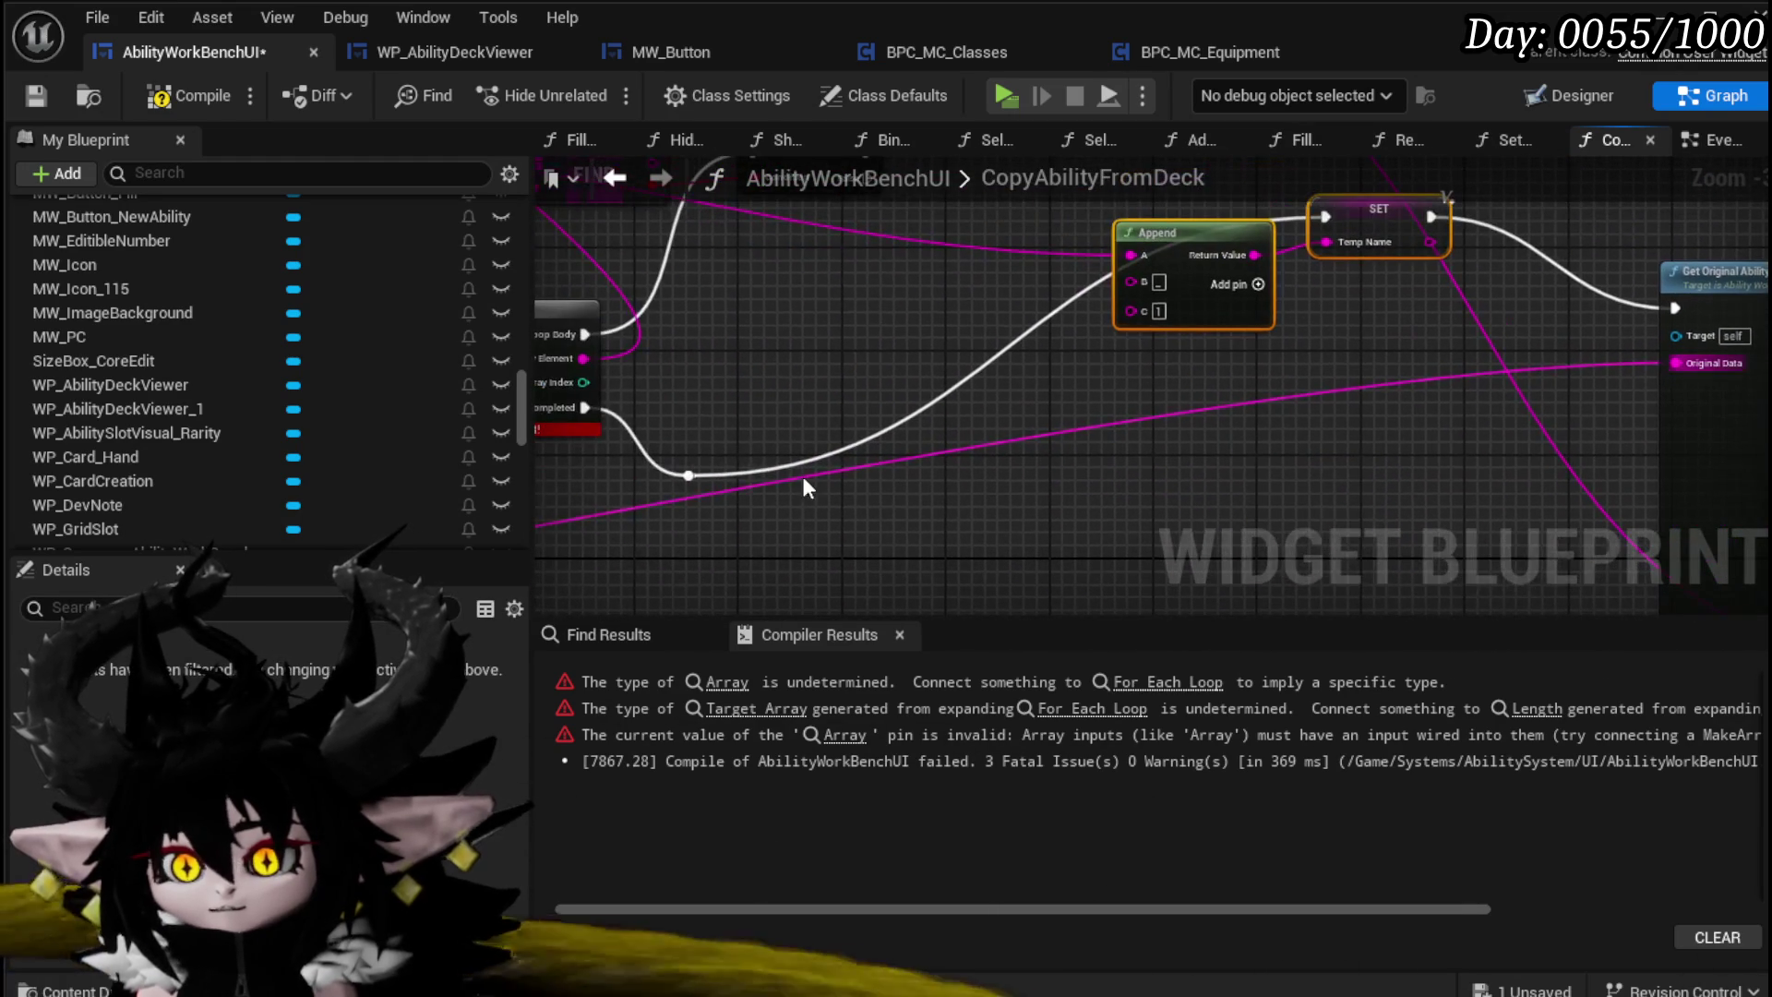
{"action": "left_click_drag", "start_coordinate": [689, 475], "coordinate": [1674, 308]}
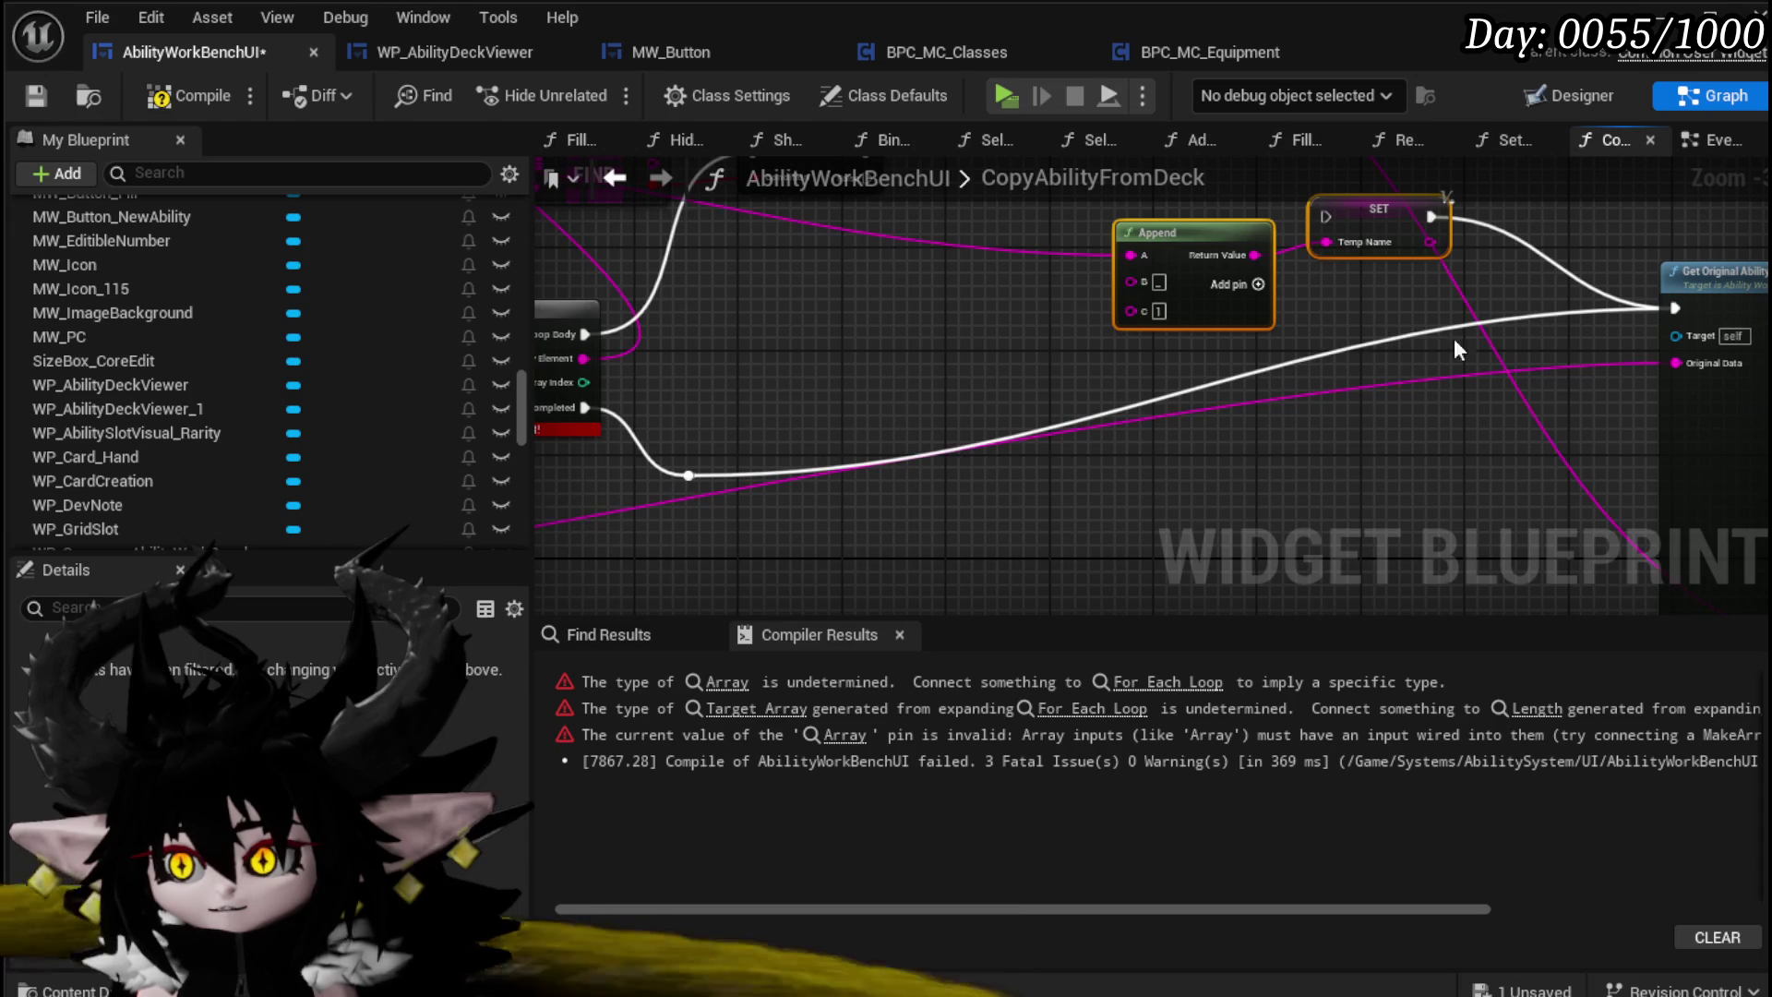
{"action": "double_click", "coordinate": [1379, 336]}
{"action": "mouse_move", "coordinate": [1396, 336]}
{"action": "left_mouse_down"}
{"action": "mouse_move", "coordinate": [1511, 445]}
{"action": "mouse_move", "coordinate": [1516, 478]}
{"action": "left_mouse_up"}
Step: Connect the loop's Array Index to the string conversion node
{"action": "mouse_move", "coordinate": [1041, 362]}
{"action": "left_mouse_down"}
{"action": "mouse_move", "coordinate": [1014, 540]}
{"action": "mouse_move", "coordinate": [1006, 522]}
{"action": "left_mouse_up"}
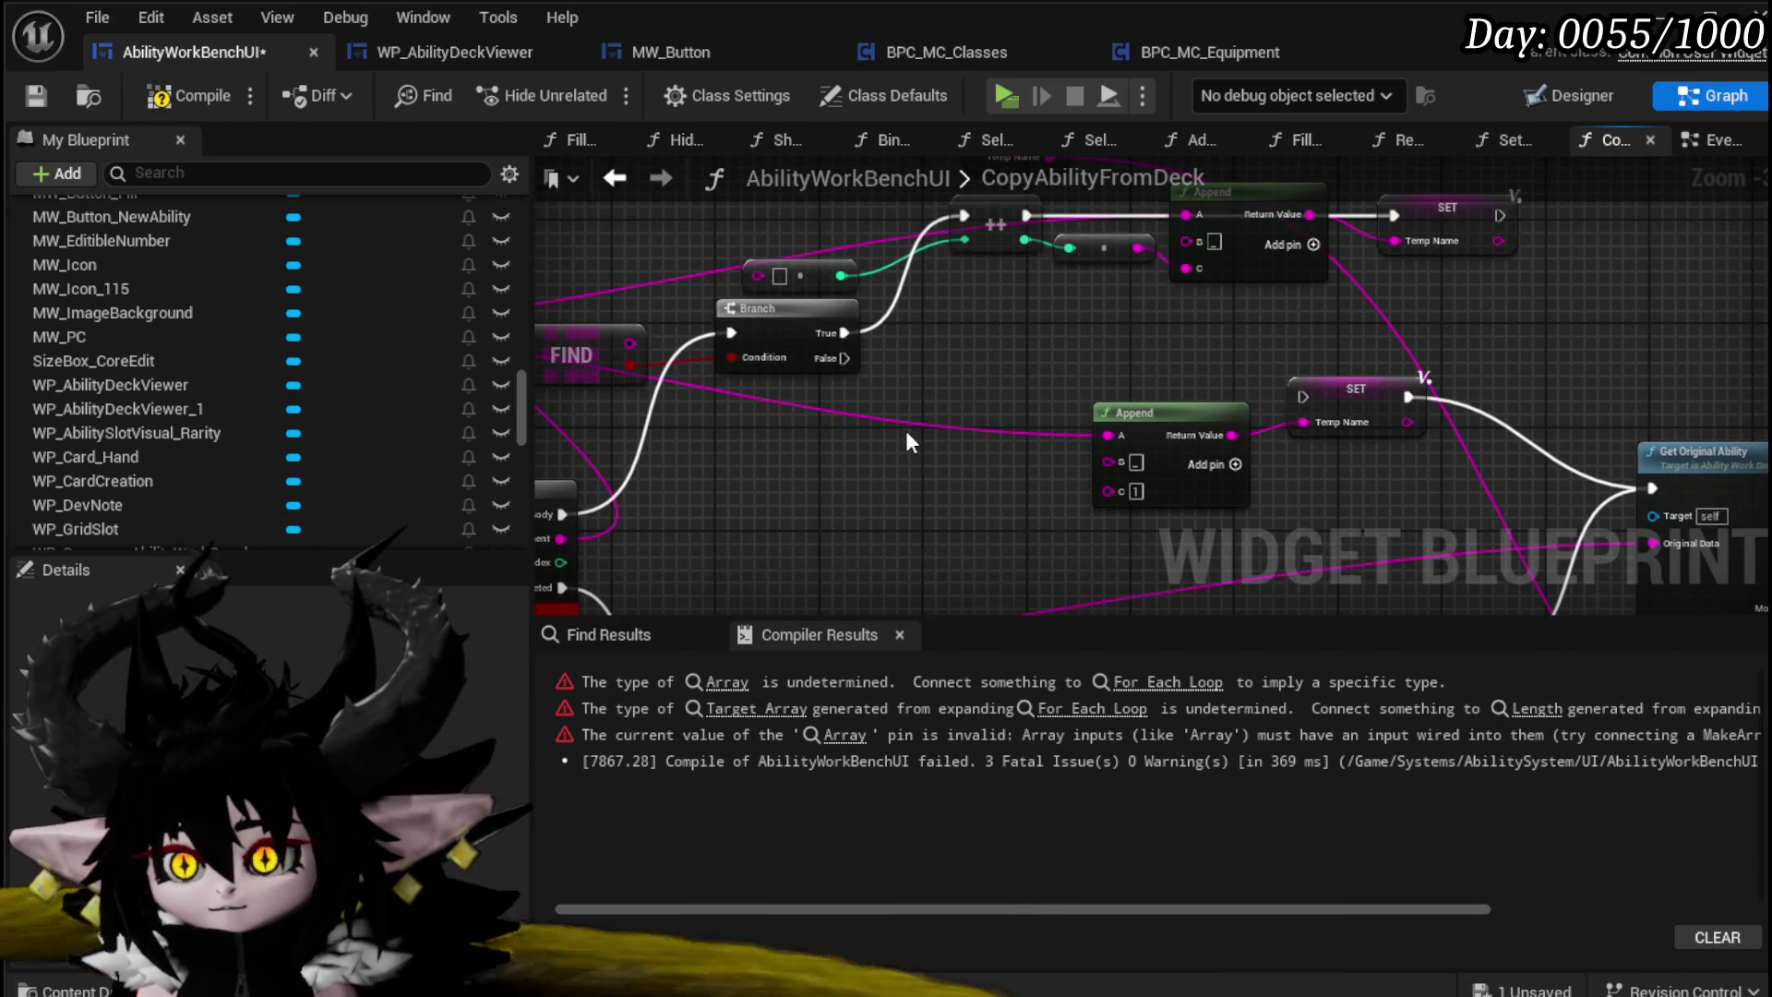
{"action": "left_click_drag", "start_coordinate": [905, 430], "coordinate": [1219, 395]}
{"action": "left_click_drag", "start_coordinate": [1062, 484], "coordinate": [906, 490]}
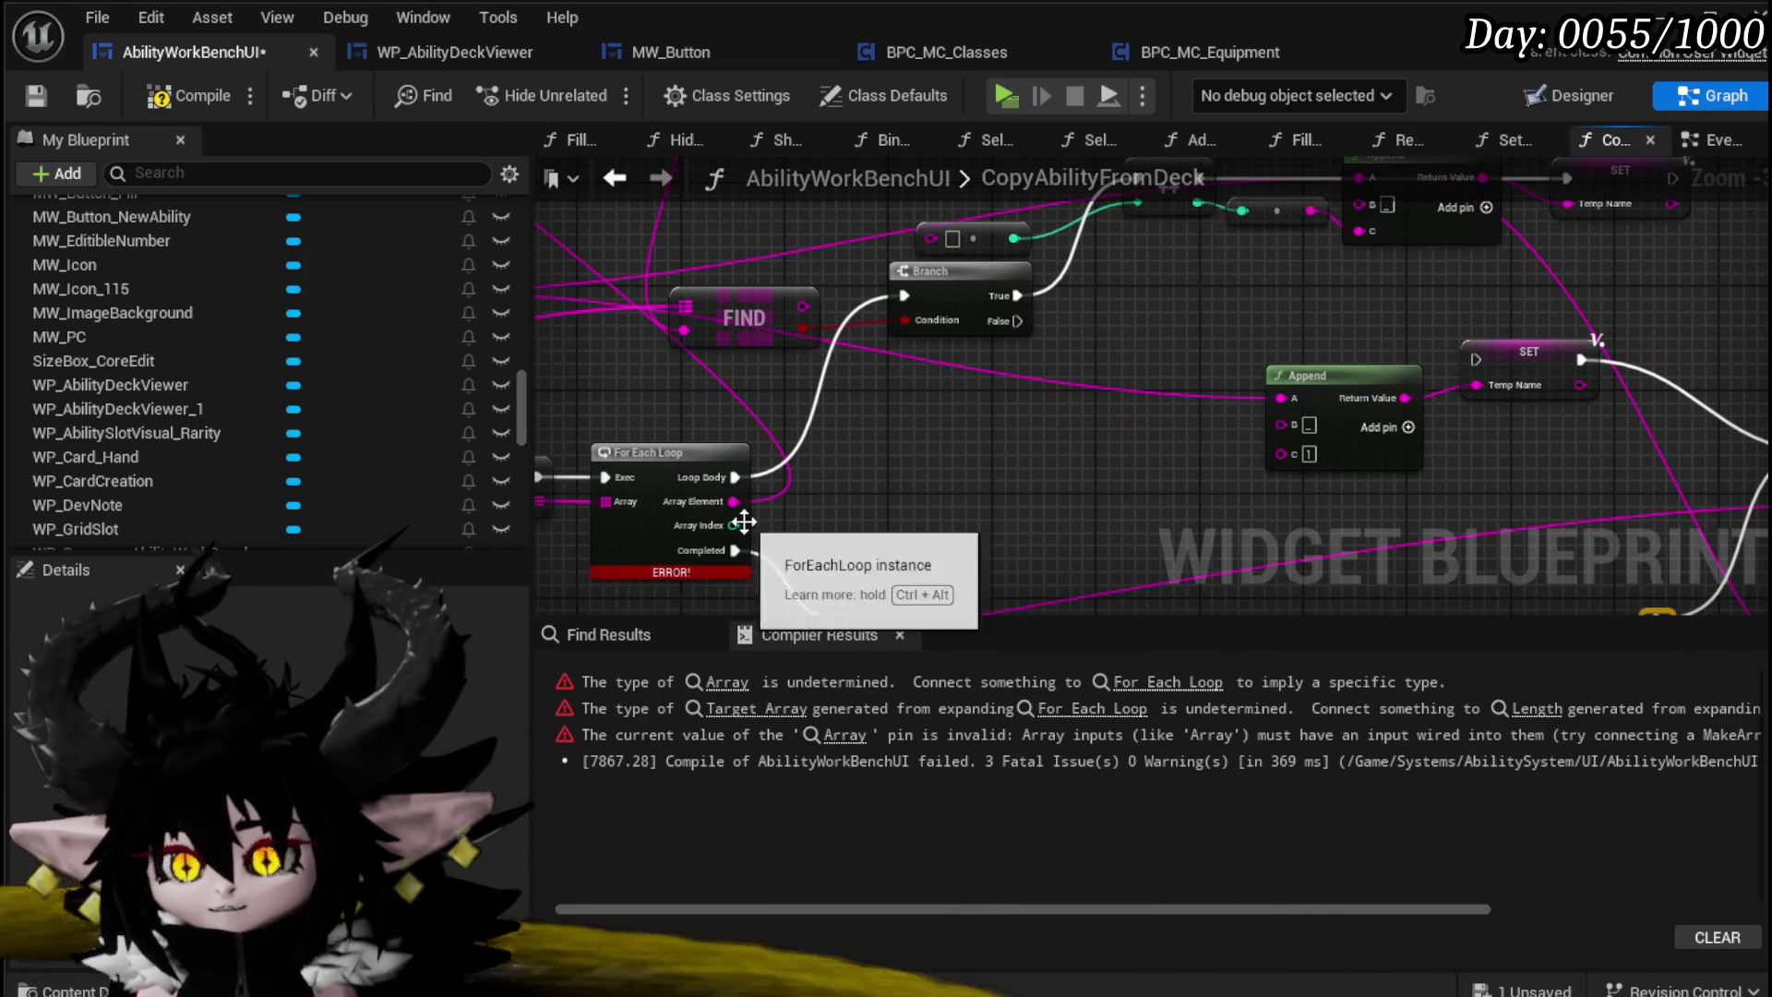
{"action": "mouse_move", "coordinate": [730, 525]}
{"action": "left_mouse_down"}
{"action": "mouse_move", "coordinate": [863, 384]}
{"action": "mouse_move", "coordinate": [1218, 314]}
{"action": "mouse_move", "coordinate": [1220, 297]}
{"action": "mouse_move", "coordinate": [1265, 374]}
{"action": "left_mouse_up"}
{"action": "left_click_drag", "start_coordinate": [1246, 281], "coordinate": [1353, 358]}
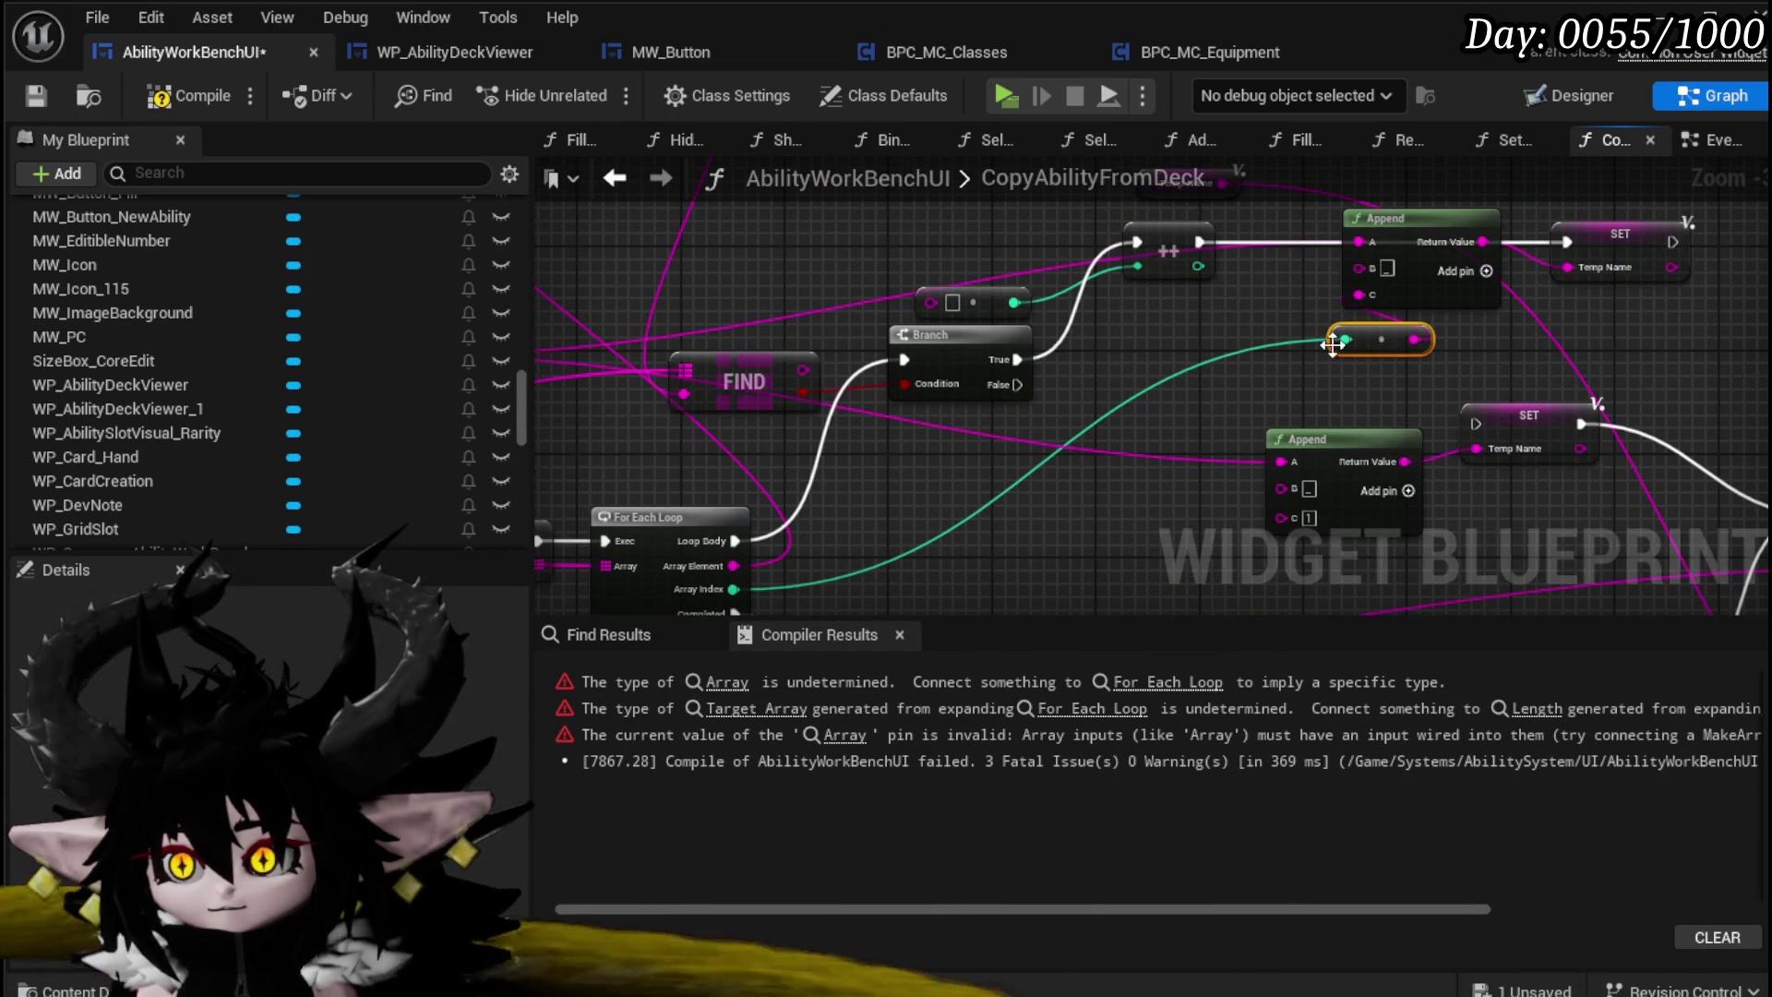
Step: Run Branch True into the Temp Name SET and remove the increment node
{"action": "mouse_move", "coordinate": [1019, 359]}
{"action": "left_mouse_down"}
{"action": "mouse_move", "coordinate": [1310, 232]}
{"action": "mouse_move", "coordinate": [1355, 242]}
{"action": "mouse_move", "coordinate": [1155, 247]}
{"action": "mouse_move", "coordinate": [1591, 237]}
{"action": "mouse_move", "coordinate": [1080, 229]}
{"action": "left_mouse_up"}
{"action": "left_click_drag", "start_coordinate": [1371, 241], "coordinate": [1567, 241]}
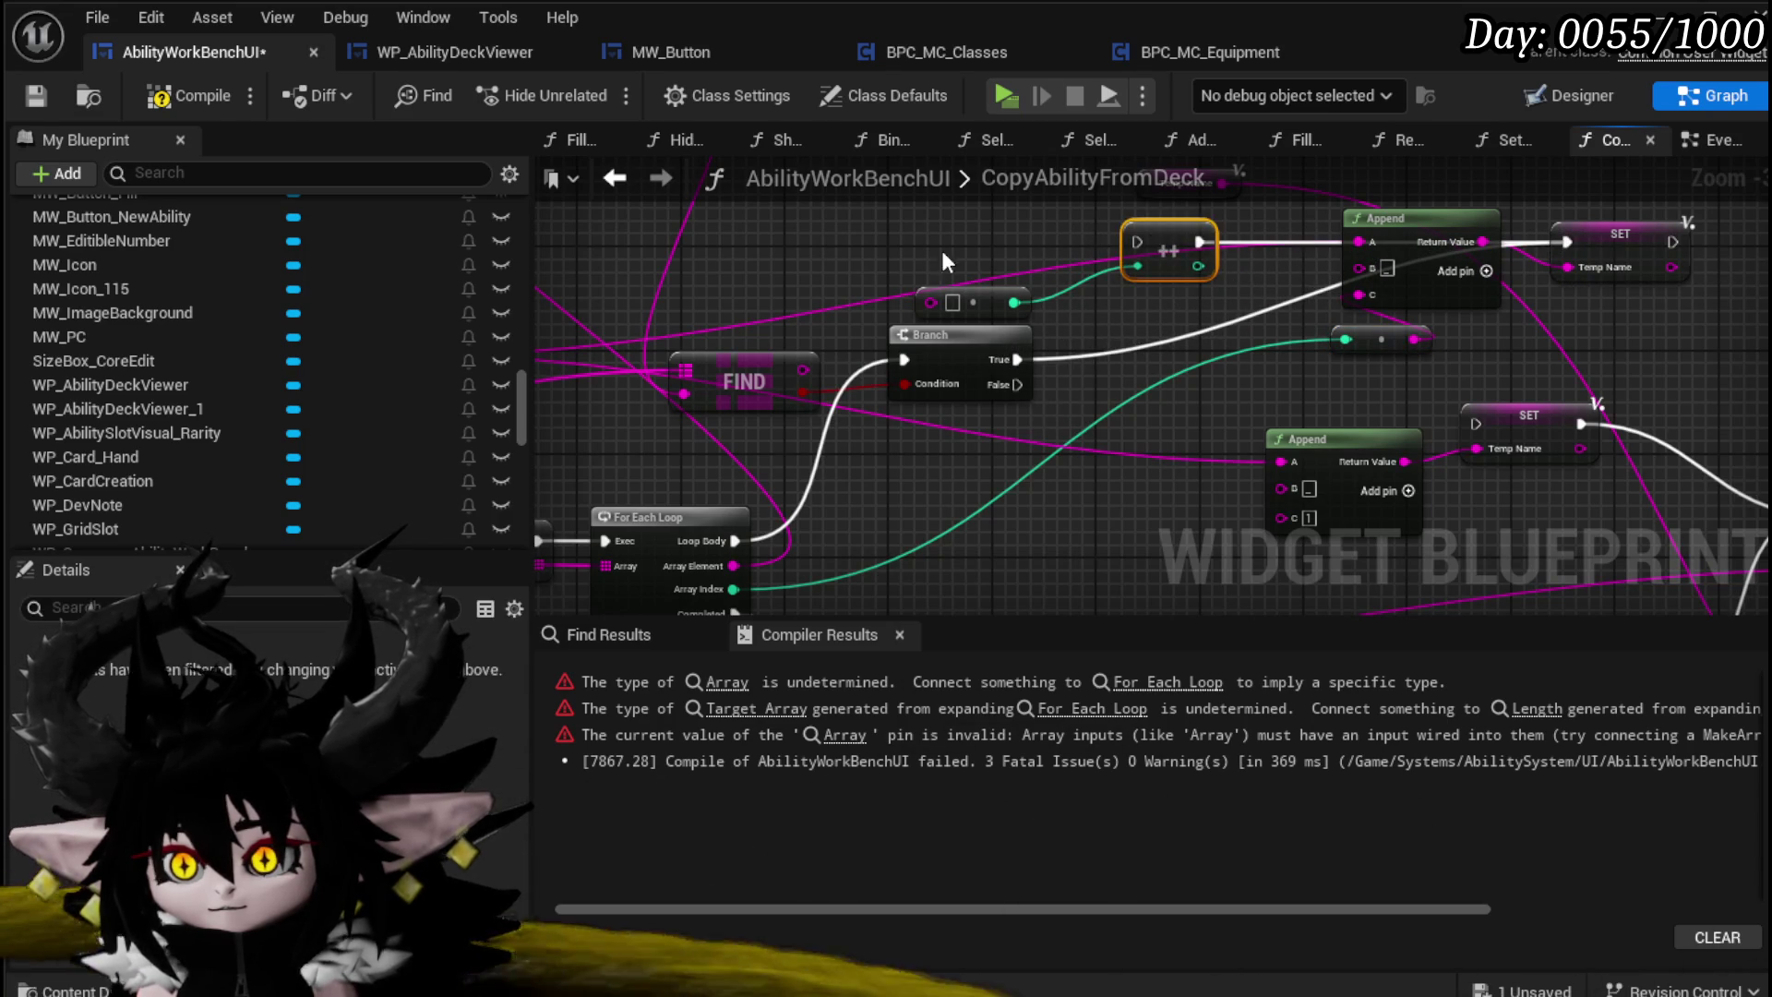
{"action": "key", "text": "ctrl+z"}
{"action": "left_click_drag", "start_coordinate": [1105, 241], "coordinate": [1092, 242]}
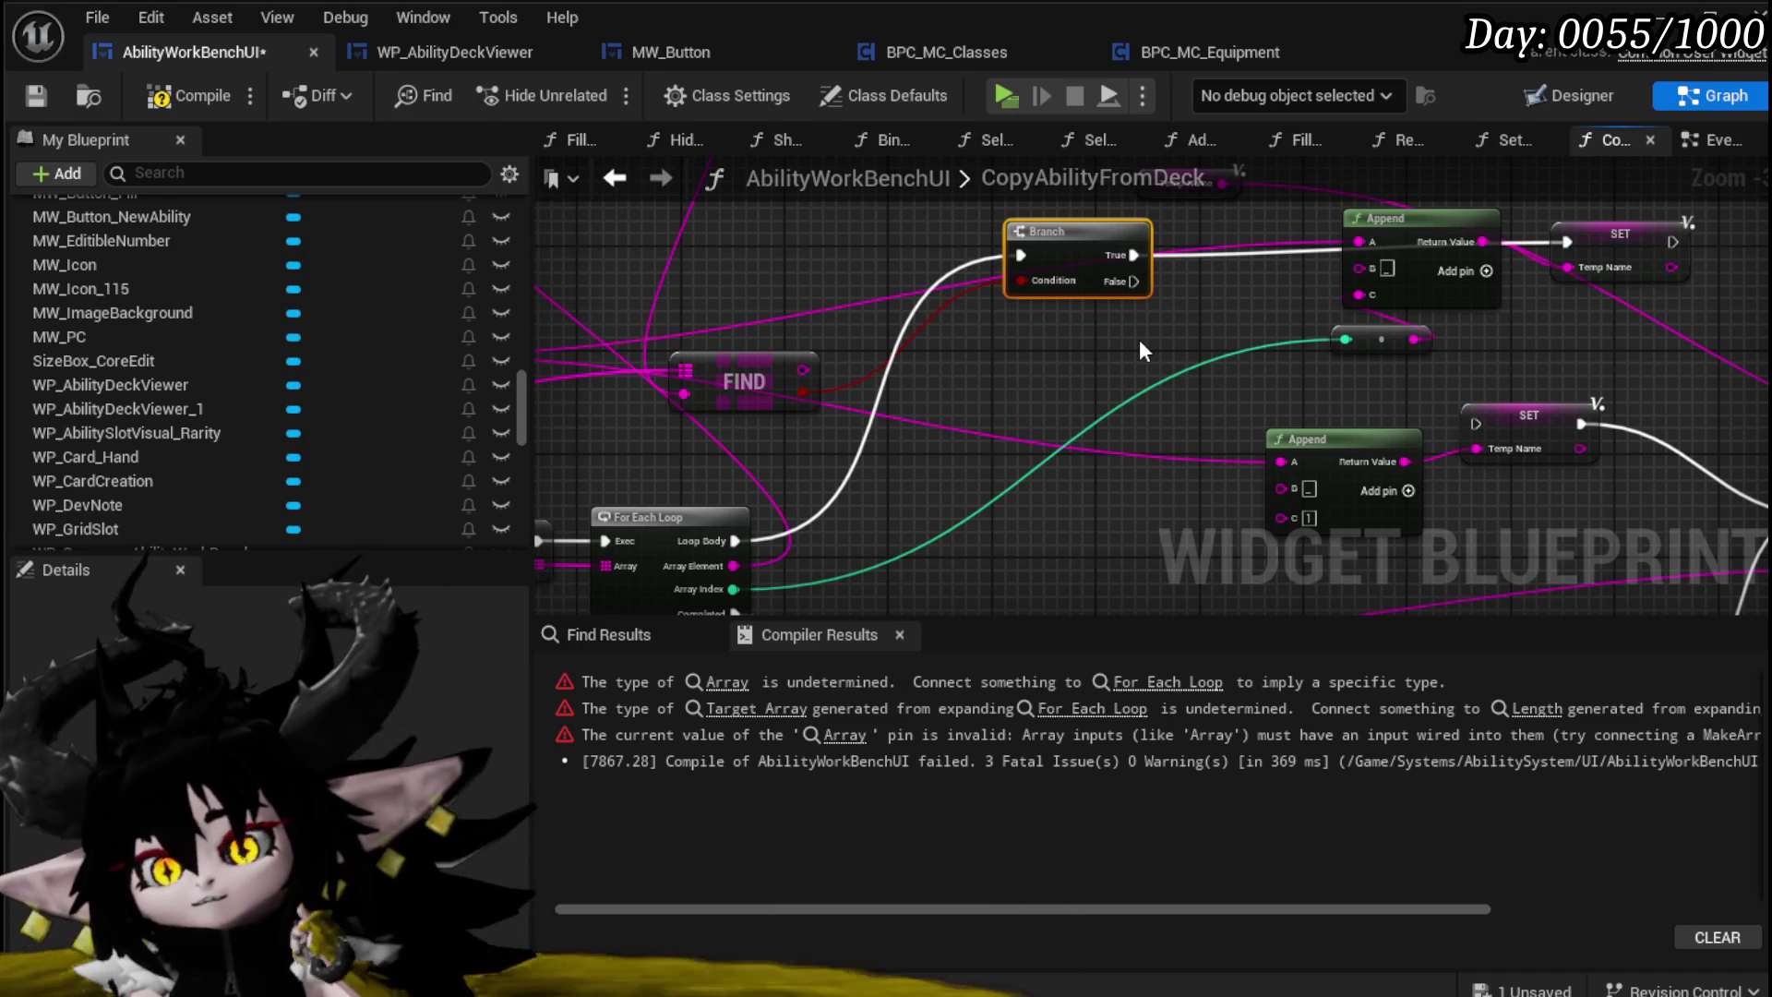
{"action": "left_click_drag", "start_coordinate": [844, 332], "coordinate": [1044, 318]}
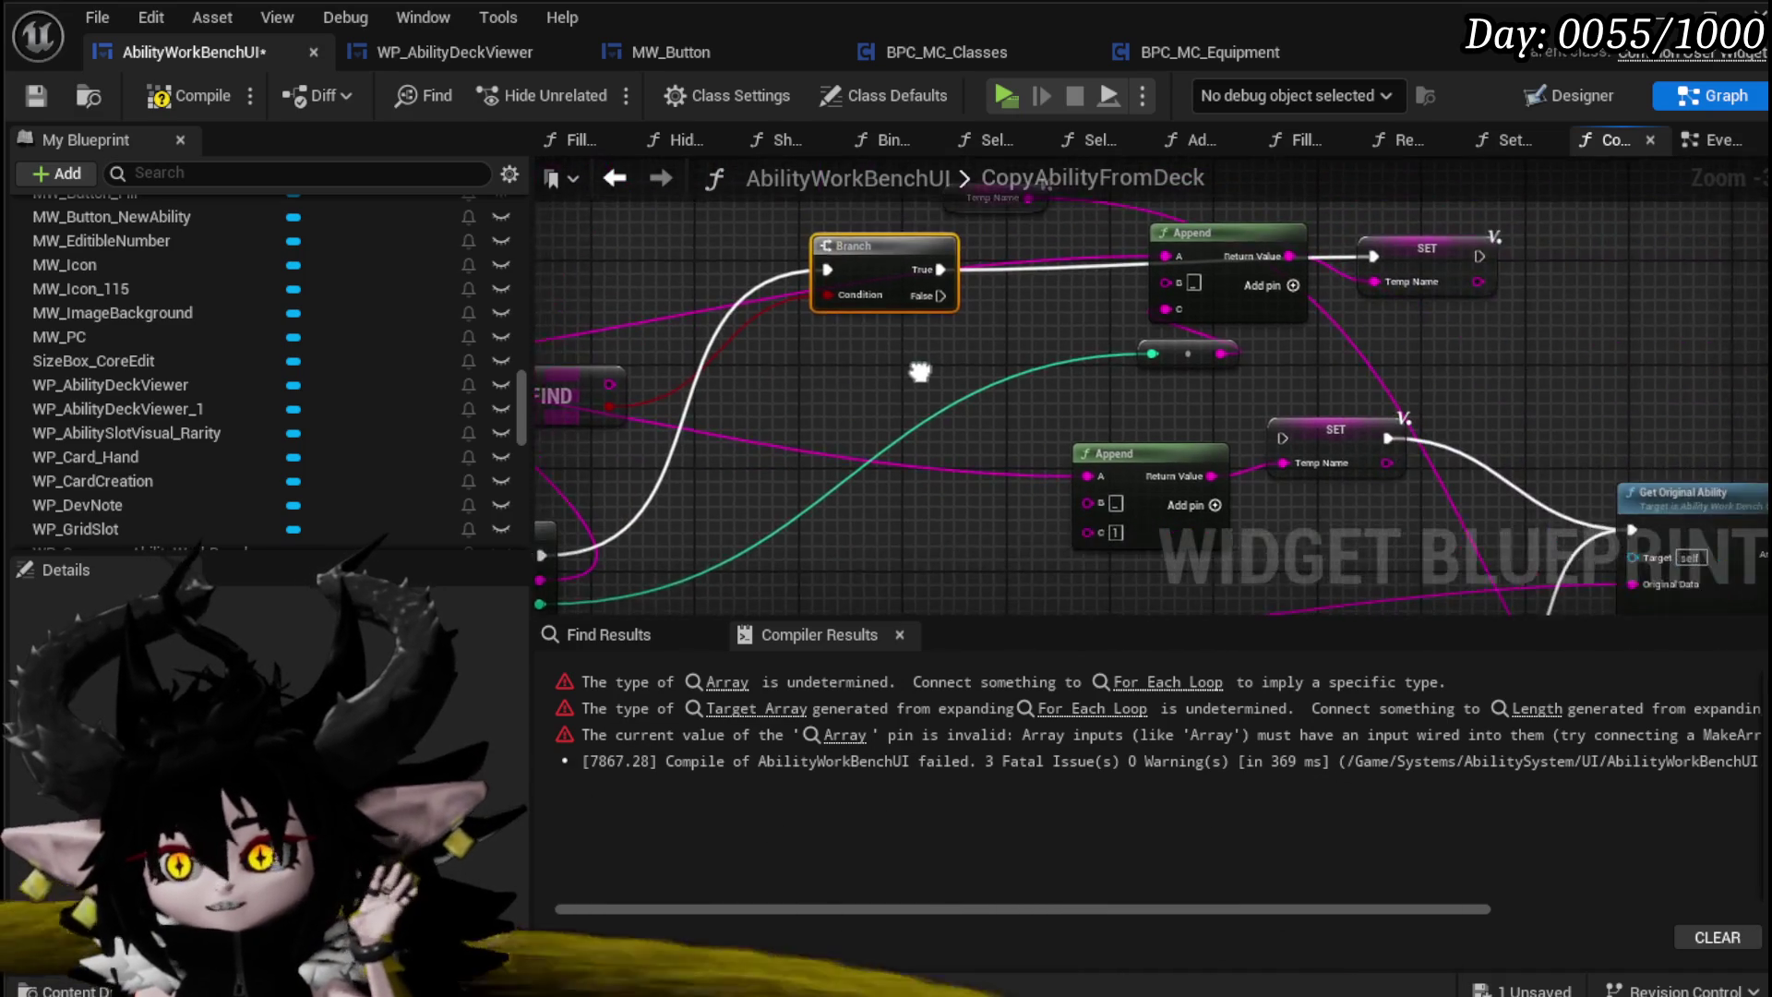
{"action": "left_click_drag", "start_coordinate": [977, 527], "coordinate": [714, 485]}
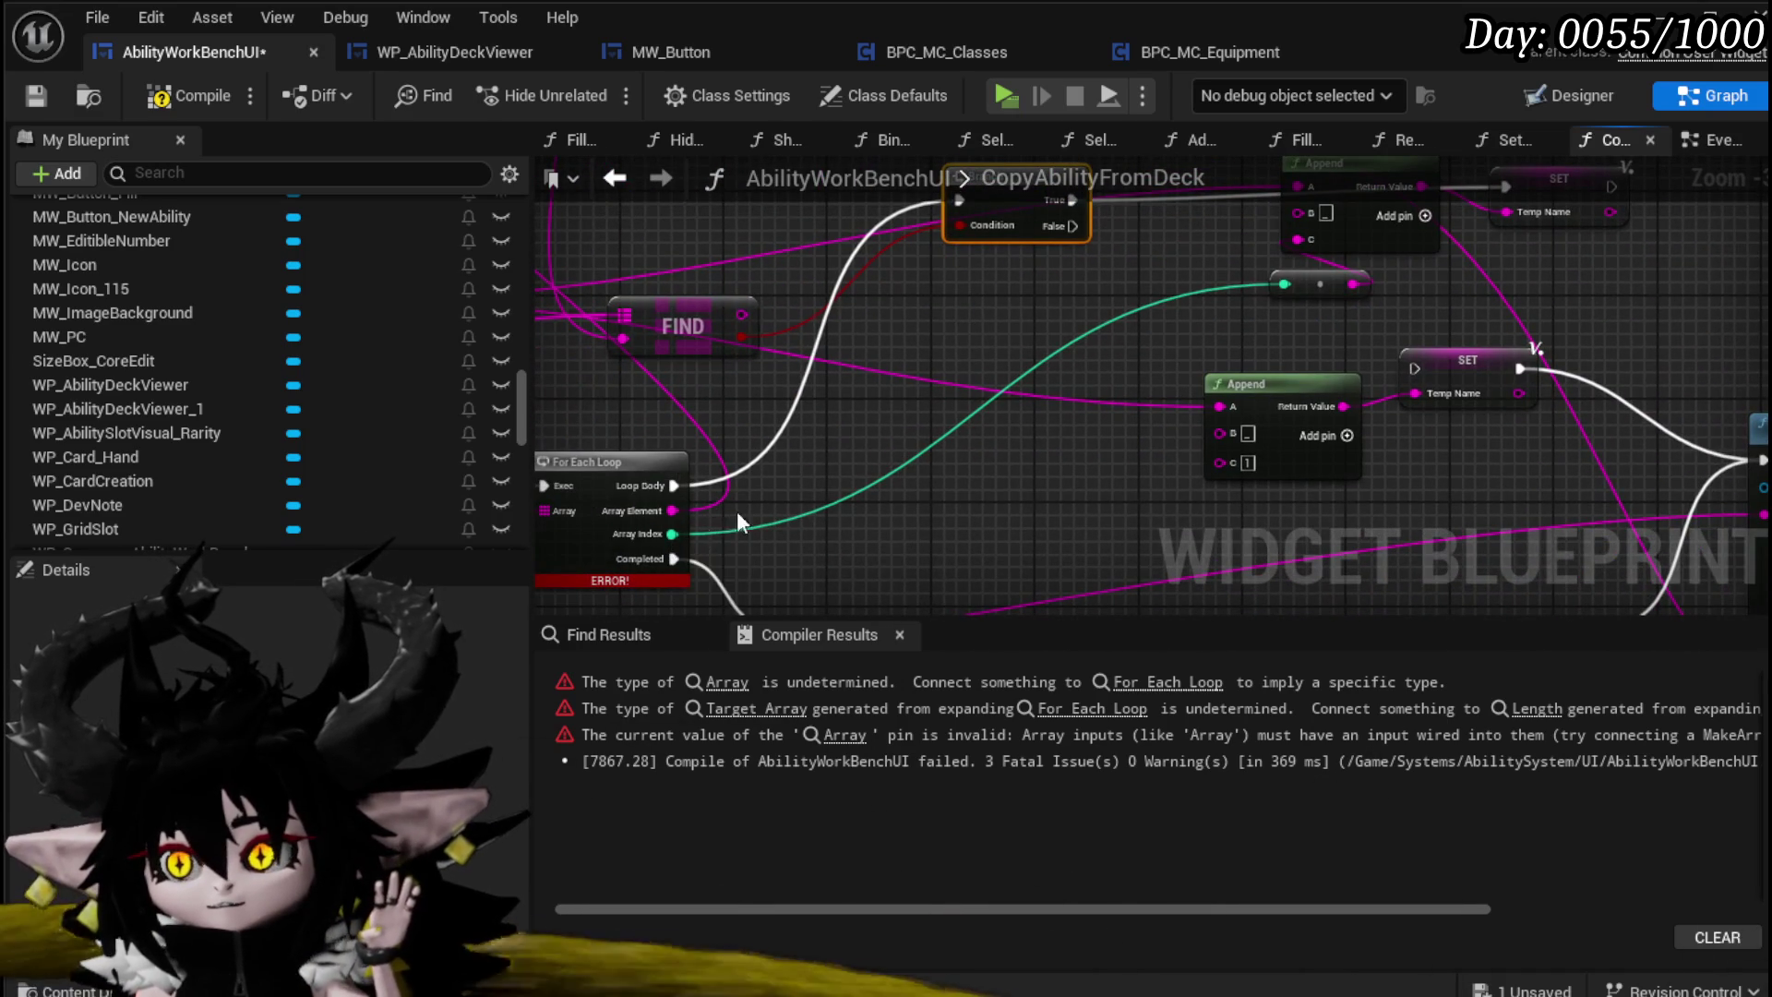
{"action": "mouse_move", "coordinate": [869, 435]}
{"action": "left_mouse_down"}
{"action": "mouse_move", "coordinate": [1062, 364]}
{"action": "mouse_move", "coordinate": [779, 511]}
{"action": "left_mouse_up"}
{"action": "mouse_move", "coordinate": [943, 499]}
{"action": "left_mouse_down"}
{"action": "mouse_move", "coordinate": [833, 480]}
{"action": "mouse_move", "coordinate": [1094, 420]}
{"action": "mouse_move", "coordinate": [1272, 310]}
{"action": "mouse_move", "coordinate": [1137, 520]}
{"action": "mouse_move", "coordinate": [1272, 291]}
{"action": "mouse_move", "coordinate": [1032, 264]}
{"action": "mouse_move", "coordinate": [1532, 429]}
{"action": "mouse_move", "coordinate": [1136, 234]}
{"action": "mouse_move", "coordinate": [1379, 384]}
{"action": "mouse_move", "coordinate": [1495, 330]}
{"action": "mouse_move", "coordinate": [1121, 275]}
{"action": "mouse_move", "coordinate": [1152, 444]}
{"action": "mouse_move", "coordinate": [1303, 459]}
{"action": "left_mouse_up"}
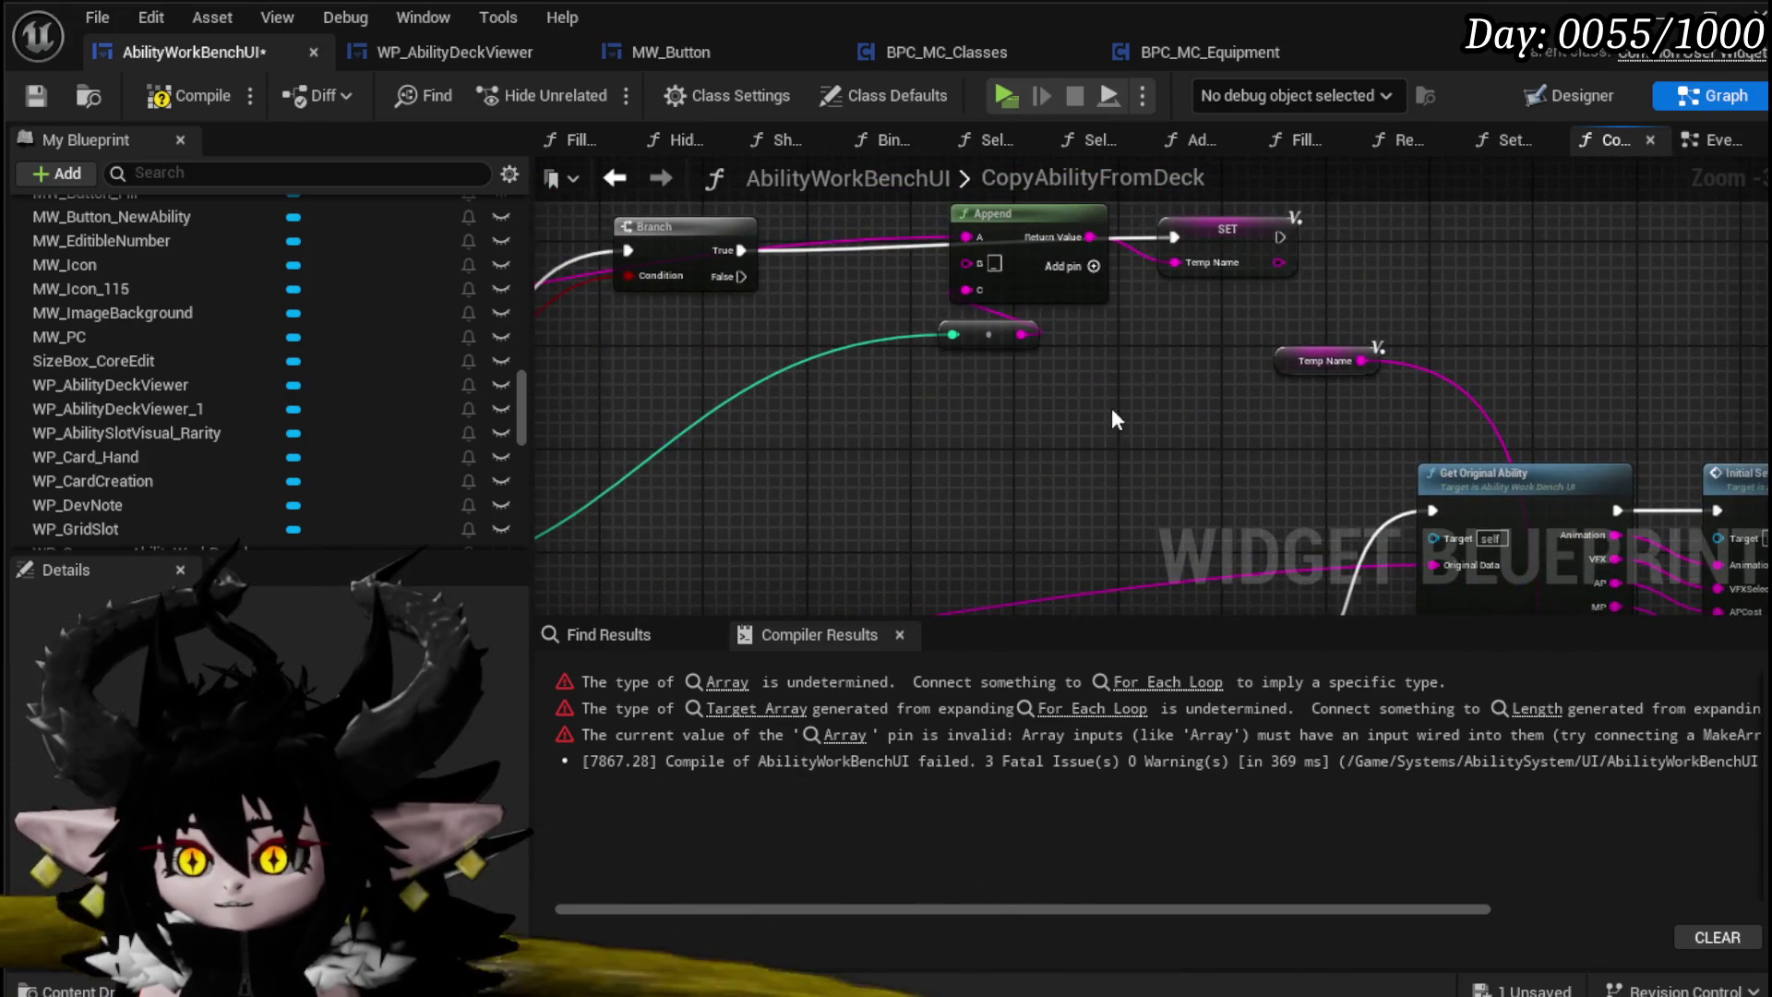
Step: Move the Append node left and shift Parse Into Array and GET down-right
{"action": "left_click_drag", "start_coordinate": [1111, 408], "coordinate": [1221, 298]}
{"action": "left_click", "coordinate": [1221, 297]}
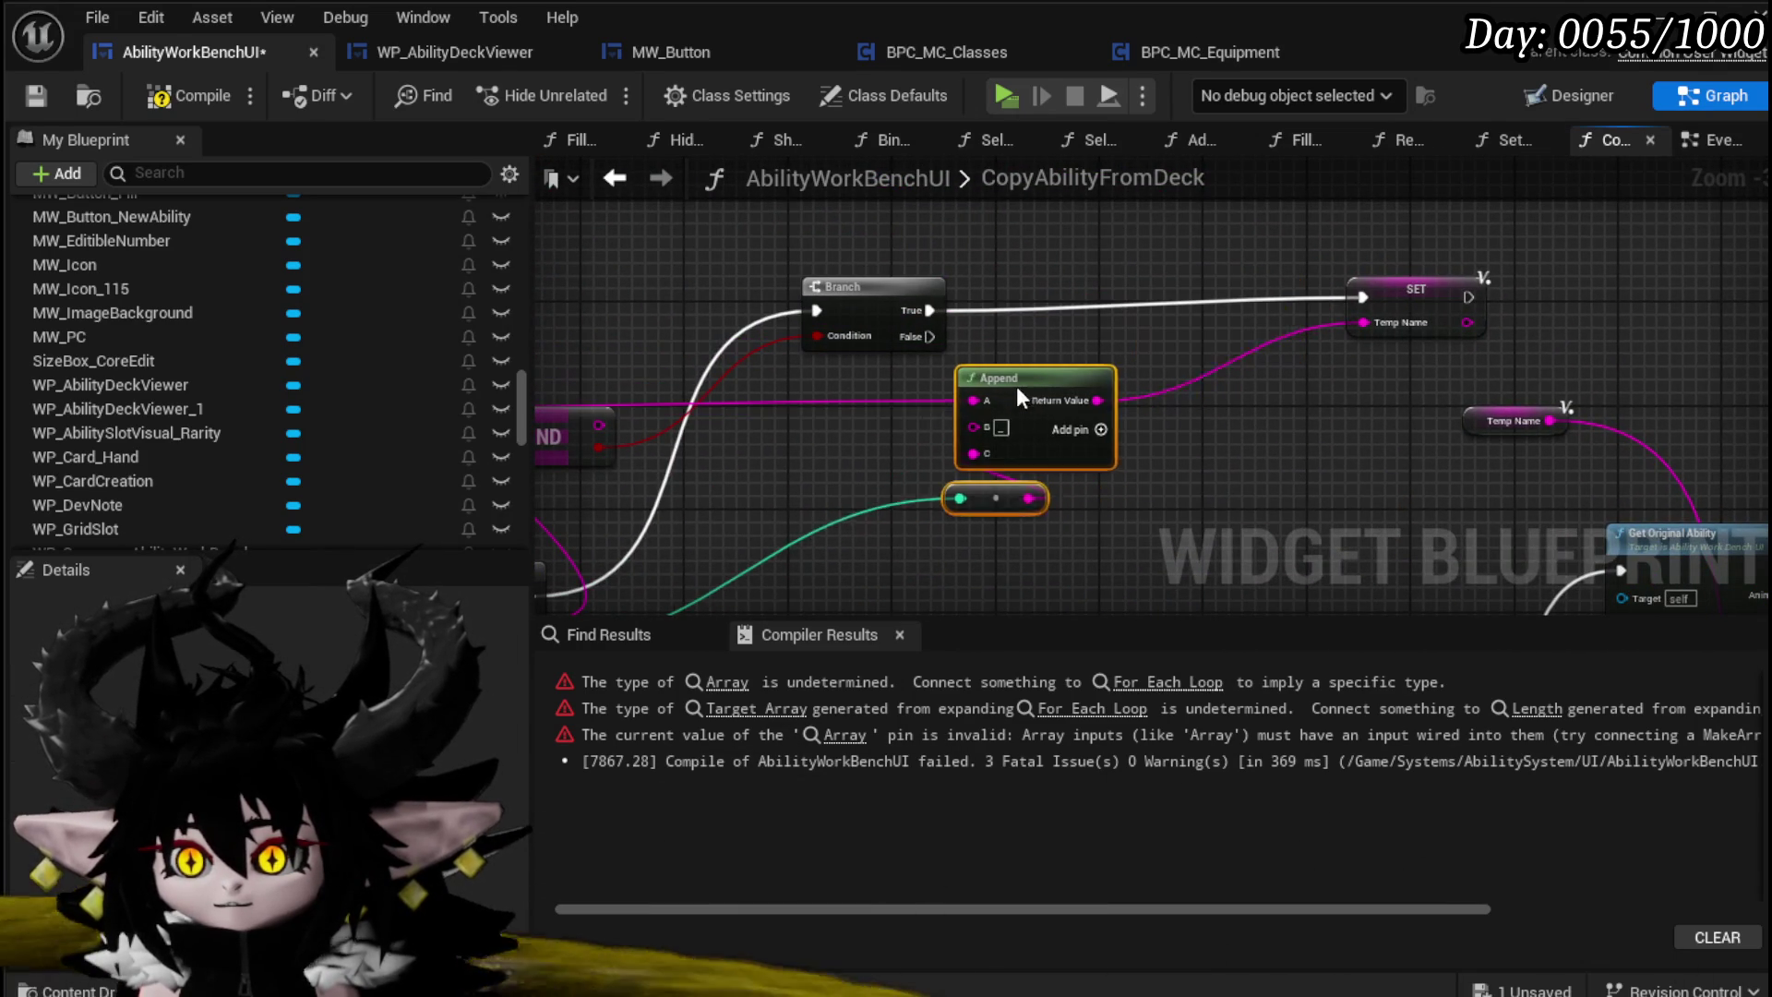
{"action": "left_click_drag", "start_coordinate": [1016, 386], "coordinate": [938, 386]}
{"action": "mouse_move", "coordinate": [1328, 310]}
{"action": "left_mouse_down"}
{"action": "mouse_move", "coordinate": [1413, 304]}
{"action": "mouse_move", "coordinate": [1034, 404]}
{"action": "left_mouse_up"}
{"action": "mouse_move", "coordinate": [1042, 268]}
{"action": "left_mouse_down"}
{"action": "mouse_move", "coordinate": [1134, 351]}
{"action": "mouse_move", "coordinate": [1063, 447]}
{"action": "mouse_move", "coordinate": [772, 281]}
{"action": "mouse_move", "coordinate": [1472, 300]}
{"action": "mouse_move", "coordinate": [1394, 26]}
{"action": "mouse_move", "coordinate": [890, 364]}
{"action": "mouse_move", "coordinate": [896, 446]}
{"action": "left_mouse_up"}
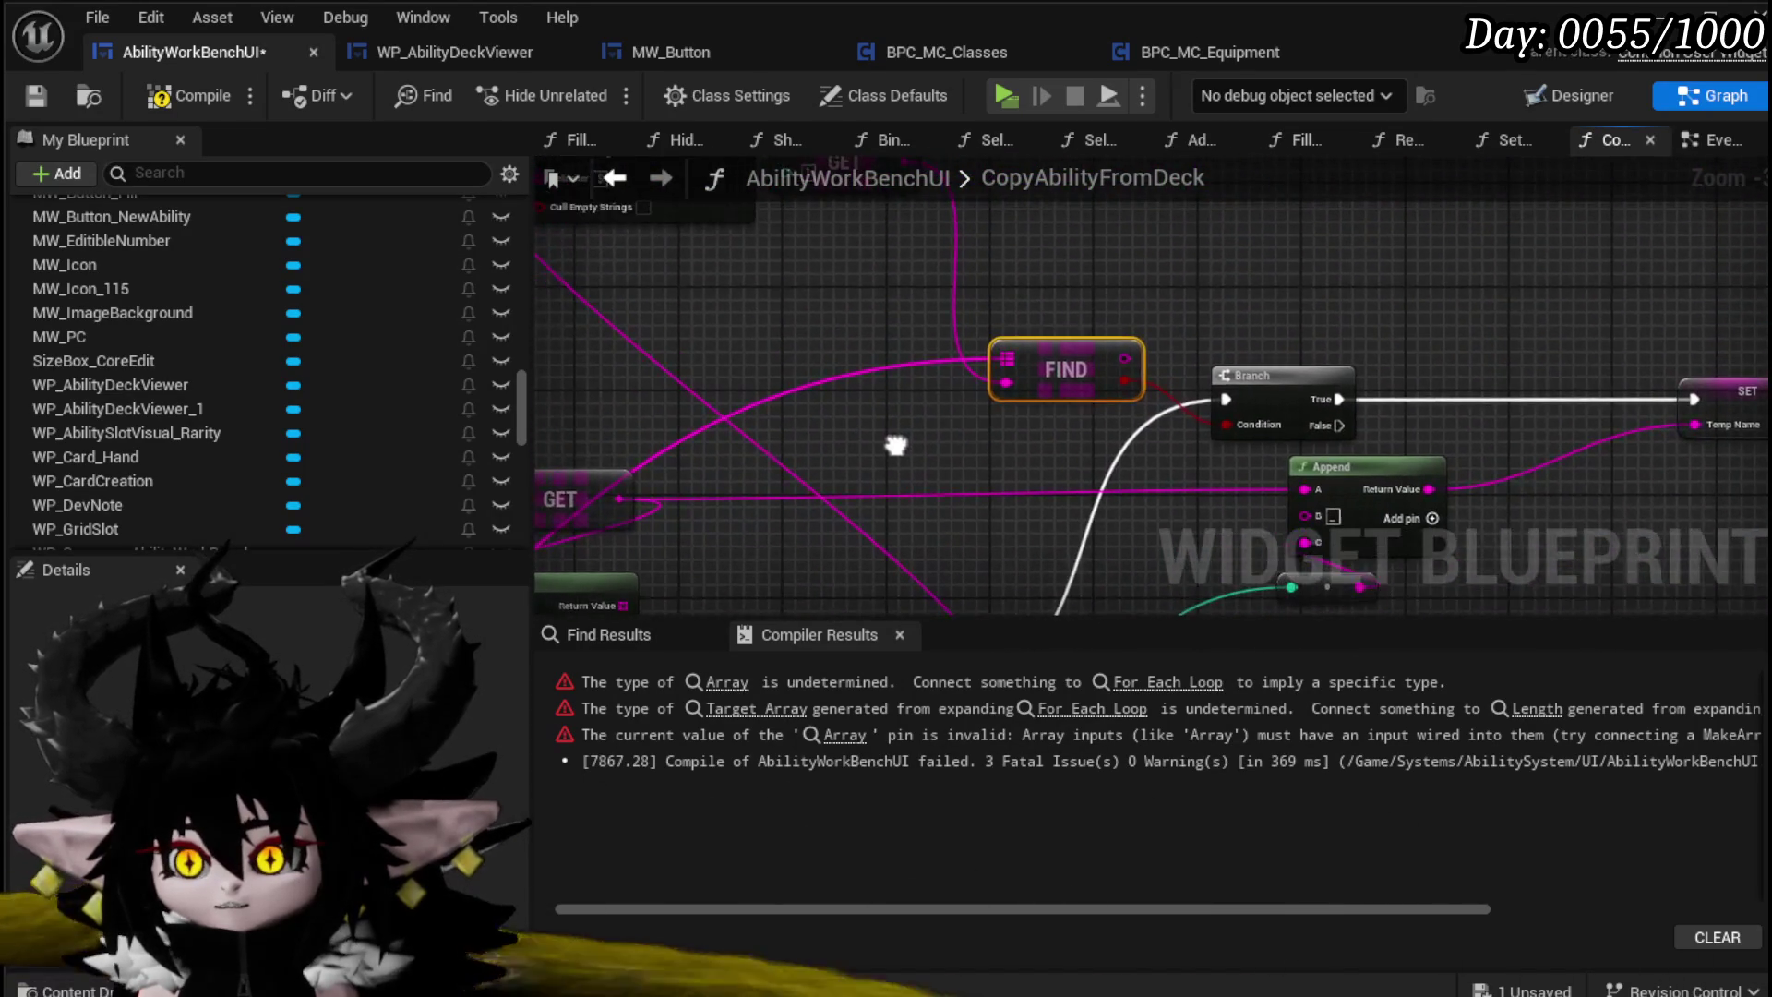
{"action": "scroll", "coordinate": [934, 332], "scroll_direction": "down", "scroll_amount": 2}
{"action": "mouse_move", "coordinate": [933, 330]}
{"action": "left_mouse_down"}
{"action": "mouse_move", "coordinate": [1024, 413]}
{"action": "mouse_move", "coordinate": [1105, 424]}
{"action": "left_mouse_up"}
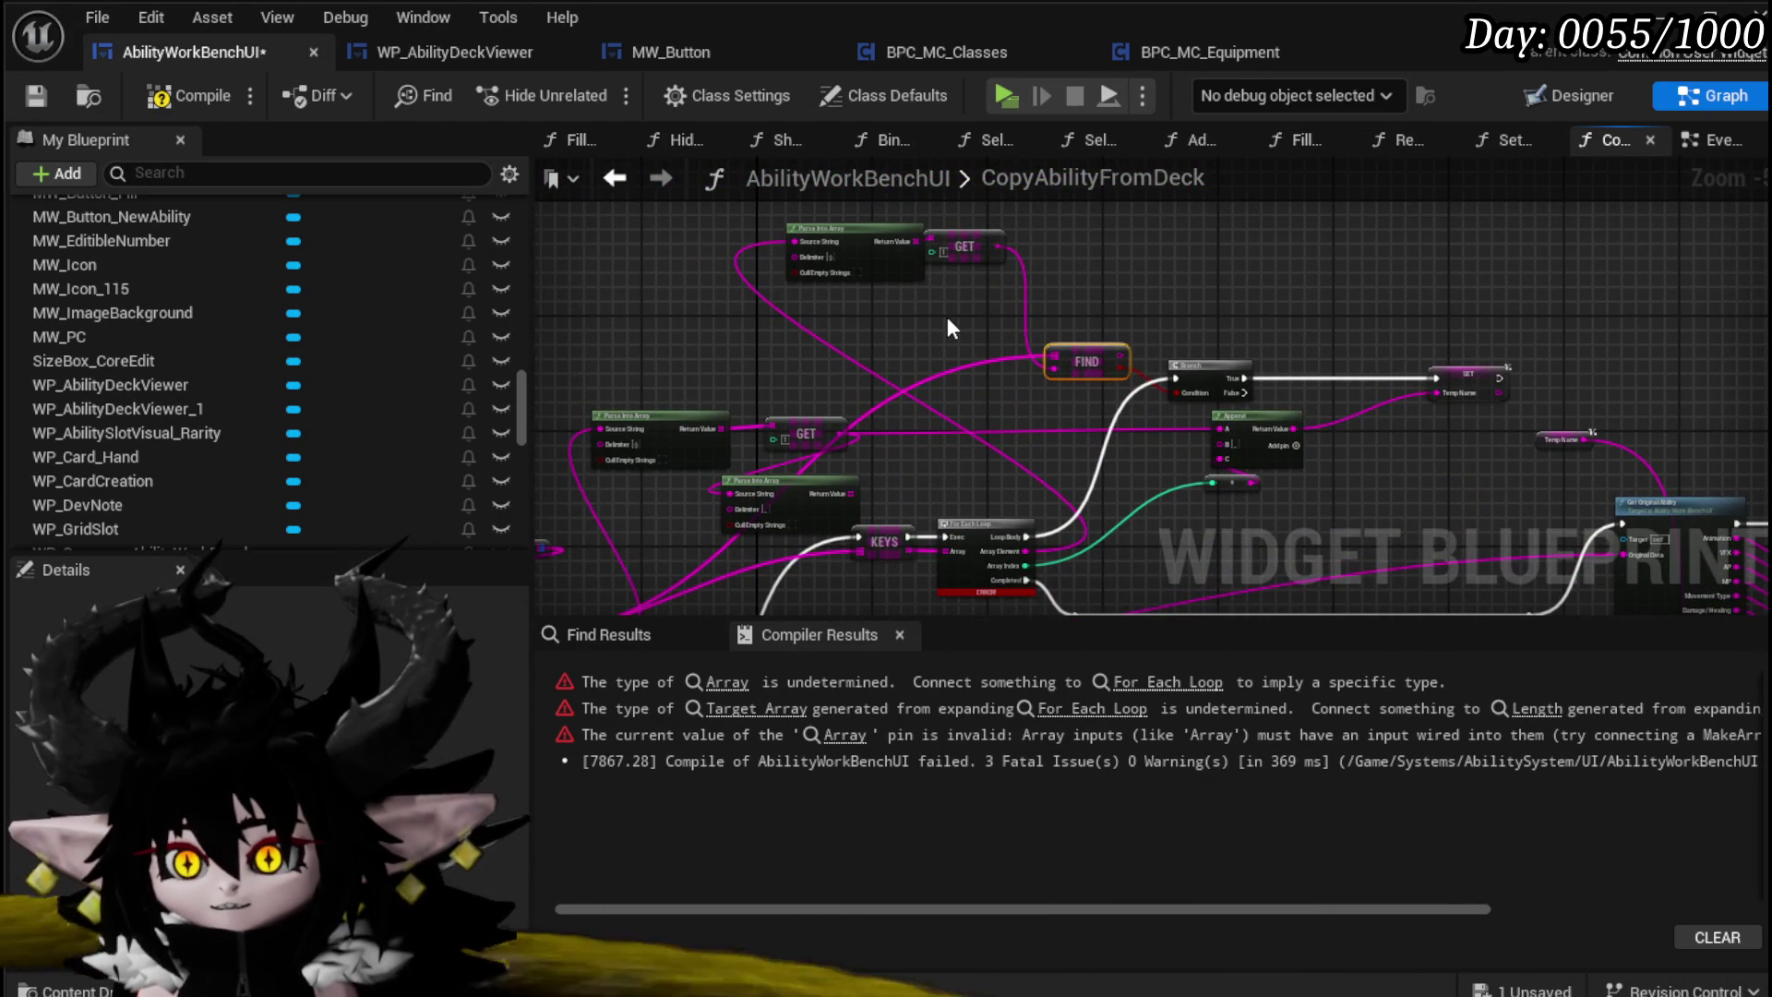
{"action": "scroll", "coordinate": [949, 323], "scroll_direction": "up", "scroll_amount": 1}
{"action": "mouse_move", "coordinate": [841, 297]}
{"action": "left_mouse_down"}
{"action": "mouse_move", "coordinate": [978, 231]}
{"action": "mouse_move", "coordinate": [1182, 282]}
{"action": "left_mouse_up"}
{"action": "mouse_move", "coordinate": [1073, 469]}
{"action": "left_mouse_down"}
{"action": "mouse_move", "coordinate": [1036, 274]}
{"action": "mouse_move", "coordinate": [915, 418]}
{"action": "left_mouse_up"}
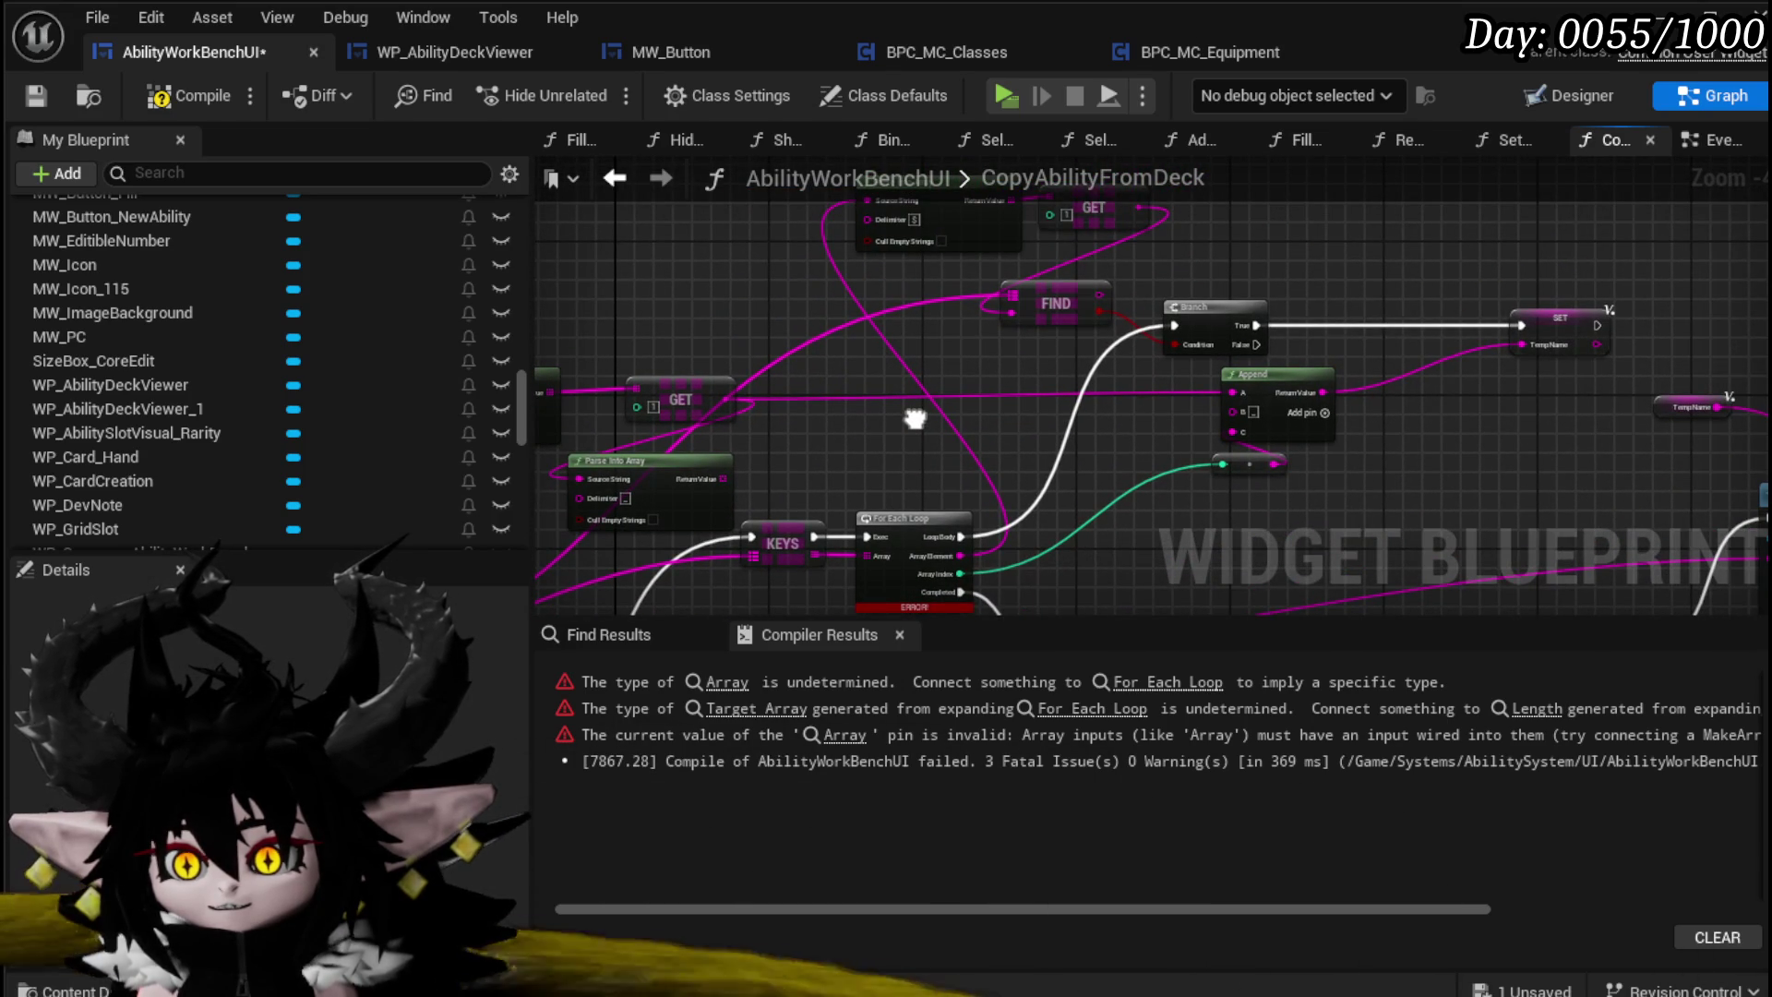
{"action": "left_click_drag", "start_coordinate": [915, 418], "coordinate": [983, 264]}
Step: Compile the AbilityWorkBenchUI blueprint and save it
{"action": "left_click", "coordinate": [161, 97]}
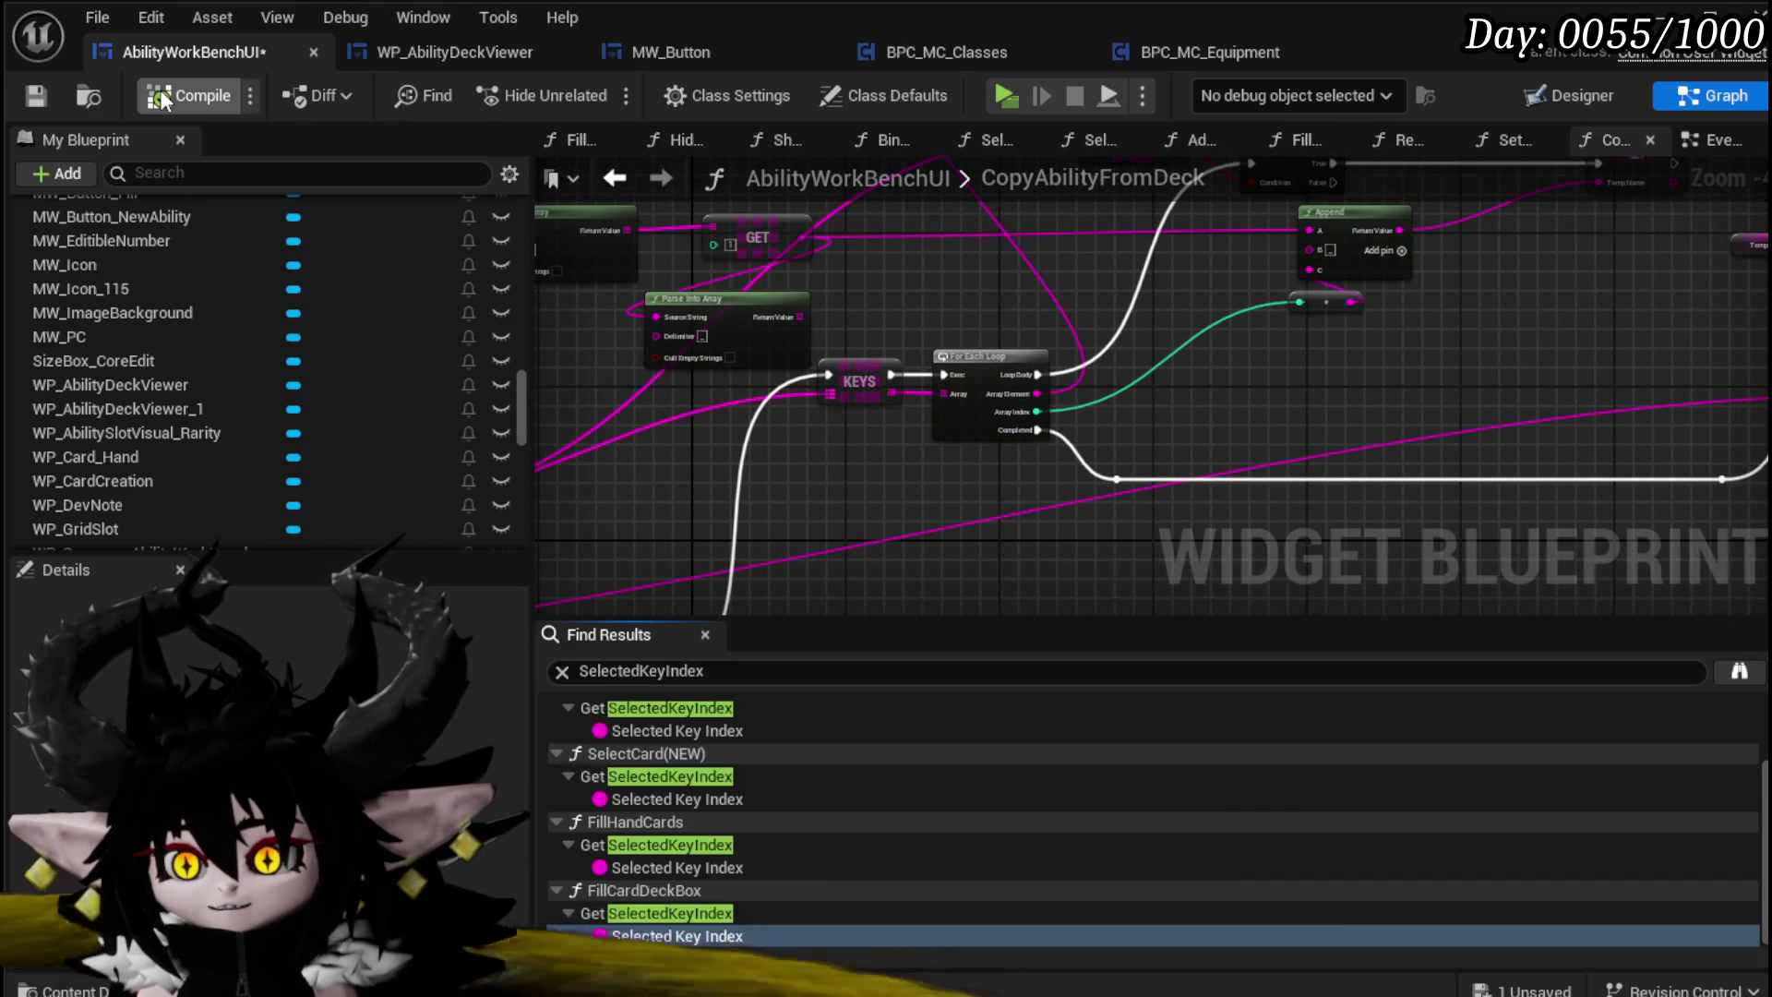
{"action": "mouse_move", "coordinate": [1291, 382]}
{"action": "left_mouse_down"}
{"action": "mouse_move", "coordinate": [1279, 209]}
{"action": "mouse_move", "coordinate": [1523, 352]}
{"action": "mouse_move", "coordinate": [1471, 391]}
{"action": "mouse_move", "coordinate": [1179, 399]}
{"action": "mouse_move", "coordinate": [1107, 461]}
{"action": "mouse_move", "coordinate": [1047, 445]}
{"action": "left_mouse_up"}
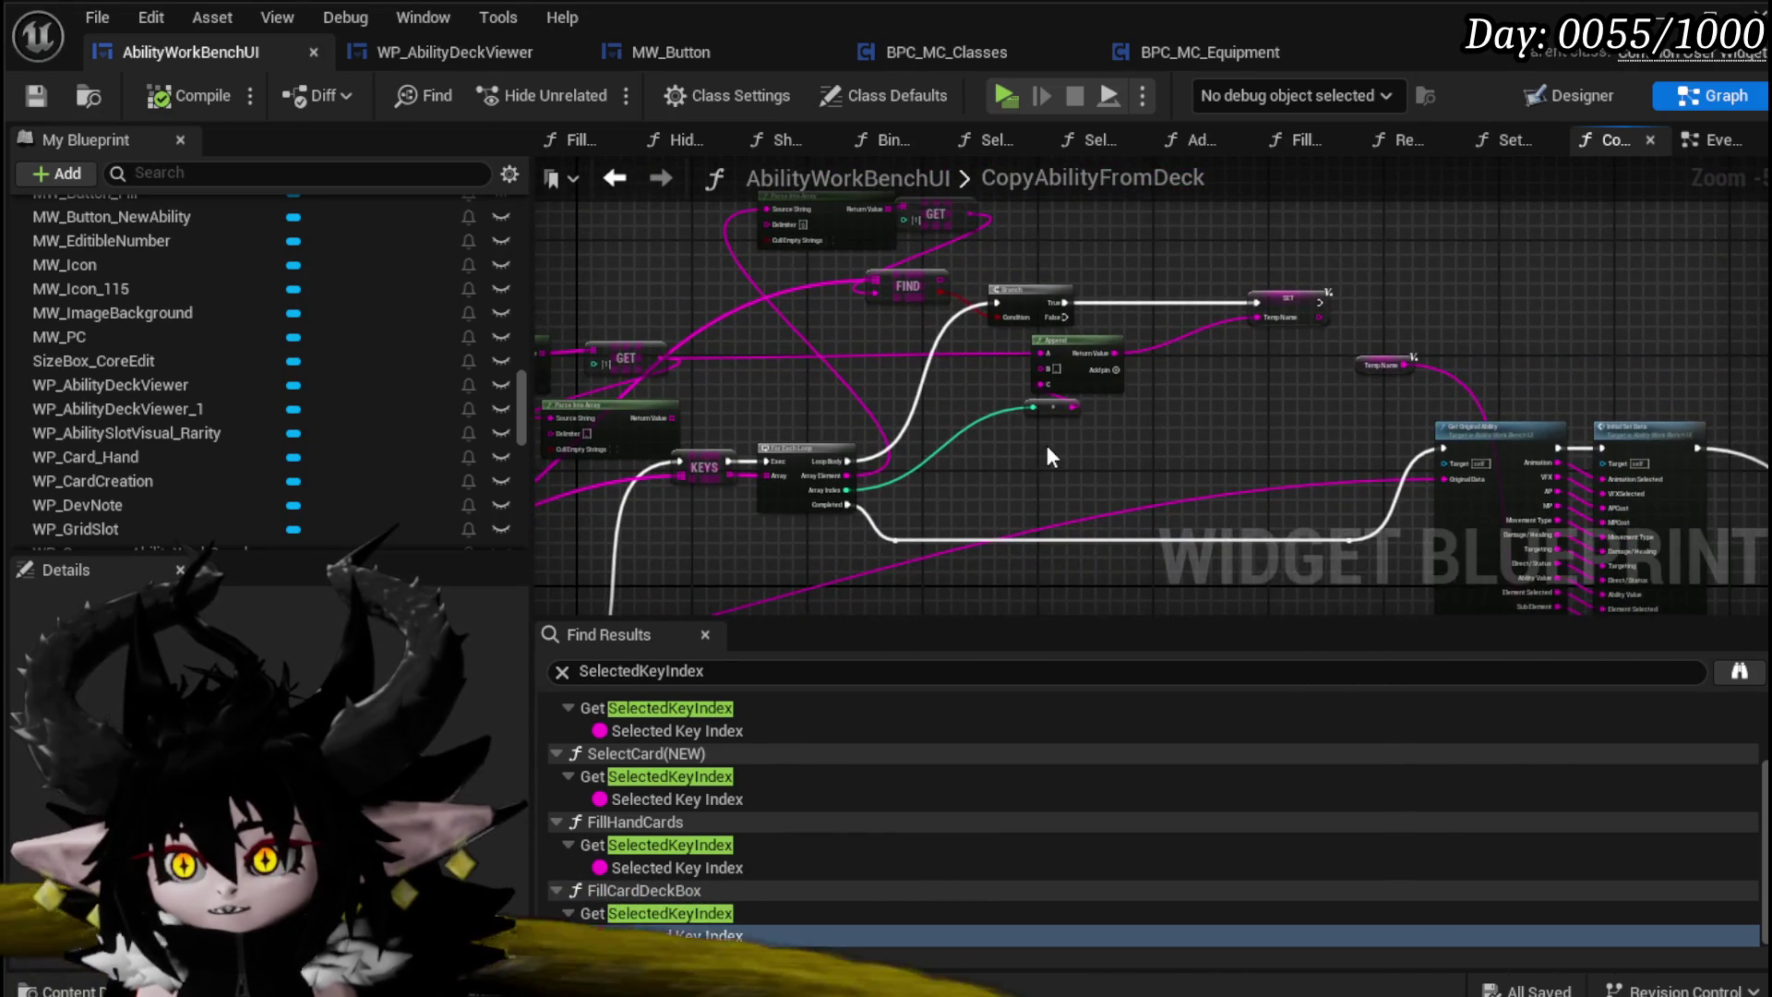
{"action": "scroll", "coordinate": [1060, 428], "scroll_direction": "up", "scroll_amount": 1}
{"action": "scroll", "coordinate": [1059, 428], "scroll_direction": "down", "scroll_amount": 1}
{"action": "left_click", "coordinate": [54, 87]}
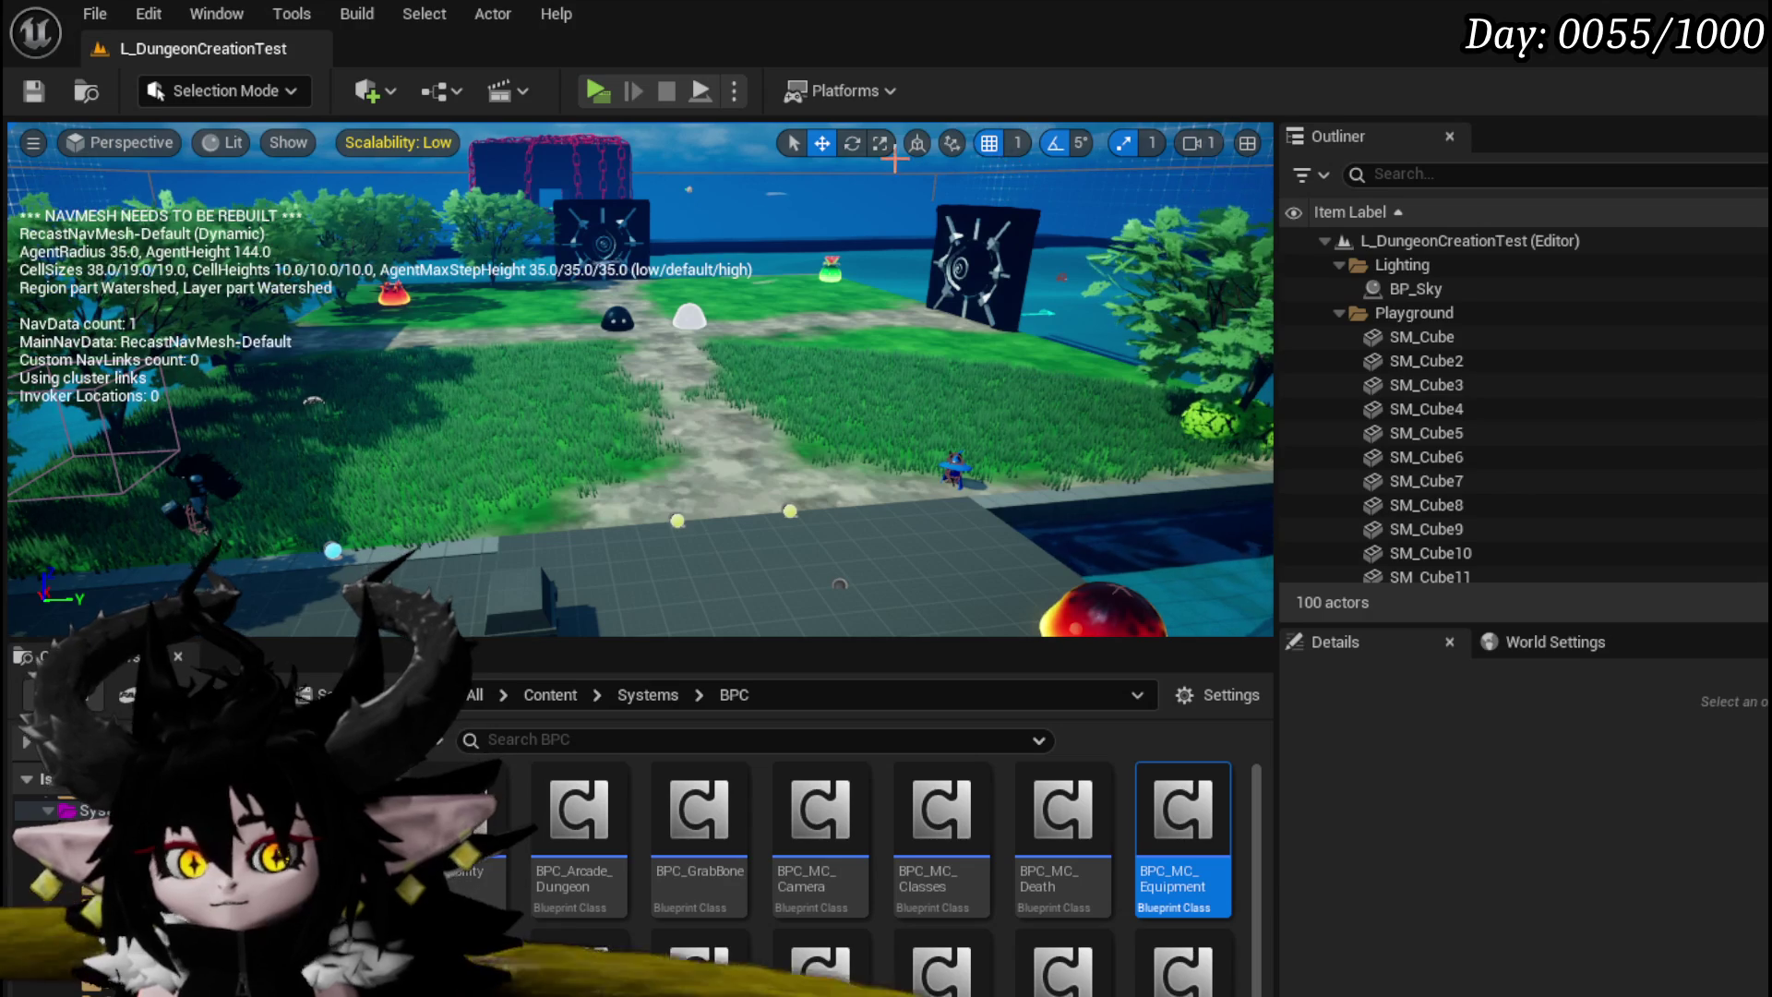
Step: Play-test: pick the Magic|ChaosMagicSummon|001 core ability and copy Splash Move from the deck
{"action": "left_click", "coordinate": [596, 89]}
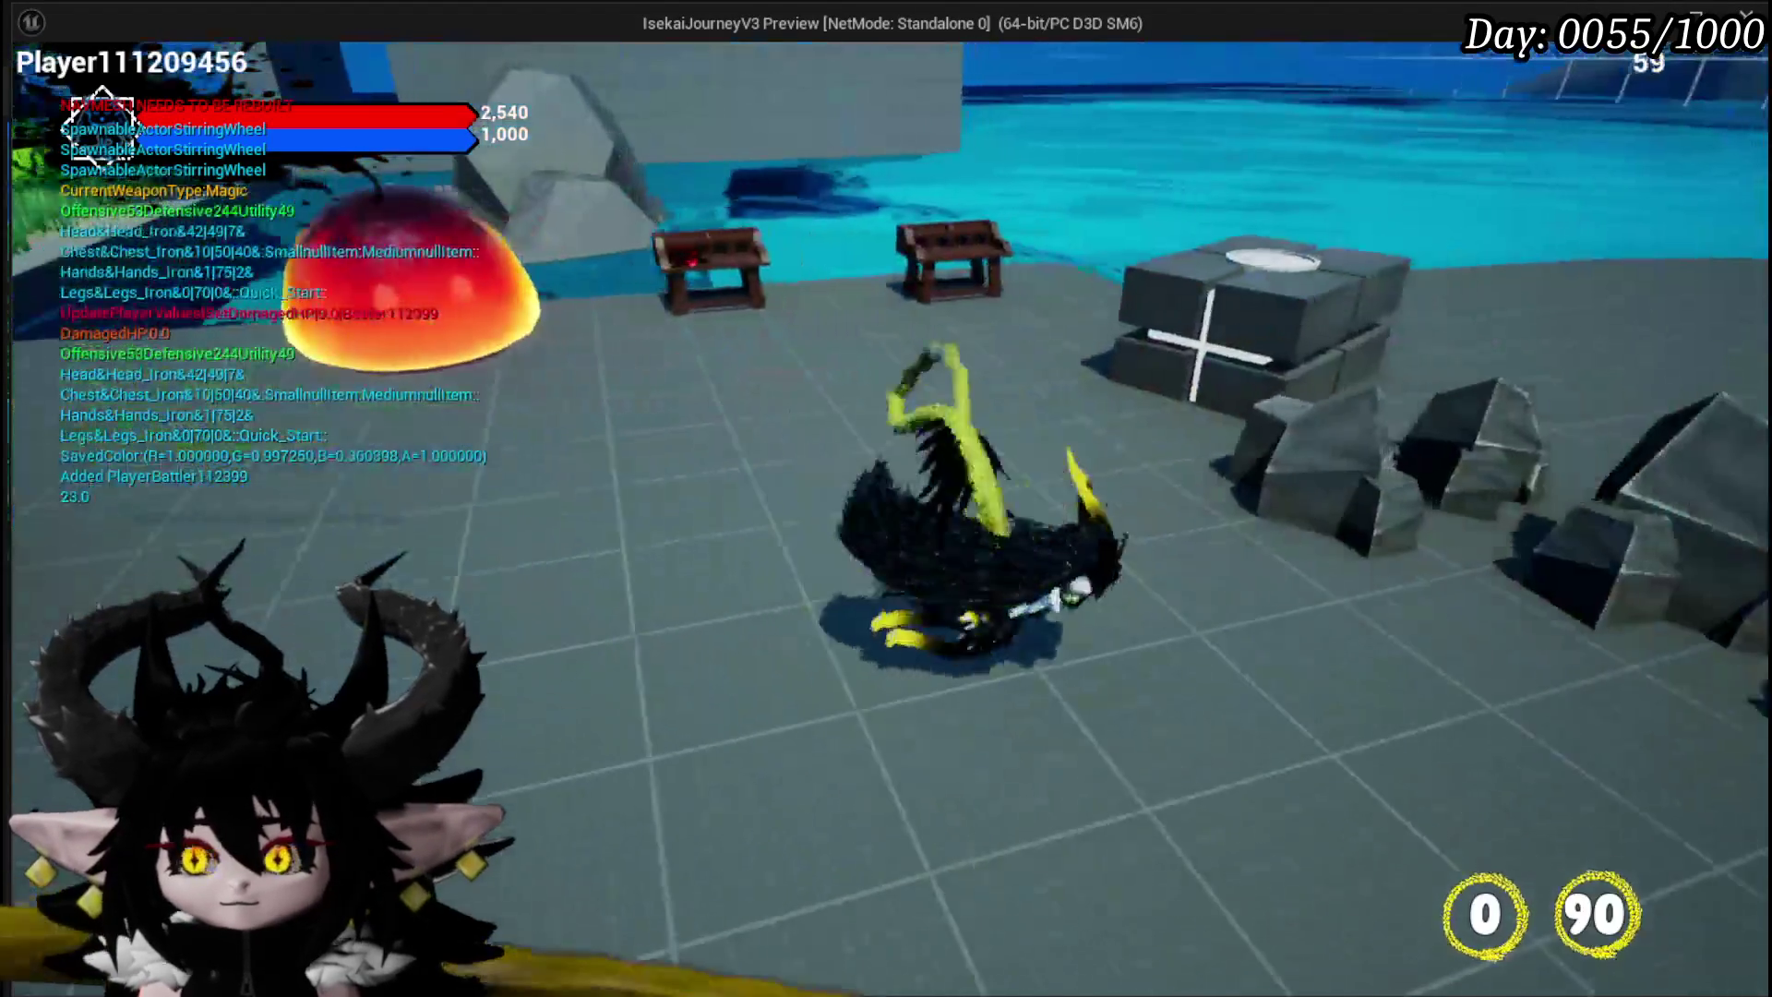
{"action": "key", "text": "e"}
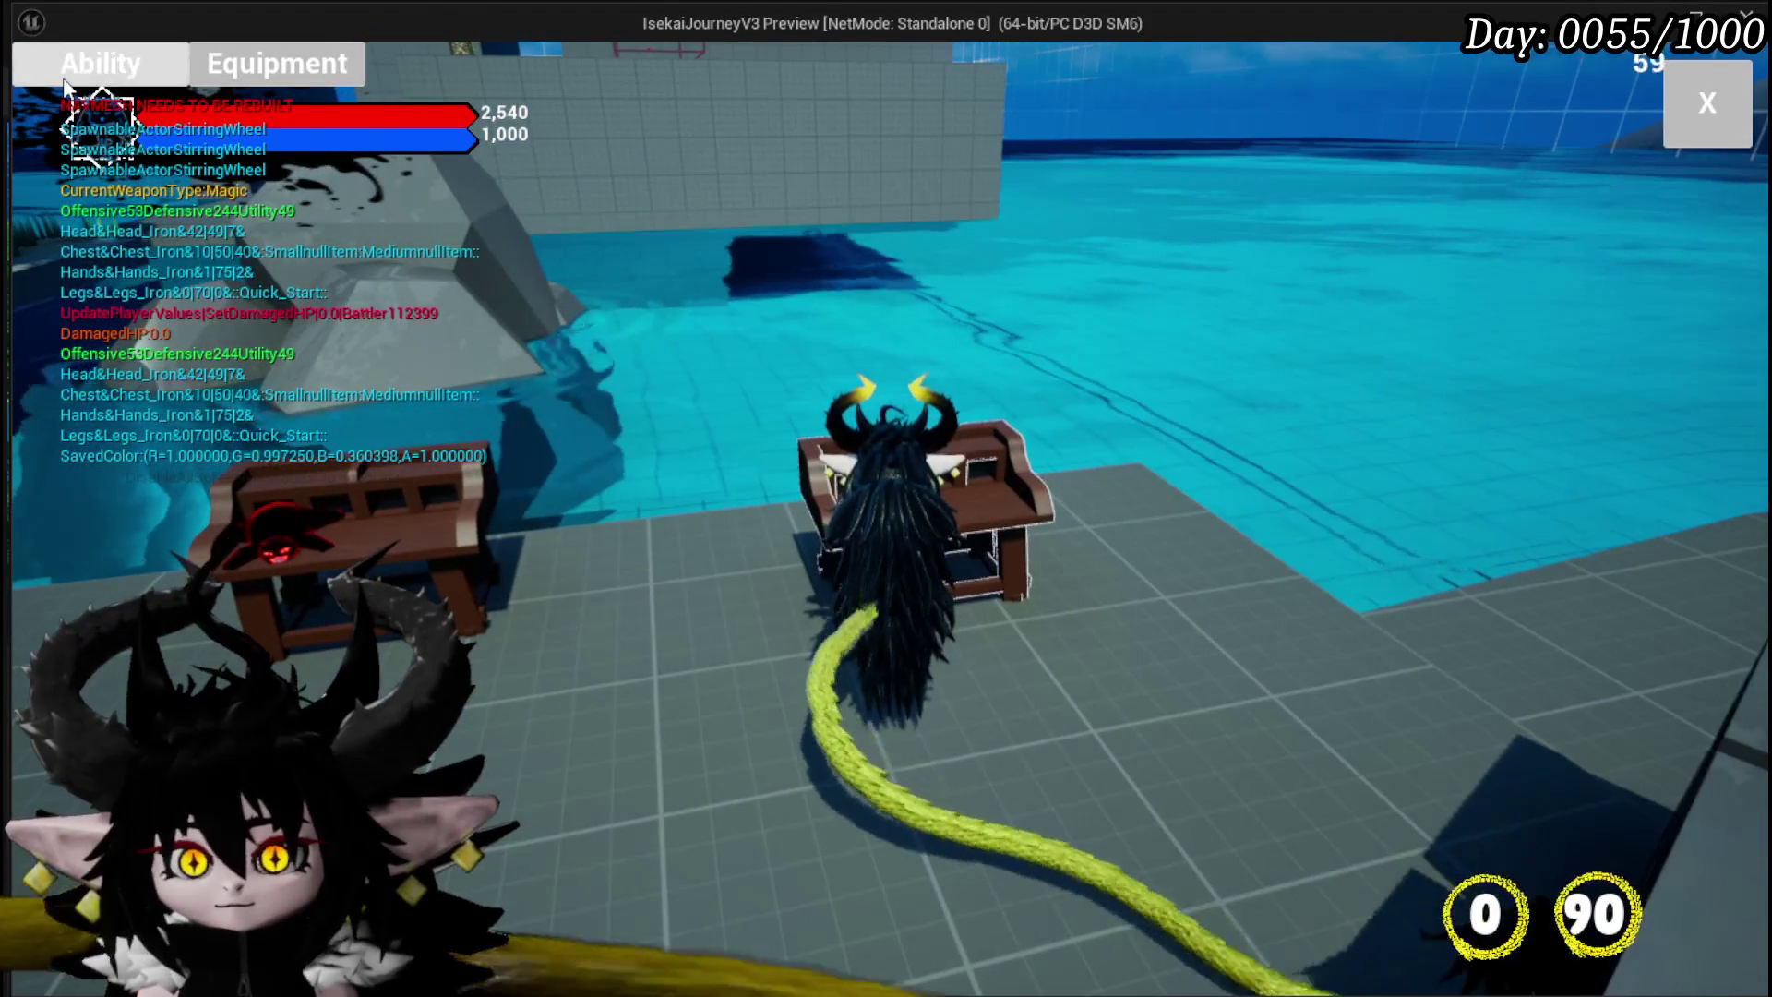
{"action": "left_click", "coordinate": [99, 63]}
{"action": "left_click", "coordinate": [185, 181]}
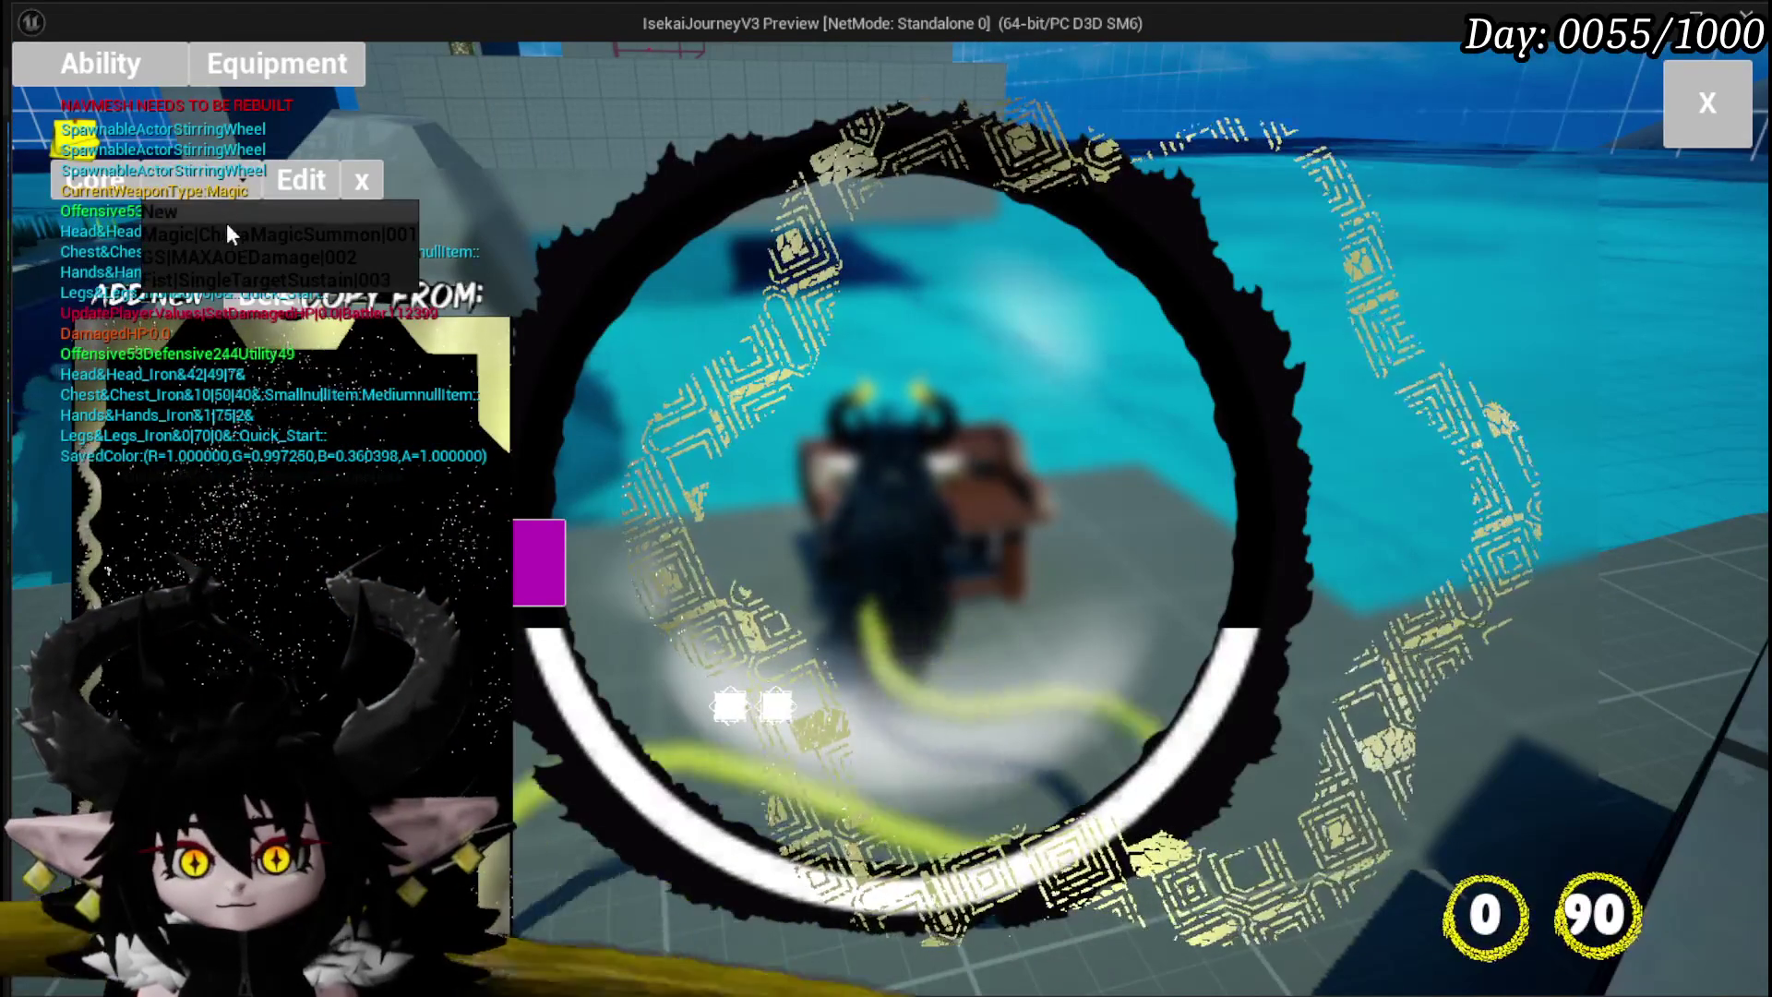
{"action": "left_click", "coordinate": [231, 236]}
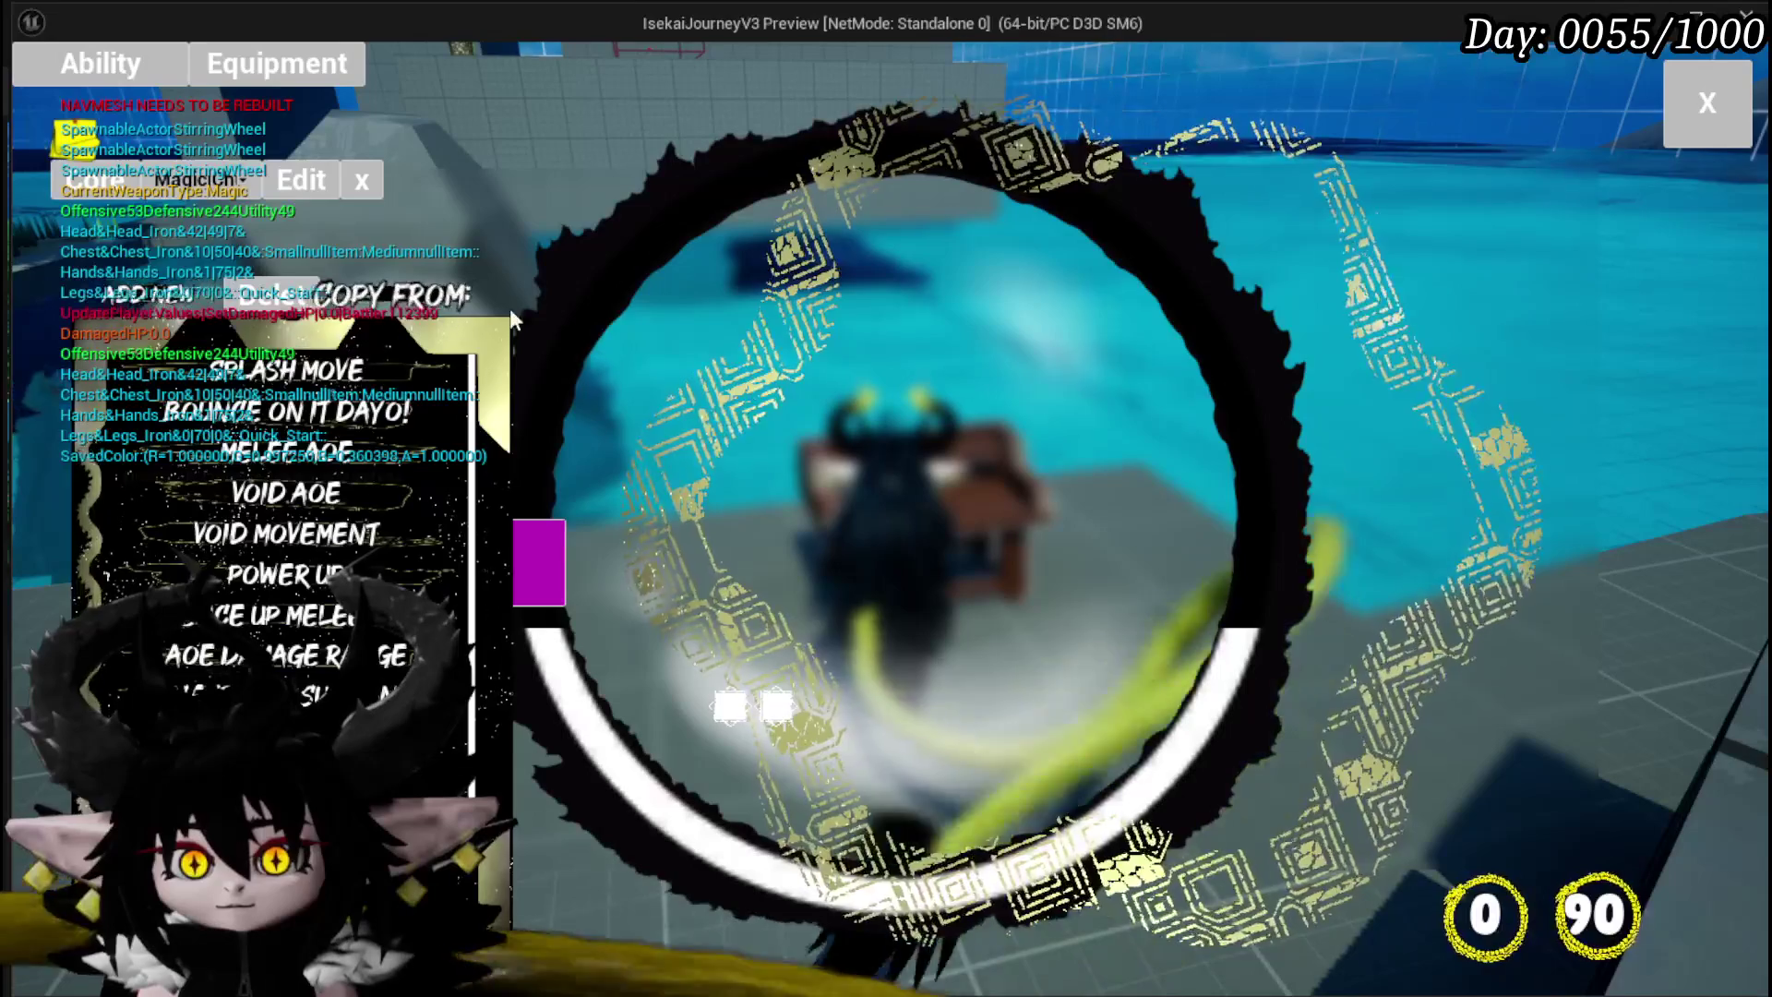
{"action": "left_click", "coordinate": [435, 312]}
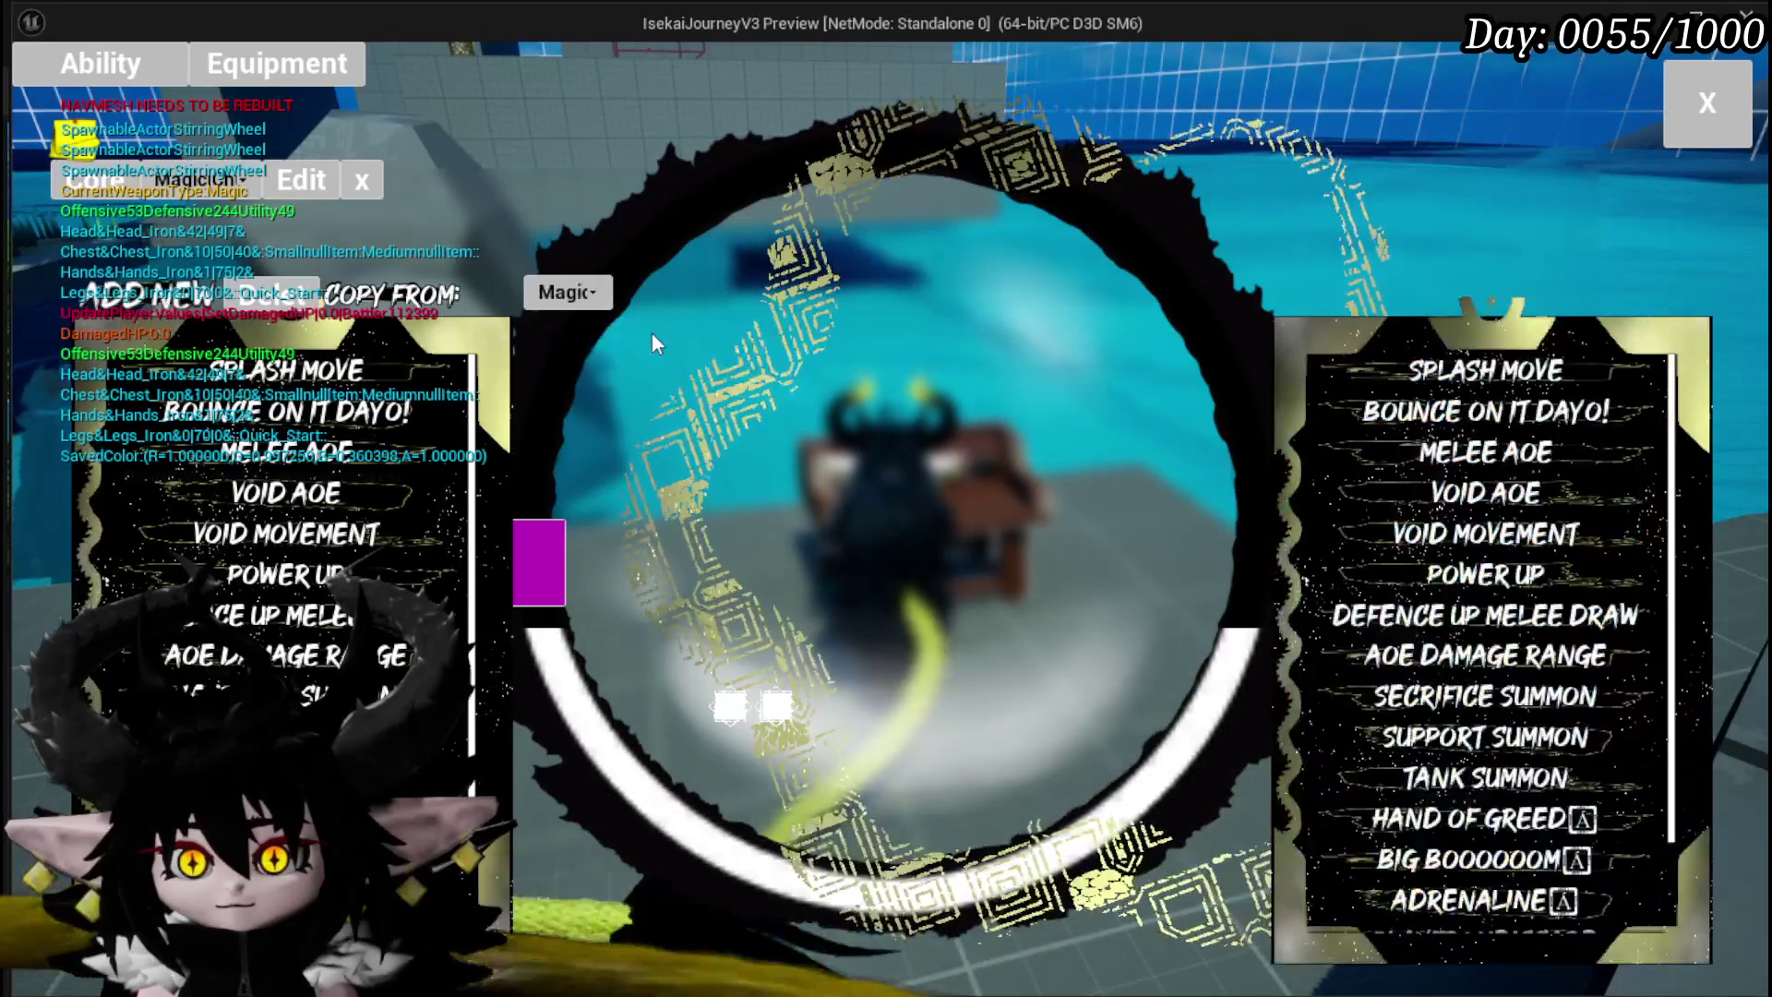
{"action": "mouse_move", "coordinate": [1419, 436]}
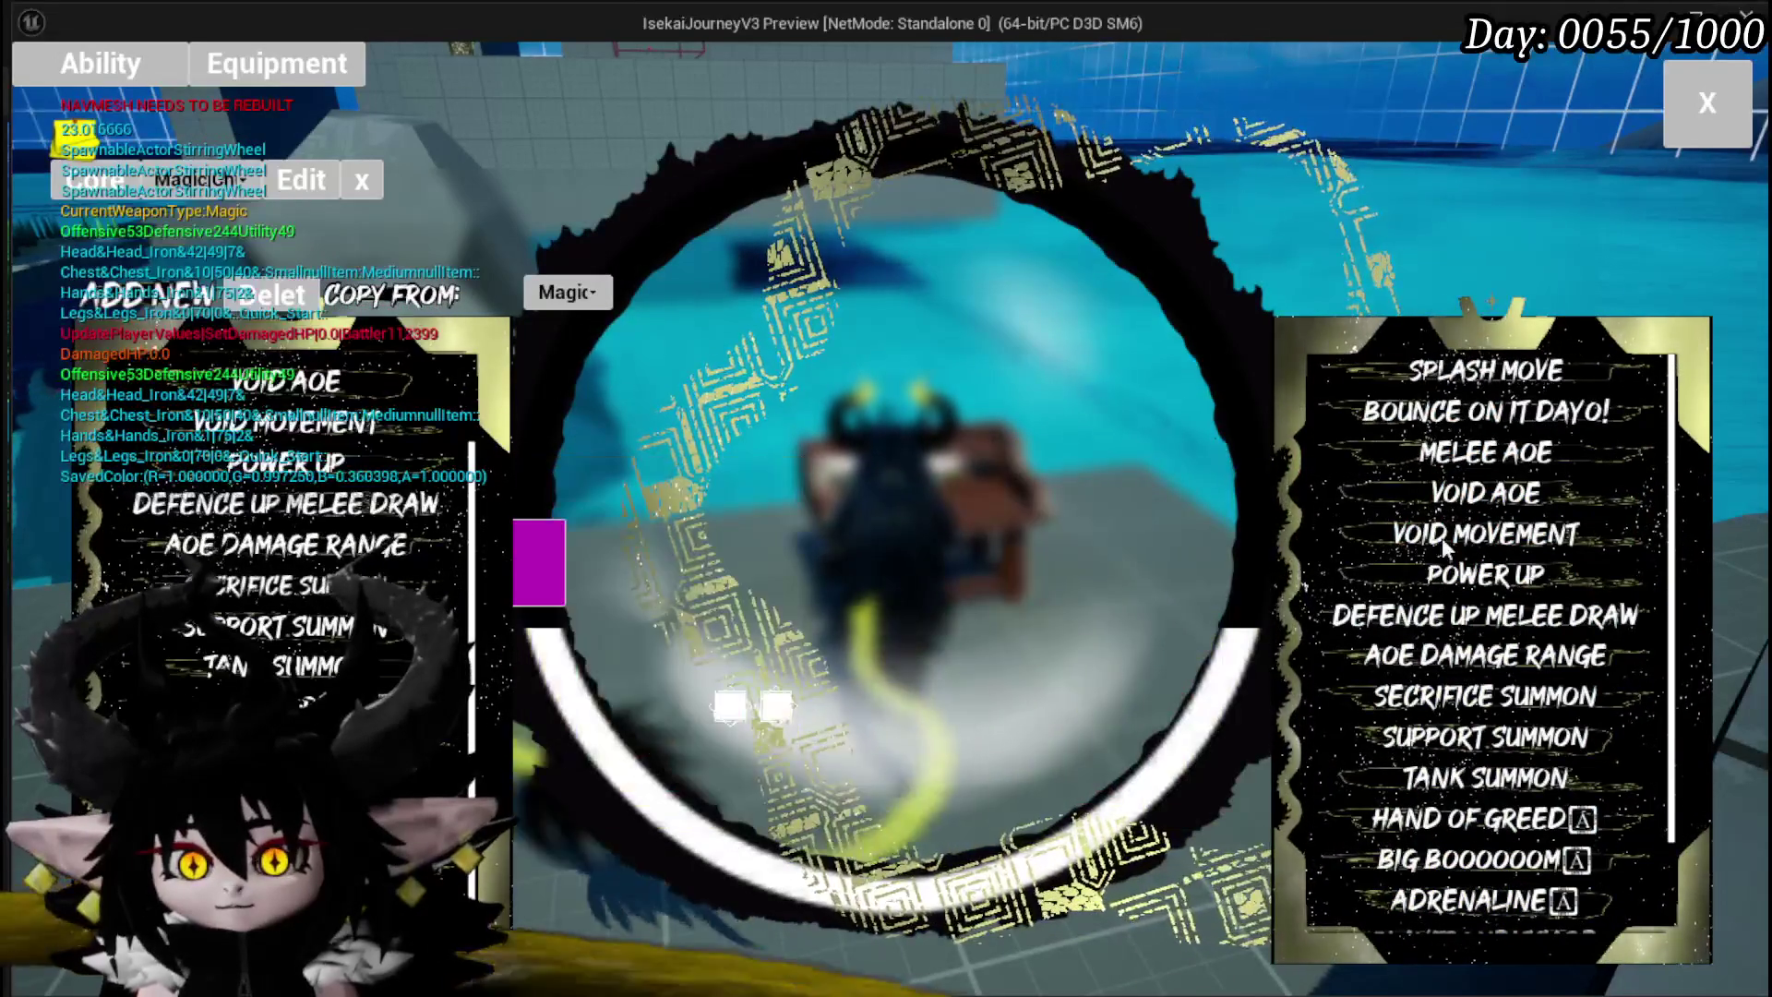
{"action": "left_click", "coordinate": [1548, 375]}
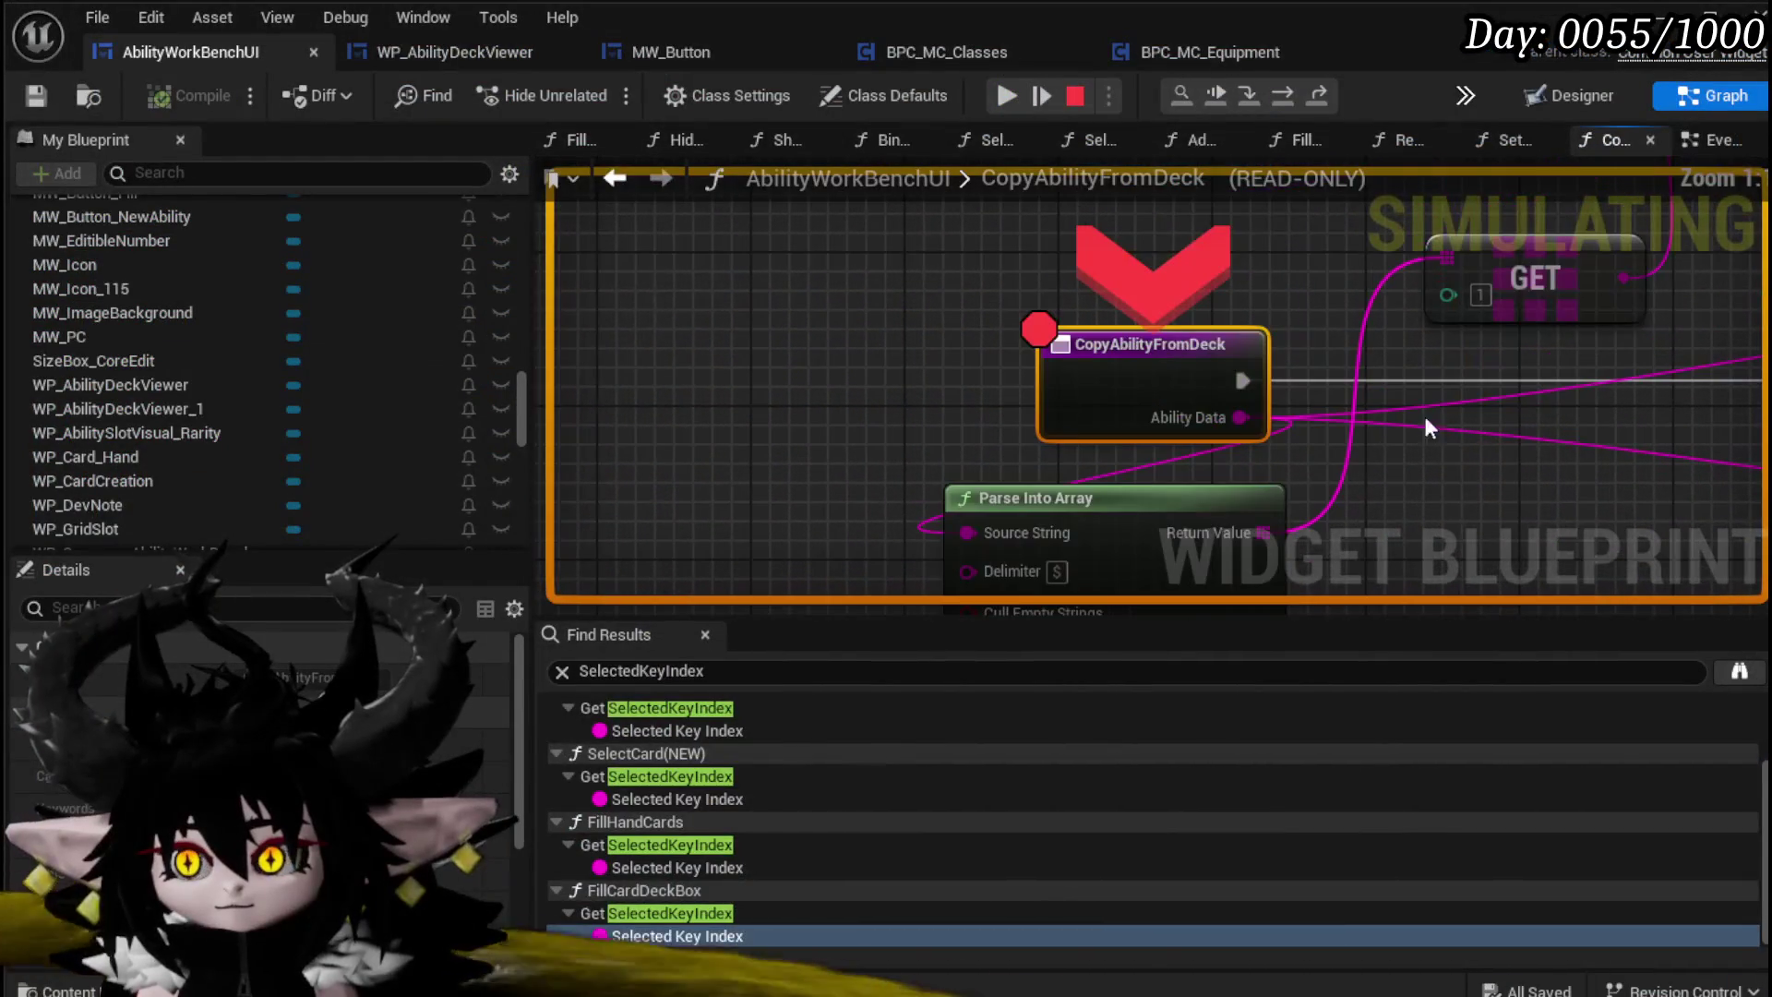
Step: Remove the CopyAbilityFromDeck breakpoint, resume the play test, and view the graph again
{"action": "right_click", "coordinate": [1105, 360]}
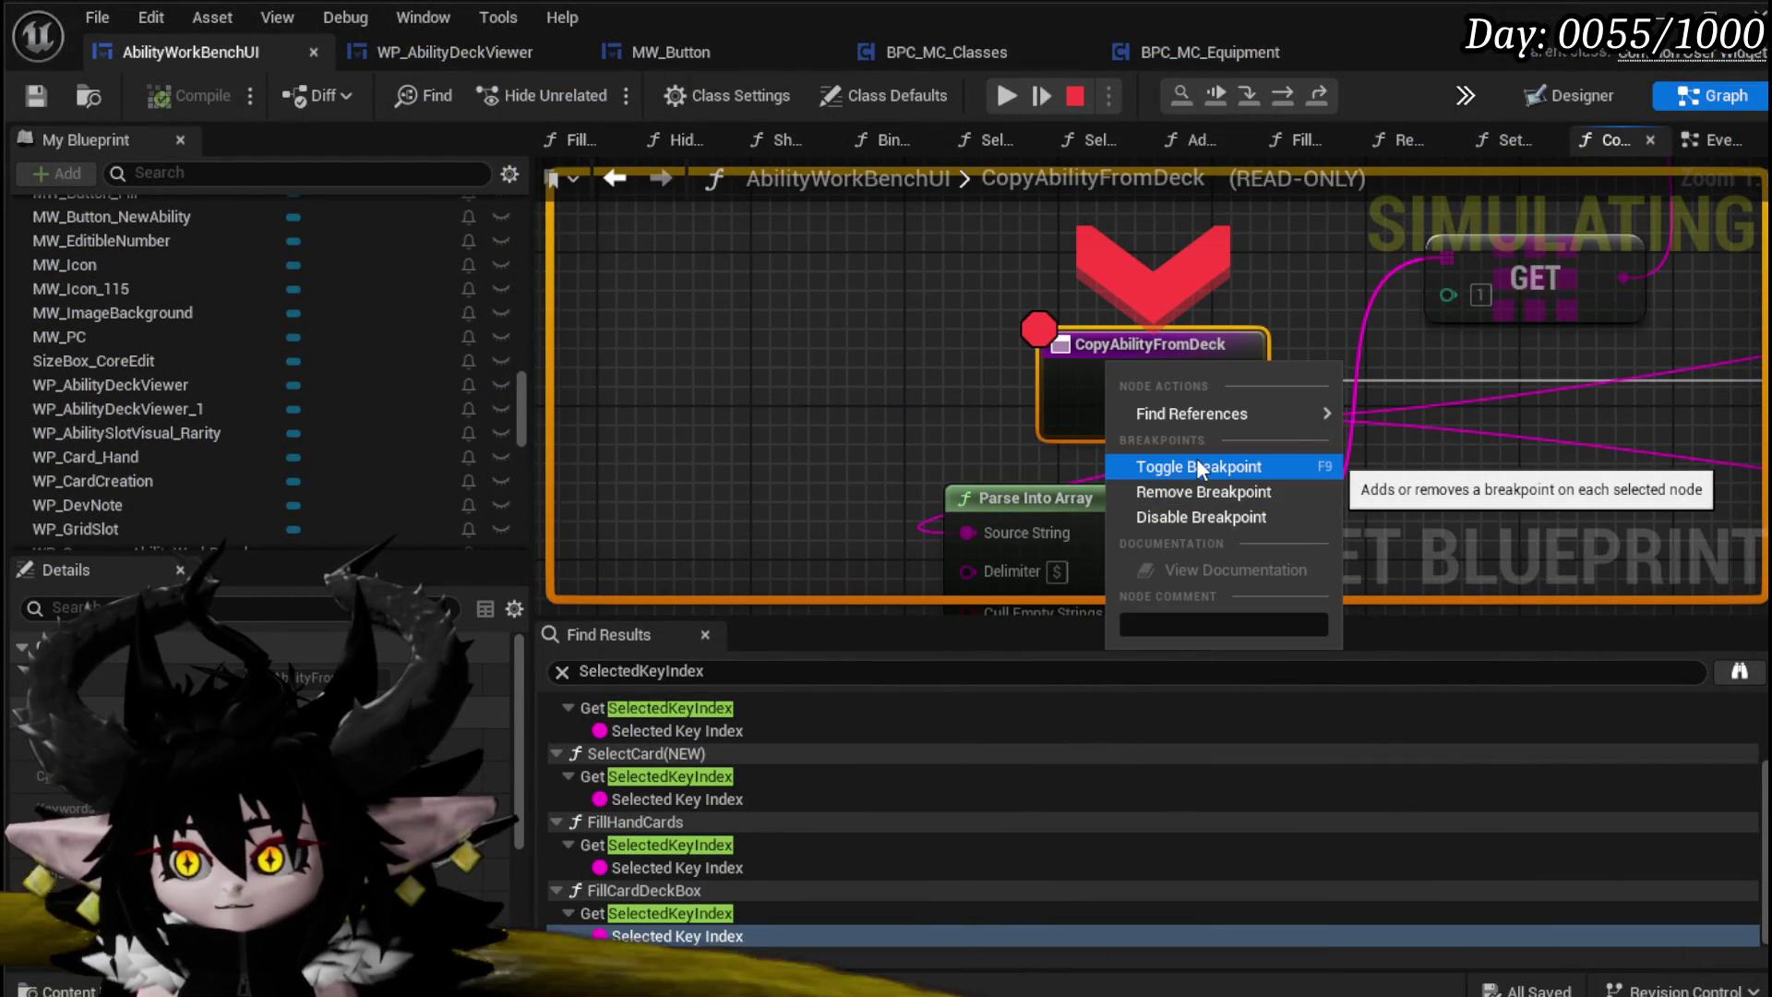
{"action": "left_click", "coordinate": [1197, 464]}
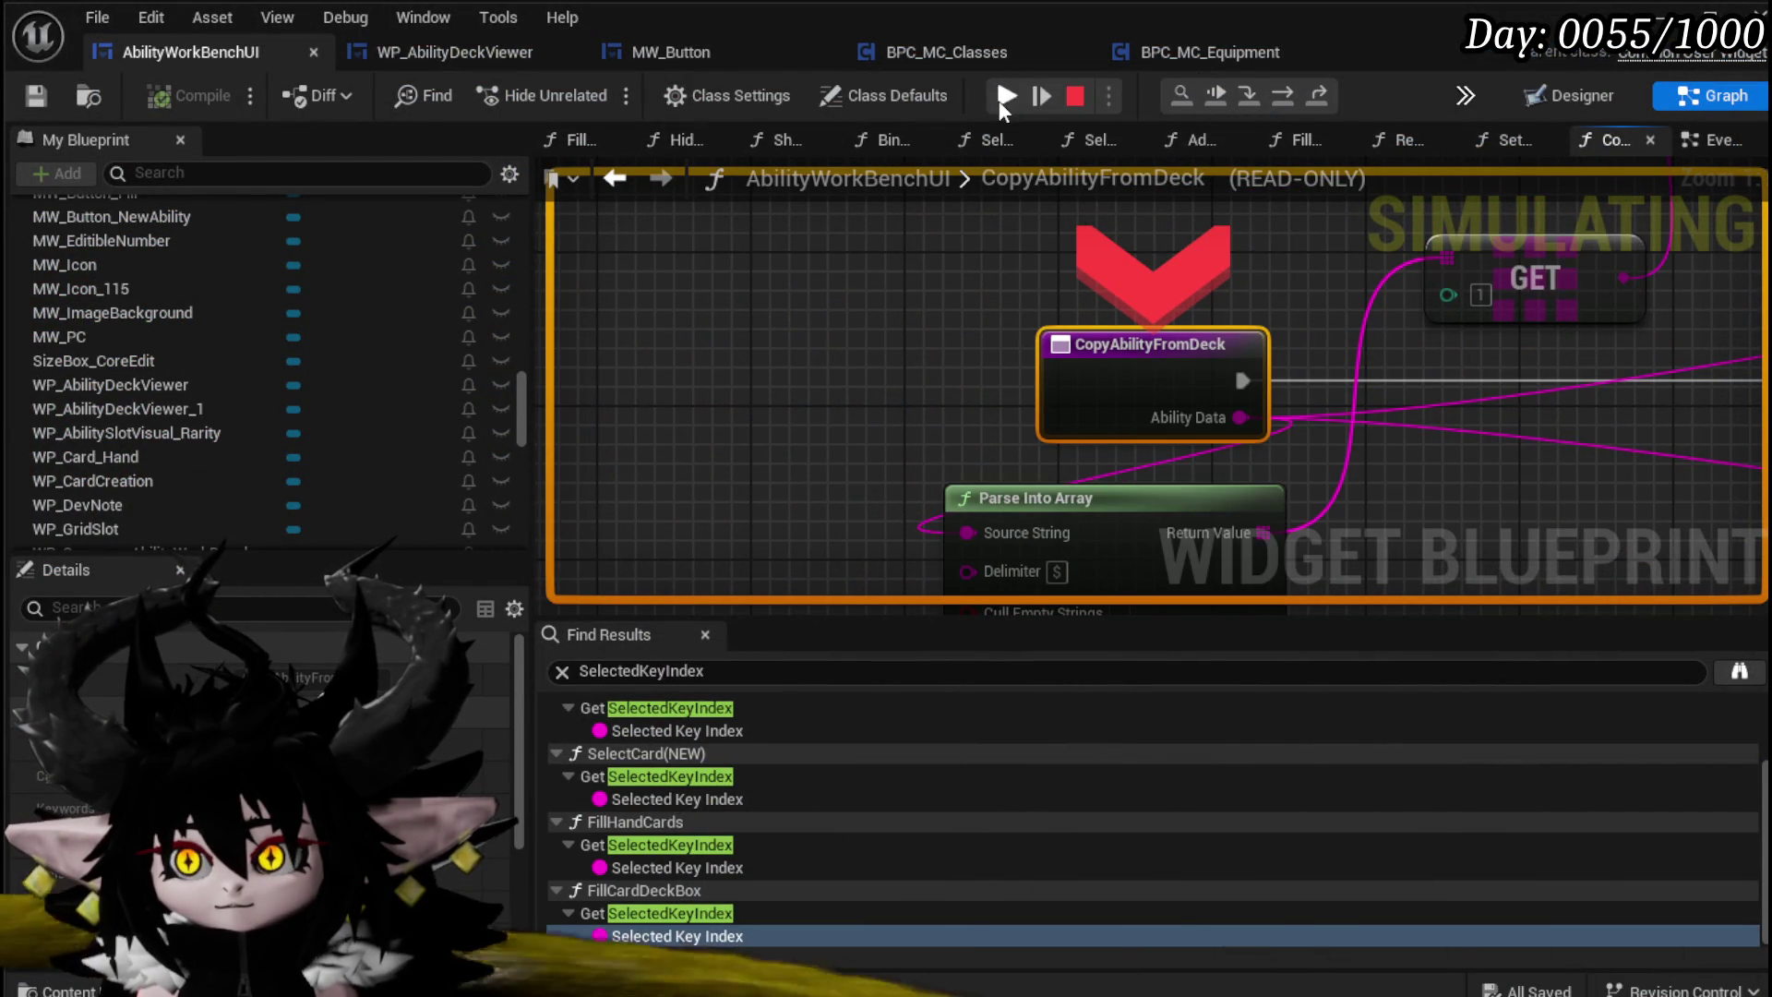
{"action": "left_click", "coordinate": [1004, 98]}
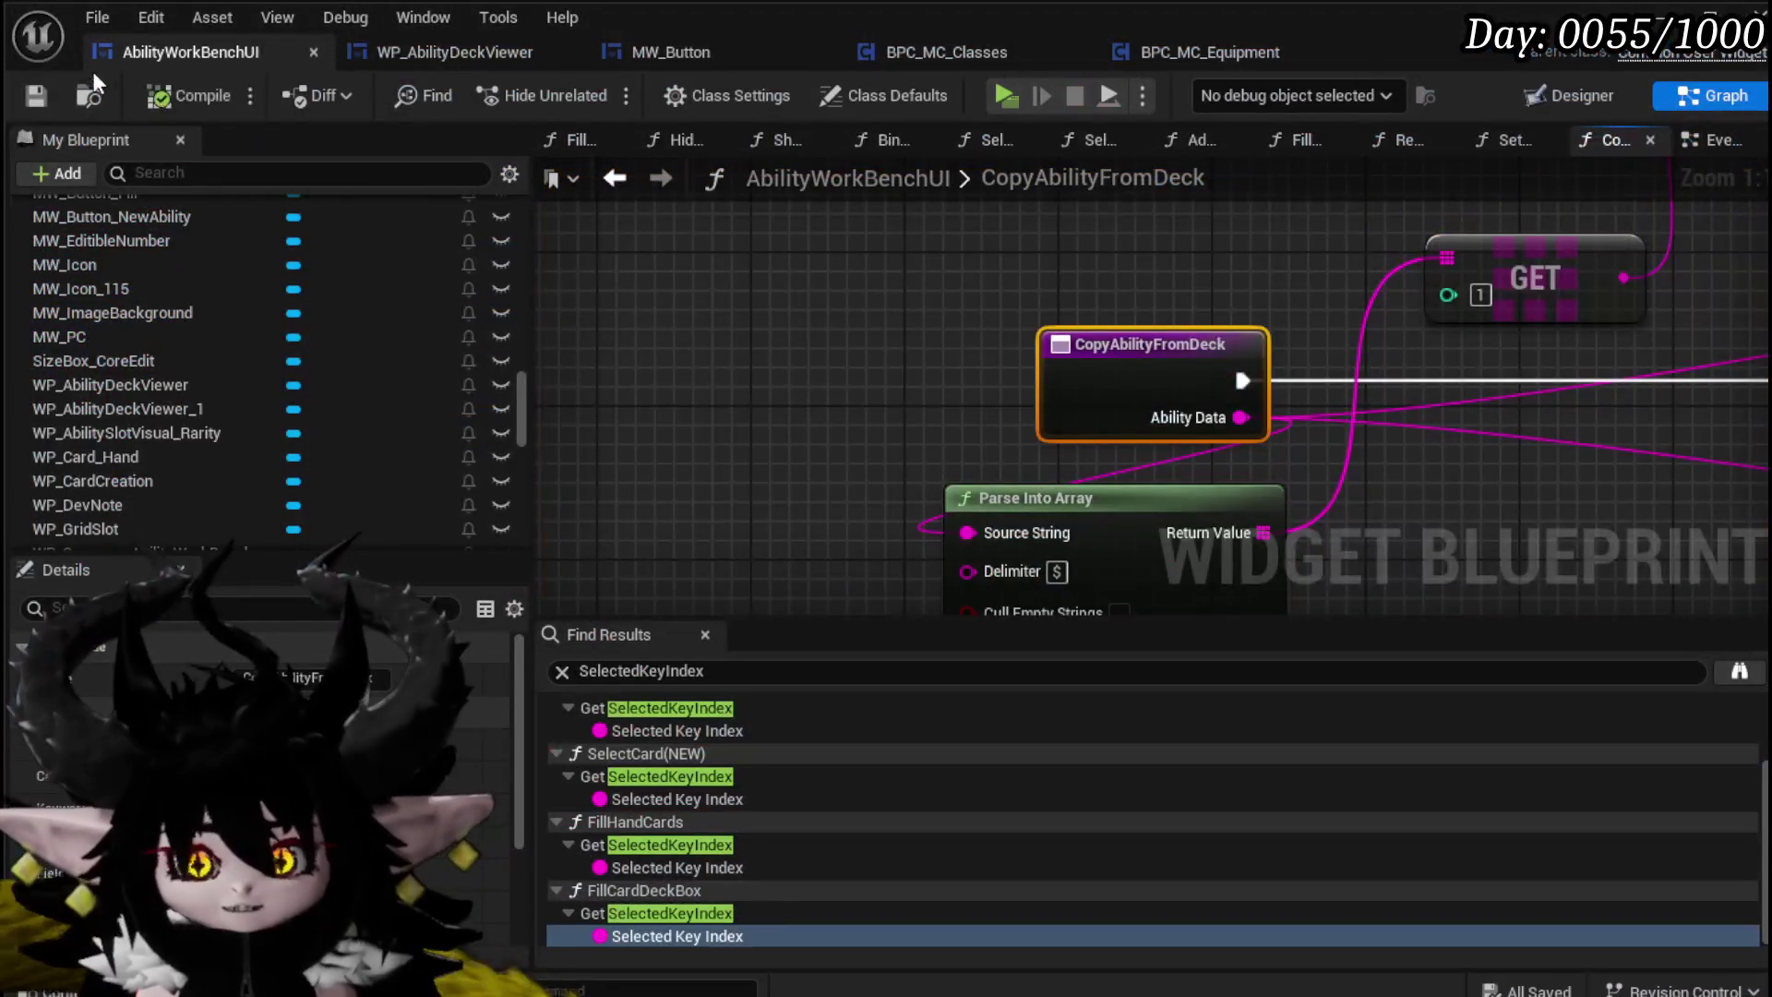
{"action": "mouse_move", "coordinate": [1657, 309]}
{"action": "left_mouse_down"}
{"action": "mouse_move", "coordinate": [1170, 375]}
{"action": "mouse_move", "coordinate": [787, 503]}
{"action": "mouse_move", "coordinate": [831, 550]}
{"action": "mouse_move", "coordinate": [1153, 304]}
{"action": "mouse_move", "coordinate": [1109, 398]}
{"action": "left_mouse_up"}
Step: Arrange the Parse Into Array and GET nodes, then add a Get (a ref) on the parsed array
{"action": "left_click_drag", "start_coordinate": [938, 380], "coordinate": [1019, 395]}
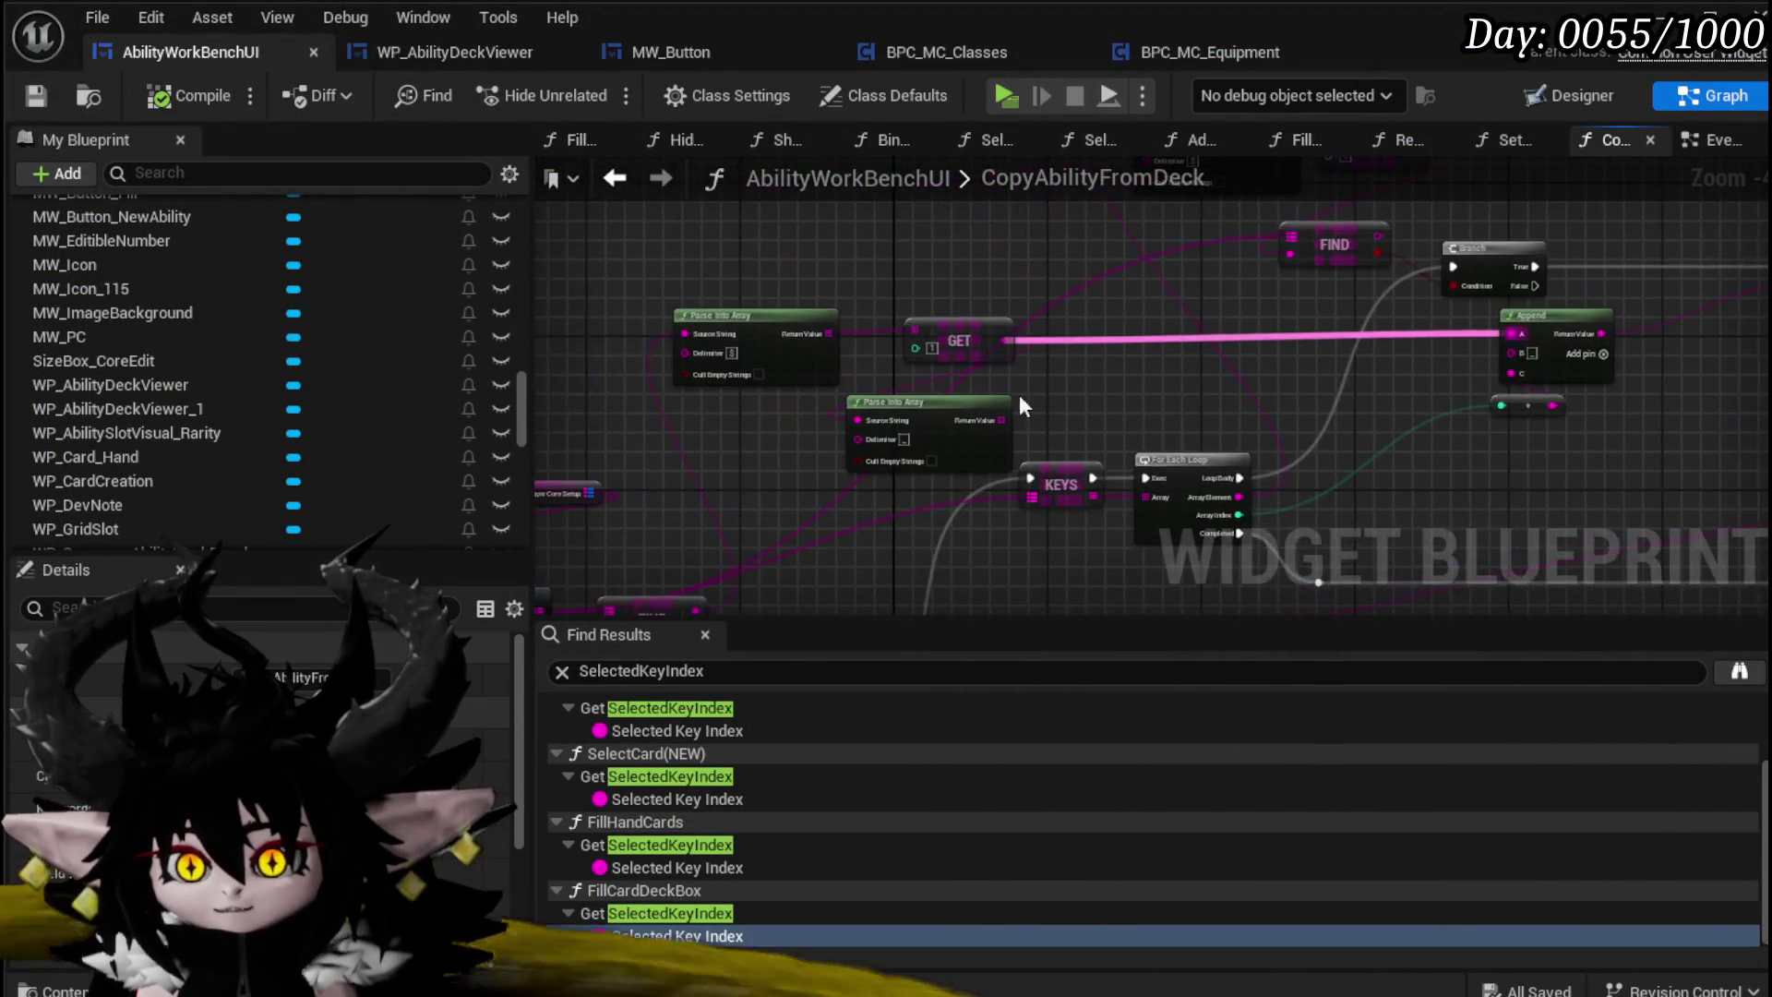
{"action": "scroll", "coordinate": [1194, 378], "scroll_direction": "up", "scroll_amount": 3}
{"action": "scroll", "coordinate": [1162, 374], "scroll_direction": "down", "scroll_amount": 2}
{"action": "mouse_move", "coordinate": [1160, 371]}
{"action": "left_mouse_down"}
{"action": "mouse_move", "coordinate": [1016, 412]}
{"action": "mouse_move", "coordinate": [1229, 393]}
{"action": "left_mouse_up"}
{"action": "mouse_move", "coordinate": [1000, 325]}
{"action": "left_mouse_down"}
{"action": "mouse_move", "coordinate": [996, 285]}
{"action": "mouse_move", "coordinate": [969, 305]}
{"action": "left_mouse_up"}
{"action": "mouse_move", "coordinate": [1184, 378]}
{"action": "left_mouse_down"}
{"action": "mouse_move", "coordinate": [1007, 296]}
{"action": "mouse_move", "coordinate": [1085, 303]}
{"action": "mouse_move", "coordinate": [774, 280]}
{"action": "mouse_move", "coordinate": [671, 331]}
{"action": "left_mouse_up"}
{"action": "left_click_drag", "start_coordinate": [665, 344], "coordinate": [1222, 357]}
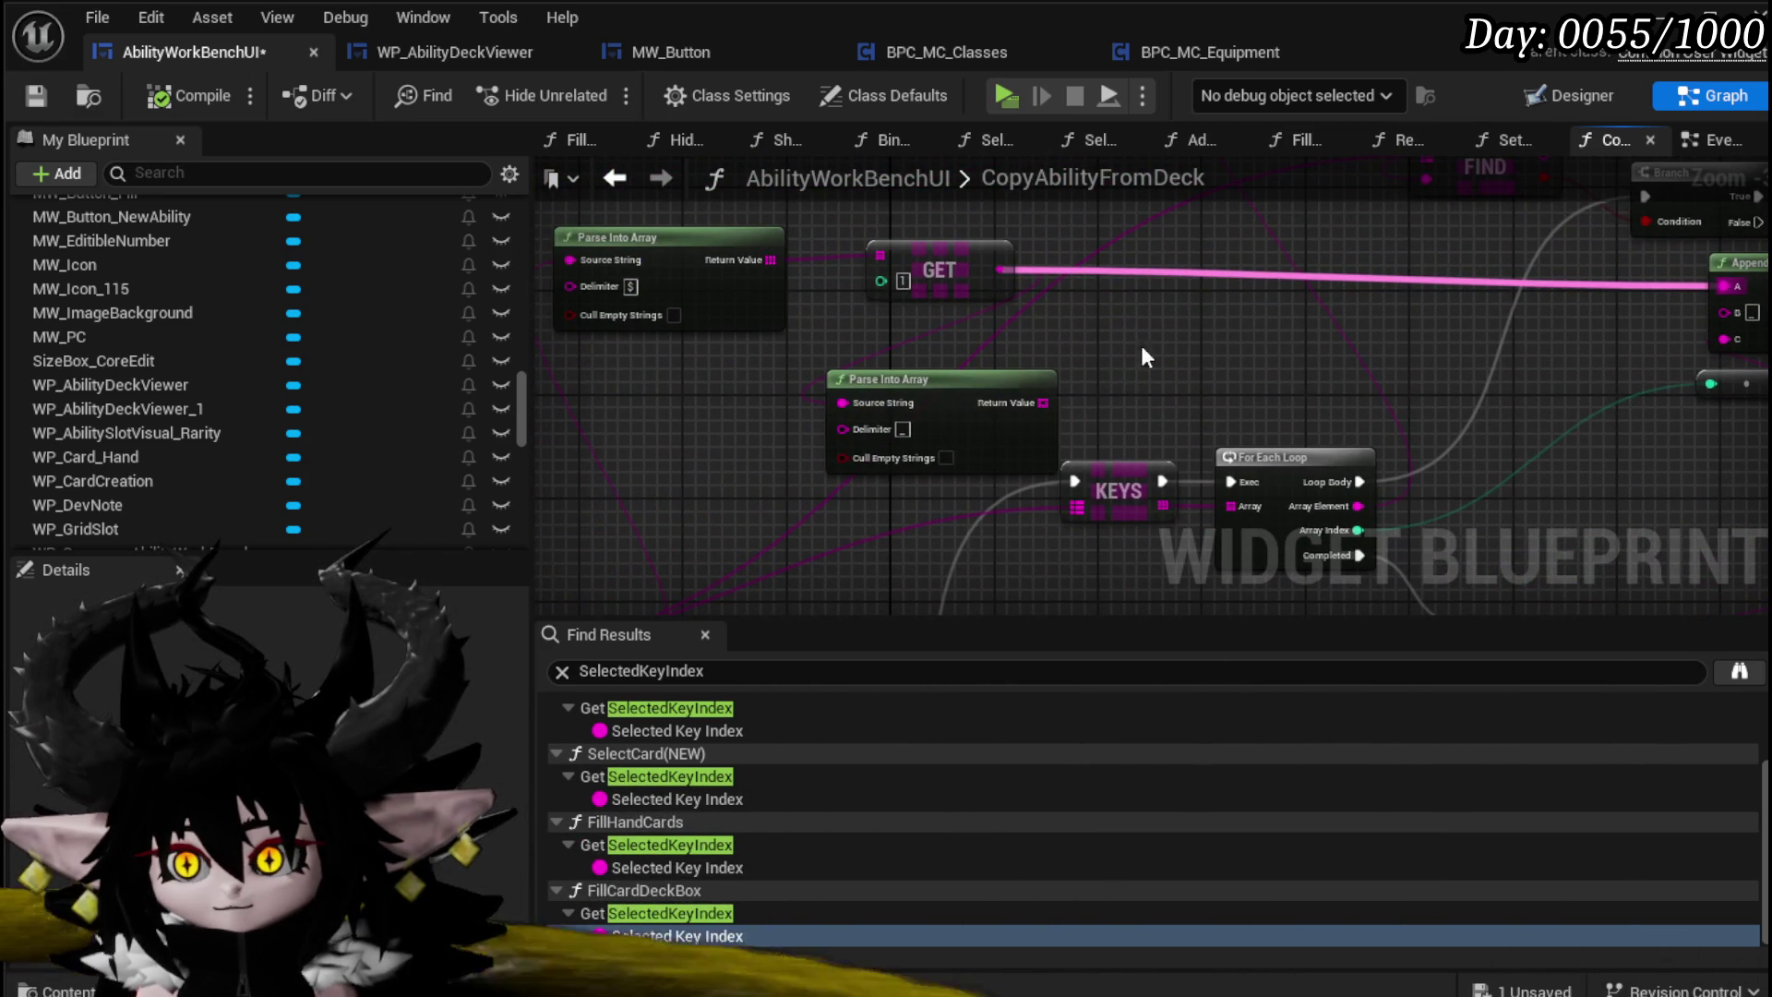
{"action": "left_click_drag", "start_coordinate": [1030, 373], "coordinate": [1224, 321]}
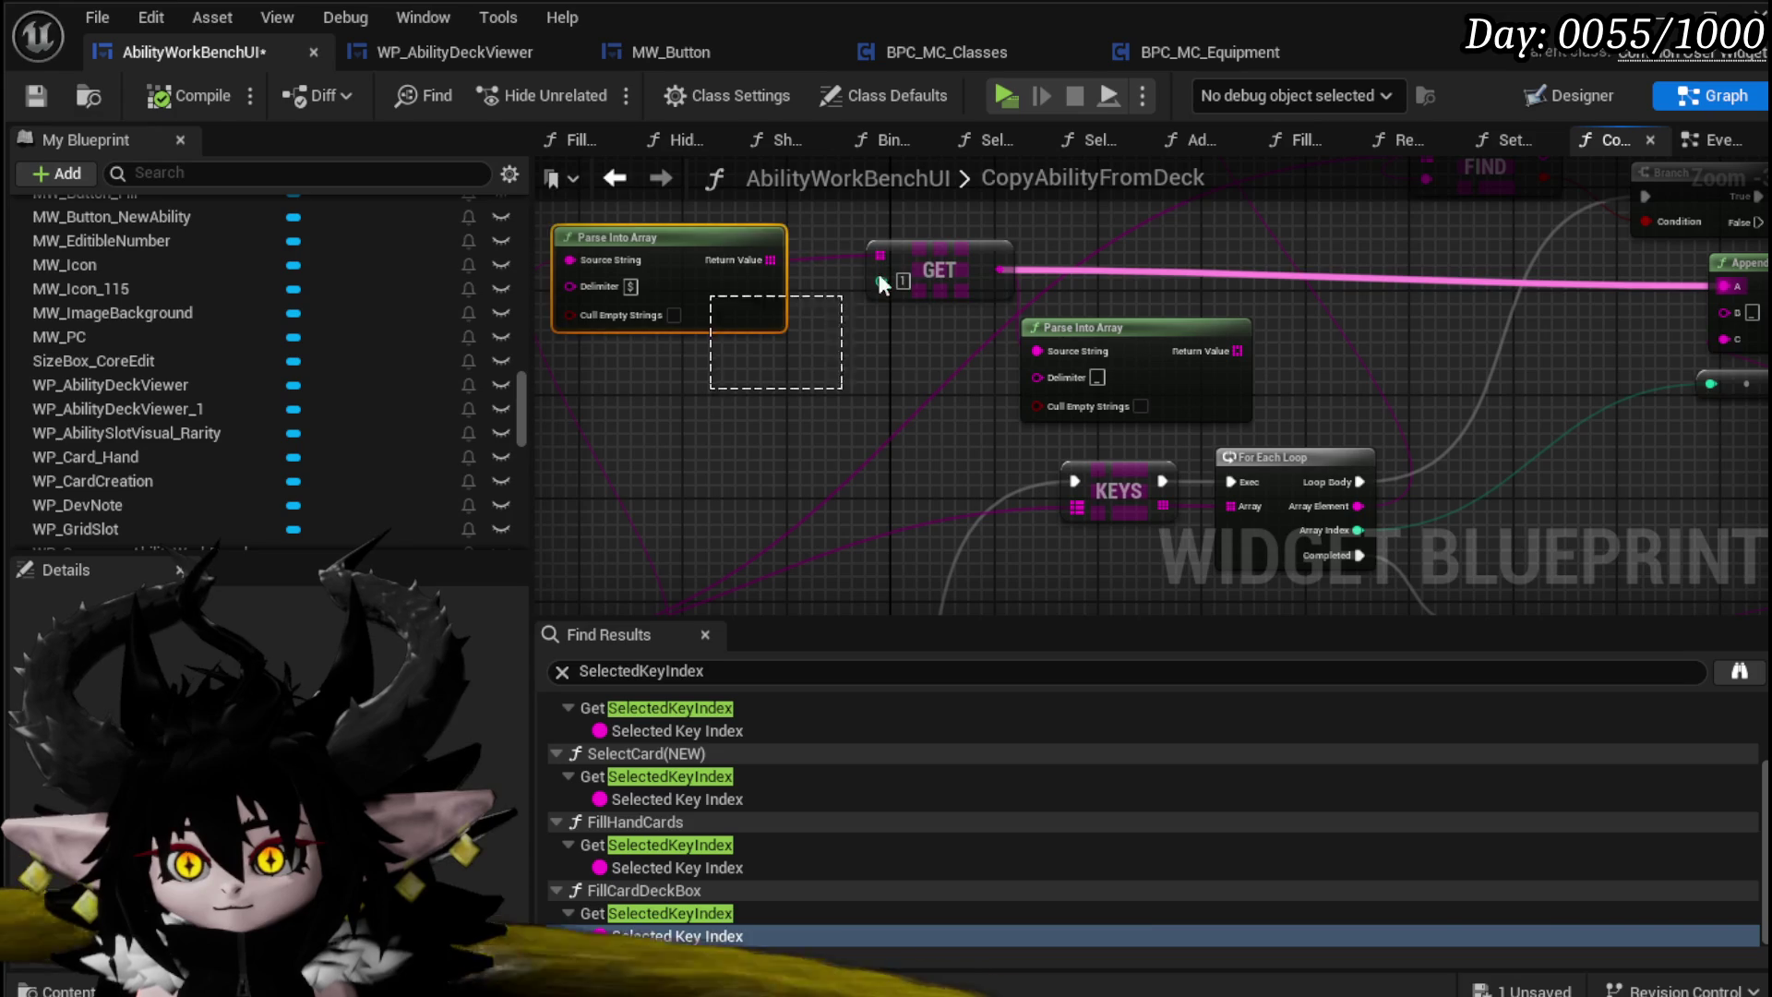
{"action": "left_click_drag", "start_coordinate": [882, 282], "coordinate": [818, 295]}
{"action": "mouse_move", "coordinate": [1208, 363]}
{"action": "left_mouse_down"}
{"action": "mouse_move", "coordinate": [947, 404]}
{"action": "mouse_move", "coordinate": [1070, 343]}
{"action": "left_mouse_up"}
{"action": "type", "text": "get"}
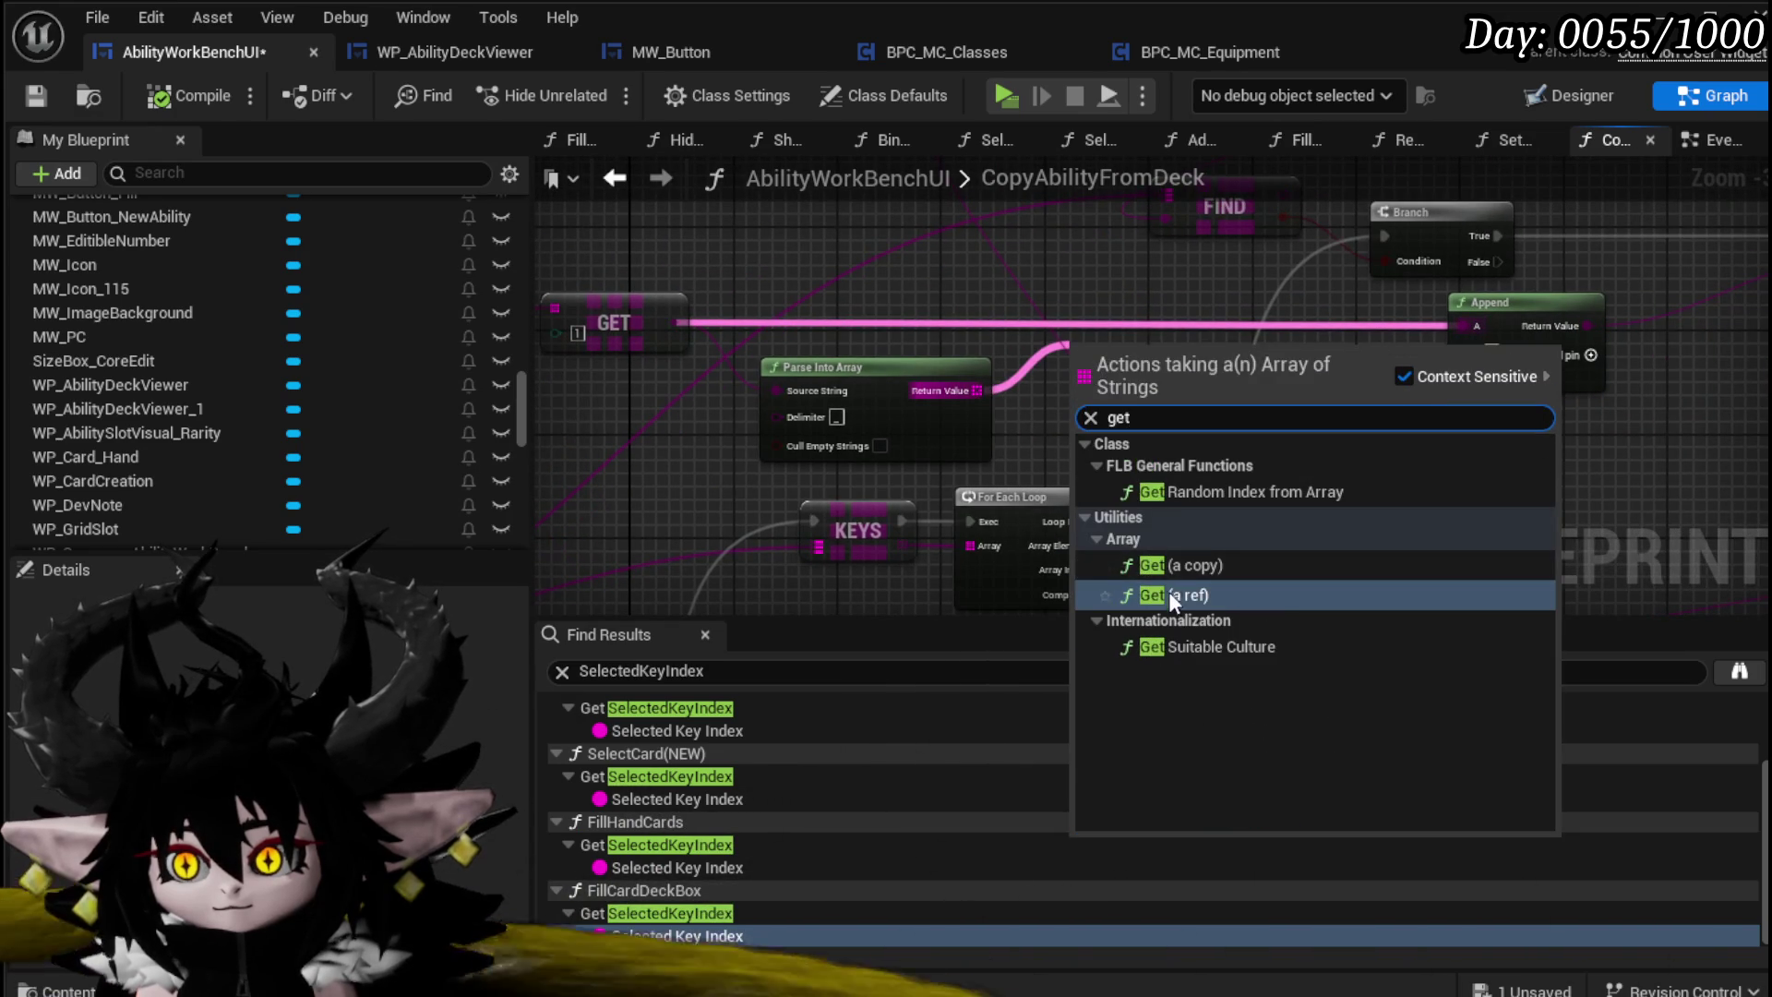
{"action": "left_click", "coordinate": [1170, 595]}
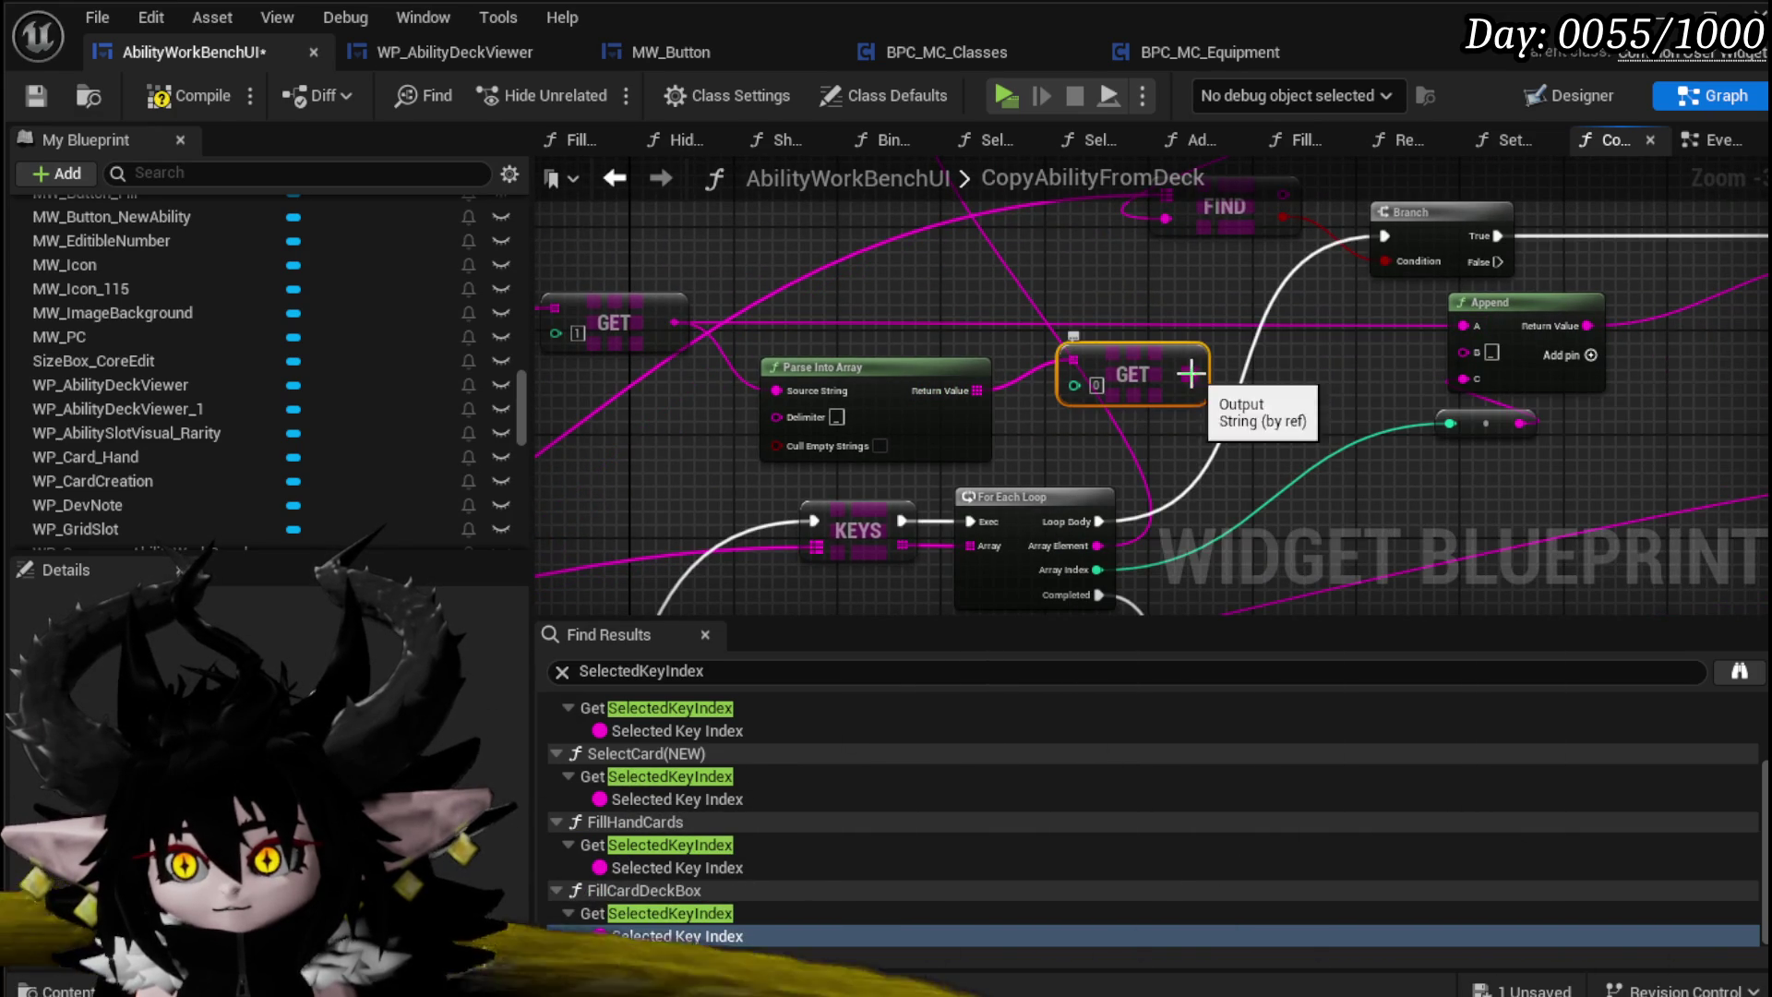
Step: Move the second FIND and Break S Ability Core group beside the parse chain
{"action": "mouse_move", "coordinate": [554, 416]}
{"action": "left_mouse_down"}
{"action": "mouse_move", "coordinate": [1225, 334]}
{"action": "mouse_move", "coordinate": [1159, 181]}
{"action": "mouse_move", "coordinate": [1036, 278]}
{"action": "left_mouse_up"}
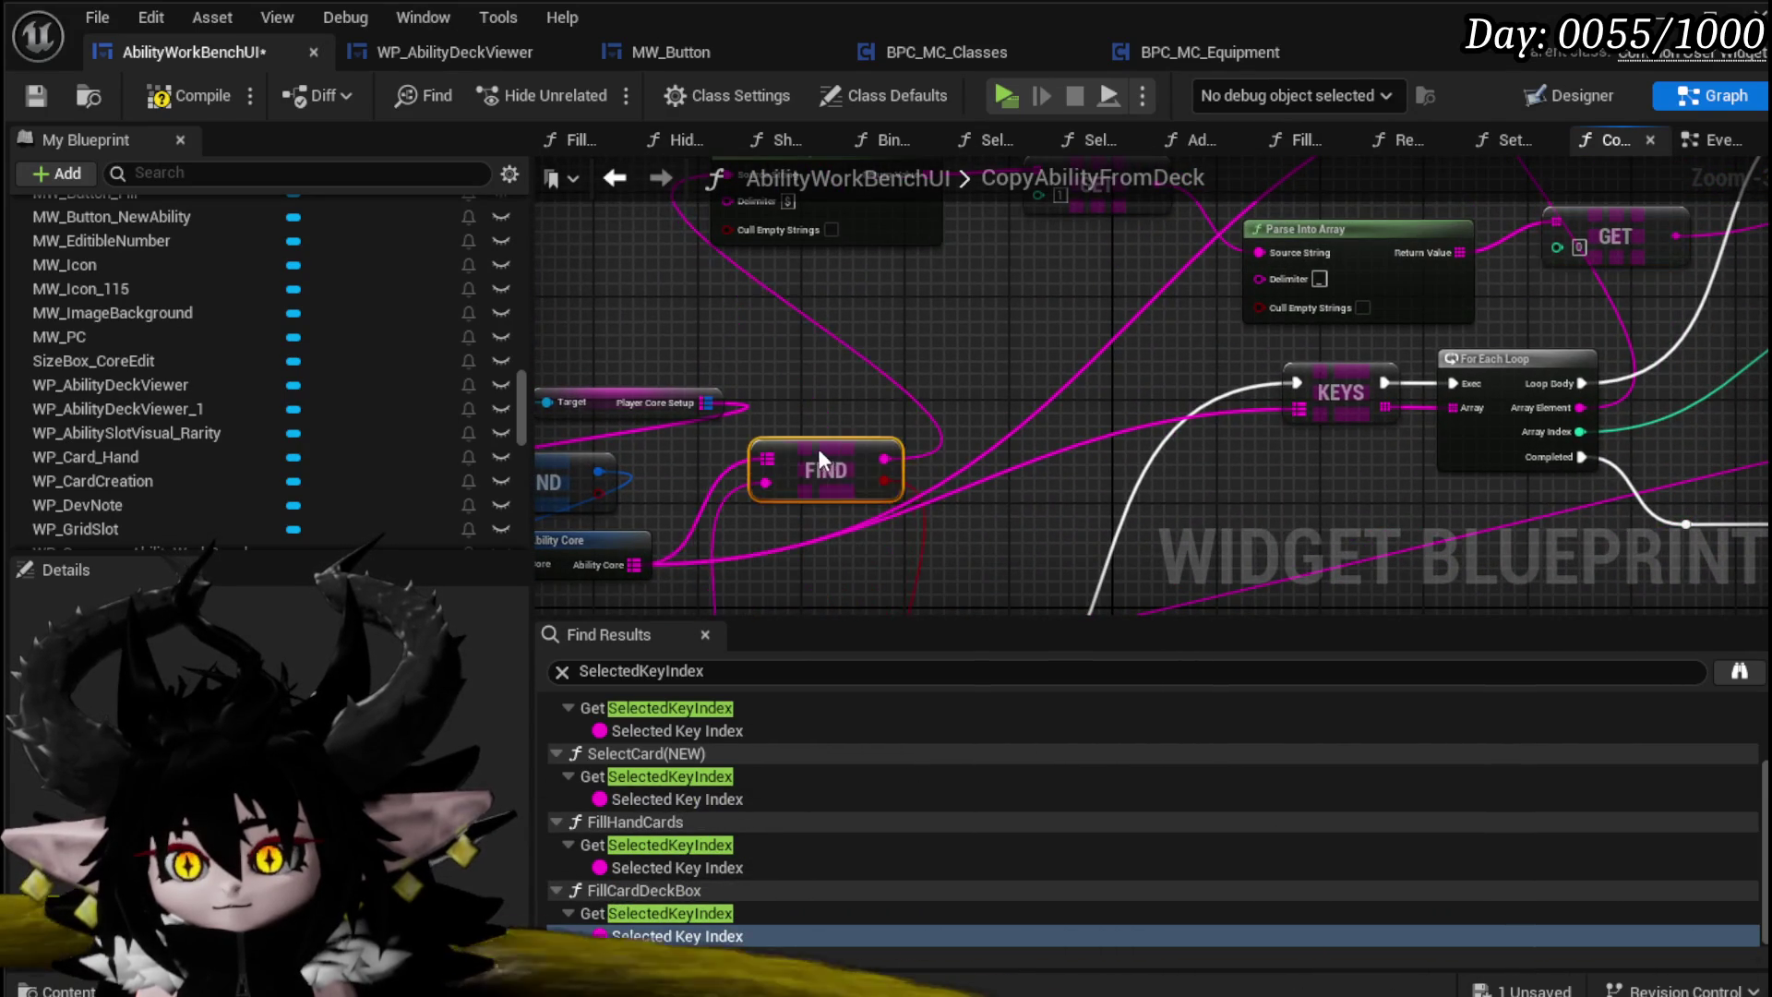
{"action": "mouse_move", "coordinate": [818, 448]}
{"action": "left_mouse_down"}
{"action": "mouse_move", "coordinate": [724, 307]}
{"action": "mouse_move", "coordinate": [666, 325]}
{"action": "left_mouse_up"}
{"action": "mouse_move", "coordinate": [1038, 524]}
{"action": "left_mouse_down"}
{"action": "mouse_move", "coordinate": [874, 269]}
{"action": "mouse_move", "coordinate": [678, 328]}
{"action": "left_mouse_up"}
{"action": "left_click_drag", "start_coordinate": [956, 508], "coordinate": [762, 248]}
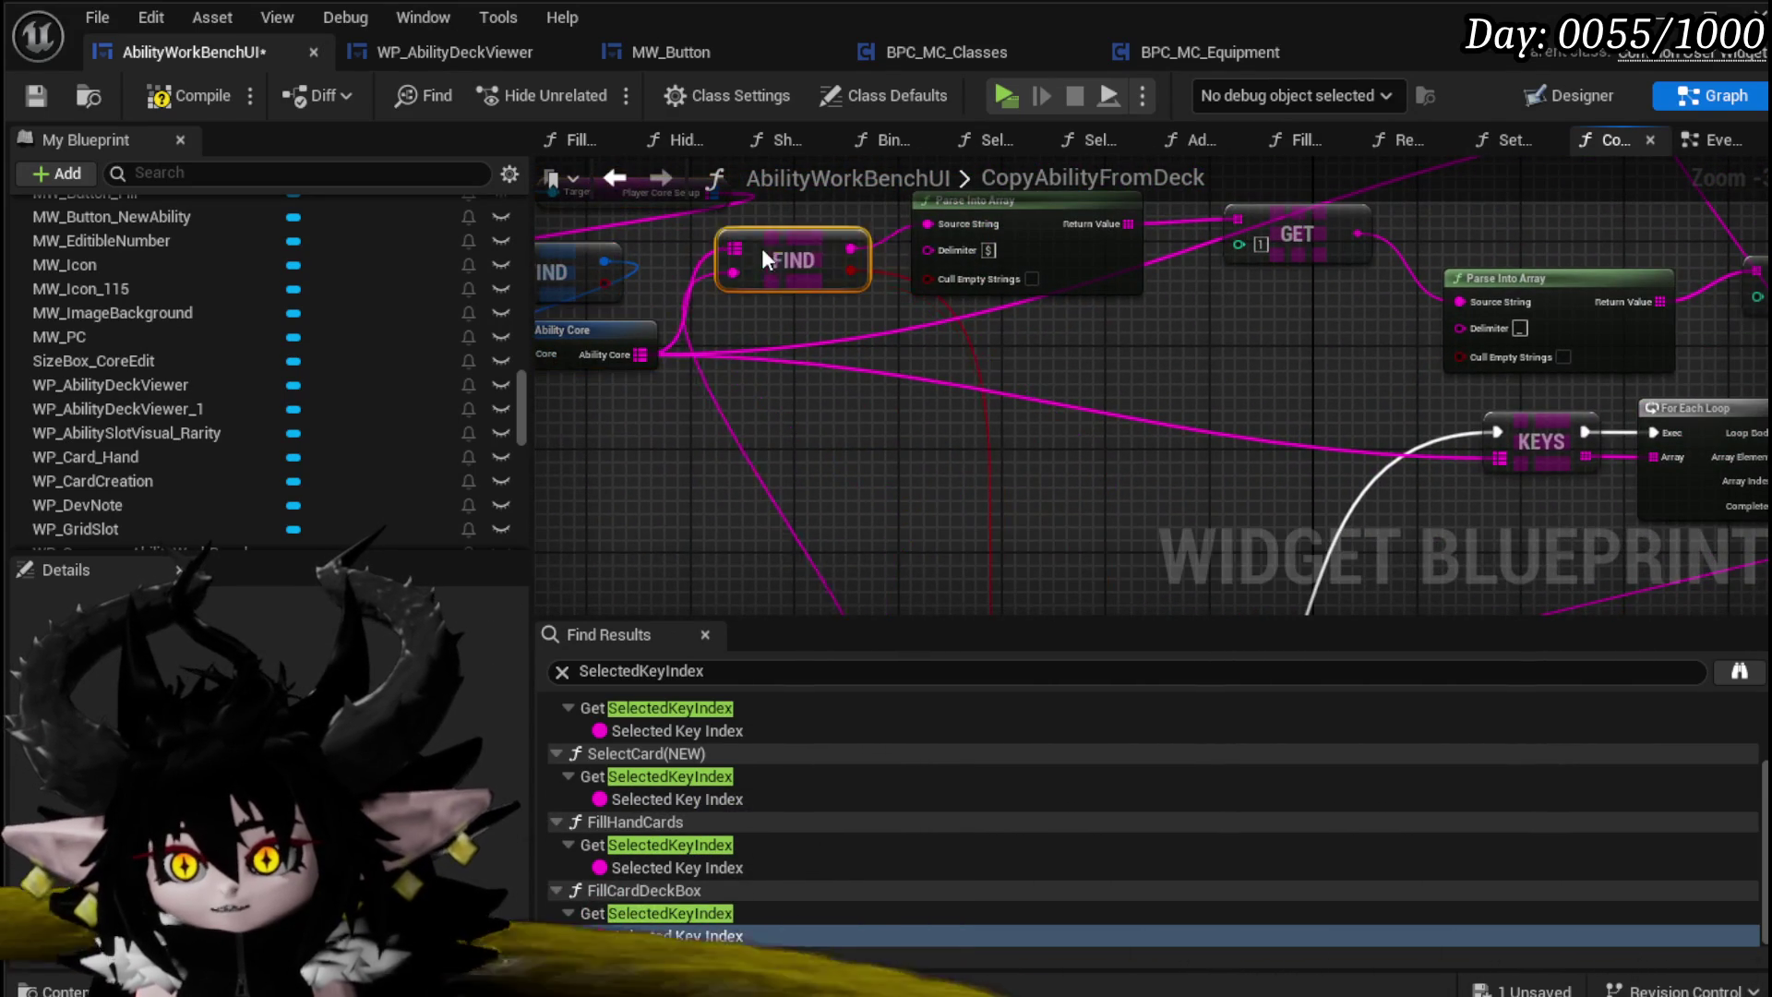
{"action": "left_click_drag", "start_coordinate": [1017, 384], "coordinate": [813, 462]}
{"action": "left_click_drag", "start_coordinate": [817, 314], "coordinate": [866, 312]}
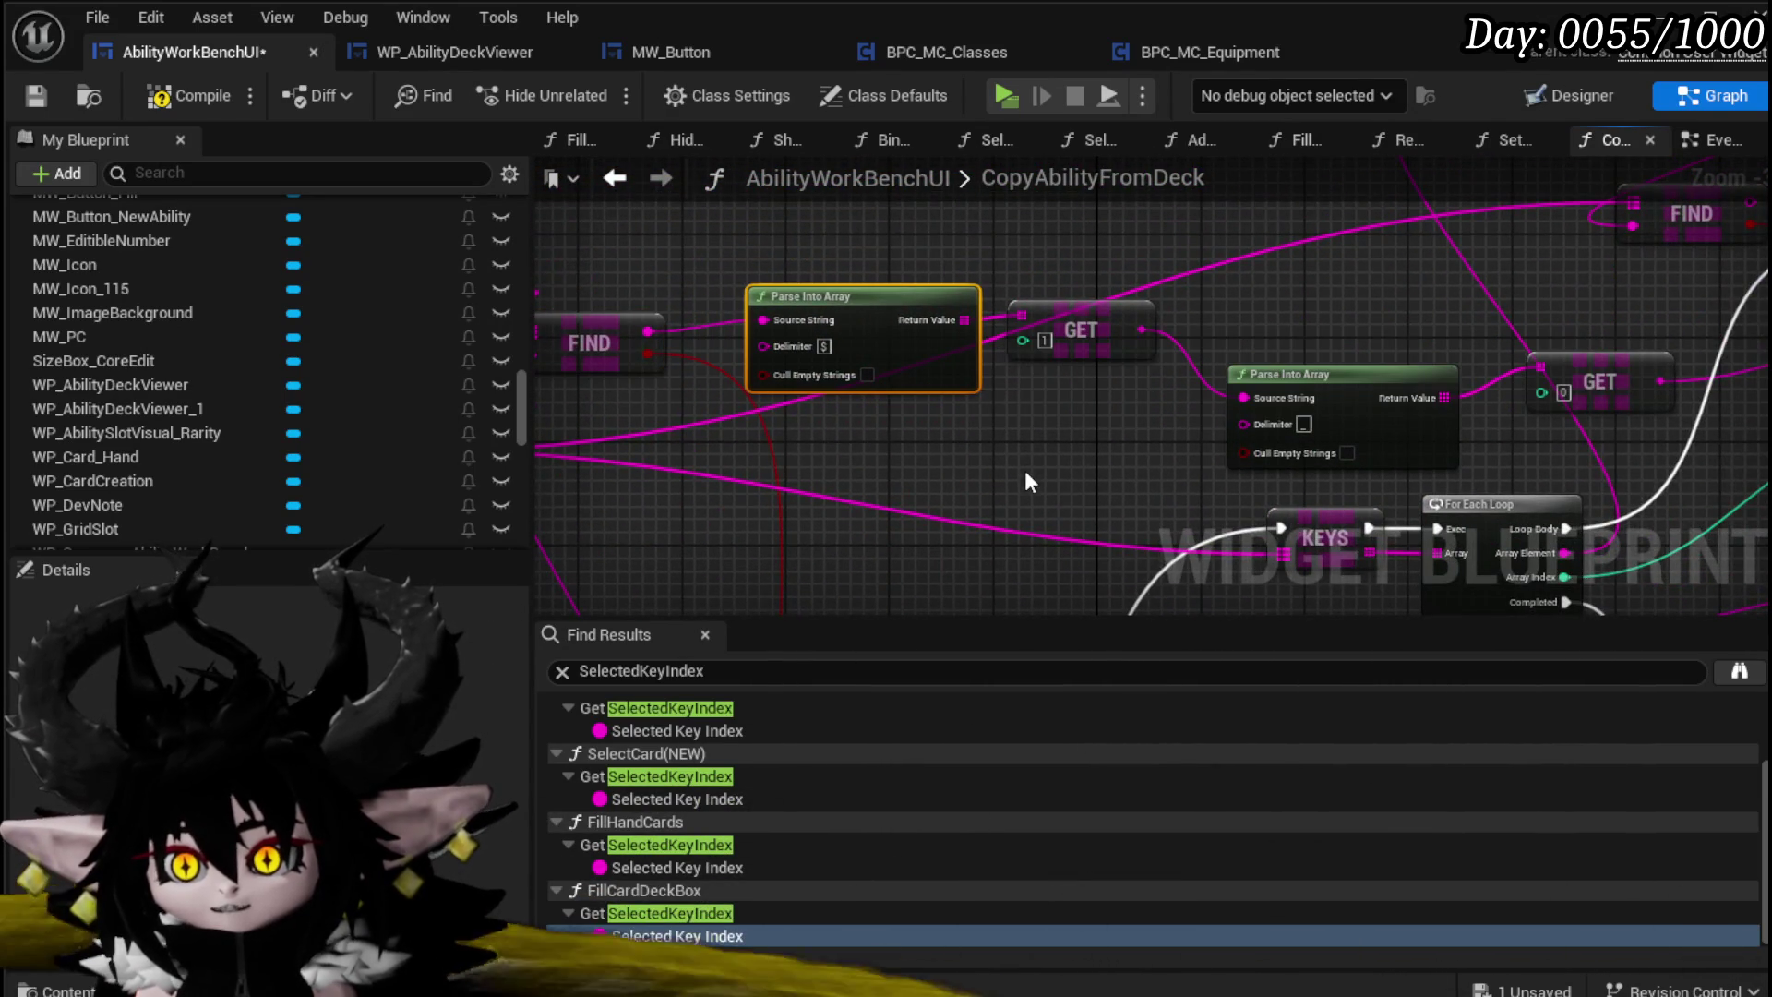
{"action": "left_click_drag", "start_coordinate": [1024, 480], "coordinate": [563, 437]}
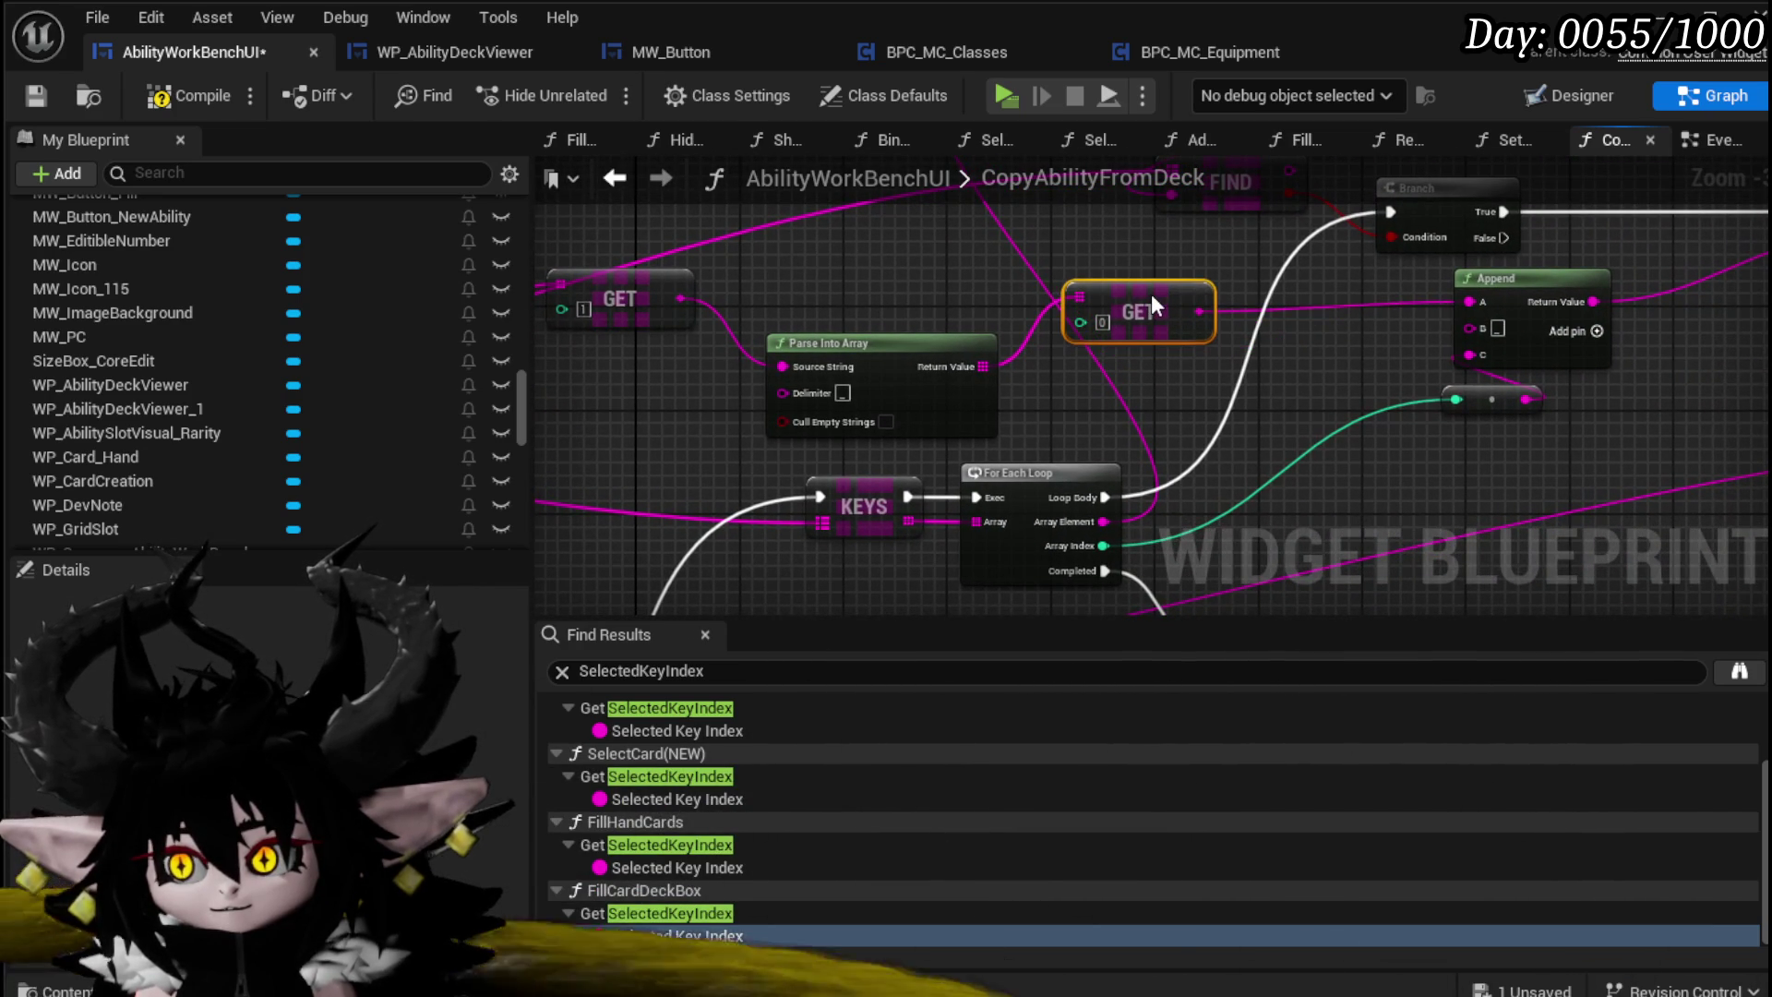
{"action": "mouse_move", "coordinate": [1216, 374]}
{"action": "left_mouse_down"}
{"action": "mouse_move", "coordinate": [801, 429]}
{"action": "mouse_move", "coordinate": [696, 360]}
{"action": "mouse_move", "coordinate": [1193, 349]}
{"action": "mouse_move", "coordinate": [1061, 434]}
{"action": "mouse_move", "coordinate": [1348, 386]}
{"action": "mouse_move", "coordinate": [1440, 434]}
{"action": "mouse_move", "coordinate": [1373, 396]}
{"action": "mouse_move", "coordinate": [1551, 397]}
{"action": "mouse_move", "coordinate": [1080, 400]}
{"action": "mouse_move", "coordinate": [859, 252]}
{"action": "mouse_move", "coordinate": [1114, 424]}
{"action": "mouse_move", "coordinate": [1416, 416]}
{"action": "left_mouse_up"}
Step: Select the top Parse Into Array, GET and FIND nodes and survey the For Each Loop area
{"action": "mouse_move", "coordinate": [767, 333]}
{"action": "left_mouse_down"}
{"action": "mouse_move", "coordinate": [1114, 424]}
{"action": "mouse_move", "coordinate": [887, 447]}
{"action": "left_mouse_up"}
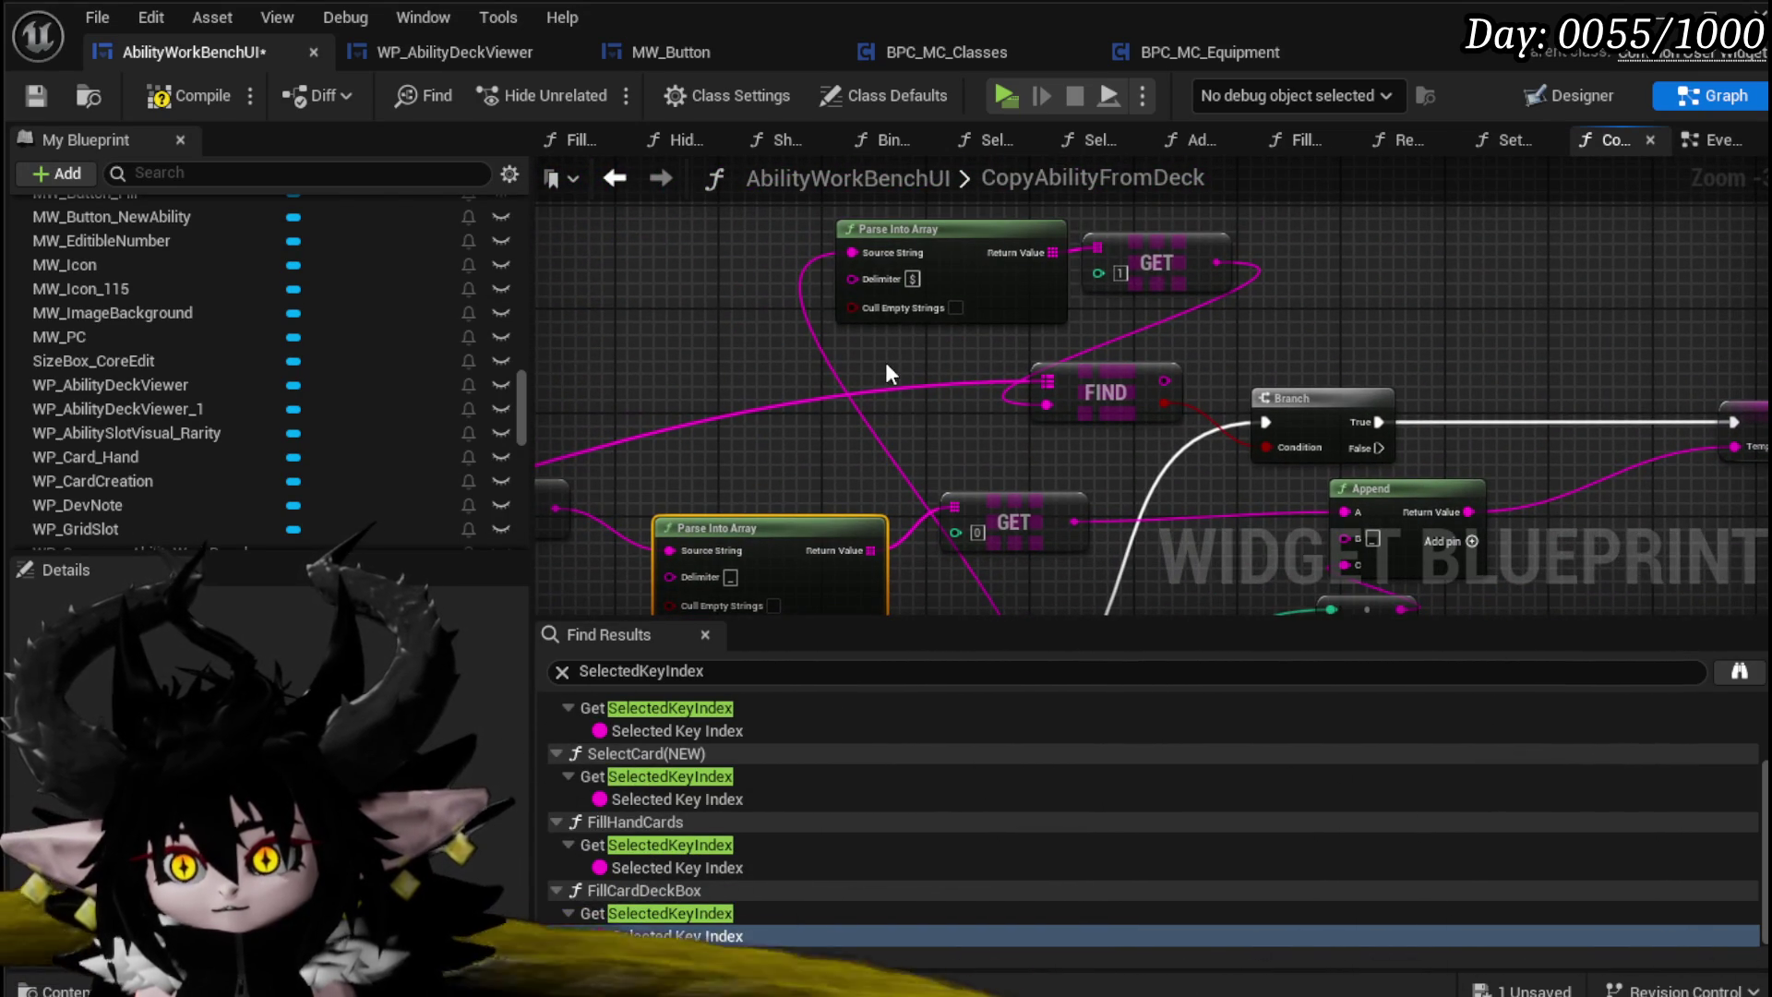
{"action": "left_click_drag", "start_coordinate": [879, 351], "coordinate": [1235, 202]}
{"action": "left_click_drag", "start_coordinate": [1032, 397], "coordinate": [996, 293]}
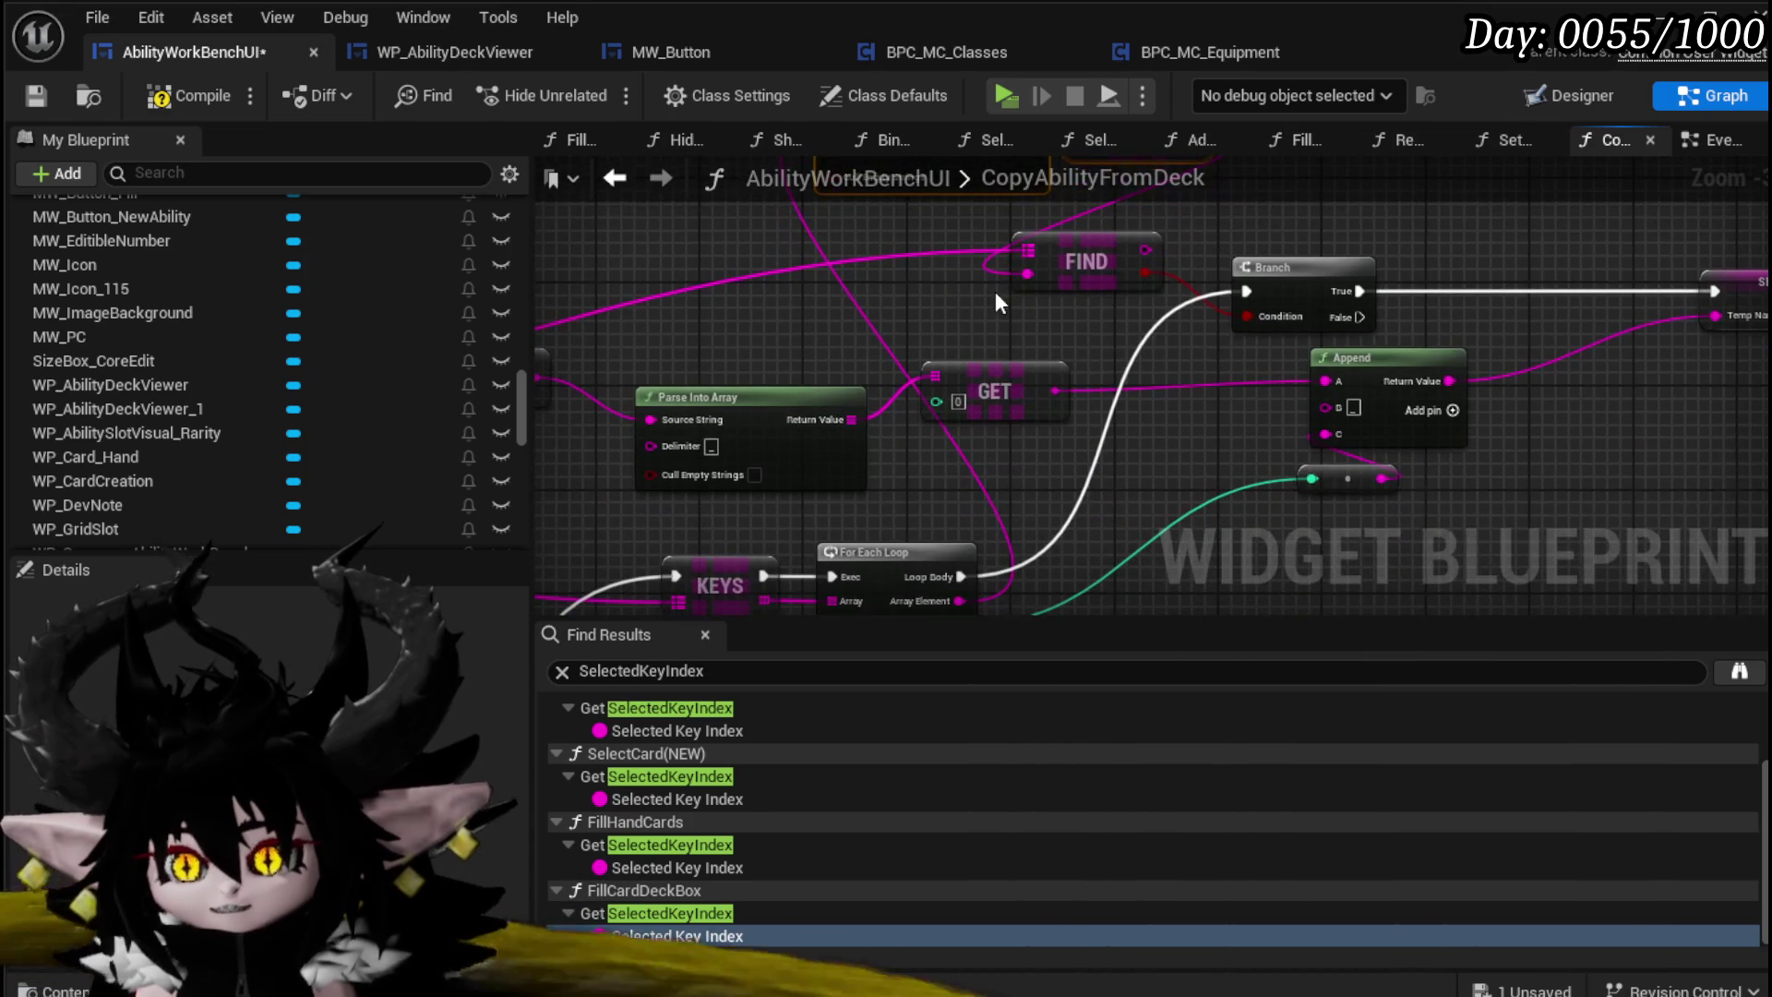
{"action": "left_click", "coordinate": [1086, 268]}
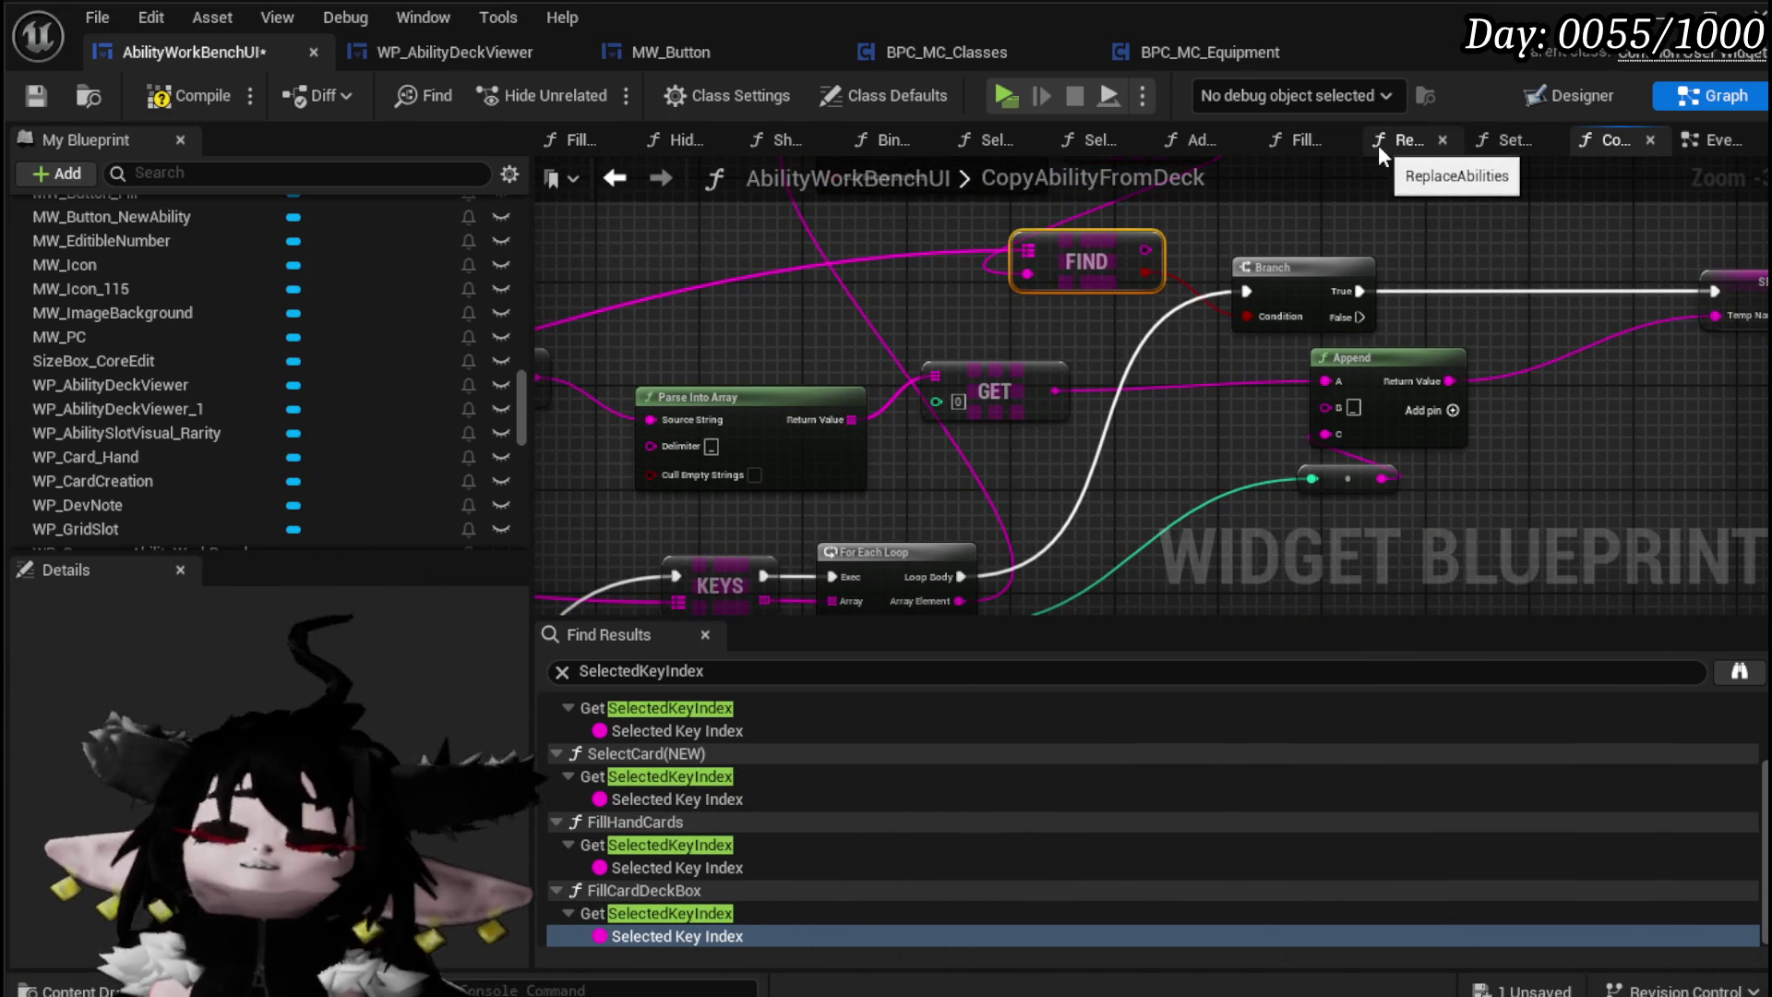
{"action": "mouse_move", "coordinate": [1340, 386]}
{"action": "left_mouse_down"}
{"action": "mouse_move", "coordinate": [1207, 350]}
{"action": "mouse_move", "coordinate": [1276, 332]}
{"action": "mouse_move", "coordinate": [1419, 358]}
{"action": "mouse_move", "coordinate": [1656, 357]}
{"action": "mouse_move", "coordinate": [1185, 303]}
{"action": "mouse_move", "coordinate": [1019, 357]}
{"action": "mouse_move", "coordinate": [1069, 250]}
{"action": "mouse_move", "coordinate": [1042, 362]}
{"action": "mouse_move", "coordinate": [1219, 200]}
{"action": "left_mouse_up"}
{"action": "mouse_move", "coordinate": [977, 421]}
{"action": "left_mouse_down"}
{"action": "mouse_move", "coordinate": [805, 418]}
{"action": "mouse_move", "coordinate": [1095, 310]}
{"action": "left_mouse_up"}
{"action": "mouse_move", "coordinate": [998, 374]}
{"action": "left_mouse_down"}
{"action": "mouse_move", "coordinate": [889, 373]}
{"action": "mouse_move", "coordinate": [960, 373]}
{"action": "mouse_move", "coordinate": [938, 373]}
{"action": "left_mouse_up"}
{"action": "mouse_move", "coordinate": [1087, 377]}
{"action": "left_mouse_down"}
{"action": "mouse_move", "coordinate": [1108, 569]}
{"action": "mouse_move", "coordinate": [1272, 603]}
{"action": "mouse_move", "coordinate": [1481, 580]}
{"action": "left_mouse_up"}
Step: Copy both Parse Into Array/GET pairs, paste them beside the For Each Loop, and arrange them
{"action": "left_click_drag", "start_coordinate": [783, 498], "coordinate": [1334, 337]}
{"action": "left_click_drag", "start_coordinate": [1503, 328], "coordinate": [1503, 328]}
{"action": "key", "text": "ctrl+c"}
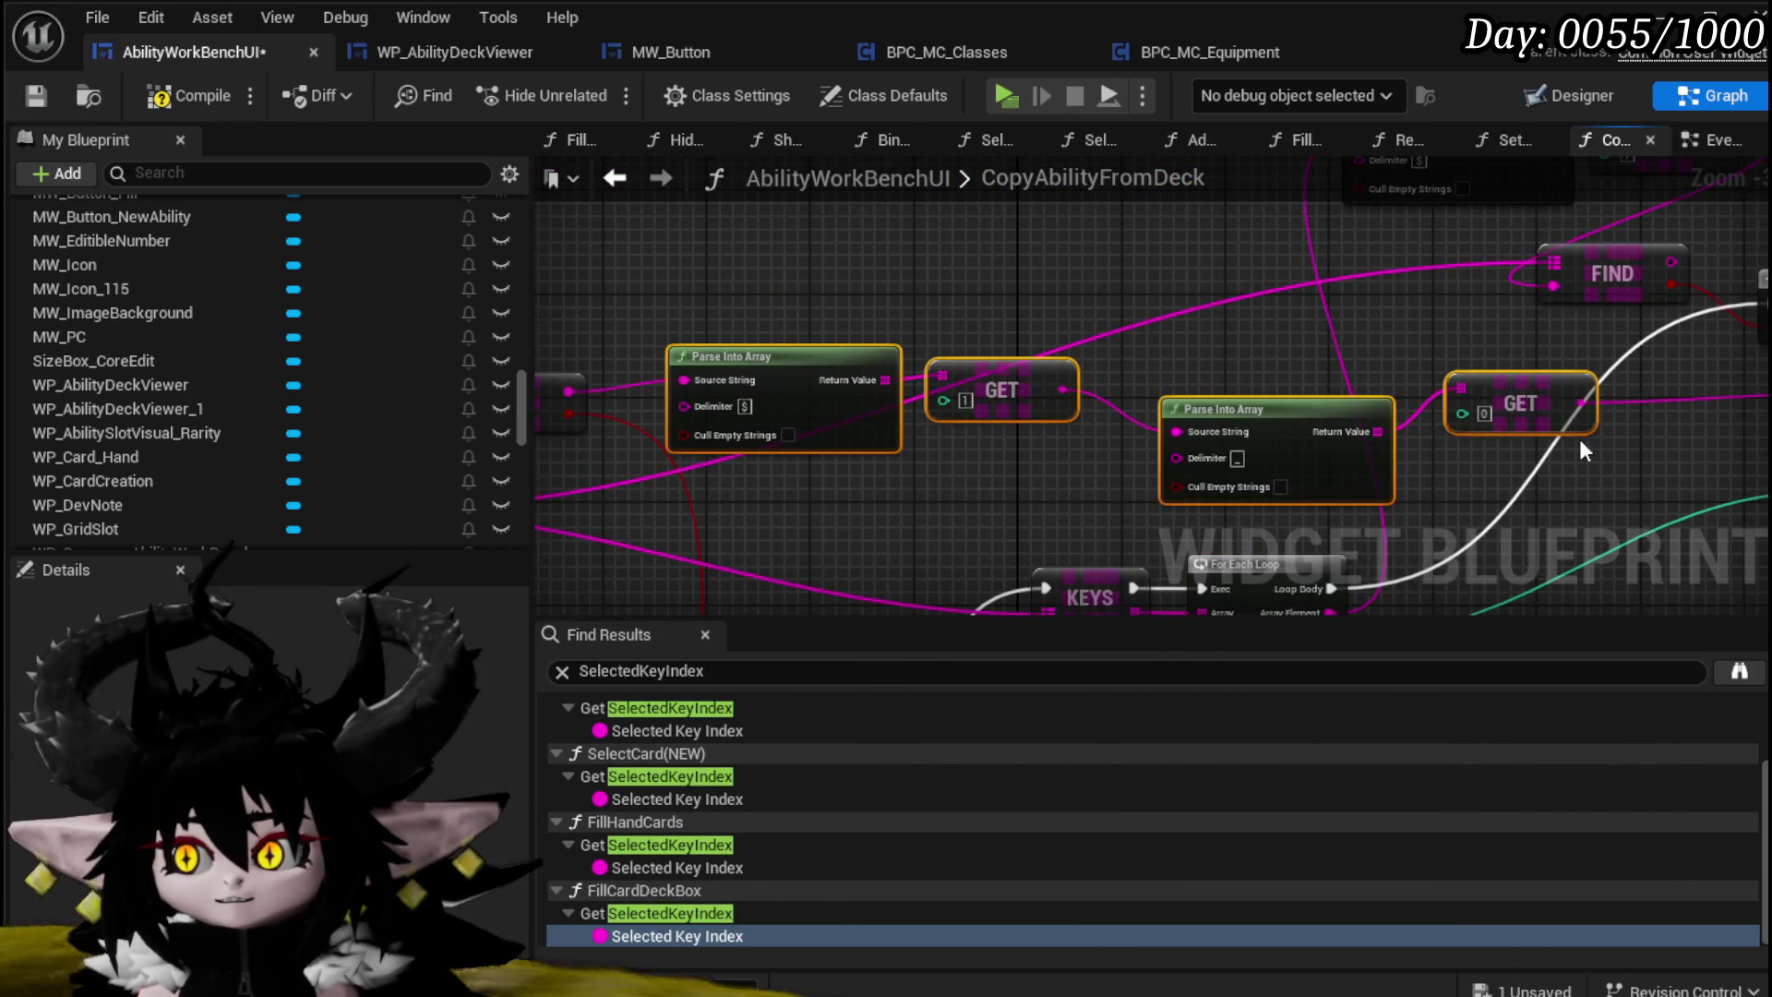
{"action": "left_click_drag", "start_coordinate": [1580, 439], "coordinate": [1112, 470]}
{"action": "key", "text": "ctrl+v"}
{"action": "left_click_drag", "start_coordinate": [869, 466], "coordinate": [999, 451]}
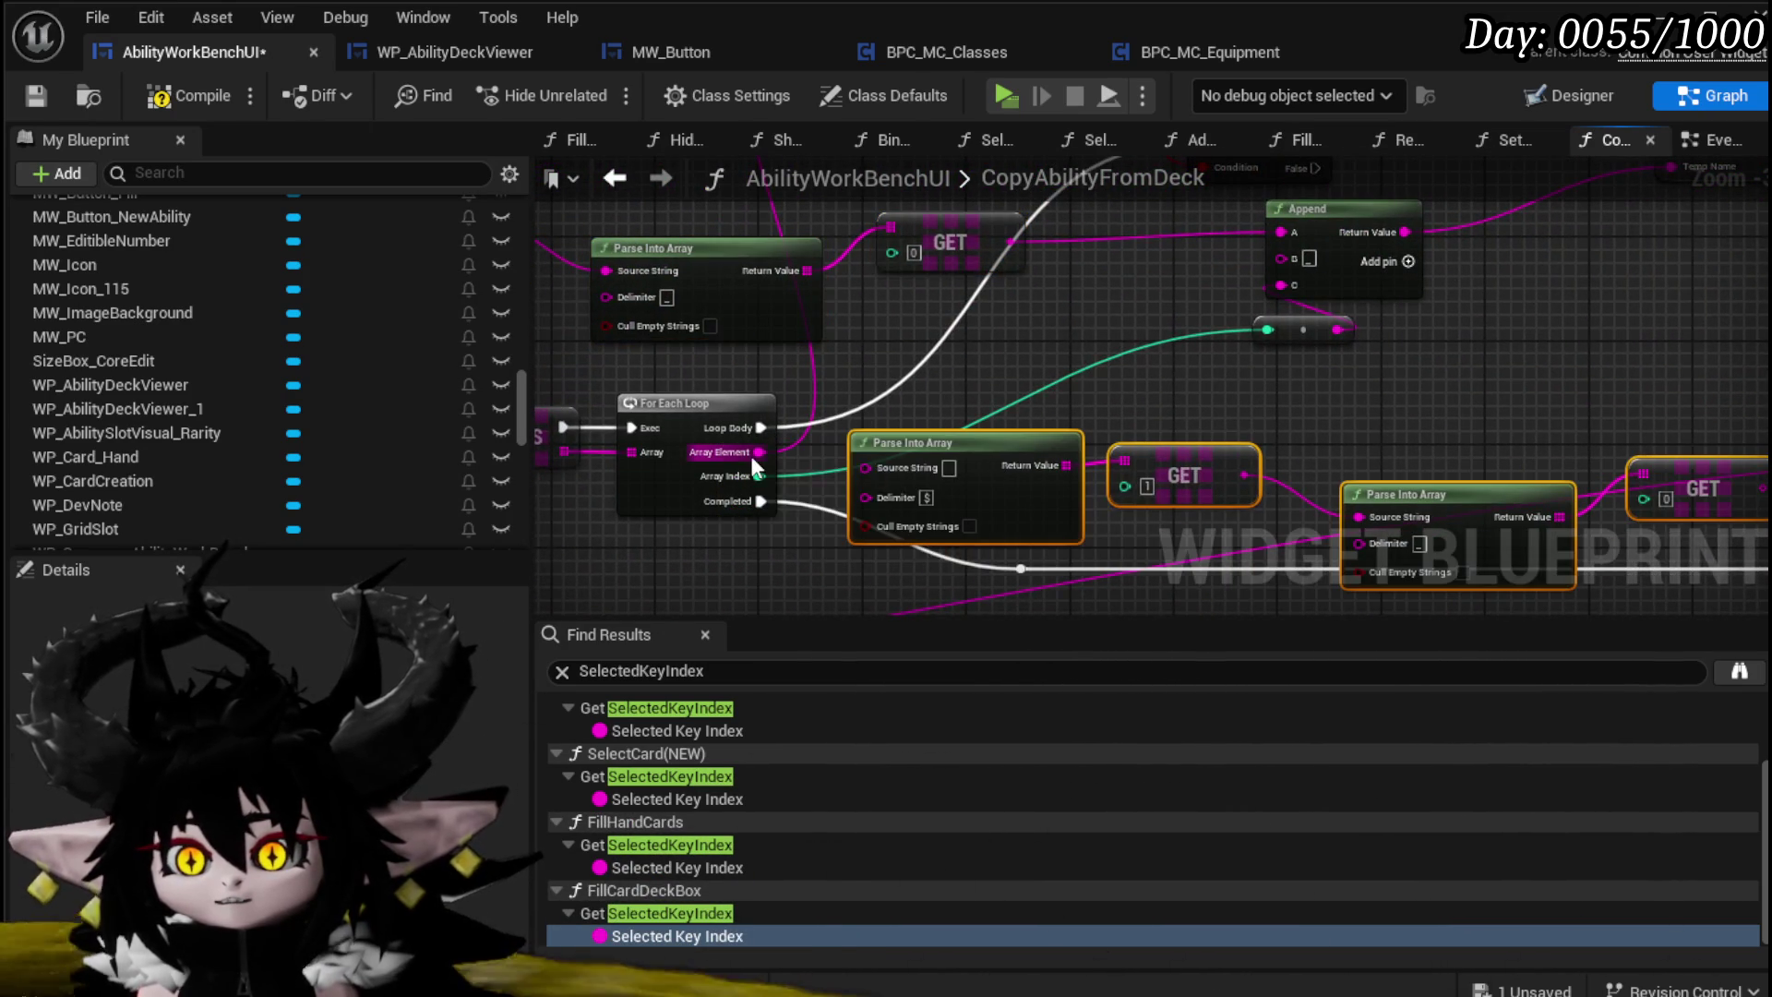
{"action": "scroll", "coordinate": [1276, 434], "scroll_direction": "down", "scroll_amount": 2}
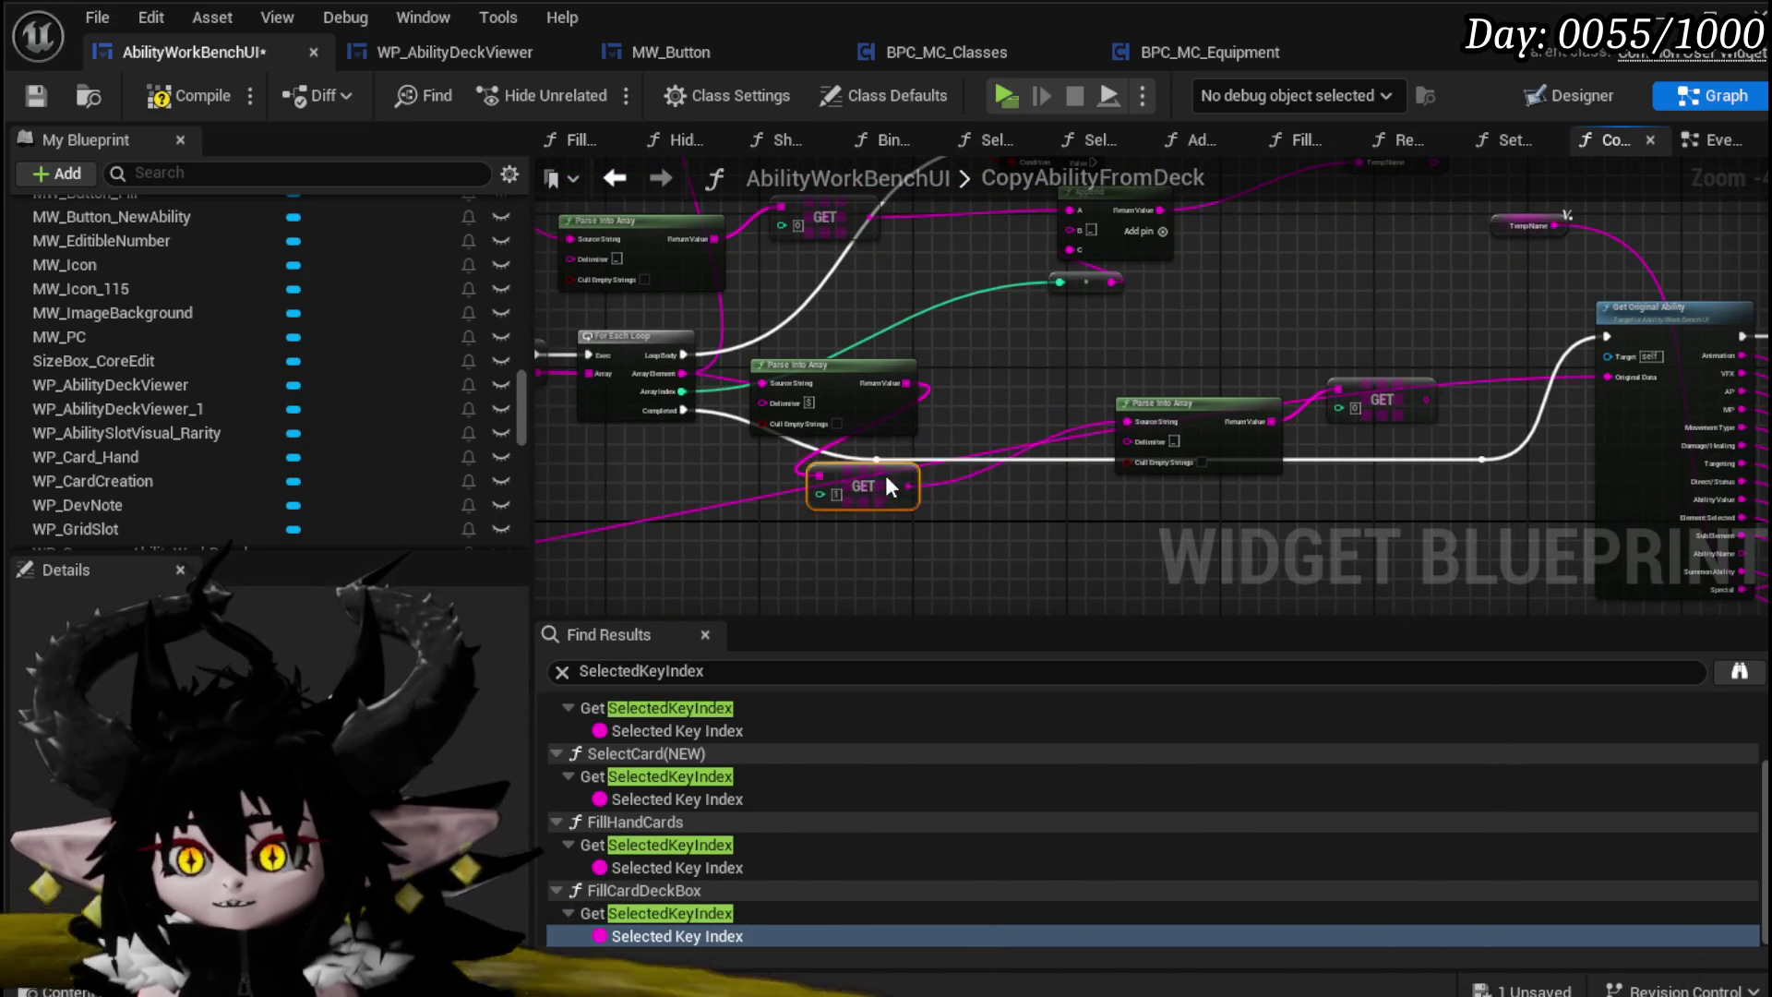
{"action": "mouse_move", "coordinate": [866, 461]}
{"action": "left_mouse_down"}
{"action": "mouse_move", "coordinate": [1048, 395]}
{"action": "mouse_move", "coordinate": [988, 376]}
{"action": "left_mouse_up"}
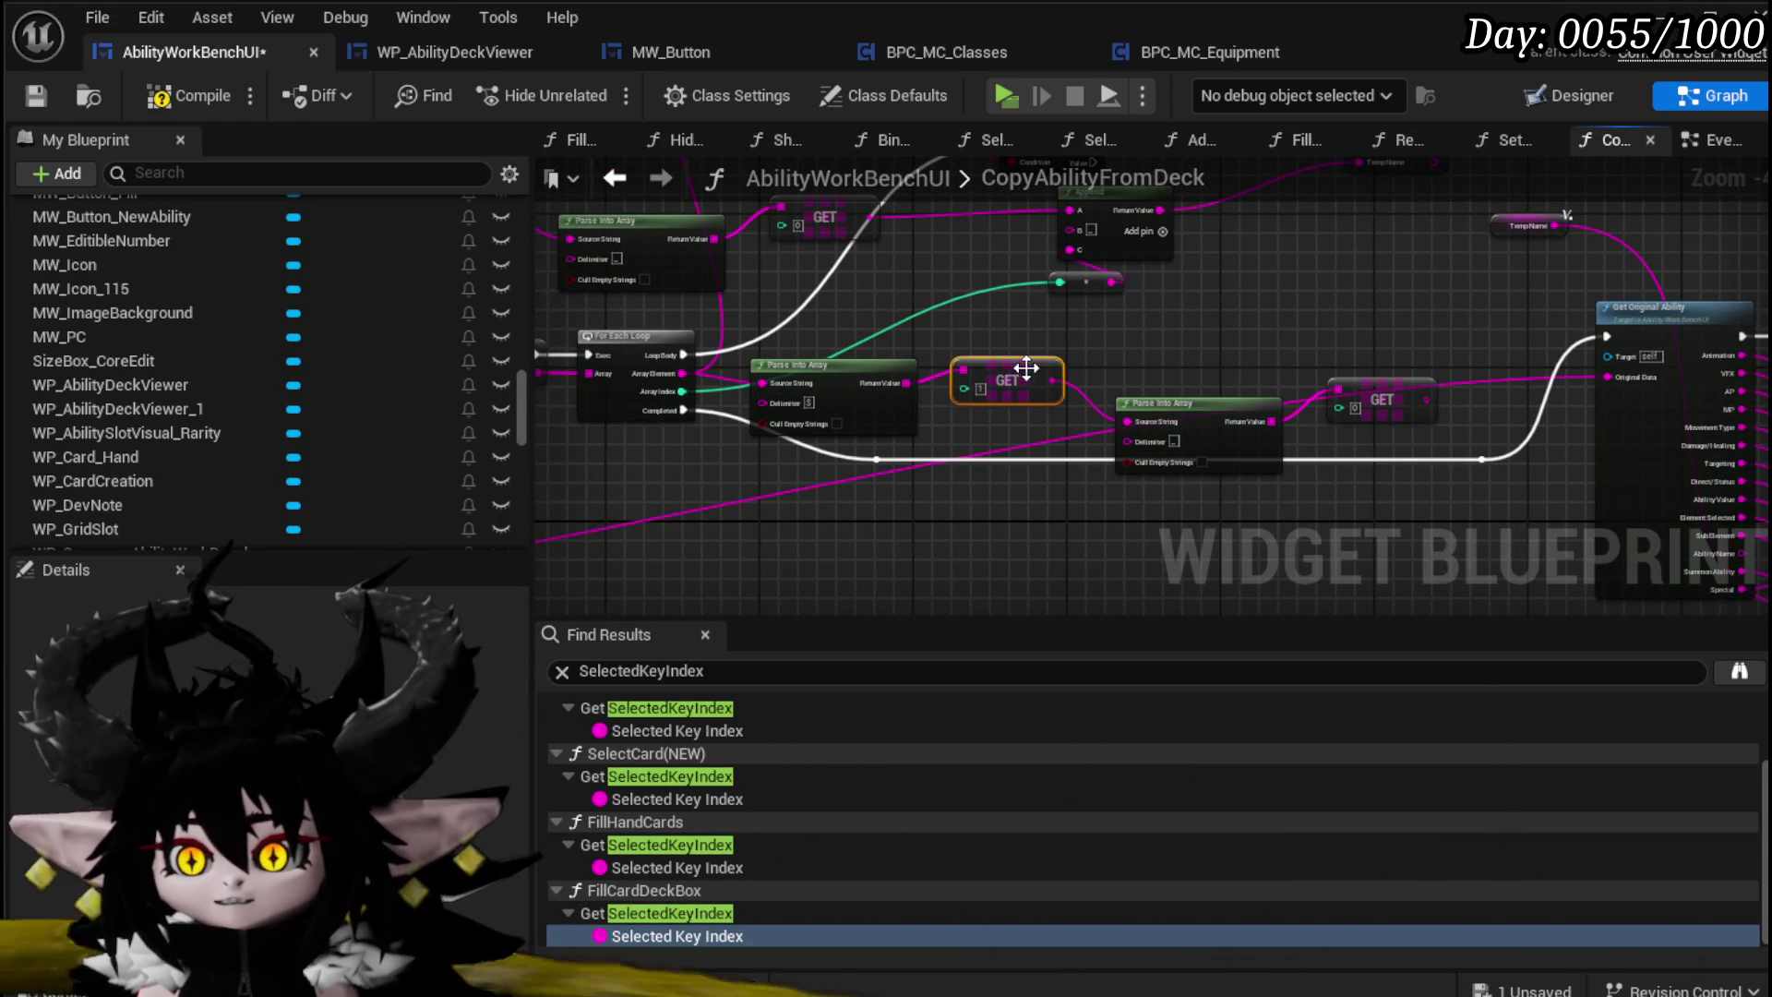
{"action": "left_click_drag", "start_coordinate": [1210, 426], "coordinate": [1189, 366]}
{"action": "mouse_move", "coordinate": [1335, 392]}
{"action": "left_mouse_down"}
{"action": "mouse_move", "coordinate": [1317, 390]}
{"action": "mouse_move", "coordinate": [1360, 466]}
{"action": "mouse_move", "coordinate": [1141, 334]}
{"action": "mouse_move", "coordinate": [829, 394]}
{"action": "mouse_move", "coordinate": [879, 518]}
{"action": "mouse_move", "coordinate": [1418, 522]}
{"action": "mouse_move", "coordinate": [1328, 464]}
{"action": "mouse_move", "coordinate": [1341, 495]}
{"action": "left_mouse_up"}
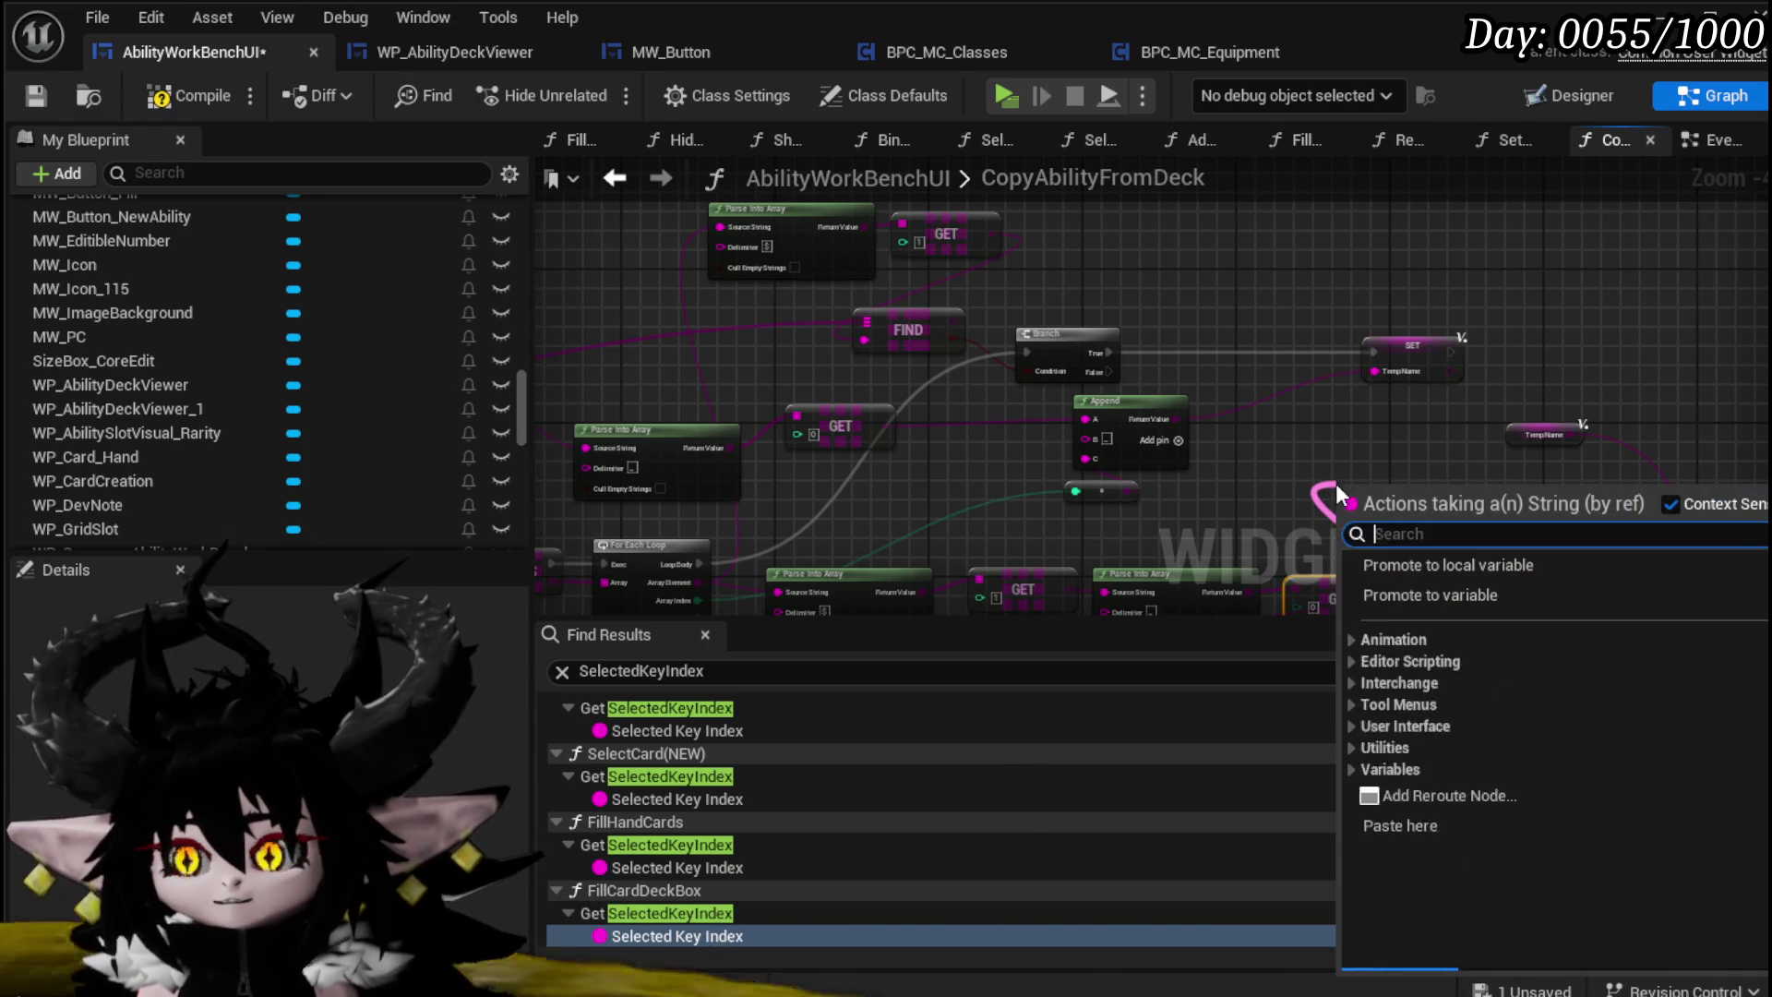
Step: Add an Equal, Case Insensitive (String) node feeding the Branch Condition and delete the old Parse Into Array/GET pair
{"action": "type", "text": "=="}
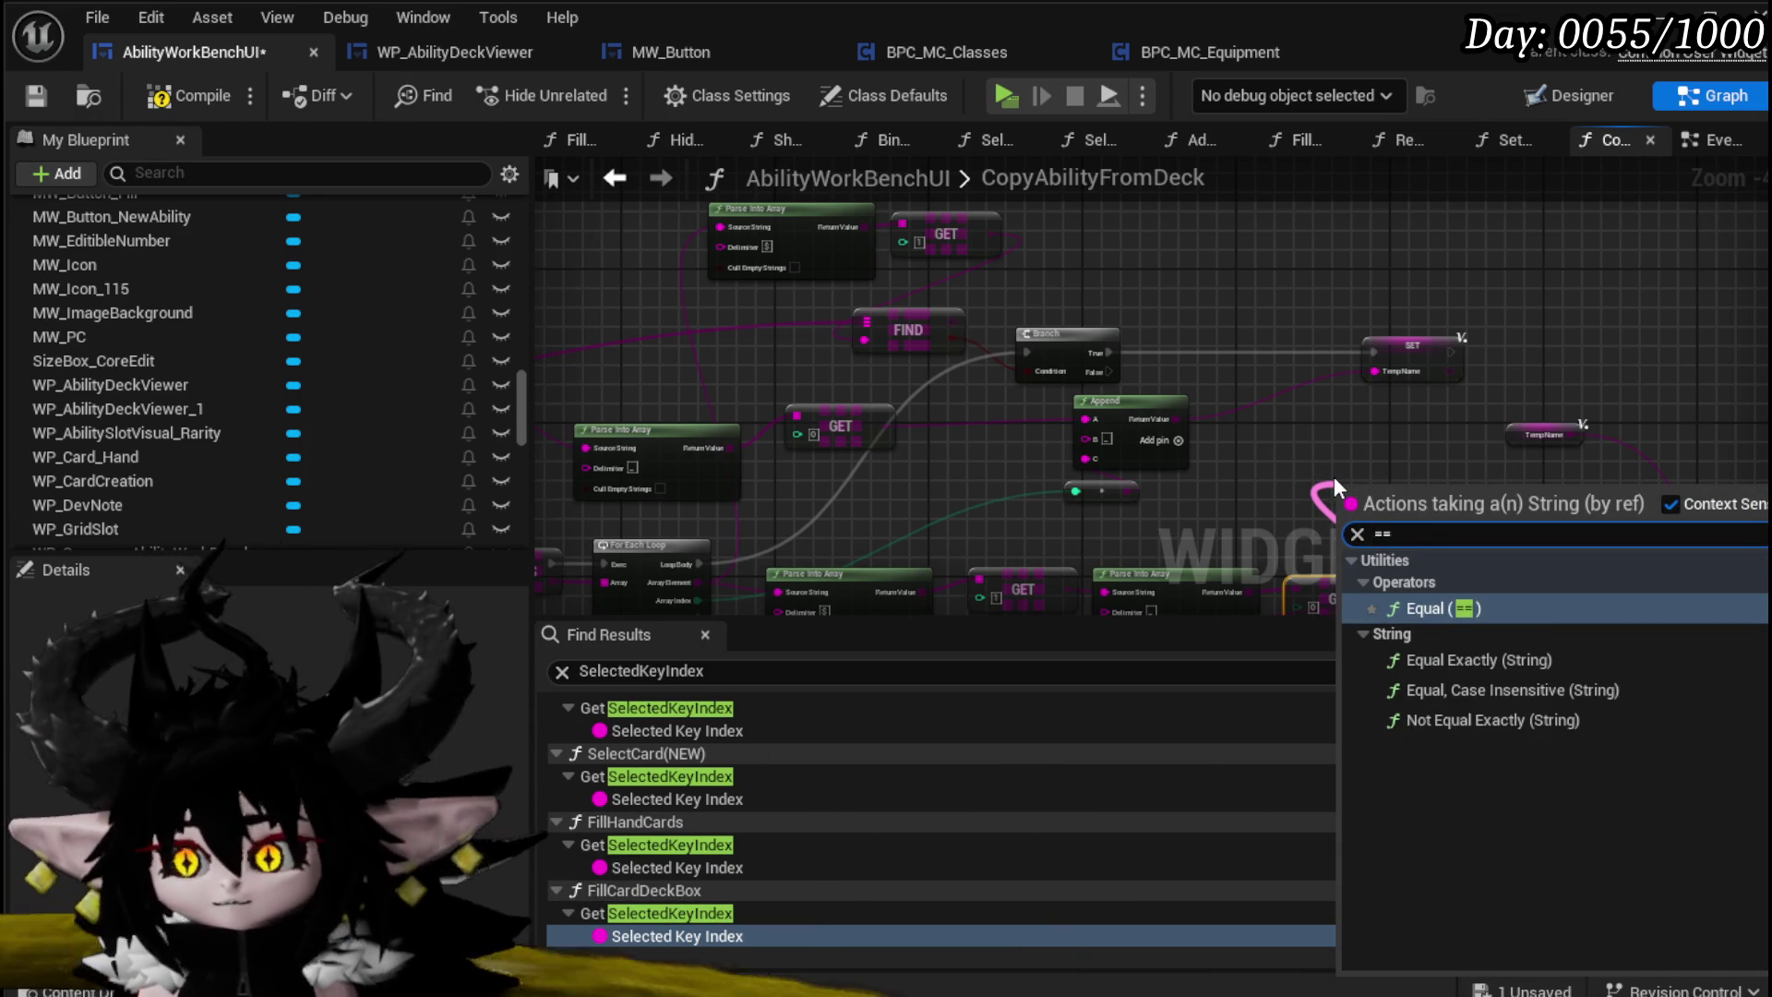
{"action": "left_click", "coordinate": [1631, 692]}
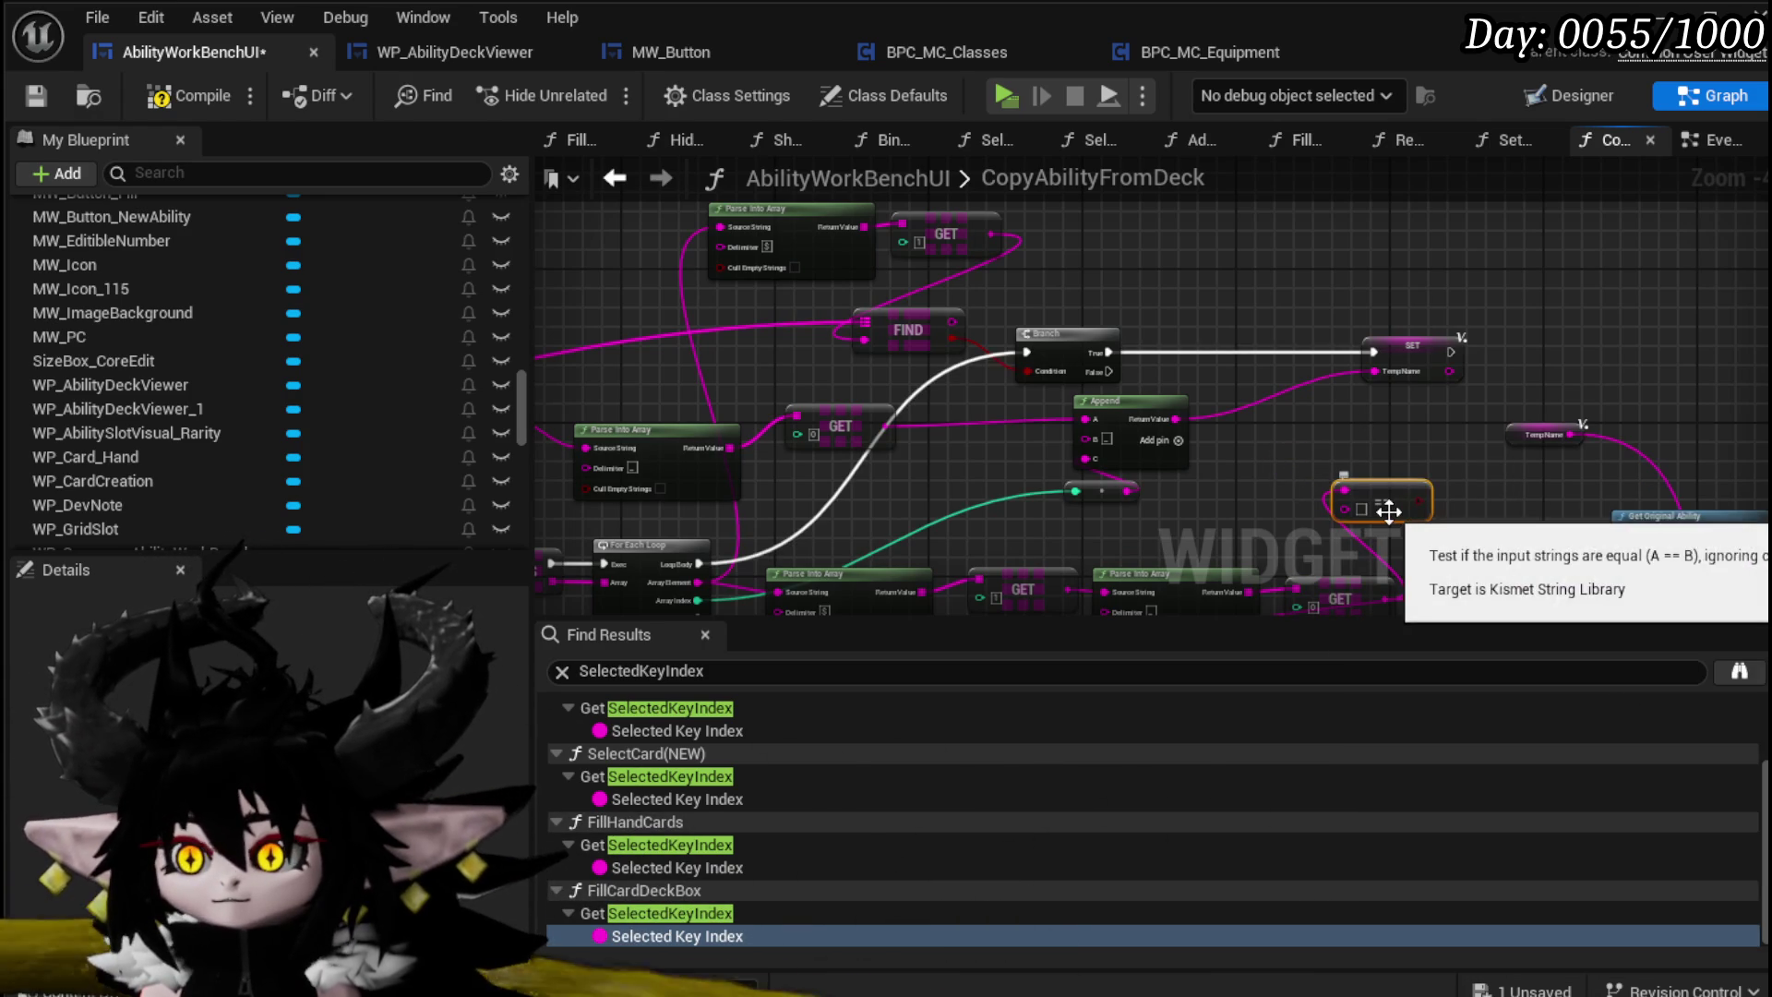
{"action": "mouse_move", "coordinate": [1420, 502]}
{"action": "left_mouse_down"}
{"action": "mouse_move", "coordinate": [1005, 376]}
{"action": "mouse_move", "coordinate": [1034, 368]}
{"action": "left_mouse_up"}
{"action": "left_click", "coordinate": [905, 328]}
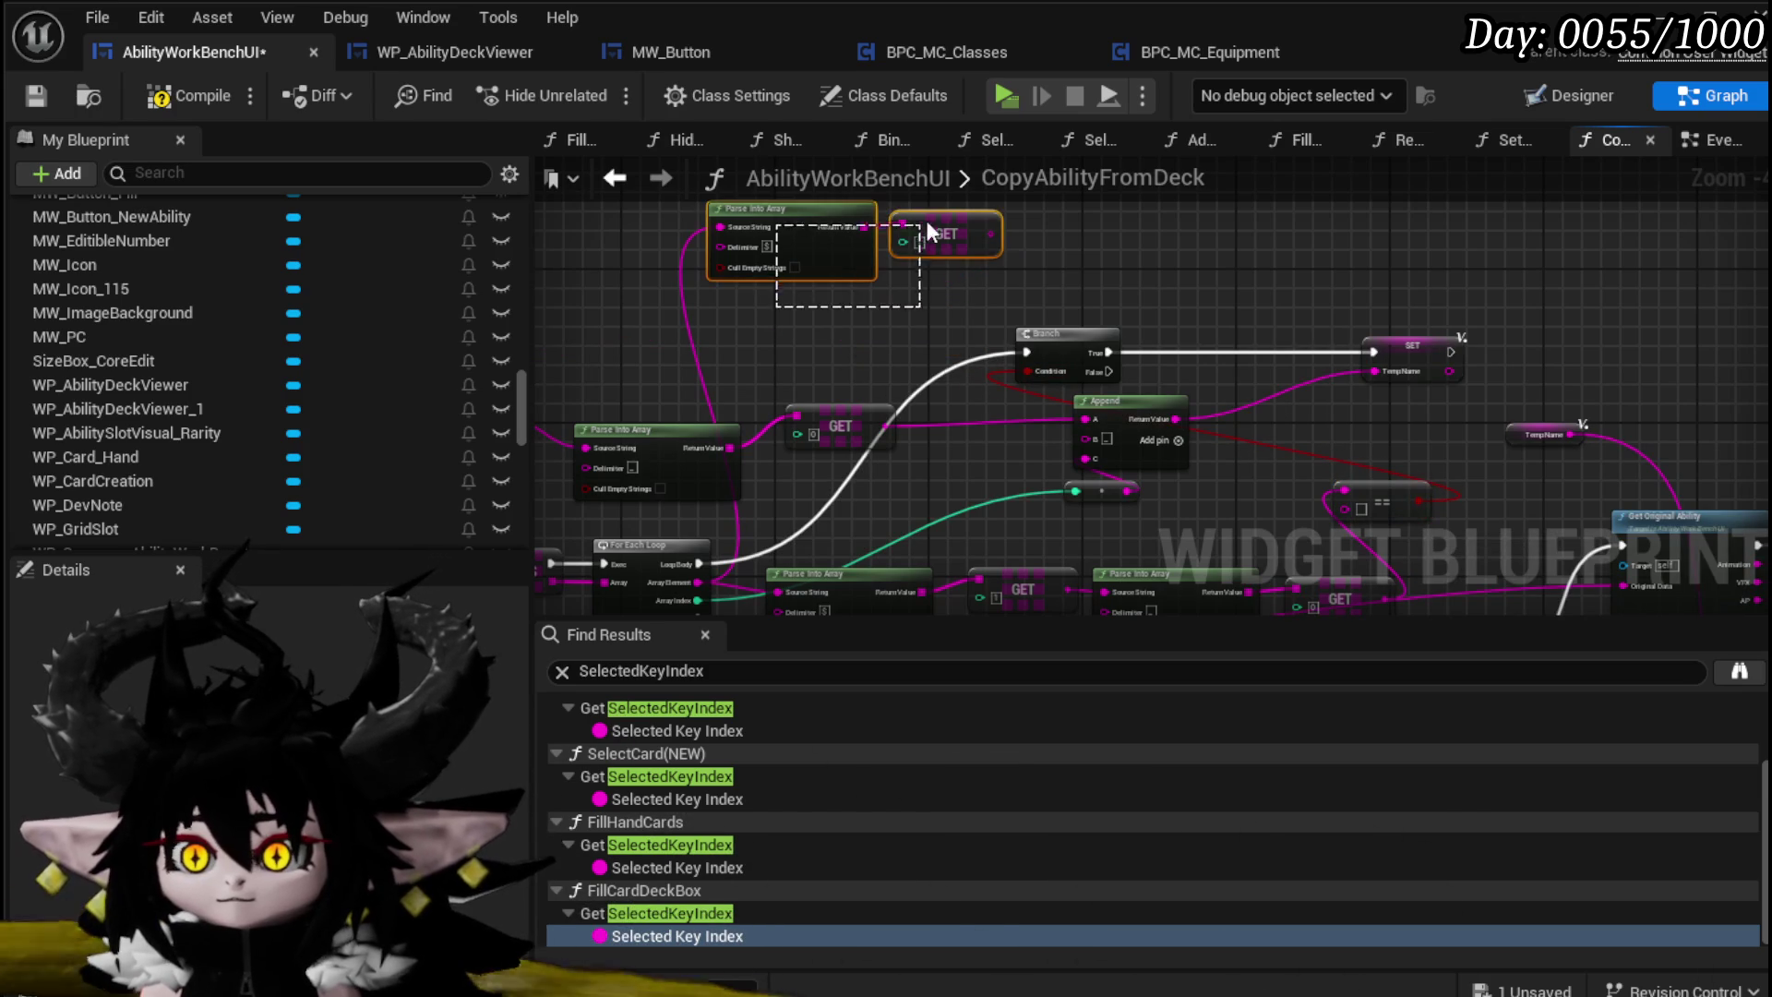
{"action": "left_click_drag", "start_coordinate": [927, 226], "coordinate": [927, 225]}
{"action": "key", "text": "Delete"}
Step: Rearrange the Branch, == comparison, Parse Into Array and GET nodes
{"action": "left_click_drag", "start_coordinate": [854, 334], "coordinate": [1052, 322]}
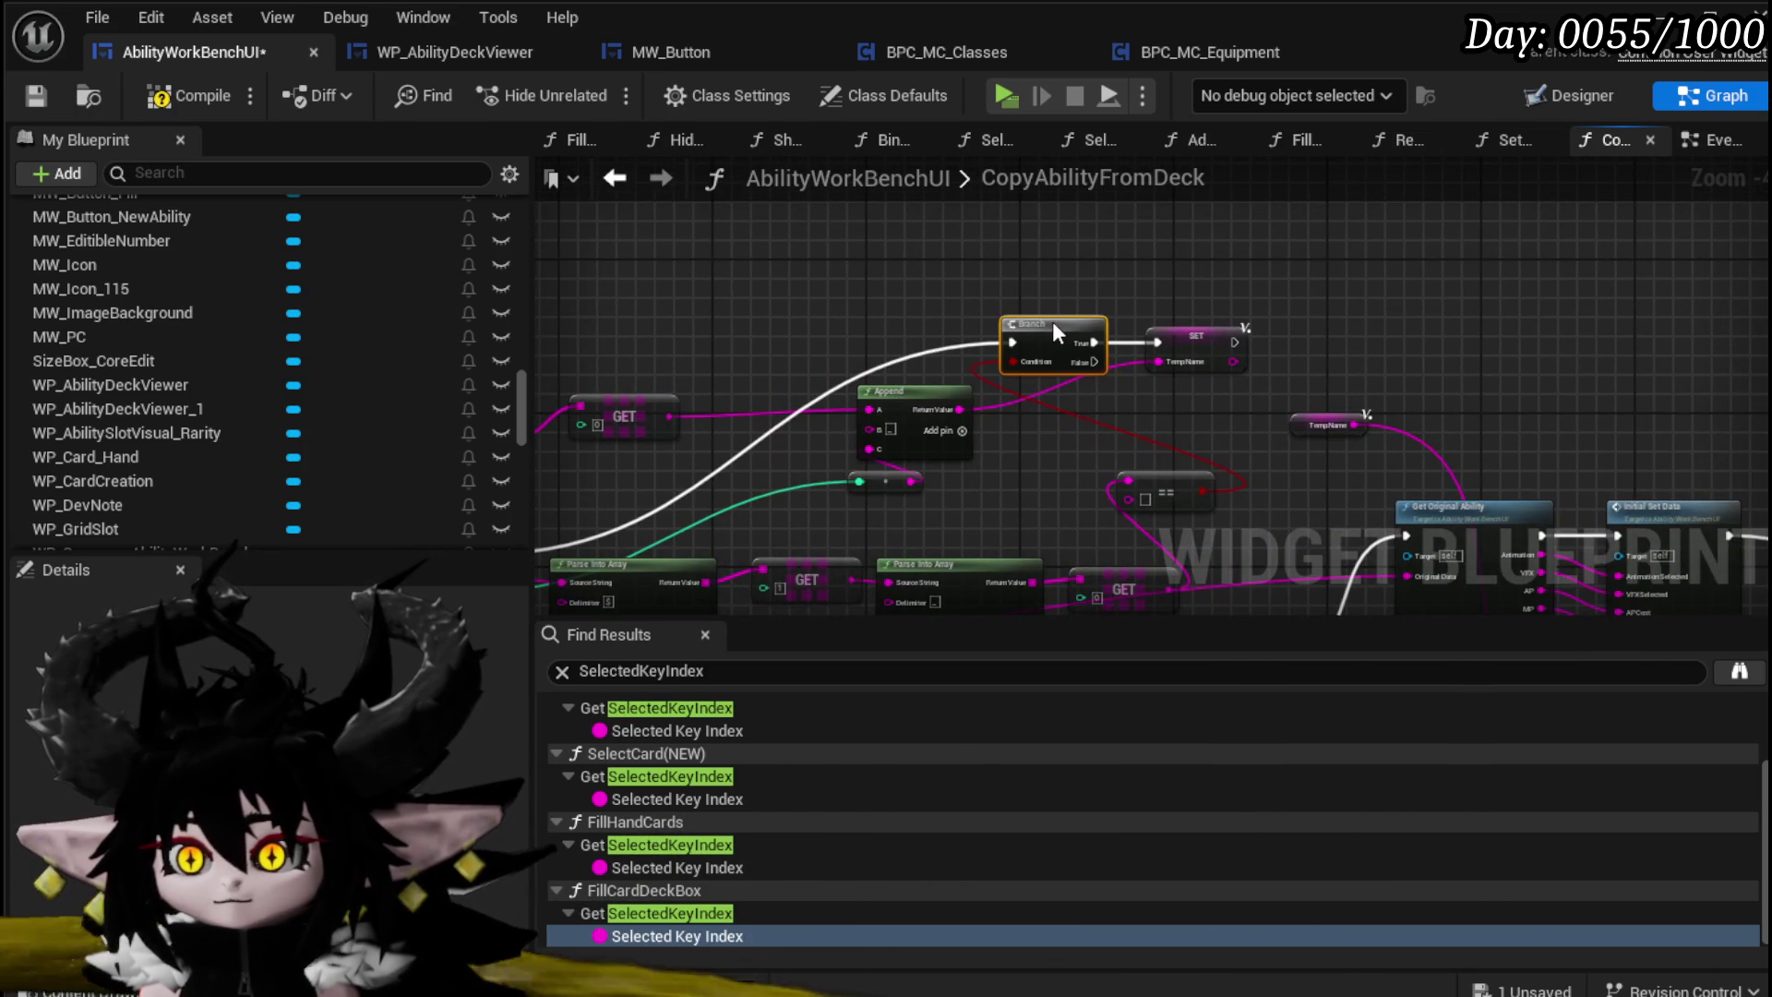
{"action": "mouse_move", "coordinate": [1165, 487]}
{"action": "left_mouse_down"}
{"action": "mouse_move", "coordinate": [1137, 502]}
{"action": "mouse_move", "coordinate": [1150, 395]}
{"action": "mouse_move", "coordinate": [1214, 348]}
{"action": "mouse_move", "coordinate": [877, 312]}
{"action": "mouse_move", "coordinate": [914, 282]}
{"action": "mouse_move", "coordinate": [1293, 185]}
{"action": "mouse_move", "coordinate": [1117, 139]}
{"action": "mouse_move", "coordinate": [945, 317]}
{"action": "mouse_move", "coordinate": [960, 467]}
{"action": "mouse_move", "coordinate": [910, 408]}
{"action": "mouse_move", "coordinate": [831, 387]}
{"action": "mouse_move", "coordinate": [874, 438]}
{"action": "left_mouse_up"}
{"action": "left_click_drag", "start_coordinate": [720, 509], "coordinate": [766, 342]}
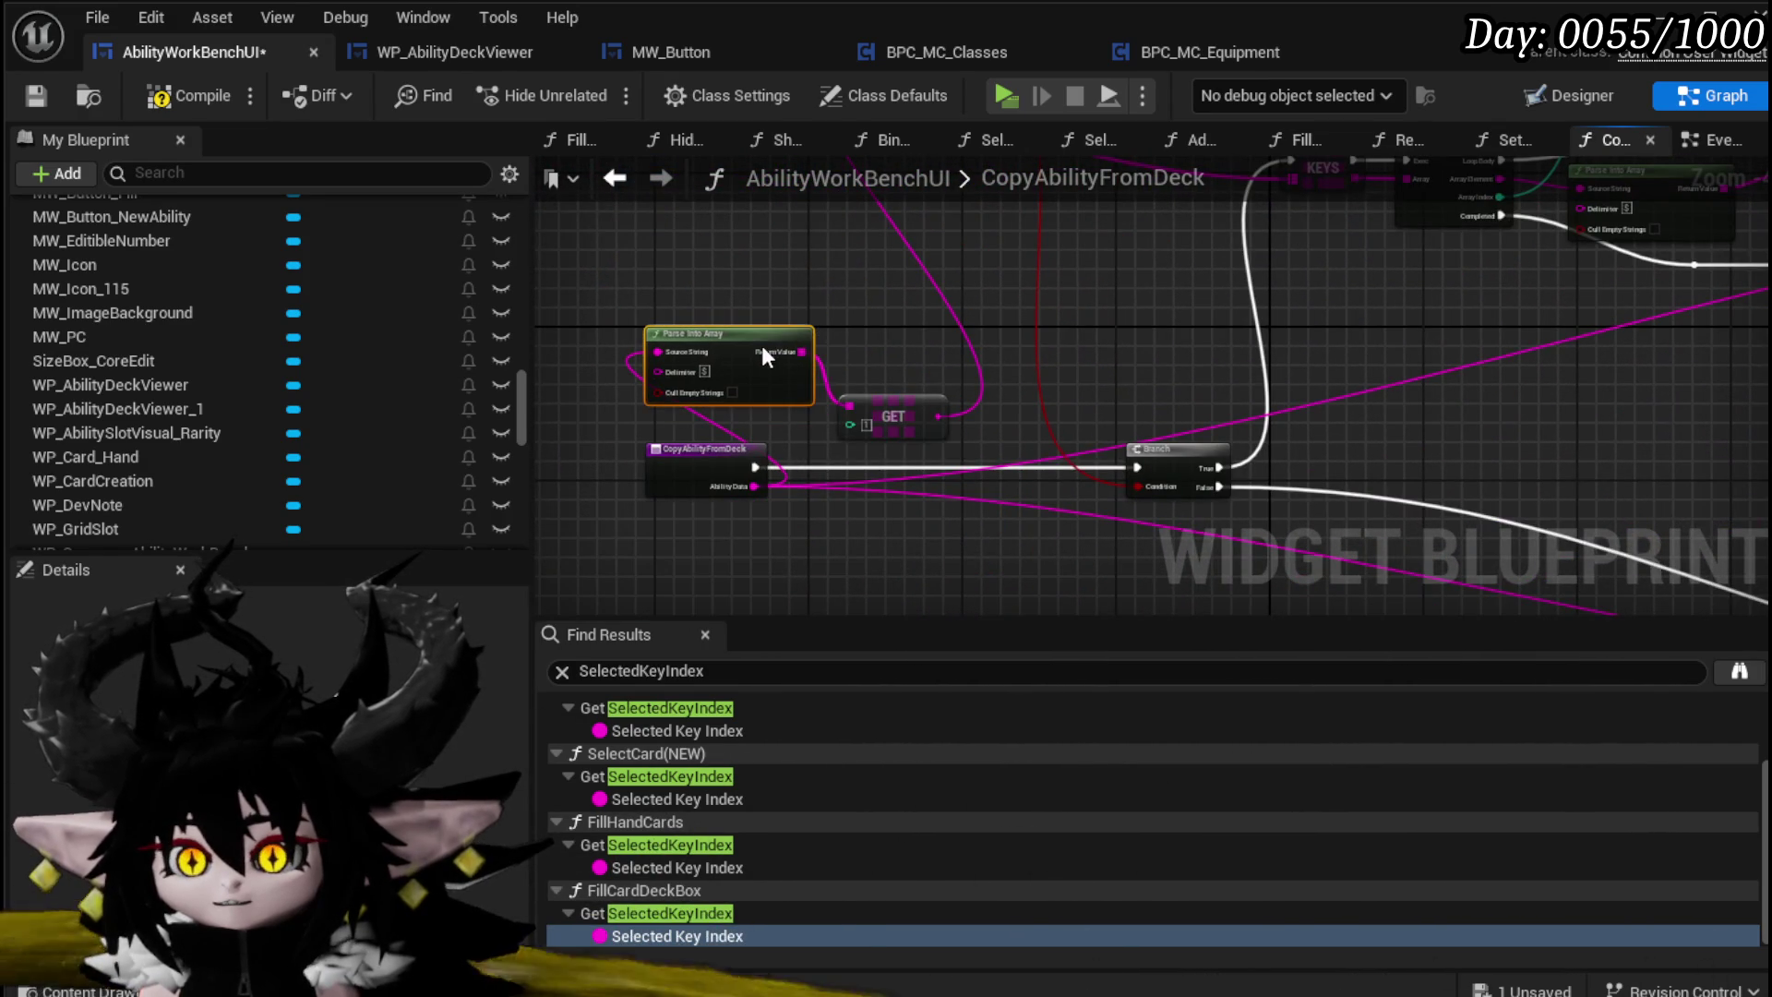
{"action": "left_click_drag", "start_coordinate": [885, 407], "coordinate": [864, 290]}
{"action": "left_click_drag", "start_coordinate": [1085, 332], "coordinate": [1053, 450]}
{"action": "left_click", "coordinate": [992, 406]}
Step: Drop the dangling wire, shift the integer-to-string node right, and inspect the Temp Name variable
{"action": "mouse_move", "coordinate": [975, 404]}
{"action": "left_mouse_down"}
{"action": "mouse_move", "coordinate": [897, 434]}
{"action": "mouse_move", "coordinate": [909, 471]}
{"action": "mouse_move", "coordinate": [1329, 238]}
{"action": "mouse_move", "coordinate": [1376, 504]}
{"action": "mouse_move", "coordinate": [924, 417]}
{"action": "mouse_move", "coordinate": [1084, 307]}
{"action": "left_mouse_up"}
{"action": "mouse_move", "coordinate": [1507, 375]}
{"action": "left_mouse_down"}
{"action": "mouse_move", "coordinate": [785, 318]}
{"action": "mouse_move", "coordinate": [986, 423]}
{"action": "left_mouse_up"}
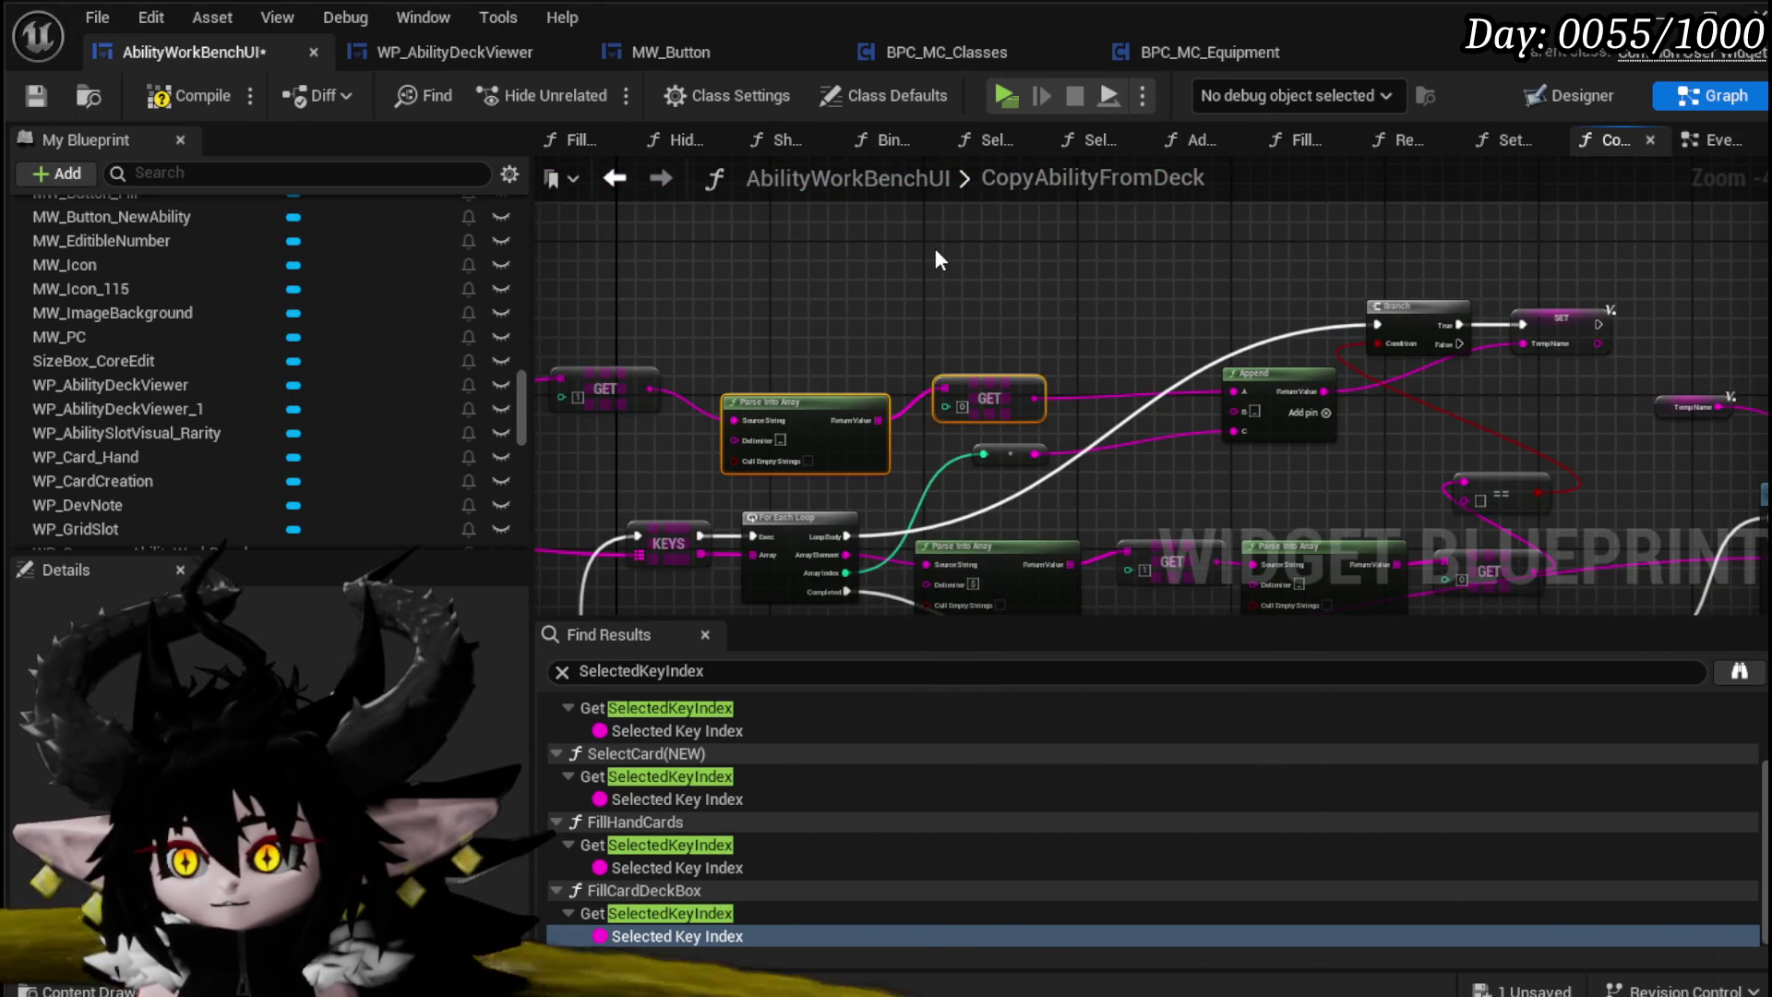
{"action": "left_click", "coordinate": [937, 258]}
{"action": "mouse_move", "coordinate": [937, 259]}
{"action": "left_mouse_down"}
{"action": "mouse_move", "coordinate": [868, 469]}
{"action": "mouse_move", "coordinate": [1431, 147]}
{"action": "mouse_move", "coordinate": [1751, 406]}
{"action": "mouse_move", "coordinate": [1300, 358]}
{"action": "mouse_move", "coordinate": [1487, 369]}
{"action": "mouse_move", "coordinate": [906, 279]}
{"action": "mouse_move", "coordinate": [1203, 434]}
{"action": "mouse_move", "coordinate": [1233, 485]}
{"action": "mouse_move", "coordinate": [1216, 480]}
{"action": "left_mouse_up"}
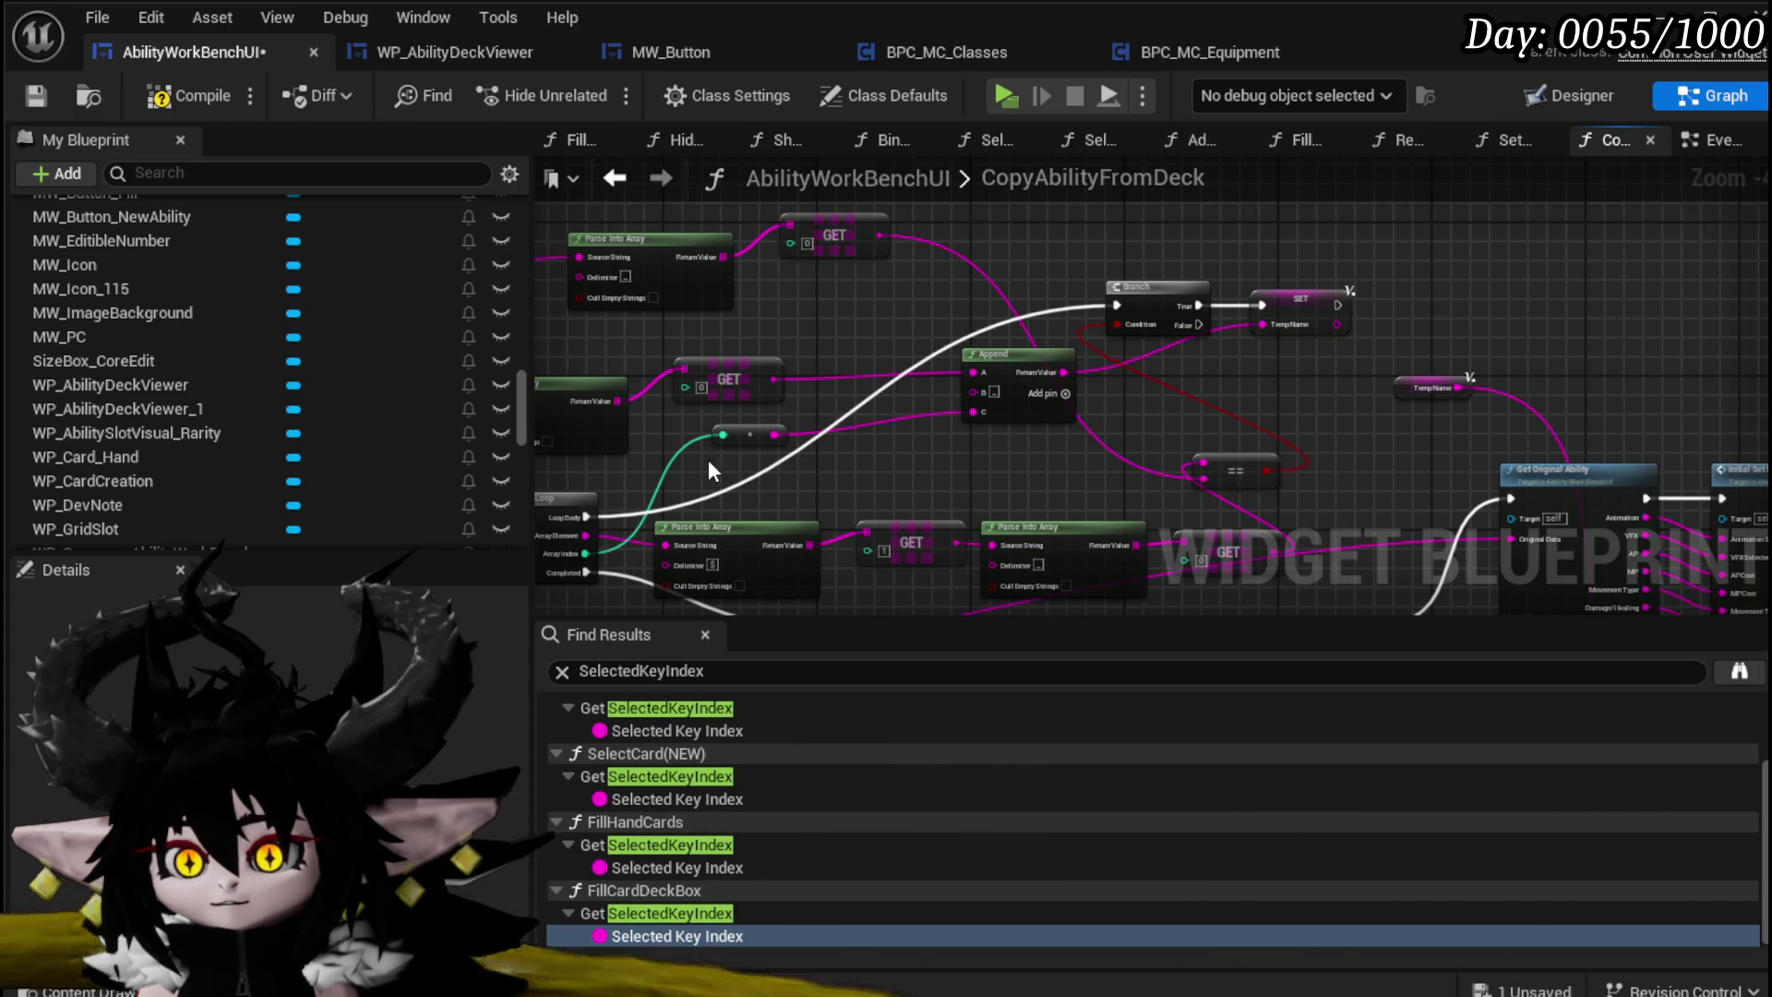
{"action": "left_click_drag", "start_coordinate": [738, 438], "coordinate": [854, 448]}
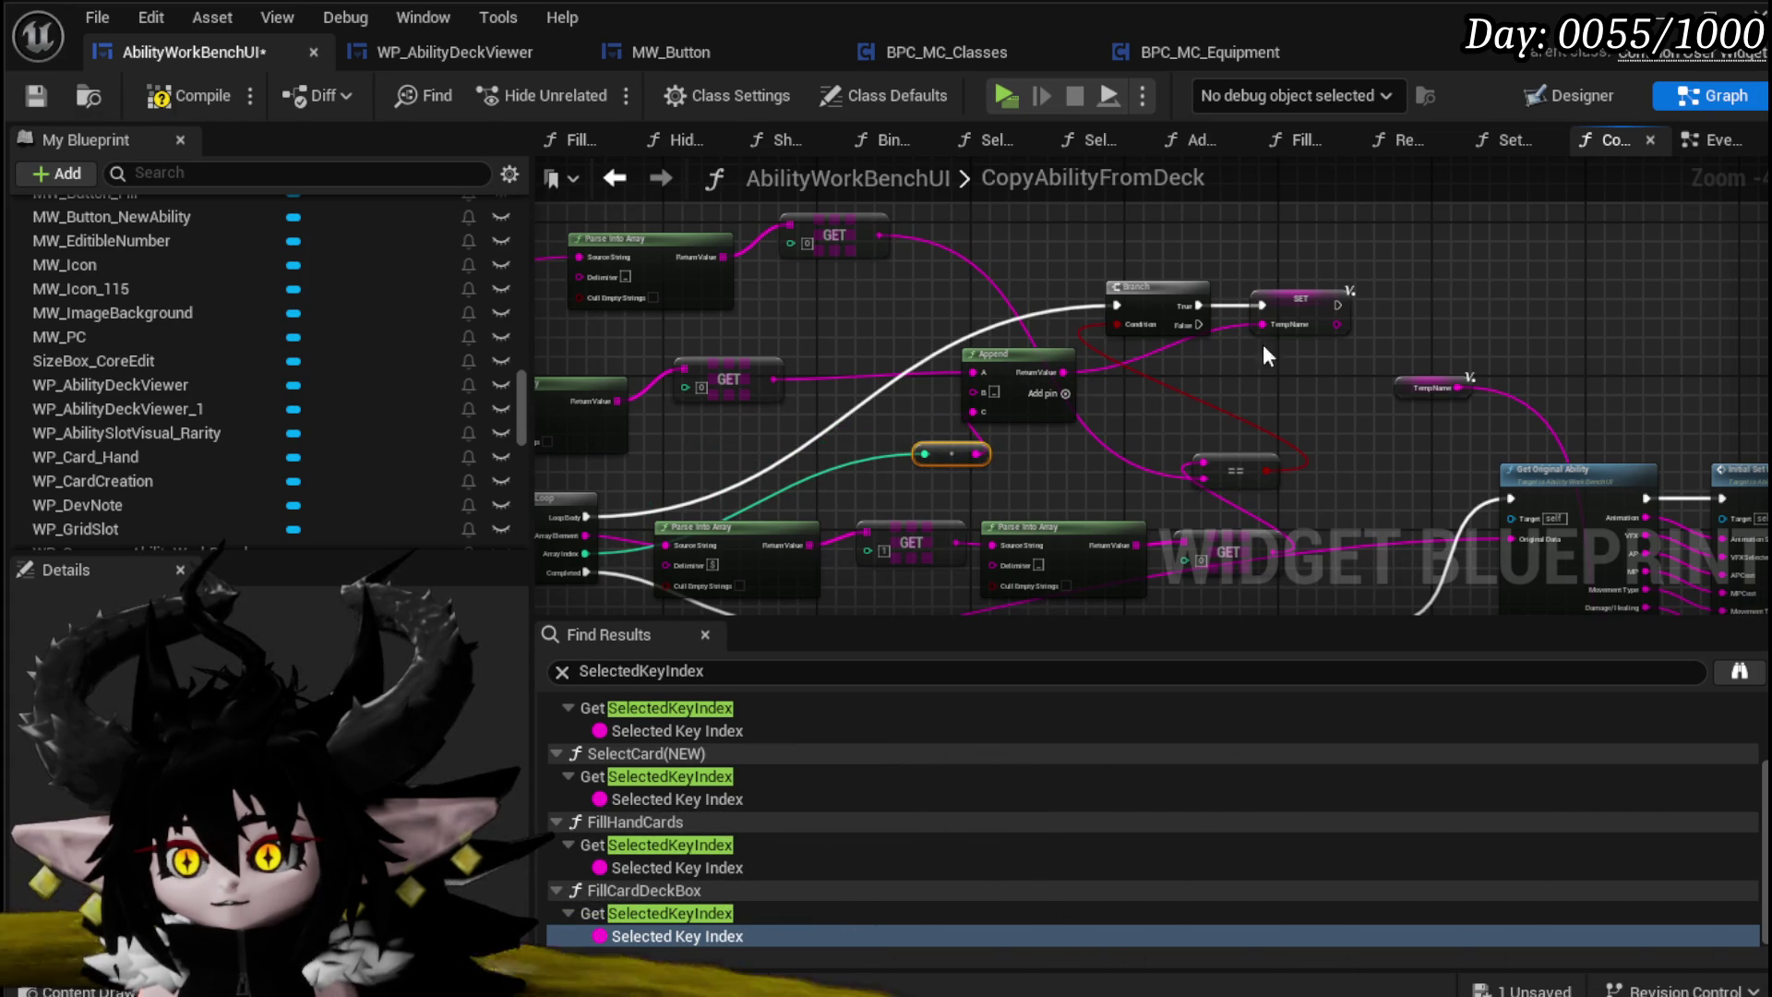
{"action": "left_click", "coordinate": [1339, 314]}
{"action": "mouse_move", "coordinate": [778, 350]}
{"action": "left_mouse_down"}
{"action": "mouse_move", "coordinate": [1364, 319]}
{"action": "mouse_move", "coordinate": [1032, 442]}
{"action": "mouse_move", "coordinate": [1021, 514]}
{"action": "mouse_move", "coordinate": [563, 508]}
{"action": "left_mouse_up"}
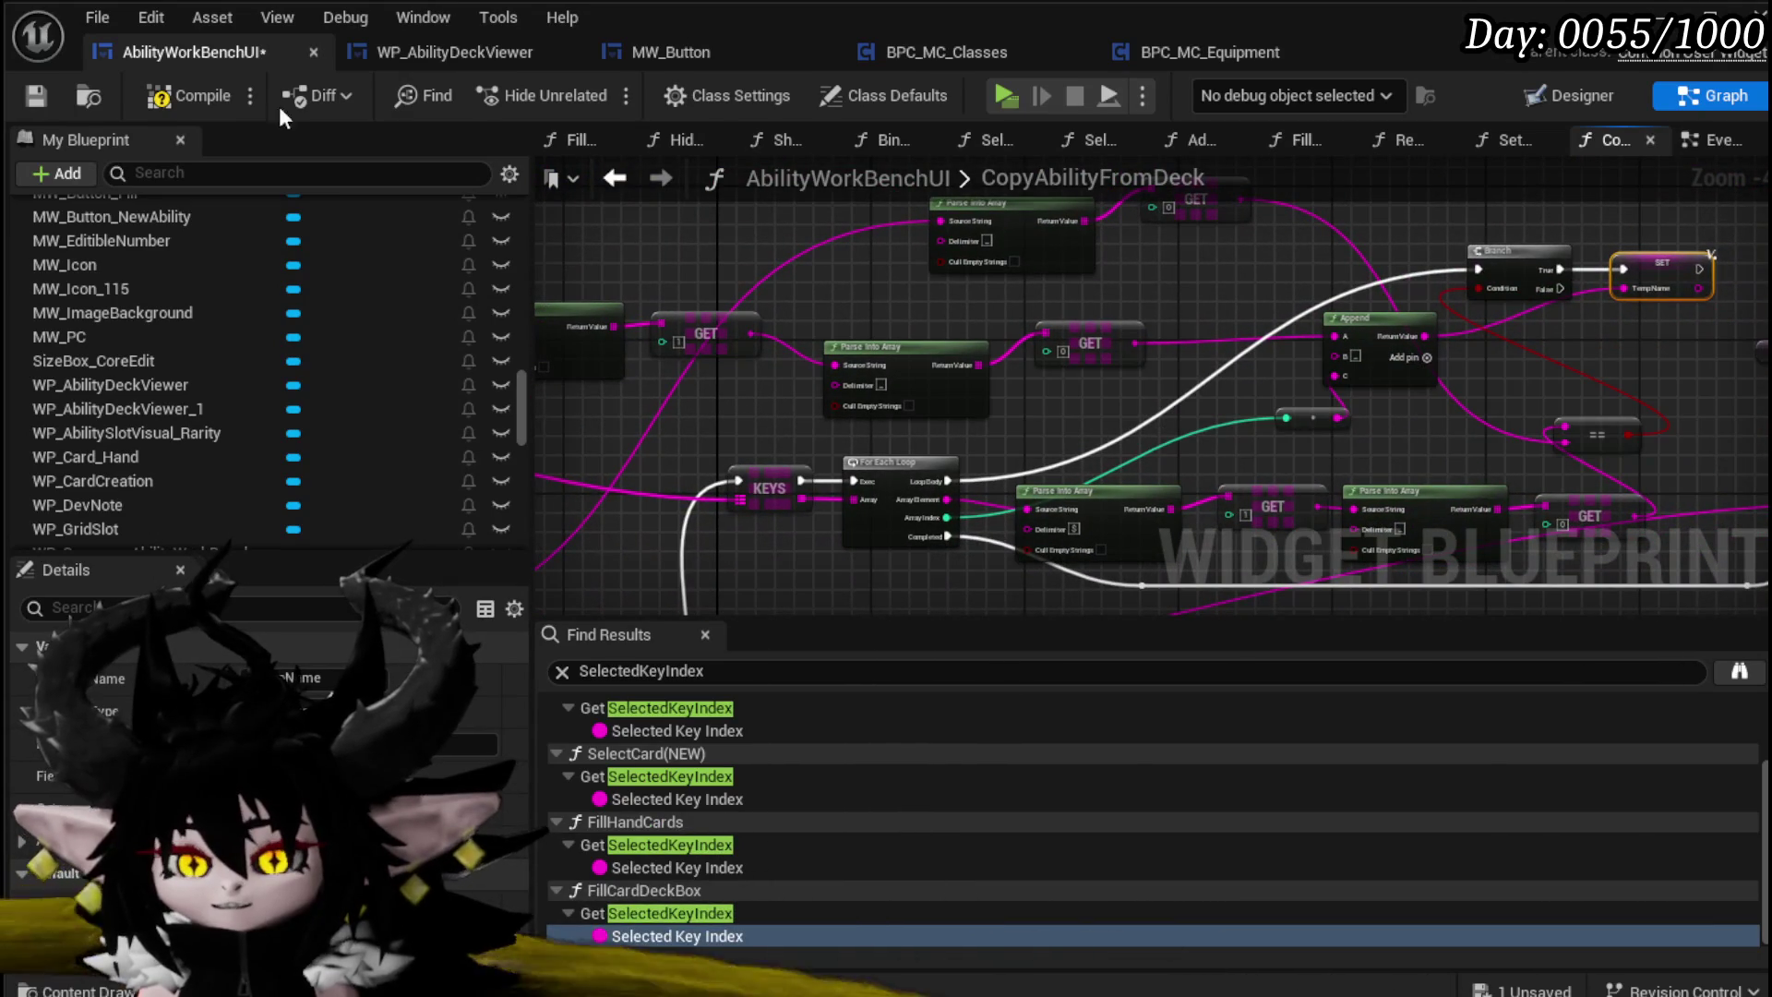
{"action": "left_click", "coordinate": [198, 97]}
{"action": "left_click", "coordinate": [37, 96]}
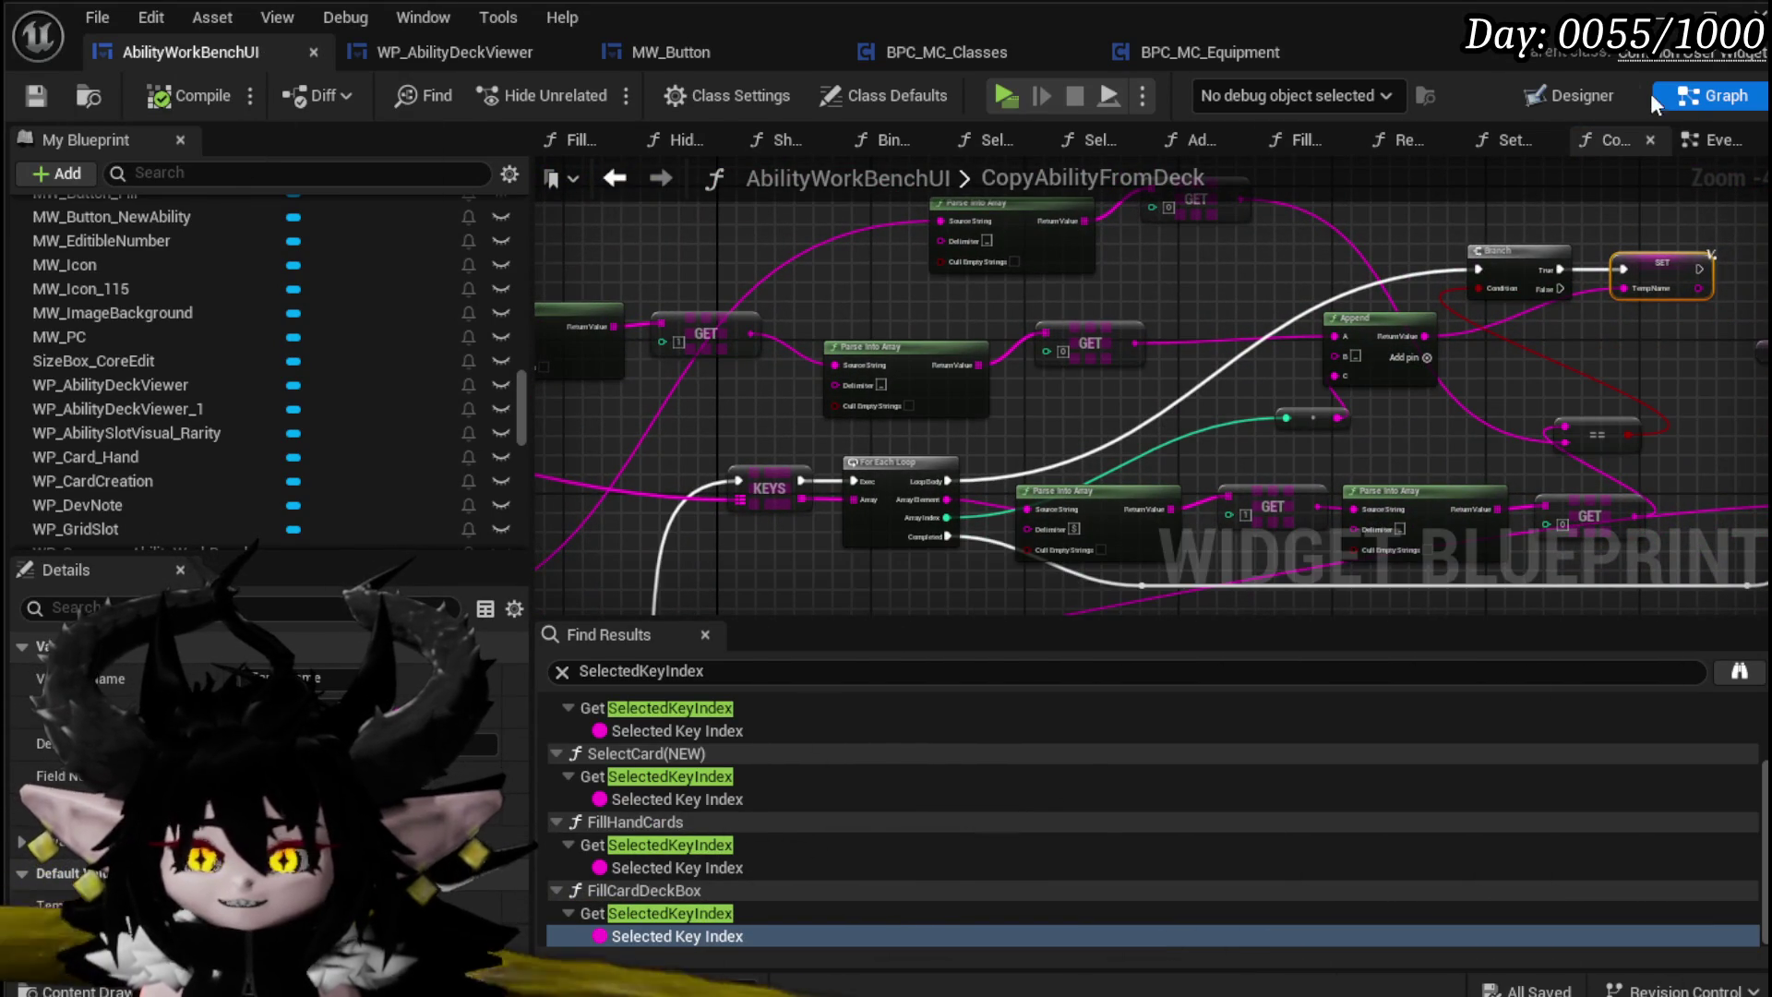
{"action": "key", "text": "alt+p"}
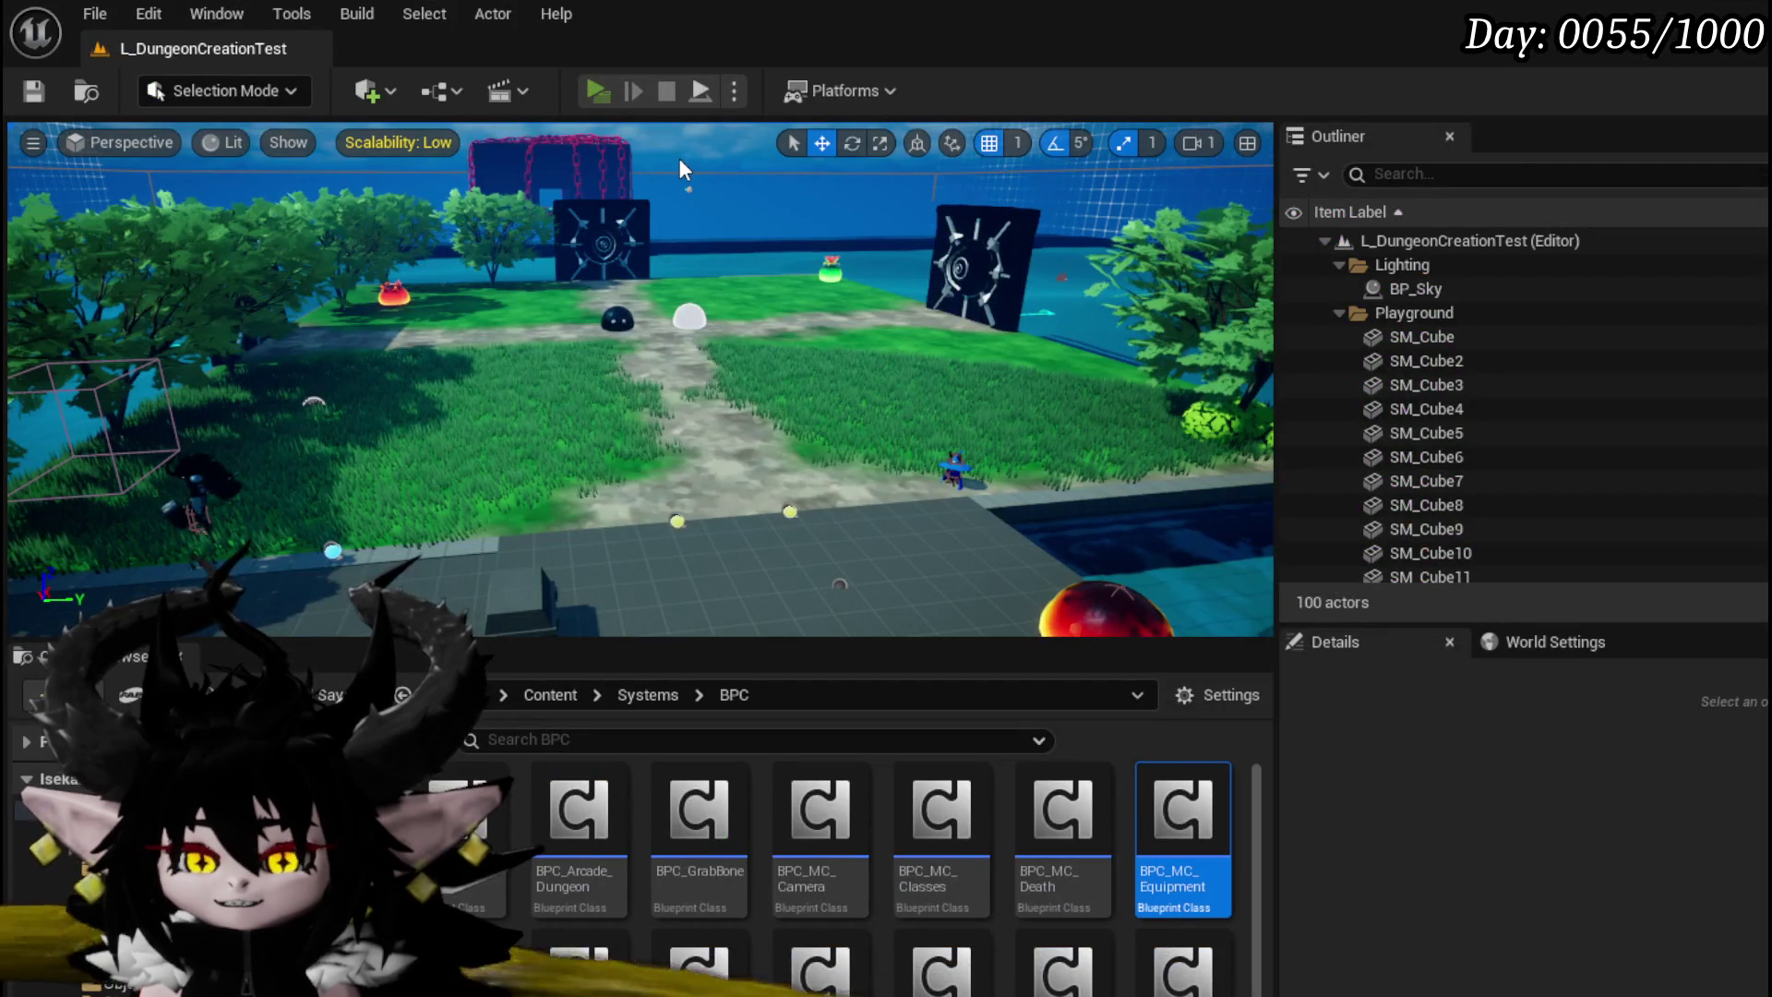
{"action": "key", "text": "w"}
{"action": "key", "text": "e"}
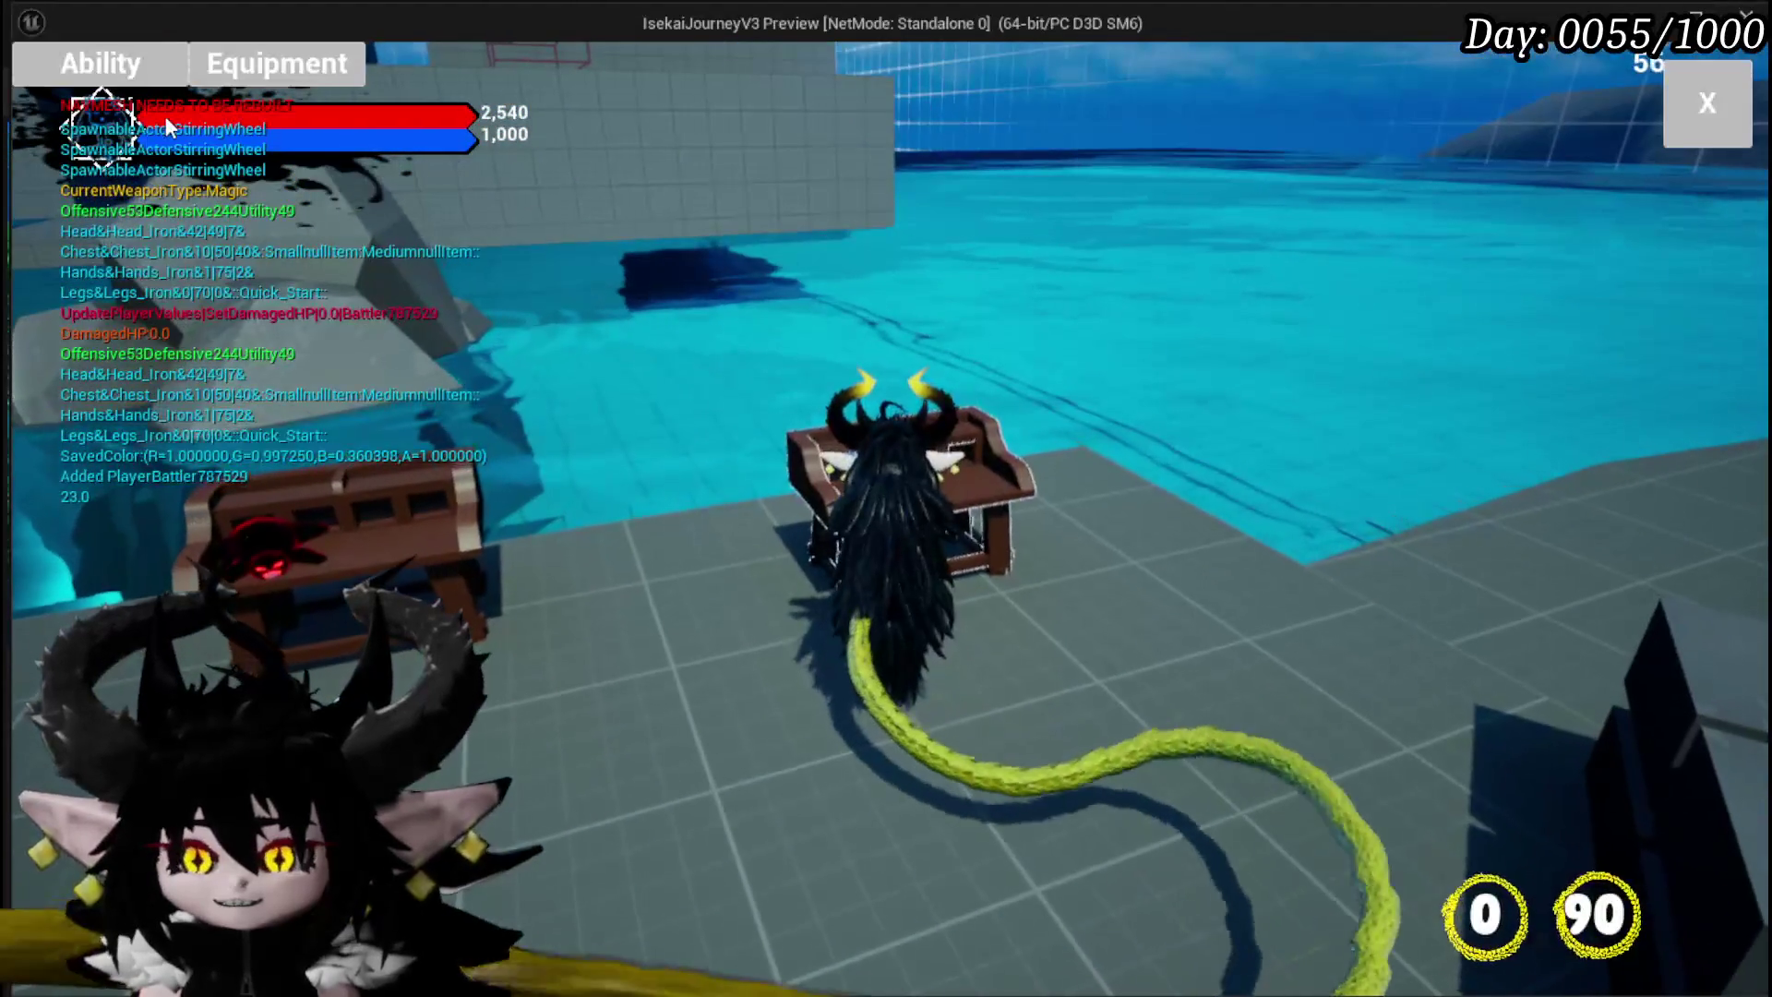
{"action": "left_click", "coordinate": [194, 189]}
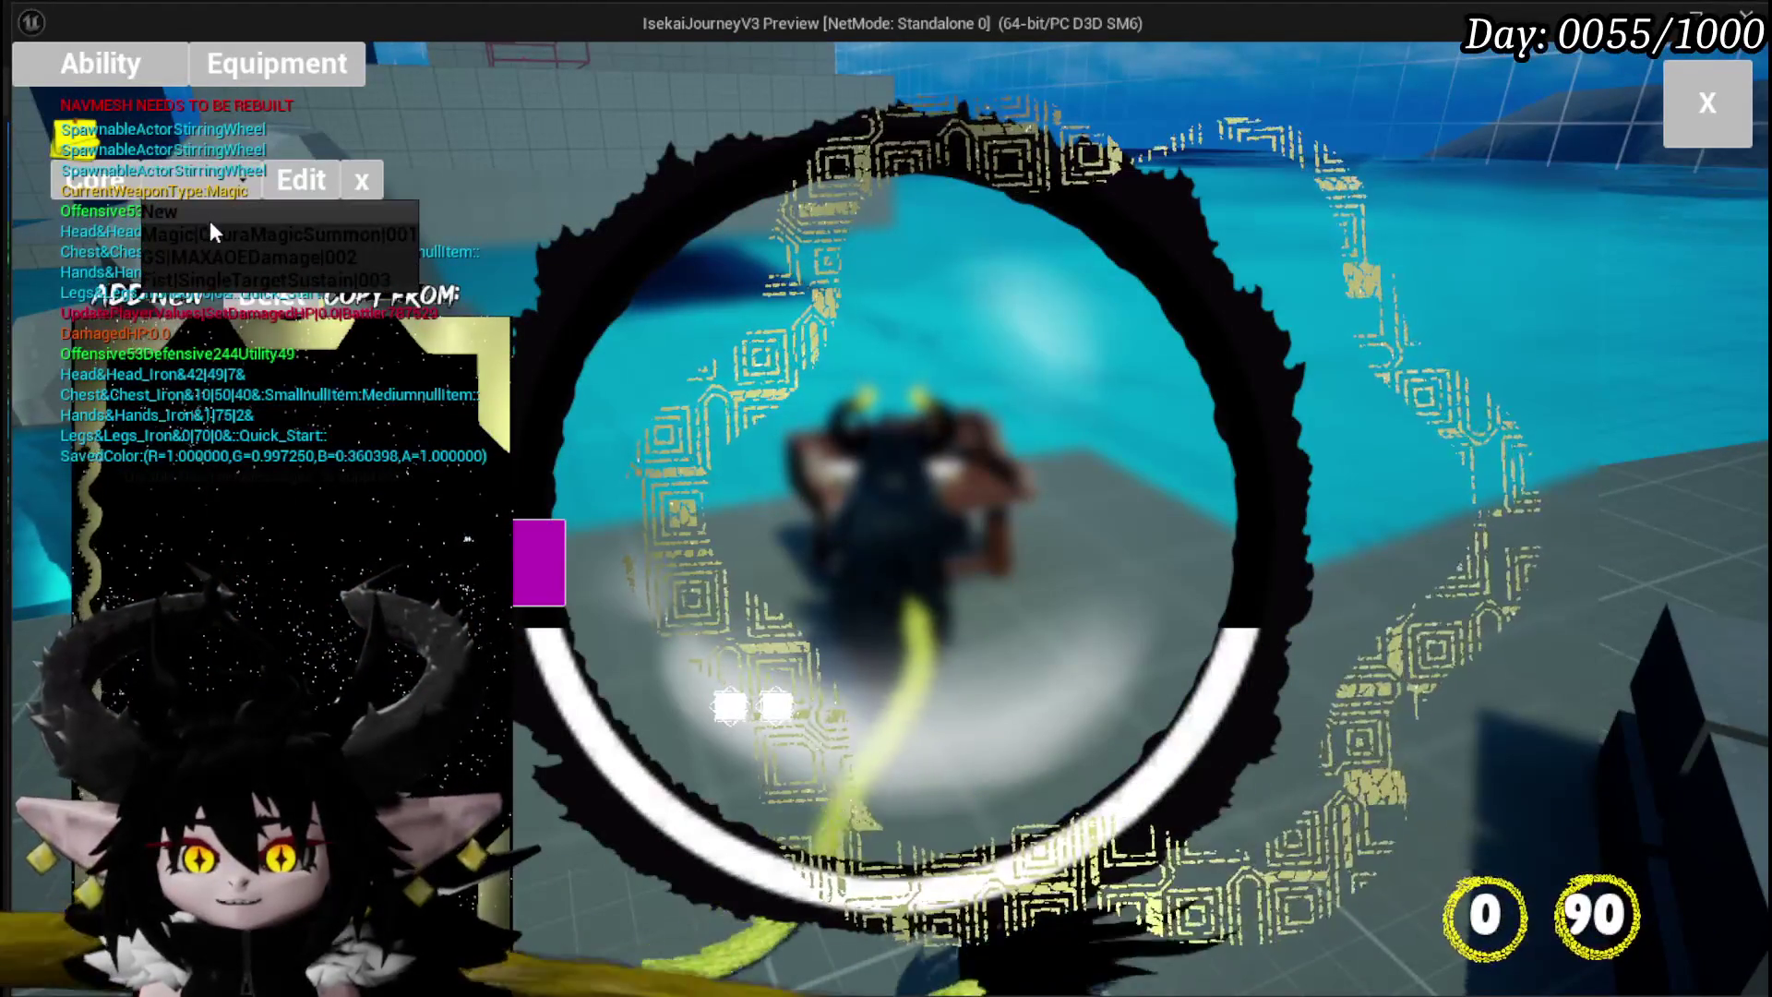
{"action": "left_click", "coordinate": [211, 234]}
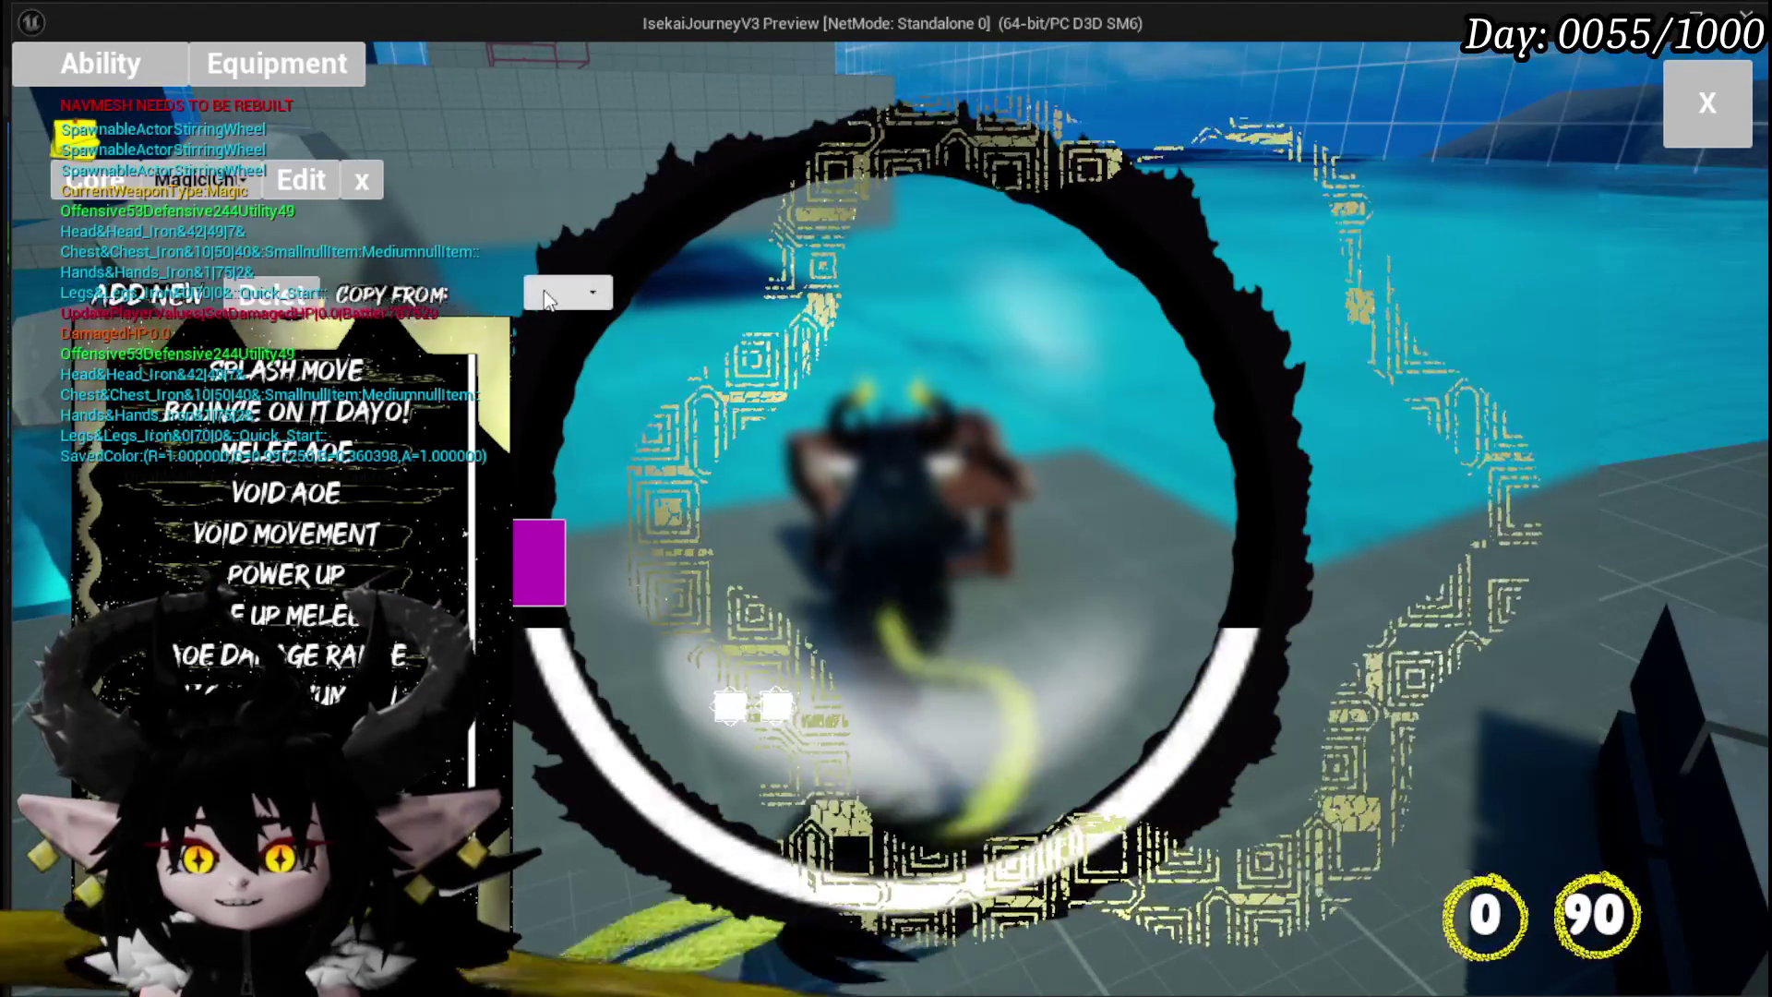
{"action": "left_click", "coordinate": [568, 292]}
{"action": "left_click", "coordinate": [595, 322]}
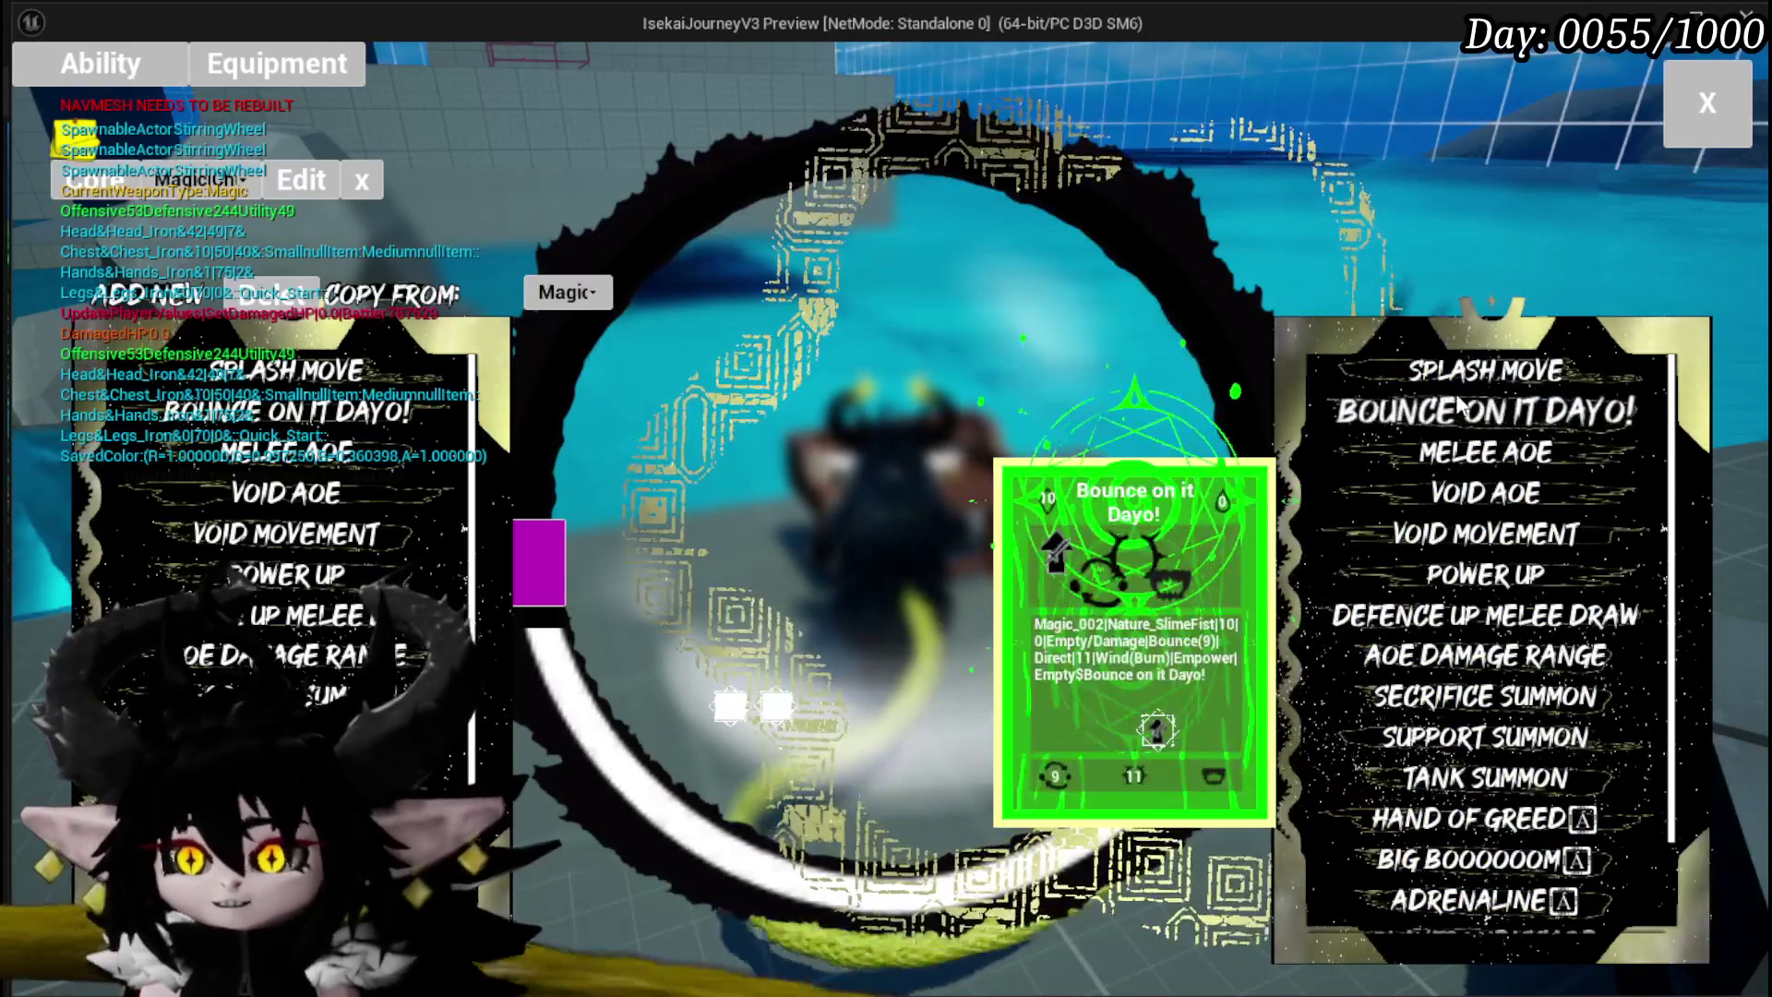
{"action": "scroll", "coordinate": [286, 609], "scroll_direction": "down", "scroll_amount": 3}
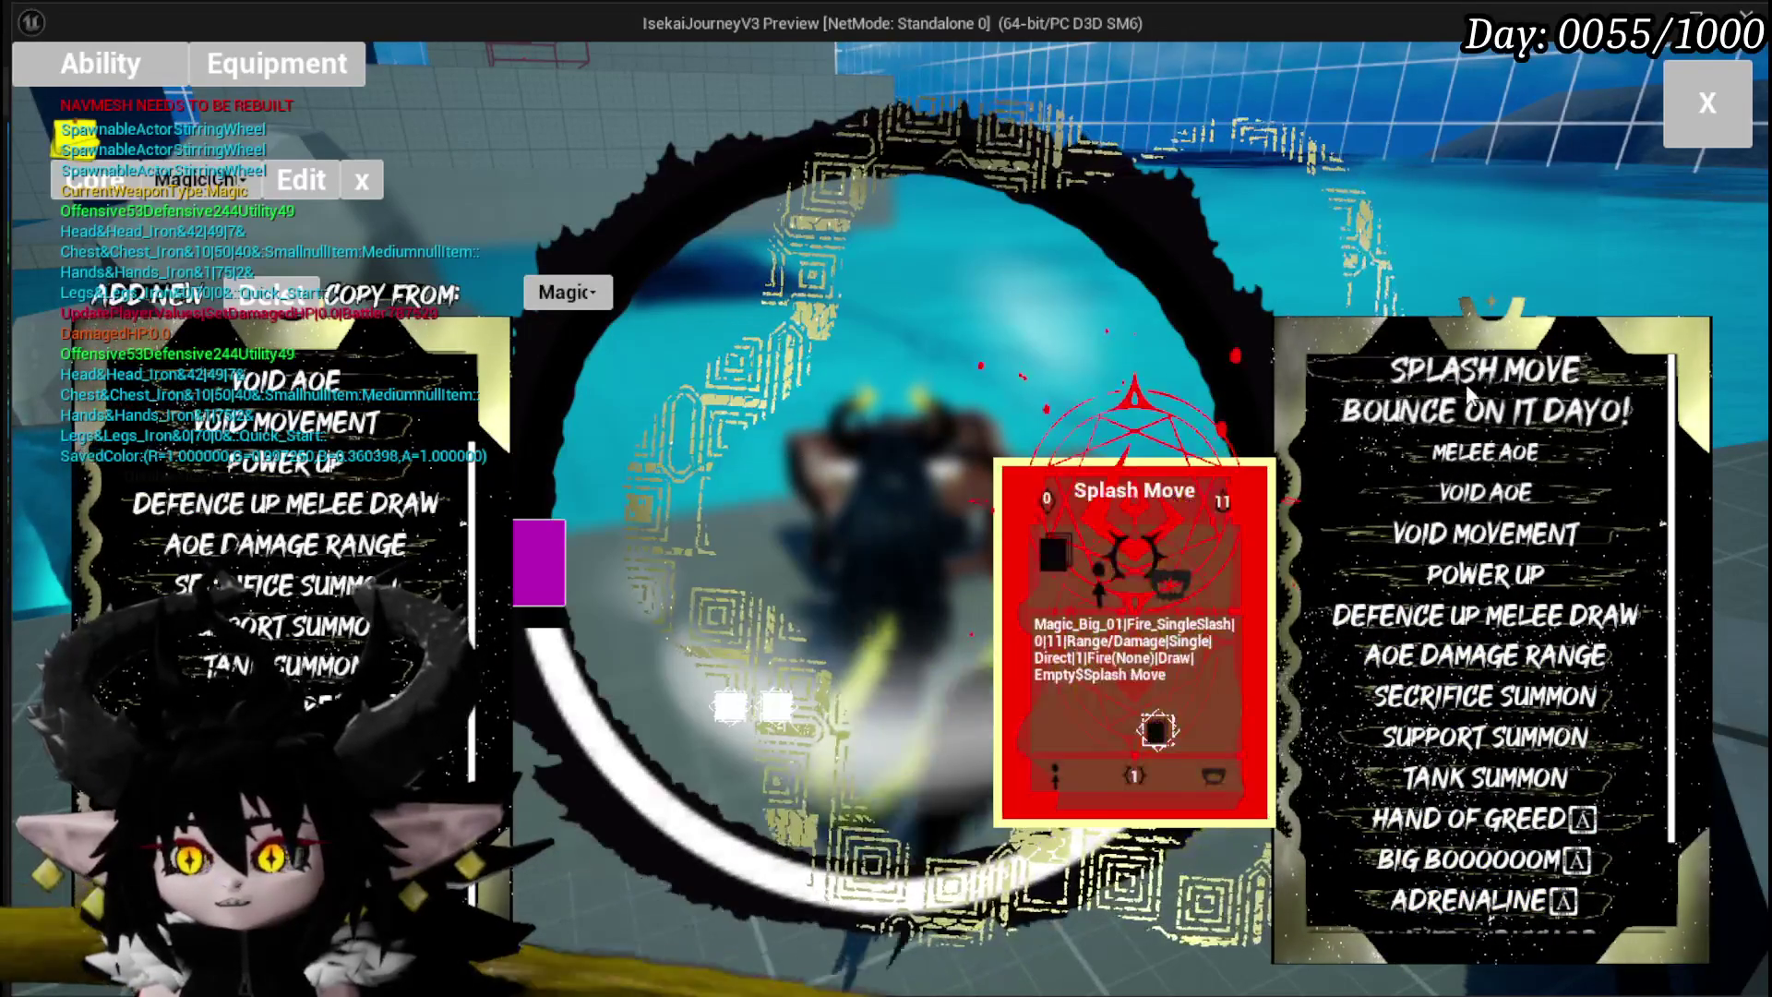
{"action": "left_click", "coordinate": [1459, 373]}
{"action": "scroll", "coordinate": [286, 573], "scroll_direction": "down", "scroll_amount": 1}
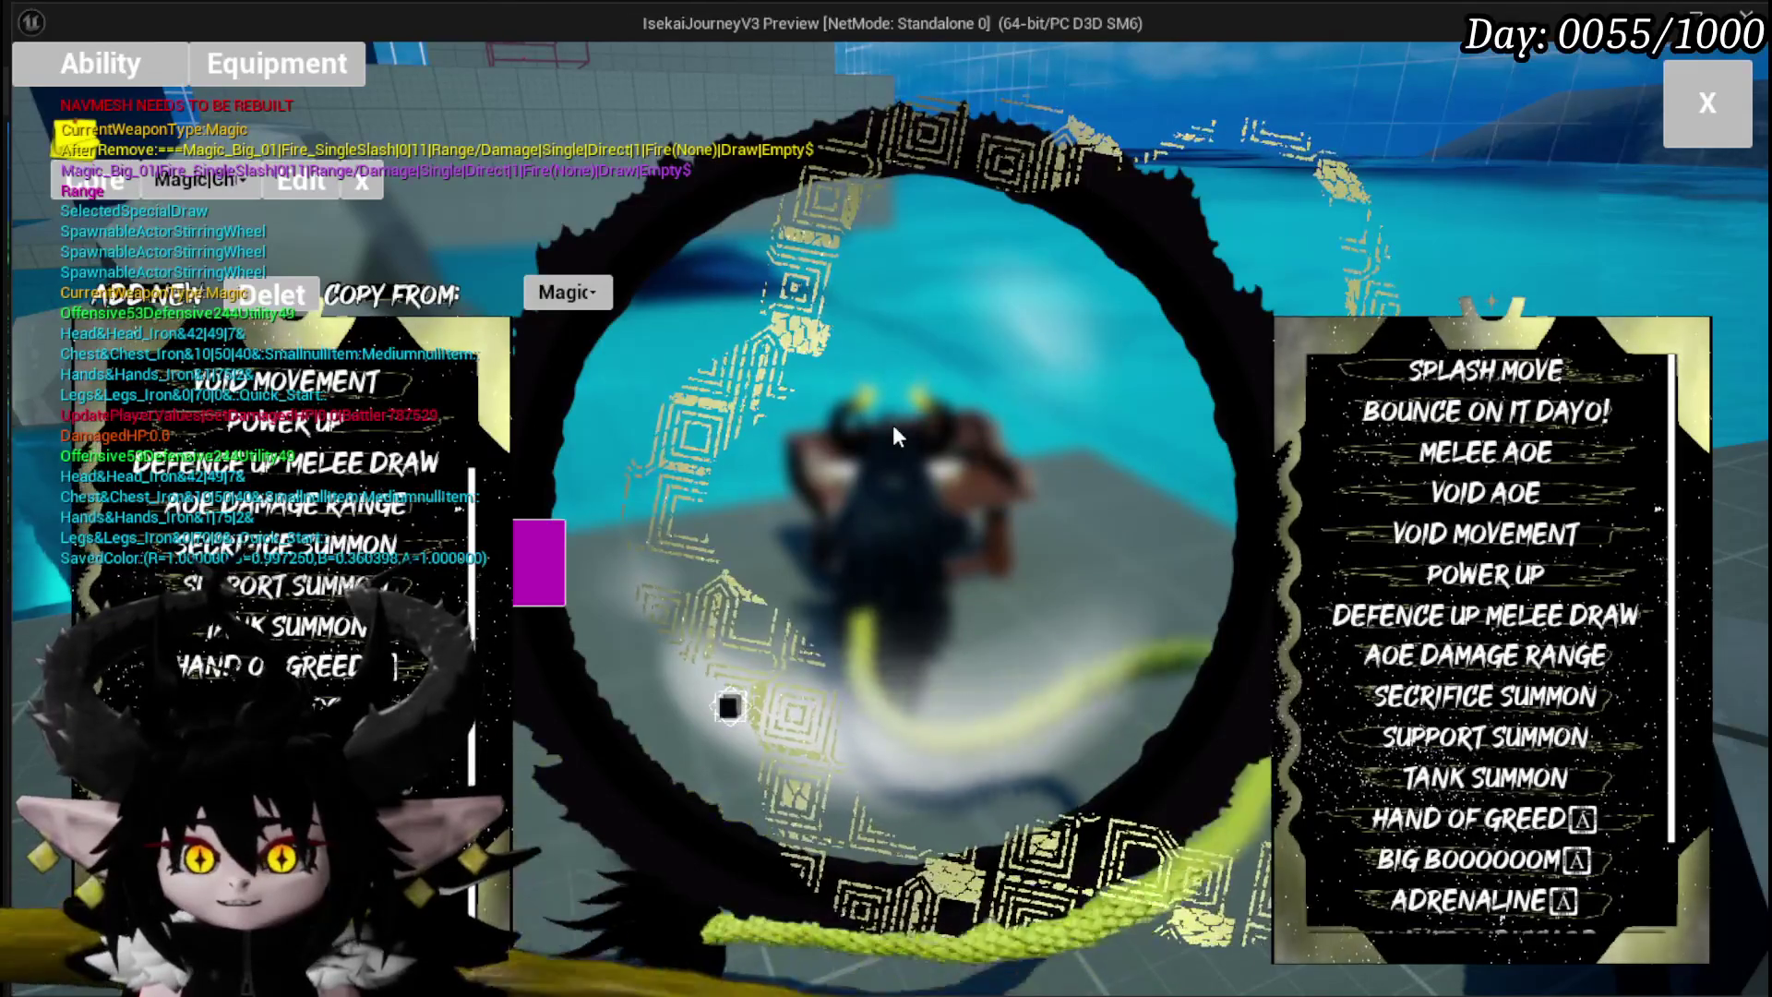
{"action": "key", "text": "Escape"}
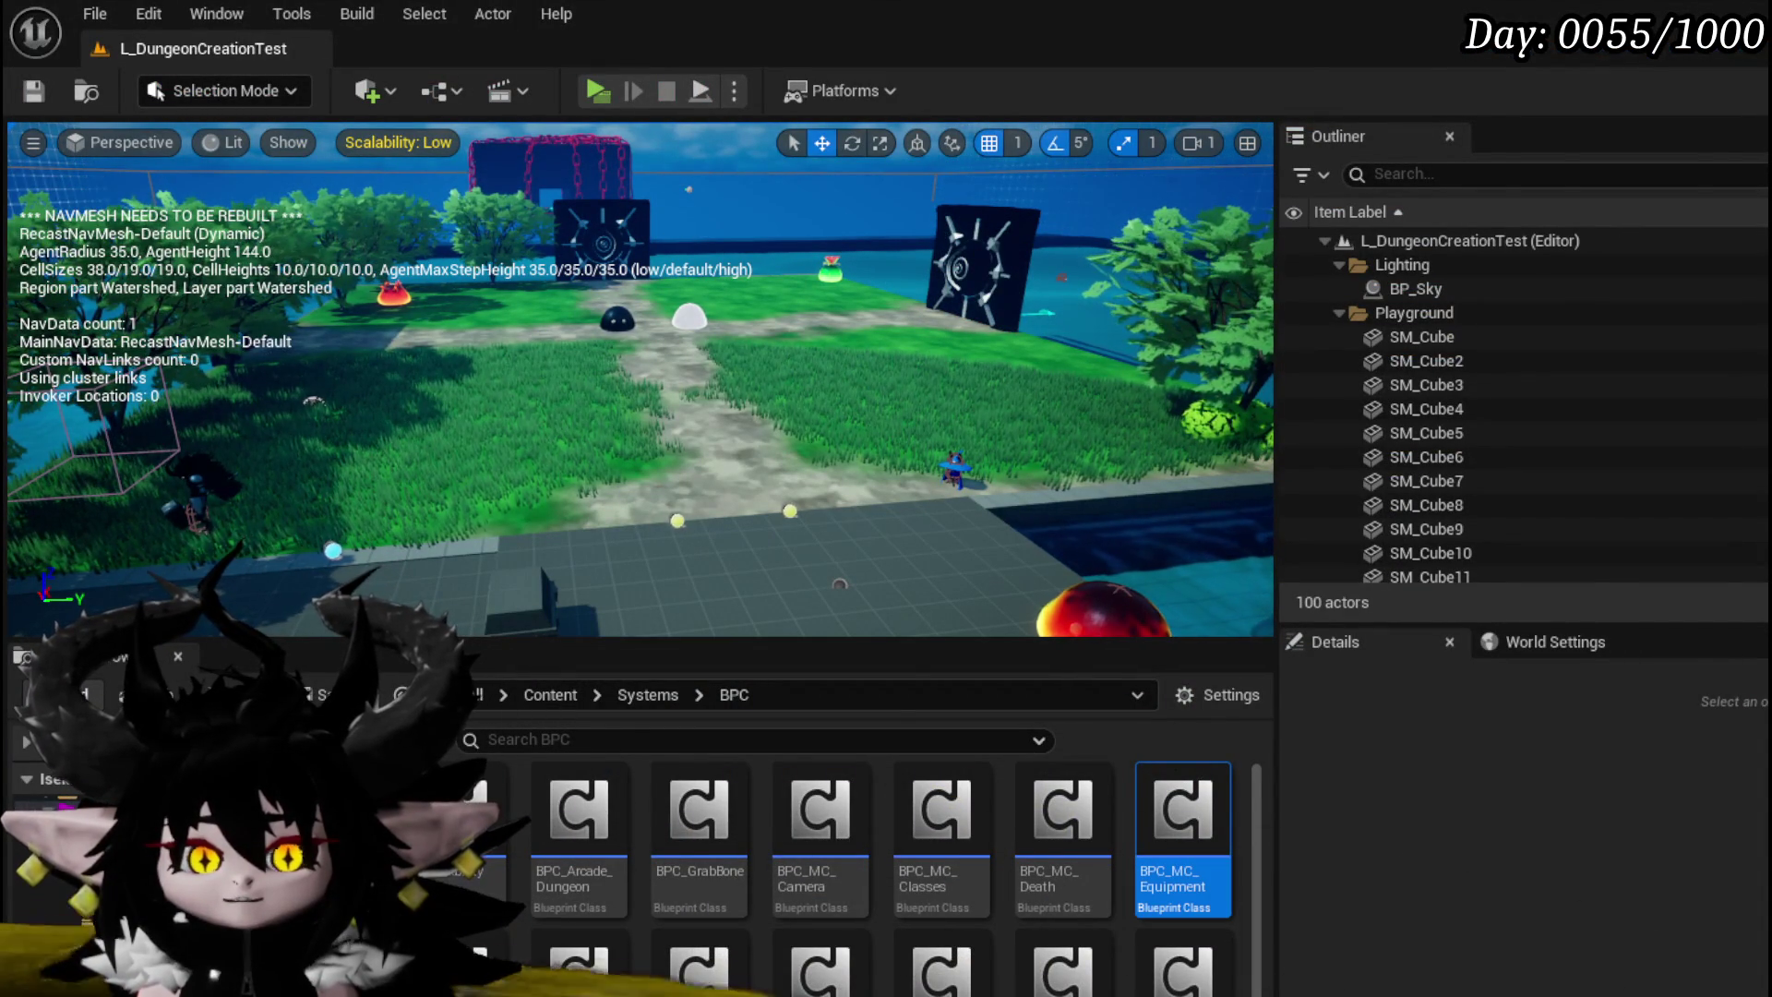
{"action": "key", "text": "alt+Tab"}
Step: Connect the upper GET's output to the Append node's A input
{"action": "mouse_move", "coordinate": [1006, 386]}
{"action": "left_mouse_down"}
{"action": "mouse_move", "coordinate": [657, 485]}
{"action": "mouse_move", "coordinate": [705, 439]}
{"action": "left_mouse_up"}
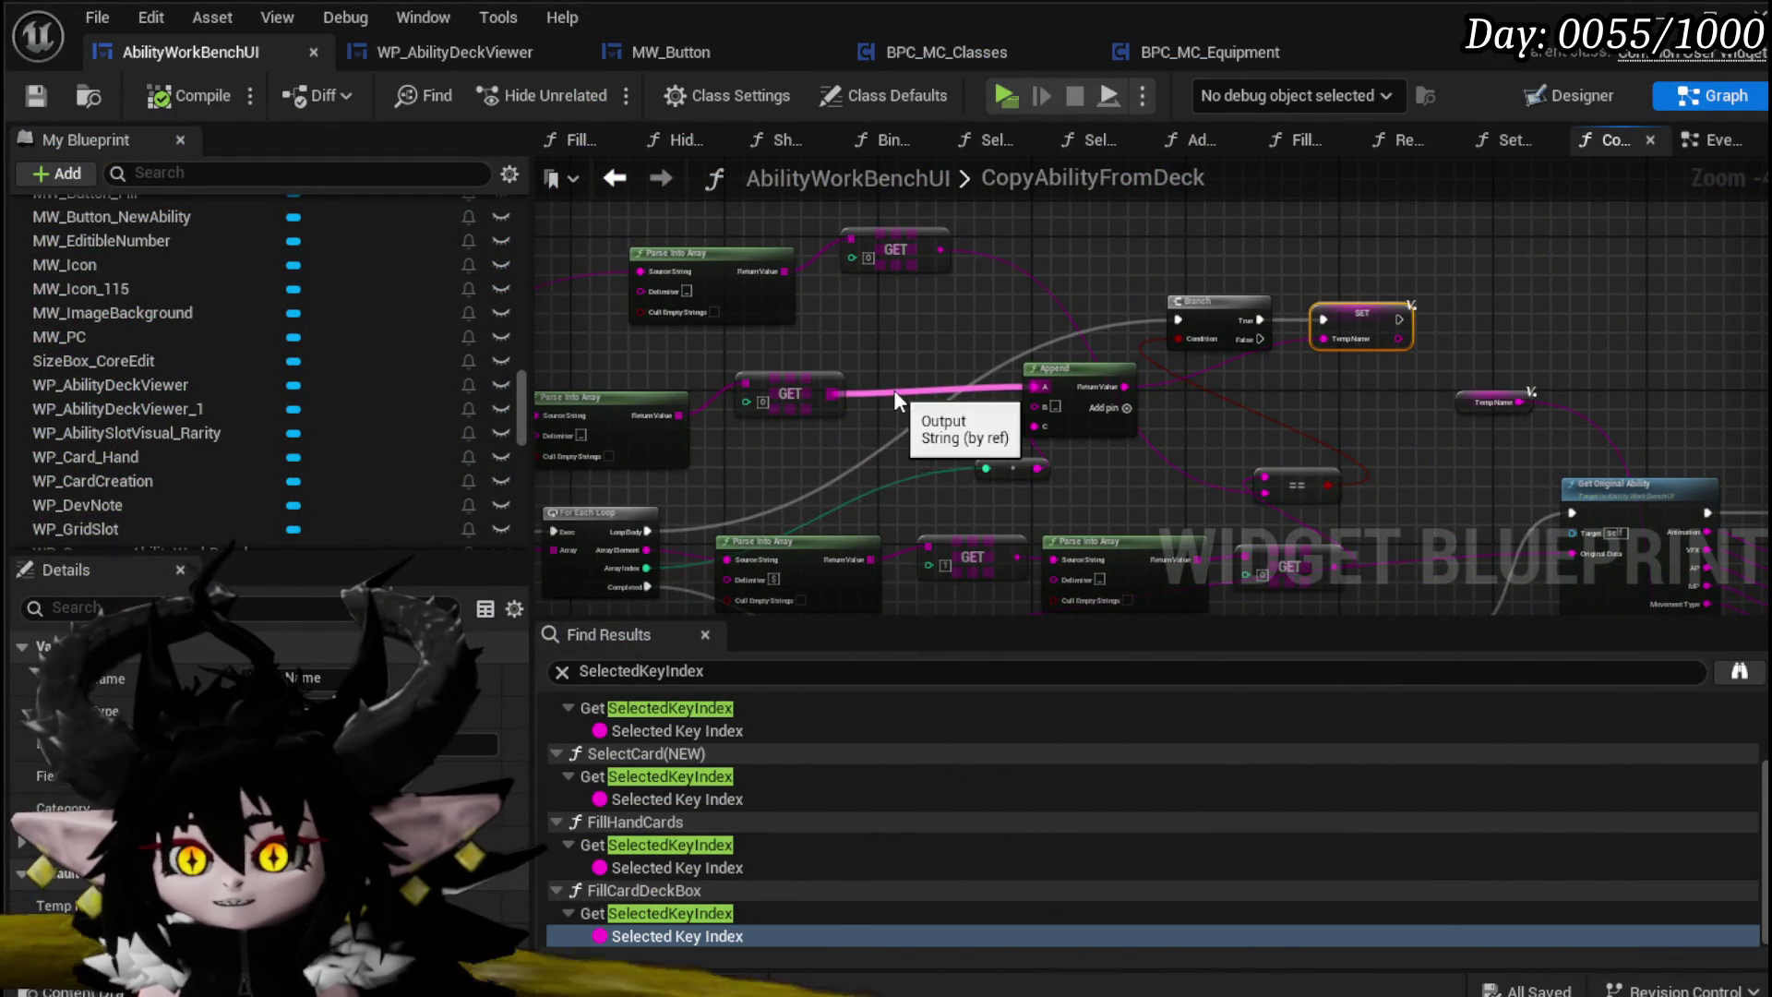
{"action": "left_click_drag", "start_coordinate": [894, 390], "coordinate": [1009, 384]}
{"action": "mouse_move", "coordinate": [868, 418]}
{"action": "left_mouse_down"}
{"action": "mouse_move", "coordinate": [1112, 385]}
{"action": "mouse_move", "coordinate": [1018, 270]}
{"action": "mouse_move", "coordinate": [798, 502]}
{"action": "mouse_move", "coordinate": [685, 550]}
{"action": "mouse_move", "coordinate": [811, 462]}
{"action": "mouse_move", "coordinate": [850, 462]}
{"action": "left_mouse_up"}
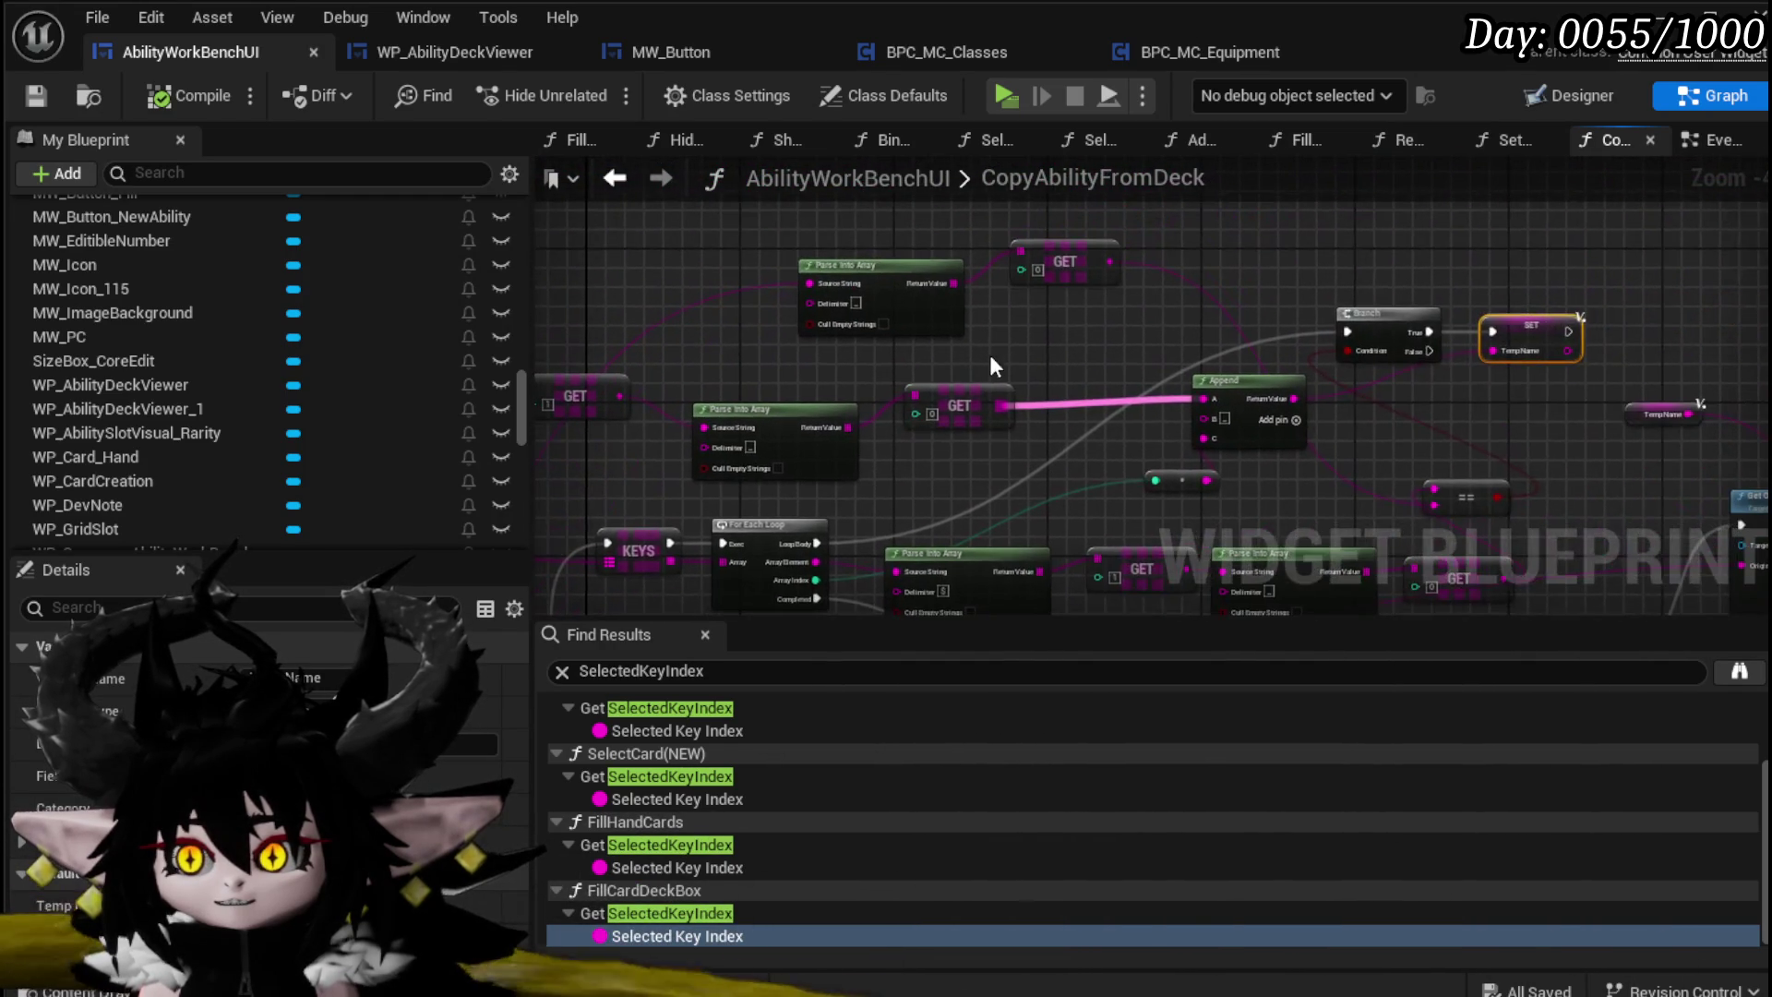
{"action": "scroll", "coordinate": [996, 336], "scroll_direction": "up", "scroll_amount": 1}
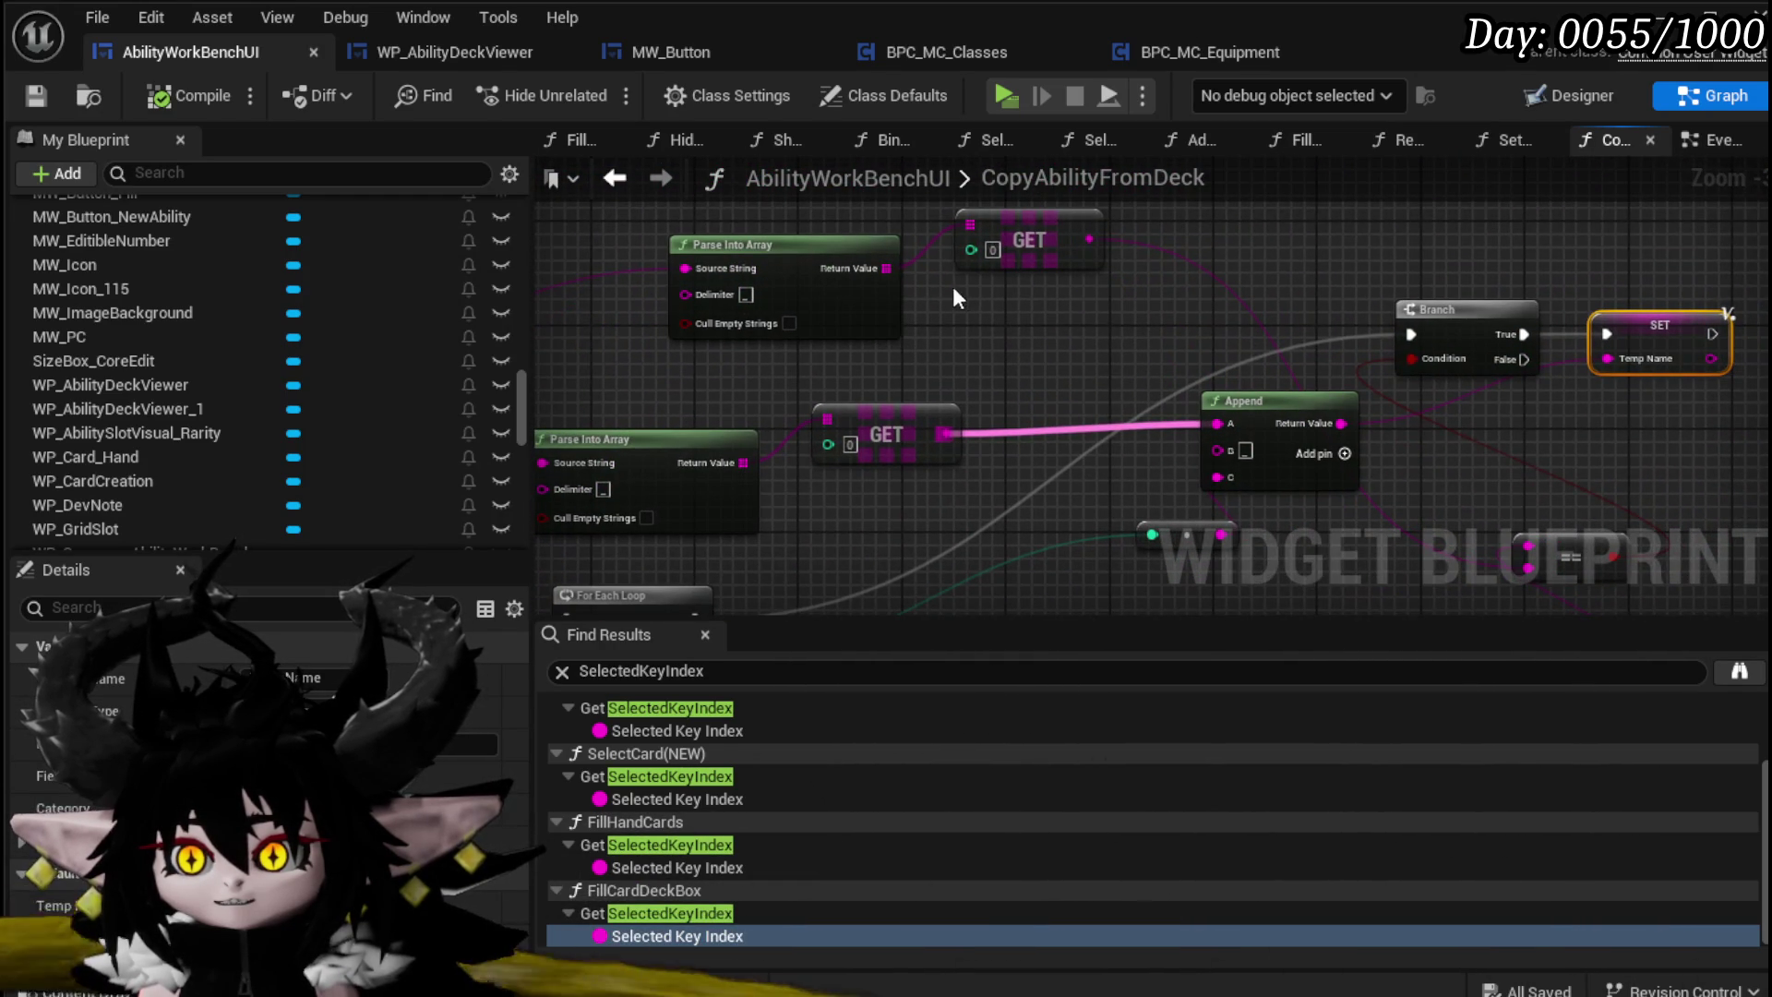
{"action": "mouse_move", "coordinate": [1089, 239]}
{"action": "left_mouse_down"}
{"action": "mouse_move", "coordinate": [1210, 437]}
{"action": "mouse_move", "coordinate": [1219, 424]}
{"action": "left_mouse_up"}
Step: Place the FIND node beside the GET node and save the blueprint
{"action": "mouse_move", "coordinate": [1055, 340]}
{"action": "left_mouse_down"}
{"action": "mouse_move", "coordinate": [873, 424]}
{"action": "mouse_move", "coordinate": [933, 412]}
{"action": "left_mouse_up"}
{"action": "scroll", "coordinate": [932, 412], "scroll_direction": "down", "scroll_amount": 1}
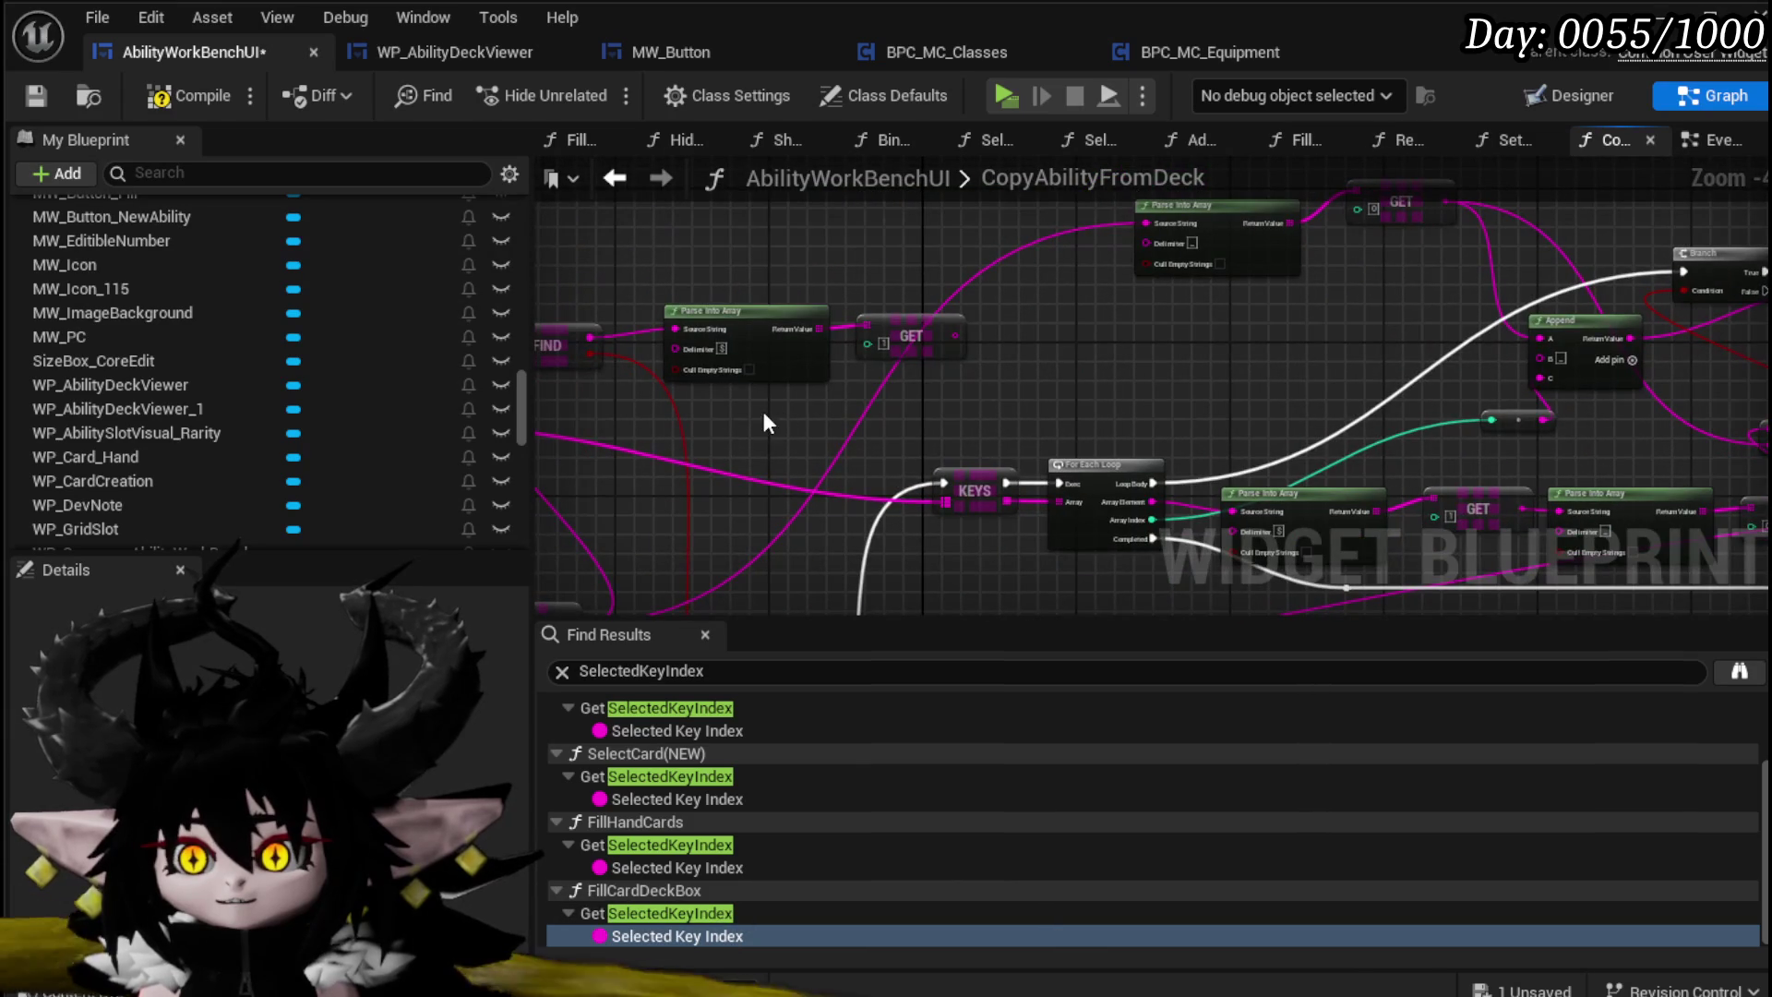
{"action": "left_click_drag", "start_coordinate": [894, 313], "coordinate": [1095, 166]}
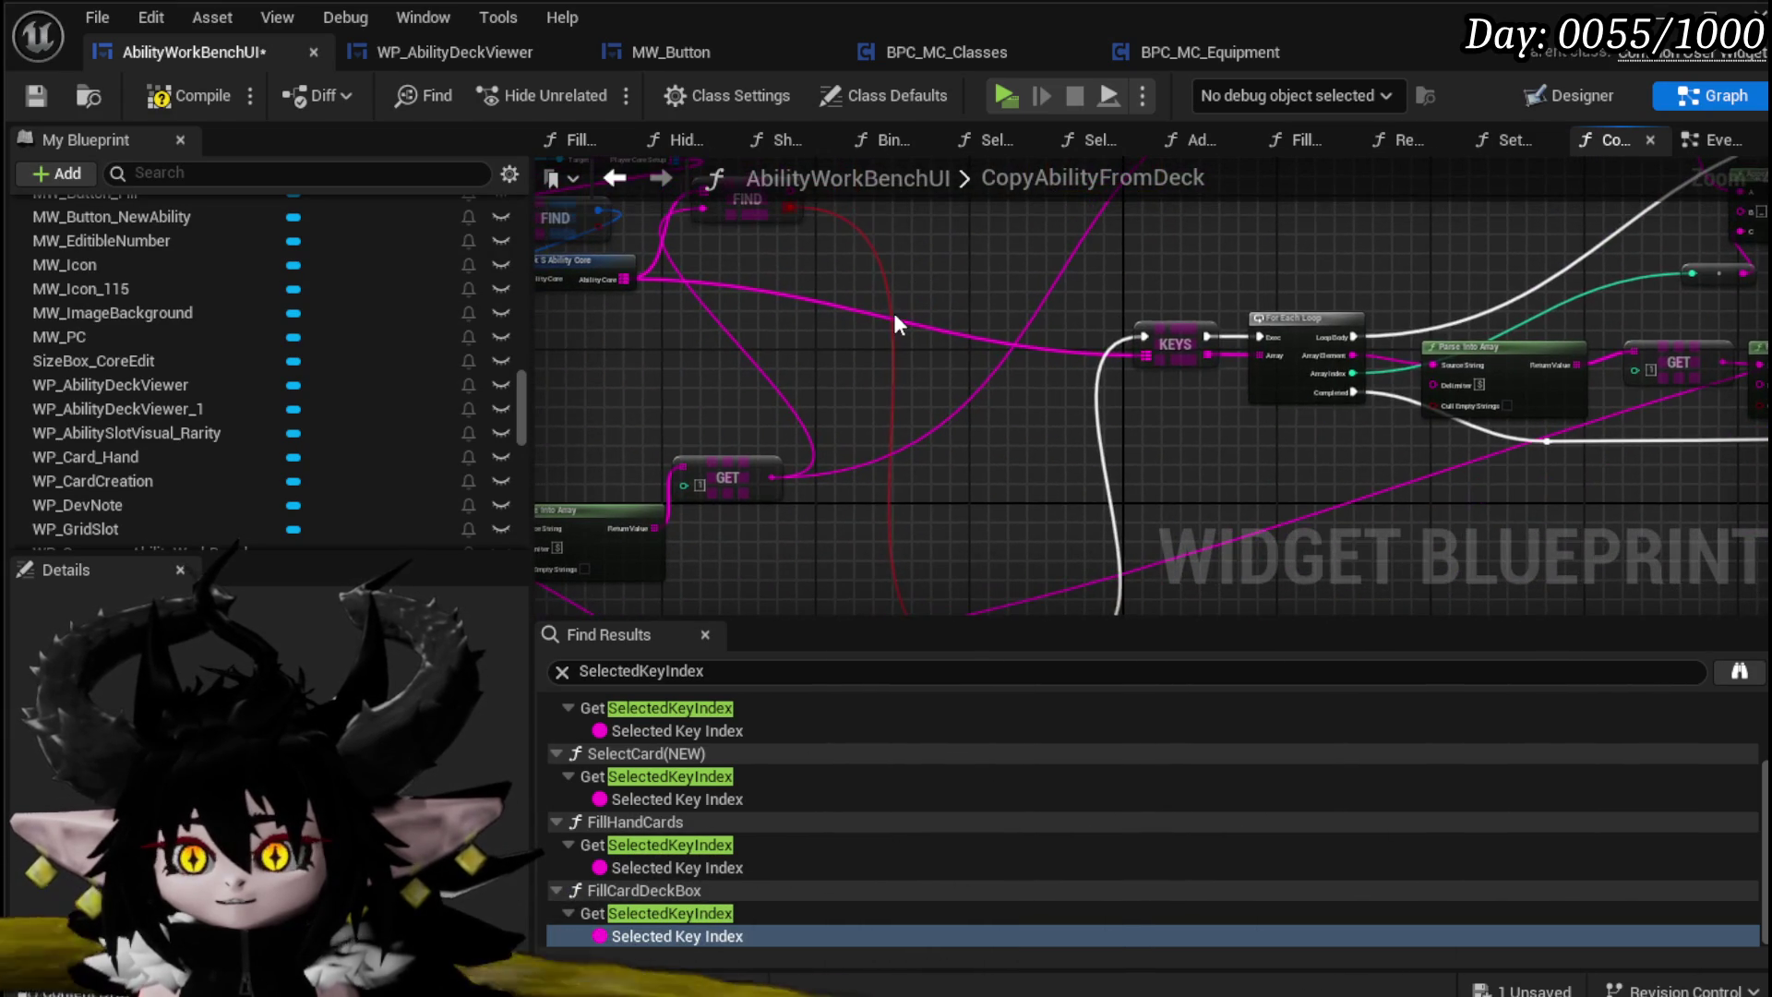
{"action": "mouse_move", "coordinate": [937, 511]}
{"action": "left_mouse_down"}
{"action": "mouse_move", "coordinate": [848, 585]}
{"action": "mouse_move", "coordinate": [862, 457]}
{"action": "left_mouse_up"}
{"action": "mouse_move", "coordinate": [977, 434]}
{"action": "left_mouse_down"}
{"action": "mouse_move", "coordinate": [1130, 421]}
{"action": "mouse_move", "coordinate": [1060, 440]}
{"action": "left_mouse_up"}
{"action": "mouse_move", "coordinate": [902, 374]}
{"action": "left_mouse_down"}
{"action": "mouse_move", "coordinate": [900, 430]}
{"action": "mouse_move", "coordinate": [929, 473]}
{"action": "left_mouse_up"}
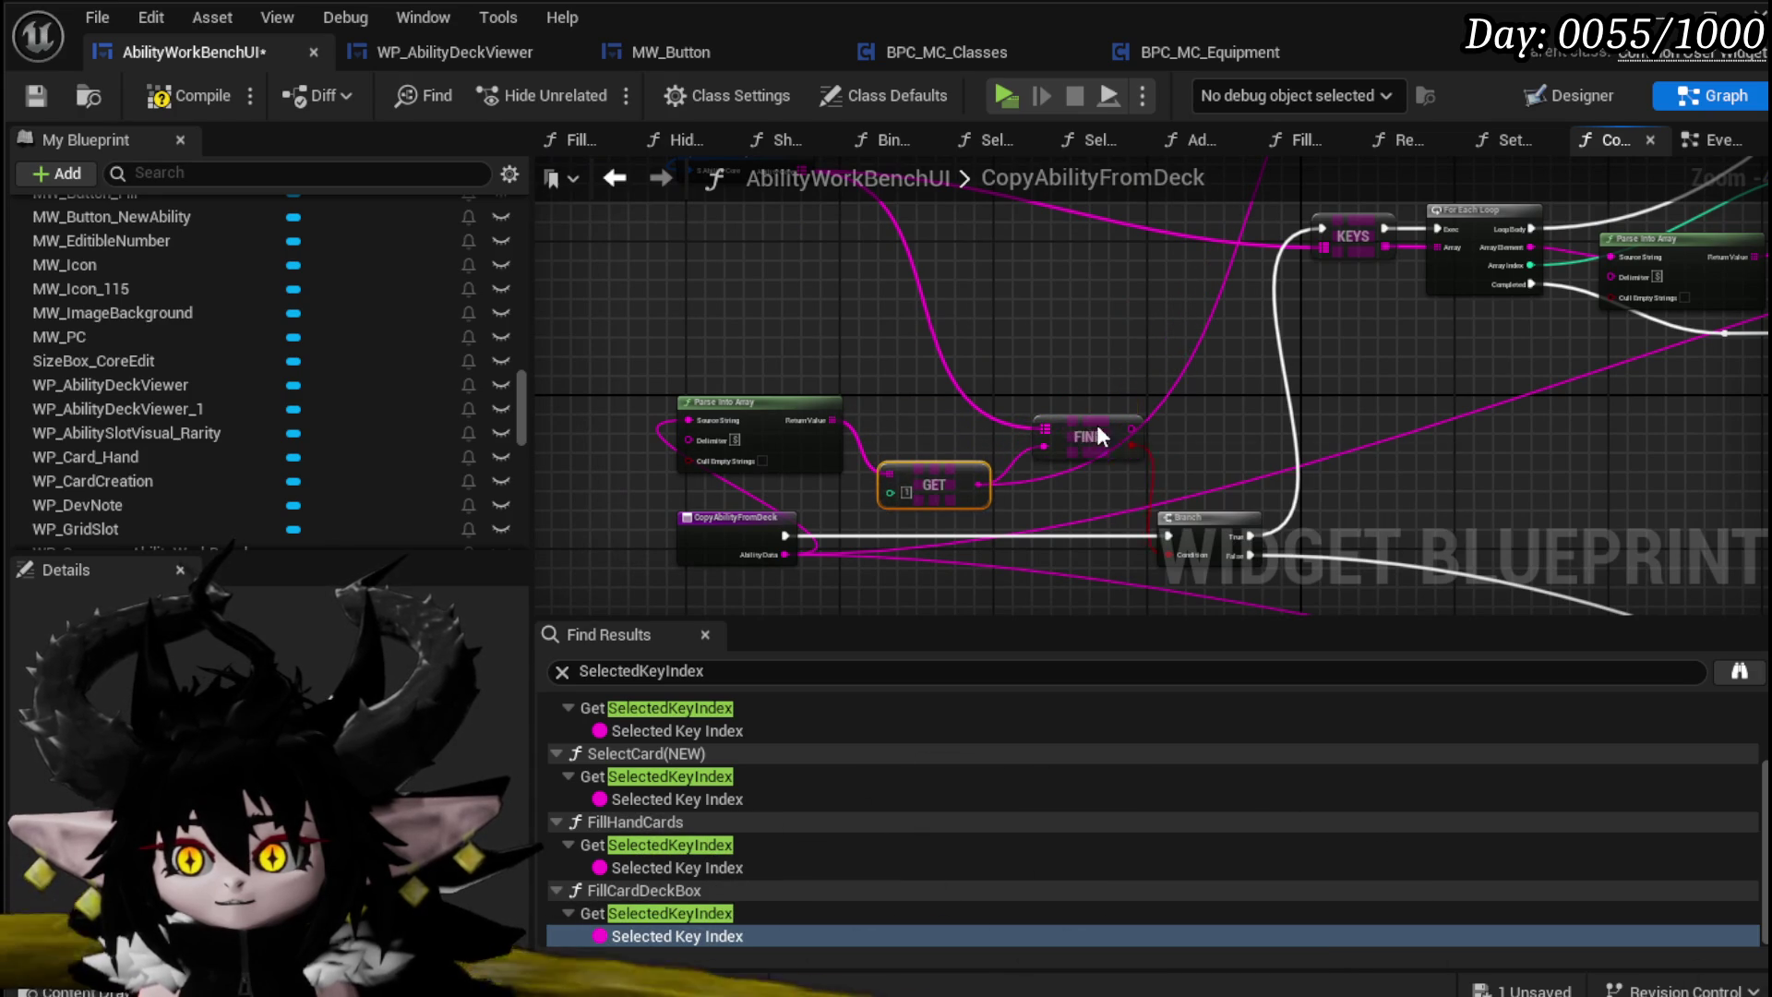
{"action": "left_click_drag", "start_coordinate": [1098, 433], "coordinate": [1041, 384]}
{"action": "left_click_drag", "start_coordinate": [914, 462], "coordinate": [904, 452]}
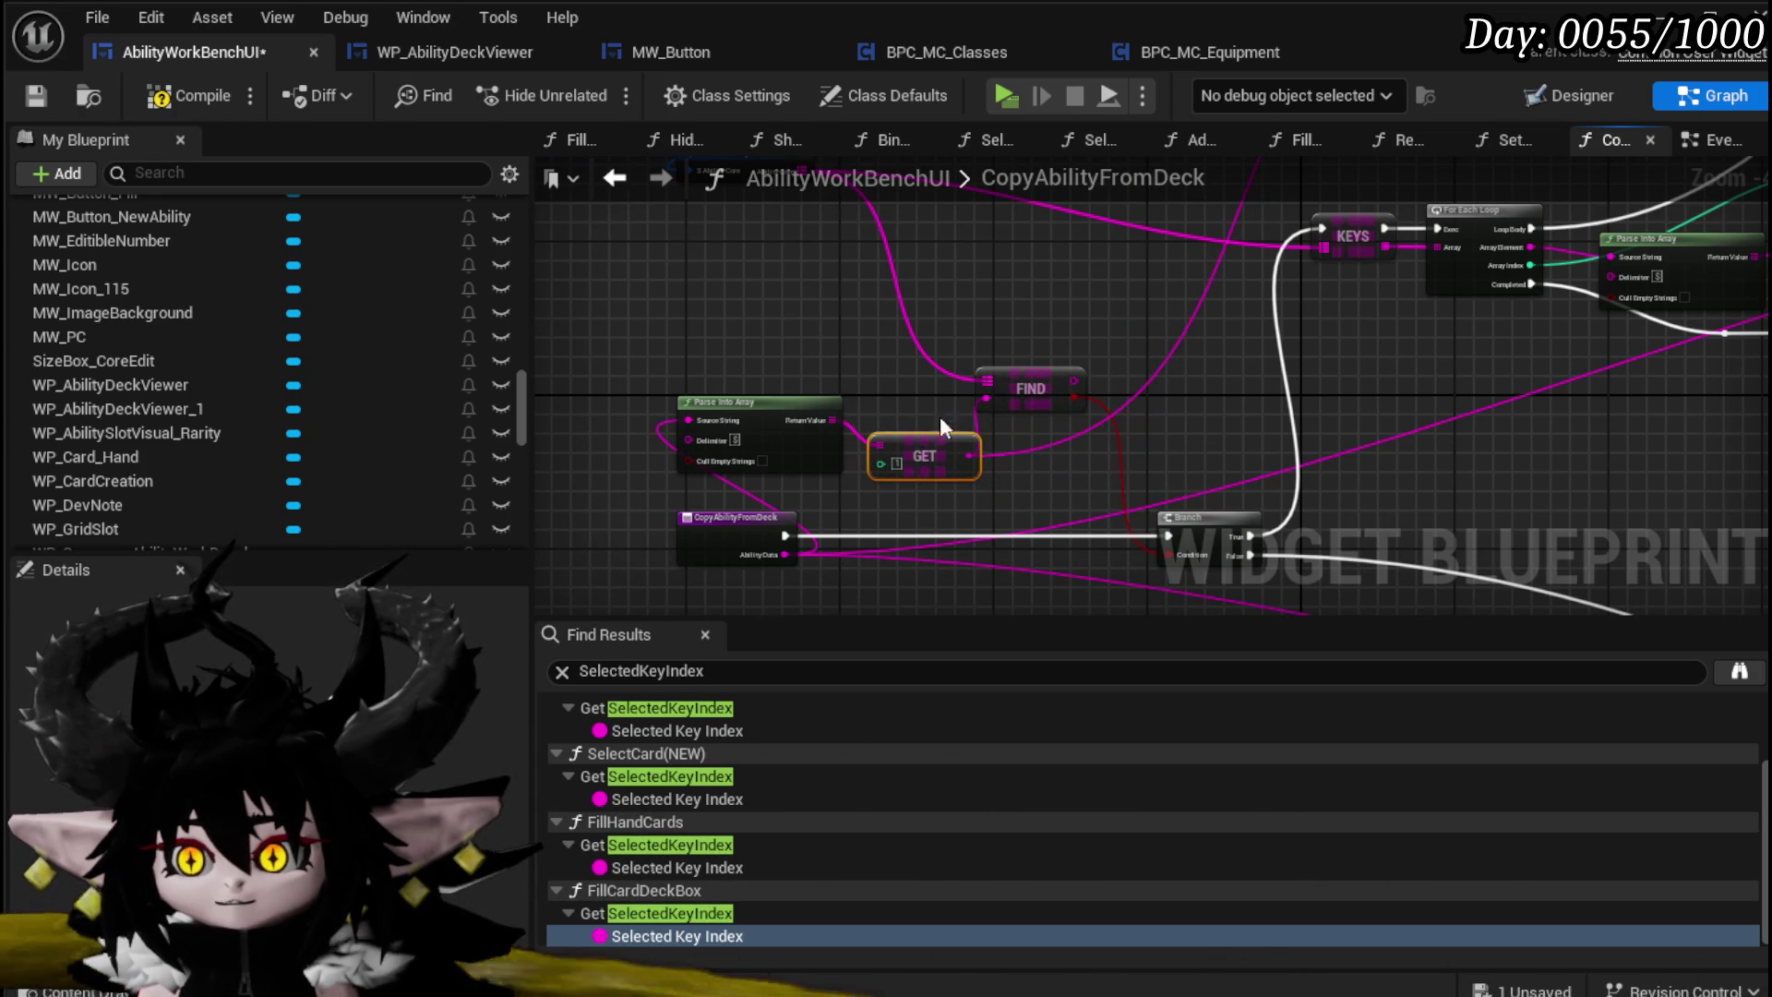
{"action": "left_click", "coordinate": [893, 358]}
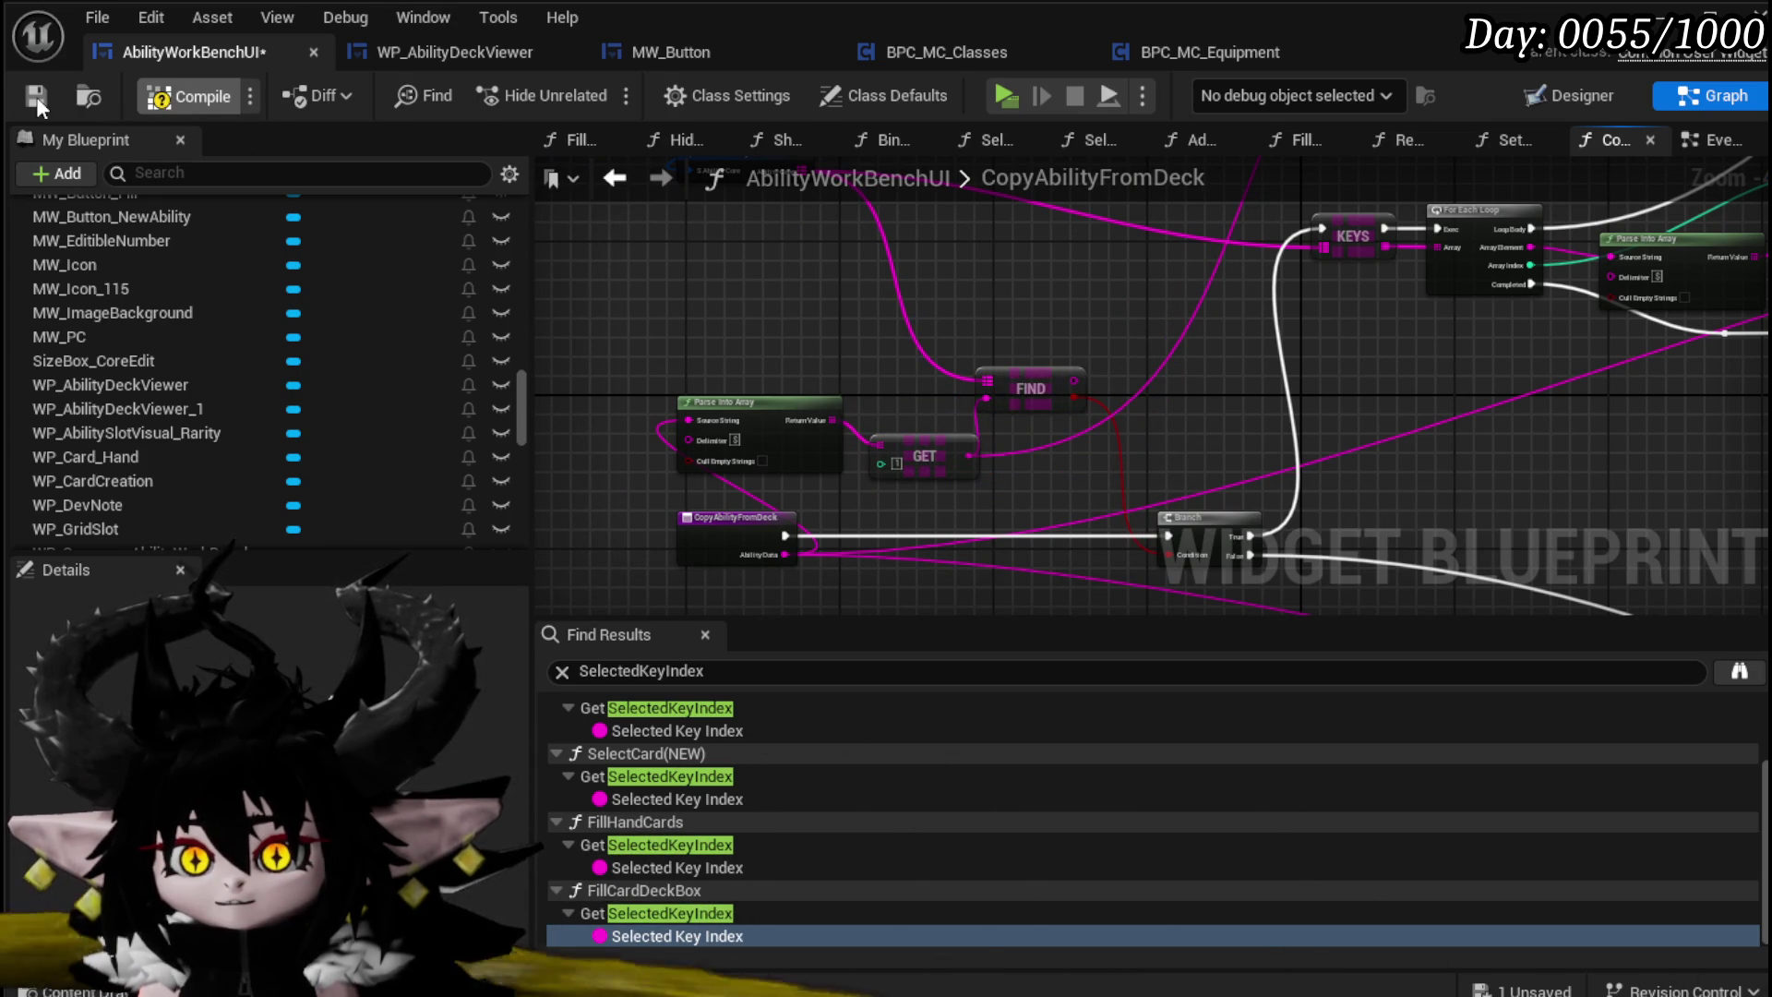
{"action": "left_click", "coordinate": [36, 96]}
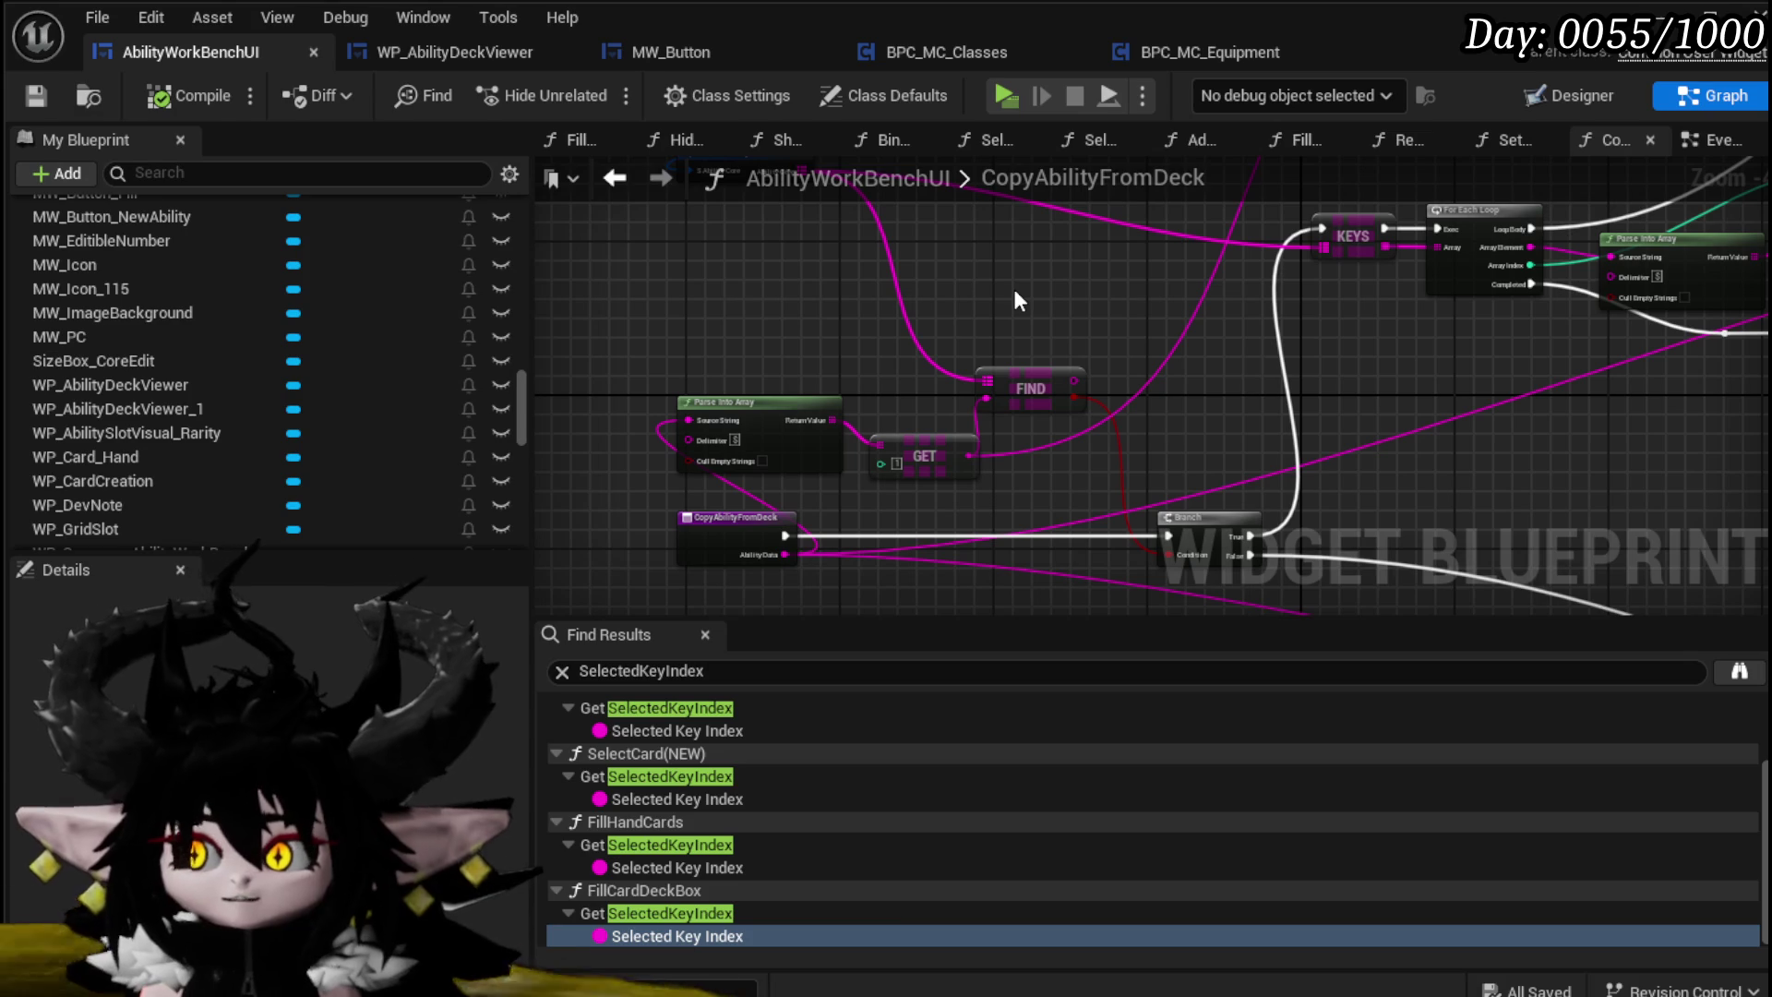
Step: Move the GET and Parse Into Array nodes down and save the blueprint again
{"action": "mouse_move", "coordinate": [1011, 285]}
{"action": "left_mouse_down"}
{"action": "mouse_move", "coordinate": [752, 449]}
{"action": "mouse_move", "coordinate": [662, 423]}
{"action": "mouse_move", "coordinate": [997, 221]}
{"action": "mouse_move", "coordinate": [872, 240]}
{"action": "mouse_move", "coordinate": [832, 357]}
{"action": "left_mouse_up"}
{"action": "left_click", "coordinate": [988, 310]}
{"action": "left_click_drag", "start_coordinate": [989, 310], "coordinate": [840, 274]}
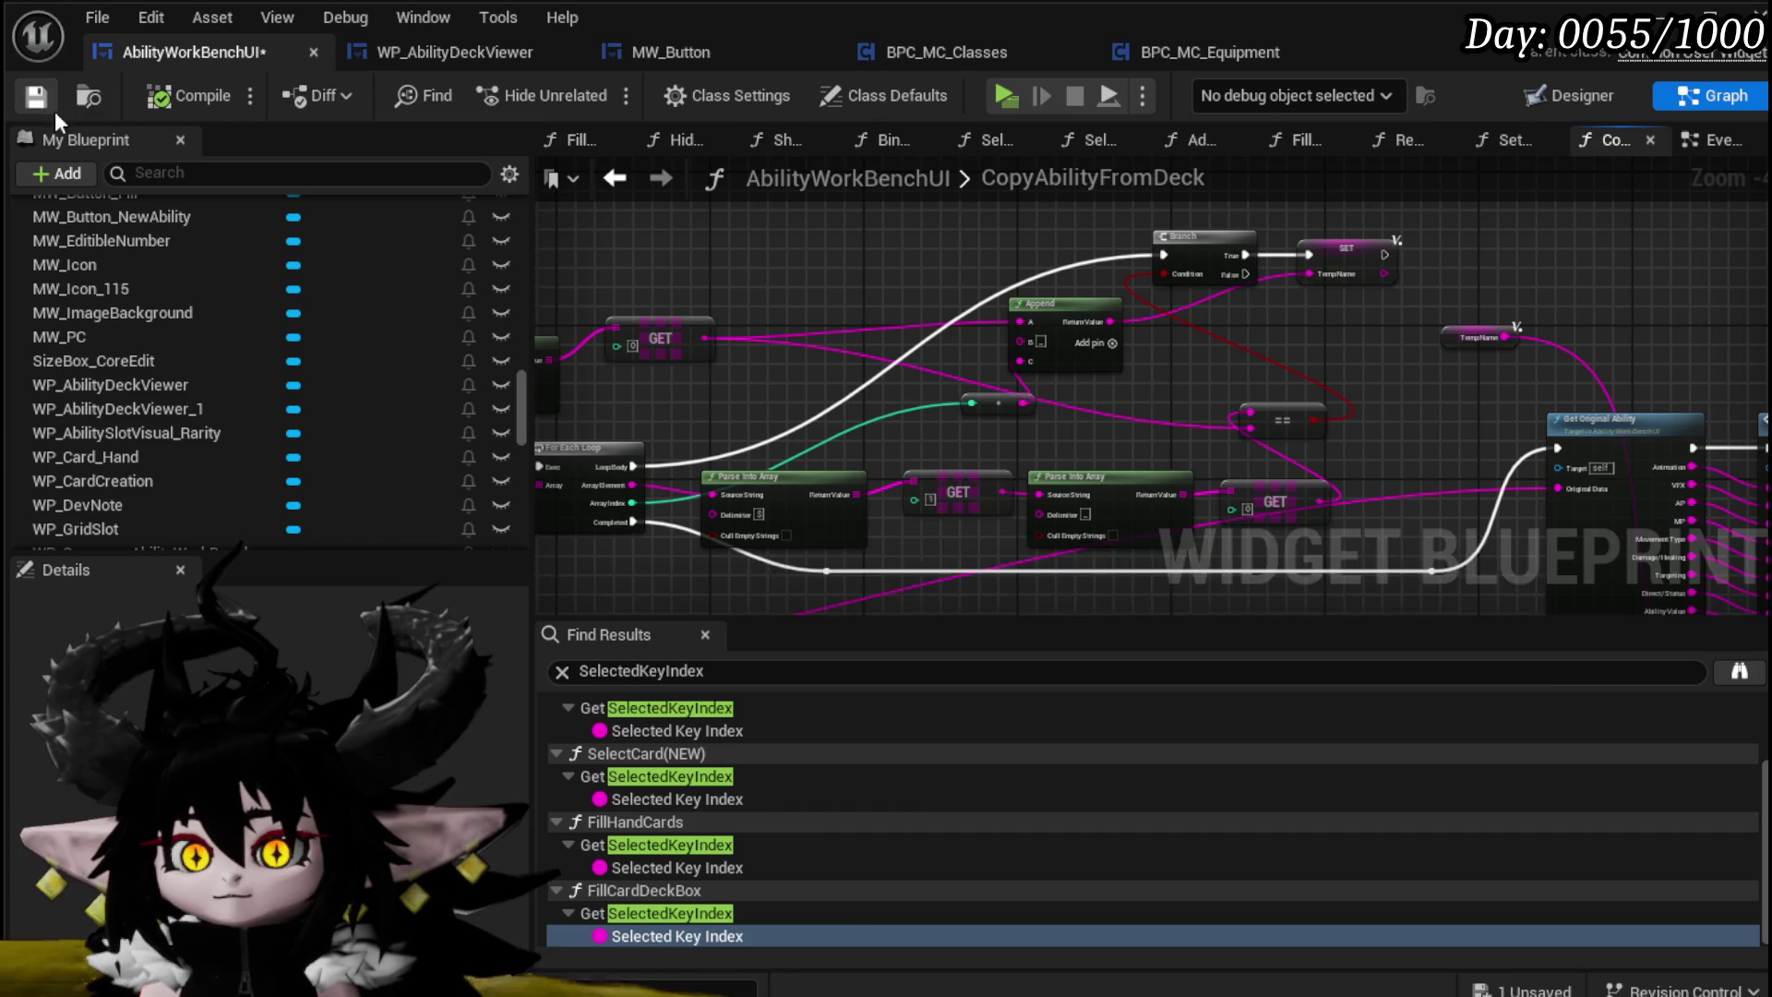
{"action": "left_click", "coordinate": [53, 111]}
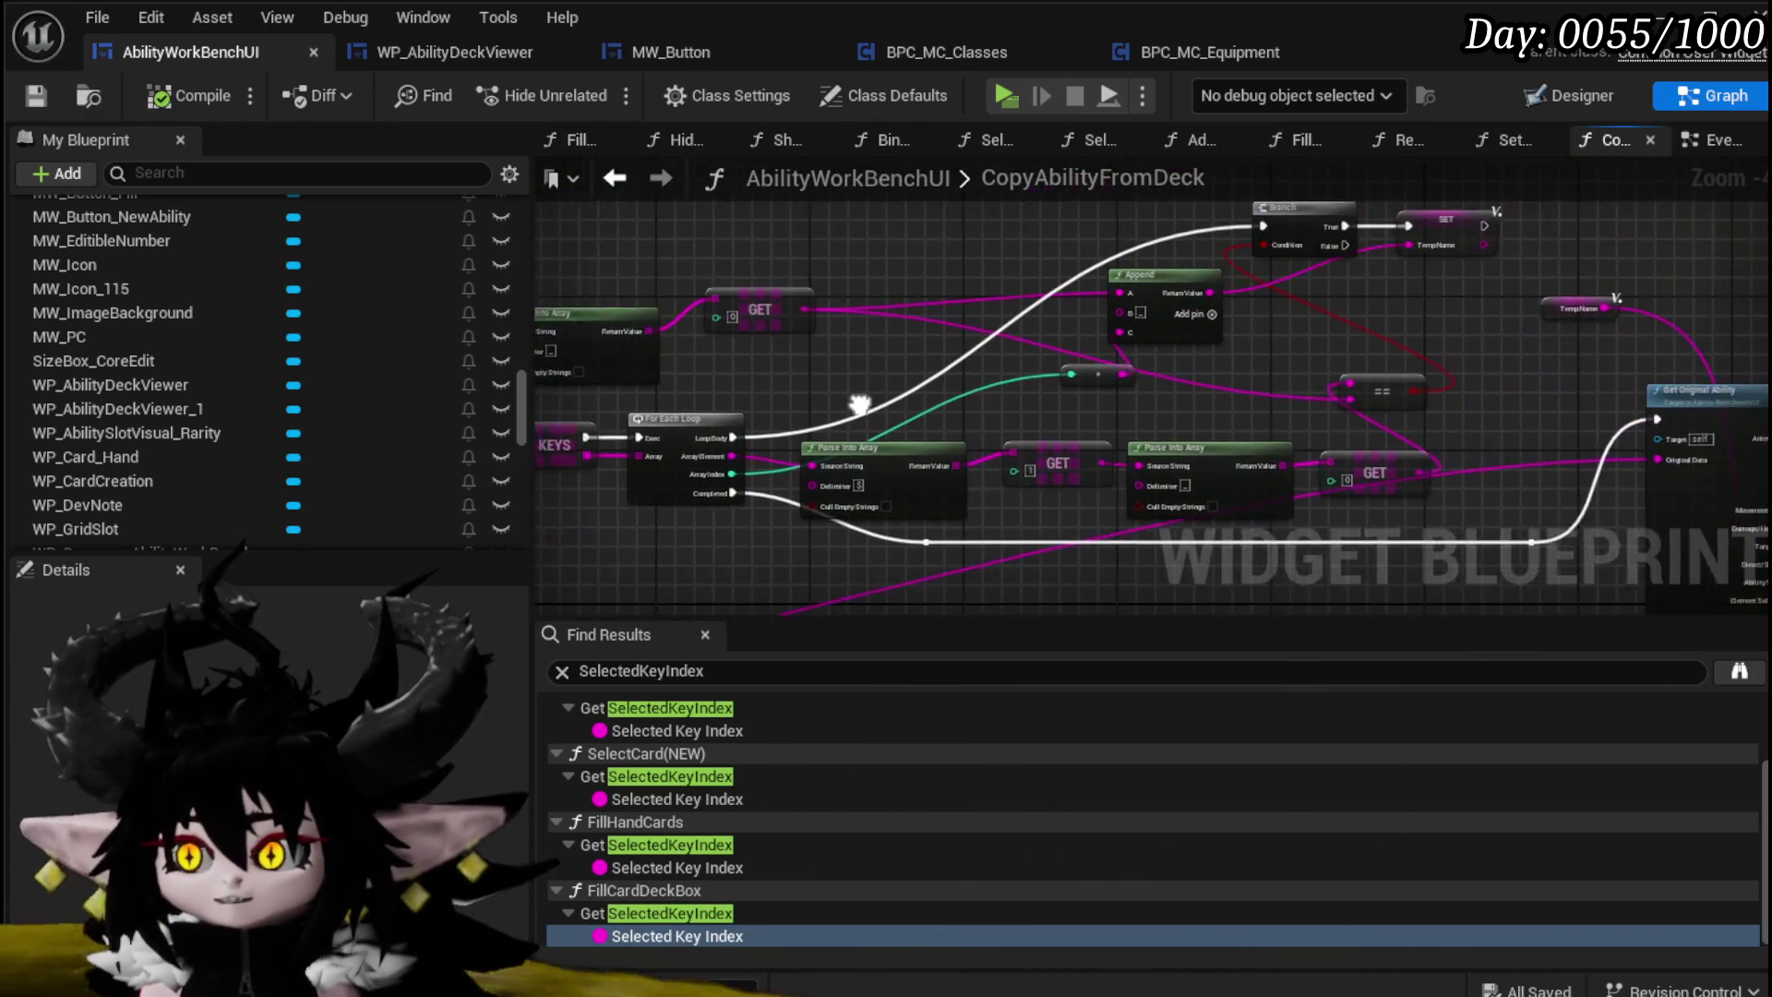
{"action": "right_click", "coordinate": [1199, 229]}
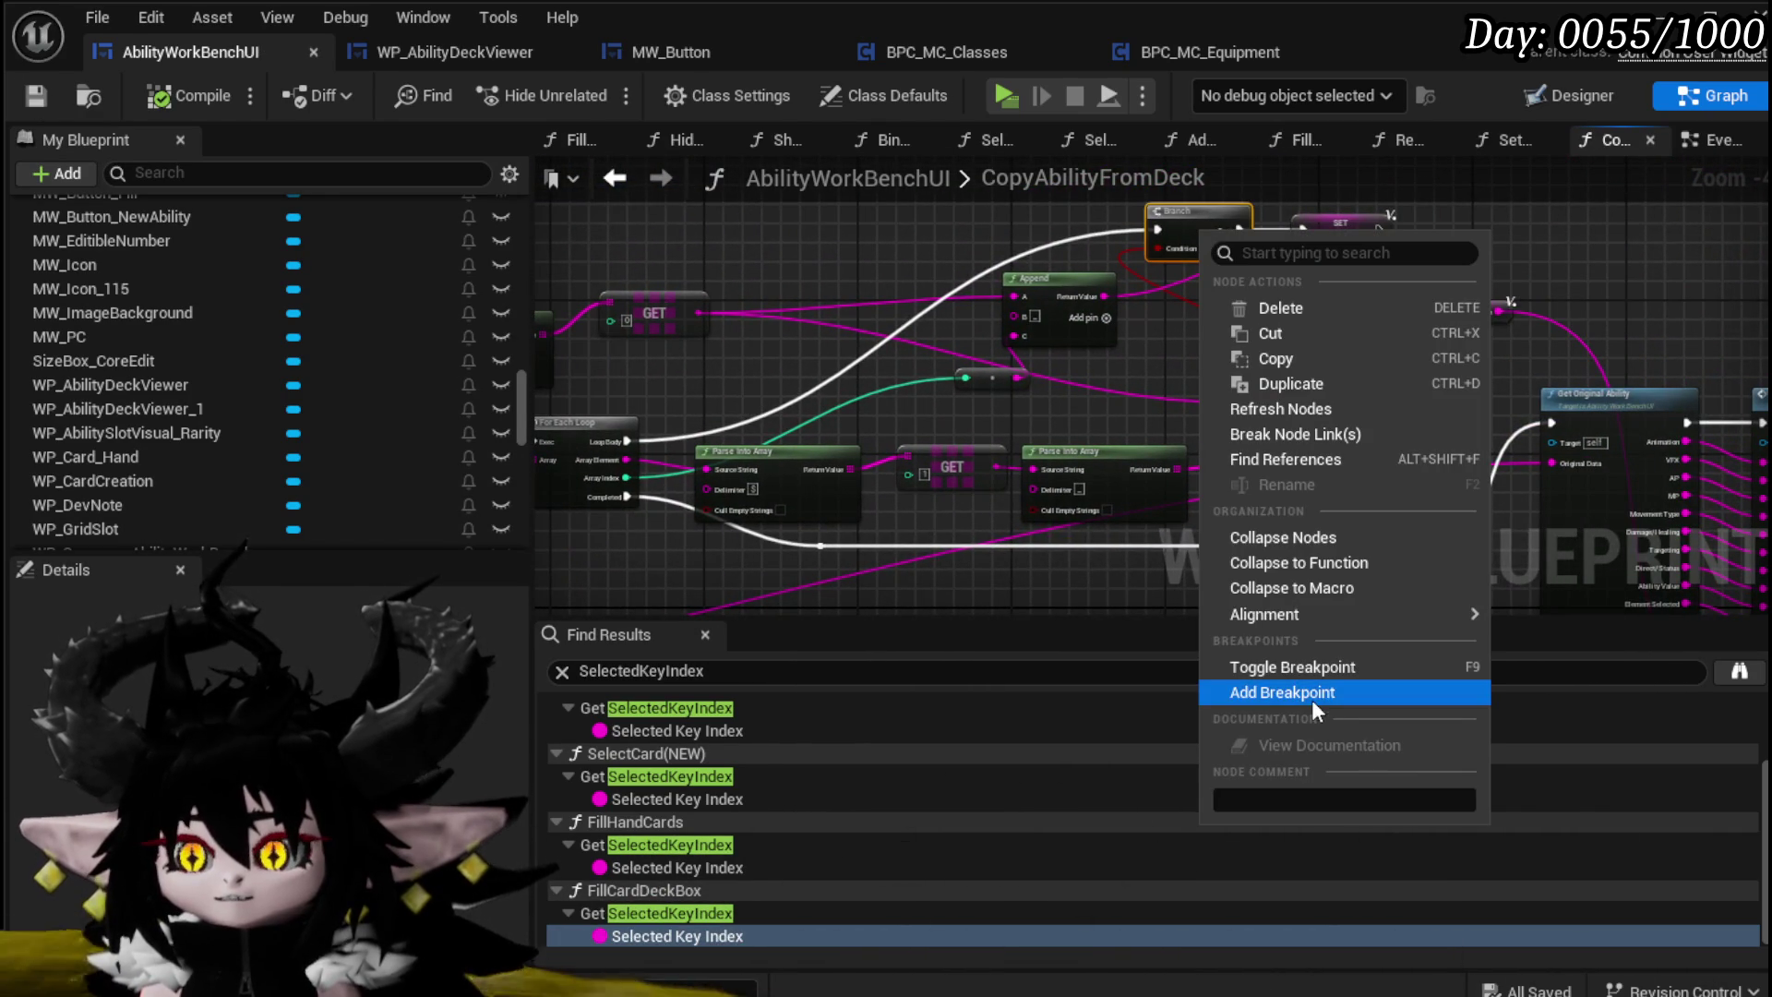
Step: Wire the For Each Loop's Array Element into the GET node
{"action": "left_click", "coordinate": [1111, 397]}
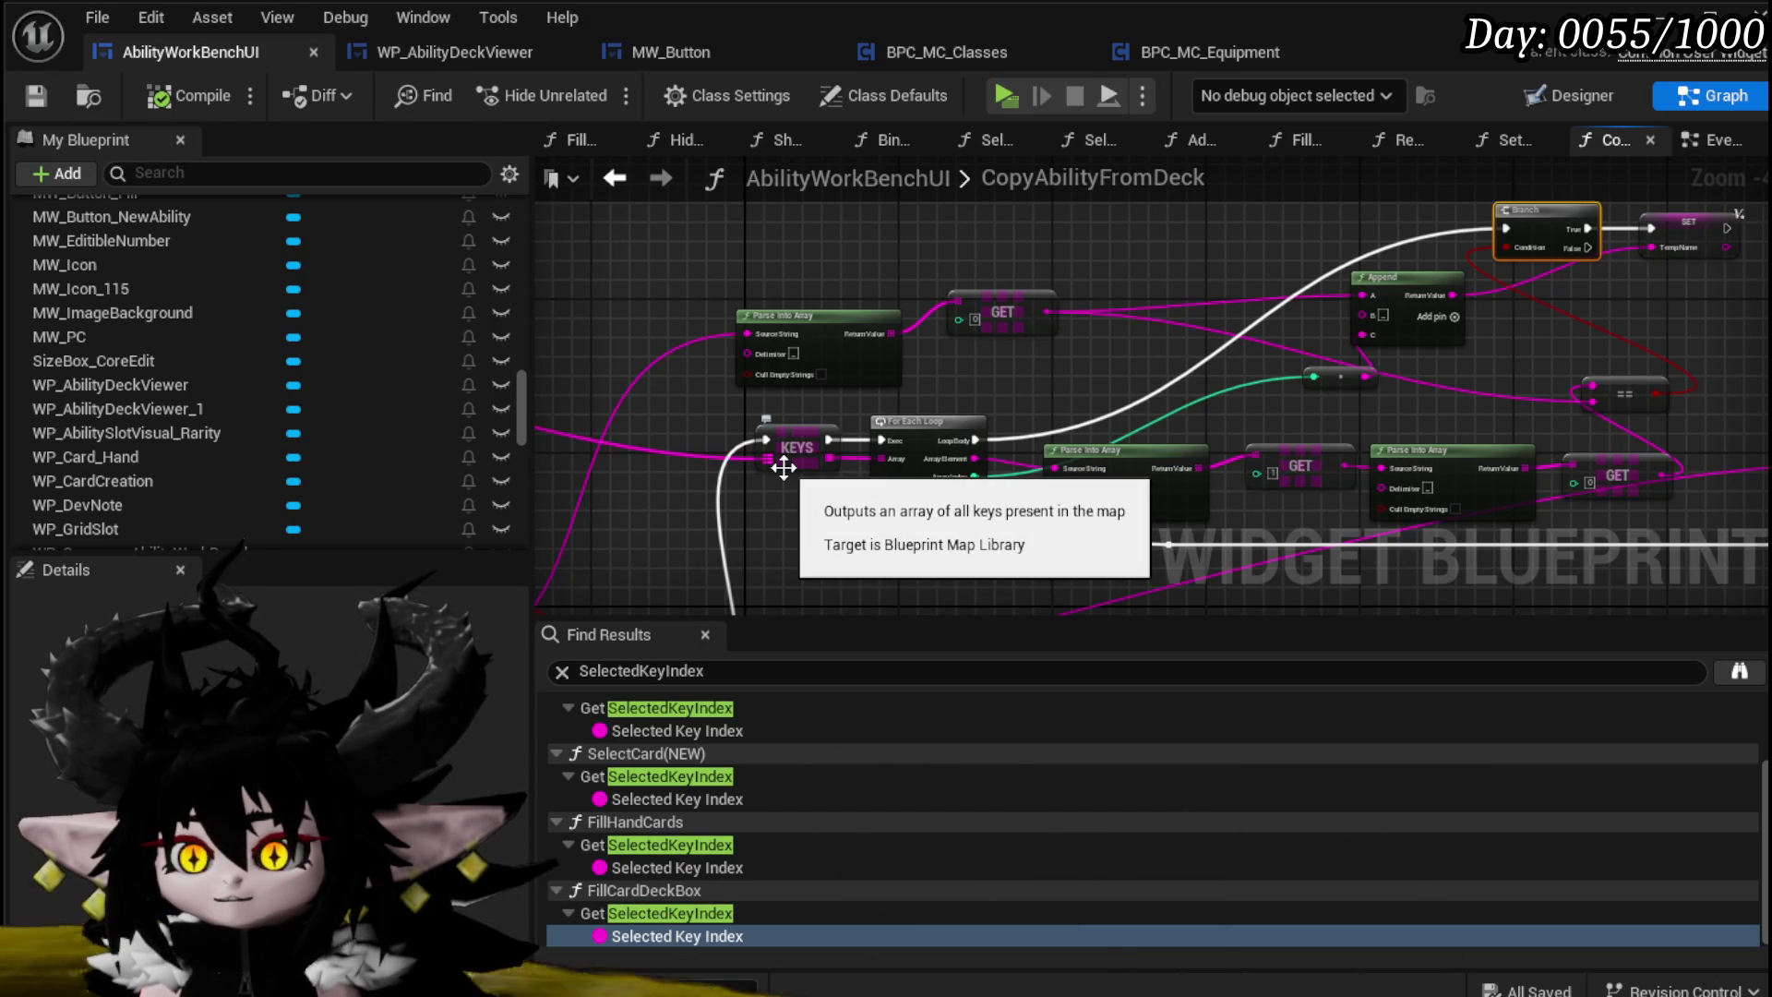
{"action": "left_click_drag", "start_coordinate": [1048, 405], "coordinate": [1053, 390]}
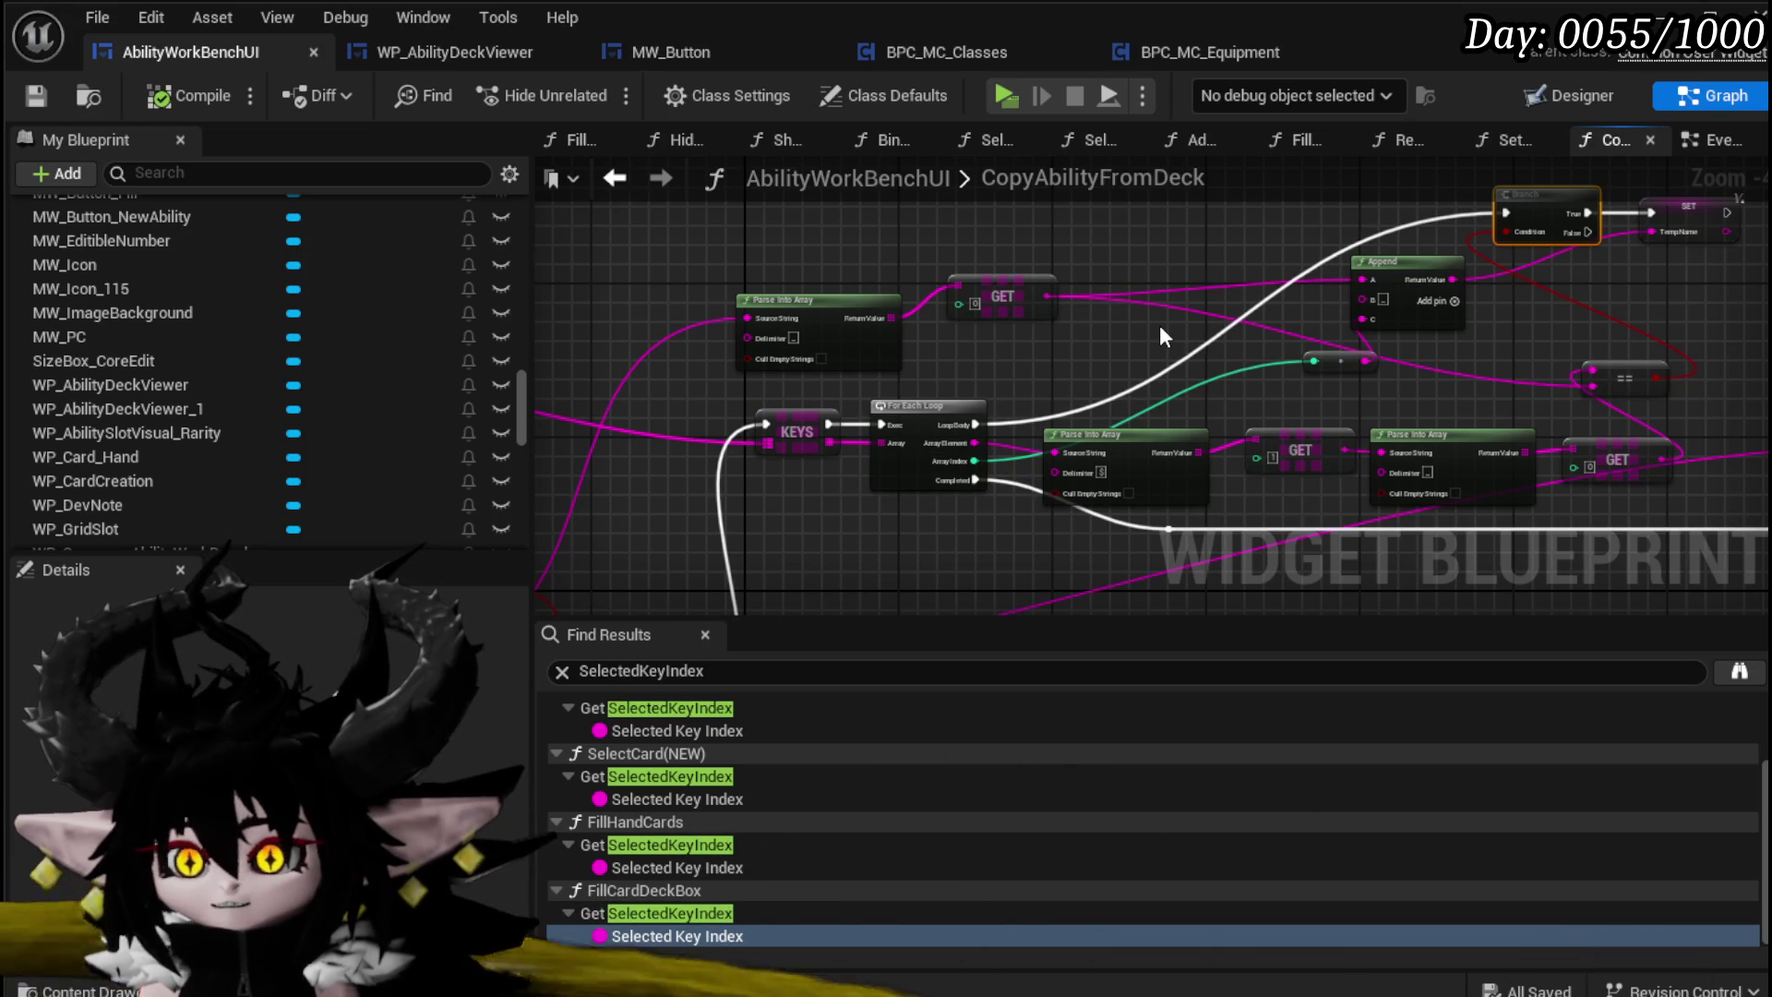
{"action": "left_click", "coordinate": [1111, 445]}
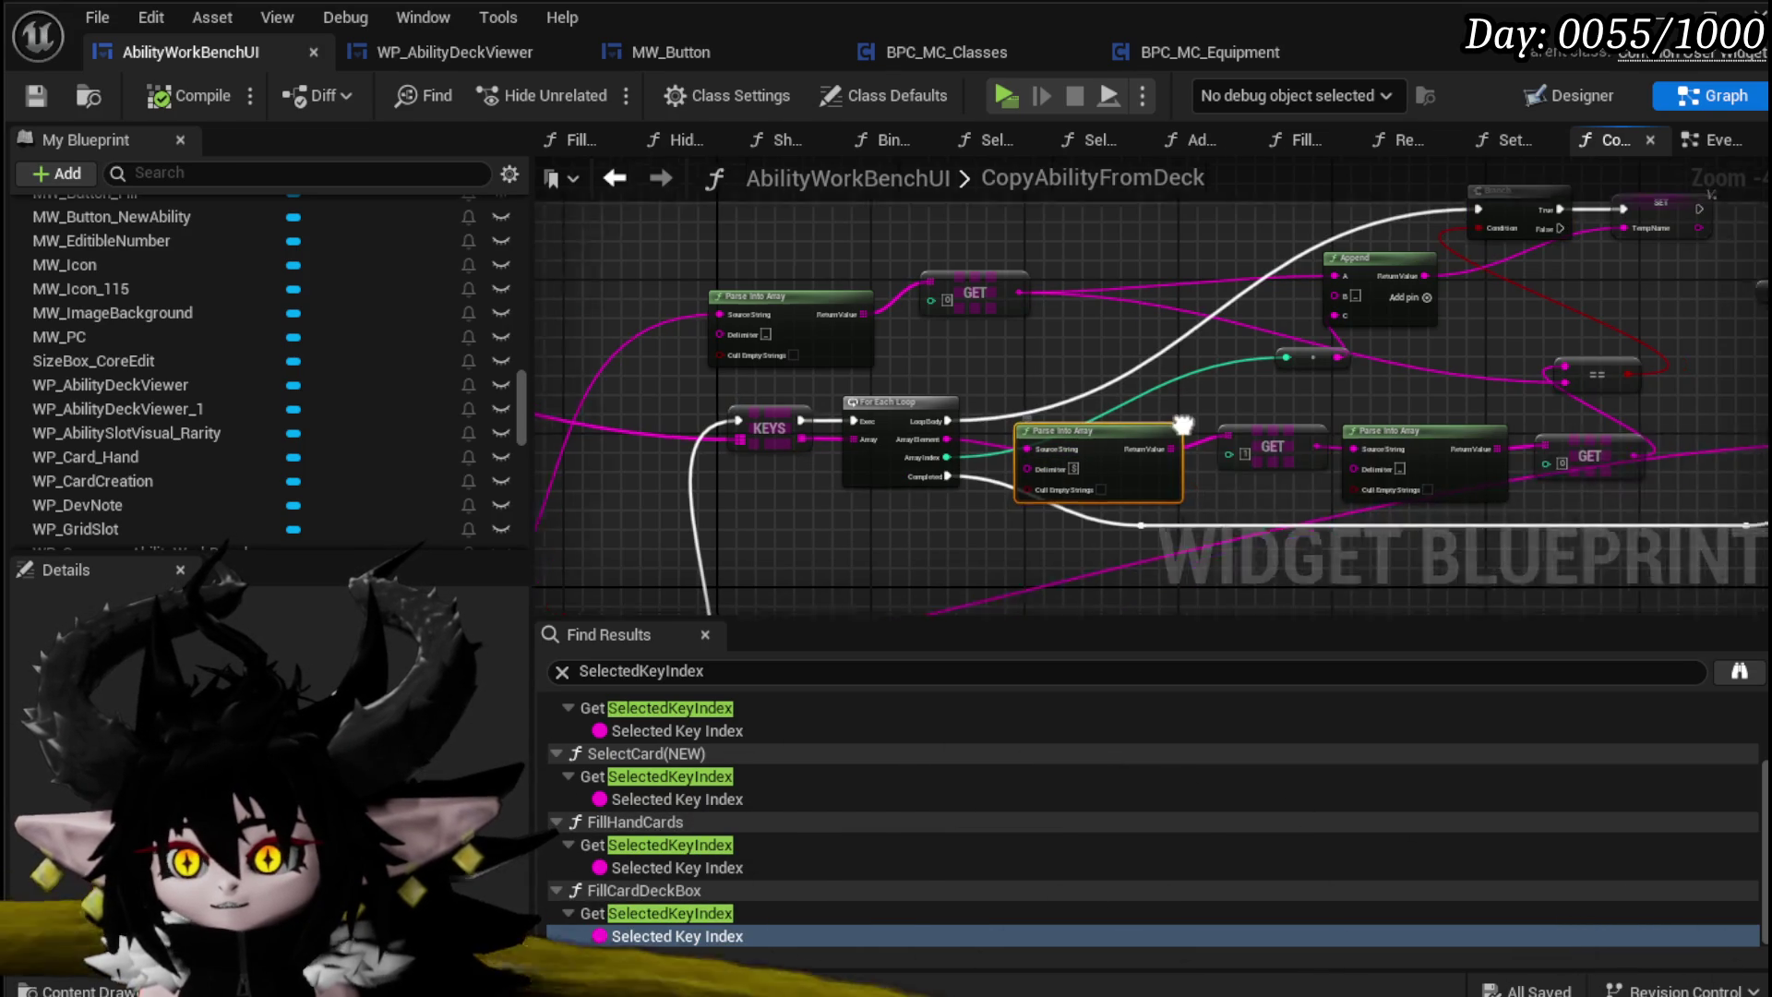
{"action": "mouse_move", "coordinate": [788, 423]}
{"action": "left_mouse_down"}
{"action": "mouse_move", "coordinate": [1188, 434]}
{"action": "mouse_move", "coordinate": [1096, 417]}
{"action": "left_mouse_up"}
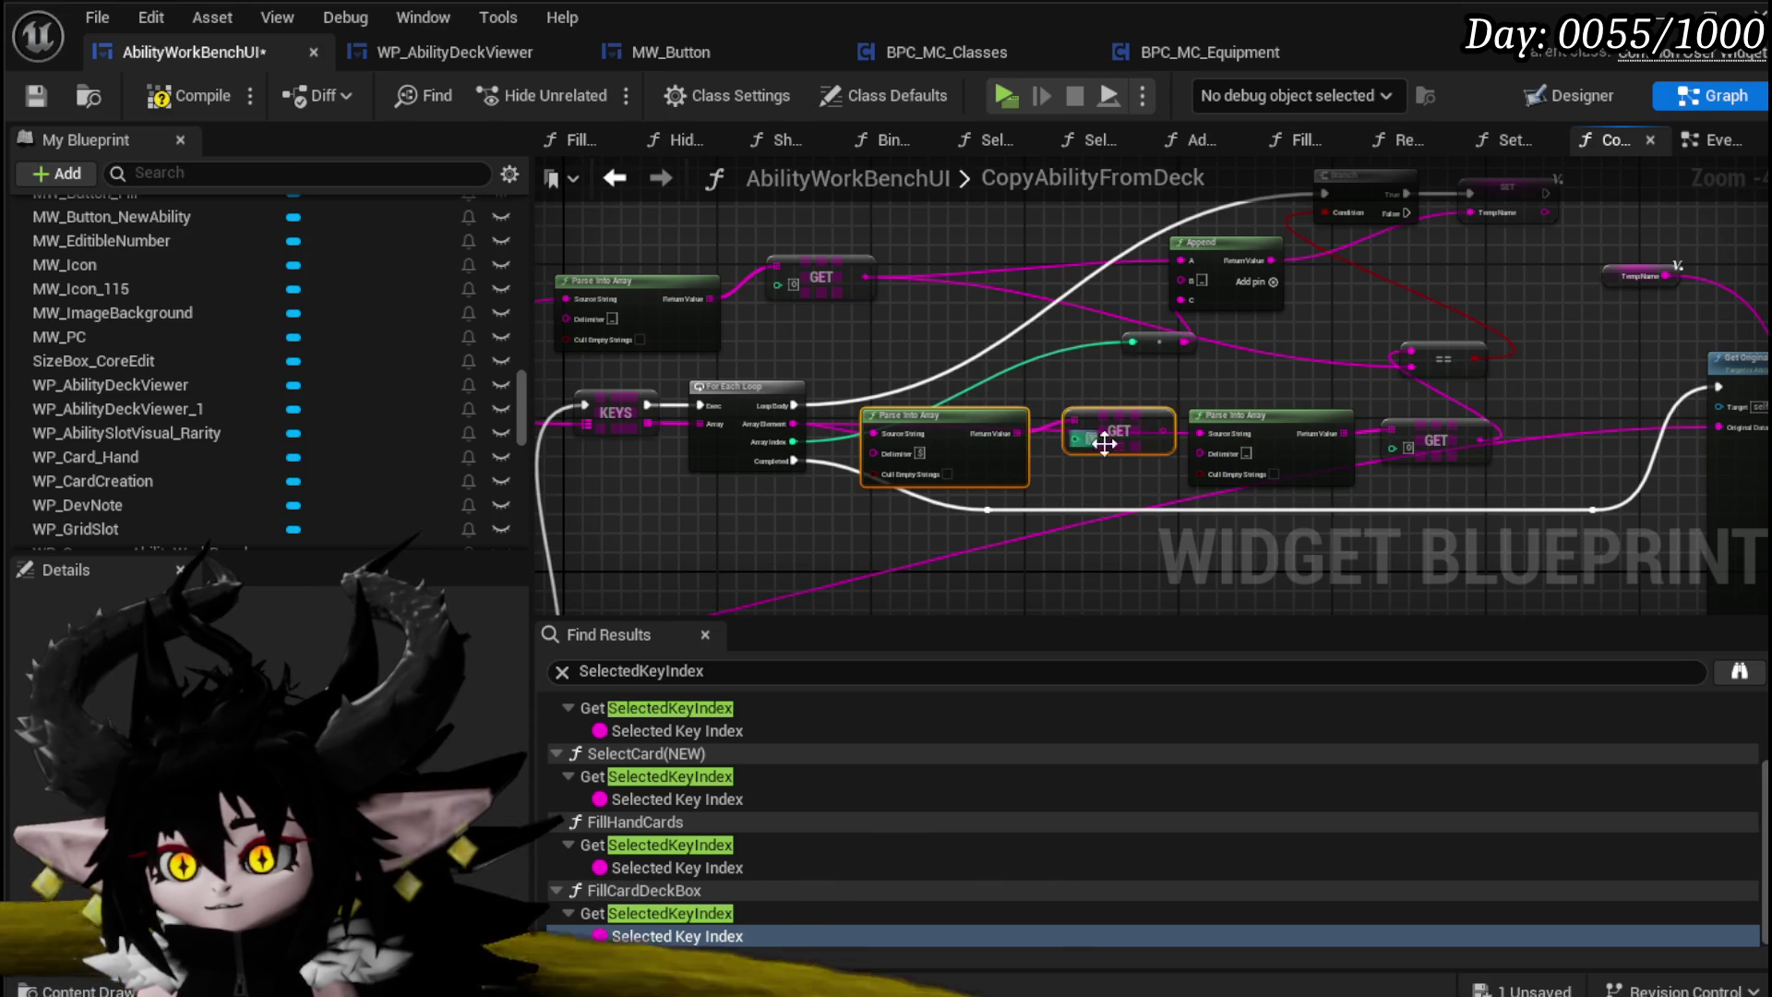
Step: Shift Parse Into Array, GET and the == node left, then compile the blueprint
{"action": "left_click_drag", "start_coordinate": [1073, 477], "coordinate": [990, 453]}
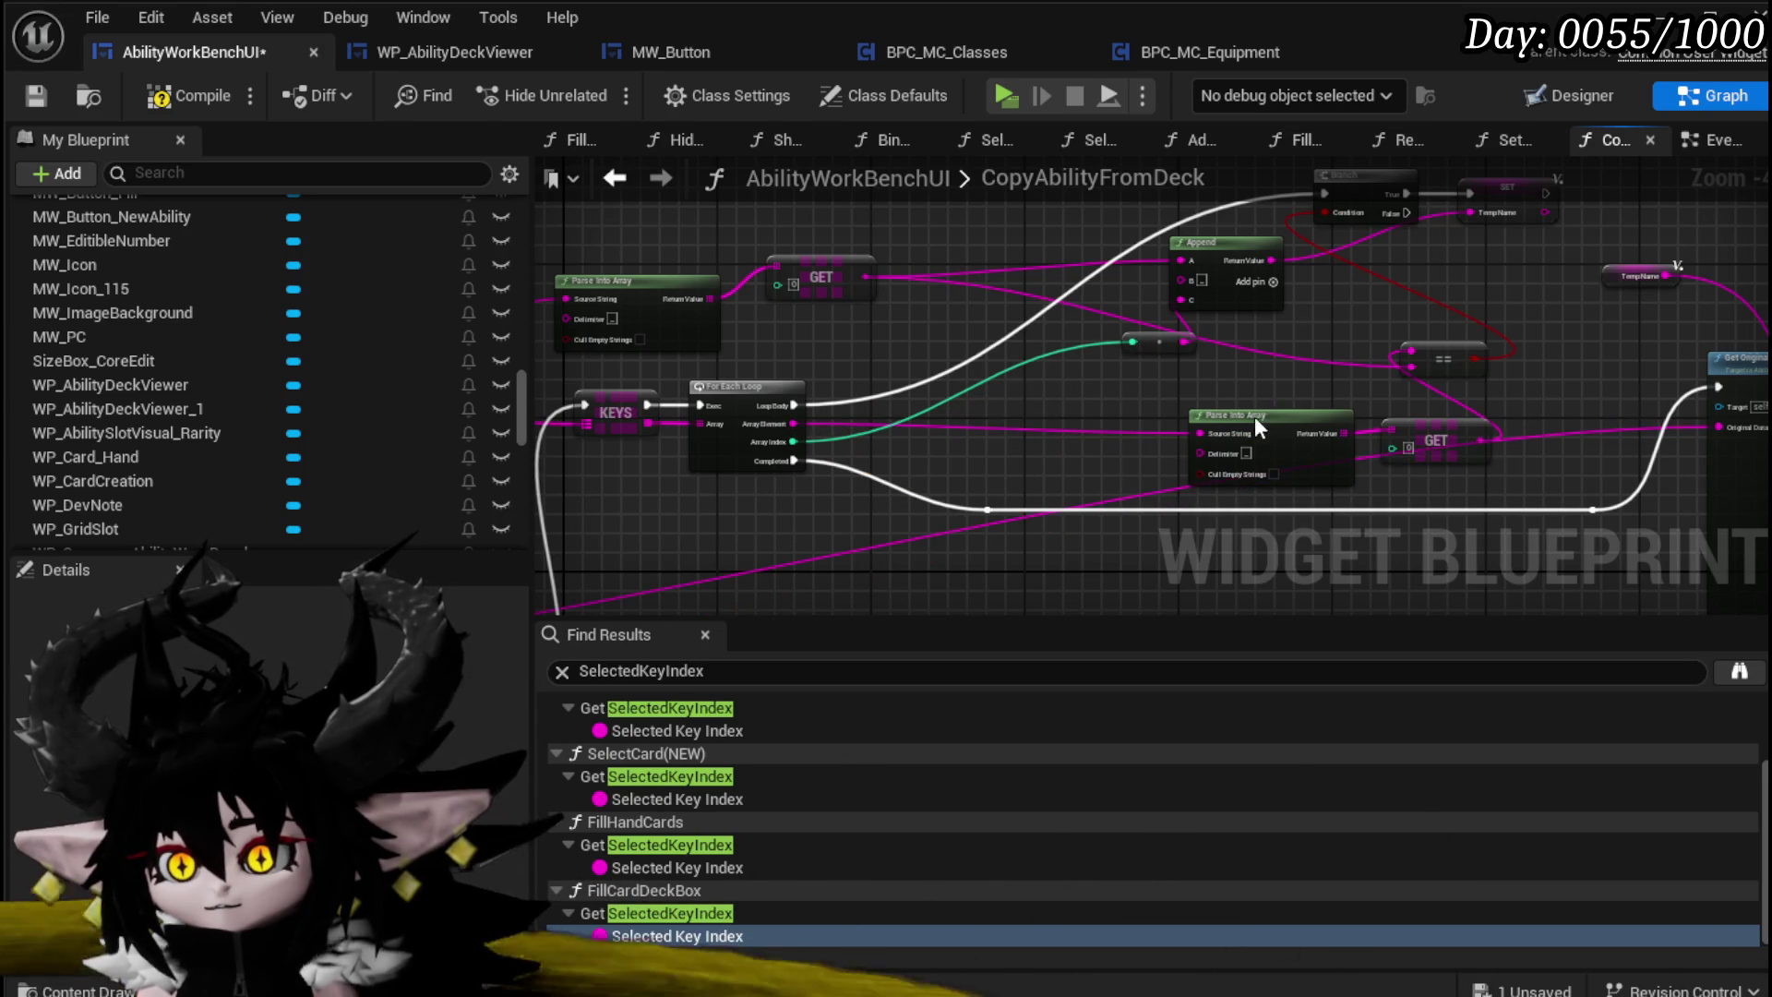
{"action": "left_click_drag", "start_coordinate": [1254, 417], "coordinate": [1033, 419]}
{"action": "left_click_drag", "start_coordinate": [1432, 427], "coordinate": [1244, 435]}
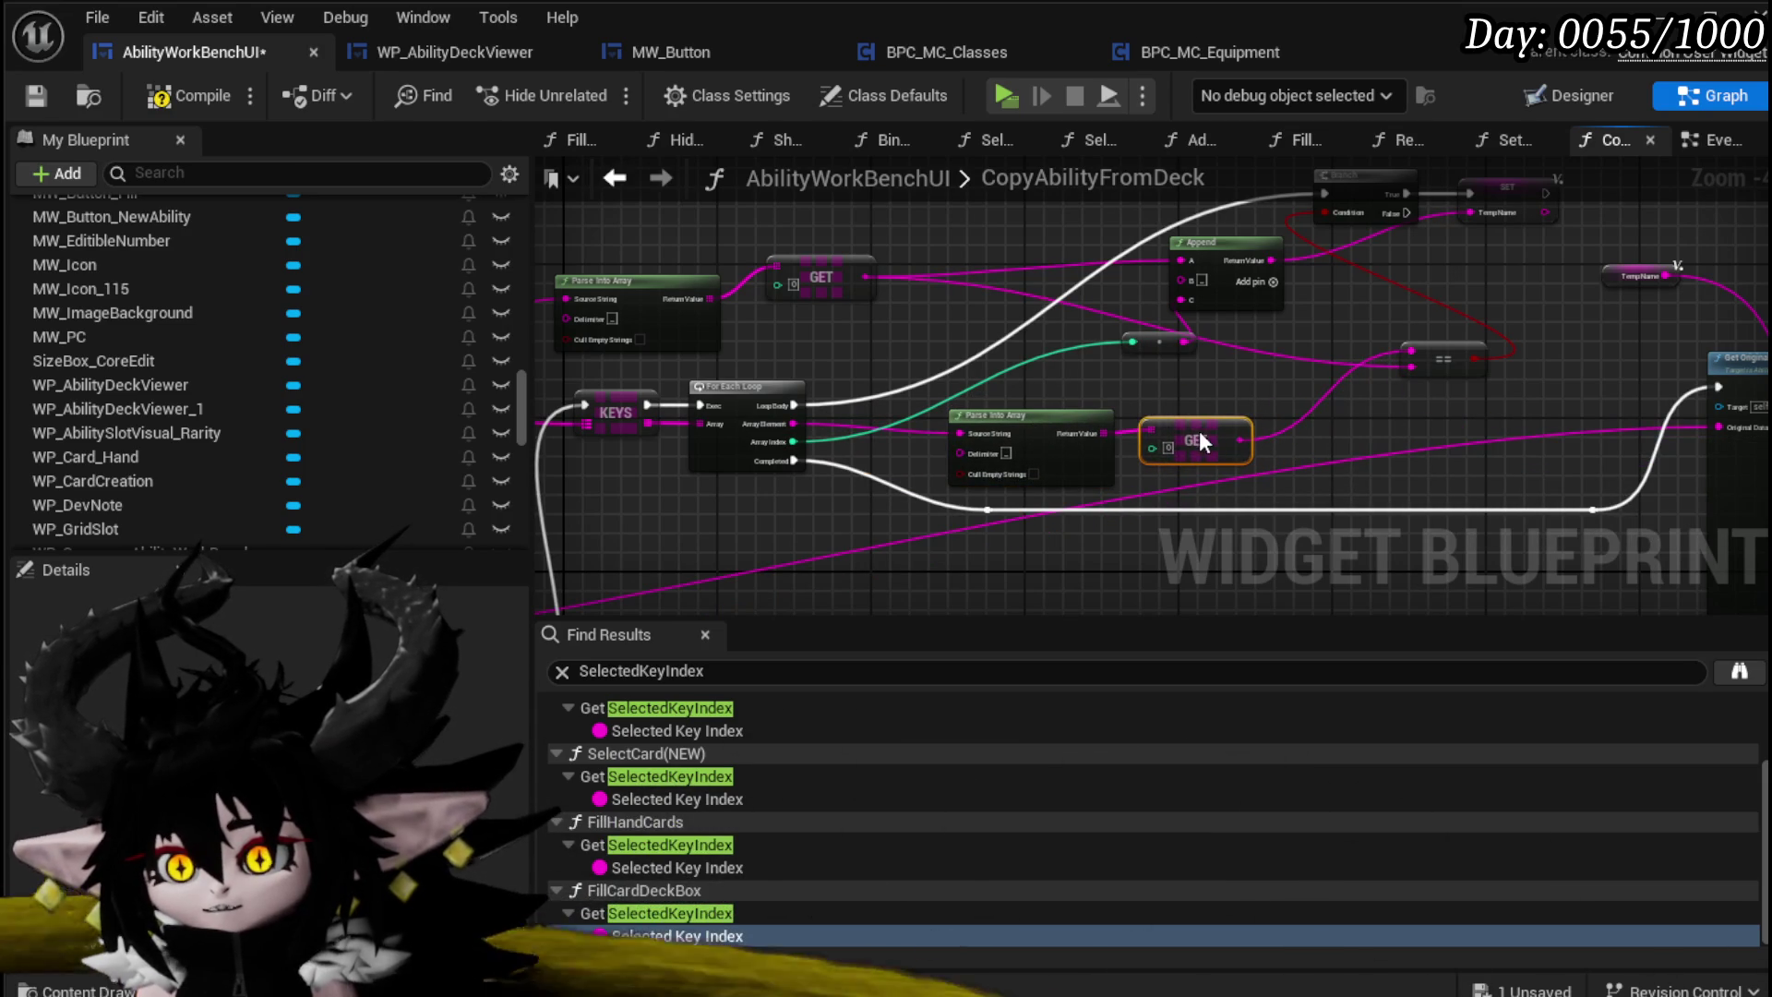
{"action": "left_click_drag", "start_coordinate": [1448, 360], "coordinate": [1310, 367]}
{"action": "left_click_drag", "start_coordinate": [1193, 381], "coordinate": [1132, 449]}
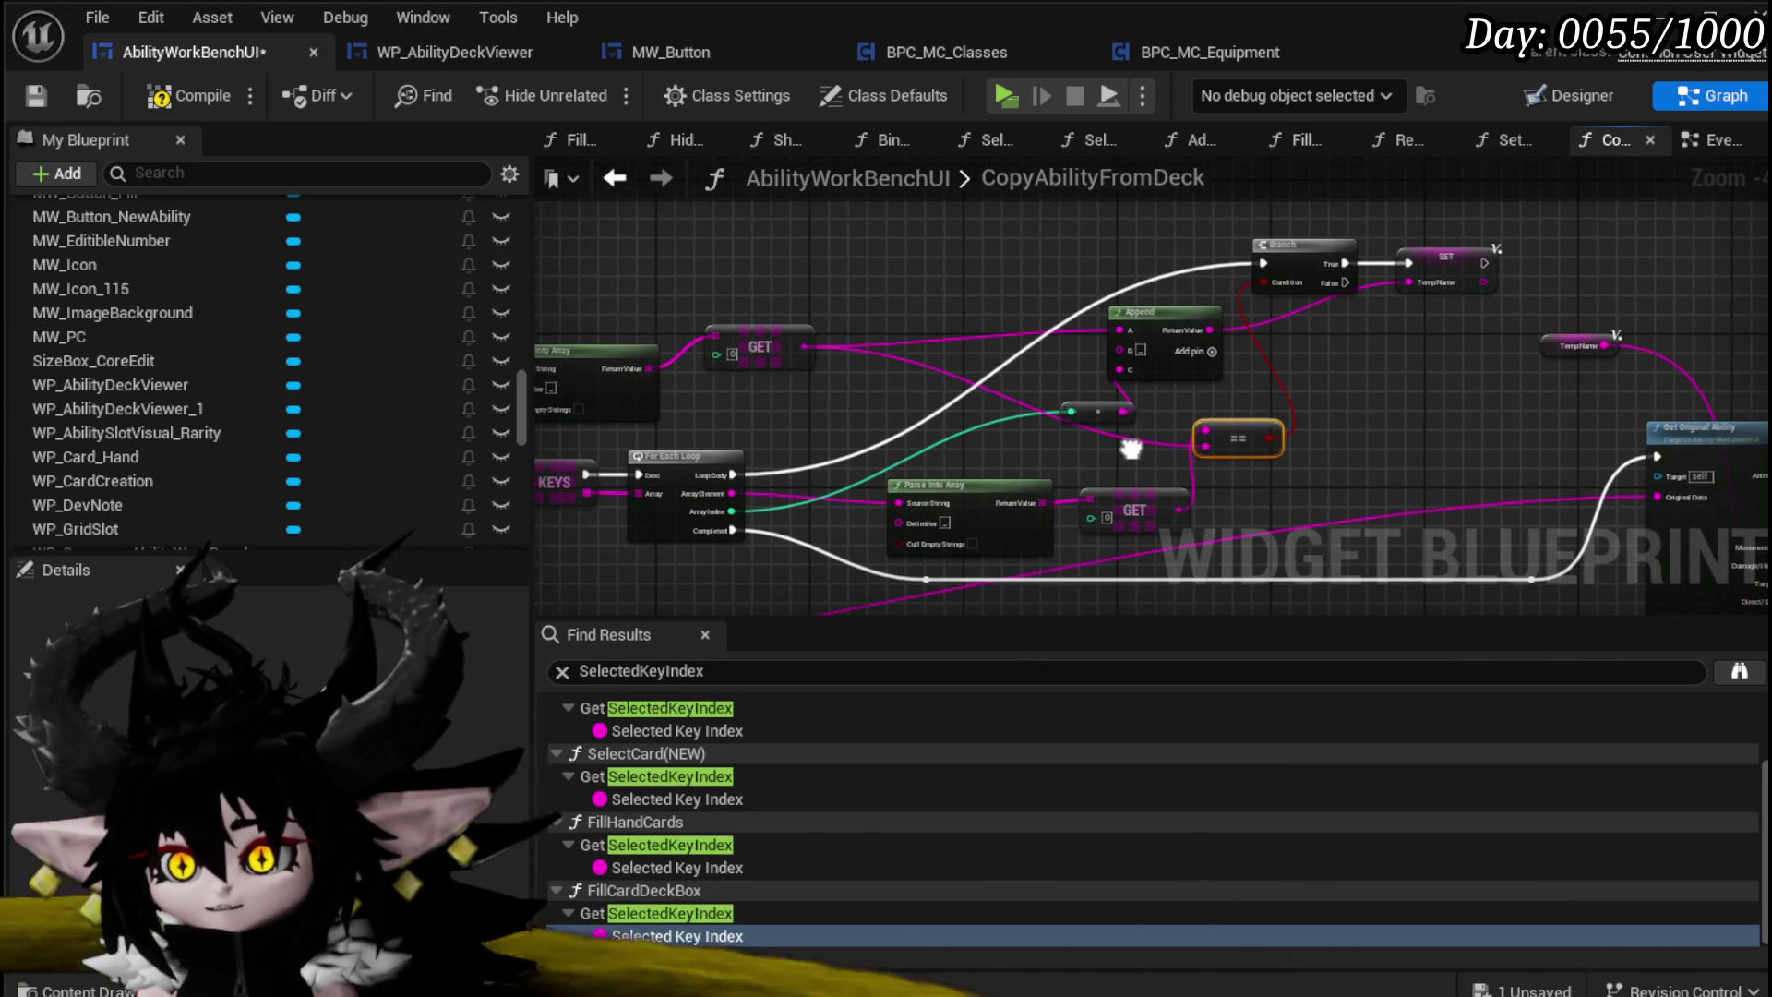
{"action": "left_click", "coordinate": [1106, 448]}
{"action": "left_click", "coordinate": [207, 104]}
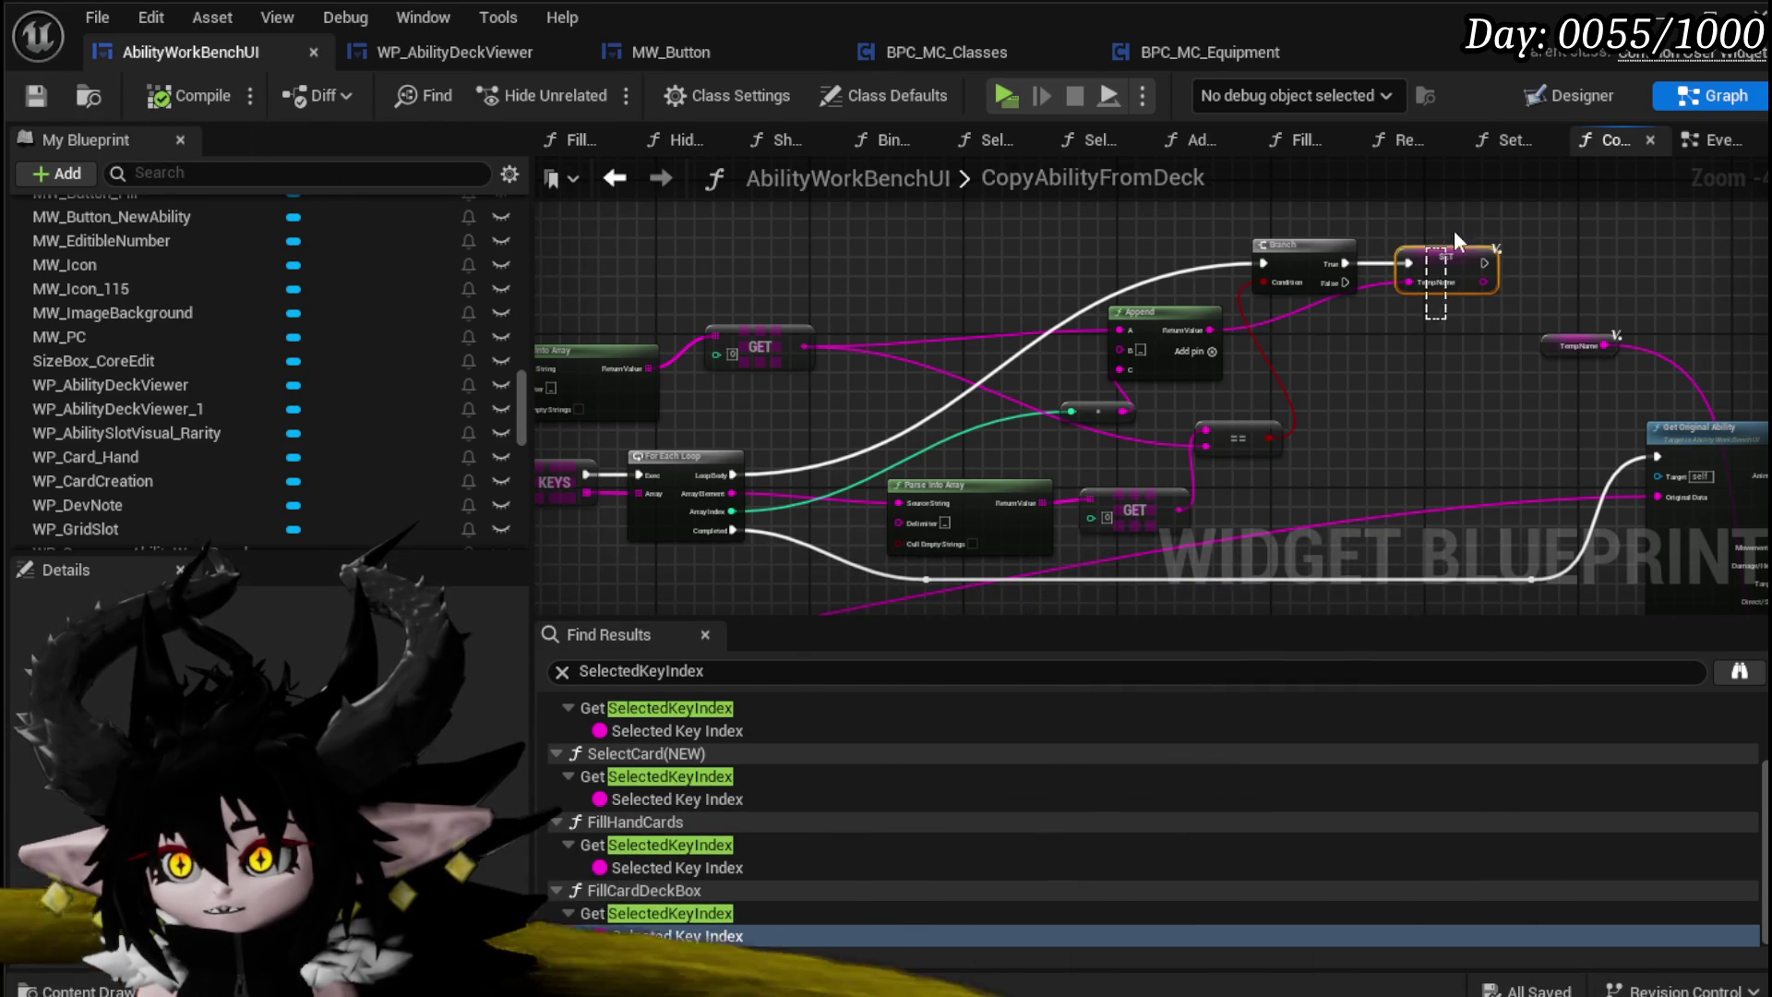
Step: Duplicate the Temp Name SET node and drive it from the Branch's False output
{"action": "key", "text": "ctrl+c"}
{"action": "key", "text": "ctrl+v"}
{"action": "left_click_drag", "start_coordinate": [1345, 283], "coordinate": [1390, 340]}
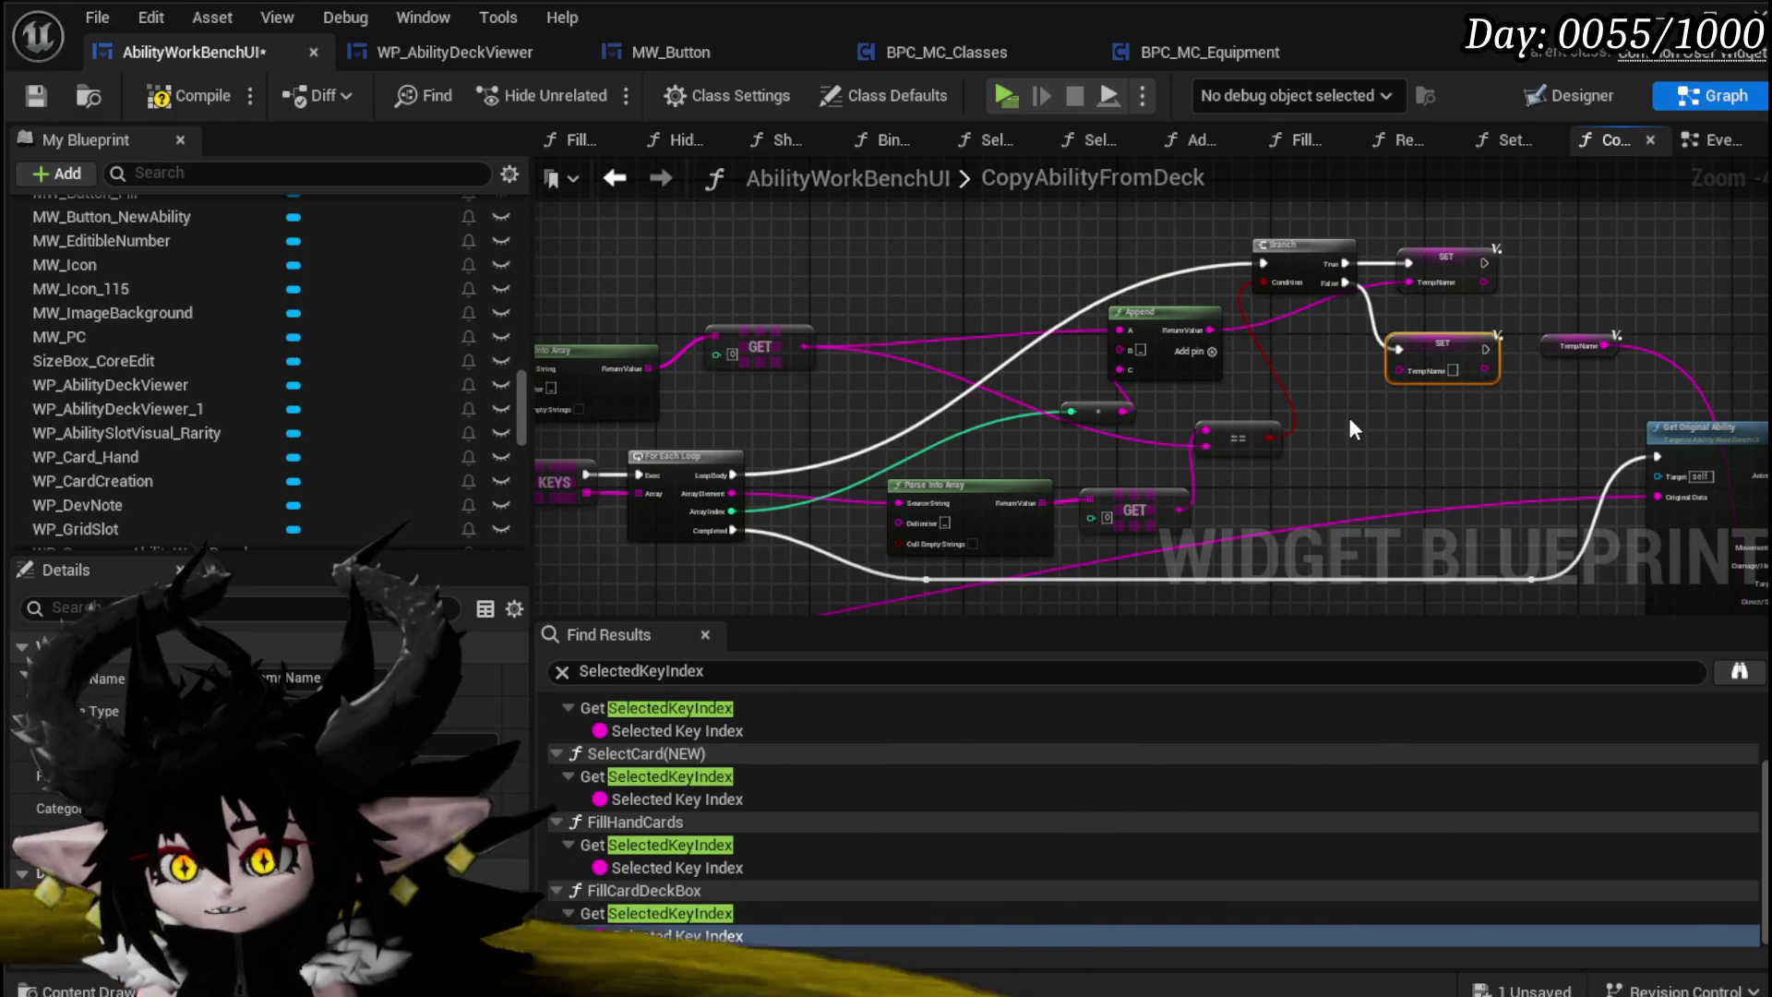
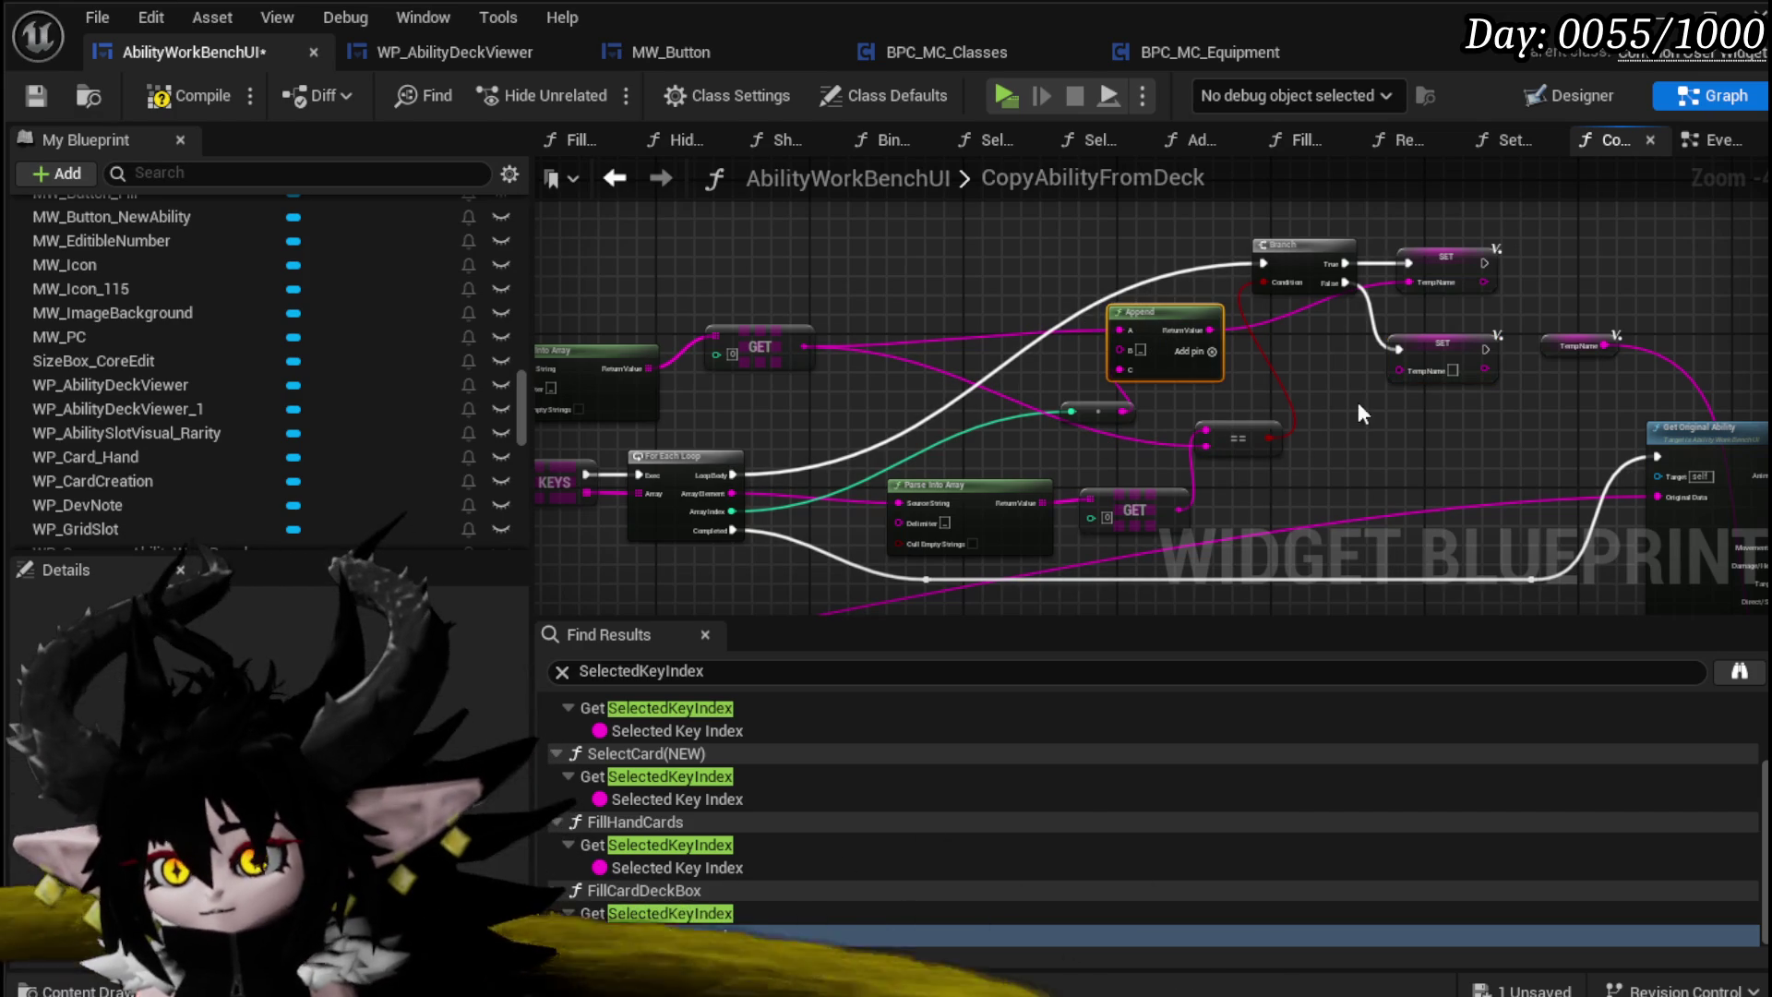
Step: Duplicate the Append node, feed it the loop's Array Element, and route its result into the lower TempName SET
{"action": "key", "text": "ctrl+v"}
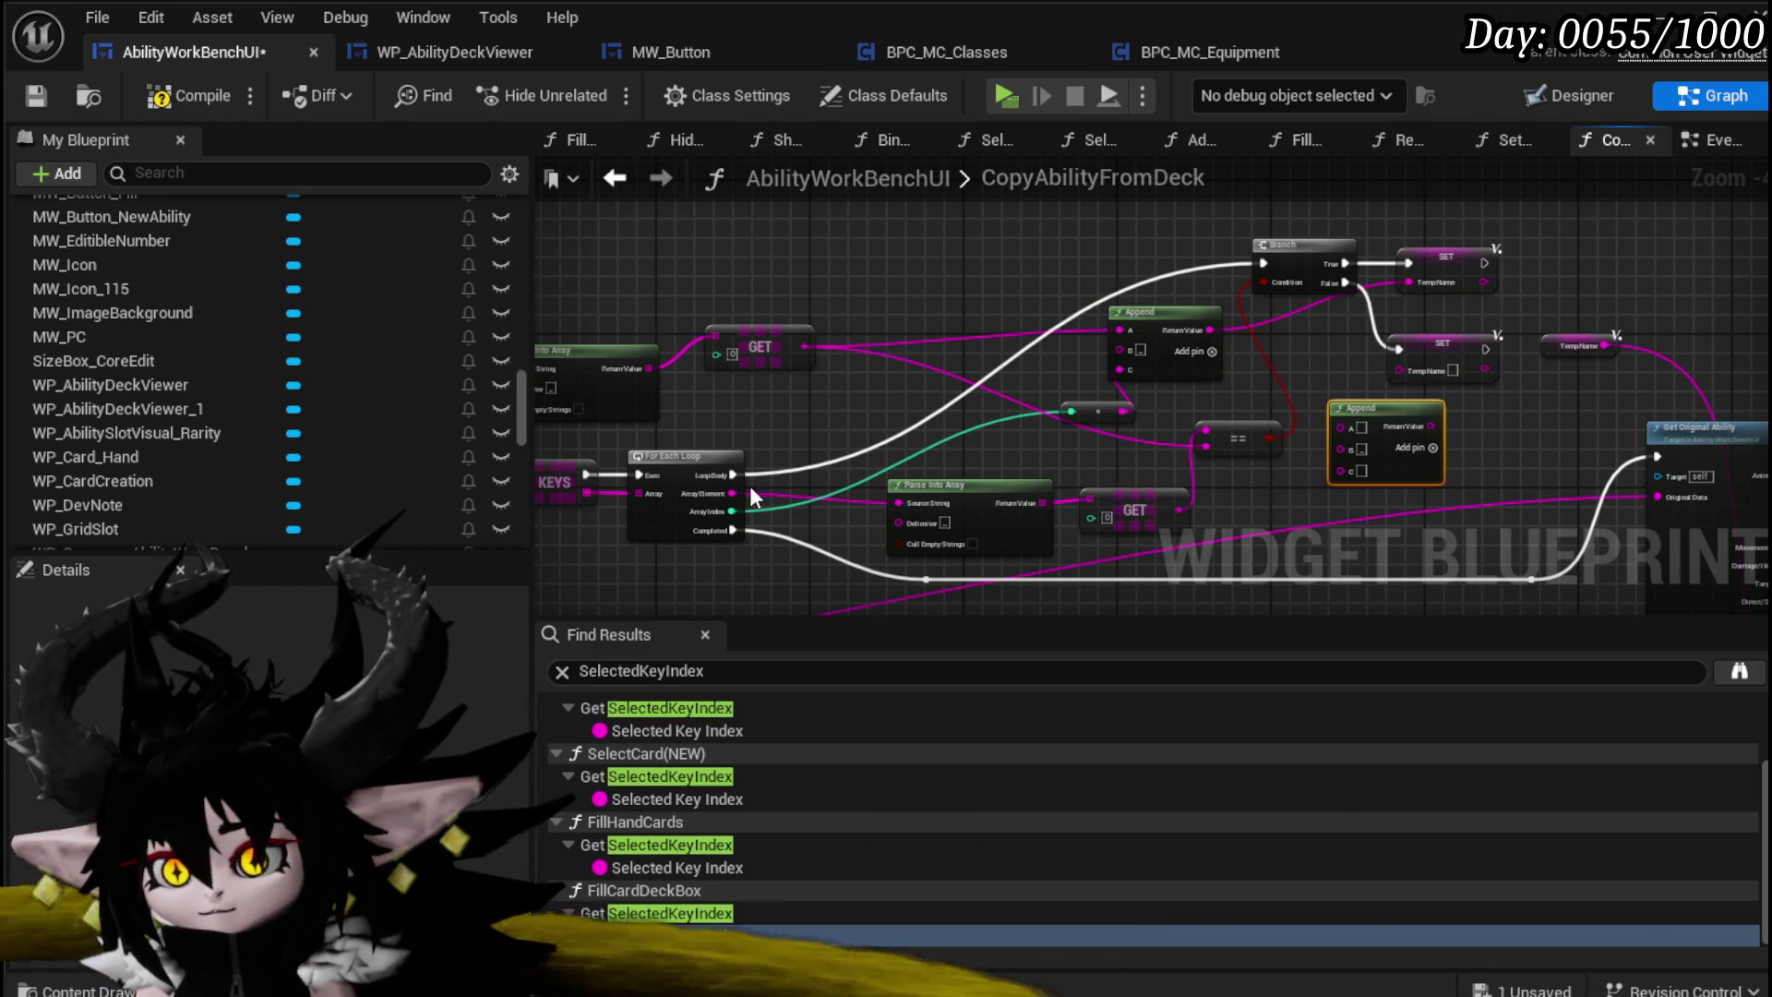
{"action": "left_click_drag", "start_coordinate": [738, 490], "coordinate": [1344, 427]}
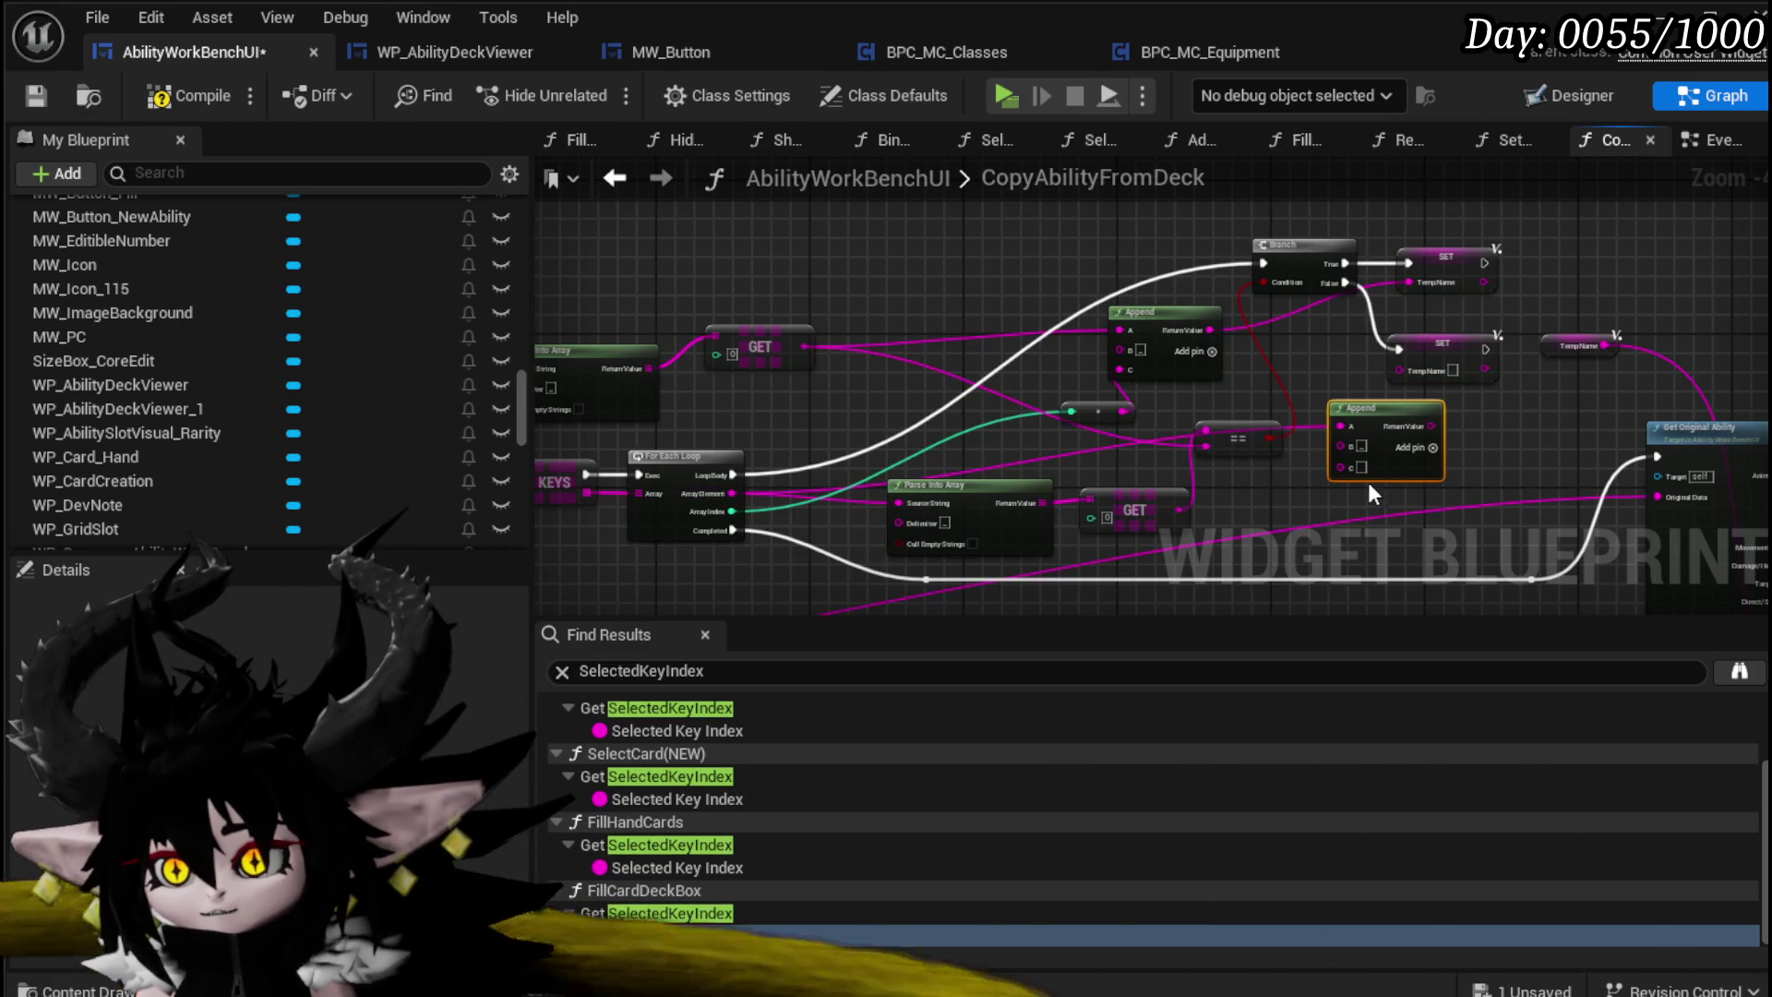
{"action": "left_click", "coordinate": [1536, 434]}
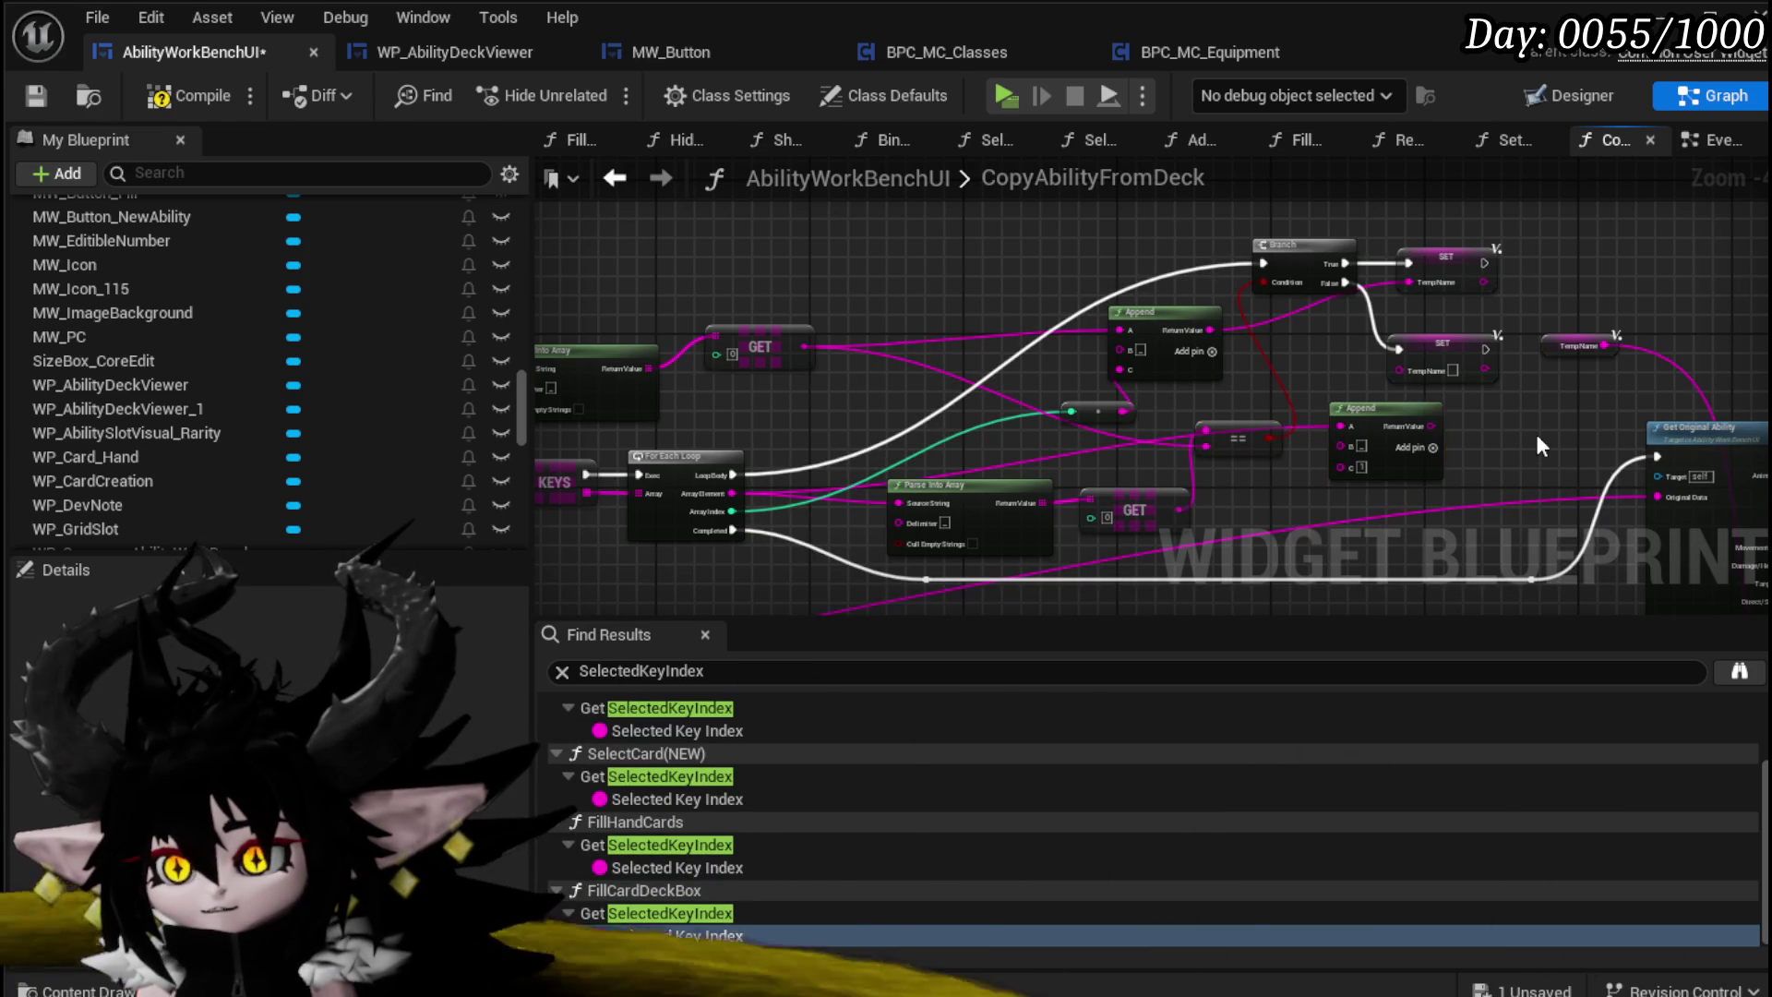
{"action": "mouse_move", "coordinate": [1431, 425]}
{"action": "left_mouse_down"}
{"action": "mouse_move", "coordinate": [1376, 377]}
{"action": "mouse_move", "coordinate": [1400, 370]}
{"action": "left_mouse_up"}
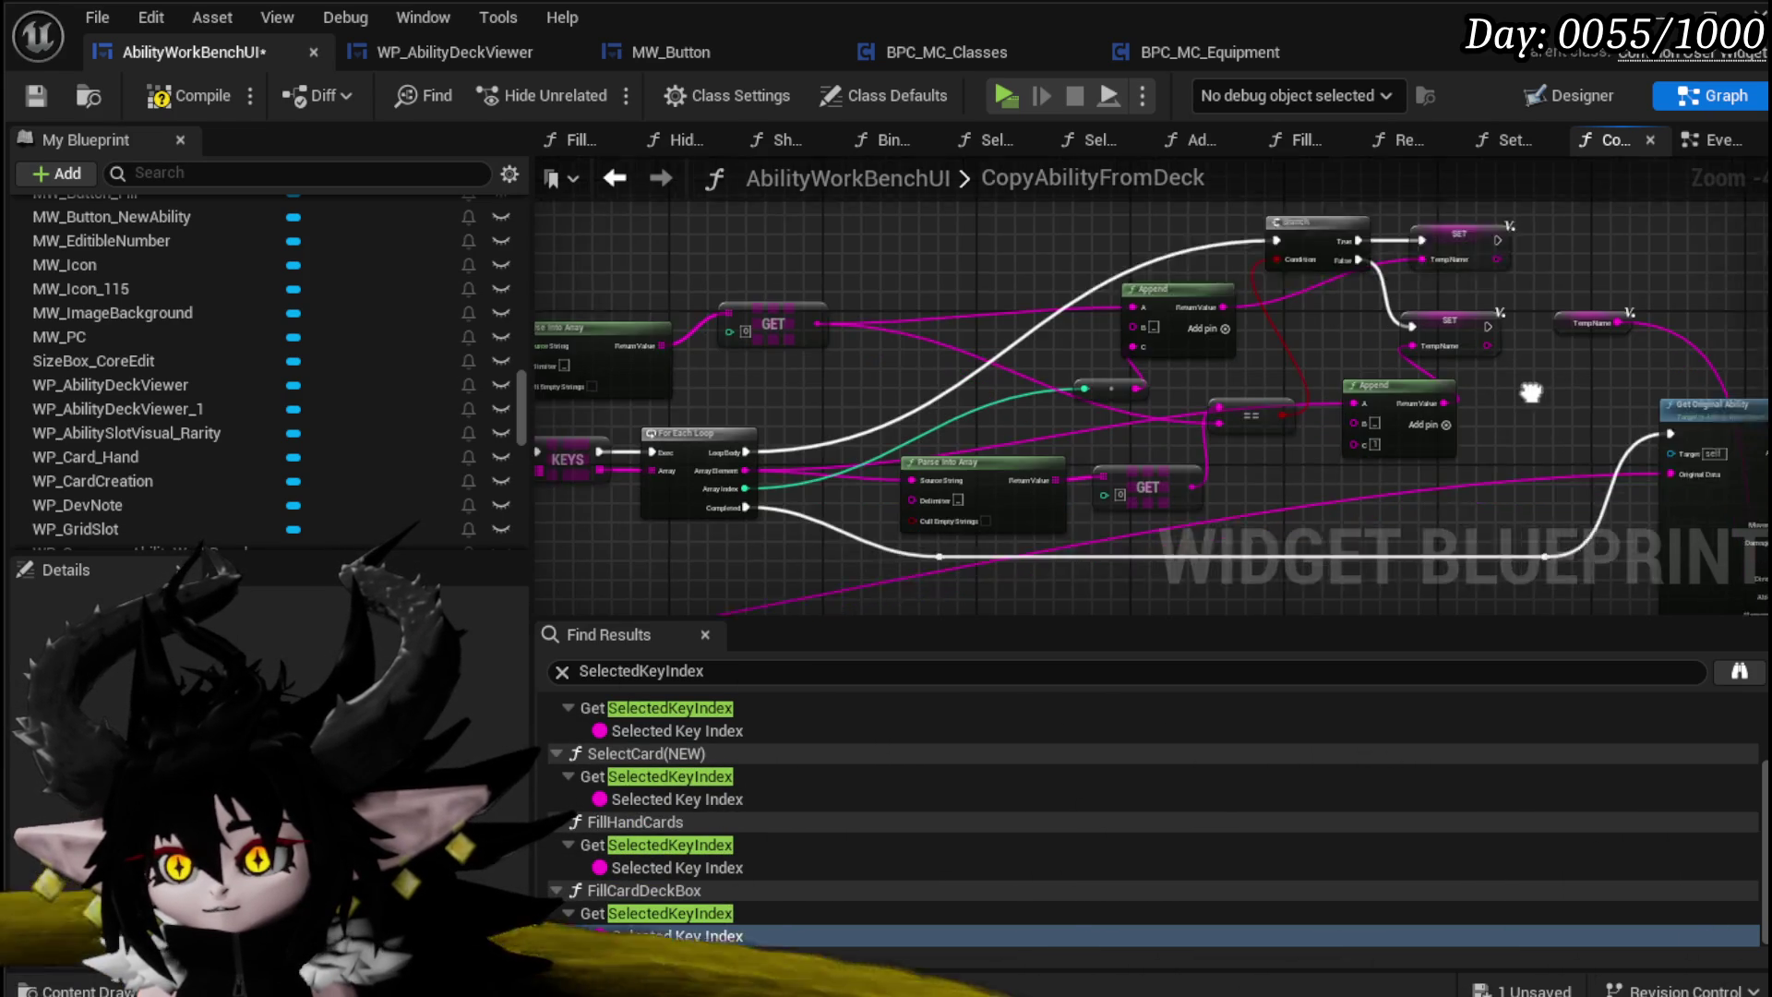
Step: Tidy the == node and wire reroute point, then save AbilityWorkBenchUI and return to the level editor
{"action": "left_click_drag", "start_coordinate": [1291, 370], "coordinate": [1292, 328]}
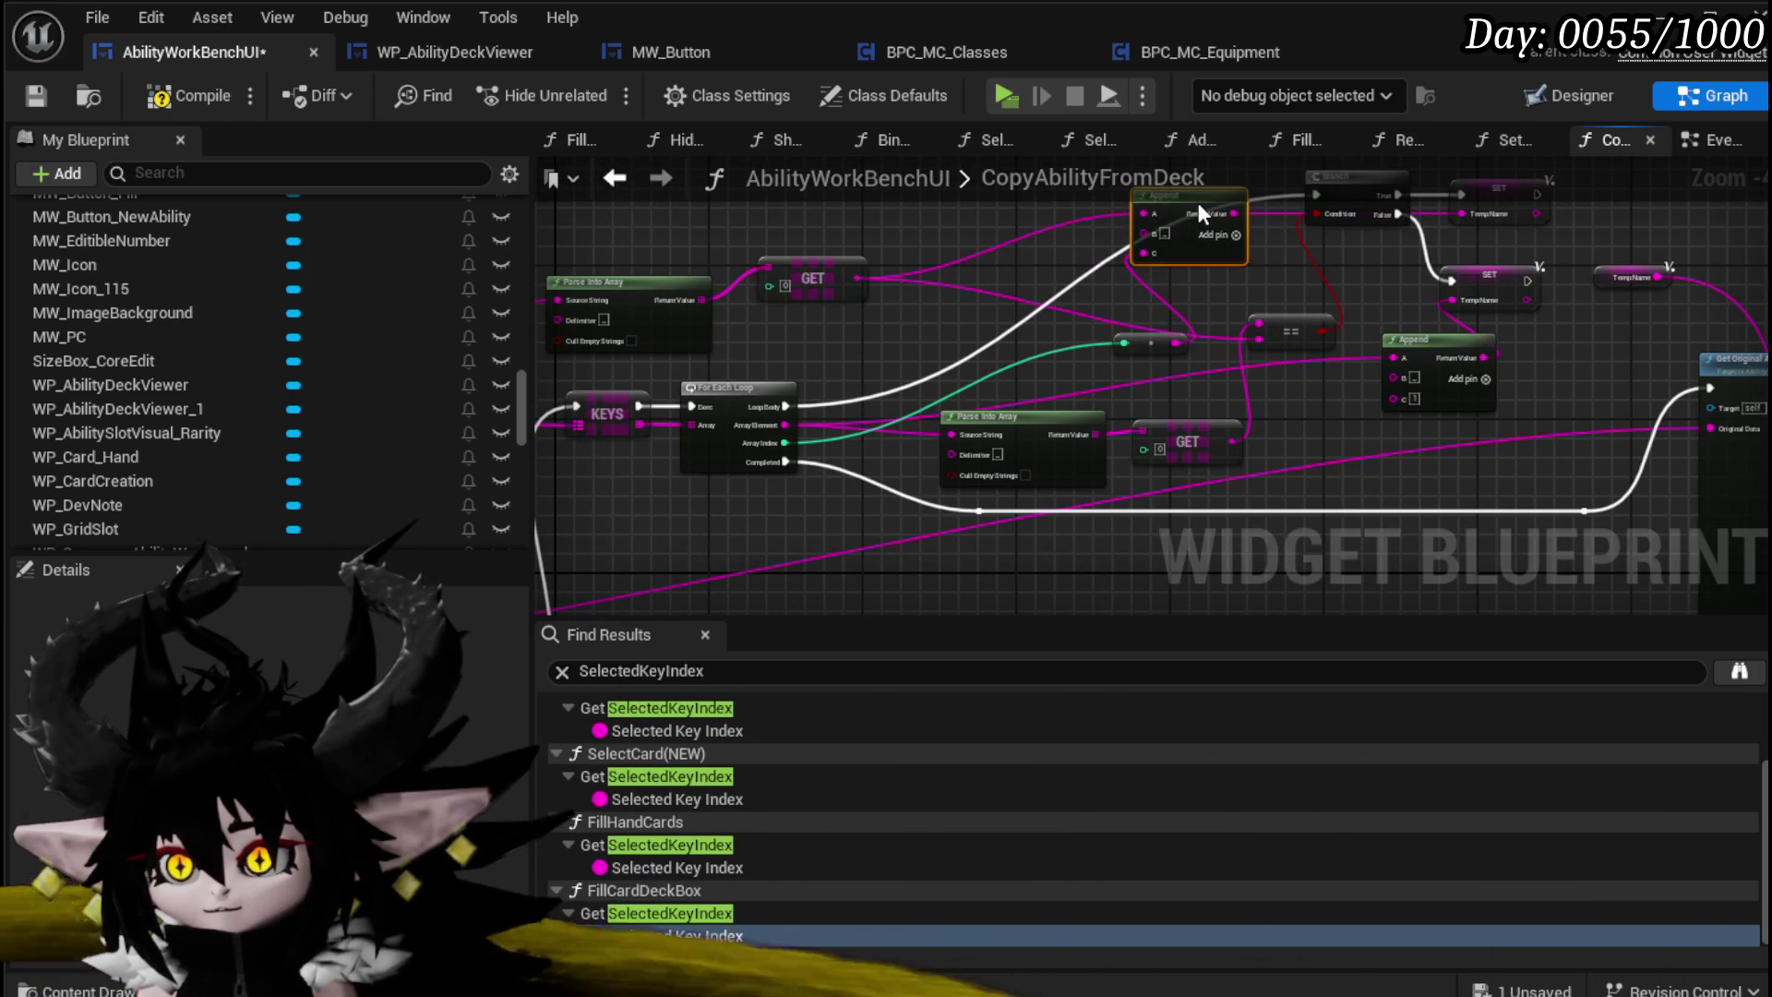
{"action": "left_click_drag", "start_coordinate": [1316, 326], "coordinate": [1287, 291]}
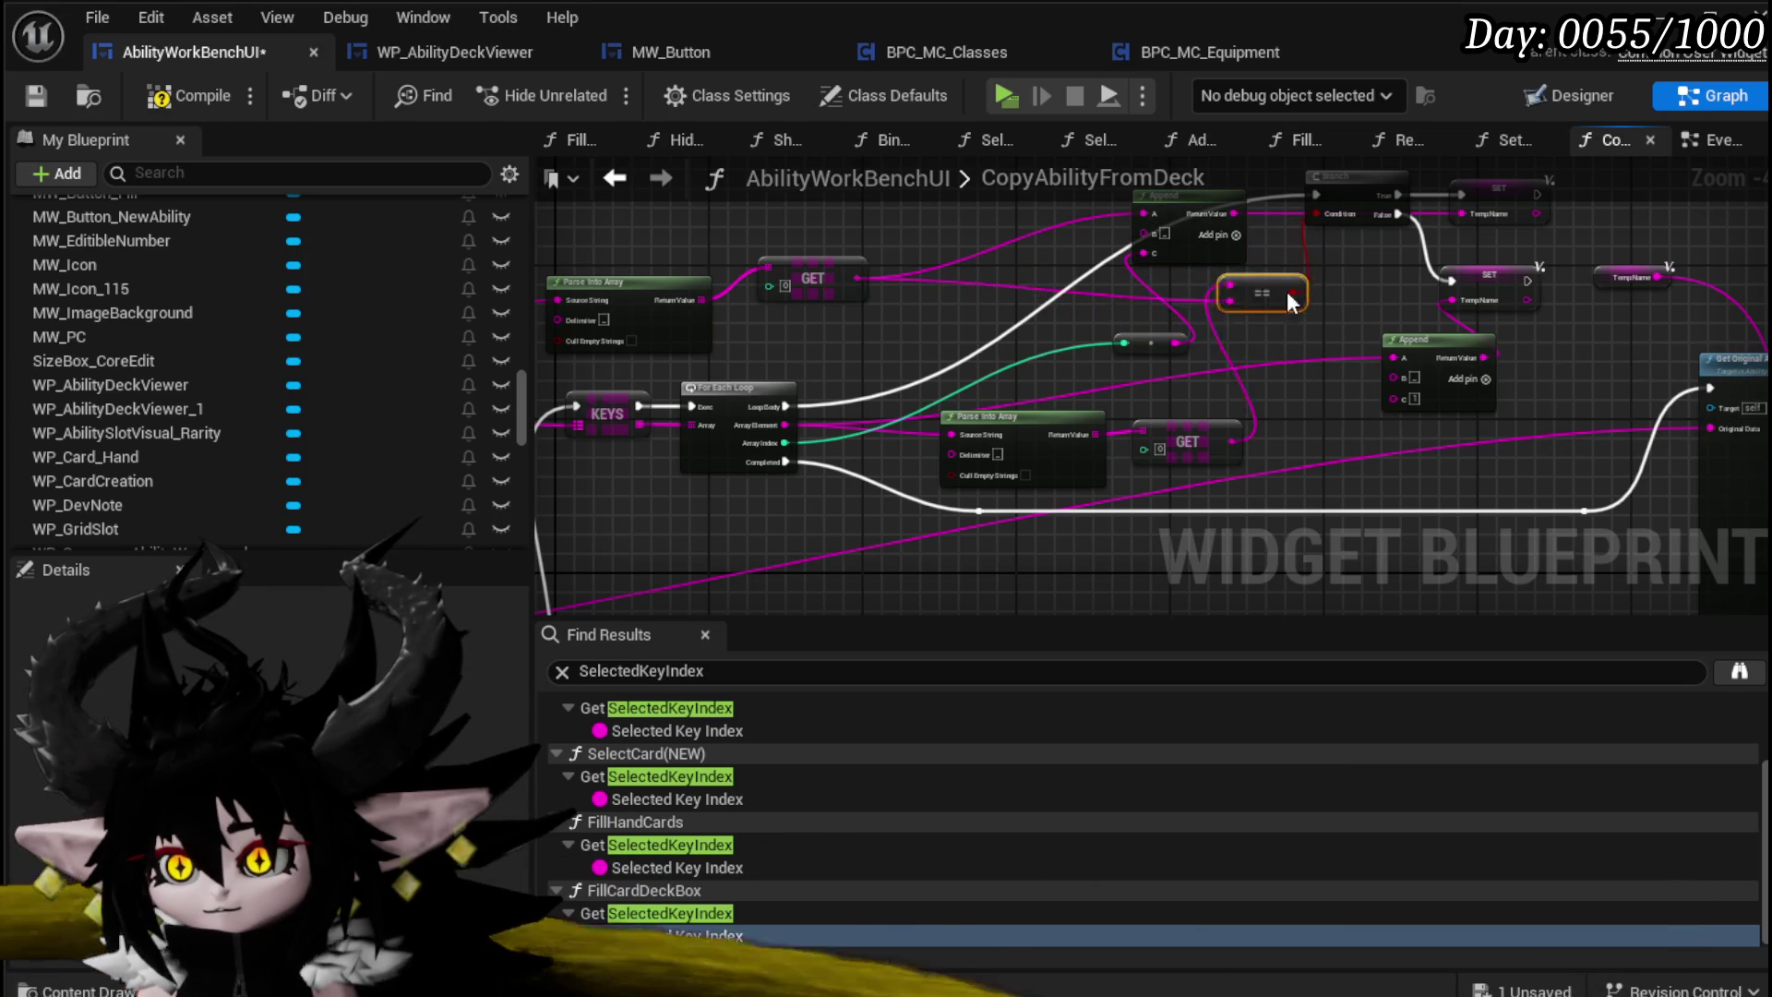
{"action": "mouse_move", "coordinate": [1154, 343]}
{"action": "left_mouse_down"}
{"action": "mouse_move", "coordinate": [1043, 286]}
{"action": "mouse_move", "coordinate": [1136, 379]}
{"action": "left_mouse_up"}
{"action": "left_click", "coordinate": [1015, 297]}
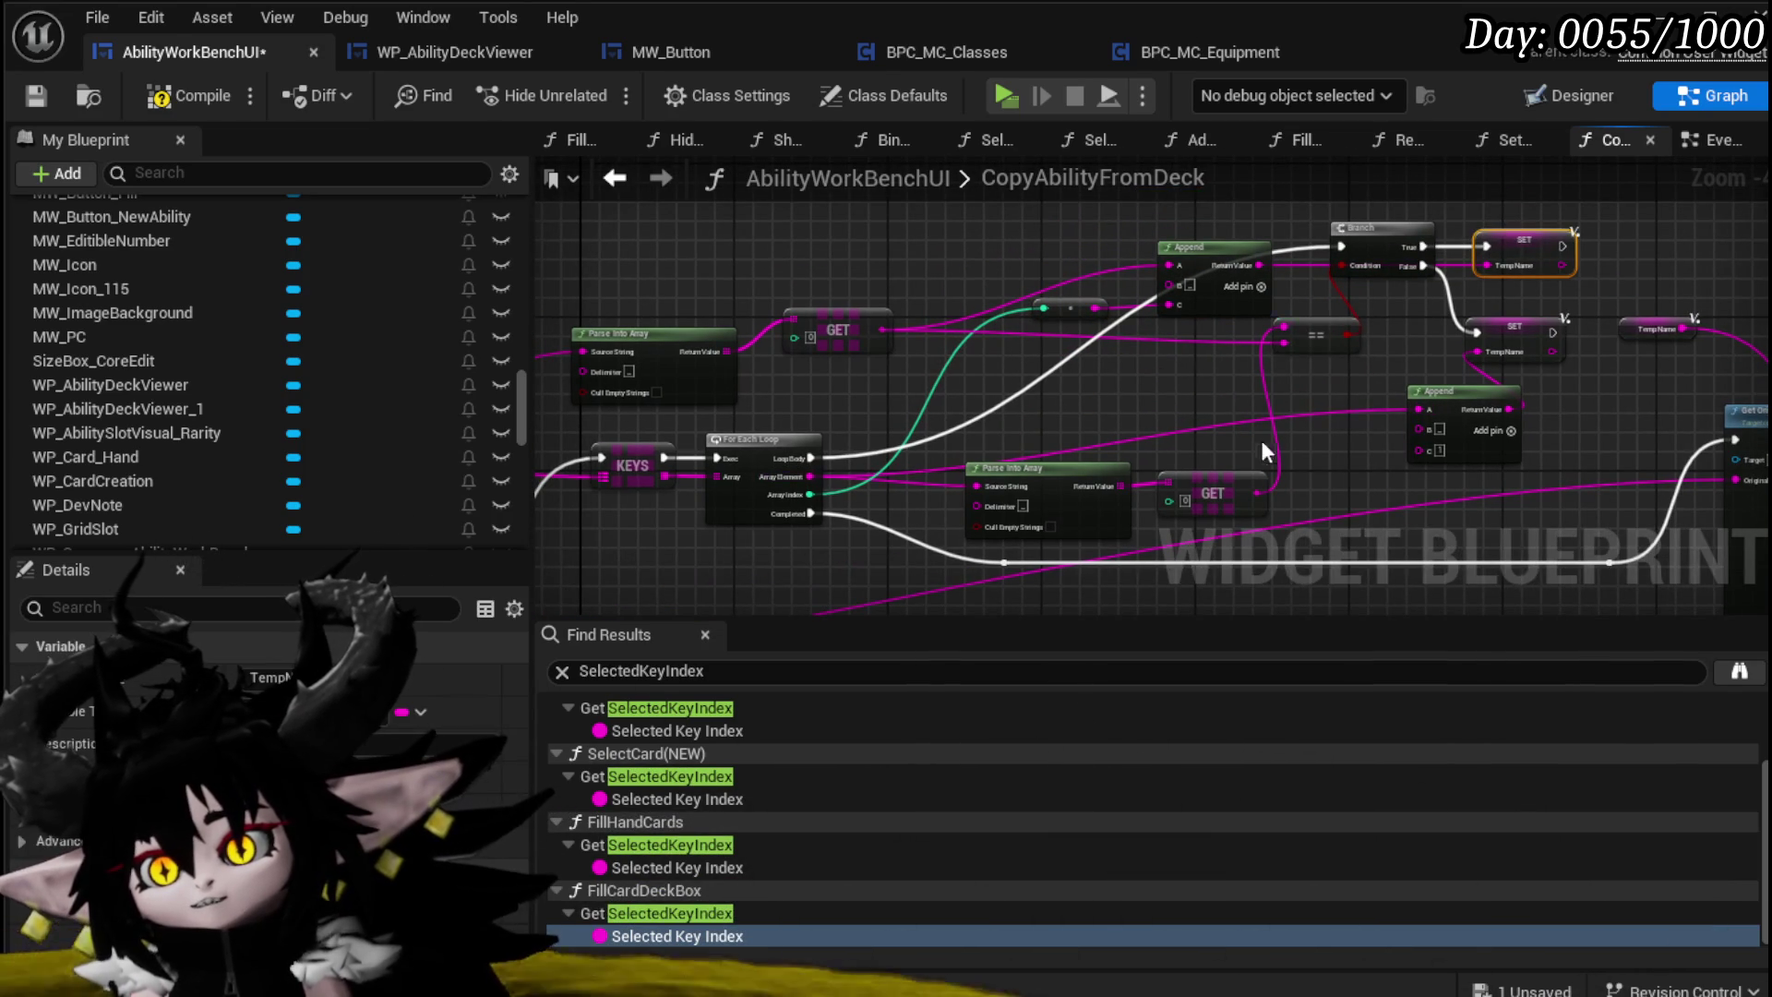
{"action": "left_click", "coordinate": [735, 261]}
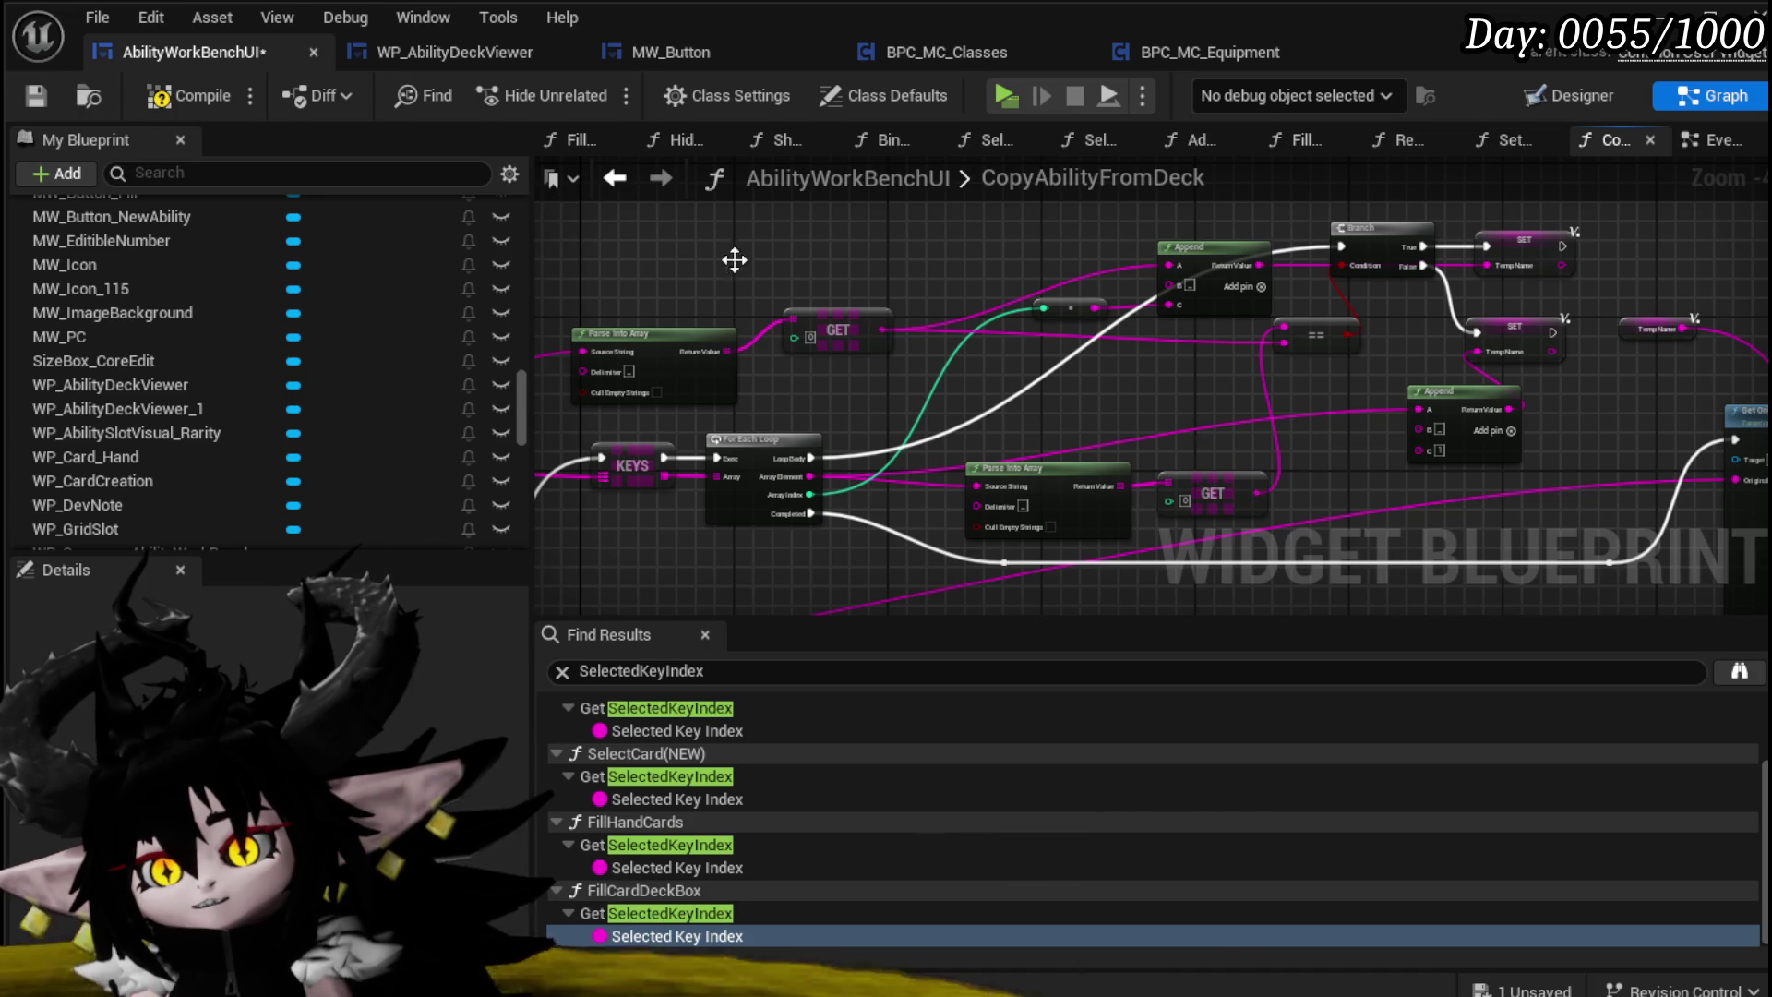
{"action": "left_click", "coordinate": [34, 95]}
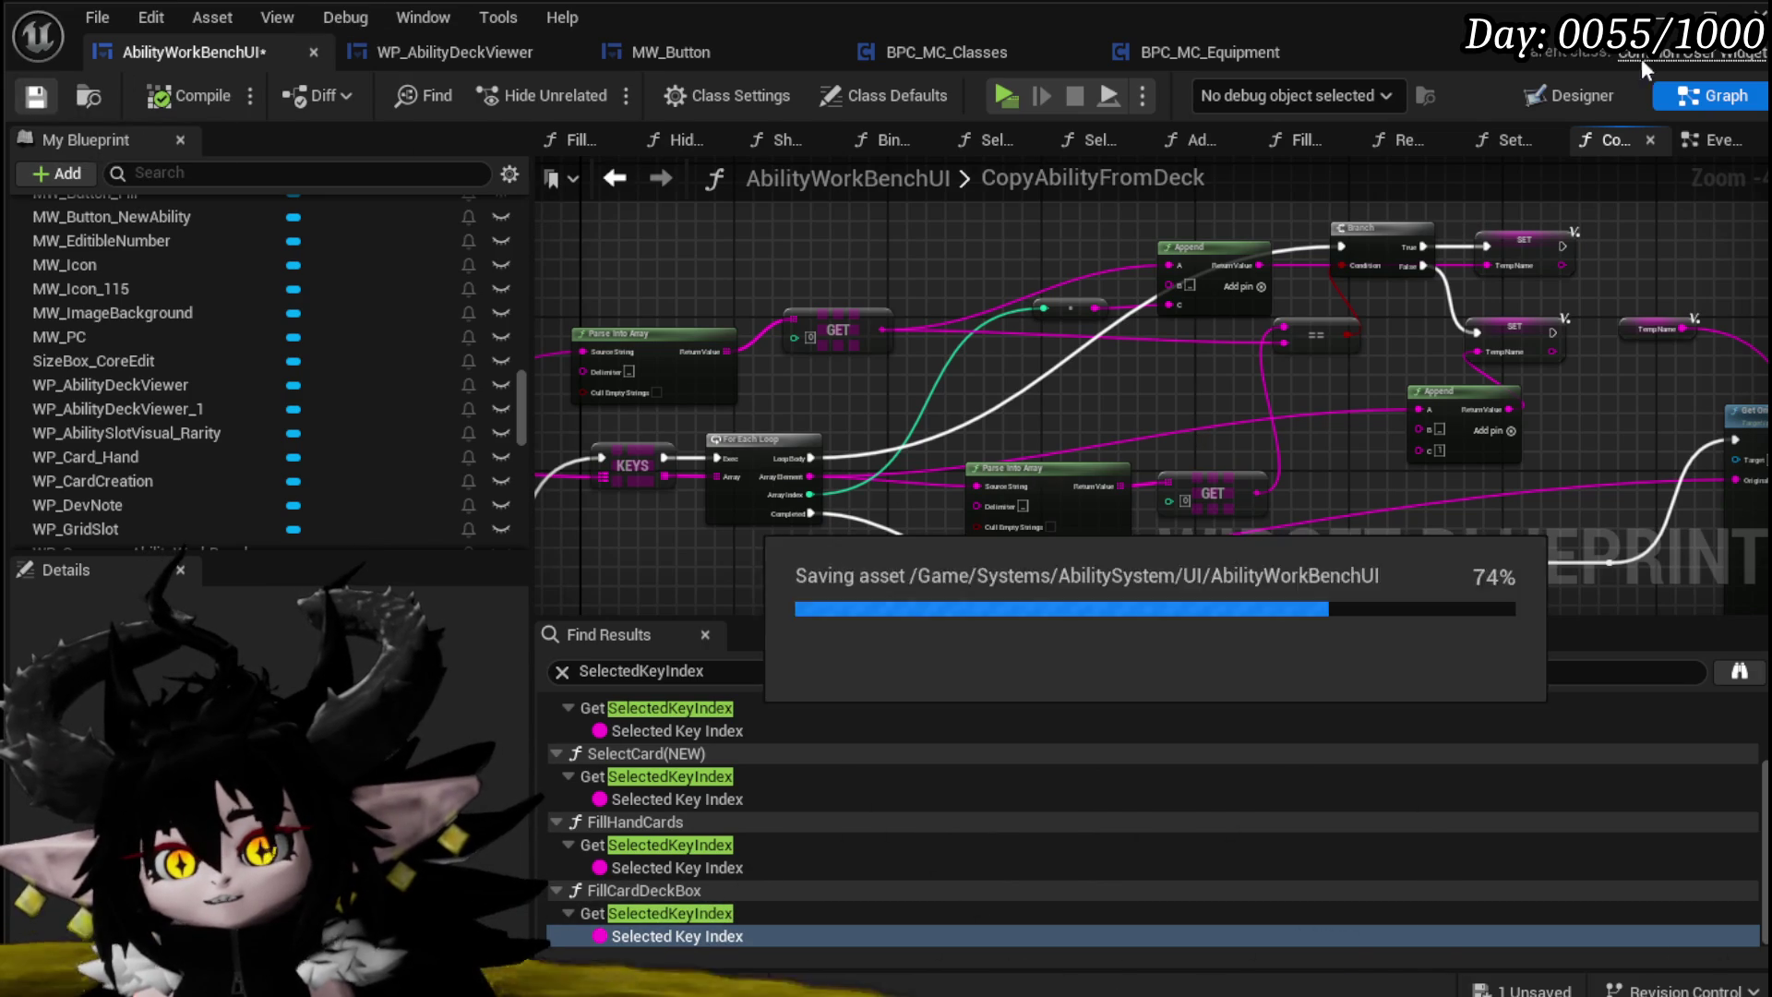
{"action": "left_click", "coordinate": [1753, 14]}
Step: Launch the game preview, open the ability panel, and open then close the New ability-slot editor
{"action": "left_click", "coordinate": [595, 91]}
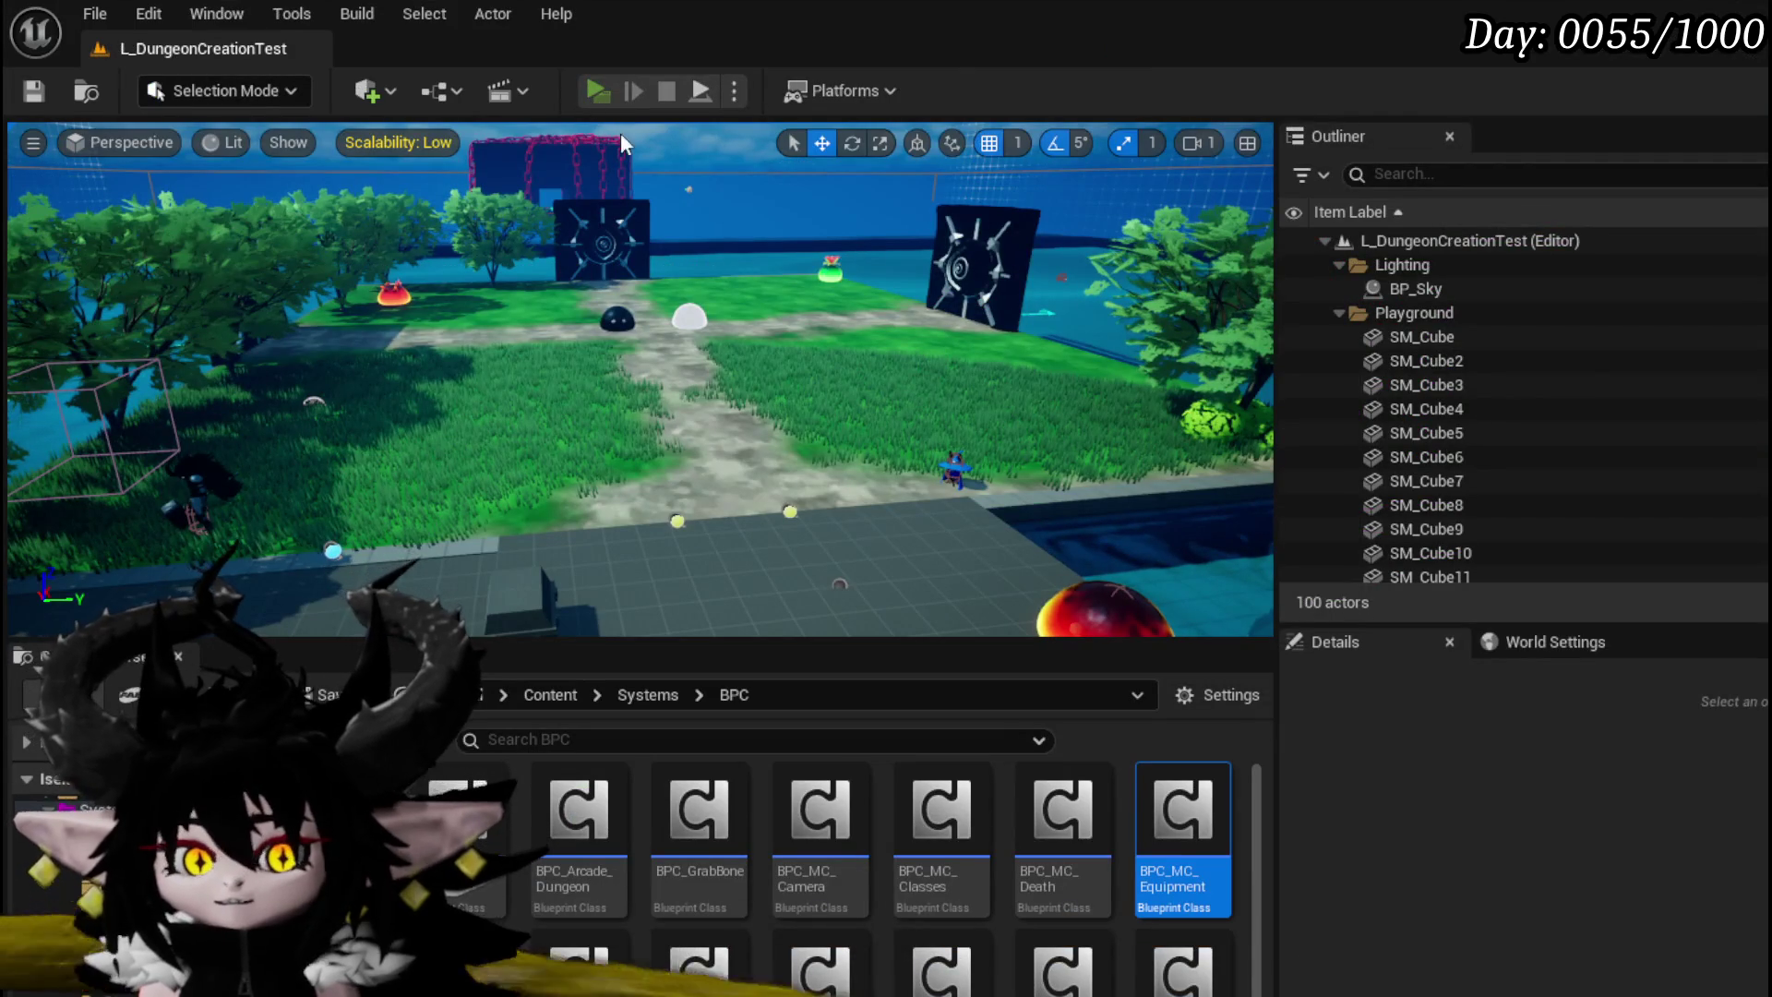
{"action": "key", "text": "Tab"}
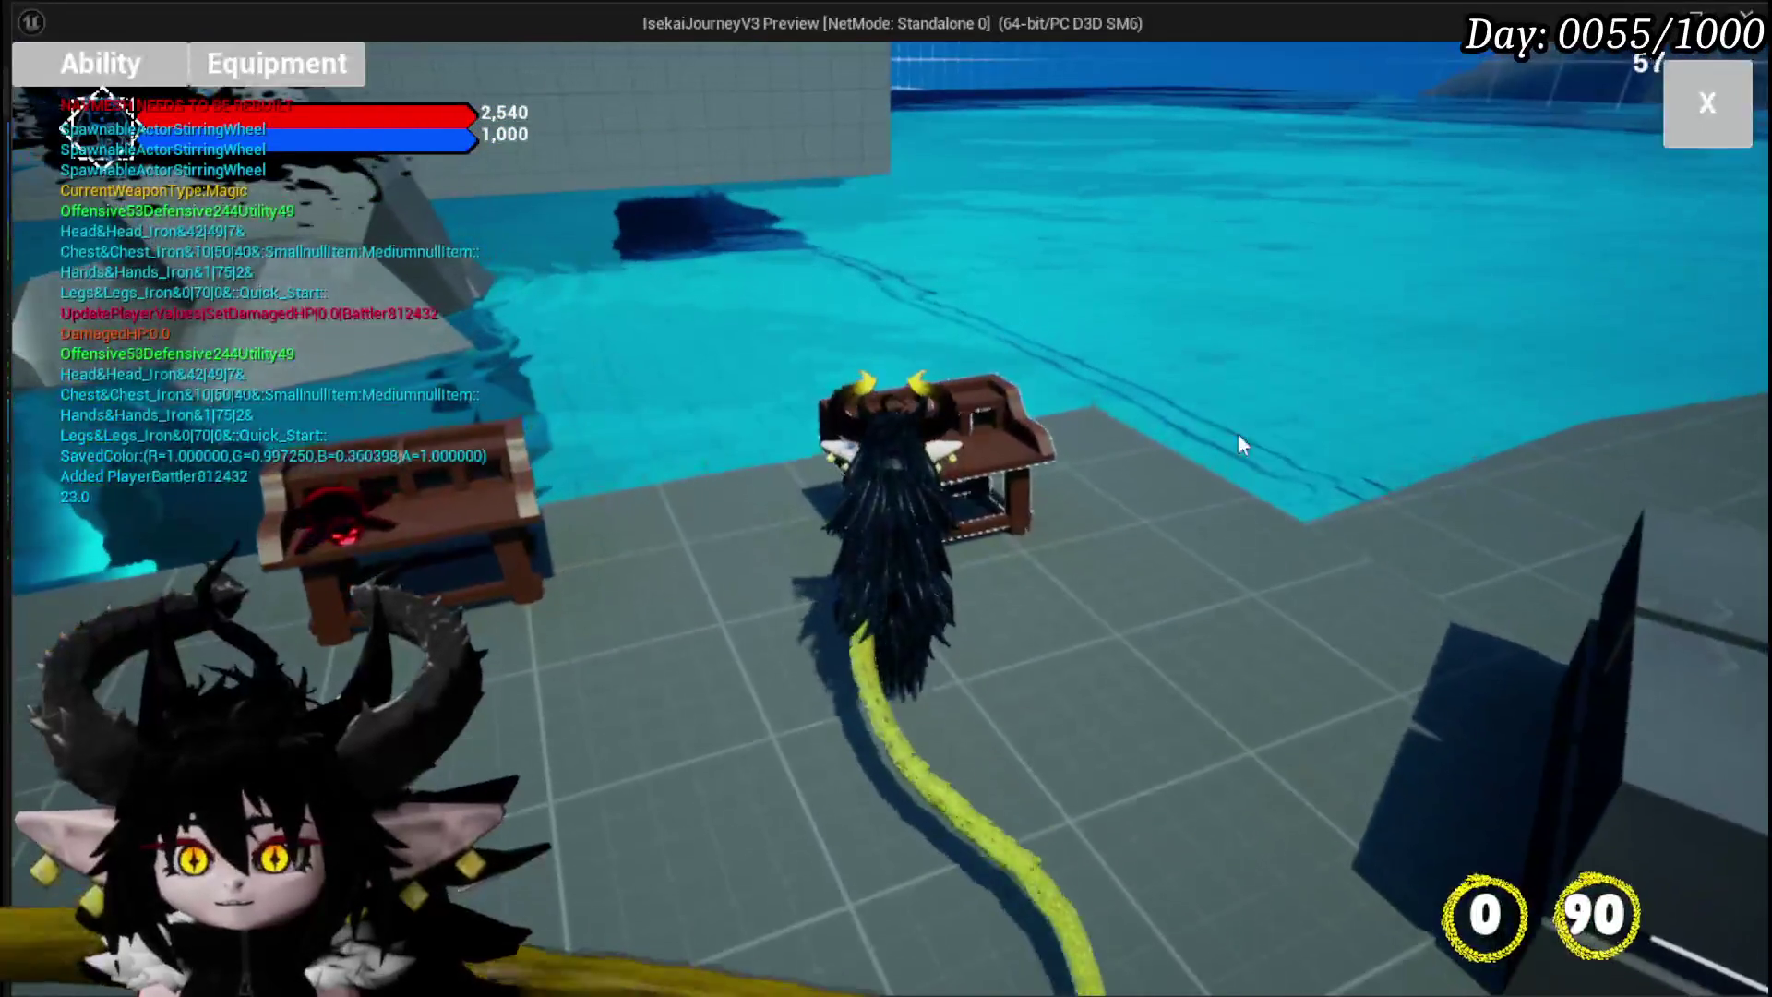
{"action": "left_click", "coordinate": [100, 67]}
{"action": "left_click", "coordinate": [209, 170]}
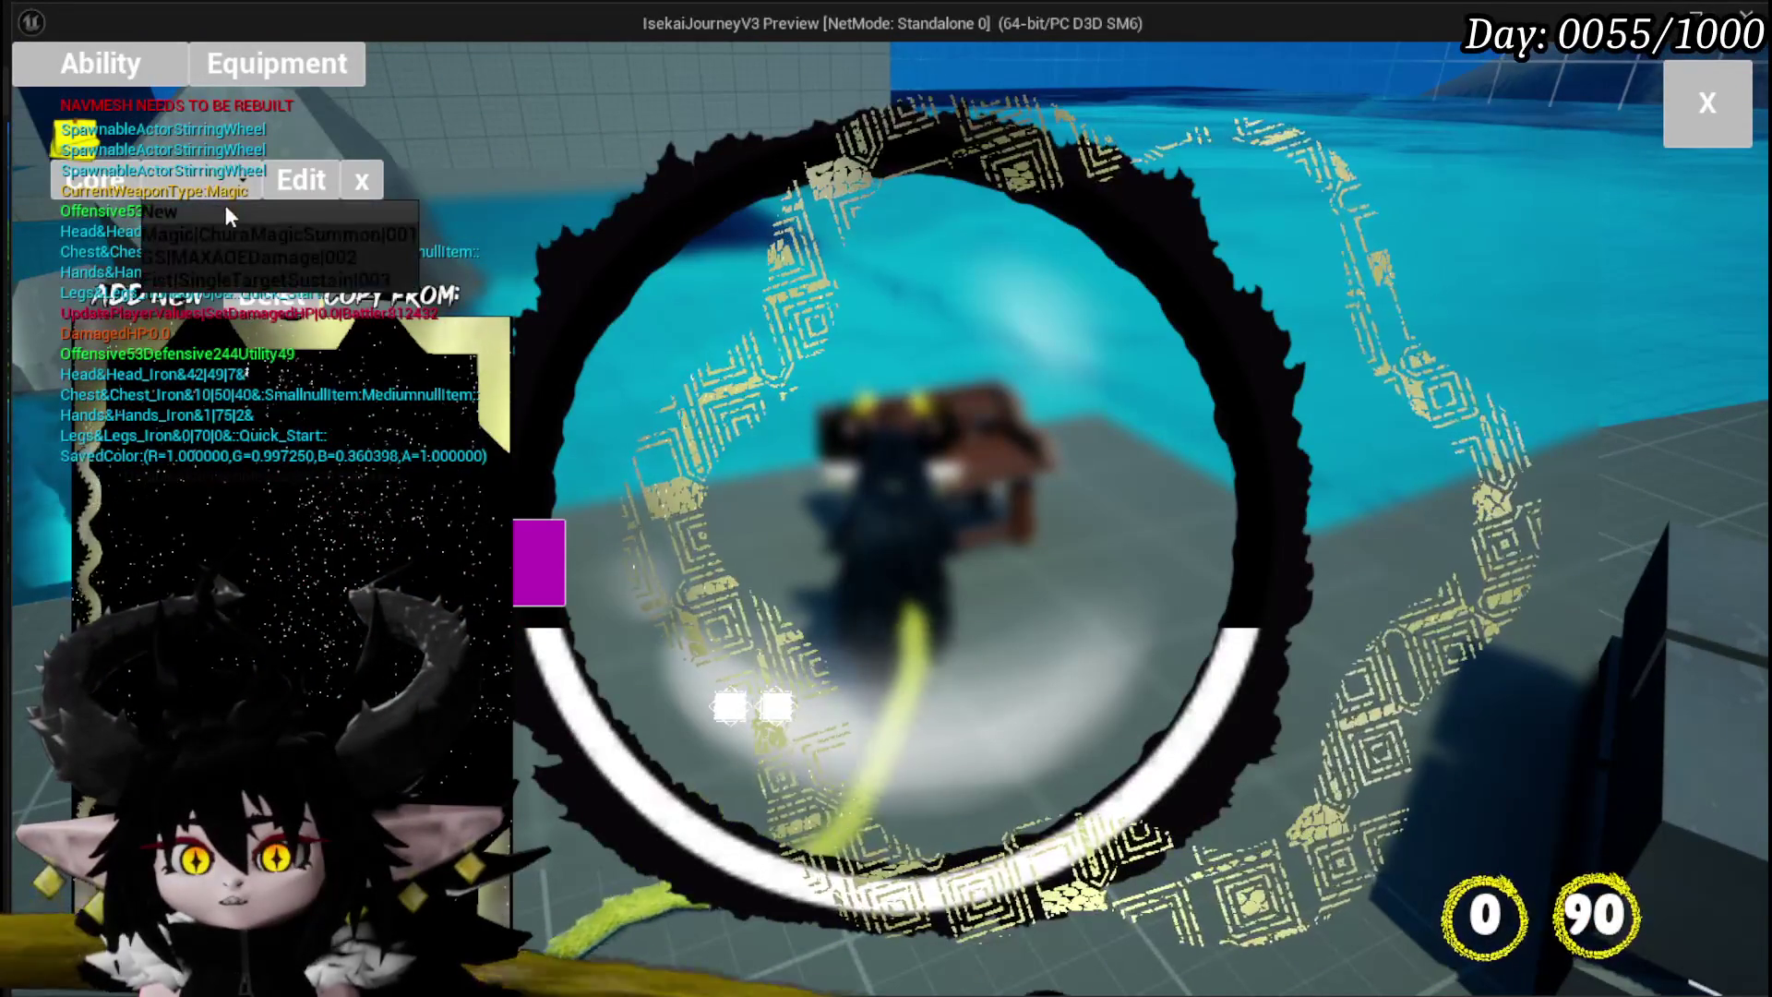
{"action": "left_click", "coordinate": [220, 231]}
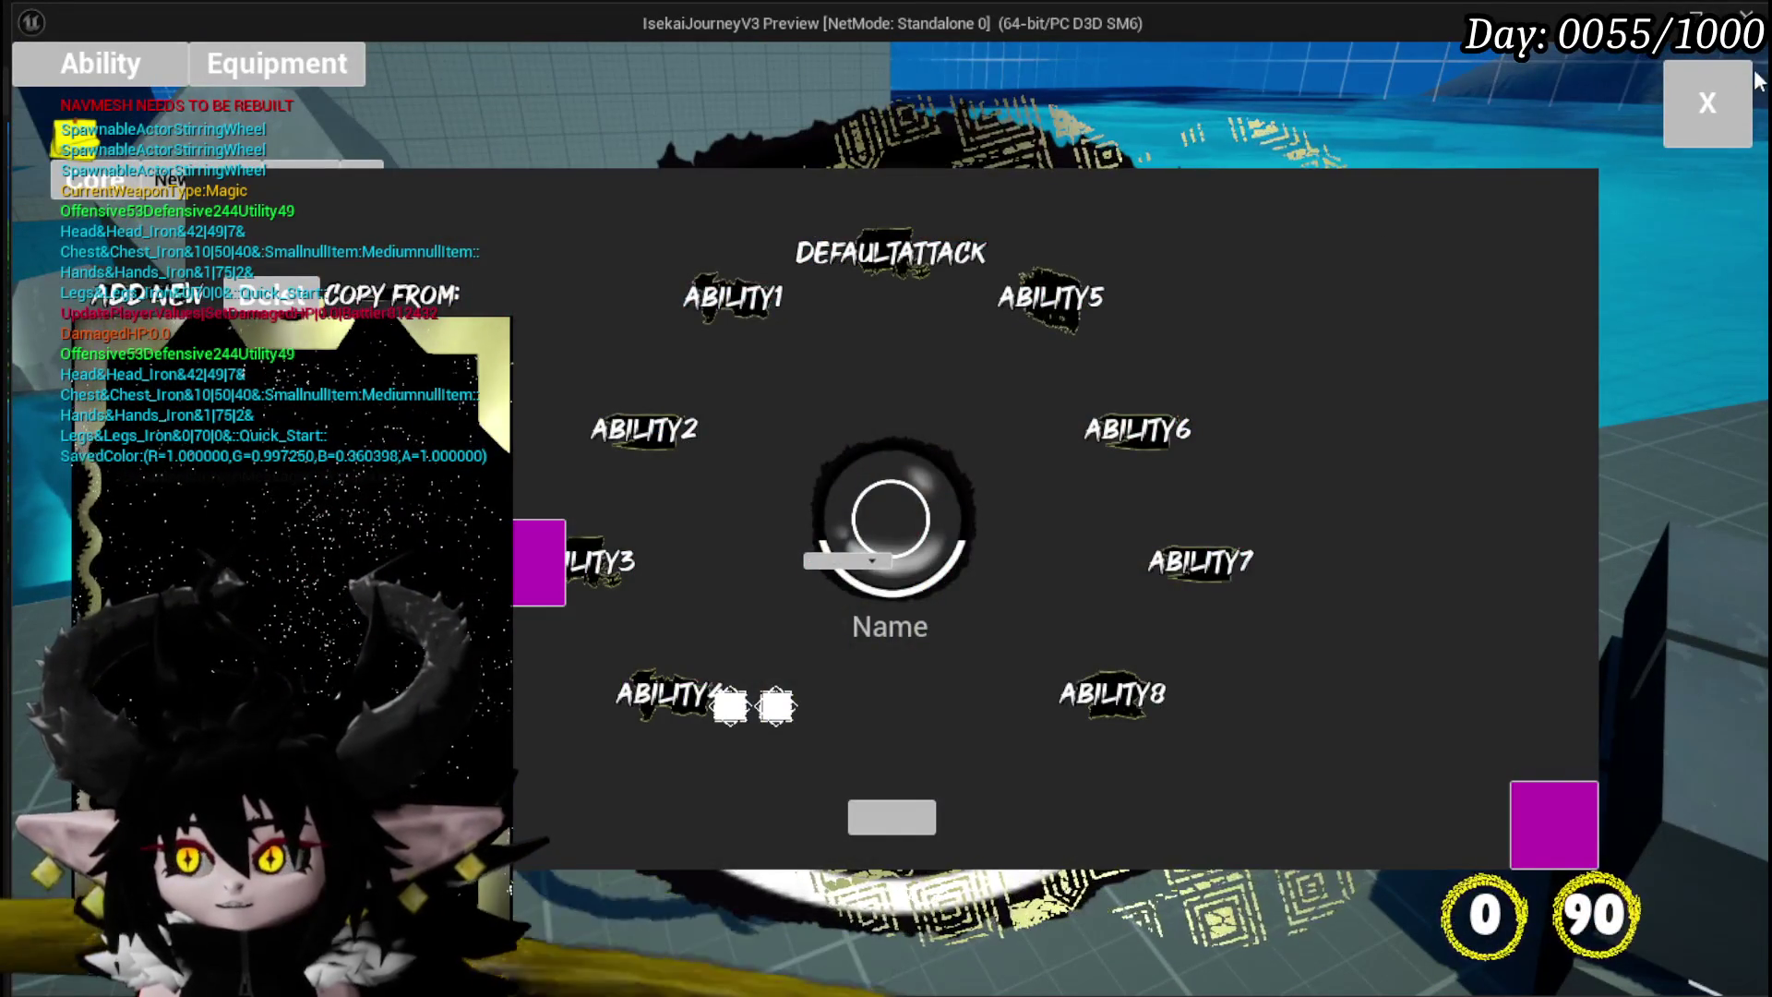
{"action": "key", "text": "Escape"}
Step: Copy an ability from the Magic category, giving a Play From Deck_1_1 card, then stop the preview and save the level
{"action": "left_click", "coordinate": [115, 79]}
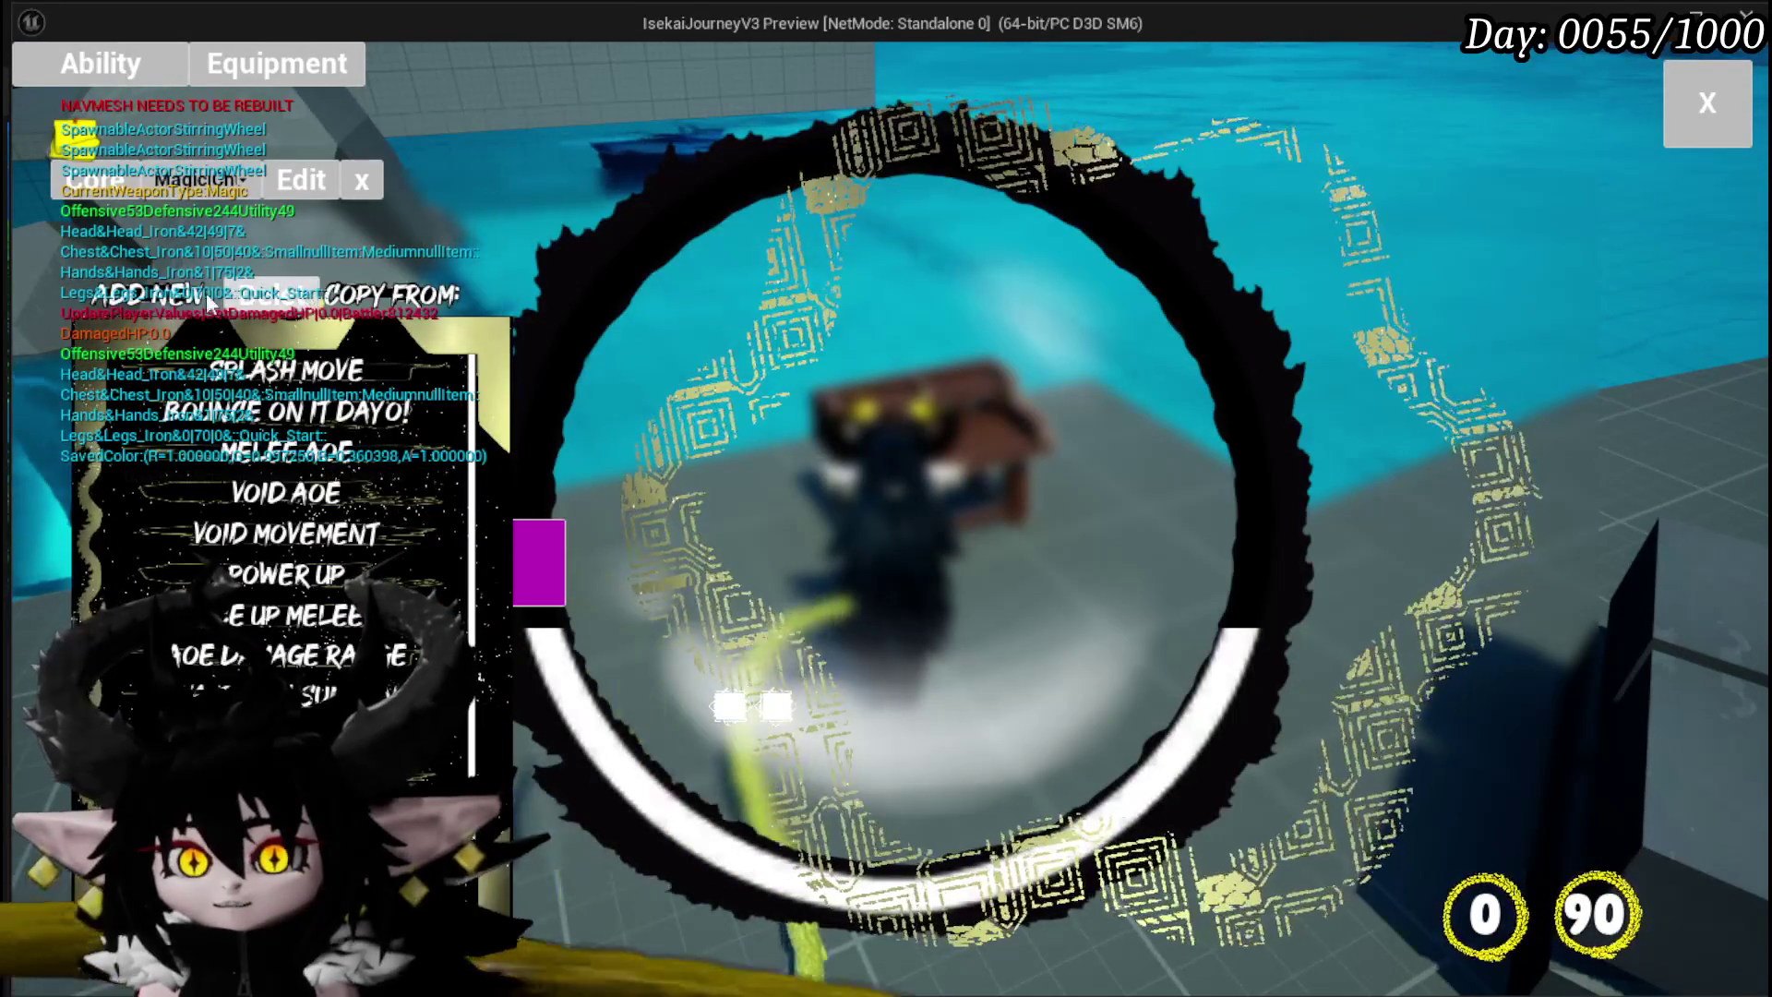
{"action": "left_click", "coordinate": [567, 300]}
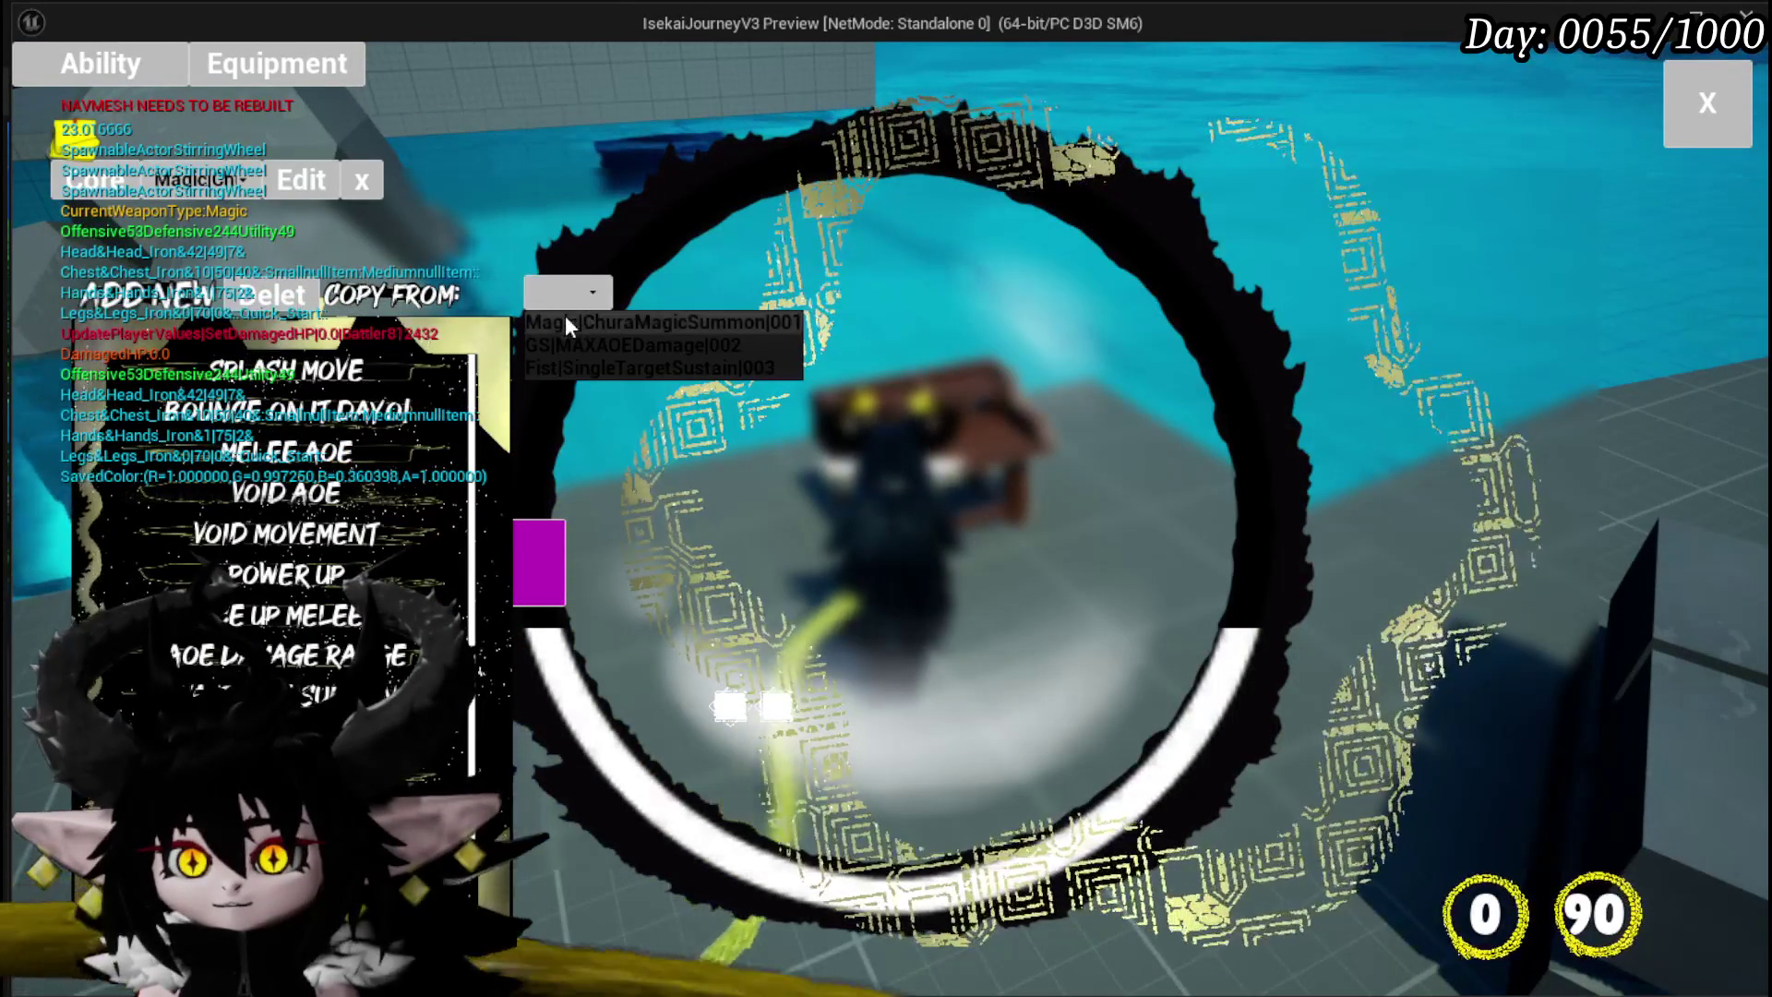
{"action": "left_click", "coordinate": [568, 317]}
{"action": "mouse_move", "coordinate": [1320, 358]}
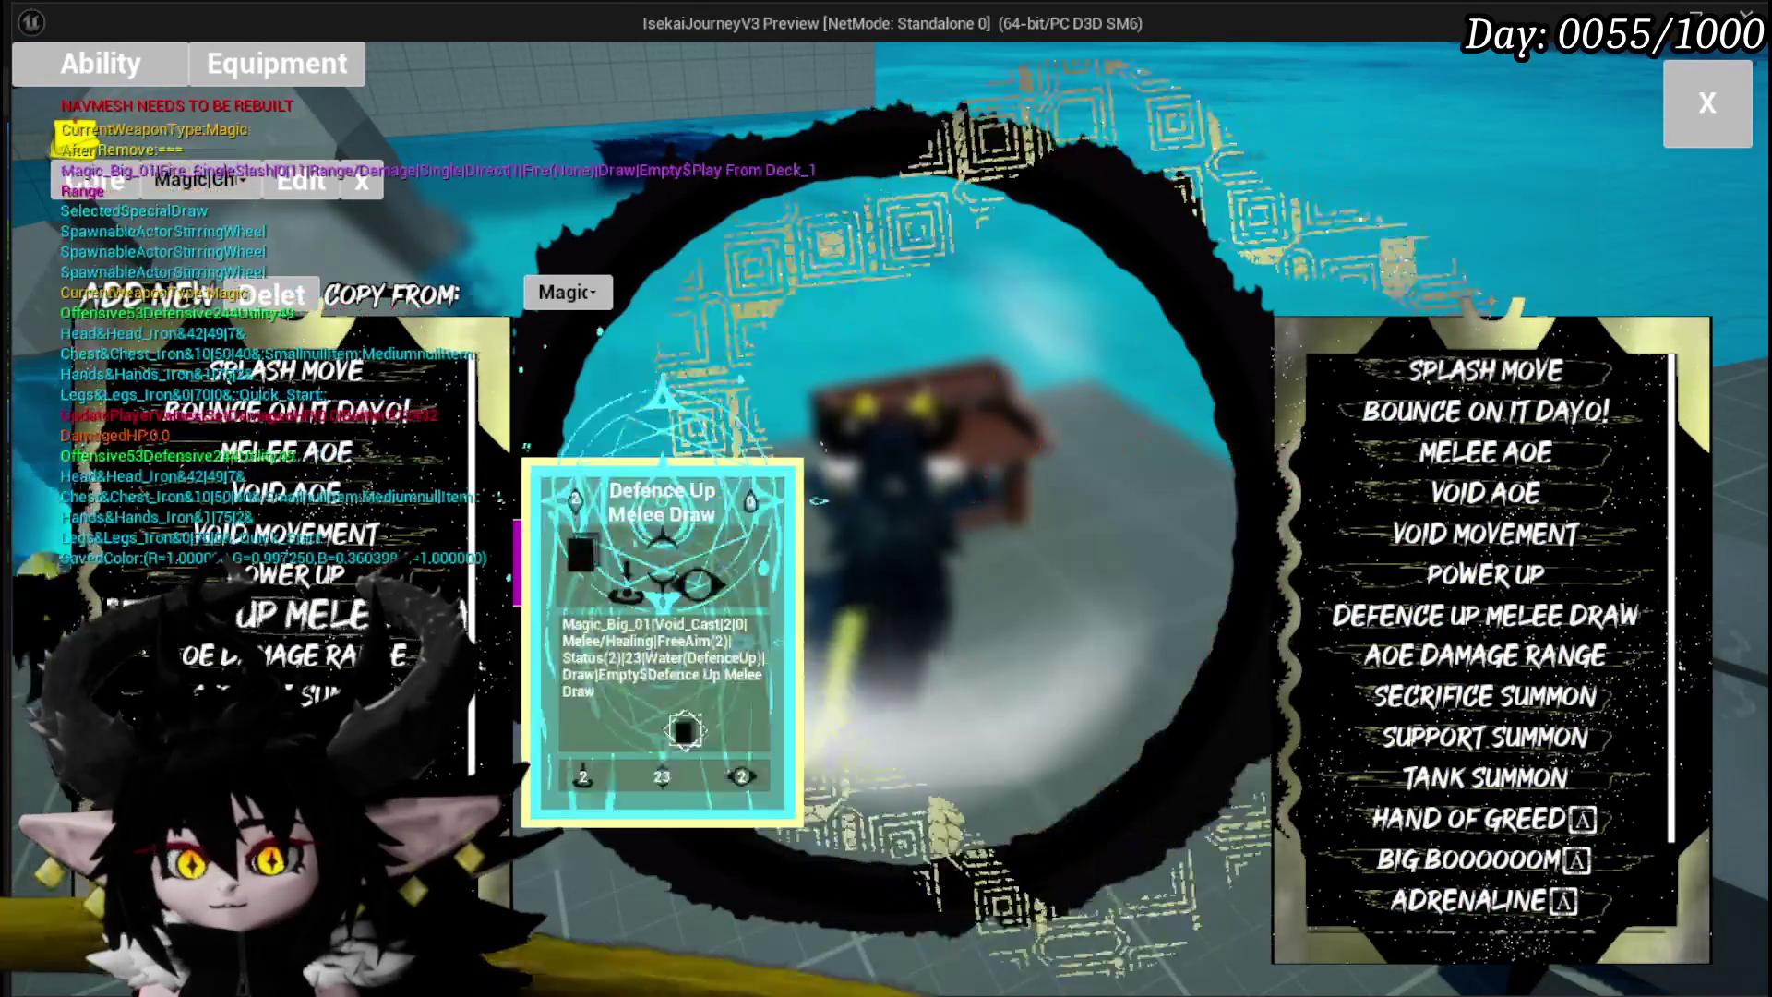
{"action": "scroll", "coordinate": [258, 609], "scroll_direction": "down", "scroll_amount": 4}
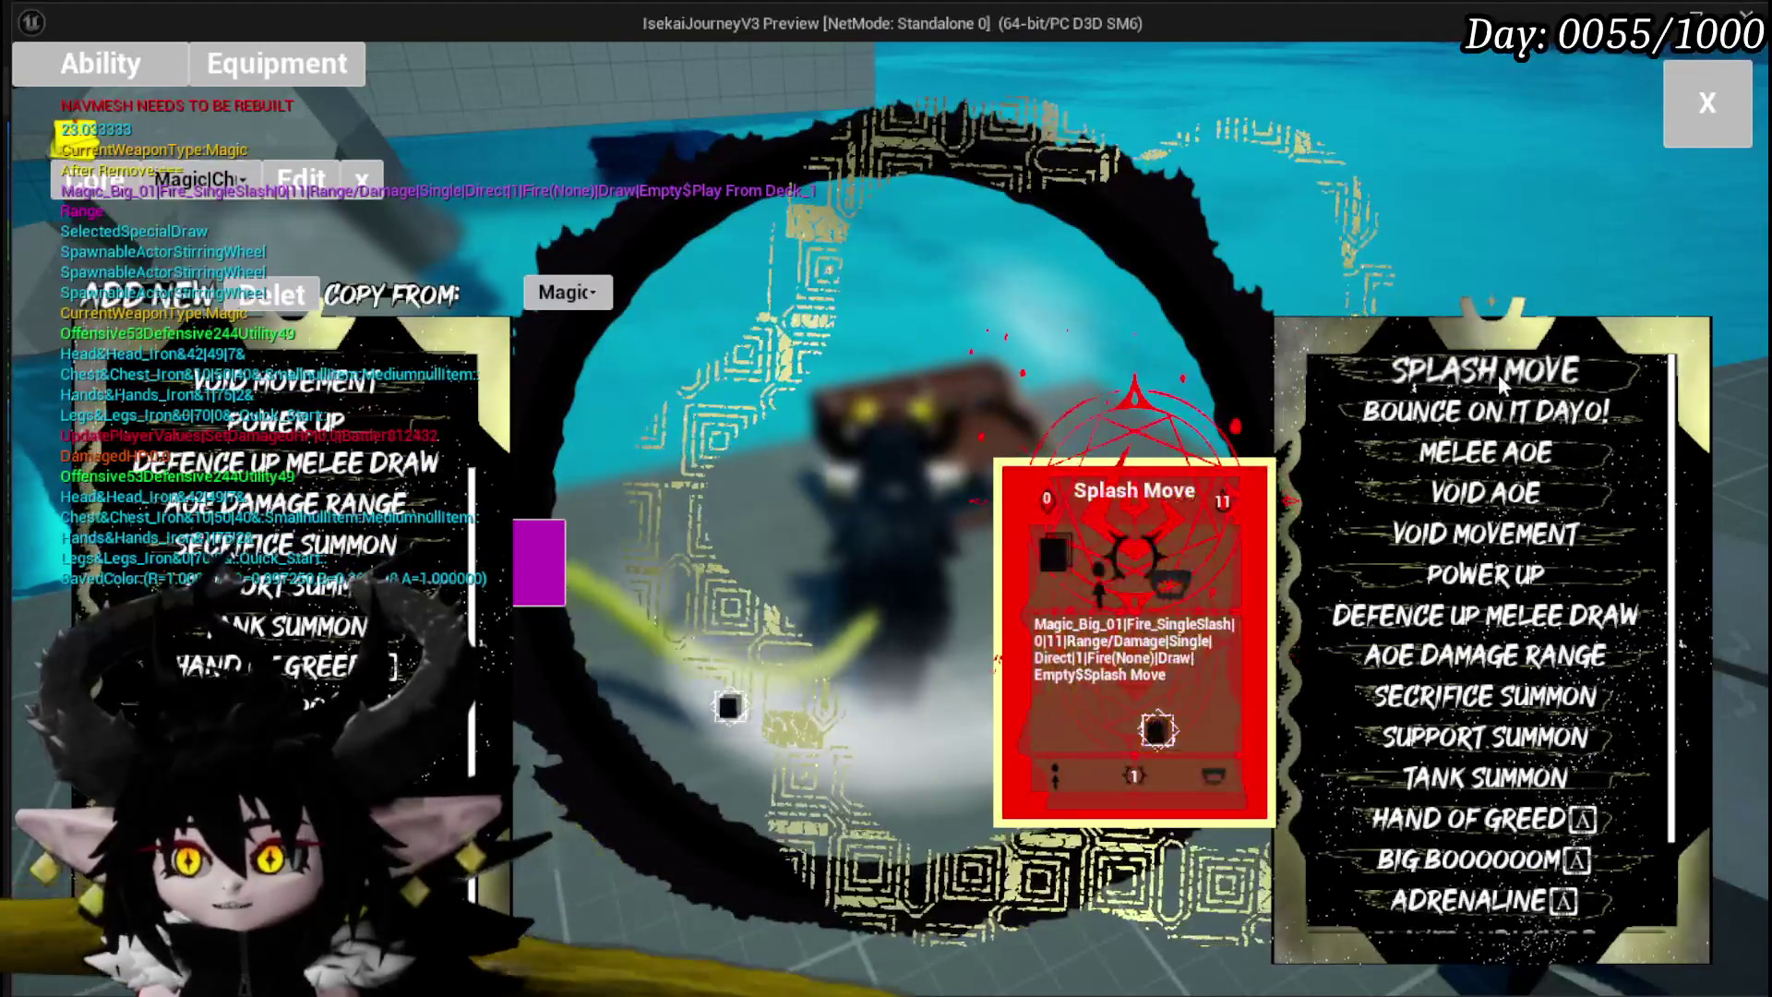
{"action": "scroll", "coordinate": [296, 664], "scroll_direction": "down", "scroll_amount": 1}
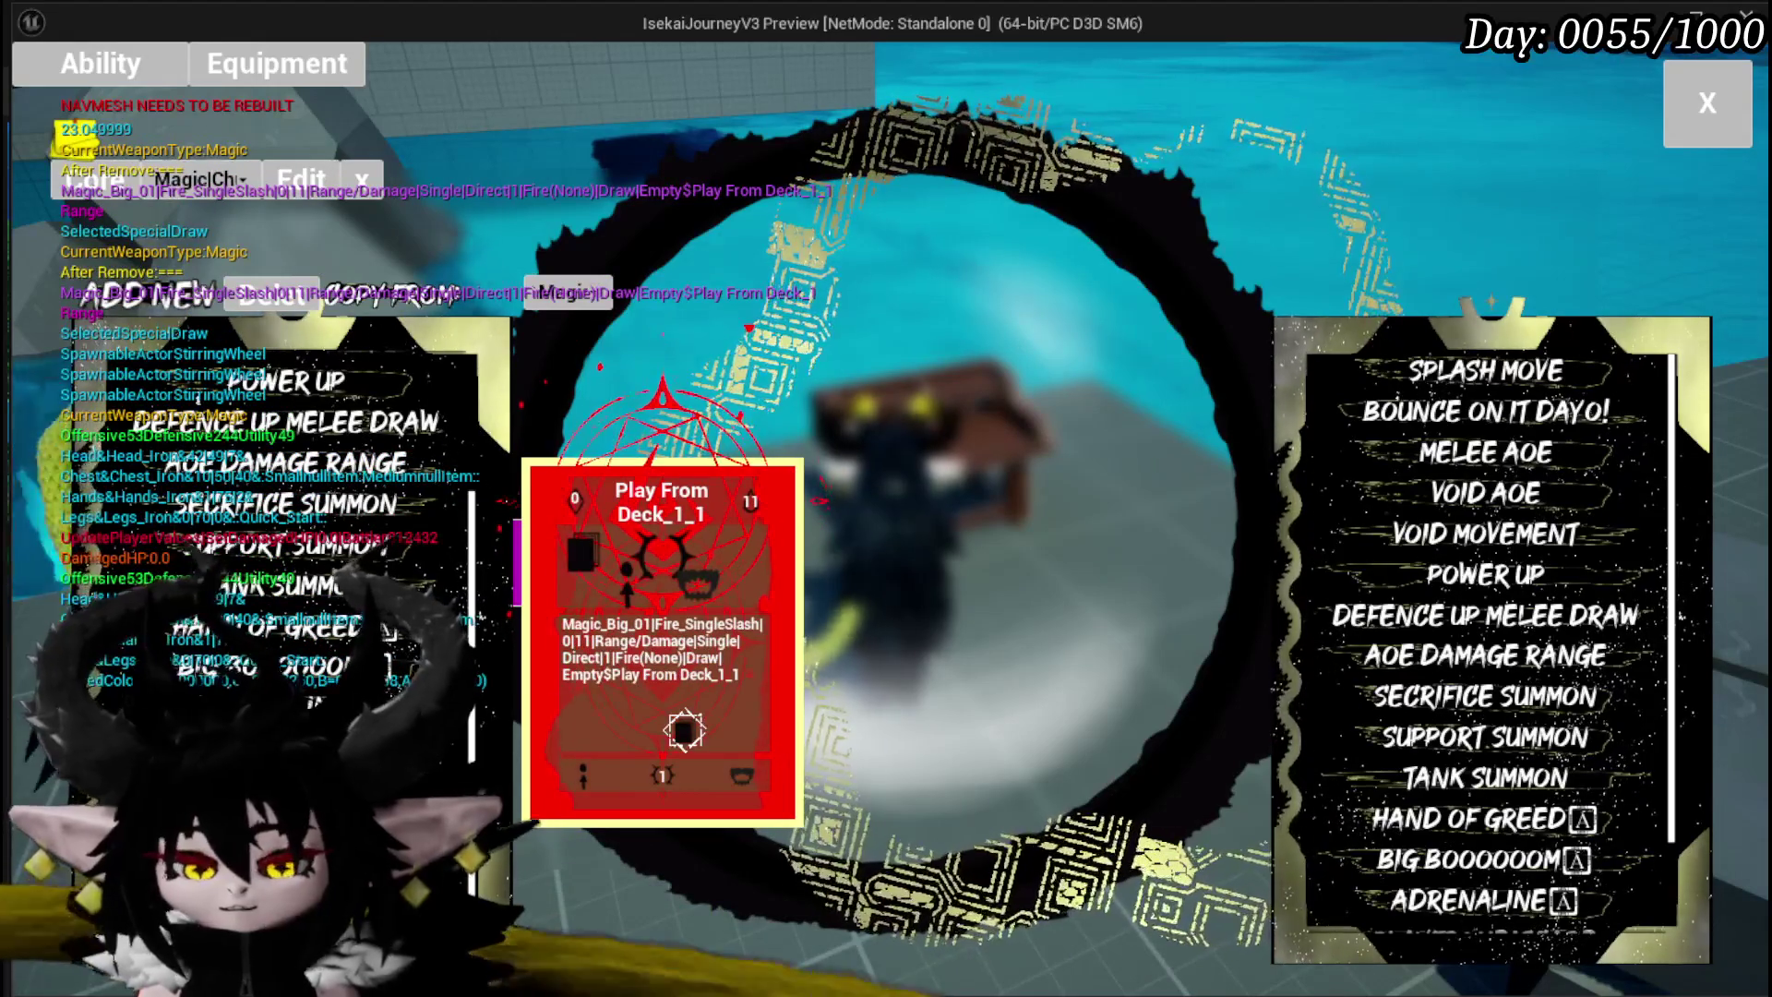
{"action": "key", "text": "Escape"}
{"action": "left_click", "coordinate": [33, 93]}
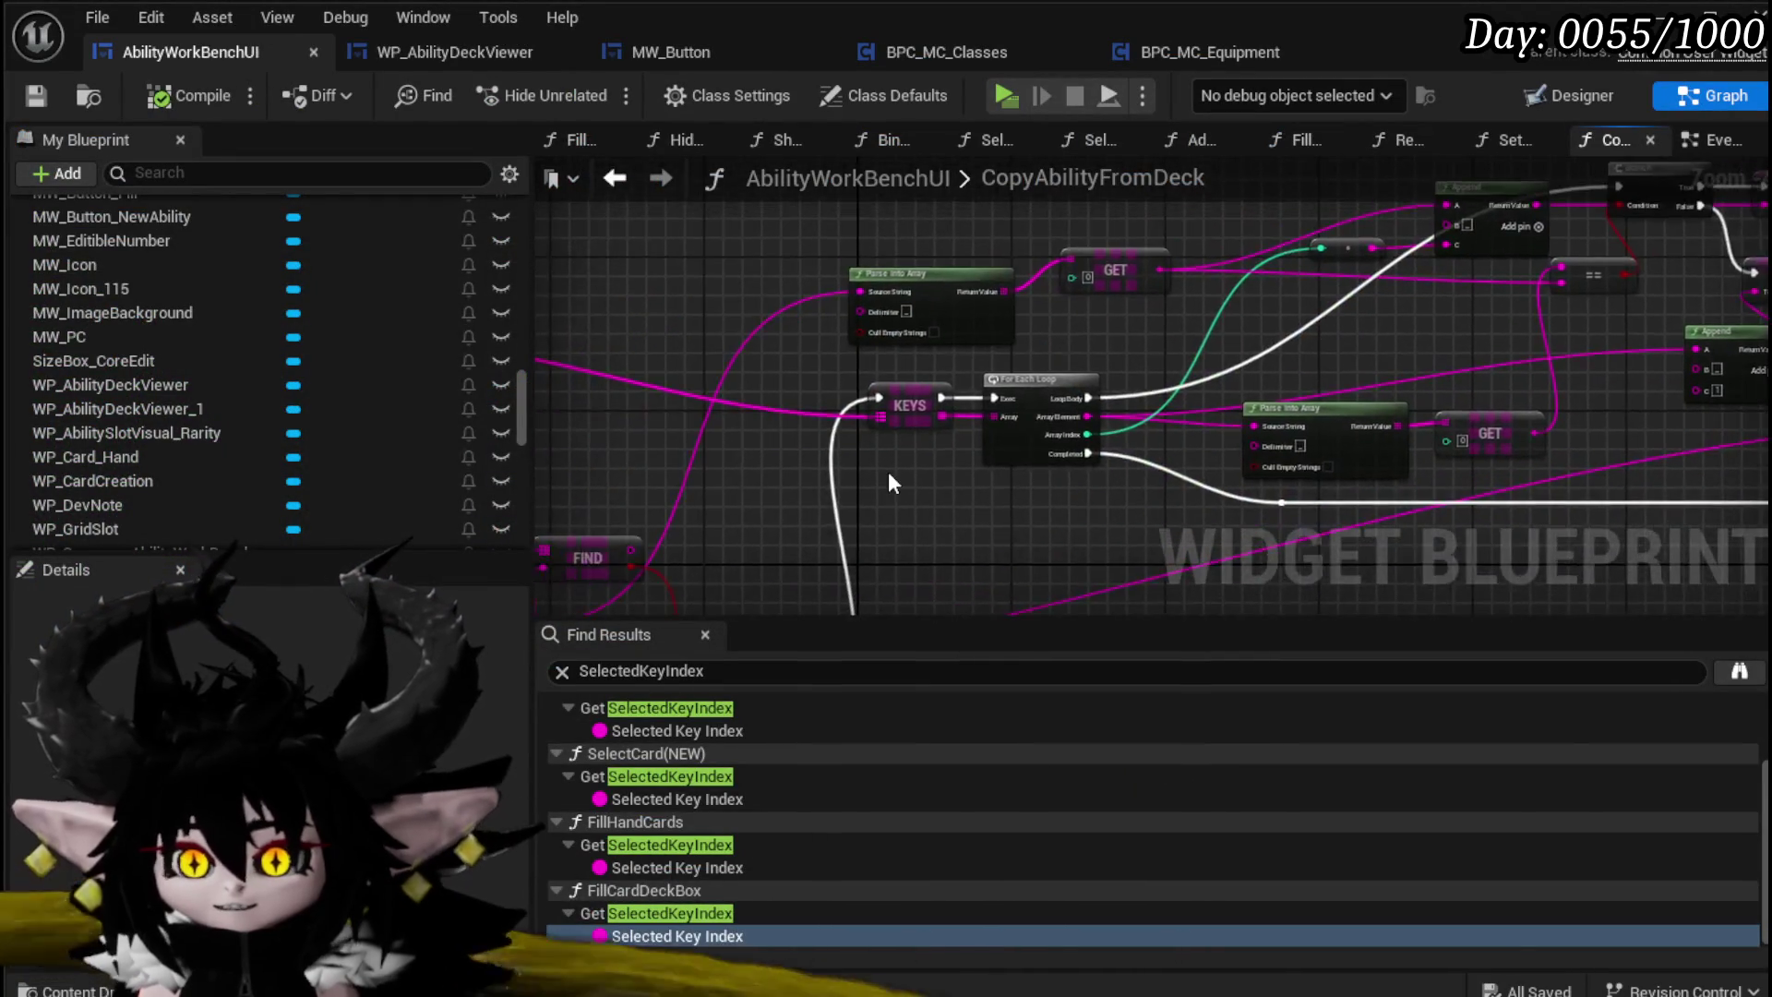
Step: Rearrange the FIND, Parse Into Array and GET nodes in the CopyAbilityFromDeck graph
{"action": "scroll", "coordinate": [894, 485], "scroll_direction": "down", "scroll_amount": 3}
{"action": "mouse_move", "coordinate": [983, 417]}
{"action": "left_mouse_down"}
{"action": "mouse_move", "coordinate": [1298, 289]}
{"action": "mouse_move", "coordinate": [1207, 346]}
{"action": "left_mouse_up"}
{"action": "mouse_move", "coordinate": [1120, 433]}
{"action": "left_mouse_down"}
{"action": "mouse_move", "coordinate": [852, 415]}
{"action": "mouse_move", "coordinate": [1006, 395]}
{"action": "mouse_move", "coordinate": [906, 429]}
{"action": "left_mouse_up"}
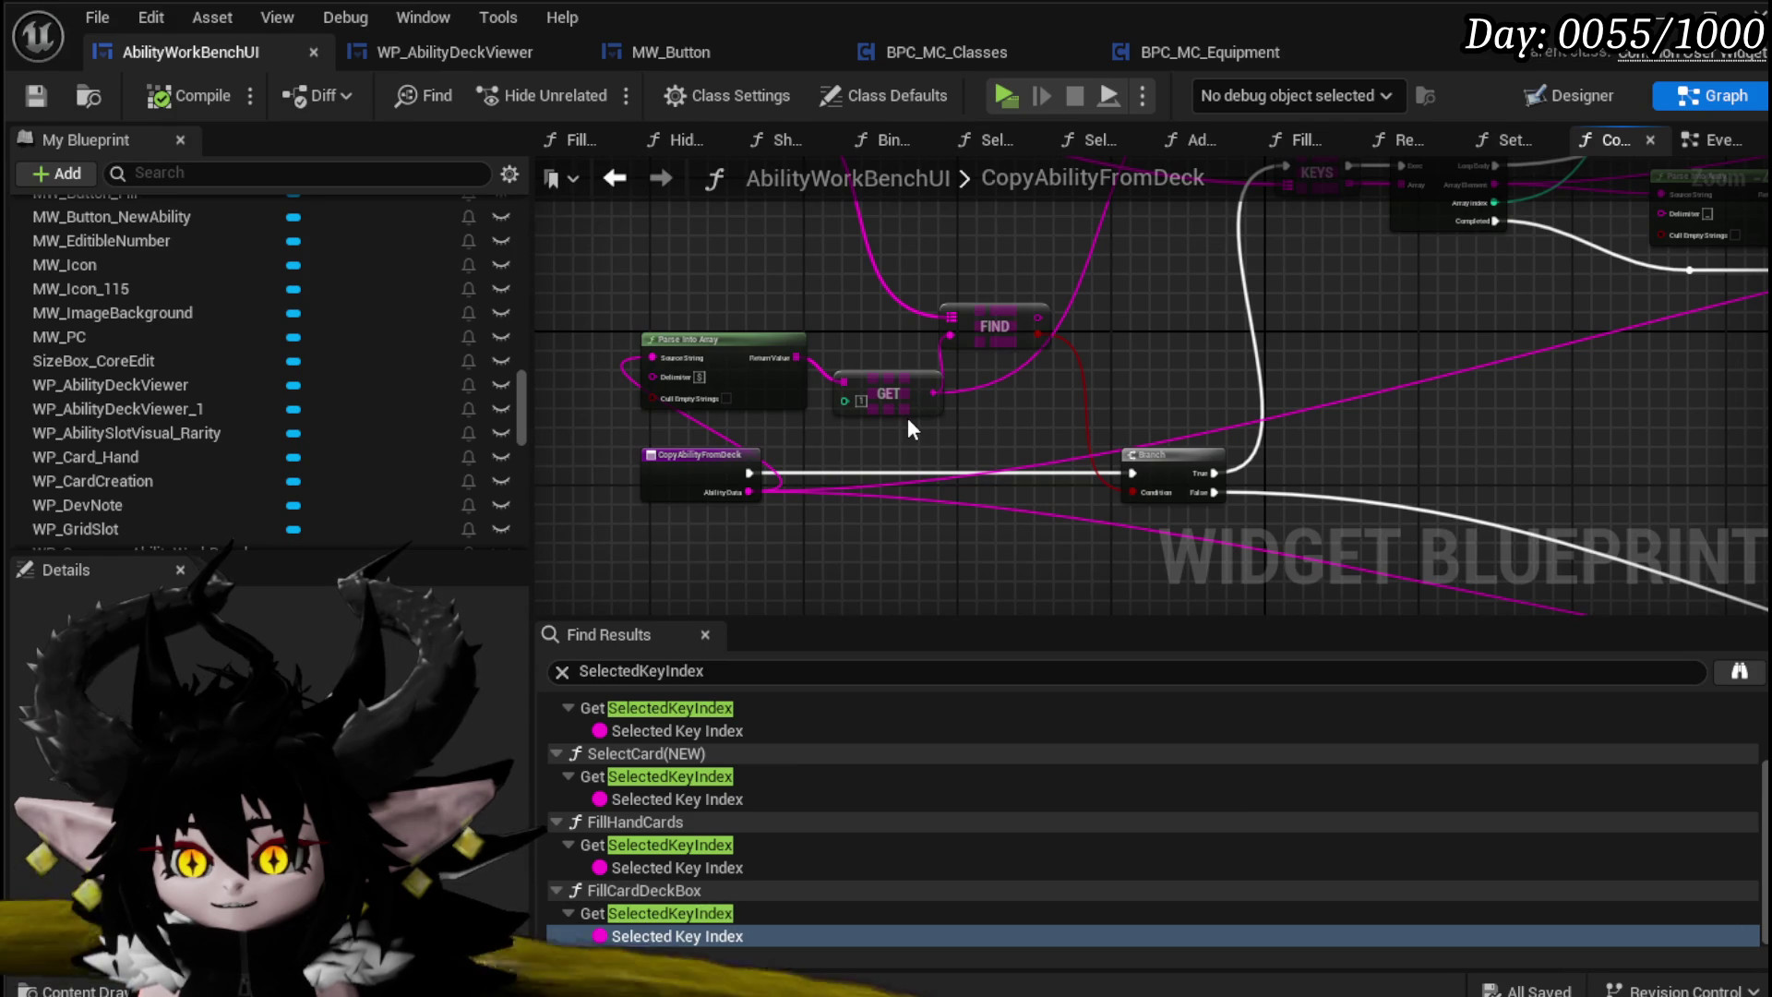
{"action": "mouse_move", "coordinate": [936, 394]}
{"action": "left_mouse_down"}
{"action": "mouse_move", "coordinate": [1047, 389]}
{"action": "mouse_move", "coordinate": [794, 492]}
{"action": "left_mouse_up"}
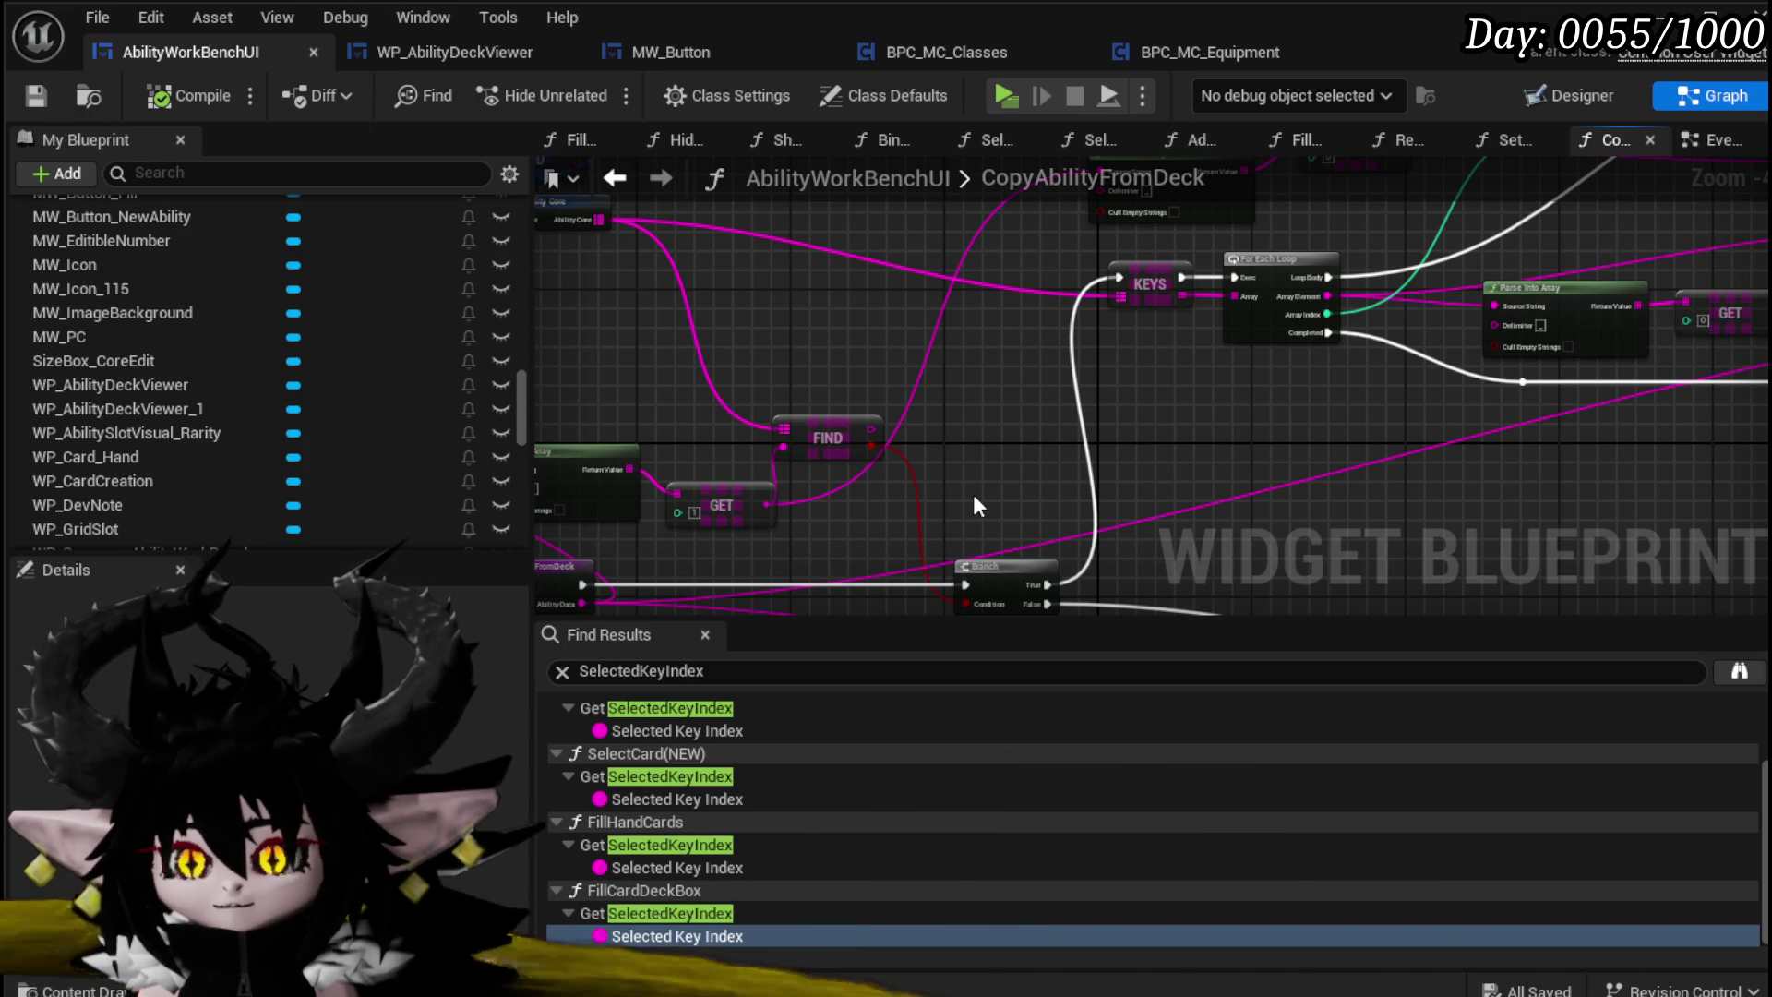
{"action": "left_click_drag", "start_coordinate": [974, 496], "coordinate": [962, 563]}
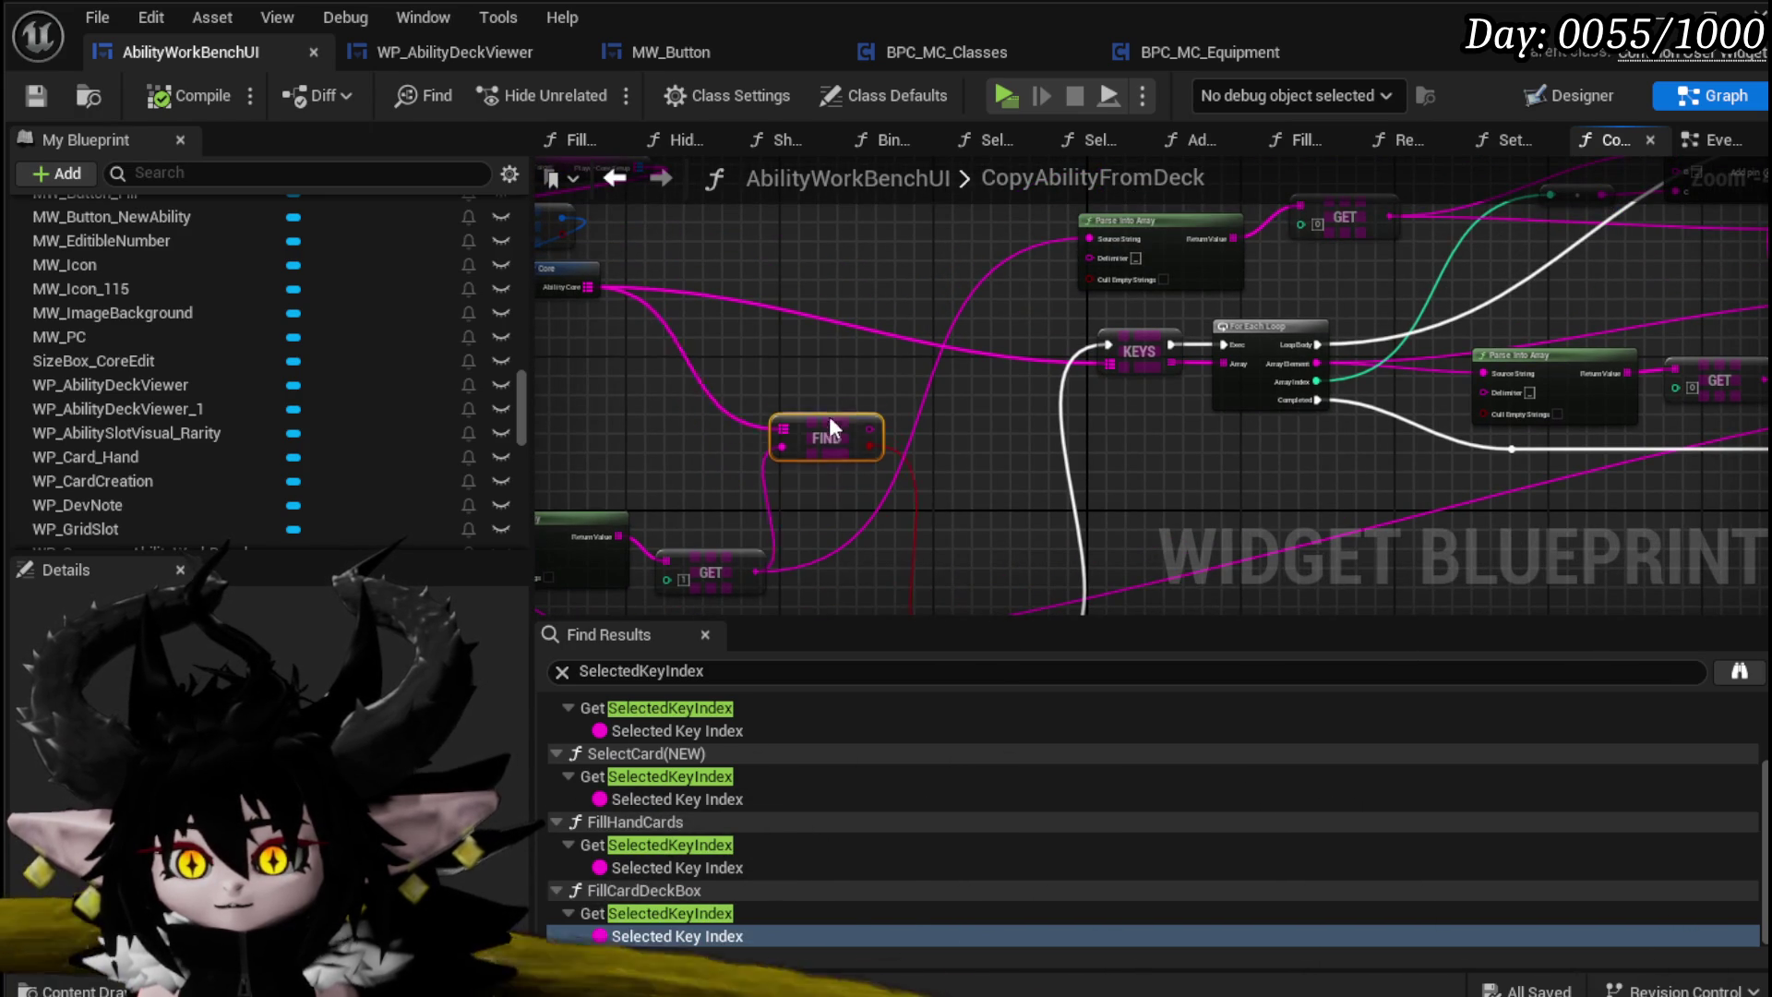
{"action": "left_click_drag", "start_coordinate": [829, 427], "coordinate": [825, 406]}
{"action": "mouse_move", "coordinate": [890, 478]}
{"action": "left_mouse_down"}
{"action": "mouse_move", "coordinate": [892, 452]}
{"action": "mouse_move", "coordinate": [844, 451]}
{"action": "left_mouse_up"}
{"action": "left_click", "coordinate": [881, 349]}
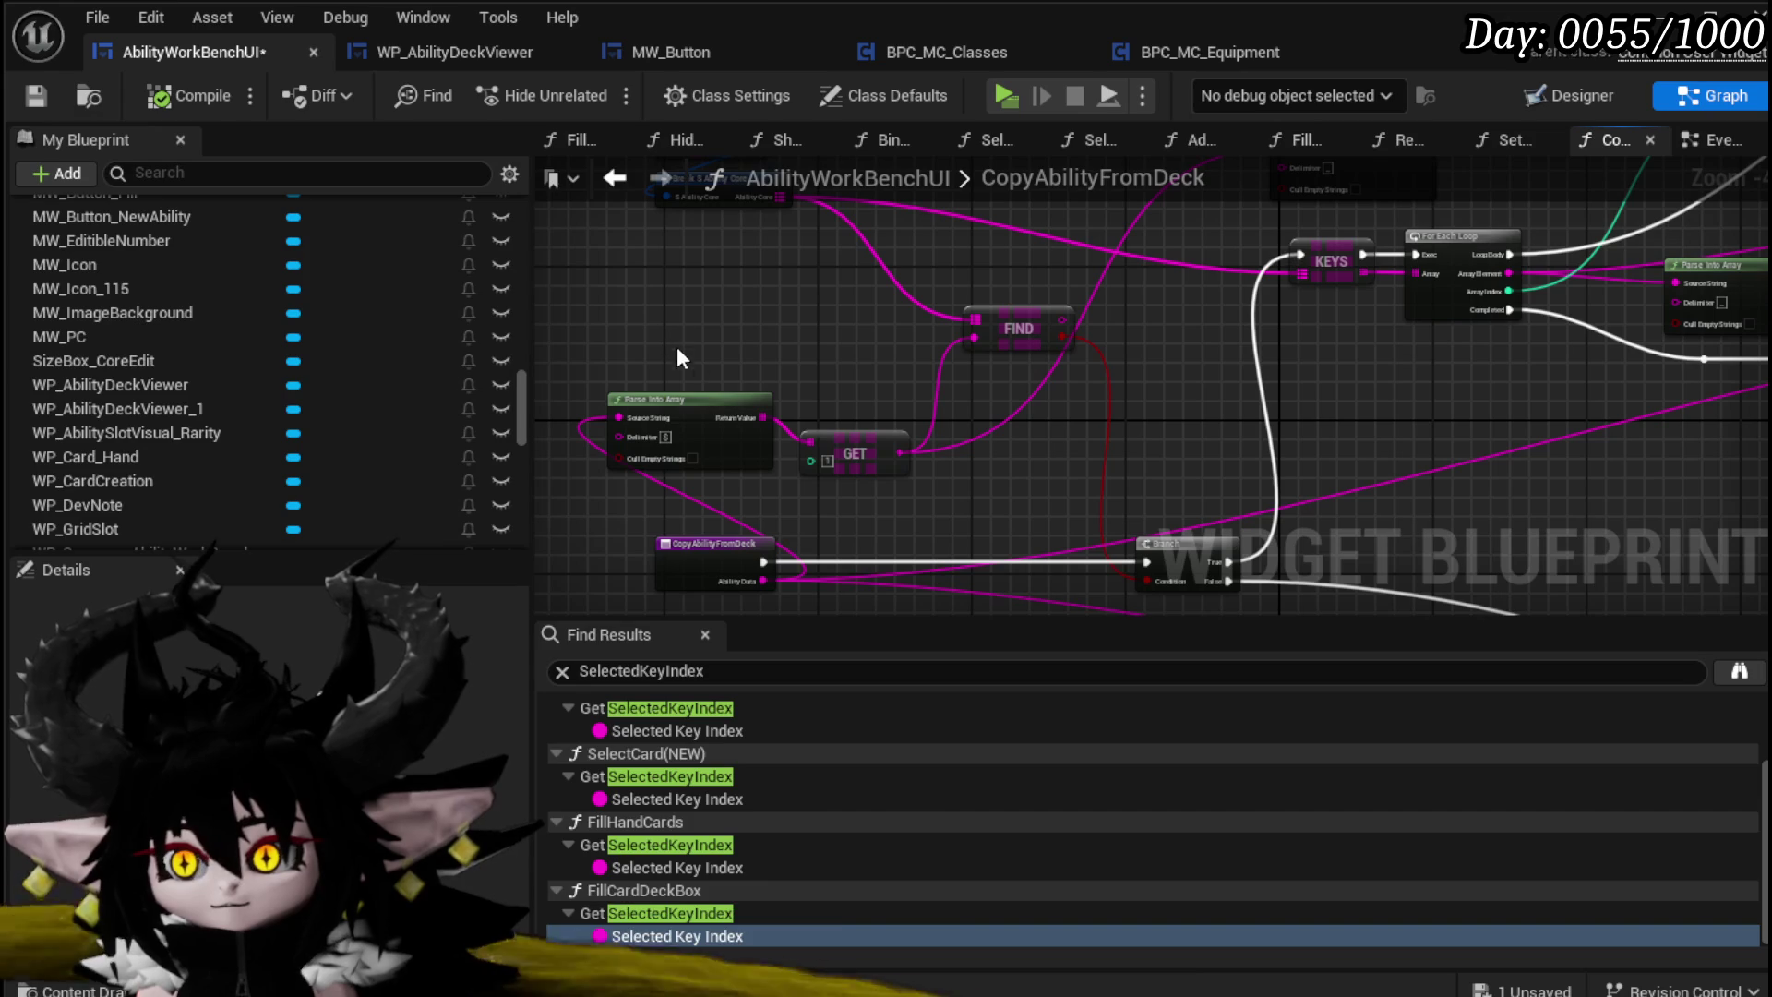
Step: Add a breakpoint on the CopyAbilityFromDeck entry node and save the blueprint
{"action": "left_click_drag", "start_coordinate": [768, 363], "coordinate": [636, 495]}
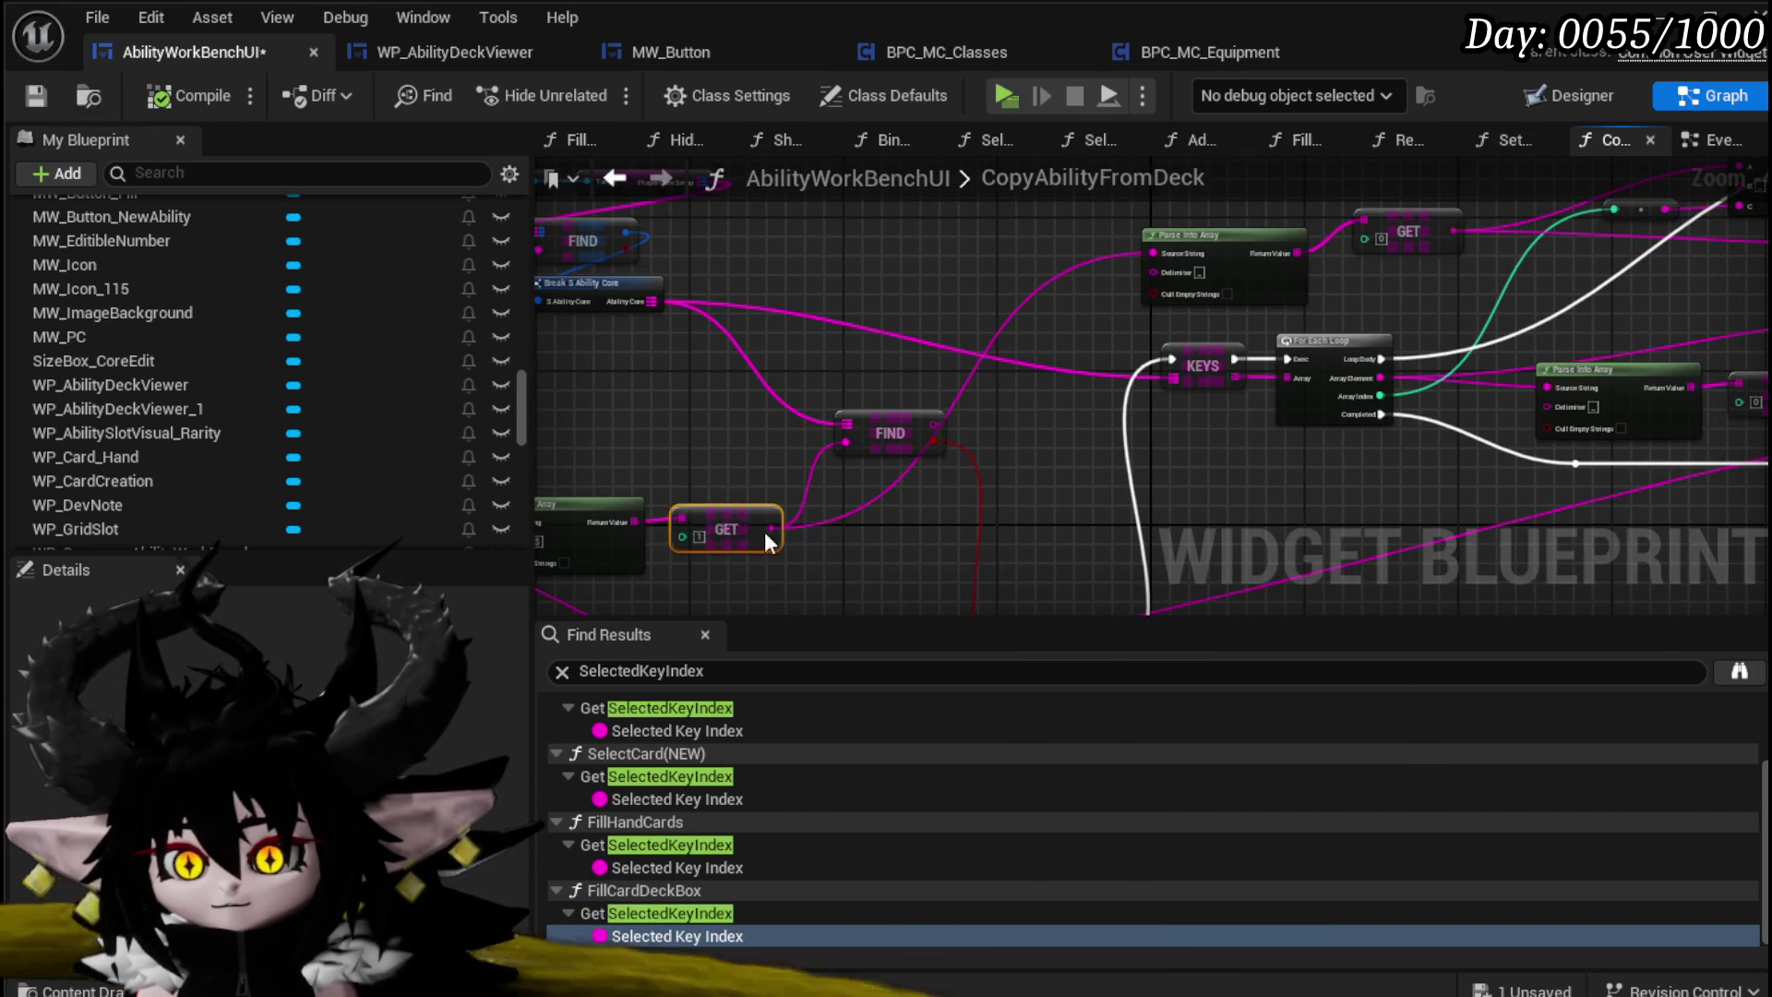
{"action": "left_click_drag", "start_coordinate": [767, 535], "coordinate": [852, 385]}
{"action": "right_click", "coordinate": [721, 517]}
{"action": "mouse_move", "coordinate": [821, 650]}
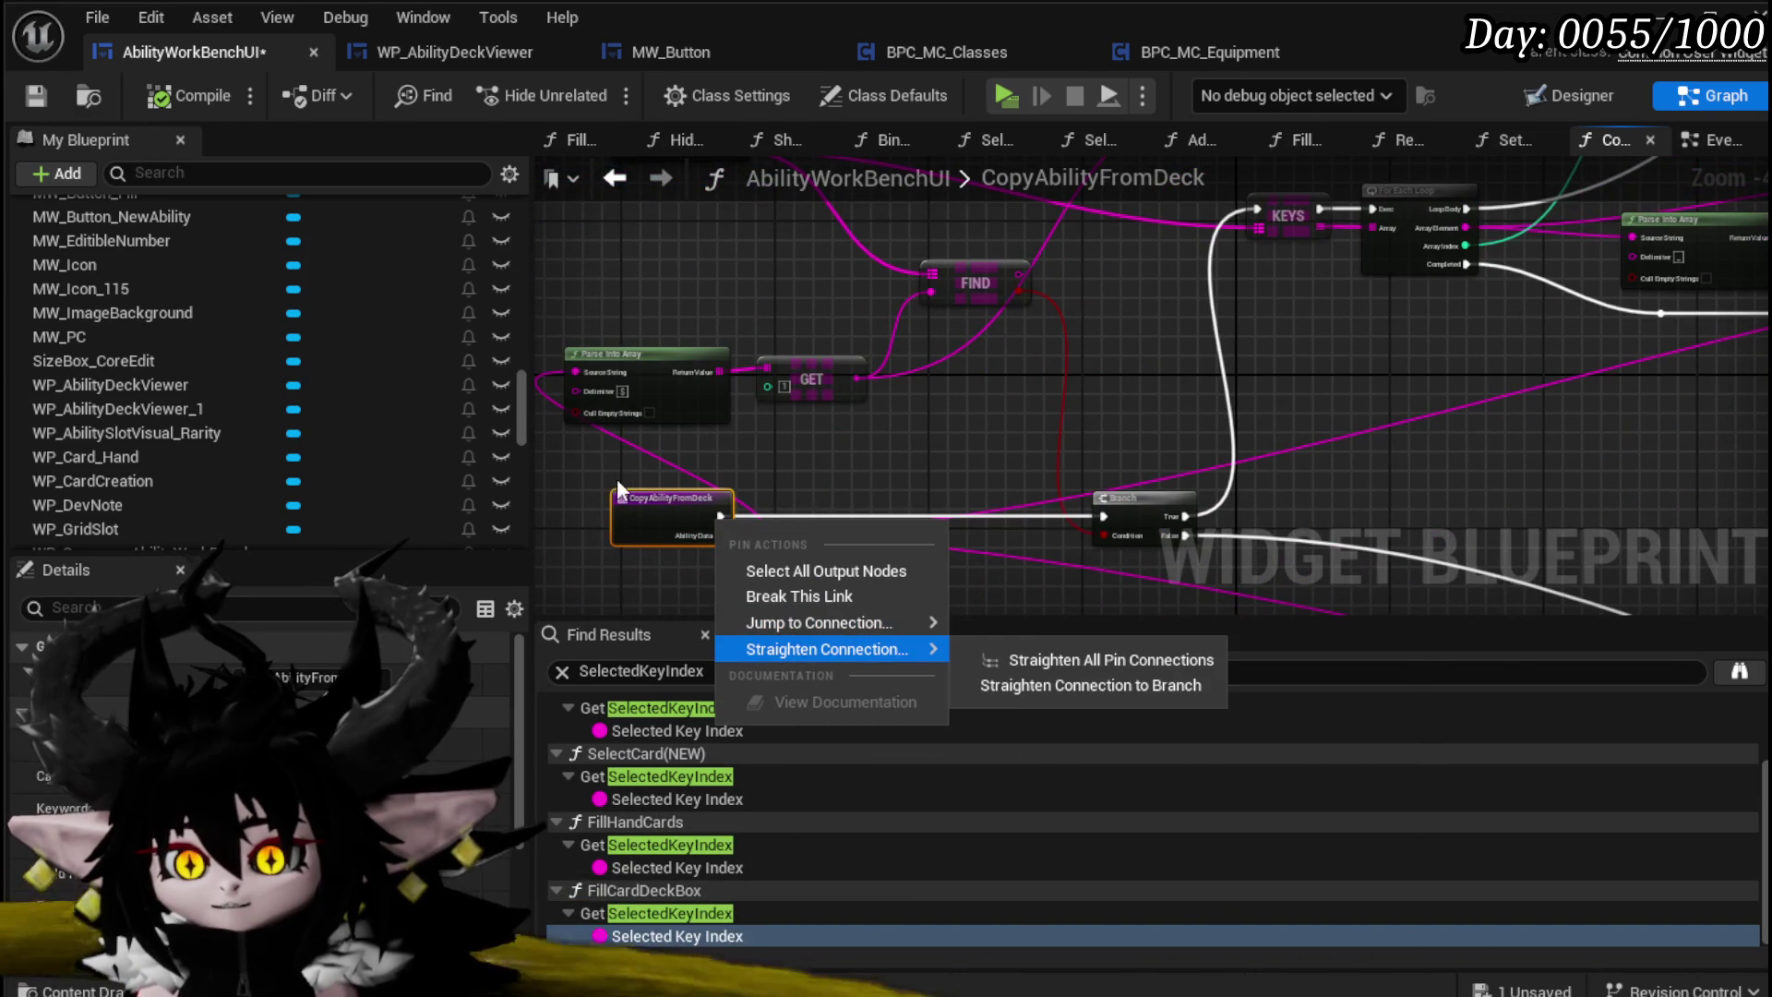
{"action": "left_click", "coordinate": [673, 474]}
{"action": "right_click", "coordinate": [638, 517]}
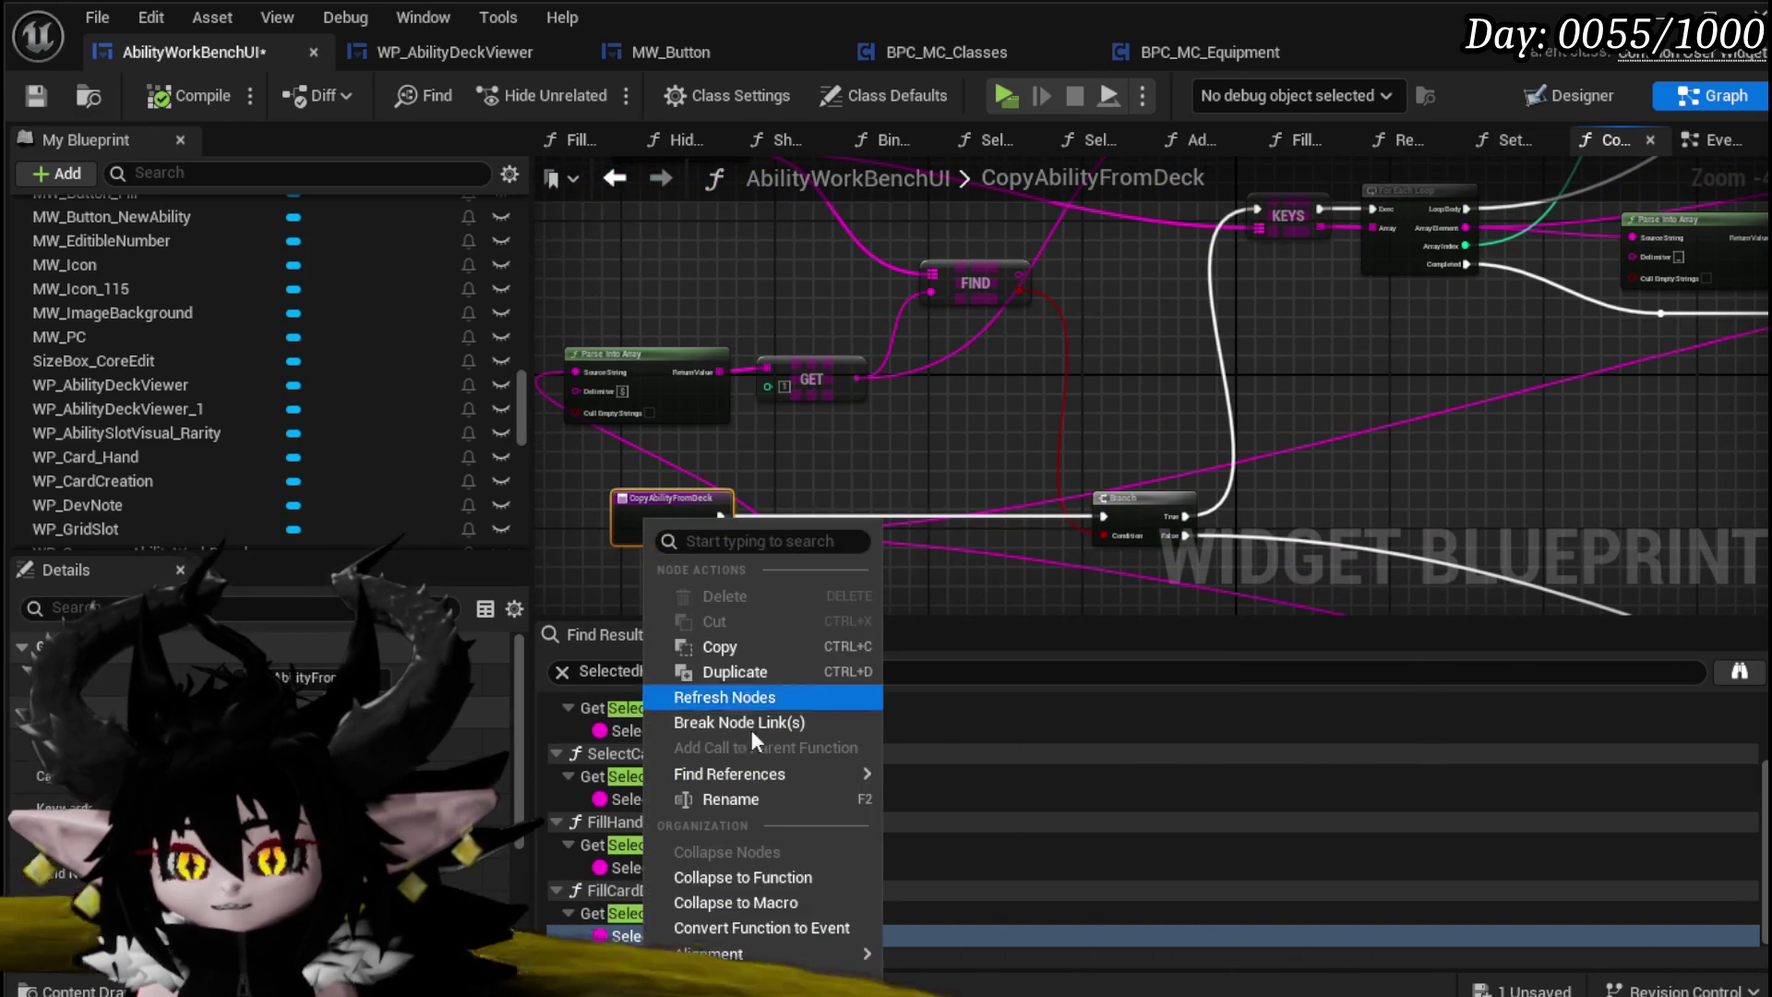
{"action": "scroll", "coordinate": [750, 729], "scroll_direction": "down", "scroll_amount": 3}
{"action": "left_click", "coordinate": [739, 831]}
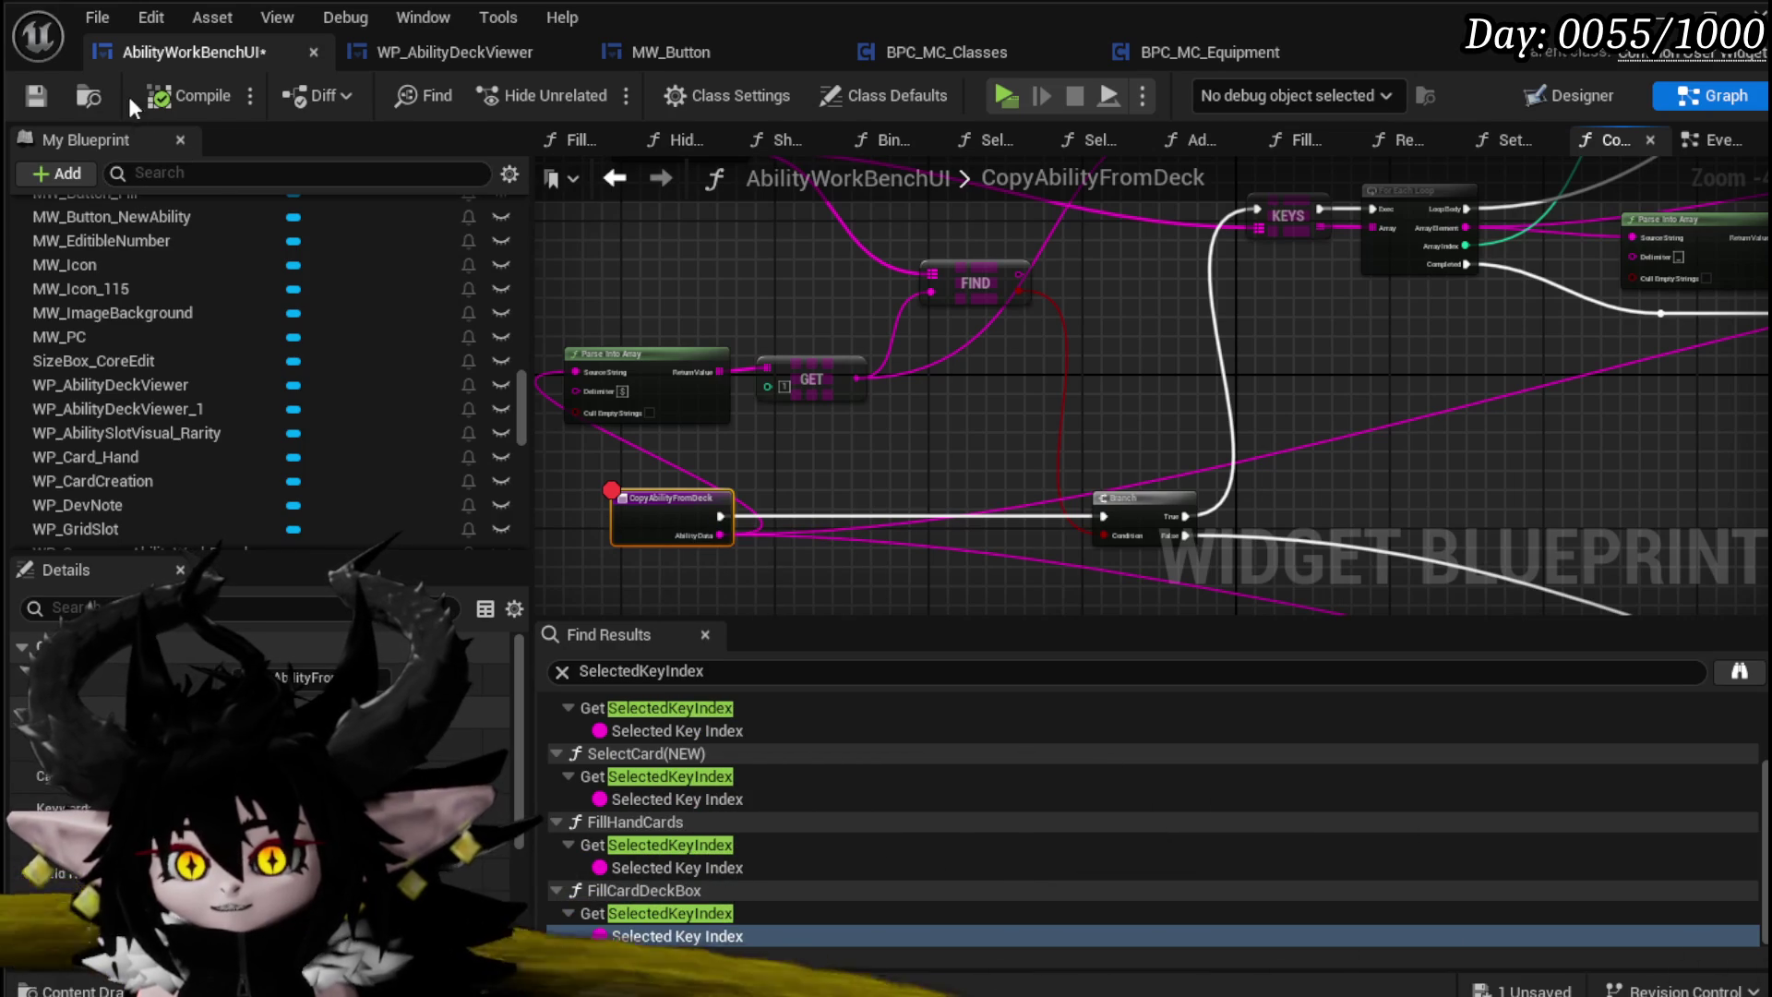
{"action": "left_click", "coordinate": [36, 98]}
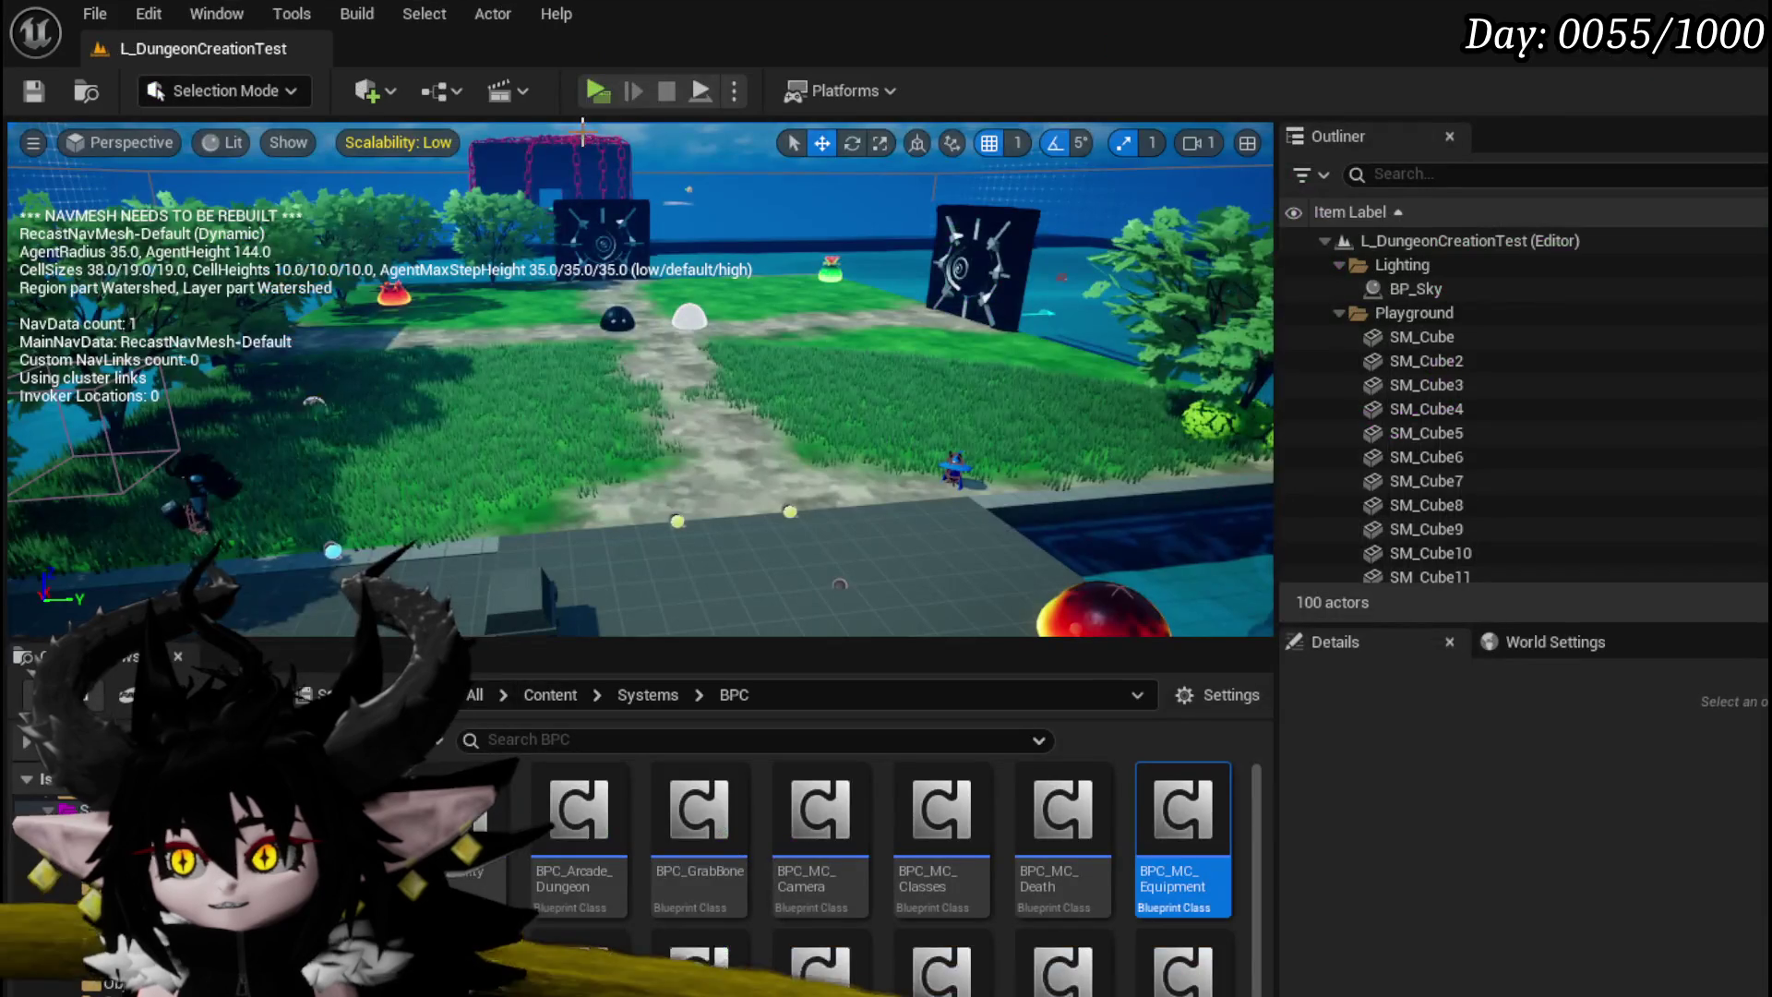
Step: In the running preview, copy Splash Move from the Magic deck, pausing at the CopyAbilityFromDeck breakpoint
{"action": "left_click", "coordinate": [613, 91]}
{"action": "key", "text": "w"}
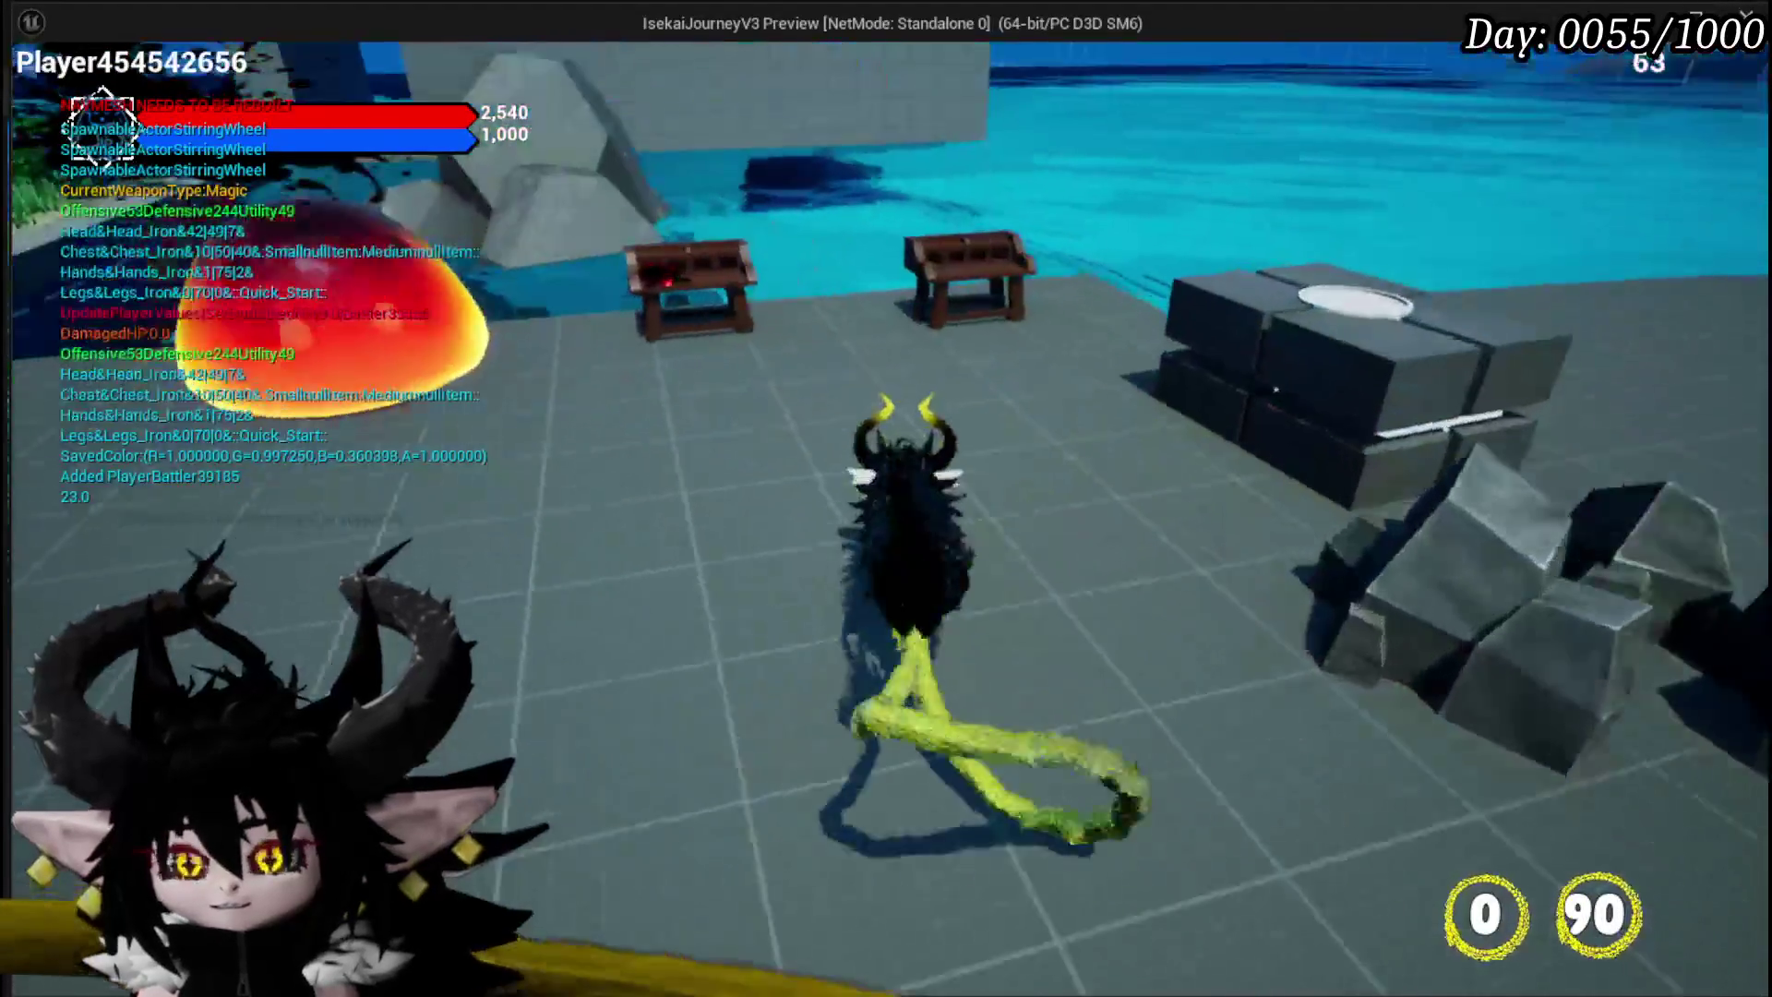
{"action": "key", "text": "e"}
{"action": "left_click", "coordinate": [118, 51]}
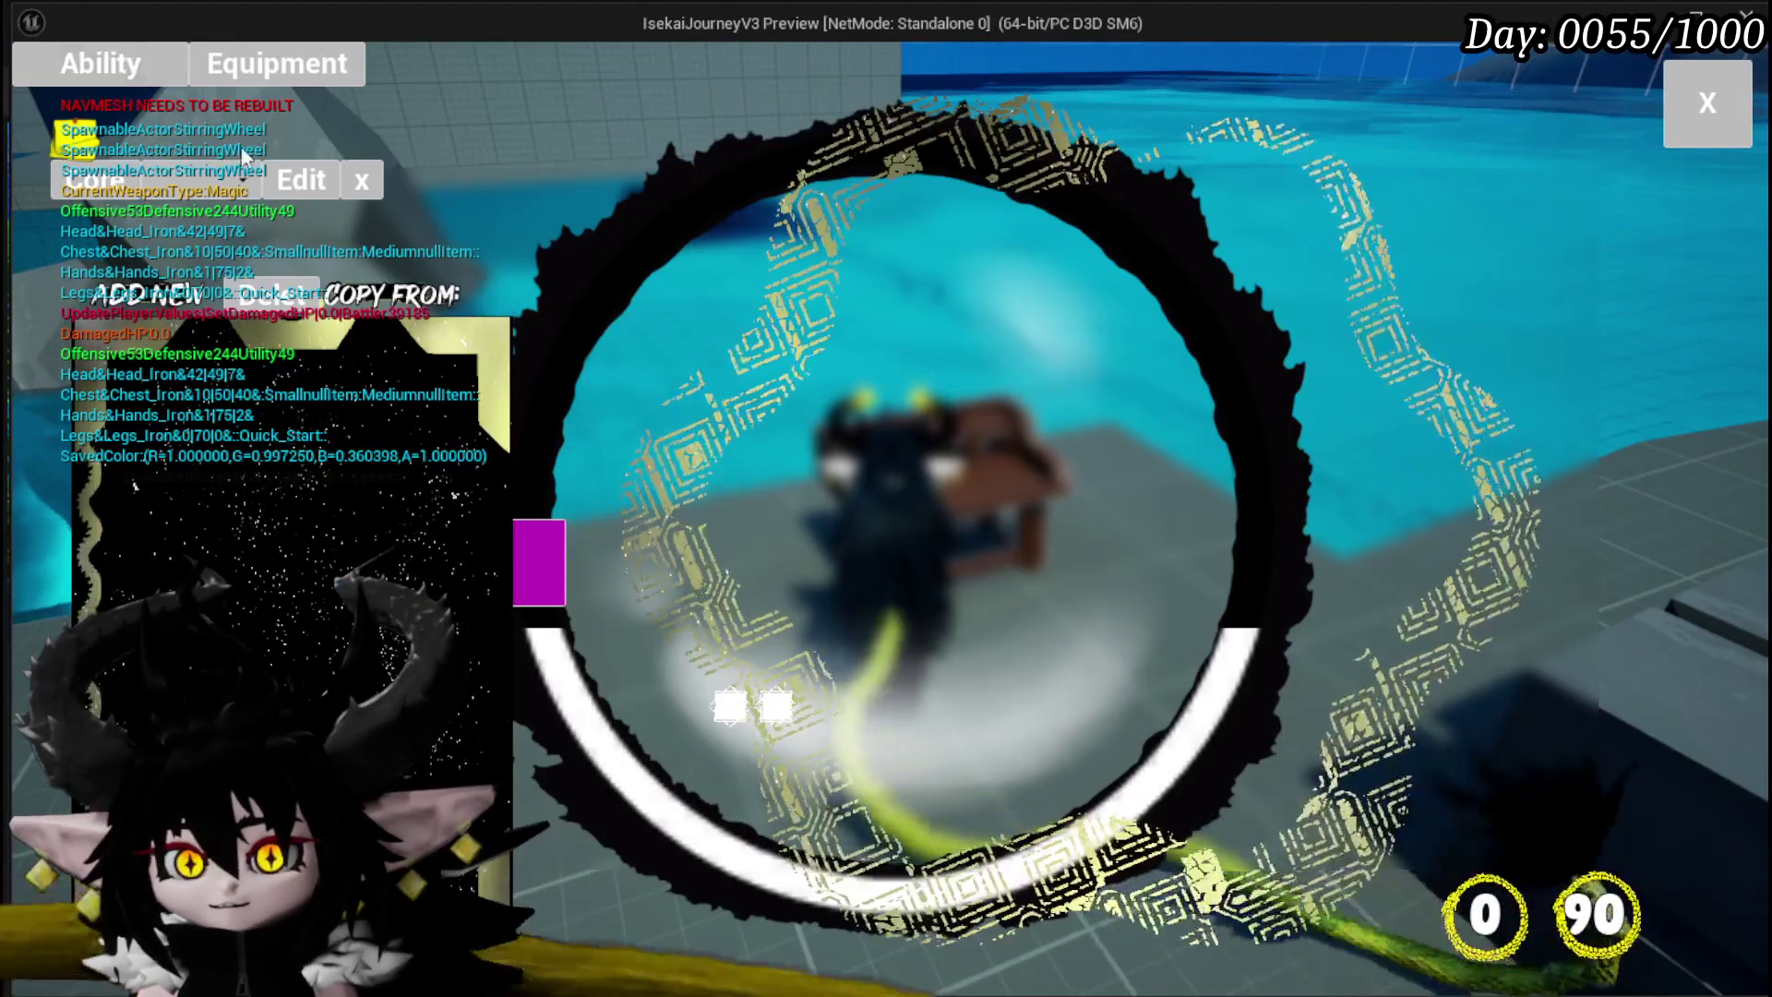
{"action": "left_click", "coordinate": [185, 181]}
{"action": "left_click", "coordinate": [231, 238]}
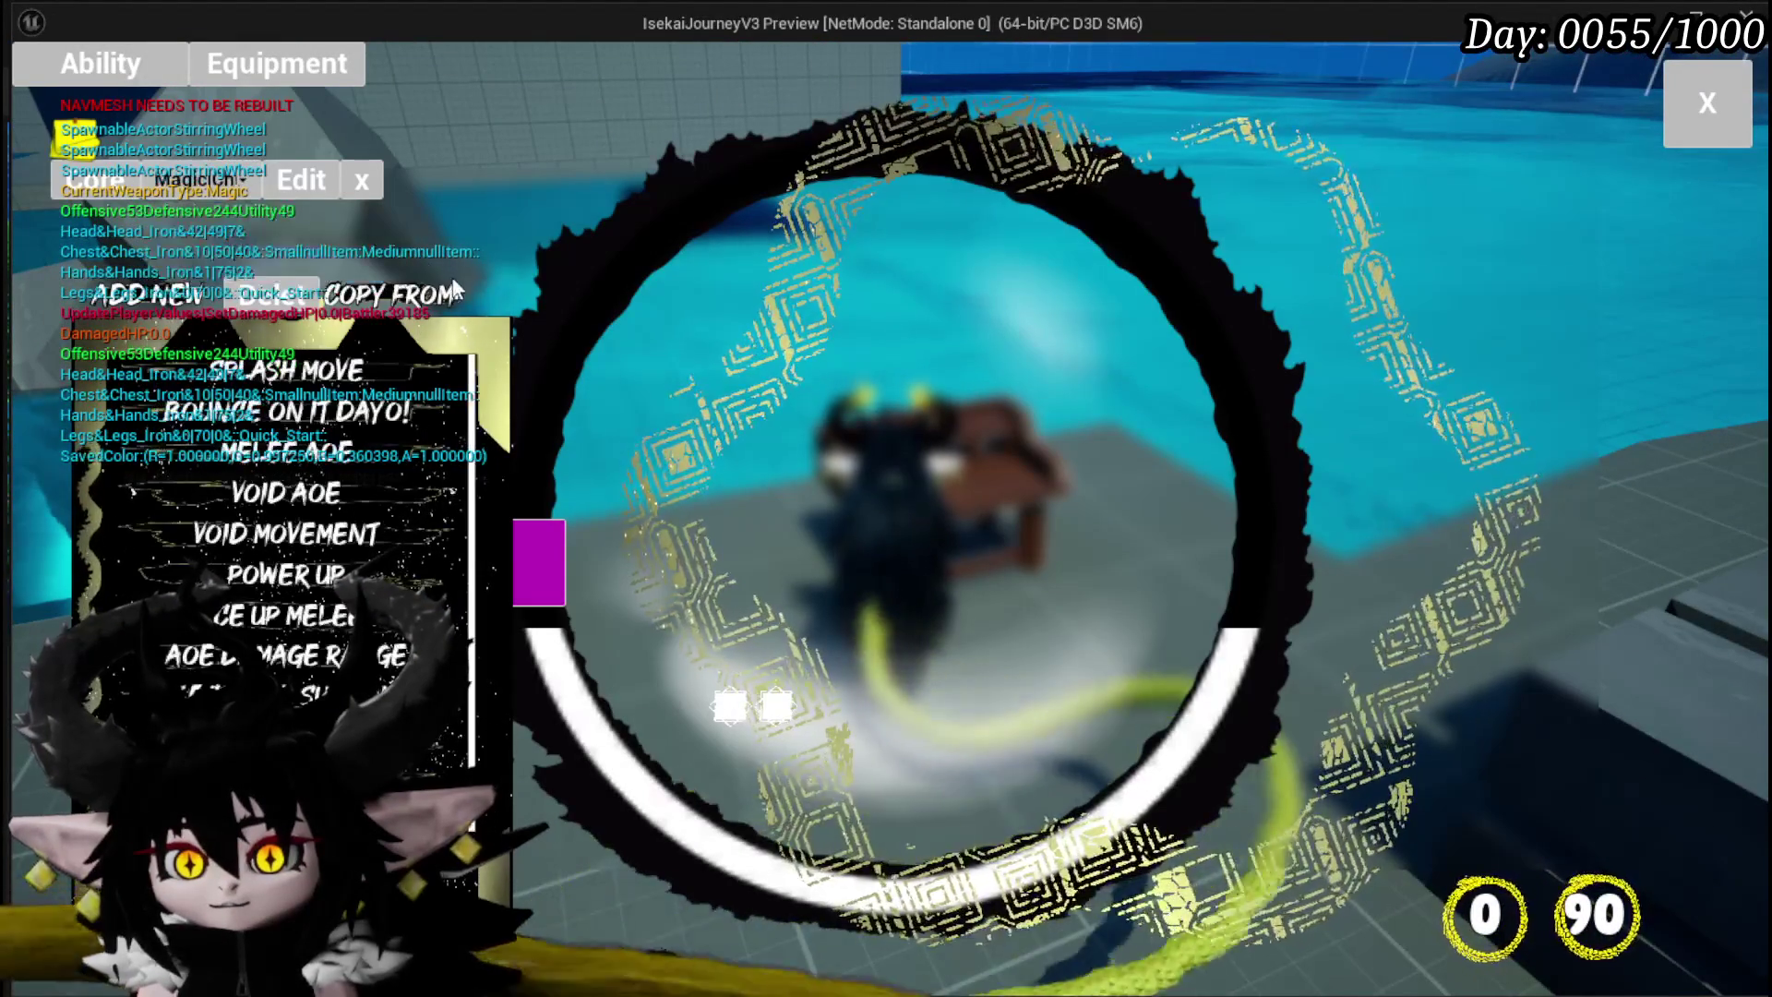
{"action": "left_click", "coordinate": [568, 291]}
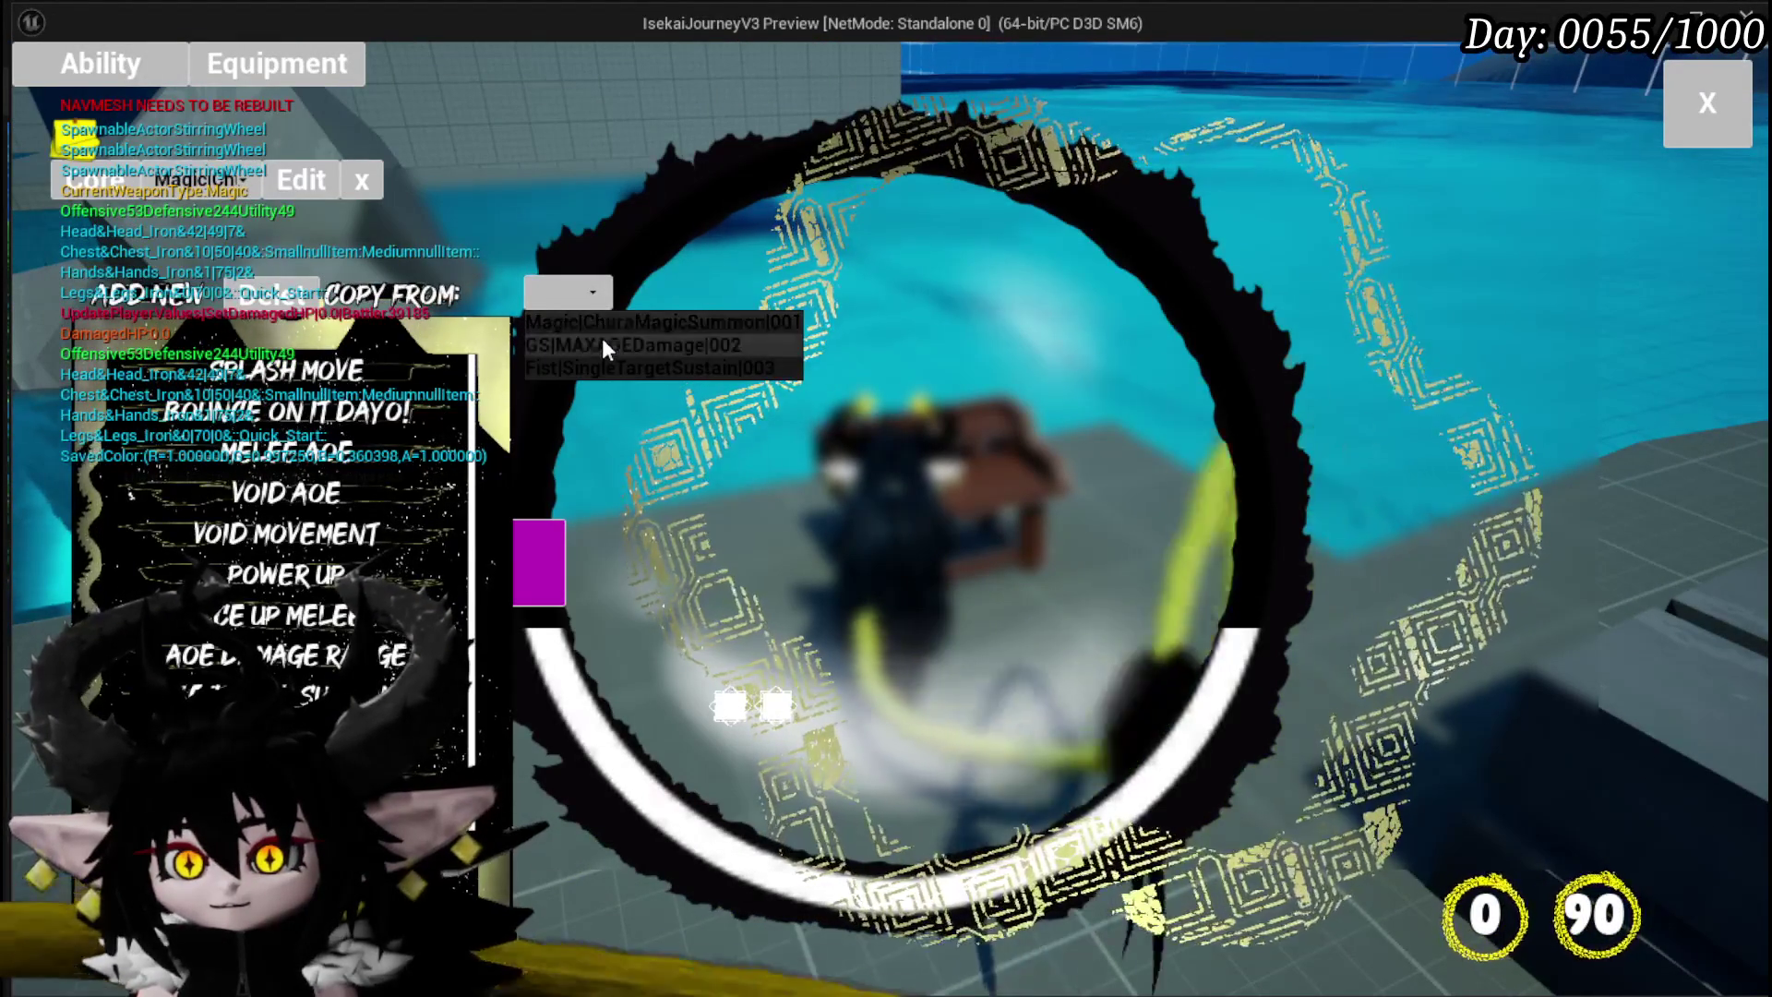
{"action": "left_click", "coordinate": [600, 324]}
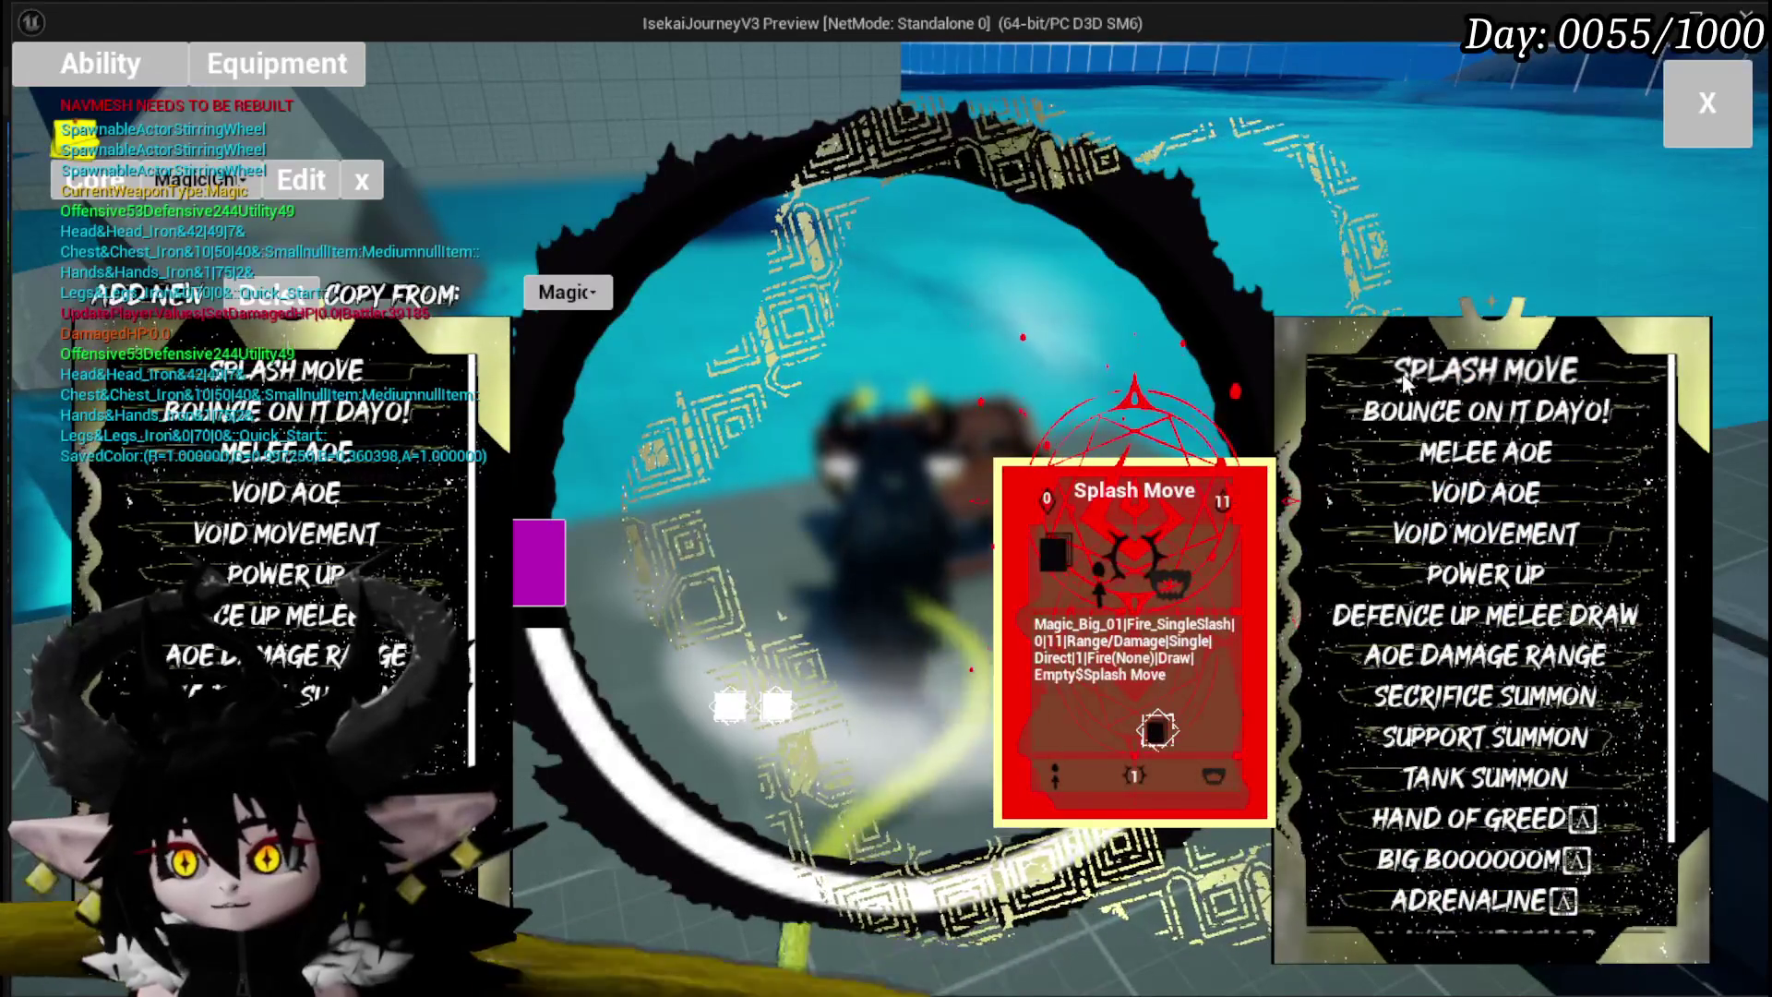
{"action": "left_click", "coordinate": [1403, 378]}
Step: Step execution through the first Branch, KEYS and For Each Loop to the second Branch
{"action": "mouse_move", "coordinate": [1215, 421]}
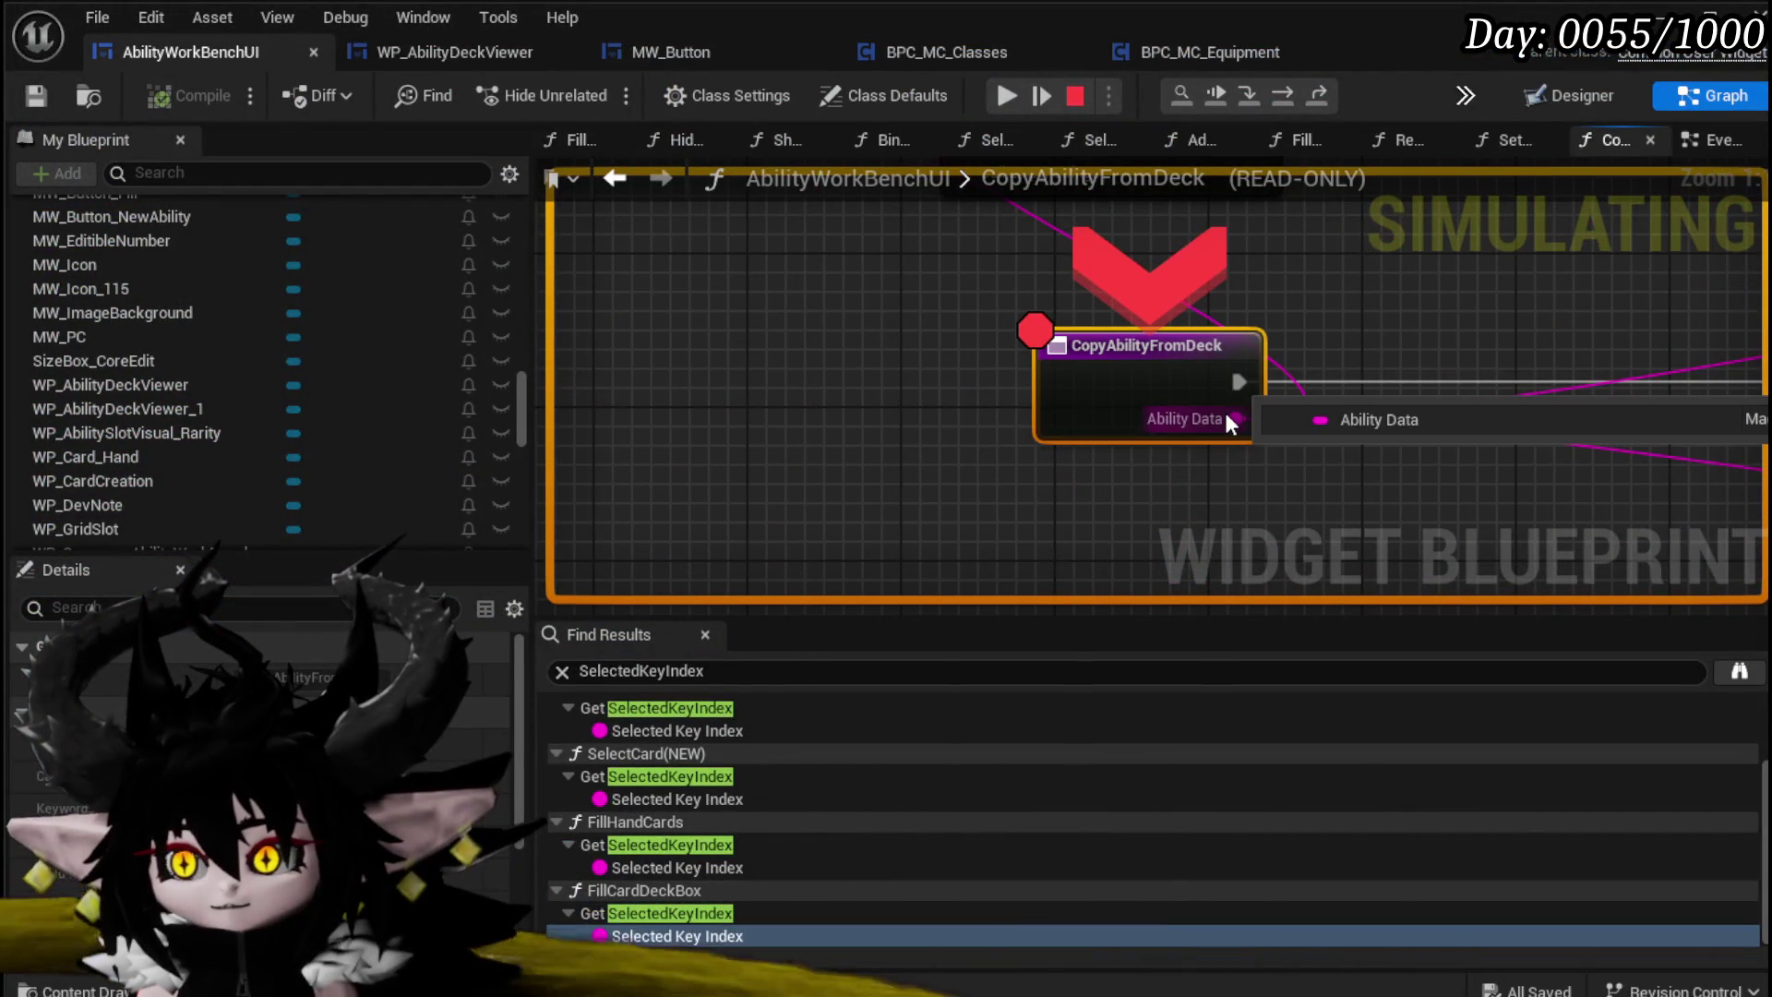
{"action": "left_click_drag", "start_coordinate": [1224, 425], "coordinate": [725, 534]}
{"action": "scroll", "coordinate": [726, 540], "scroll_direction": "down", "scroll_amount": 1}
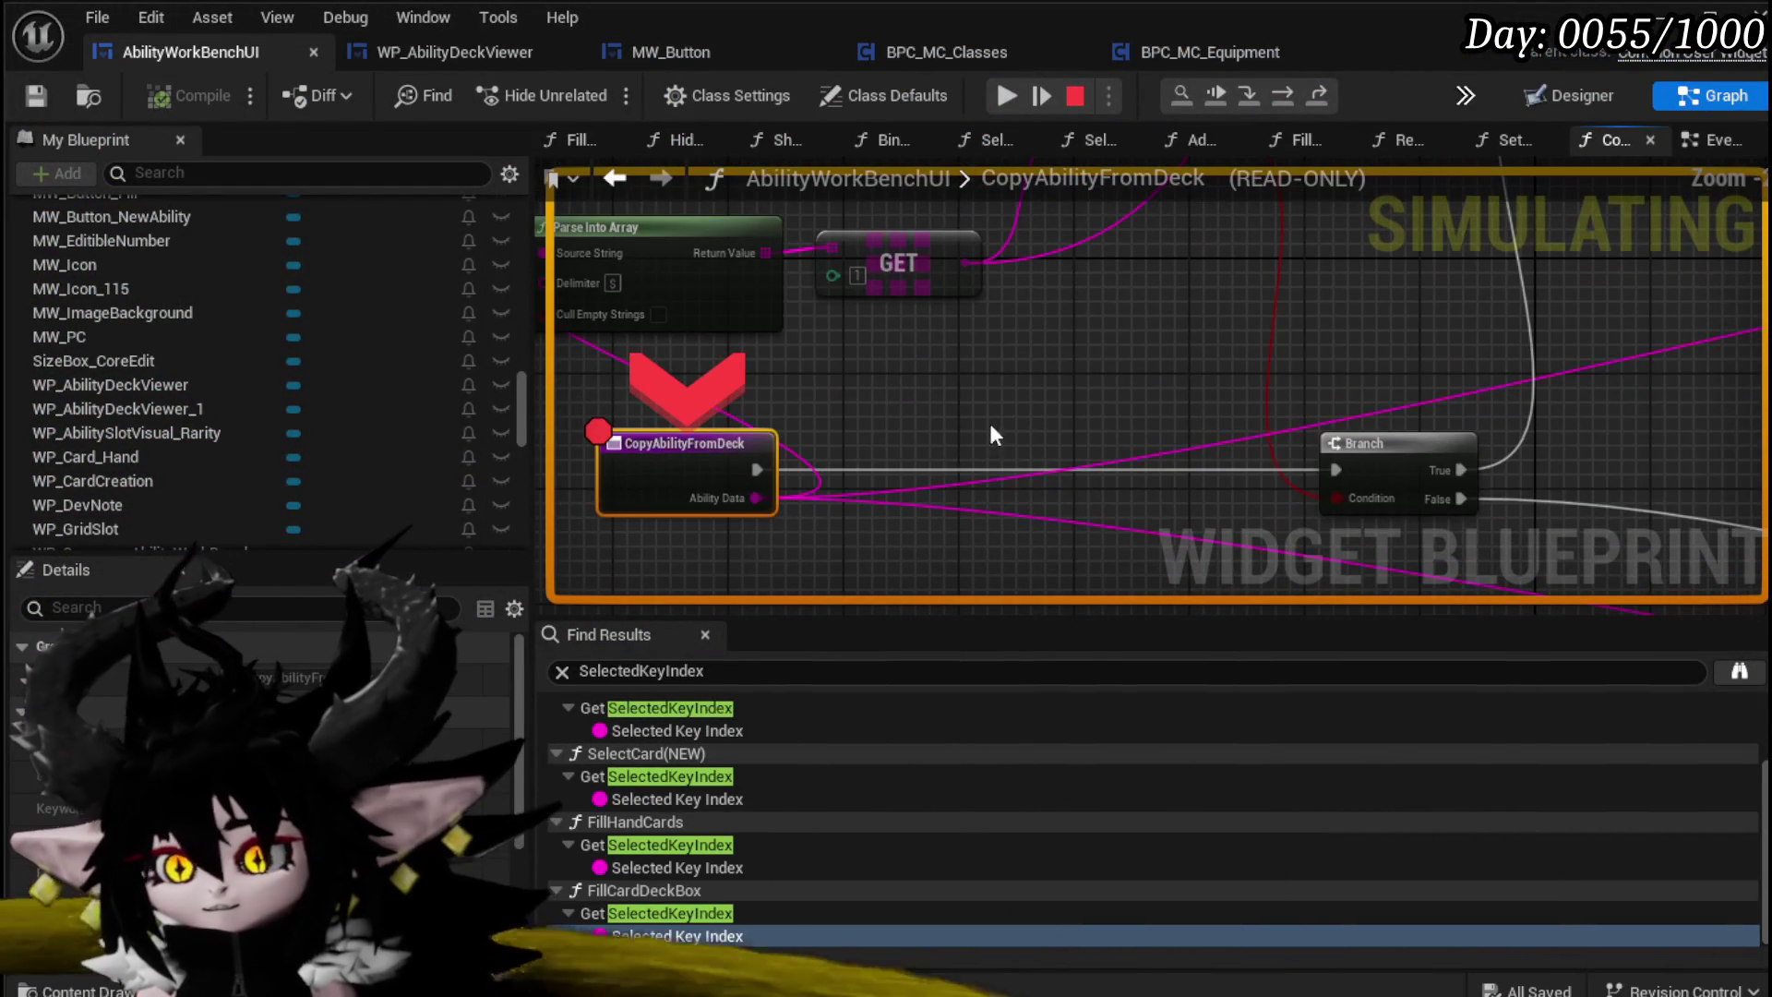
{"action": "mouse_move", "coordinate": [756, 499]}
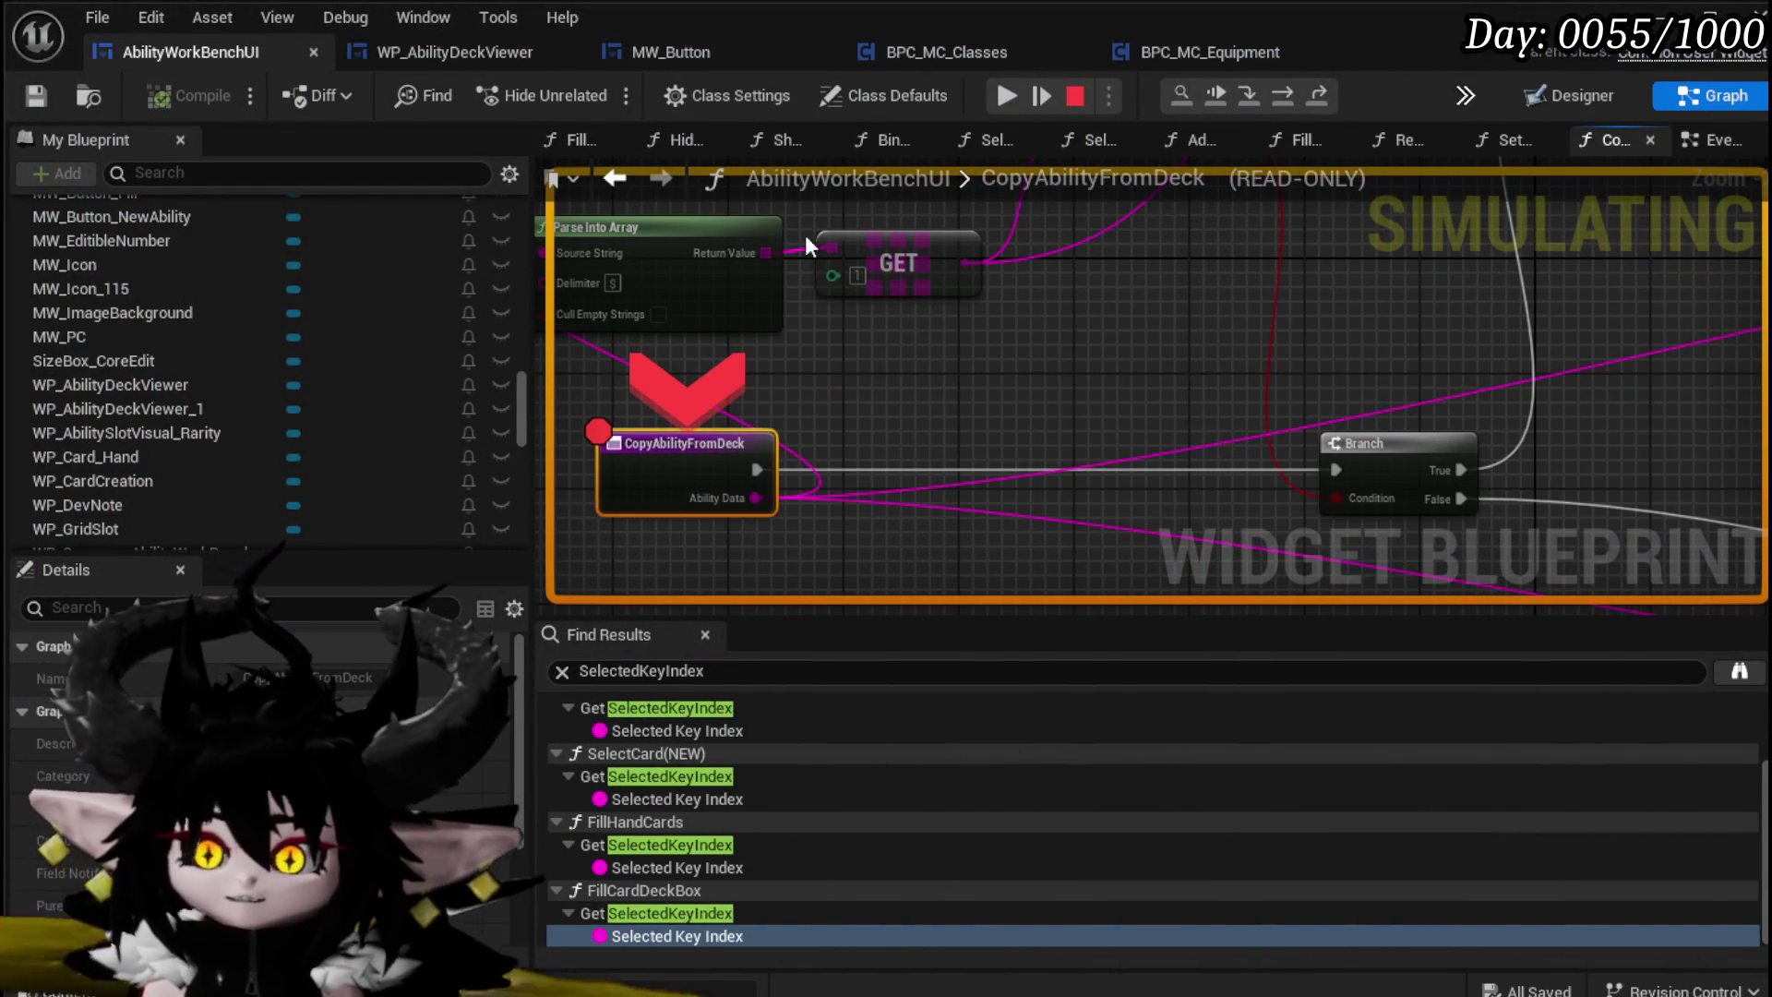
{"action": "left_click", "coordinate": [1285, 94]}
{"action": "mouse_move", "coordinate": [1094, 418]}
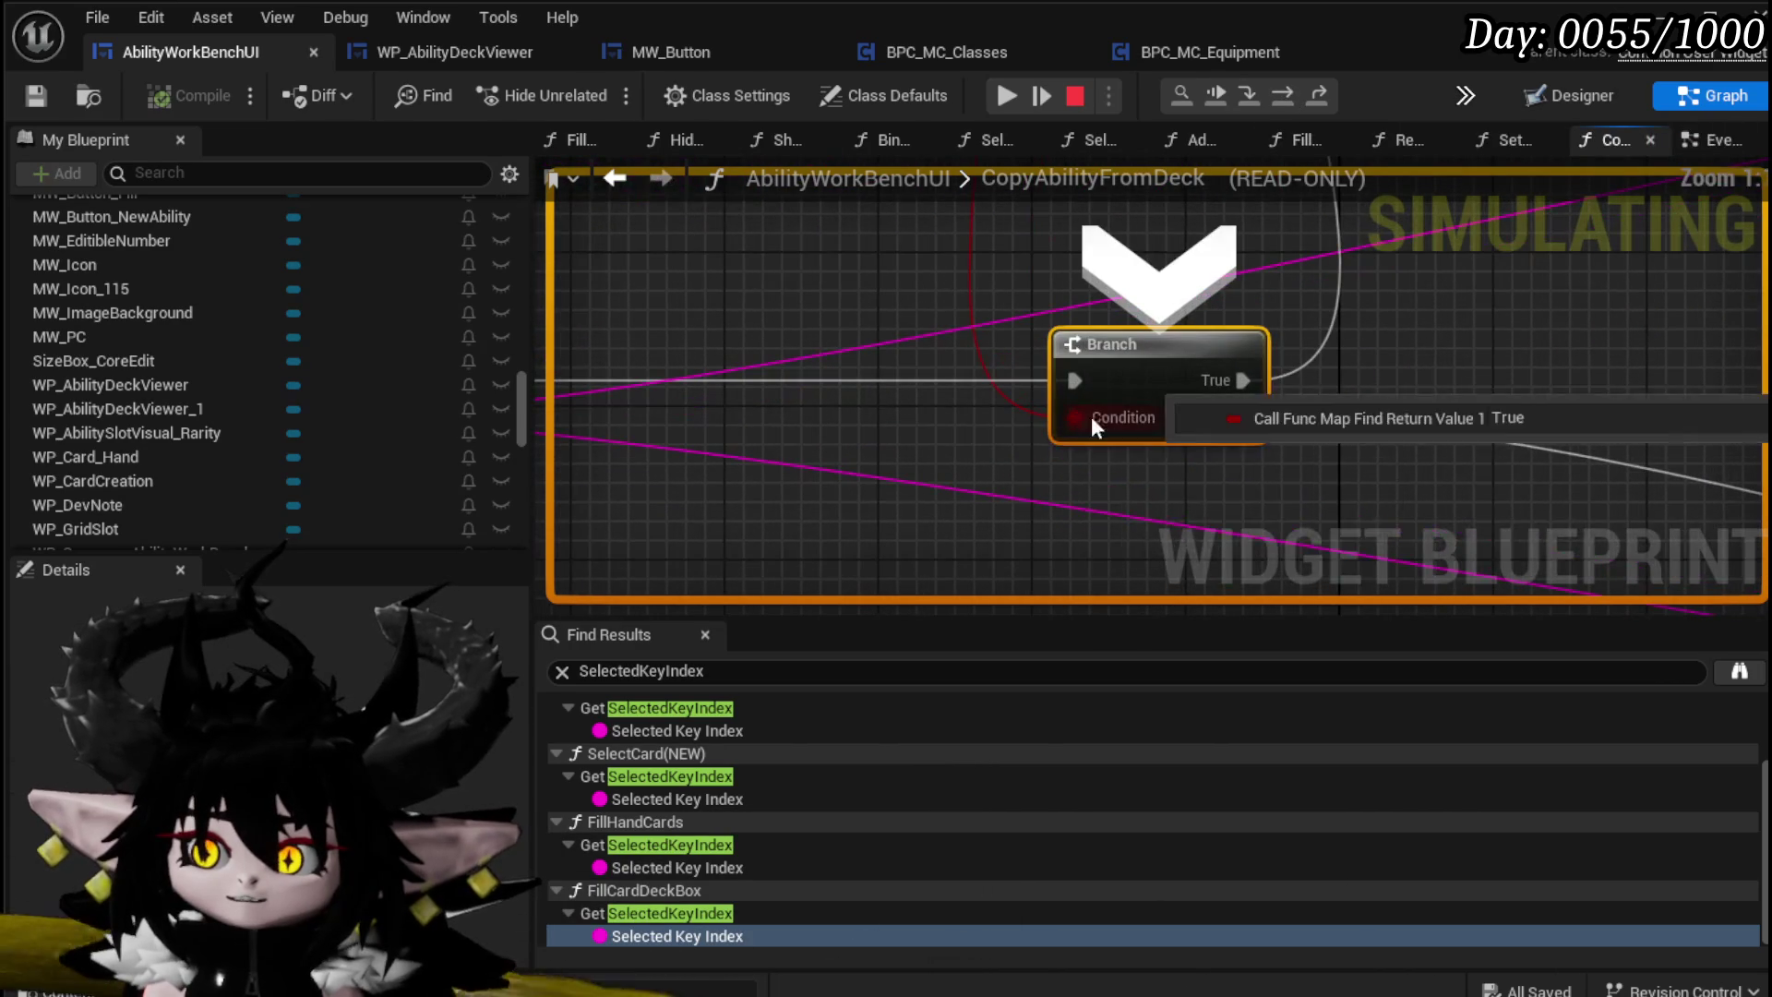
{"action": "left_click", "coordinate": [1289, 96]}
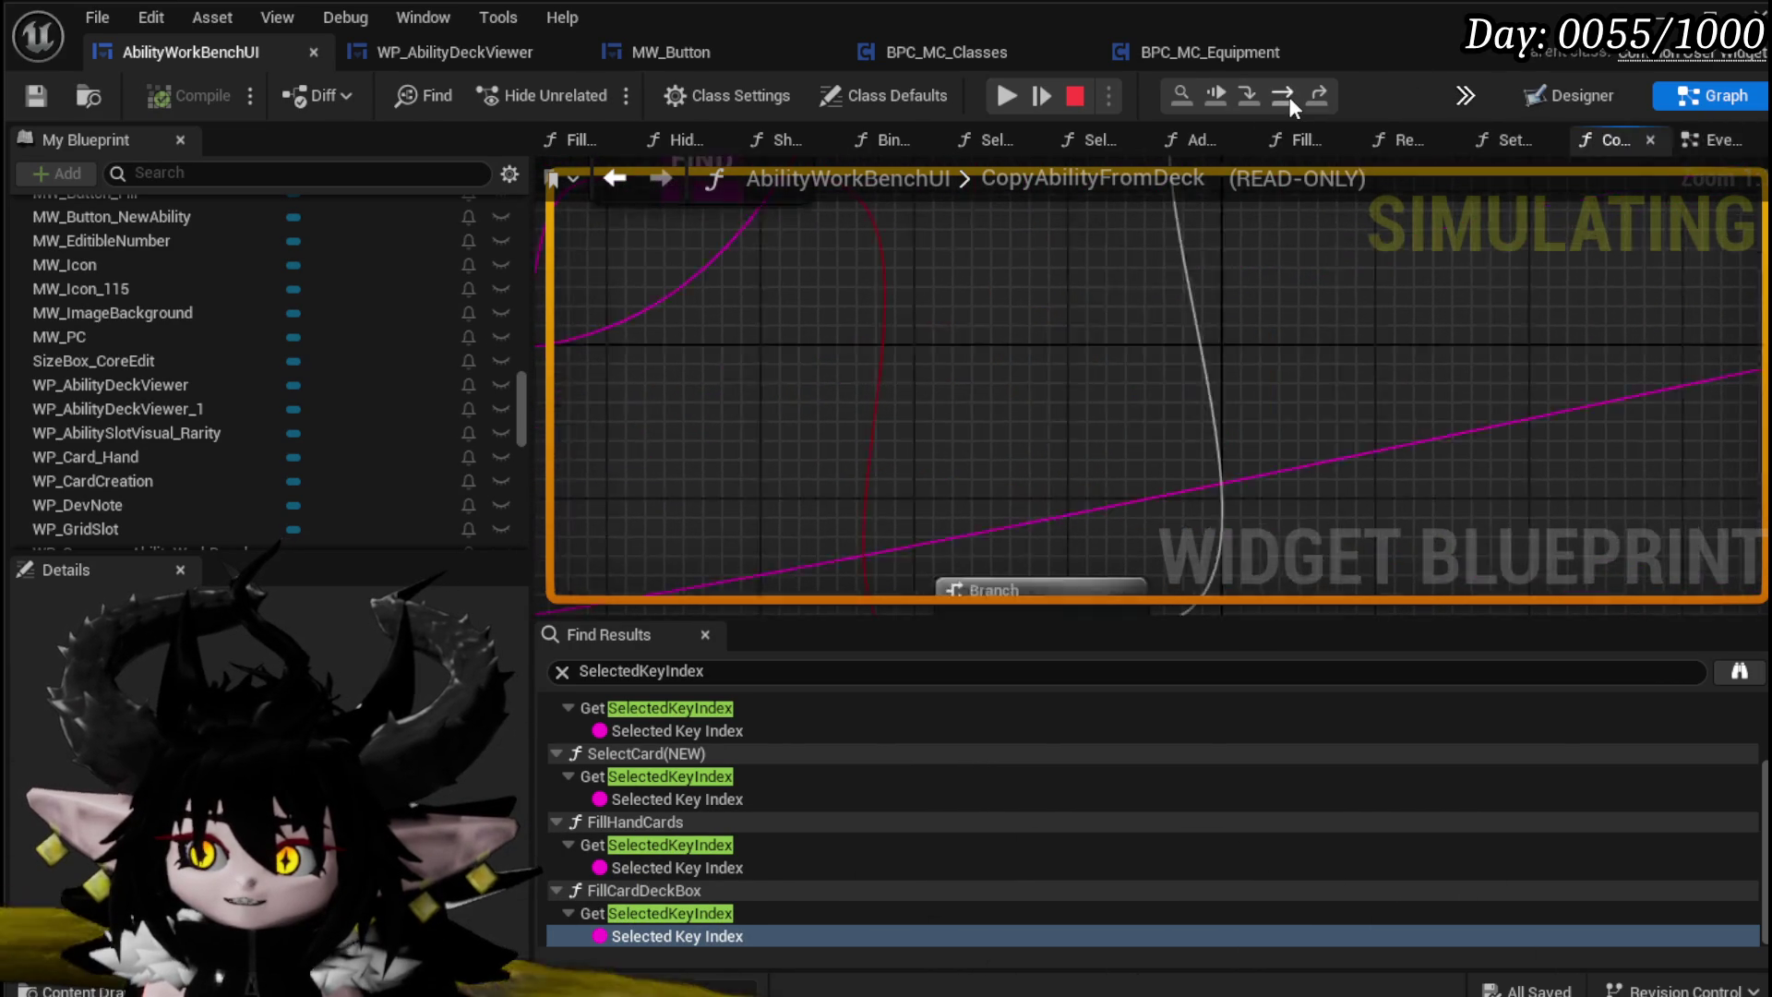
{"action": "scroll", "coordinate": [1010, 406], "scroll_direction": "down", "scroll_amount": 3}
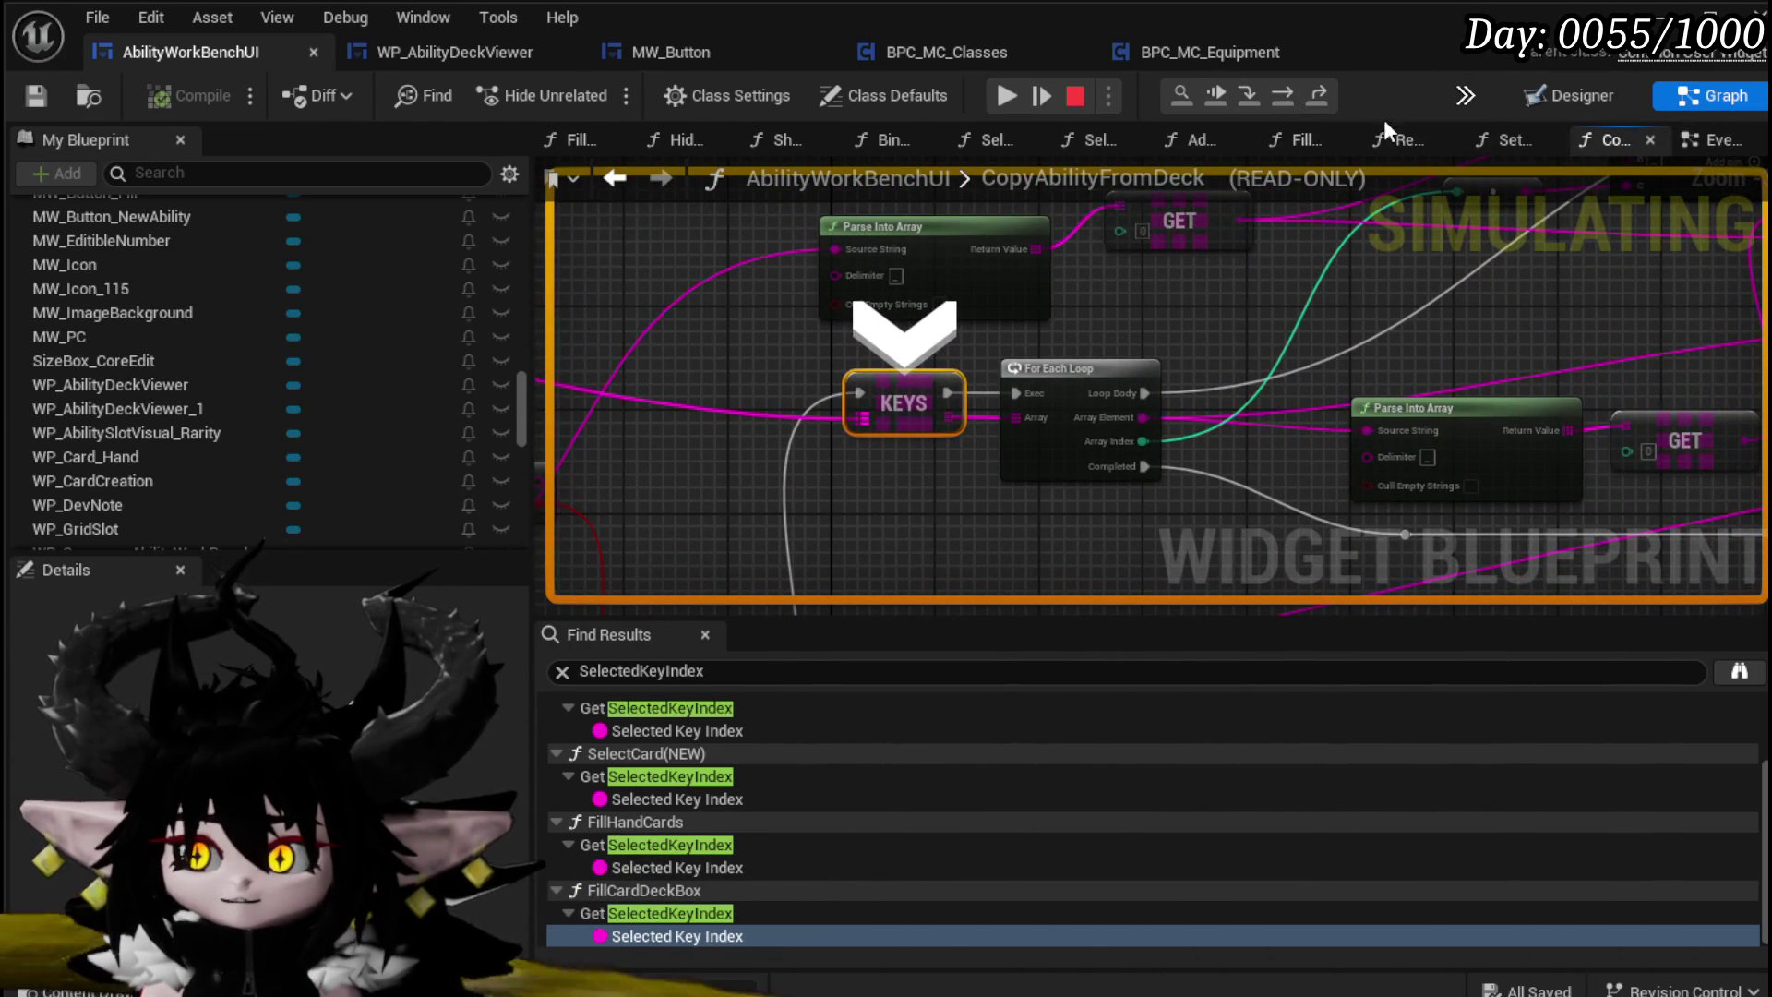
{"action": "left_click", "coordinate": [1279, 93]}
{"action": "mouse_move", "coordinate": [1236, 389]}
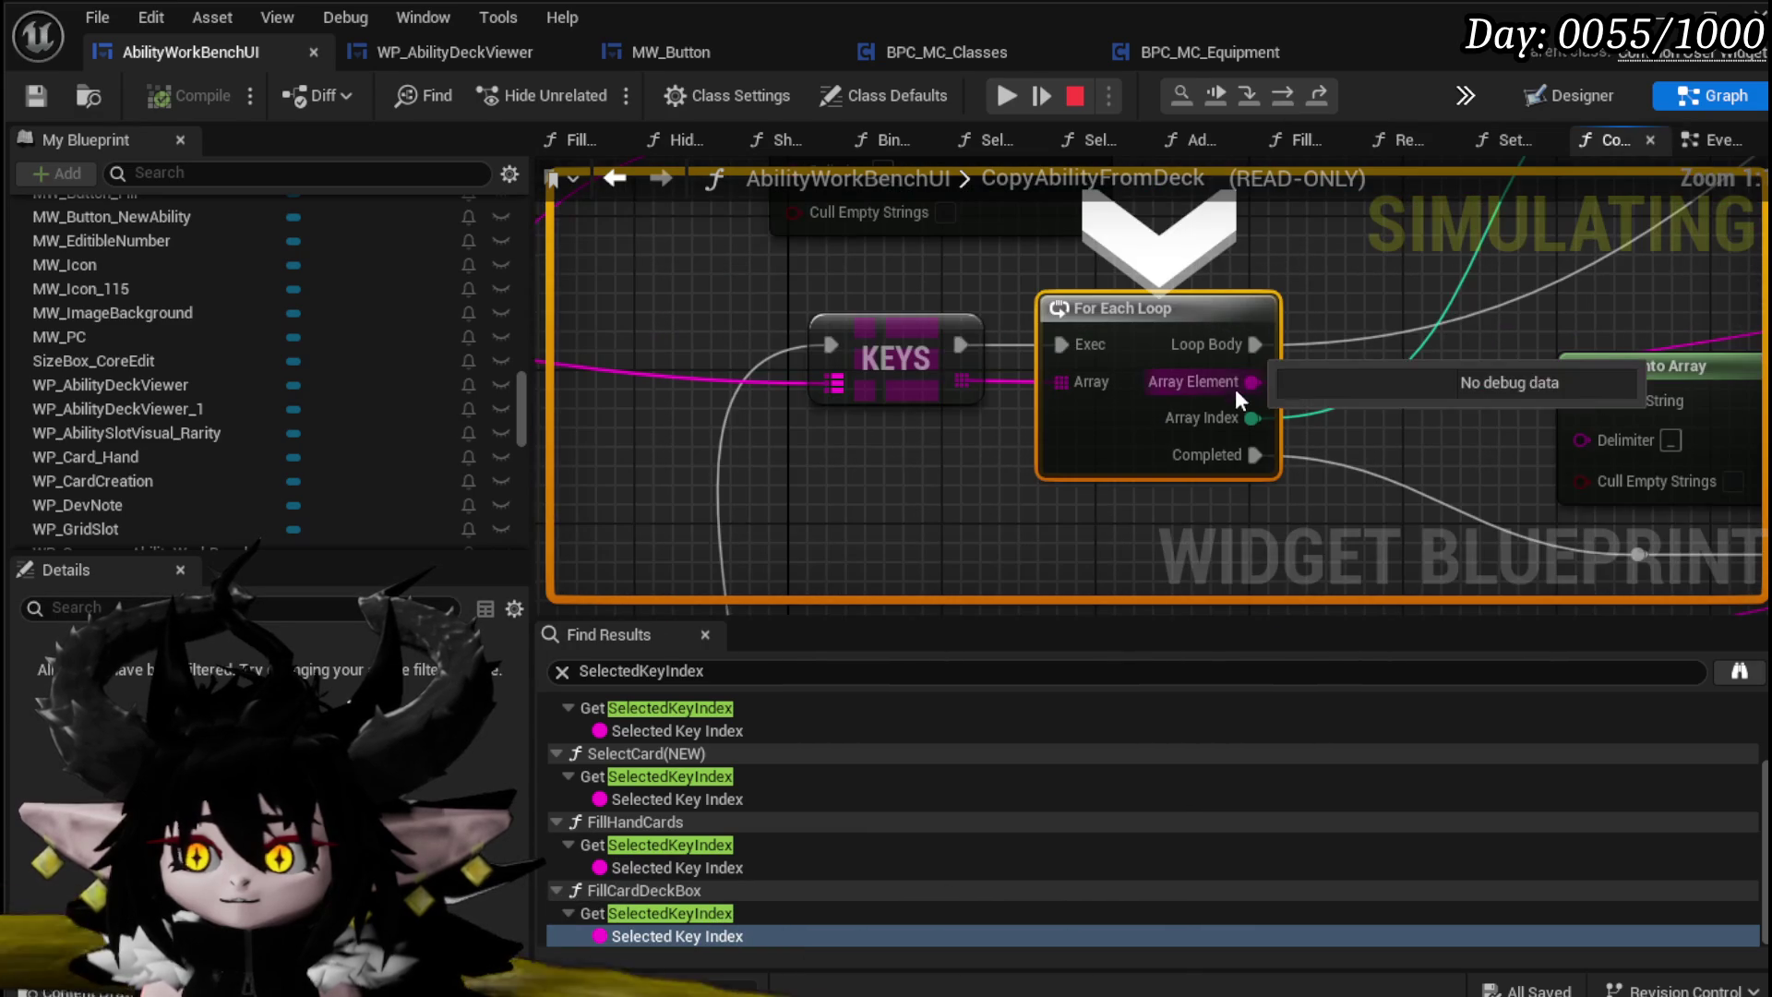
{"action": "scroll", "coordinate": [1292, 295], "scroll_direction": "down", "scroll_amount": 2}
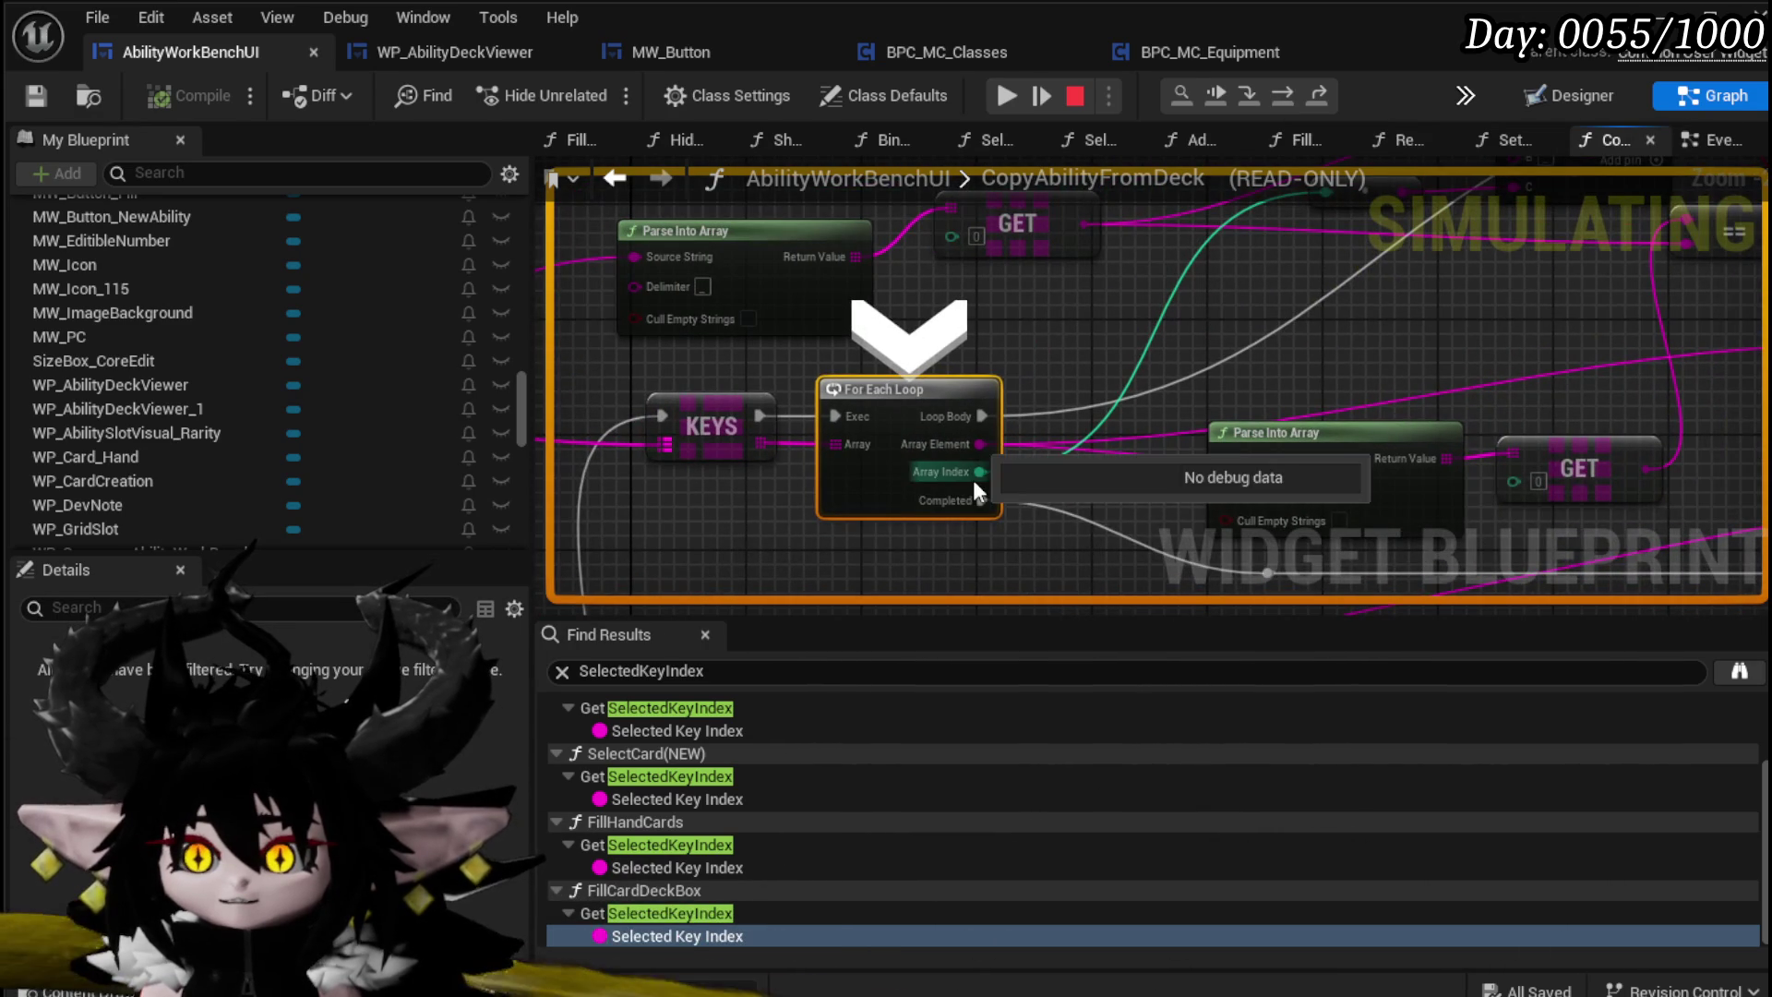
{"action": "left_click", "coordinate": [1287, 92]}
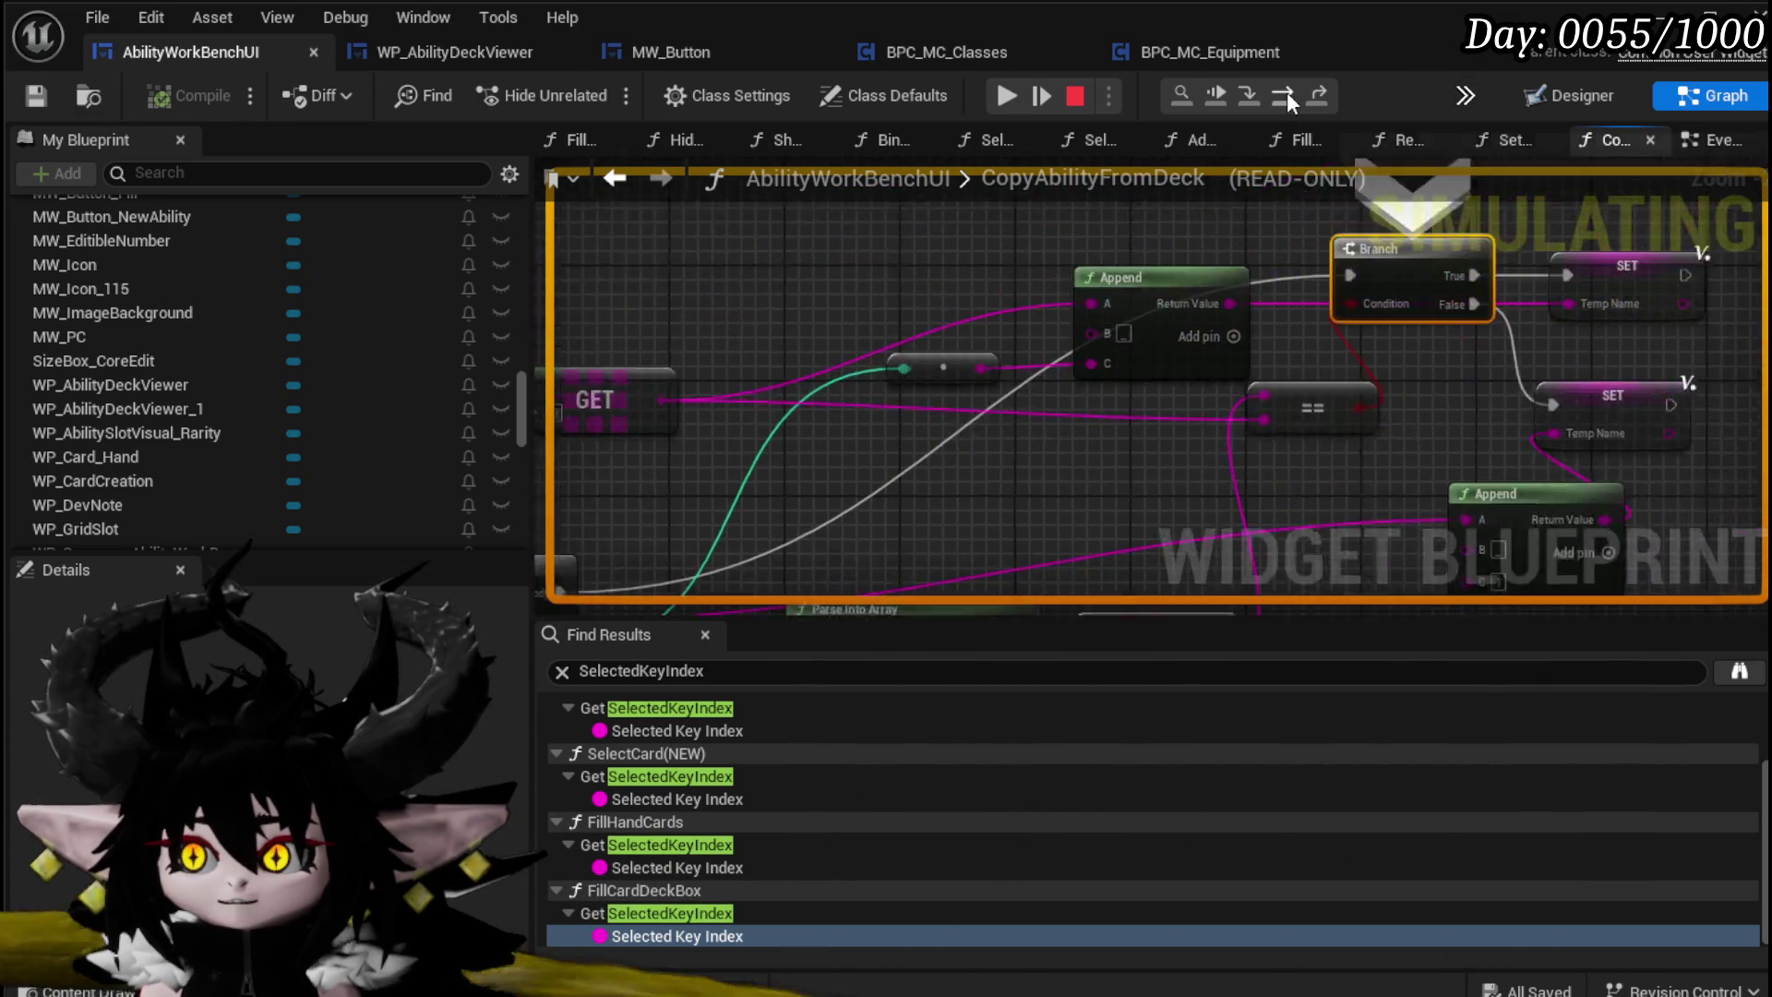
Step: Inspect pin values on the second Branch, GET, Append, == and Parse Into Array nodes
{"action": "mouse_move", "coordinate": [1078, 419]}
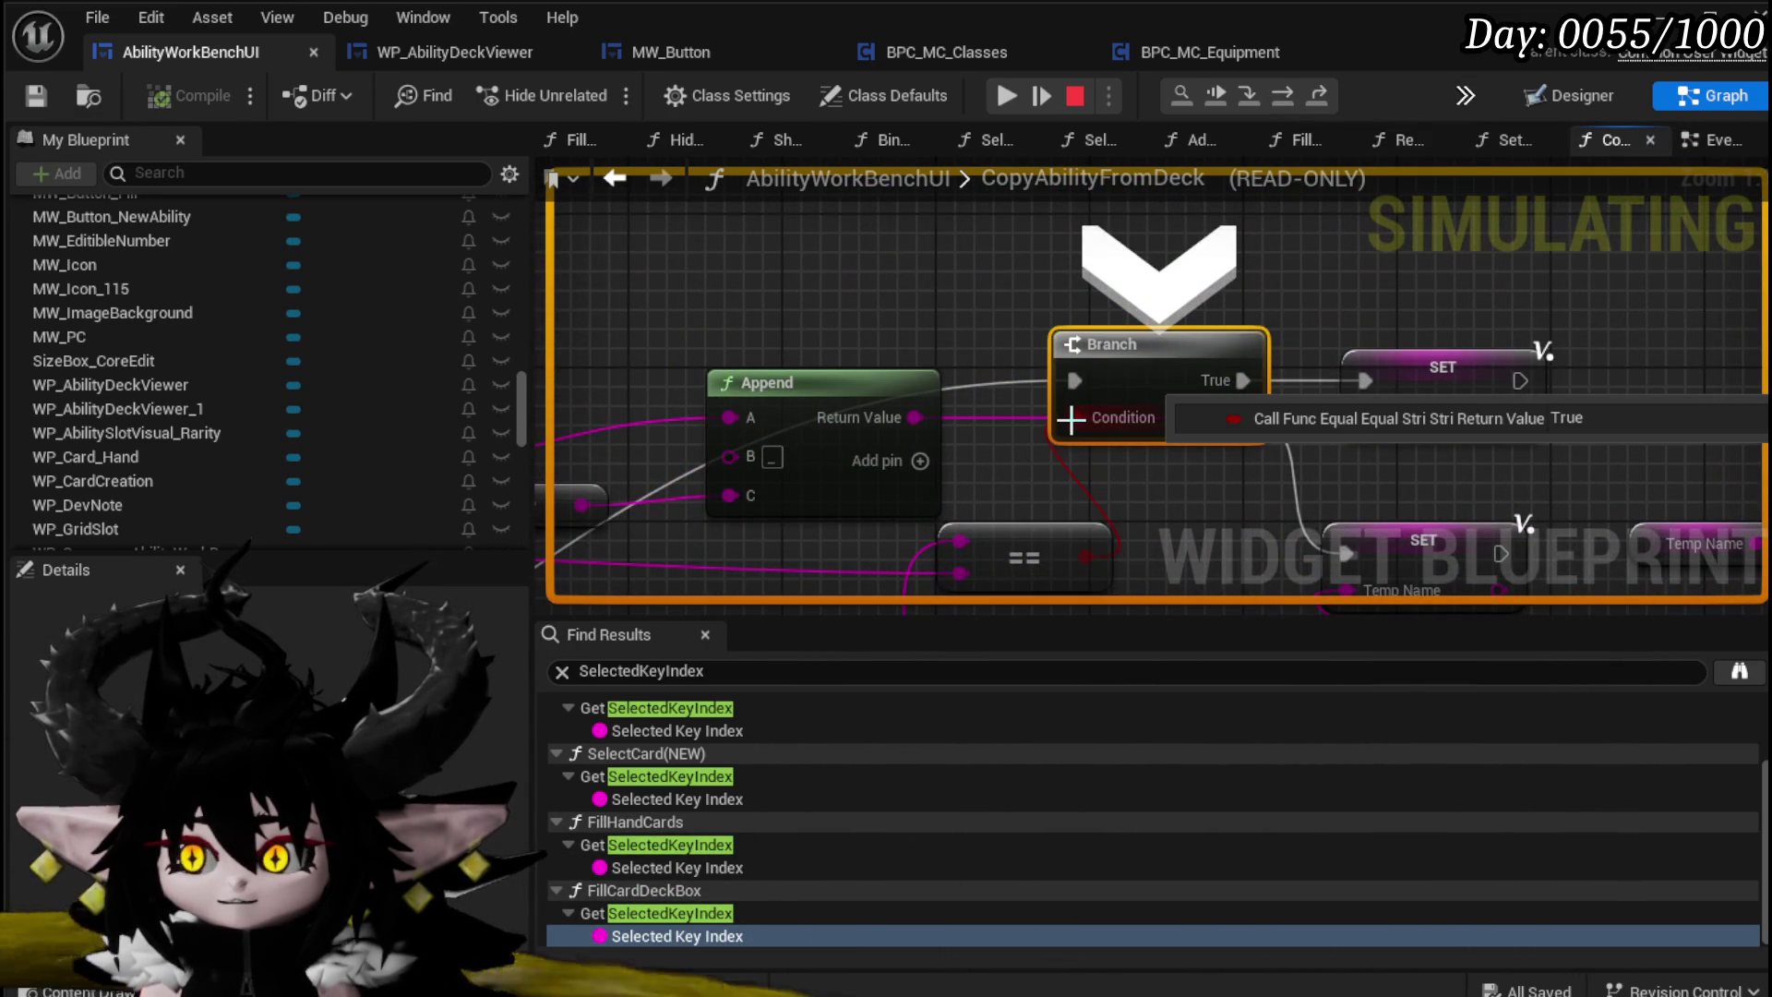
{"action": "scroll", "coordinate": [1001, 484], "scroll_direction": "down", "scroll_amount": 2}
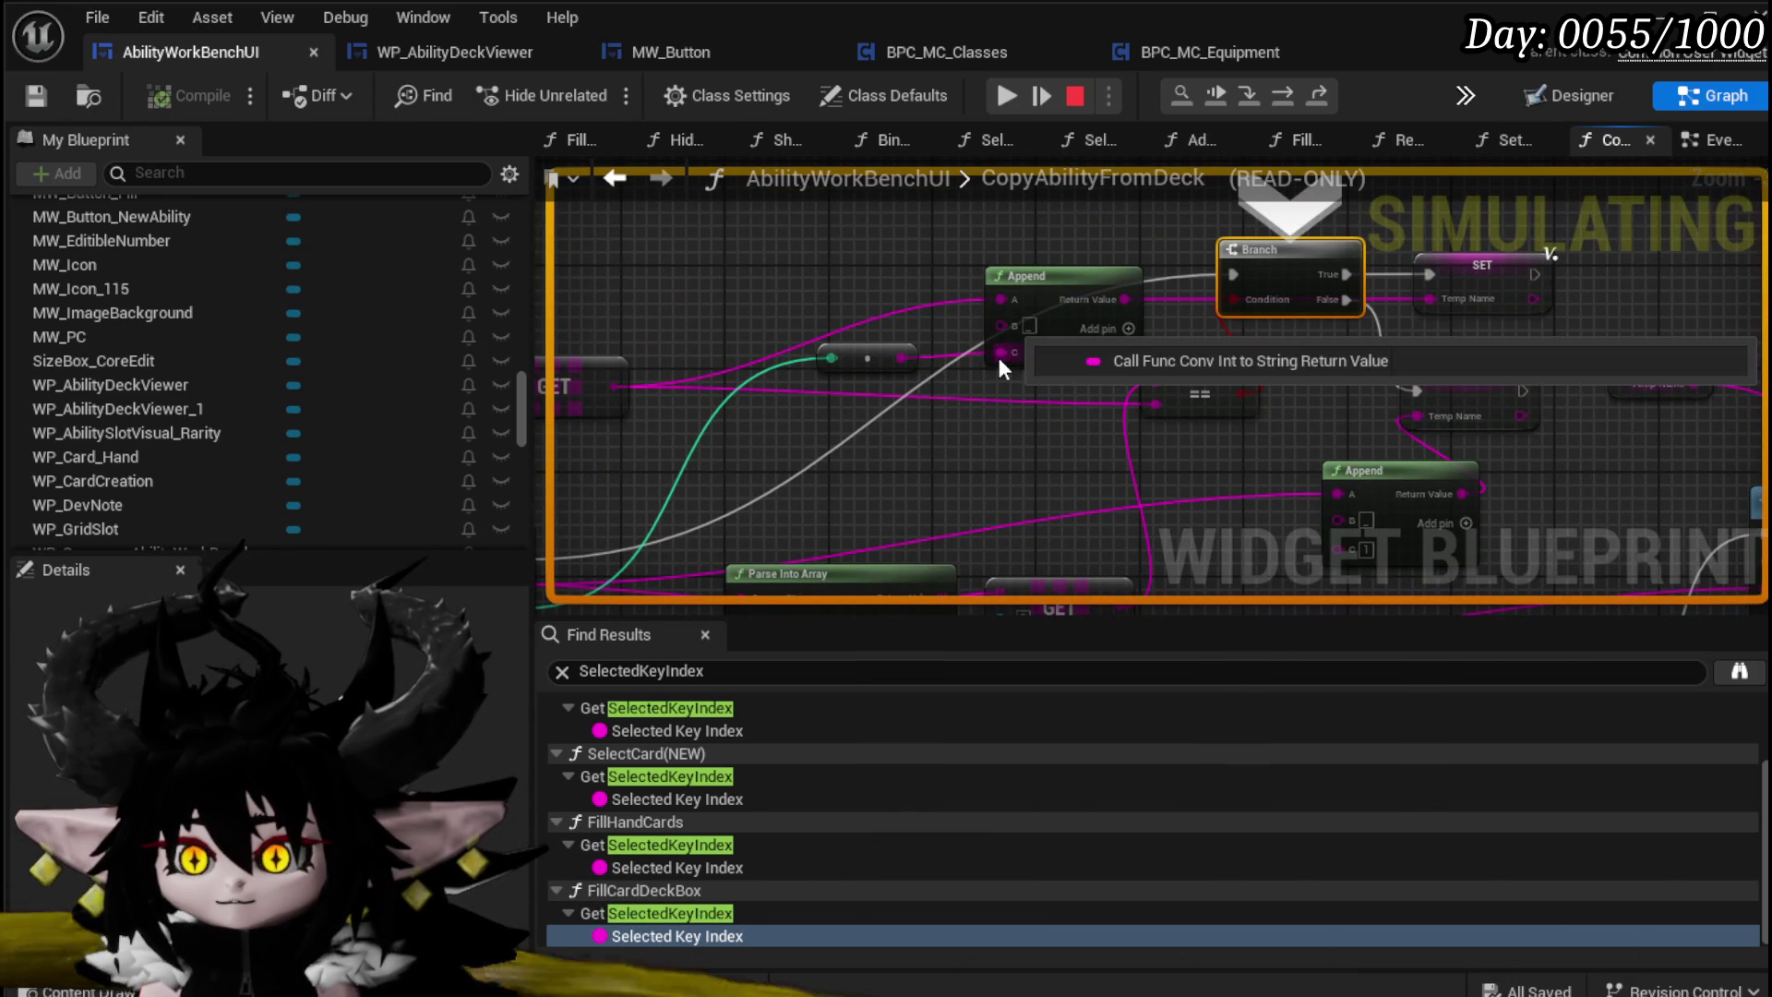
{"action": "mouse_move", "coordinate": [1012, 306]}
{"action": "left_click_drag", "start_coordinate": [1012, 304], "coordinate": [1188, 212]}
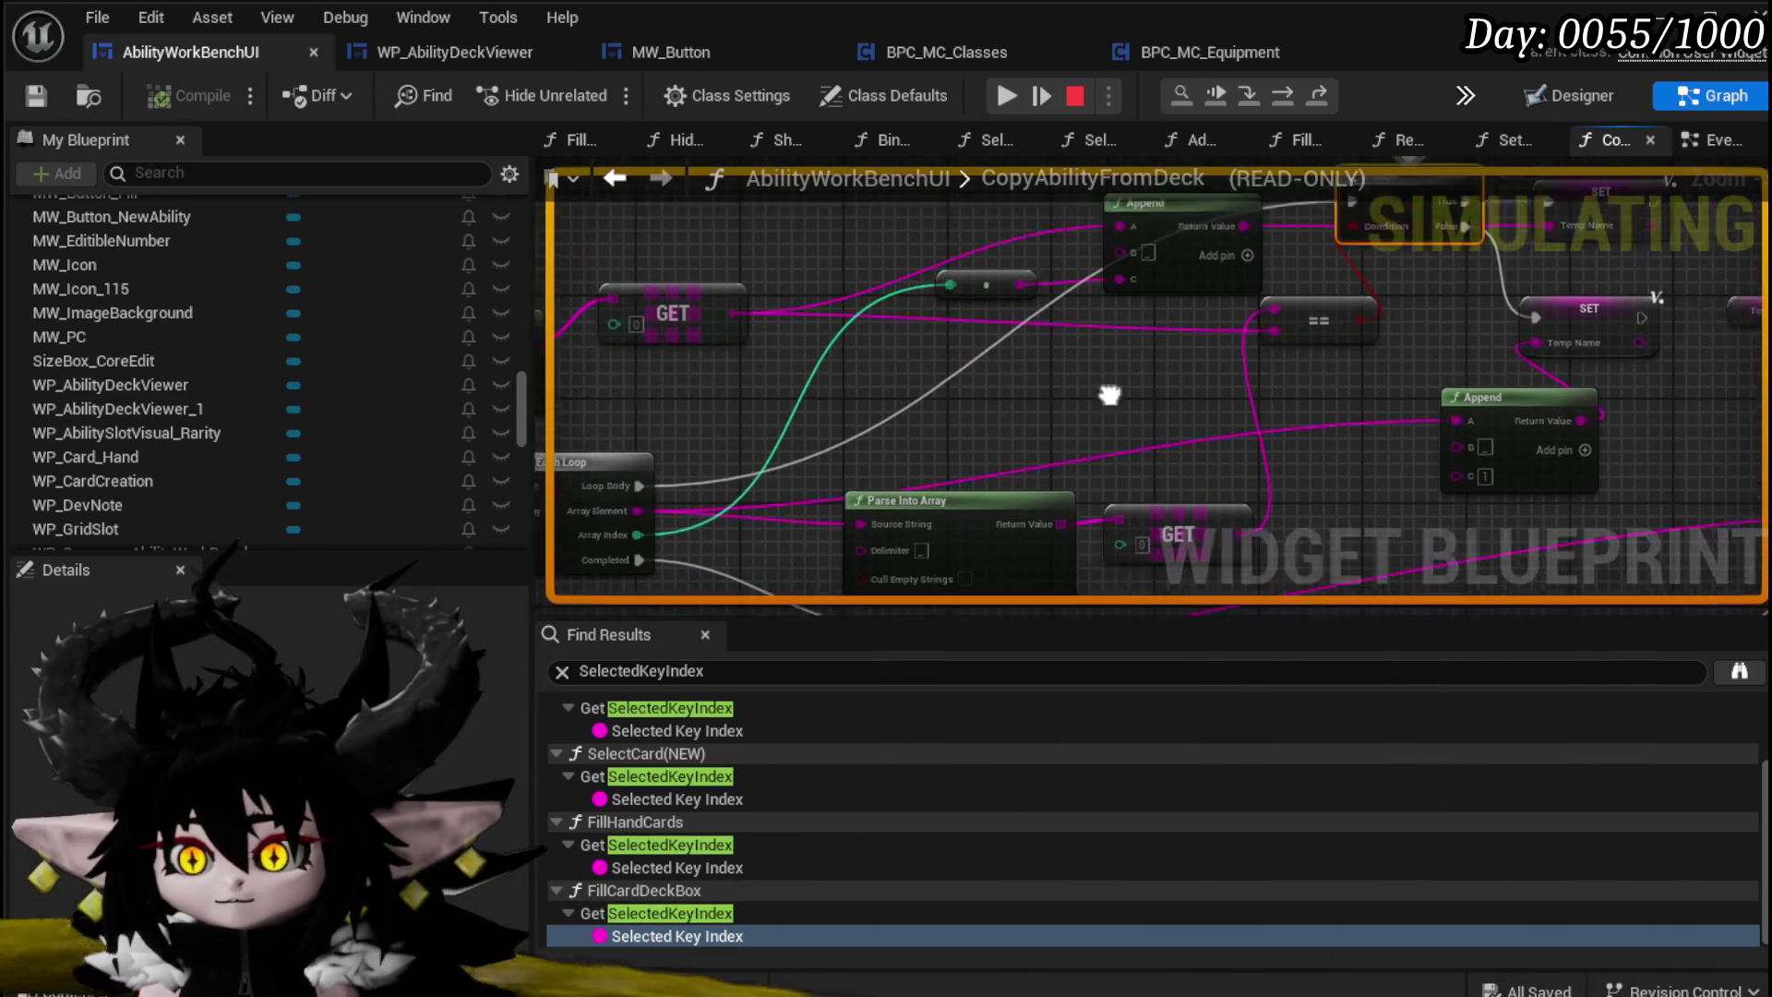
{"action": "mouse_move", "coordinate": [1116, 351]}
{"action": "mouse_move", "coordinate": [956, 501]}
{"action": "left_mouse_down"}
{"action": "mouse_move", "coordinate": [1403, 373]}
{"action": "mouse_move", "coordinate": [1179, 453]}
{"action": "mouse_move", "coordinate": [1073, 457]}
{"action": "left_mouse_up"}
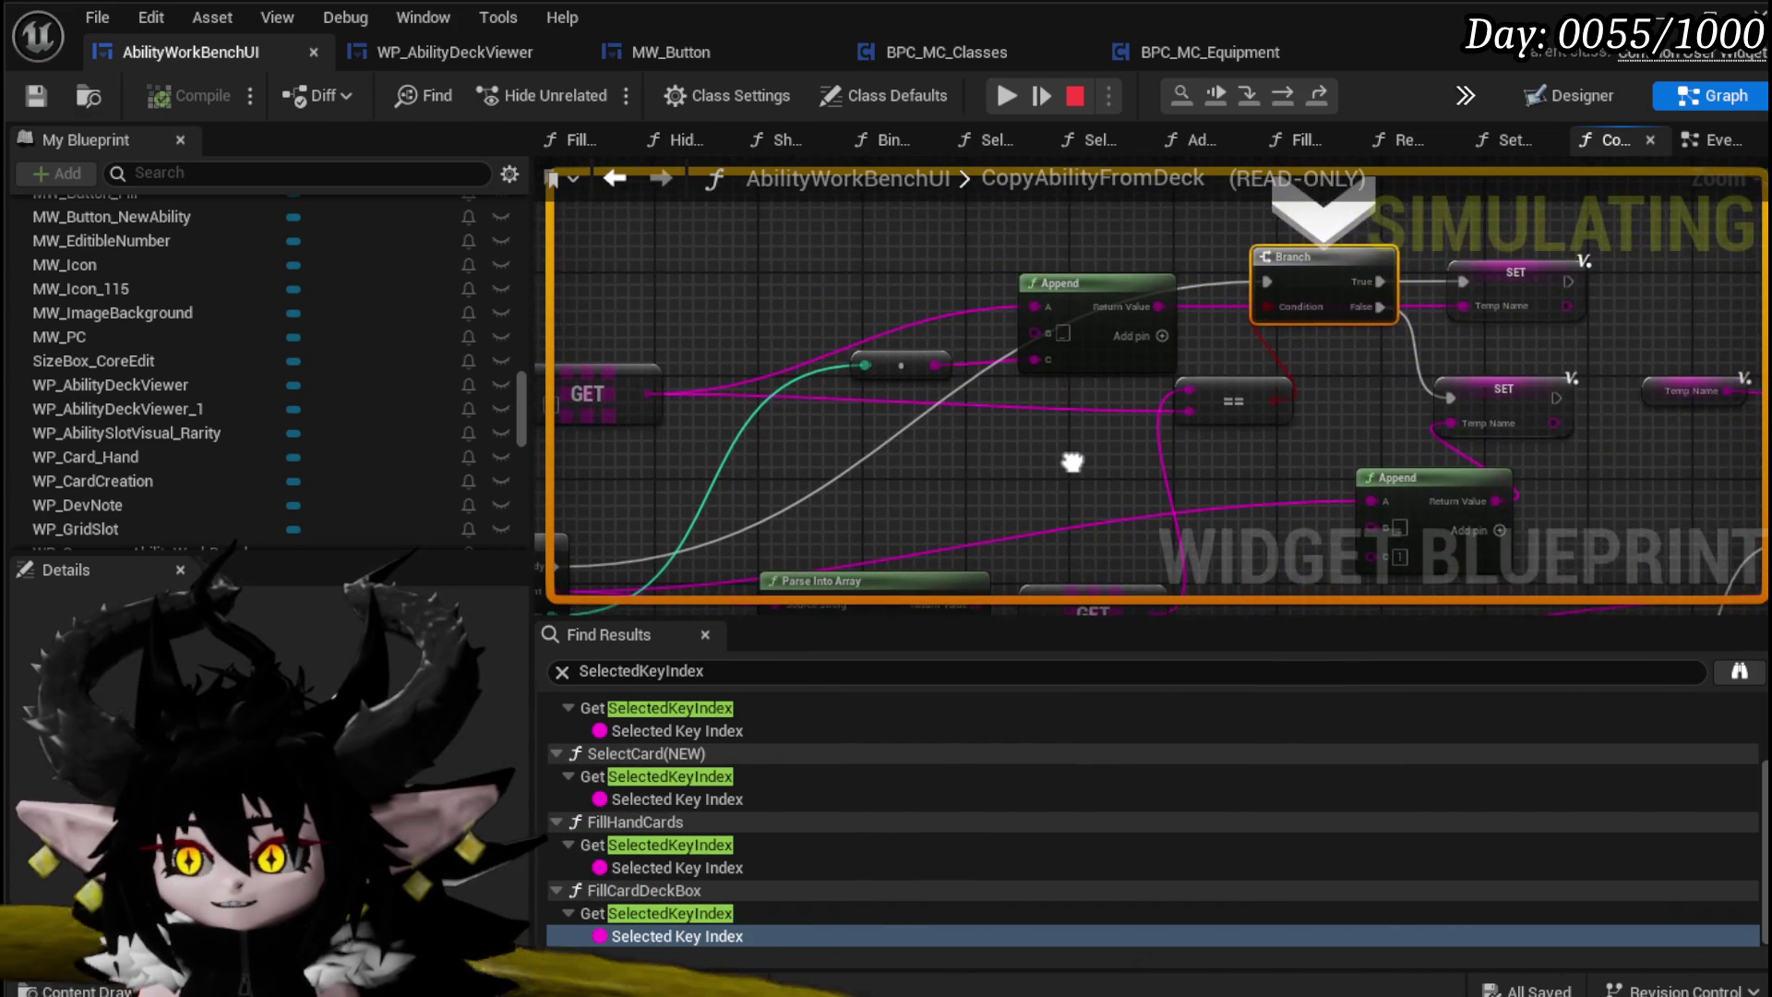
{"action": "mouse_move", "coordinate": [1283, 301]}
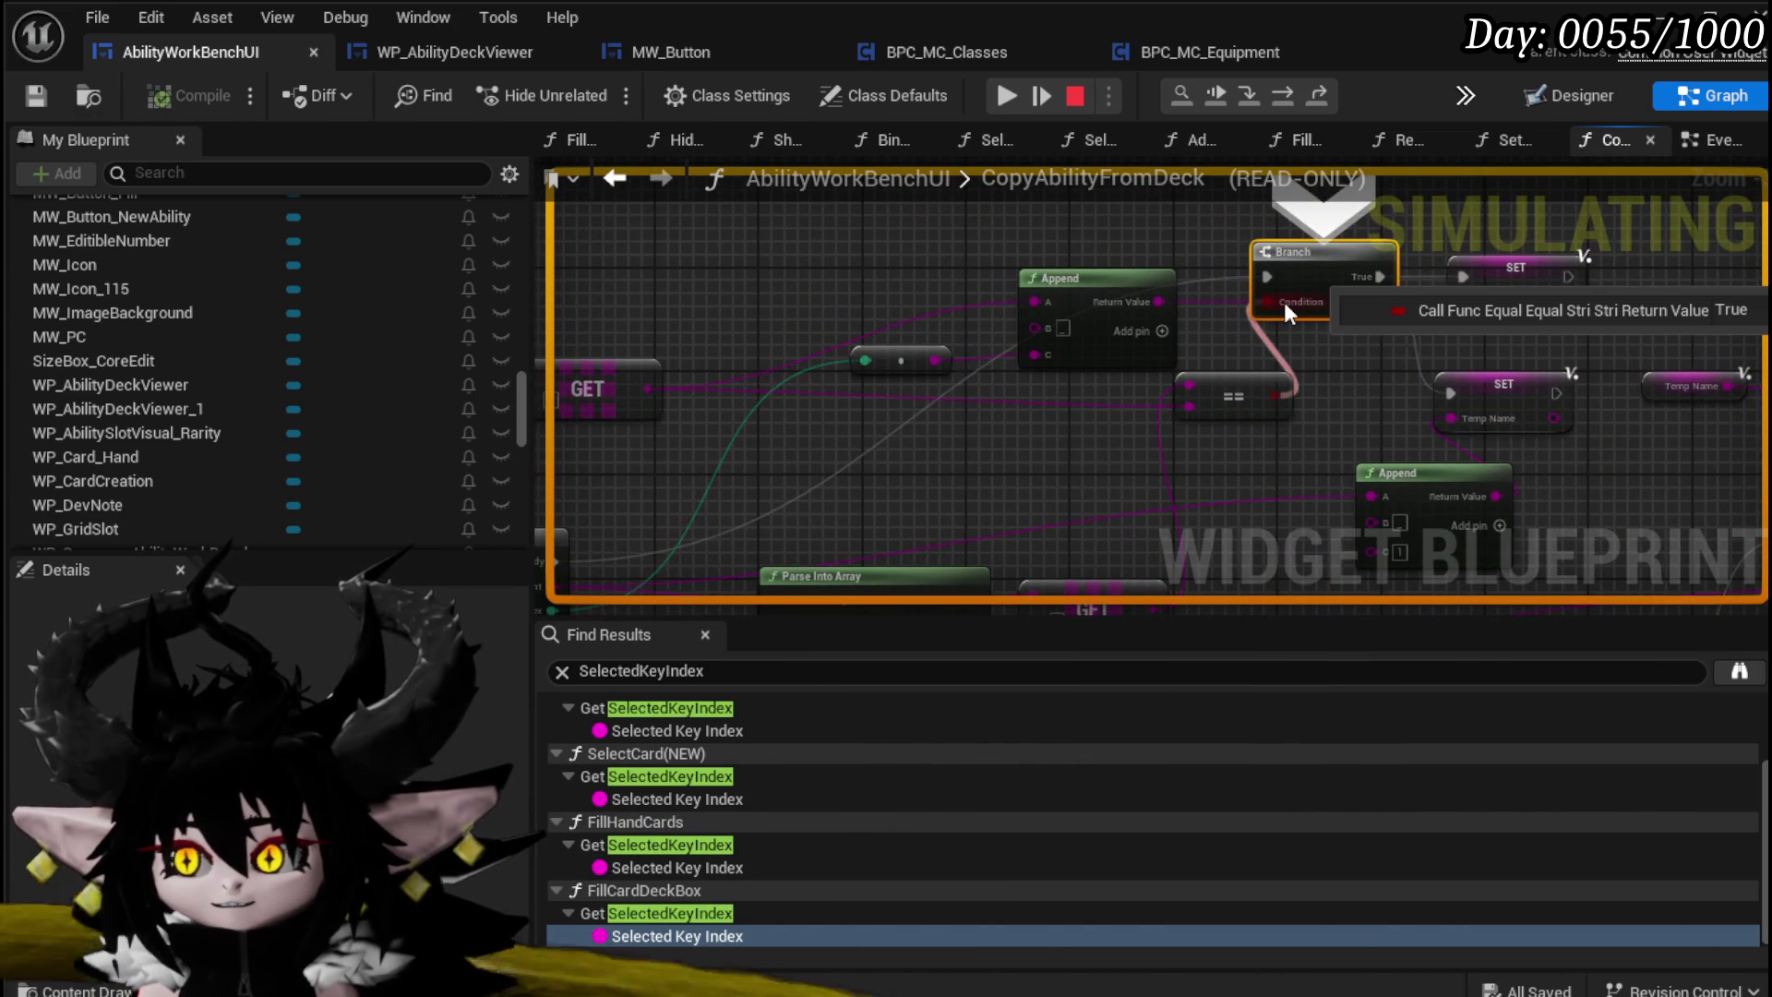
{"action": "mouse_move", "coordinate": [1193, 384]}
{"action": "left_click_drag", "start_coordinate": [1194, 420], "coordinate": [1326, 236]}
{"action": "mouse_move", "coordinate": [1281, 343]}
{"action": "left_mouse_down"}
{"action": "mouse_move", "coordinate": [1292, 484]}
{"action": "mouse_move", "coordinate": [1362, 443]}
{"action": "mouse_move", "coordinate": [1324, 474]}
{"action": "mouse_move", "coordinate": [1356, 410]}
{"action": "mouse_move", "coordinate": [1569, 369]}
{"action": "mouse_move", "coordinate": [1264, 384]}
{"action": "left_mouse_up"}
{"action": "scroll", "coordinate": [1551, 331], "scroll_direction": "down", "scroll_amount": 2}
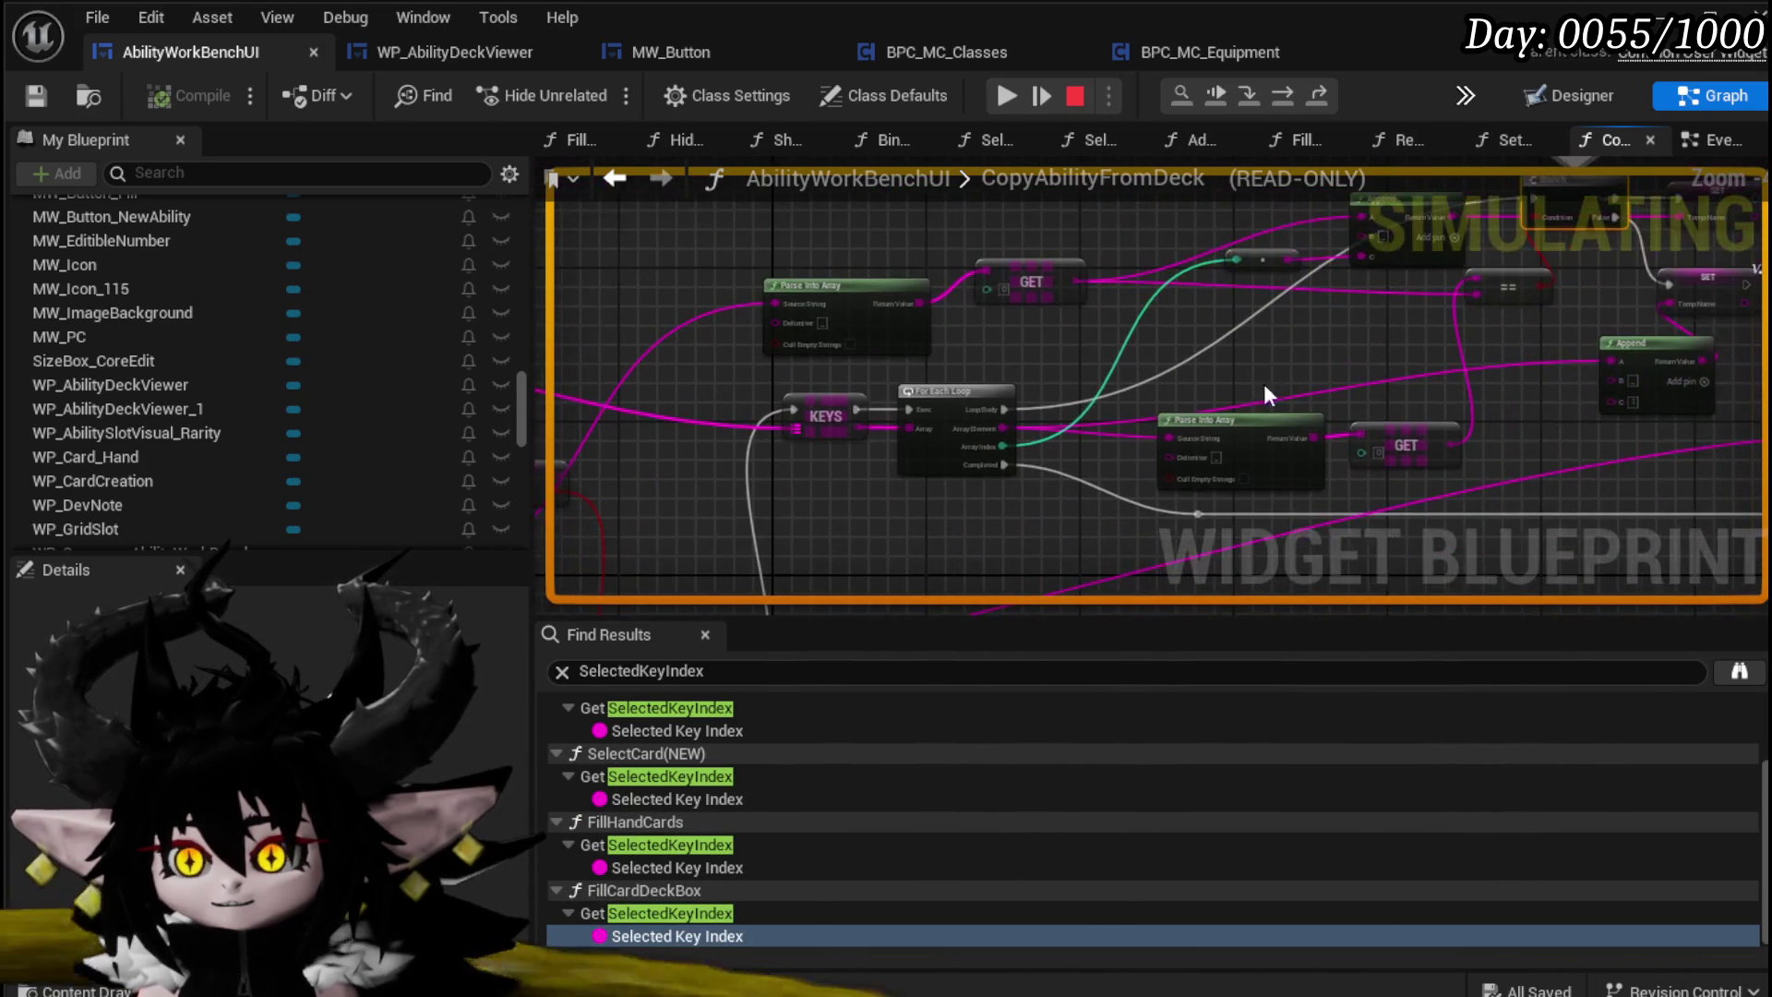
Step: Advance execution to the SET Temp Name node and recentre on the executing node
{"action": "left_click", "coordinate": [1283, 95]}
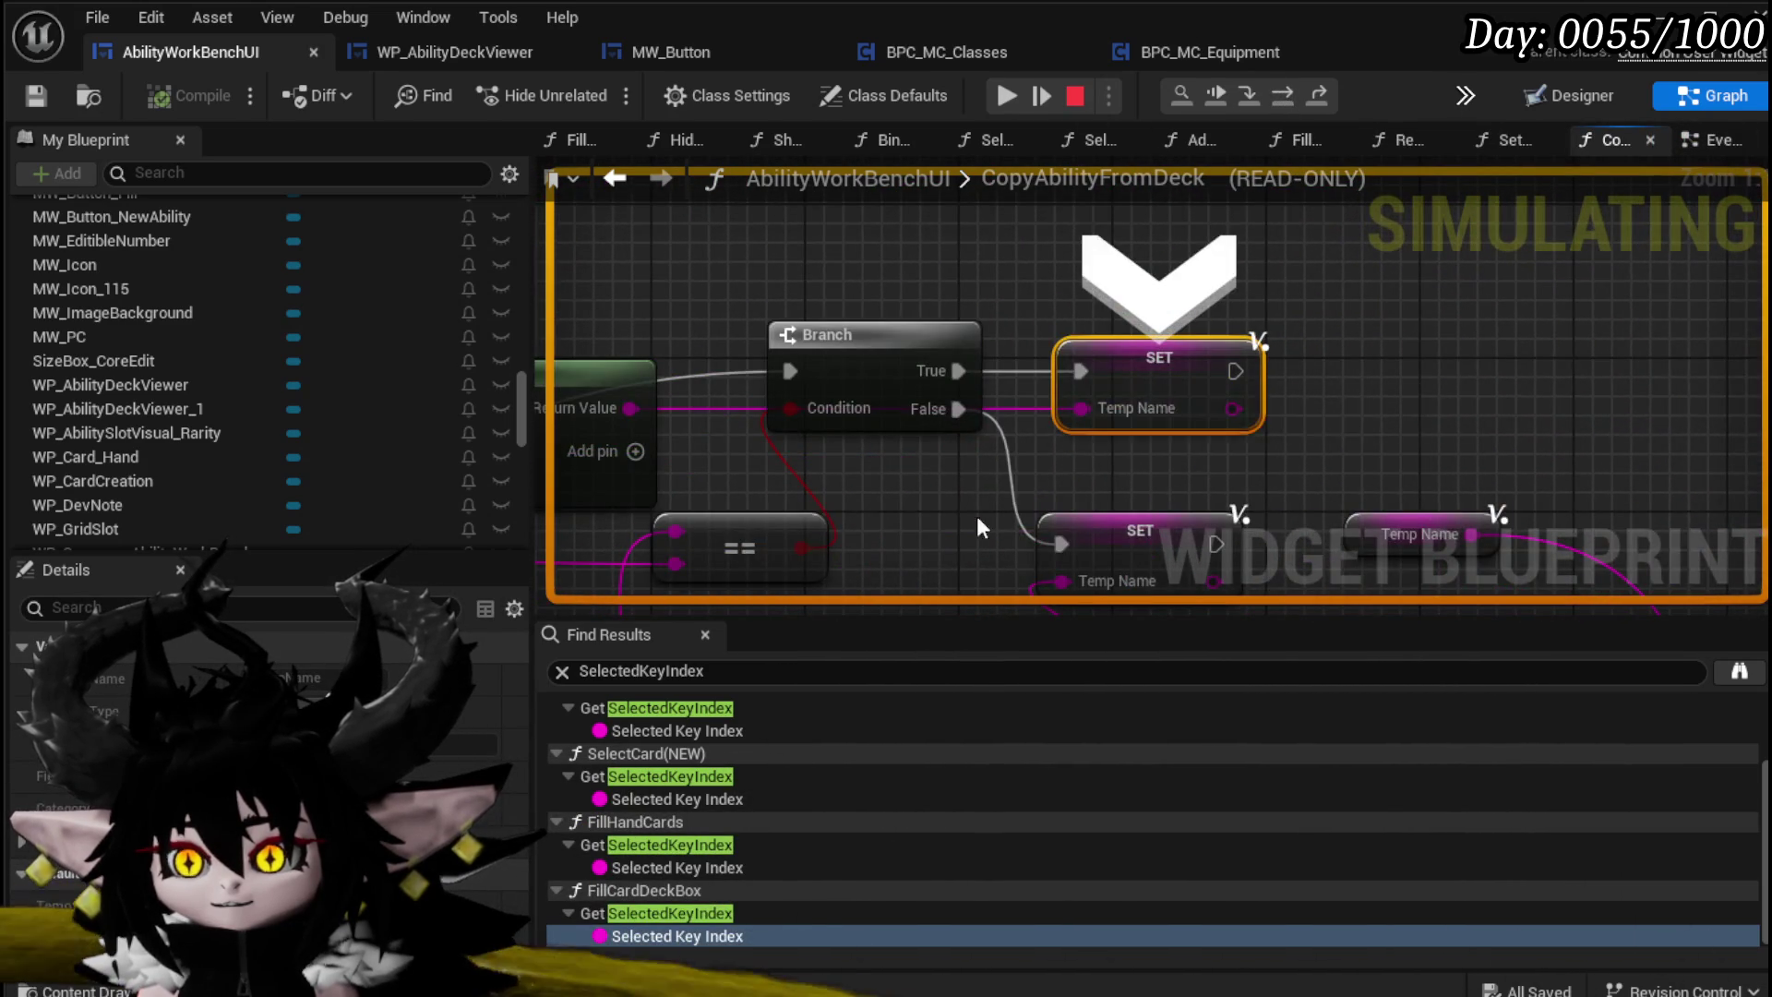
{"action": "scroll", "coordinate": [1291, 306], "scroll_direction": "down", "scroll_amount": 2}
{"action": "left_click_drag", "start_coordinate": [1290, 307], "coordinate": [1066, 450]}
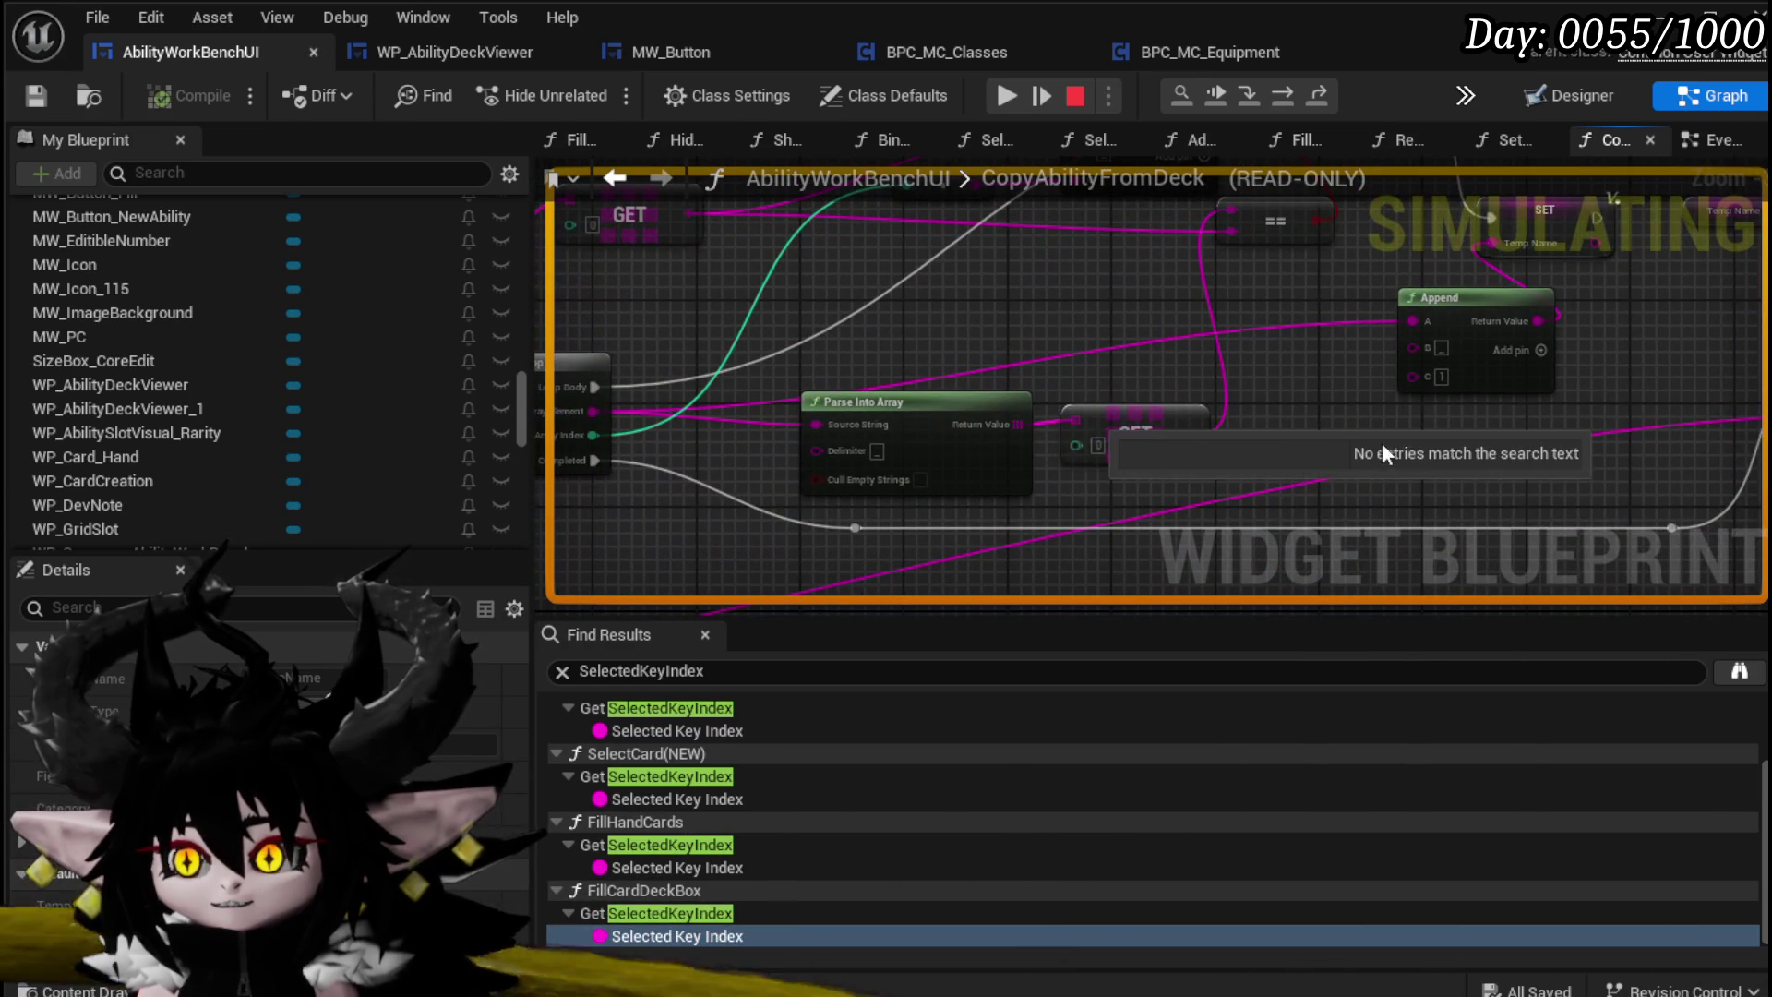
{"action": "left_click", "coordinate": [1174, 351]}
{"action": "key", "text": "F10"}
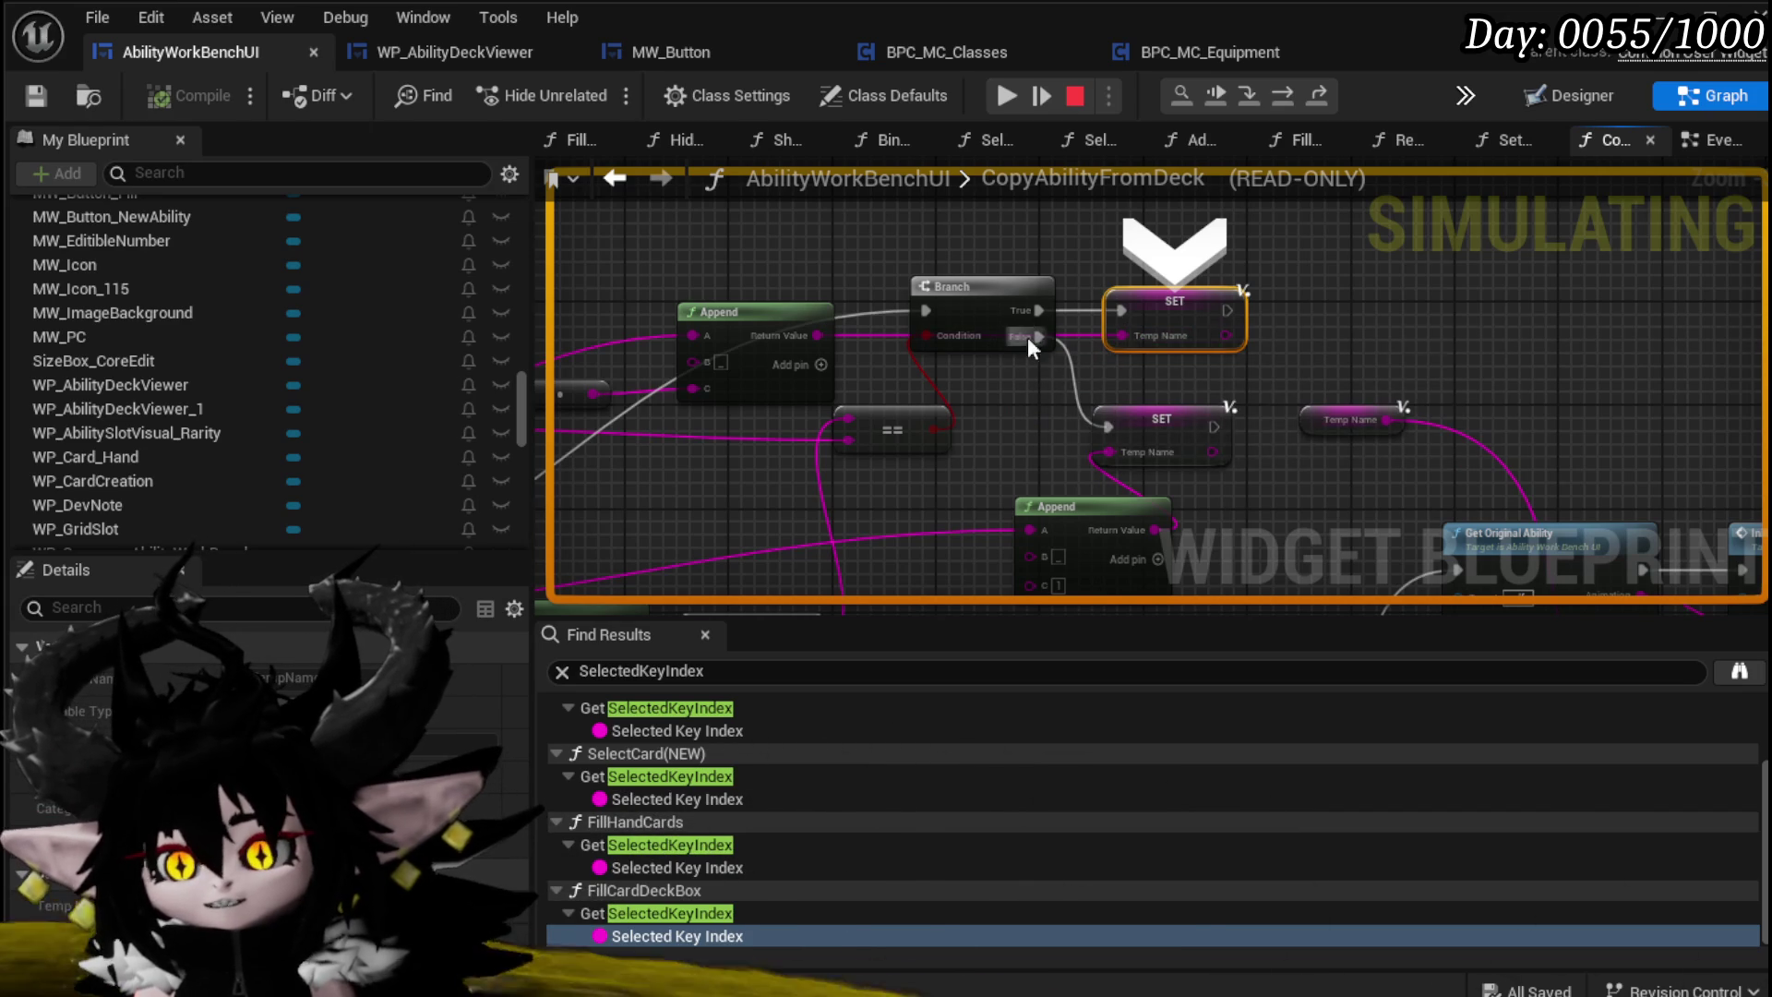
{"action": "mouse_move", "coordinate": [1047, 447]}
{"action": "left_mouse_down"}
{"action": "mouse_move", "coordinate": [1275, 457]}
{"action": "mouse_move", "coordinate": [1160, 371]}
{"action": "mouse_move", "coordinate": [1046, 434]}
{"action": "left_mouse_up"}
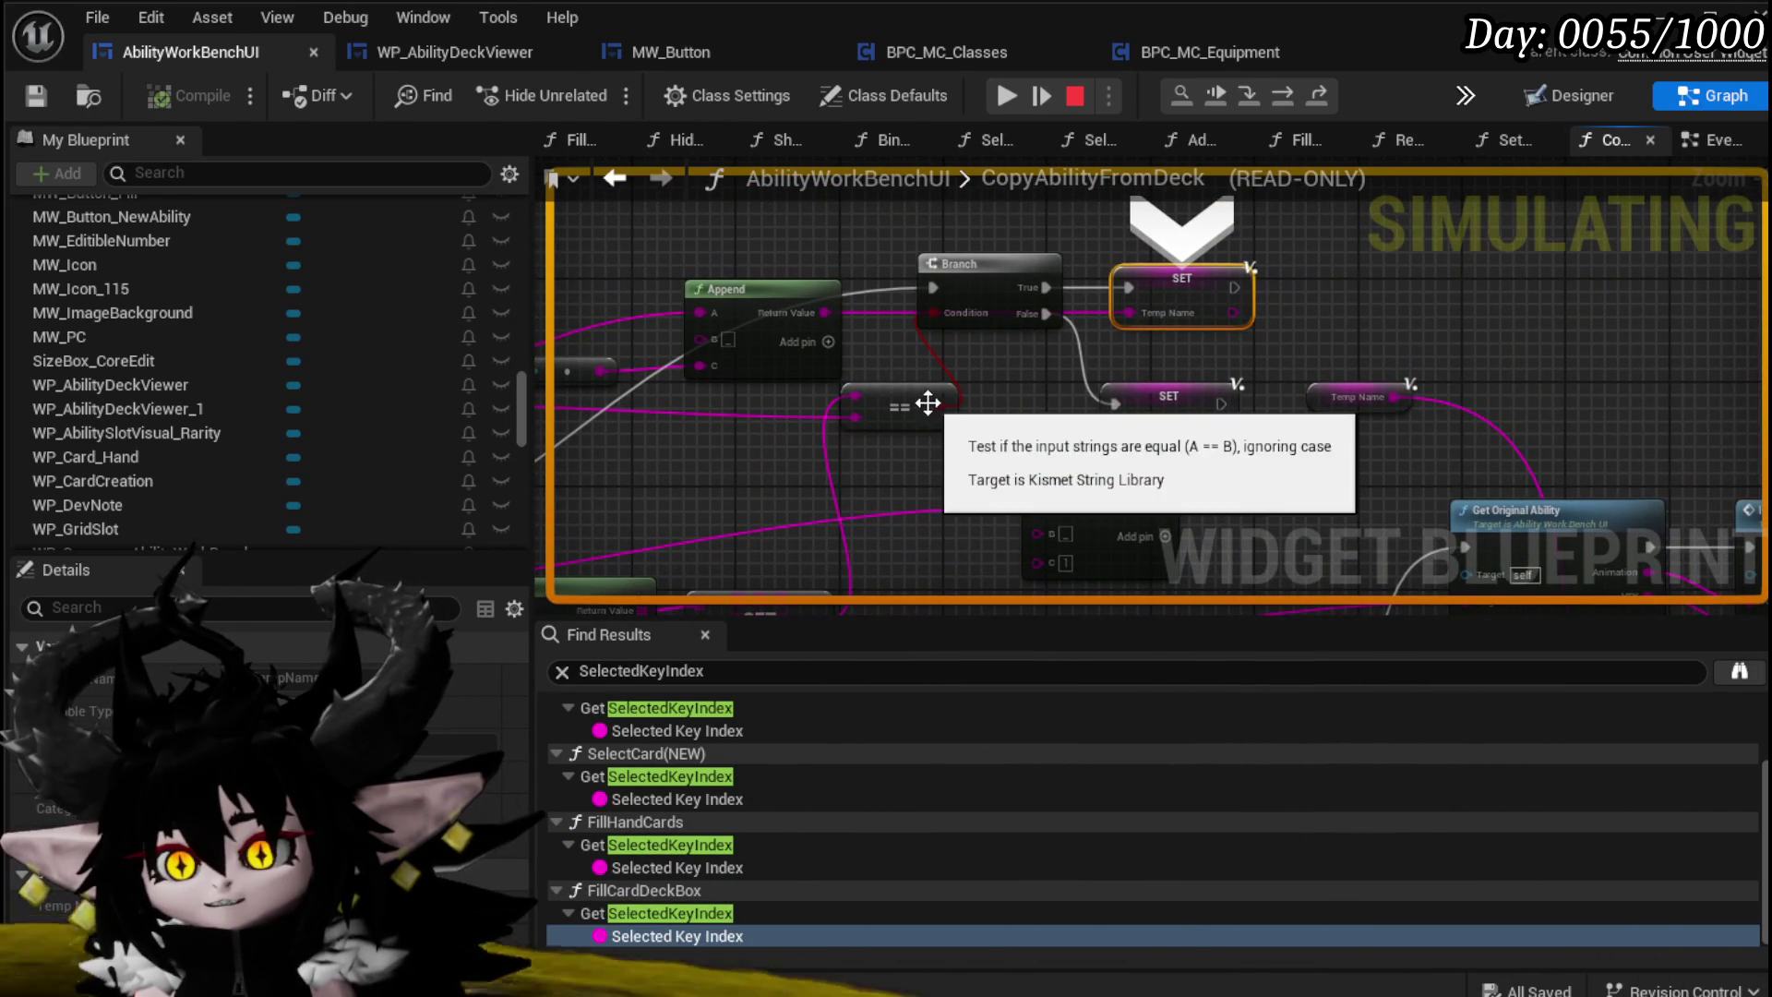
{"action": "mouse_move", "coordinate": [943, 407]}
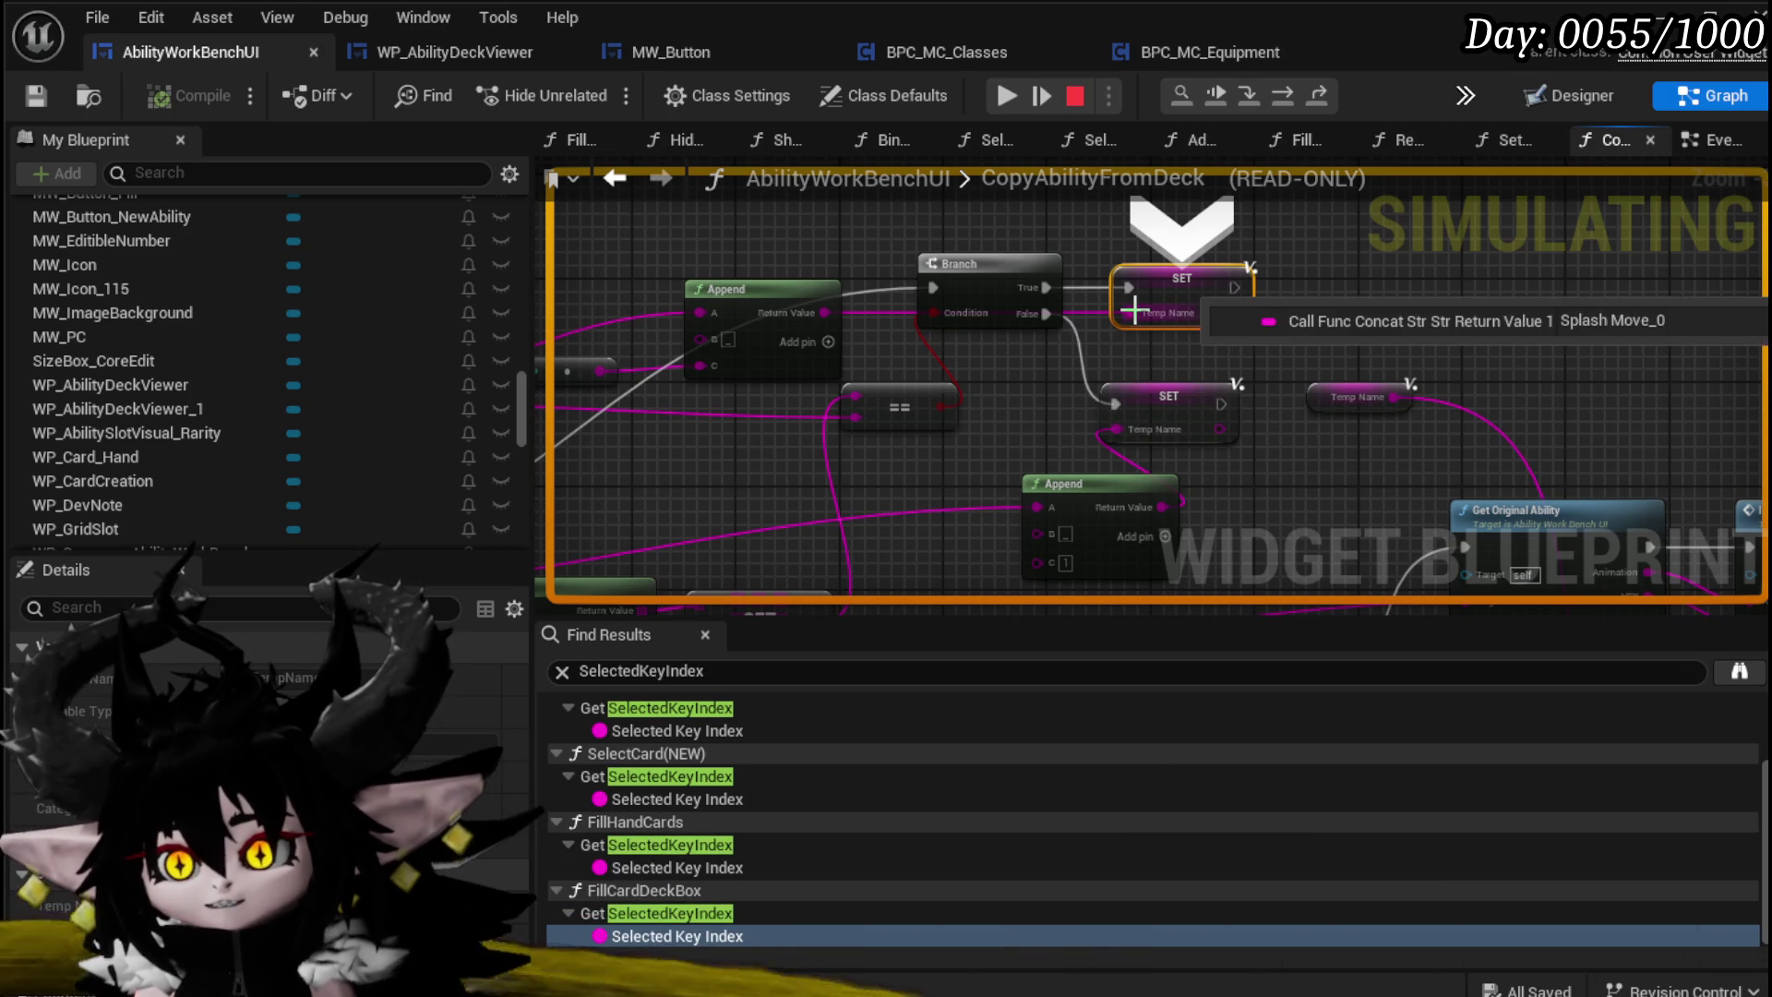
Step: Step through the loop iterations to the false-path SET Temp Name, then stop the simulation
{"action": "left_click", "coordinate": [1290, 98]}
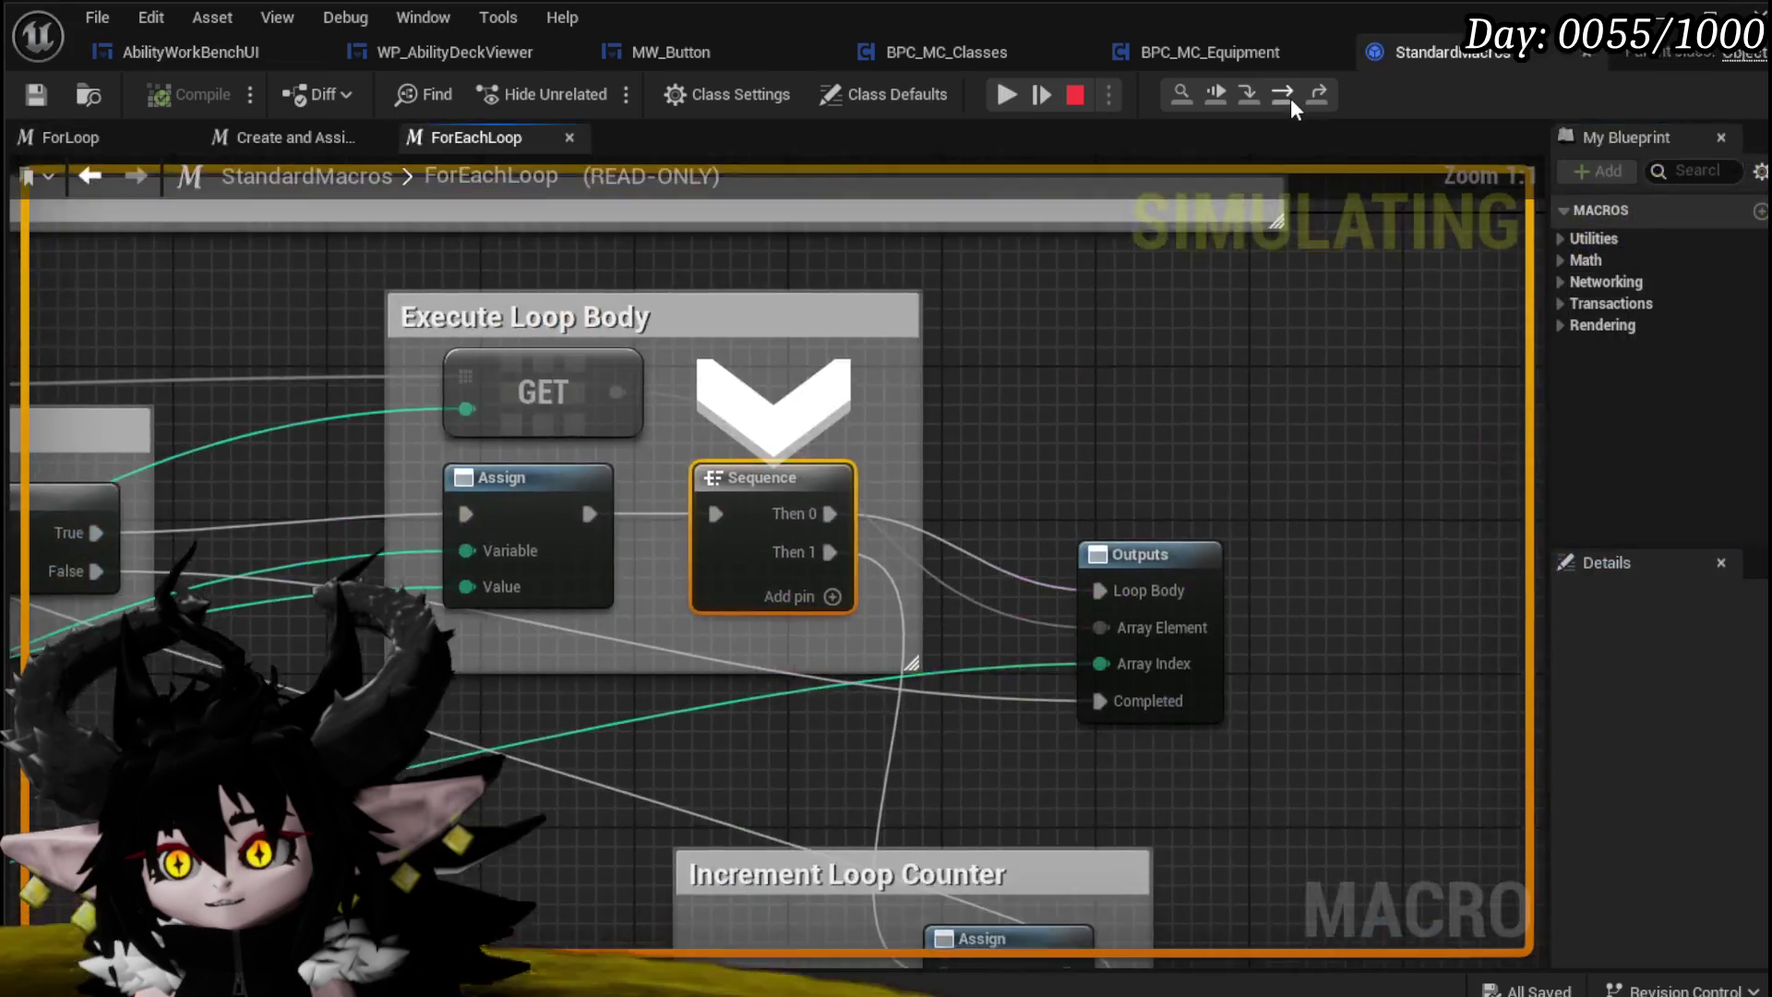
{"action": "left_click", "coordinate": [1291, 98]}
{"action": "left_click", "coordinate": [1291, 98]}
{"action": "left_click", "coordinate": [1291, 98]}
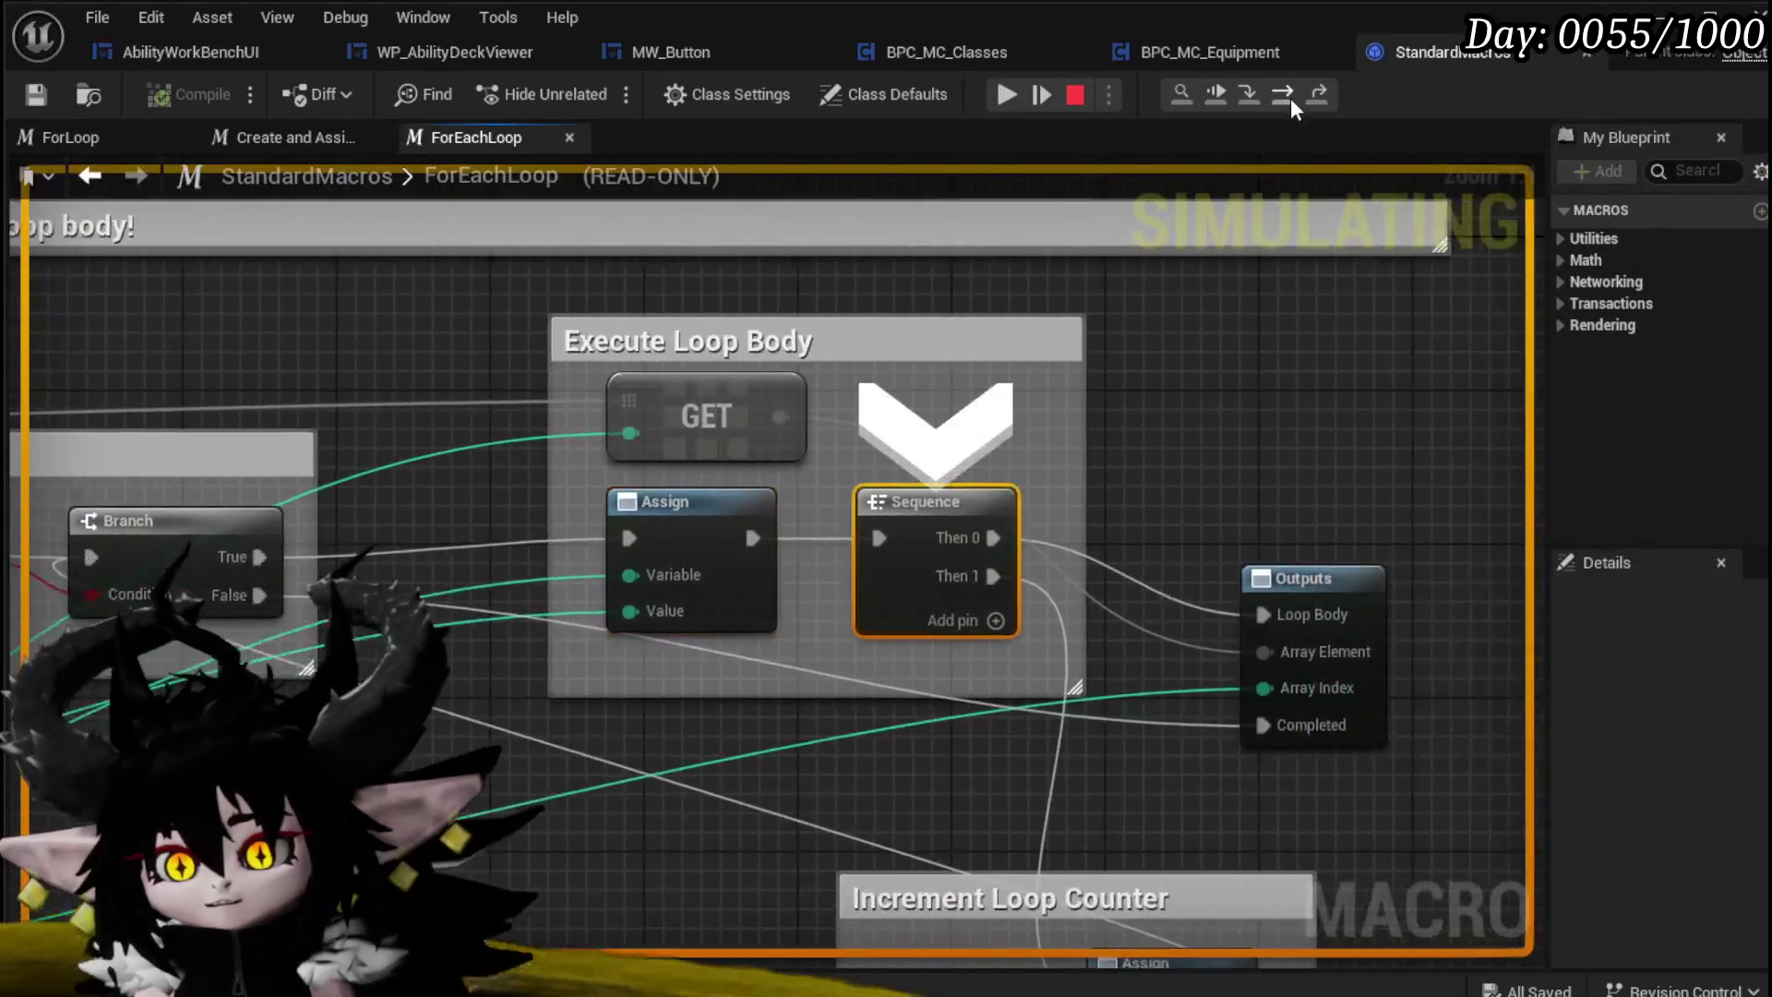
{"action": "left_click", "coordinate": [1291, 97]}
{"action": "left_click", "coordinate": [1291, 98]}
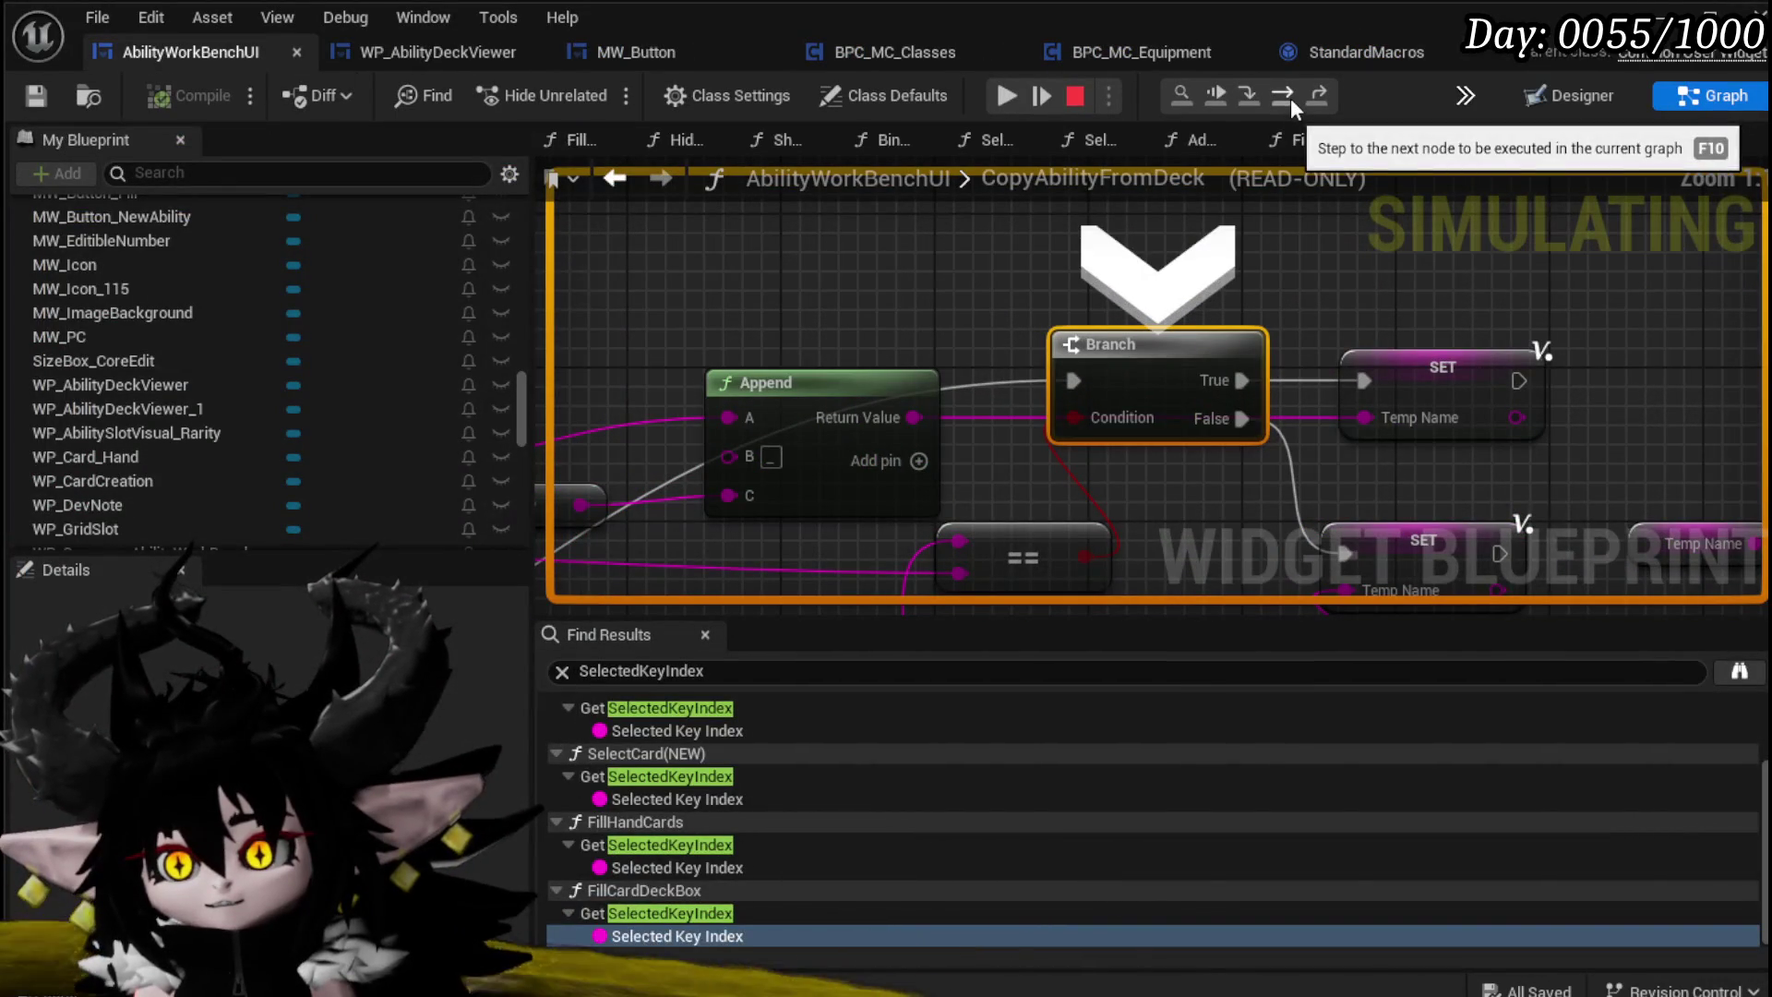
{"action": "mouse_move", "coordinate": [1069, 552]}
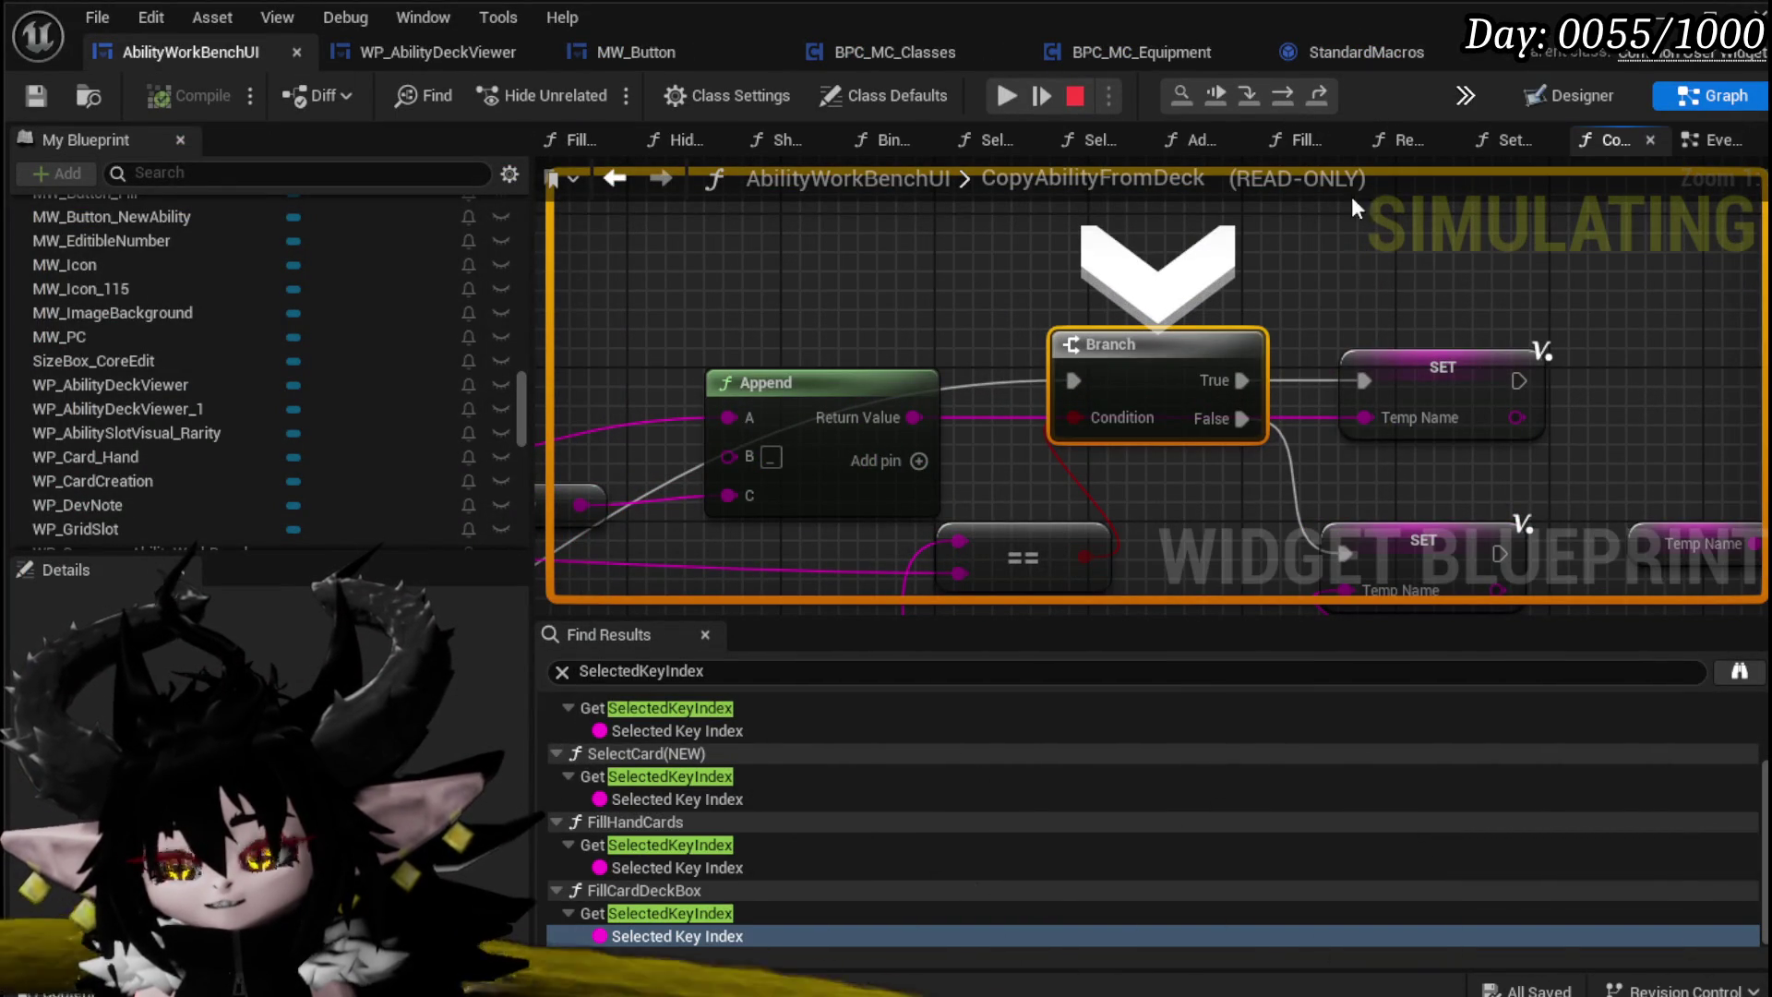
{"action": "left_click", "coordinate": [1300, 101]}
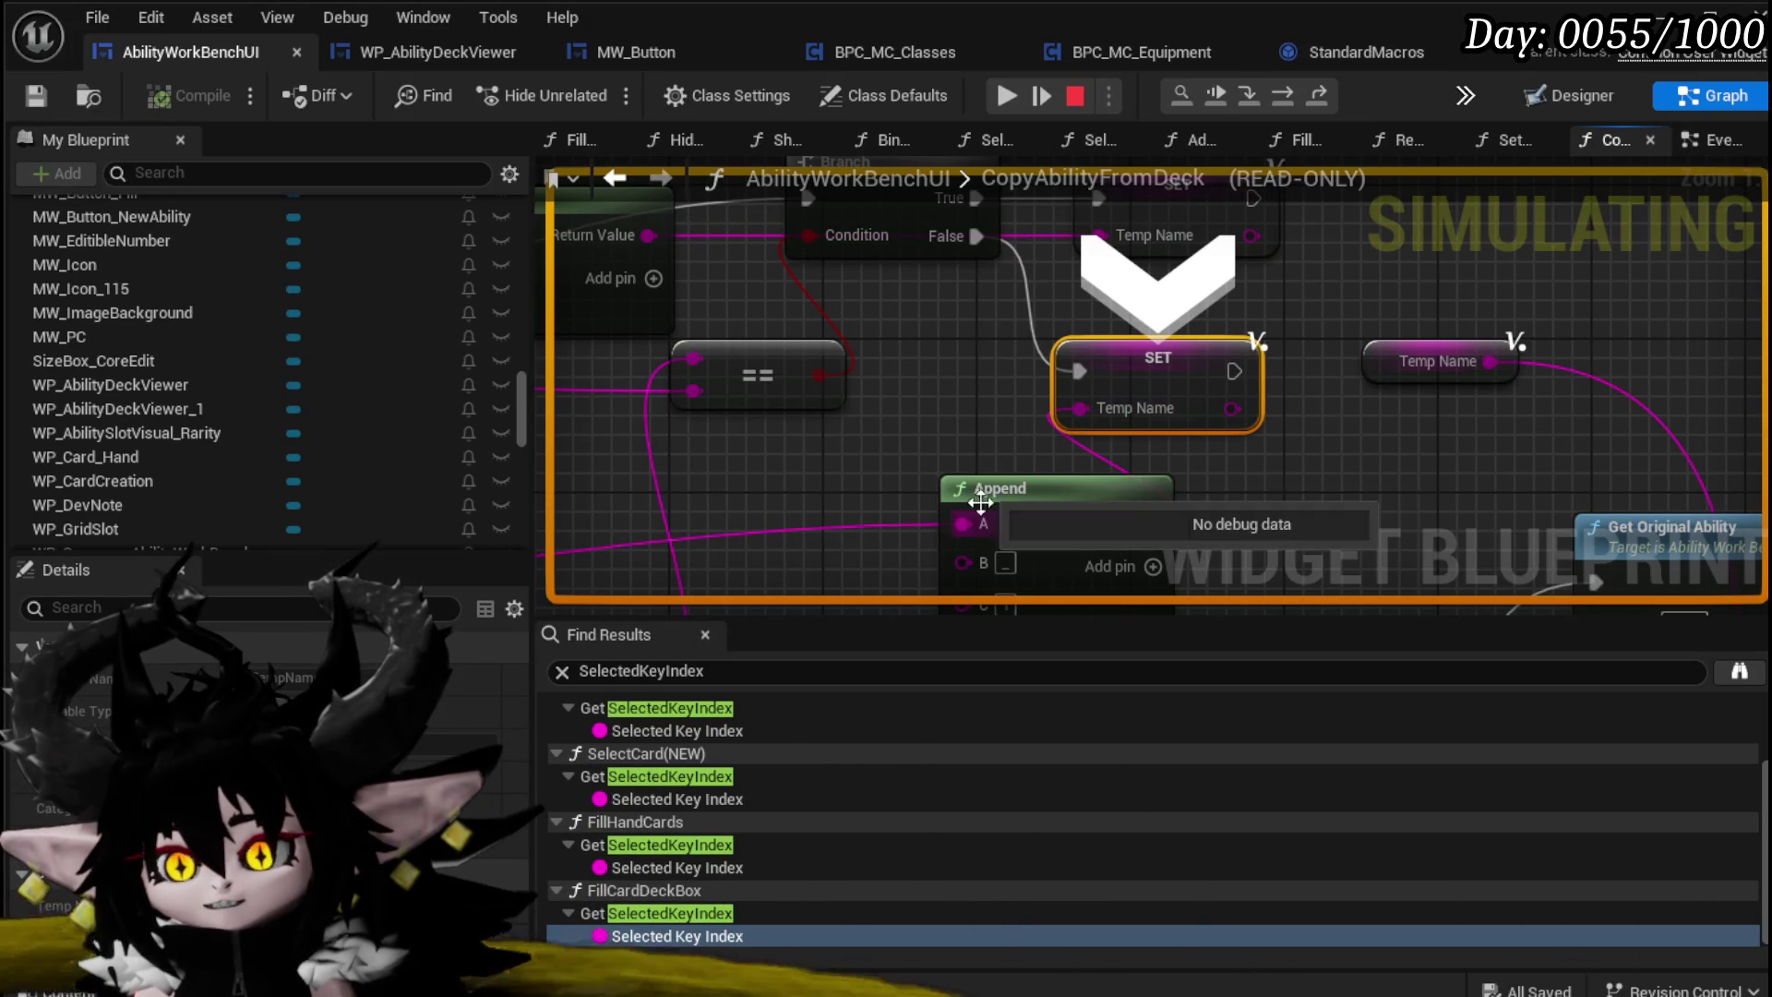
{"action": "left_click", "coordinate": [1073, 96]}
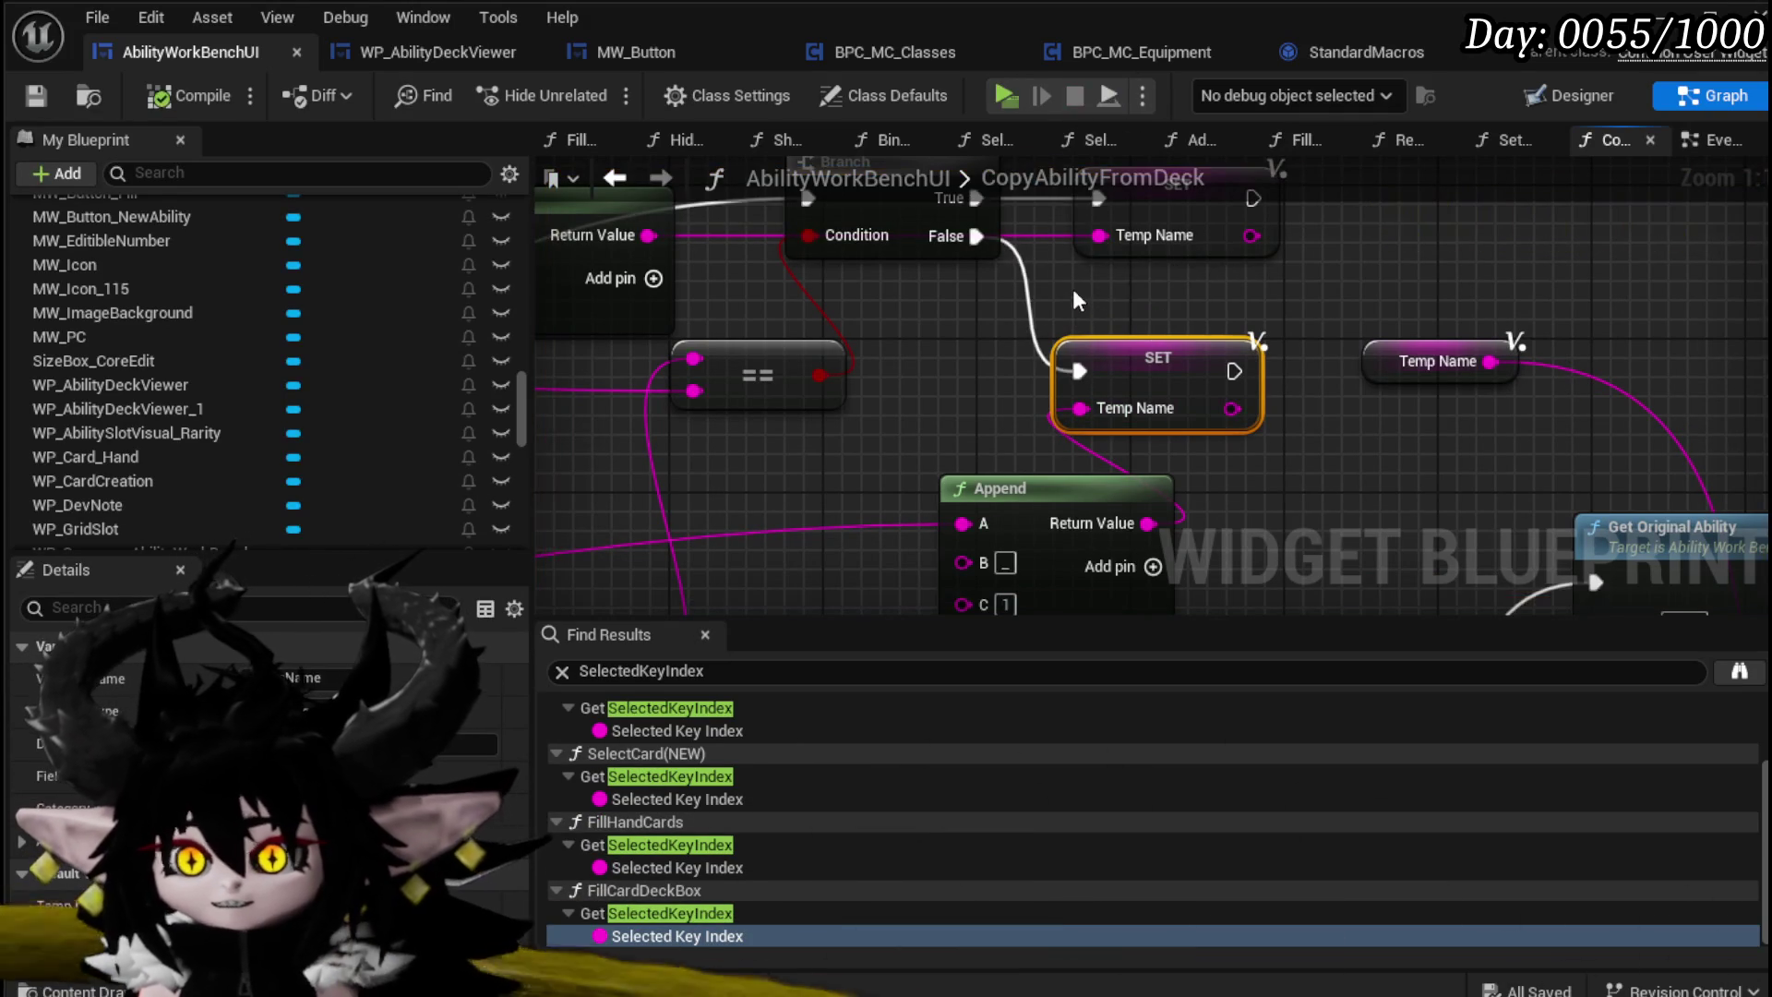
Step: Delete the extra SET and Append nodes and save the widget blueprint
{"action": "scroll", "coordinate": [1062, 295], "scroll_direction": "down", "scroll_amount": 2}
{"action": "key", "text": "Delete"}
{"action": "scroll", "coordinate": [1200, 397], "scroll_direction": "down", "scroll_amount": 2}
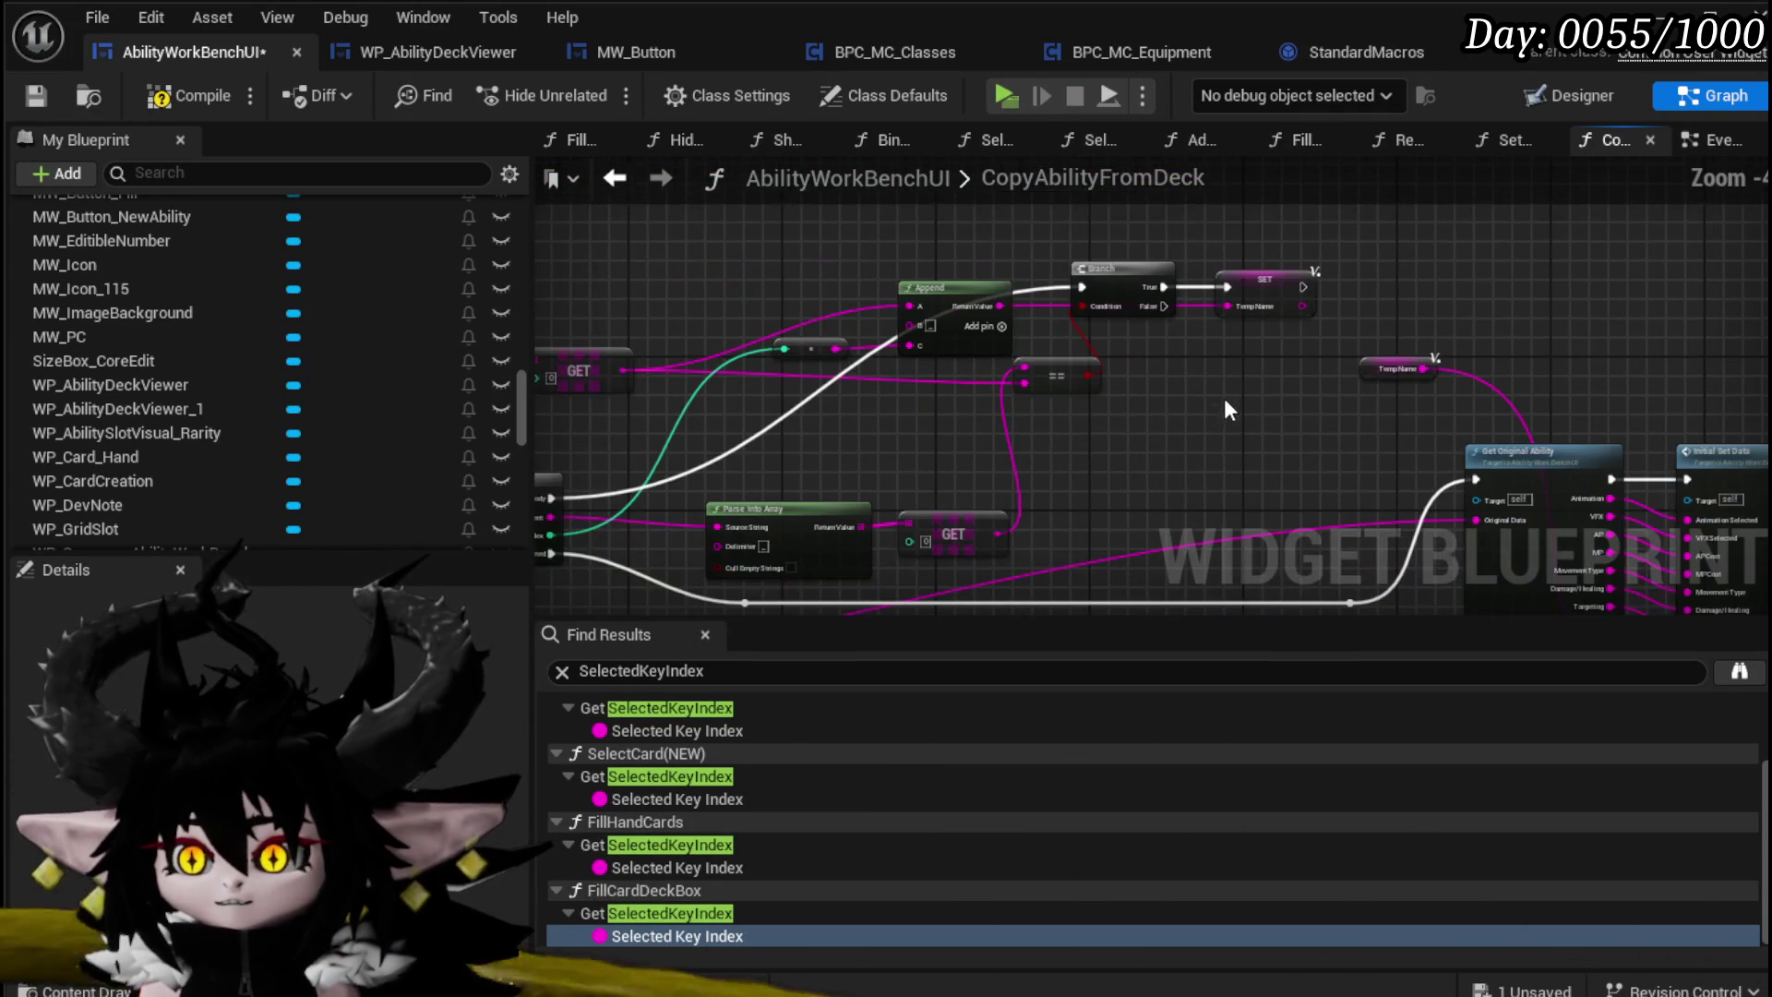
{"action": "left_click", "coordinate": [37, 98]}
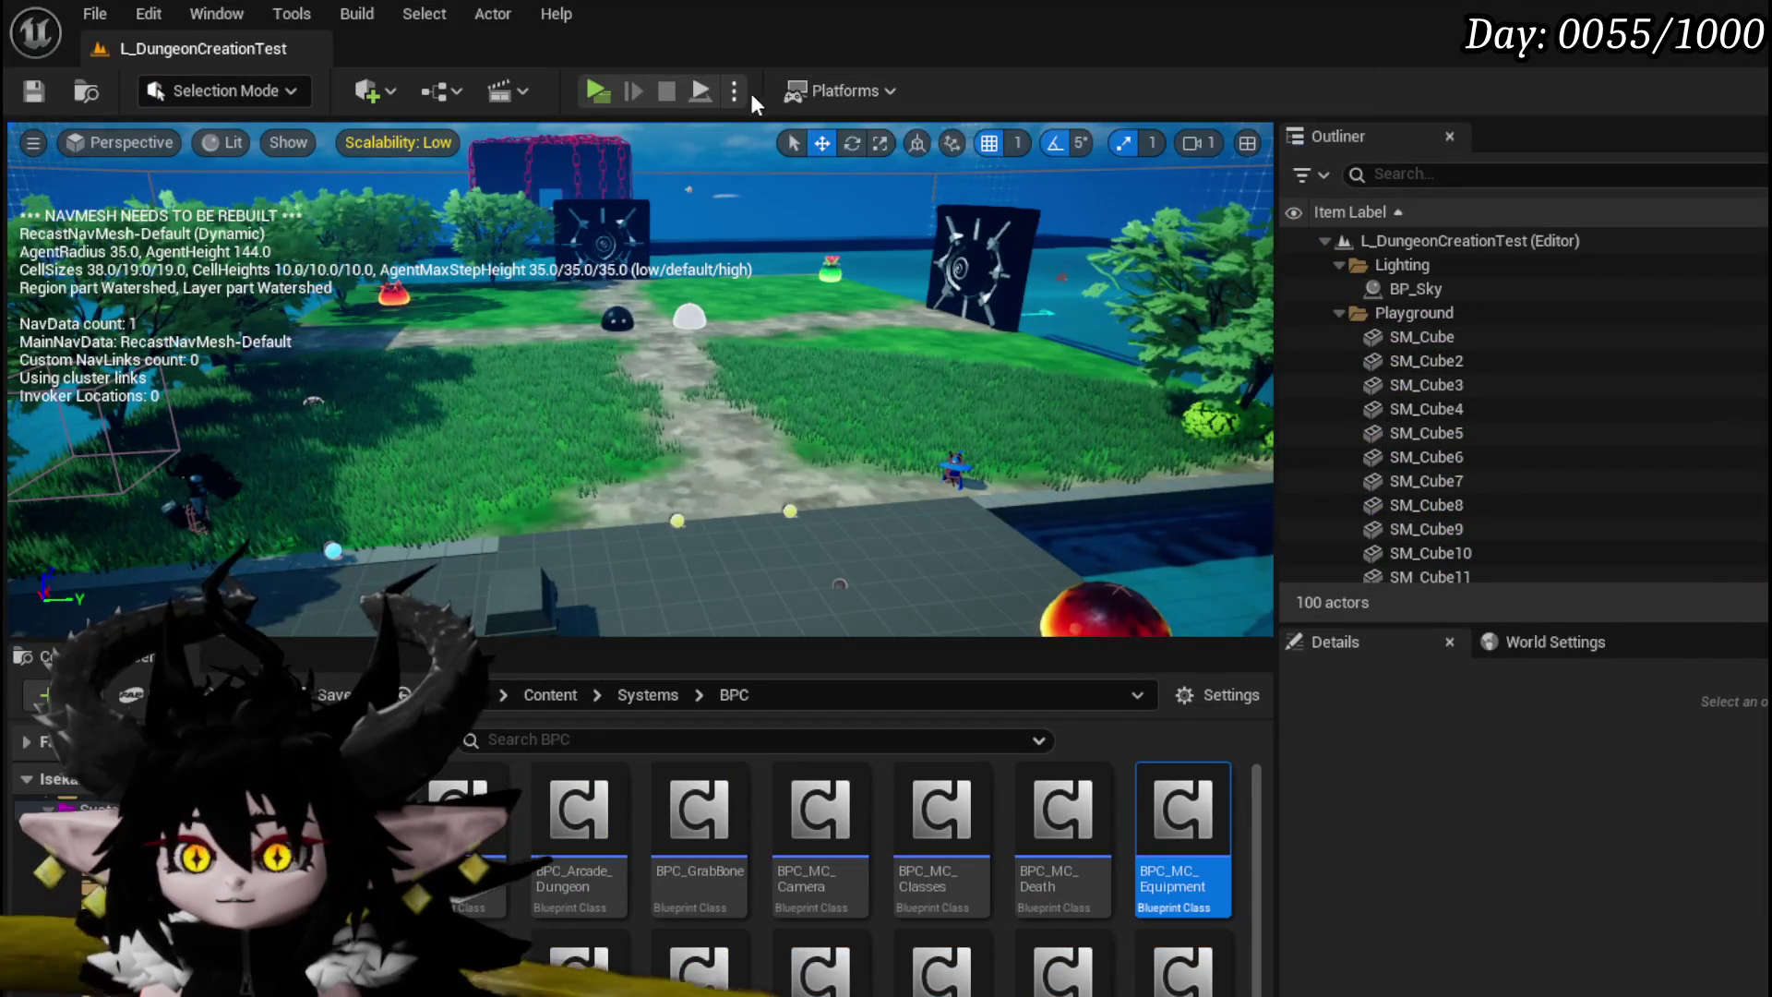
Step: In the standalone preview, copy Splash Move from the Magic deck twice, resuming past the breakpoint
{"action": "key", "text": "w"}
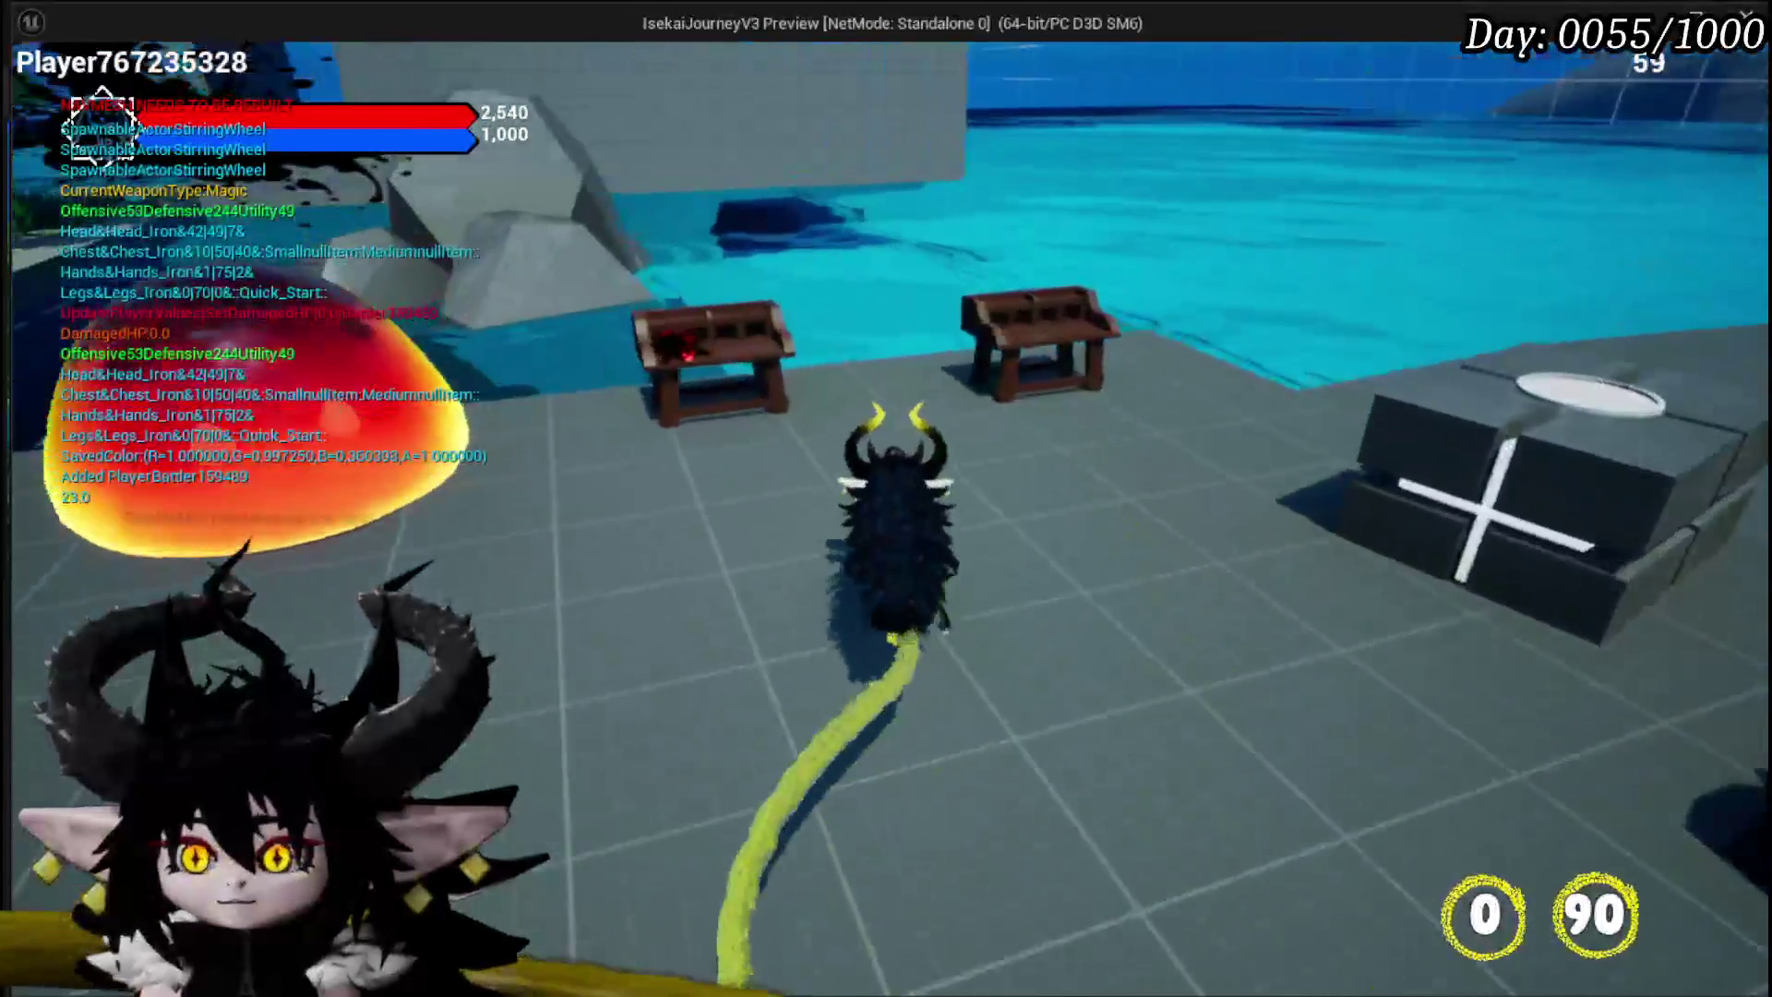
{"action": "left_click", "coordinate": [57, 59]}
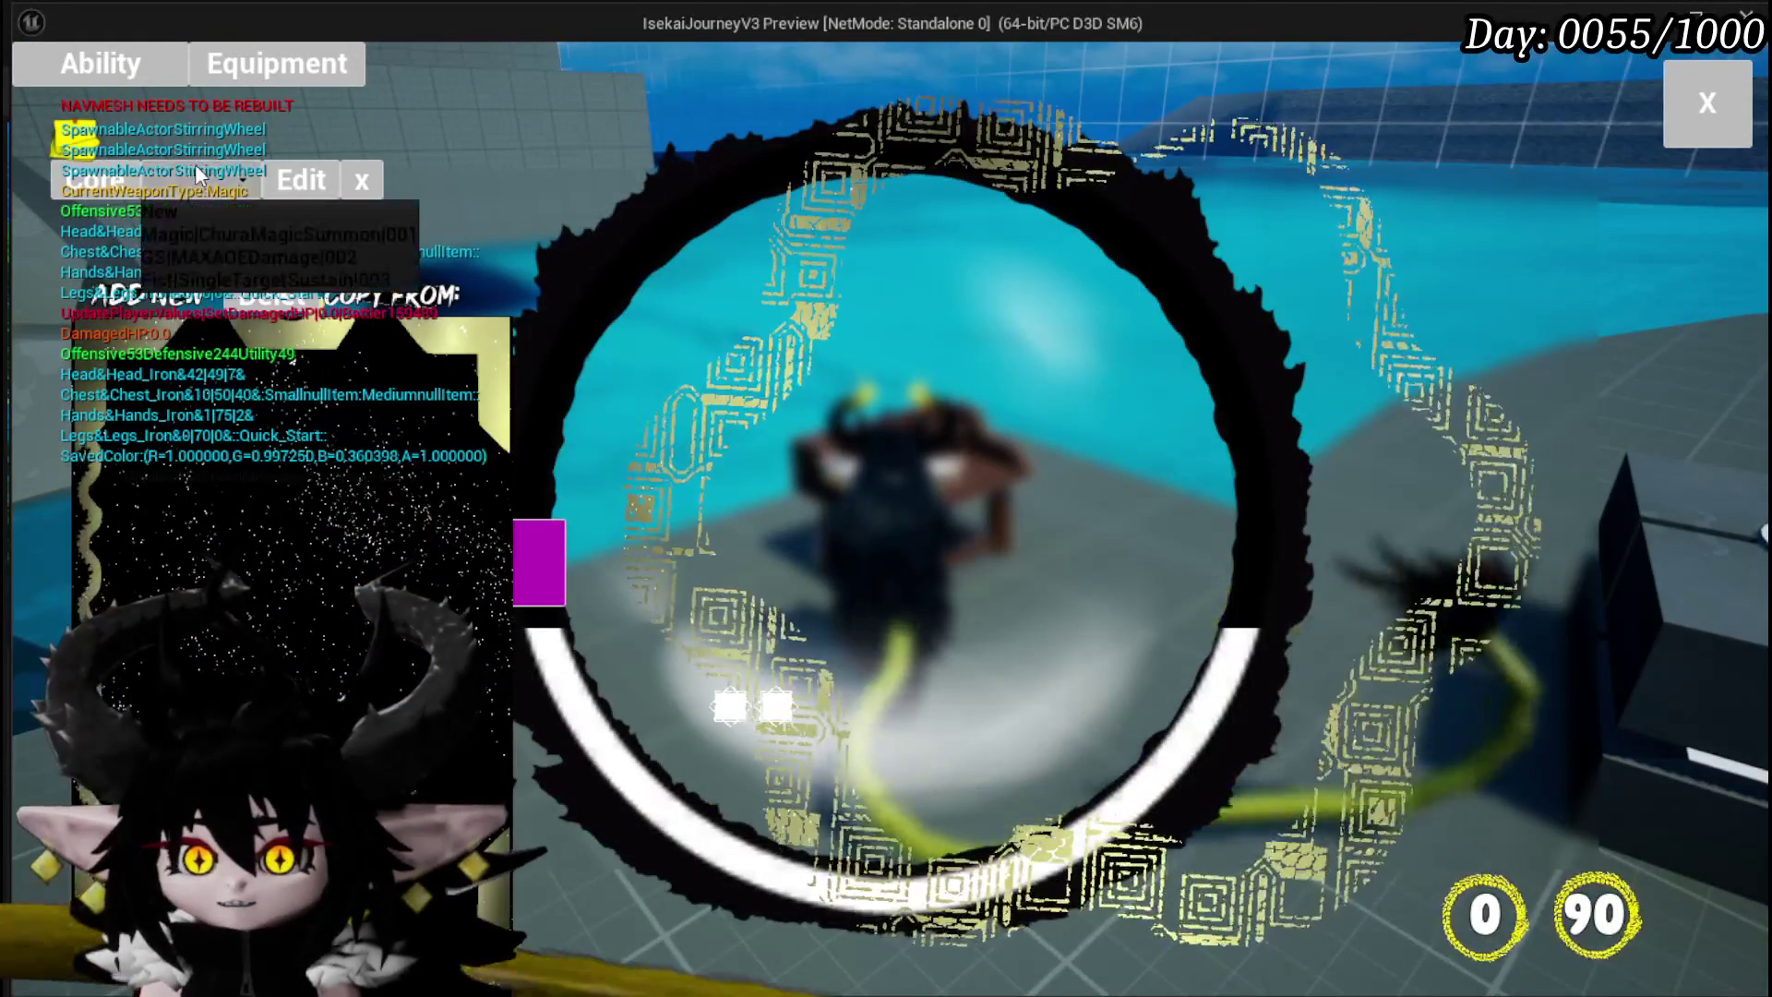
{"action": "left_click", "coordinate": [388, 294]}
{"action": "left_click", "coordinate": [568, 292]}
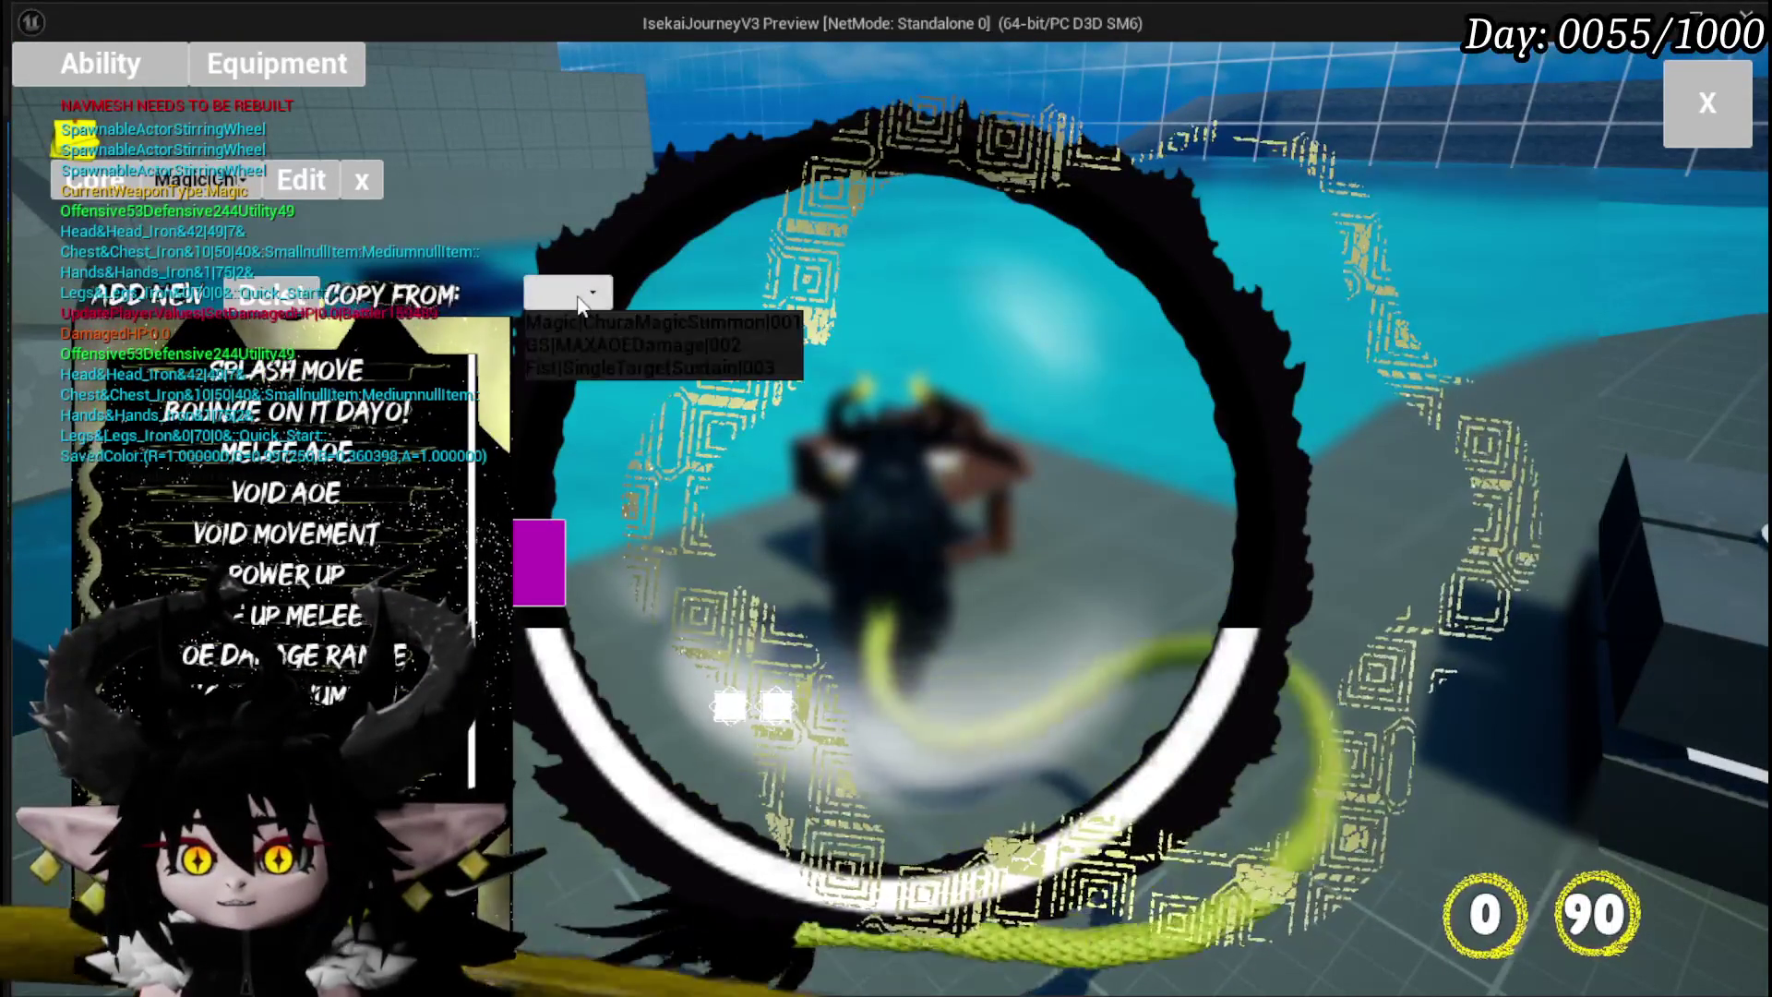
{"action": "left_click", "coordinate": [594, 336]}
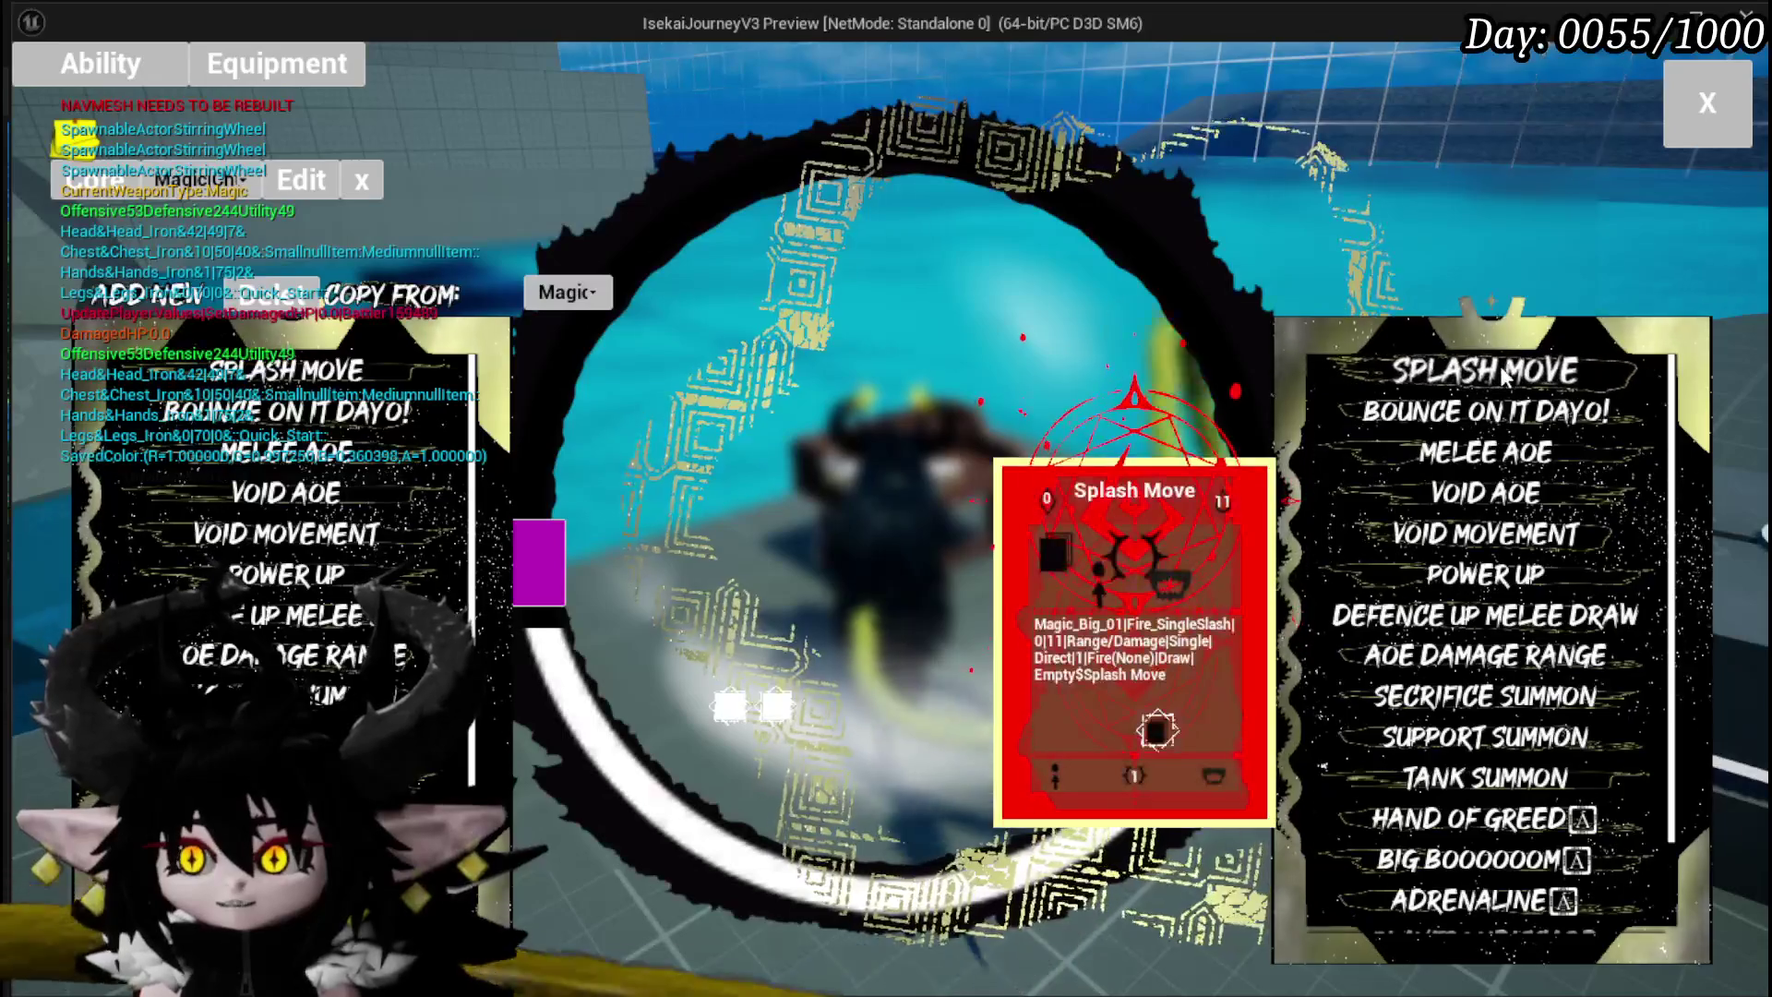
{"action": "left_click", "coordinate": [1499, 367]}
{"action": "left_click", "coordinate": [1019, 96]}
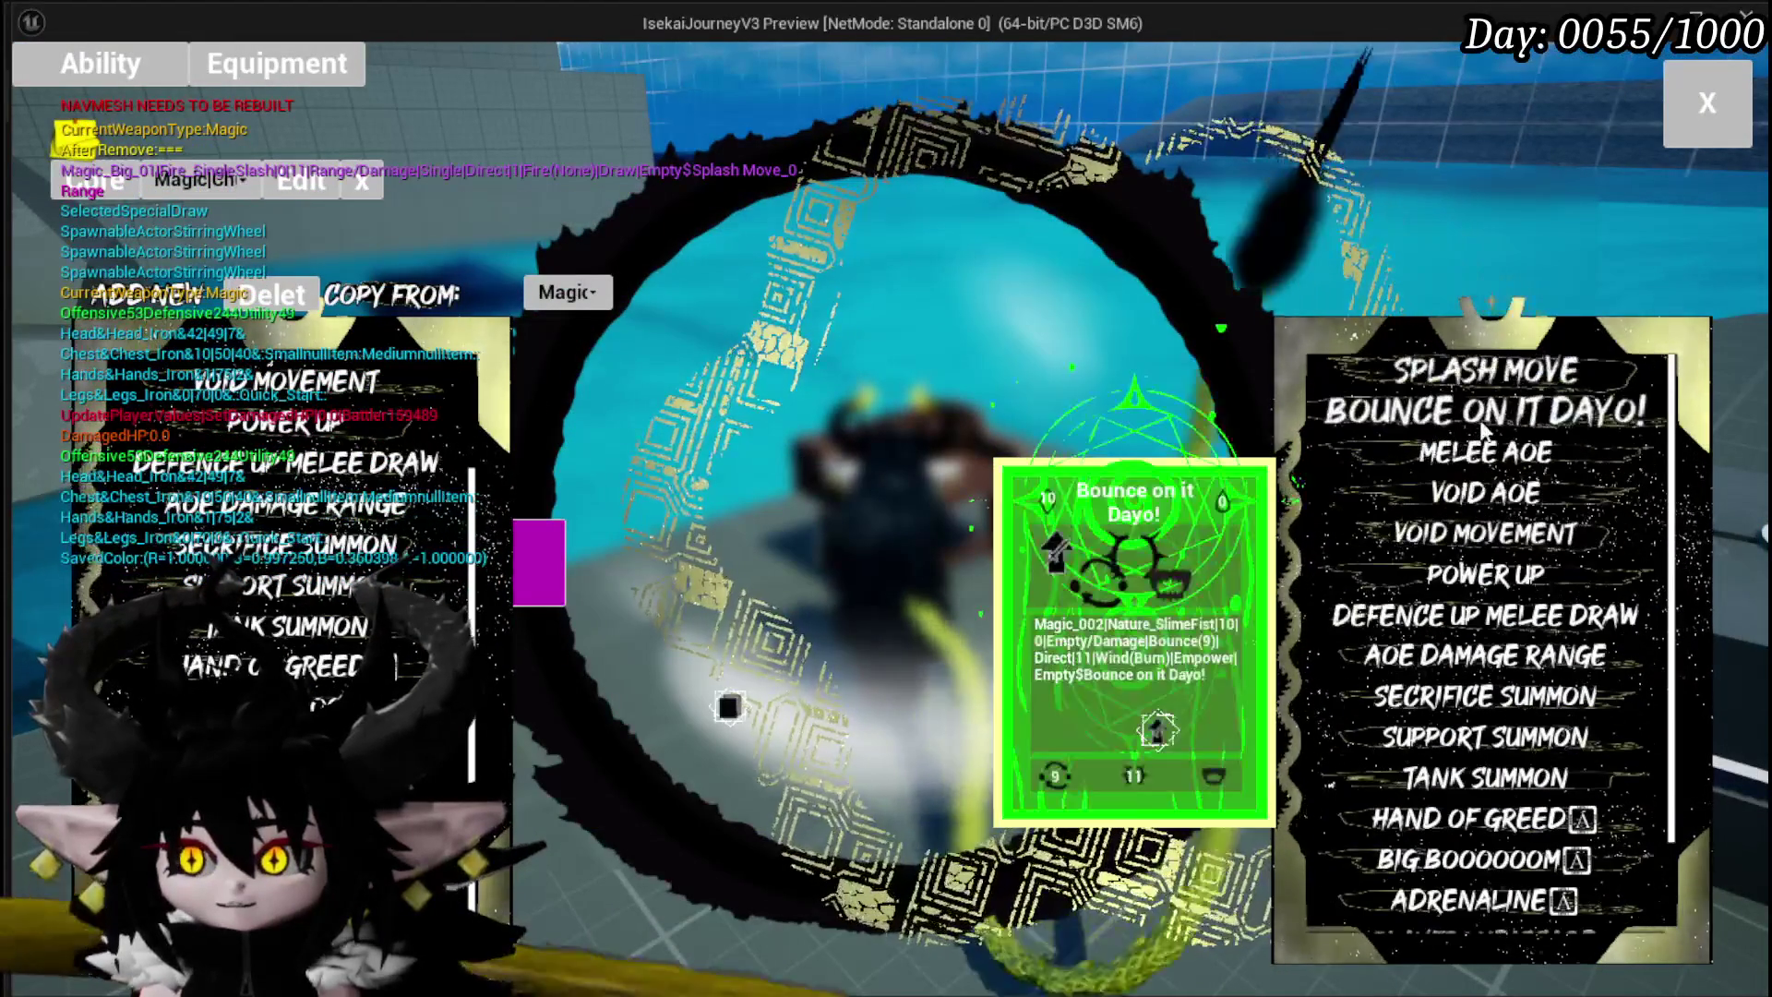
{"action": "left_click", "coordinate": [1461, 384]}
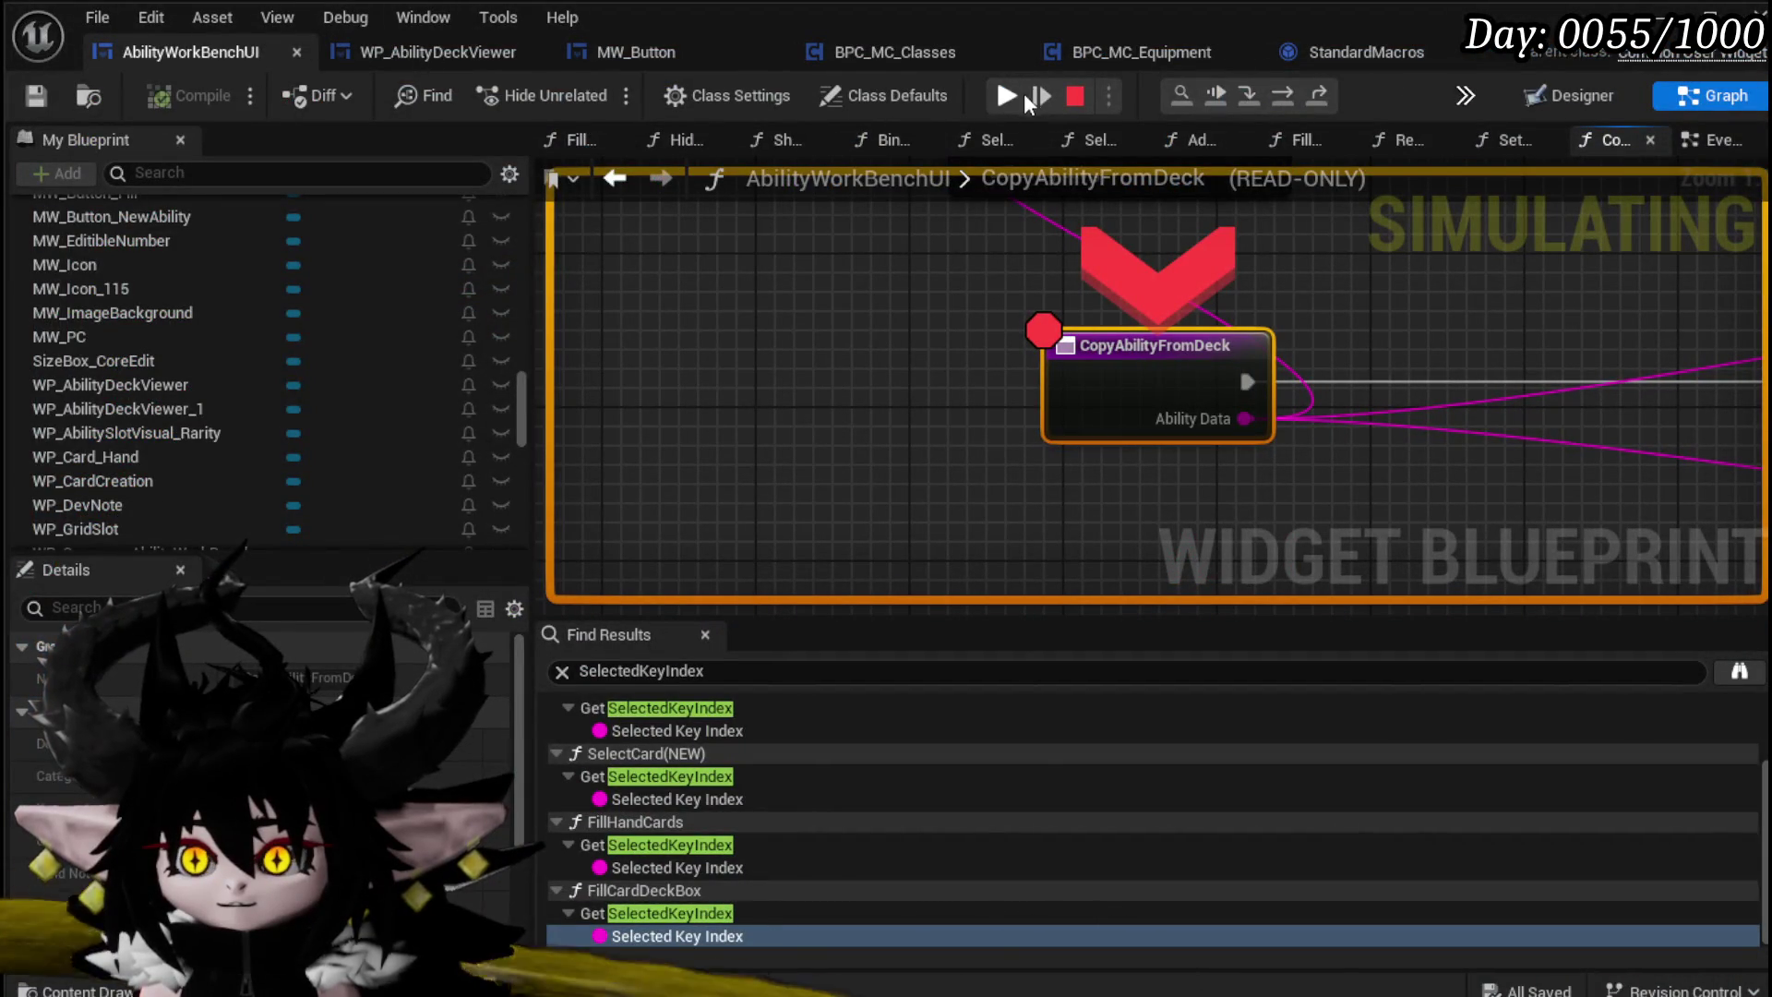
Step: Remove the CopyAbilityFromDeck breakpoint, resume so copies produce Splash Move cards, and close the card editor
{"action": "left_click", "coordinate": [1016, 90]}
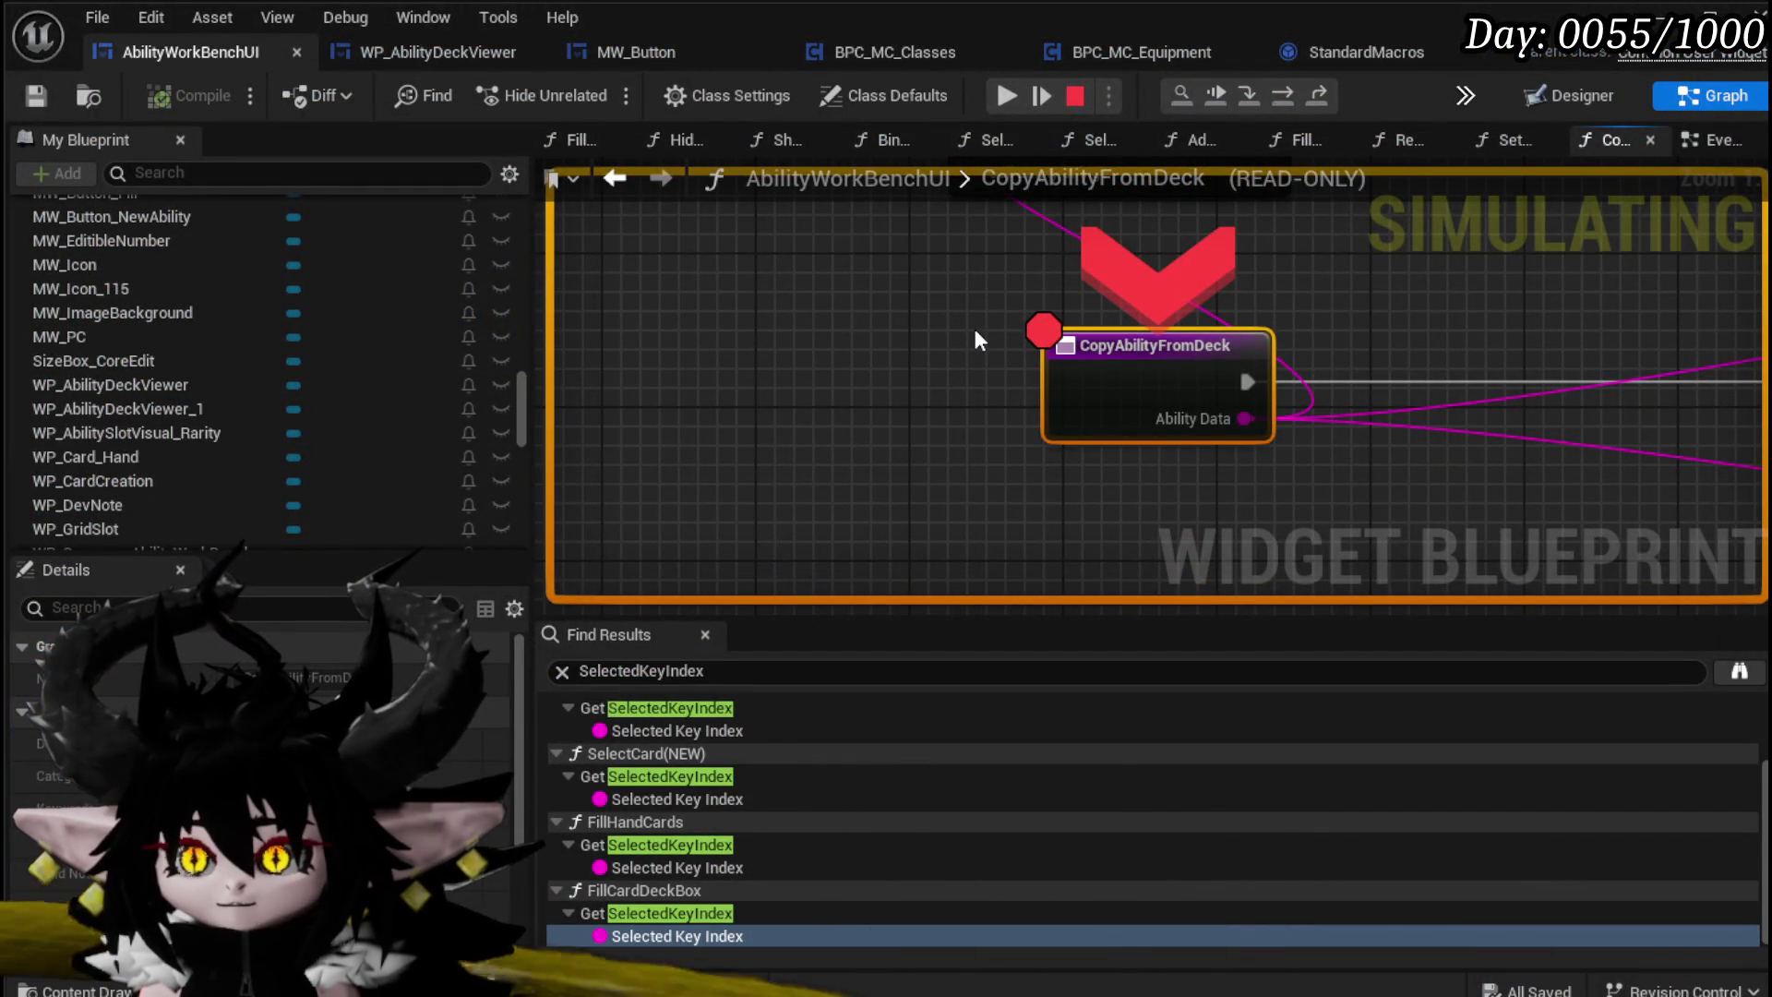
{"action": "left_click", "coordinate": [1008, 95]}
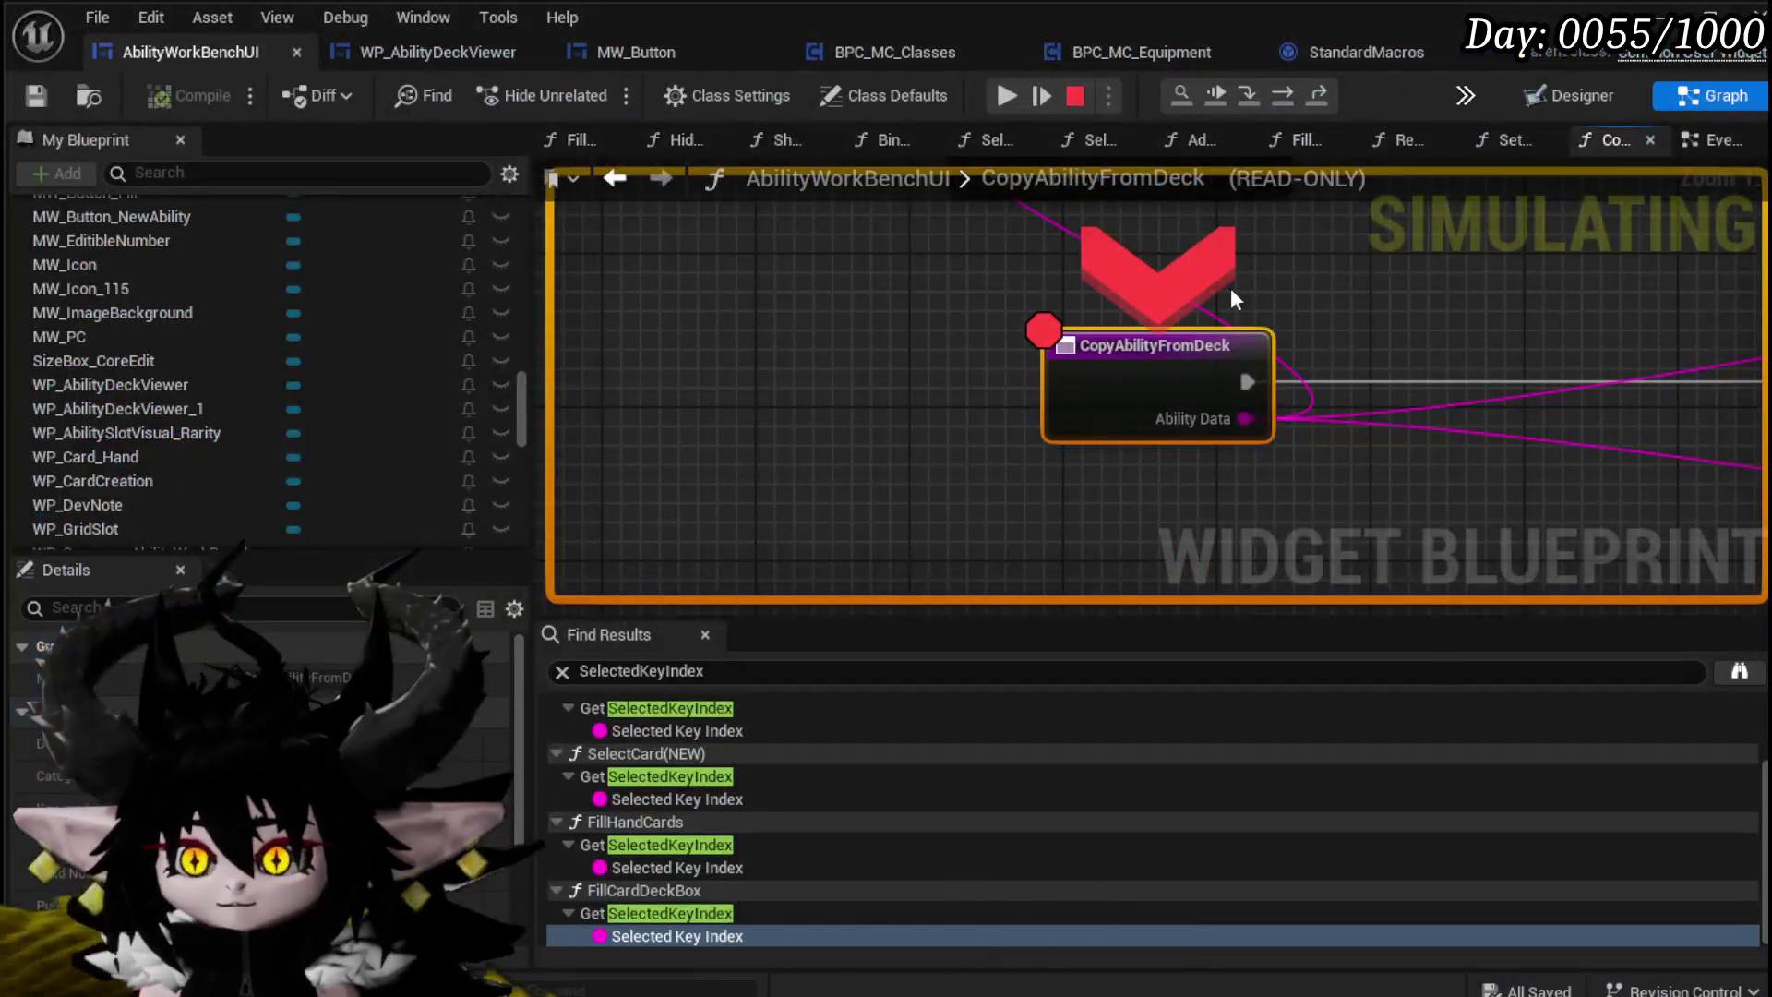
{"action": "right_click", "coordinate": [1126, 347]}
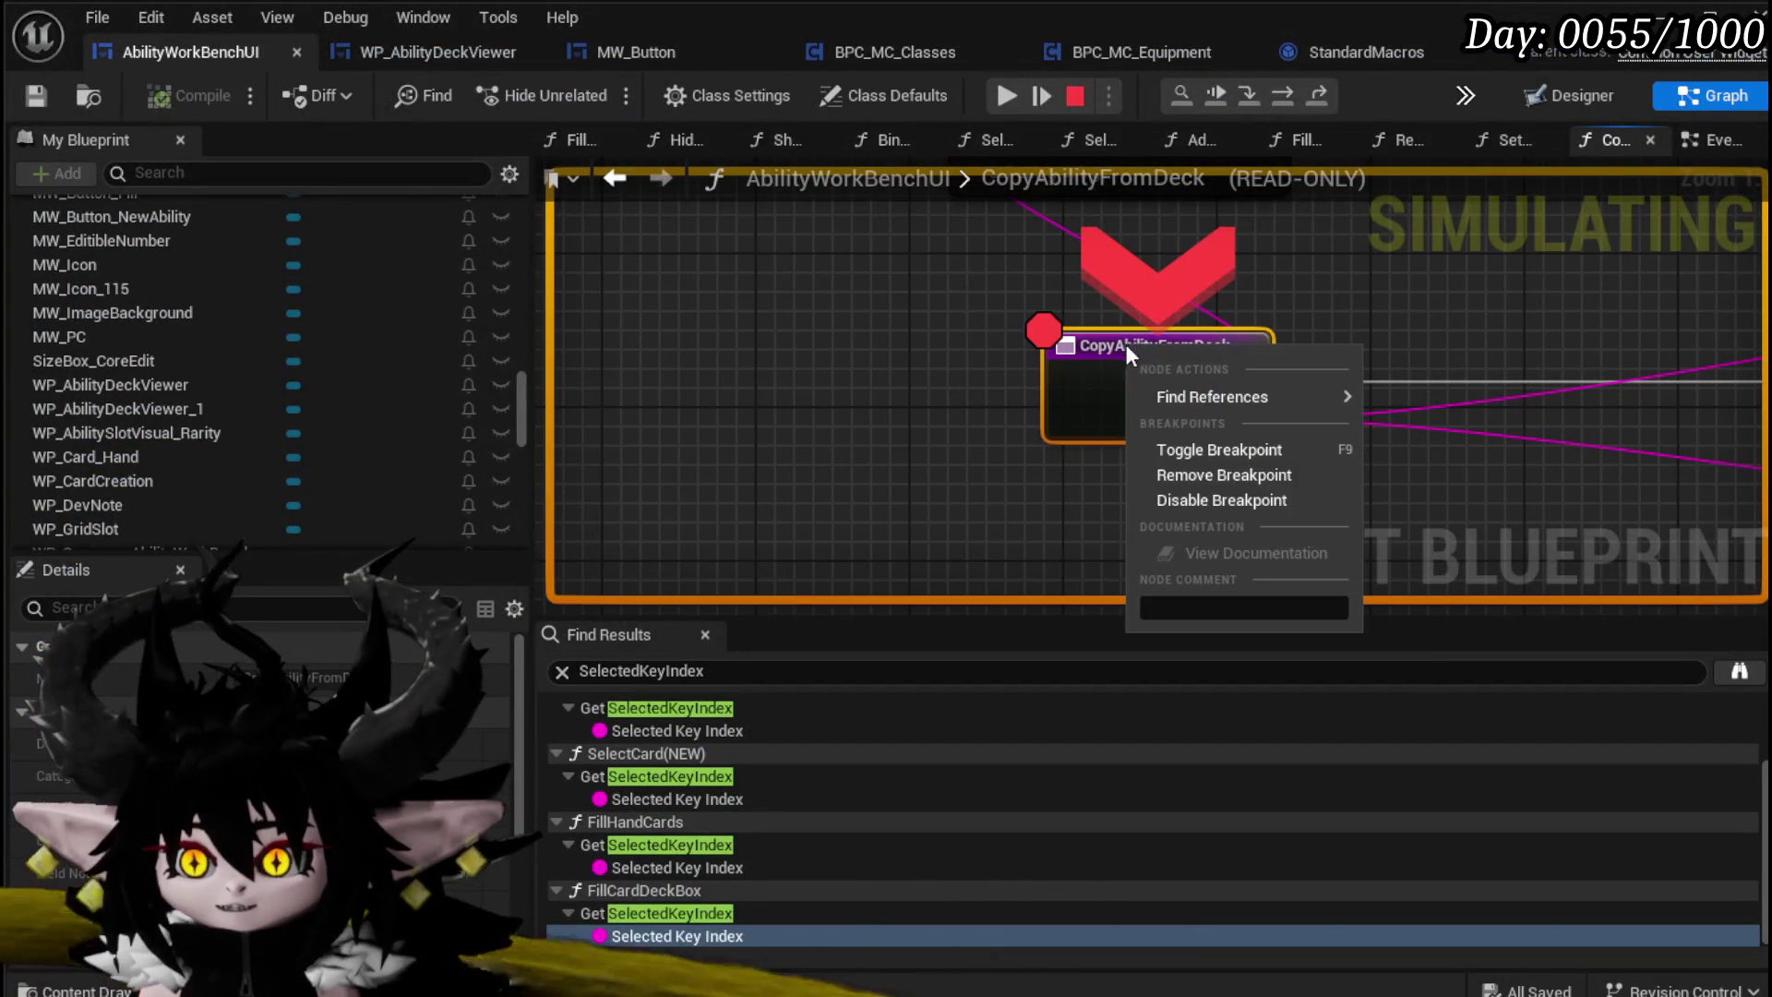
{"action": "left_click", "coordinate": [1231, 476]}
{"action": "left_click", "coordinate": [1008, 95]}
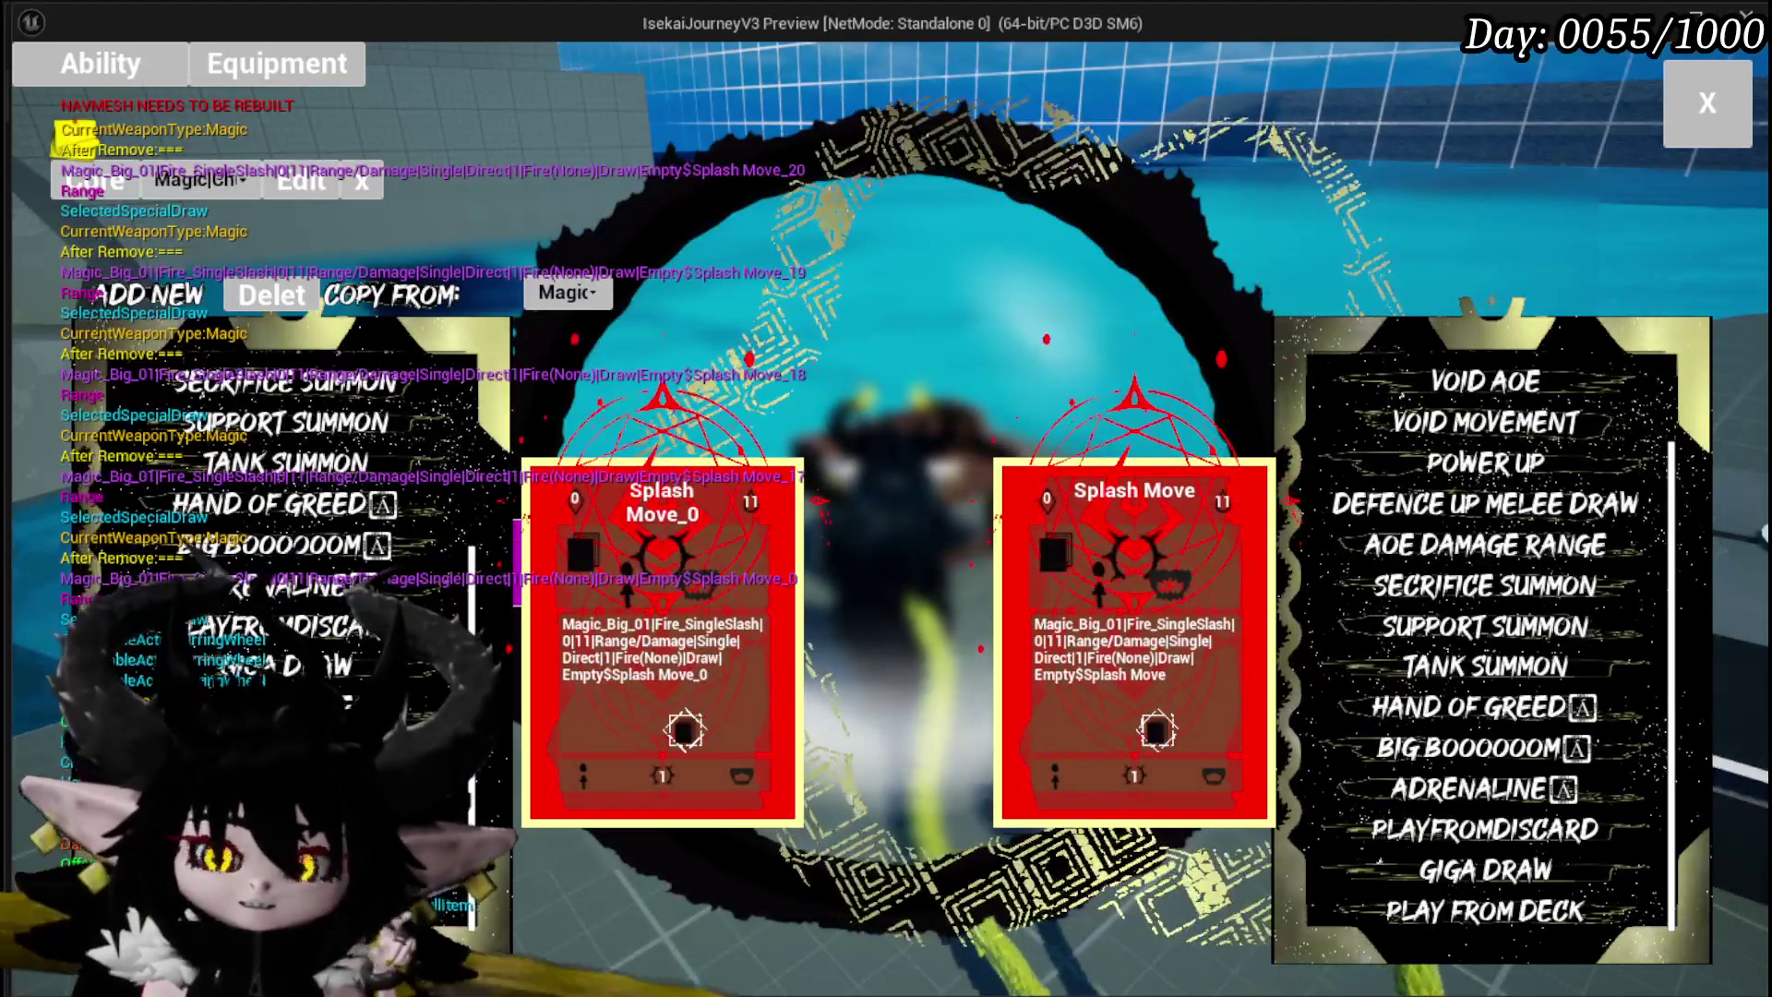
{"action": "key", "text": "Escape"}
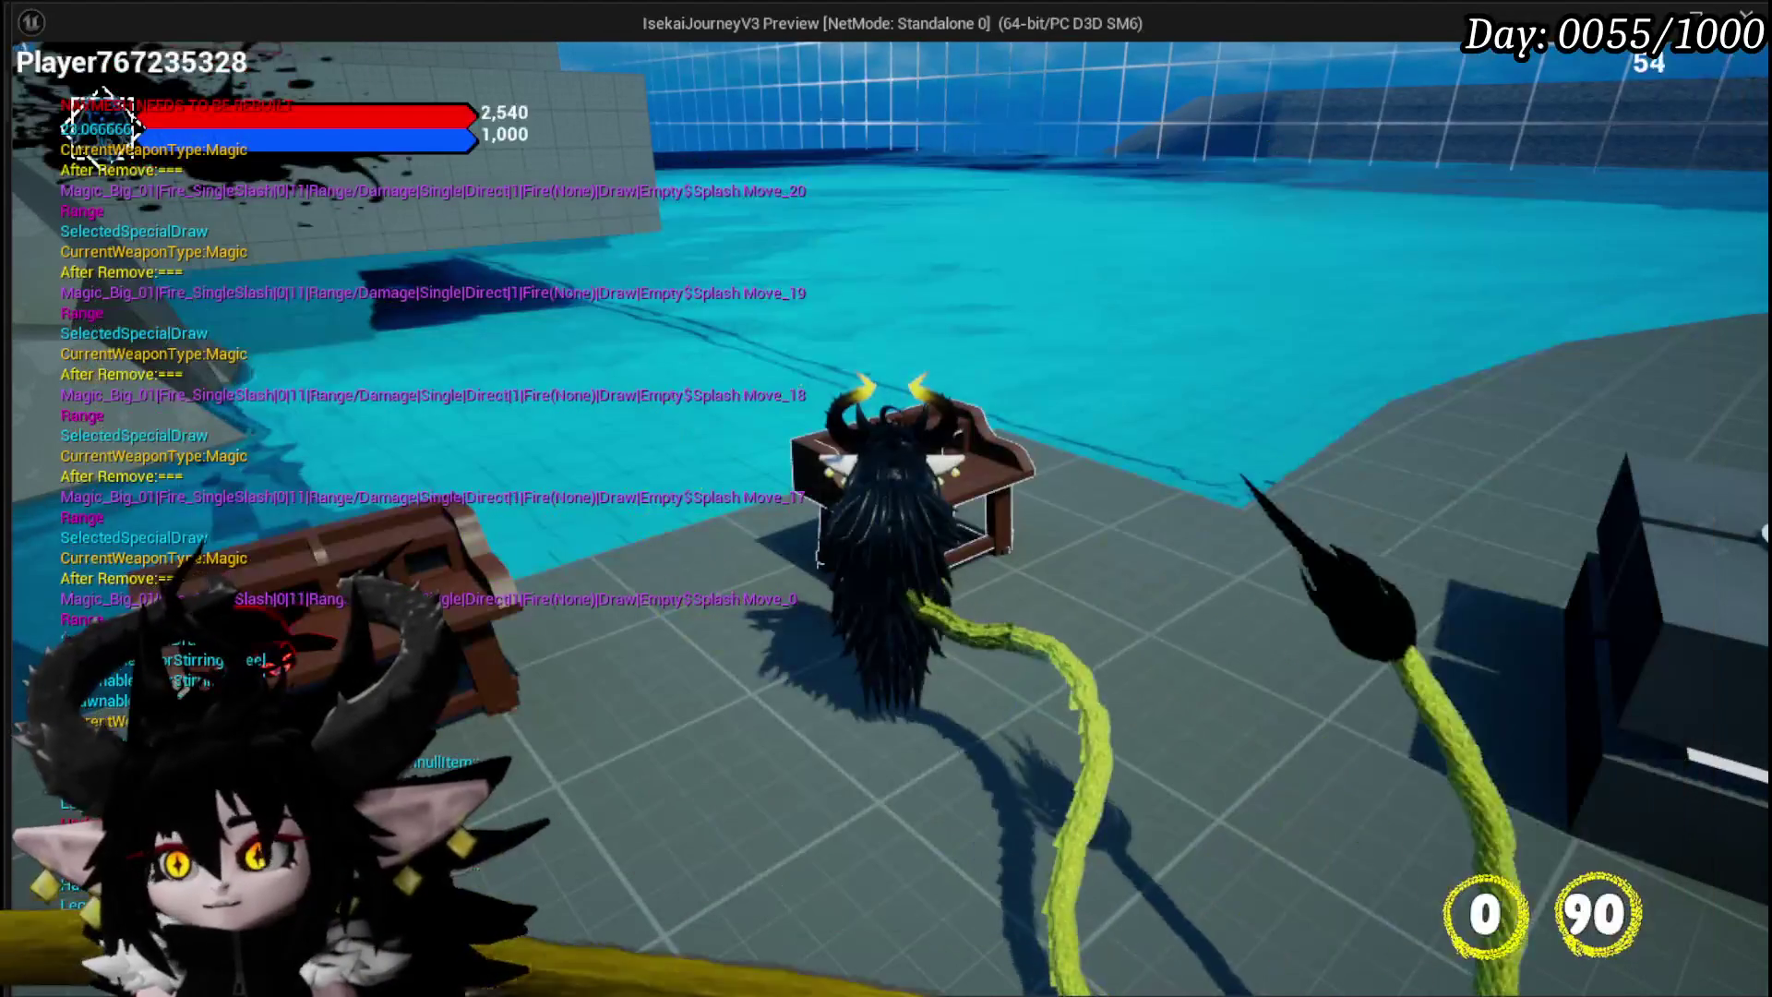
Step: Disconnect Array Index from the GET node and make room beside the Append and SET nodes
{"action": "key", "text": "Escape"}
{"action": "scroll", "coordinate": [1283, 443], "scroll_direction": "down", "scroll_amount": 5}
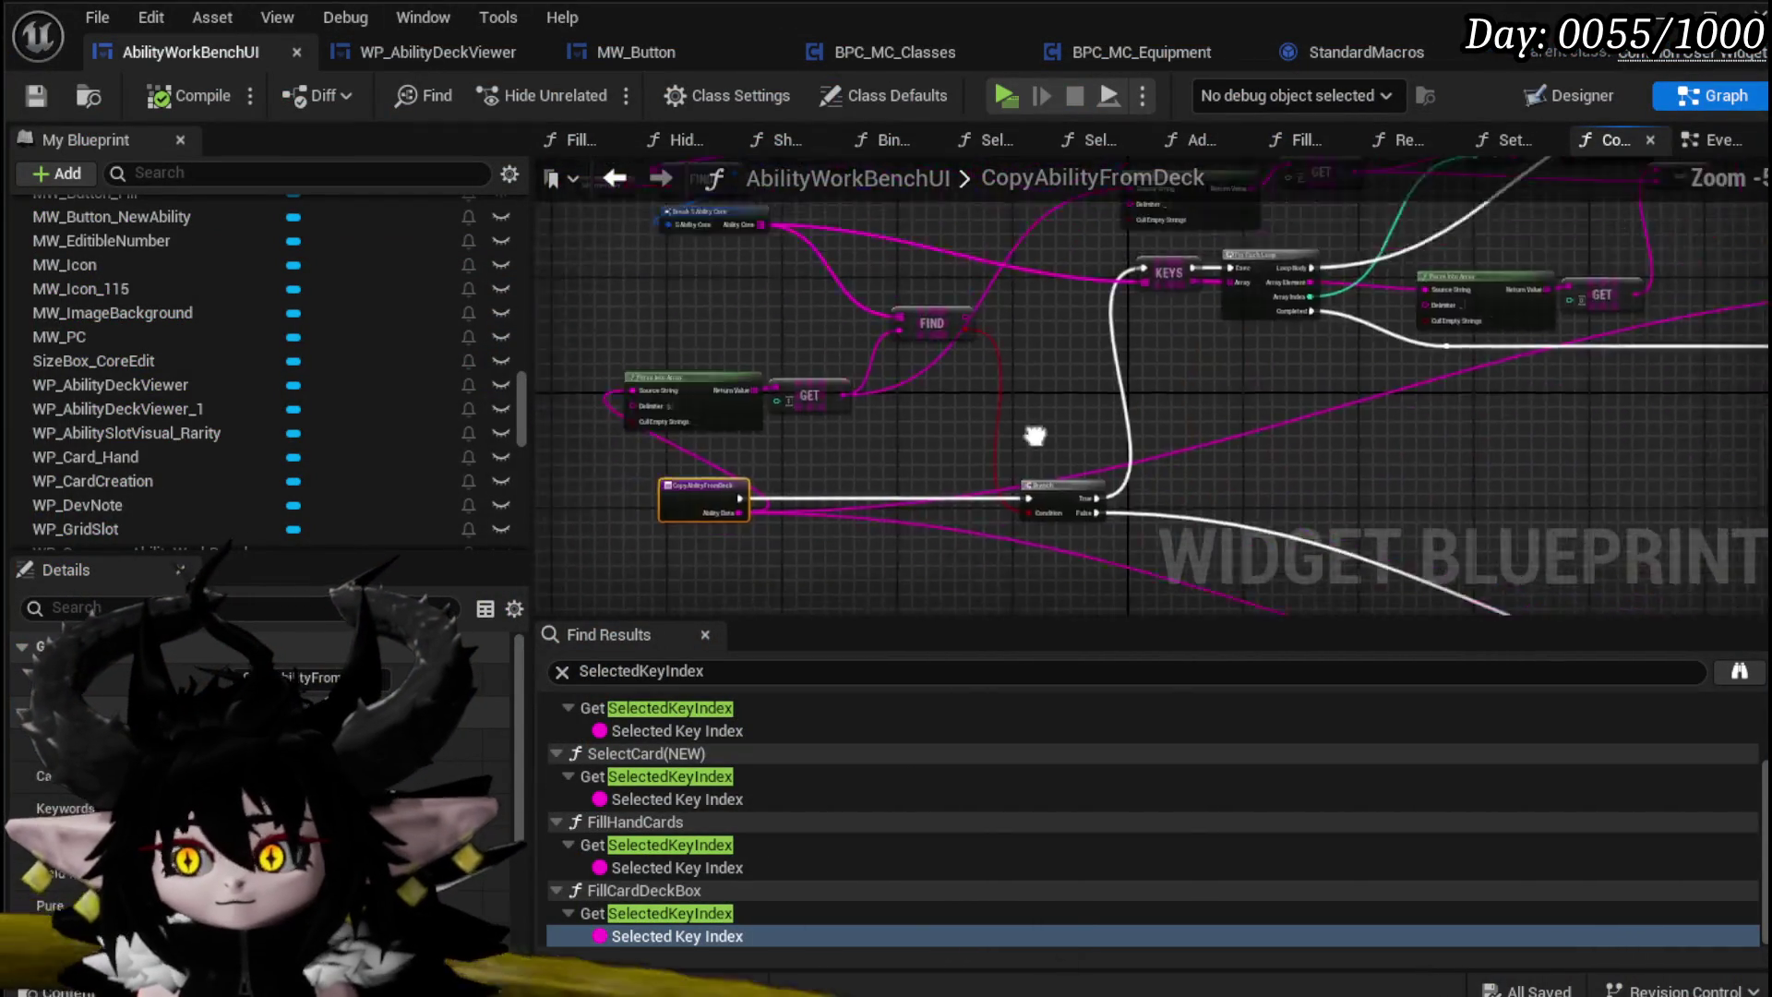
{"action": "scroll", "coordinate": [1021, 469], "scroll_direction": "up", "scroll_amount": 3}
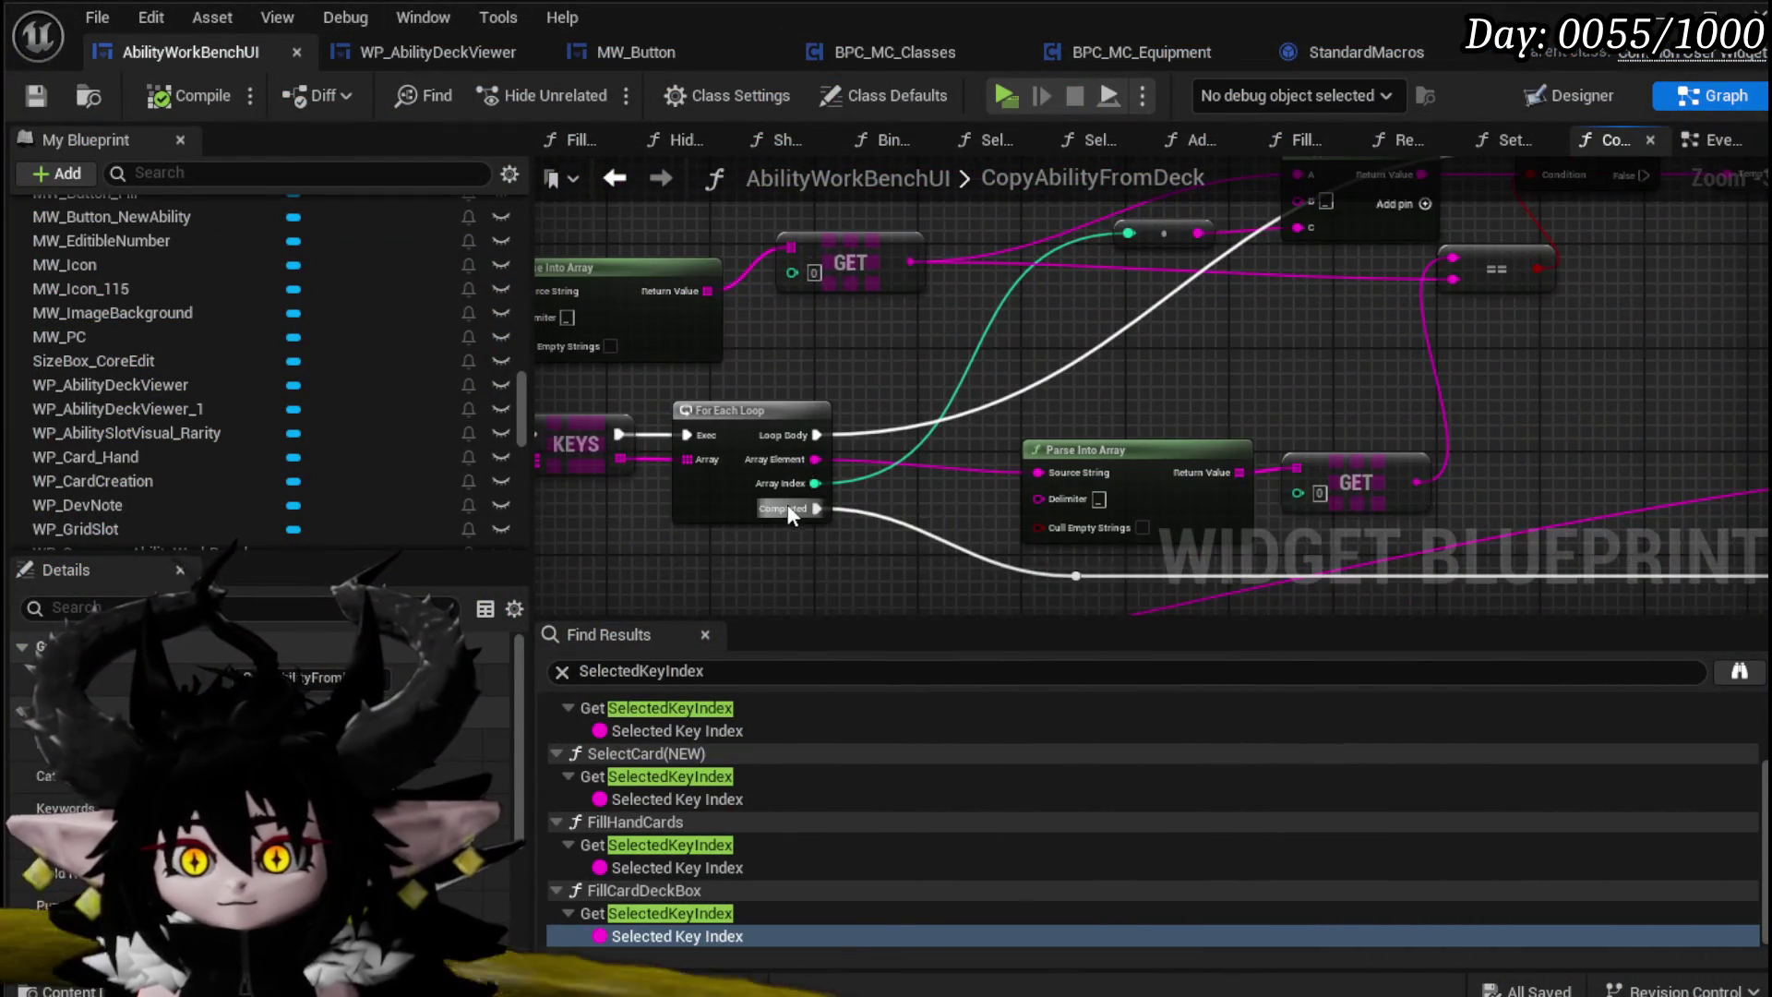
{"action": "left_click_drag", "start_coordinate": [866, 506], "coordinate": [848, 520]}
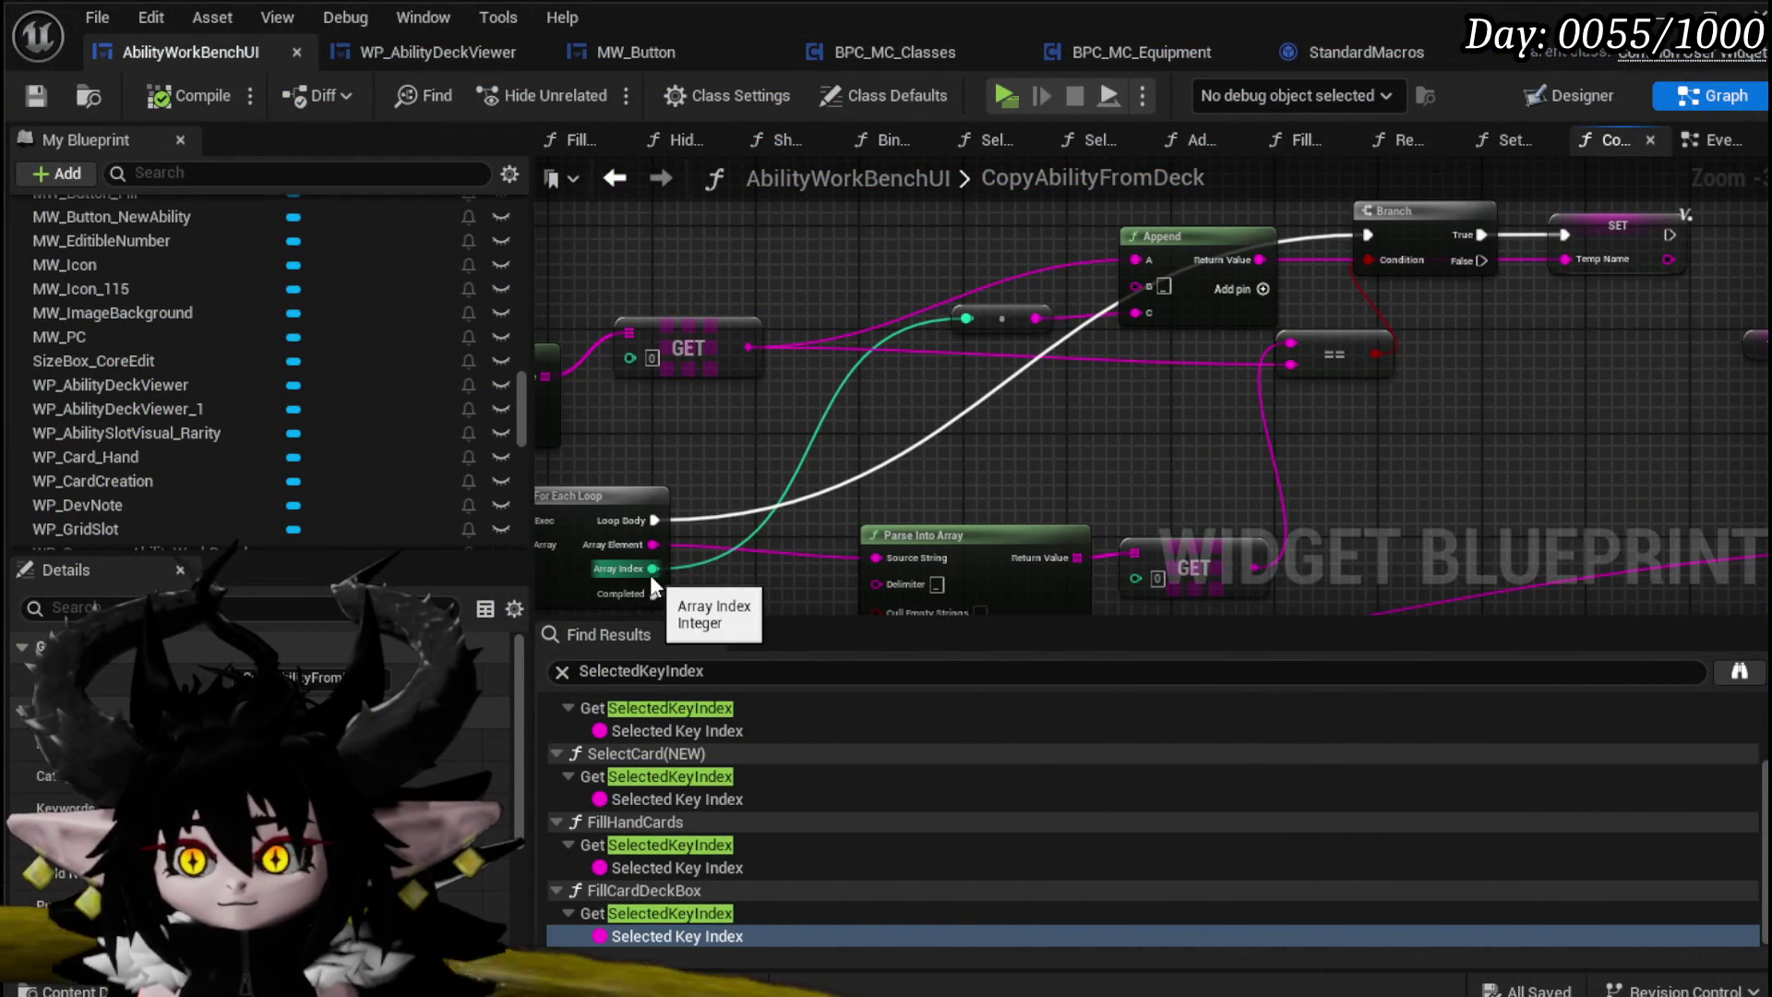
{"action": "left_click", "coordinate": [649, 575], "text": "alt"}
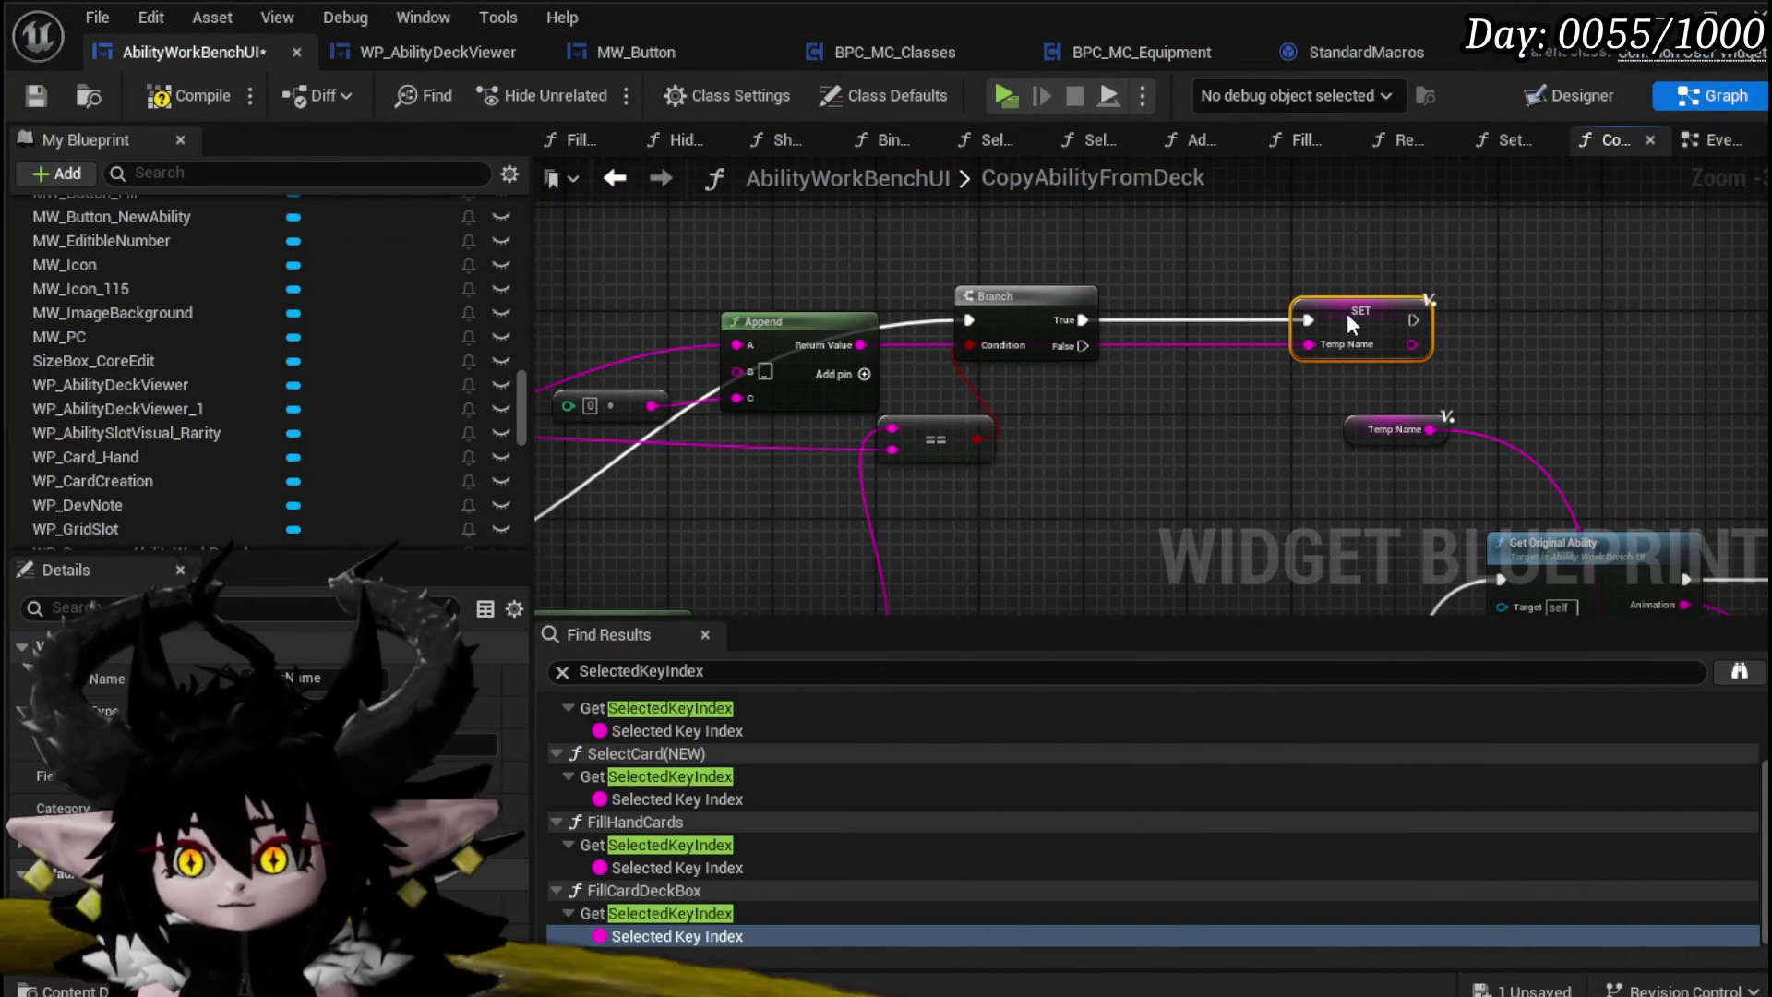
{"action": "right_click", "coordinate": [1207, 214]}
{"action": "mouse_move", "coordinate": [832, 307]}
{"action": "left_mouse_down"}
{"action": "mouse_move", "coordinate": [762, 374]}
{"action": "mouse_move", "coordinate": [1348, 228]}
{"action": "left_mouse_up"}
{"action": "left_click_drag", "start_coordinate": [1305, 375], "coordinate": [1421, 375]}
{"action": "mouse_move", "coordinate": [539, 473]}
{"action": "left_mouse_down"}
{"action": "mouse_move", "coordinate": [777, 423]}
{"action": "mouse_move", "coordinate": [1027, 439]}
{"action": "mouse_move", "coordinate": [909, 420]}
{"action": "left_mouse_up"}
{"action": "key", "text": "Escape"}
{"action": "left_click_drag", "start_coordinate": [766, 441], "coordinate": [1364, 467]}
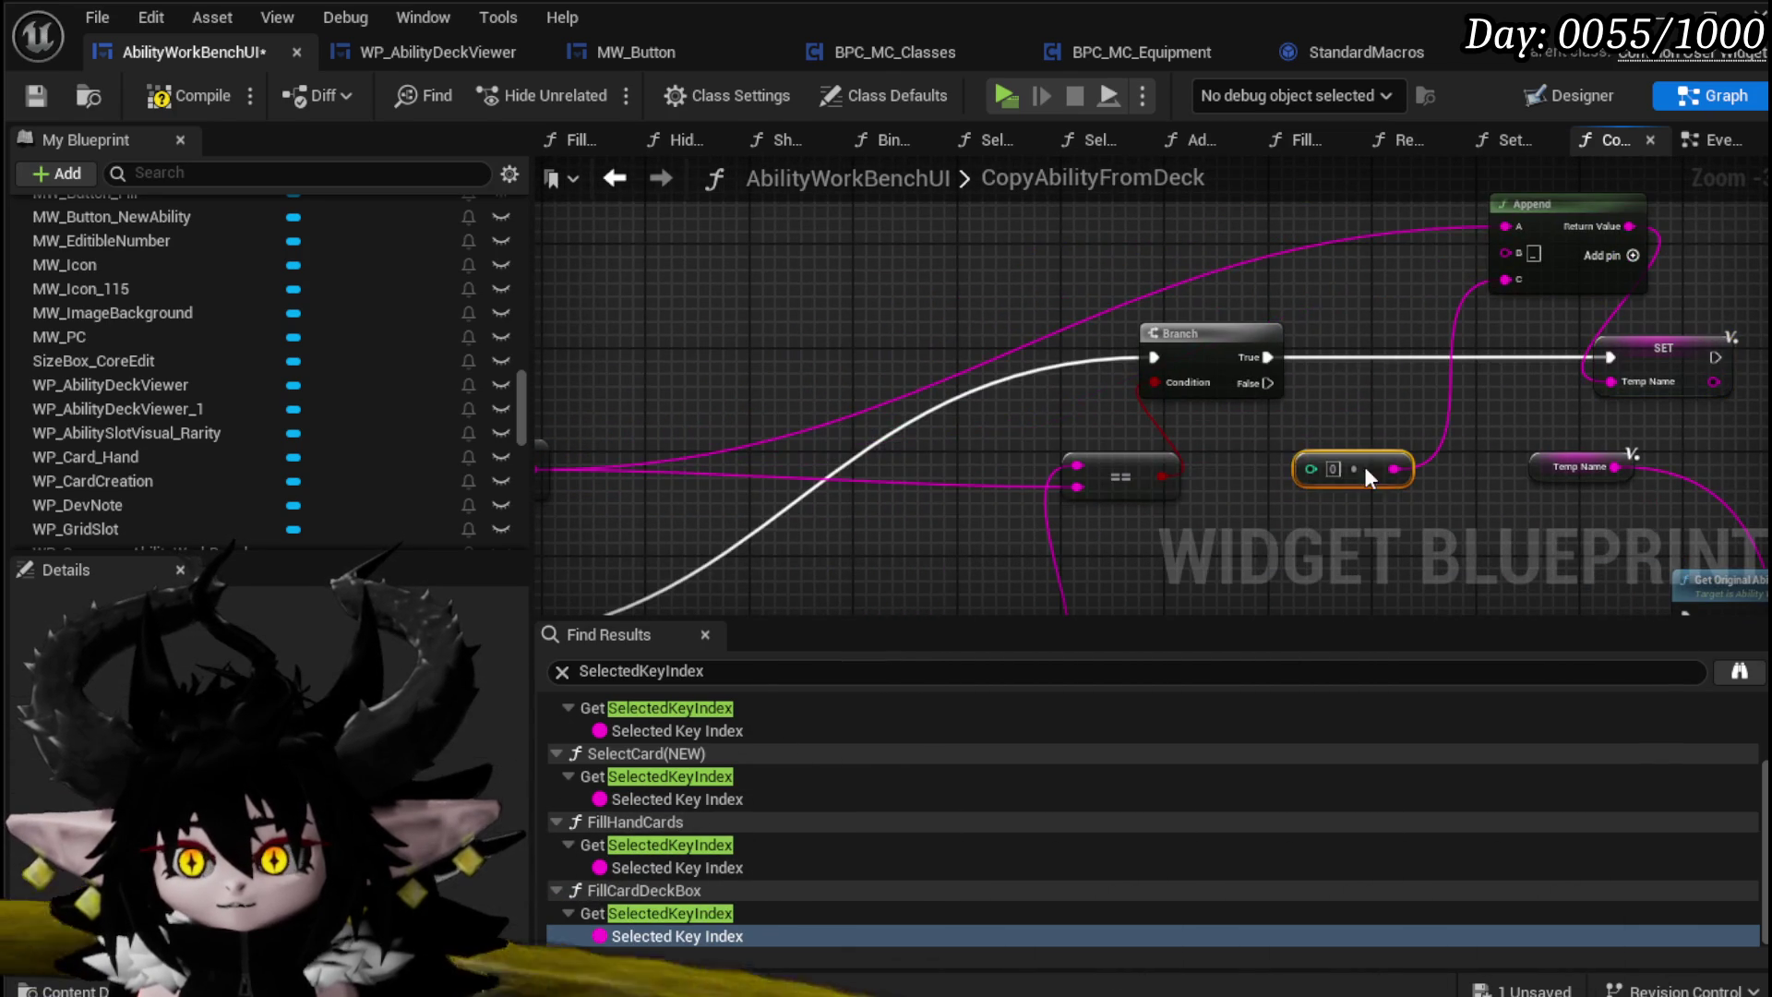
Step: Promote the index input to a local variable named TempIndex
{"action": "right_click", "coordinate": [1301, 468]}
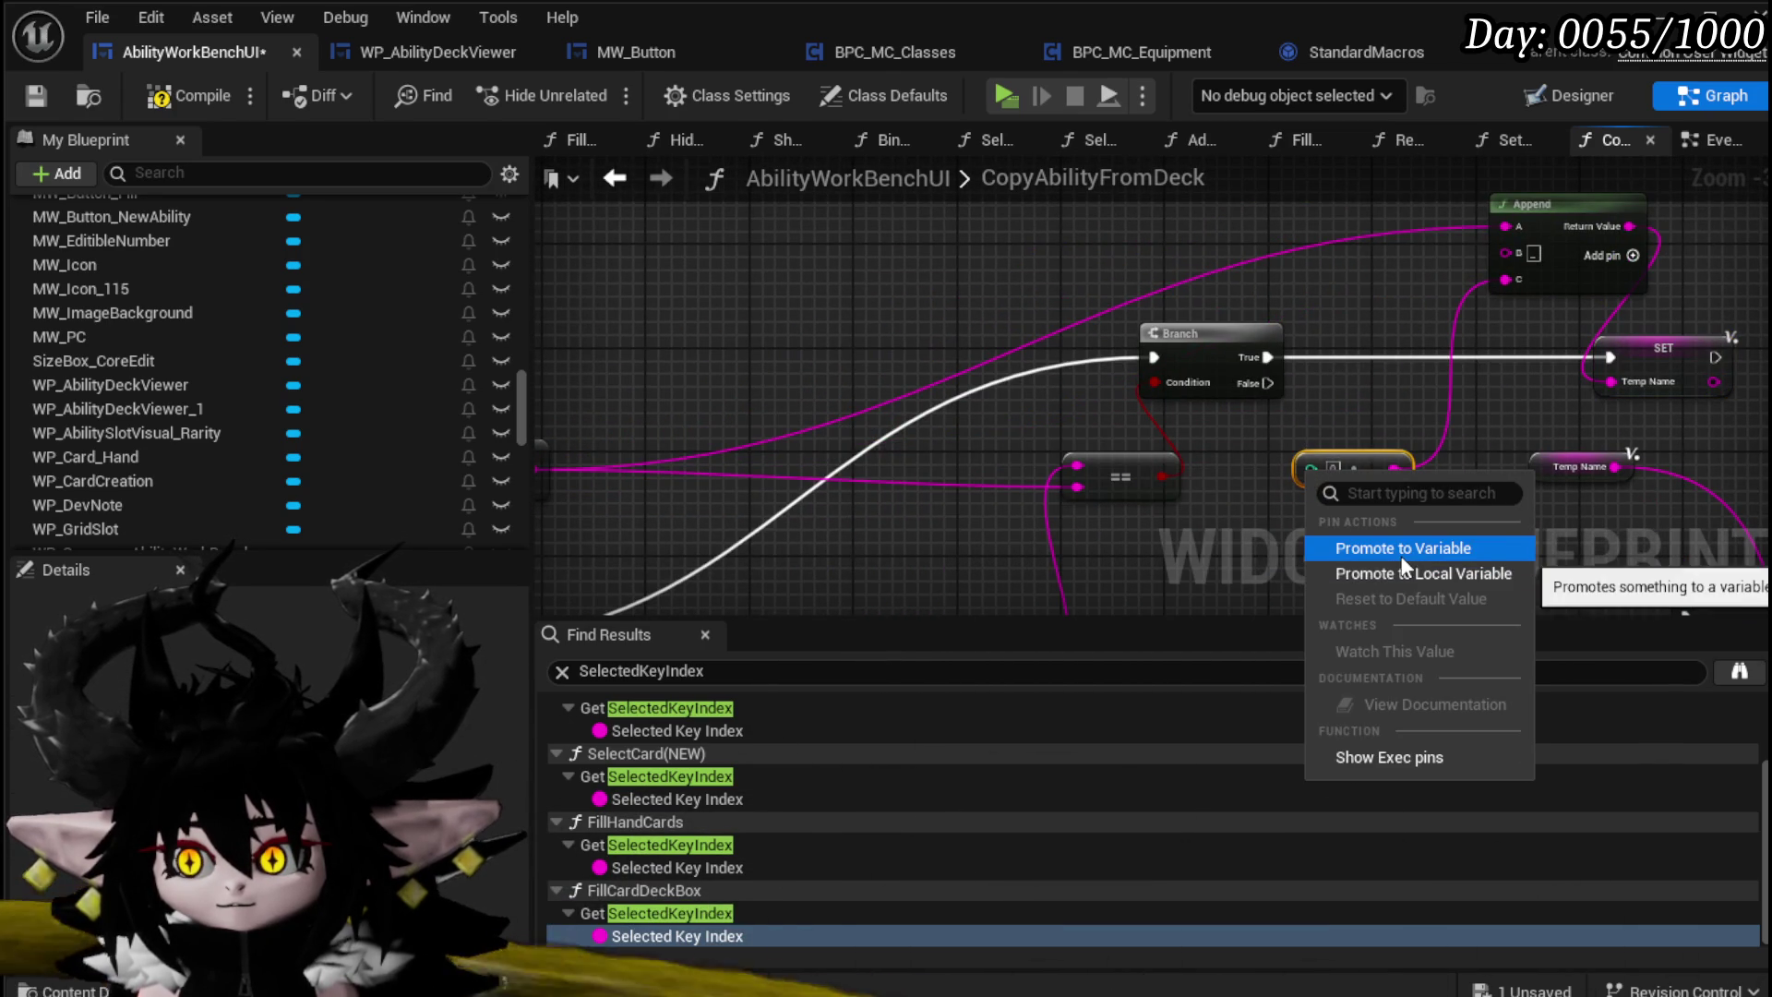
{"action": "left_click", "coordinate": [1405, 573]}
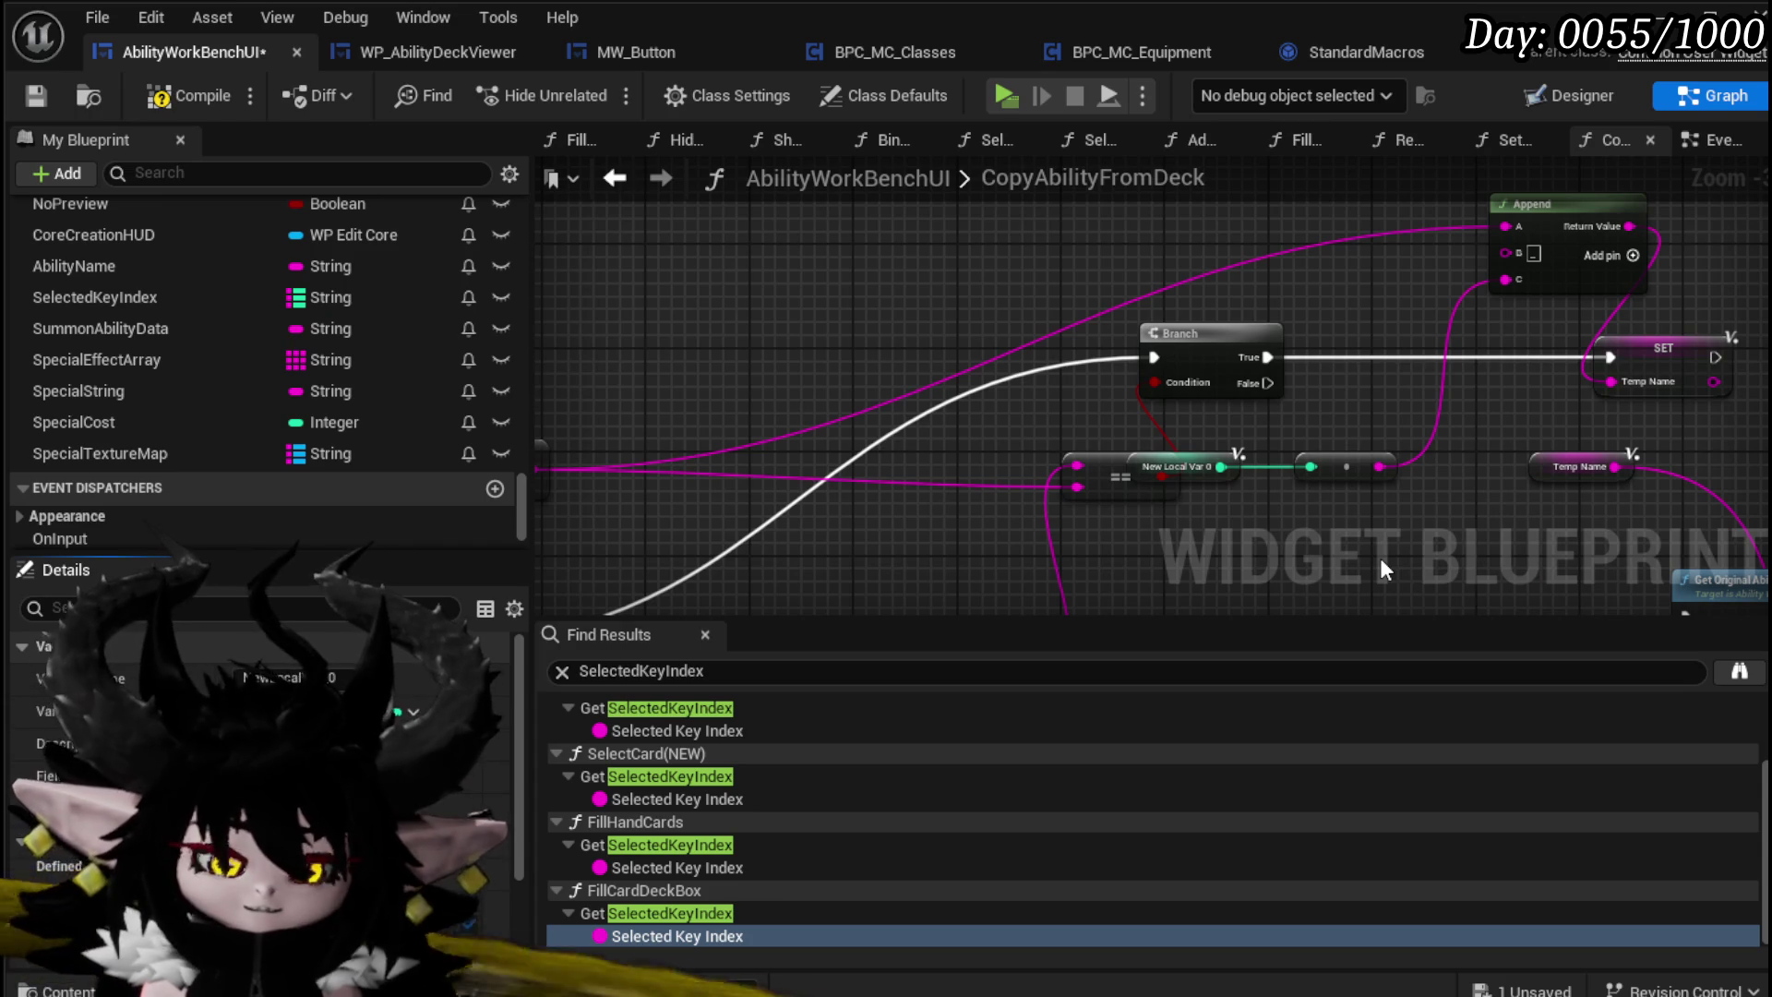
{"action": "mouse_move", "coordinate": [1283, 418]}
{"action": "left_mouse_down"}
{"action": "mouse_move", "coordinate": [997, 503]}
{"action": "mouse_move", "coordinate": [1060, 549]}
{"action": "left_mouse_up"}
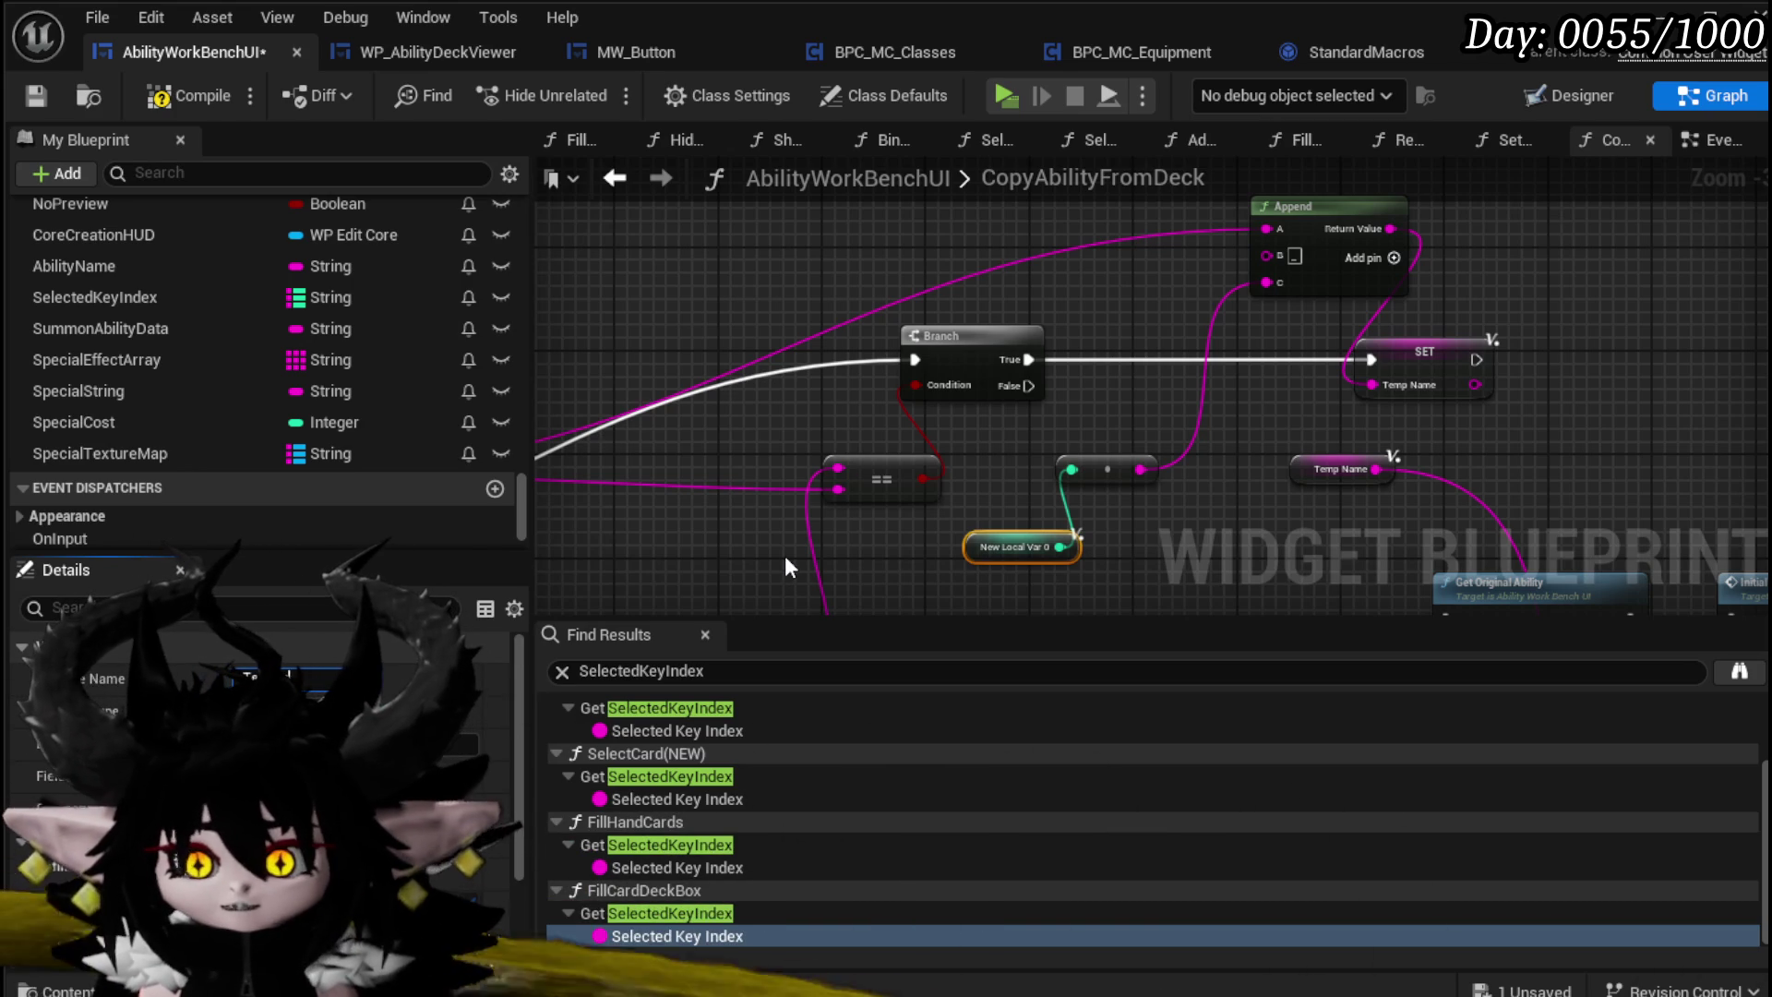
{"action": "type", "text": "mpIndex"}
{"action": "key", "text": "Return"}
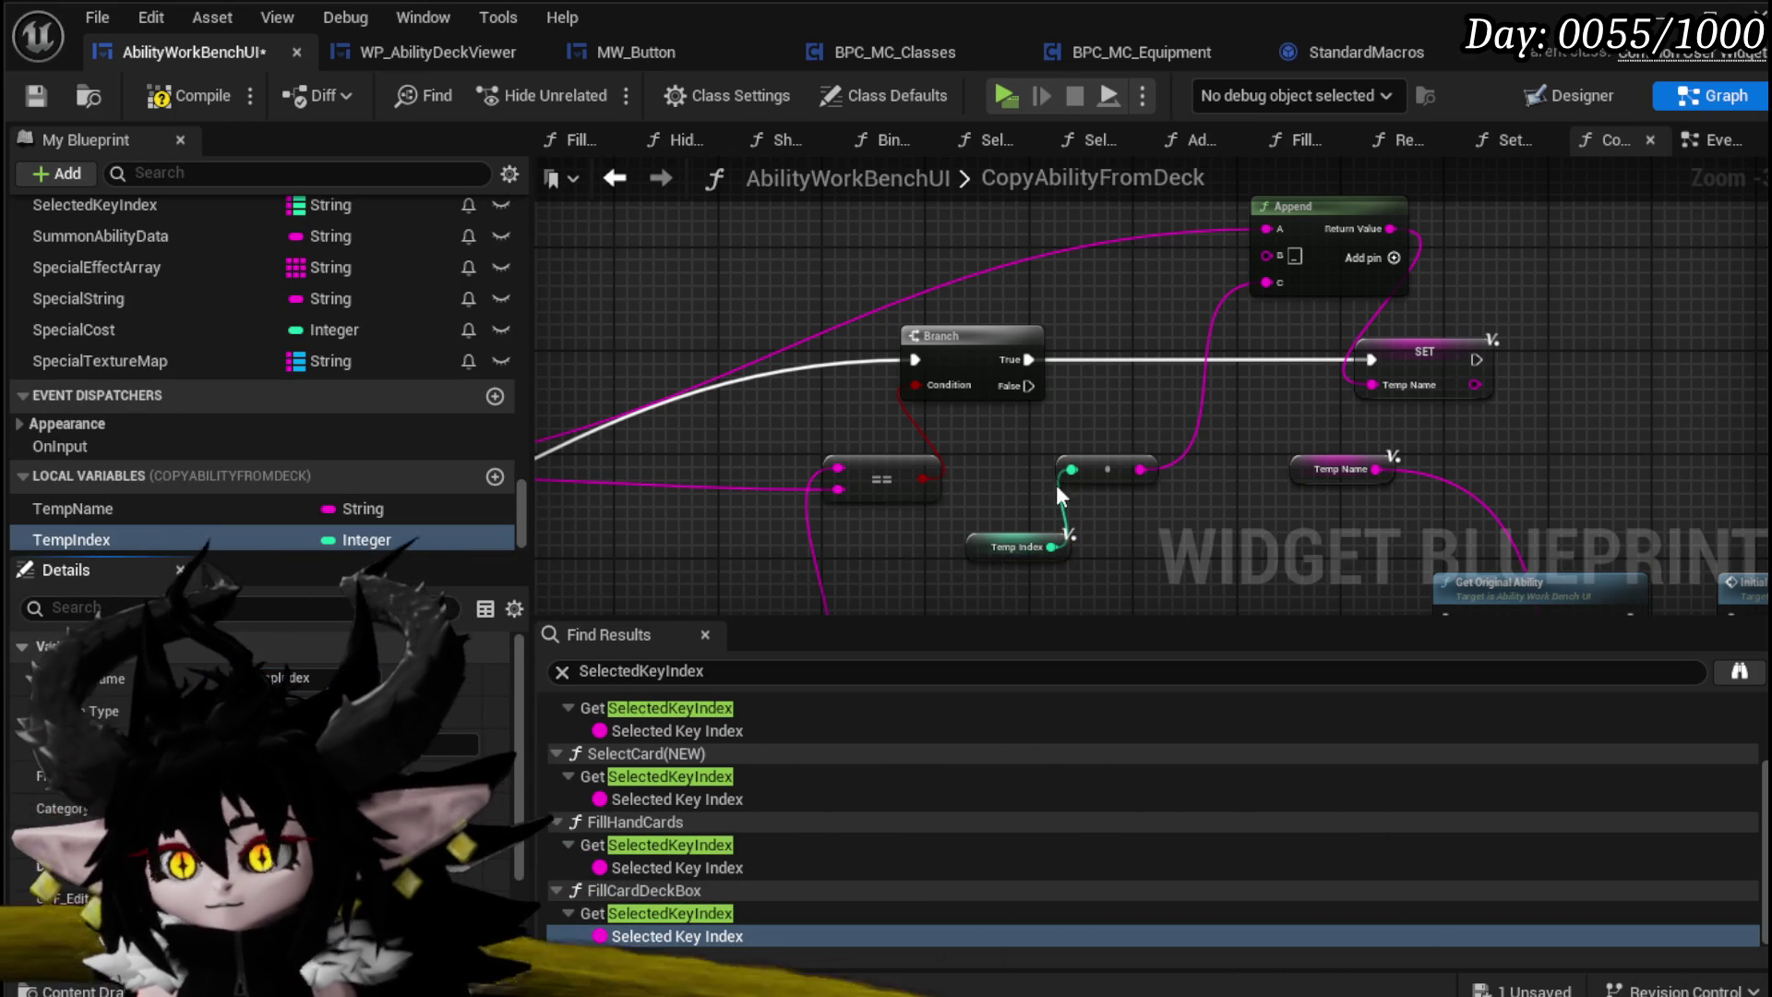
Step: Add an Increment Int node for Temp Index and a SET TempIndex node
{"action": "left_click_drag", "start_coordinate": [1049, 546], "coordinate": [1084, 424]}
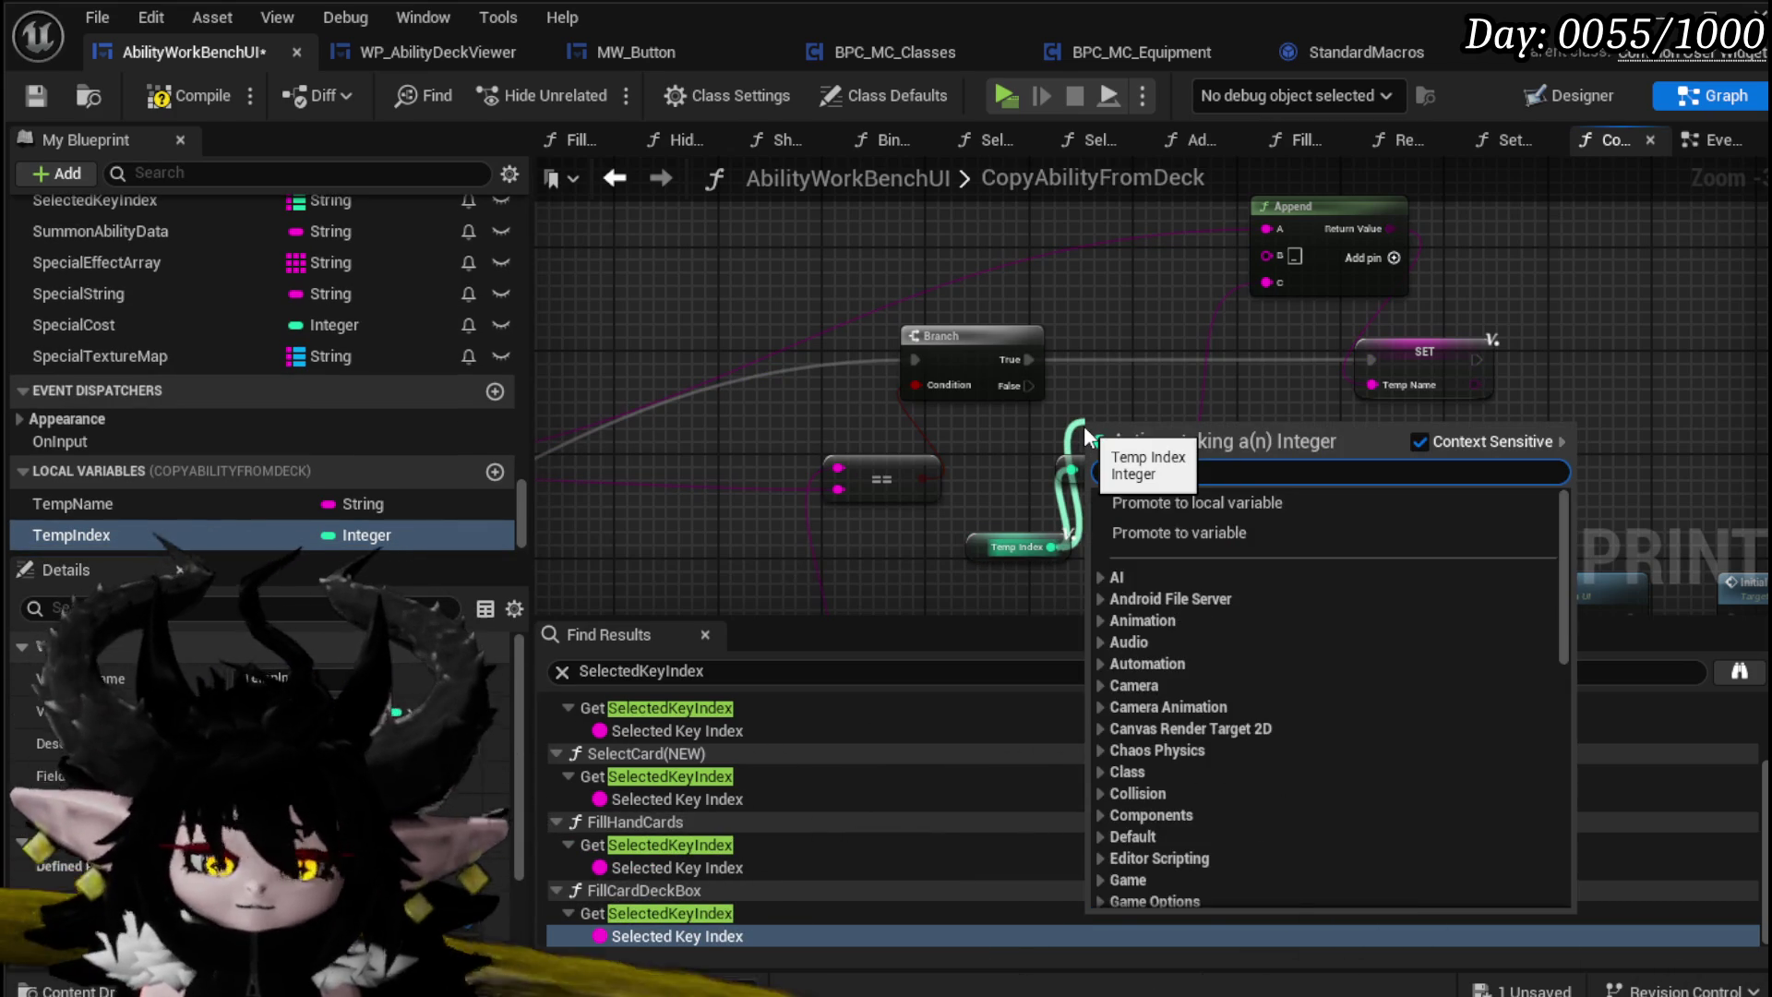
{"action": "type", "text": "inc"}
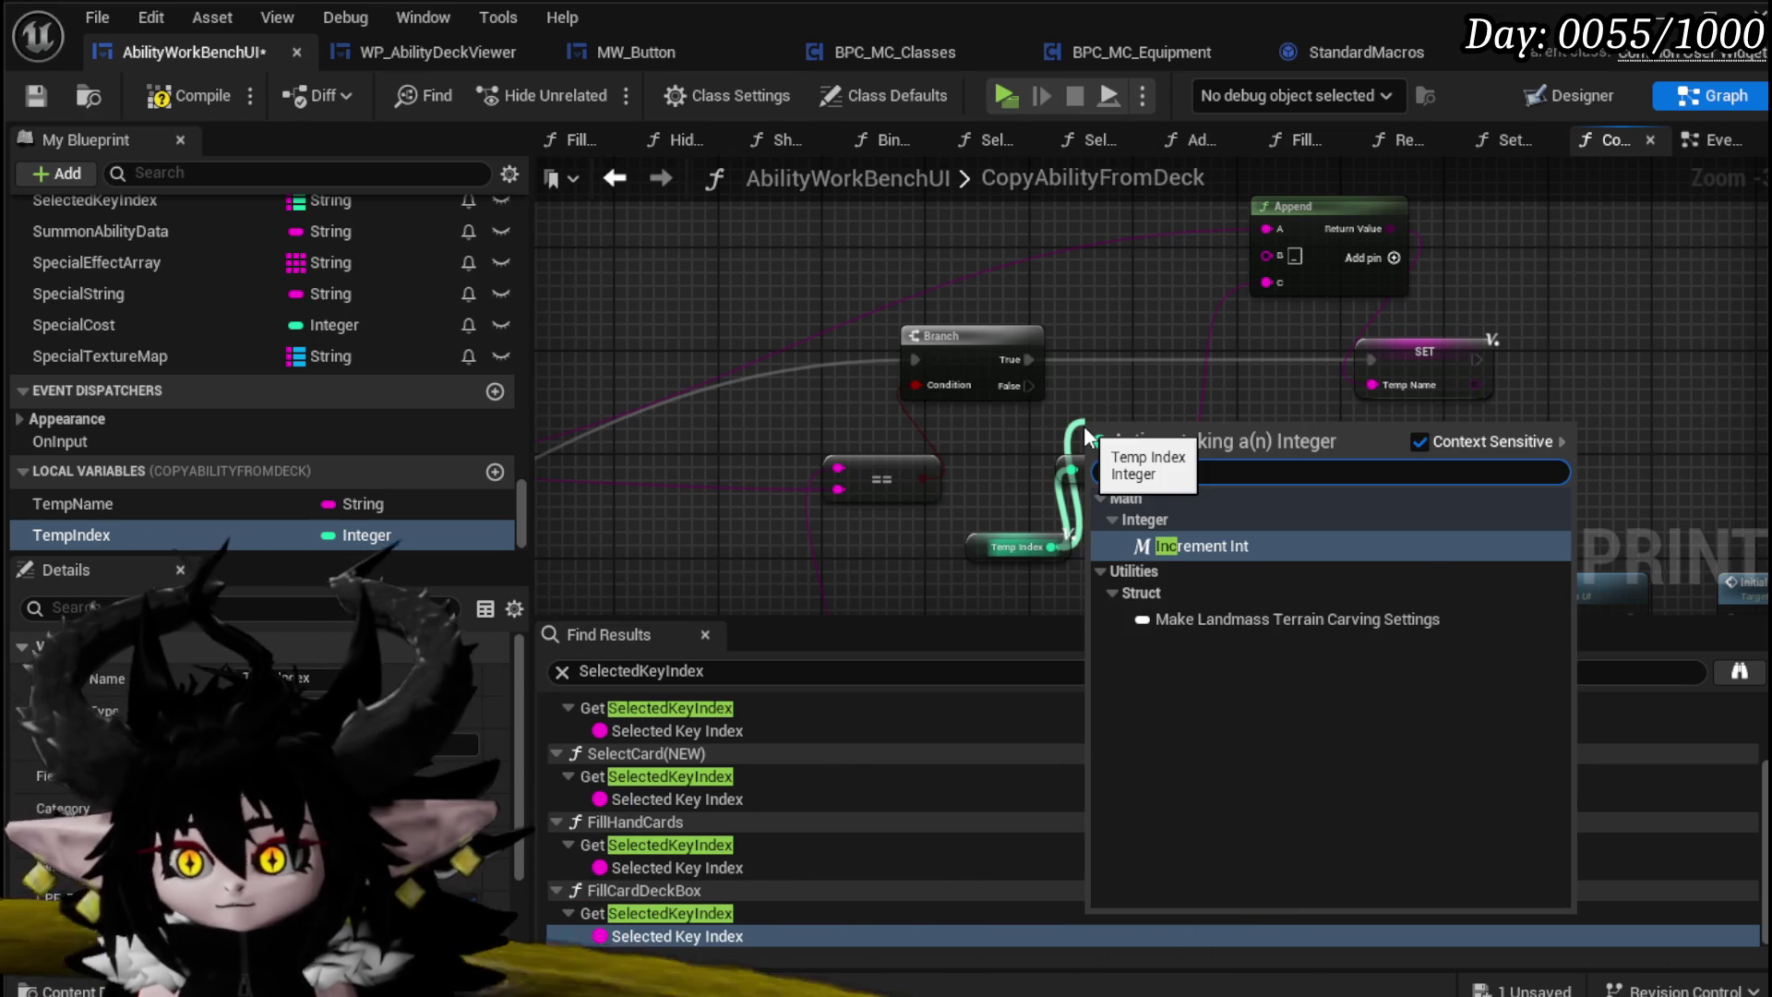
{"action": "left_click", "coordinate": [1188, 550]}
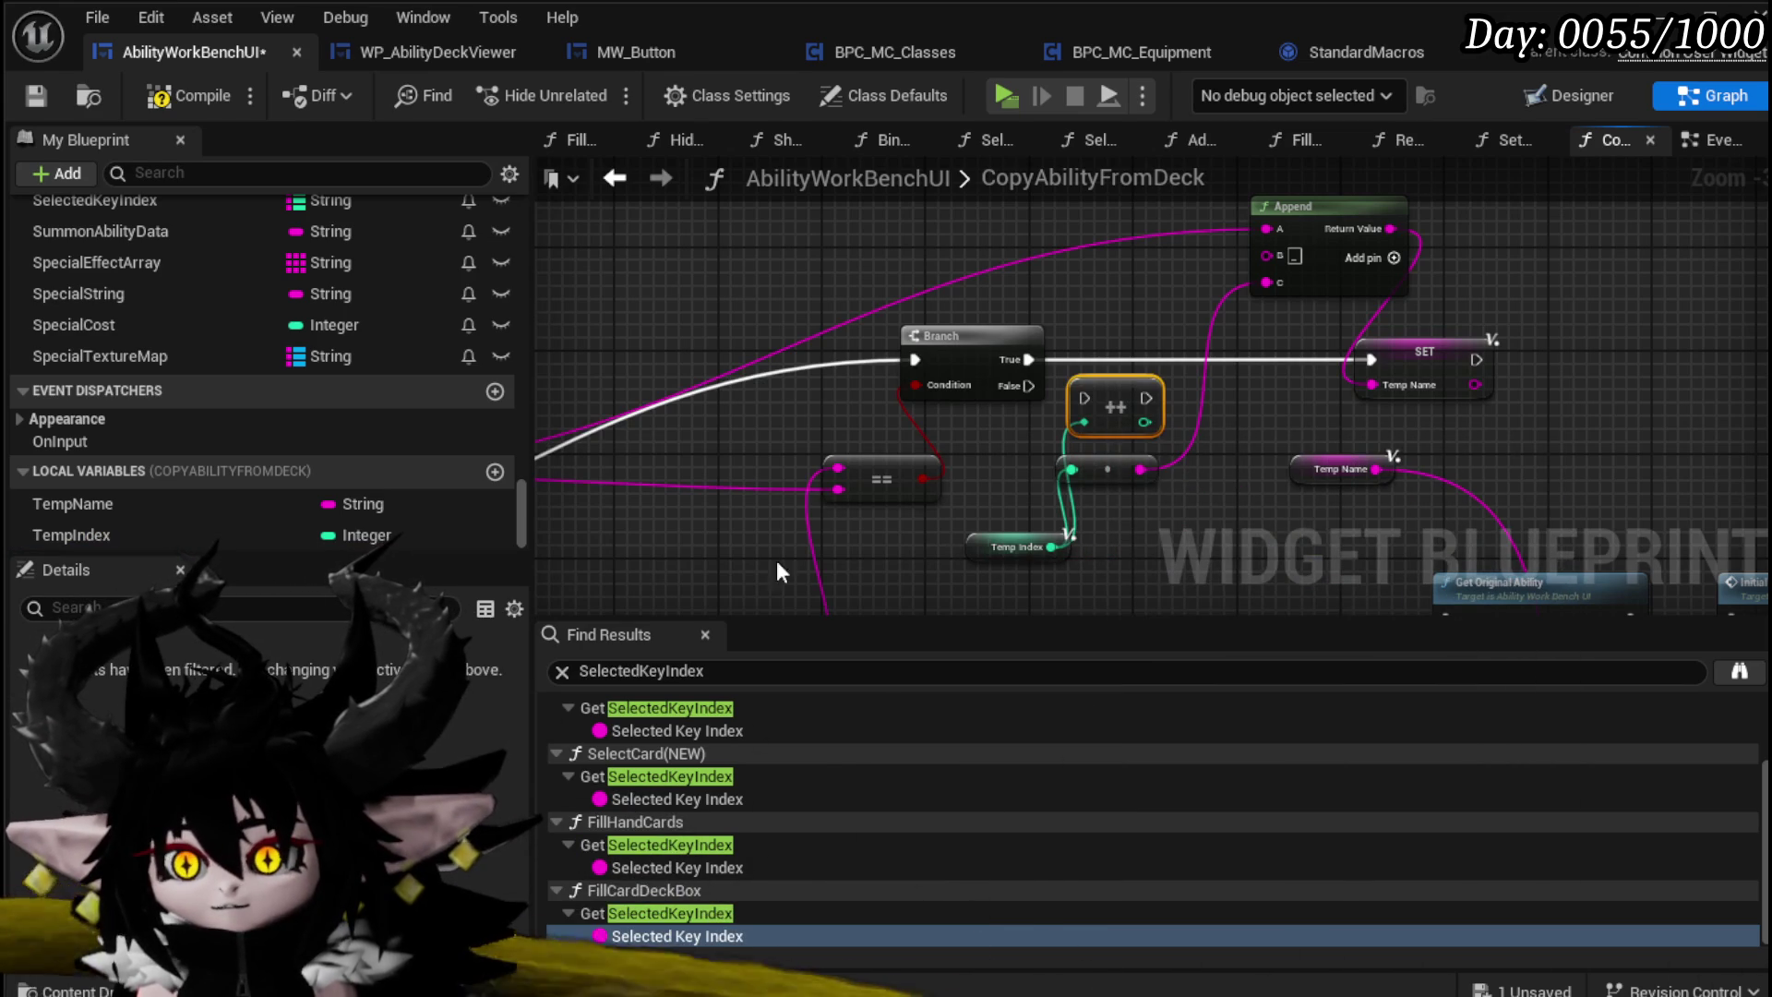
{"action": "mouse_move", "coordinate": [235, 530]}
{"action": "left_mouse_down"}
{"action": "mouse_move", "coordinate": [1032, 489]}
{"action": "mouse_move", "coordinate": [1114, 511]}
{"action": "mouse_move", "coordinate": [1281, 371]}
{"action": "mouse_move", "coordinate": [1242, 408]}
{"action": "mouse_move", "coordinate": [1190, 398]}
{"action": "mouse_move", "coordinate": [1219, 360]}
{"action": "left_mouse_up"}
Step: Place SET Temp Index before SET Temp Name, feed its value into Append, save, and launch the preview
{"action": "left_click_drag", "start_coordinate": [1055, 363], "coordinate": [1202, 385]}
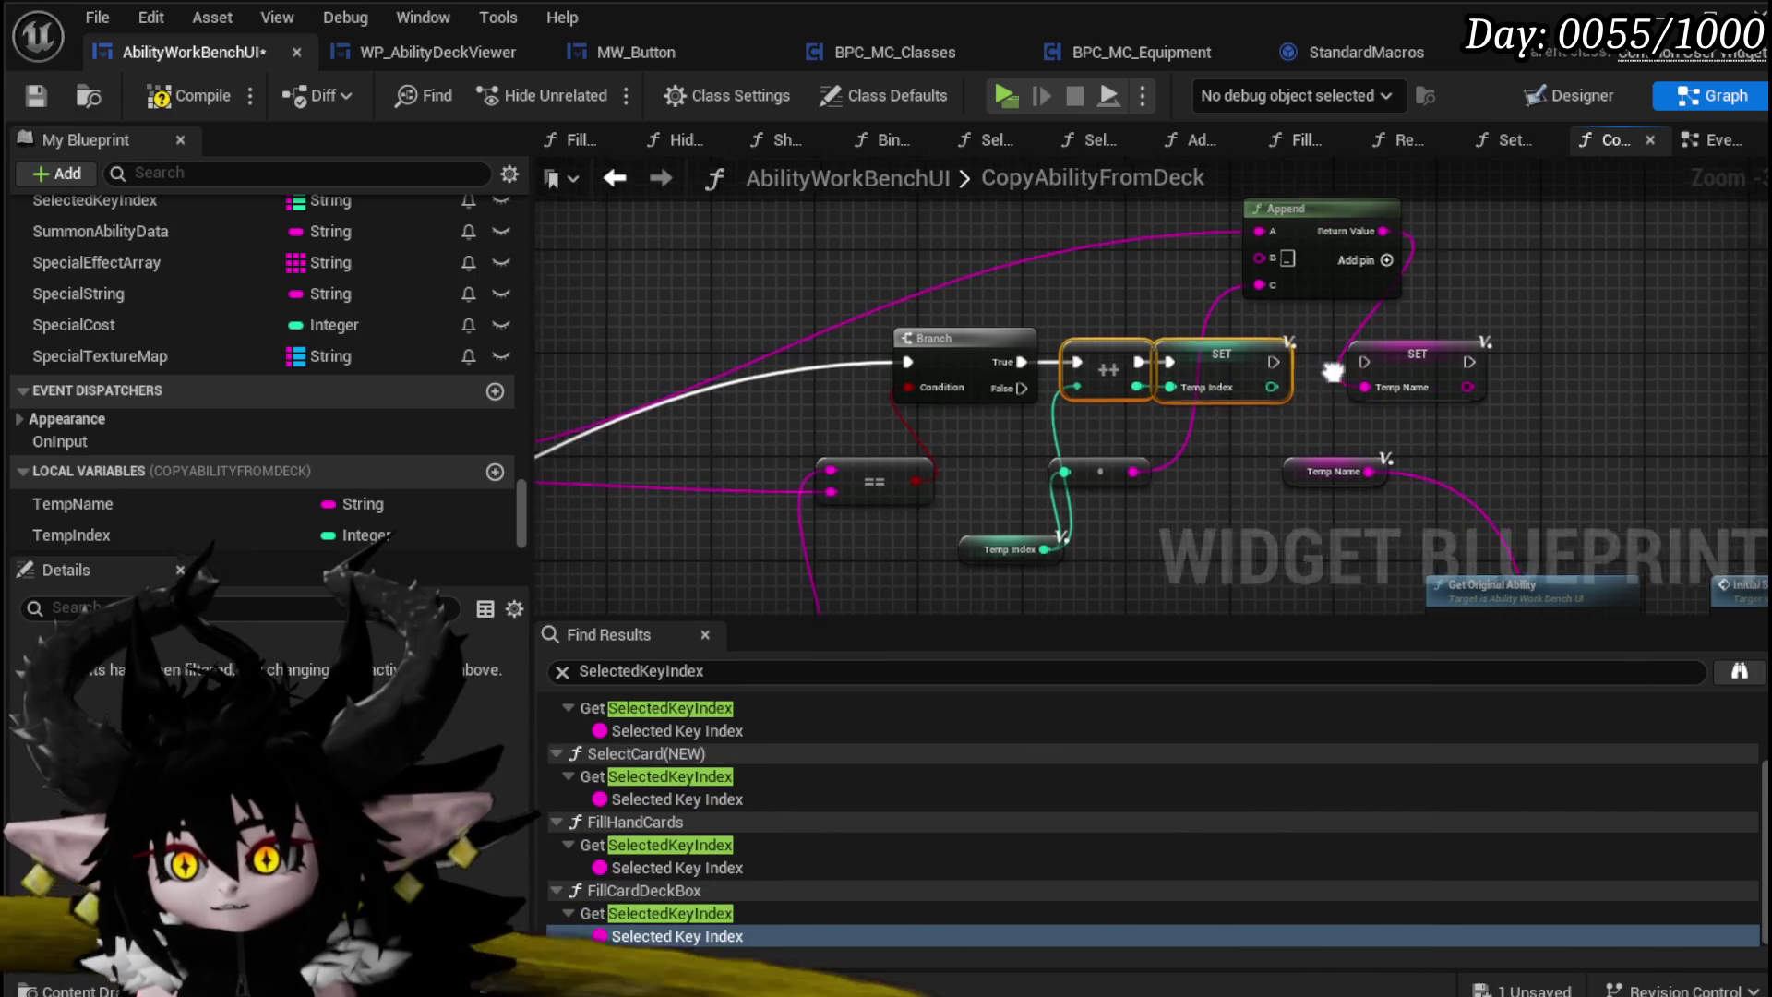
{"action": "left_click_drag", "start_coordinate": [1332, 371], "coordinate": [1283, 378]}
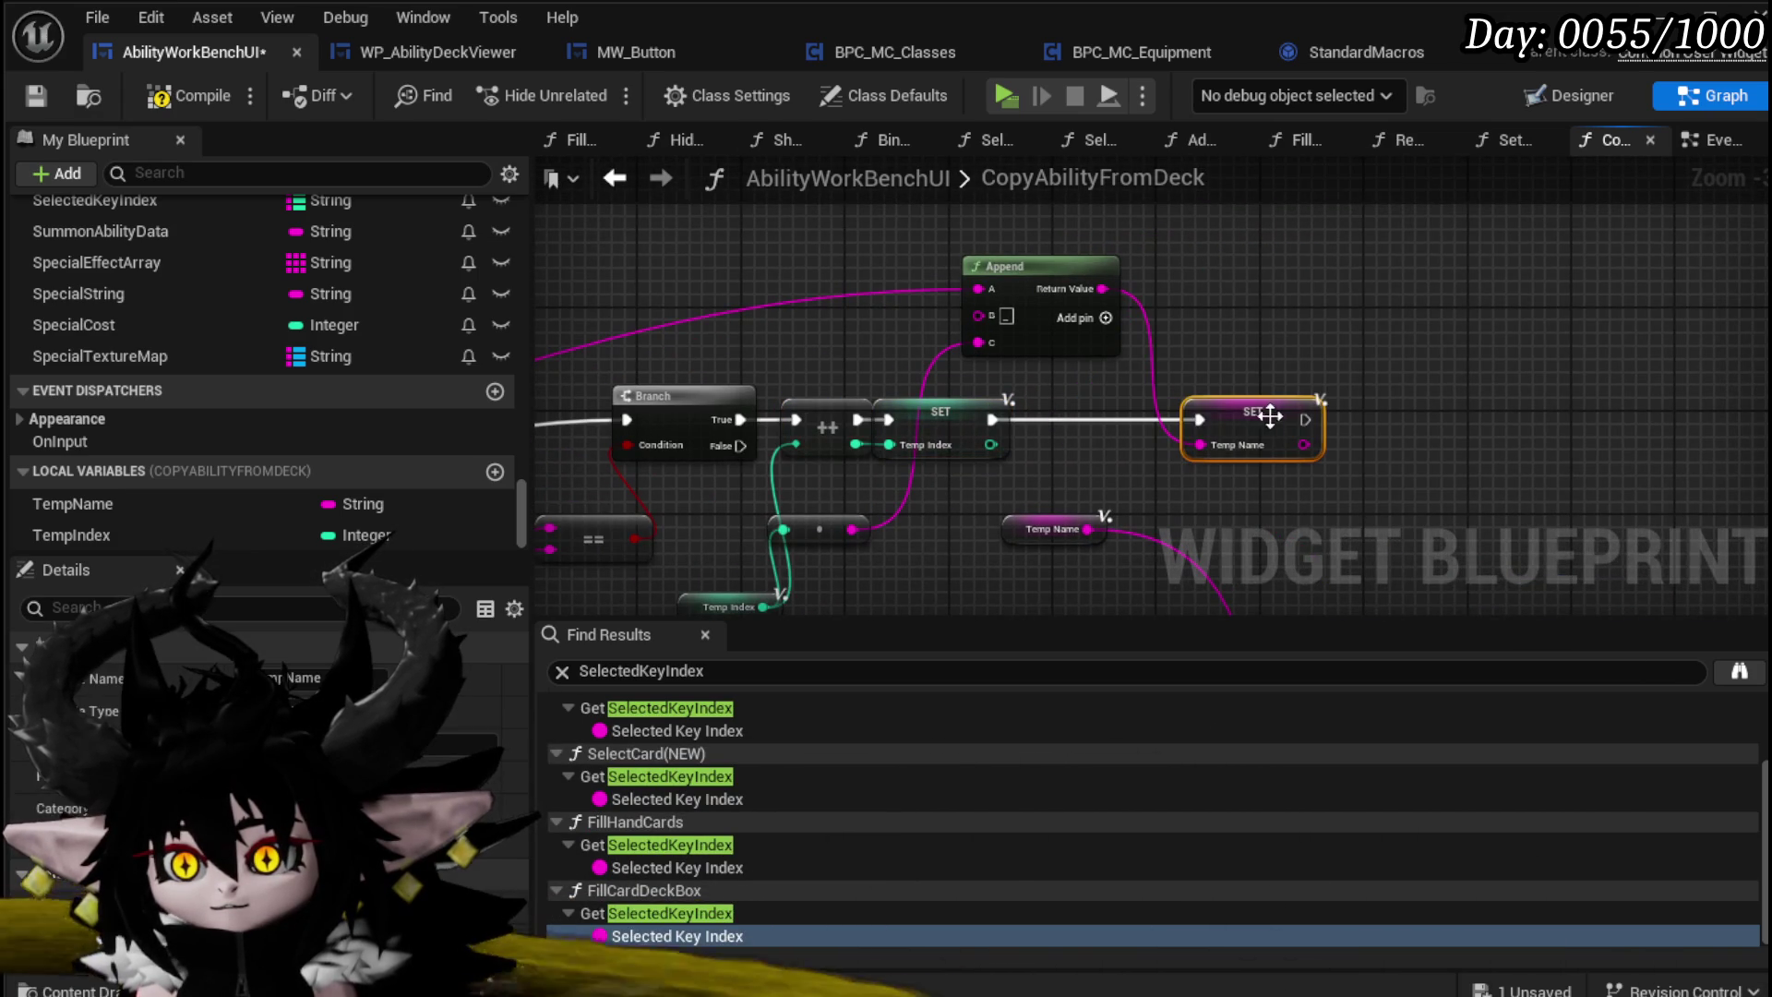
{"action": "left_click_drag", "start_coordinate": [991, 445], "coordinate": [1016, 503]}
{"action": "left_click_drag", "start_coordinate": [1048, 507], "coordinate": [1061, 493]}
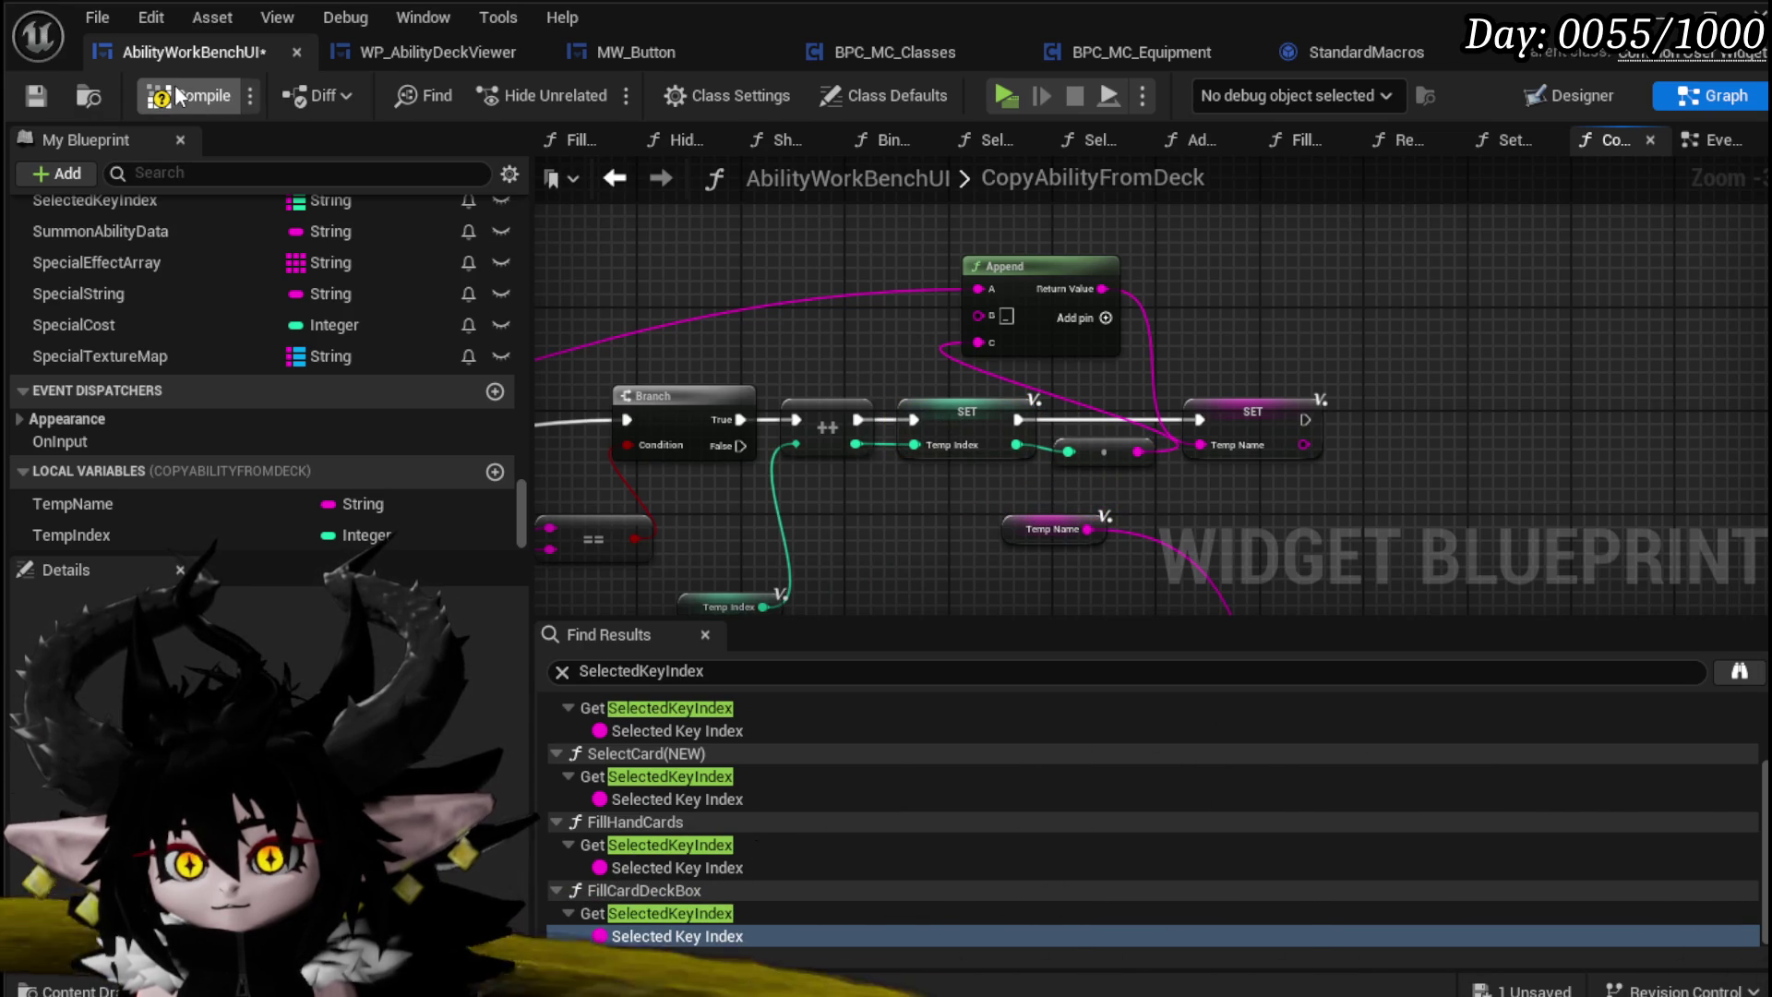
{"action": "left_click", "coordinate": [22, 104]}
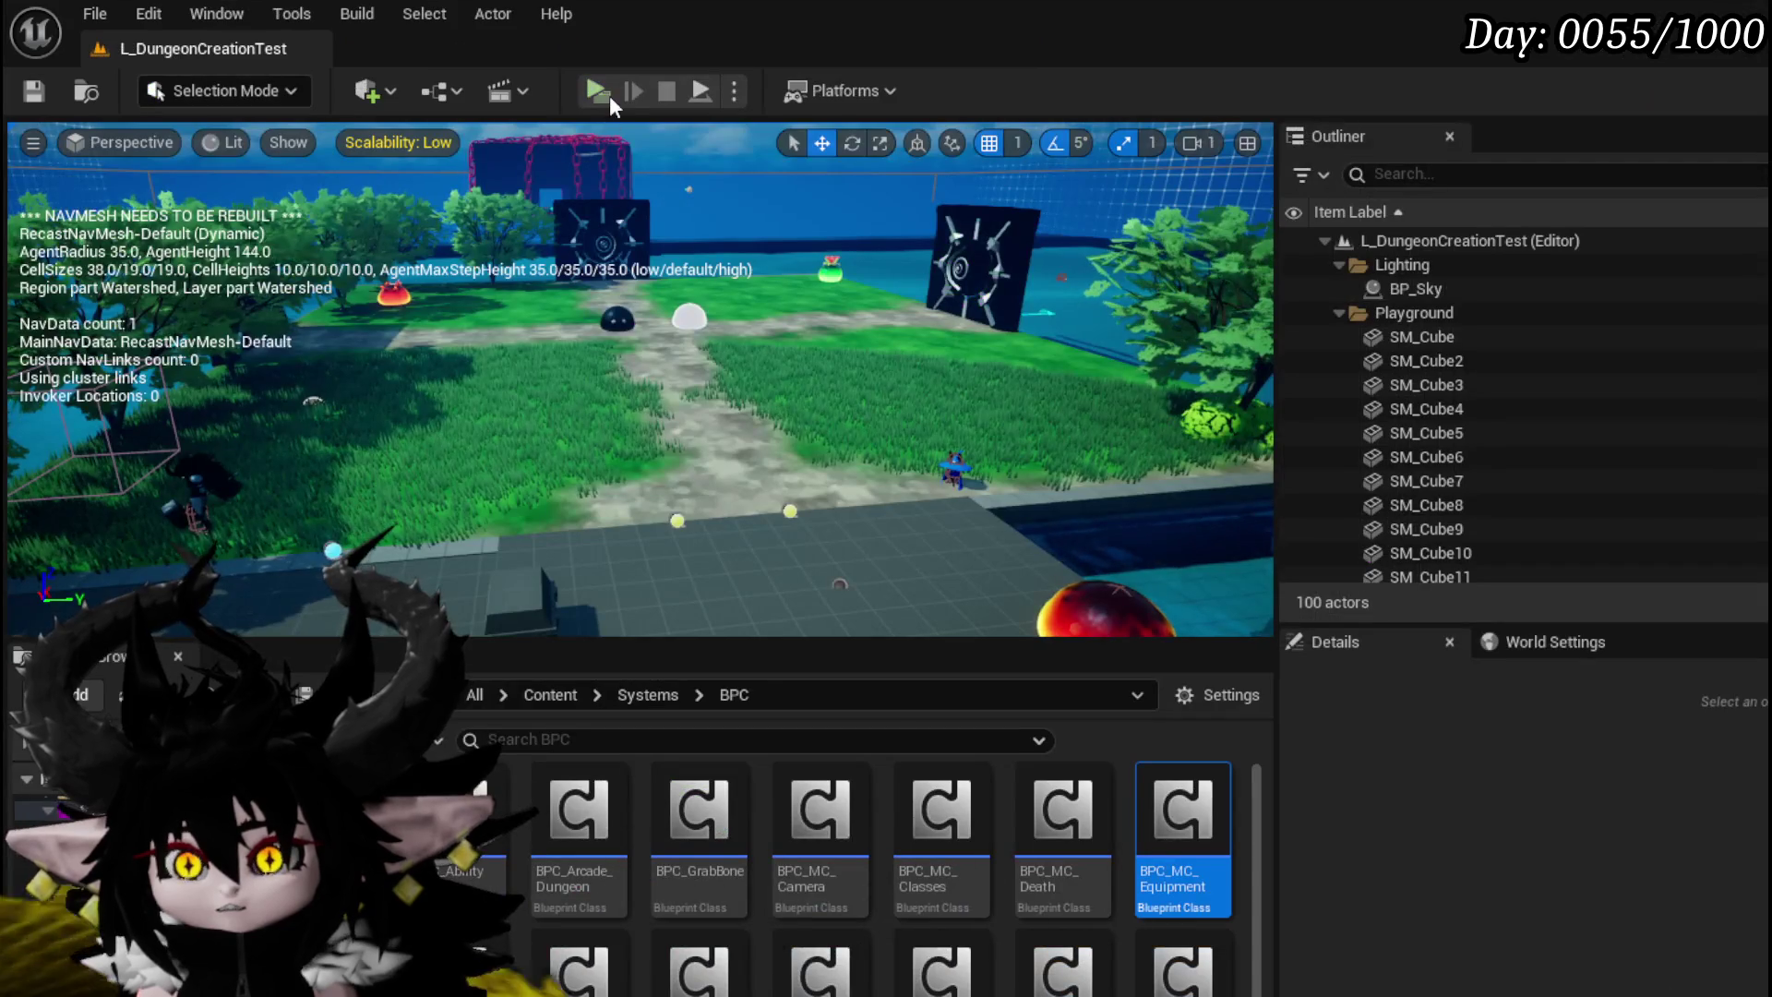
{"action": "left_click", "coordinate": [598, 91]}
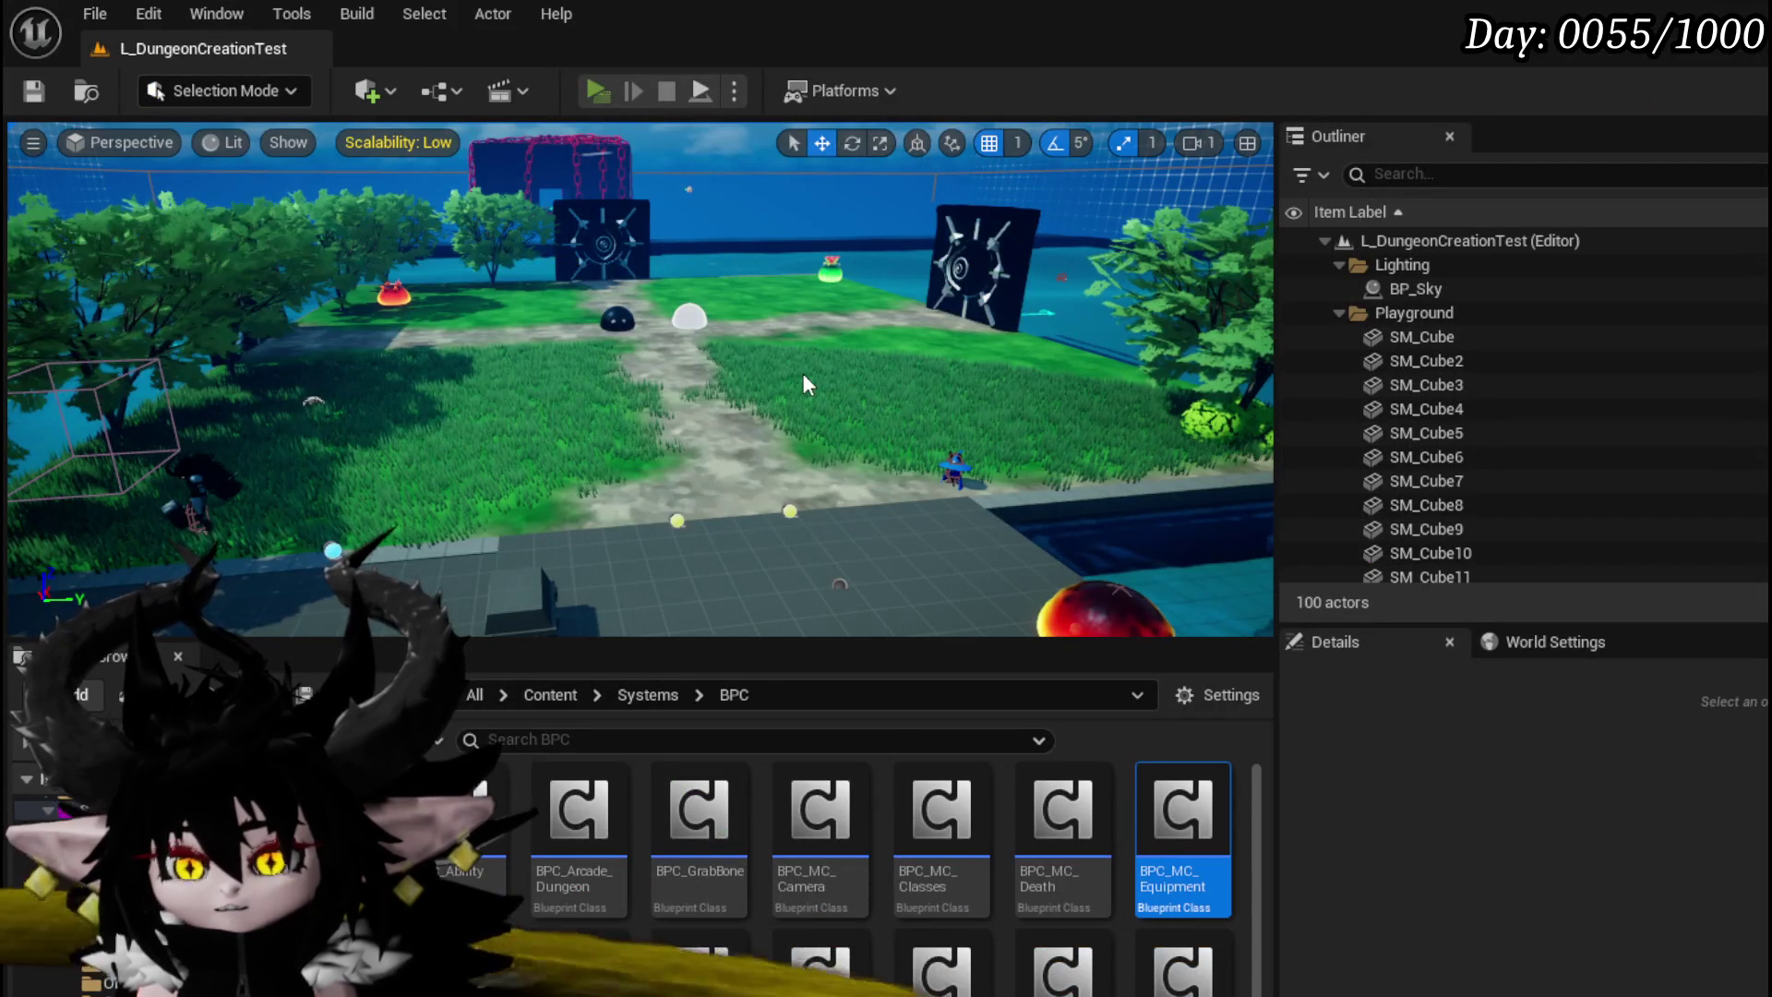
Step: Open the bench's ability editor and set Copy From to the Magic deck
{"action": "key", "text": "w"}
{"action": "key", "text": "e"}
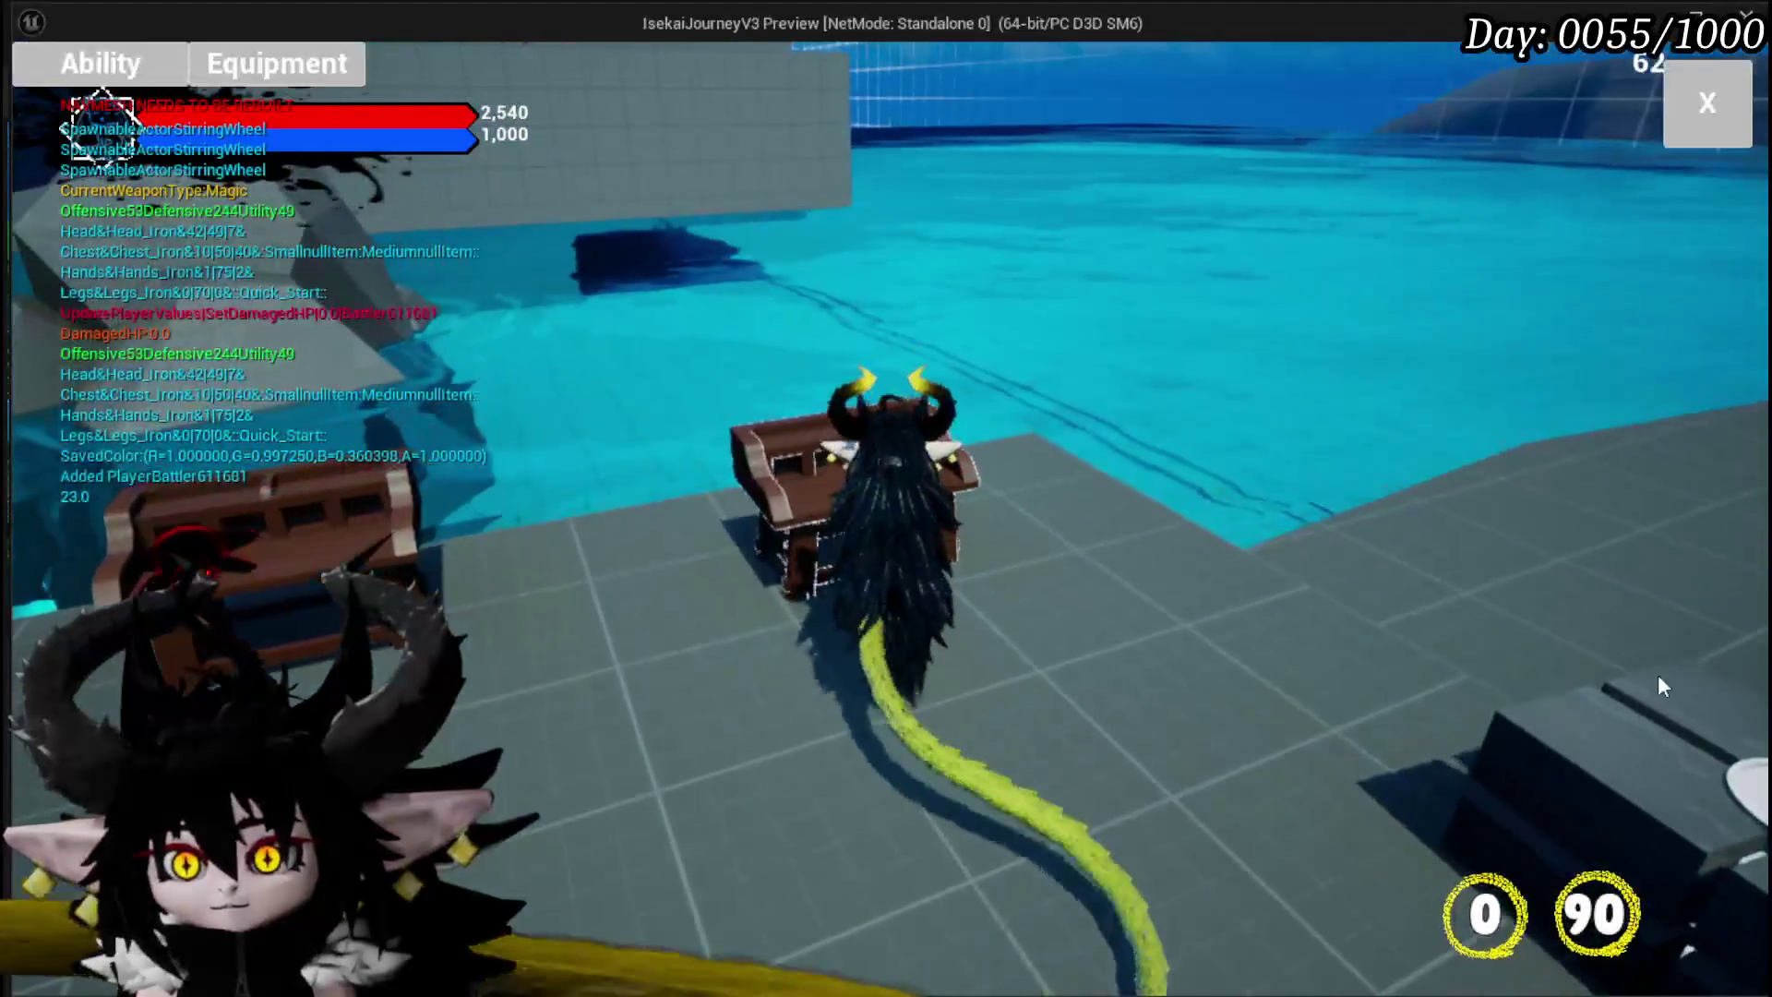
{"action": "left_click", "coordinate": [127, 81]}
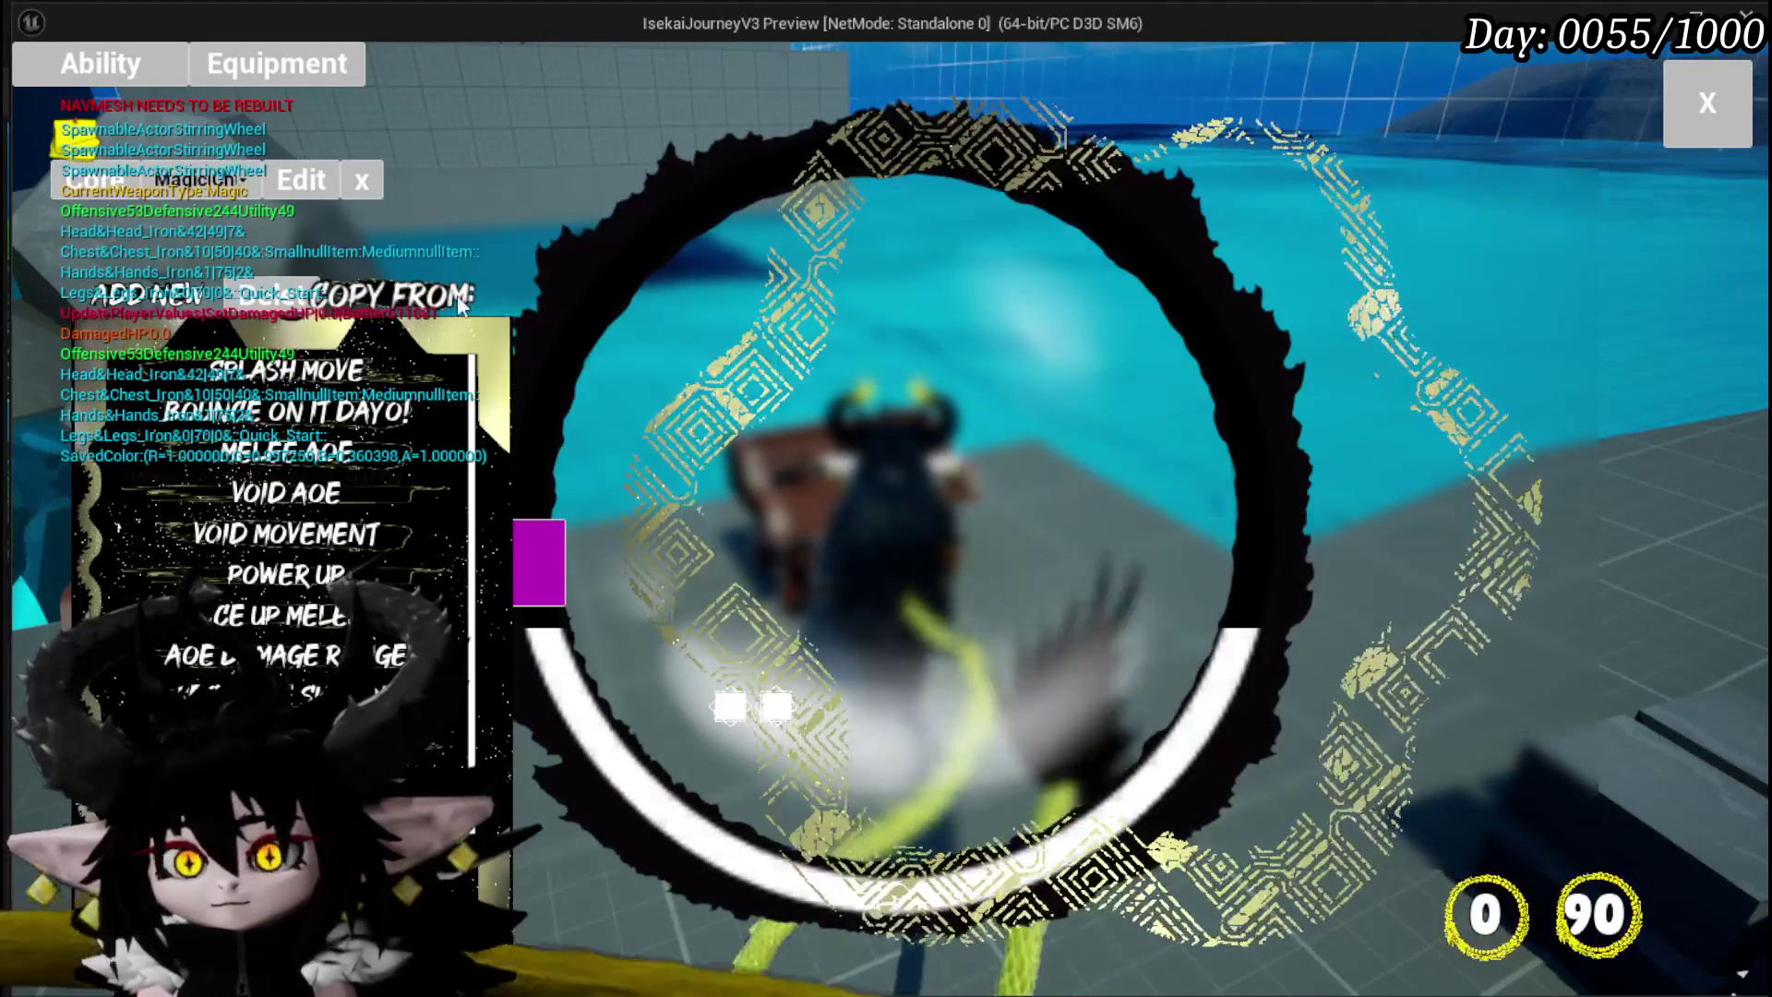
{"action": "left_click", "coordinate": [567, 294]}
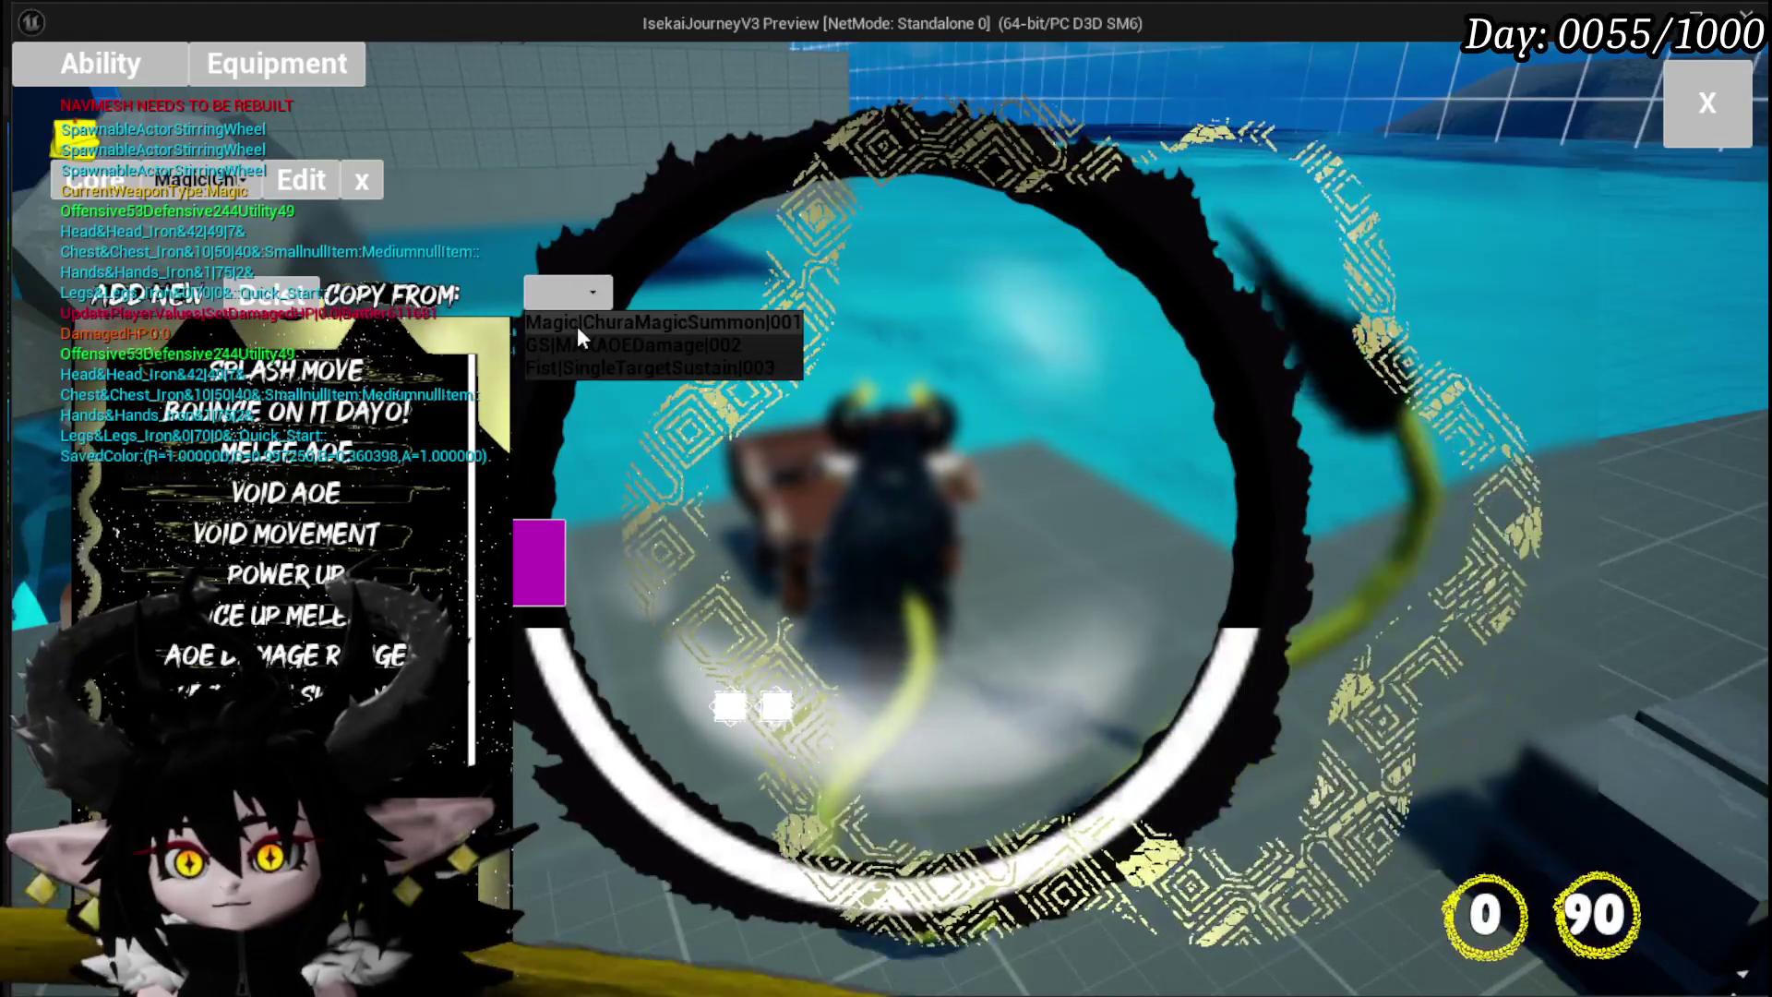
{"action": "left_click", "coordinate": [578, 325]}
Step: Scroll the copied cards down and open Splash Move_4 for editing
{"action": "mouse_move", "coordinate": [1493, 430]}
{"action": "scroll", "coordinate": [1504, 490], "scroll_direction": "down", "scroll_amount": 2}
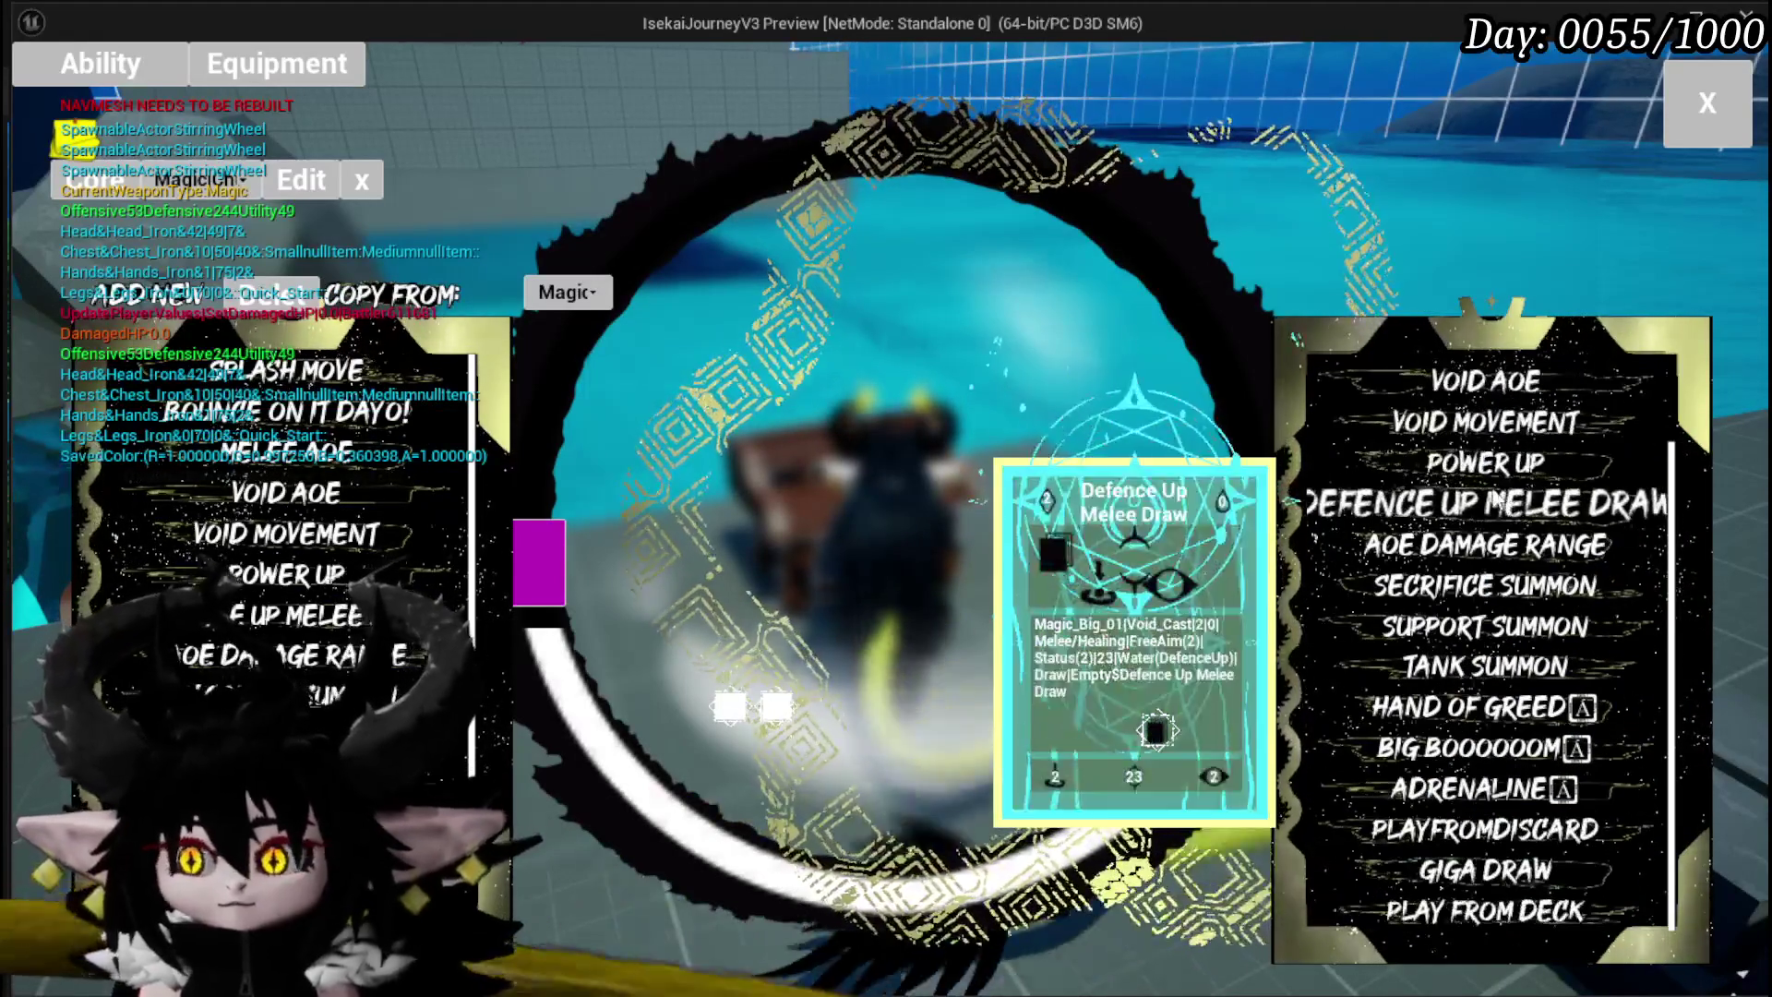
{"action": "scroll", "coordinate": [1519, 554], "scroll_direction": "up", "scroll_amount": 2}
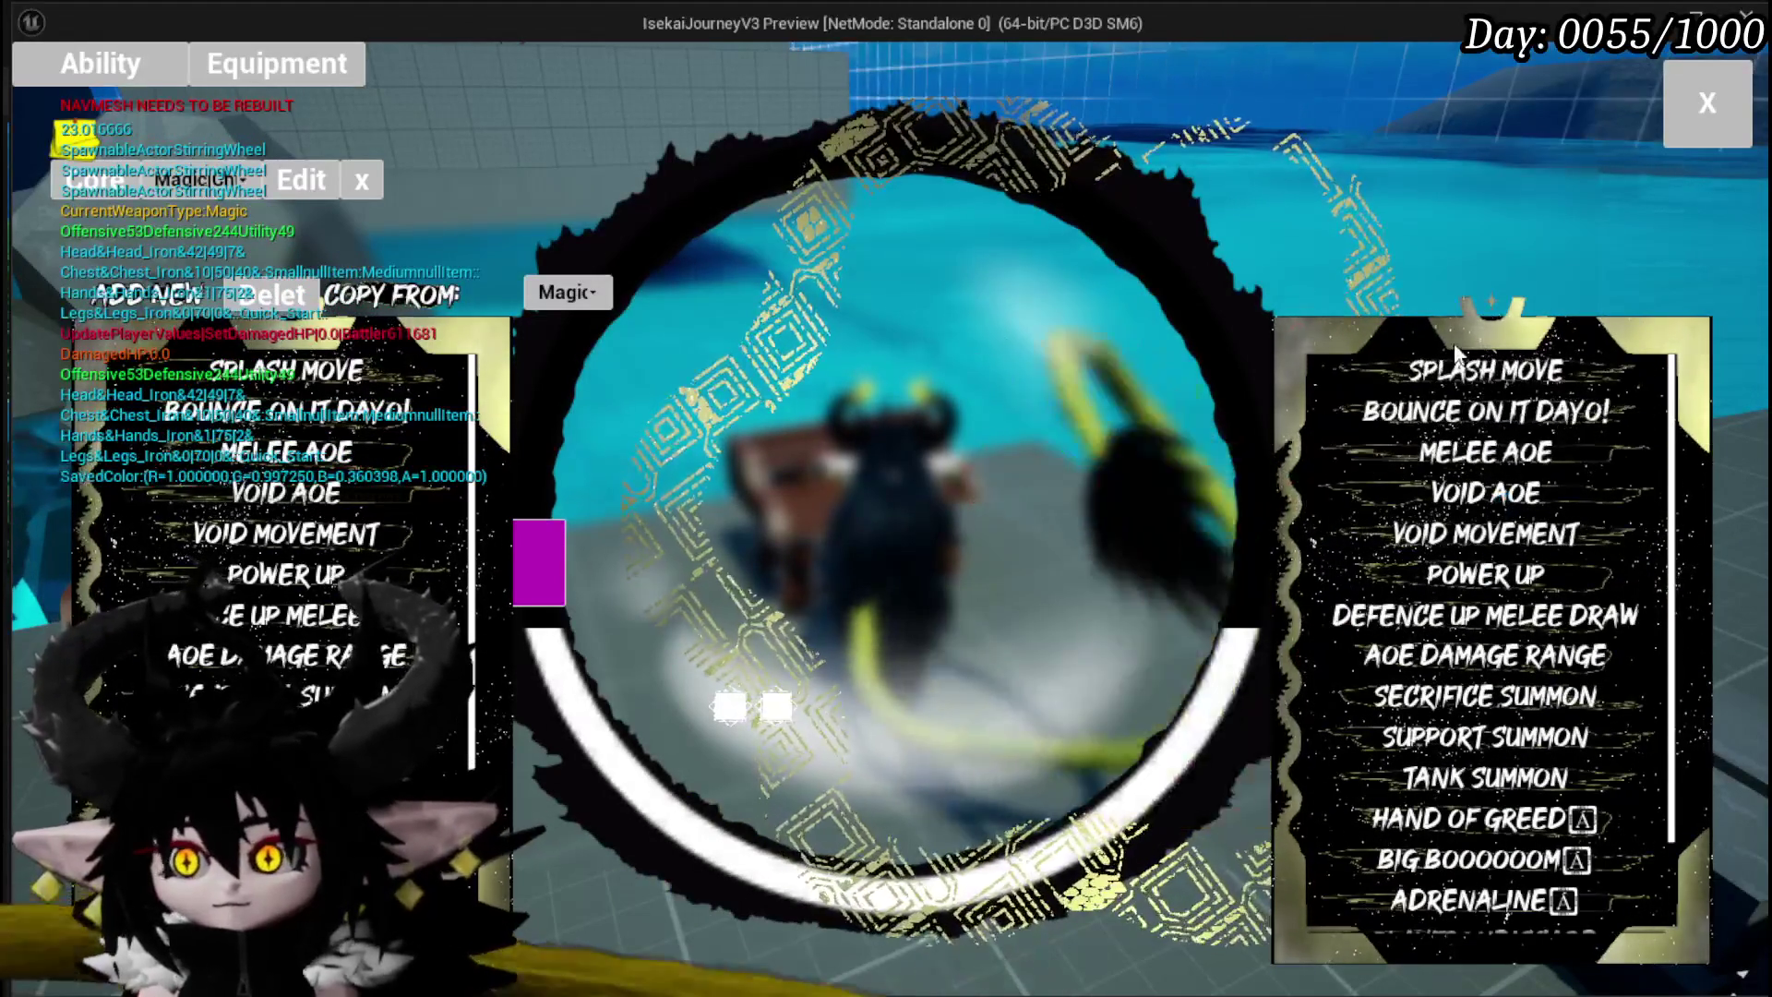
{"action": "scroll", "coordinate": [305, 647], "scroll_direction": "down", "scroll_amount": 2}
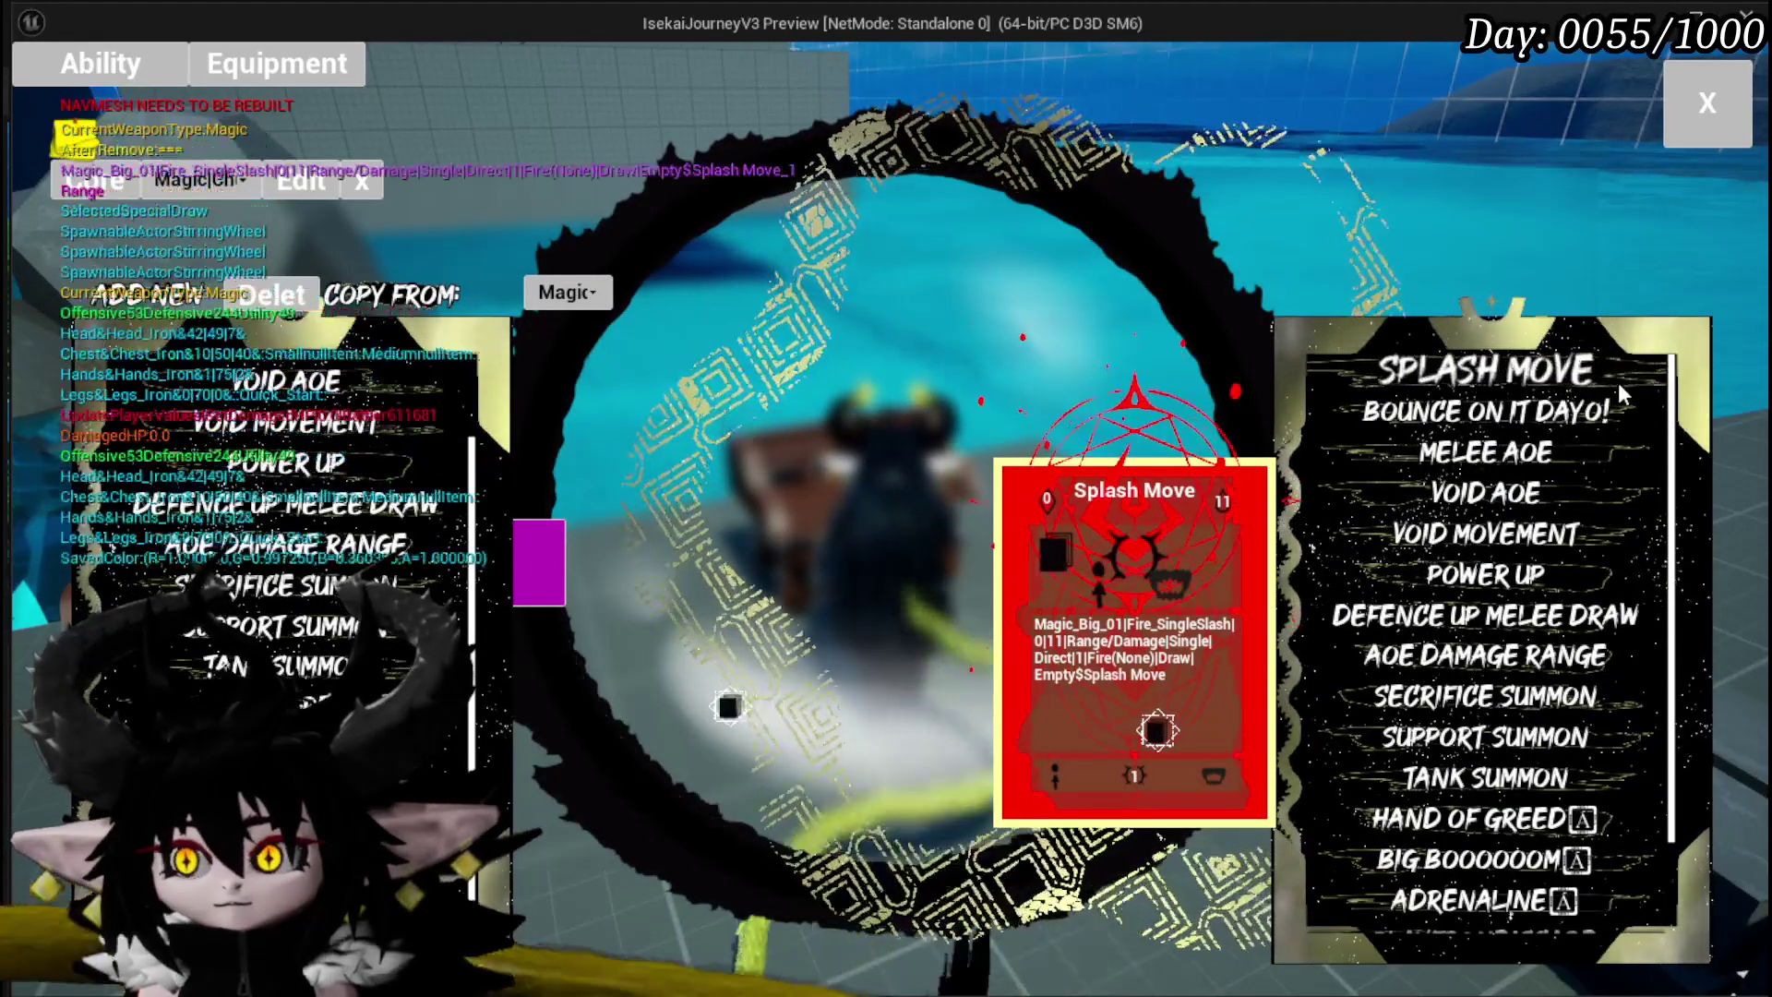
{"action": "scroll", "coordinate": [304, 665], "scroll_direction": "down", "scroll_amount": 1}
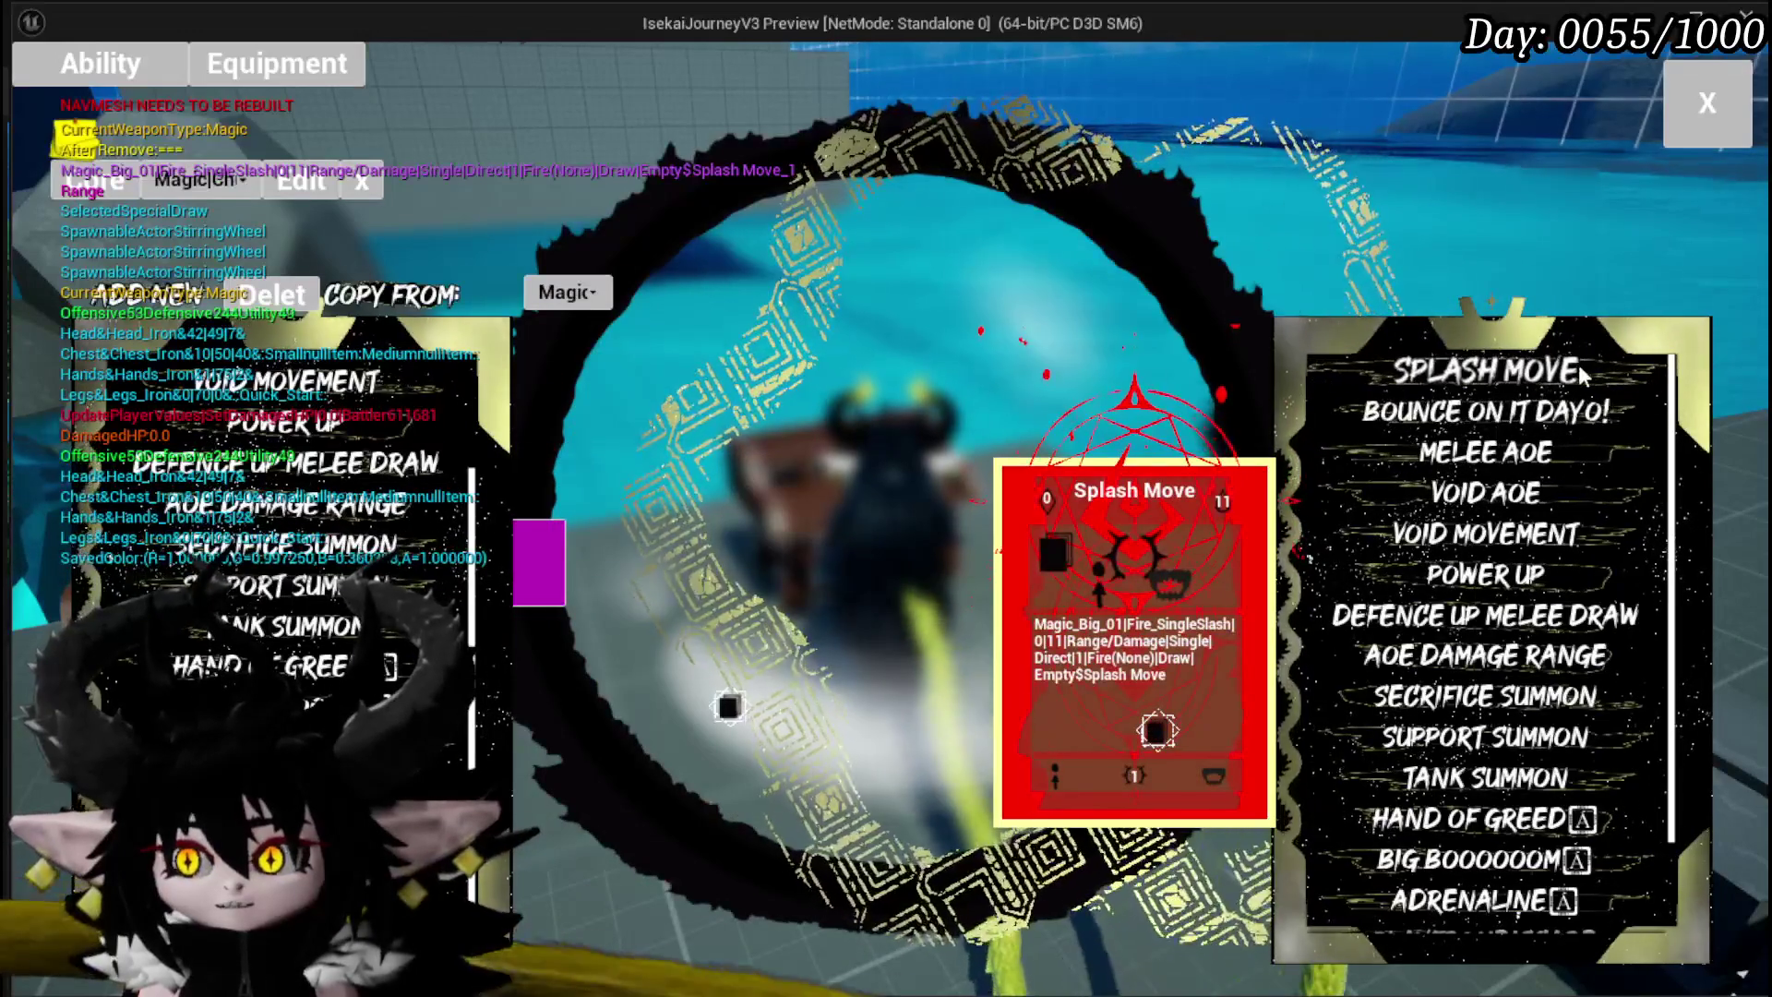
{"action": "scroll", "coordinate": [342, 600], "scroll_direction": "down", "scroll_amount": 1}
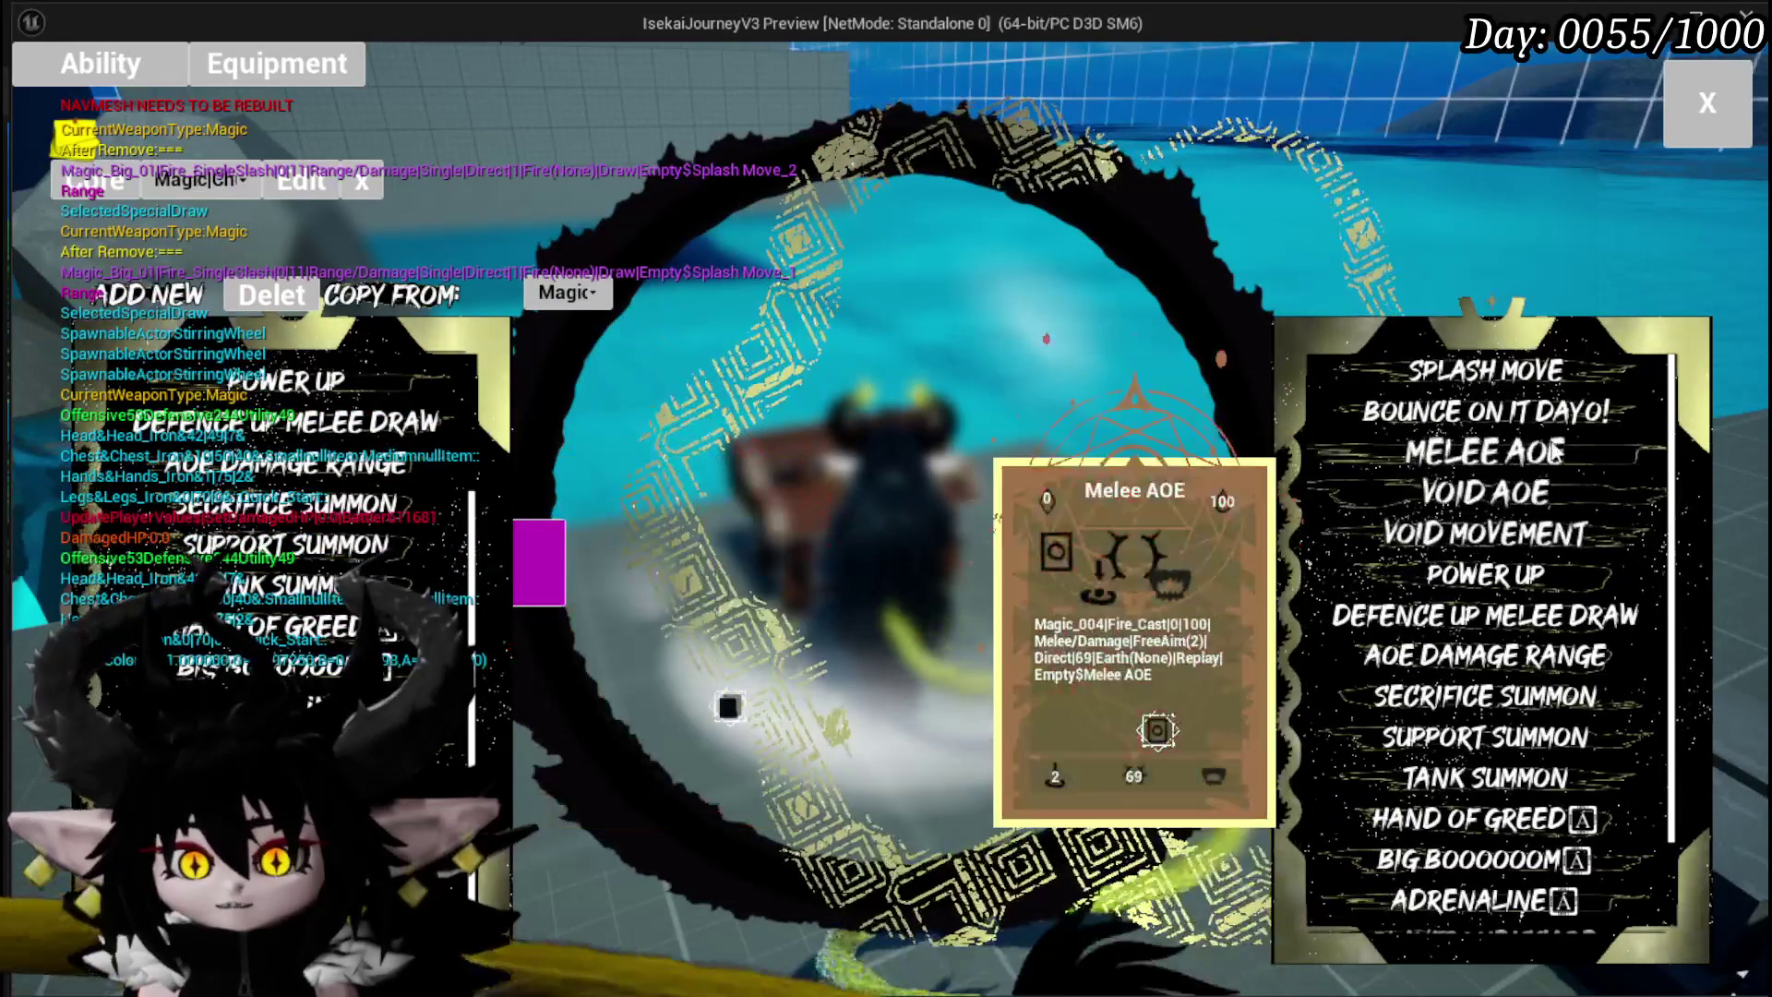
{"action": "scroll", "coordinate": [277, 554], "scroll_direction": "down", "scroll_amount": 1}
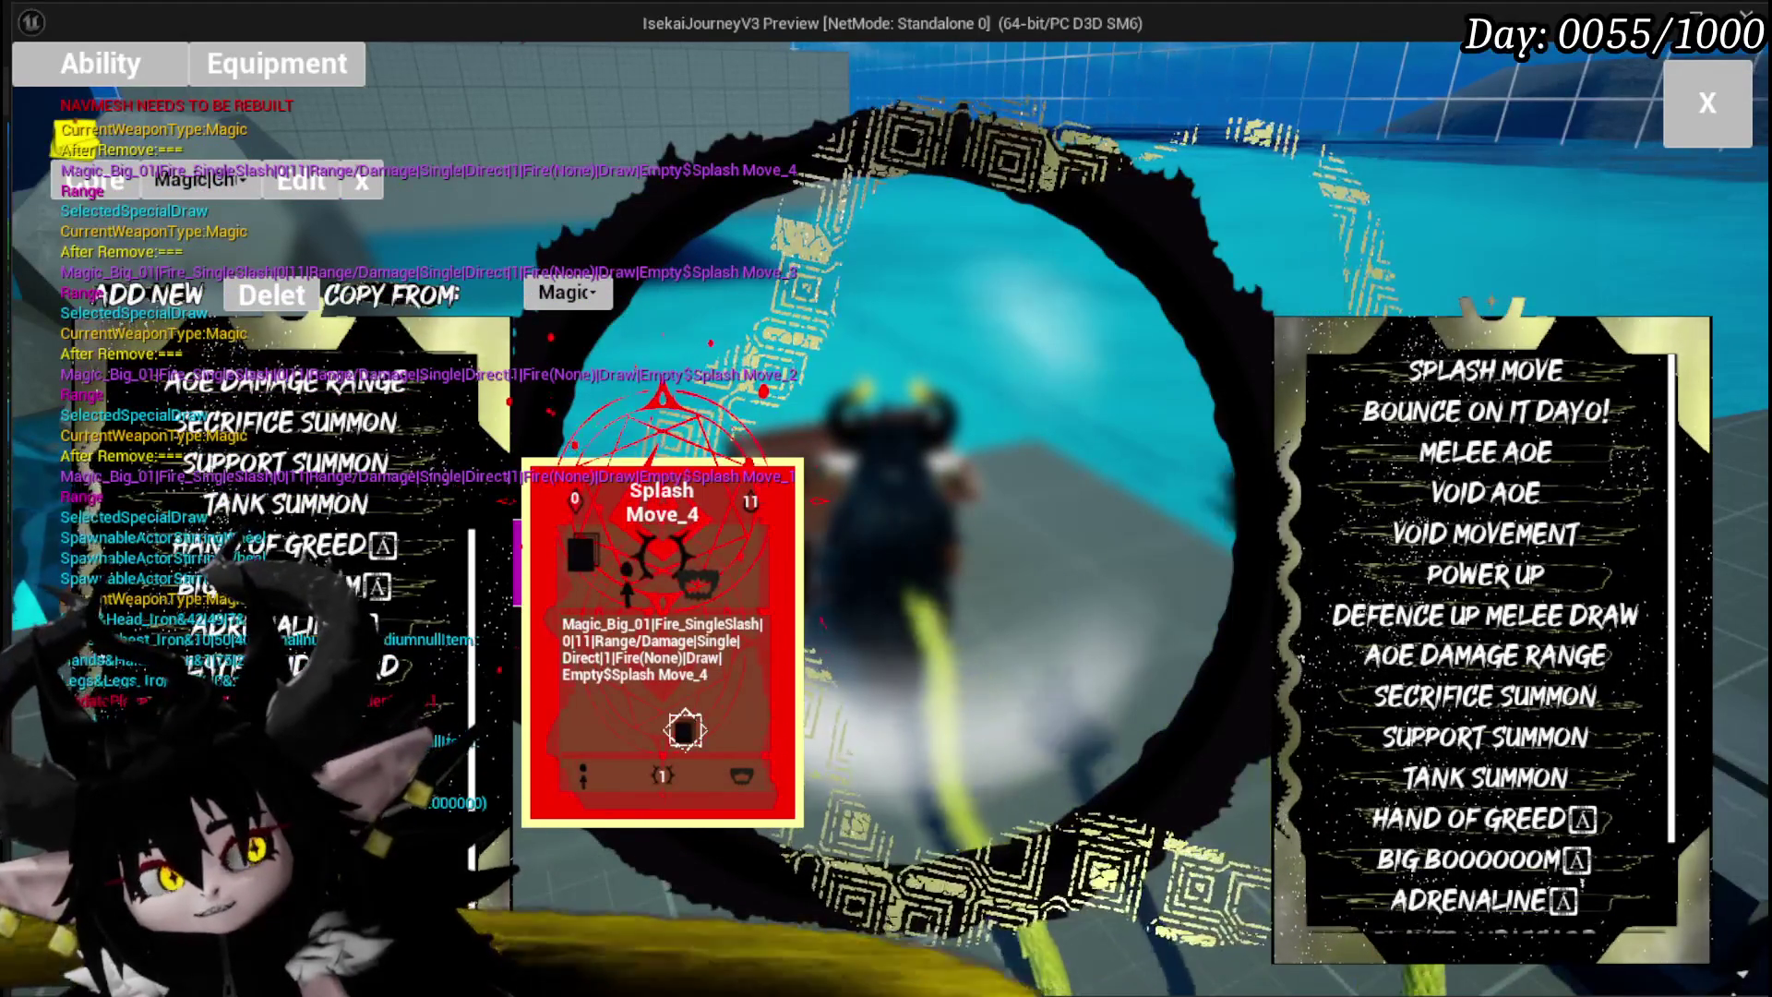
{"action": "left_click", "coordinate": [684, 731]}
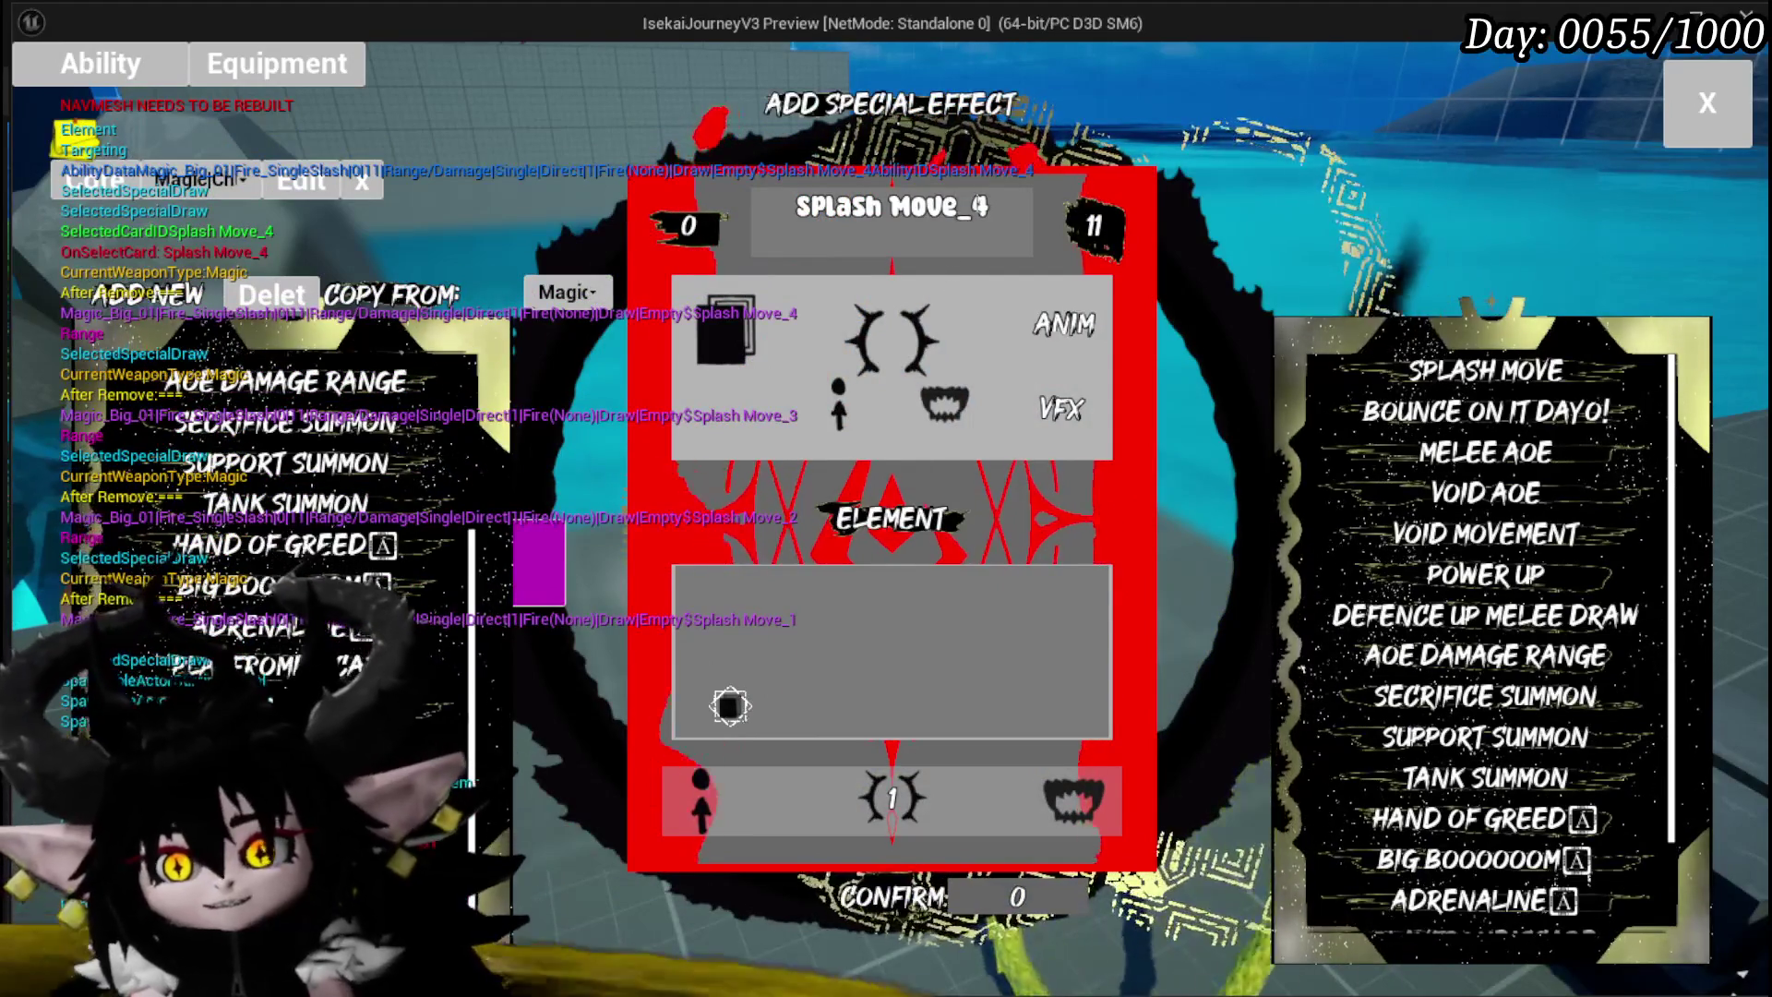
Step: Change the copied card's name to Splash Move_5
{"action": "left_click", "coordinate": [1043, 208]}
{"action": "key", "text": "BackSpace"}
{"action": "type", "text": "5"}
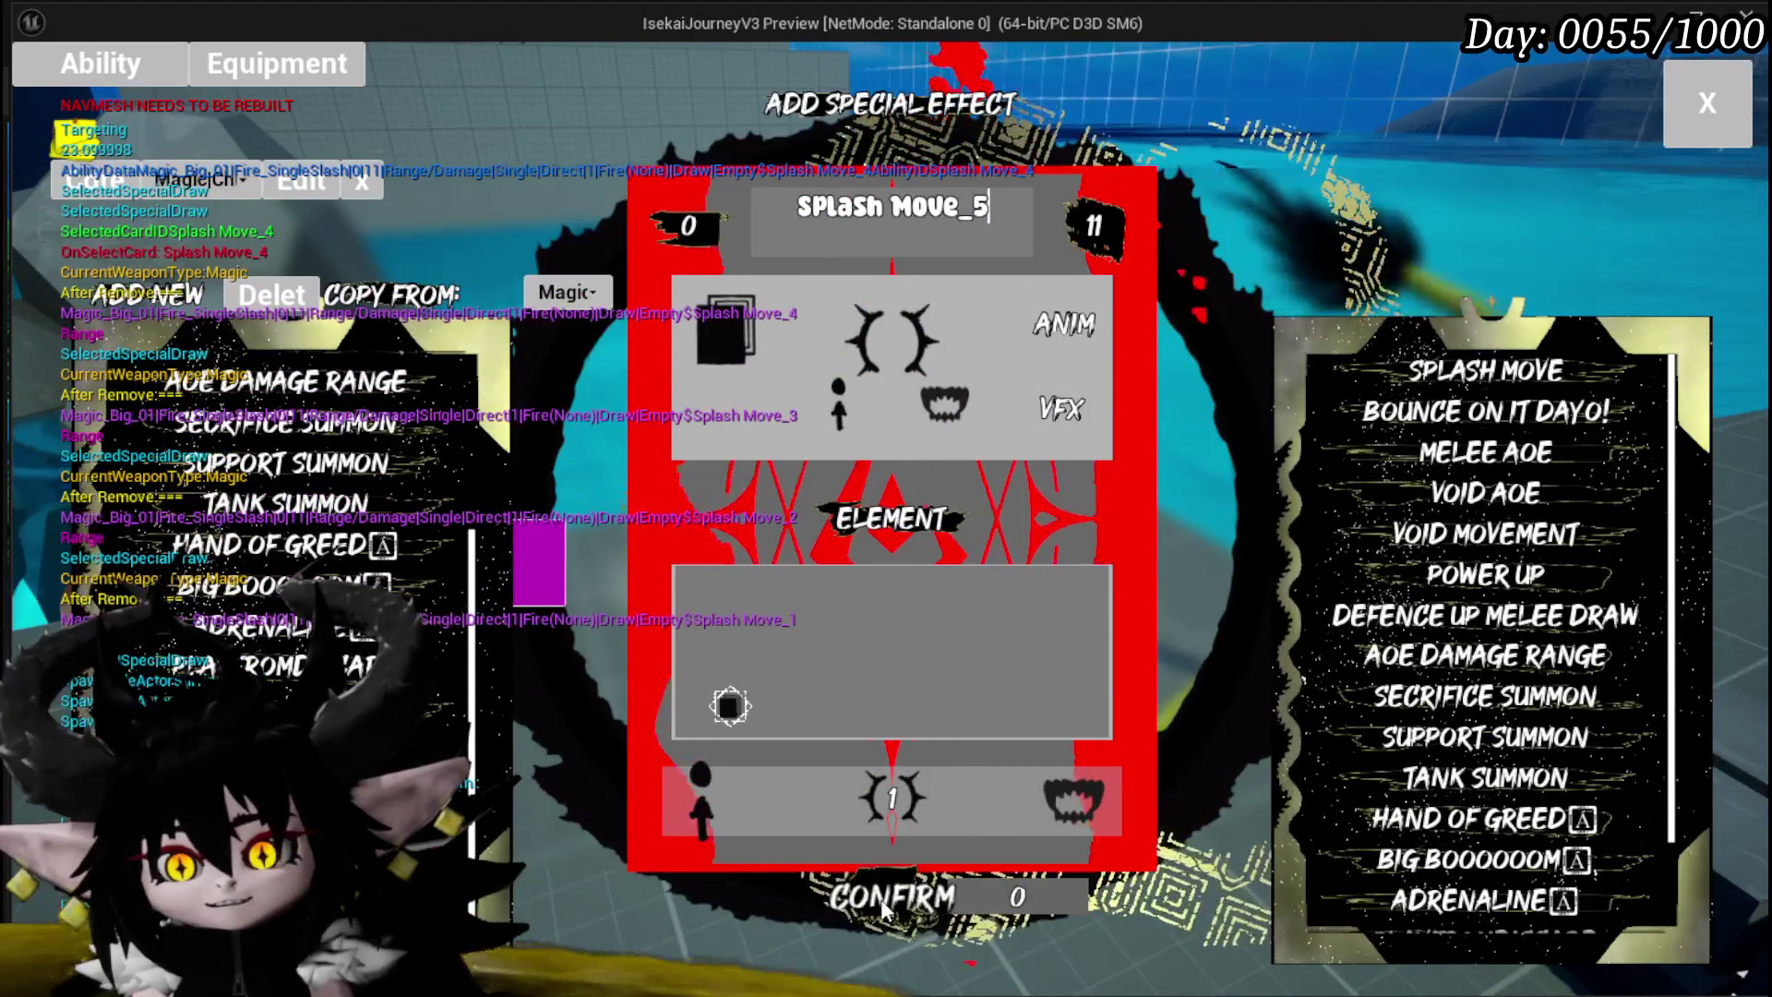
Step: Add the Splash Move_5 card, then stop the game preview
{"action": "mouse_move", "coordinate": [729, 707]}
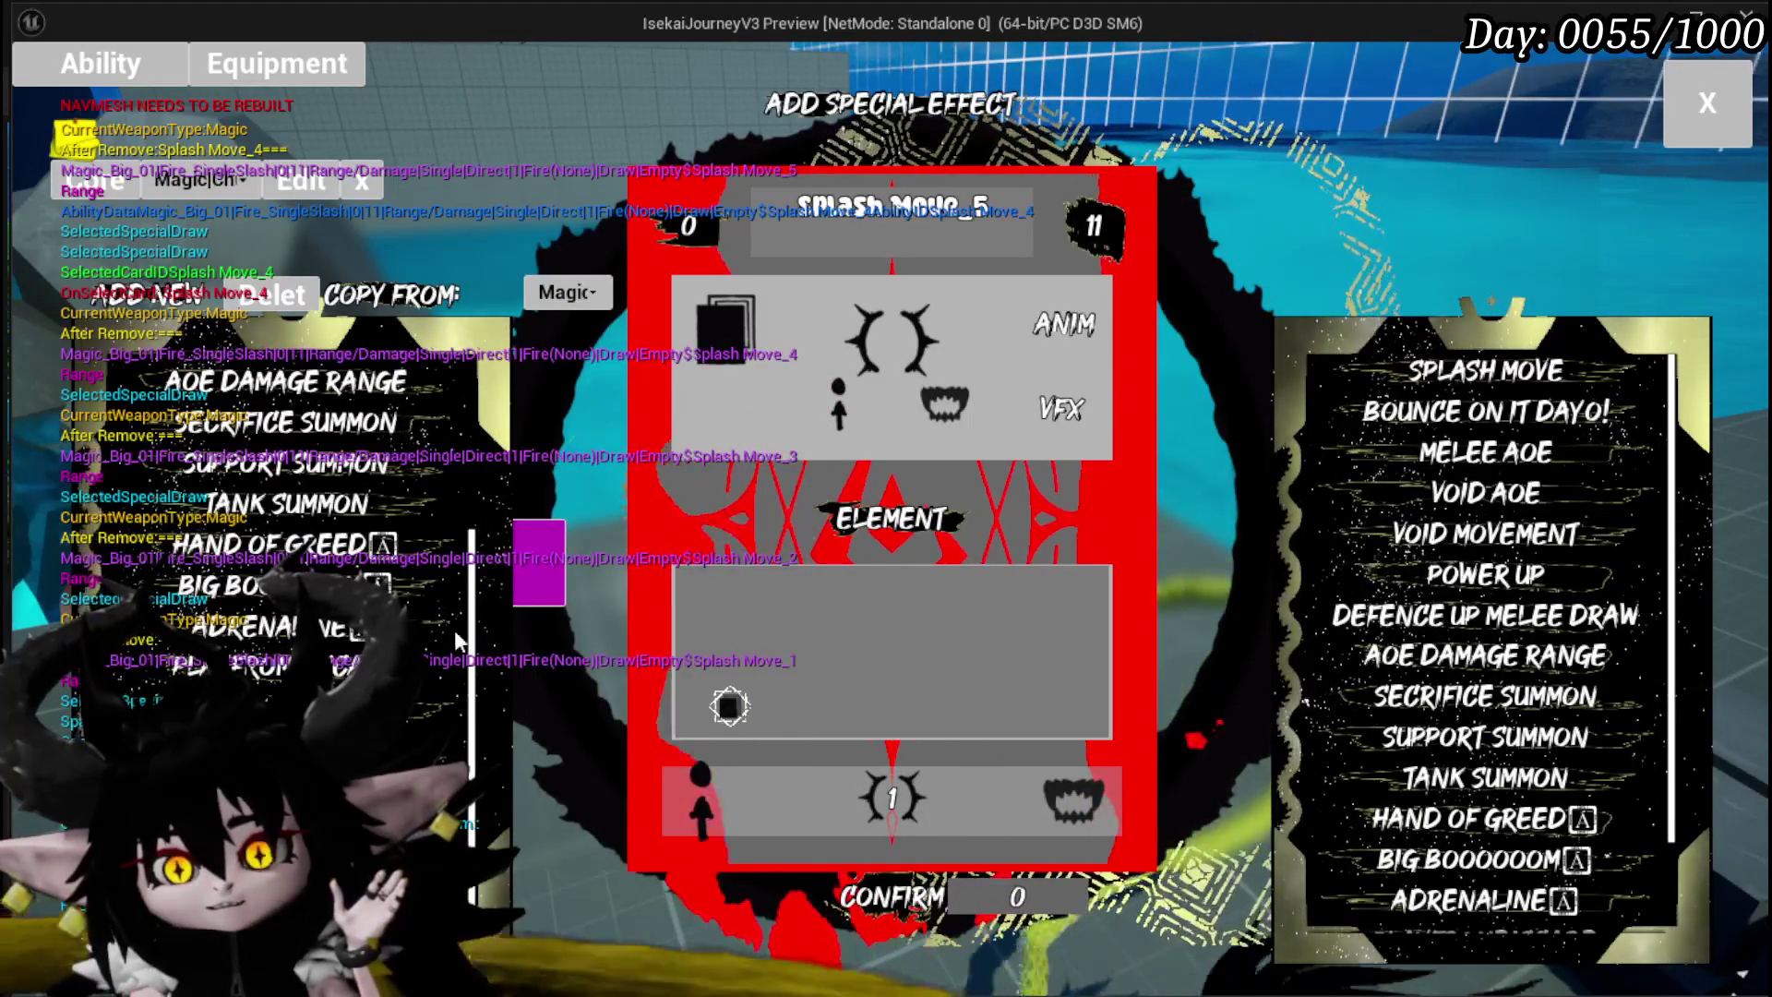
{"action": "mouse_move", "coordinate": [1482, 378]}
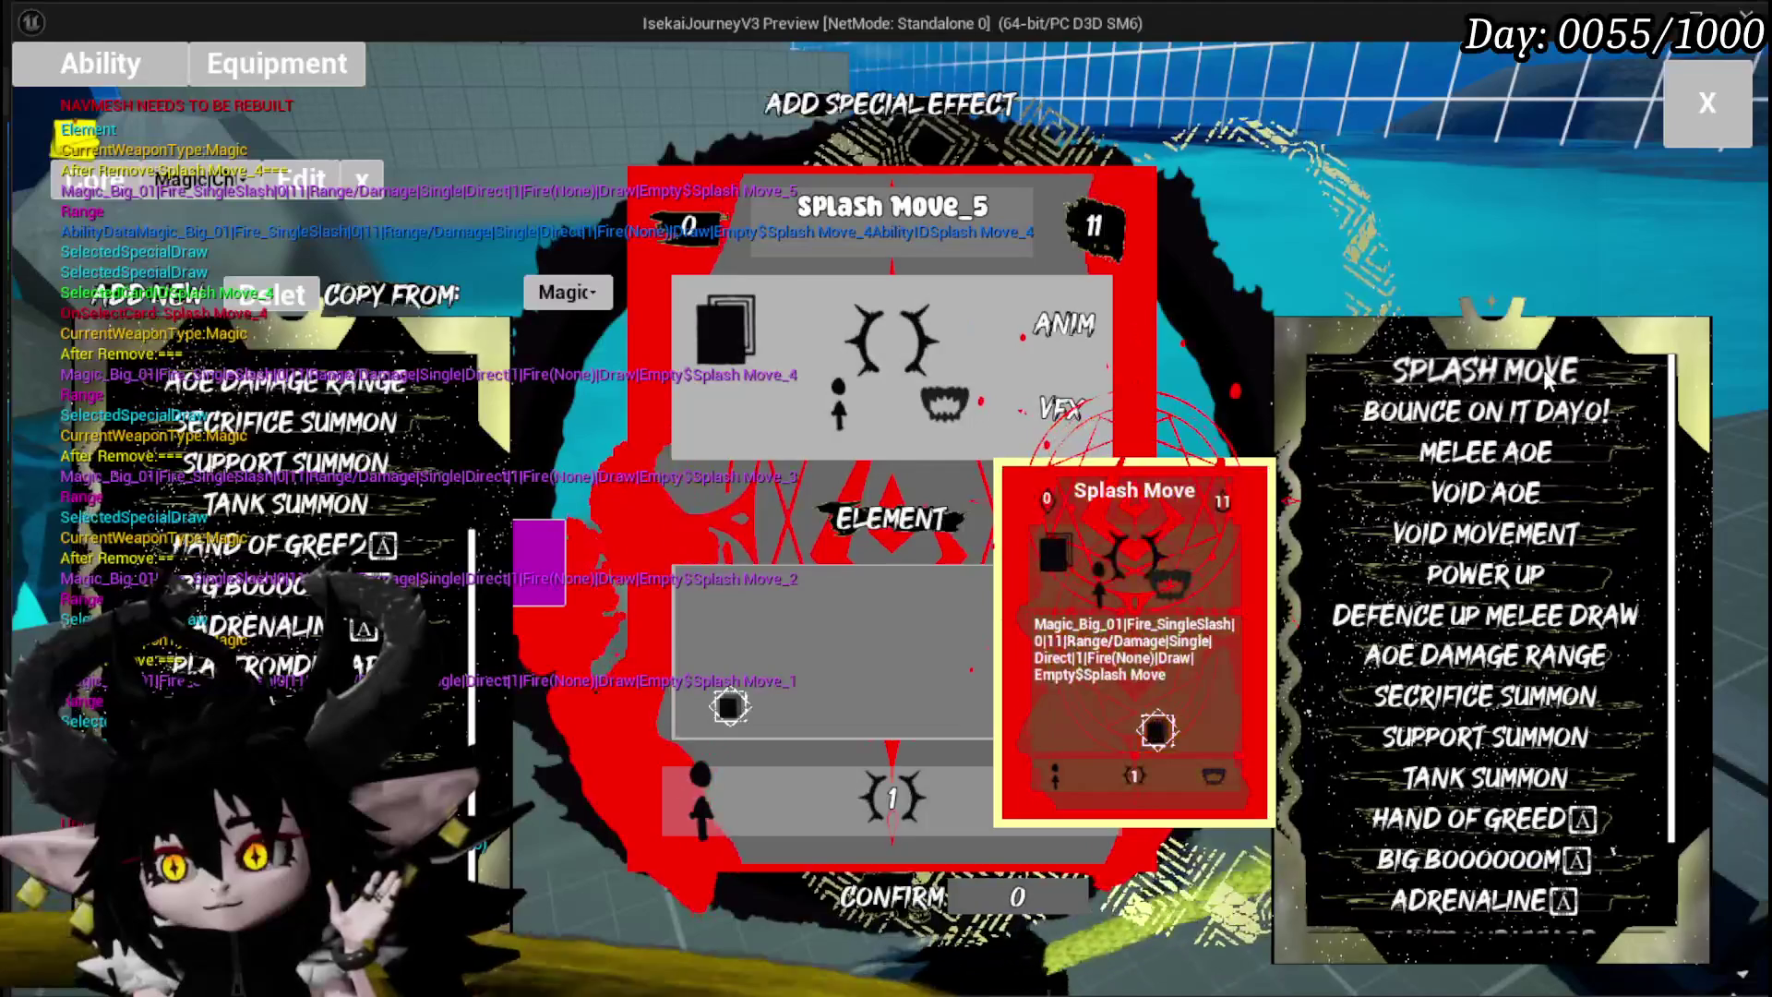
{"action": "mouse_move", "coordinate": [539, 561]}
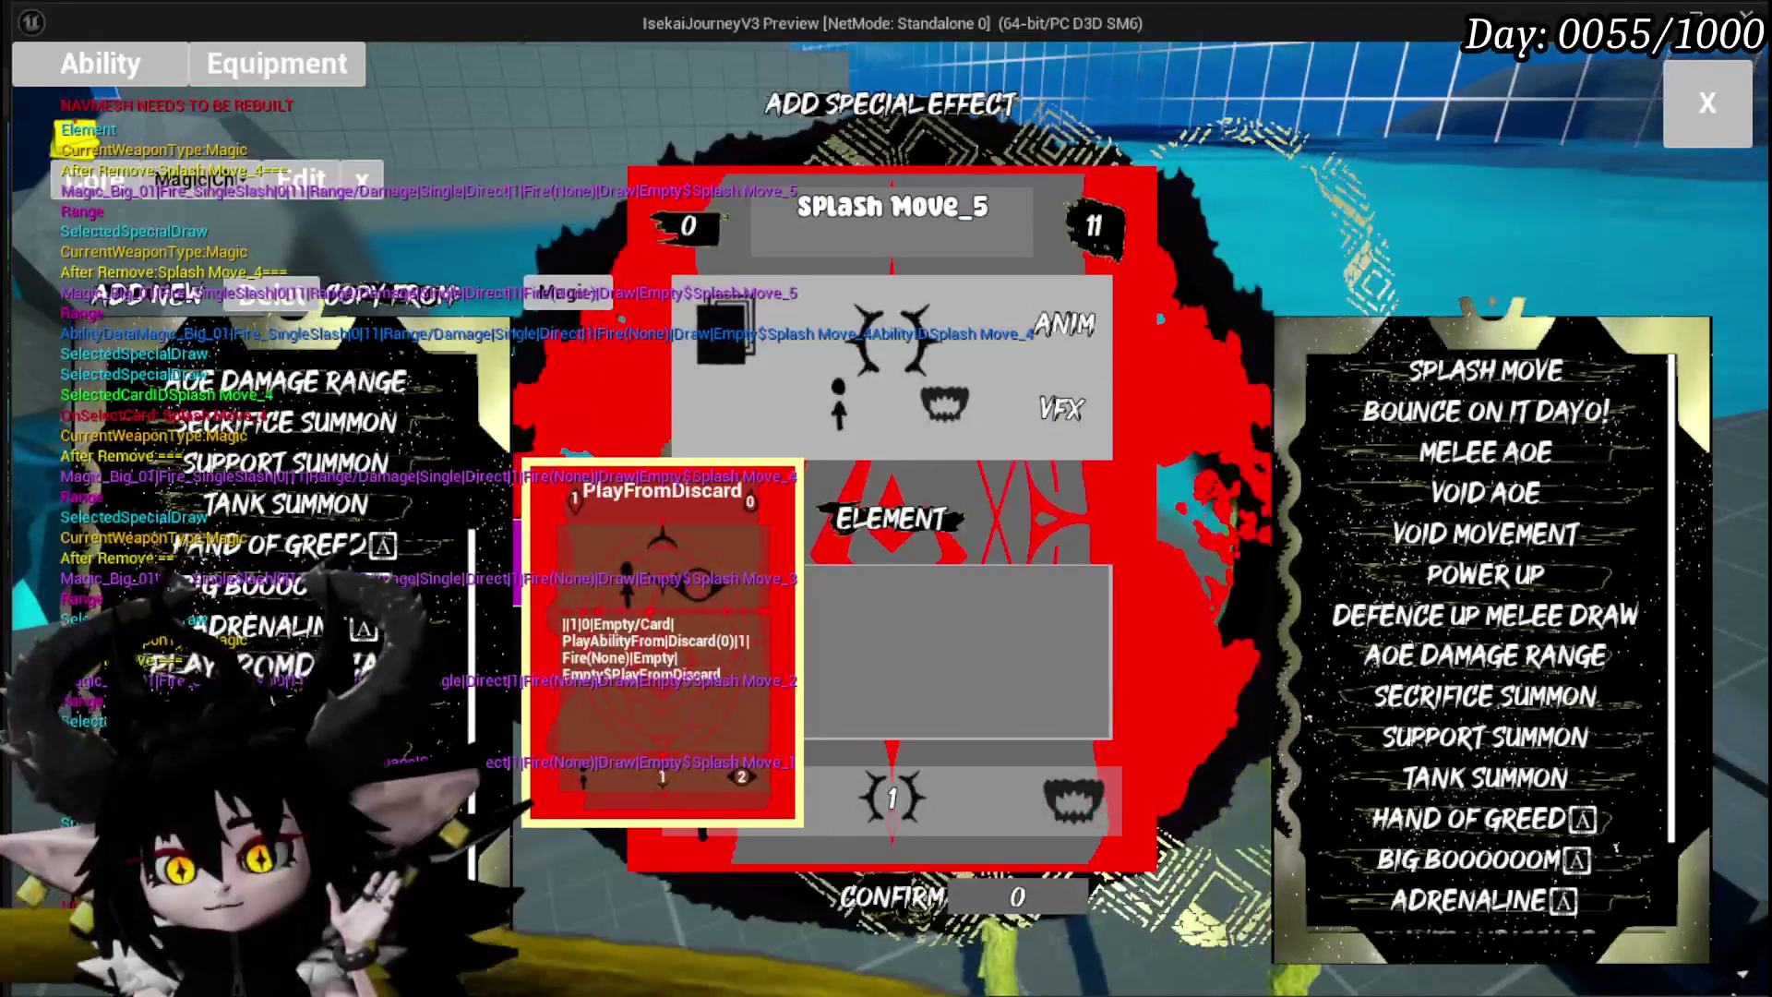
{"action": "left_click", "coordinate": [1535, 377]}
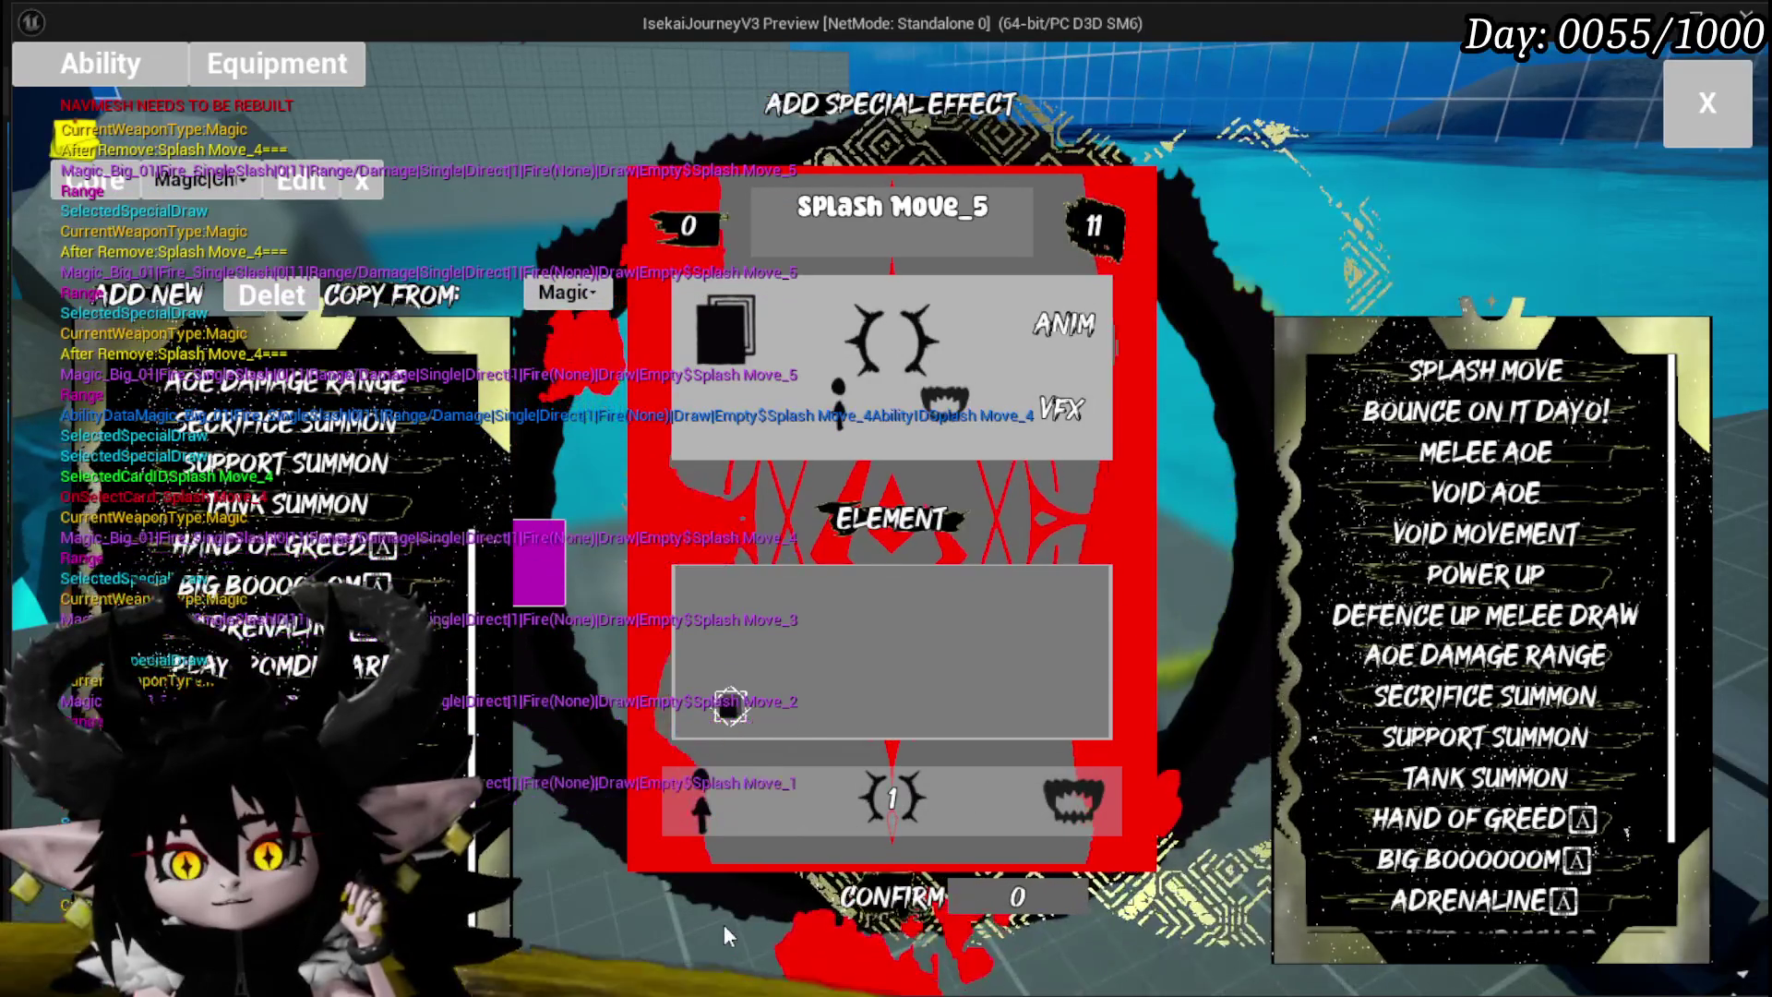
{"action": "mouse_move", "coordinate": [701, 799]}
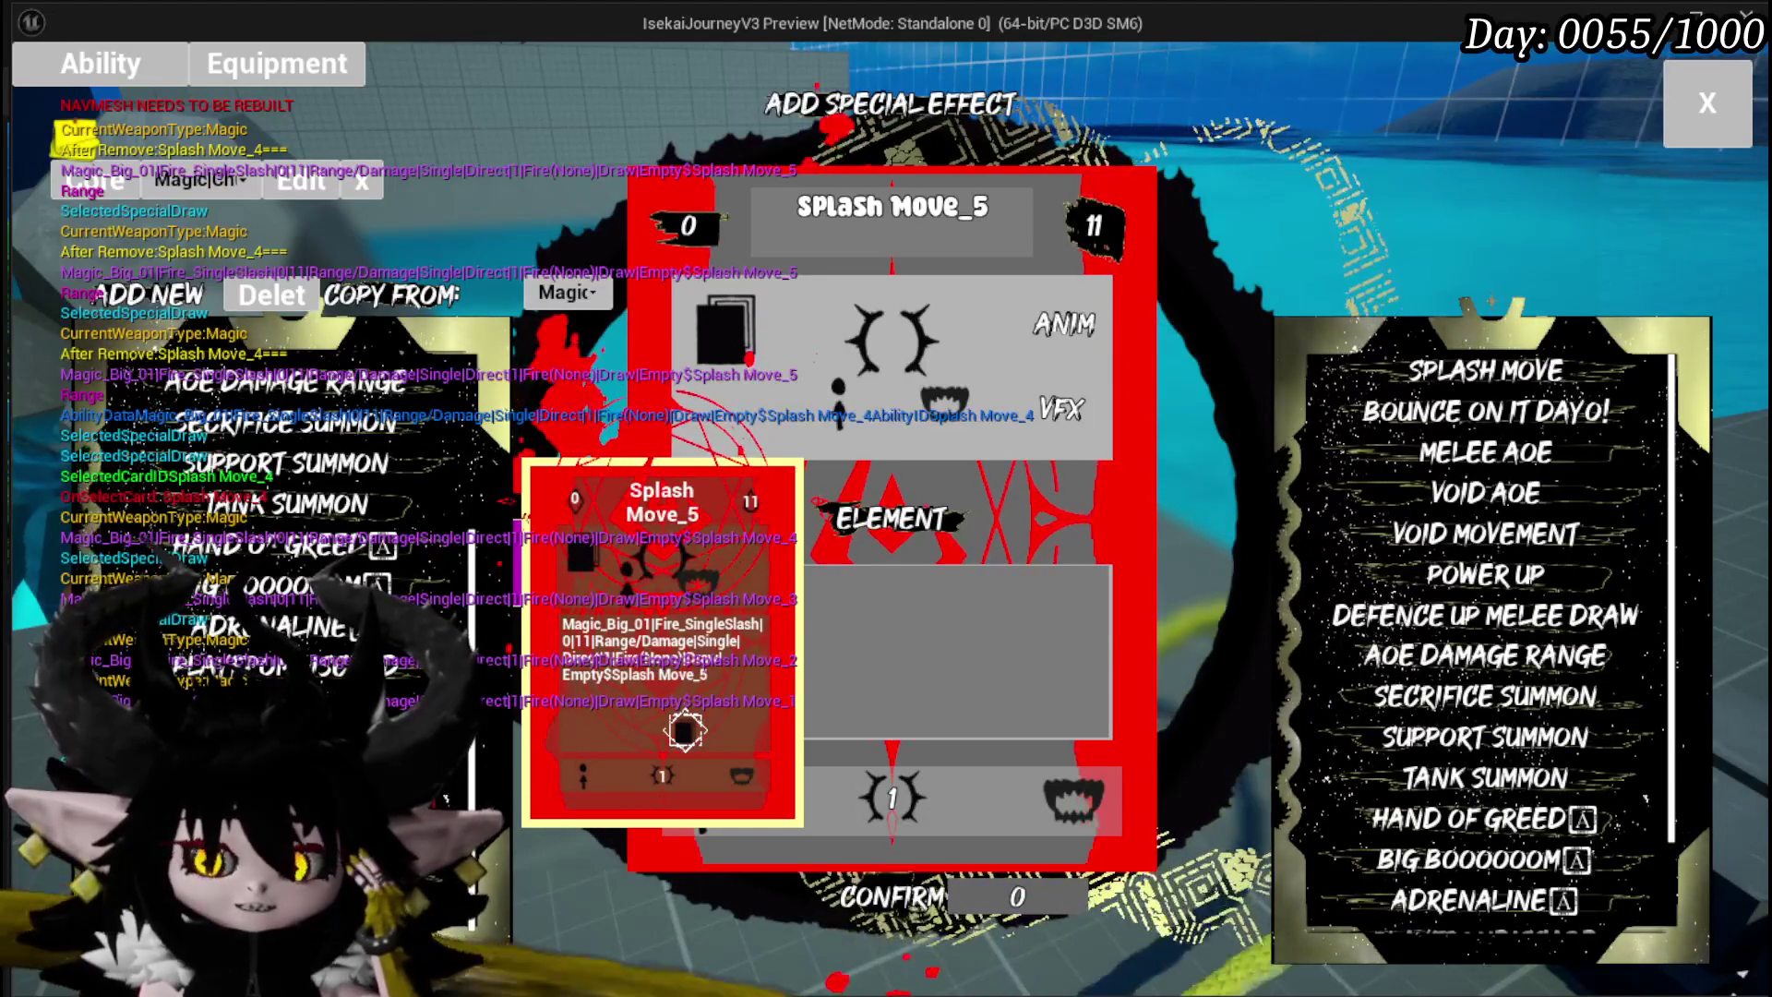
{"action": "key", "text": "Escape"}
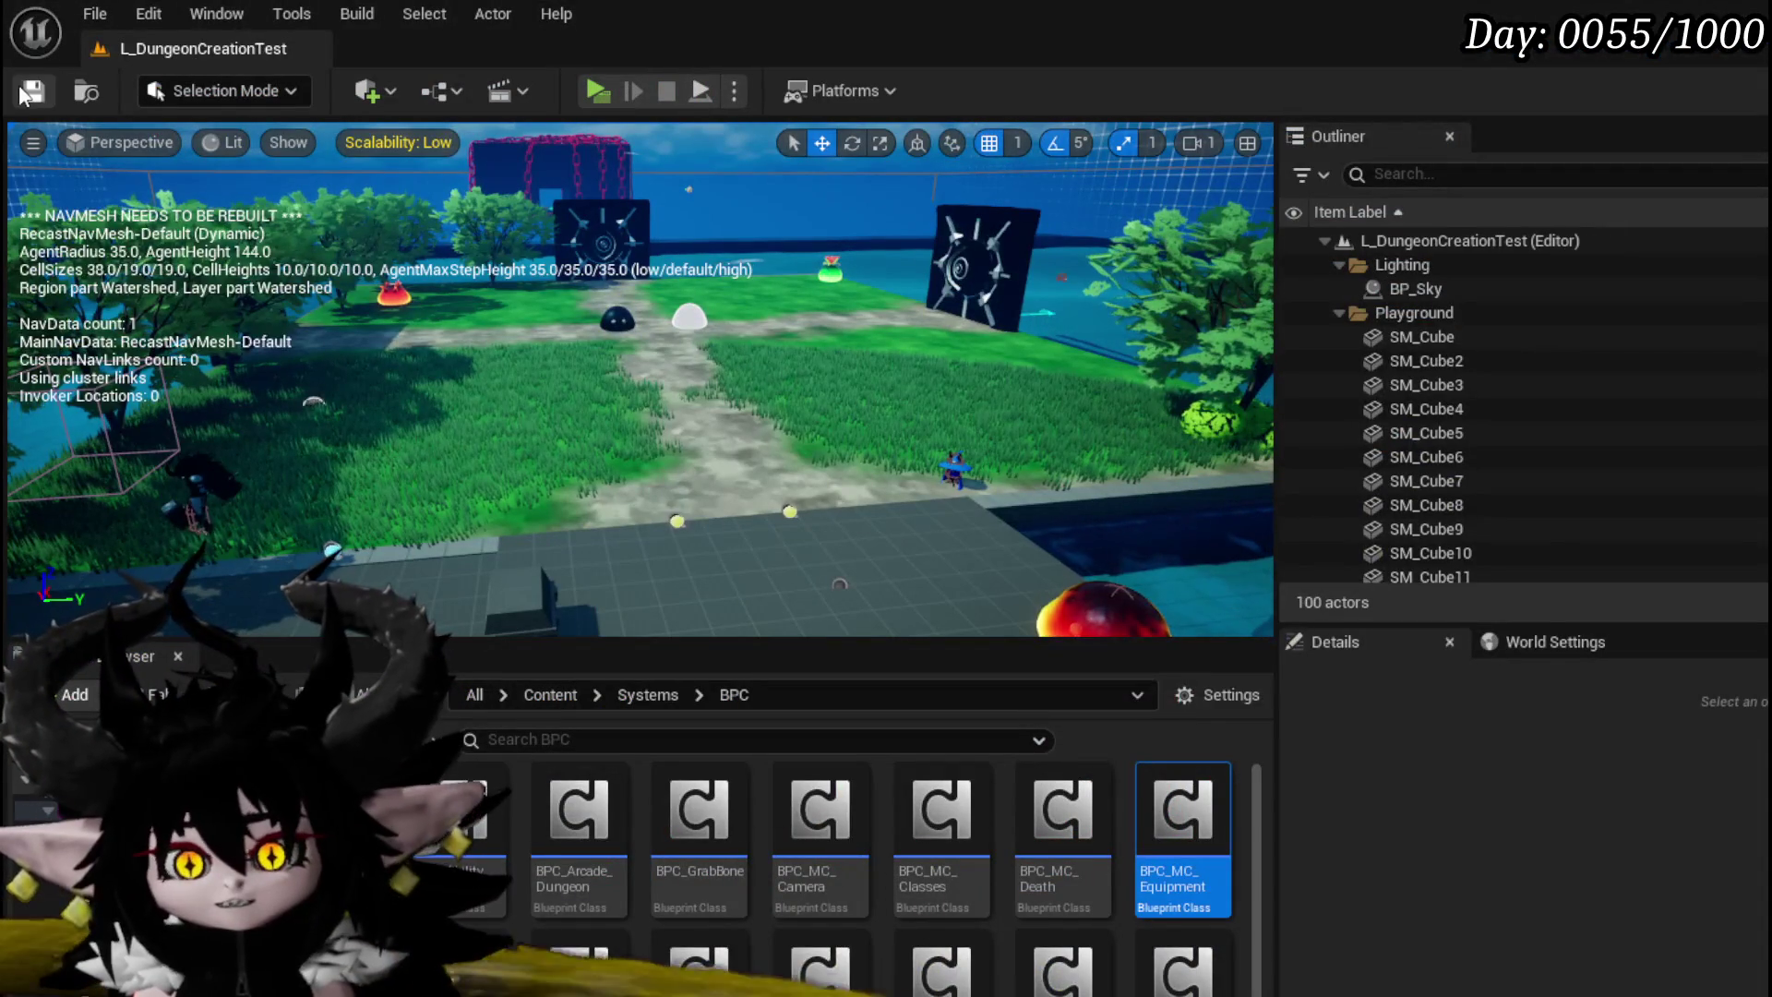
Step: Save the level and add an Is Numeric node fed by GET's output
{"action": "left_click", "coordinate": [22, 93]}
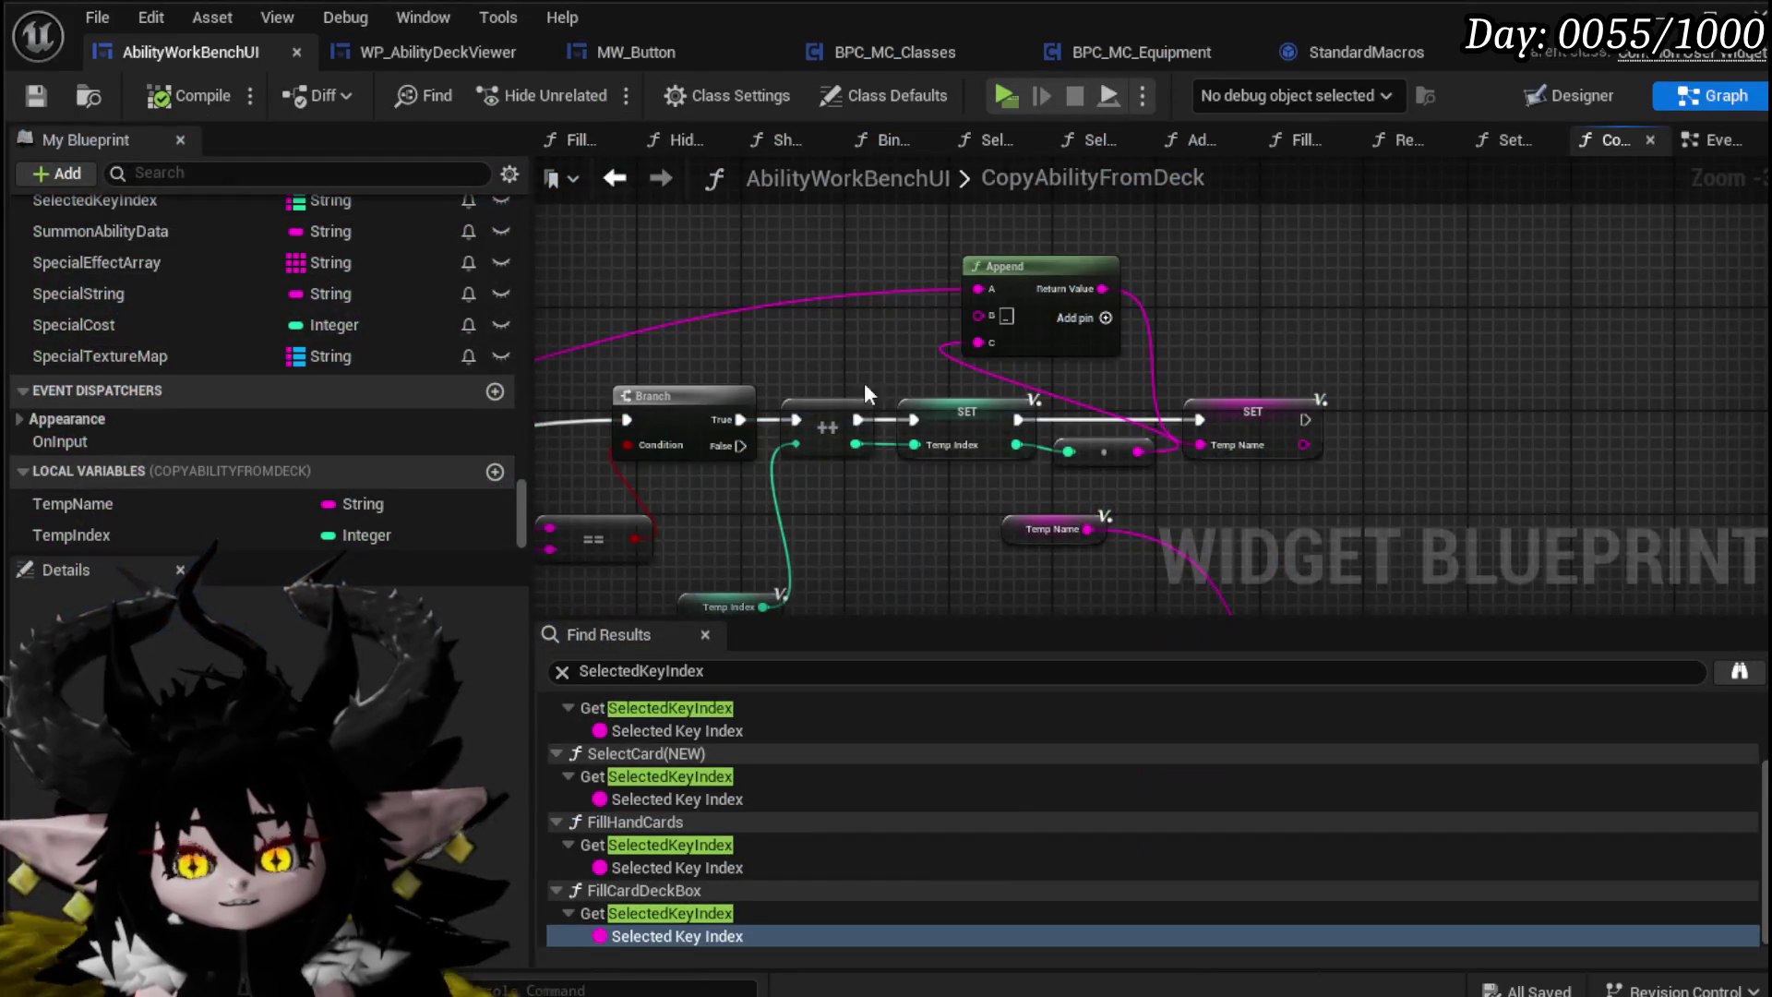
{"action": "left_click_drag", "start_coordinate": [864, 382], "coordinate": [1307, 269]}
{"action": "mouse_move", "coordinate": [901, 379]}
{"action": "left_mouse_down"}
{"action": "mouse_move", "coordinate": [1248, 261]}
{"action": "mouse_move", "coordinate": [1565, 289]}
{"action": "mouse_move", "coordinate": [810, 334]}
{"action": "mouse_move", "coordinate": [711, 277]}
{"action": "left_mouse_up"}
{"action": "mouse_move", "coordinate": [1218, 508]}
{"action": "left_mouse_down"}
{"action": "mouse_move", "coordinate": [1000, 535]}
{"action": "mouse_move", "coordinate": [1020, 541]}
{"action": "mouse_move", "coordinate": [881, 529]}
{"action": "mouse_move", "coordinate": [918, 521]}
{"action": "left_mouse_up"}
{"action": "type", "text": "is nu"}
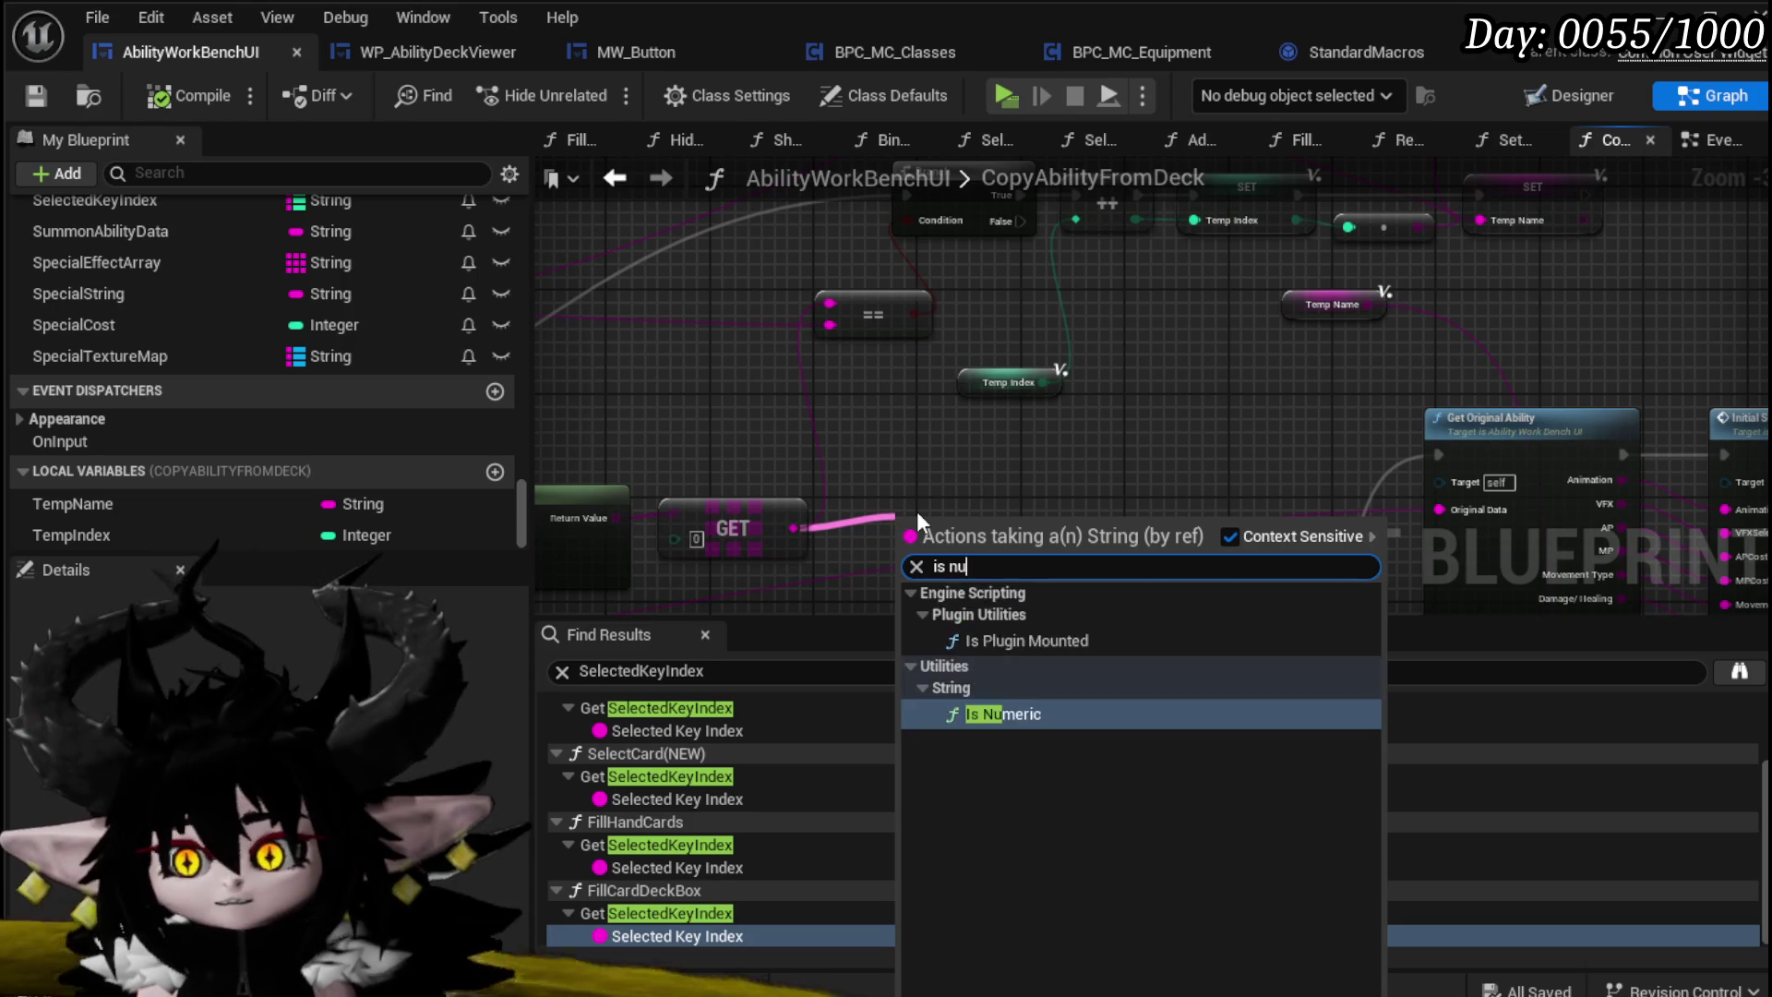
{"action": "type", "text": "m"}
{"action": "left_click", "coordinate": [999, 640]}
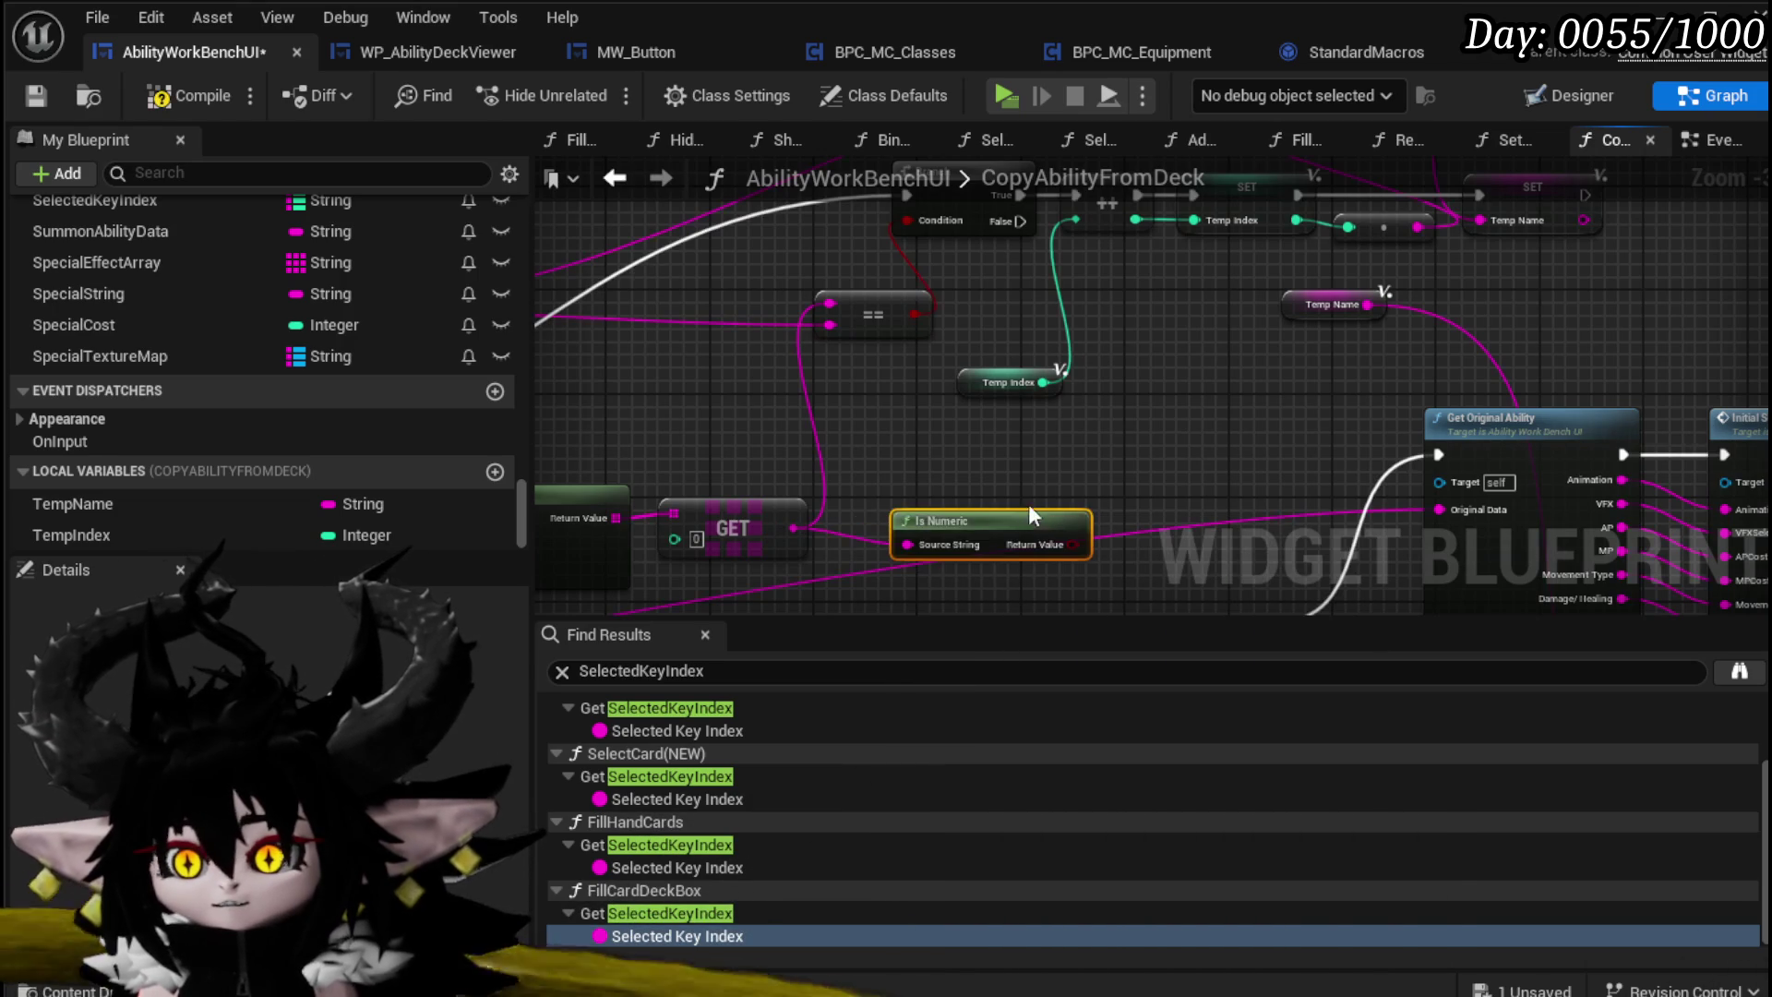
{"action": "left_click_drag", "start_coordinate": [1028, 513], "coordinate": [1003, 437]}
Step: Add a String To Integer node from GET's output and shift the Temp Index getter
{"action": "left_click_drag", "start_coordinate": [794, 528], "coordinate": [900, 543]}
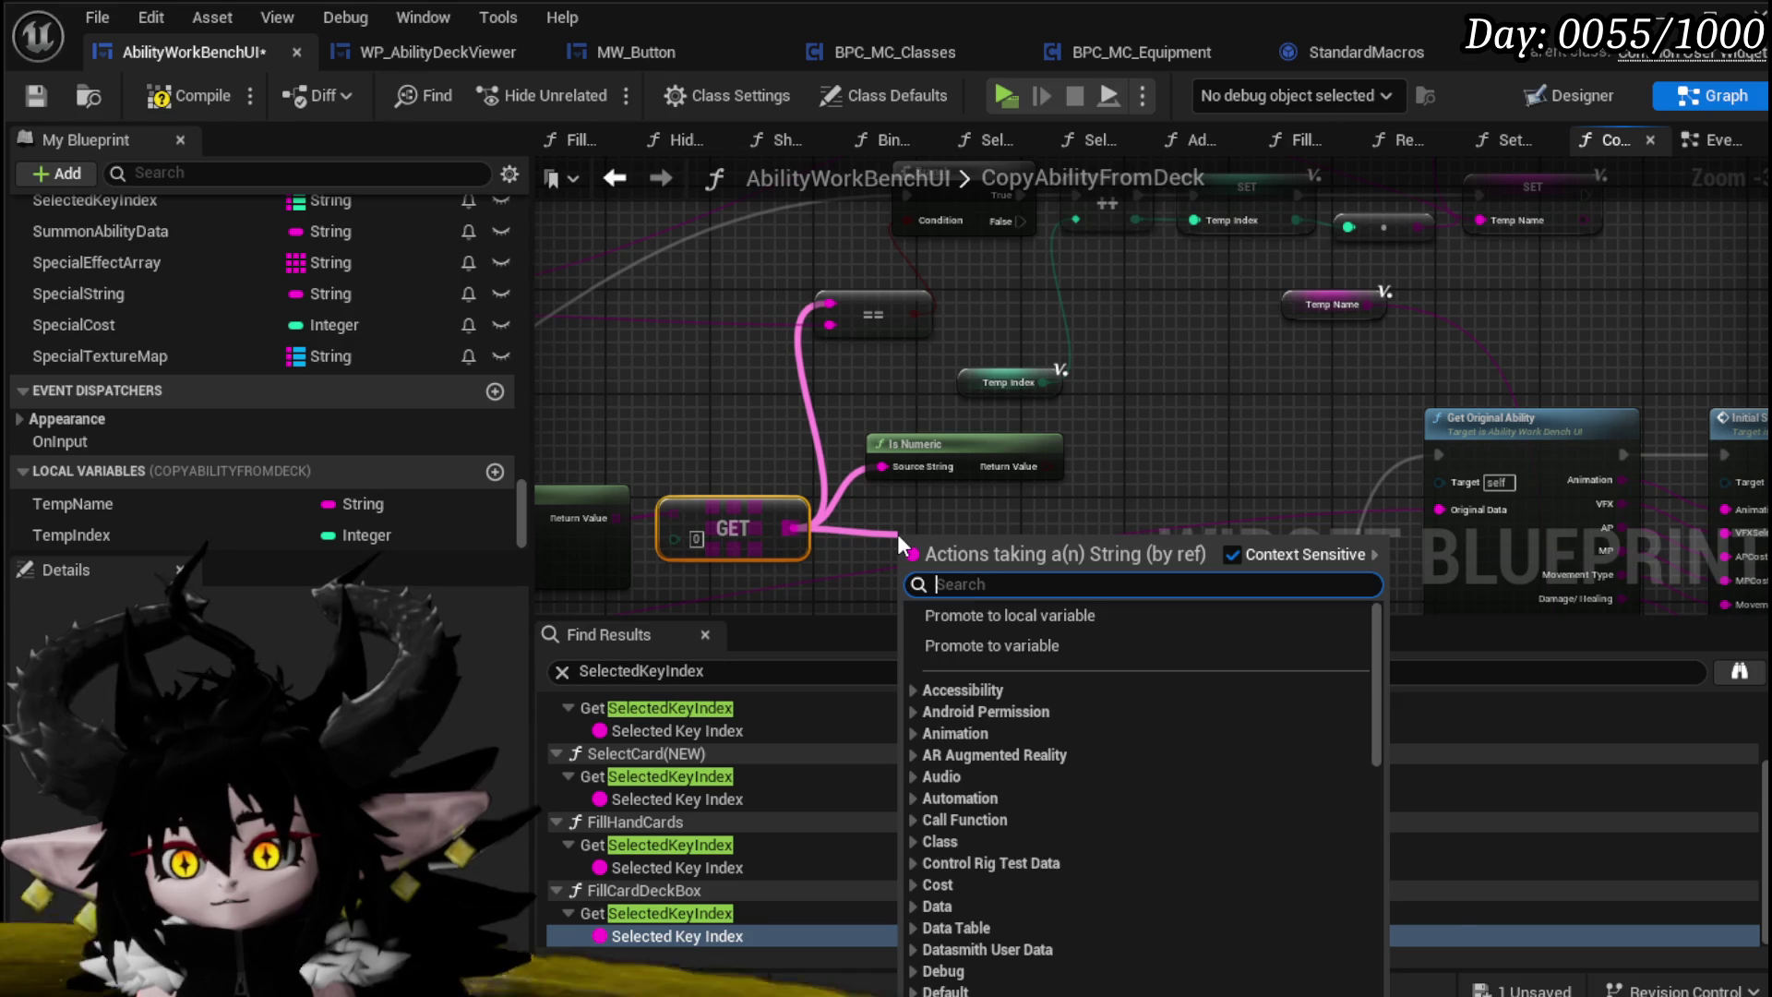
{"action": "type", "text": "String to in"}
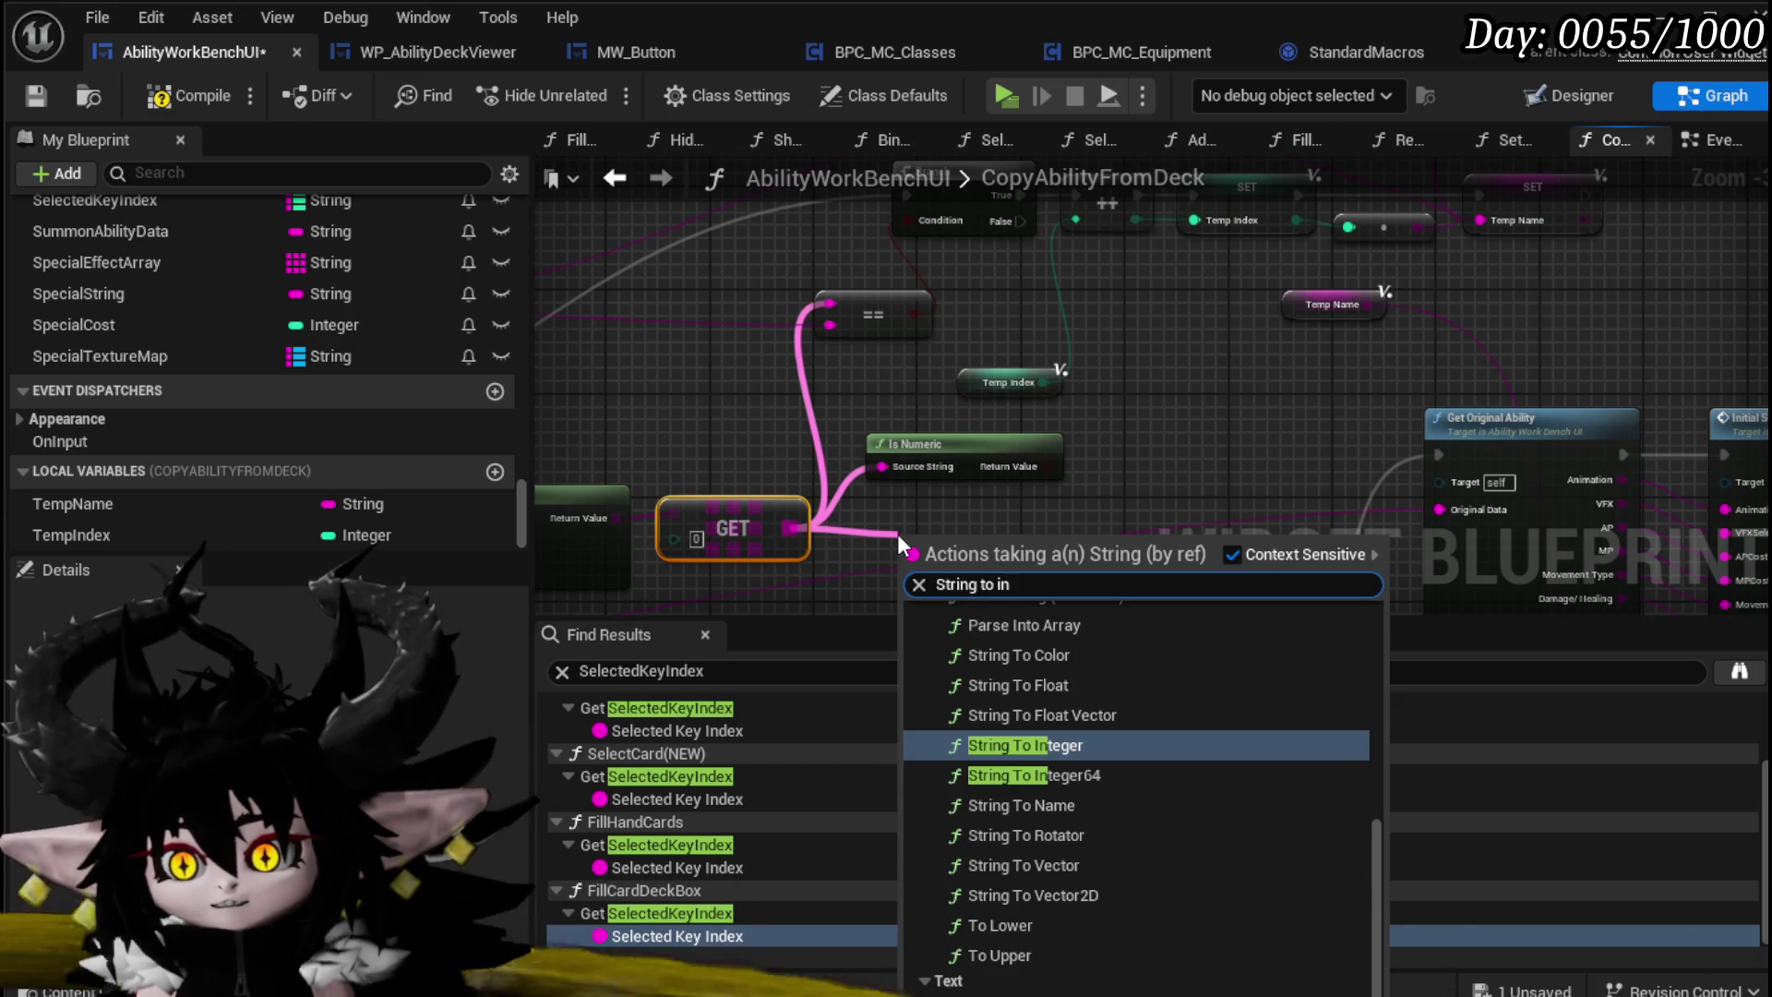
{"action": "left_click", "coordinate": [1060, 746]}
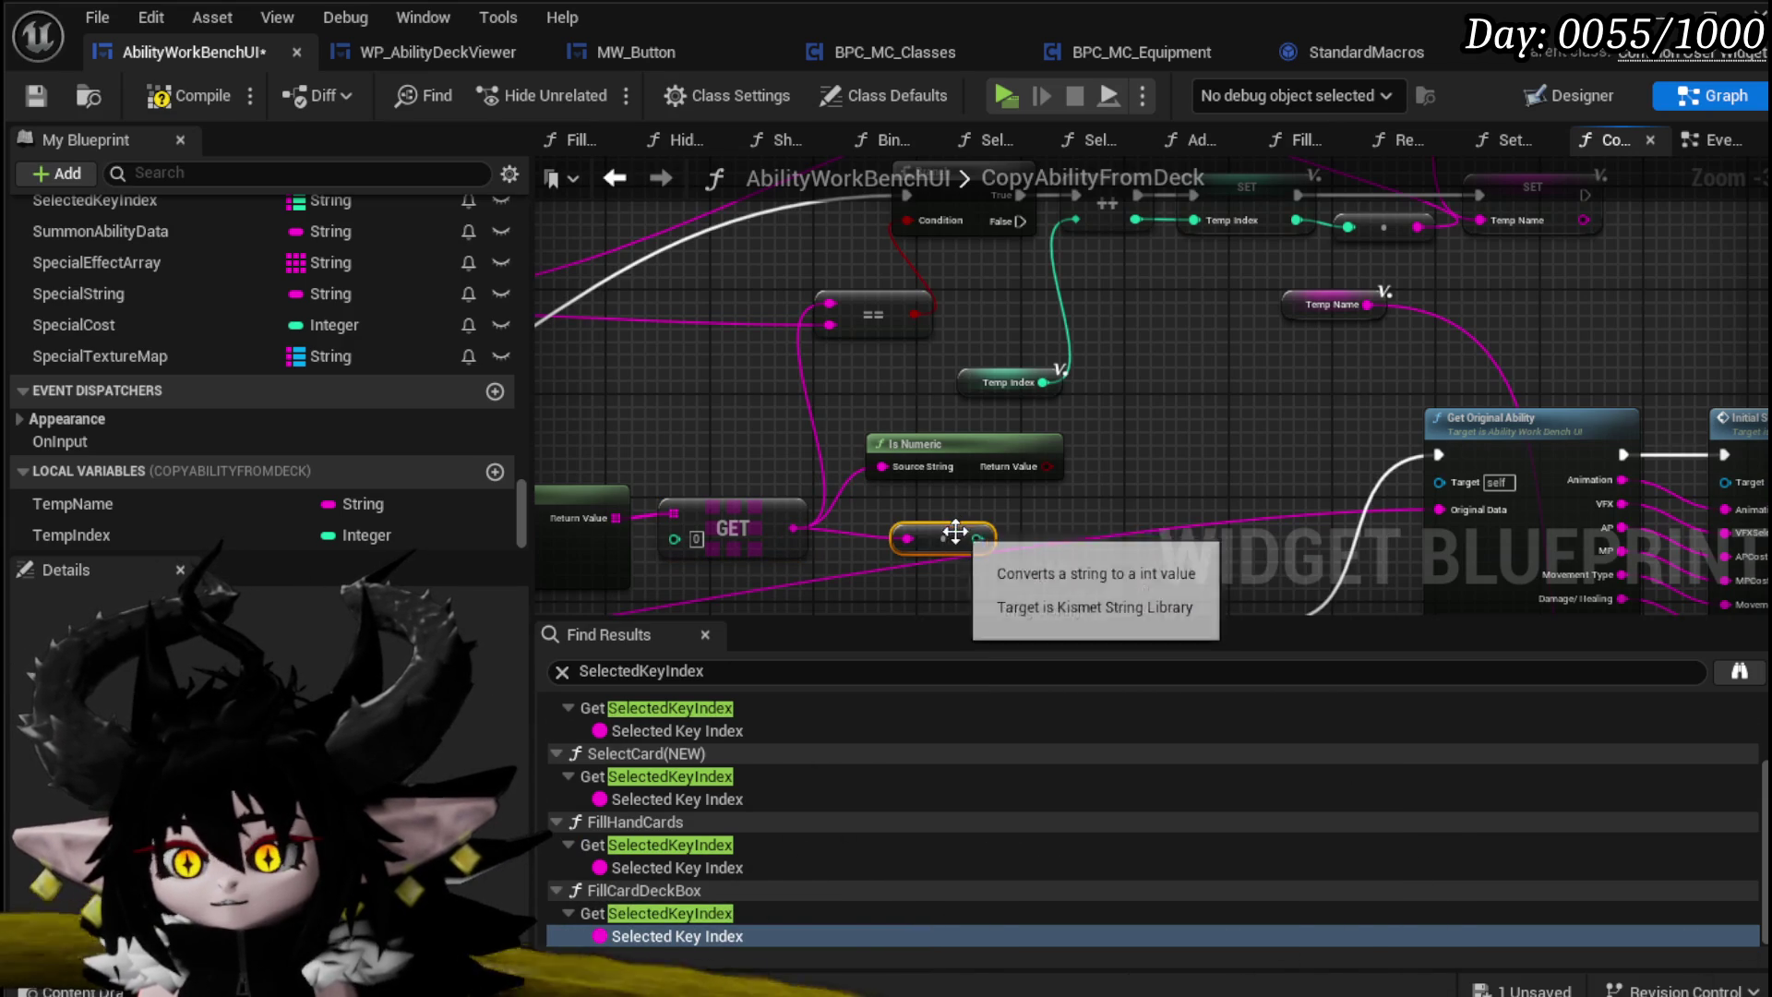
{"action": "mouse_move", "coordinate": [1071, 494]}
{"action": "left_mouse_down"}
{"action": "mouse_move", "coordinate": [952, 605]}
{"action": "mouse_move", "coordinate": [814, 681]}
{"action": "left_mouse_up"}
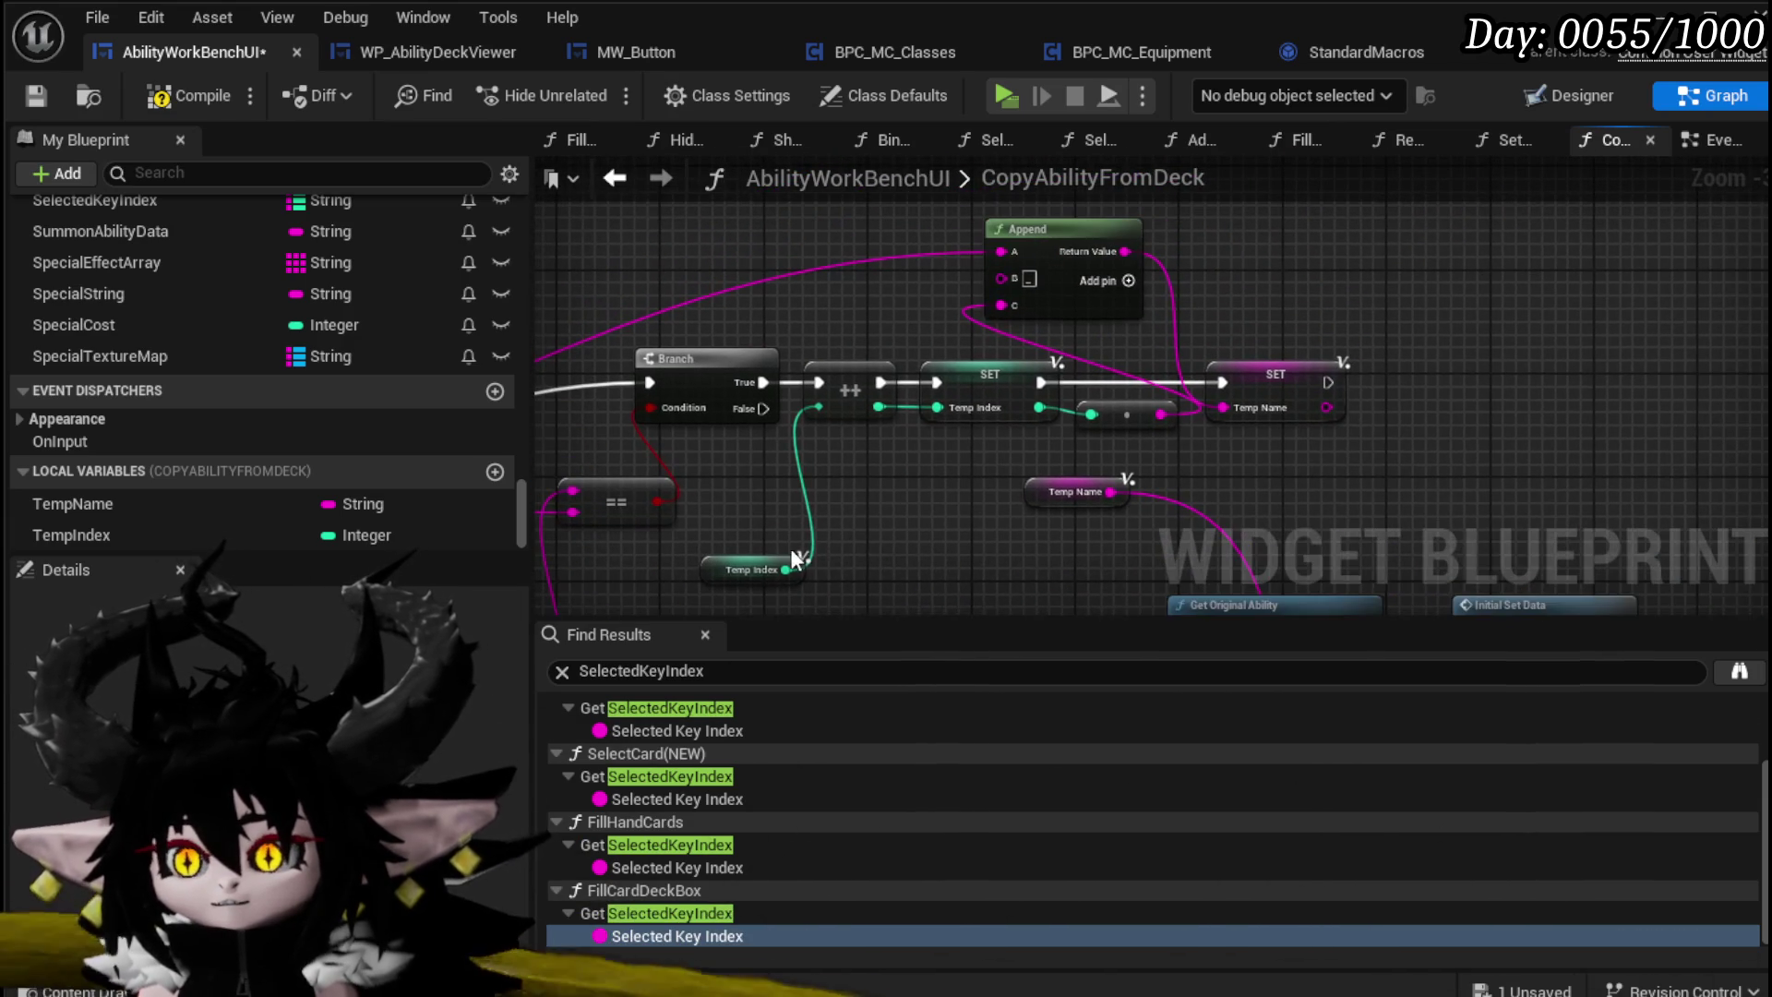
{"action": "mouse_move", "coordinate": [749, 573]}
{"action": "left_mouse_down"}
{"action": "mouse_move", "coordinate": [826, 484]}
{"action": "mouse_move", "coordinate": [848, 536]}
{"action": "left_mouse_up"}
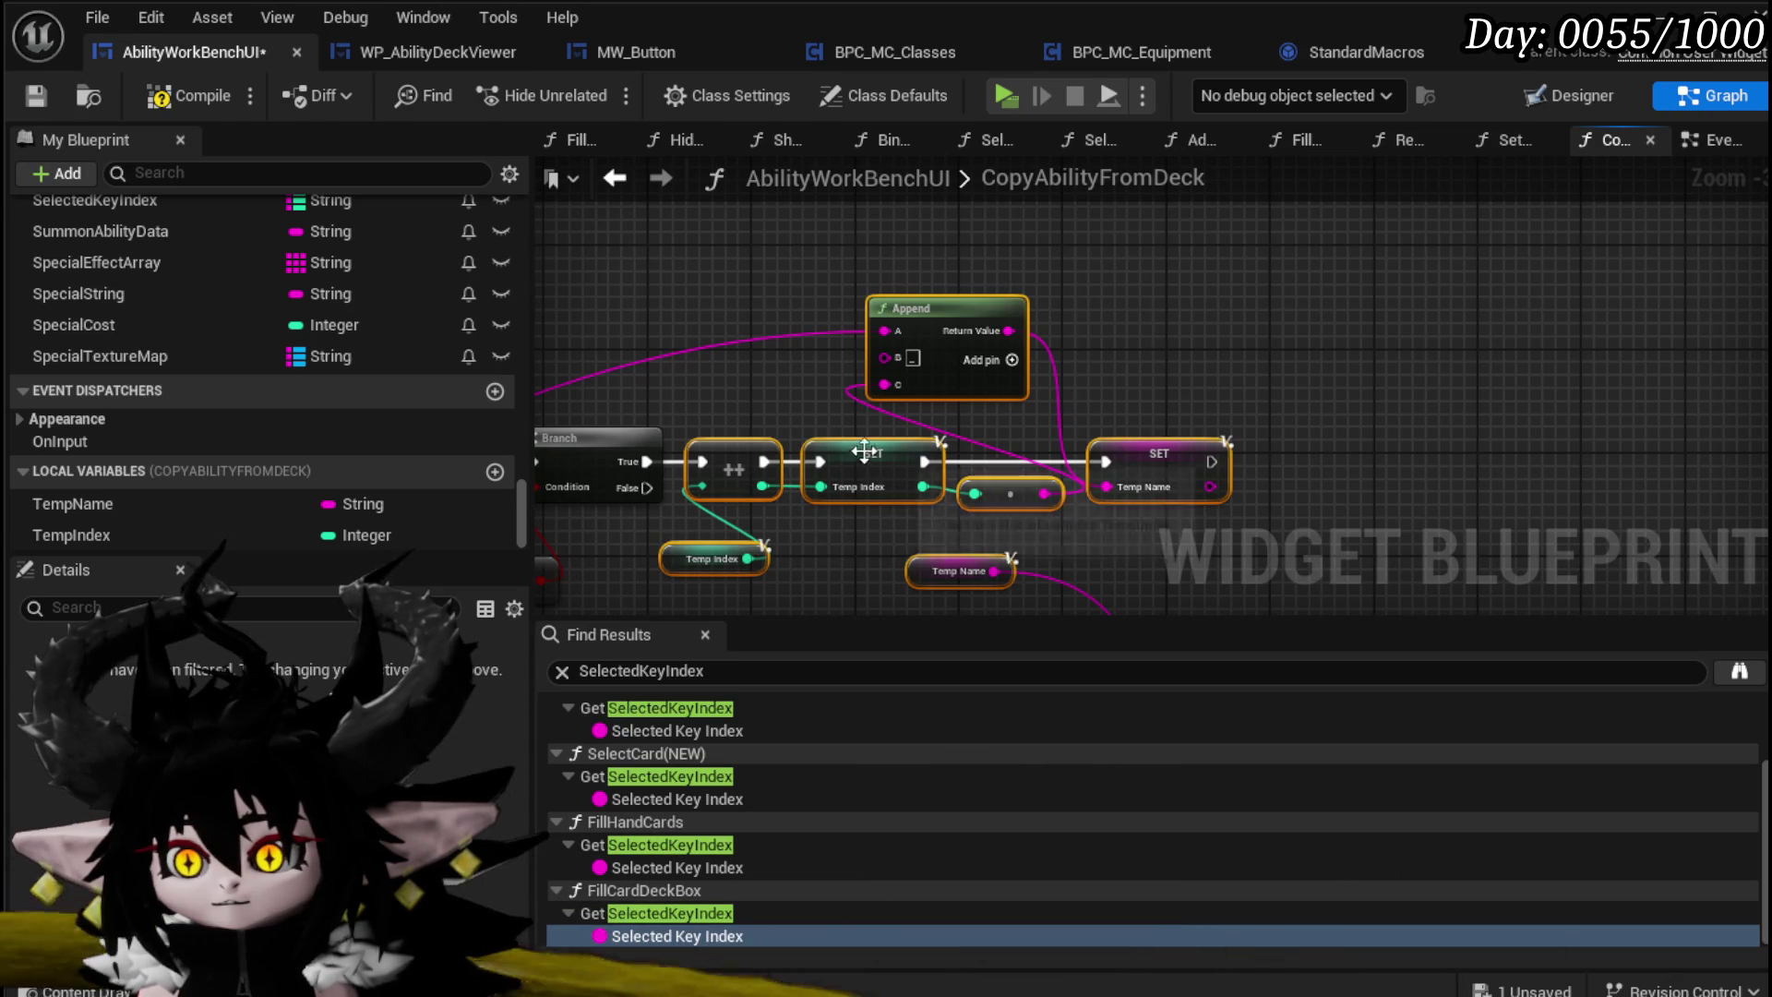
{"action": "left_click", "coordinate": [1083, 348]}
{"action": "left_click_drag", "start_coordinate": [1083, 349], "coordinate": [732, 778]}
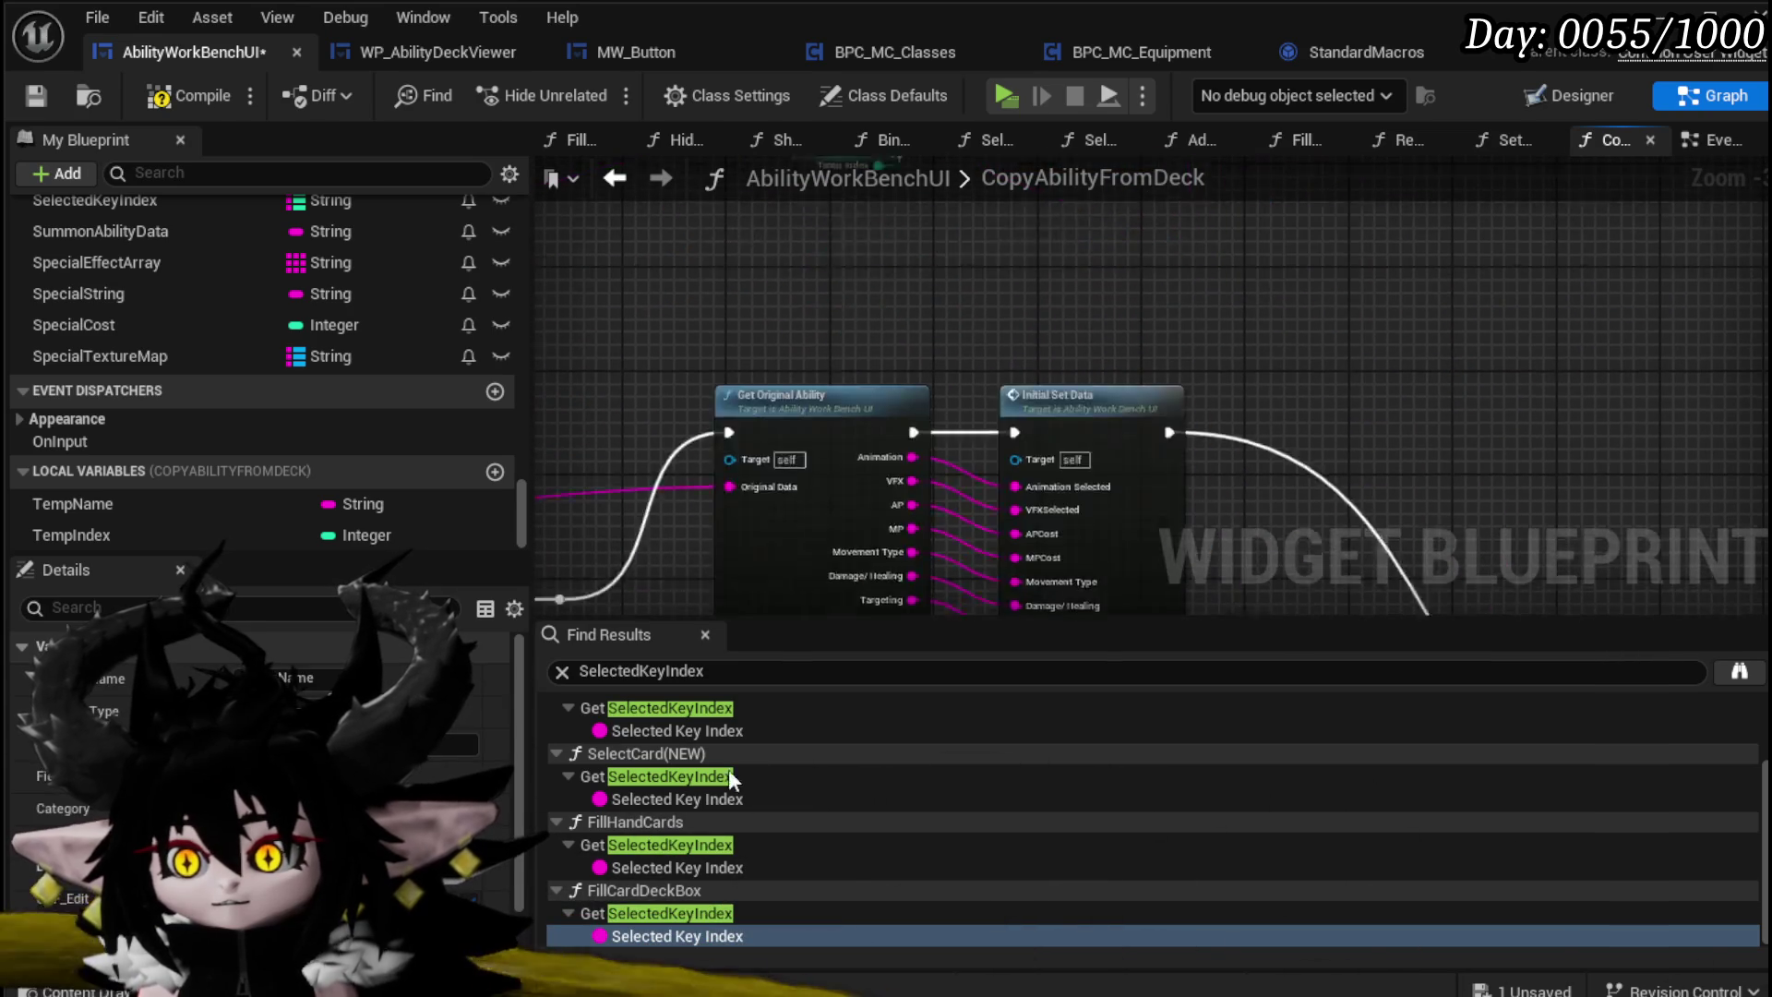
Step: Move the Parse Into Array, GET, == and Is Numeric group up and left
{"action": "left_click", "coordinate": [1080, 551]}
{"action": "scroll", "coordinate": [921, 384], "scroll_direction": "down", "scroll_amount": 5}
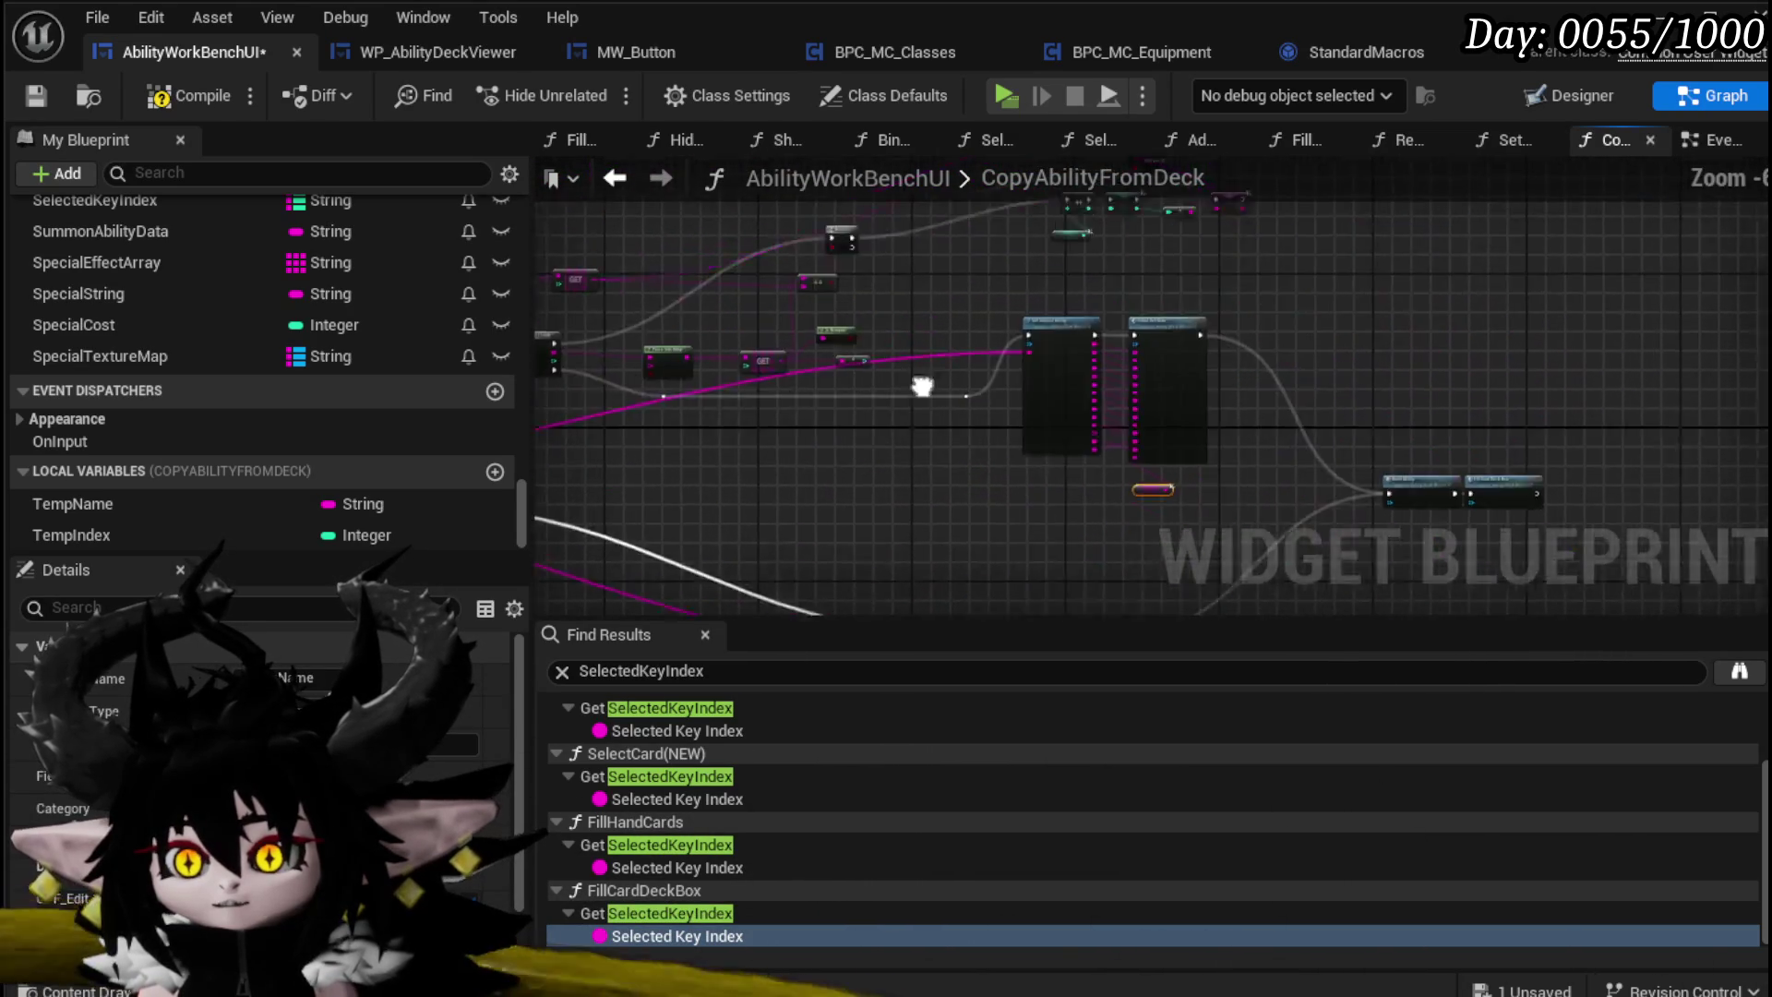
{"action": "left_click_drag", "start_coordinate": [653, 342], "coordinate": [755, 418]}
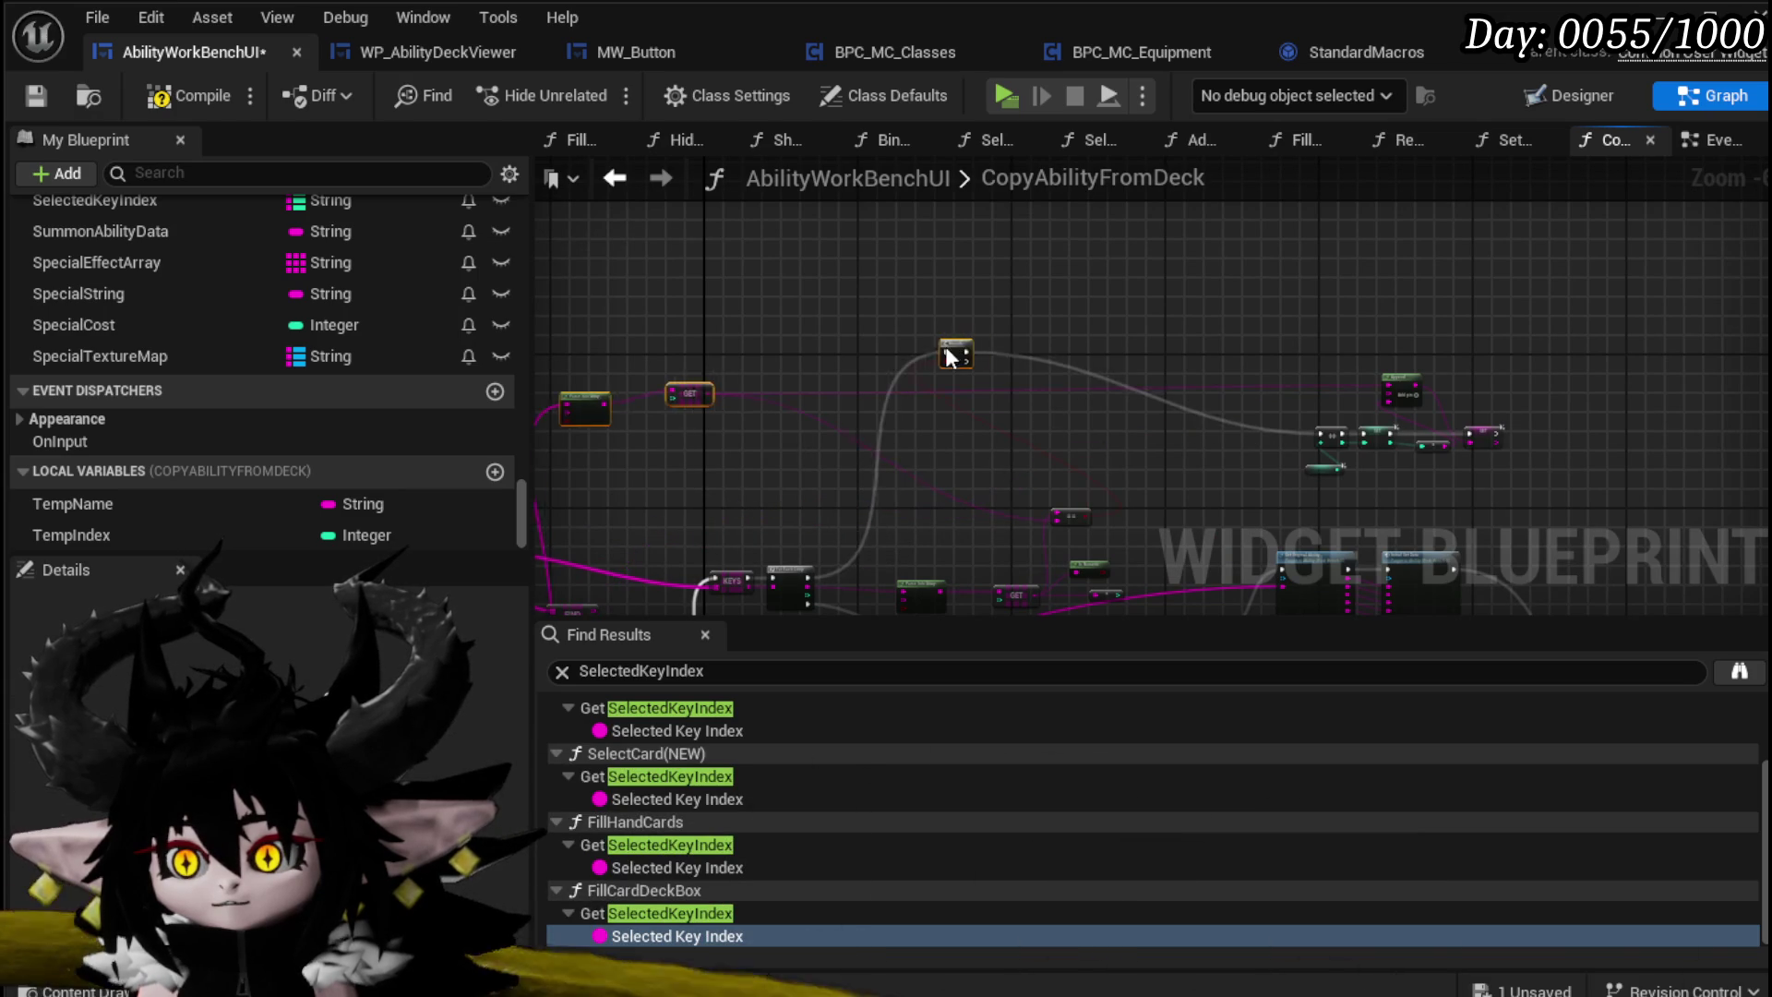
{"action": "scroll", "coordinate": [984, 471], "scroll_direction": "up", "scroll_amount": 5}
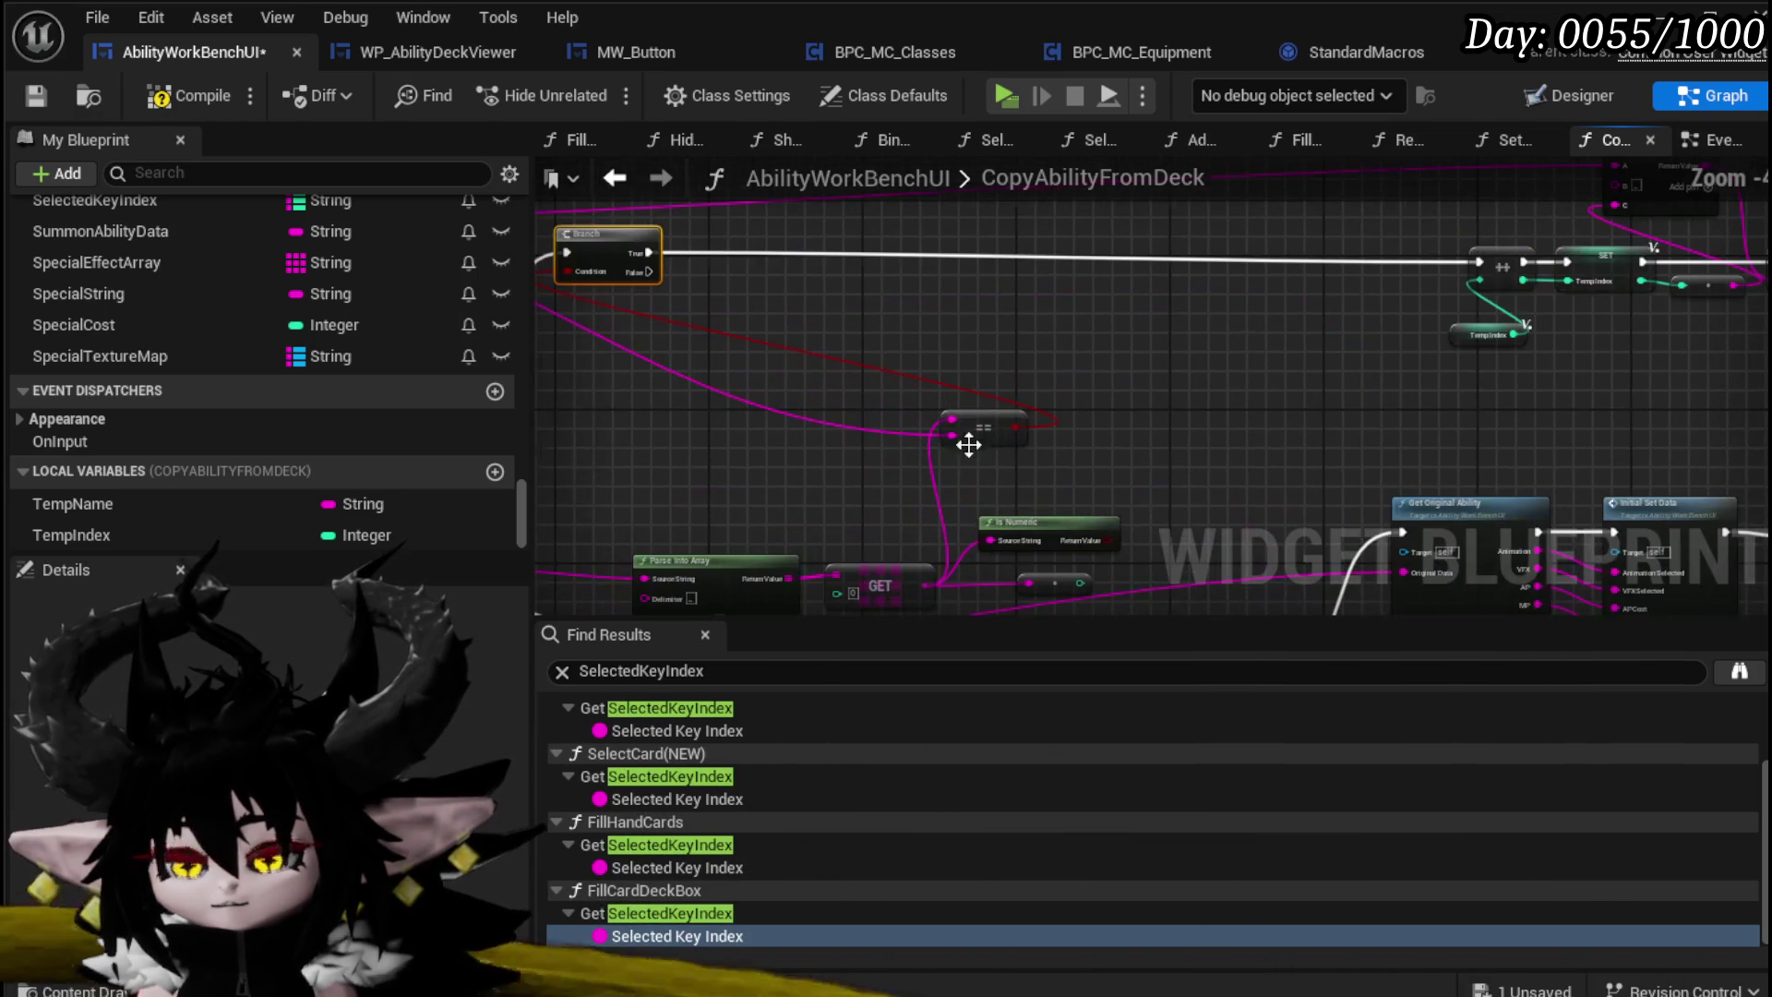
{"action": "left_click_drag", "start_coordinate": [744, 367], "coordinate": [1025, 596]}
{"action": "left_click_drag", "start_coordinate": [1047, 522], "coordinate": [960, 388]}
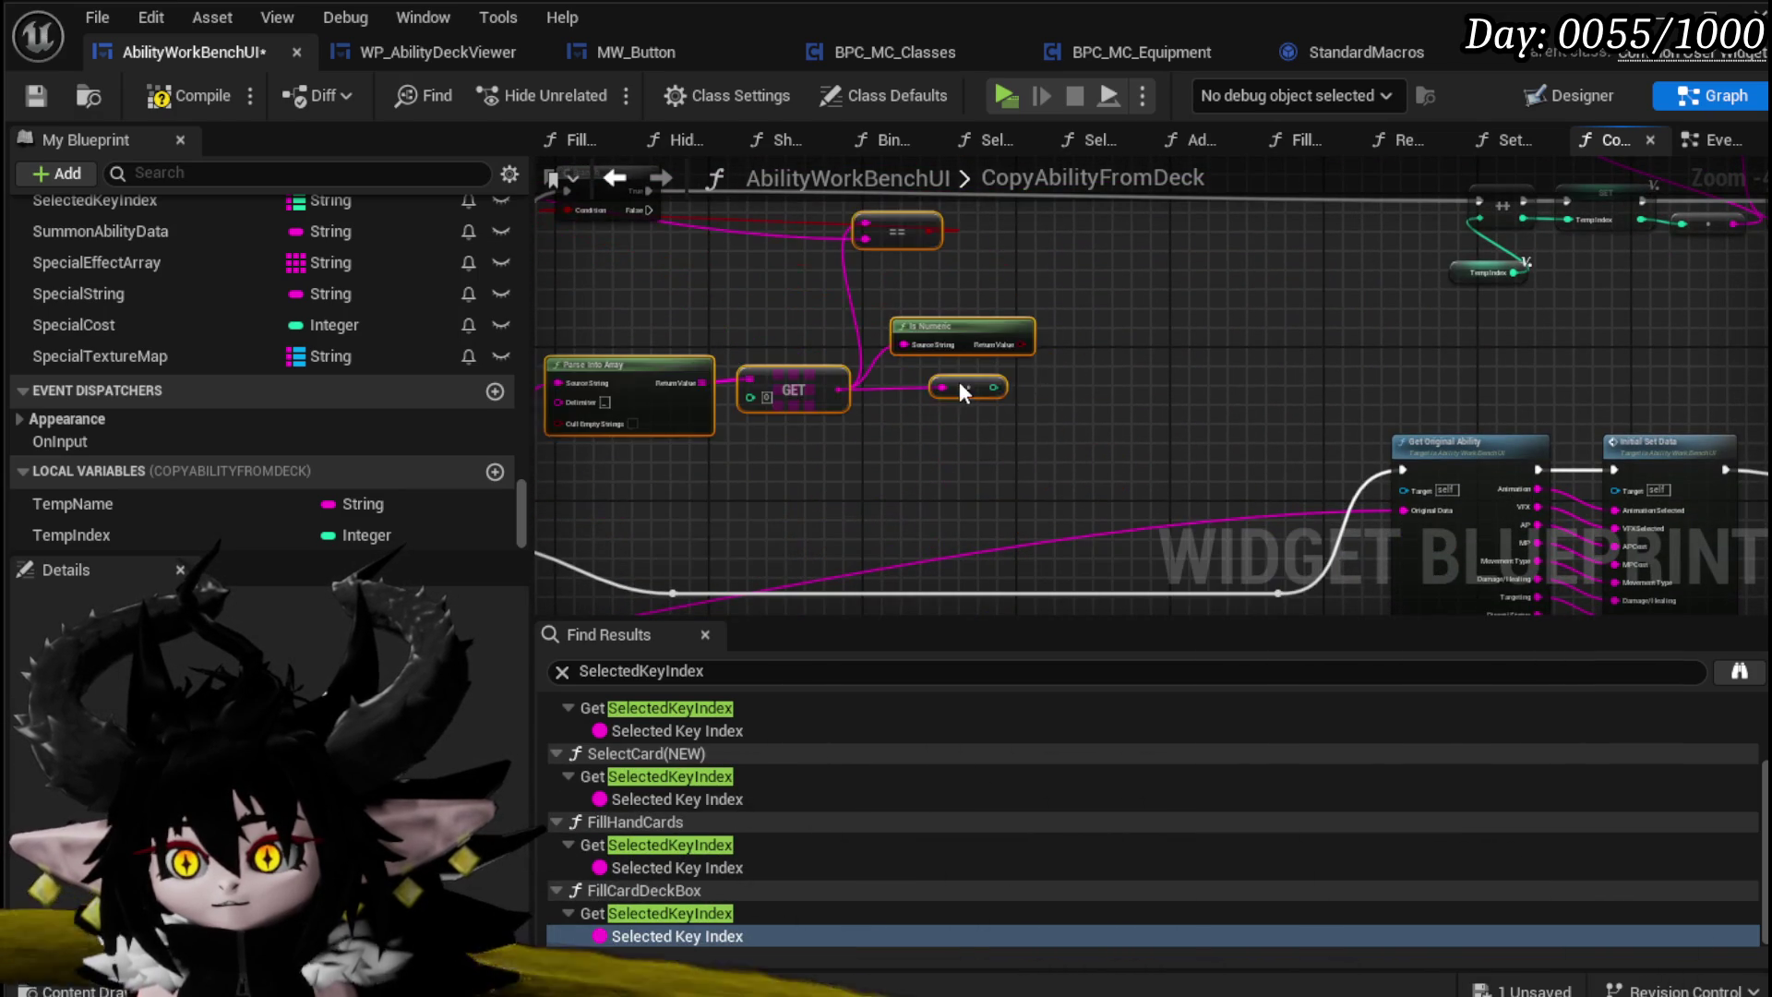
{"action": "left_click_drag", "start_coordinate": [1119, 356], "coordinate": [1205, 438]}
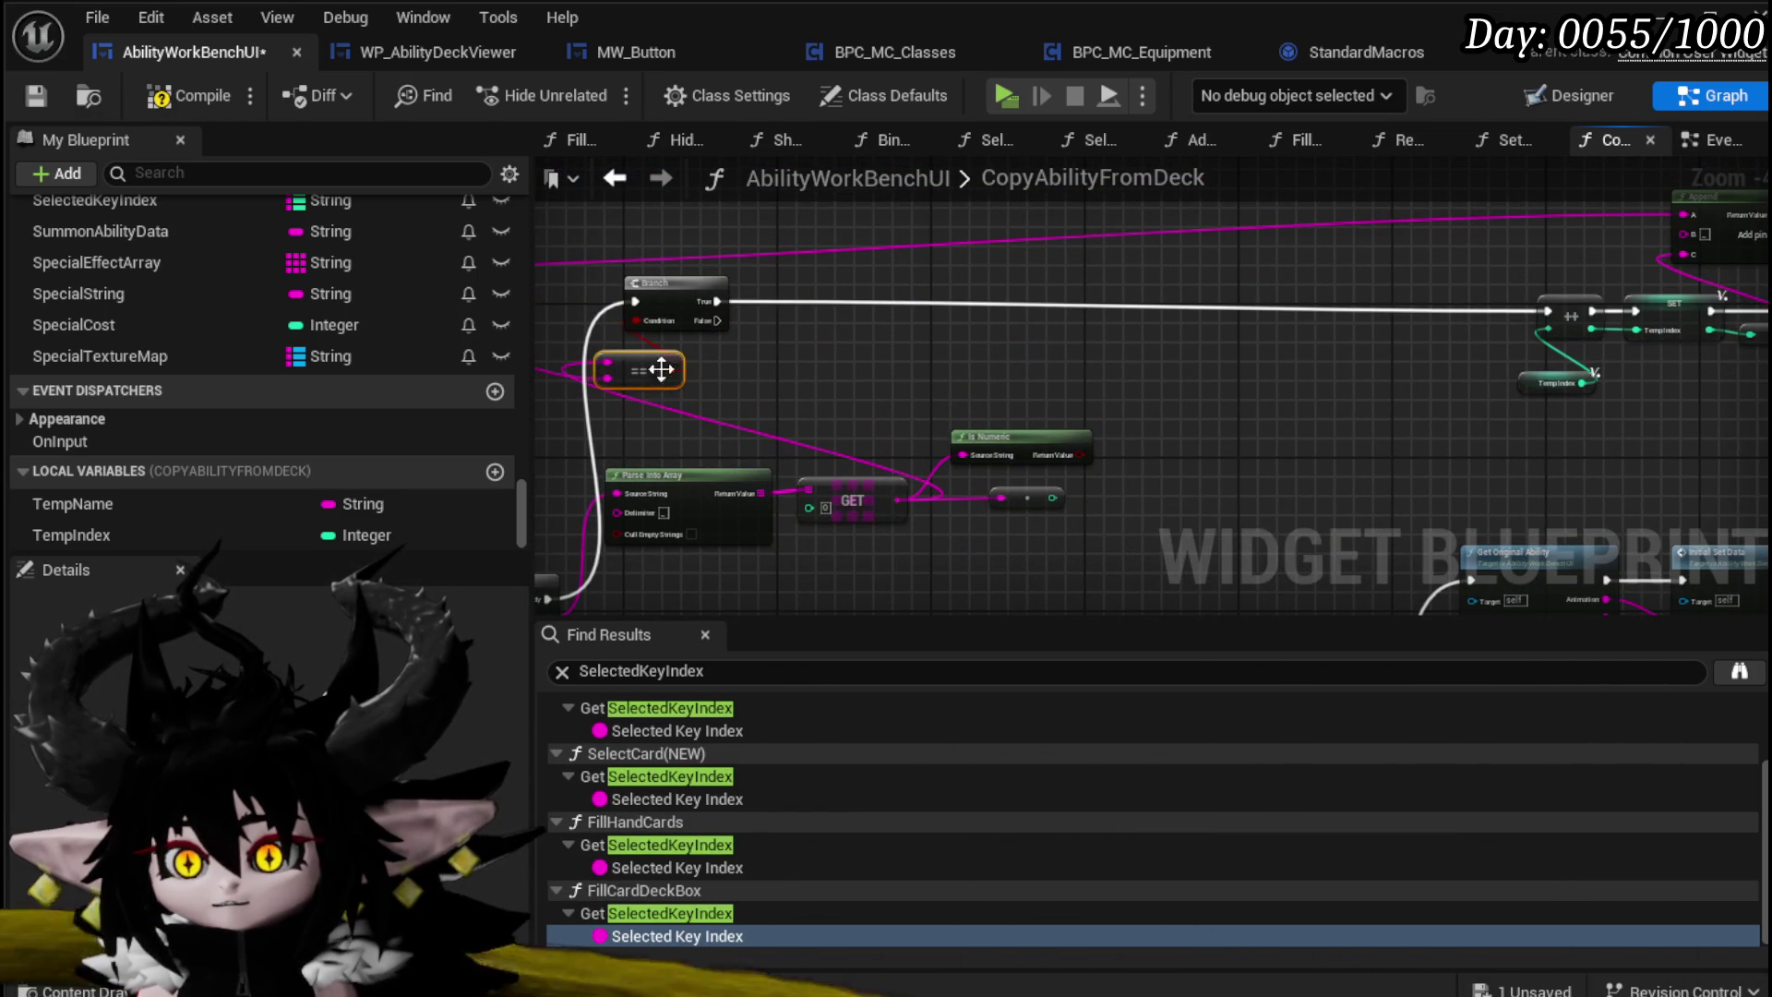
Step: Add a Branch on Is Numeric after the first Branch's True, False into the increment chain
{"action": "mouse_move", "coordinate": [919, 398]}
{"action": "left_mouse_down"}
{"action": "mouse_move", "coordinate": [1024, 329]}
{"action": "mouse_move", "coordinate": [895, 286]}
{"action": "mouse_move", "coordinate": [818, 294]}
{"action": "mouse_move", "coordinate": [836, 296]}
{"action": "left_mouse_up"}
{"action": "left_click_drag", "start_coordinate": [717, 301], "coordinate": [799, 301]}
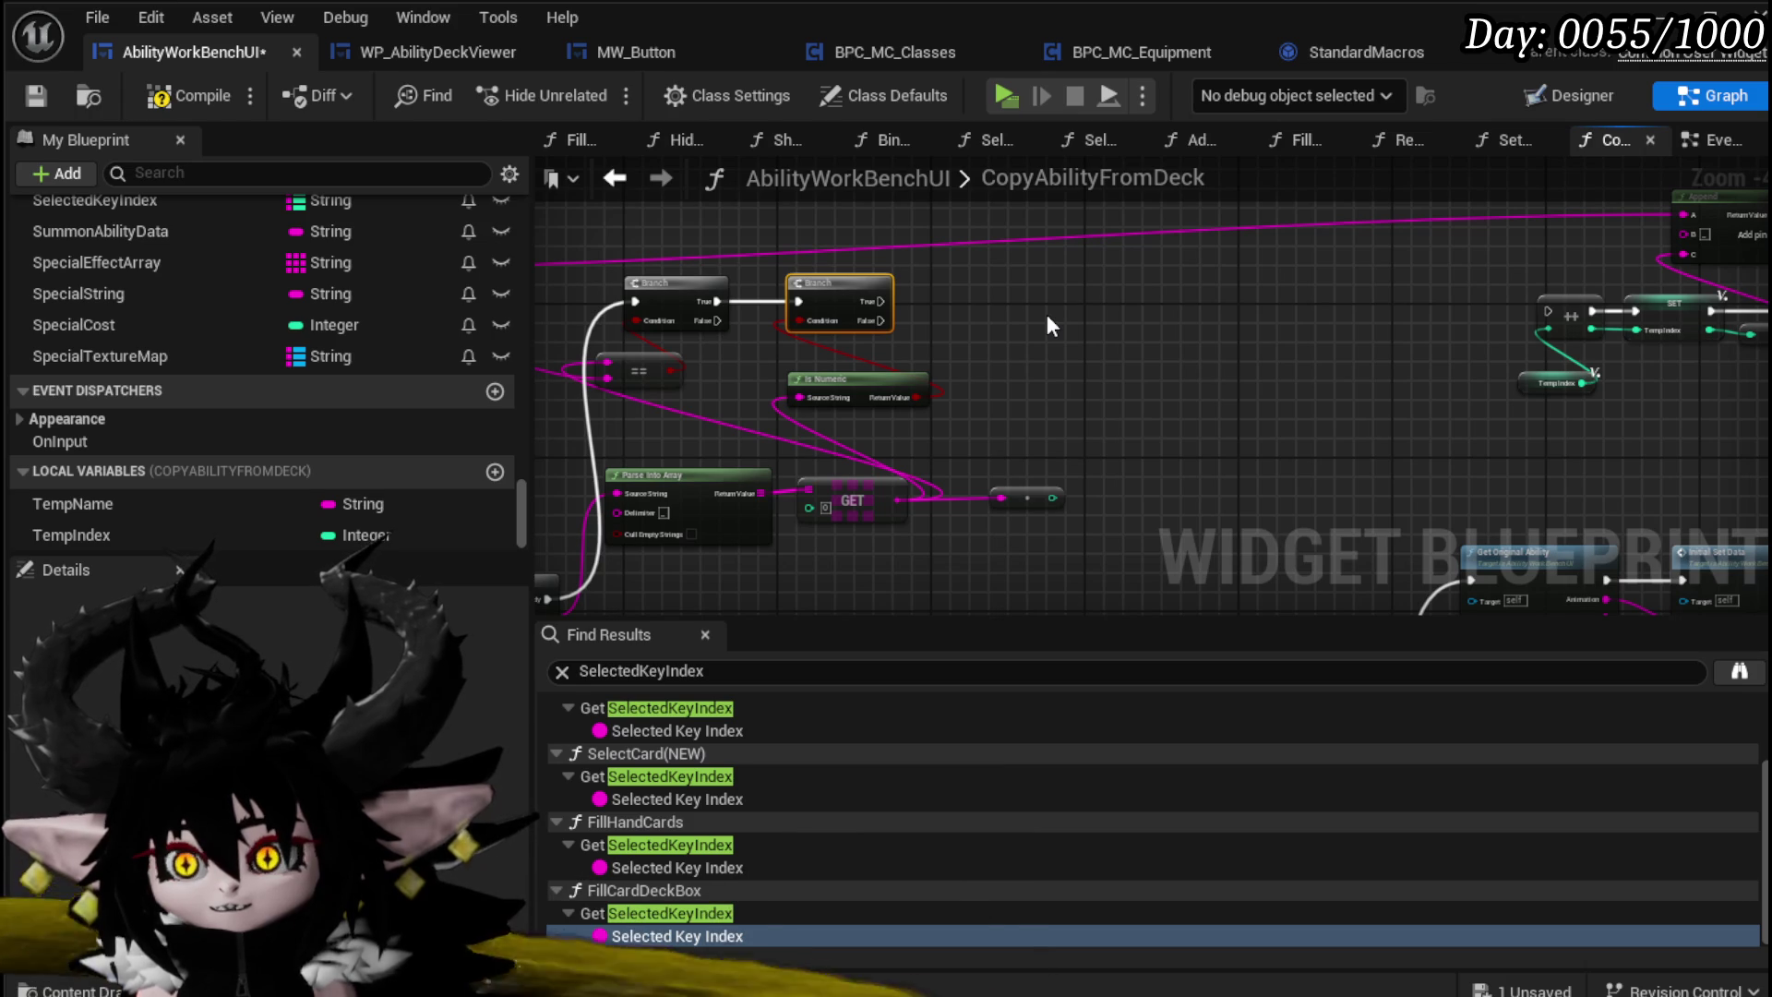
{"action": "left_click_drag", "start_coordinate": [1047, 314], "coordinate": [866, 357]}
{"action": "left_click_drag", "start_coordinate": [713, 361], "coordinate": [1372, 353]}
Step: Rearrange the increment chain, Append and SET TempName nodes to the left
{"action": "mouse_move", "coordinate": [1290, 447]}
{"action": "left_mouse_down"}
{"action": "mouse_move", "coordinate": [1751, 356]}
{"action": "mouse_move", "coordinate": [1706, 347]}
{"action": "mouse_move", "coordinate": [1384, 423]}
{"action": "left_mouse_up"}
{"action": "mouse_move", "coordinate": [1545, 244]}
{"action": "left_mouse_down"}
{"action": "mouse_move", "coordinate": [1244, 247]}
{"action": "mouse_move", "coordinate": [1226, 305]}
{"action": "left_mouse_up"}
{"action": "mouse_move", "coordinate": [1297, 422]}
{"action": "left_mouse_down"}
{"action": "mouse_move", "coordinate": [1155, 451]}
{"action": "mouse_move", "coordinate": [1183, 459]}
{"action": "left_mouse_up"}
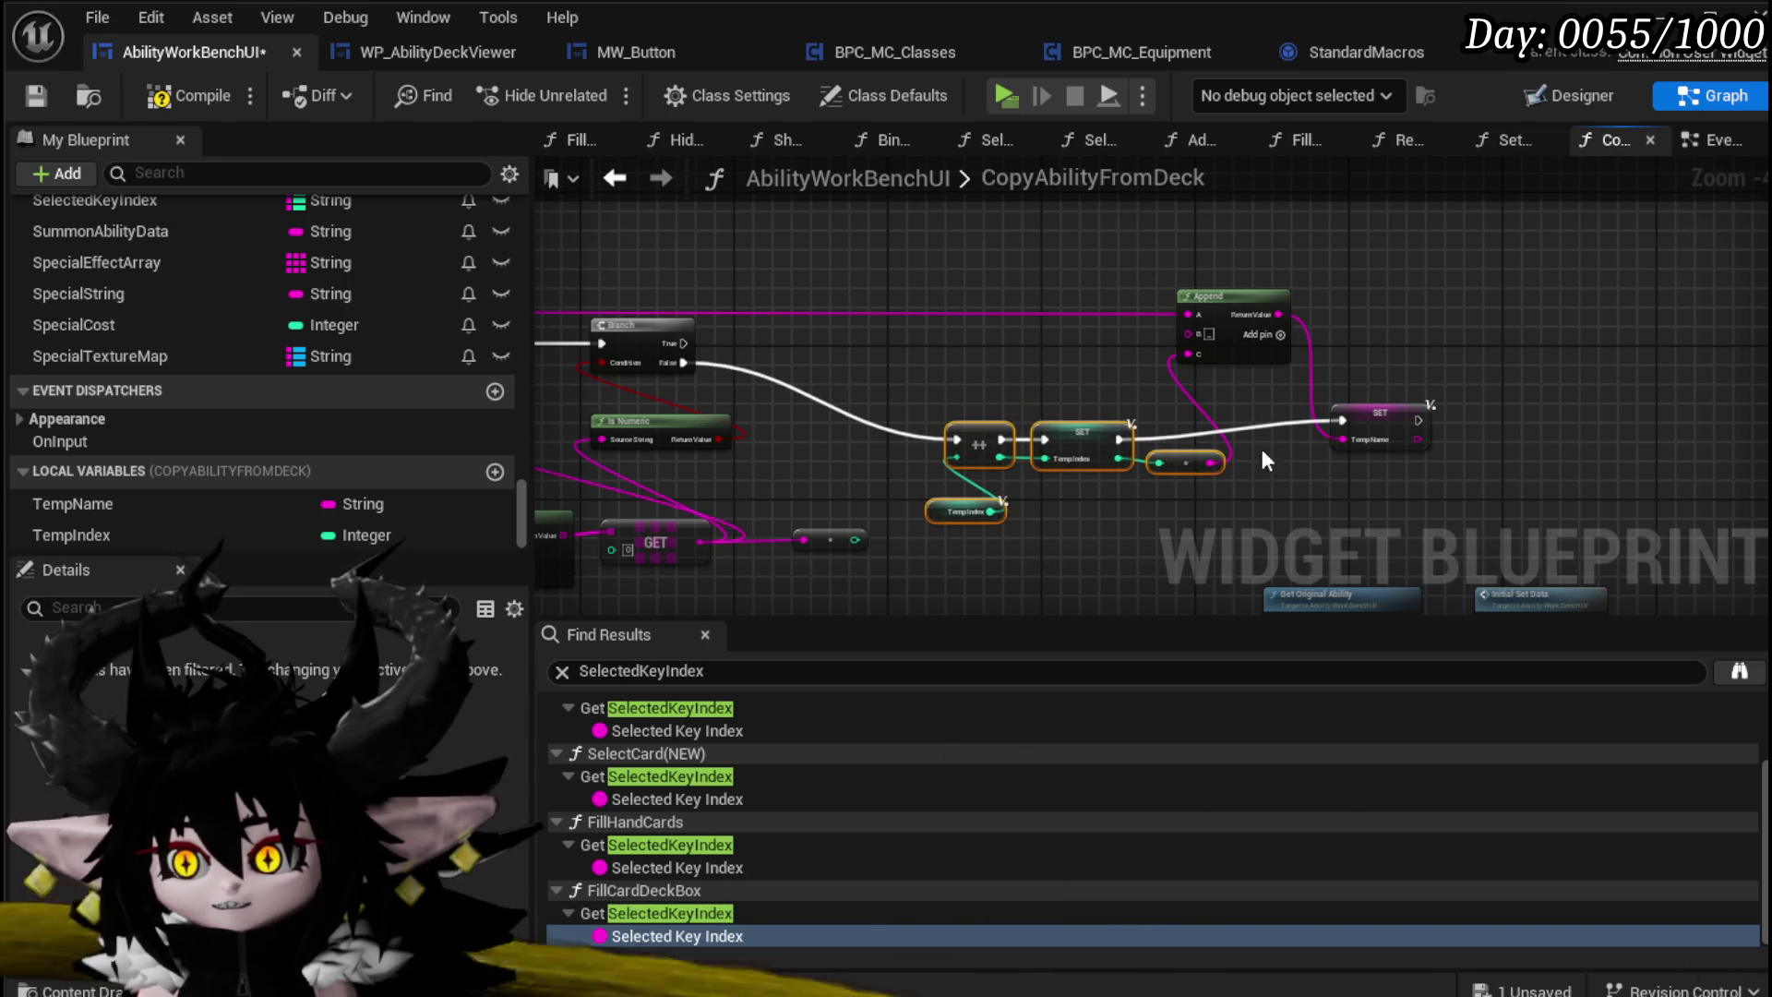
{"action": "left_click_drag", "start_coordinate": [1394, 424], "coordinate": [1414, 433]}
{"action": "mouse_move", "coordinate": [1344, 380]}
{"action": "left_mouse_down"}
{"action": "mouse_move", "coordinate": [1516, 334]}
{"action": "mouse_move", "coordinate": [1426, 358]}
{"action": "left_mouse_up"}
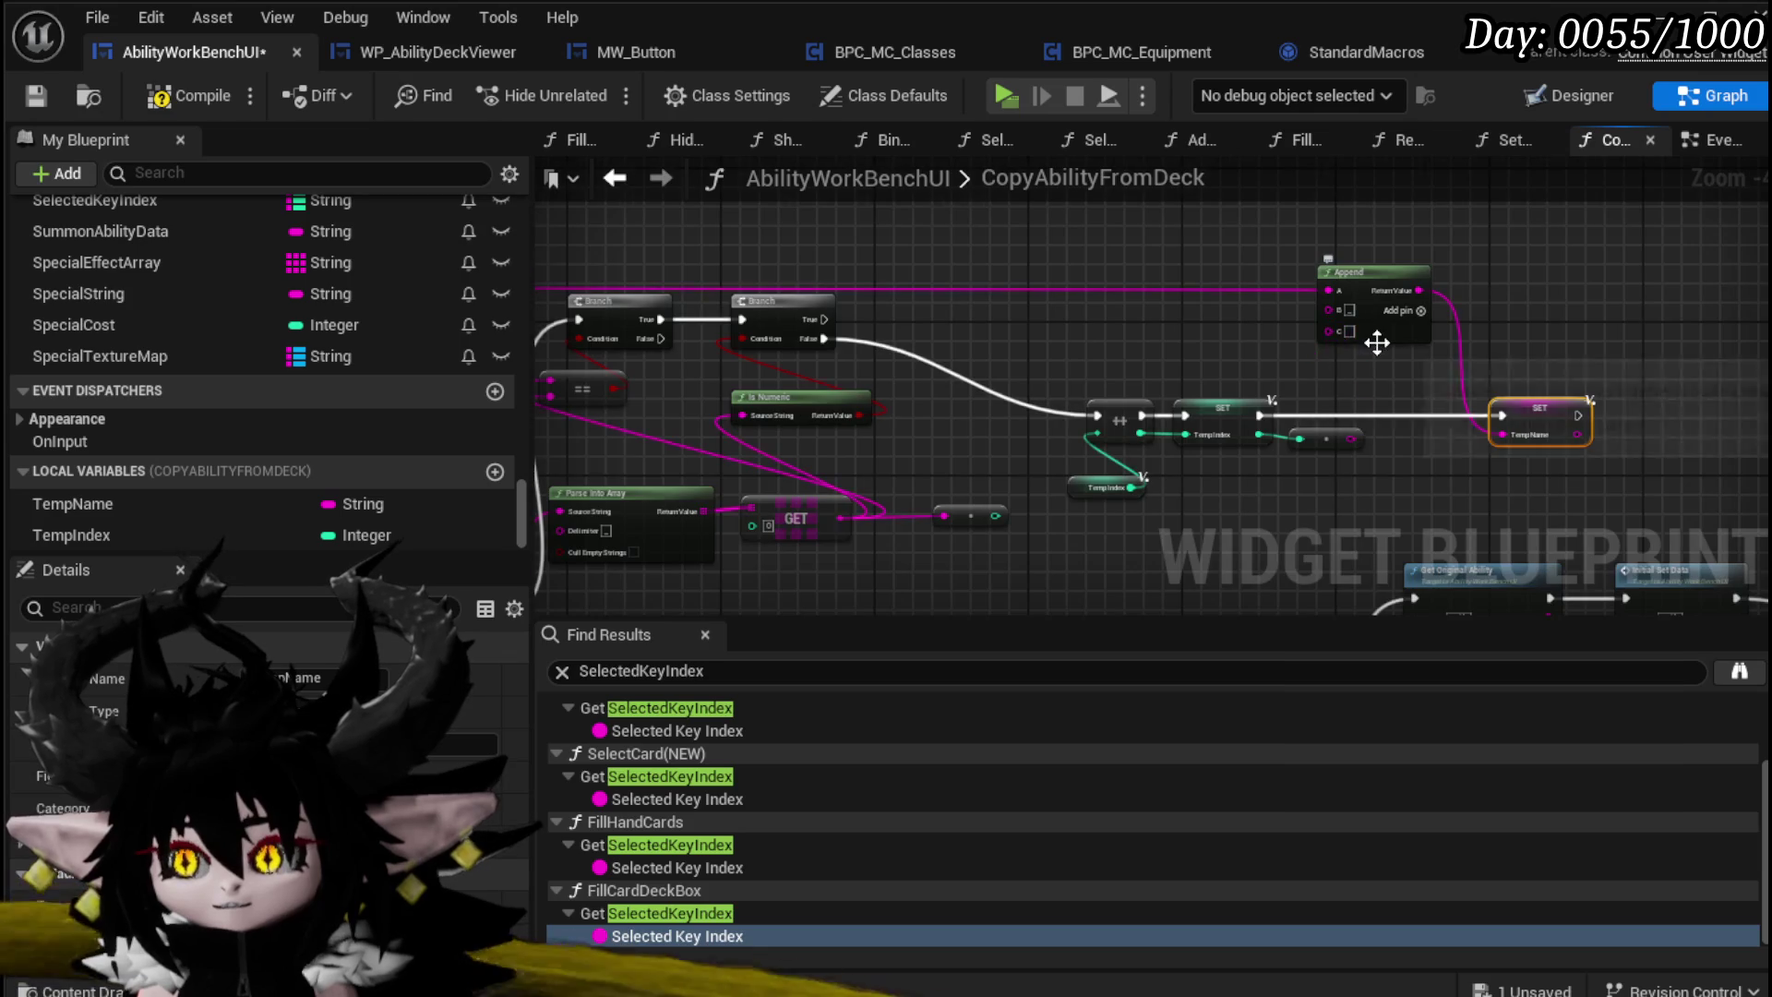
Step: Move the Append node down beside the Temp Index nodes
{"action": "scroll", "coordinate": [1377, 342], "scroll_direction": "up", "scroll_amount": 4}
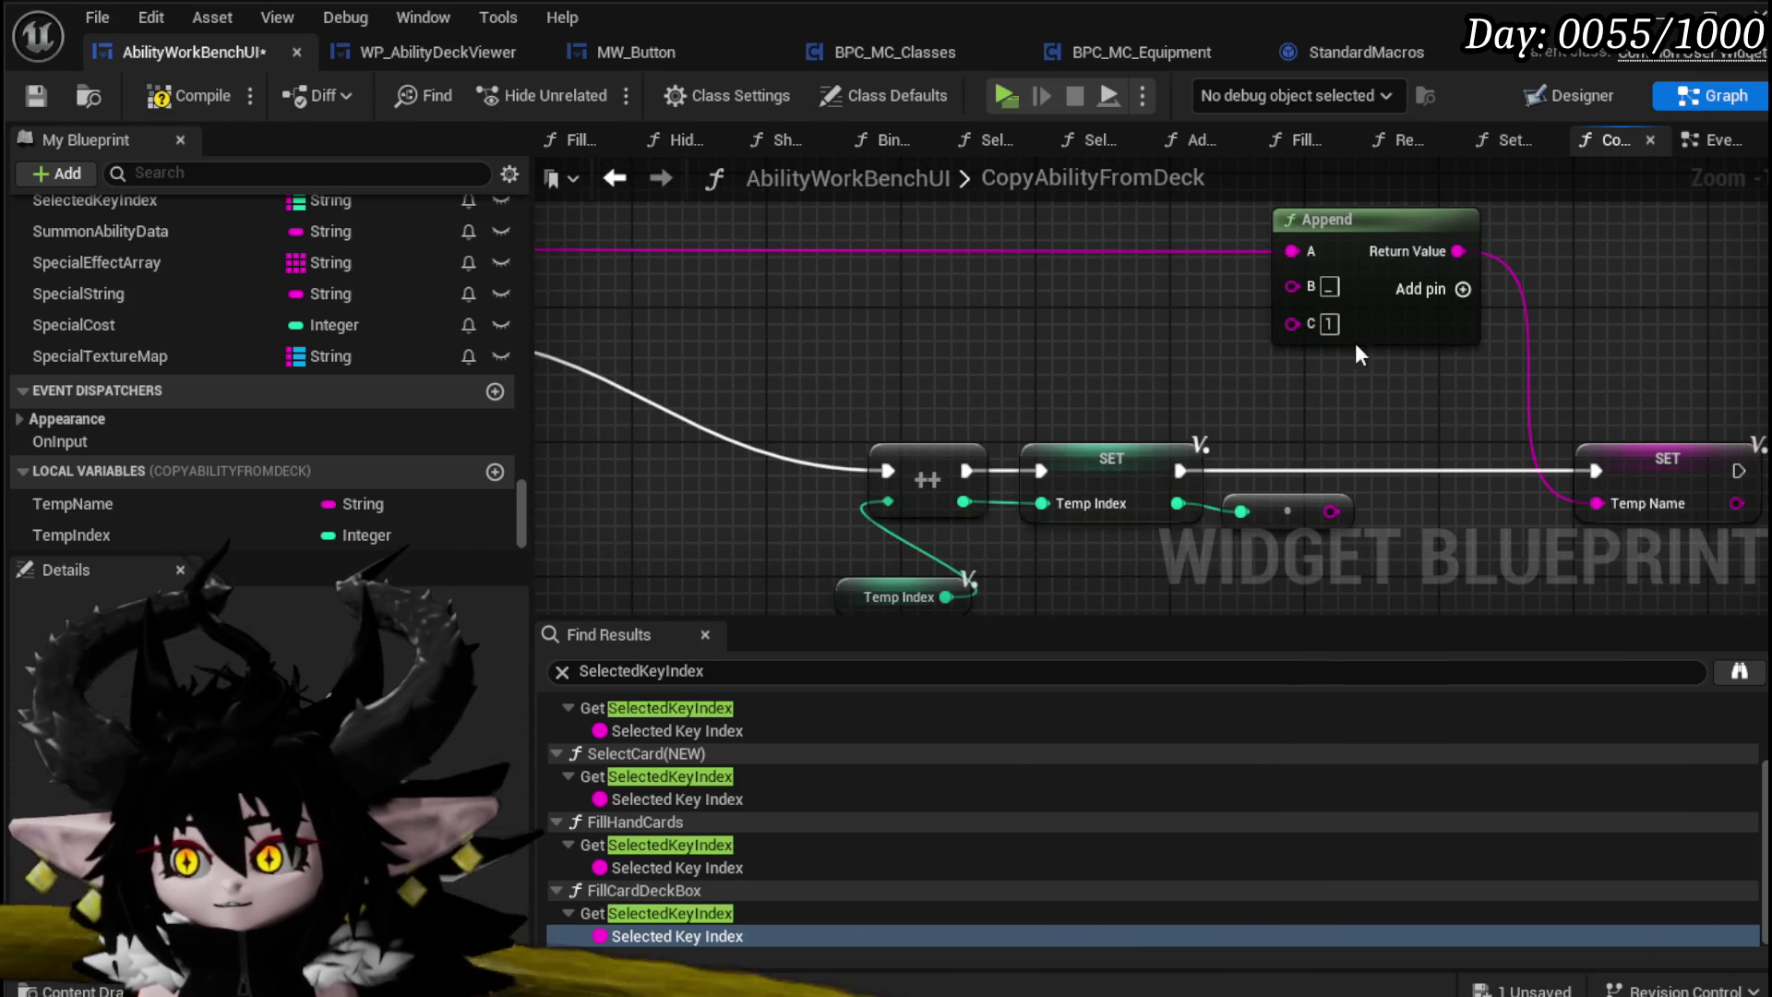
{"action": "mouse_move", "coordinate": [1378, 254]}
{"action": "left_mouse_down"}
{"action": "mouse_move", "coordinate": [1344, 485]}
{"action": "mouse_move", "coordinate": [1293, 640]}
{"action": "mouse_move", "coordinate": [1280, 385]}
{"action": "mouse_move", "coordinate": [1264, 554]}
{"action": "left_mouse_up"}
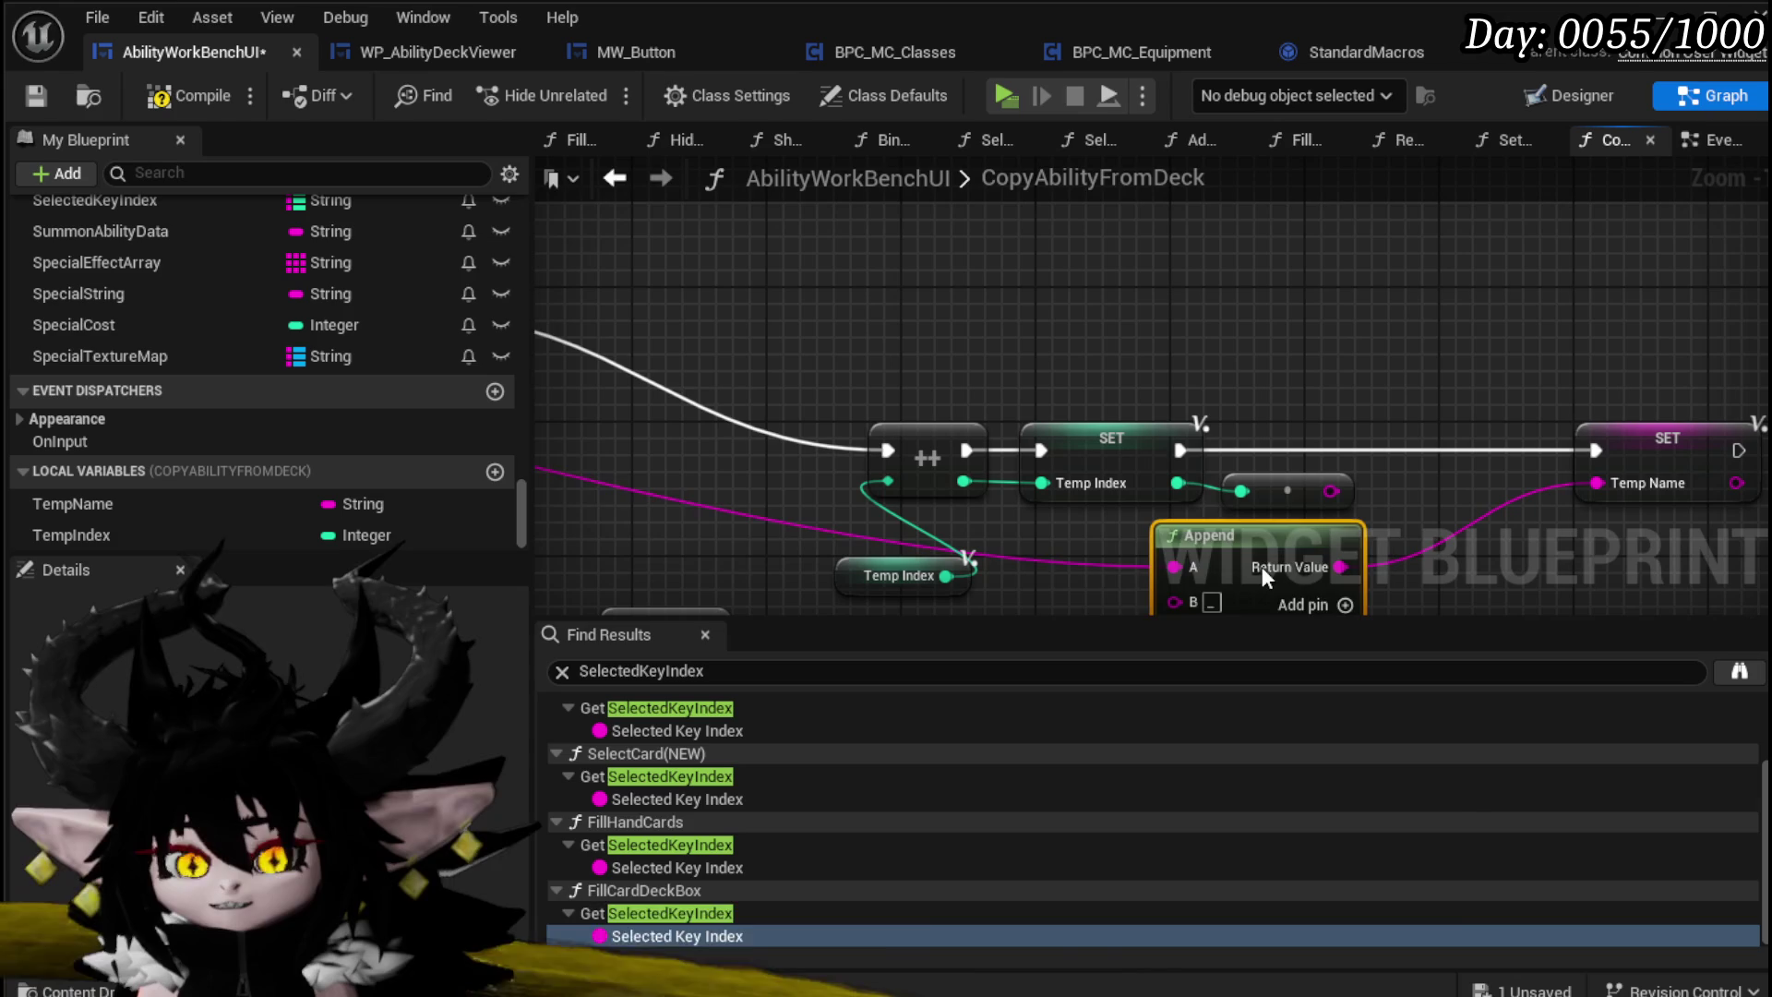
{"action": "left_click_drag", "start_coordinate": [1261, 567], "coordinate": [1245, 583]}
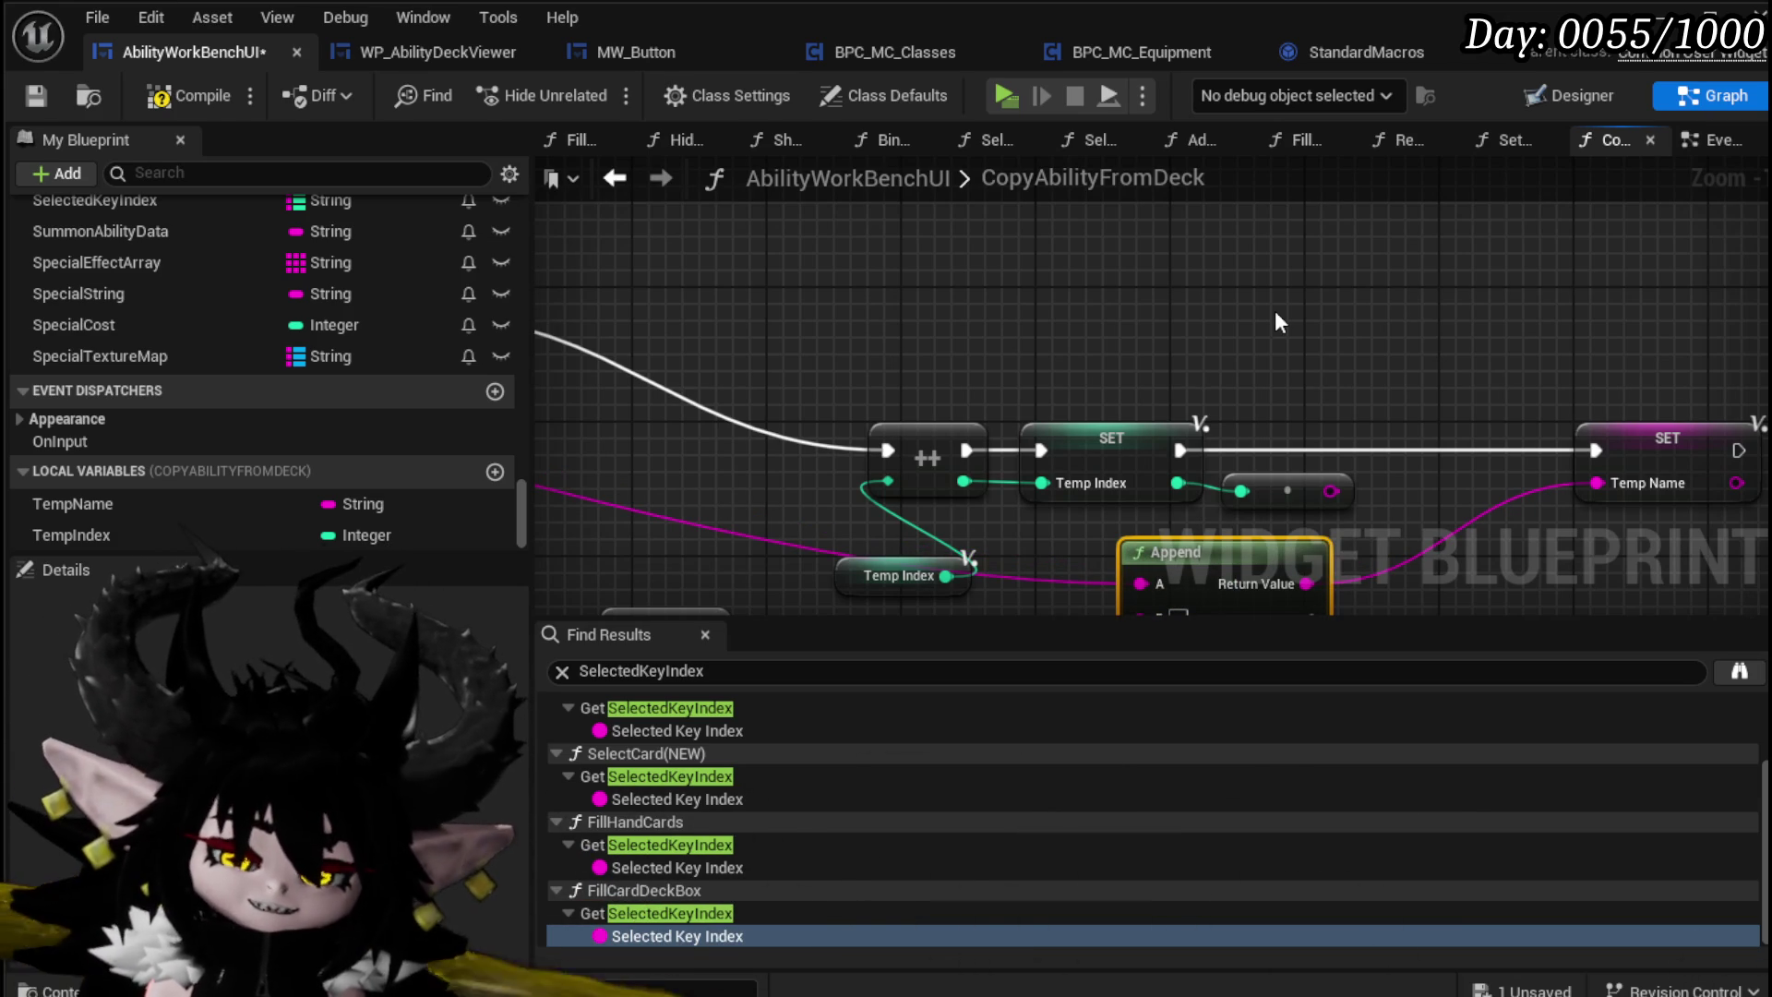
Step: Nudge the GET node and place the reroute node above the Branch nodes
{"action": "scroll", "coordinate": [1275, 277], "scroll_direction": "down", "scroll_amount": 2}
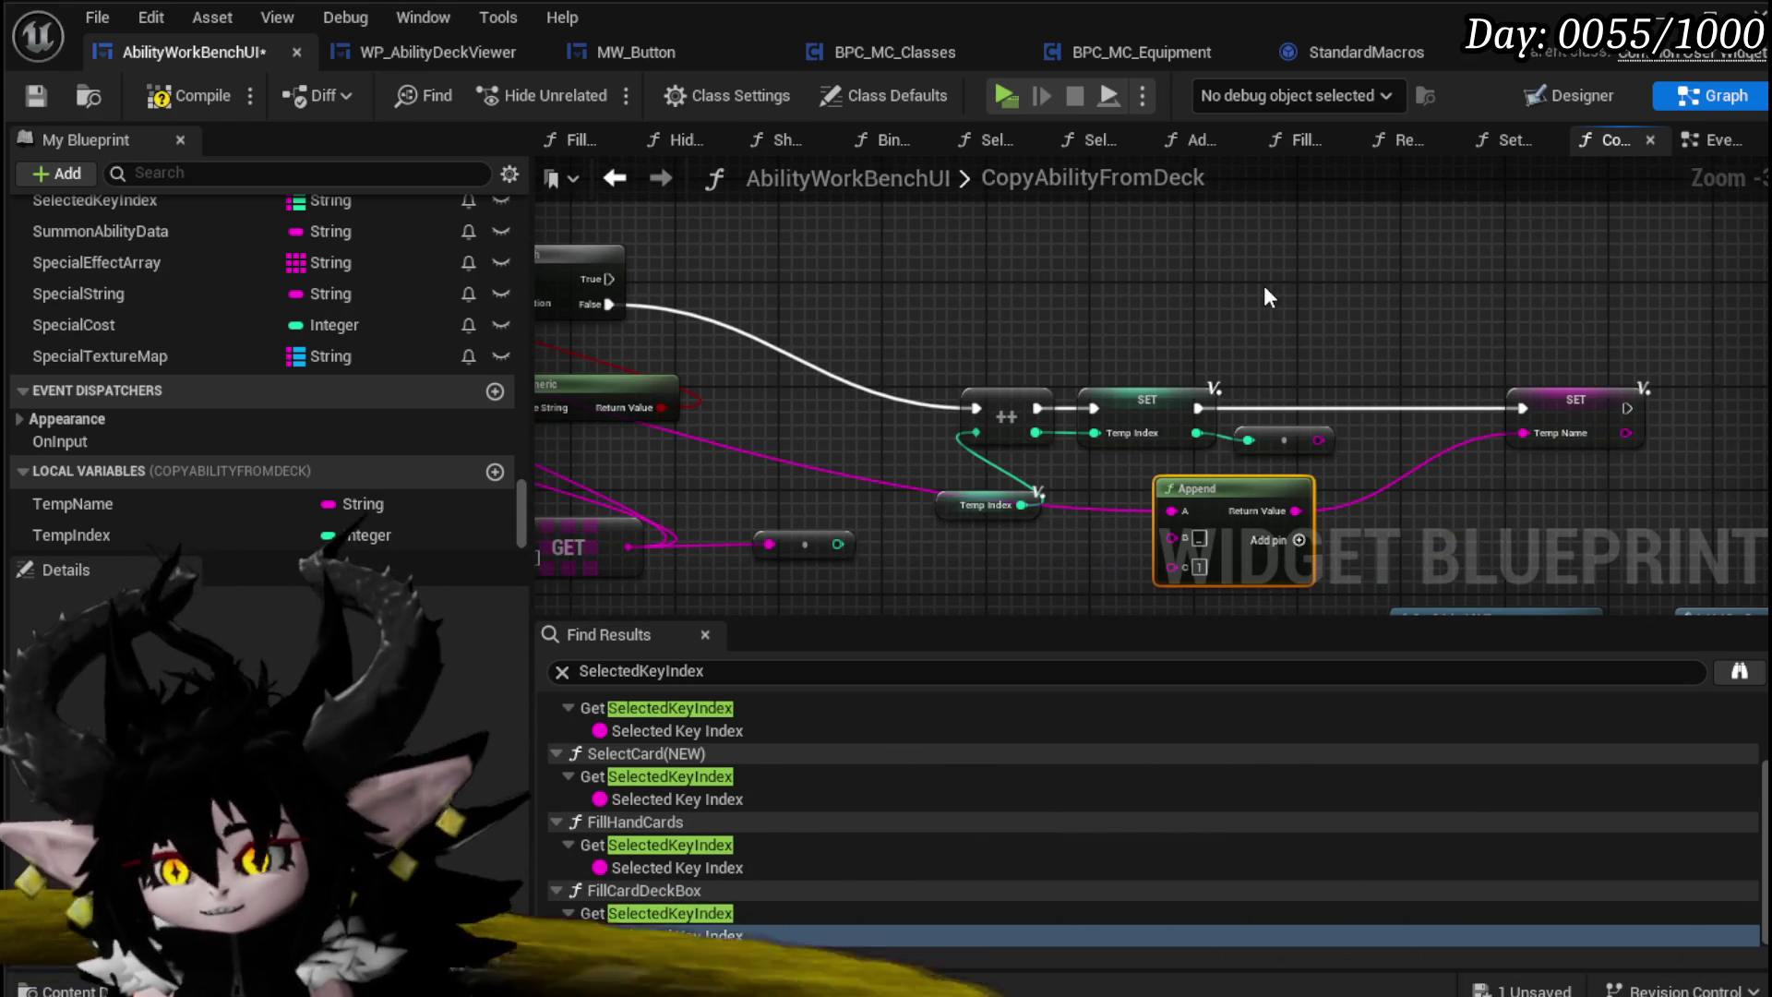
{"action": "mouse_move", "coordinate": [1227, 308]}
{"action": "left_mouse_down"}
{"action": "mouse_move", "coordinate": [989, 375]}
{"action": "mouse_move", "coordinate": [1000, 446]}
{"action": "mouse_move", "coordinate": [1060, 475]}
{"action": "mouse_move", "coordinate": [947, 421]}
{"action": "mouse_move", "coordinate": [887, 416]}
{"action": "mouse_move", "coordinate": [866, 454]}
{"action": "mouse_move", "coordinate": [916, 457]}
{"action": "mouse_move", "coordinate": [873, 359]}
{"action": "left_mouse_up"}
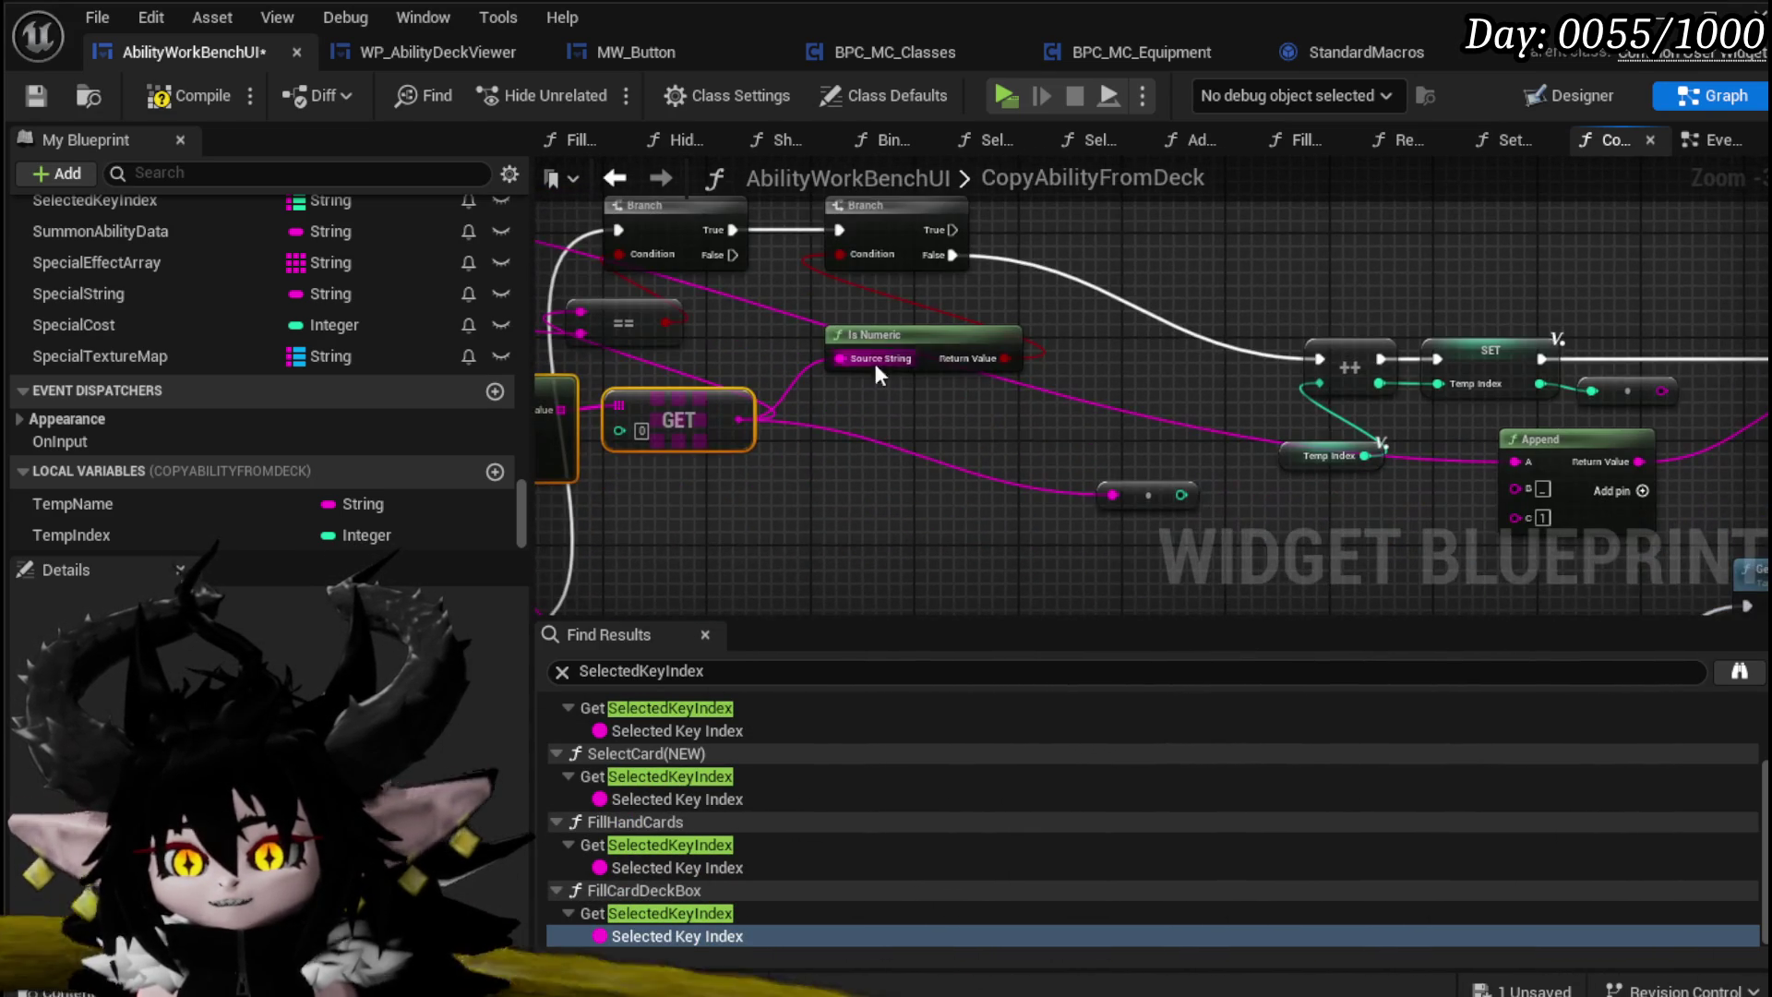
{"action": "left_click_drag", "start_coordinate": [684, 411], "coordinate": [666, 382]}
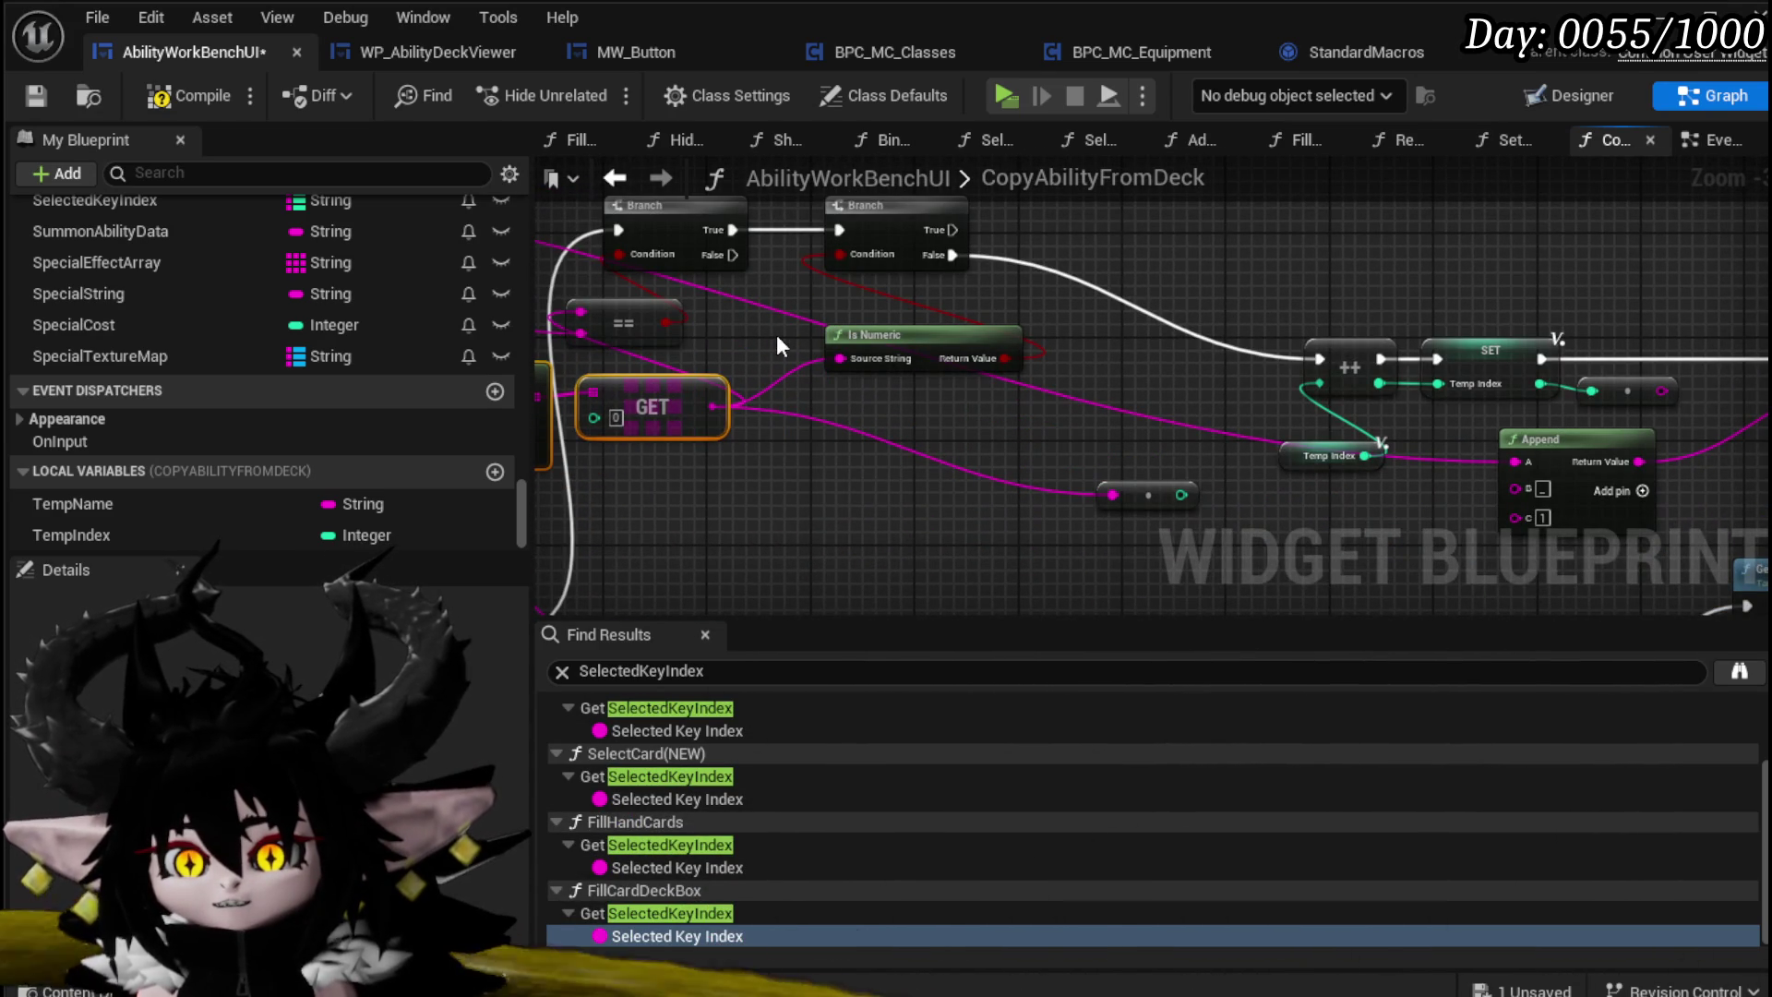
{"action": "mouse_move", "coordinate": [1117, 522]}
{"action": "left_mouse_down"}
{"action": "mouse_move", "coordinate": [906, 478]}
{"action": "mouse_move", "coordinate": [932, 436]}
{"action": "left_mouse_up"}
{"action": "mouse_move", "coordinate": [931, 502]}
{"action": "left_mouse_down"}
{"action": "mouse_move", "coordinate": [879, 543]}
{"action": "mouse_move", "coordinate": [967, 393]}
{"action": "mouse_move", "coordinate": [1388, 407]}
{"action": "left_mouse_up"}
{"action": "mouse_move", "coordinate": [814, 468]}
{"action": "left_mouse_down"}
{"action": "mouse_move", "coordinate": [1022, 459]}
{"action": "mouse_move", "coordinate": [788, 445]}
{"action": "left_mouse_up"}
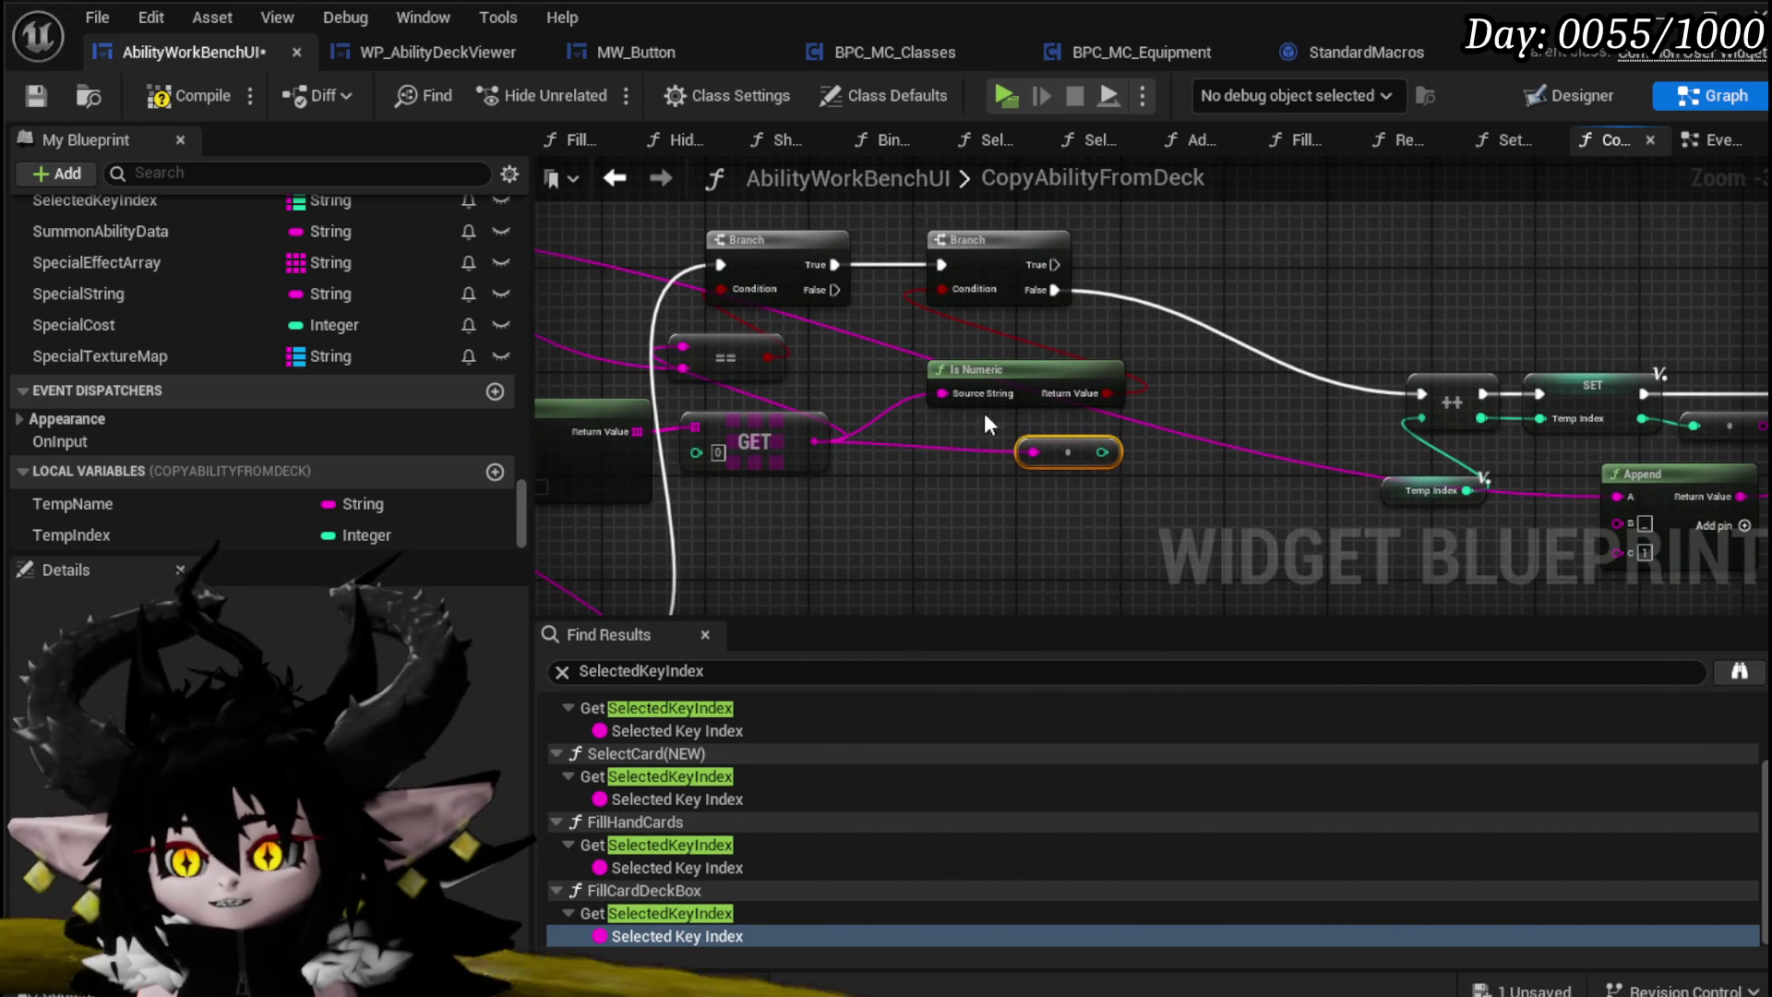
{"action": "left_click_drag", "start_coordinate": [1192, 380], "coordinate": [1025, 430]}
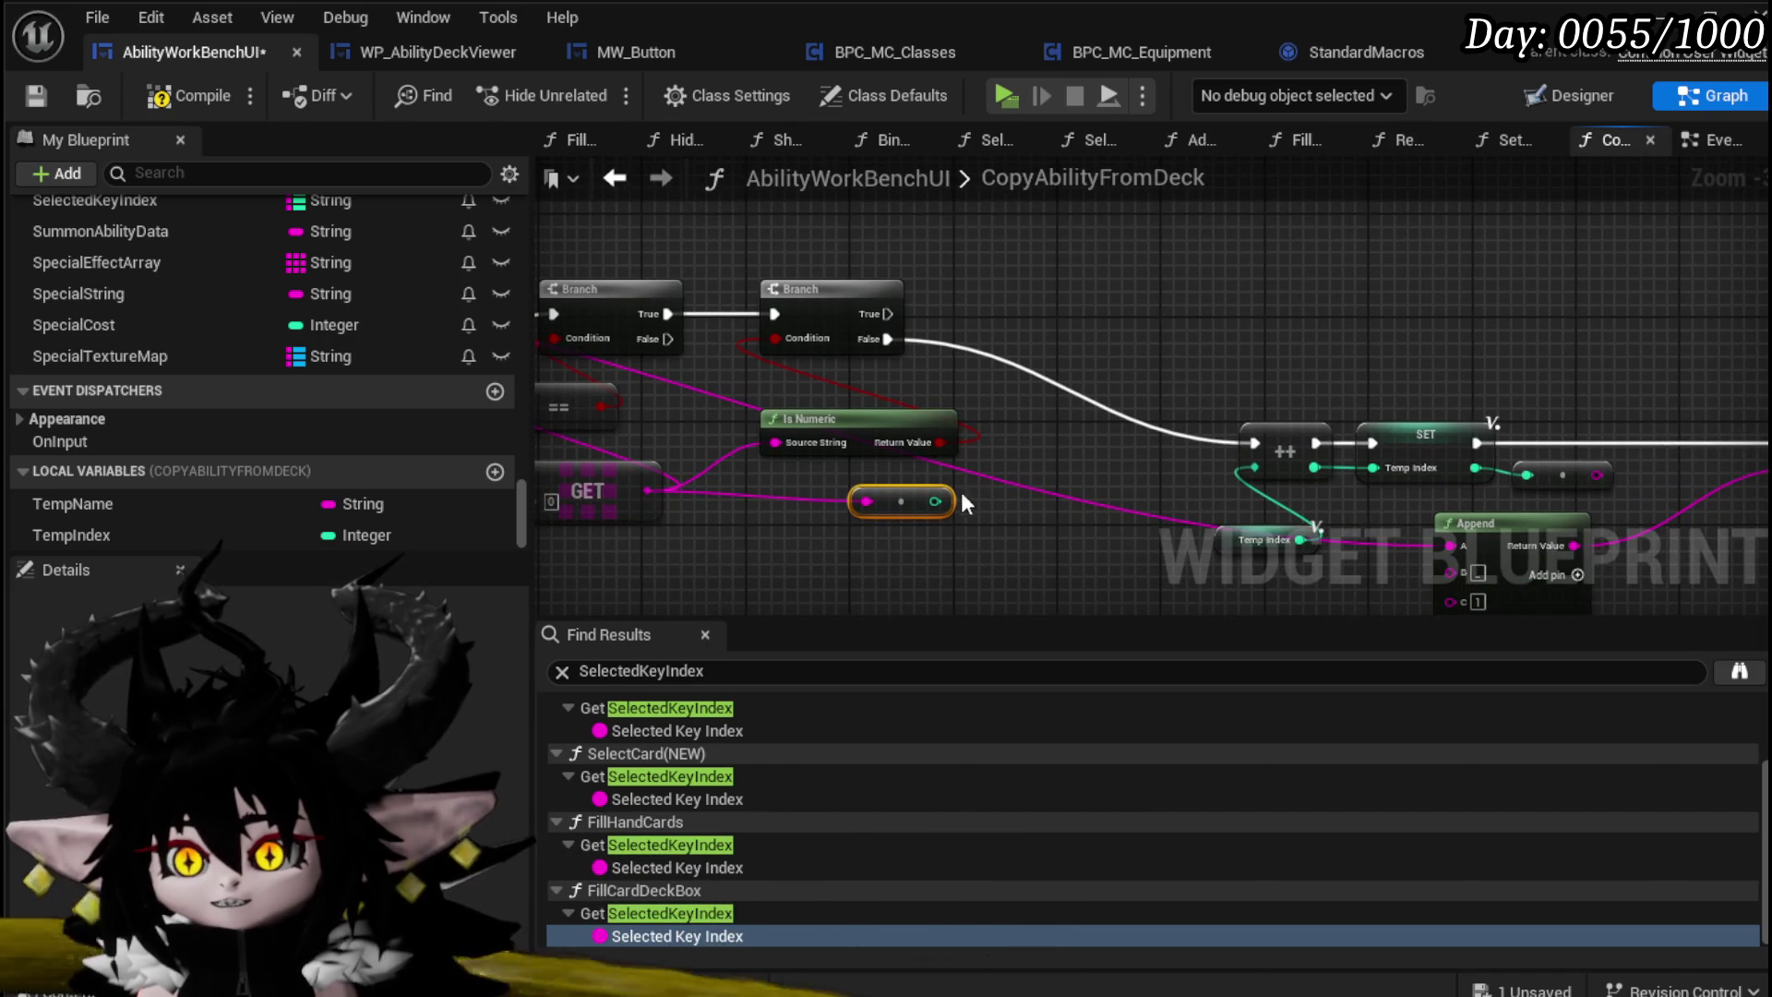
{"action": "left_click_drag", "start_coordinate": [902, 501], "coordinate": [930, 229]}
{"action": "left_click_drag", "start_coordinate": [1164, 374], "coordinate": [917, 379]}
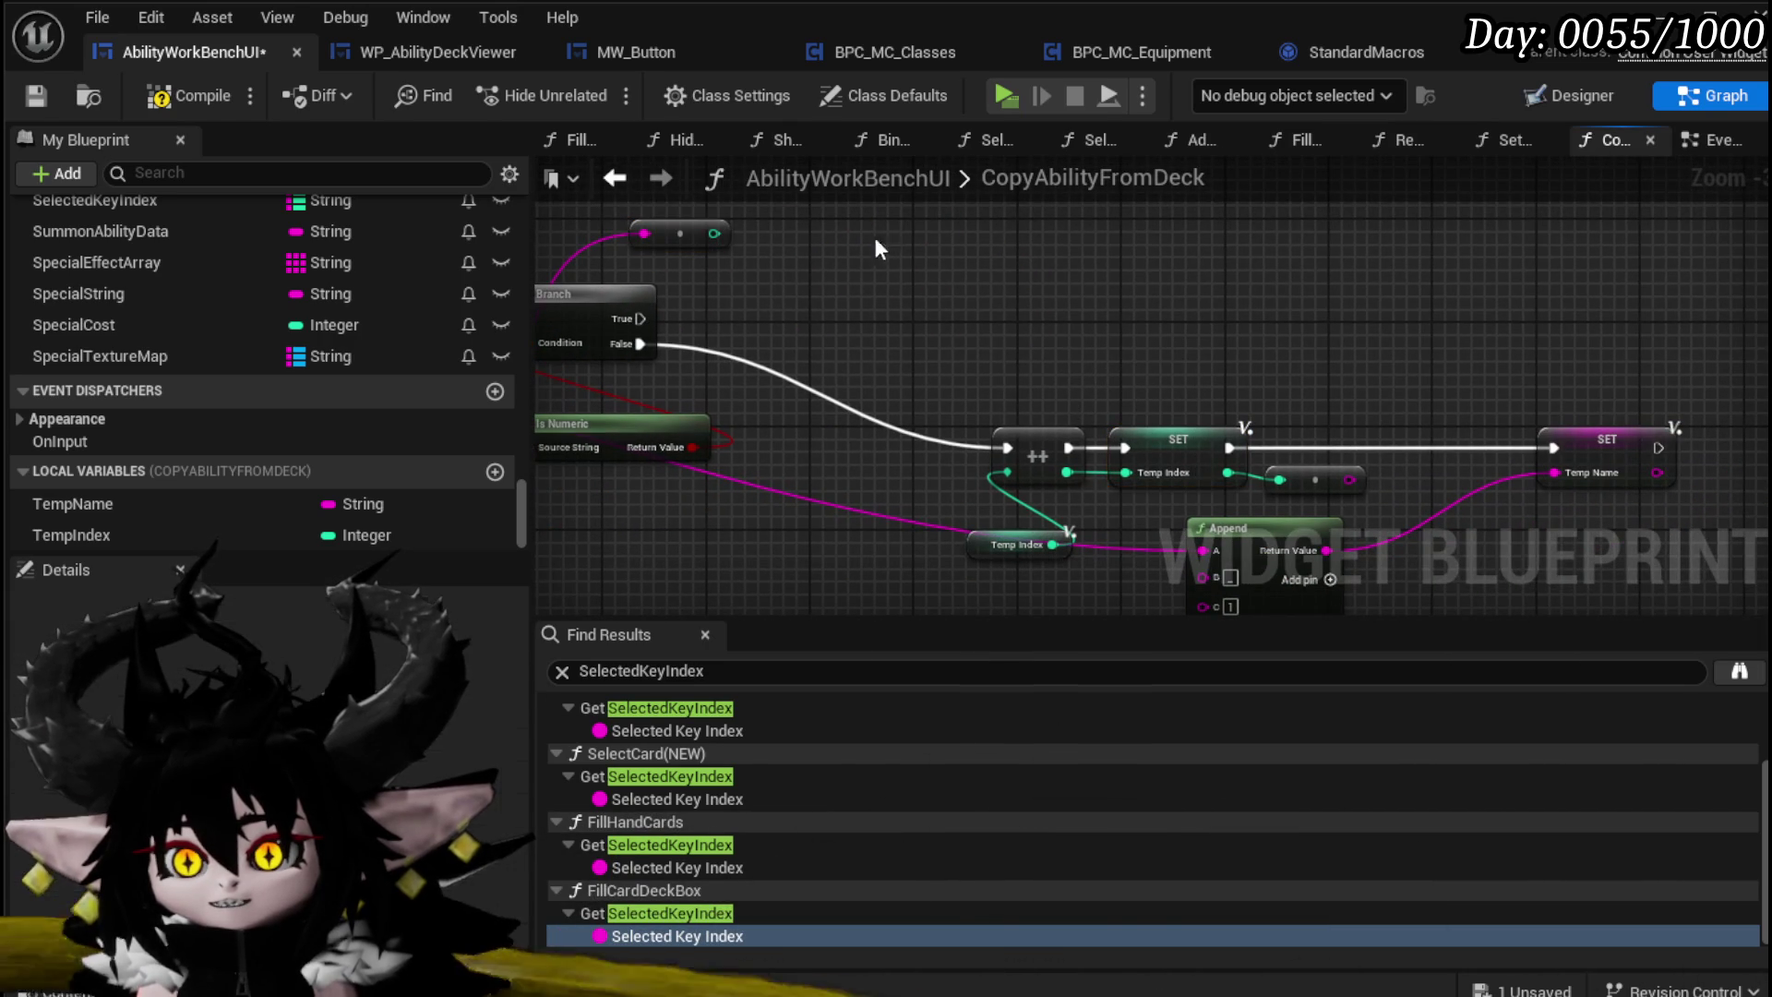
Step: Paste a new SET Temp Index node and add a Greater (>) node on the integer value
{"action": "key", "text": "ctrl+v"}
{"action": "mouse_move", "coordinate": [882, 339]}
{"action": "left_mouse_down"}
{"action": "mouse_move", "coordinate": [875, 319]}
{"action": "mouse_move", "coordinate": [792, 411]}
{"action": "mouse_move", "coordinate": [894, 360]}
{"action": "mouse_move", "coordinate": [787, 416]}
{"action": "mouse_move", "coordinate": [824, 369]}
{"action": "mouse_move", "coordinate": [819, 328]}
{"action": "mouse_move", "coordinate": [950, 471]}
{"action": "left_mouse_up"}
{"action": "left_click_drag", "start_coordinate": [770, 342], "coordinate": [853, 379]}
{"action": "type", "text": "gre"}
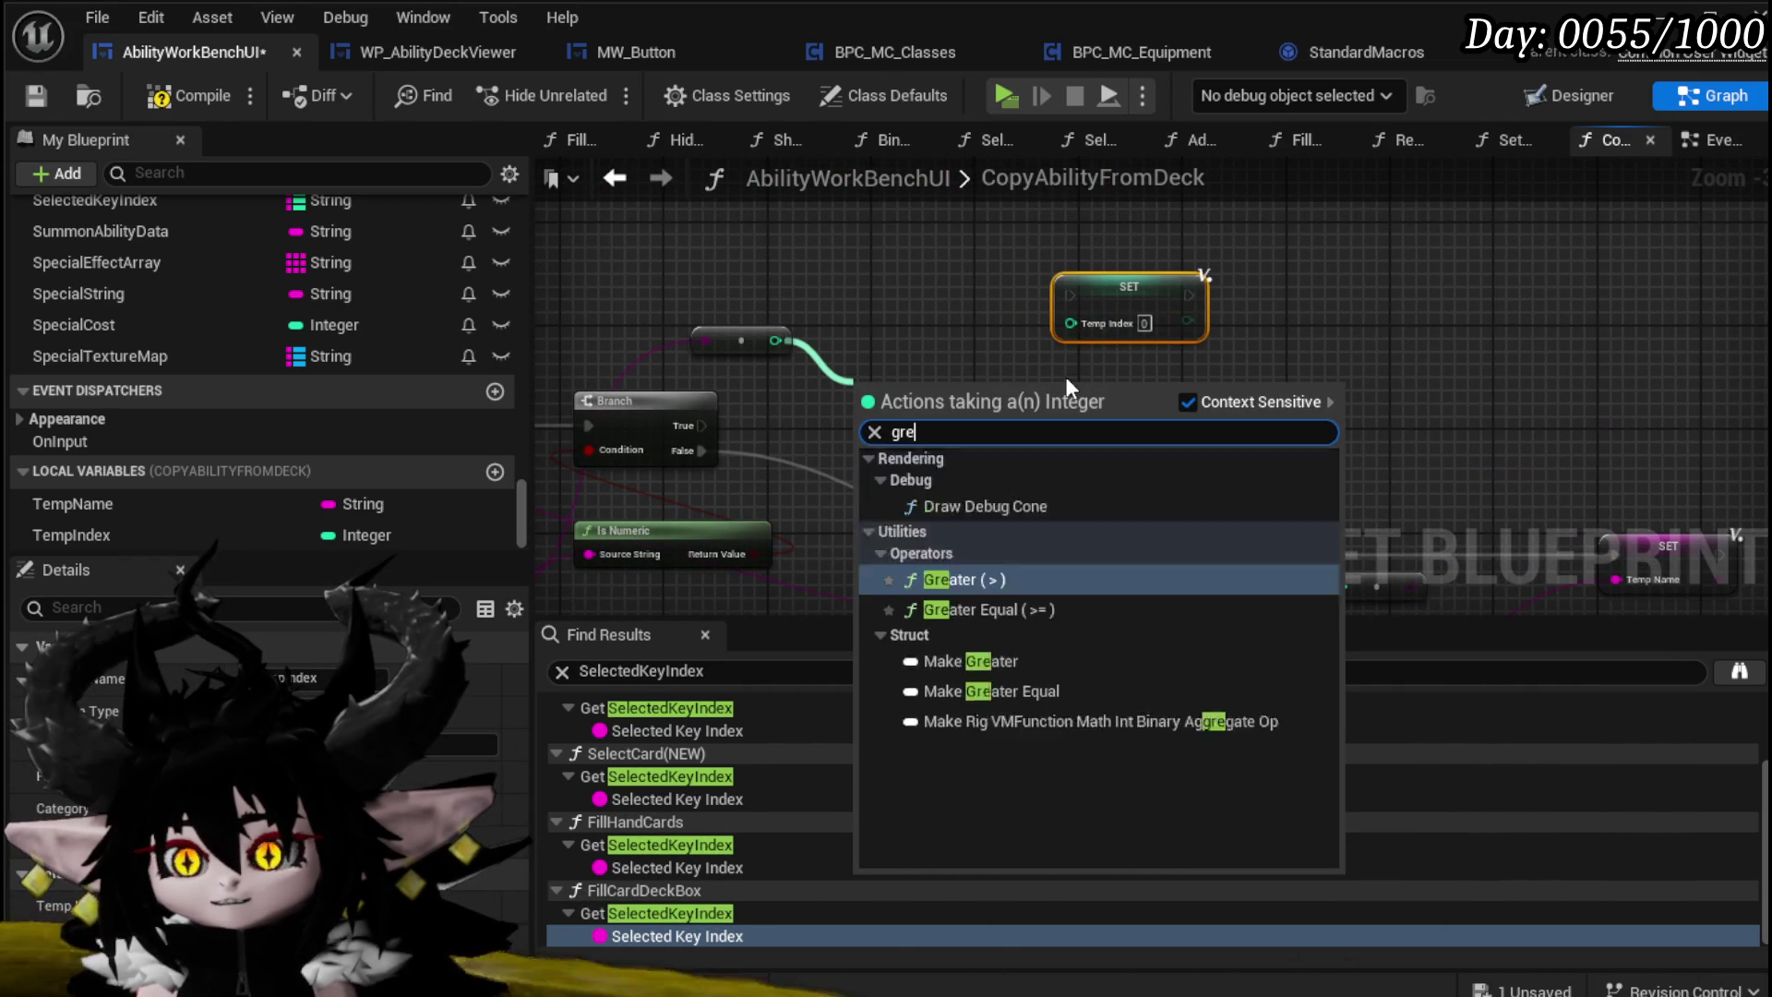
{"action": "type", "text": "ater"}
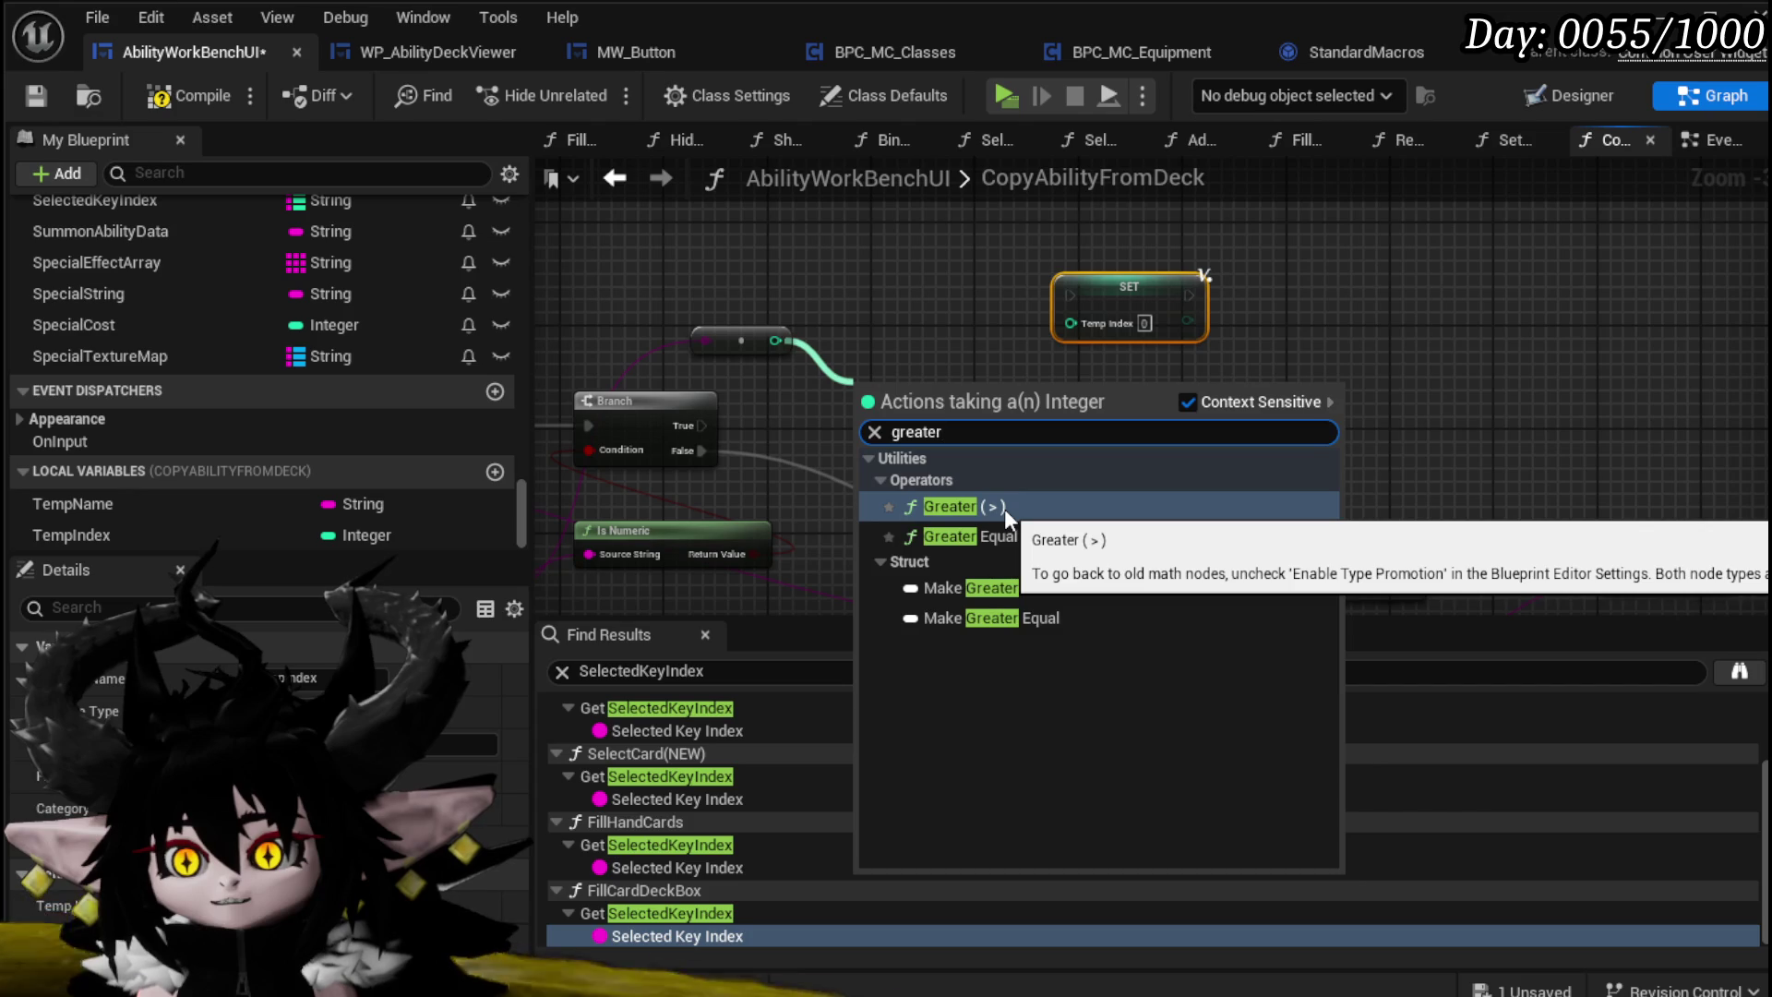
{"action": "left_click", "coordinate": [1004, 508]}
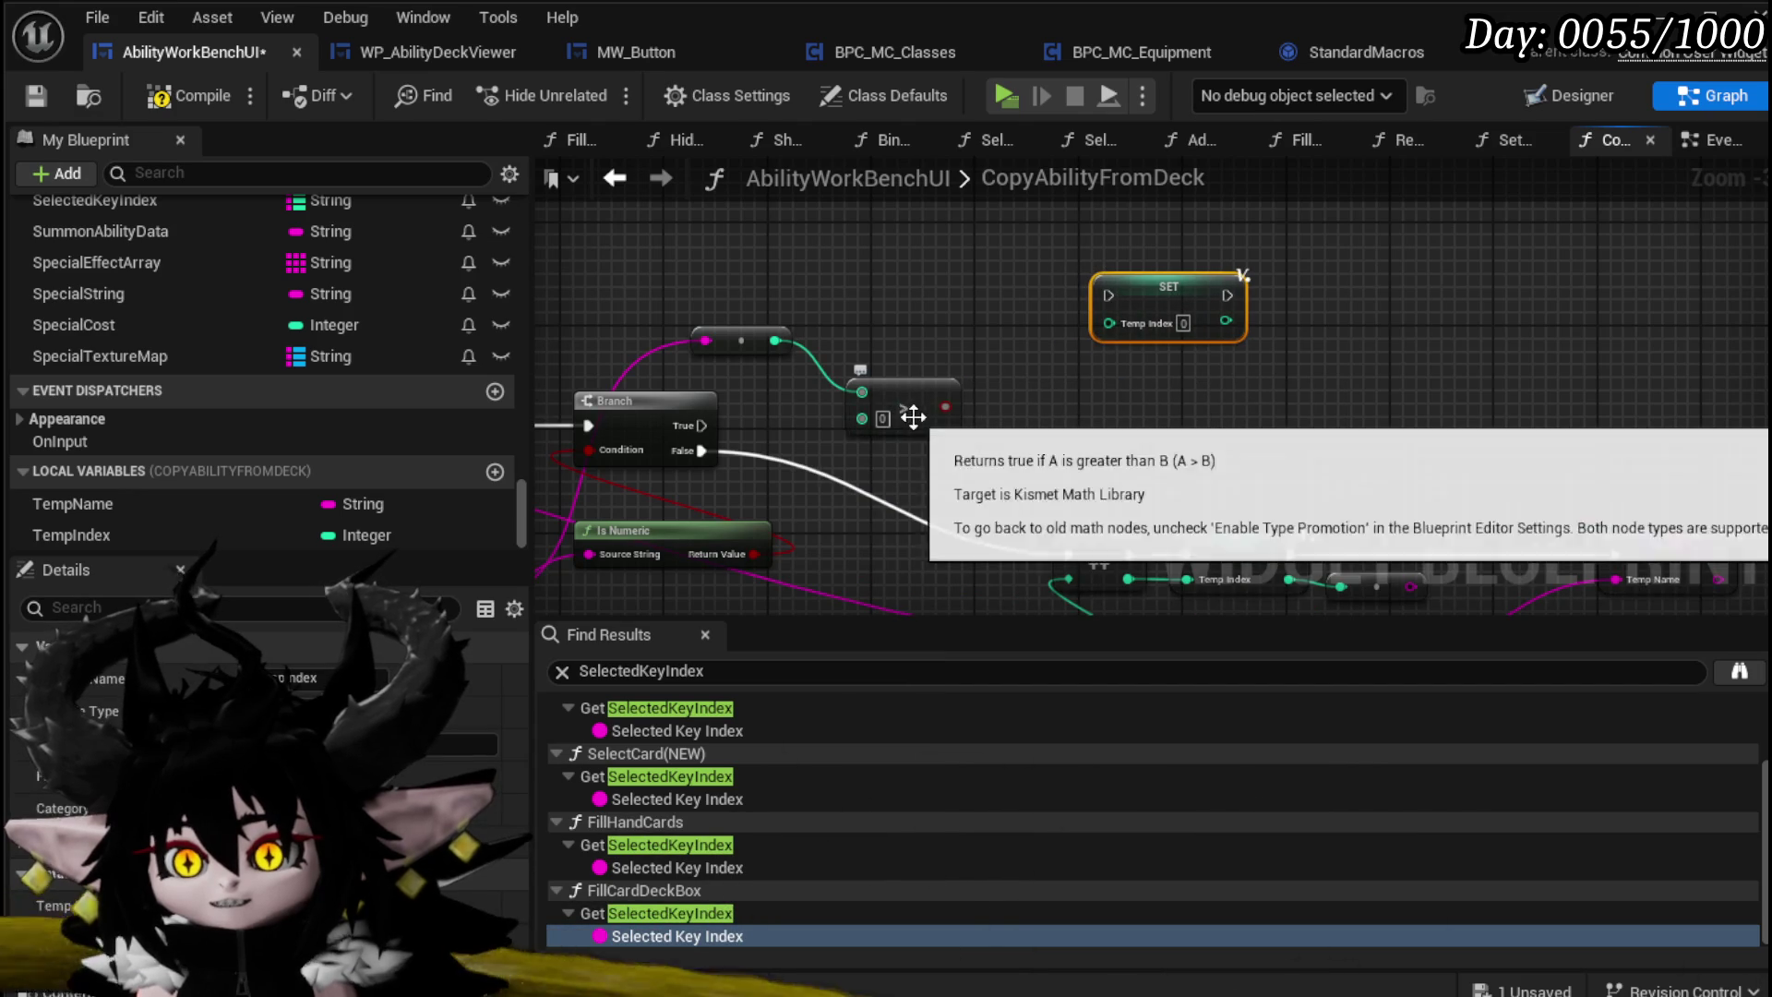
{"action": "left_click_drag", "start_coordinate": [919, 391], "coordinate": [997, 339]}
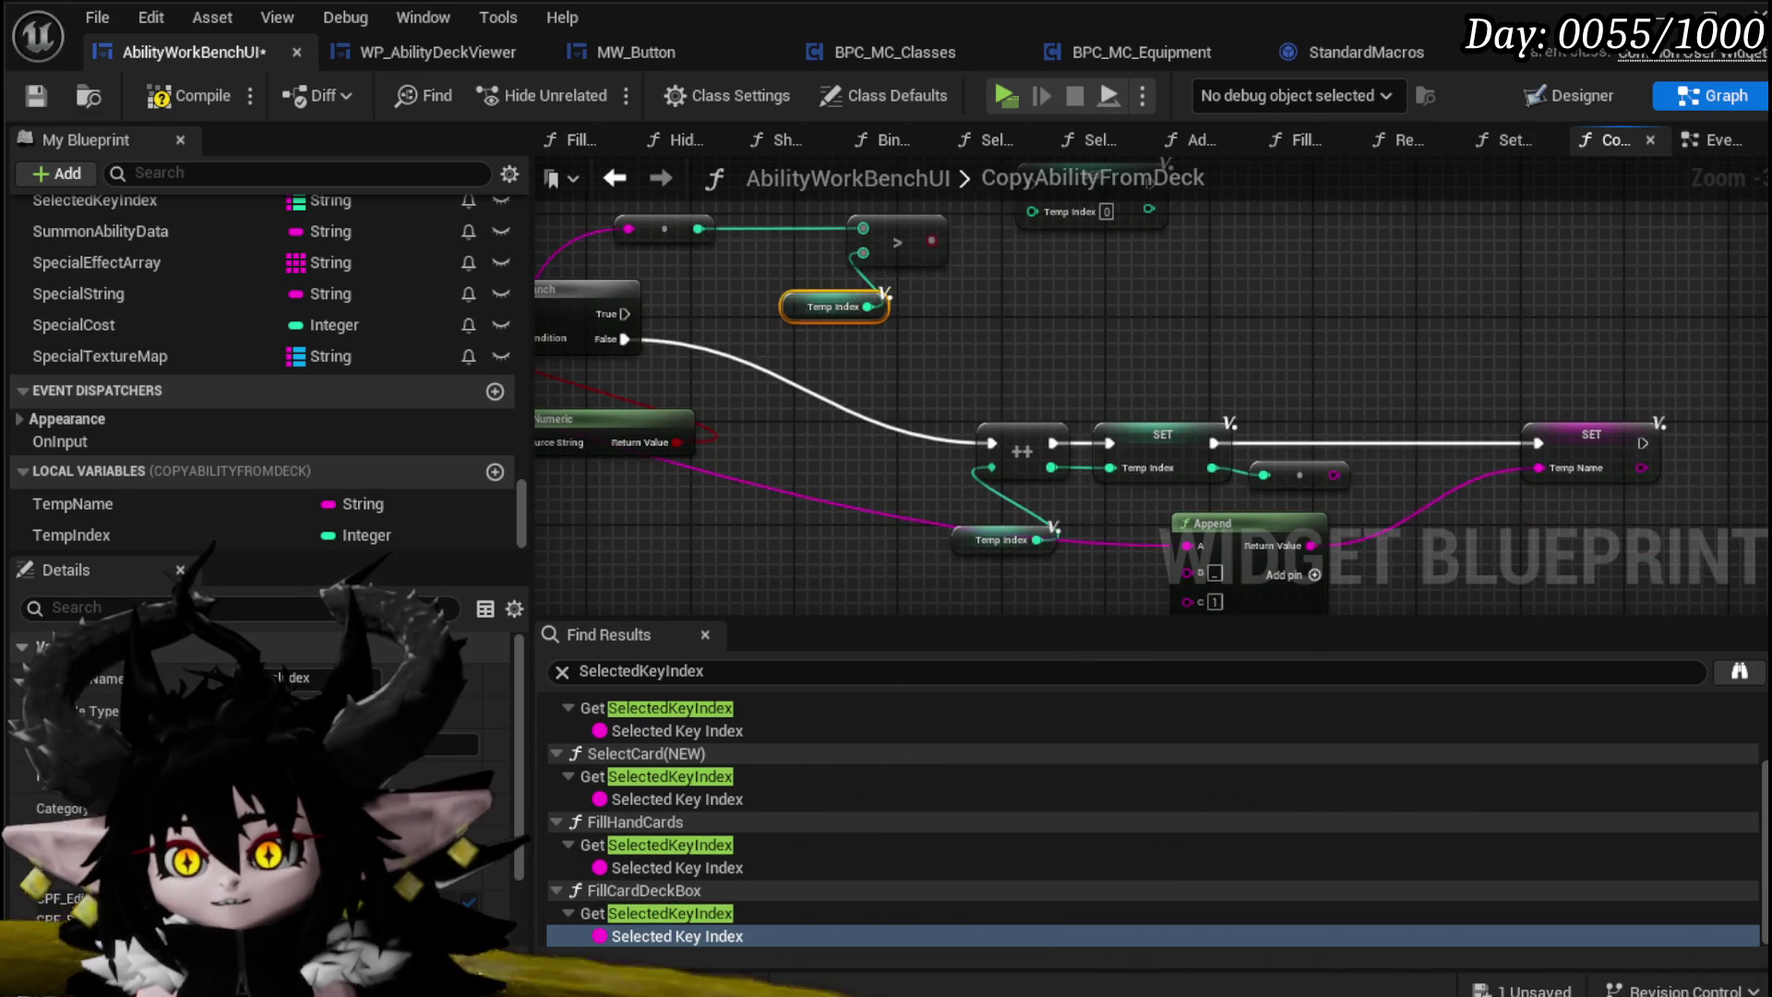
Step: Detach the ++ increment wiring from the SET node
{"action": "left_click_drag", "start_coordinate": [1087, 403], "coordinate": [936, 351]}
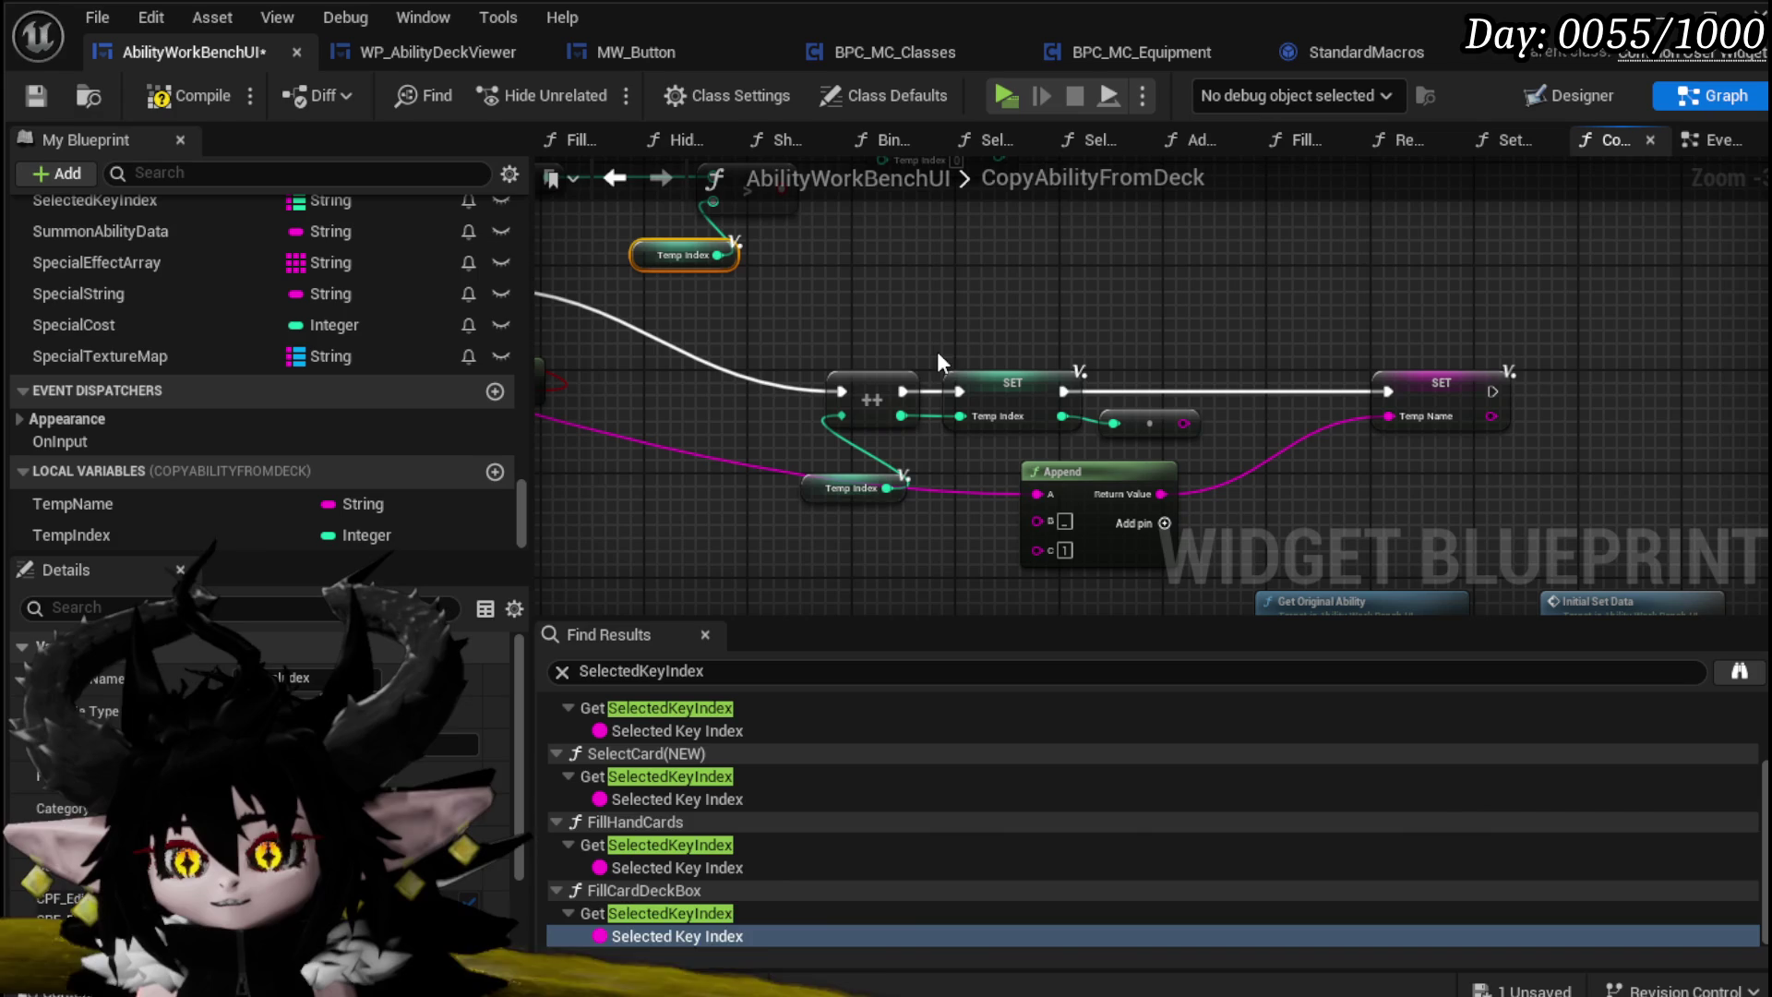
{"action": "mouse_move", "coordinate": [889, 485]}
{"action": "left_mouse_down"}
{"action": "mouse_move", "coordinate": [976, 527]}
{"action": "mouse_move", "coordinate": [833, 476]}
{"action": "left_mouse_up"}
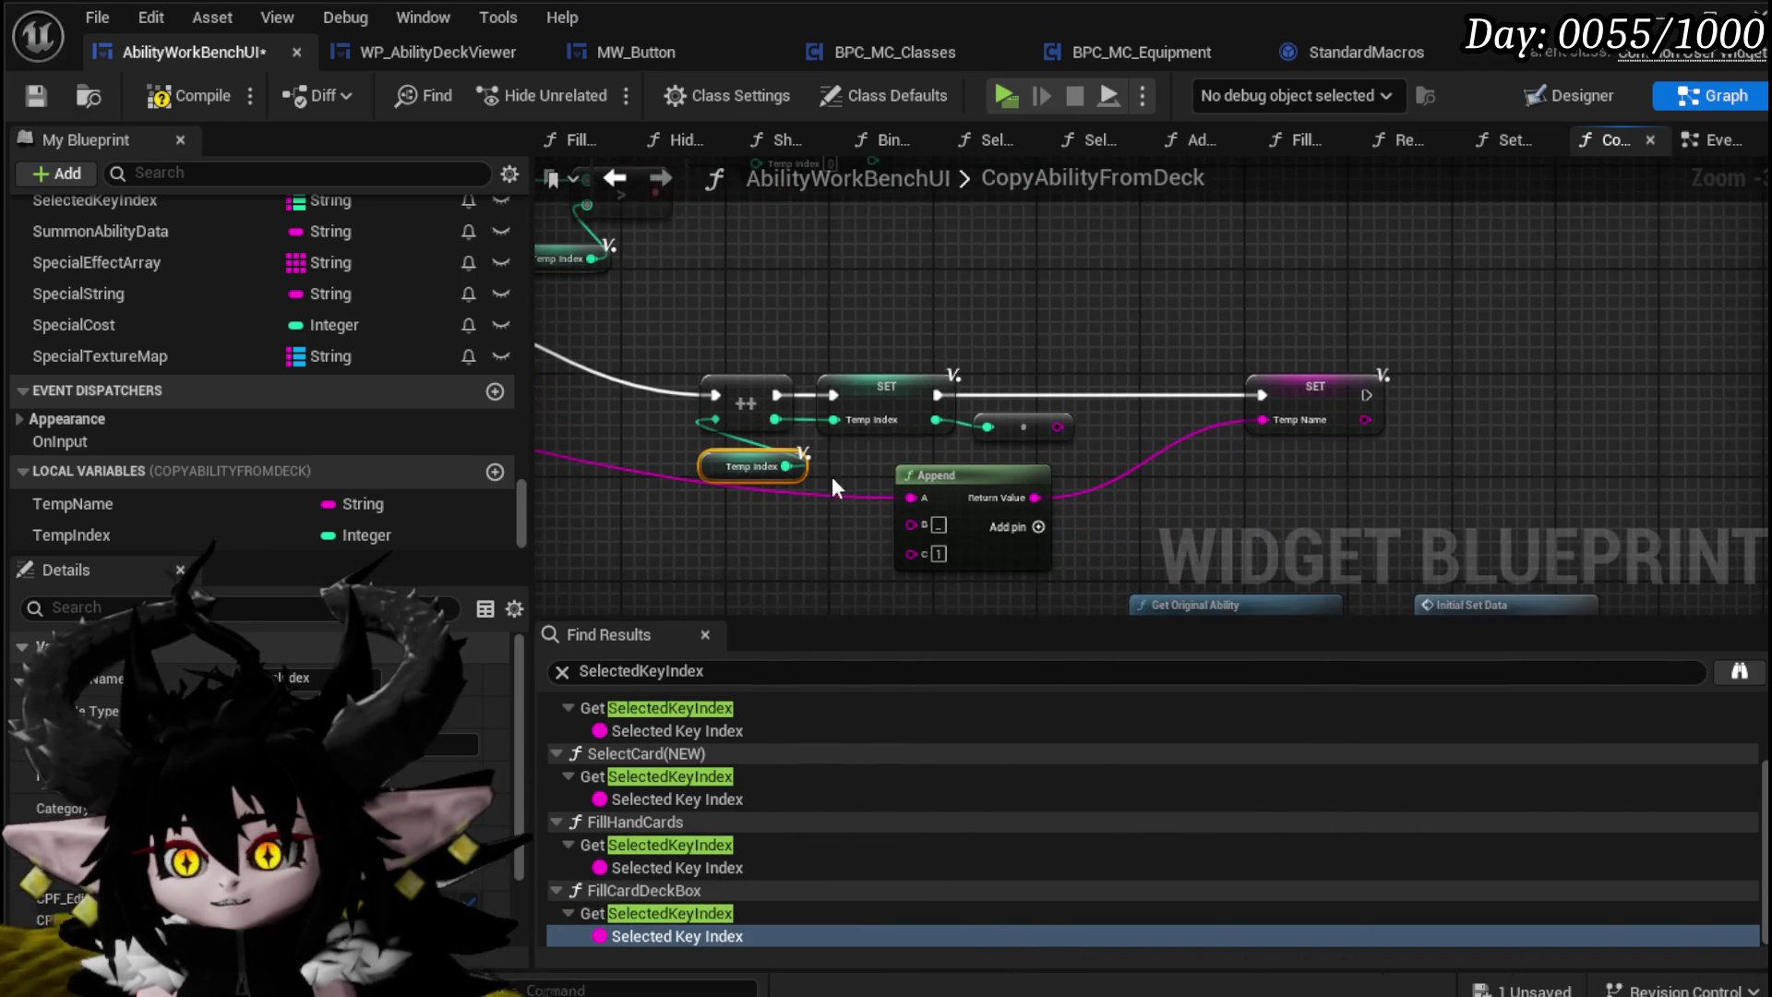
{"action": "left_click", "coordinate": [833, 420], "text": "alt"}
{"action": "left_click_drag", "start_coordinate": [1132, 341], "coordinate": [1242, 375]}
{"action": "mouse_move", "coordinate": [840, 434]}
{"action": "left_mouse_down"}
{"action": "mouse_move", "coordinate": [1001, 438]}
{"action": "mouse_move", "coordinate": [783, 506]}
{"action": "mouse_move", "coordinate": [801, 401]}
{"action": "mouse_move", "coordinate": [951, 303]}
{"action": "left_mouse_up"}
{"action": "left_click", "coordinate": [905, 434], "text": "alt"}
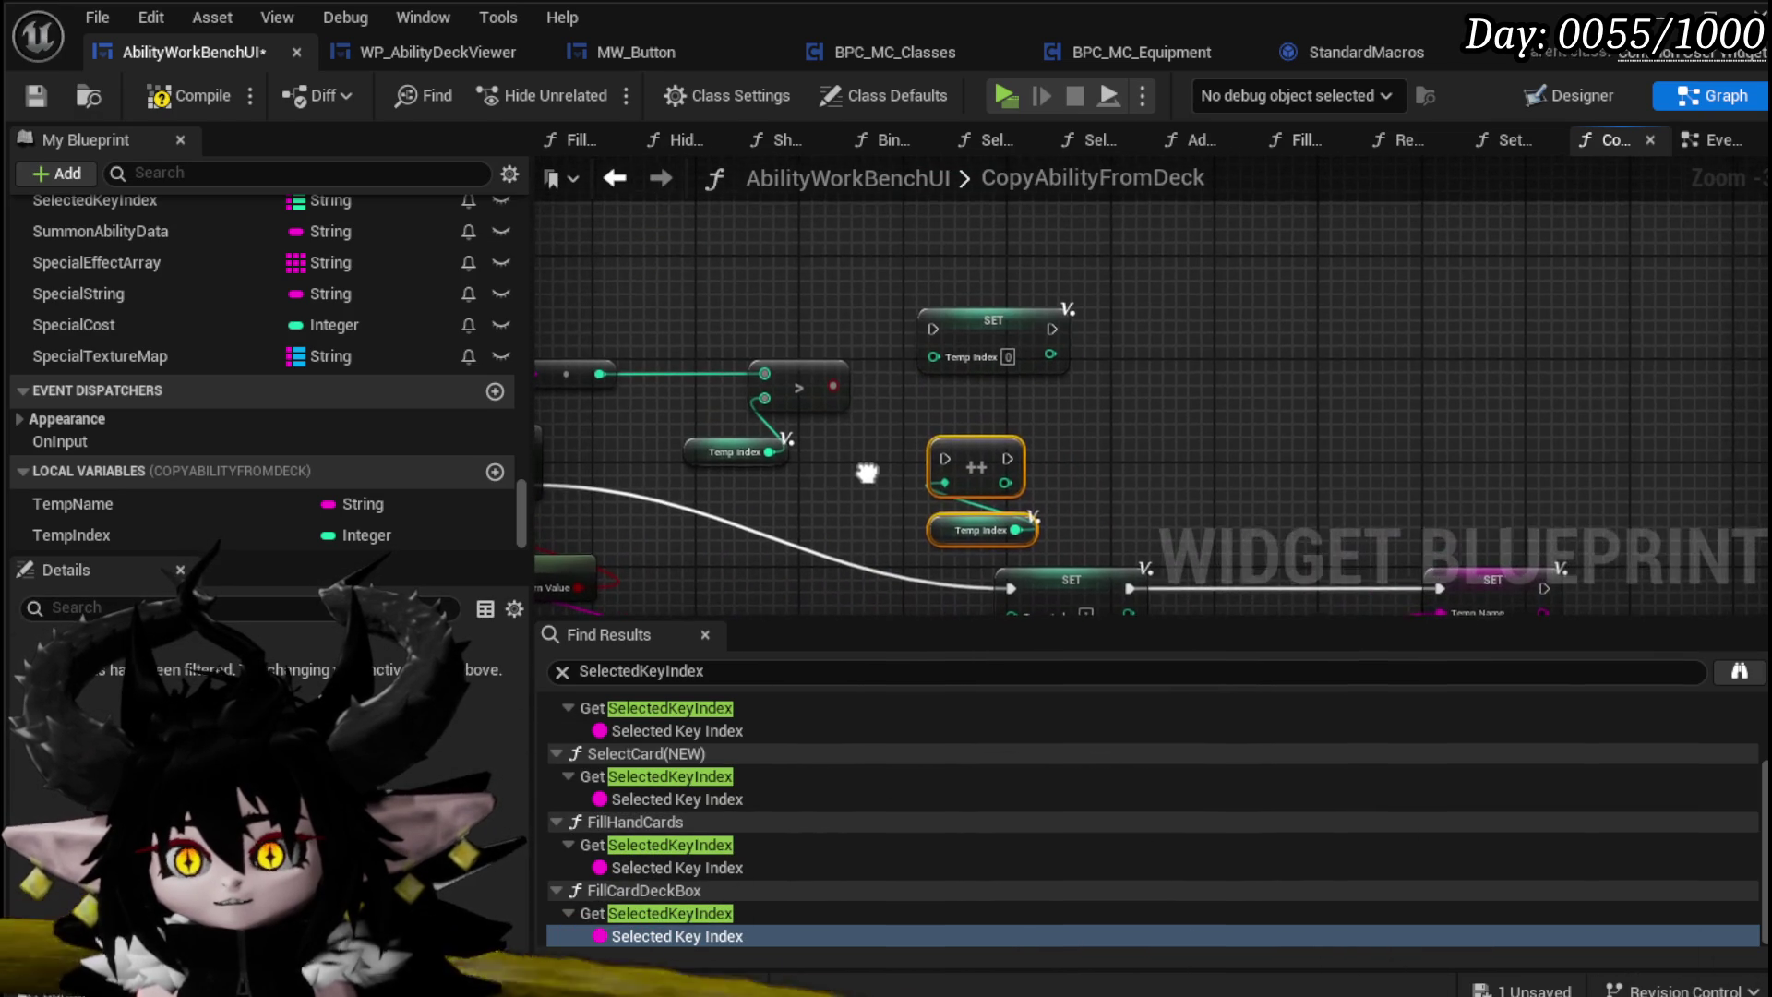
Step: Route the second Branch's True through ++ on Temp Index into SET Temp Index
{"action": "mouse_move", "coordinate": [768, 454]}
{"action": "left_mouse_down"}
{"action": "mouse_move", "coordinate": [905, 504]}
{"action": "mouse_move", "coordinate": [953, 486]}
{"action": "left_mouse_up"}
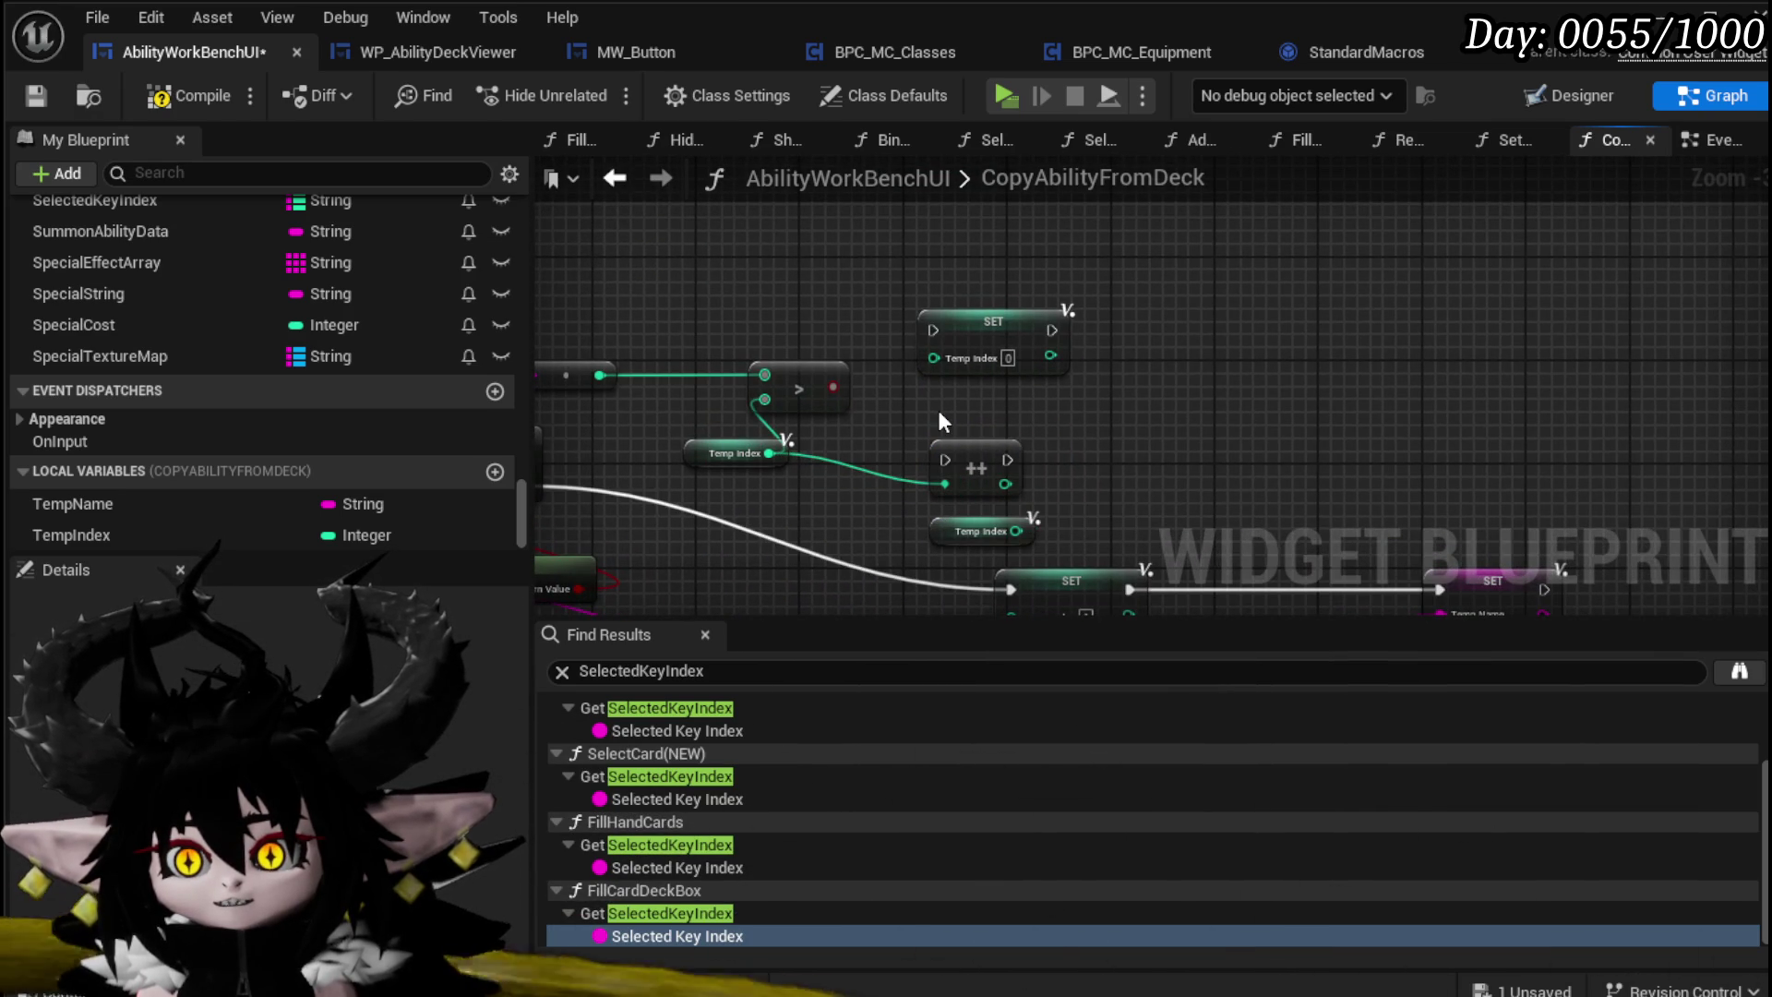
{"action": "left_click_drag", "start_coordinate": [1009, 329], "coordinate": [1126, 342]}
{"action": "mouse_move", "coordinate": [635, 454]}
{"action": "left_mouse_down"}
{"action": "mouse_move", "coordinate": [1159, 337]}
{"action": "mouse_move", "coordinate": [1022, 325]}
{"action": "mouse_move", "coordinate": [1040, 337]}
{"action": "left_mouse_up"}
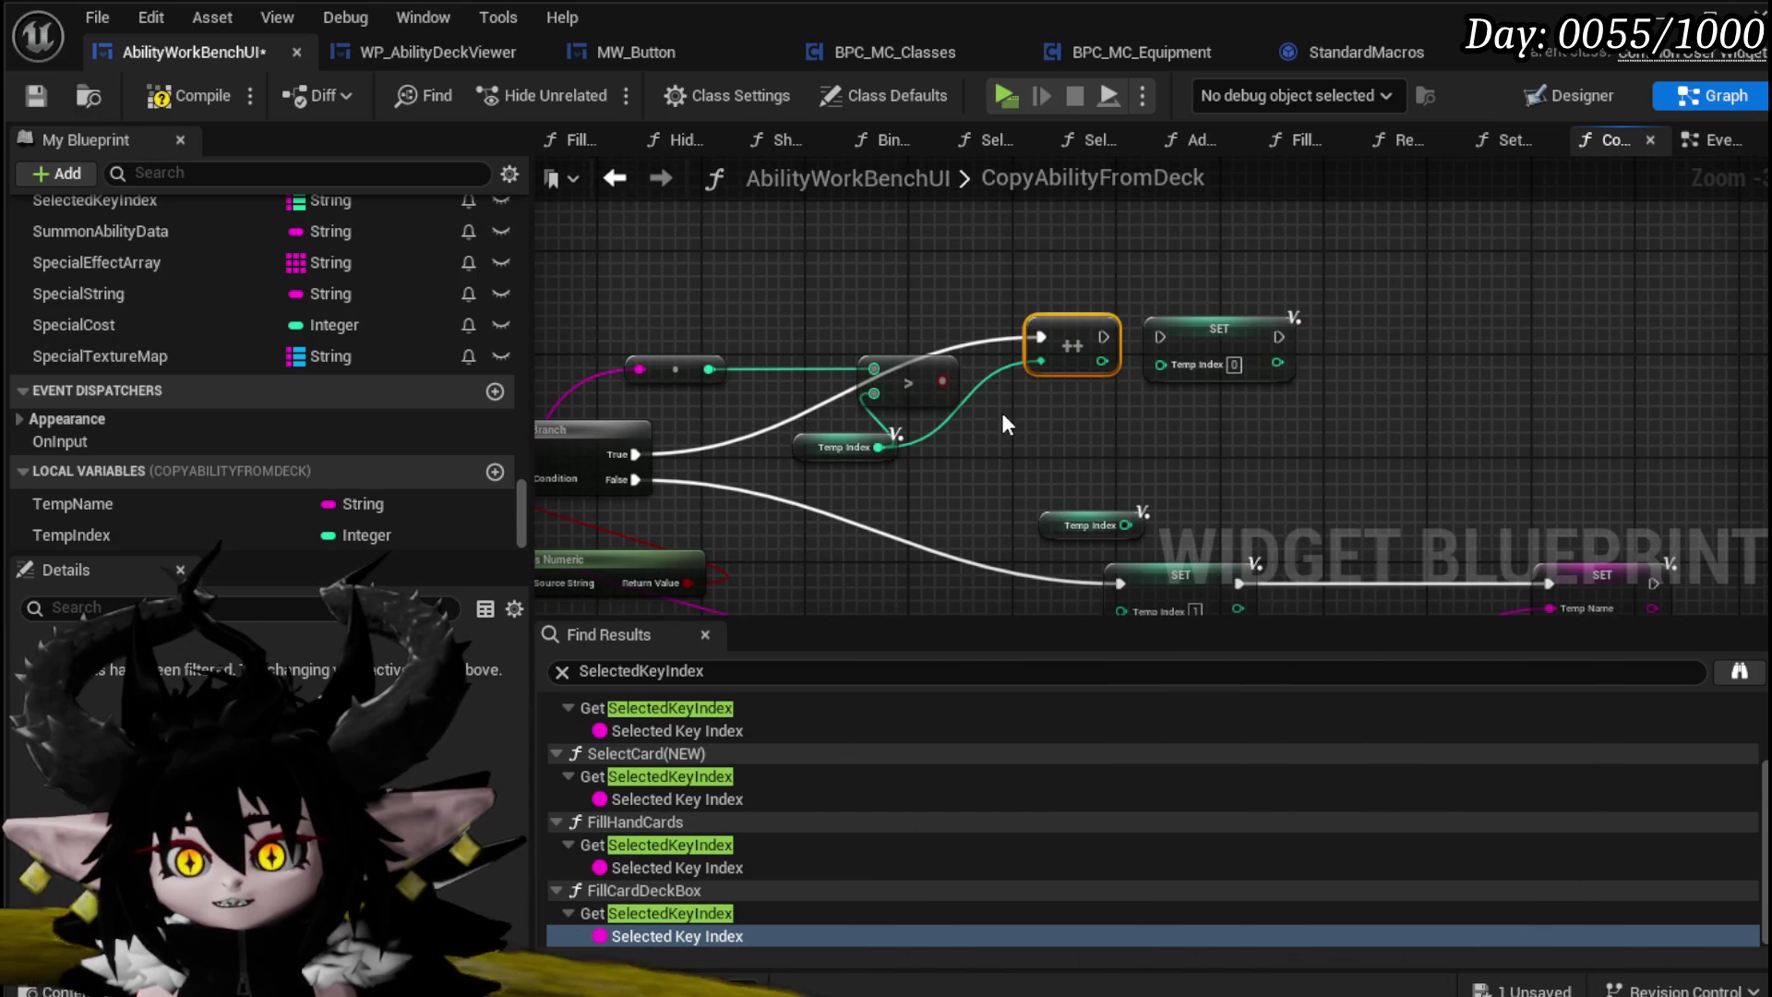
{"action": "left_click_drag", "start_coordinate": [709, 369], "coordinate": [715, 373]}
{"action": "left_click_drag", "start_coordinate": [1050, 358], "coordinate": [1053, 360]}
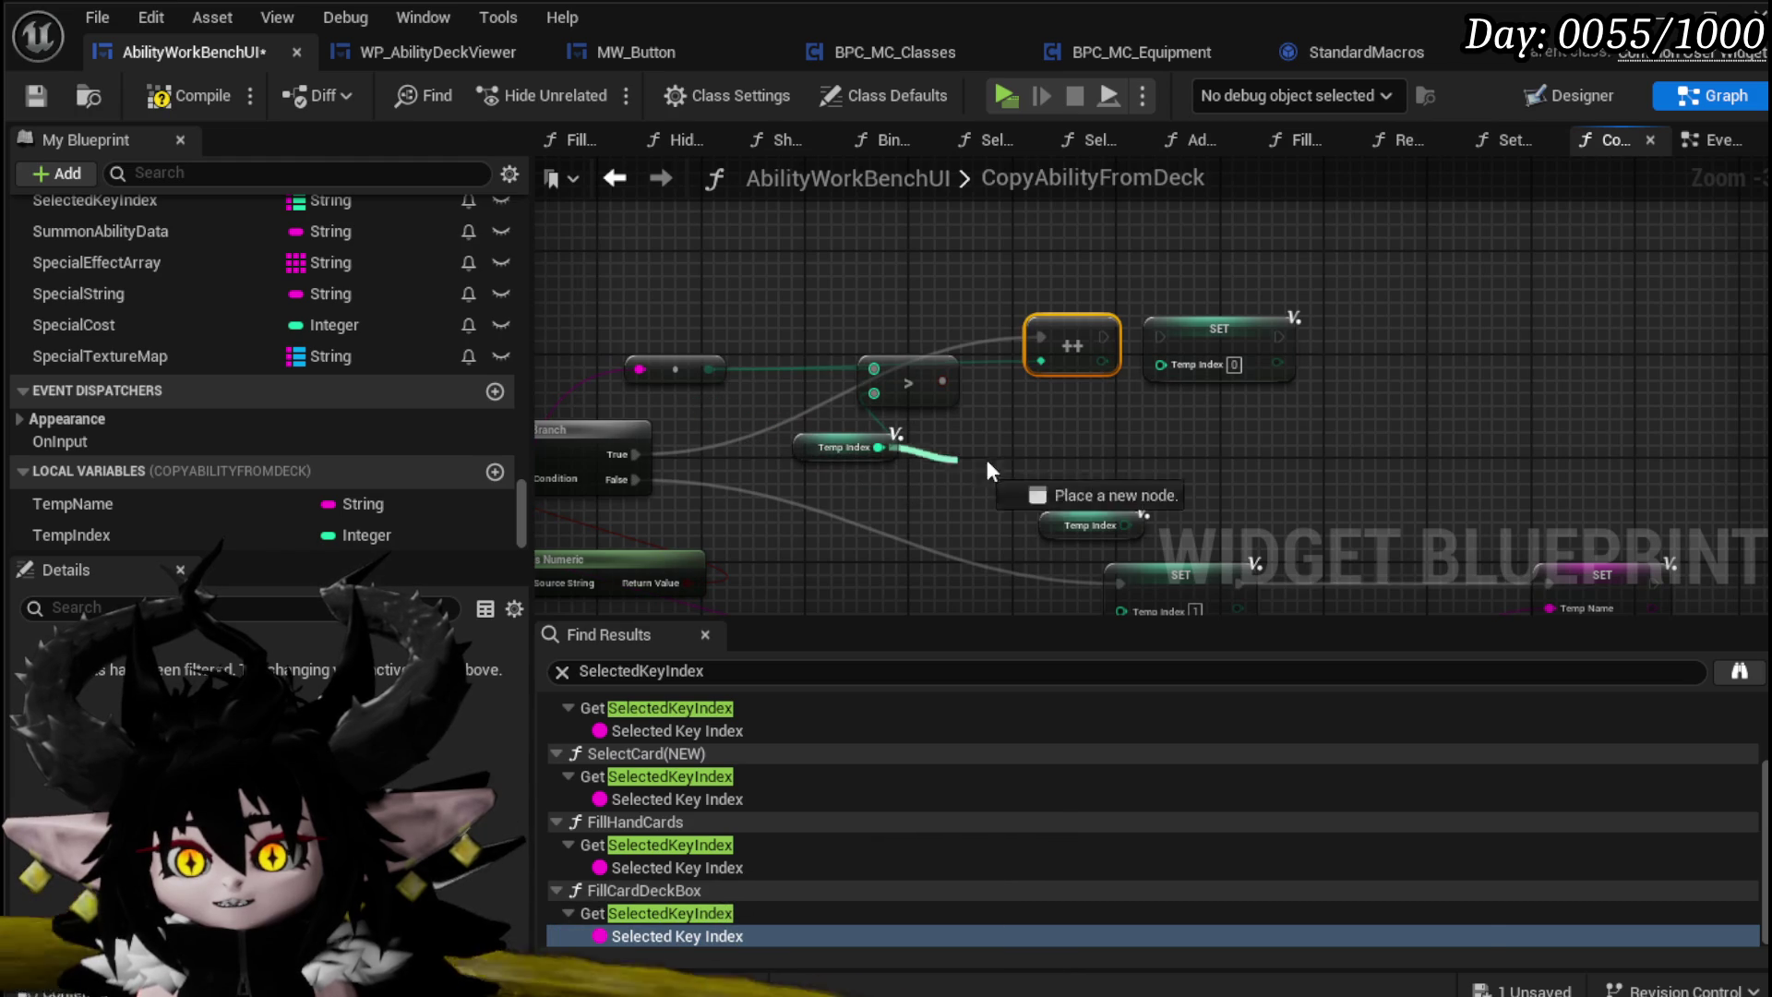
{"action": "left_click_drag", "start_coordinate": [984, 456], "coordinate": [1071, 408]}
{"action": "left_click_drag", "start_coordinate": [781, 463], "coordinate": [692, 430]}
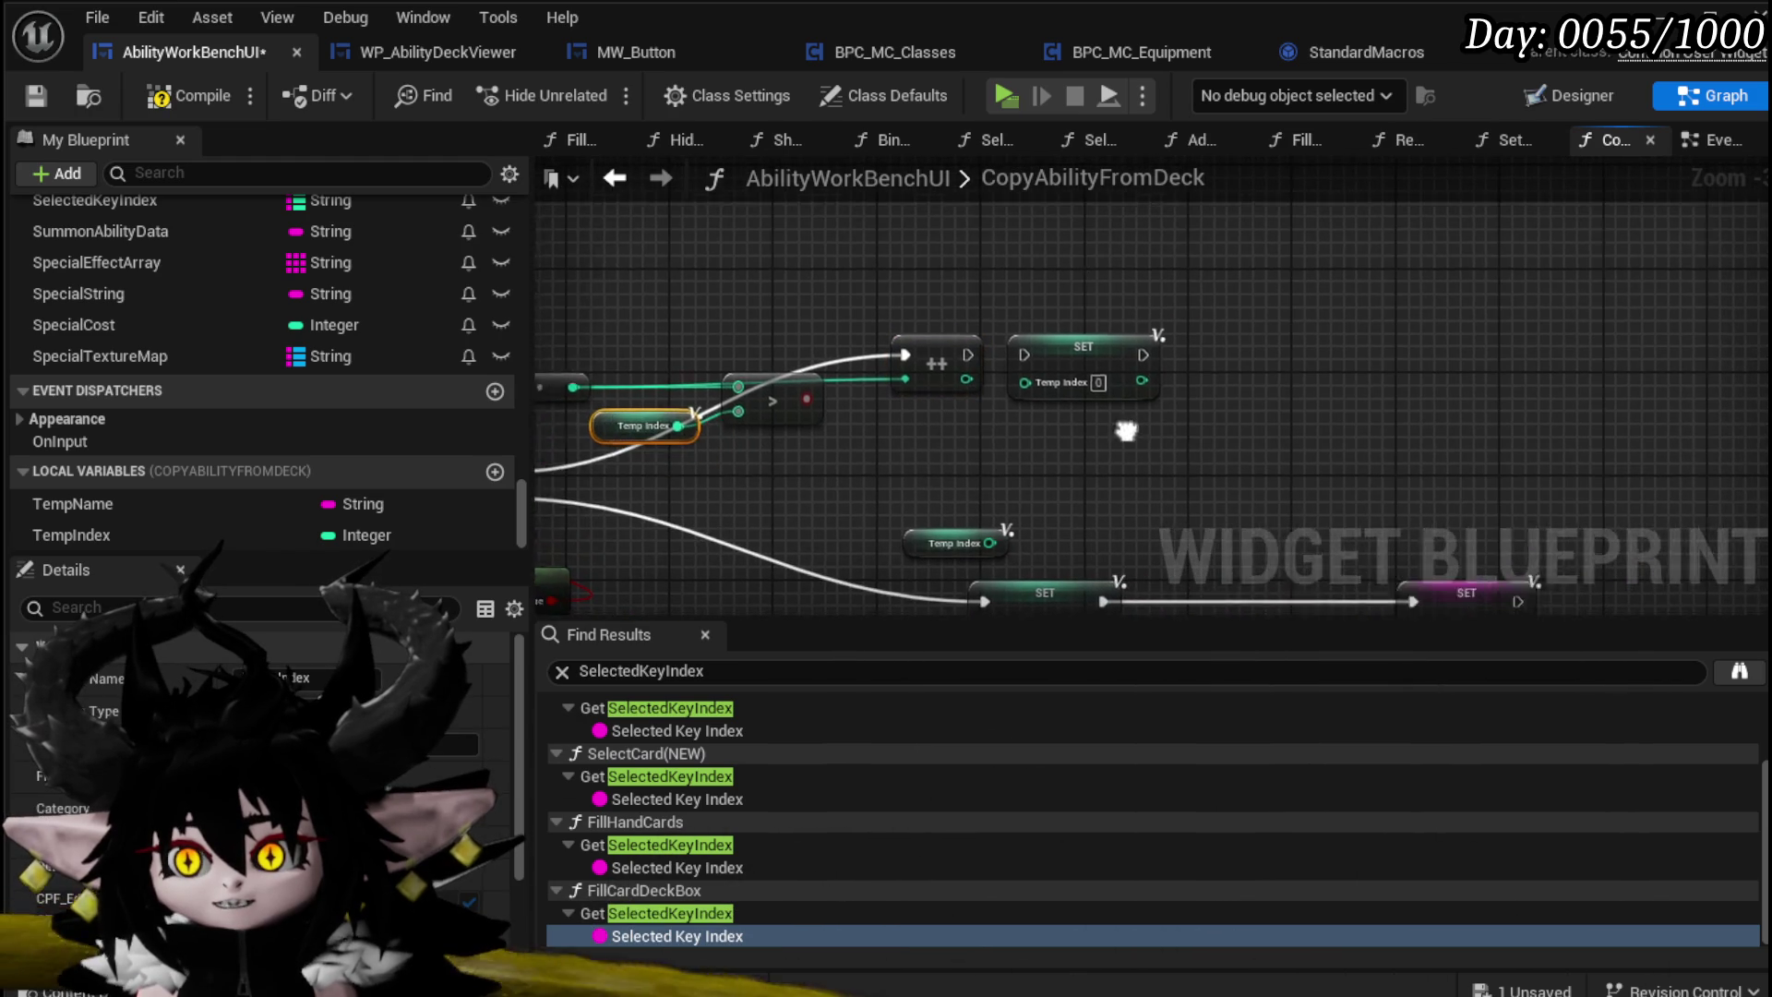
{"action": "left_click_drag", "start_coordinate": [1126, 431], "coordinate": [1015, 429]}
{"action": "left_click_drag", "start_coordinate": [916, 347], "coordinate": [914, 380]}
{"action": "left_click_drag", "start_coordinate": [1208, 364], "coordinate": [1079, 240]}
Step: Duplicate SET TempName and Append, add pin C fed by Temp Index, delete the spare getter
{"action": "mouse_move", "coordinate": [1233, 467]}
{"action": "left_mouse_down"}
{"action": "mouse_move", "coordinate": [1204, 330]}
{"action": "mouse_move", "coordinate": [1139, 278]}
{"action": "mouse_move", "coordinate": [1156, 412]}
{"action": "left_mouse_up"}
{"action": "mouse_move", "coordinate": [978, 409]}
{"action": "left_mouse_down"}
{"action": "mouse_move", "coordinate": [983, 288]}
{"action": "mouse_move", "coordinate": [1074, 457]}
{"action": "left_mouse_up"}
{"action": "left_click", "coordinate": [956, 486]}
{"action": "key", "text": "ctrl+c"}
{"action": "key", "text": "ctrl+v"}
{"action": "left_click_drag", "start_coordinate": [1211, 263], "coordinate": [1237, 225]}
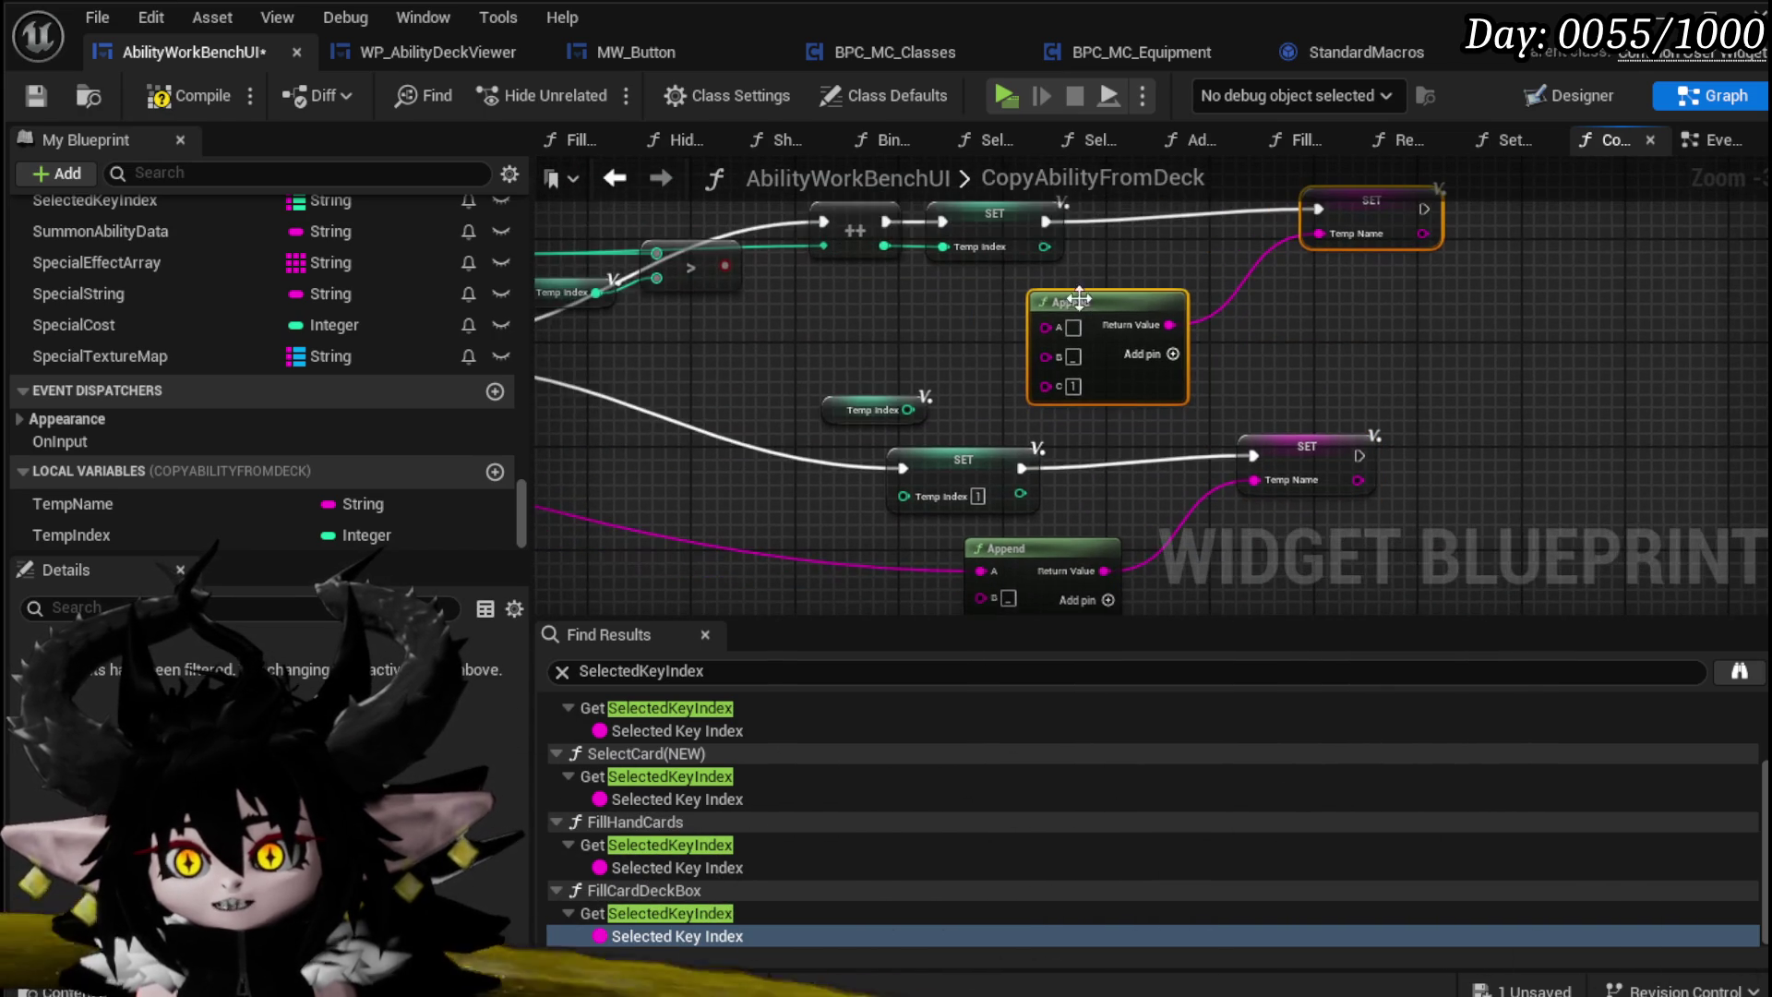
{"action": "mouse_move", "coordinate": [1044, 247]}
{"action": "left_mouse_down"}
{"action": "mouse_move", "coordinate": [1076, 406]}
{"action": "mouse_move", "coordinate": [1045, 383]}
{"action": "left_mouse_up"}
{"action": "mouse_move", "coordinate": [1051, 265]}
{"action": "left_mouse_down"}
{"action": "mouse_move", "coordinate": [921, 340]}
{"action": "mouse_move", "coordinate": [974, 356]}
{"action": "left_mouse_up"}
{"action": "left_click_drag", "start_coordinate": [979, 570], "coordinate": [1046, 325]}
{"action": "scroll", "coordinate": [790, 375], "scroll_direction": "down", "scroll_amount": 2}
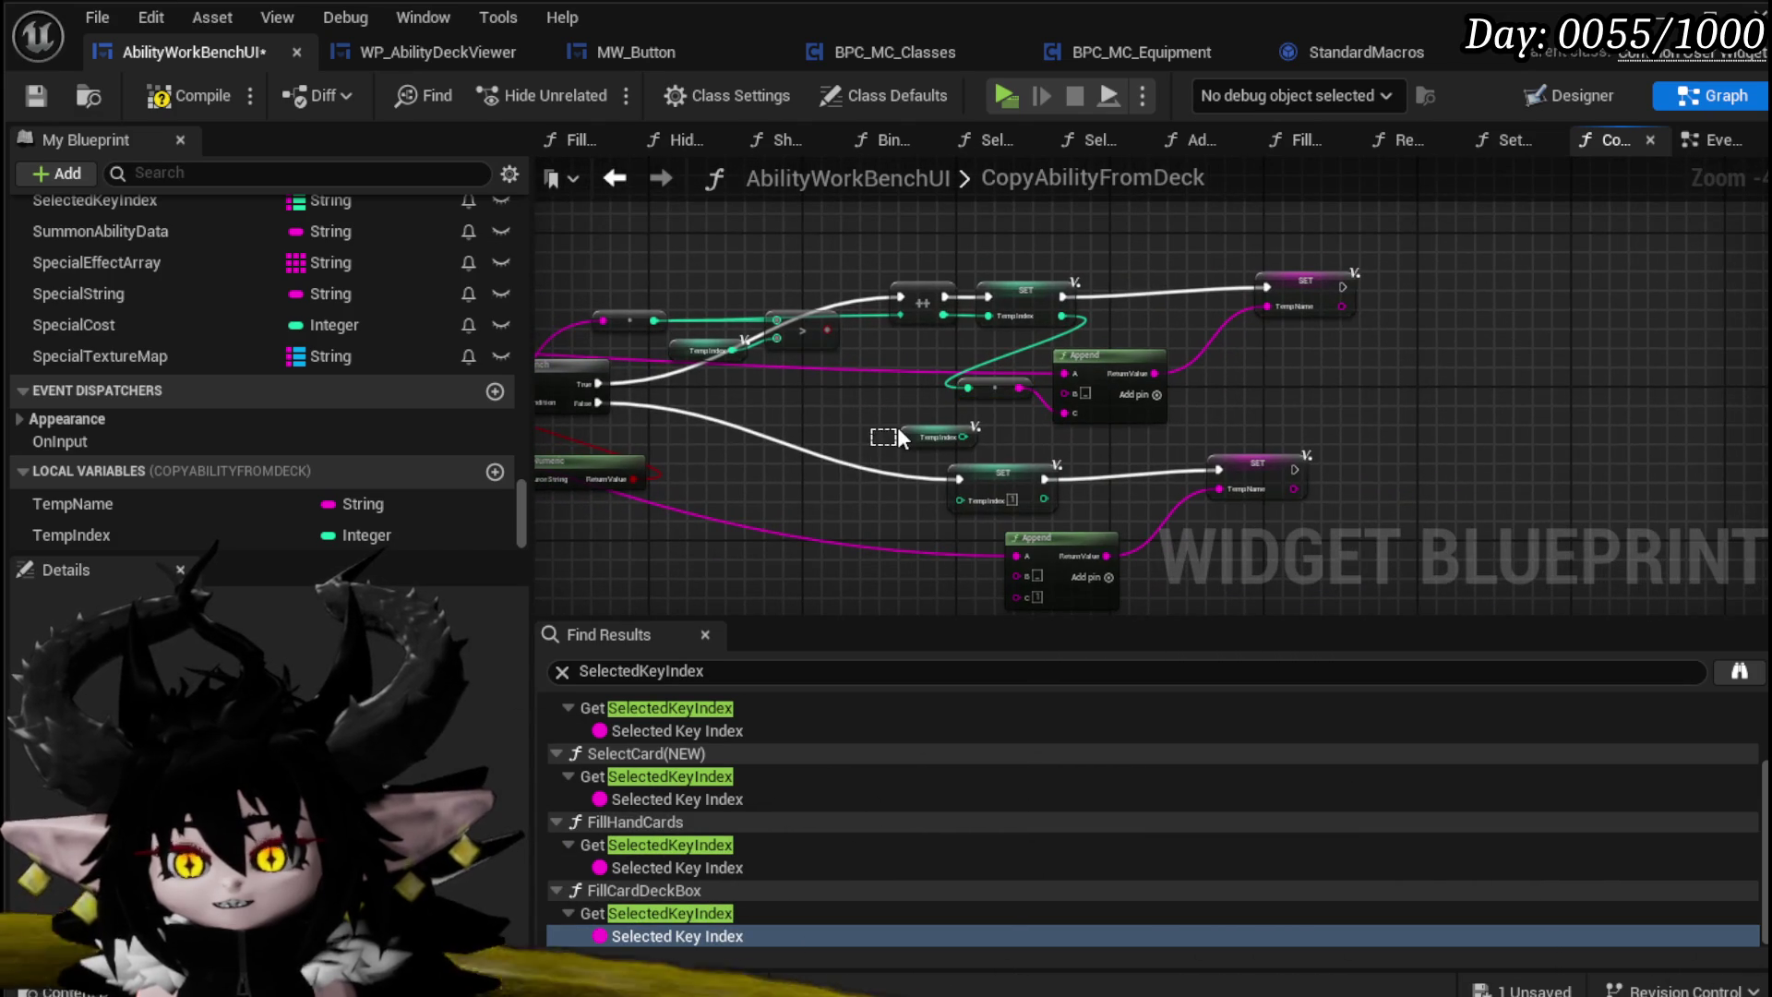
{"action": "key", "text": "Delete"}
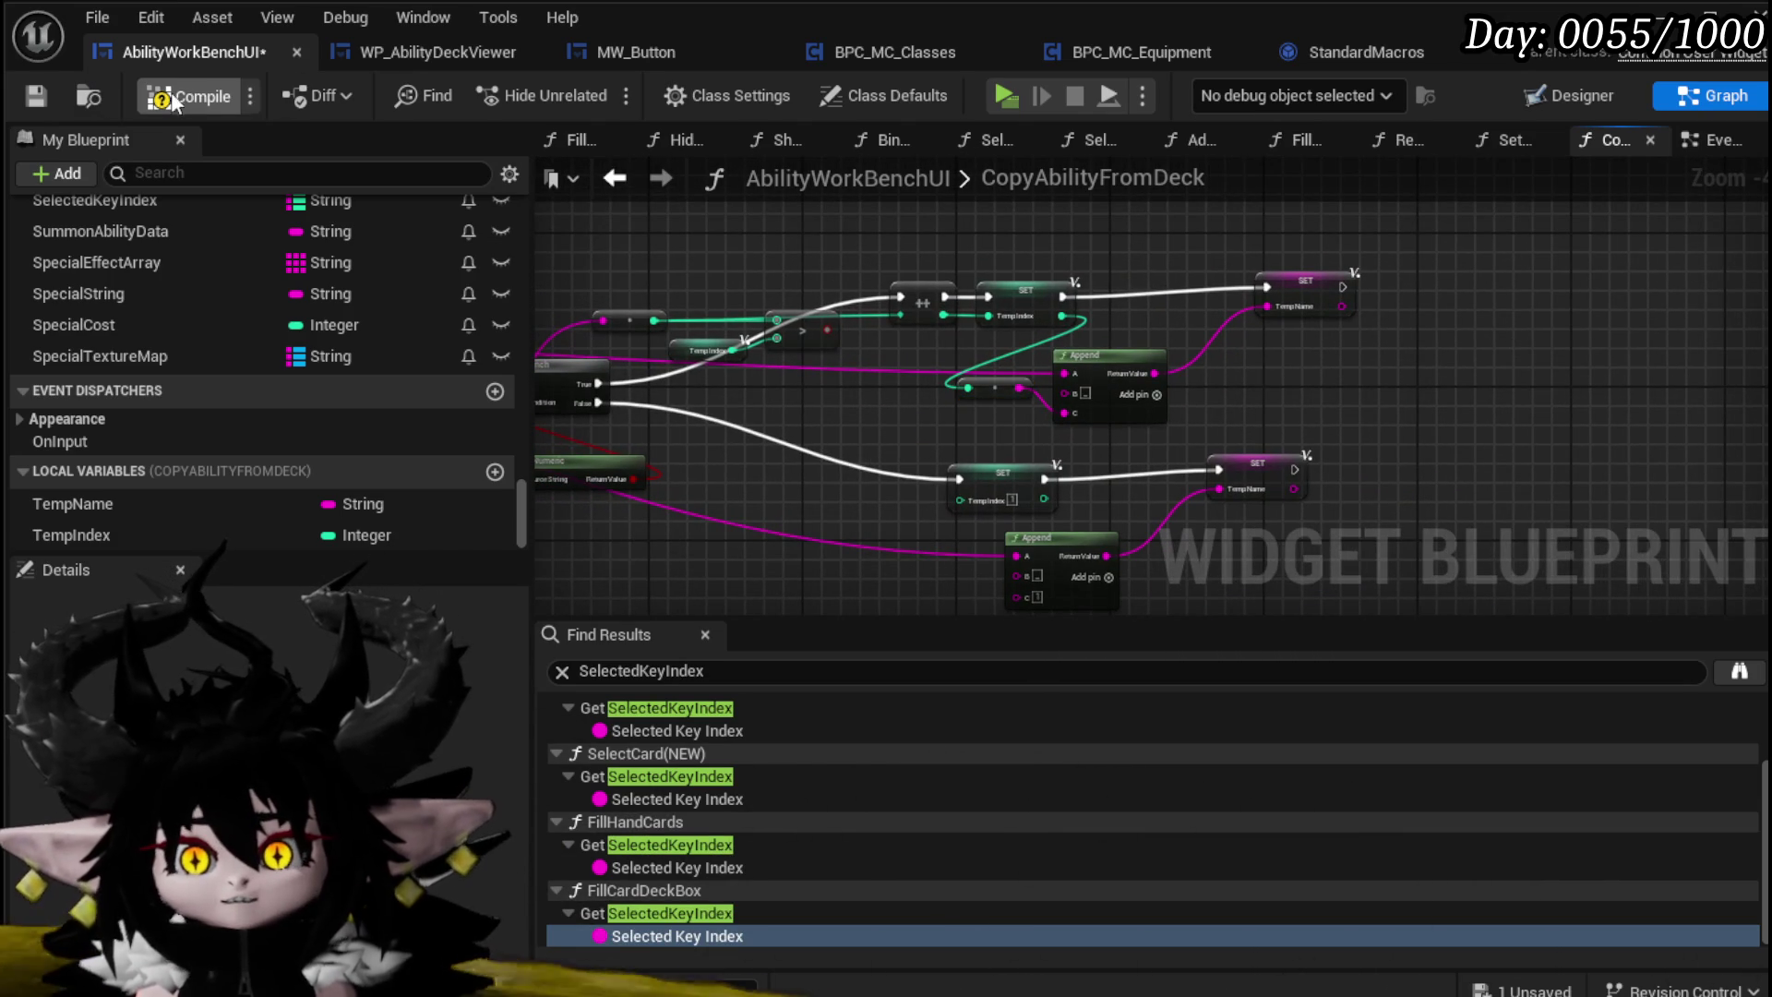
Step: Compile and save the AbilityWorkBenchUI blueprint
{"action": "left_click", "coordinate": [170, 92]}
{"action": "left_click", "coordinate": [37, 95]}
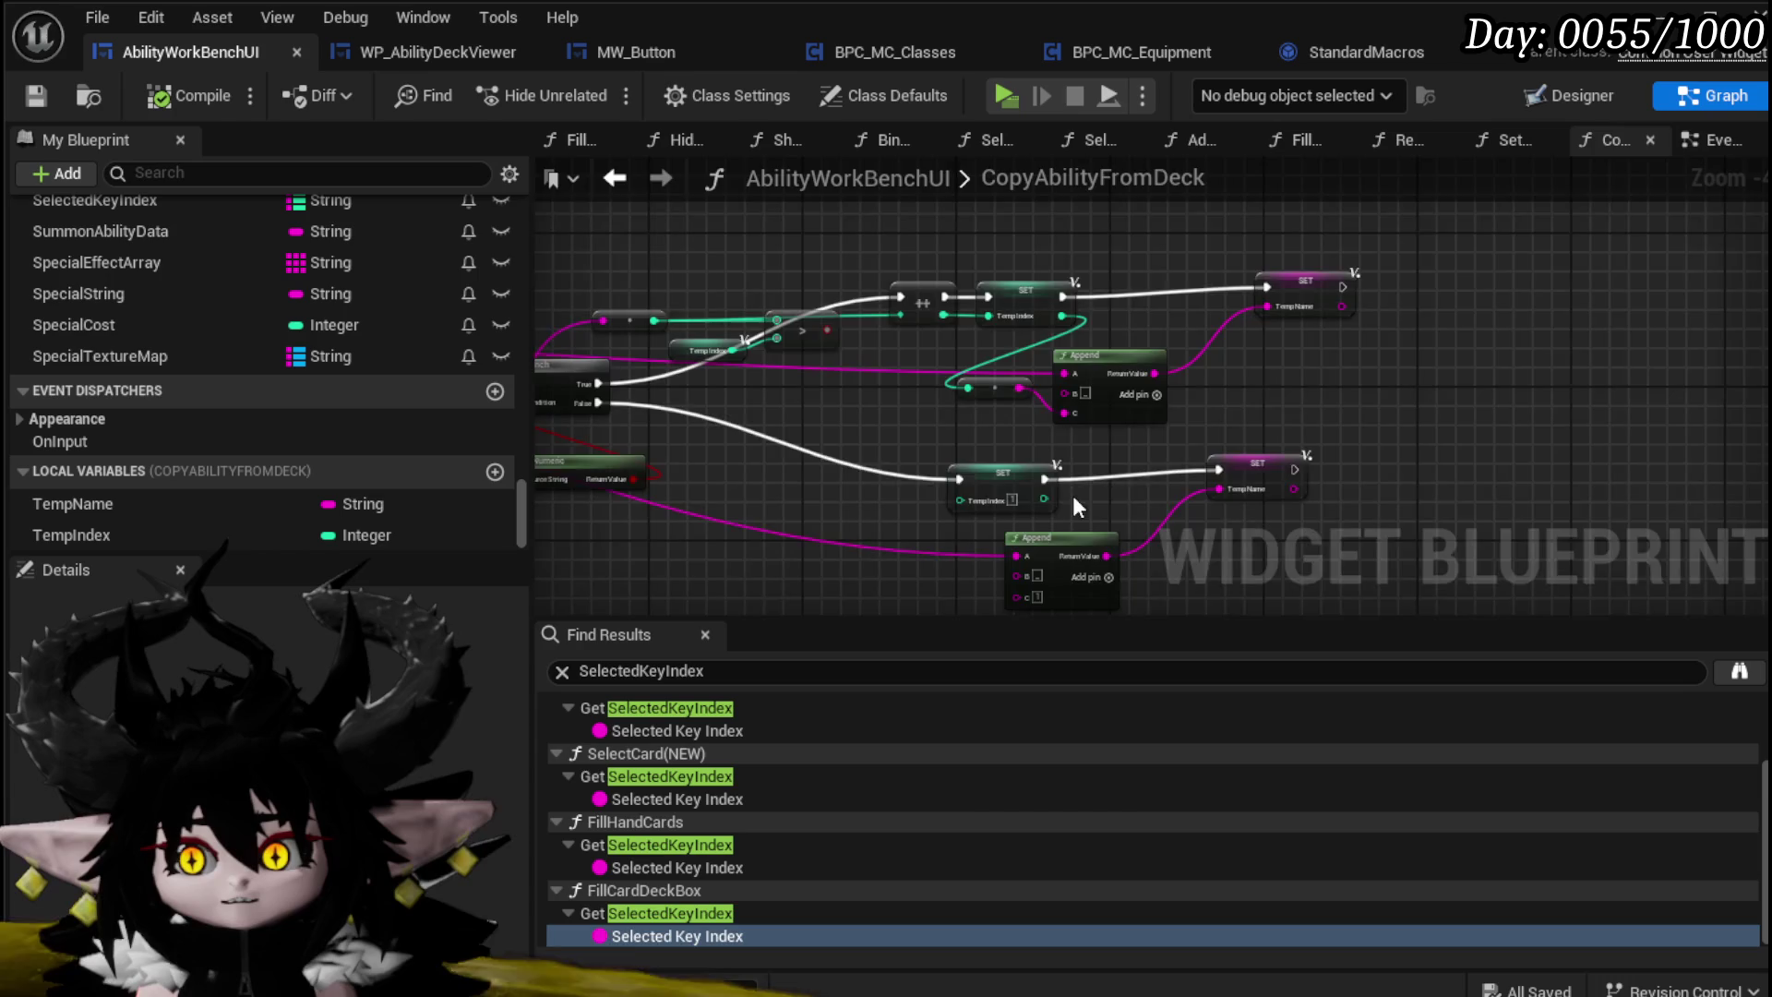
{"action": "scroll", "coordinate": [1073, 499], "scroll_direction": "up", "scroll_amount": 2}
Step: Feed Temp Index into the lower Append's C pin and reposition the conversion node
{"action": "left_click_drag", "start_coordinate": [1004, 442], "coordinate": [1119, 413]}
{"action": "left_click_drag", "start_coordinate": [979, 380], "coordinate": [1044, 476]}
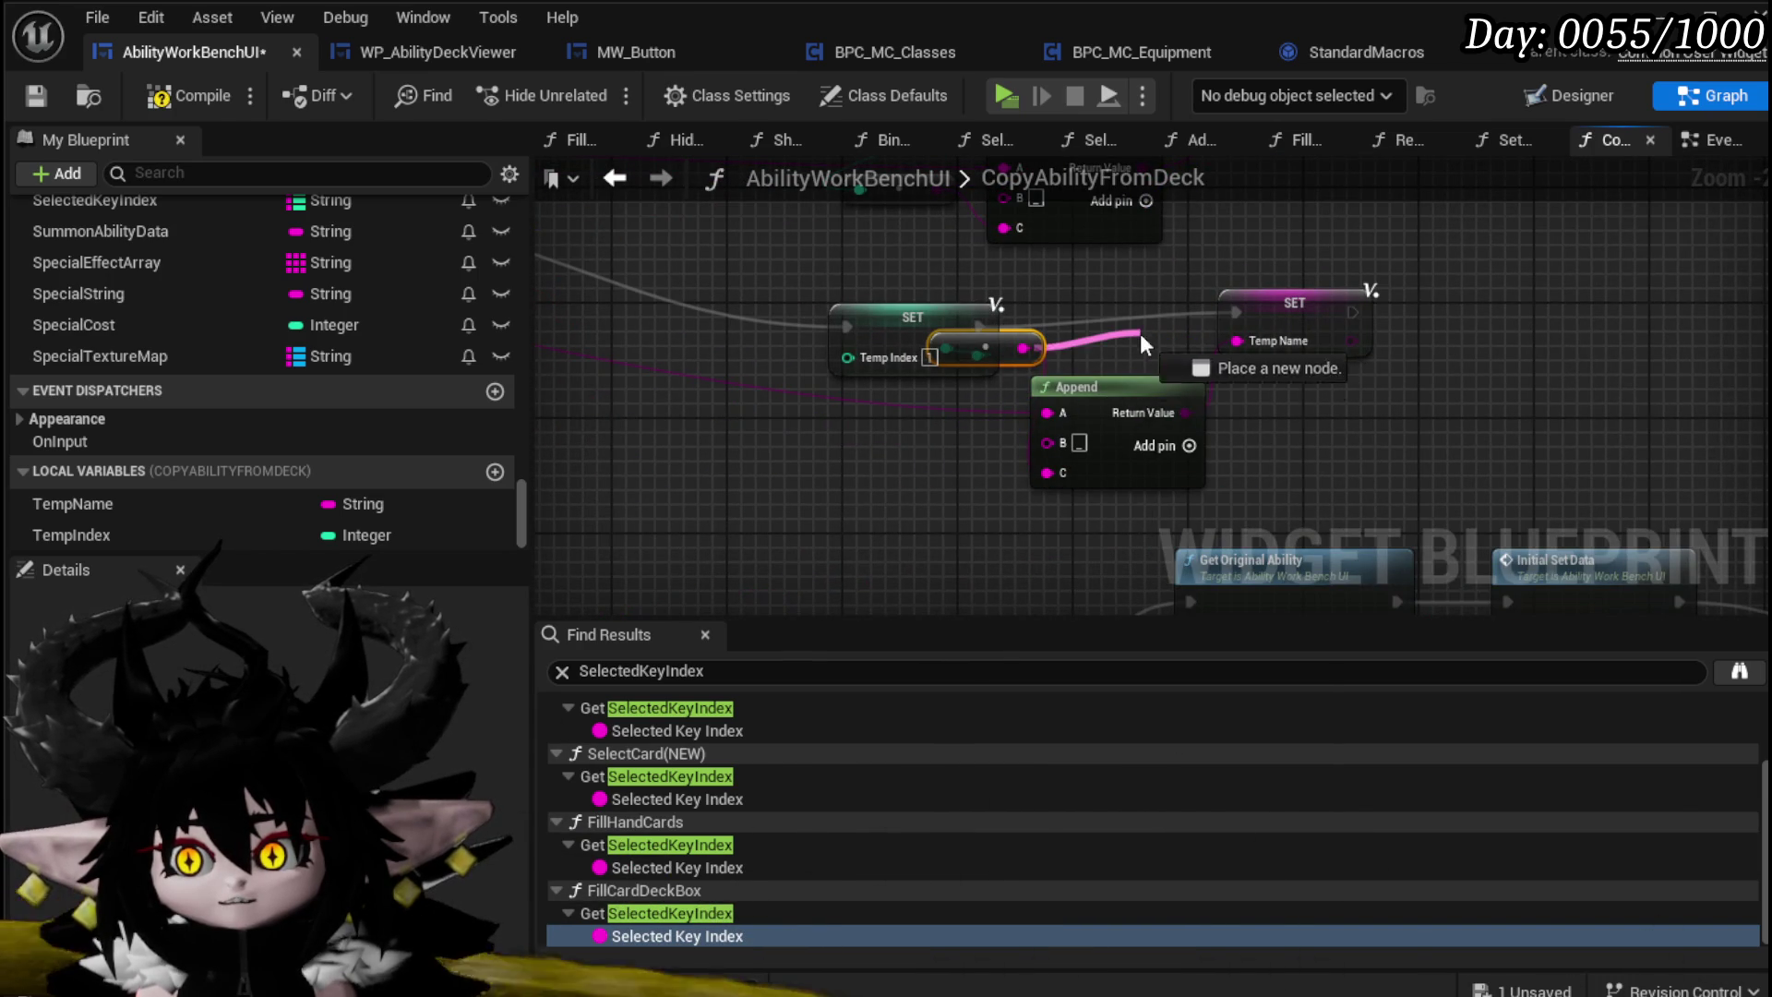
{"action": "left_click_drag", "start_coordinate": [1141, 338], "coordinate": [1142, 341]}
{"action": "key", "text": "Escape"}
{"action": "left_click_drag", "start_coordinate": [1036, 351], "coordinate": [937, 480]}
{"action": "left_click", "coordinate": [1123, 347]}
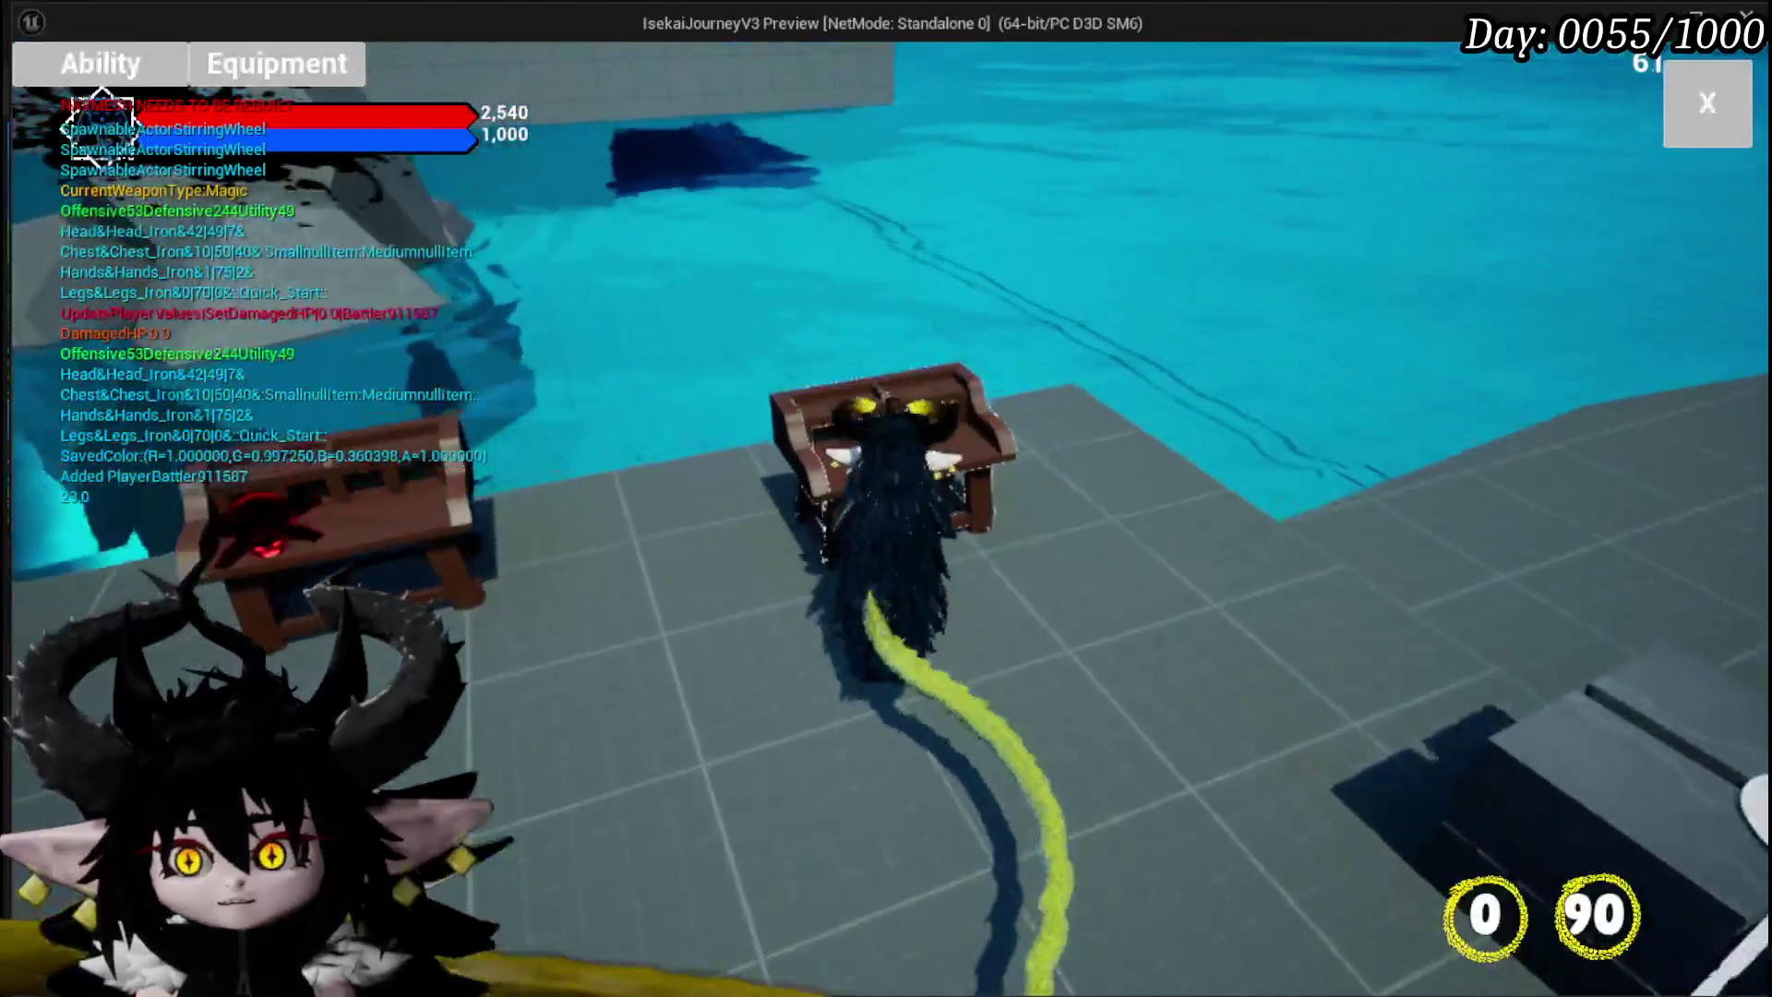
Step: In the in-game Ability editor, select ChuraMagicSummon and copy from the Magic deck
{"action": "left_click", "coordinate": [99, 63]}
{"action": "left_click", "coordinate": [78, 138]}
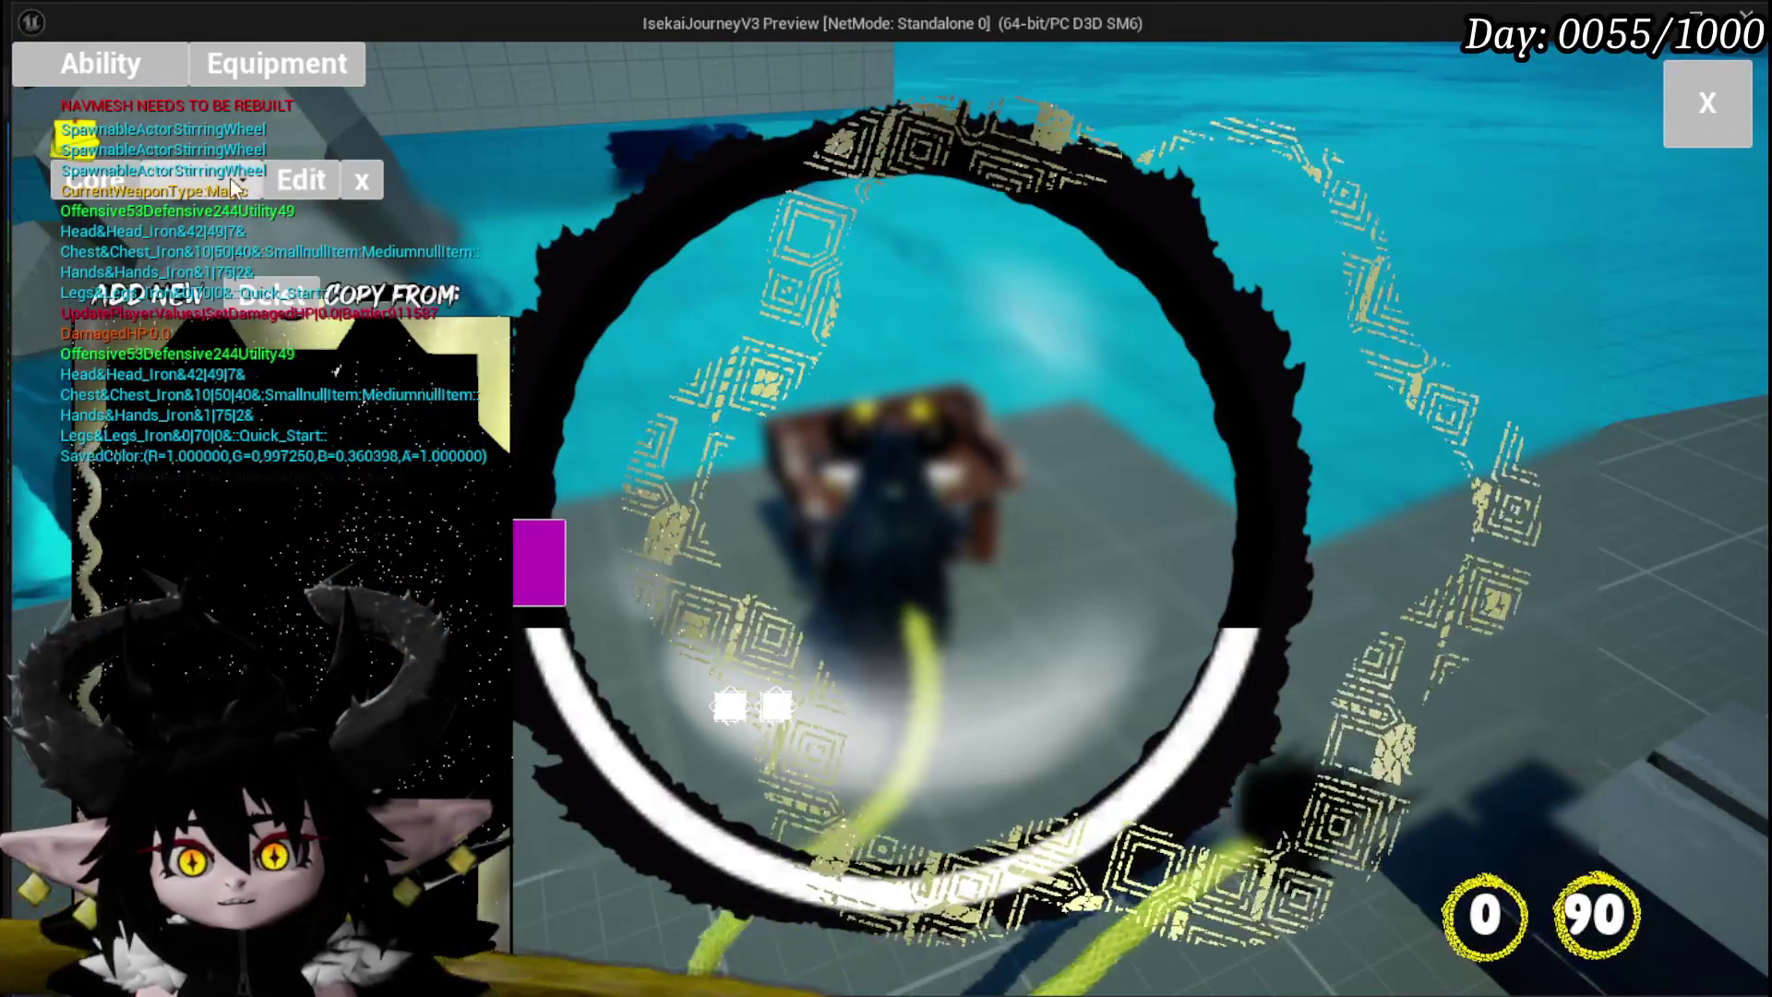
{"action": "left_click", "coordinate": [230, 179]}
{"action": "left_click", "coordinate": [273, 235]}
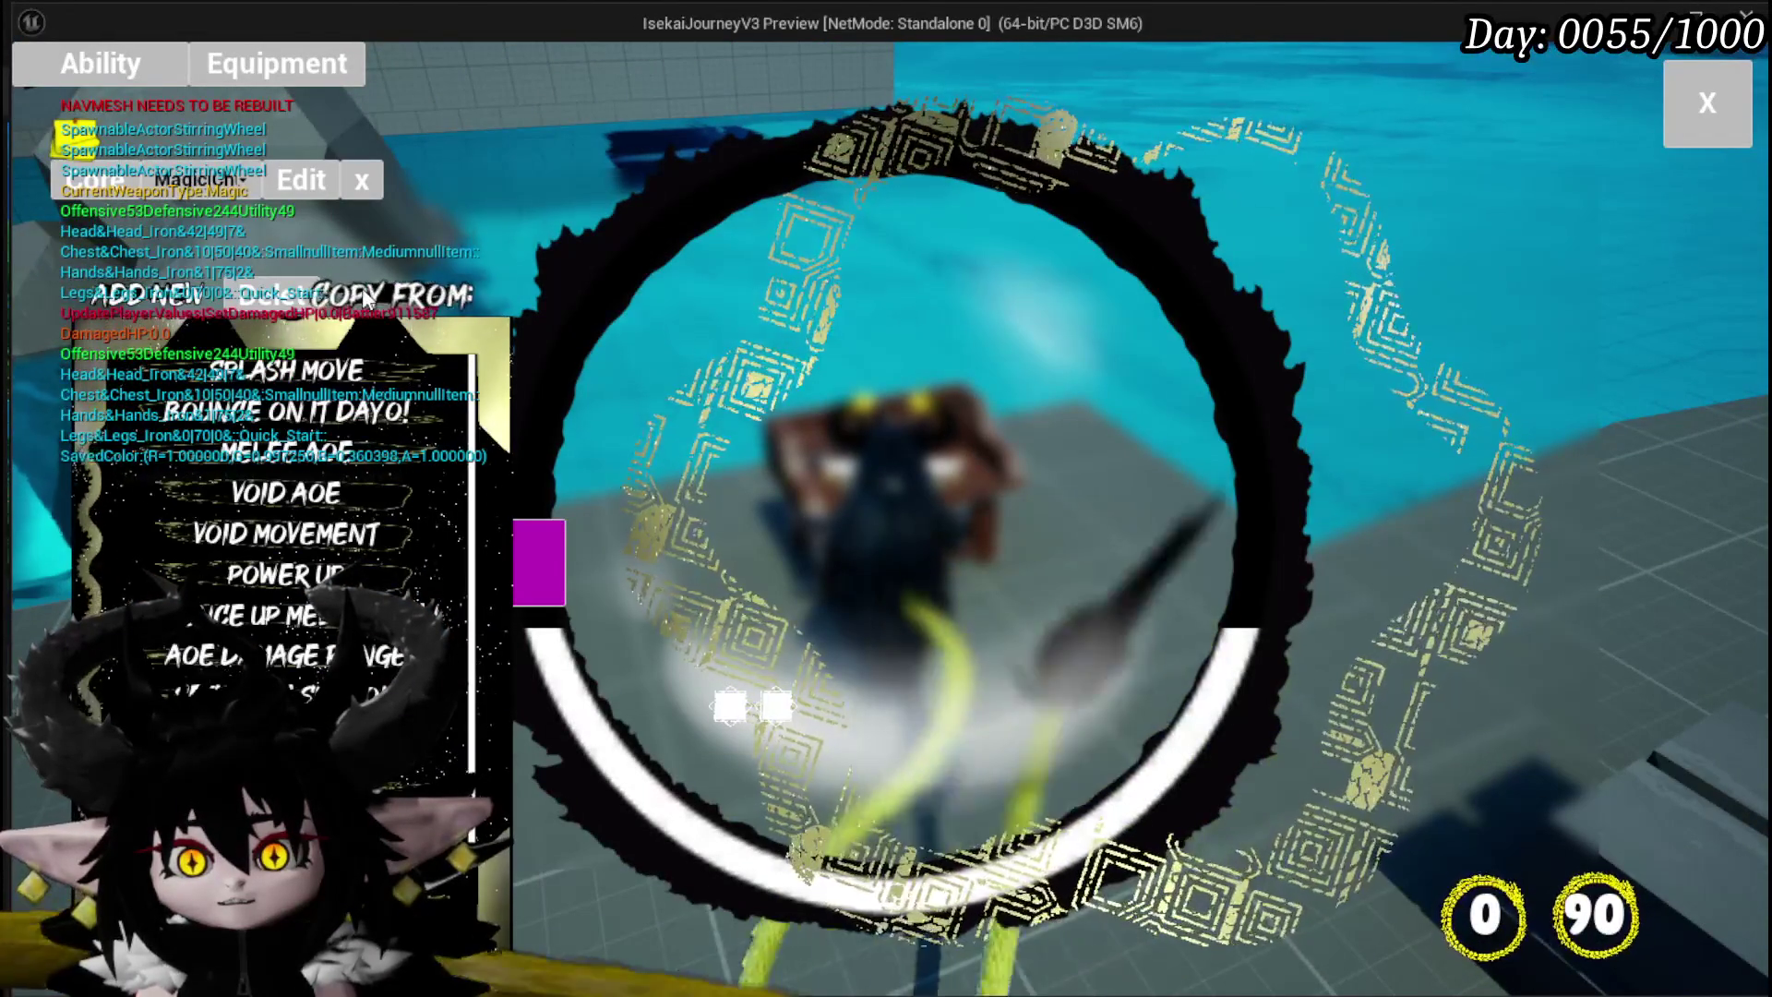
{"action": "left_click", "coordinate": [572, 292]}
{"action": "left_click", "coordinate": [607, 321]}
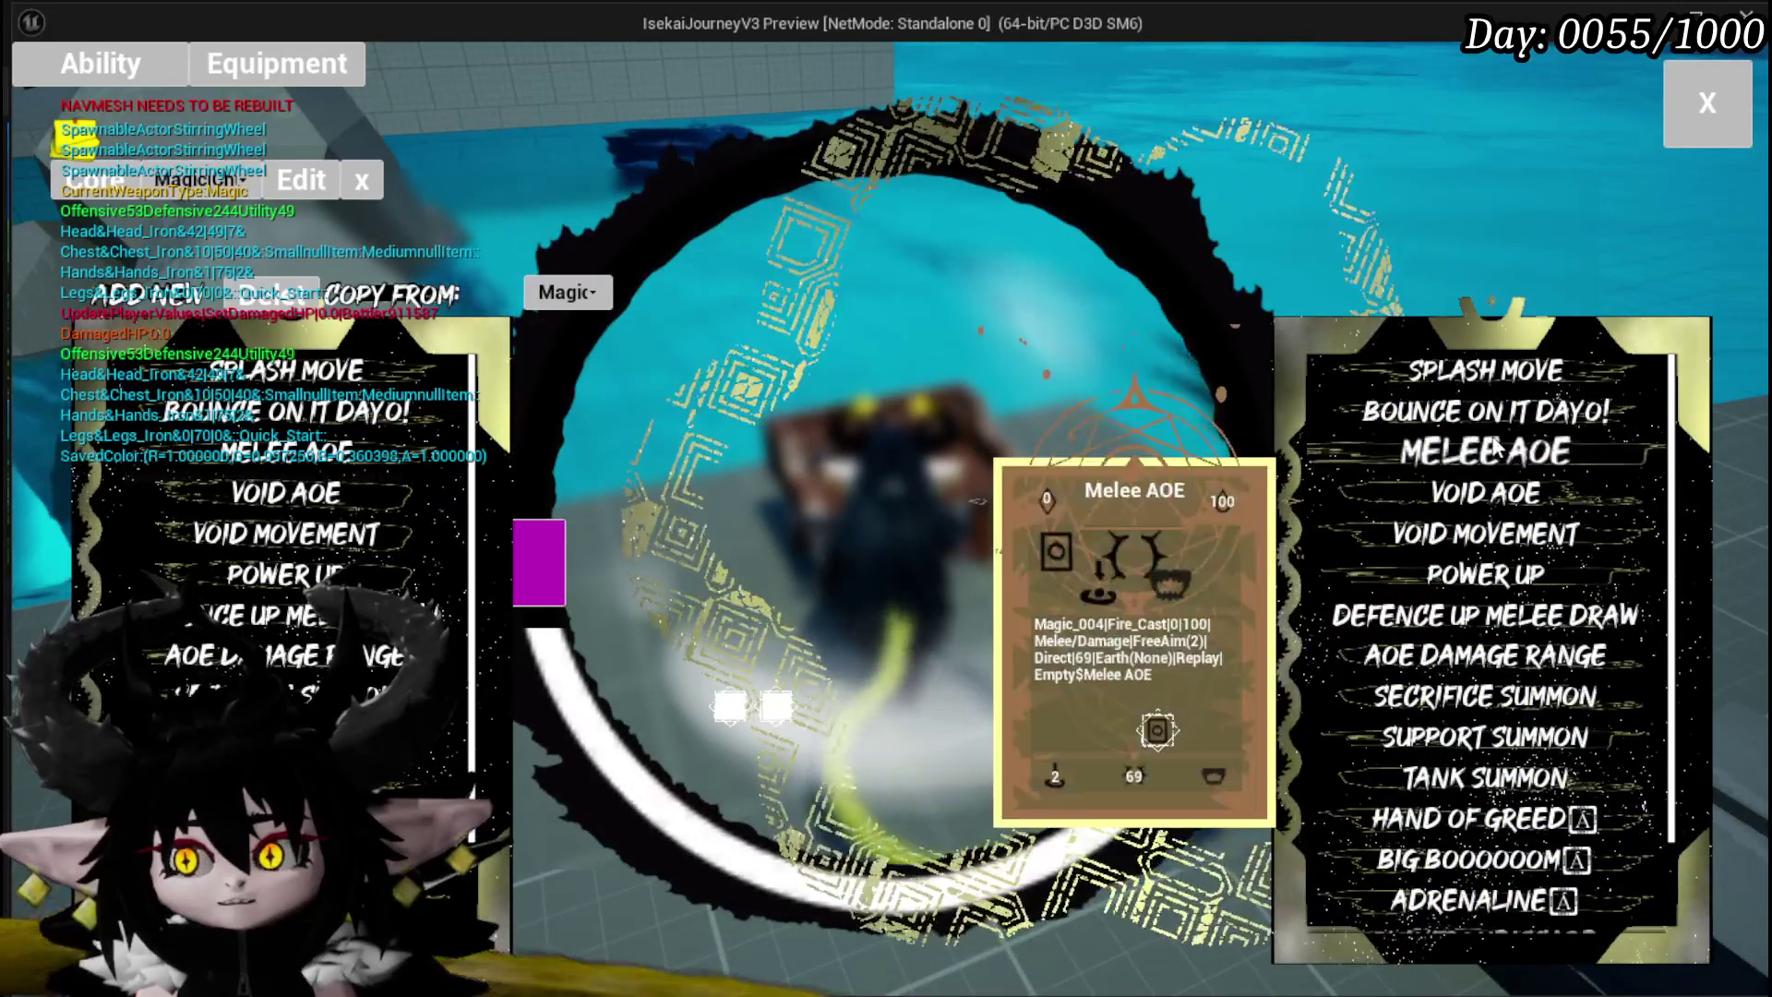
Step: Scroll through the copied abilities, then stop the preview and save the level
{"action": "scroll", "coordinate": [286, 582], "scroll_direction": "down", "scroll_amount": 1}
{"action": "scroll", "coordinate": [417, 515], "scroll_direction": "down", "scroll_amount": 1}
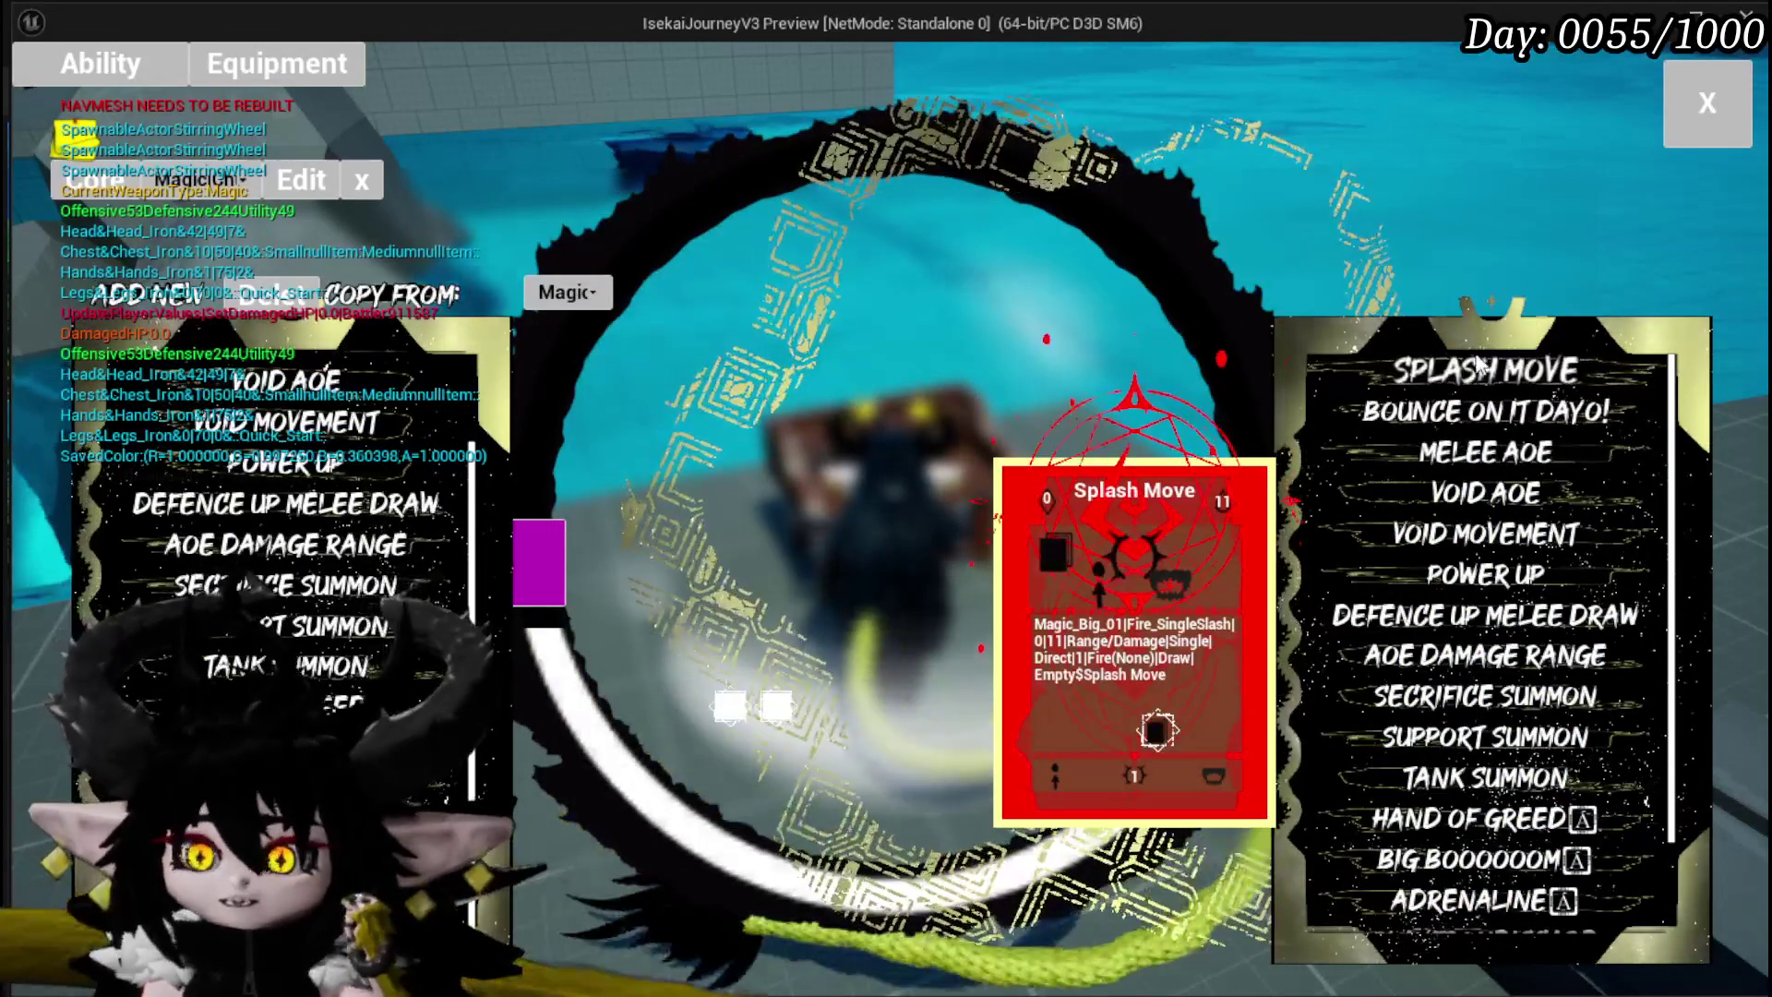
{"action": "scroll", "coordinate": [418, 515], "scroll_direction": "down", "scroll_amount": 1}
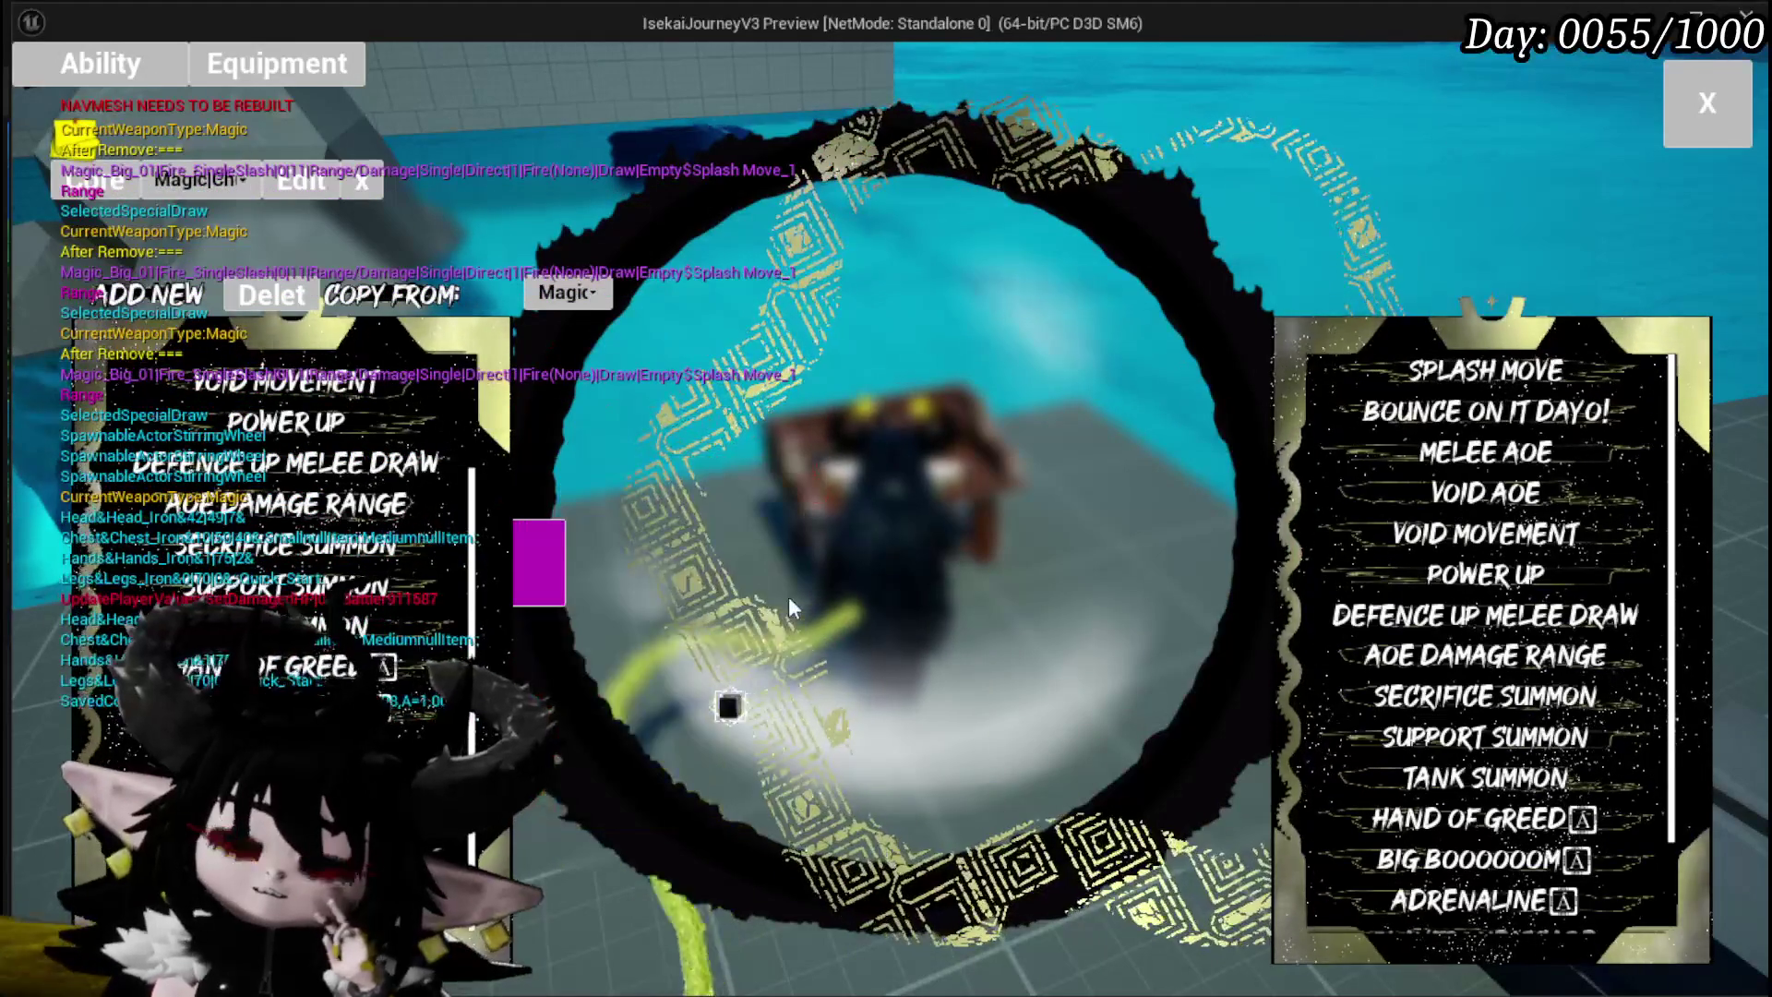
{"action": "key", "text": "Escape"}
{"action": "key", "text": "ctrl+s"}
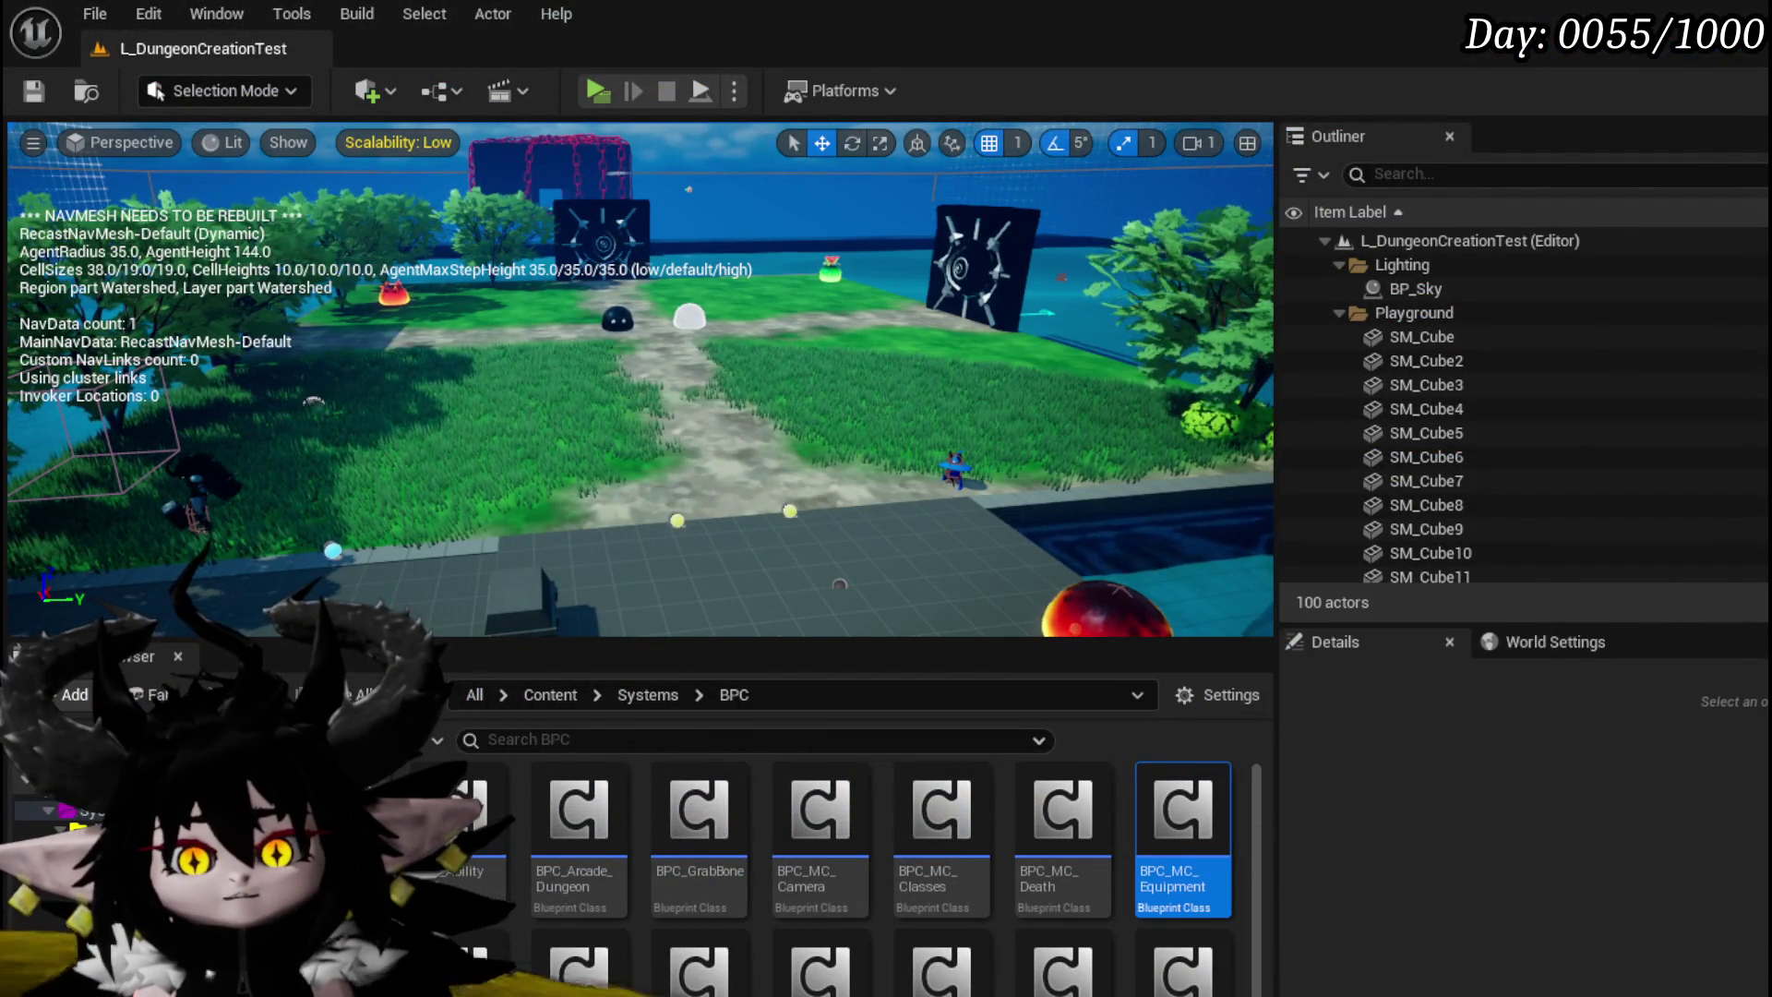
Step: Return to the CopyAbilityFromDeck graph and move the > node down and left
{"action": "key", "text": "alt+Tab"}
{"action": "scroll", "coordinate": [1354, 506], "scroll_direction": "up", "scroll_amount": 4}
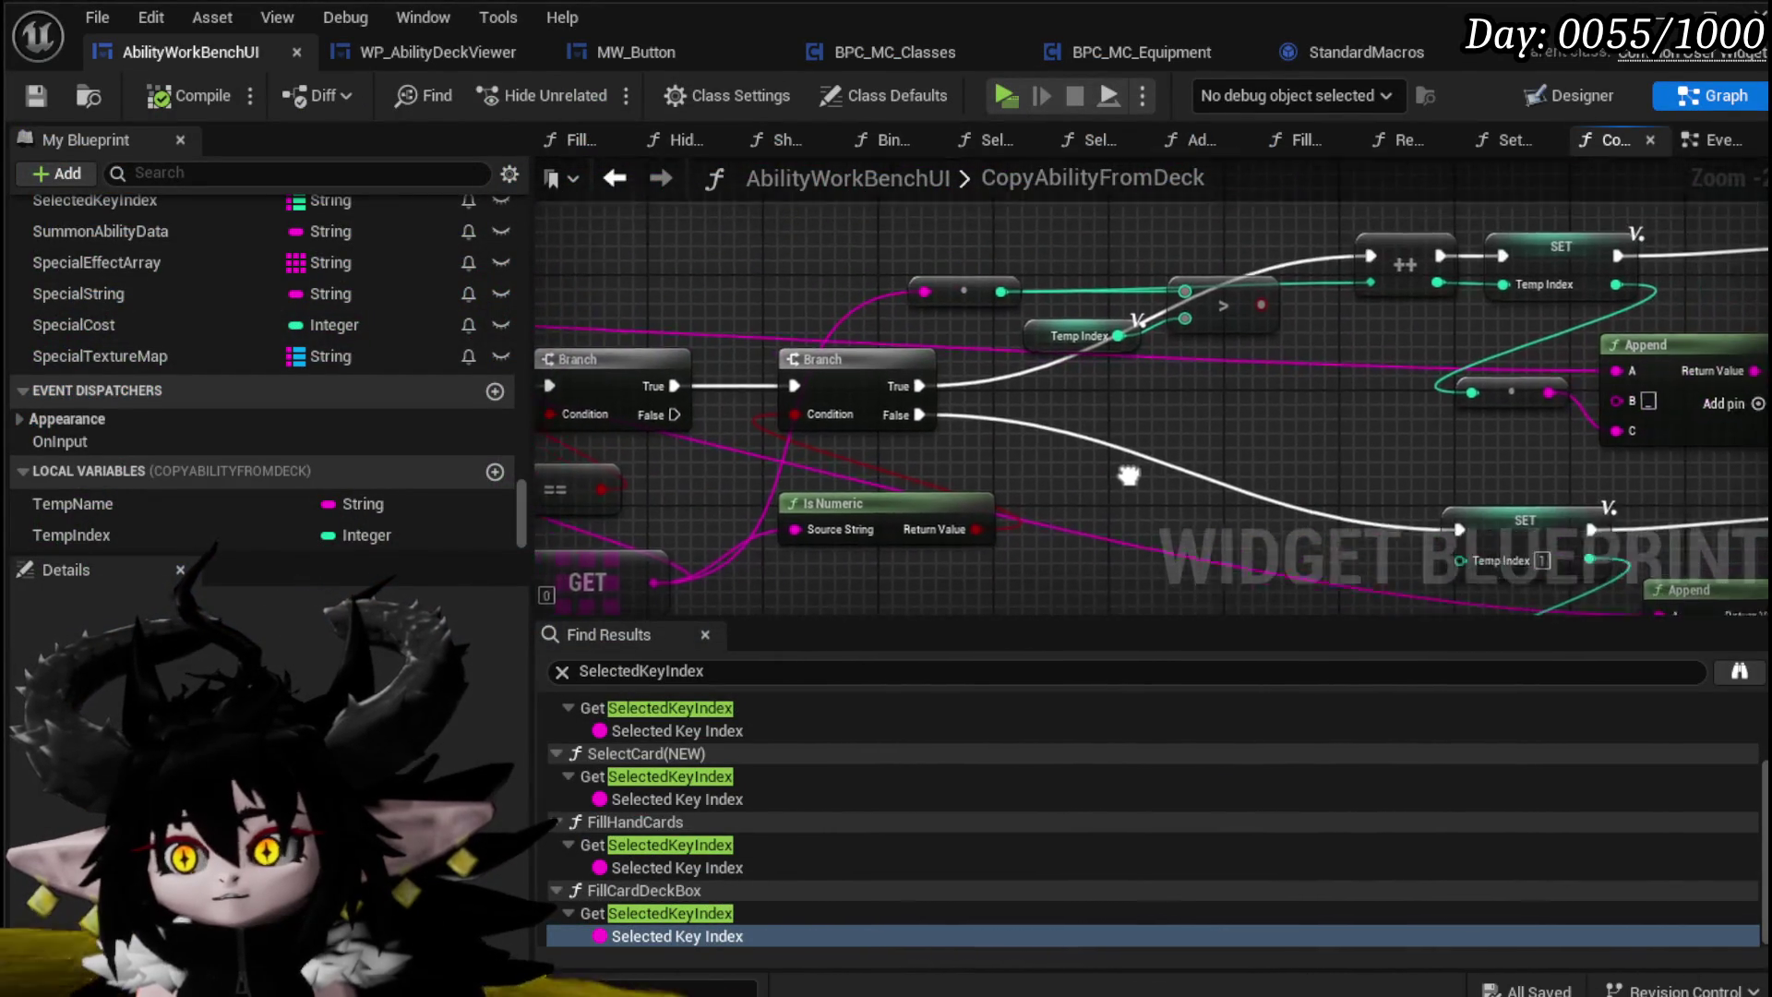
{"action": "mouse_move", "coordinate": [1129, 475]}
{"action": "left_mouse_down"}
{"action": "mouse_move", "coordinate": [1138, 380]}
{"action": "mouse_move", "coordinate": [1166, 408]}
{"action": "left_mouse_up"}
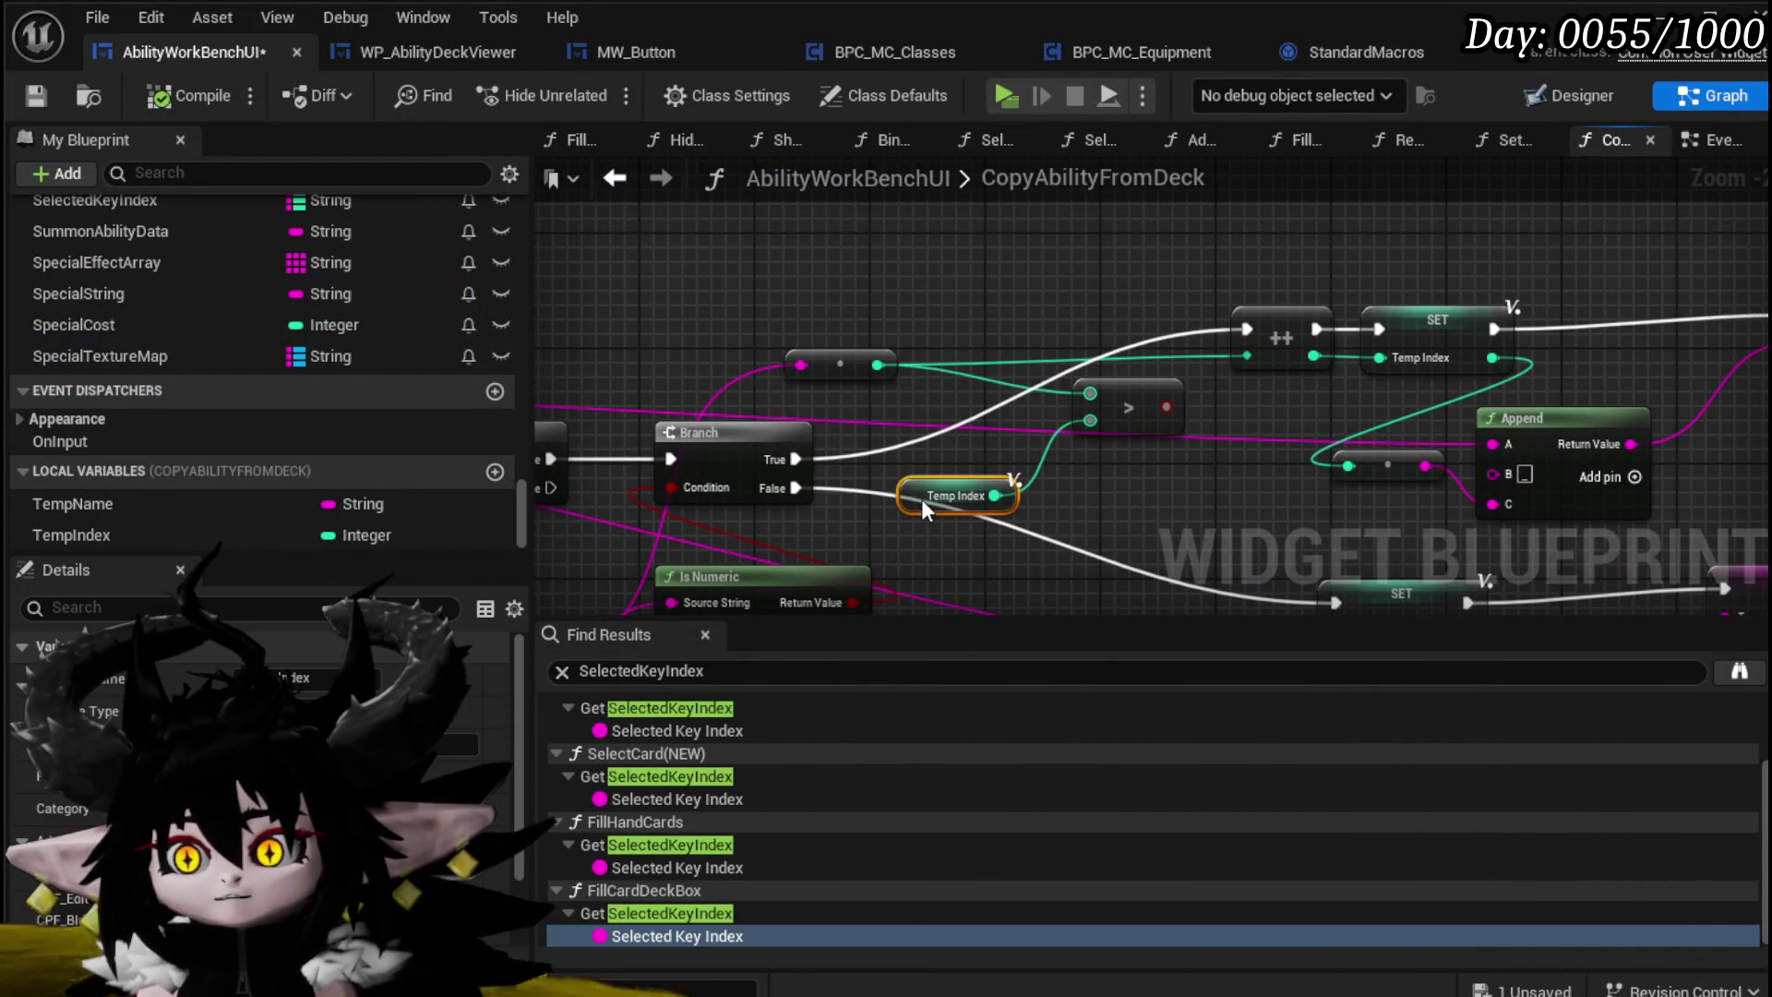
{"action": "left_click_drag", "start_coordinate": [922, 480], "coordinate": [775, 394]}
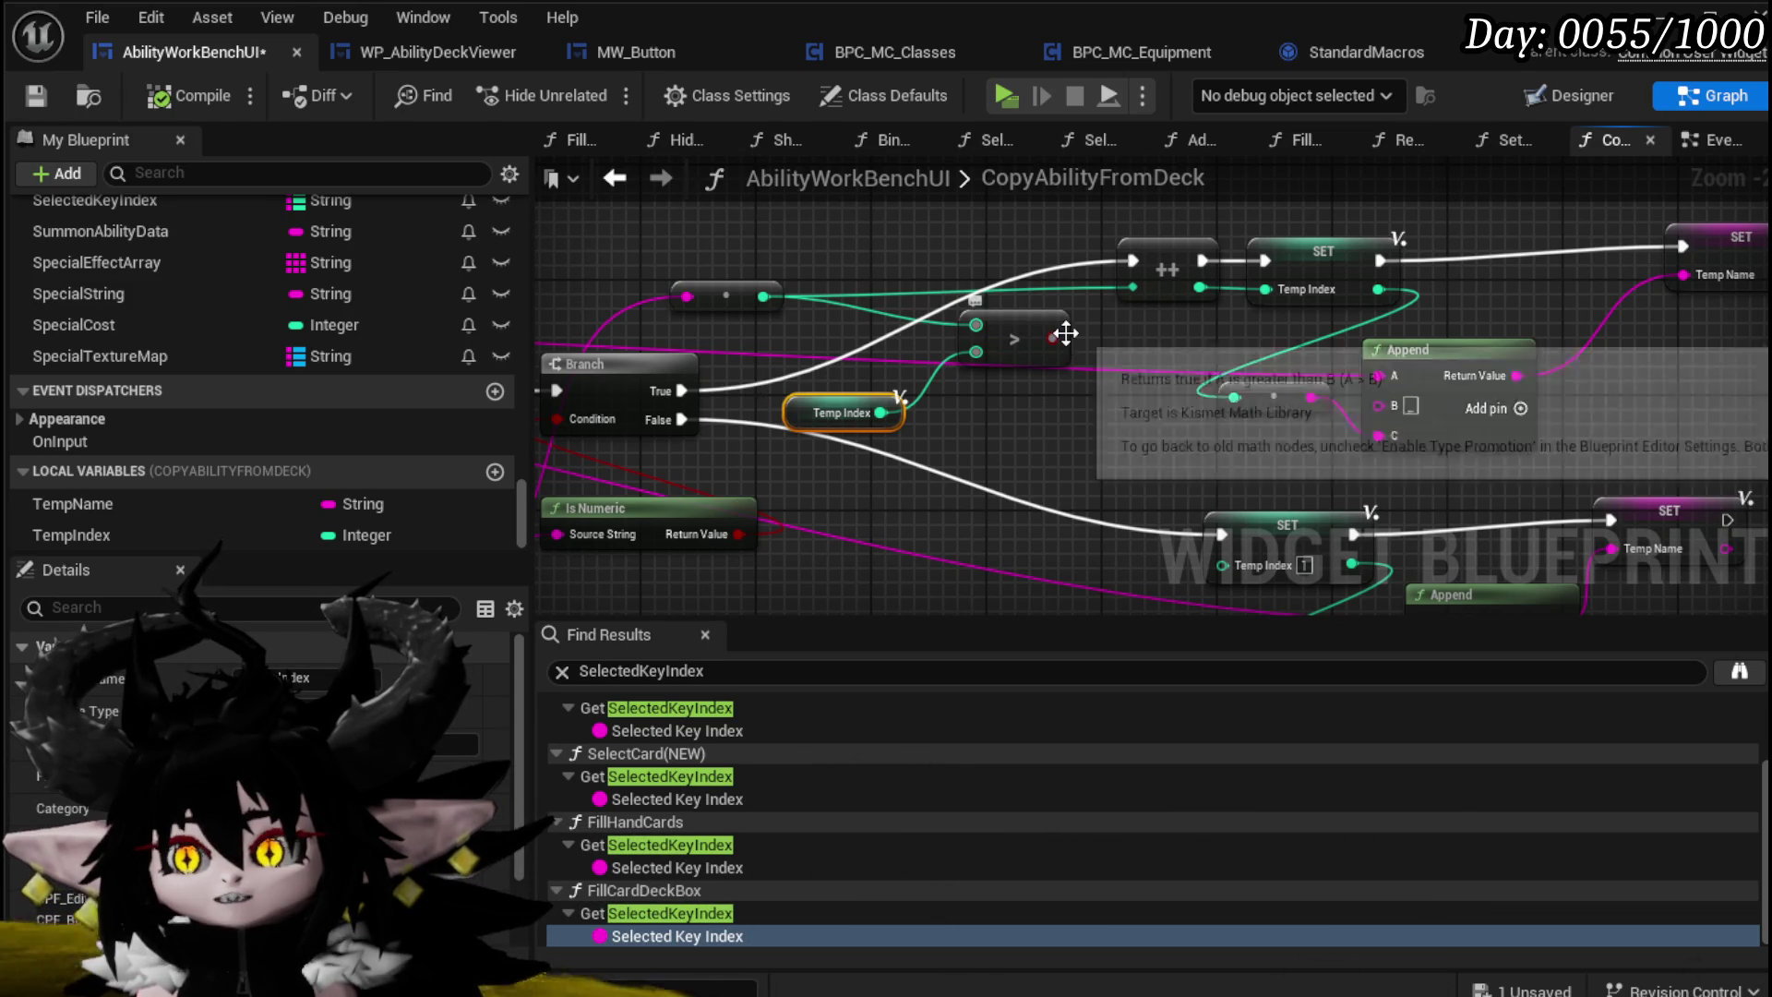
{"action": "left_click_drag", "start_coordinate": [909, 338], "coordinate": [807, 406]}
{"action": "mouse_move", "coordinate": [927, 402]}
{"action": "left_mouse_down"}
{"action": "mouse_move", "coordinate": [897, 418]}
{"action": "mouse_move", "coordinate": [680, 404]}
{"action": "left_mouse_up"}
Step: Shift the ++, SET and Append nodes right and move Is Numeric up-left
{"action": "mouse_move", "coordinate": [849, 484]}
{"action": "left_mouse_down"}
{"action": "mouse_move", "coordinate": [1148, 294]}
{"action": "mouse_move", "coordinate": [1070, 294]}
{"action": "mouse_move", "coordinate": [1176, 281]}
{"action": "left_mouse_up"}
{"action": "mouse_move", "coordinate": [763, 374]}
{"action": "left_mouse_down"}
{"action": "mouse_move", "coordinate": [1209, 268]}
{"action": "mouse_move", "coordinate": [1311, 306]}
{"action": "left_mouse_up"}
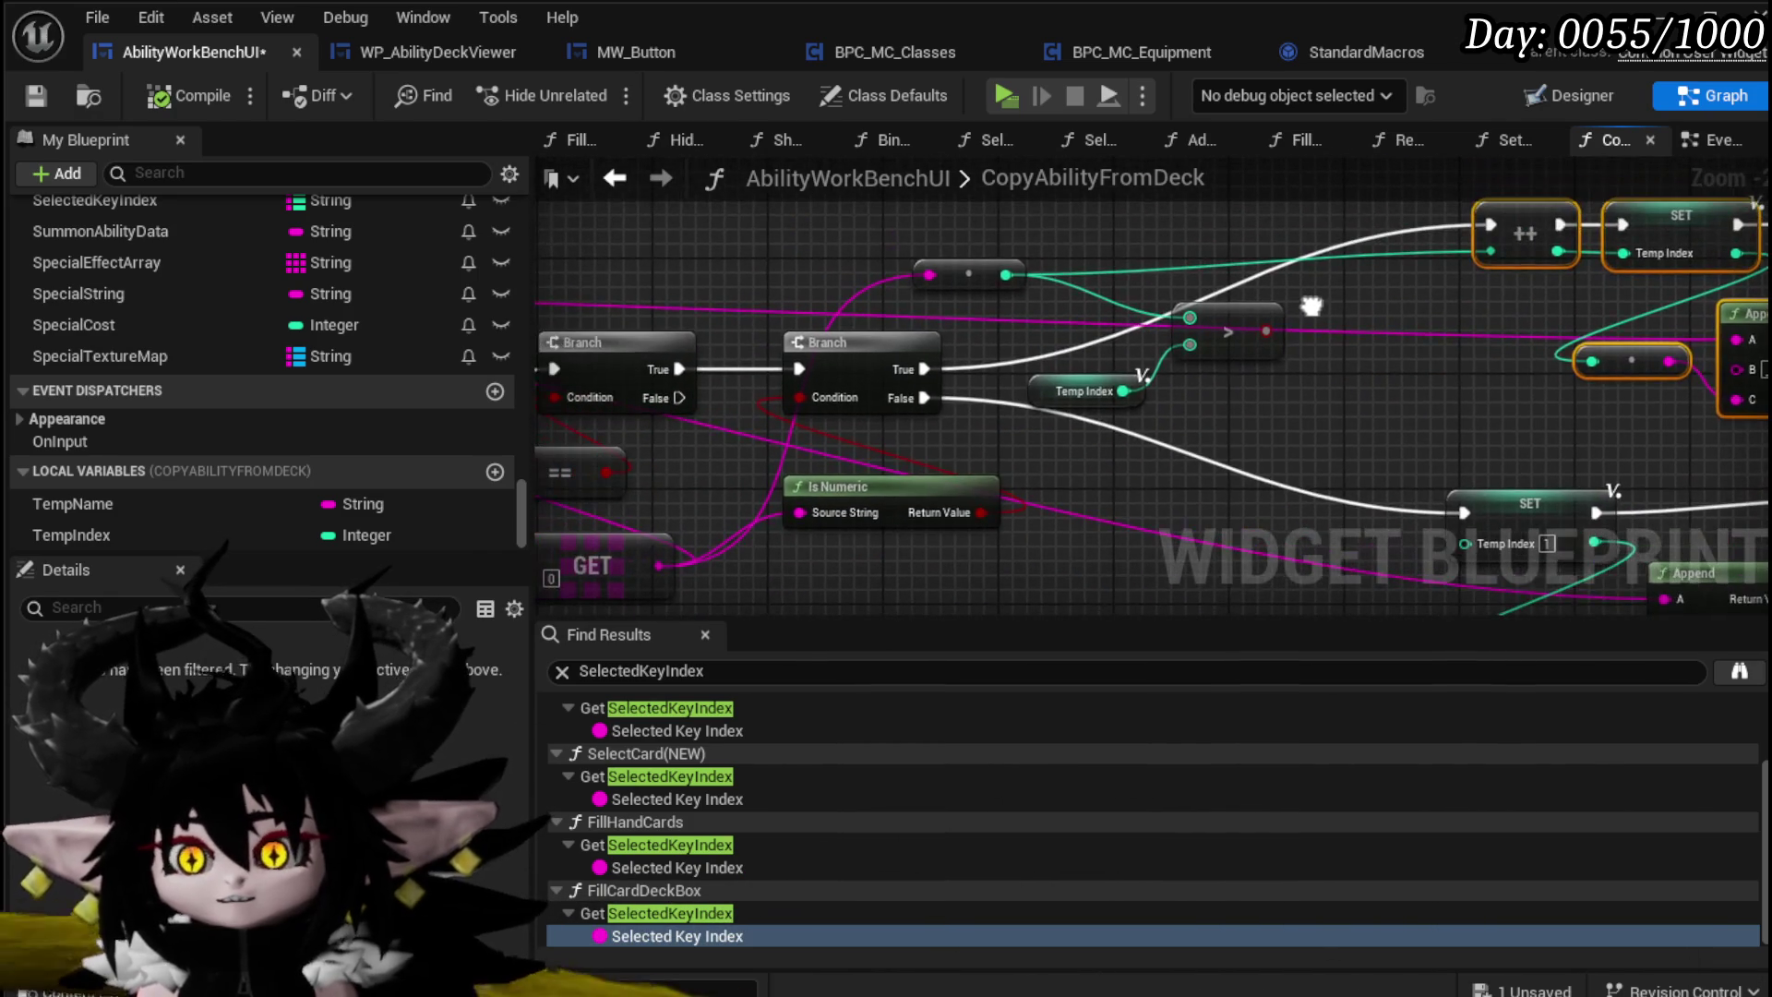
{"action": "mouse_move", "coordinate": [799, 512]}
{"action": "left_mouse_down"}
{"action": "mouse_move", "coordinate": [733, 474]}
{"action": "mouse_move", "coordinate": [1053, 480]}
{"action": "left_mouse_up"}
{"action": "left_click_drag", "start_coordinate": [848, 427], "coordinate": [709, 397]}
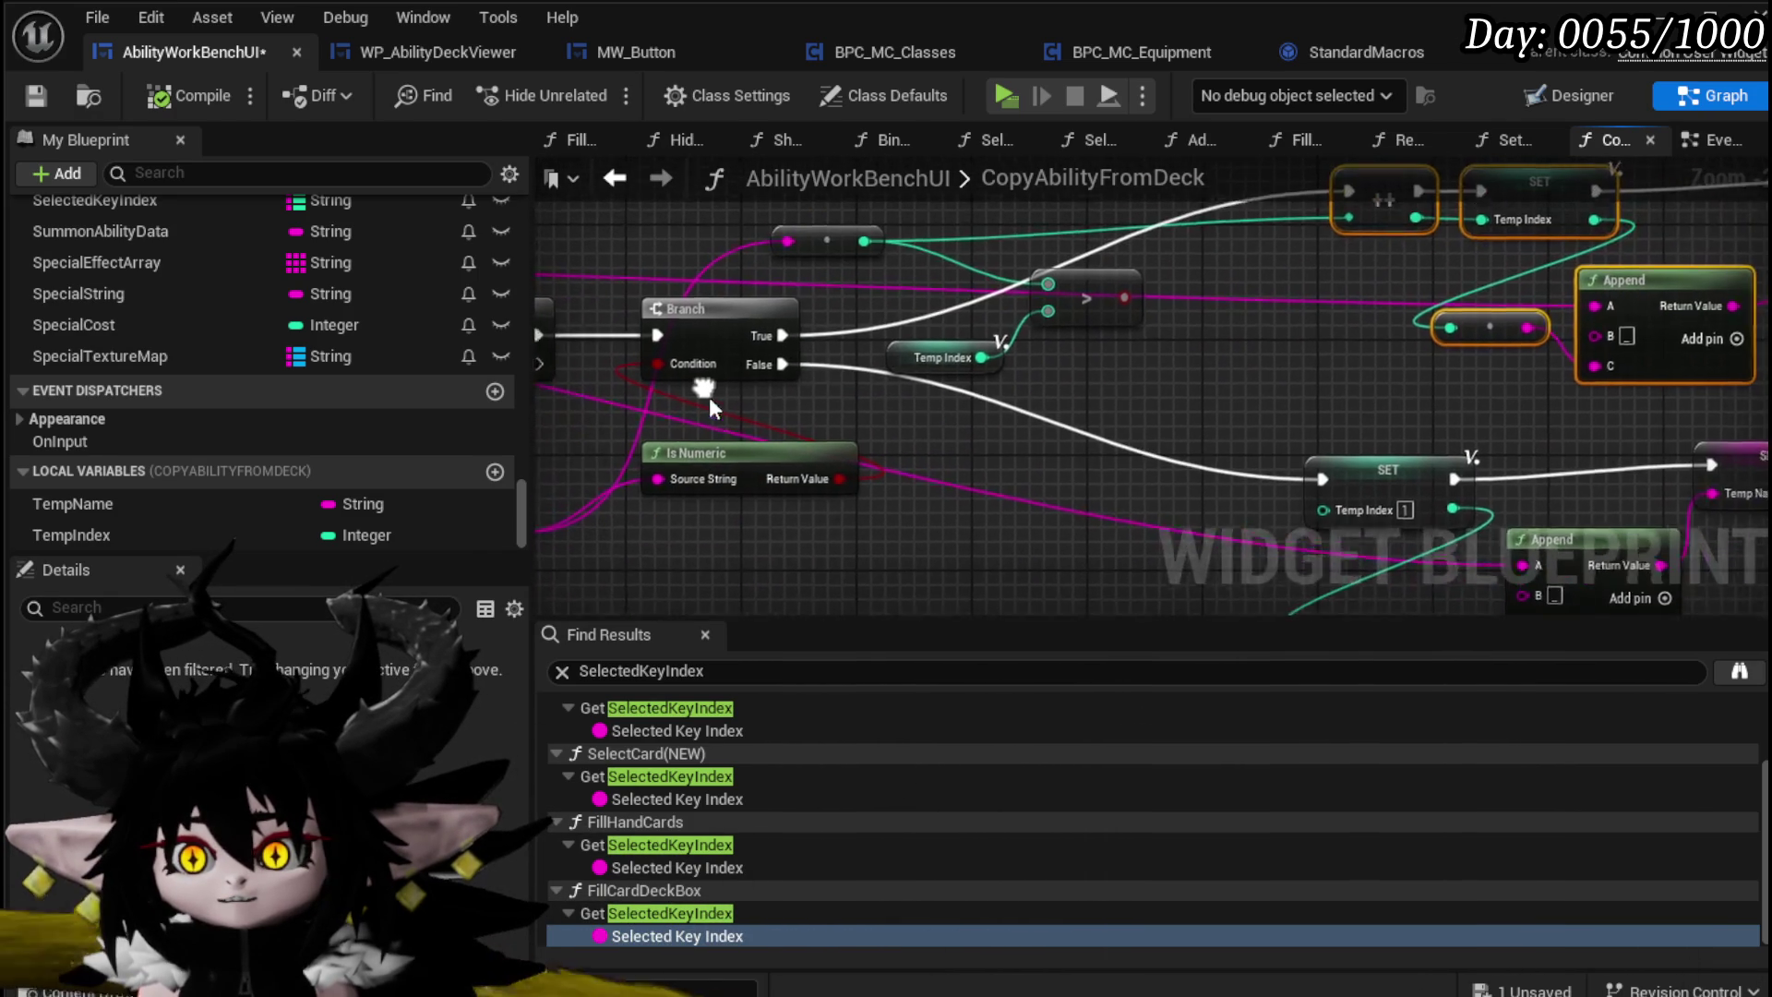
{"action": "left_click_drag", "start_coordinate": [744, 462], "coordinate": [656, 432]}
Step: Place a new Branch node on the exec wire and connect the first Branch's True output to it
{"action": "left_click_drag", "start_coordinate": [1118, 304], "coordinate": [989, 383]}
{"action": "left_click", "coordinate": [1028, 334]}
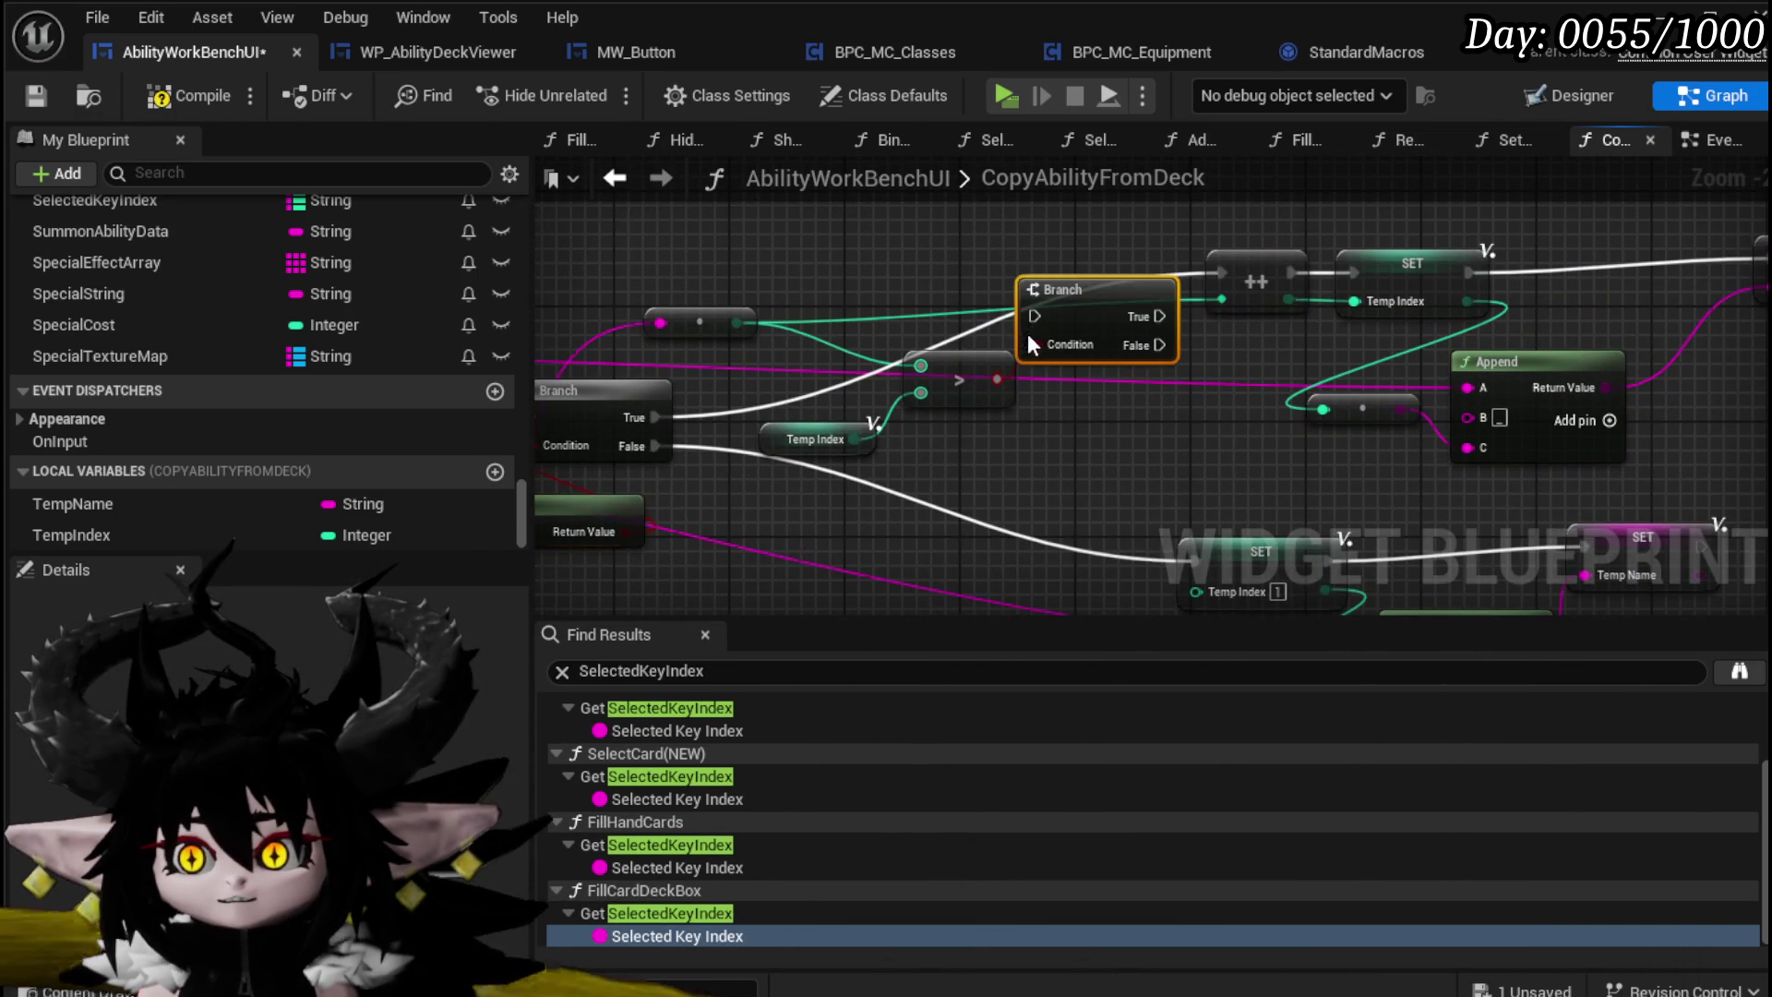
{"action": "left_click_drag", "start_coordinate": [1098, 279], "coordinate": [1085, 264]}
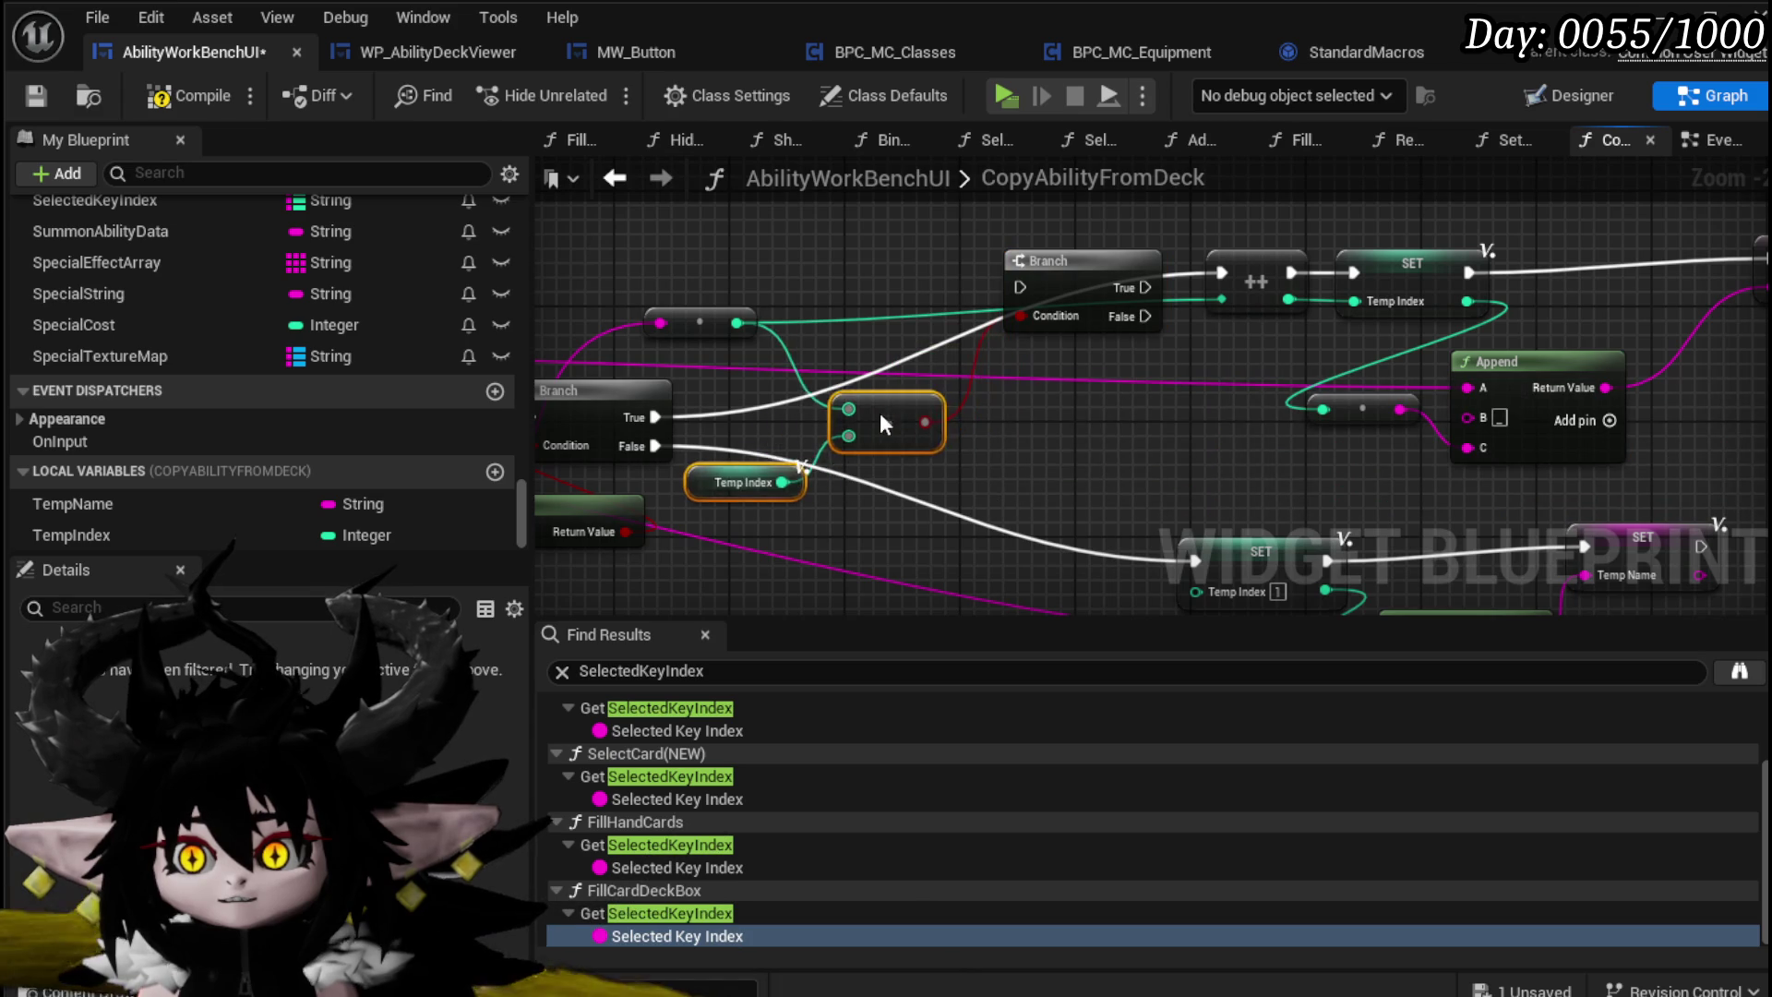
{"action": "left_click_drag", "start_coordinate": [879, 425], "coordinate": [878, 440]}
{"action": "left_click", "coordinate": [971, 517]}
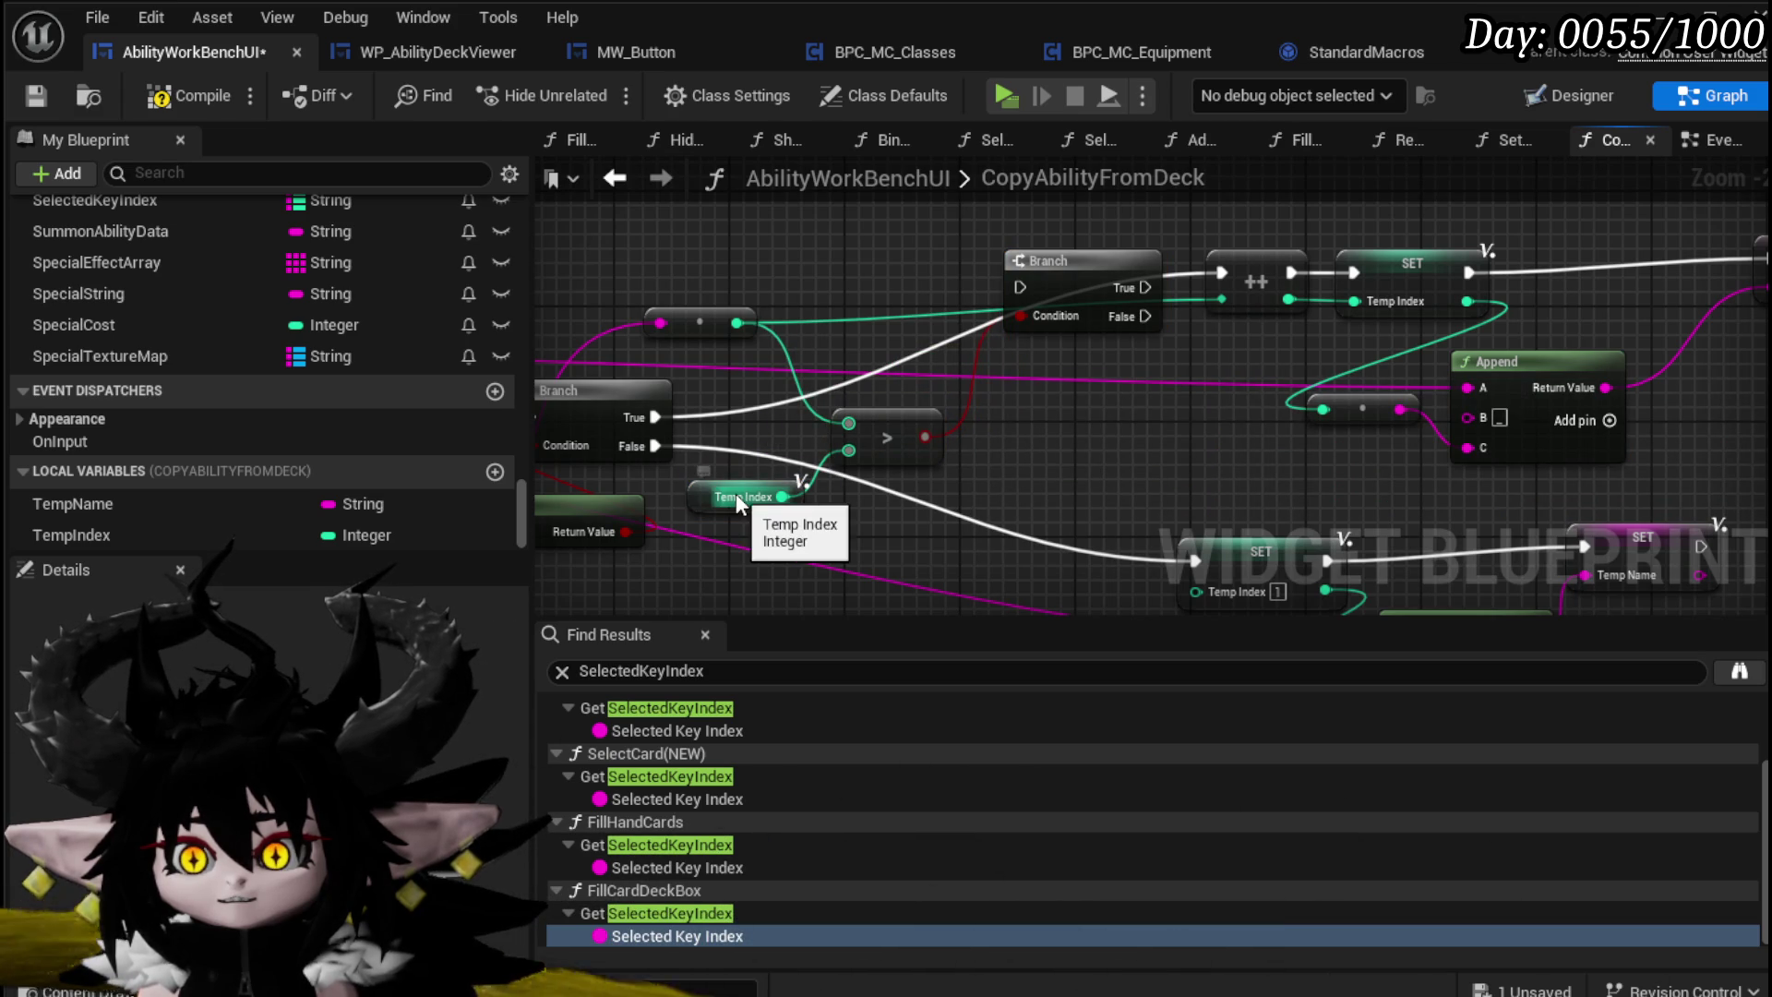
{"action": "left_click_drag", "start_coordinate": [655, 417], "coordinate": [808, 335]}
{"action": "left_click_drag", "start_coordinate": [1038, 287], "coordinate": [1036, 286]}
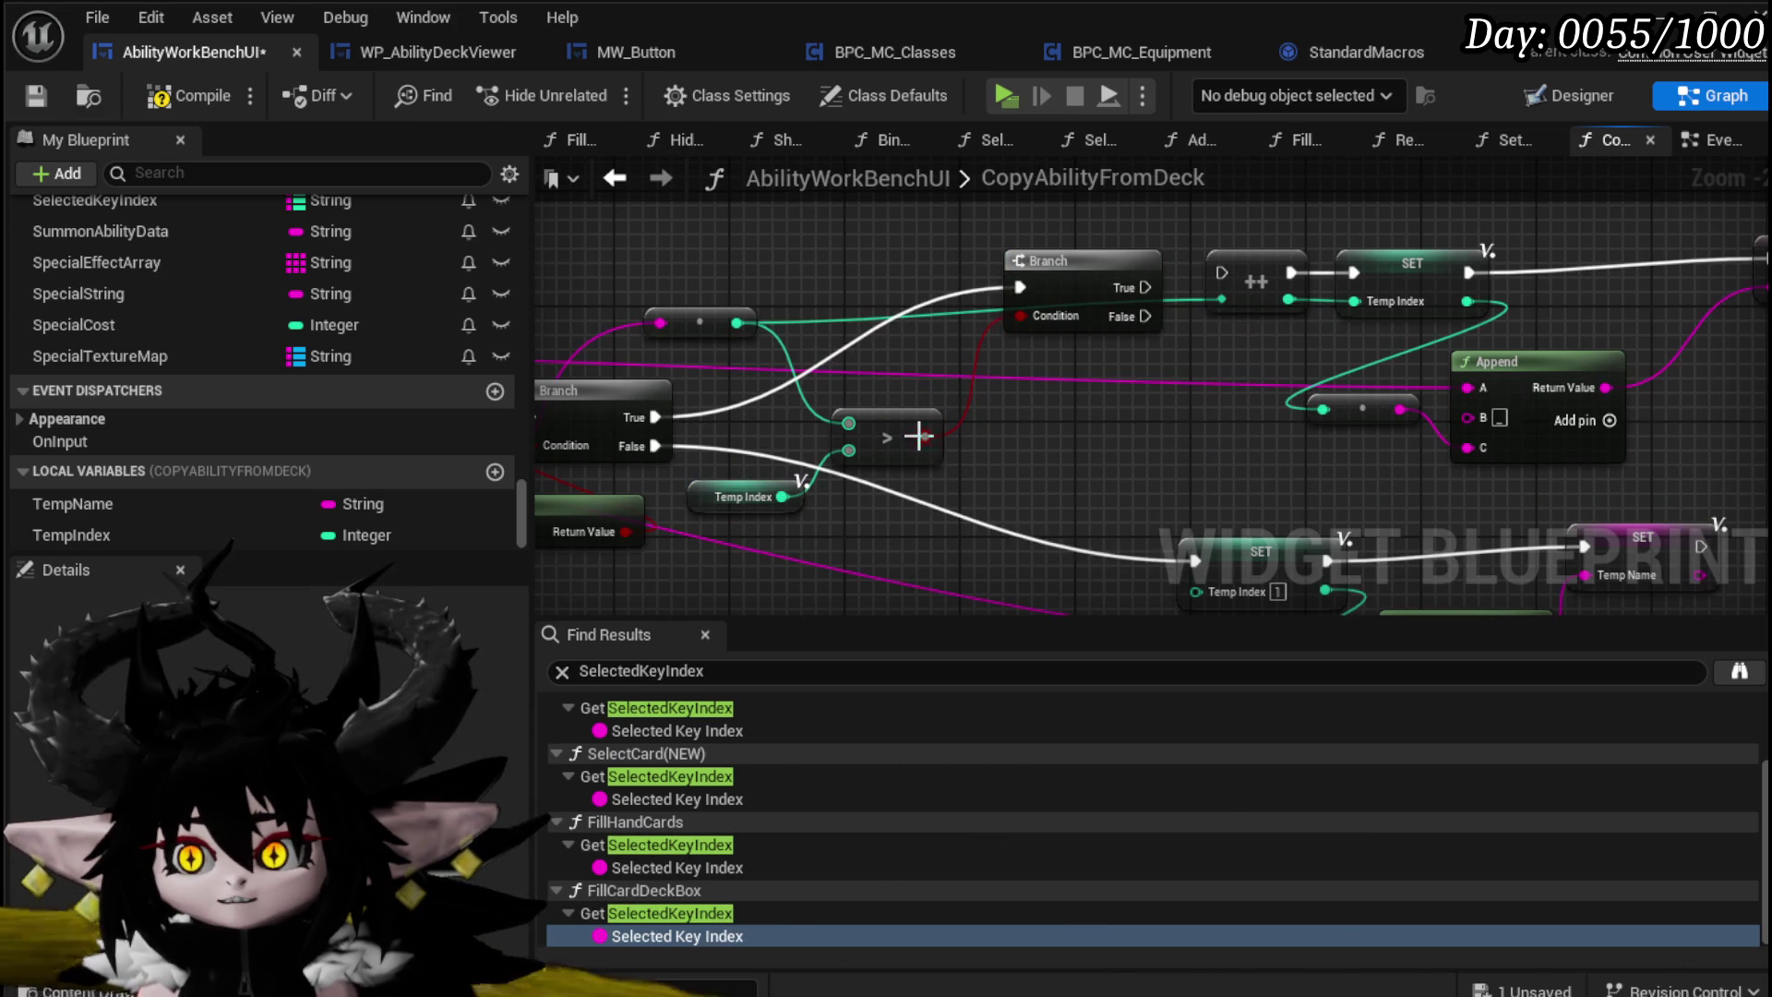
Step: Connect the new Branch's True output to the Temp Index ++ increment node
{"action": "left_click_drag", "start_coordinate": [744, 342], "coordinate": [944, 354]}
{"action": "mouse_move", "coordinate": [1115, 246]}
{"action": "left_mouse_down"}
{"action": "mouse_move", "coordinate": [760, 491]}
{"action": "mouse_move", "coordinate": [584, 523]}
{"action": "left_mouse_up"}
{"action": "left_click_drag", "start_coordinate": [1263, 314], "coordinate": [989, 453]}
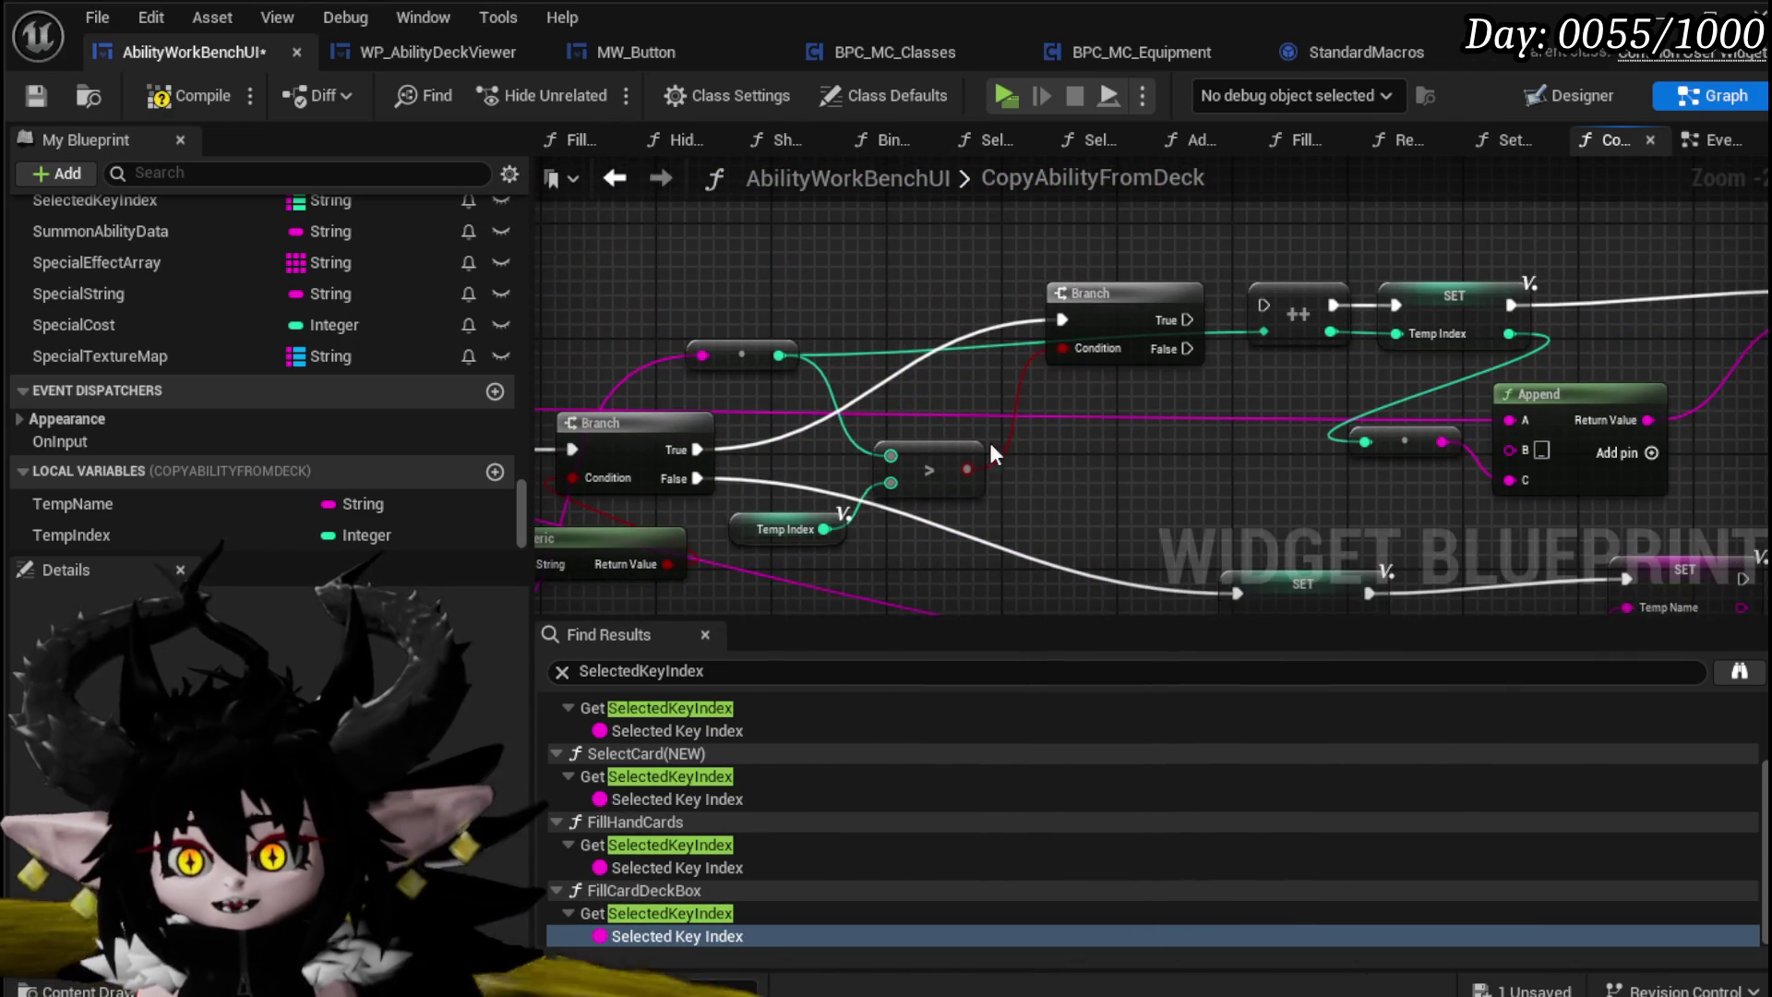
{"action": "left_click_drag", "start_coordinate": [729, 405], "coordinate": [822, 301]}
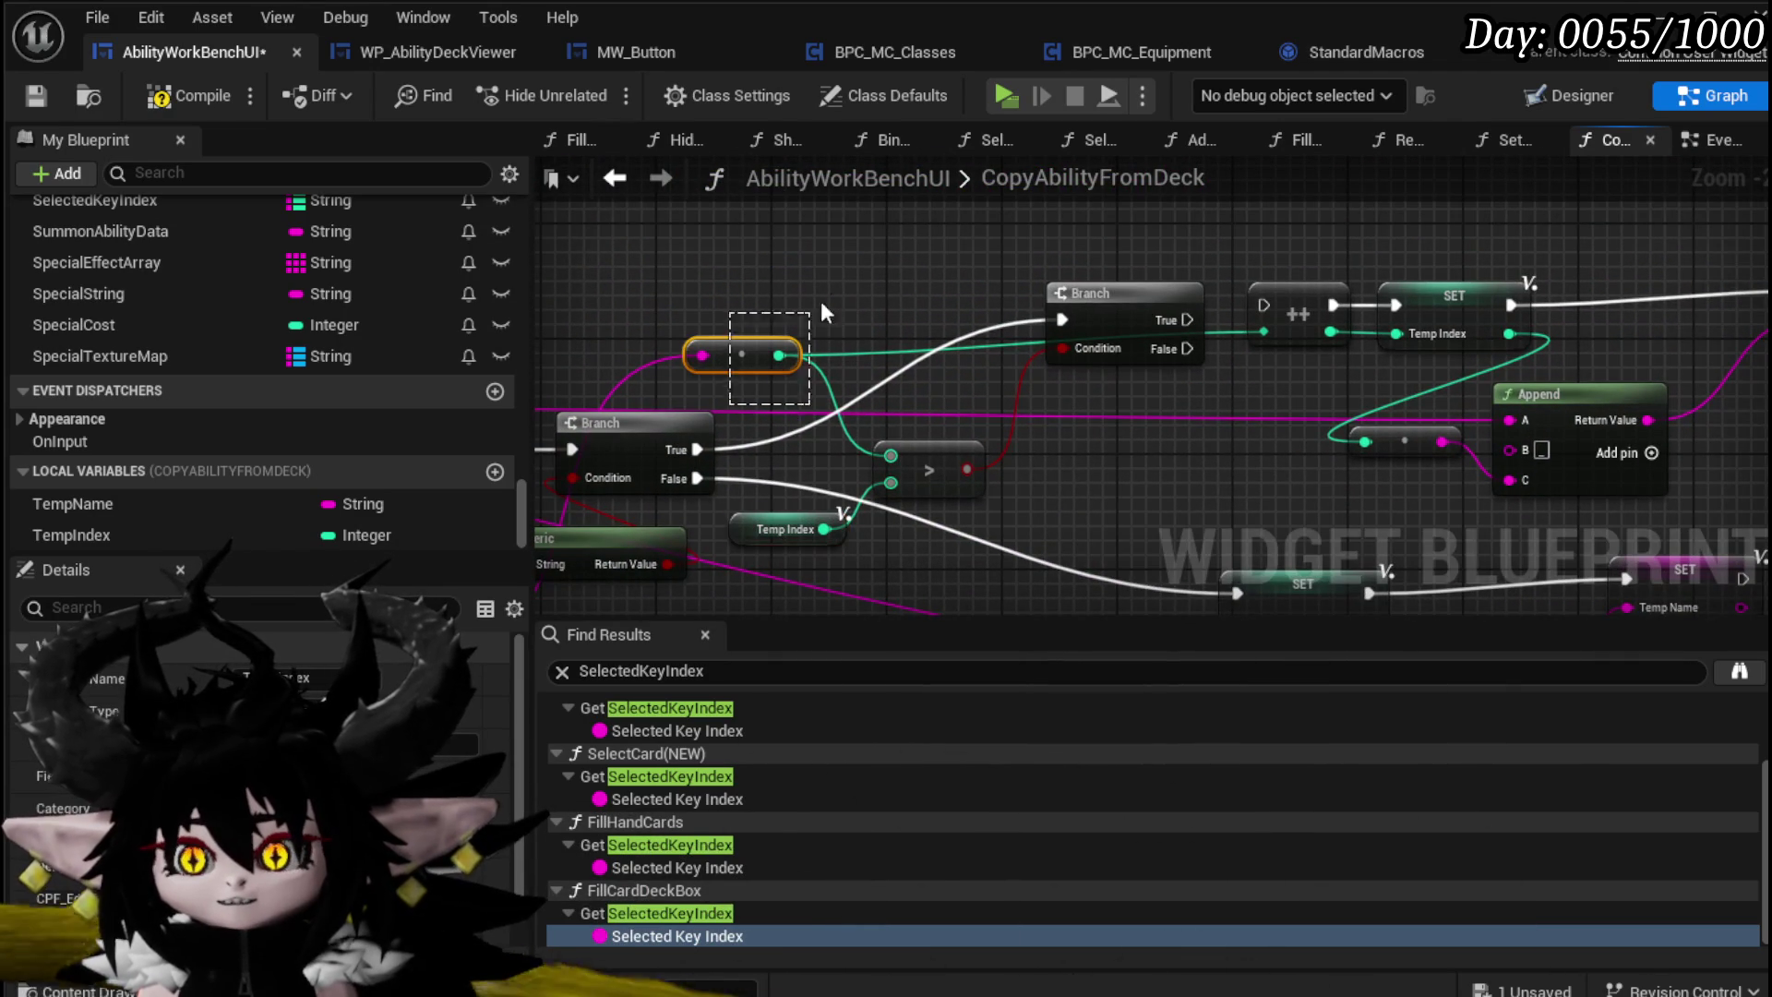
{"action": "left_click", "coordinate": [742, 533]}
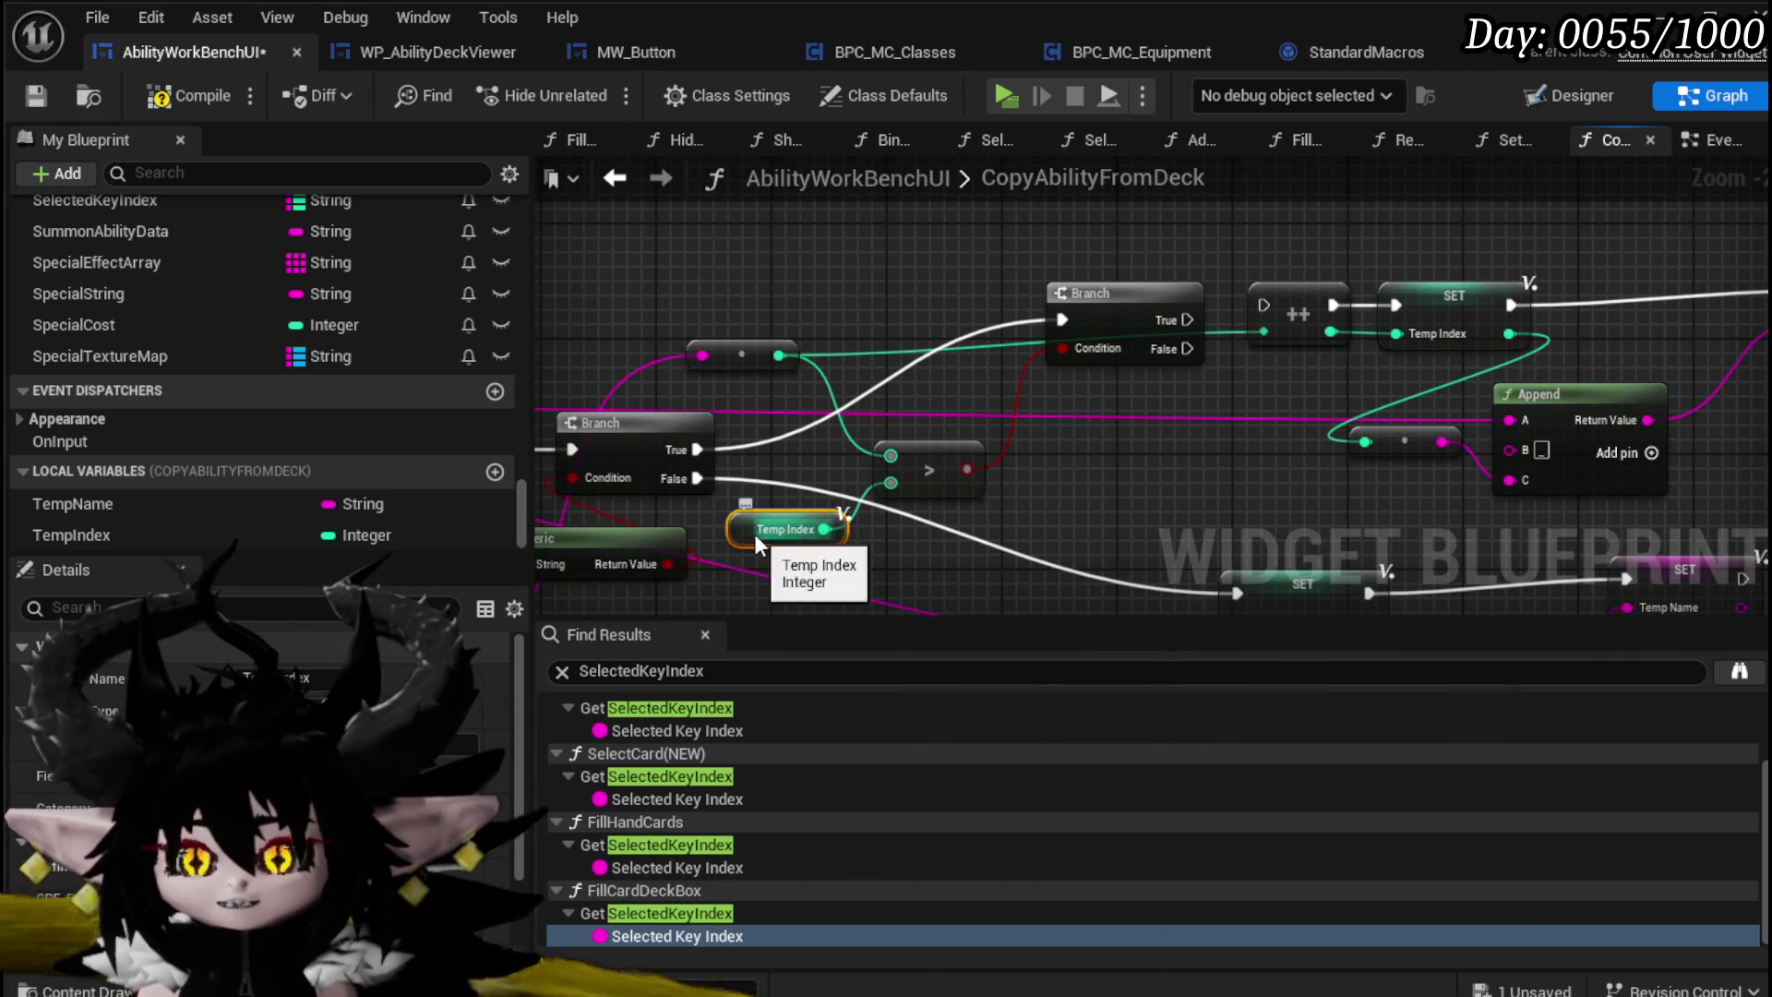
{"action": "left_click_drag", "start_coordinate": [1094, 442], "coordinate": [791, 494]}
{"action": "left_click_drag", "start_coordinate": [883, 372], "coordinate": [961, 354]}
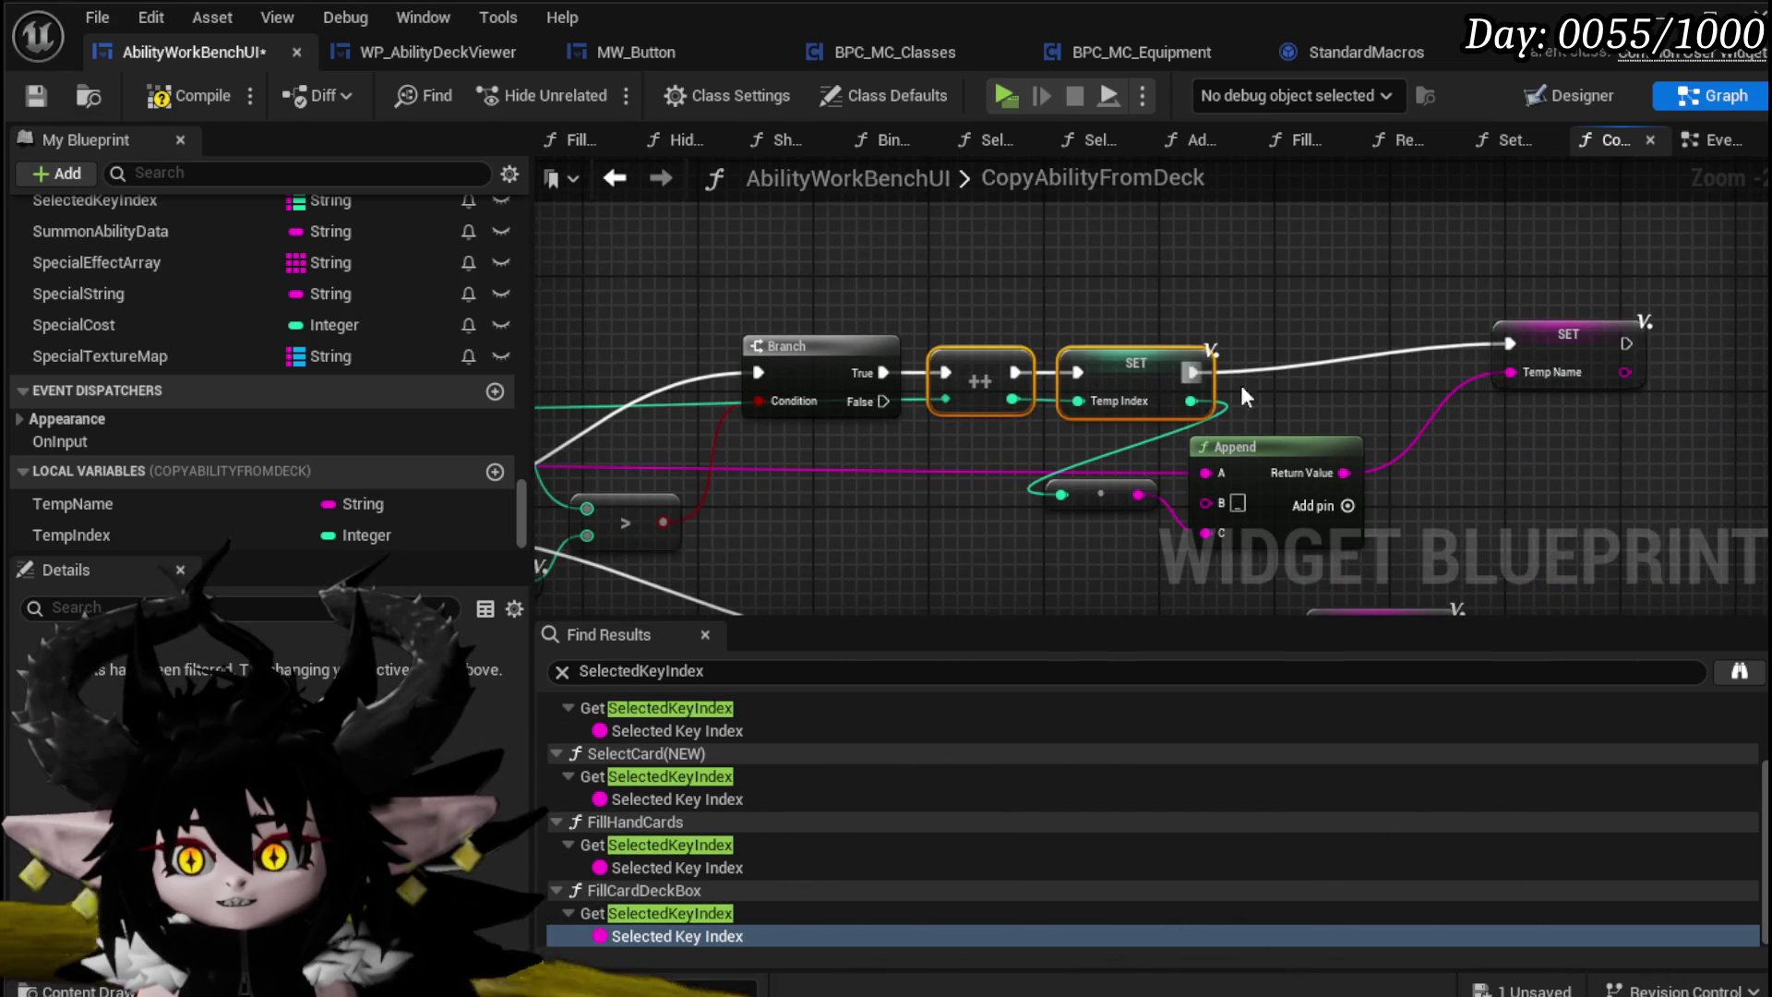
Step: Rearrange the Append, reroute, SET Temp Name and > comparison nodes around the new Branch
{"action": "left_click_drag", "start_coordinate": [1241, 385], "coordinate": [964, 357]}
{"action": "left_click_drag", "start_coordinate": [1016, 423], "coordinate": [1147, 439]}
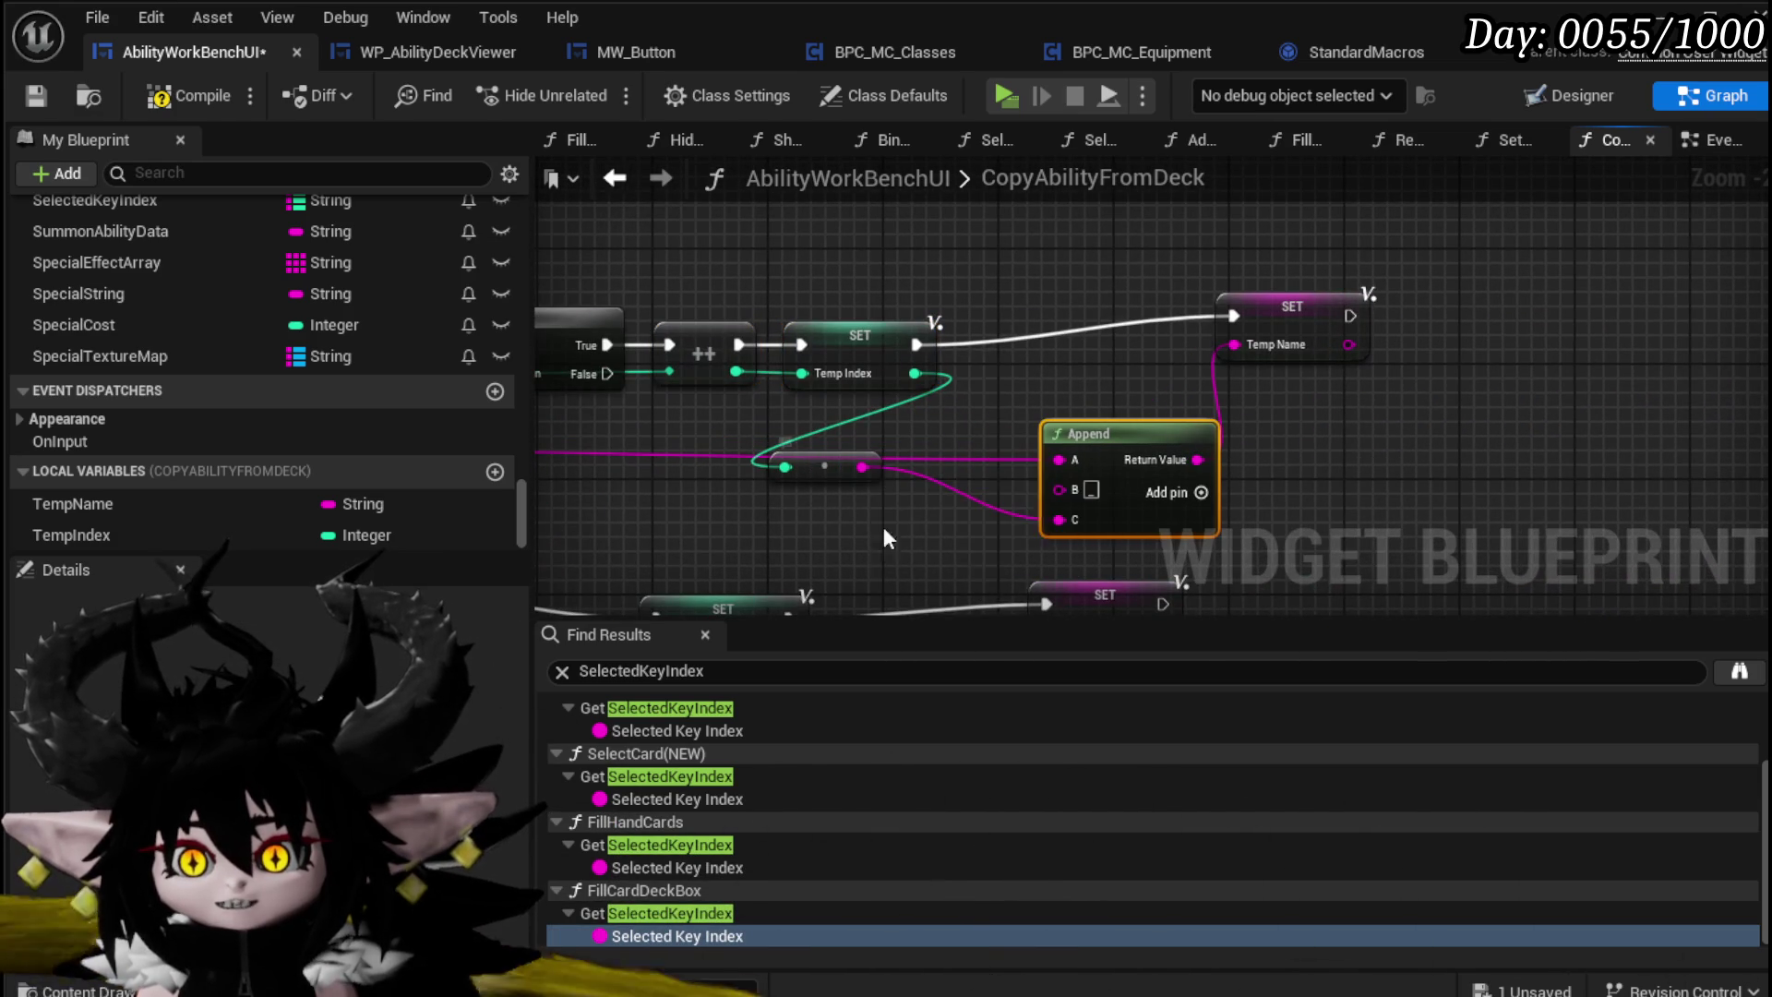
{"action": "left_click_drag", "start_coordinate": [839, 475], "coordinate": [1078, 392]}
{"action": "left_click_drag", "start_coordinate": [1295, 320], "coordinate": [1331, 338]}
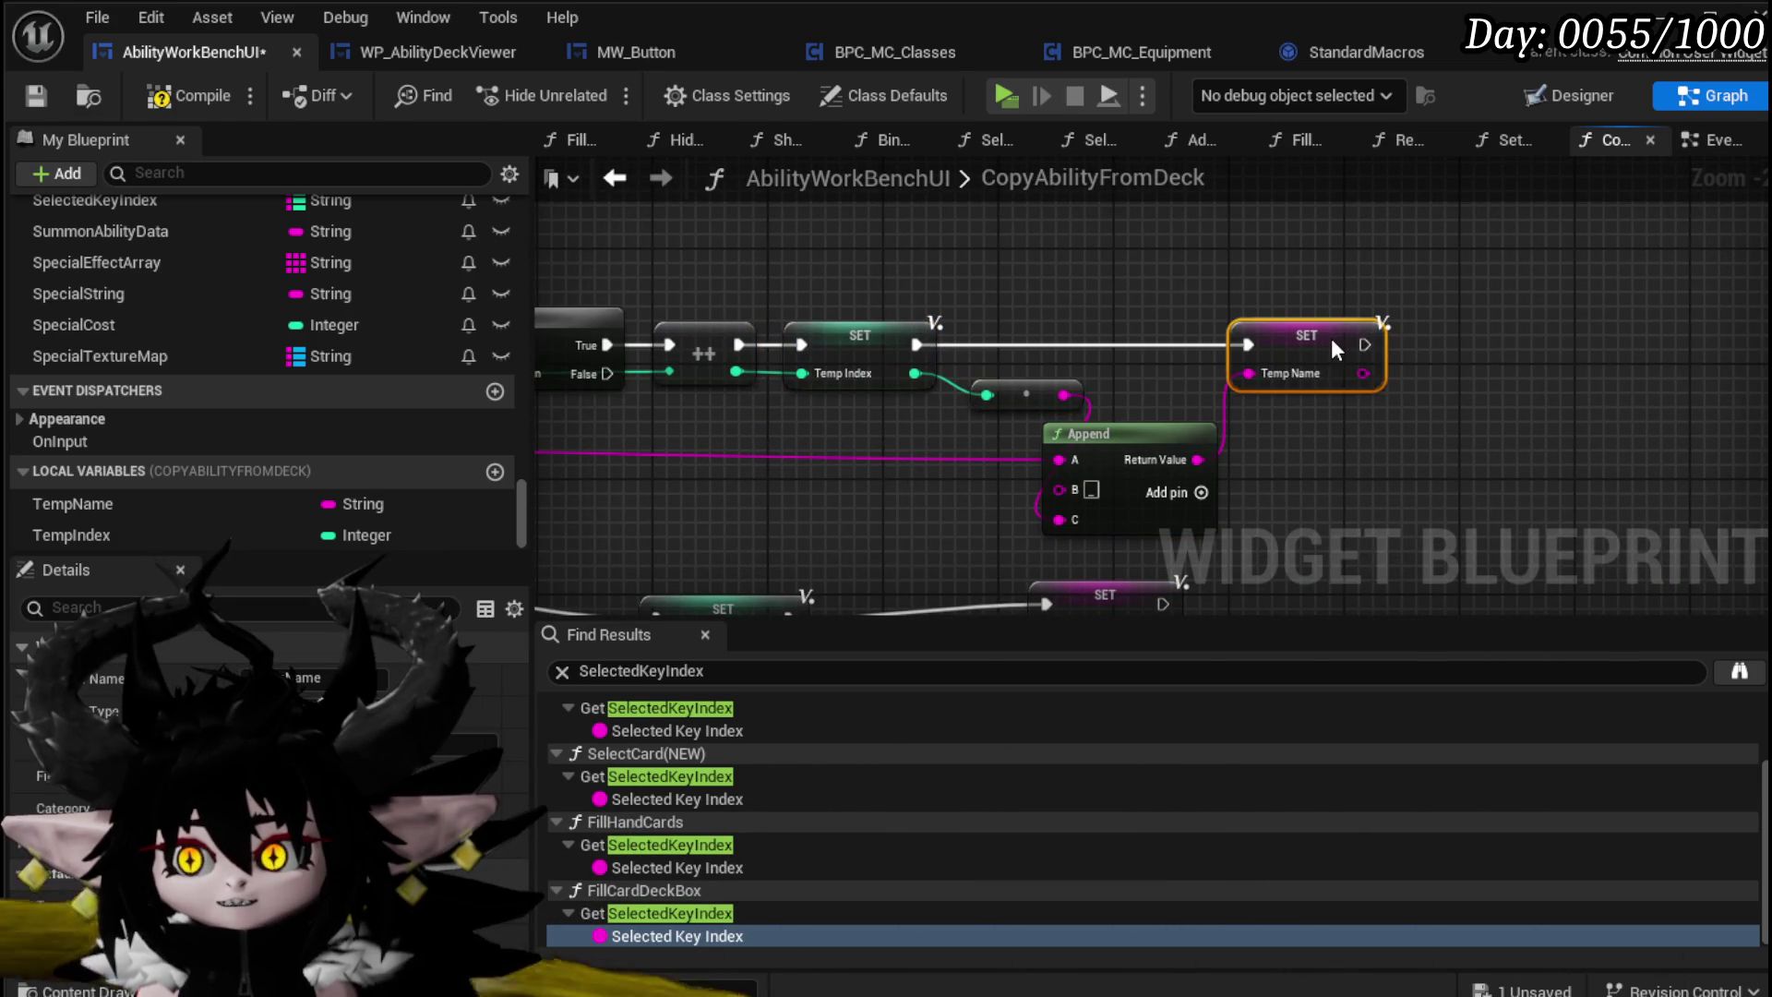
{"action": "left_click_drag", "start_coordinate": [929, 478], "coordinate": [1294, 406]}
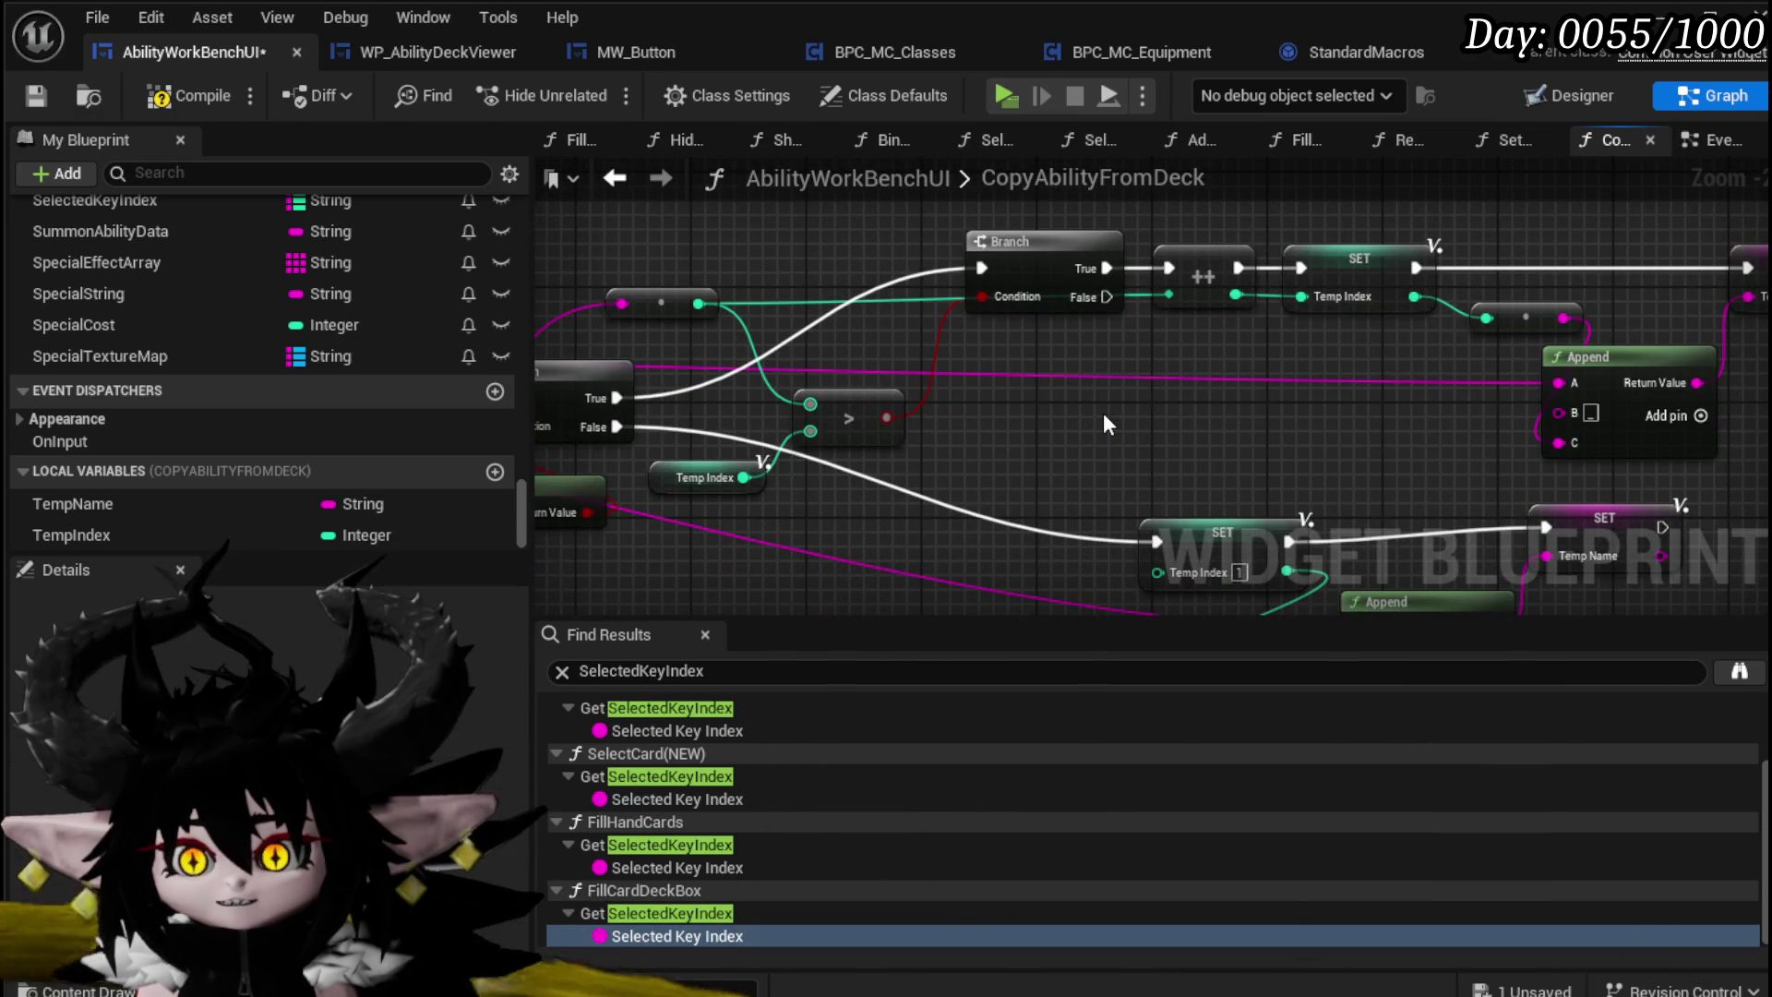
{"action": "left_click_drag", "start_coordinate": [724, 523], "coordinate": [965, 352]}
{"action": "mouse_move", "coordinate": [1196, 369]}
{"action": "left_mouse_down"}
{"action": "mouse_move", "coordinate": [1145, 425]}
{"action": "mouse_move", "coordinate": [1166, 437]}
{"action": "left_mouse_up"}
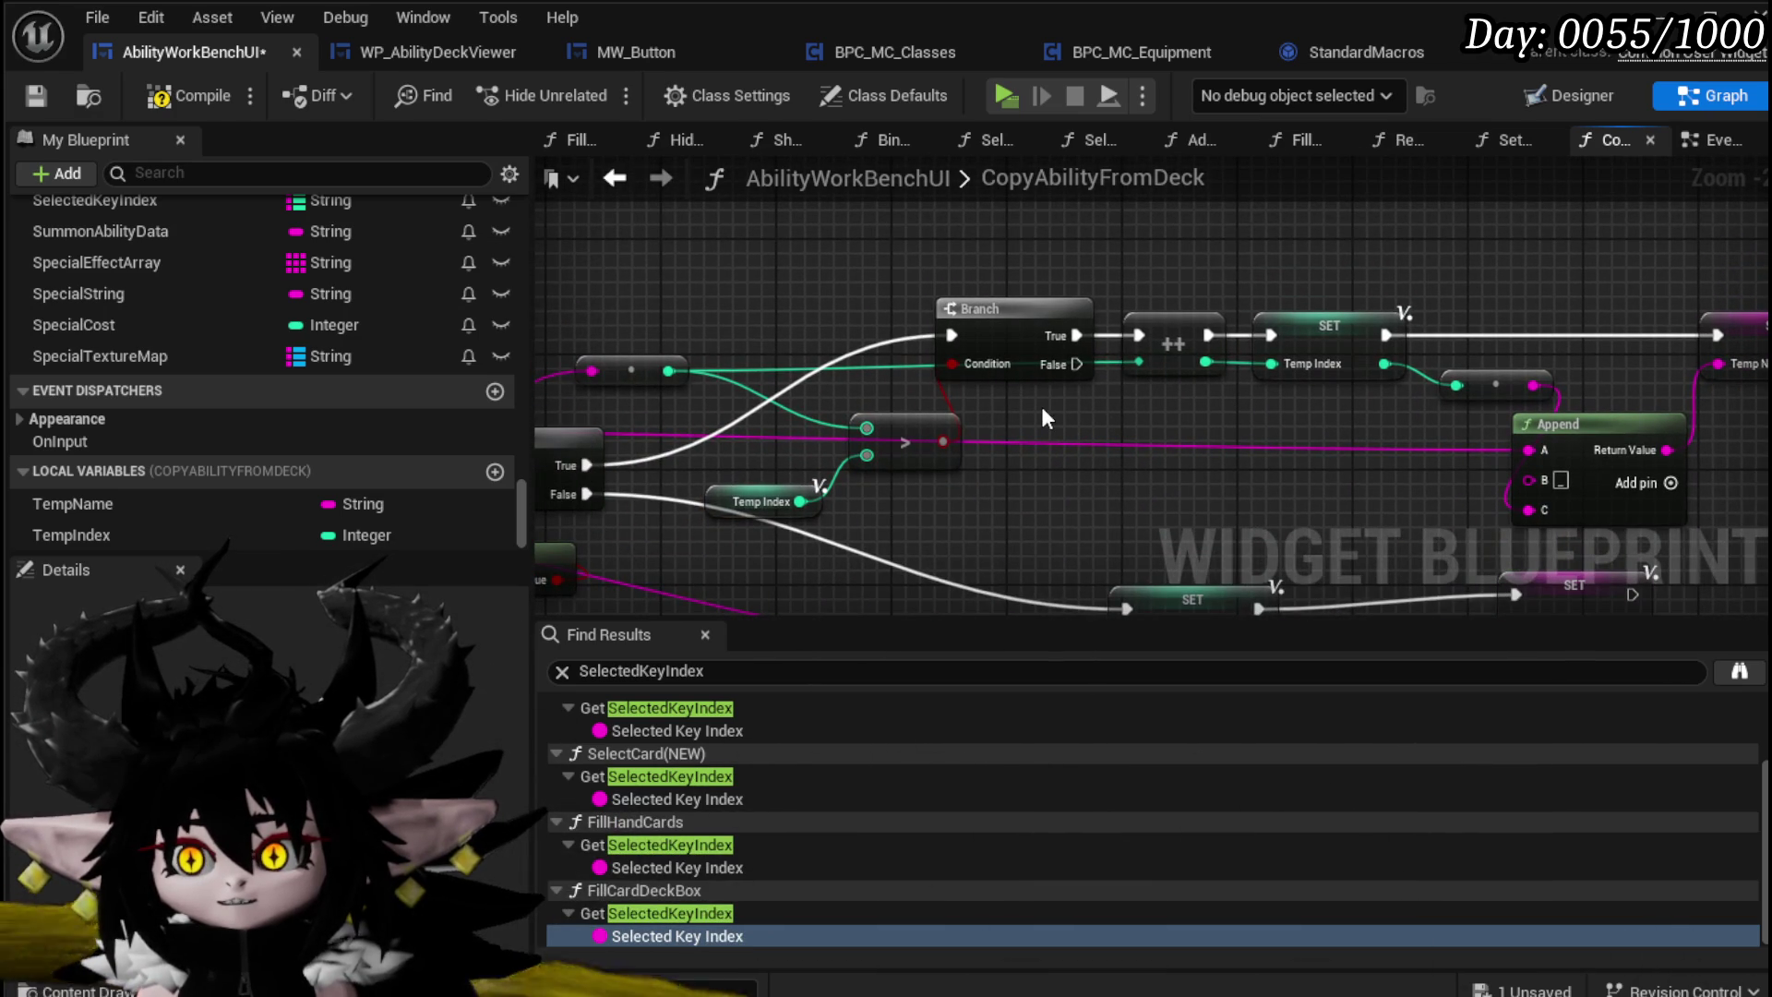
{"action": "scroll", "coordinate": [1046, 418], "scroll_direction": "down", "scroll_amount": 4}
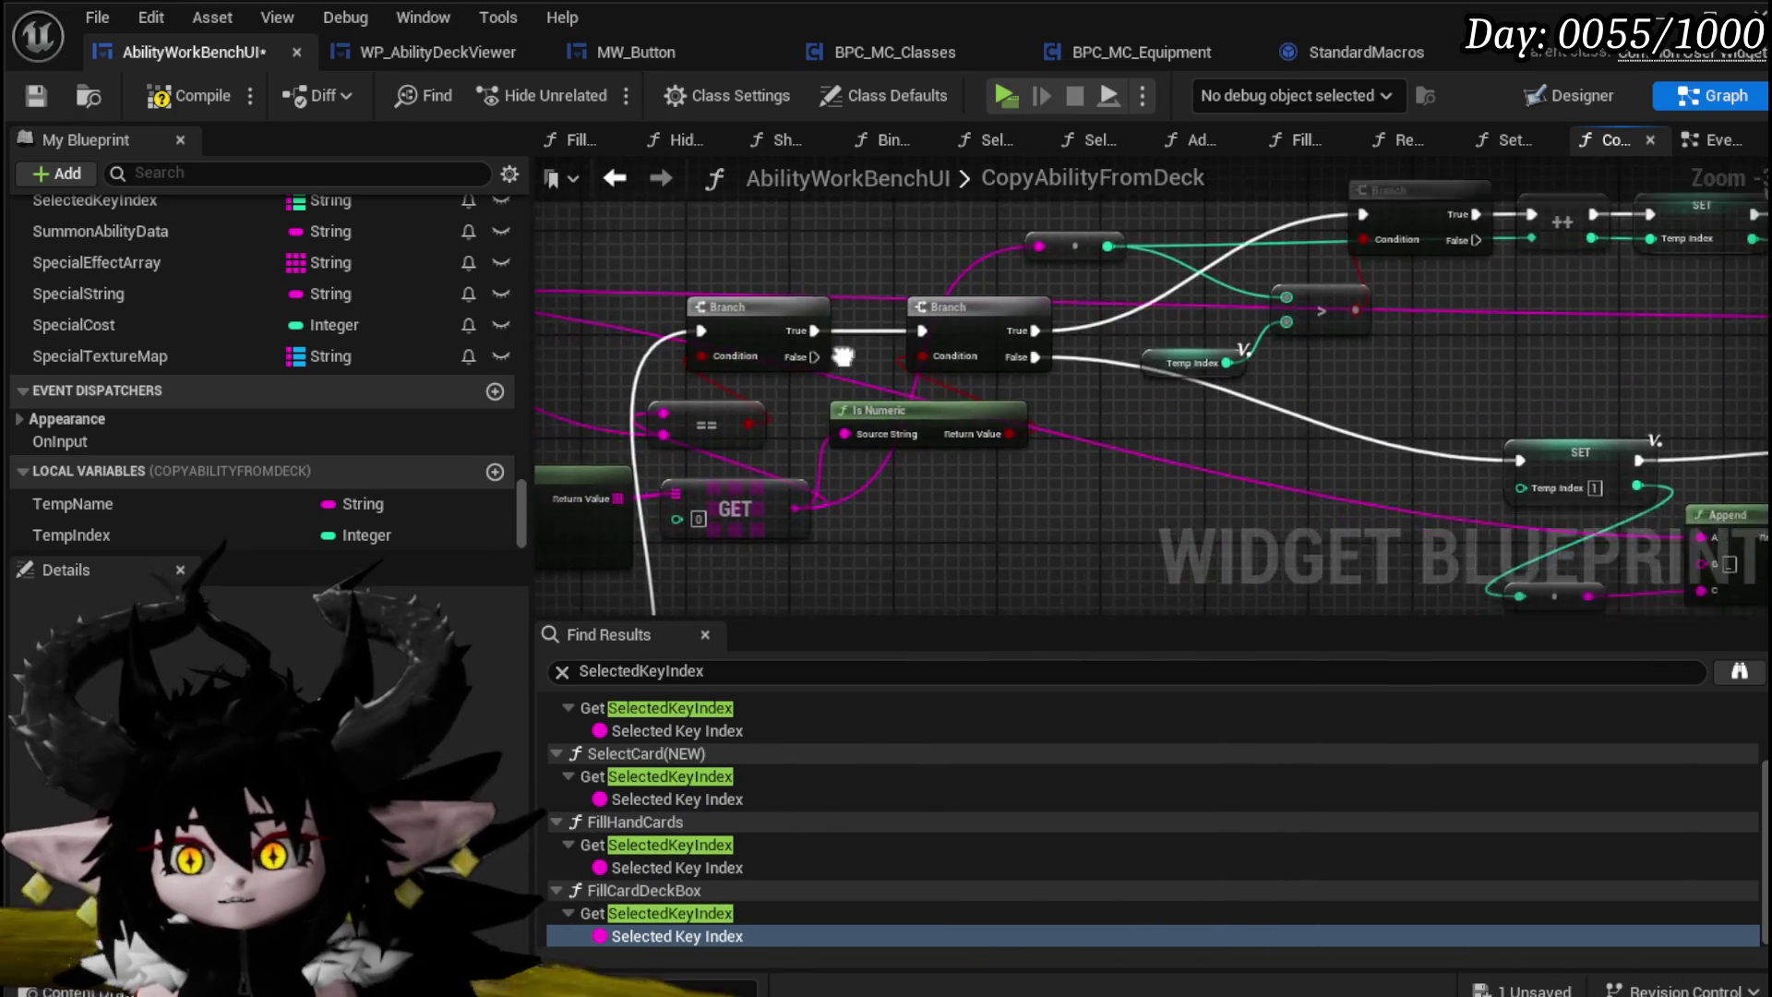
{"action": "scroll", "coordinate": [901, 423], "scroll_direction": "up", "scroll_amount": 2}
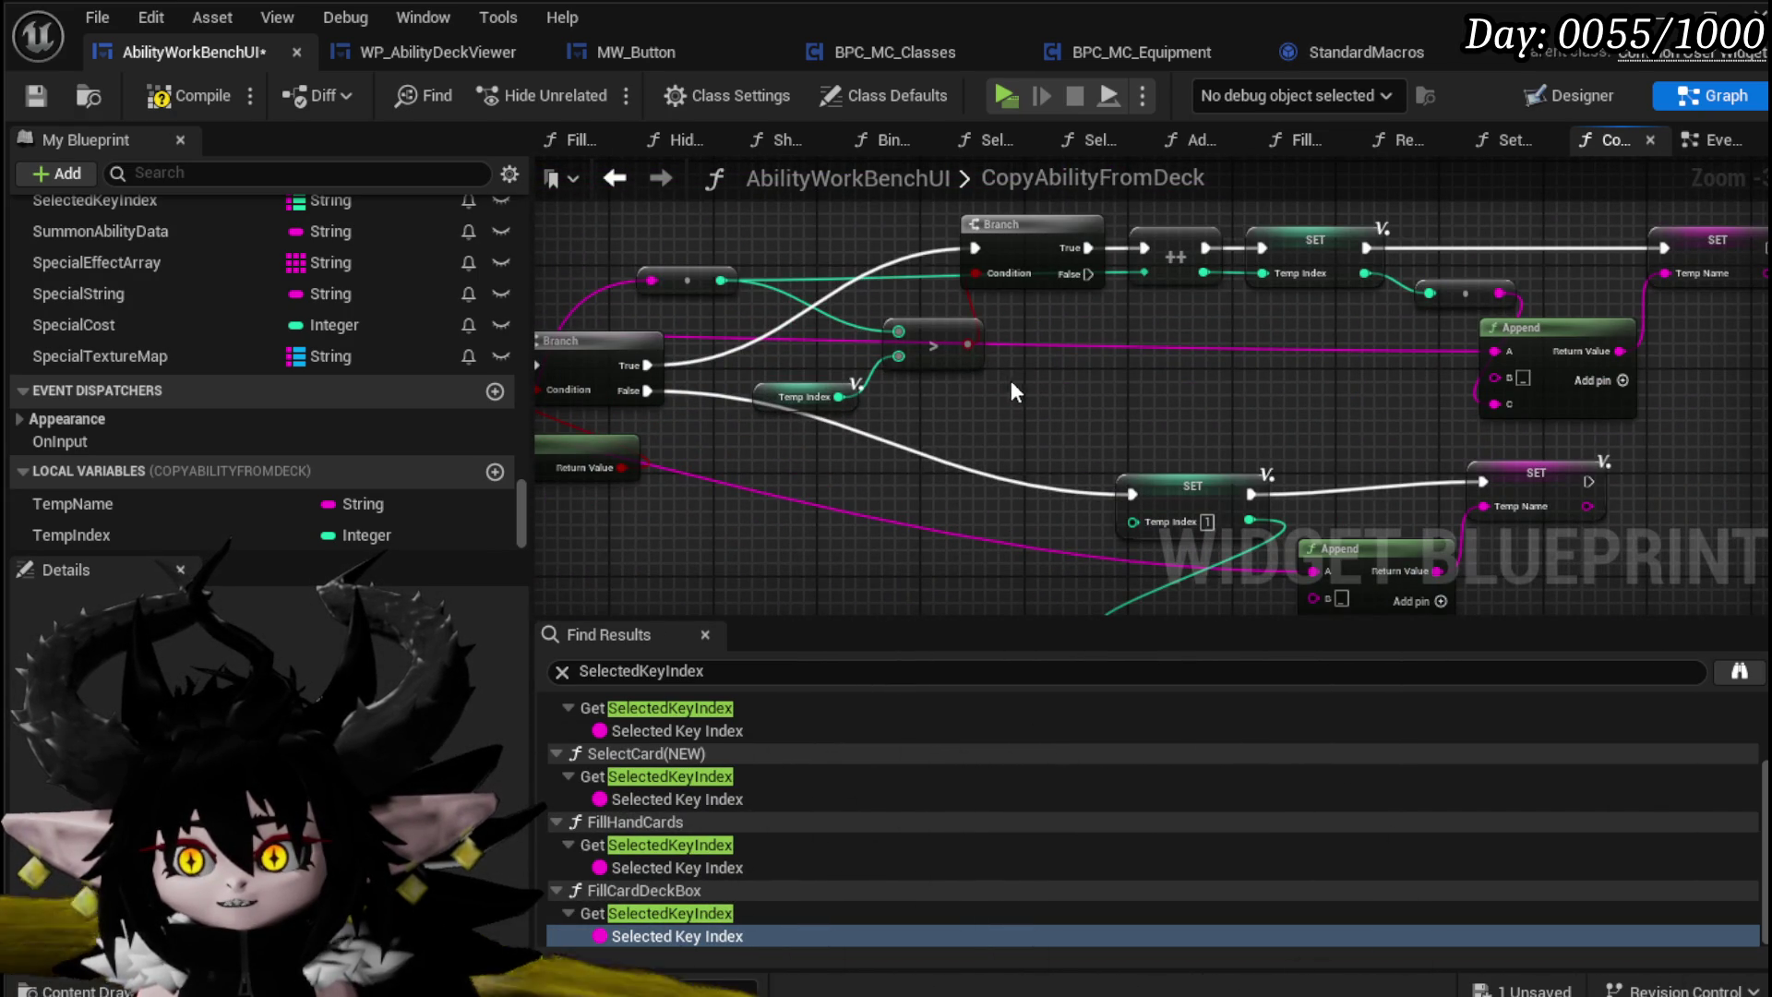
{"action": "left_click_drag", "start_coordinate": [1013, 381], "coordinate": [851, 415]}
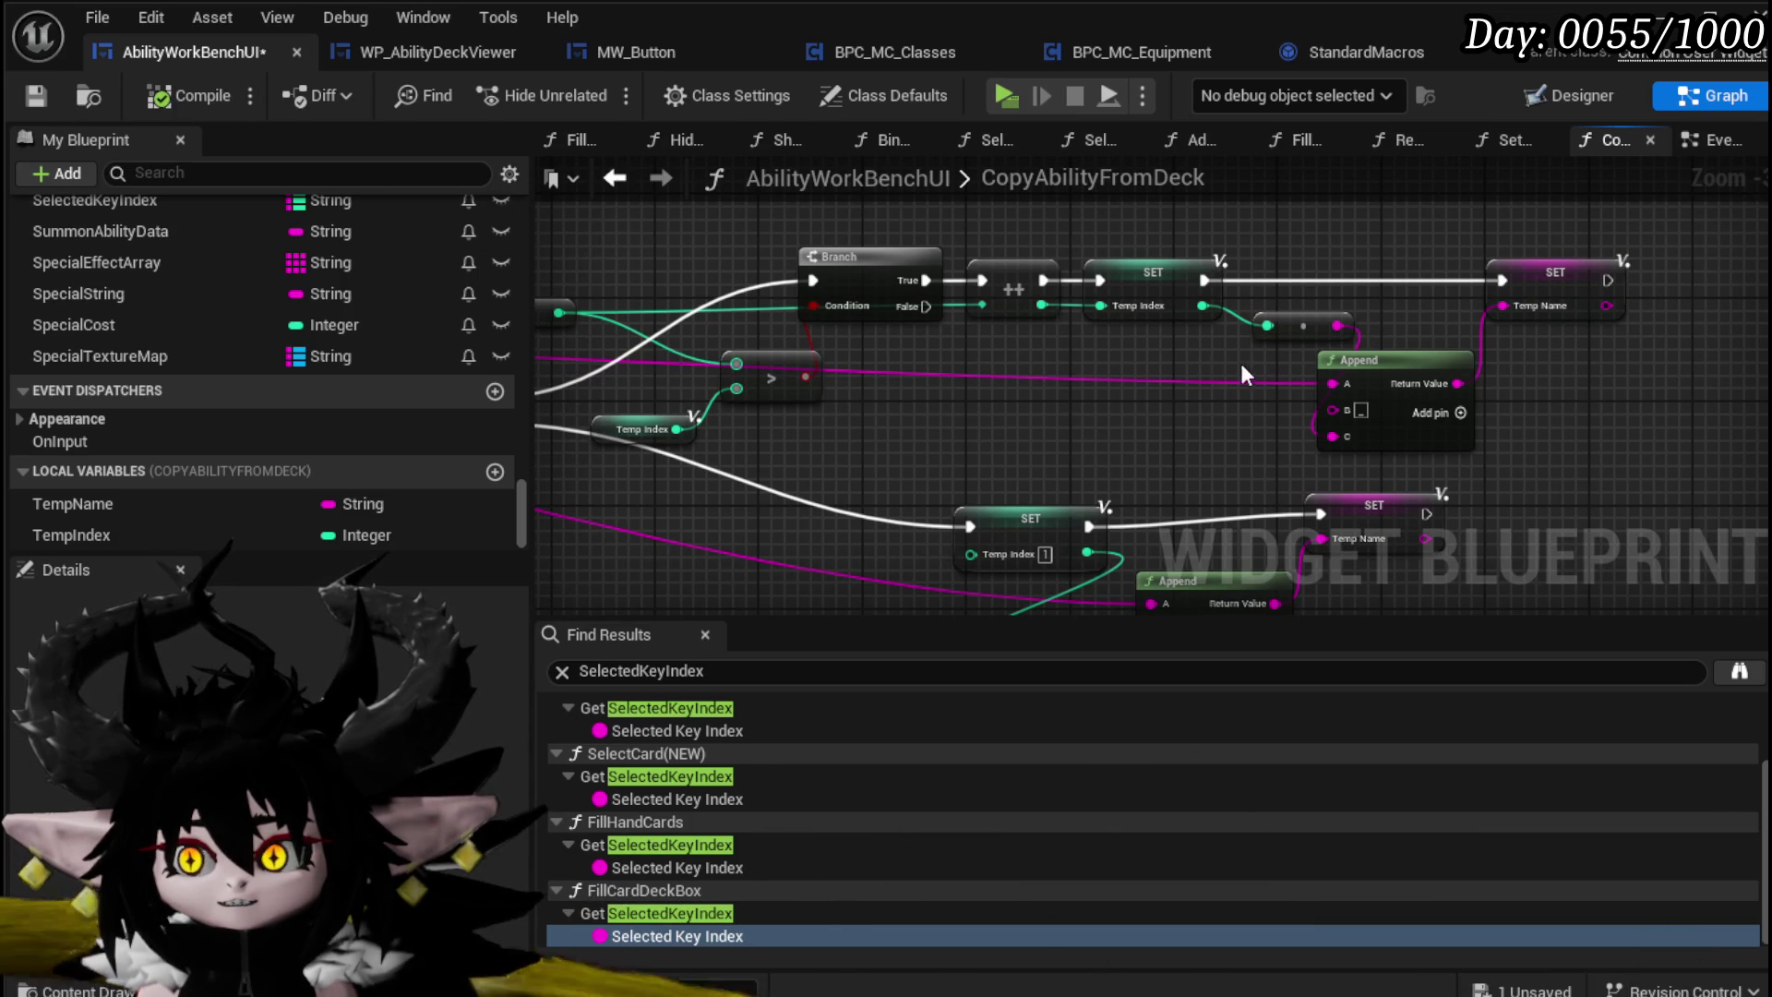
{"action": "left_click_drag", "start_coordinate": [908, 358], "coordinate": [1085, 364]}
Step: Save, then in Play copy ChuraMagicSummon from the Magic deck to produce Splash Move
{"action": "left_click", "coordinate": [36, 103]}
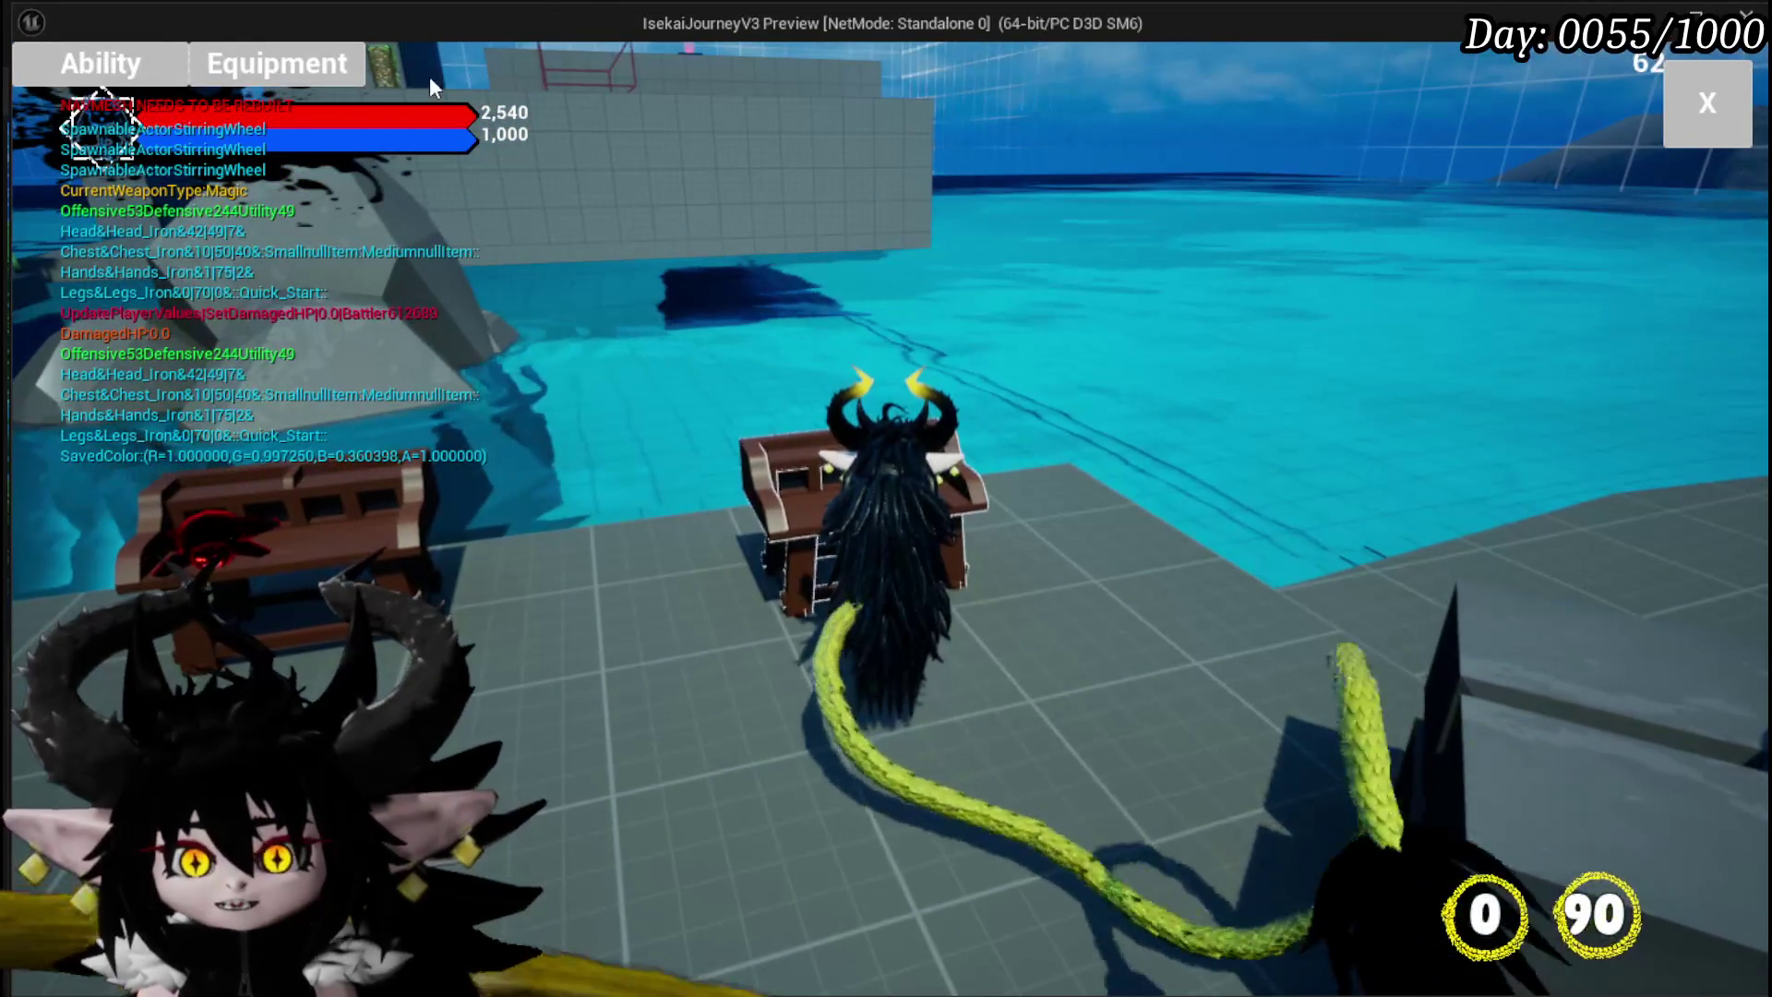
{"action": "left_click", "coordinate": [104, 64]}
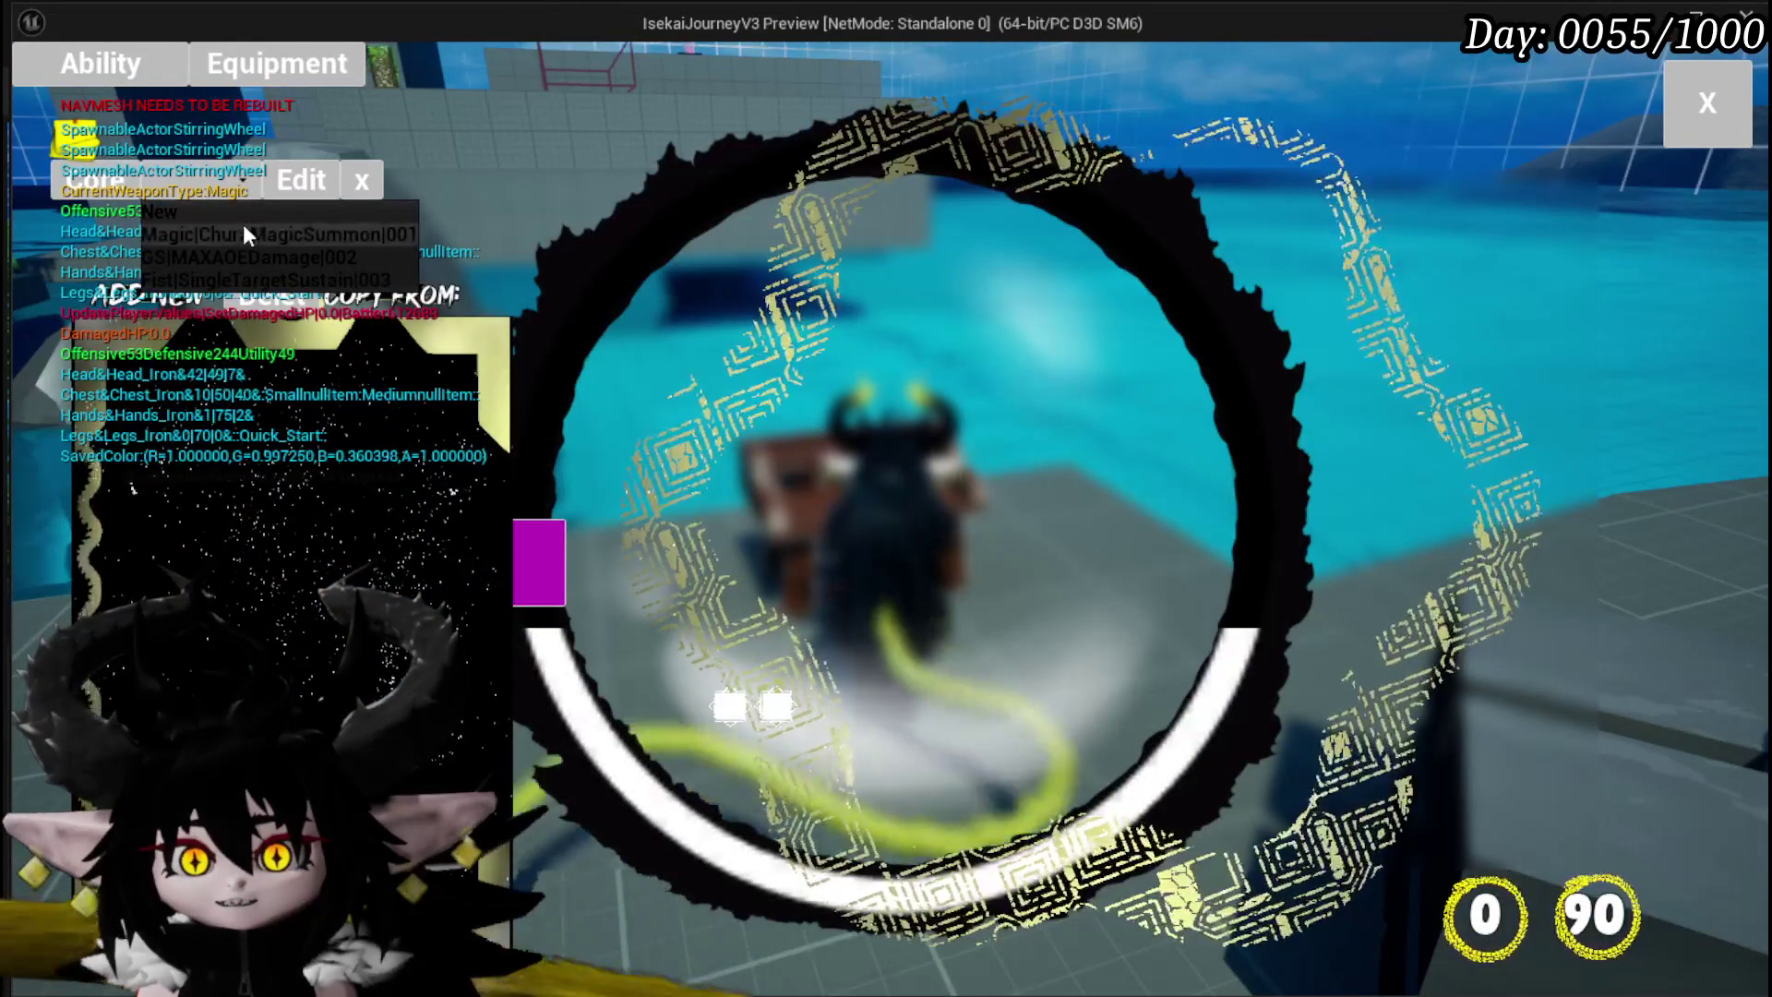
{"action": "left_click", "coordinate": [242, 229]}
{"action": "left_click", "coordinate": [580, 293]}
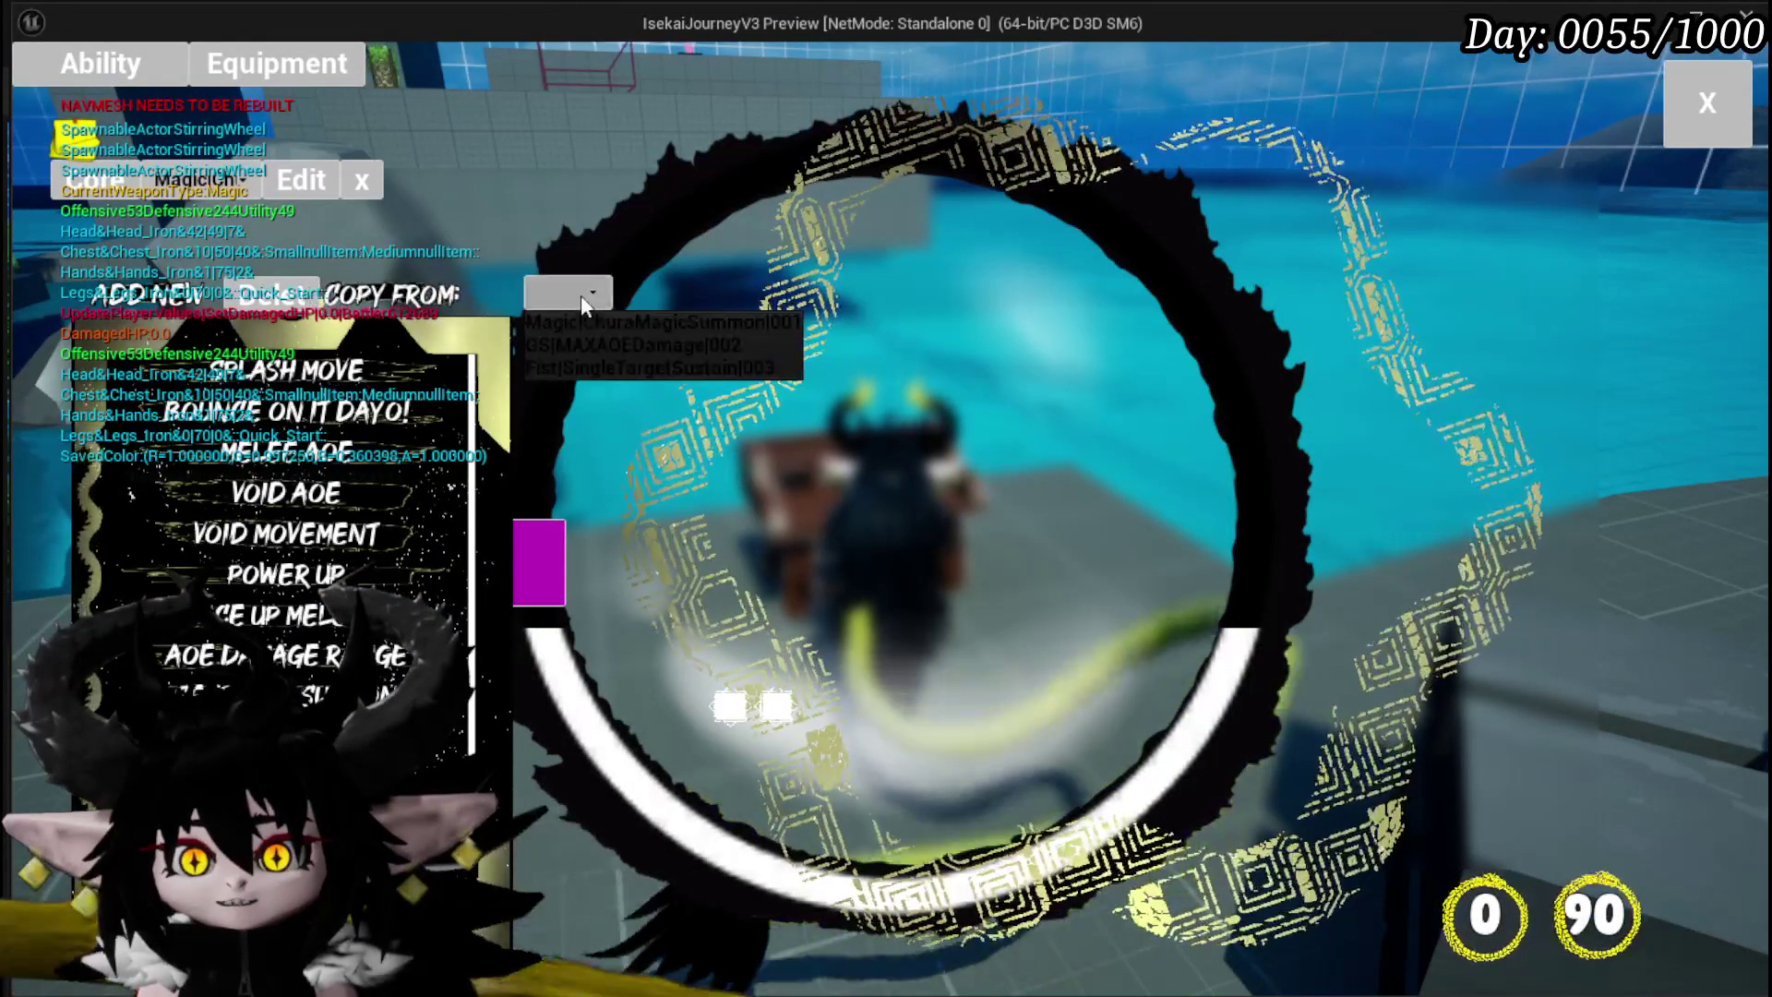
{"action": "left_click", "coordinate": [607, 325]}
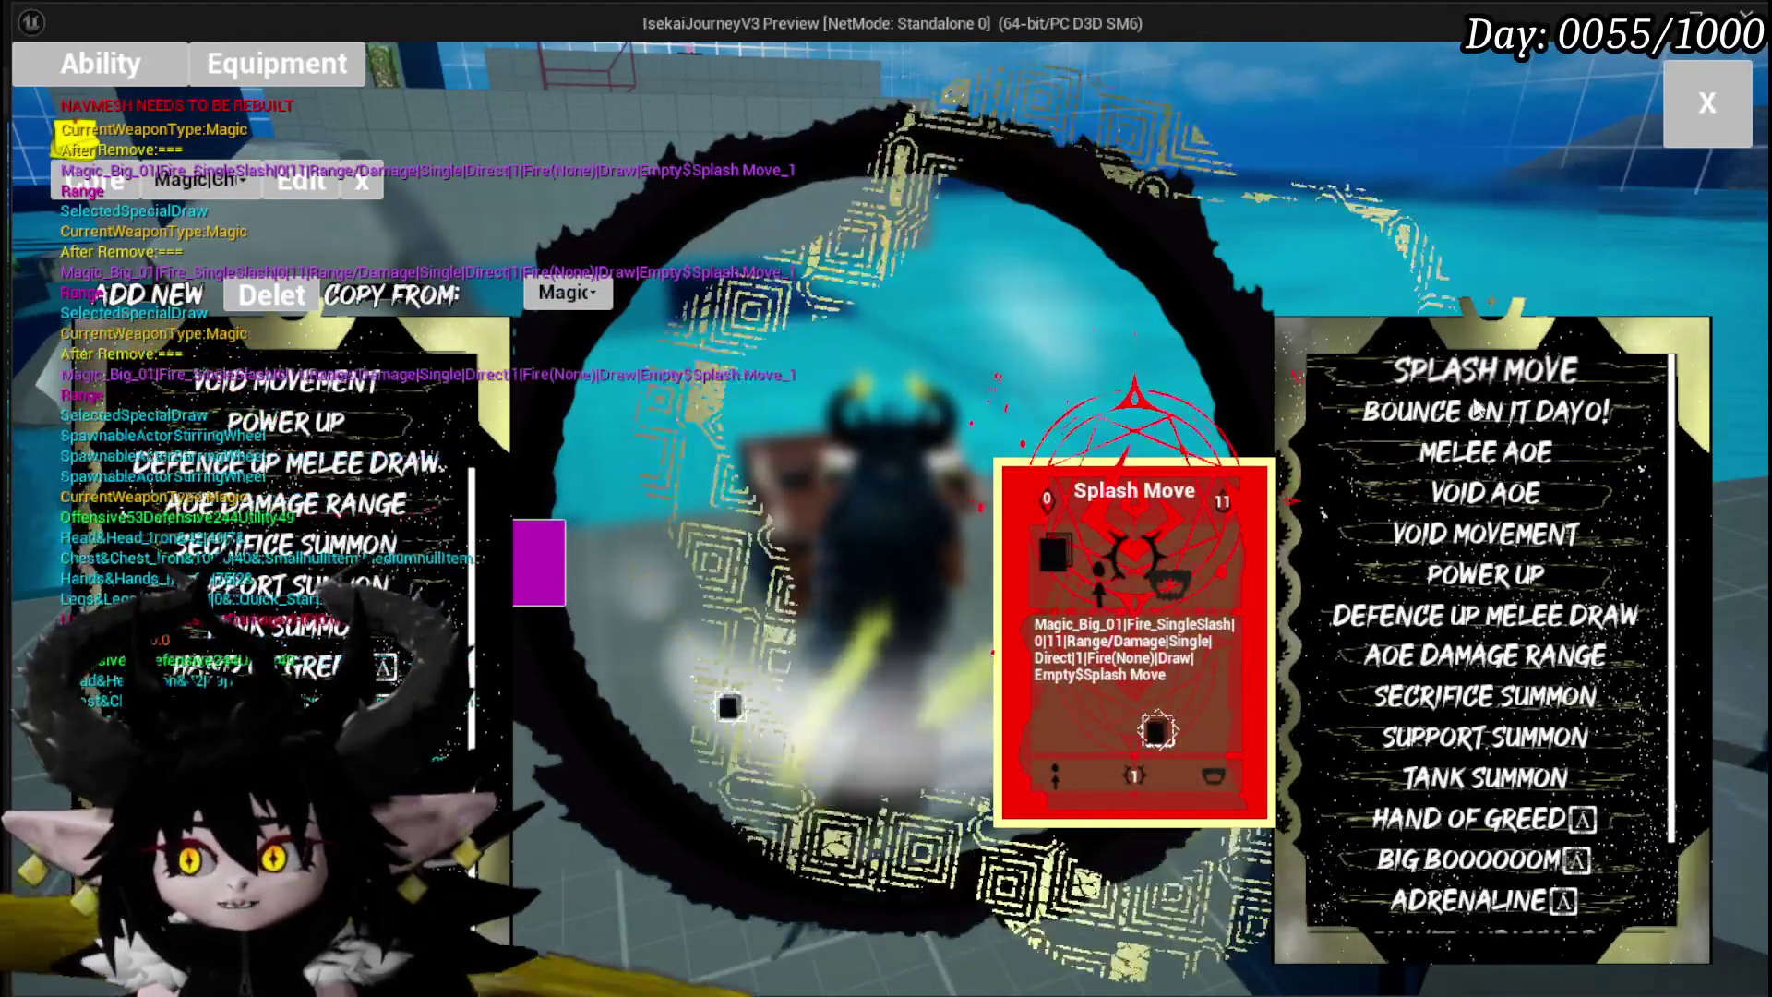
{"action": "key", "text": "Escape"}
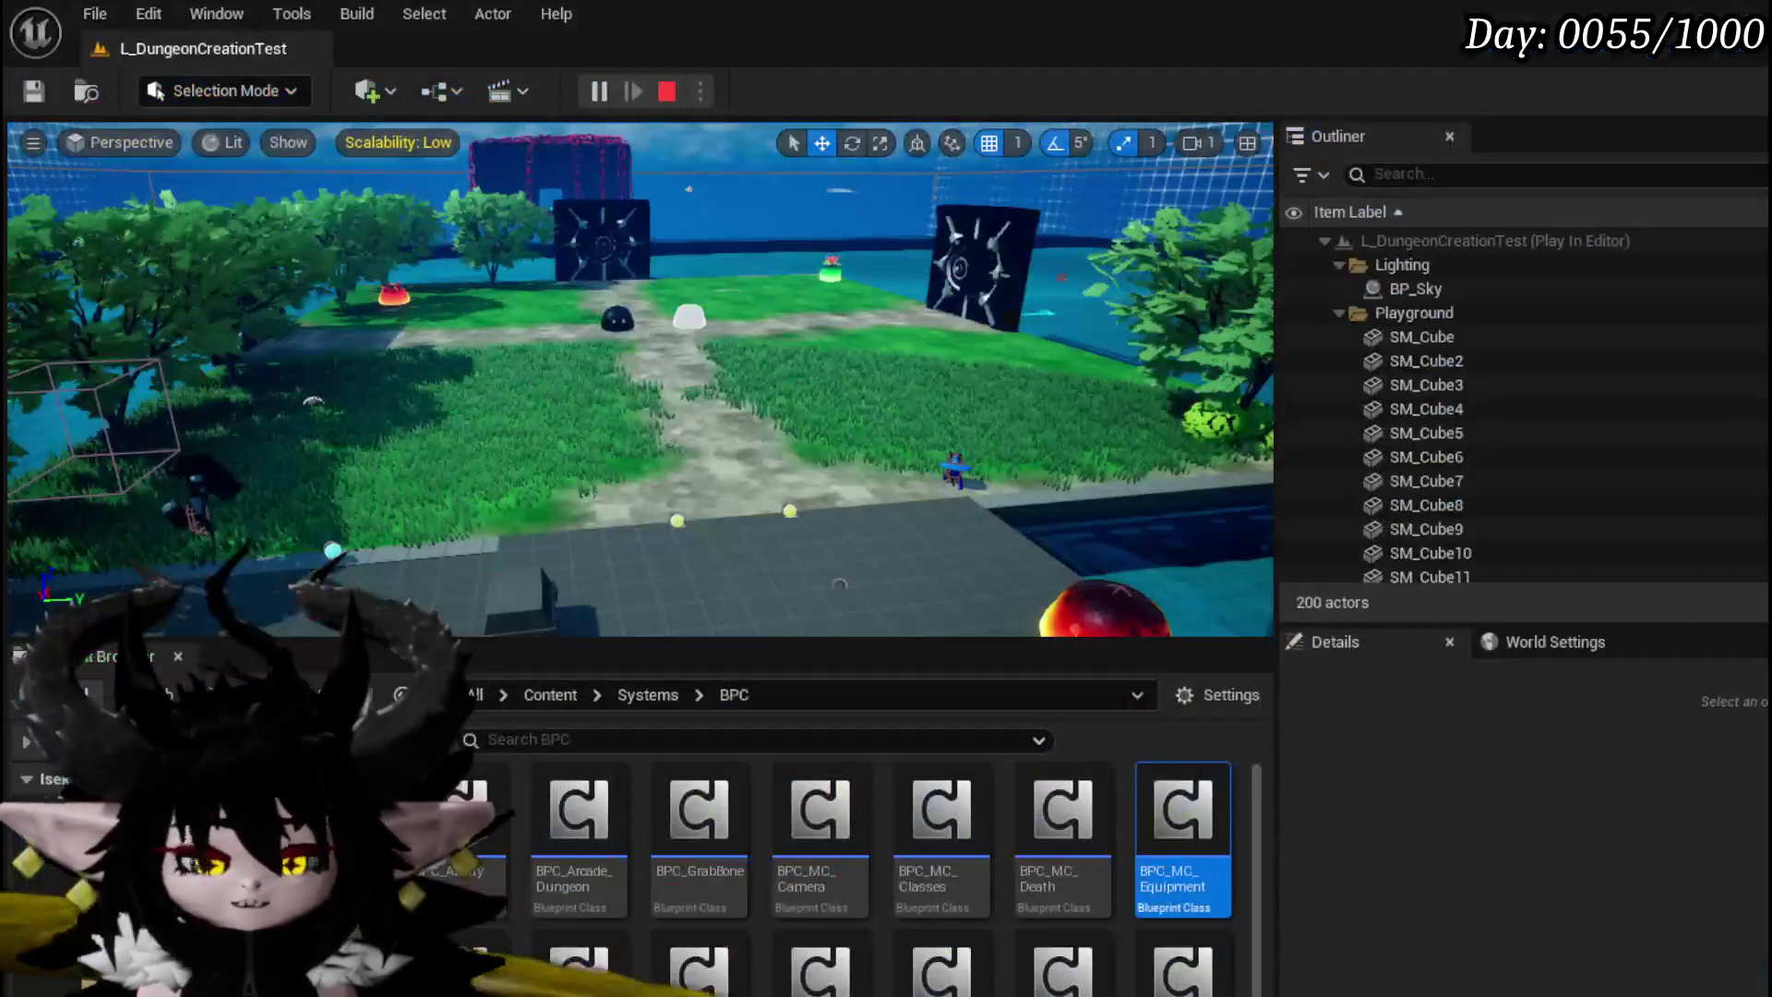
Step: Save the modified packages and centre the graph on the first Branch and comparison nodes
{"action": "key", "text": "ctrl+s"}
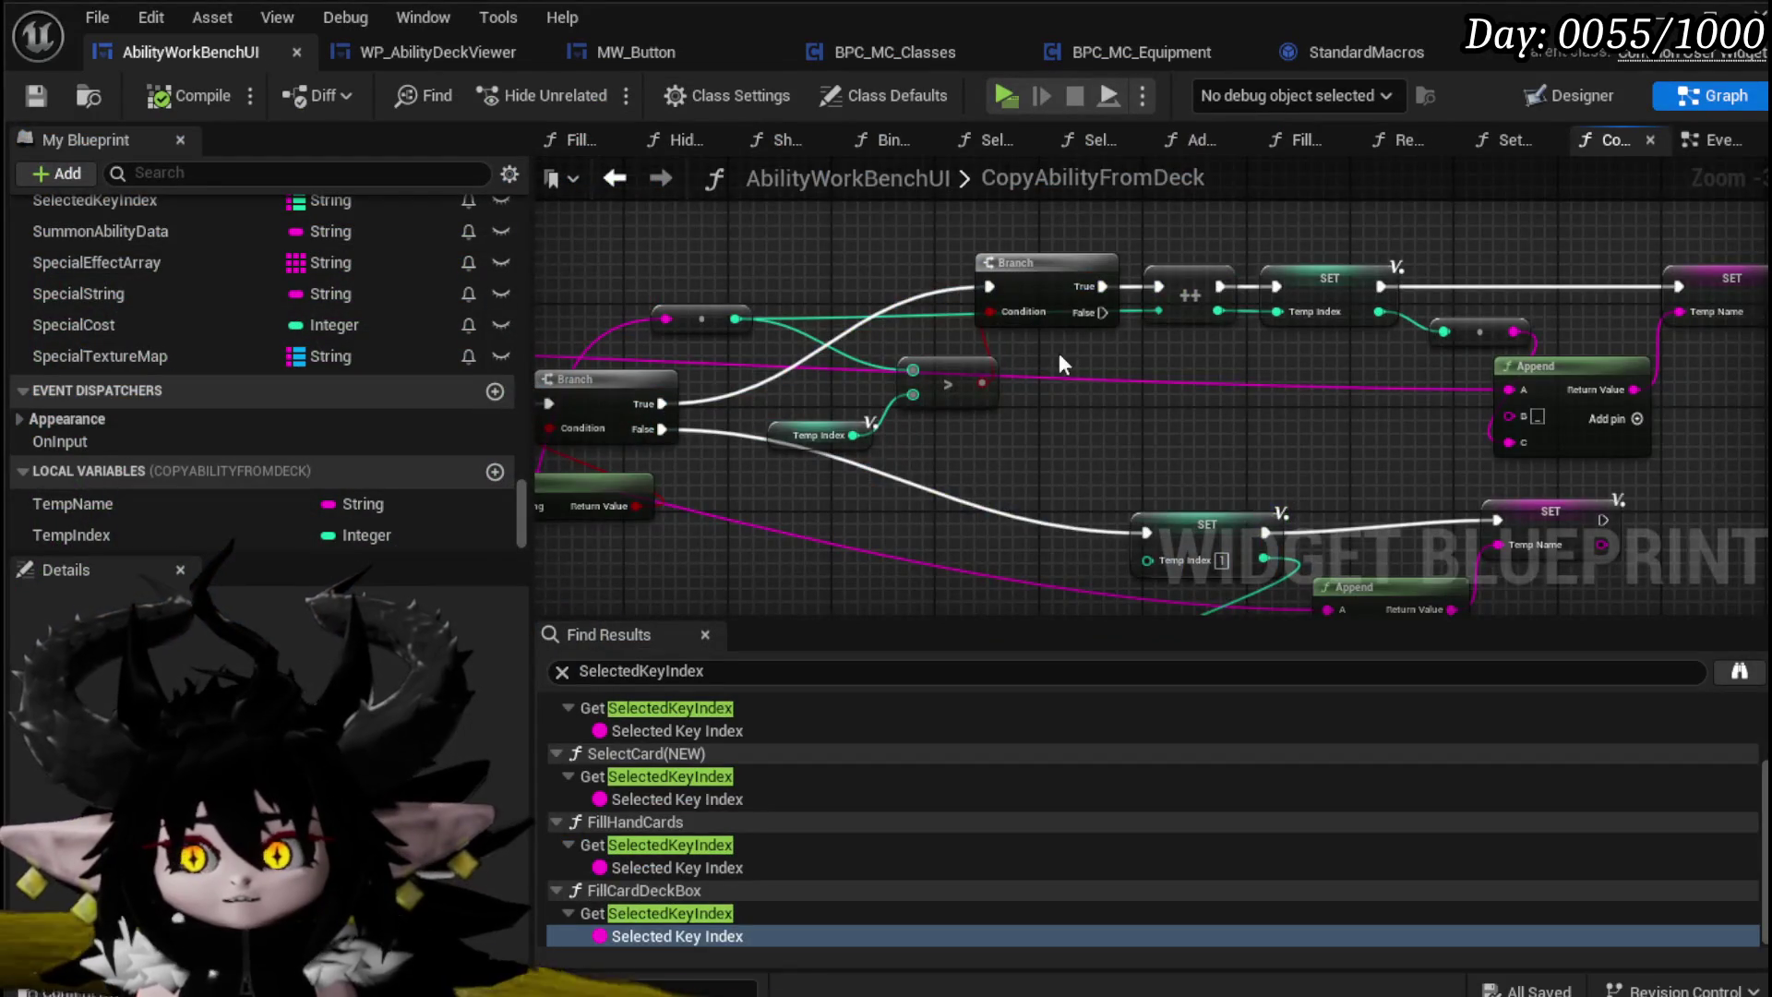
{"action": "mouse_move", "coordinate": [1060, 353]}
{"action": "left_mouse_down"}
{"action": "mouse_move", "coordinate": [1244, 323]}
{"action": "mouse_move", "coordinate": [1152, 444]}
{"action": "left_mouse_up"}
{"action": "mouse_move", "coordinate": [1006, 496]}
{"action": "left_mouse_down"}
{"action": "mouse_move", "coordinate": [753, 526]}
{"action": "mouse_move", "coordinate": [951, 477]}
{"action": "mouse_move", "coordinate": [864, 508]}
{"action": "left_mouse_up"}
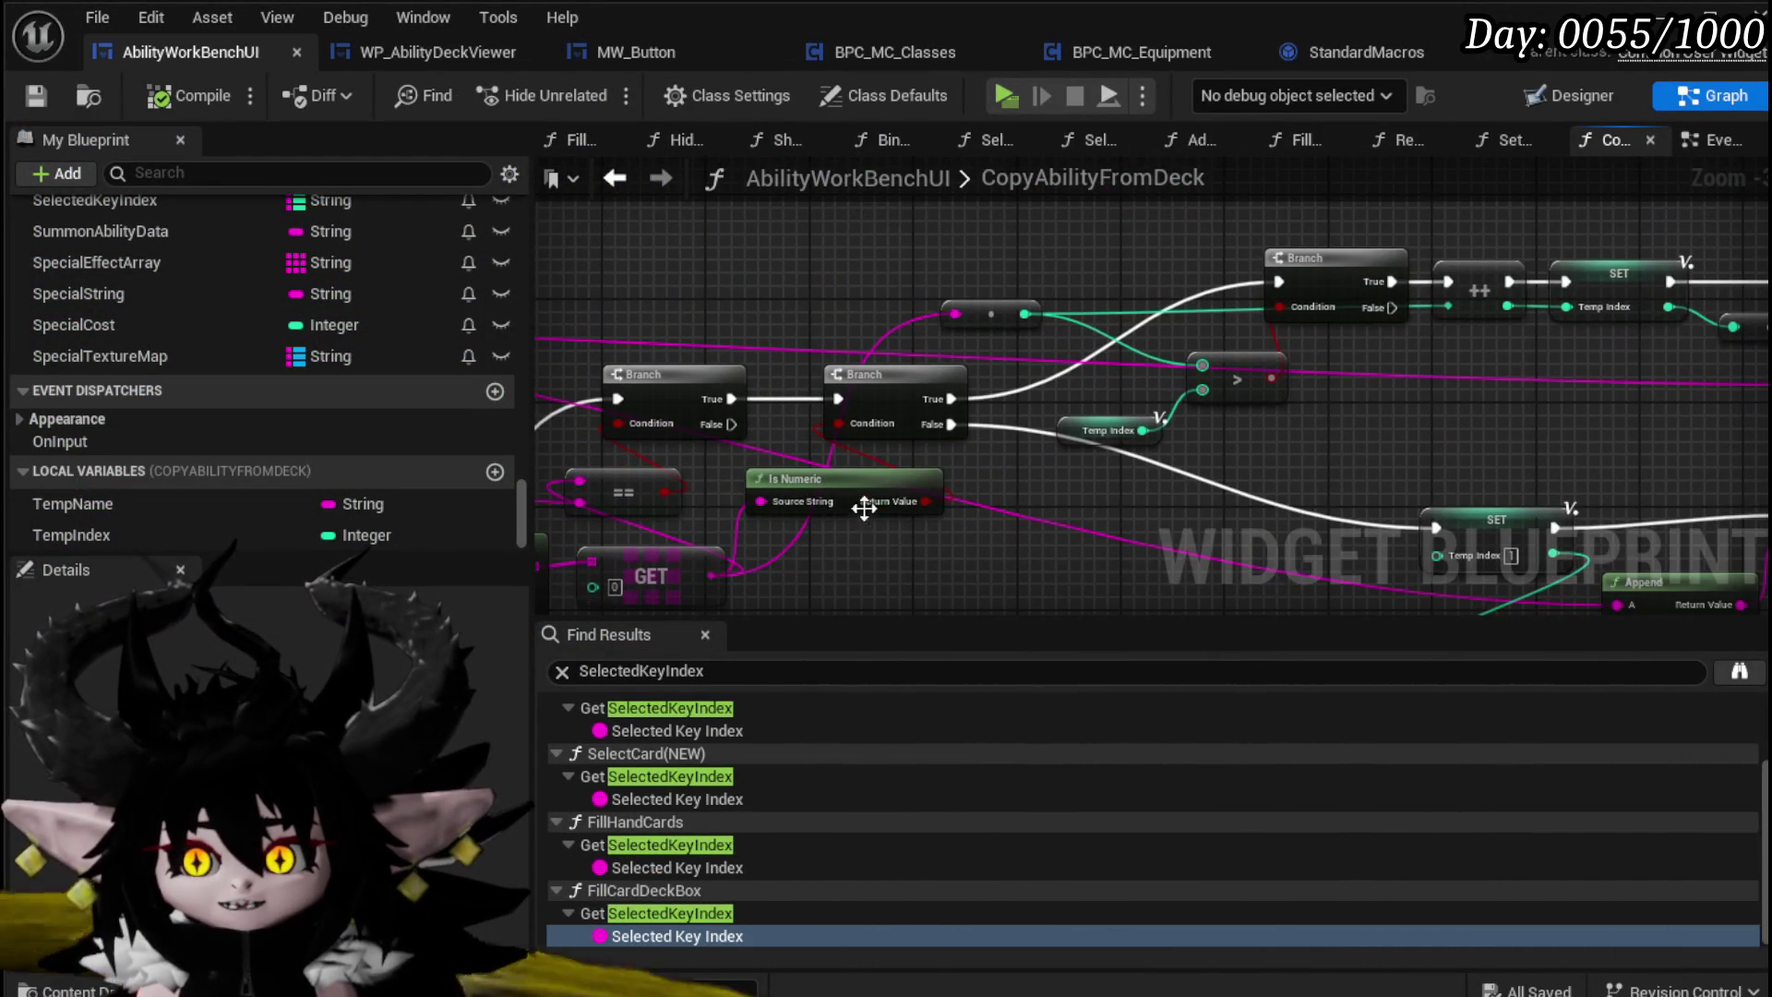
{"action": "mouse_move", "coordinate": [893, 341]}
{"action": "left_mouse_down"}
{"action": "mouse_move", "coordinate": [949, 341]}
{"action": "mouse_move", "coordinate": [1096, 277]}
{"action": "mouse_move", "coordinate": [1227, 369]}
{"action": "mouse_move", "coordinate": [1128, 398]}
{"action": "mouse_move", "coordinate": [1170, 408]}
{"action": "mouse_move", "coordinate": [986, 388]}
{"action": "left_mouse_up"}
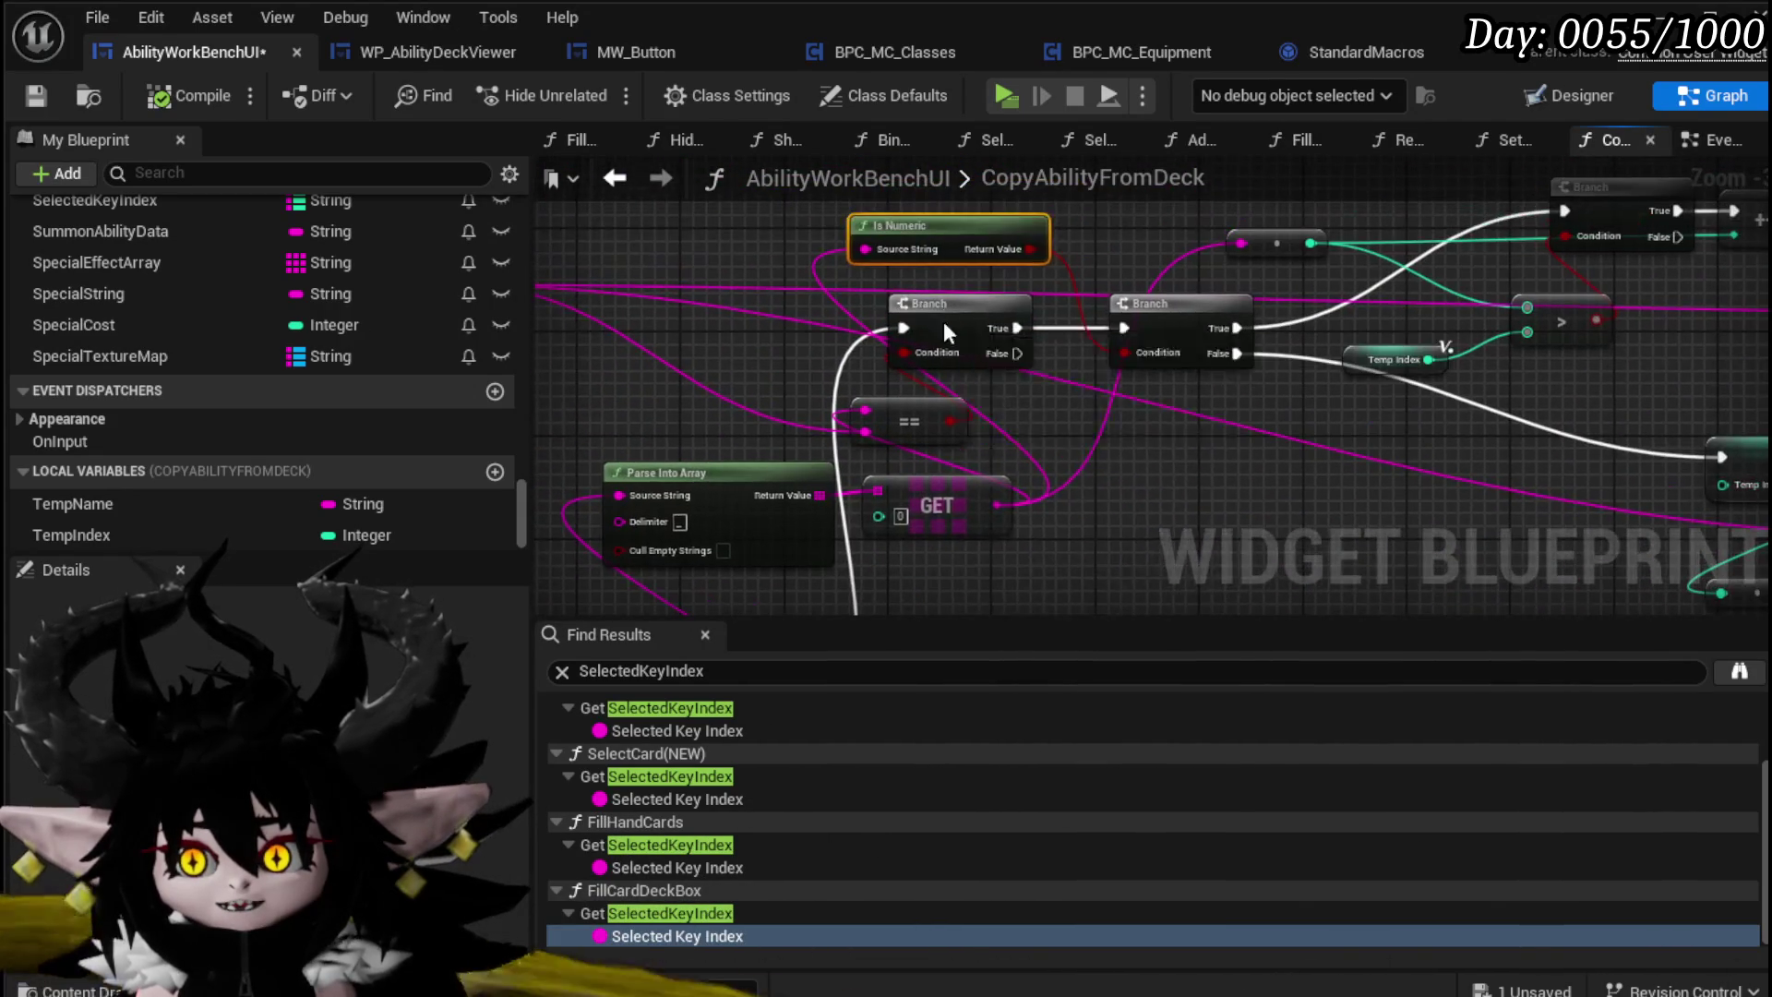
Step: Add a breakpoint on the first Branch, save AbilityWorkBenchUI, and restart the game preview
{"action": "right_click", "coordinate": [943, 321]}
{"action": "left_click", "coordinate": [1017, 785]}
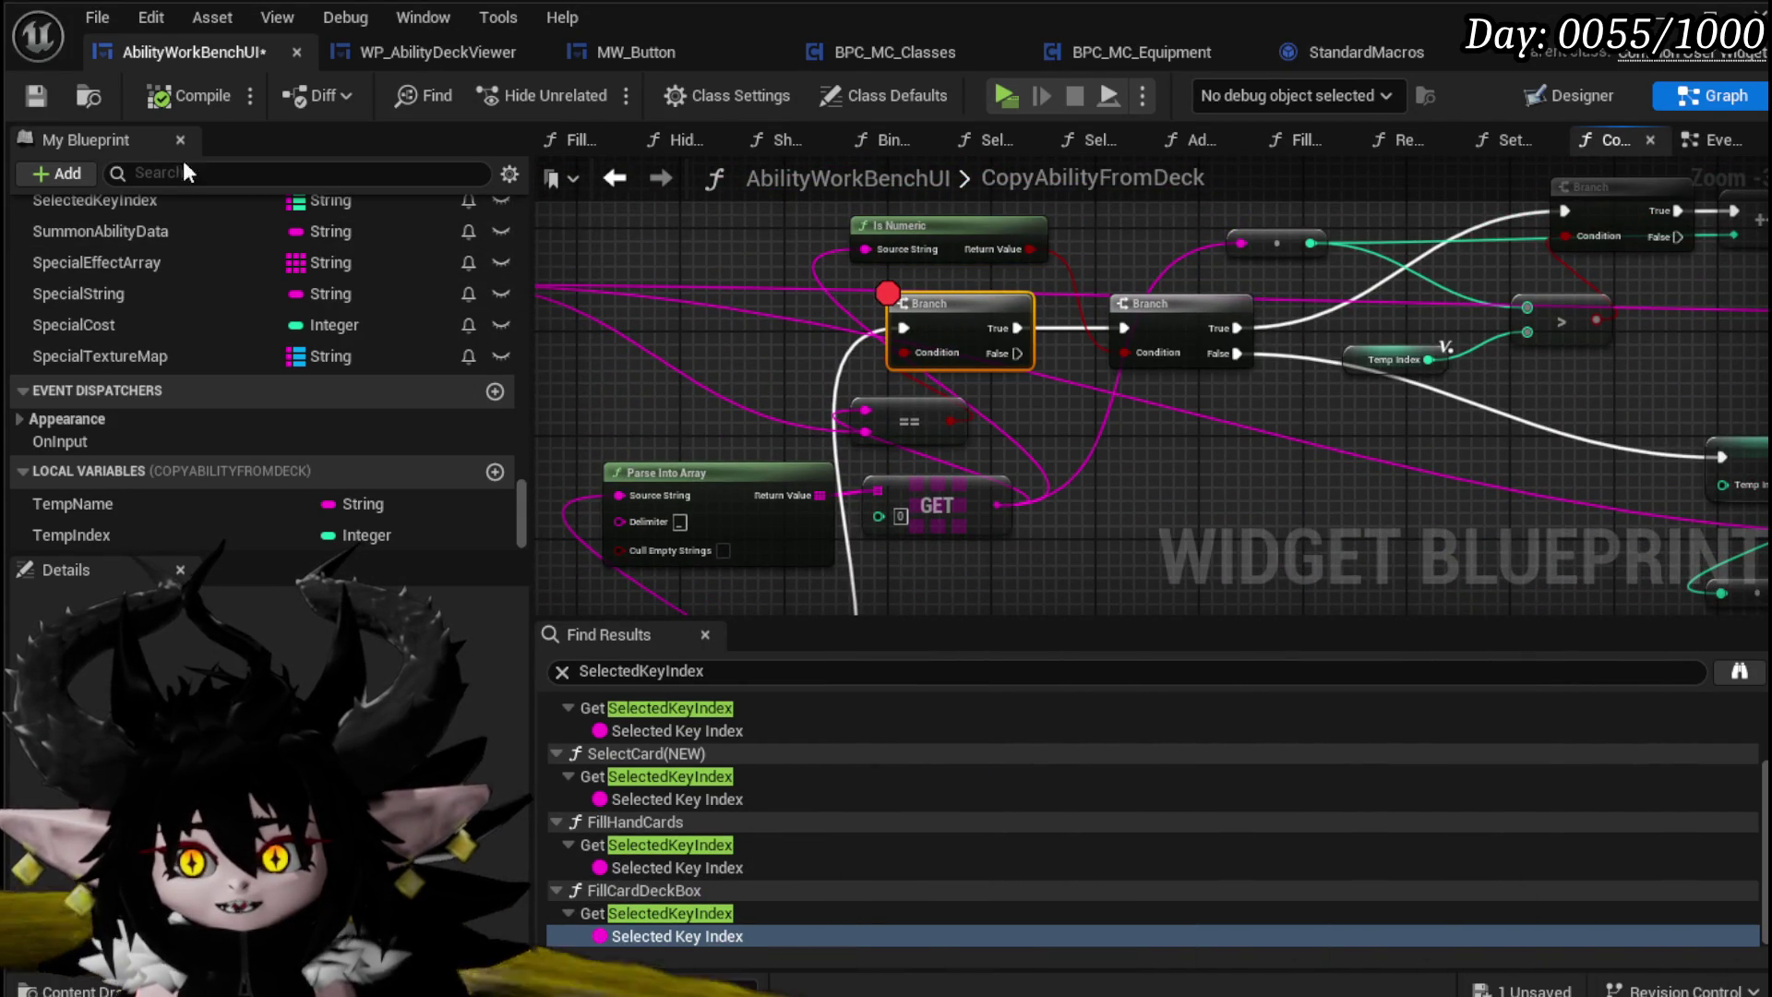
{"action": "left_click", "coordinate": [36, 96]}
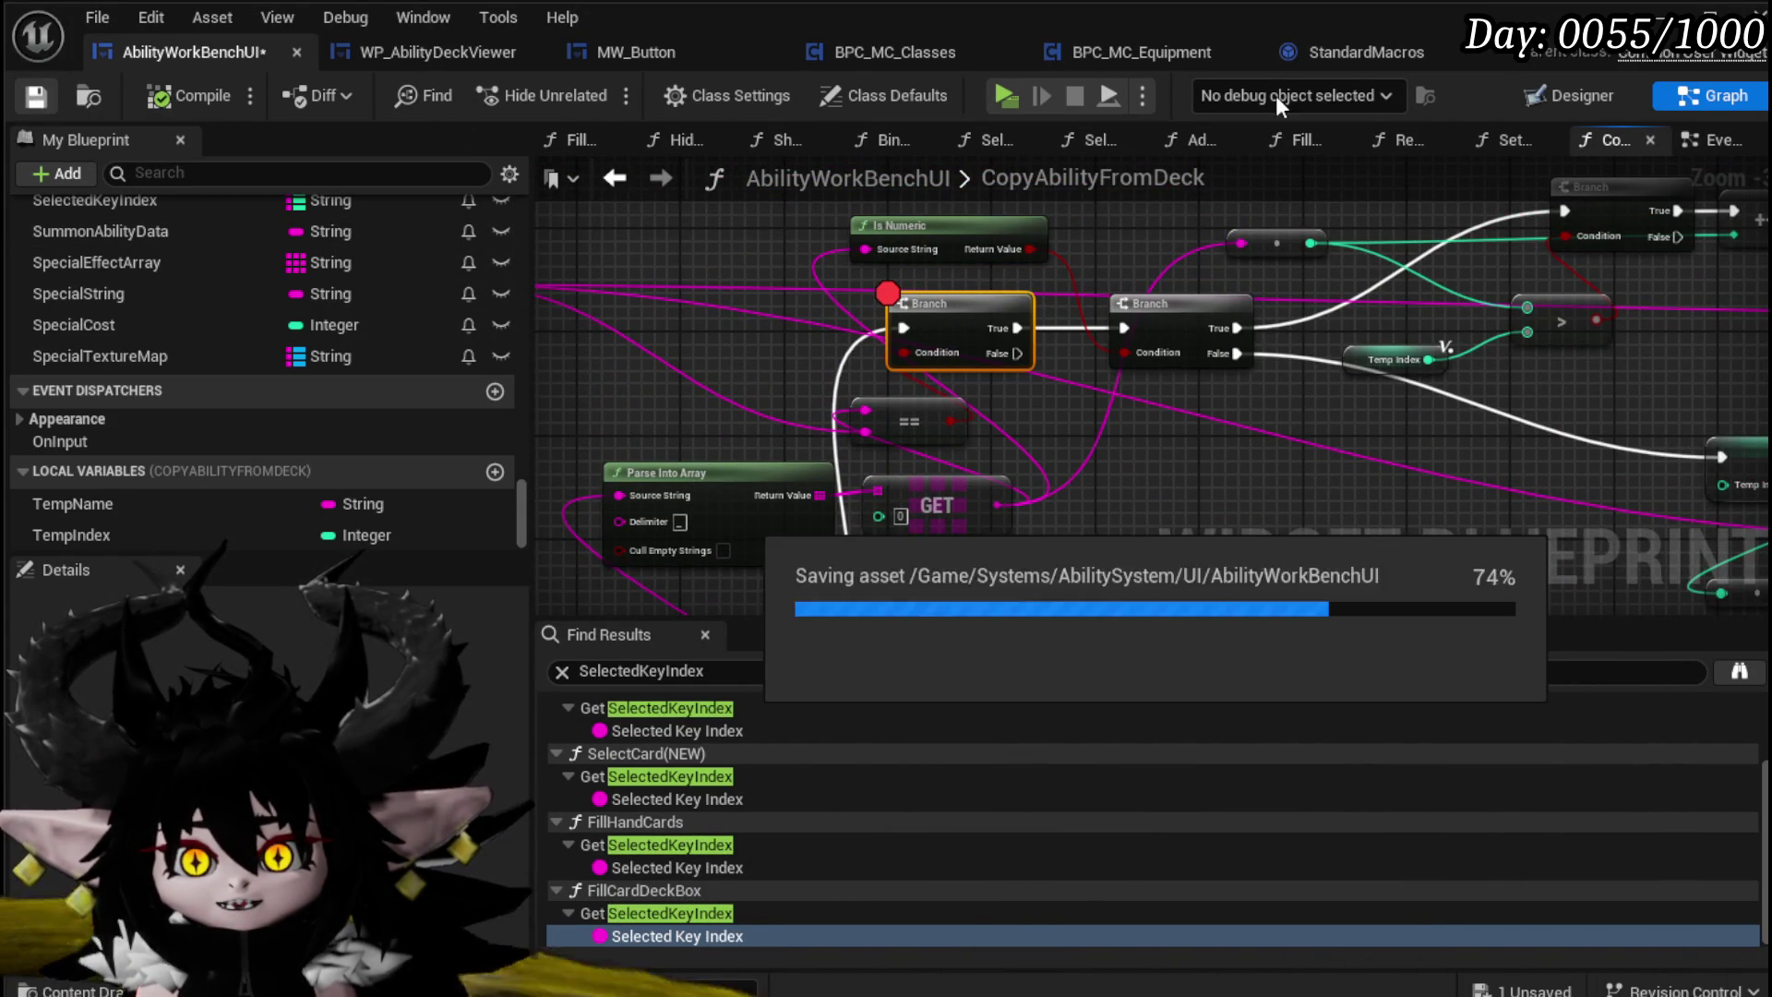
{"action": "key", "text": "alt+Tab"}
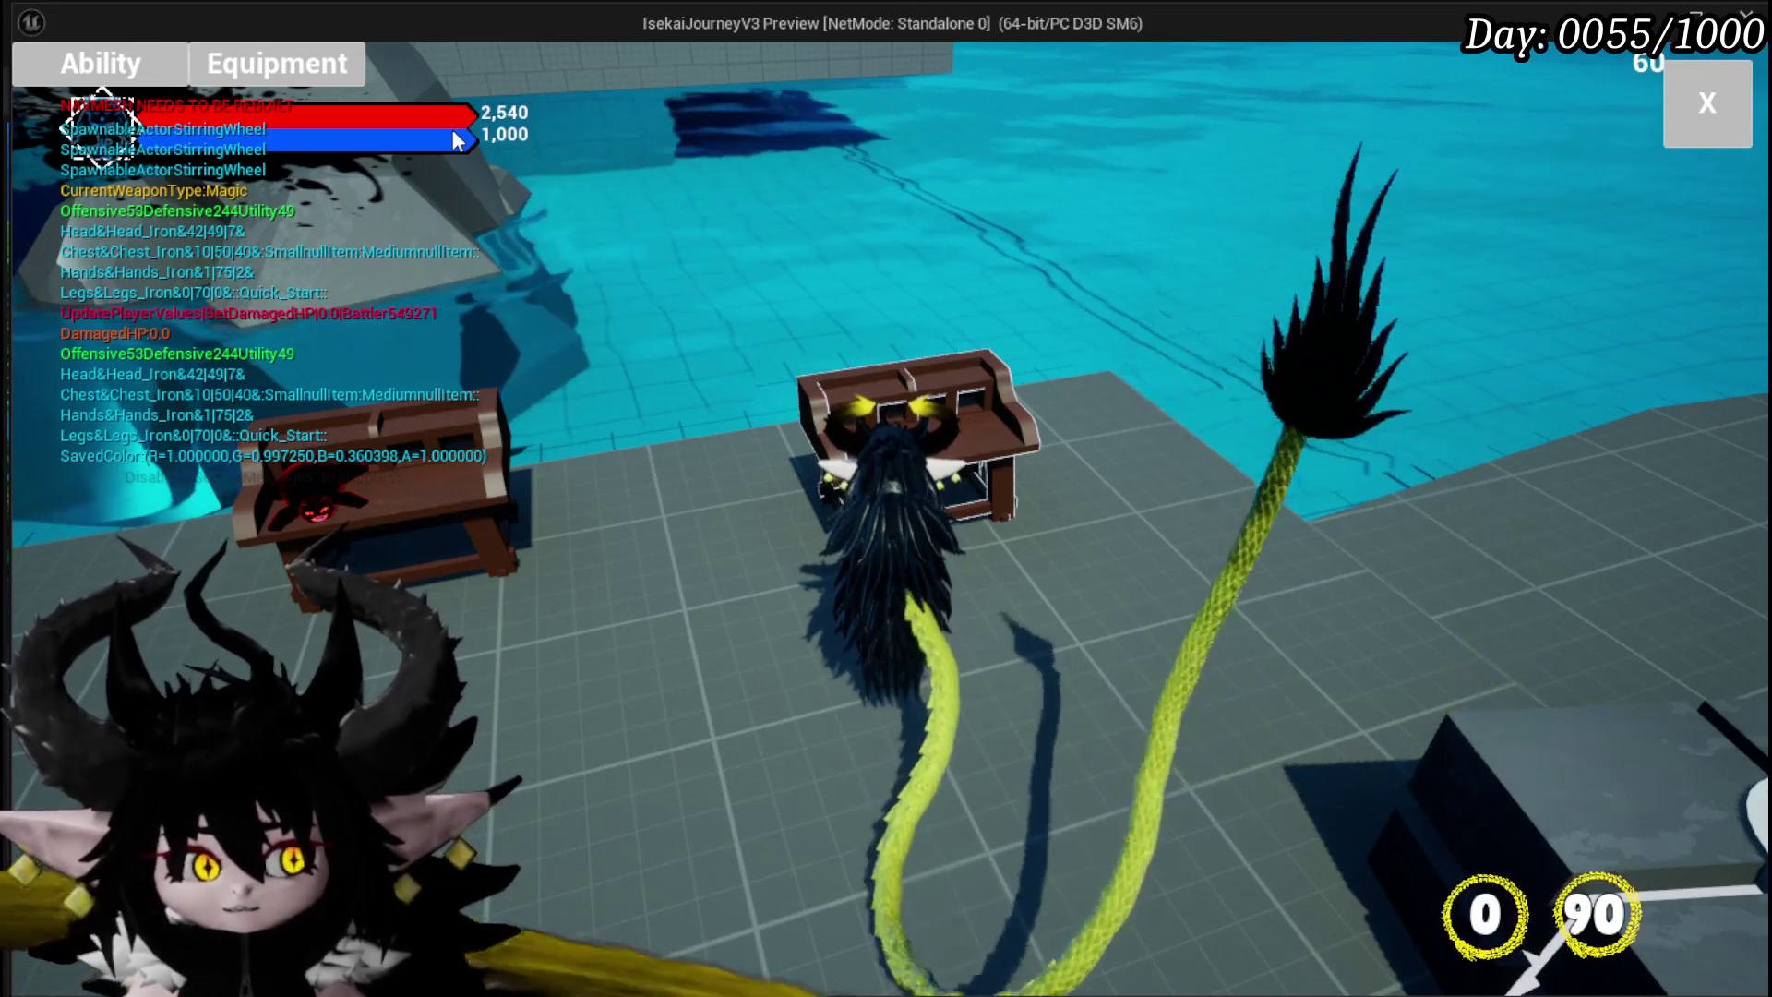
Step: In the ability editor set Core and COPY FROM to Magic, then copy Splash Move
{"action": "left_click", "coordinate": [102, 62]}
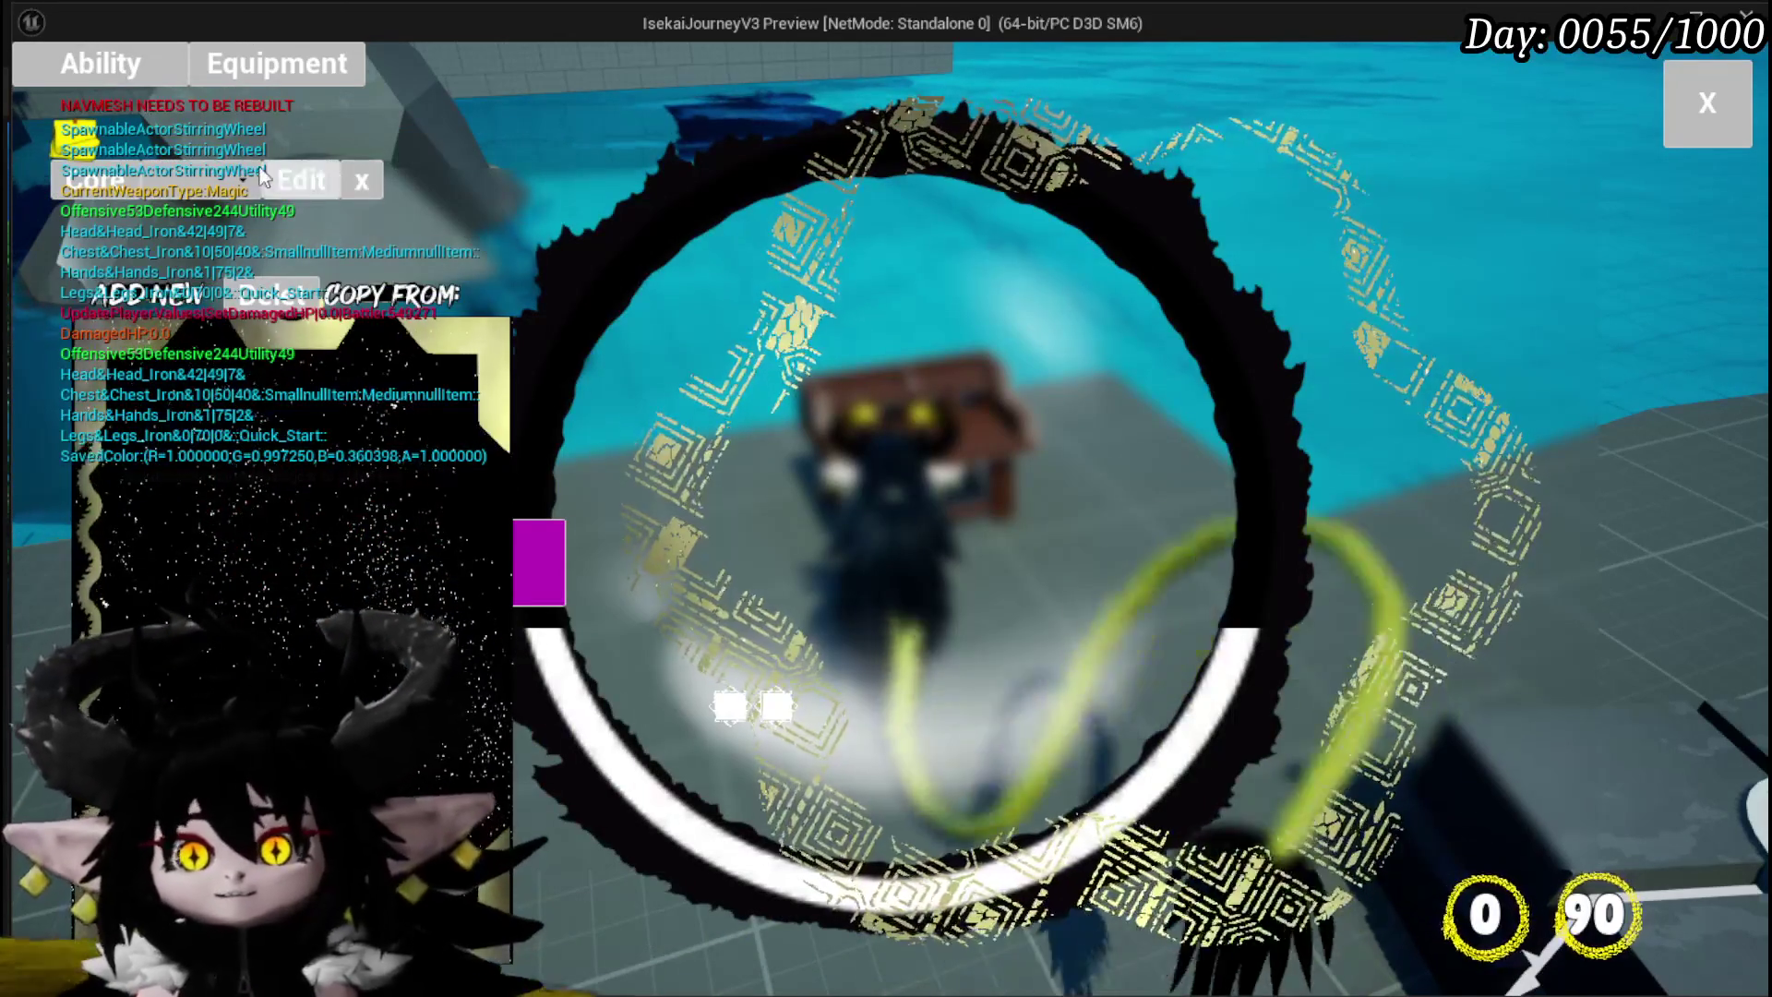
{"action": "left_click", "coordinate": [197, 175]}
{"action": "left_click", "coordinate": [255, 222]}
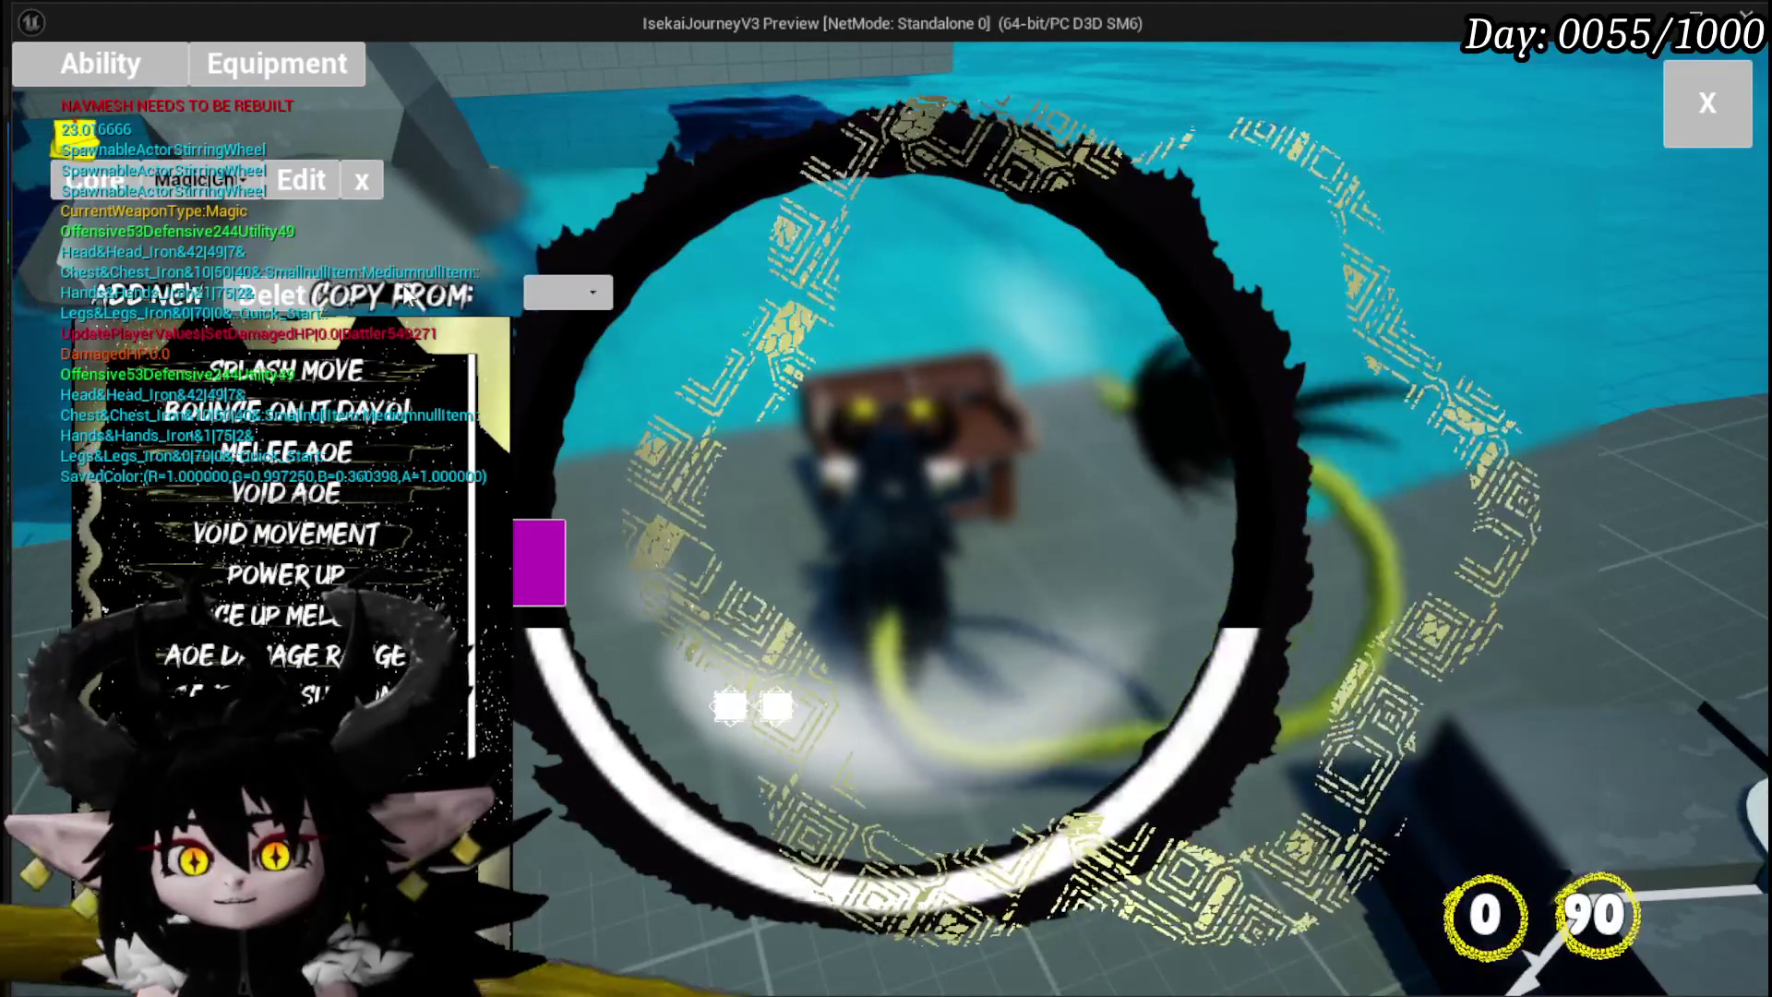
{"action": "left_click", "coordinate": [568, 292]}
{"action": "left_click", "coordinate": [633, 328]}
{"action": "mouse_move", "coordinate": [1538, 467]}
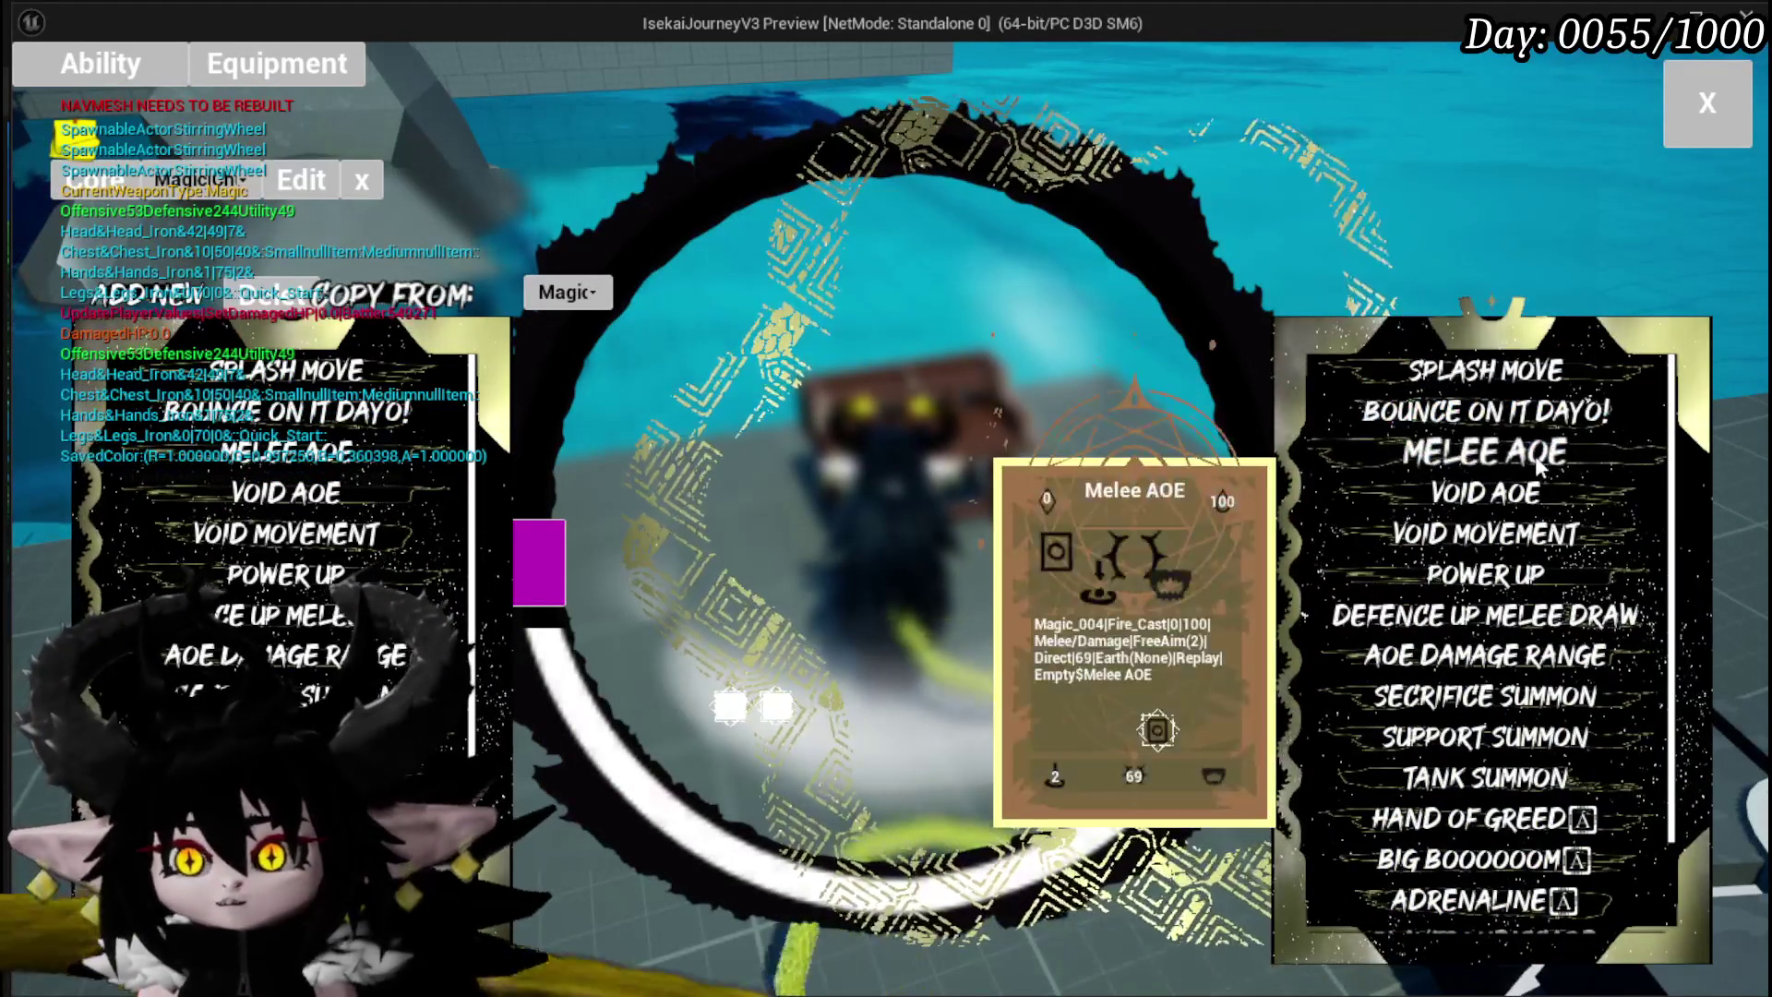
{"action": "left_click", "coordinate": [1487, 371]}
{"action": "mouse_move", "coordinate": [1107, 422]}
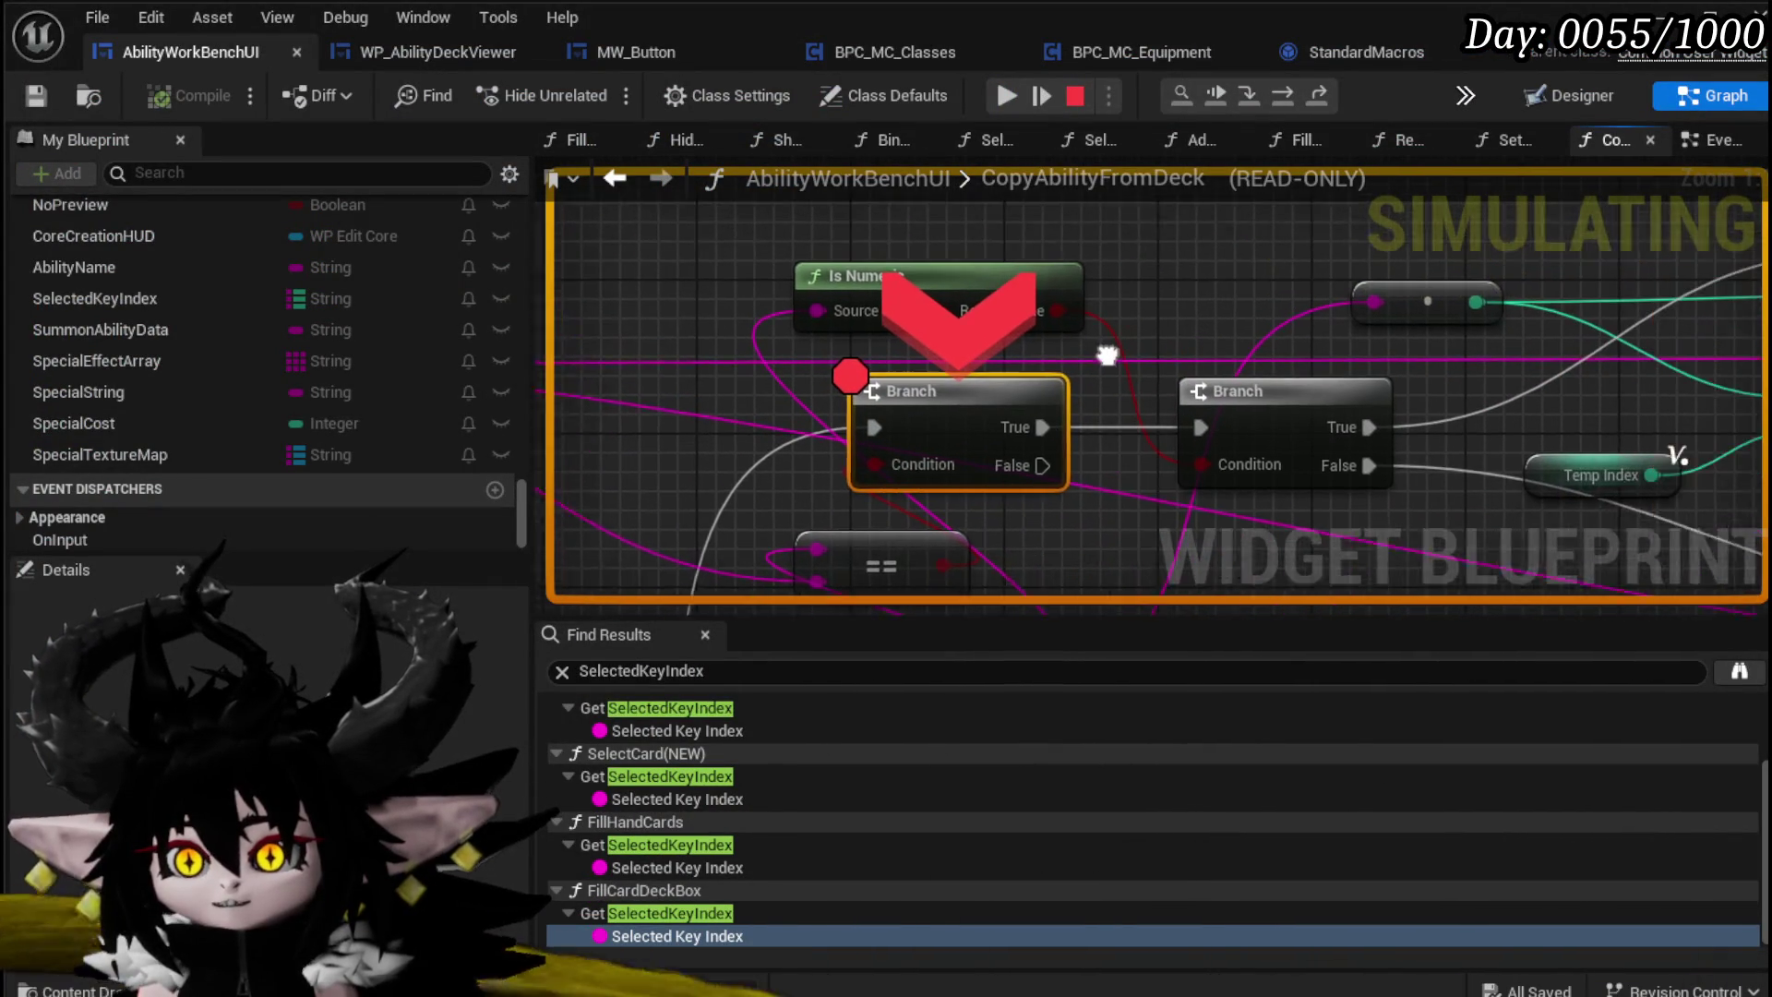
Step: Step over twice from the Branch breakpoint, then resume execution back into the game
{"action": "scroll", "coordinate": [937, 410], "scroll_direction": "down", "scroll_amount": 2}
{"action": "scroll", "coordinate": [937, 410], "scroll_direction": "down", "scroll_amount": 1}
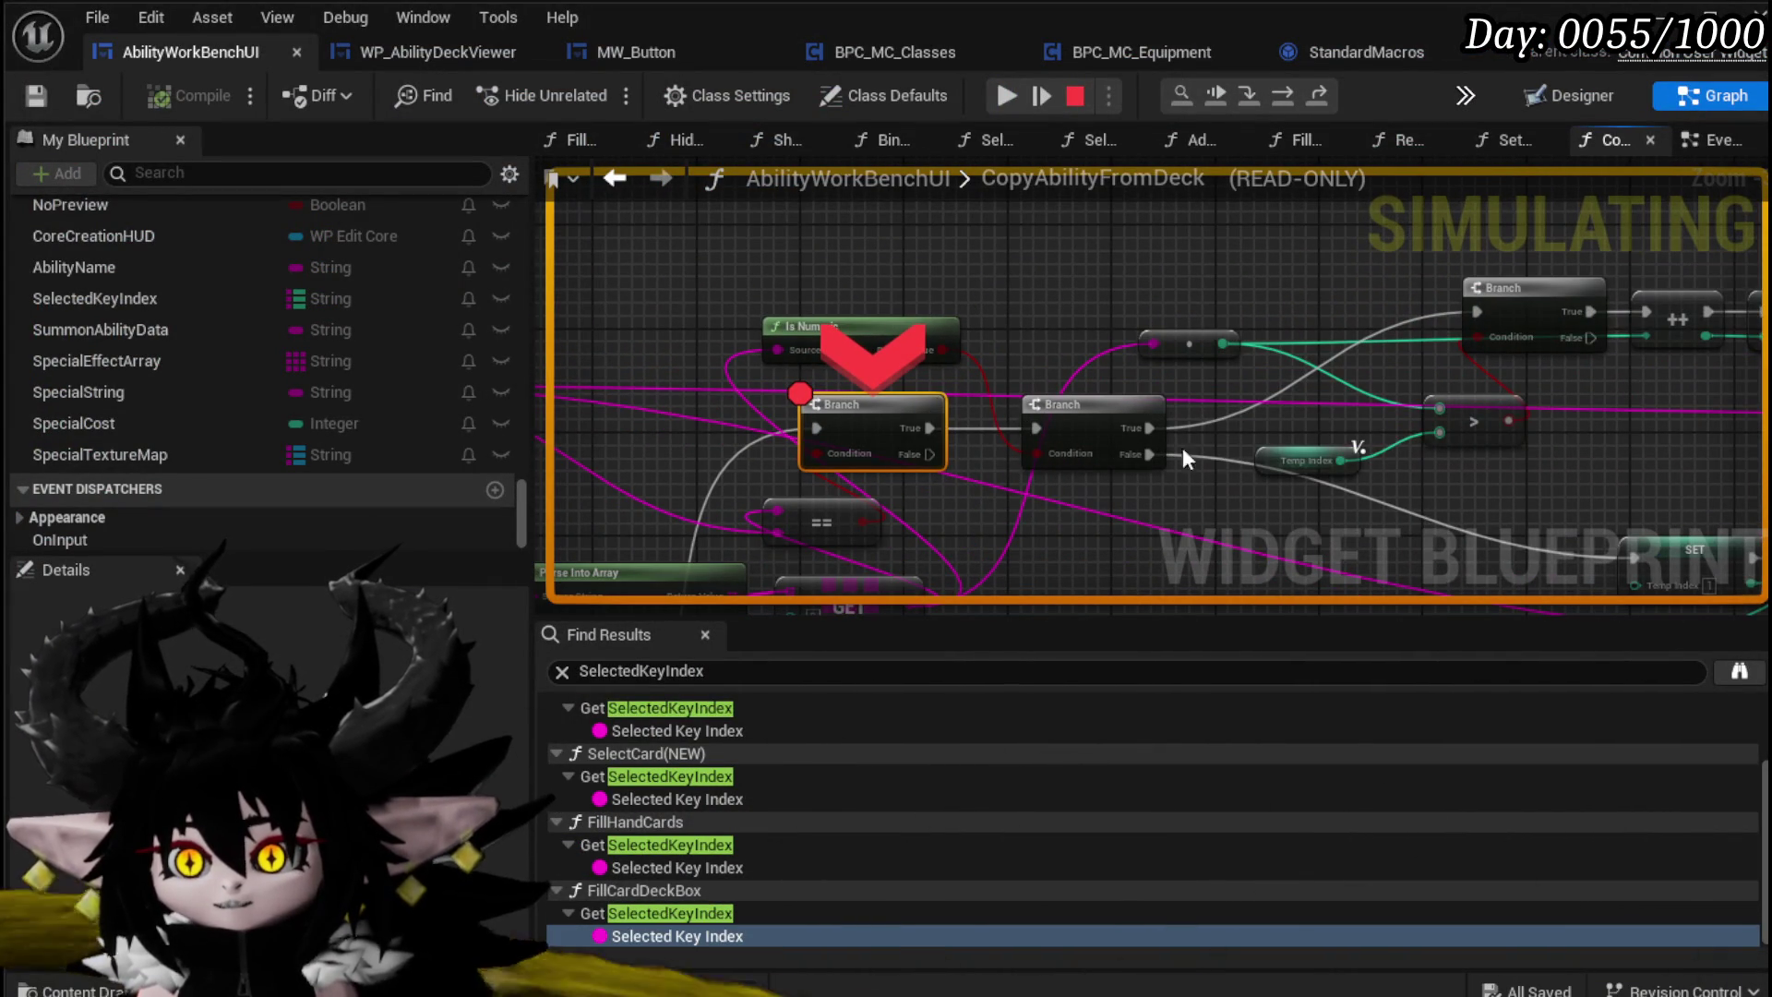
{"action": "left_click", "coordinate": [1287, 98]}
{"action": "left_click", "coordinate": [1287, 97]}
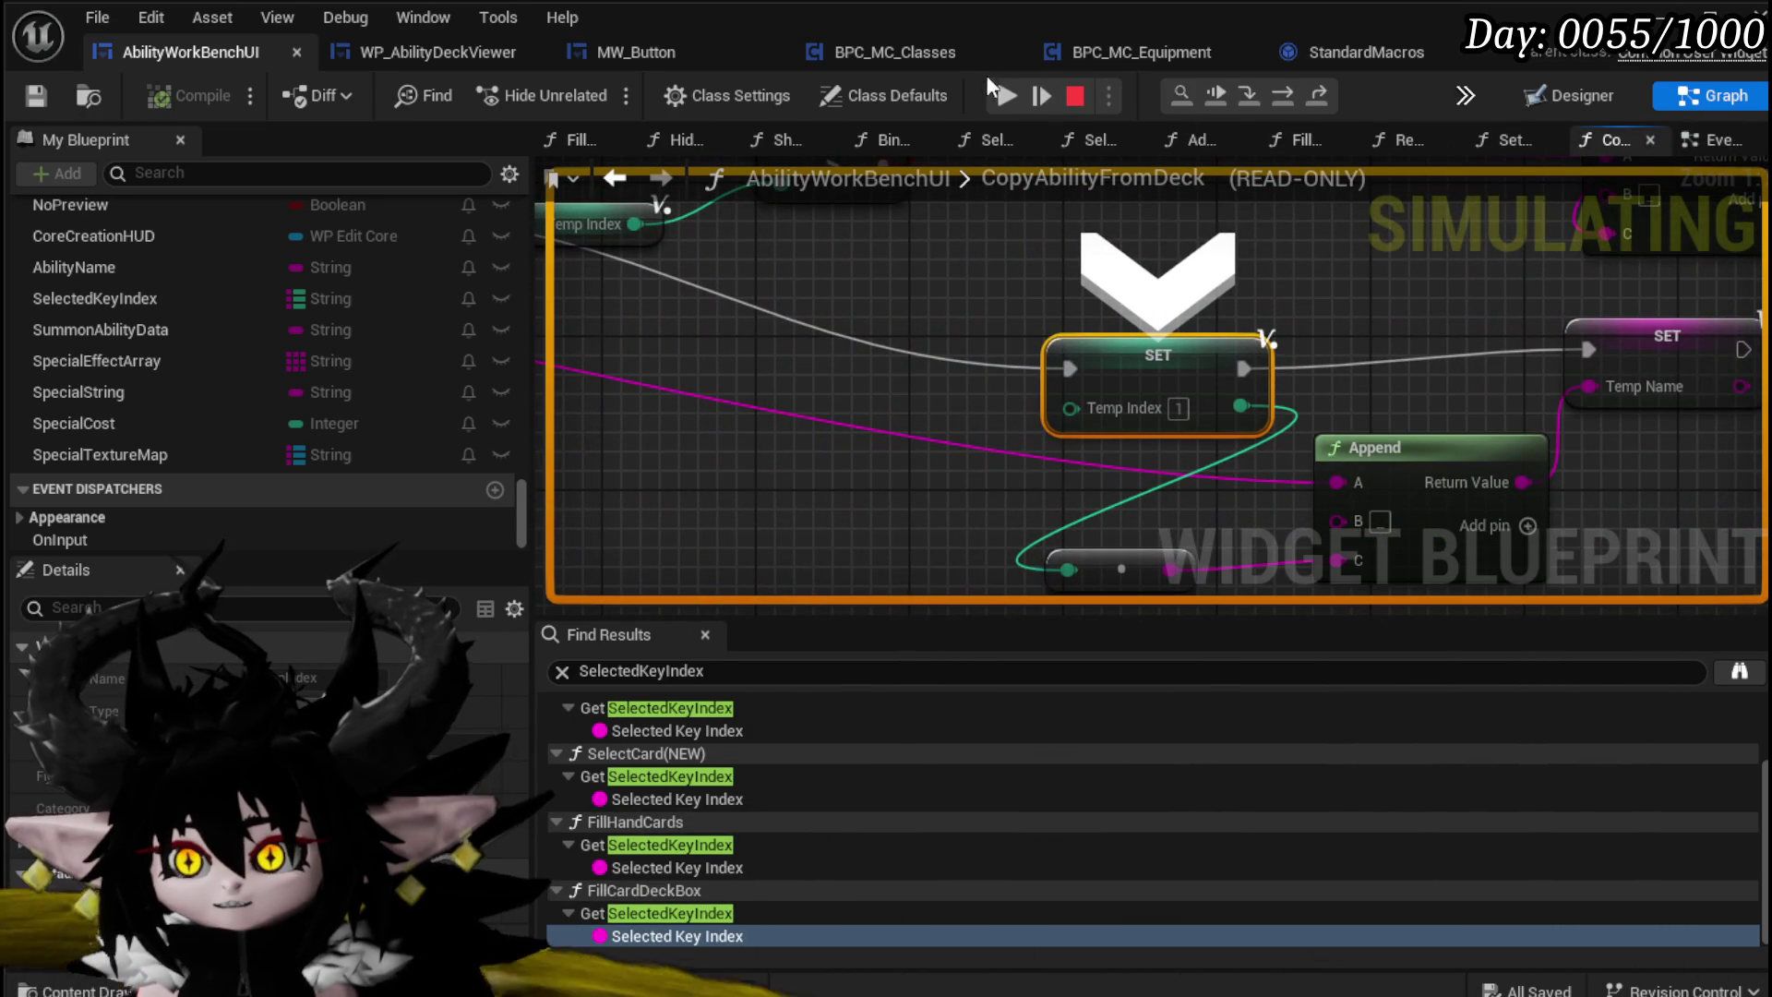
{"action": "left_click", "coordinate": [1004, 93]}
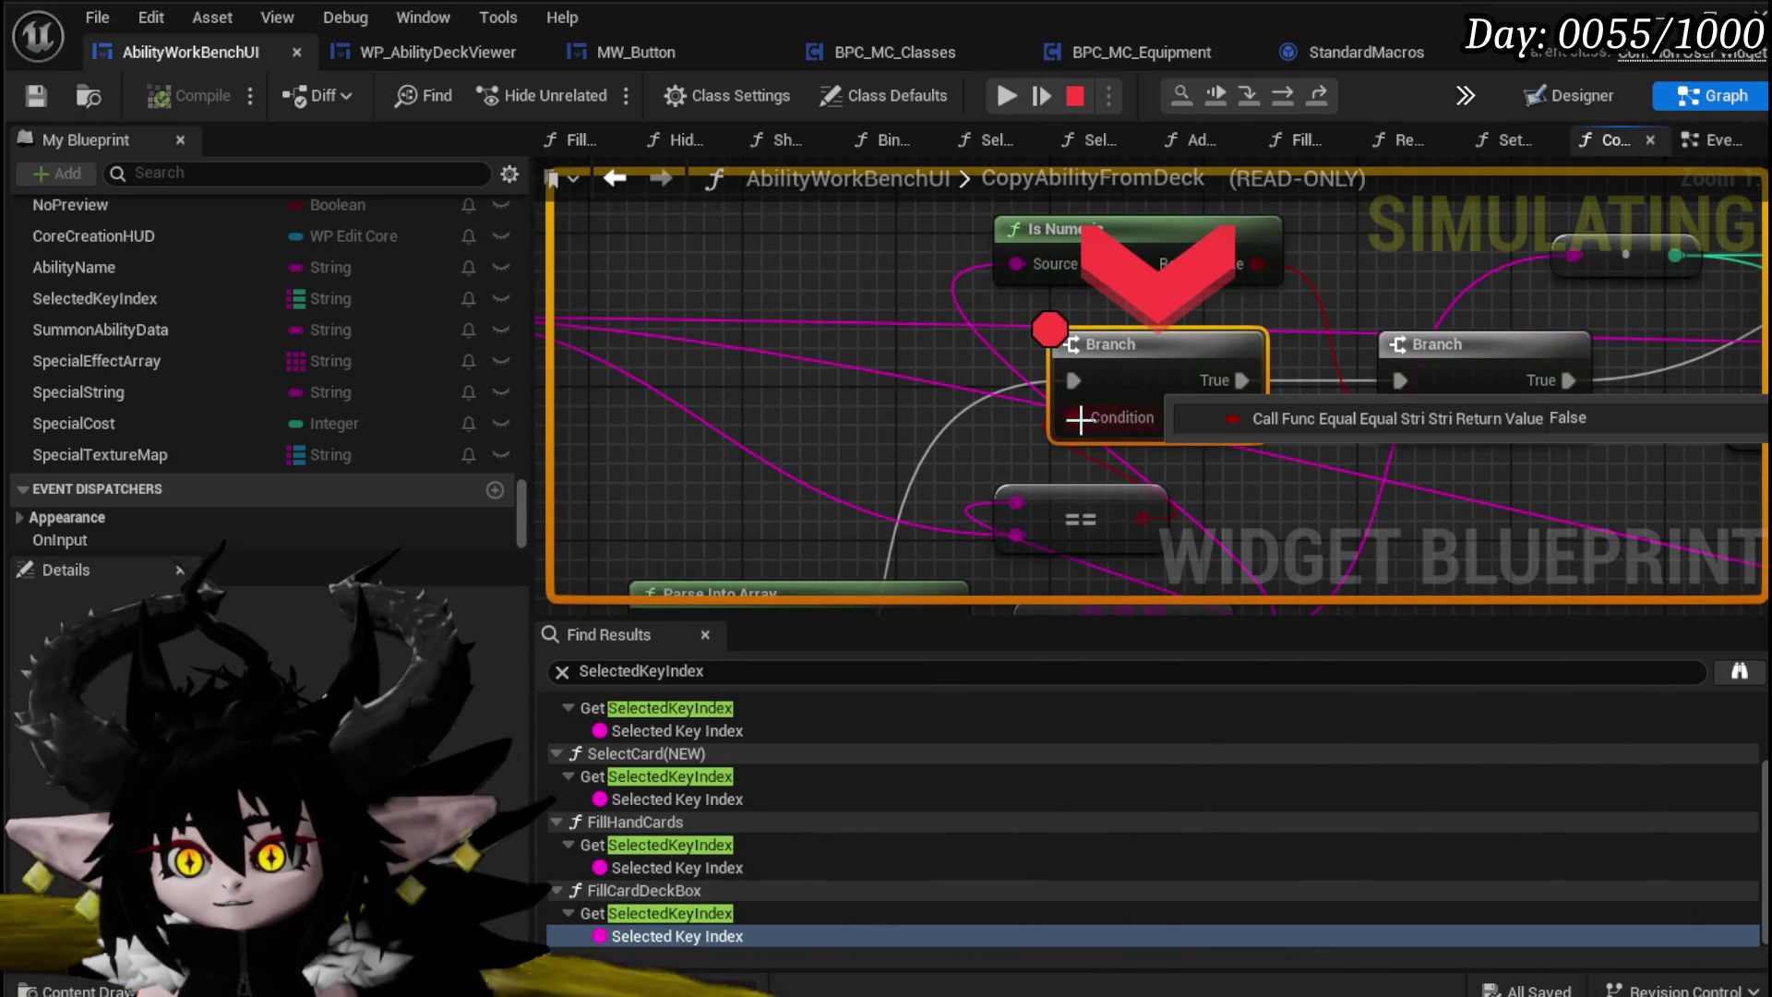
{"action": "left_click", "coordinate": [1009, 96]}
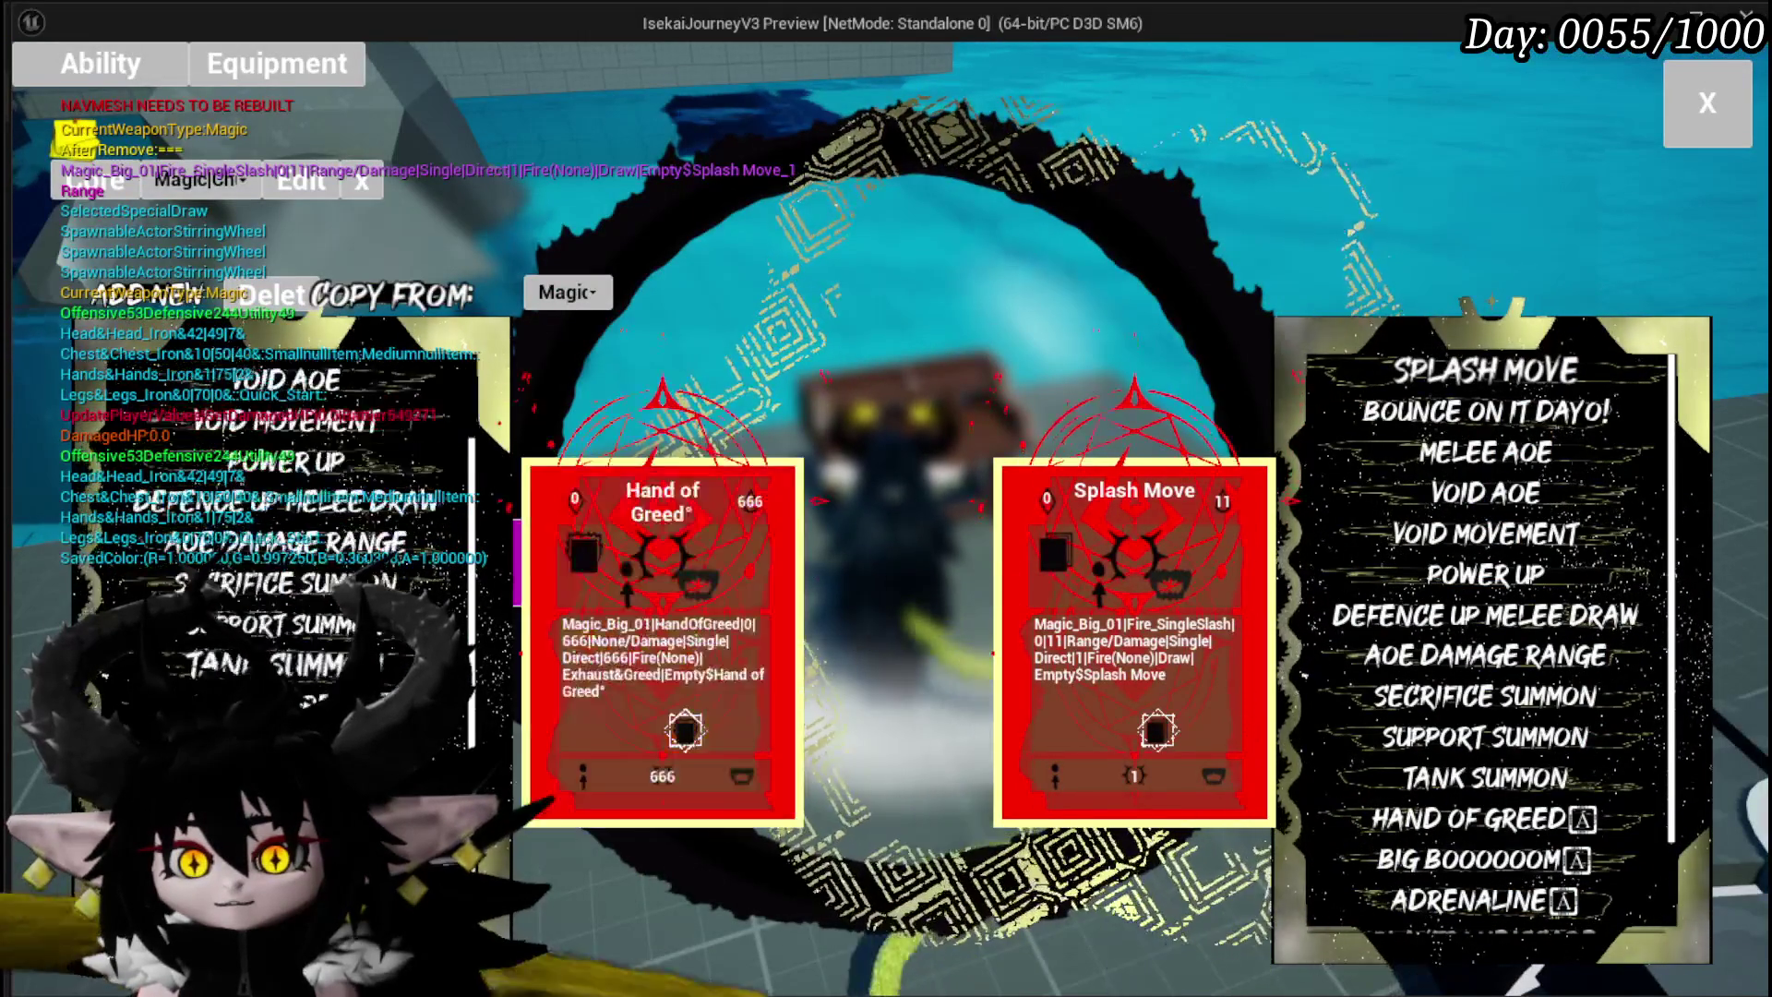
Step: Copy Splash Move again and step over to the SET Temp Index node
{"action": "left_click", "coordinate": [1425, 359]}
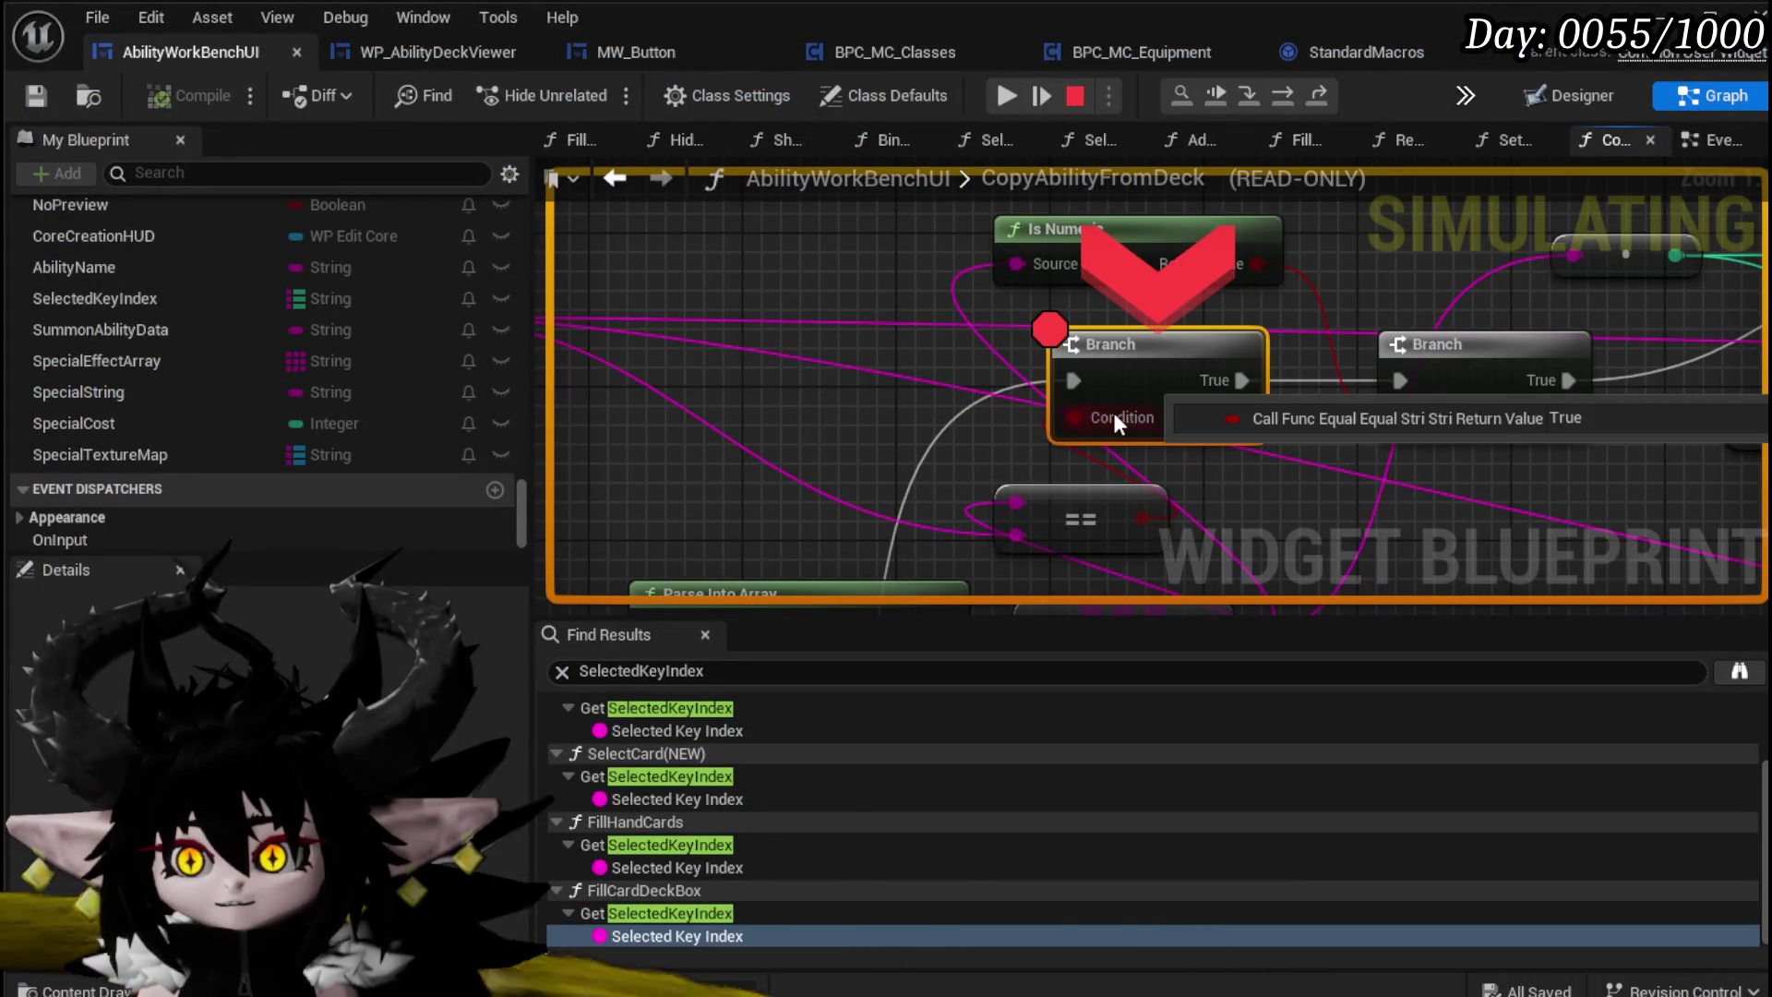
{"action": "left_click", "coordinate": [1283, 96]}
{"action": "left_click", "coordinate": [1284, 96]}
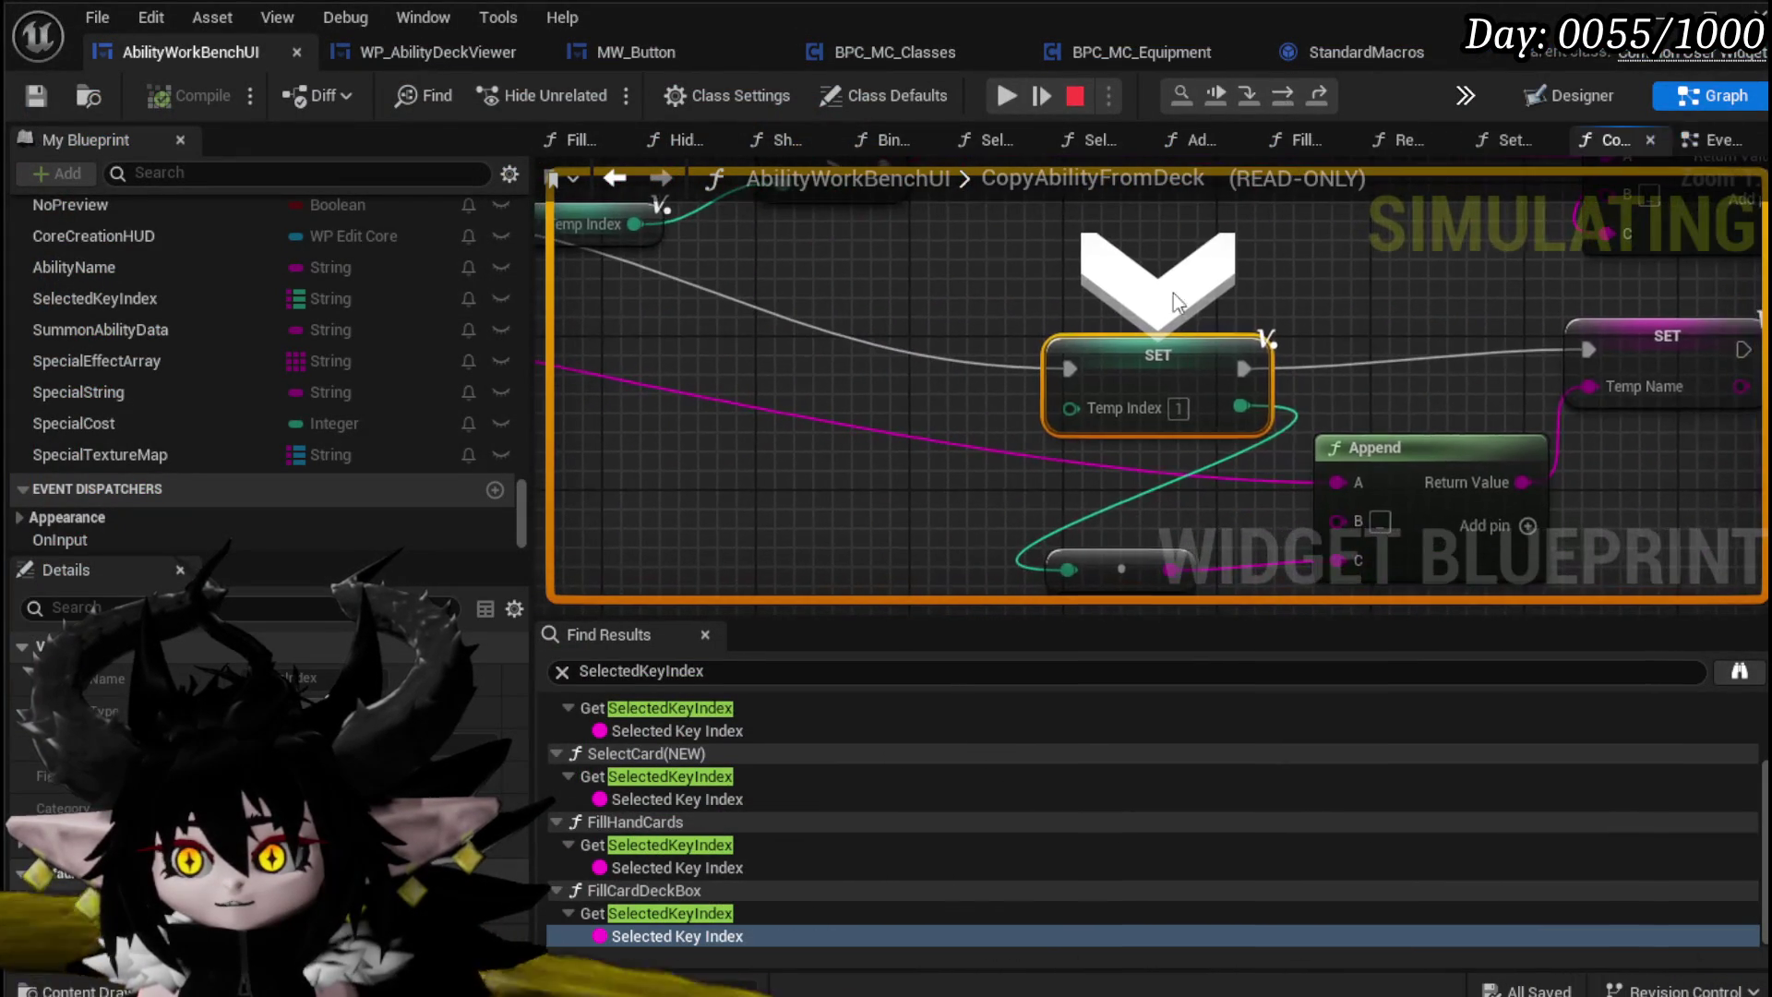
{"action": "mouse_move", "coordinate": [1107, 417]}
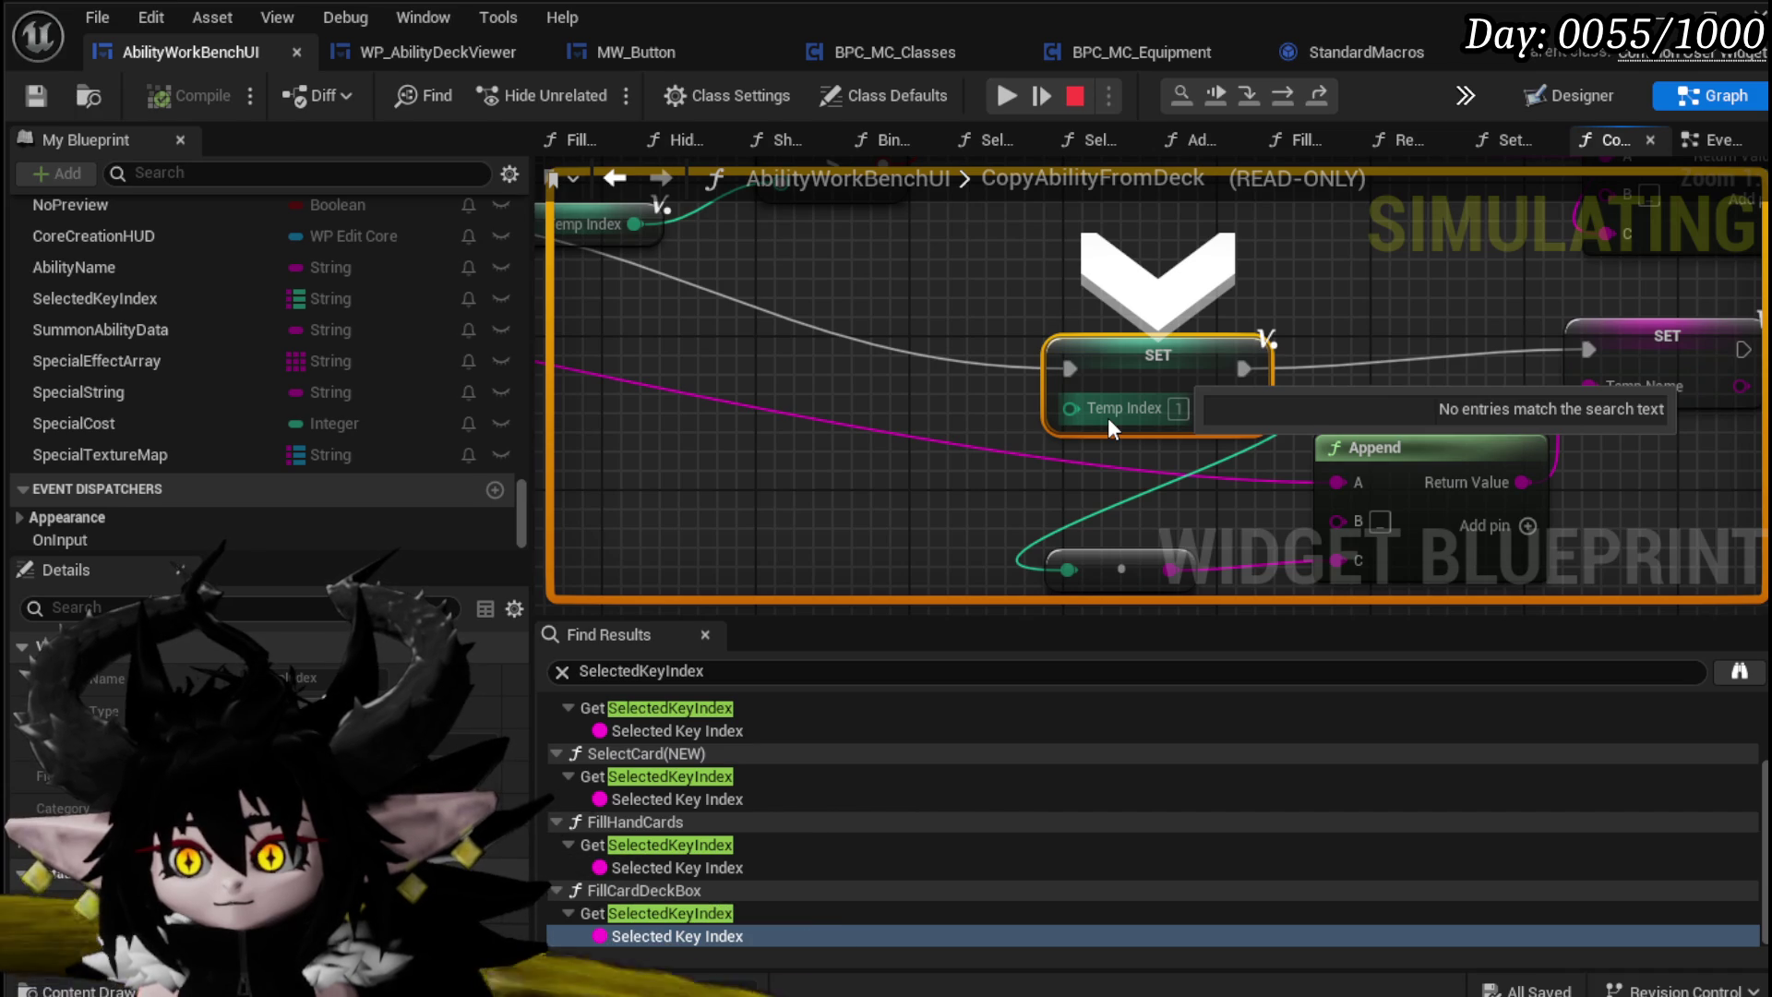
{"action": "scroll", "coordinate": [1094, 272], "scroll_direction": "down", "scroll_amount": 3}
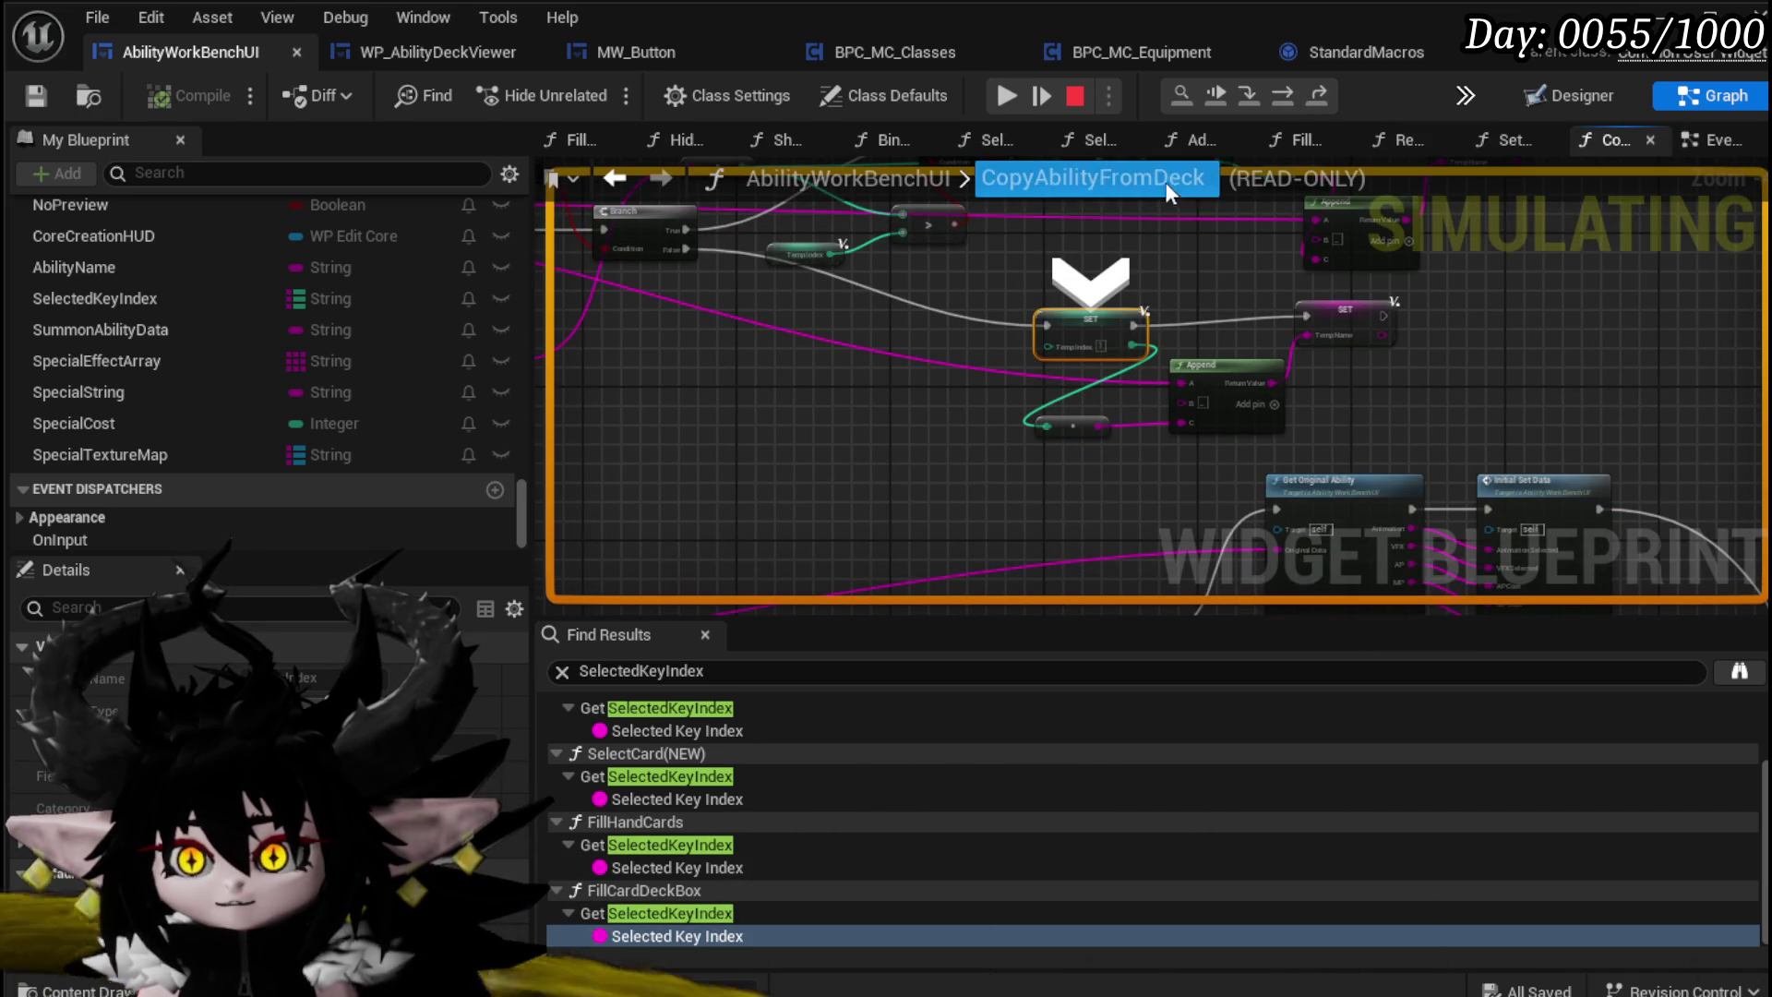
Step: Step through SET TempName and the ForEachLoop macro back onto the Branch
{"action": "left_click", "coordinate": [1294, 97]}
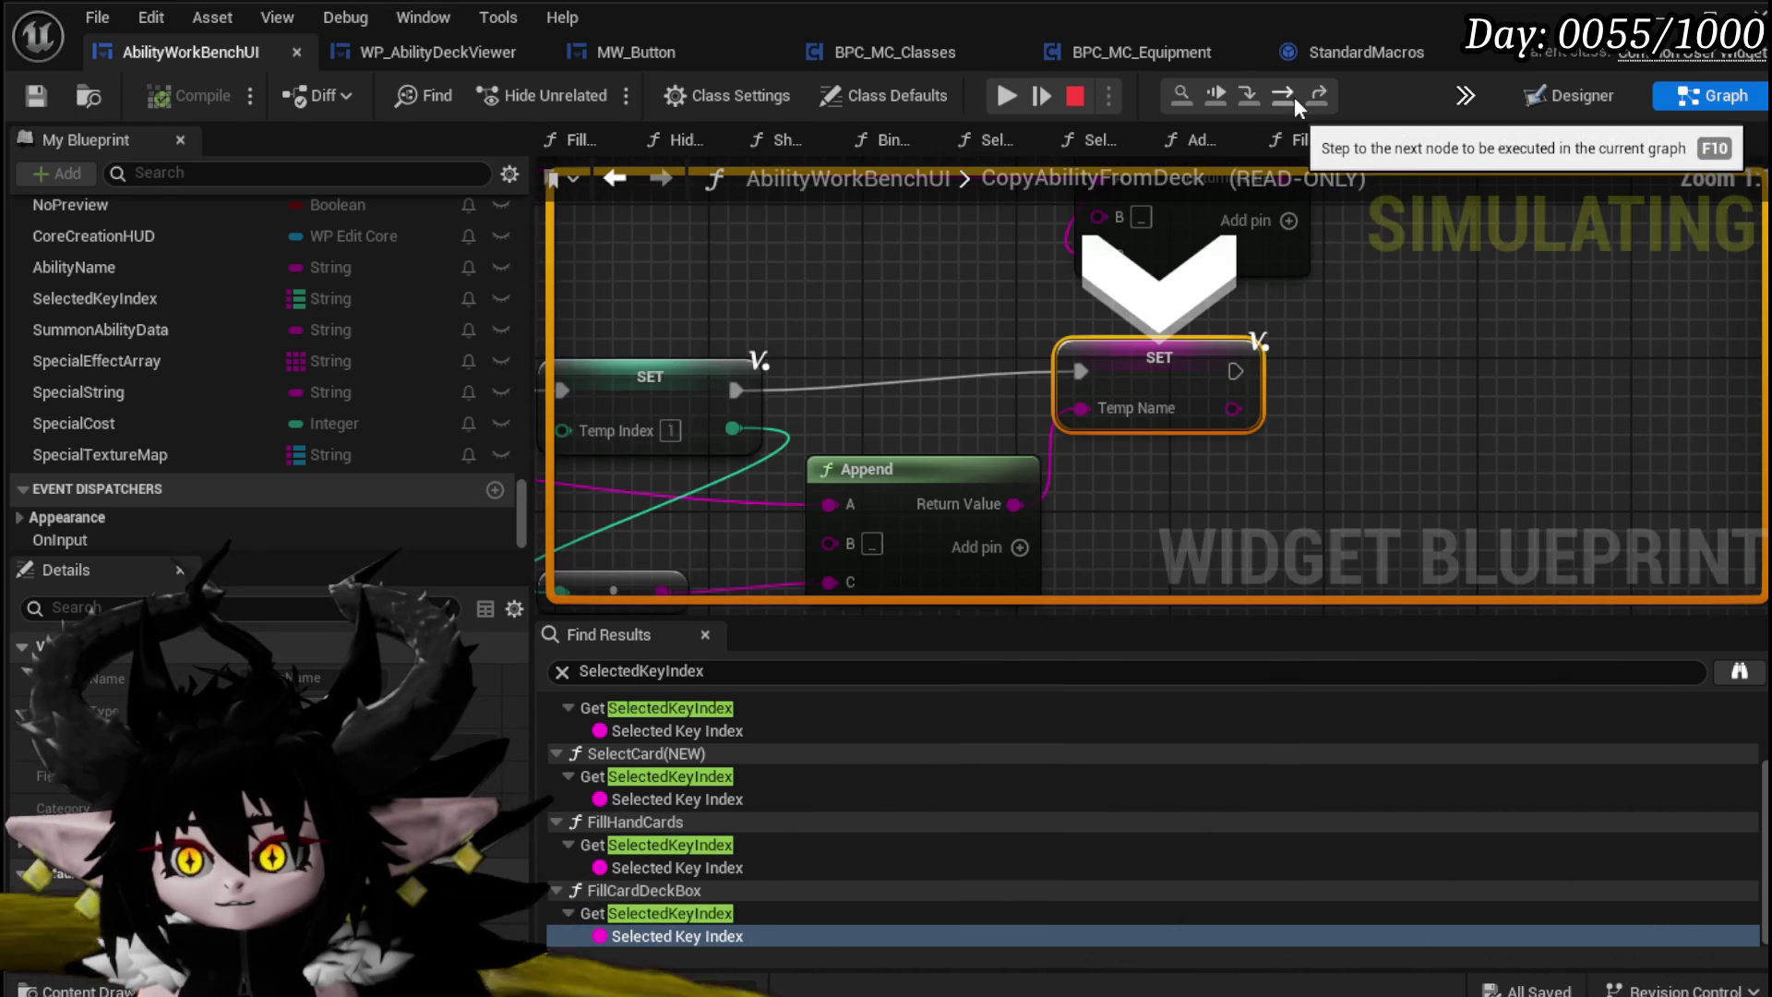
{"action": "left_click", "coordinate": [1294, 97]}
{"action": "left_click", "coordinate": [1295, 97]}
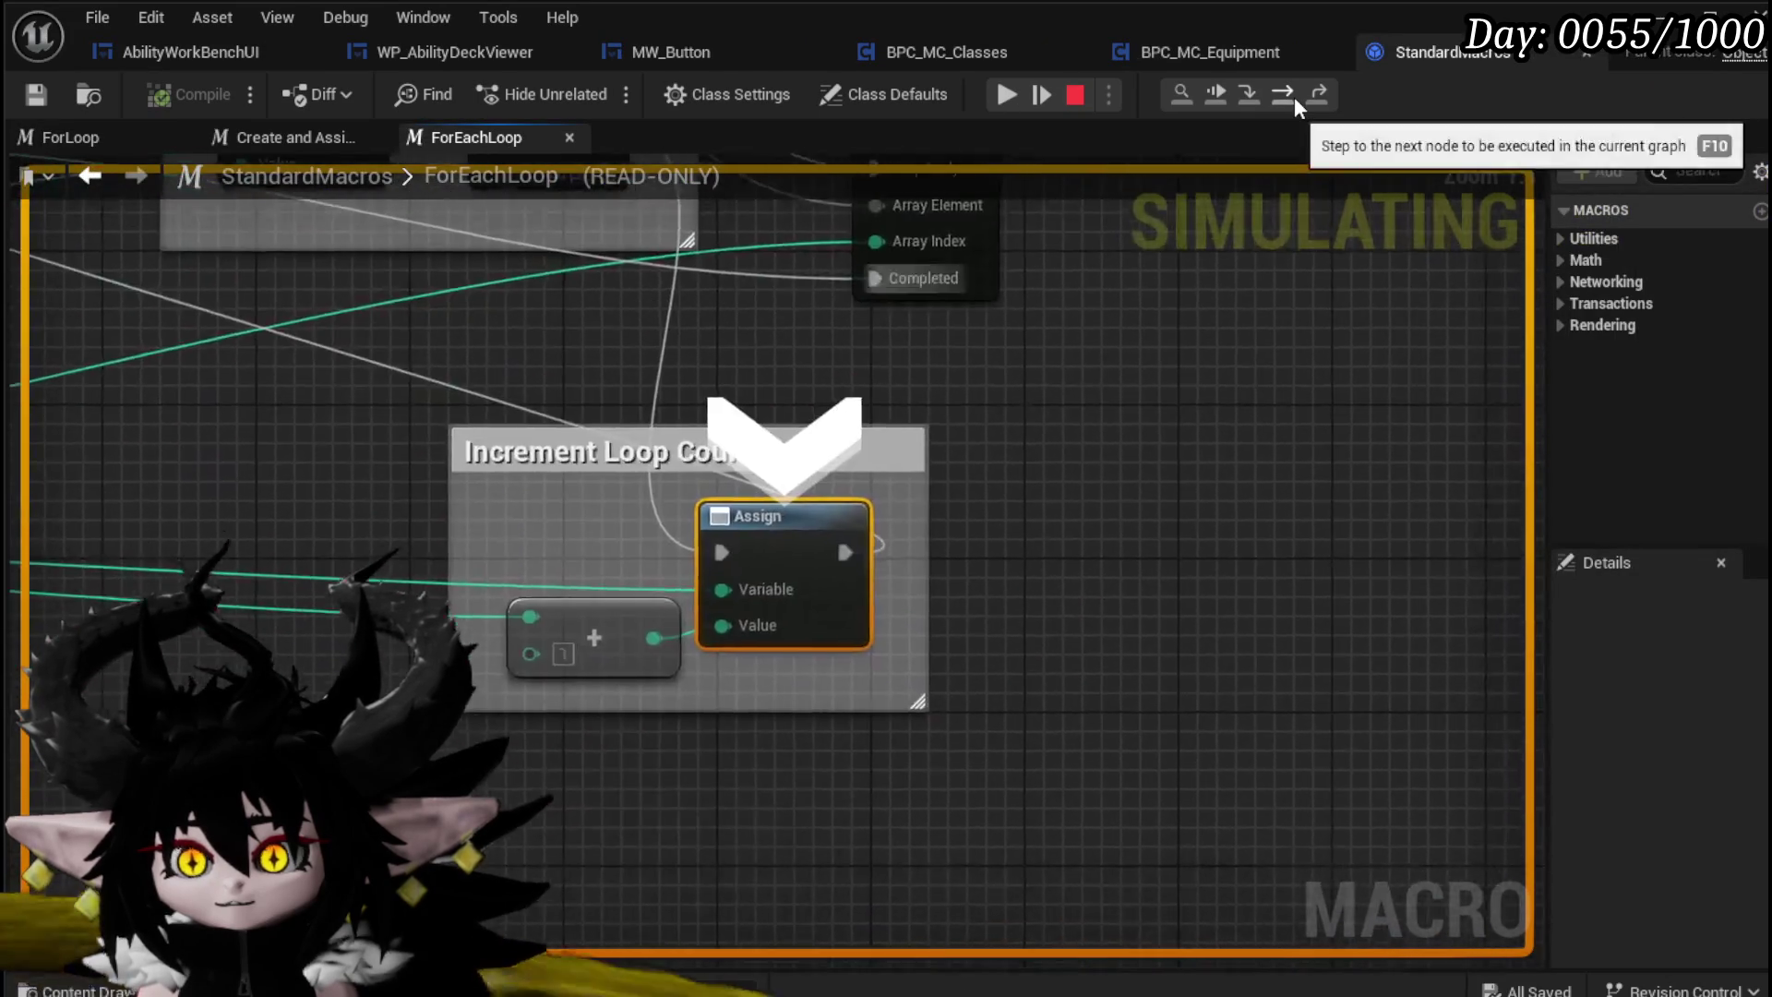
{"action": "left_click", "coordinate": [1294, 97]}
{"action": "left_click", "coordinate": [1295, 97]}
{"action": "left_click", "coordinate": [1294, 97]}
{"action": "left_click", "coordinate": [1294, 97]}
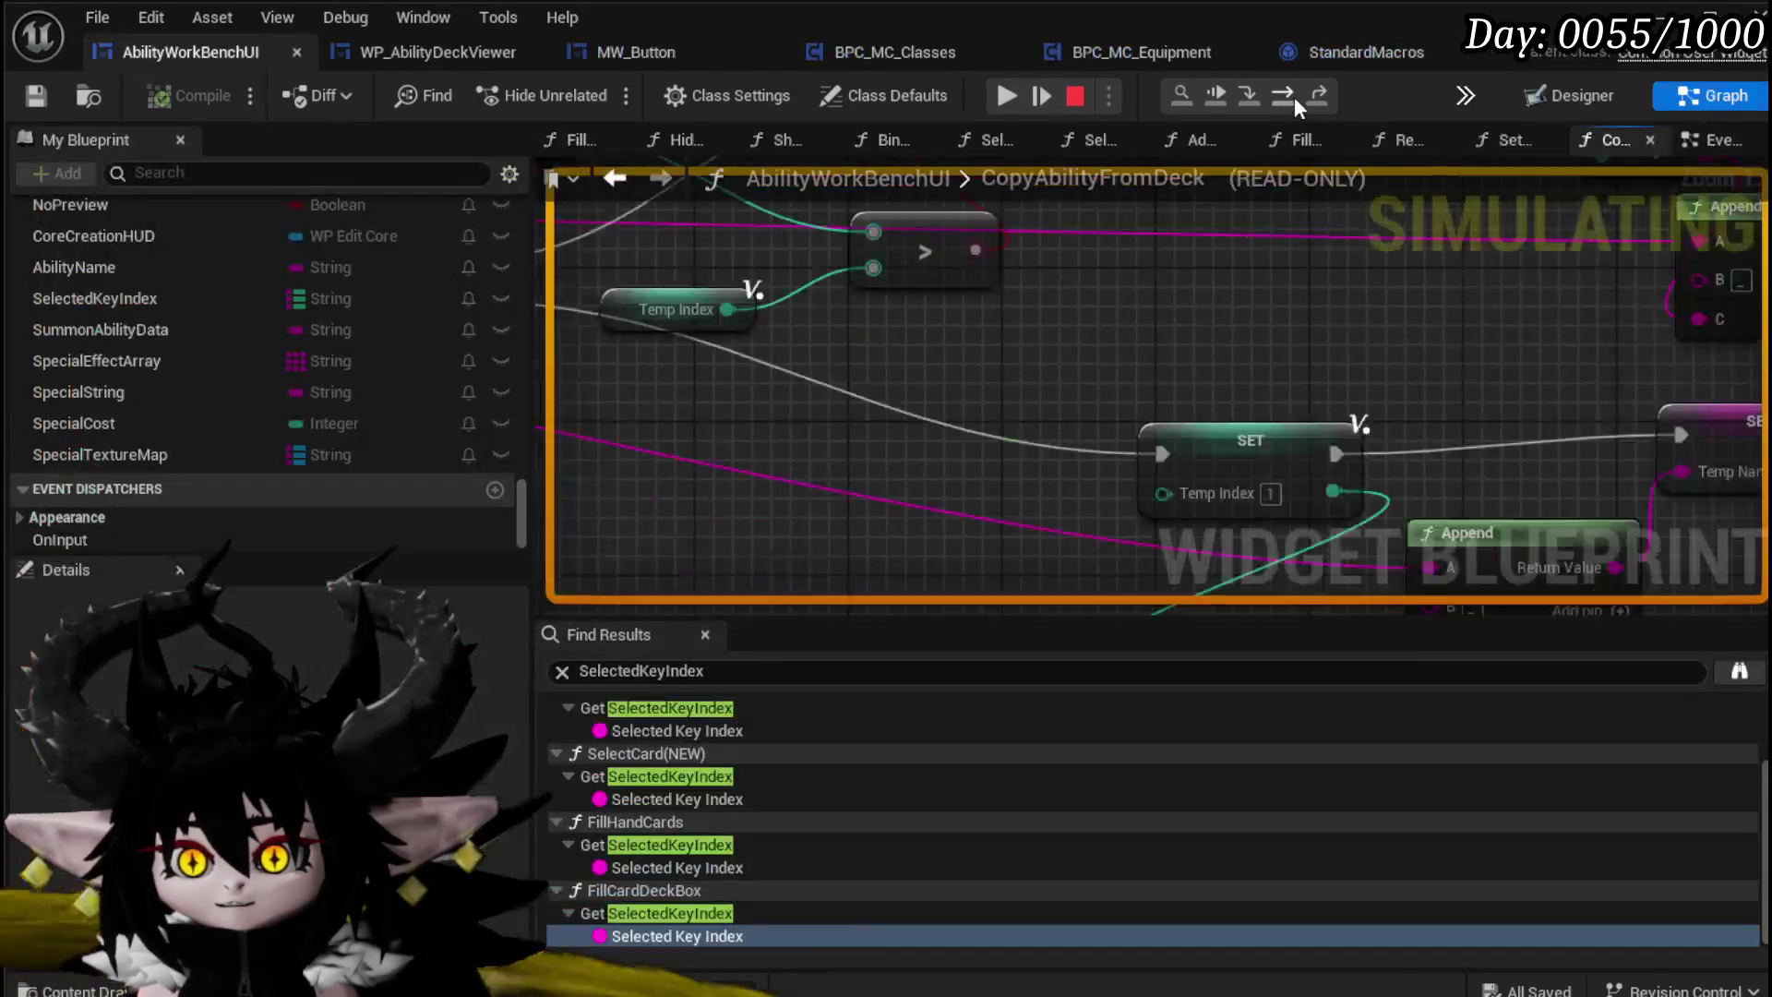
{"action": "left_click", "coordinate": [1295, 97]}
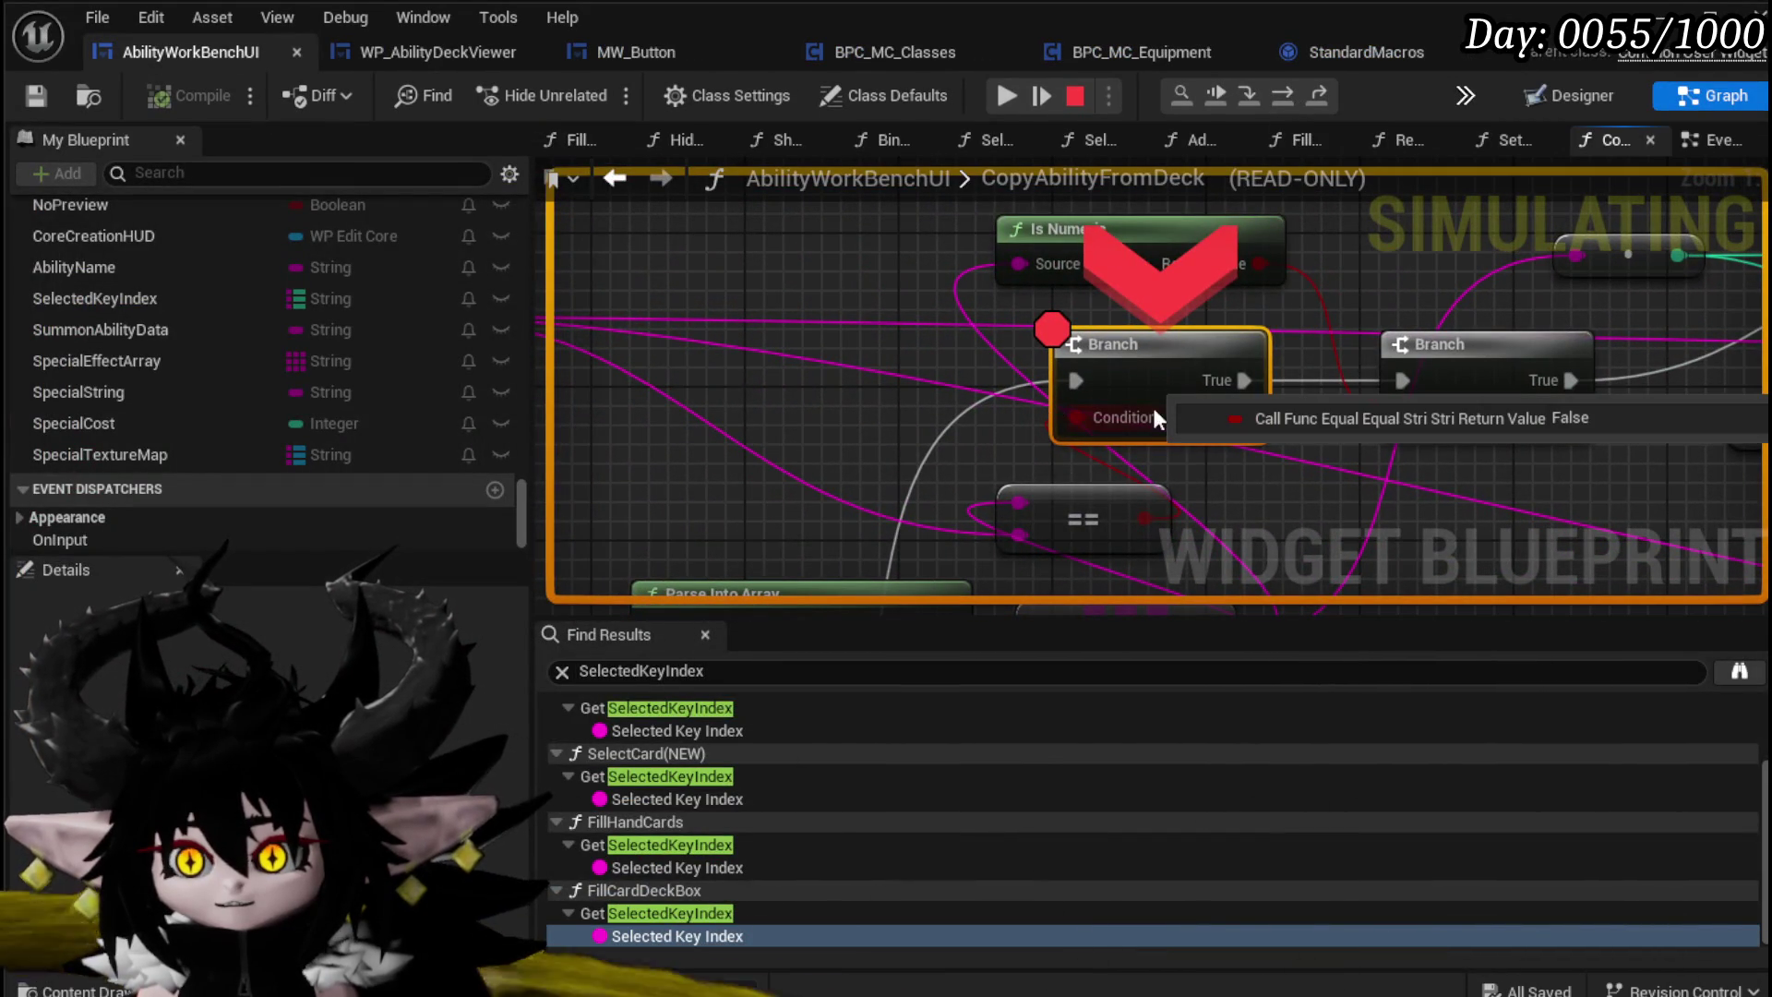
Step: Step through the next loop iteration back to the Branch, then resume the game preview
{"action": "left_click", "coordinate": [1282, 94]}
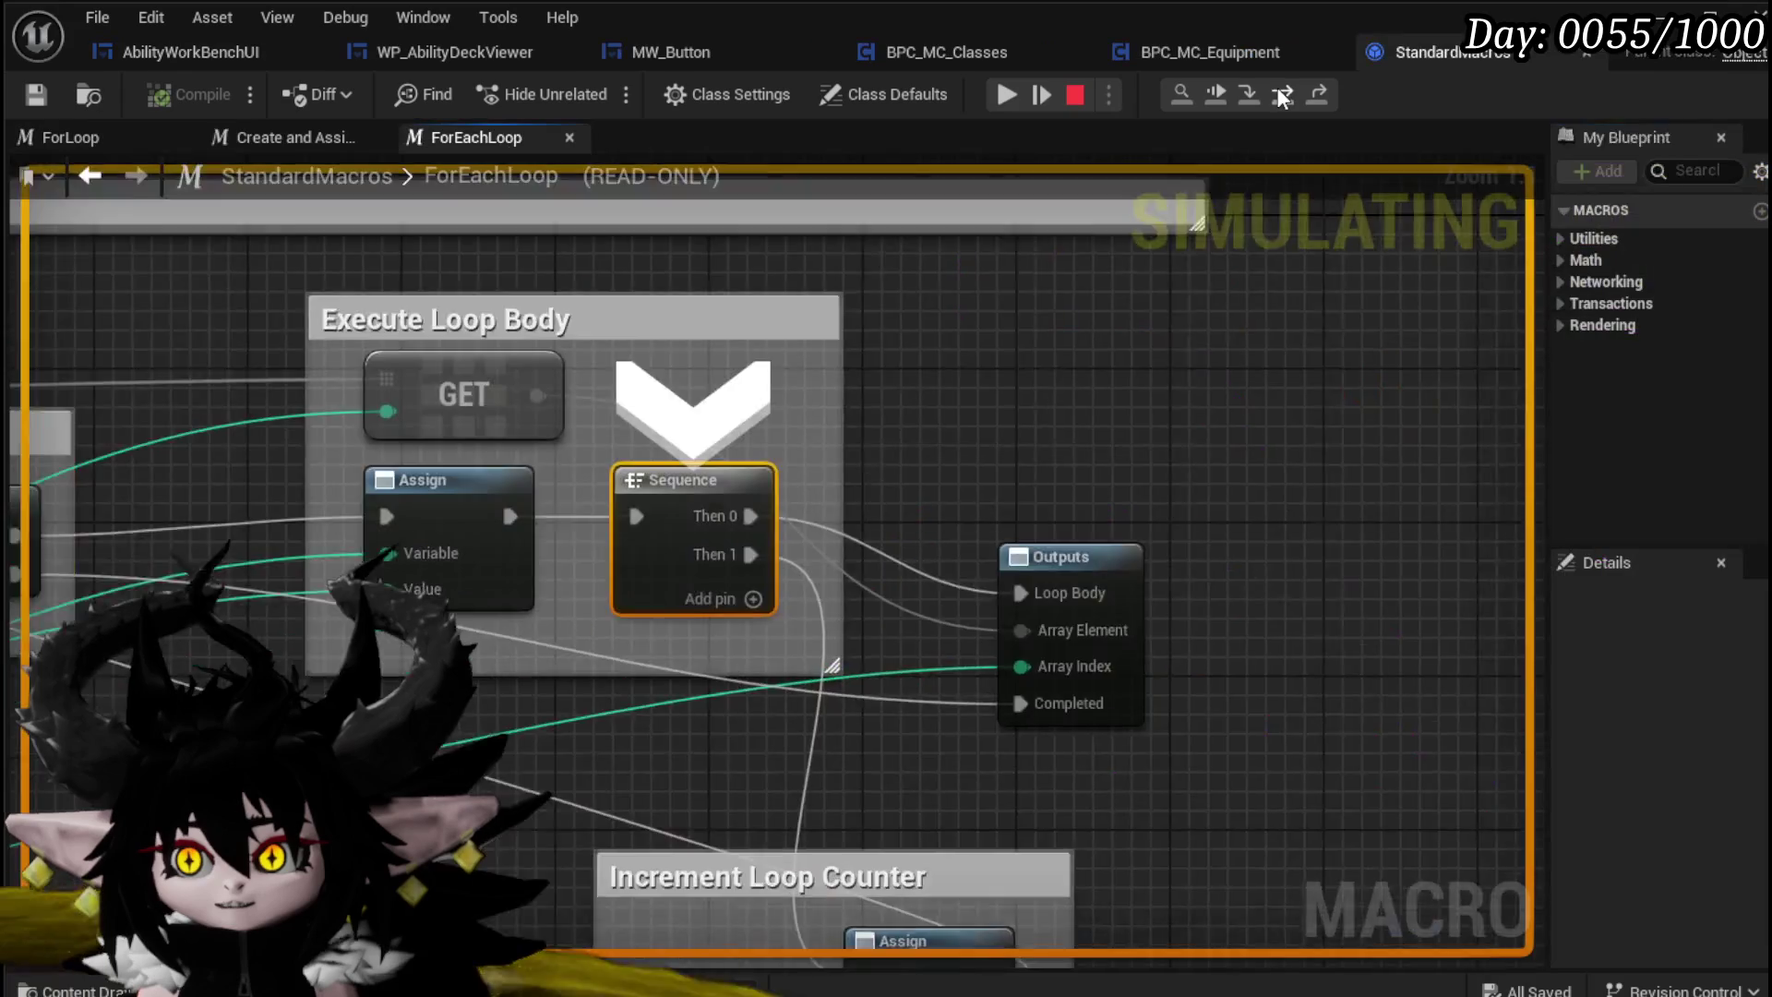
{"action": "left_click", "coordinate": [1282, 94]}
{"action": "left_click", "coordinate": [1278, 92]}
{"action": "left_click", "coordinate": [1278, 92]}
{"action": "left_click", "coordinate": [1278, 93]}
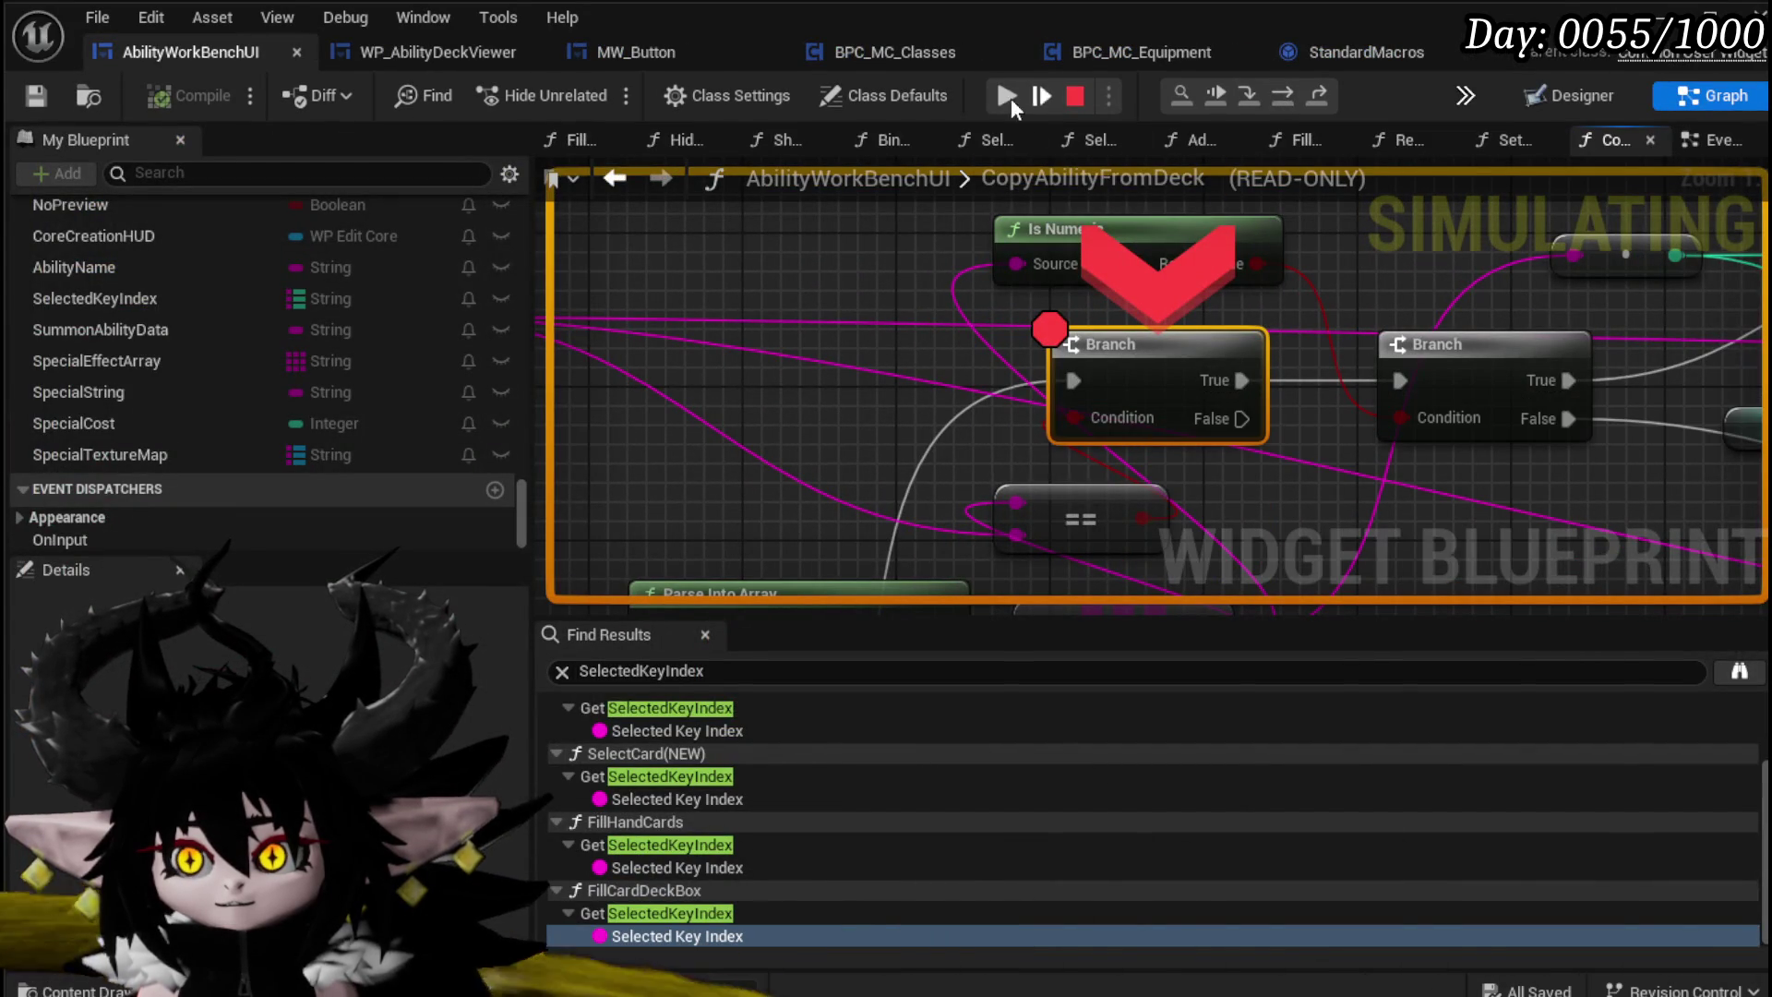
{"action": "left_click", "coordinate": [1005, 96]}
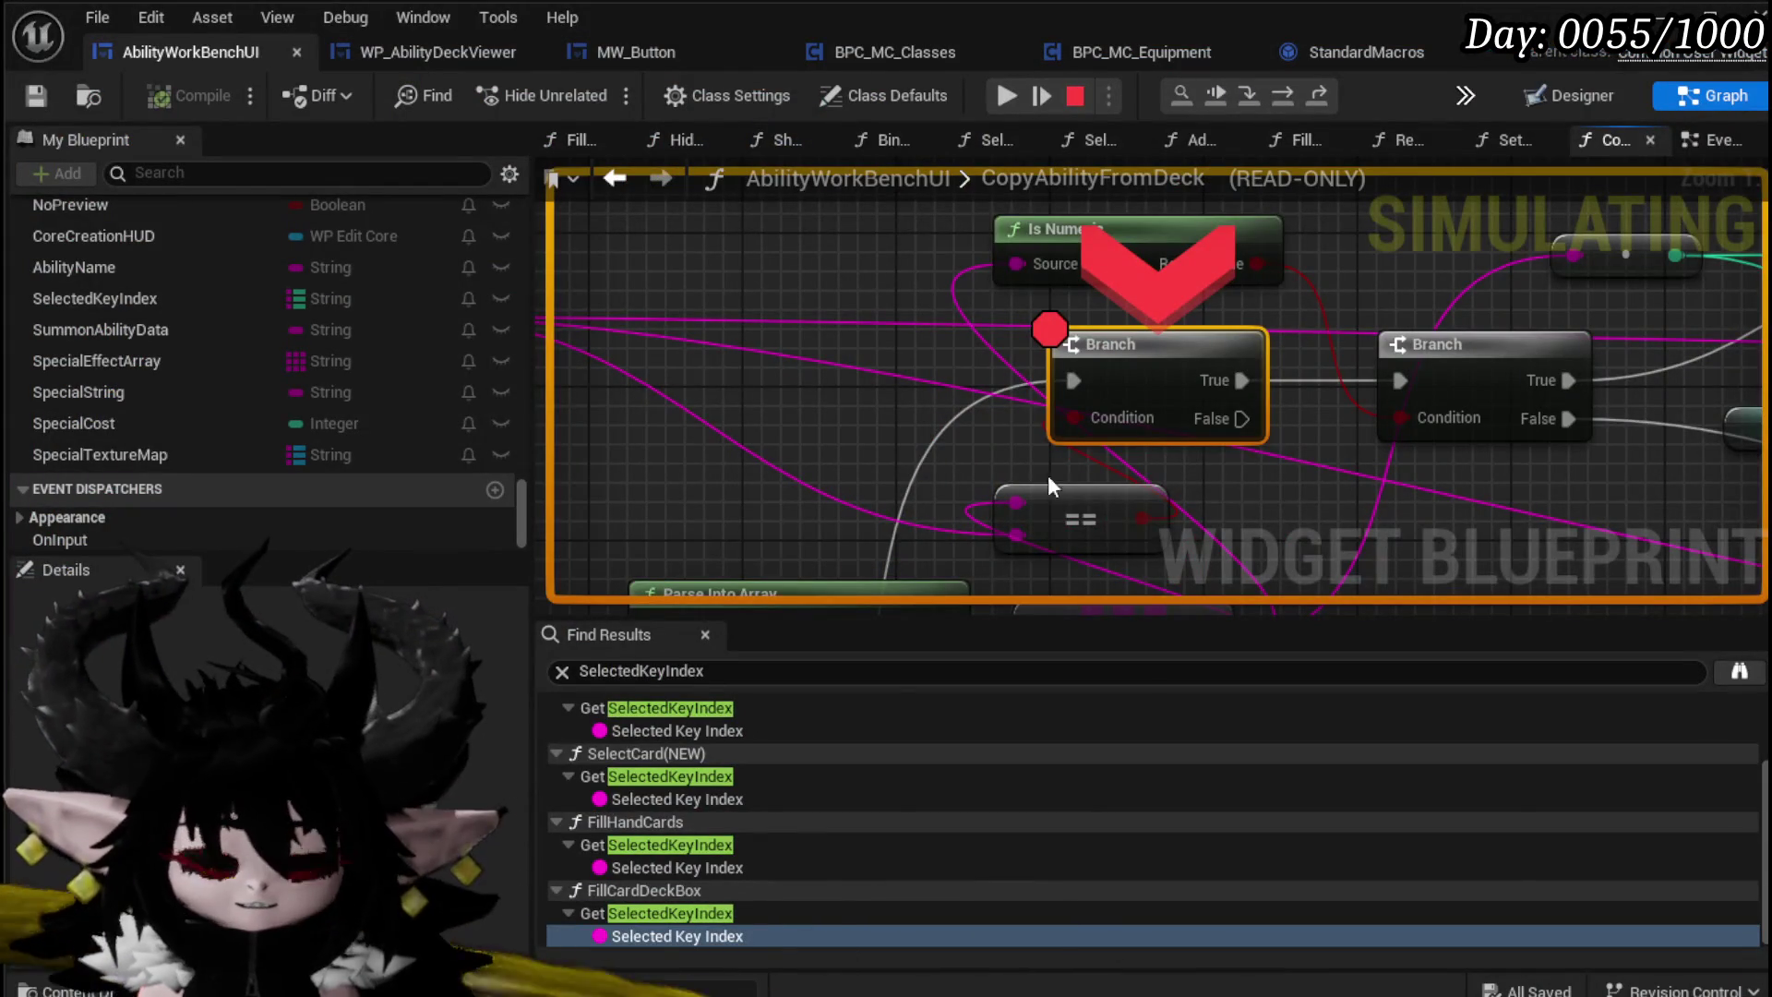
Step: Disable the first Branch's breakpoint and resume execution to the game preview
{"action": "scroll", "coordinate": [1049, 475], "scroll_direction": "down", "scroll_amount": 1}
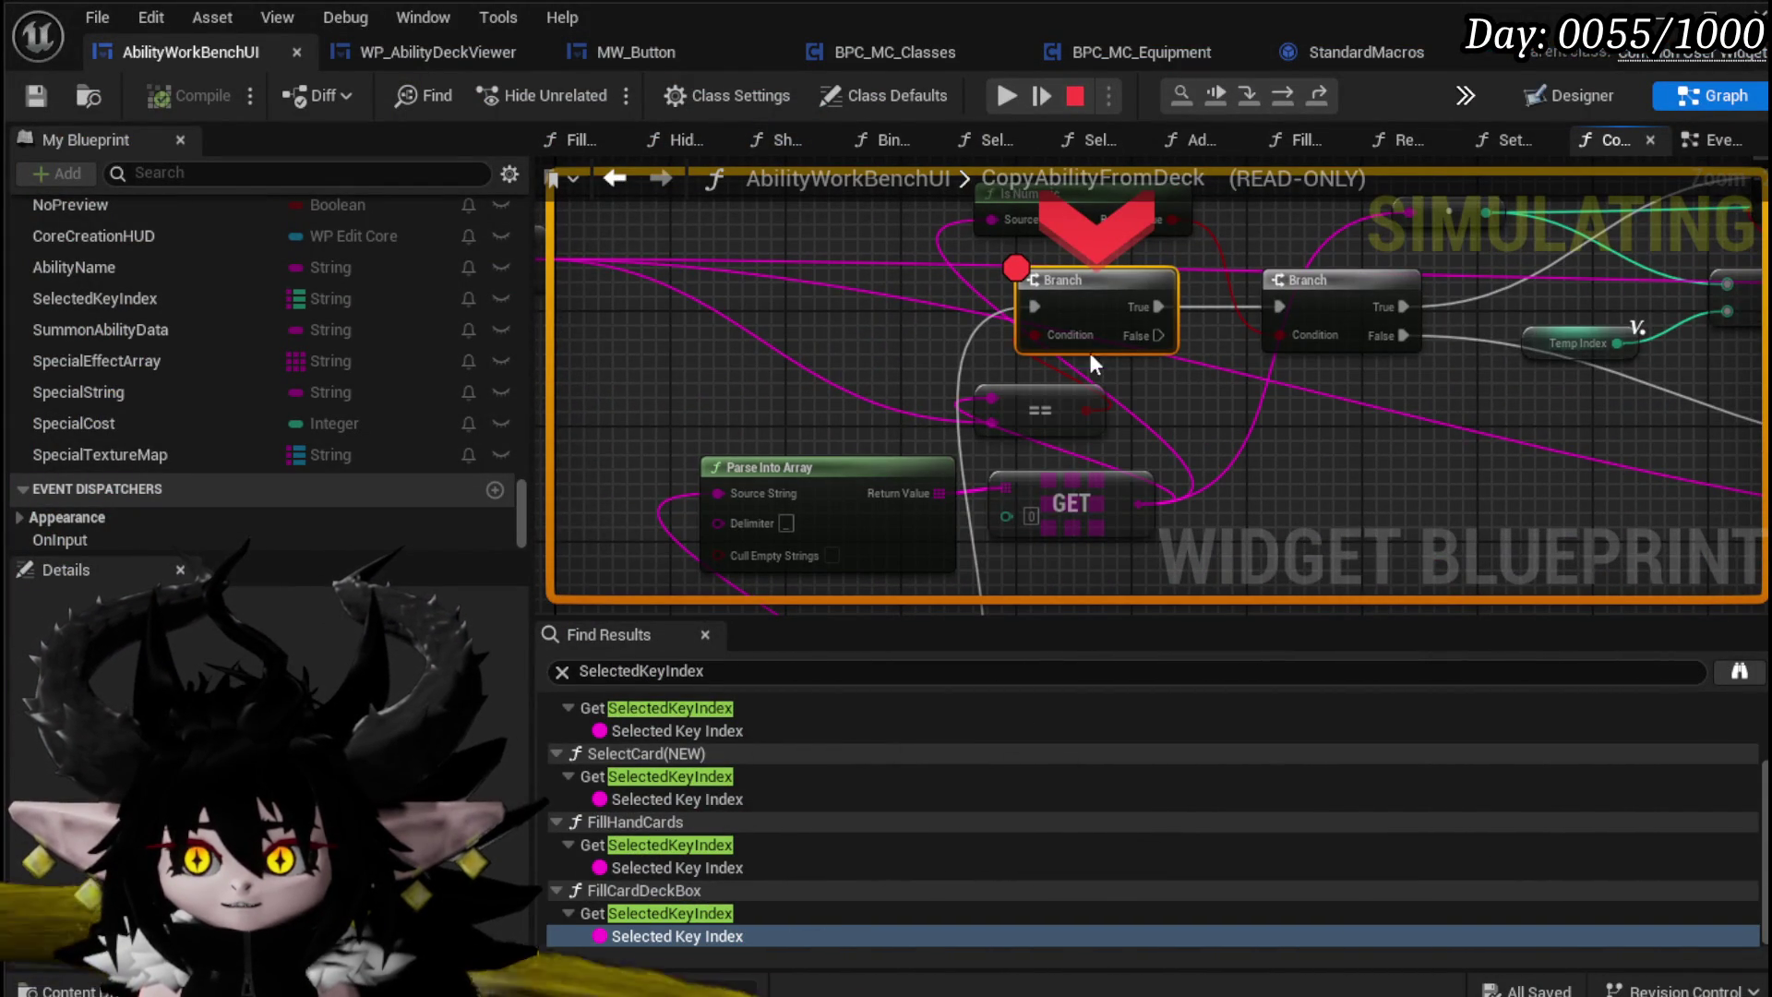
{"action": "right_click", "coordinate": [1082, 313]}
{"action": "left_click", "coordinate": [1165, 465]}
{"action": "left_click_drag", "start_coordinate": [1256, 395], "coordinate": [731, 481]}
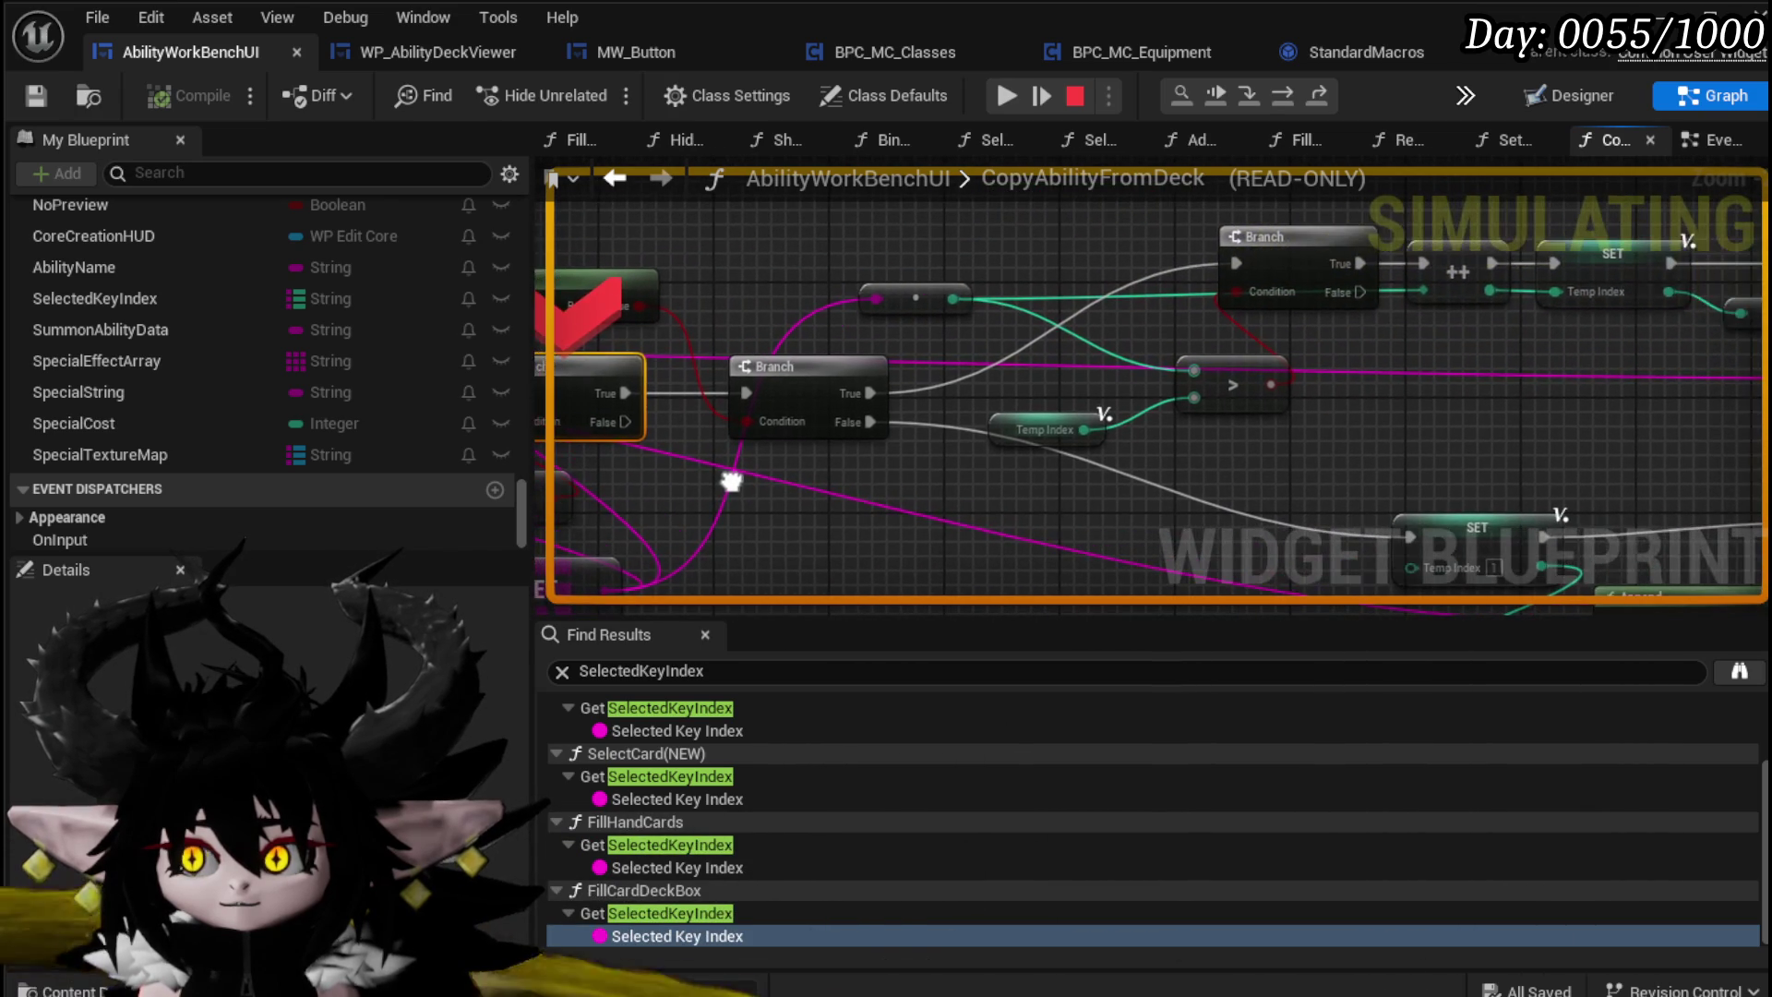
{"action": "right_click", "coordinate": [1297, 246]}
{"action": "key", "text": "Escape"}
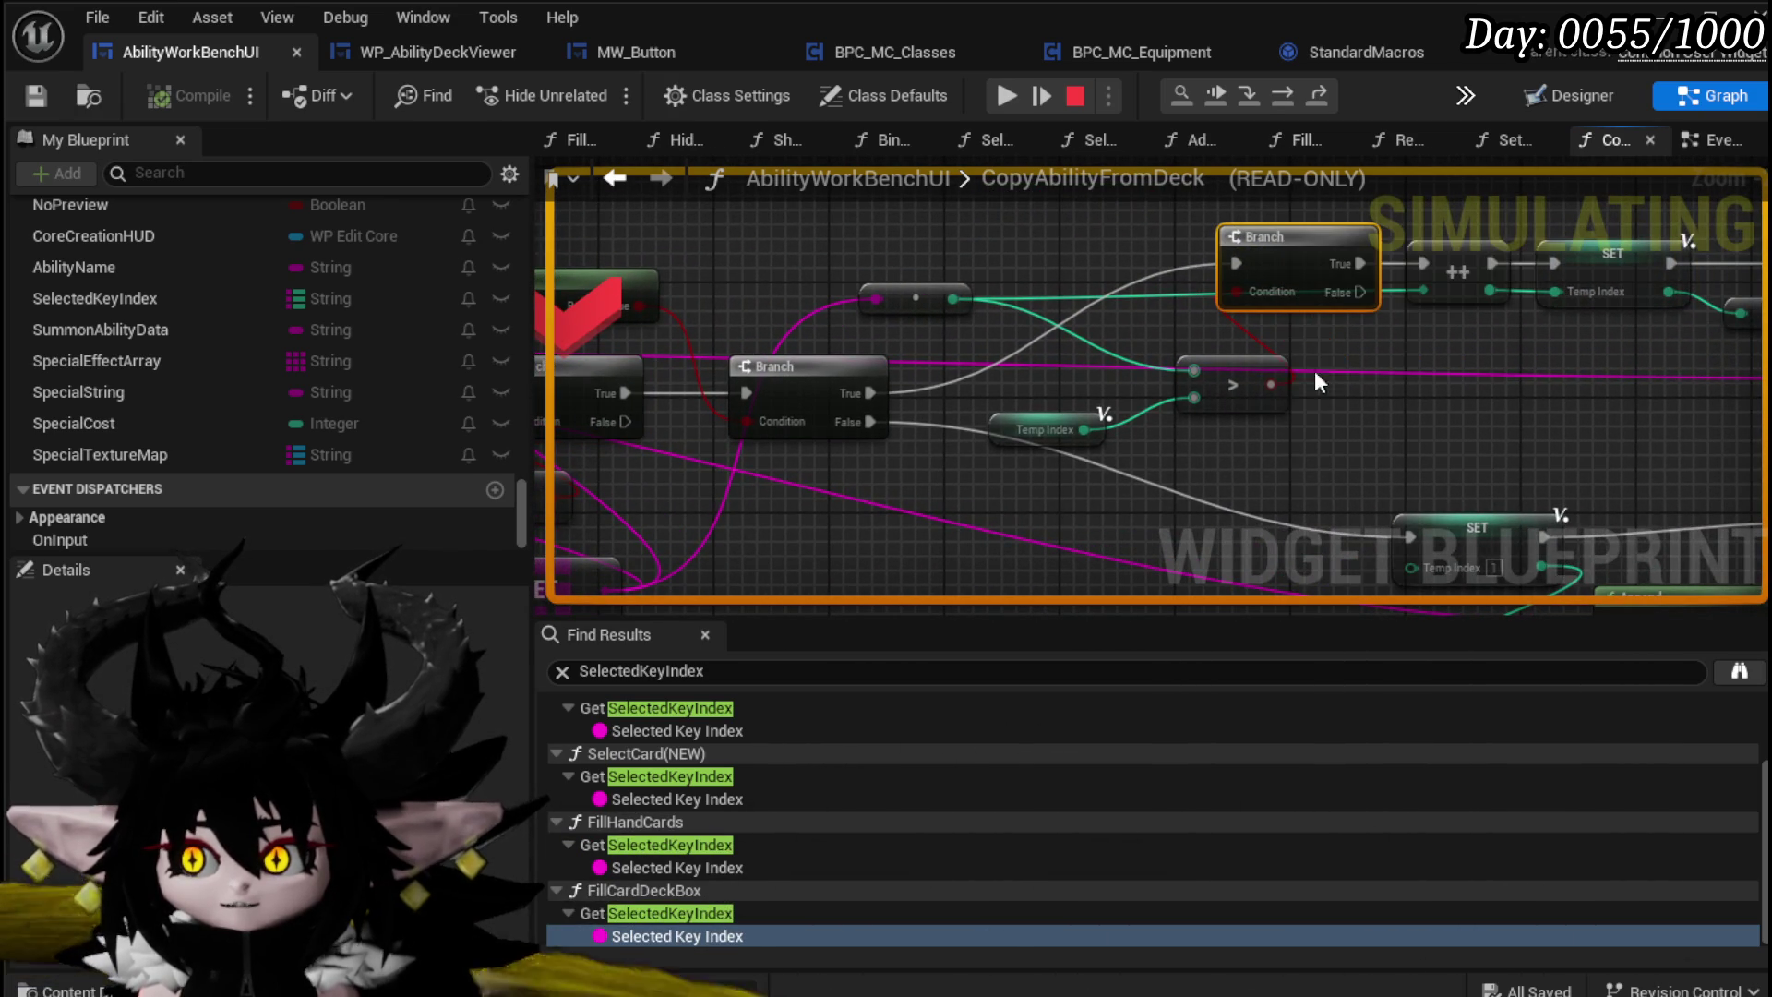
{"action": "left_click_drag", "start_coordinate": [904, 300], "coordinate": [1211, 332]}
{"action": "left_click", "coordinate": [1005, 95]}
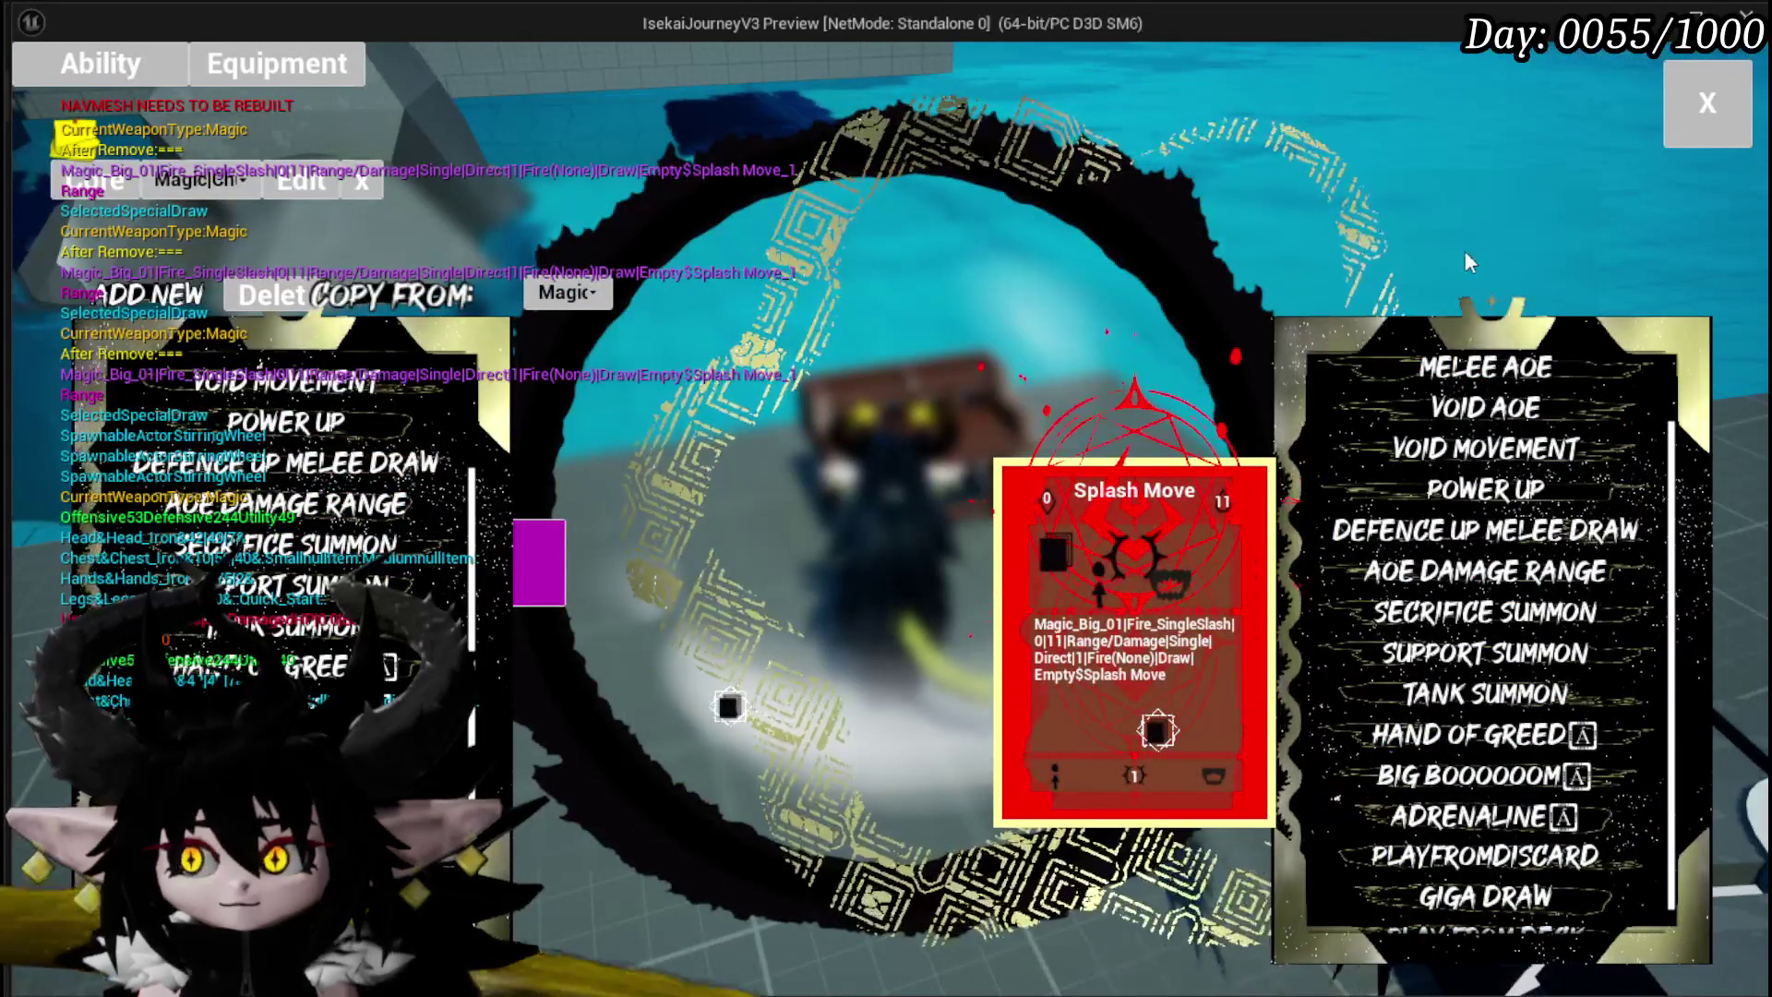
Step: Close the ability menu, stop Play In Editor, and view the Is Numeric and Branch nodes
{"action": "scroll", "coordinate": [1486, 415], "scroll_direction": "up", "scroll_amount": 2}
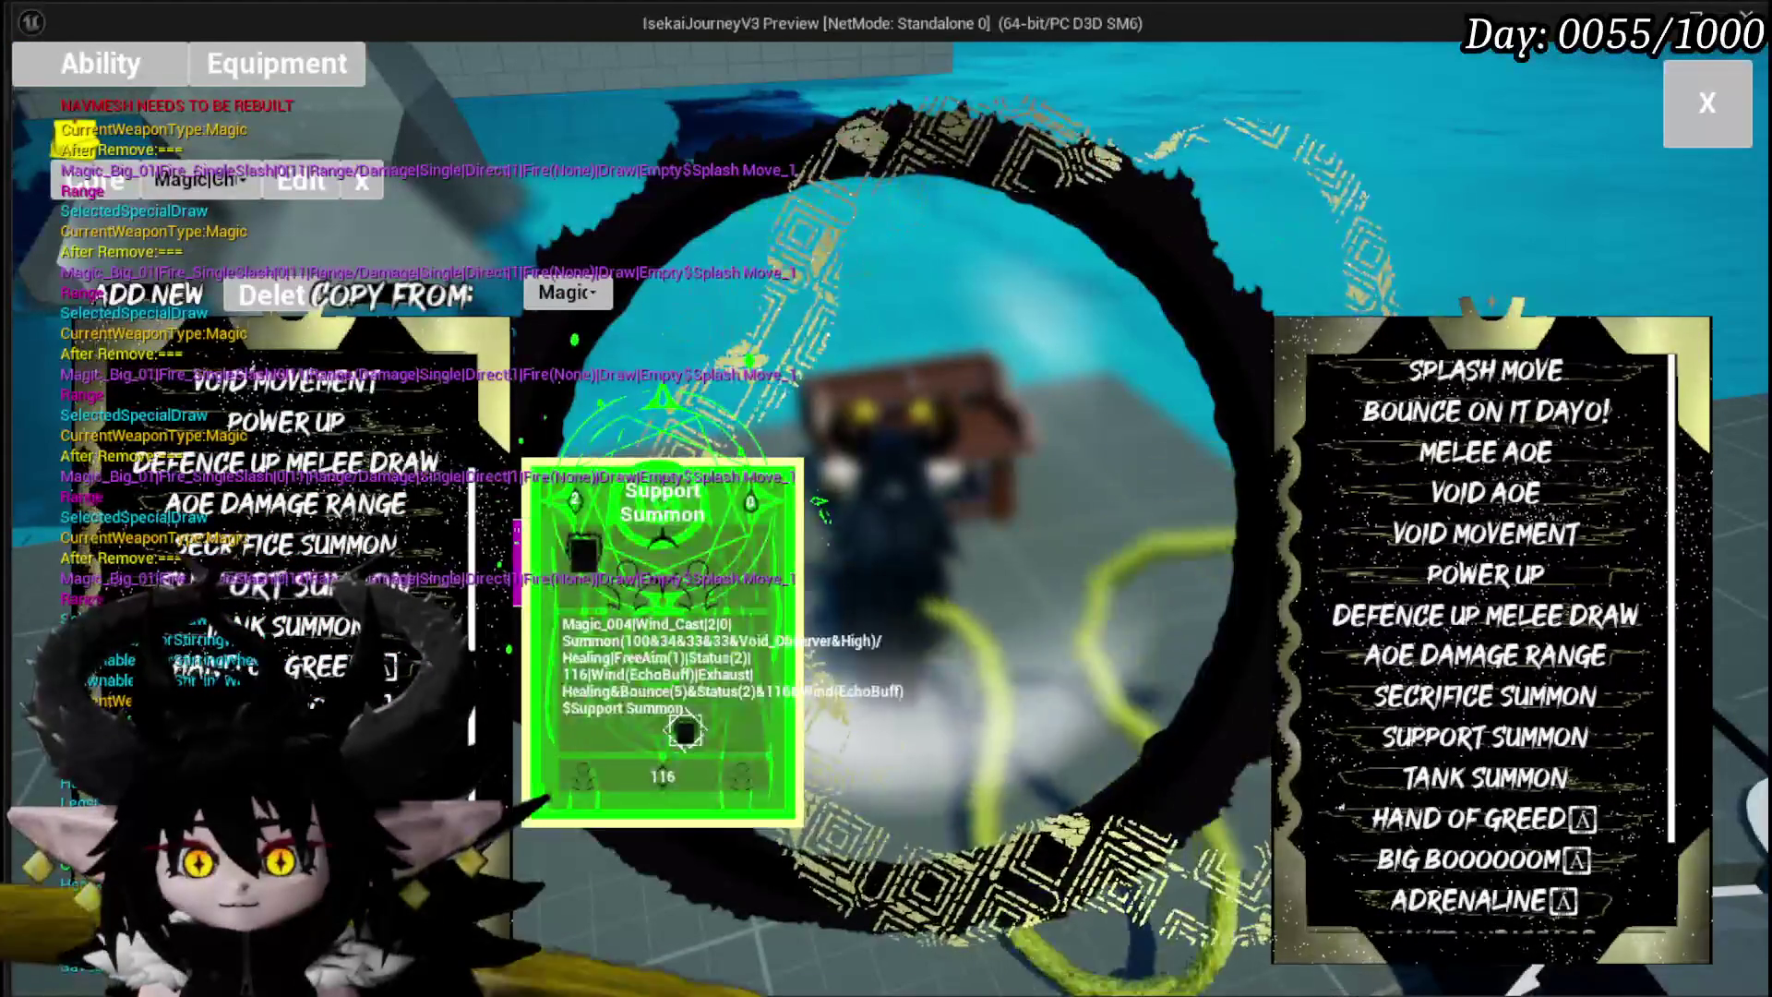
{"action": "scroll", "coordinate": [286, 462], "scroll_direction": "up", "scroll_amount": 2}
{"action": "key", "text": "Escape"}
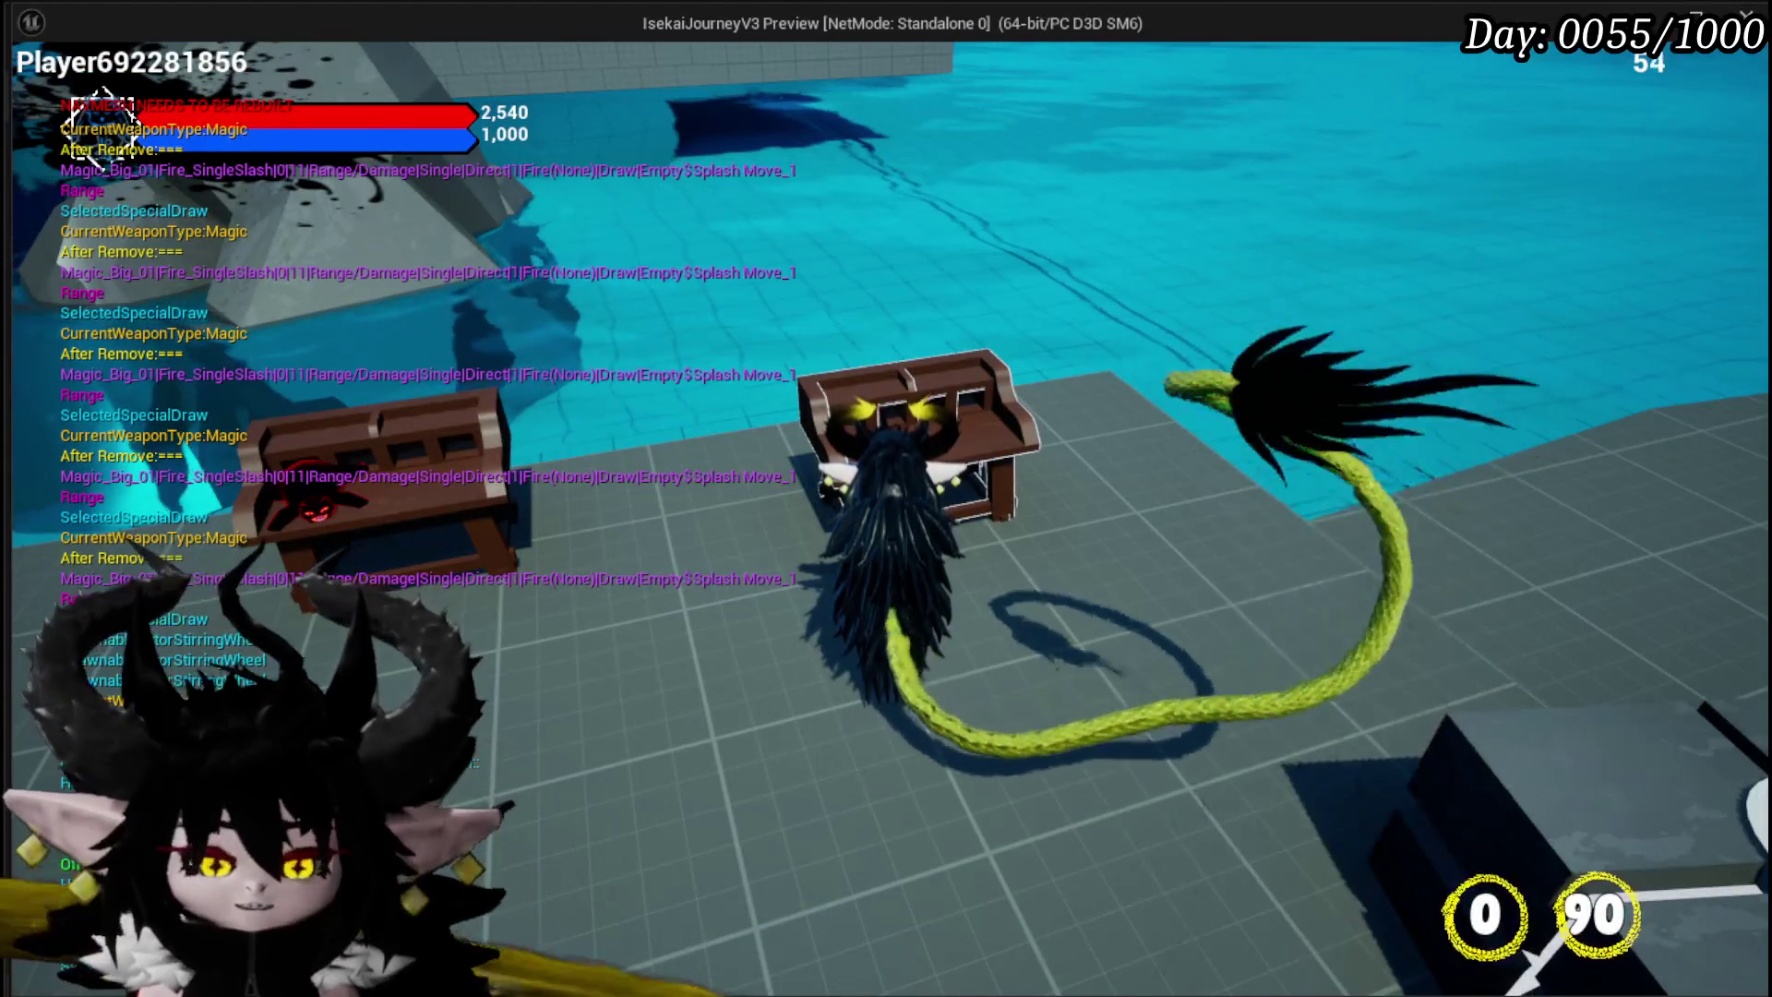
{"action": "key", "text": "Escape"}
{"action": "left_click_drag", "start_coordinate": [1039, 506], "coordinate": [693, 545]}
Step: Delete the Is Numeric node from the Branch checks
{"action": "mouse_move", "coordinate": [811, 499]}
{"action": "left_mouse_down"}
{"action": "mouse_move", "coordinate": [1122, 508]}
{"action": "mouse_move", "coordinate": [985, 490]}
{"action": "left_mouse_up"}
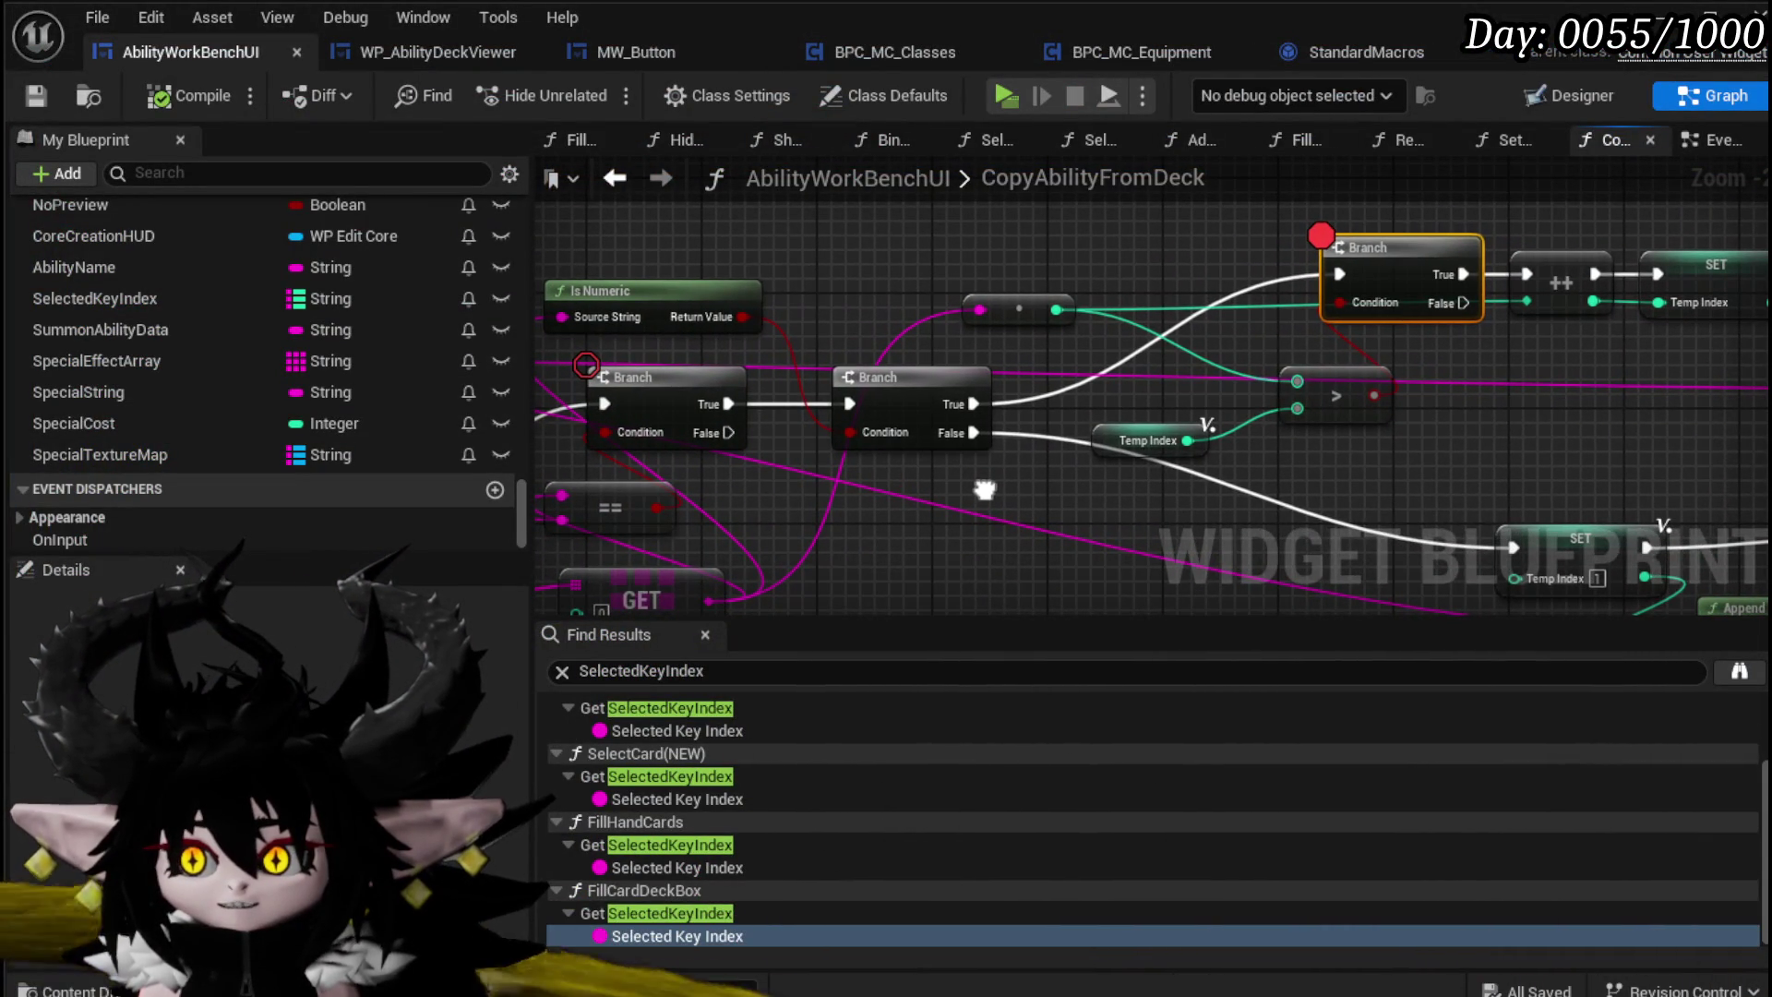
{"action": "left_click_drag", "start_coordinate": [592, 309], "coordinate": [614, 297]}
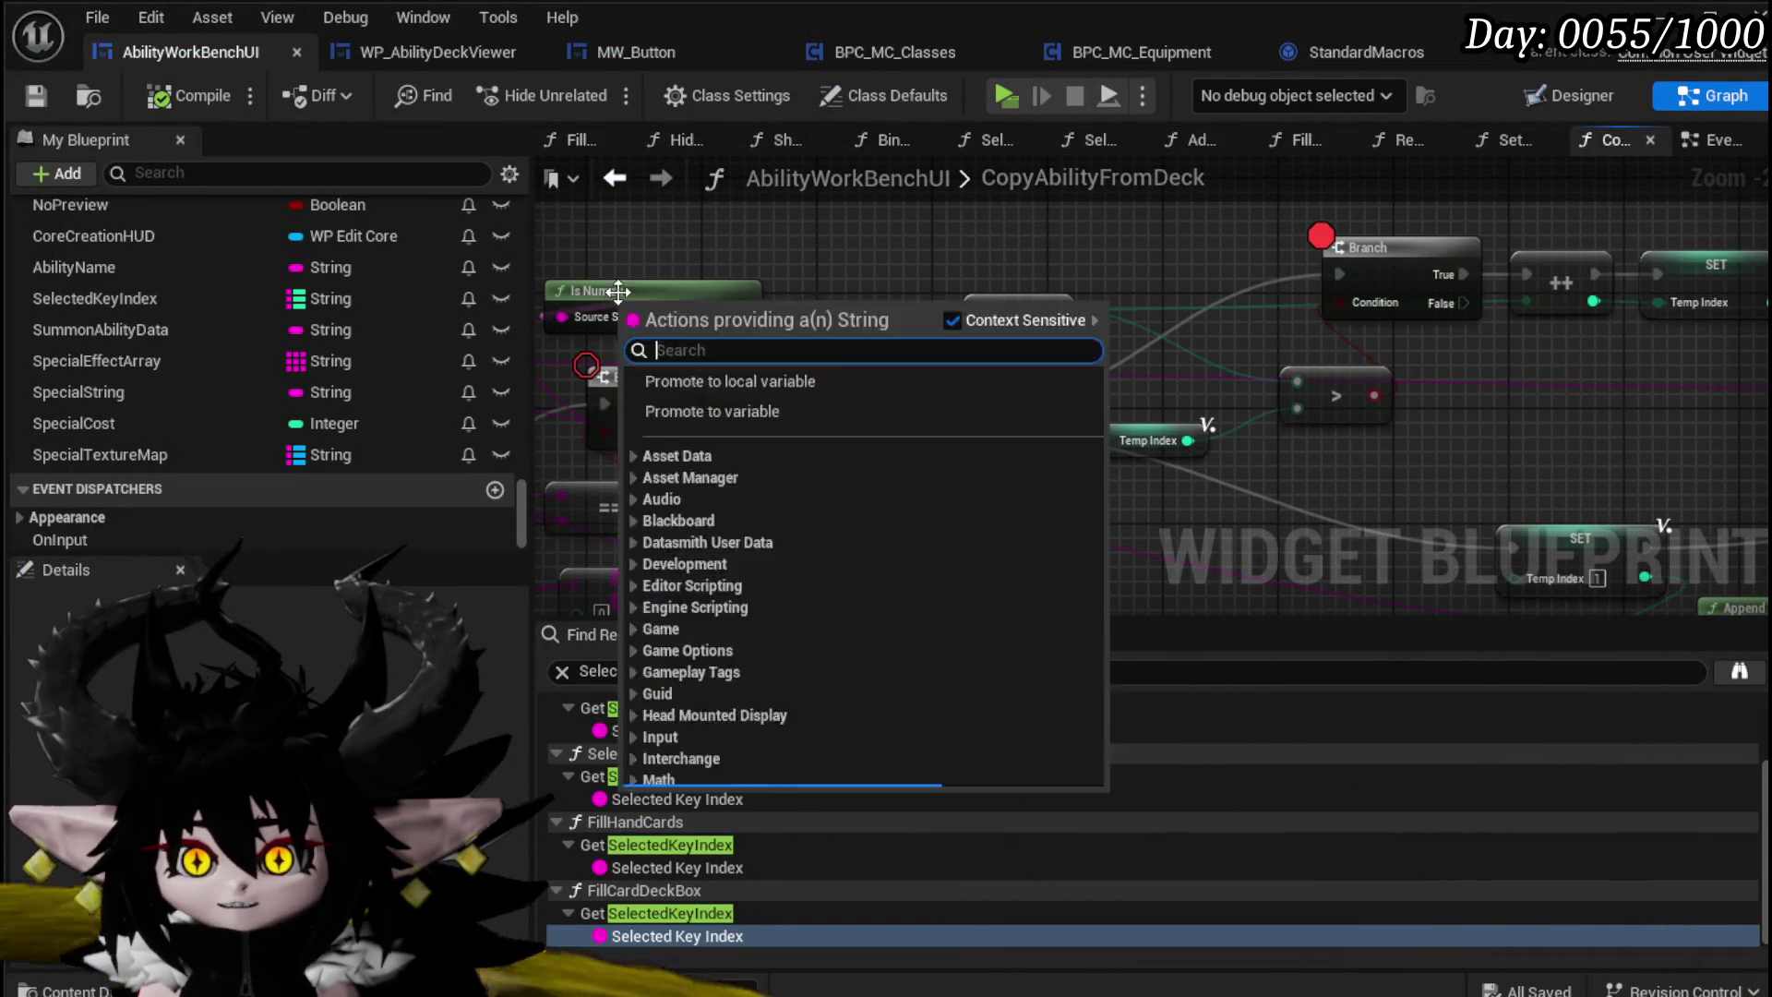
{"action": "key", "text": "Escape"}
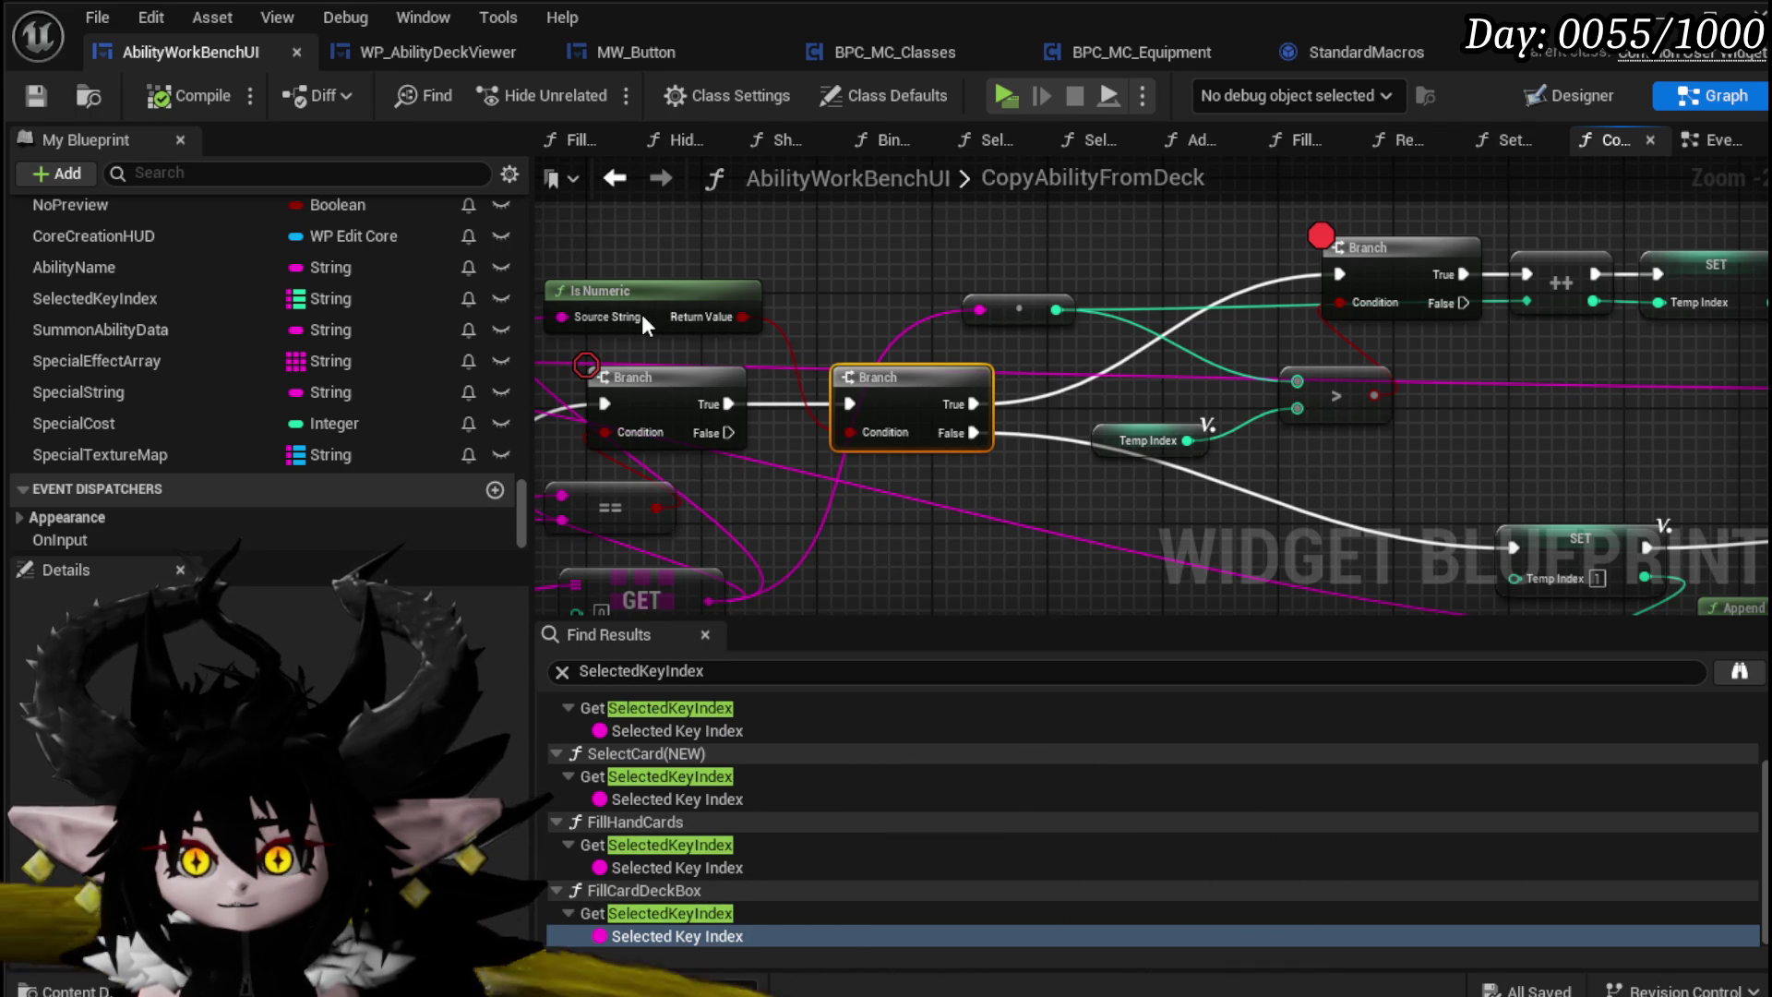
{"action": "left_click_drag", "start_coordinate": [643, 316], "coordinate": [752, 249]}
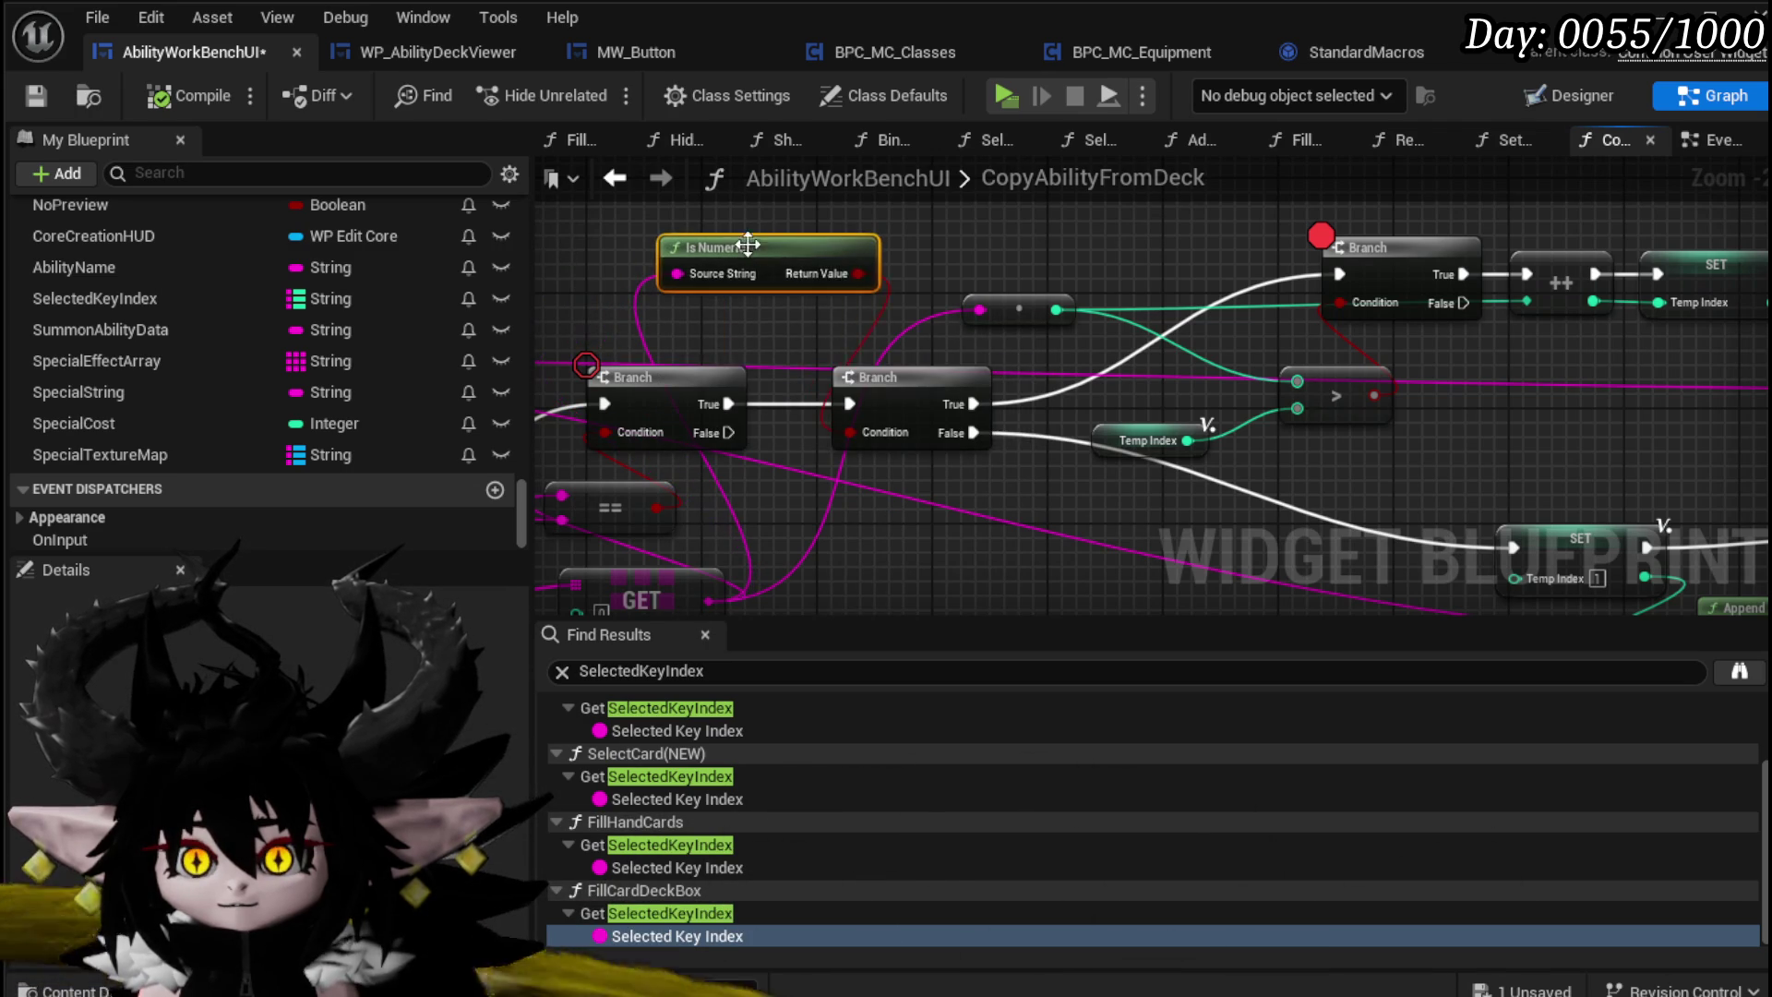
{"action": "key", "text": "Delete"}
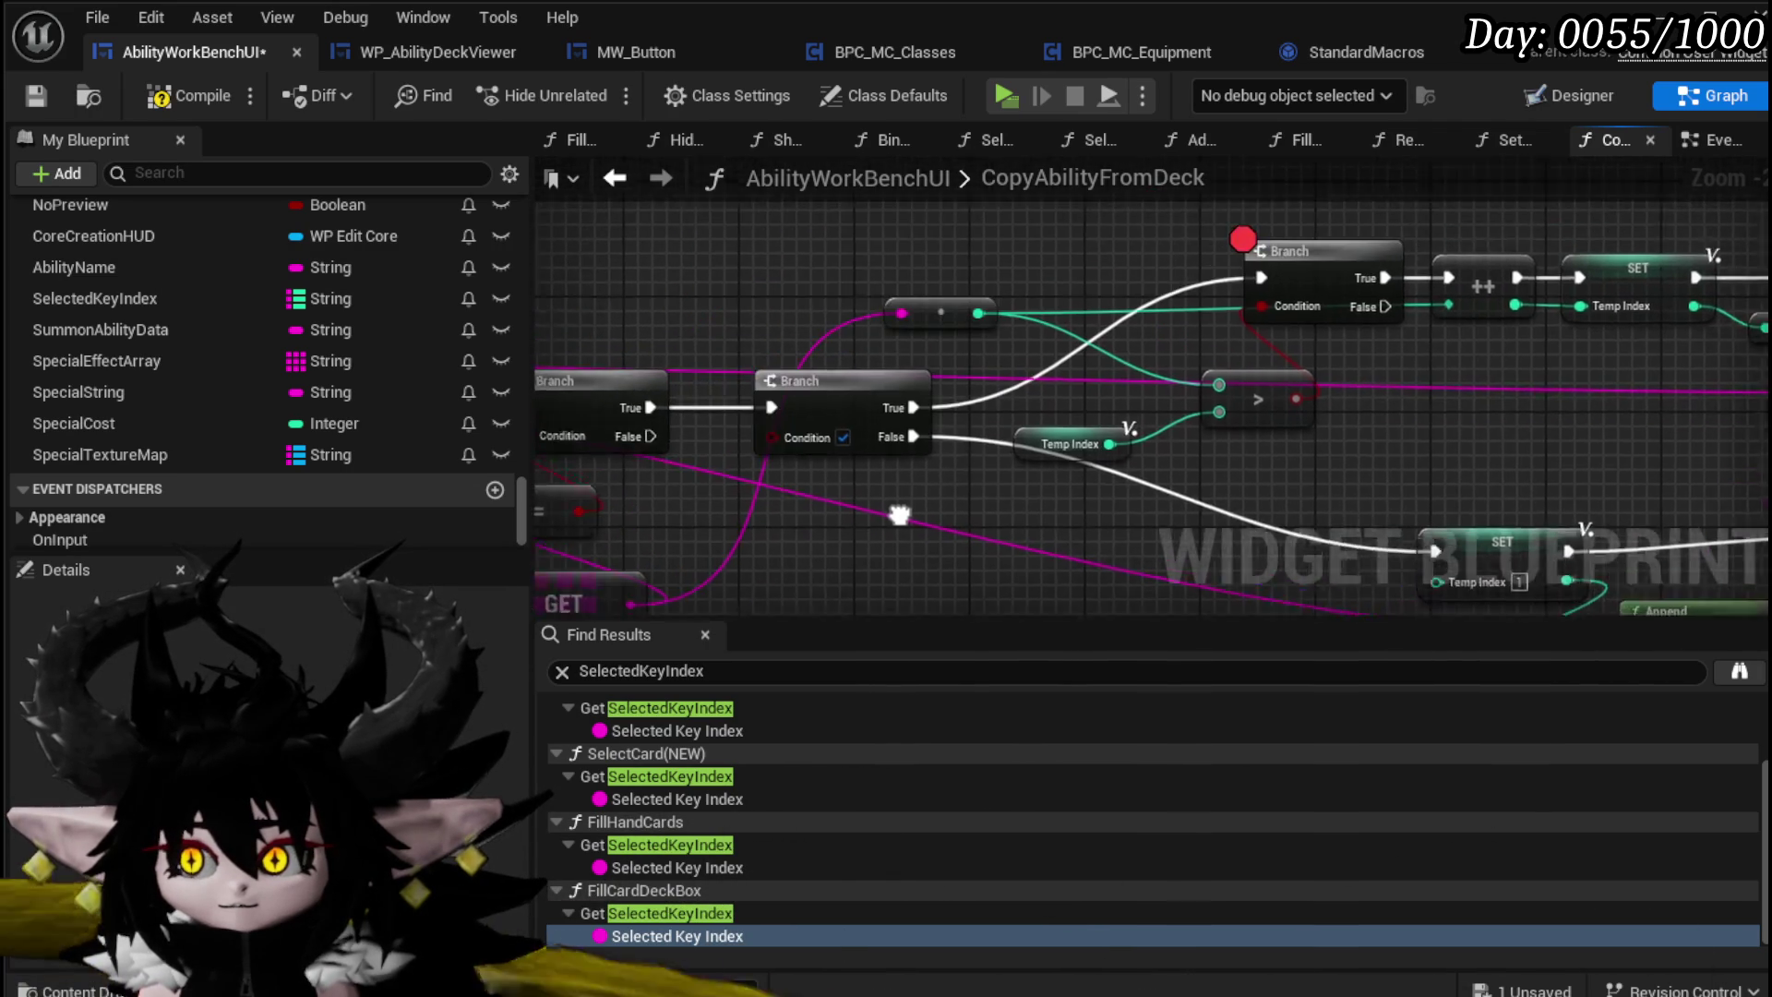
Step: Rewire the first Branch's True output and line up the ==, GET and Parse Into Array nodes
{"action": "mouse_move", "coordinate": [864, 420]}
{"action": "left_mouse_down"}
{"action": "mouse_move", "coordinate": [1289, 283]}
{"action": "mouse_move", "coordinate": [1352, 296]}
{"action": "left_mouse_up"}
{"action": "left_click_drag", "start_coordinate": [1034, 397], "coordinate": [1032, 308]}
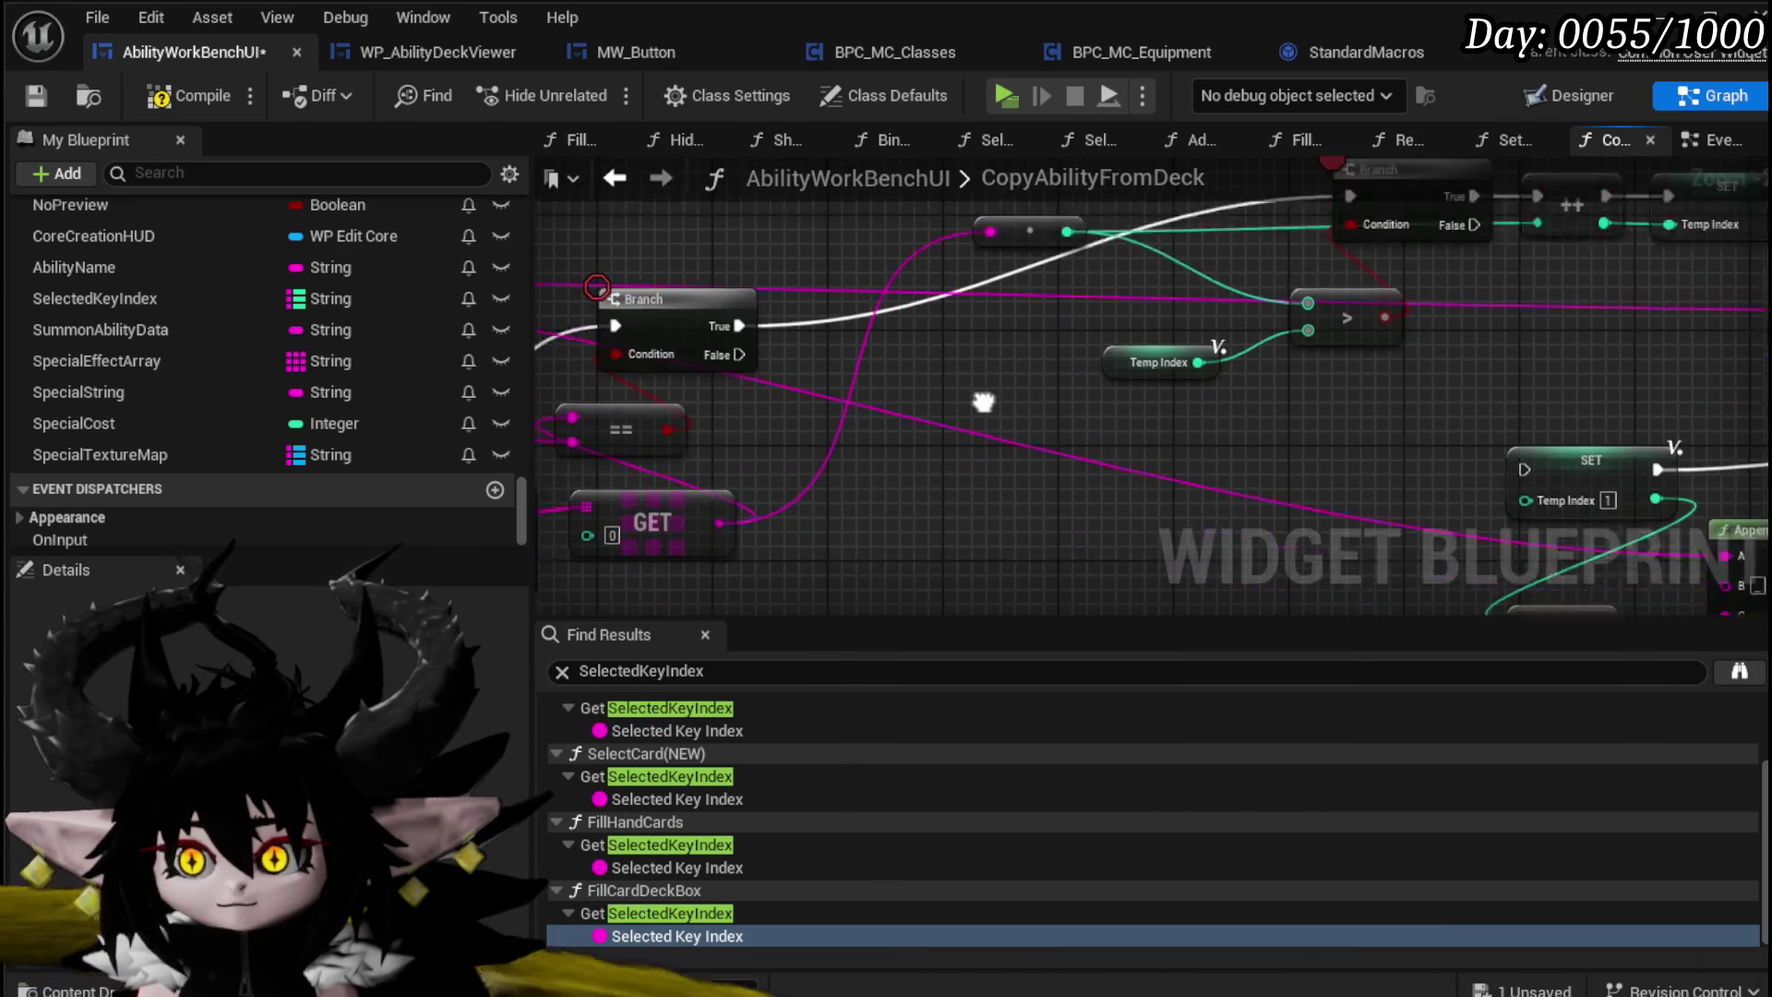
{"action": "mouse_move", "coordinate": [762, 500]}
{"action": "left_mouse_down"}
{"action": "mouse_move", "coordinate": [1013, 454]}
{"action": "mouse_move", "coordinate": [865, 479]}
{"action": "left_mouse_up"}
{"action": "left_click_drag", "start_coordinate": [752, 412], "coordinate": [1030, 415]}
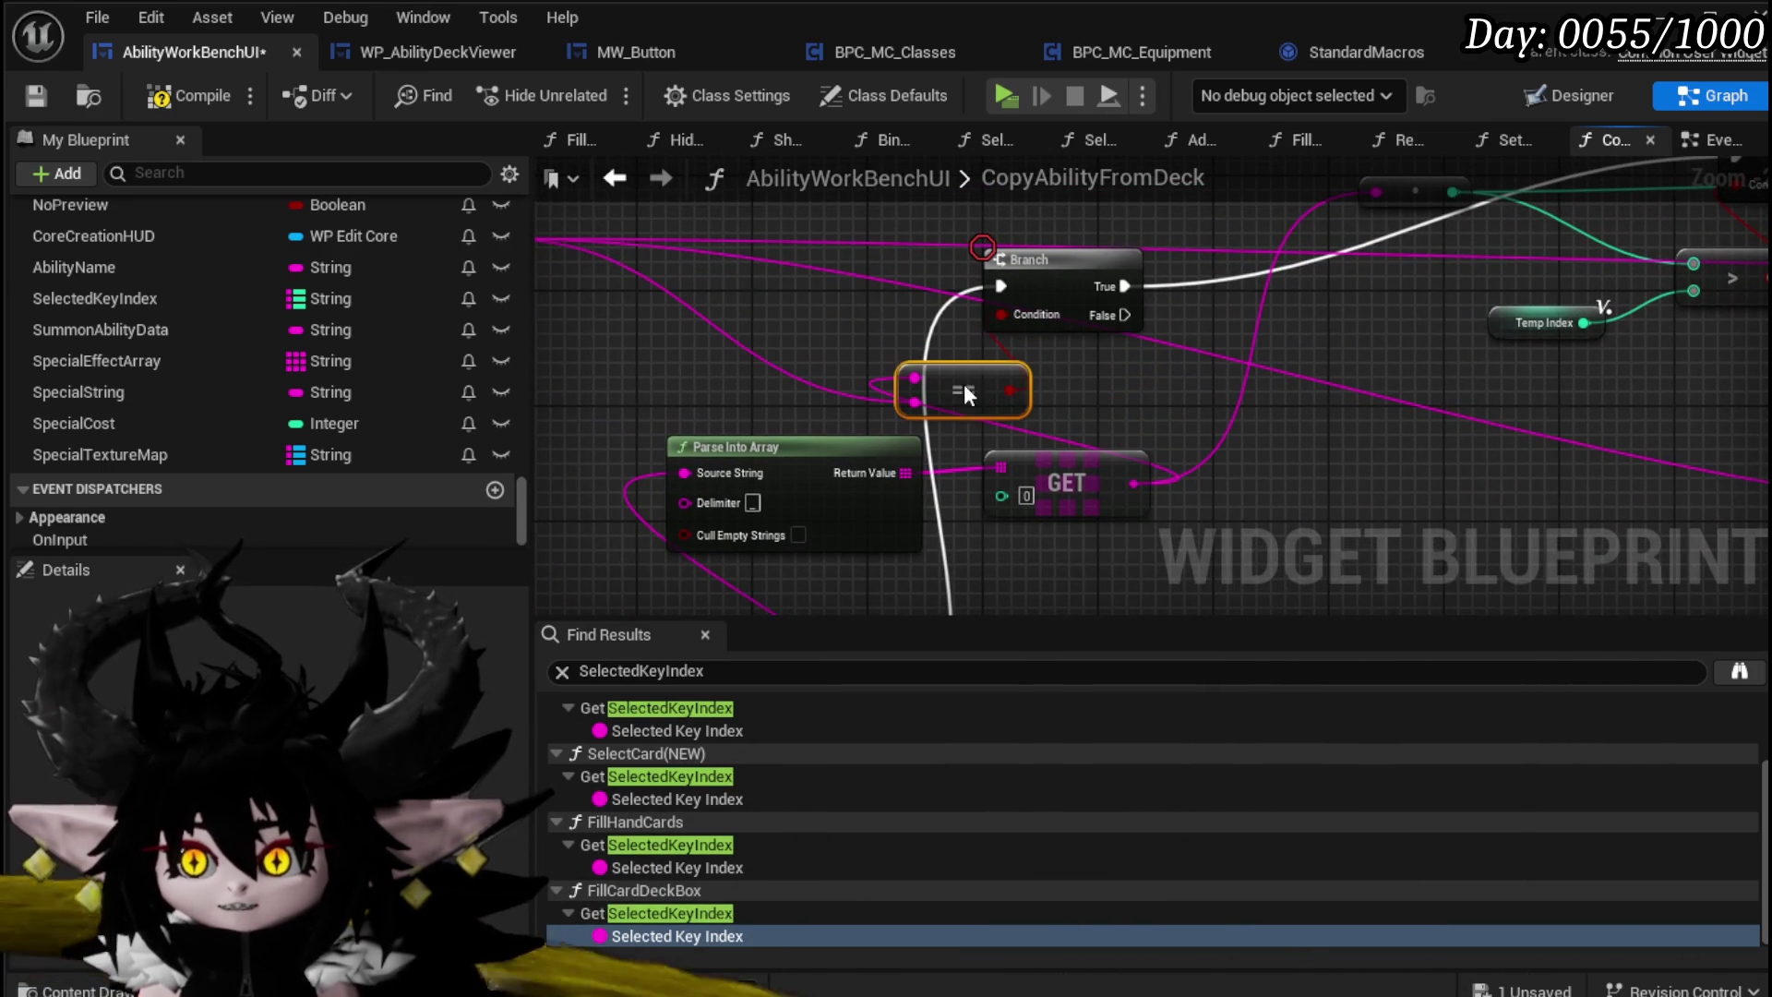
{"action": "mouse_move", "coordinate": [812, 596]}
{"action": "left_mouse_down"}
{"action": "mouse_move", "coordinate": [1060, 441]}
{"action": "mouse_move", "coordinate": [901, 434]}
{"action": "left_mouse_up"}
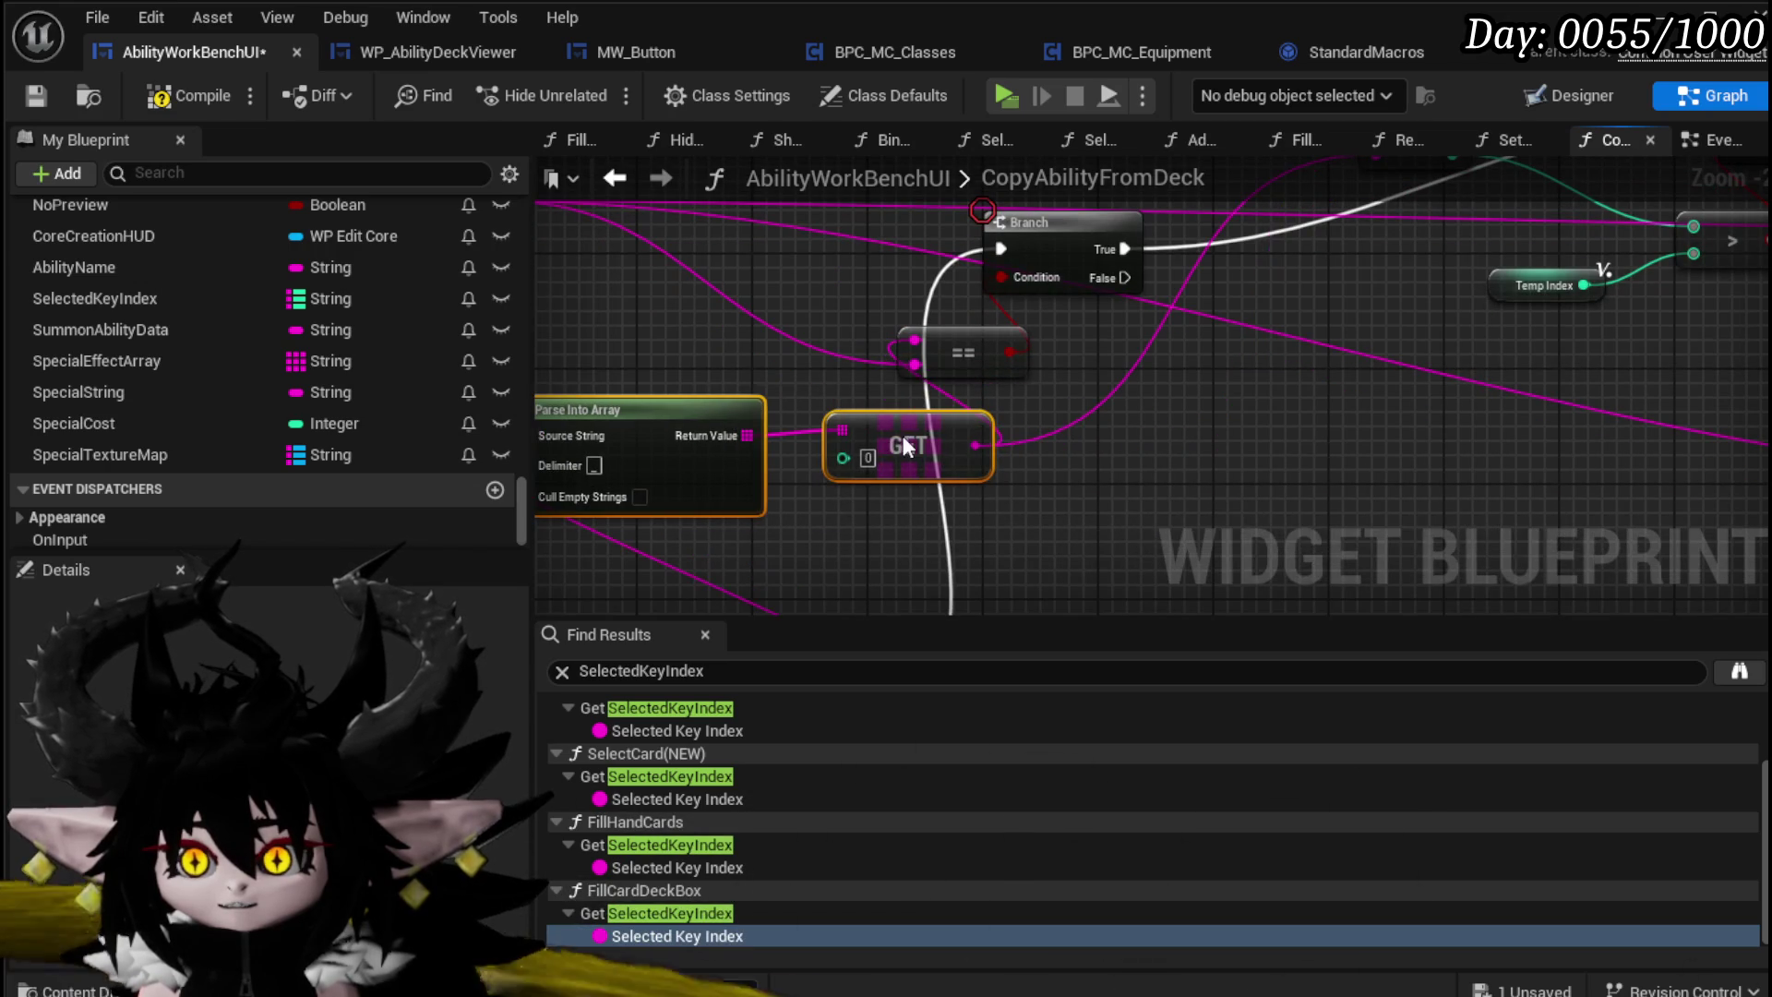
Step: Add a GET node reading index 1 of the parsed array and wire it into the comparison
{"action": "left_click_drag", "start_coordinate": [739, 446], "coordinate": [851, 523]}
{"action": "type", "text": "get"}
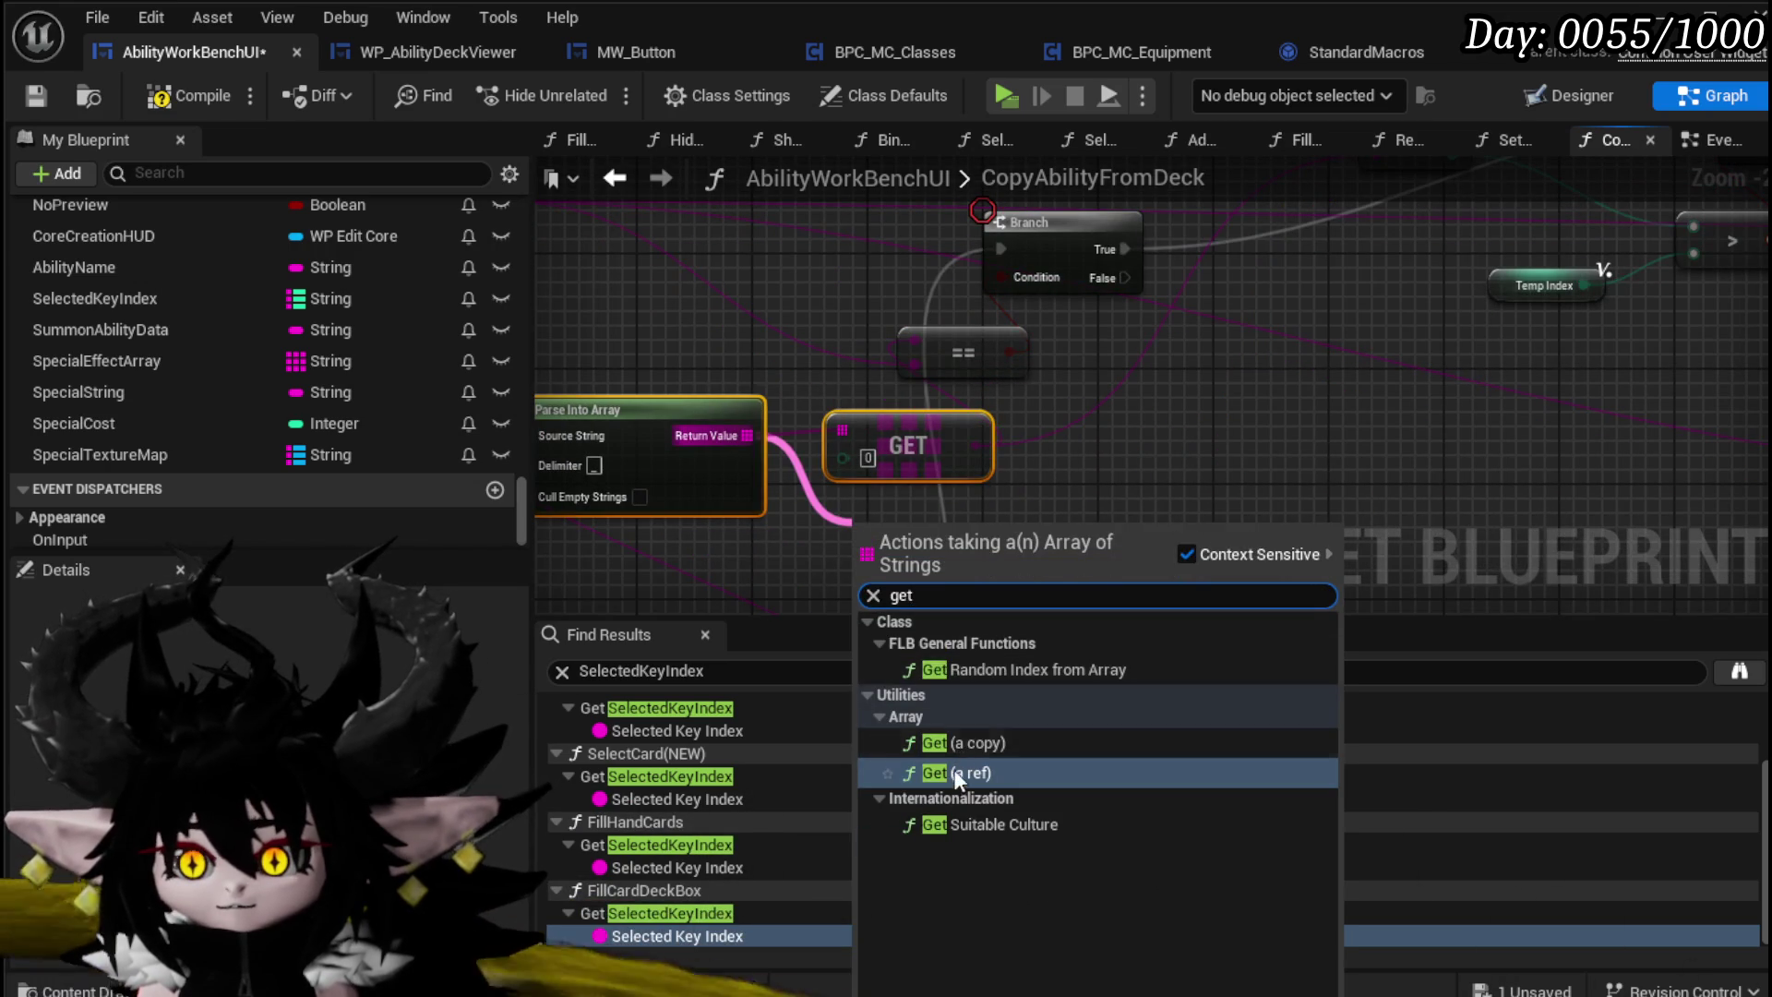
{"action": "left_click", "coordinate": [942, 773]}
{"action": "left_click", "coordinate": [883, 558]}
{"action": "type", "text": "1"}
{"action": "left_click_drag", "start_coordinate": [1147, 485], "coordinate": [843, 522]}
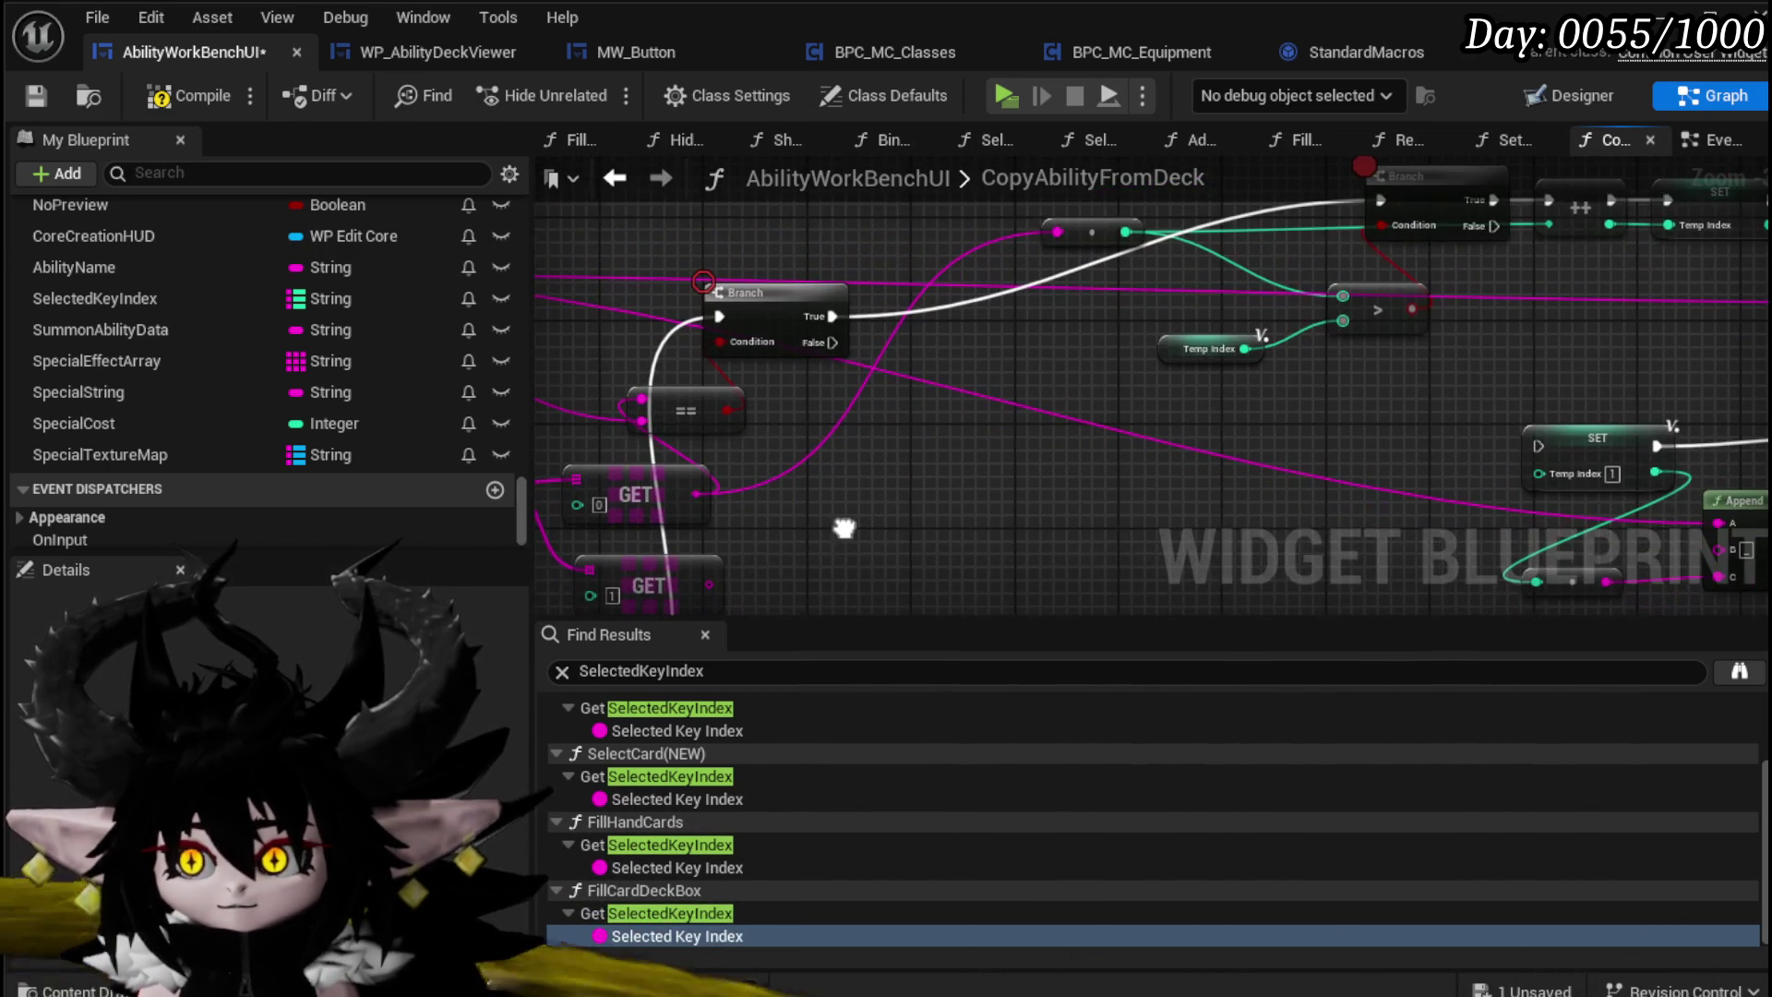
{"action": "left_click_drag", "start_coordinate": [713, 578], "coordinate": [877, 433]}
{"action": "left_click_drag", "start_coordinate": [1056, 225], "coordinate": [1060, 225]}
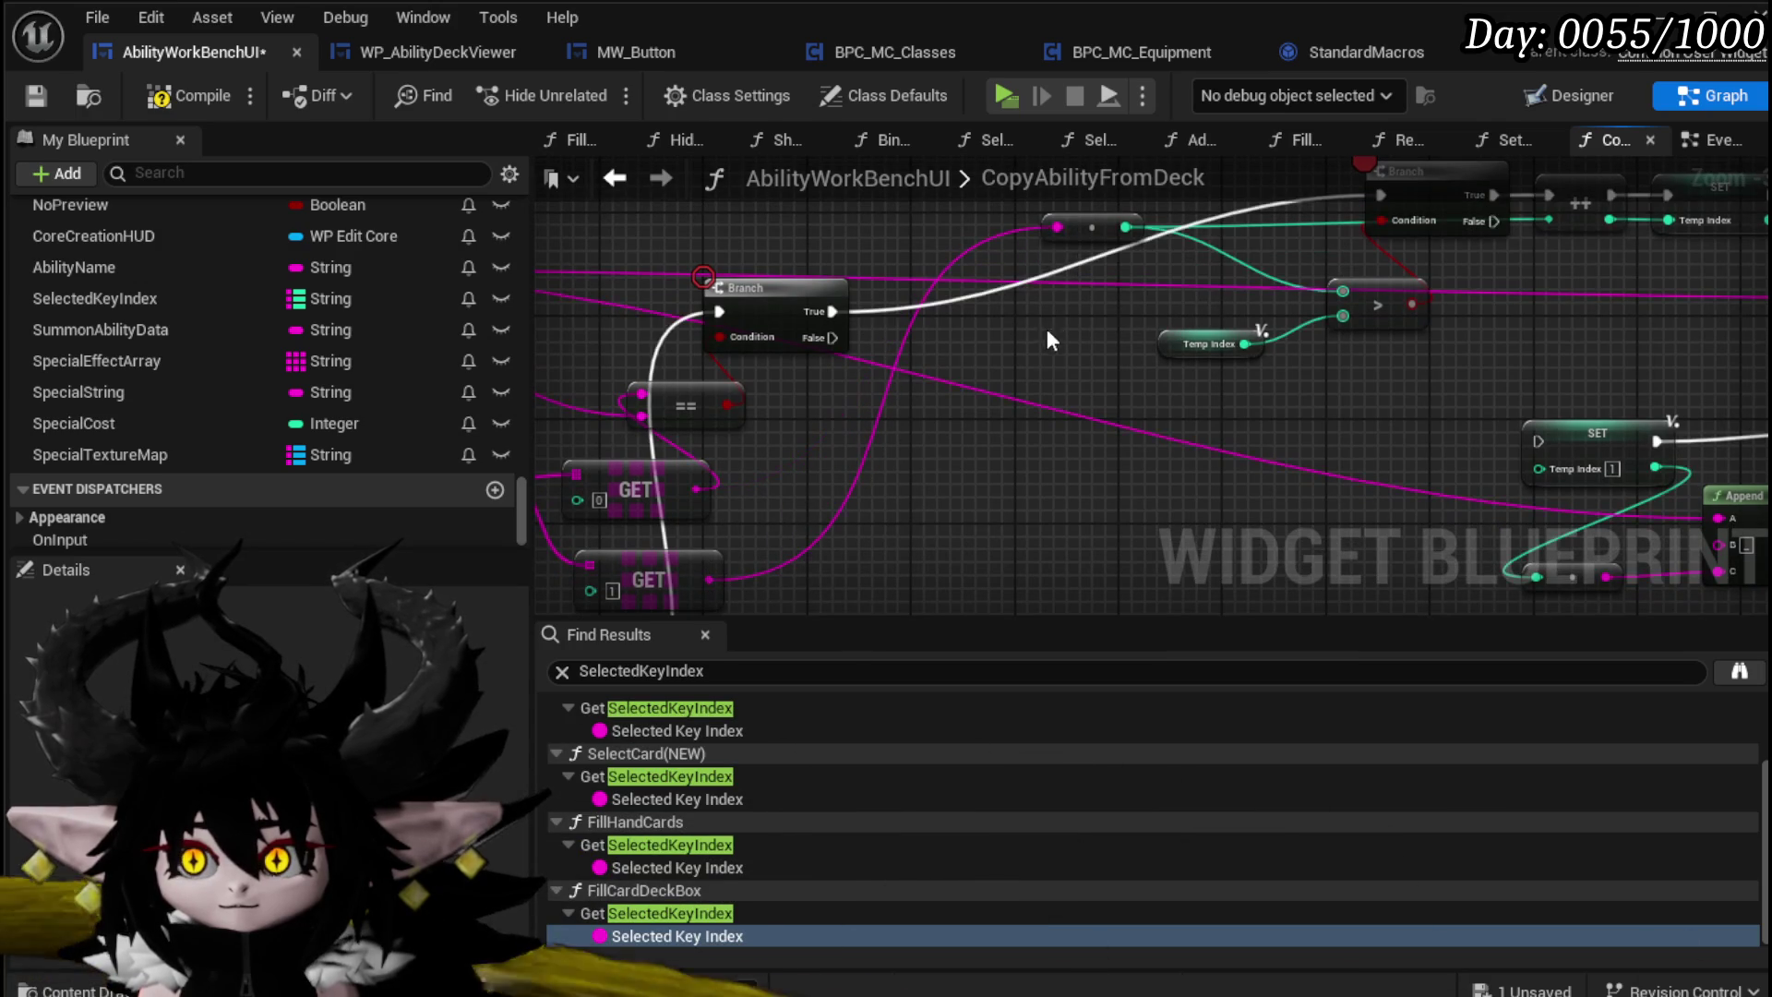
{"action": "left_click_drag", "start_coordinate": [1047, 328], "coordinate": [903, 439]}
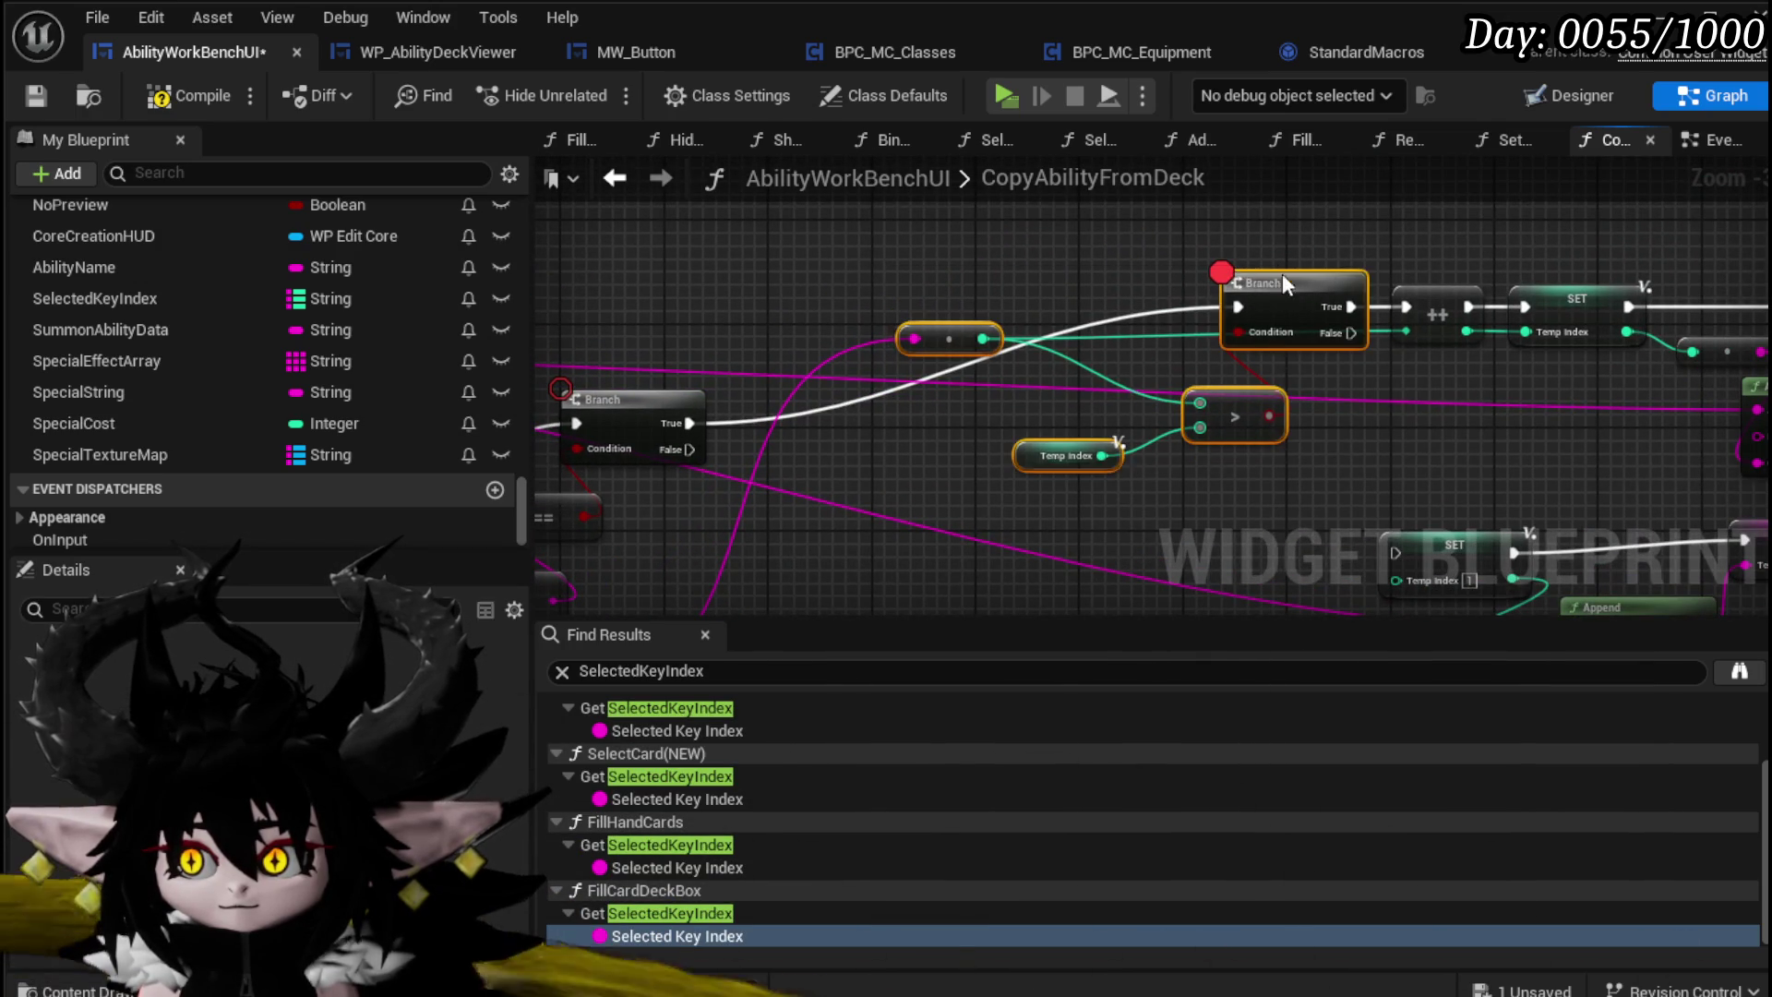
Step: Move the reroute beside the Branch and connect the Branch's False path to SET Temp Index
{"action": "left_click_drag", "start_coordinate": [1283, 283], "coordinate": [1112, 397]}
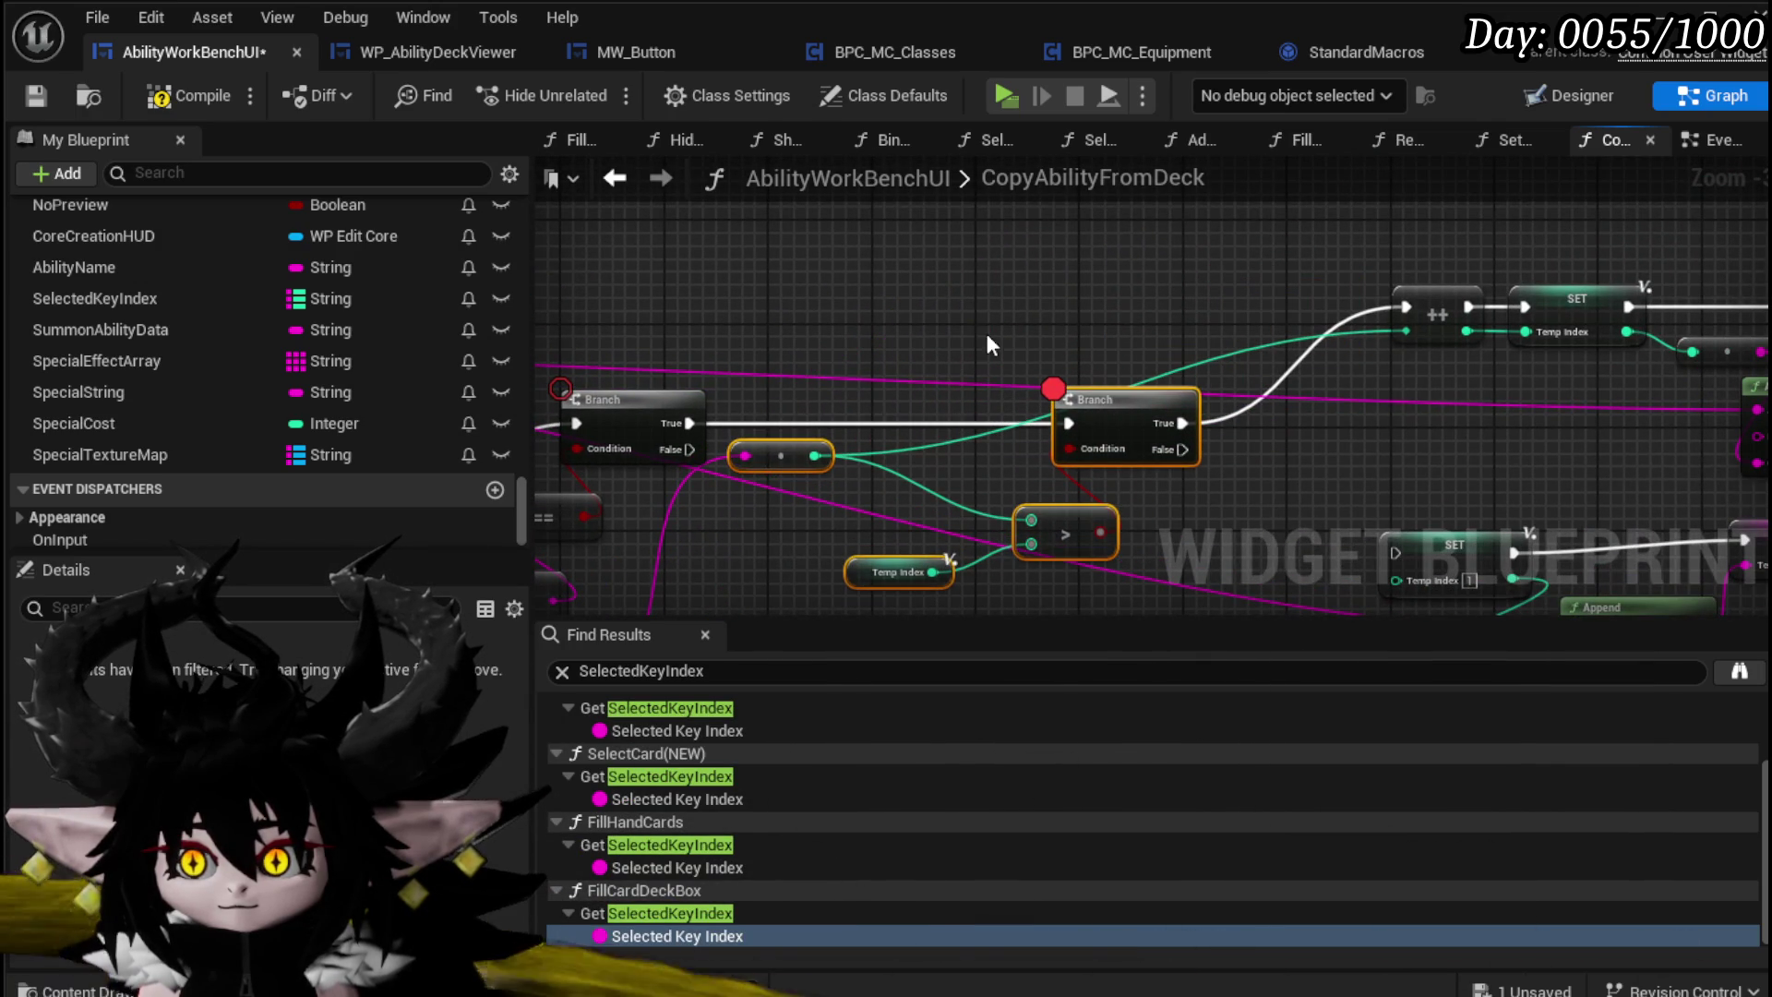
{"action": "left_click", "coordinate": [791, 450]}
{"action": "left_click_drag", "start_coordinate": [780, 455], "coordinate": [890, 467]}
{"action": "mouse_move", "coordinate": [1048, 515]}
{"action": "left_mouse_down"}
{"action": "mouse_move", "coordinate": [938, 397]}
{"action": "mouse_move", "coordinate": [1103, 466]}
{"action": "left_mouse_up"}
{"action": "mouse_move", "coordinate": [1055, 365]}
{"action": "left_mouse_down"}
{"action": "mouse_move", "coordinate": [1147, 363]}
{"action": "mouse_move", "coordinate": [1287, 501]}
{"action": "mouse_move", "coordinate": [1411, 556]}
{"action": "left_mouse_up"}
{"action": "left_click_drag", "start_coordinate": [1106, 421], "coordinate": [1203, 432]}
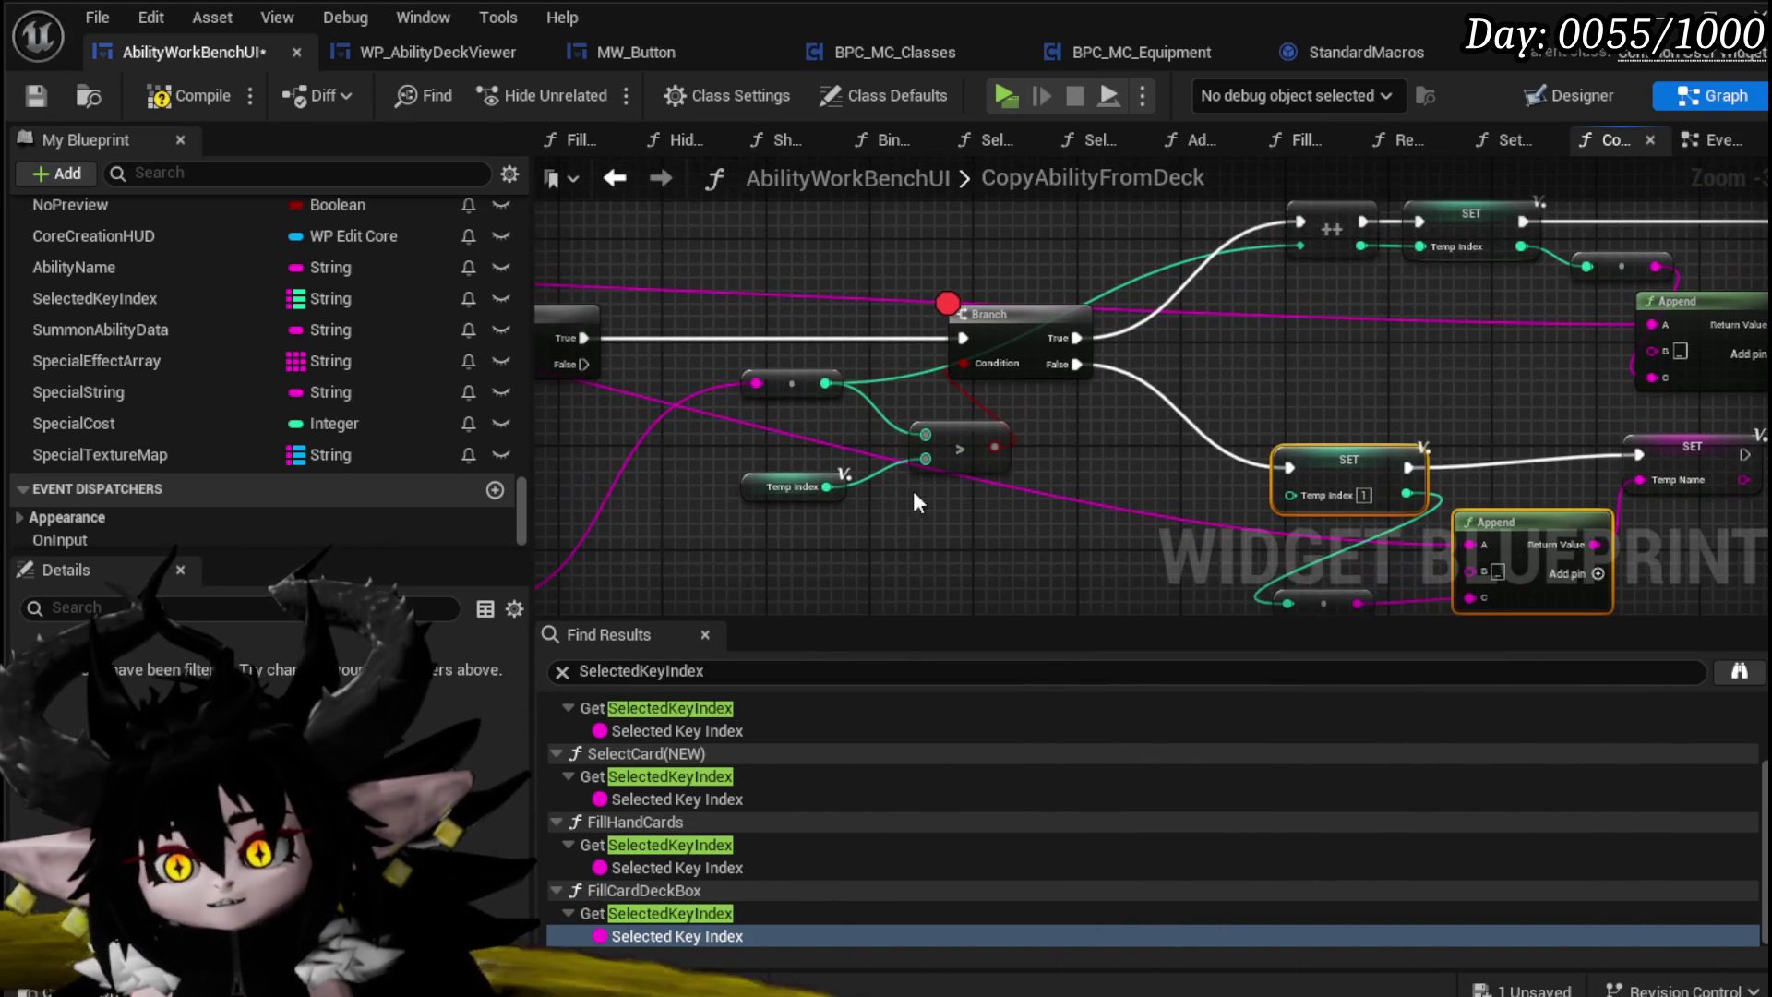
{"action": "left_click", "coordinate": [806, 379]}
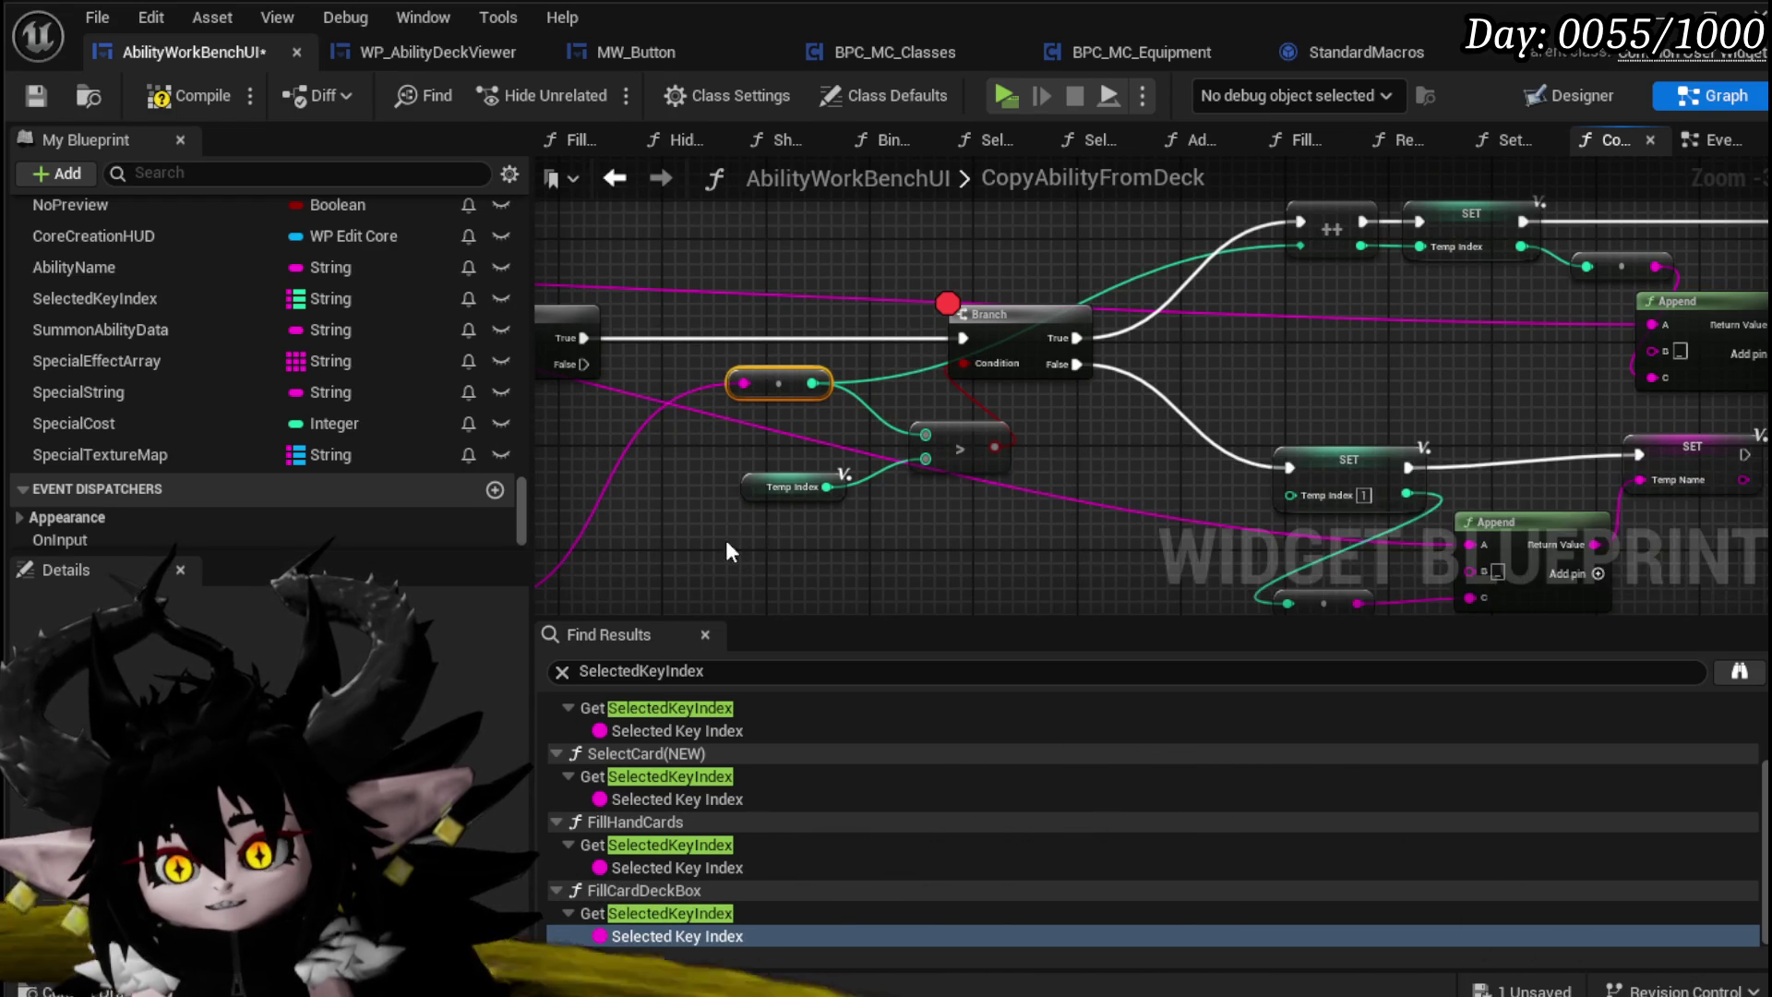
{"action": "left_click", "coordinate": [792, 486]}
{"action": "left_click_drag", "start_coordinate": [1072, 426], "coordinate": [944, 482]}
{"action": "left_click_drag", "start_coordinate": [1207, 346], "coordinate": [1205, 354]}
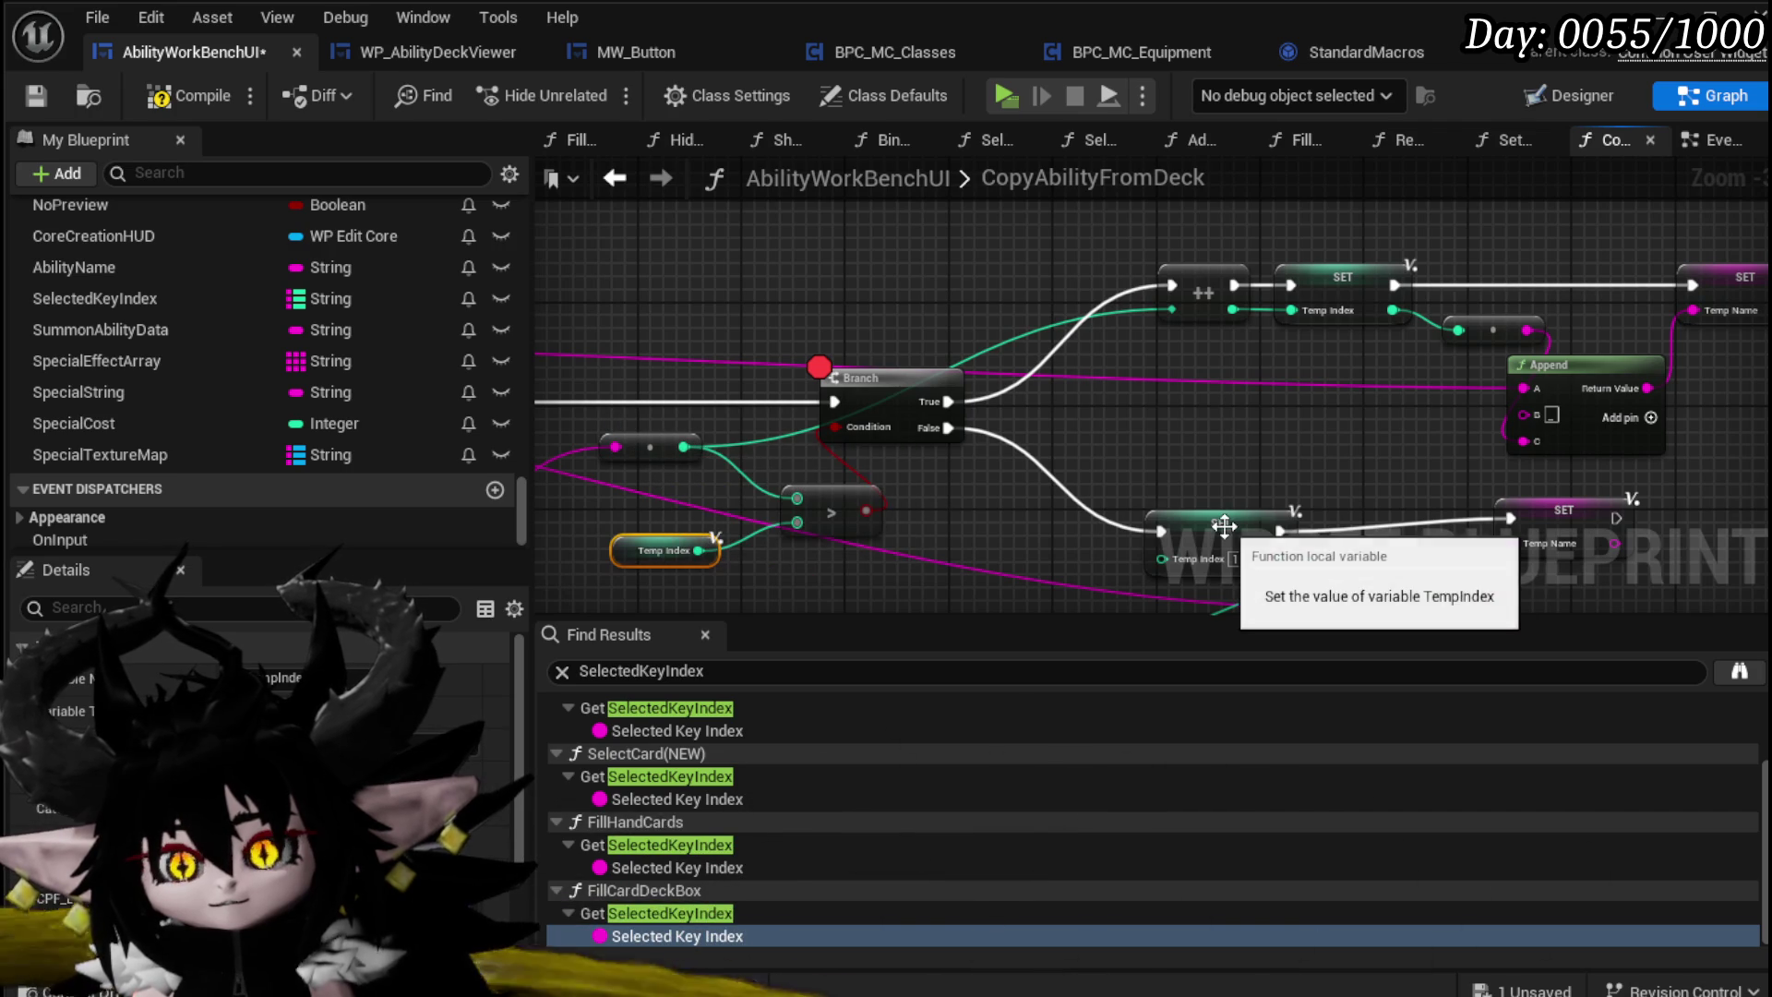
{"action": "left_click_drag", "start_coordinate": [1006, 486], "coordinate": [1043, 417]}
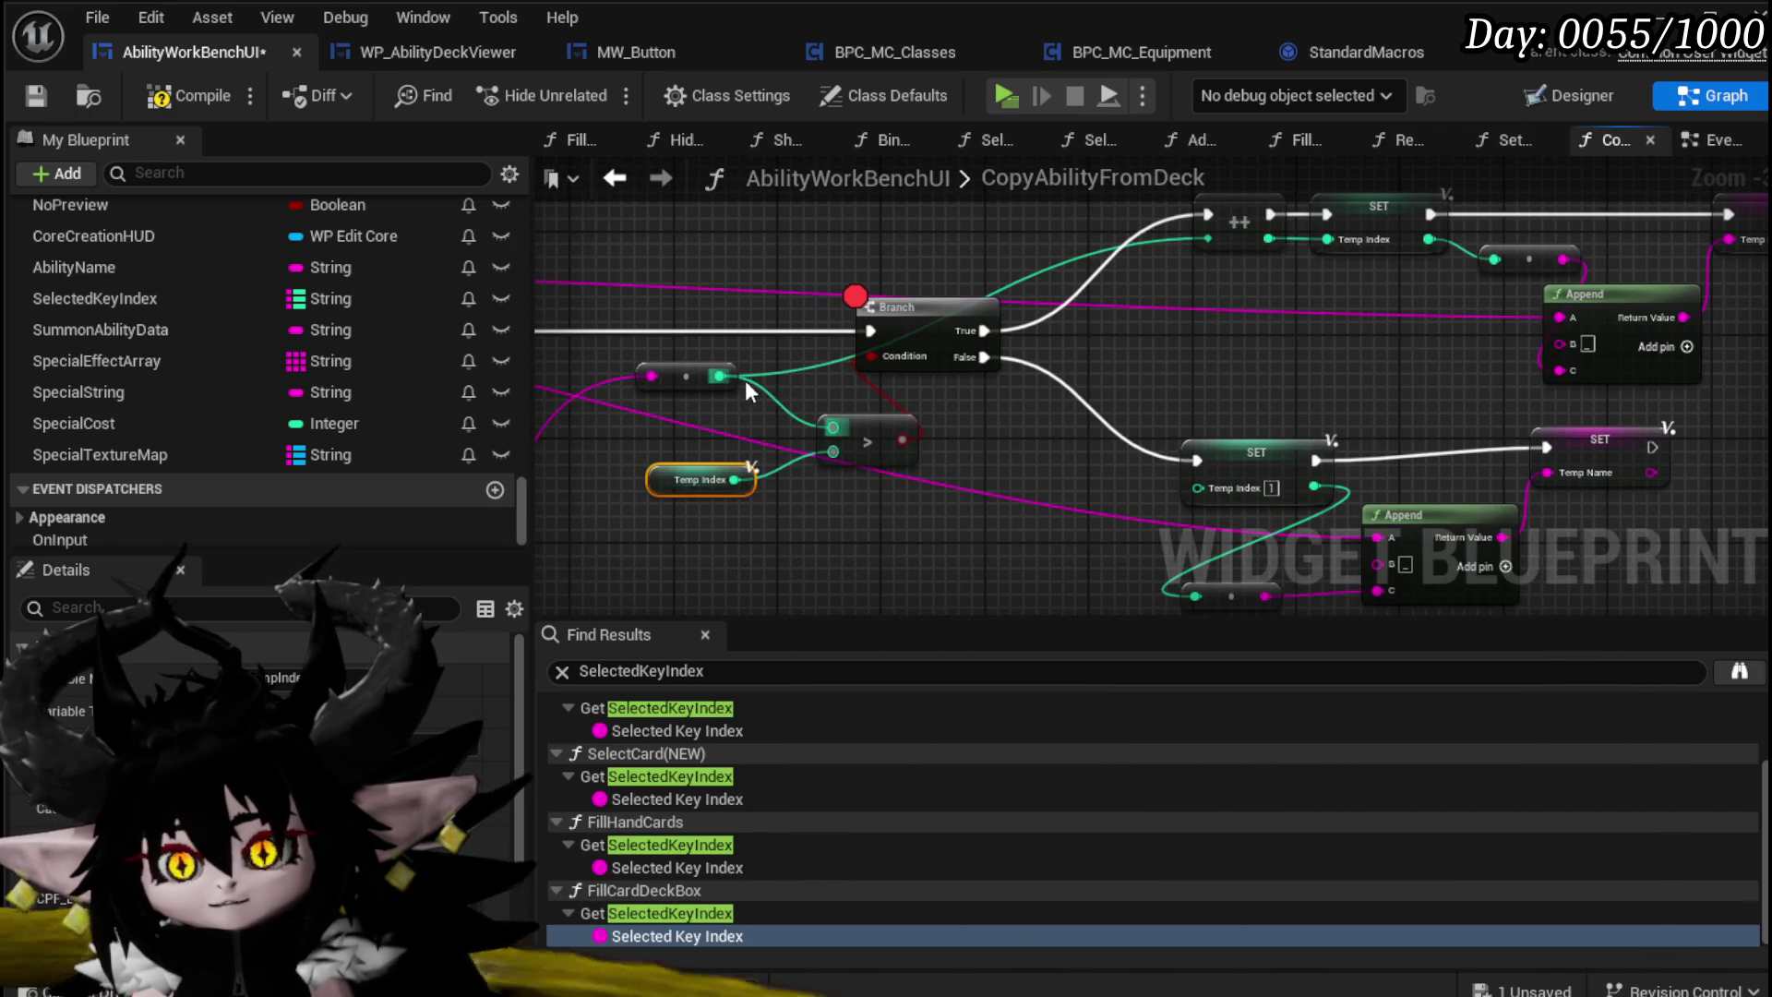
Step: Add a Greater Equal (>=) node against Temp Index and wire it to the Branch Condition
{"action": "mouse_move", "coordinate": [729, 380]}
{"action": "left_mouse_down"}
{"action": "mouse_move", "coordinate": [907, 490]}
{"action": "mouse_move", "coordinate": [881, 501]}
{"action": "left_mouse_up"}
{"action": "type", "text": "gre"}
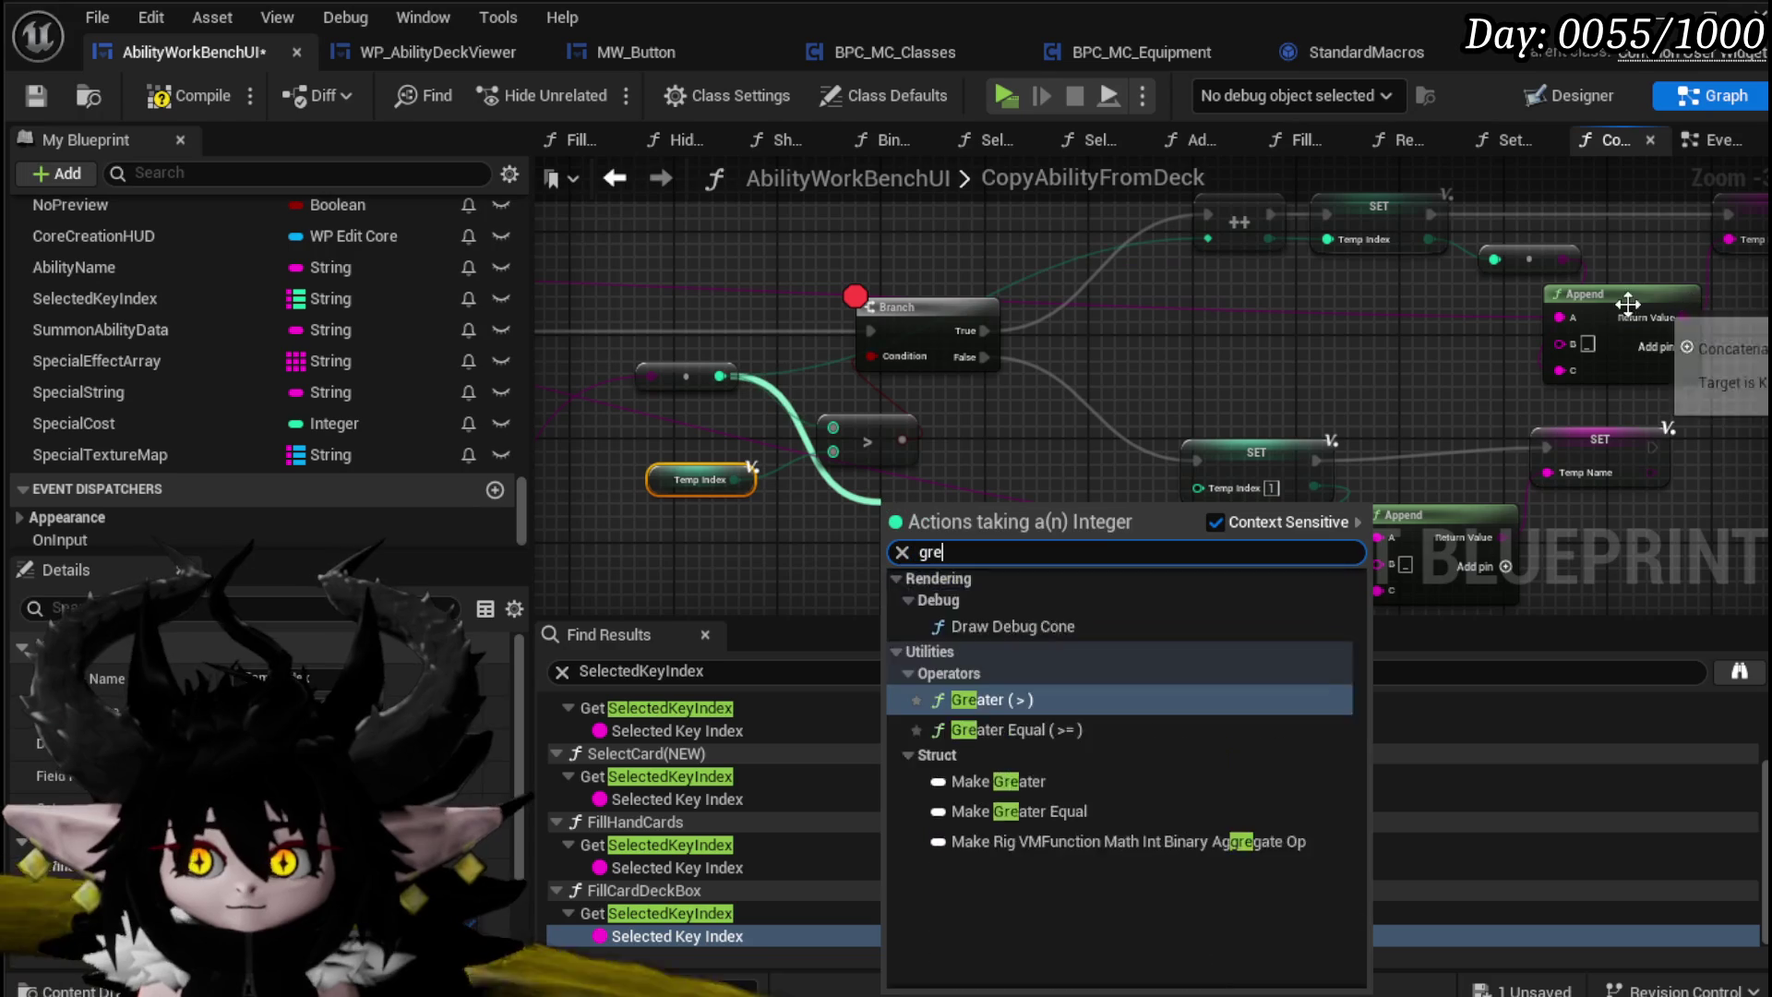
{"action": "type", "text": "ater"}
{"action": "left_click", "coordinate": [1043, 656]}
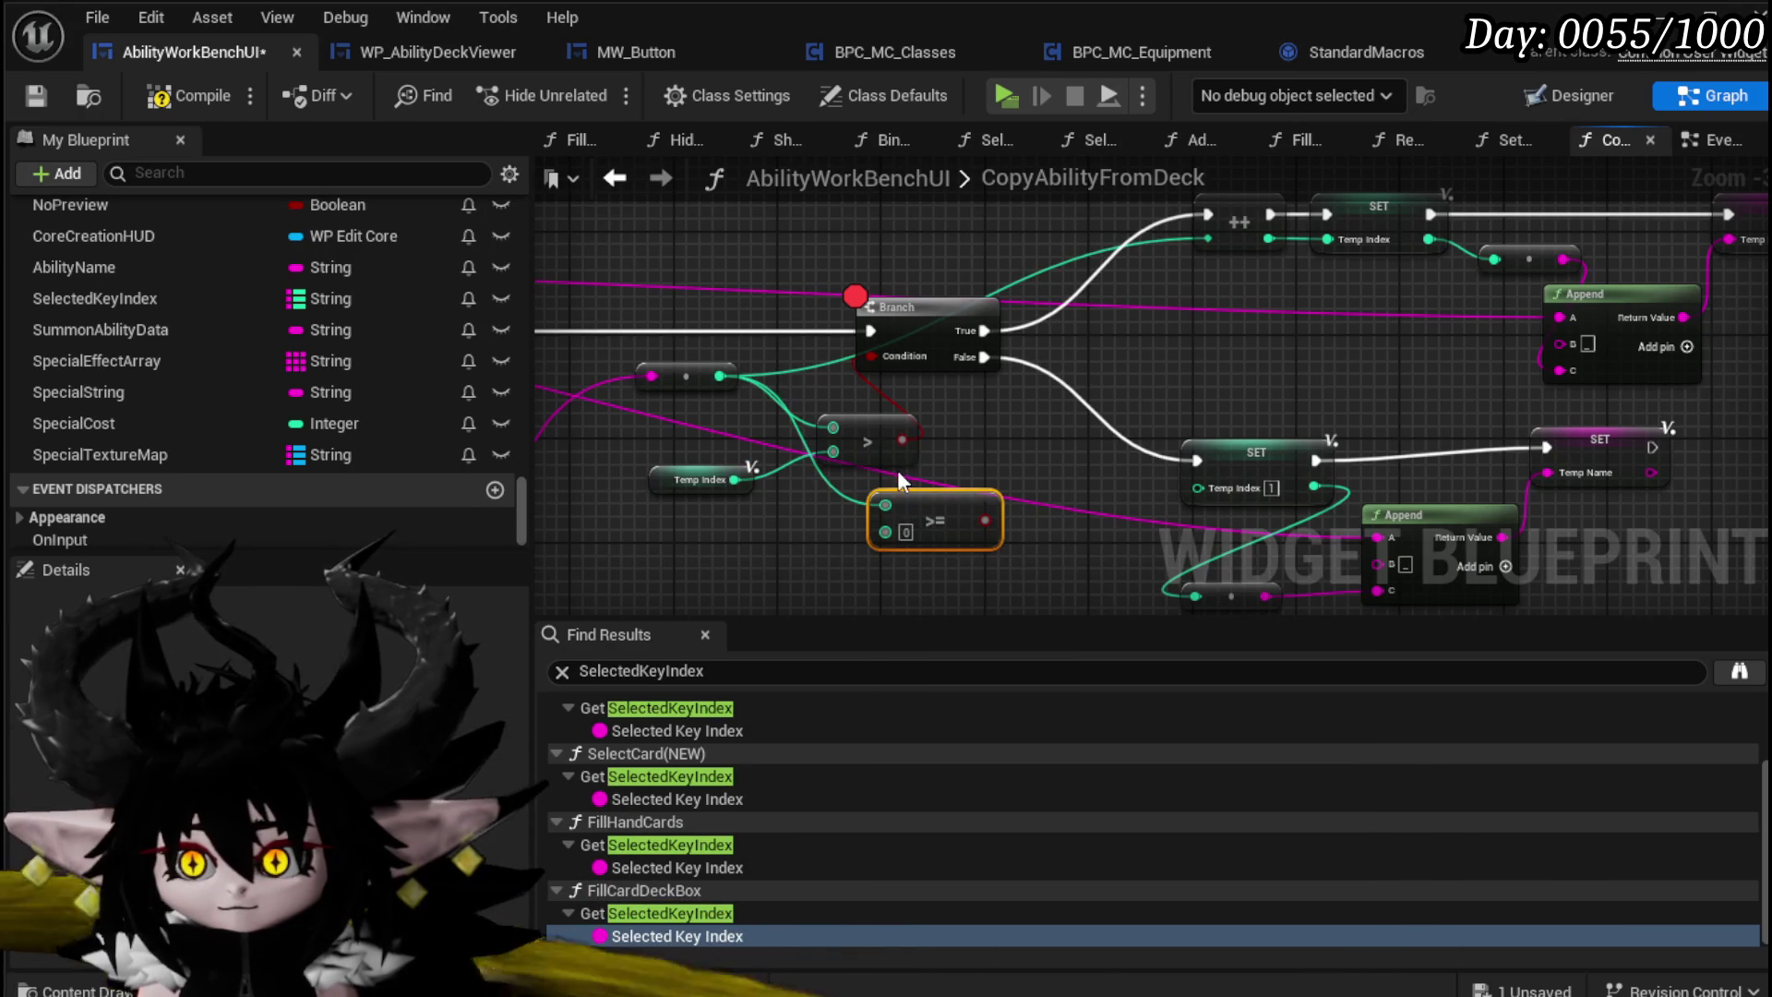
{"action": "mouse_move", "coordinate": [743, 471]}
{"action": "left_mouse_down"}
{"action": "mouse_move", "coordinate": [875, 534]}
{"action": "mouse_move", "coordinate": [899, 496]}
{"action": "mouse_move", "coordinate": [864, 425]}
{"action": "mouse_move", "coordinate": [872, 356]}
{"action": "left_mouse_up"}
{"action": "left_click_drag", "start_coordinate": [866, 504], "coordinate": [865, 450]}
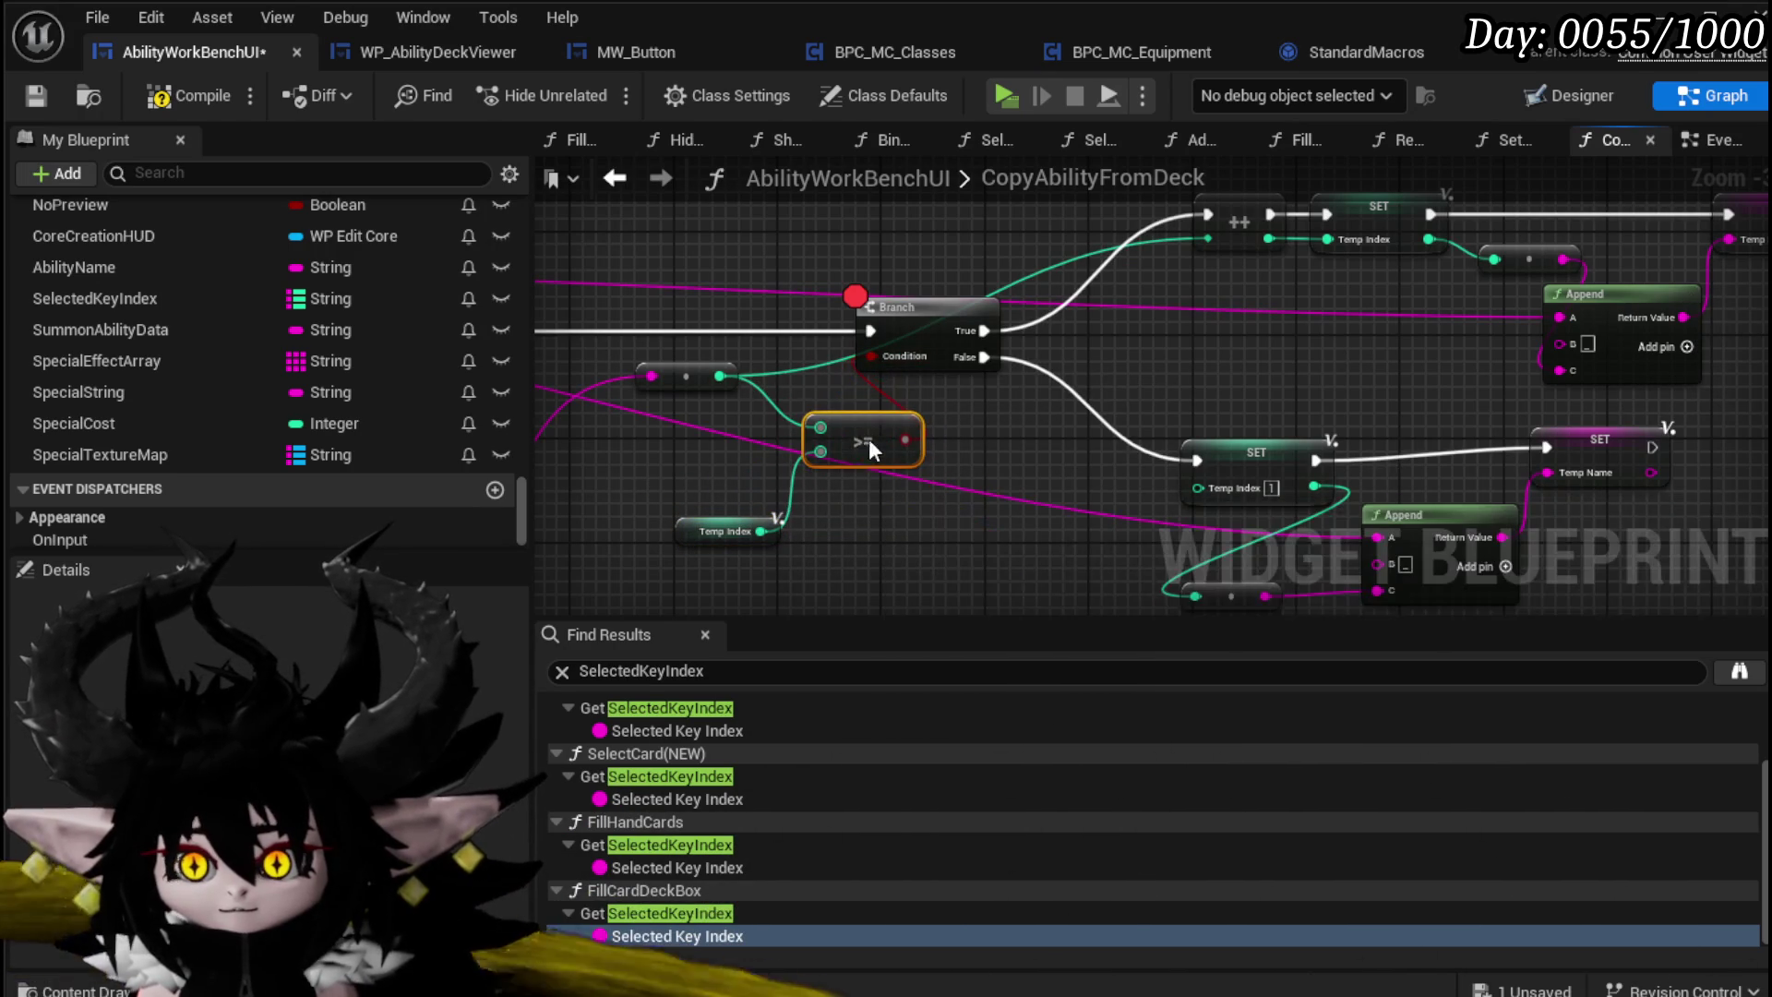
{"action": "left_click_drag", "start_coordinate": [1047, 437], "coordinate": [964, 480]}
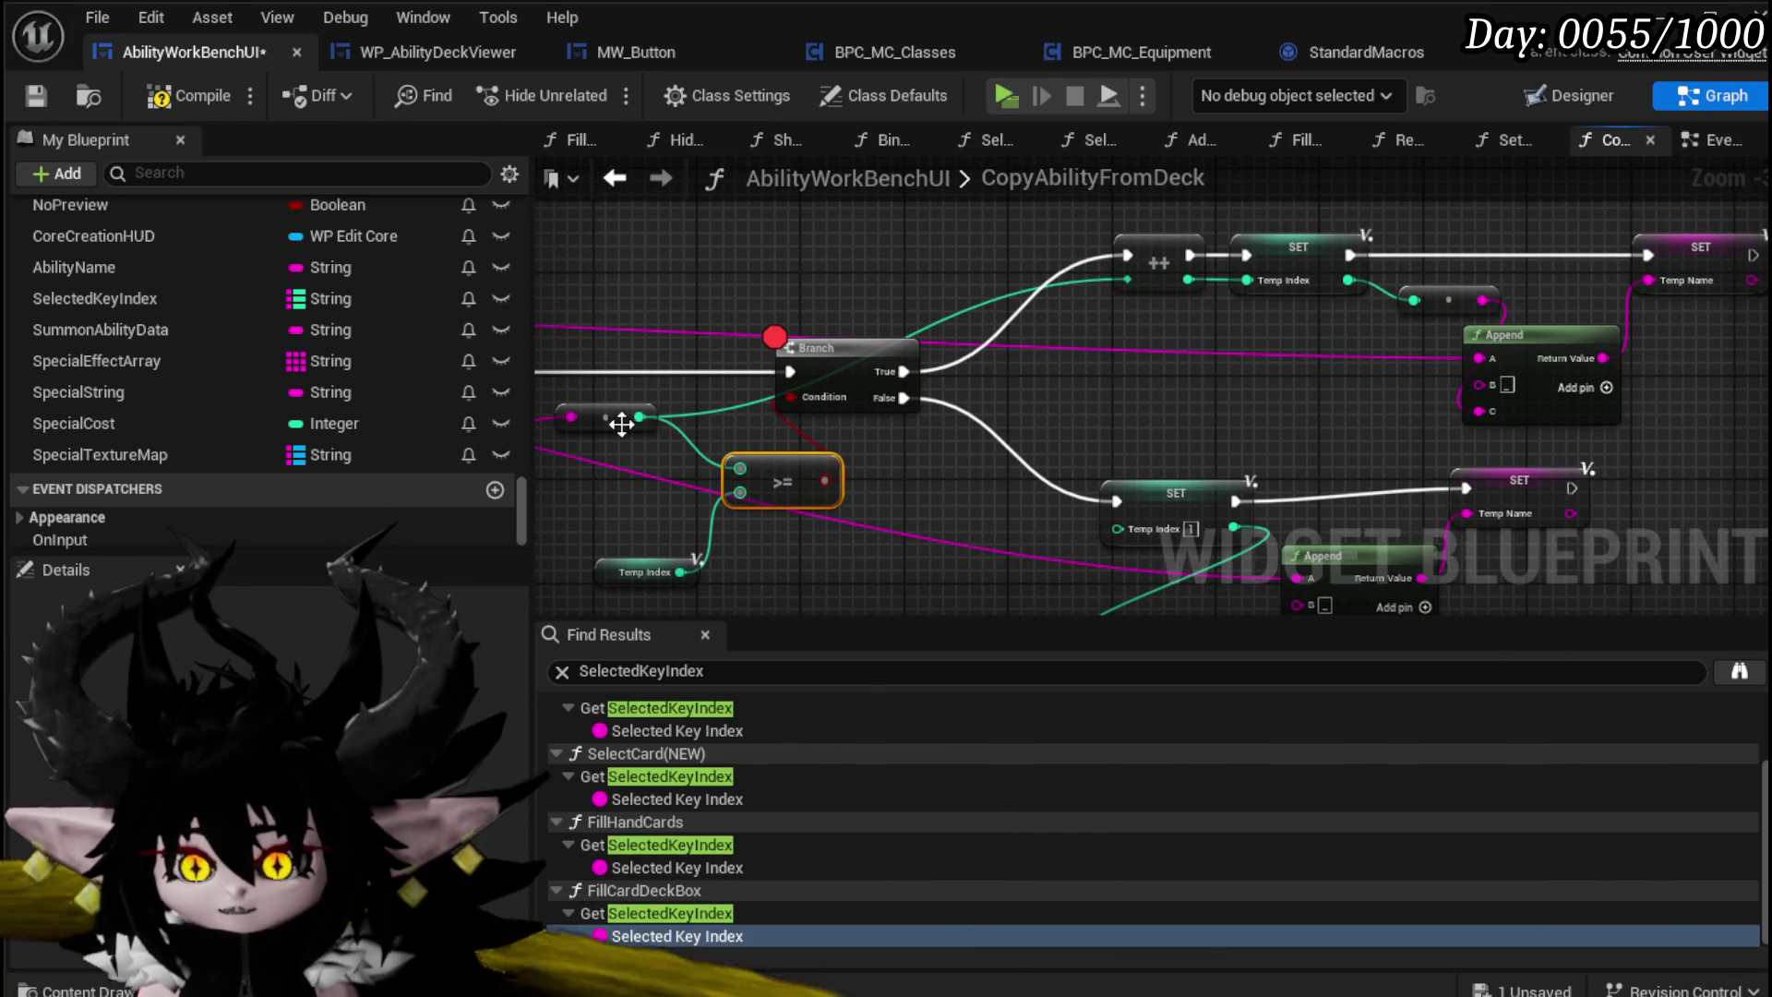
{"action": "mouse_move", "coordinate": [617, 565]}
{"action": "left_mouse_down"}
{"action": "mouse_move", "coordinate": [713, 552]}
{"action": "mouse_move", "coordinate": [442, 459]}
{"action": "mouse_move", "coordinate": [328, 454]}
{"action": "left_mouse_up"}
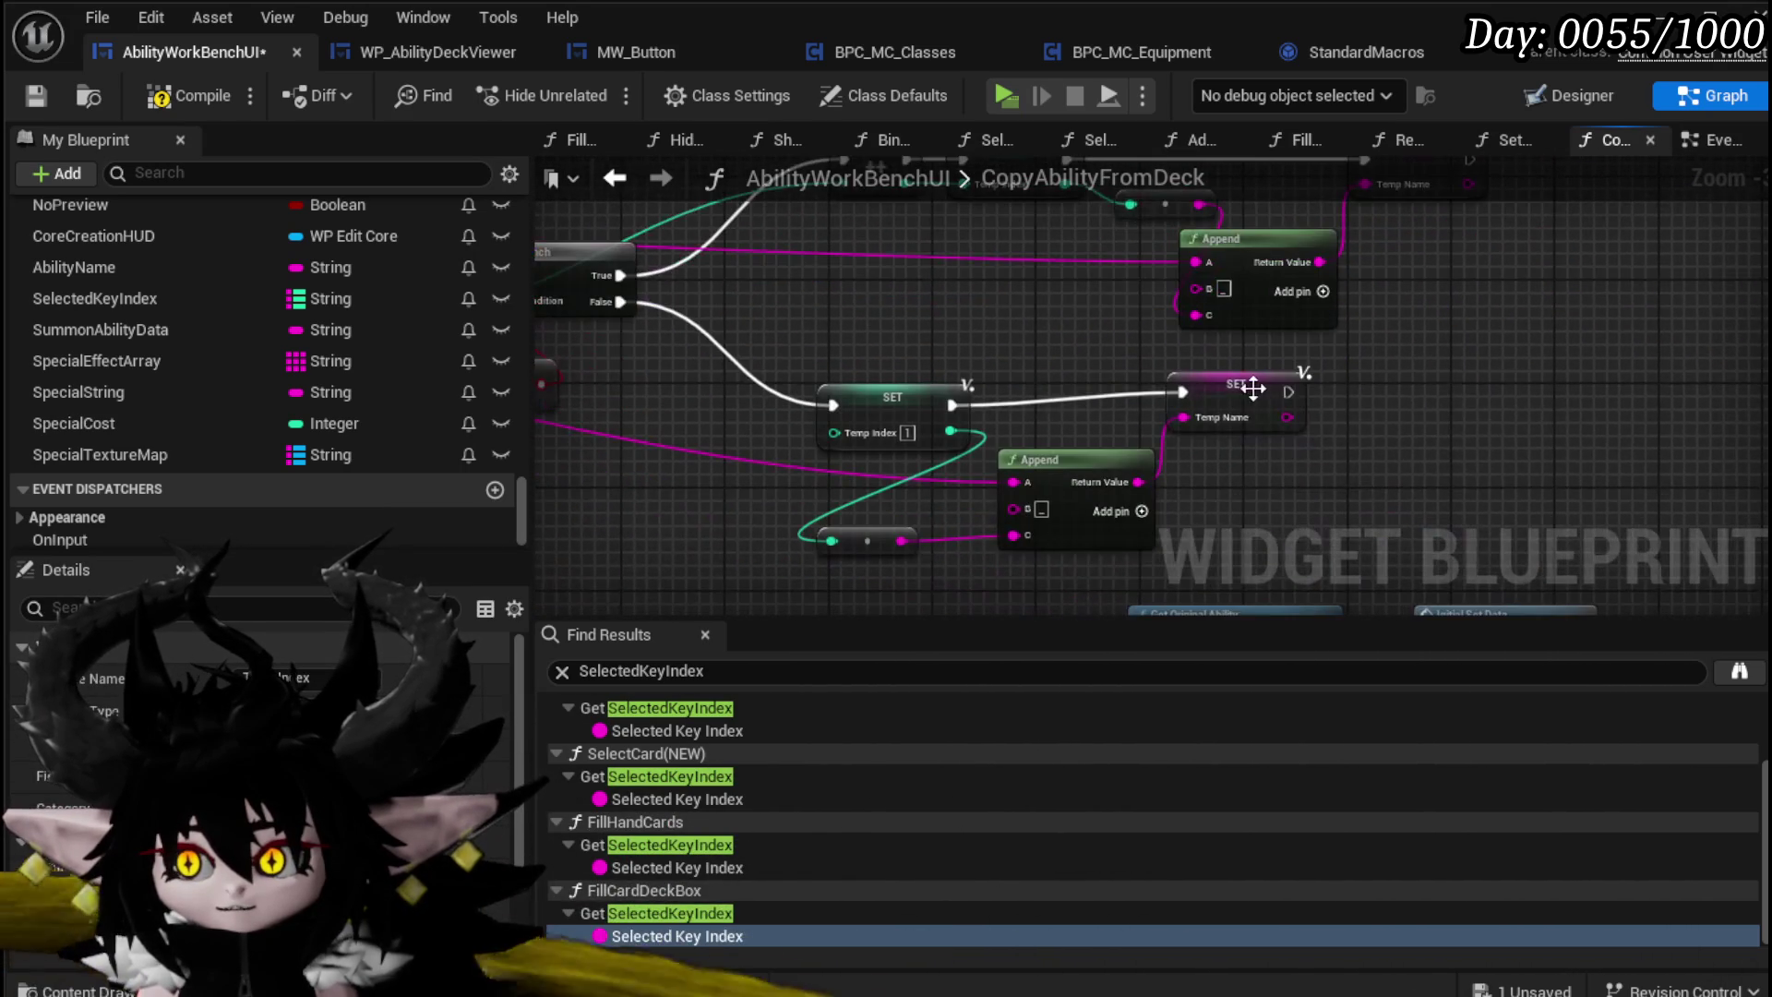
{"action": "left_click", "coordinate": [1253, 388]}
{"action": "mouse_move", "coordinate": [813, 304]}
{"action": "left_mouse_down"}
{"action": "mouse_move", "coordinate": [1159, 369]}
{"action": "mouse_move", "coordinate": [1161, 442]}
{"action": "left_mouse_up"}
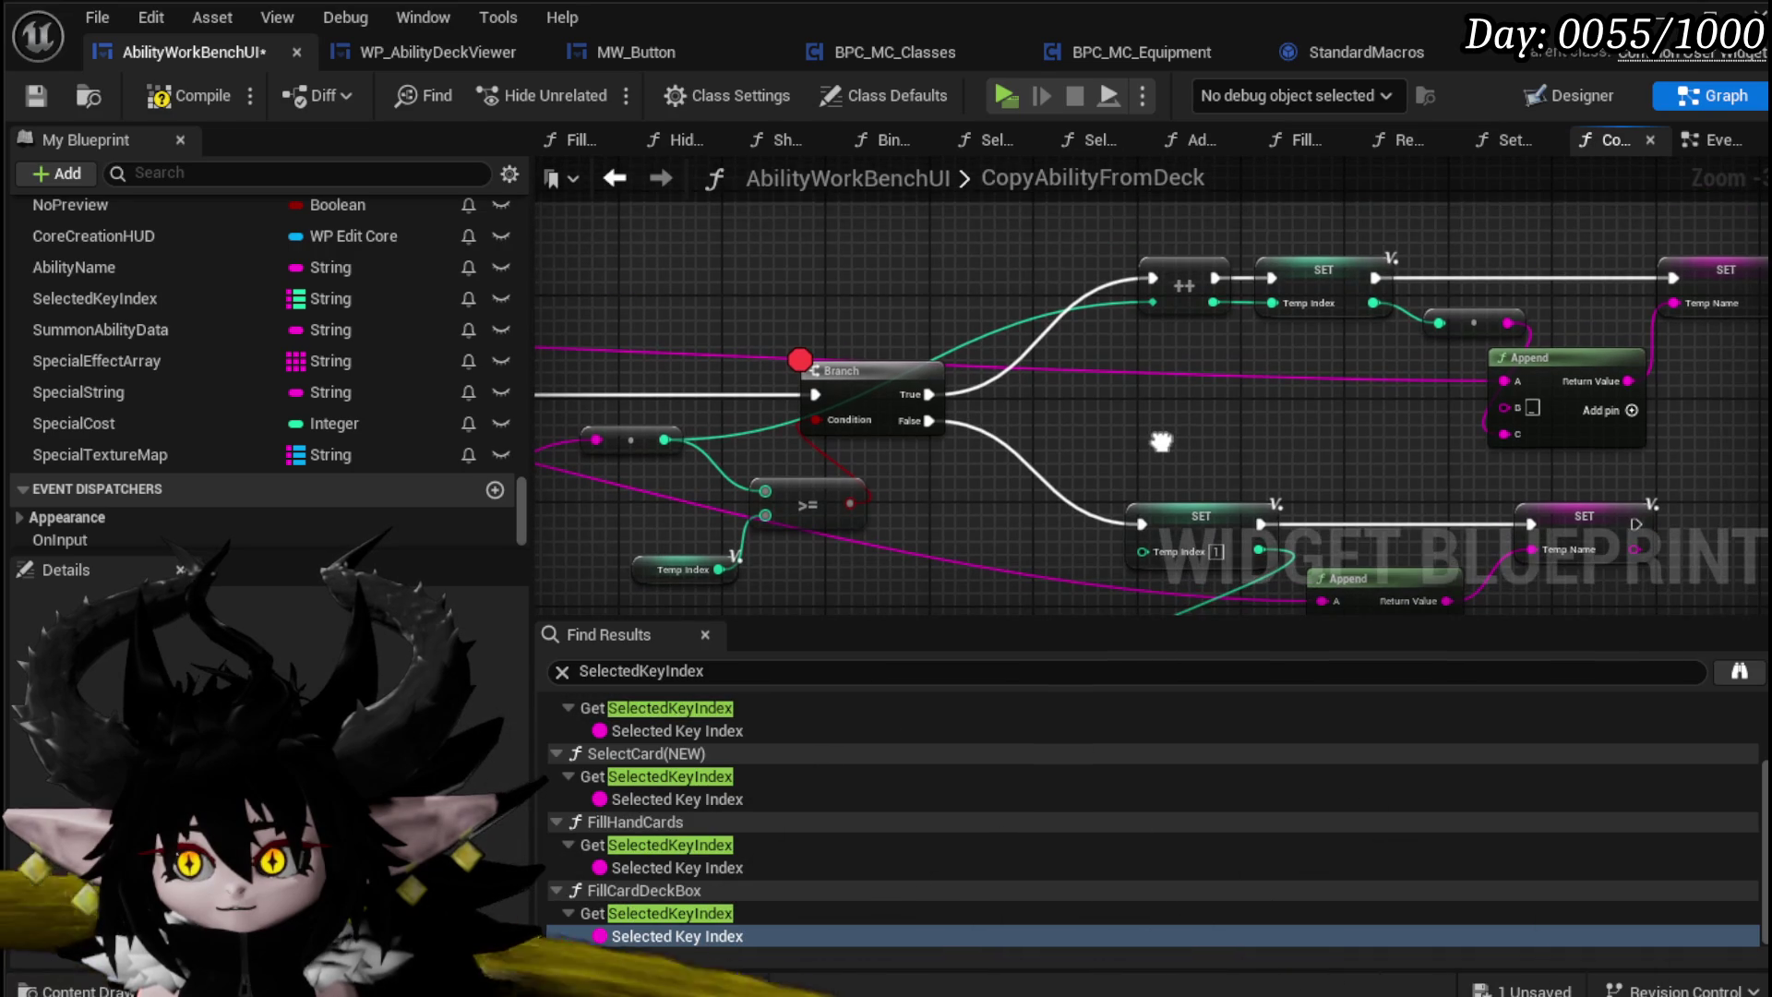
{"action": "mouse_move", "coordinate": [1010, 486]}
{"action": "left_mouse_down"}
{"action": "mouse_move", "coordinate": [942, 414]}
{"action": "mouse_move", "coordinate": [1081, 452]}
{"action": "mouse_move", "coordinate": [1019, 440]}
{"action": "left_mouse_up"}
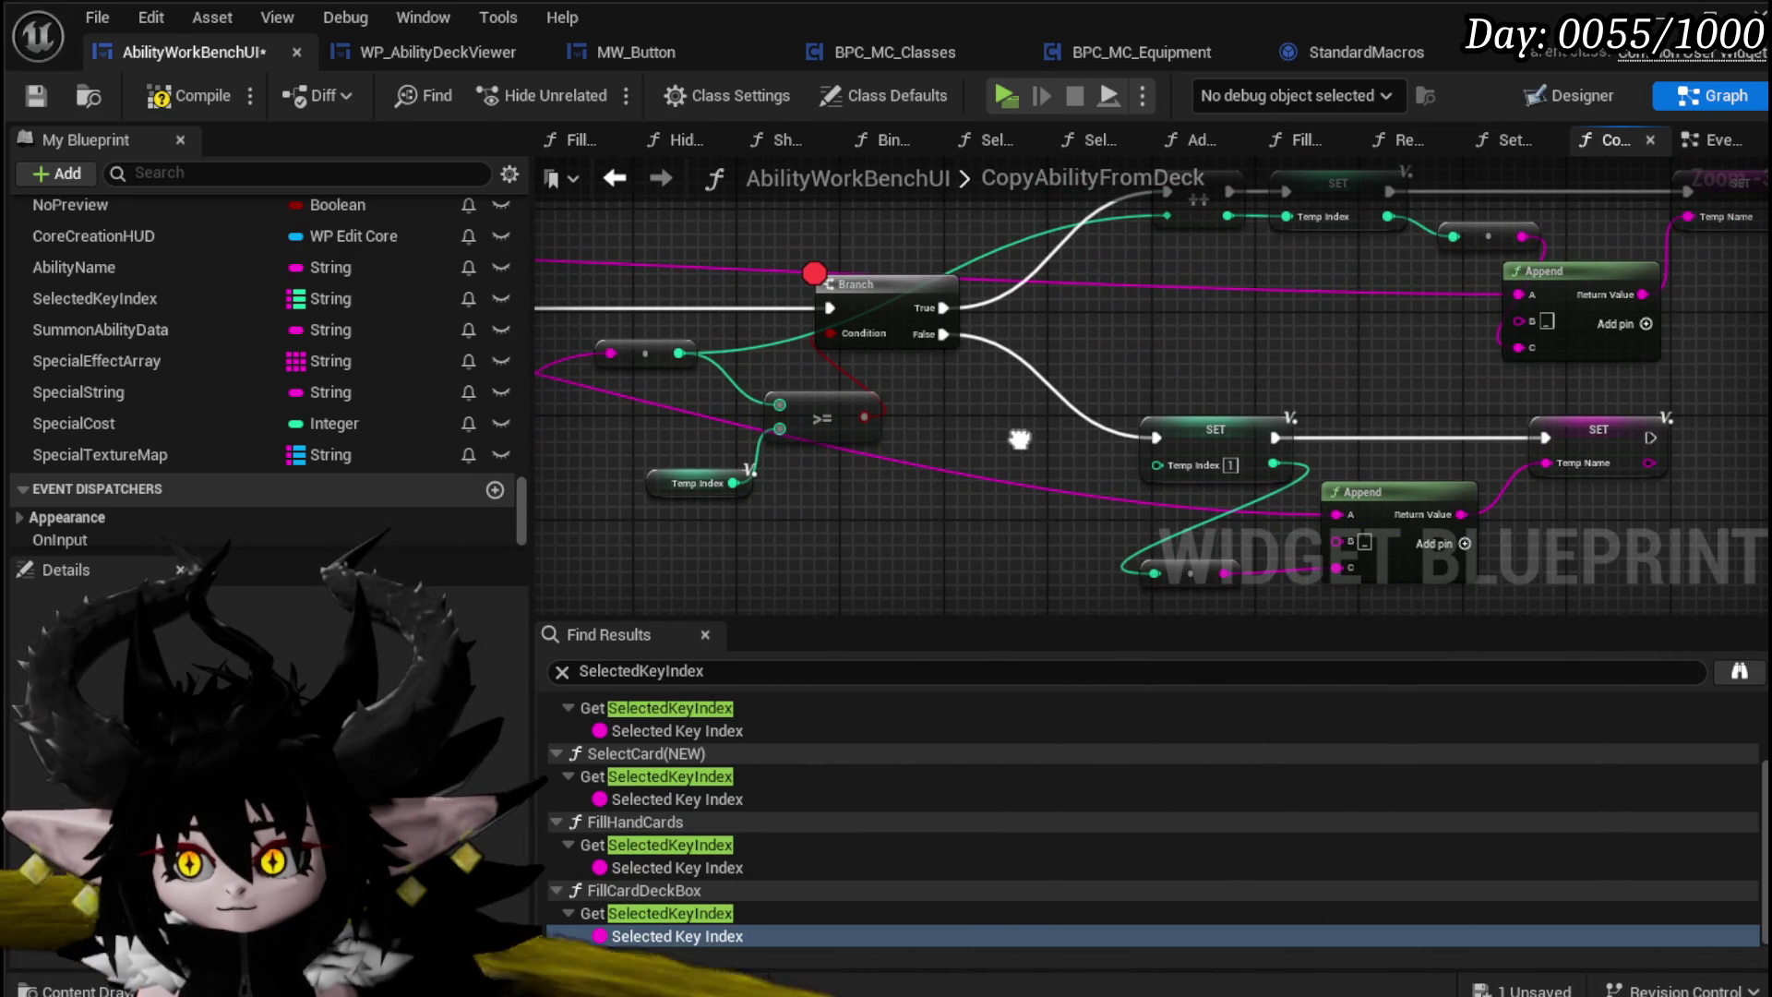
{"action": "left_click_drag", "start_coordinate": [1019, 439], "coordinate": [894, 424]}
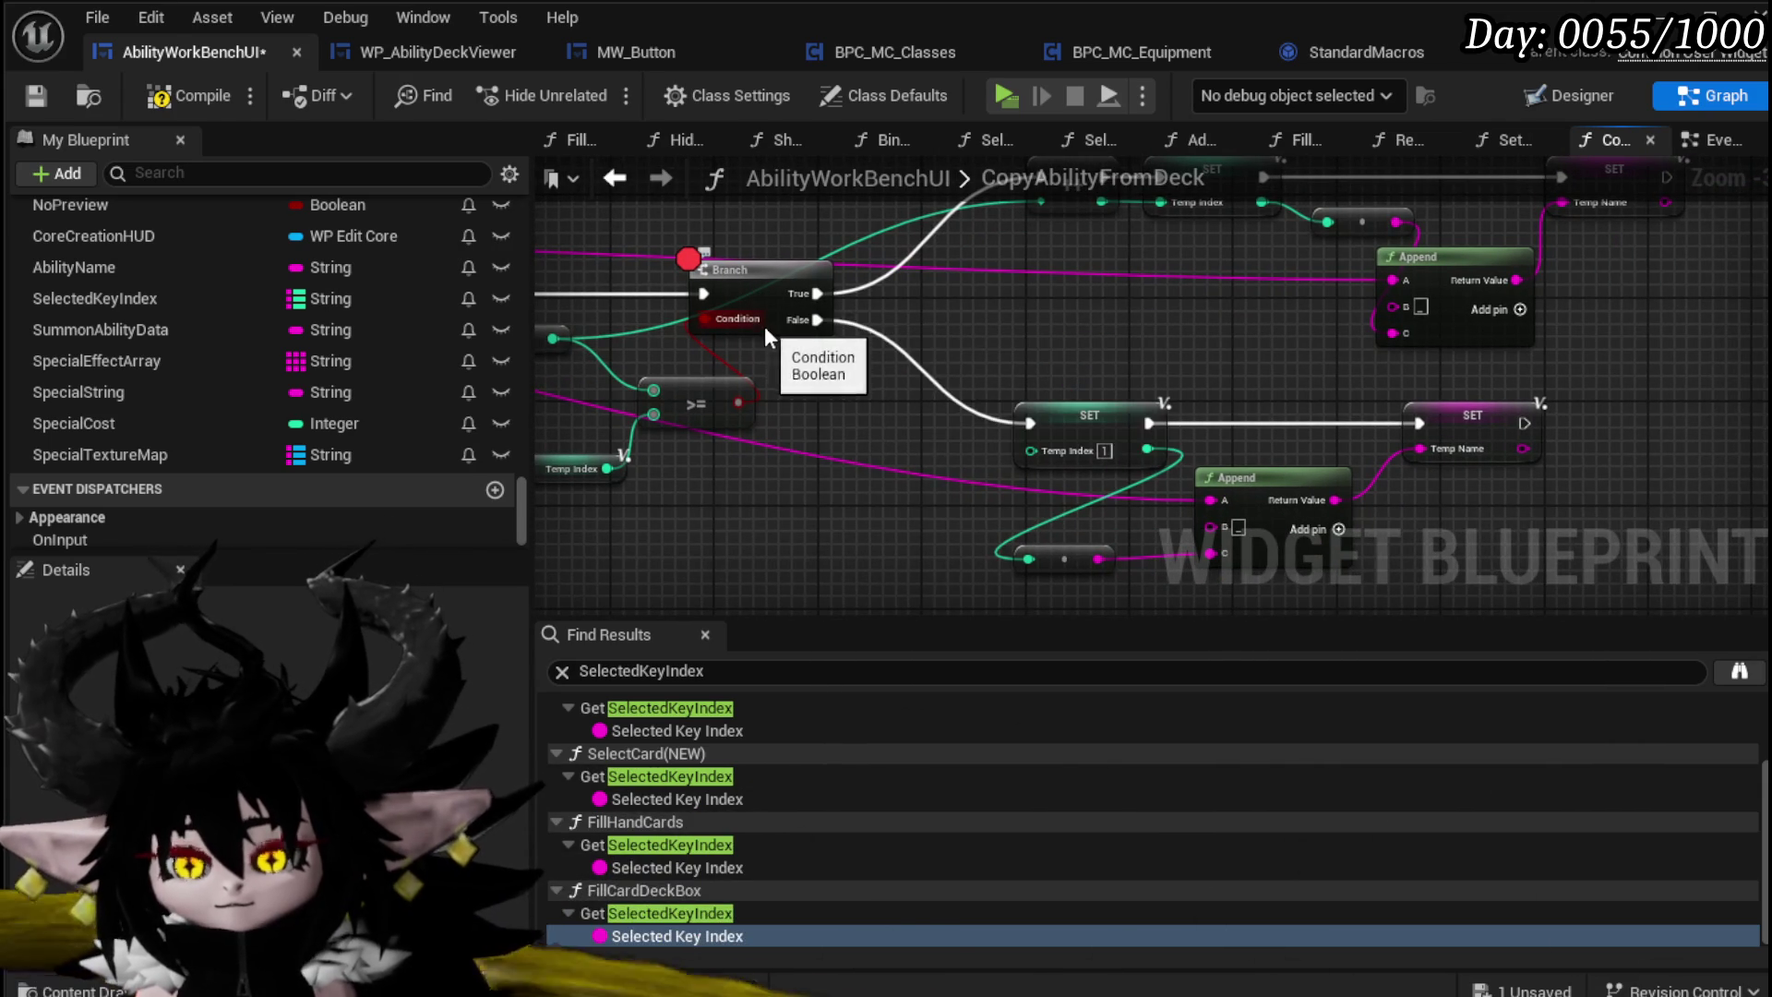
{"action": "mouse_move", "coordinate": [805, 319]}
{"action": "left_mouse_down"}
{"action": "mouse_move", "coordinate": [1302, 355]}
{"action": "mouse_move", "coordinate": [989, 321]}
{"action": "mouse_move", "coordinate": [873, 342]}
{"action": "mouse_move", "coordinate": [1004, 395]}
{"action": "left_mouse_up"}
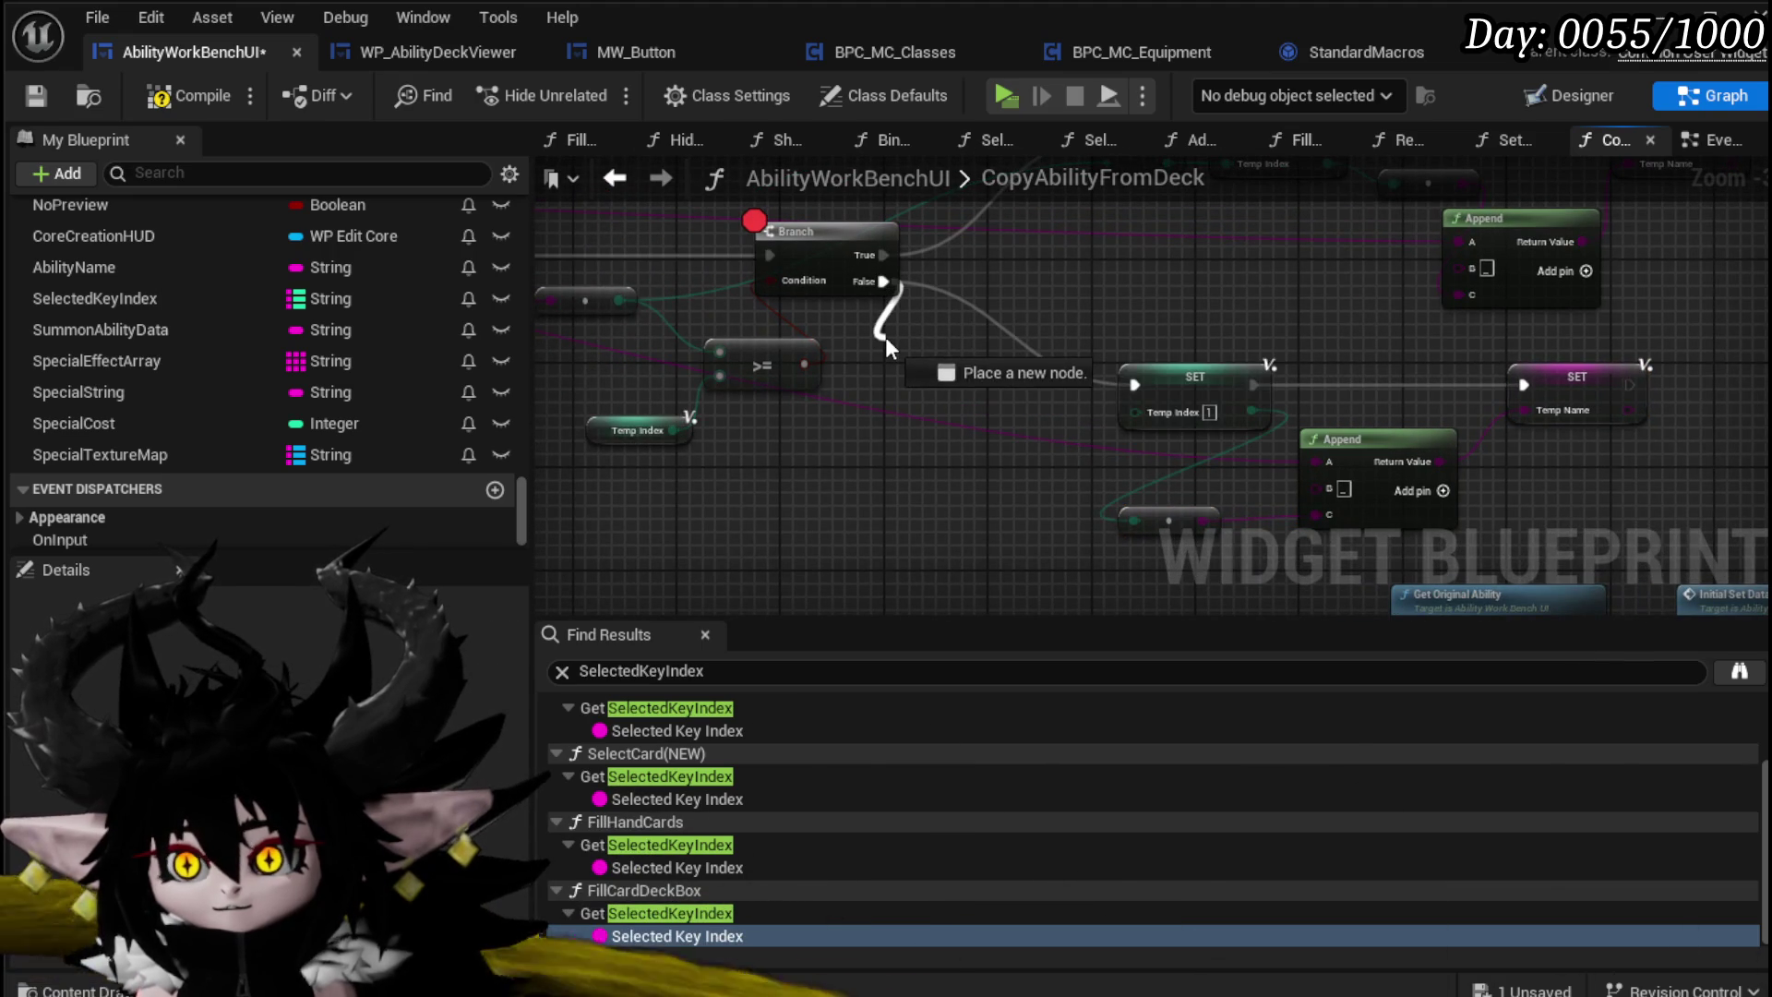
Step: Add a Branch before SET Temp Index on the False path, driven by an == check on Temp Index
{"action": "left_click", "coordinate": [884, 336]}
{"action": "mouse_move", "coordinate": [884, 336]}
{"action": "left_mouse_down"}
{"action": "mouse_move", "coordinate": [980, 341]}
{"action": "mouse_move", "coordinate": [1032, 378]}
{"action": "left_mouse_up"}
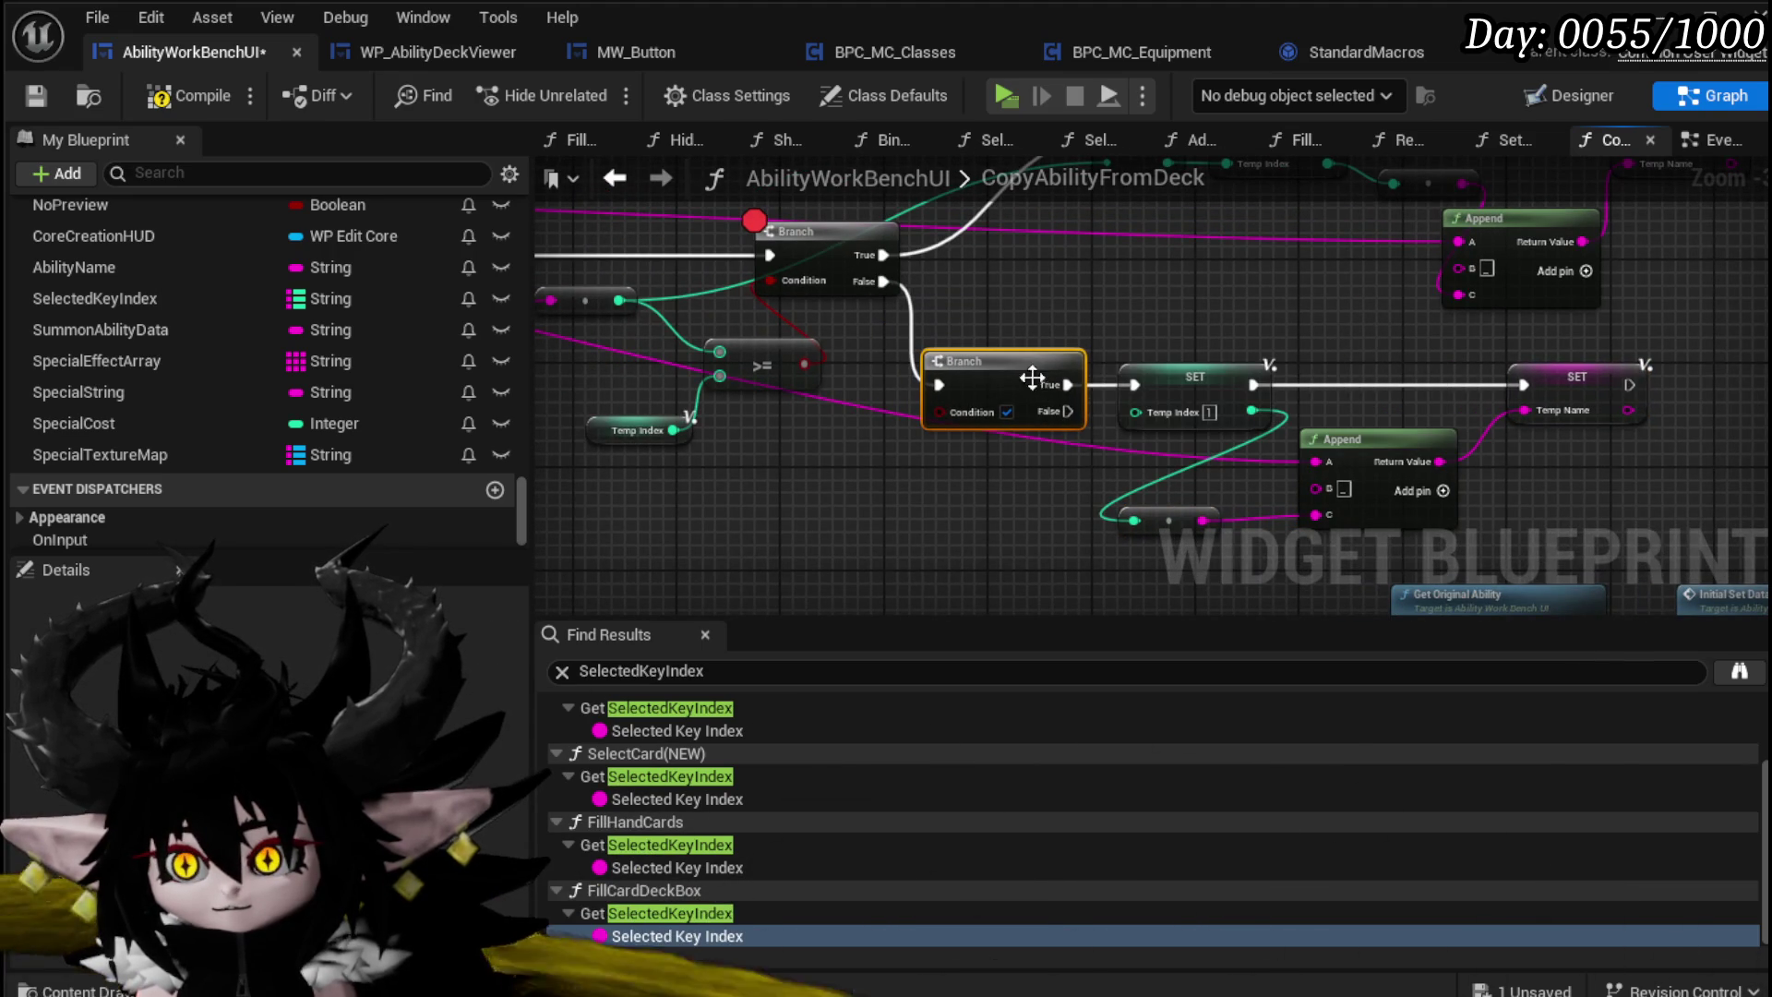
{"action": "left_click", "coordinate": [785, 433]}
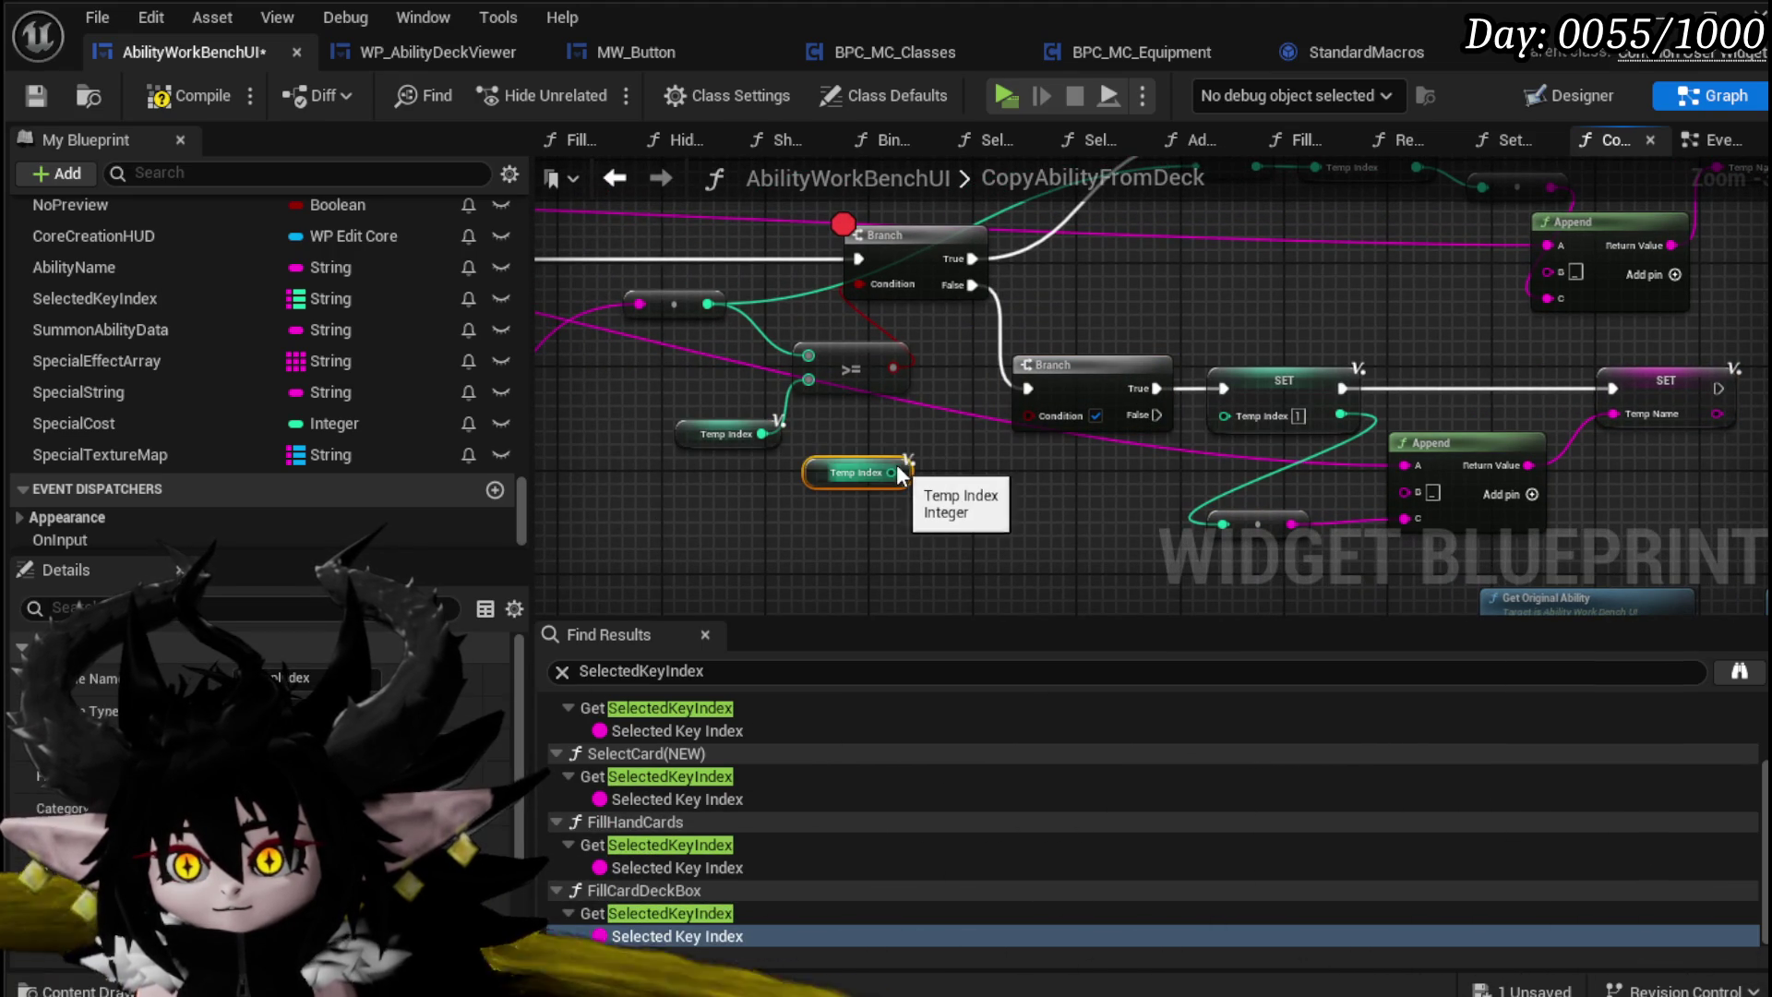
{"action": "left_click_drag", "start_coordinate": [770, 498], "coordinate": [877, 498]}
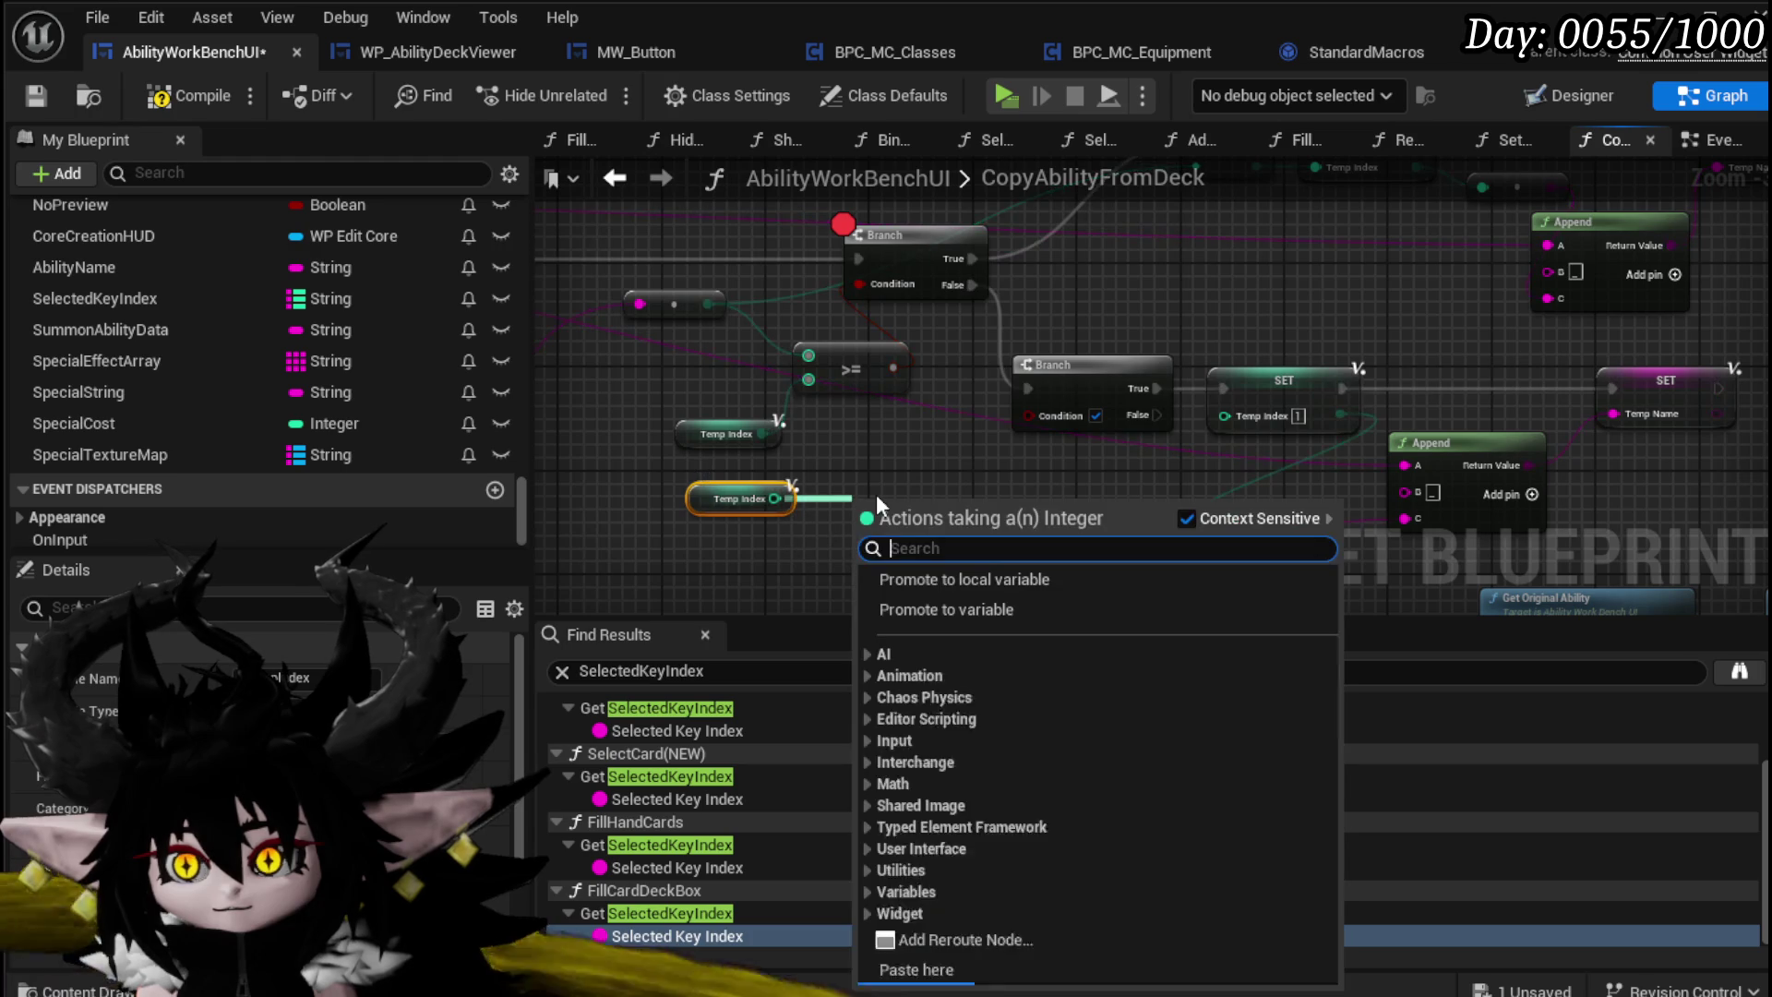
{"action": "type", "text": "=="}
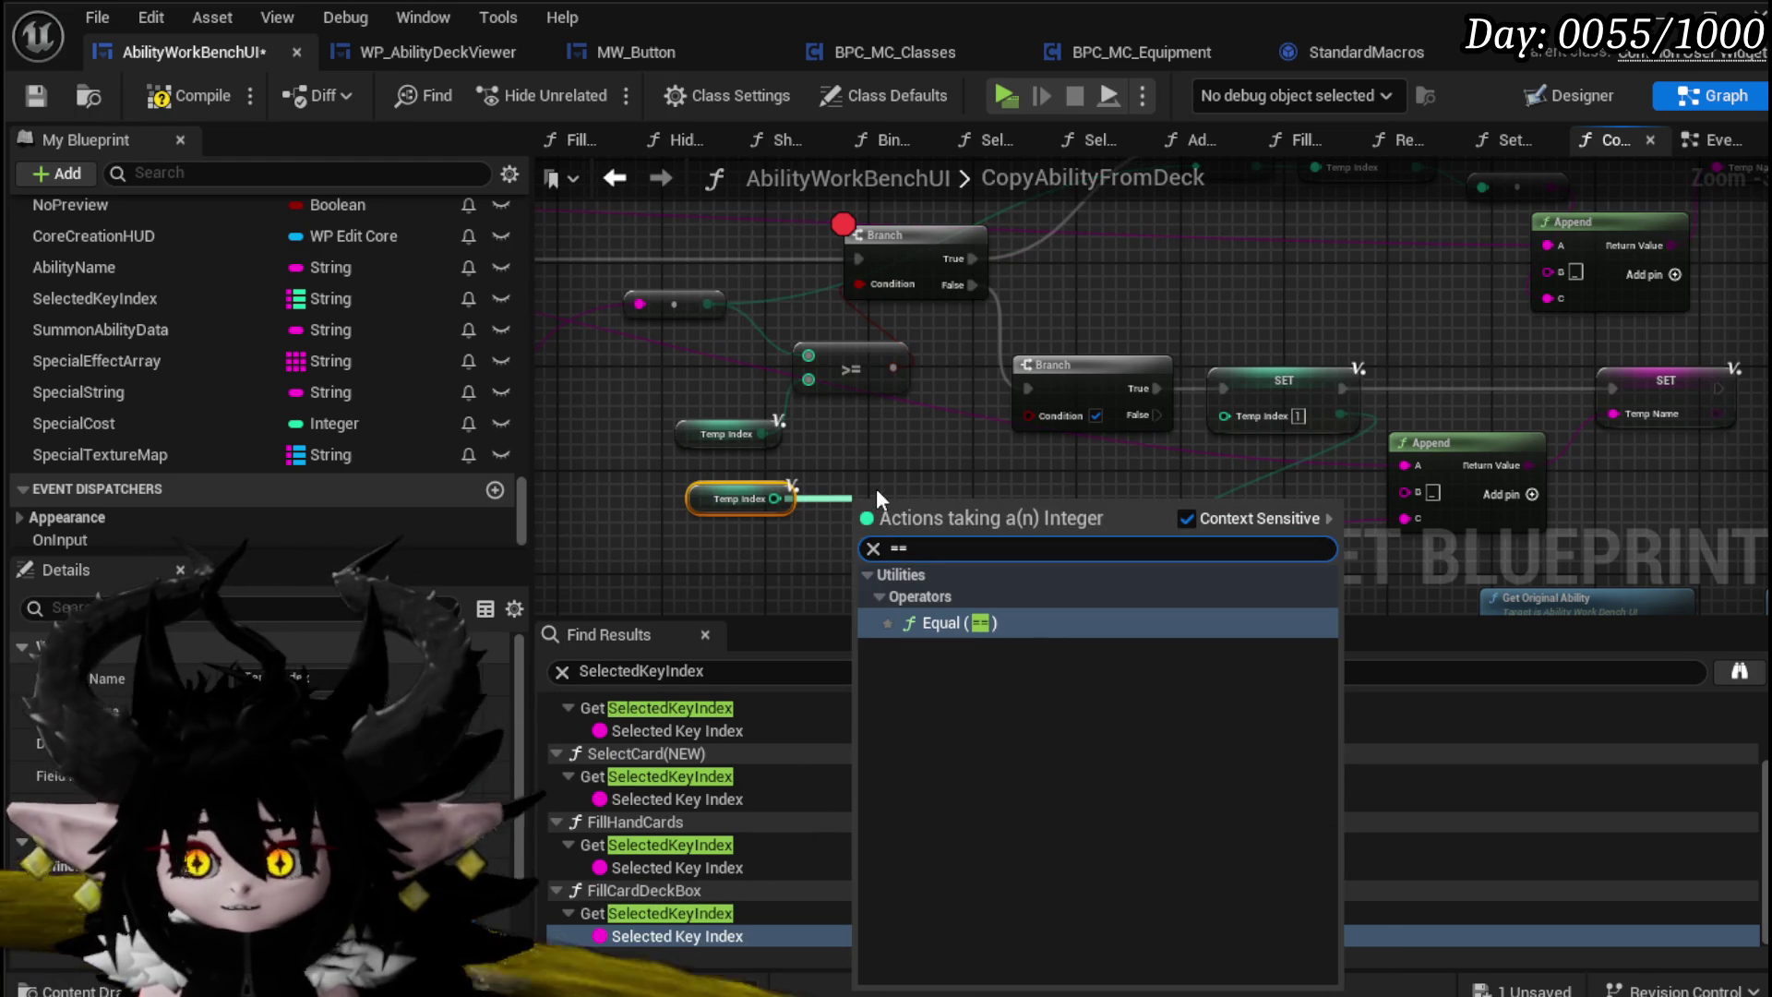
{"action": "left_click", "coordinate": [971, 623]}
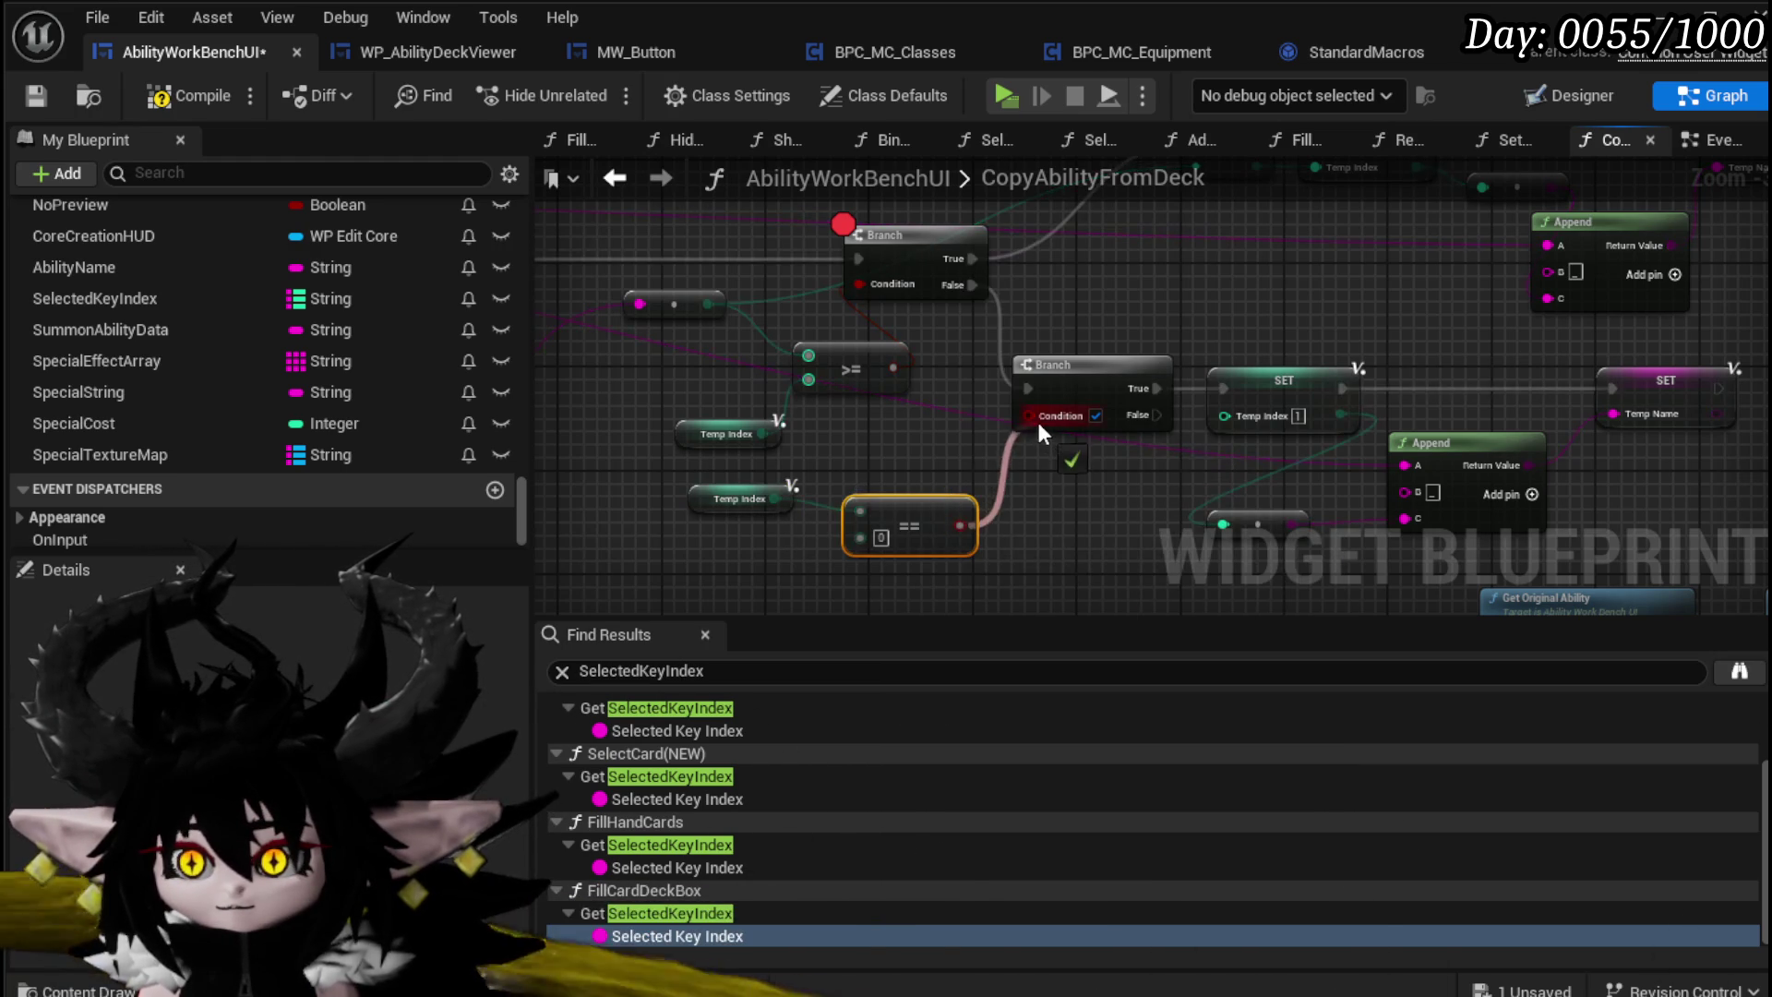
Step: Save the Blueprint and start the game preview
{"action": "scroll", "coordinate": [900, 502], "scroll_direction": "down", "scroll_amount": 2}
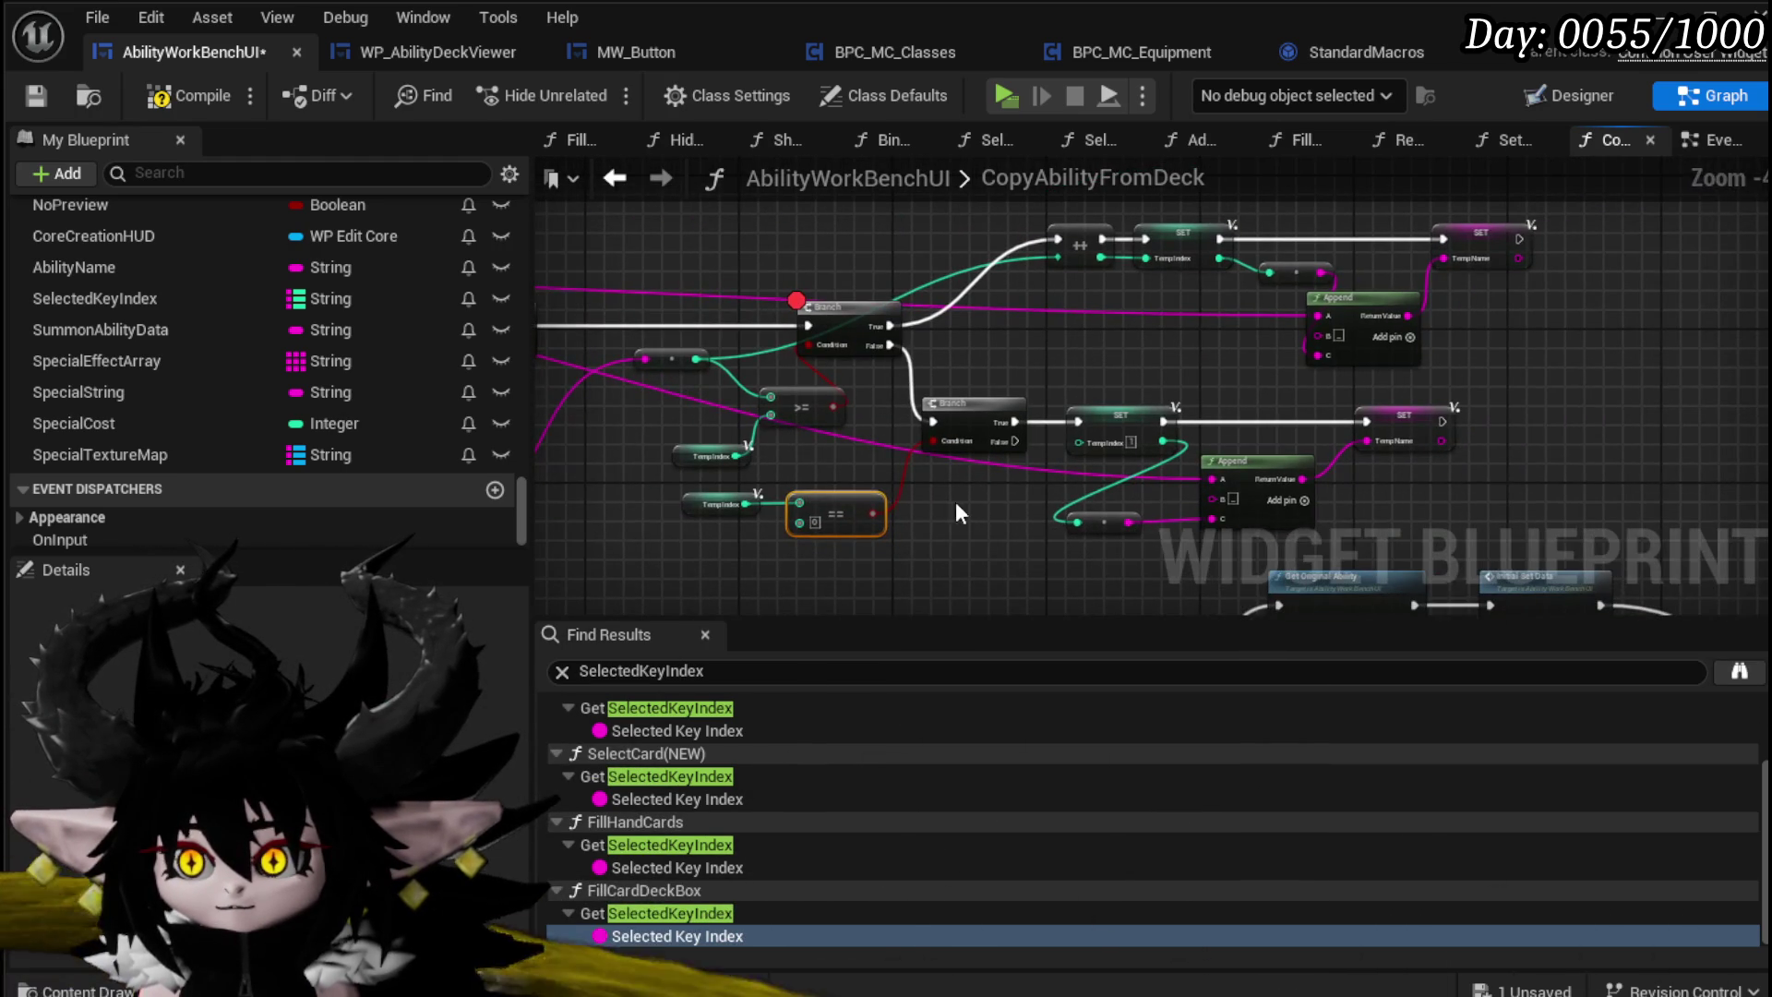
{"action": "left_click", "coordinate": [38, 98]}
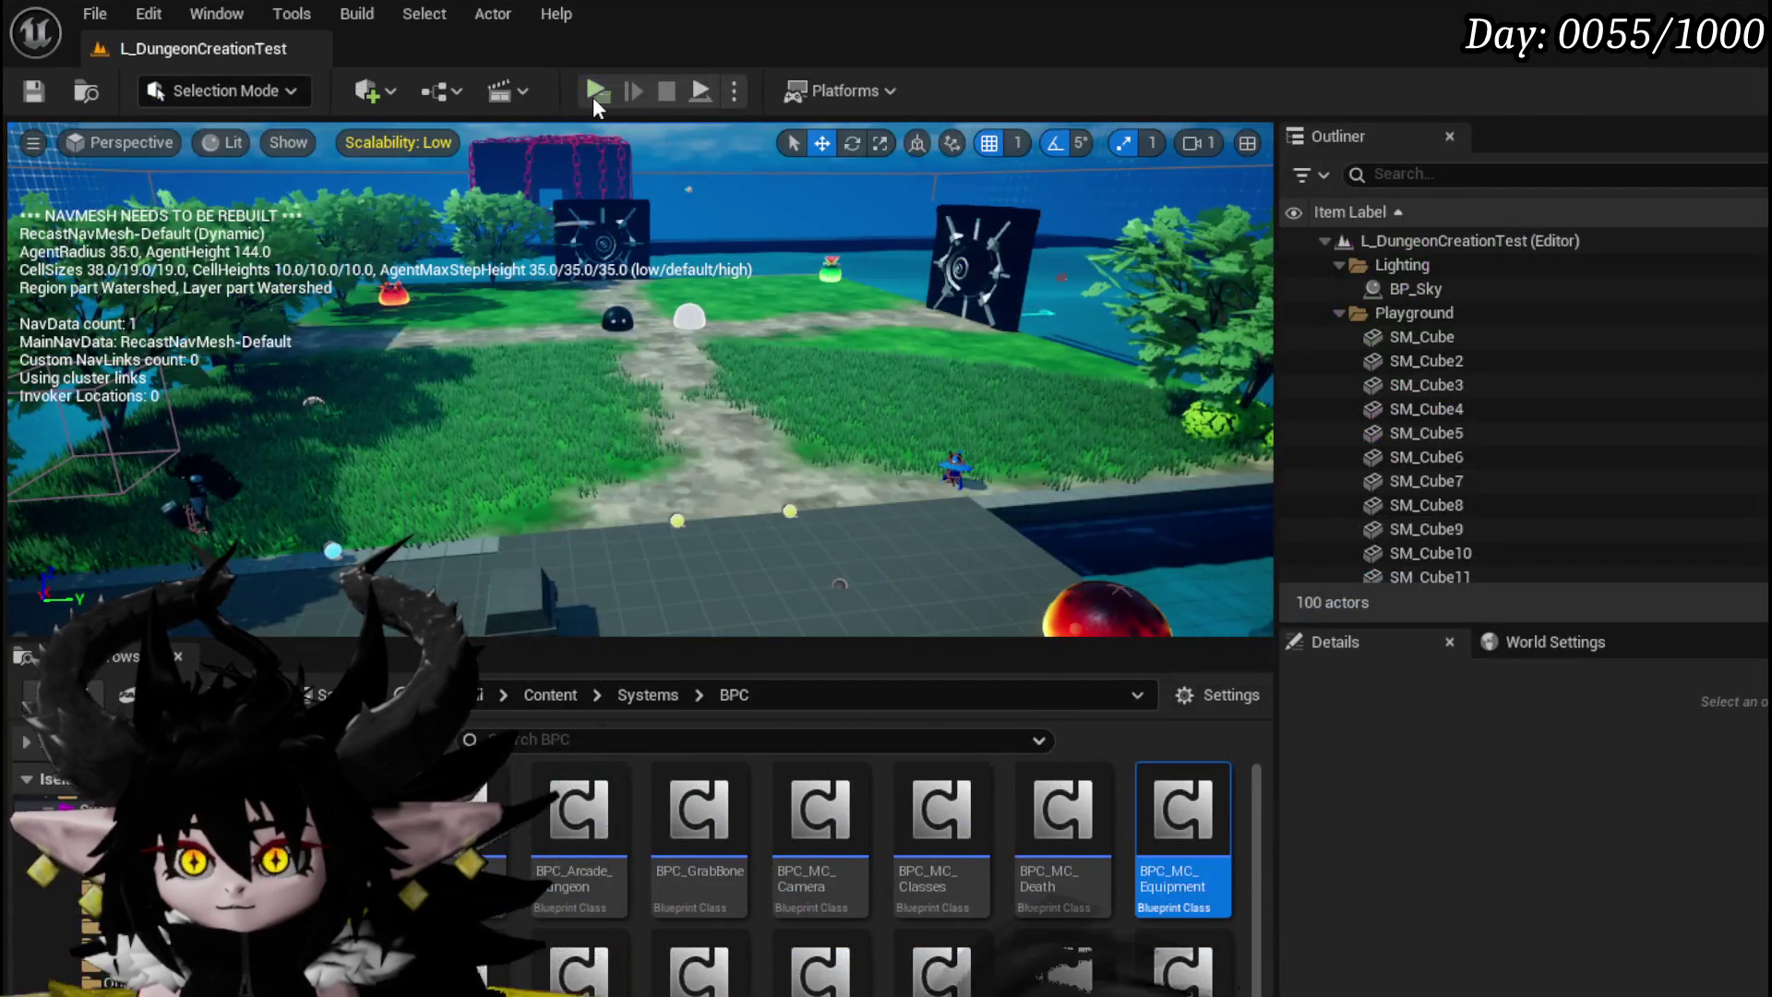
{"action": "left_click", "coordinate": [594, 93]}
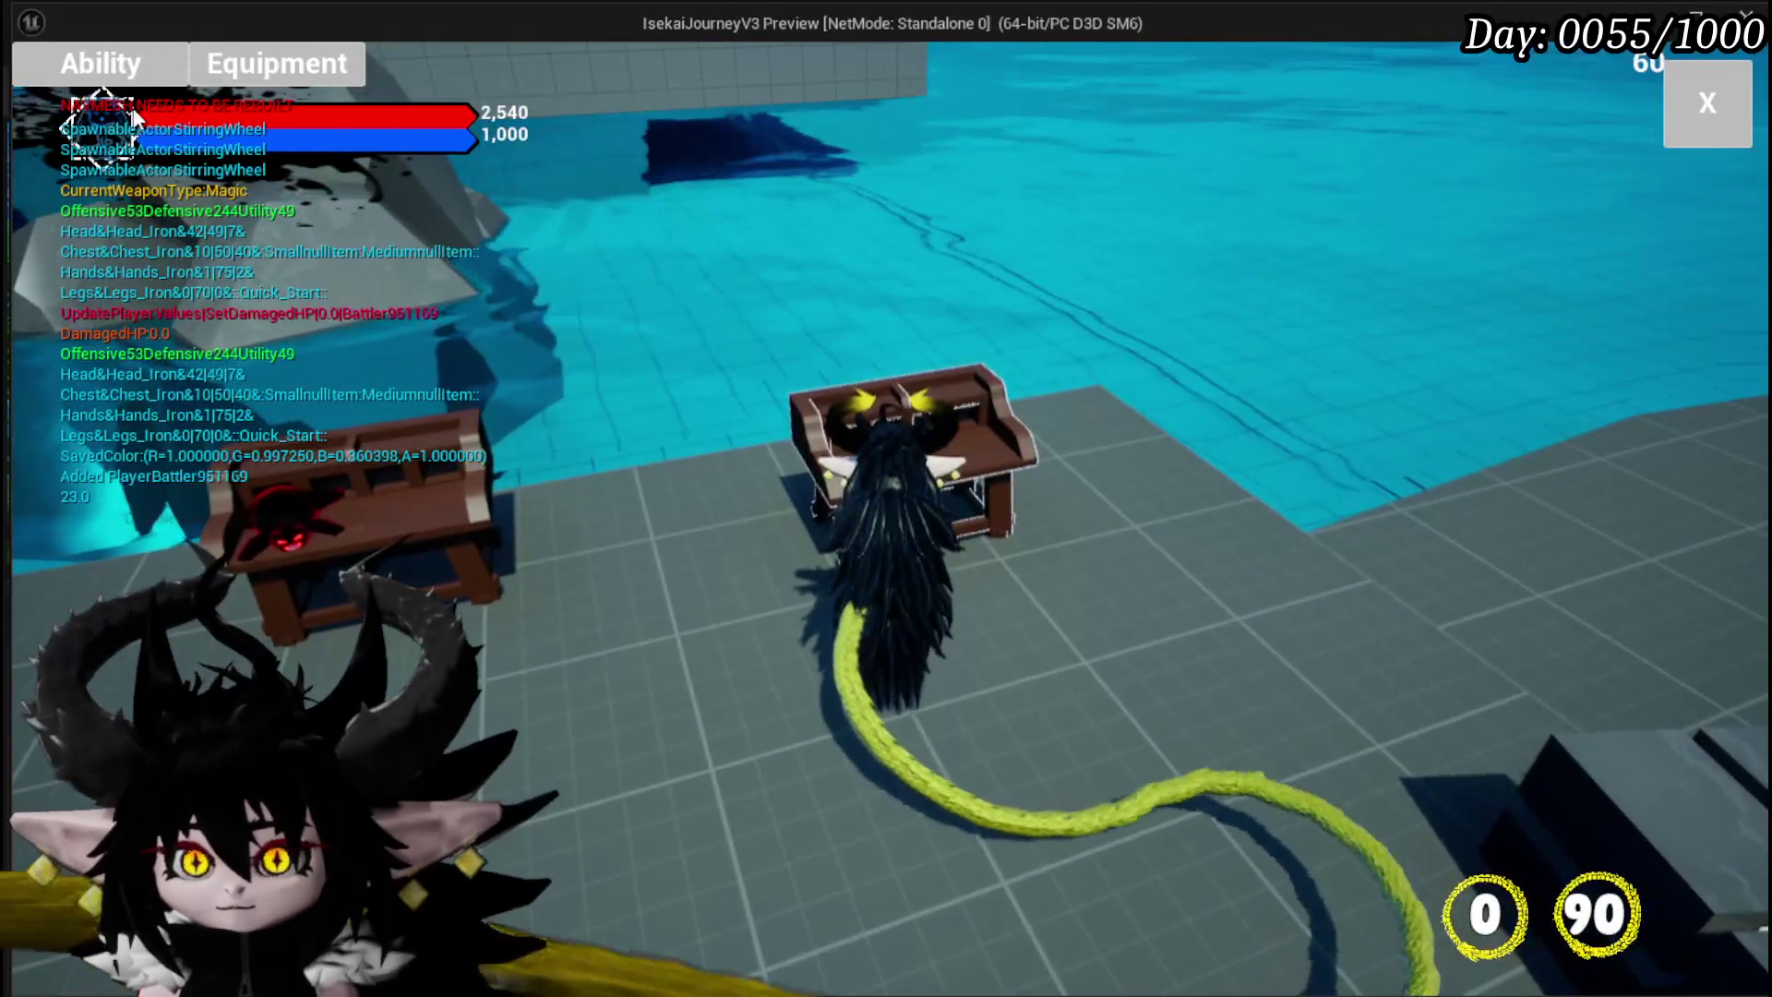
Step: In the game preview, open the ability panel, pick the New category, then close that editor
{"action": "left_click", "coordinate": [100, 64]}
{"action": "left_click", "coordinate": [221, 185]}
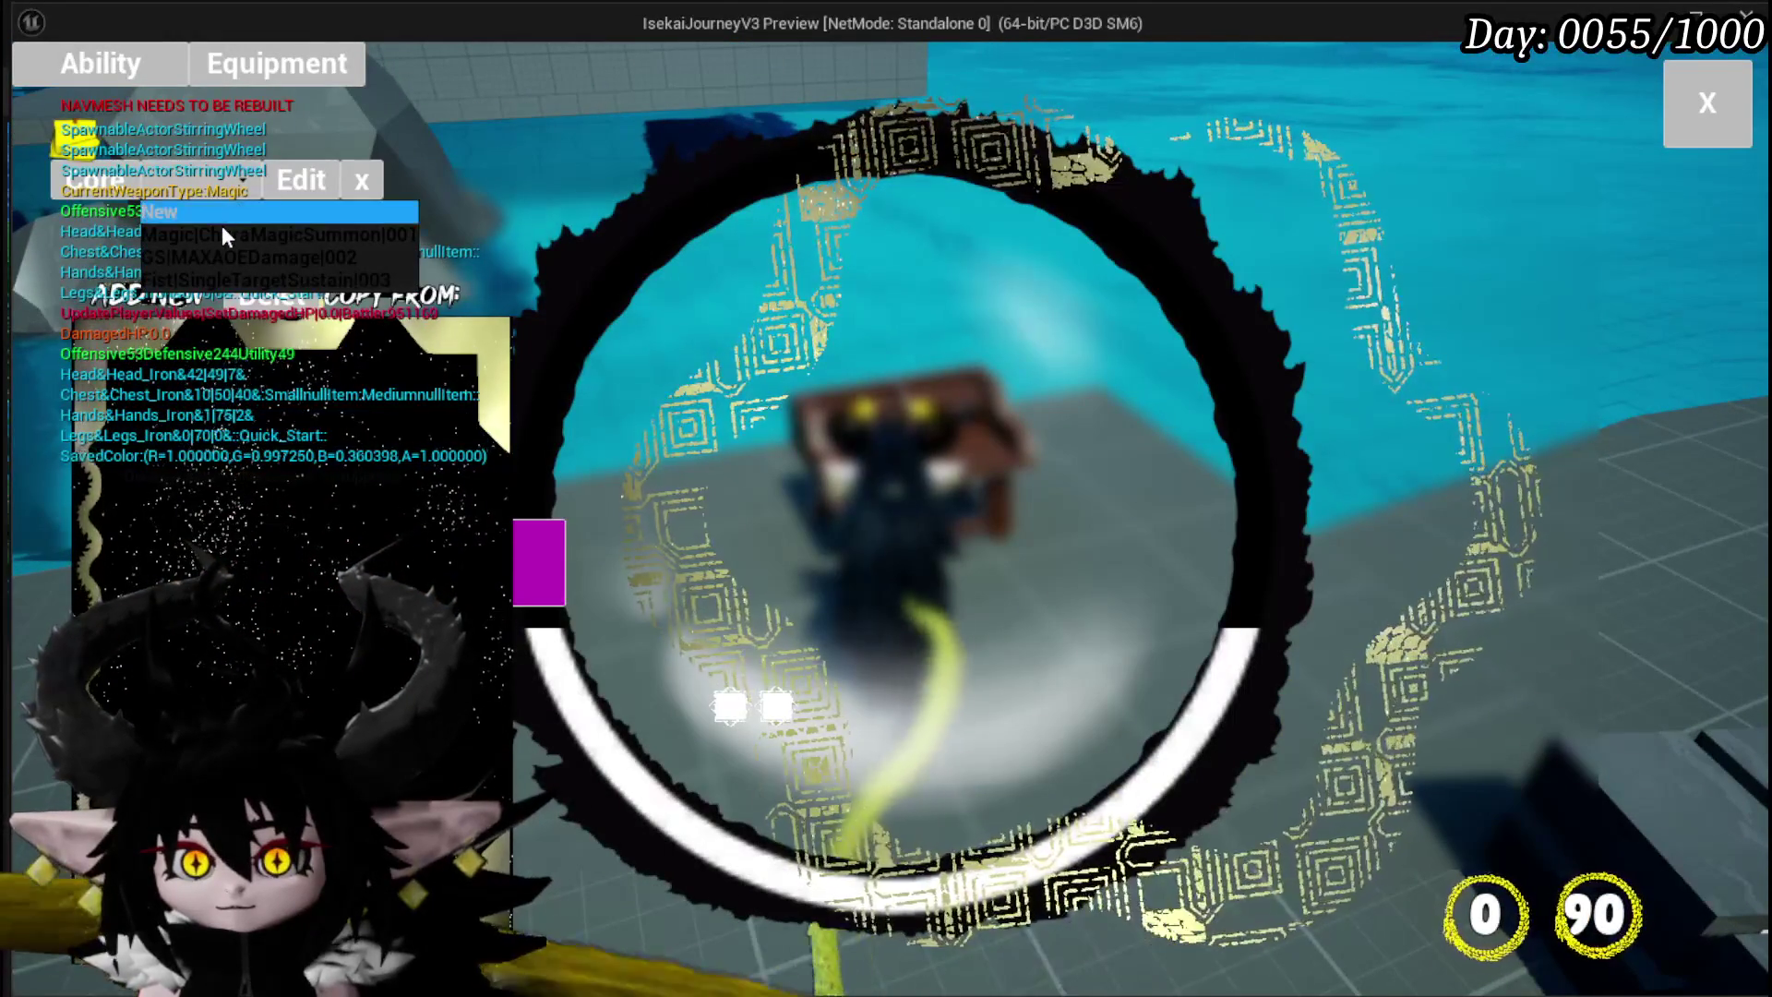
{"action": "left_click", "coordinate": [222, 228]}
{"action": "key", "text": "Escape"}
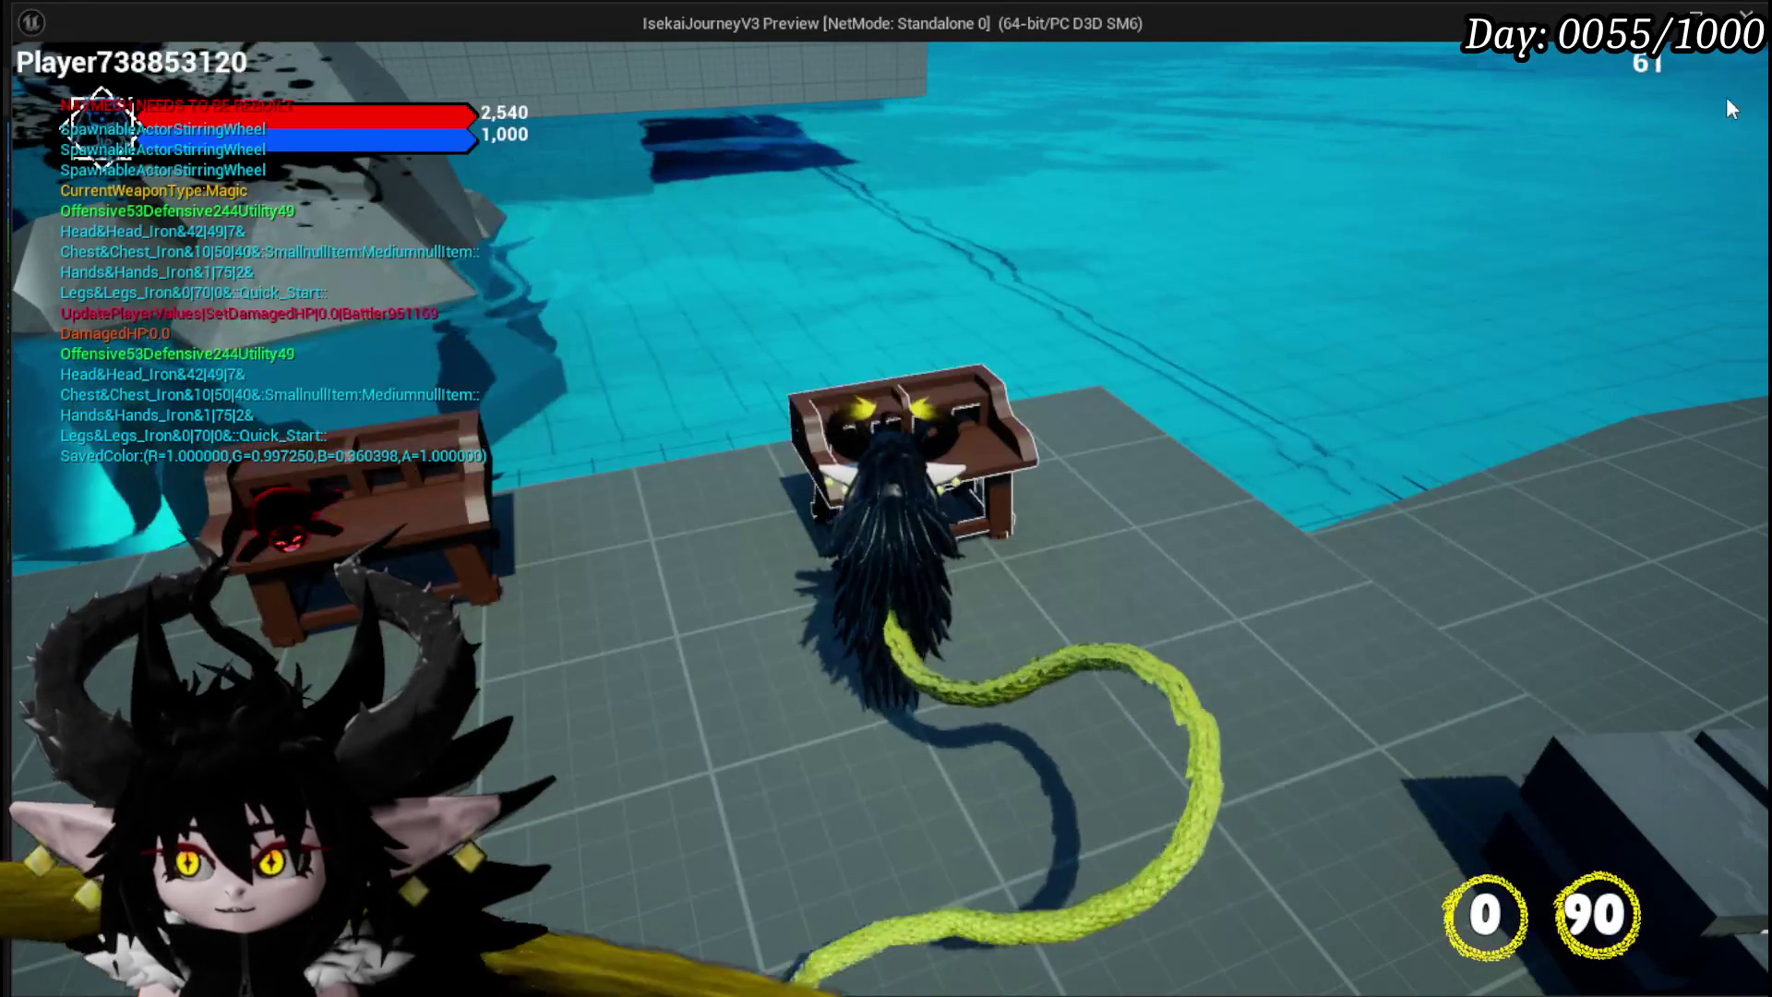
Step: Reopen the ability panel with the Magic category and copy Splash Move from the deck list
{"action": "left_click", "coordinate": [137, 85]}
{"action": "left_click", "coordinate": [186, 181]}
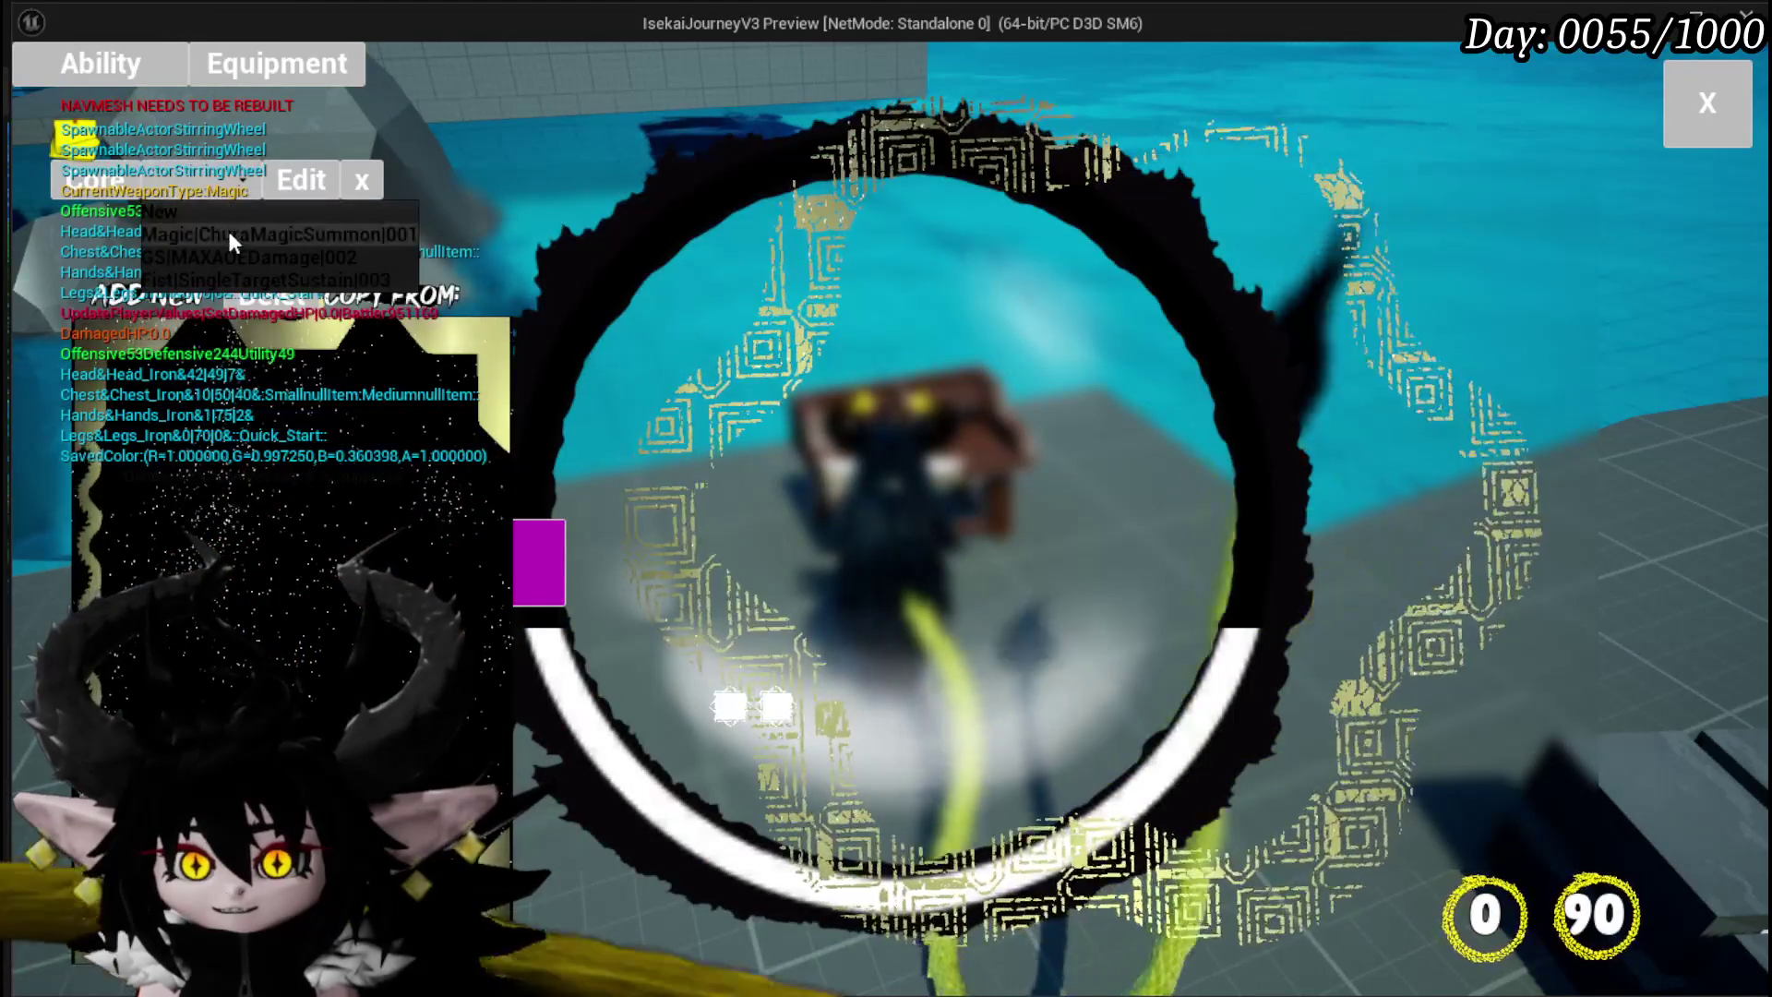
{"action": "left_click", "coordinate": [229, 230]}
{"action": "left_click", "coordinate": [568, 292]}
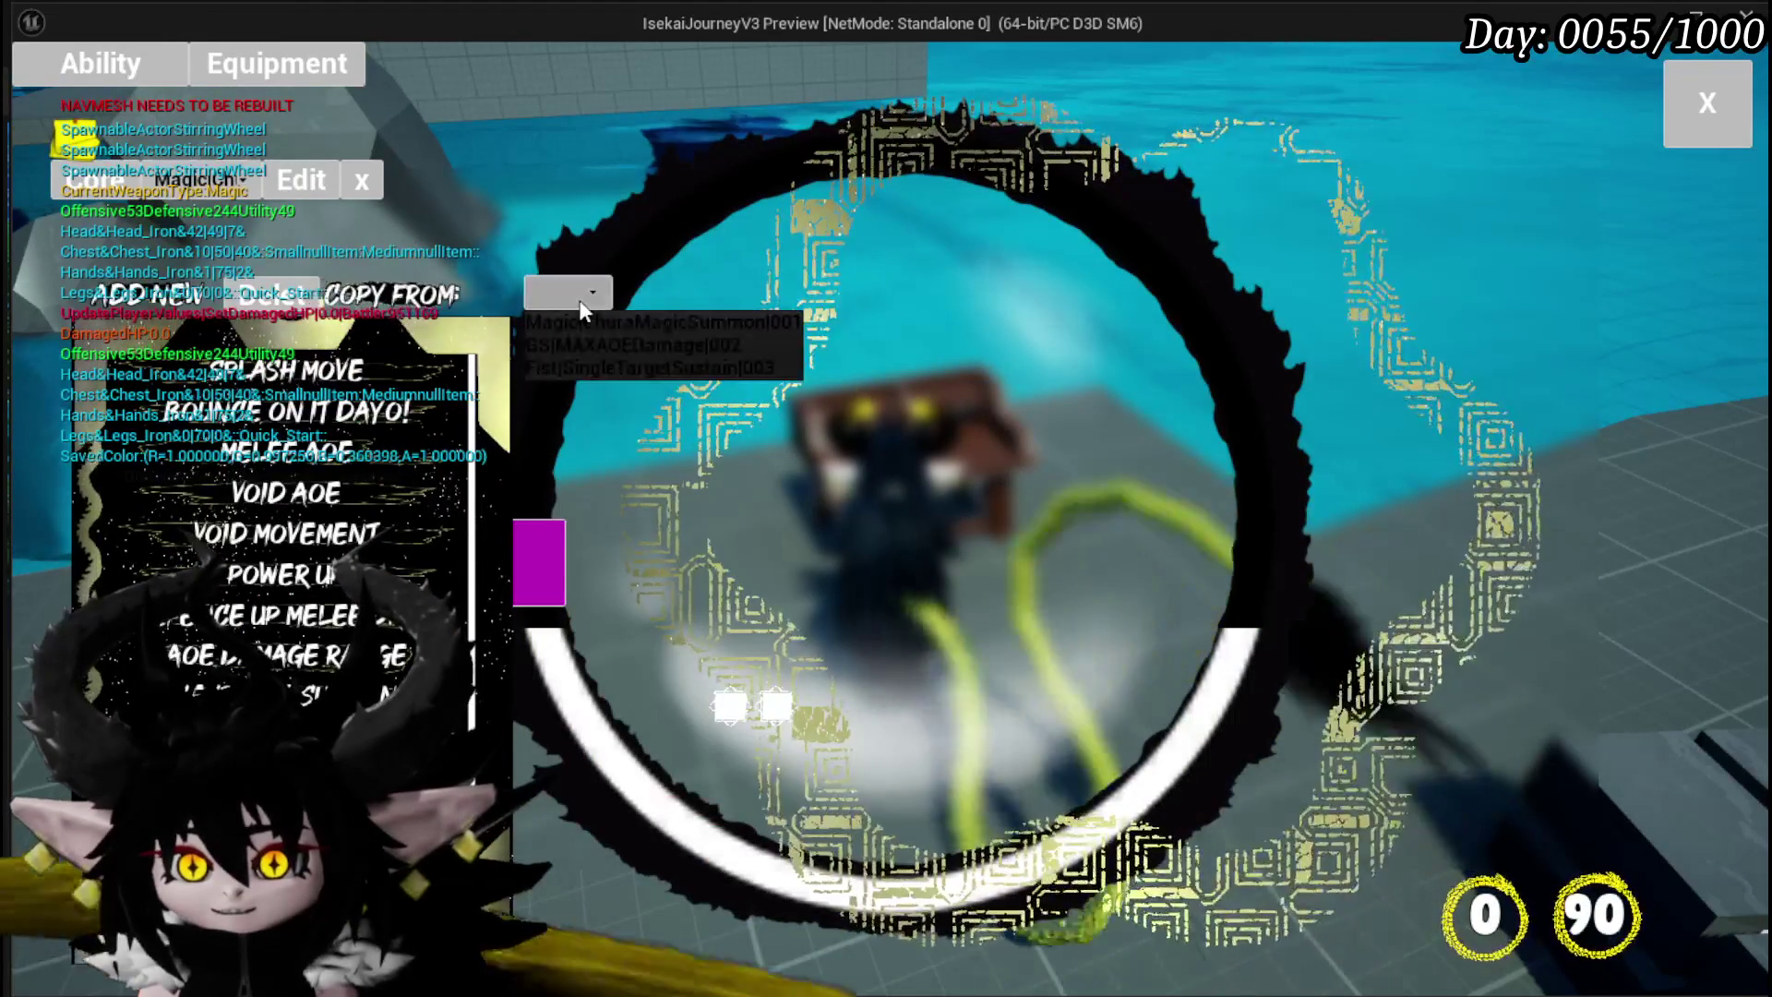
{"action": "left_click", "coordinate": [644, 325]}
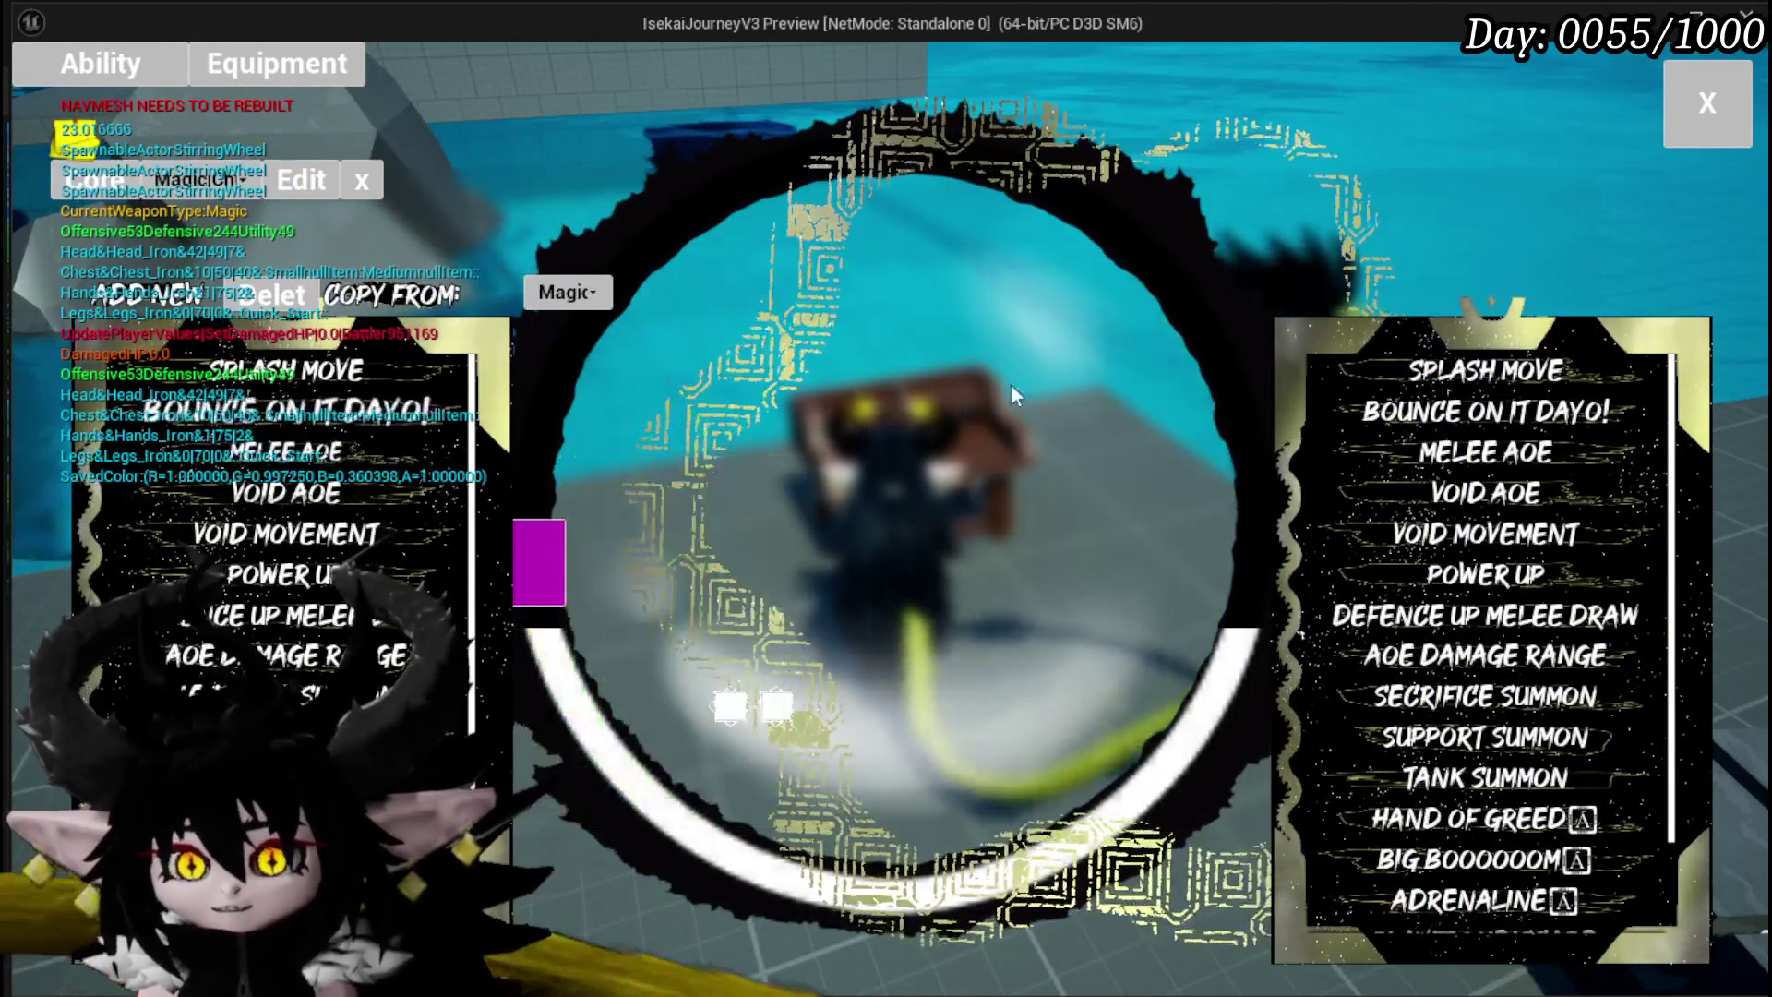
{"action": "left_click", "coordinate": [1486, 370]}
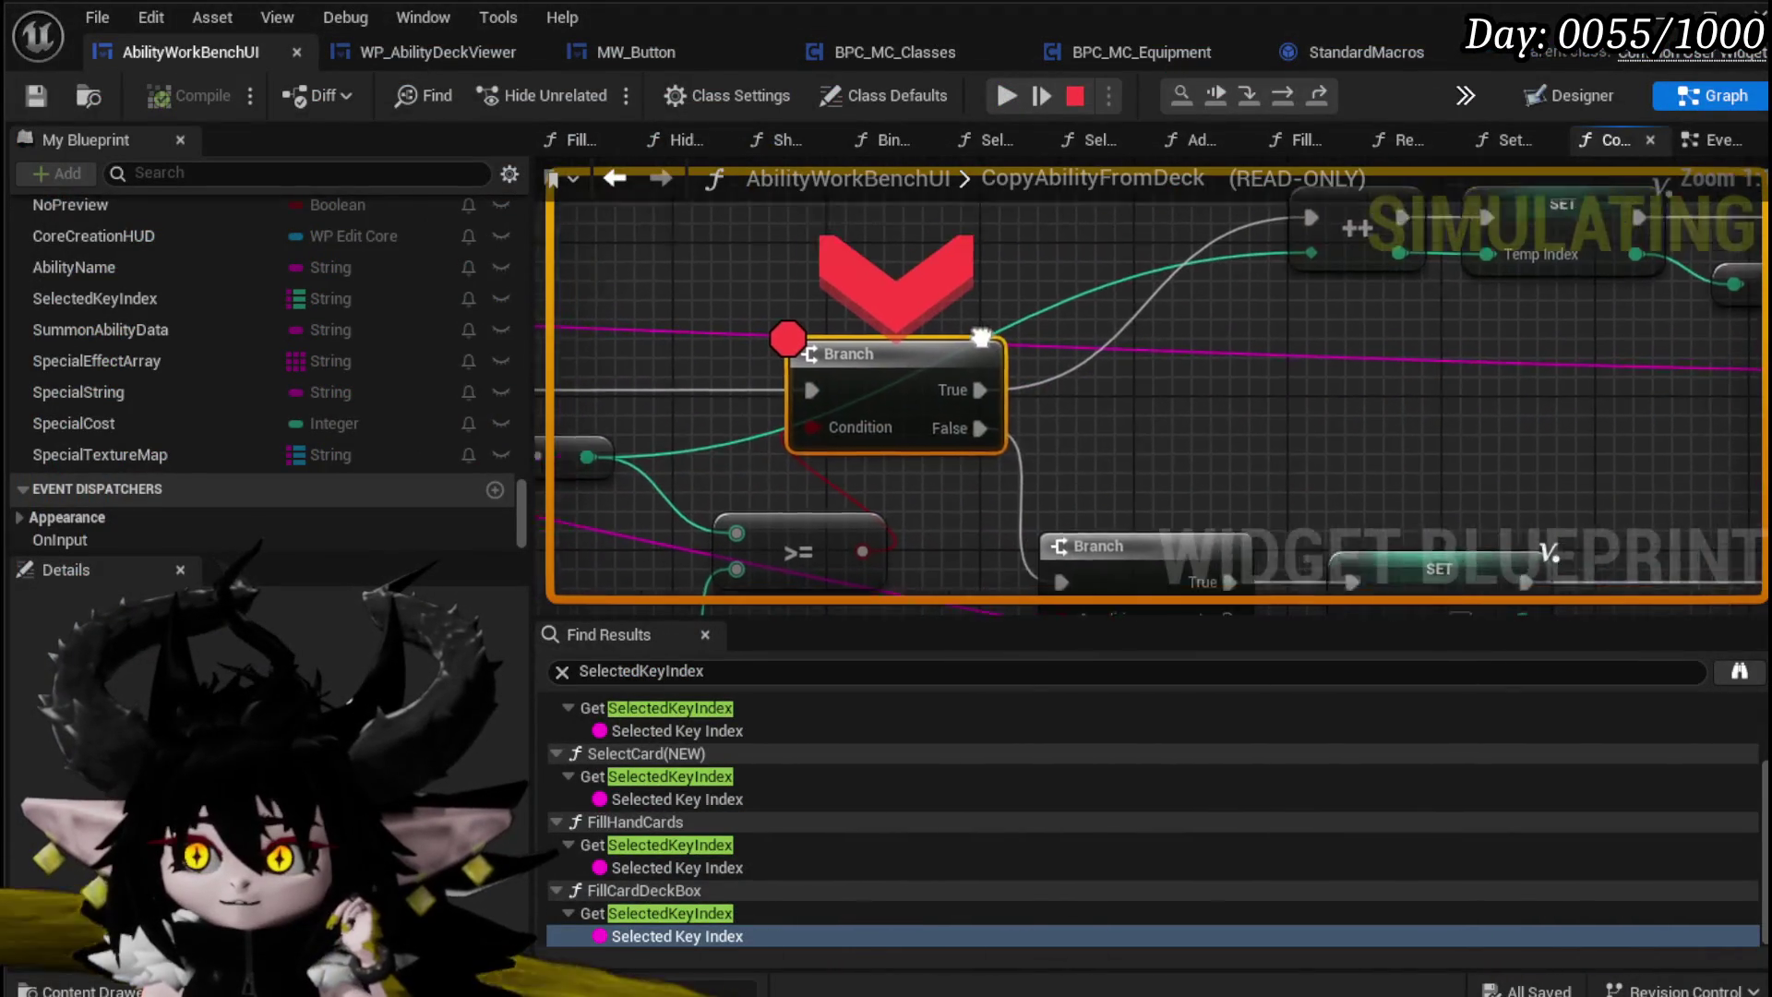
Step: Resume execution twice past the Branch breakpoint in CopyAbilityFromDeck
{"action": "mouse_move", "coordinate": [793, 436]}
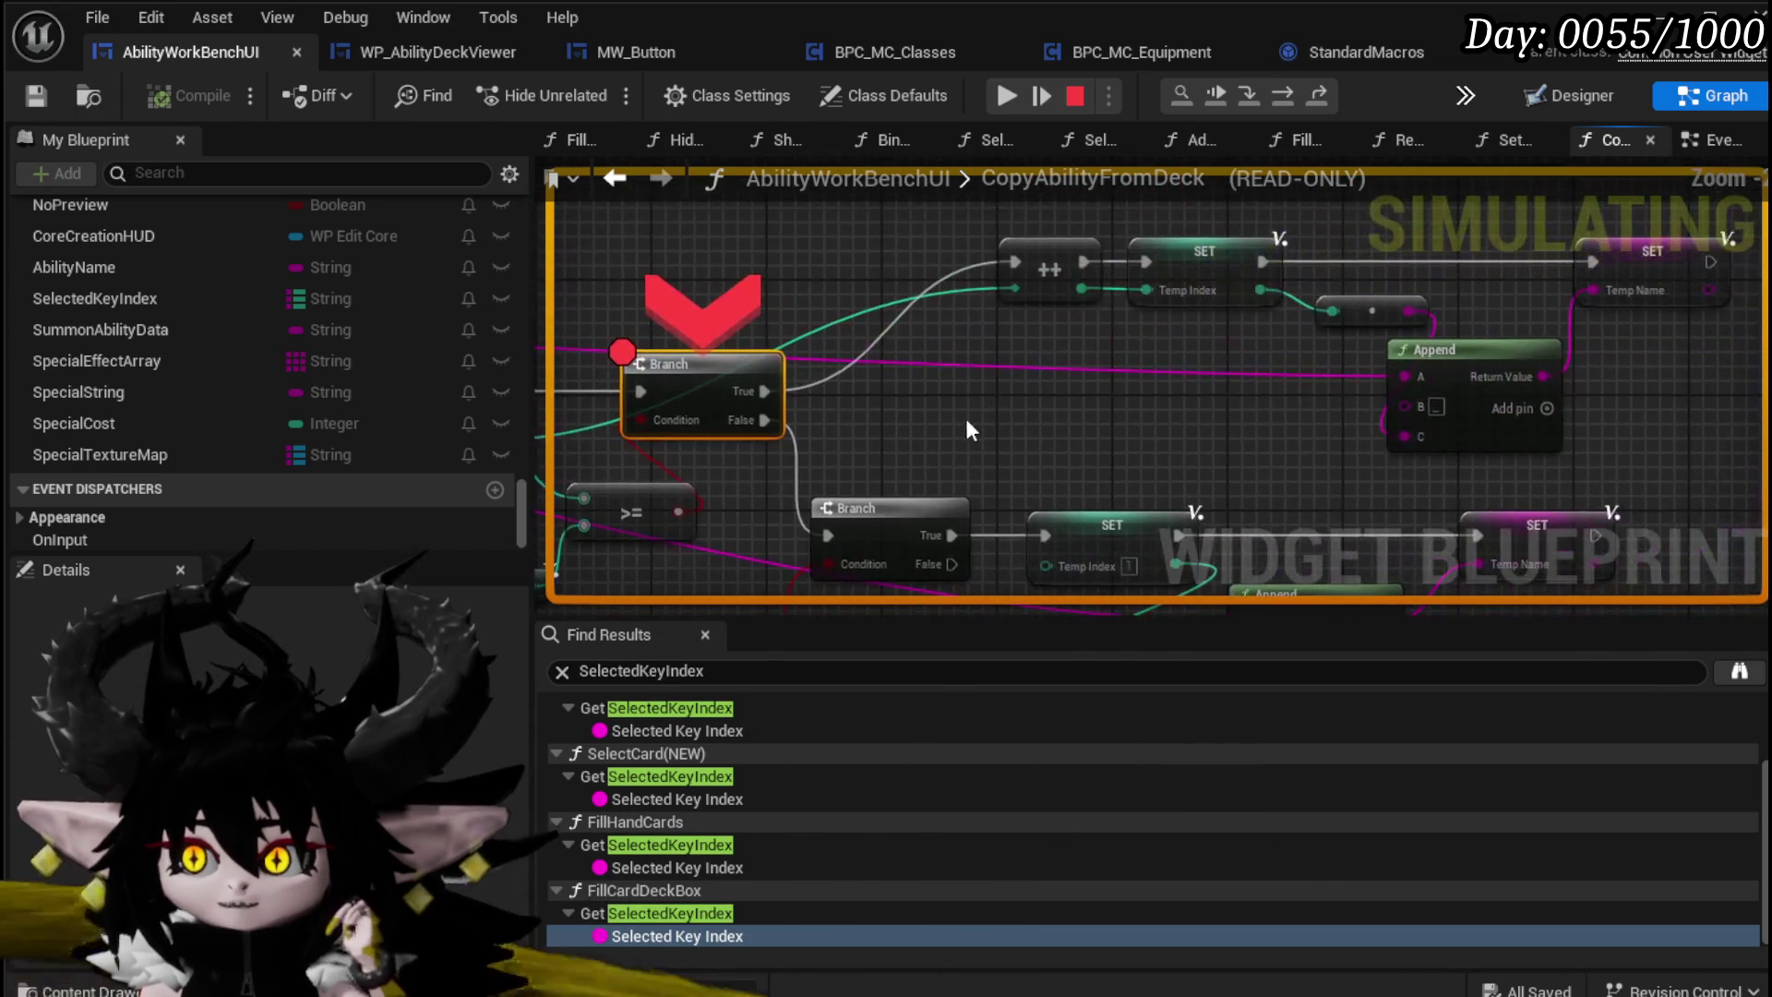
{"action": "left_click", "coordinate": [1022, 98]}
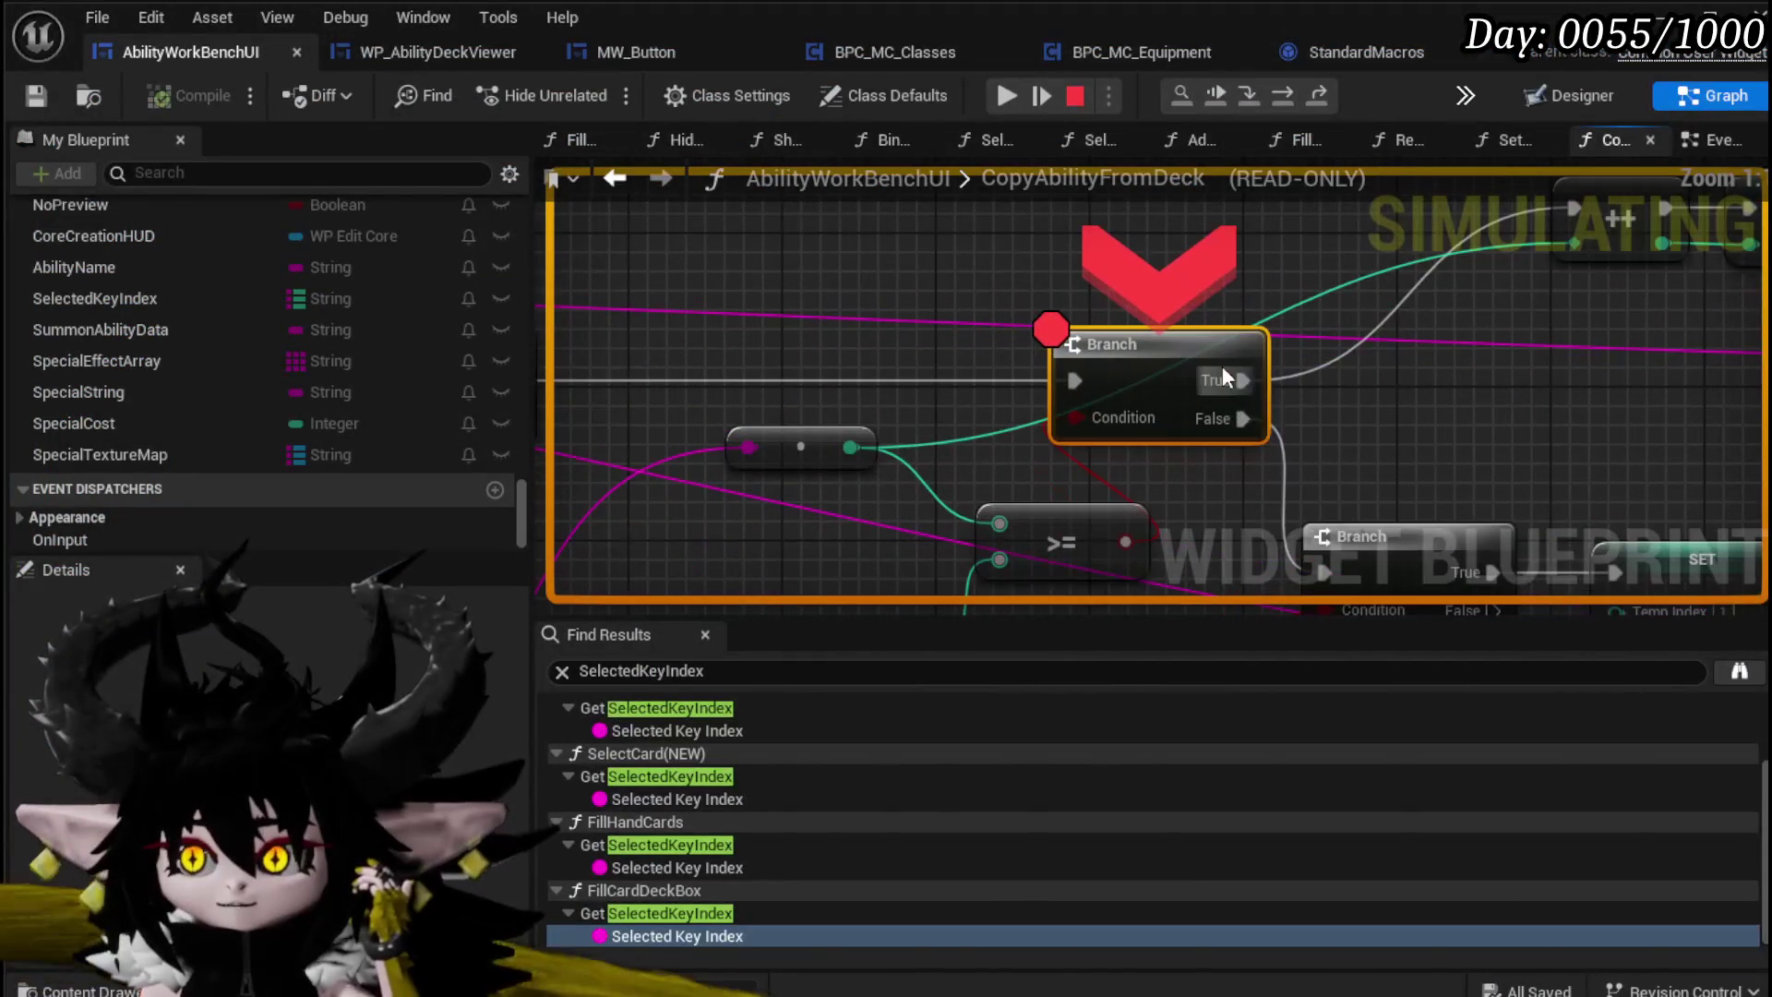
{"action": "left_click", "coordinate": [1013, 96]}
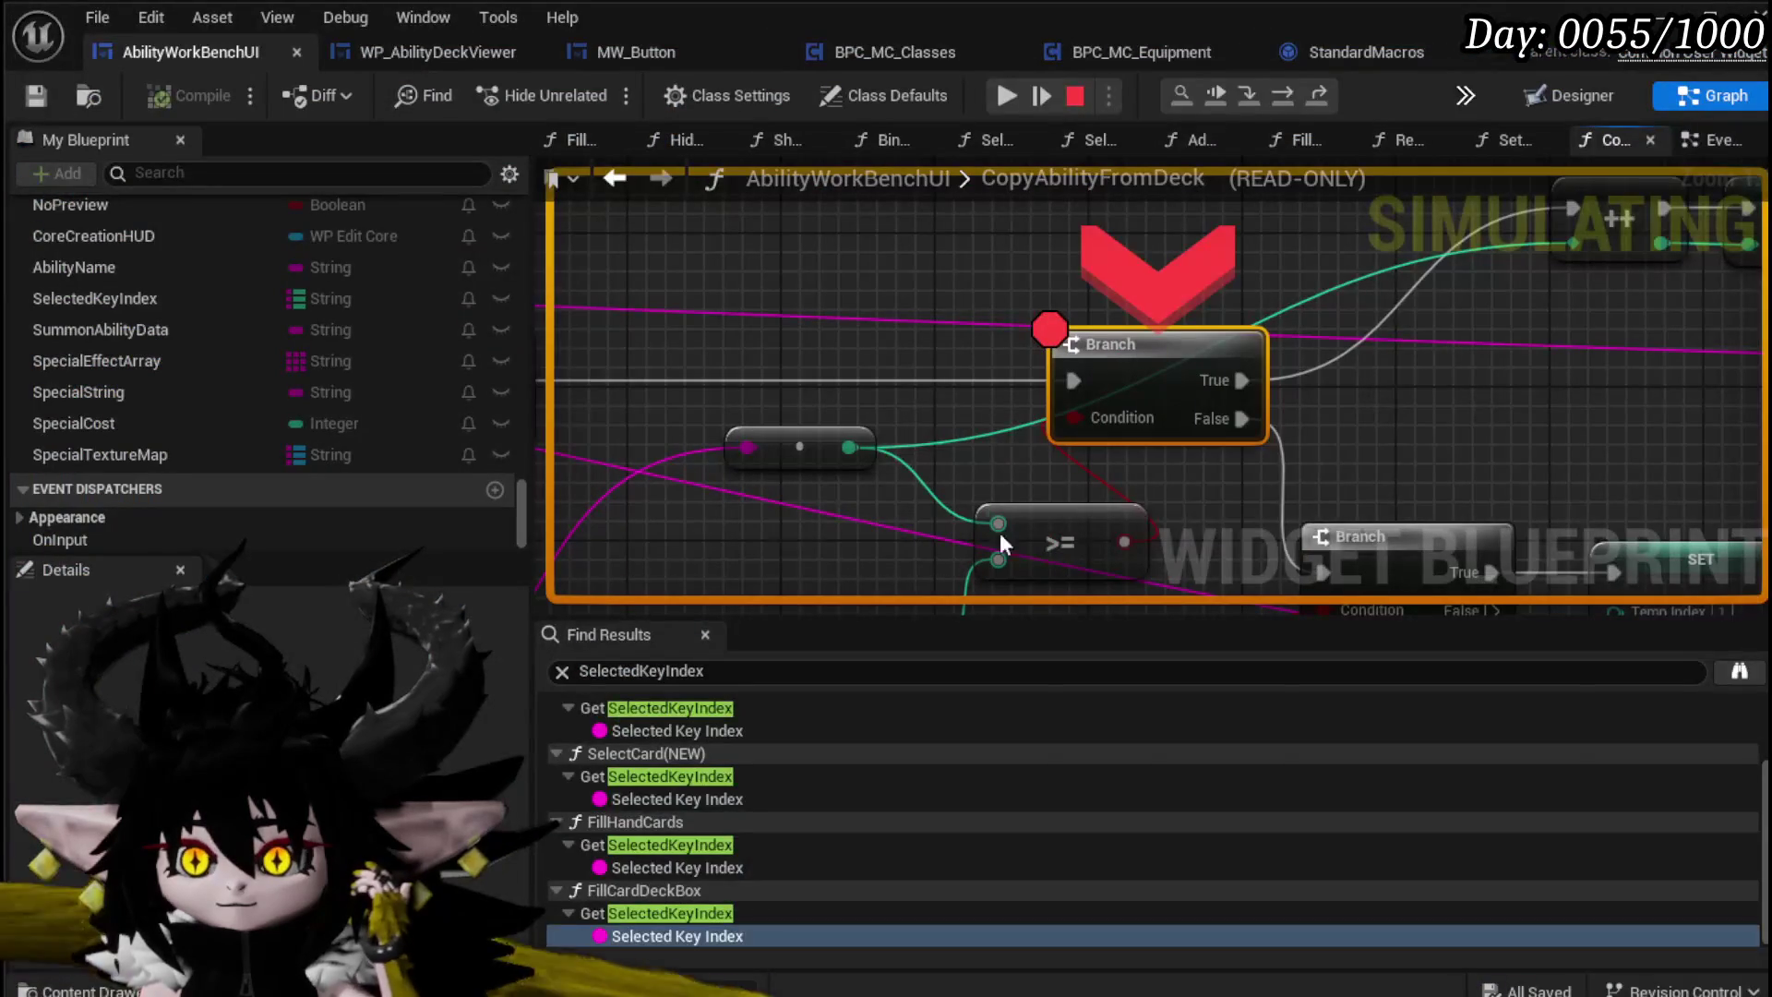
Step: Remove the breakpoint from the Branch node and resume the game preview
{"action": "right_click", "coordinate": [1128, 345]}
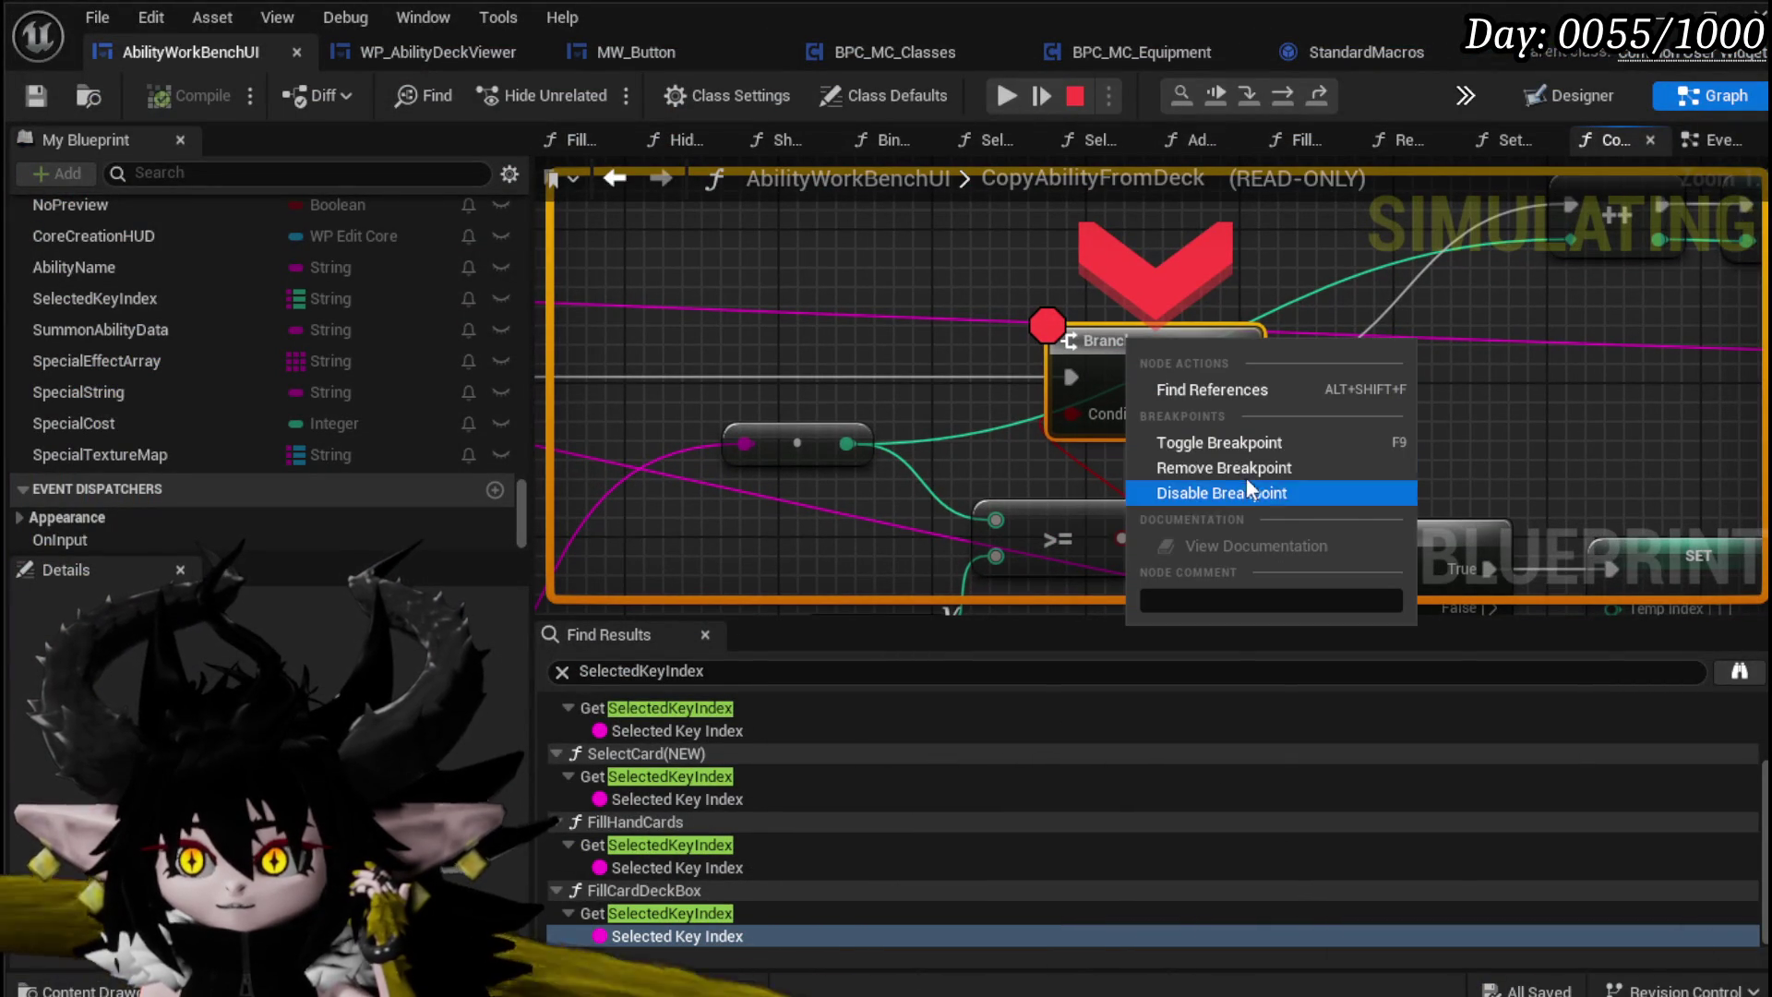
{"action": "left_click", "coordinate": [1210, 468]}
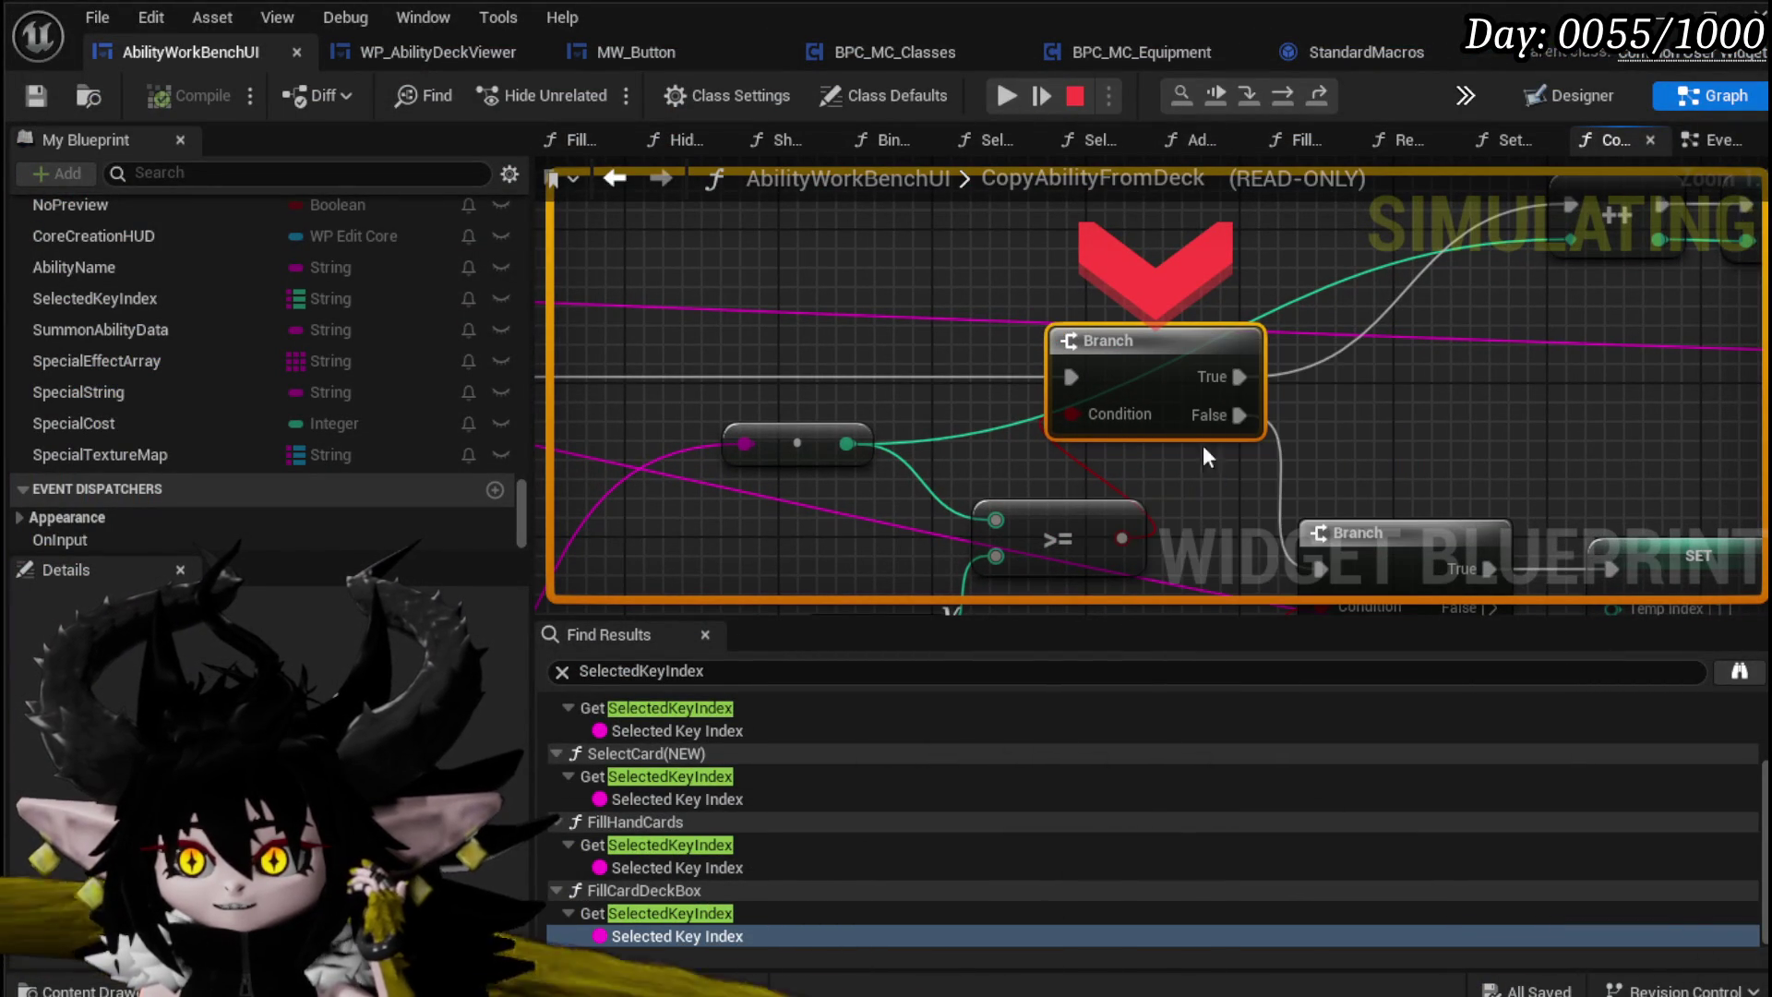
{"action": "left_click", "coordinate": [1005, 100]}
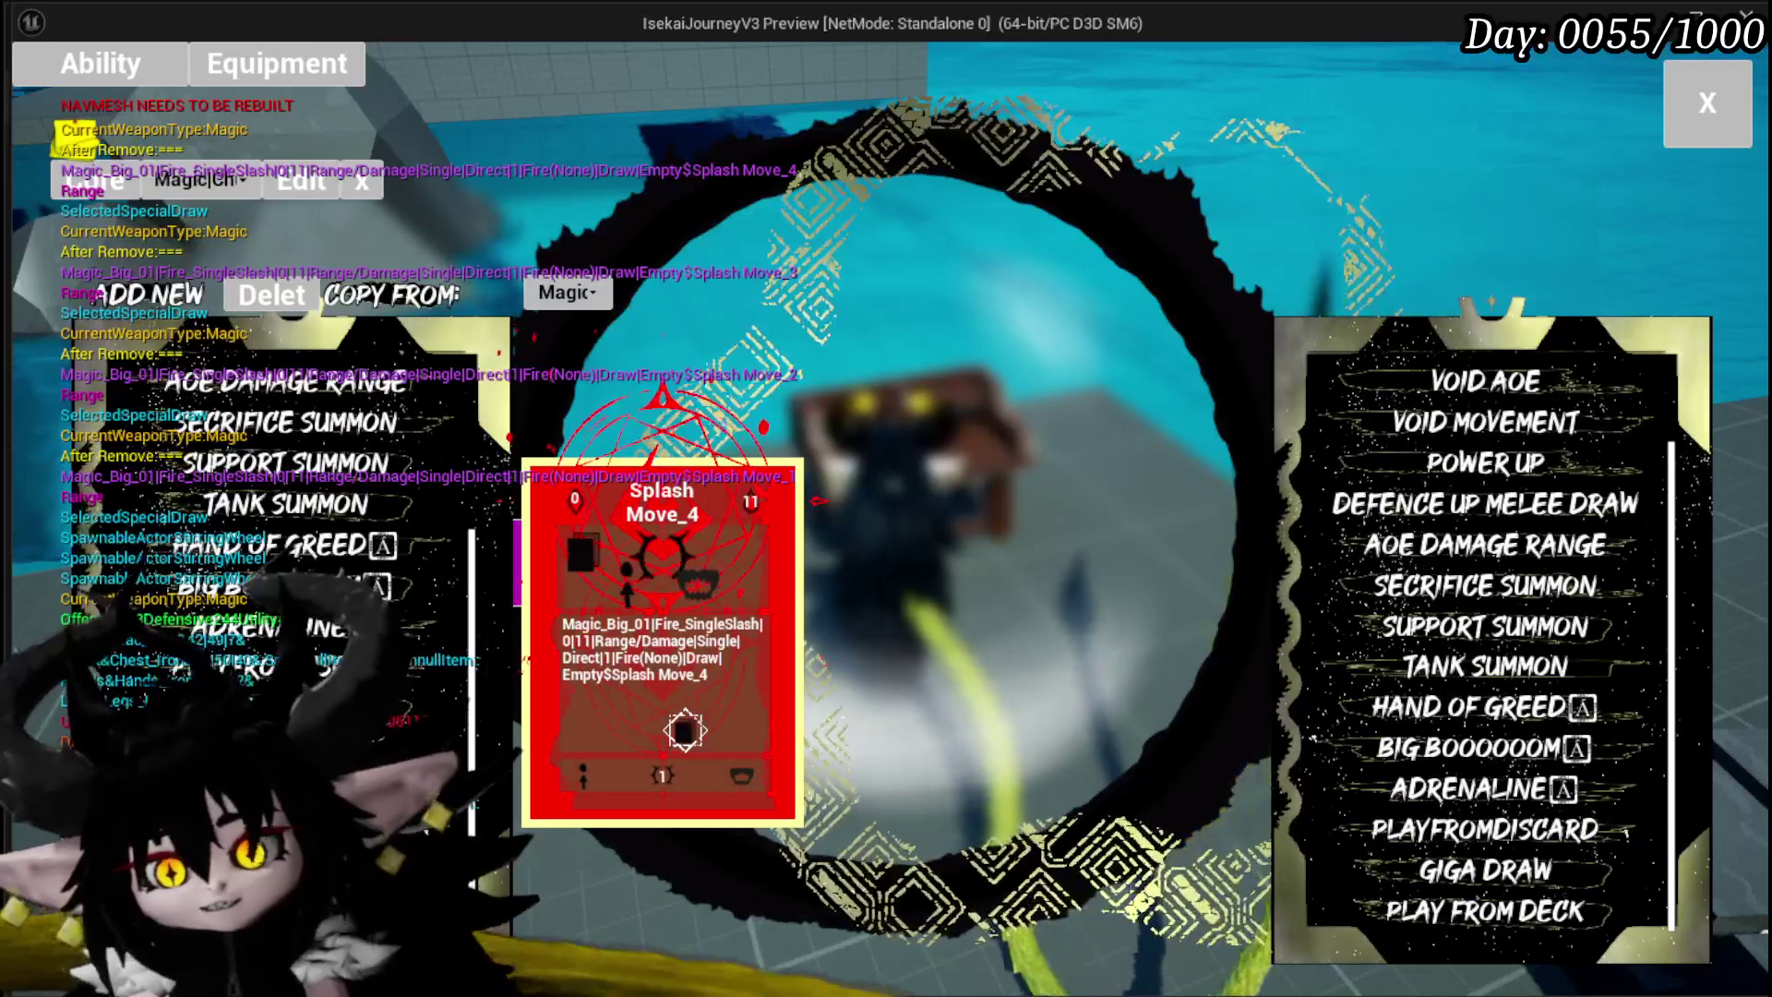
Step: Drag the Splash Move card into the editor panel to create the Splash Move_5 copy
{"action": "left_click_drag", "start_coordinate": [685, 731], "coordinate": [729, 707]}
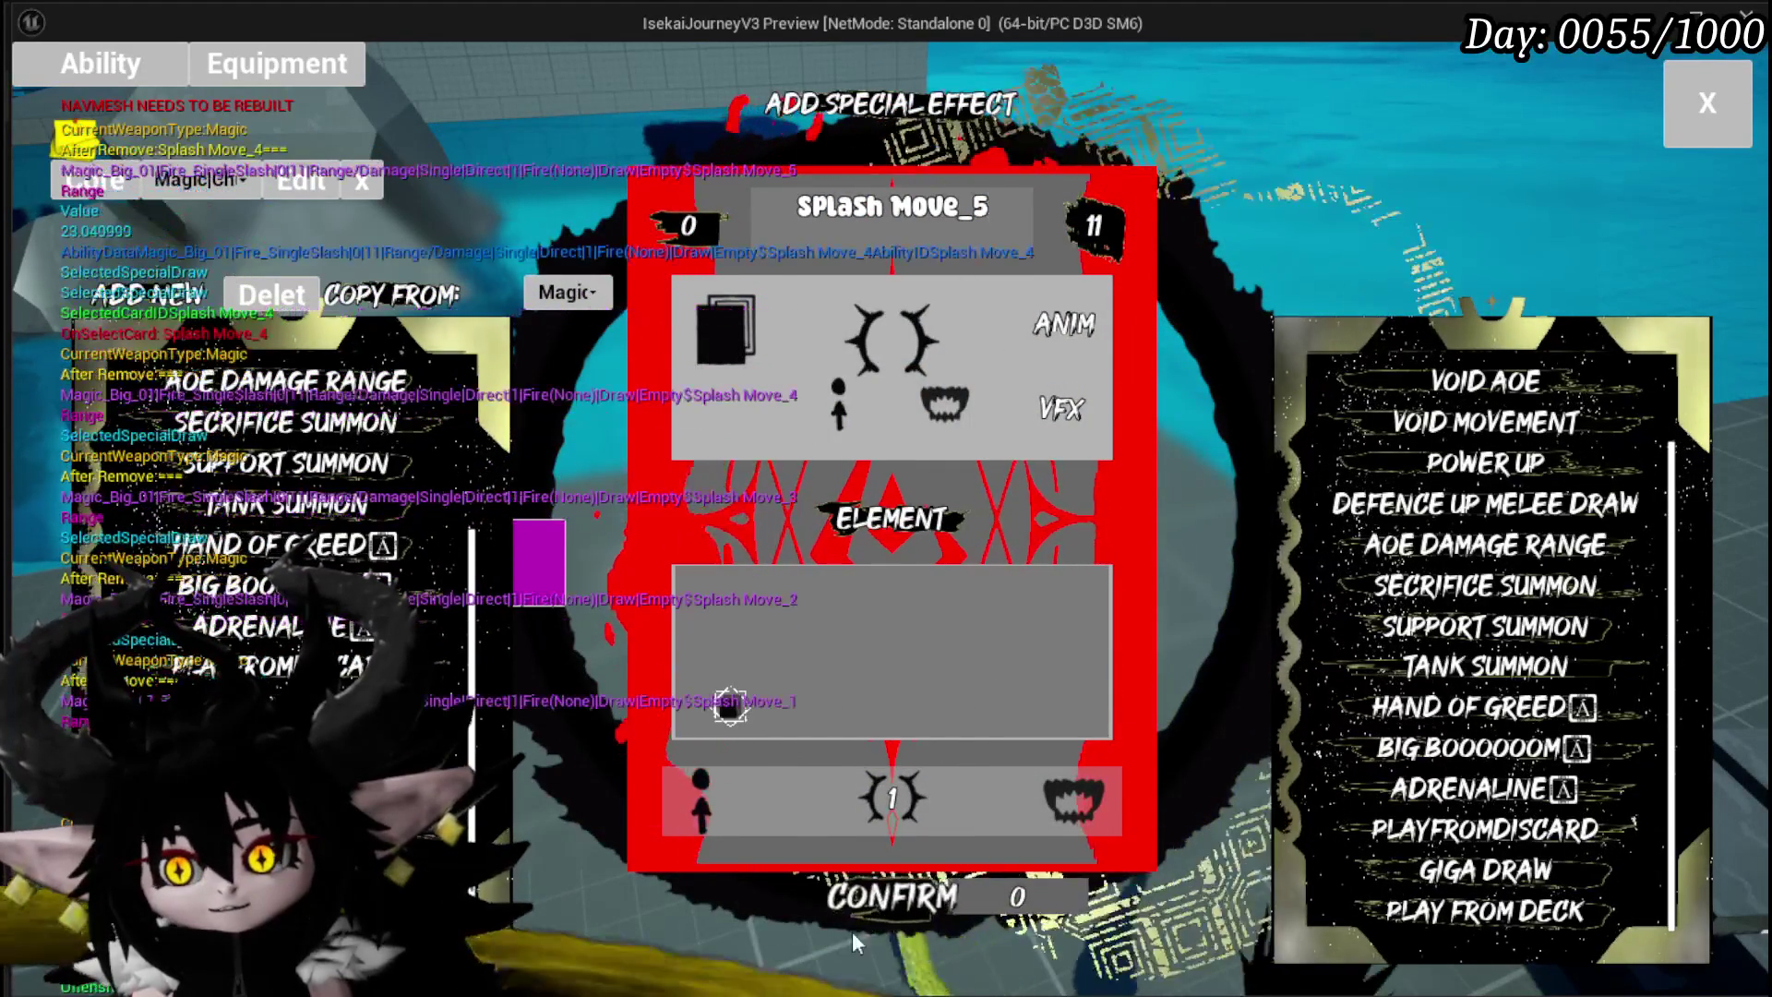
{"action": "left_click_drag", "start_coordinate": [851, 932], "coordinate": [684, 731]}
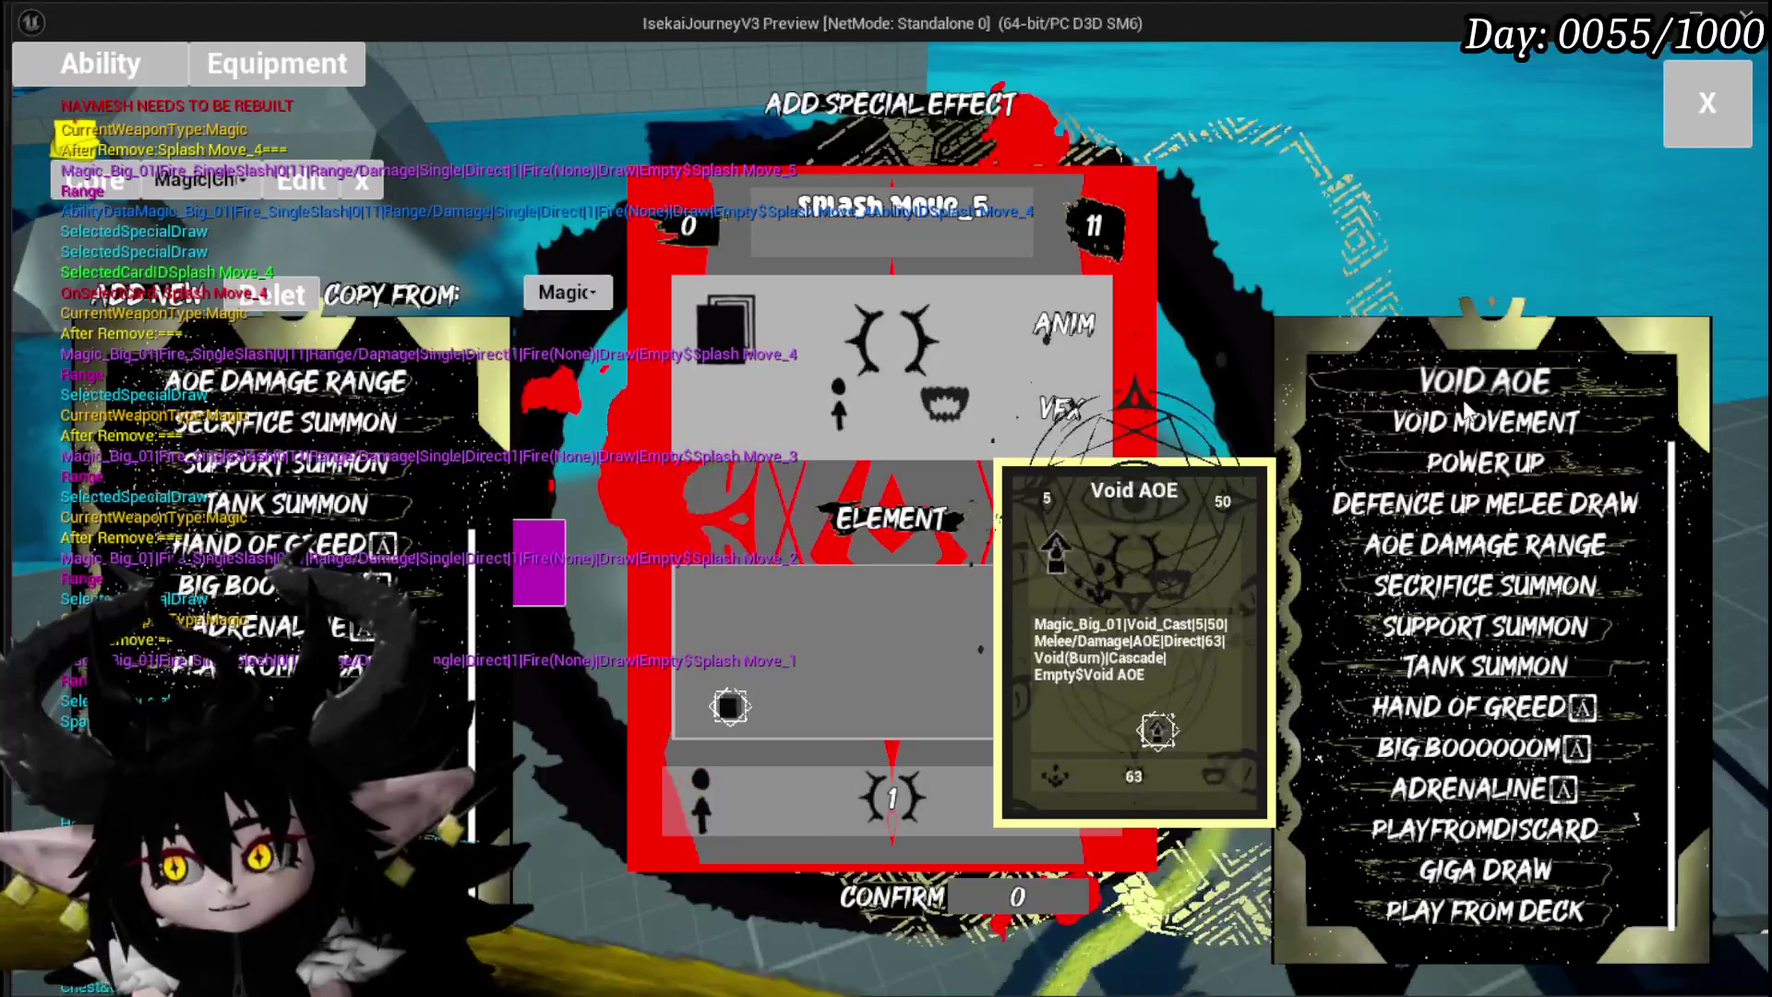
{"action": "scroll", "coordinate": [1449, 406], "scroll_direction": "up", "scroll_amount": 2}
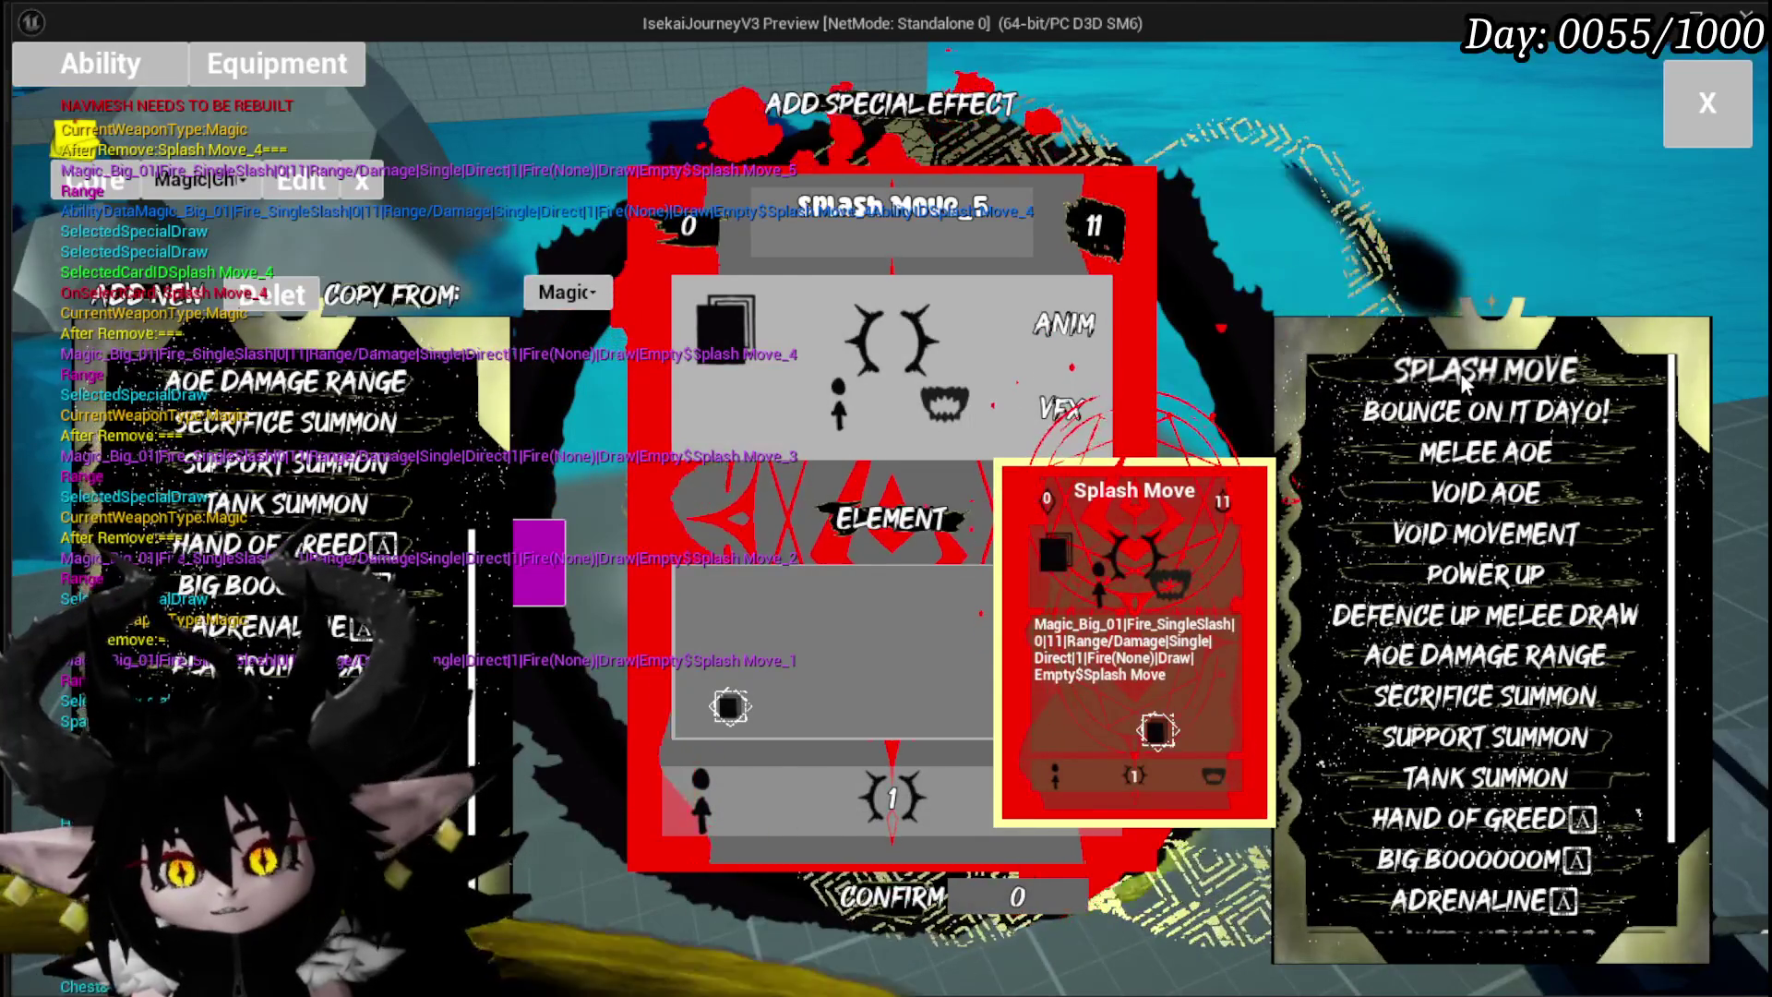
{"action": "scroll", "coordinate": [286, 507], "scroll_direction": "down", "scroll_amount": 1}
{"action": "left_click_drag", "start_coordinate": [923, 932], "coordinate": [684, 731]}
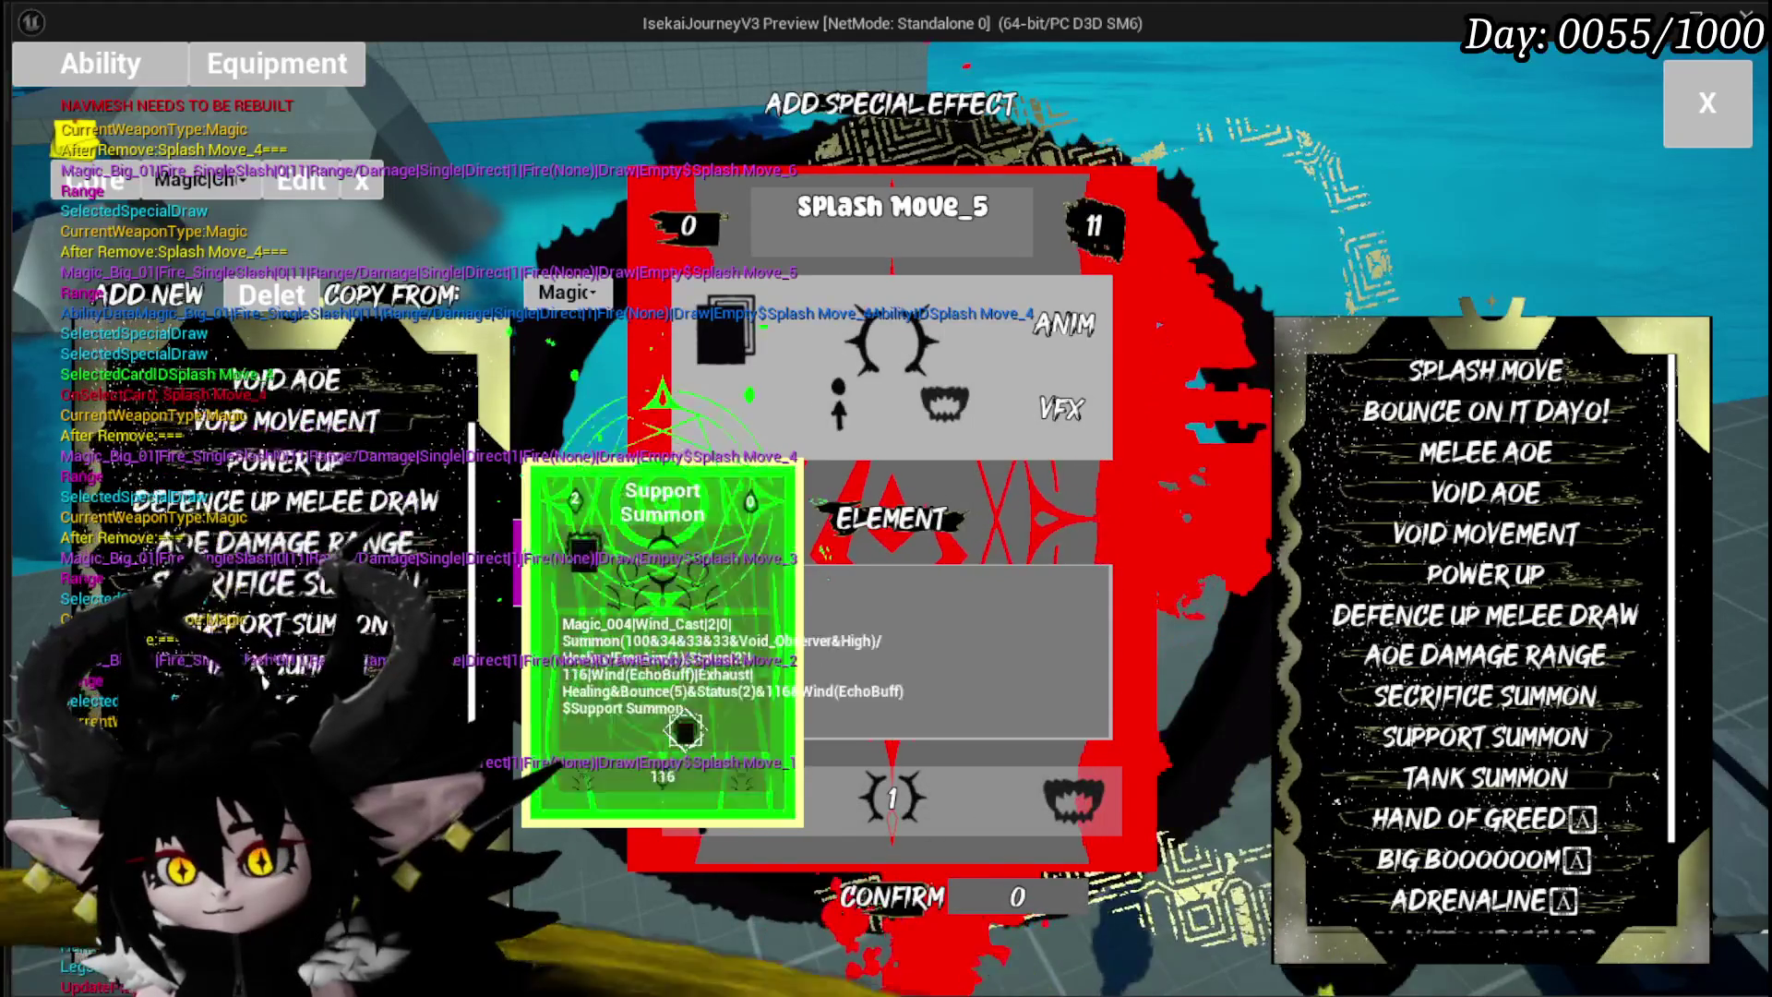
Step: Scroll through the skill lists in the special-effect editor for Splash Move_5
{"action": "scroll", "coordinate": [1634, 758], "scroll_direction": "down", "scroll_amount": 3}
{"action": "mouse_move", "coordinate": [1488, 694]}
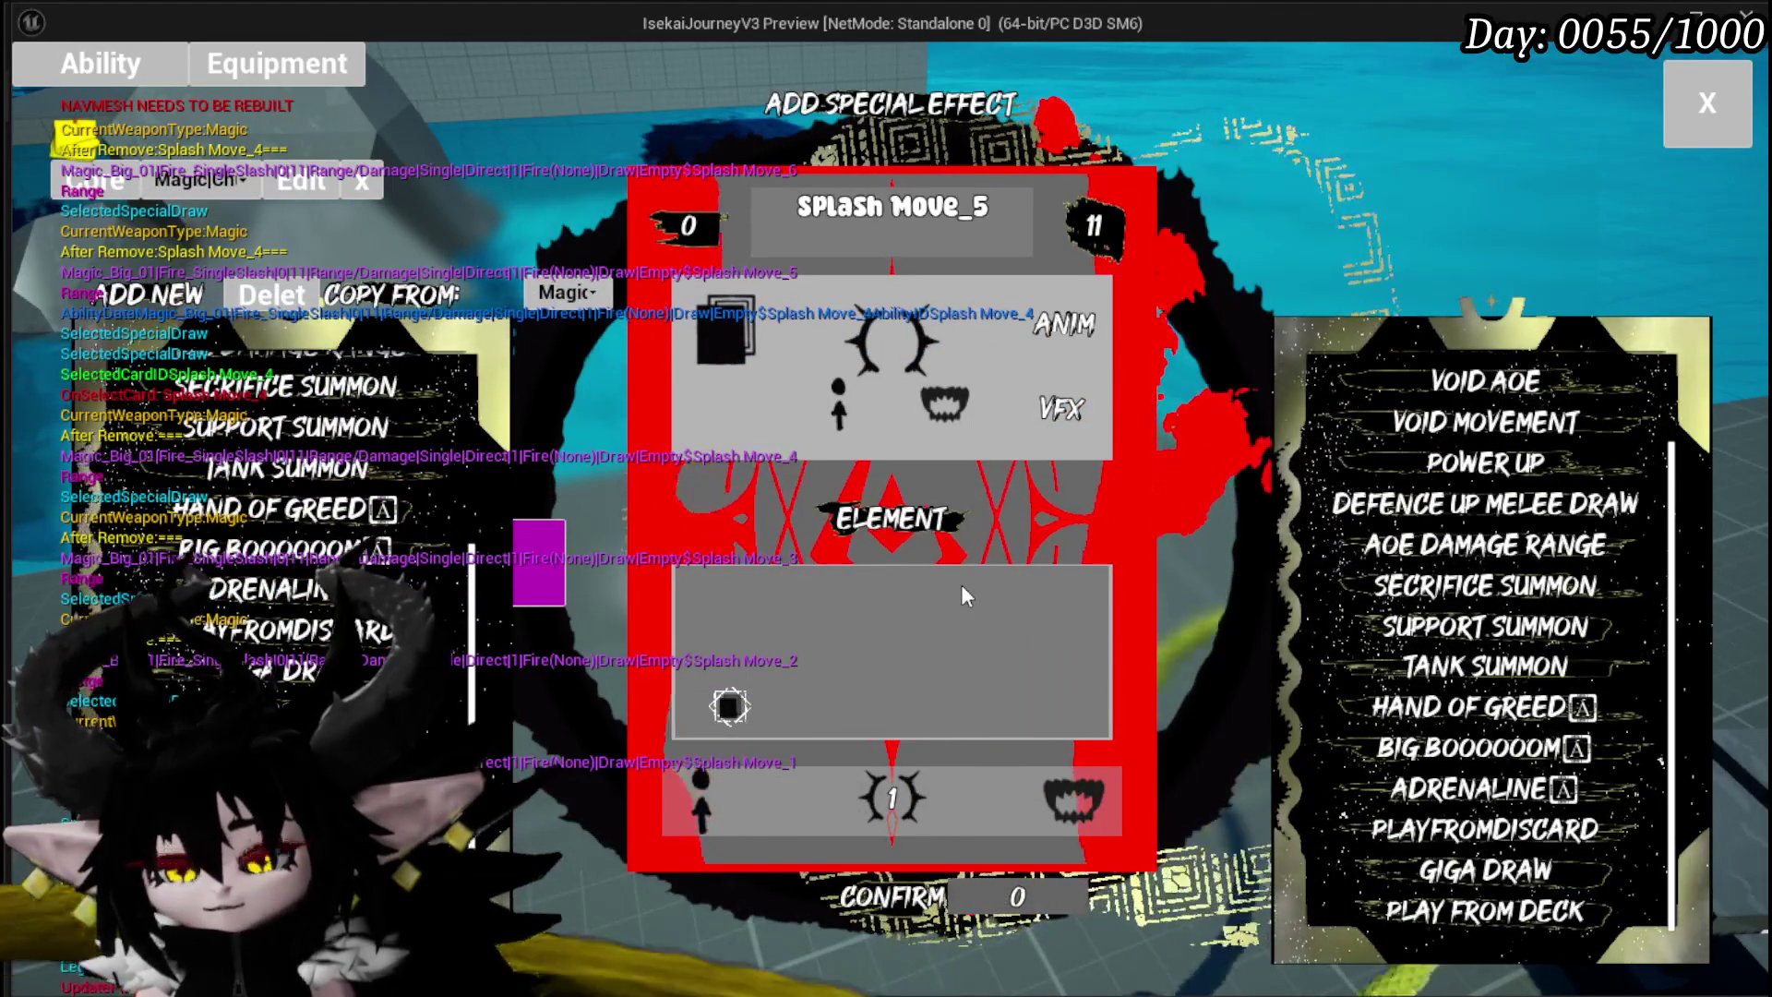
{"action": "scroll", "coordinate": [279, 669], "scroll_direction": "up", "scroll_amount": 3}
{"action": "mouse_move", "coordinate": [280, 670]}
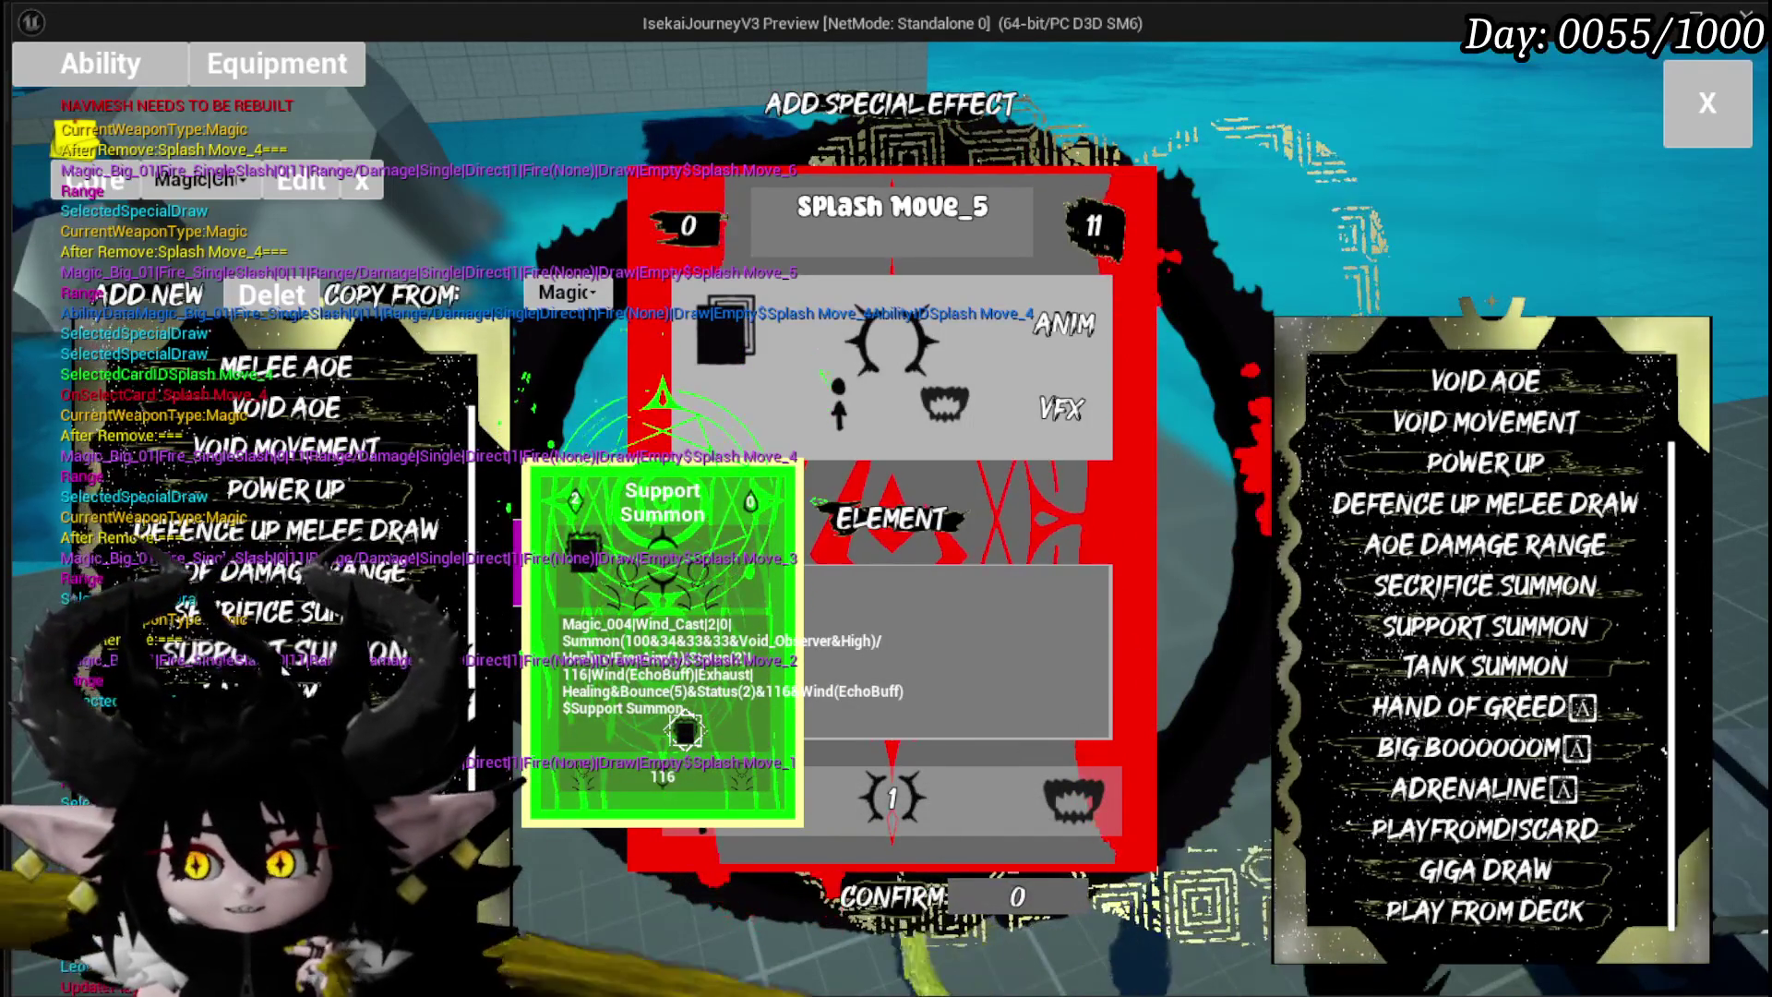
{"action": "scroll", "coordinate": [280, 669], "scroll_direction": "down", "scroll_amount": 3}
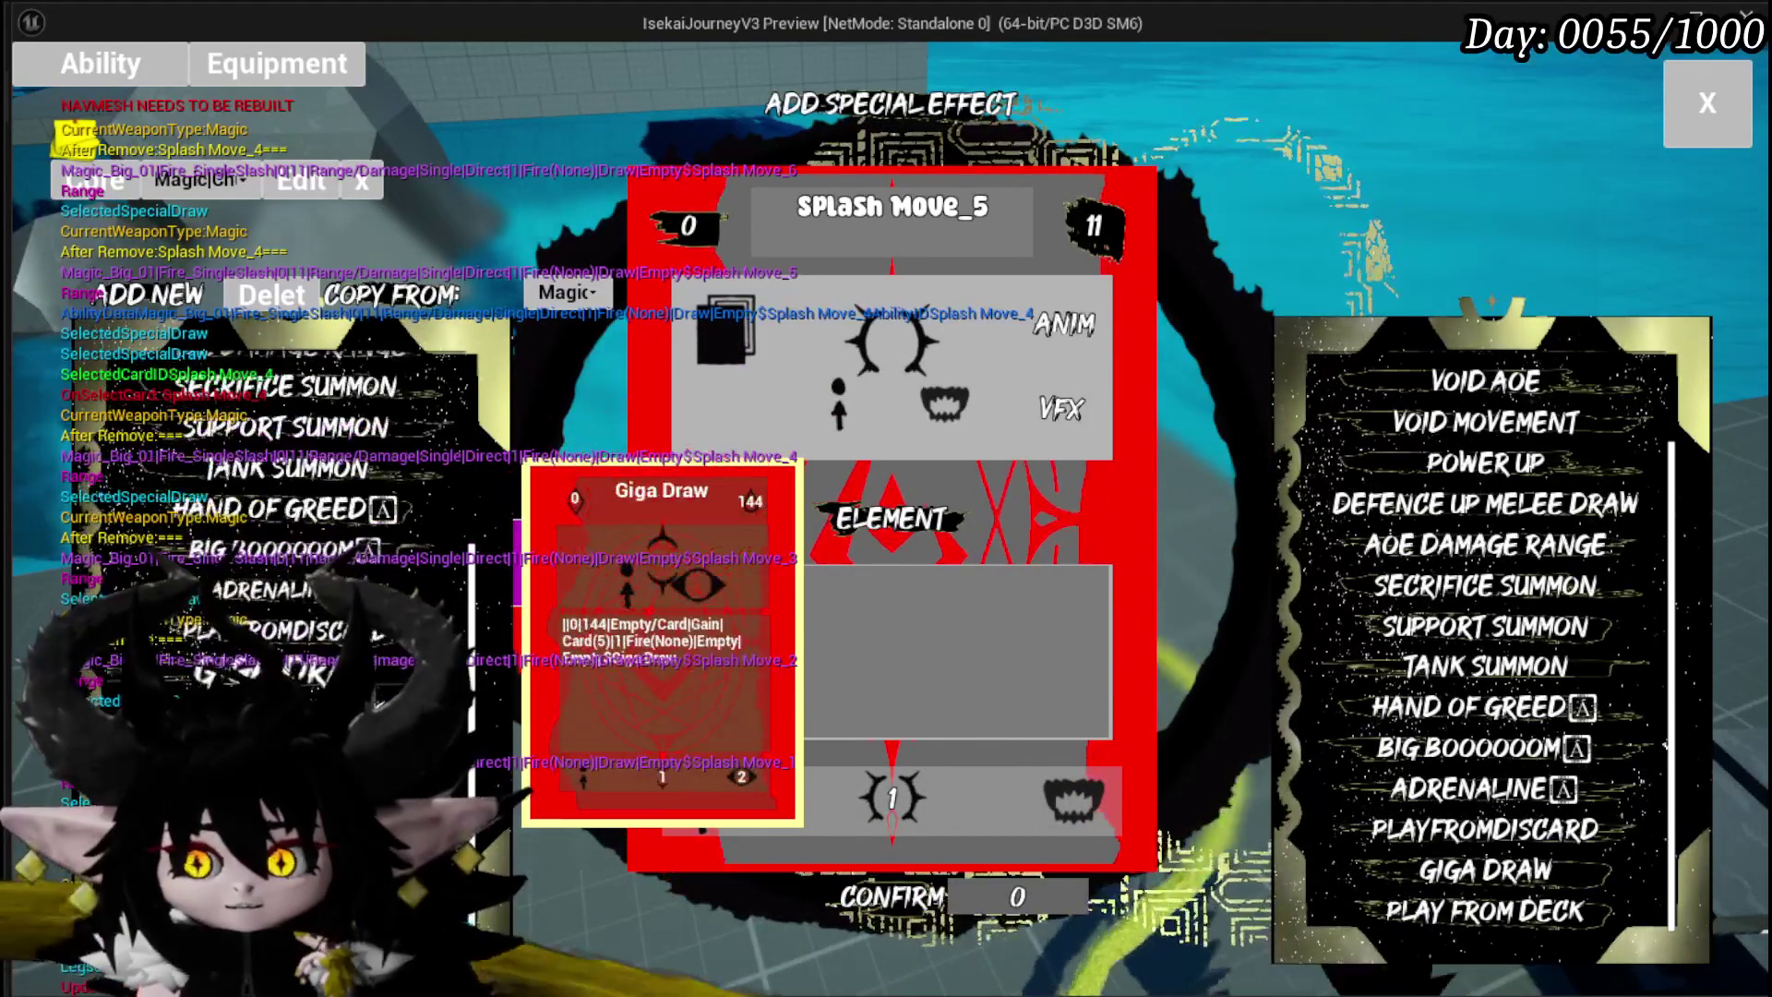
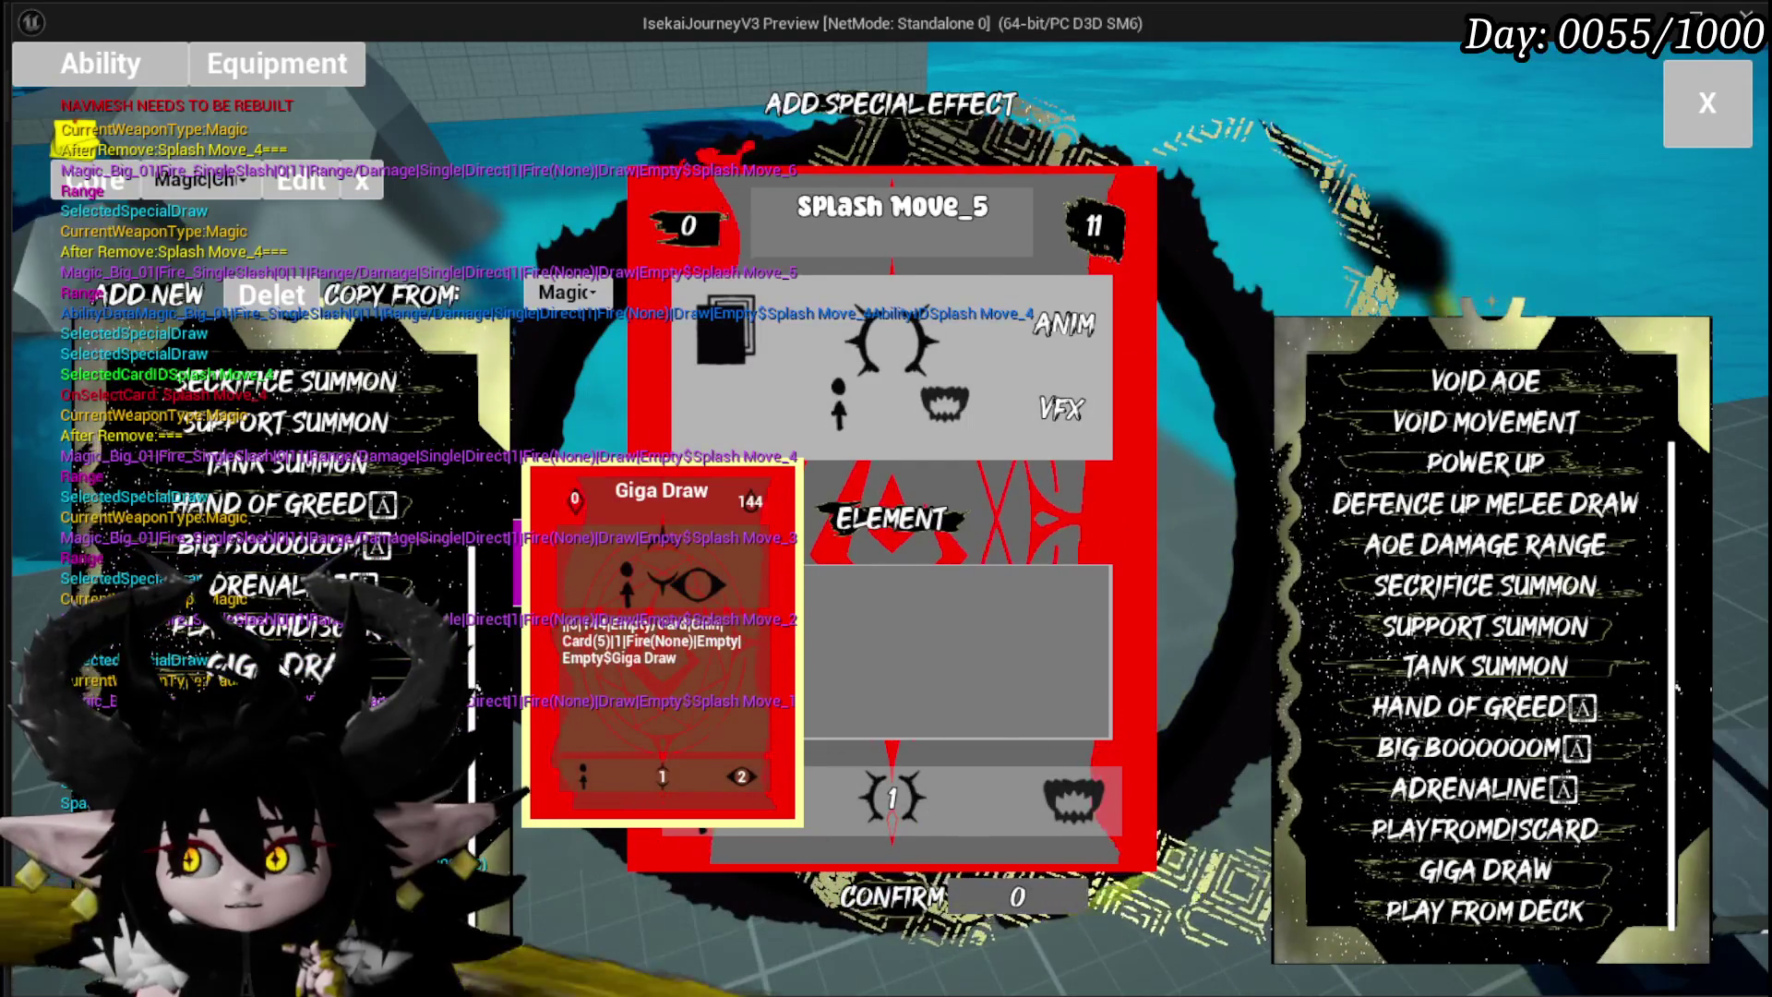
Step: Preview the Tank Summon and Secrifice Summon cards, end the play test, and save AbilityWorkBenchUI
{"action": "left_click", "coordinate": [378, 457]}
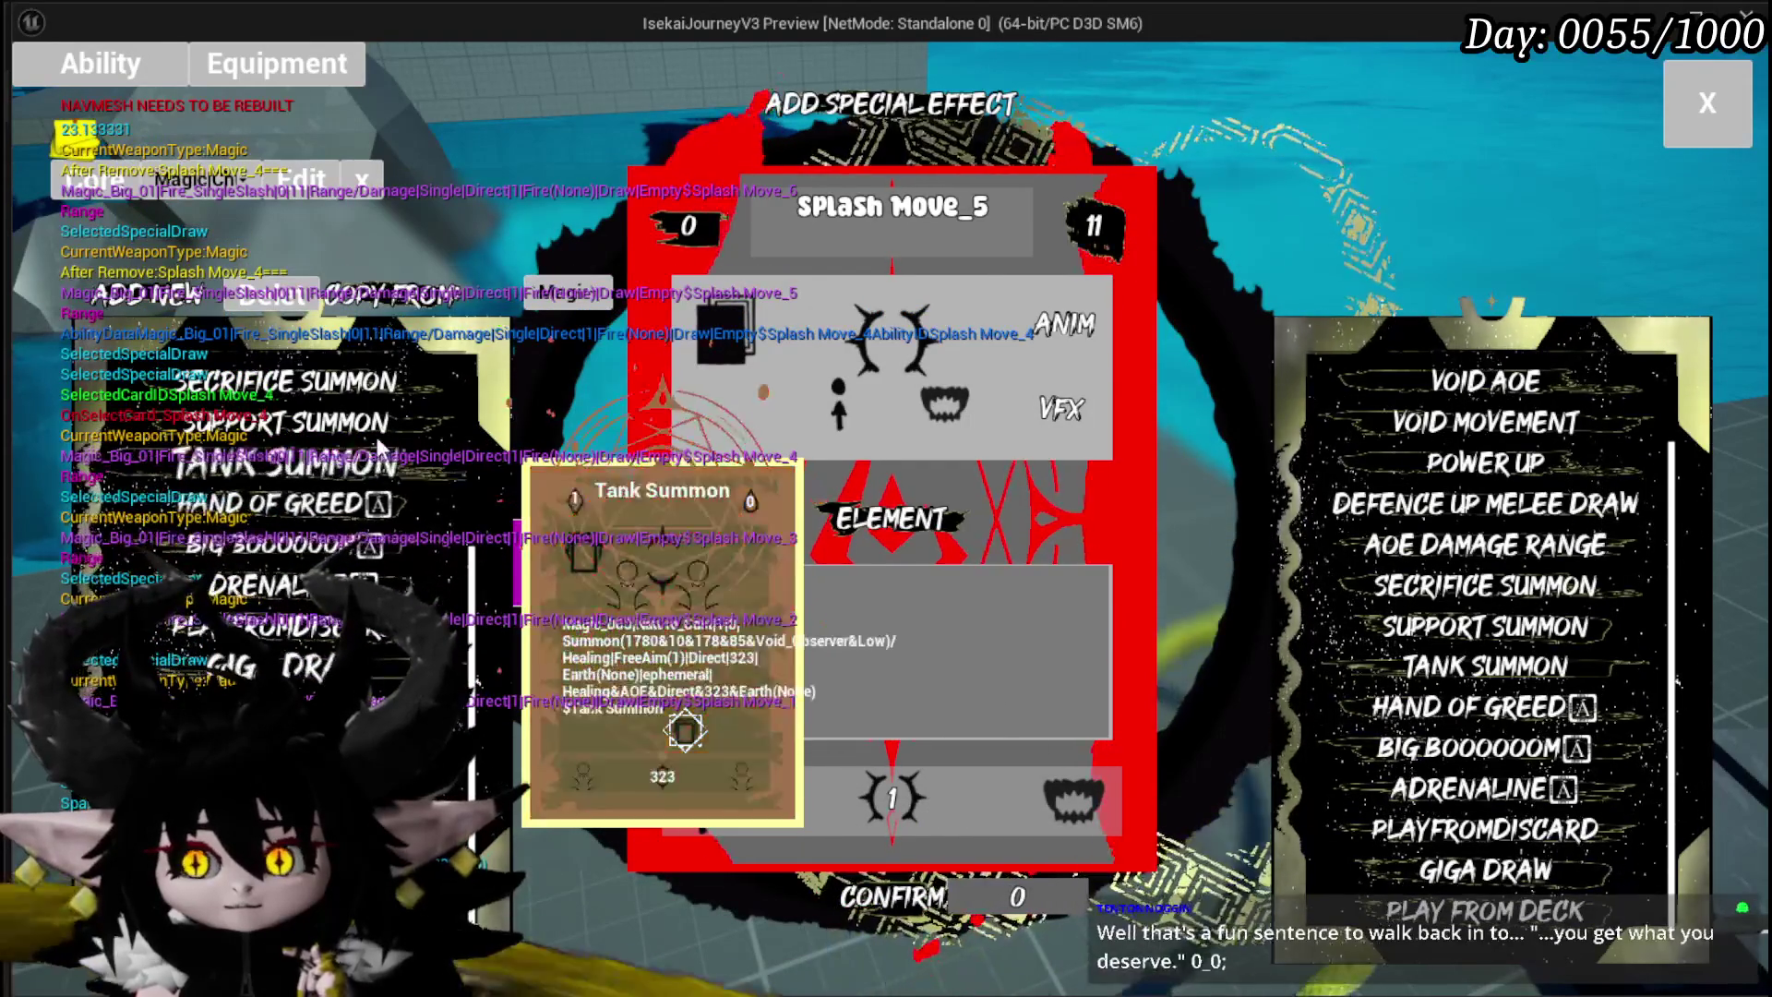
{"action": "left_click", "coordinate": [341, 399]}
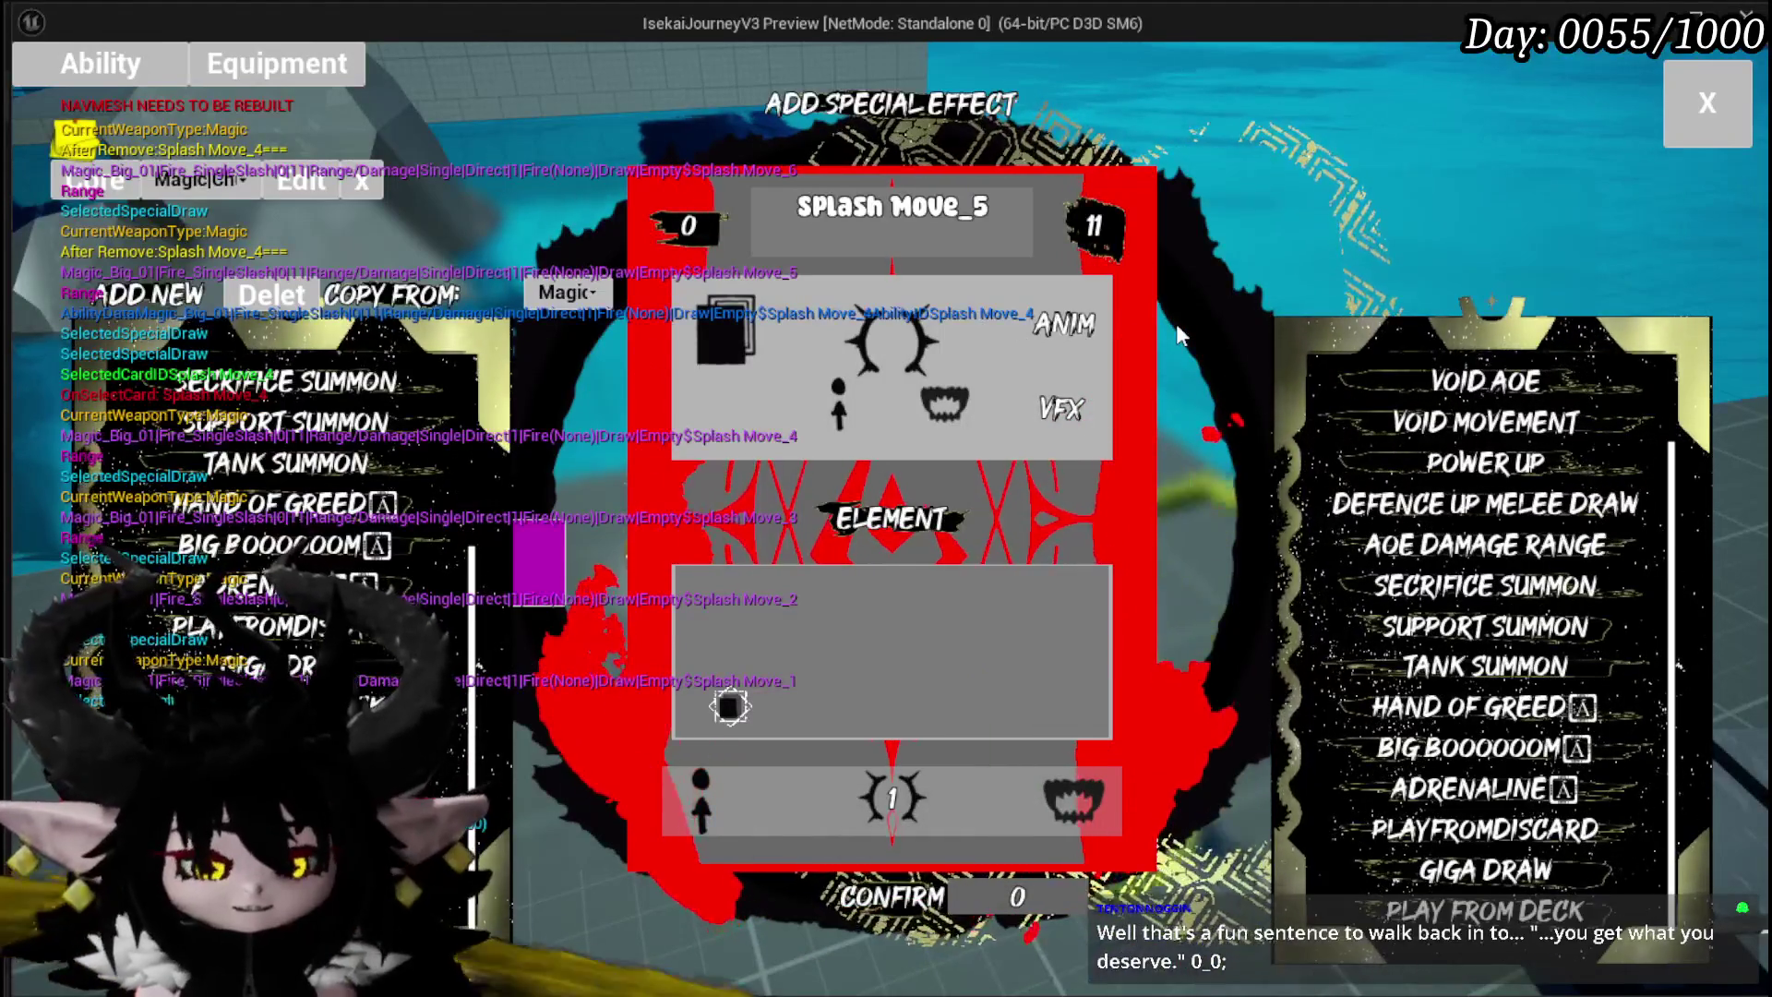
{"action": "key", "text": "Escape"}
{"action": "left_click", "coordinate": [35, 95]}
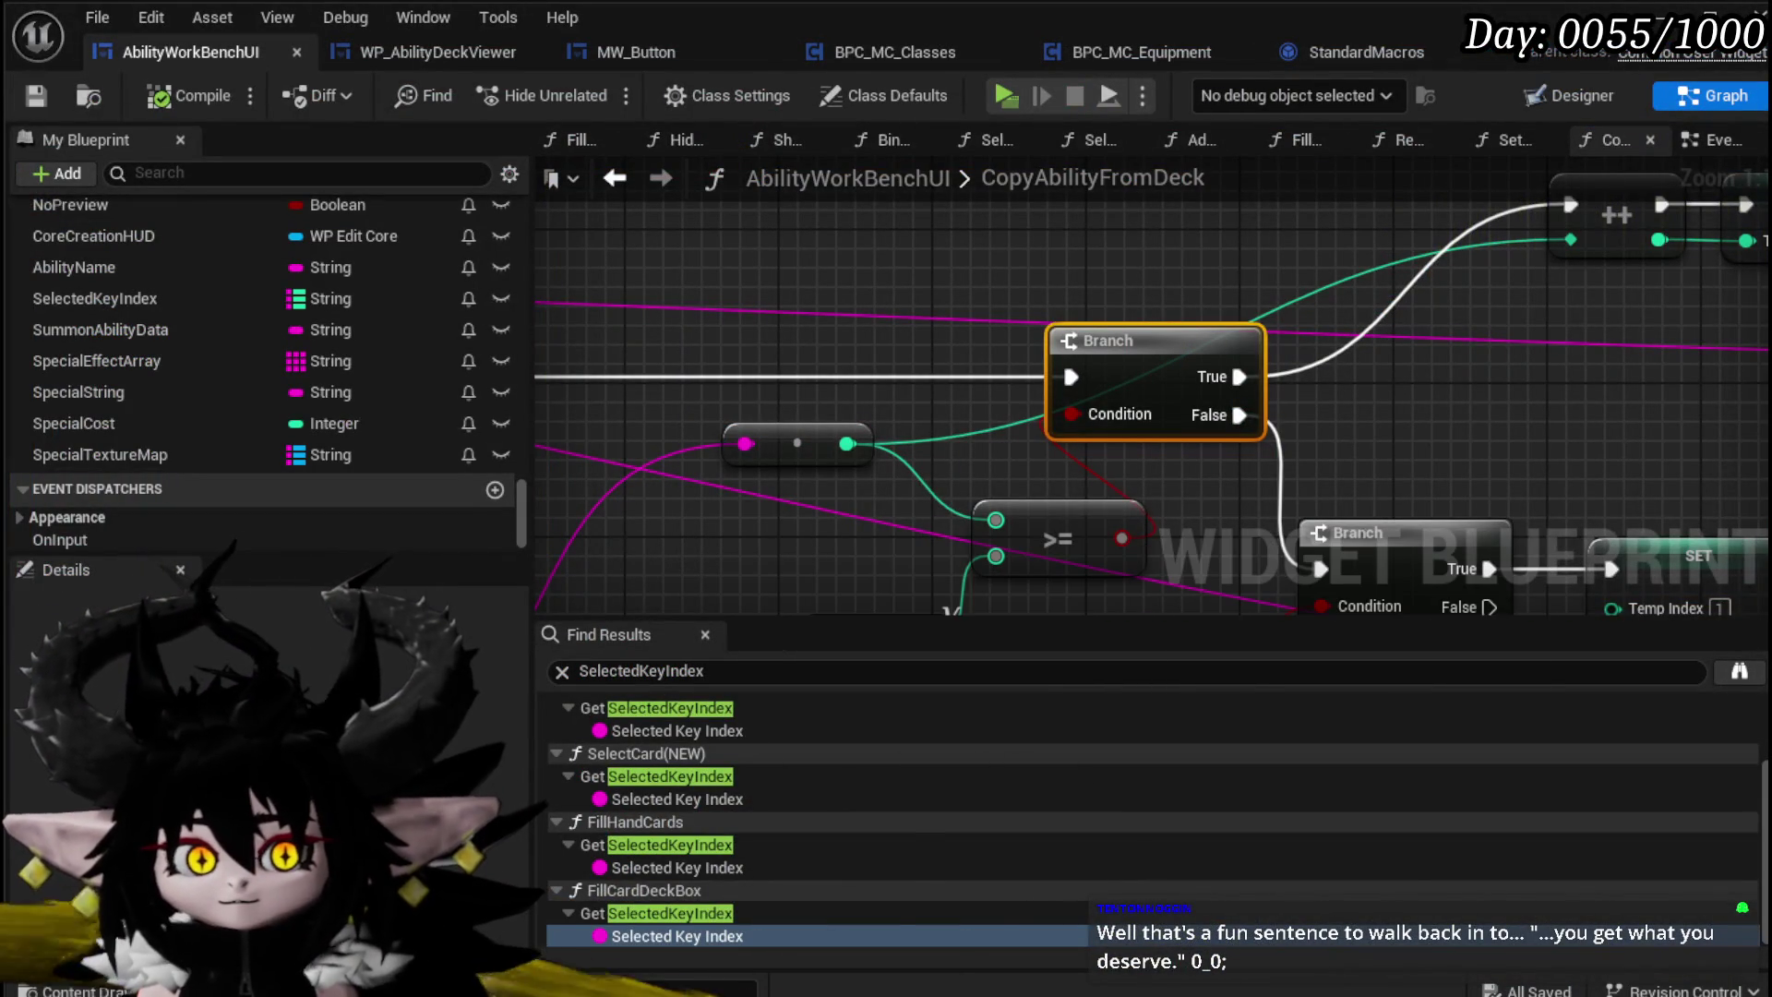
Step: Switch to the EventGraph and select the Combo Box String Copy From node near On Selection Changed
{"action": "scroll", "coordinate": [979, 329], "scroll_direction": "down", "scroll_amount": 4}
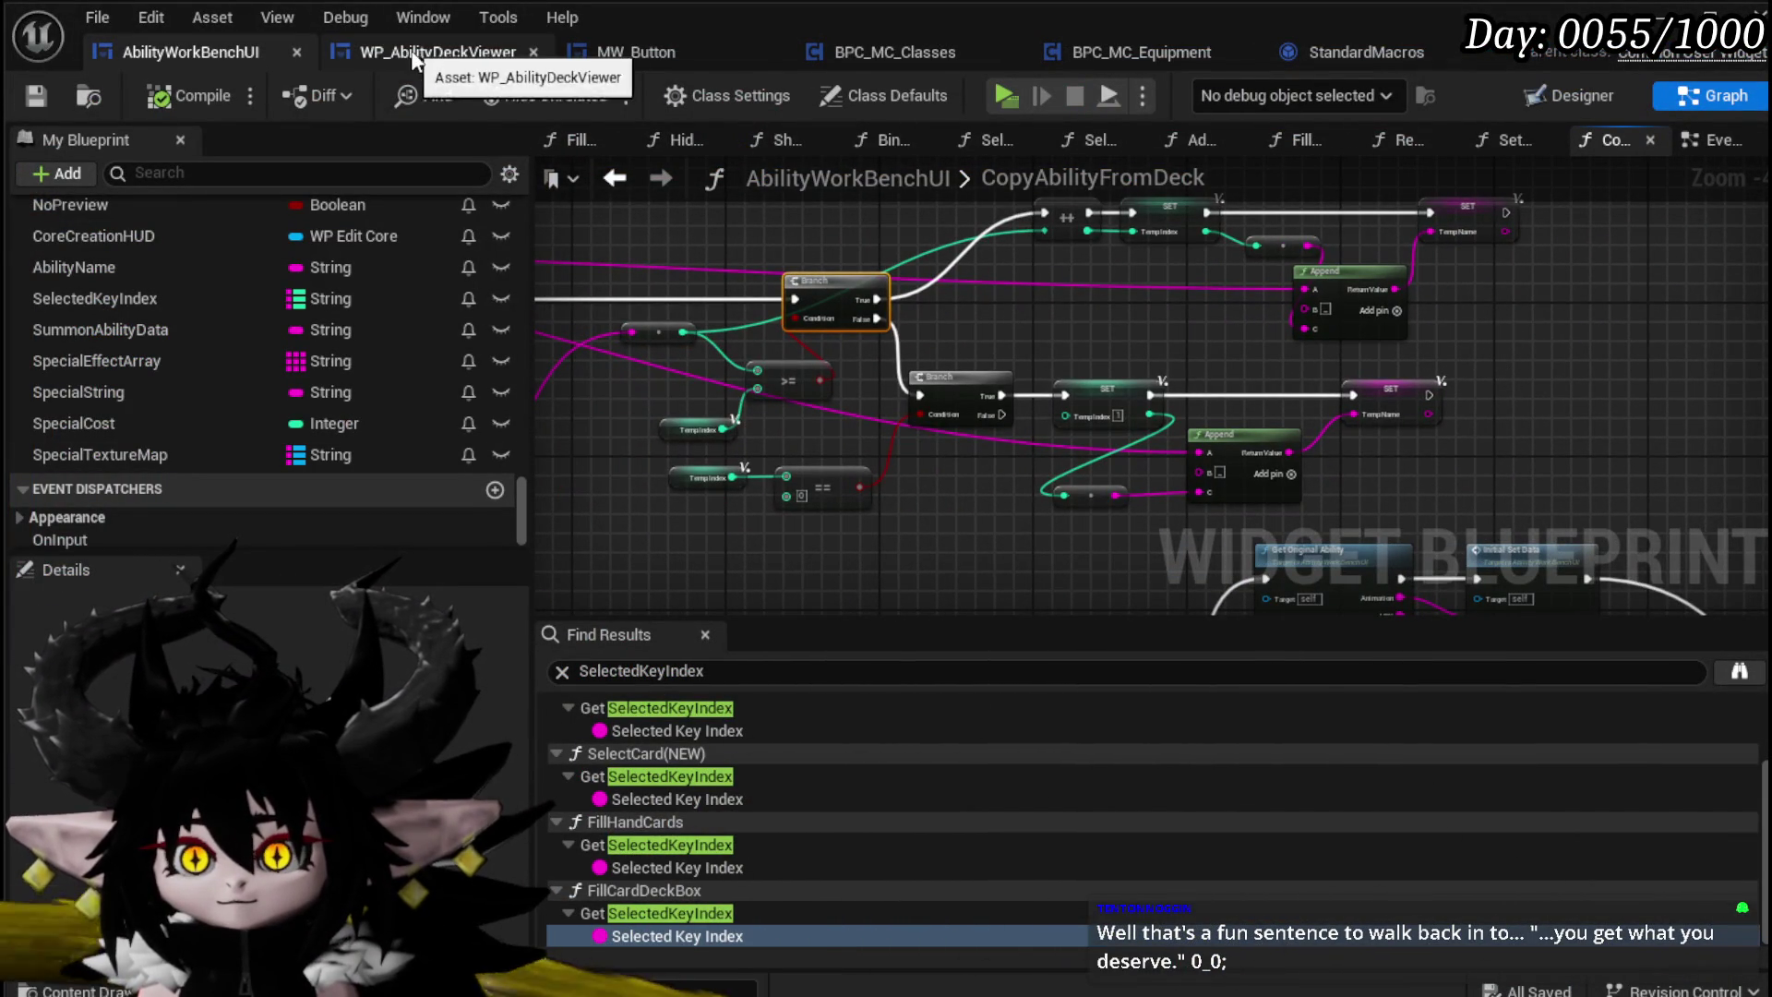
{"action": "left_click", "coordinate": [1703, 141]}
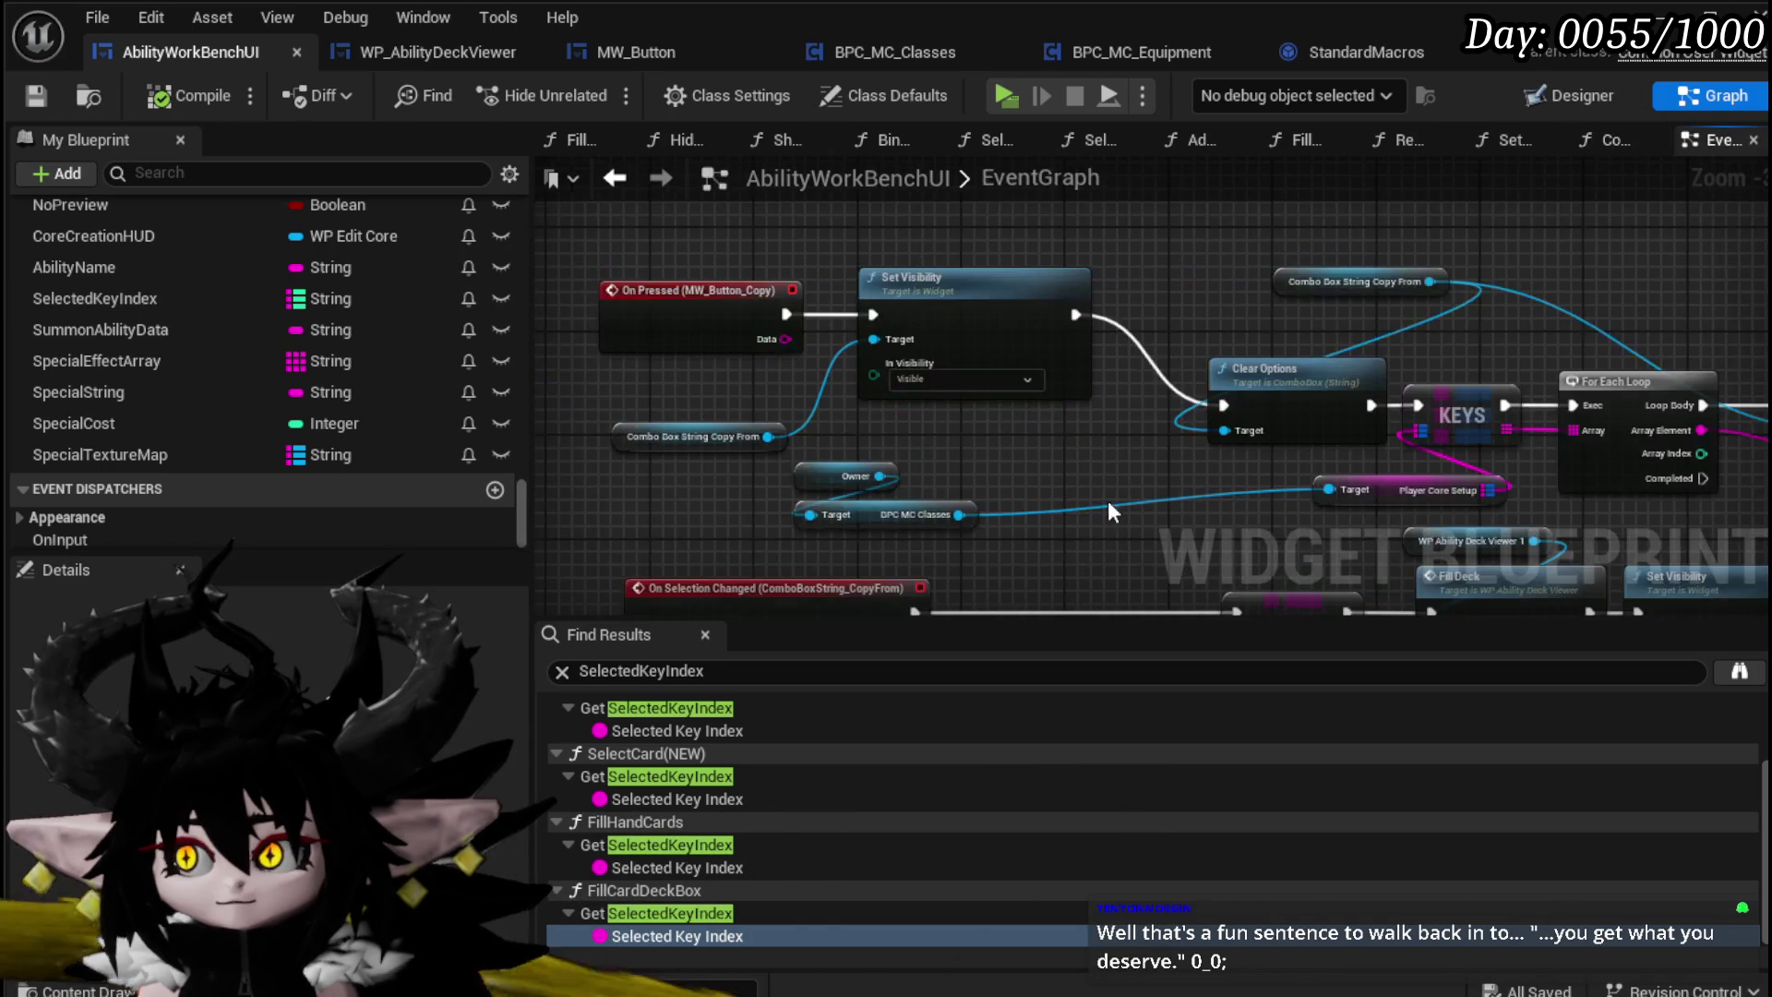
{"action": "scroll", "coordinate": [1152, 425], "scroll_direction": "down", "scroll_amount": 2}
{"action": "scroll", "coordinate": [925, 412], "scroll_direction": "up", "scroll_amount": 3}
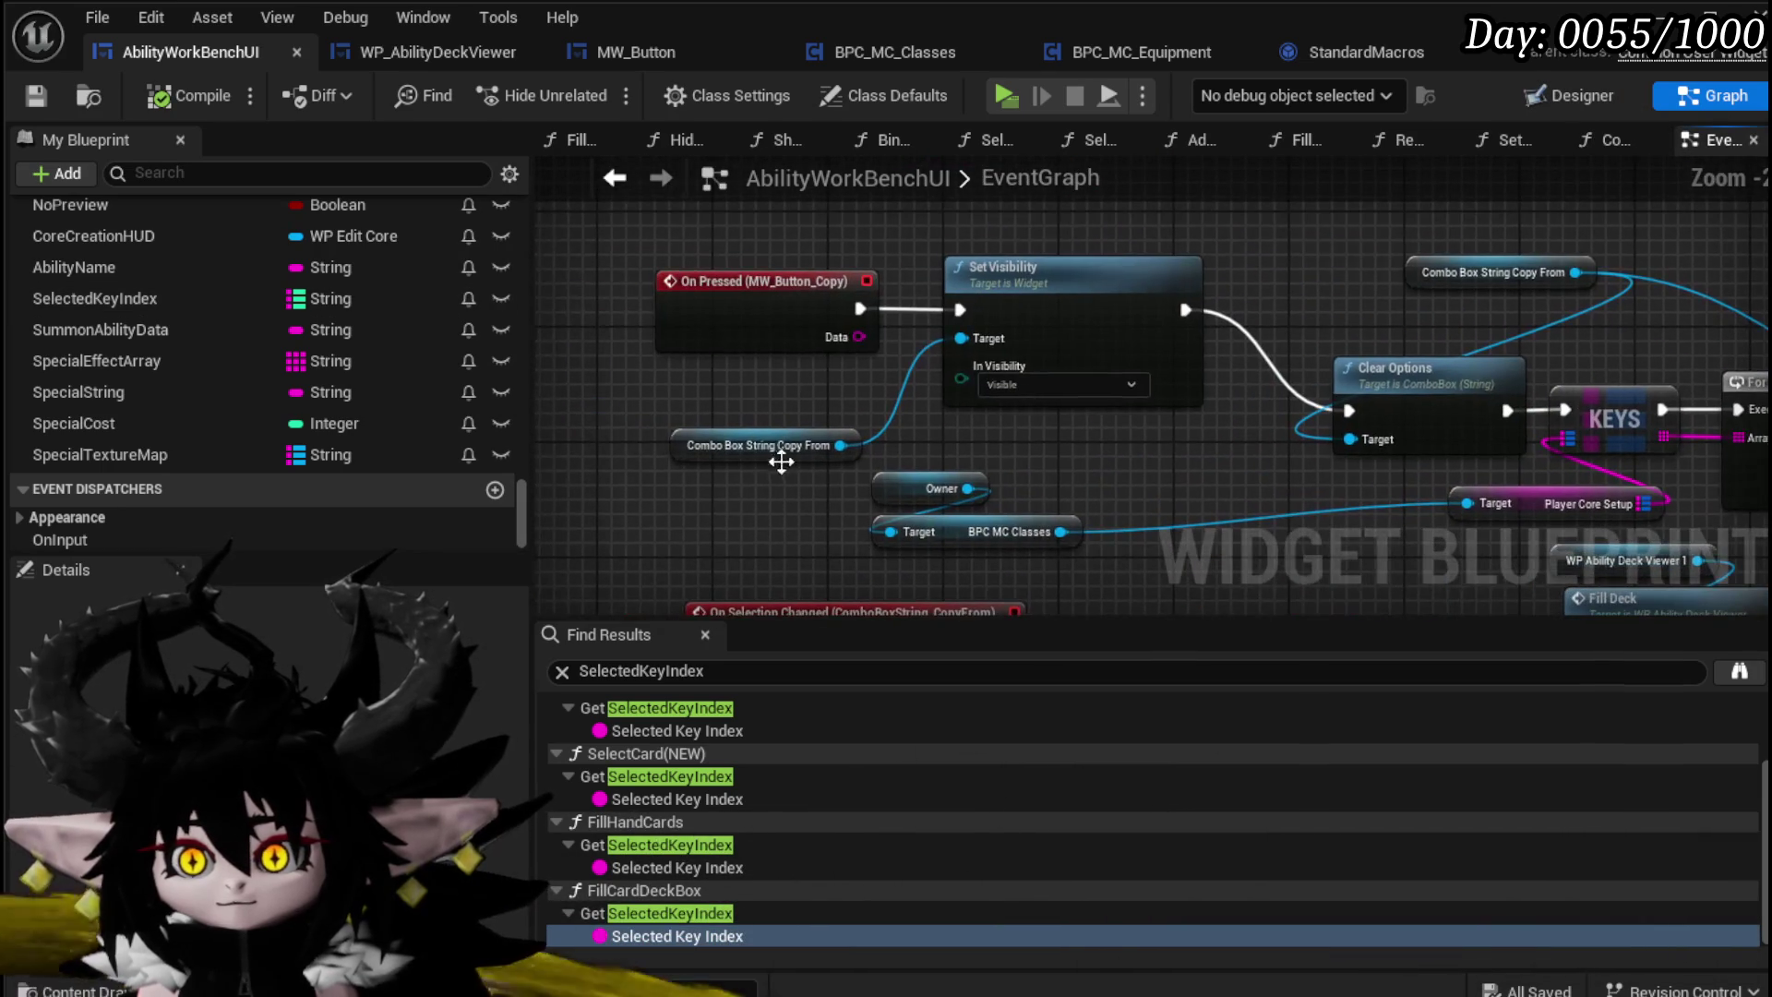
{"action": "left_click_drag", "start_coordinate": [692, 520], "coordinate": [665, 244]}
{"action": "left_click_drag", "start_coordinate": [736, 489], "coordinate": [743, 685]}
{"action": "left_click", "coordinate": [706, 365]}
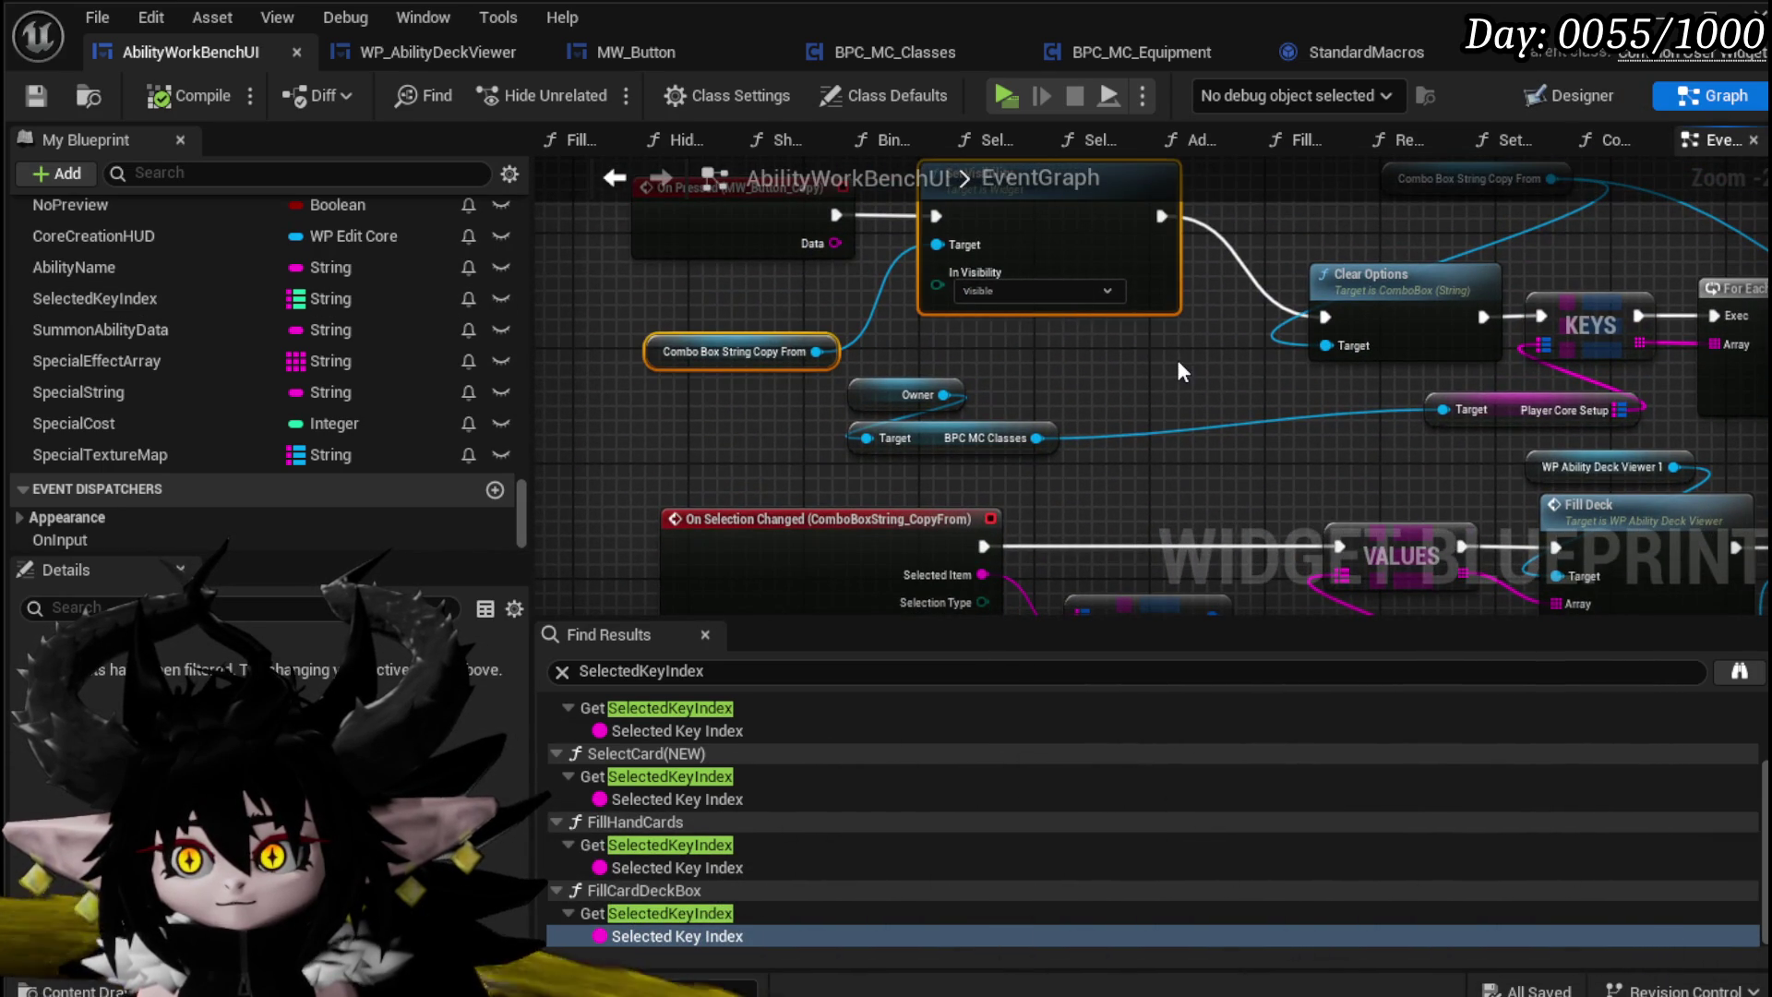
Step: Frame the VALUES, Fill Deck and Set Visibility nodes across both event chains
{"action": "mouse_move", "coordinate": [1160, 358]}
{"action": "left_mouse_down"}
{"action": "mouse_move", "coordinate": [598, 252]}
{"action": "mouse_move", "coordinate": [637, 251]}
{"action": "mouse_move", "coordinate": [1010, 489]}
{"action": "left_mouse_up"}
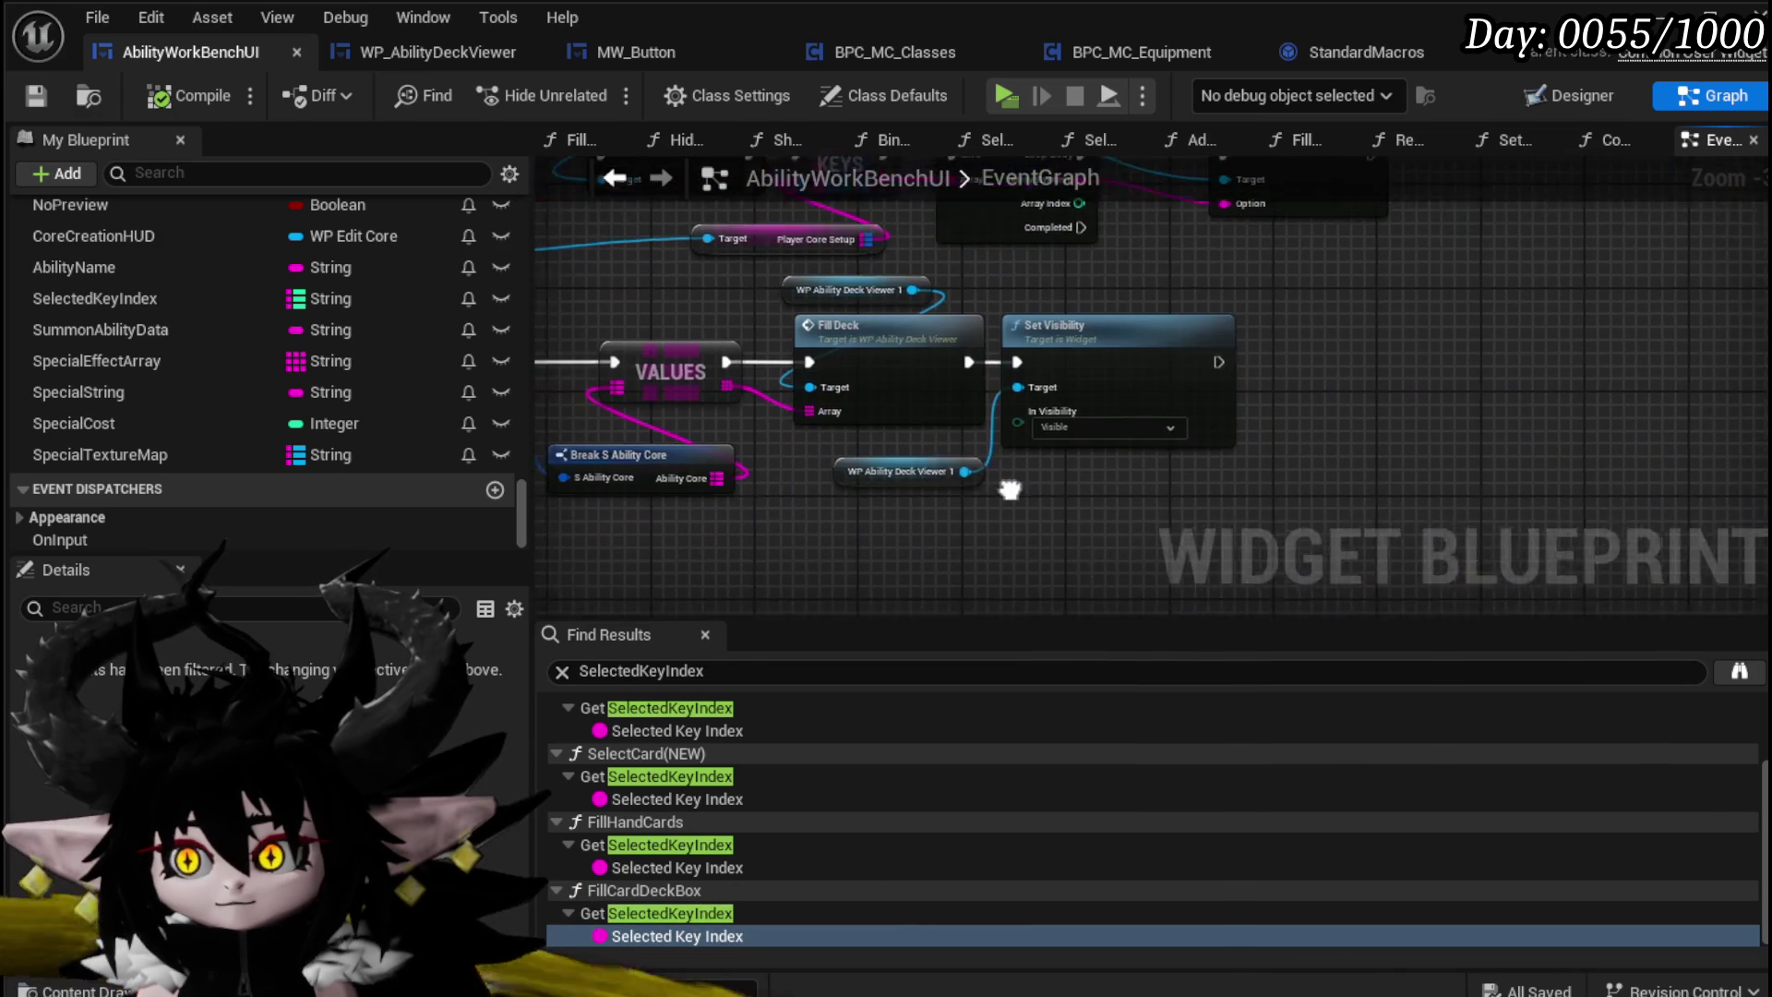
{"action": "left_click_drag", "start_coordinate": [1282, 401], "coordinate": [1080, 386]}
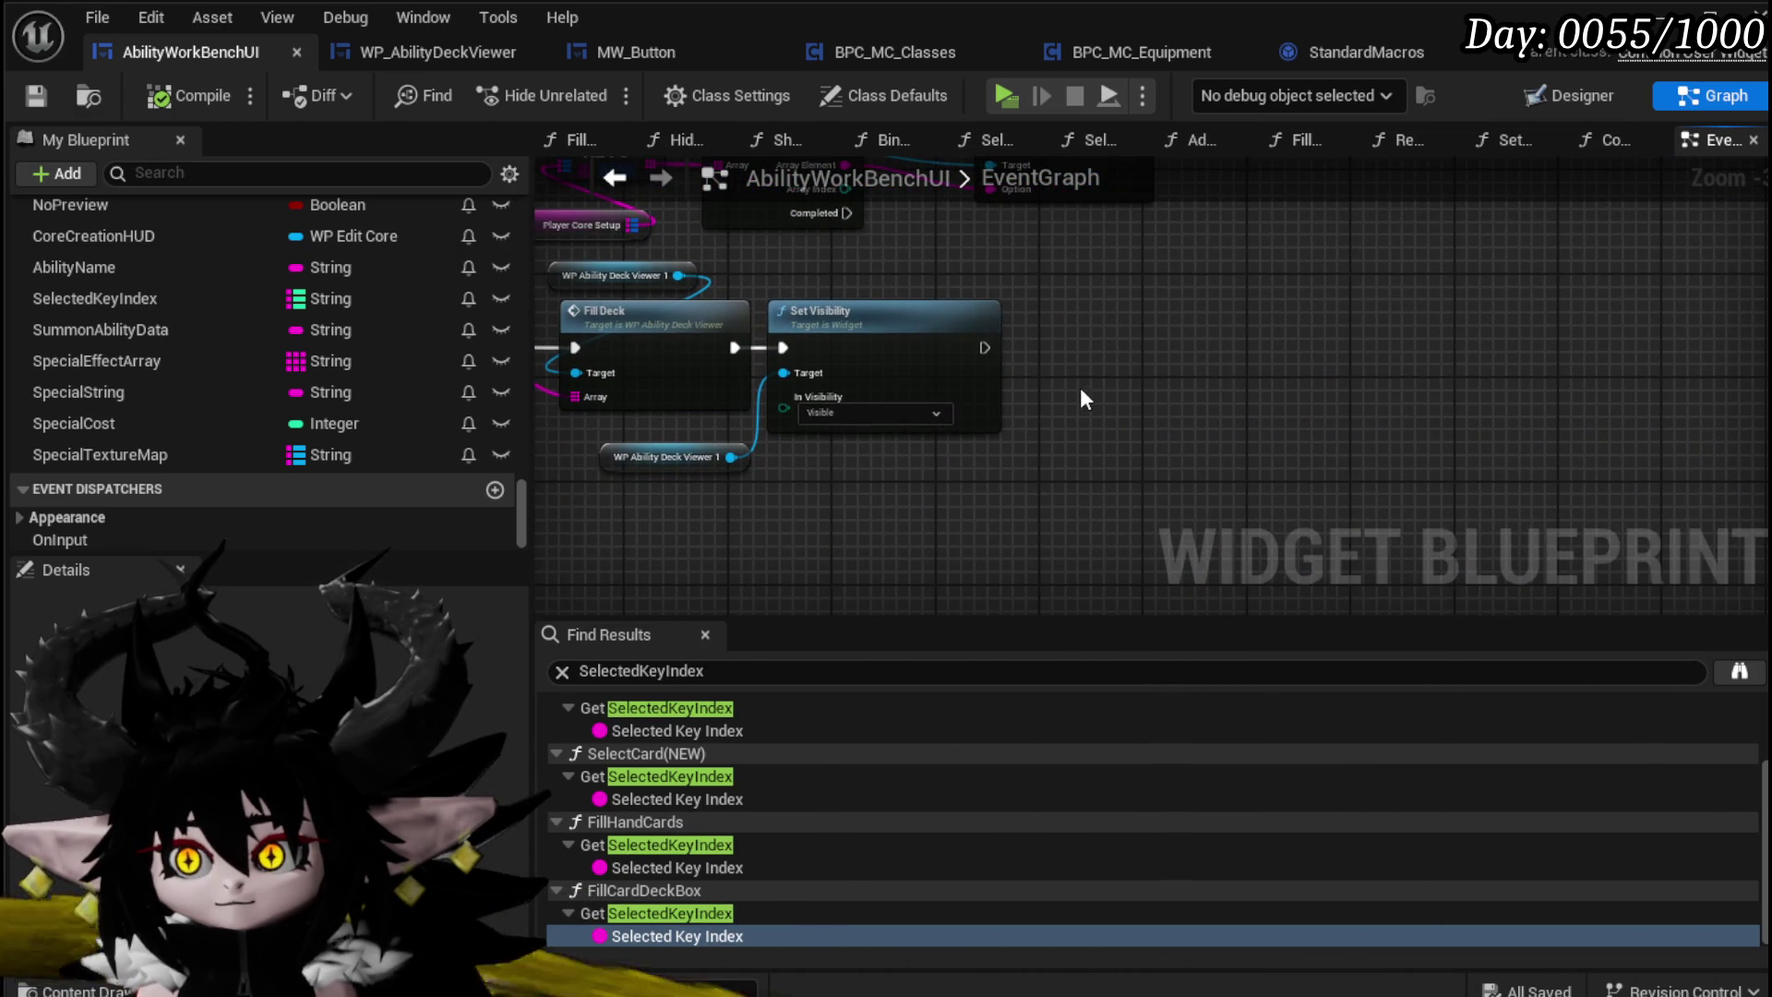
{"action": "left_click_drag", "start_coordinate": [912, 466], "coordinate": [1088, 348]}
{"action": "scroll", "coordinate": [890, 412], "scroll_direction": "down", "scroll_amount": 2}
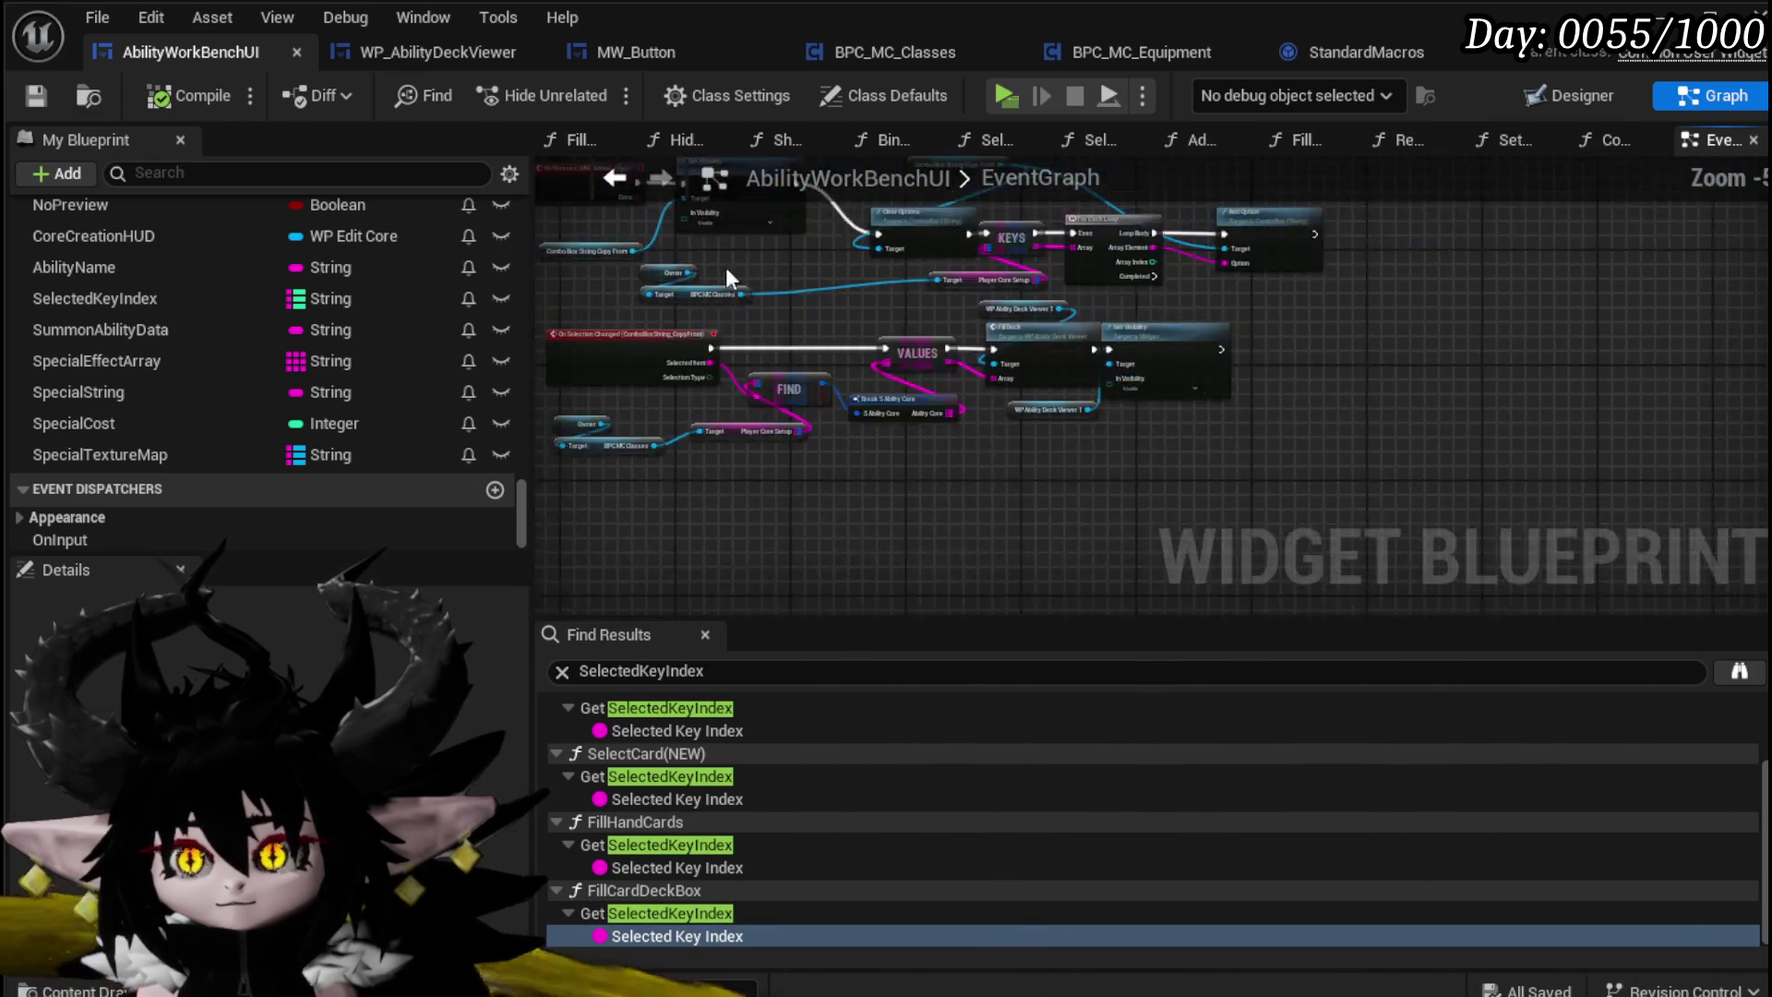
{"action": "left_click_drag", "start_coordinate": [726, 269], "coordinate": [797, 341]}
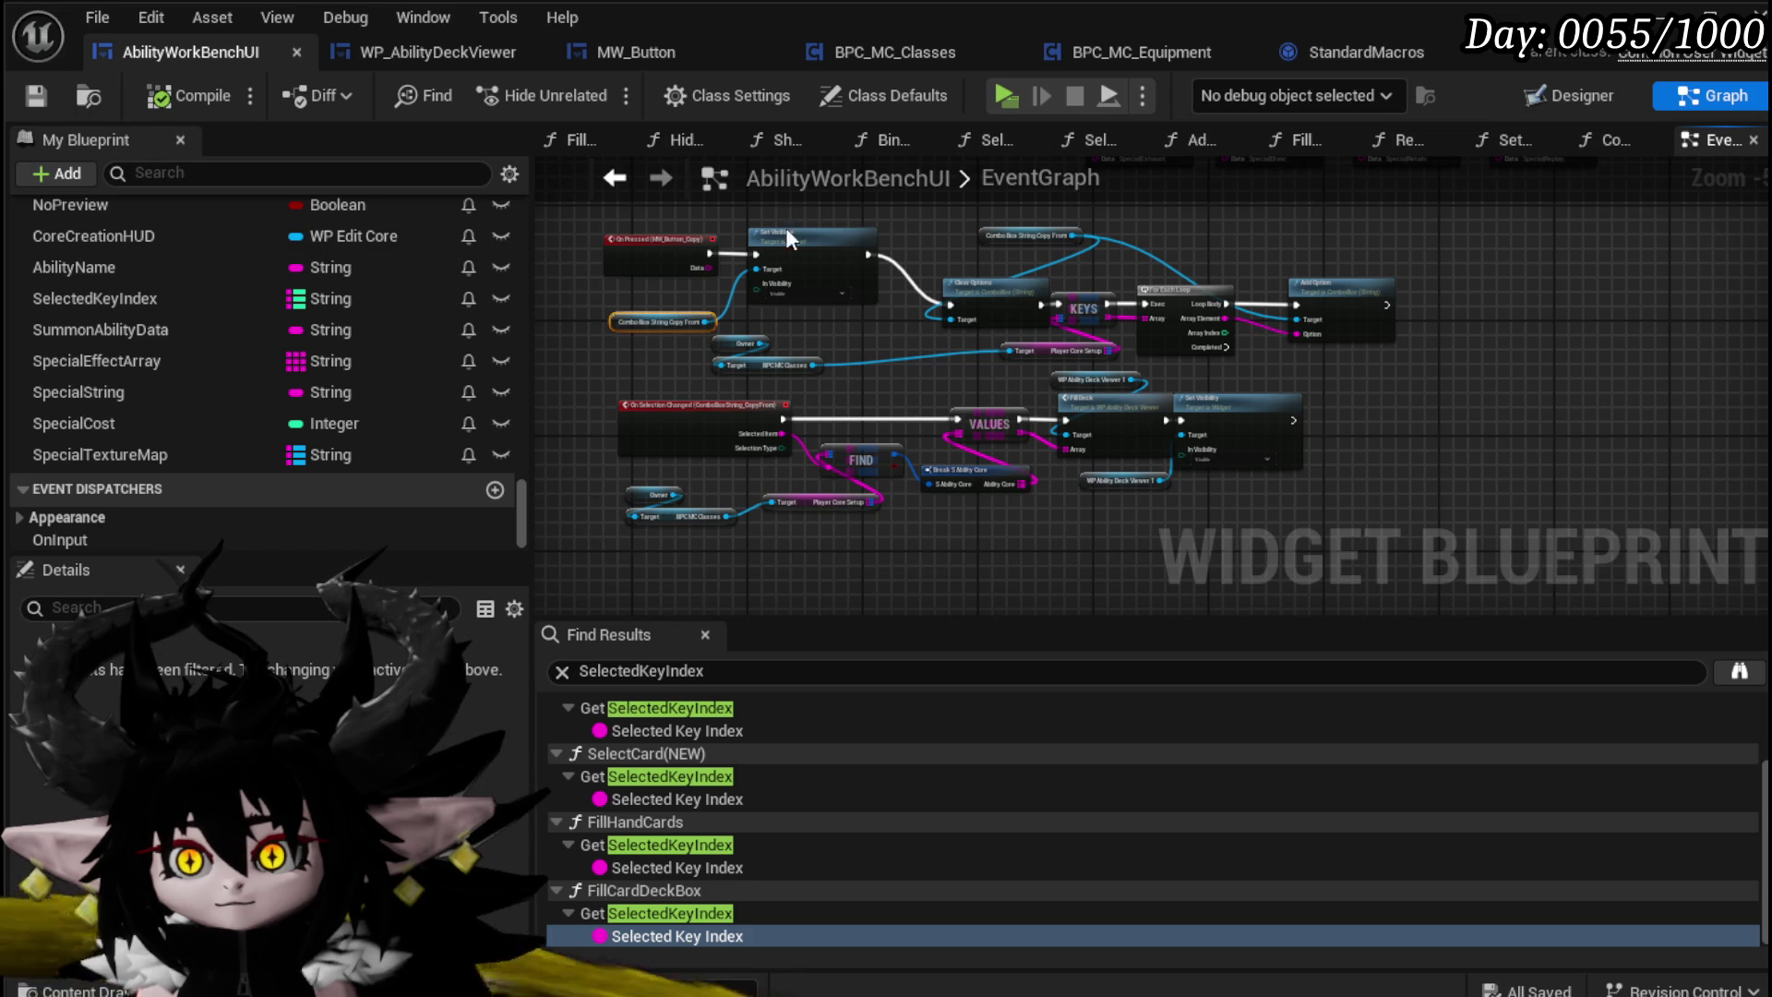
{"action": "left_click", "coordinate": [1299, 493]}
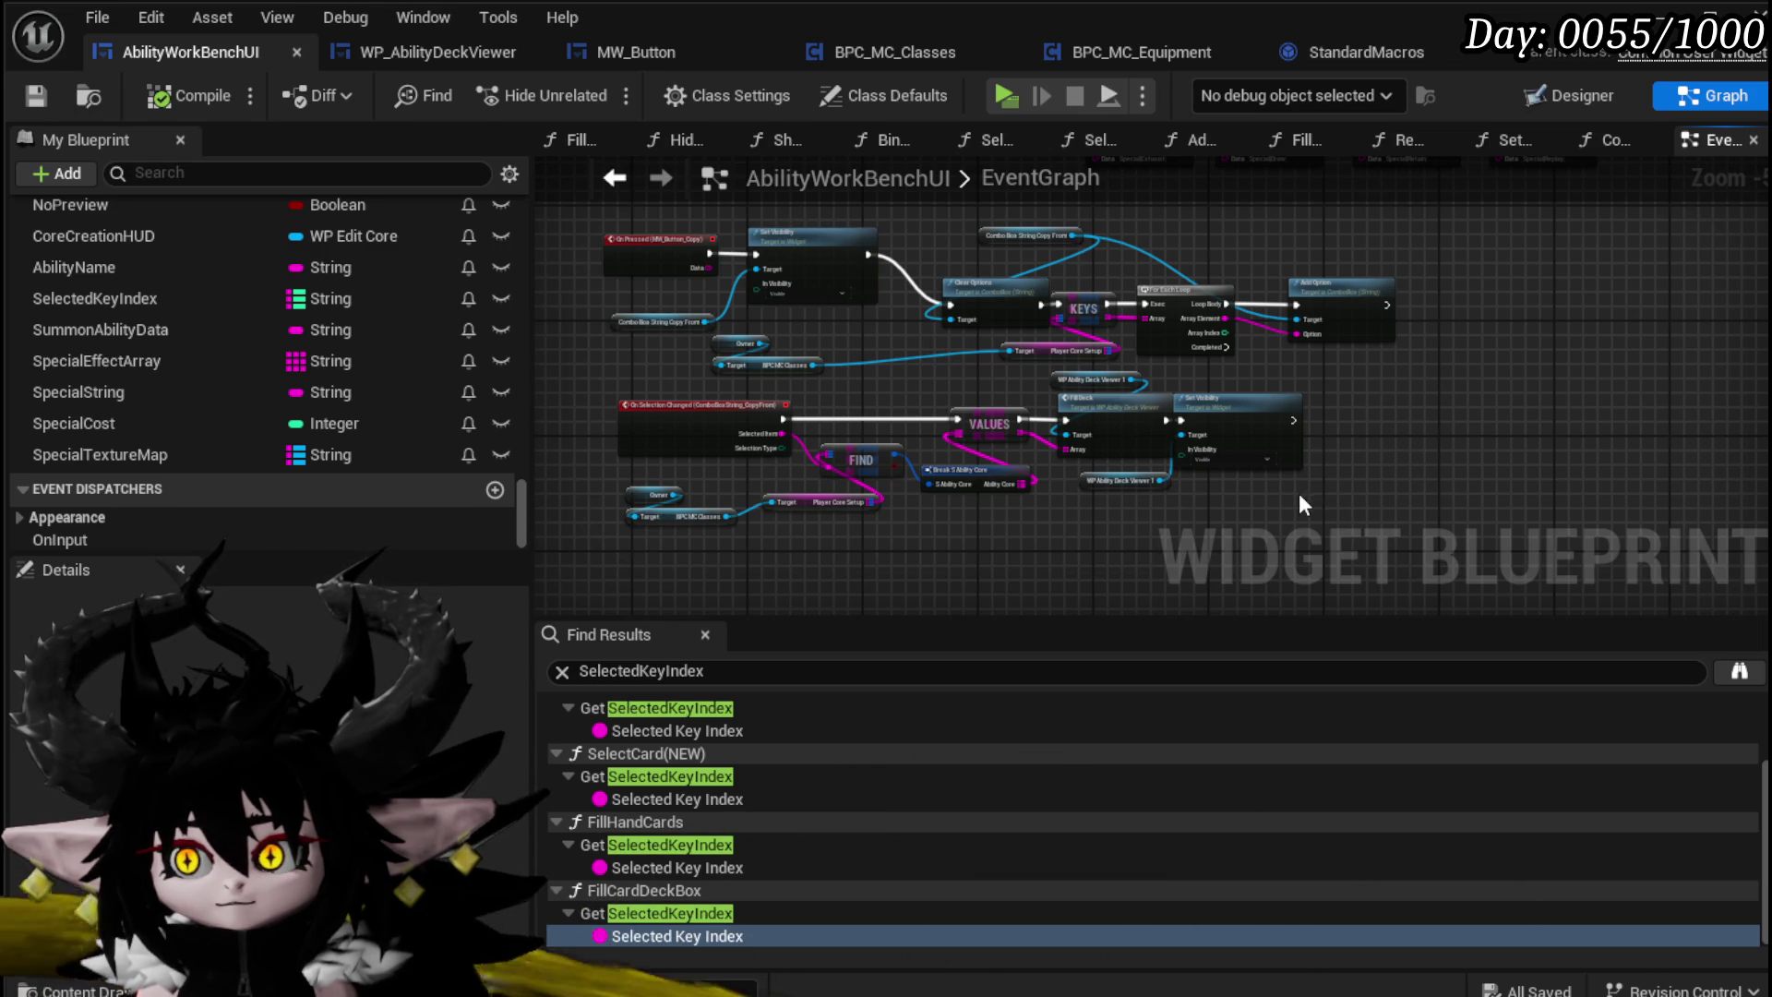
{"action": "left_click_drag", "start_coordinate": [1222, 497], "coordinate": [1050, 407]}
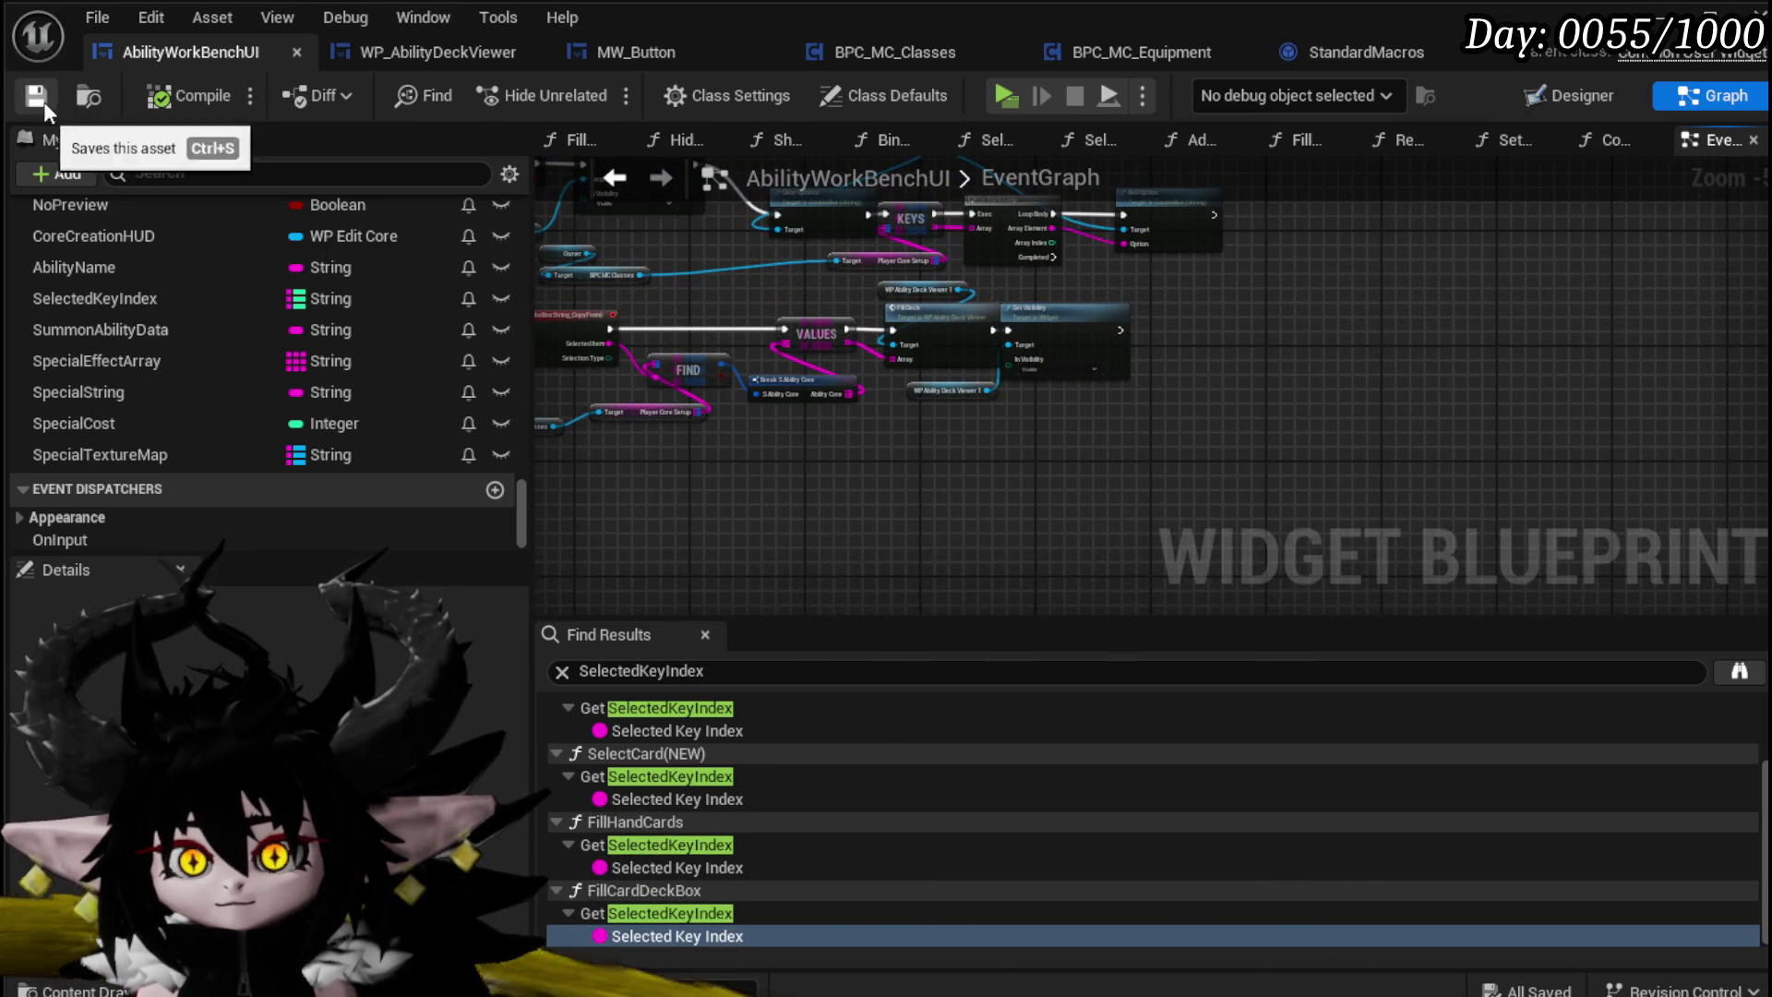
{"action": "left_click_drag", "start_coordinate": [554, 268], "coordinate": [860, 393]}
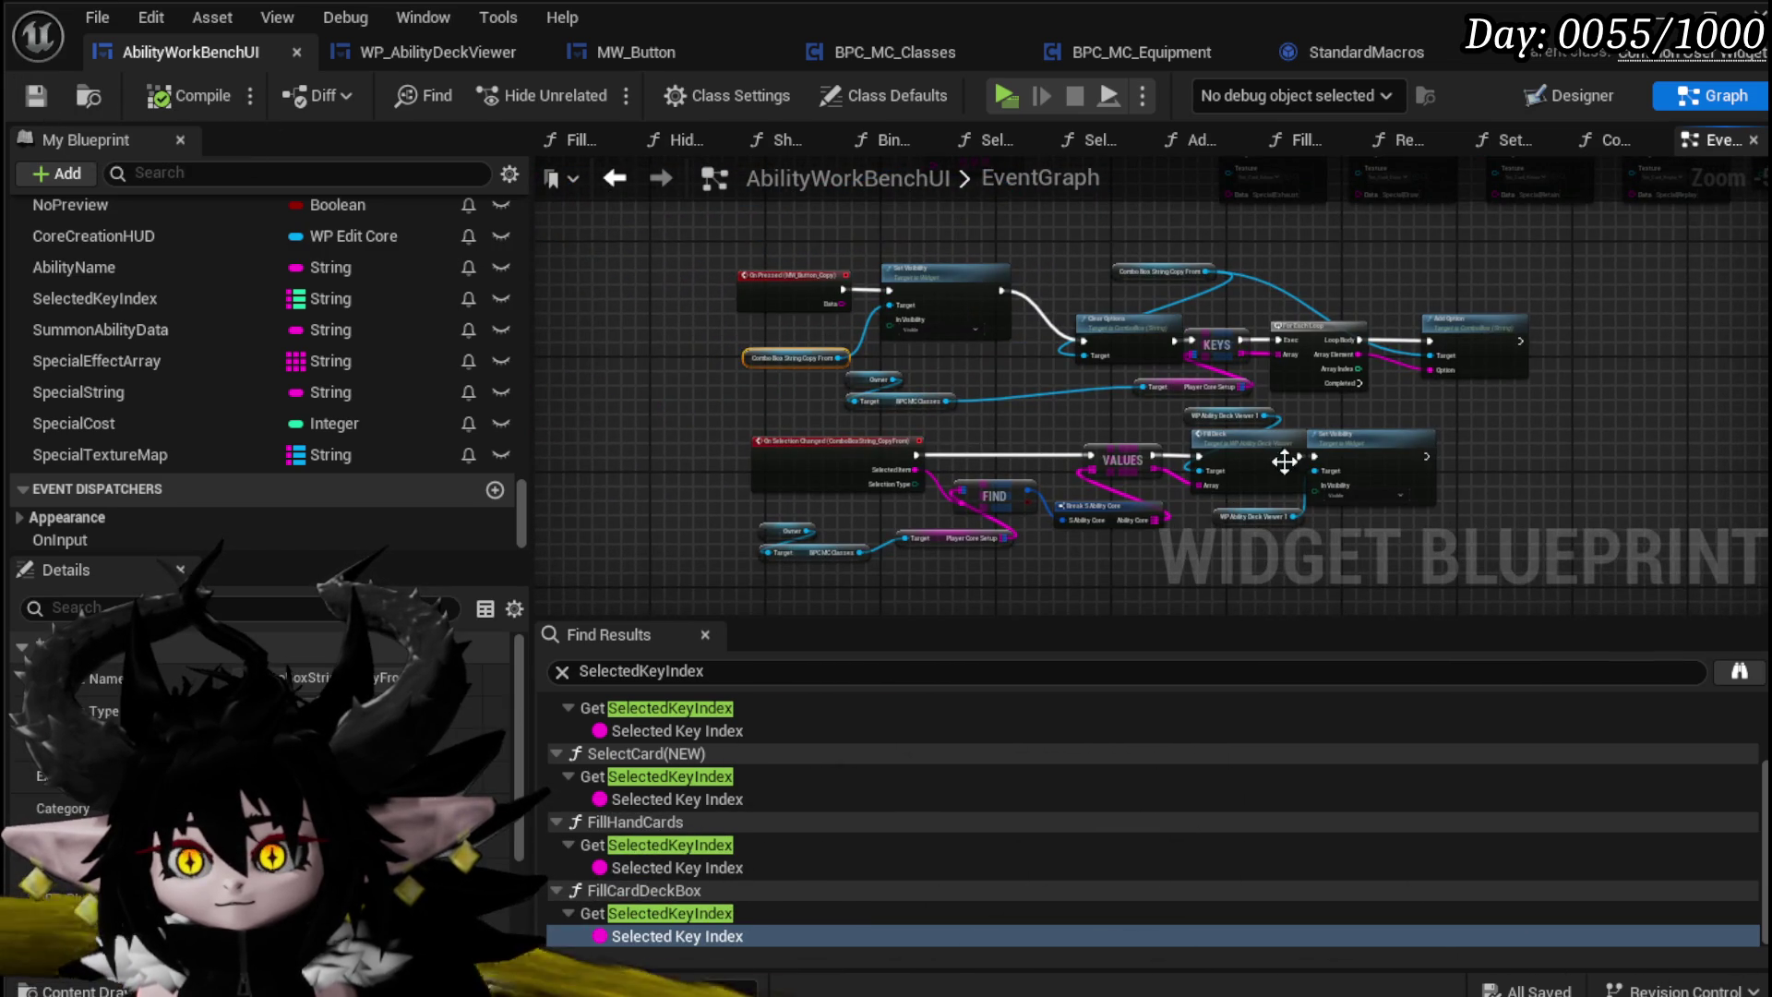
Step: Duplicate the Combo Box String Copy From getter beside Set Visibility and paste a new Set Visibility node
{"action": "left_click_drag", "start_coordinate": [1285, 462], "coordinate": [1084, 443]}
{"action": "key", "text": "ctrl+d"}
{"action": "left_click_drag", "start_coordinate": [1254, 450], "coordinate": [1251, 363]}
{"action": "key", "text": "f"}
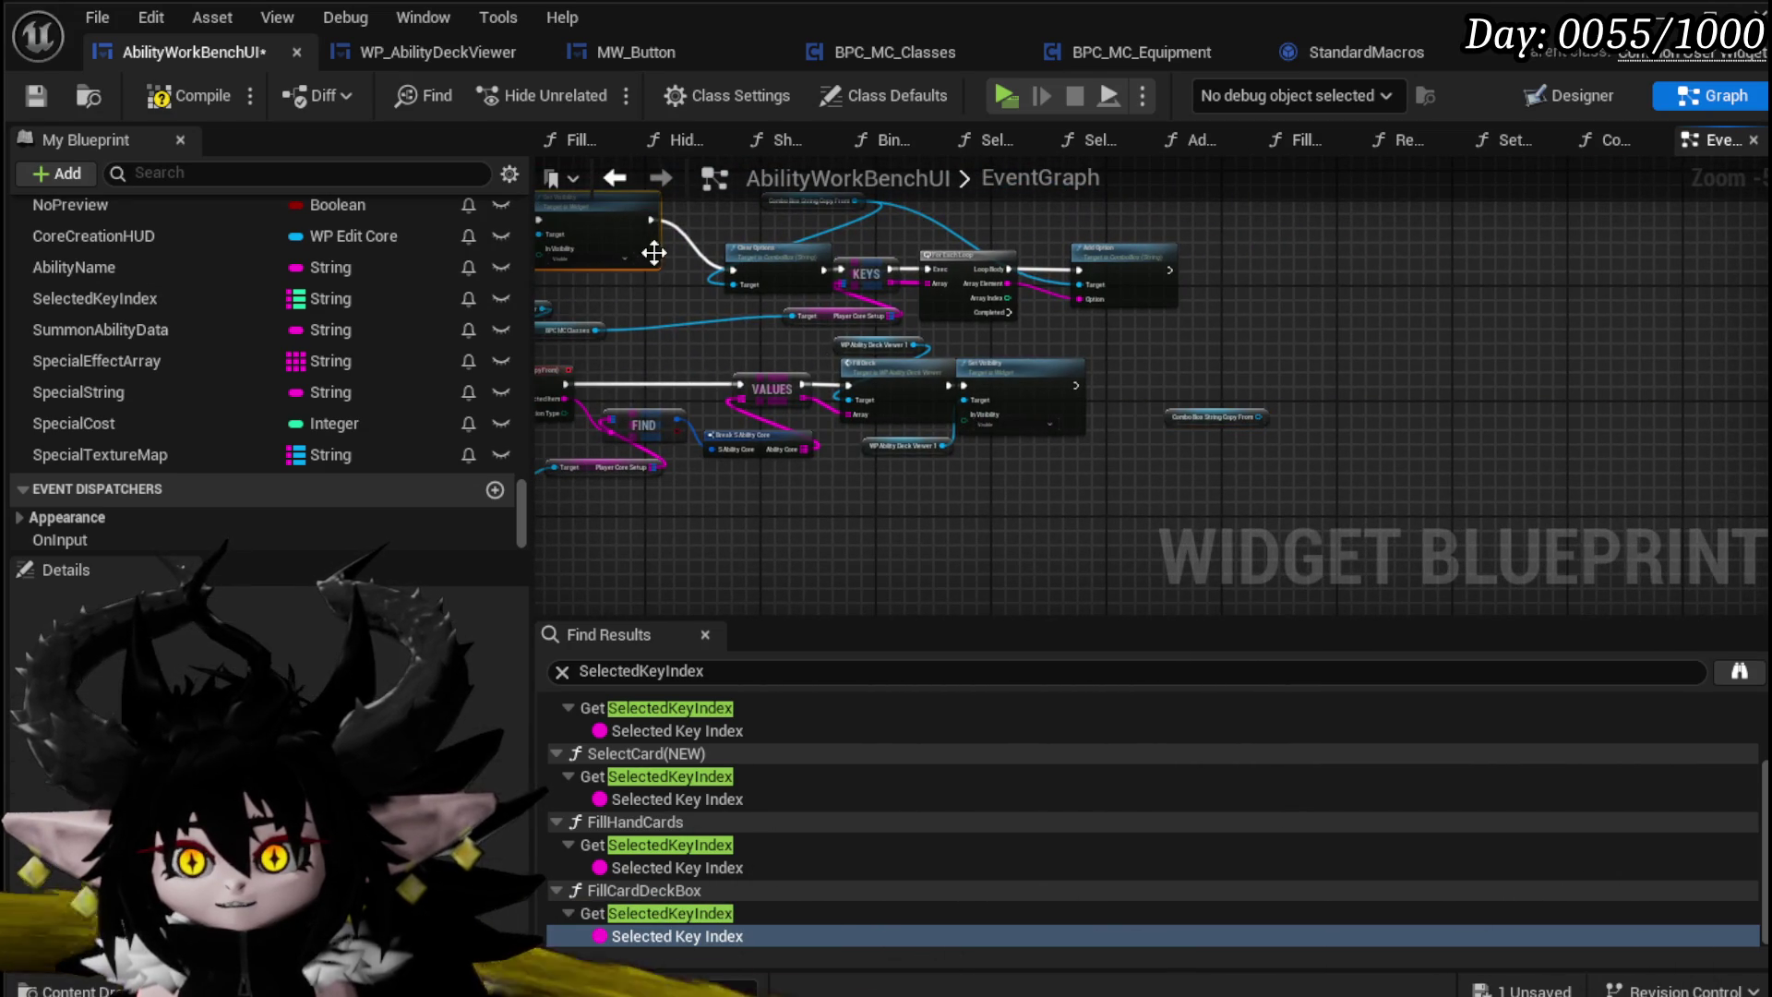
{"action": "key", "text": "ctrl+v"}
{"action": "scroll", "coordinate": [1220, 441], "scroll_direction": "up", "scroll_amount": 4}
Step: Wire Combo Box String Copy From into the new Set Visibility set to Collapsed, and arrange the nodes
{"action": "left_click_drag", "start_coordinate": [1302, 384], "coordinate": [1029, 561]}
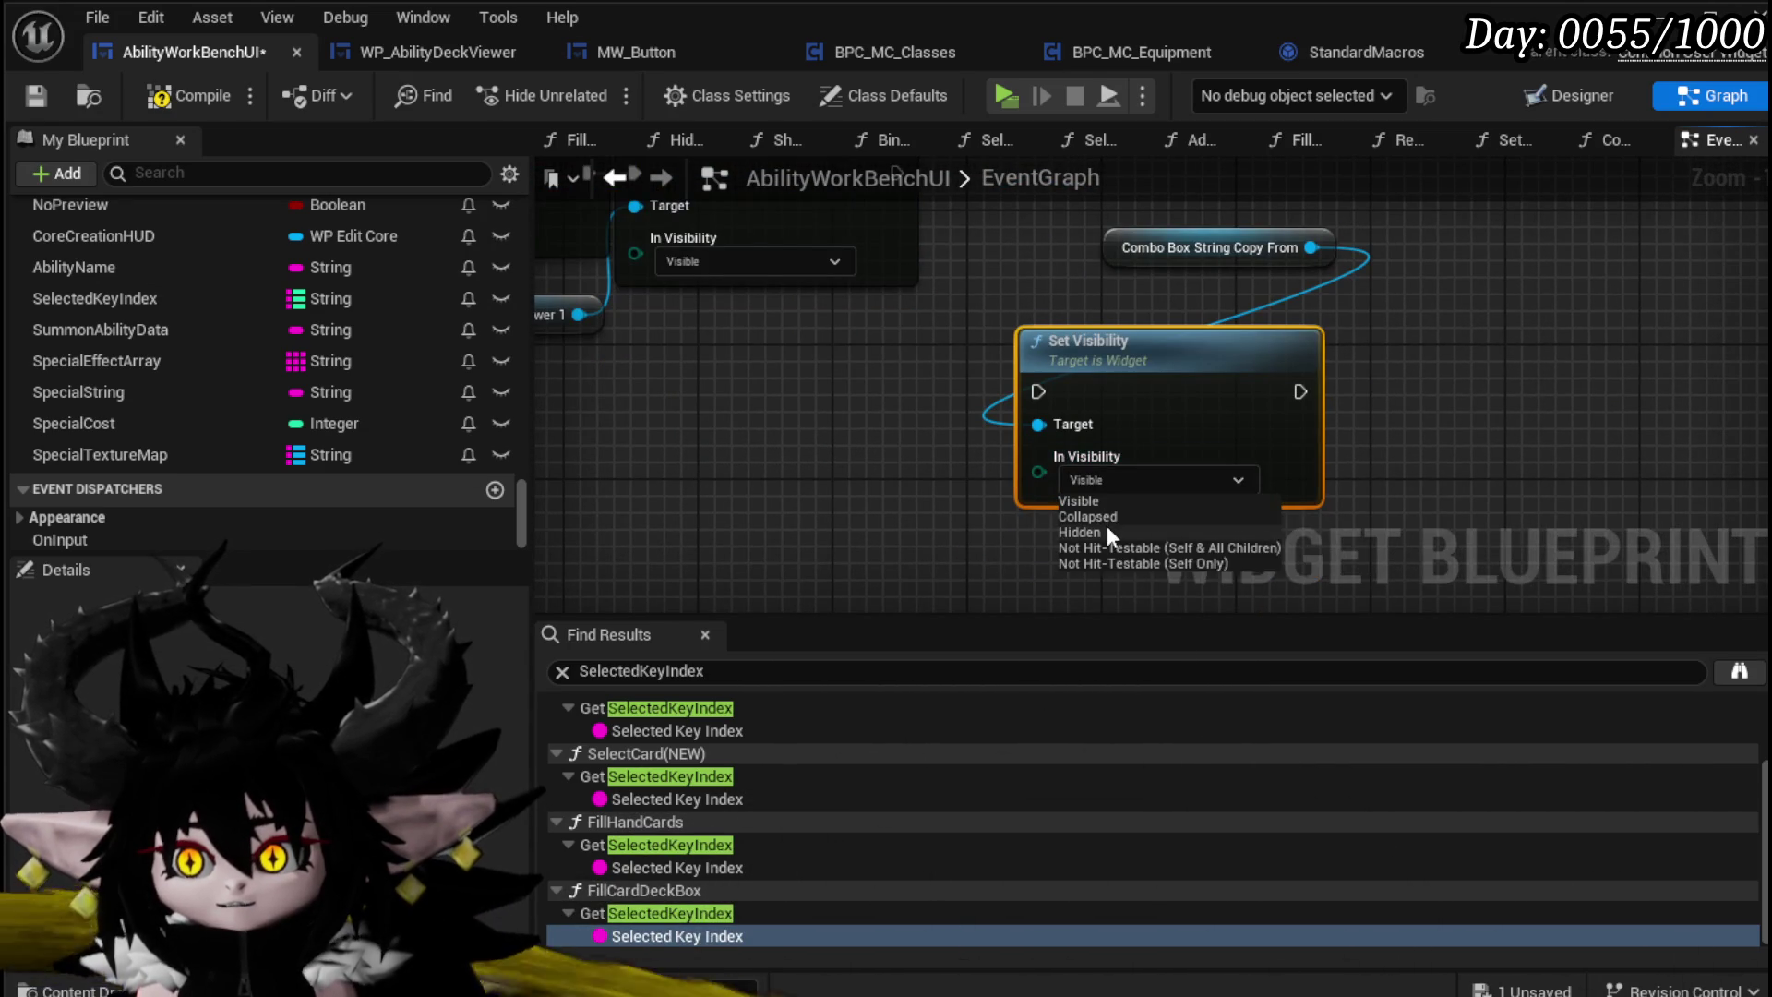
{"action": "left_click", "coordinate": [1104, 517]}
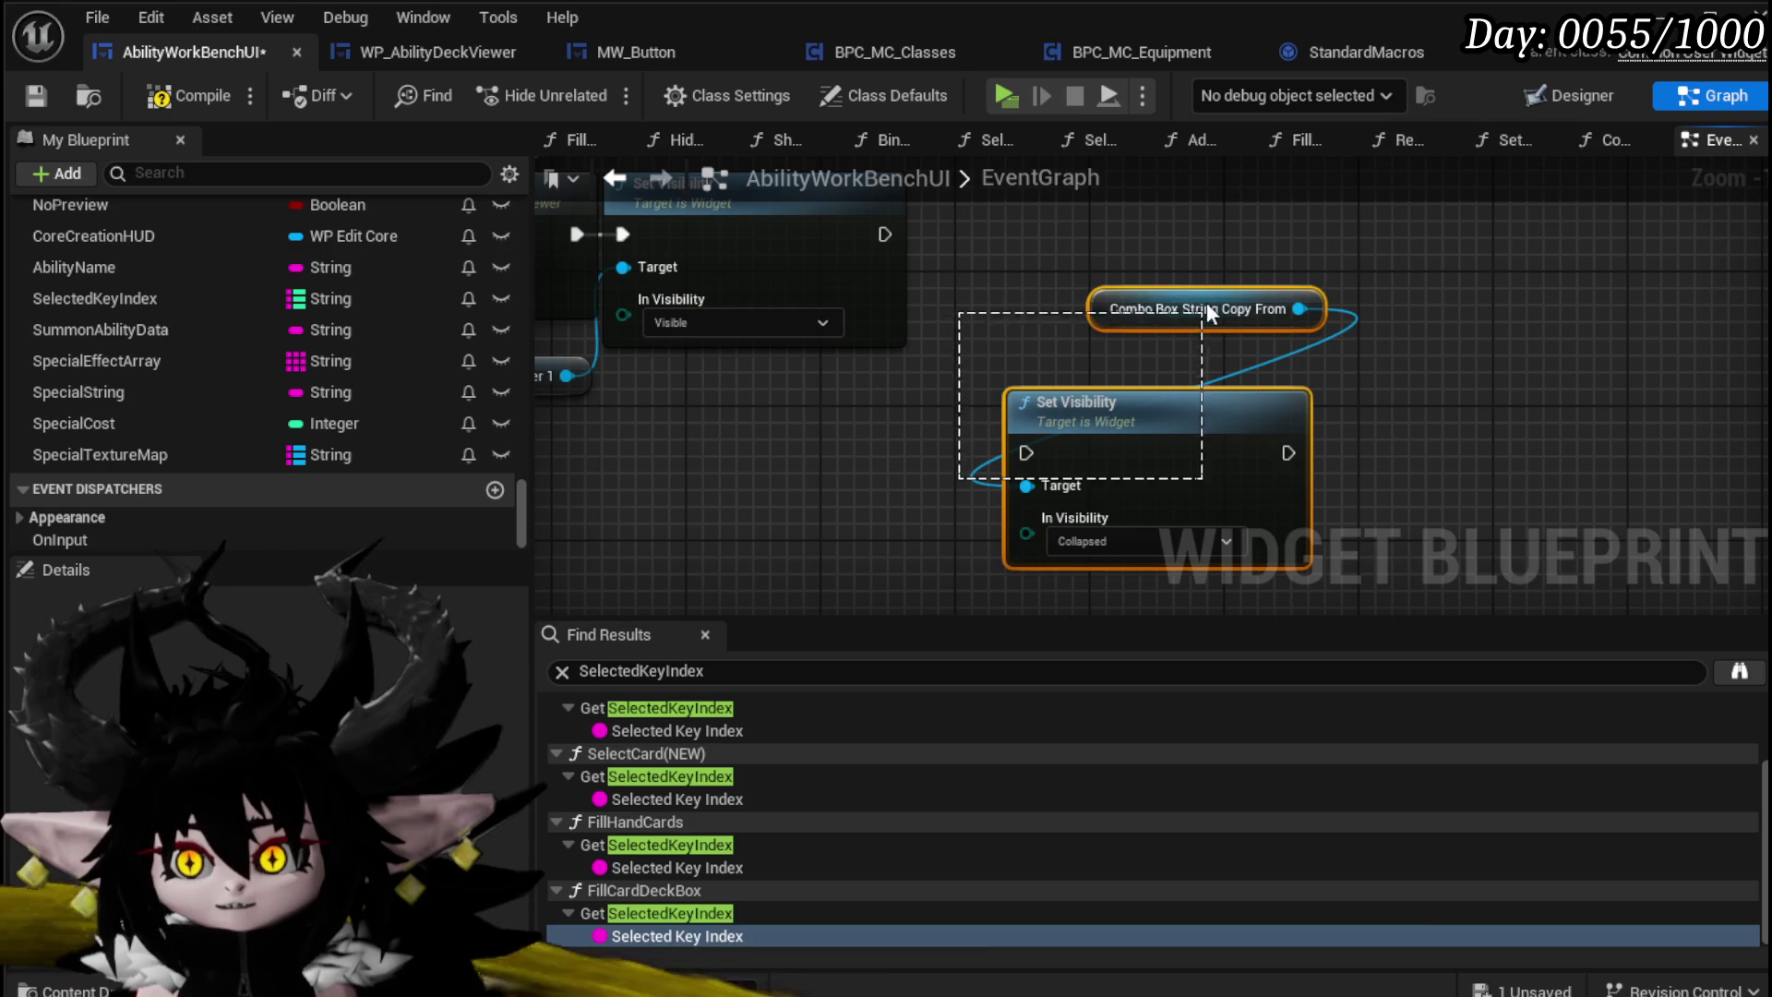
{"action": "mouse_move", "coordinate": [1091, 406]}
{"action": "left_mouse_down"}
{"action": "mouse_move", "coordinate": [951, 279]}
{"action": "mouse_move", "coordinate": [914, 386]}
{"action": "left_mouse_up"}
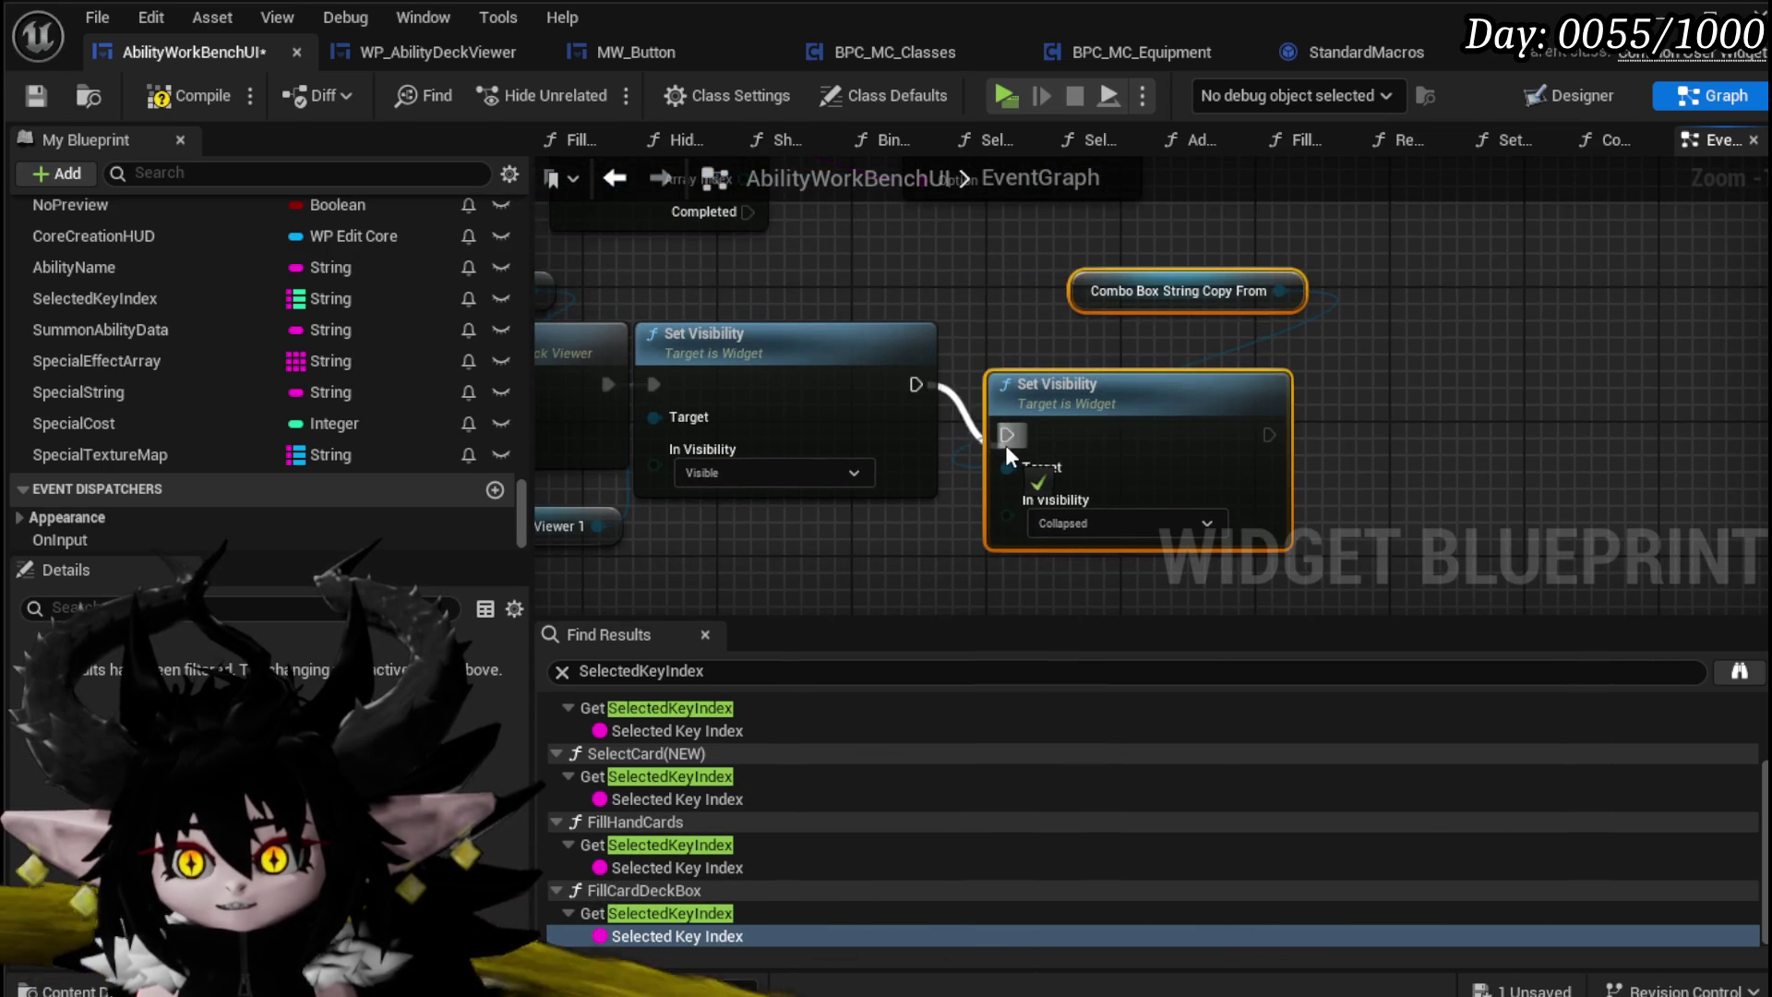
{"action": "left_click_drag", "start_coordinate": [1075, 288], "coordinate": [988, 336]}
{"action": "mouse_move", "coordinate": [1059, 254]}
{"action": "left_mouse_down"}
{"action": "mouse_move", "coordinate": [921, 552]}
{"action": "mouse_move", "coordinate": [1069, 489]}
{"action": "left_mouse_up"}
{"action": "mouse_move", "coordinate": [1205, 310]}
{"action": "left_mouse_down"}
{"action": "mouse_move", "coordinate": [1033, 365]}
{"action": "mouse_move", "coordinate": [1115, 407]}
{"action": "mouse_move", "coordinate": [1088, 377]}
{"action": "mouse_move", "coordinate": [1117, 381]}
{"action": "mouse_move", "coordinate": [761, 558]}
{"action": "left_mouse_up"}
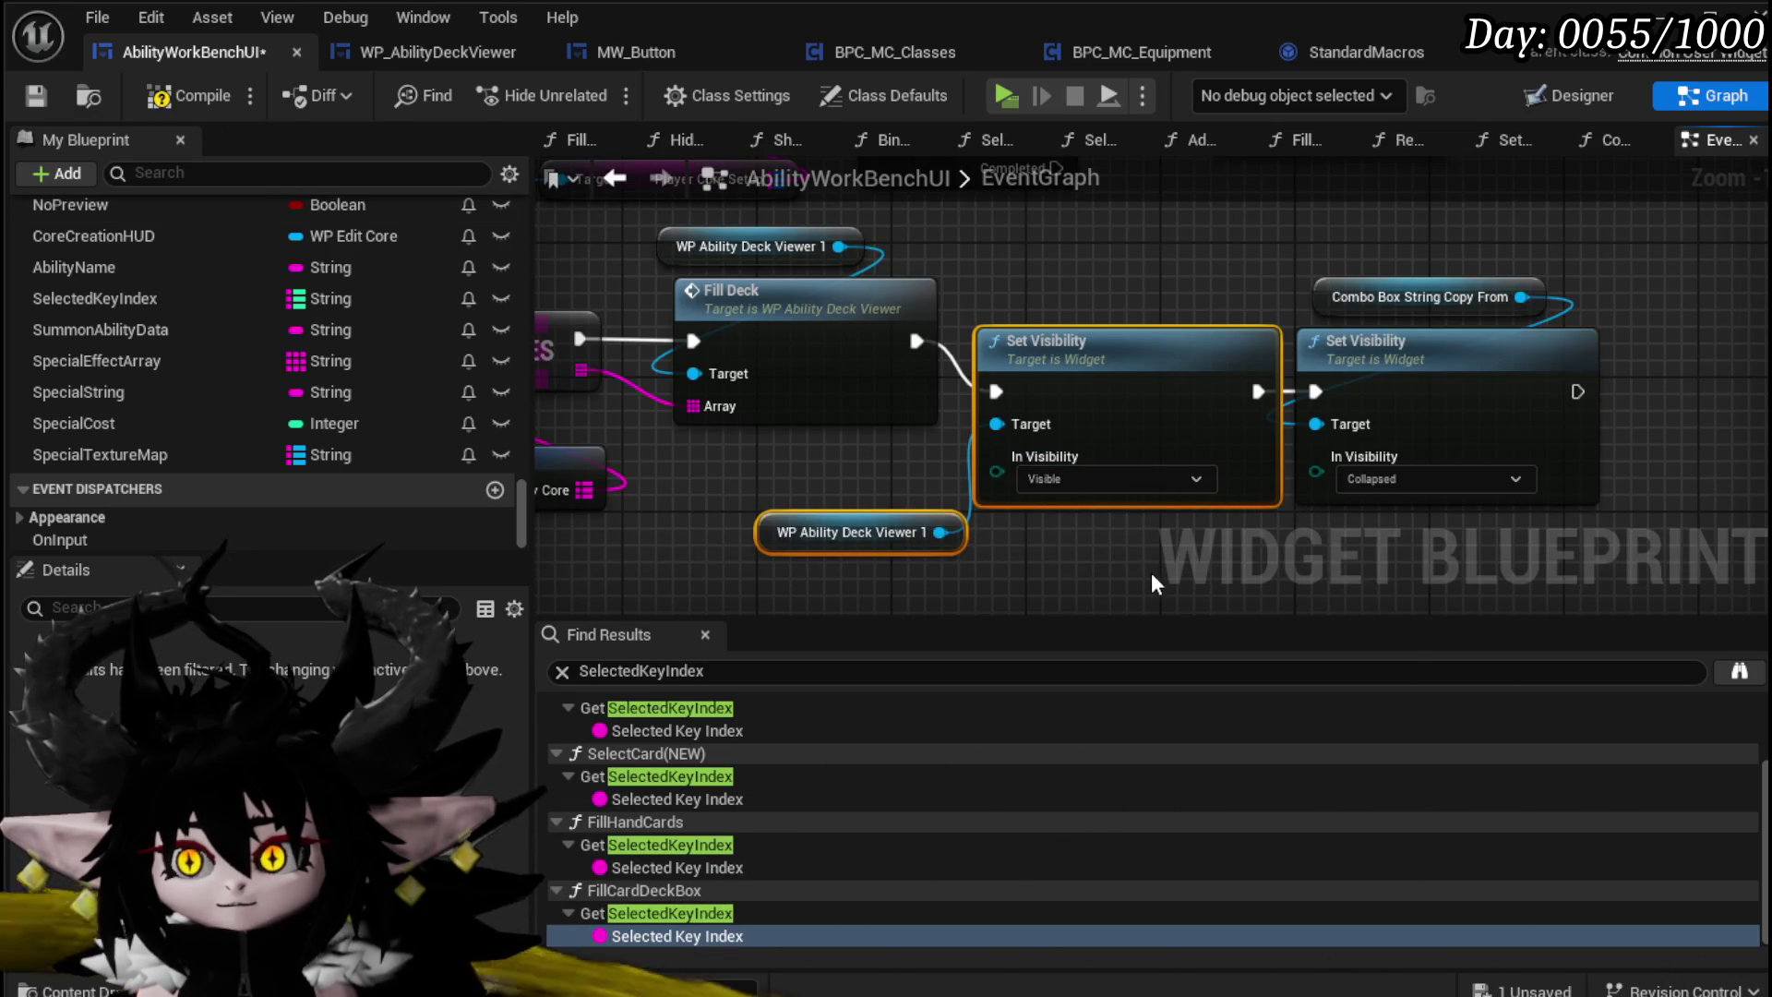
Step: Compile and save the AbilityWorkBenchUI widget blueprint
{"action": "left_click_drag", "start_coordinate": [1154, 268], "coordinate": [1622, 397]}
{"action": "left_click", "coordinate": [198, 99]}
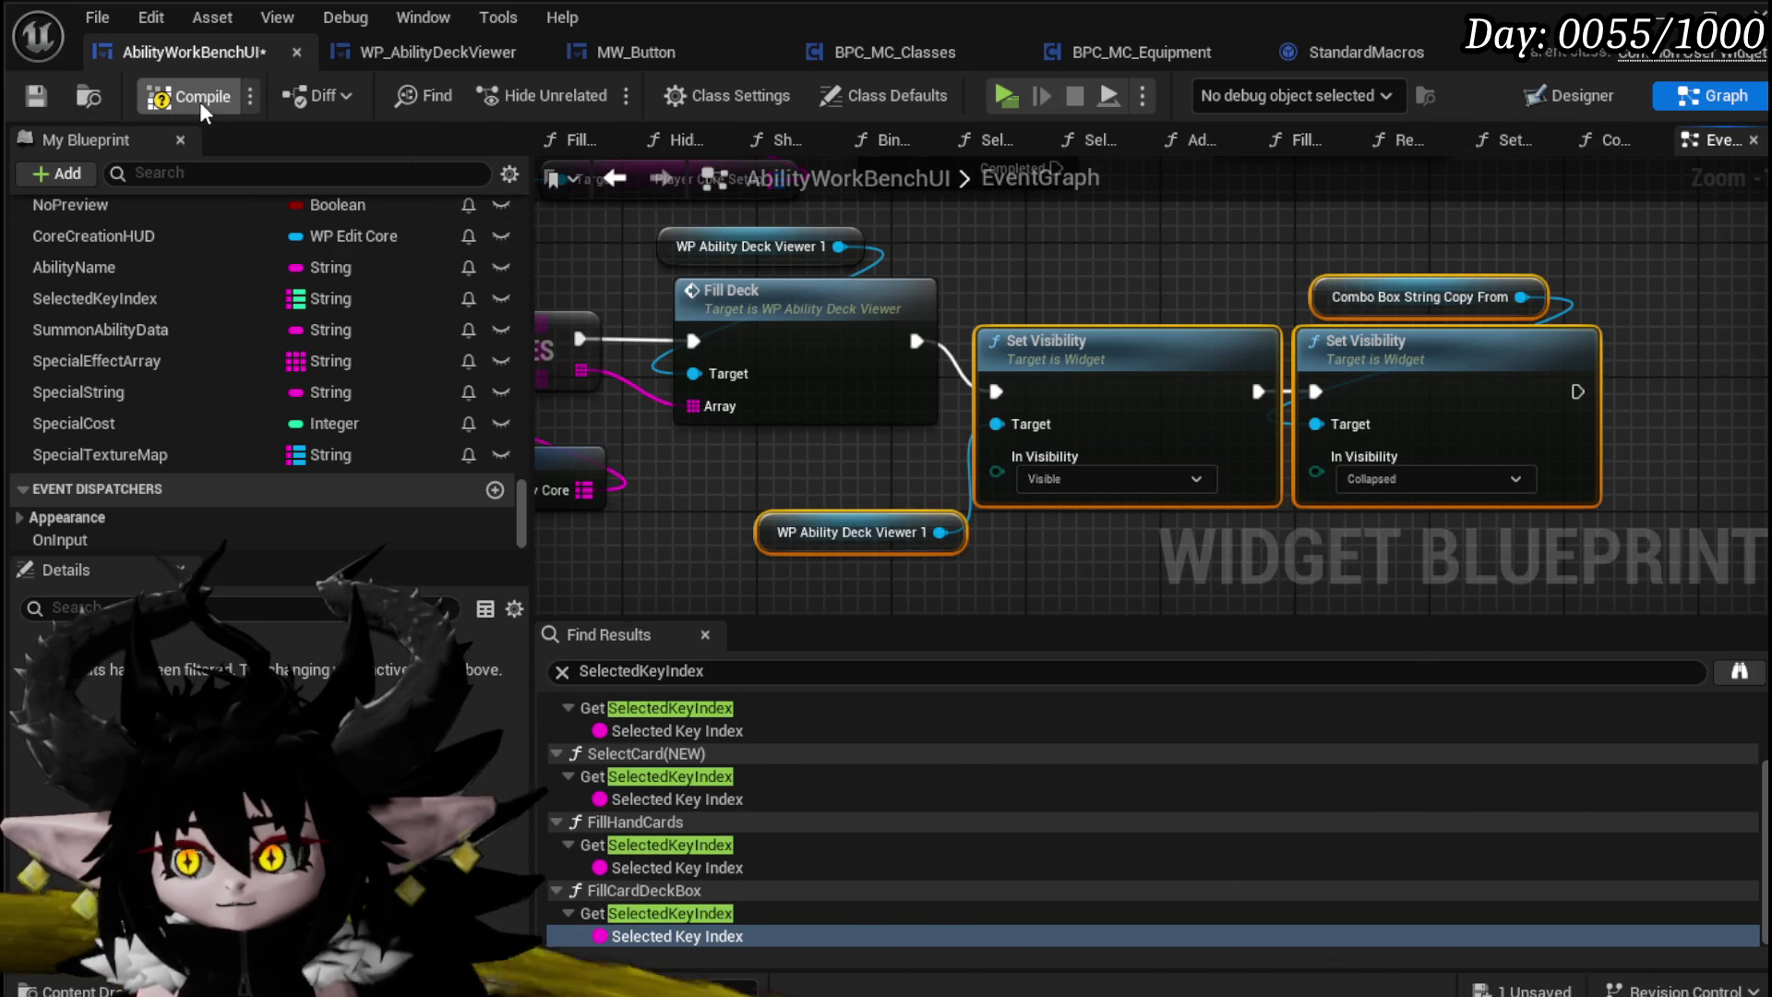
{"action": "left_click", "coordinate": [37, 100]}
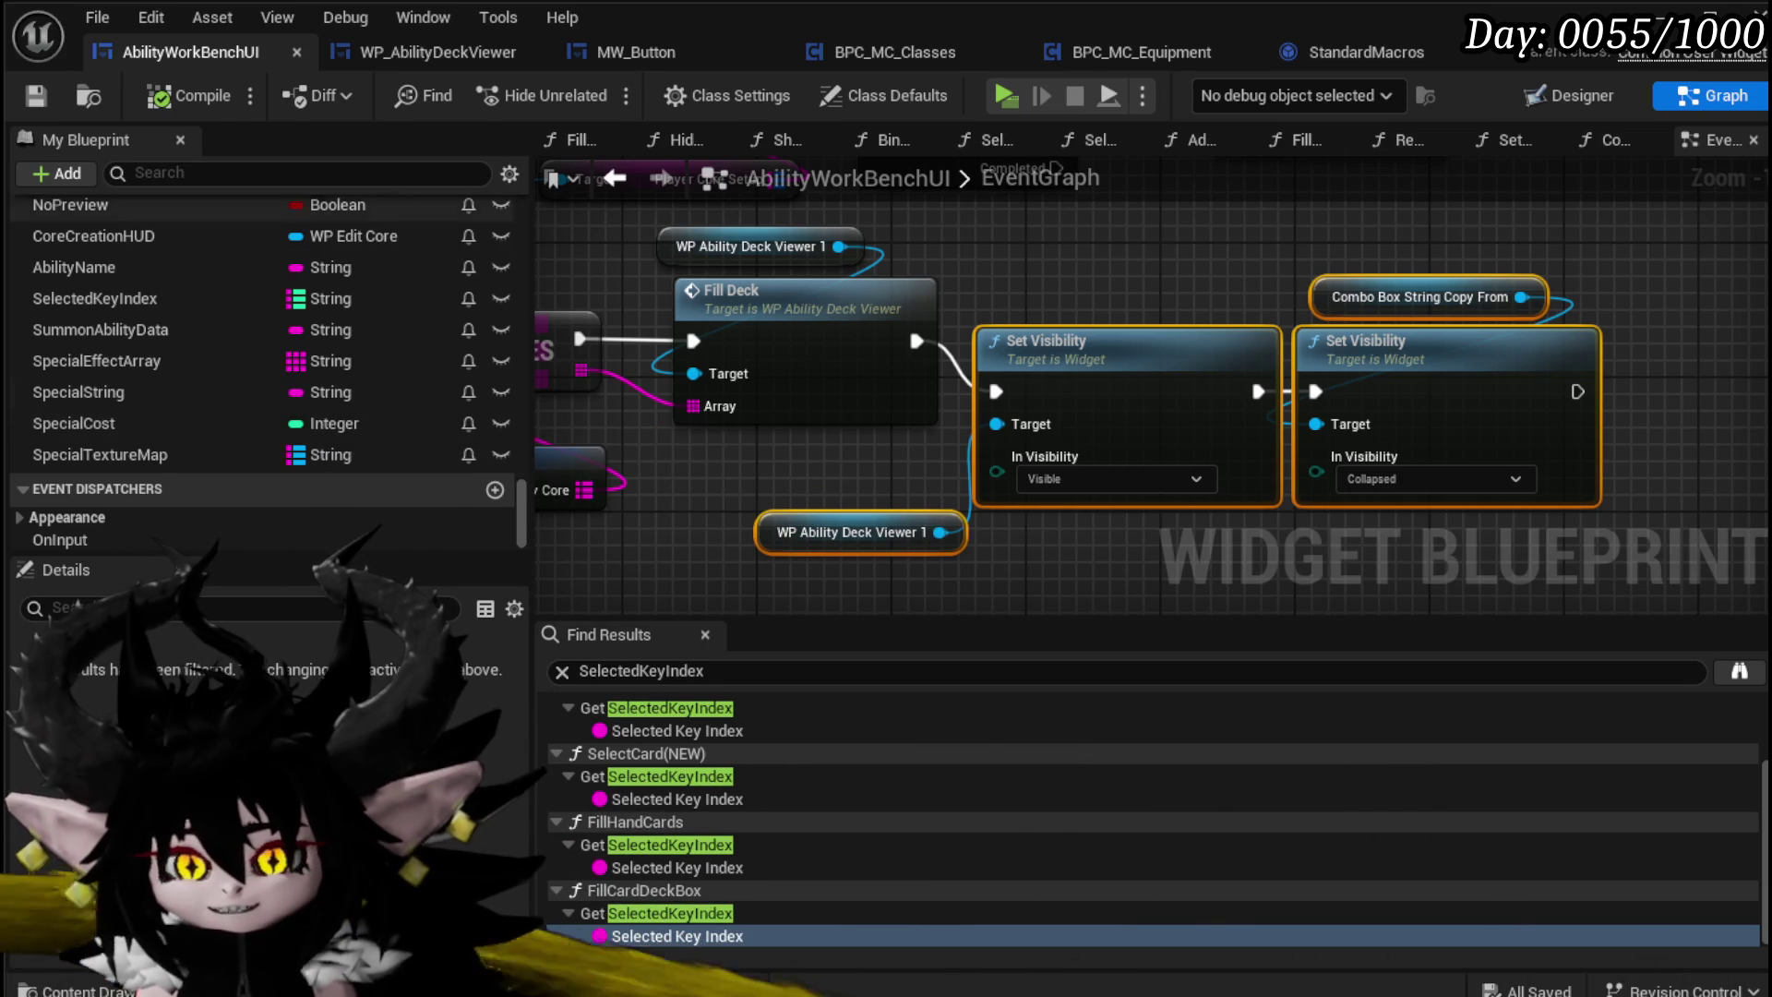
{"action": "scroll", "coordinate": [451, 399], "scroll_direction": "up", "scroll_amount": 3}
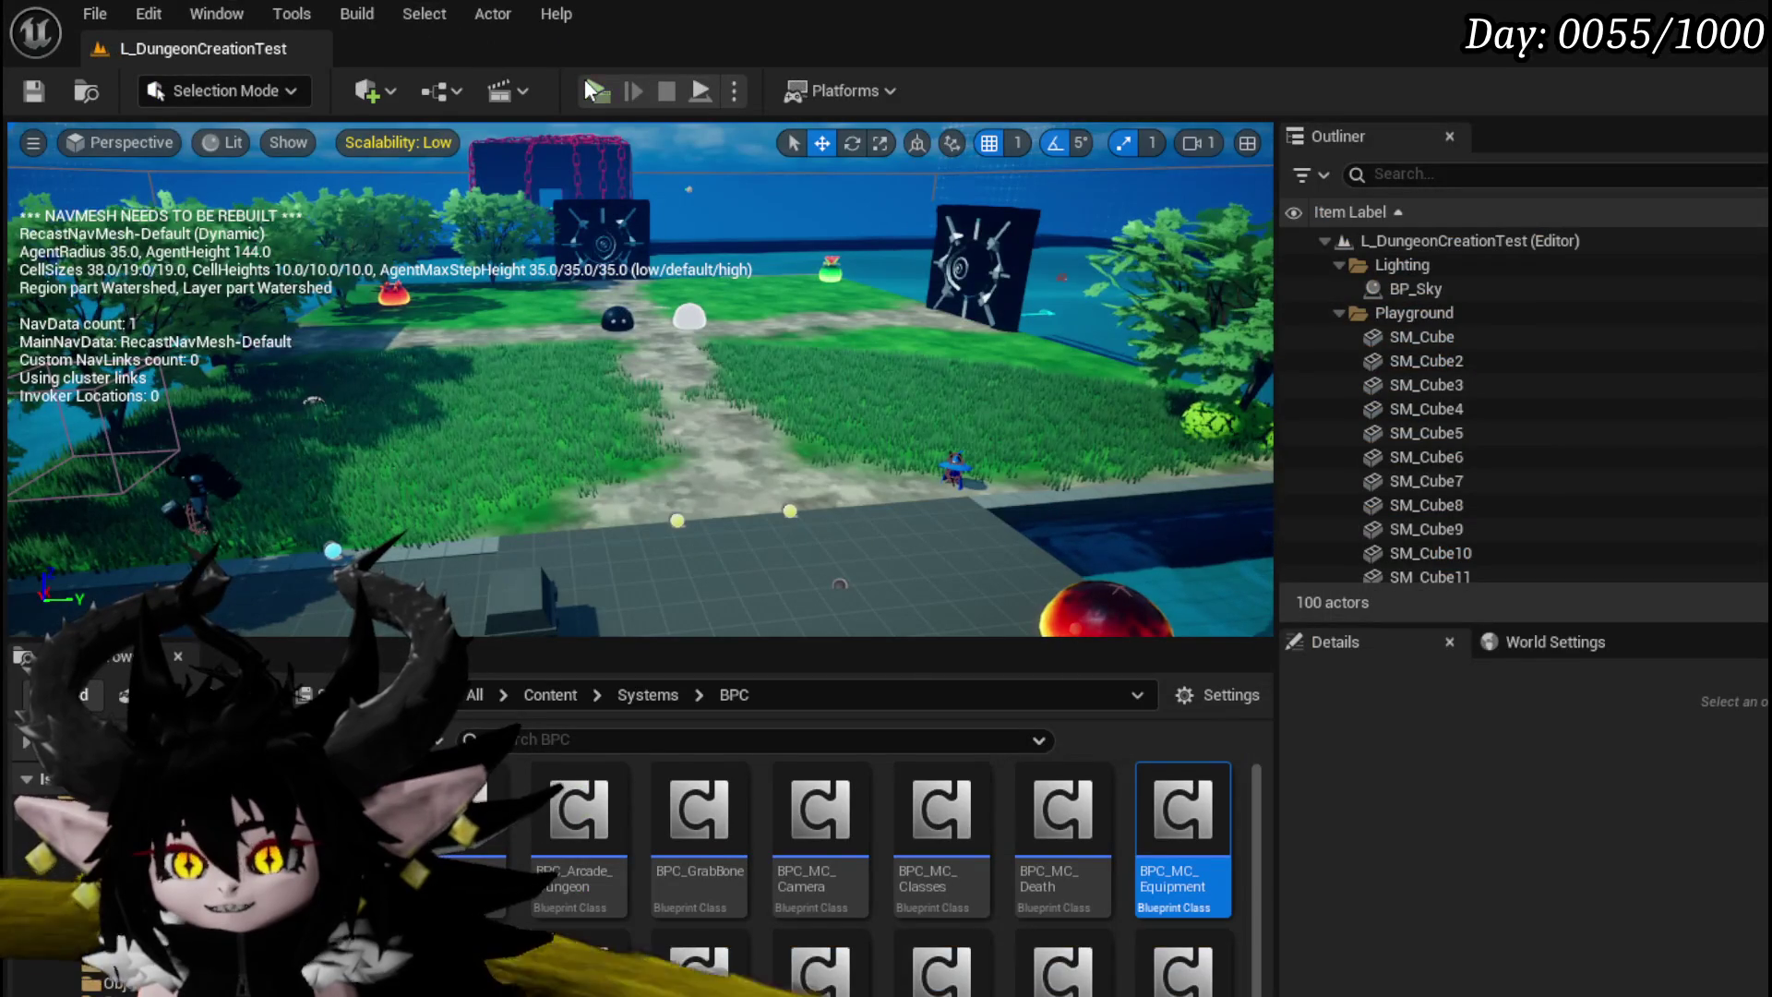
Step: Play the level, open the Equipment/Ability workbench, and load Magic|ChuraMagicSummon|001 as the Copy From deck
{"action": "left_click", "coordinate": [584, 79]}
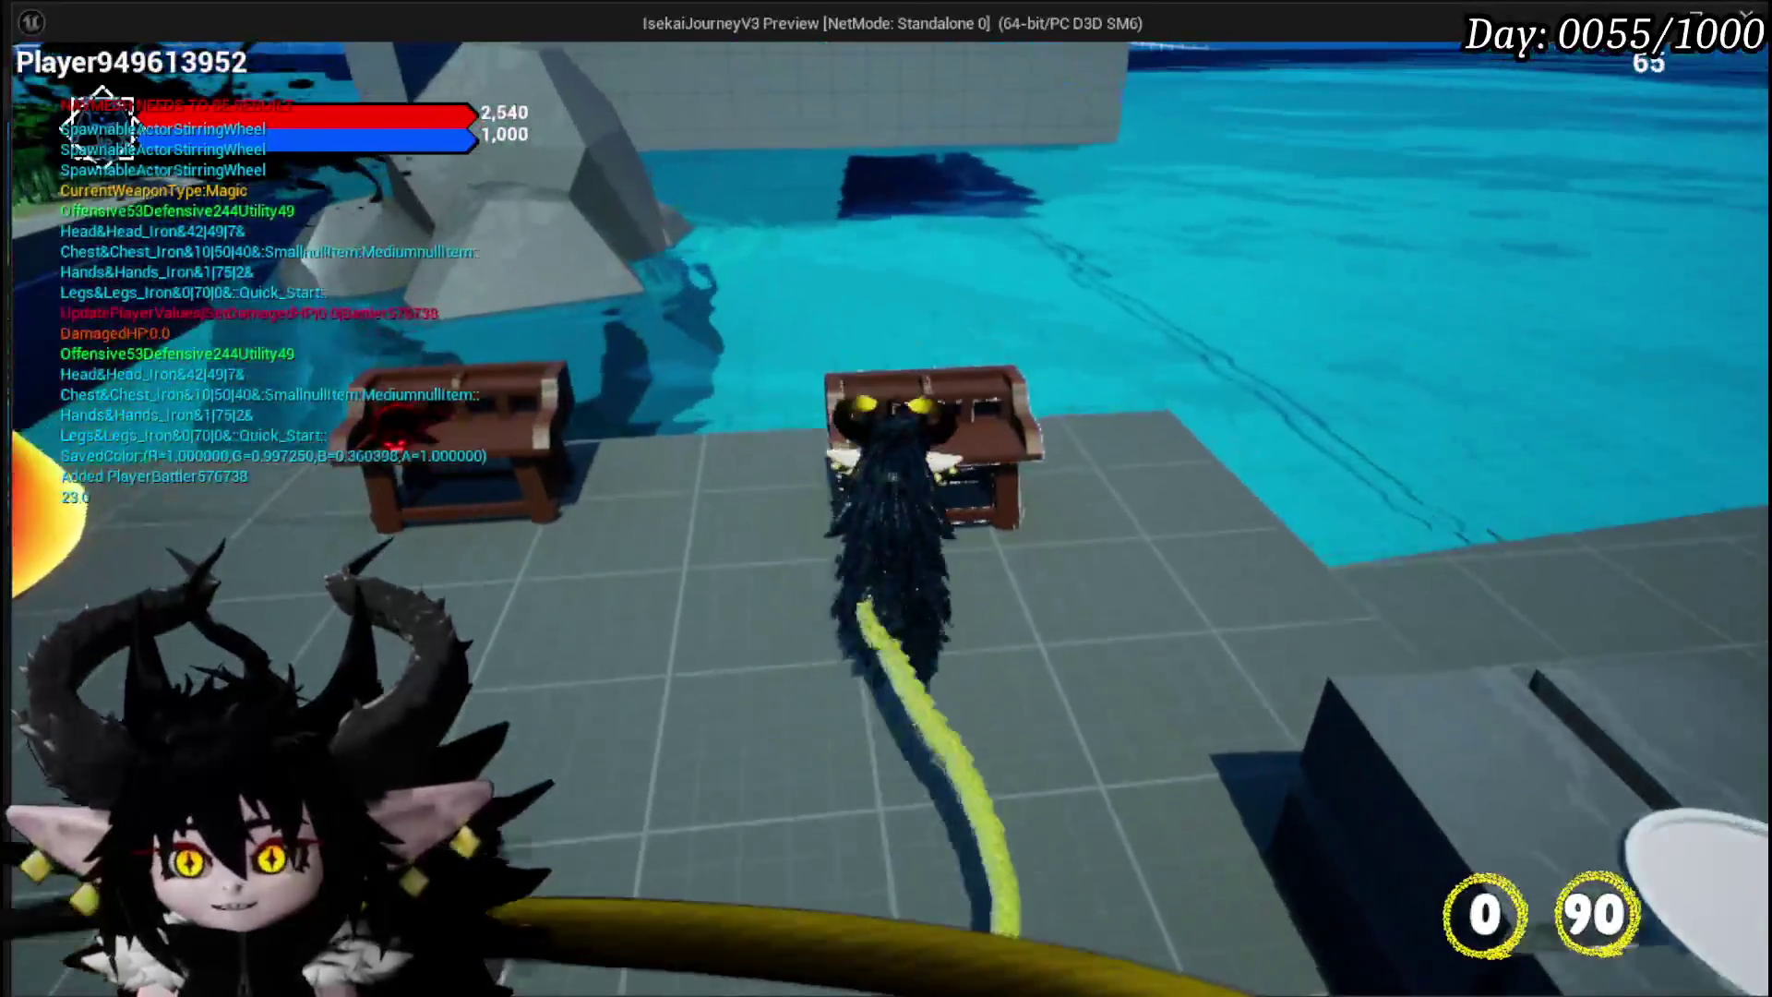
{"action": "key", "text": "Tab"}
{"action": "left_click", "coordinate": [191, 81]}
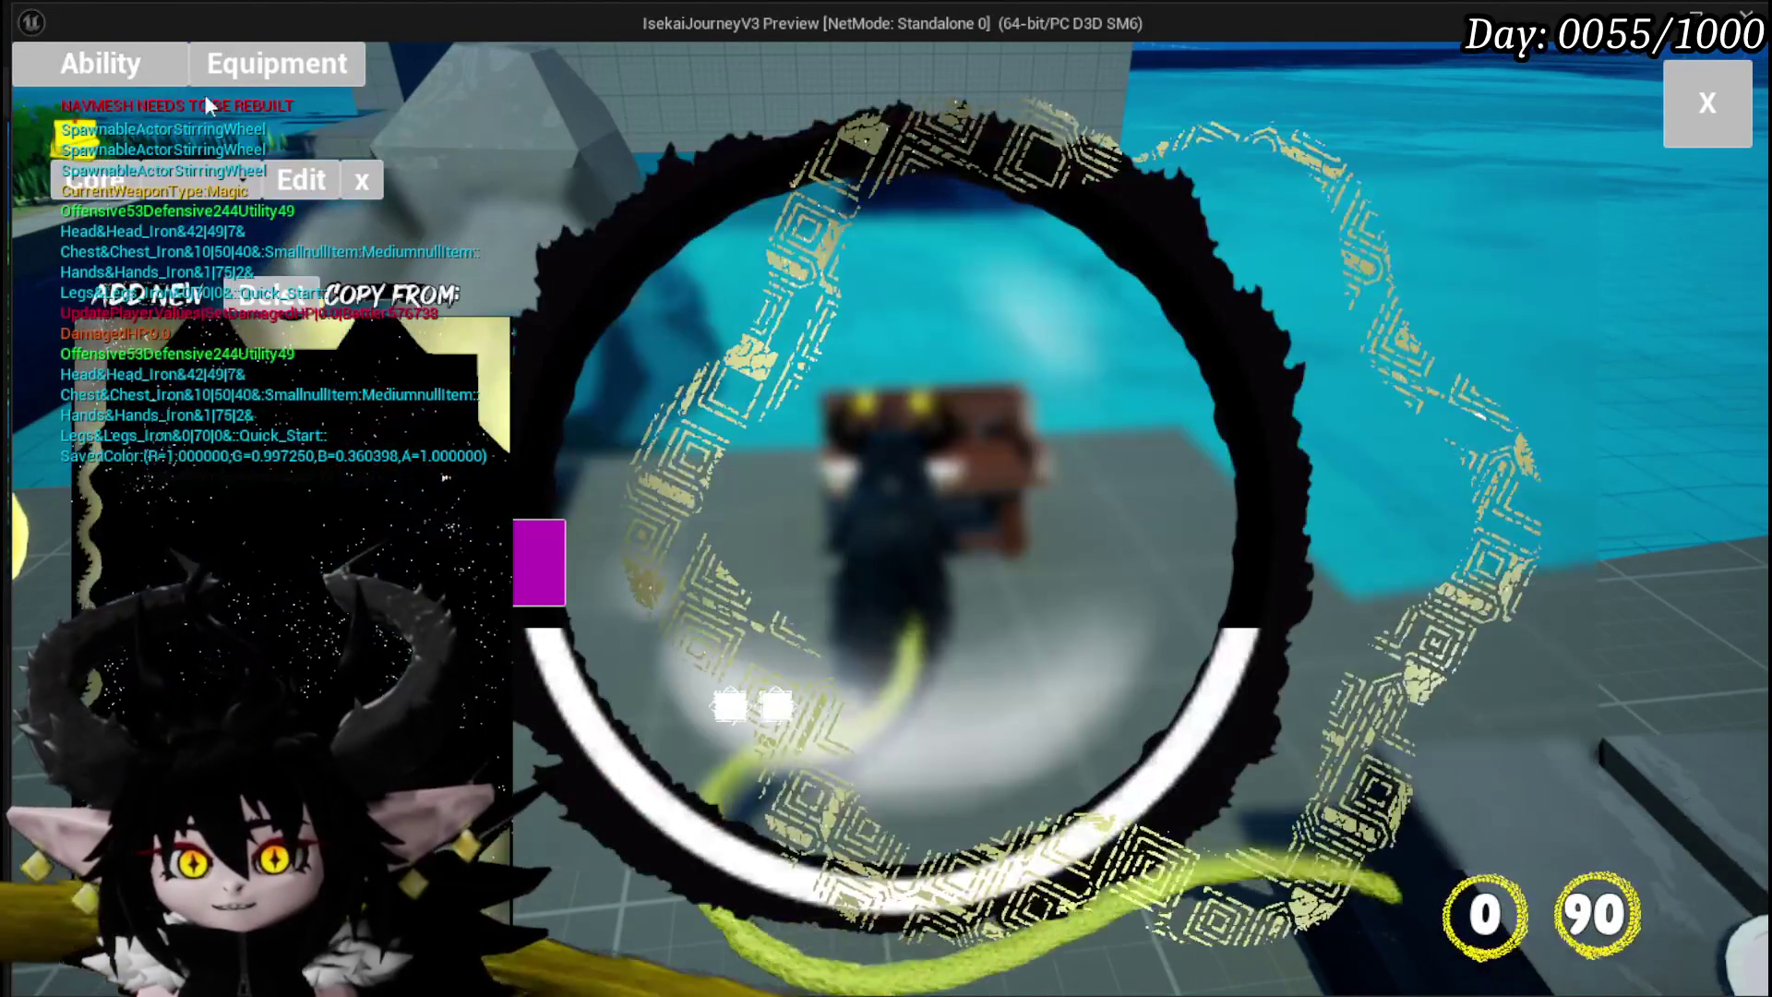
{"action": "left_click", "coordinate": [241, 190]}
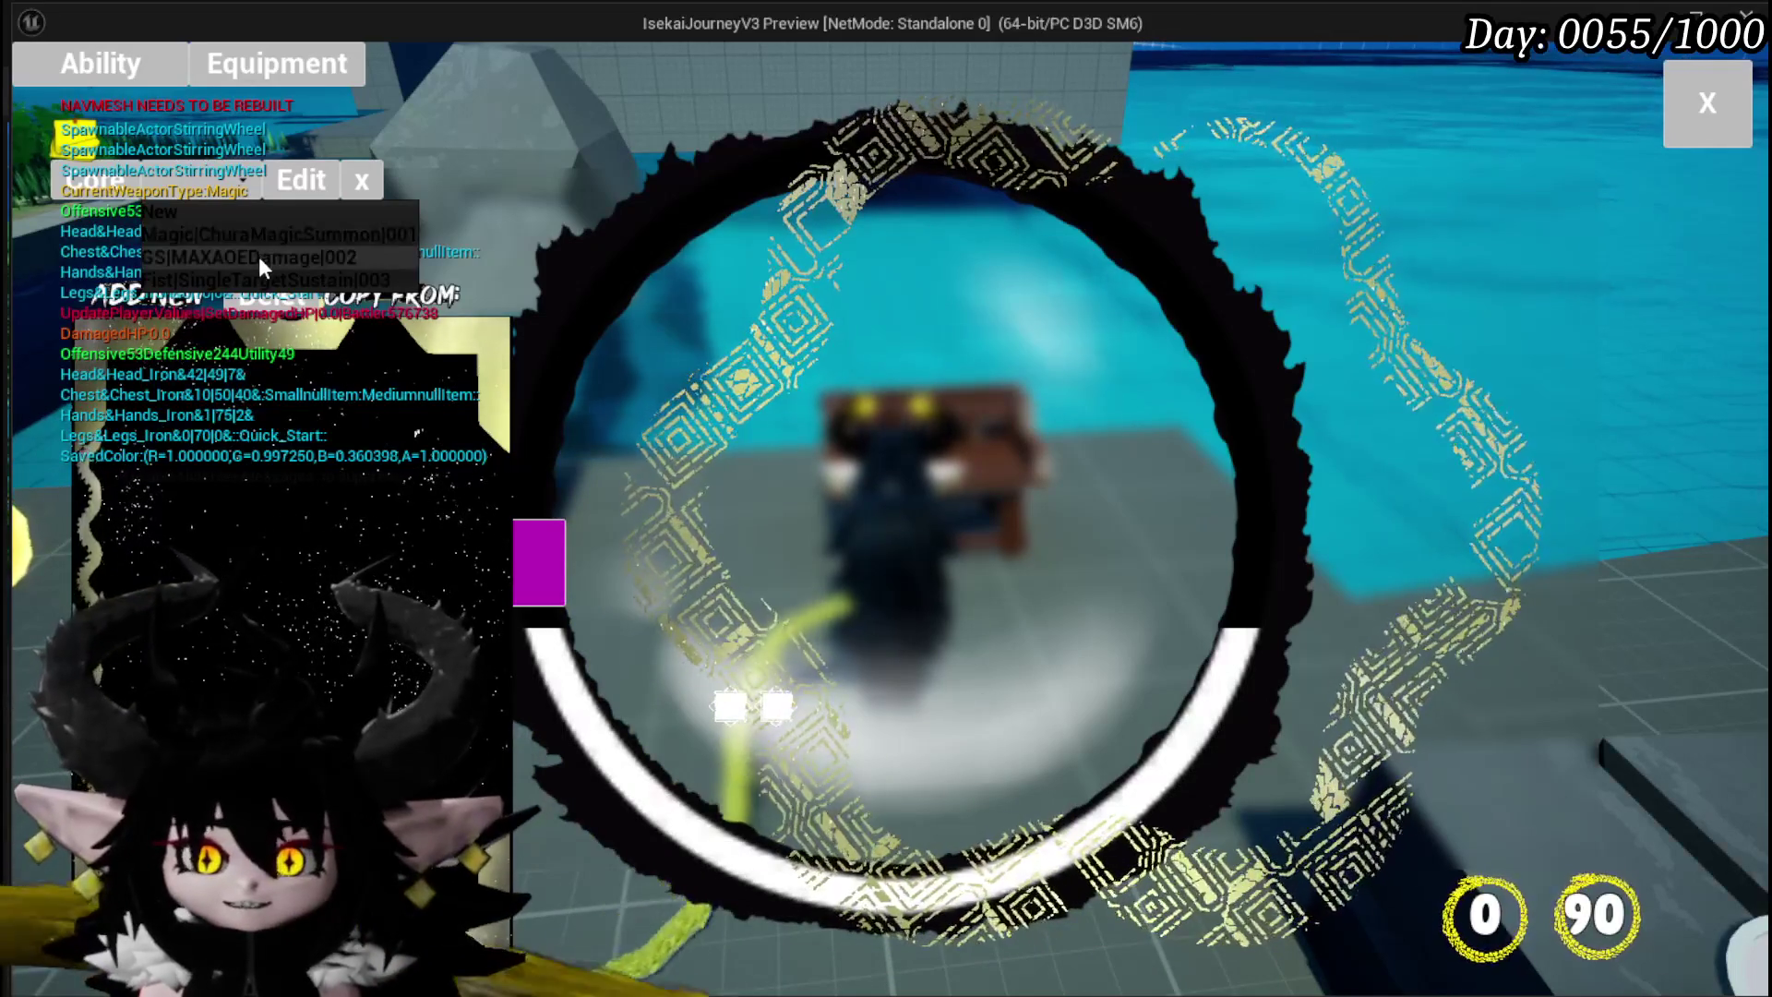
{"action": "left_click", "coordinate": [260, 242]}
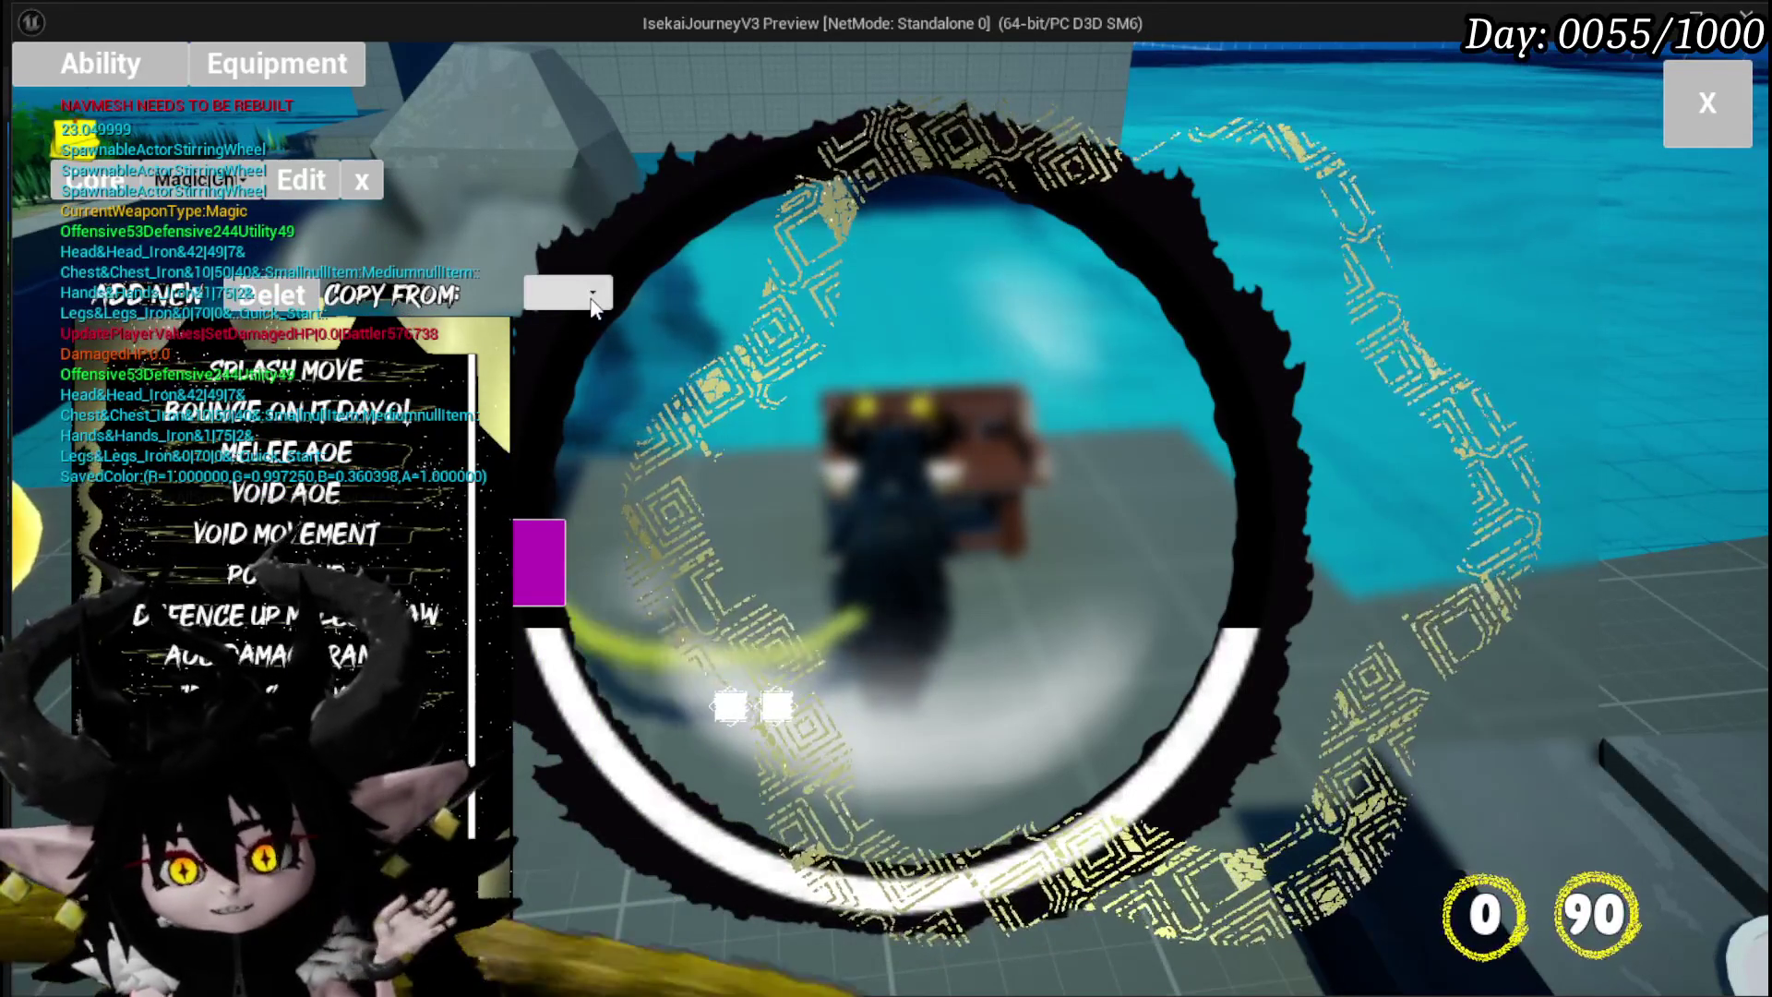
{"action": "left_click", "coordinate": [594, 302]}
{"action": "left_click", "coordinate": [612, 325]}
{"action": "mouse_move", "coordinate": [1452, 517]}
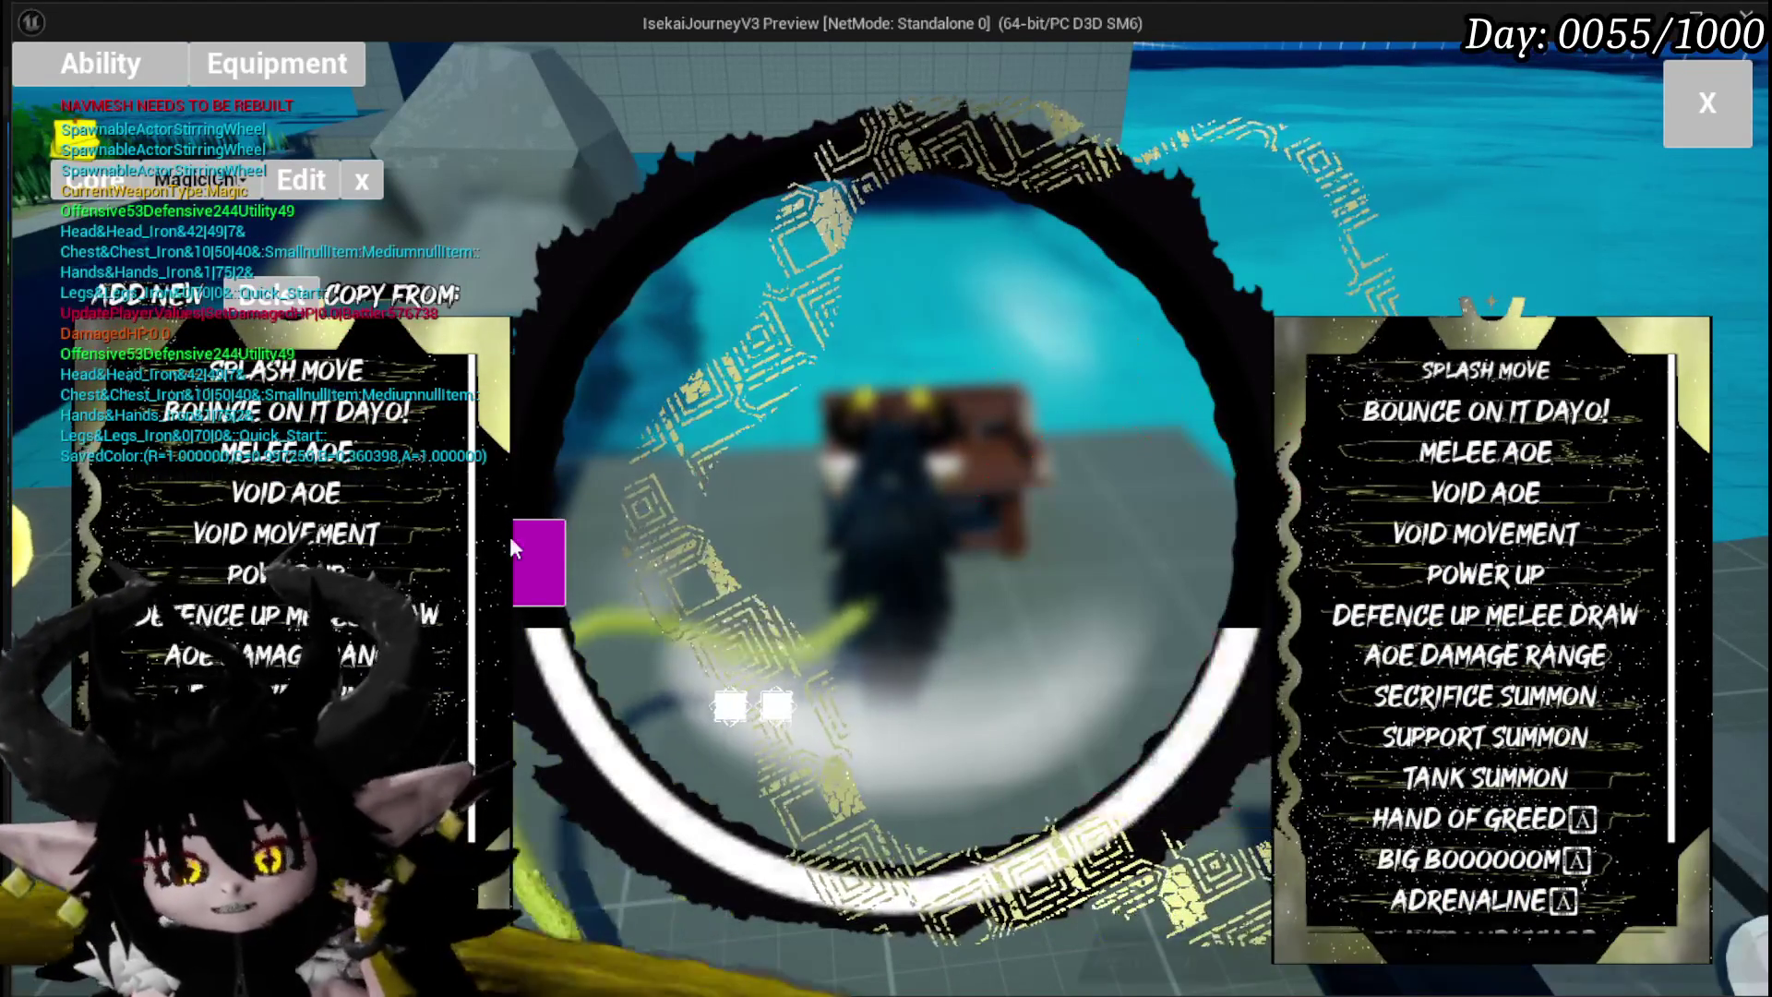
{"action": "scroll", "coordinate": [379, 500], "scroll_direction": "down", "scroll_amount": 3}
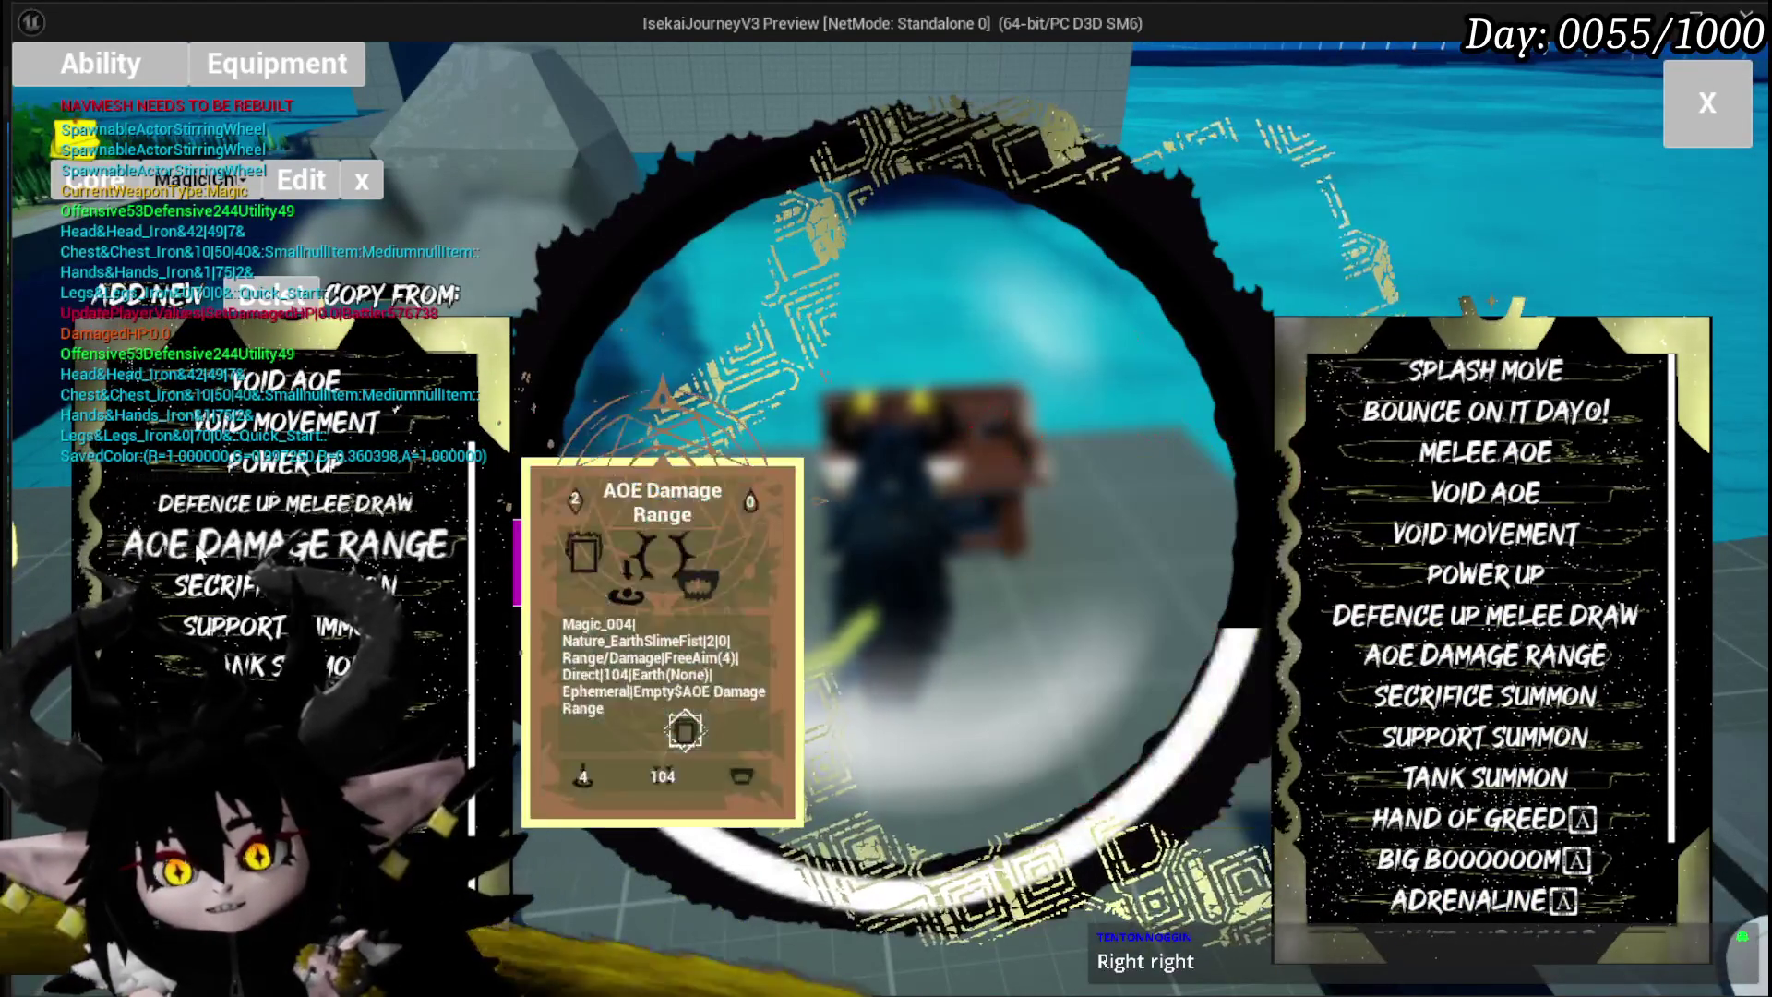
{"action": "scroll", "coordinate": [286, 462], "scroll_direction": "up", "scroll_amount": 3}
{"action": "scroll", "coordinate": [286, 377], "scroll_direction": "down", "scroll_amount": 3}
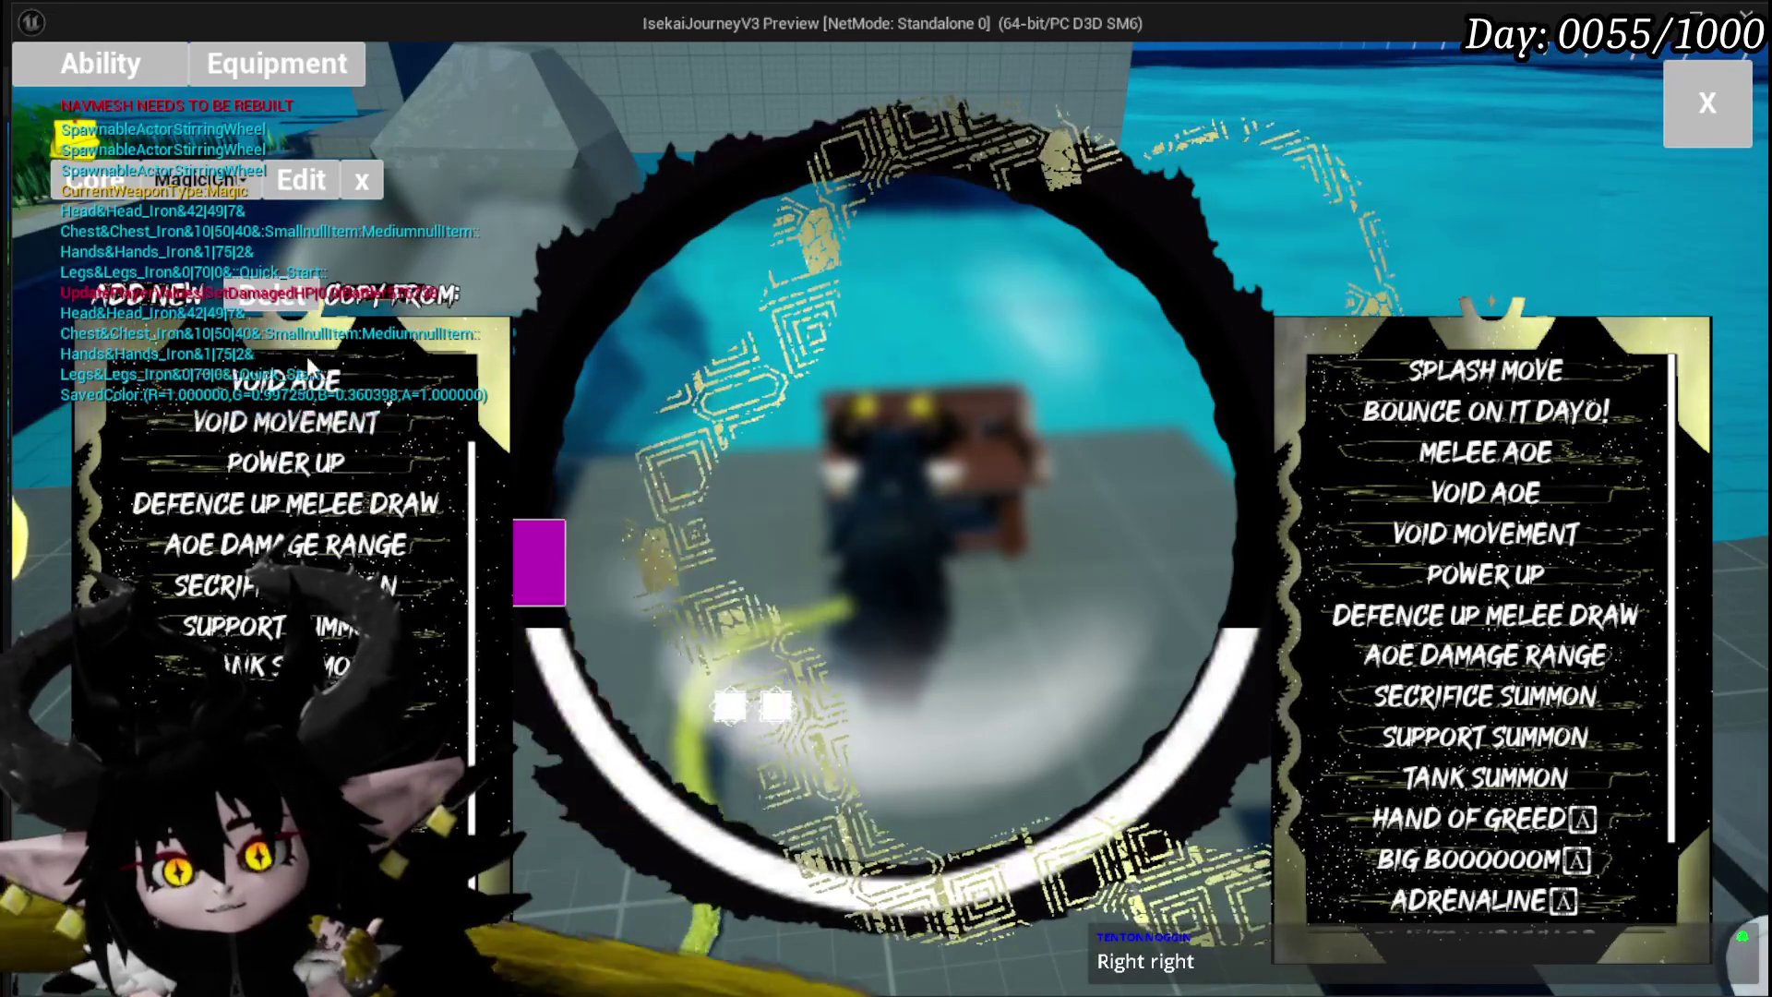
{"action": "scroll", "coordinate": [286, 554], "scroll_direction": "up", "scroll_amount": 3}
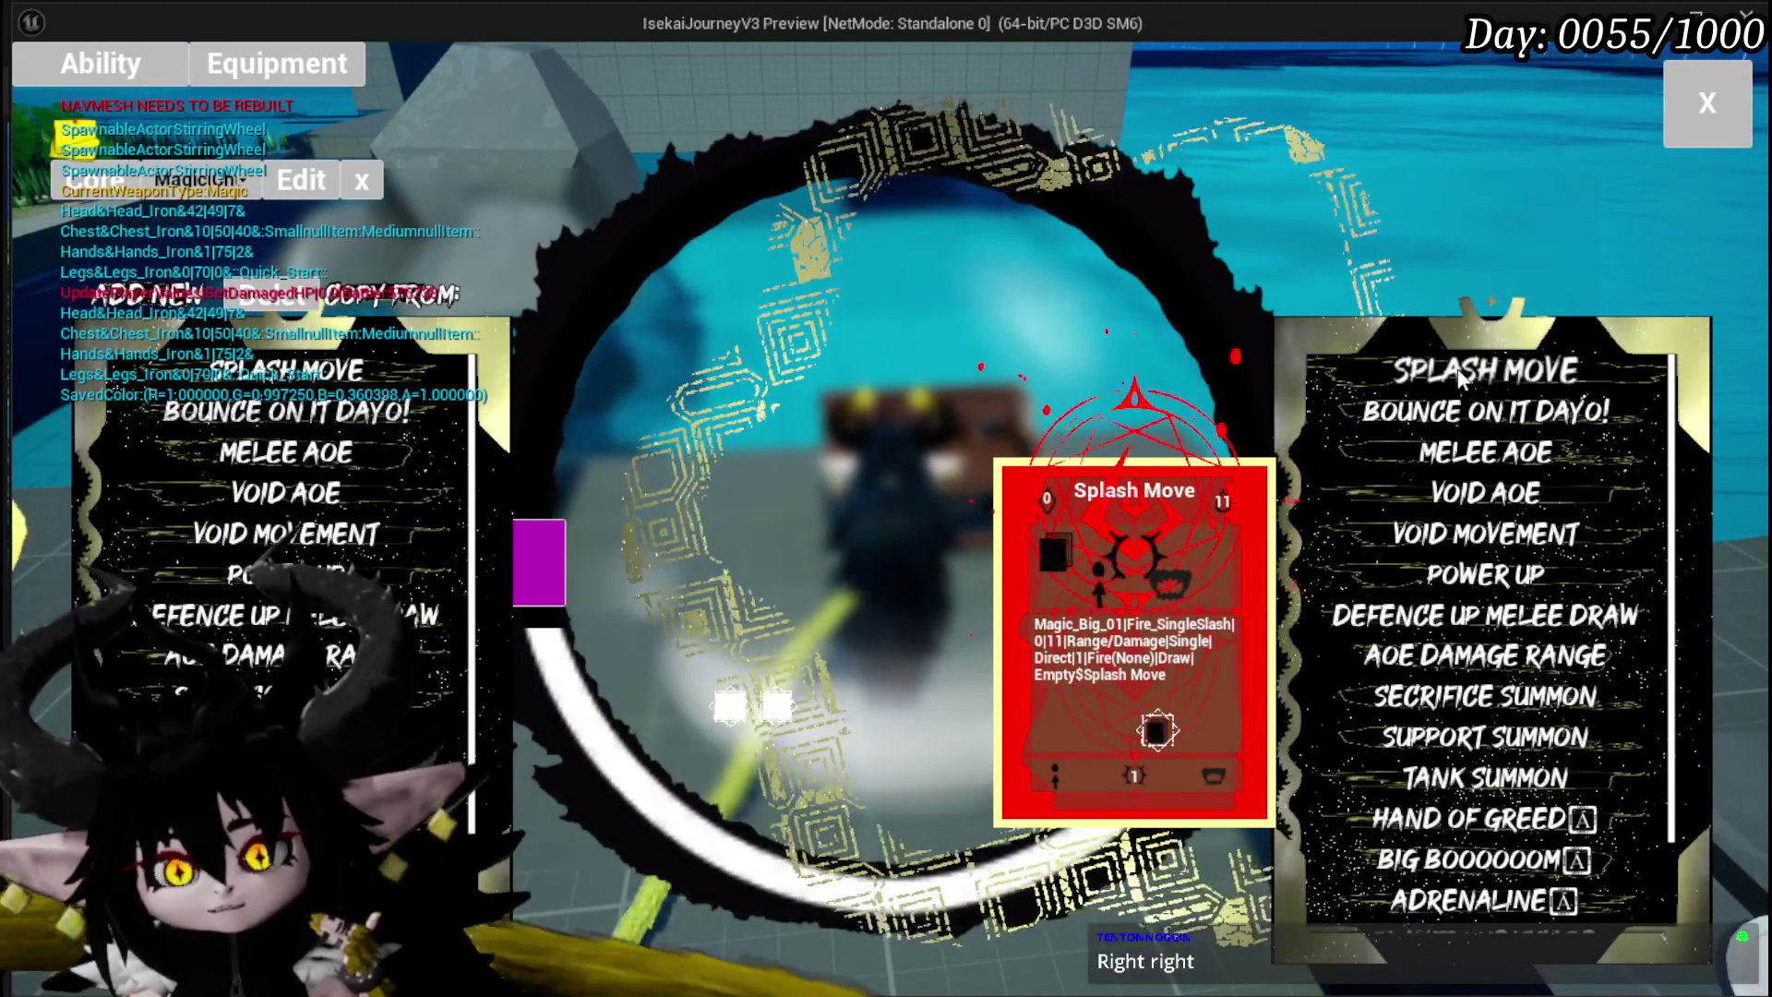
{"action": "scroll", "coordinate": [286, 554], "scroll_direction": "down", "scroll_amount": 4}
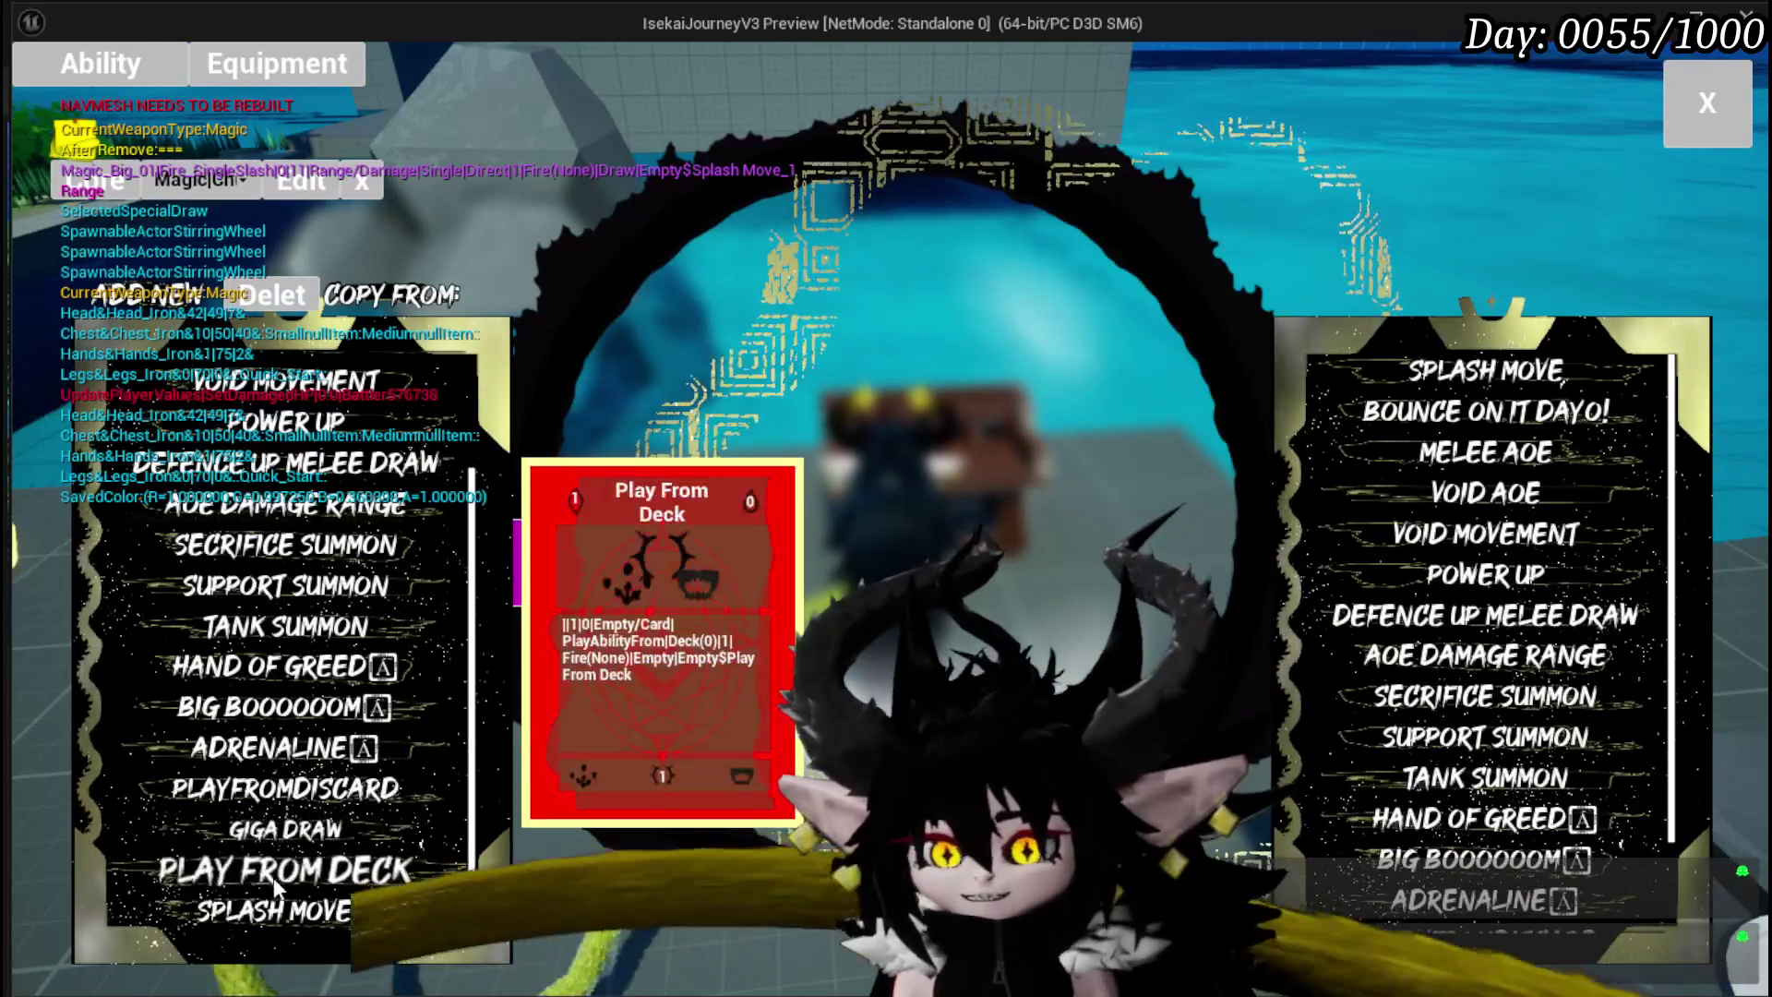
{"action": "mouse_move", "coordinate": [1417, 387]}
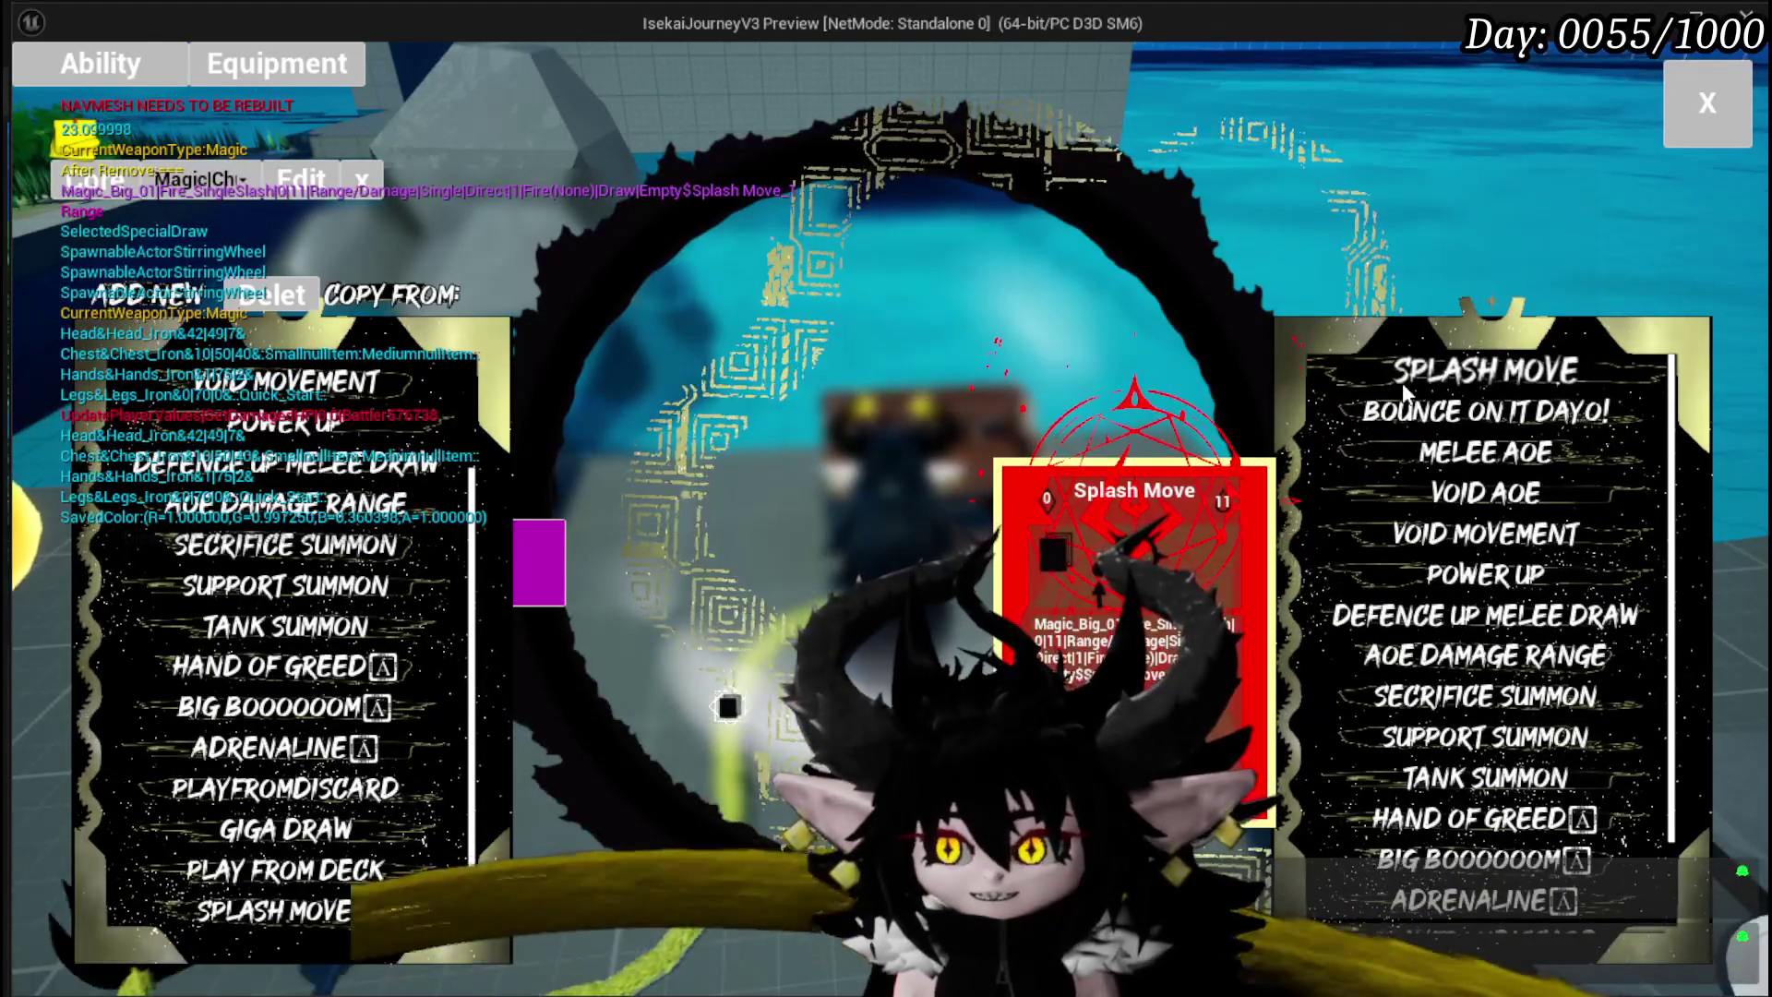
Step: Copy Splash Move from the deck into the ability list and open the copied Splash Move_2
{"action": "left_click", "coordinate": [1417, 388]}
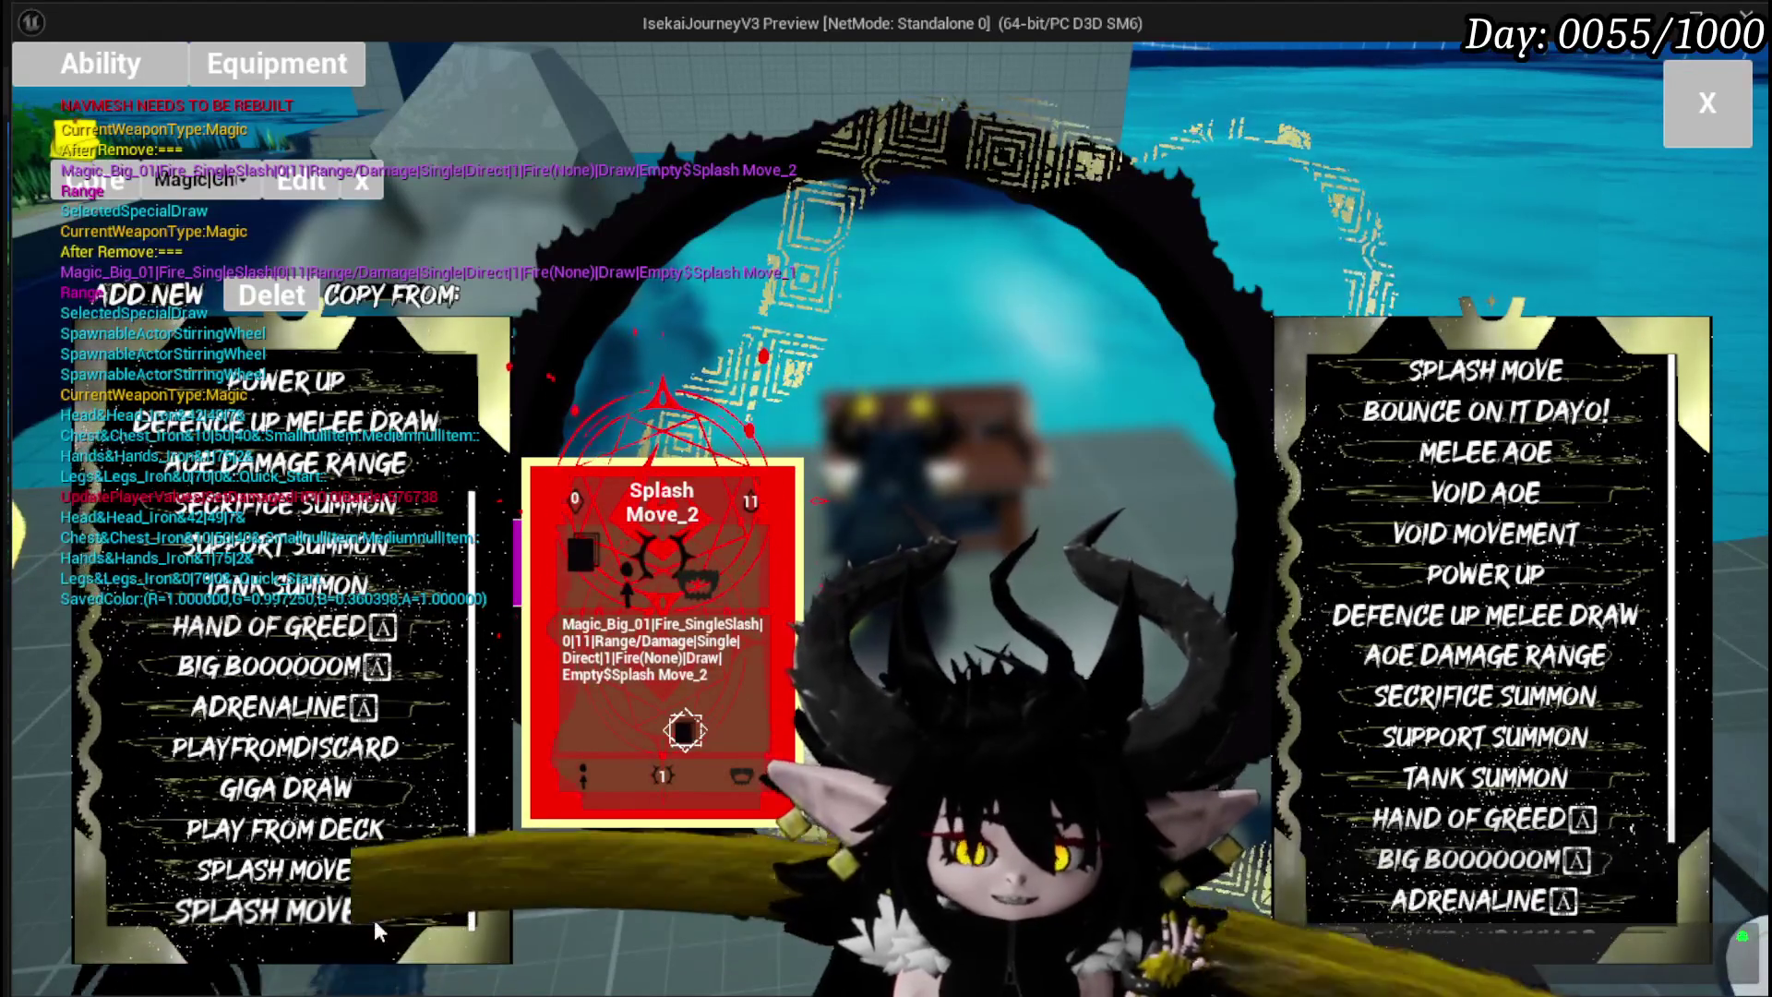
{"action": "left_click", "coordinate": [373, 919]}
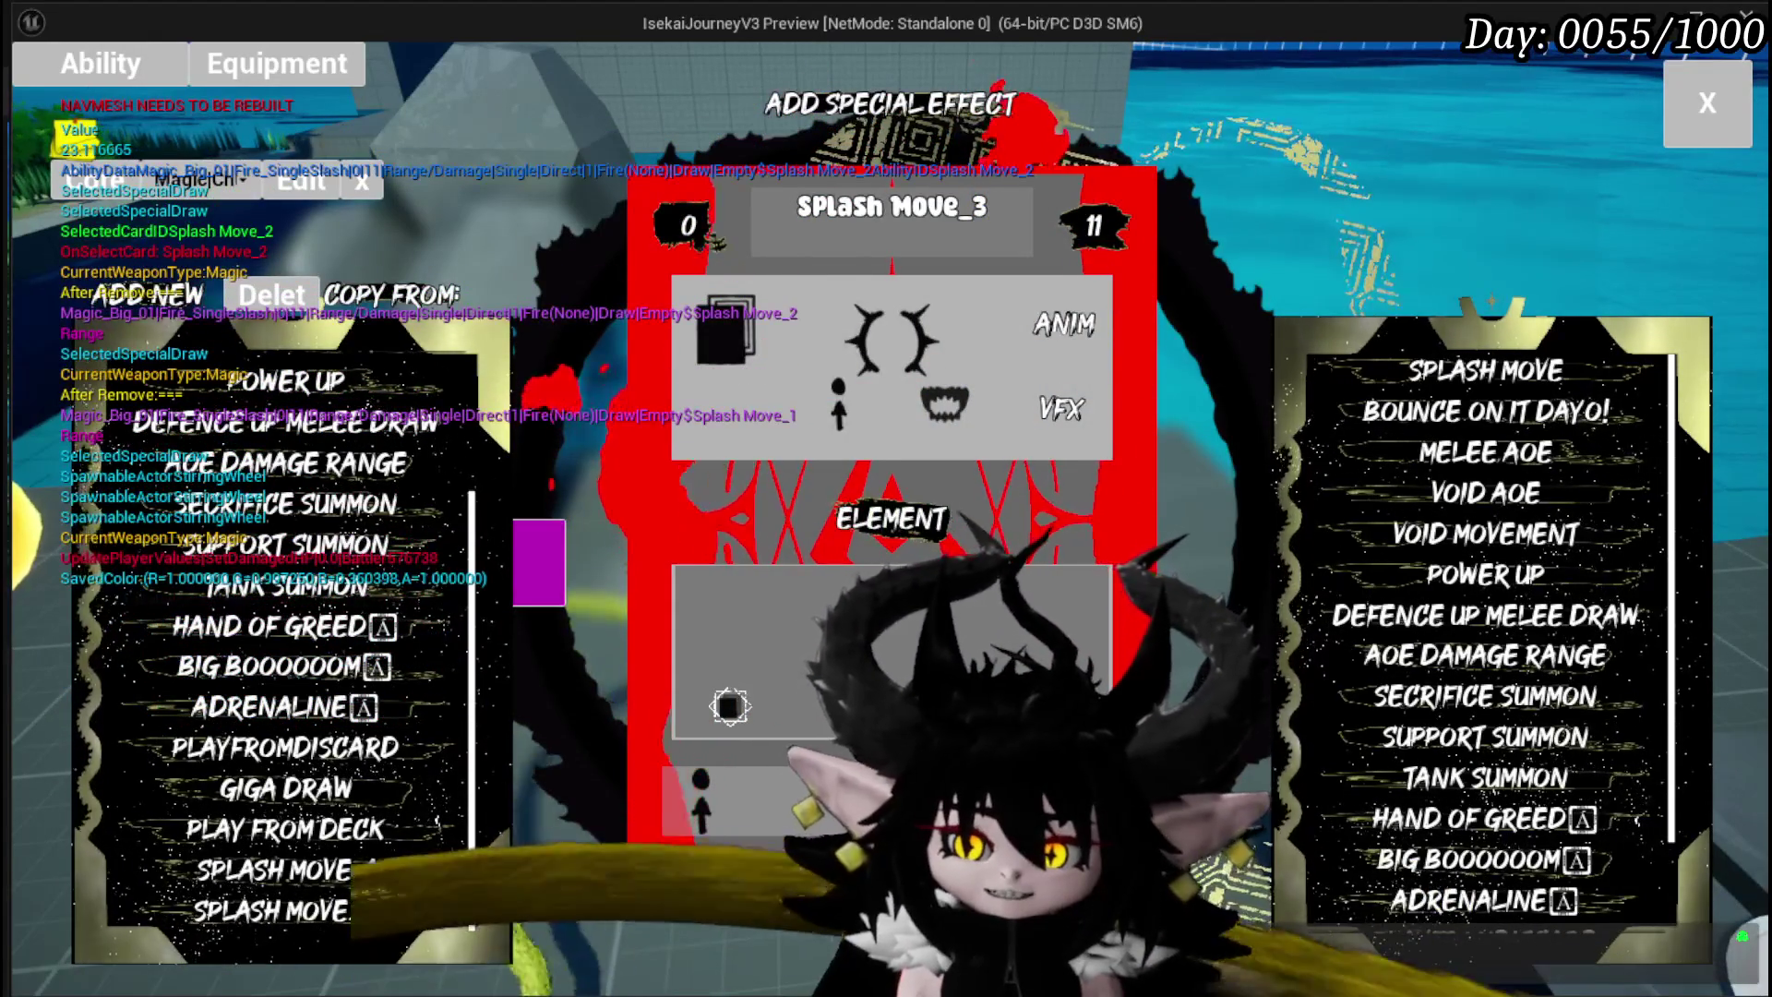
{"action": "mouse_move", "coordinate": [360, 877]}
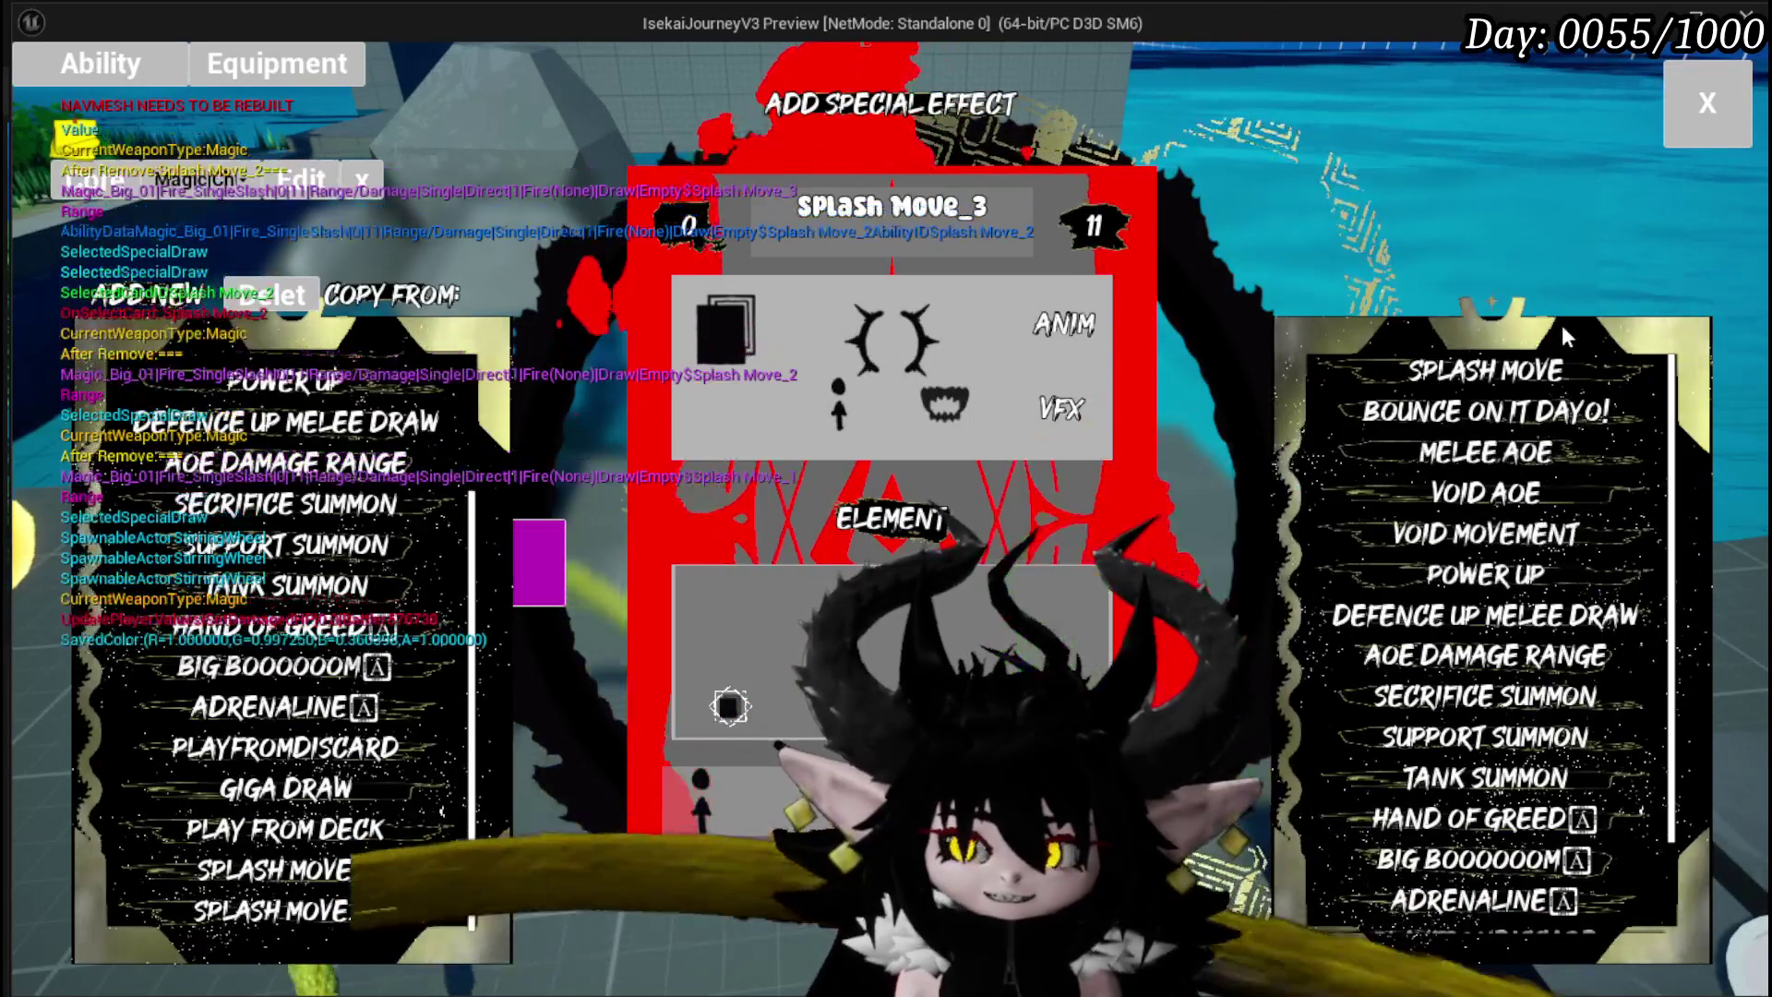
{"action": "mouse_move", "coordinate": [1480, 392]}
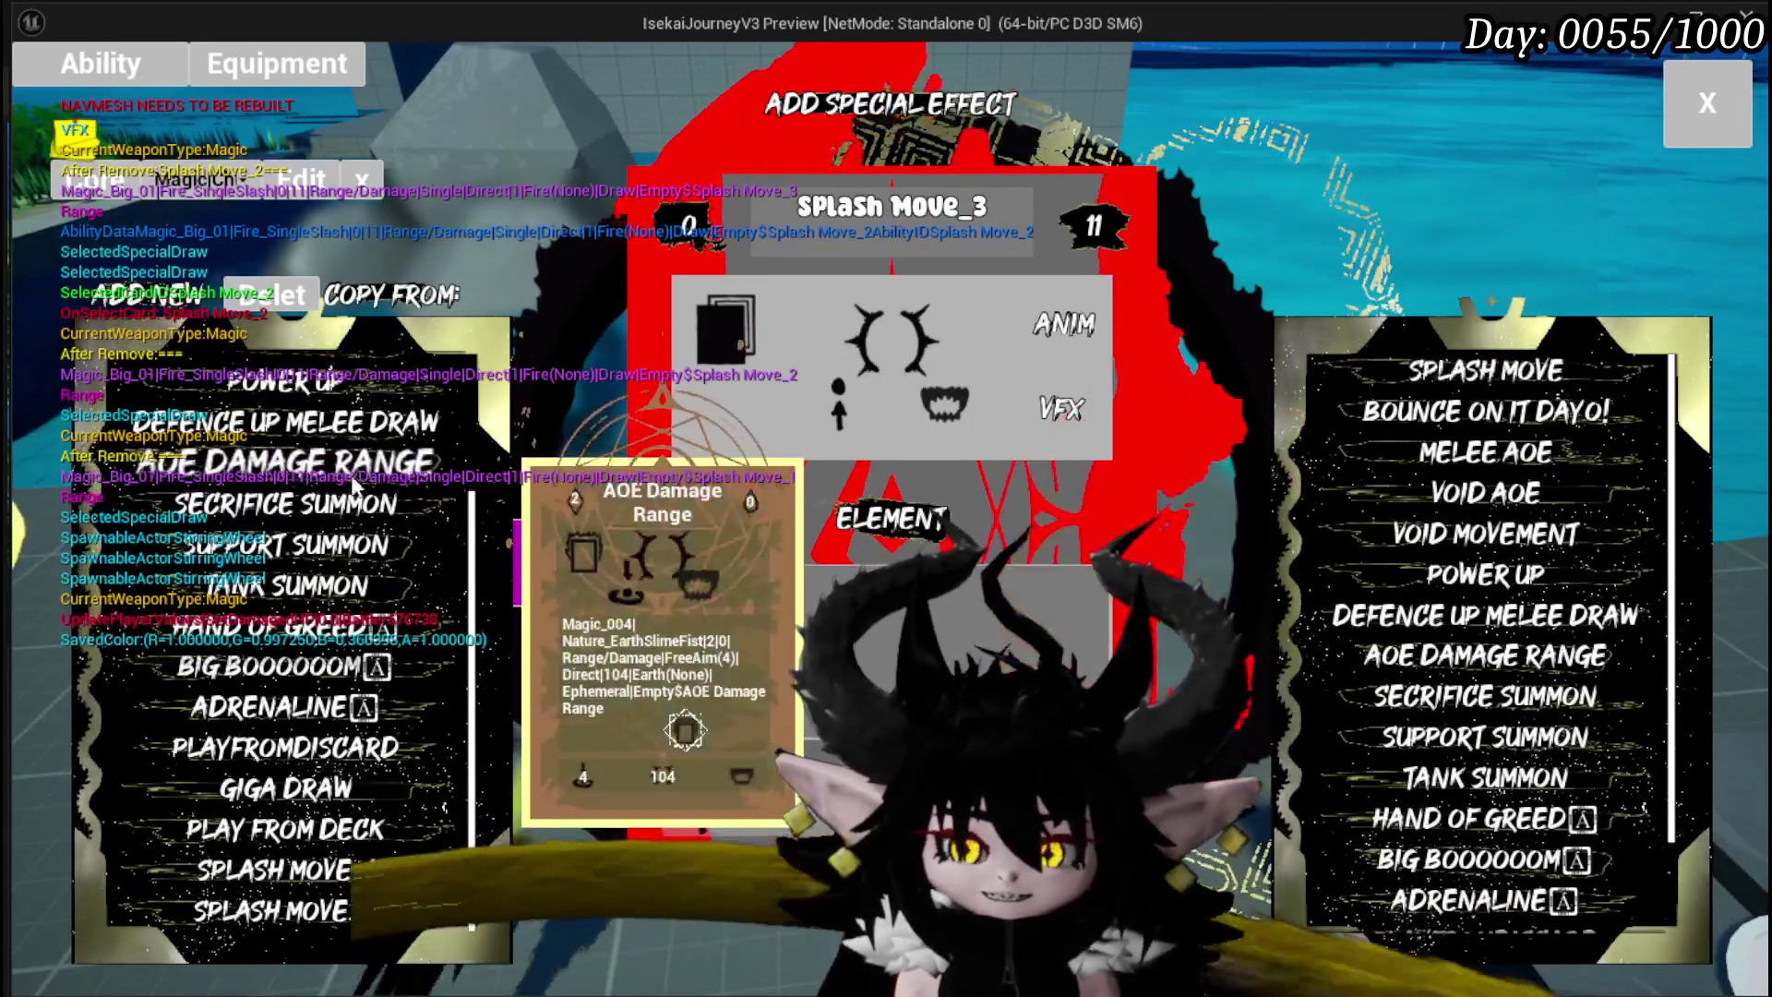
{"action": "mouse_move", "coordinate": [307, 888]}
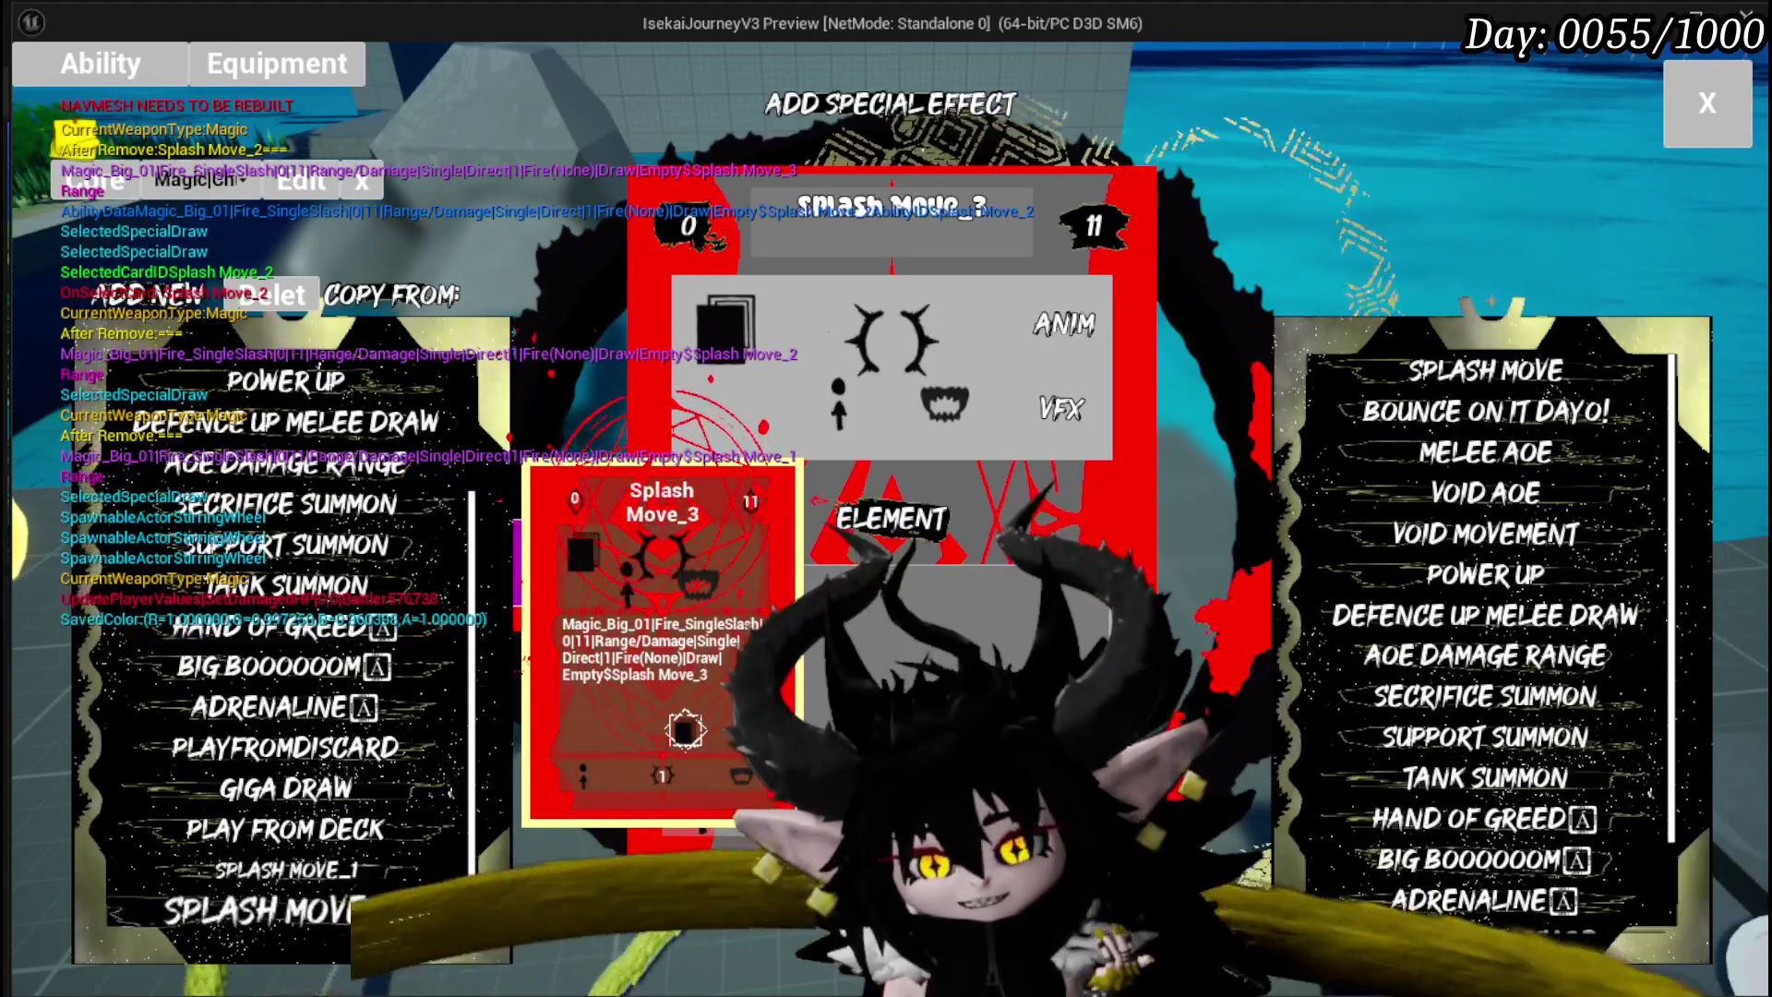
Step: Add another Splash Move copy and scroll the left list to check the copies
{"action": "left_click", "coordinate": [1475, 395]}
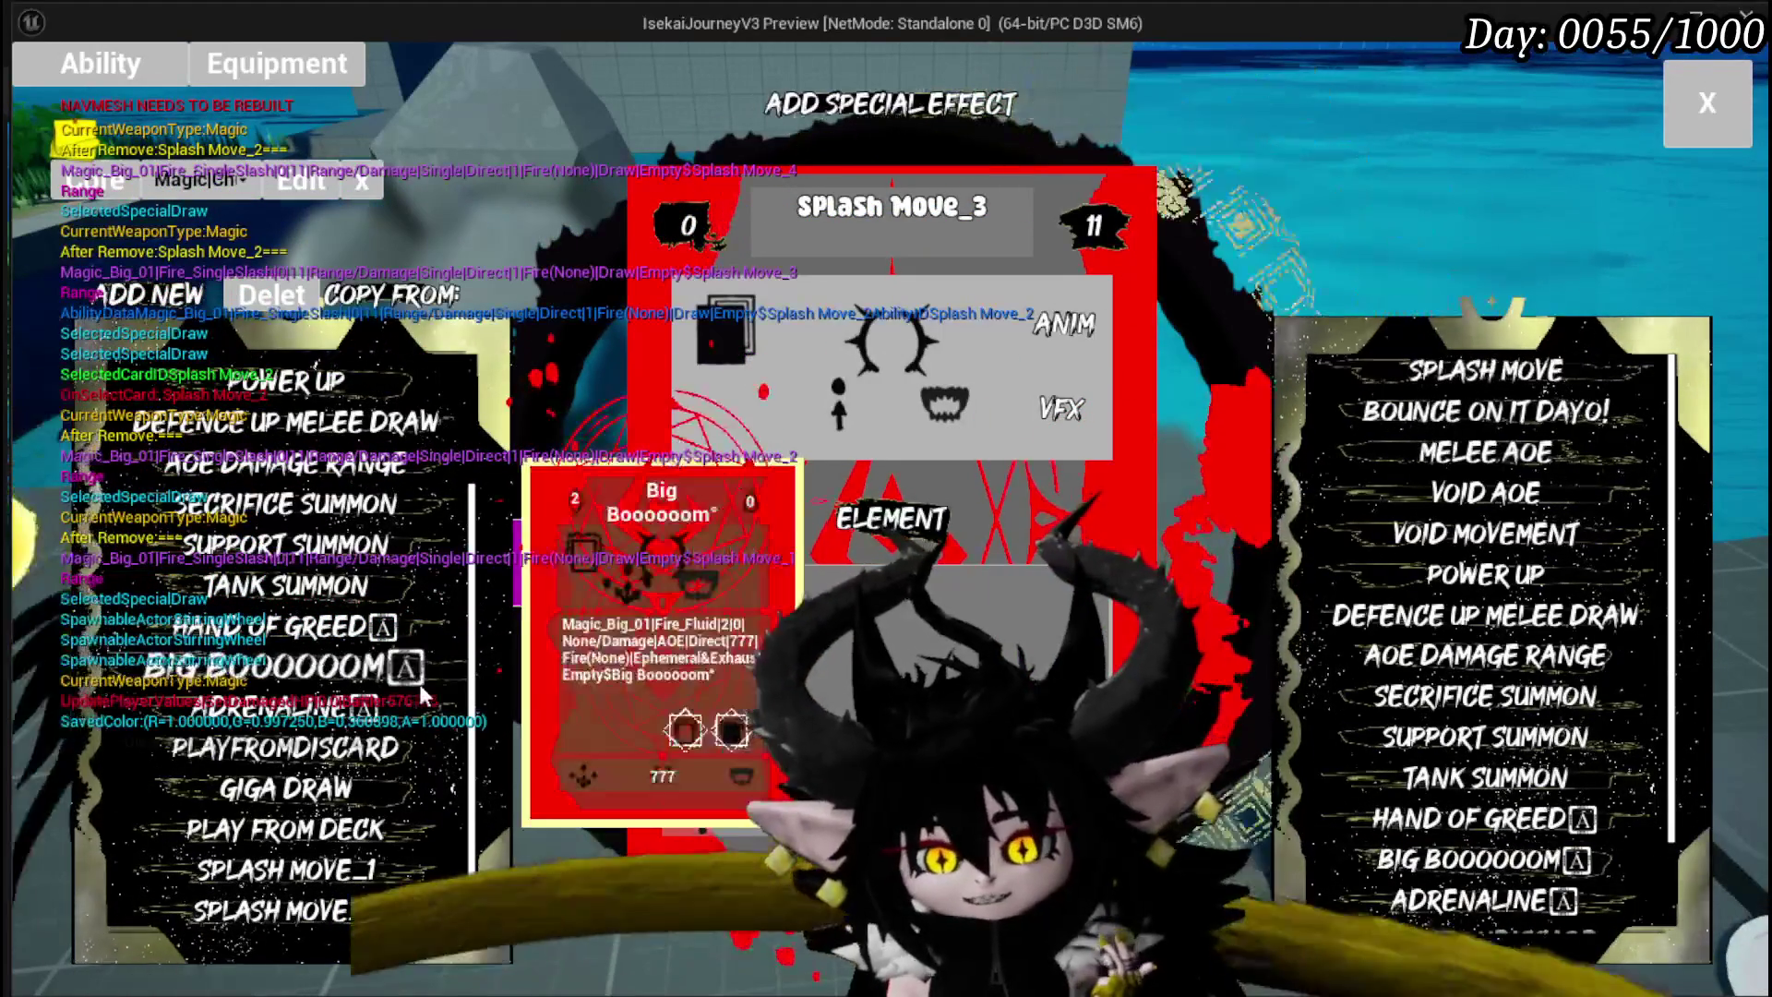
{"action": "scroll", "coordinate": [418, 681], "scroll_direction": "down", "scroll_amount": 1}
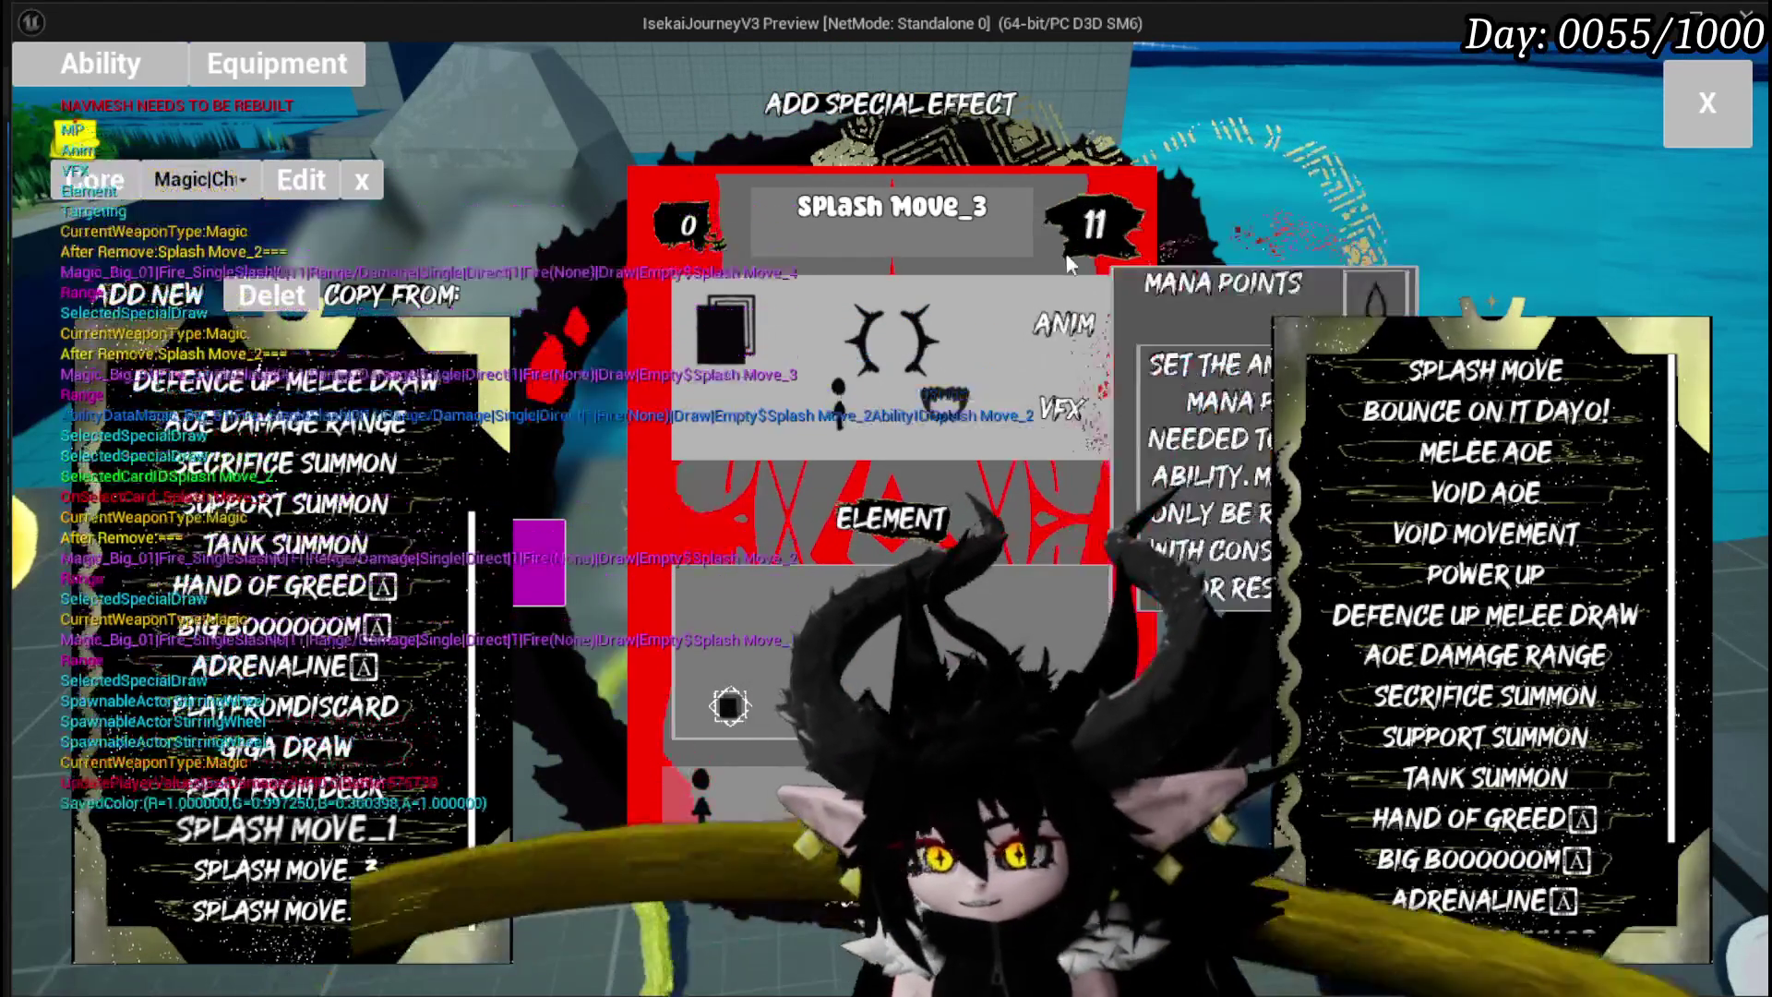
{"action": "mouse_move", "coordinate": [413, 831]}
{"action": "scroll", "coordinate": [378, 494], "scroll_direction": "up", "scroll_amount": 5}
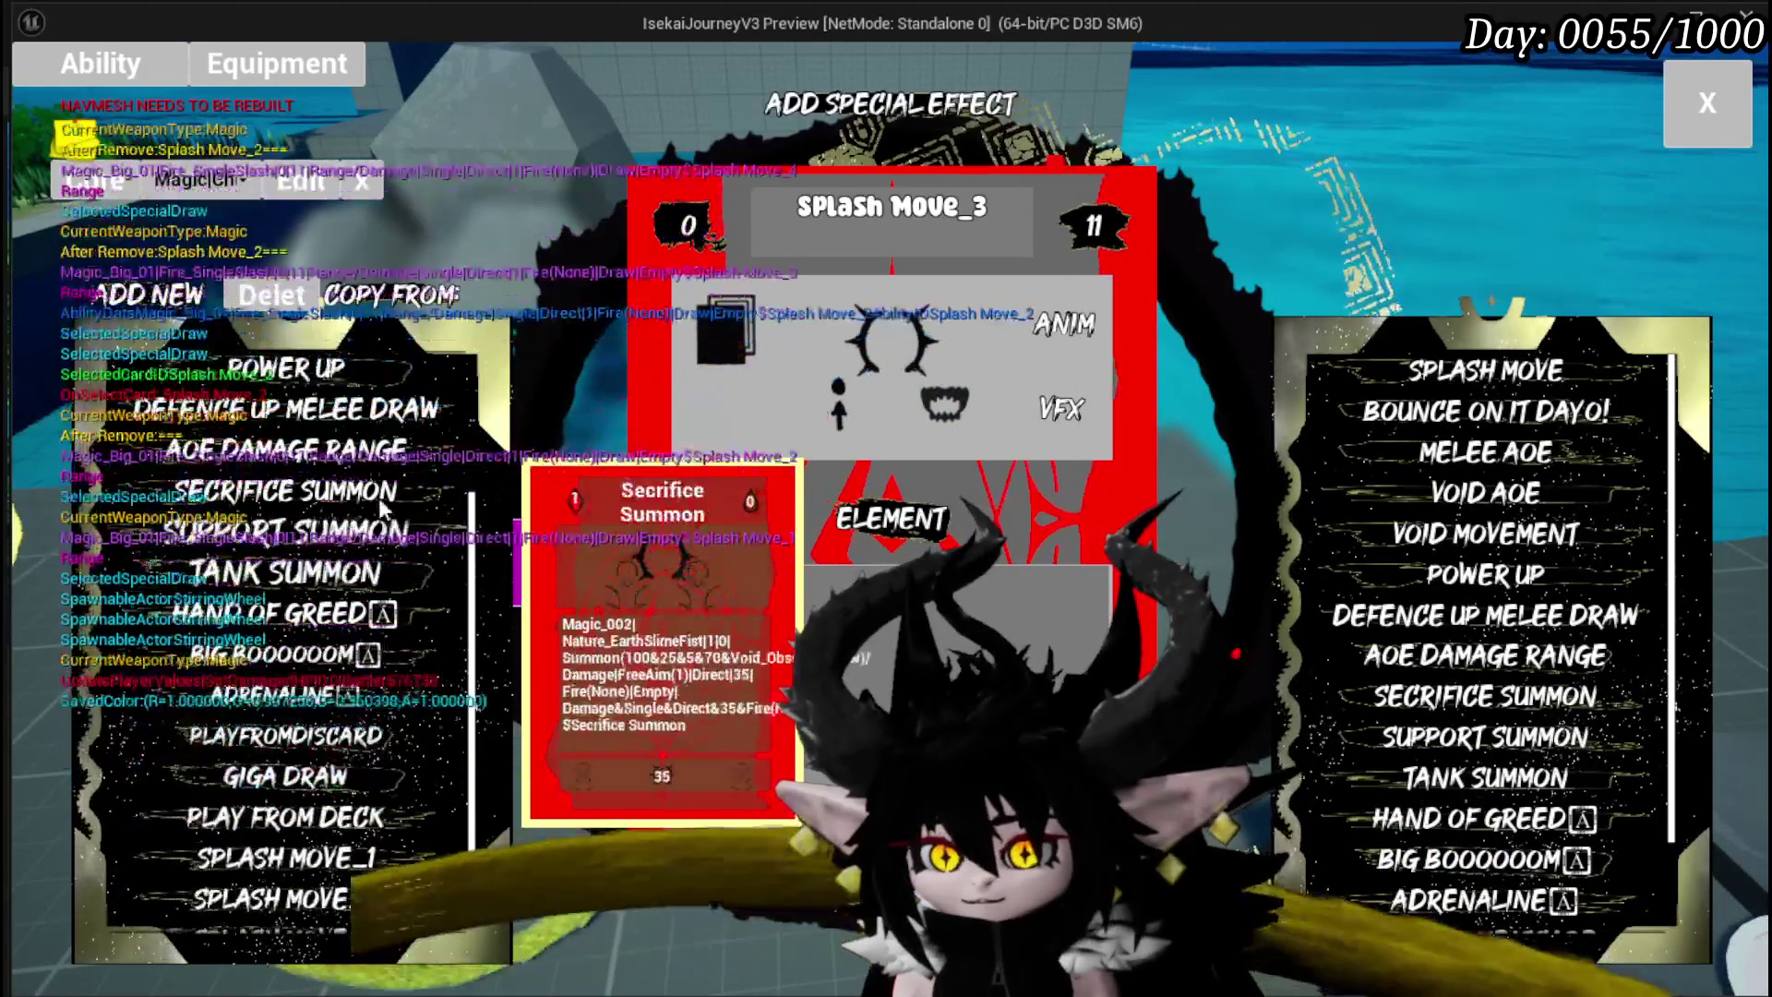
{"action": "scroll", "coordinate": [383, 502], "scroll_direction": "down", "scroll_amount": 6}
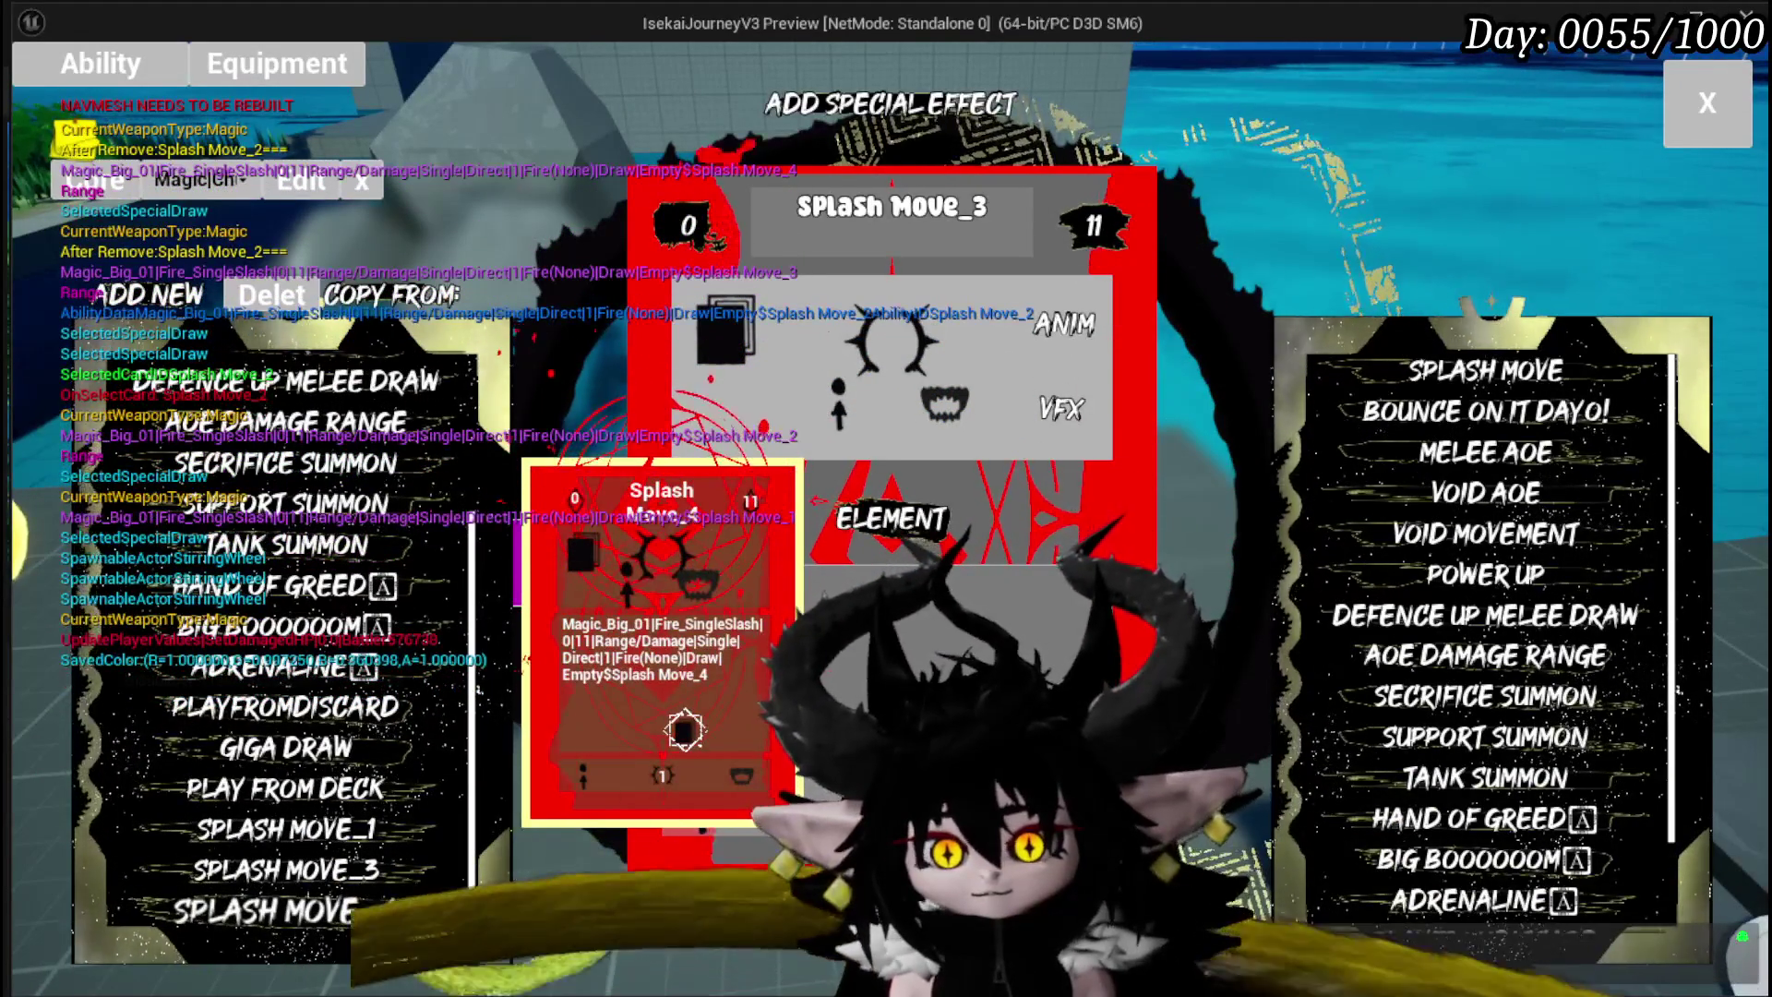
Step: Rename the Splash Move_4 card to Splash Move_2
{"action": "left_click", "coordinate": [386, 912]}
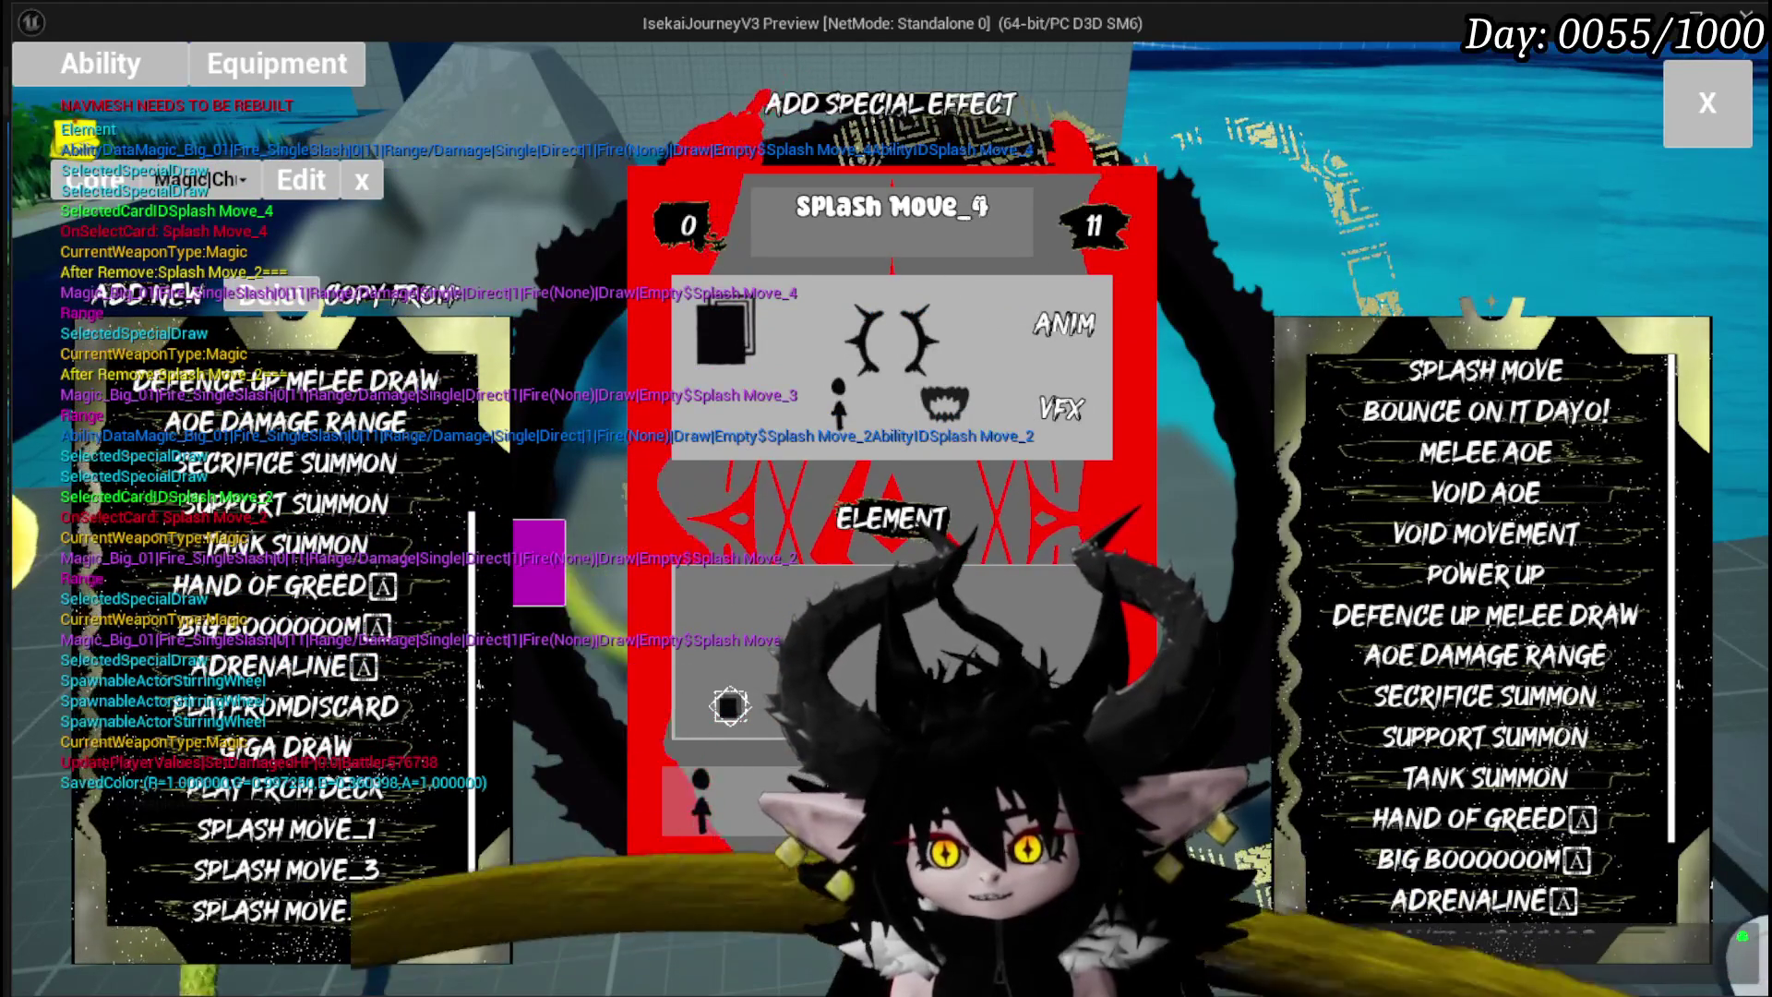
{"action": "left_click_drag", "start_coordinate": [993, 206], "coordinate": [971, 206]}
{"action": "type", "text": "2"}
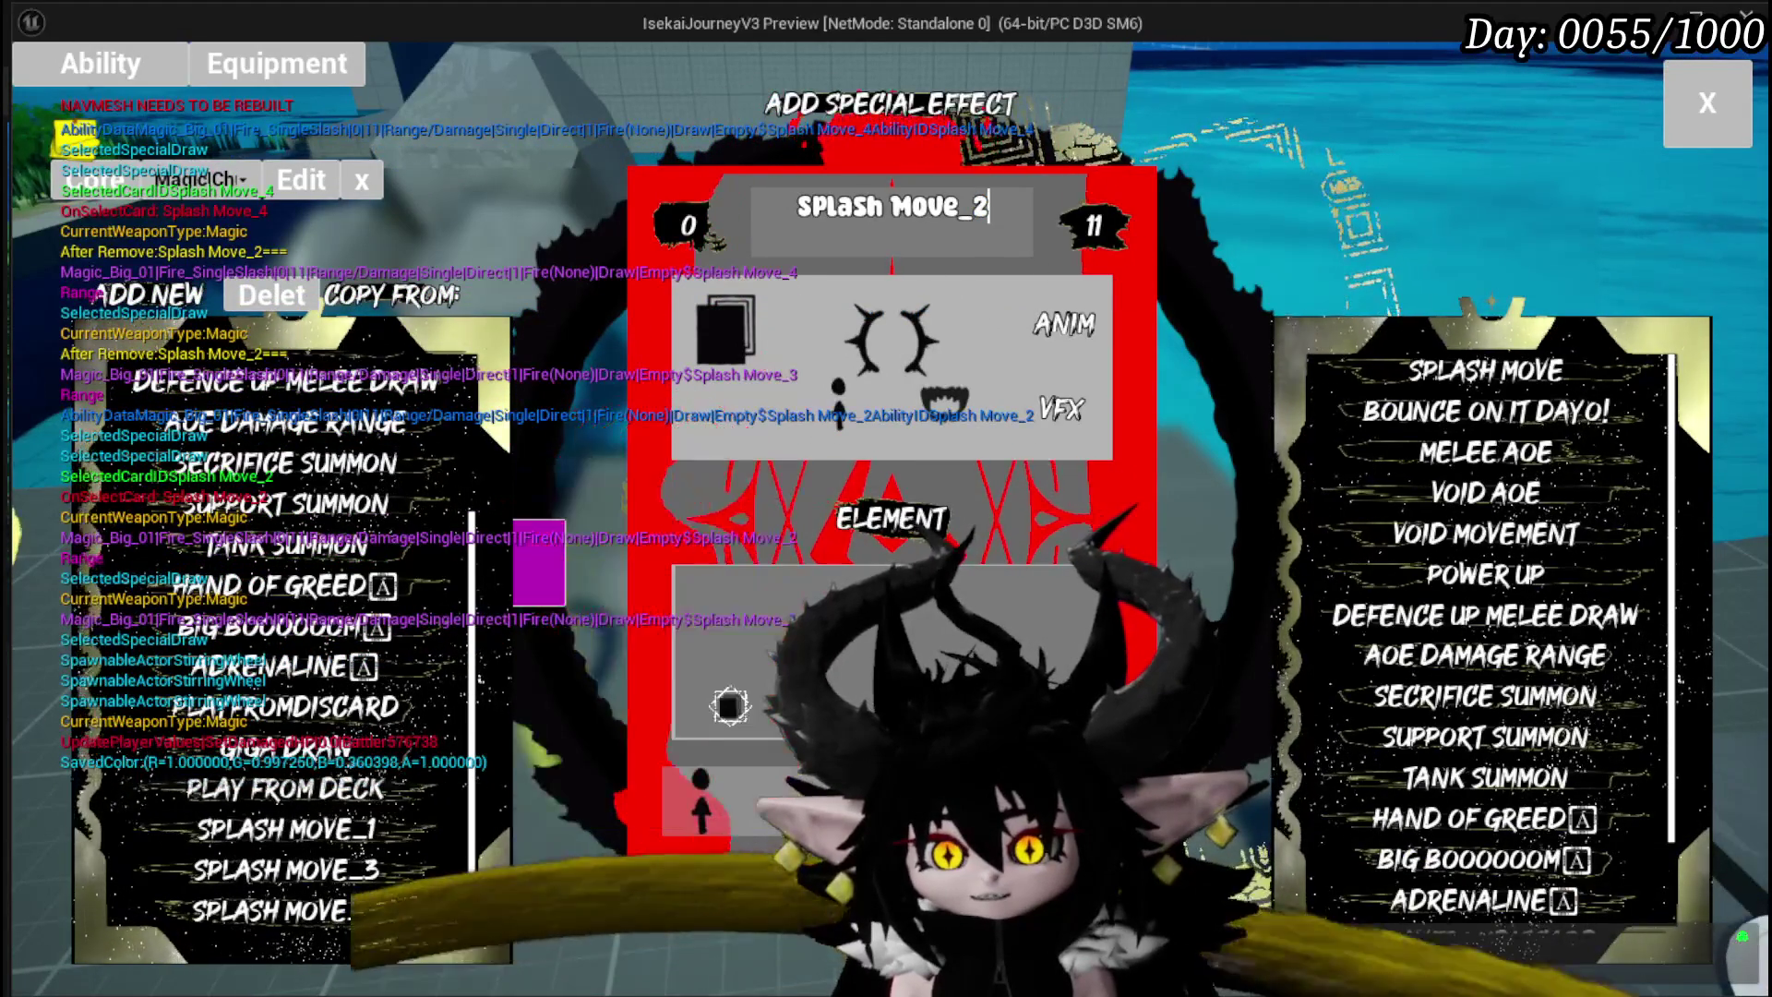
{"action": "key", "text": "Return"}
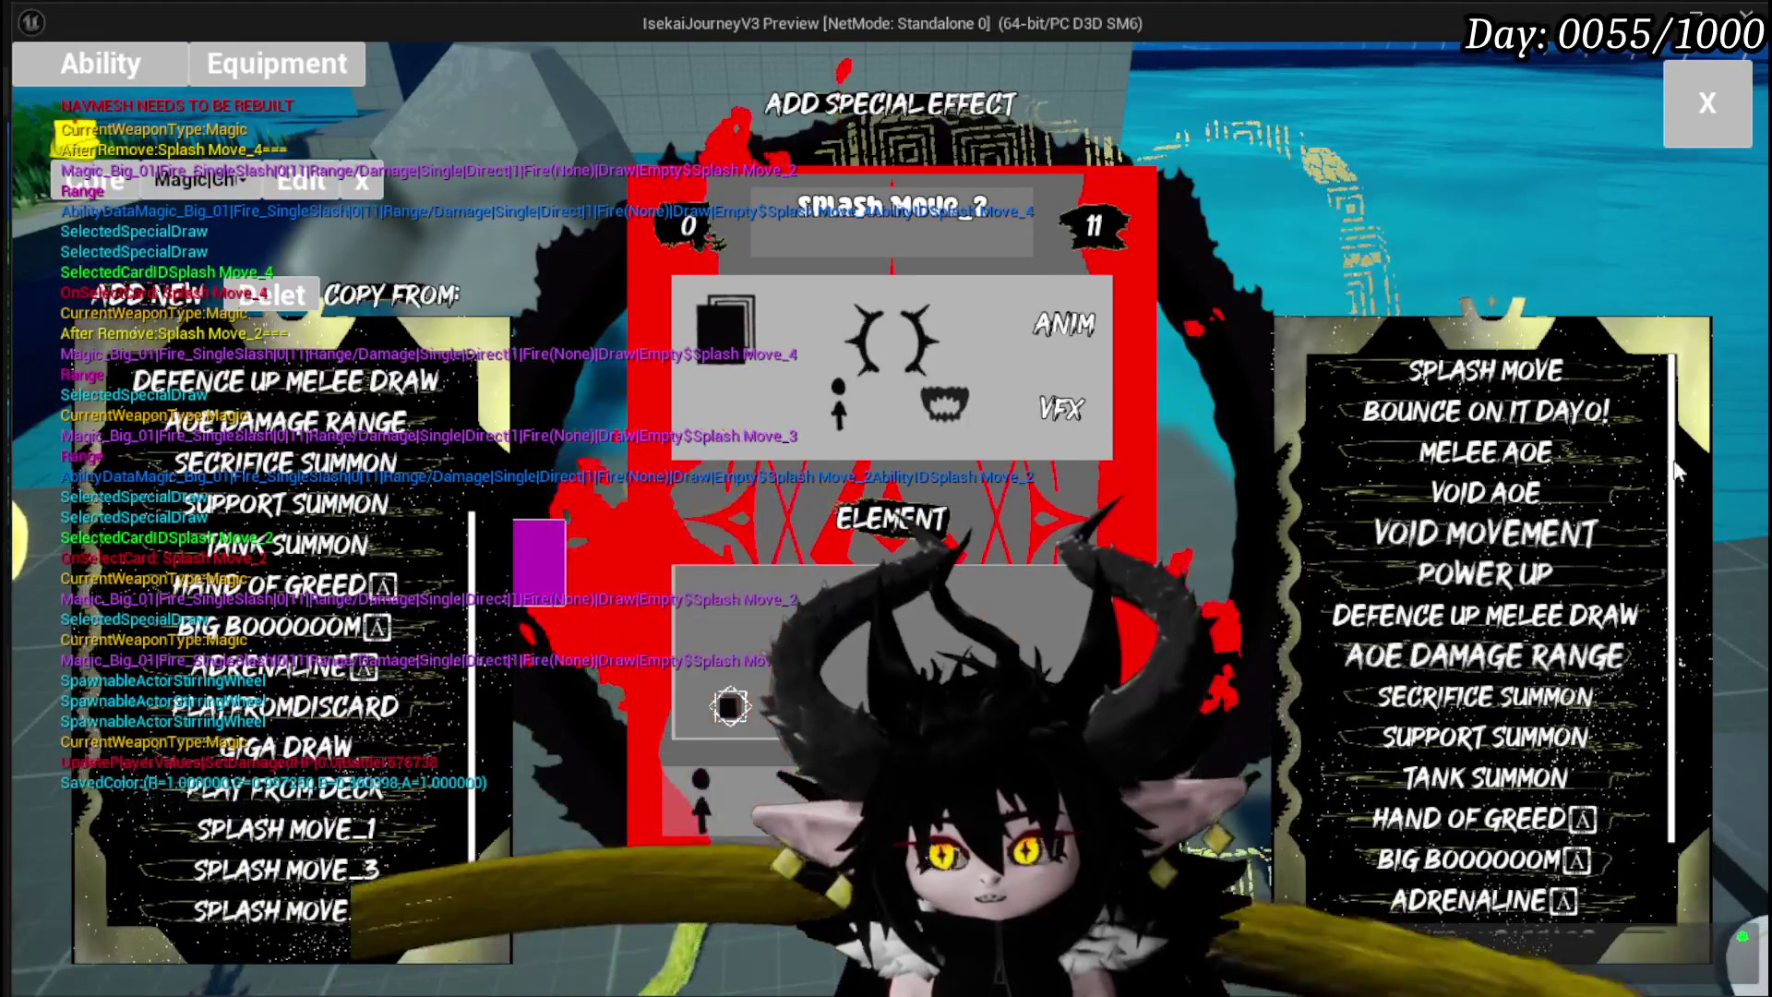
Step: Copy Splash Move once more, drop a card into the ELEMENT slot, and close the card editor
{"action": "left_click", "coordinate": [1481, 374]}
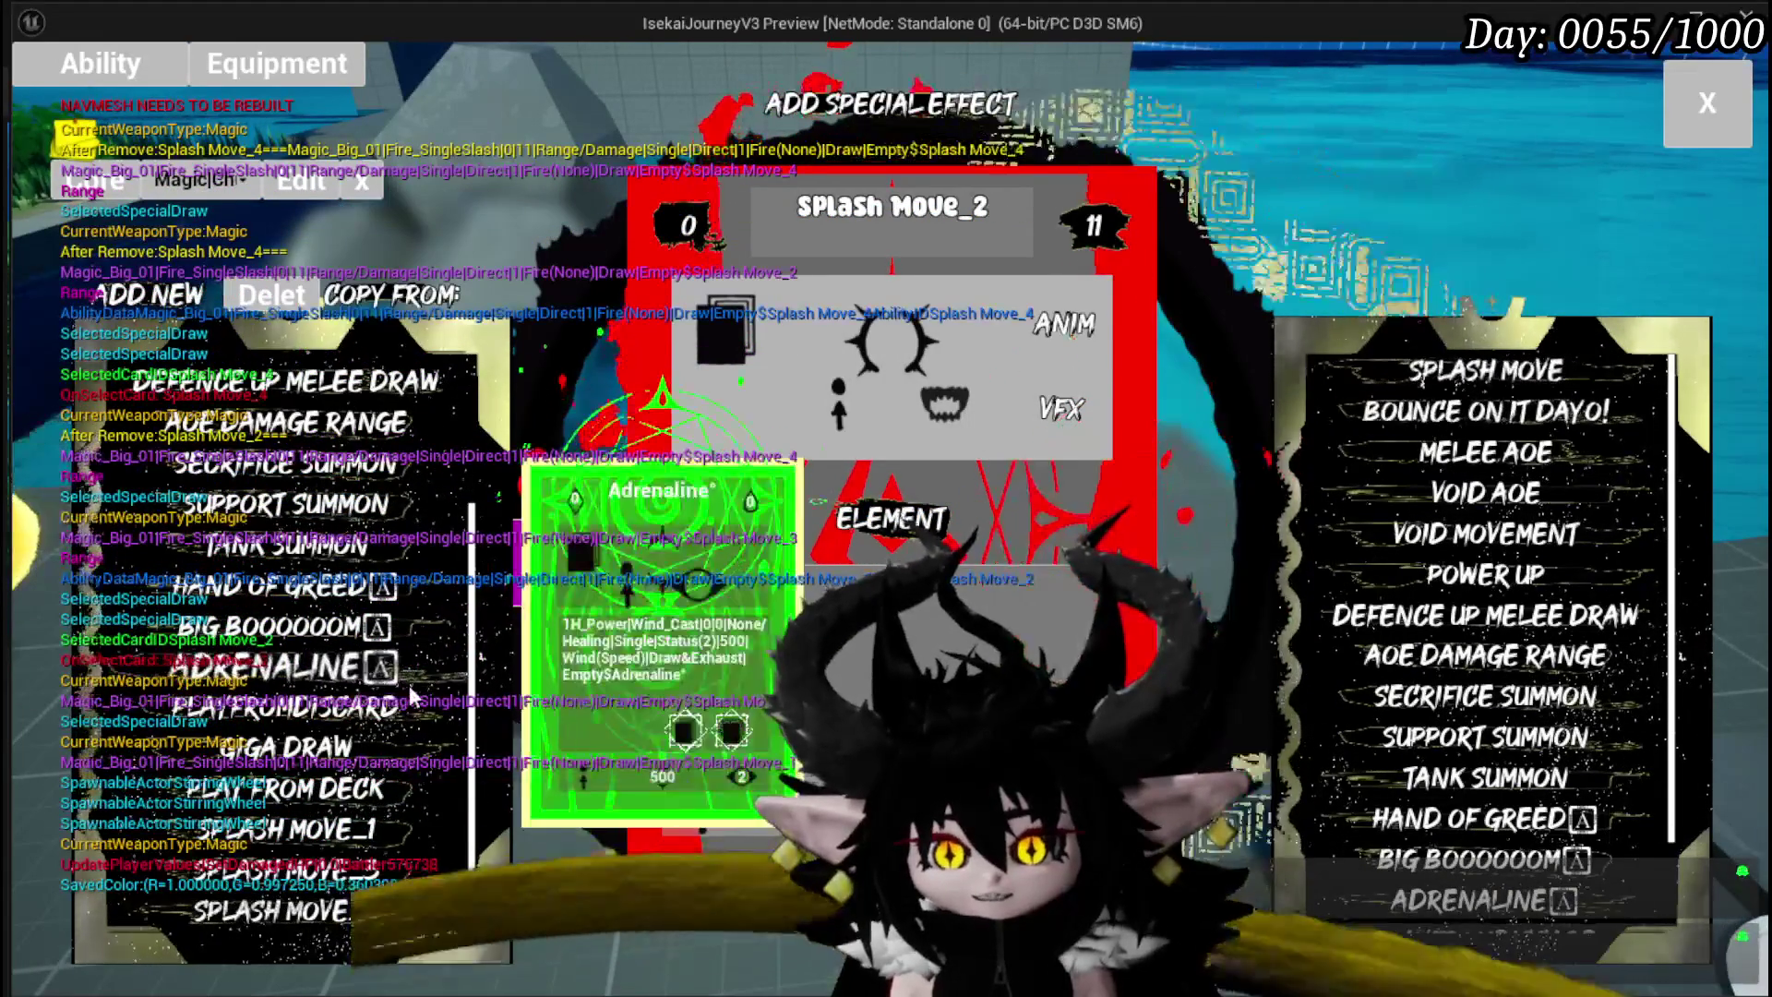
{"action": "mouse_move", "coordinate": [1485, 534]}
{"action": "left_mouse_down"}
{"action": "mouse_move", "coordinate": [1039, 554]}
{"action": "mouse_move", "coordinate": [757, 622]}
{"action": "left_mouse_up"}
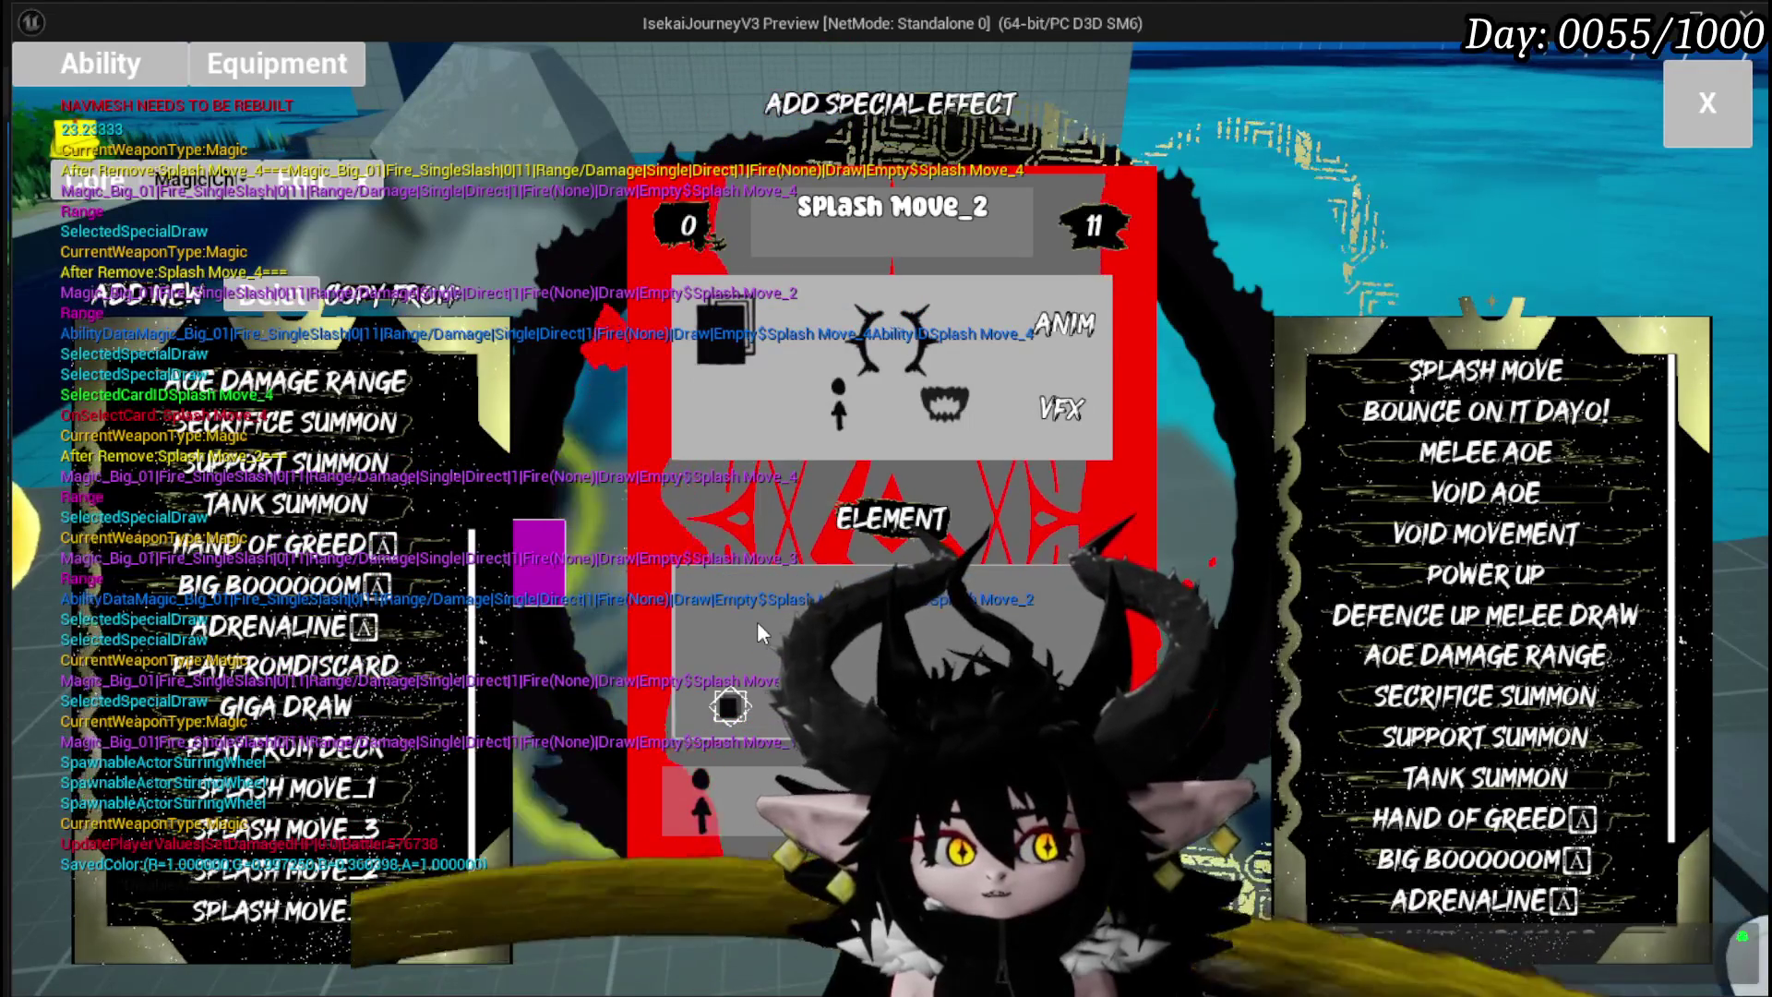
{"action": "mouse_move", "coordinate": [1518, 658]}
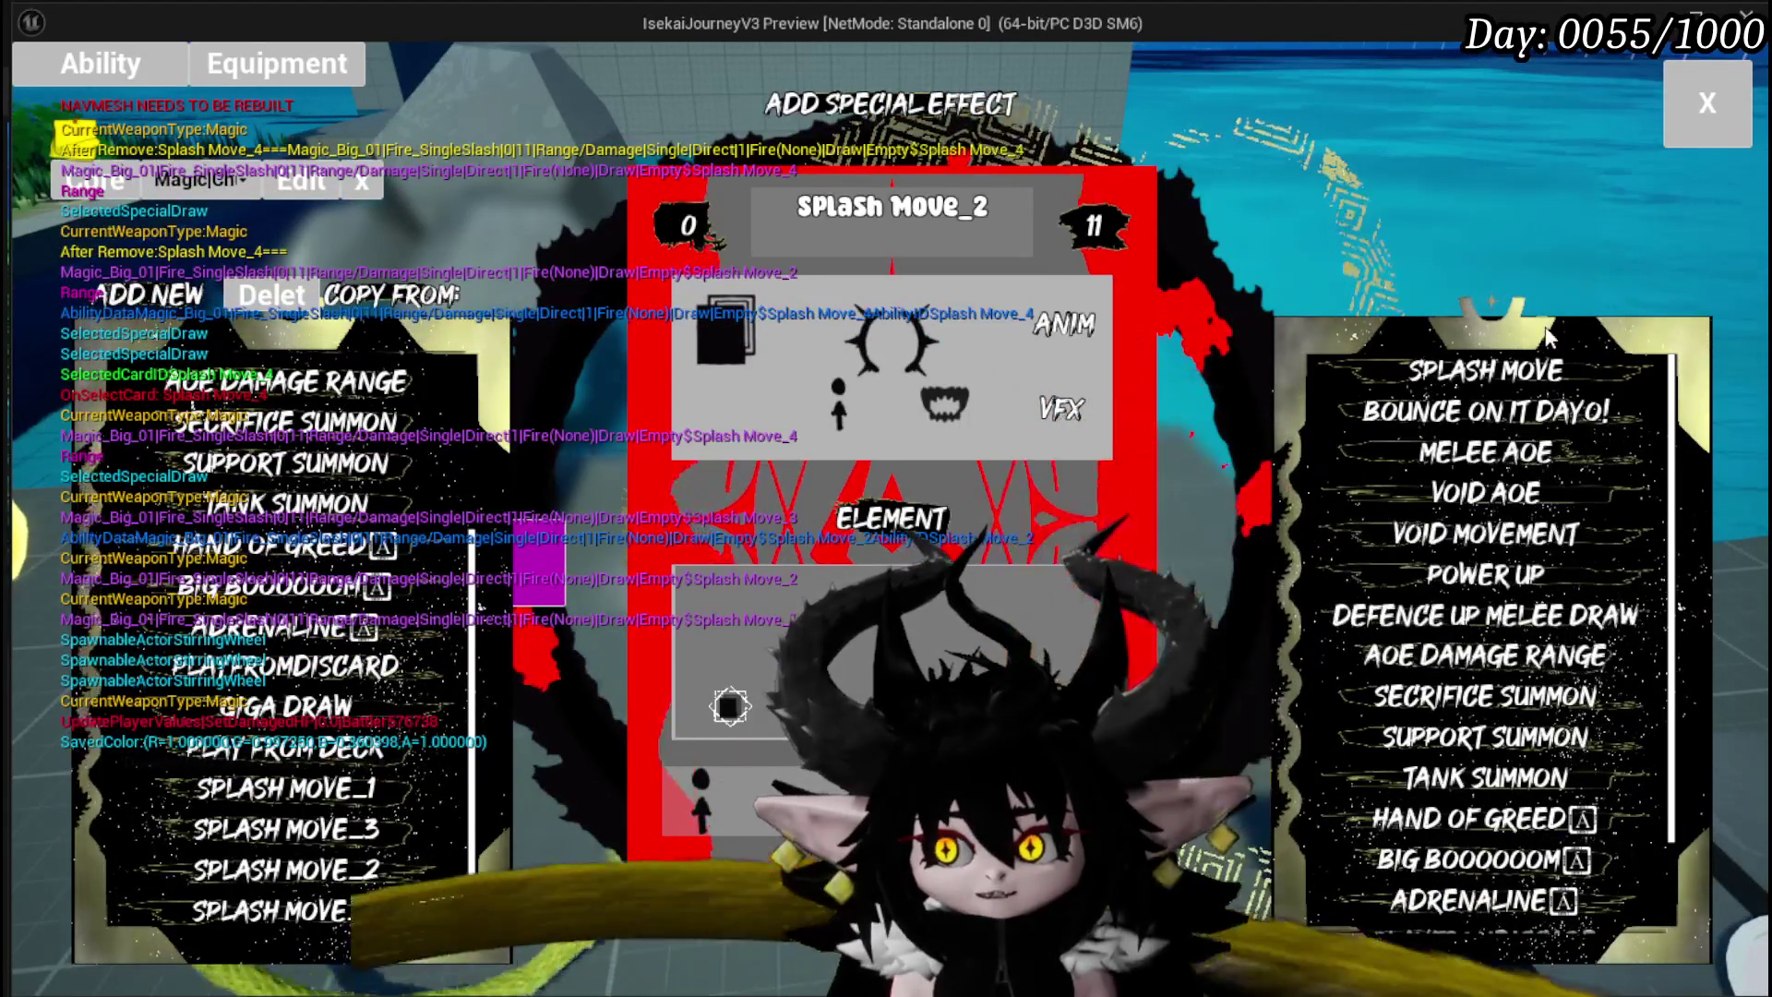
{"action": "left_click", "coordinate": [1696, 103]}
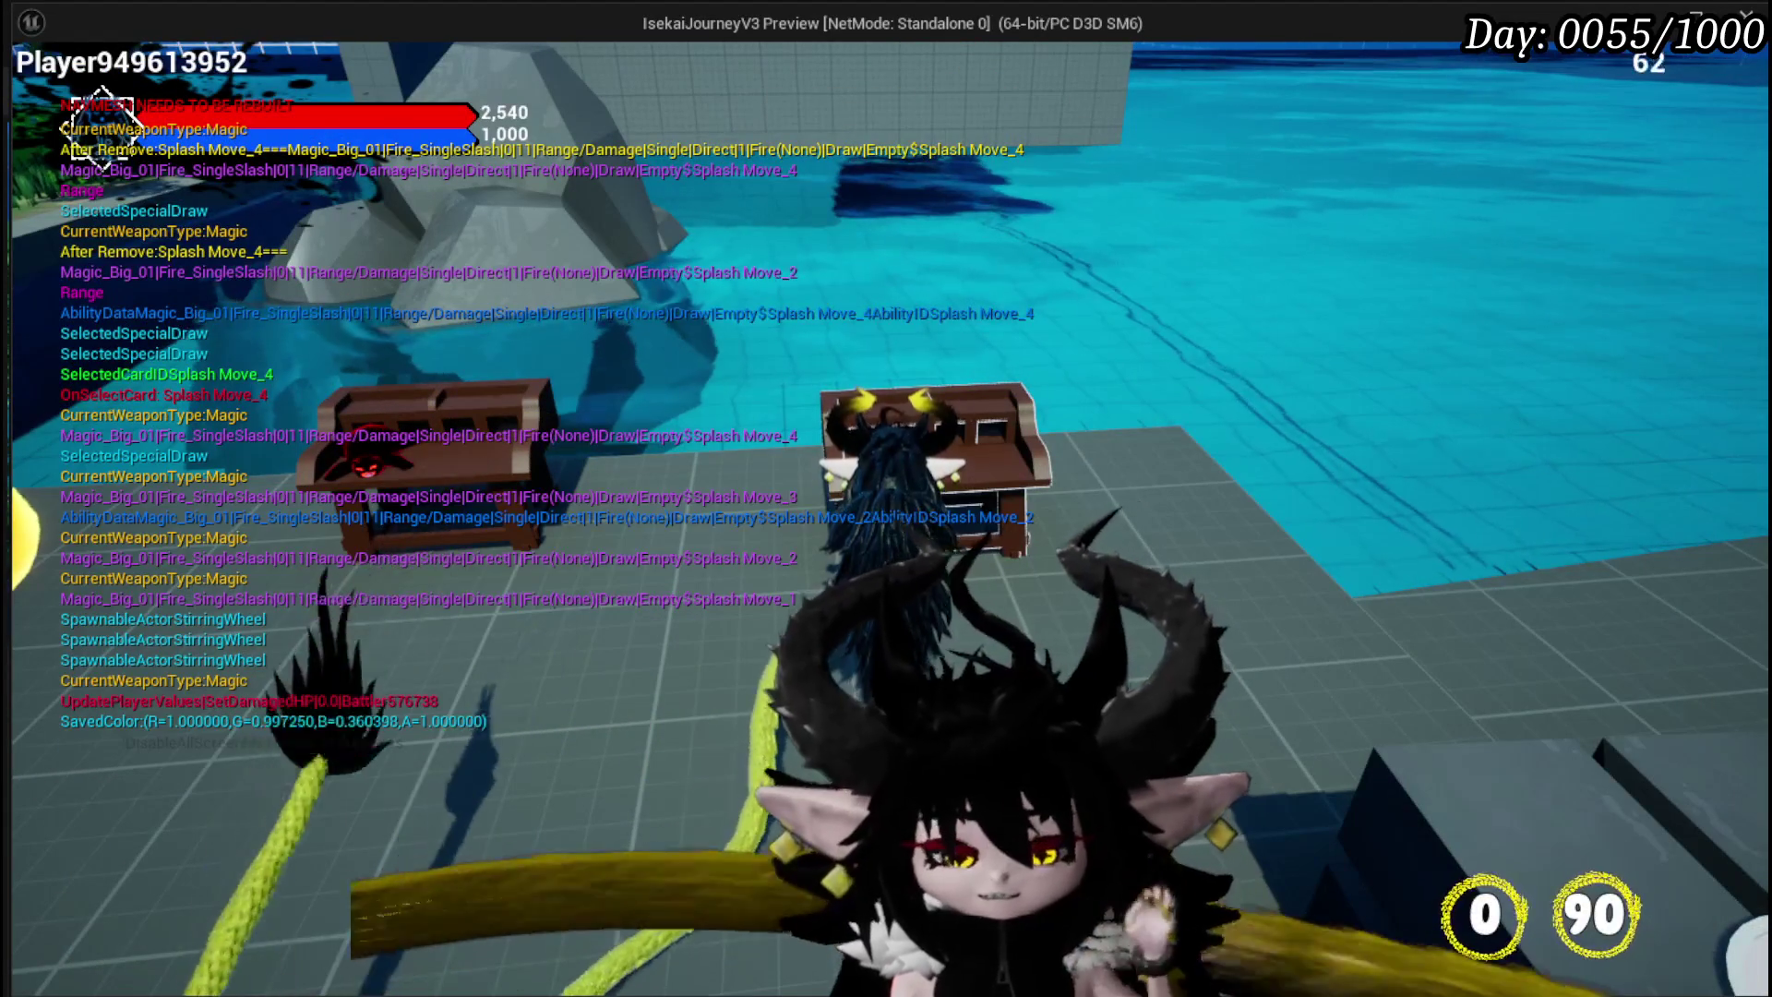
Step: Stop the game preview, save AbilityWorkBenchUI, and pan around the EventGraph
{"action": "key", "text": "Escape"}
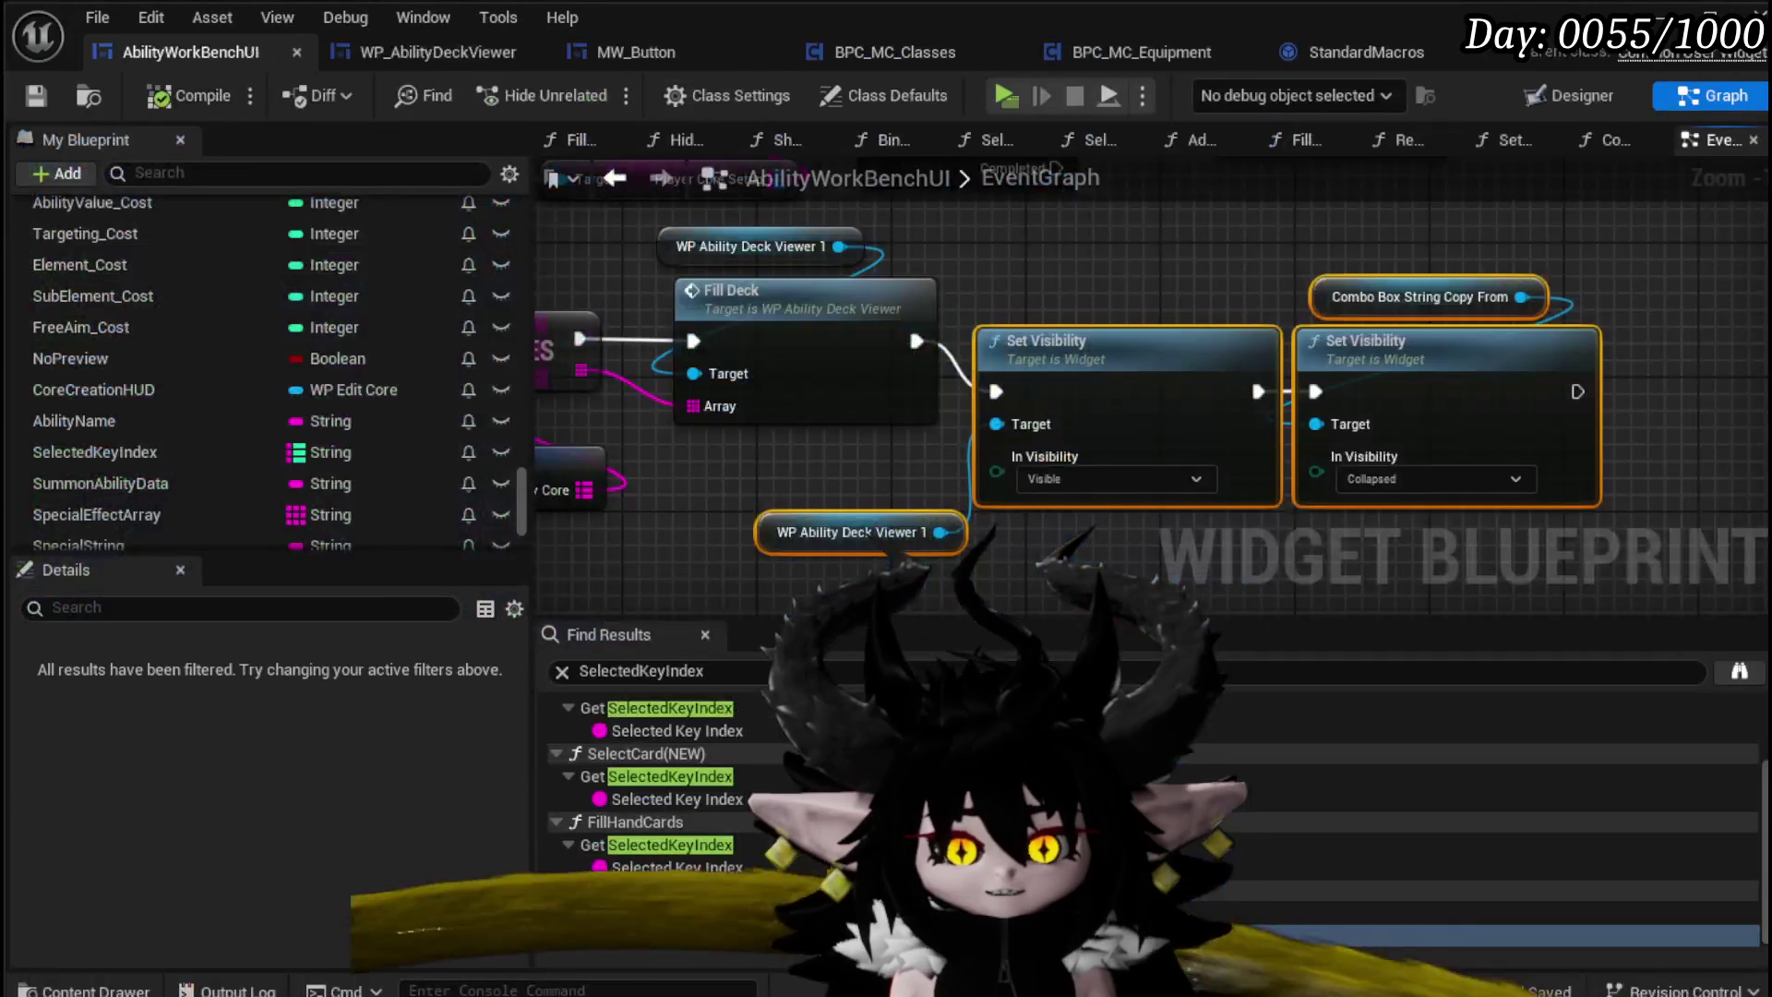
{"action": "left_click", "coordinate": [37, 96]}
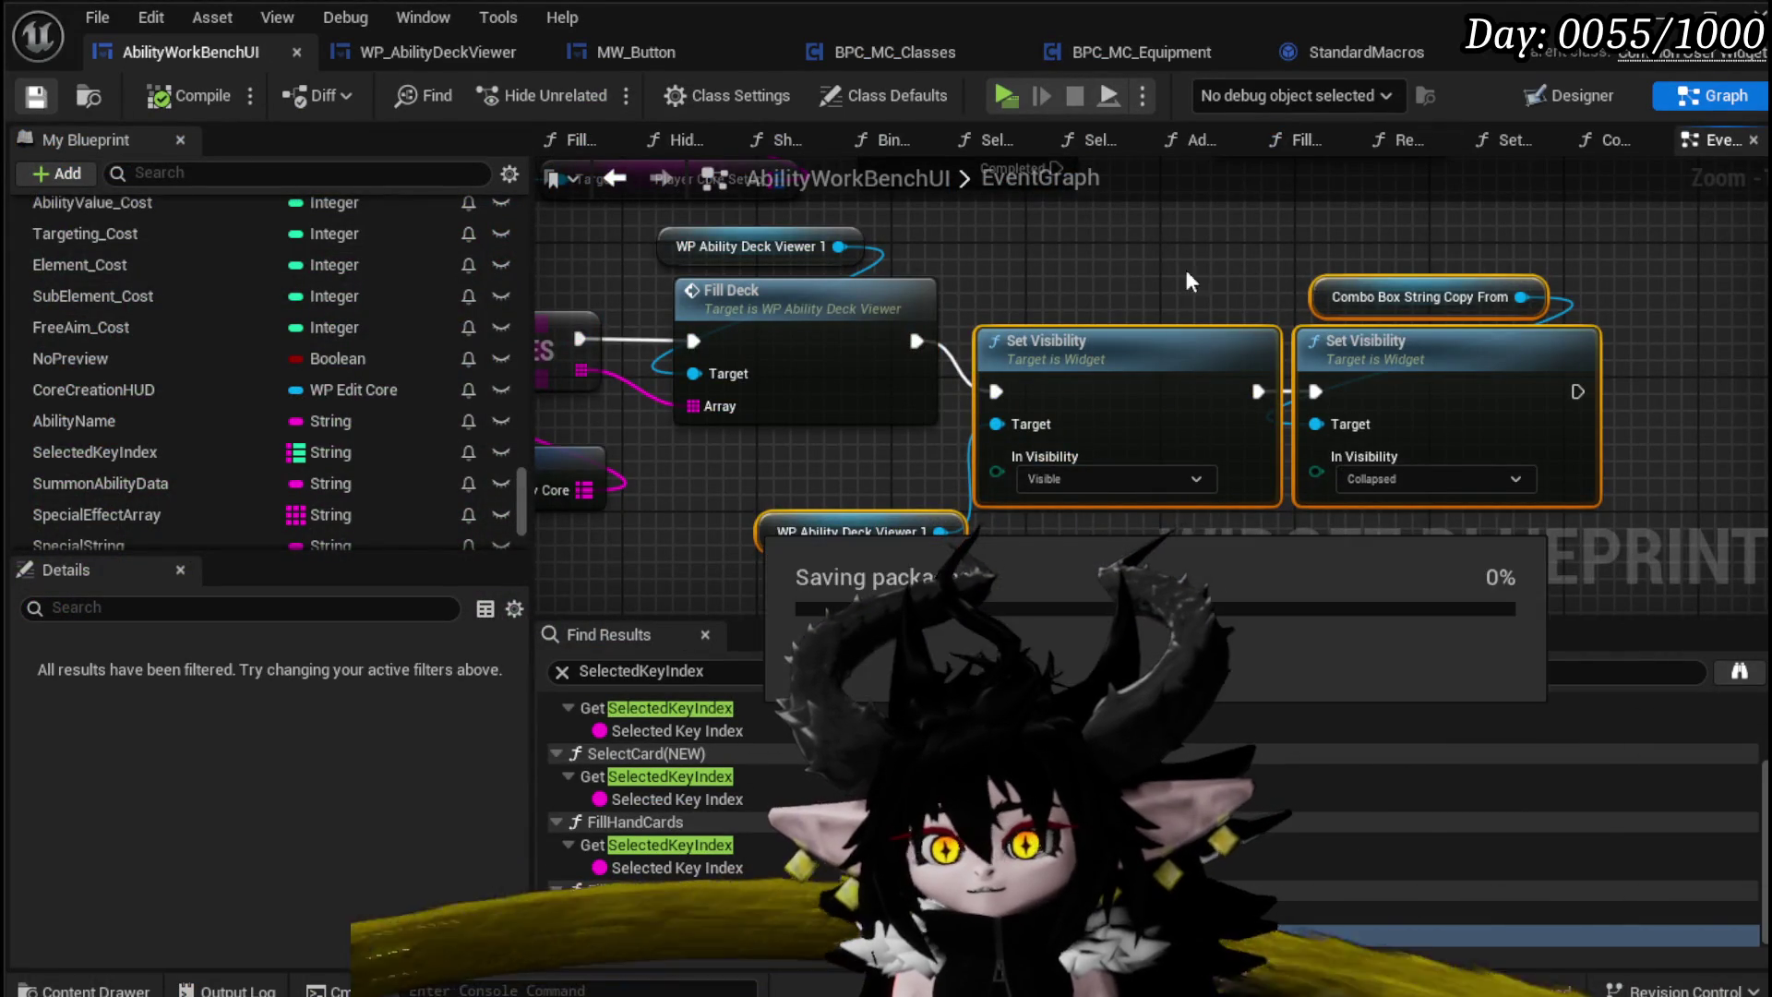
{"action": "scroll", "coordinate": [1200, 266], "scroll_direction": "down", "scroll_amount": 1}
{"action": "mouse_move", "coordinate": [1200, 266]}
{"action": "left_mouse_down"}
{"action": "mouse_move", "coordinate": [1528, 259]}
{"action": "mouse_move", "coordinate": [1600, 312]}
{"action": "left_mouse_up"}
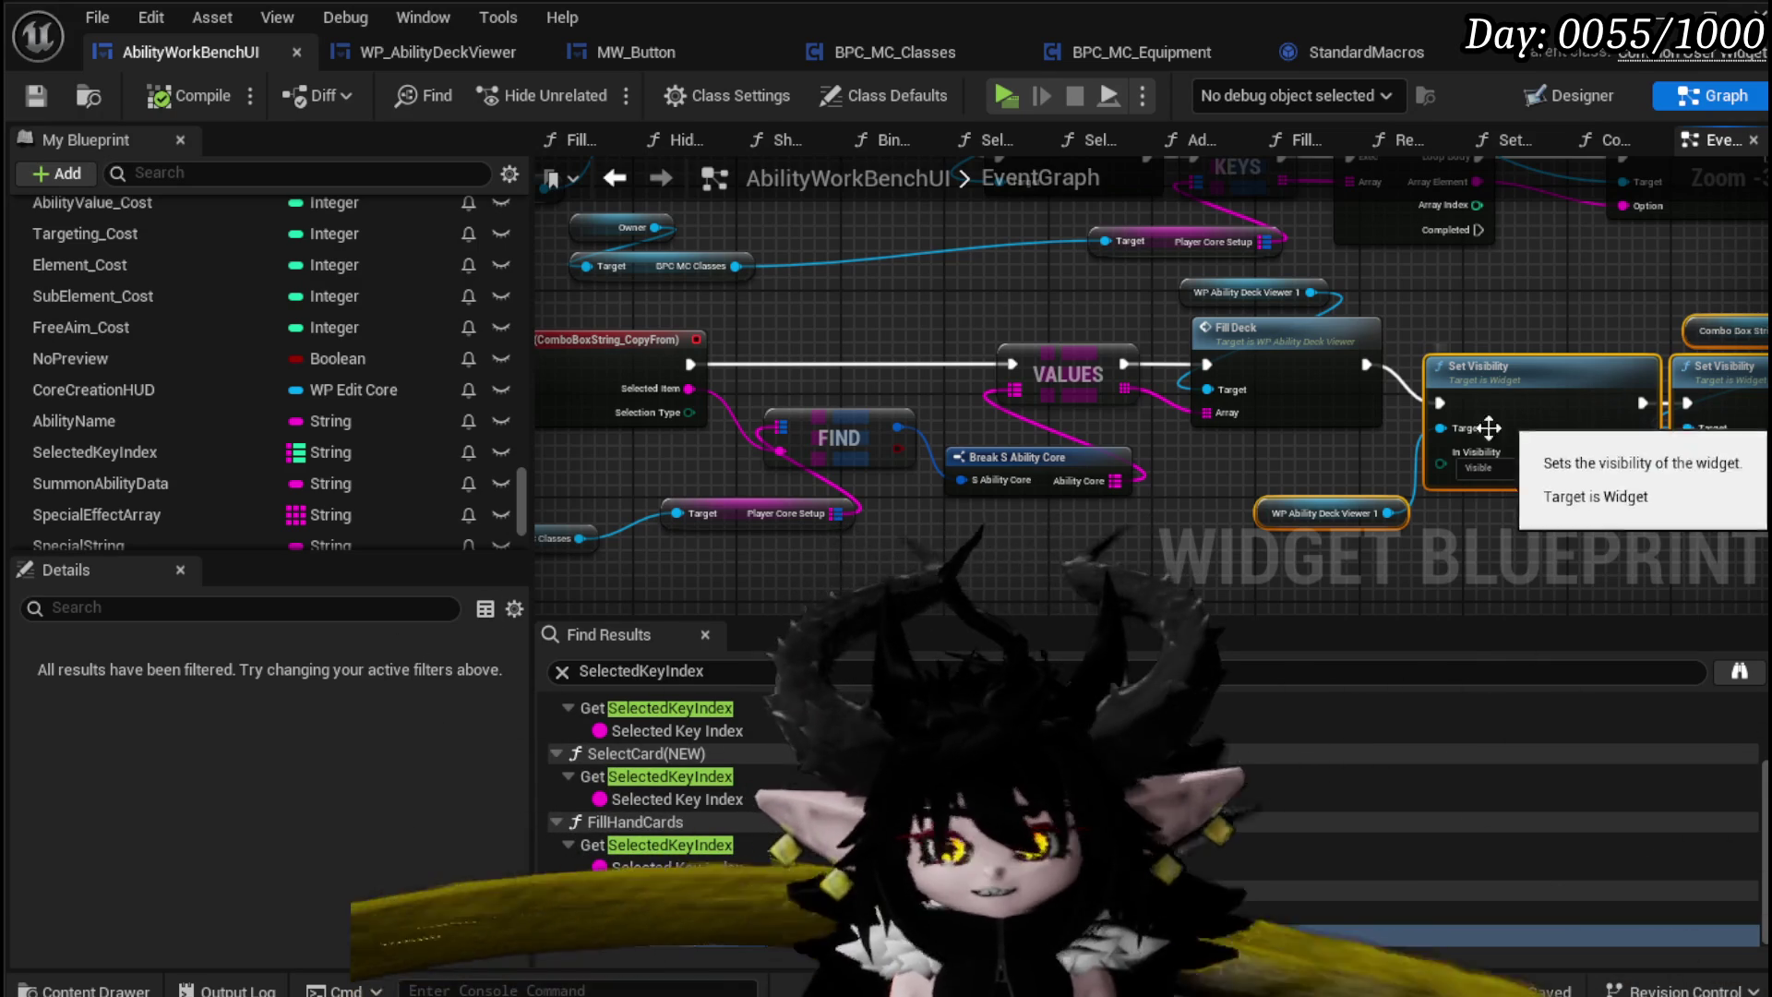
{"action": "scroll", "coordinate": [1015, 433], "scroll_direction": "down", "scroll_amount": 2}
{"action": "left_click", "coordinate": [976, 452]}
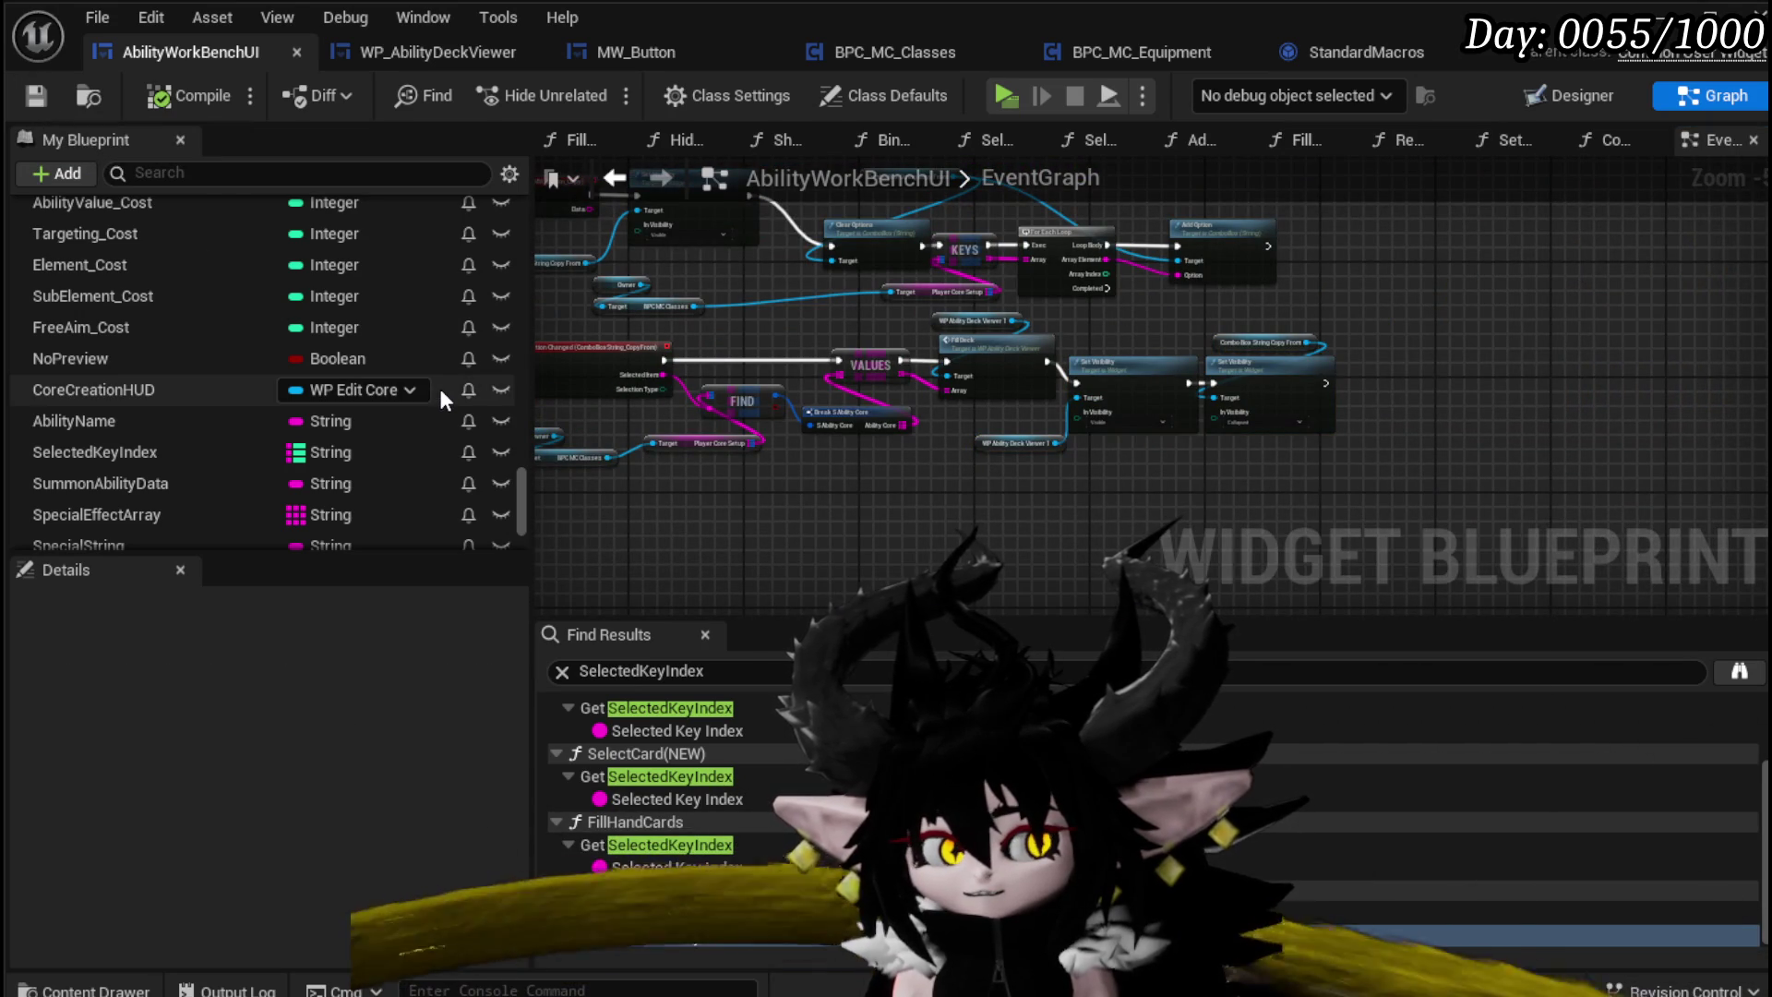
{"action": "left_click_drag", "start_coordinate": [1503, 293], "coordinate": [1455, 378]}
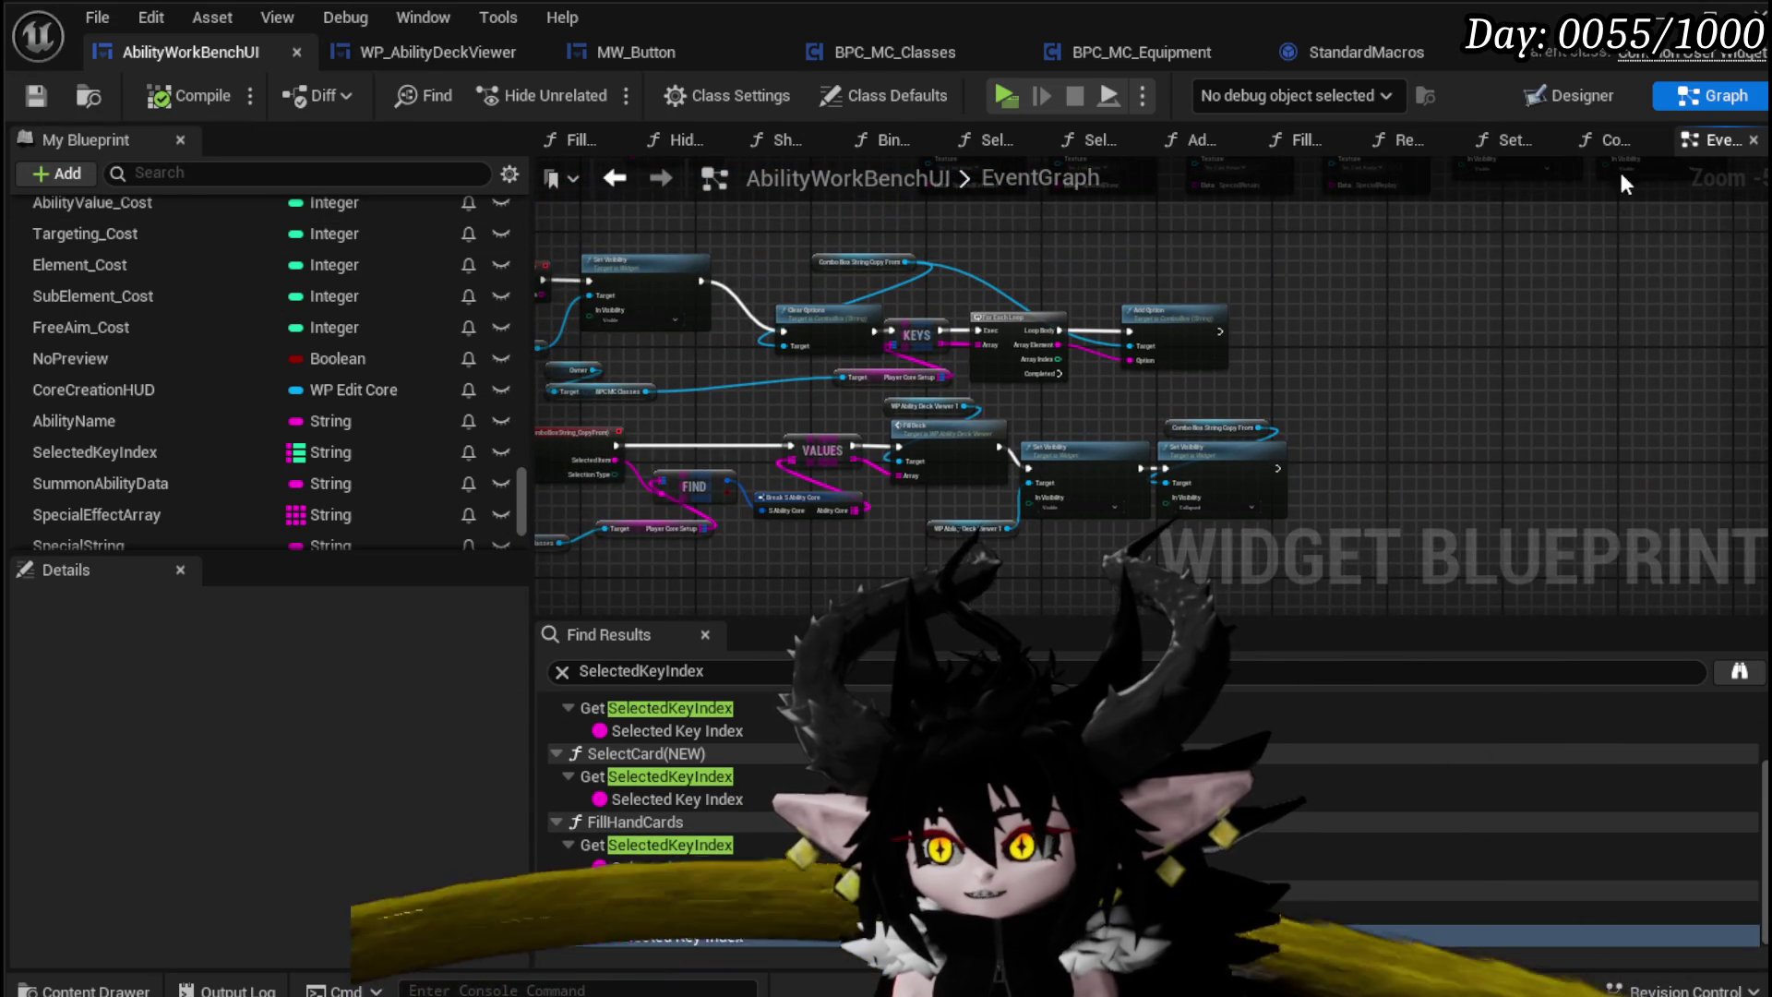
Step: Switch to the CopyAbilityFromDeck function graph and adjust its zoom
{"action": "left_click", "coordinate": [1611, 140]}
{"action": "scroll", "coordinate": [1253, 322], "scroll_direction": "down", "scroll_amount": 3}
{"action": "scroll", "coordinate": [1293, 461], "scroll_direction": "up", "scroll_amount": 3}
{"action": "scroll", "coordinate": [1167, 416], "scroll_direction": "down", "scroll_amount": 3}
{"action": "scroll", "coordinate": [849, 443], "scroll_direction": "up", "scroll_amount": 3}
{"action": "scroll", "coordinate": [849, 448], "scroll_direction": "down", "scroll_amount": 2}
{"action": "scroll", "coordinate": [884, 406], "scroll_direction": "up", "scroll_amount": 5}
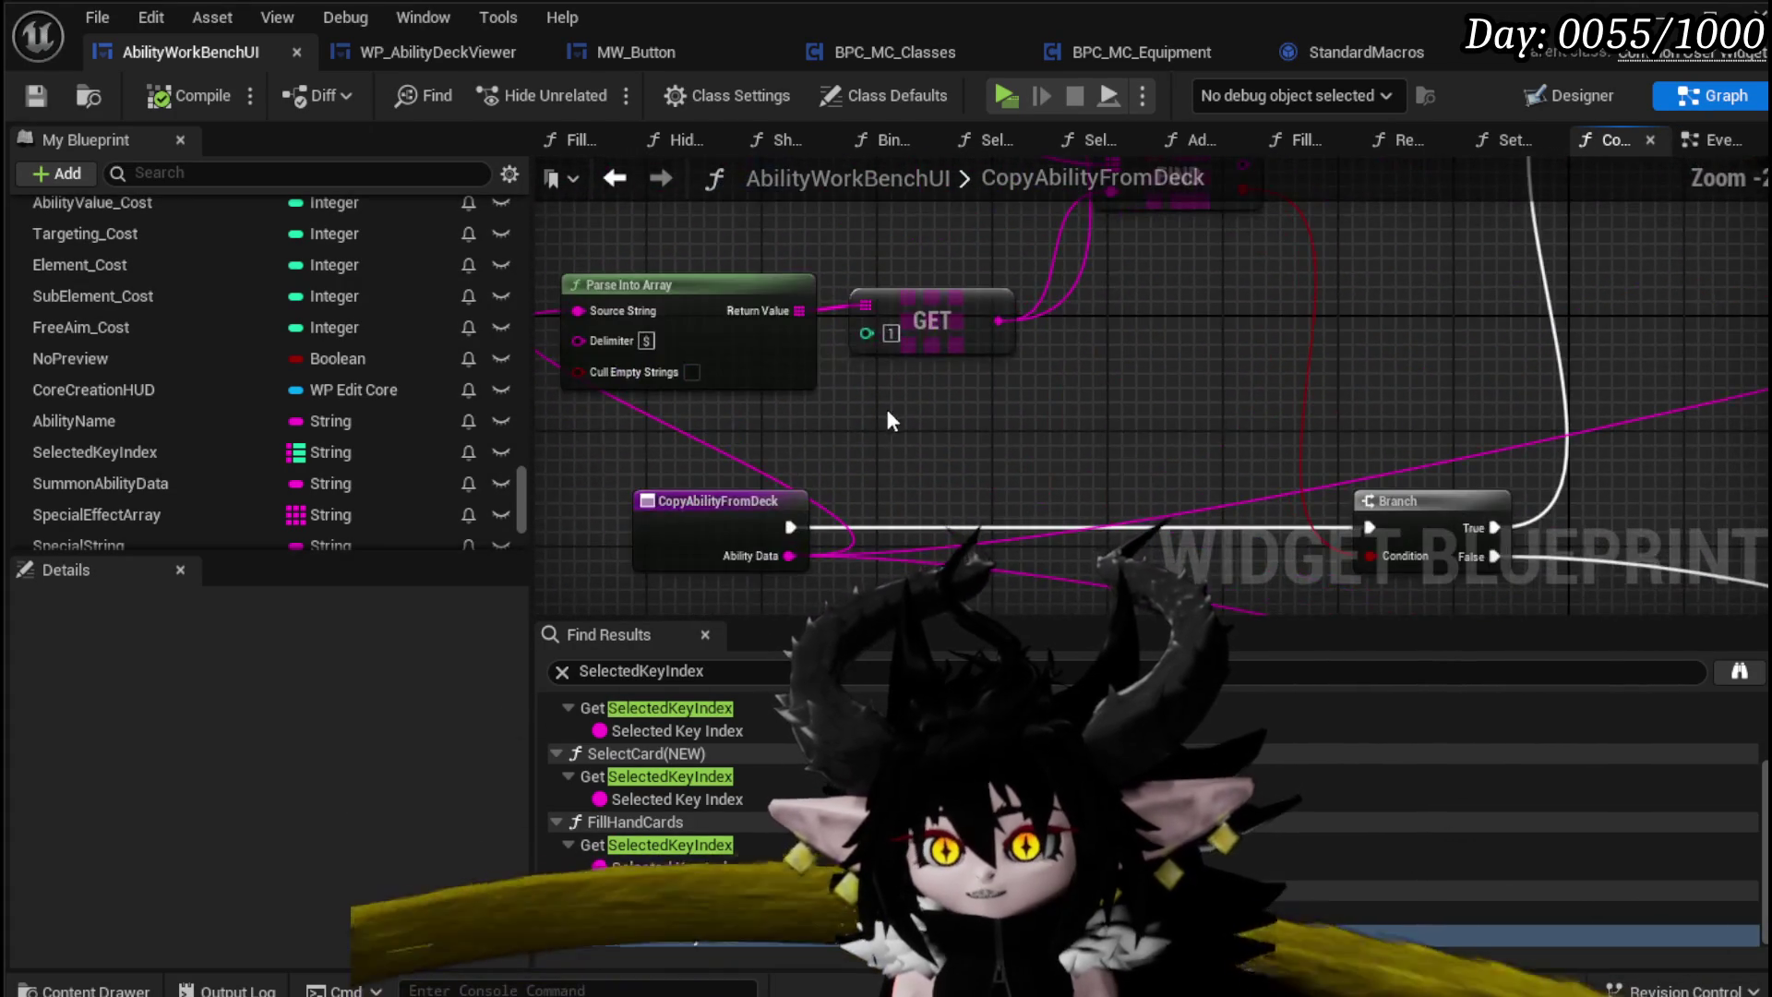
Step: Add a Contains node wired from the Ability Data pin
{"action": "mouse_move", "coordinate": [875, 360]}
{"action": "left_mouse_down"}
{"action": "mouse_move", "coordinate": [771, 554]}
{"action": "mouse_move", "coordinate": [666, 329]}
{"action": "mouse_move", "coordinate": [933, 475]}
{"action": "mouse_move", "coordinate": [886, 434]}
{"action": "mouse_move", "coordinate": [910, 464]}
{"action": "mouse_move", "coordinate": [736, 403]}
{"action": "left_mouse_up"}
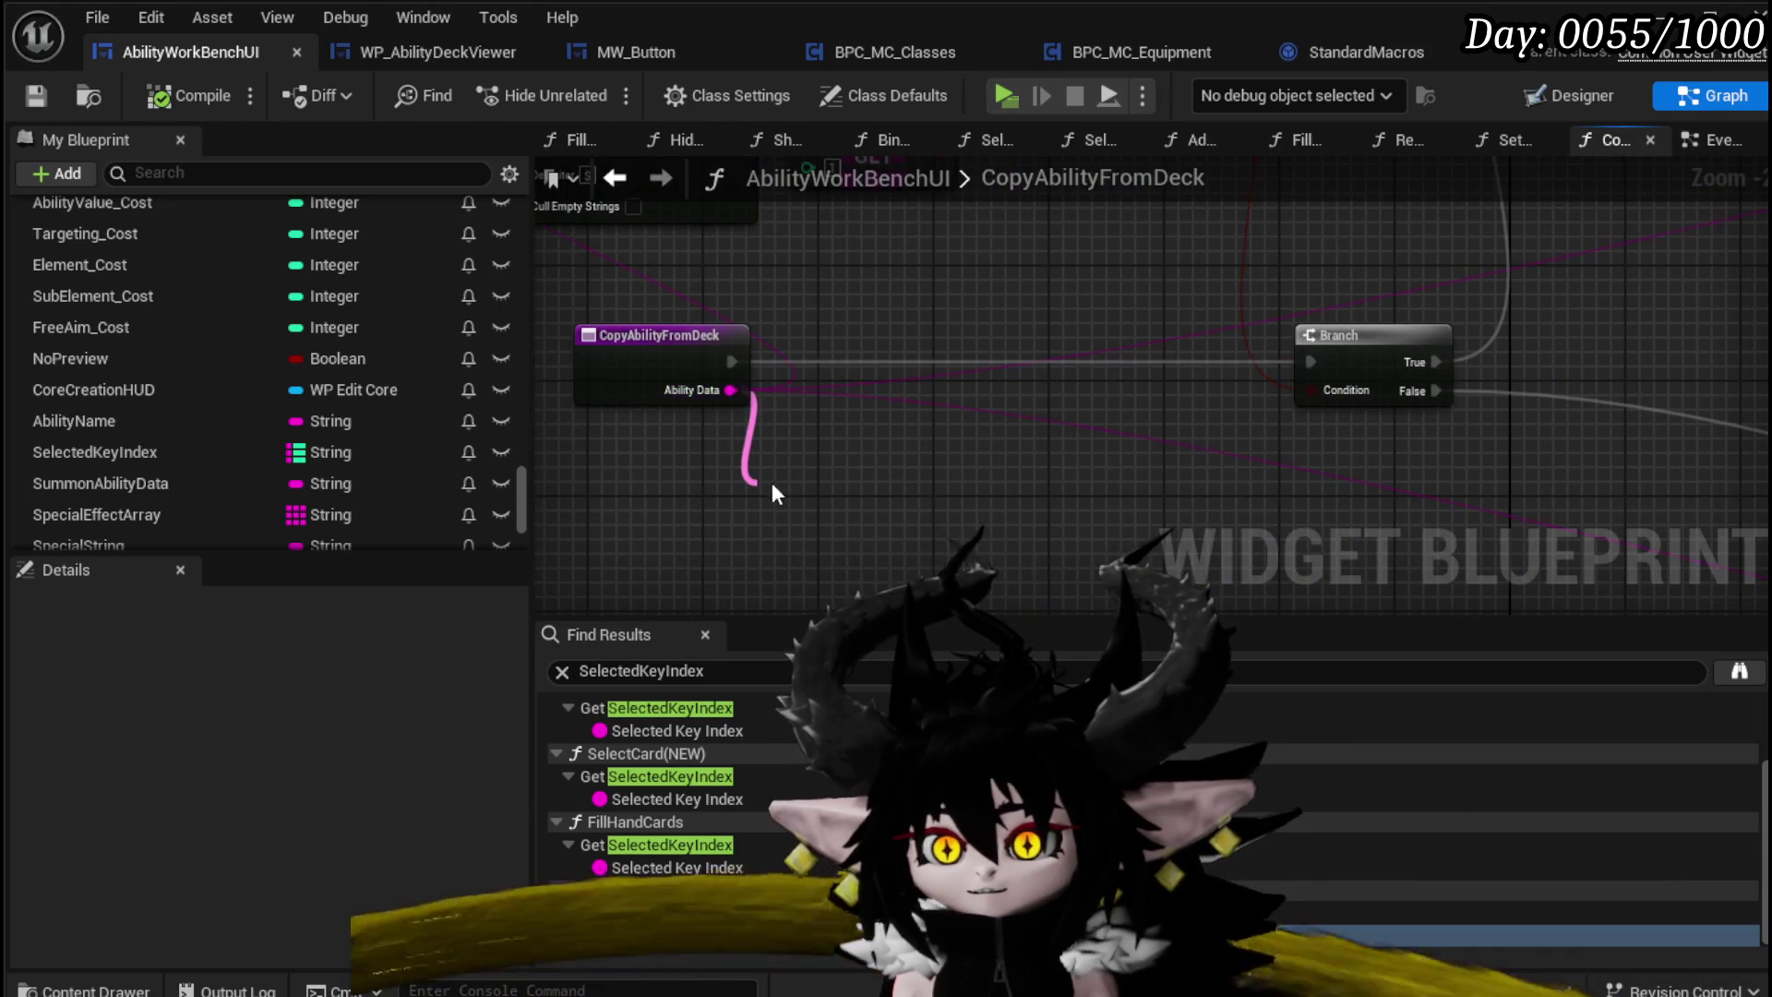
{"action": "left_click_drag", "start_coordinate": [772, 484], "coordinate": [773, 484]}
{"action": "type", "text": "contains"}
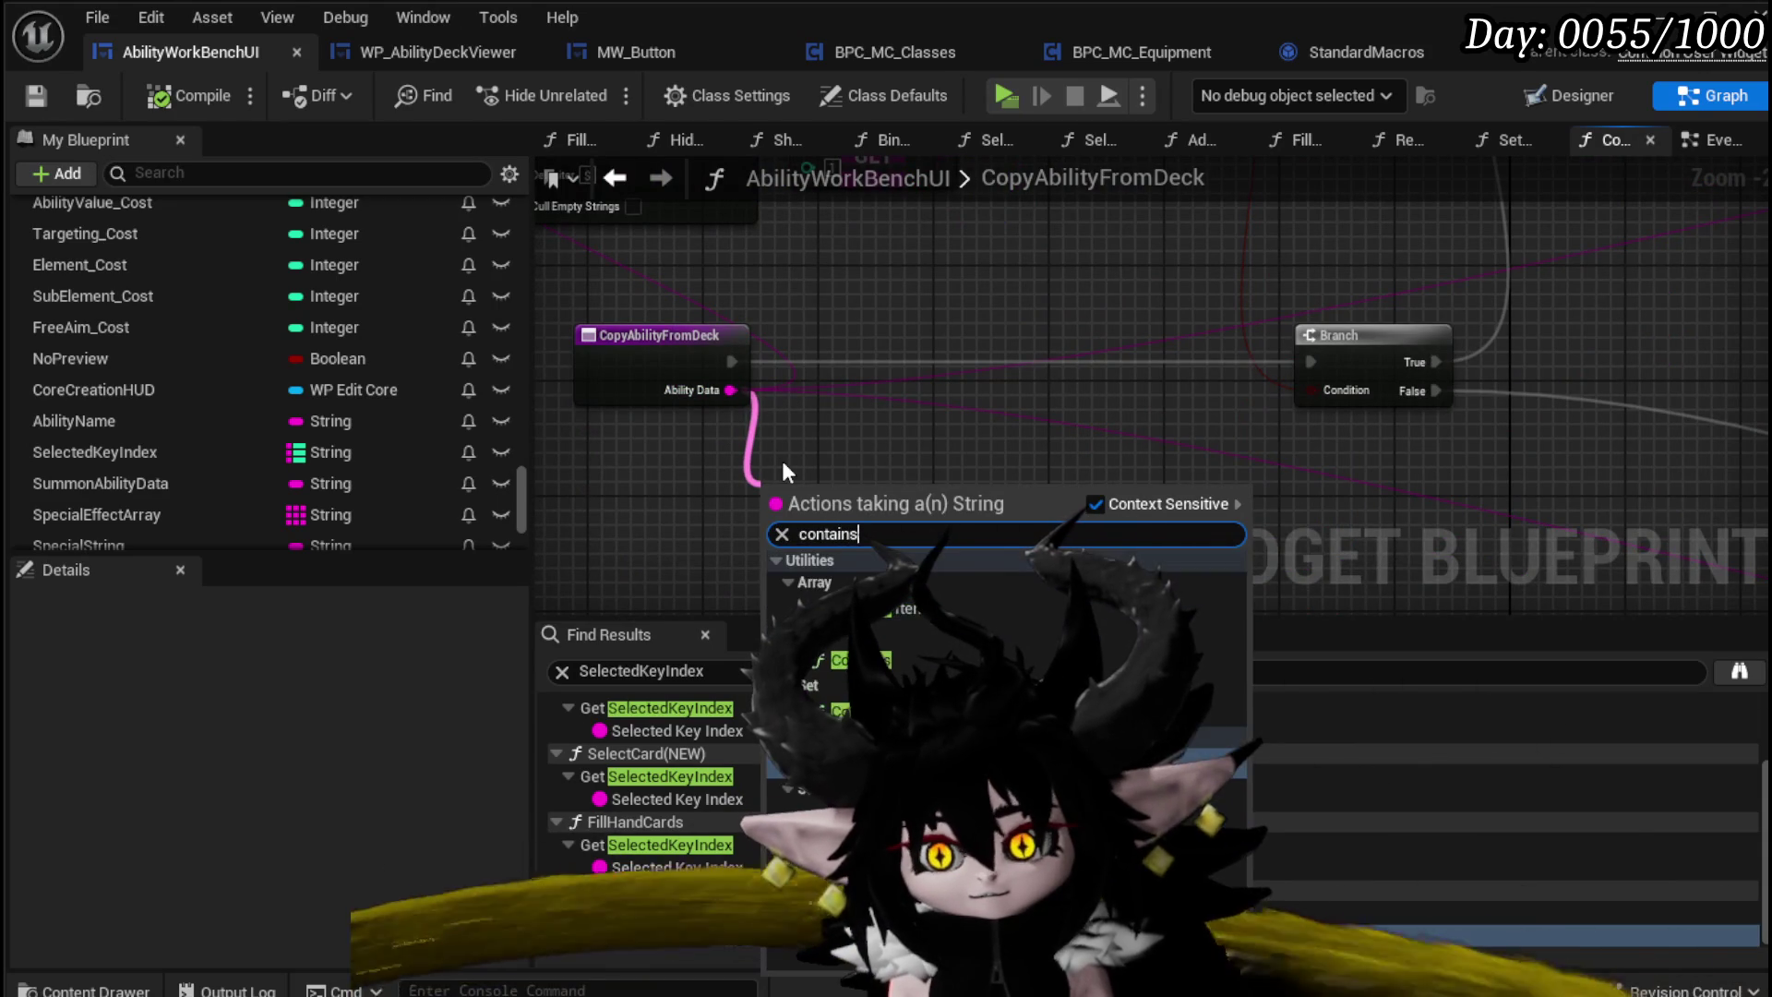
{"action": "key", "text": "Return"}
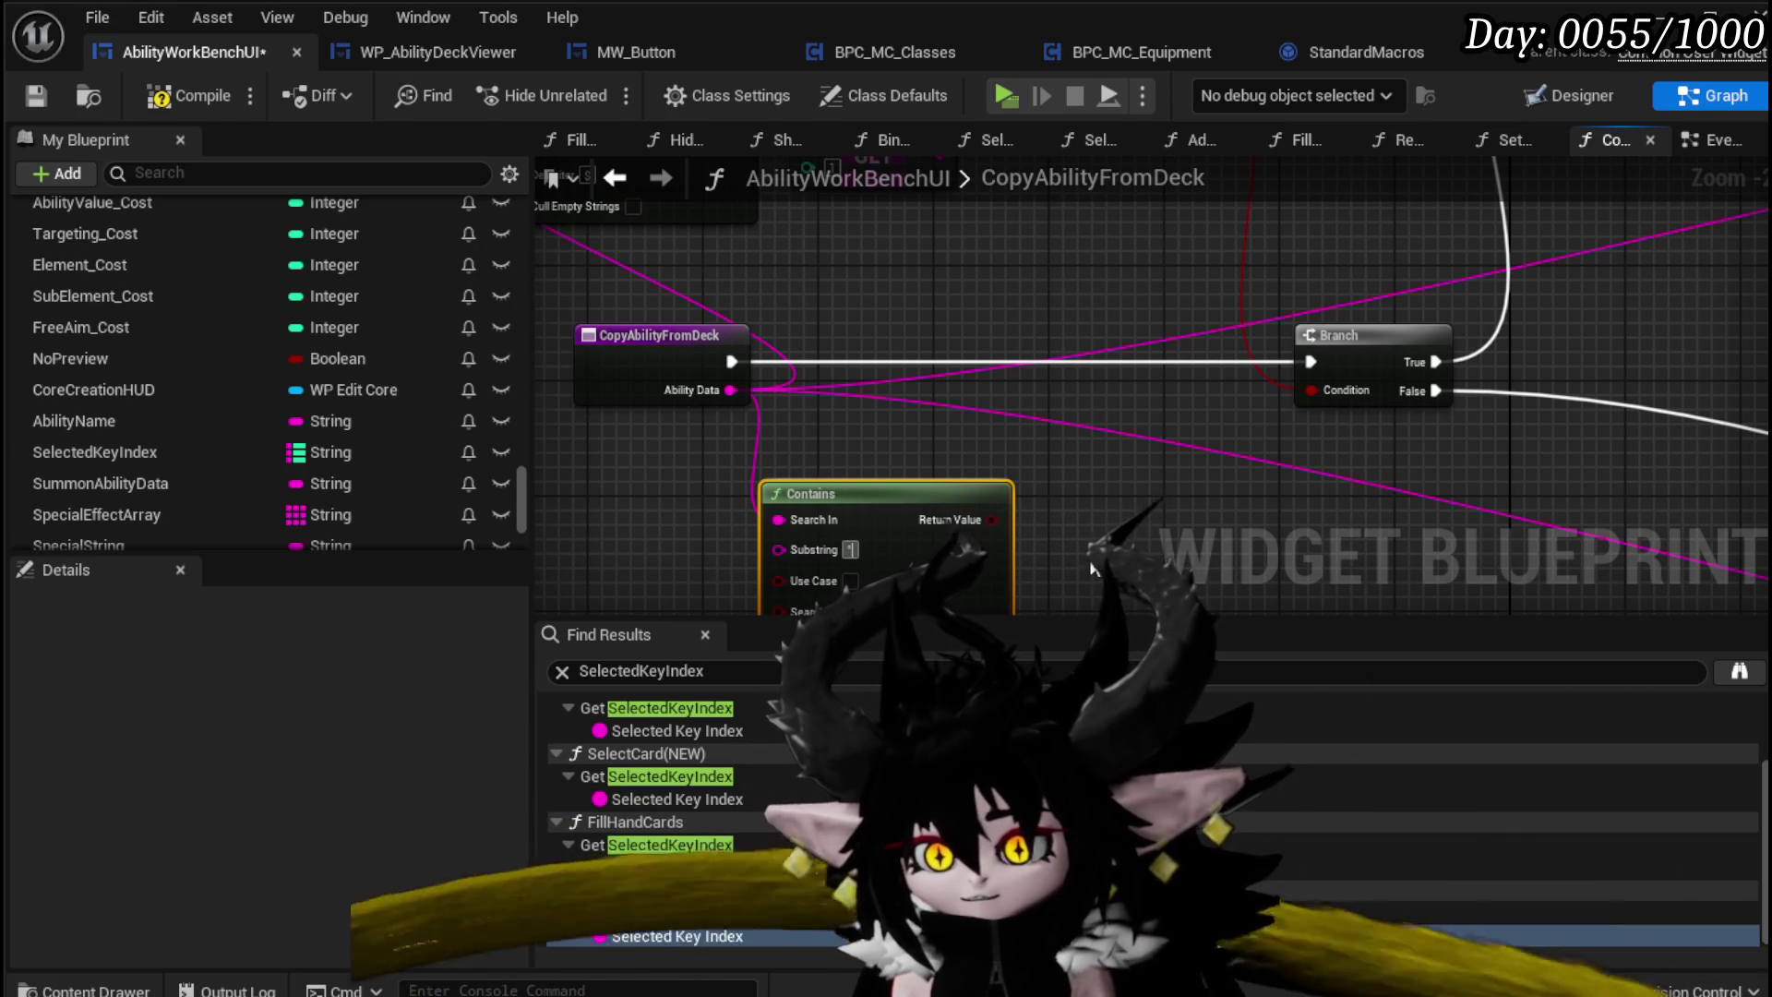
Step: Add a Branch after CopyAbilityFromDeck, feed its False path into the second Branch, and save
{"action": "left_click", "coordinate": [977, 369]}
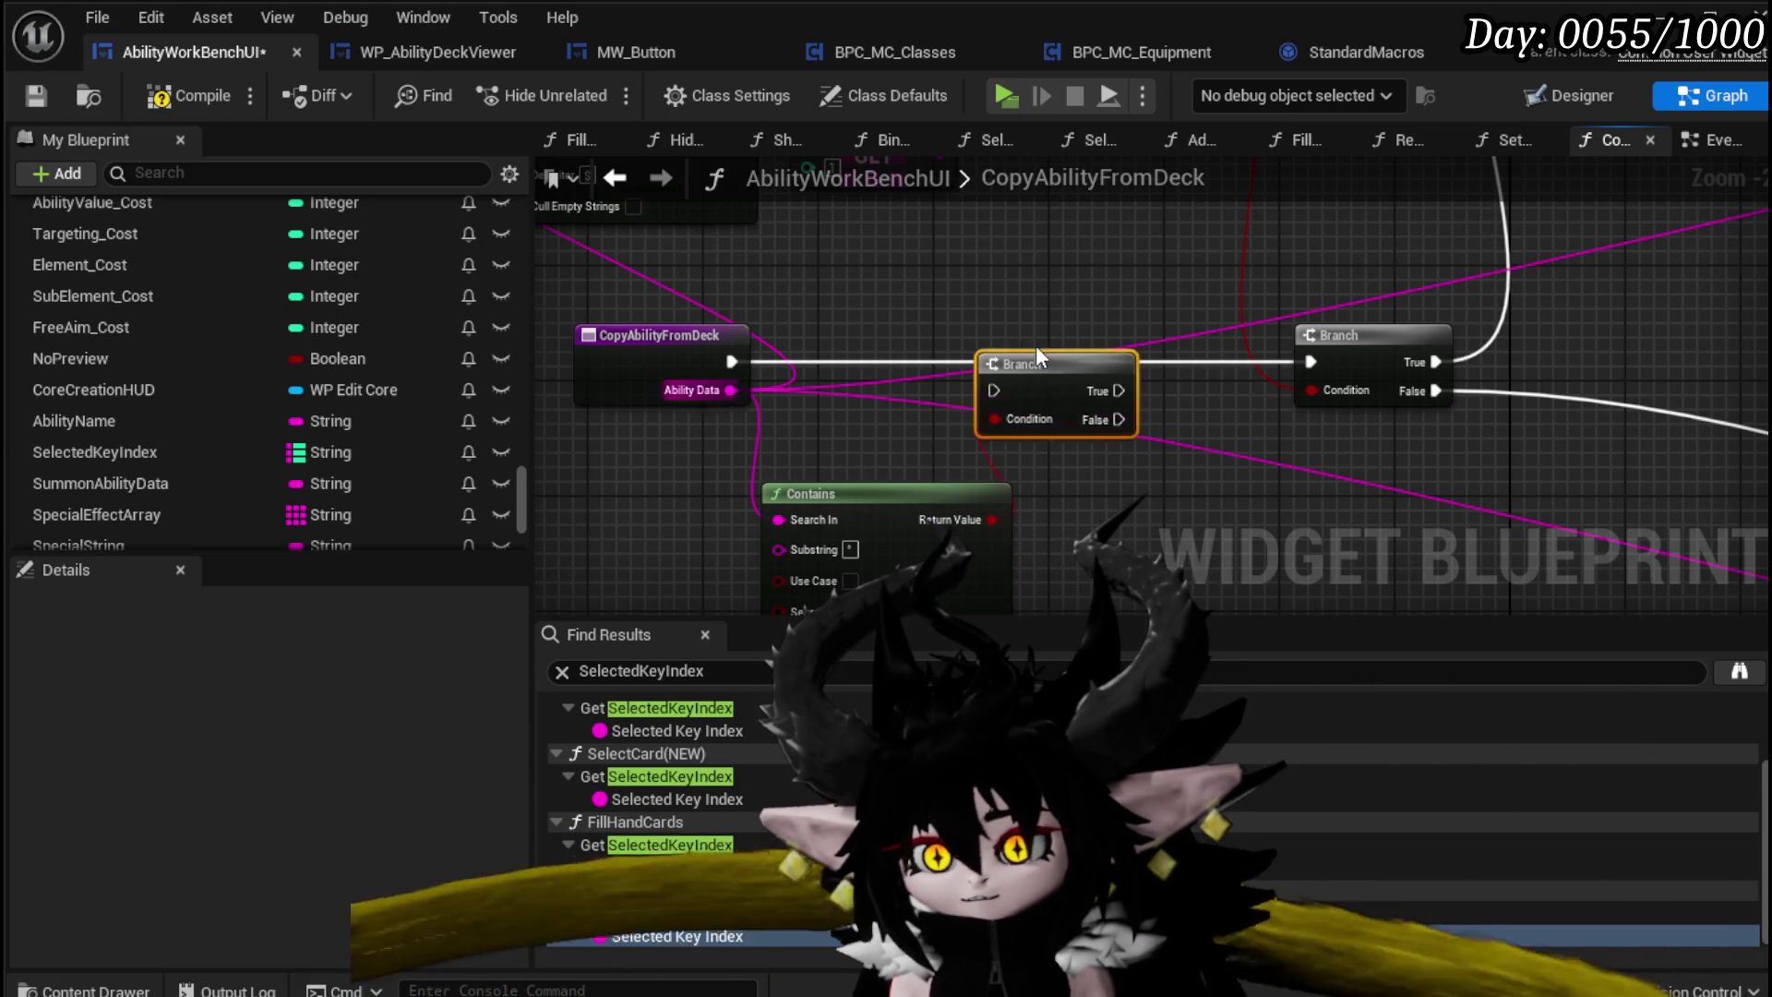
{"action": "left_click_drag", "start_coordinate": [1036, 355], "coordinate": [1033, 325]}
{"action": "mouse_move", "coordinate": [732, 361]}
{"action": "left_mouse_down"}
{"action": "mouse_move", "coordinate": [835, 380]}
{"action": "mouse_move", "coordinate": [994, 361]}
{"action": "left_mouse_up"}
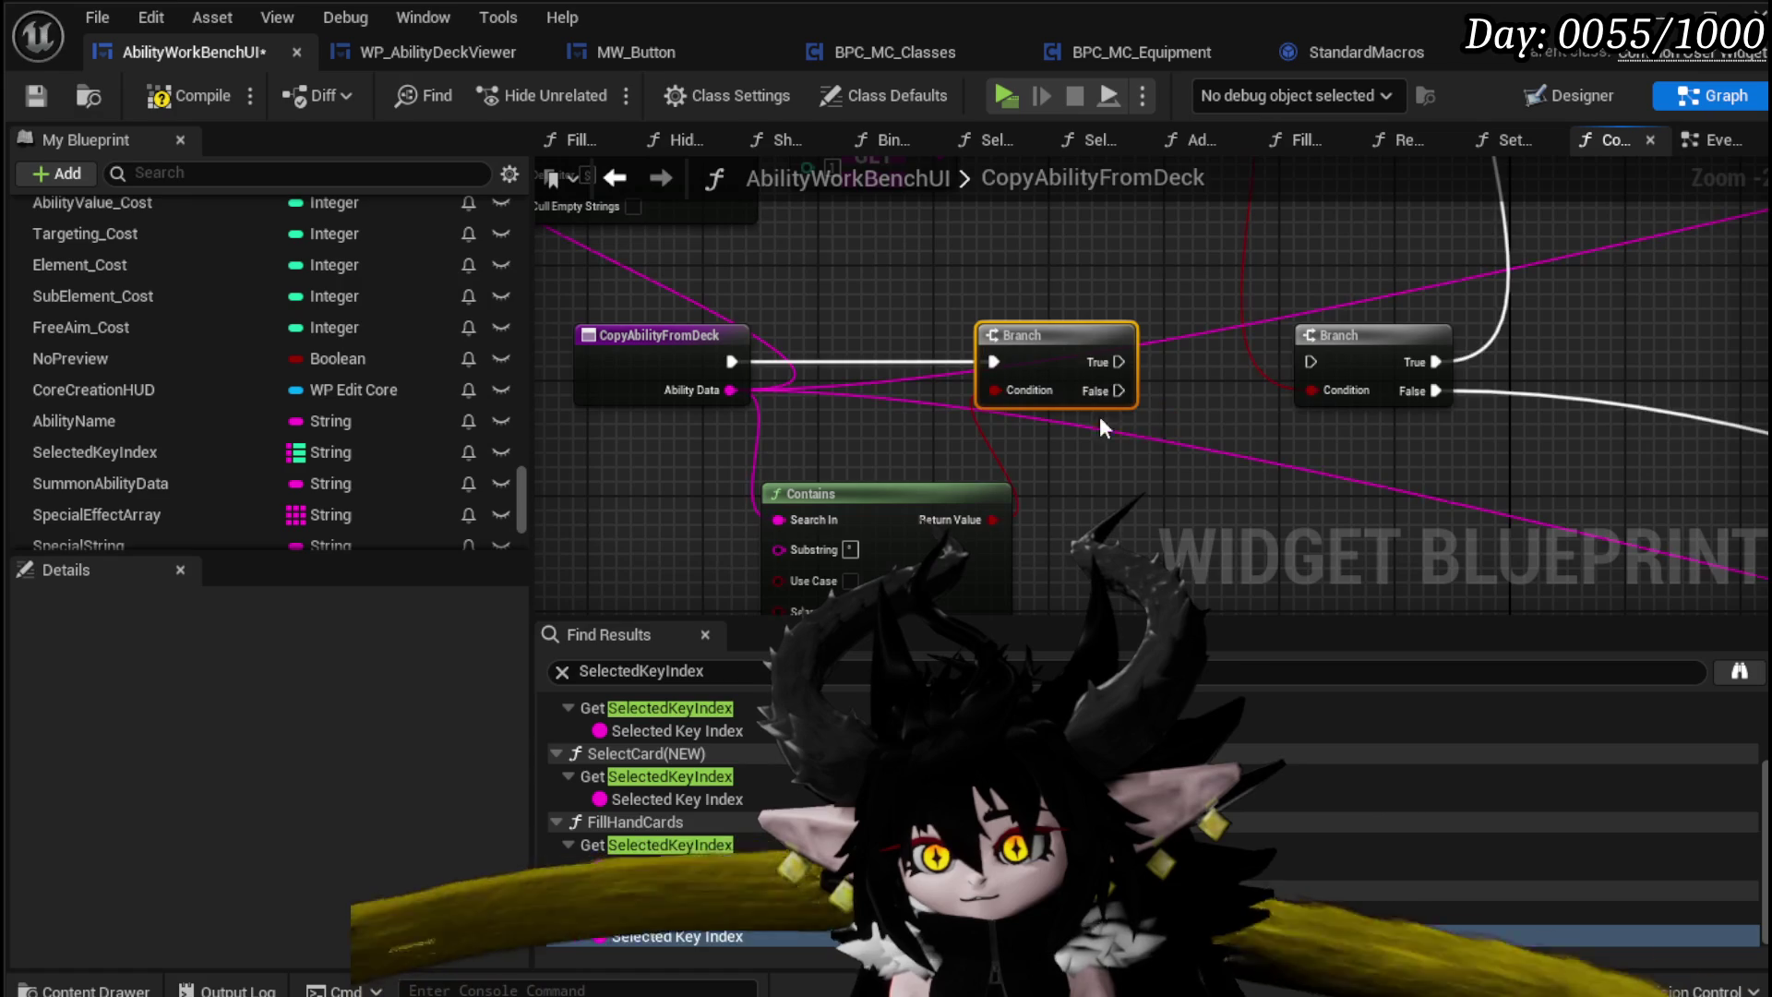
{"action": "left_click_drag", "start_coordinate": [1118, 390], "coordinate": [1311, 362]}
{"action": "mouse_move", "coordinate": [1092, 338]}
{"action": "left_mouse_down"}
{"action": "mouse_move", "coordinate": [1004, 309]}
{"action": "mouse_move", "coordinate": [959, 323]}
{"action": "left_mouse_up"}
{"action": "left_click_drag", "start_coordinate": [650, 349], "coordinate": [620, 336]}
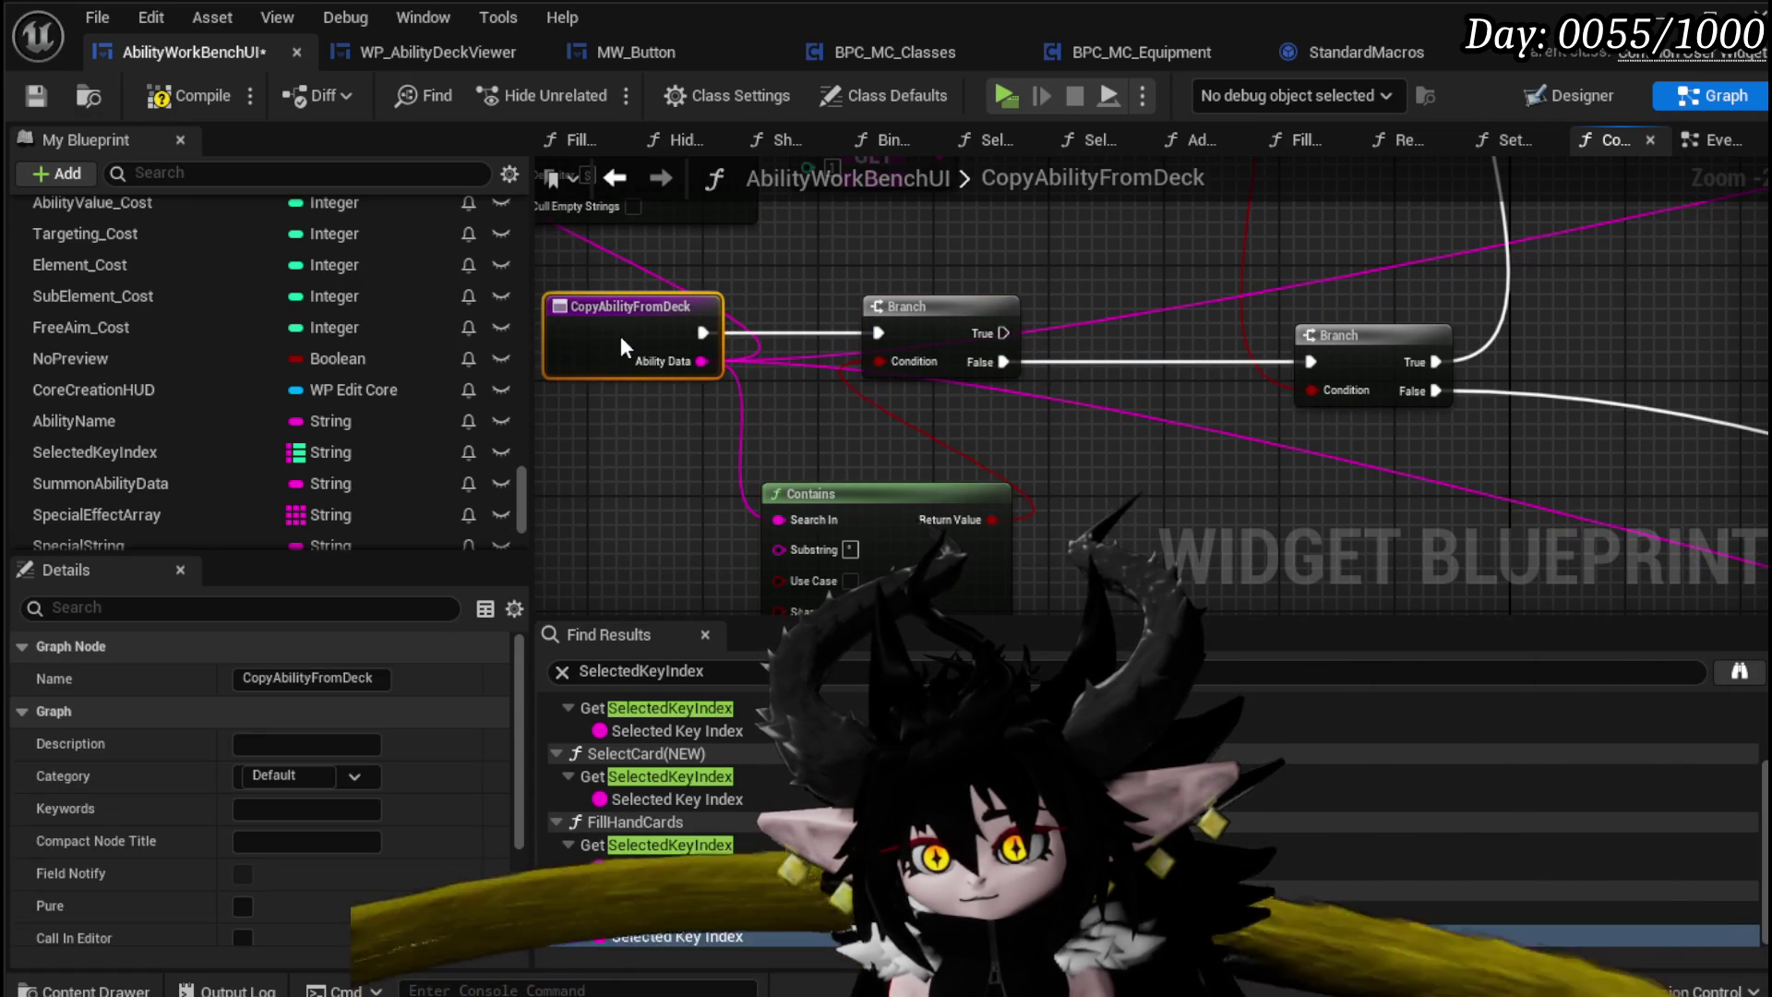
{"action": "left_click", "coordinate": [35, 96]}
Step: Reconnect CopyAbilityFromDeck to the second Branch and rearrange the Contains and Branch nodes
{"action": "left_click_drag", "start_coordinate": [785, 498], "coordinate": [540, 410]}
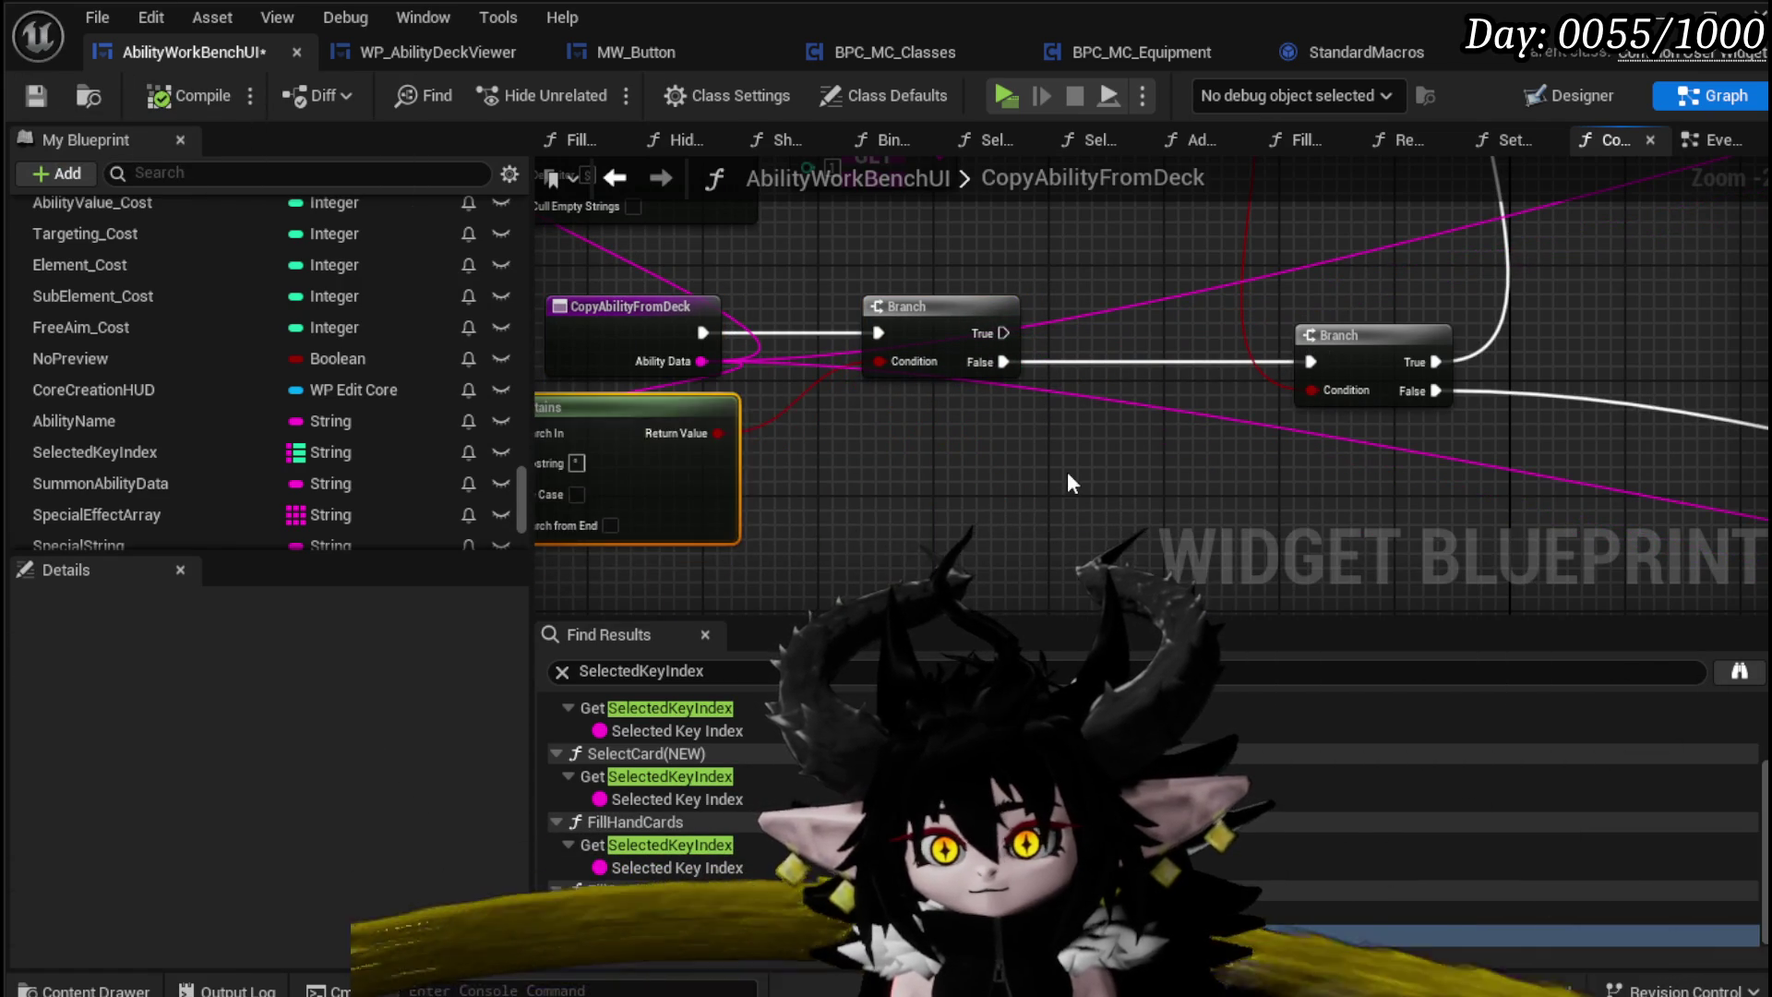
{"action": "scroll", "coordinate": [729, 489], "scroll_direction": "down", "scroll_amount": 2}
{"action": "scroll", "coordinate": [999, 451], "scroll_direction": "up", "scroll_amount": 3}
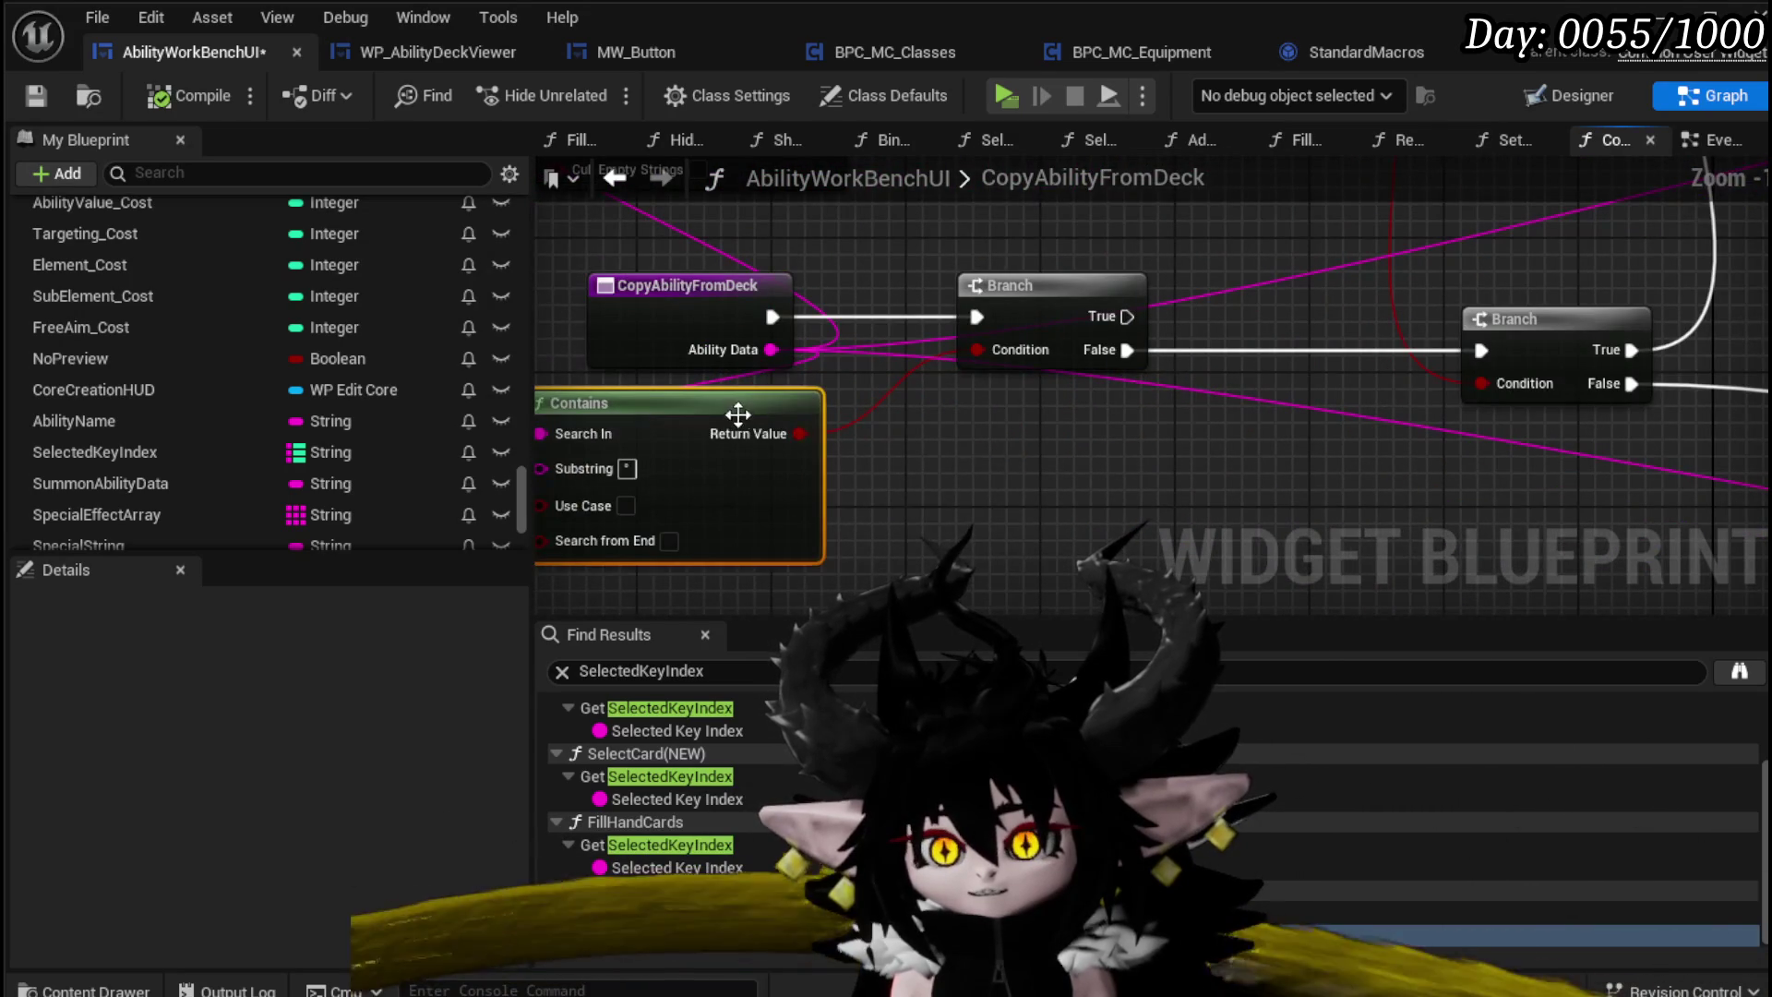
{"action": "left_click_drag", "start_coordinate": [738, 414], "coordinate": [941, 482]}
{"action": "mouse_move", "coordinate": [781, 315]}
{"action": "left_mouse_down"}
{"action": "mouse_move", "coordinate": [1271, 385]}
{"action": "mouse_move", "coordinate": [1515, 347]}
{"action": "mouse_move", "coordinate": [1470, 352]}
{"action": "left_mouse_up"}
{"action": "left_click_drag", "start_coordinate": [705, 315], "coordinate": [617, 349]}
{"action": "scroll", "coordinate": [1097, 381], "scroll_direction": "down", "scroll_amount": 2}
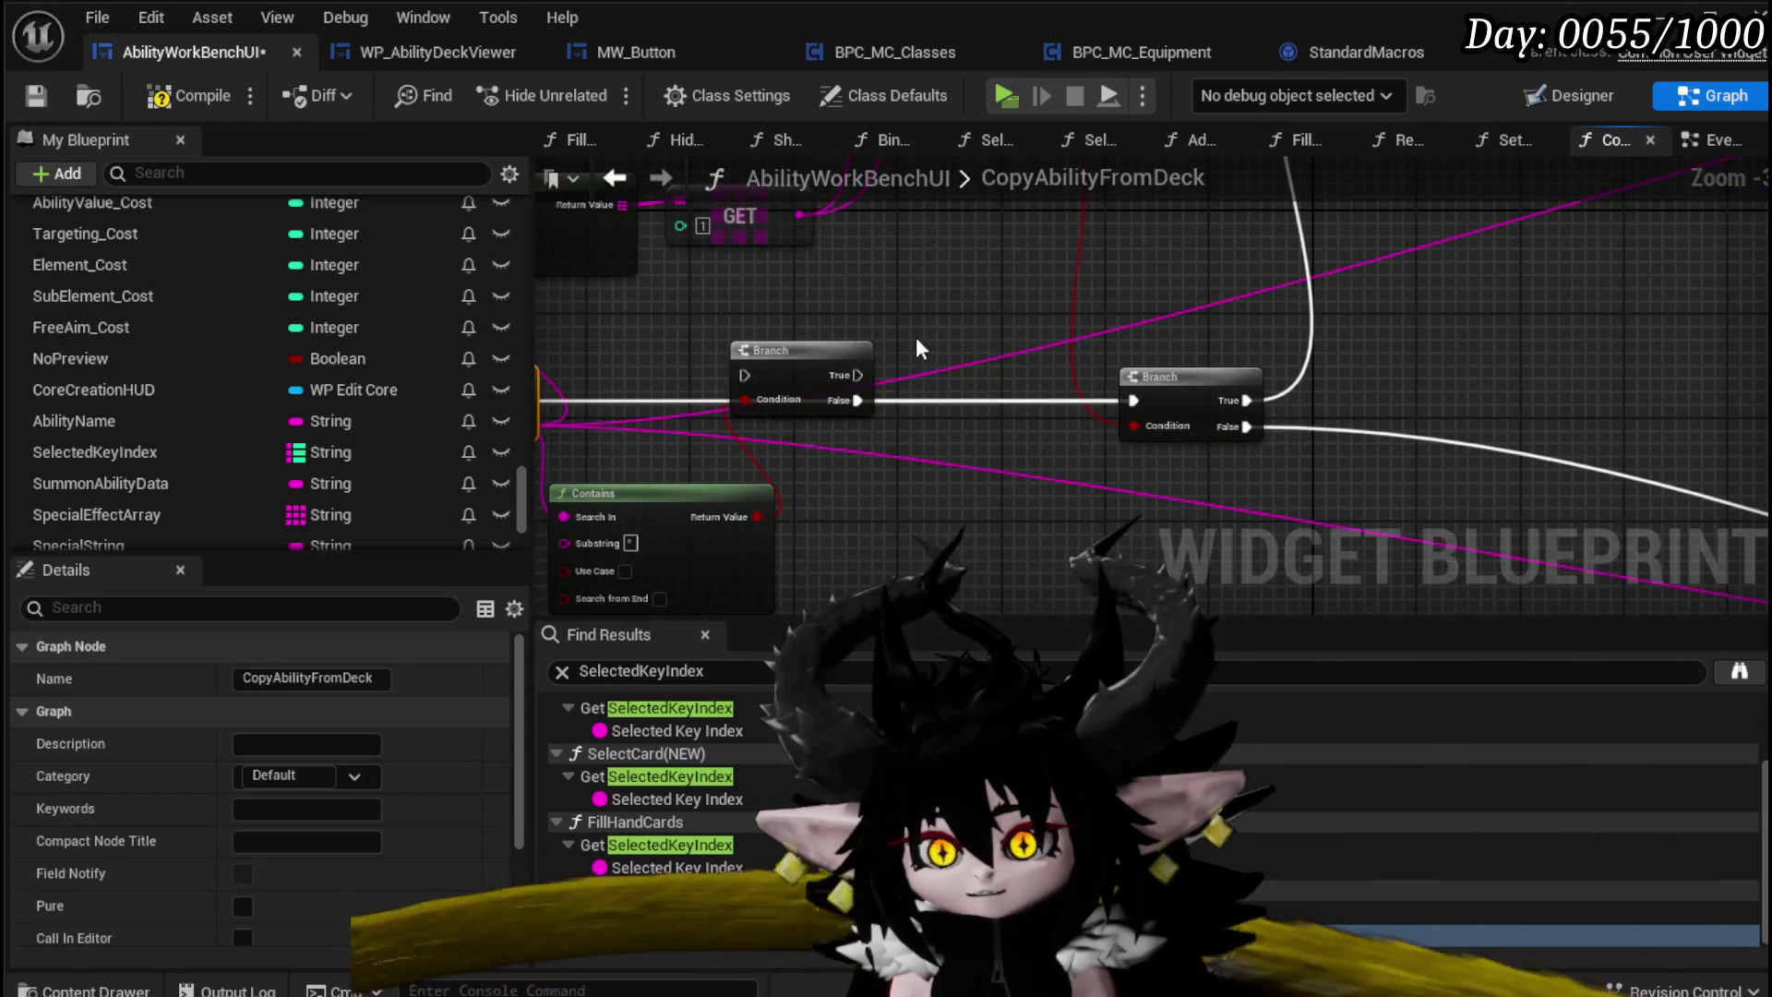
{"action": "mouse_move", "coordinate": [794, 349]}
{"action": "left_mouse_down"}
{"action": "mouse_move", "coordinate": [1320, 244]}
{"action": "mouse_move", "coordinate": [1349, 254]}
{"action": "left_mouse_up"}
{"action": "left_click_drag", "start_coordinate": [1195, 378], "coordinate": [849, 384]}
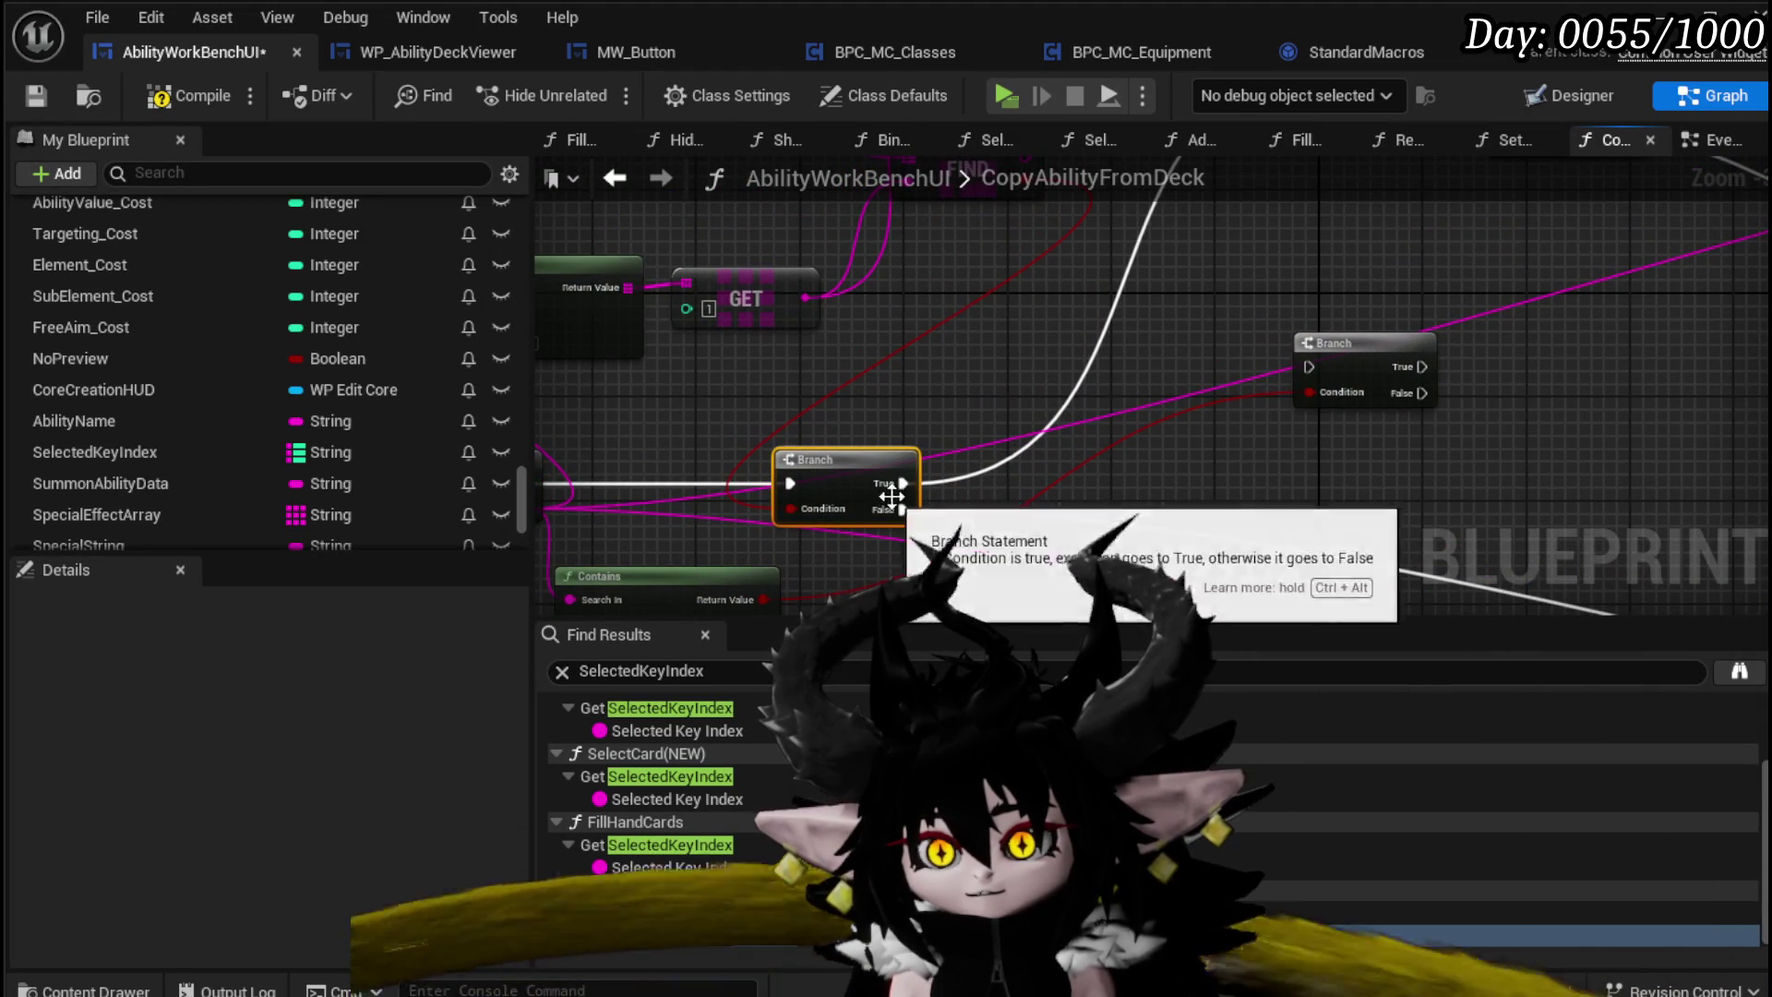
{"action": "mouse_move", "coordinate": [1308, 344]}
{"action": "left_mouse_down"}
{"action": "mouse_move", "coordinate": [1085, 358]}
{"action": "mouse_move", "coordinate": [973, 445]}
{"action": "mouse_move", "coordinate": [1149, 246]}
{"action": "left_mouse_up"}
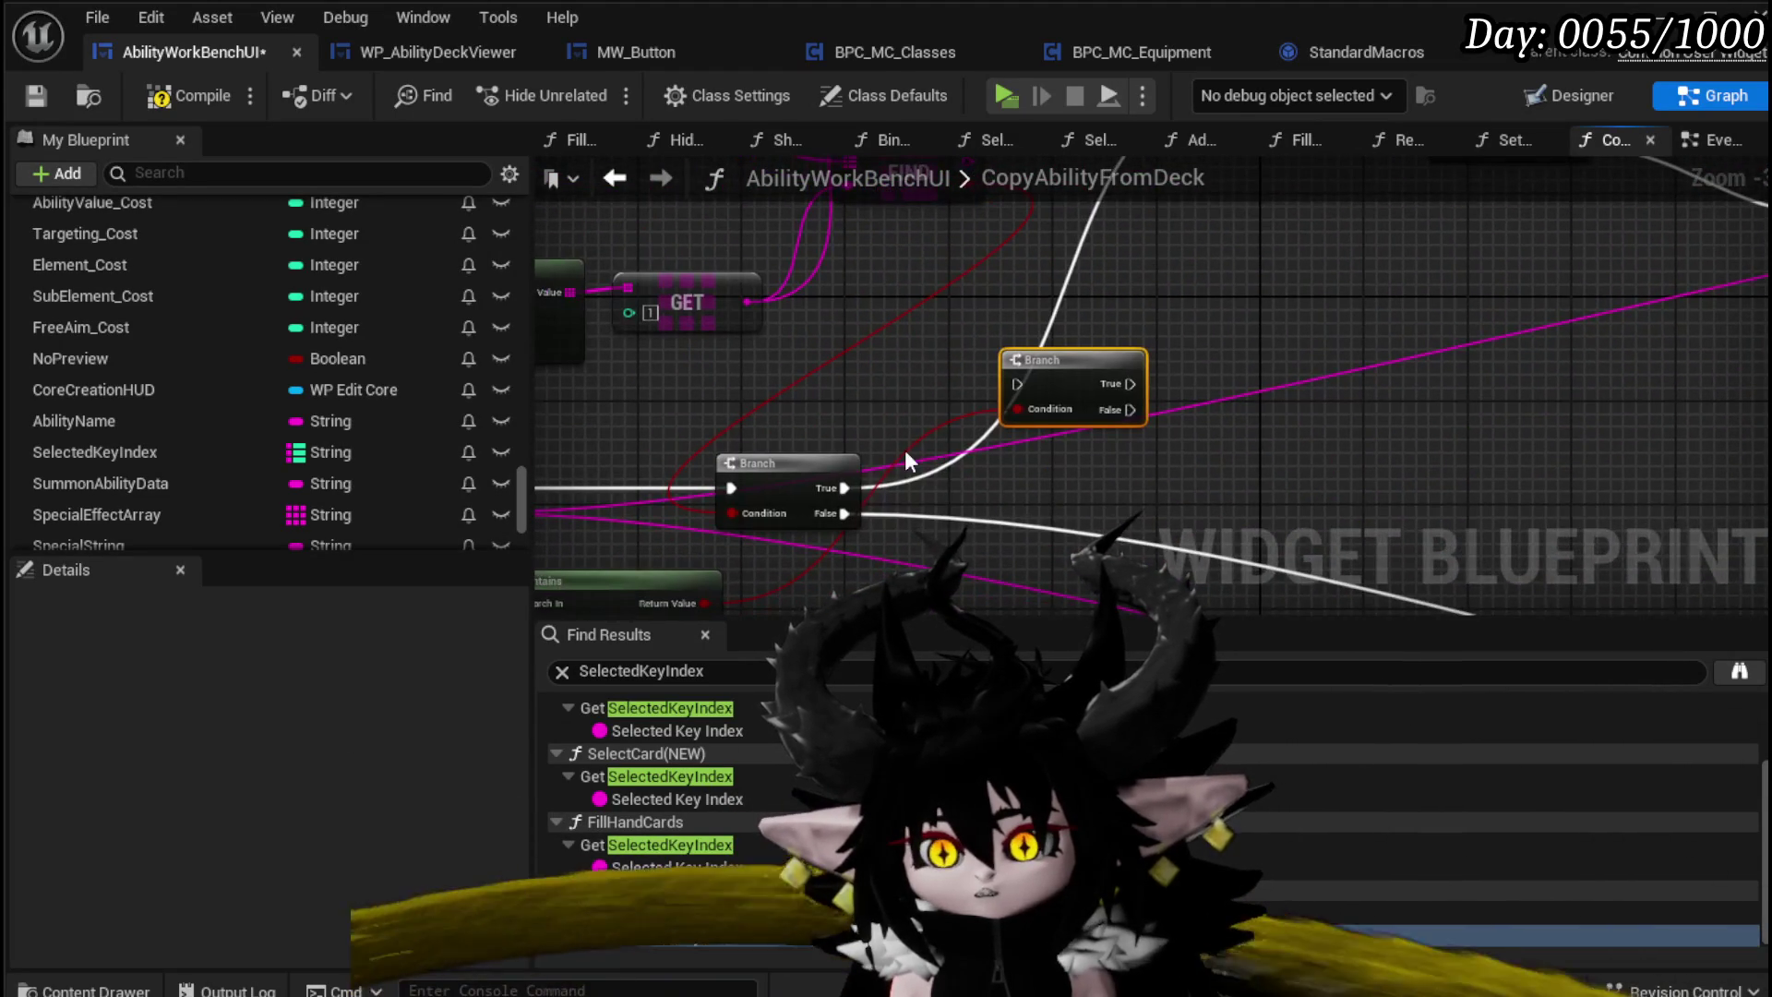
Step: Link the lower Branch's True path to the upper Branch, route False into KEYS, and save
{"action": "left_click_drag", "start_coordinate": [842, 488], "coordinate": [1032, 379]}
{"action": "mouse_move", "coordinate": [1189, 369]}
{"action": "left_mouse_down"}
{"action": "mouse_move", "coordinate": [993, 524]}
{"action": "mouse_move", "coordinate": [1049, 257]}
{"action": "mouse_move", "coordinate": [1068, 305]}
{"action": "mouse_move", "coordinate": [1092, 287]}
{"action": "mouse_move", "coordinate": [1202, 307]}
{"action": "left_mouse_up"}
{"action": "left_click_drag", "start_coordinate": [1137, 256], "coordinate": [1124, 268]}
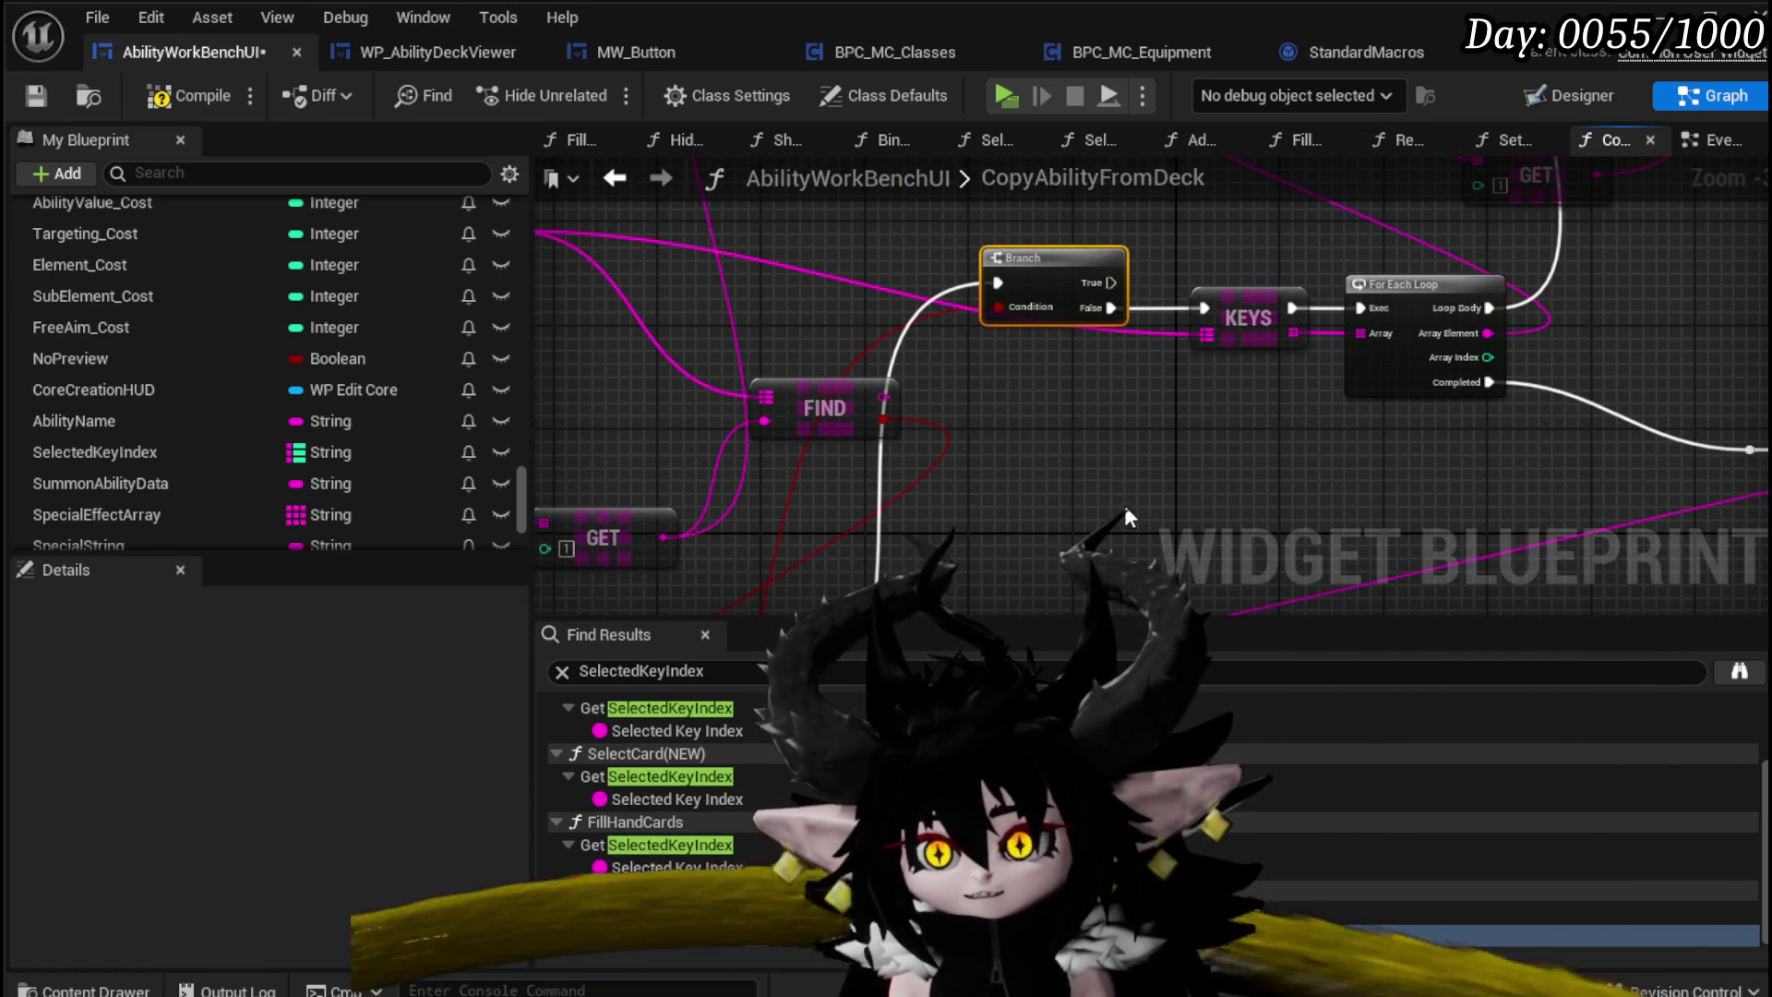
{"action": "scroll", "coordinate": [1123, 509], "scroll_direction": "down", "scroll_amount": 1}
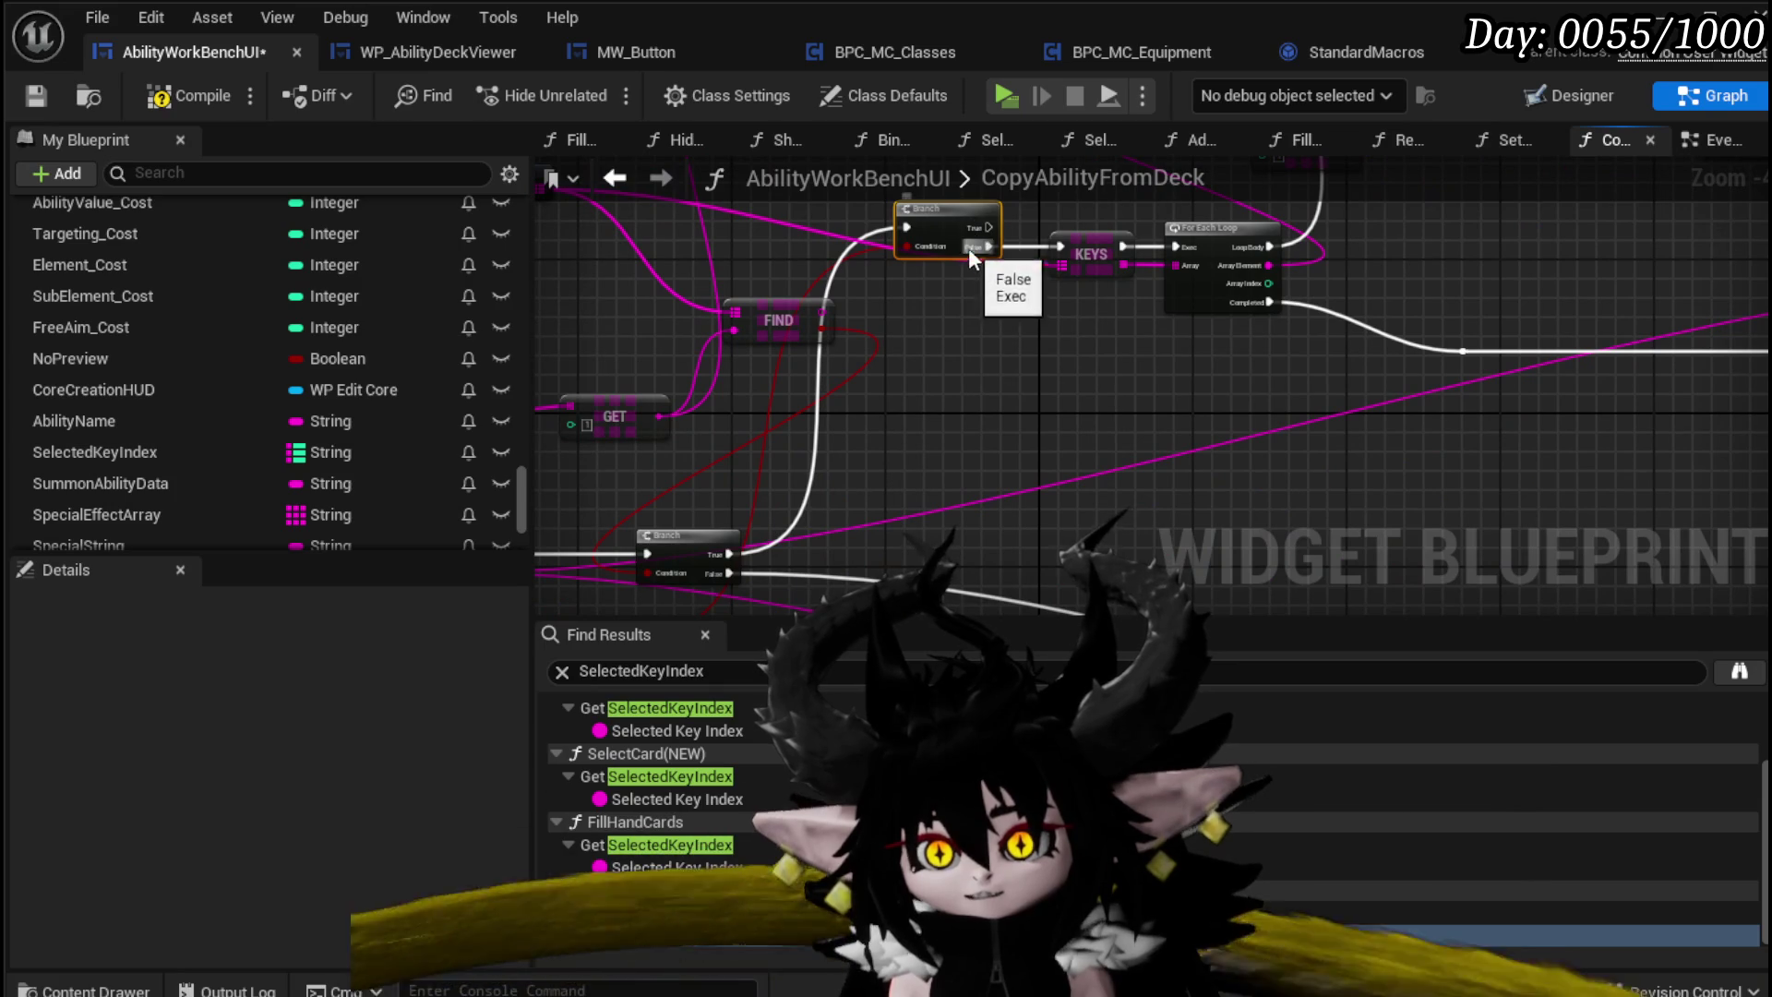
{"action": "scroll", "coordinate": [777, 313], "scroll_direction": "down", "scroll_amount": 3}
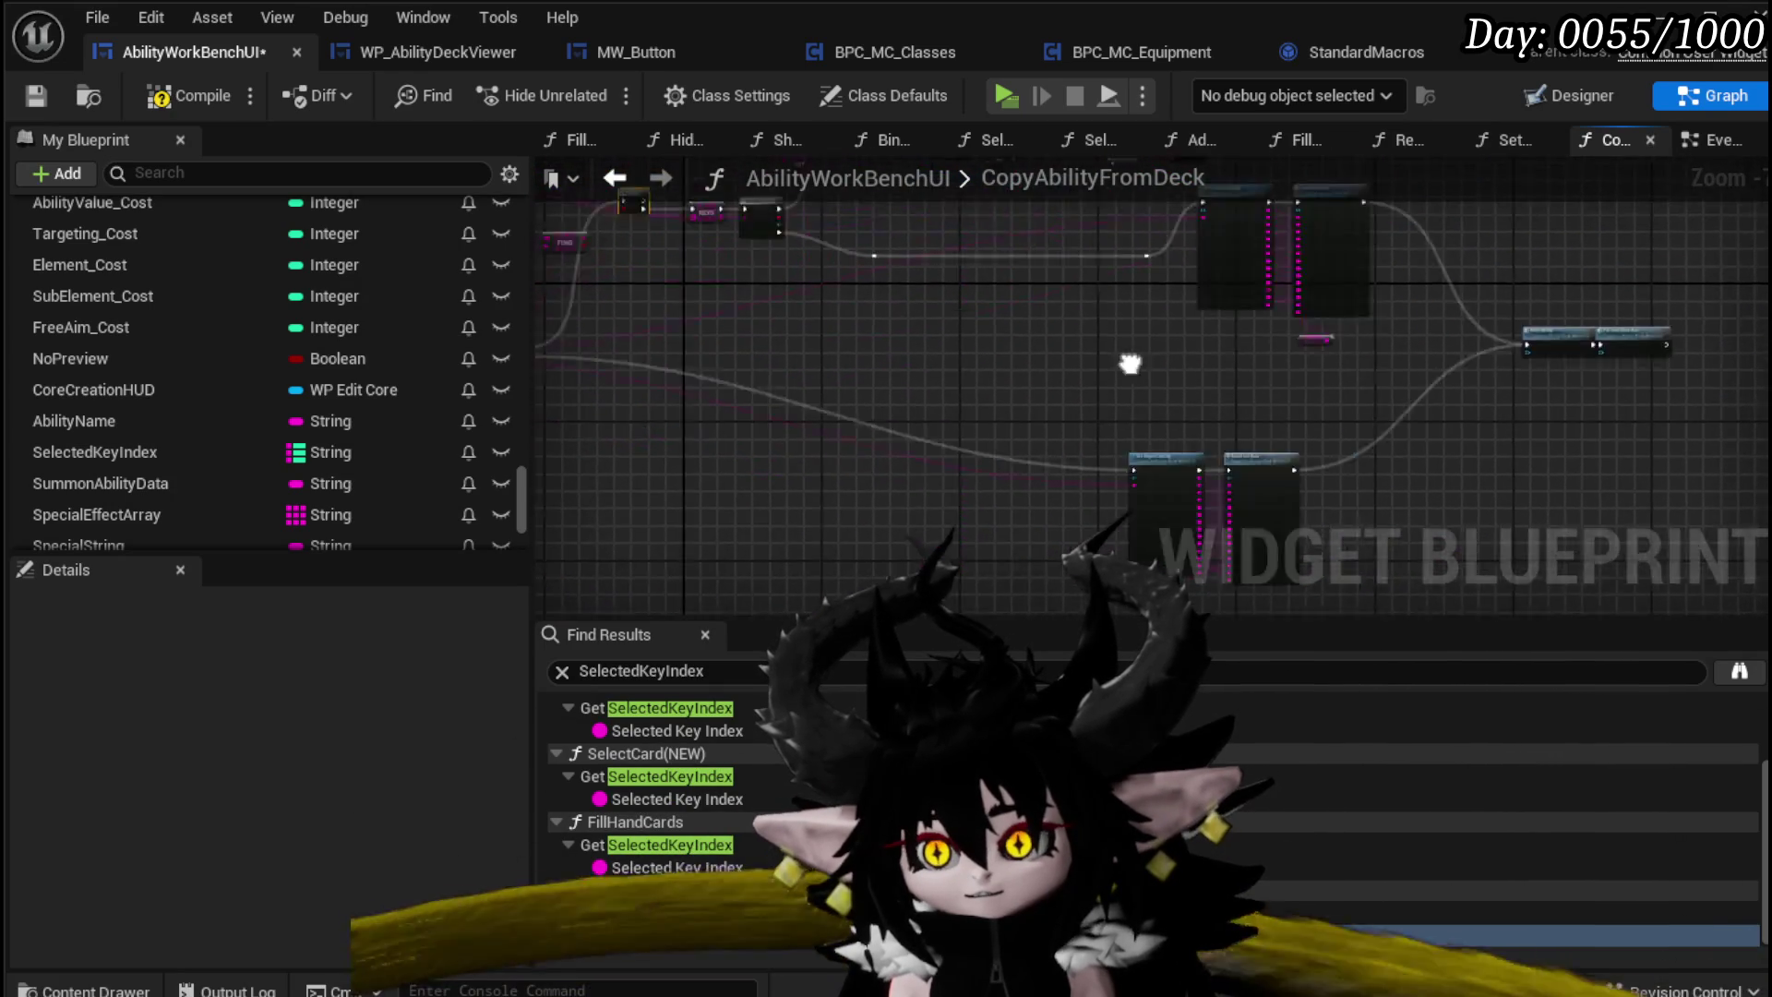
{"action": "left_click", "coordinate": [46, 97]}
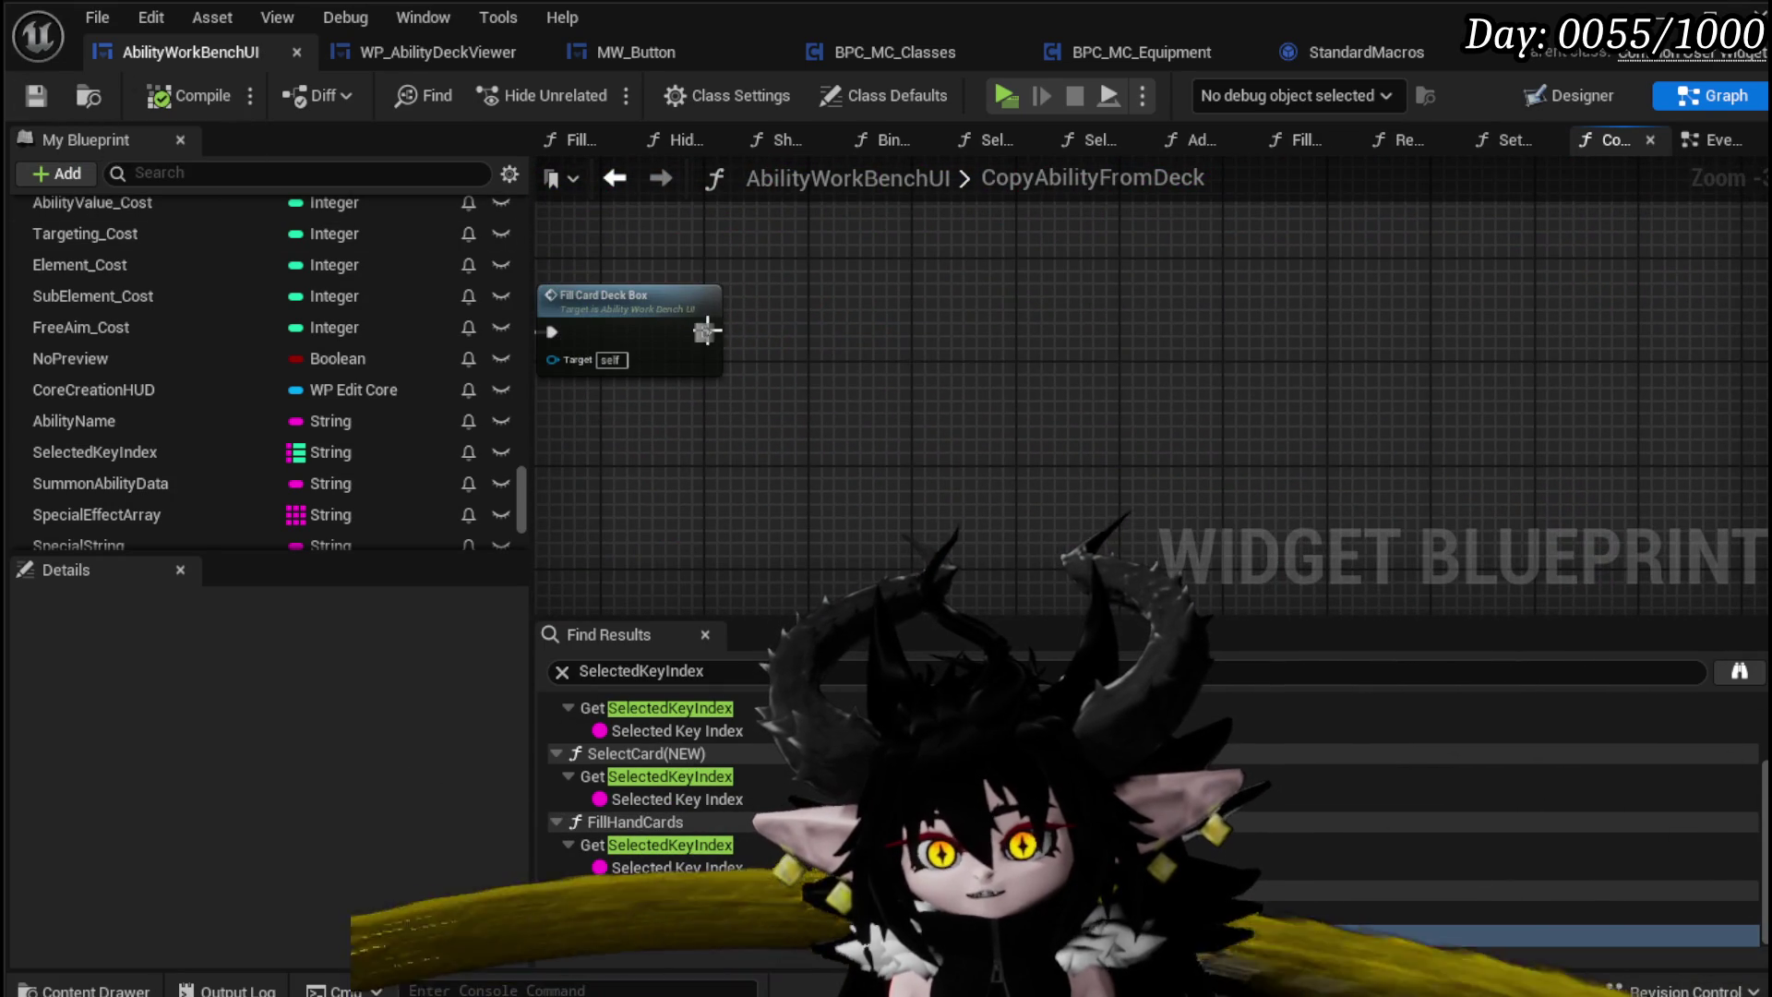
Step: Add a Create Widget node after Fill Card Deck Box with class WP_CardMover_Test
{"action": "left_click_drag", "start_coordinate": [706, 329], "coordinate": [1106, 319]}
{"action": "type", "text": "Create W"}
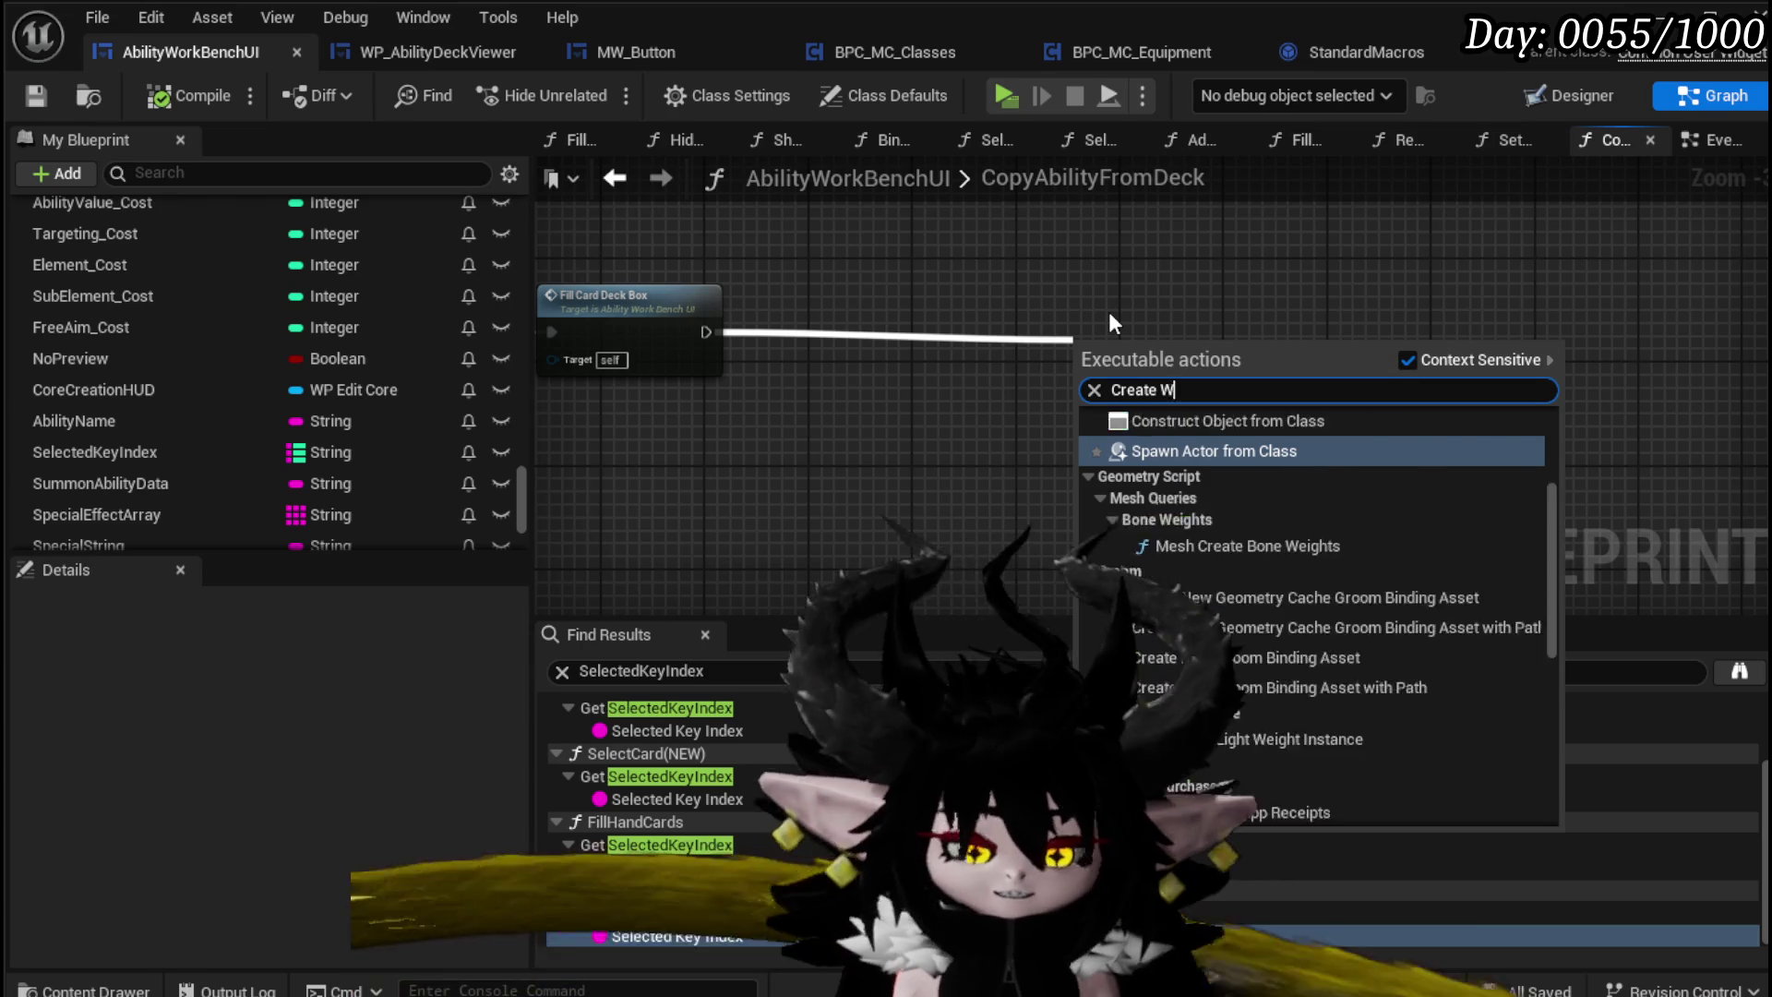
{"action": "type", "text": "idget"}
{"action": "key", "text": "Return"}
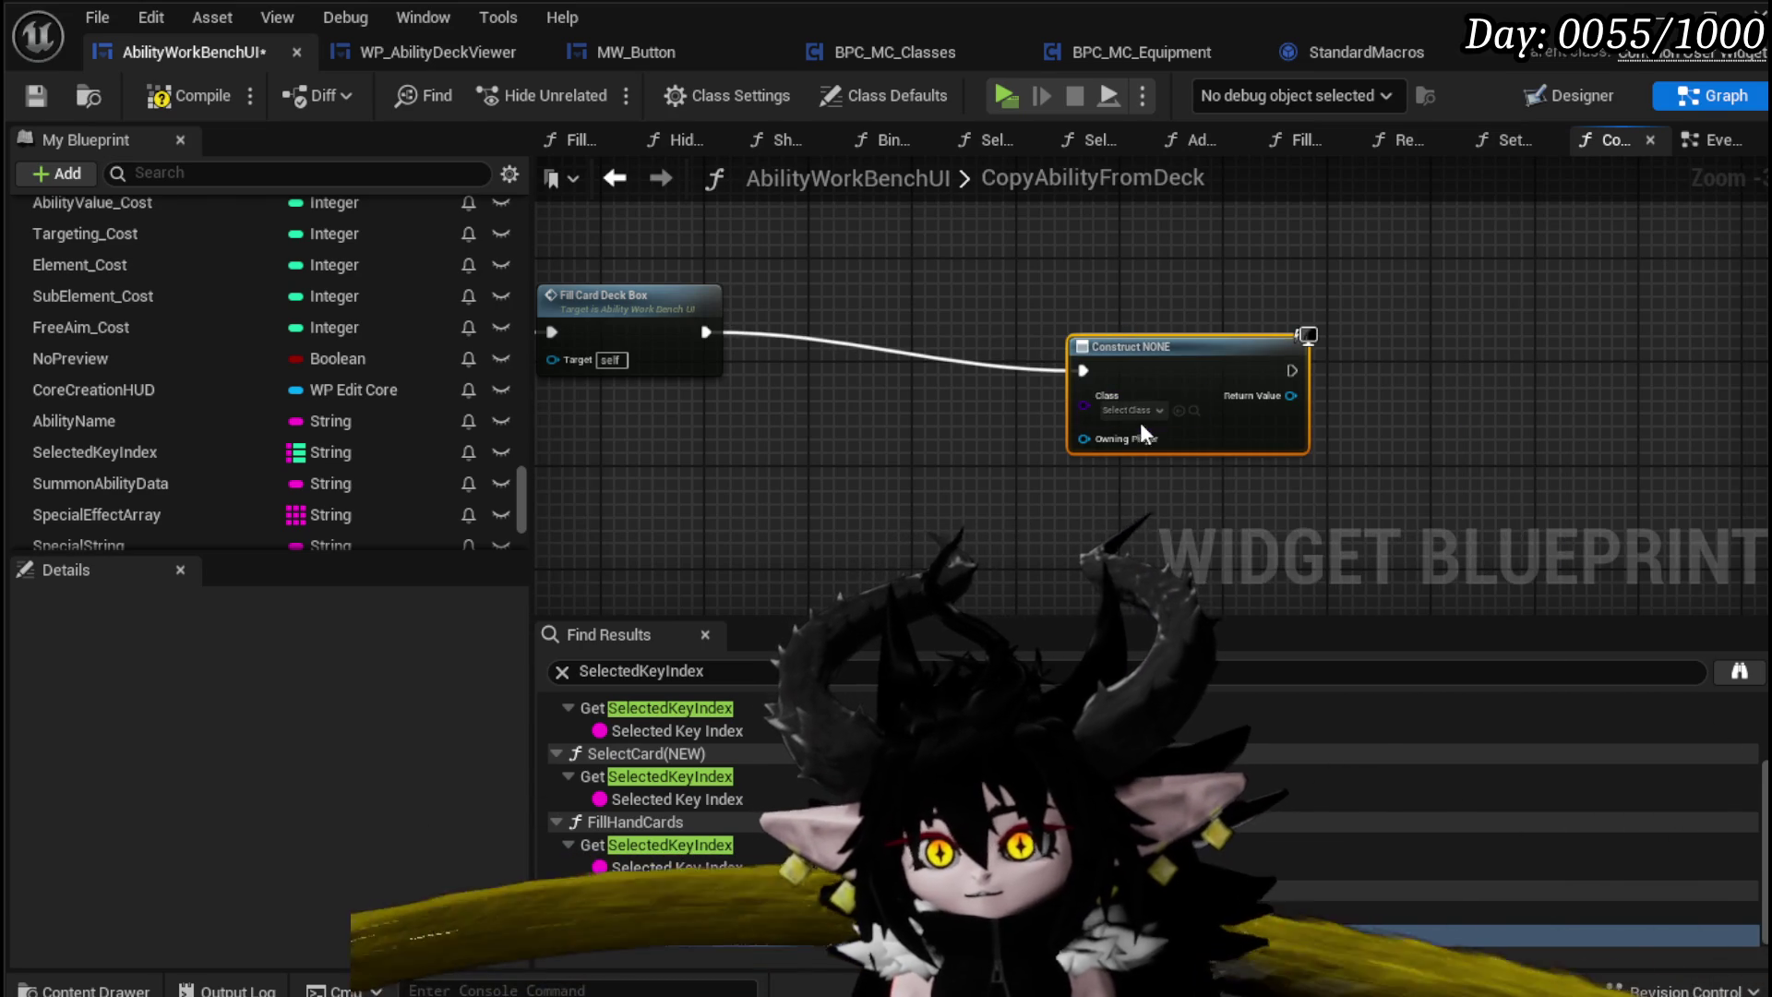
{"action": "left_click", "coordinate": [1134, 410]}
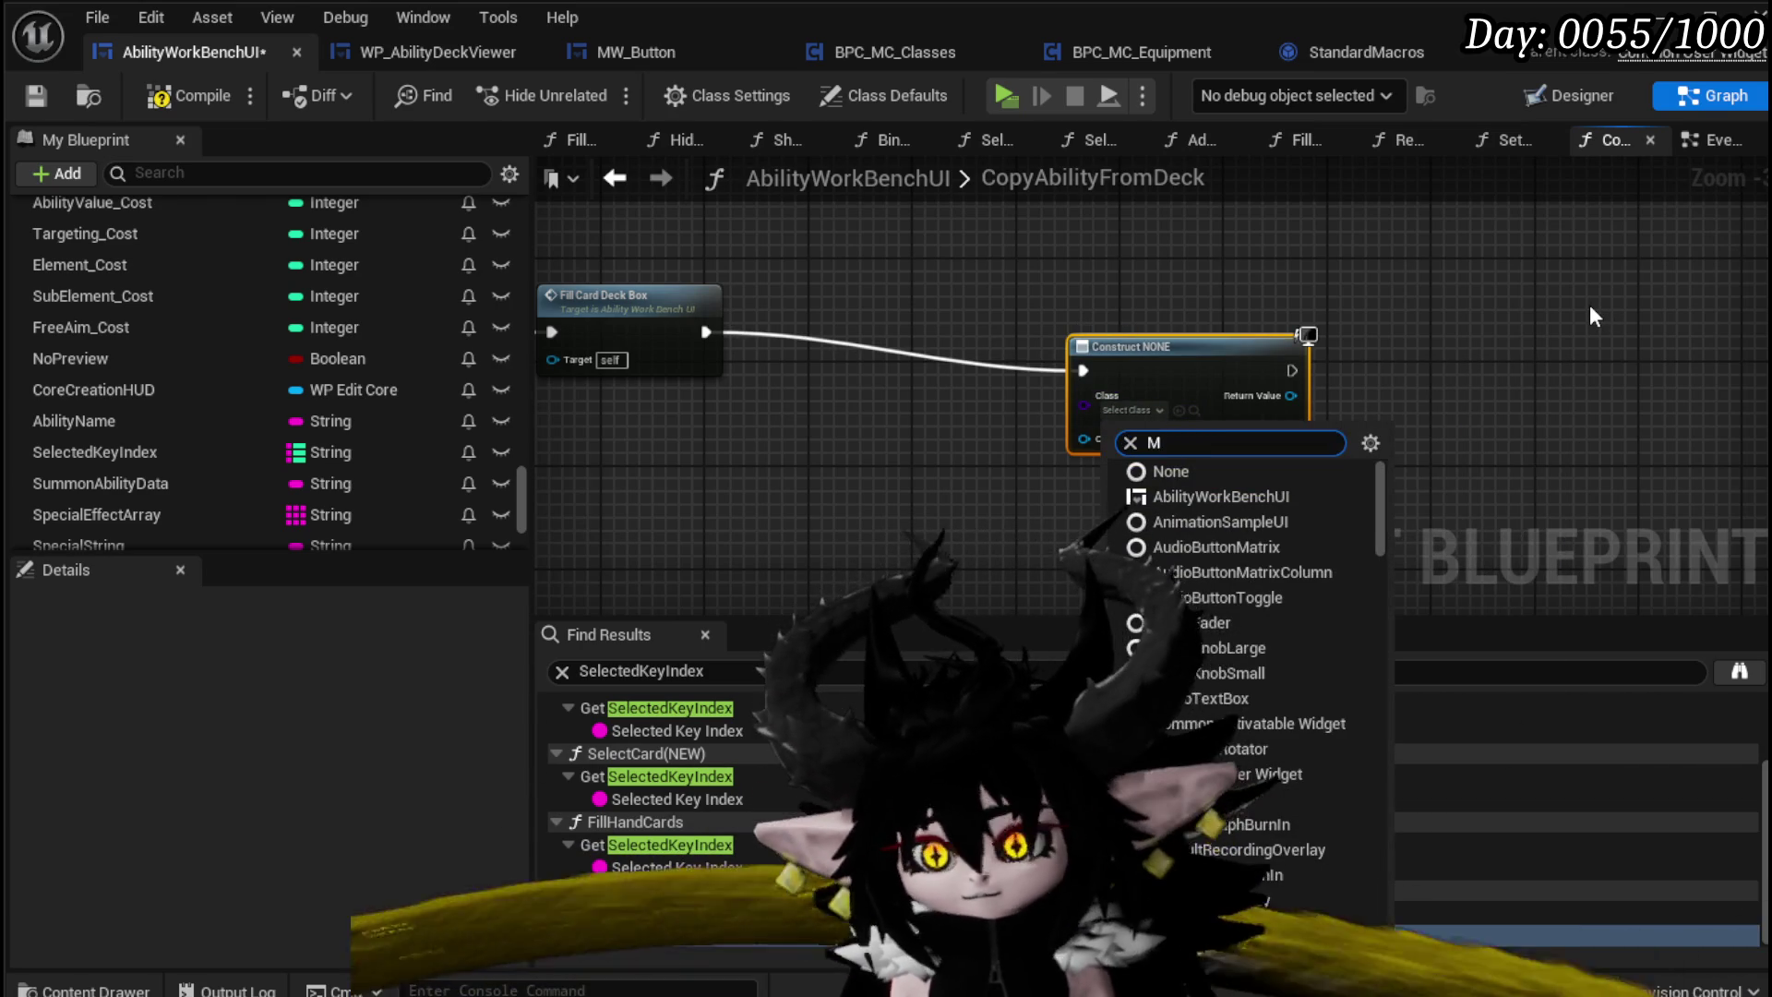
{"action": "type", "text": "Move"}
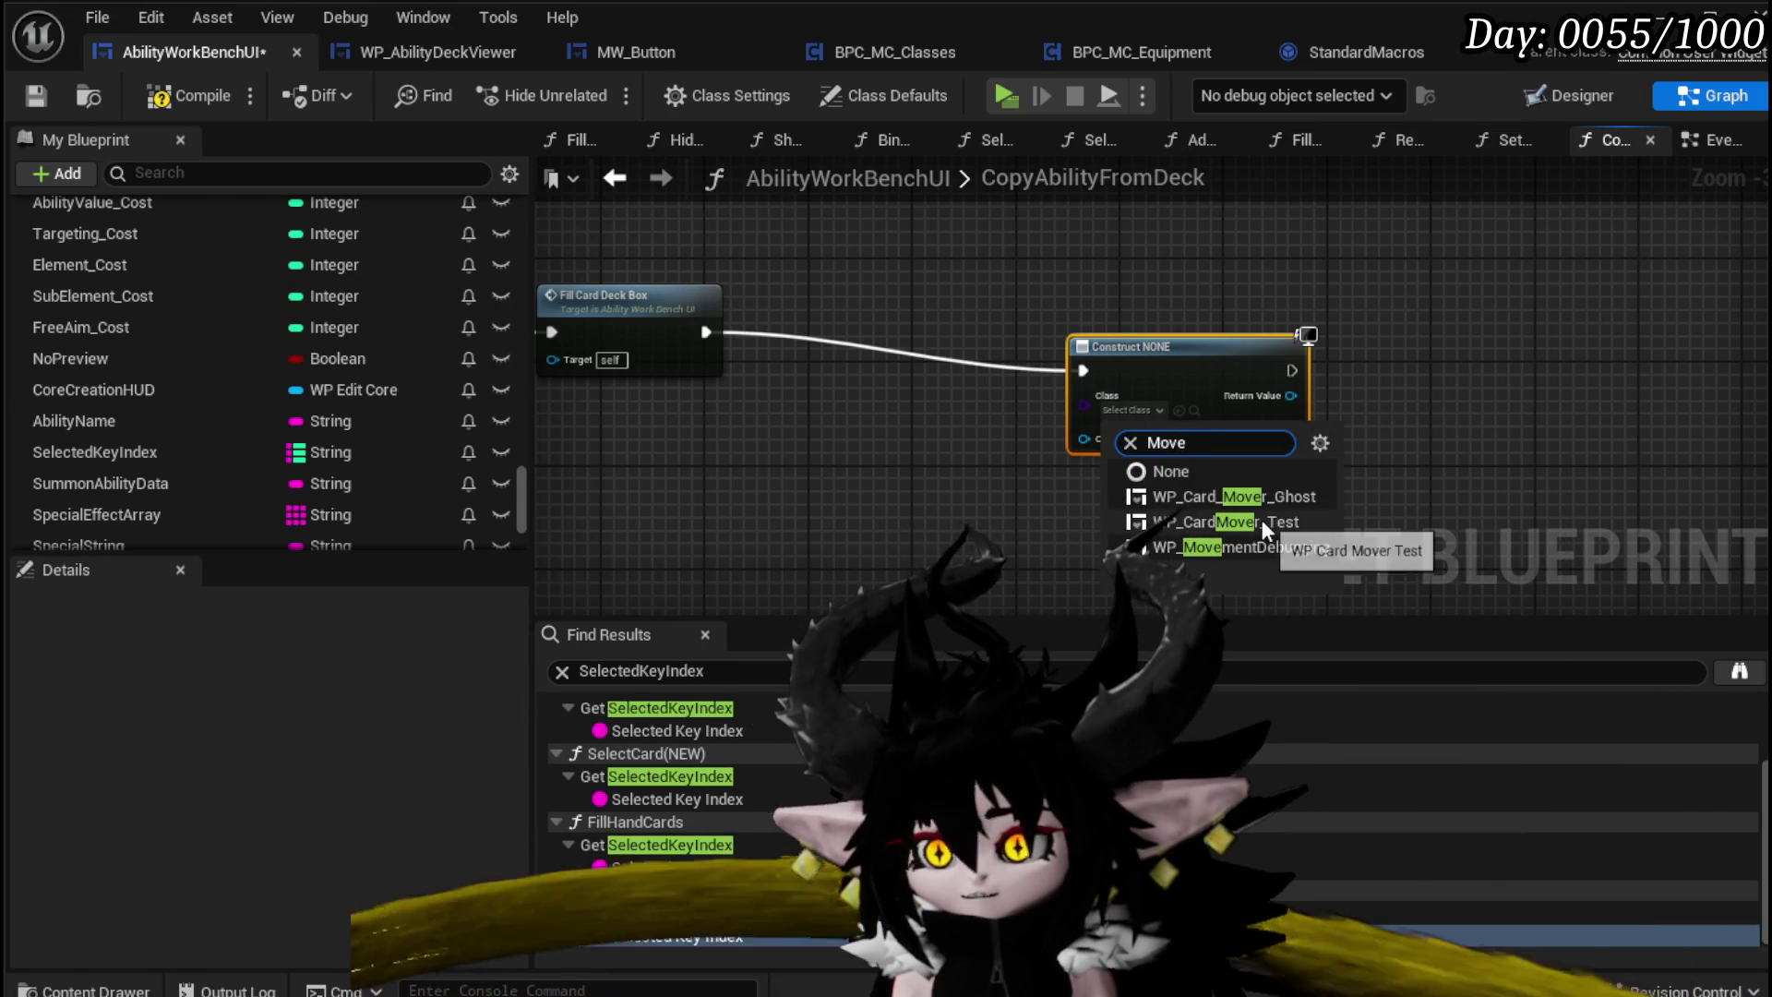
{"action": "left_click", "coordinate": [1241, 522]}
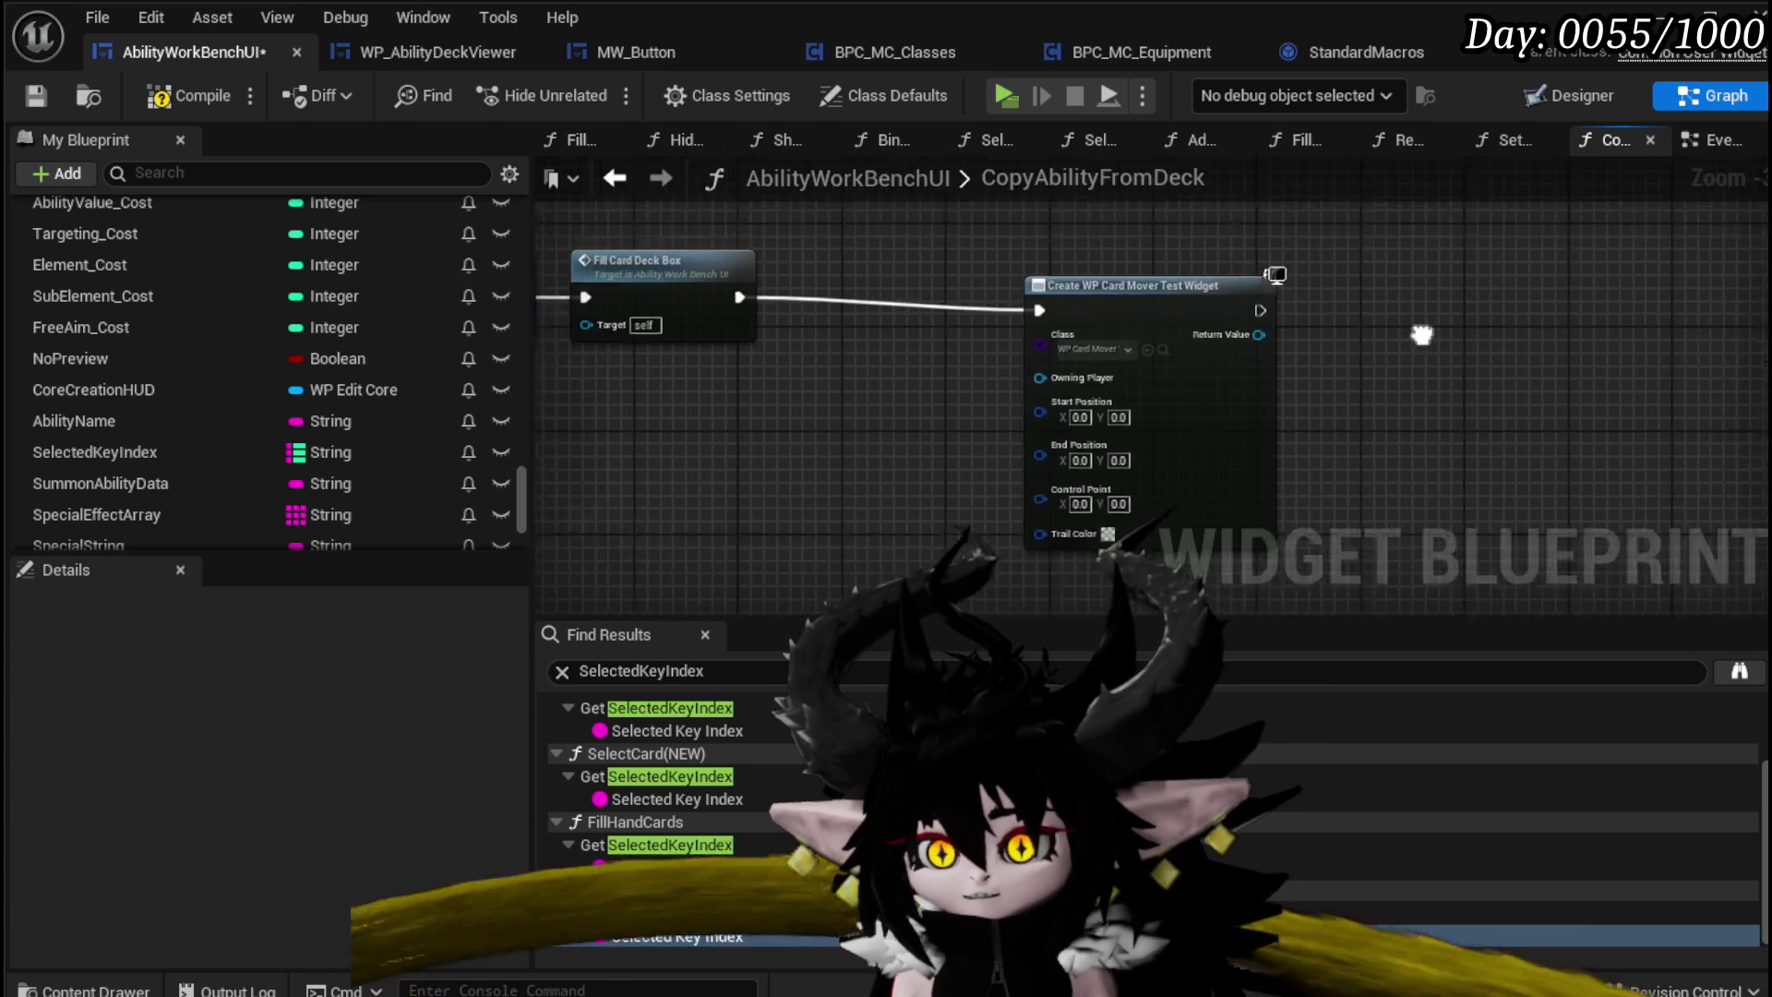
Step: Move the Create WP Card Mover Test Widget node into place and save the blueprint
{"action": "left_click", "coordinate": [1045, 427]}
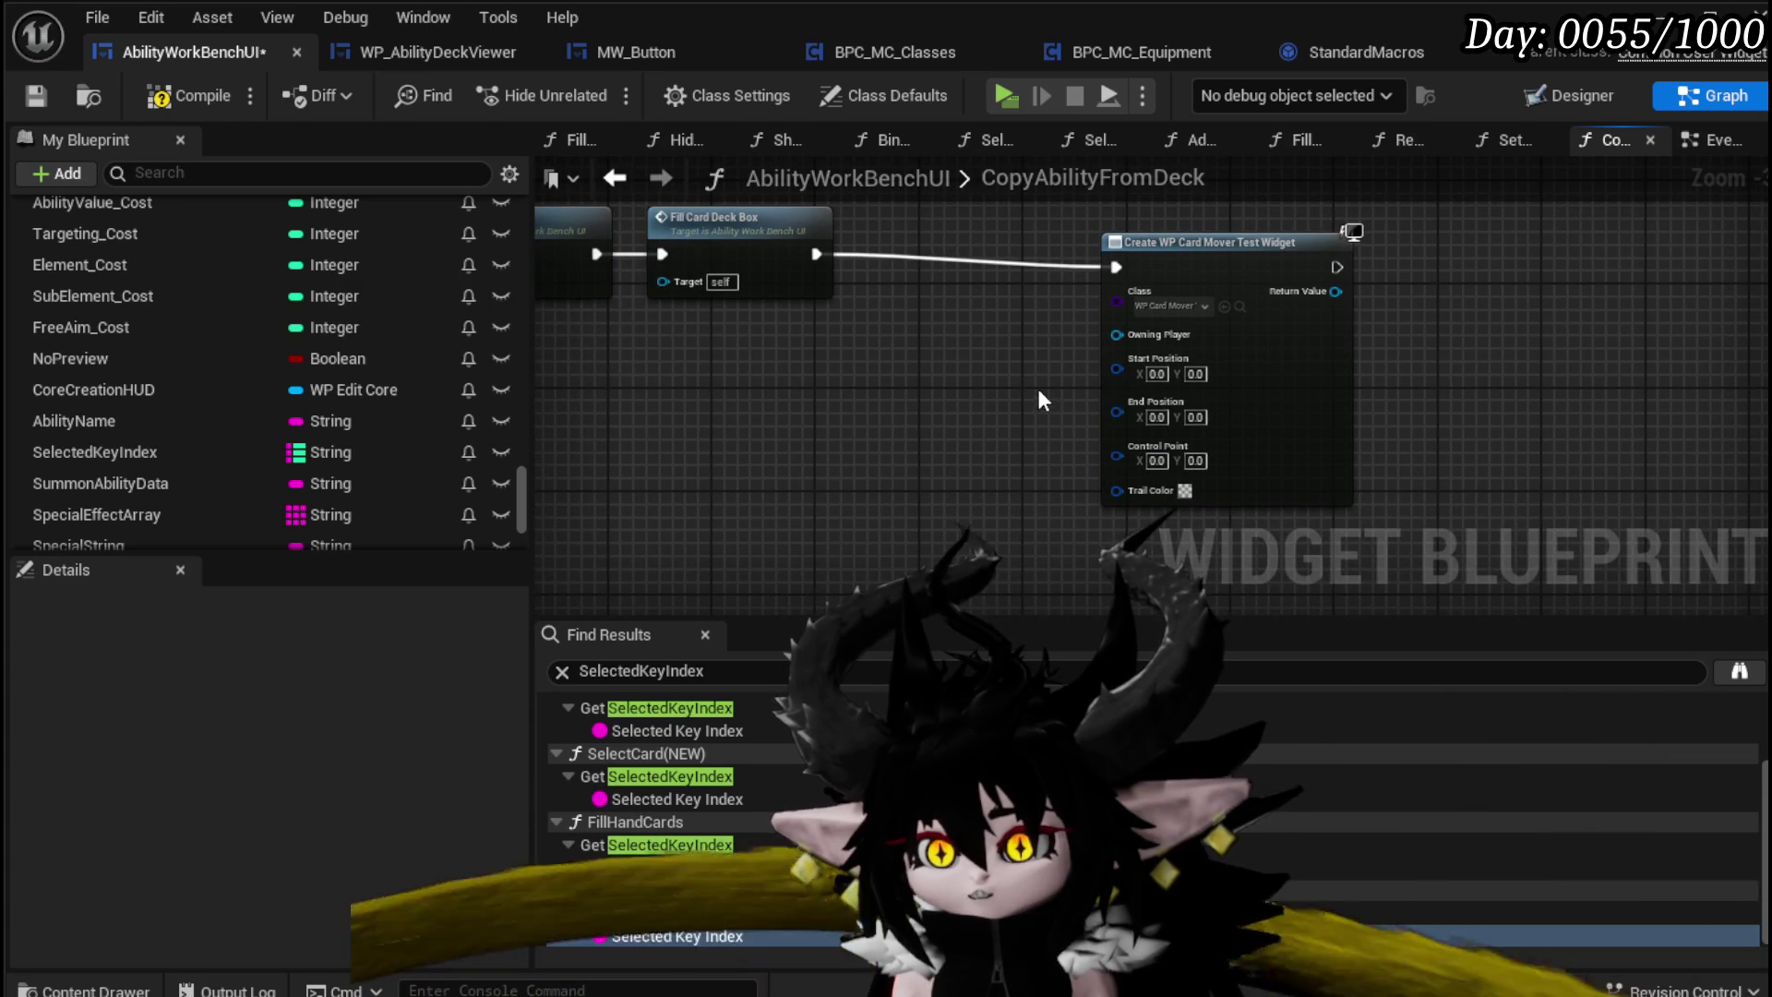
{"action": "left_click_drag", "start_coordinate": [1248, 242], "coordinate": [1327, 229]}
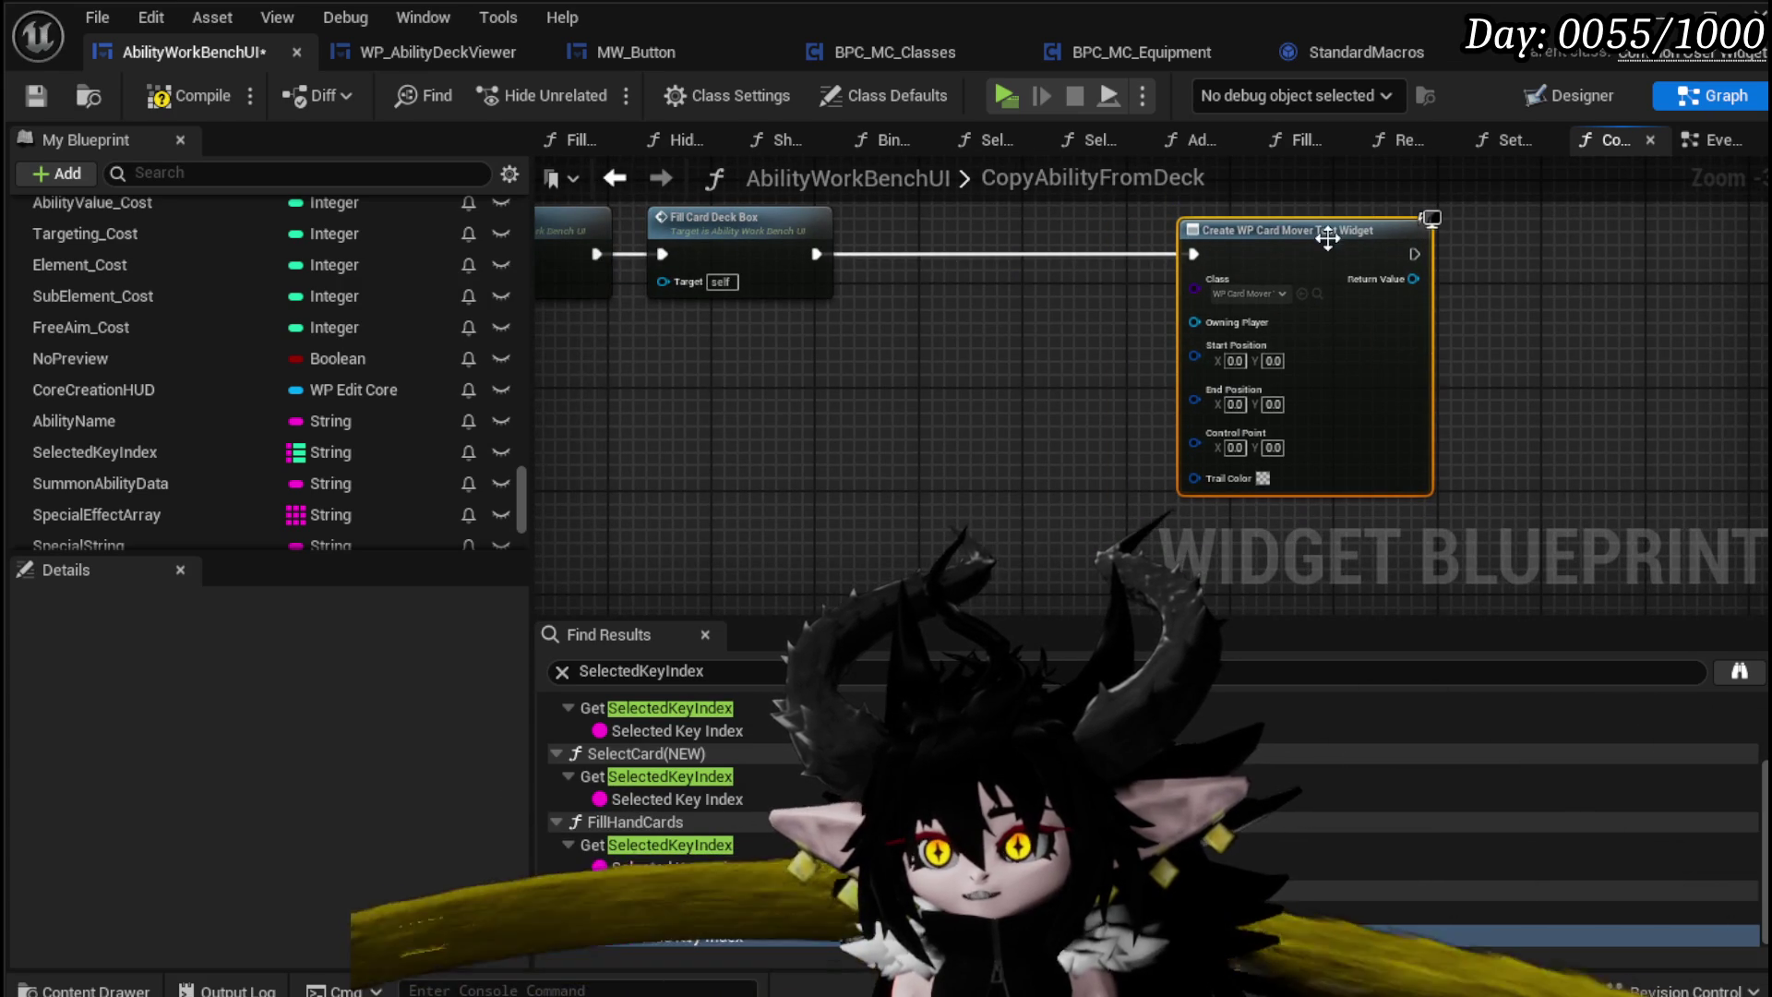
{"action": "left_click", "coordinate": [40, 95]}
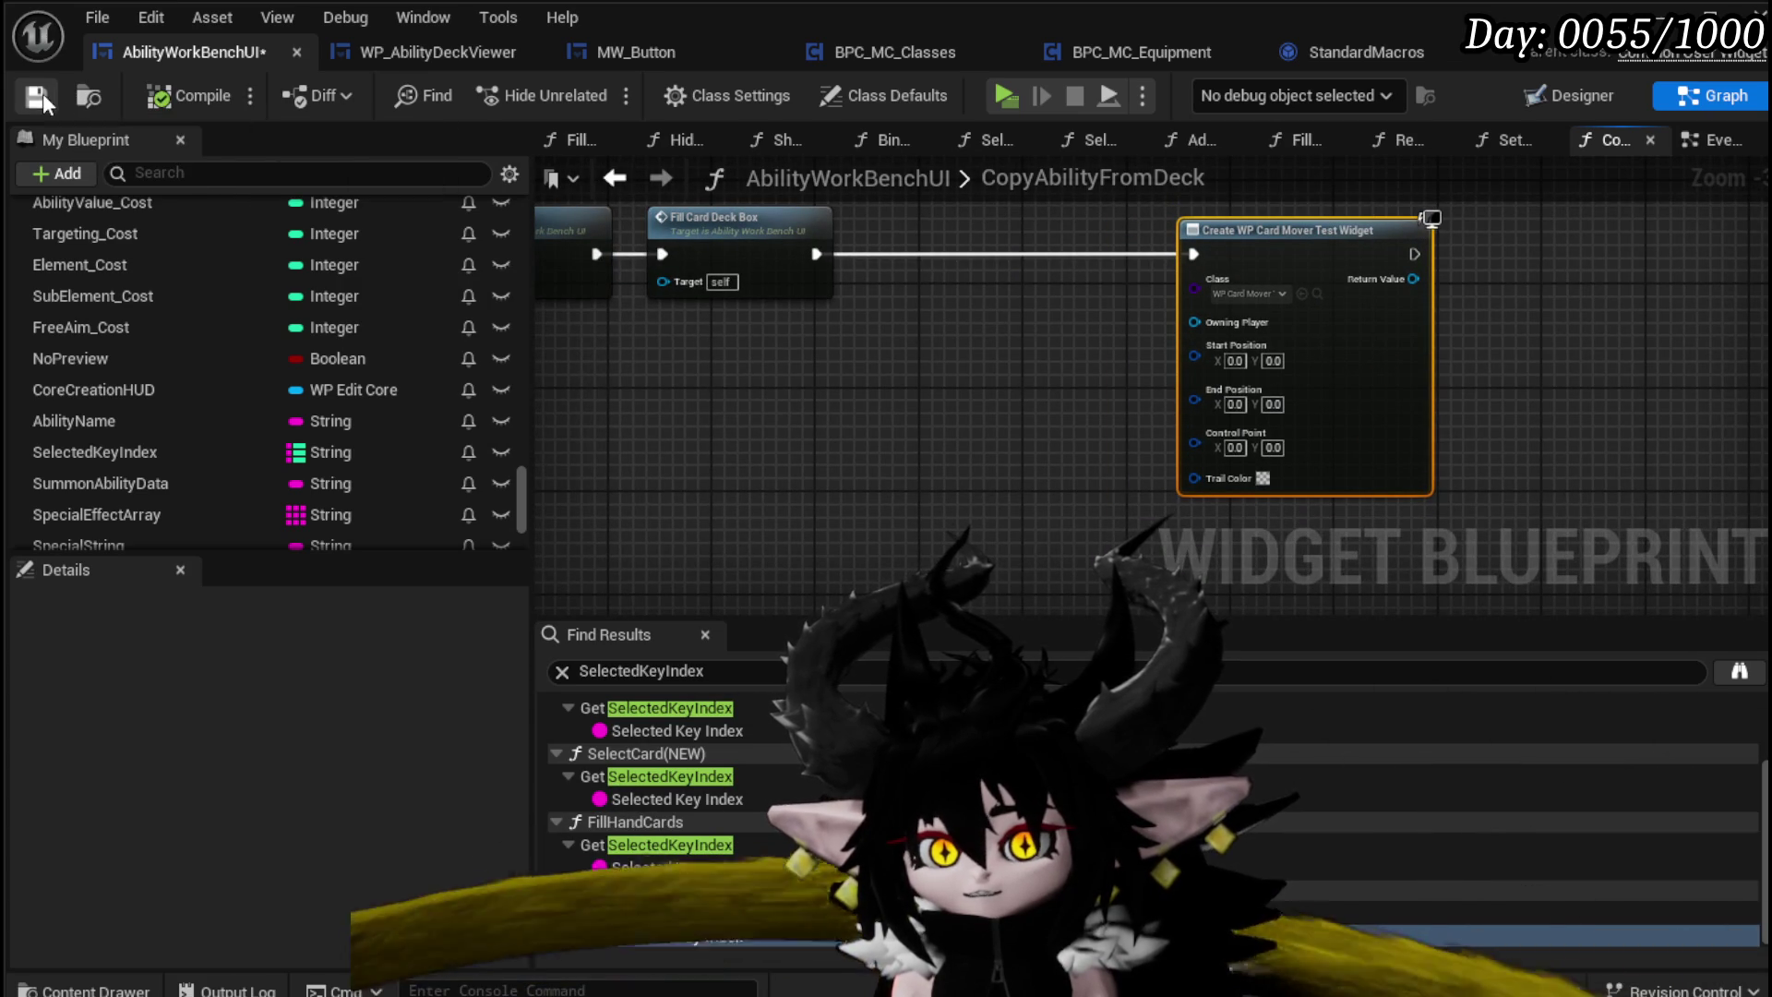
{"action": "left_click_drag", "start_coordinate": [856, 423], "coordinate": [593, 395]}
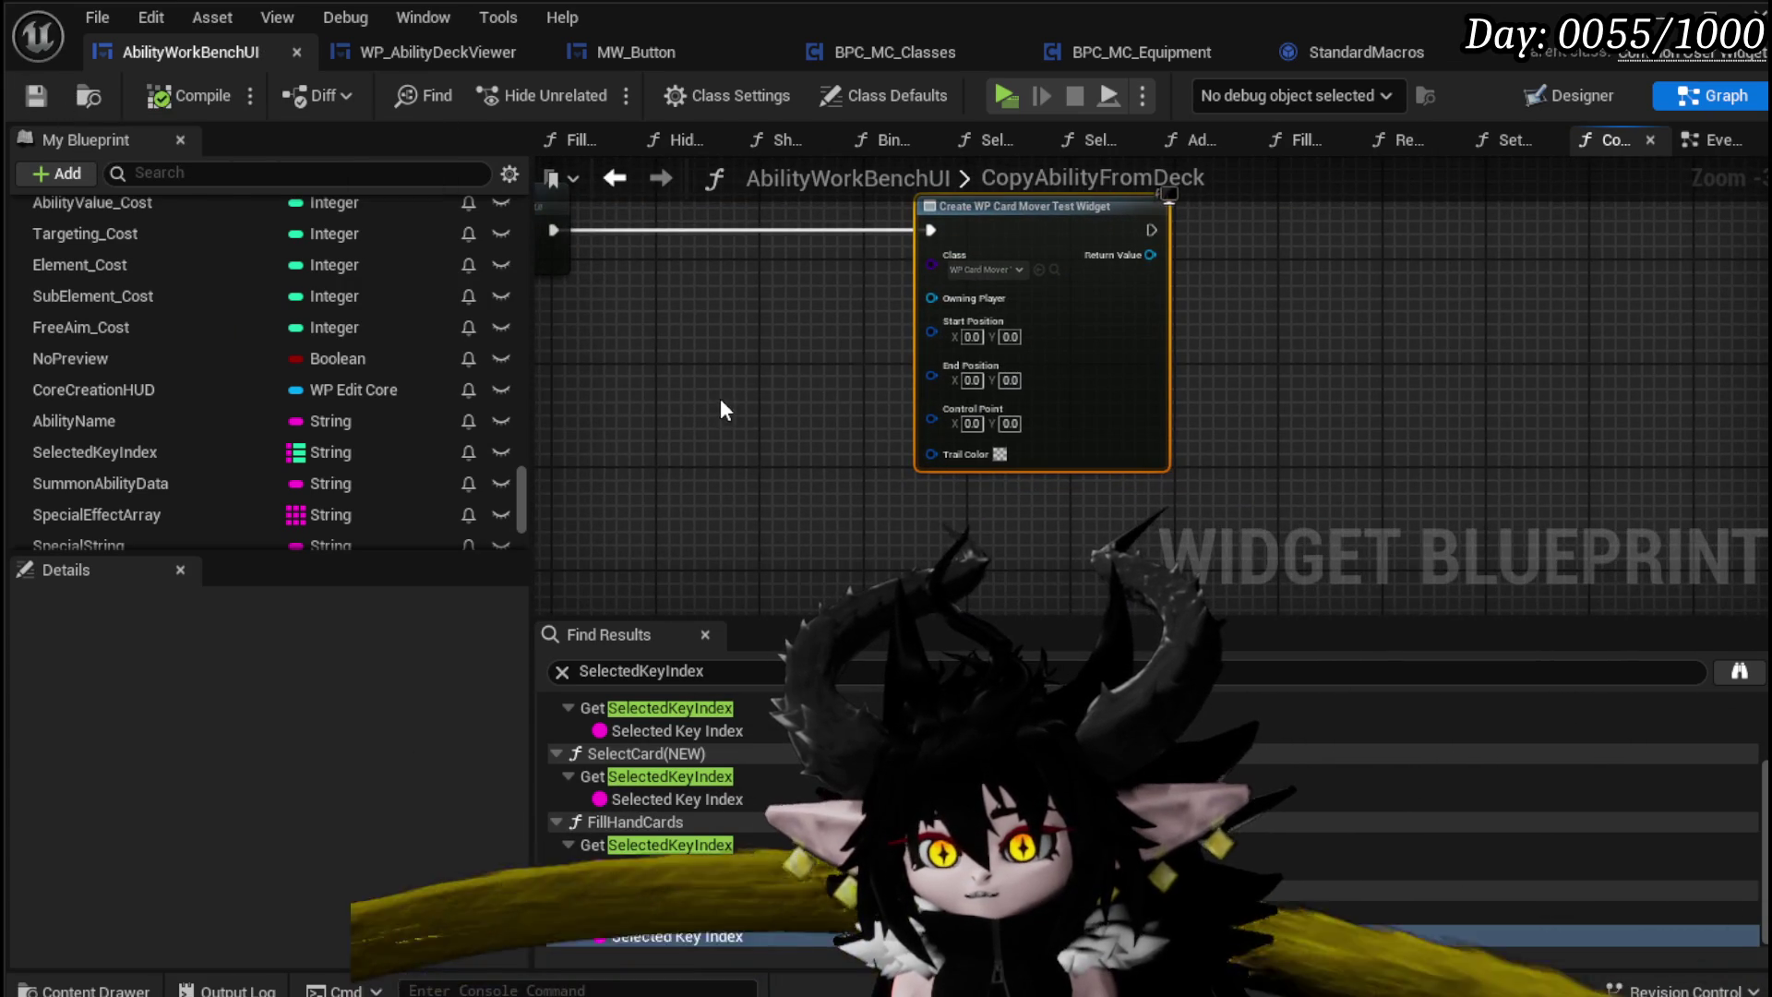
{"action": "scroll", "coordinate": [720, 411], "scroll_direction": "down", "scroll_amount": 5}
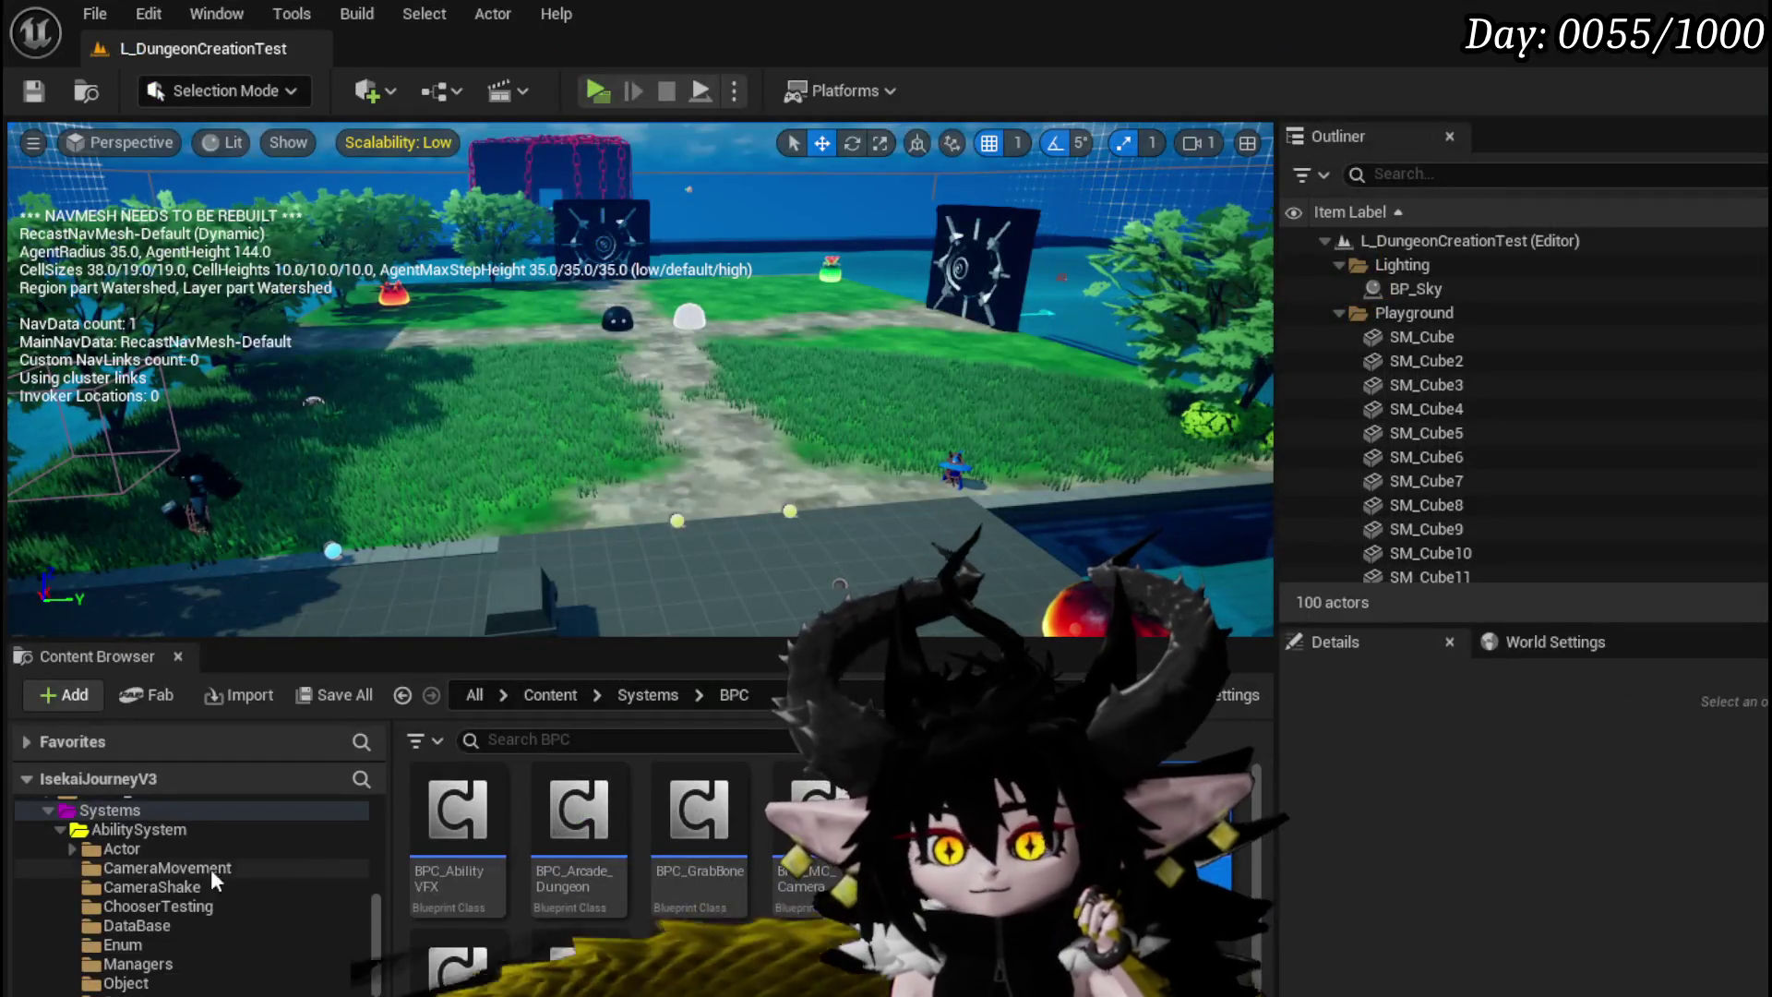
Step: Go to the Systems/CombatSystem/UI folder and open WP_ActionSelection
{"action": "scroll", "coordinate": [226, 866], "scroll_direction": "up", "scroll_amount": 5}
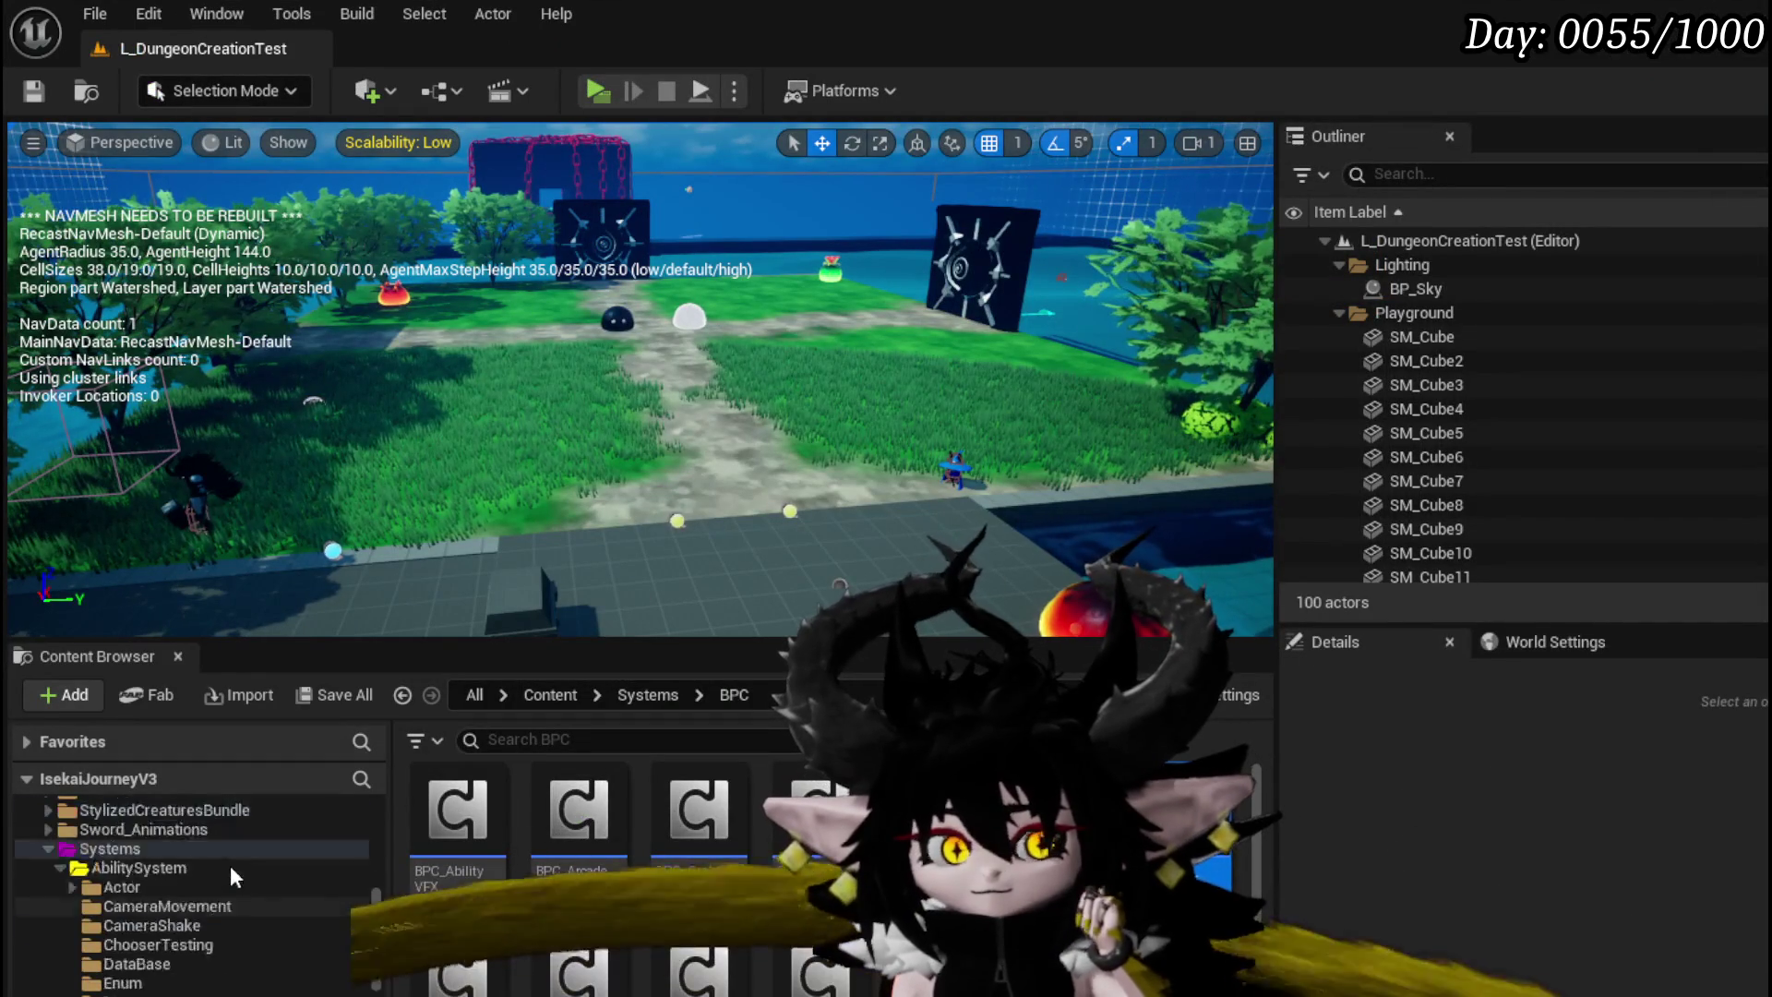
{"action": "scroll", "coordinate": [170, 910], "scroll_direction": "down", "scroll_amount": 2}
{"action": "scroll", "coordinate": [168, 888], "scroll_direction": "down", "scroll_amount": 3}
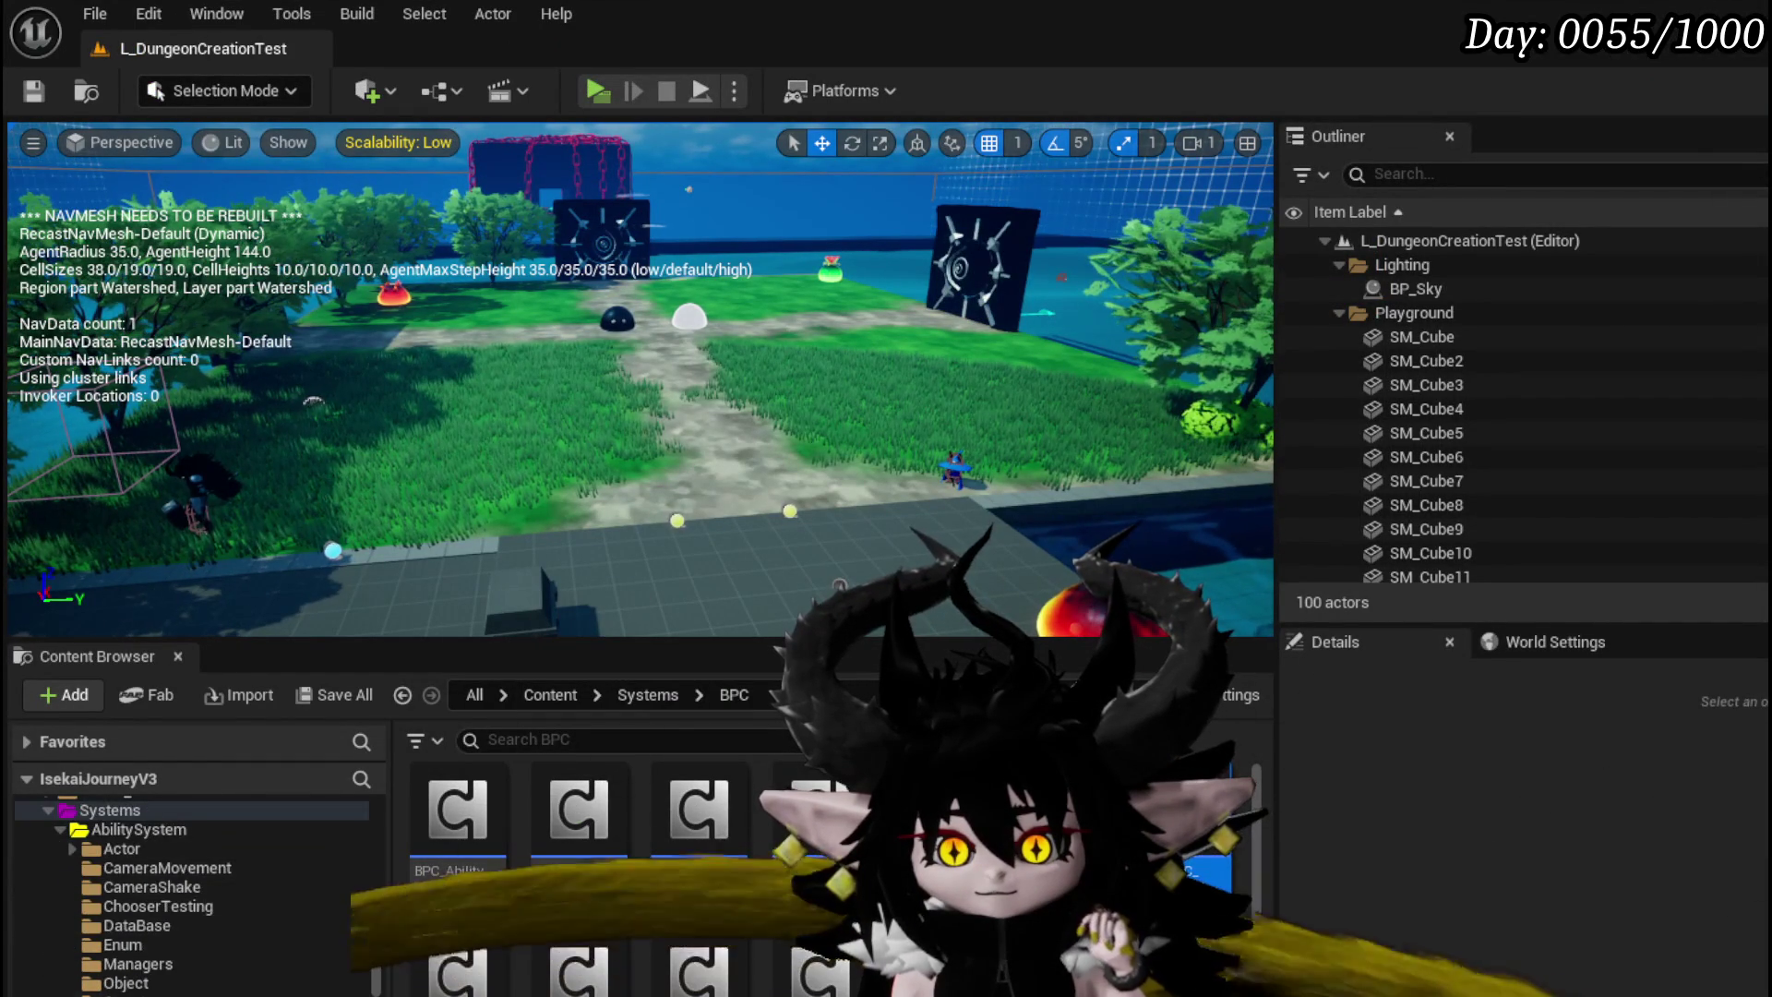
{"action": "scroll", "coordinate": [203, 978], "scroll_direction": "down", "scroll_amount": 5}
{"action": "scroll", "coordinate": [203, 979], "scroll_direction": "down", "scroll_amount": 2}
{"action": "key", "text": "alt+Left"}
{"action": "scroll", "coordinate": [600, 877], "scroll_direction": "down", "scroll_amount": 2}
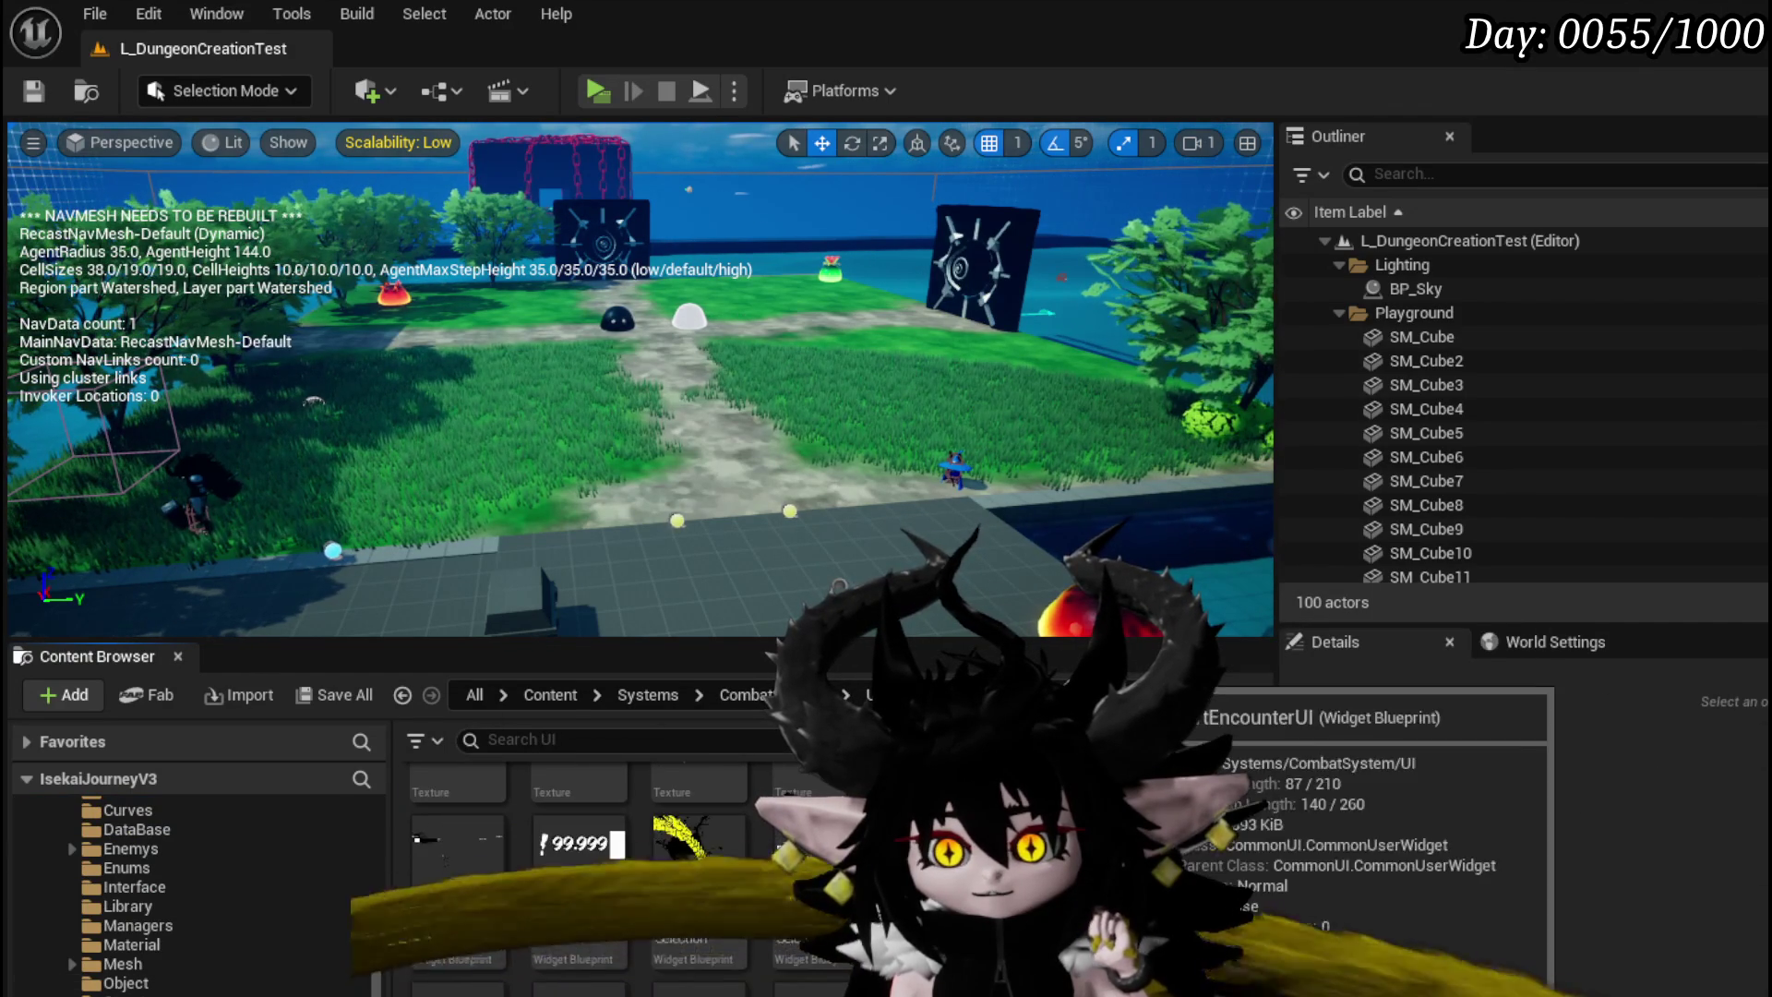
{"action": "double_click", "coordinate": [813, 905]}
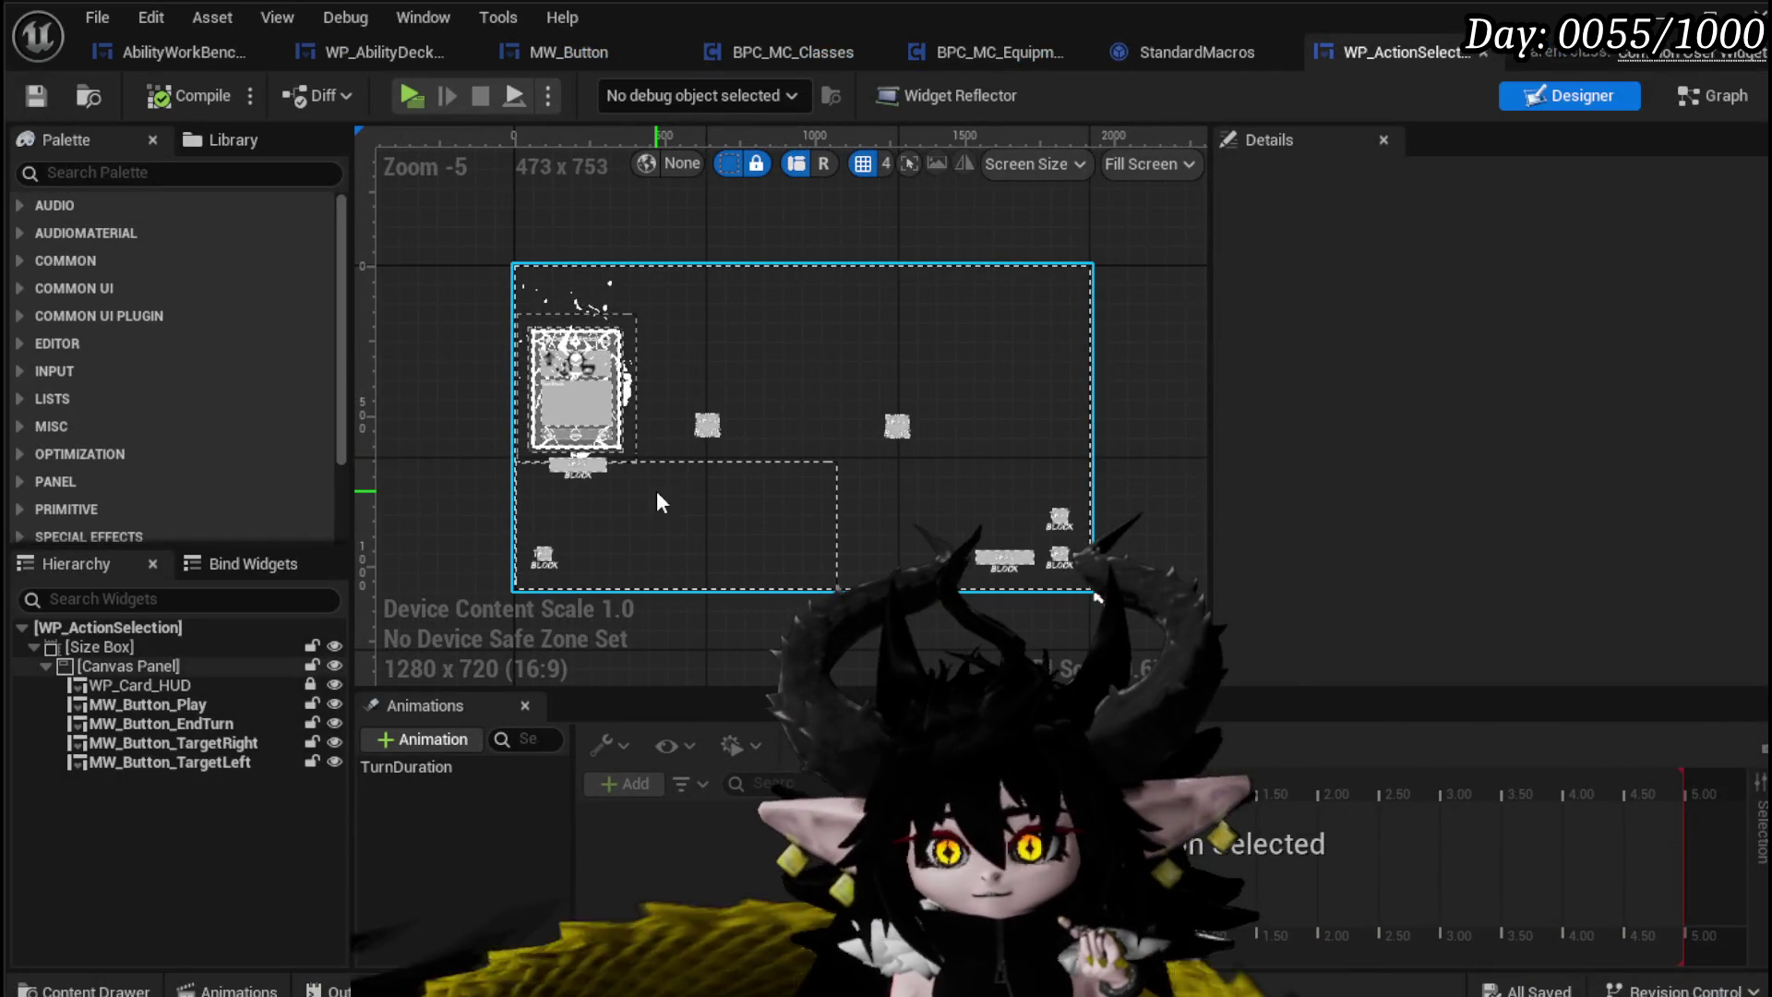
Step: Select the embedded WP_Card_HUD in the hierarchy and open it for editing
{"action": "left_click", "coordinate": [656, 490]}
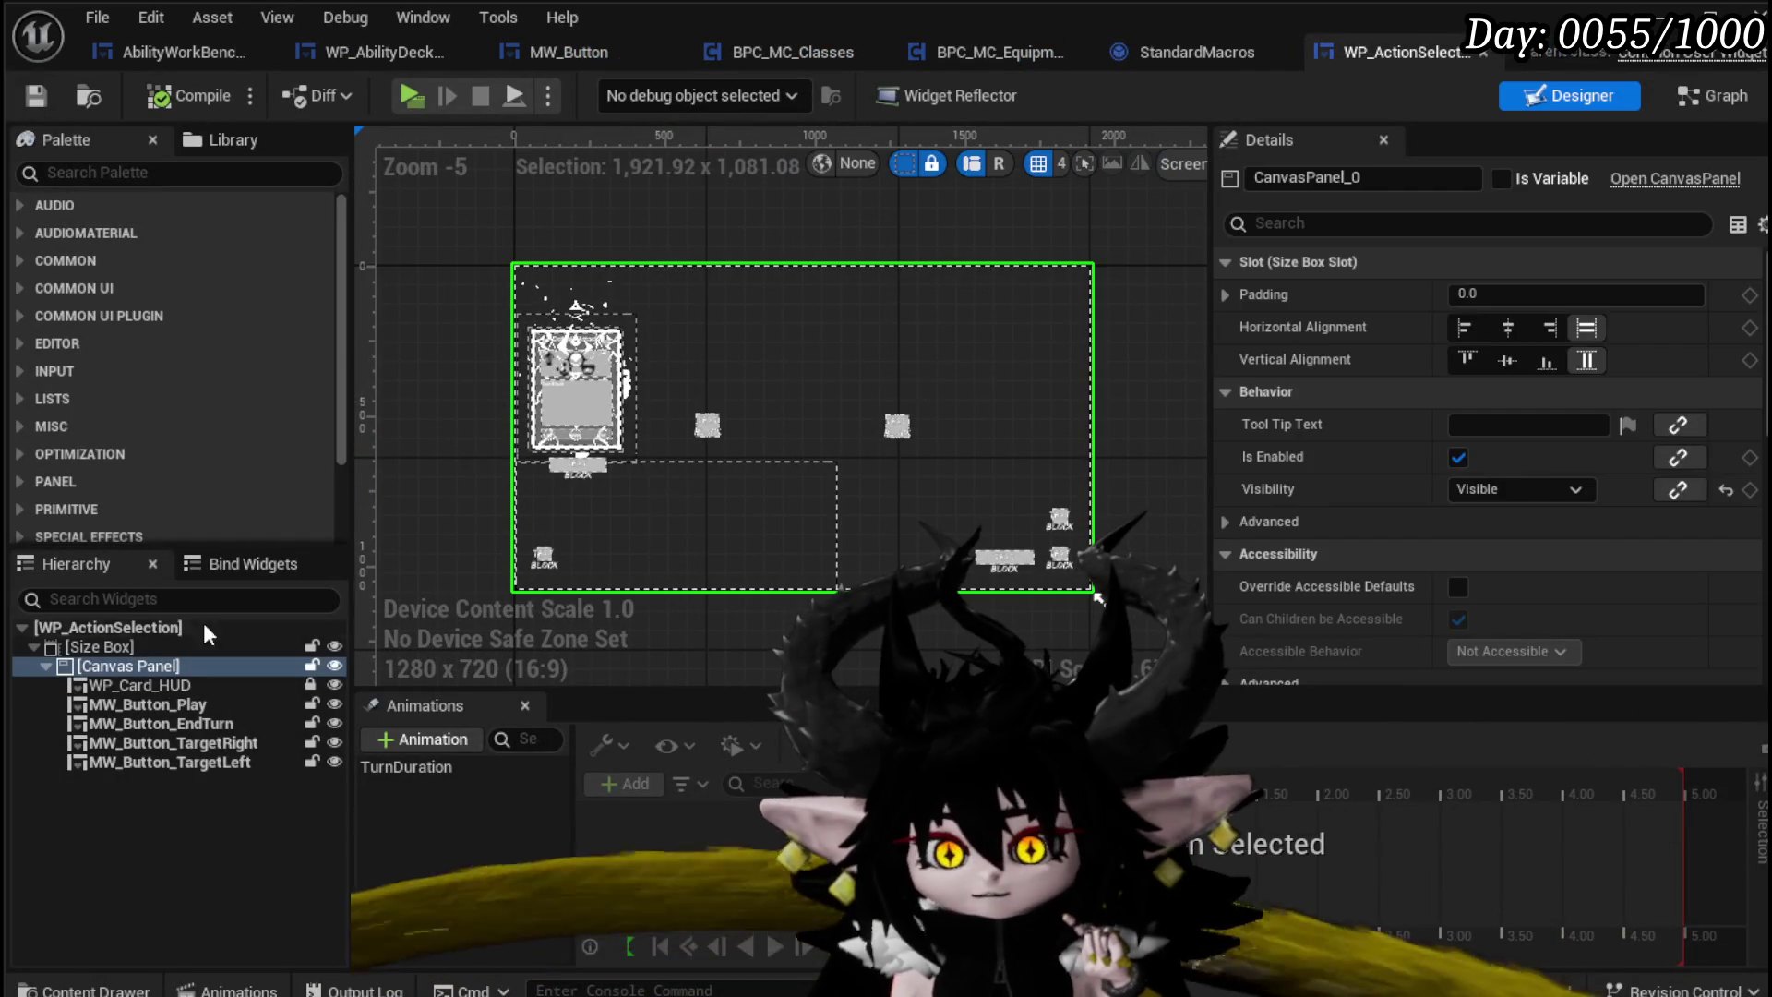
{"action": "left_click", "coordinate": [137, 683]}
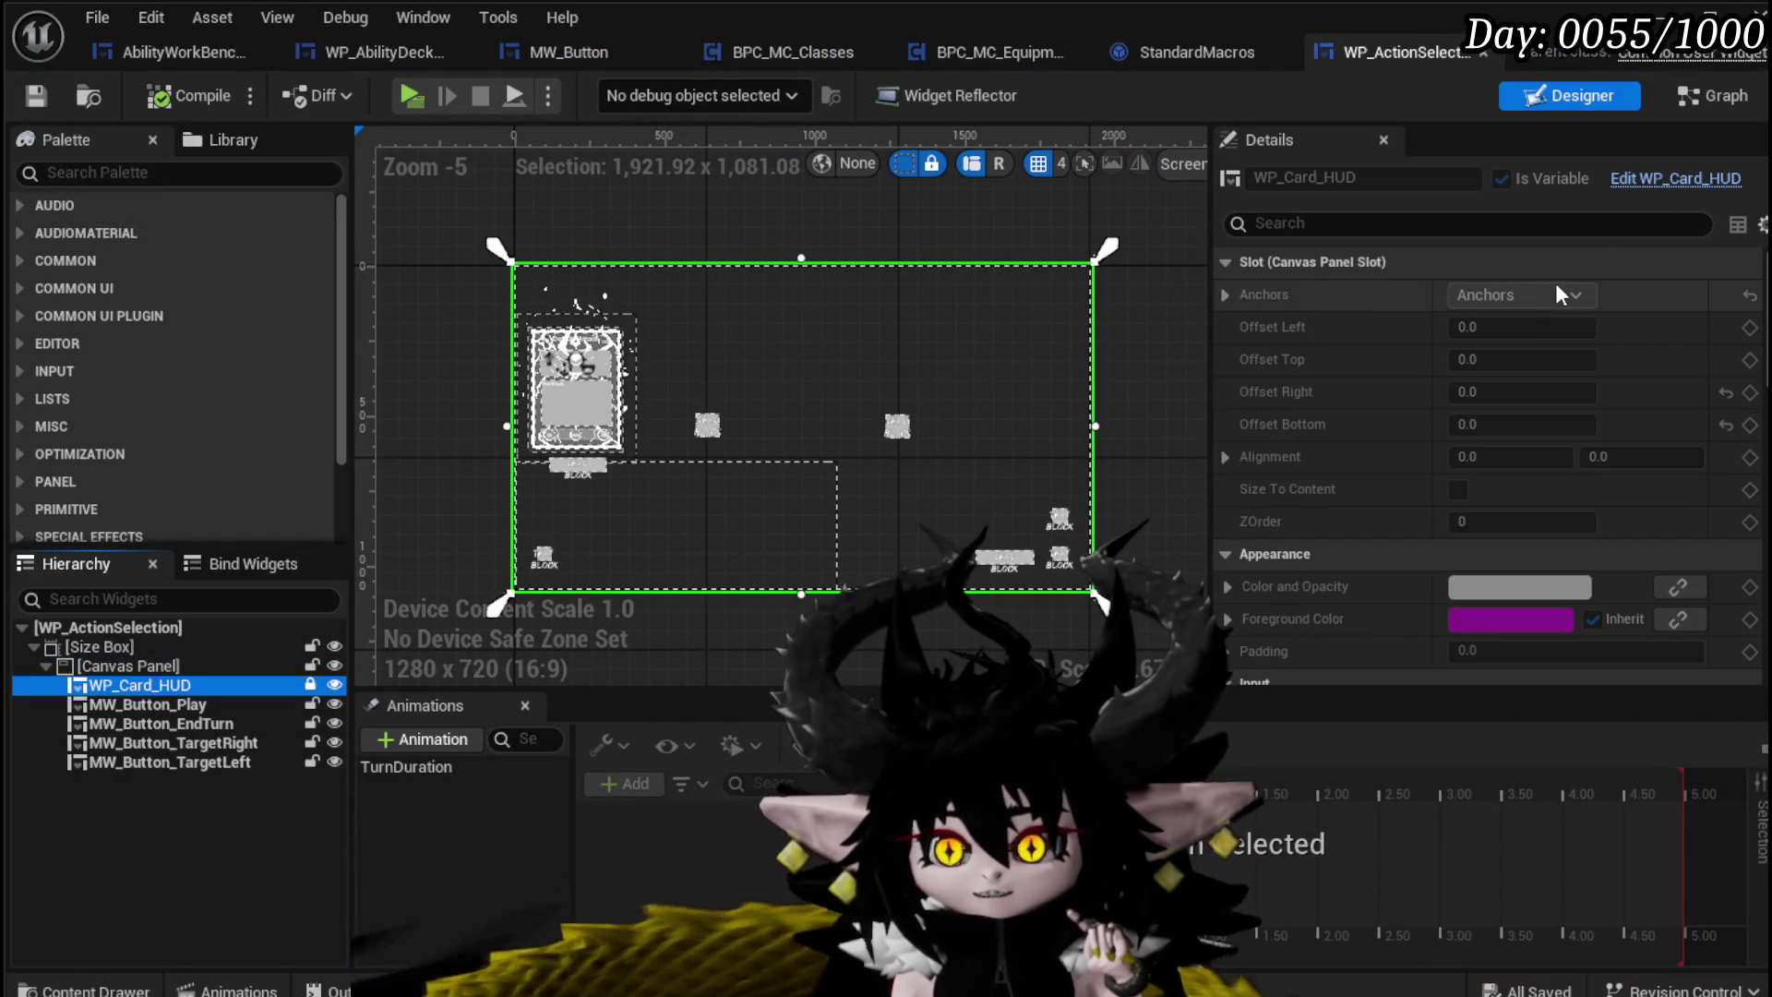
{"action": "left_click", "coordinate": [1659, 183]}
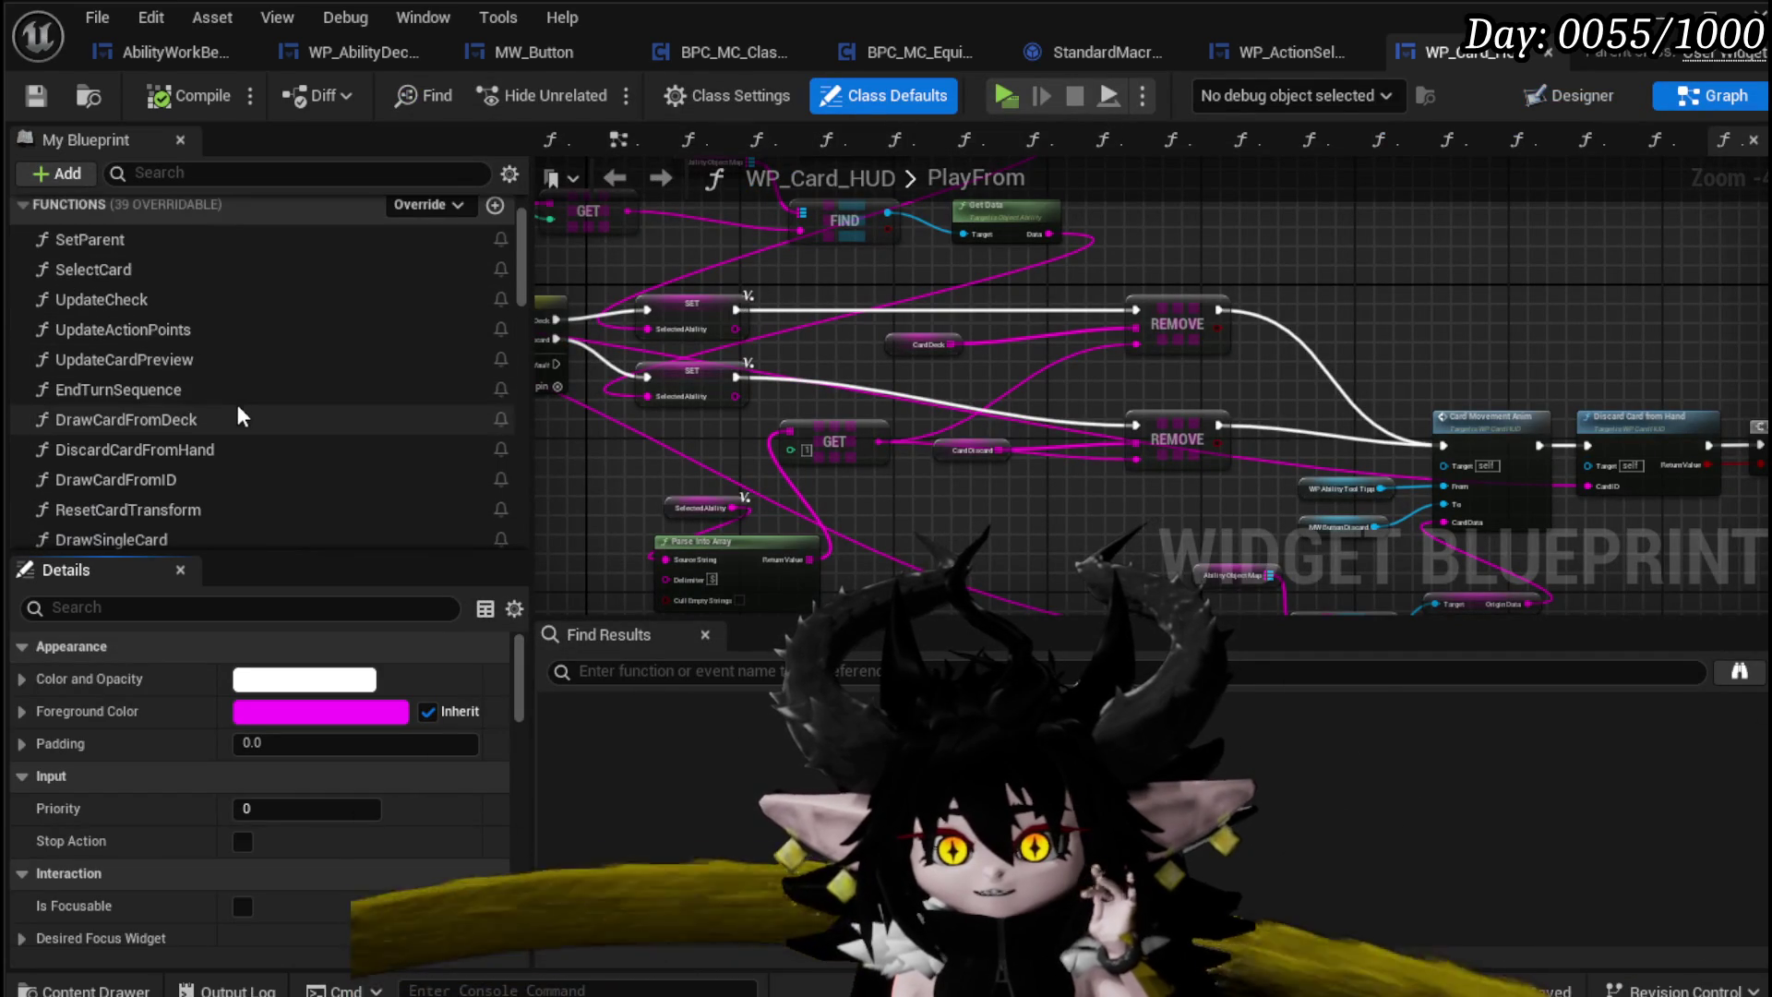
Step: Open WP_Card_HUD's CardMovementAnim function graph from My Blueprint
{"action": "scroll", "coordinate": [240, 406], "scroll_direction": "down", "scroll_amount": 1}
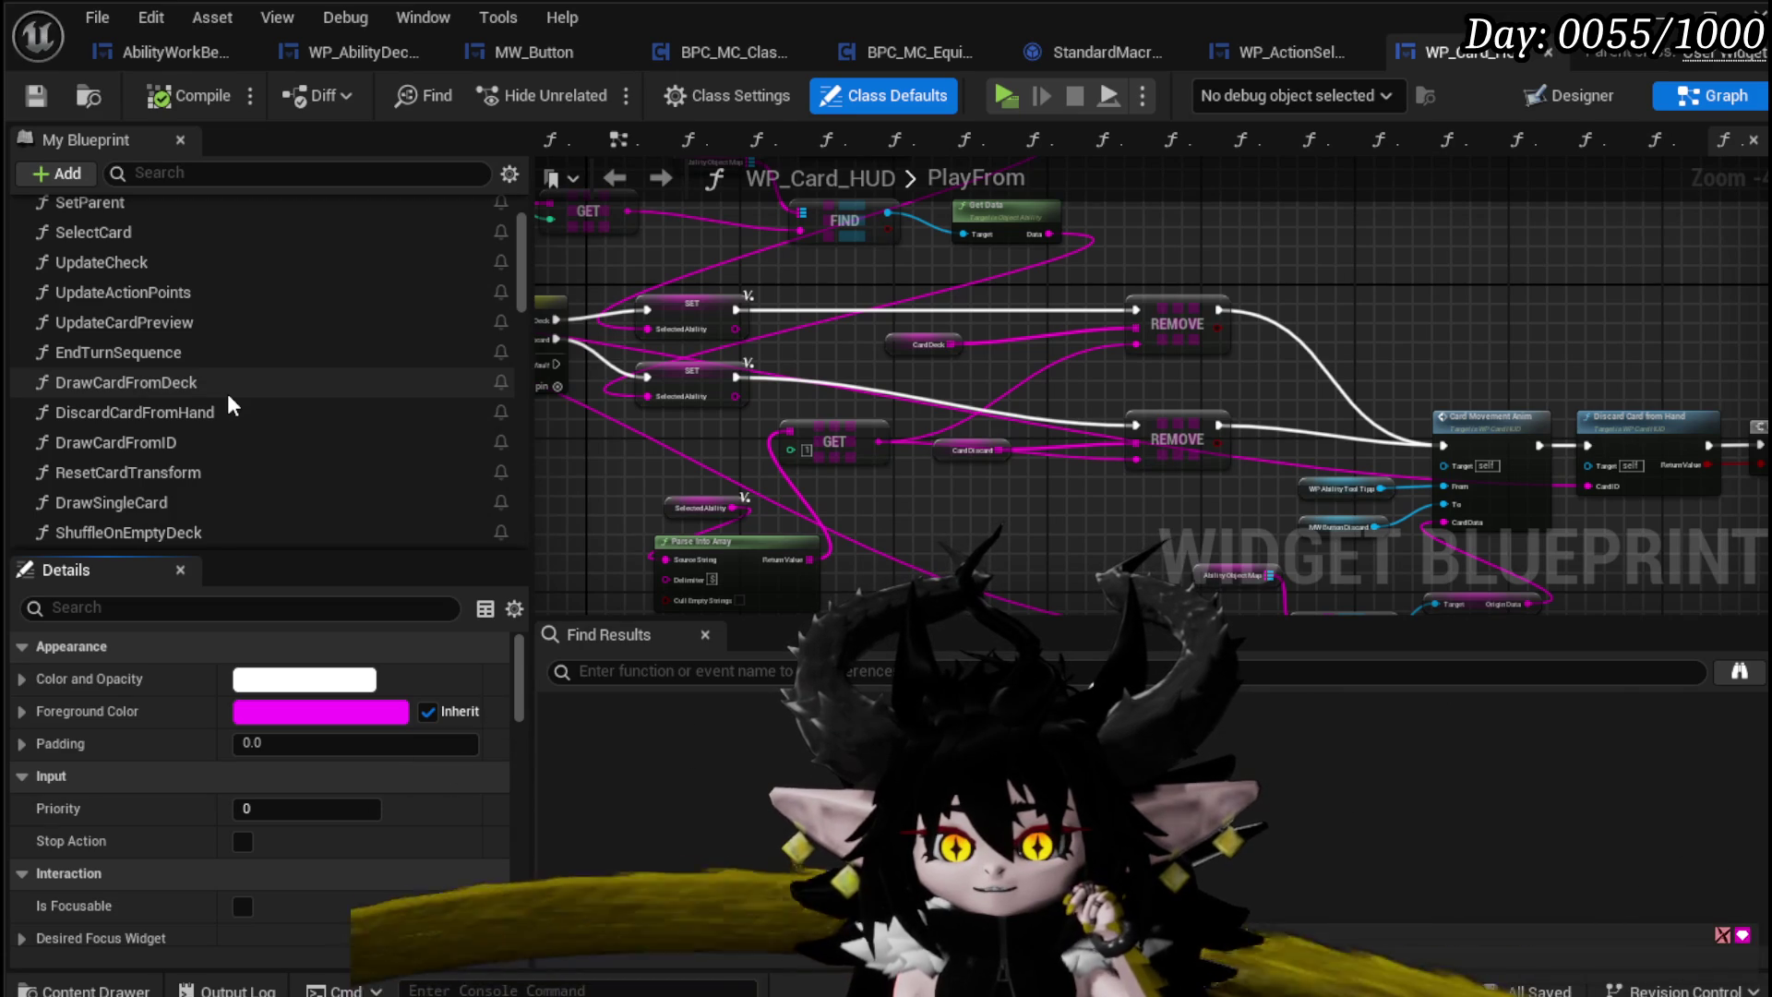
{"action": "scroll", "coordinate": [196, 345], "scroll_direction": "up", "scroll_amount": 2}
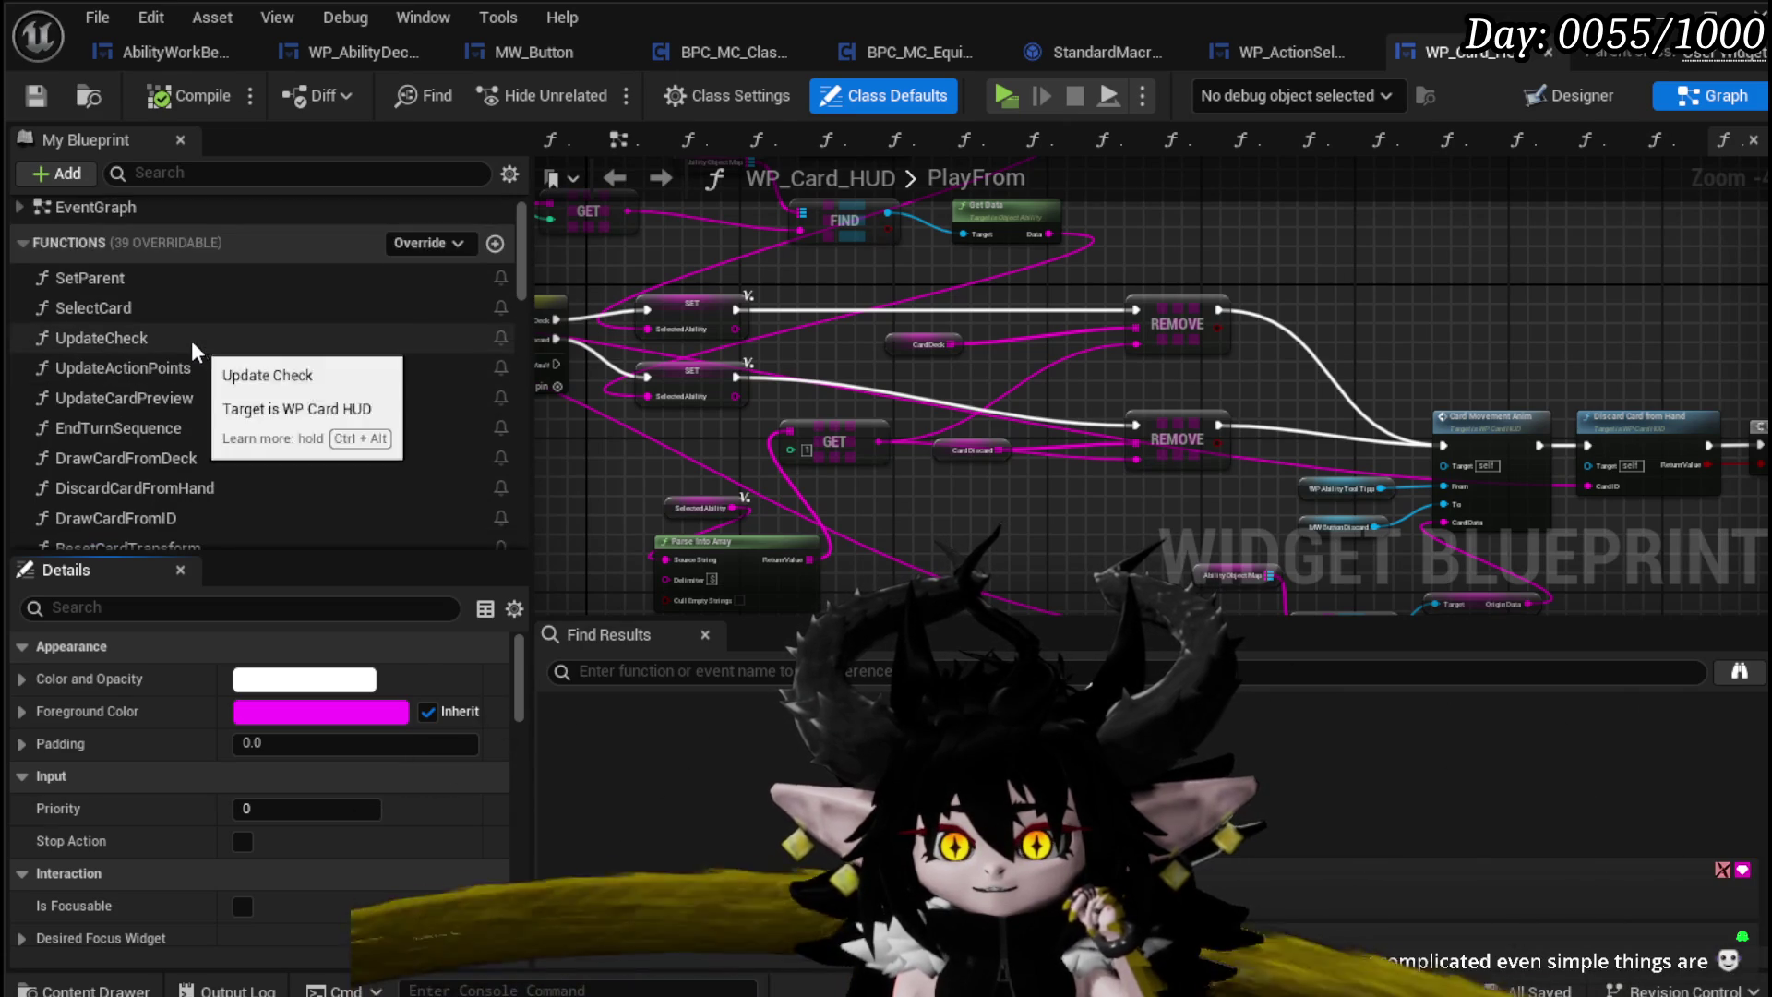
{"action": "scroll", "coordinate": [157, 354], "scroll_direction": "down", "scroll_amount": 2}
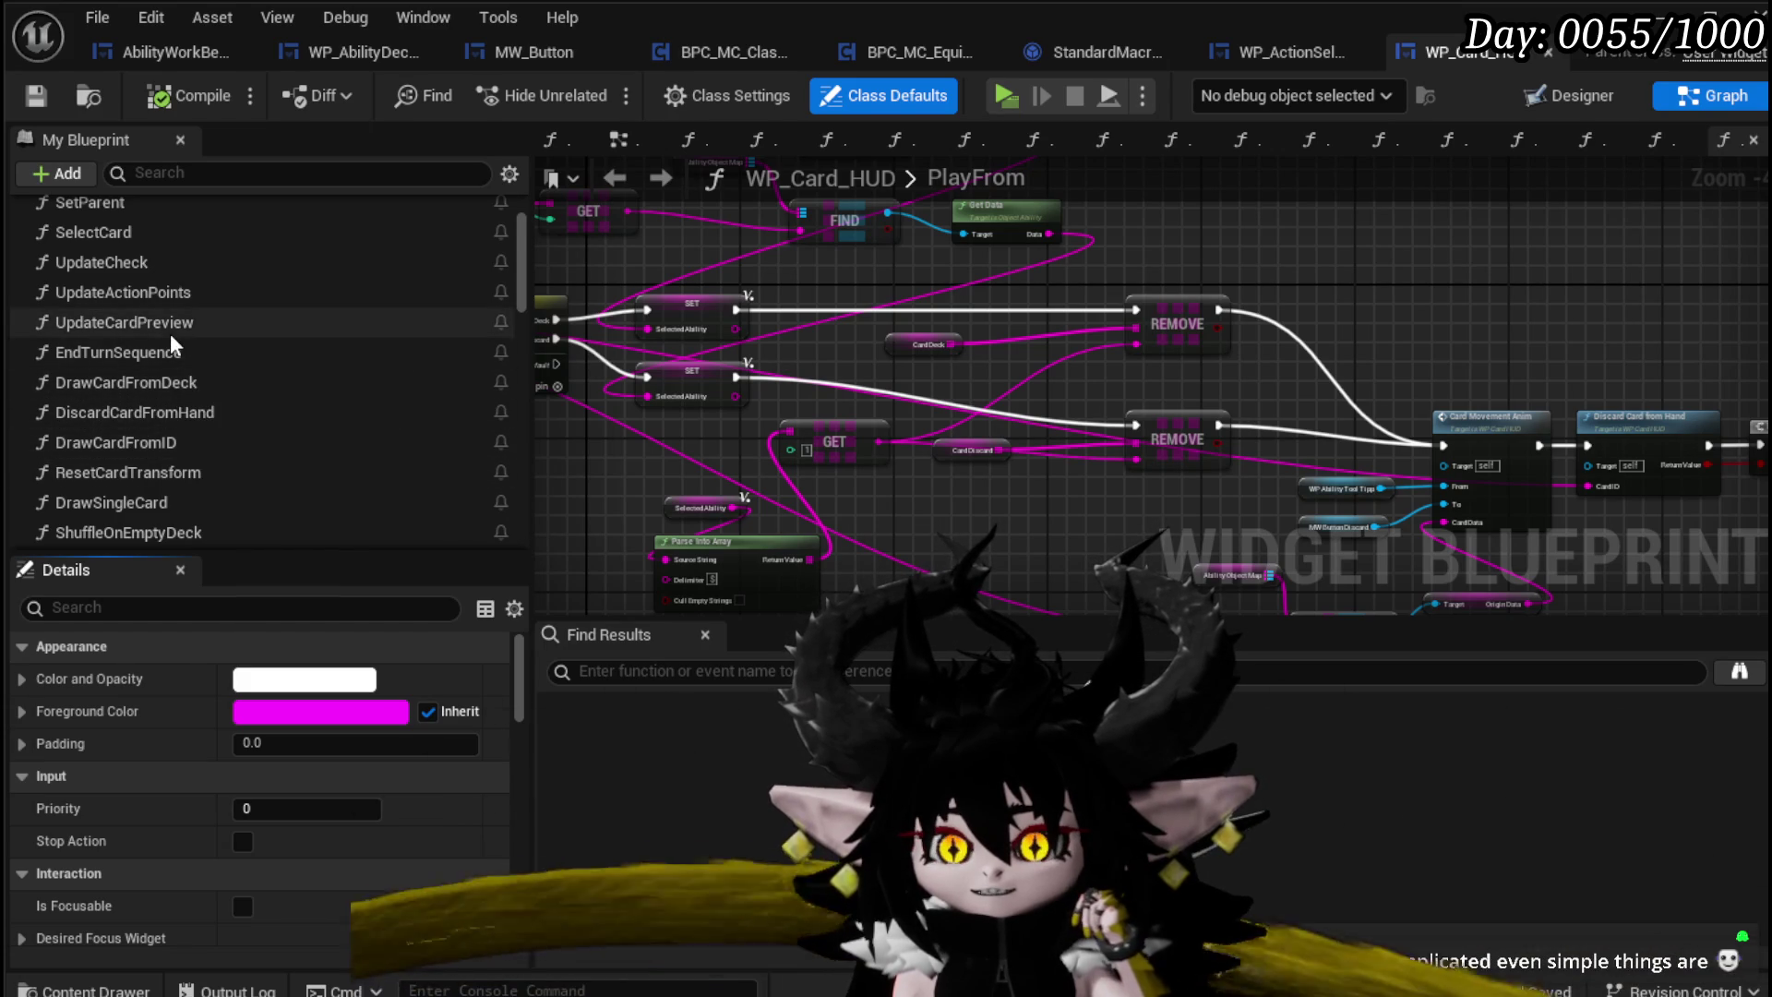
{"action": "scroll", "coordinate": [179, 351], "scroll_direction": "down", "scroll_amount": 4}
{"action": "scroll", "coordinate": [221, 444], "scroll_direction": "down", "scroll_amount": 3}
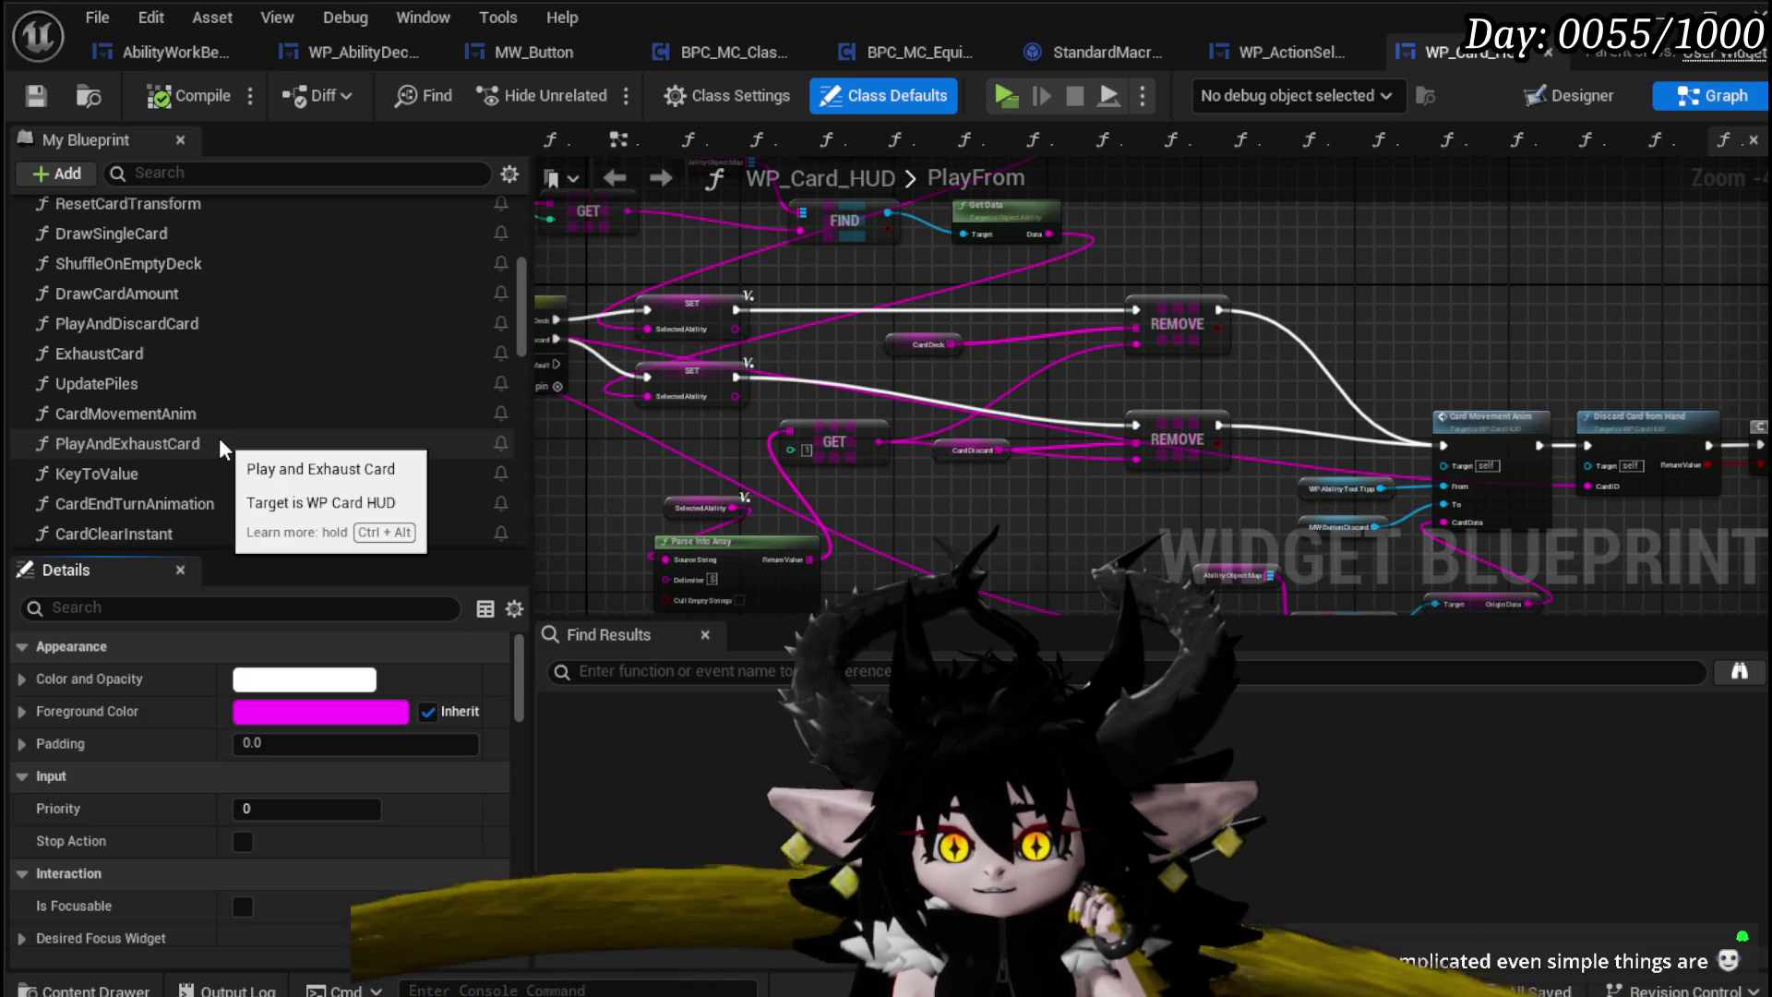
{"action": "scroll", "coordinate": [211, 423], "scroll_direction": "down", "scroll_amount": 2}
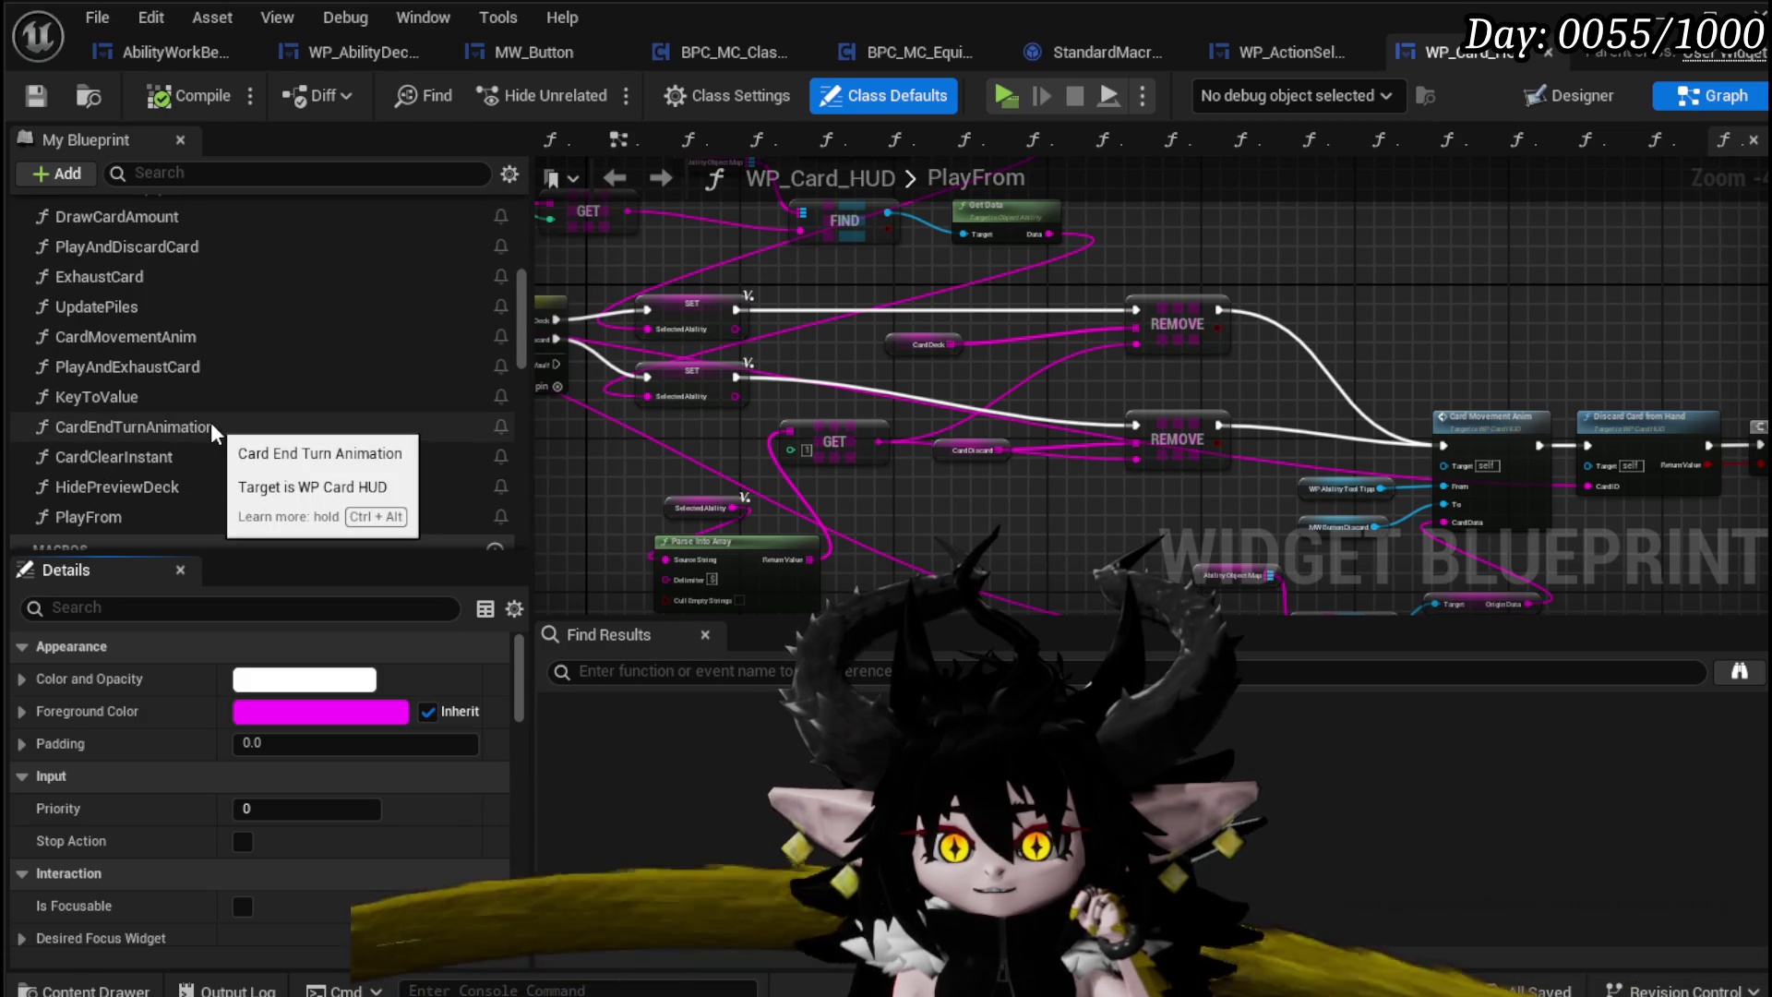
{"action": "scroll", "coordinate": [210, 423], "scroll_direction": "up", "scroll_amount": 2}
{"action": "double_click", "coordinate": [185, 413]}
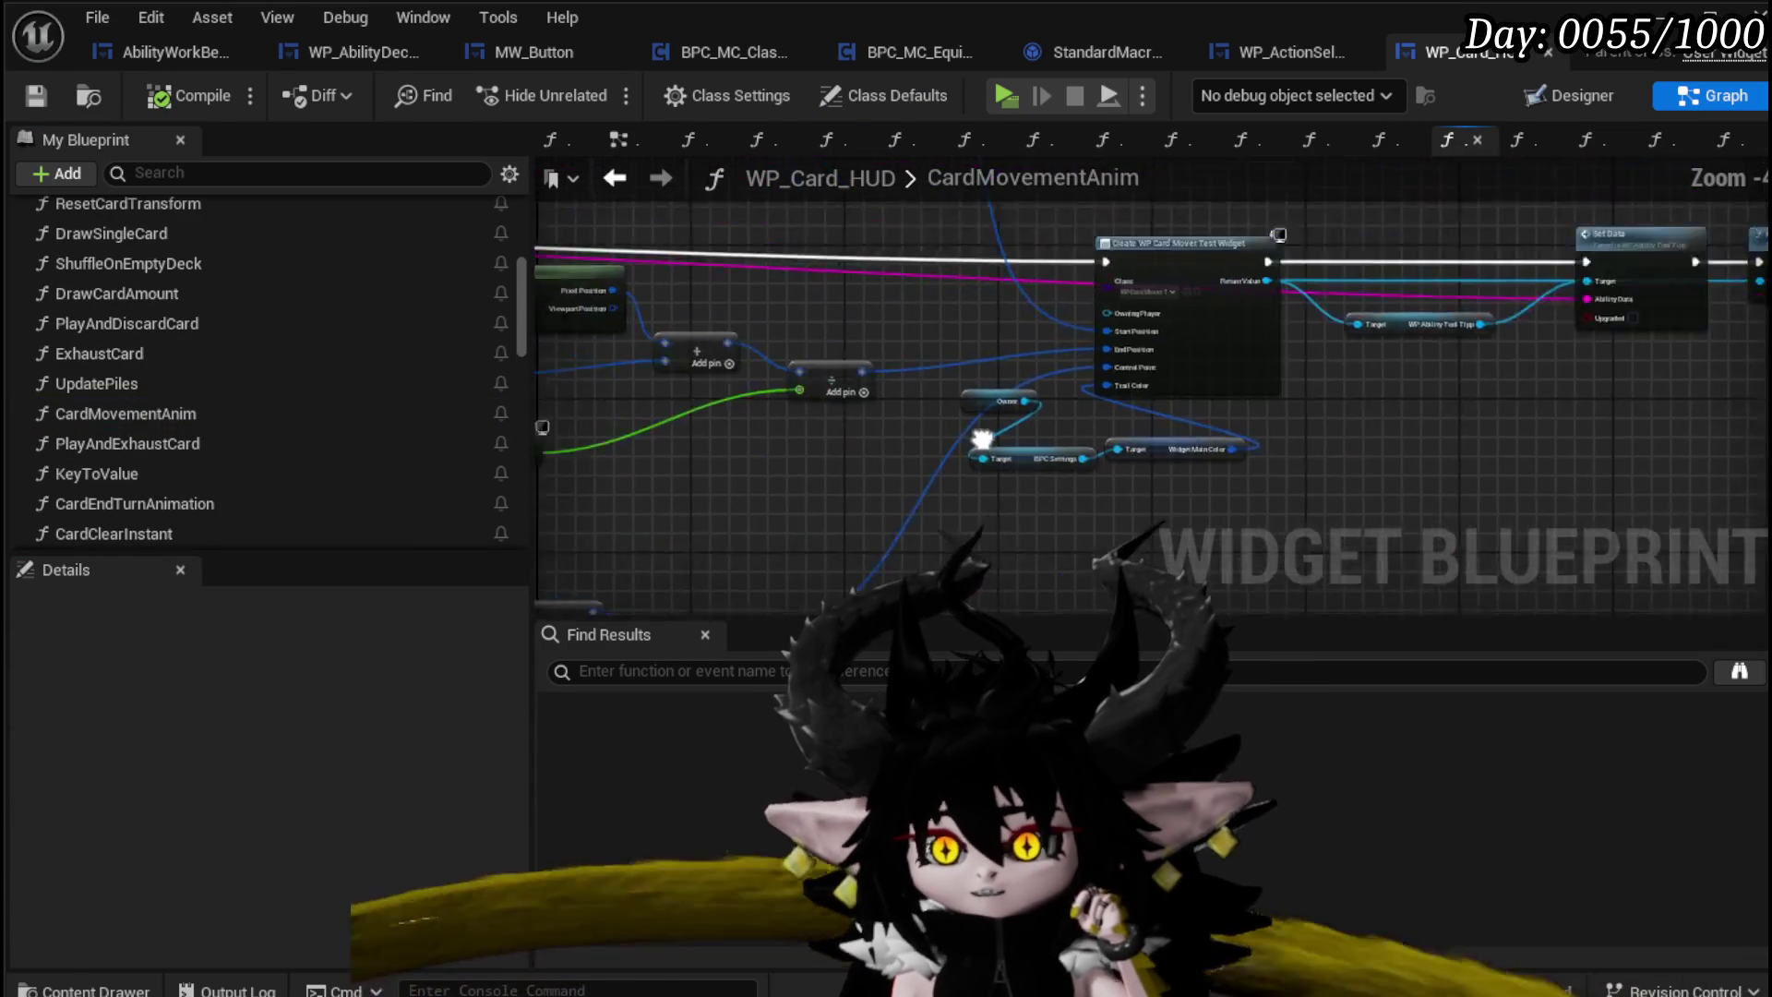
Step: Marquee-select CardMovementAnim's whole node network, then return to the WP_ActionSelection tab
{"action": "scroll", "coordinate": [1188, 393], "scroll_direction": "down", "scroll_amount": 3}
{"action": "scroll", "coordinate": [814, 356], "scroll_direction": "up", "scroll_amount": 3}
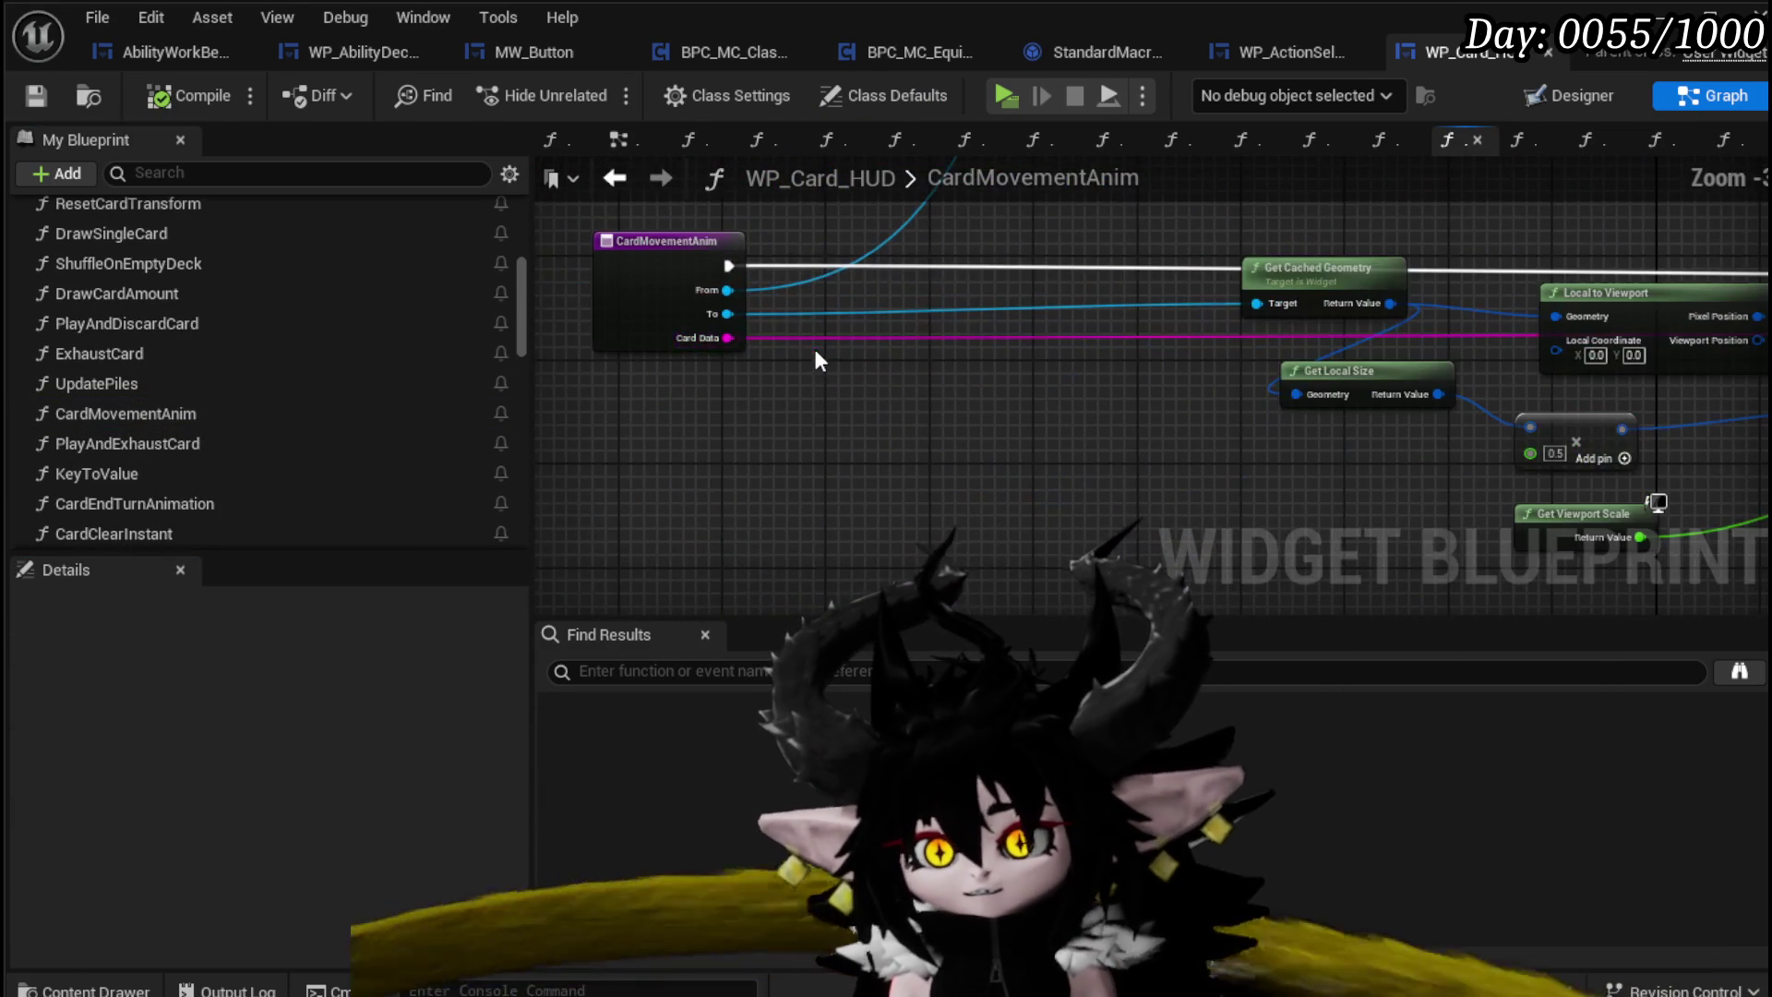
{"action": "scroll", "coordinate": [879, 397], "scroll_direction": "down", "scroll_amount": 3}
{"action": "mouse_move", "coordinate": [740, 585]}
{"action": "left_mouse_down"}
{"action": "mouse_move", "coordinate": [885, 459]}
{"action": "mouse_move", "coordinate": [1274, 203]}
{"action": "mouse_move", "coordinate": [1227, 223]}
{"action": "left_mouse_up"}
{"action": "left_click_drag", "start_coordinate": [1592, 212], "coordinate": [1597, 210]}
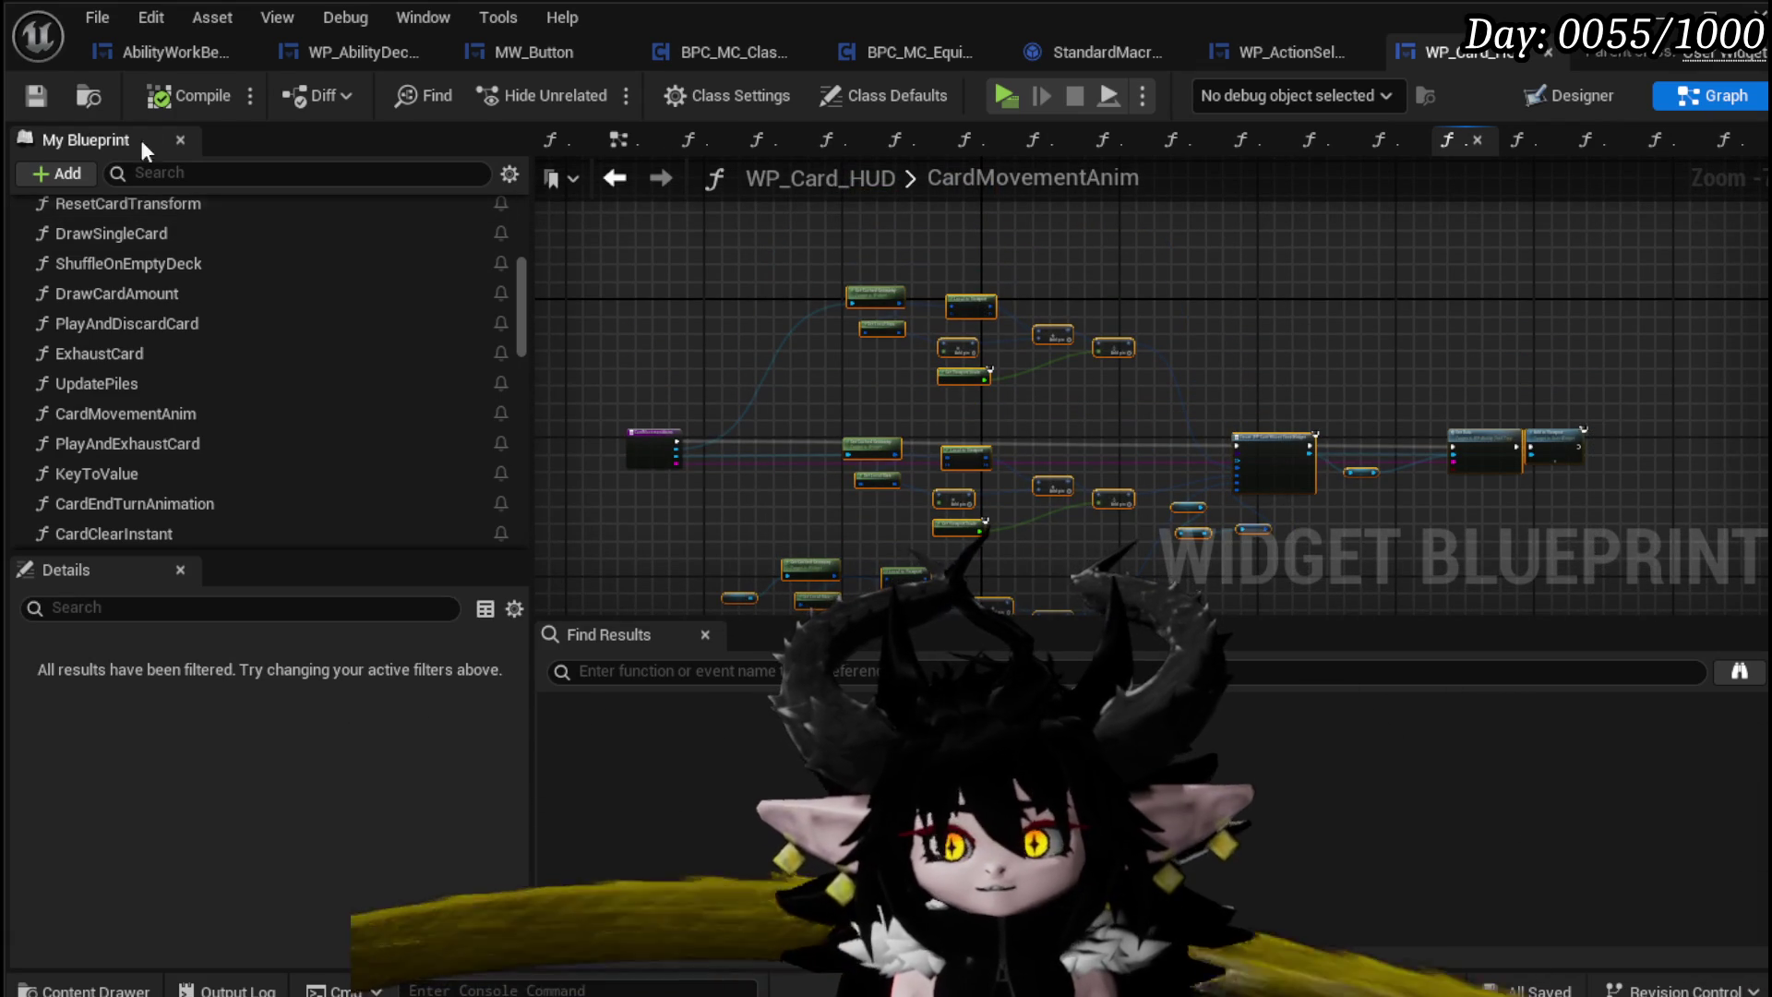
{"action": "left_click", "coordinate": [1287, 50]}
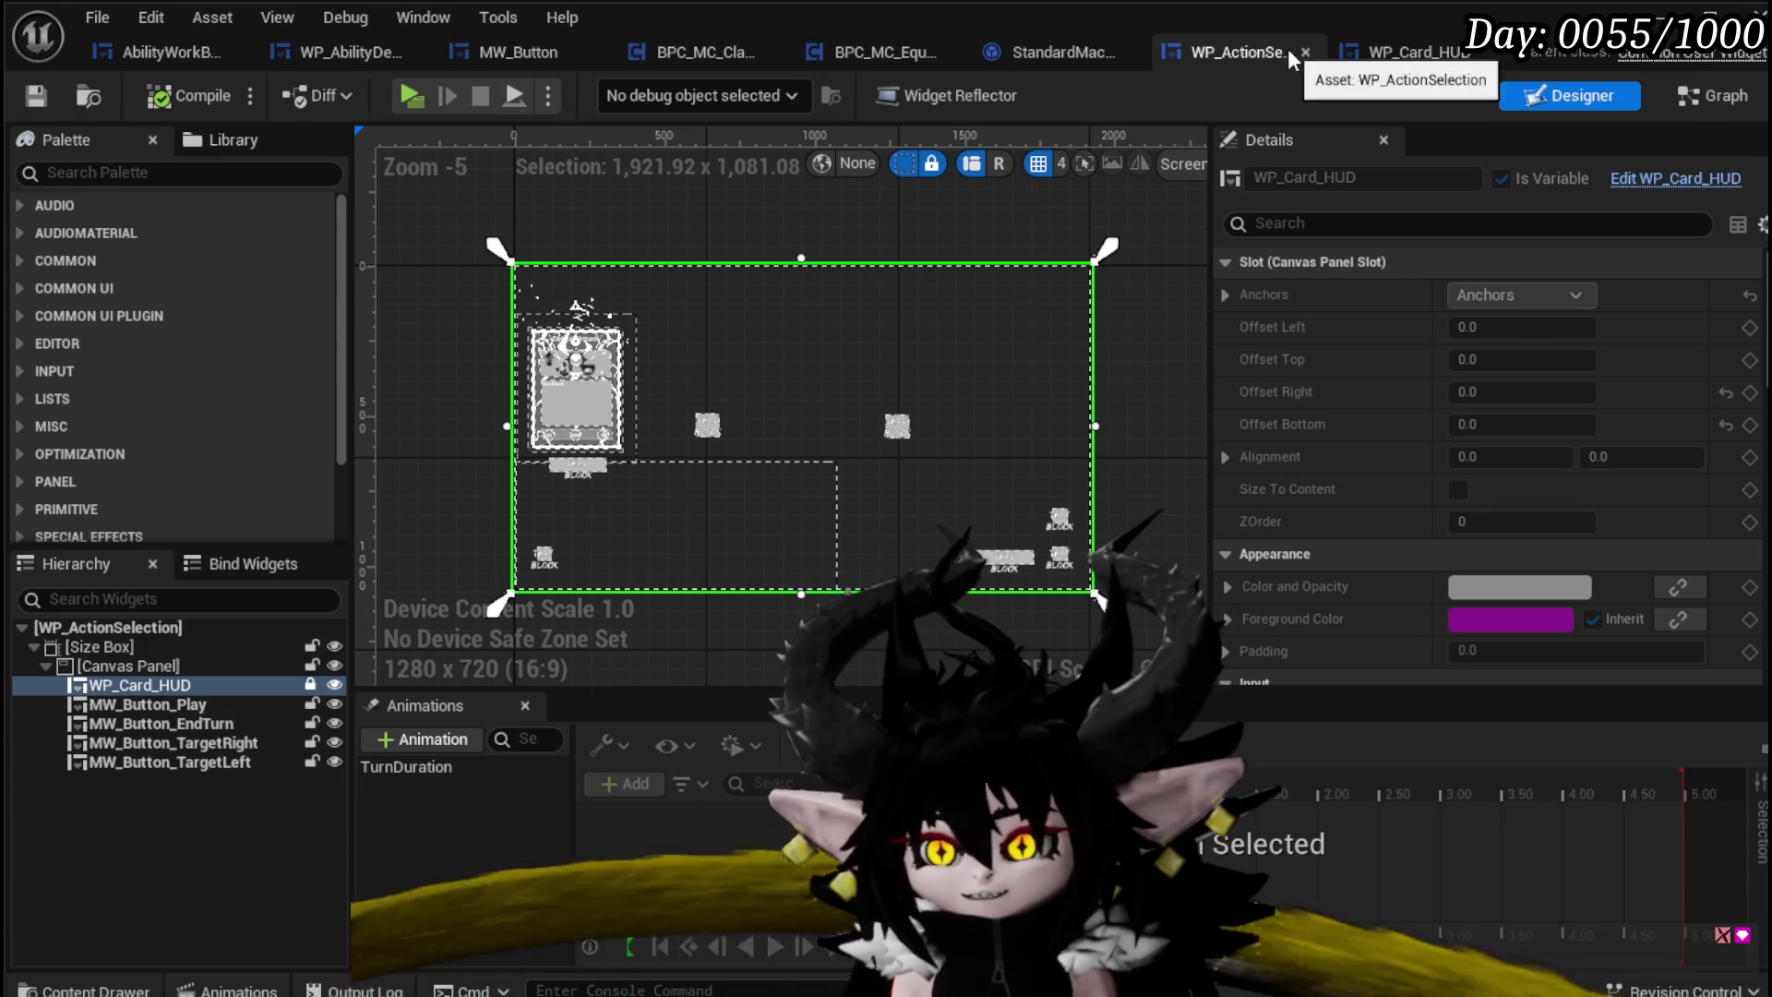
Step: Close StandardMacros and hook the pasted Create Widget node into AbilityWorkBenchUI's CopyAbilityFromDeck execution flow
{"action": "left_click", "coordinate": [1128, 52]}
{"action": "left_click", "coordinate": [162, 54]}
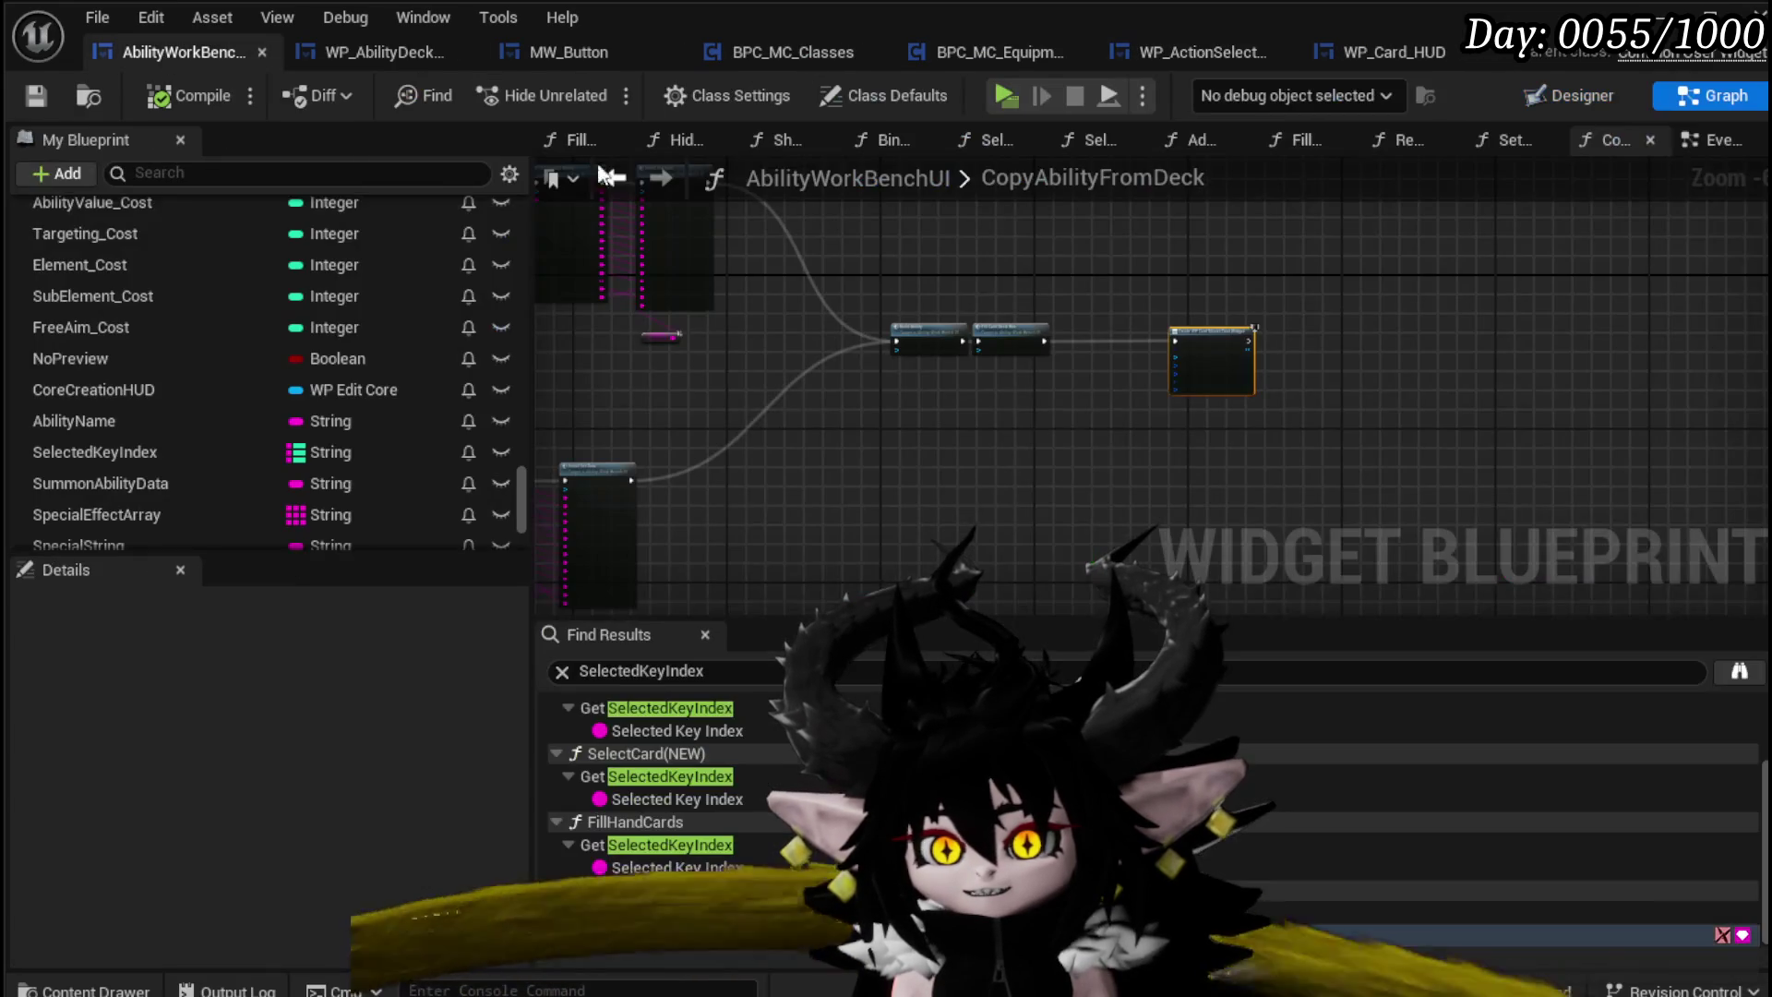
{"action": "scroll", "coordinate": [1200, 369], "scroll_direction": "up", "scroll_amount": 2}
{"action": "scroll", "coordinate": [1208, 351], "scroll_direction": "down", "scroll_amount": 3}
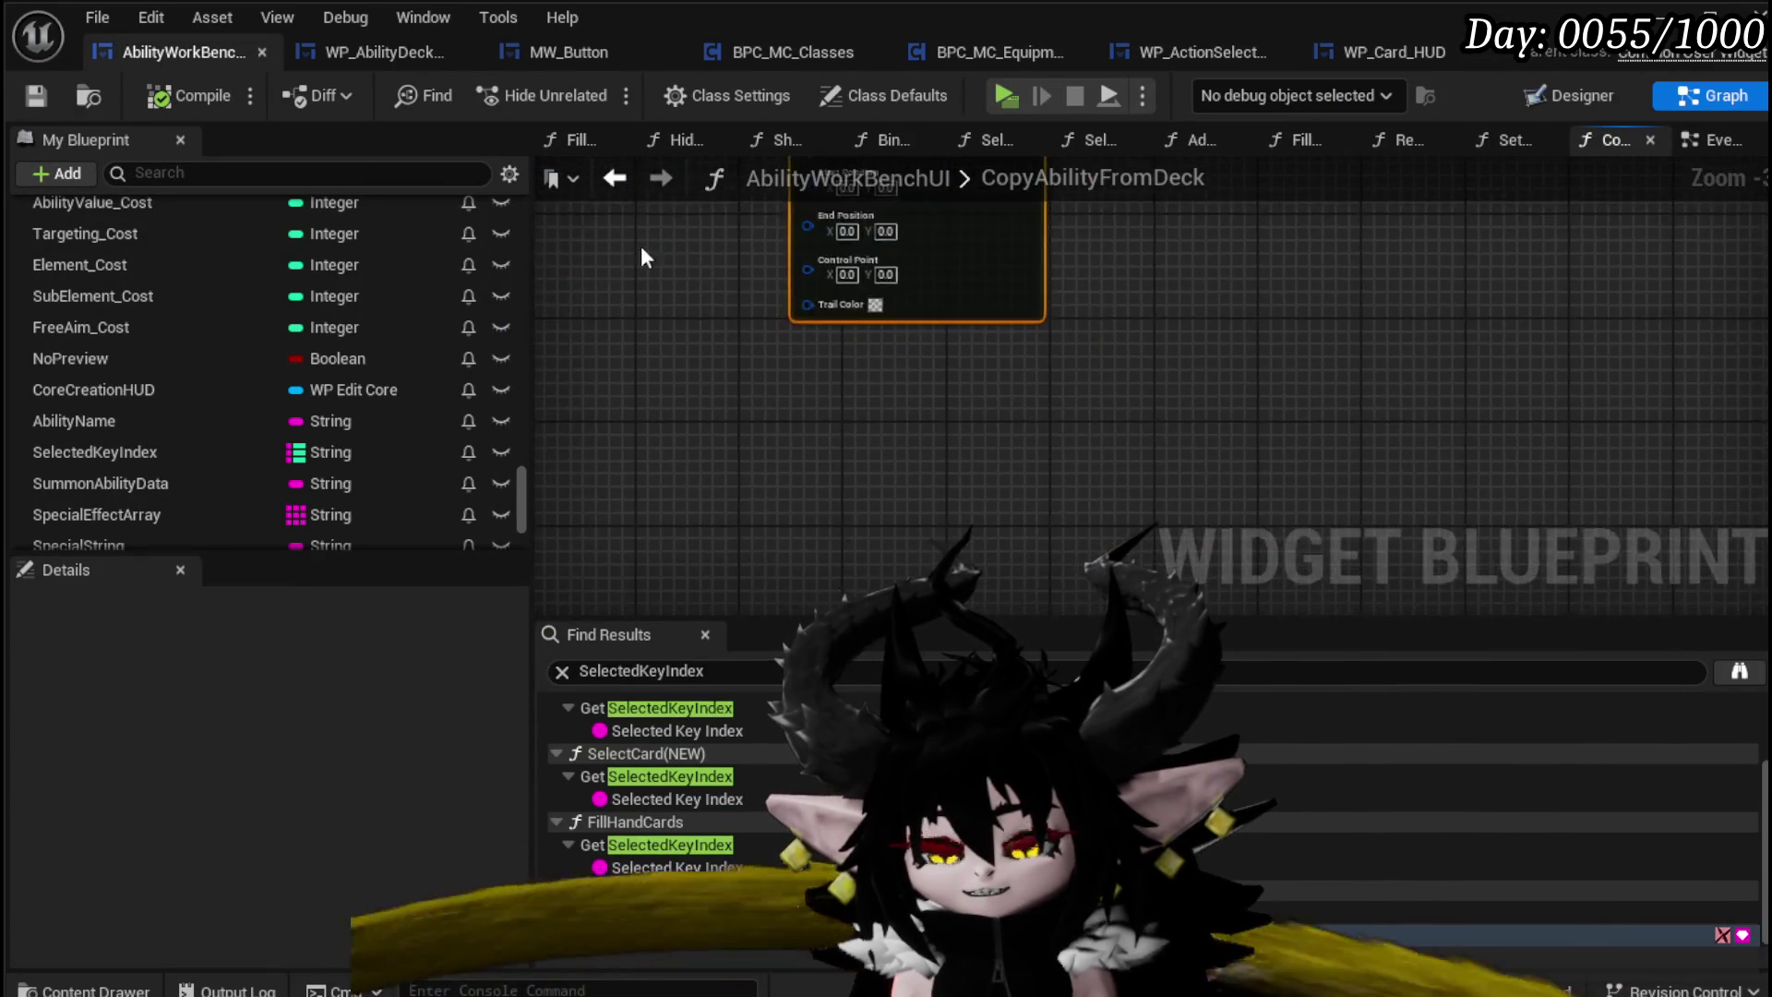
{"action": "scroll", "coordinate": [1154, 498], "scroll_direction": "up", "scroll_amount": 3}
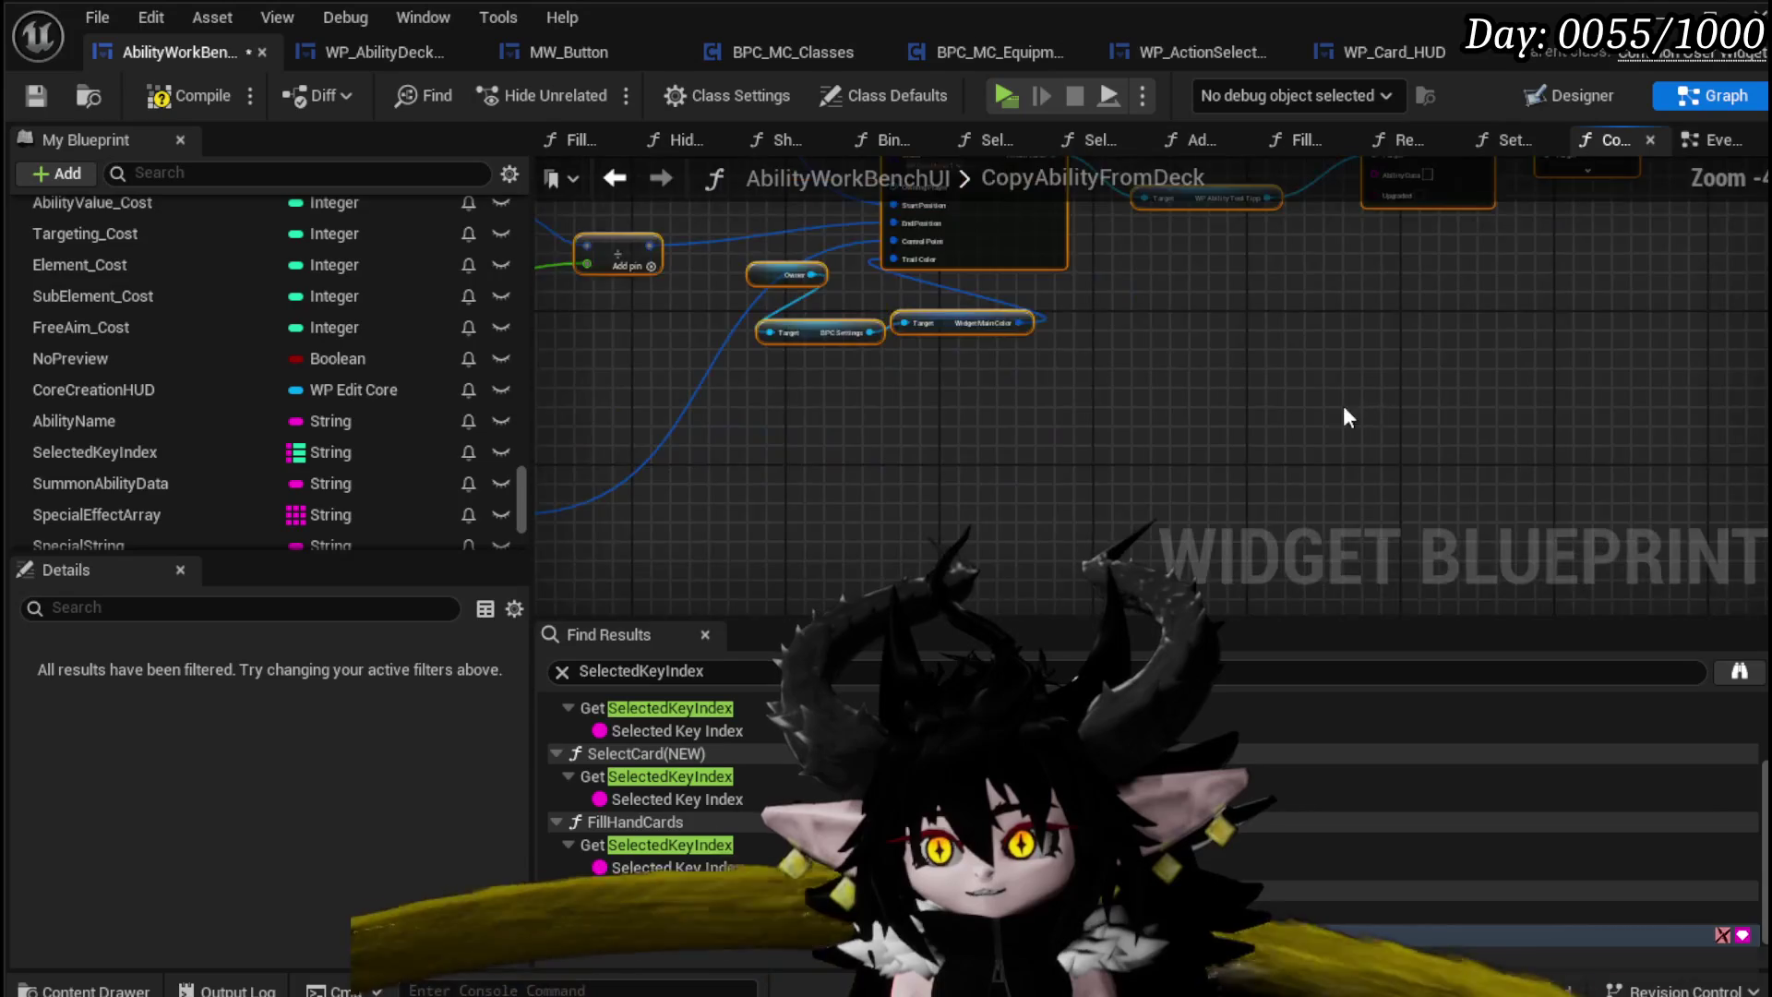
{"action": "scroll", "coordinate": [933, 419], "scroll_direction": "up", "scroll_amount": 2}
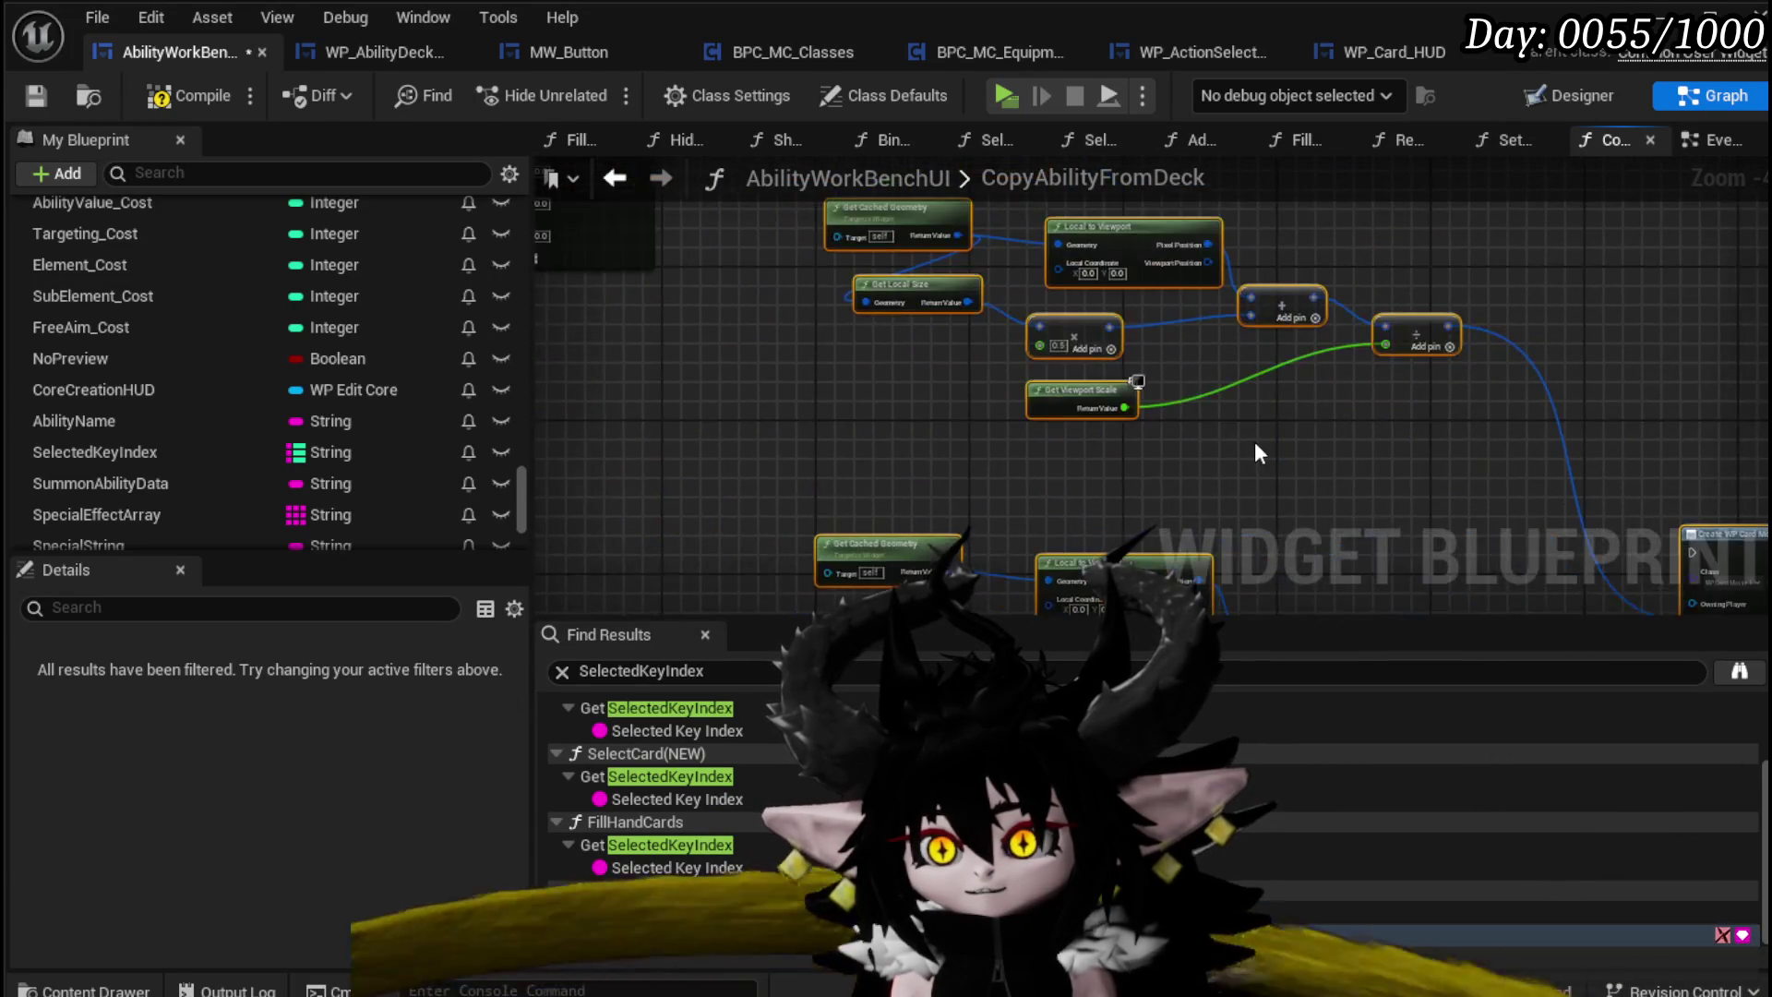
{"action": "mouse_move", "coordinate": [801, 214]}
{"action": "left_mouse_down"}
{"action": "mouse_move", "coordinate": [1735, 591]}
{"action": "mouse_move", "coordinate": [1083, 452]}
{"action": "mouse_move", "coordinate": [1124, 484]}
{"action": "mouse_move", "coordinate": [835, 365]}
{"action": "mouse_move", "coordinate": [953, 499]}
{"action": "mouse_move", "coordinate": [1032, 443]}
{"action": "mouse_move", "coordinate": [757, 262]}
{"action": "left_mouse_up"}
{"action": "left_click", "coordinate": [728, 282]}
Step: Arrange the pasted card-movement node group, then compile and save AbilityWorkBenchUI
{"action": "scroll", "coordinate": [730, 282], "scroll_direction": "down", "scroll_amount": 3}
{"action": "mouse_move", "coordinate": [637, 512]}
{"action": "left_mouse_down"}
{"action": "mouse_move", "coordinate": [1119, 225]}
{"action": "mouse_move", "coordinate": [1631, 253]}
{"action": "left_mouse_up"}
{"action": "scroll", "coordinate": [844, 436], "scroll_direction": "up", "scroll_amount": 5}
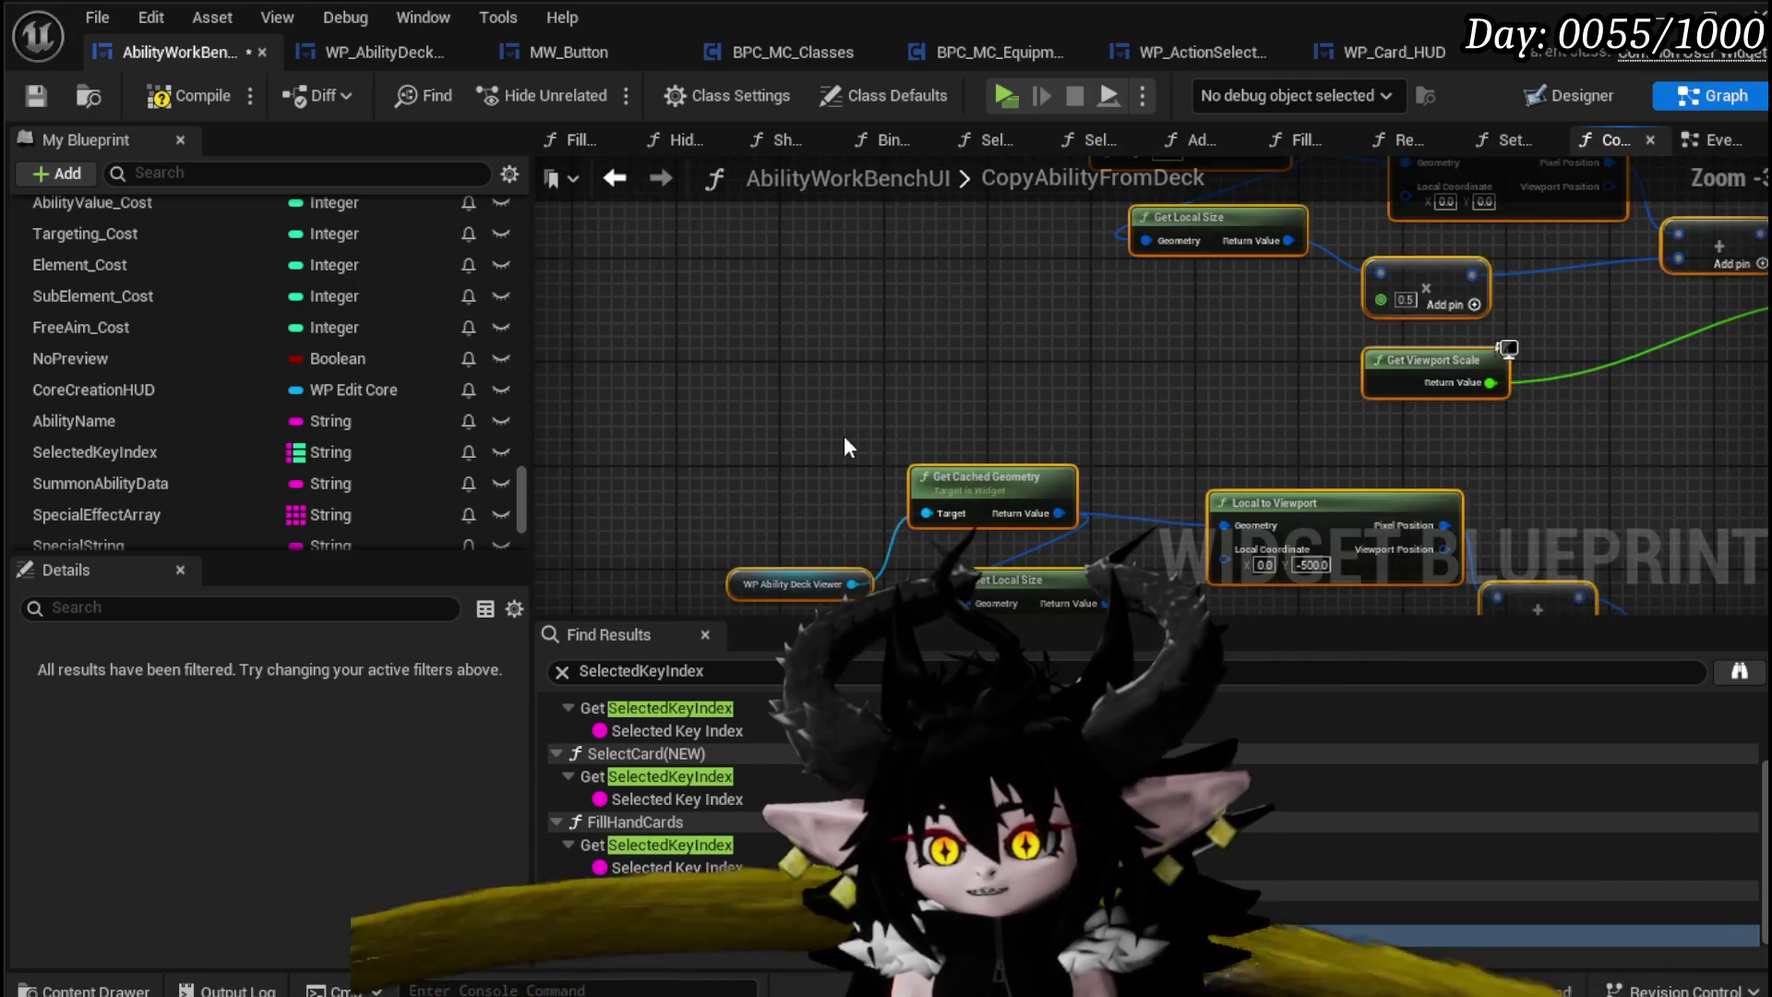
{"action": "left_click", "coordinate": [844, 436]}
{"action": "left_click", "coordinate": [144, 100]}
{"action": "left_click", "coordinate": [25, 94]}
Step: Paste a copy of the deck viewer reference node and wire it to Get Cached Geometry's Target
{"action": "left_click_drag", "start_coordinate": [766, 383], "coordinate": [811, 513]}
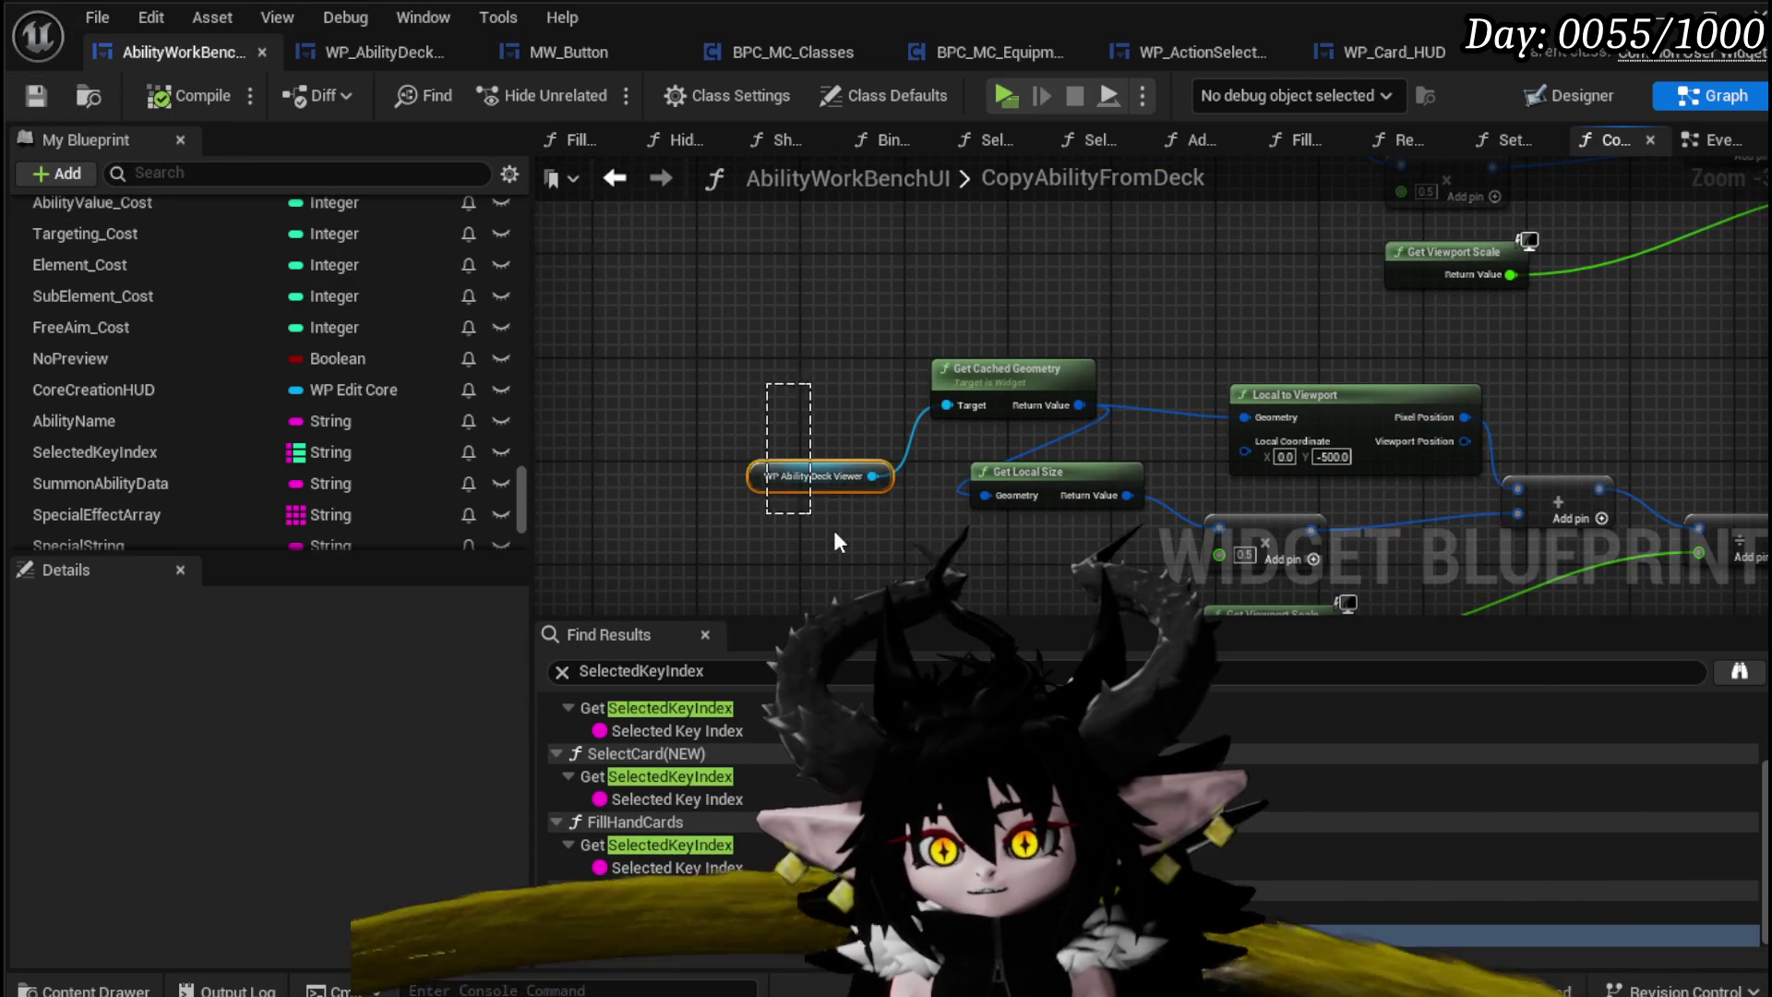
{"action": "scroll", "coordinate": [1167, 360], "scroll_direction": "up", "scroll_amount": 2}
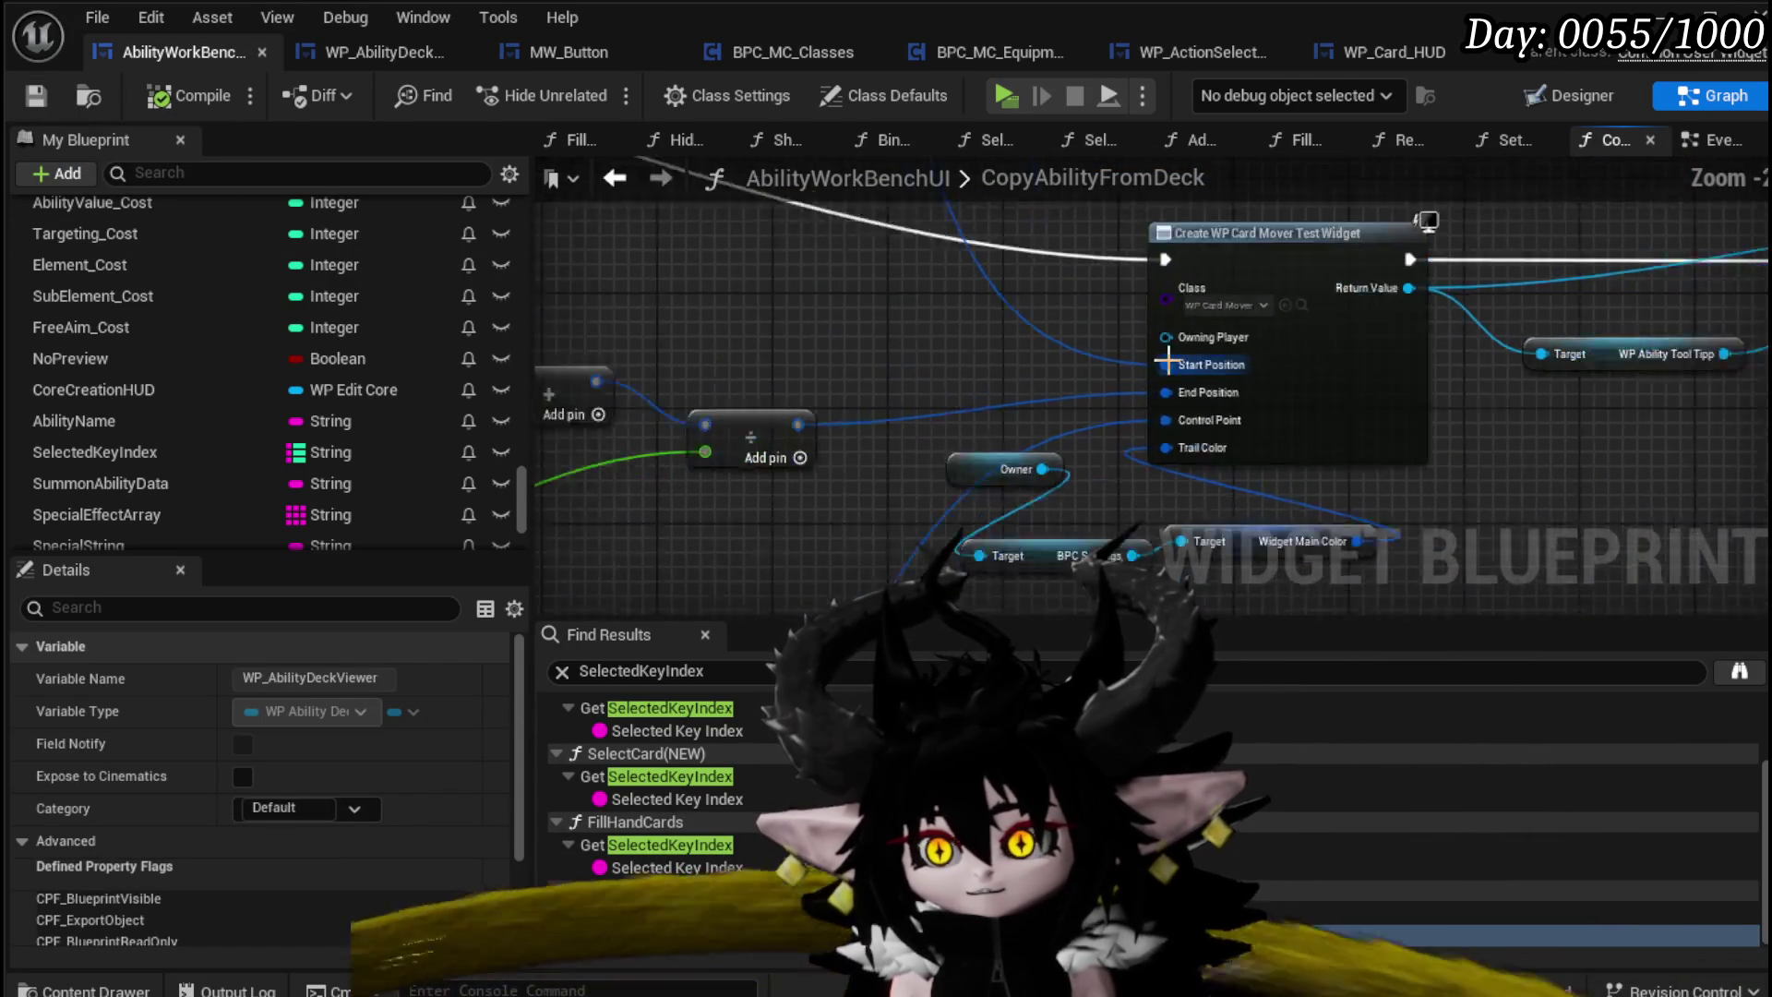
{"action": "left_click_drag", "start_coordinate": [1182, 434], "coordinate": [745, 343]}
{"action": "key", "text": "ctrl+v"}
{"action": "left_click_drag", "start_coordinate": [924, 349], "coordinate": [977, 330]}
Step: Add a WP_AbilityDeckViewer_1 getter from the variables list and connect it to Get Cached Geometry's Target
{"action": "scroll", "coordinate": [878, 286], "scroll_direction": "down", "scroll_amount": 2}
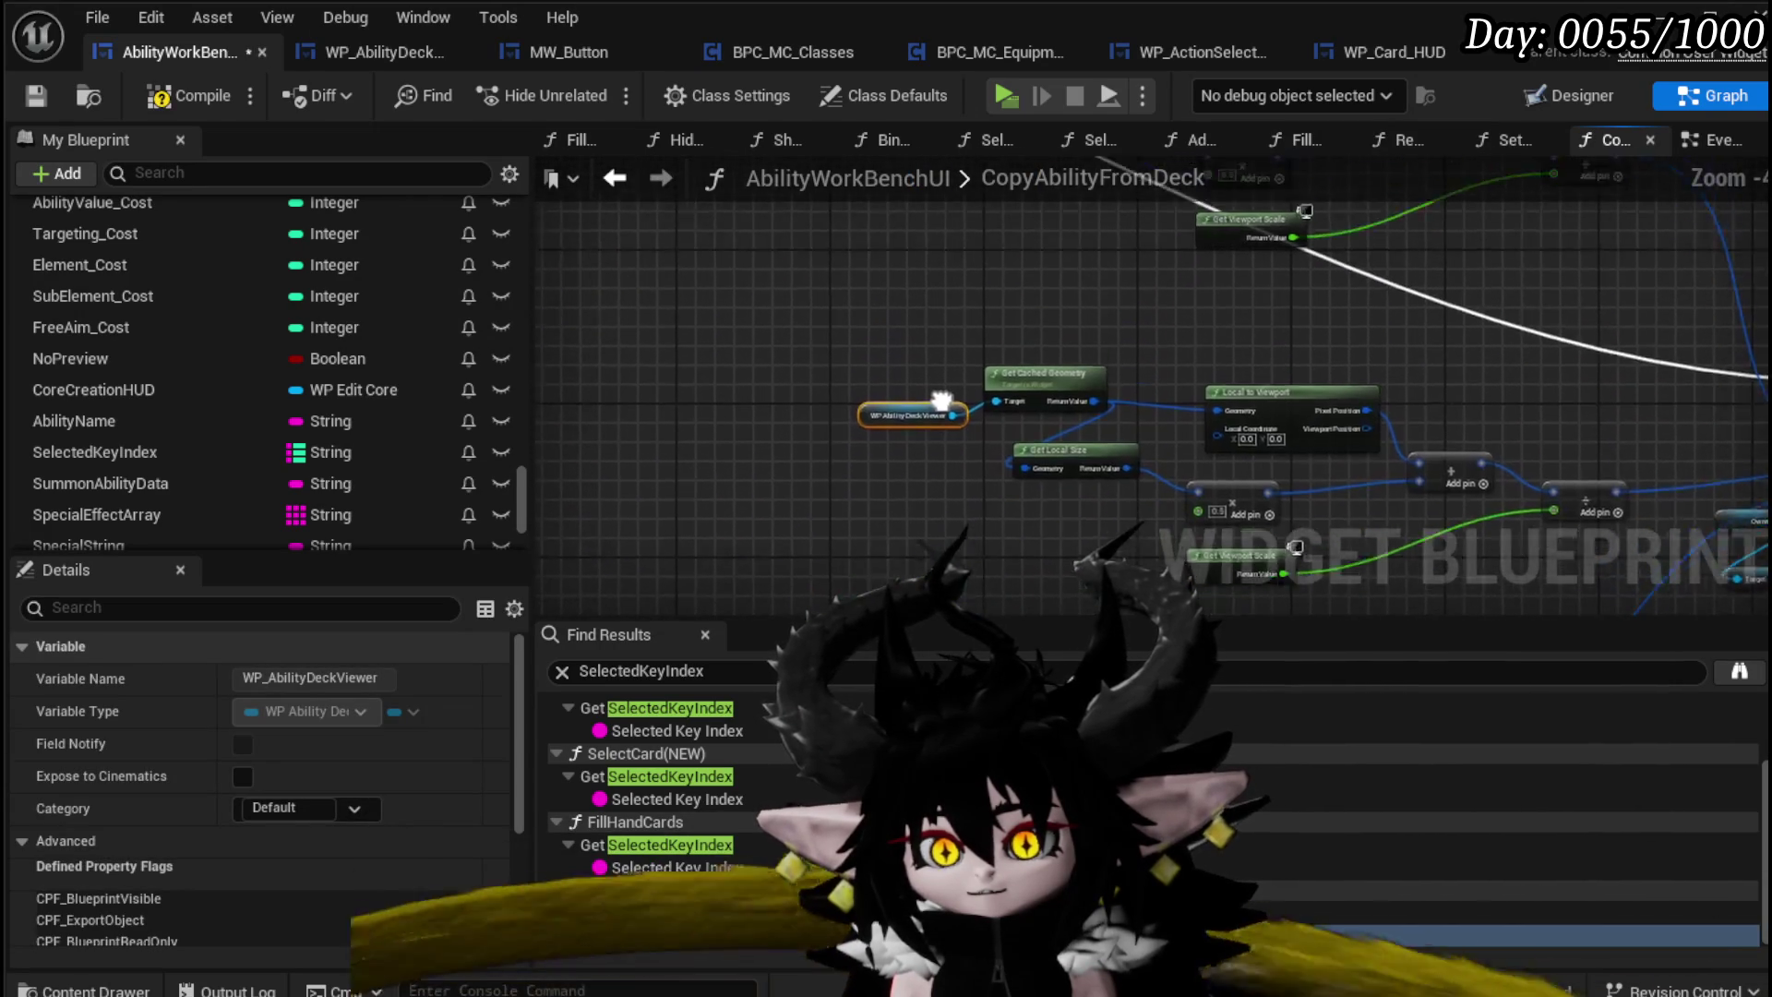
{"action": "scroll", "coordinate": [166, 374], "scroll_direction": "down", "scroll_amount": 5}
{"action": "scroll", "coordinate": [245, 379], "scroll_direction": "up", "scroll_amount": 6}
{"action": "scroll", "coordinate": [246, 379], "scroll_direction": "up", "scroll_amount": 8}
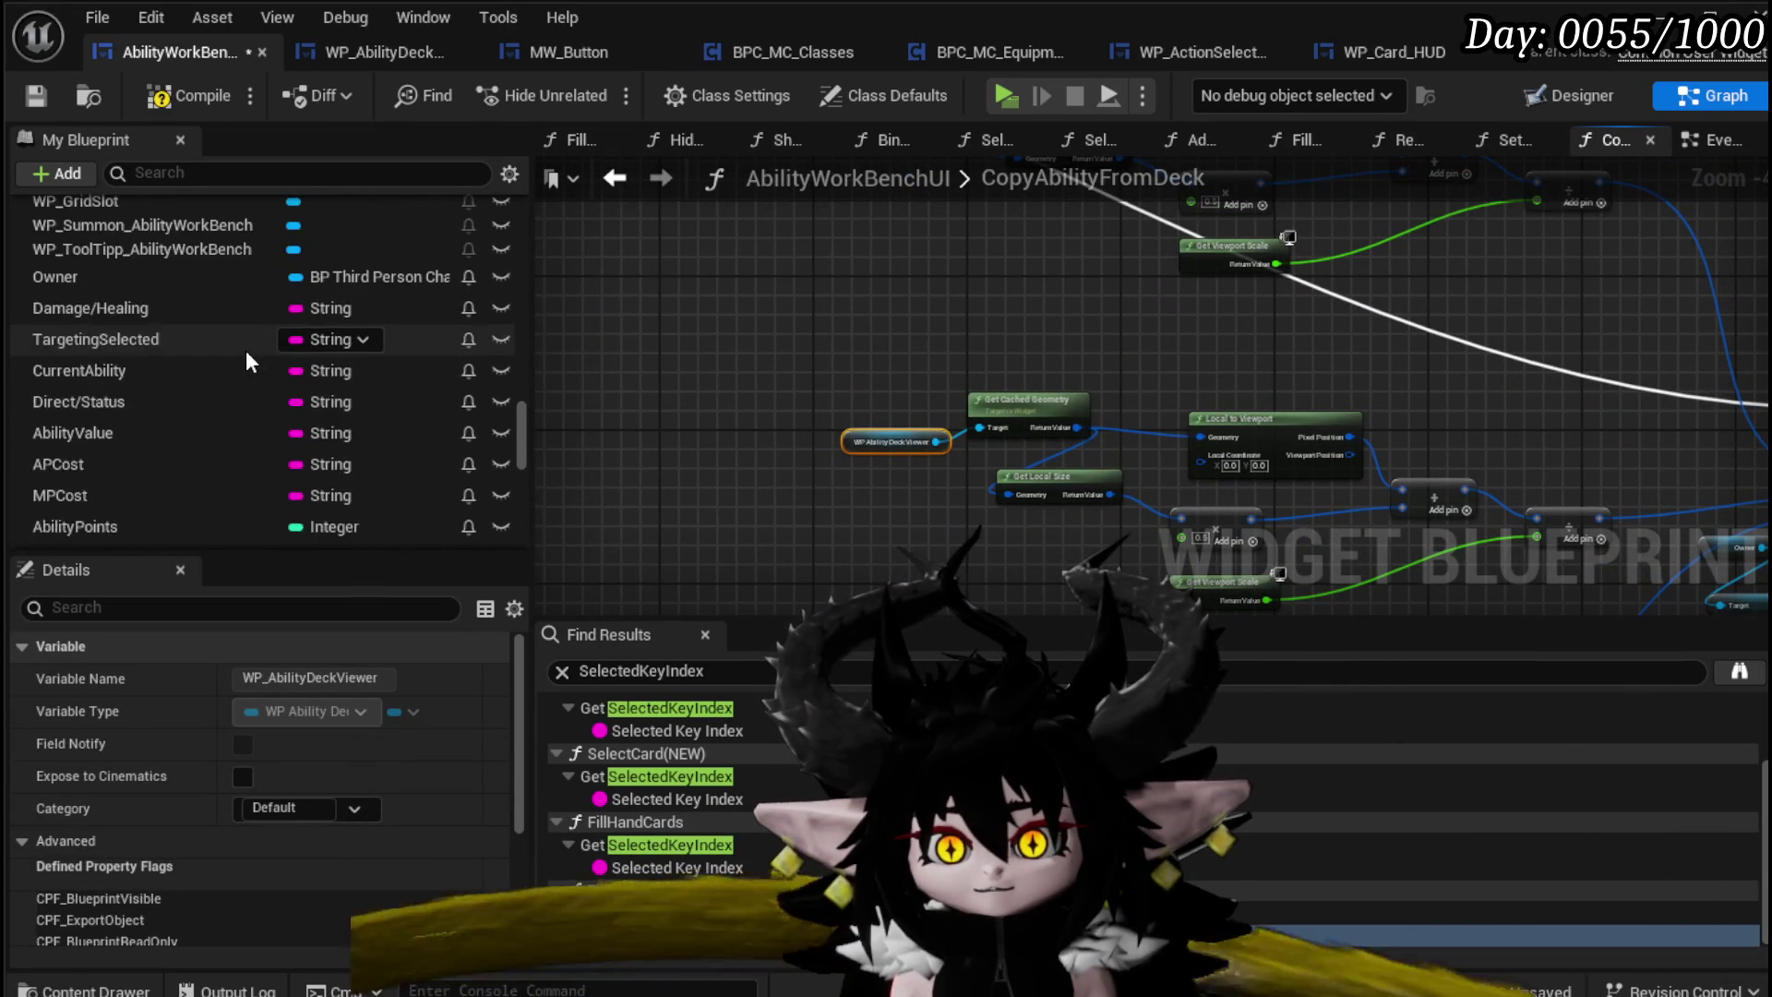
{"action": "scroll", "coordinate": [246, 351], "scroll_direction": "up", "scroll_amount": 4}
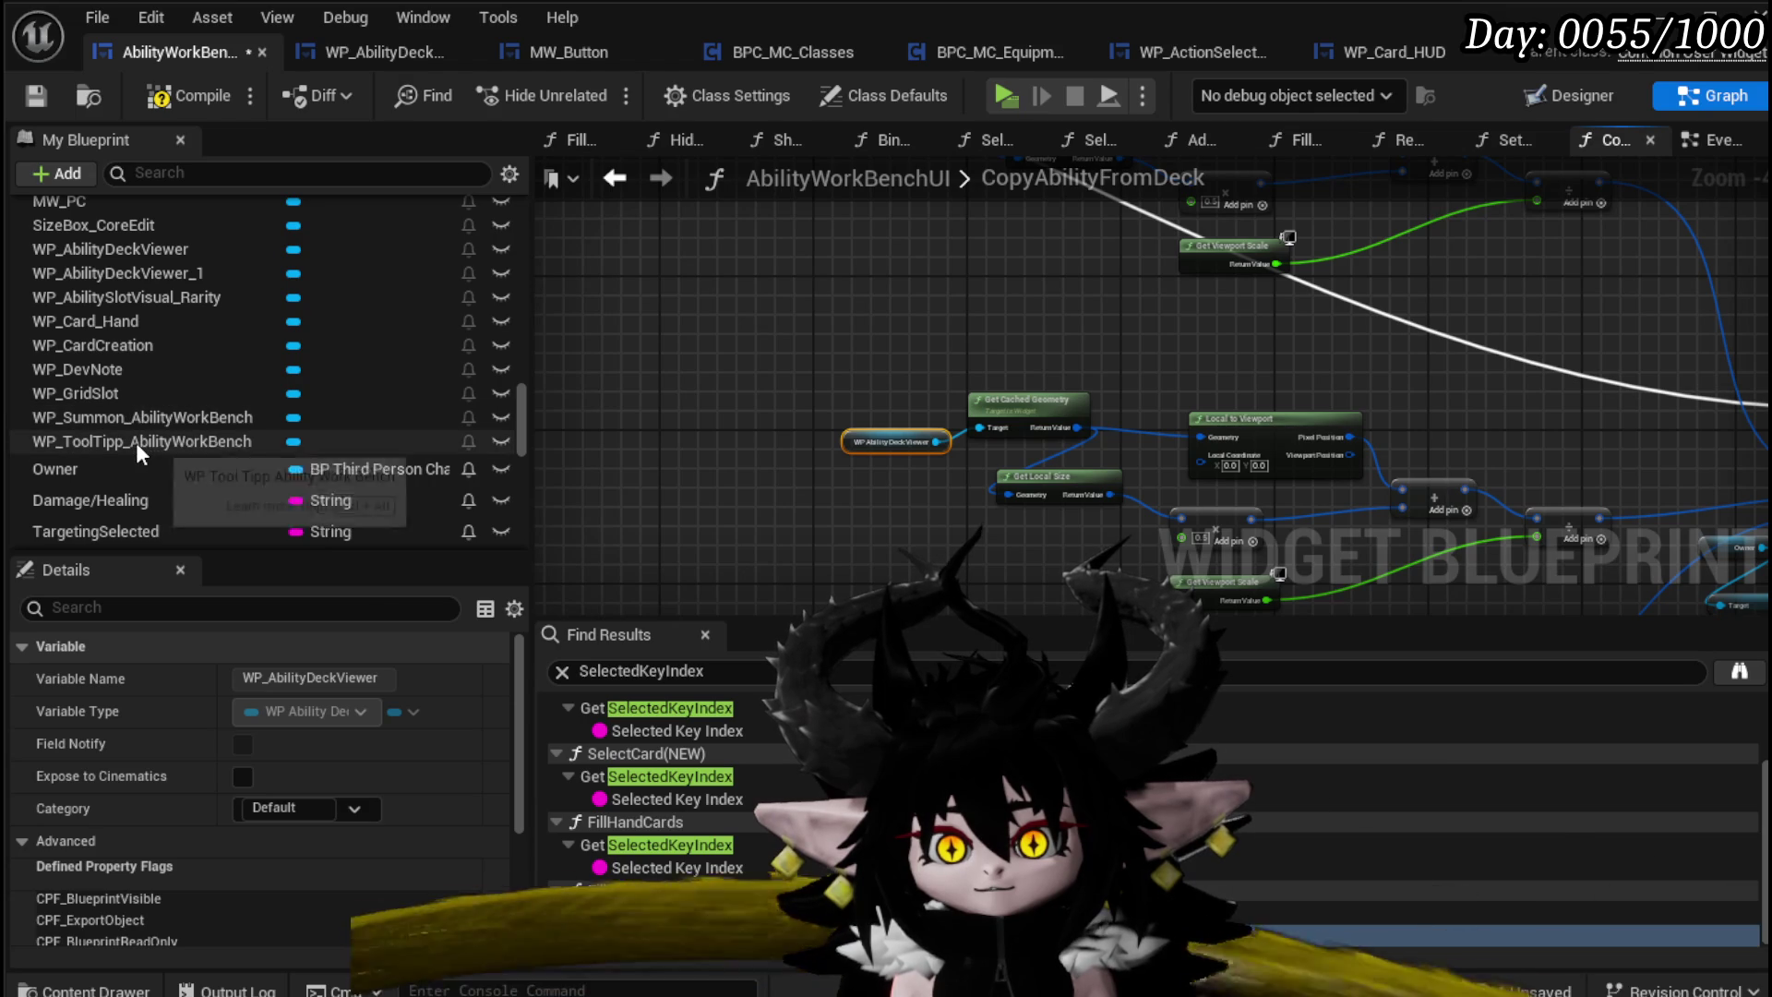
{"action": "scroll", "coordinate": [164, 423], "scroll_direction": "up", "scroll_amount": 3}
{"action": "left_click", "coordinate": [163, 388]}
{"action": "mouse_move", "coordinate": [783, 238]}
{"action": "left_mouse_down"}
{"action": "mouse_move", "coordinate": [768, 496]}
{"action": "mouse_move", "coordinate": [749, 487]}
{"action": "mouse_move", "coordinate": [850, 349]}
{"action": "left_mouse_up"}
{"action": "left_click_drag", "start_coordinate": [643, 494], "coordinate": [702, 400]}
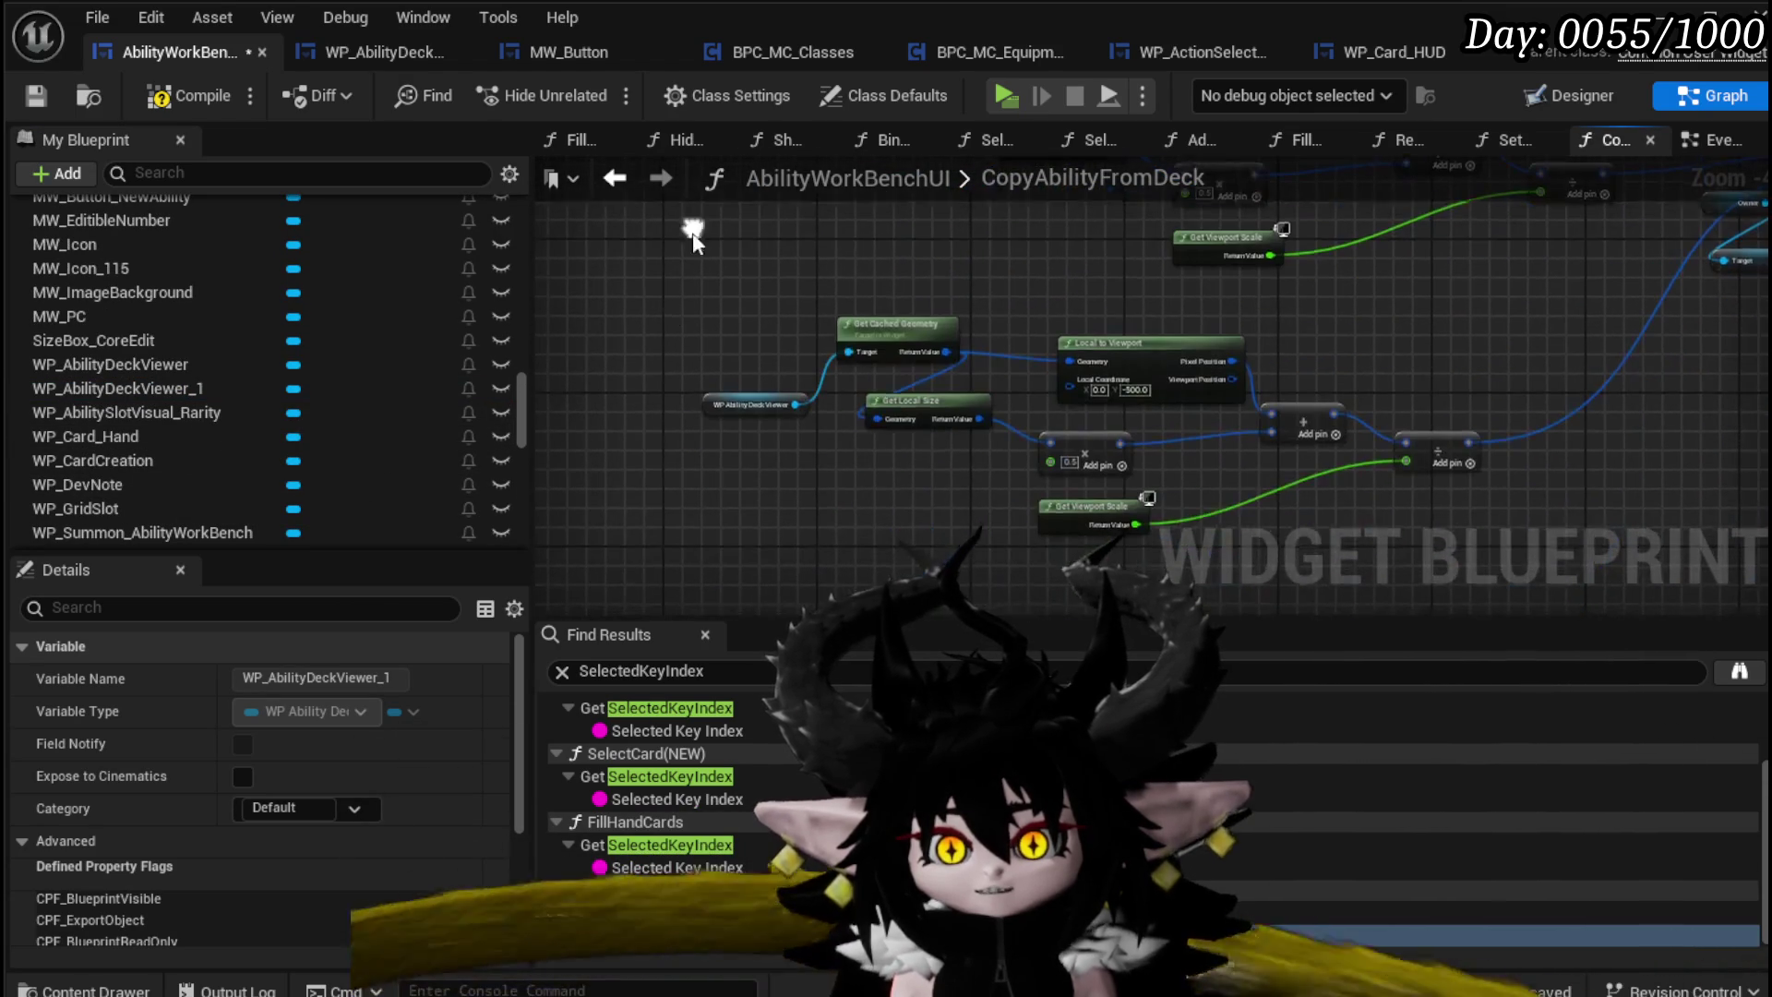
Step: Compile, then check the WP_AbilityDeckViewer and WP_CardCreation panels in the widget layout
{"action": "left_click", "coordinate": [36, 90]}
{"action": "double_click", "coordinate": [752, 406]}
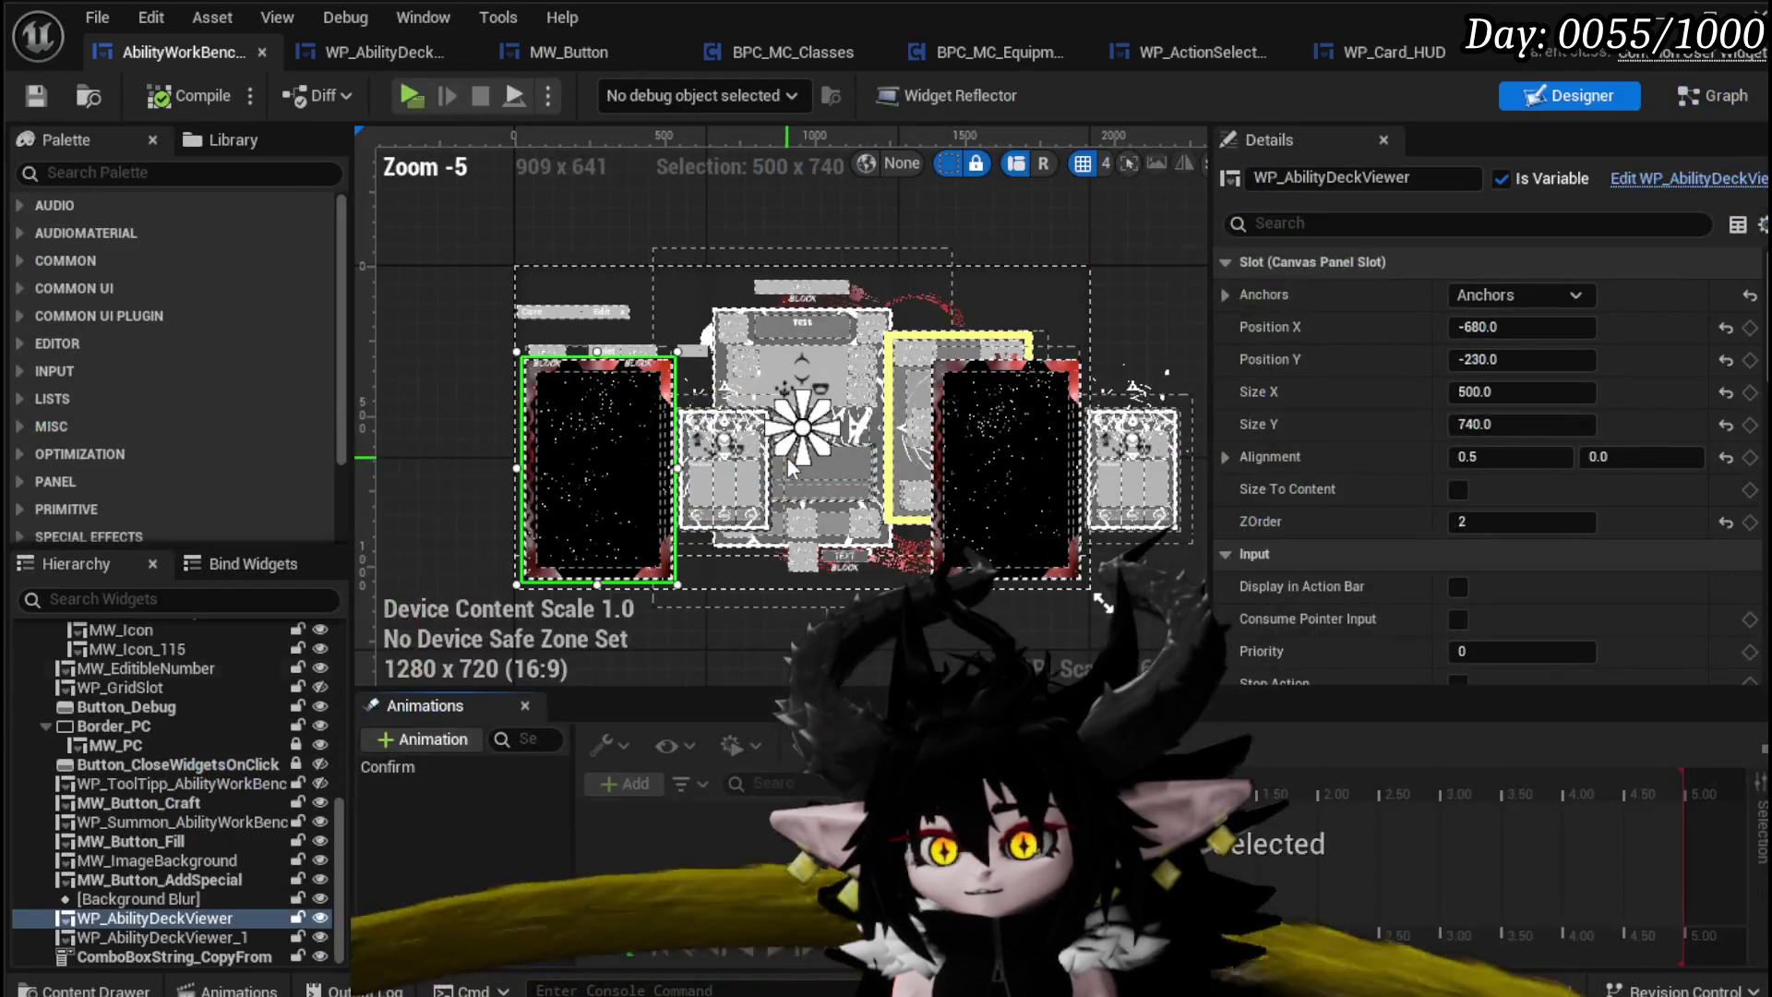
{"action": "left_click", "coordinate": [852, 338]}
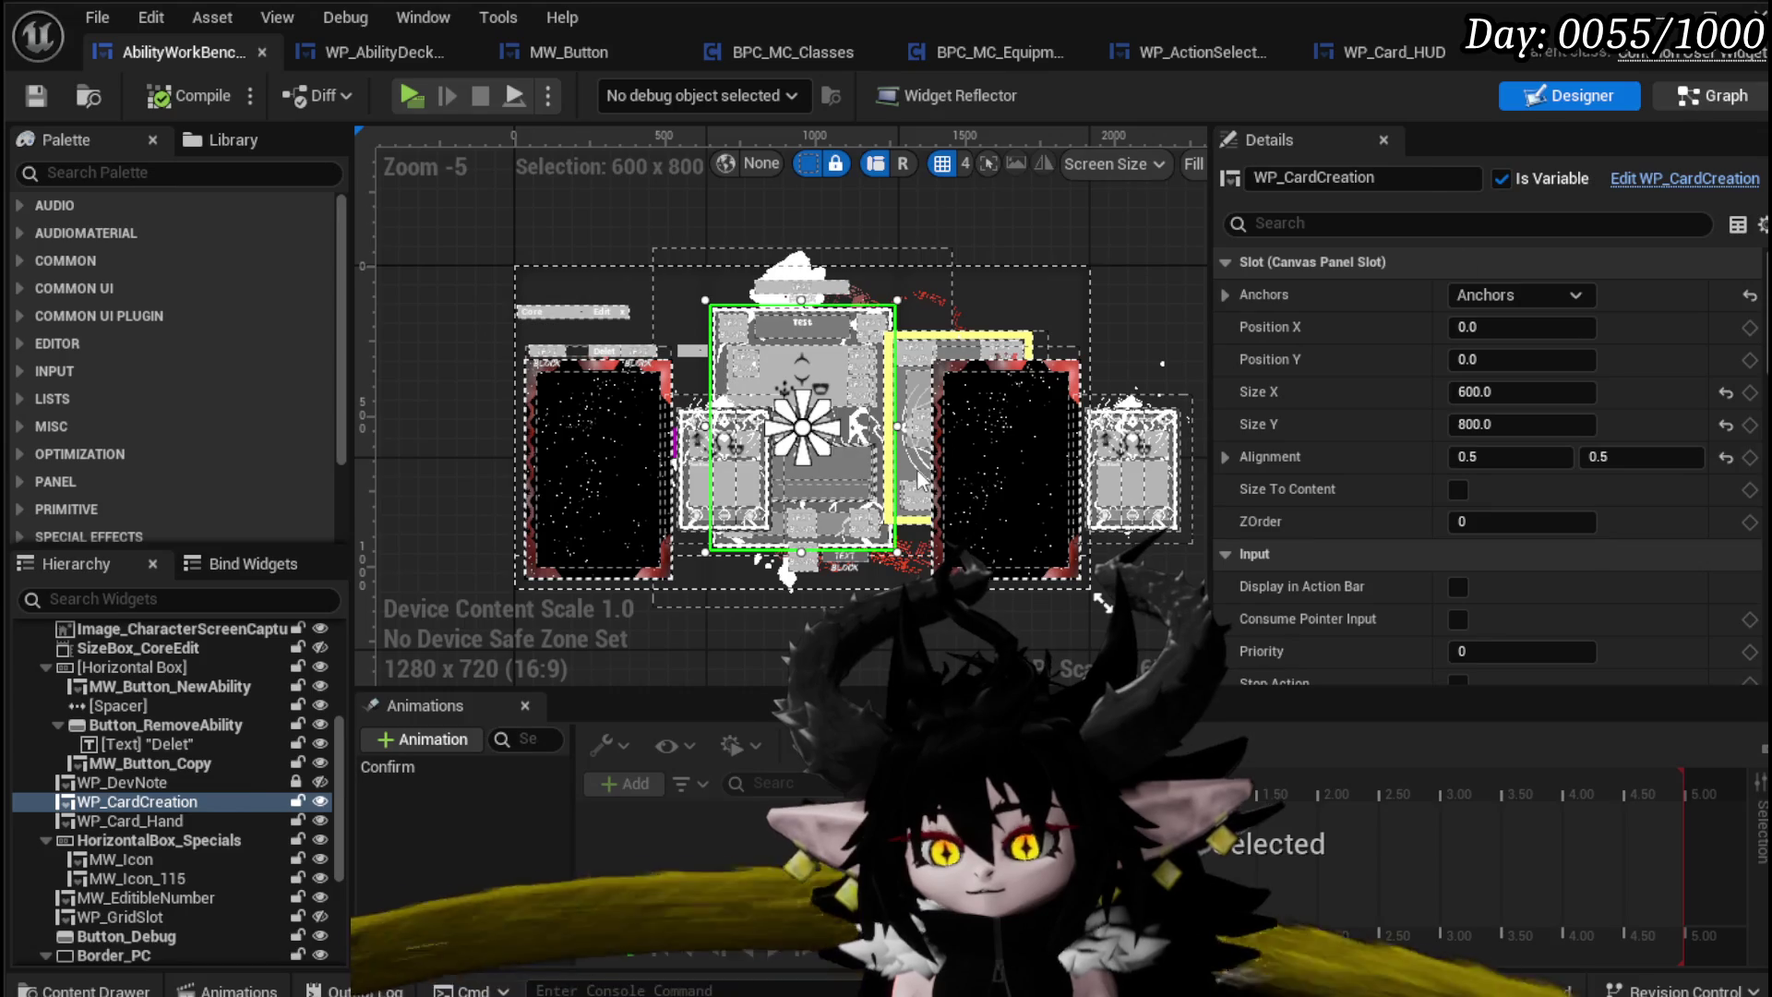
{"action": "key", "text": "alt+Left"}
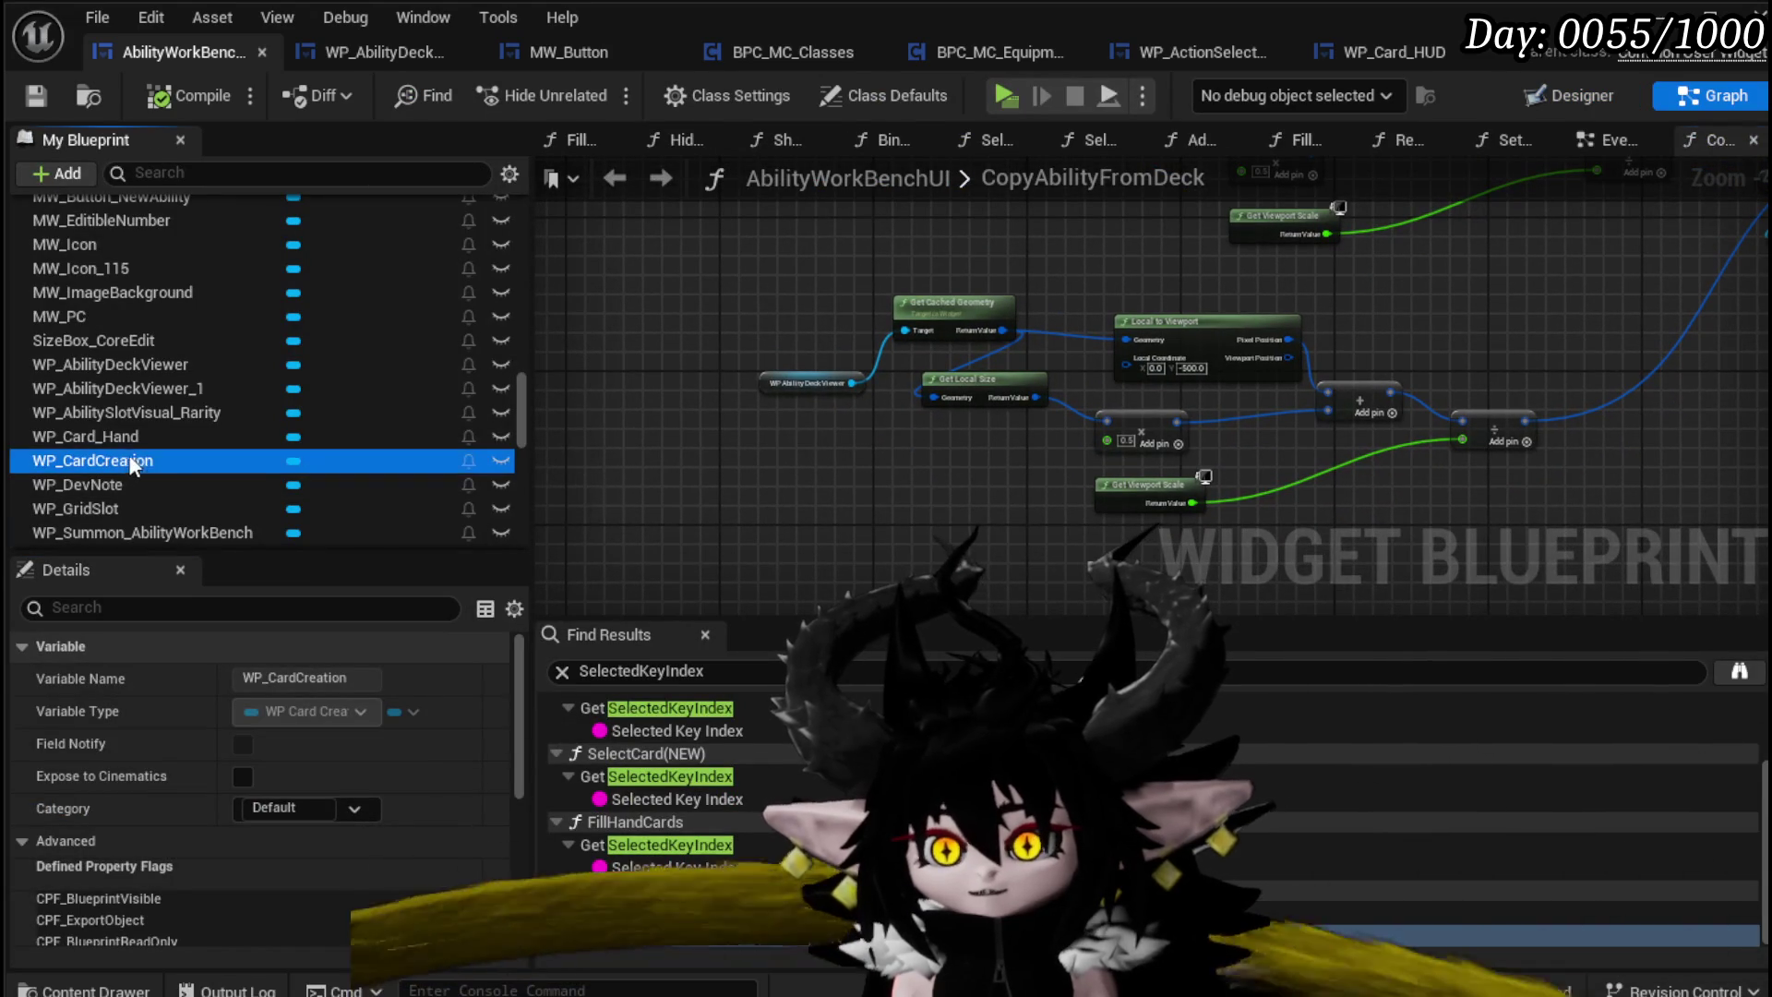
Step: Wire a WP_CardCreation getter into Get Cached Geometry's Target, delete the old viewer node, and compile
{"action": "left_click_drag", "start_coordinate": [773, 311], "coordinate": [775, 314]}
{"action": "left_click", "coordinate": [855, 336]}
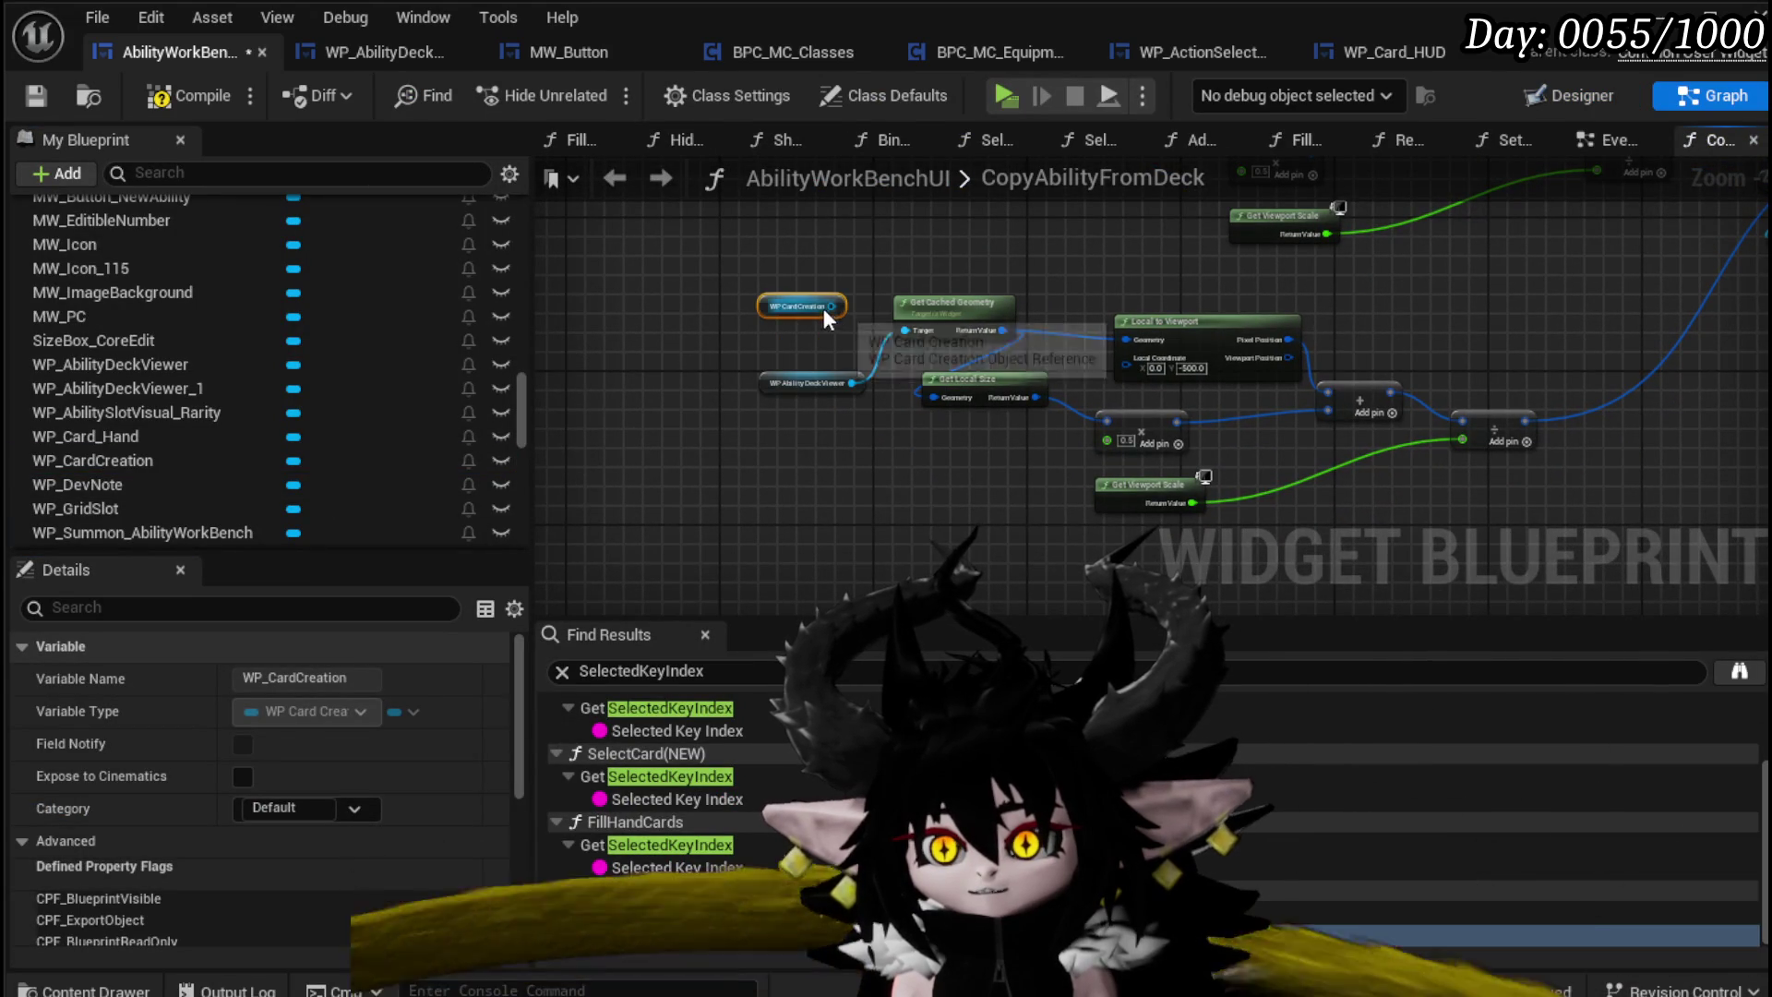
{"action": "left_click_drag", "start_coordinate": [949, 343], "coordinate": [907, 330]}
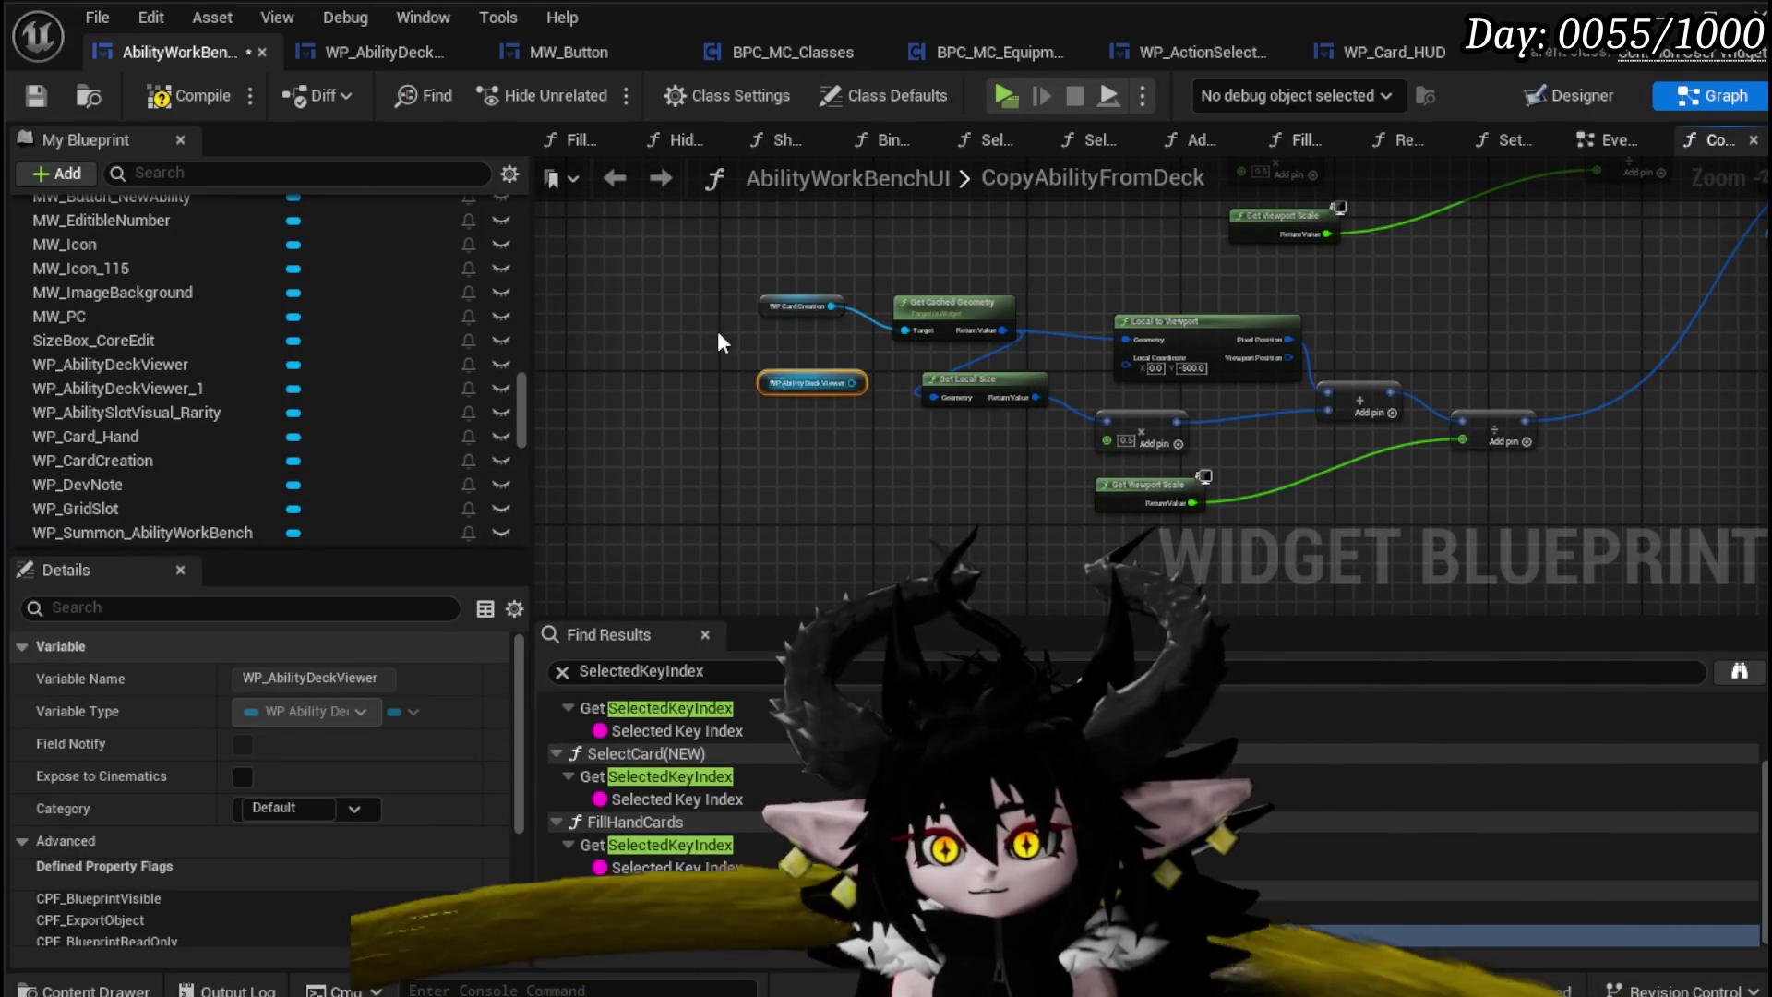
{"action": "key", "text": "Delete"}
{"action": "left_click", "coordinate": [28, 102]}
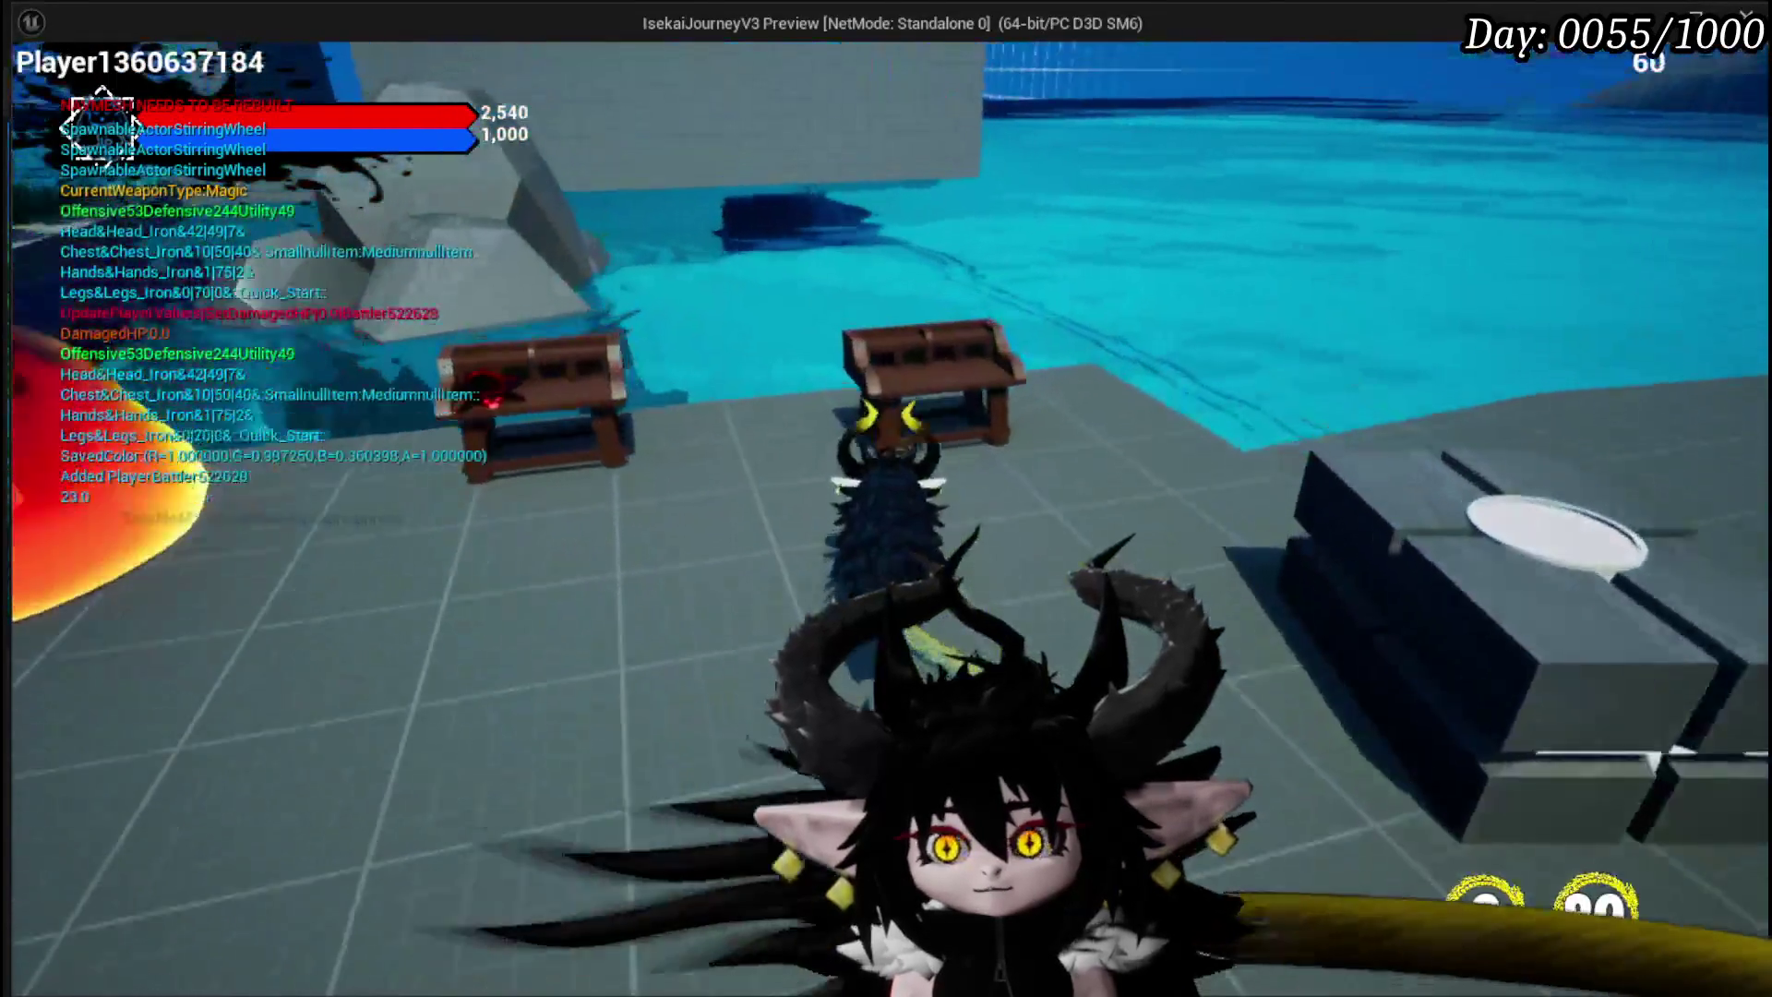
Step: In the running preview, open the Ability panel and choose a deck in the COPY FROM selector
{"action": "key", "text": "Tab"}
{"action": "left_click", "coordinate": [137, 75]}
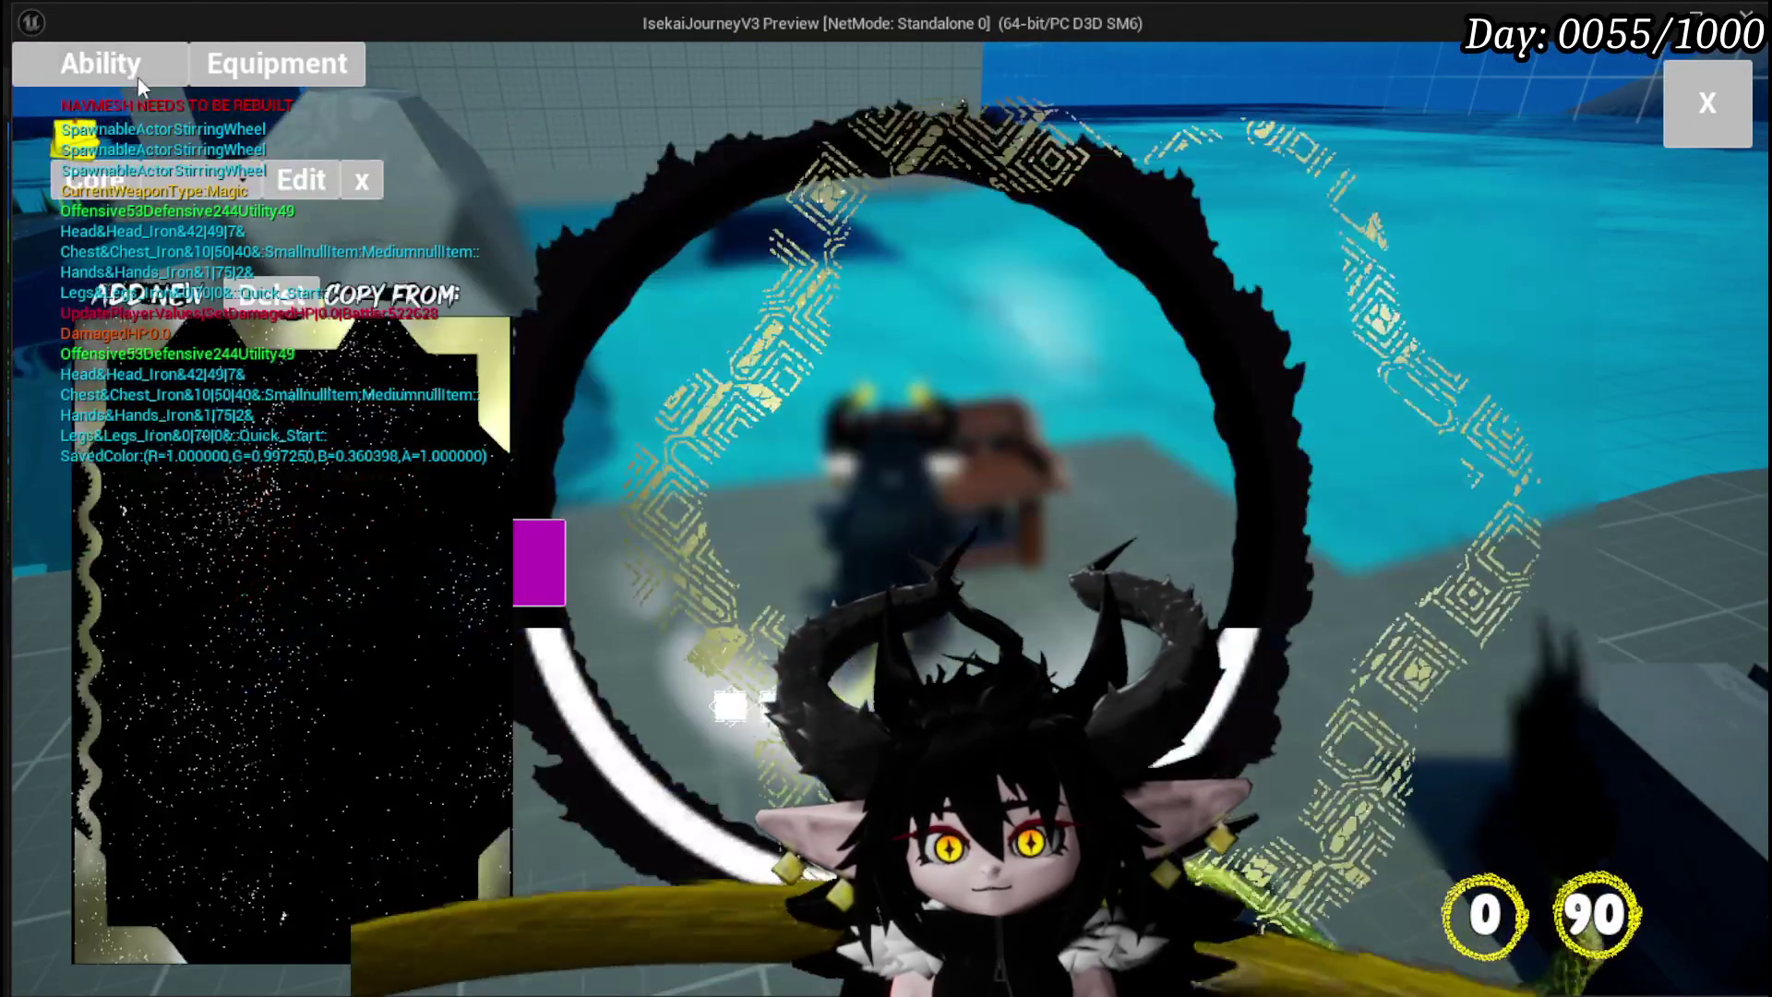
{"action": "left_click", "coordinate": [333, 455]}
{"action": "left_click", "coordinate": [575, 305]}
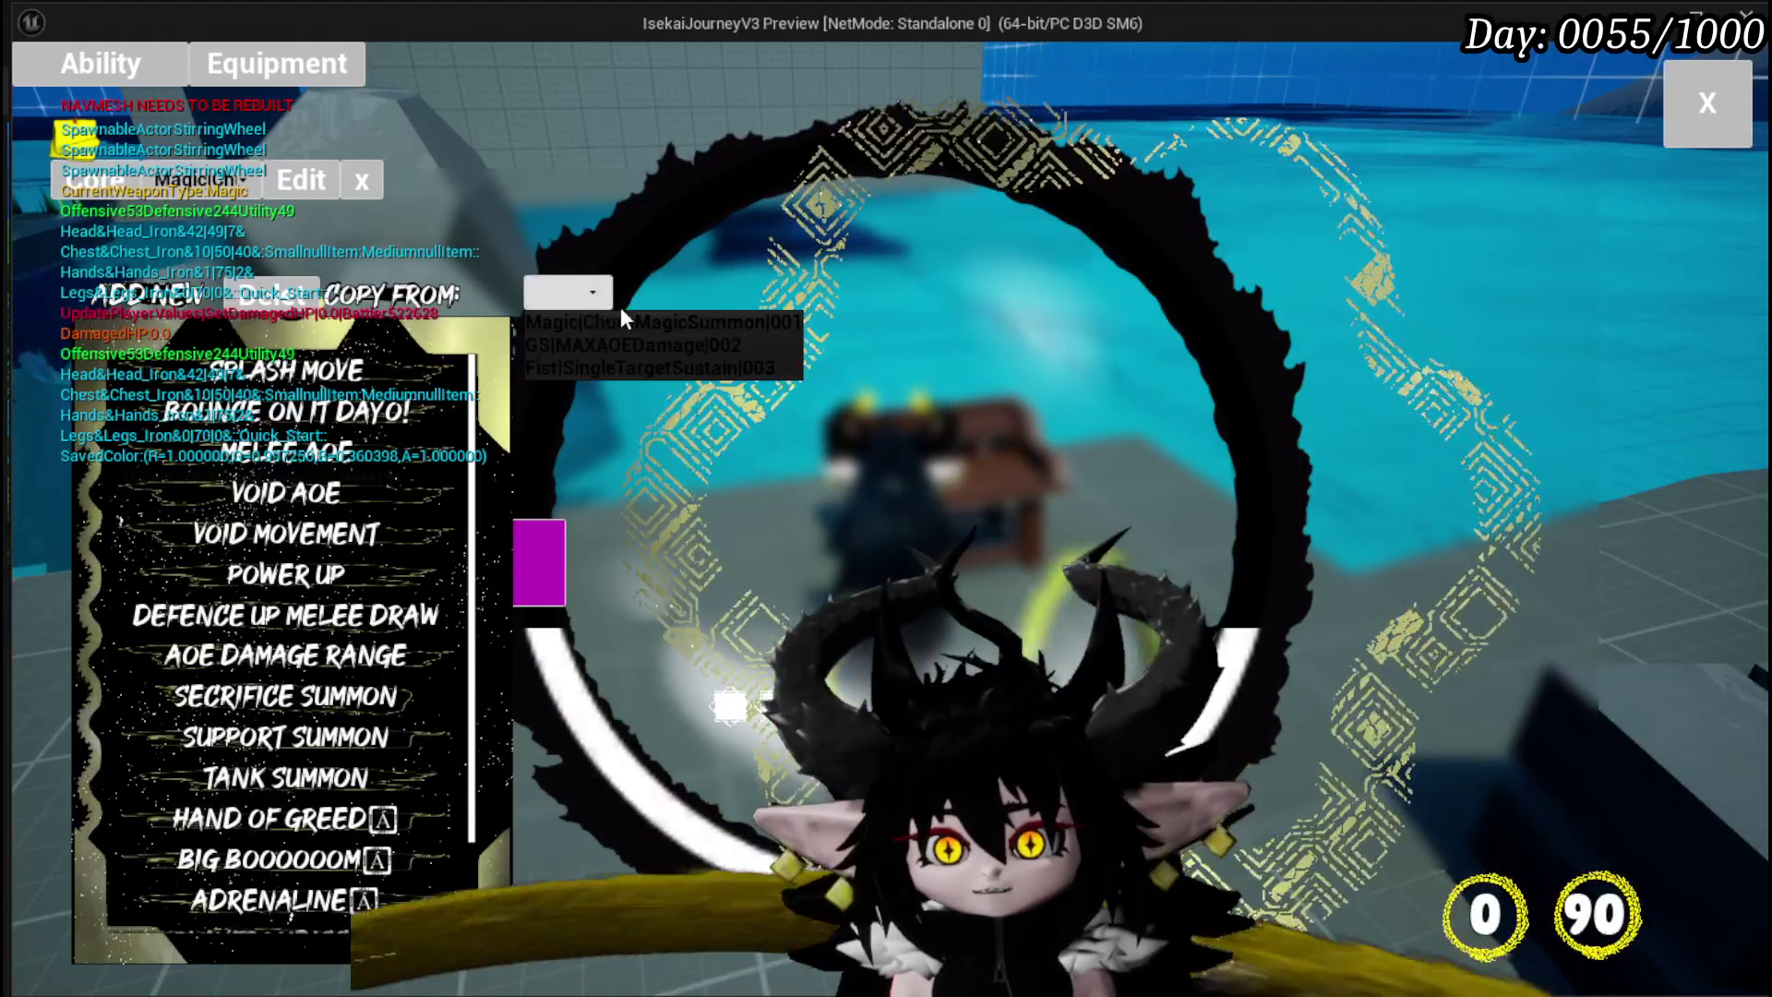
{"action": "left_click", "coordinate": [600, 335]}
Step: Copy Splash Move from the deck repeatedly until Splash Move_7, then stop the preview
{"action": "left_click", "coordinate": [1426, 372]}
{"action": "left_click", "coordinate": [1426, 372]}
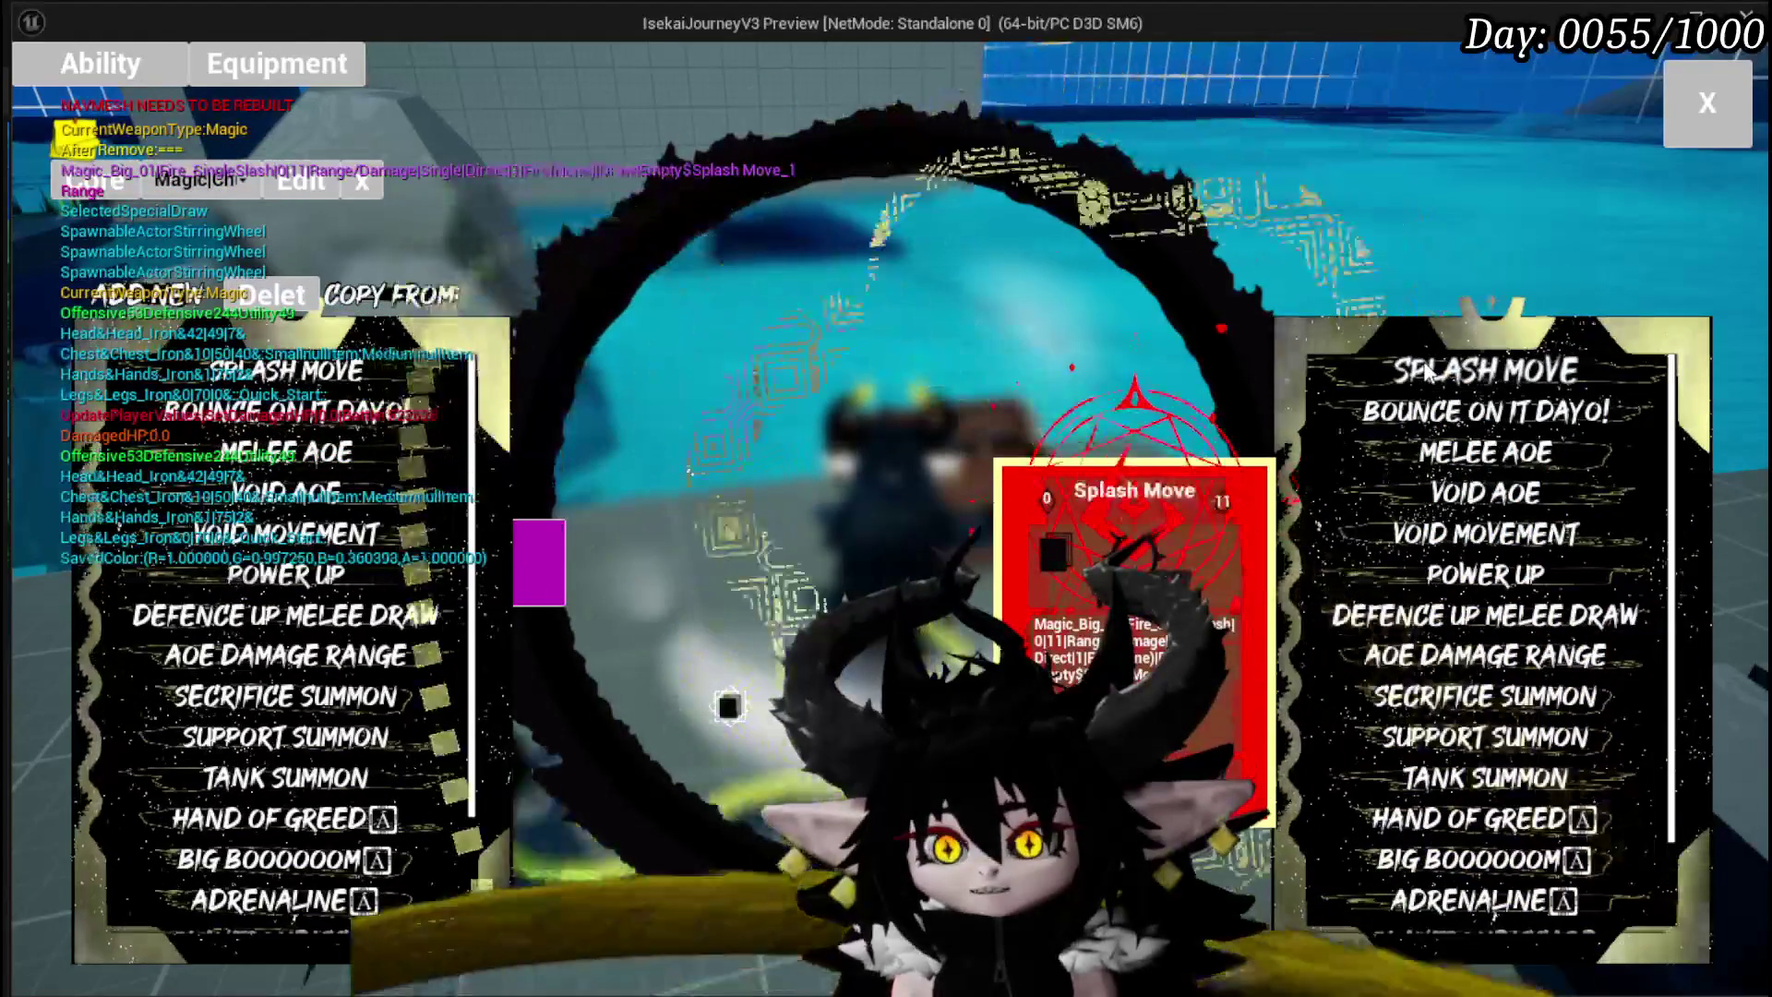
{"action": "left_click", "coordinate": [1426, 372]}
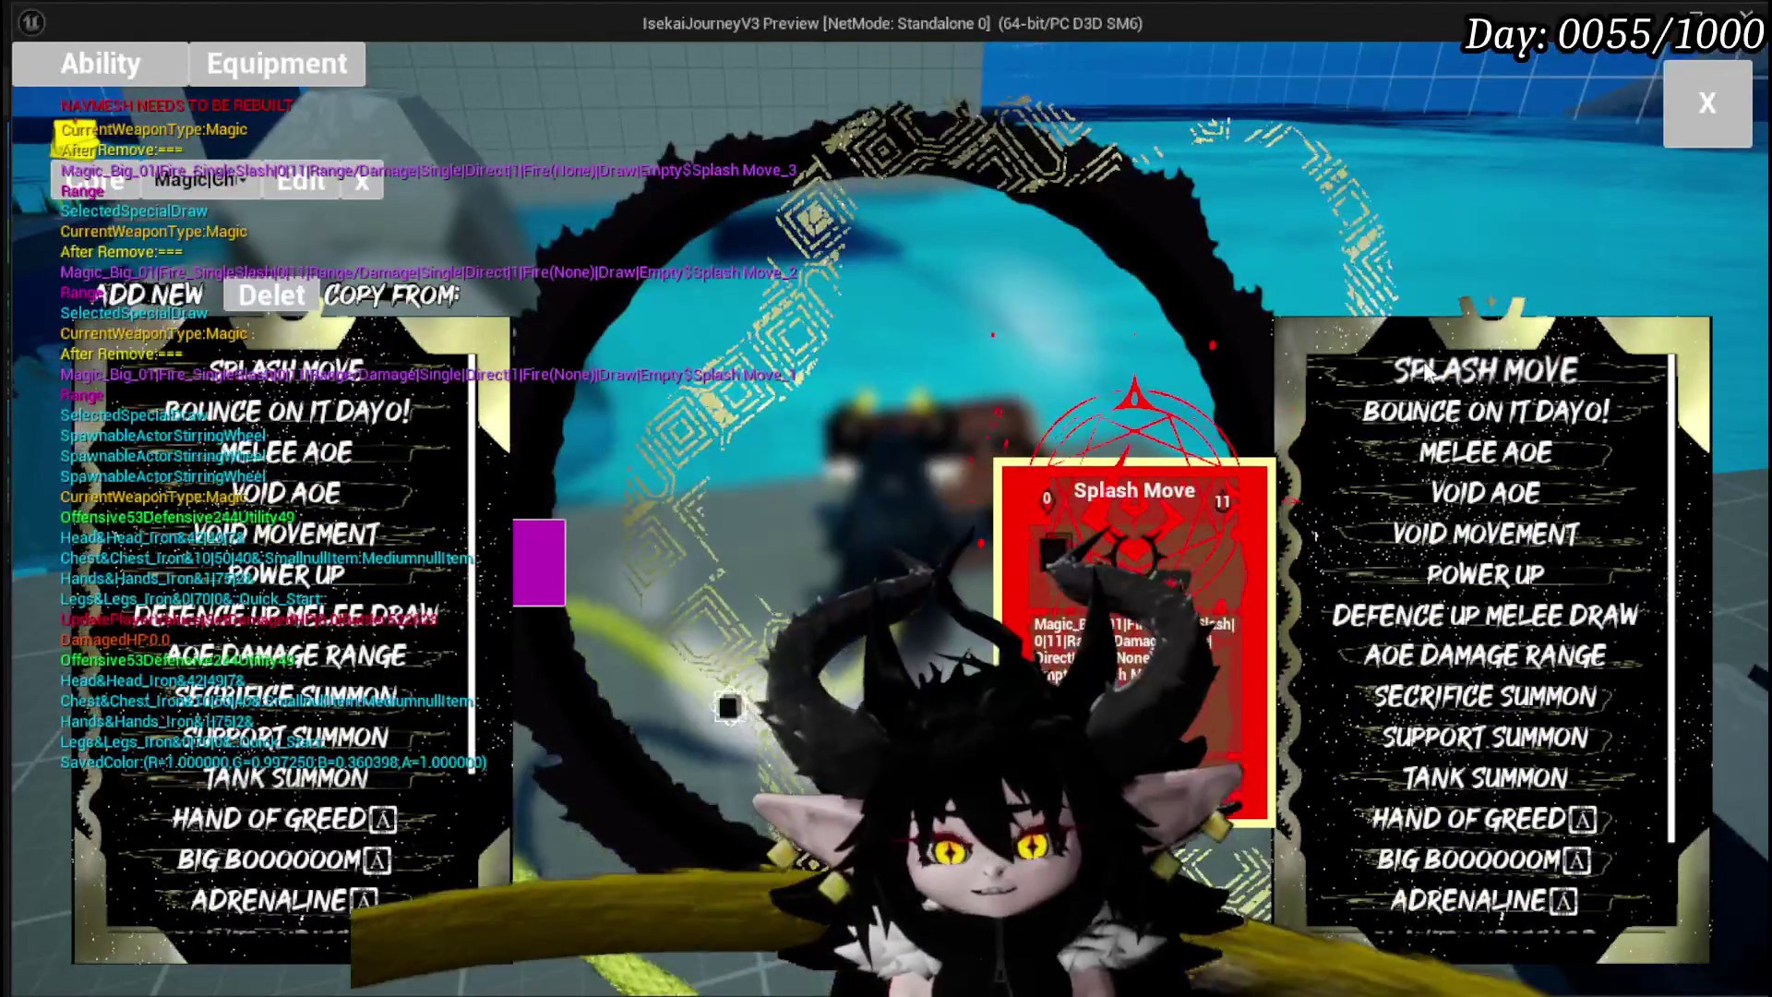
{"action": "scroll", "coordinate": [303, 503], "scroll_direction": "down", "scroll_amount": 3}
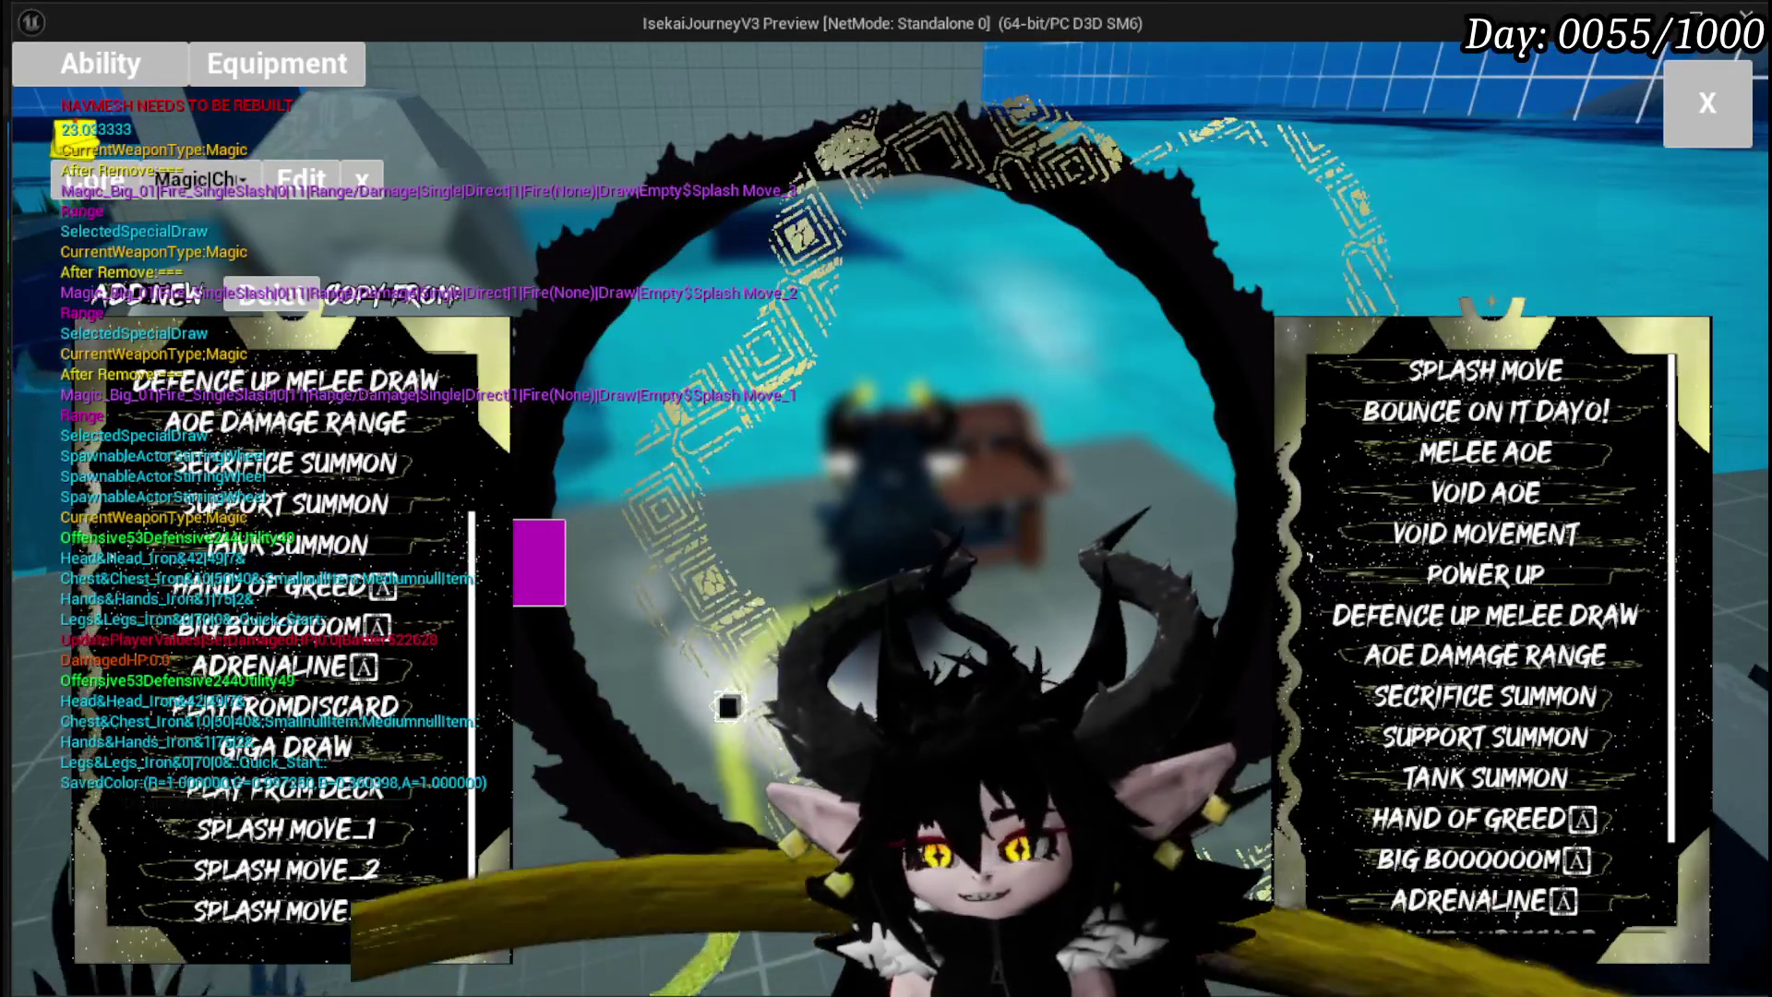
{"action": "left_click", "coordinate": [1554, 370]}
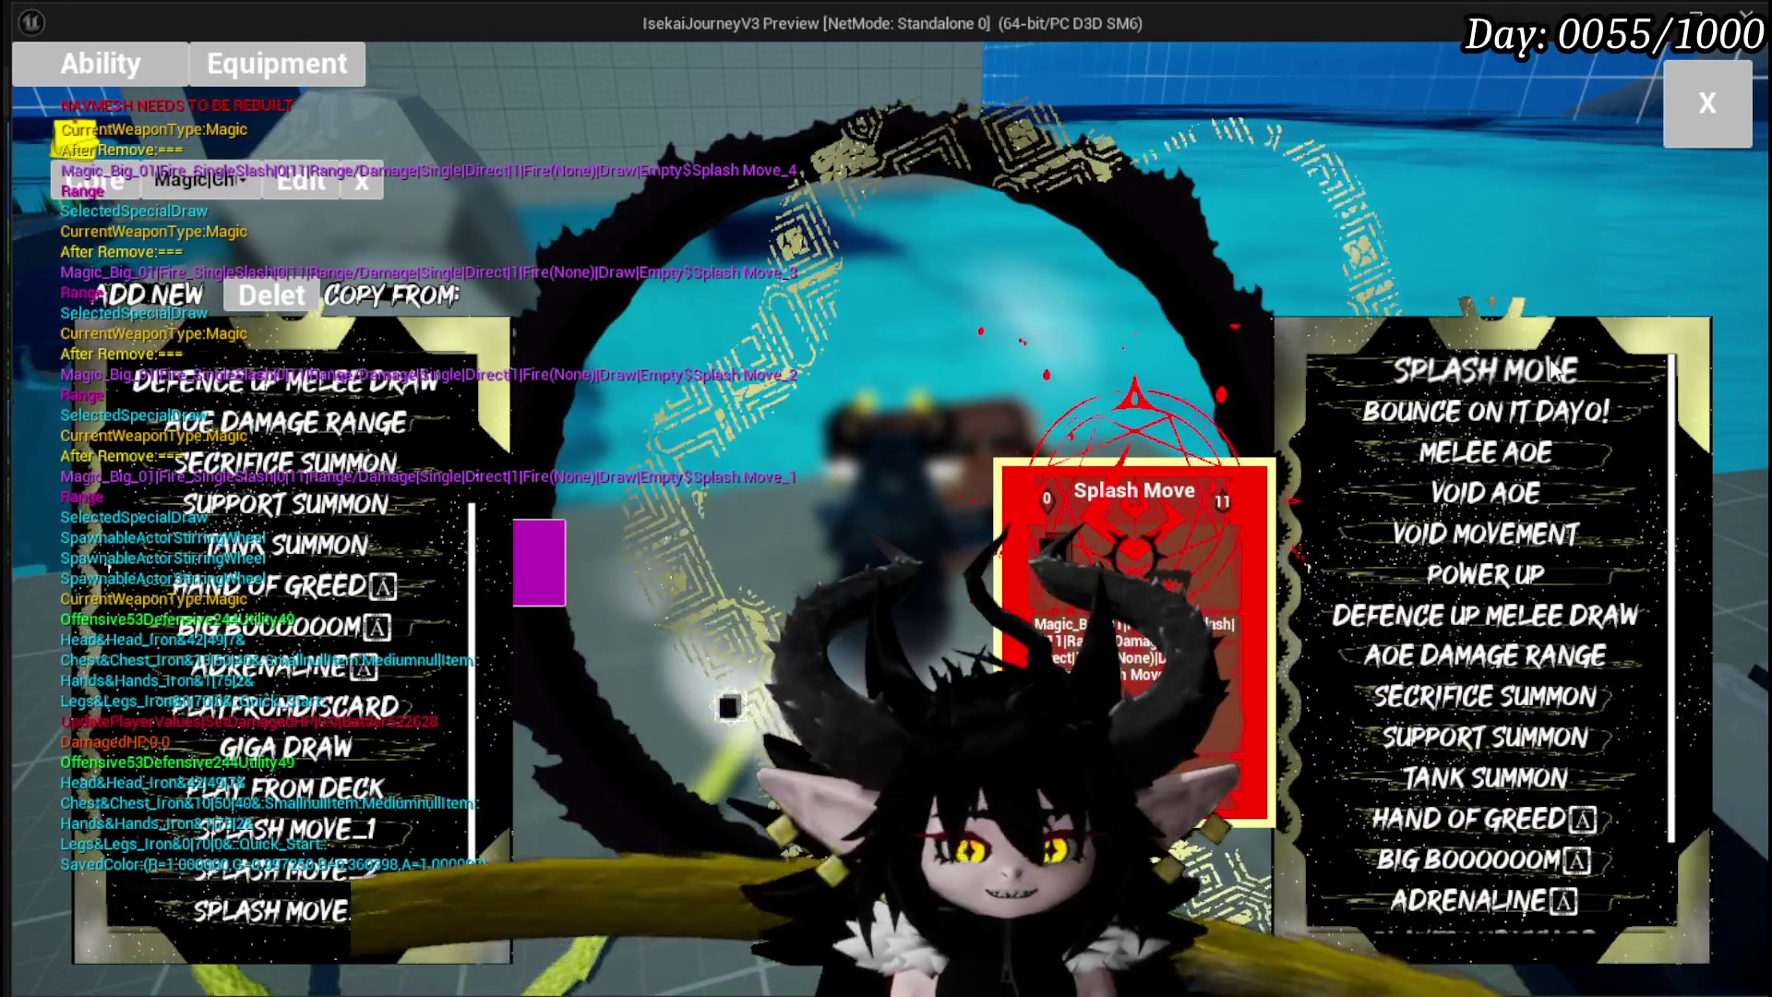
{"action": "left_click", "coordinate": [1487, 391]}
{"action": "left_click", "coordinate": [1484, 385]}
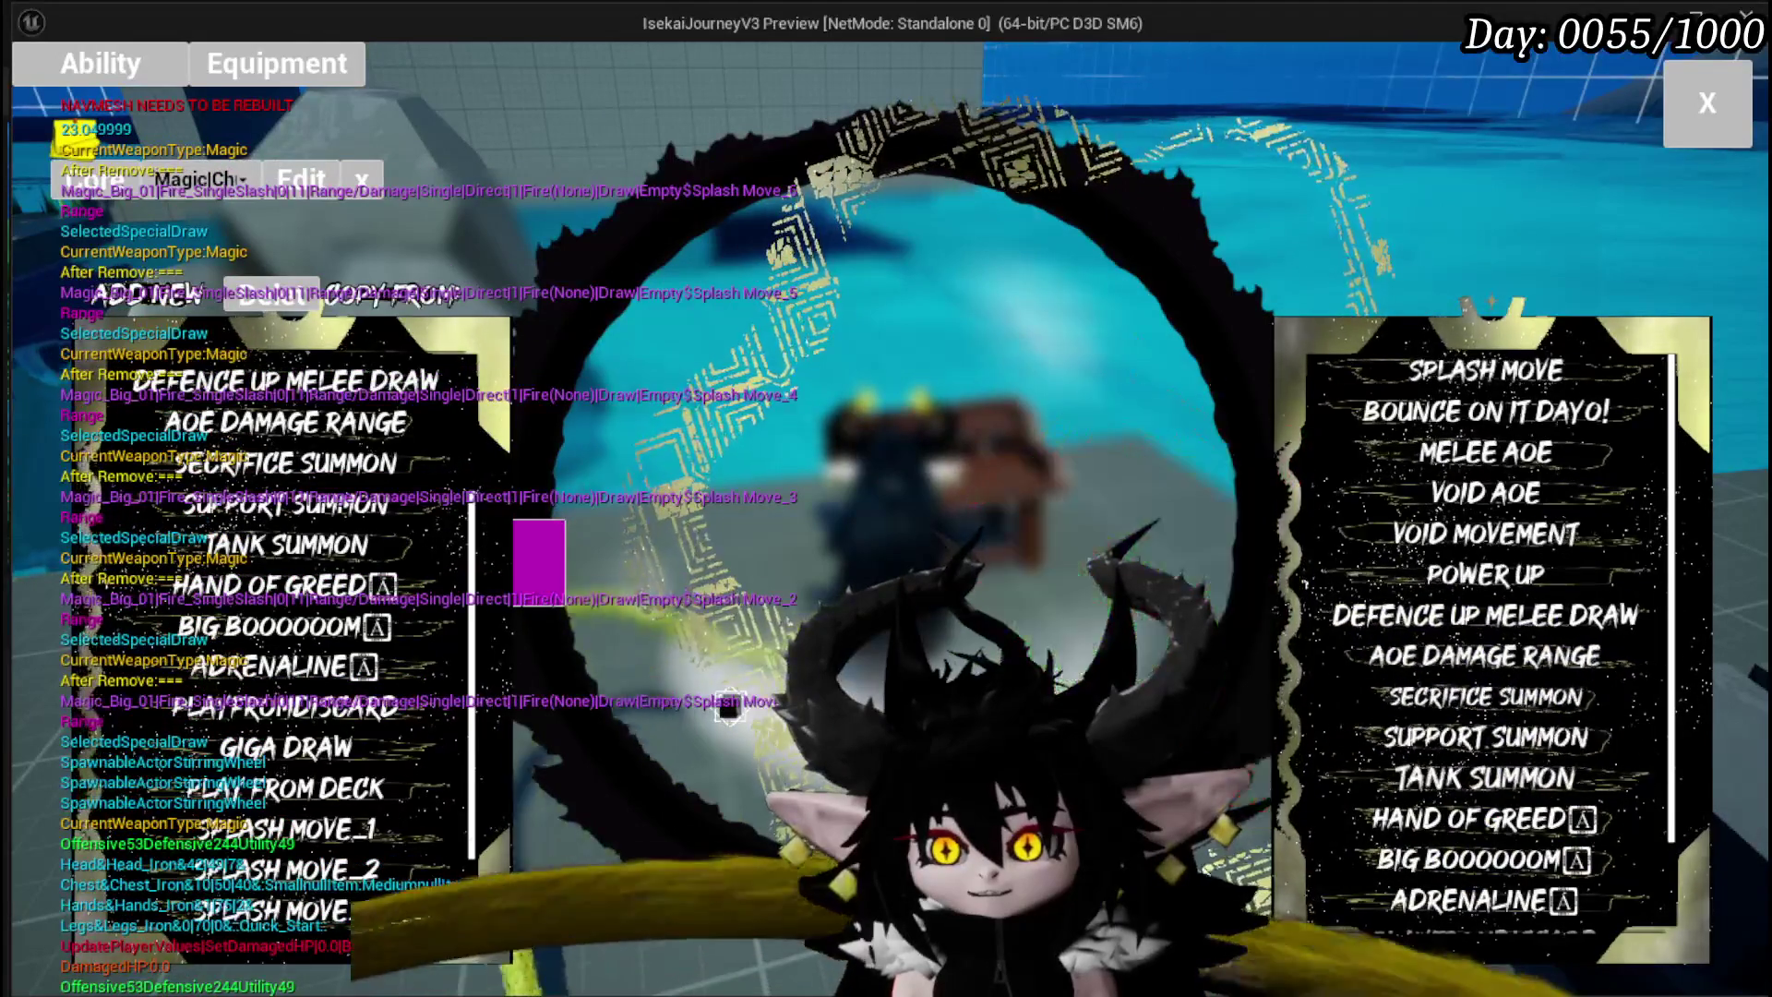
{"action": "left_click", "coordinate": [1385, 368]}
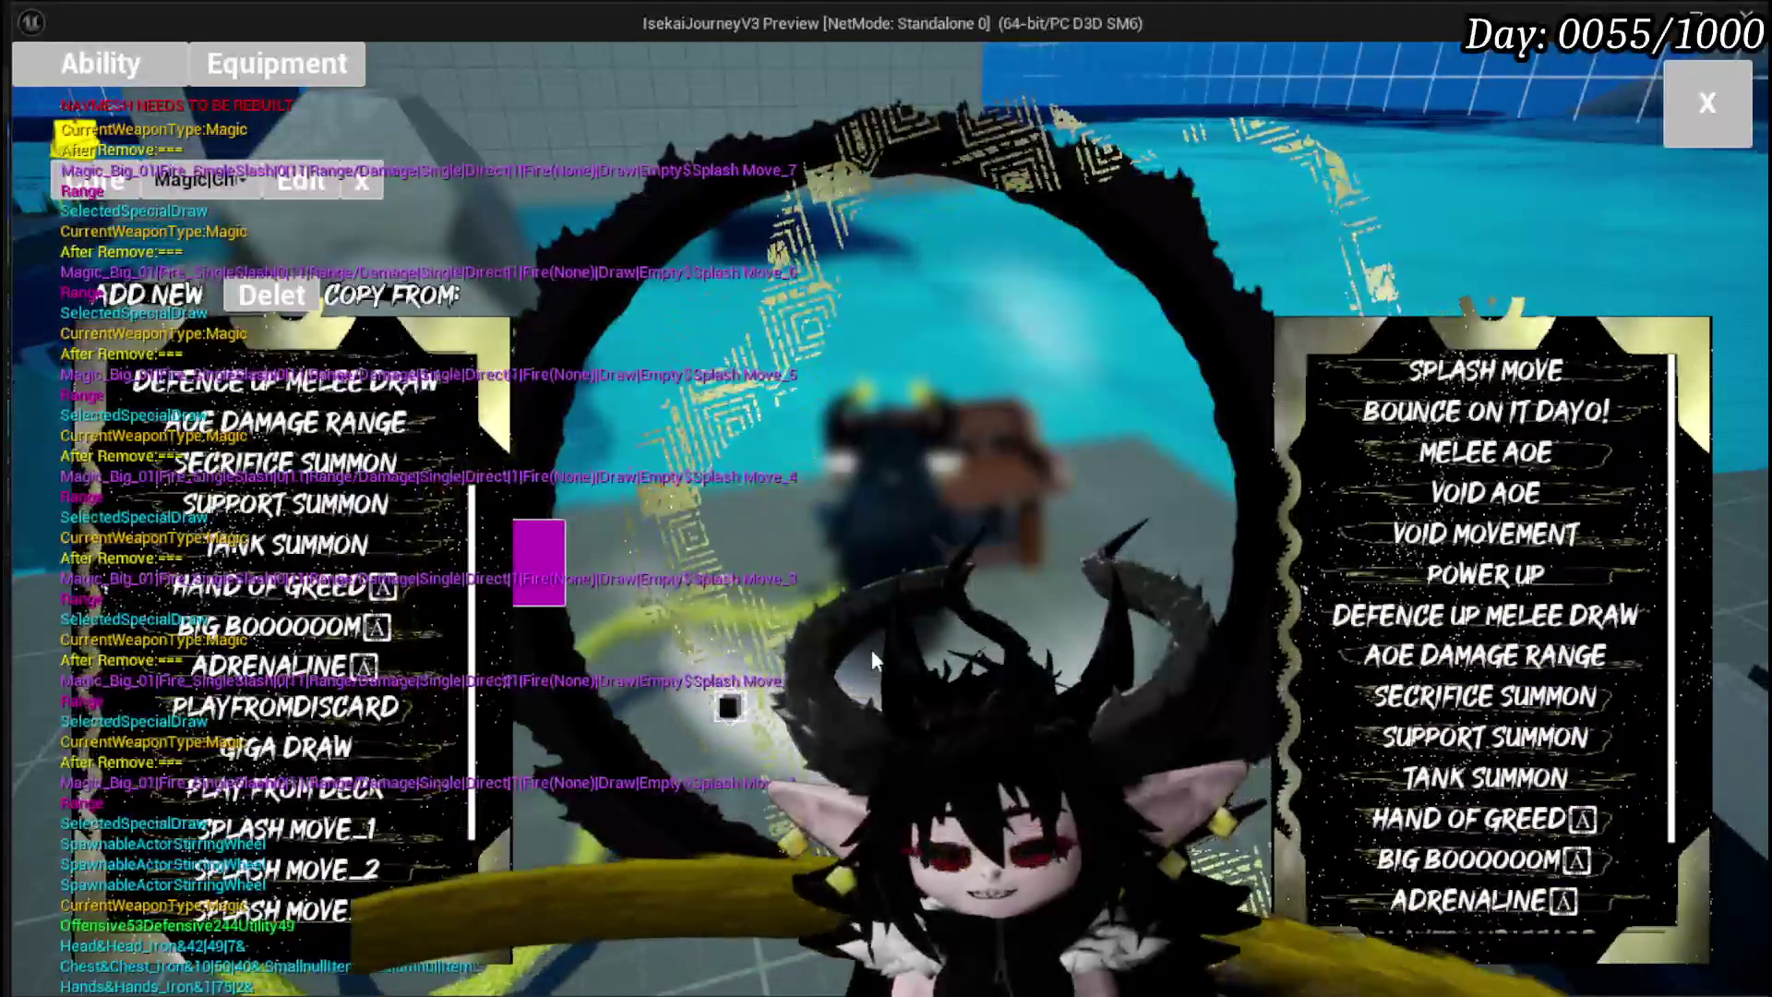
{"action": "key", "text": "Escape"}
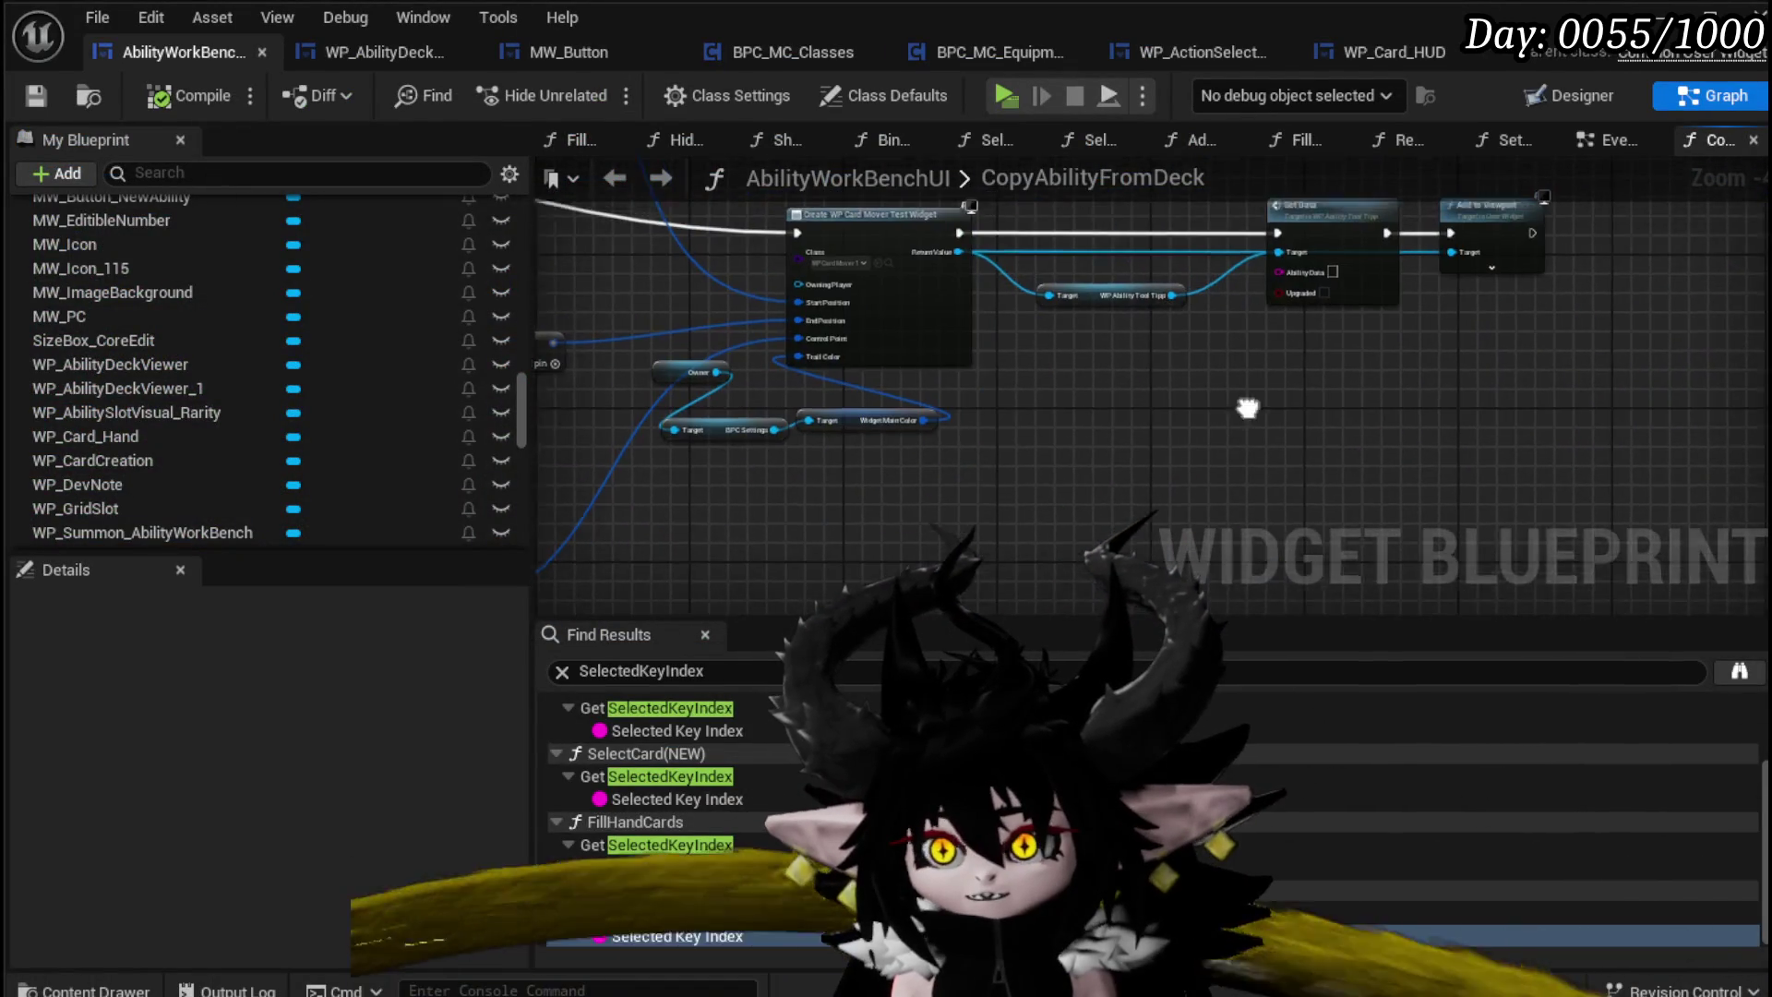
Step: Locate the card mover and Set Data nodes and try pulling a connection from Ability Data
{"action": "scroll", "coordinate": [1265, 406], "scroll_direction": "up", "scroll_amount": 2}
{"action": "left_click_drag", "start_coordinate": [1062, 451], "coordinate": [1371, 450]}
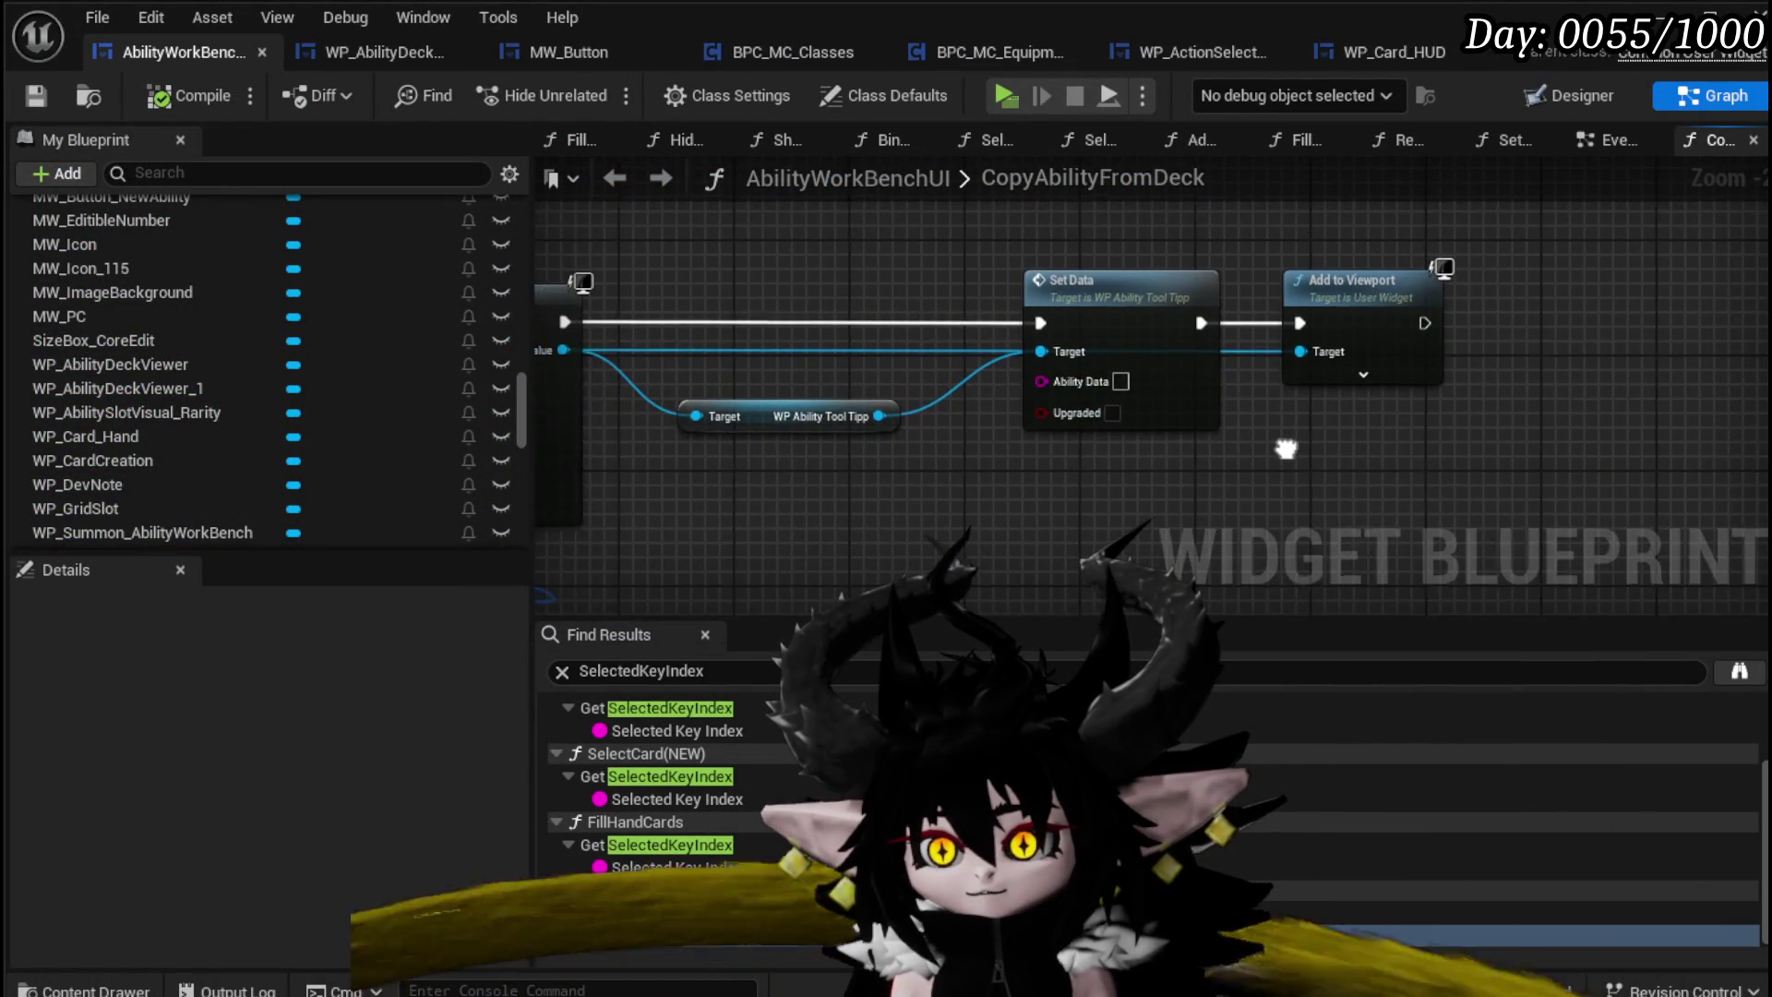
{"action": "left_click_drag", "start_coordinate": [1066, 388], "coordinate": [1385, 474]}
{"action": "scroll", "coordinate": [1375, 461], "scroll_direction": "down", "scroll_amount": 5}
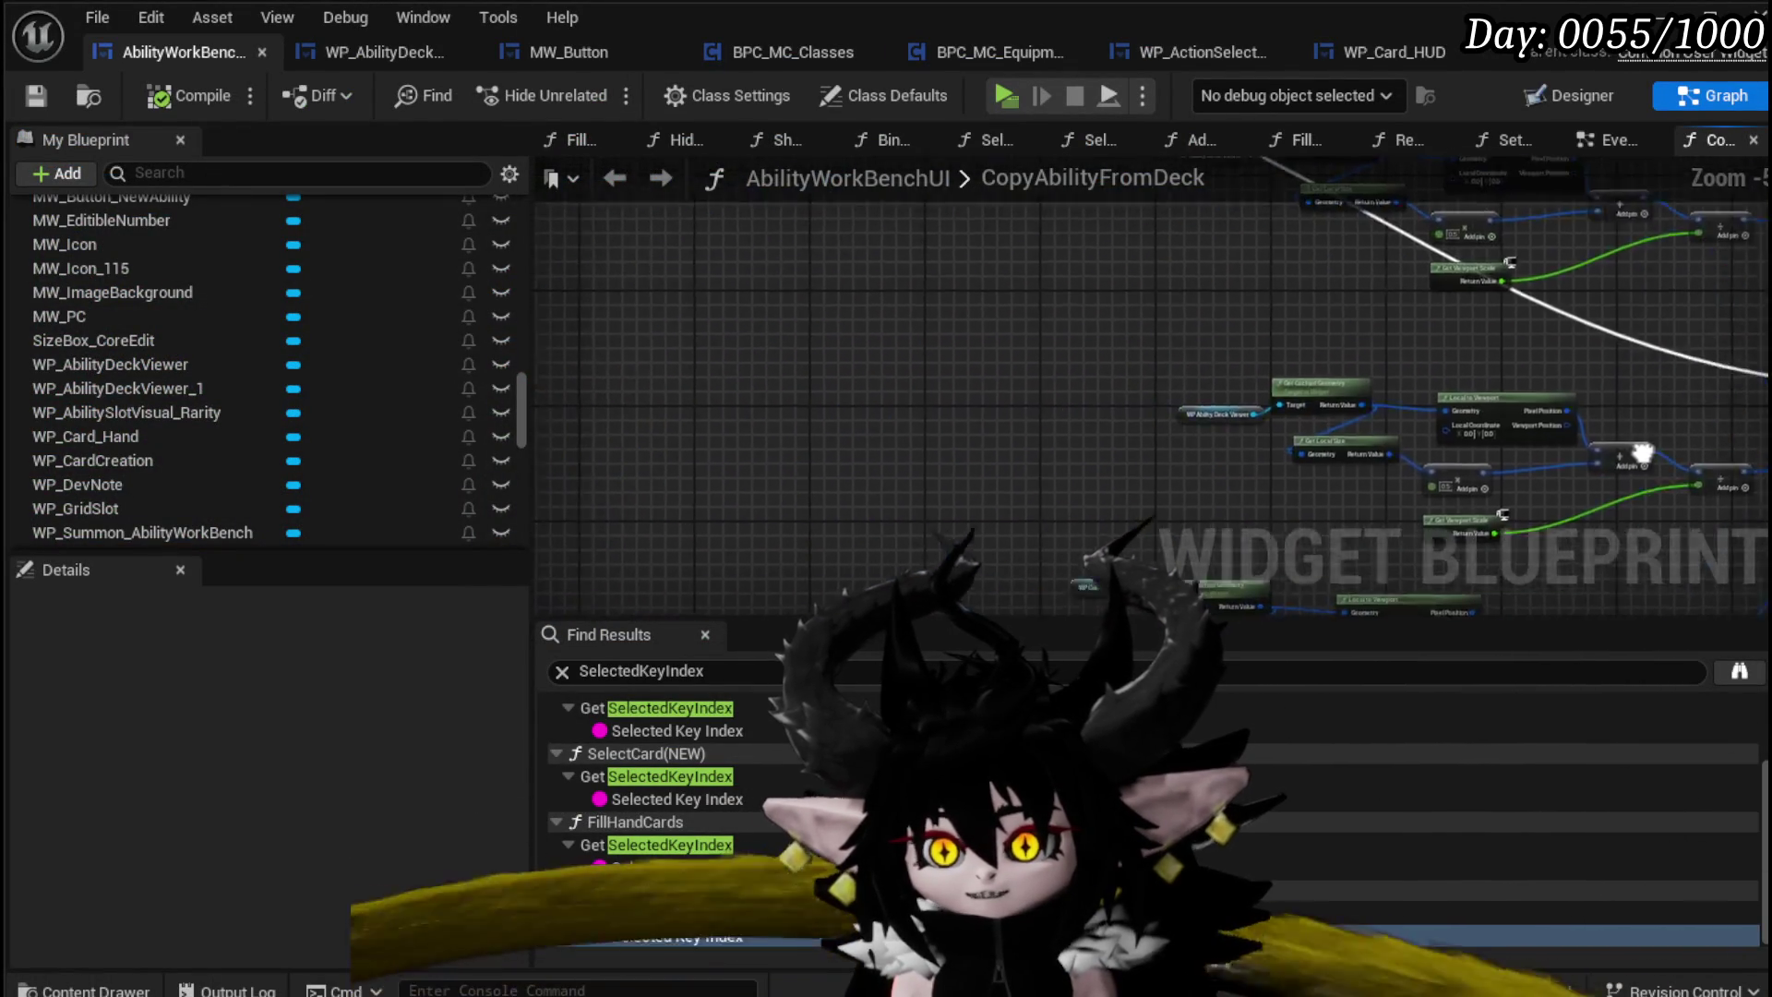
{"action": "scroll", "coordinate": [950, 467], "scroll_direction": "up", "scroll_amount": 8}
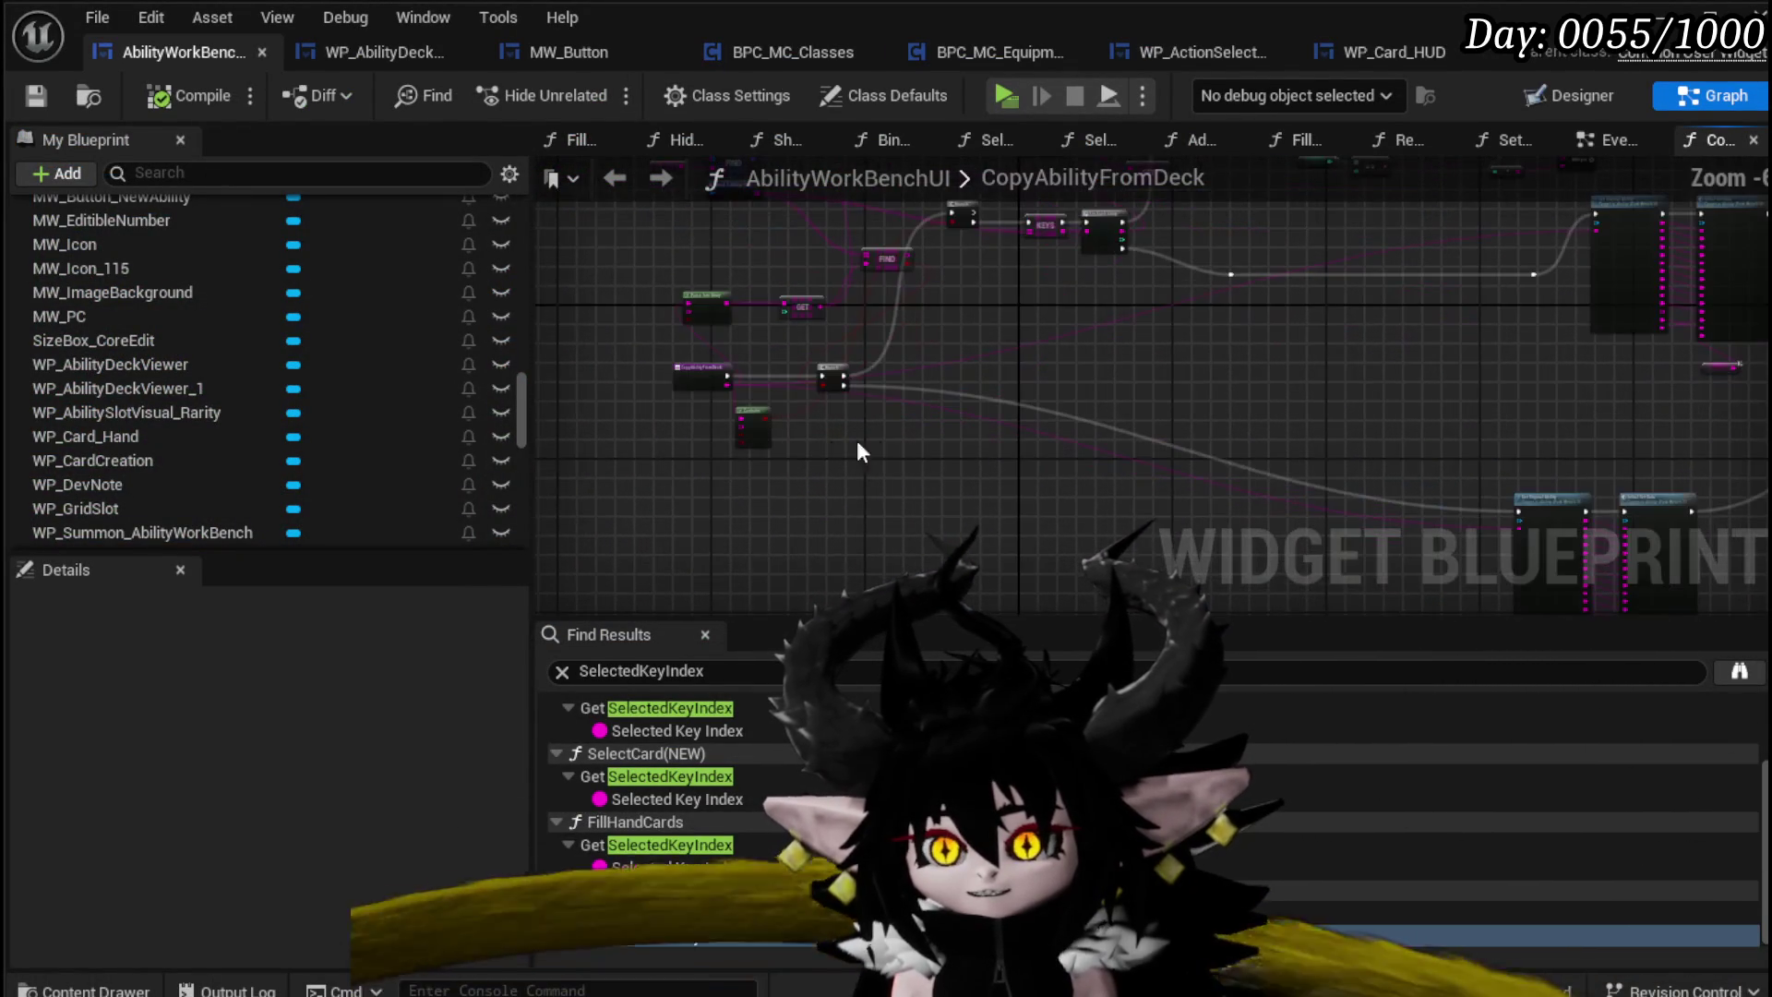
{"action": "scroll", "coordinate": [657, 308], "scroll_direction": "down", "scroll_amount": 1}
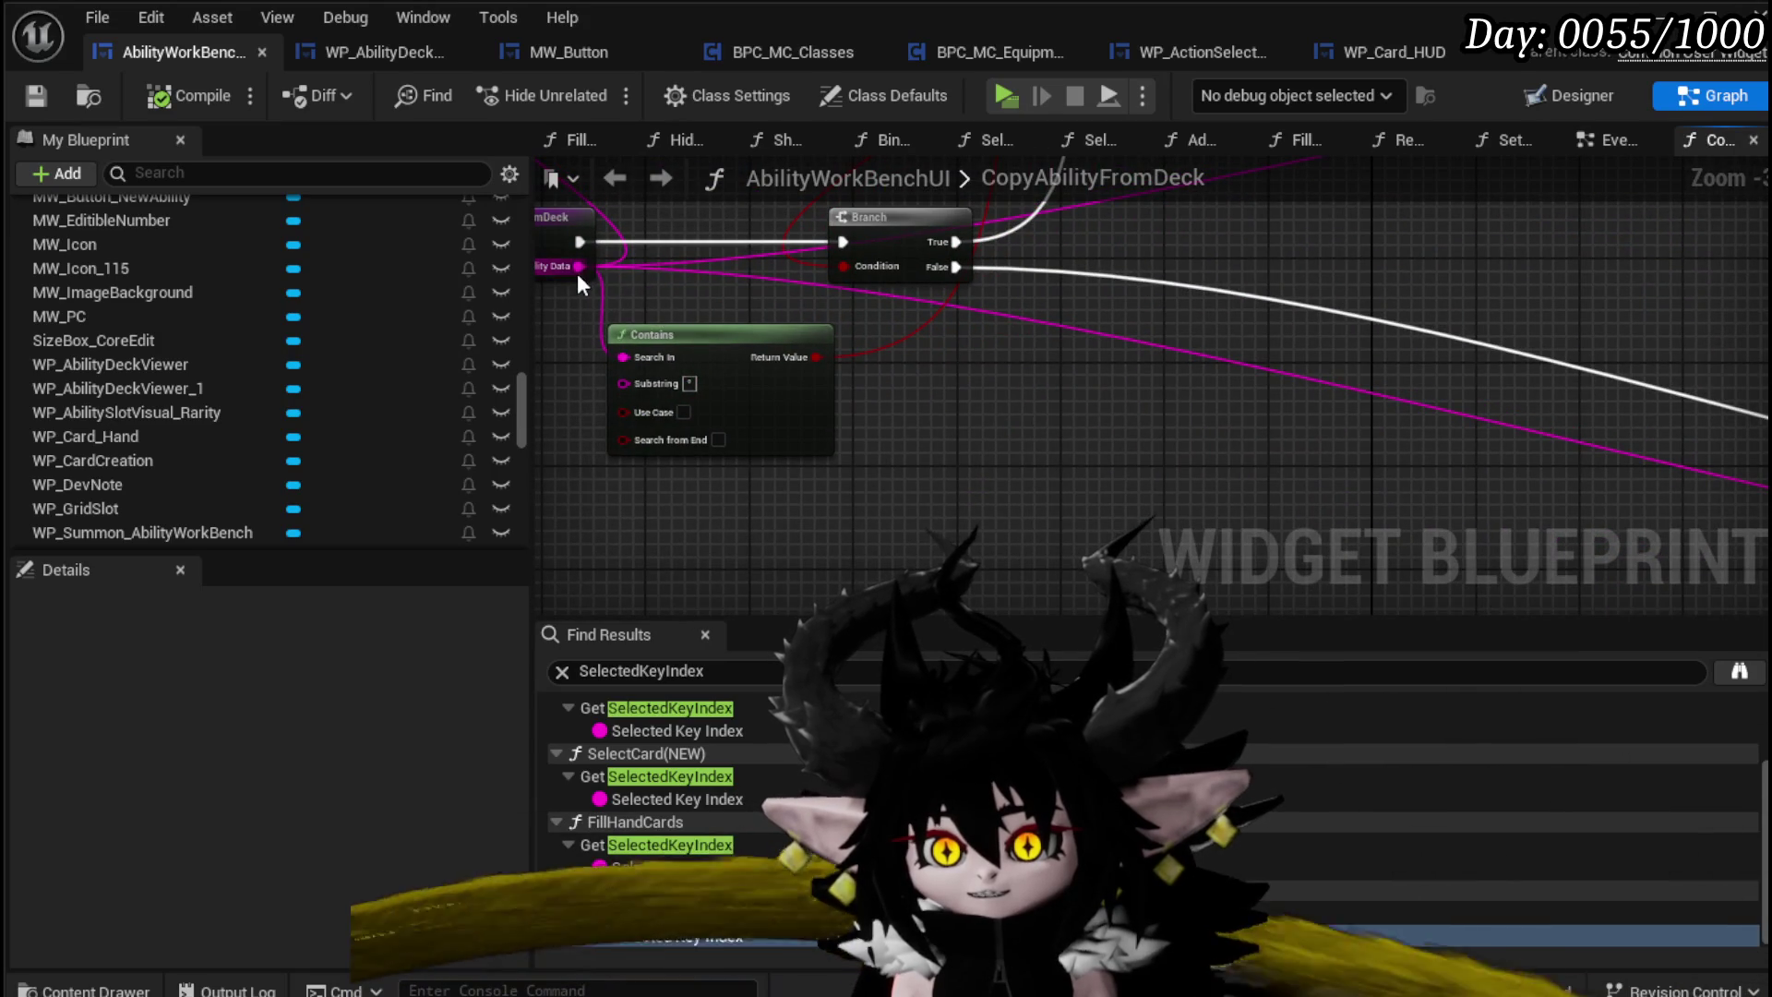
{"action": "mouse_move", "coordinate": [572, 267]}
{"action": "left_mouse_down"}
{"action": "mouse_move", "coordinate": [1567, 432]}
{"action": "mouse_move", "coordinate": [1652, 392]}
{"action": "mouse_move", "coordinate": [1278, 522]}
{"action": "mouse_move", "coordinate": [1410, 472]}
{"action": "mouse_move", "coordinate": [1573, 493]}
{"action": "mouse_move", "coordinate": [1454, 498]}
{"action": "left_mouse_up"}
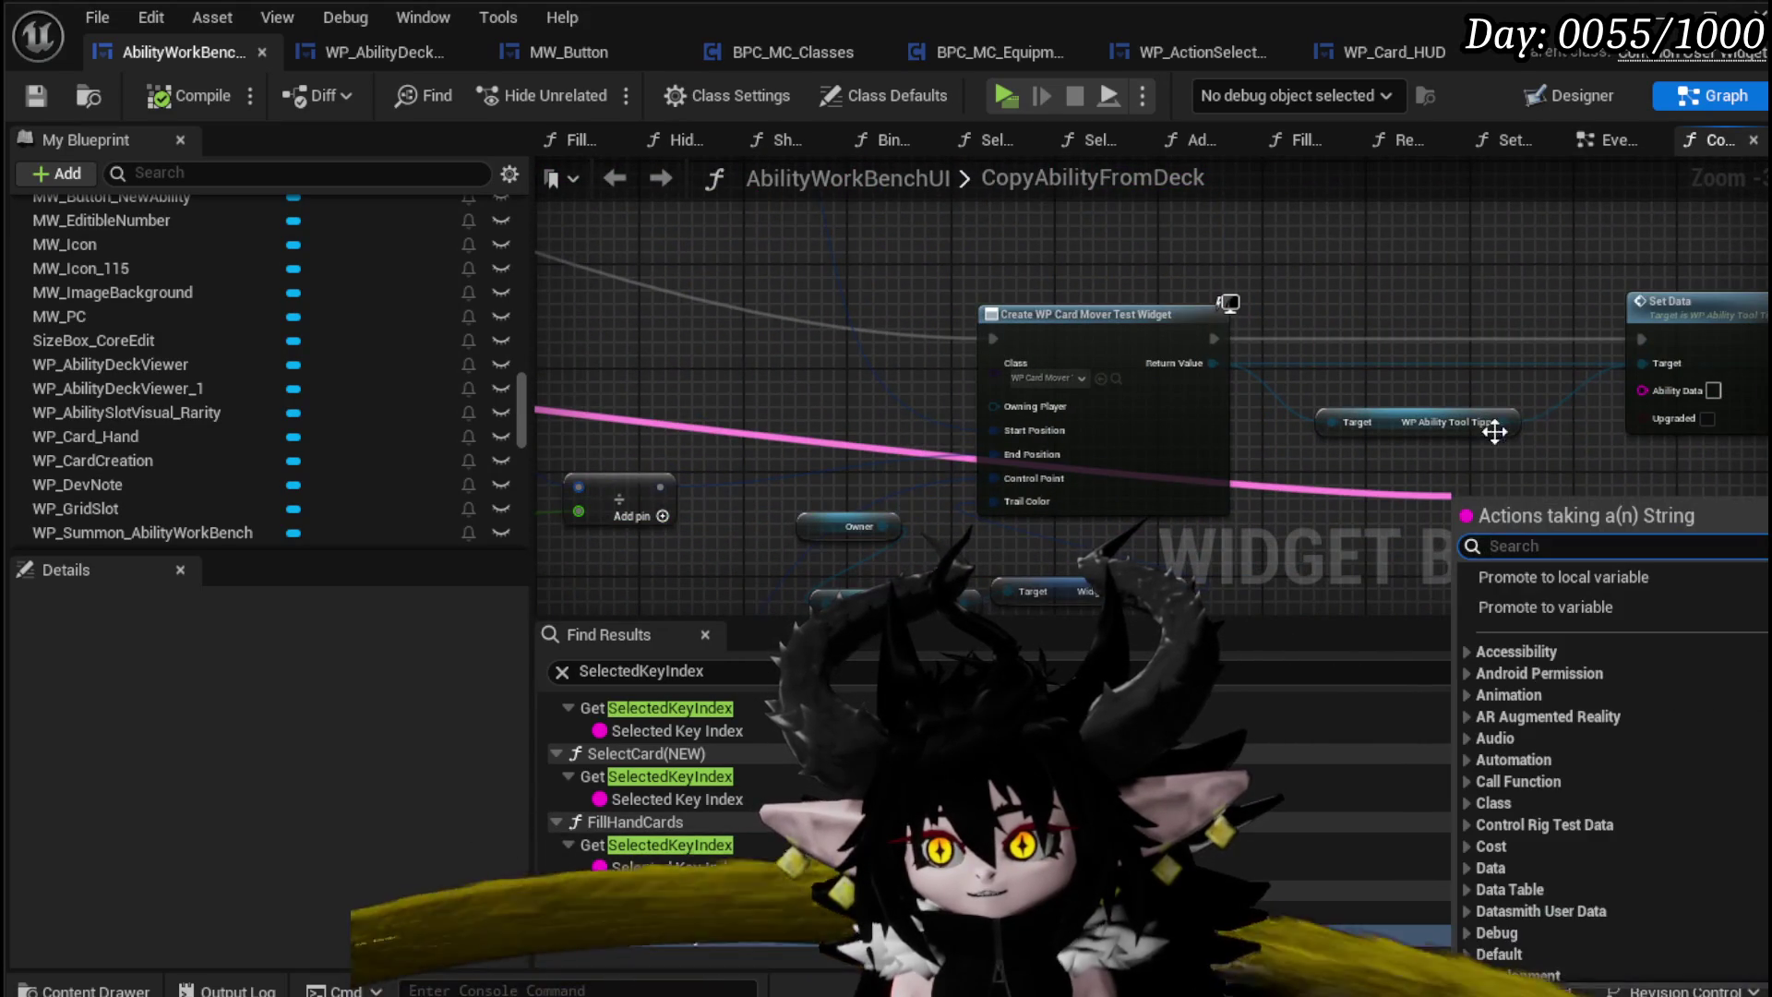
{"action": "left_click", "coordinate": [850, 413]}
{"action": "left_click_drag", "start_coordinate": [850, 414], "coordinate": [773, 399]}
{"action": "mouse_move", "coordinate": [1001, 314]}
{"action": "left_mouse_down"}
{"action": "mouse_move", "coordinate": [1280, 413]}
{"action": "mouse_move", "coordinate": [988, 383]}
{"action": "mouse_move", "coordinate": [969, 432]}
{"action": "left_mouse_up"}
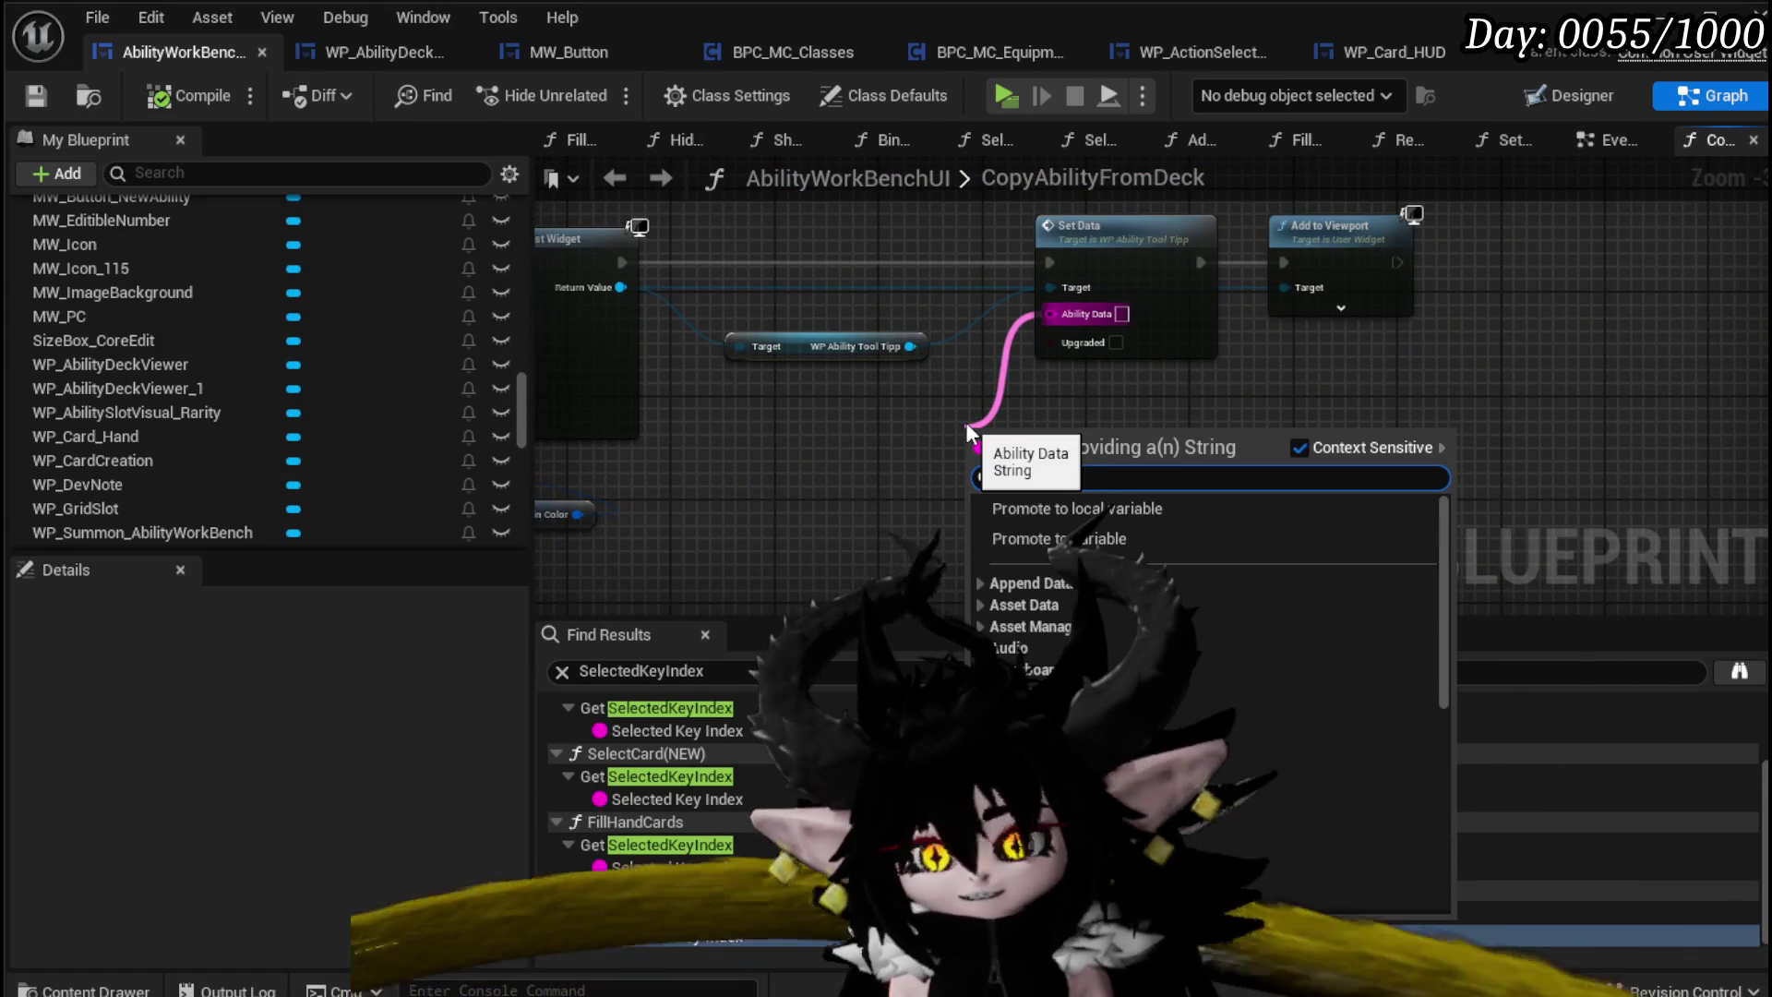
Step: Wire a Get Ability Data getter into Set Data's Ability Data input and save the blueprint
{"action": "type", "text": "a"}
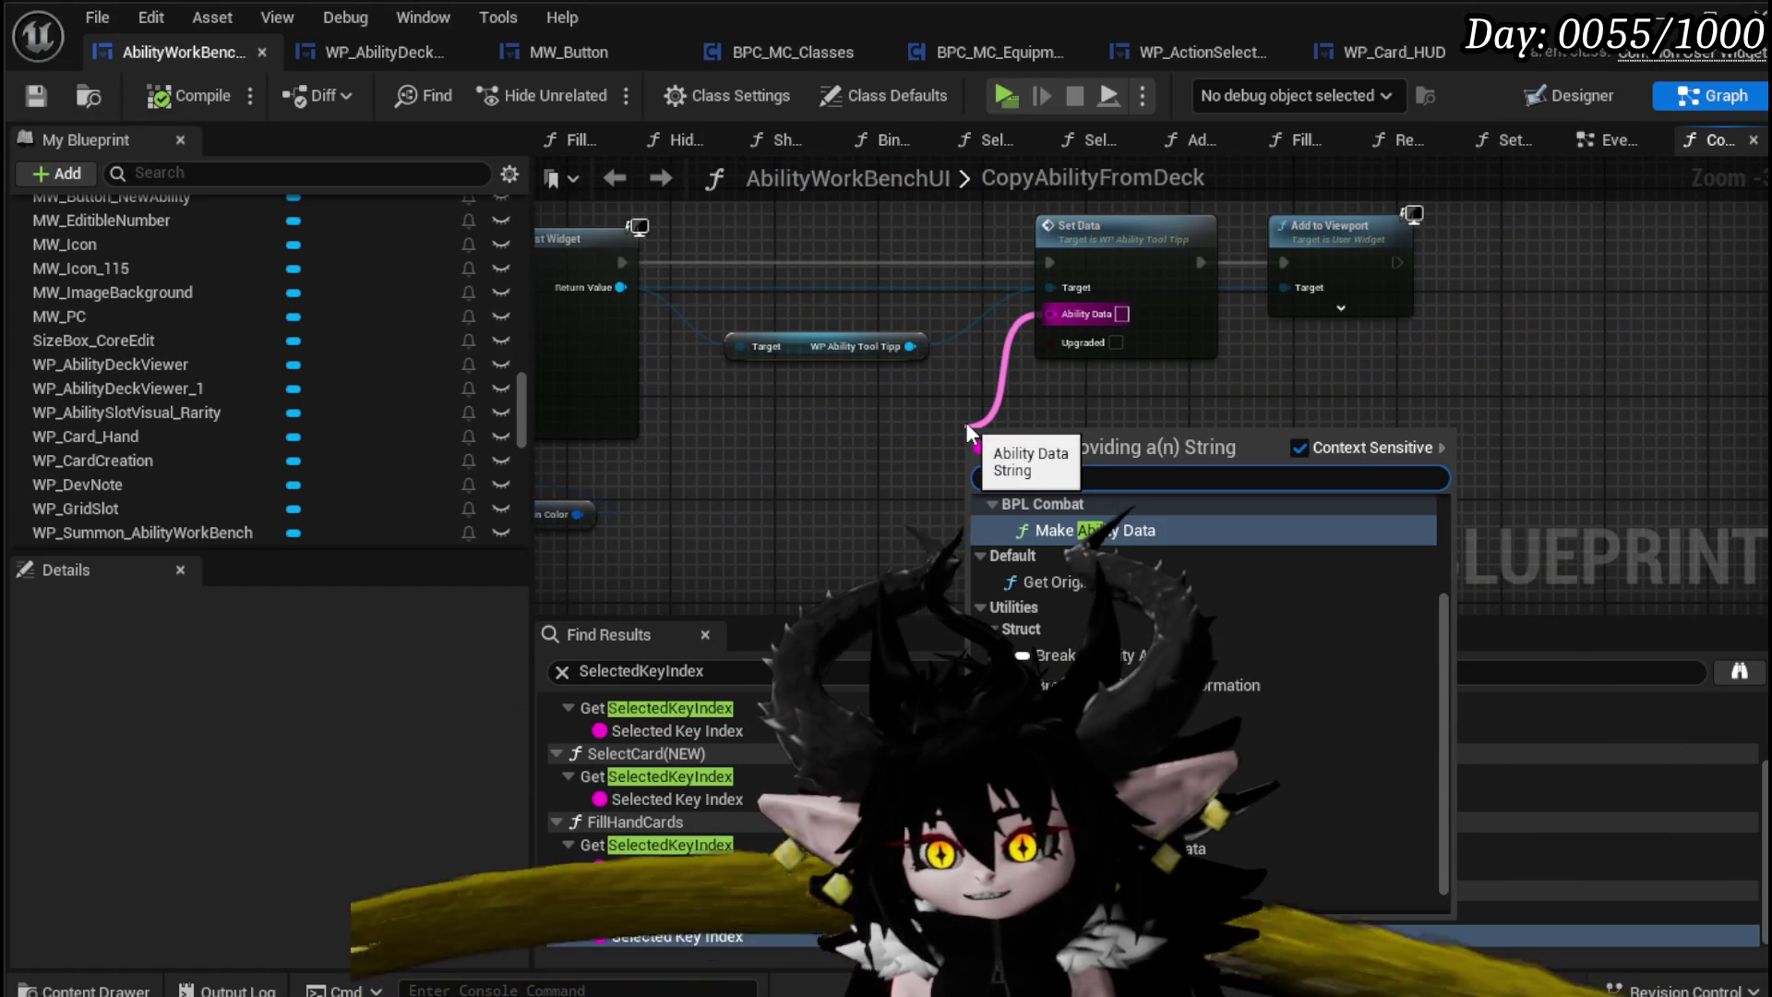
{"action": "scroll", "coordinate": [1200, 628], "scroll_direction": "down", "scroll_amount": 1}
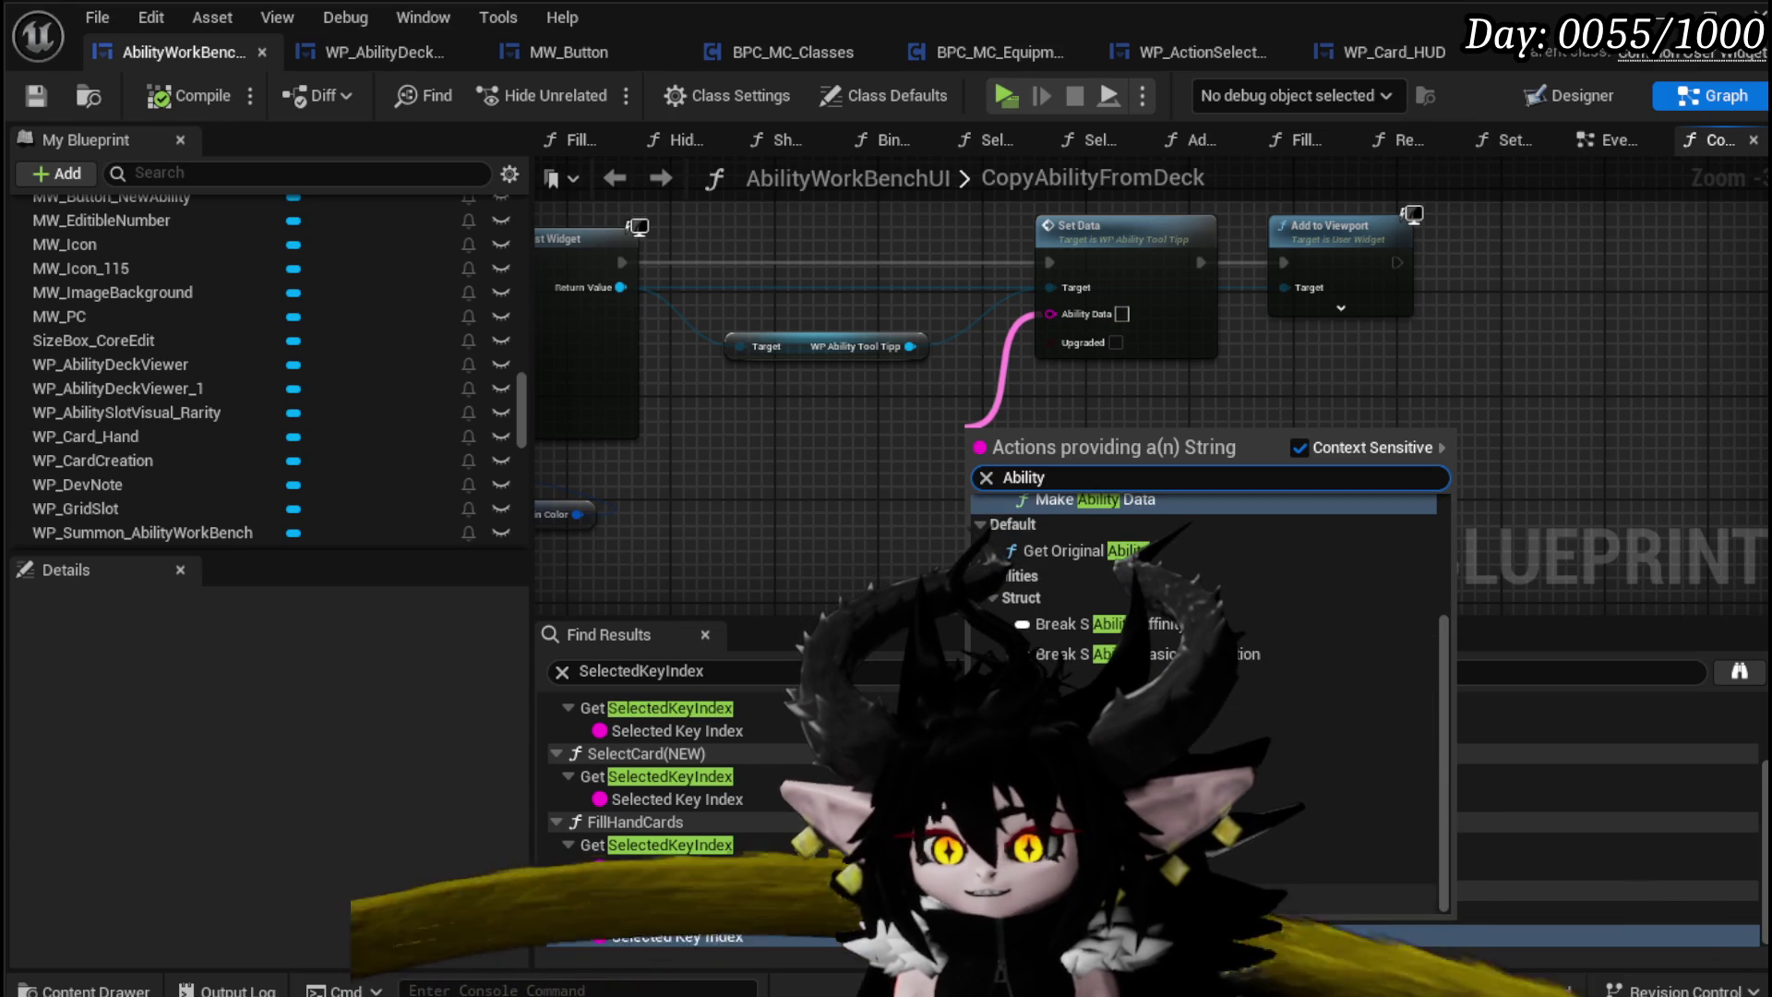
{"action": "left_click", "coordinate": [1071, 646]}
{"action": "scroll", "coordinate": [997, 441], "scroll_direction": "up", "scroll_amount": 1}
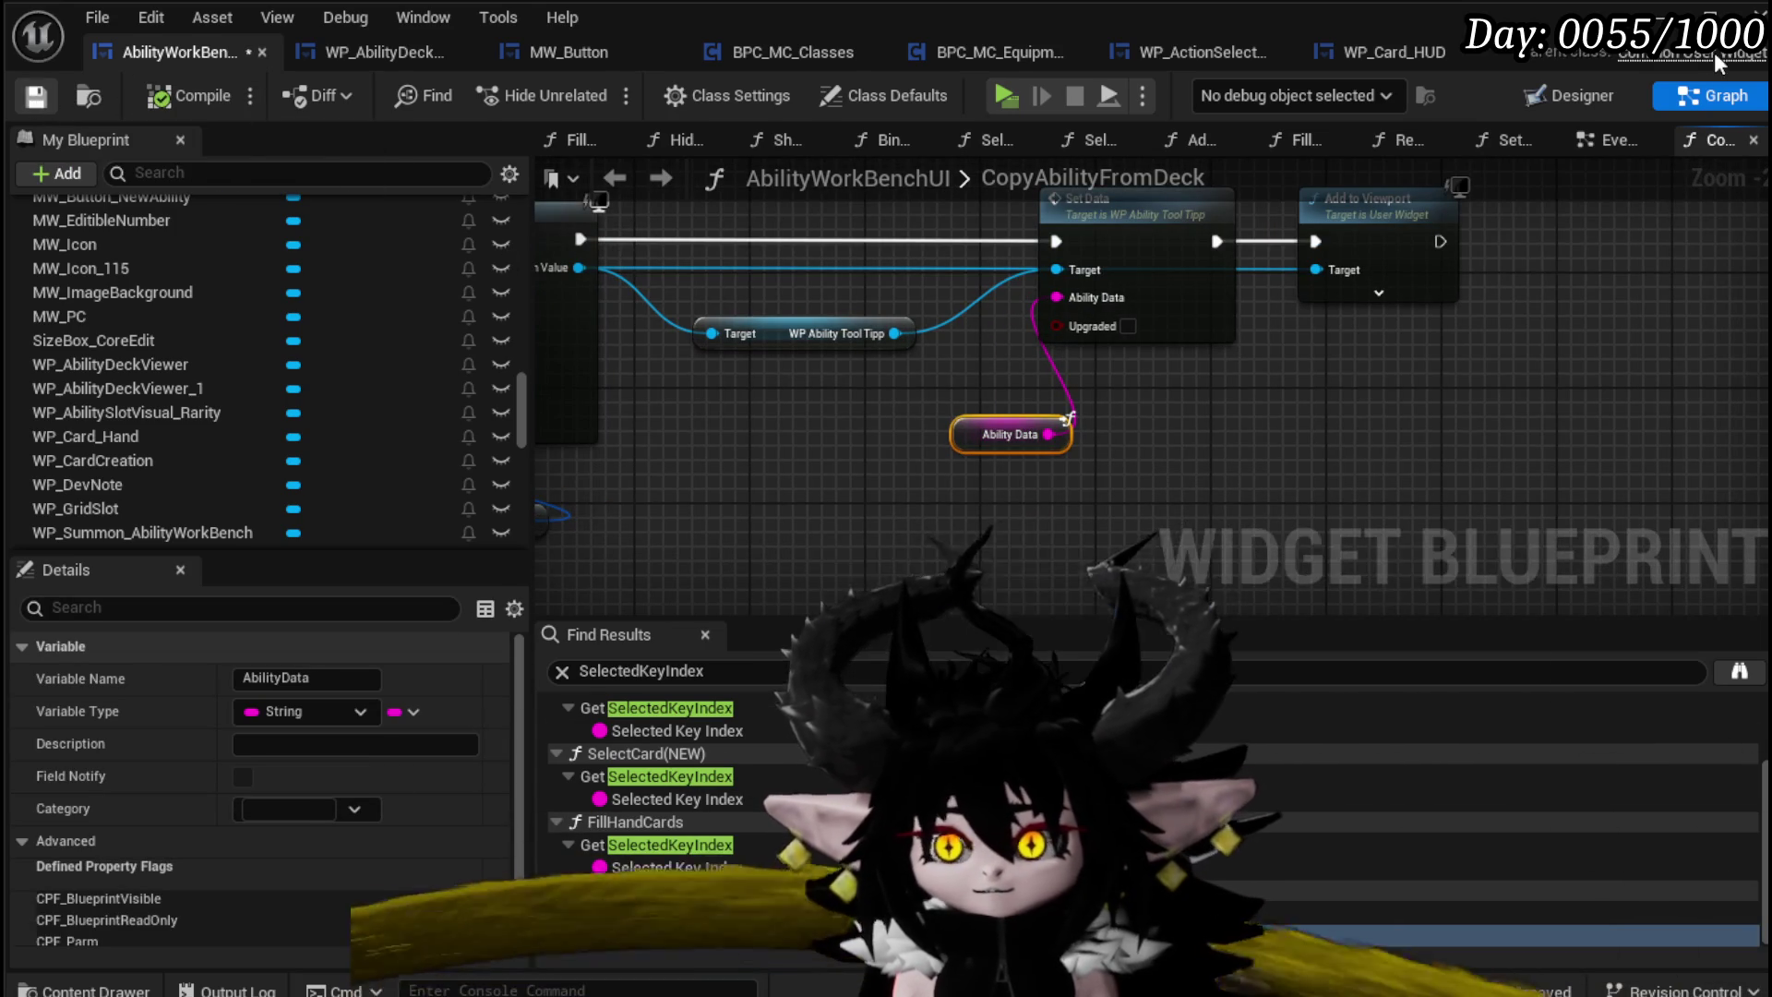
{"action": "left_click", "coordinate": [35, 96]}
{"action": "left_click", "coordinate": [591, 90]}
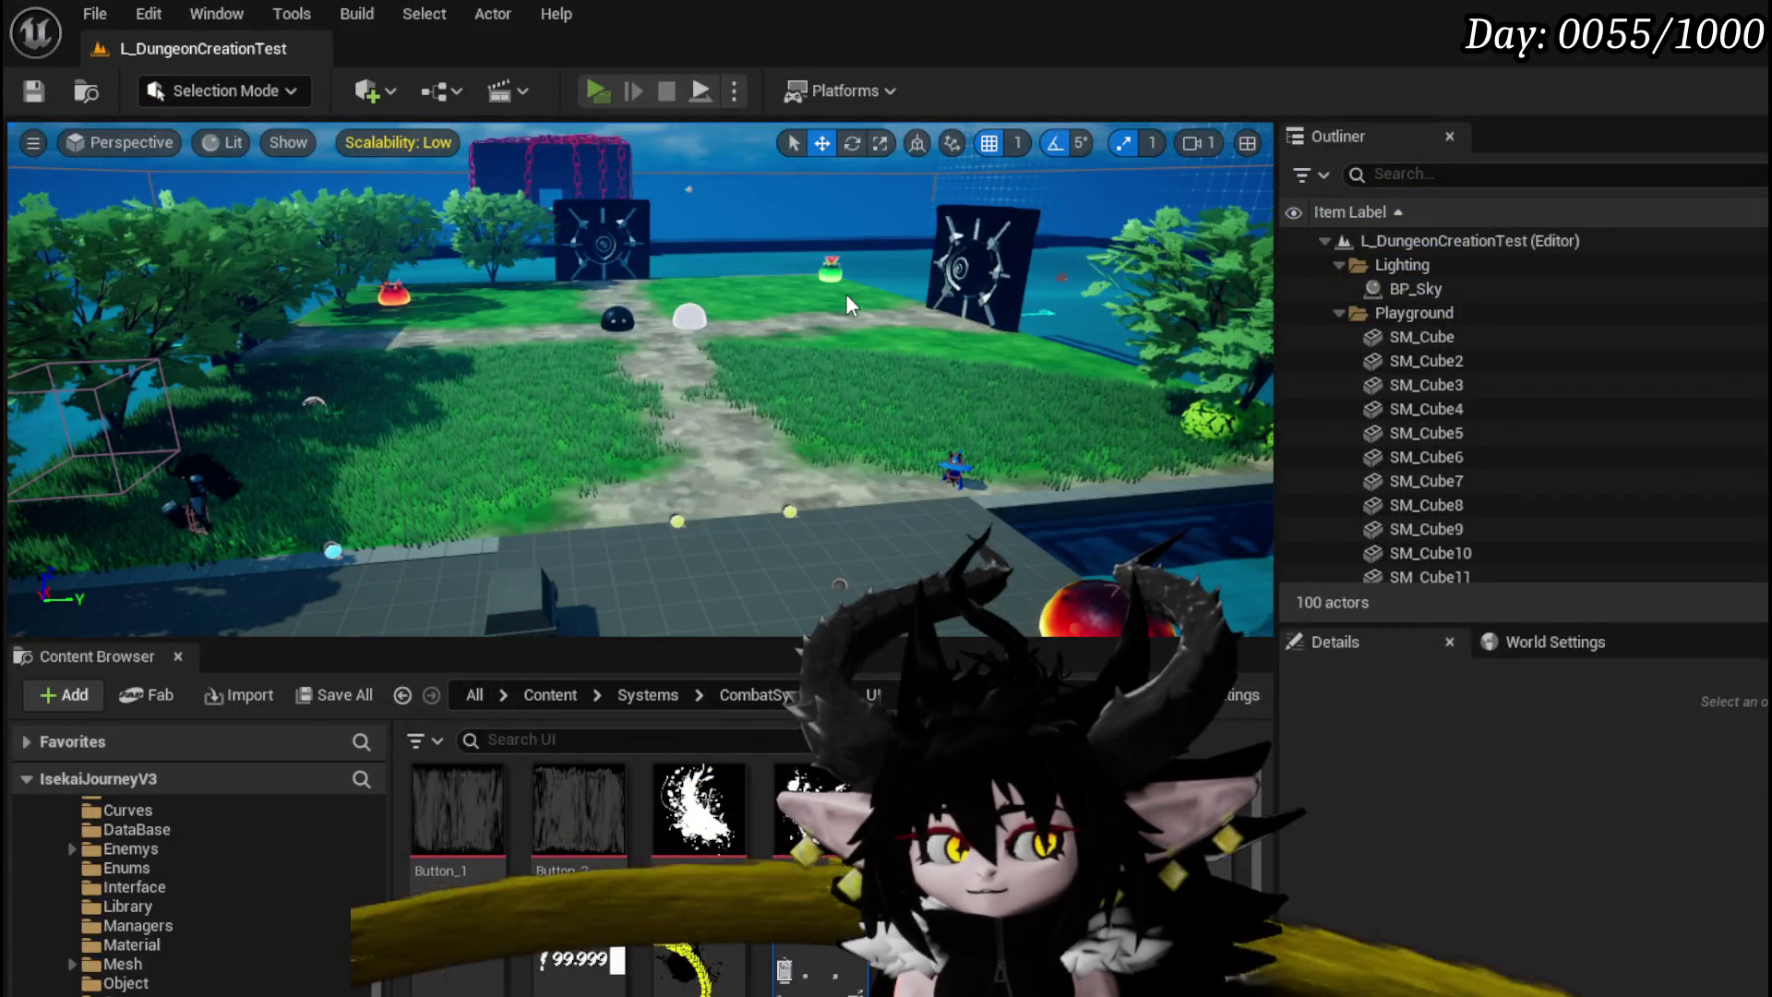
Step: In the play test, open the Ability panel, pick the Magic category and a COPY FROM deck
{"action": "key", "text": "Tab"}
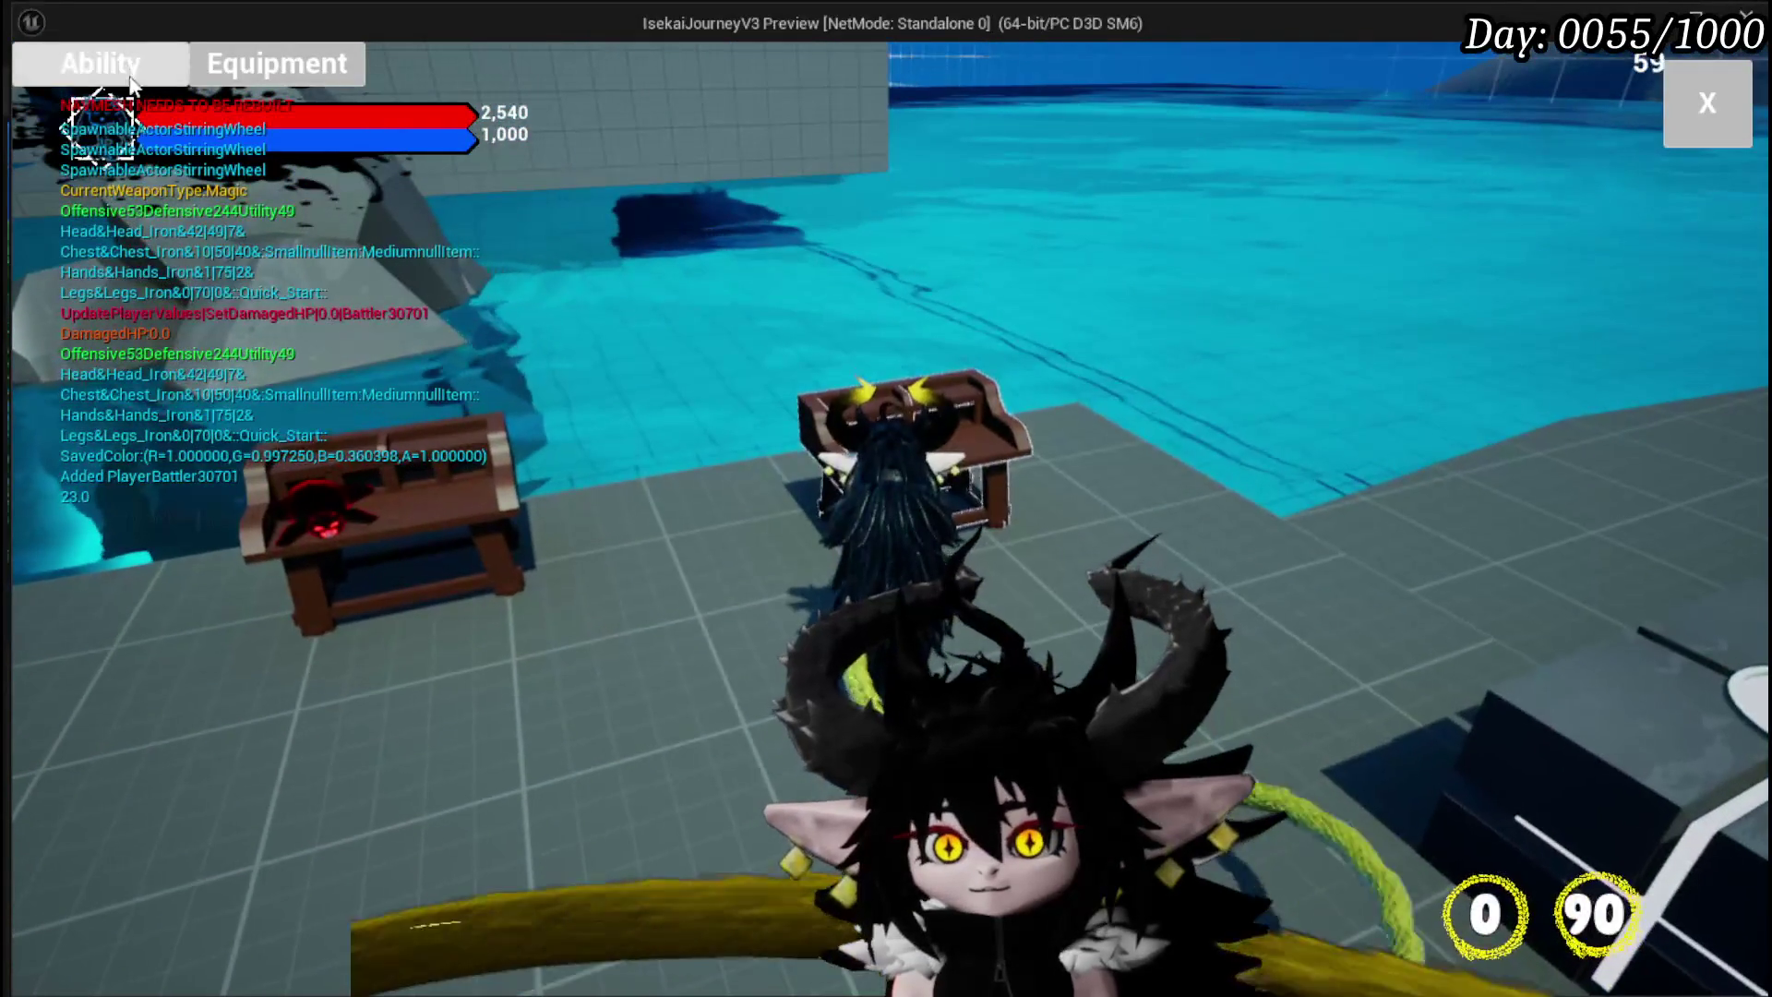
{"action": "left_click", "coordinate": [99, 63]}
{"action": "left_click", "coordinate": [157, 180]}
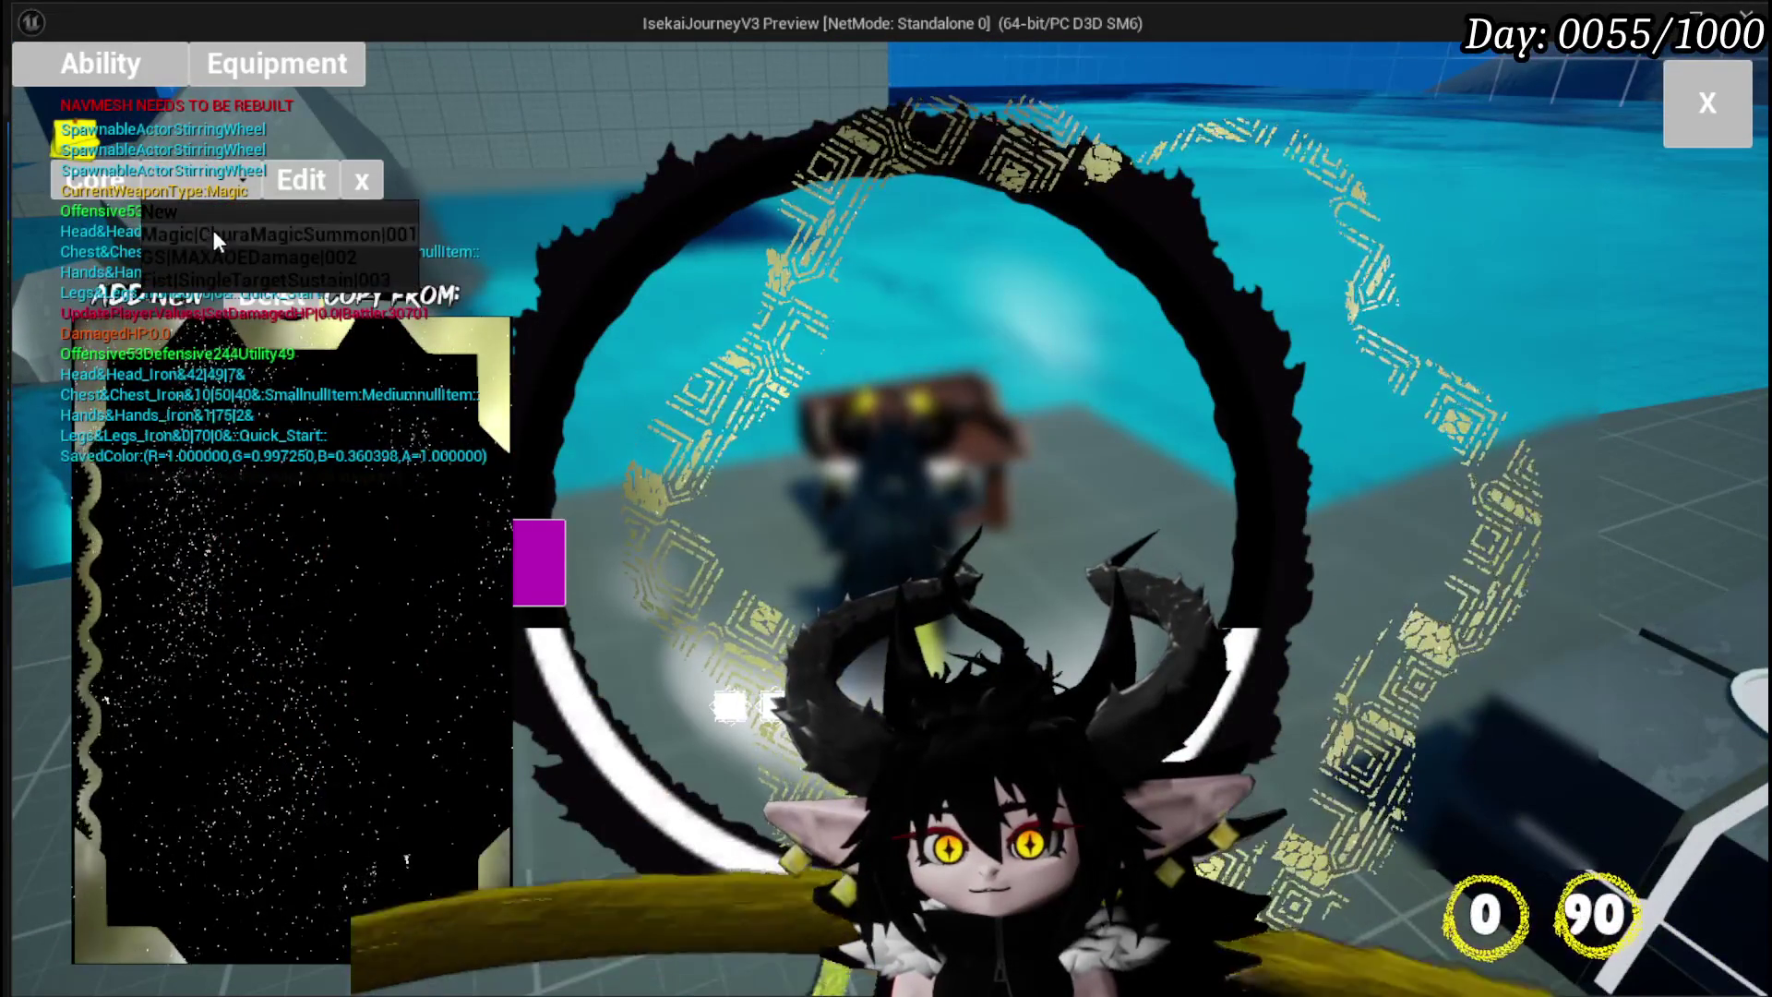
{"action": "left_click", "coordinate": [213, 230]}
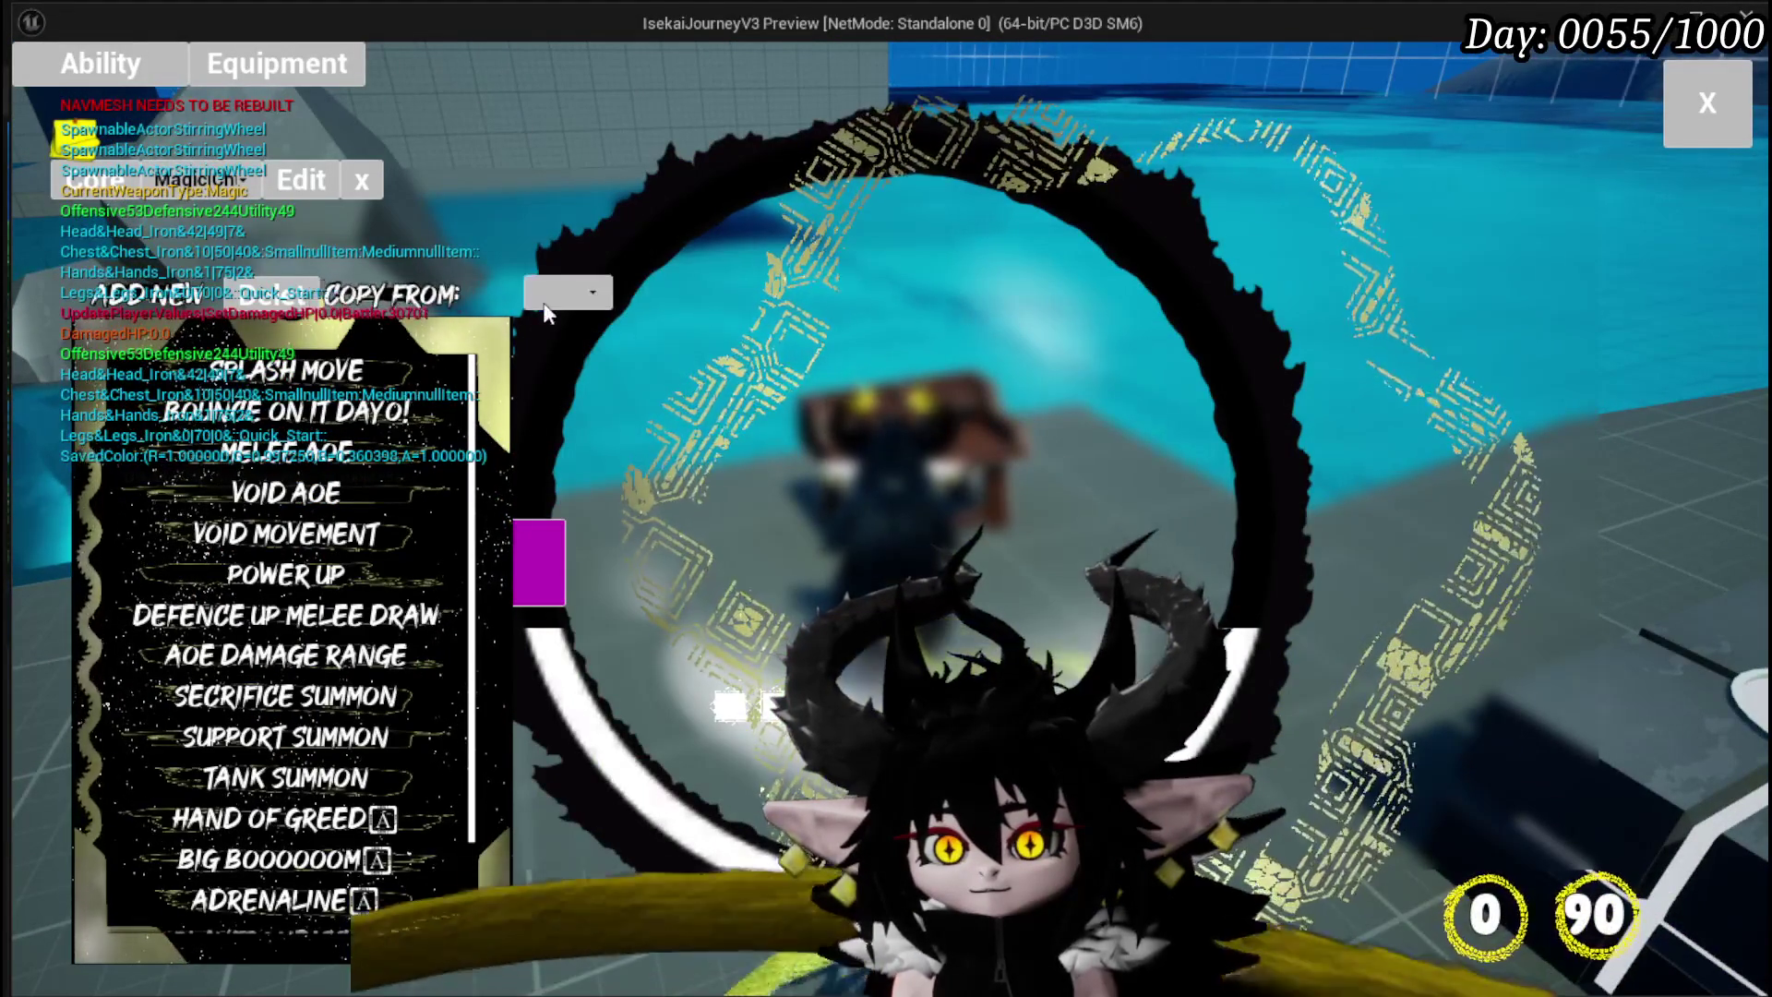
{"action": "left_click", "coordinate": [554, 297]}
{"action": "left_click", "coordinate": [598, 325]}
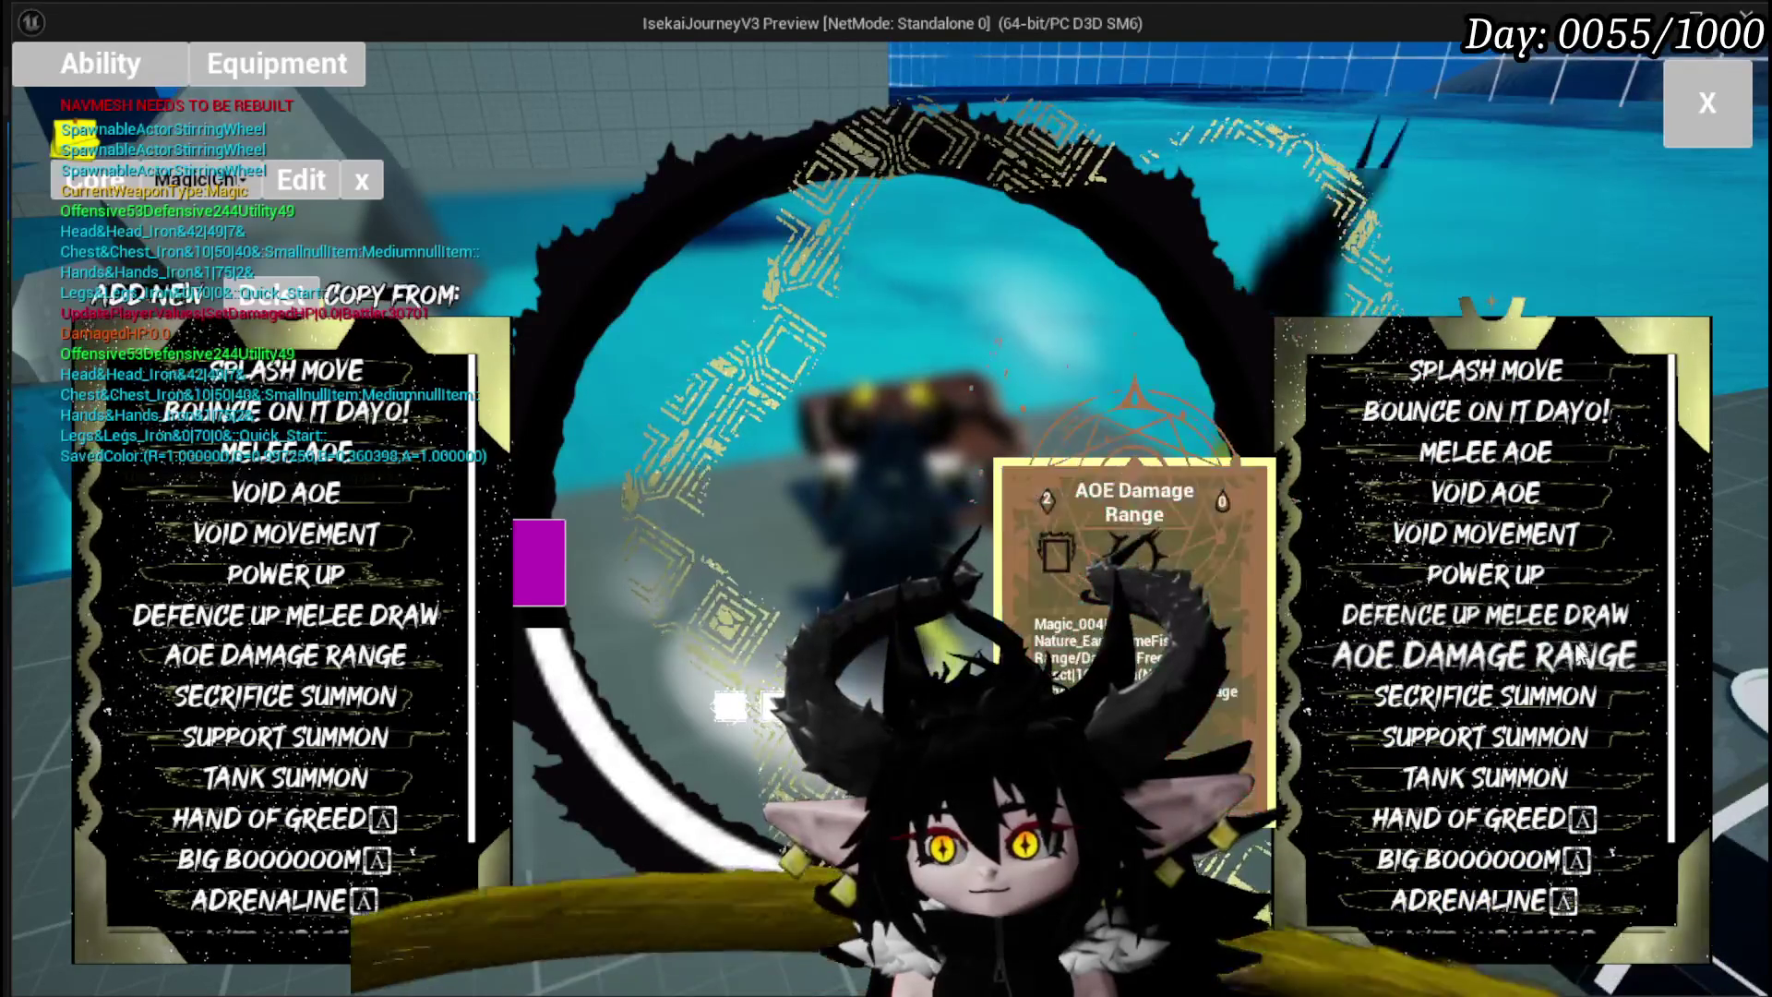
Step: Copy Melee AOE, Splash Move, Bounce On It Dayo!, Tank Summon and Giga Draw, then stop and save the level
{"action": "left_click", "coordinate": [1528, 623]}
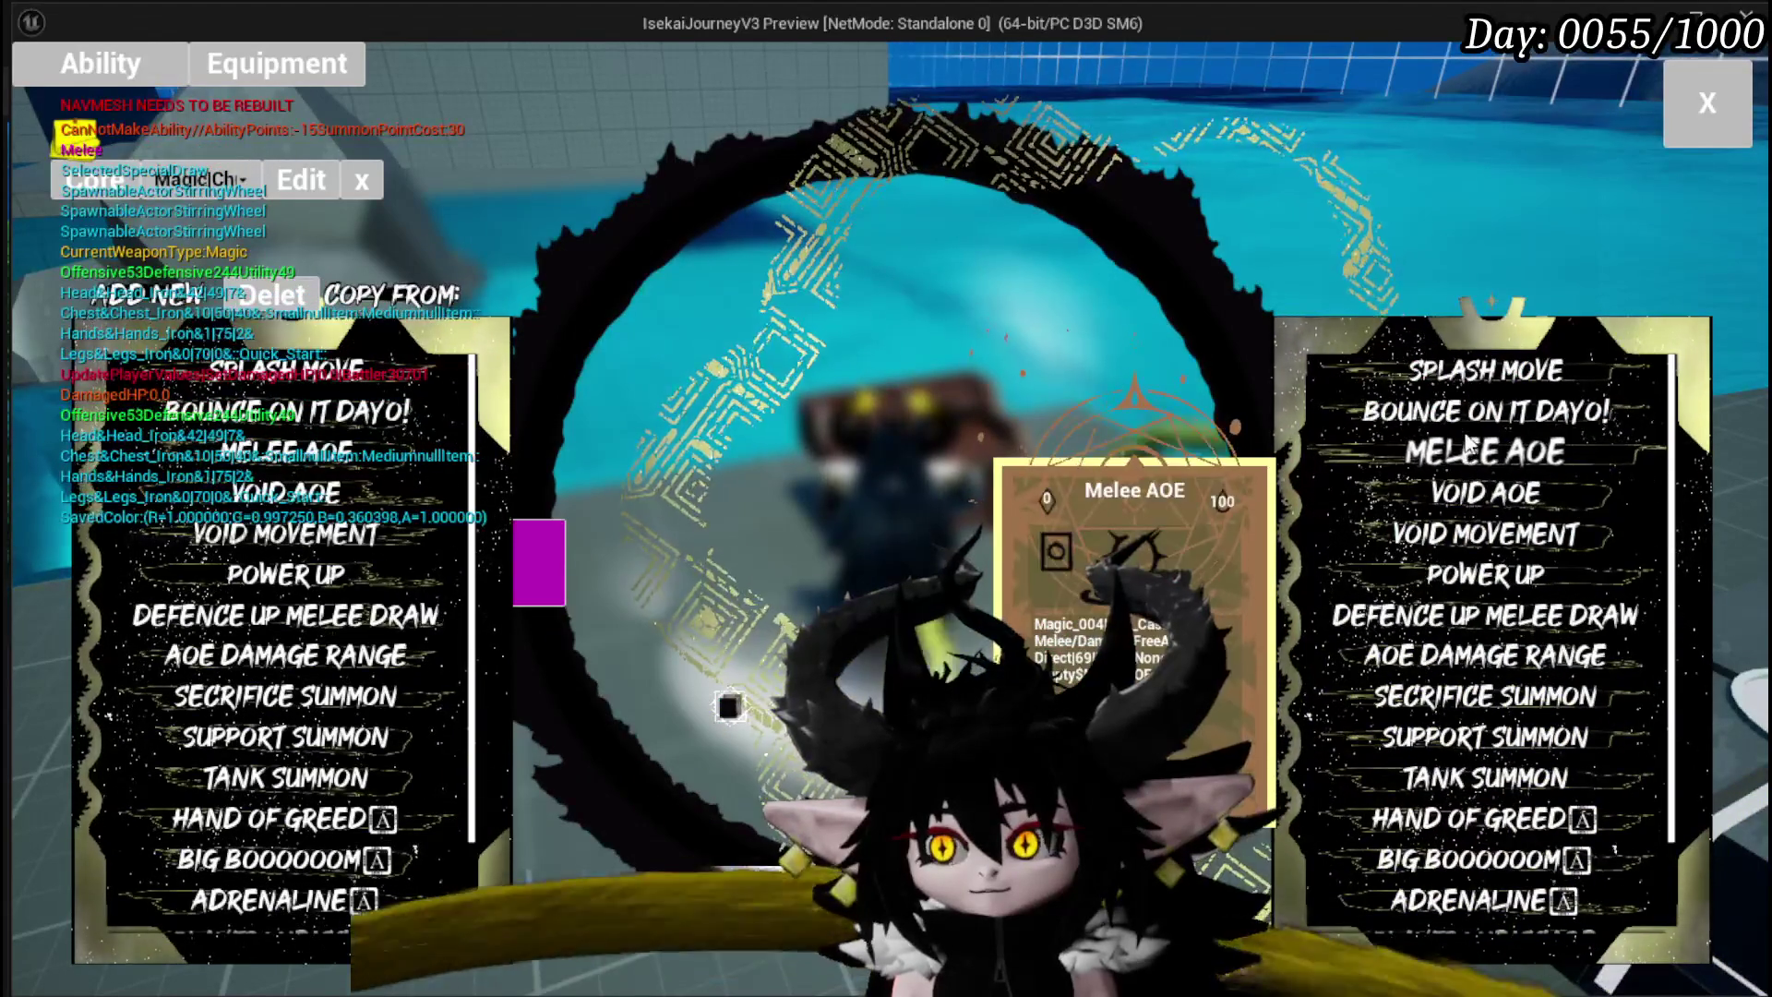
{"action": "left_click", "coordinate": [1468, 449]}
{"action": "left_click", "coordinate": [1462, 375]}
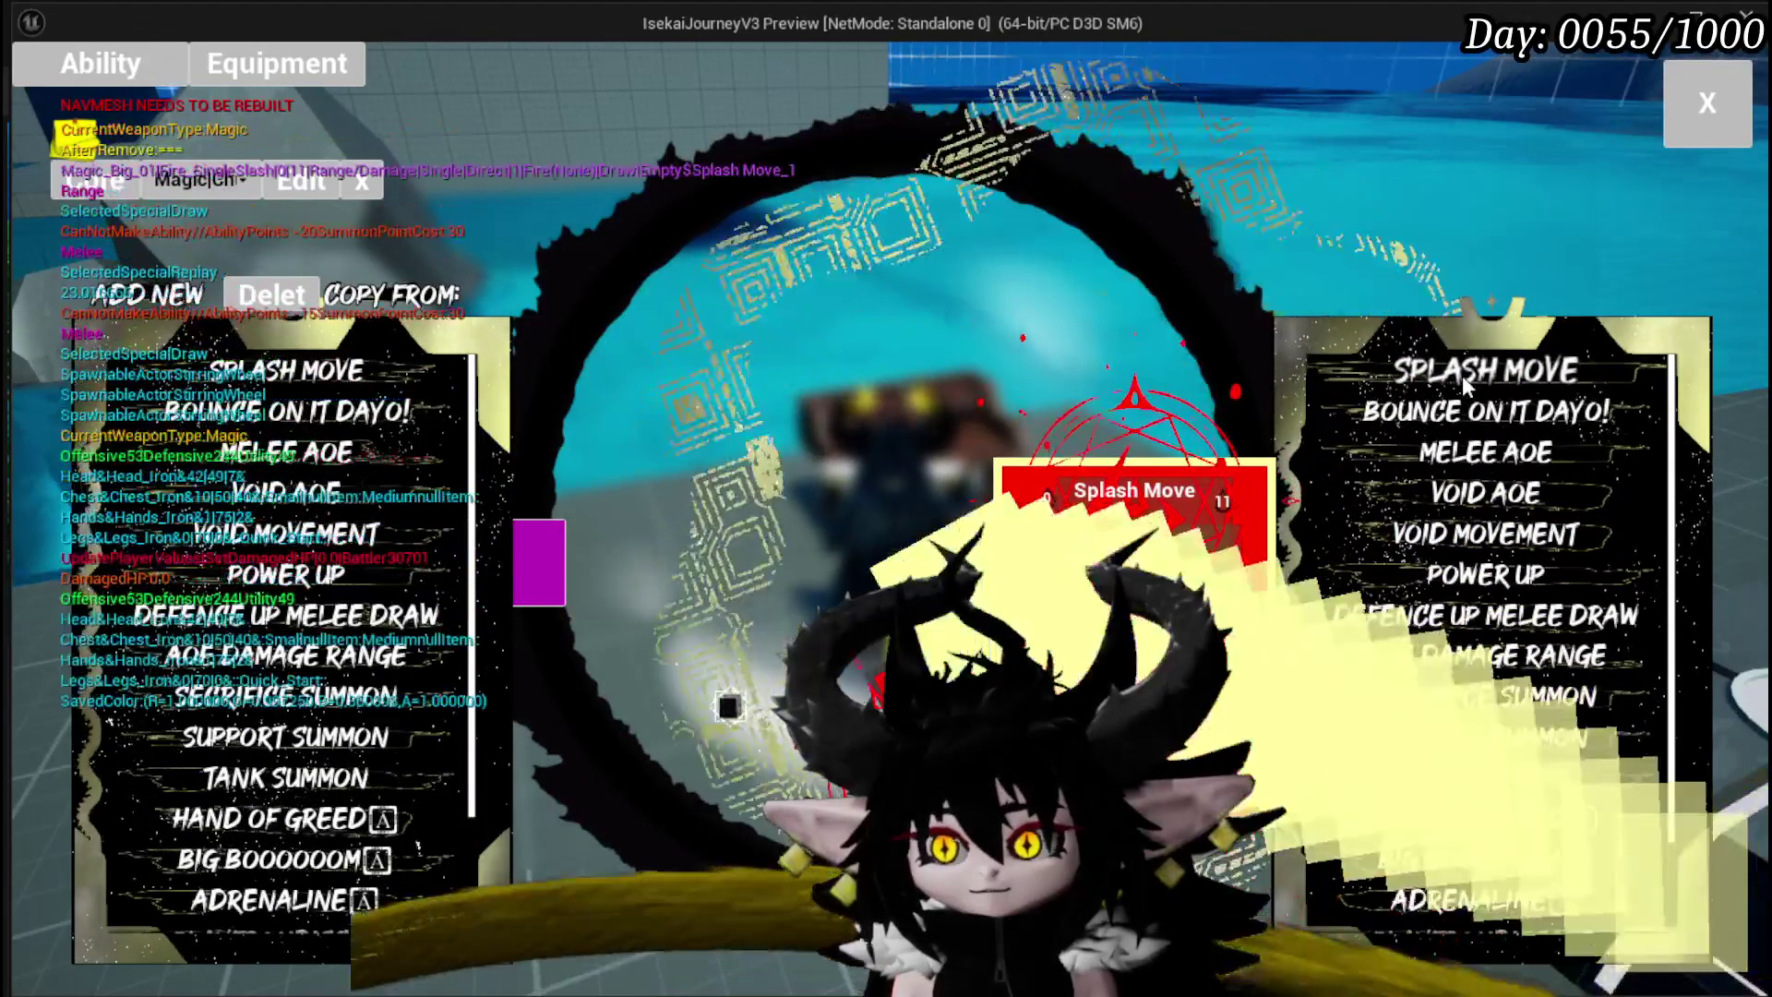
{"action": "left_click", "coordinate": [1468, 411]}
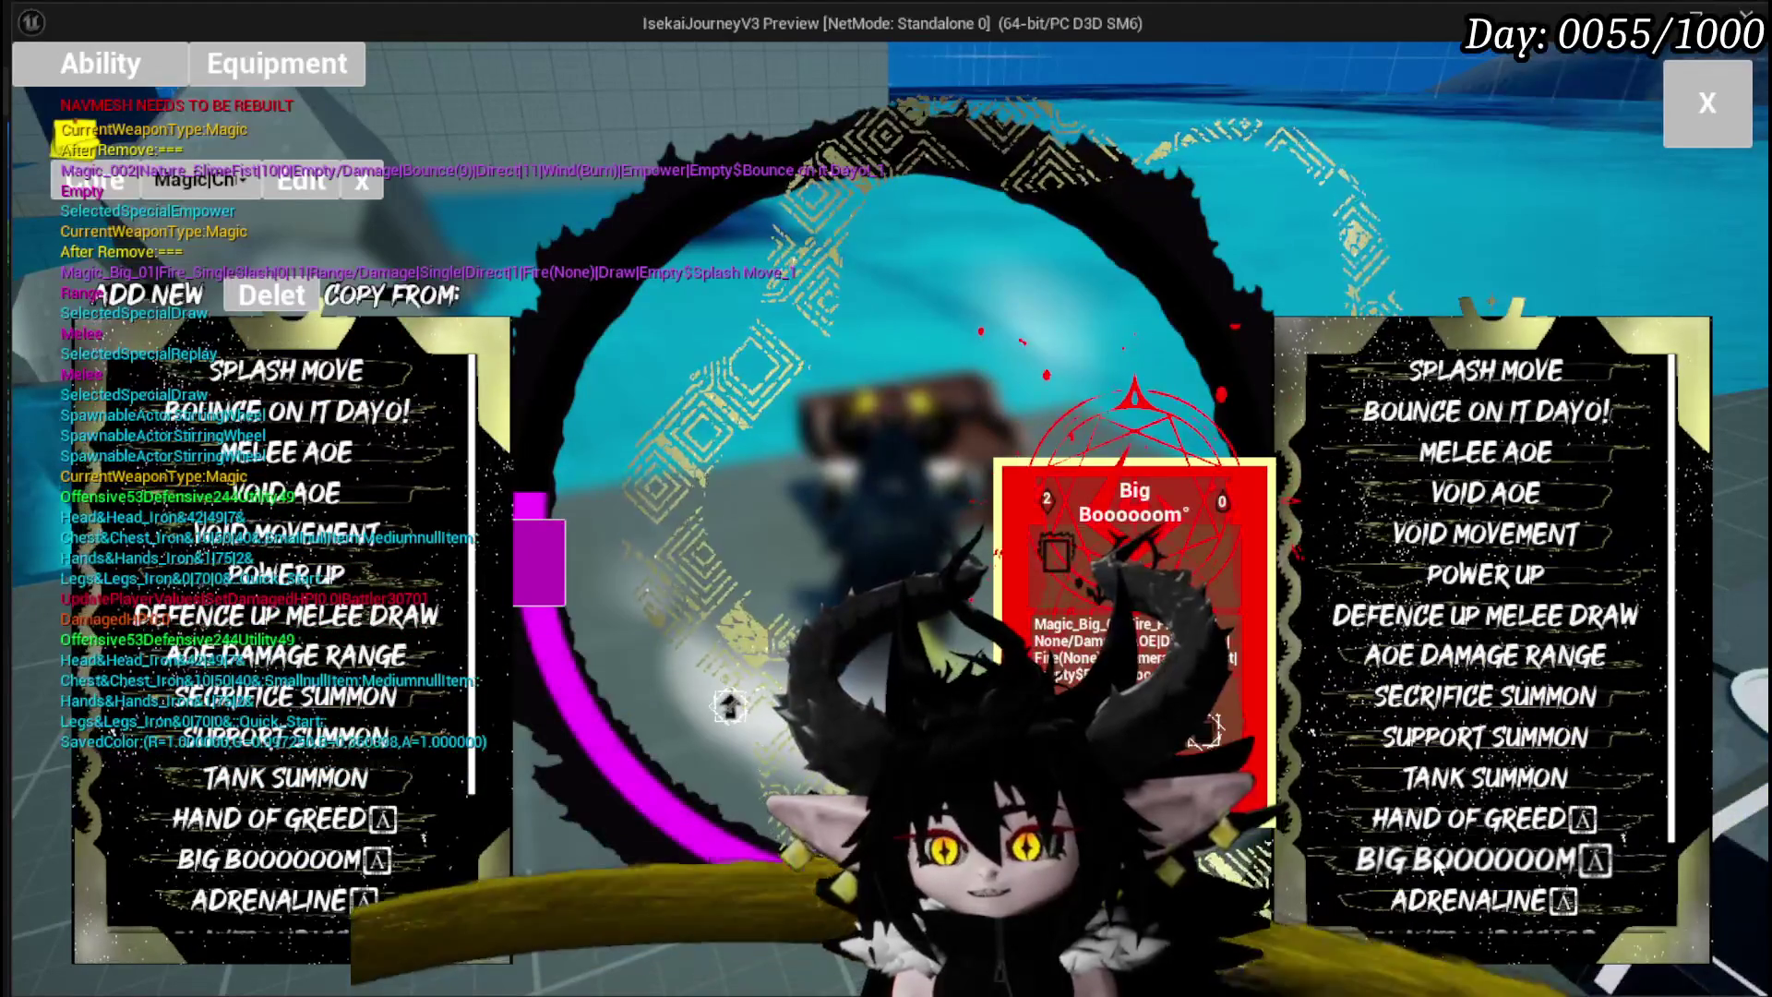
{"action": "scroll", "coordinate": [1500, 738], "scroll_direction": "down", "scroll_amount": 3}
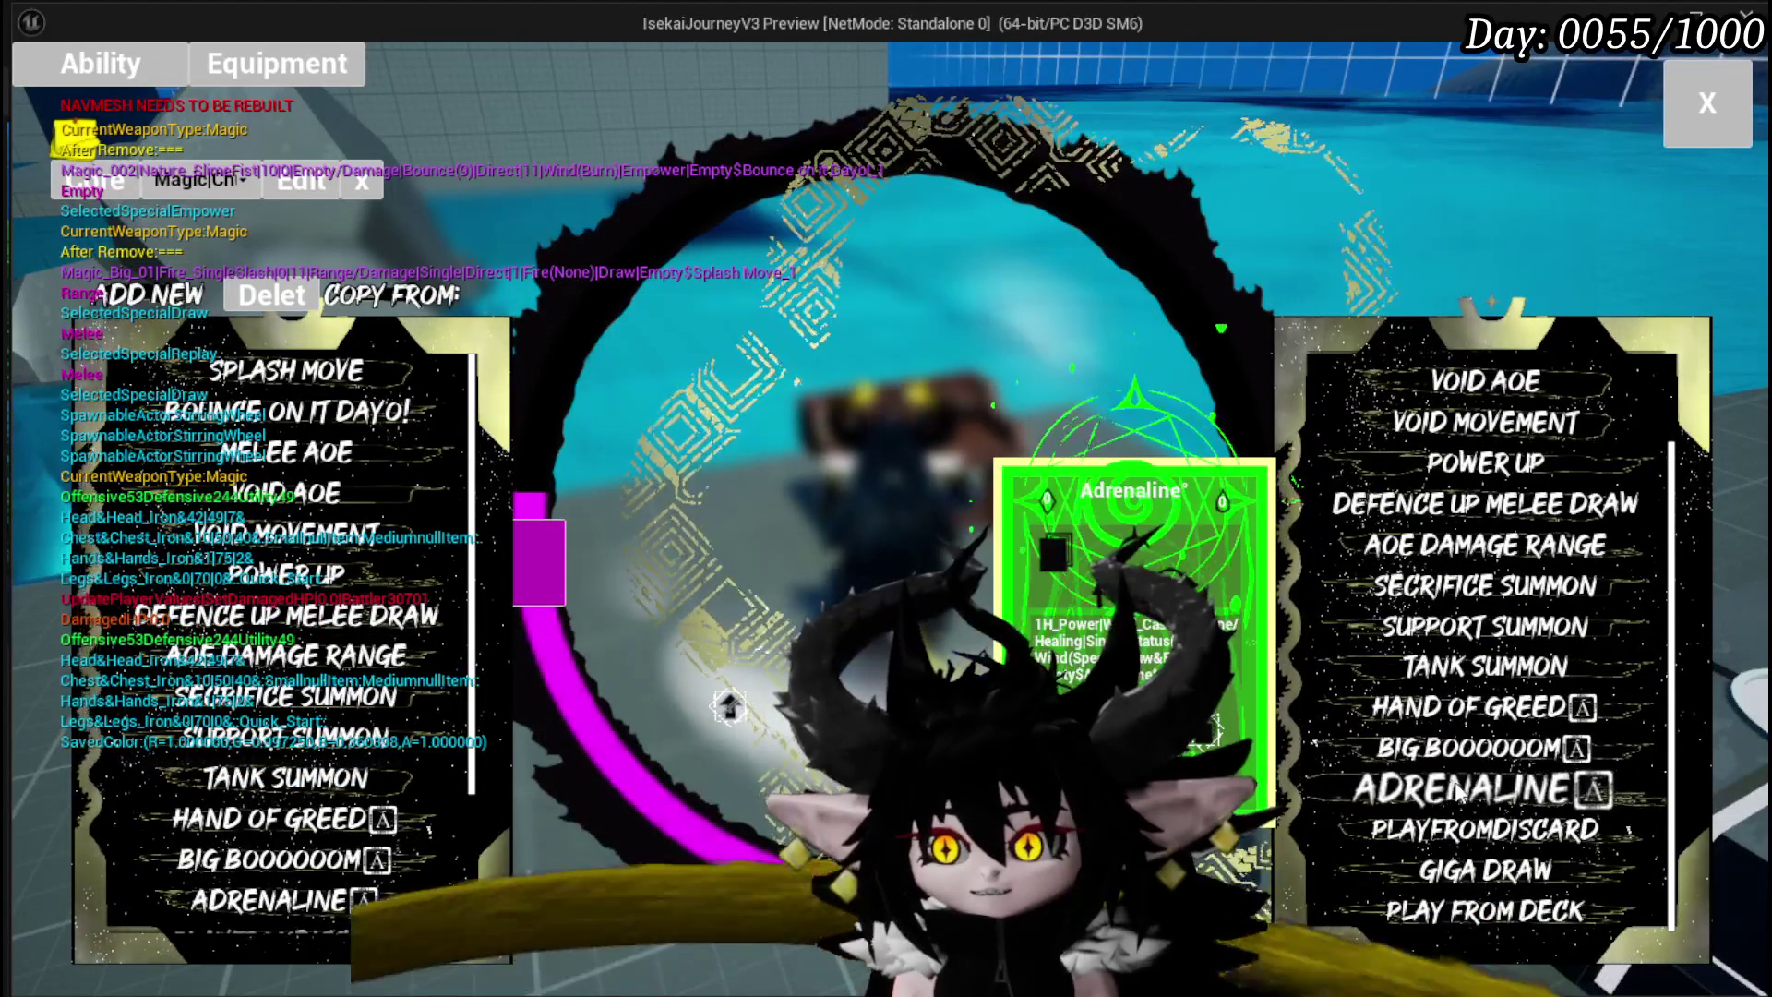
{"action": "left_click", "coordinate": [1440, 672]}
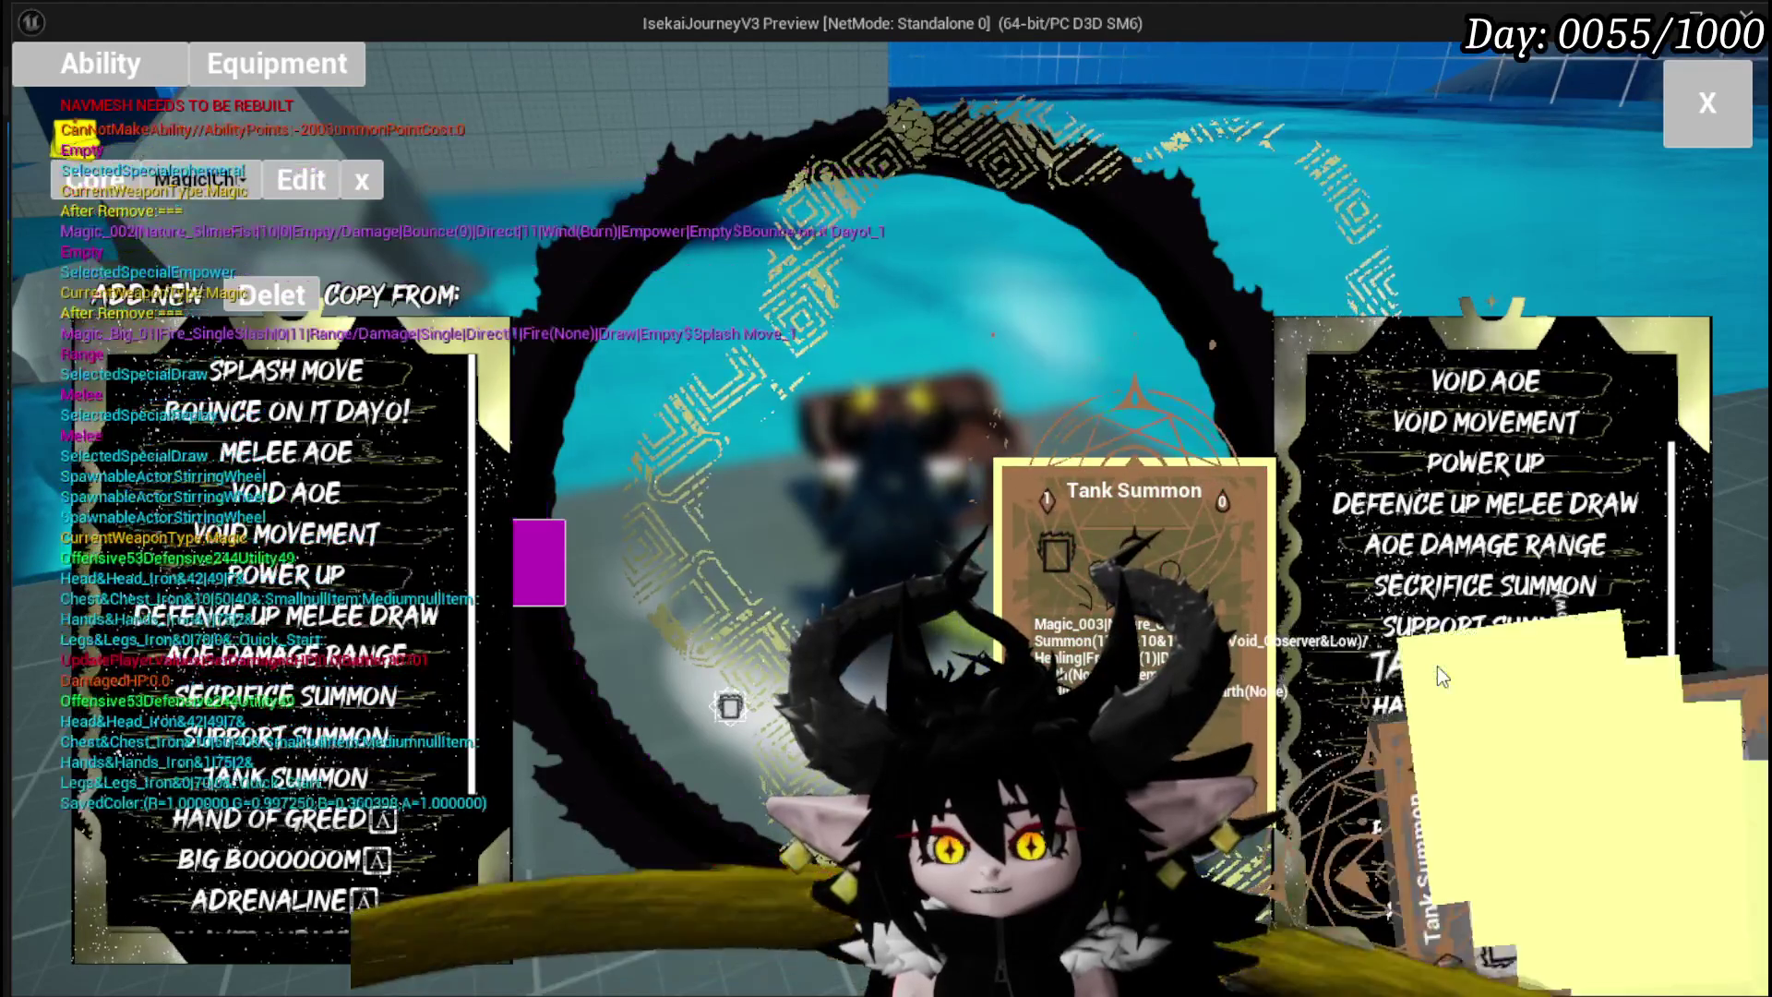
{"action": "left_click", "coordinate": [1484, 877]}
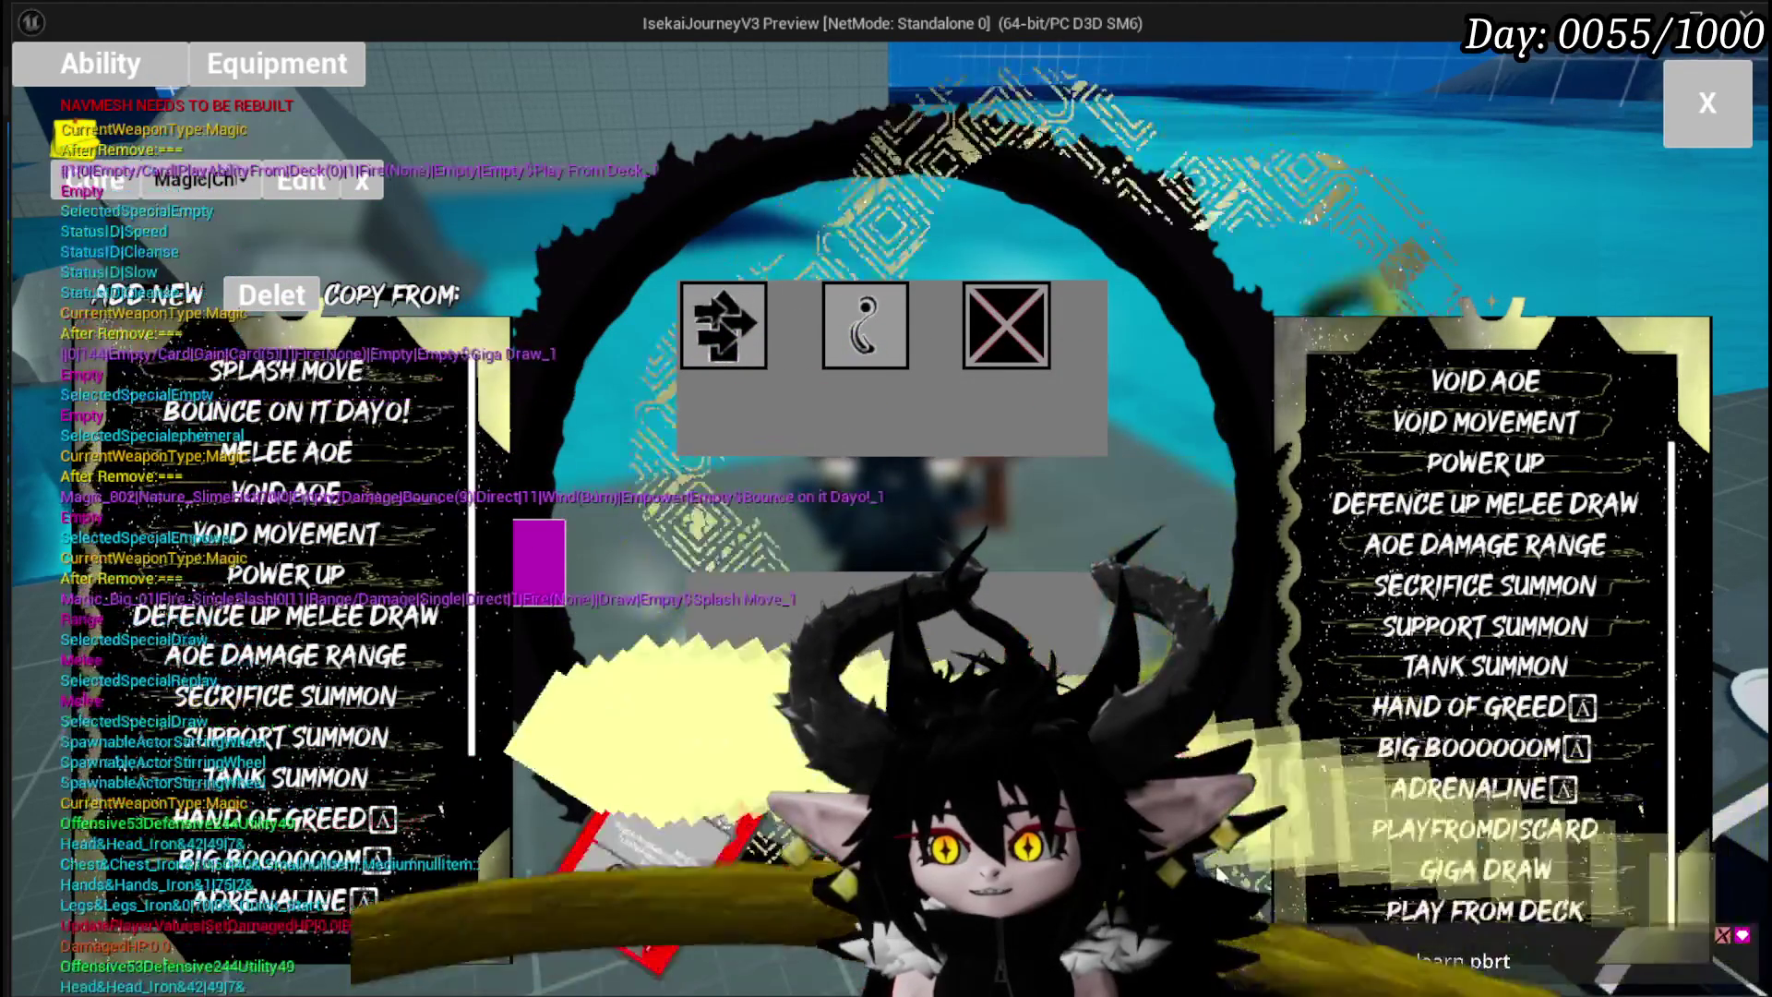
{"action": "scroll", "coordinate": [1480, 455], "scroll_direction": "up", "scroll_amount": 2}
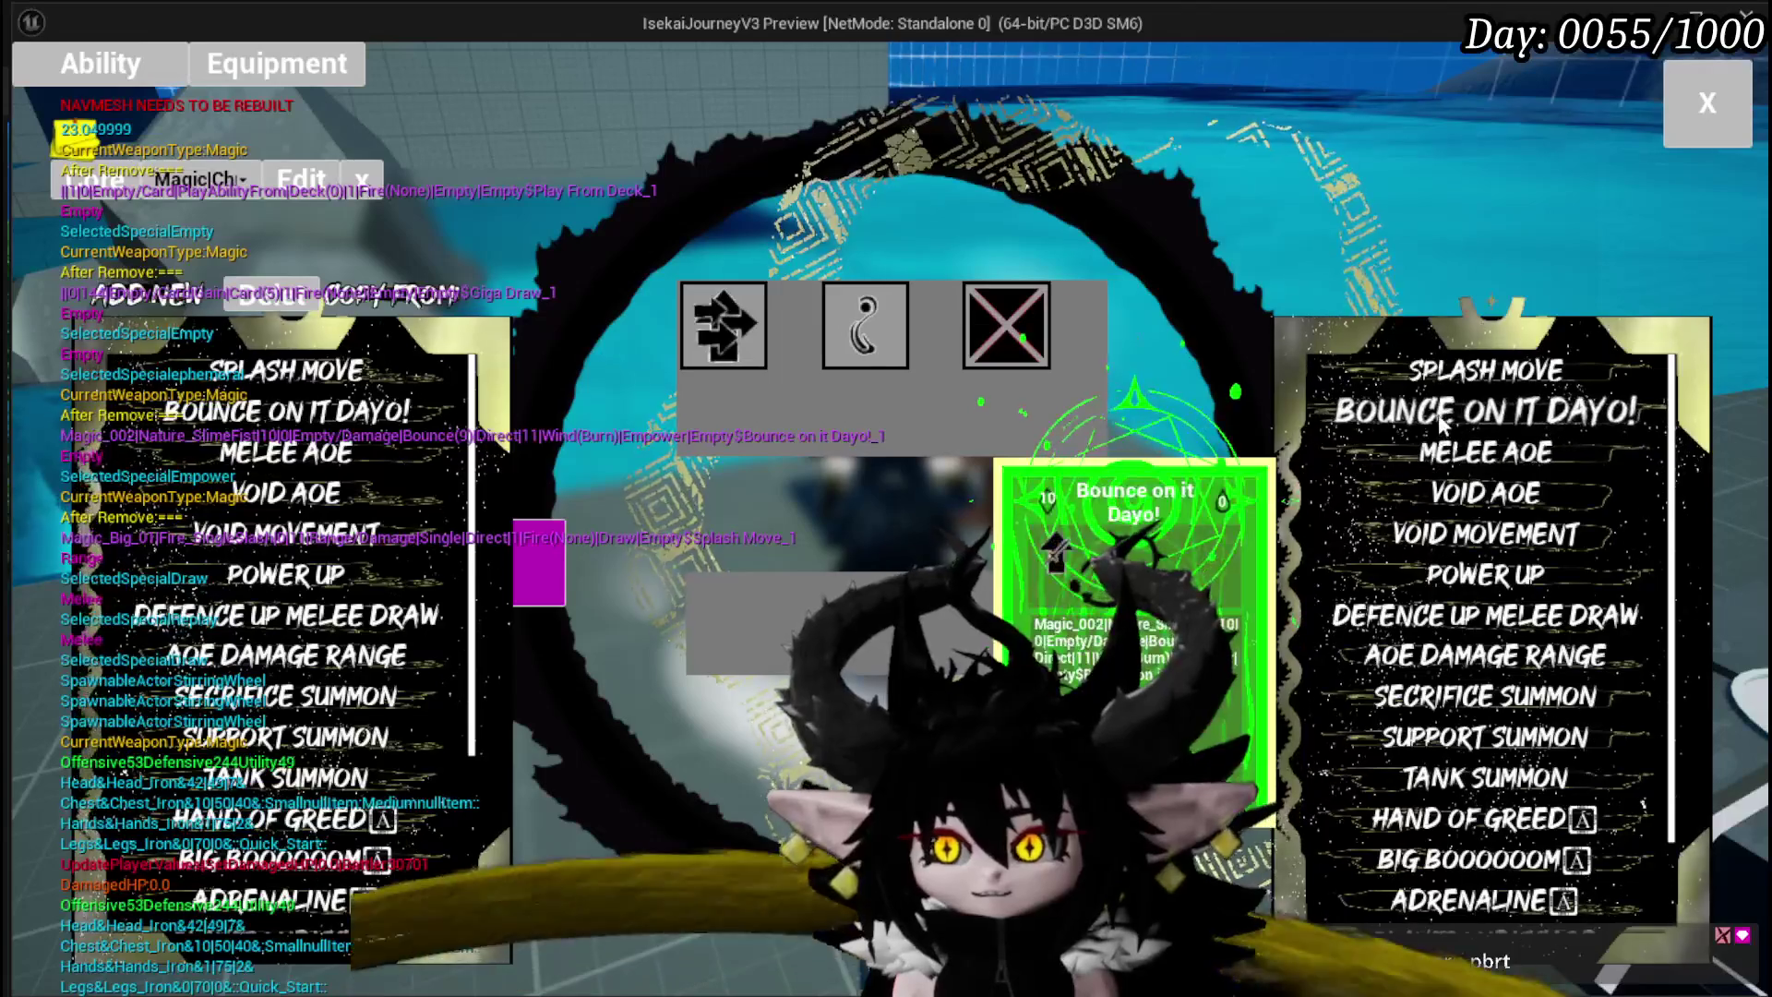
{"action": "scroll", "coordinate": [1482, 407], "scroll_direction": "up", "scroll_amount": 1}
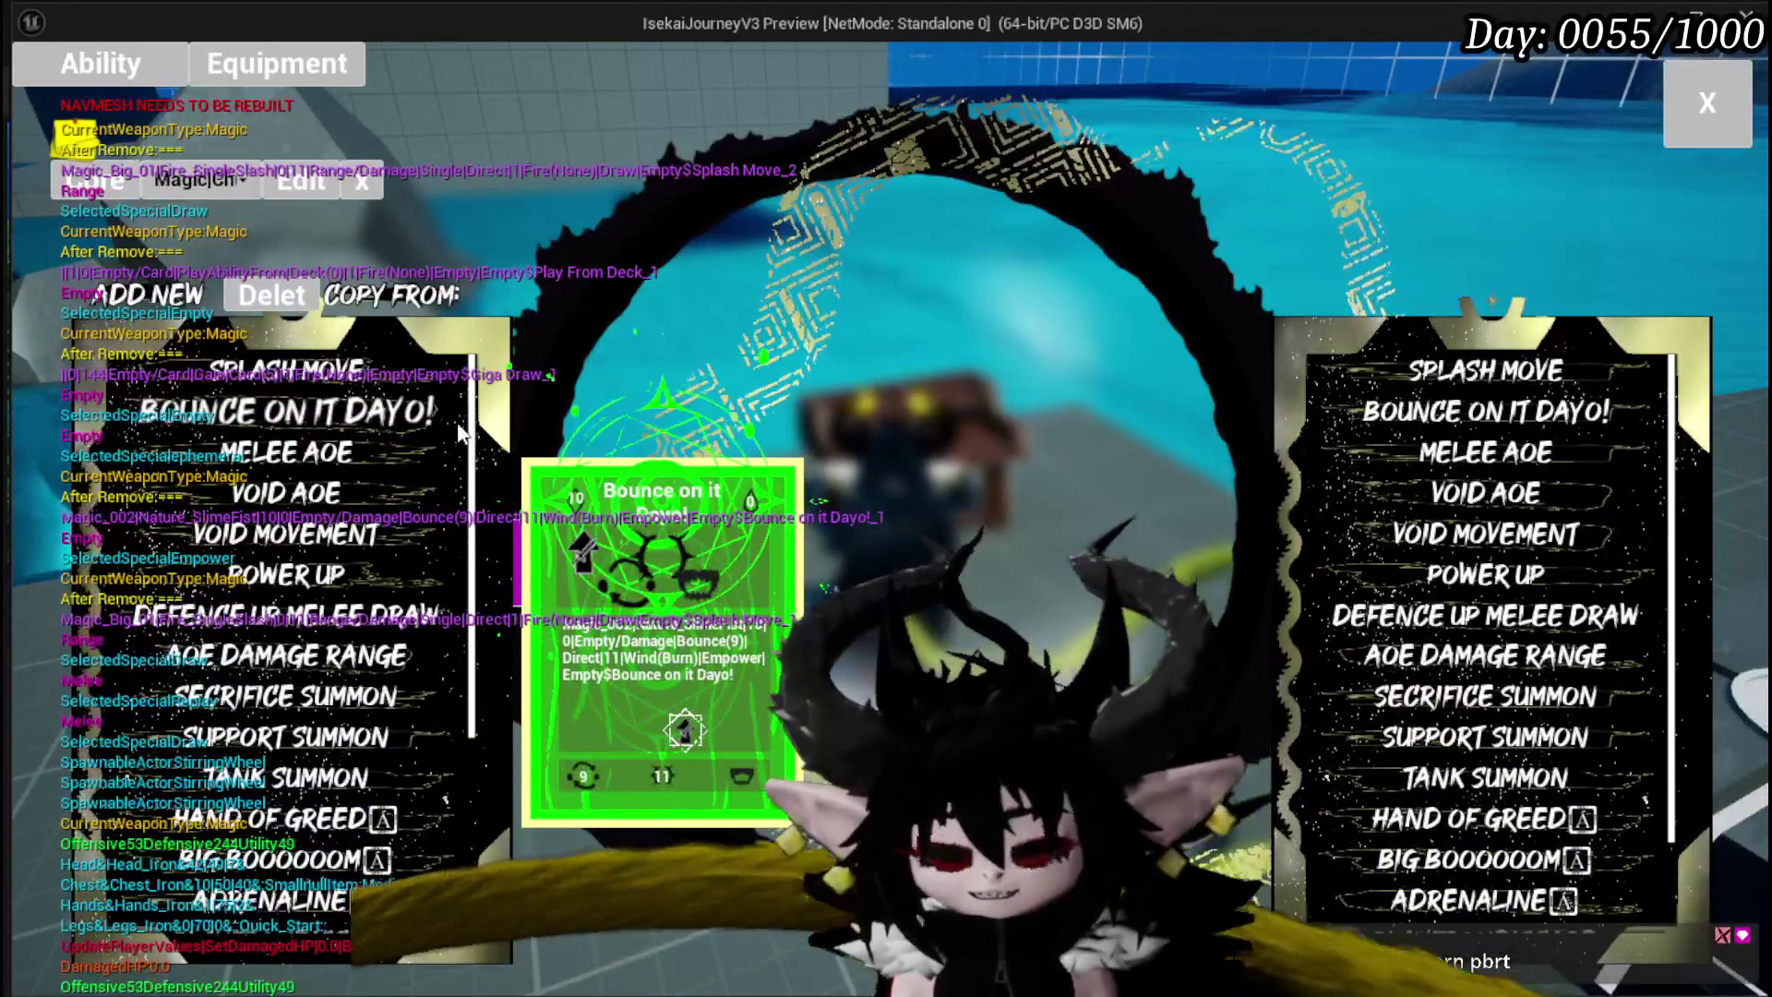
{"action": "key", "text": "Escape"}
{"action": "left_click", "coordinate": [36, 91]}
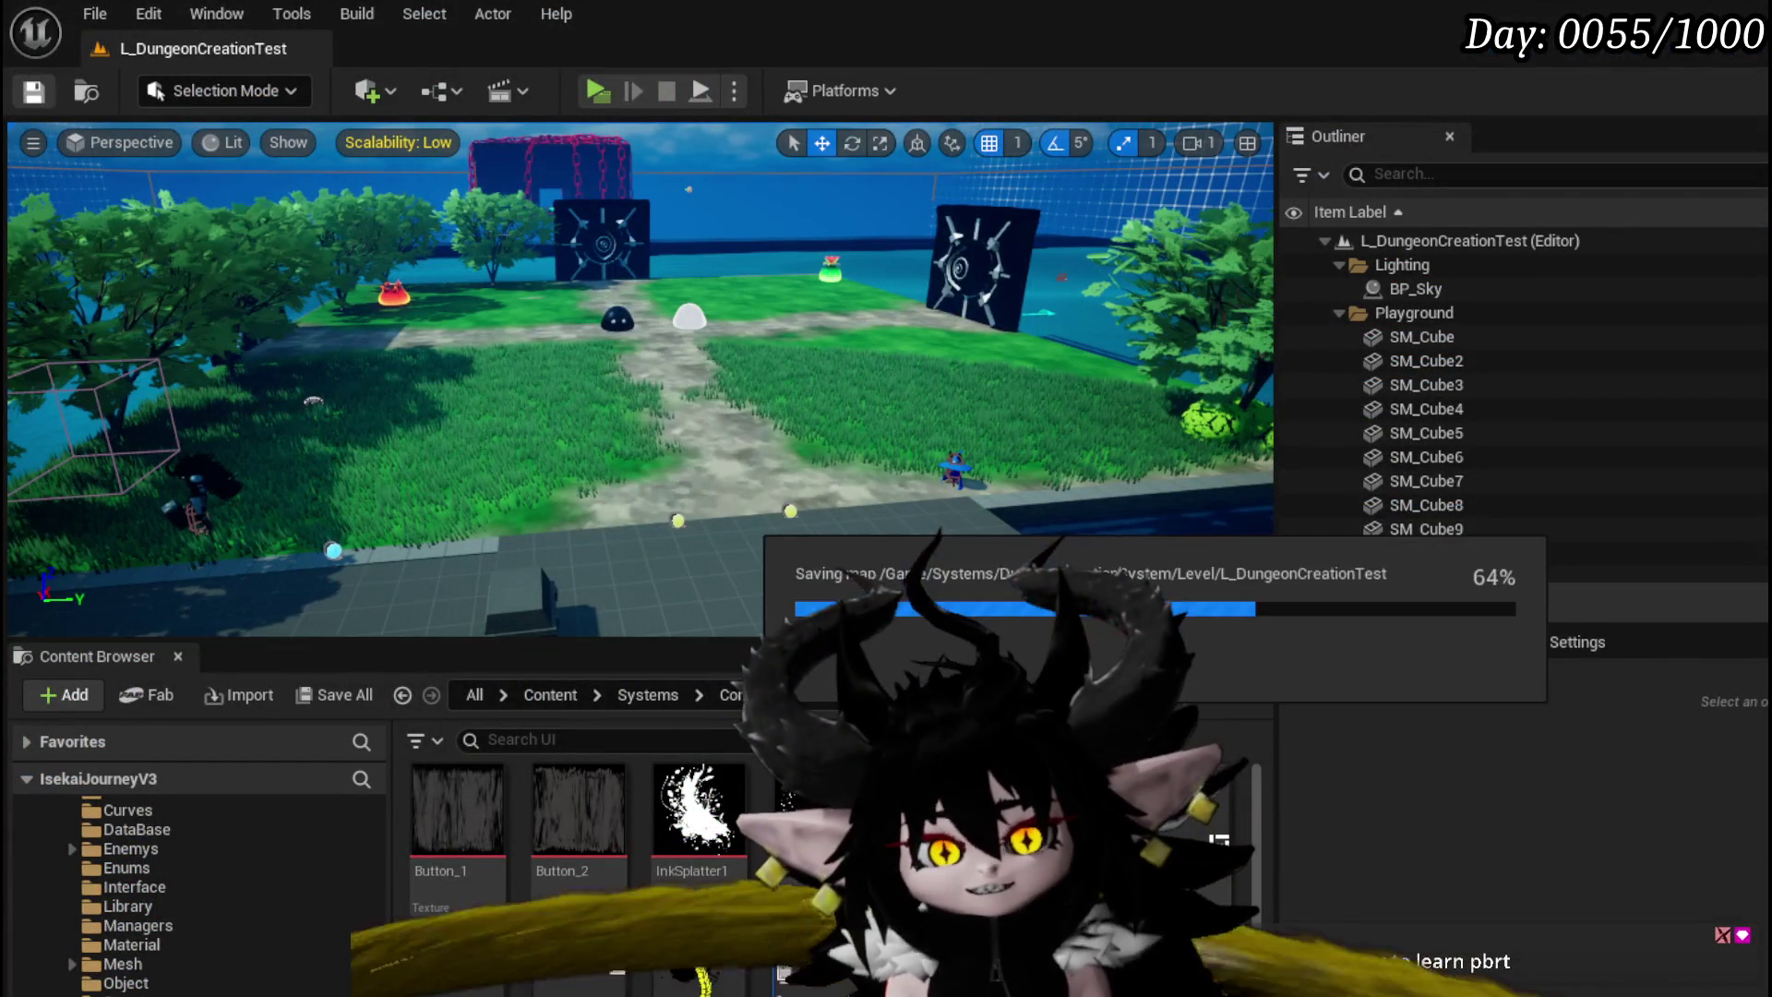